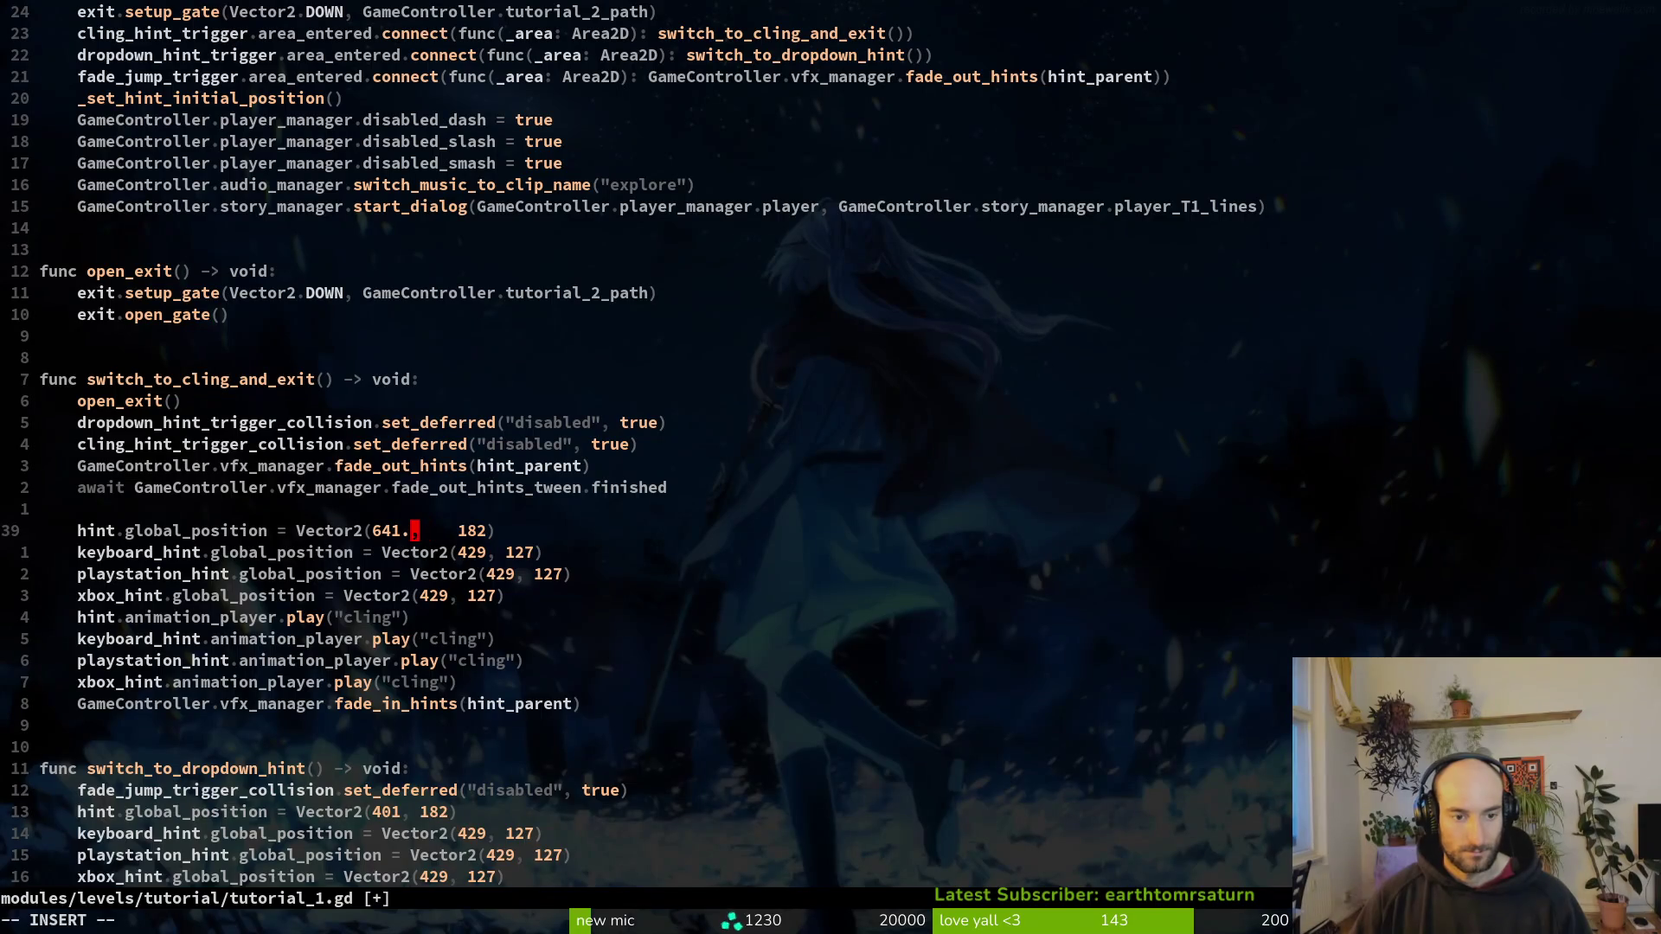
# Step: Read the keyboardInput, xboxInput and playstationInput node positions in the Godot scene
pyautogui.hotkey('alt', 'Tab')
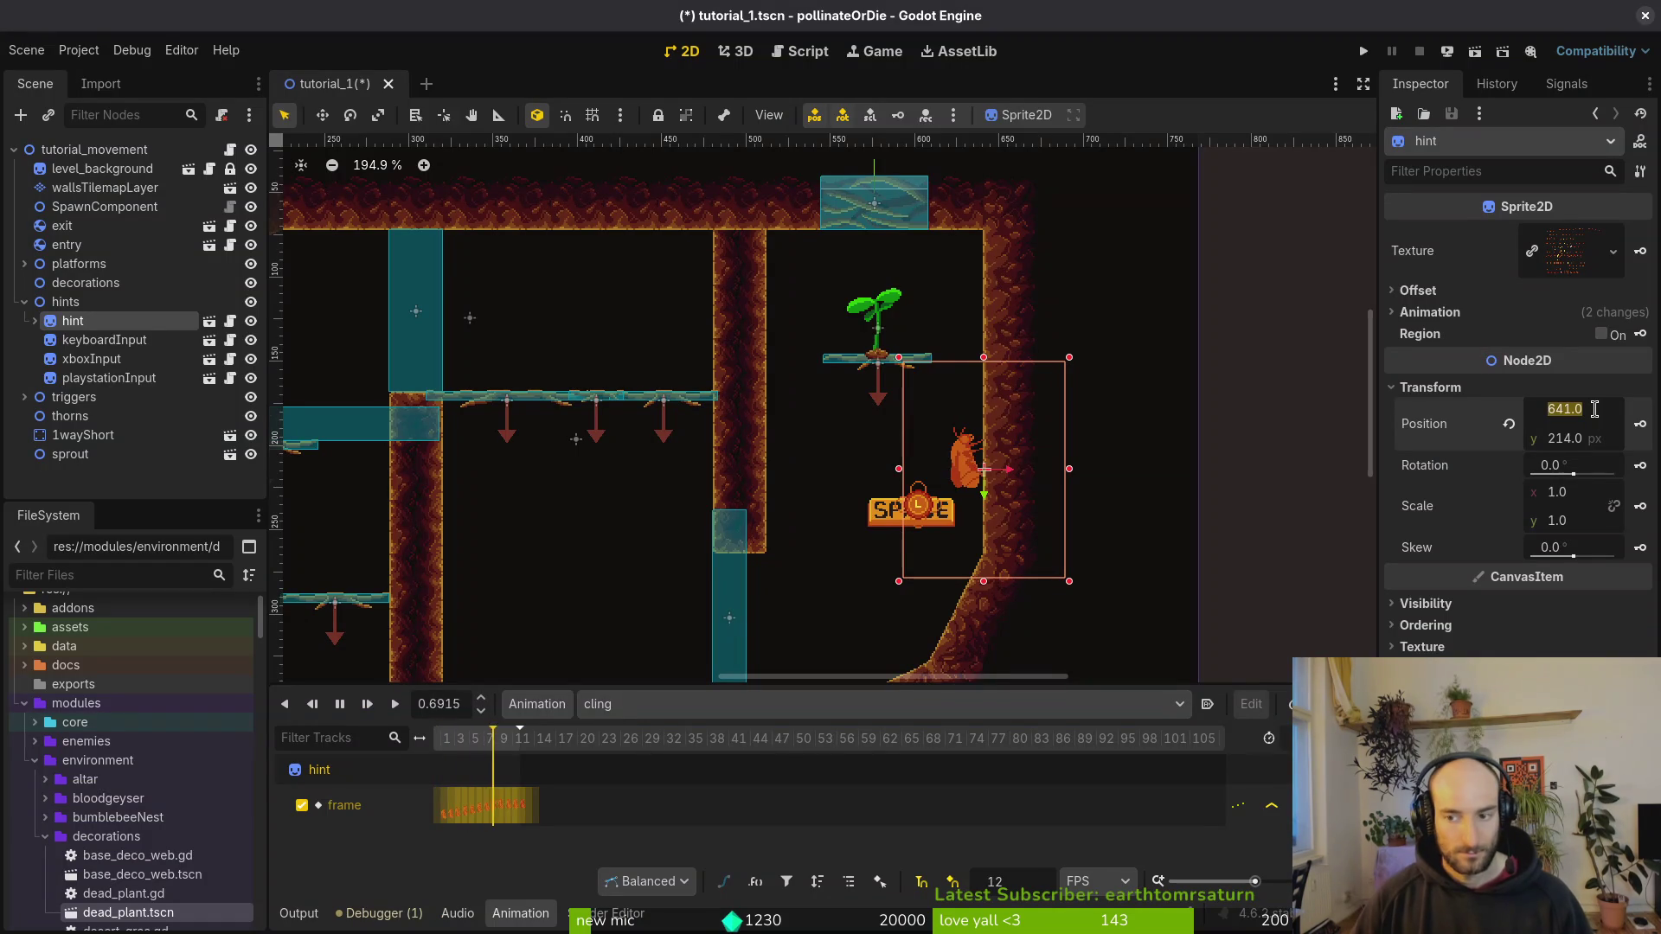
pyautogui.hotkey('alt', 'Tab')
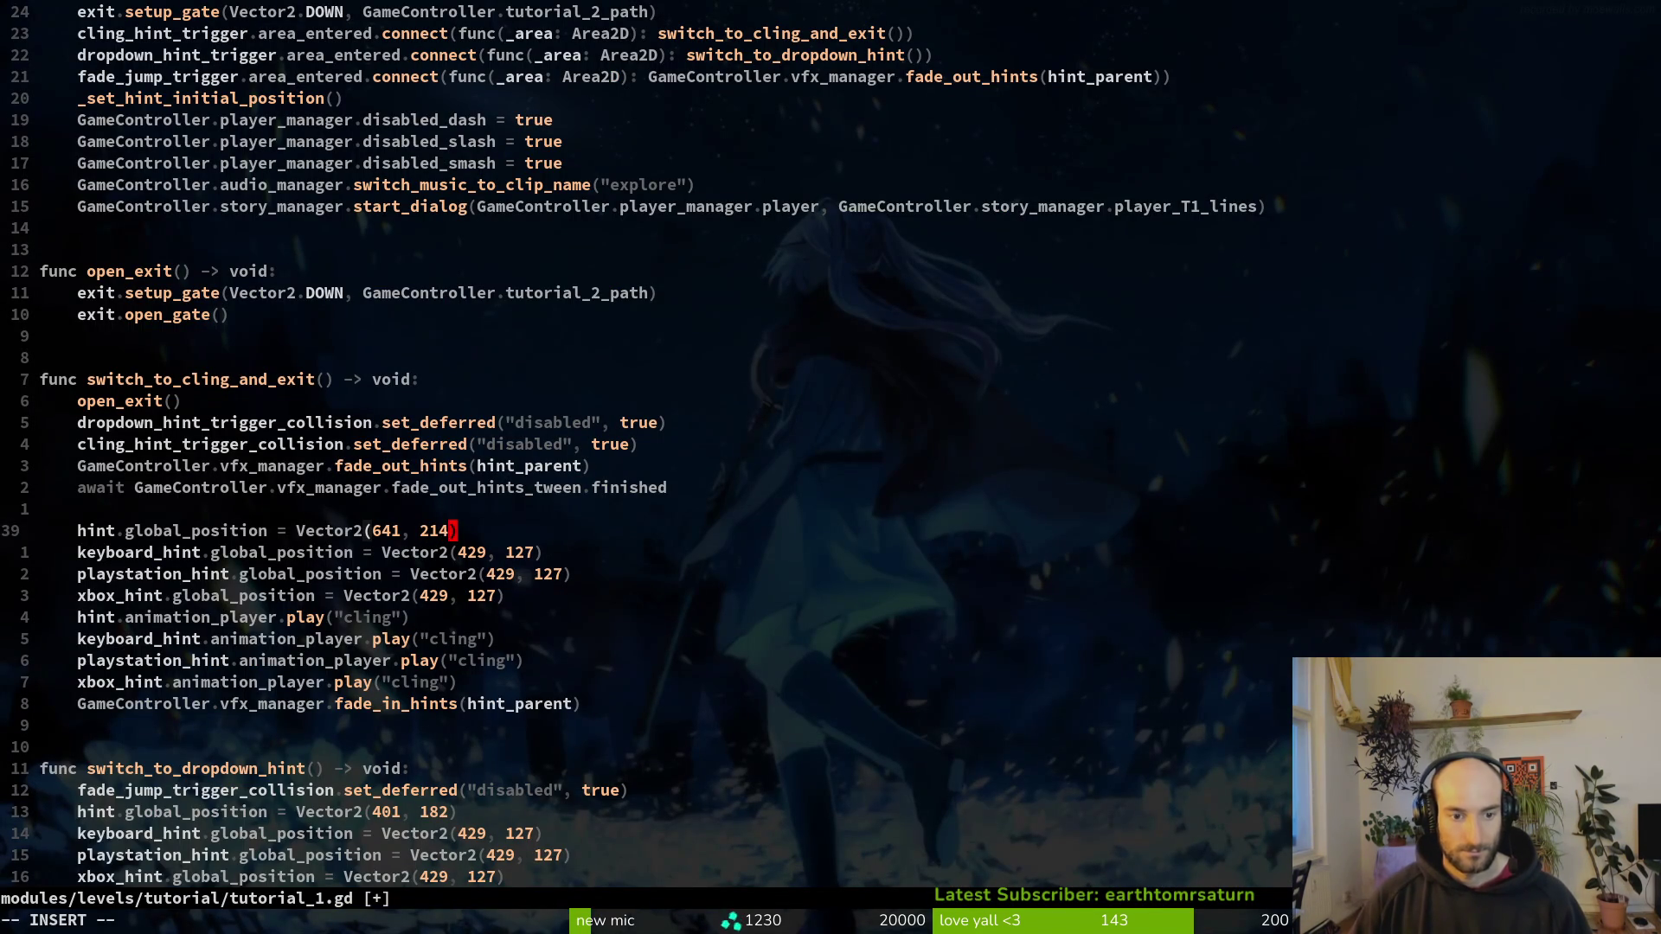
pyautogui.hotkey('alt', 'Tab')
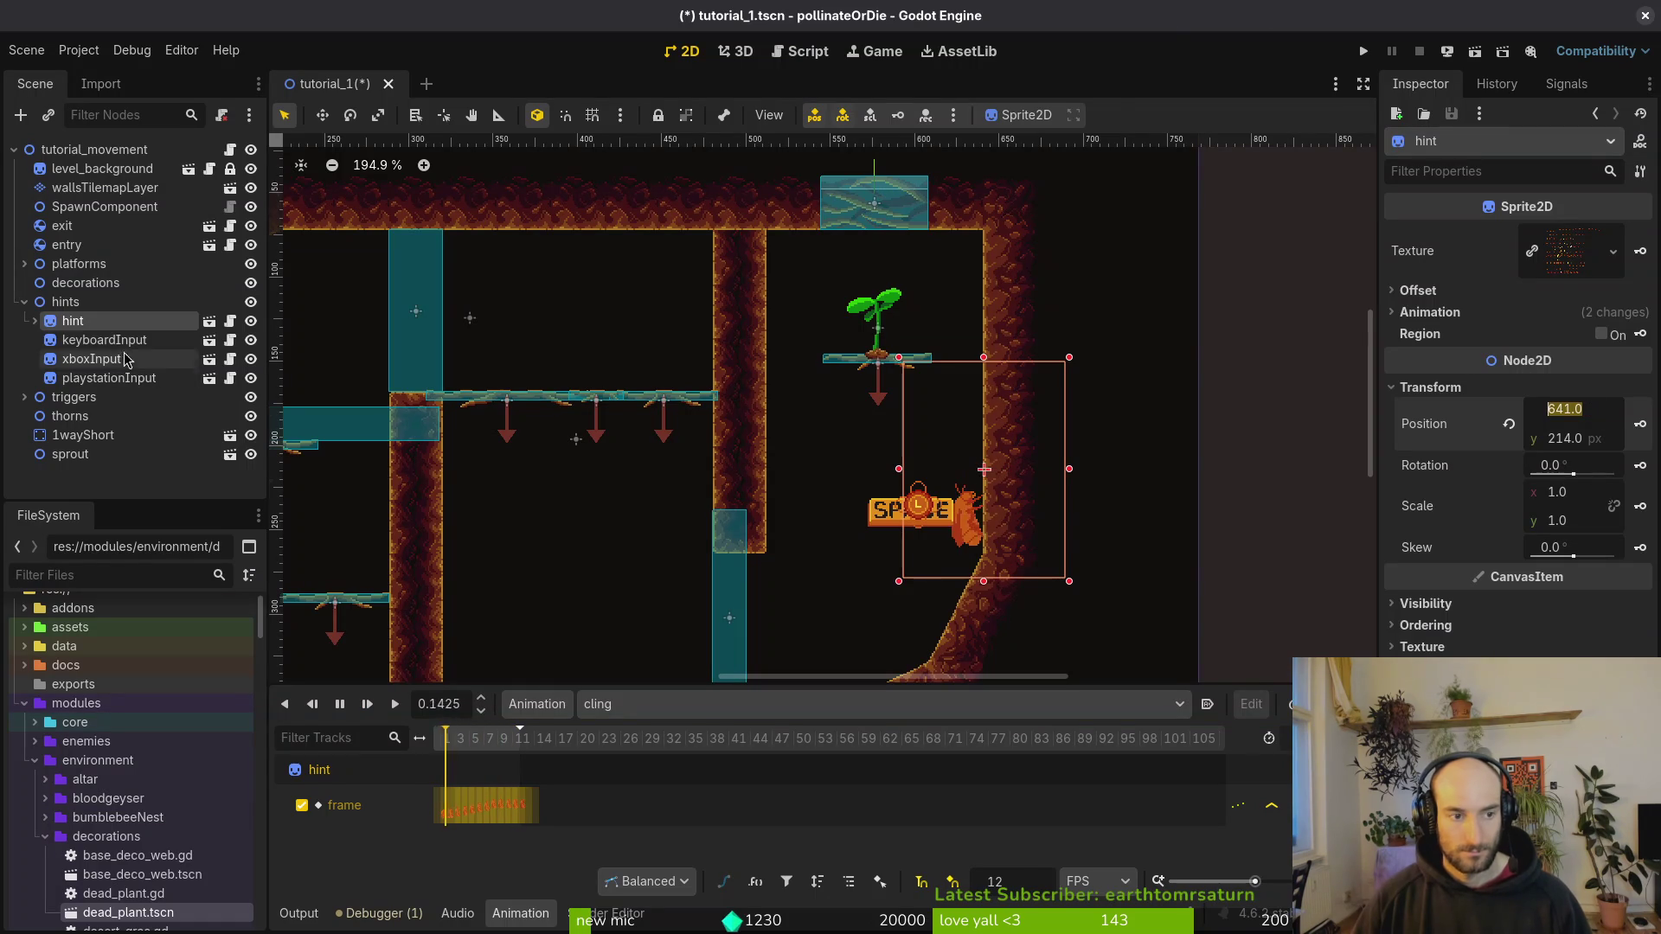
pyautogui.click(130, 346)
pyautogui.doubleClick(128, 360)
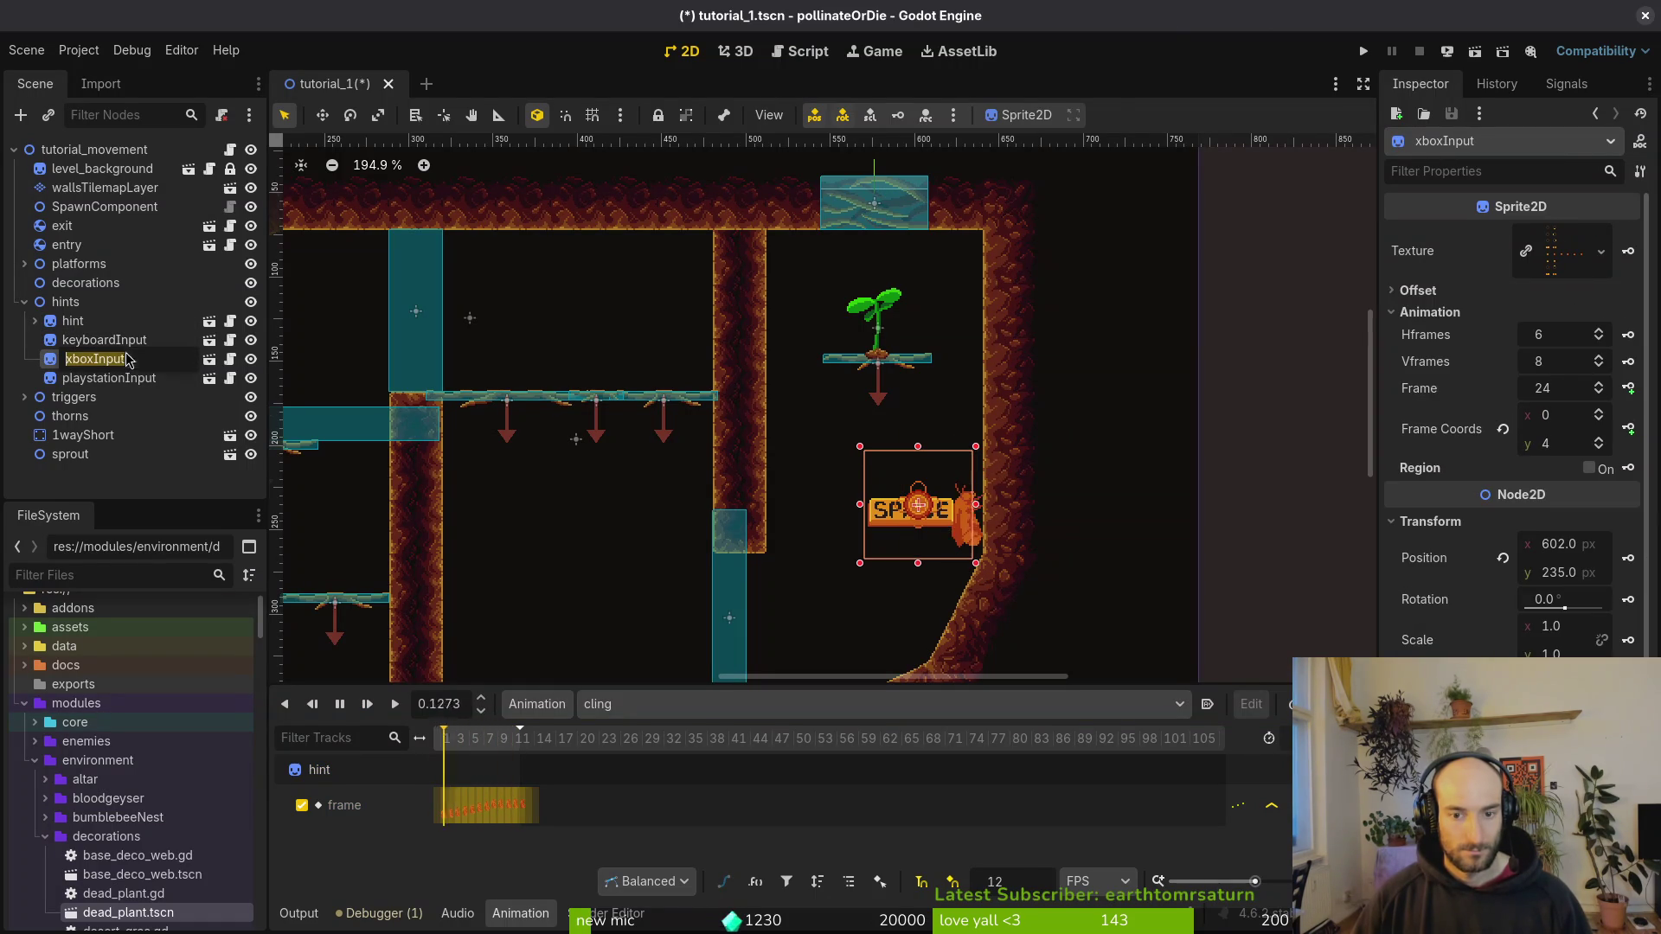
pyautogui.click(121, 340)
pyautogui.click(121, 360)
pyautogui.click(119, 379)
pyautogui.press('Up')
pyautogui.press('Down')
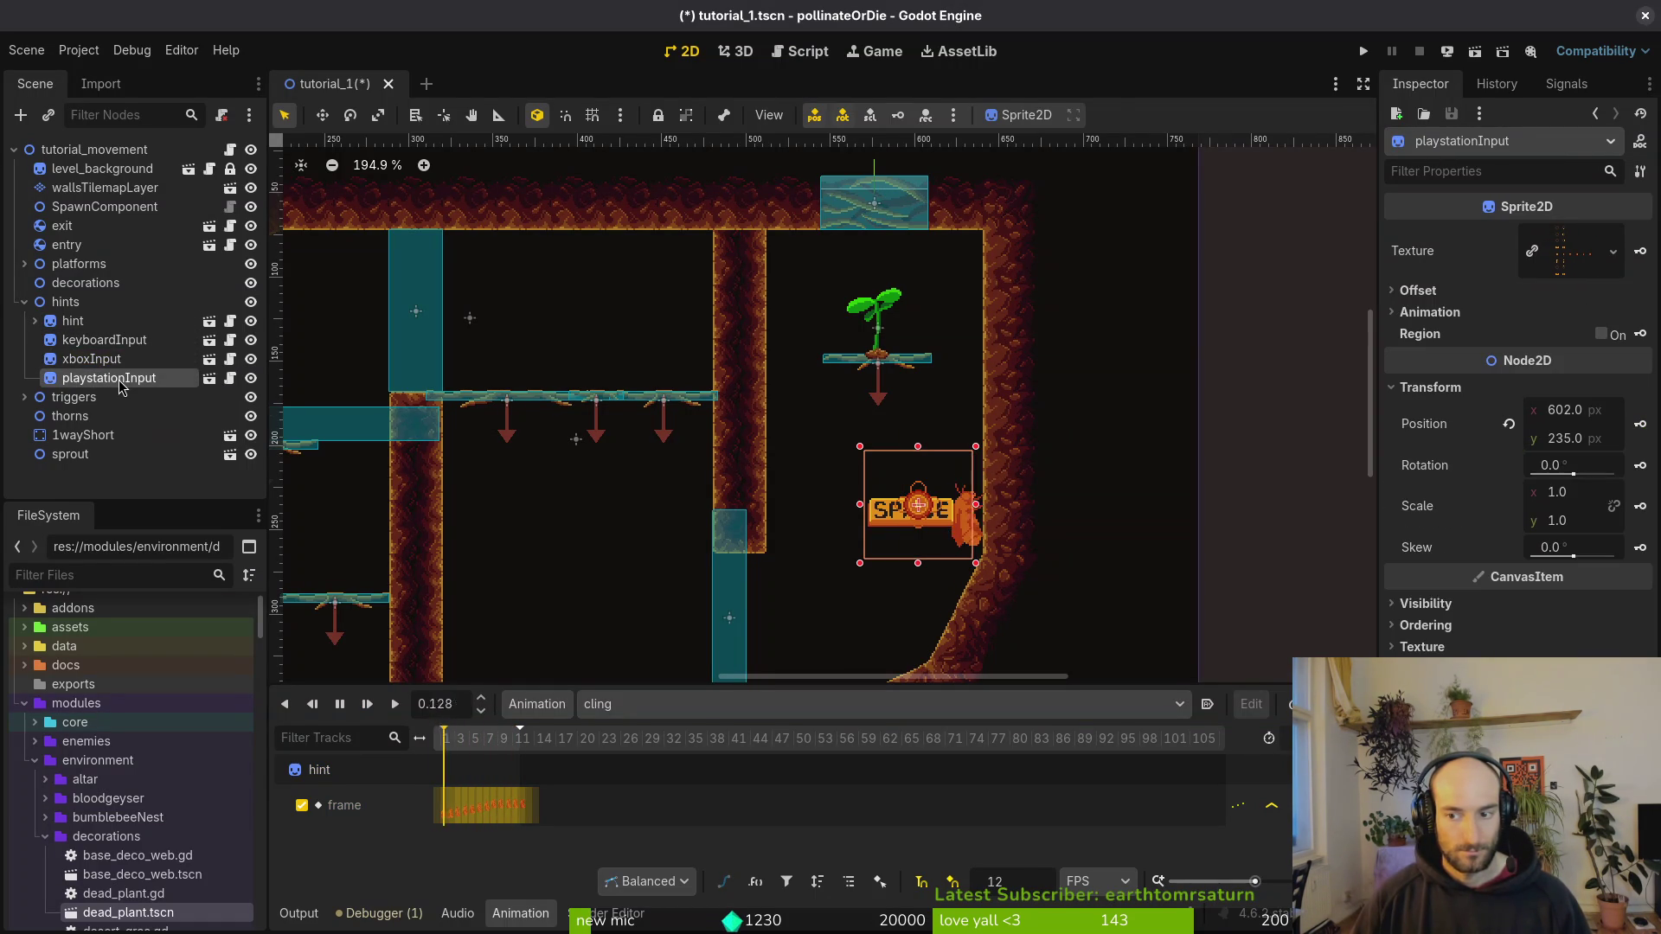
pyautogui.click(117, 342)
# Step: In tutorial_1.gd, set hint to (641, 214), keyboard_hint to (598, 238) and xbox_hint to (602, 235)
pyautogui.hotkey('alt', 'Tab')
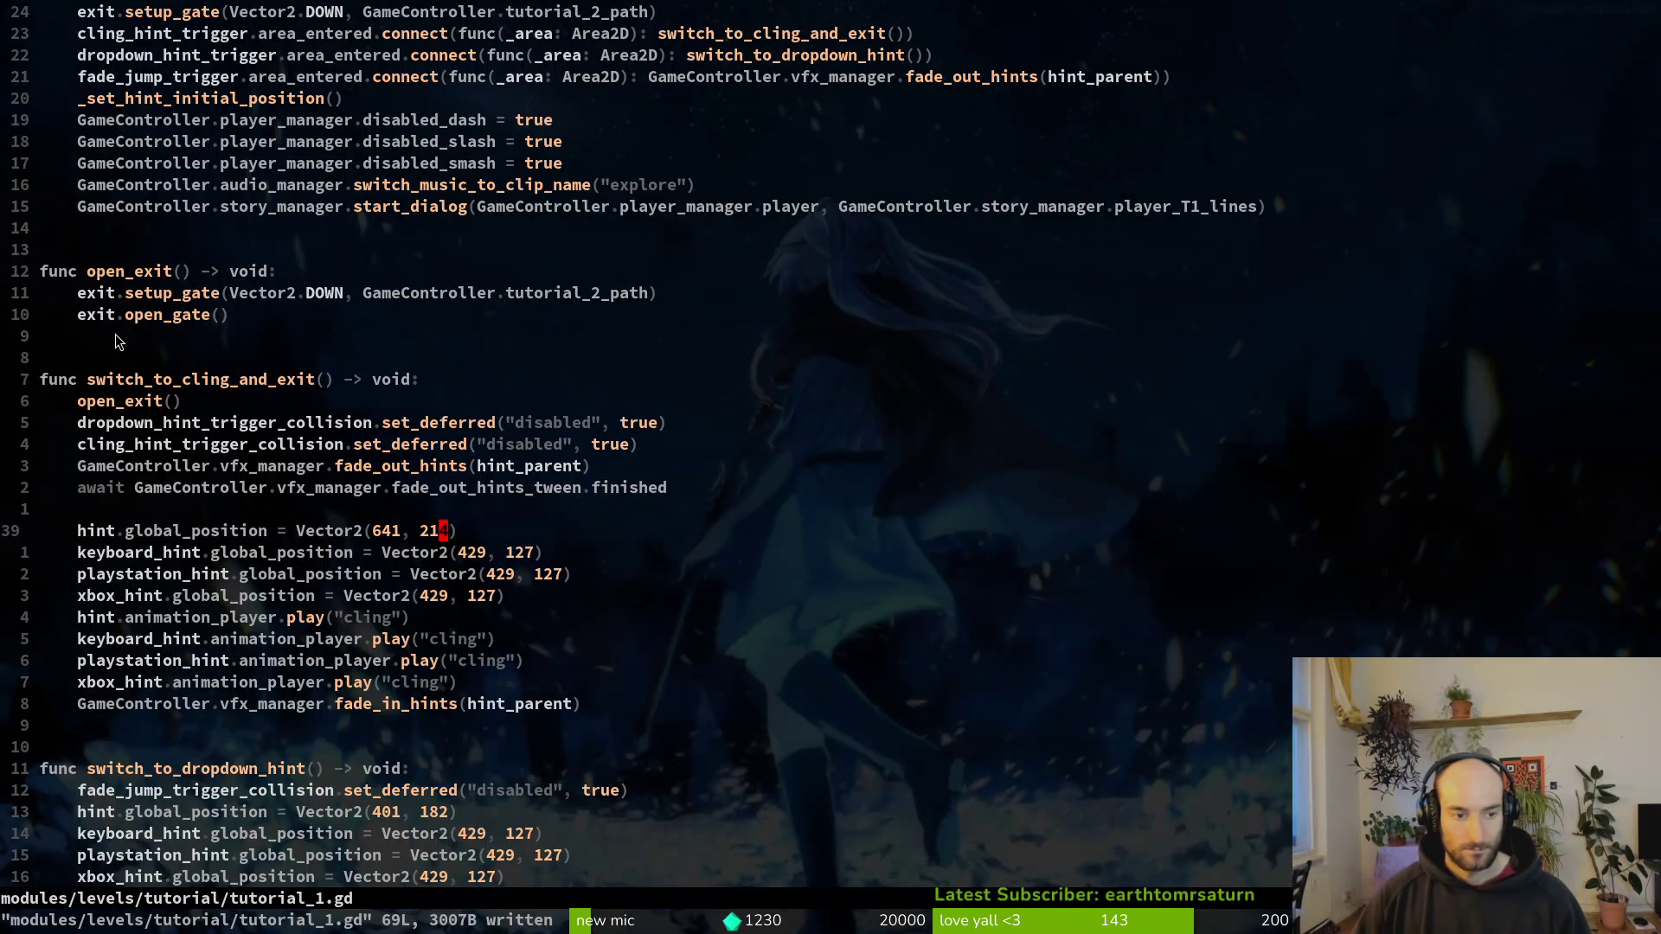
pyautogui.press('c')
pyautogui.press('w')
pyautogui.hotkey('alt', 'Tab')
pyautogui.hotkey('alt', 'Tab')
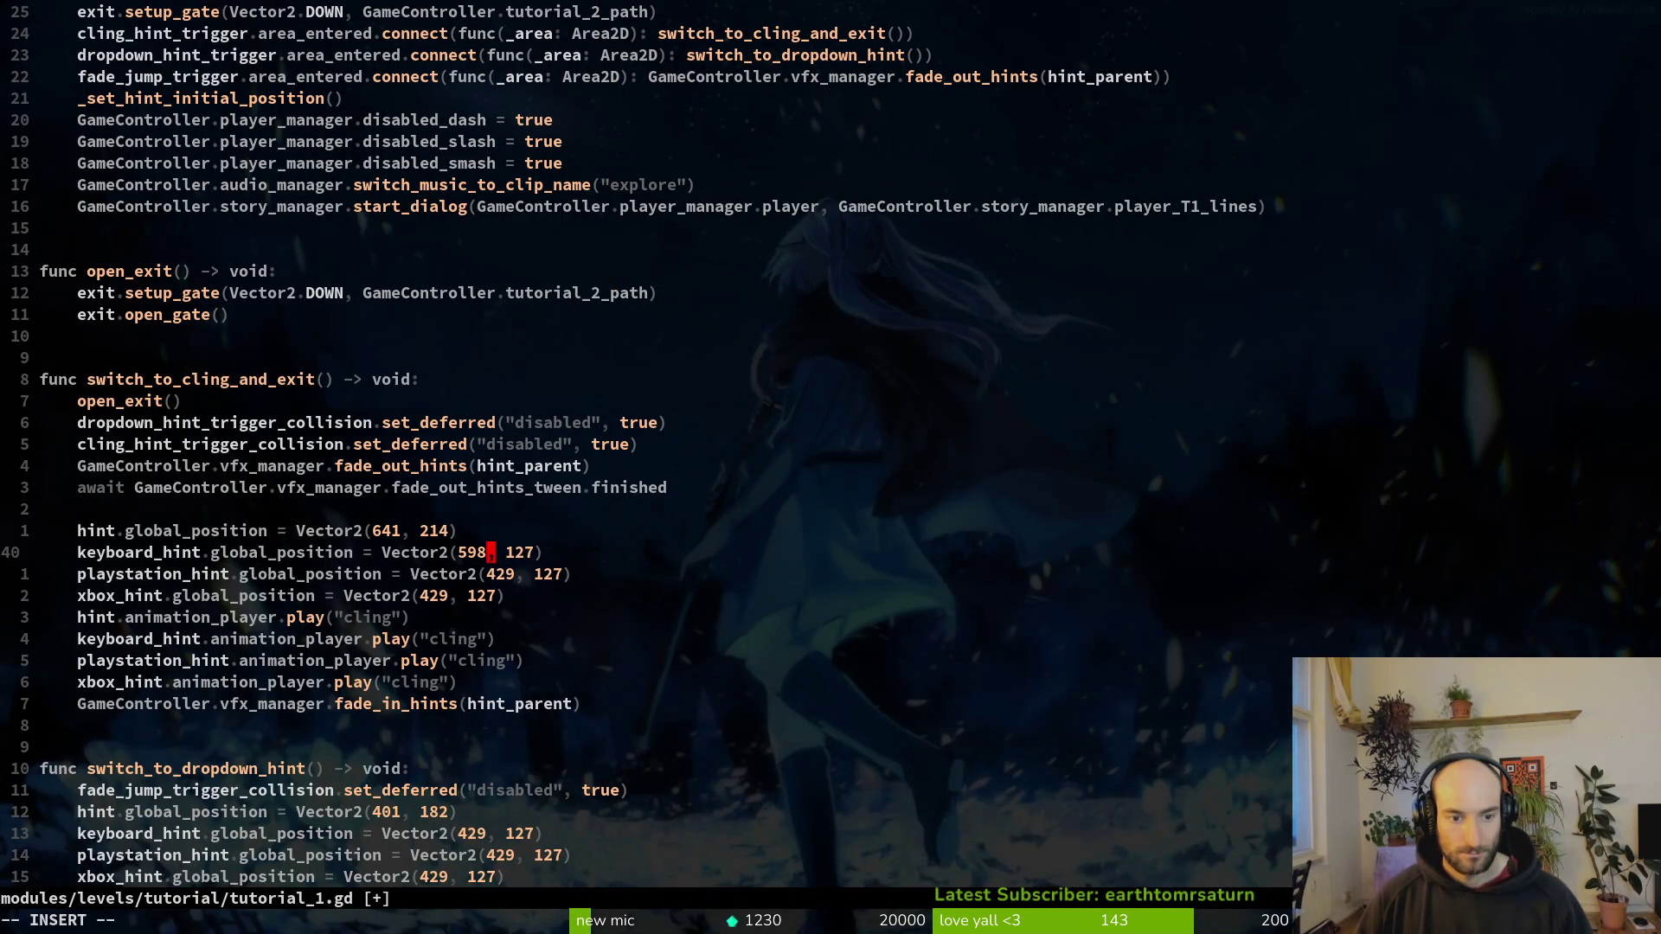
pyautogui.hotkey('alt', 'Tab')
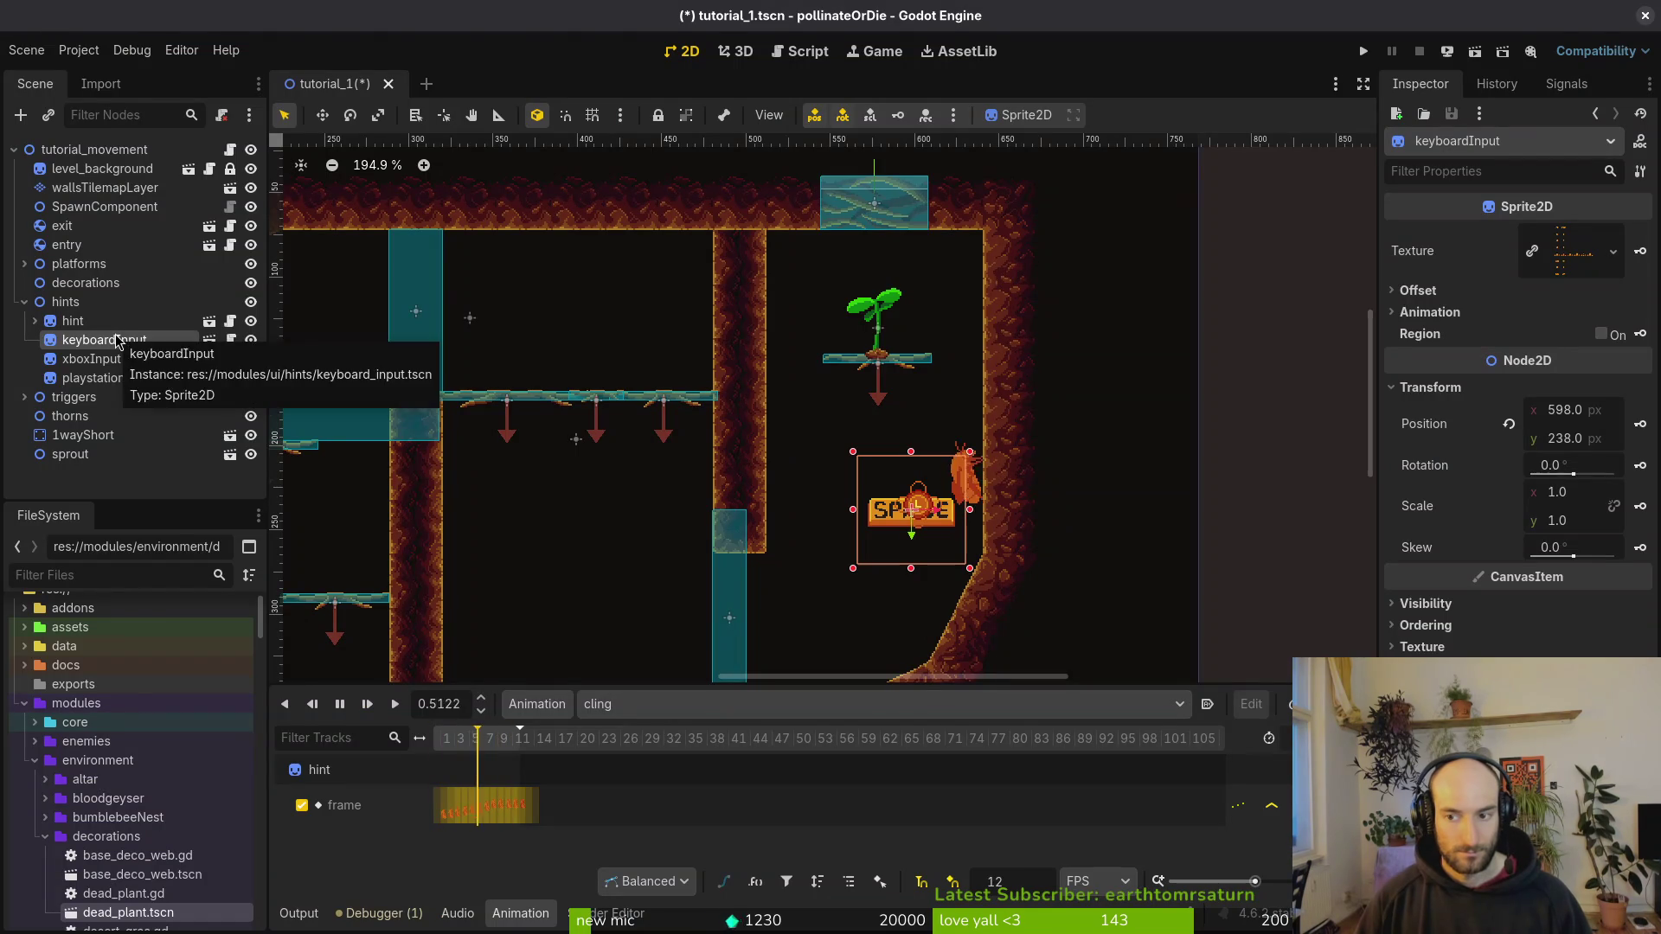
pyautogui.hotkey('alt', 'Tab')
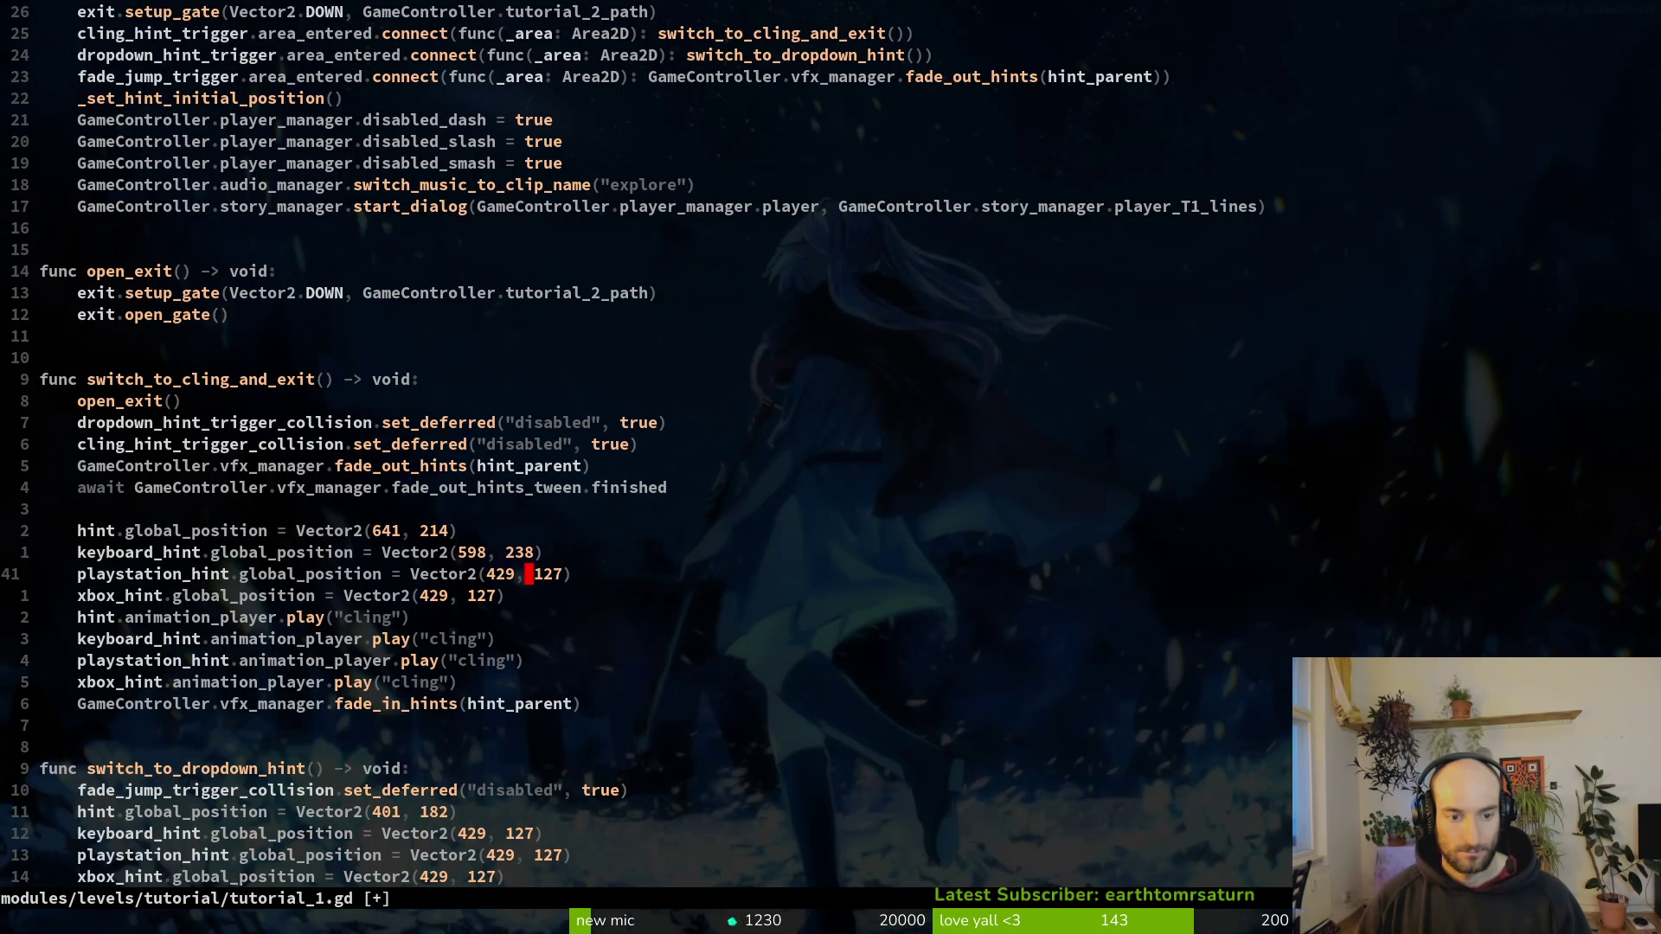
pyautogui.hotkey('alt', 'Tab')
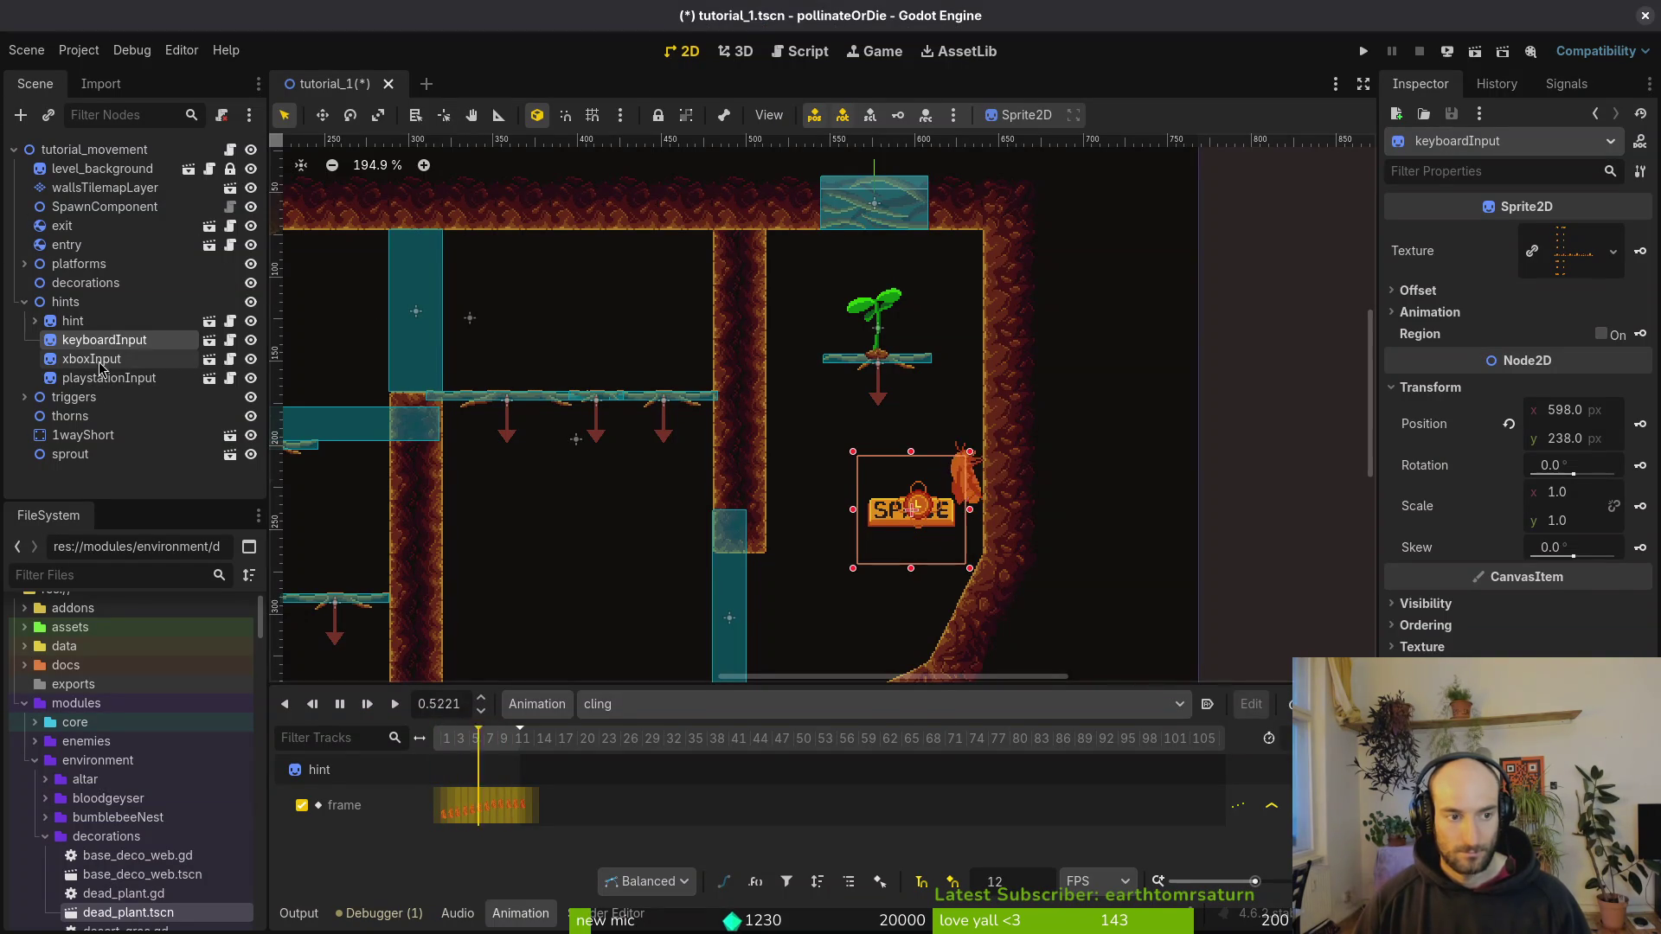
pyautogui.click(95, 360)
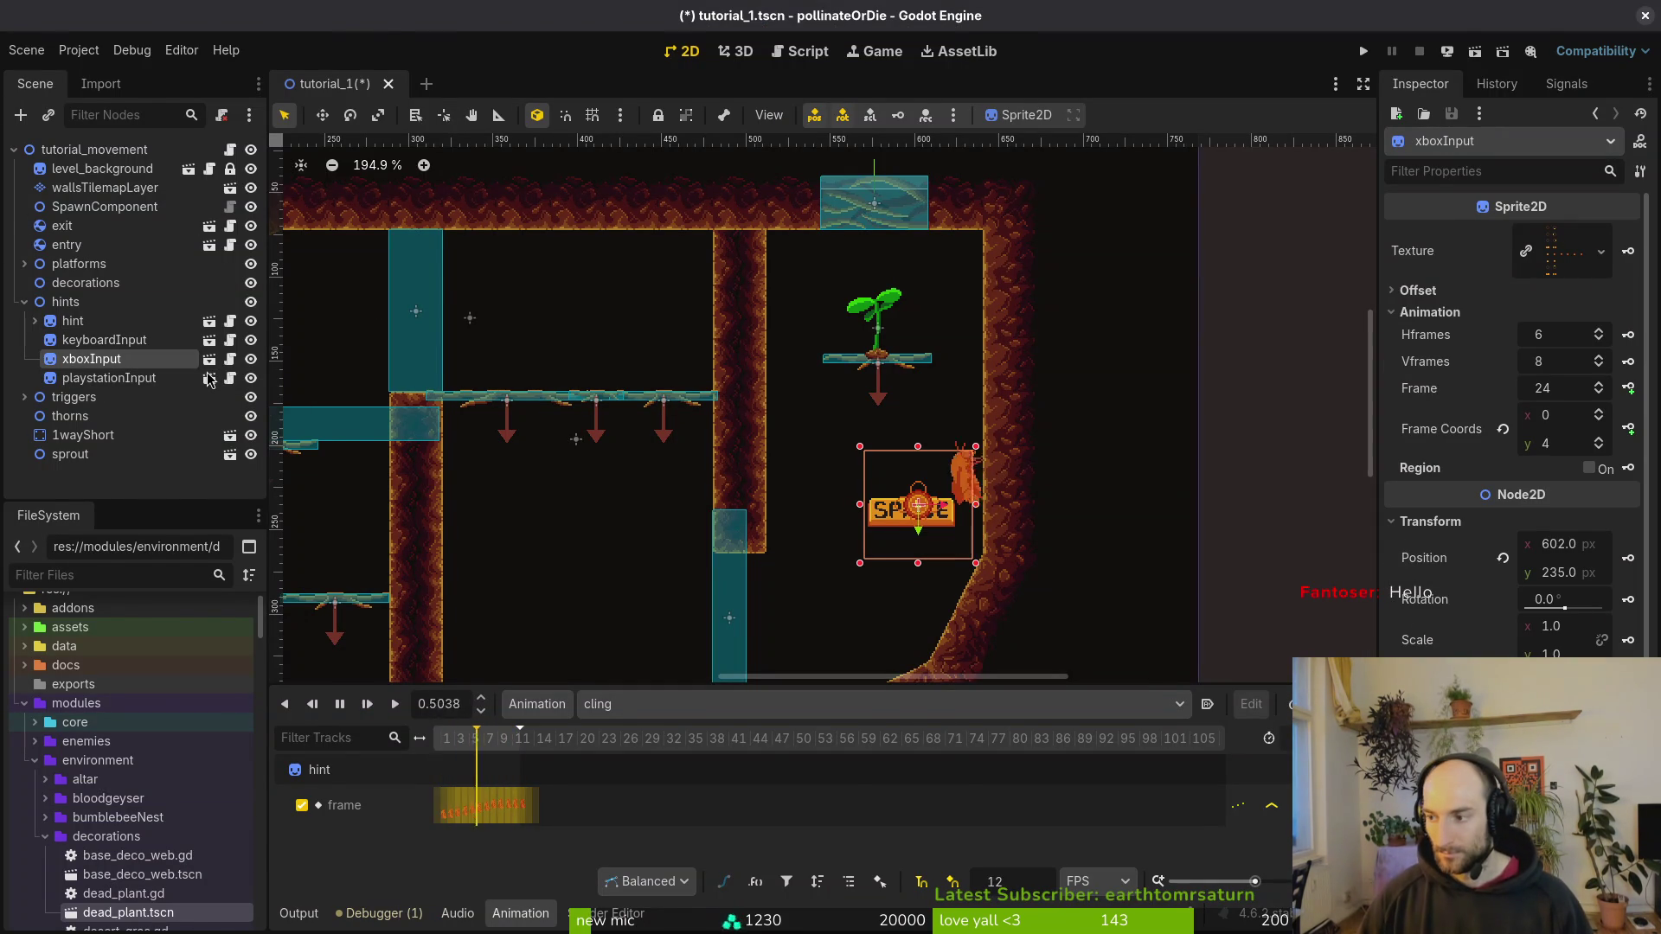
pyautogui.hotkey('alt', 'Tab')
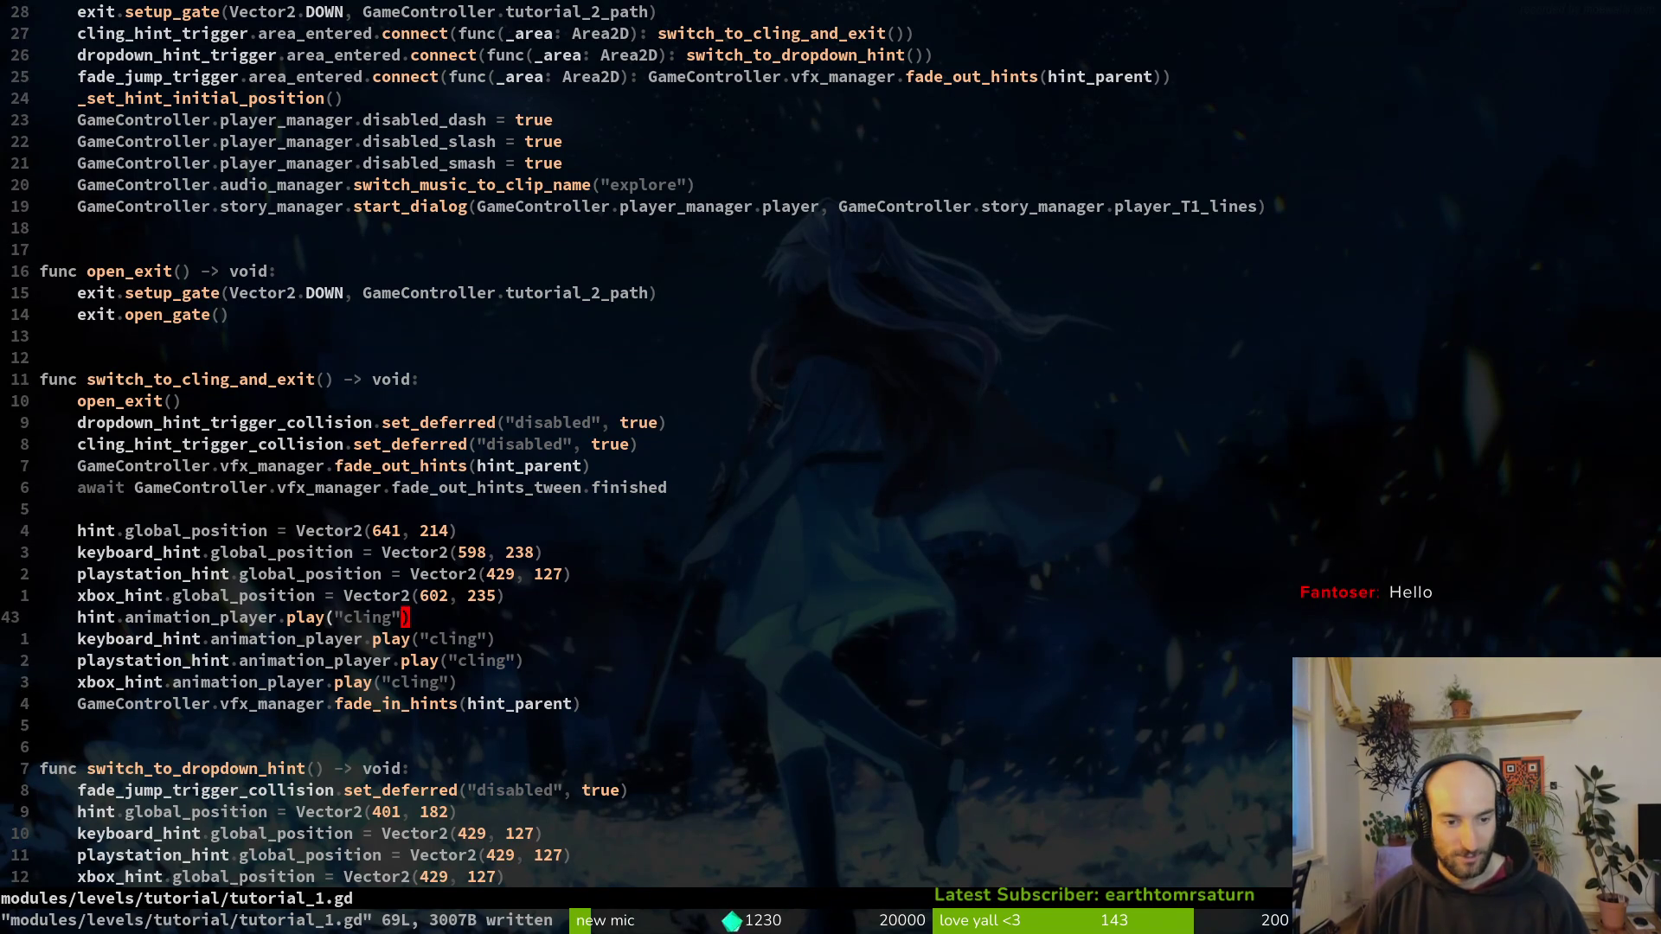
# Step: Duplicate the xbox_hint line as a playstation_hint line using Vector2(602, 235), moved up
pyautogui.press('y')
pyautogui.press('y')
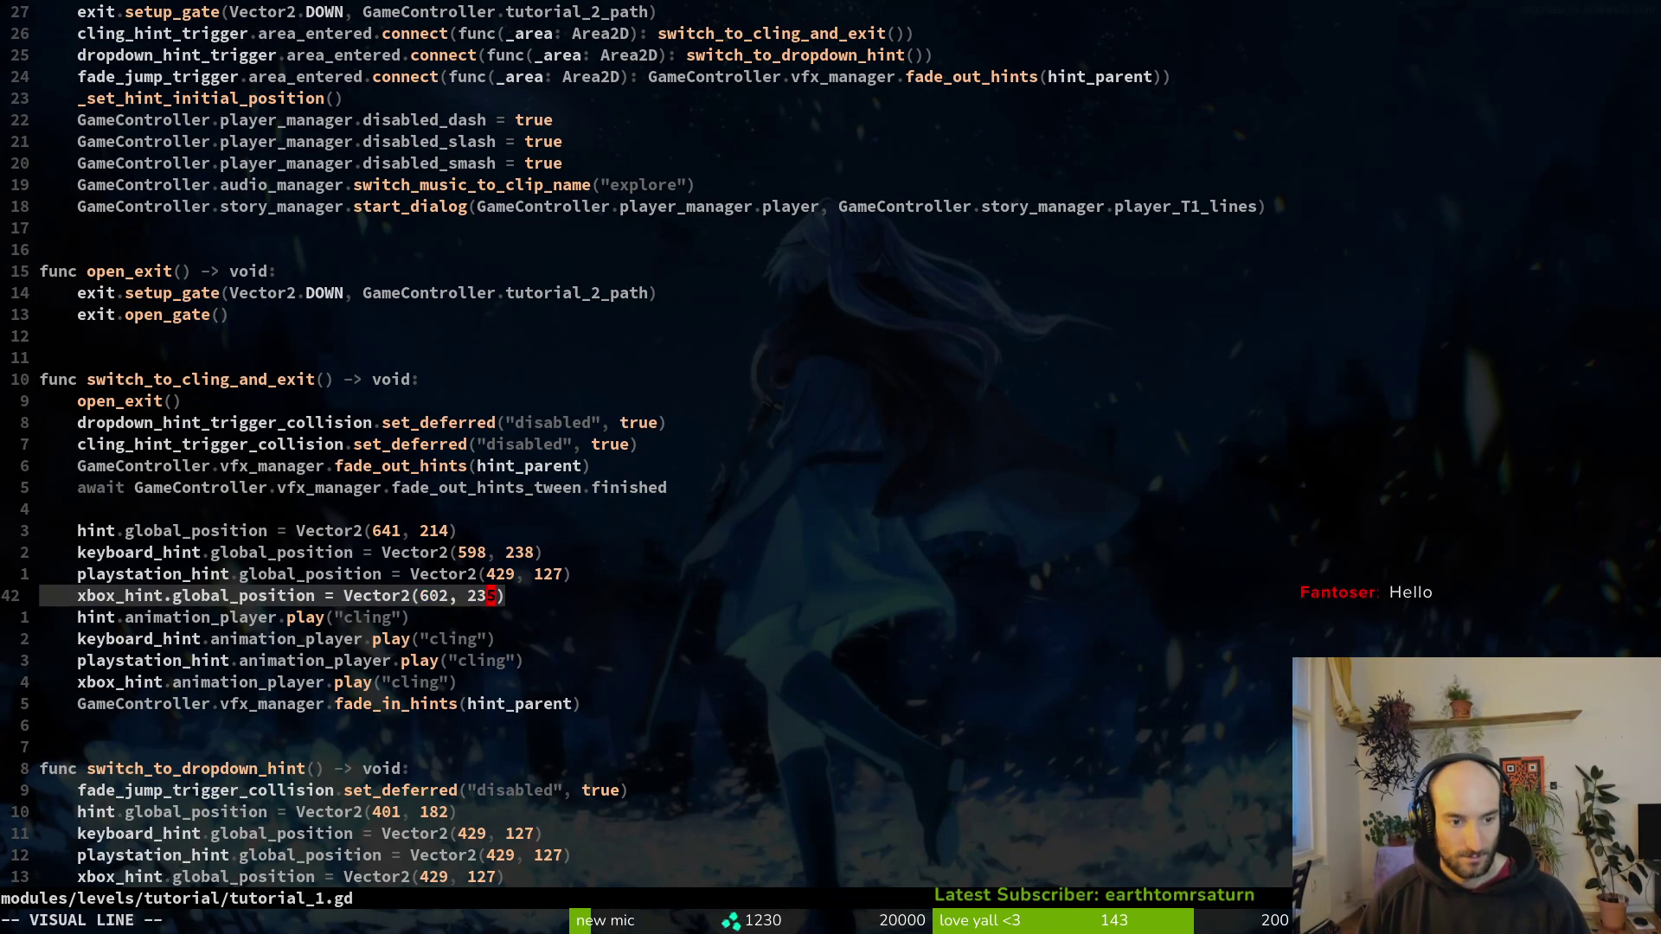
pyautogui.press('p')
pyautogui.press('BackSpace')
pyautogui.press('BackSpace')
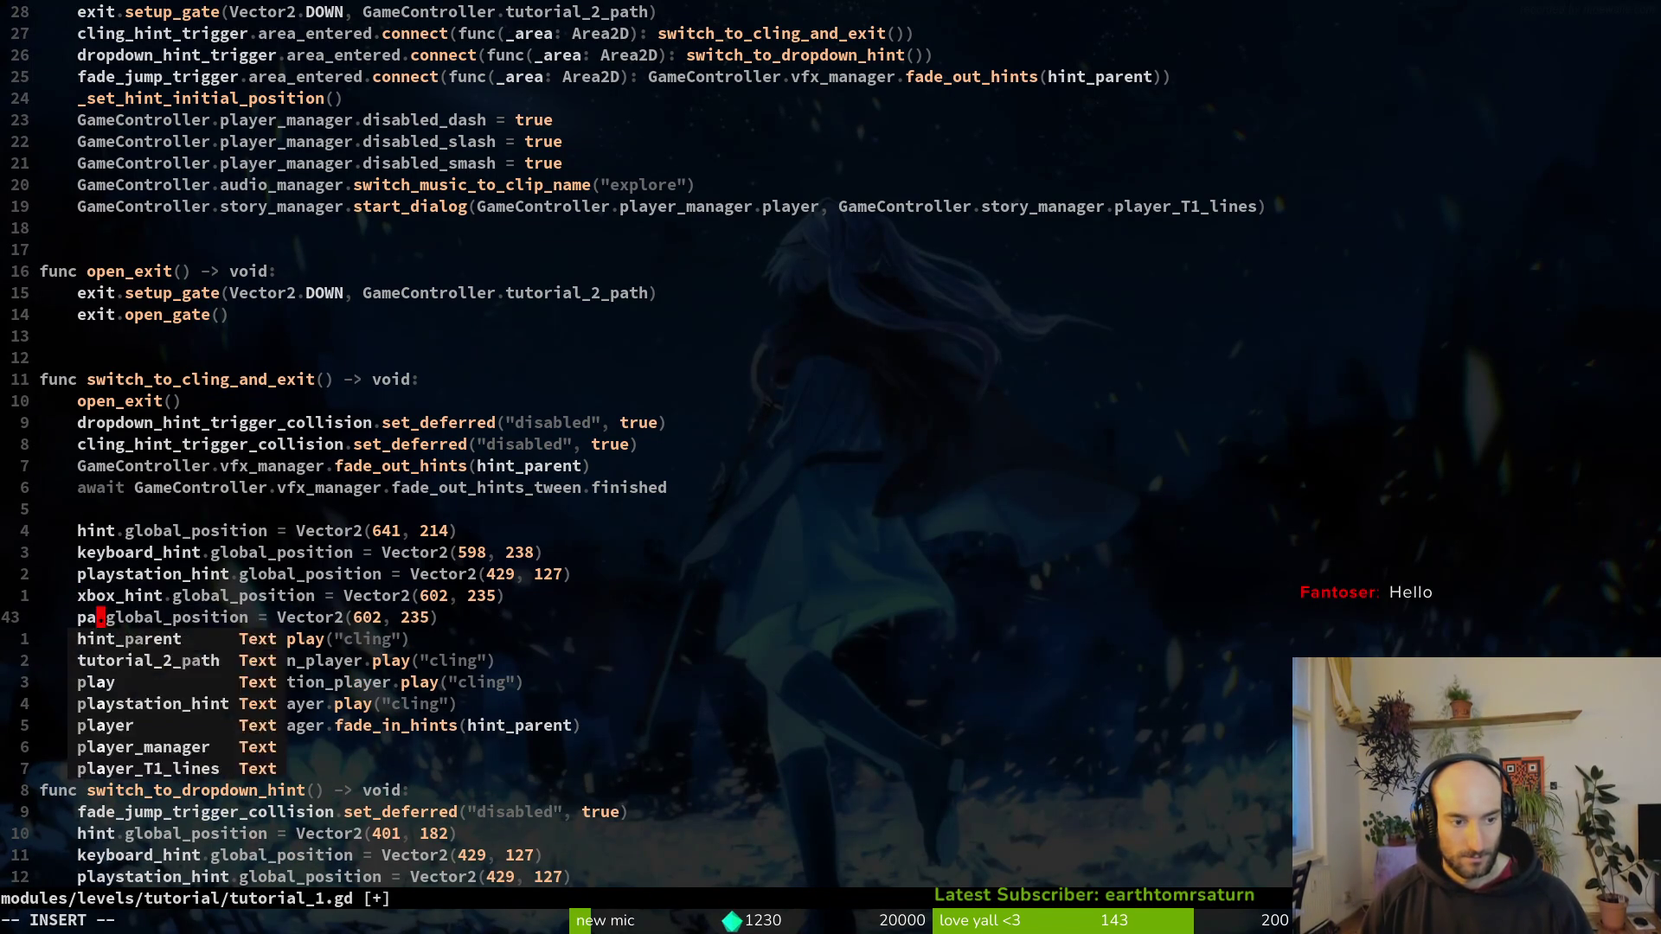
pyautogui.write('la')
pyautogui.press('Tab')
pyautogui.press('Escape')
pyautogui.hotkey('shift', 'v')
pyautogui.hotkey('shift', 'k')
pyautogui.hotkey('shift', 'k')
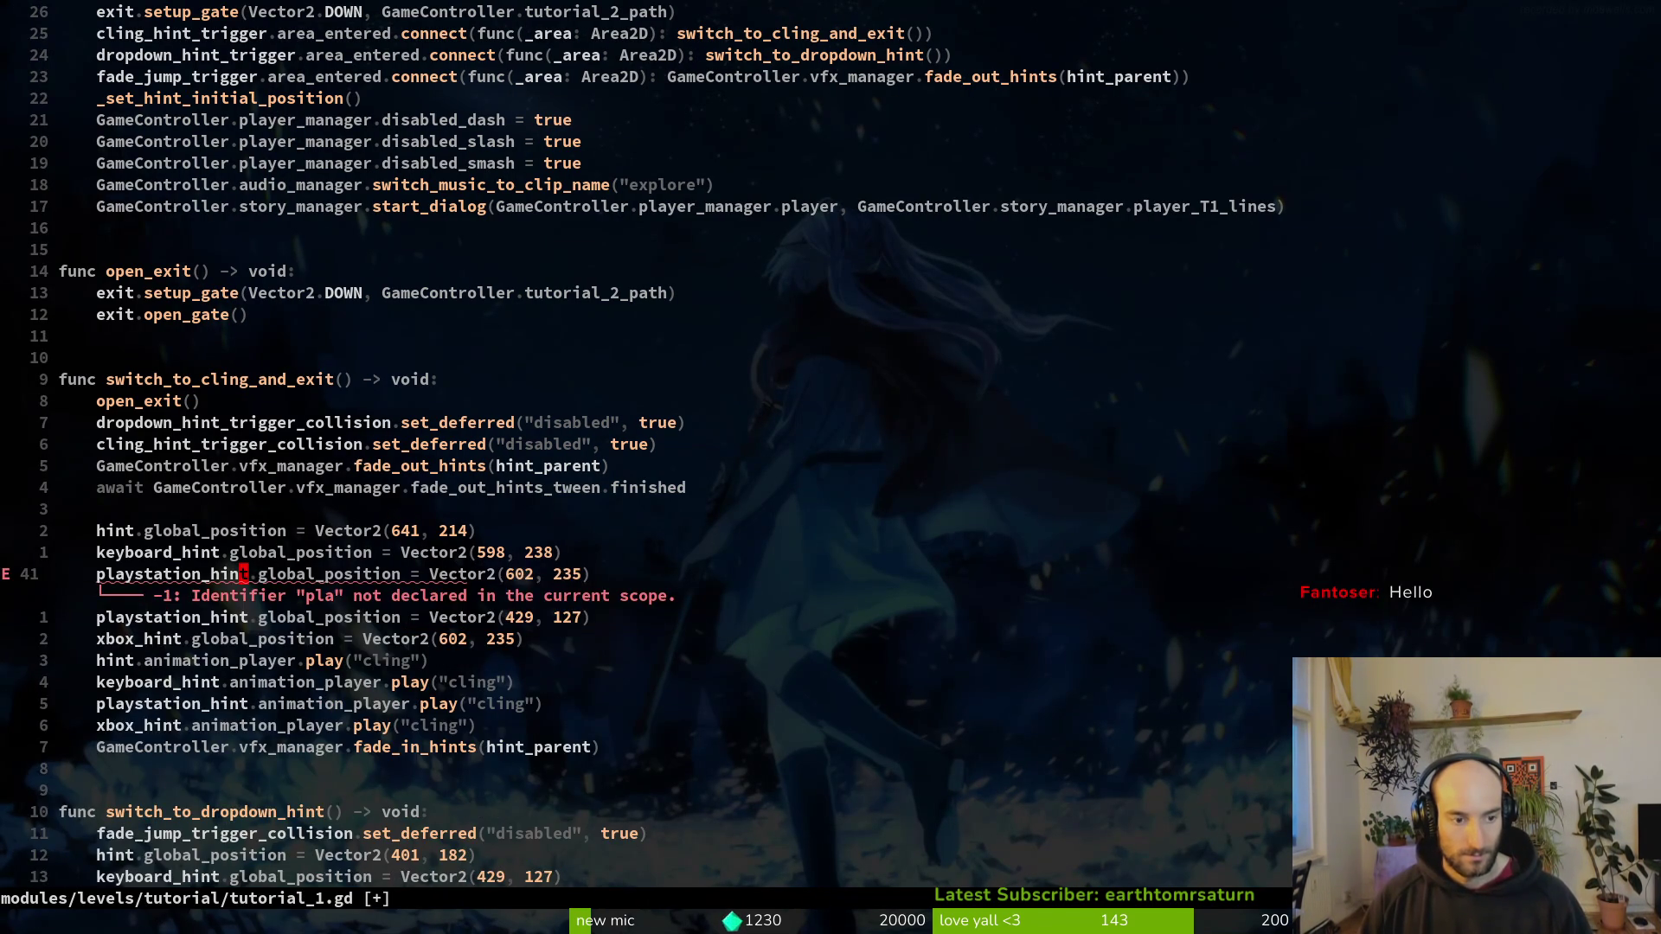
pyautogui.press('Escape')
pyautogui.press('j')
# Step: Delete the old playstation_hint (429, 127) line and place xbox_hint above playstation_hint
pyautogui.press('d')
pyautogui.press('d')
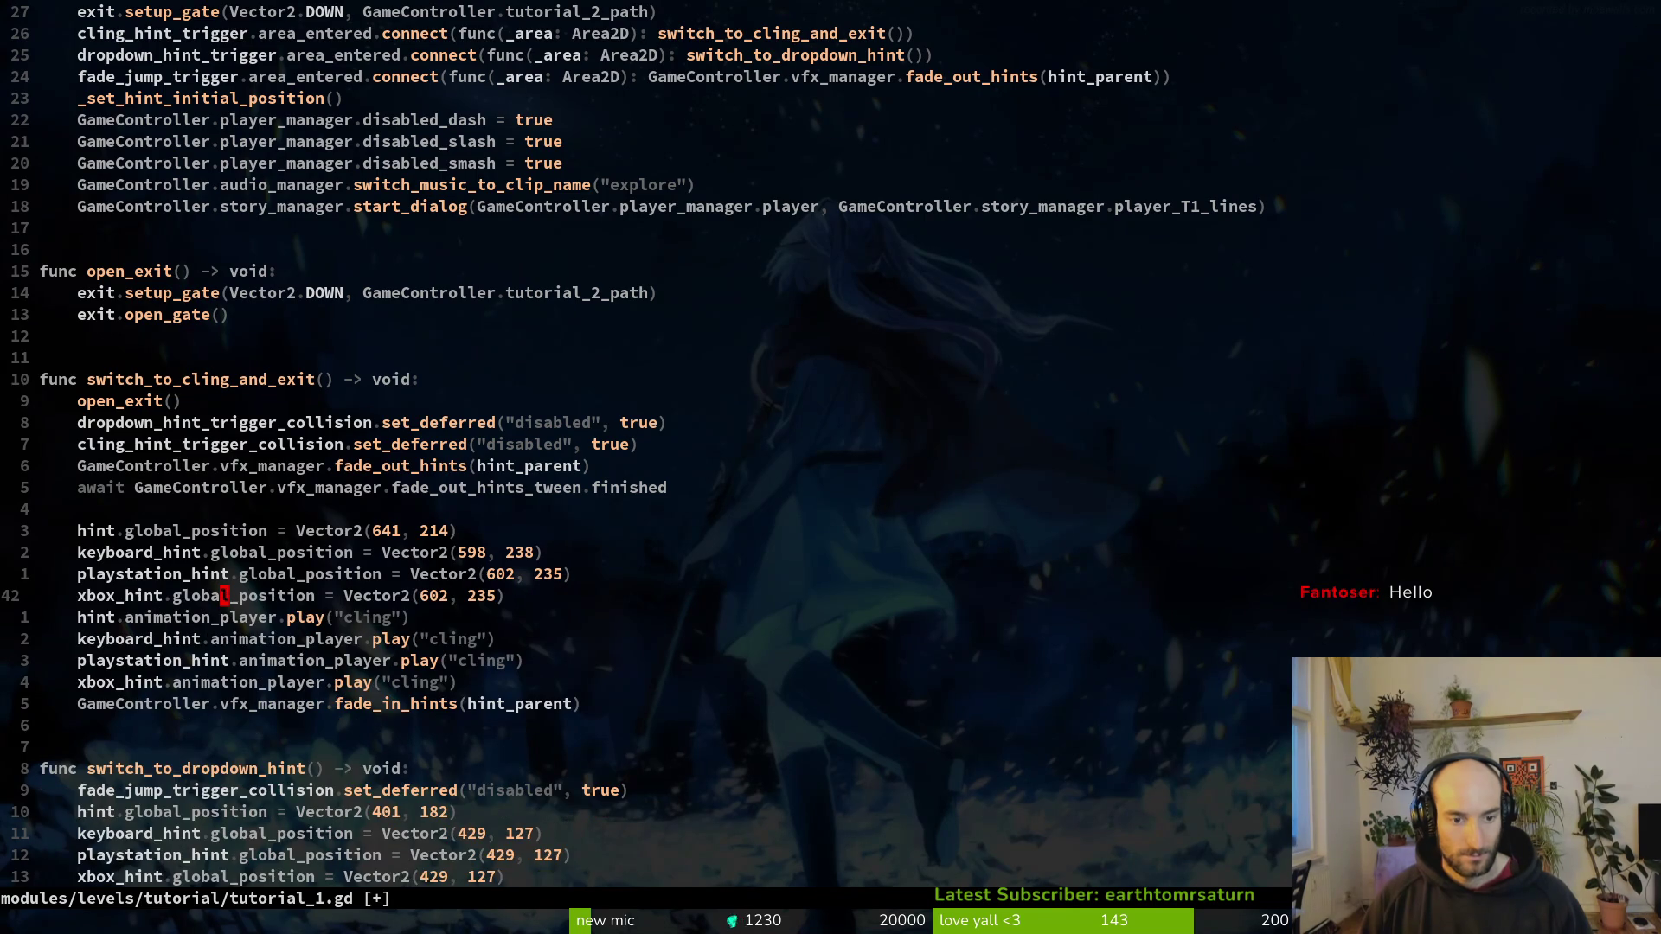
pyautogui.hotkey('shift', 'v')
pyautogui.hotkey('shift', 'k')
pyautogui.press('Escape')
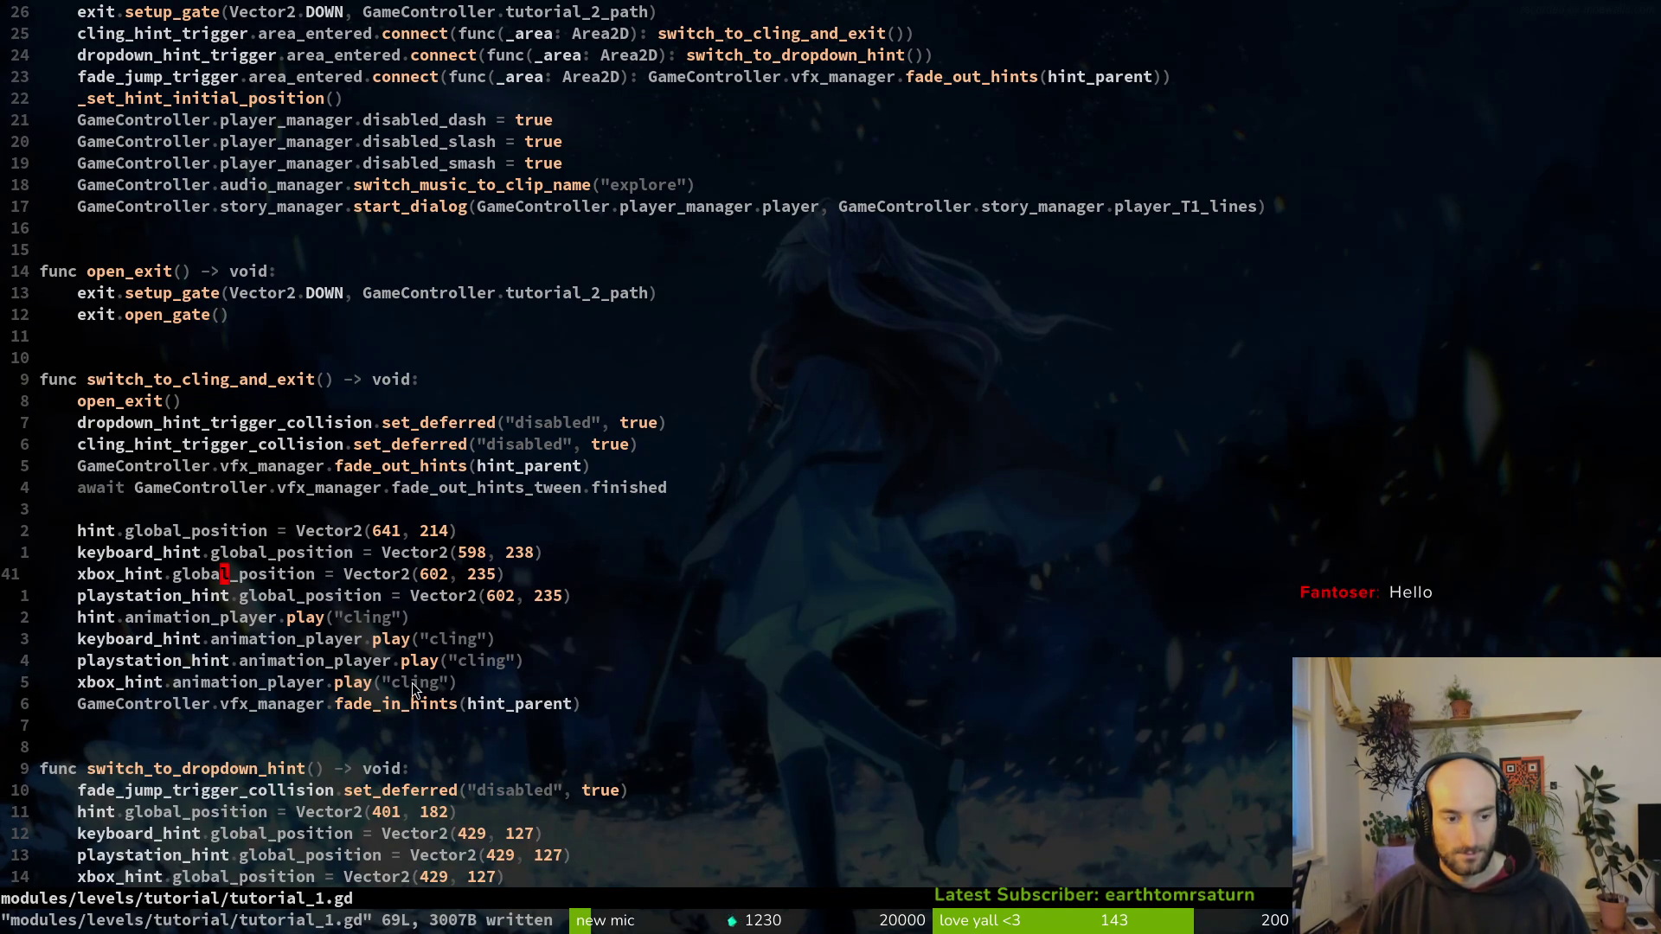
pyautogui.scroll(-3, 464, 636)
pyautogui.hotkey('alt', 'Tab')
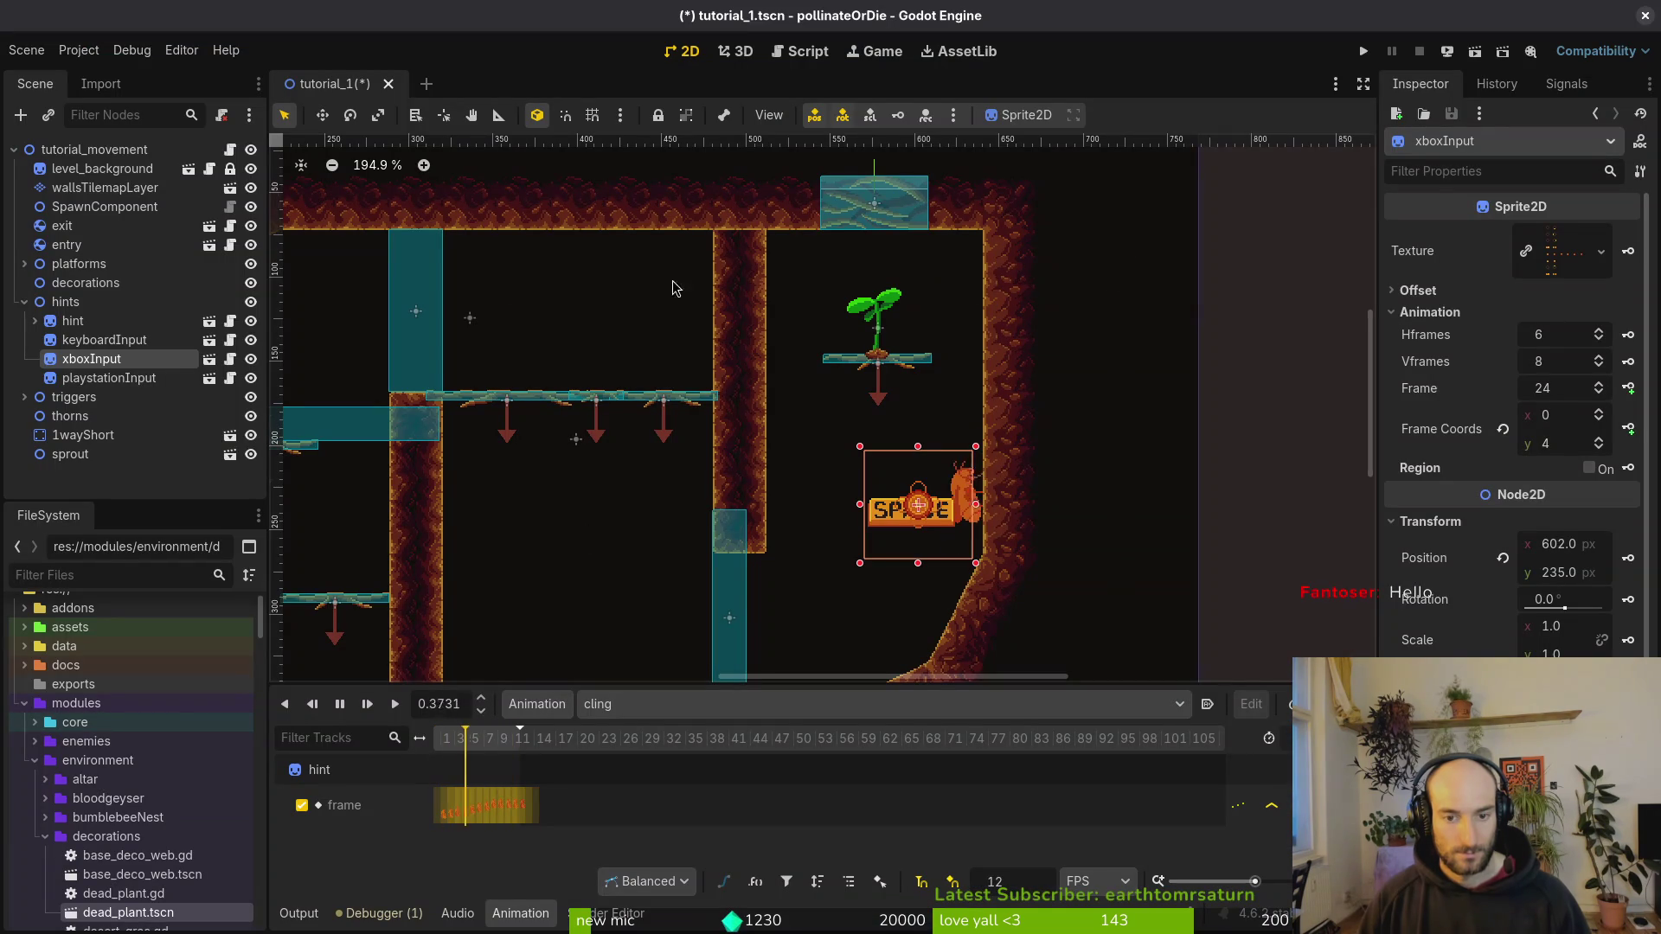
# Step: Turn off Editable Children on the hint instance, reverting its child overrides
pyautogui.rightClick(61, 321)
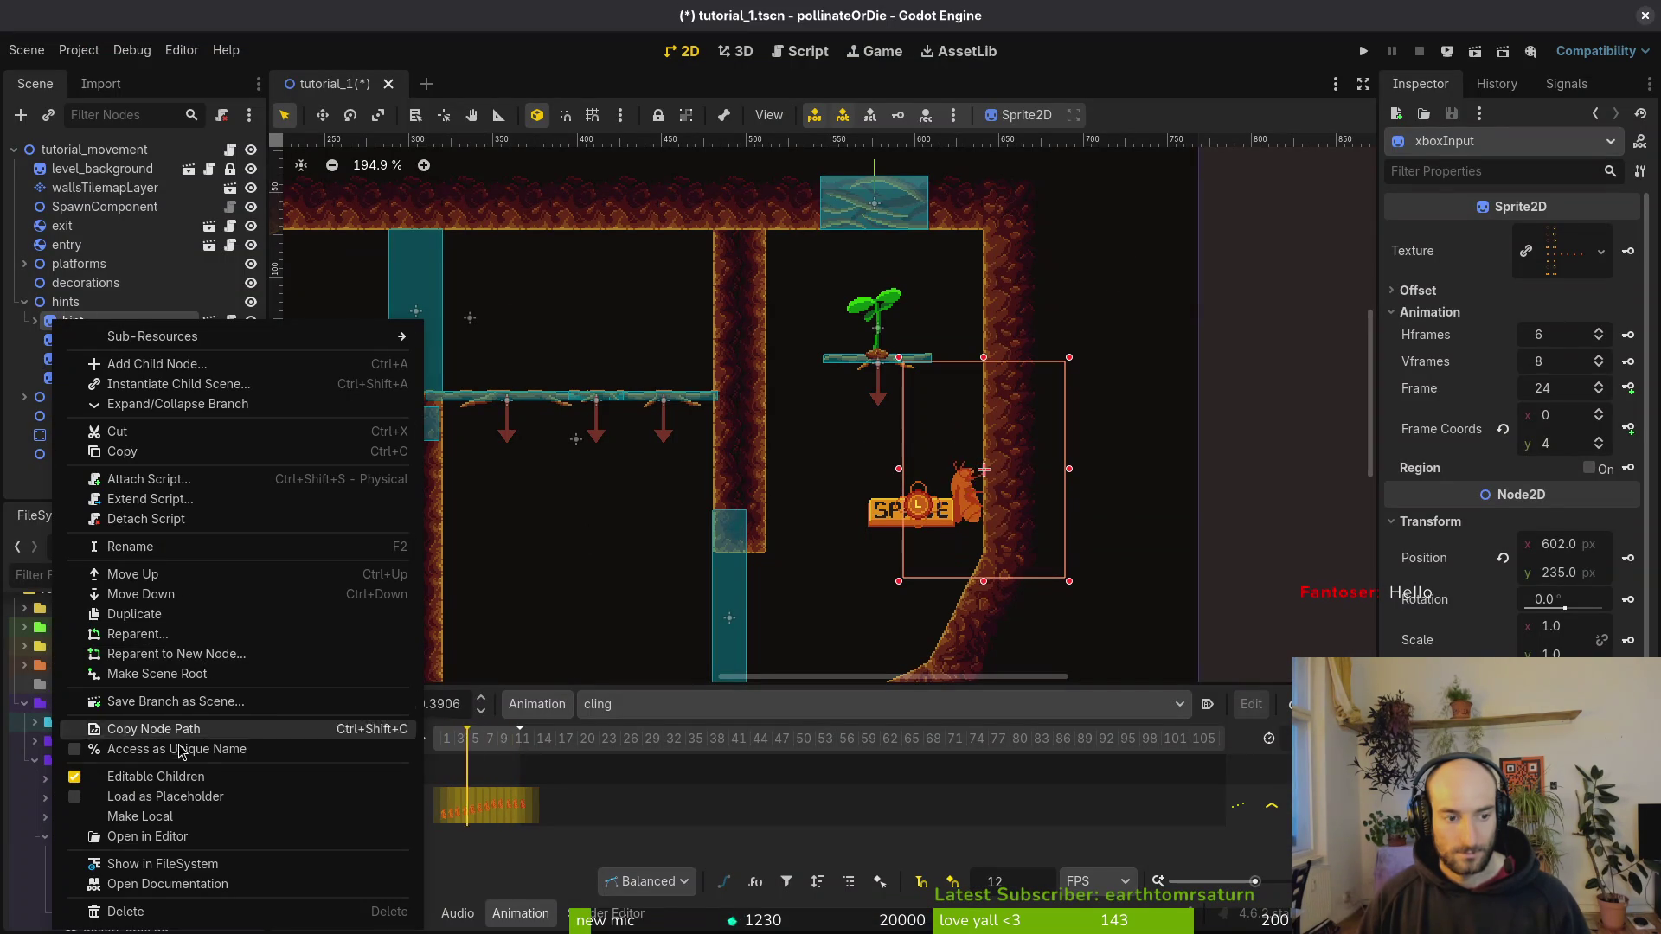
pyautogui.click(178, 777)
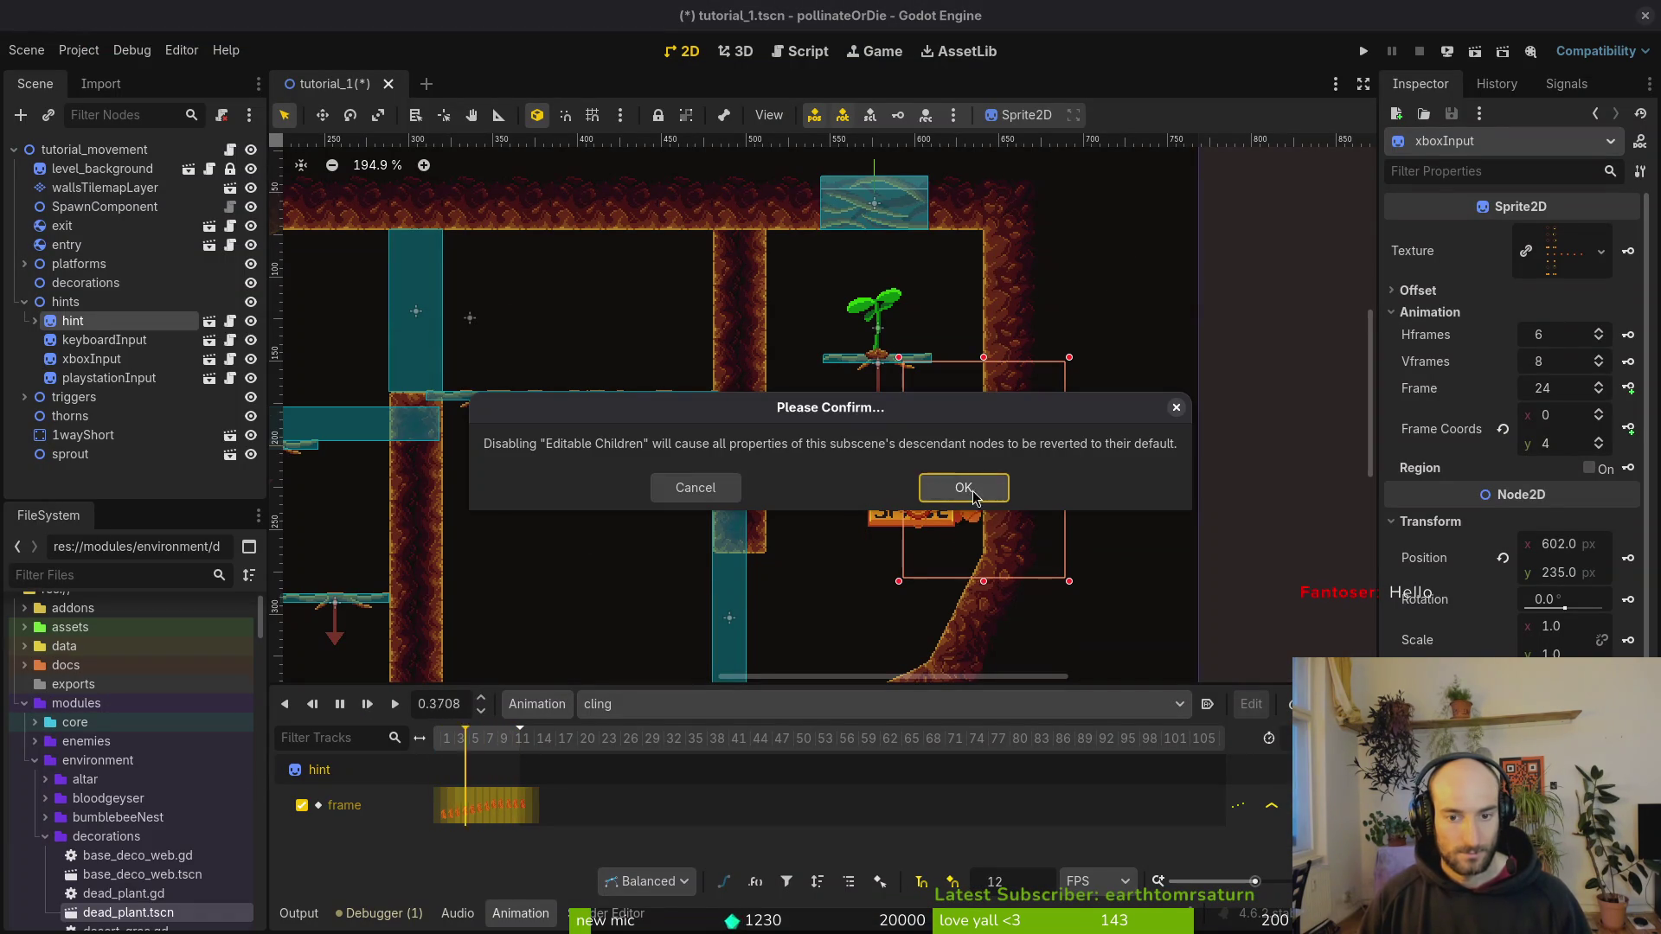
pyautogui.click(963, 488)
# Step: Review the hints group and its four hint nodes, then run the project with F5
pyautogui.click(26, 302)
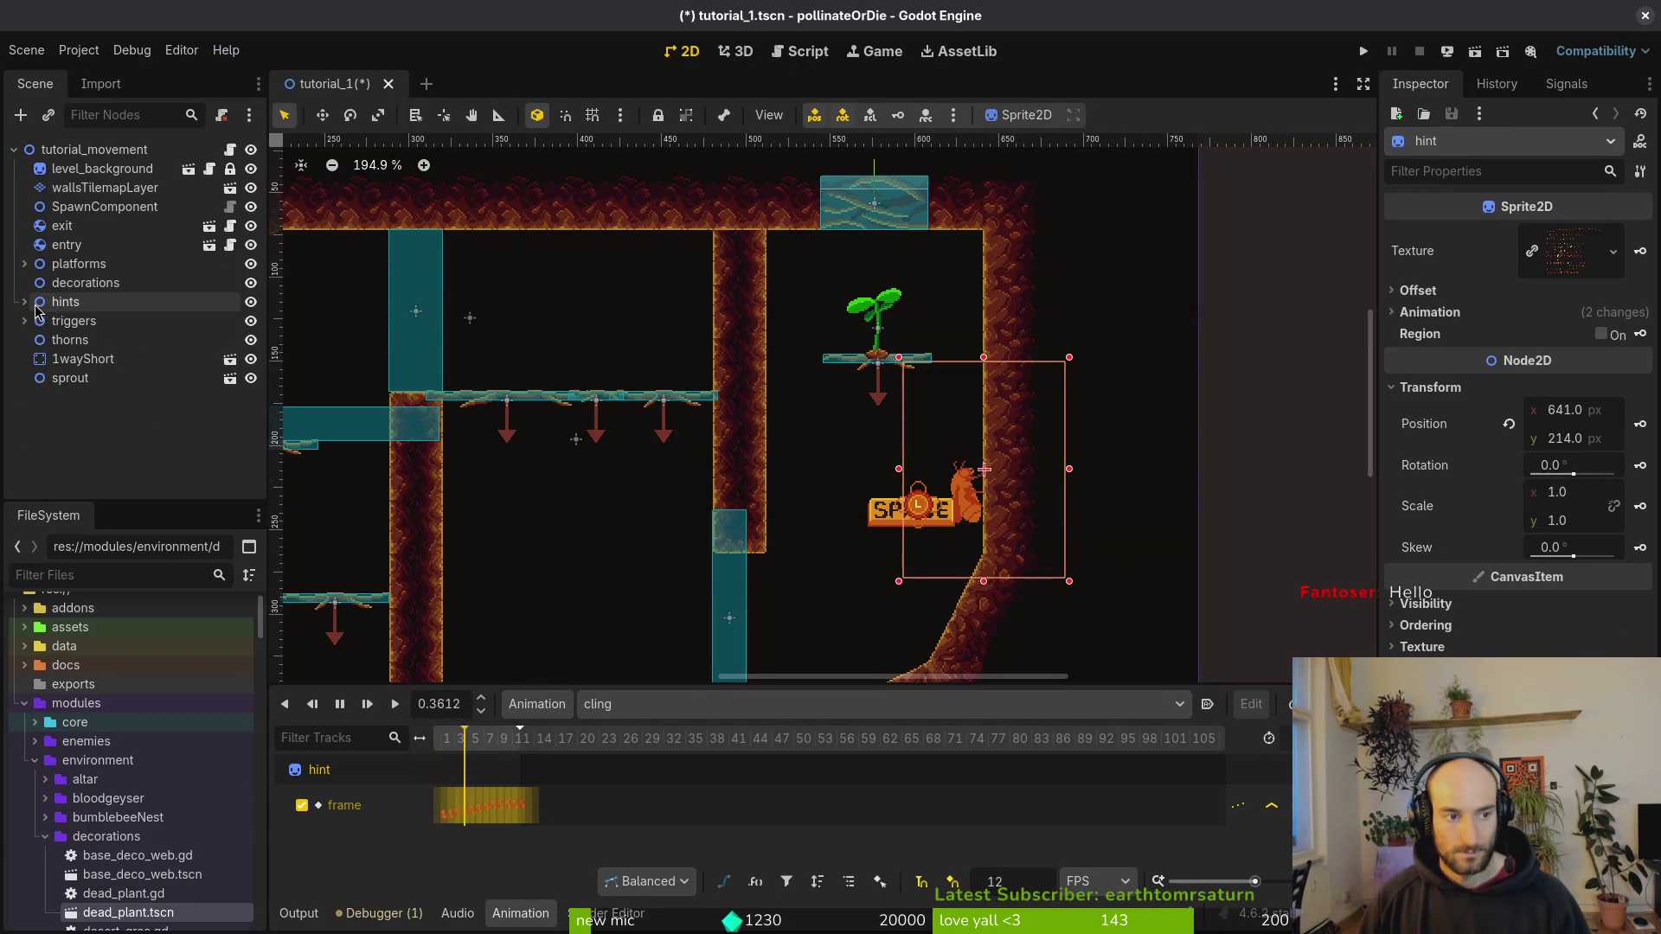
pyautogui.click(99, 305)
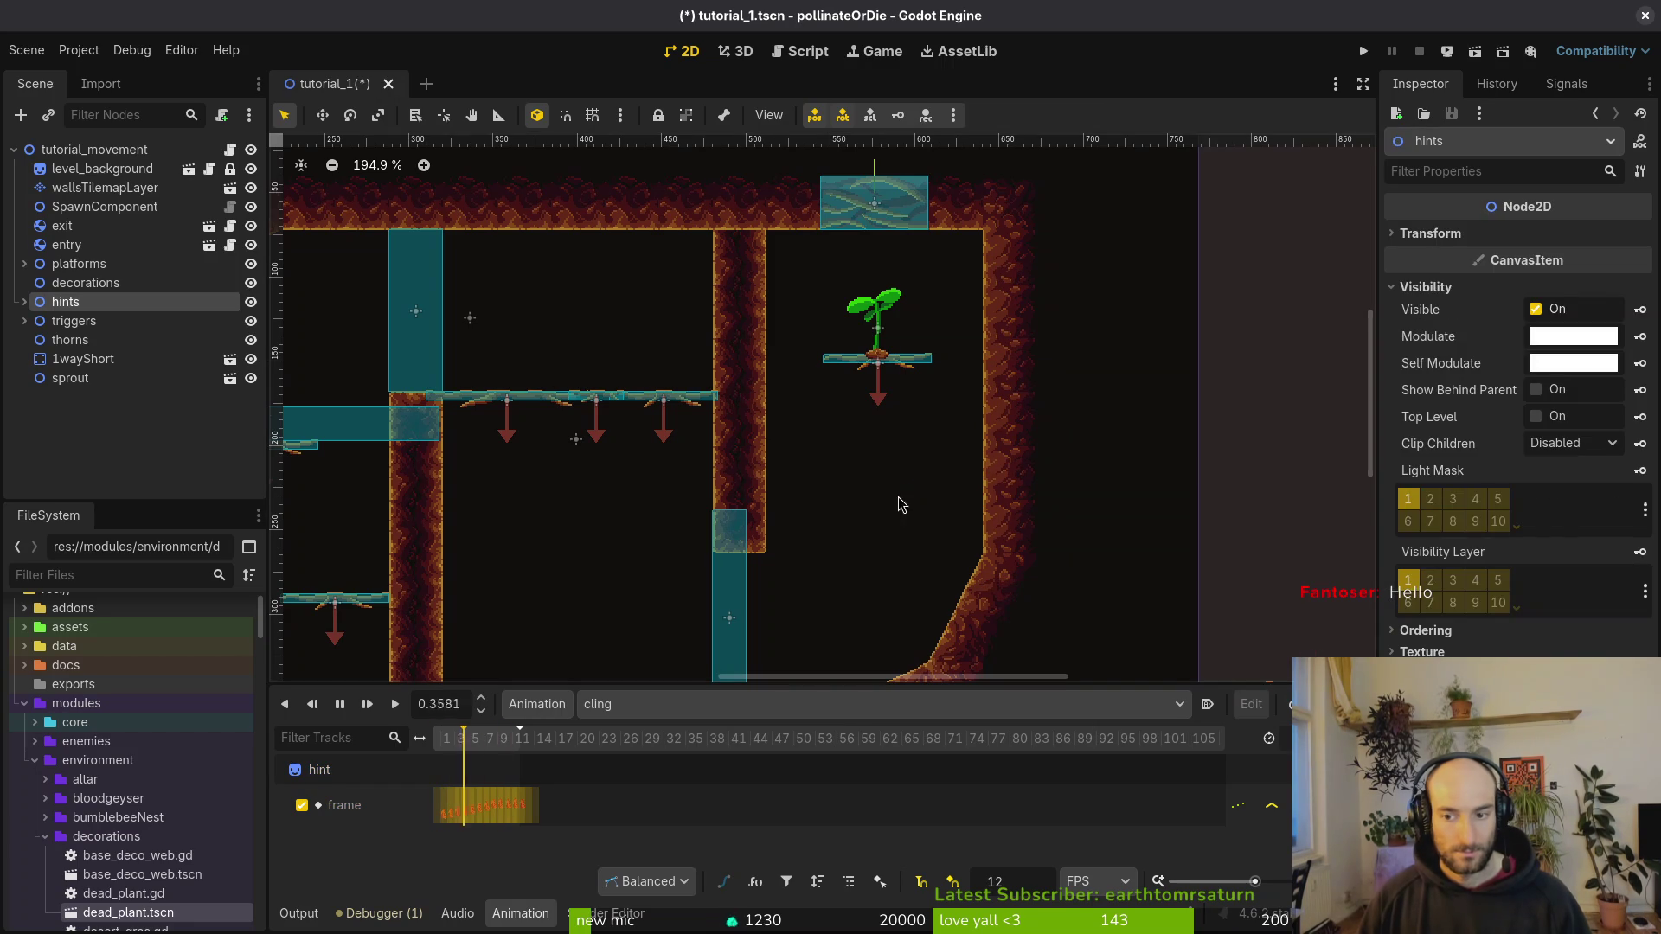
pyautogui.scroll(-4, 1012, 528)
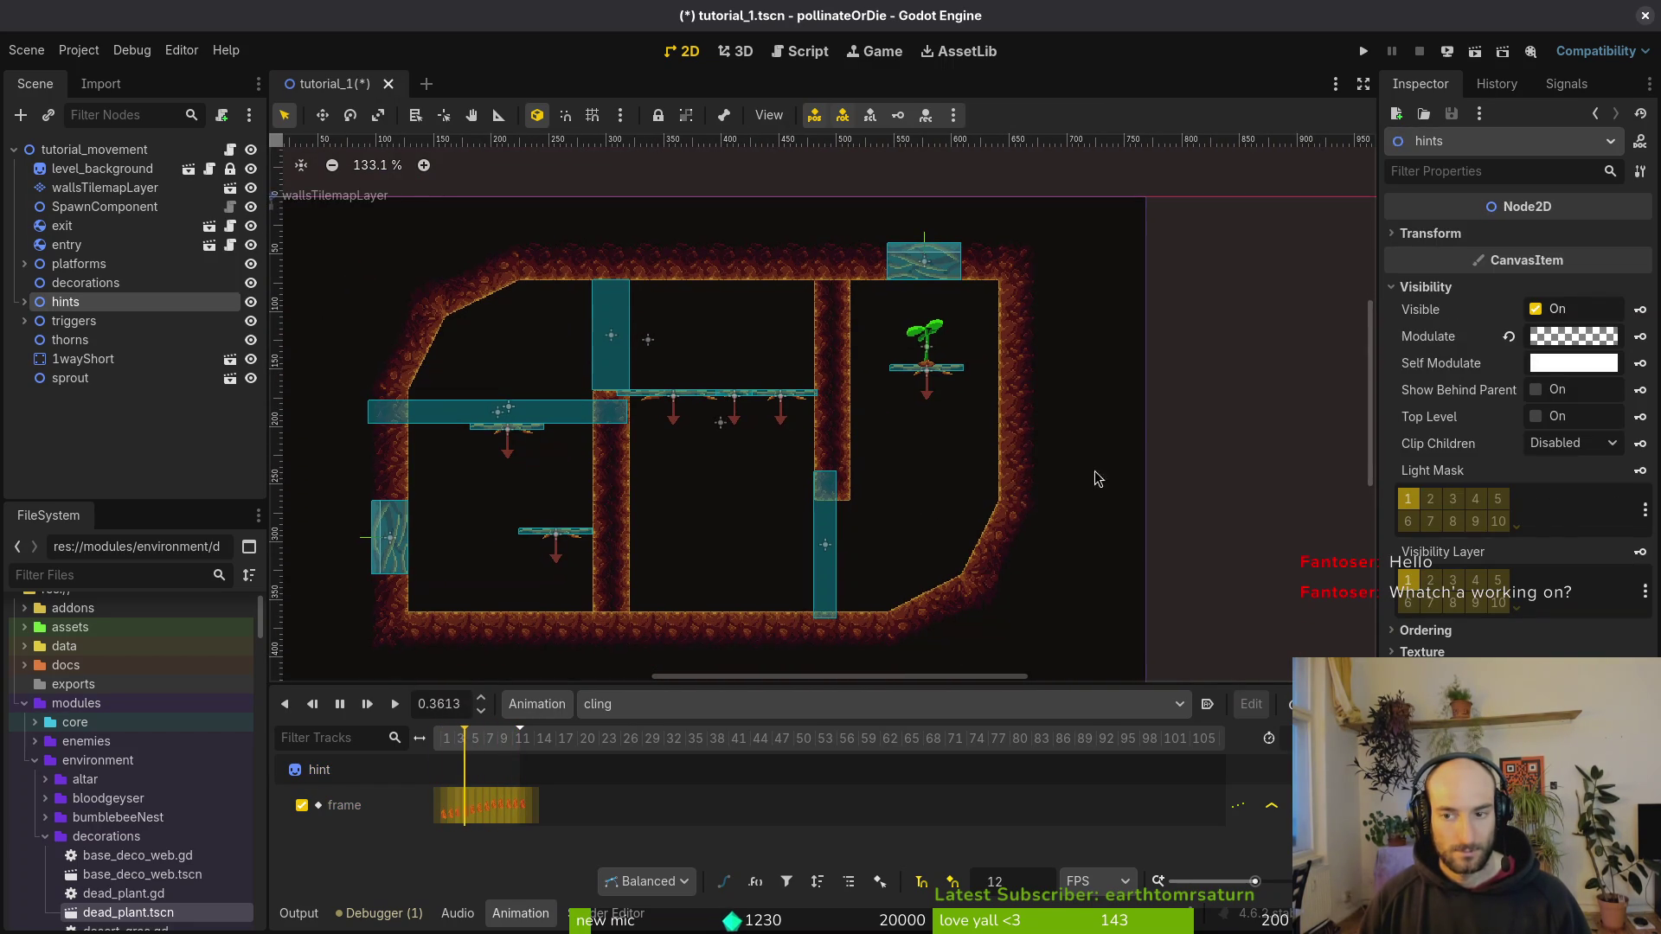
pyautogui.click(25, 302)
pyautogui.click(73, 321)
pyautogui.keyDown('shift'); pyautogui.click(109, 378); pyautogui.keyUp('shift')
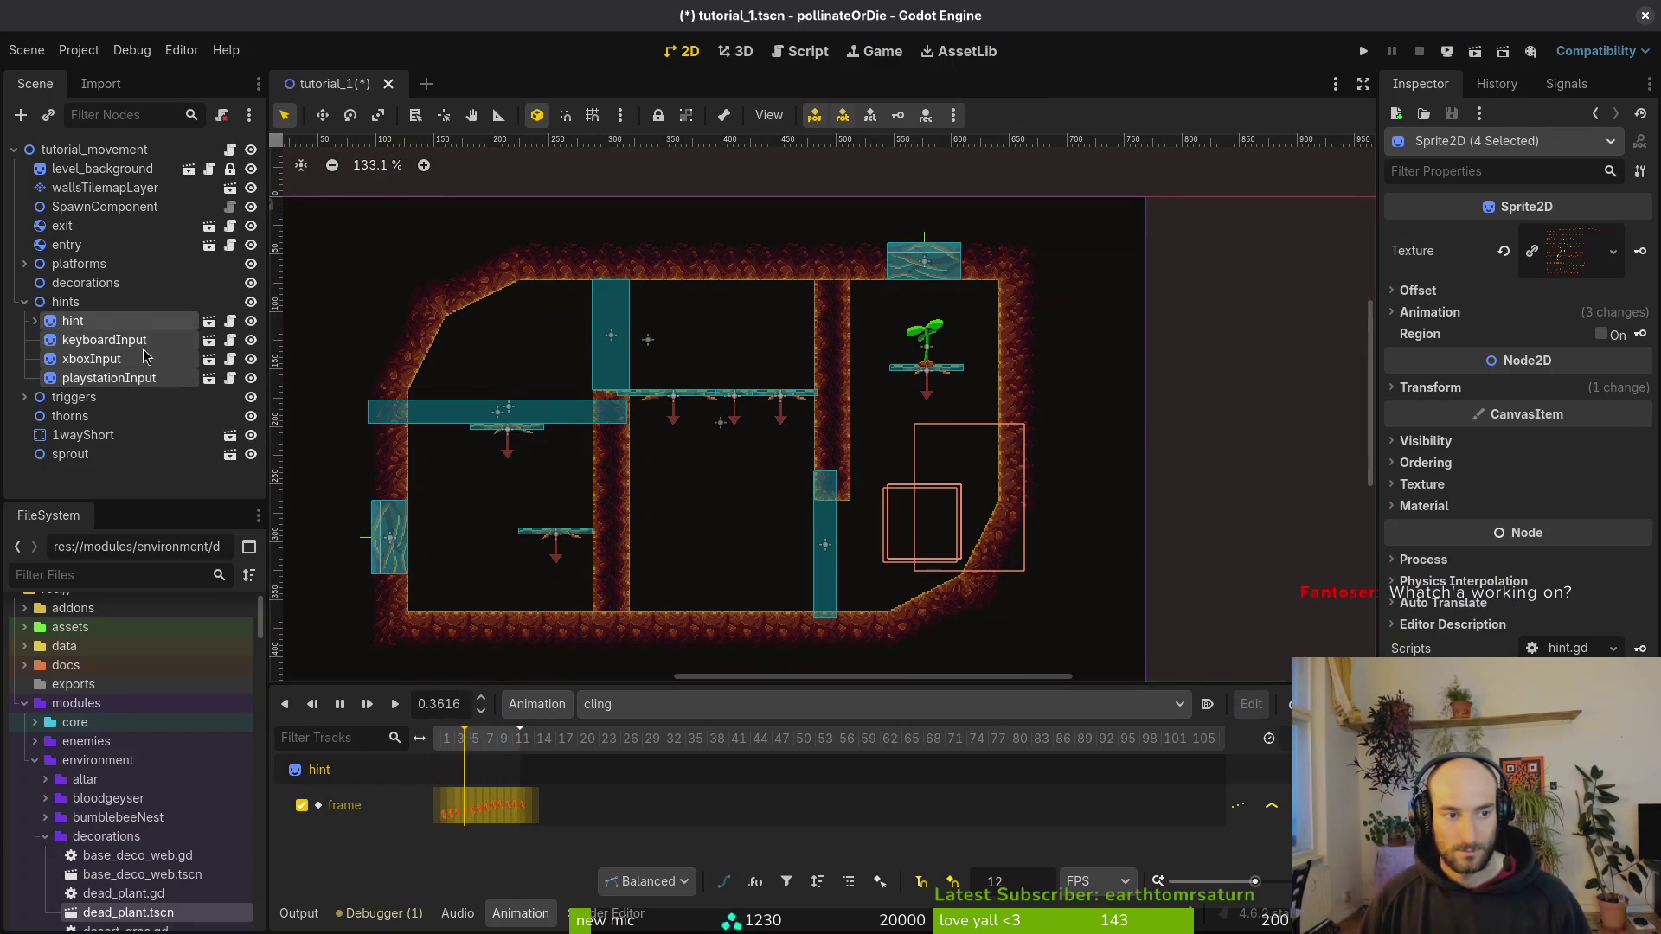
pyautogui.click(1243, 275)
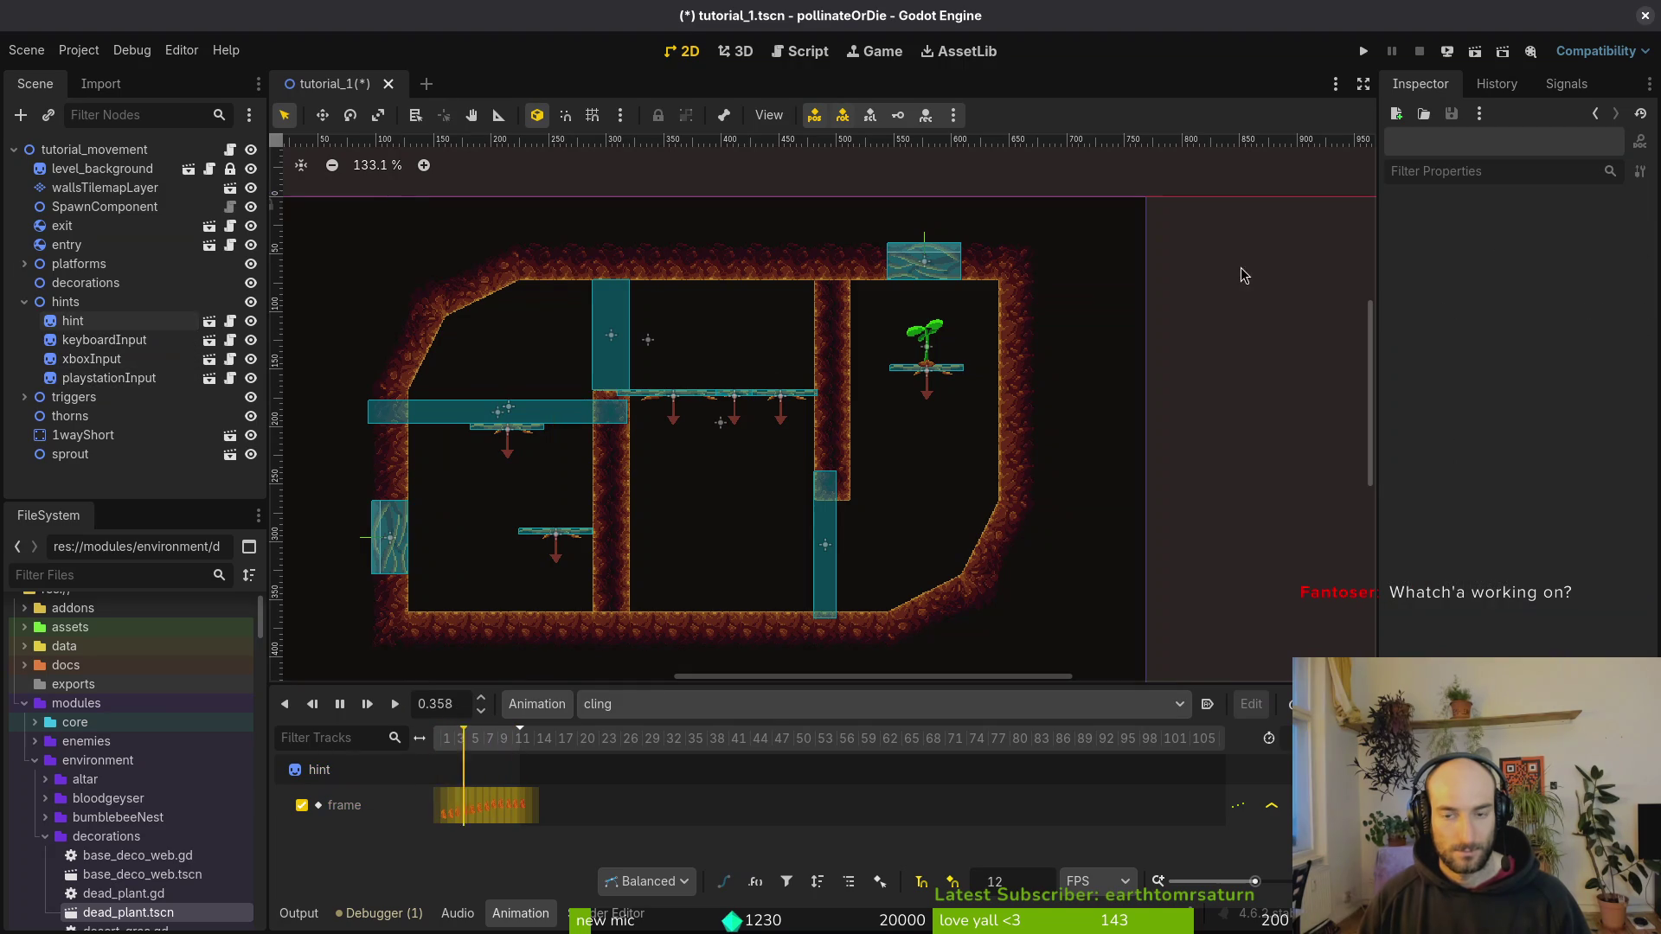
pyautogui.press('F5')
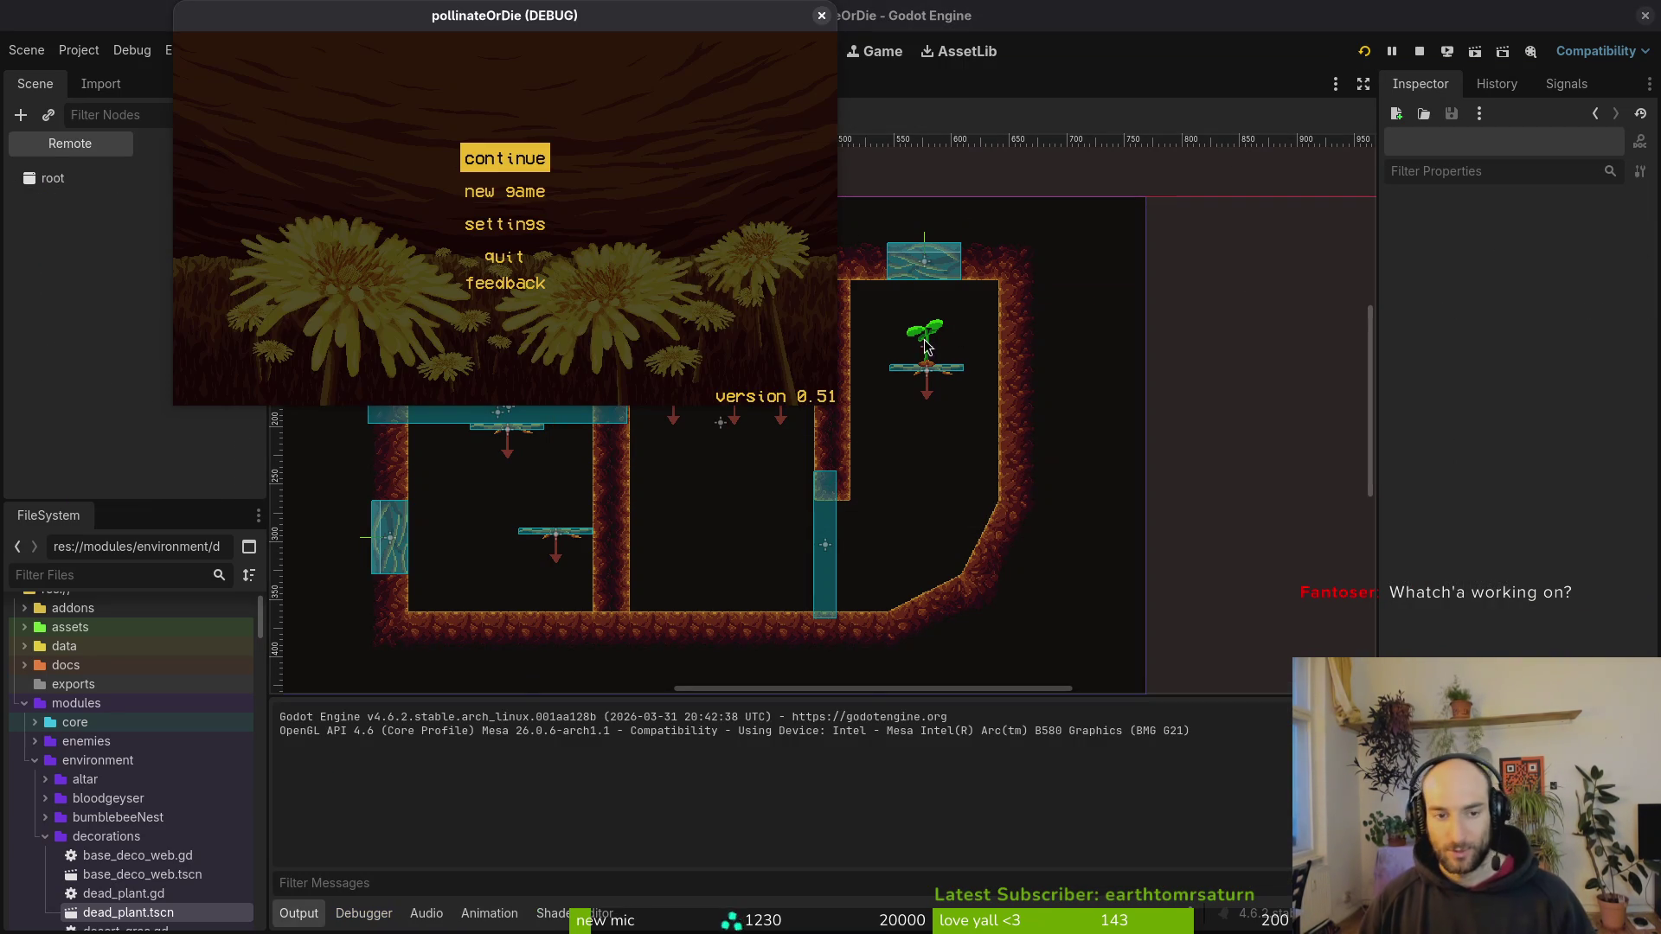
# Step: Start from the main menu, dismiss the dialogue and fly the bee right into the next cave room
pyautogui.press('space')
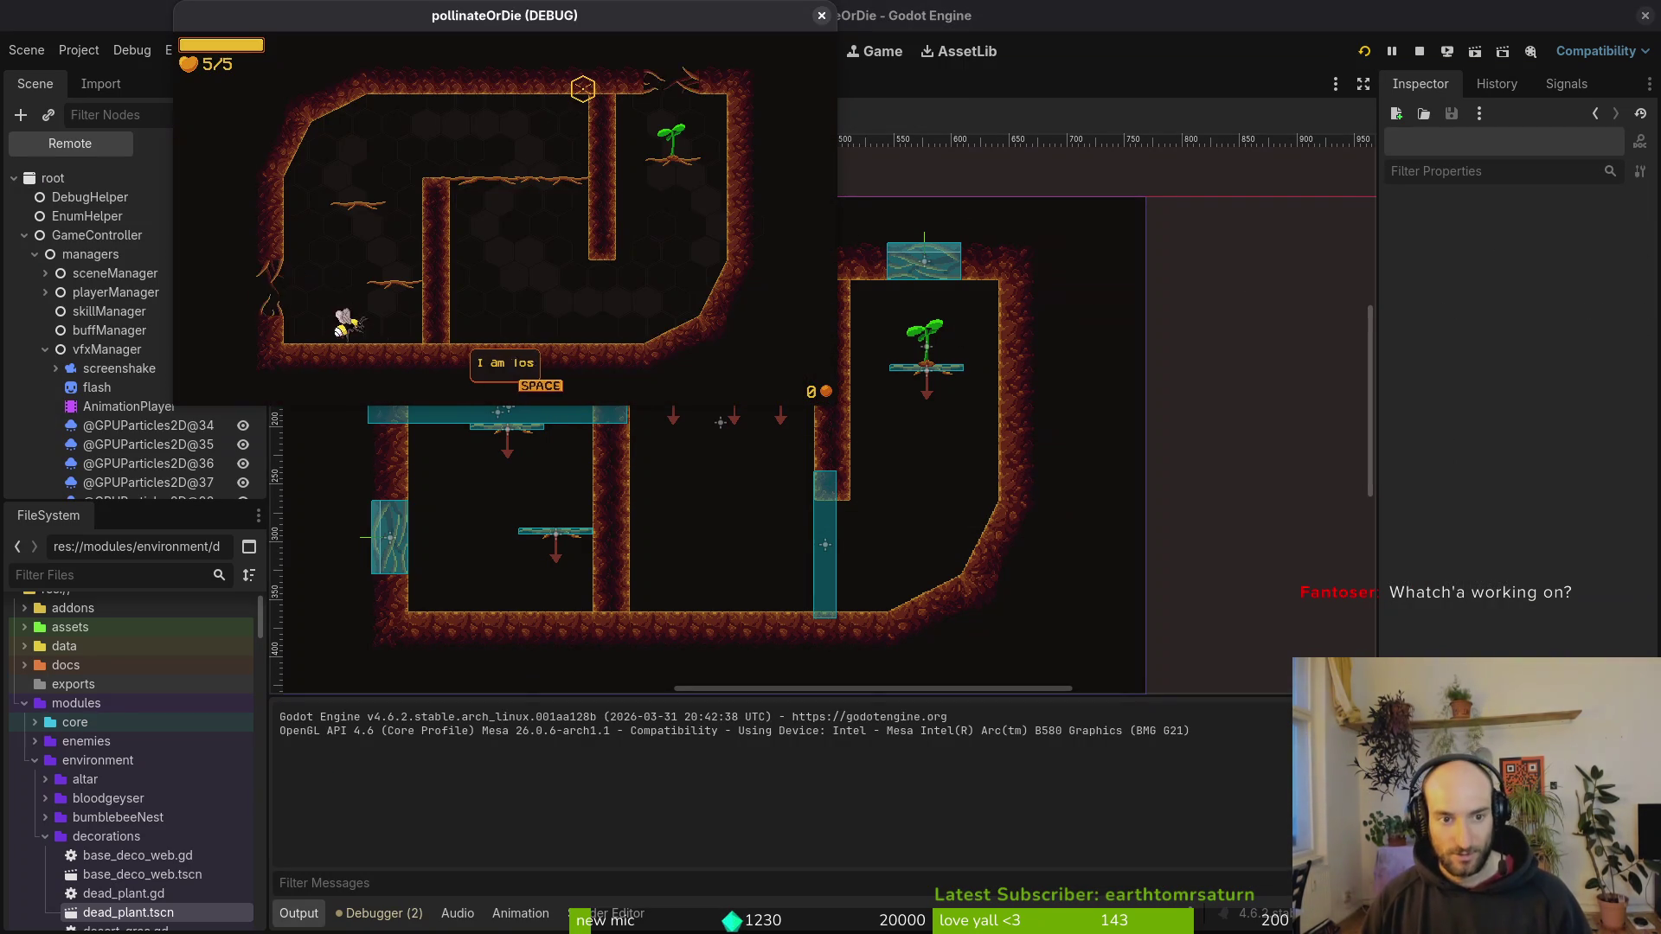
pyautogui.press('space')
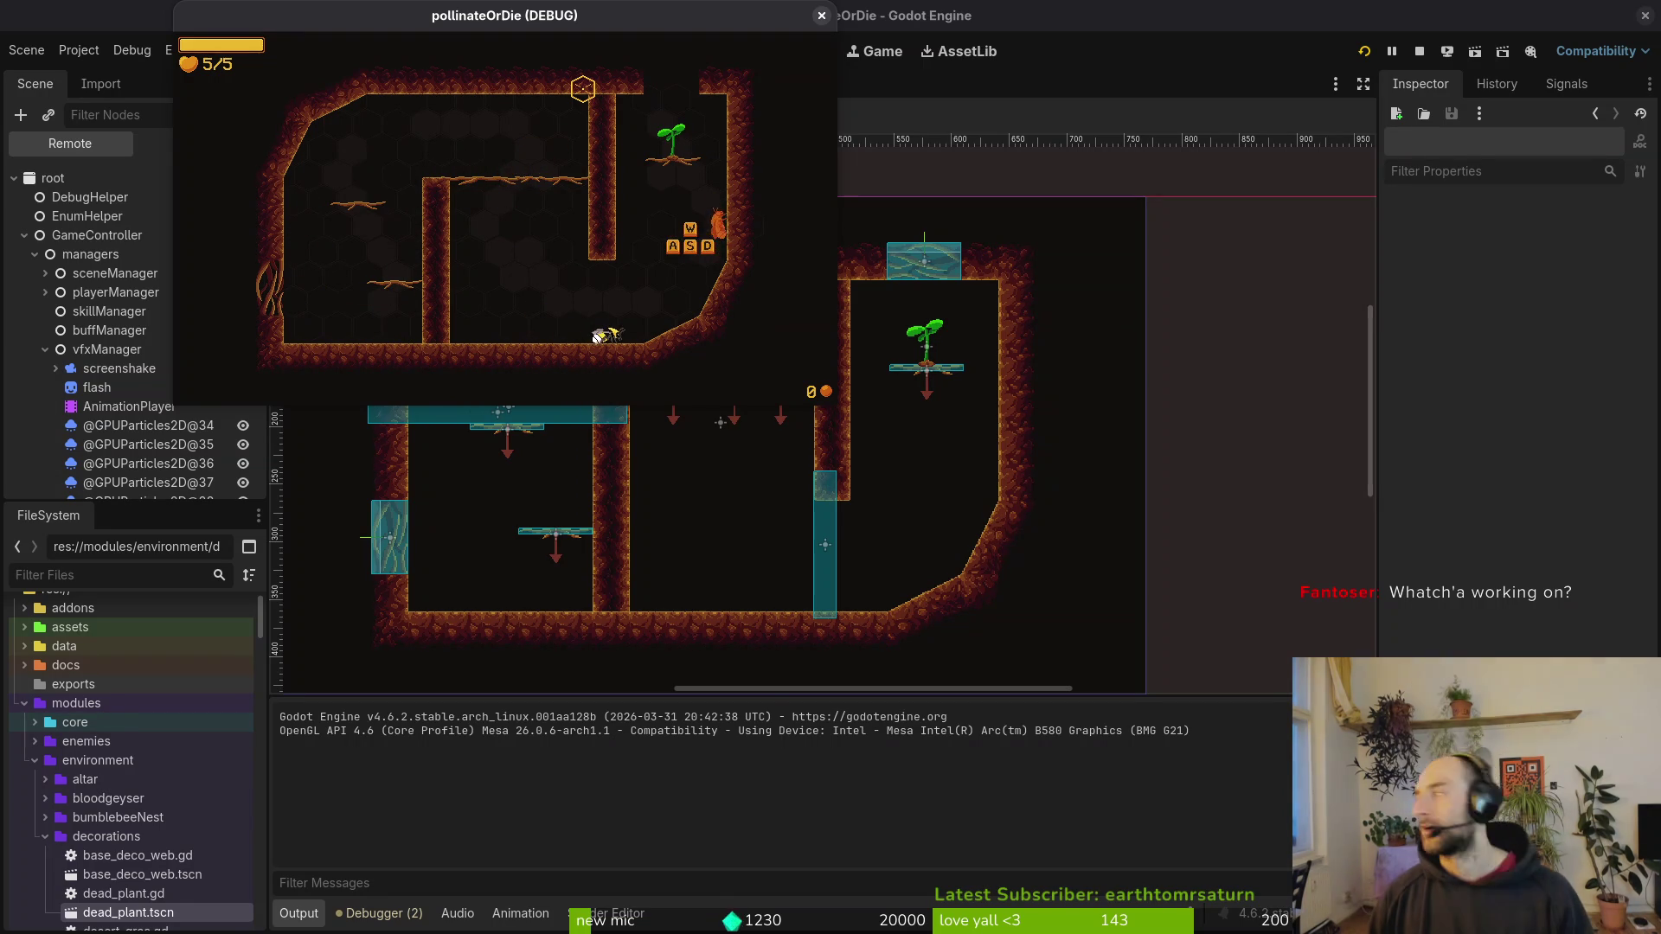
pyautogui.press('d')
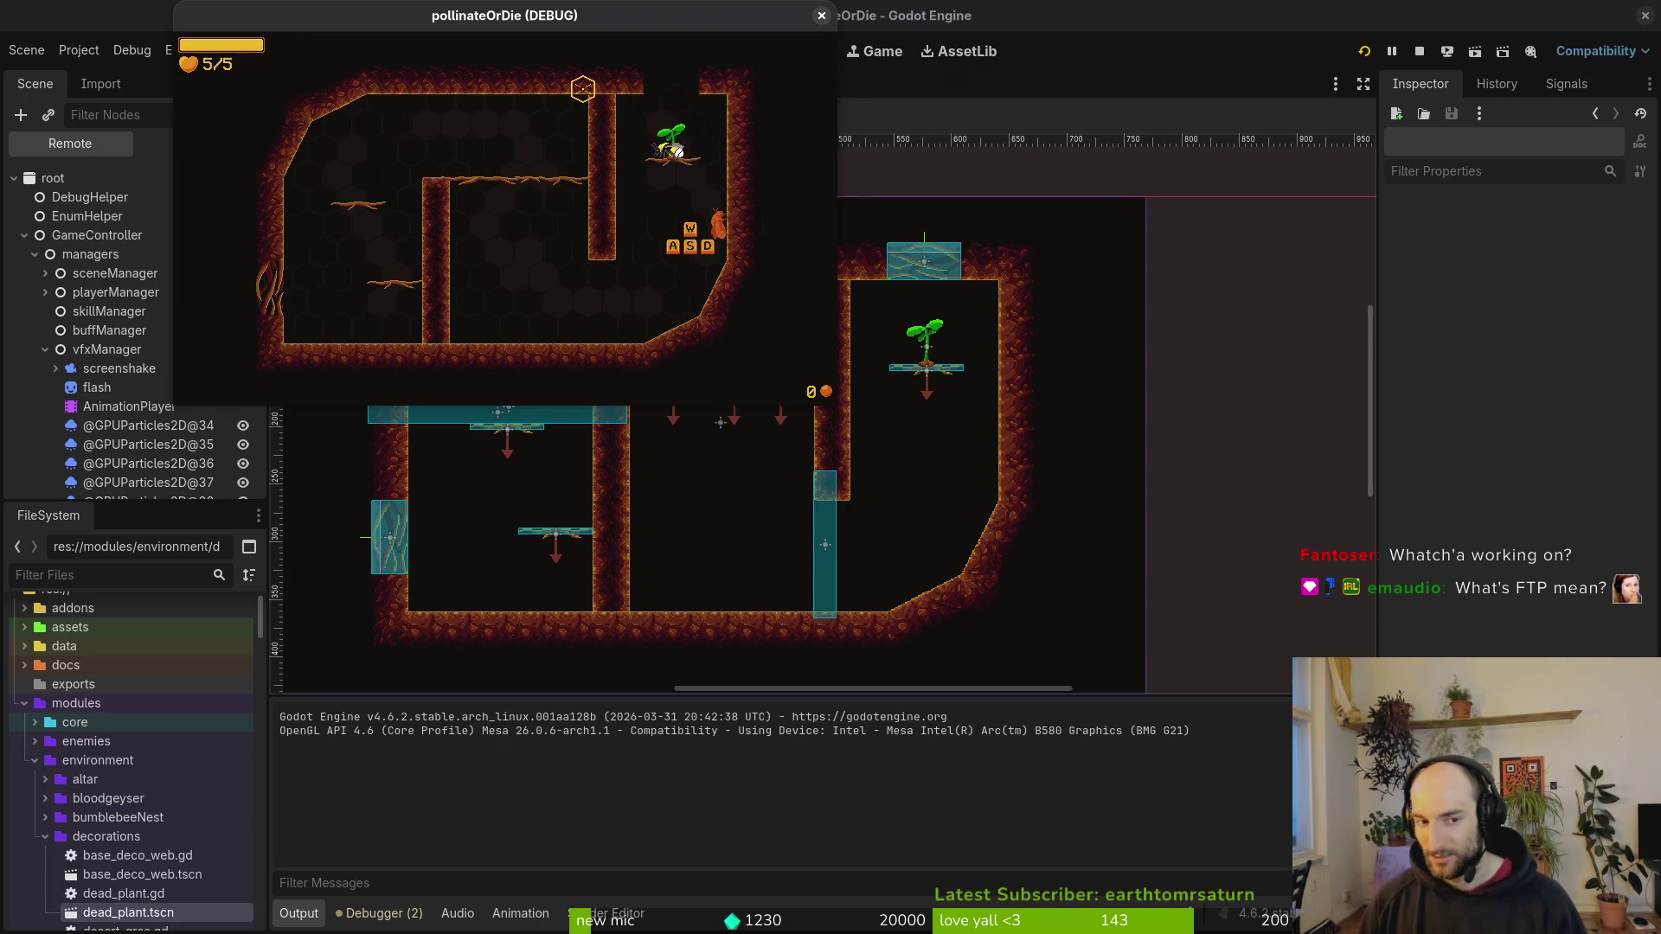
pyautogui.press('d')
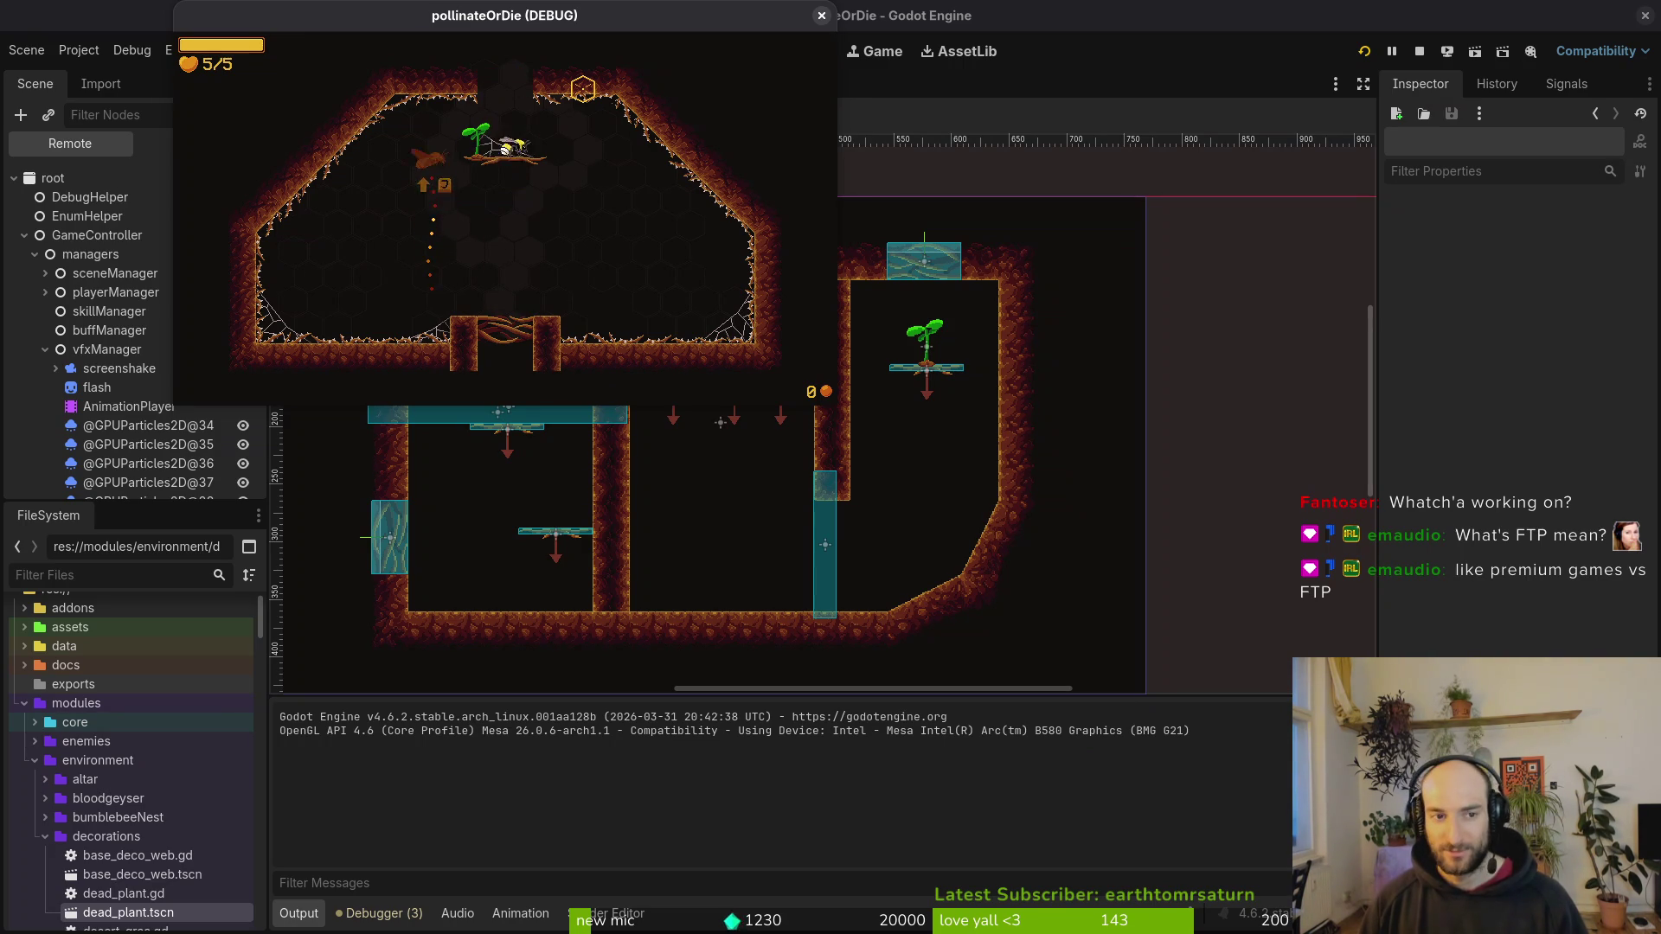
# Step: Enter the next room, maximize the game window and dismiss the help me dialog
pyautogui.press('d')
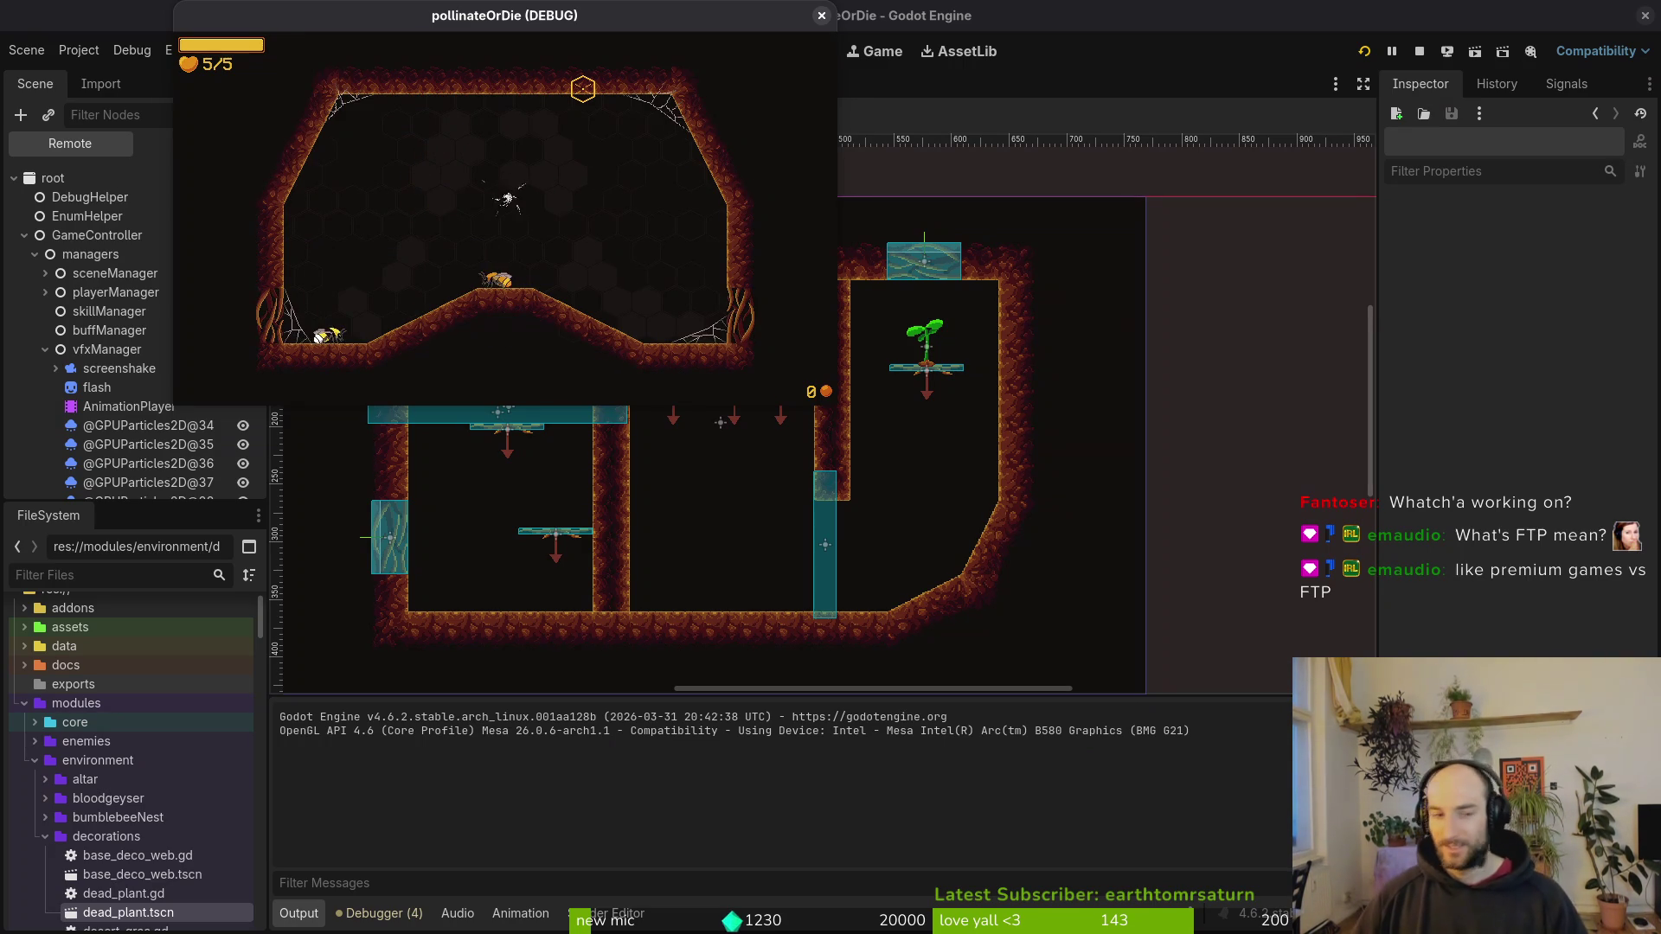
pyautogui.doubleClick(640, 31)
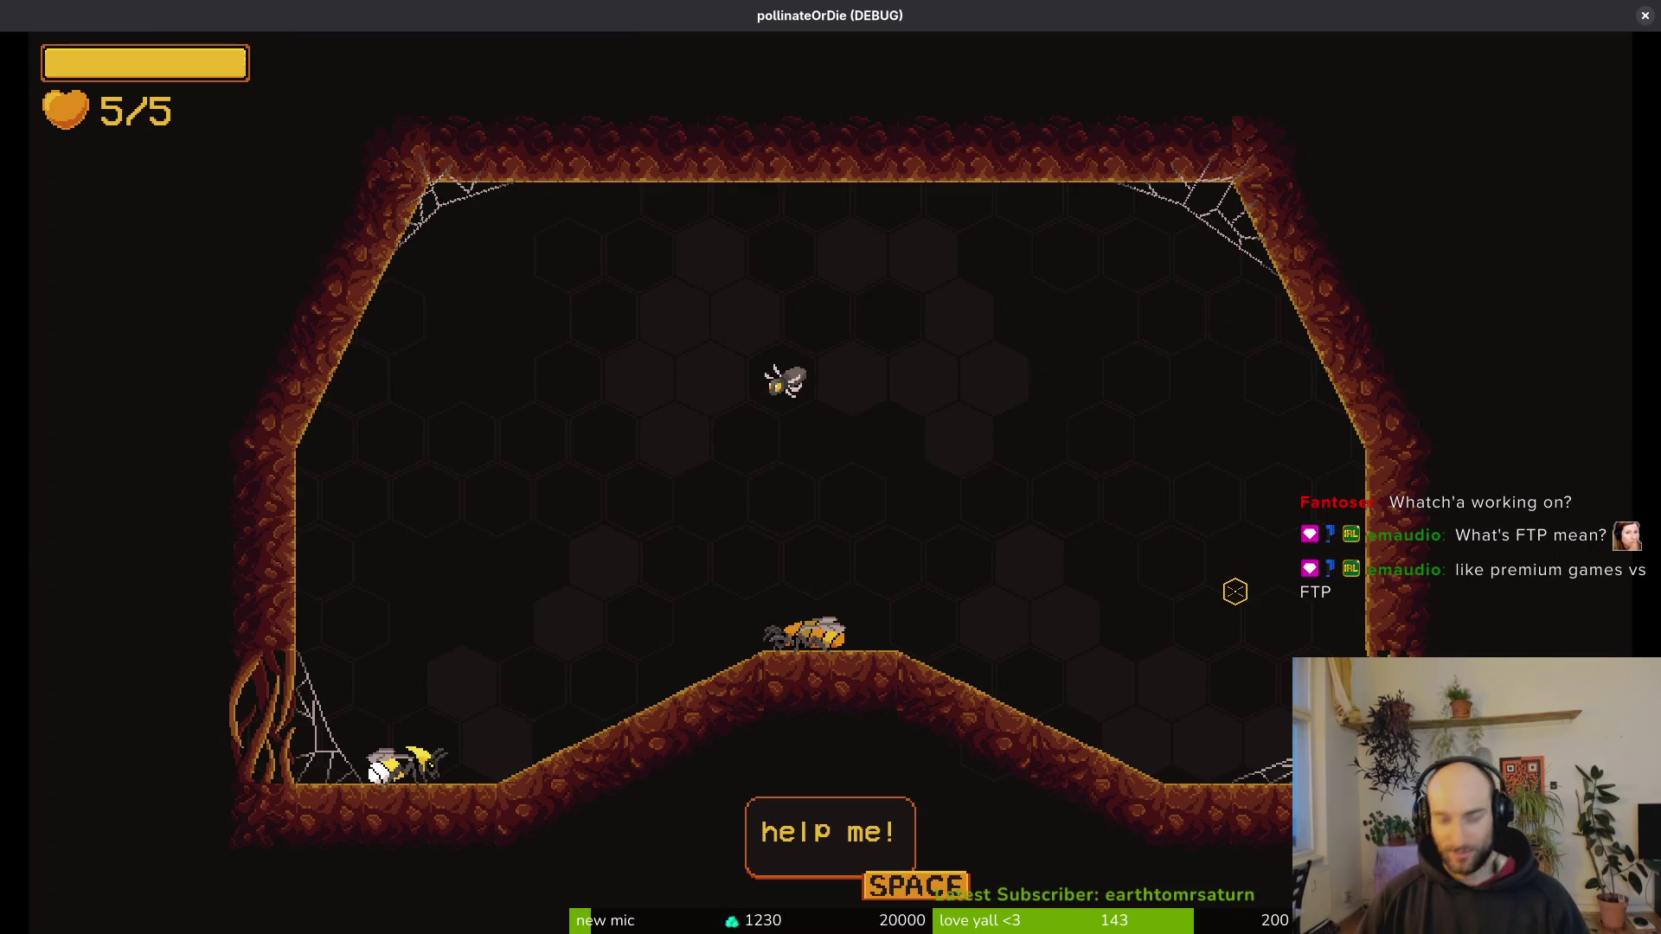
pyautogui.press('space')
# Step: Fly over the central mound slashing the spiders, then advance the friend bee's dialog
pyautogui.press('d')
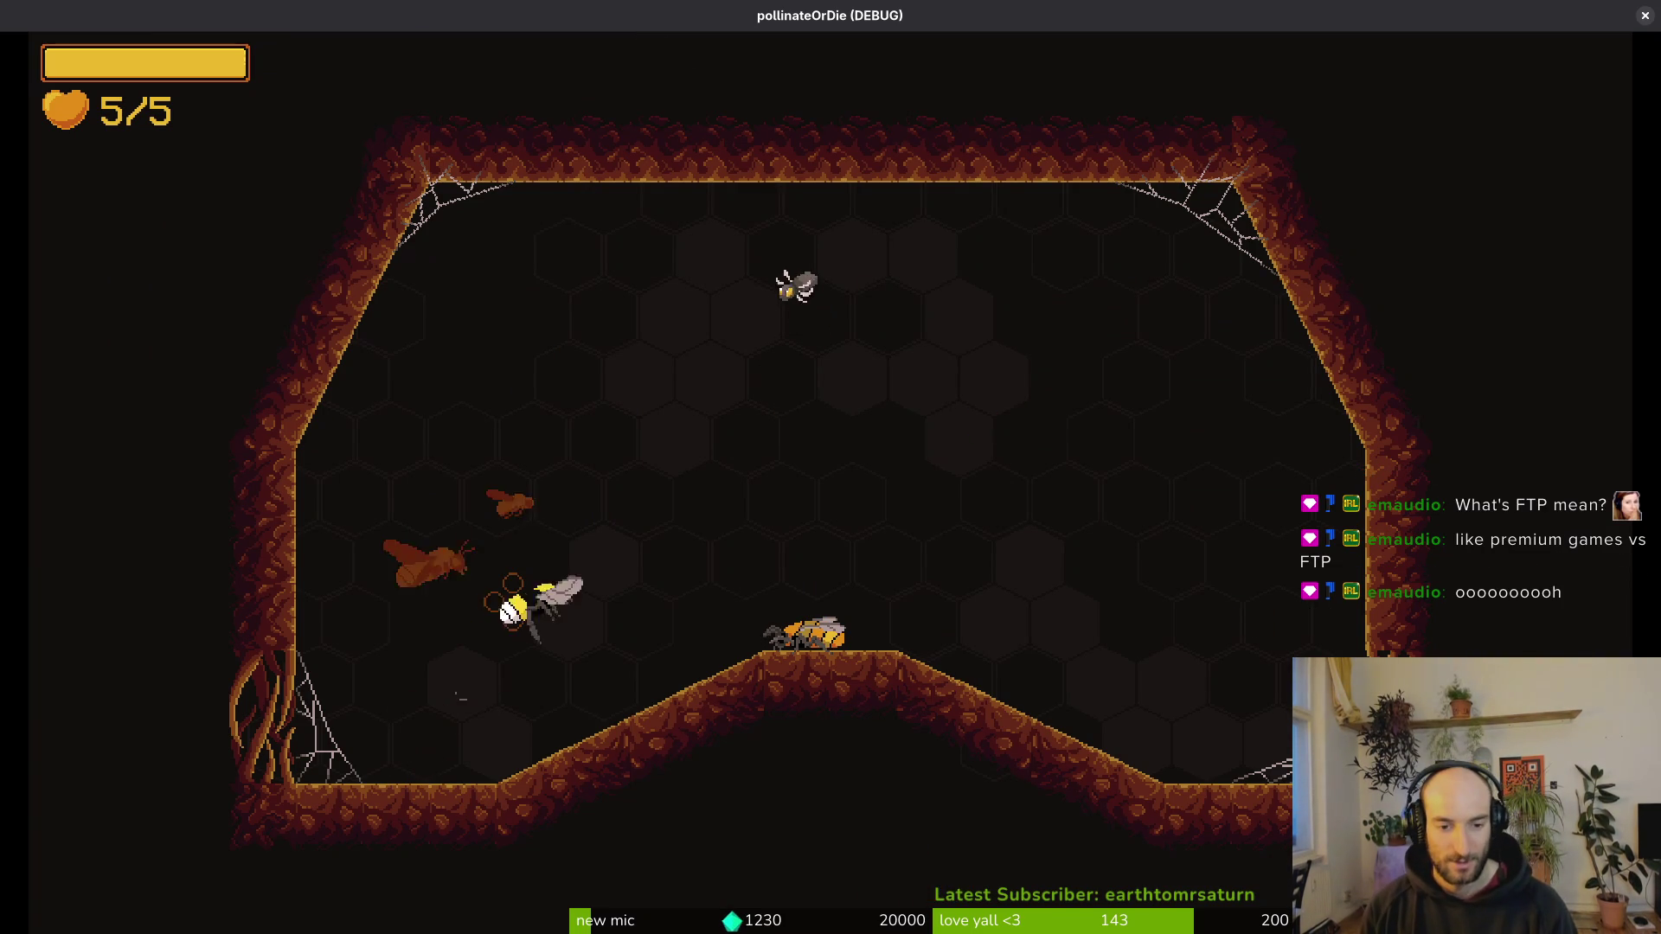
pyautogui.press('space')
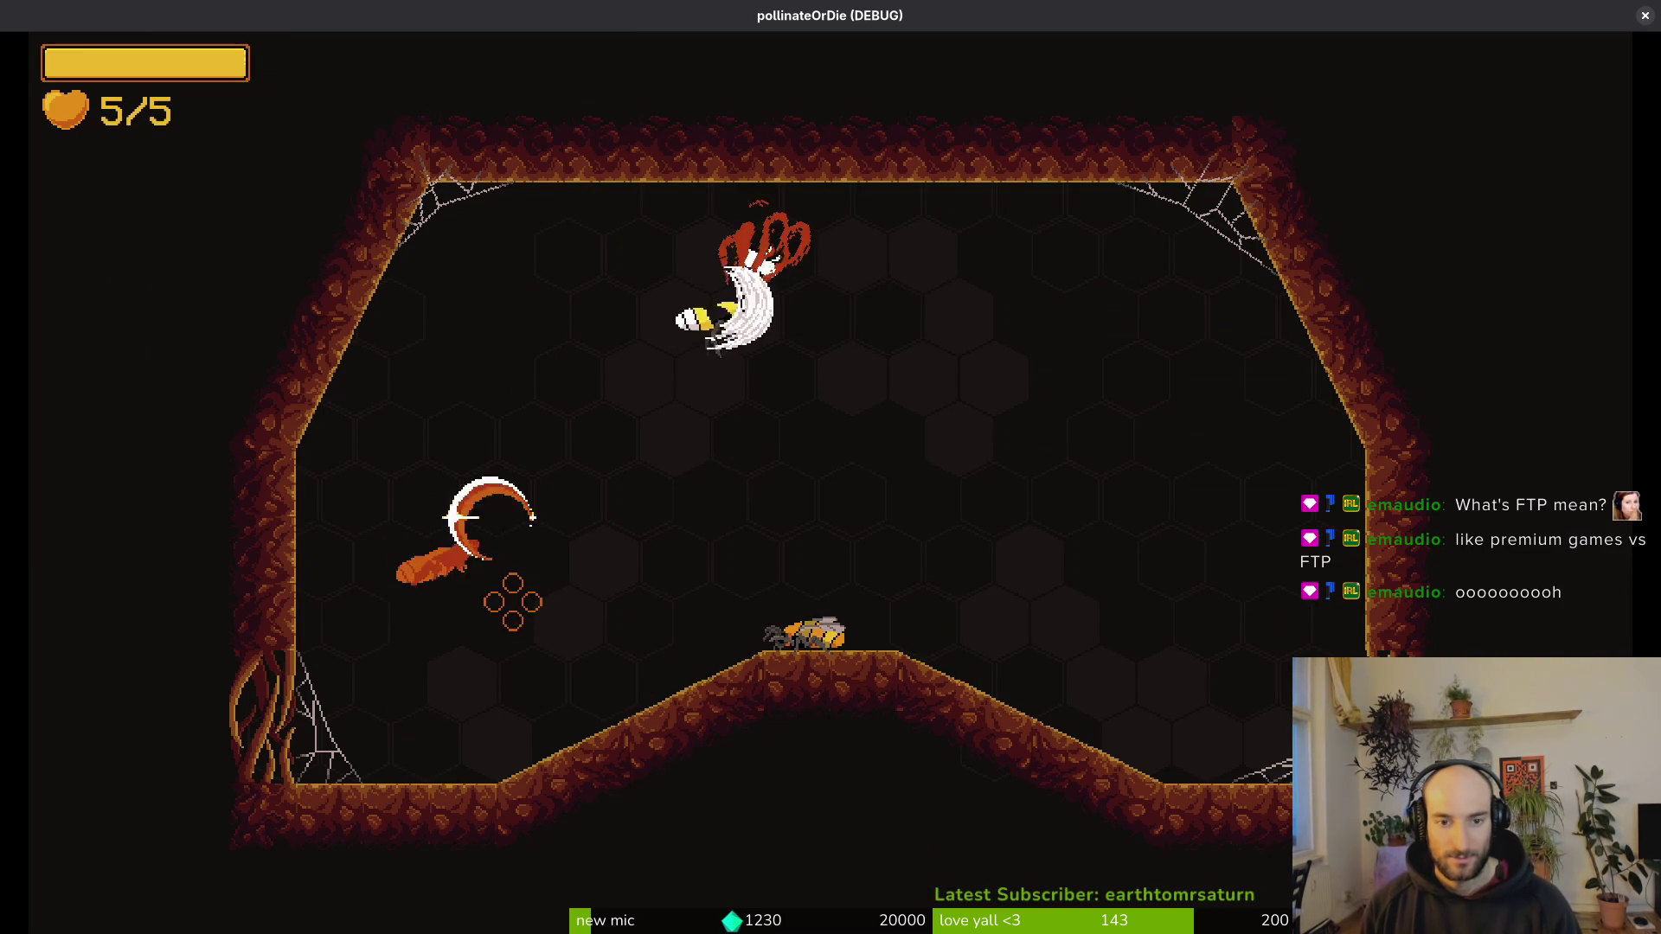
pyautogui.press('d')
pyautogui.press('space')
pyautogui.press('d')
pyautogui.press('space')
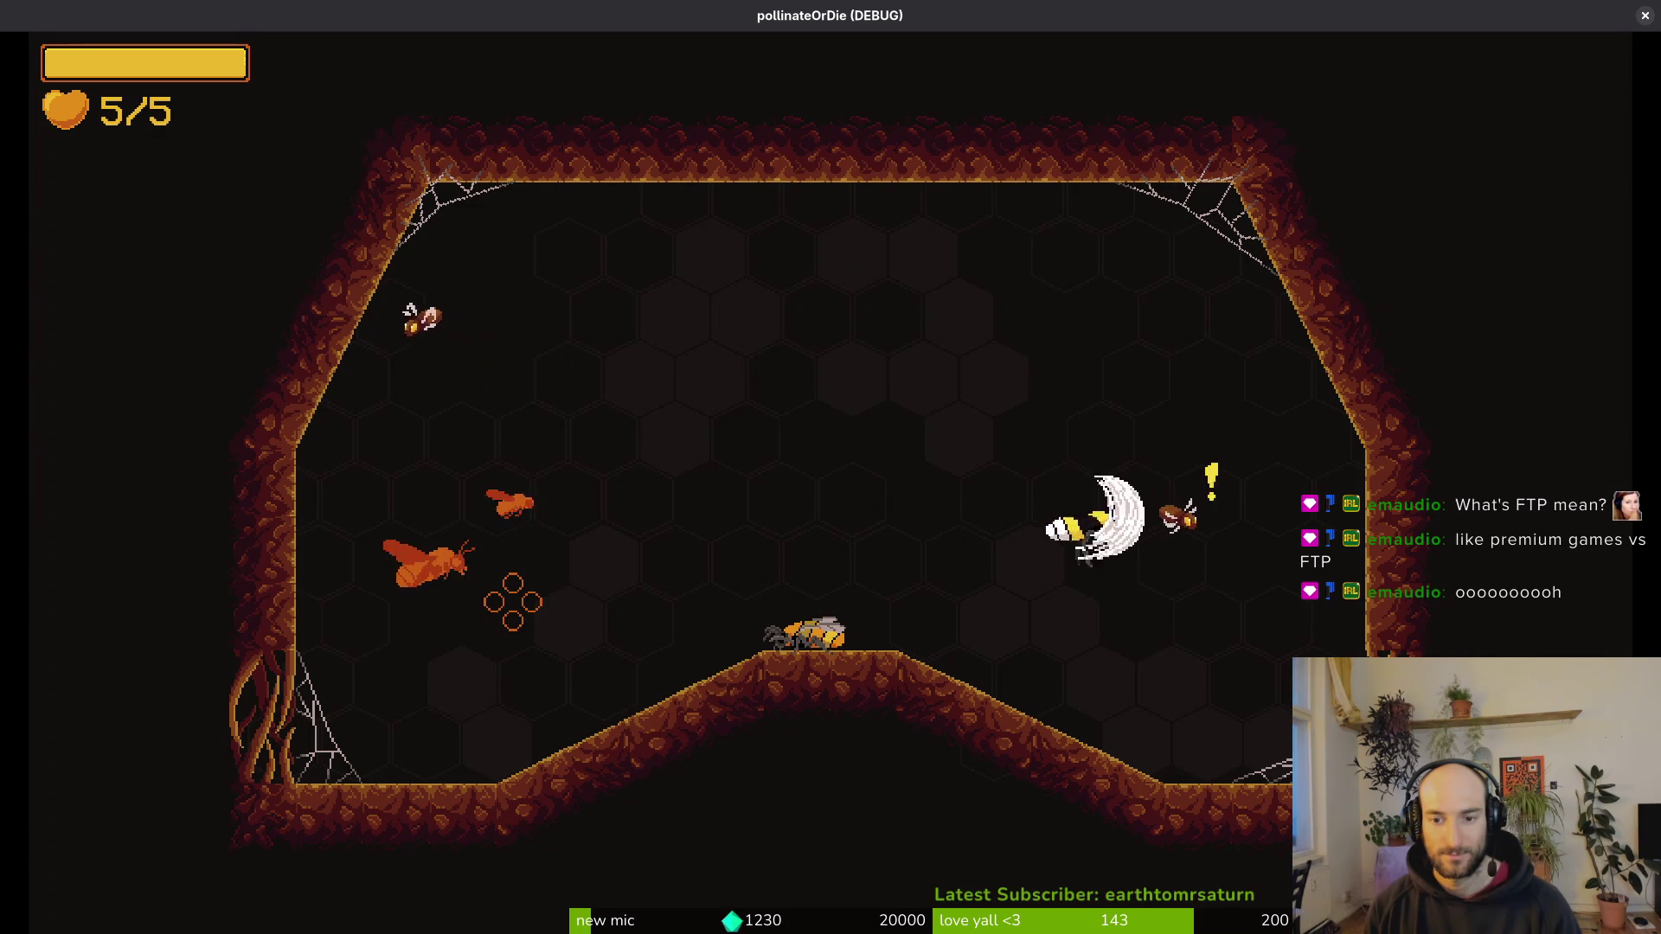
pyautogui.press('a')
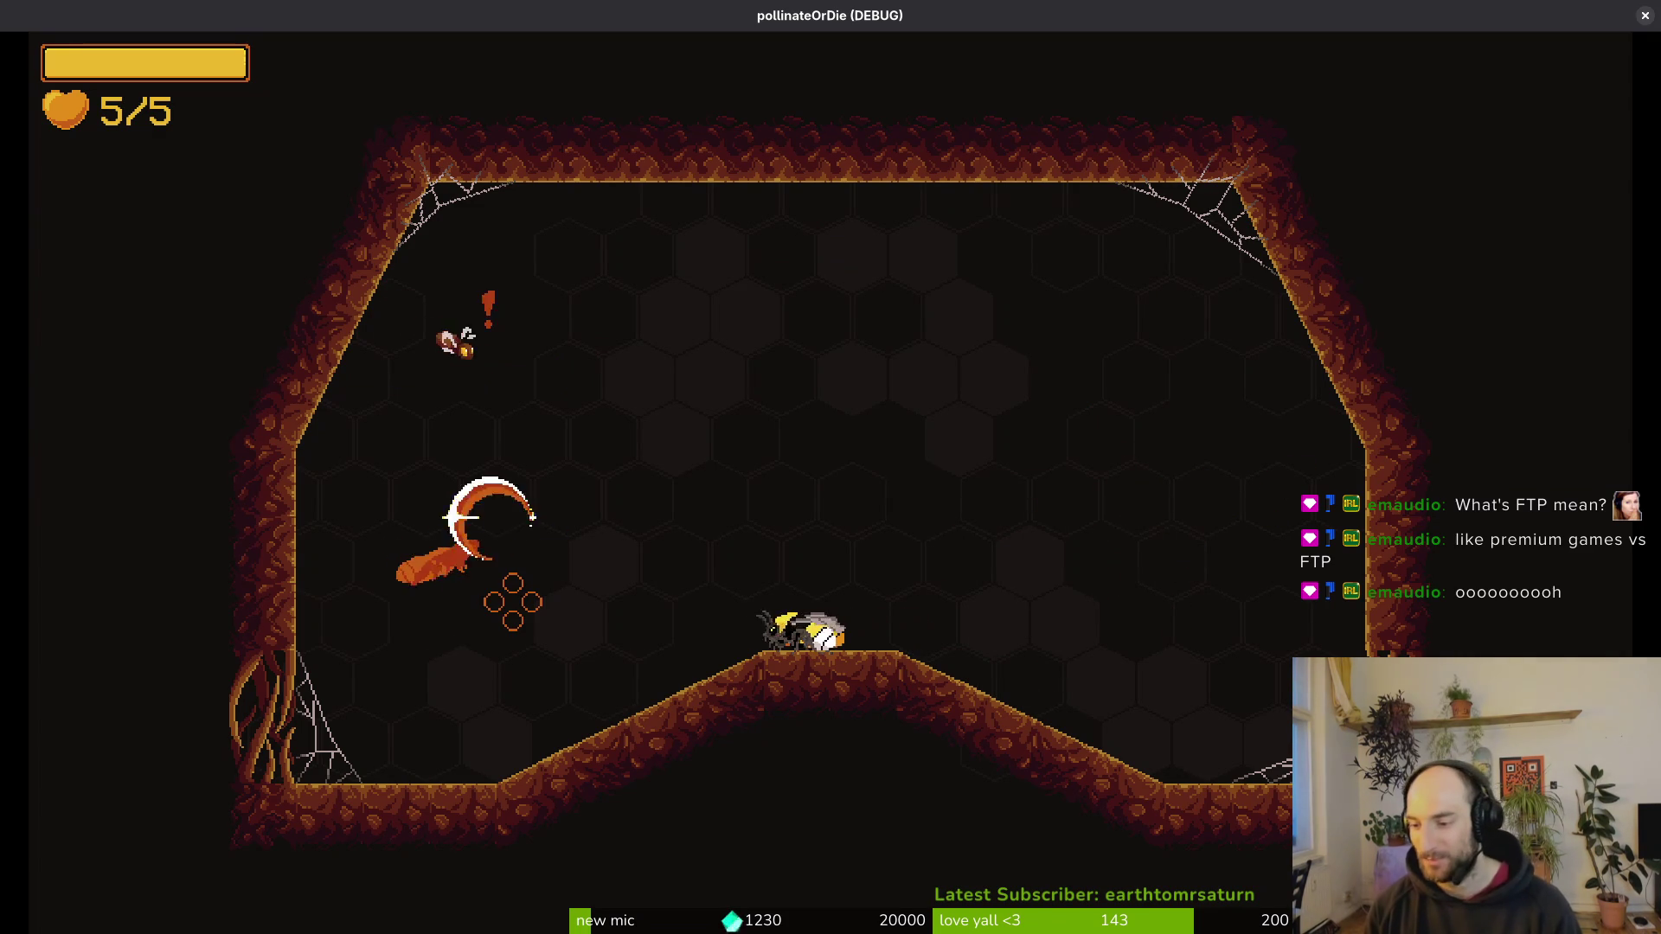
pyautogui.press('space')
pyautogui.press('d')
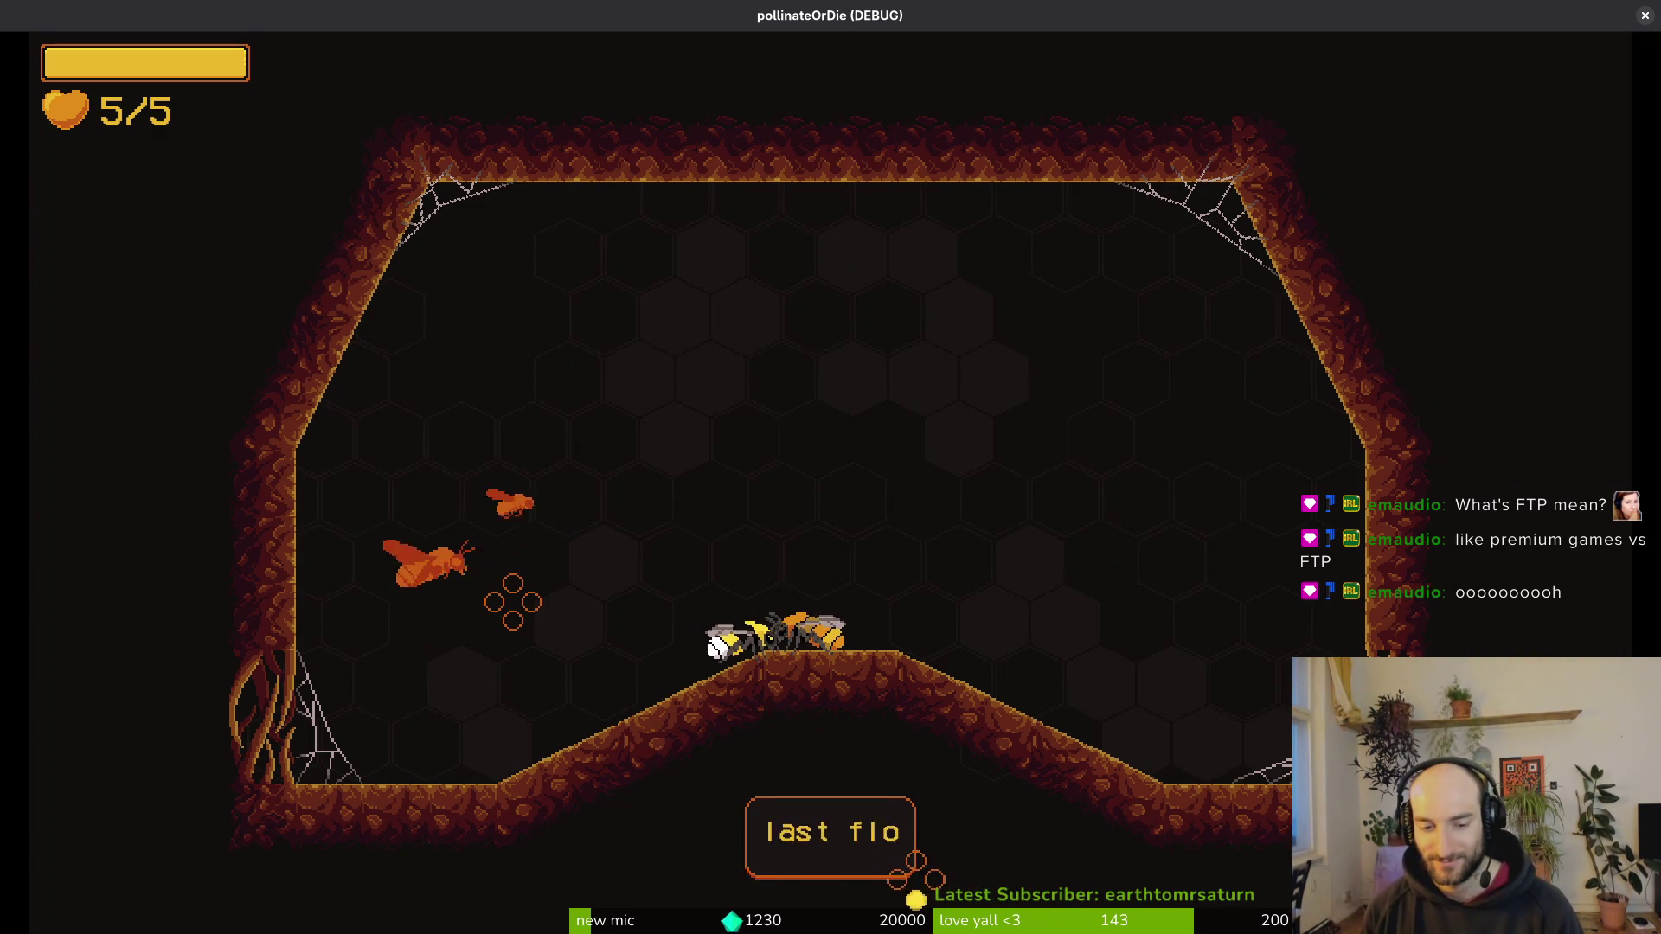
pyautogui.press('w')
pyautogui.press('d')
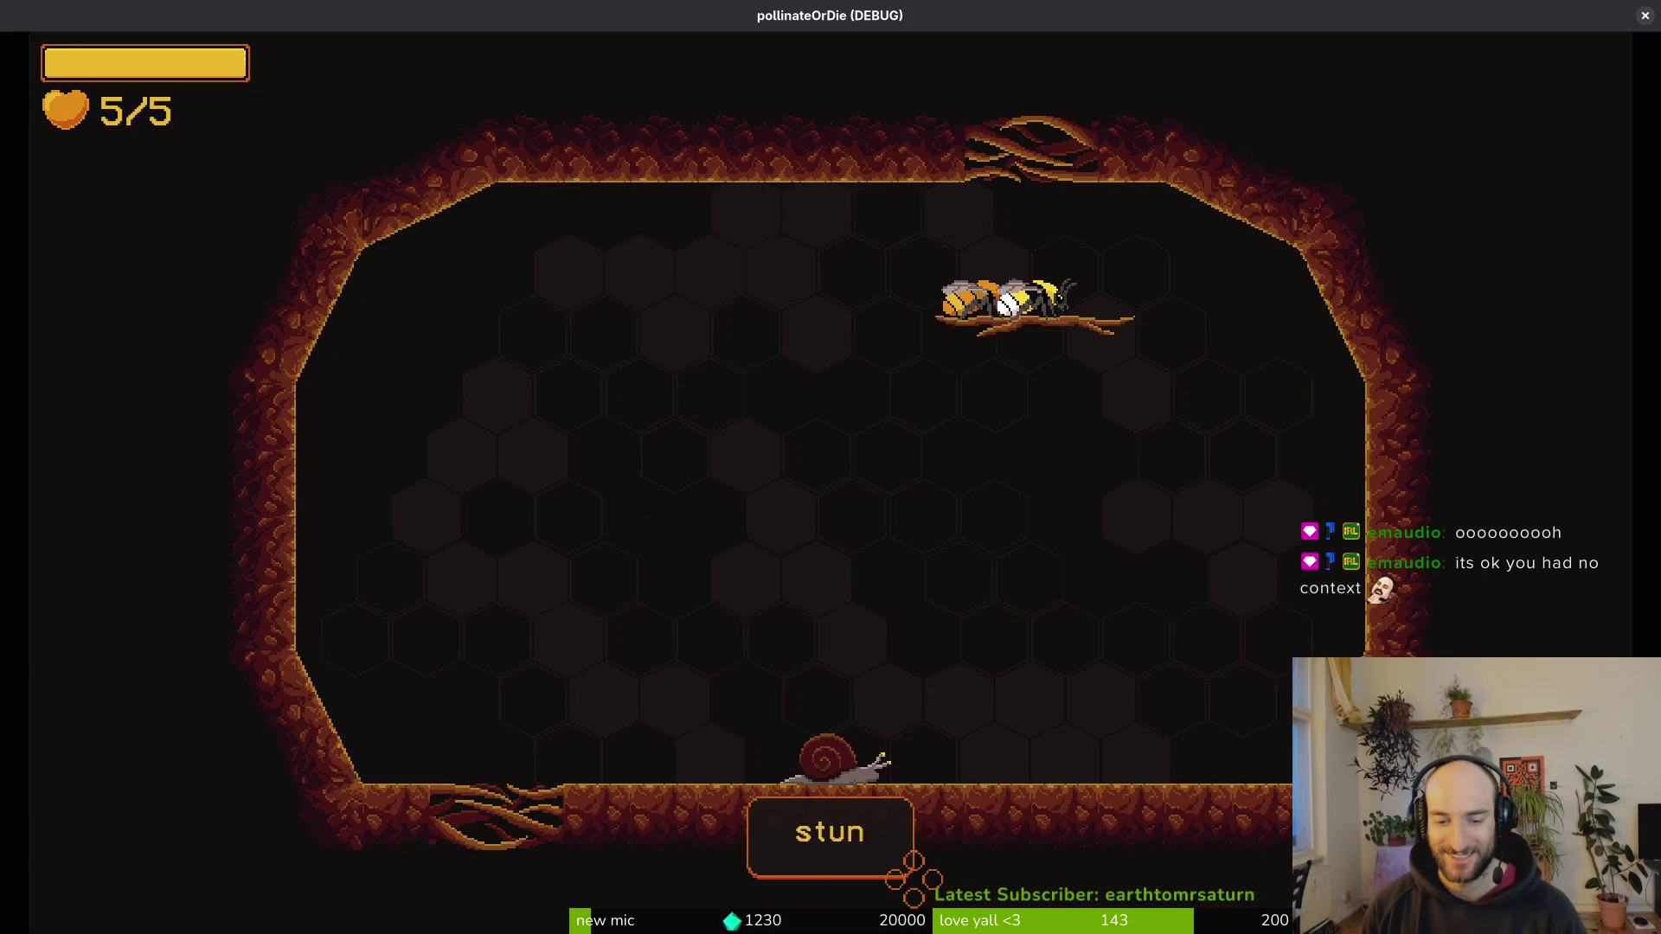
# Step: Kill the snail and floor enemies in the arena until the tall flower grows
pyautogui.click(773, 388)
pyautogui.click(775, 391)
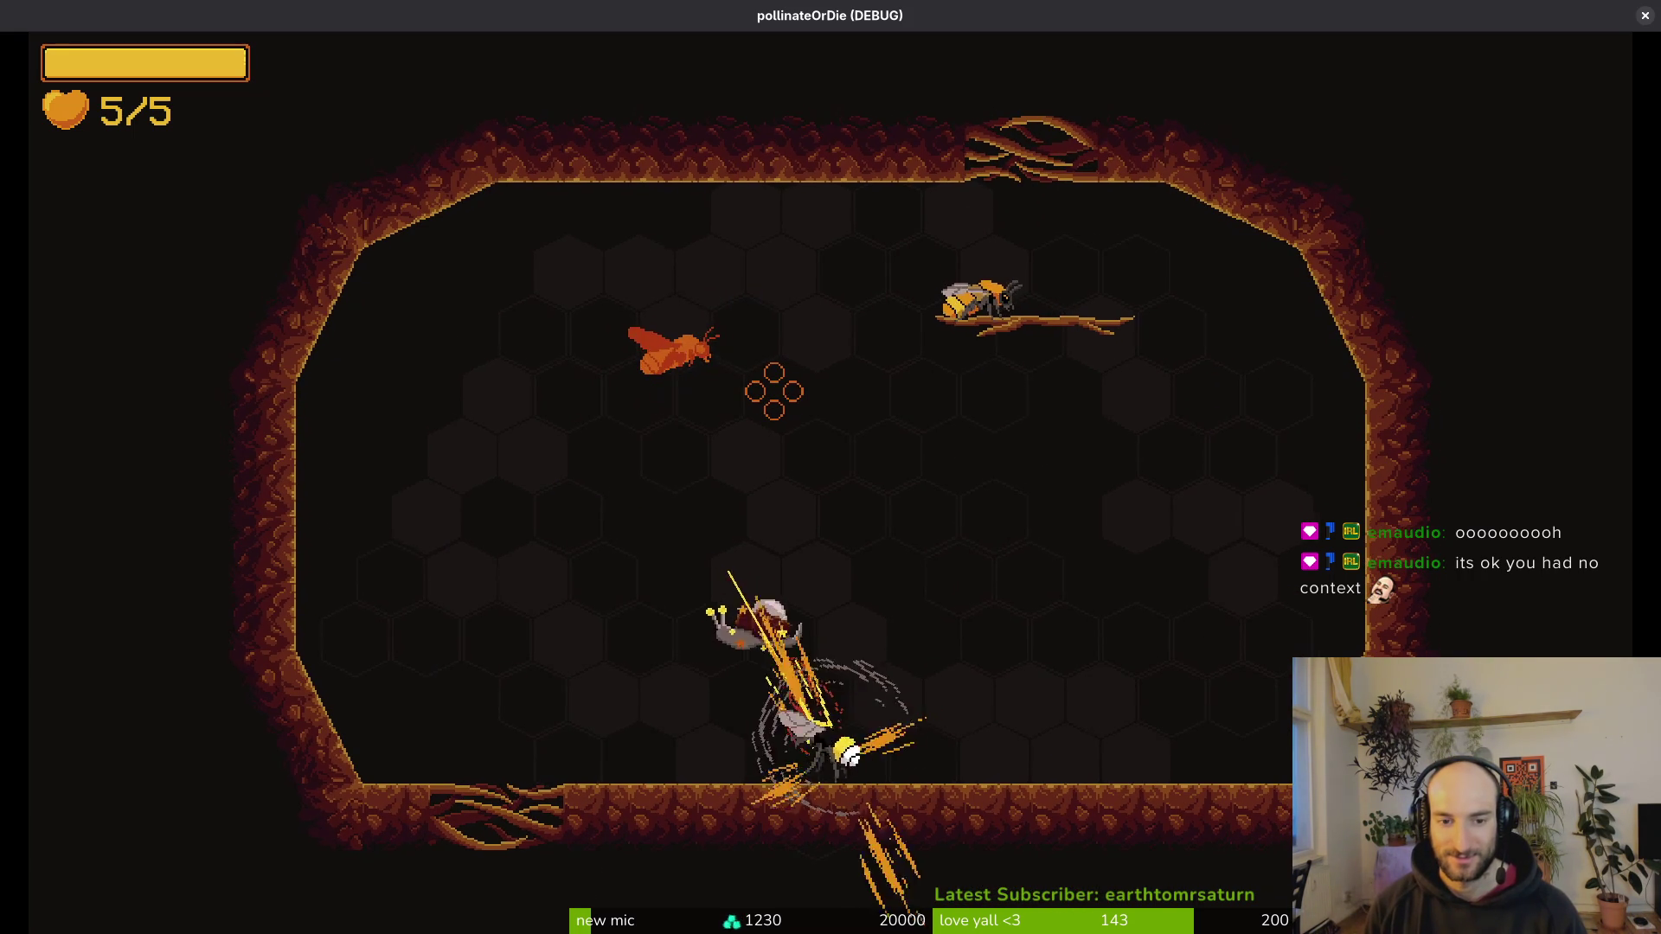
pyautogui.click(775, 391)
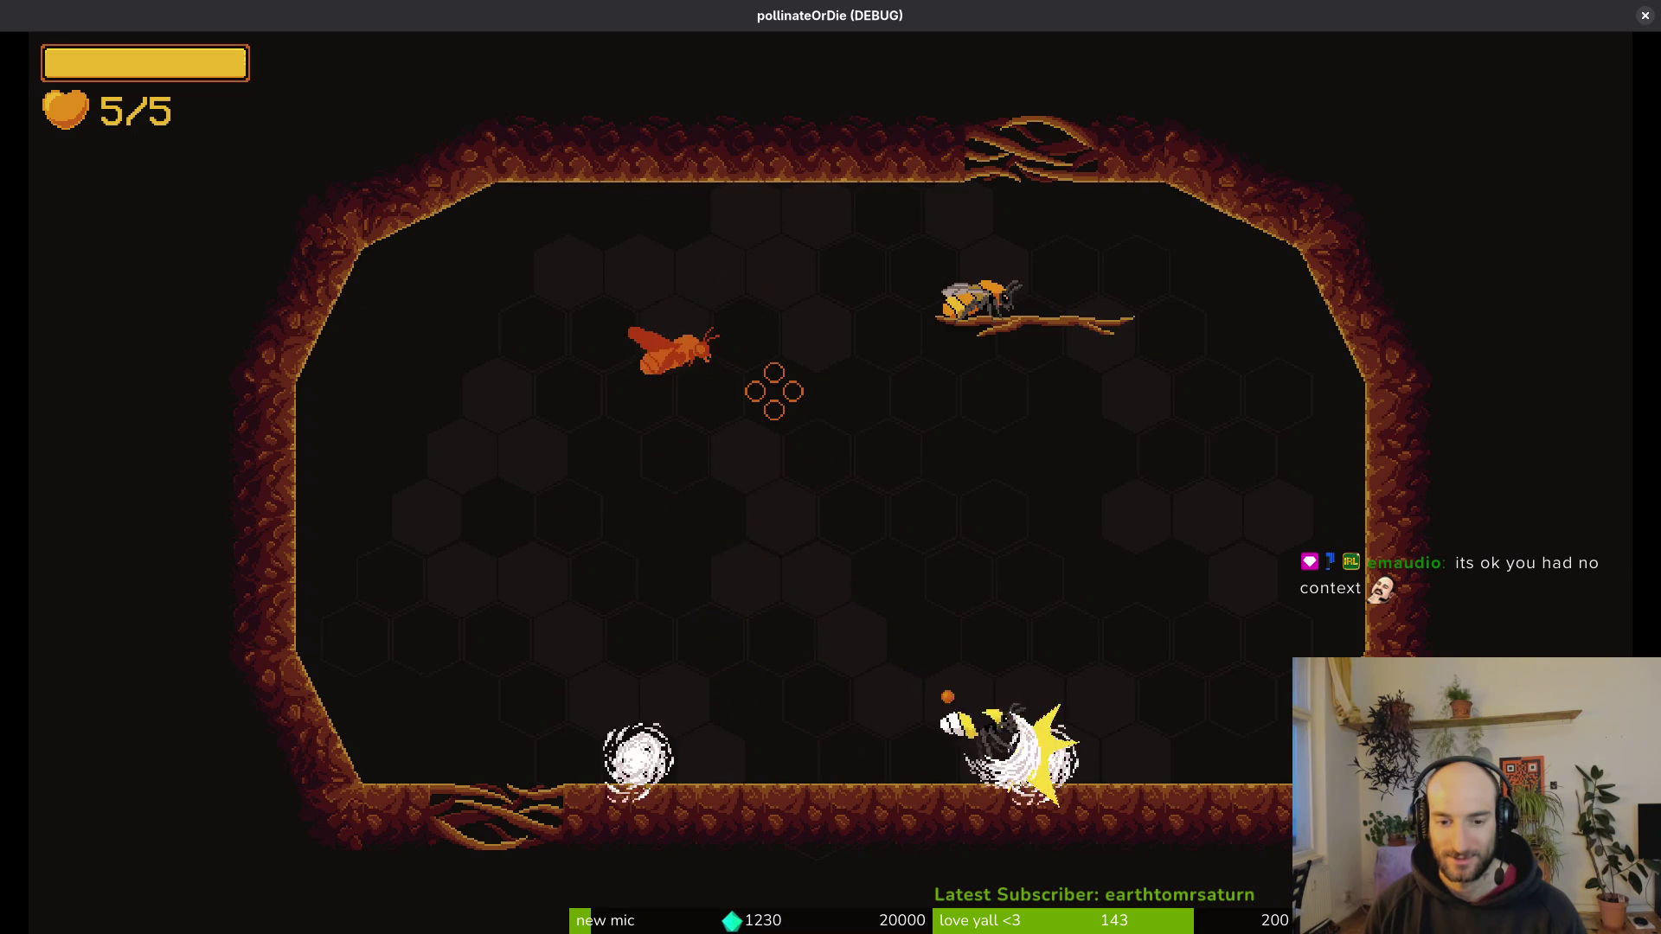
pyautogui.click(774, 391)
pyautogui.click(774, 391)
pyautogui.click(774, 391)
pyautogui.click(774, 391)
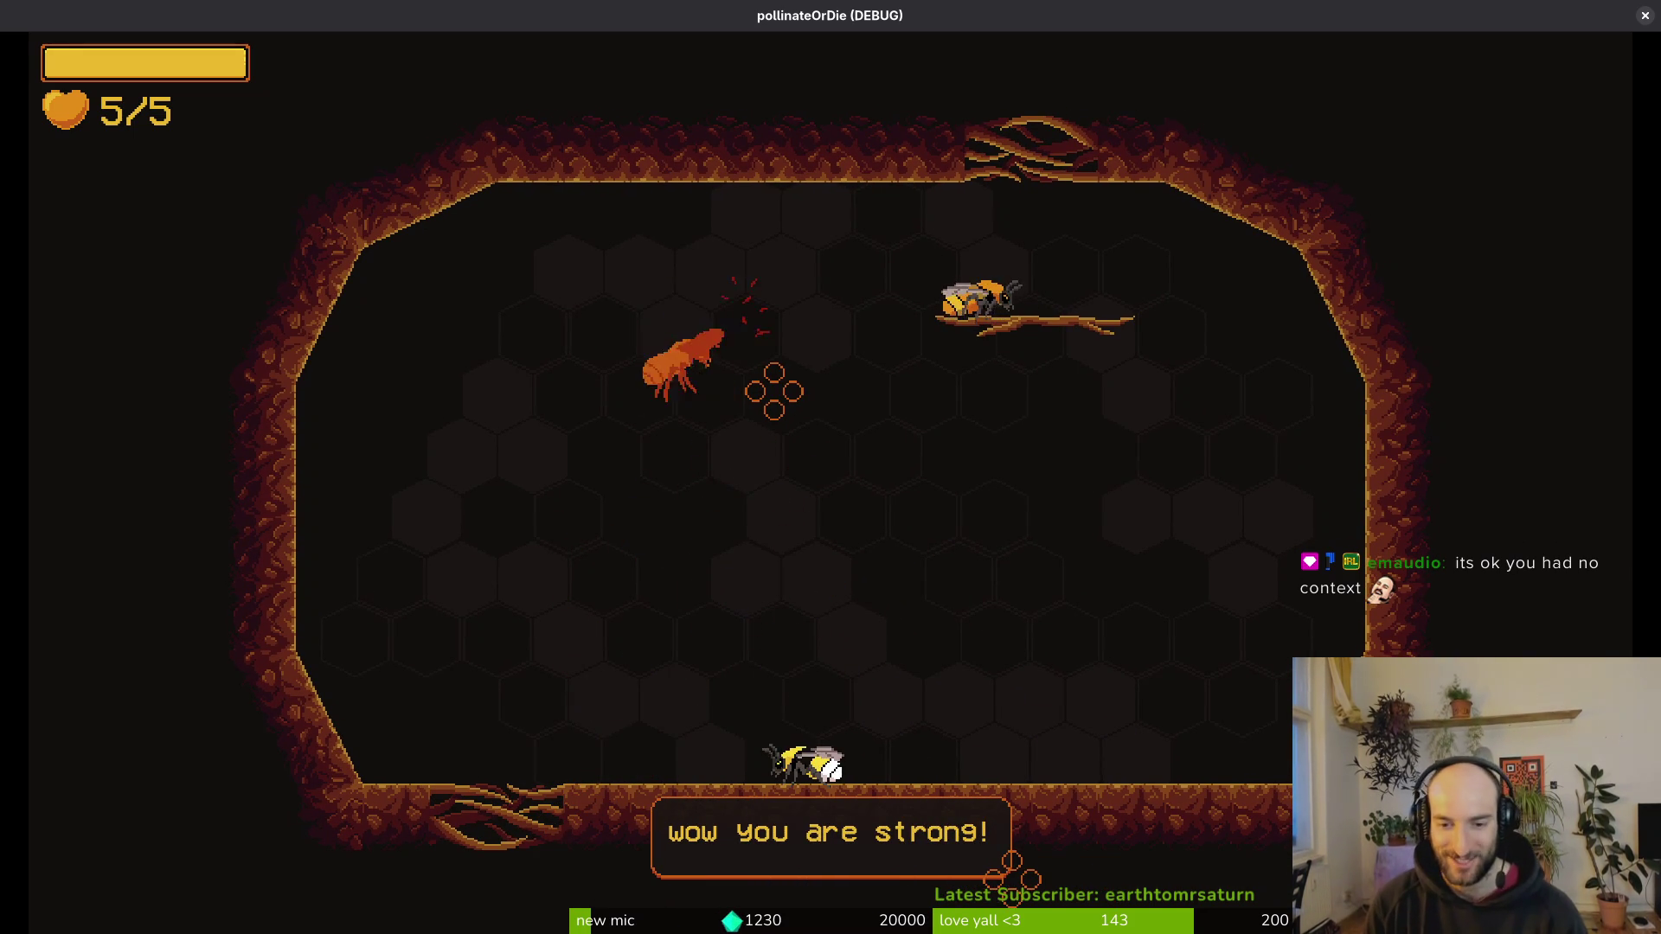
pyautogui.click(774, 391)
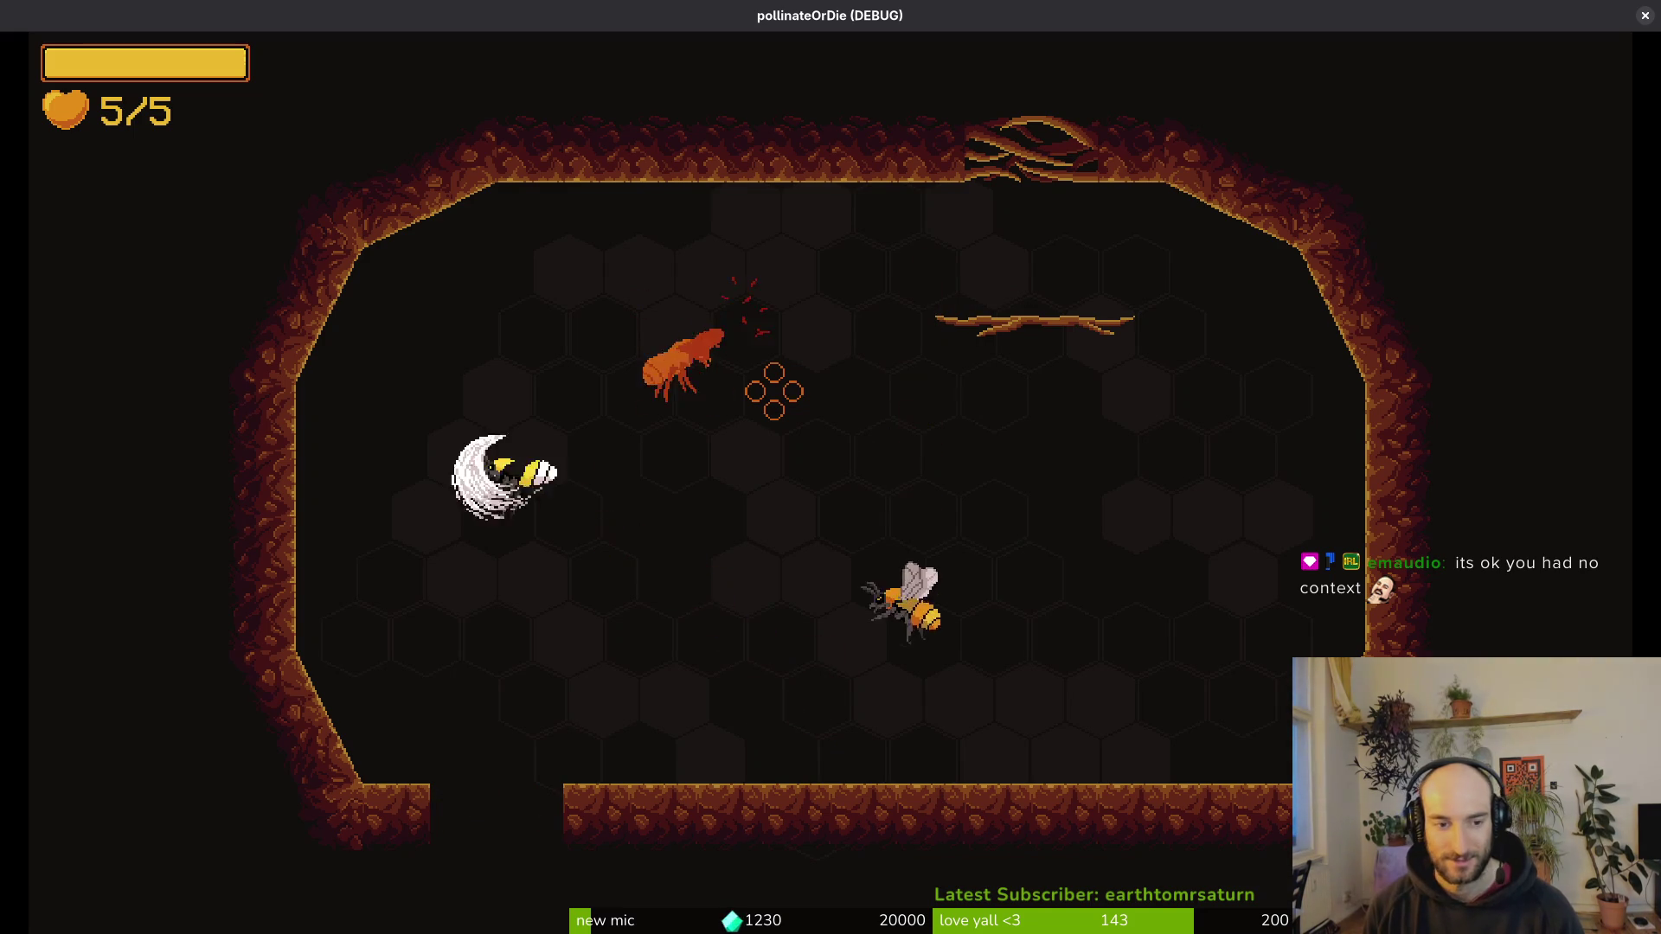
pyautogui.click(774, 391)
pyautogui.click(775, 391)
pyautogui.click(775, 391)
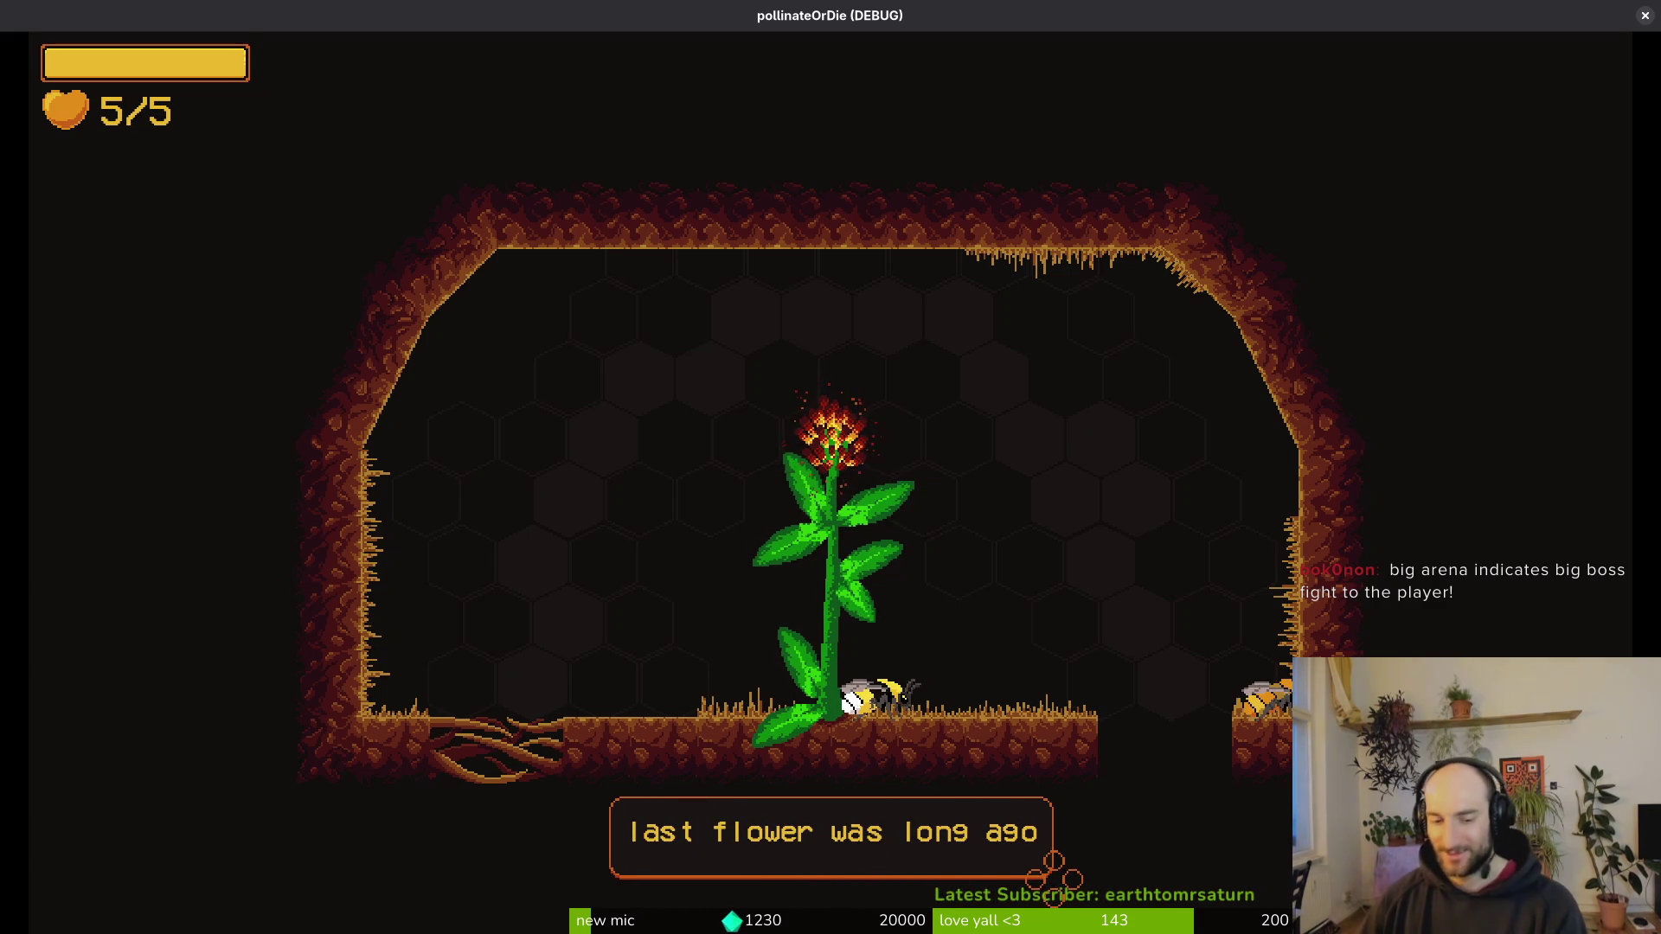
# Step: Close the game and change tutorial_7.gd's connect call to move_friend_T_7
pyautogui.hotkey('alt', 'F4')
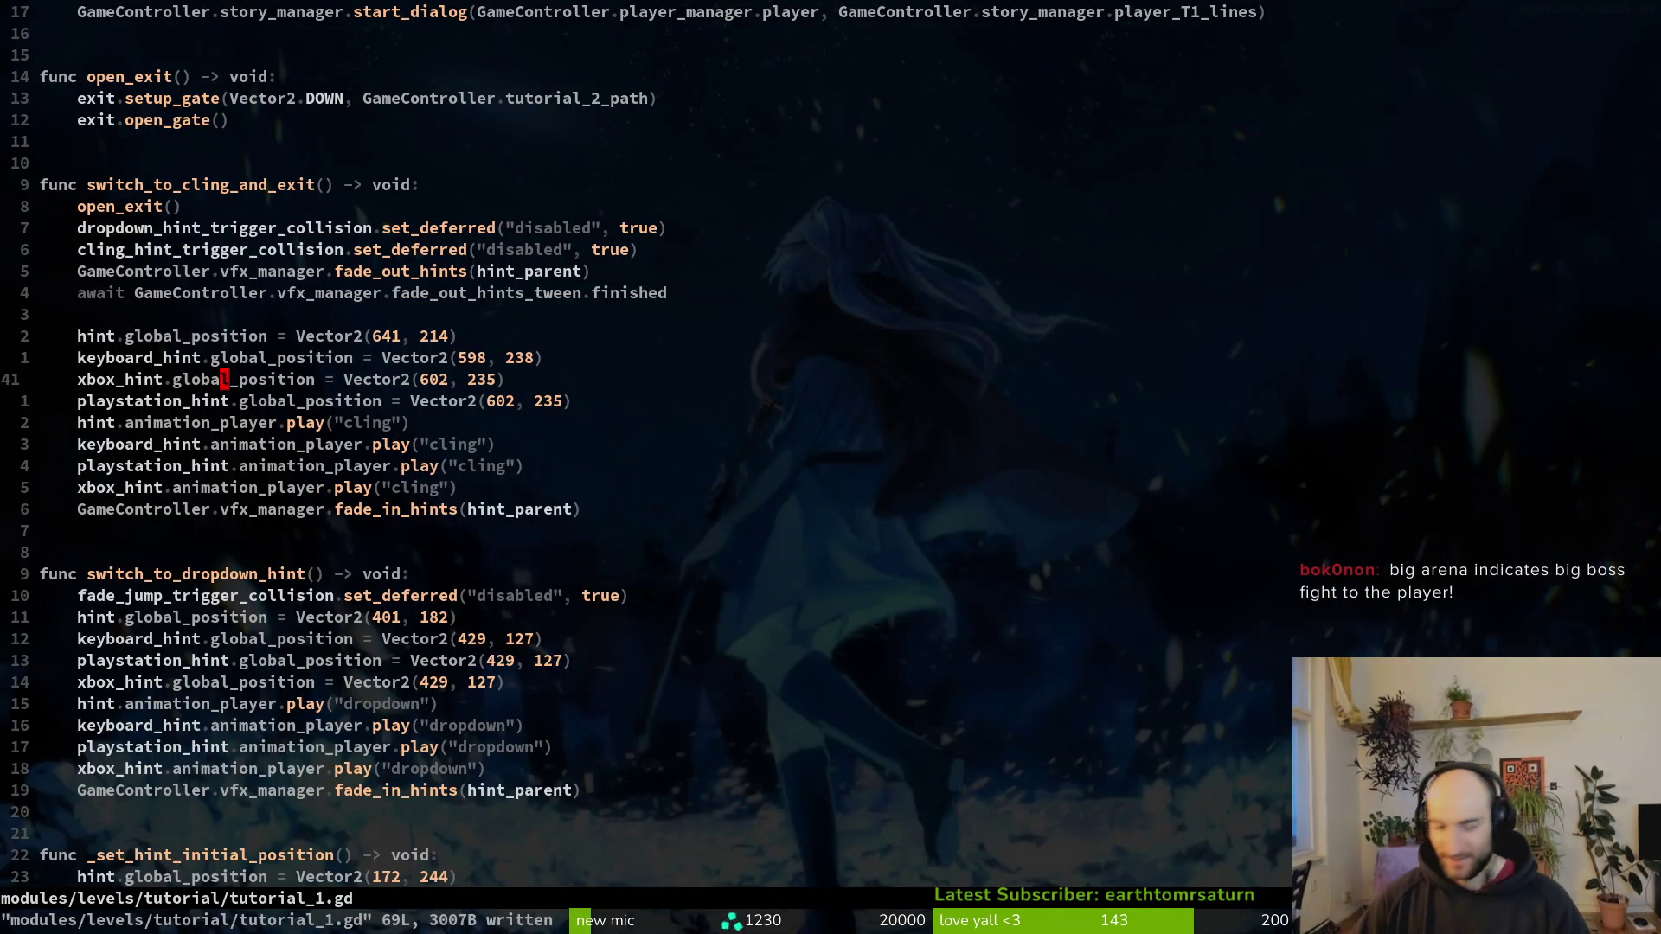
pyautogui.hotkey('ctrl', 'p')
pyautogui.write('tut7')
pyautogui.press('Return')
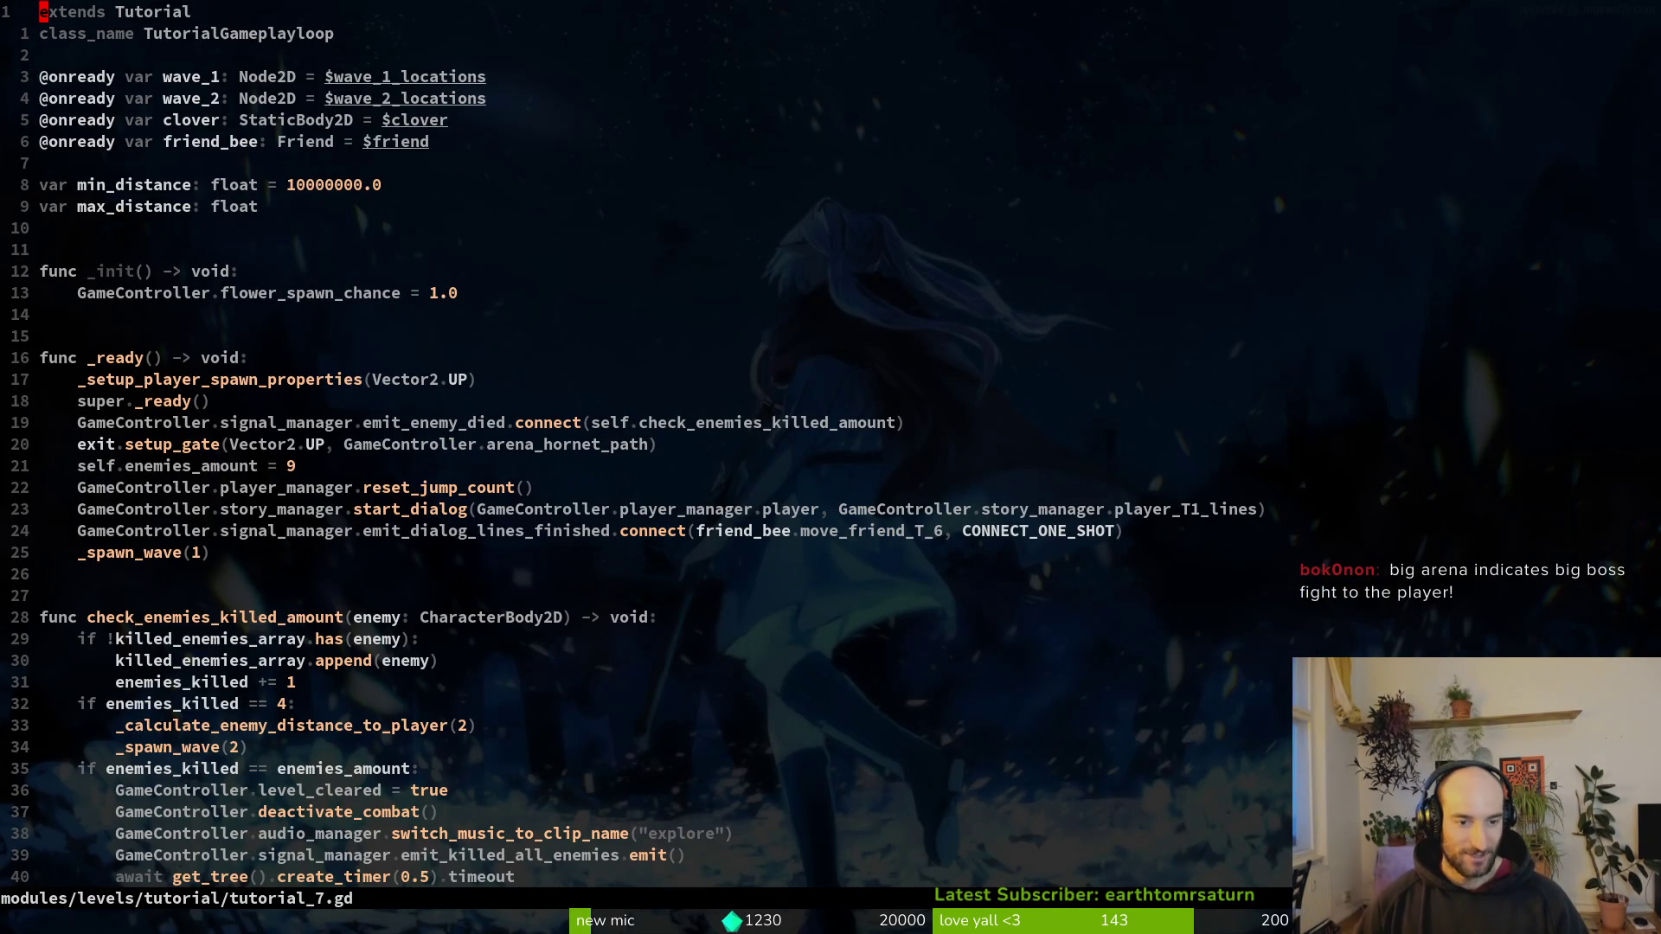
pyautogui.scroll(-3, 1090, 450)
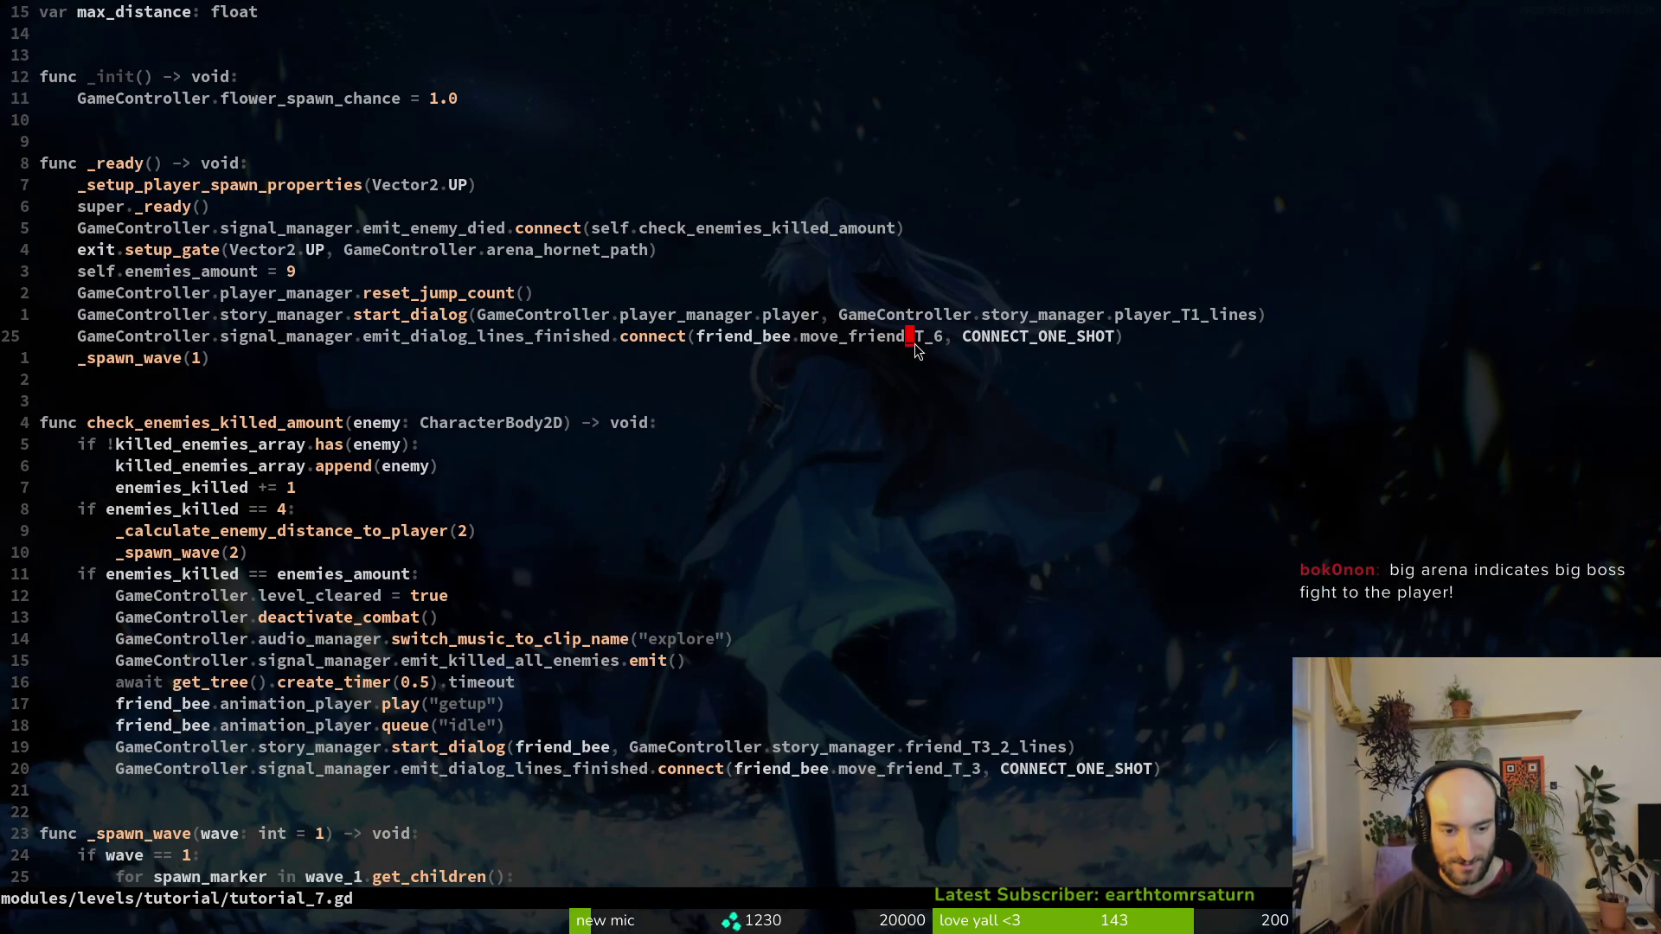
pyautogui.write('move')
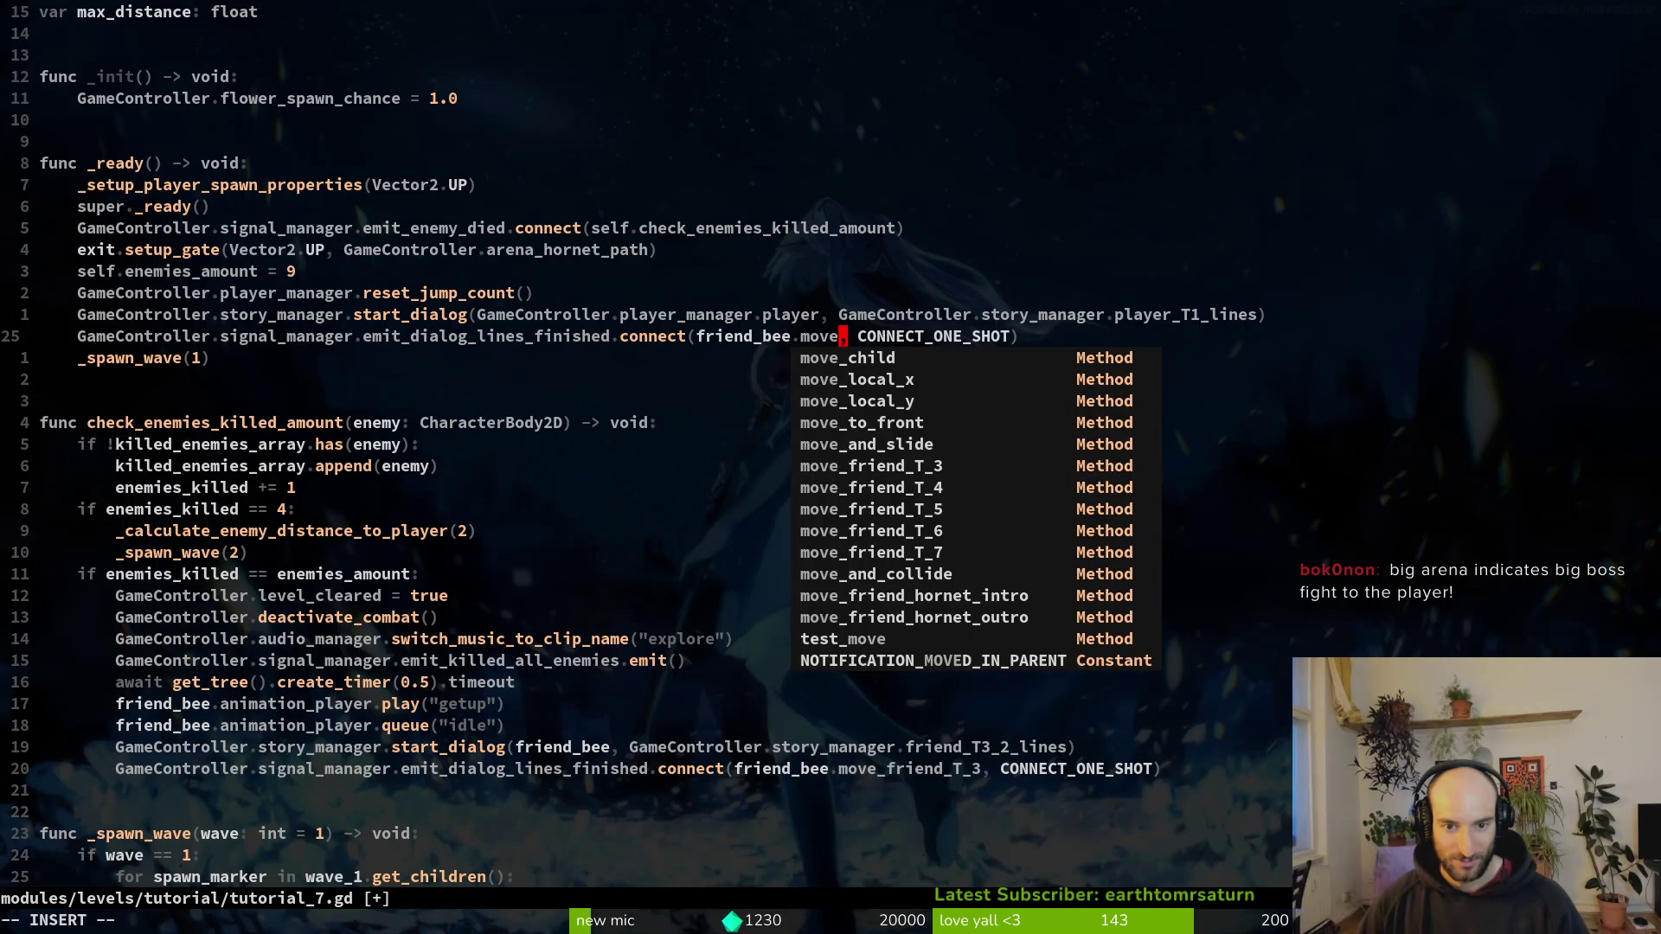
pyautogui.write('fr')
pyautogui.press('Tab')
pyautogui.press('Tab')
pyautogui.press('Tab')
pyautogui.press('Escape')
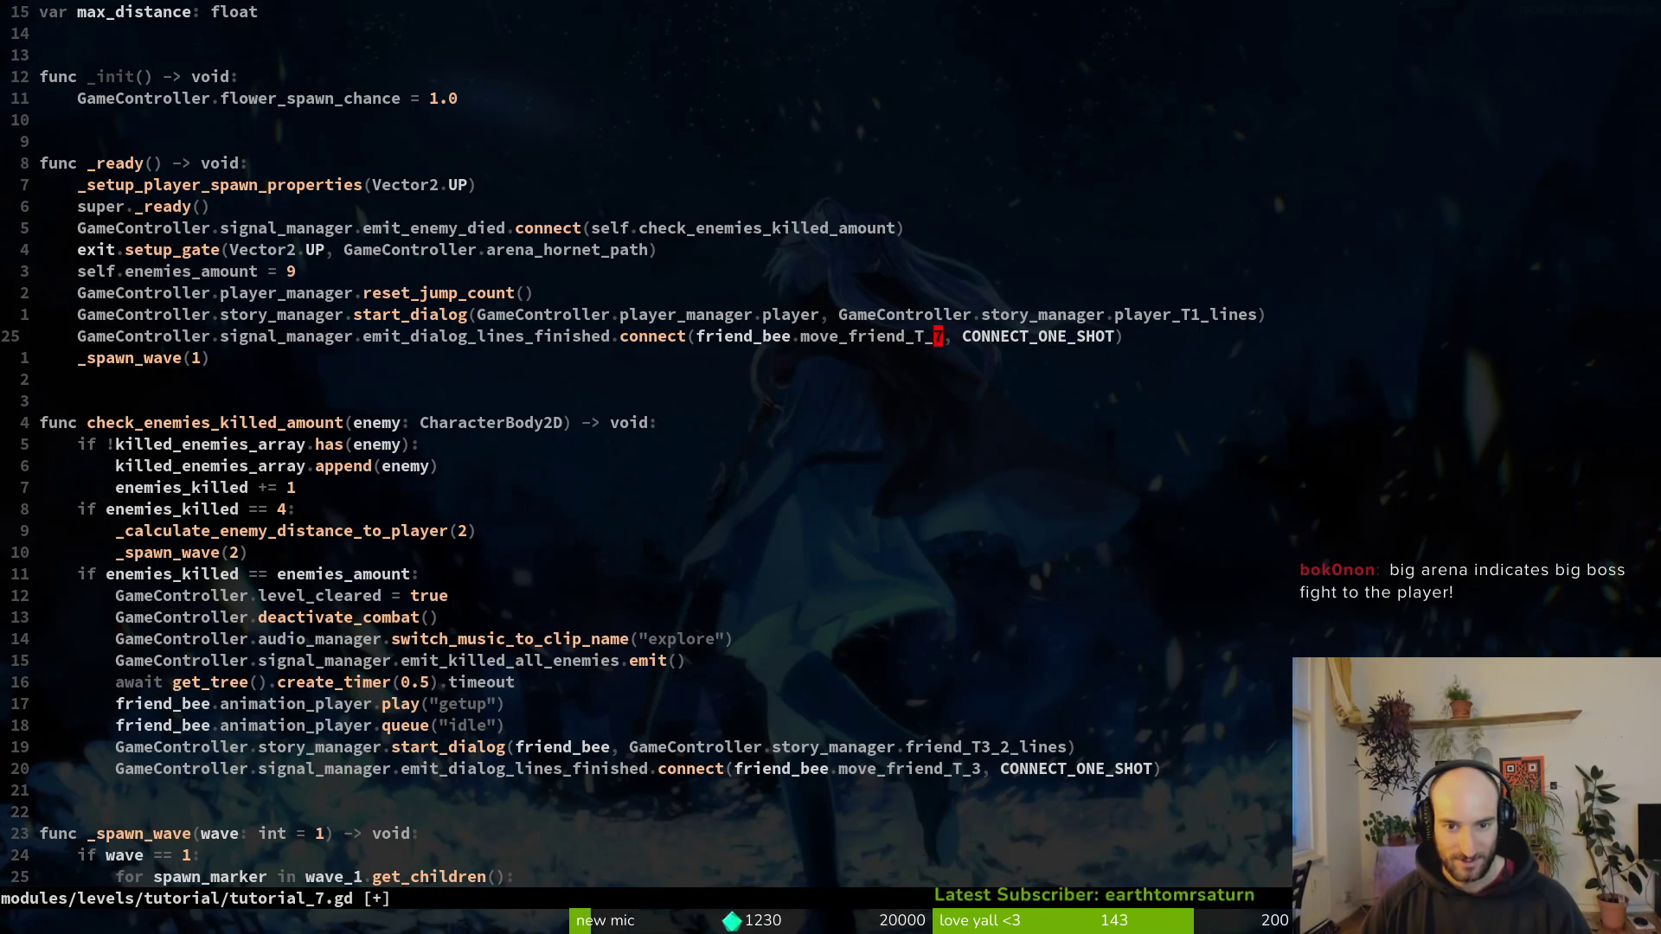
# Step: Open friend.gd in a vertical split and select lines in its move_friend functions
pyautogui.press('space')
pyautogui.press('f')
pyautogui.press('f')
pyautogui.write('friend')
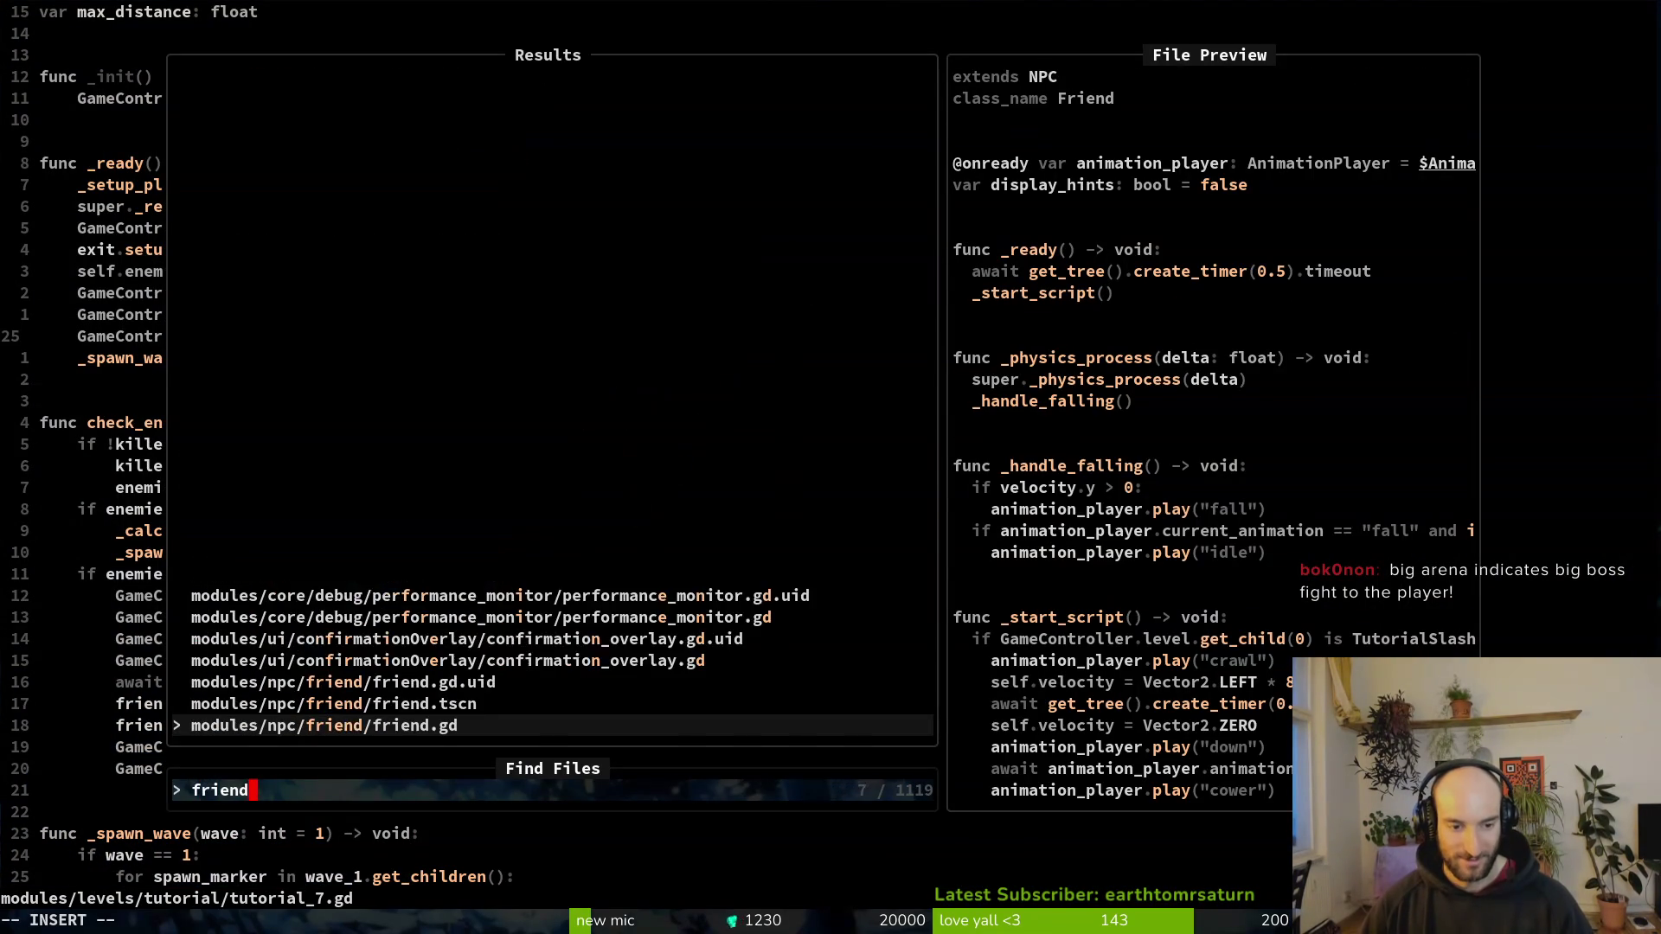
pyautogui.hotkey('ctrl', 'v')
pyautogui.hotkey('ctrl', 'd')
pyautogui.hotkey('ctrl', 'd')
pyautogui.hotkey('ctrl', 'd')
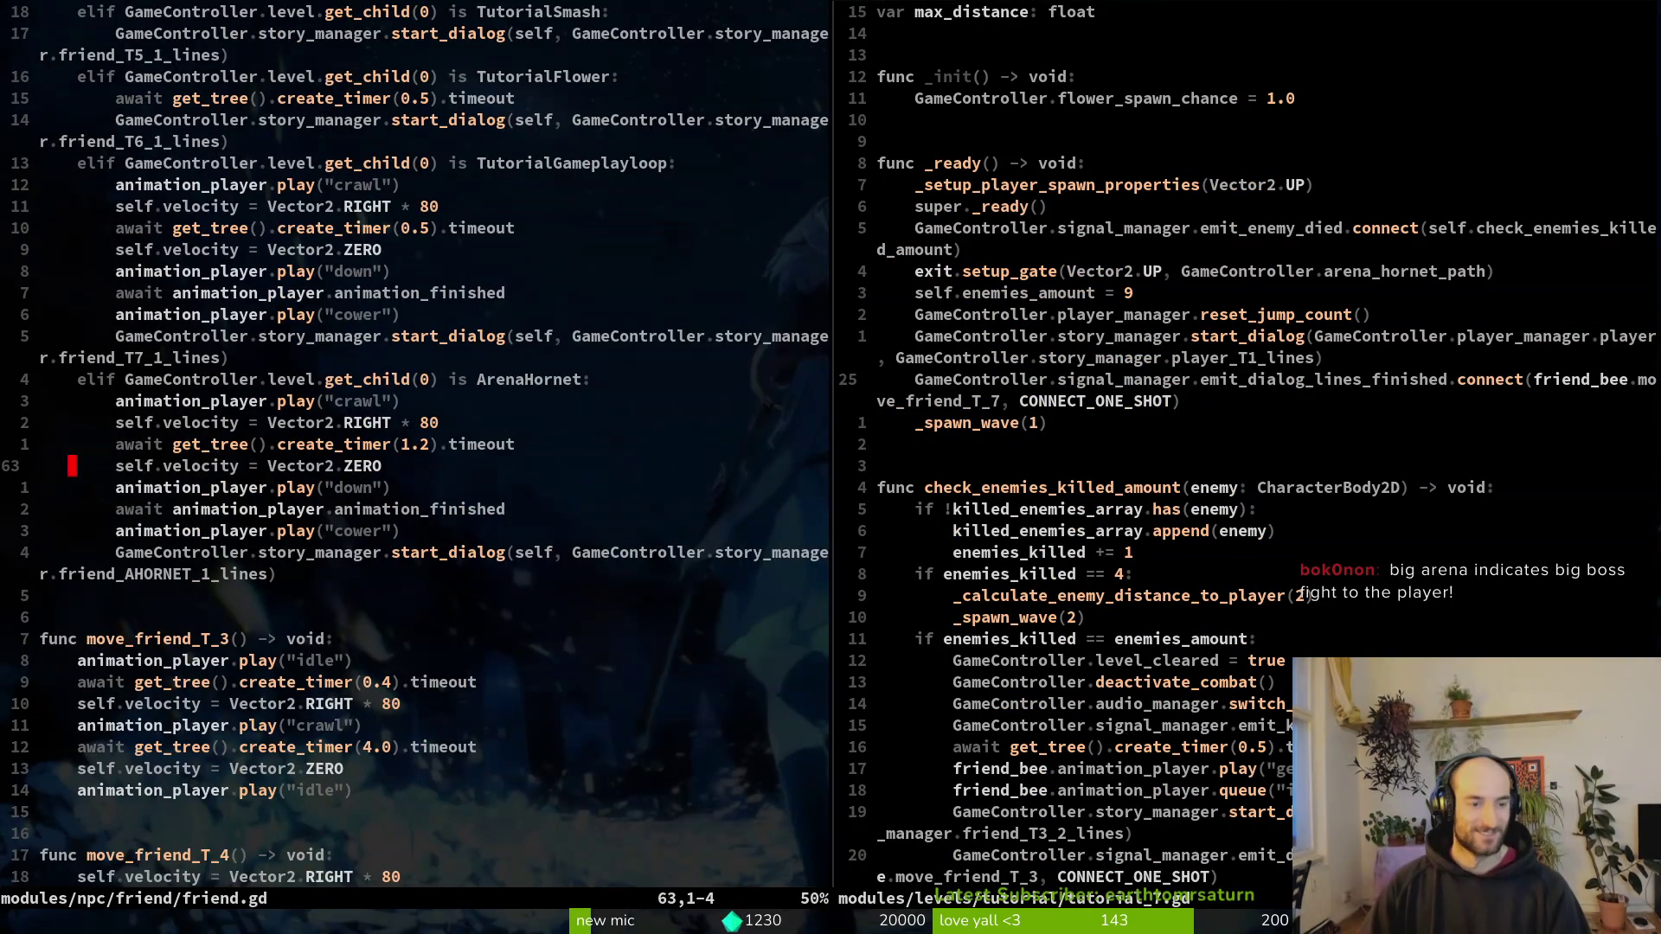
pyautogui.hotkey('ctrl', 'd')
pyautogui.hotkey('ctrl', 'd')
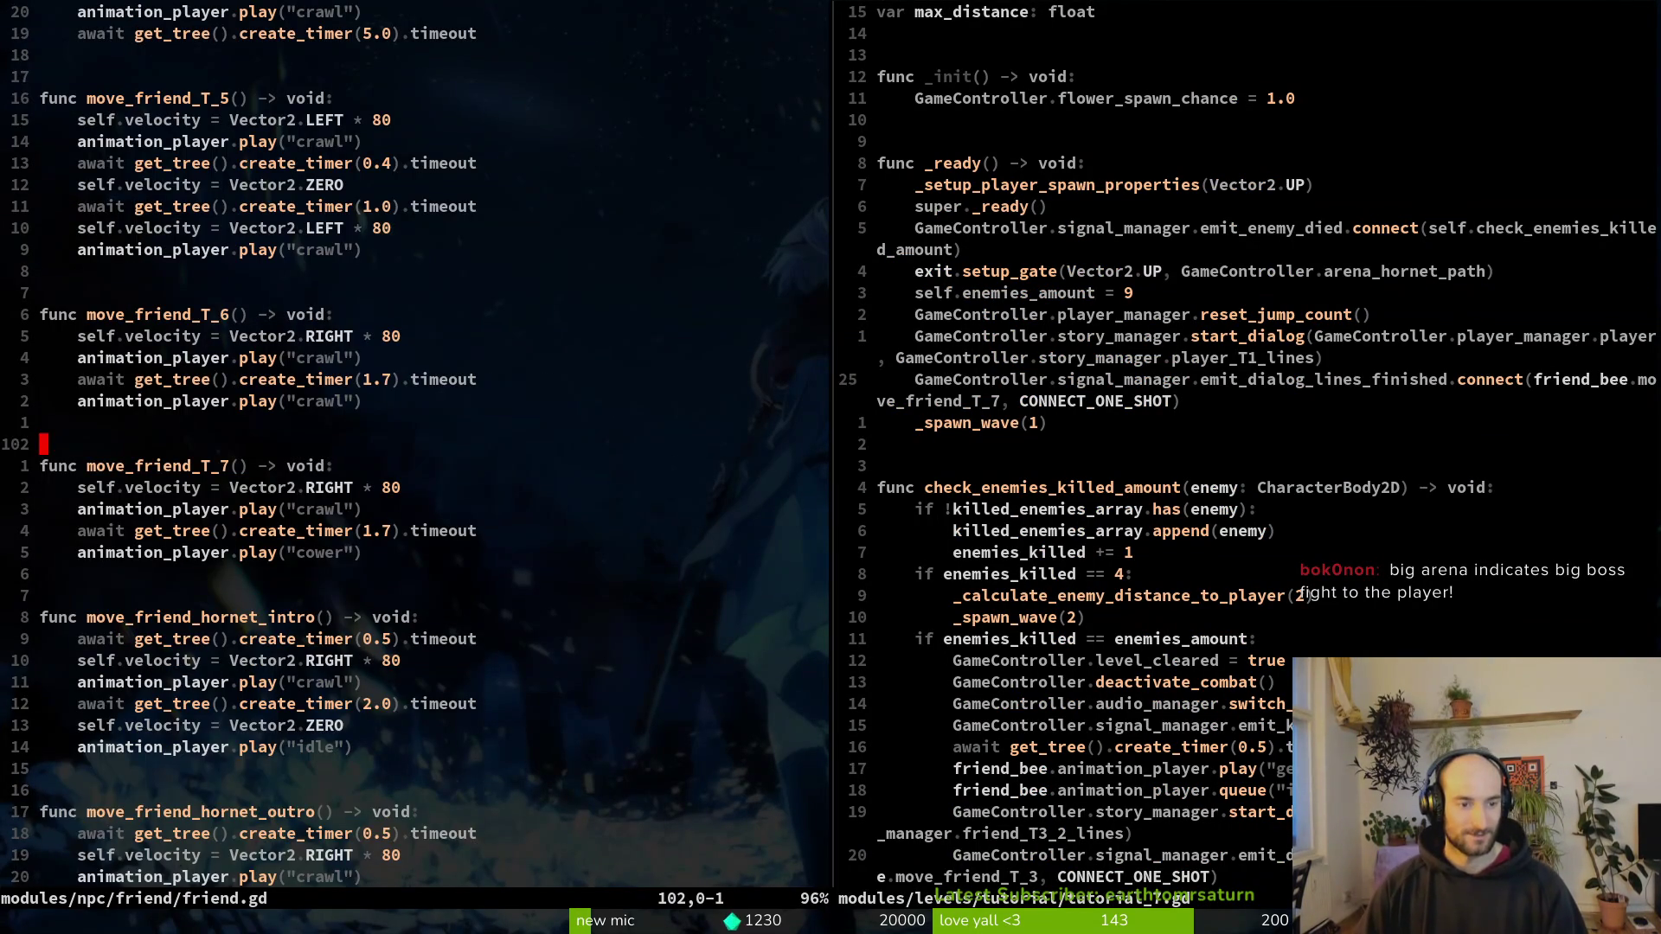
pyautogui.press('j')
pyautogui.press('j')
pyautogui.press('Escape')
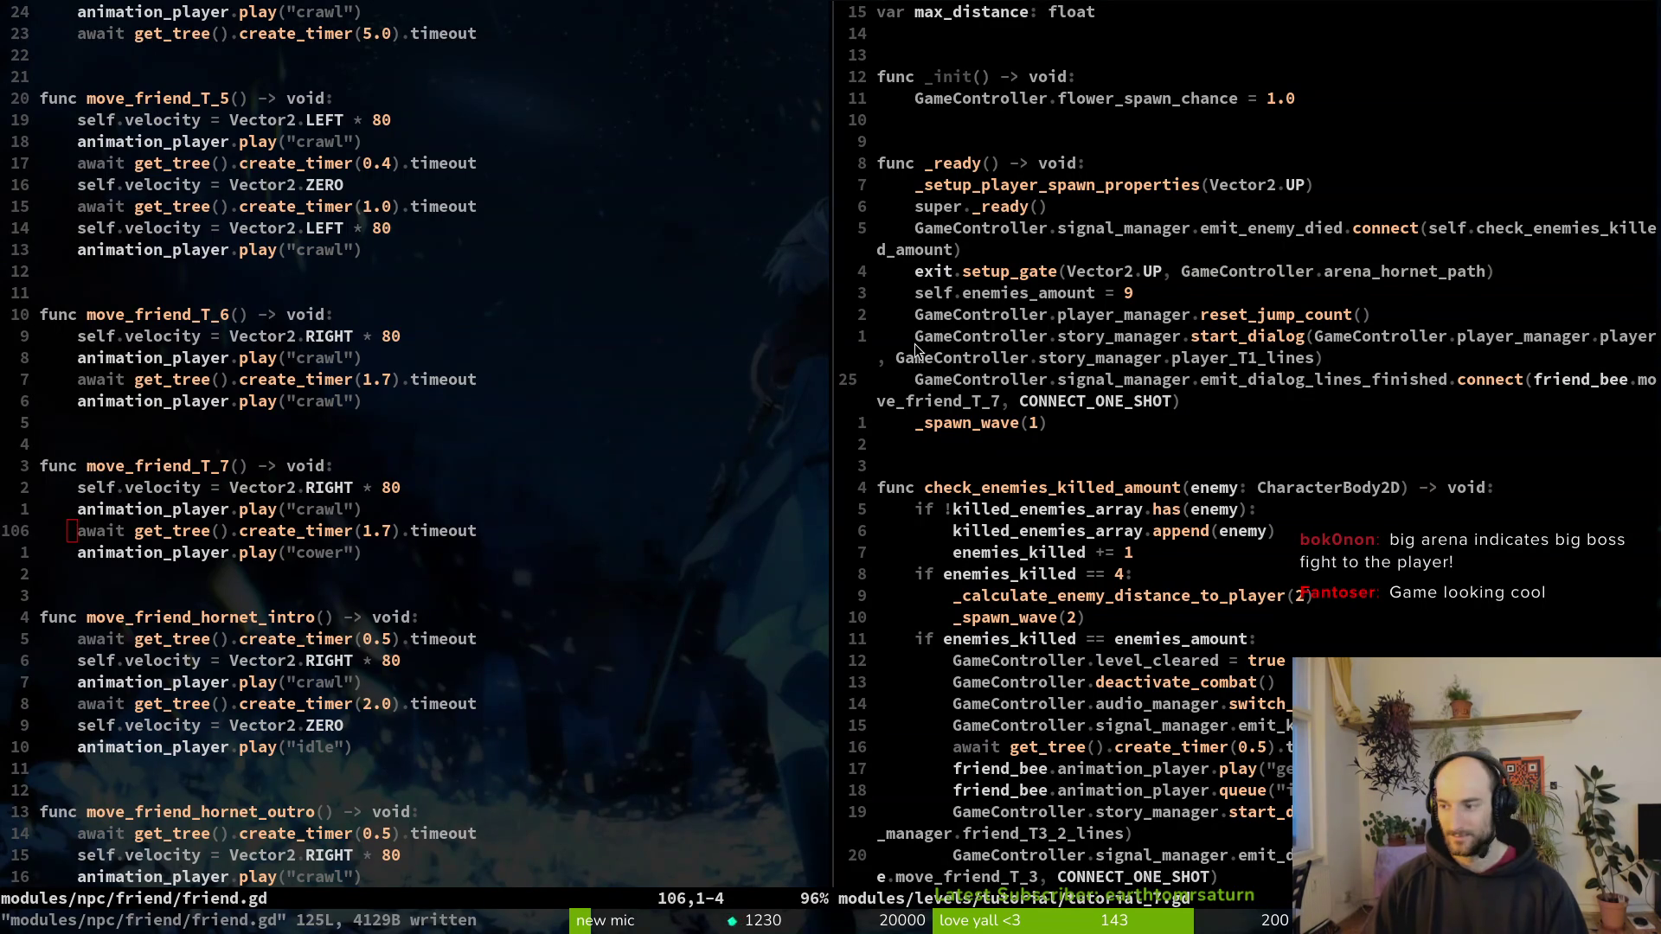
pyautogui.hotkey('alt', 'Tab')
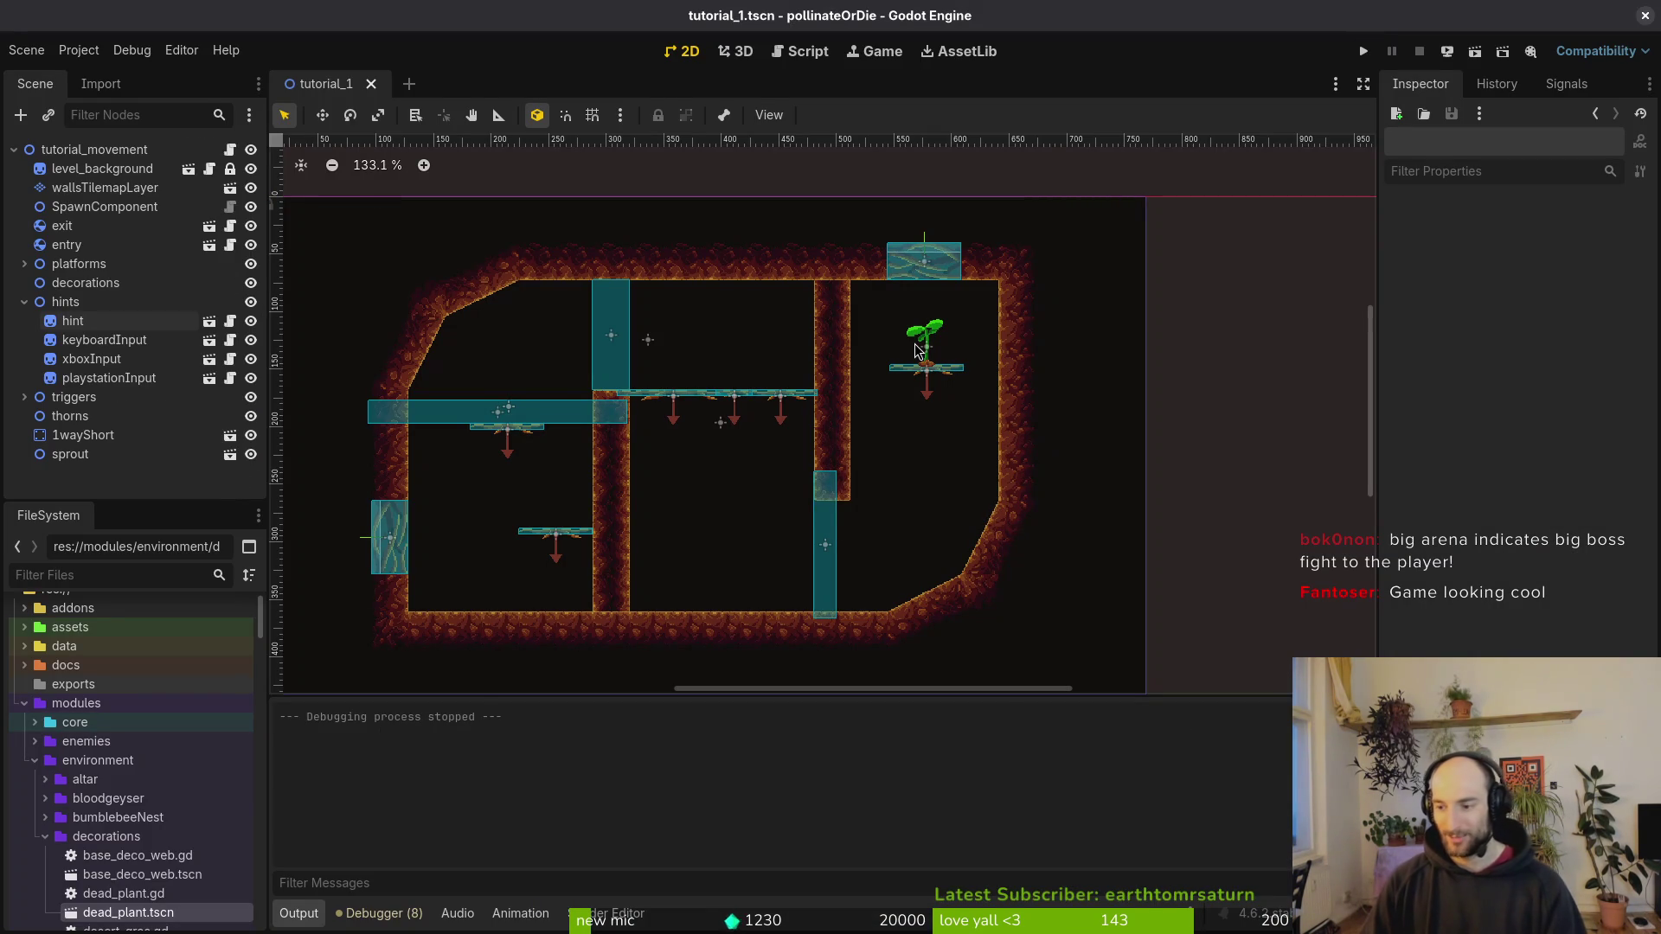
# Step: Set the Window Width Override to 1536 in Project Settings and move on to the height override
pyautogui.click(1369, 52)
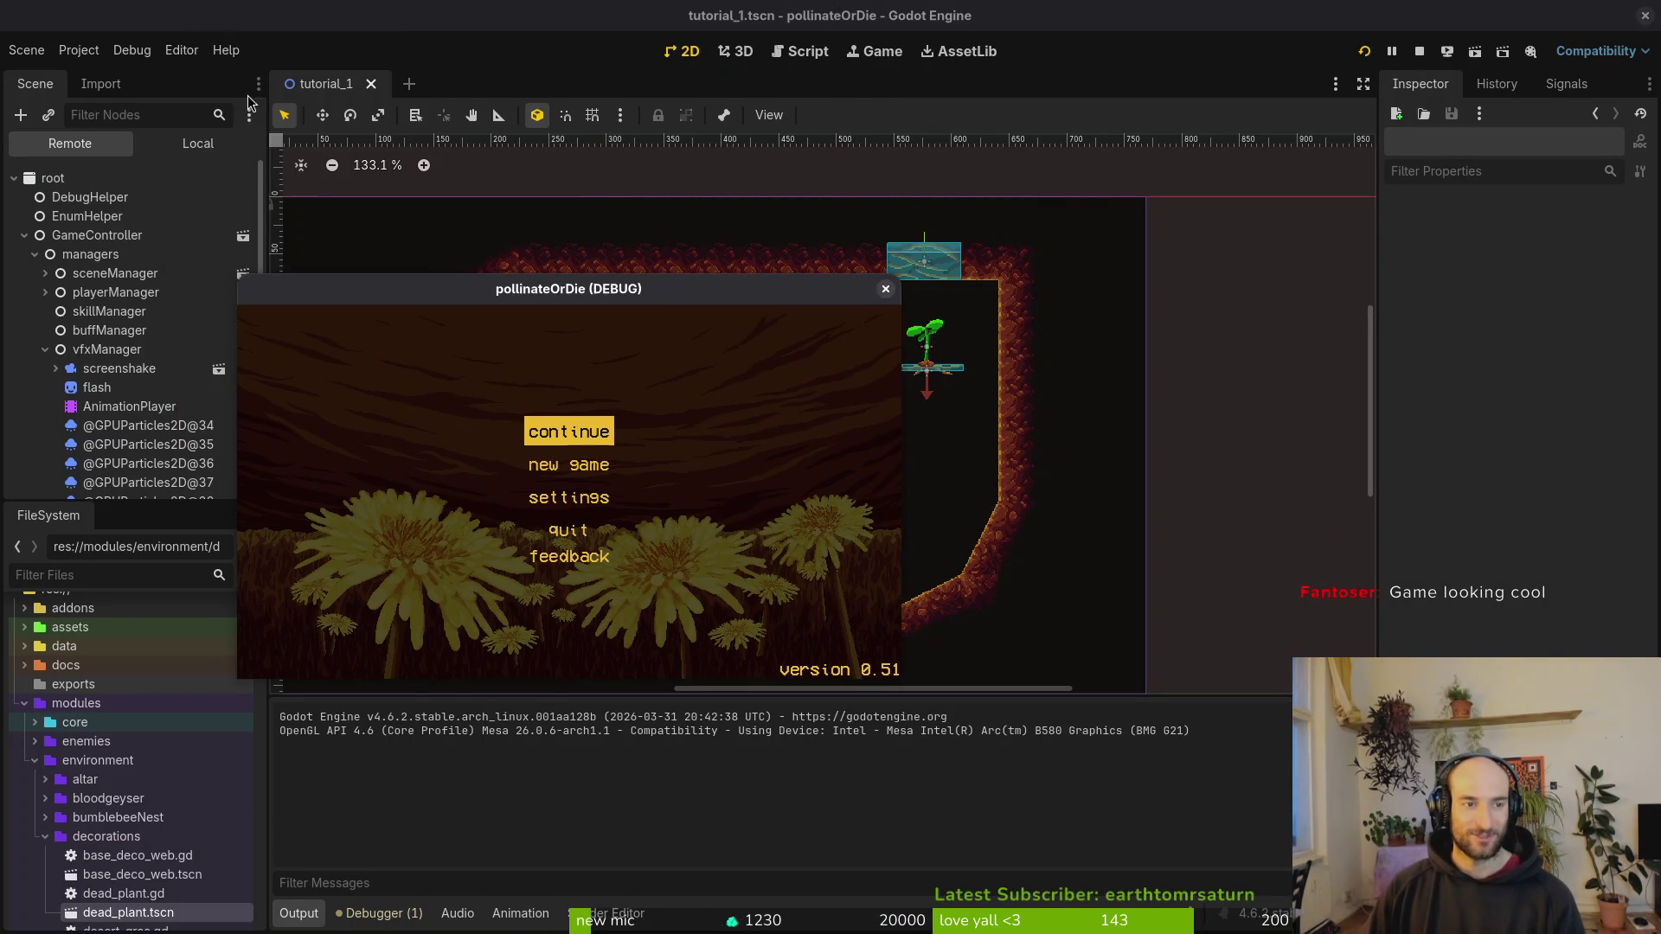
pyautogui.click(78, 49)
pyautogui.click(113, 75)
pyautogui.scroll(-2, 1184, 454)
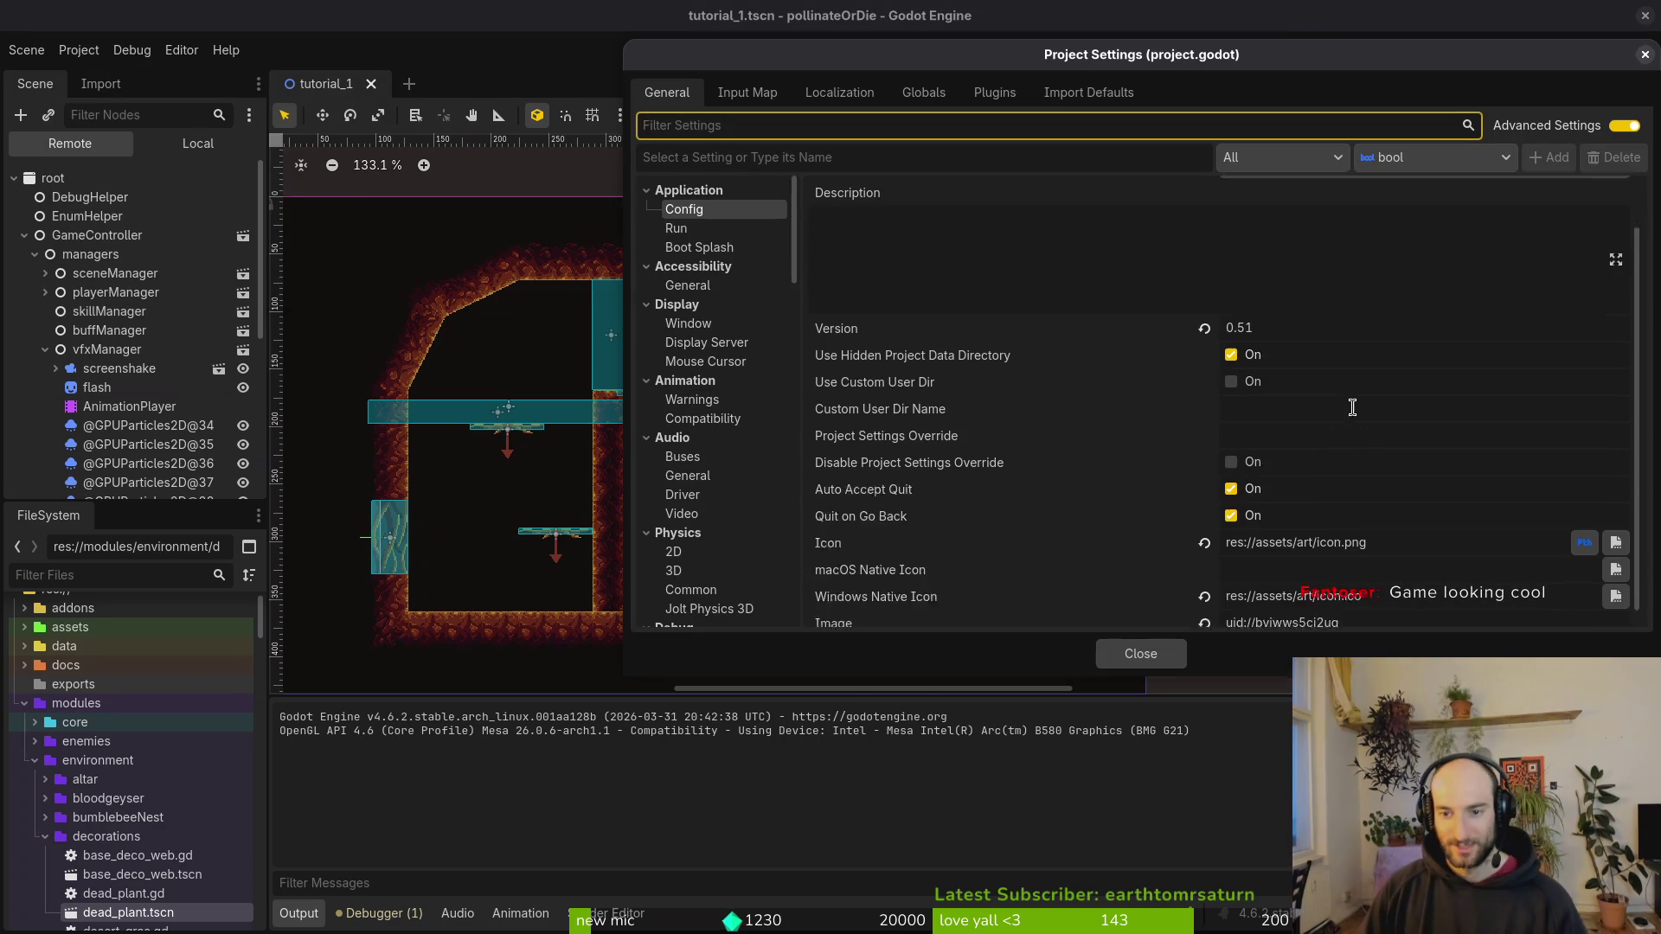
pyautogui.click(687, 324)
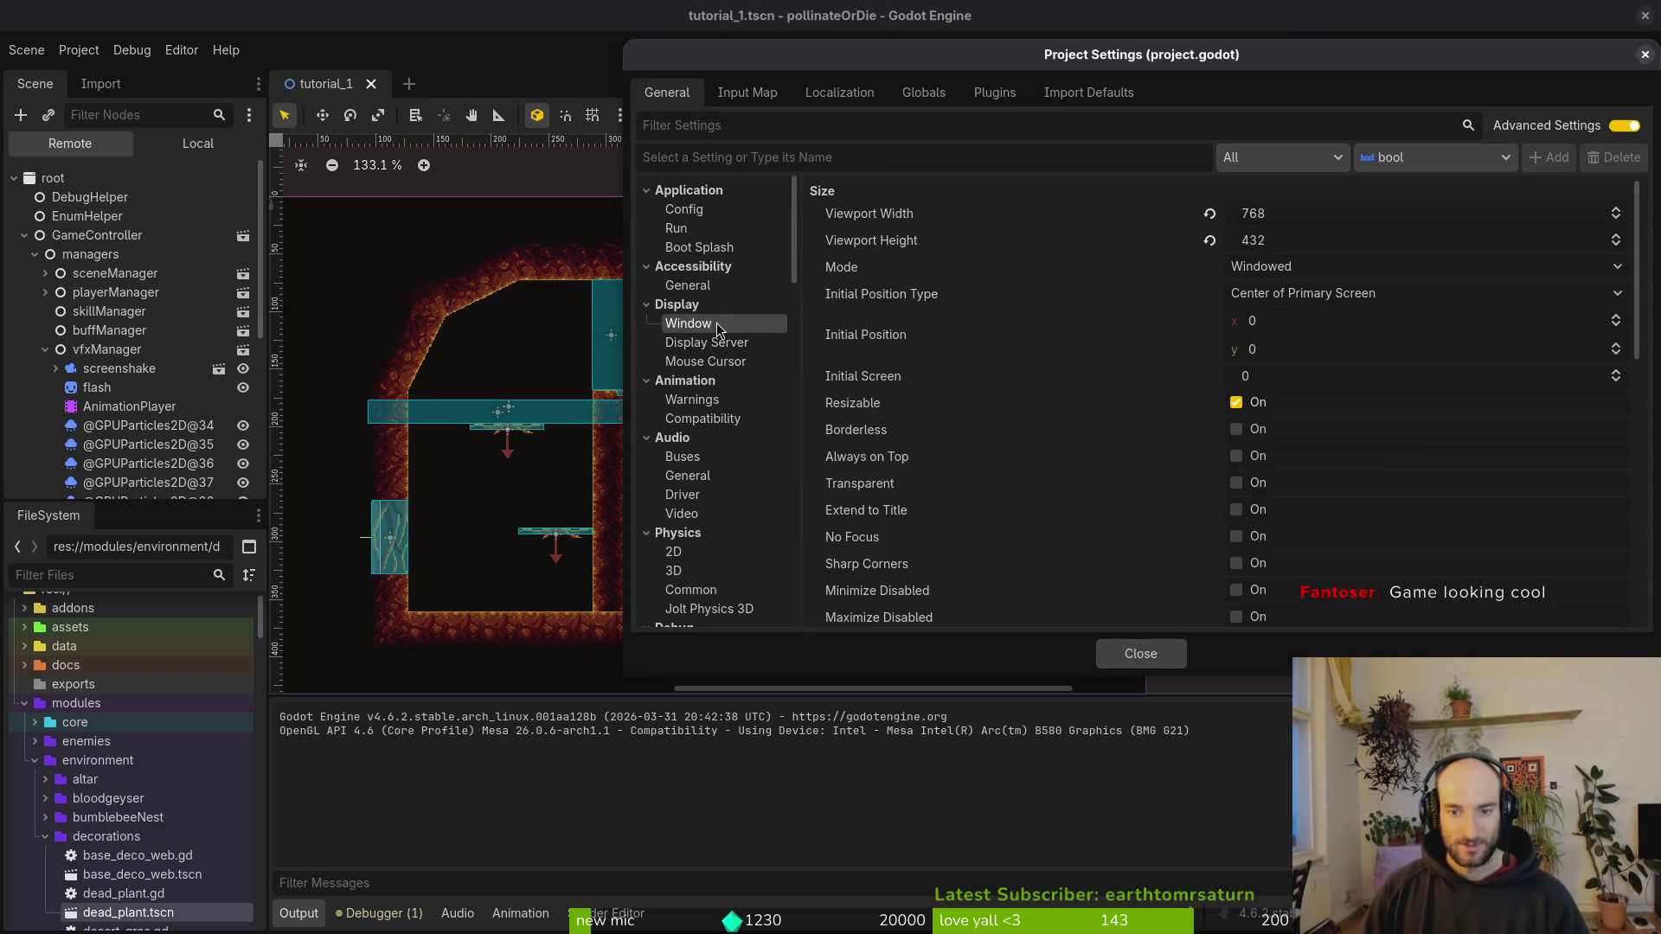
pyautogui.scroll(-9, 1406, 444)
pyautogui.scroll(3, 1300, 537)
pyautogui.scroll(-3, 1300, 537)
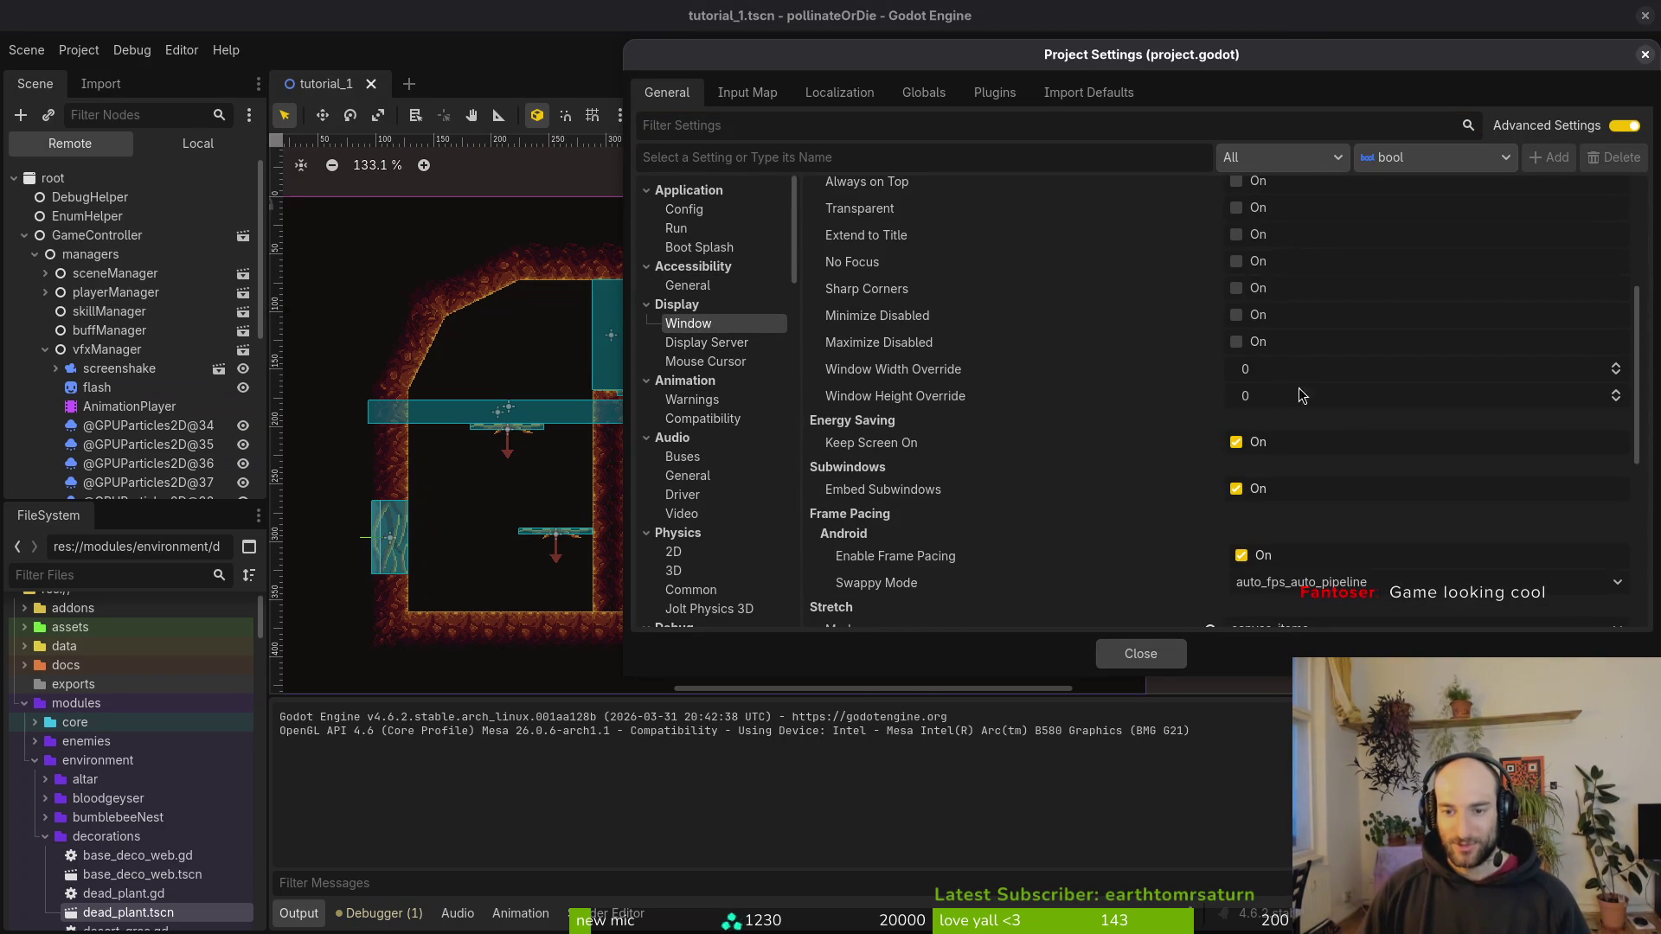
pyautogui.click(1301, 372)
pyautogui.write('768*3')
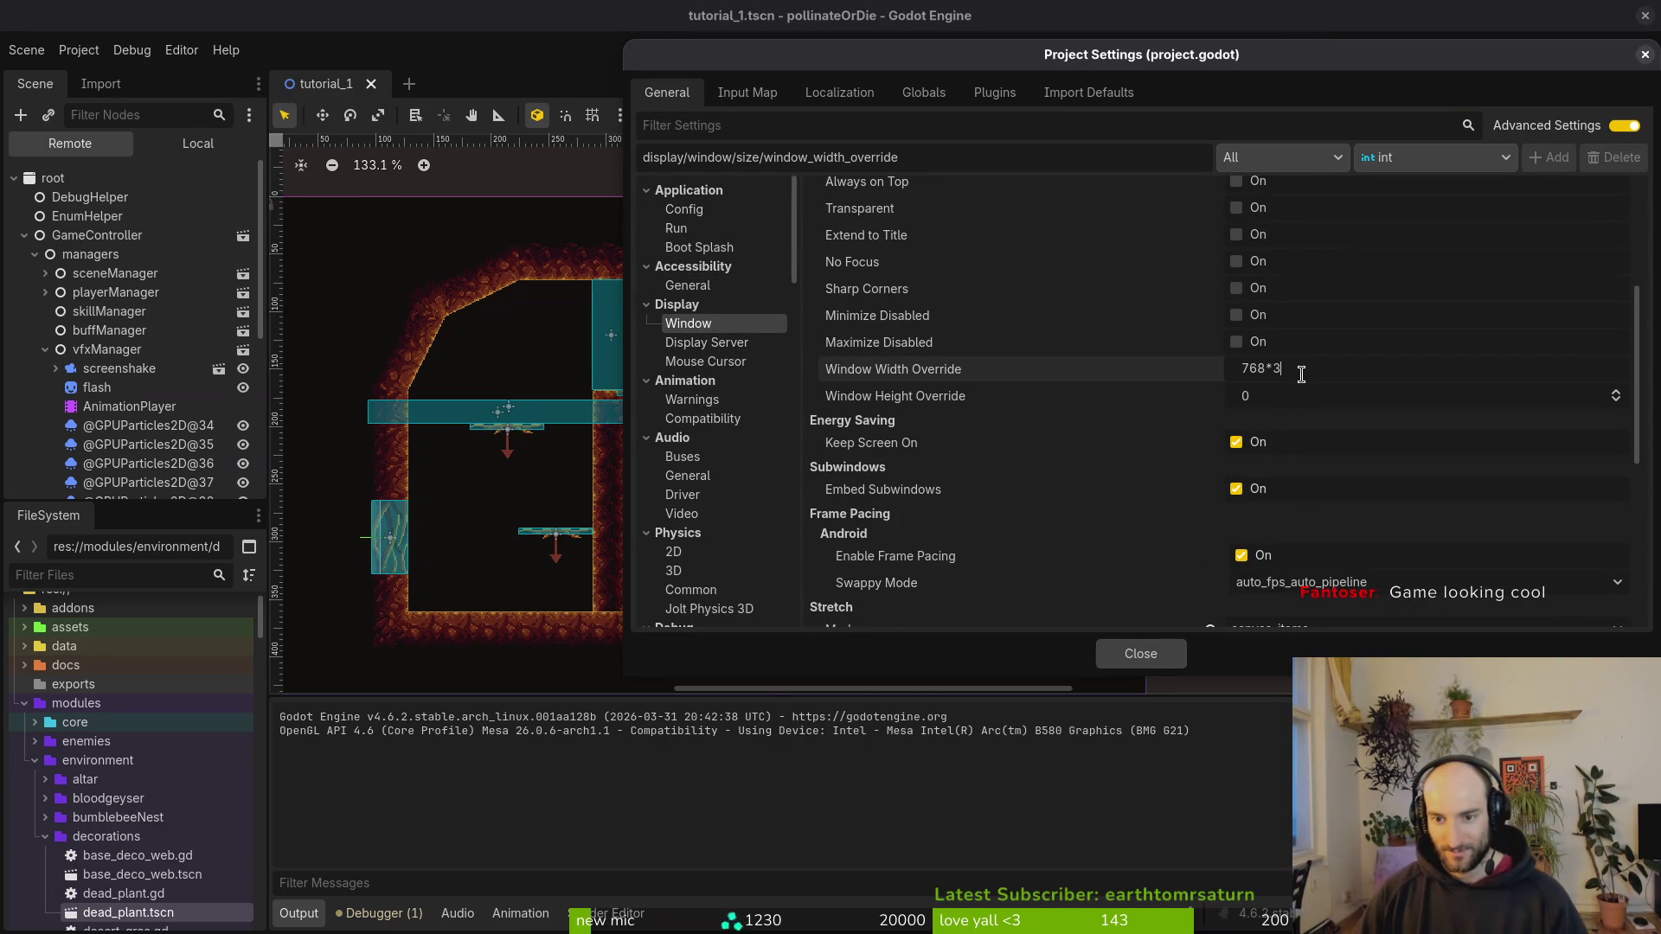
pyautogui.press('BackSpace')
pyautogui.write('2')
pyautogui.press('Tab')
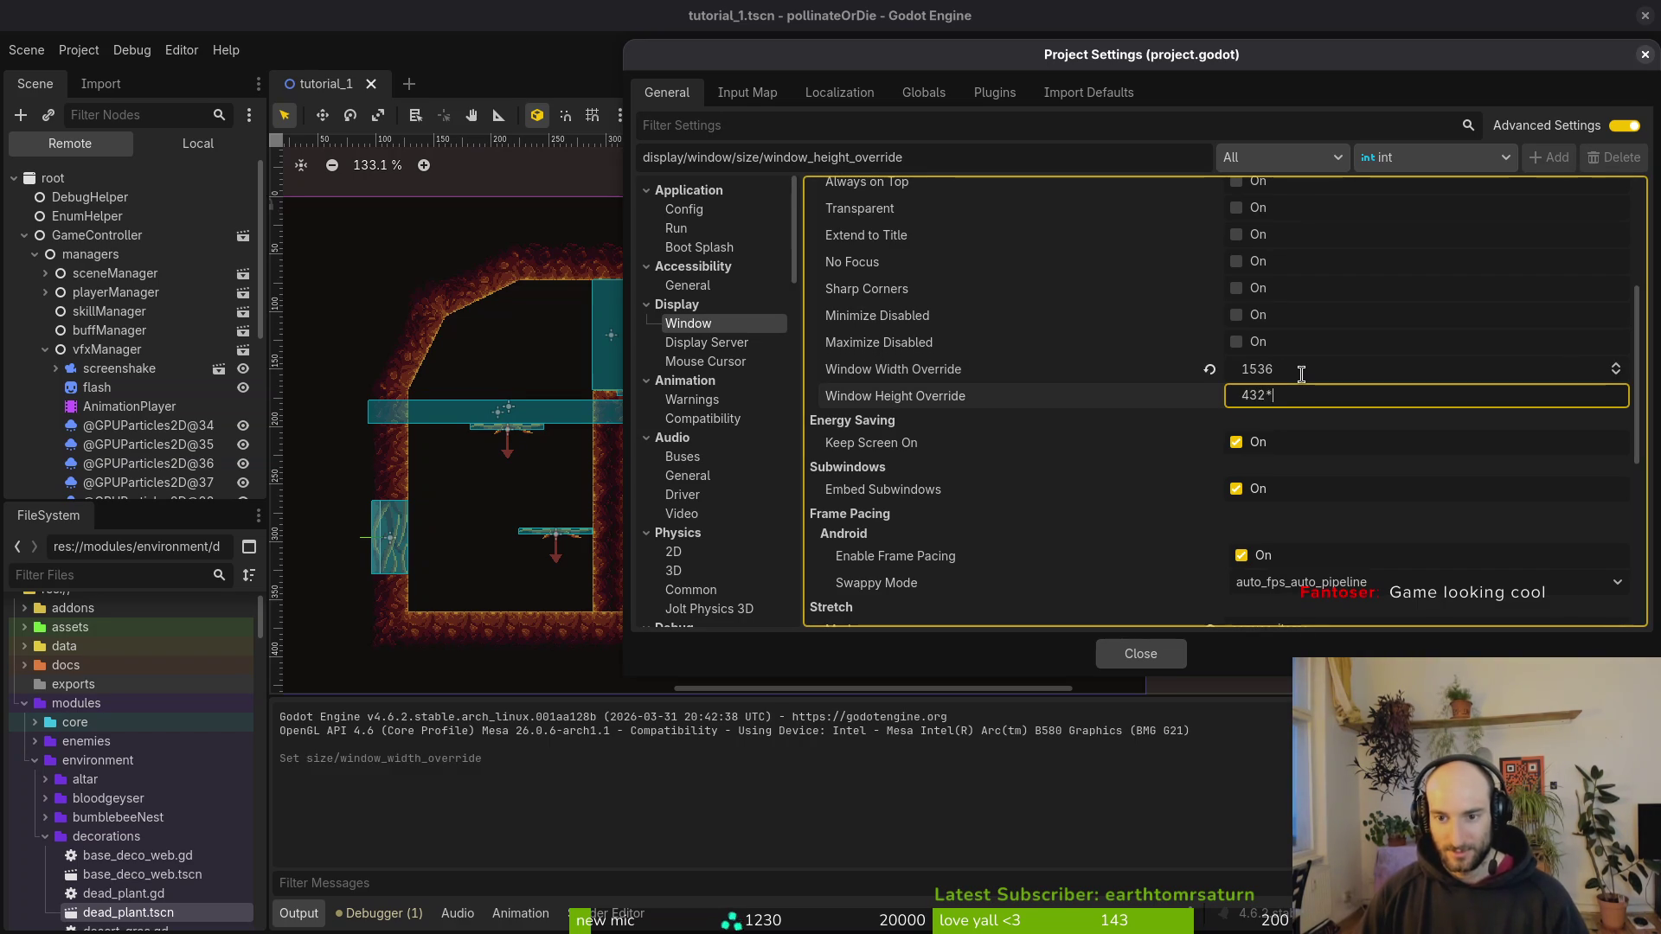
pyautogui.press('Escape')
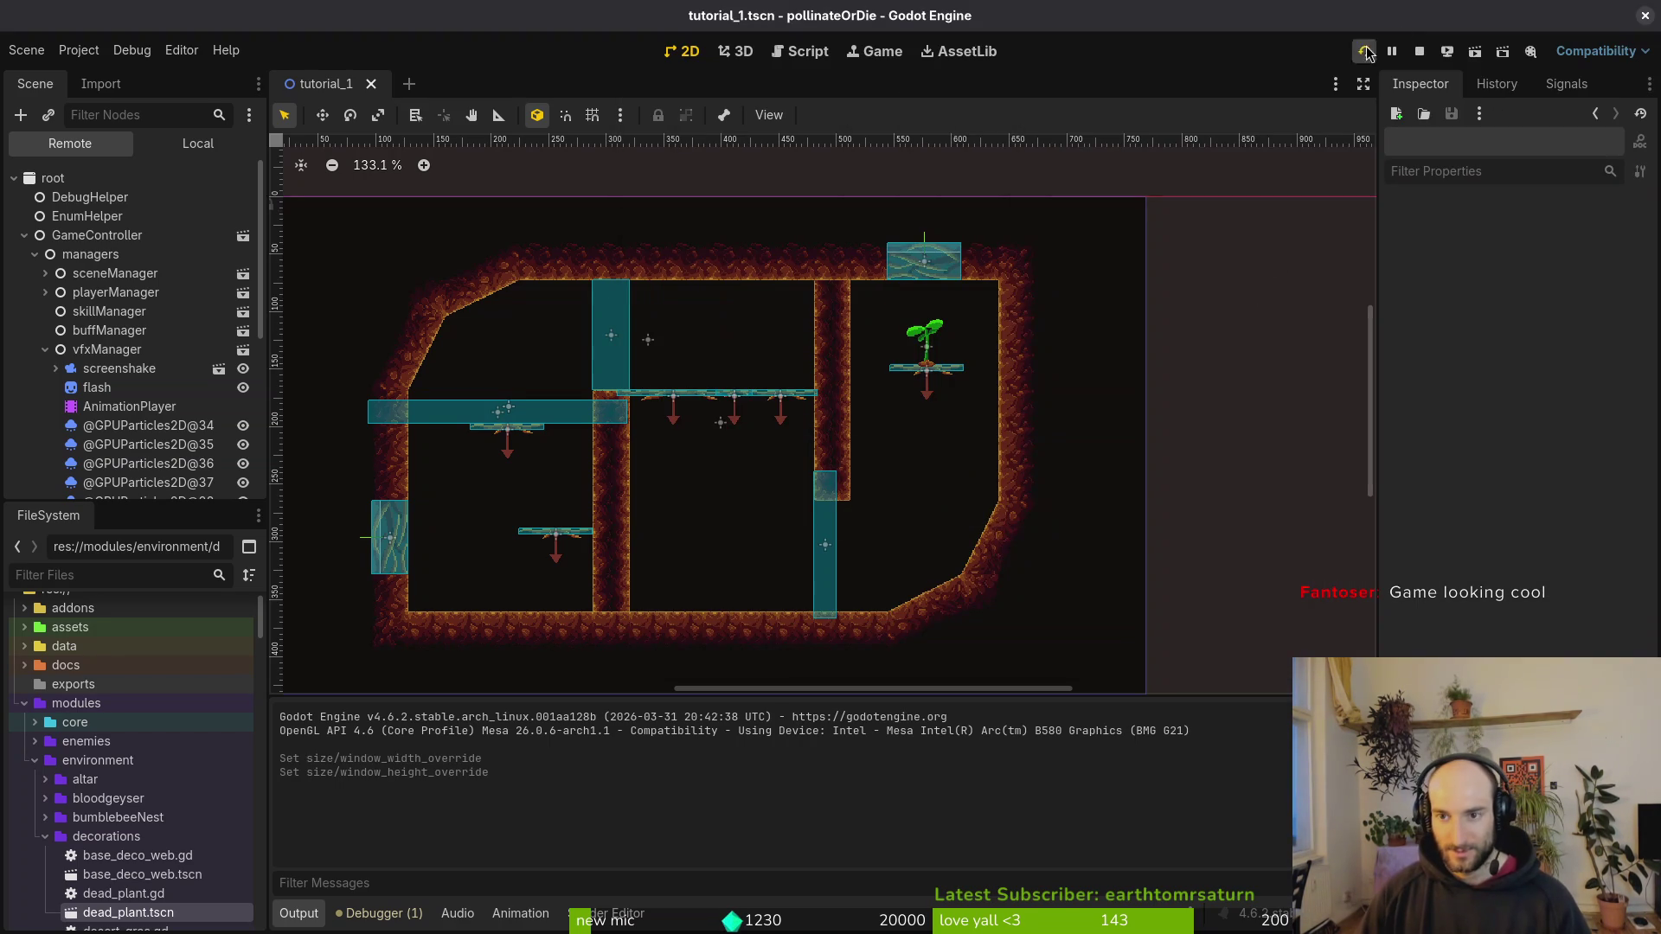
# Step: Launch the game, continue into gameplay and check the F1 debugging menu's show damage option
pyautogui.click(1364, 51)
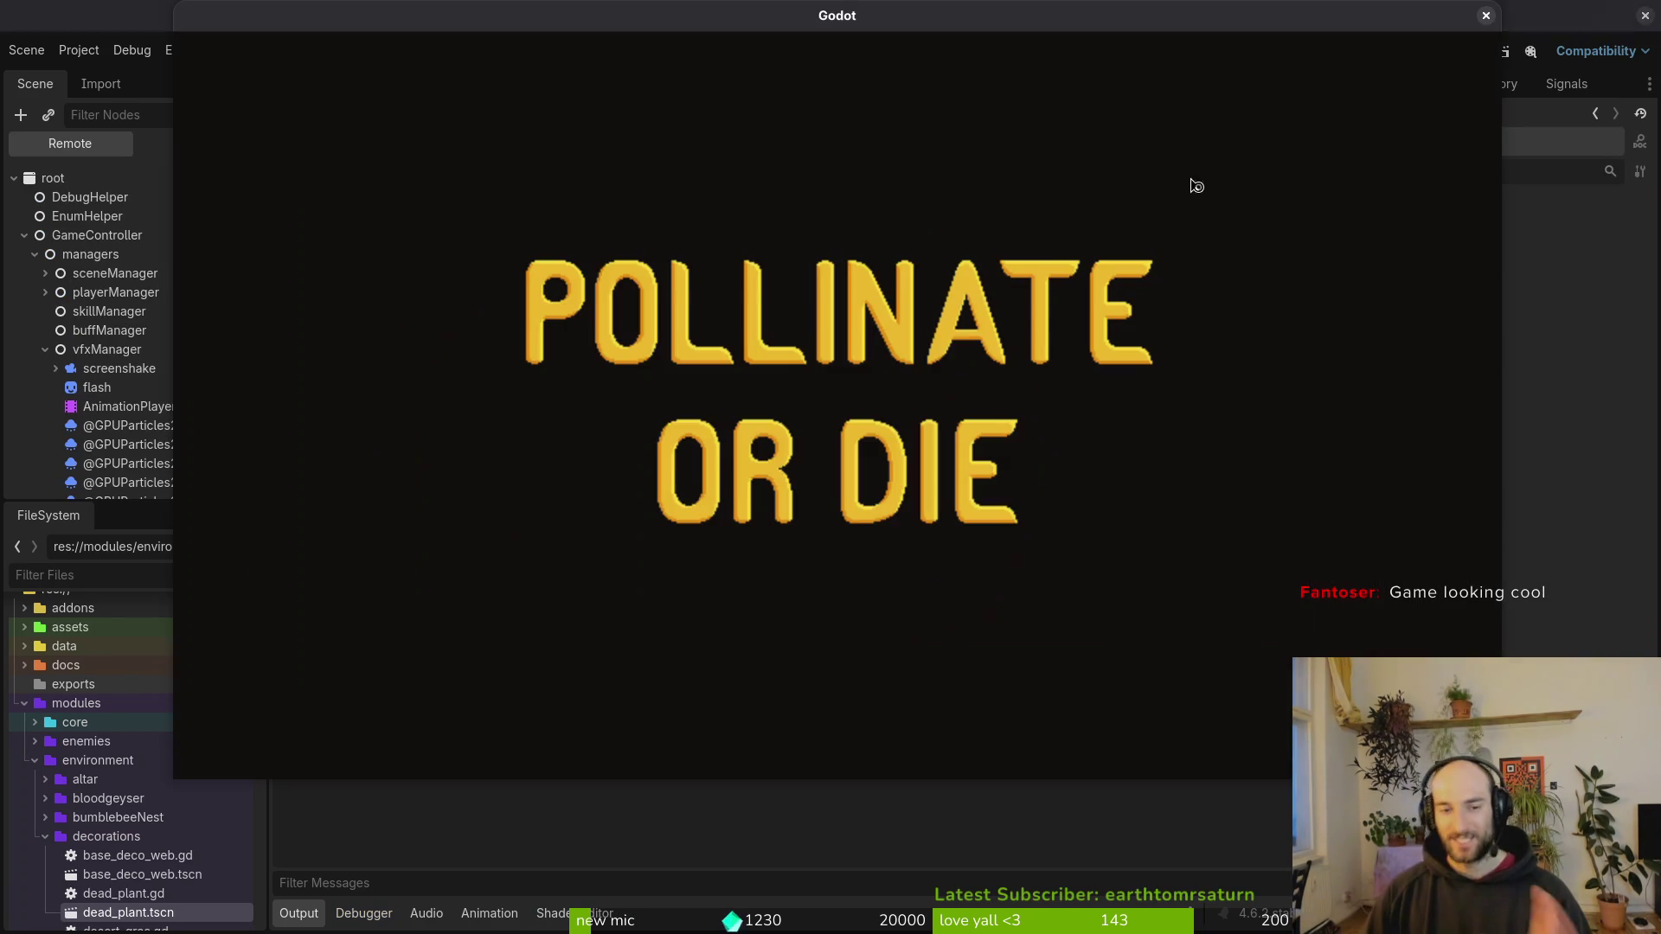
pyautogui.press('Return')
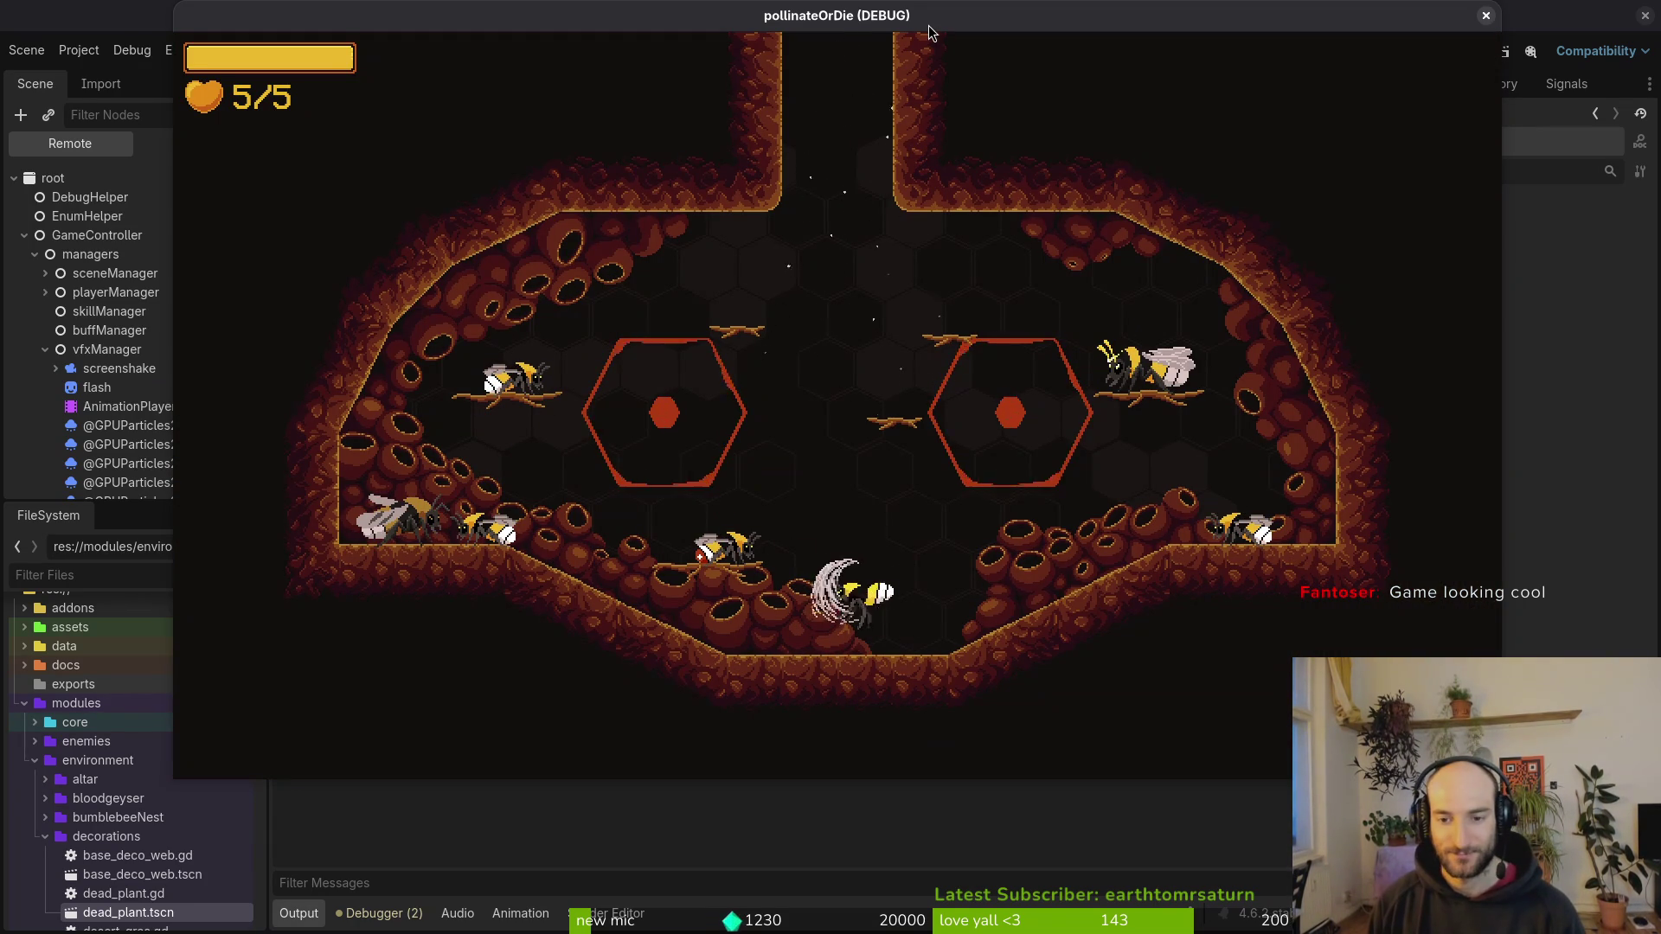
pyautogui.press('Tab')
pyautogui.press('Tab')
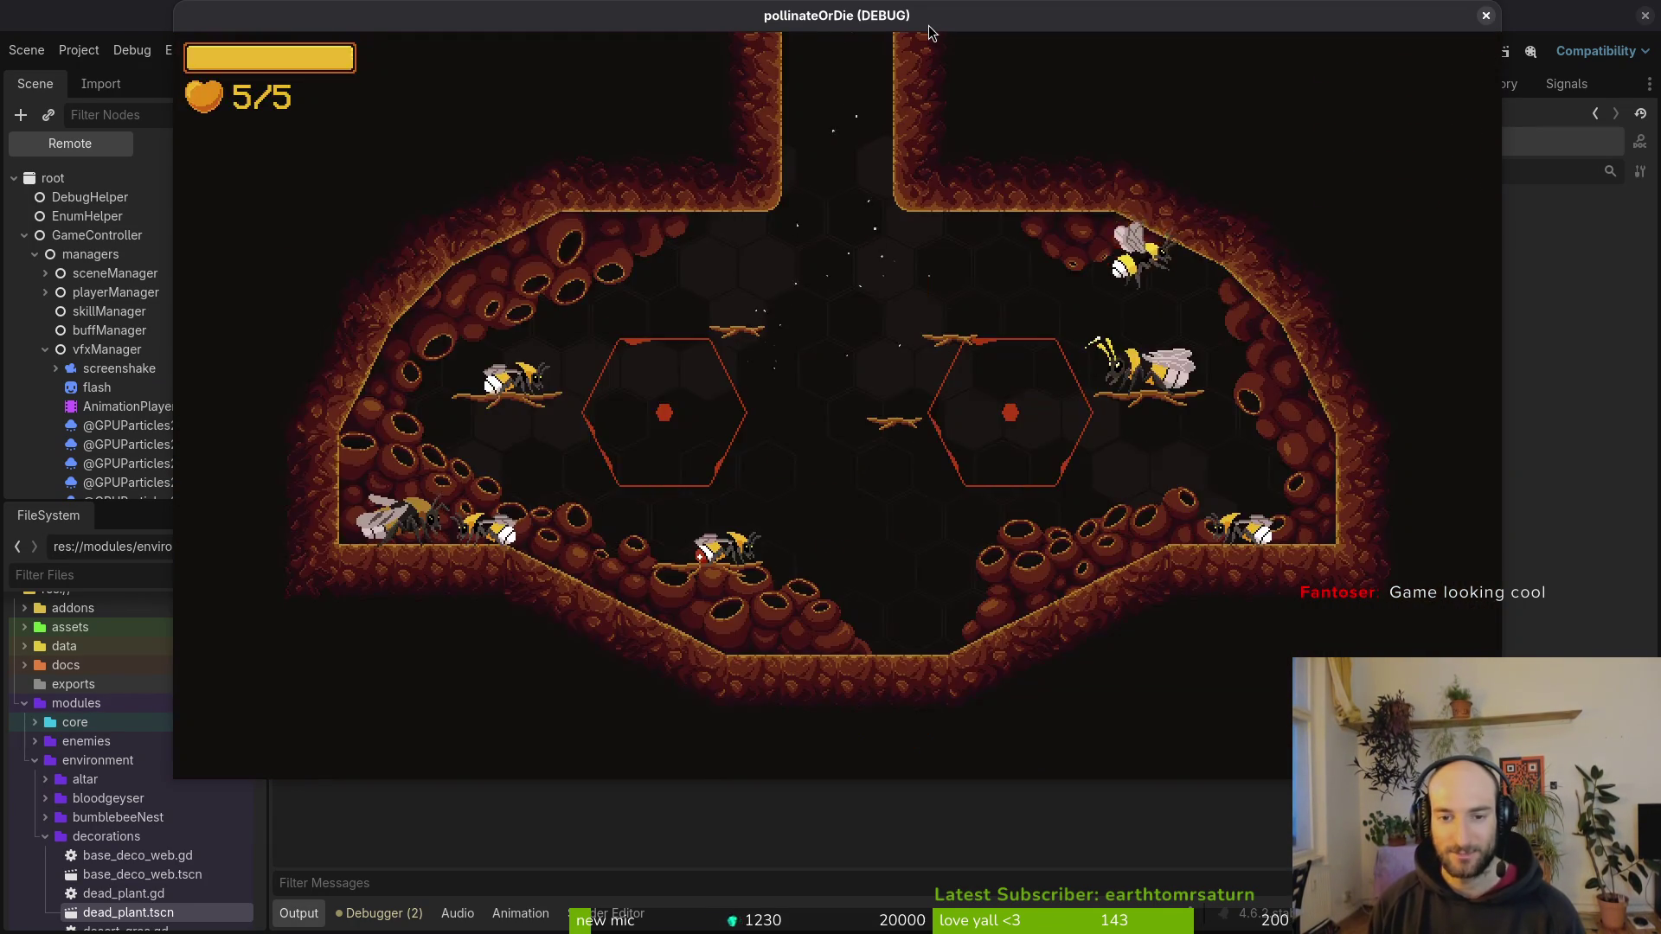
pyautogui.press('F1')
pyautogui.press('Up')
pyautogui.press('F1')
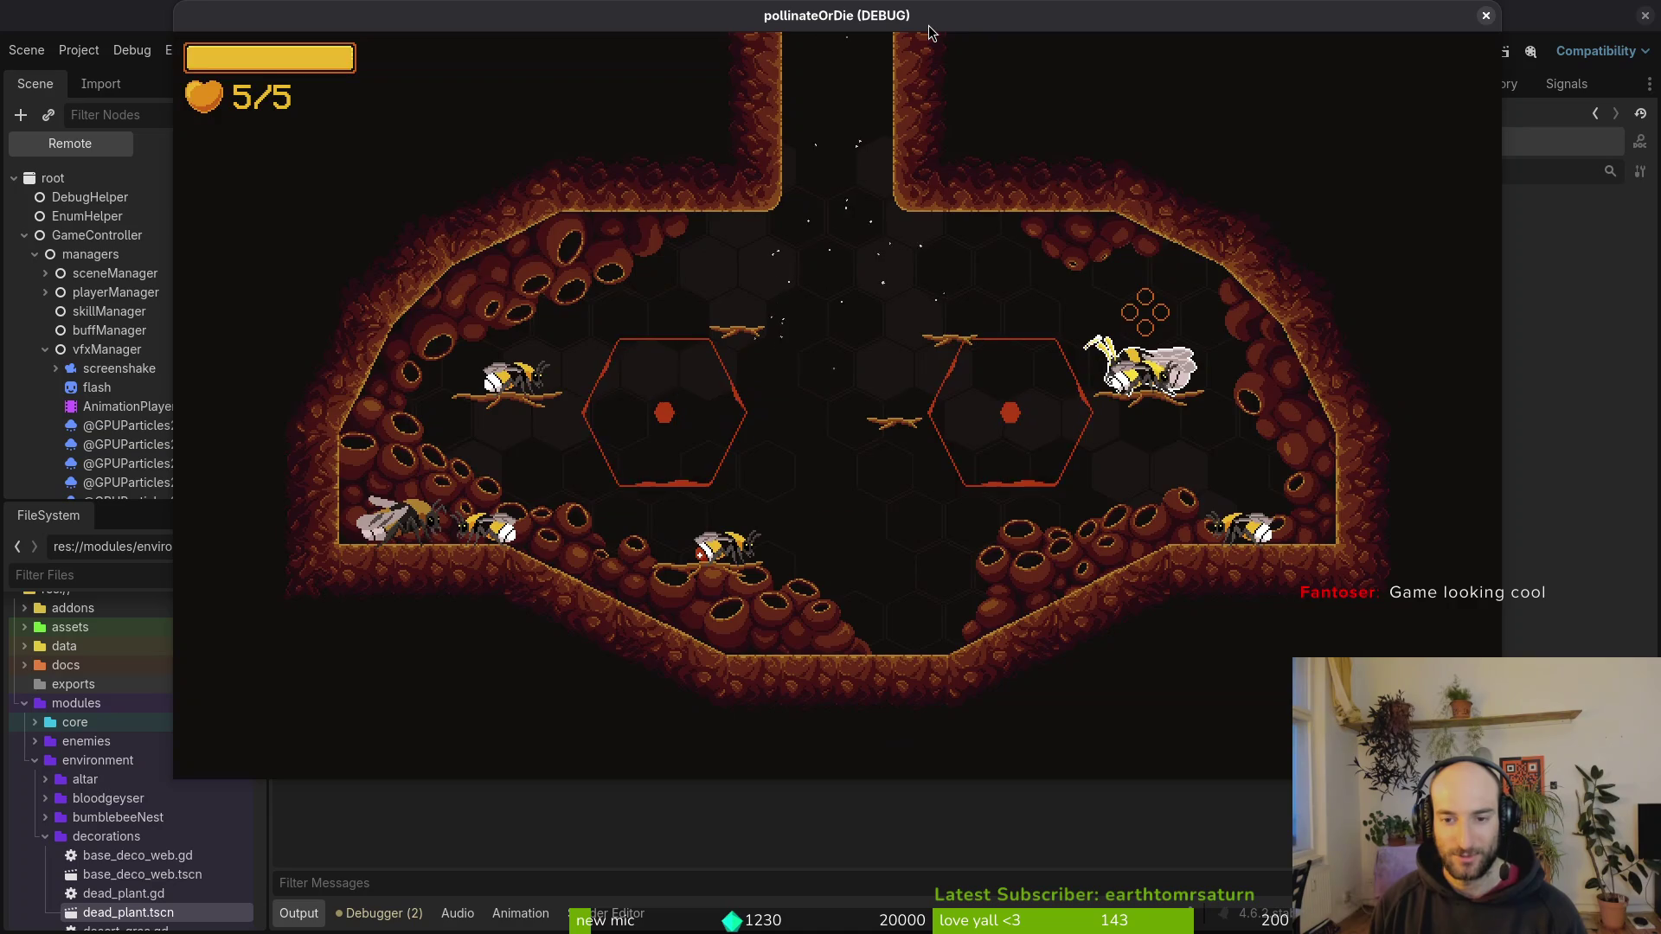
# Step: Buy the vigor, combobar and skull upgrades in the skill tree
pyautogui.press('Tab')
pyautogui.press('space')
pyautogui.press('Right')
pyautogui.press('space')
pyautogui.press('Up')
pyautogui.press('Right')
pyautogui.press('Down')
pyautogui.press('Up')
pyautogui.press('space')
# Step: Buy the goggles, shockwave and pollen baskets upgrades, then resume play
pyautogui.press('Left')
pyautogui.press('space')
pyautogui.press('Left')
pyautogui.press('space')
pyautogui.press('Down')
pyautogui.press('space')
pyautogui.press('Left')
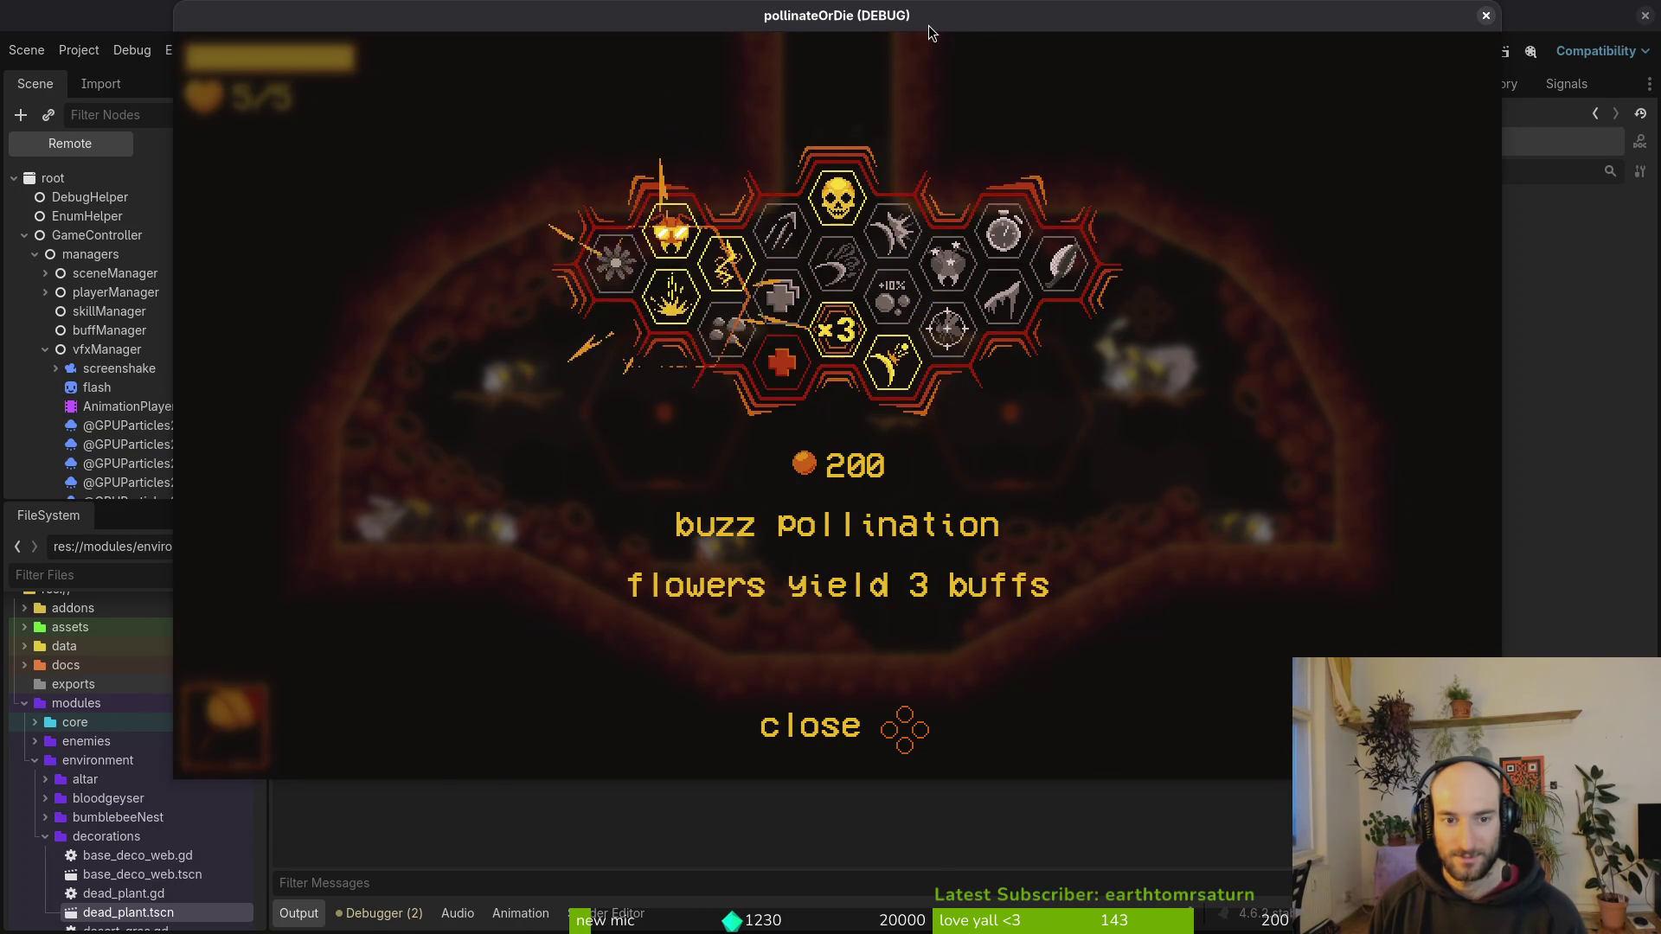
pyautogui.press('Right')
pyautogui.press('Down')
pyautogui.press('Left')
pyautogui.press('Right')
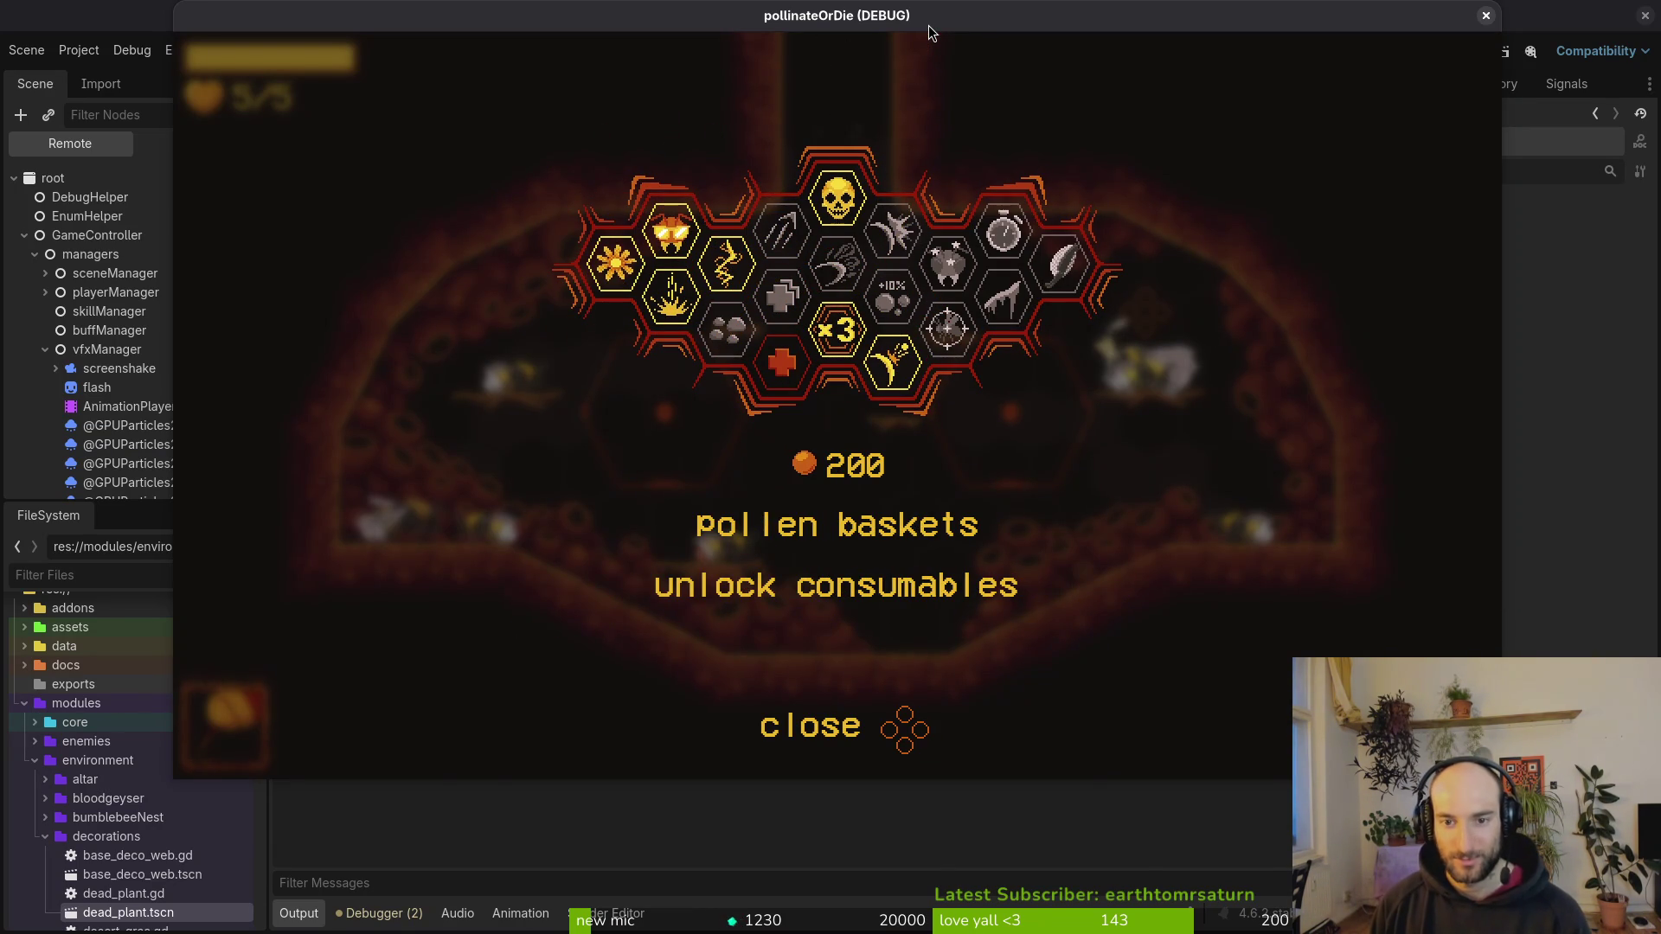
pyautogui.press('space')
pyautogui.press('Escape')
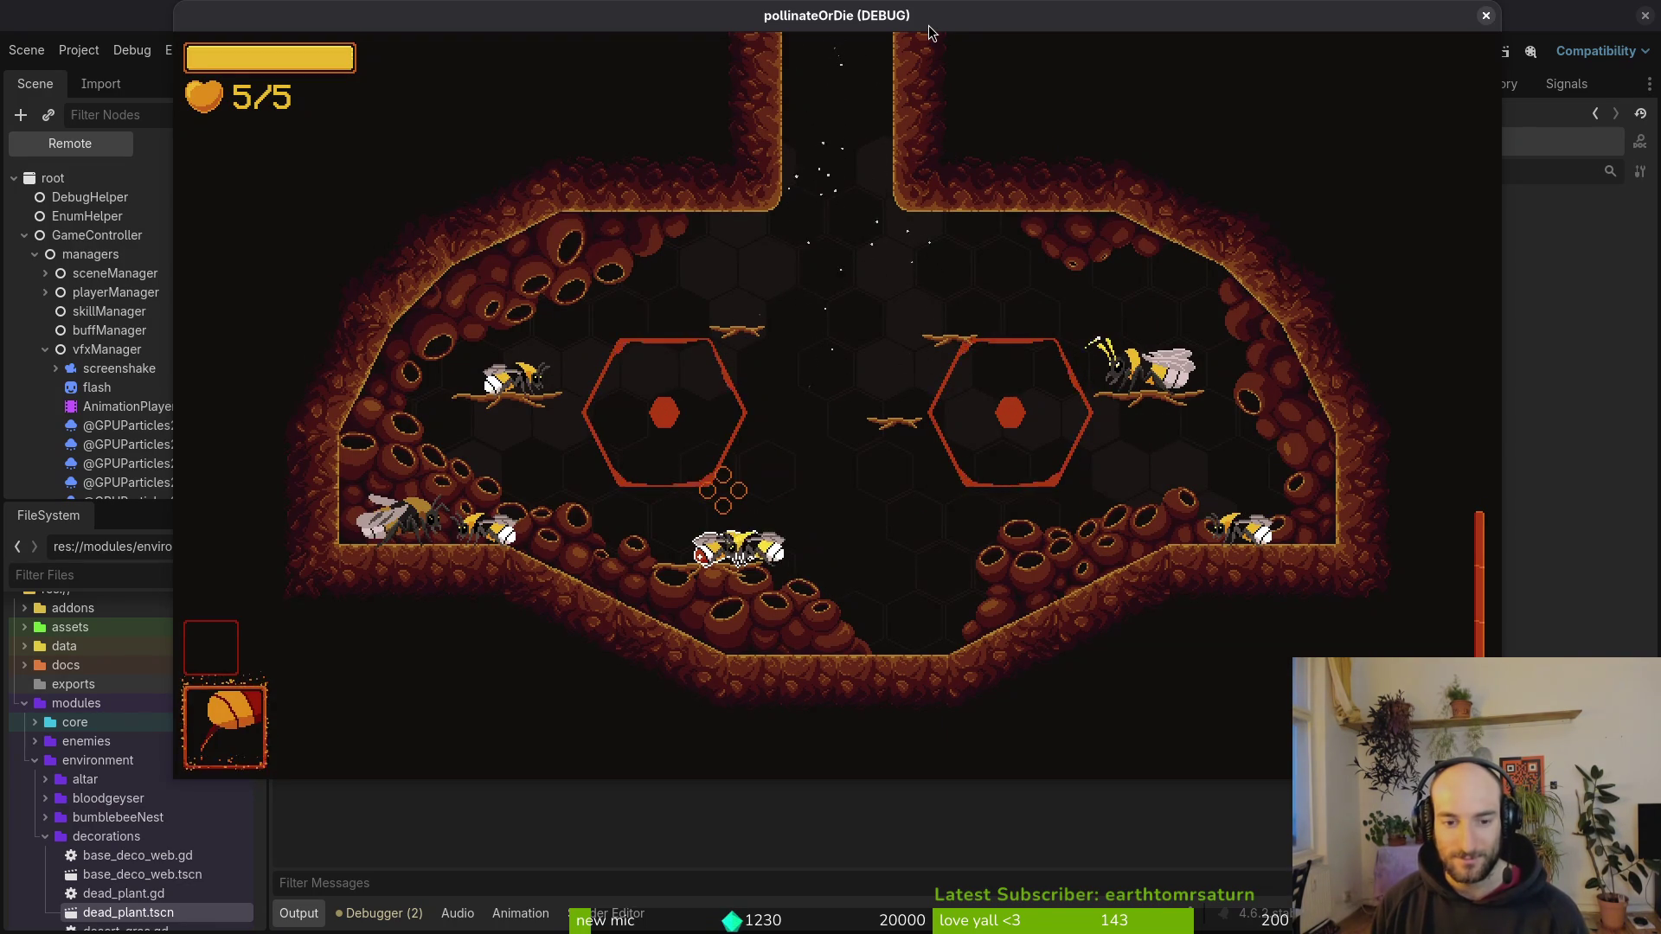
# Step: Buy the Red-tailed bumblebee skin in the in-game menu's skins section
pyautogui.press('Escape')
pyautogui.press('e')
pyautogui.press('Right')
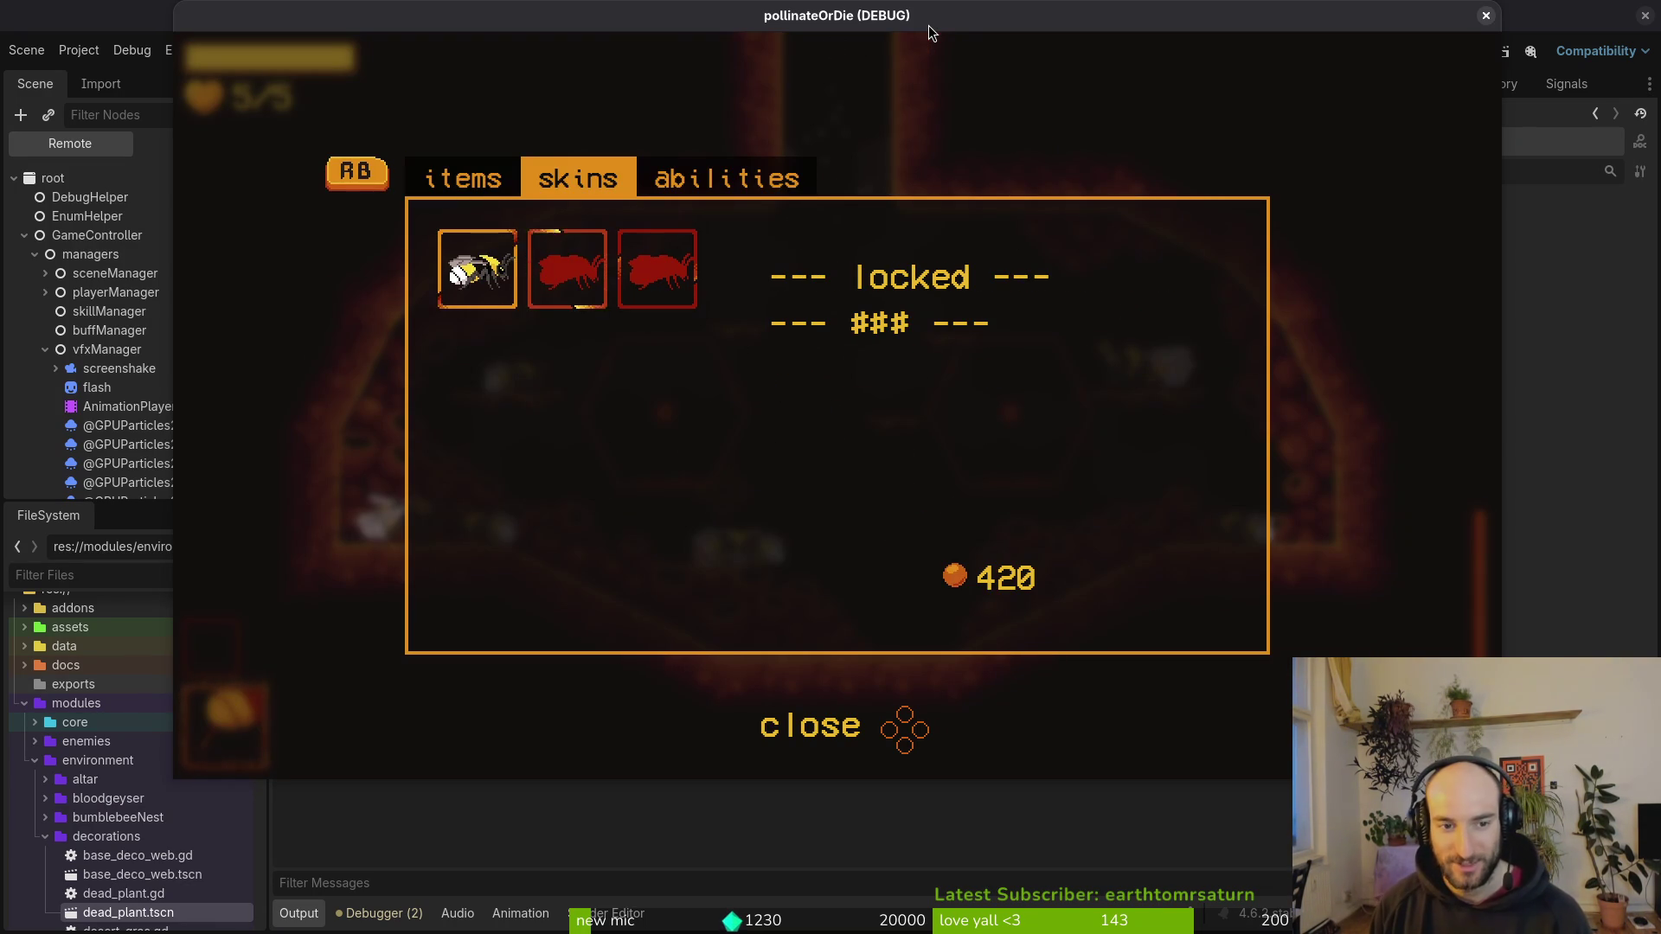
pyautogui.press('space')
pyautogui.press('Escape')
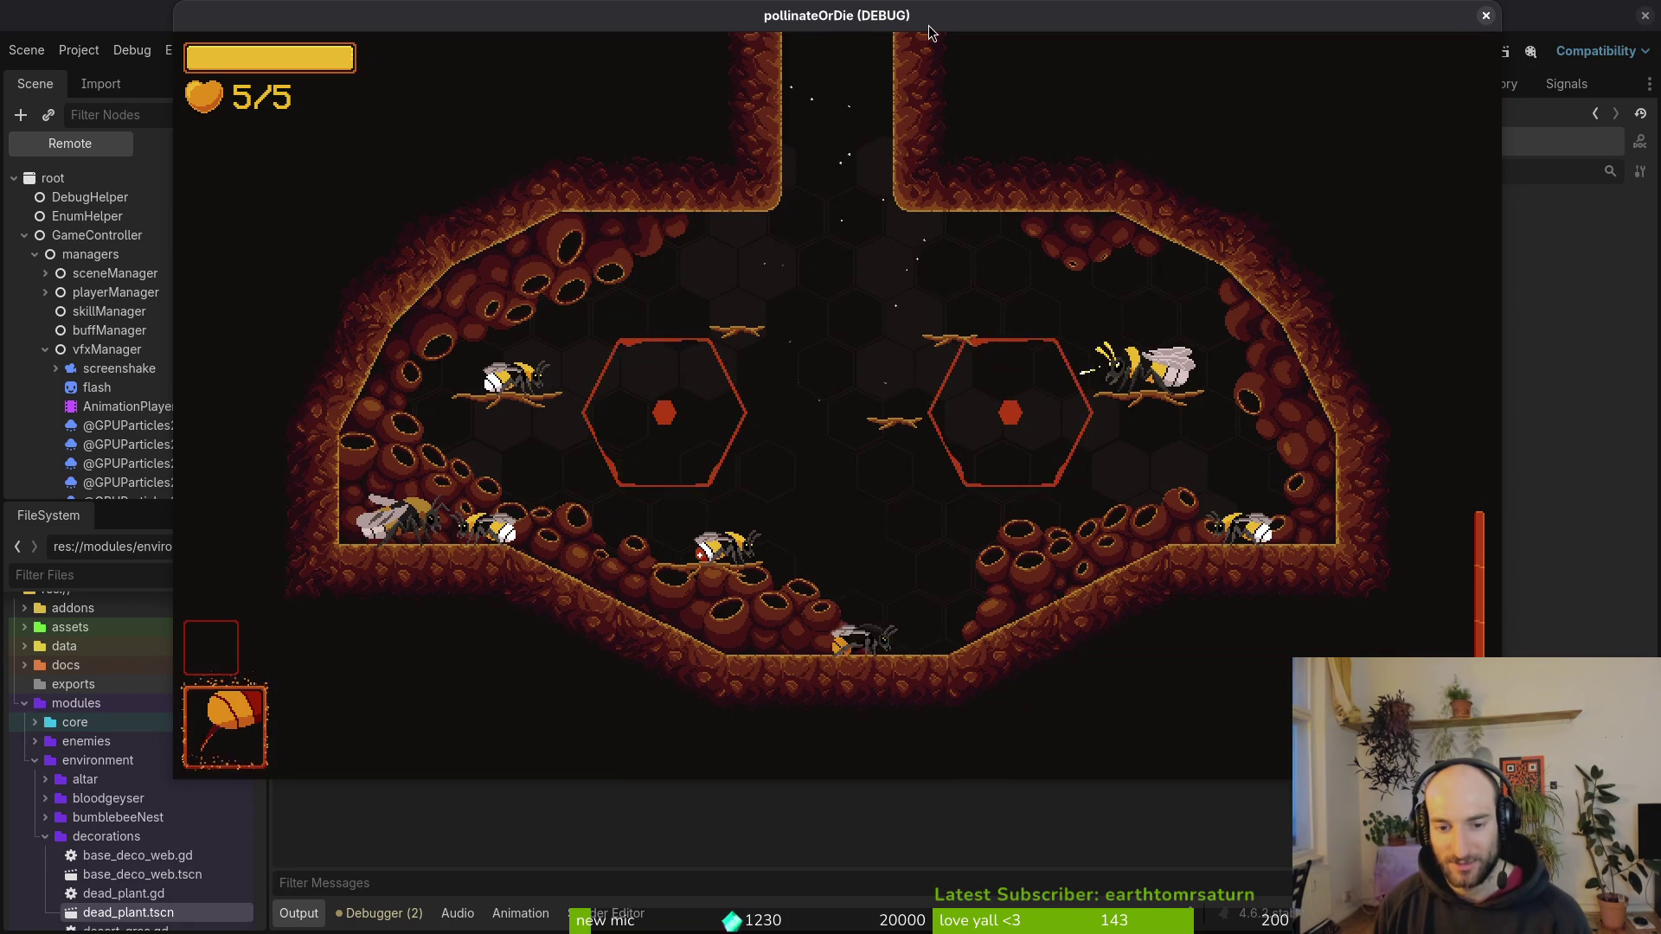
# Step: Fly the bee up out of the hive's top exit into the first tutorial room
pyautogui.press('w')
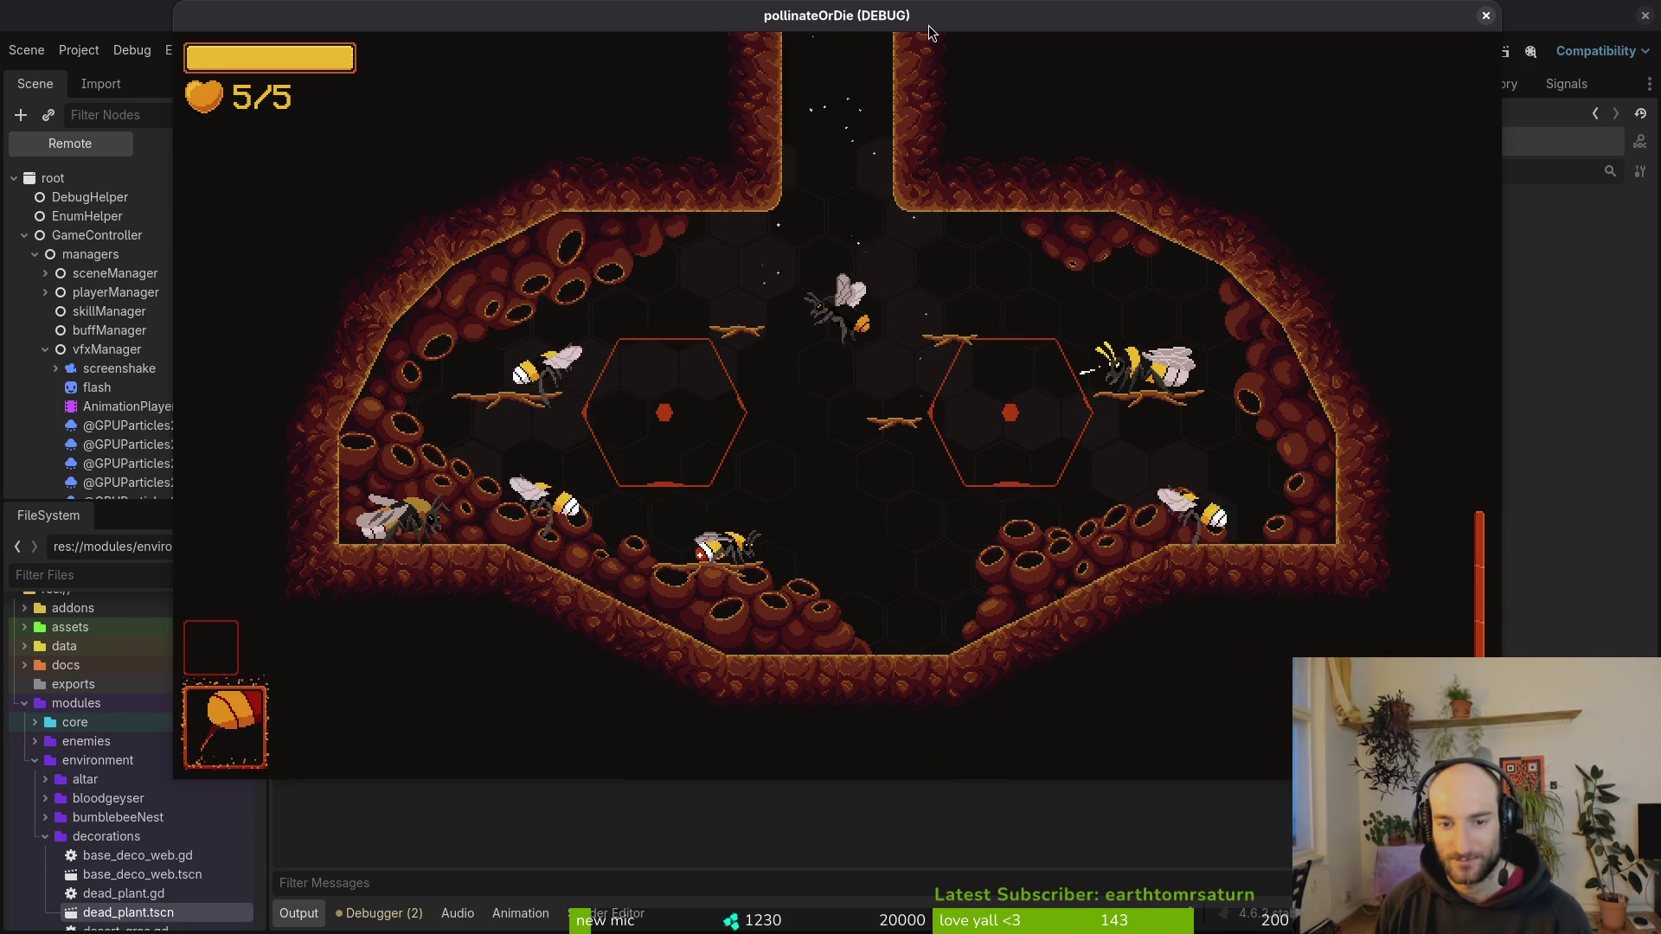
pyautogui.press('w')
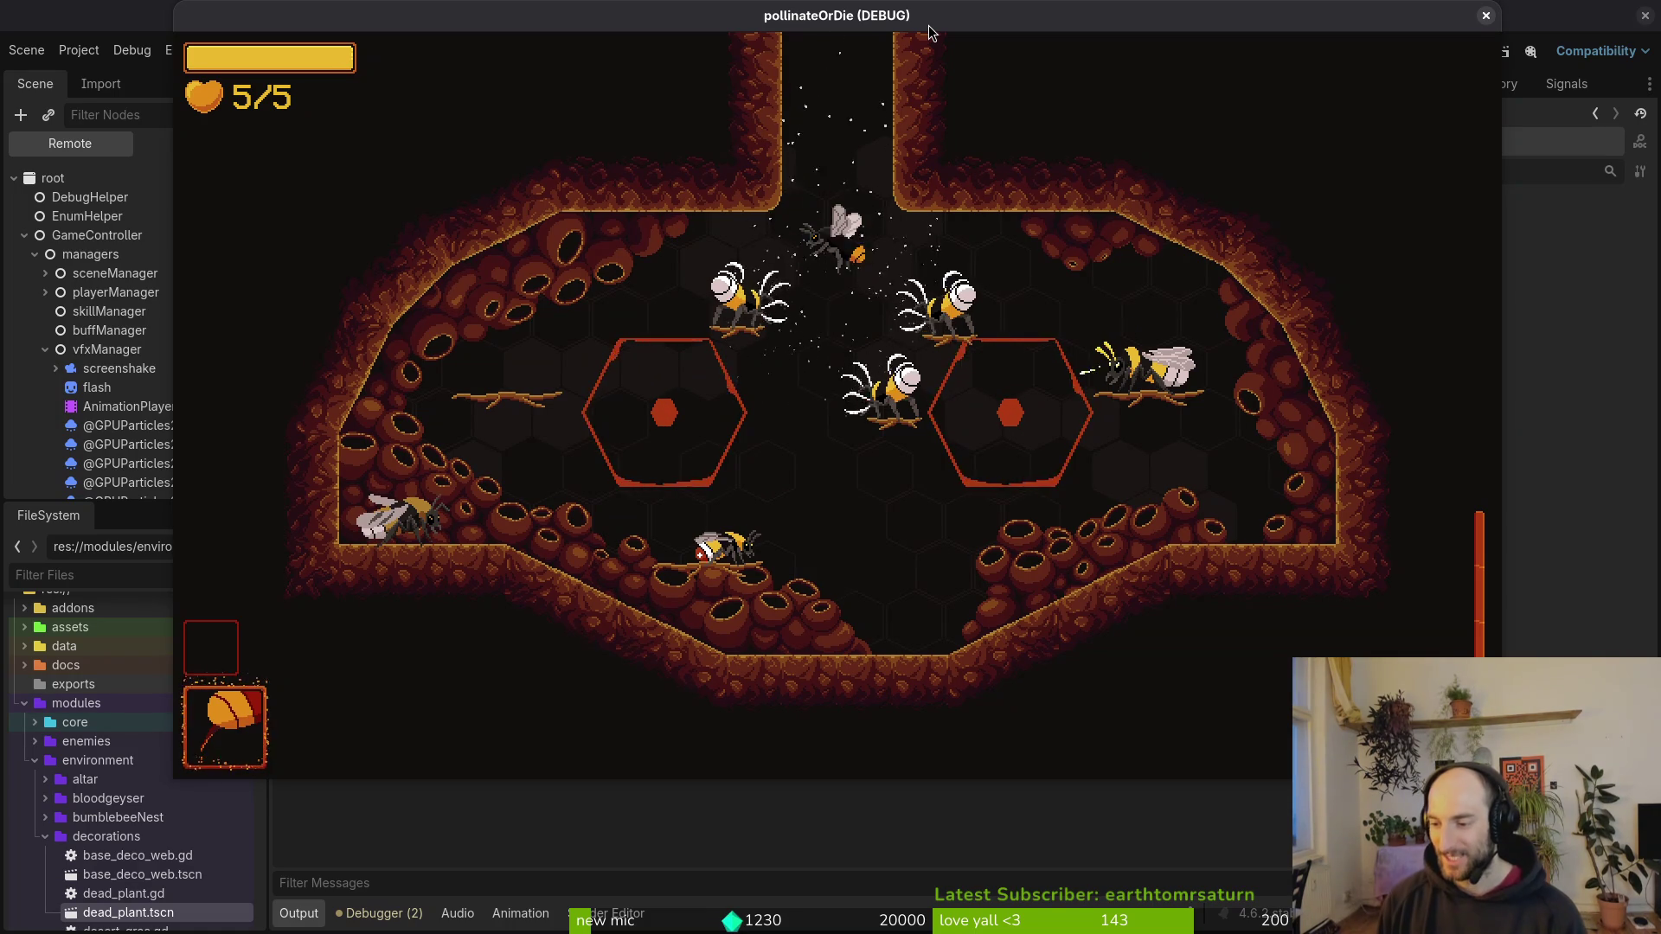
pyautogui.press('w')
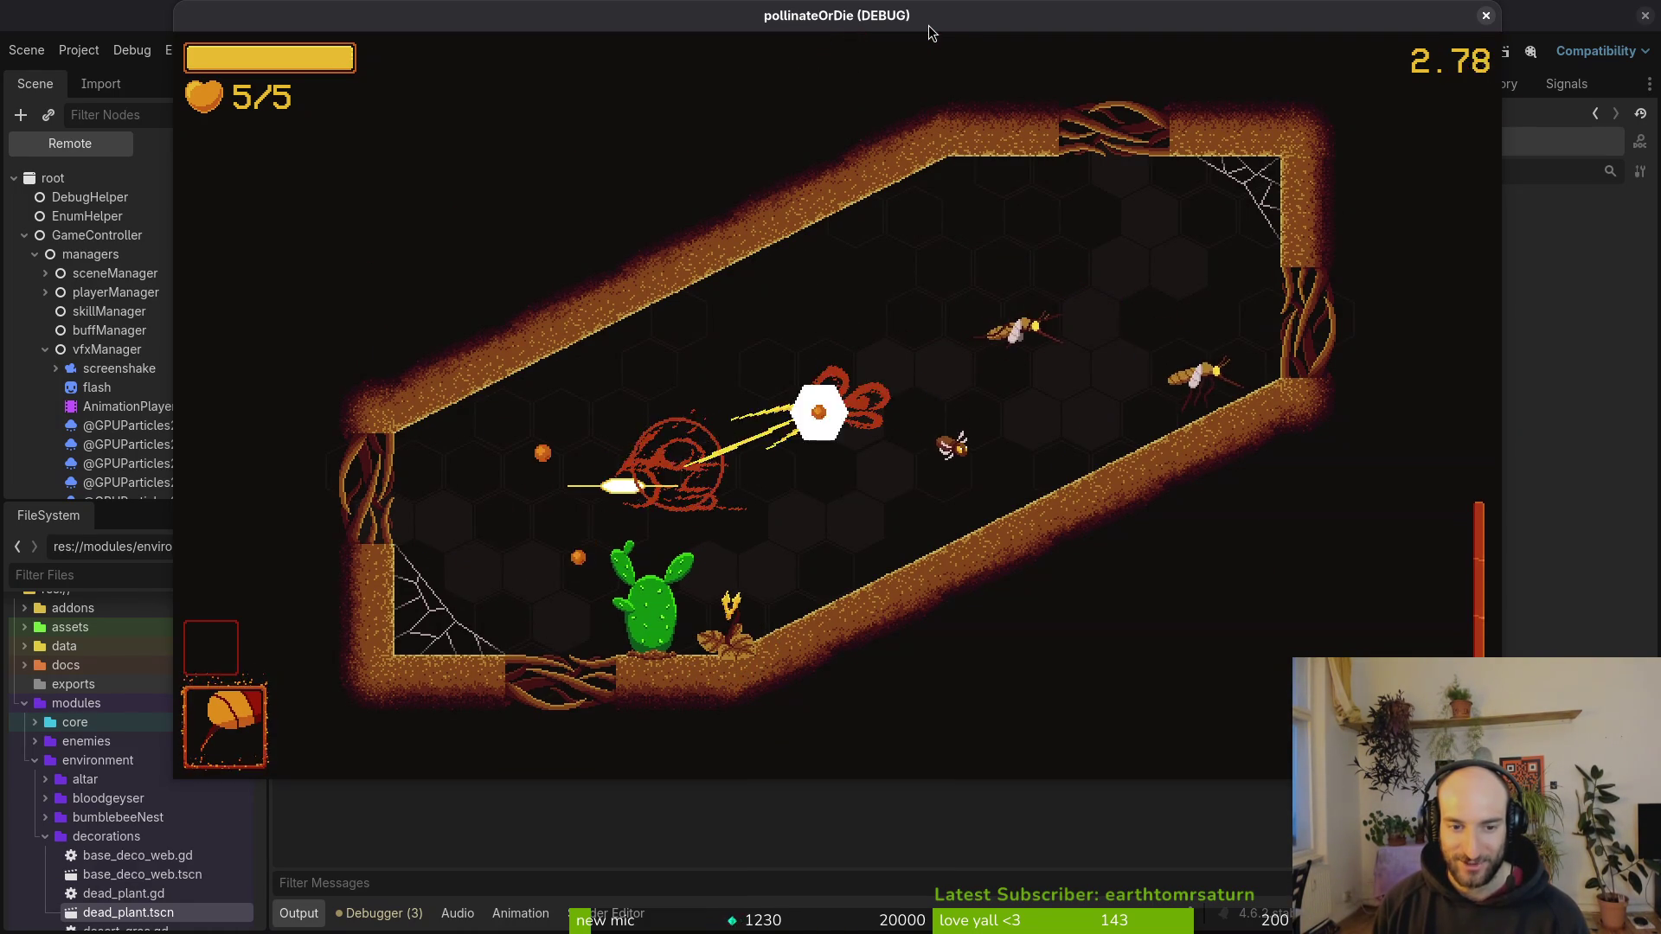
pyautogui.press('w')
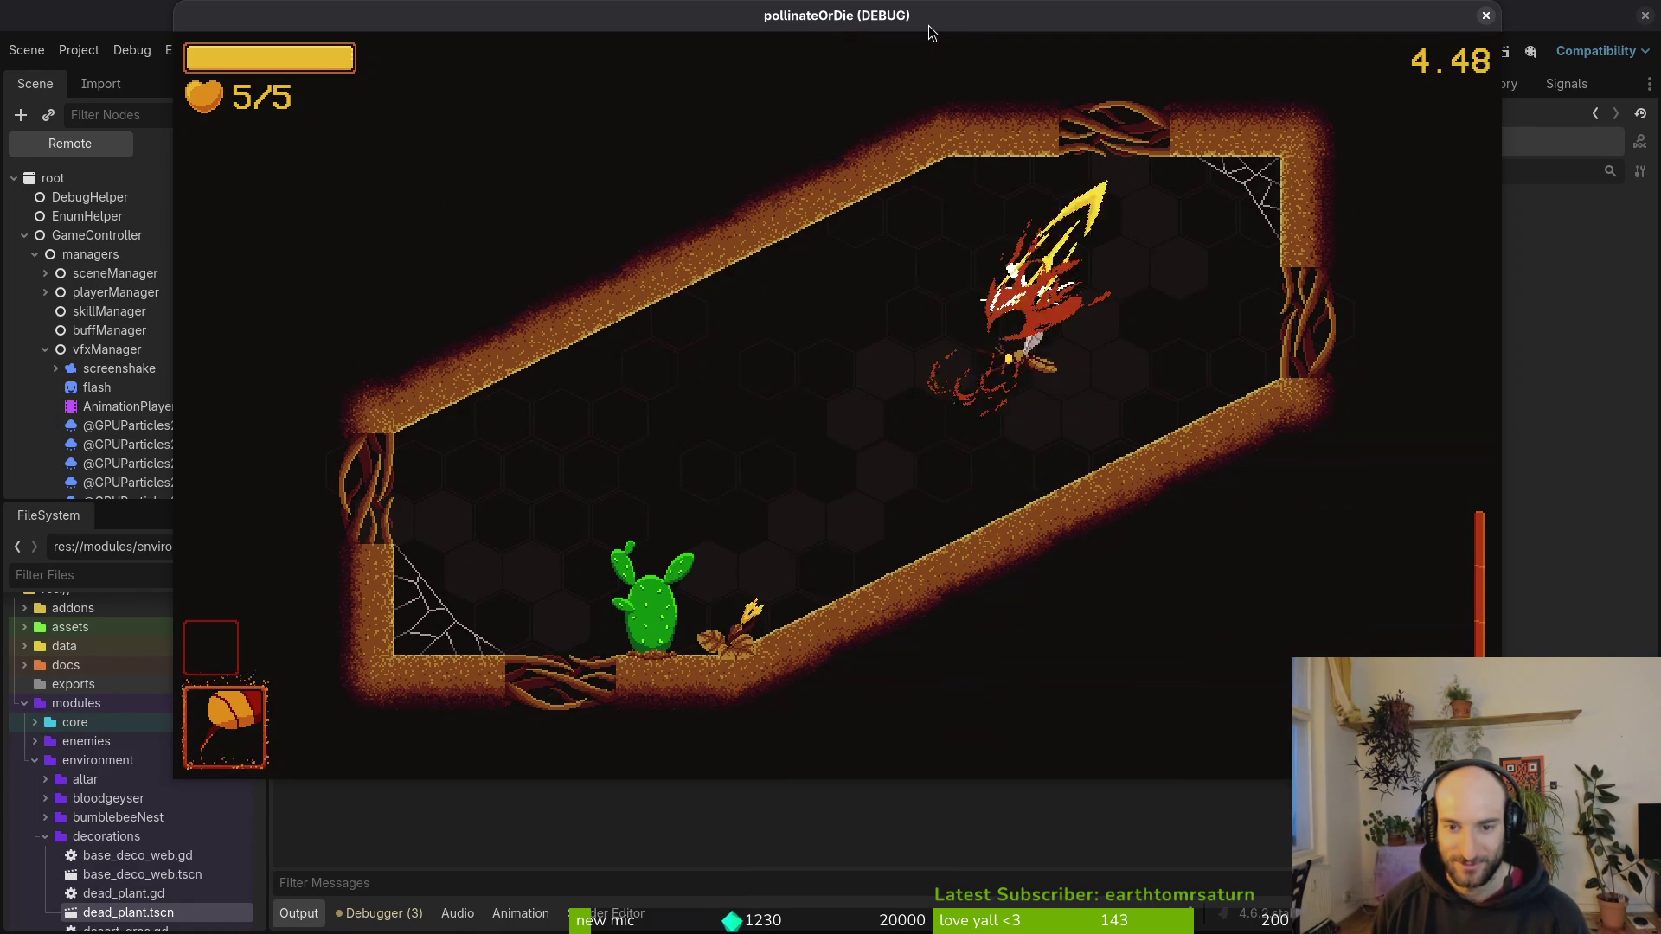
# Step: Dodge and slash the room's enemies until they are defeated
pyautogui.press('a')
pyautogui.press('s')
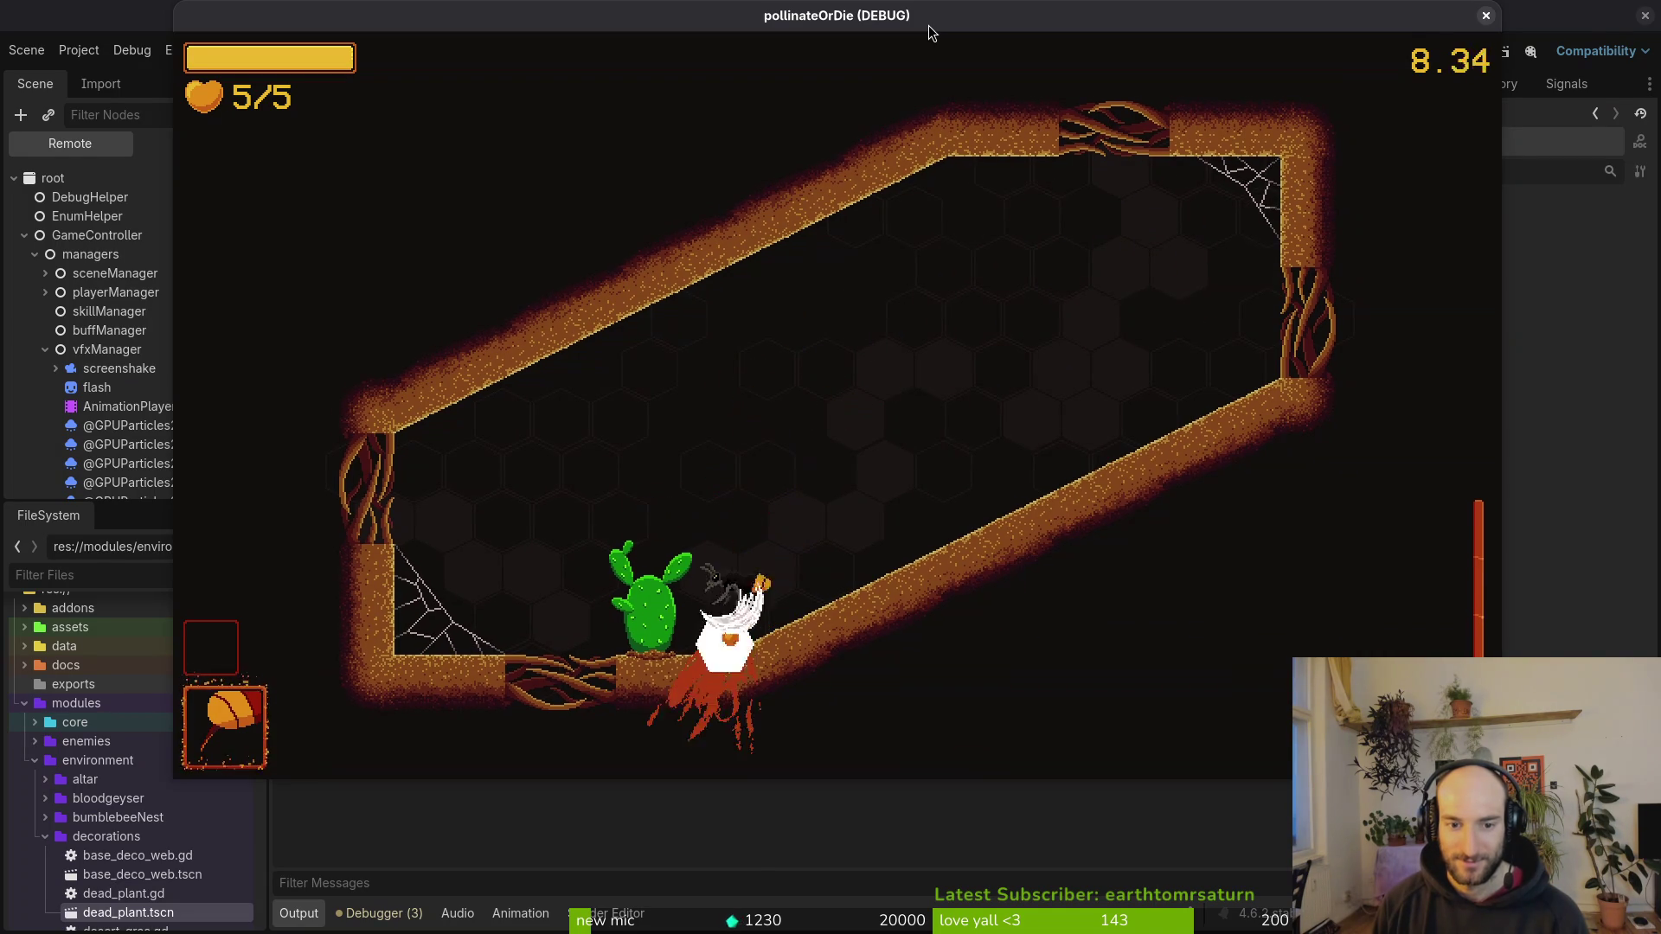
pyautogui.press('w')
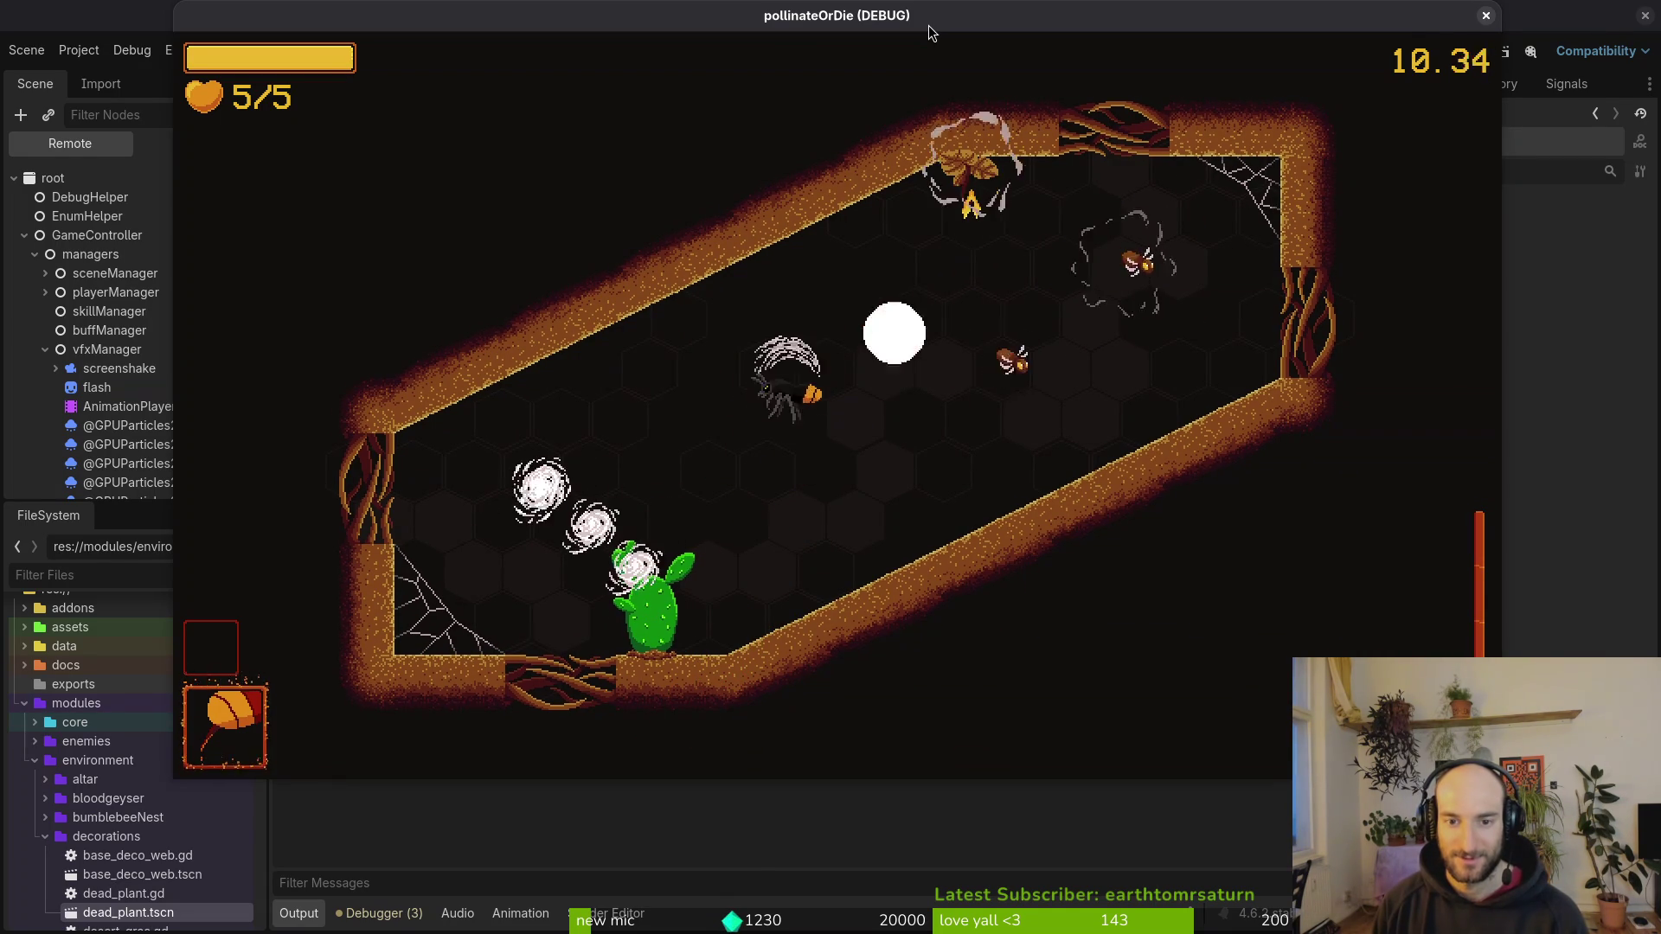
pyautogui.press('w')
pyautogui.press('s')
pyautogui.press('d')
pyautogui.press('a')
pyautogui.press('s')
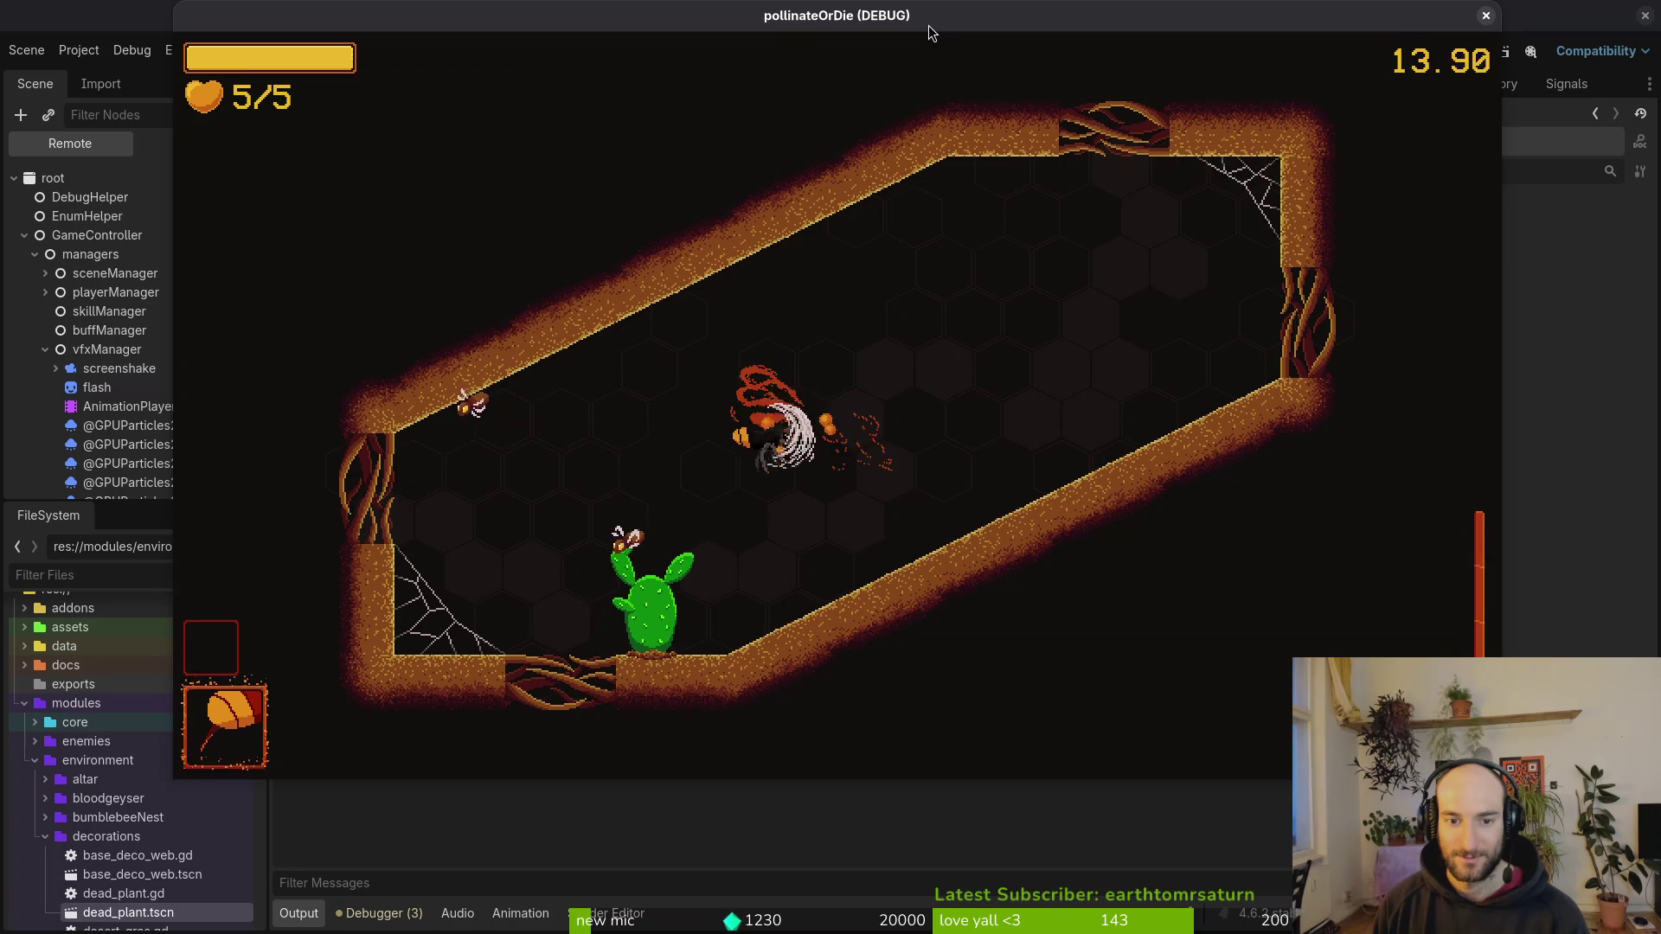
# Step: Pollinate the cactus flower, then dash toward the upper-right exit
pyautogui.press('d')
pyautogui.press('a')
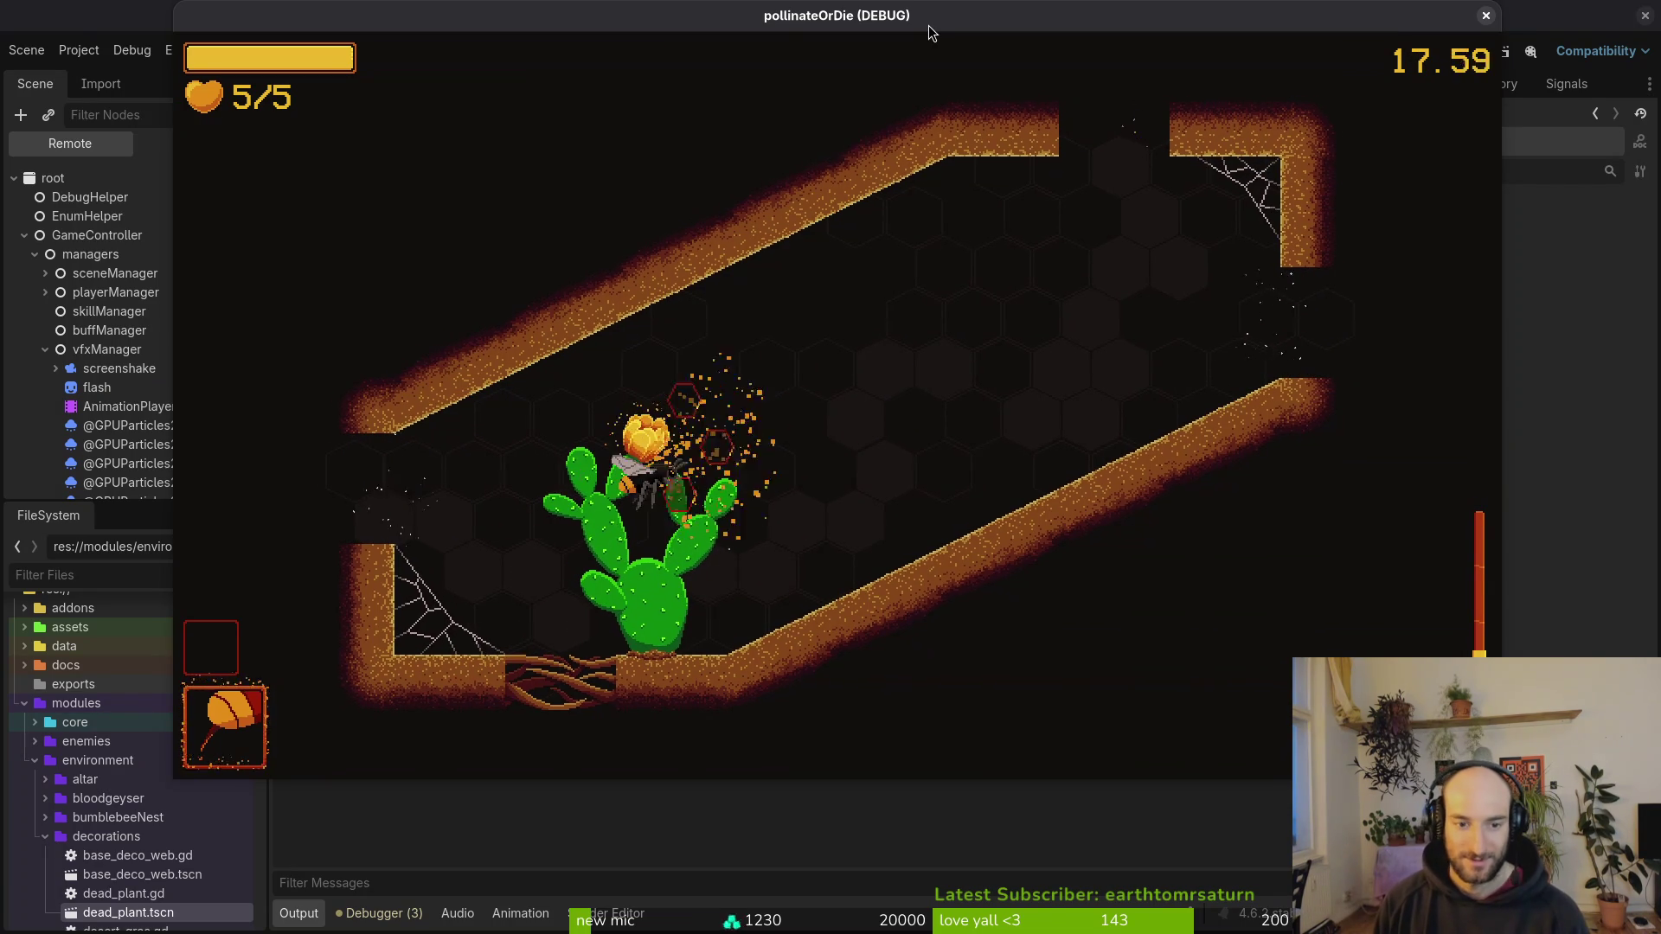
pyautogui.press('d')
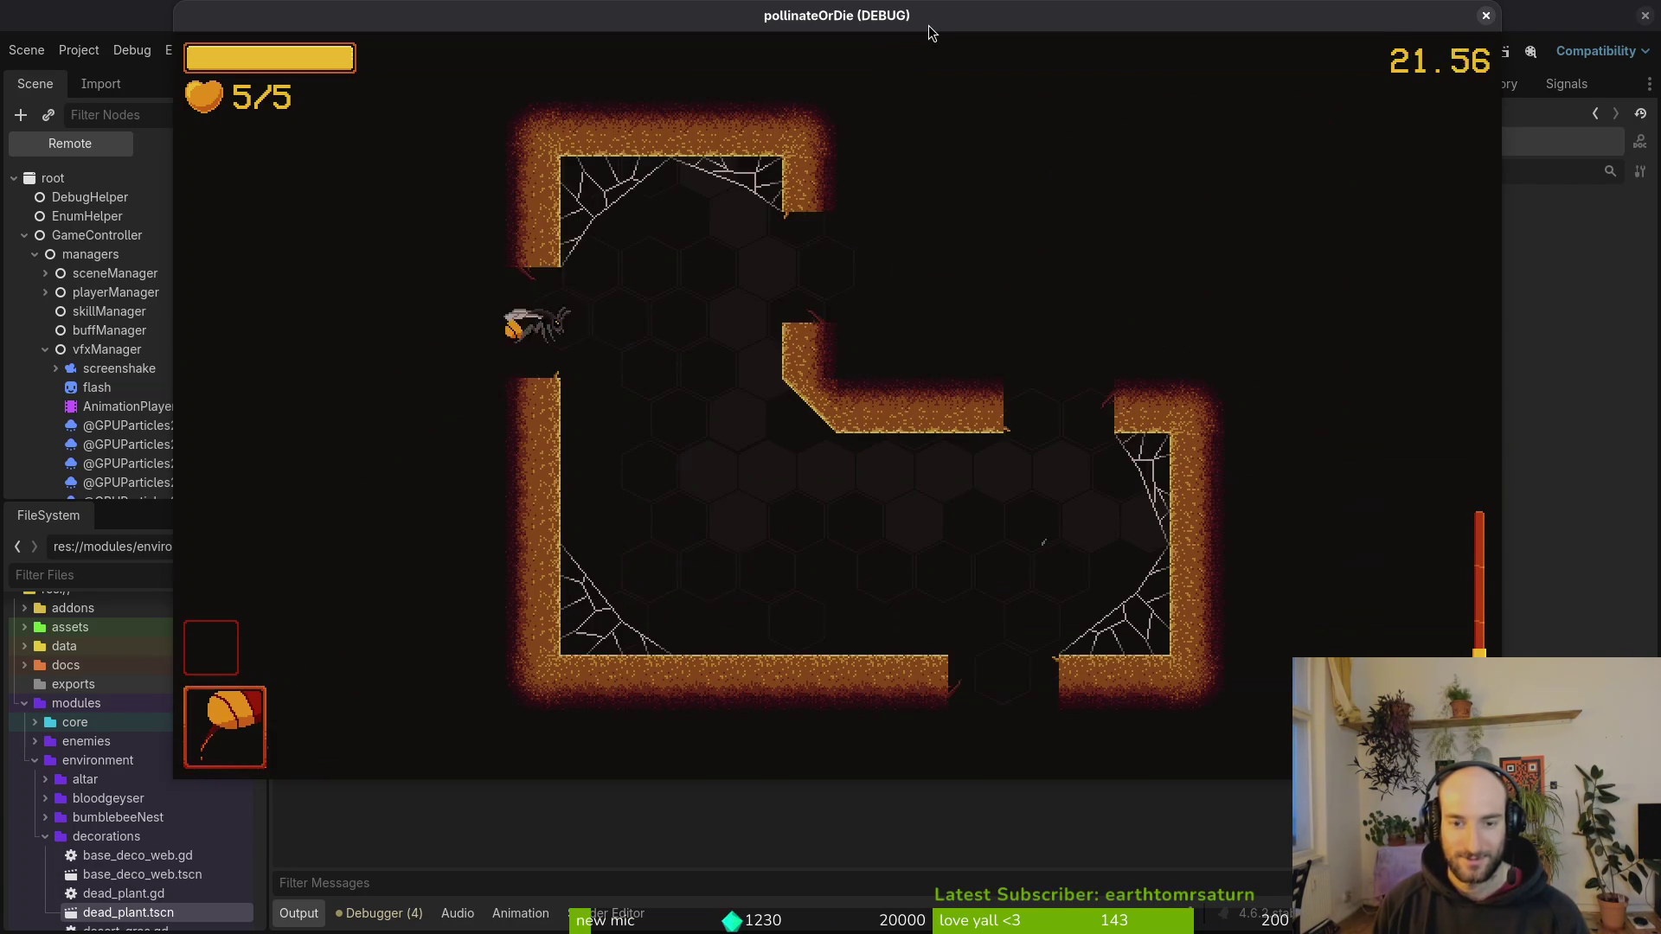
# Step: Dash into the withered-cactus room and slash the enemies there
pyautogui.press('d')
pyautogui.press('a')
pyautogui.press('d')
pyautogui.press('a')
pyautogui.press('w')
pyautogui.press('w')
pyautogui.press('s')
pyautogui.press('d')
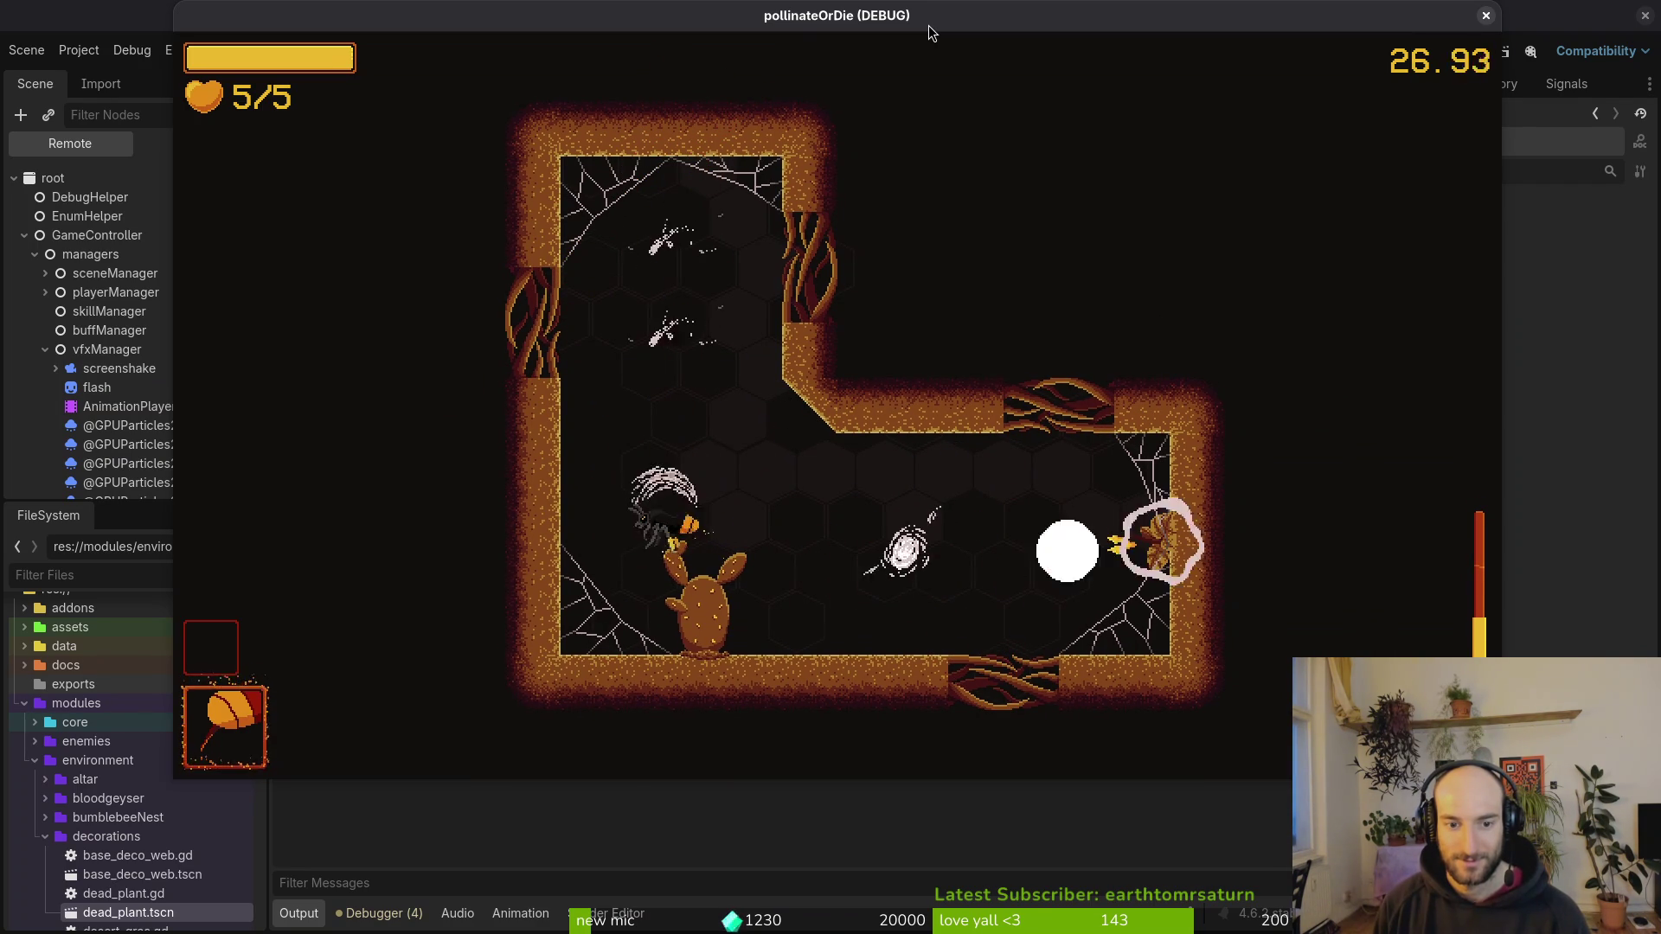
# Step: Defeat the last enemies to open the vine doors, then dash into the next room
pyautogui.press('a')
pyautogui.press('w')
pyautogui.press('s')
pyautogui.press('w')
pyautogui.press('s')
pyautogui.press('d')
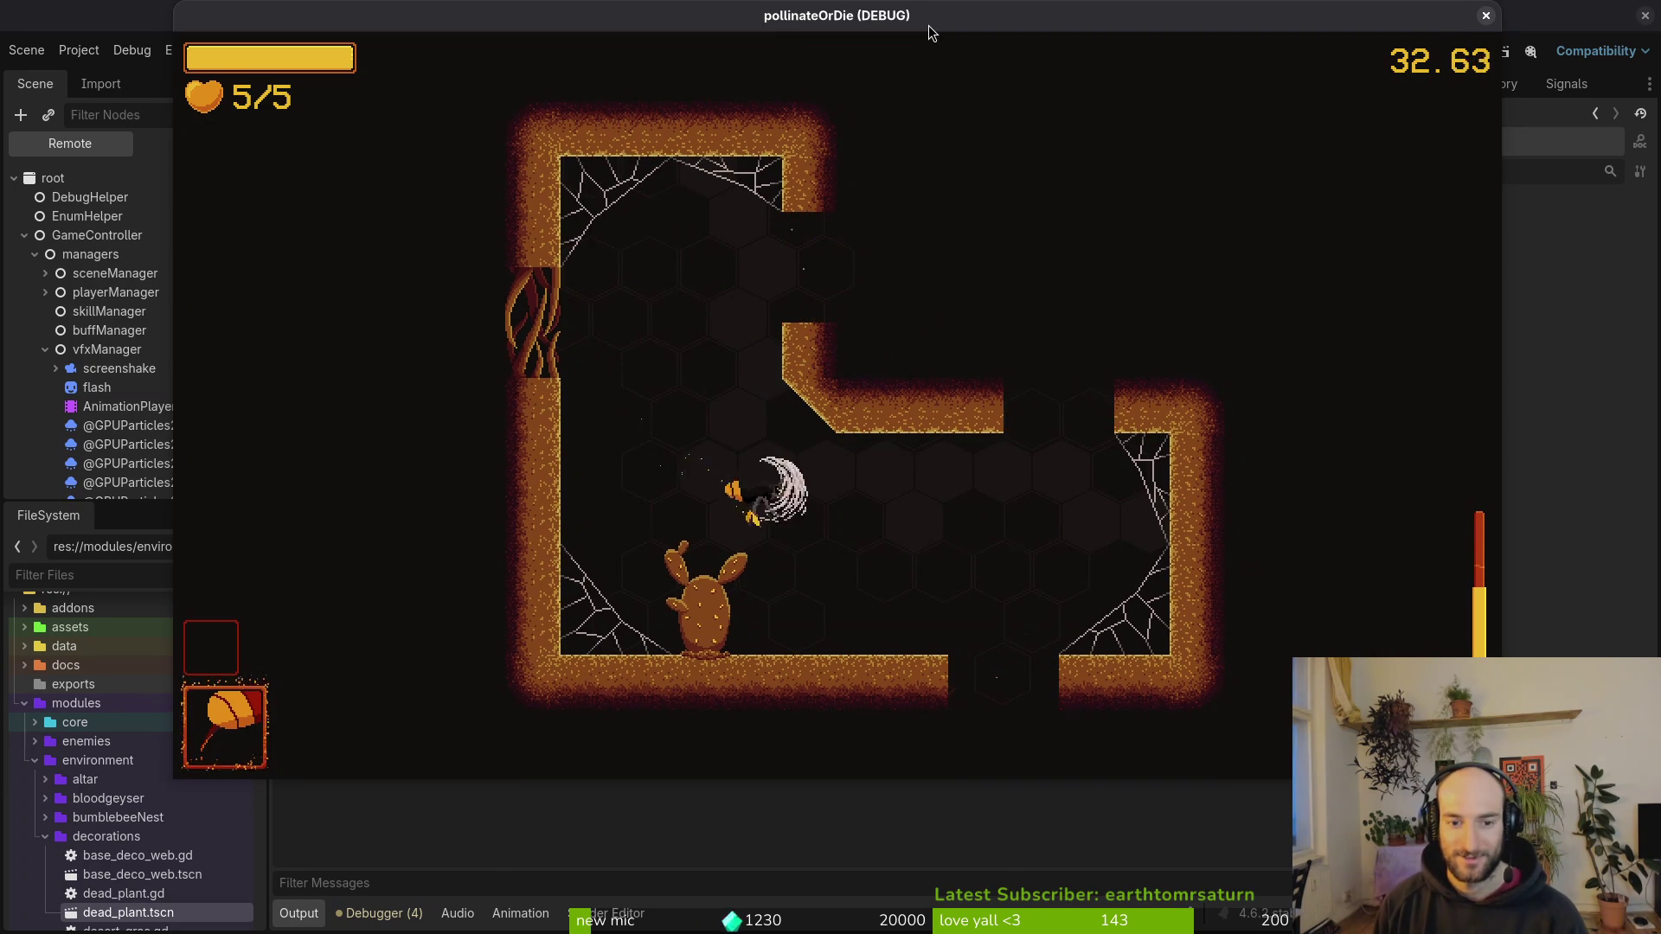
pyautogui.press('w')
pyautogui.press('d')
# Step: Check the items menu, then pollinate and burst the dandelion for its rewards
pyautogui.press('Tab')
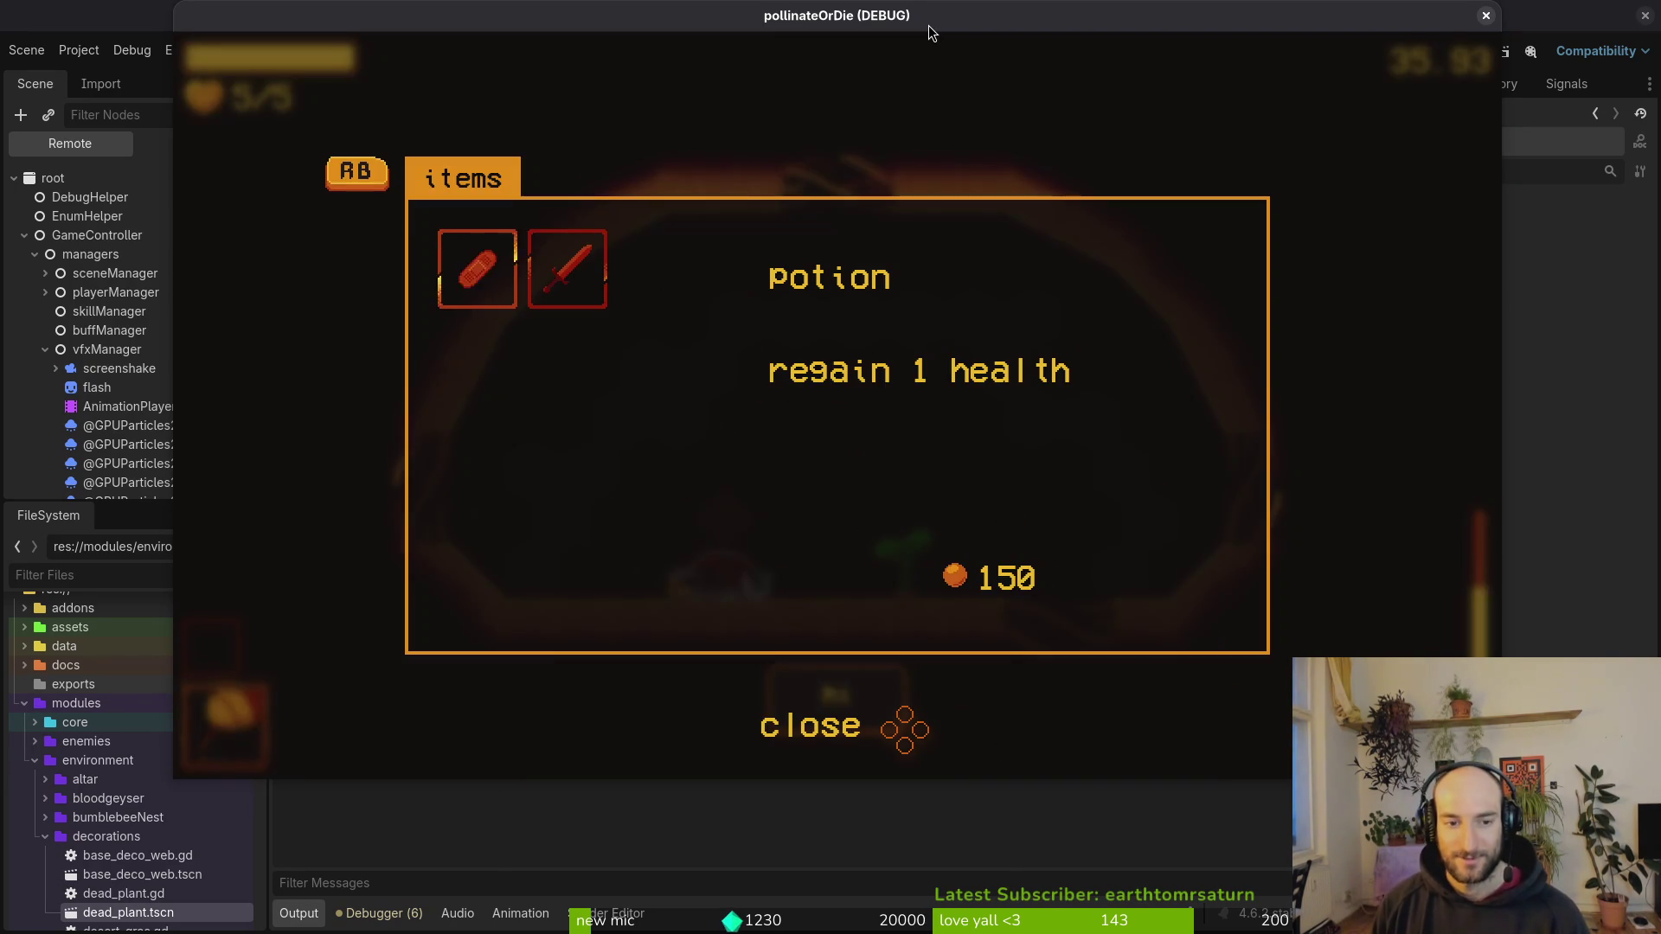
pyautogui.press('Escape')
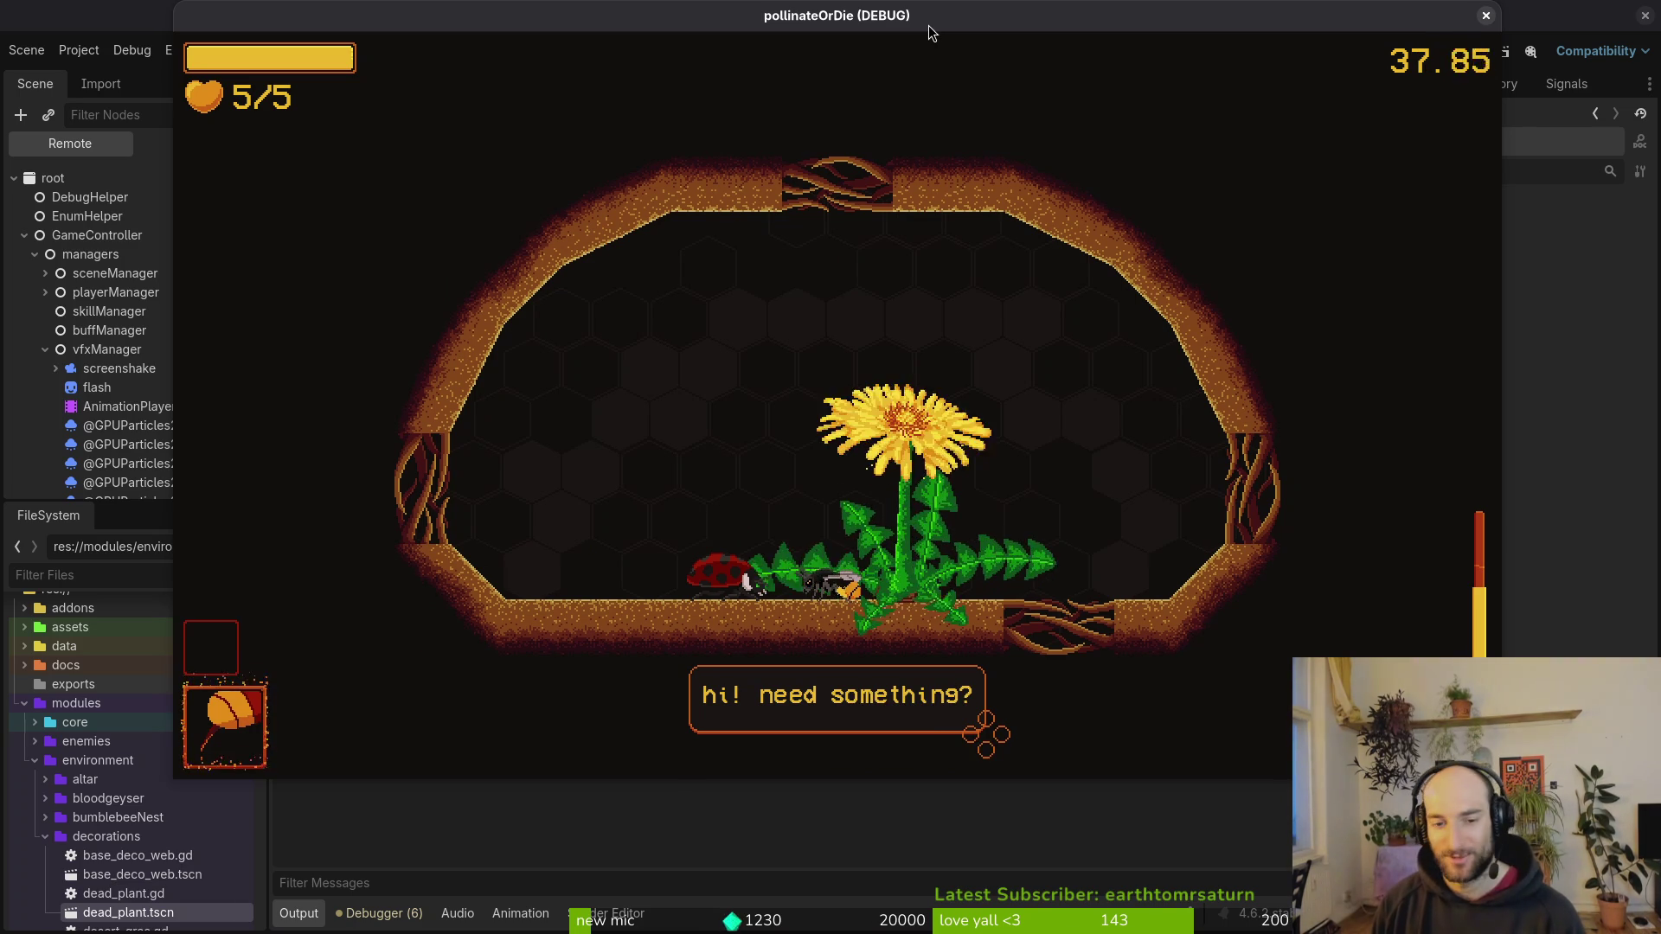
pyautogui.press('w')
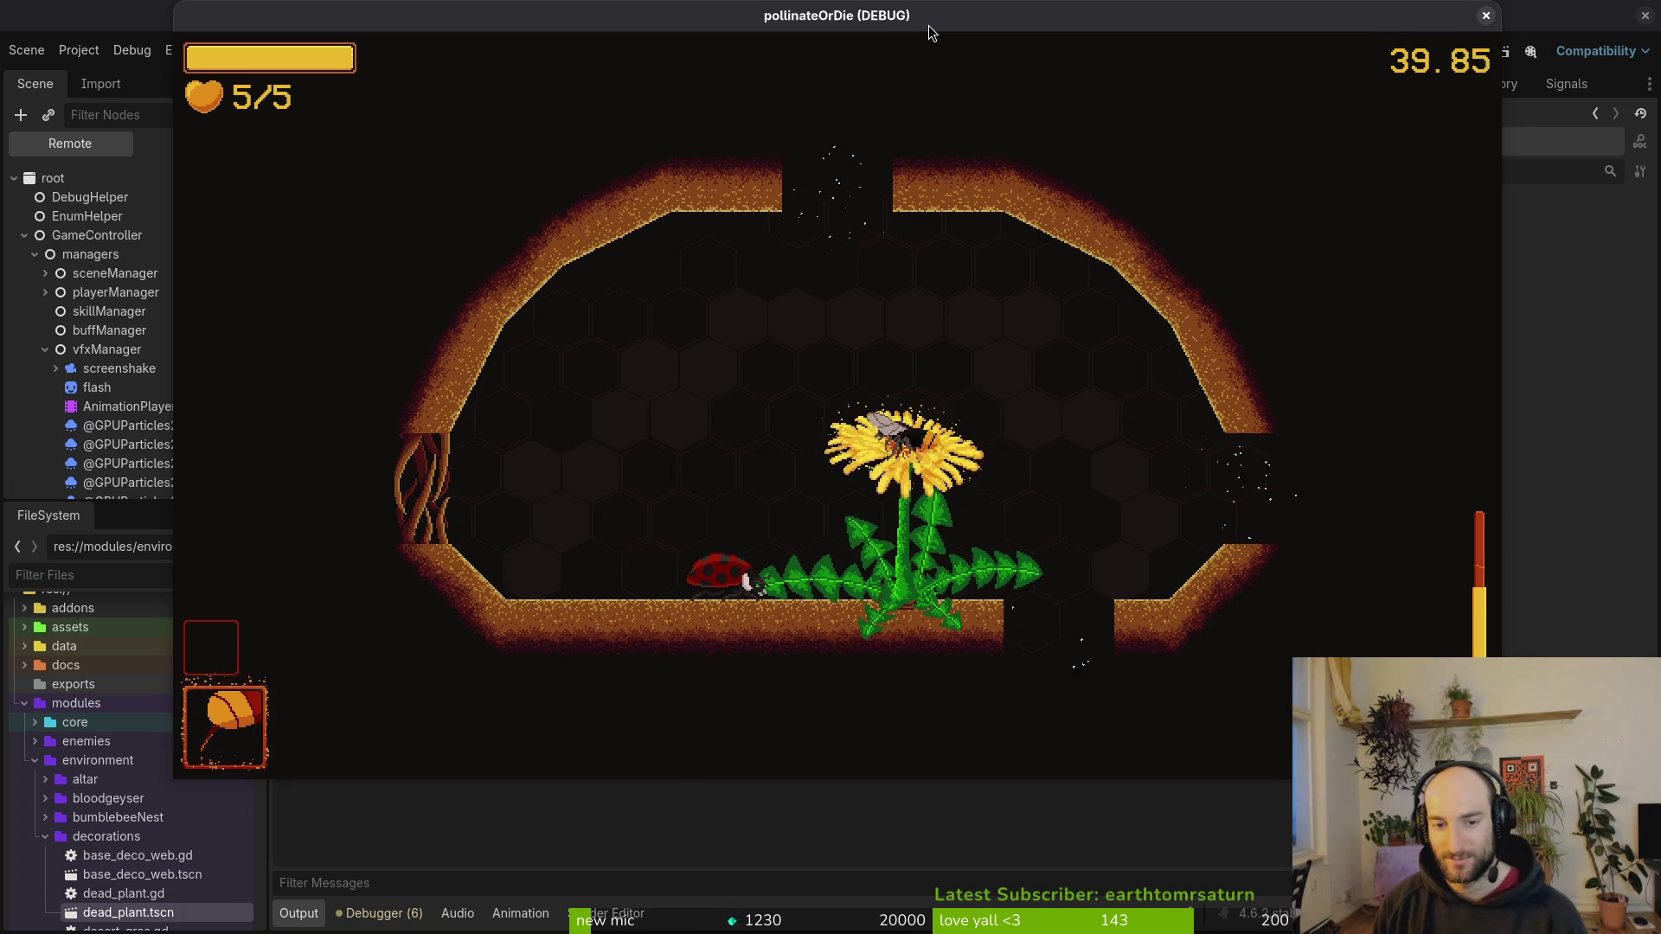
pyautogui.press('a')
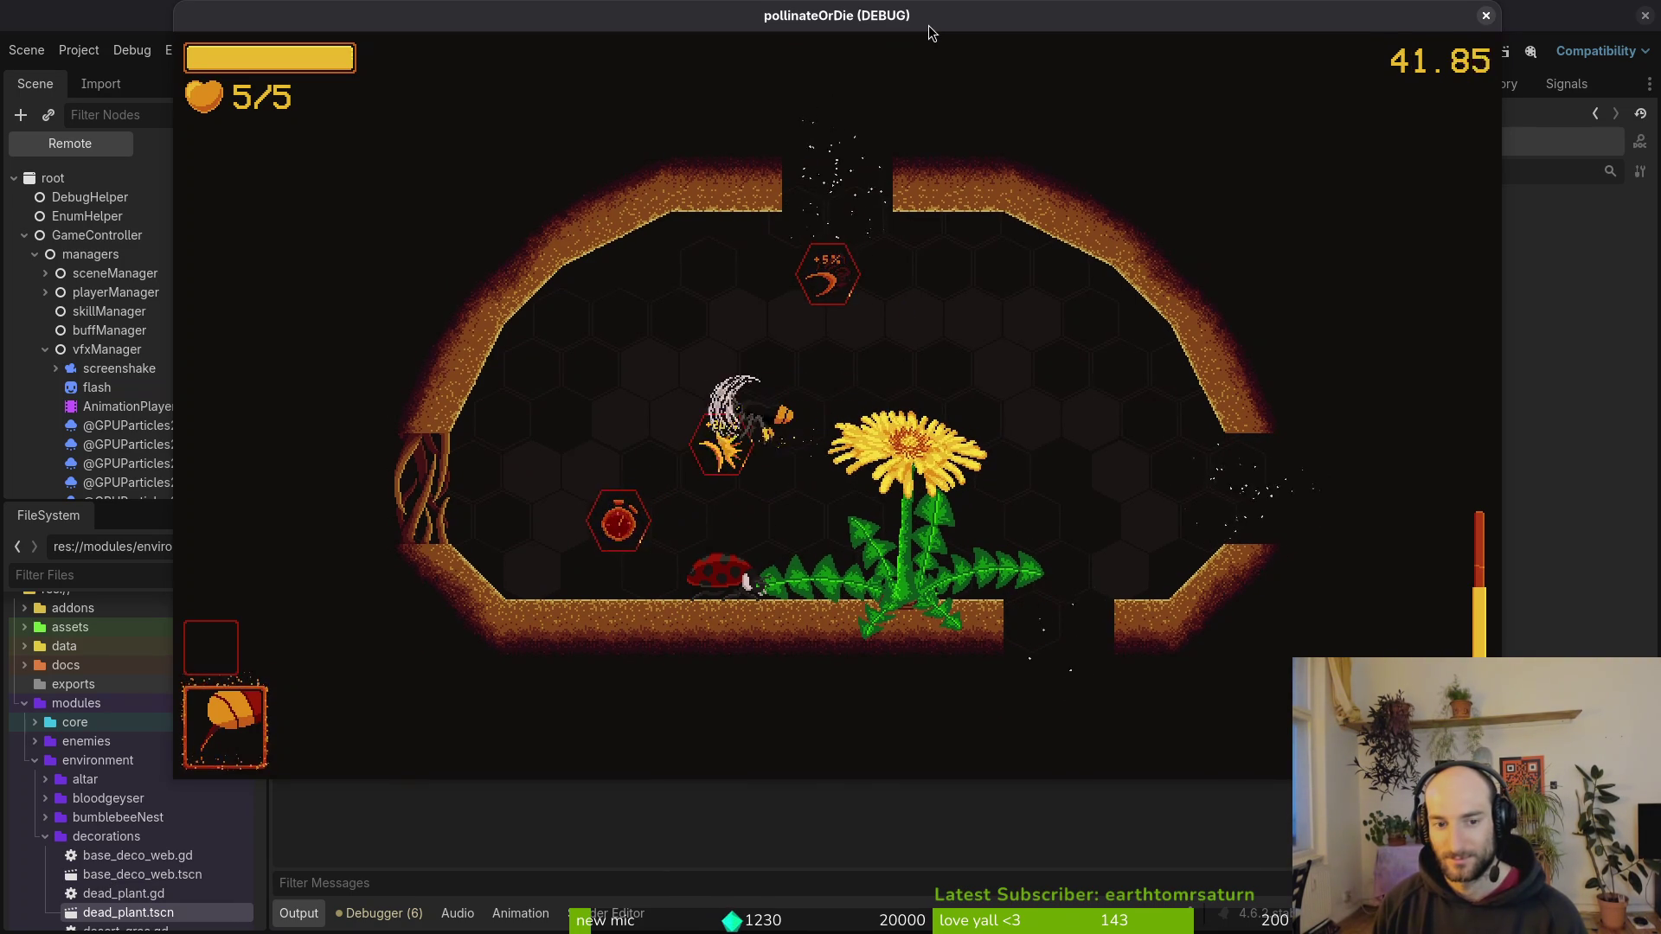
# Step: Review the Pause > Settings accessibility options, then resume to collect the +20% stun reward
pyautogui.press('Escape')
pyautogui.press('Return')
pyautogui.press('Escape')
pyautogui.press('Escape')
pyautogui.press('Down')
pyautogui.press('Down')
pyautogui.press('Return')
pyautogui.press('e')
pyautogui.press('Down')
pyautogui.press('Down')
pyautogui.press('Down')
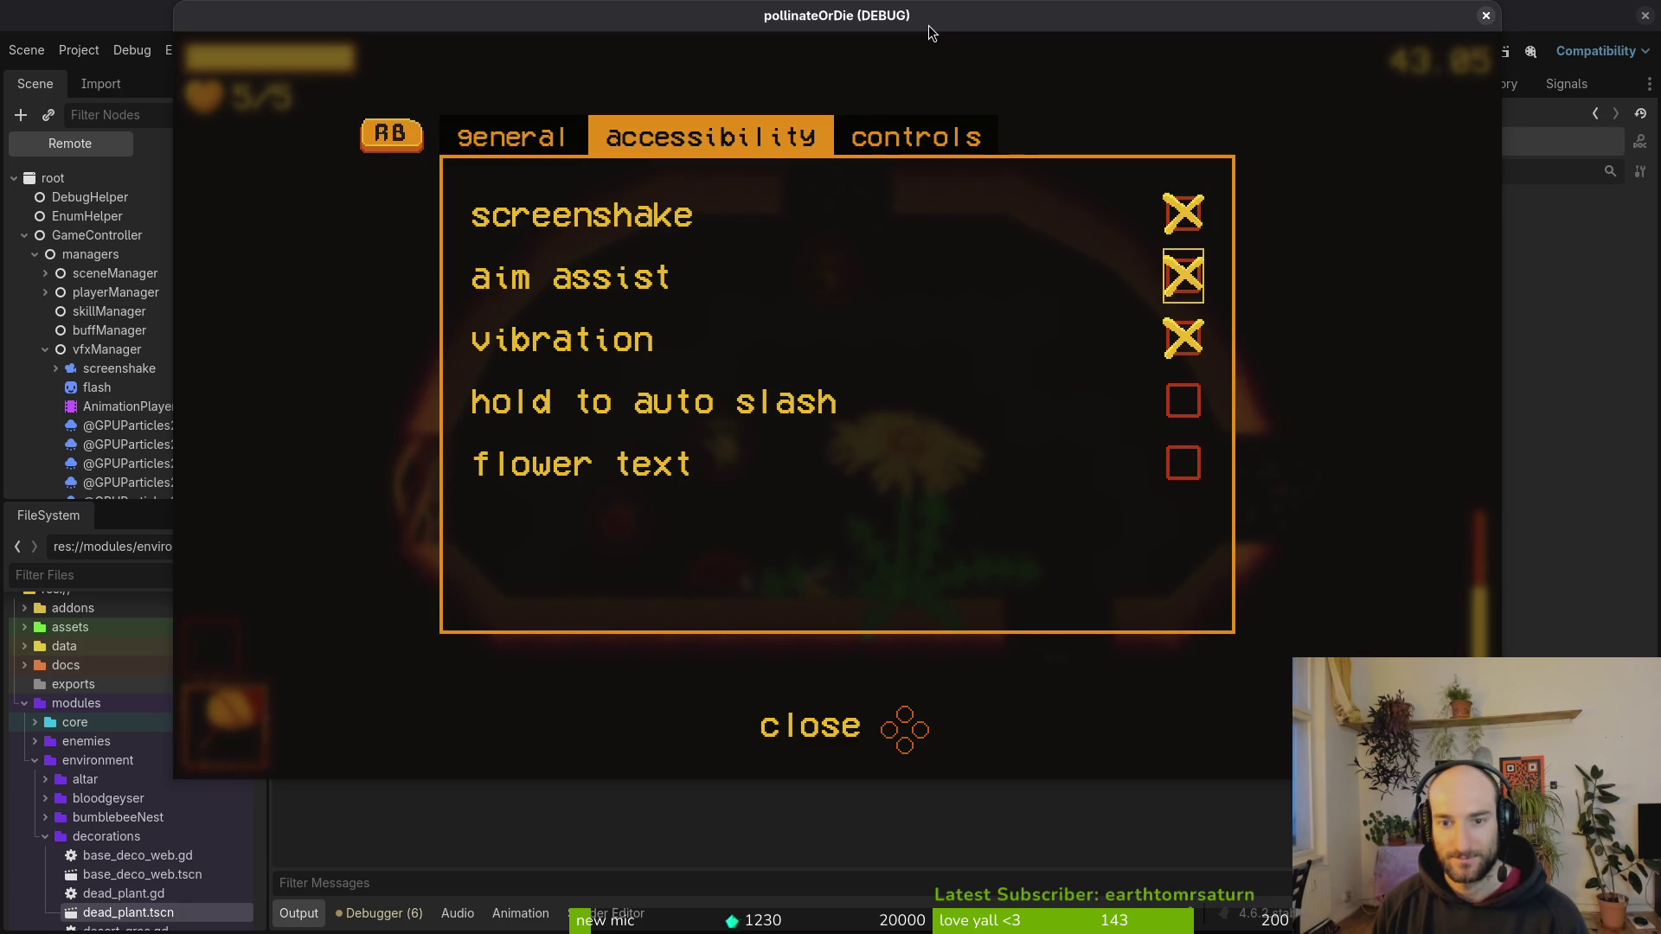
pyautogui.press('Escape')
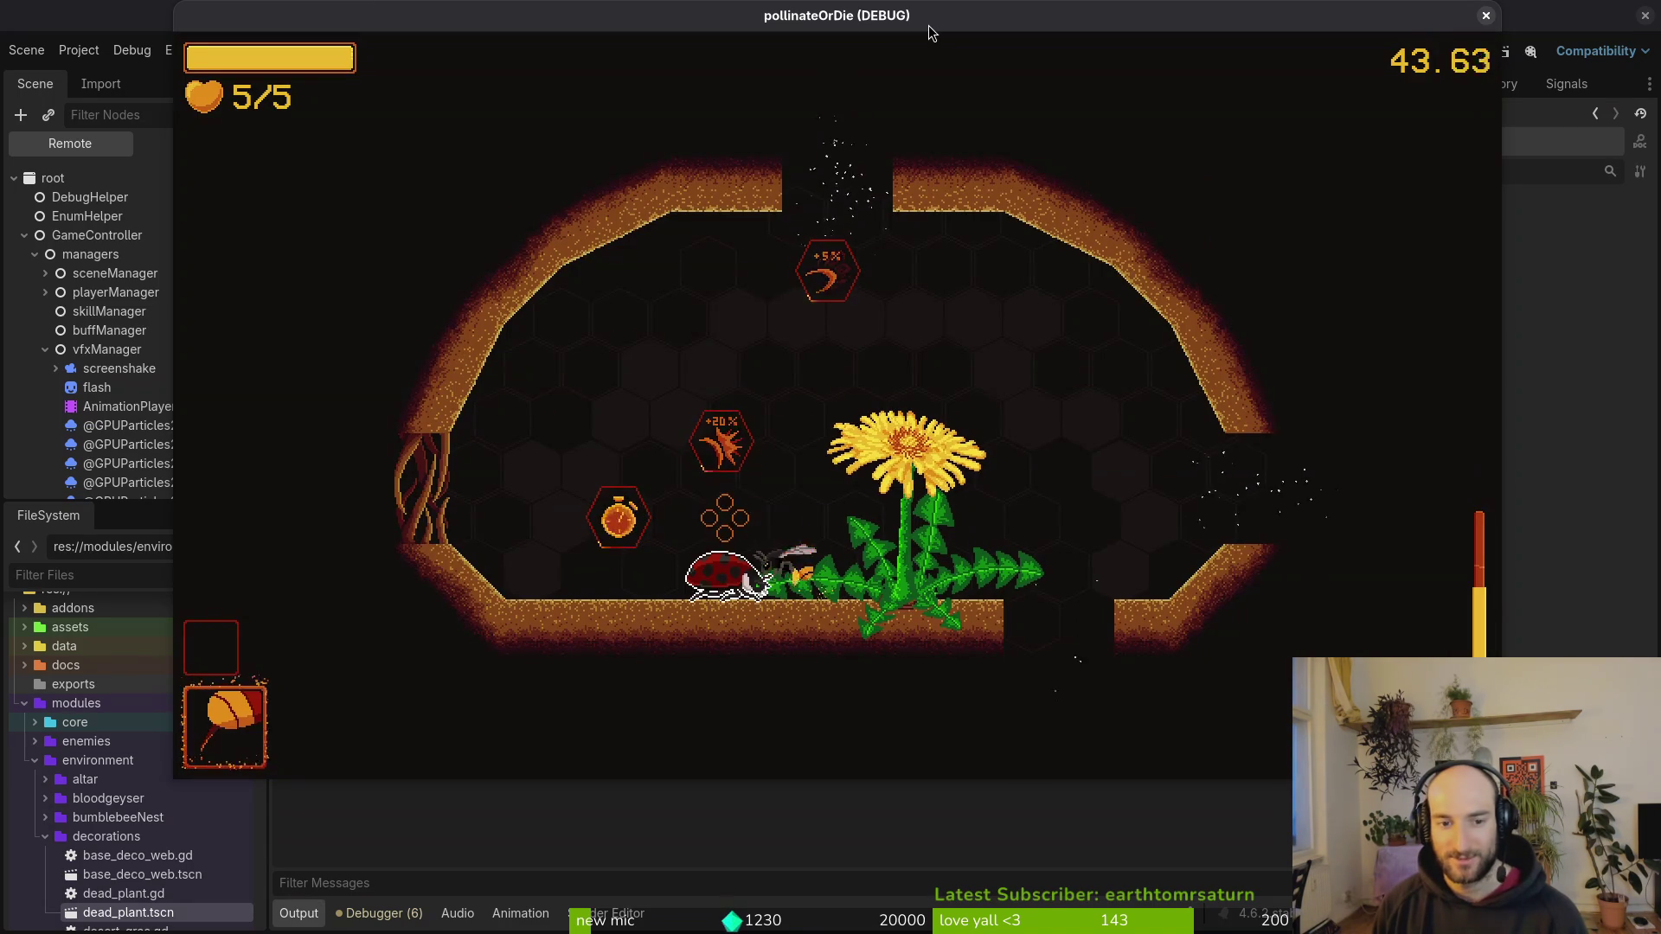
# Step: Collect the +5% slash and stun duration rewards and exit to the next room
pyautogui.press('w')
pyautogui.press('s')
pyautogui.press('a')
pyautogui.press('a')
pyautogui.press('w')
pyautogui.press('d')
pyautogui.press('d')
pyautogui.press('s')
# Step: Attack the spawning enemies, pushing into the upper-right part of the room
pyautogui.press('w')
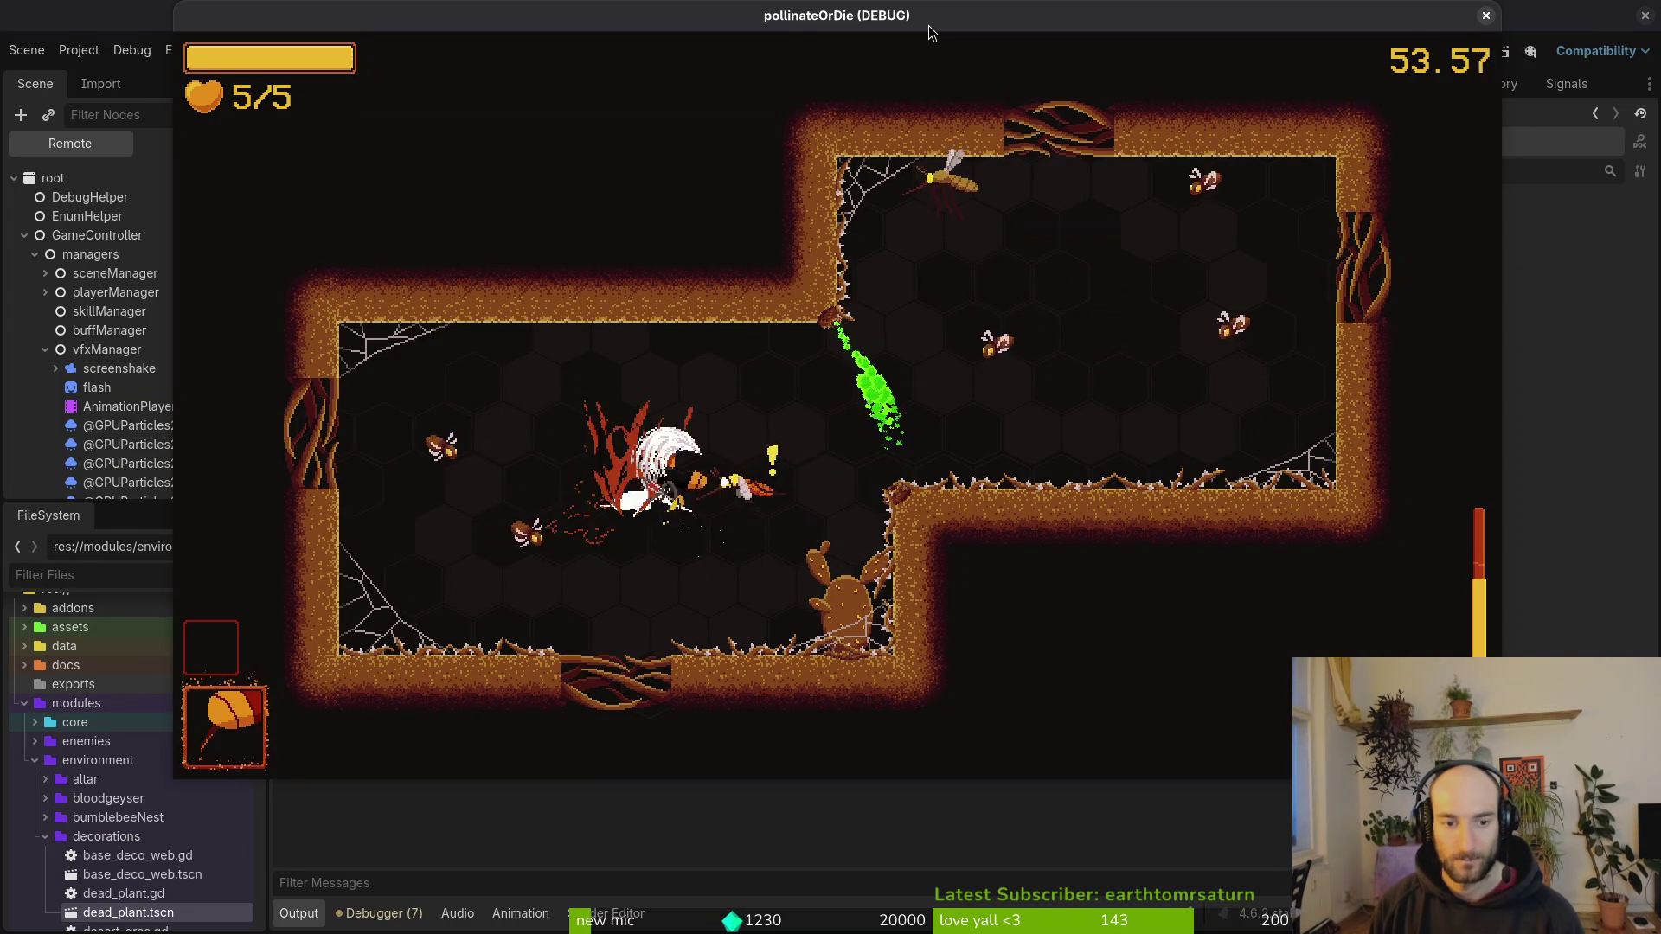
pyautogui.press('a')
pyautogui.press('d')
pyautogui.press('s')
pyautogui.press('d')
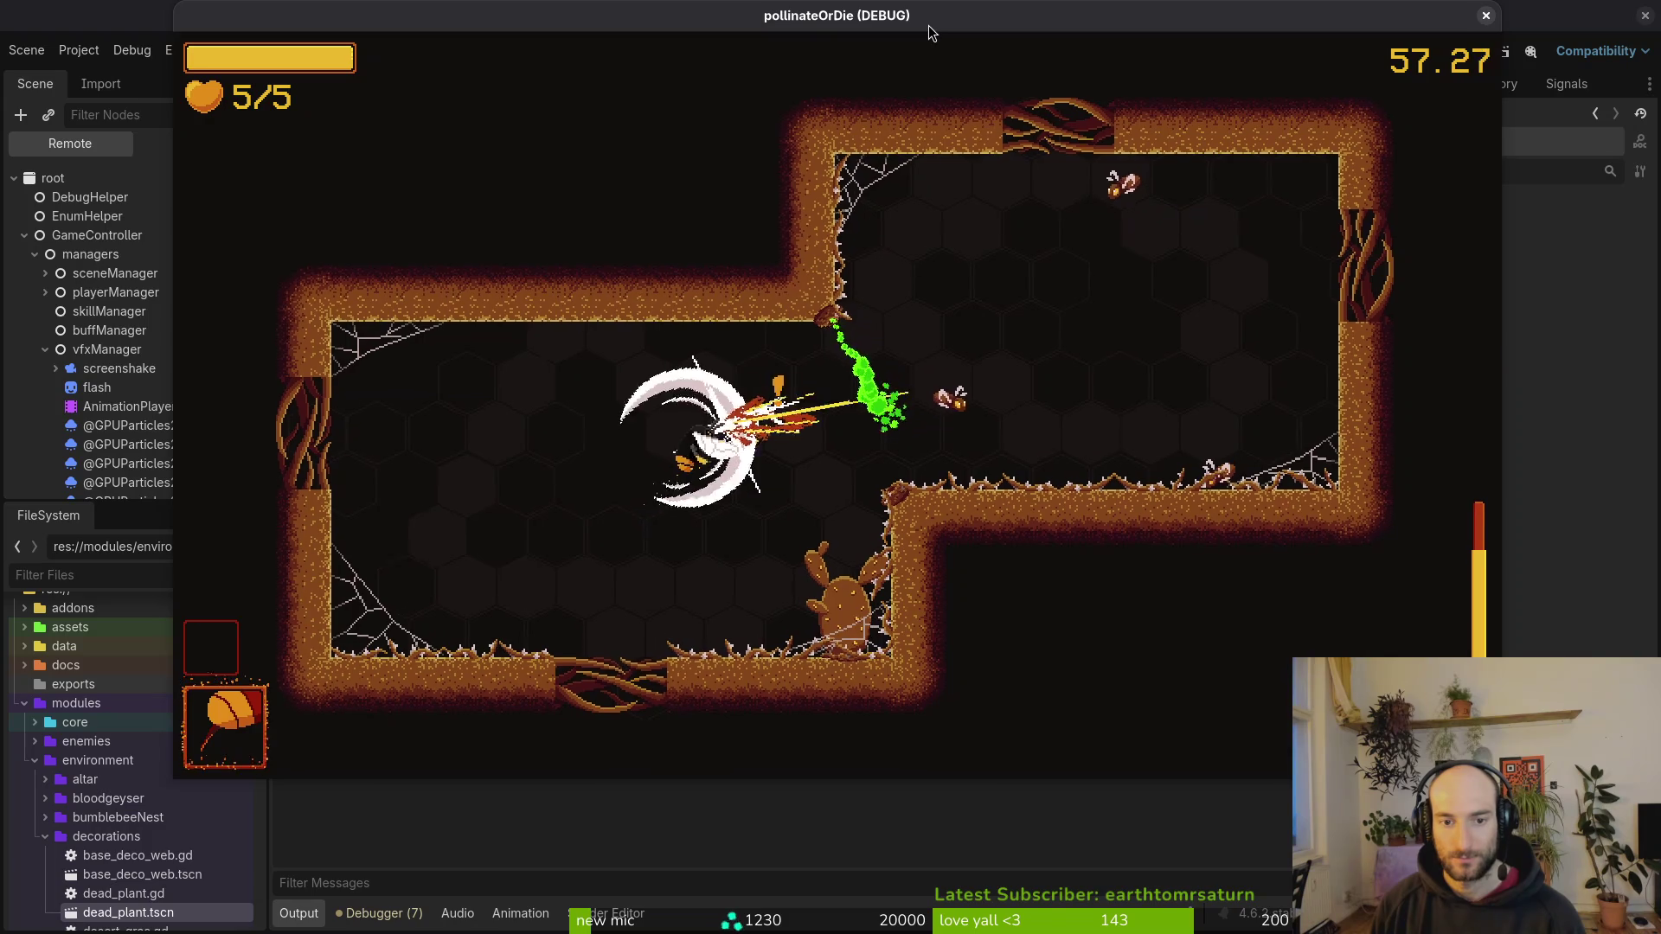
pyautogui.press('d')
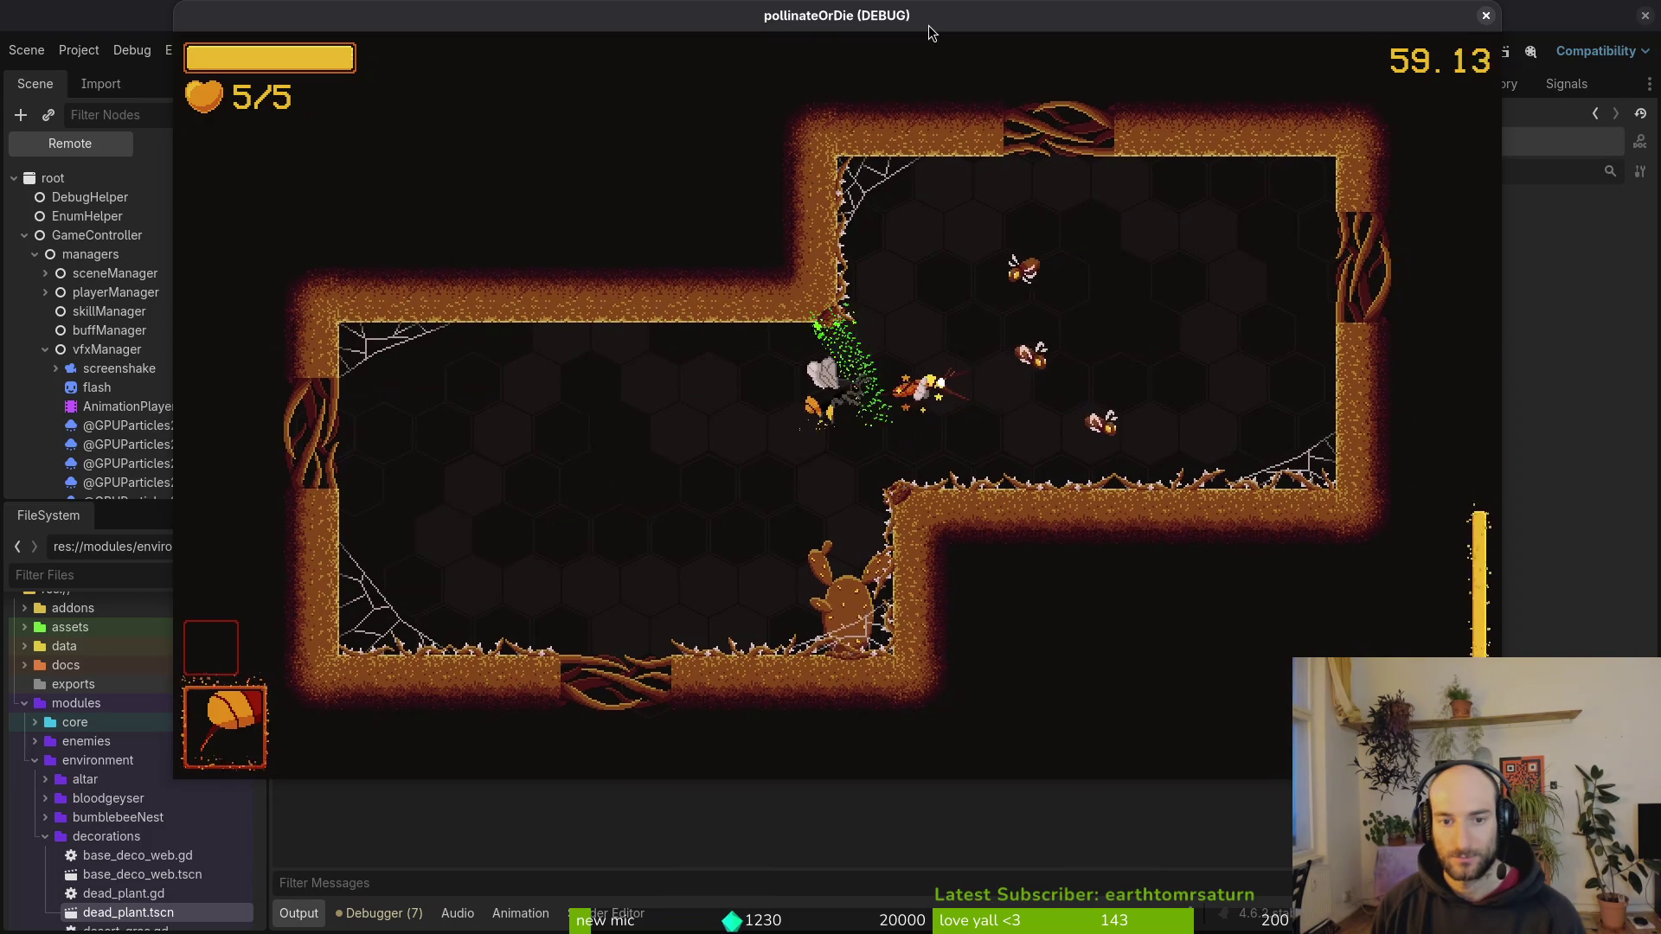
pyautogui.press('d')
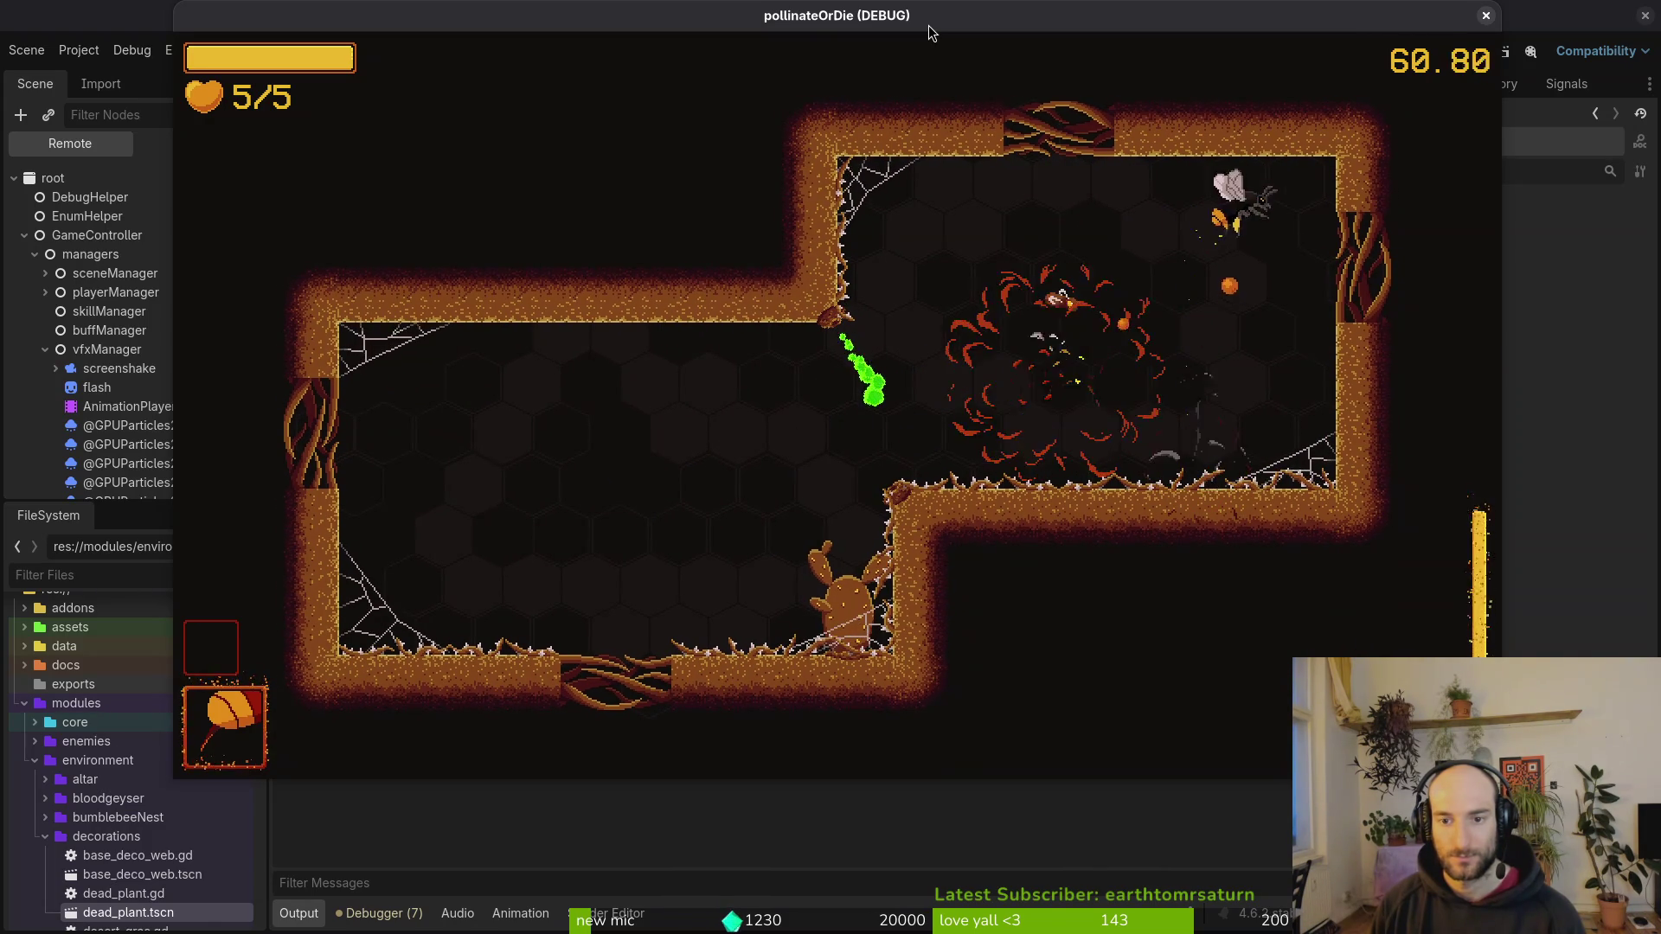
# Step: Clear the enemies in the lower area and centre so the root barriers vanish
pyautogui.press('a')
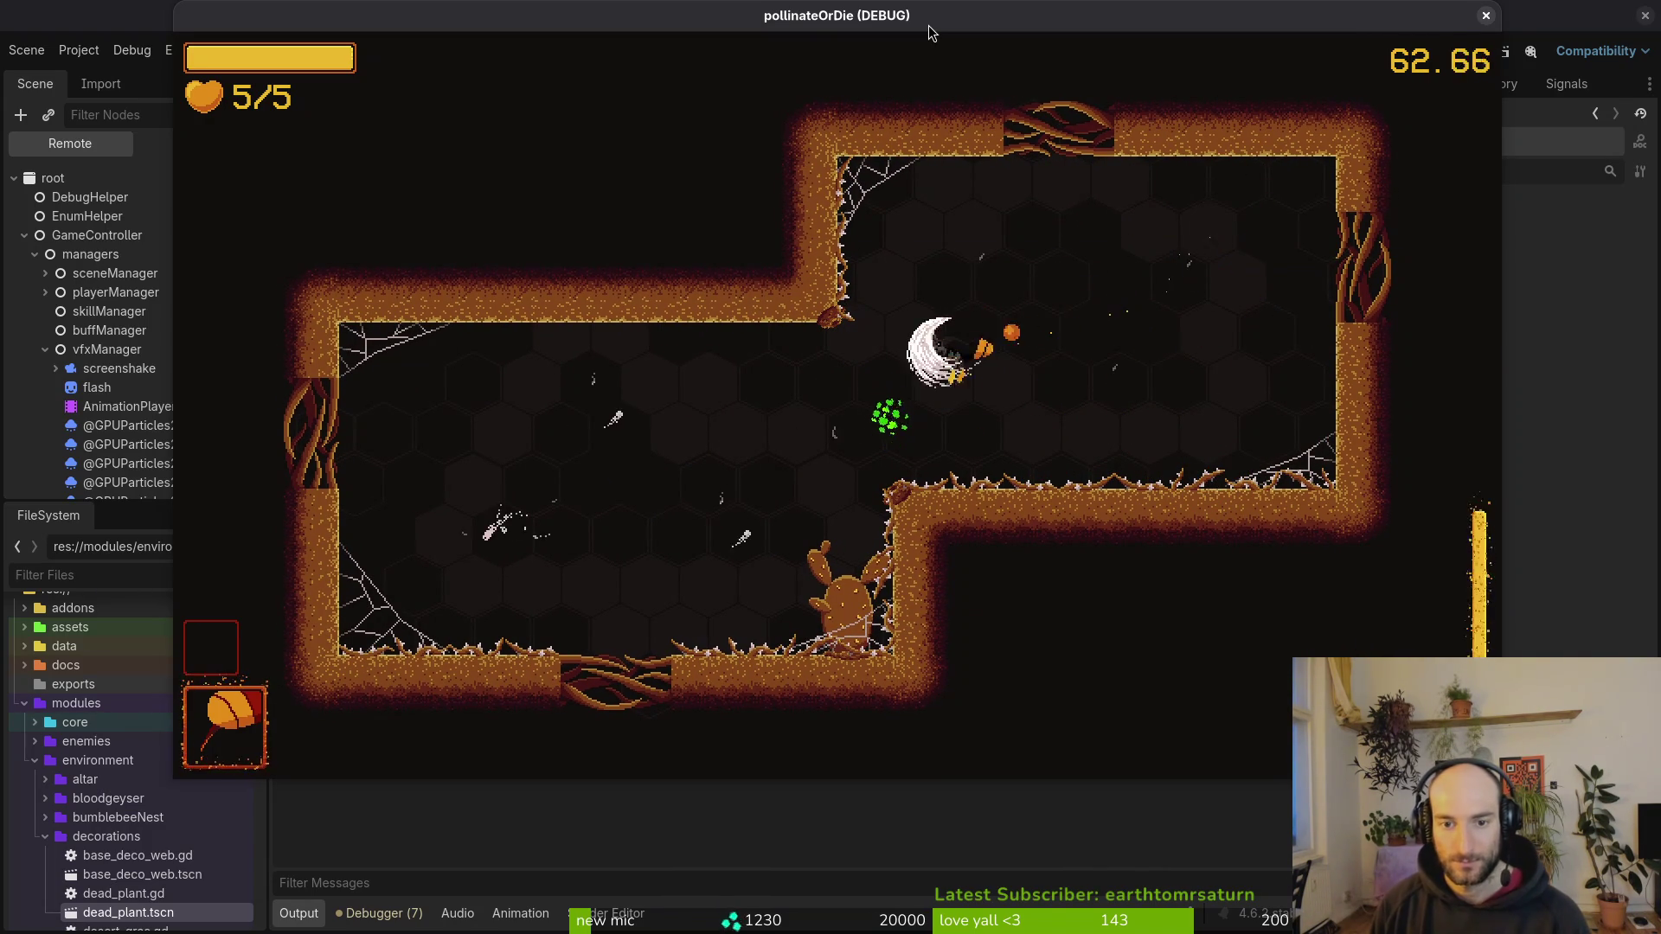
pyautogui.press('d')
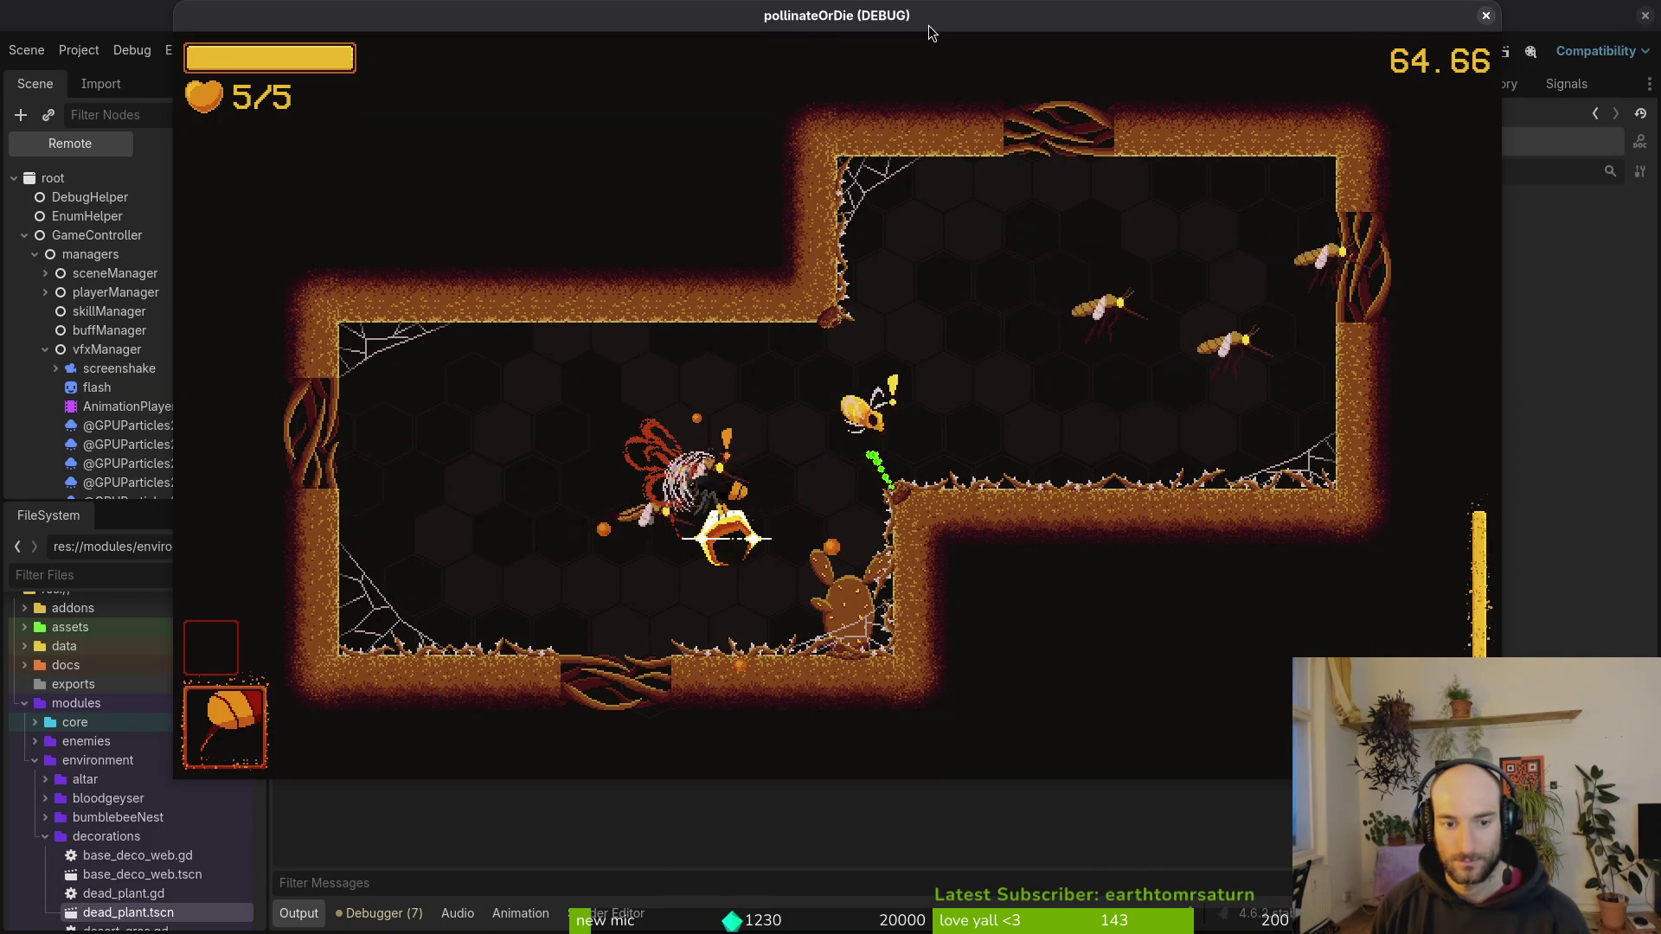
pyautogui.press('d')
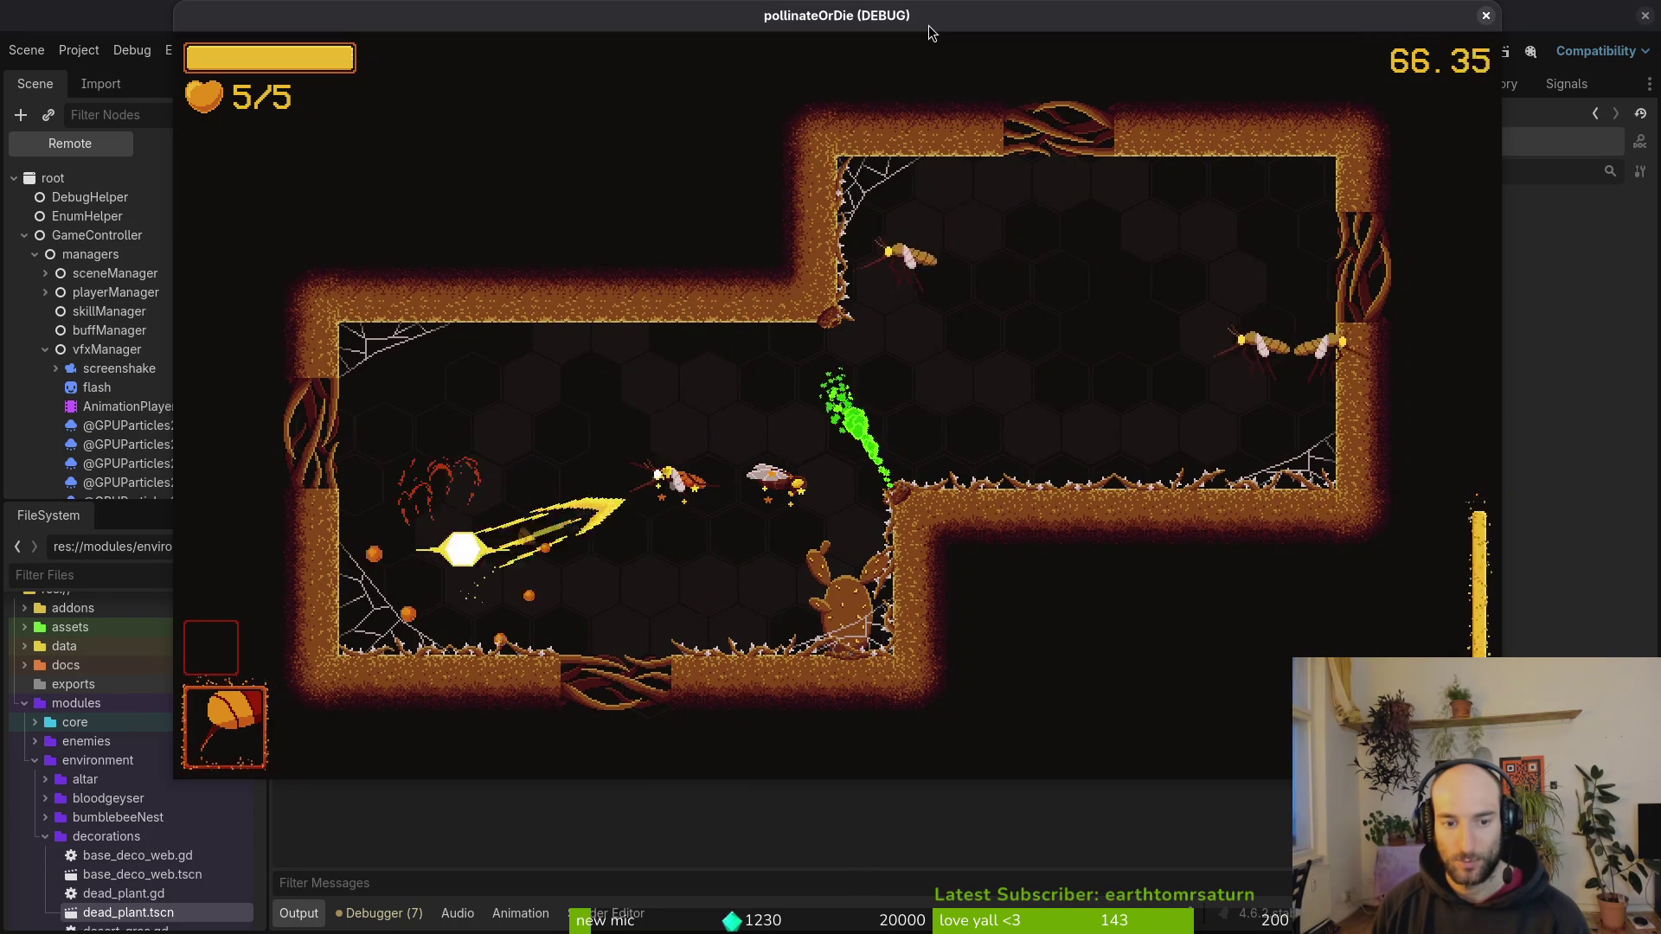
pyautogui.press('d')
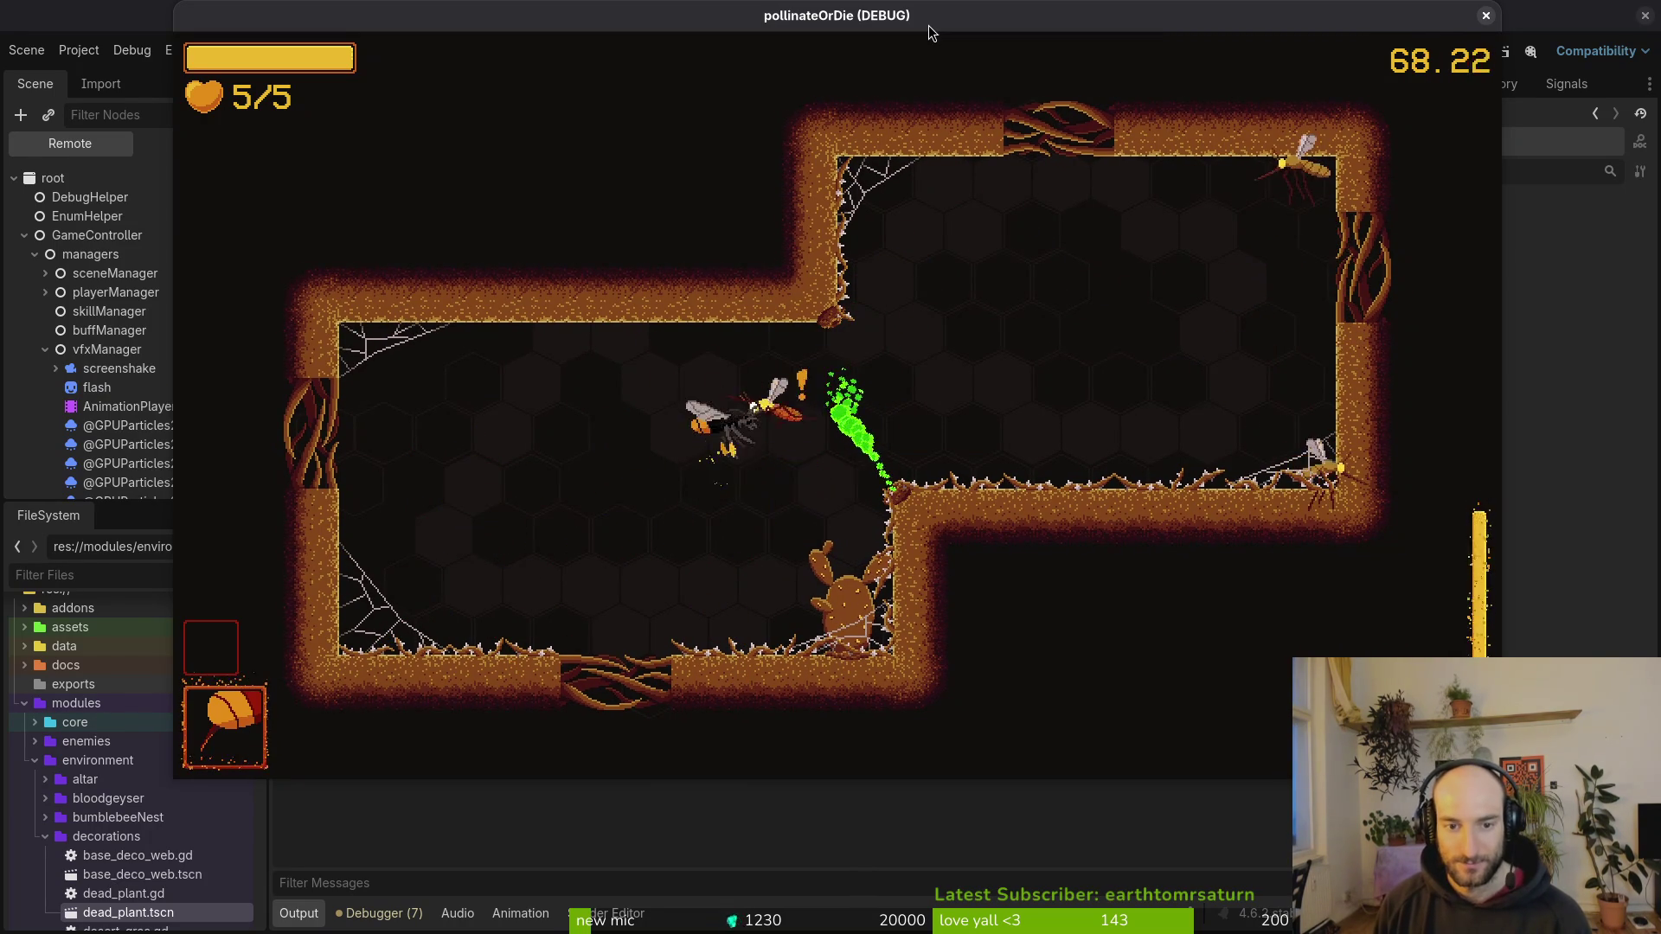
pyautogui.press('d')
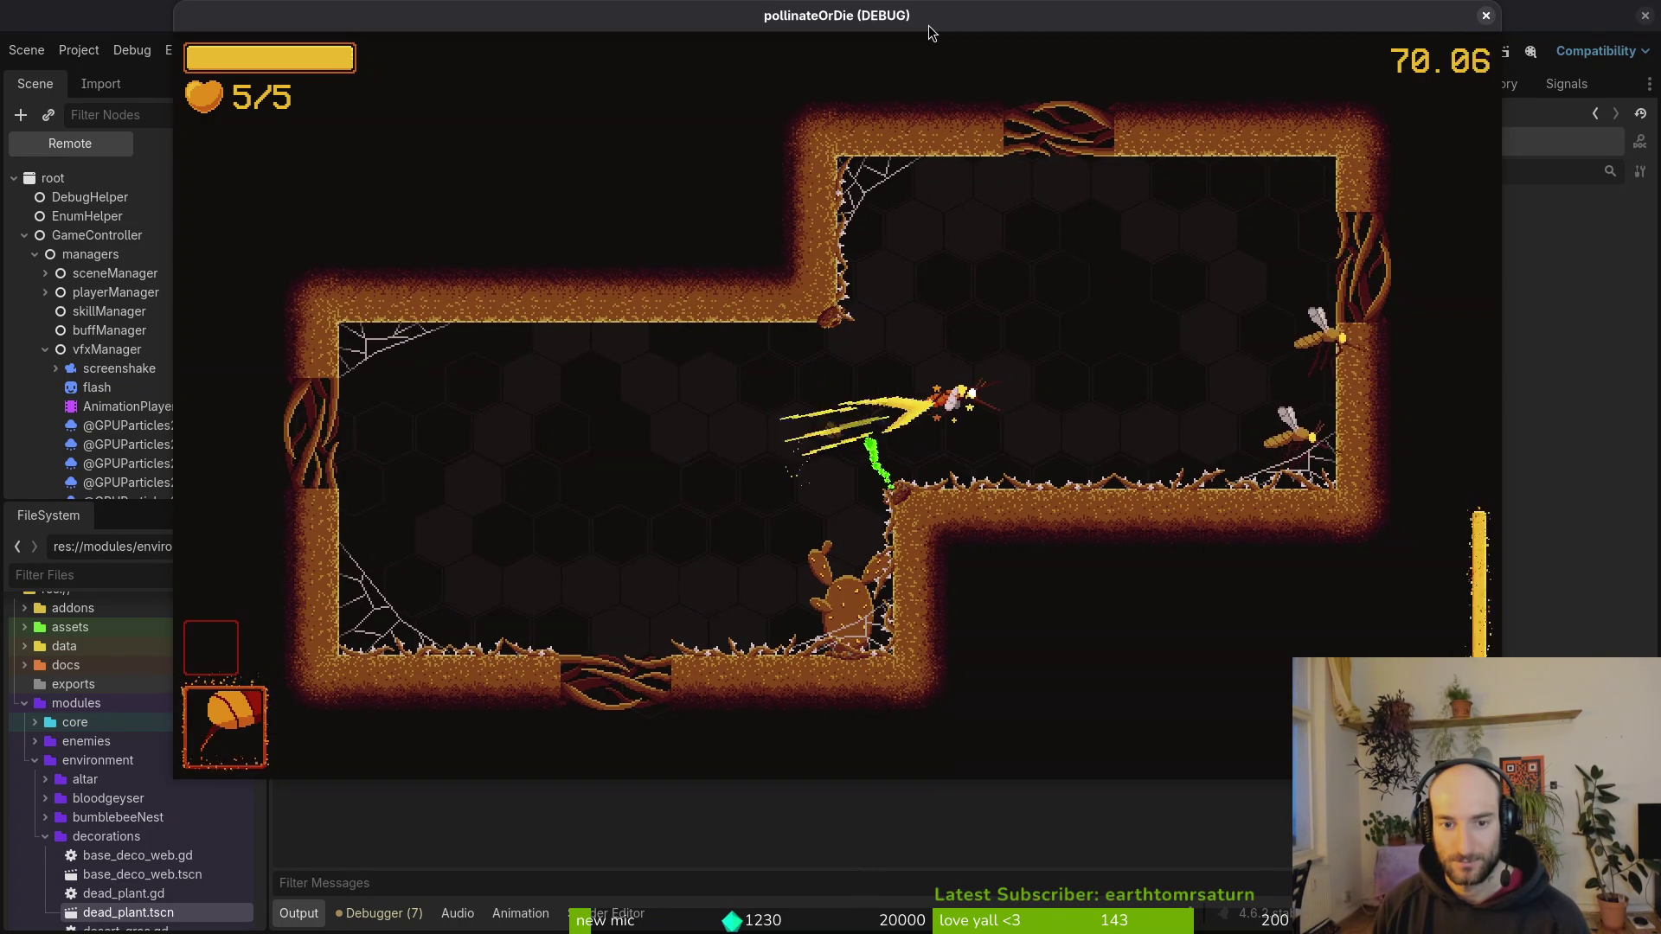
pyautogui.press('d')
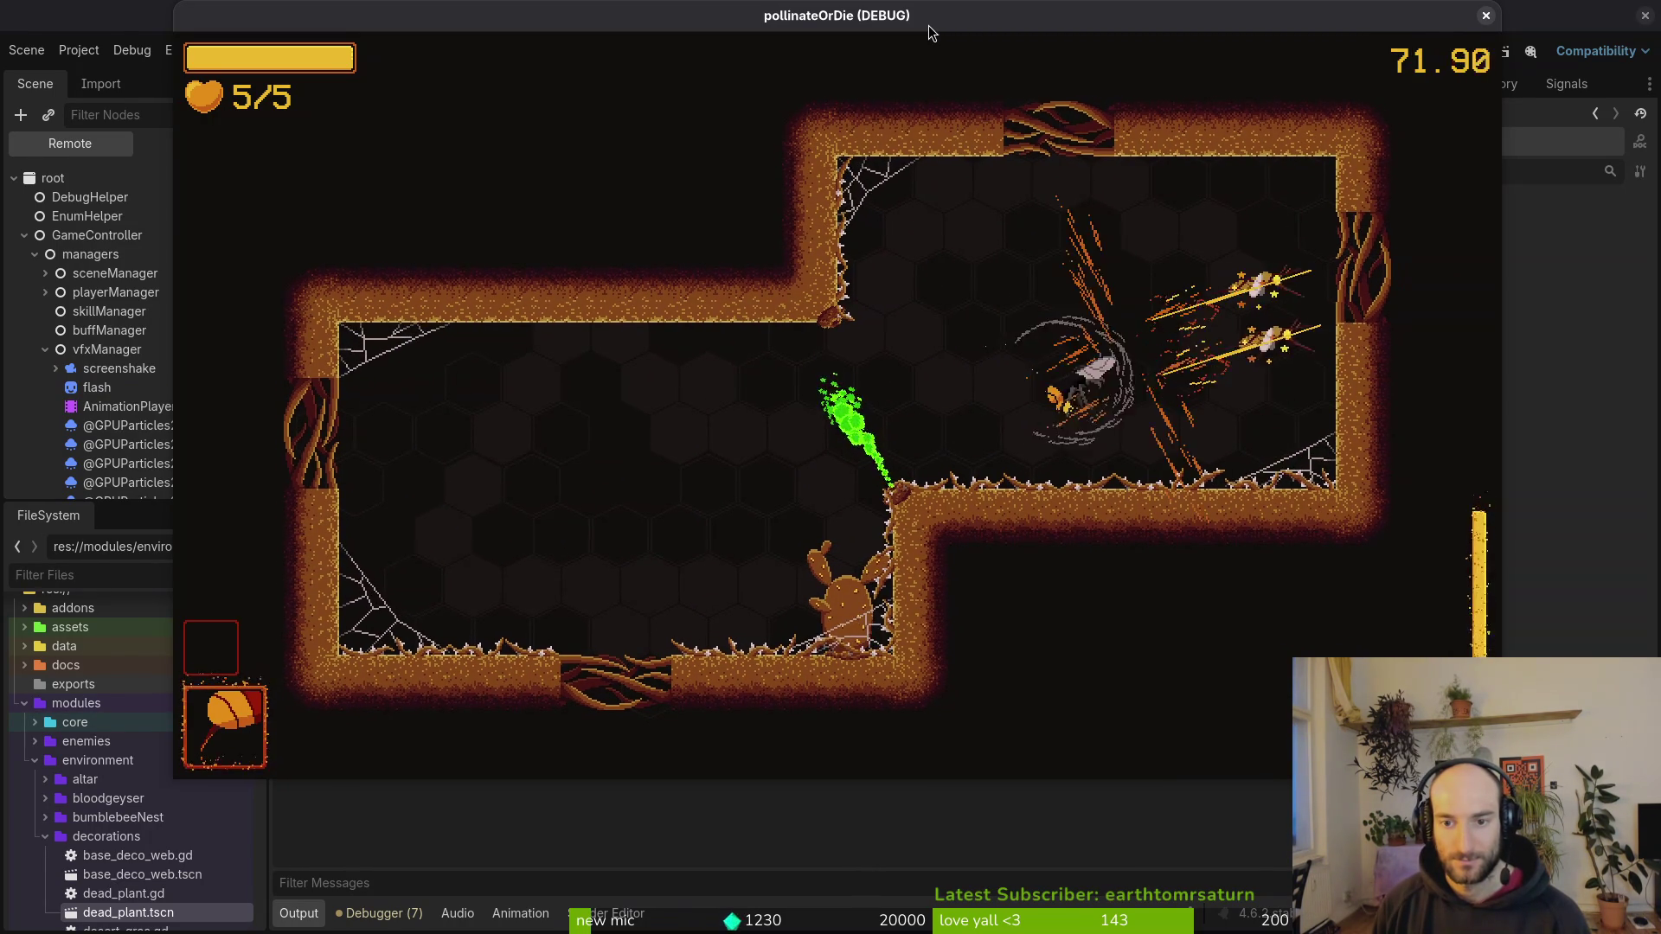
pyautogui.press('a')
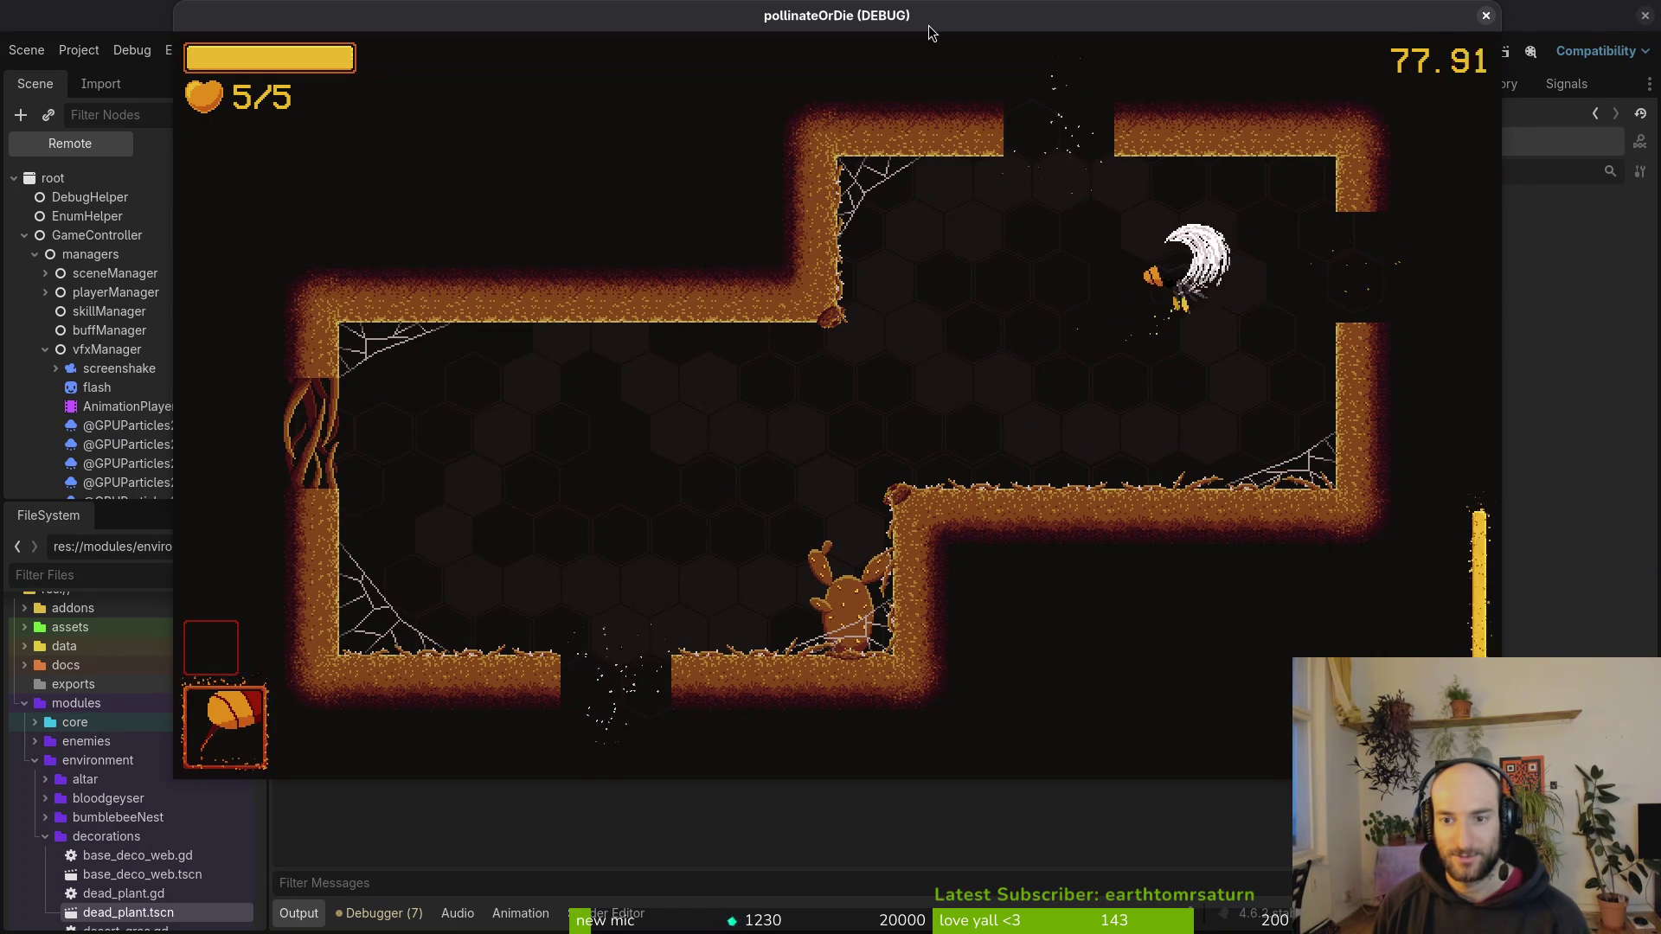
# Step: Enter the hexagonal survive room and fight past the thorn branch to the top centre
pyautogui.press('s')
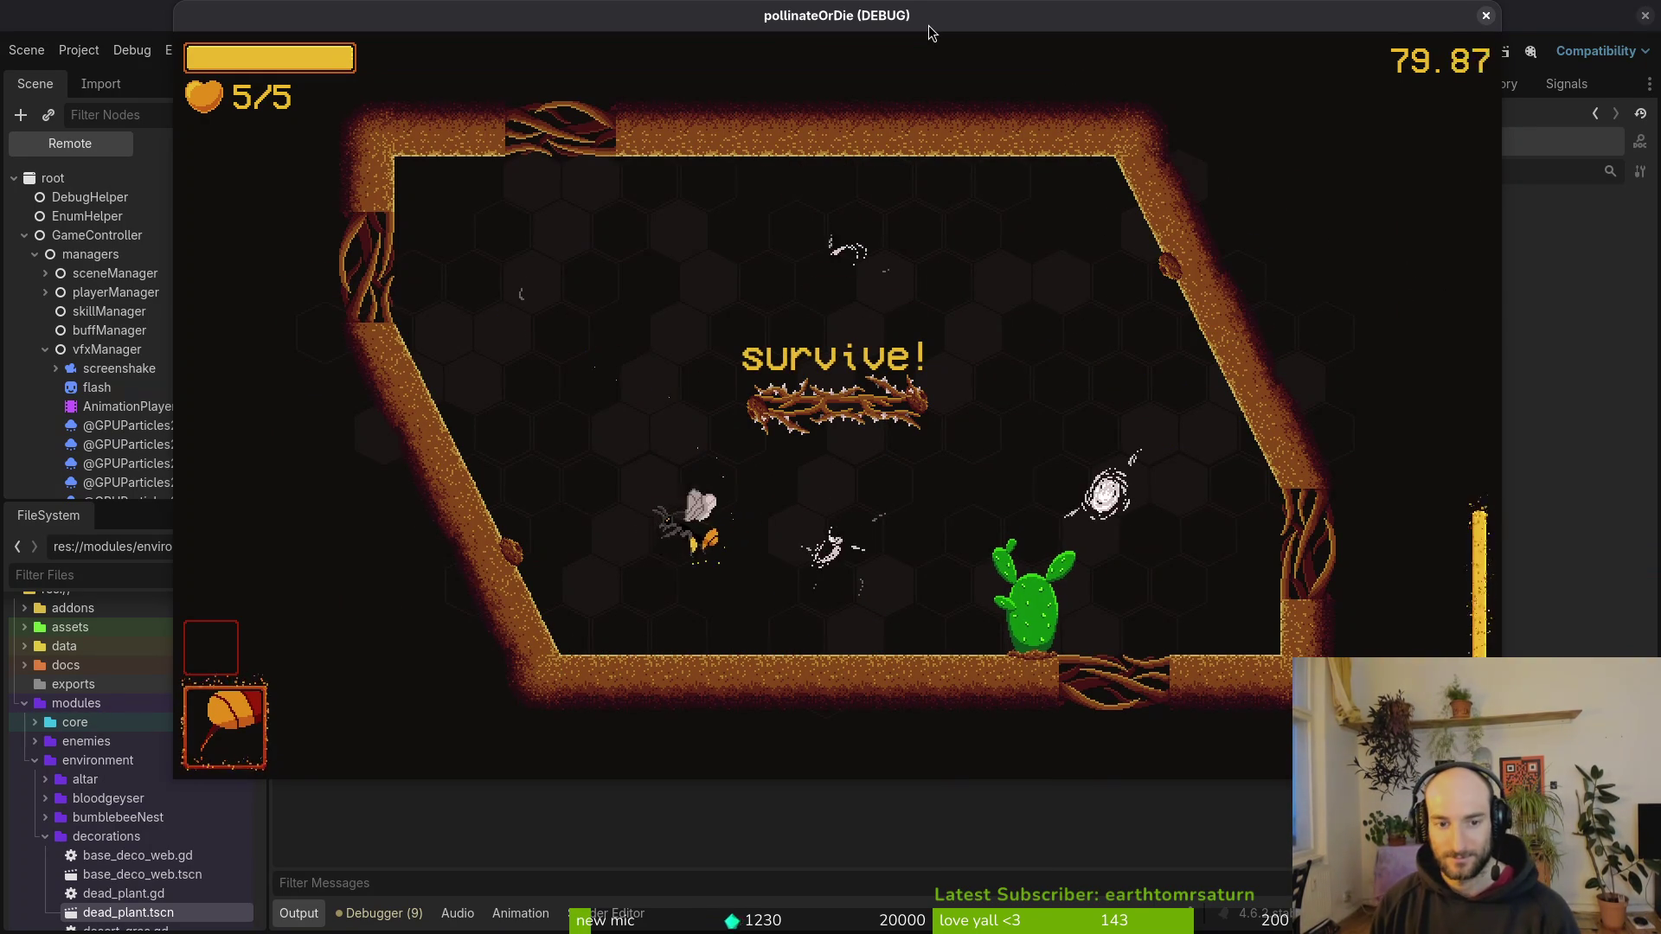
pyautogui.press('d')
pyautogui.press('w')
pyautogui.press('d')
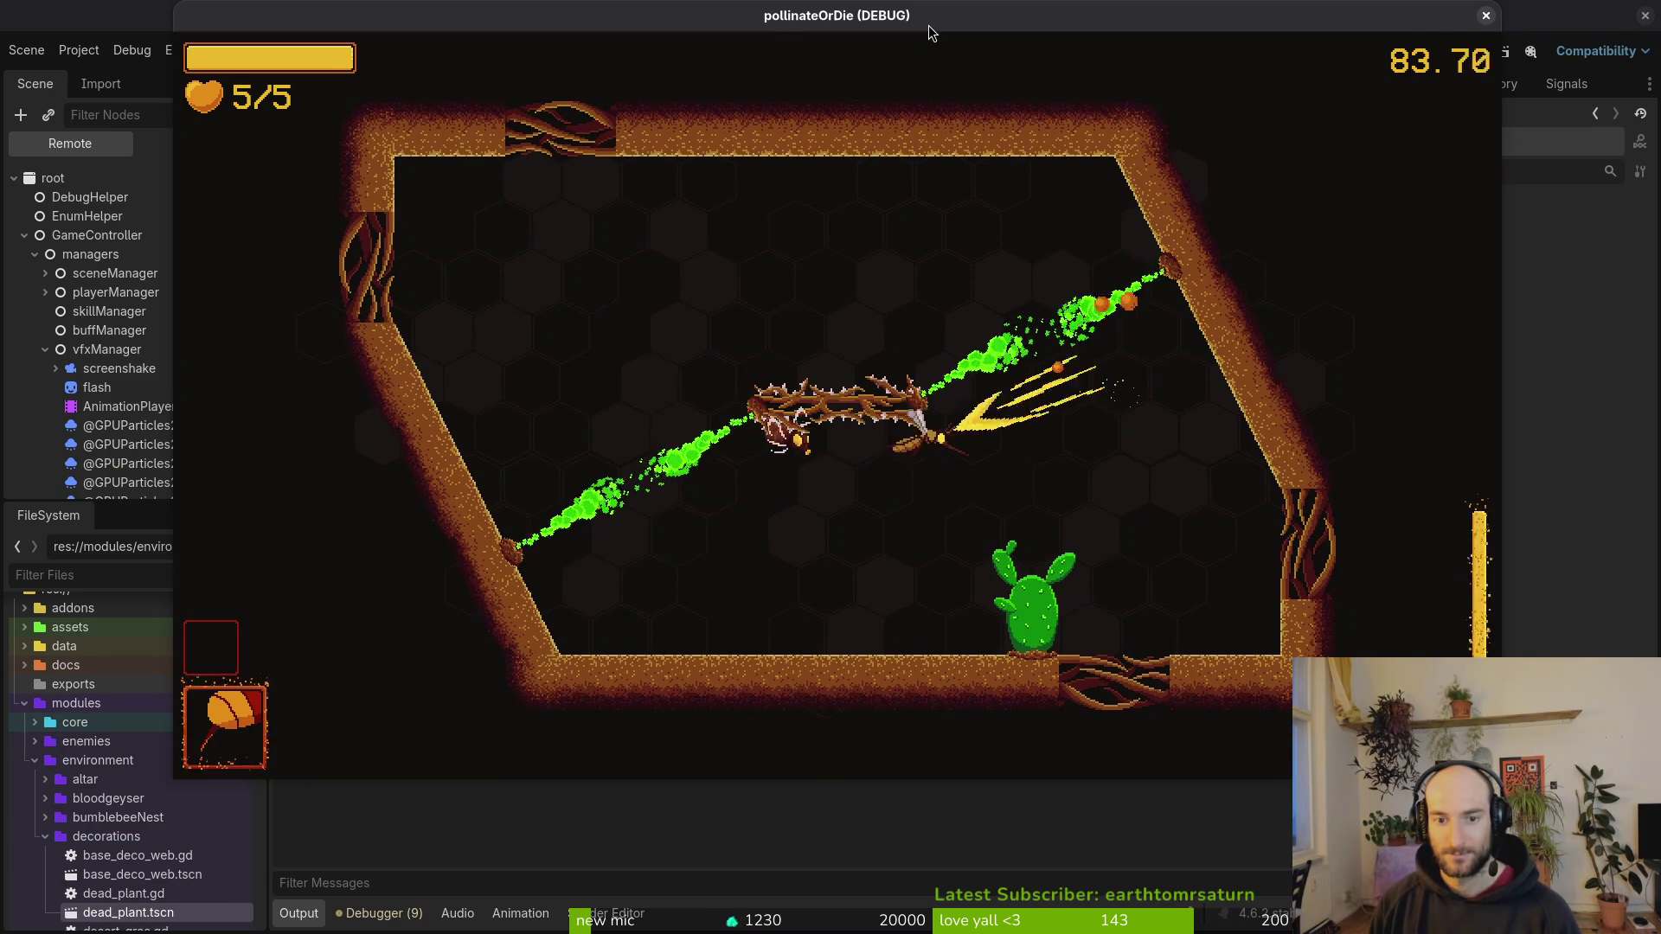
pyautogui.press('d')
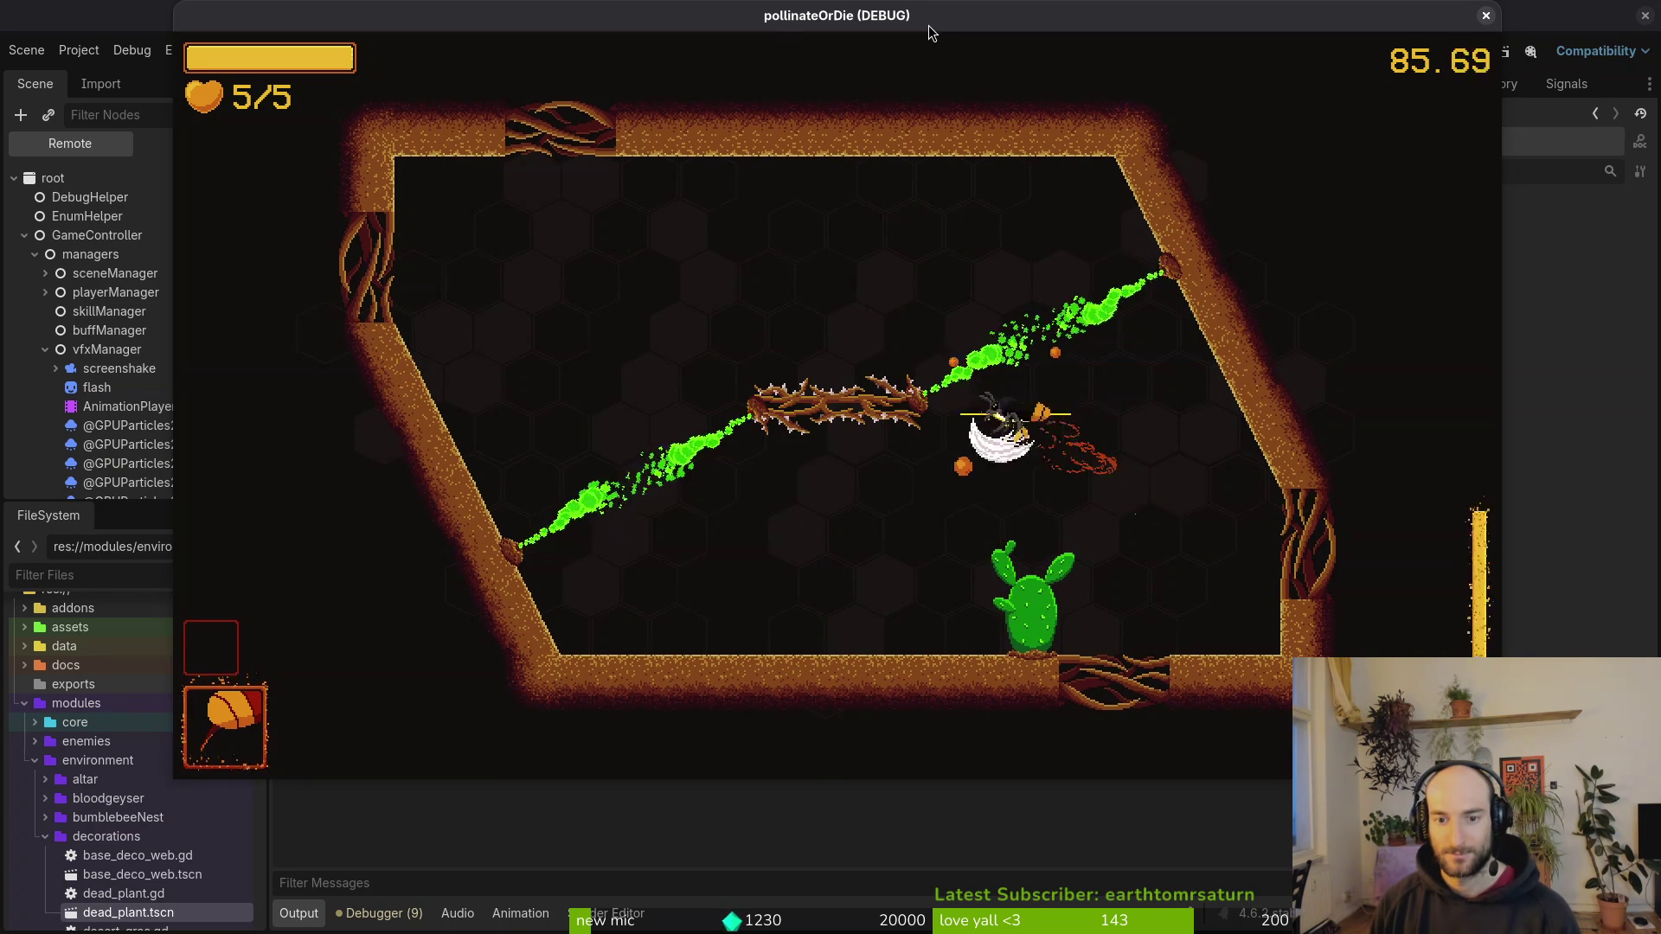
pyautogui.press('a')
pyautogui.press('w')
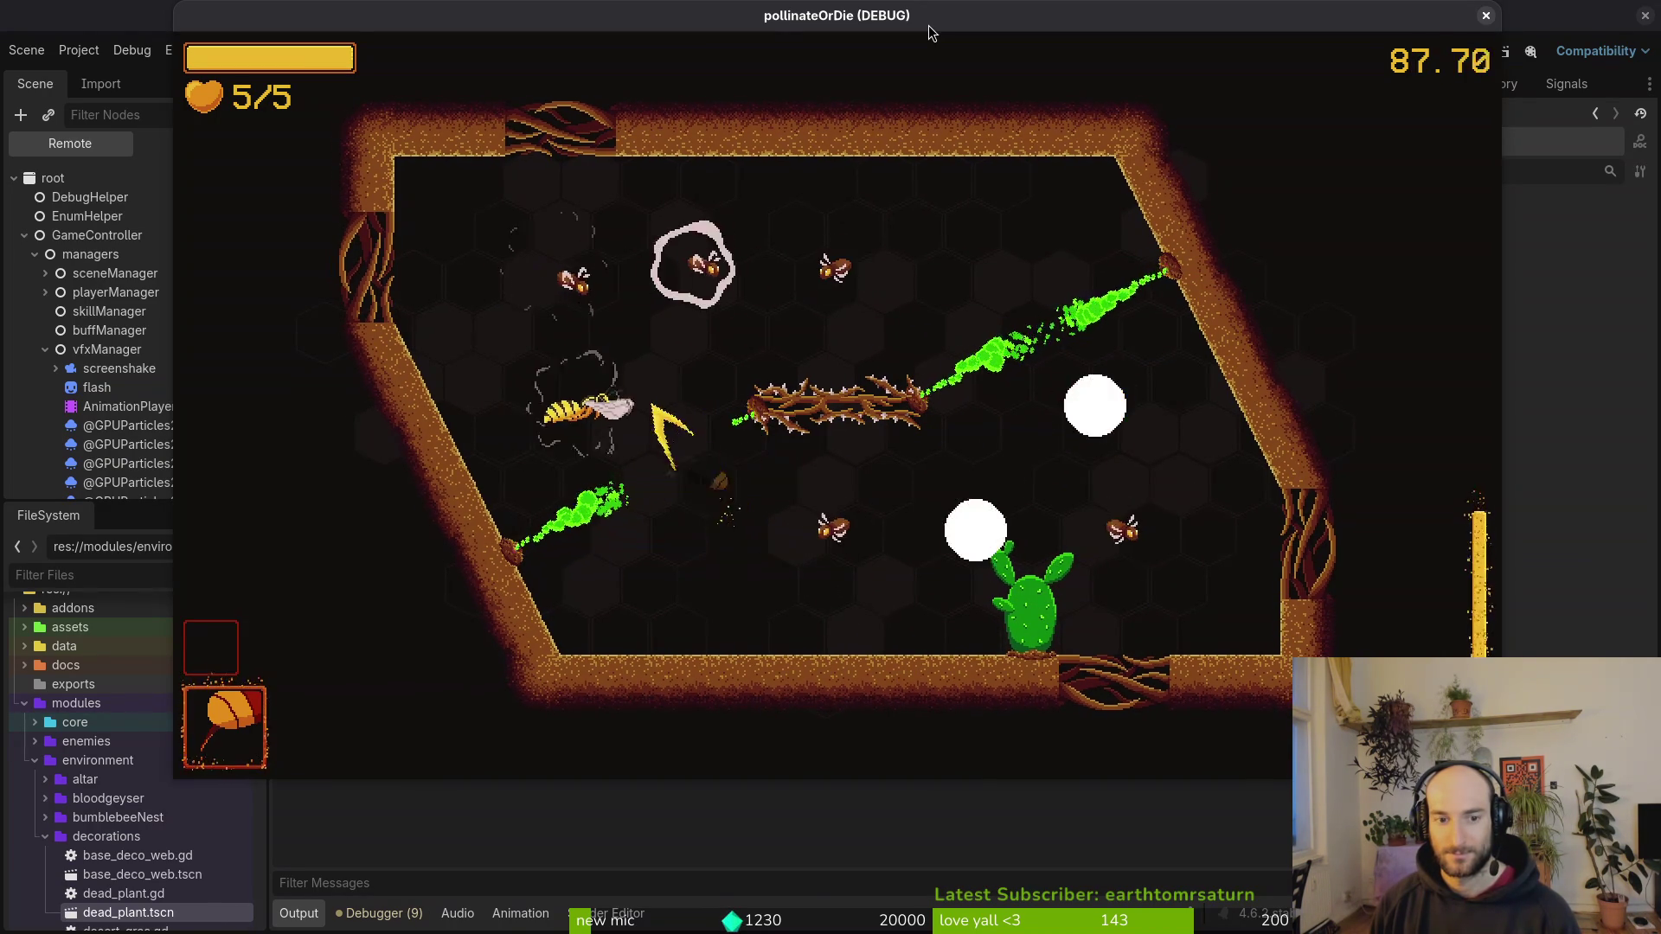
pyautogui.press('d')
pyautogui.press('w')
pyautogui.press('s')
pyautogui.press('a')
# Step: Keep dashing and slashing enemies along the top and around the cactus to survive
pyautogui.press('d')
pyautogui.press('w')
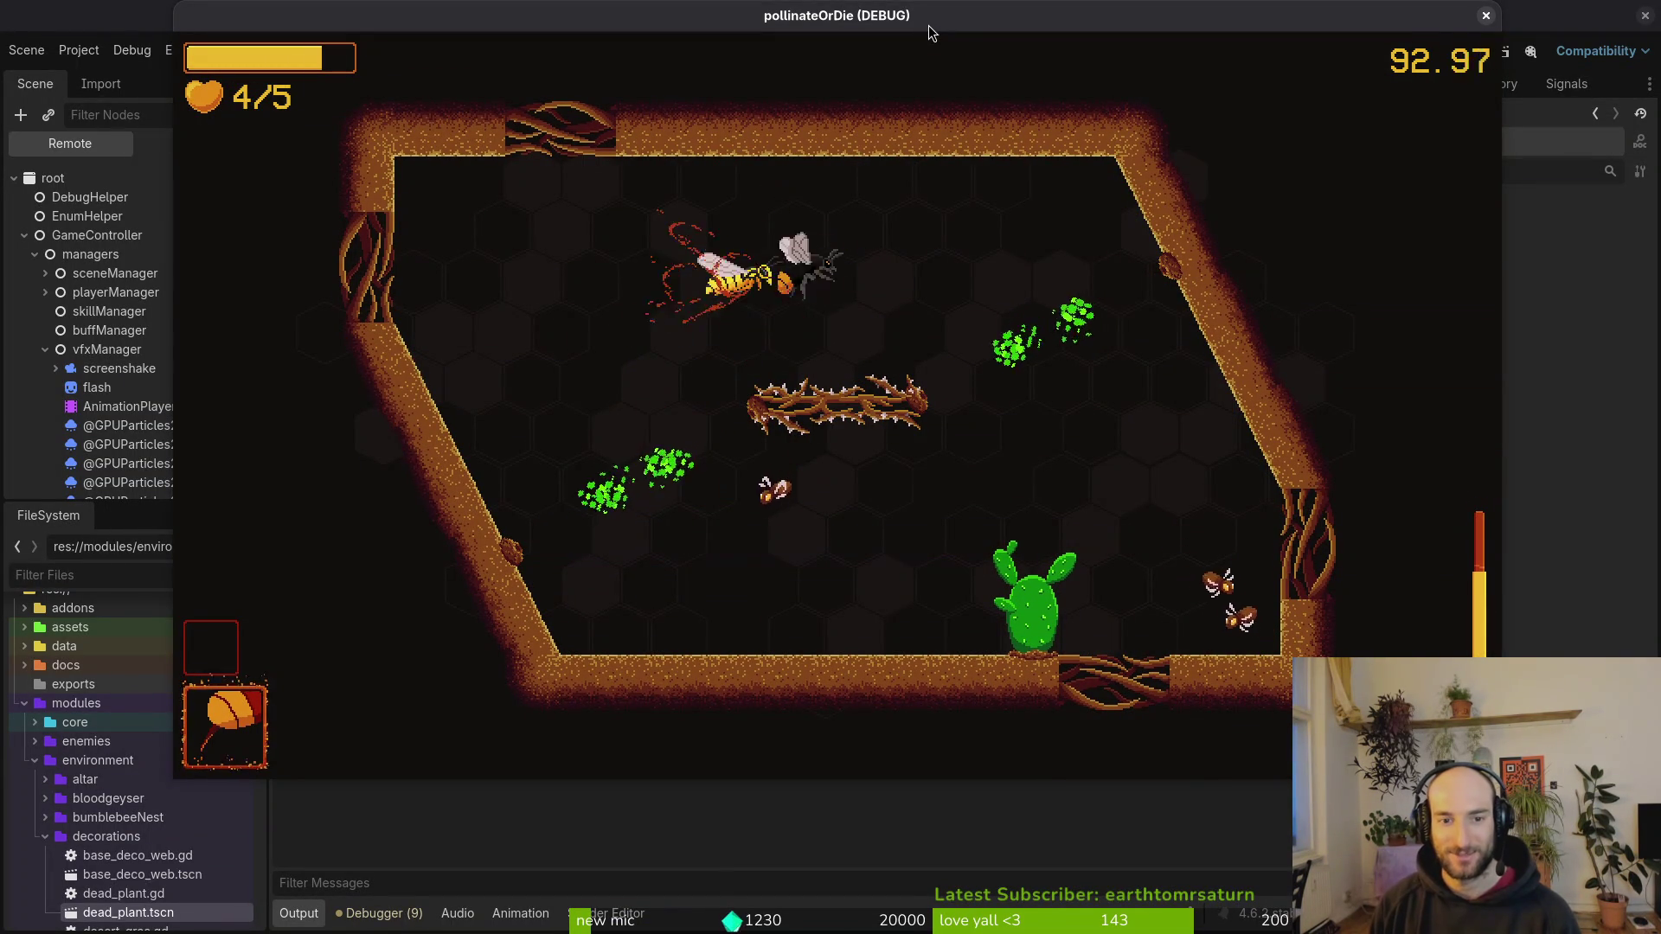
pyautogui.press('a')
pyautogui.press('s')
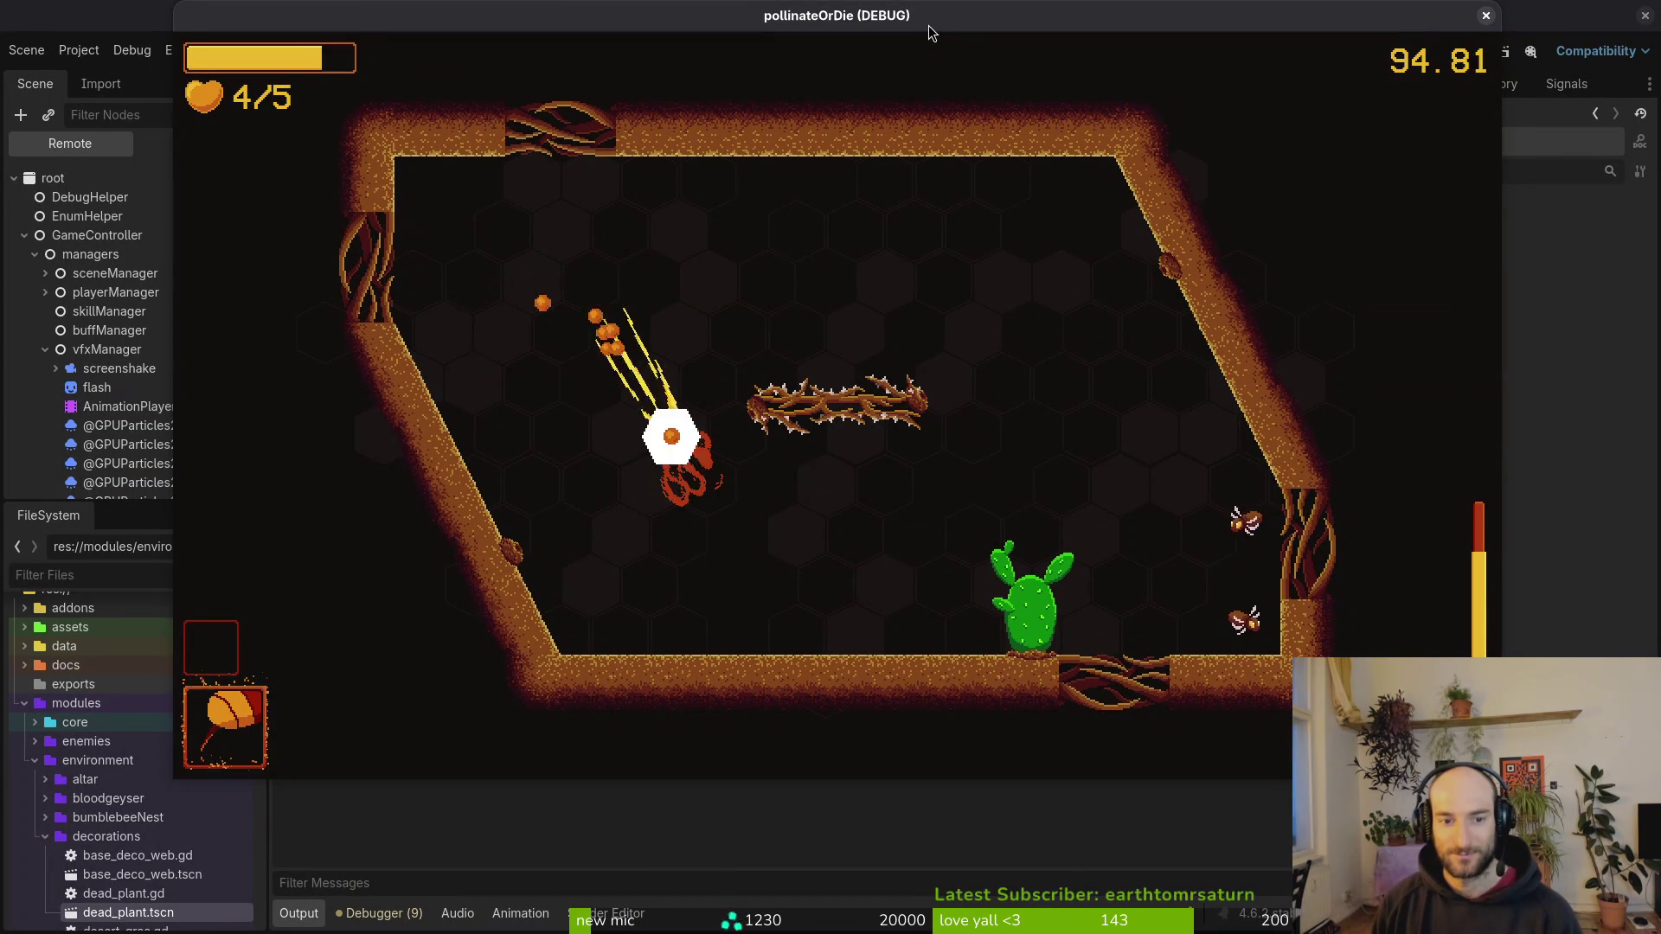
pyautogui.press('s')
pyautogui.press('w')
pyautogui.press('s')
pyautogui.press('w')
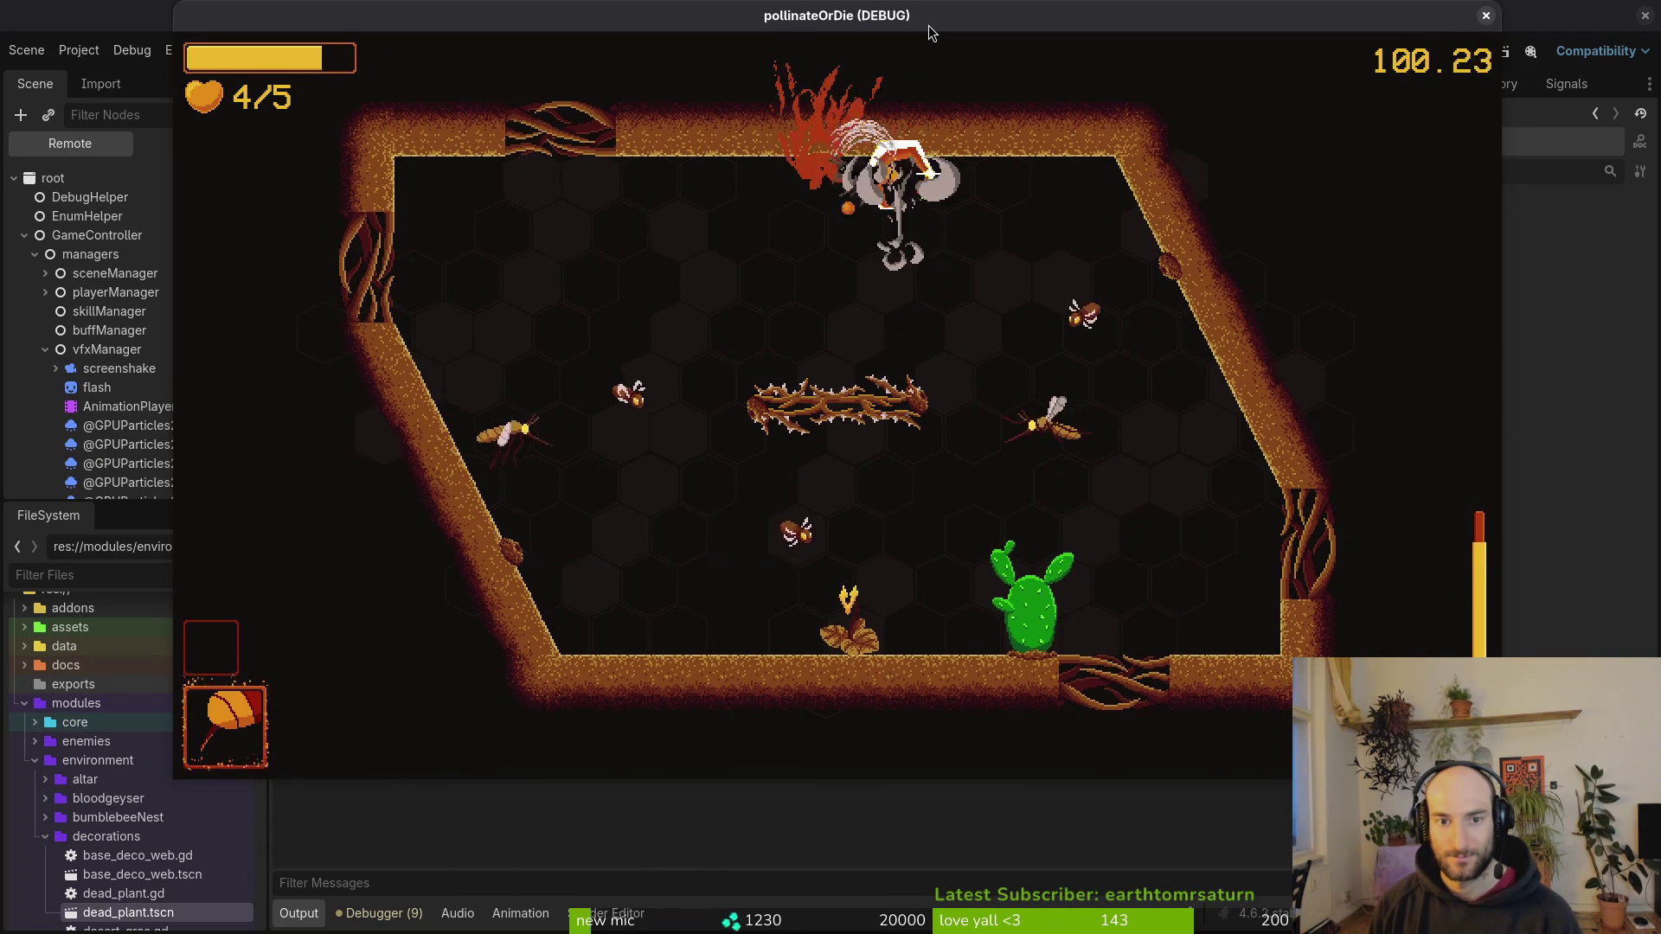
pyautogui.press('d')
pyautogui.press('a')
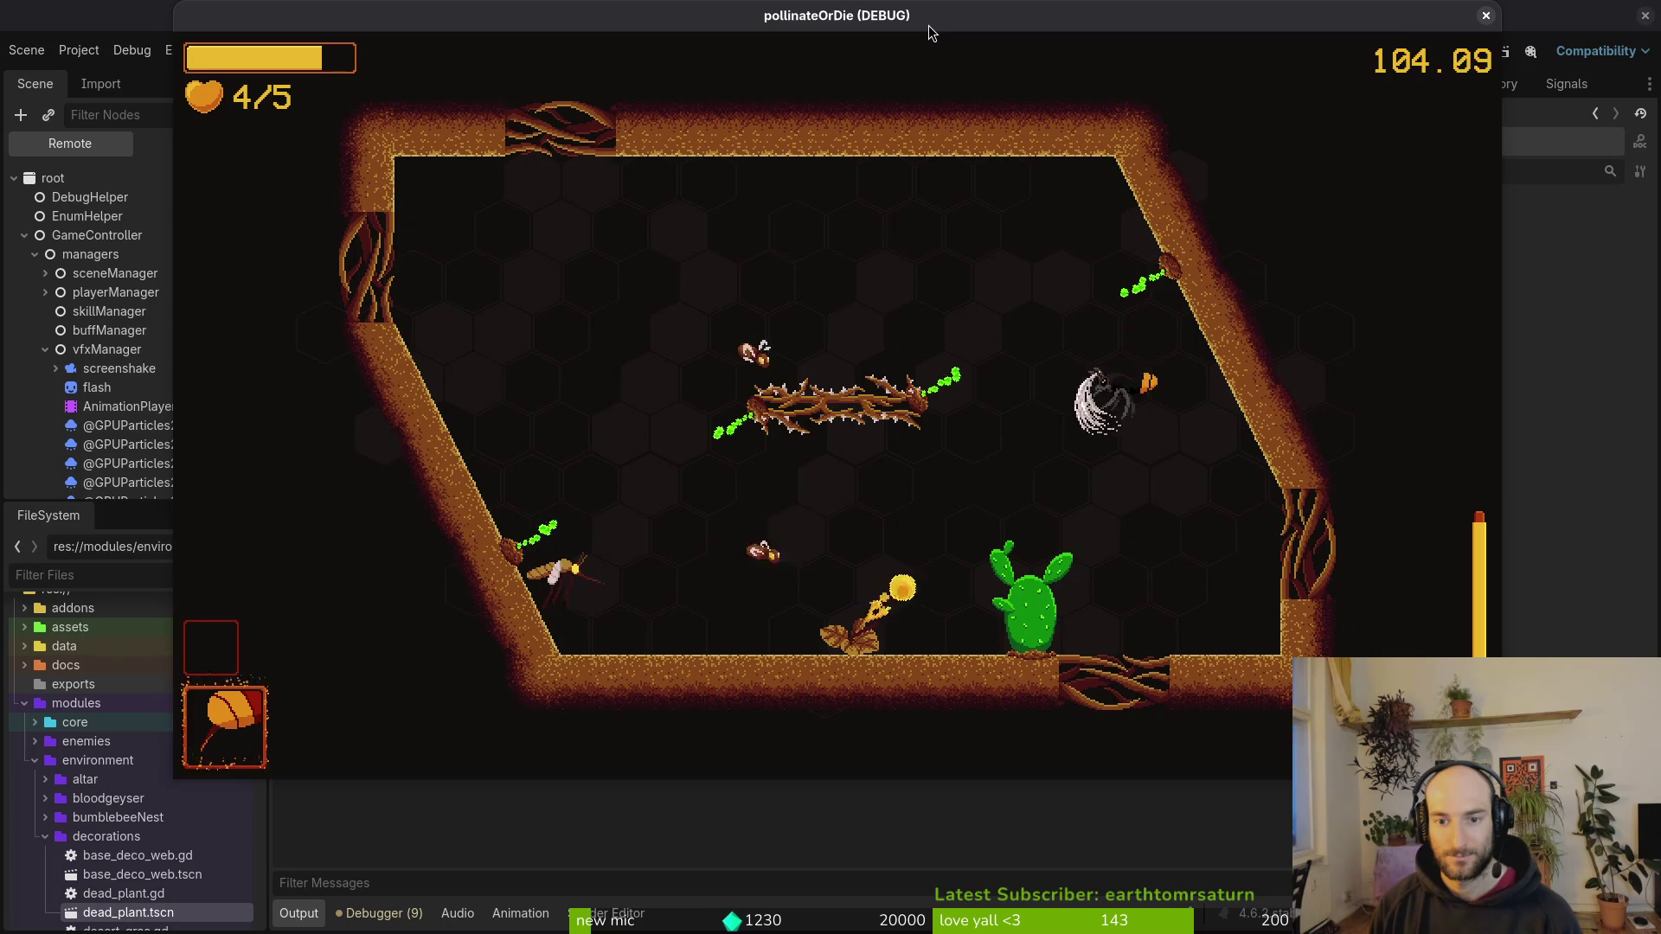
pyautogui.press('s')
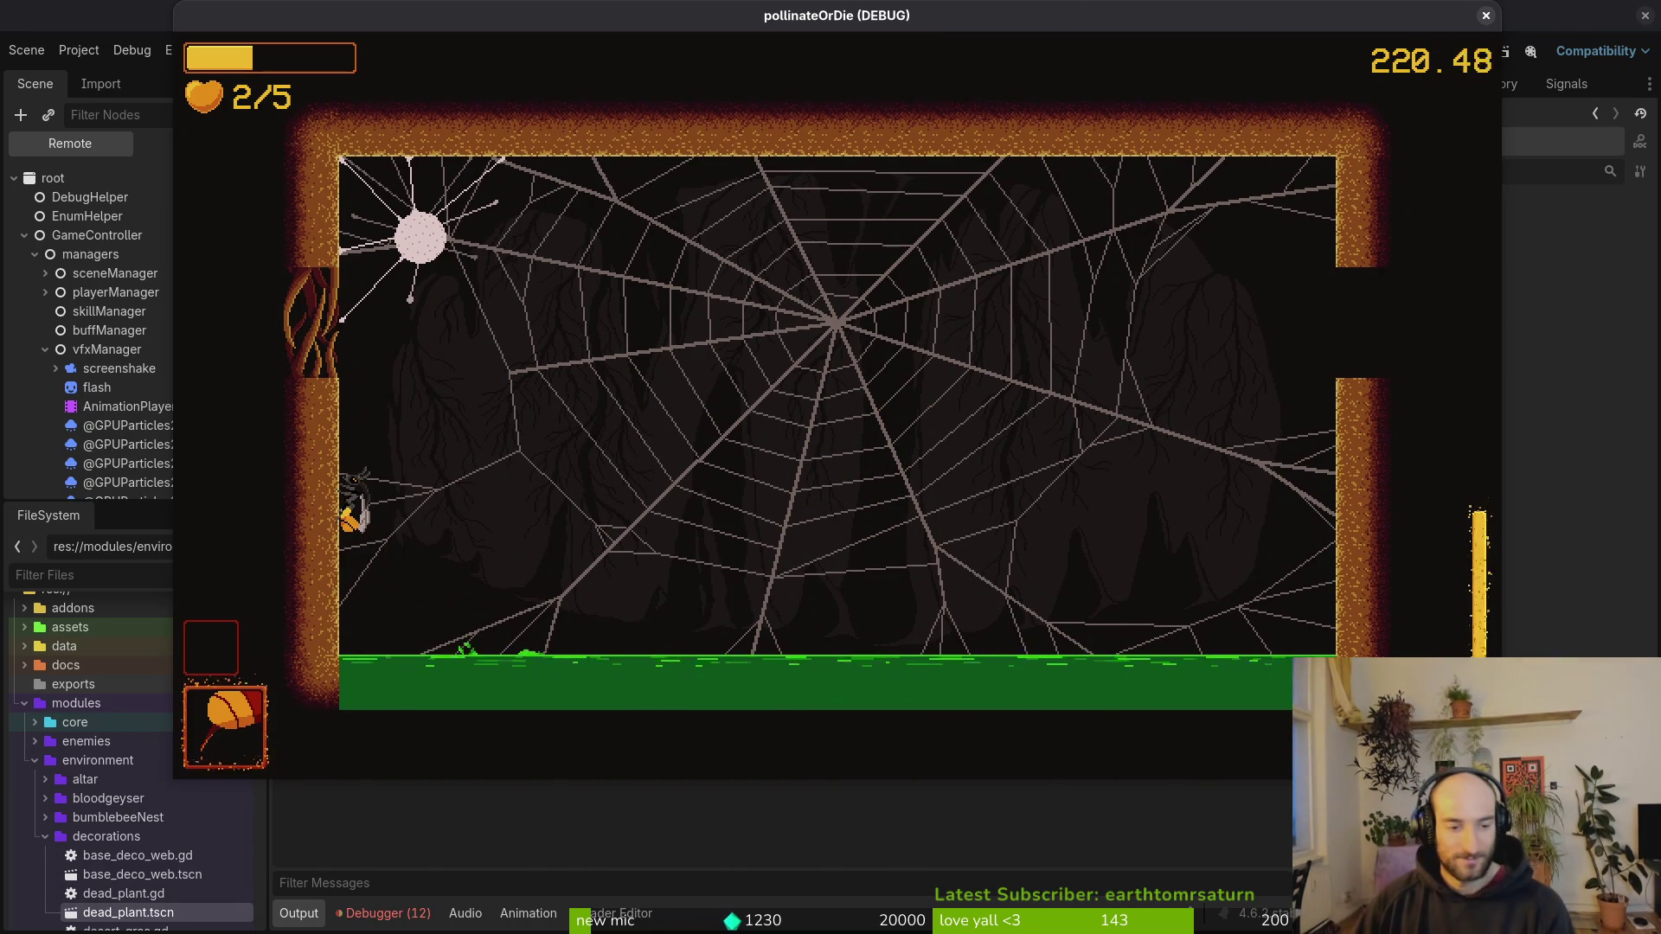
# Step: Show the debugger's Errors list down to the stunned.state.gd stun errors, then restart the game
pyautogui.click(398, 913)
pyautogui.click(419, 697)
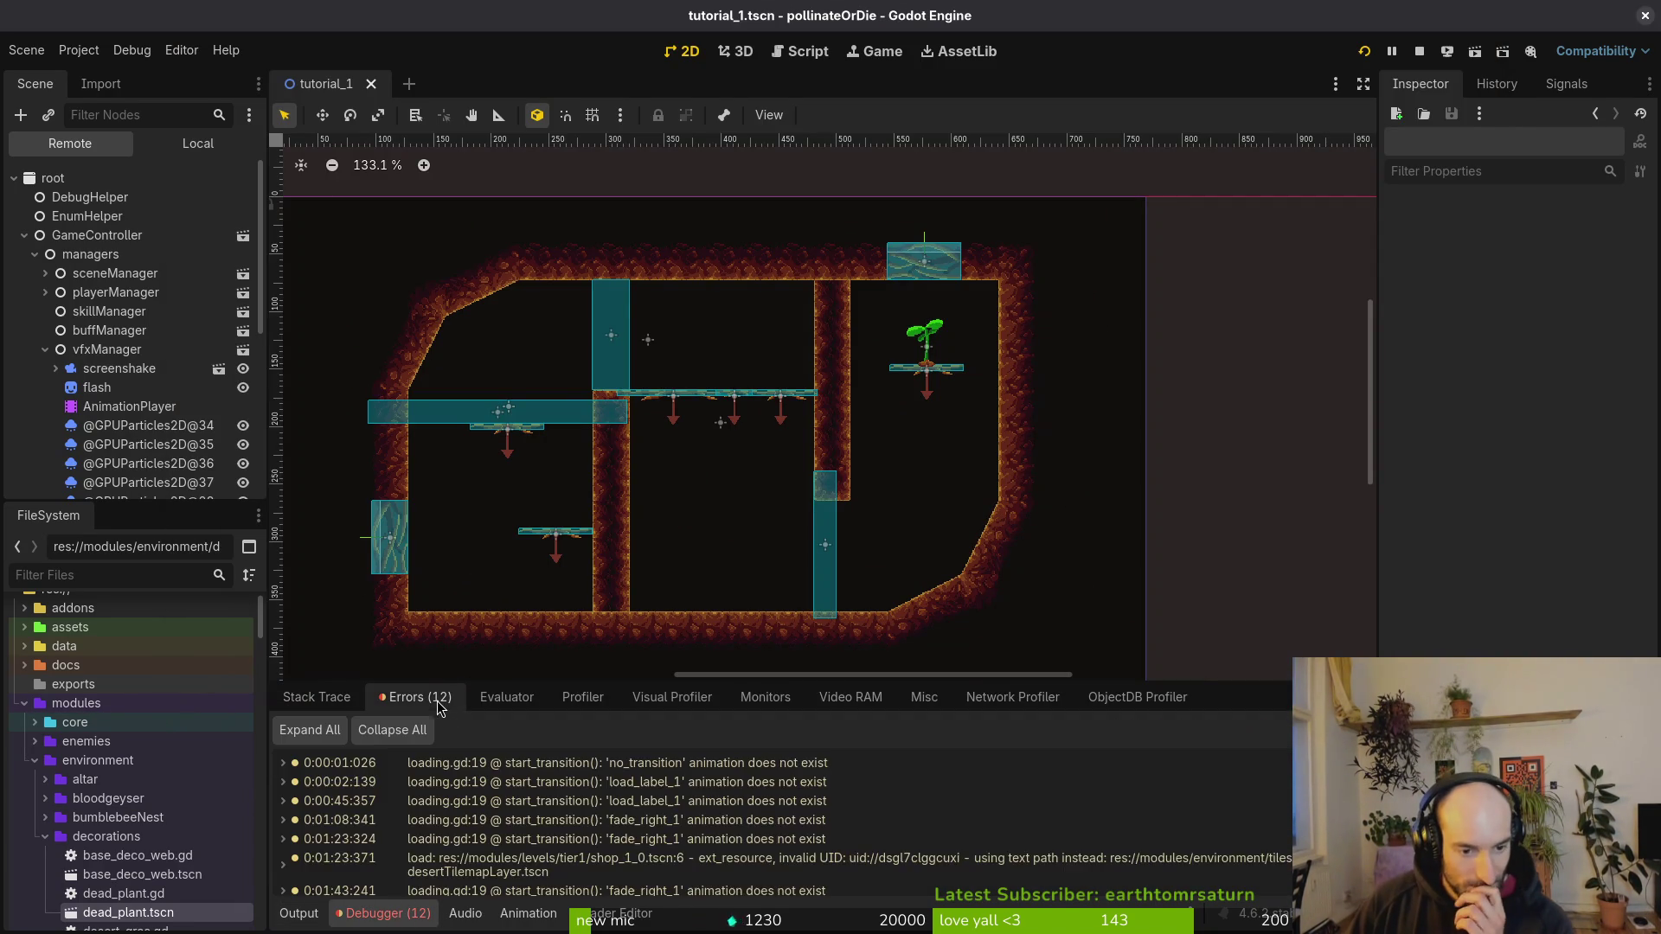
pyautogui.scroll(-3, 655, 840)
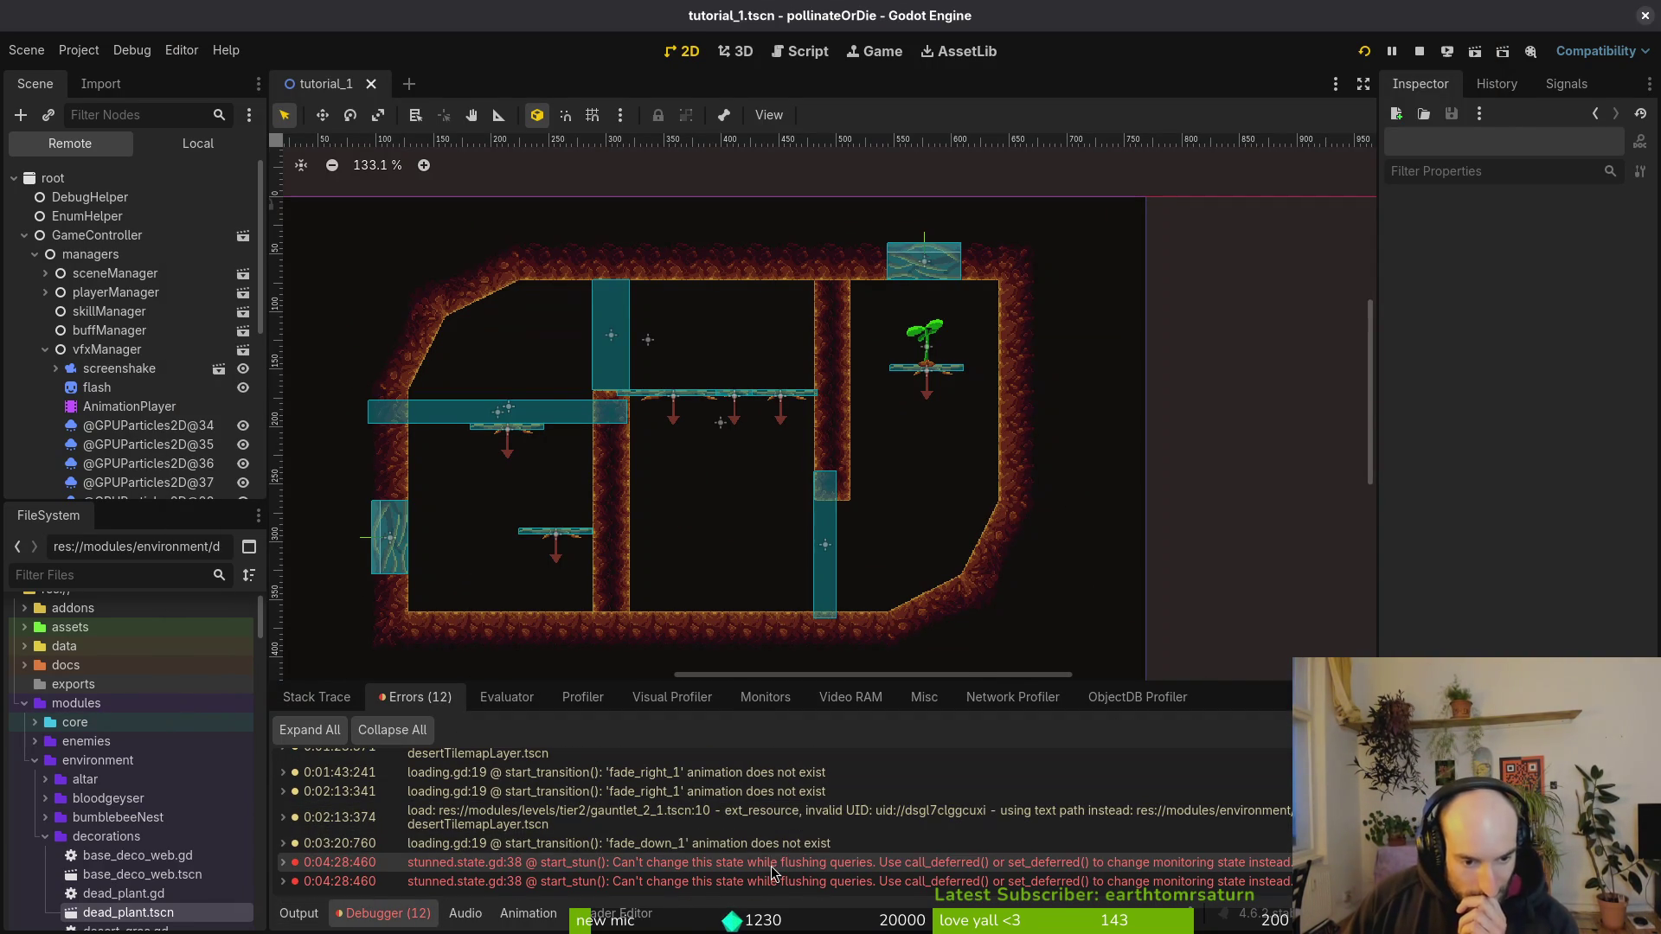
pyautogui.moveTo(826, 864)
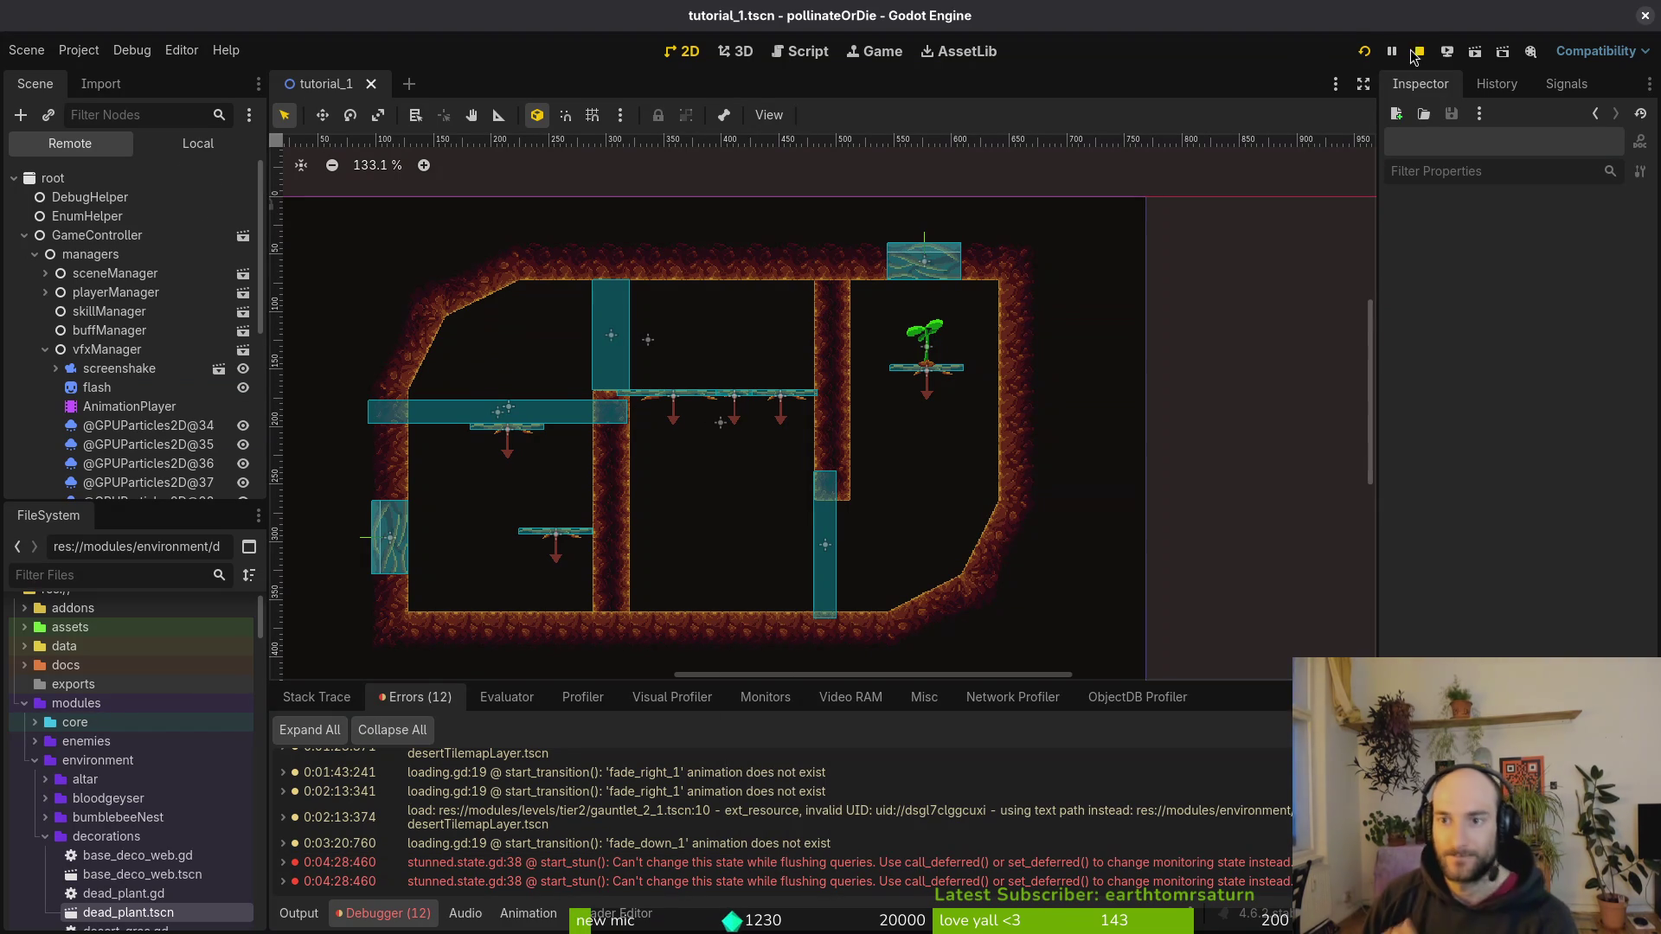
pyautogui.click(1365, 61)
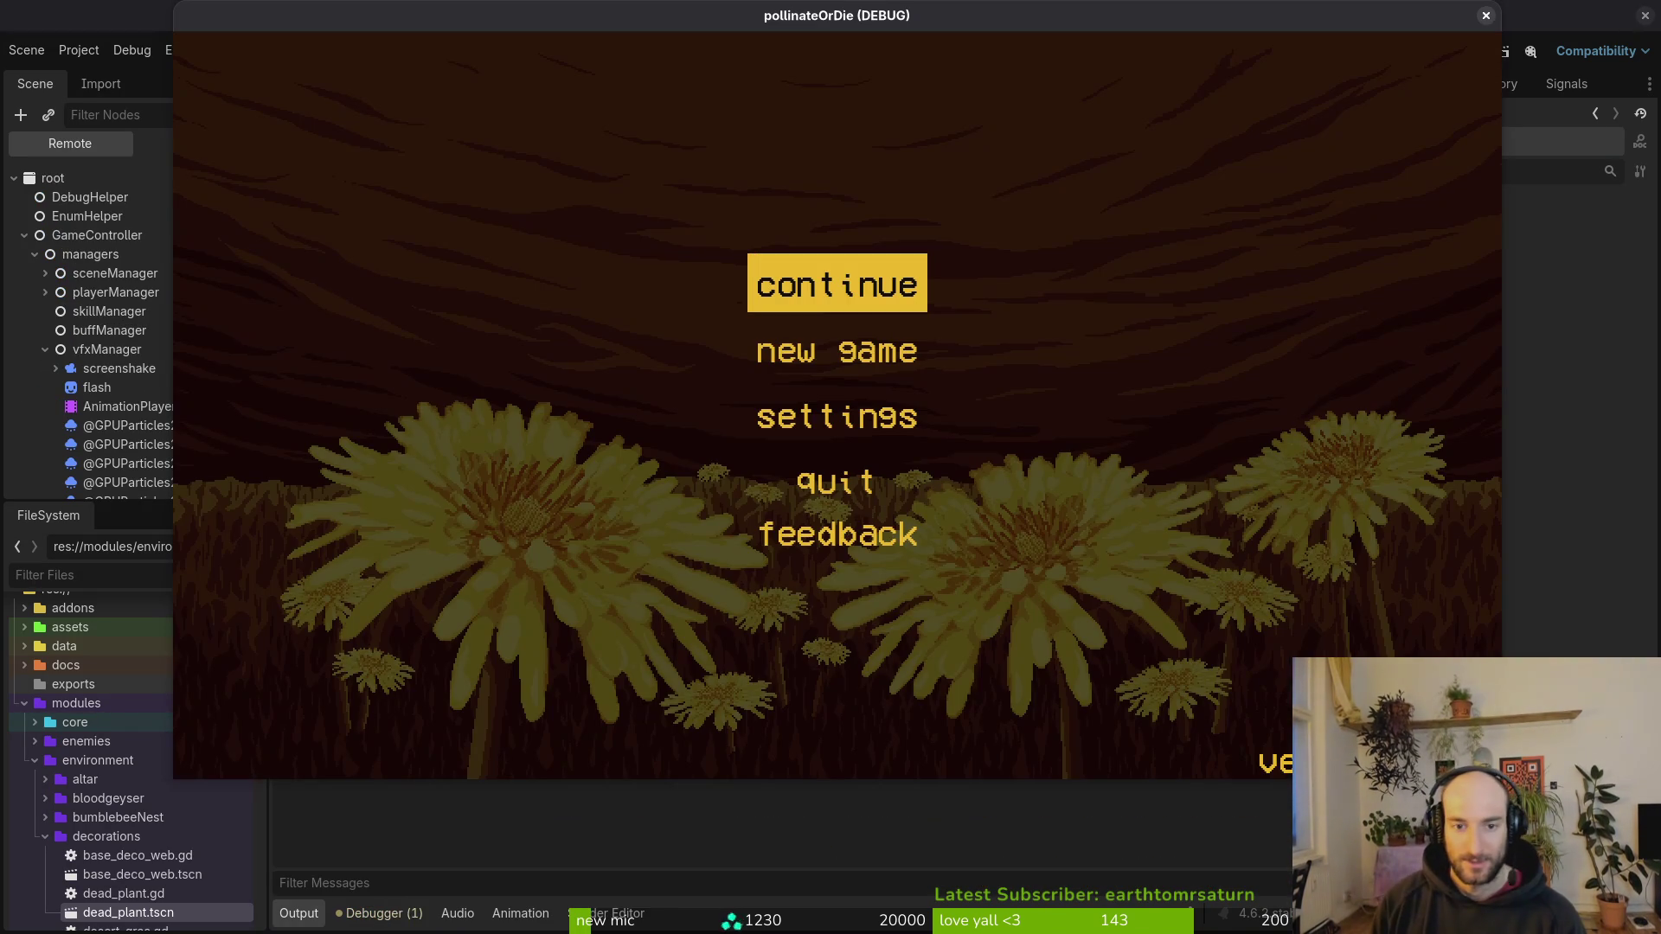
# Step: Continue the saved game and start the hornet boss fight from the debug level select
pyautogui.press('Return')
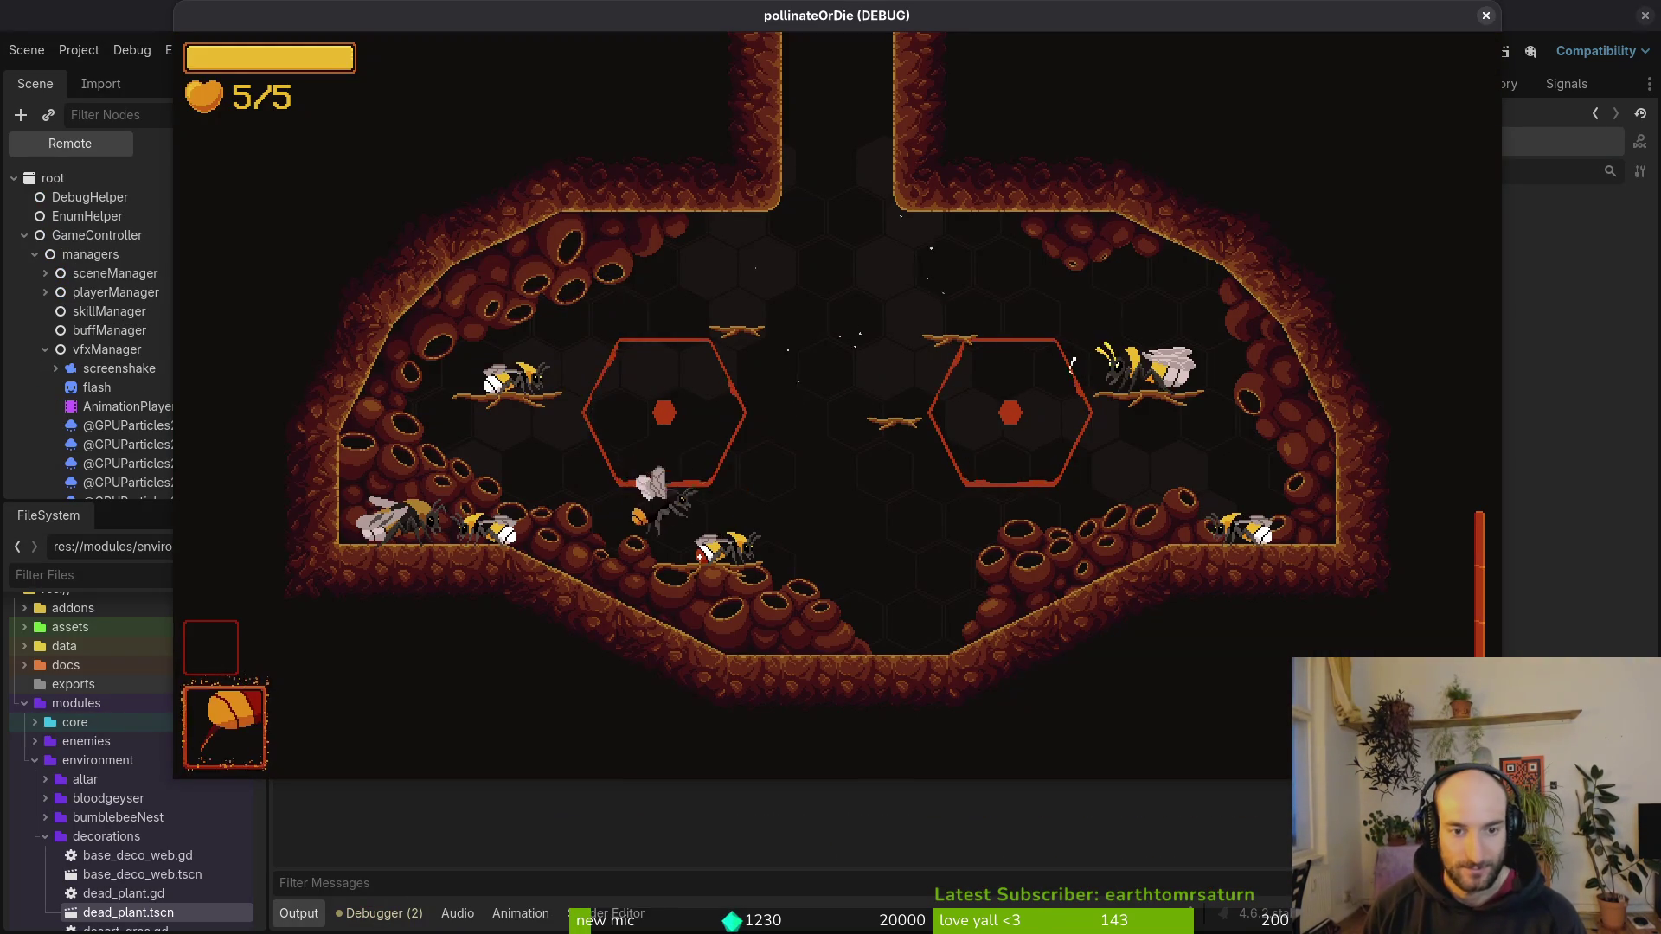
pyautogui.press('Escape')
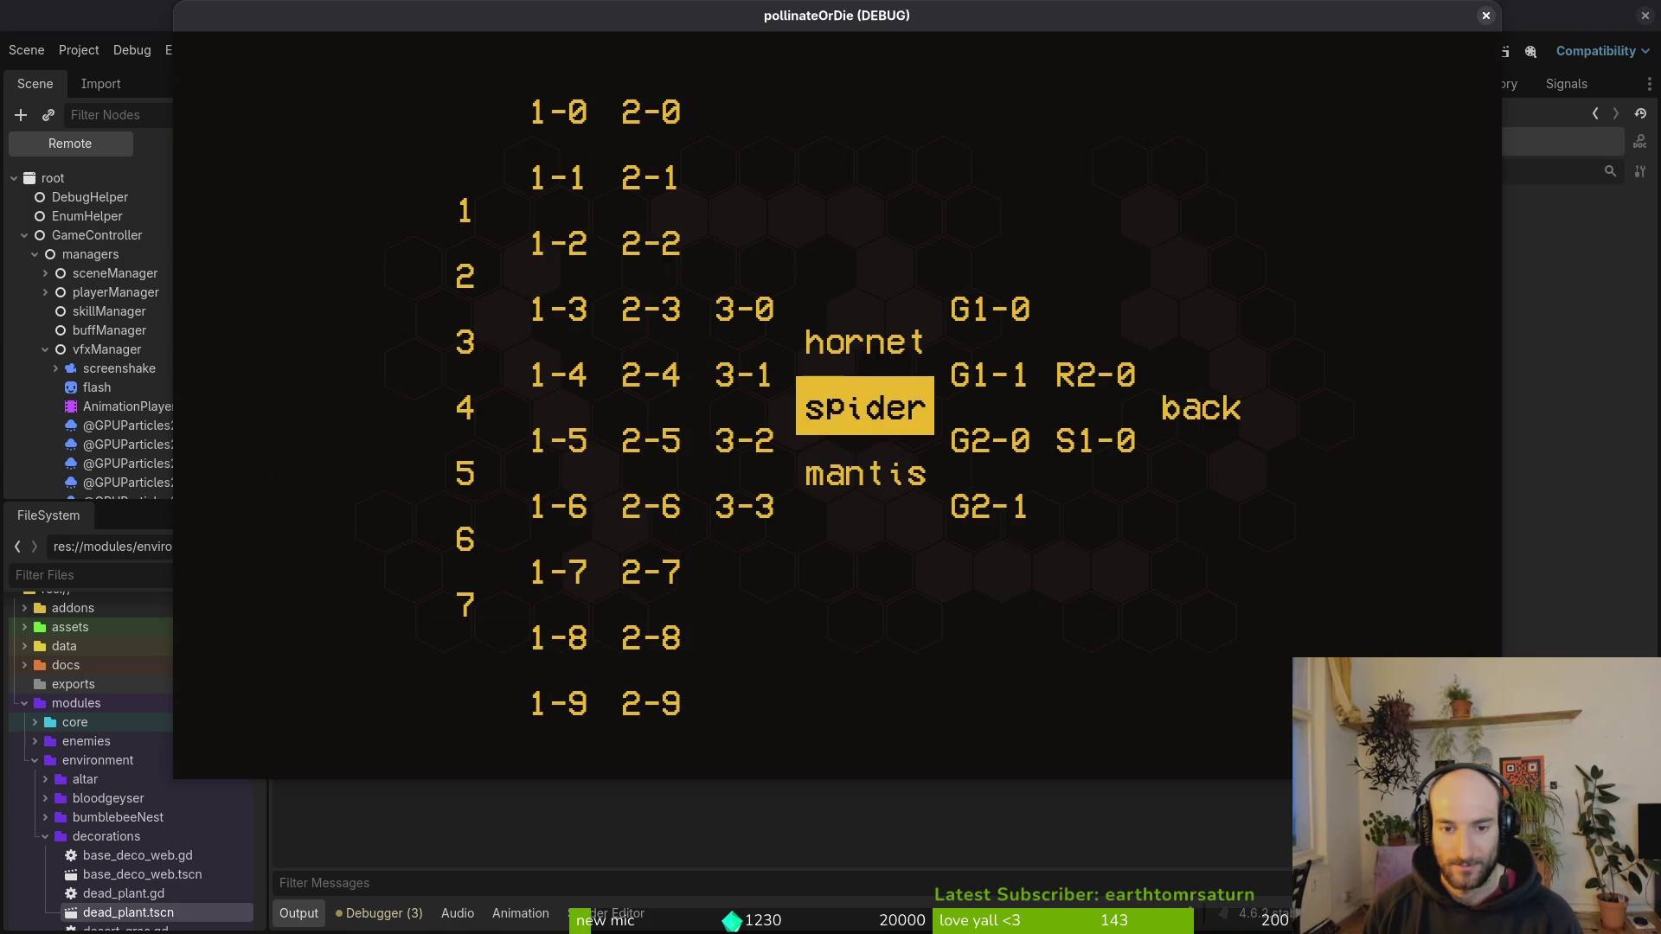
pyautogui.press('Up')
pyautogui.press('Return')
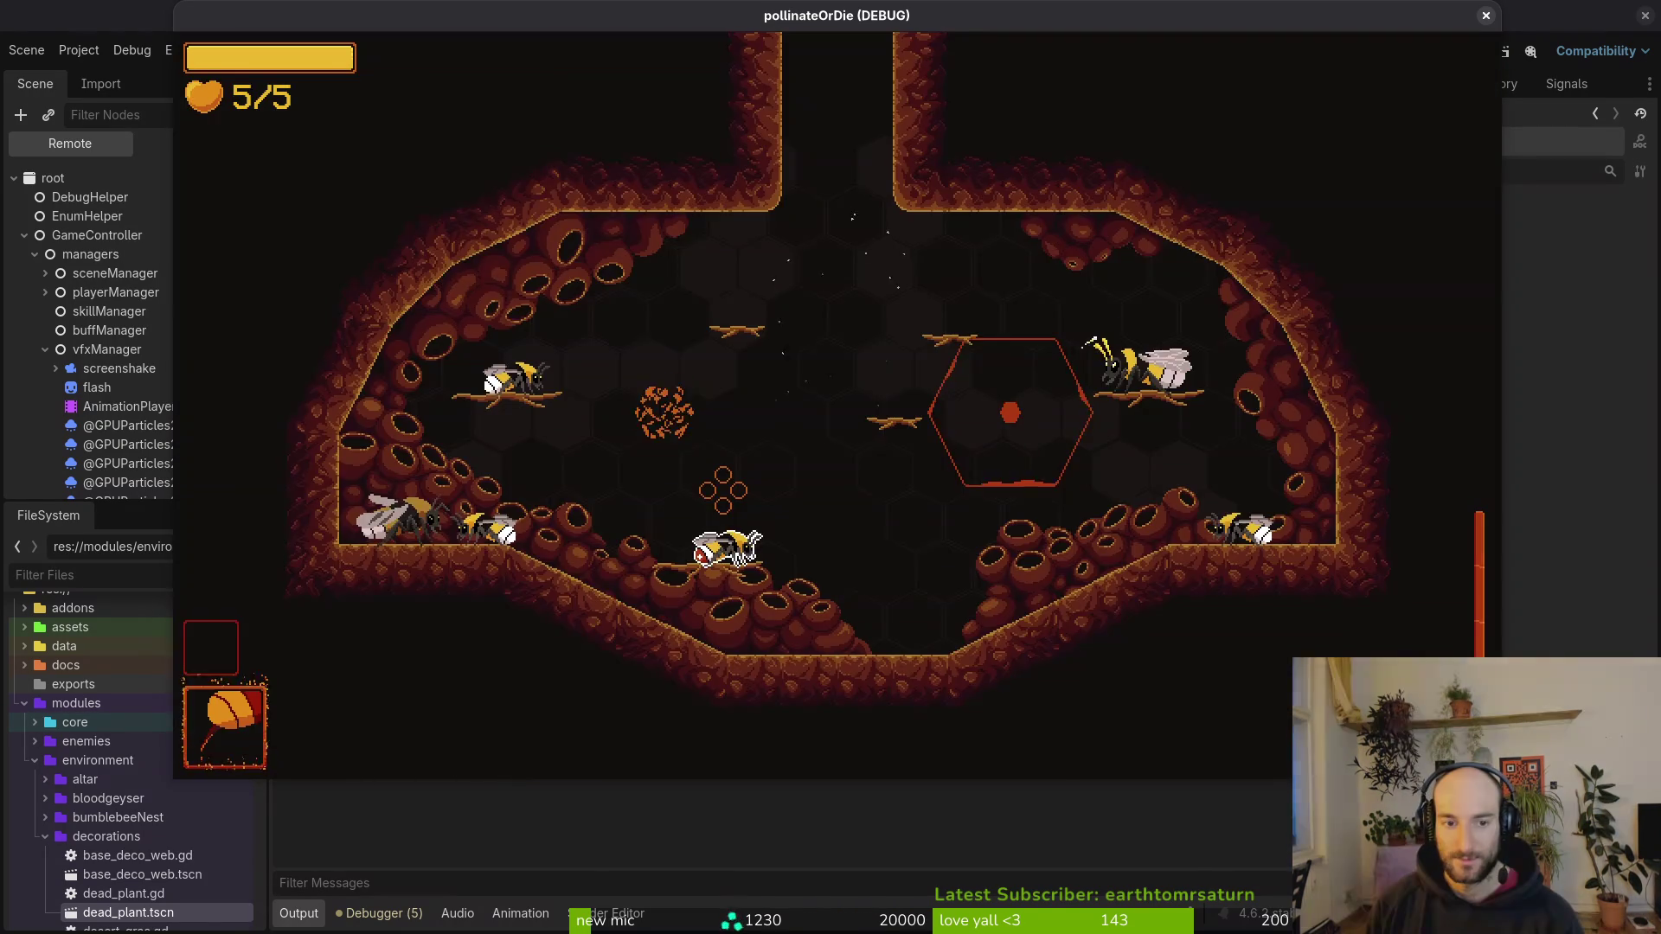
# Step: Switch to level 1-4 through the level select, then stop the game
pyautogui.press('Escape')
pyautogui.press('Left')
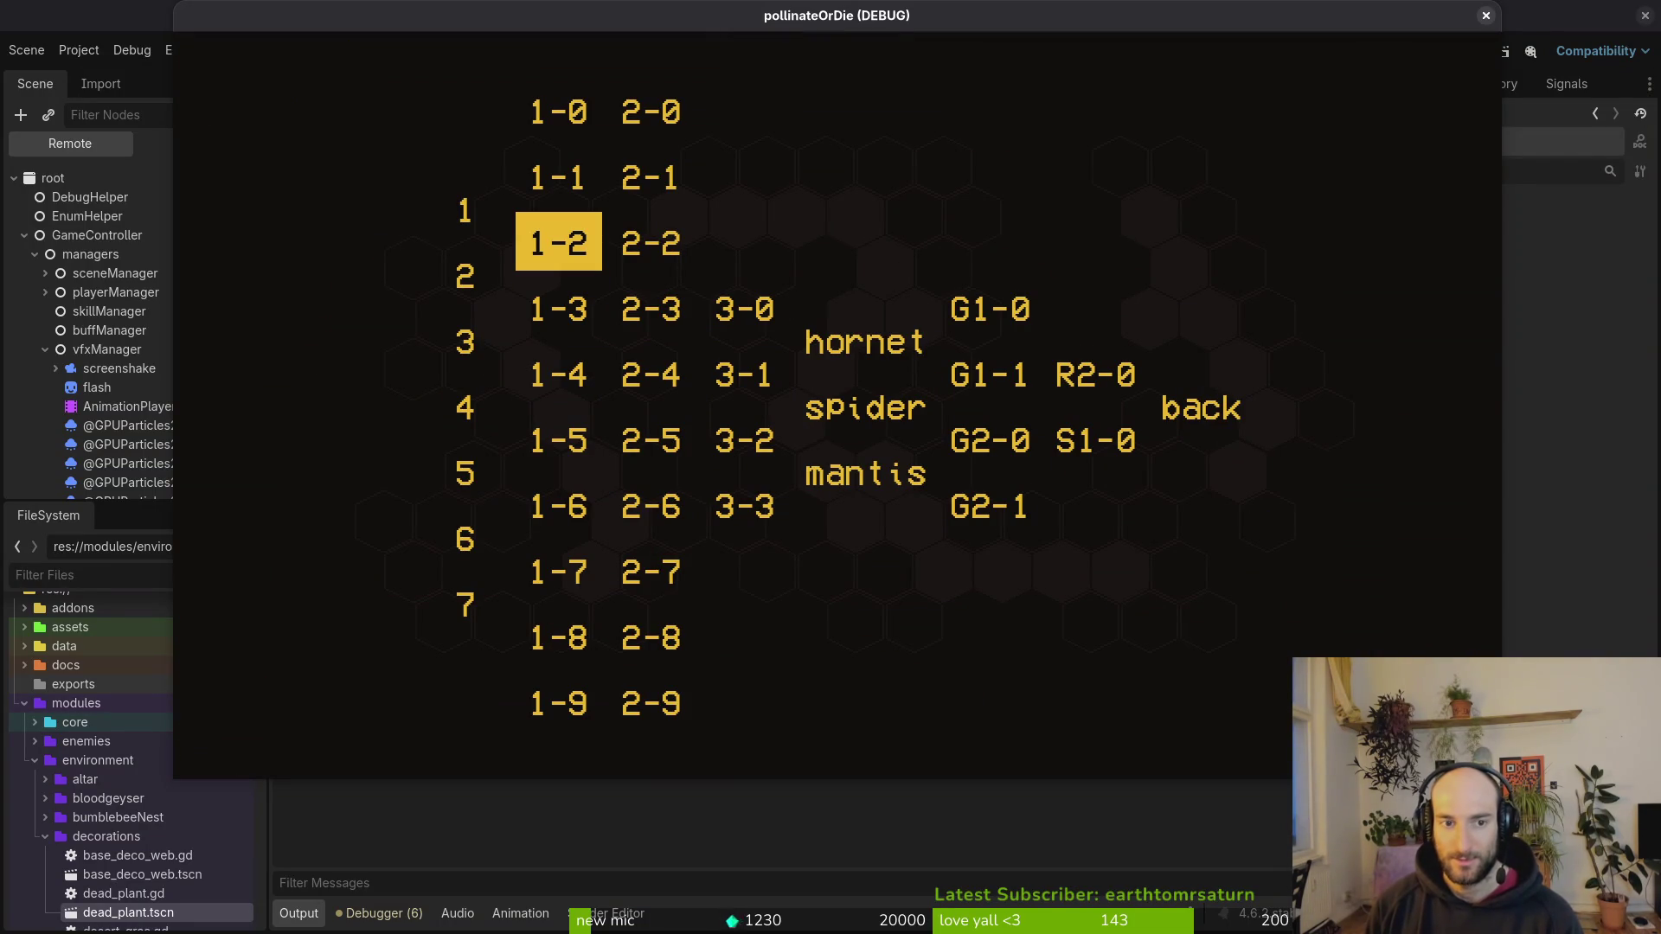
pyautogui.press('Down')
pyautogui.press('Down')
pyautogui.press('Return')
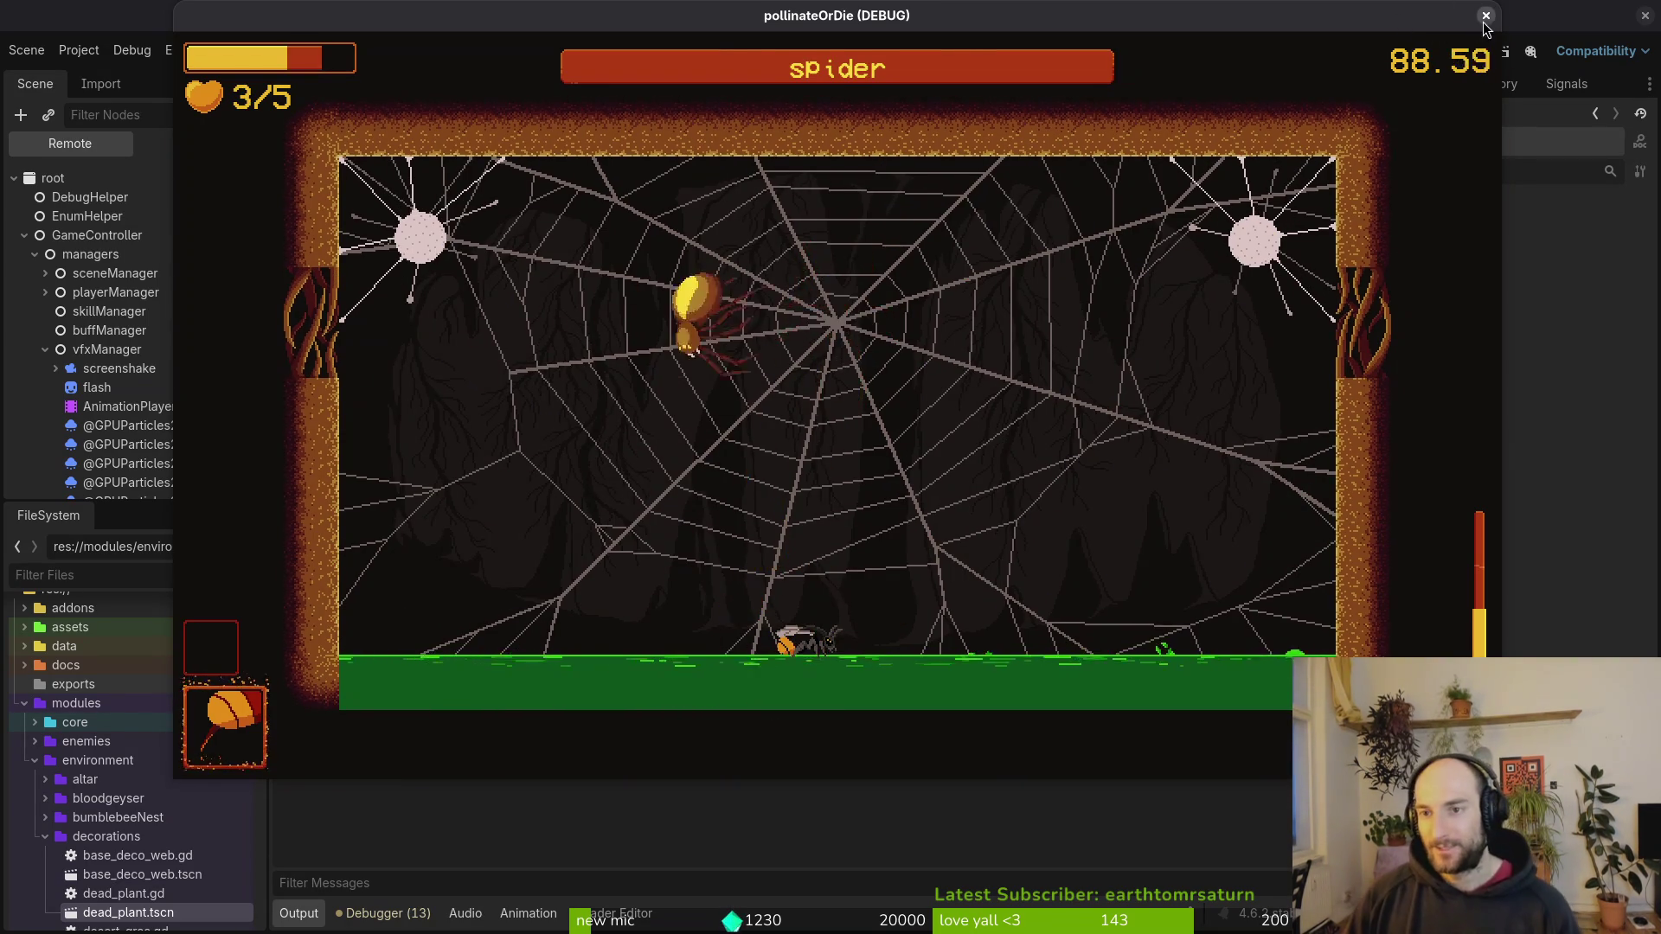
pyautogui.click(1485, 15)
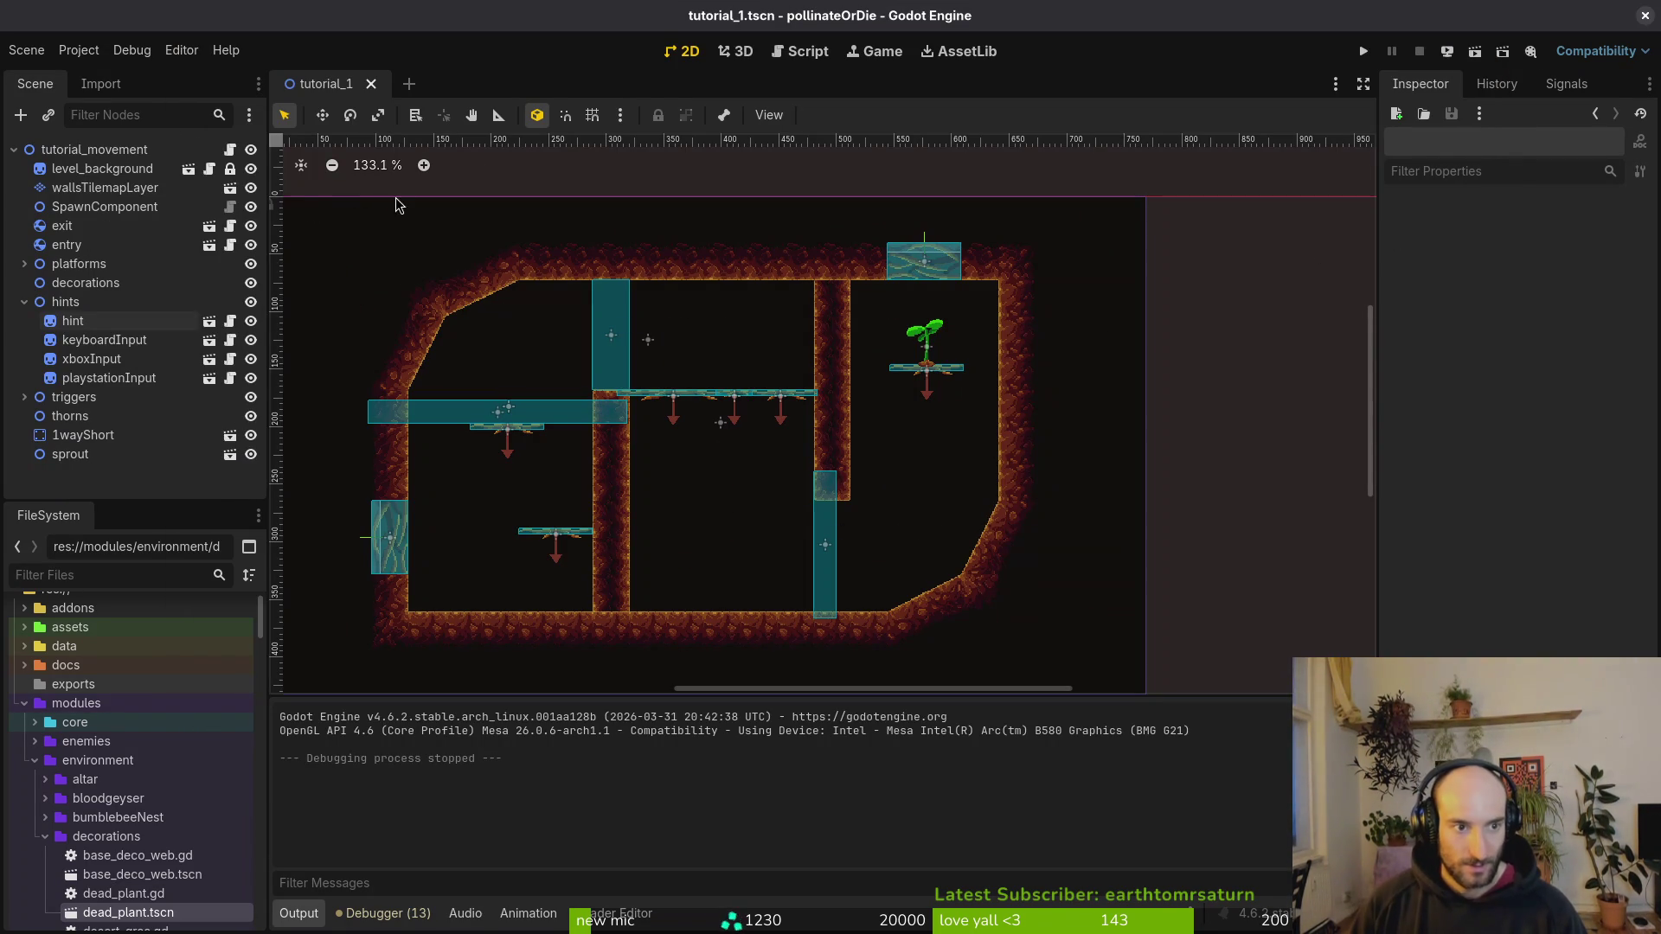
# Step: Collapse the hints group, save the tutorial_1 scene, and open Files at the Home folder
pyautogui.click(25, 302)
pyautogui.hotkey('ctrl', 's')
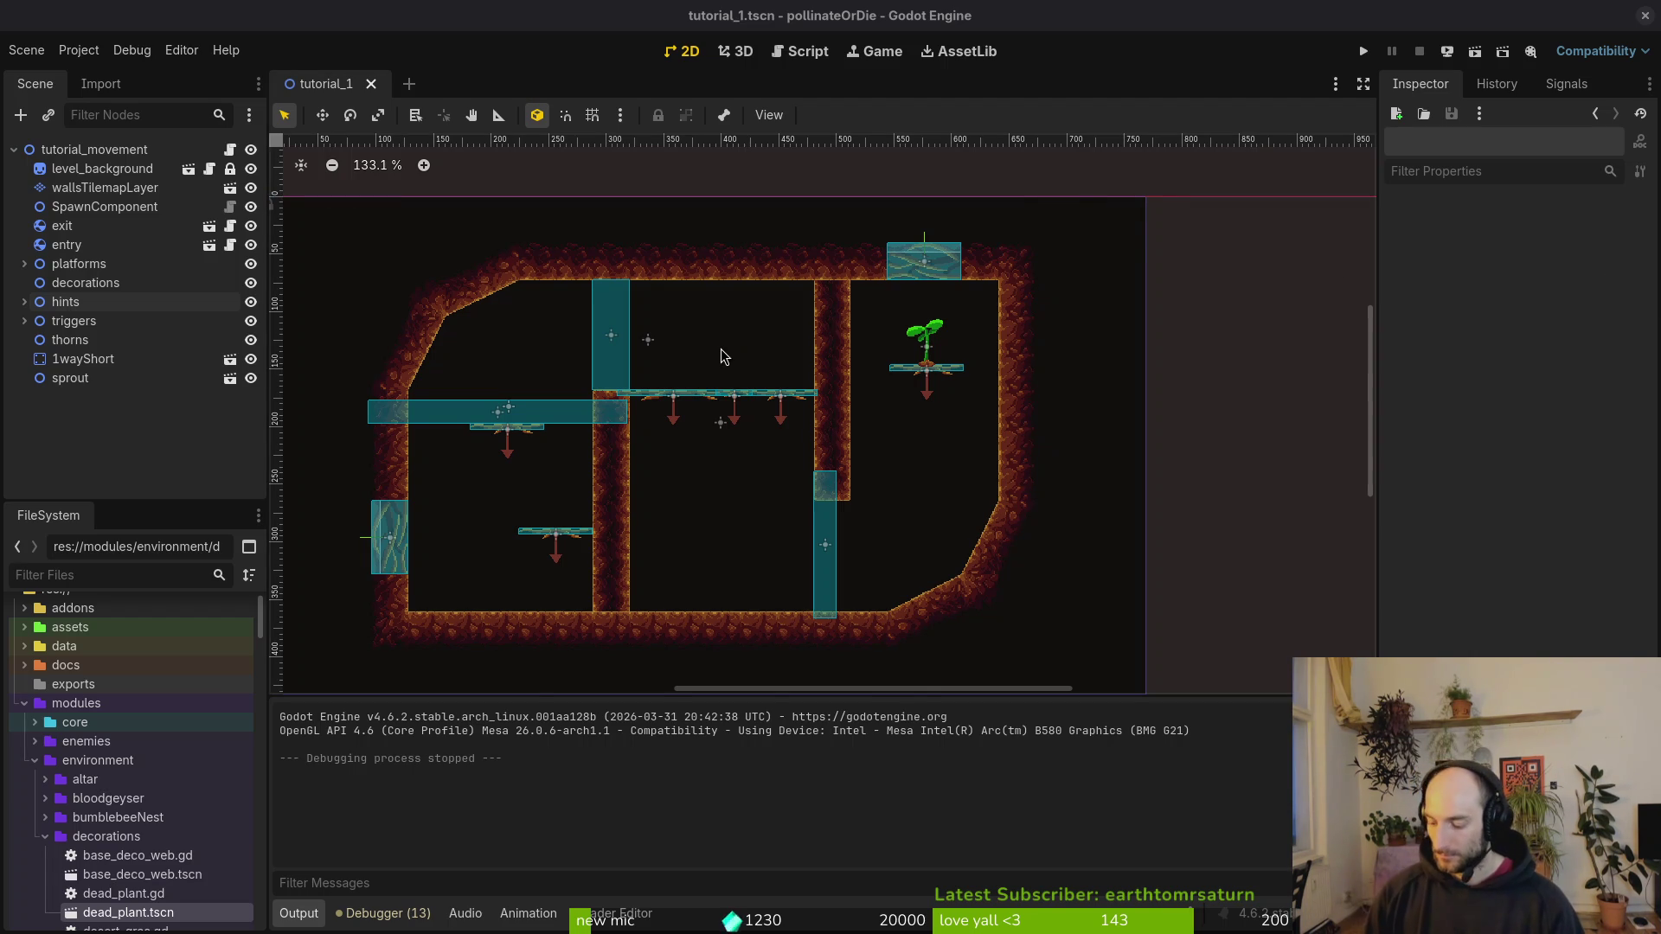
pyautogui.press('super')
pyautogui.press('super+e')
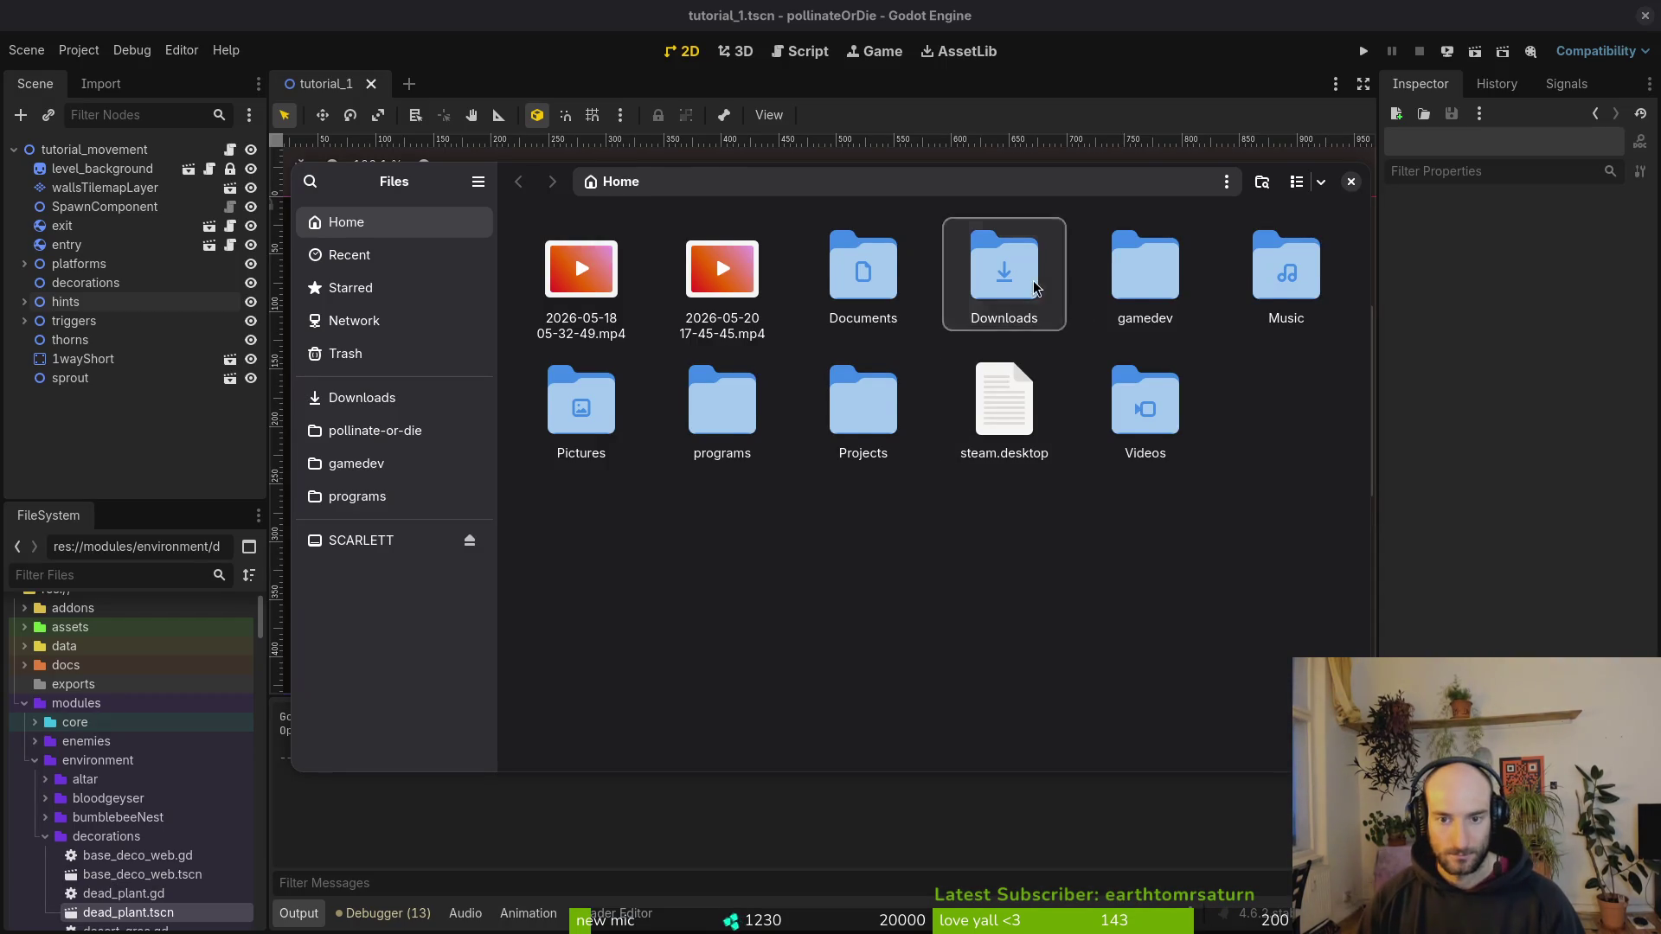
# Step: Rename the gameLocale CSV in Downloads to translations.csv
pyautogui.doubleClick(1004, 269)
pyautogui.click(586, 329)
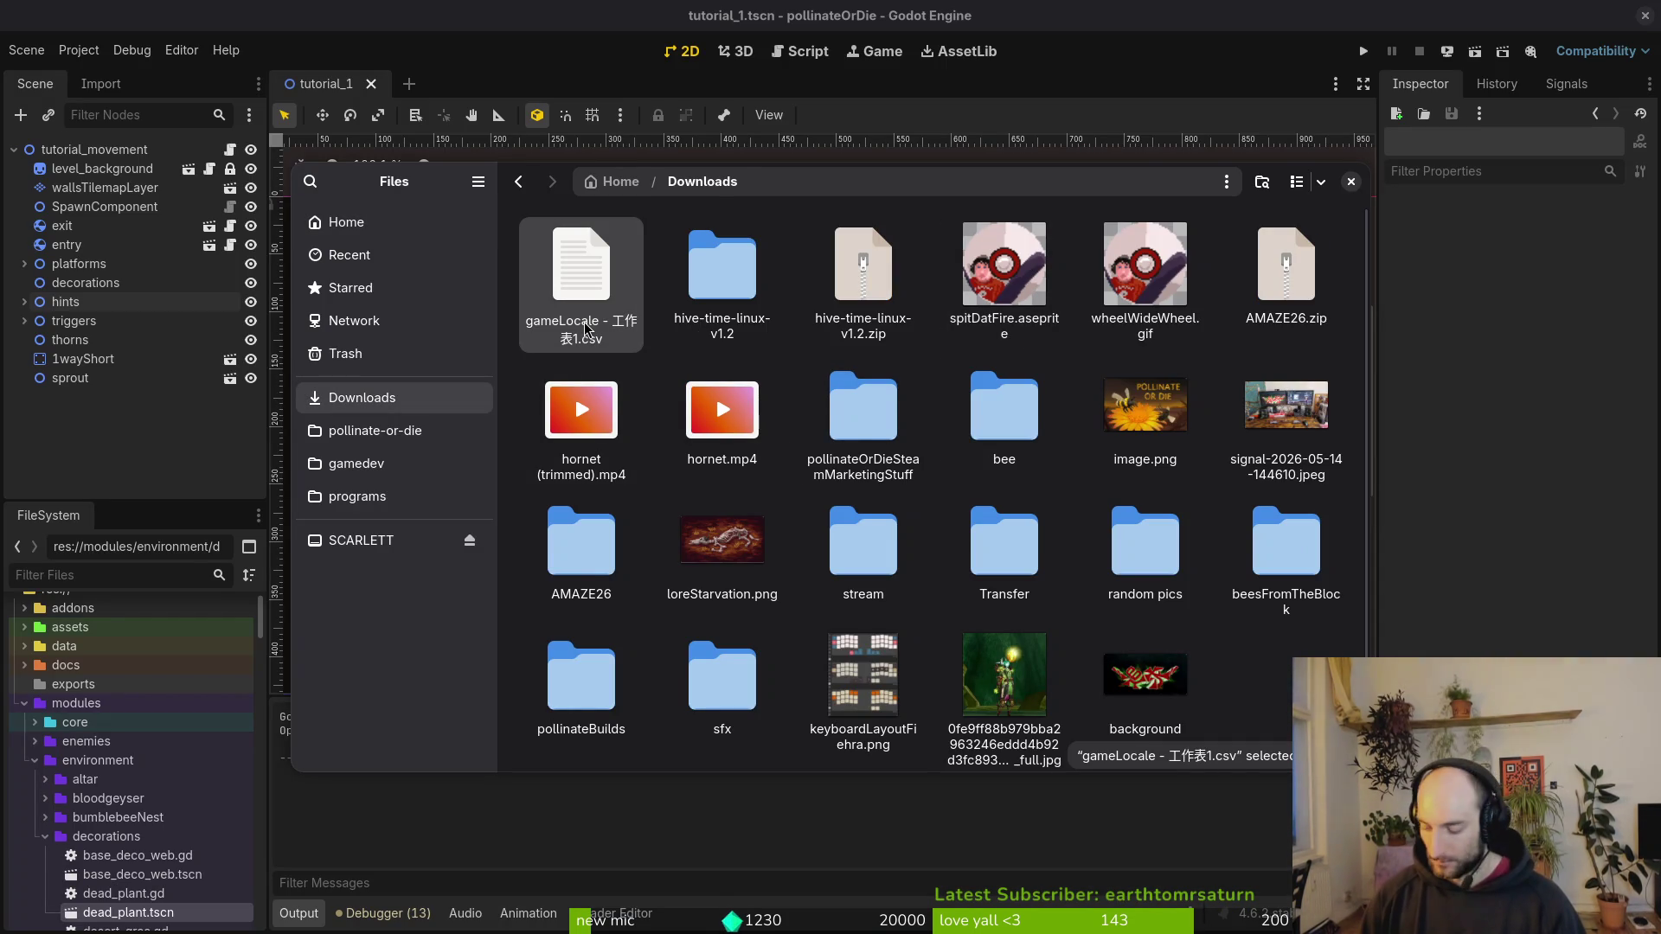
pyautogui.press('F2')
pyautogui.write('translations.csv')
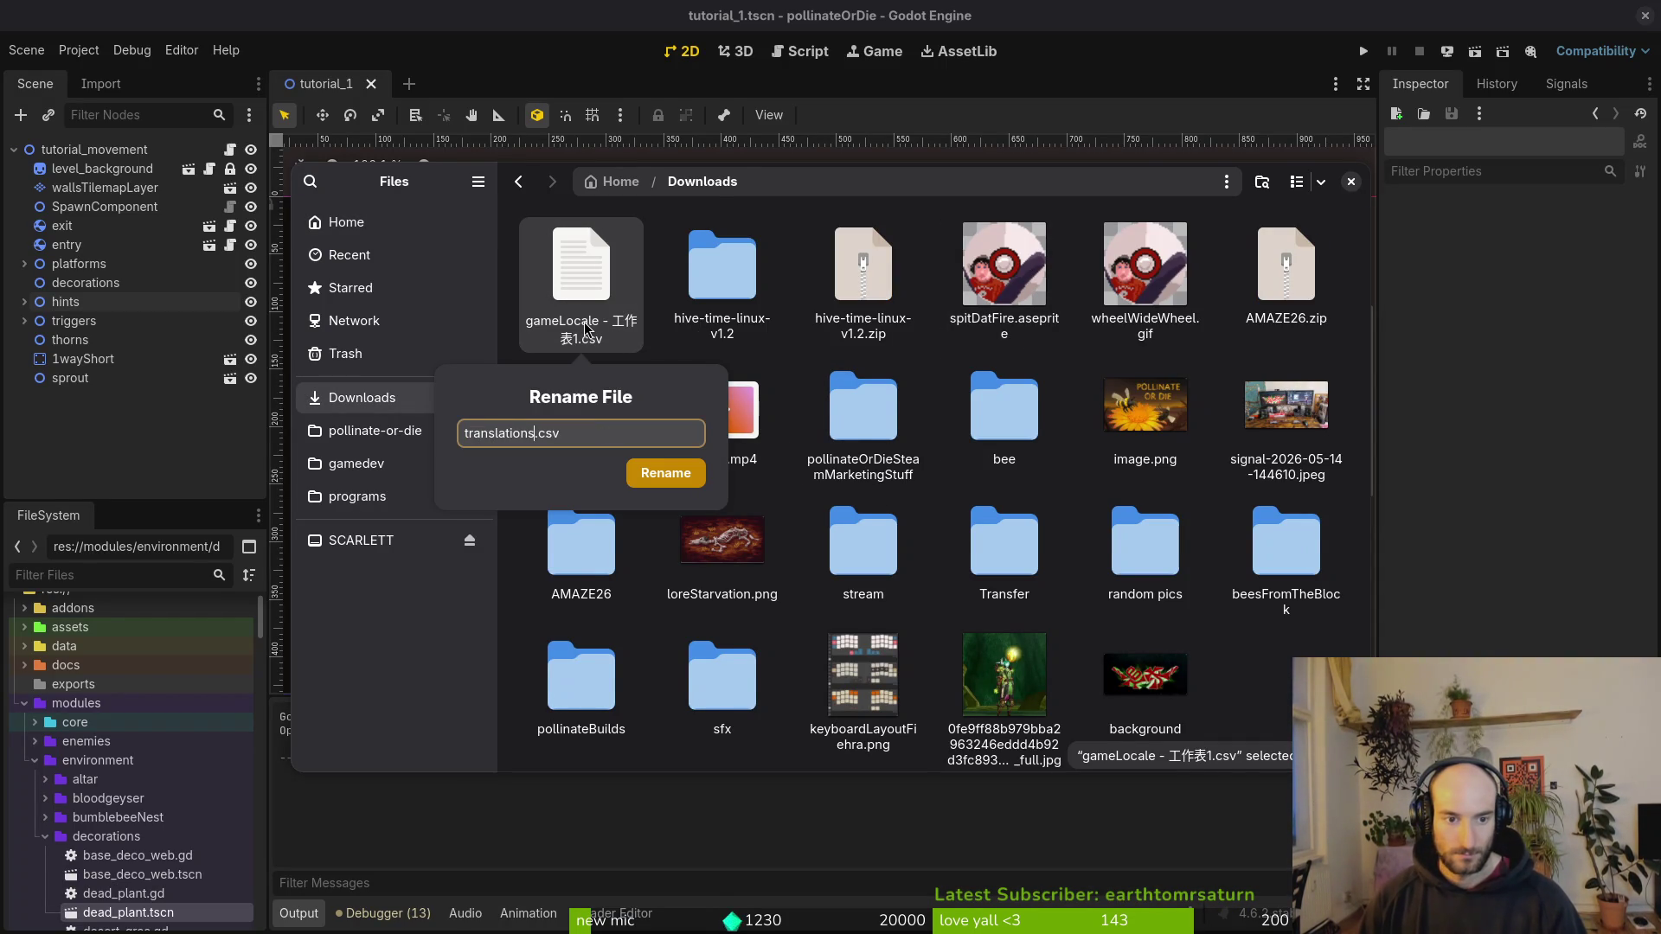
pyautogui.press('Return')
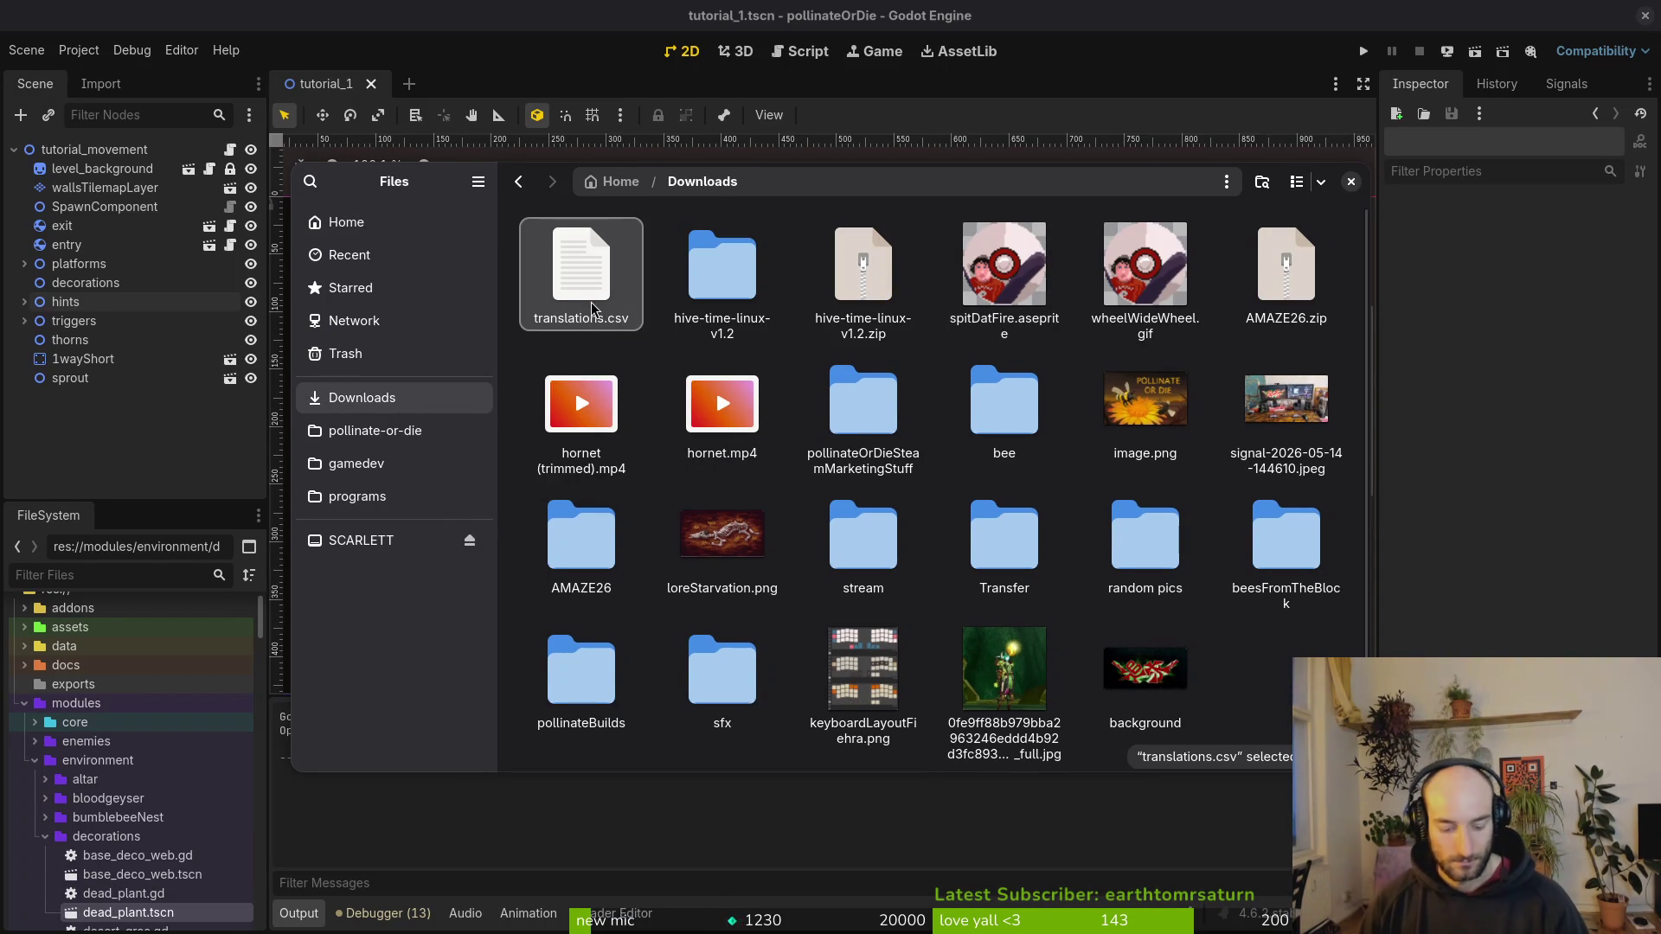
# Step: Move translations.csv into pollinate-or-die/docs, replacing the older copy, and close Files
pyautogui.hotkey('ctrl', 'x')
pyautogui.click(375, 430)
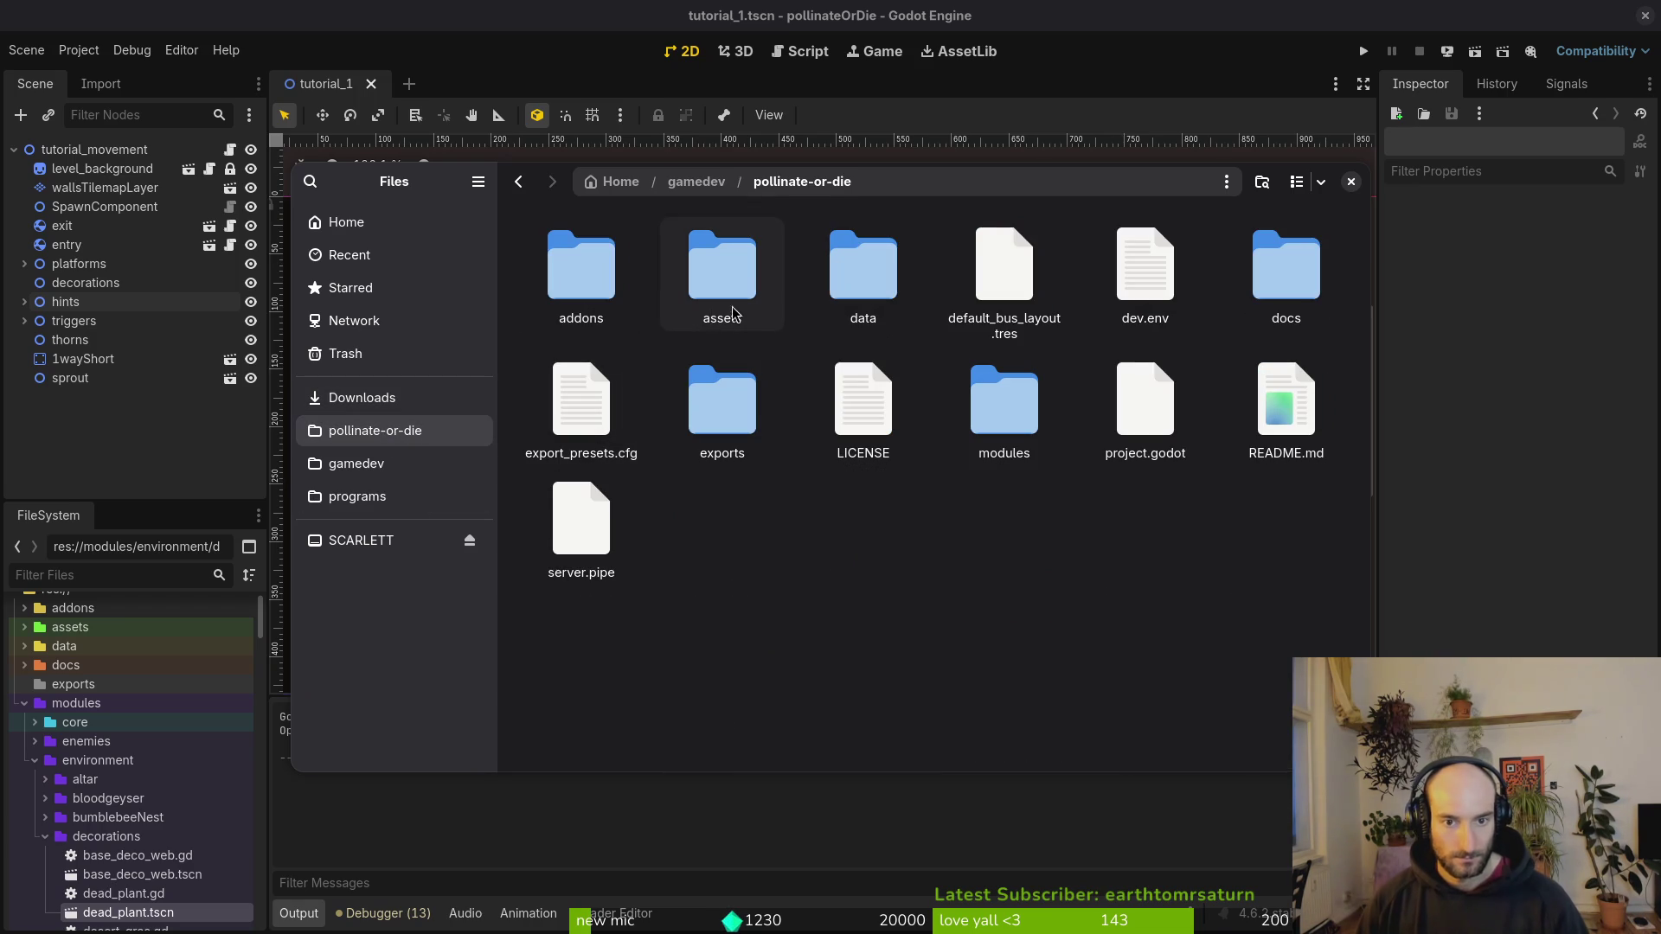
pyautogui.doubleClick(1286, 269)
pyautogui.hotkey('ctrl', 'v')
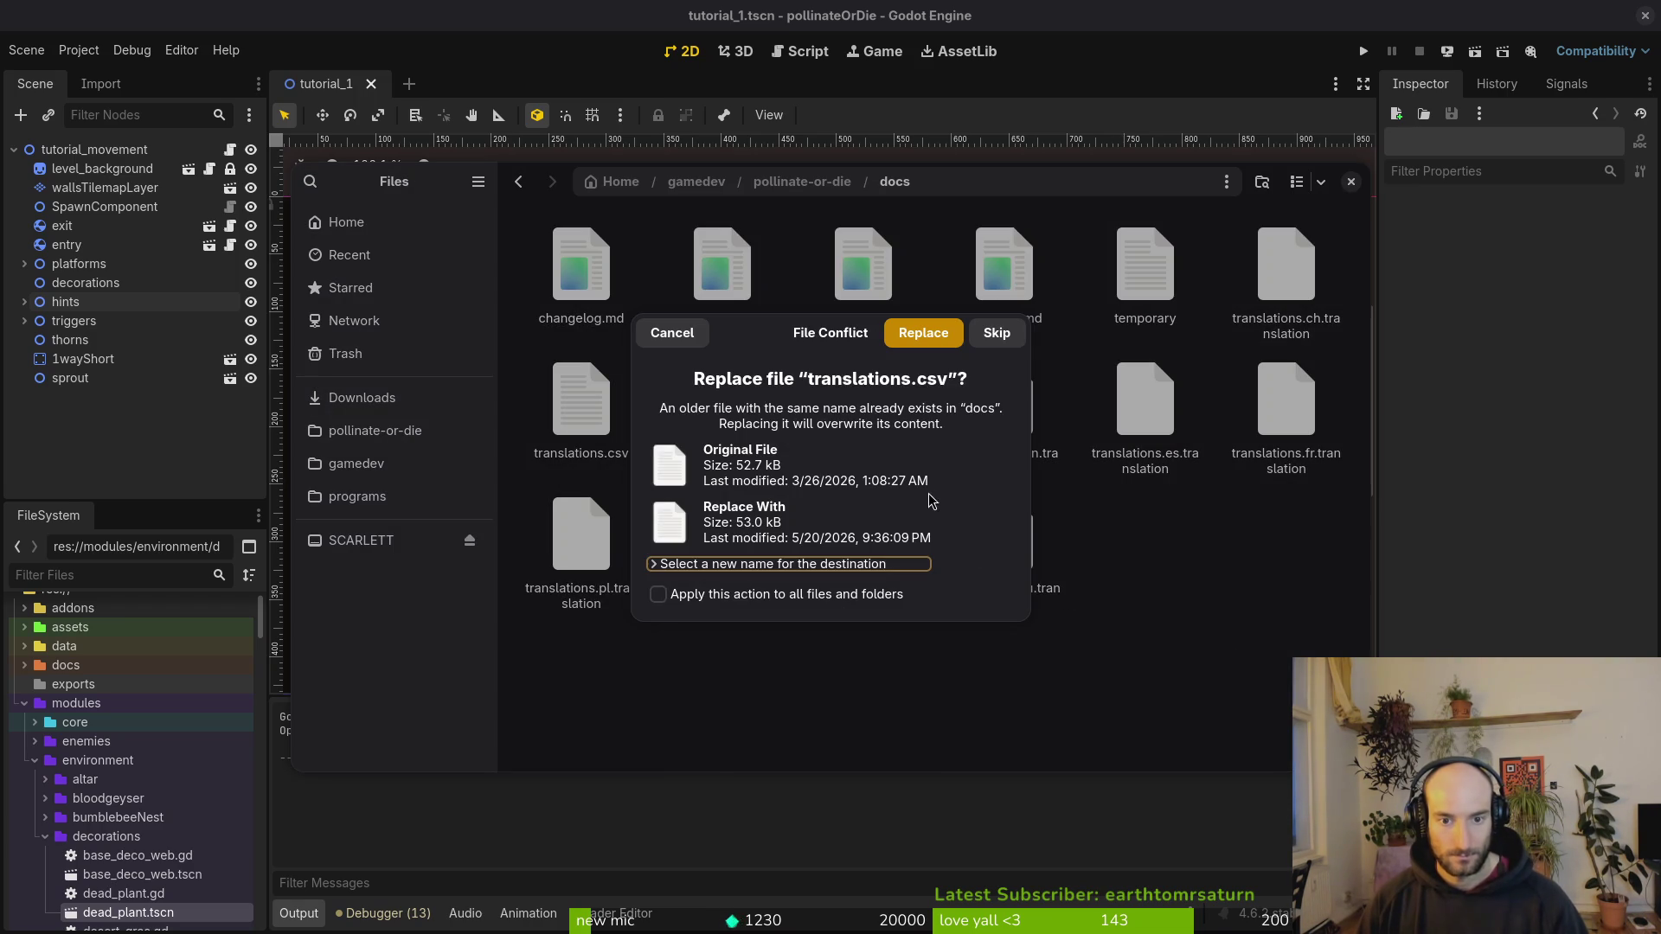
pyautogui.click(918, 339)
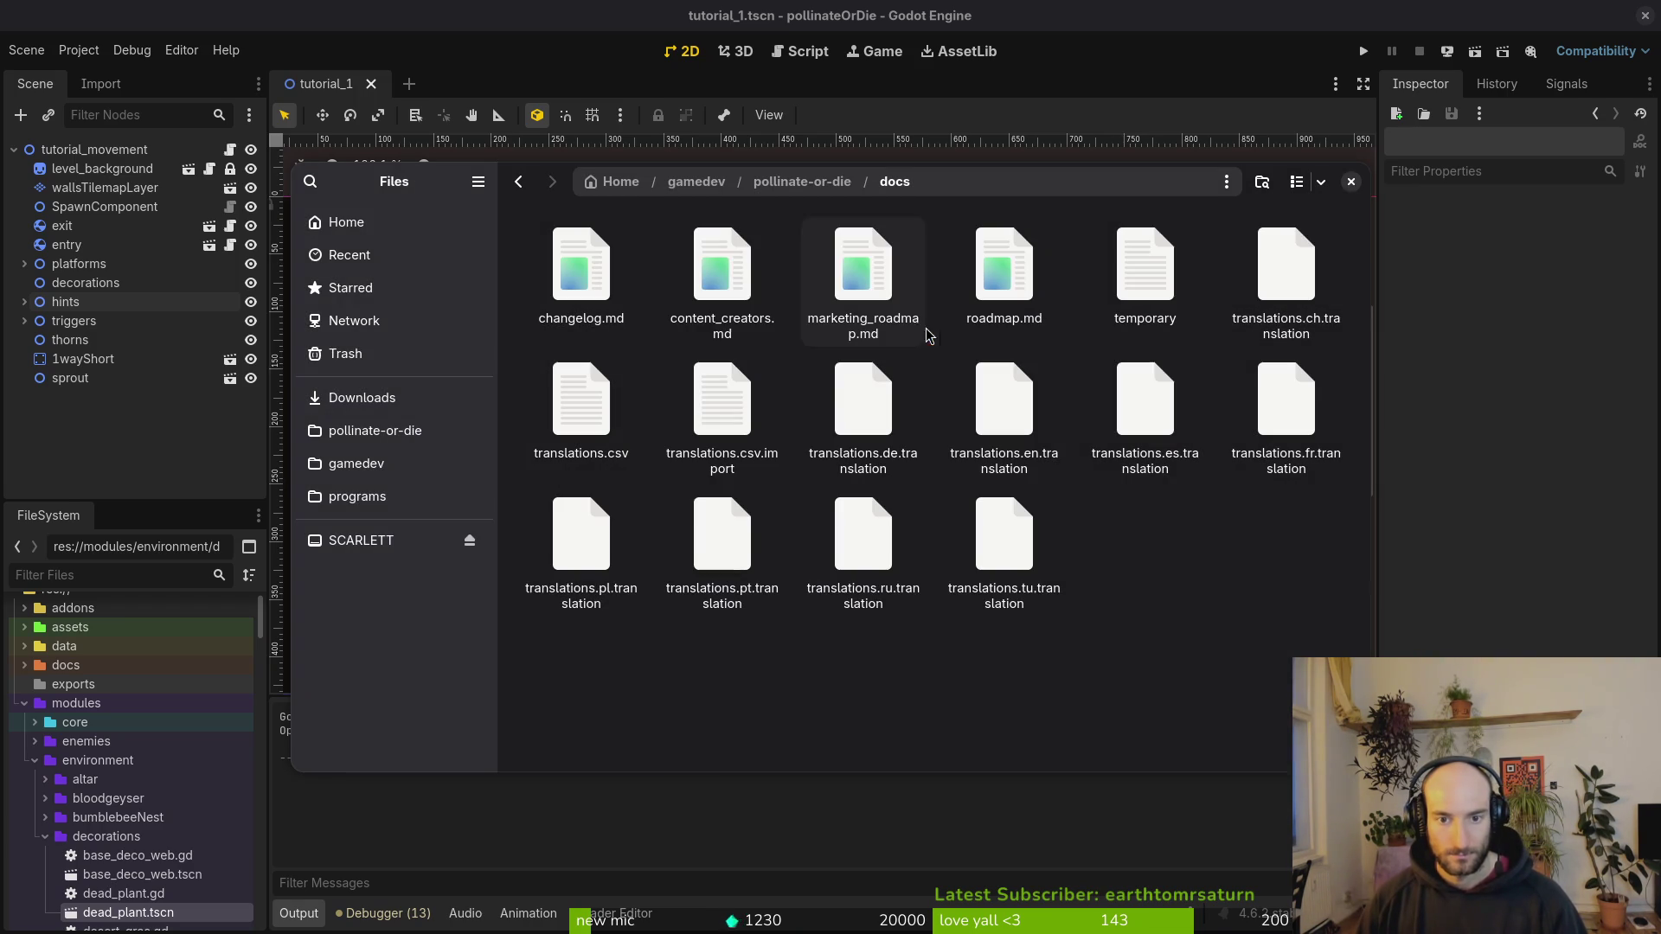
pyautogui.click(1351, 182)
pyautogui.press('super+1')
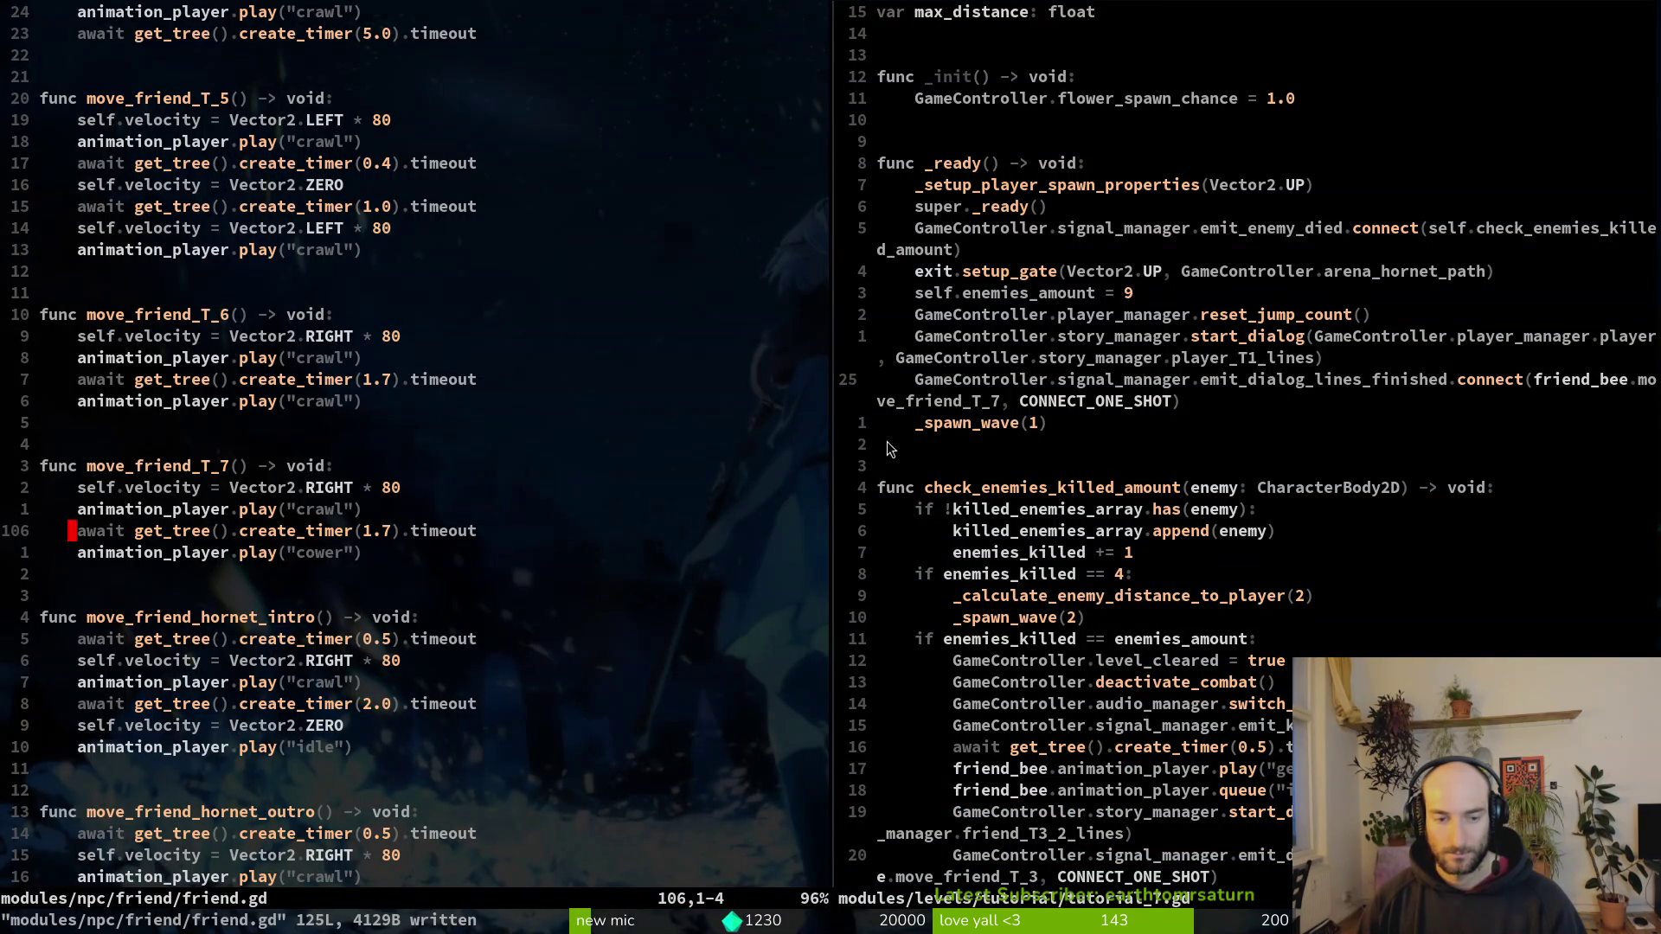
# Step: Close the friend.gd split, quit Vim with :q, and return to the Godot editor
pyautogui.hotkey('ctrl', 'w')
pyautogui.press('l')
pyautogui.hotkey('ctrl', 'w')
pyautogui.press('o')
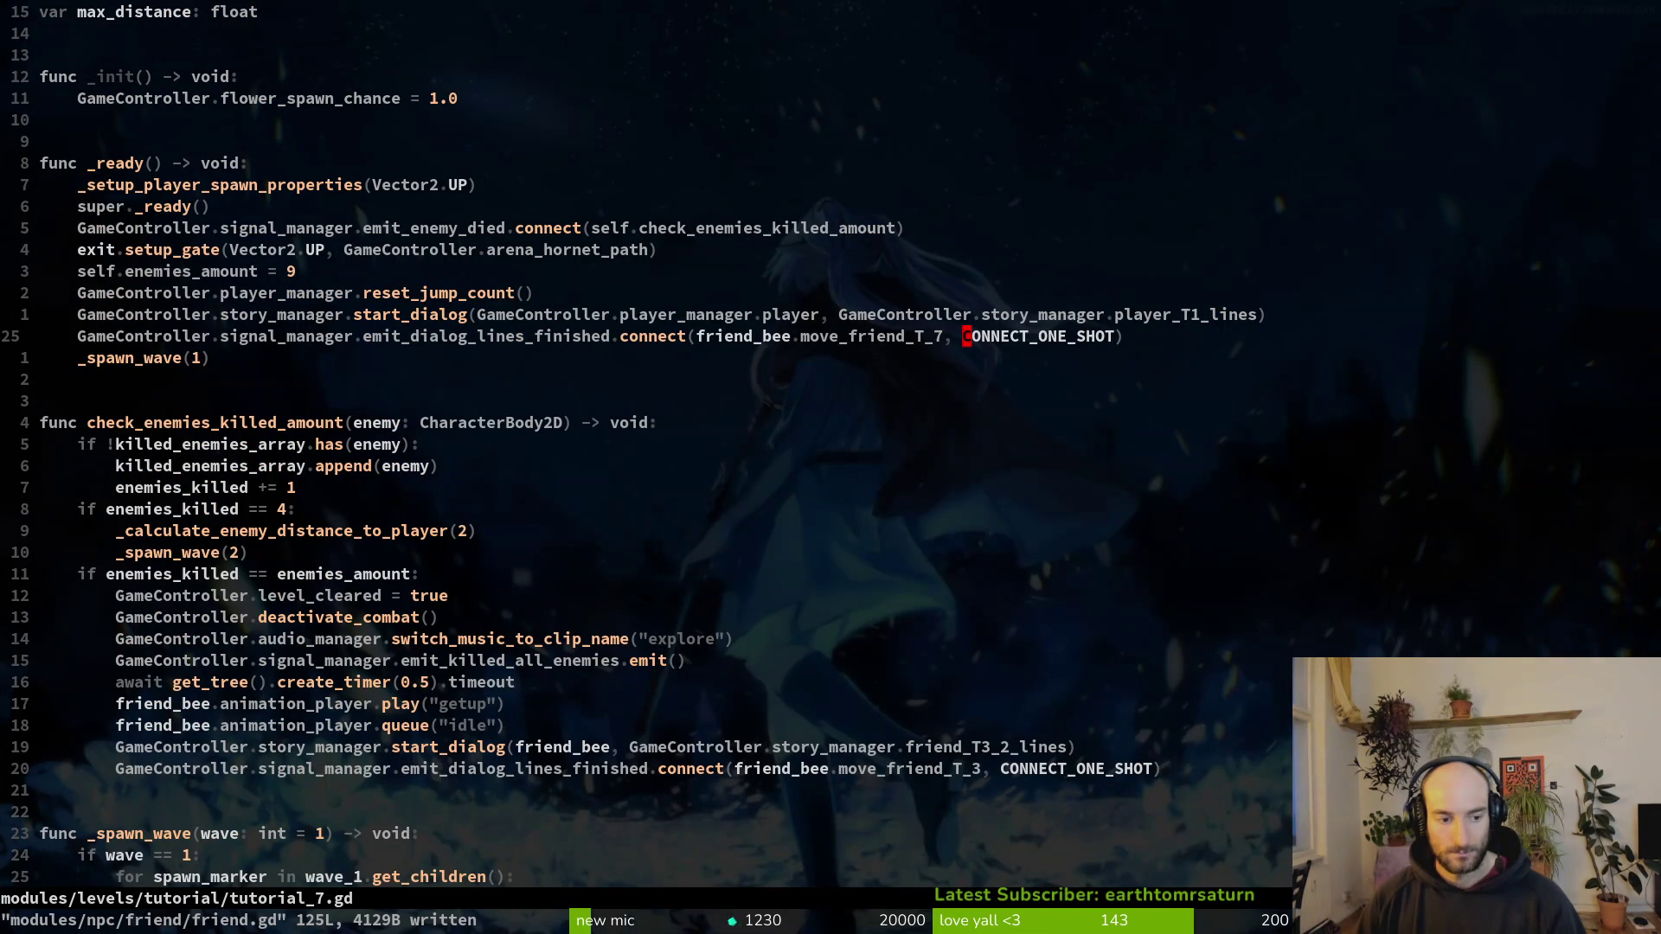
pyautogui.write(':q')
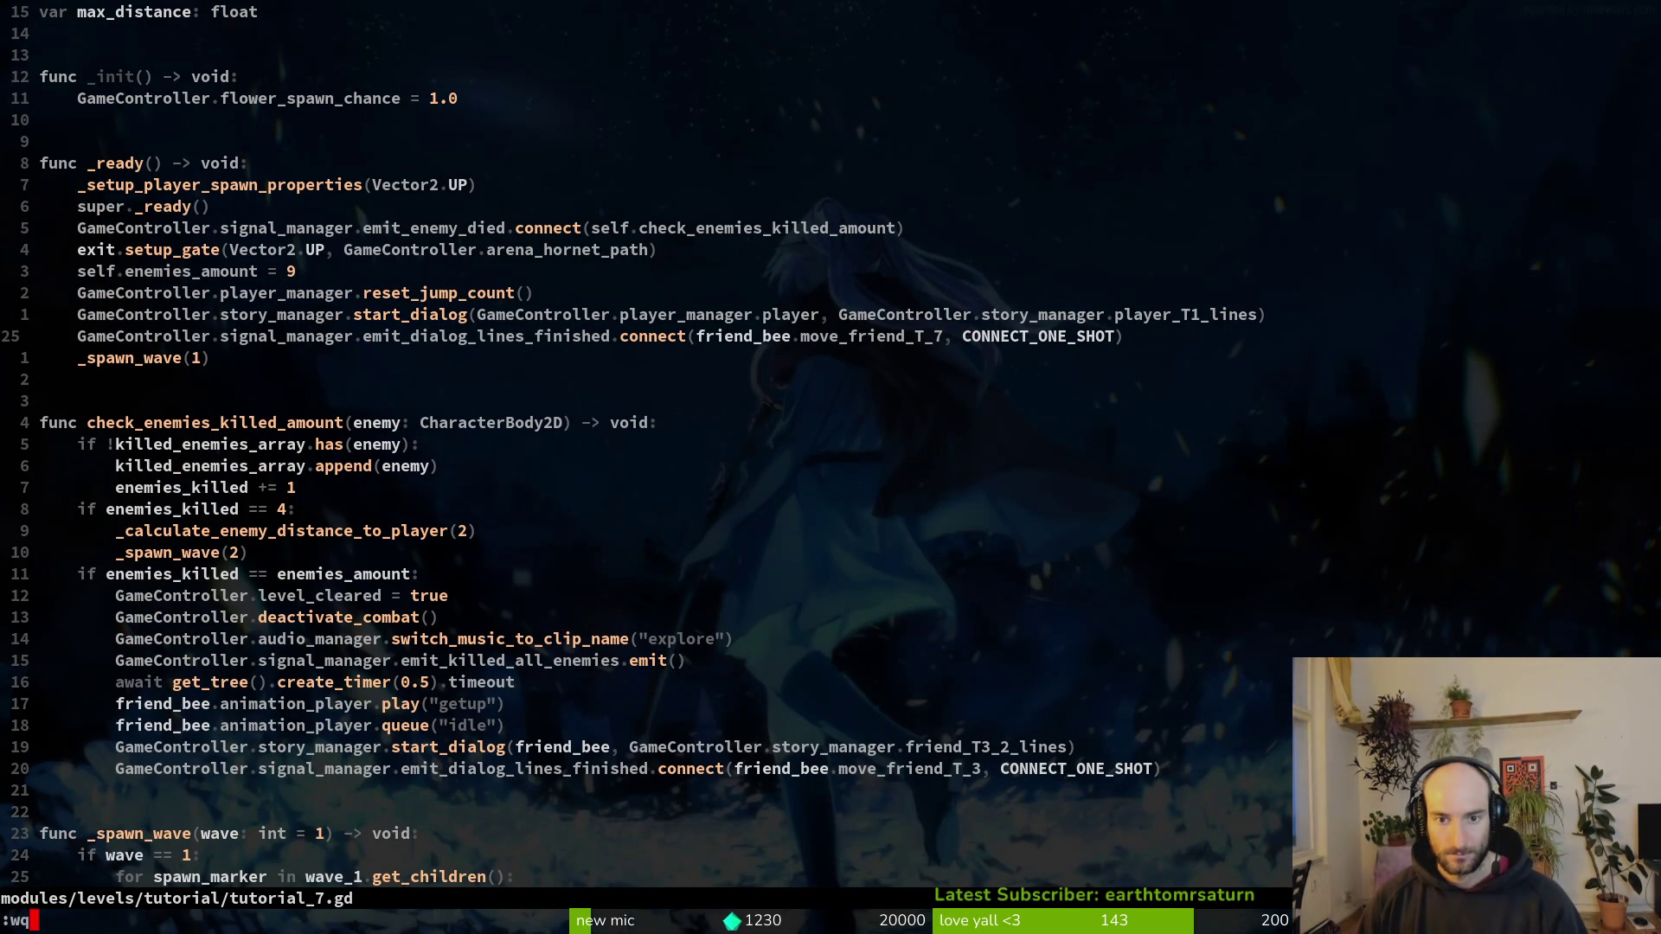
pyautogui.press('Return')
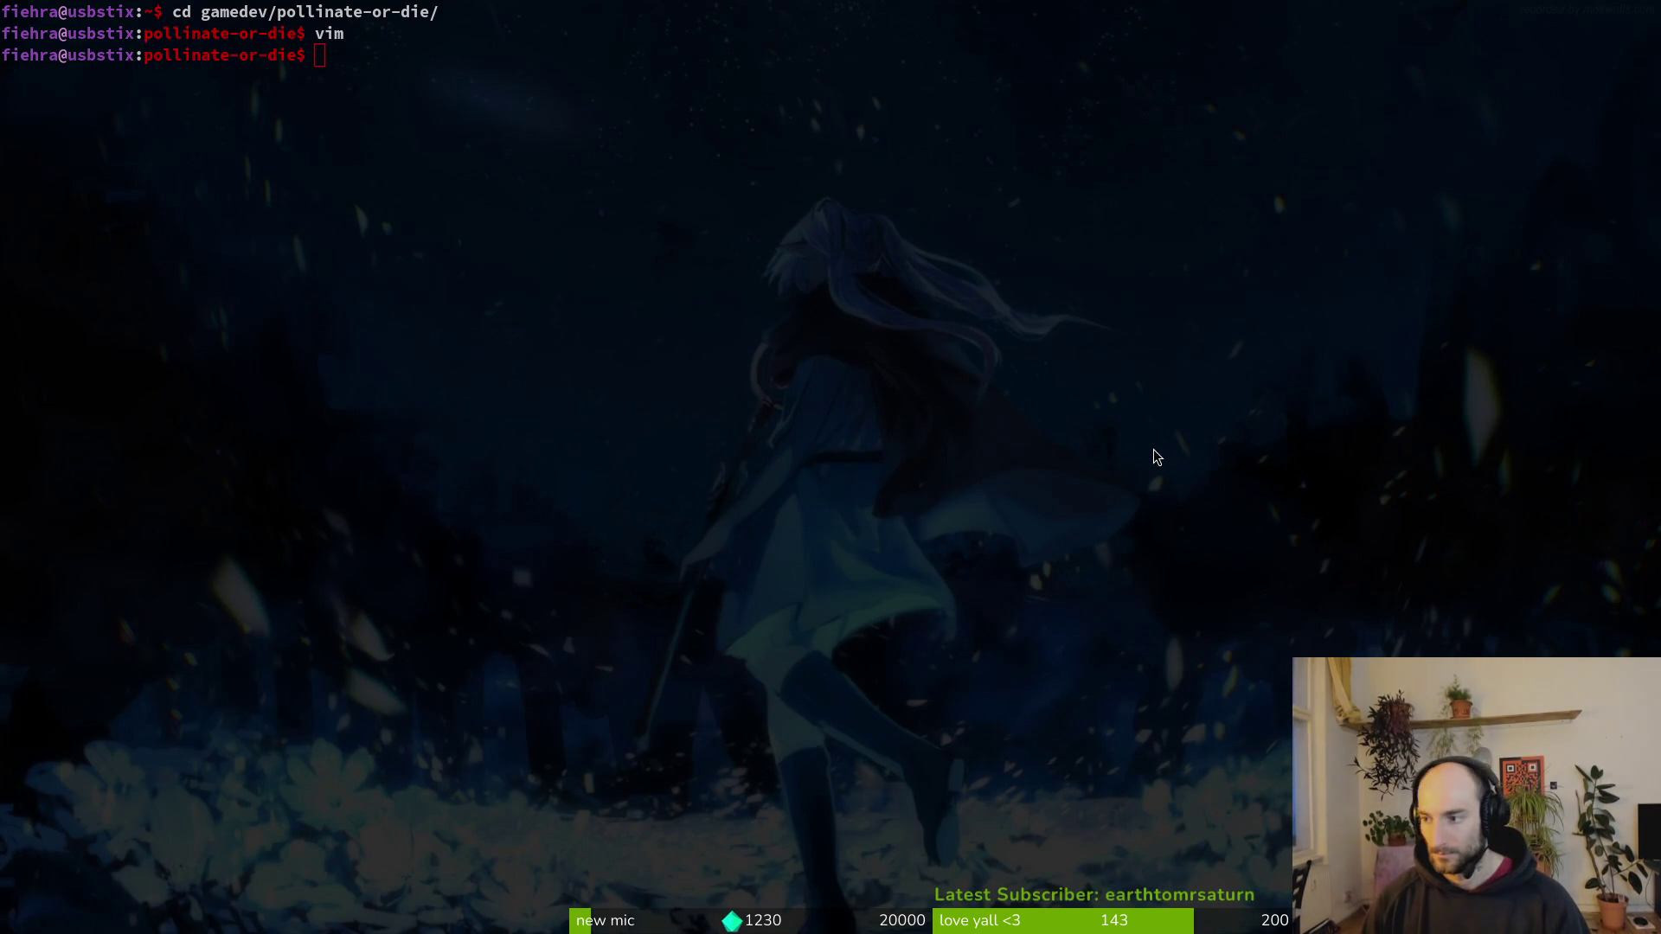
pyautogui.press('super+2')
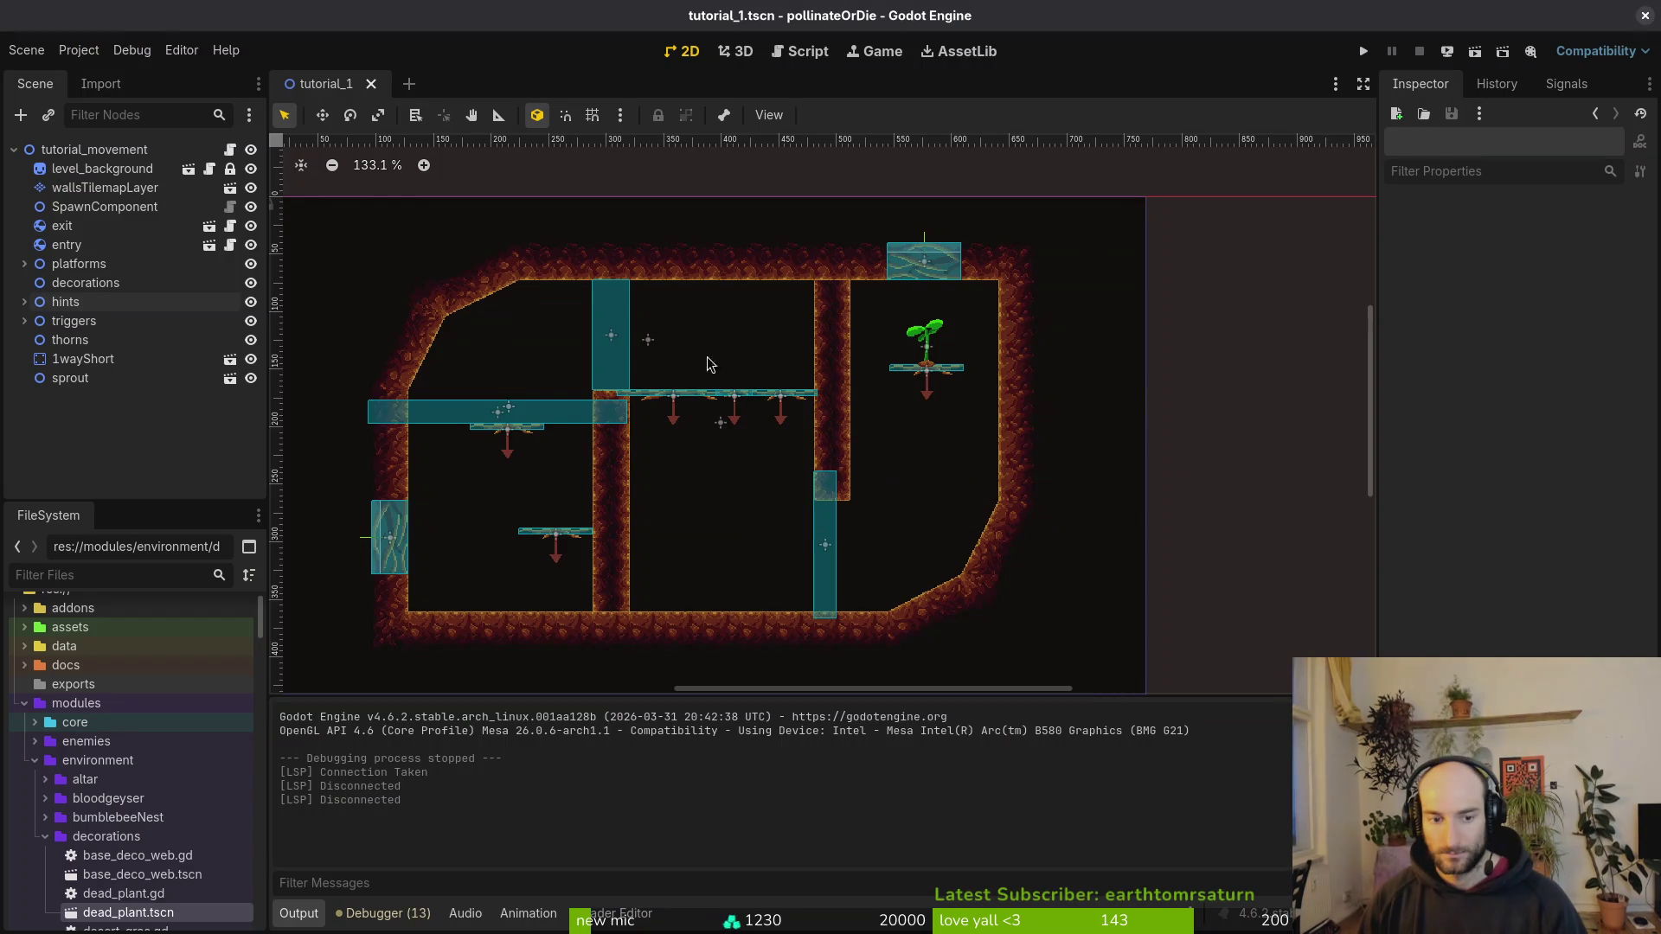
# Step: Drop a dead plant and a desert grass onto the level floor, with grid snapping on
pyautogui.scroll(-3, 675, 390)
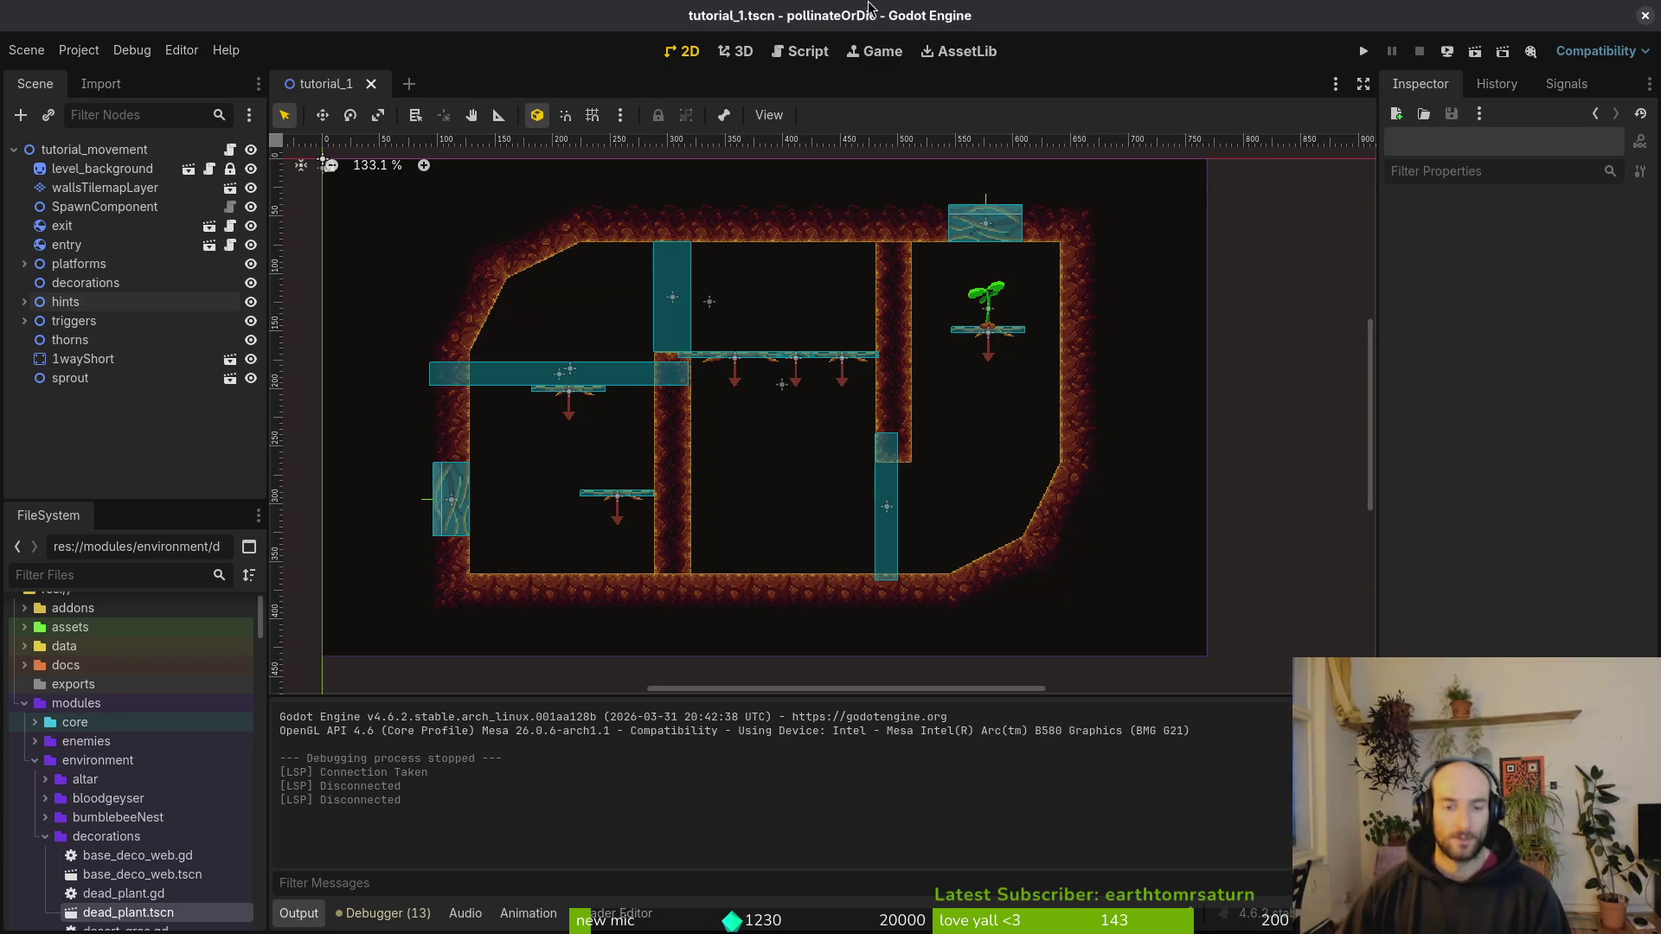
pyautogui.click(85, 283)
pyautogui.moveTo(58, 910)
pyautogui.mouseDown()
pyautogui.moveTo(112, 904)
pyautogui.moveTo(121, 865)
pyautogui.moveTo(121, 884)
pyautogui.moveTo(793, 631)
pyautogui.moveTo(782, 532)
pyautogui.mouseUp()
pyautogui.scroll(-3, 159, 732)
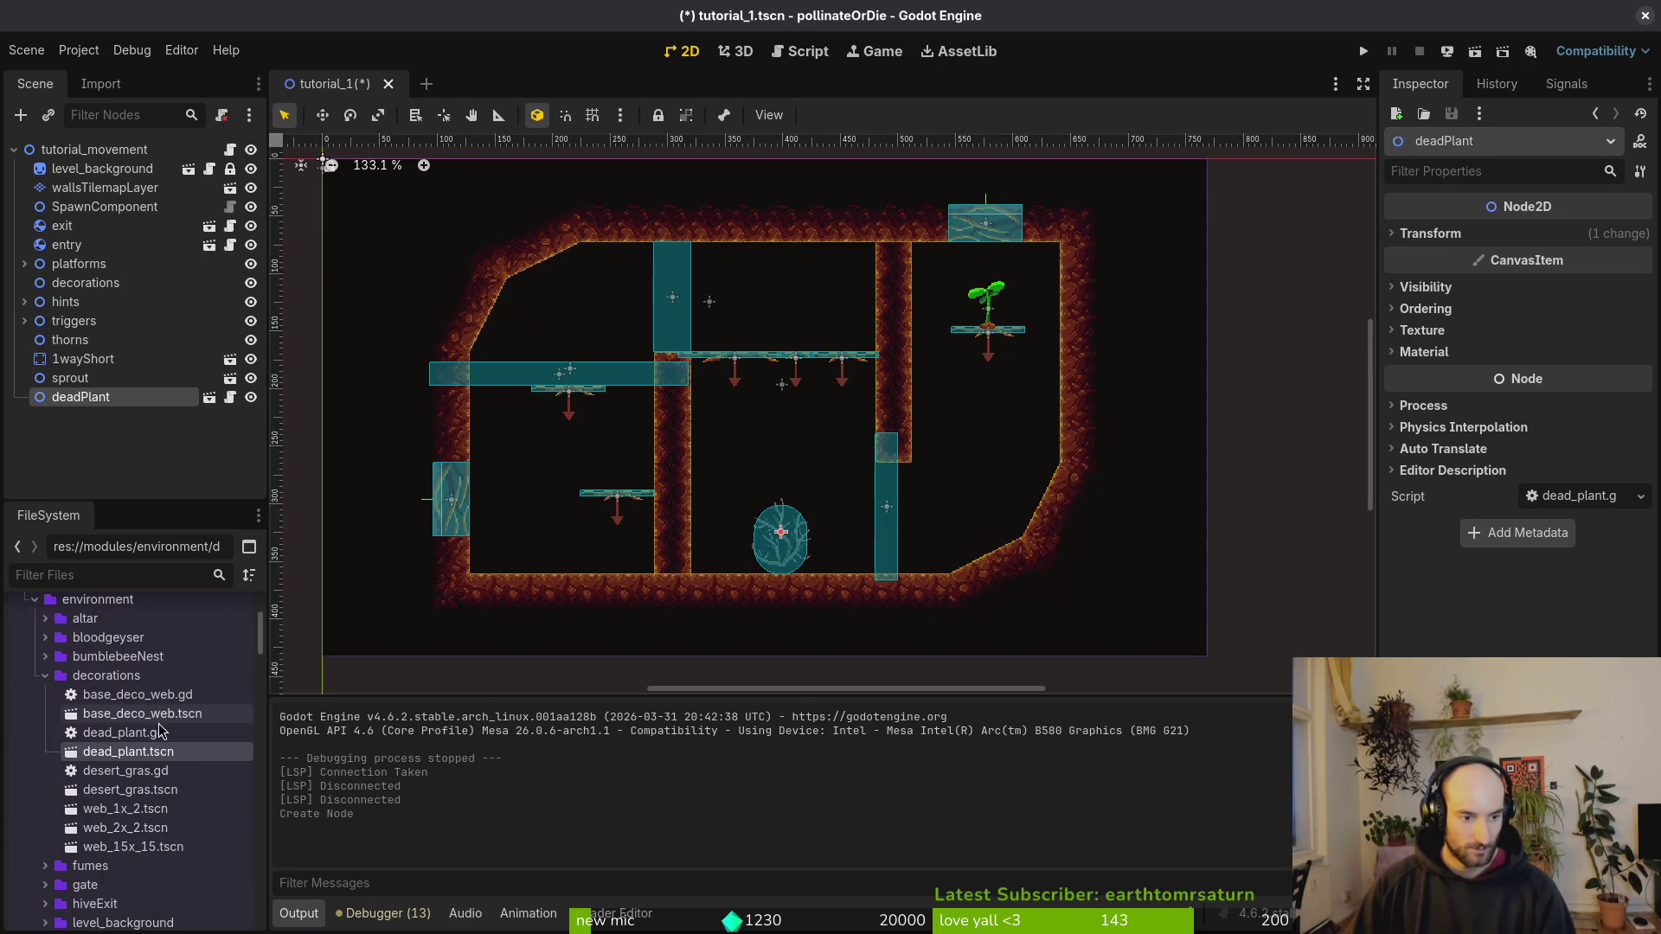
pyautogui.moveTo(114, 777); pyautogui.dragTo(702, 571)
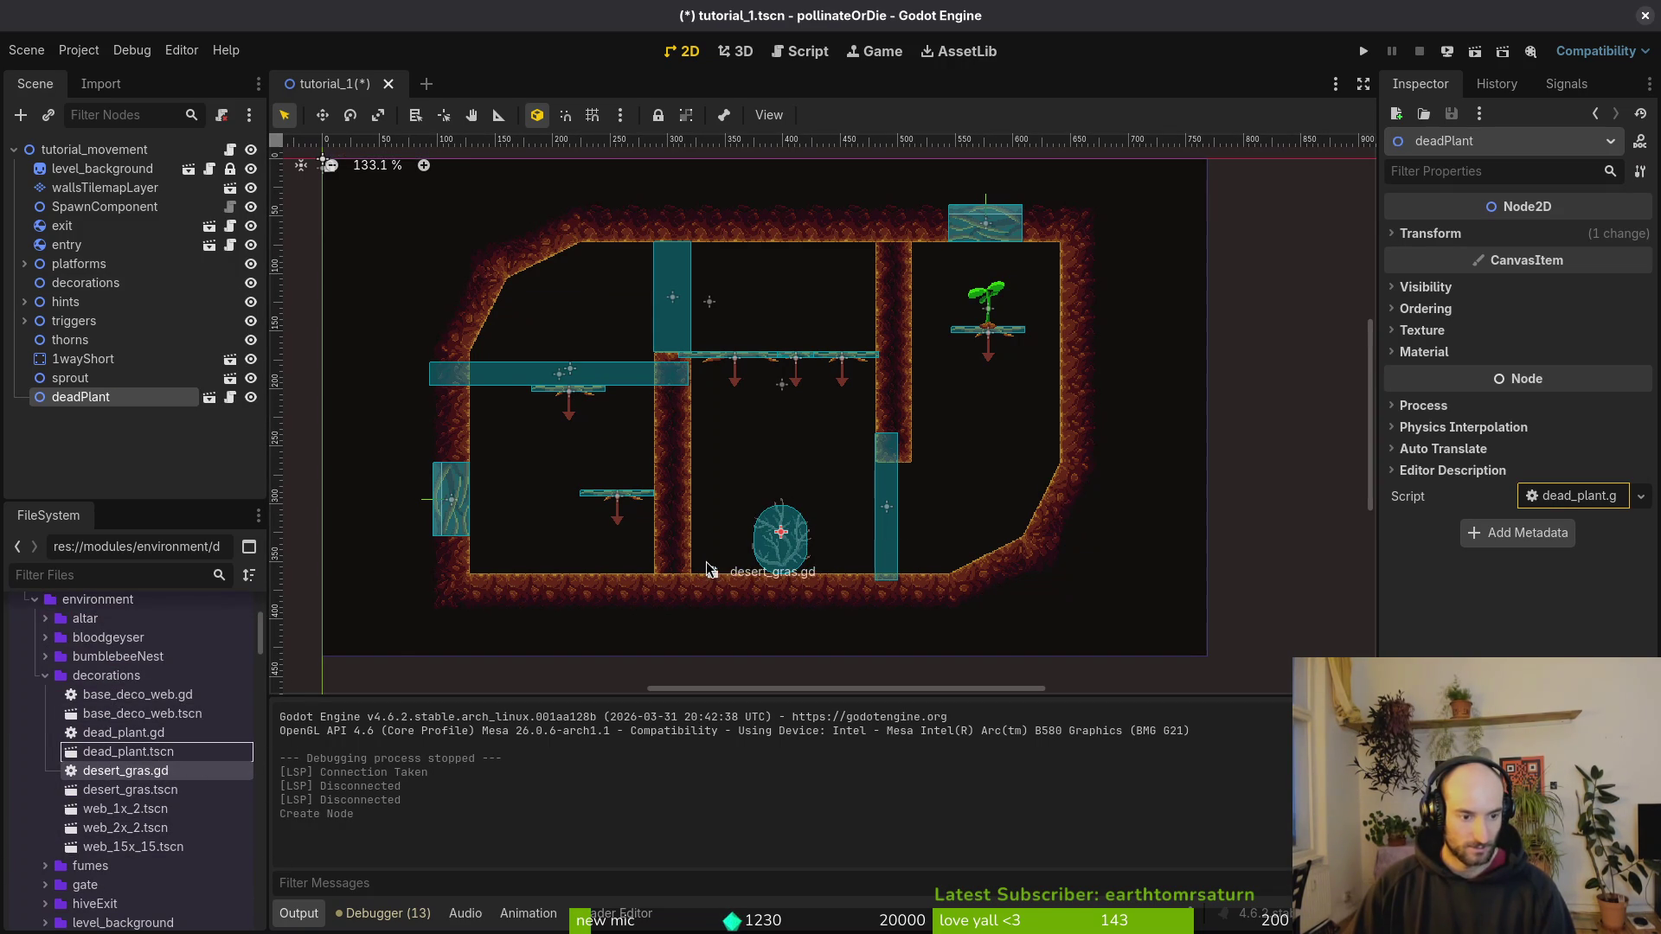
pyautogui.moveTo(130, 790); pyautogui.dragTo(834, 557)
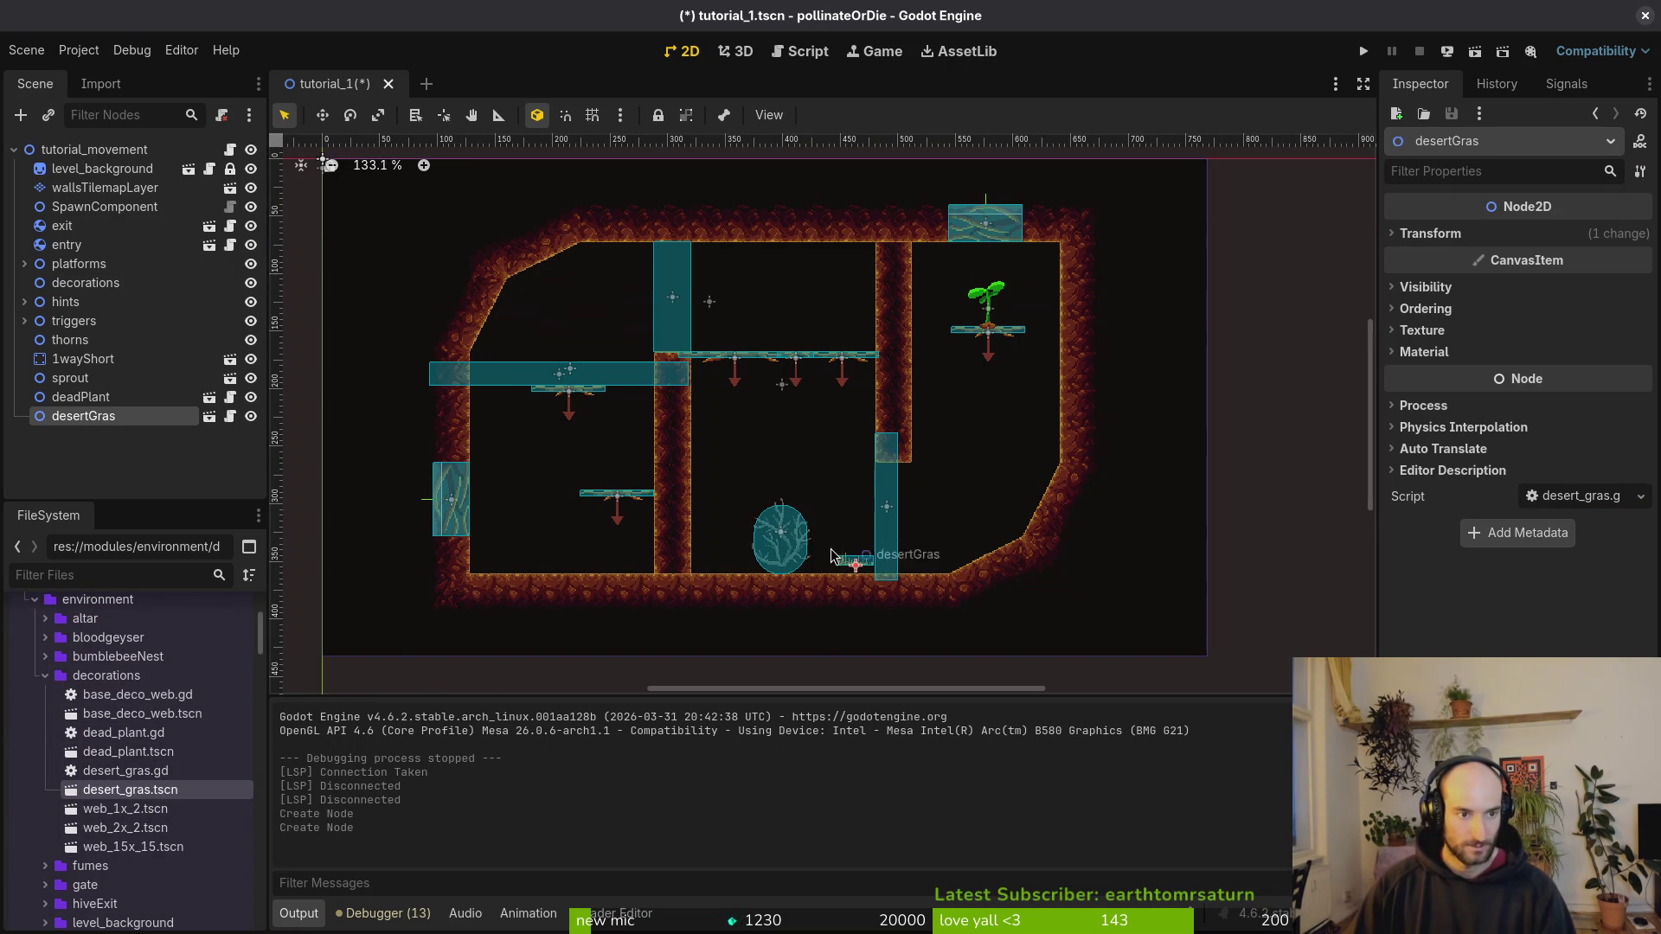
pyautogui.scroll(10, 770, 606)
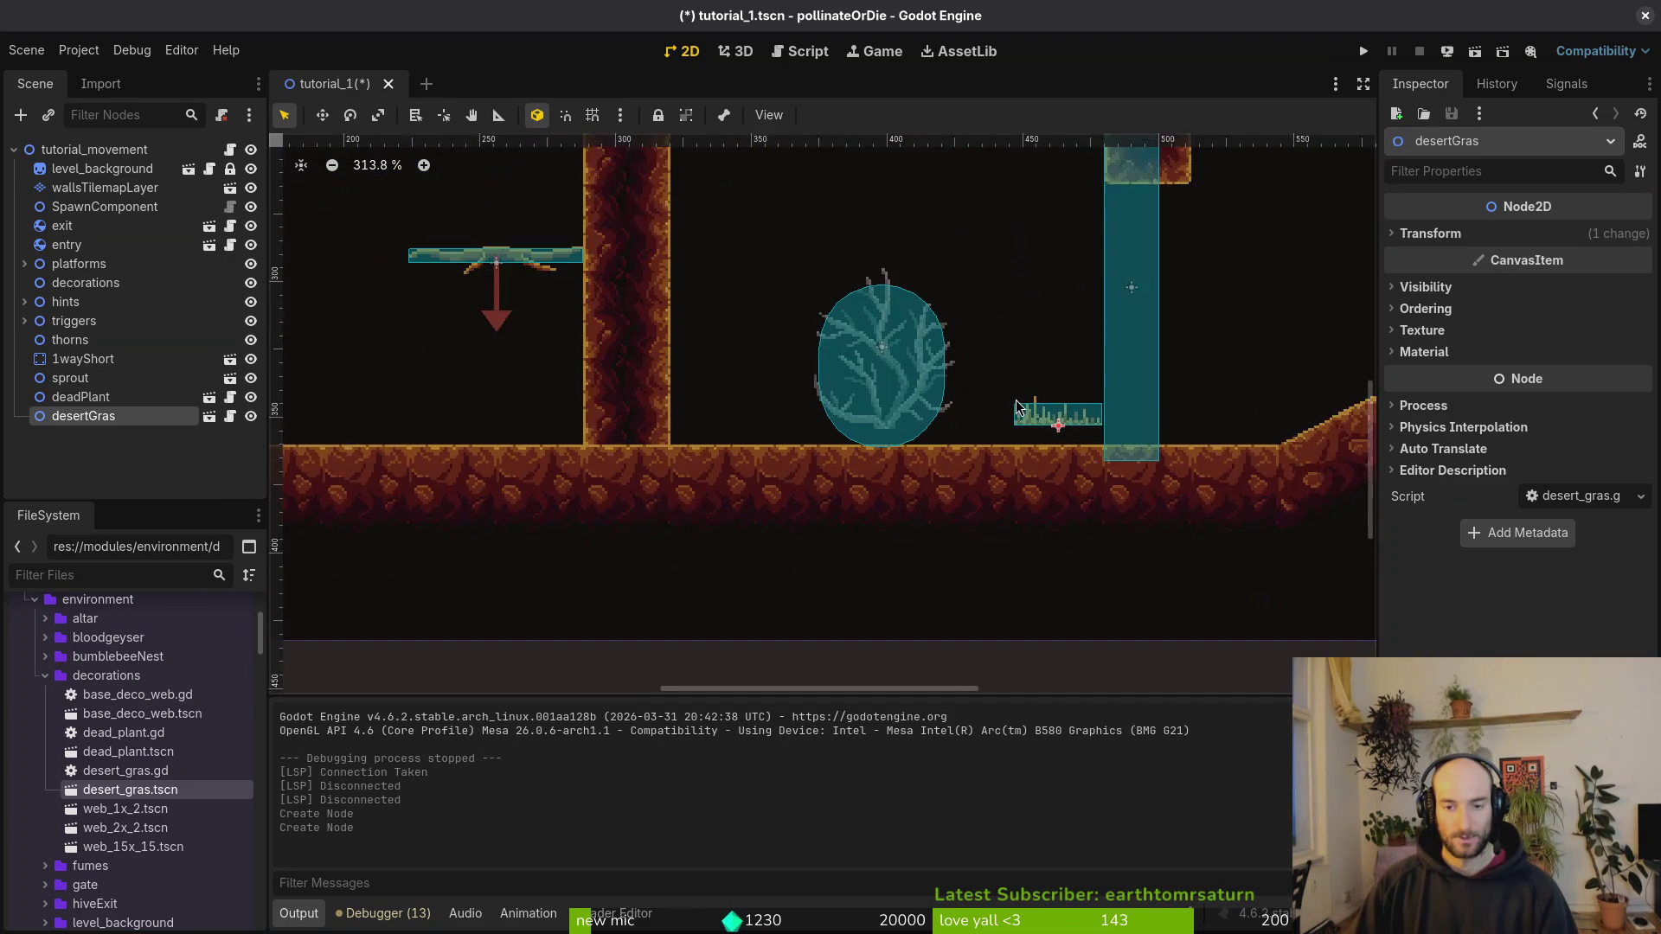
pyautogui.moveTo(1030, 431)
pyautogui.mouseDown()
pyautogui.moveTo(519, 418)
pyautogui.moveTo(485, 454)
pyautogui.moveTo(597, 393)
pyautogui.moveTo(531, 464)
pyautogui.mouseUp()
pyautogui.hotkey('shift', 'g')
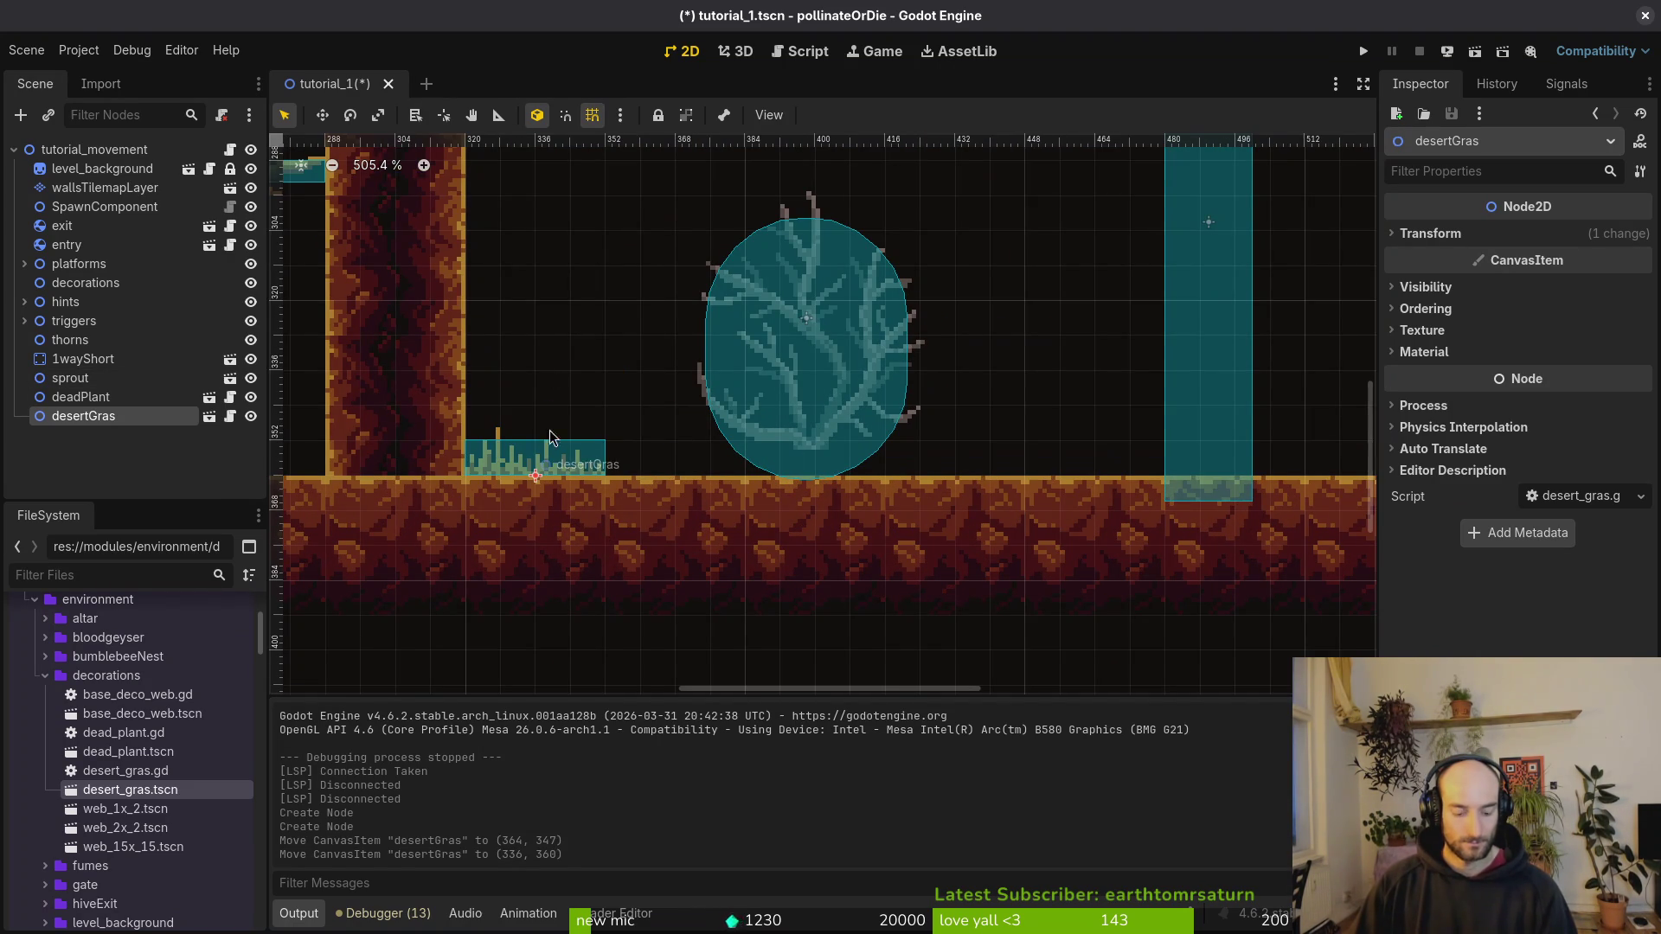
# Step: Reparent the dead plant and desert grass under decorations and paste copies of both
pyautogui.keyDown('shift'); pyautogui.click(80, 398); pyautogui.keyUp('shift')
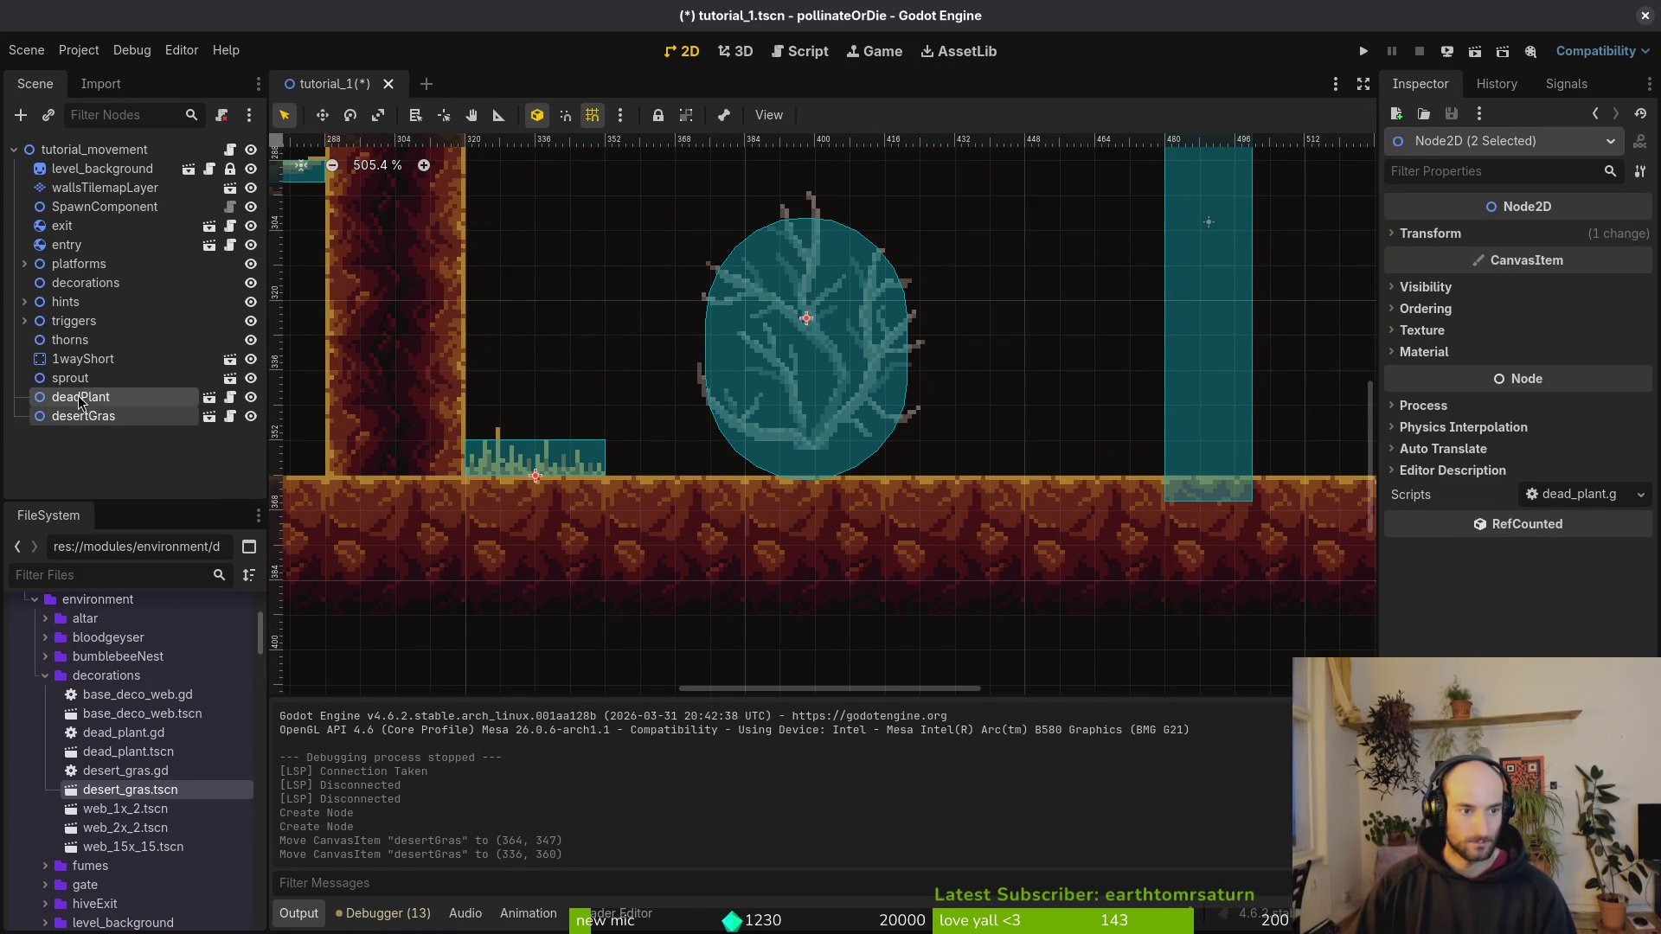
pyautogui.moveTo(115, 314); pyautogui.dragTo(115, 290)
pyautogui.click(95, 303)
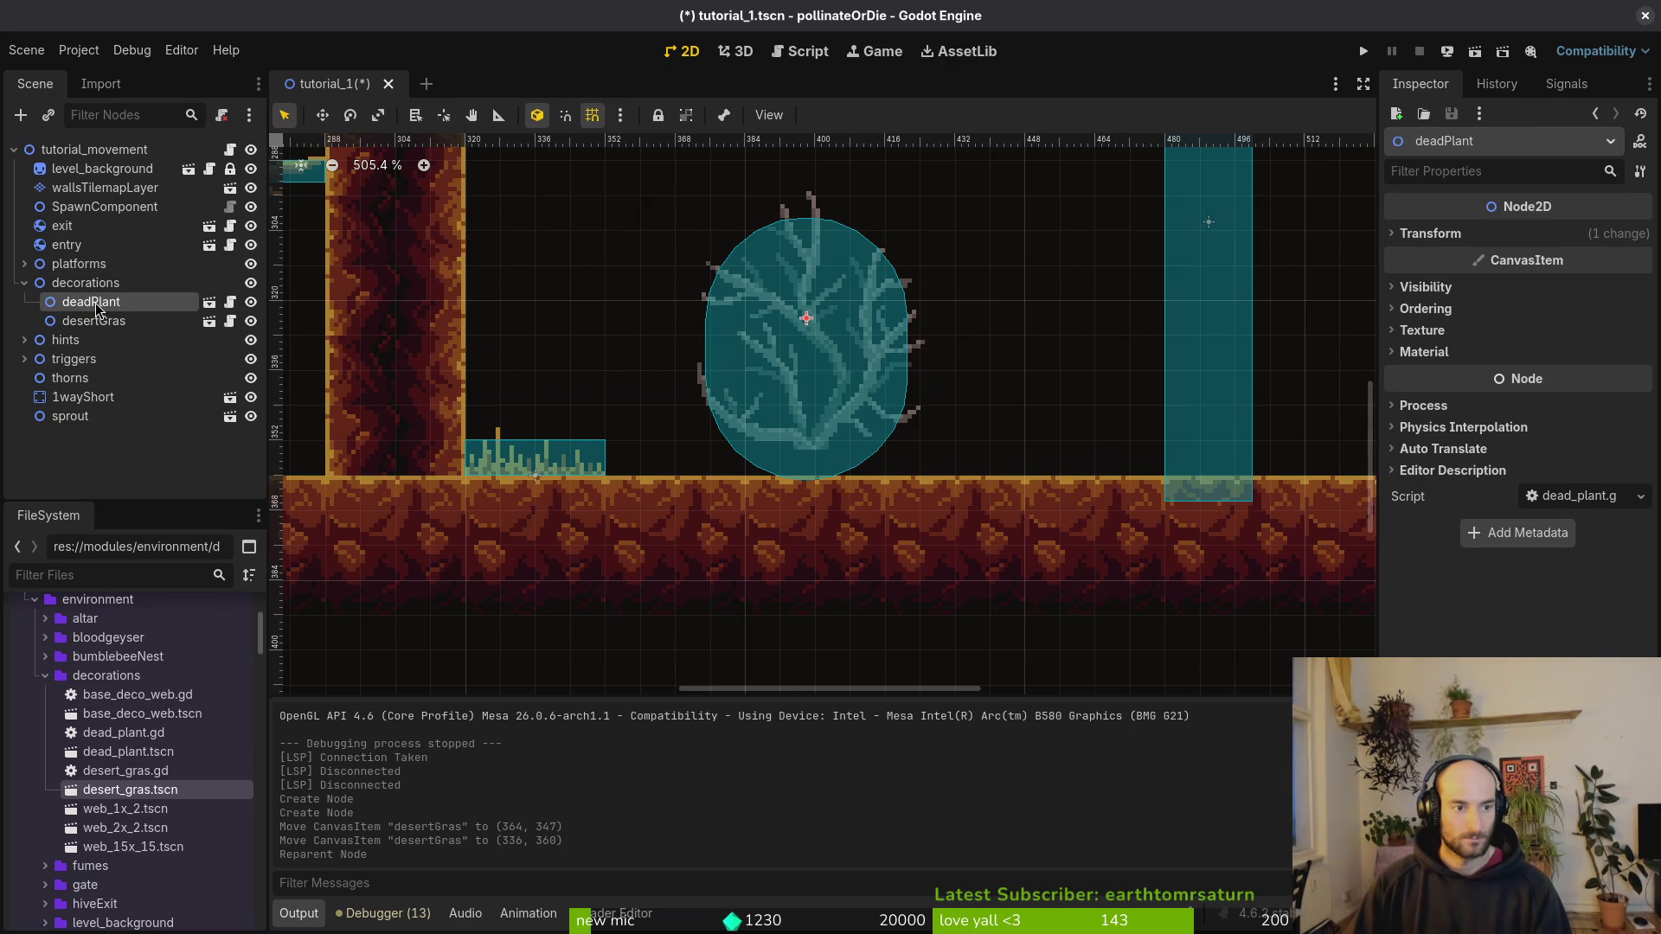
pyautogui.keyDown('shift'); pyautogui.click(97, 323); pyautogui.keyUp('shift')
pyautogui.click(119, 286)
pyautogui.hotkey('ctrl', 'v')
pyautogui.hotkey('ctrl', 'v')
# Step: Copy the desert grass and paste several more copies under decorations
pyautogui.click(118, 344)
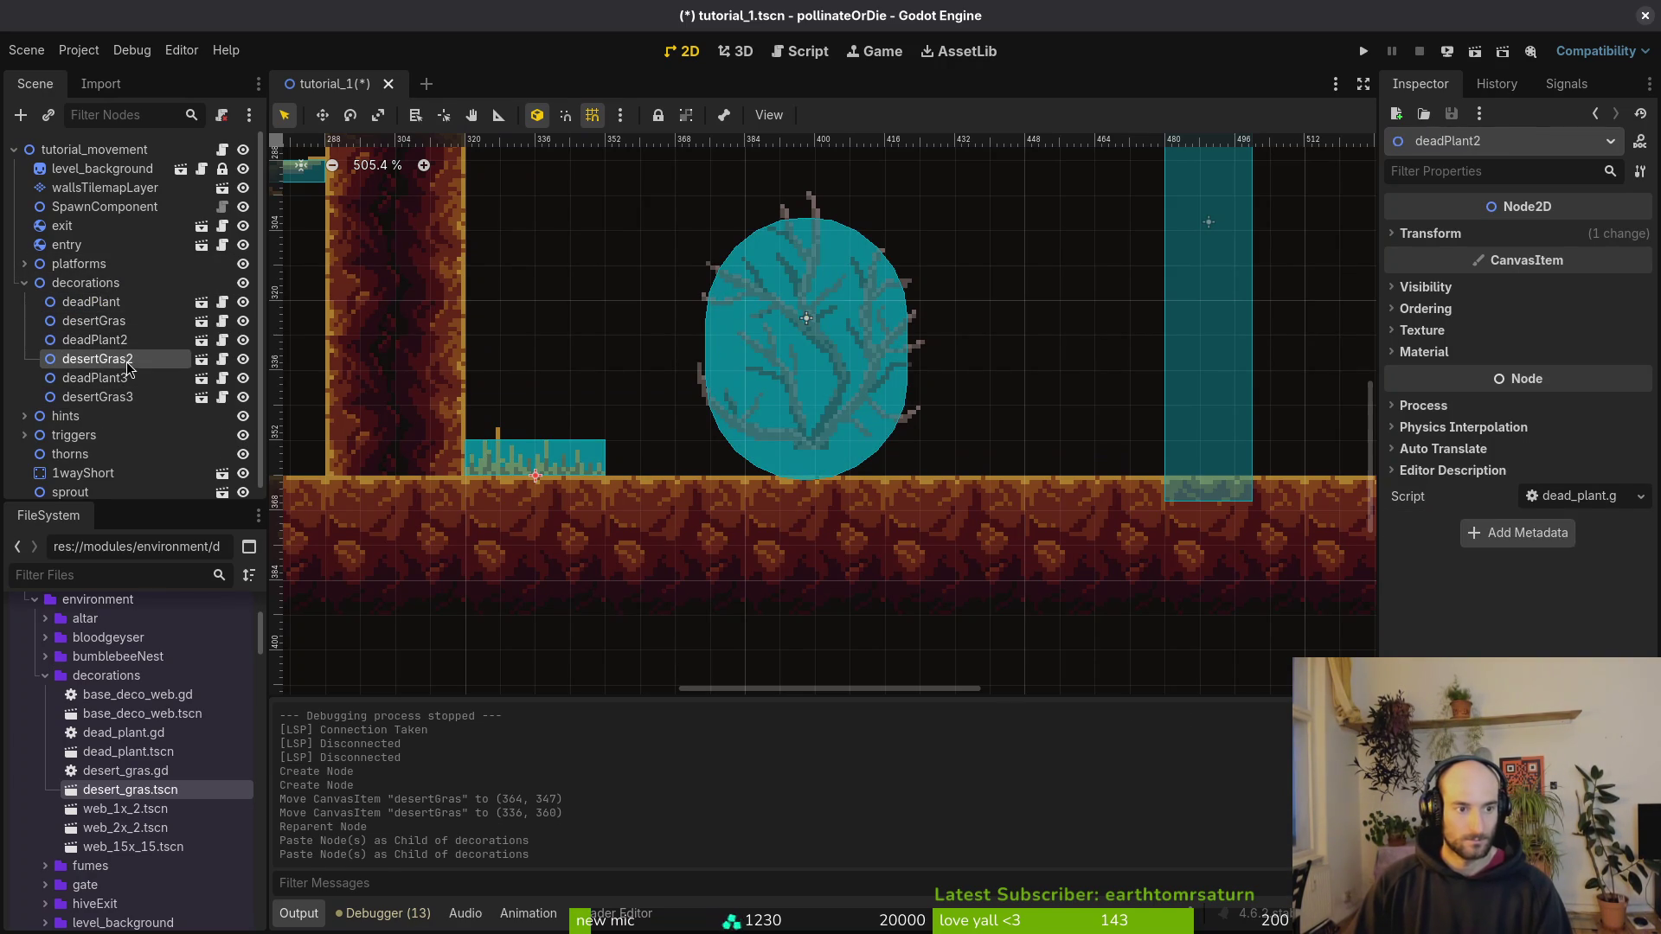
pyautogui.click(112, 301)
pyautogui.click(93, 321)
pyautogui.hotkey('ctrl', 'c')
pyautogui.click(108, 285)
pyautogui.hotkey('ctrl', 'v')
pyautogui.click(107, 285)
pyautogui.hotkey('ctrl', 'v')
pyautogui.hotkey('ctrl', 'v')
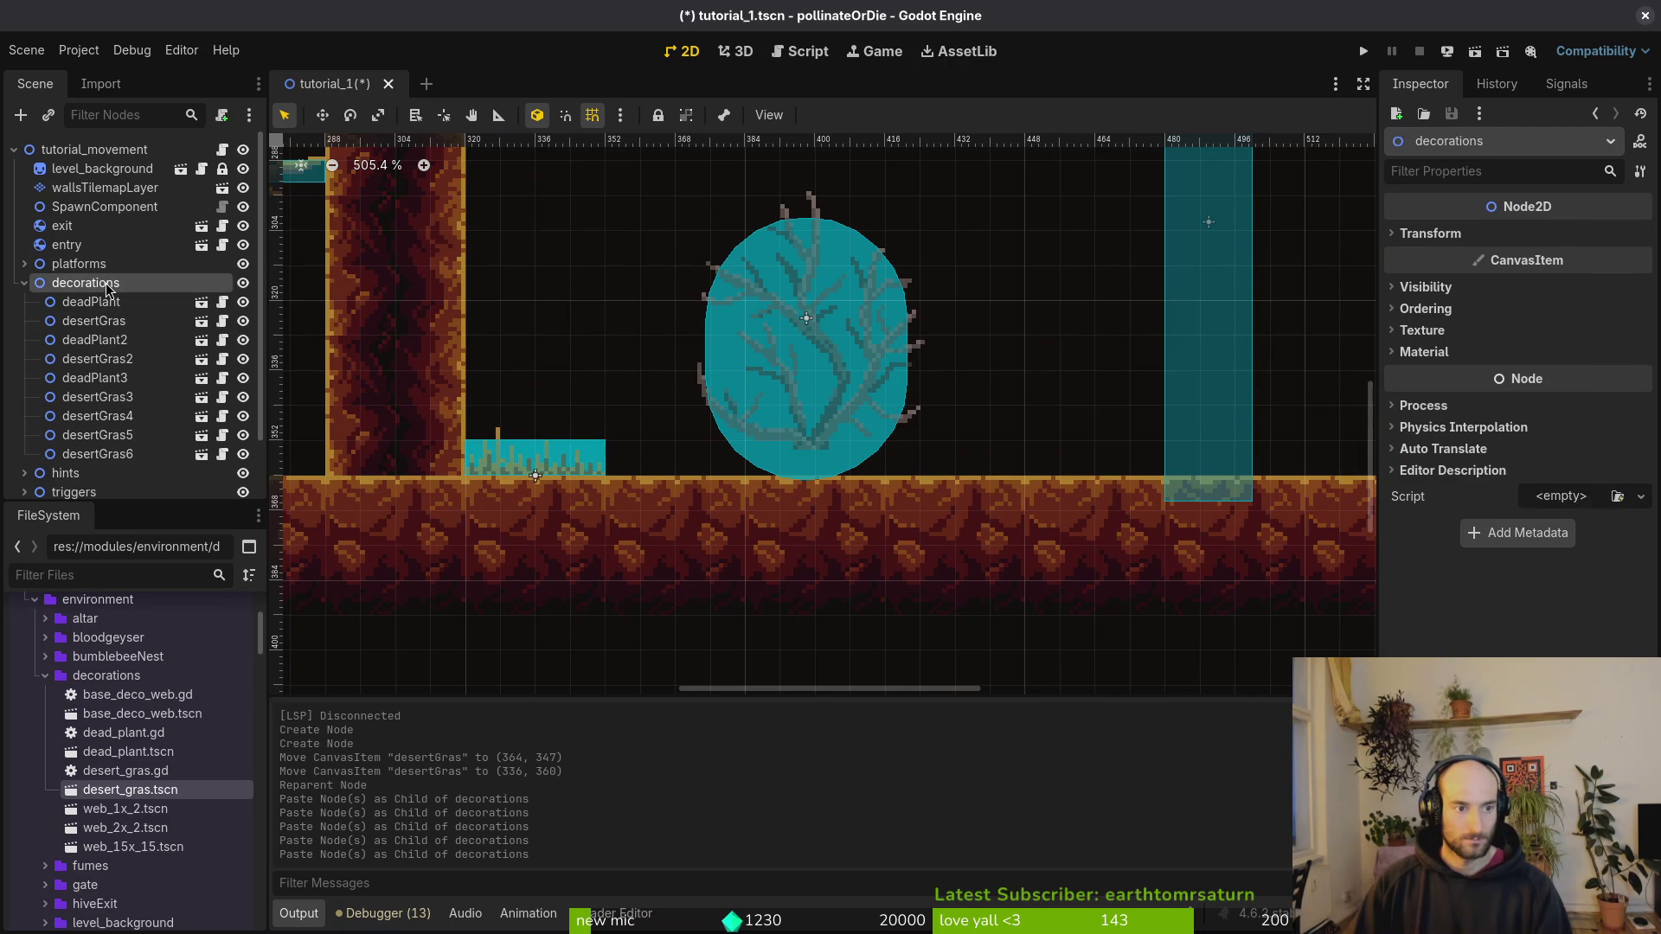
# Step: Undo the grass pasted under the dead plant, add desertGras9 and desertGras10 to decorations, and save
pyautogui.hotkey('ctrl', 'v')
pyautogui.click(109, 289)
pyautogui.hotkey('ctrl', 'v')
pyautogui.hotkey('ctrl', 'v')
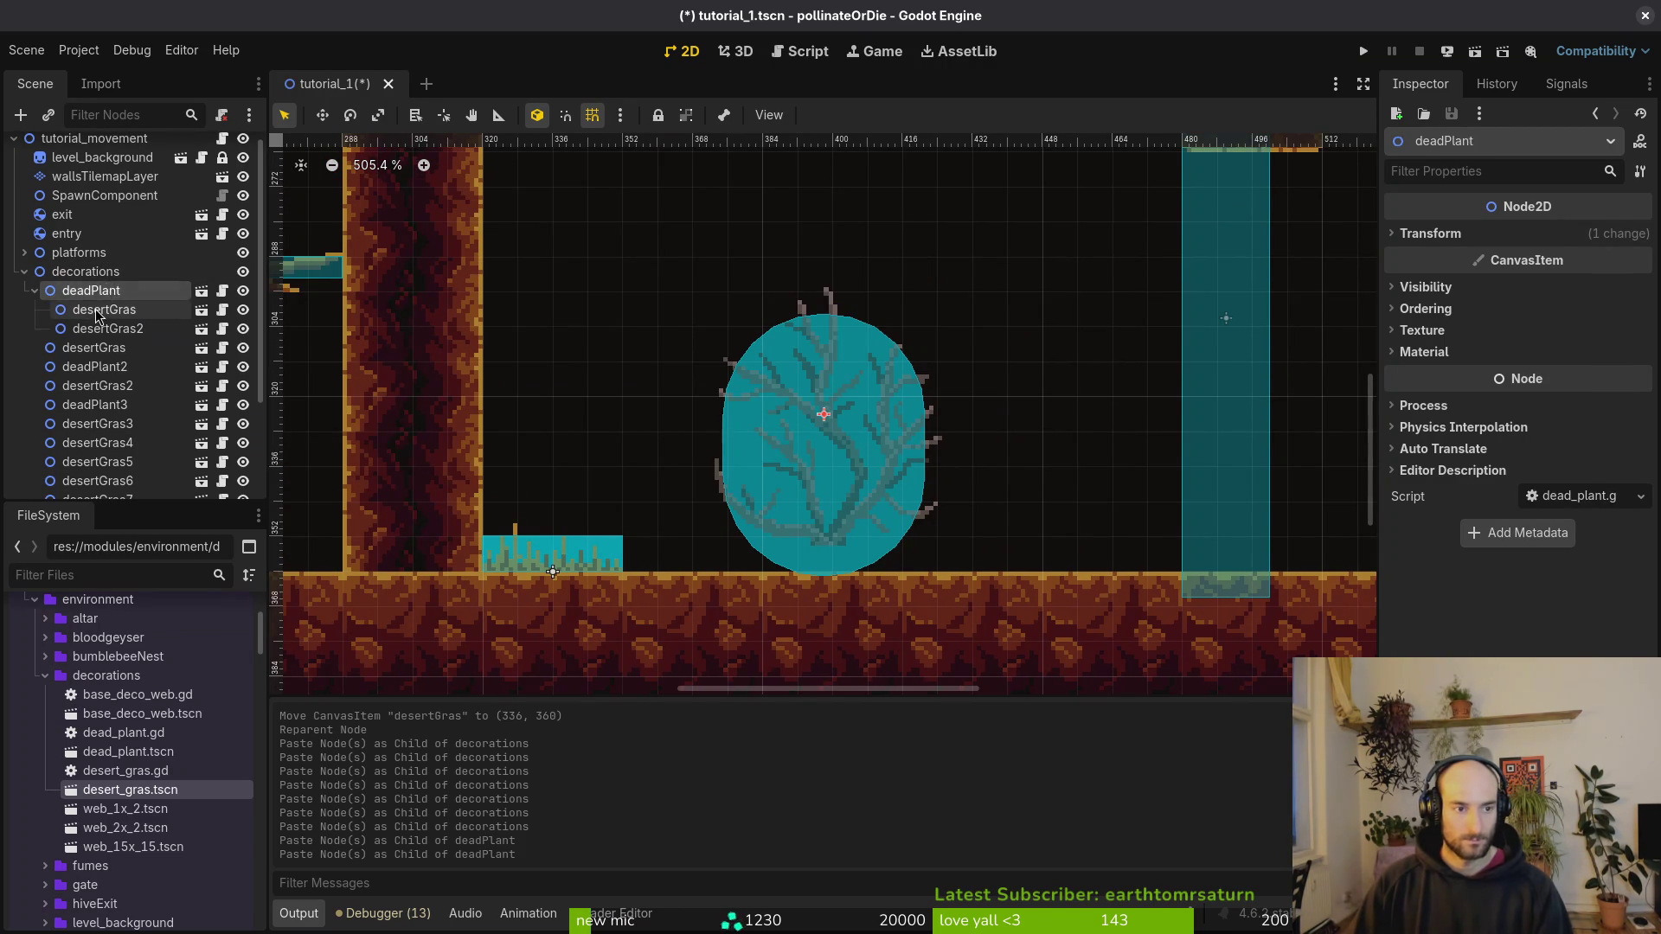
pyautogui.click(97, 315)
pyautogui.keyDown('shift'); pyautogui.click(98, 330); pyautogui.keyUp('shift')
pyautogui.hotkey('ctrl', 'z')
pyautogui.hotkey('ctrl', 'z')
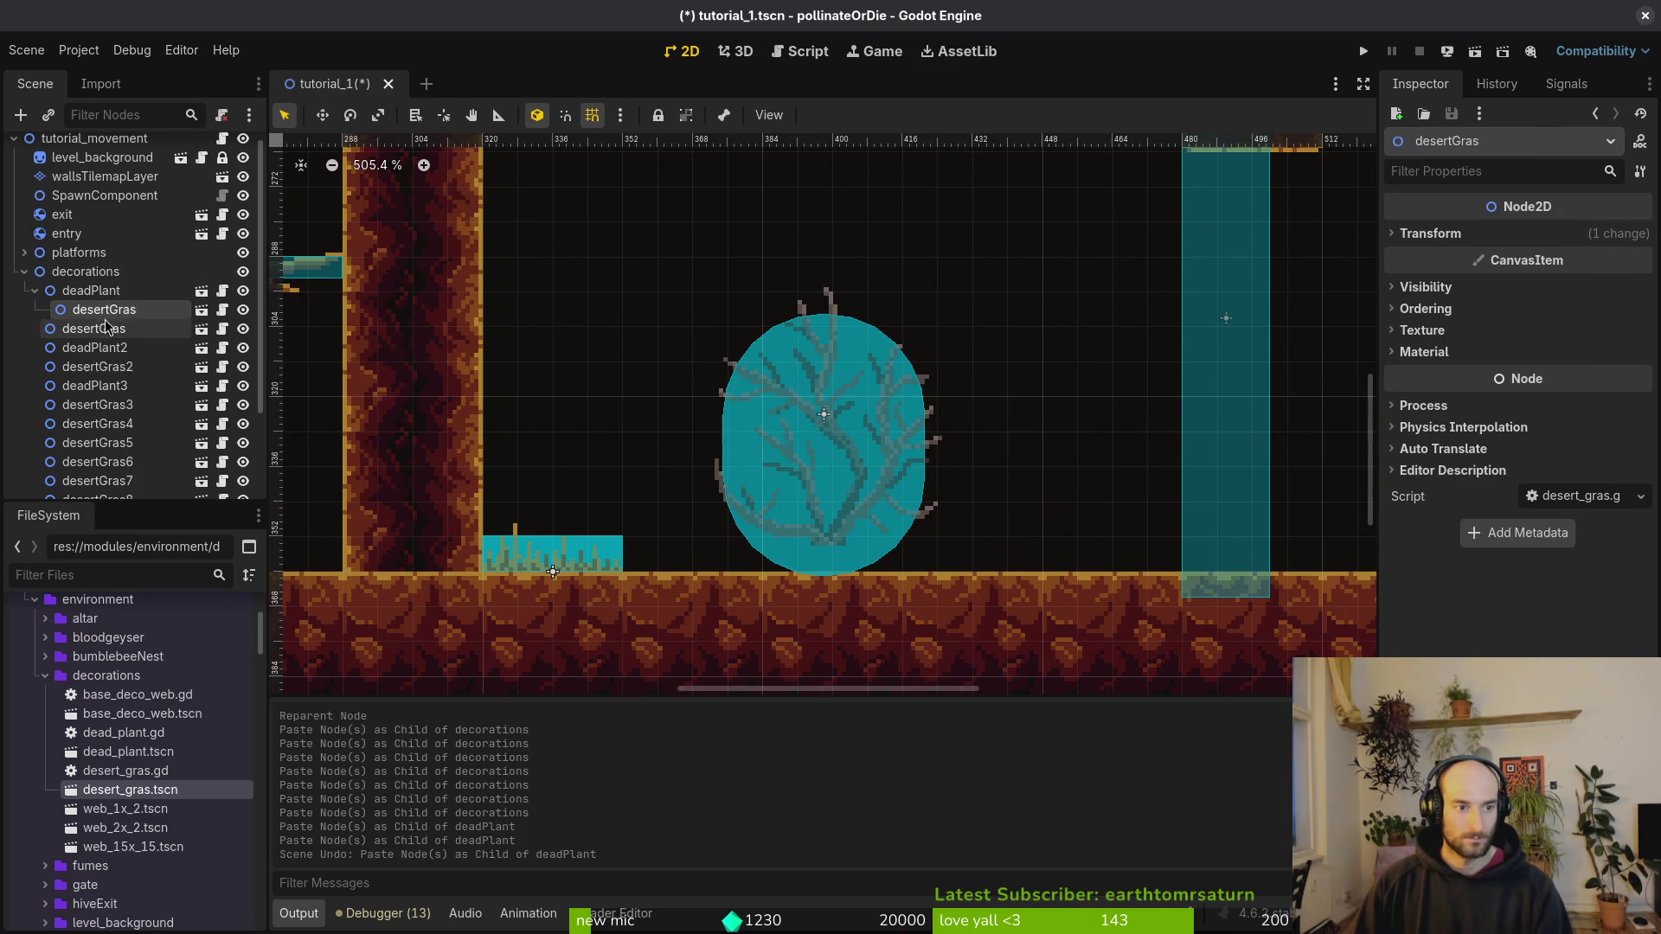
pyautogui.click(90, 271)
pyautogui.hotkey('ctrl', 'v')
pyautogui.click(93, 253)
pyautogui.hotkey('ctrl', 'v')
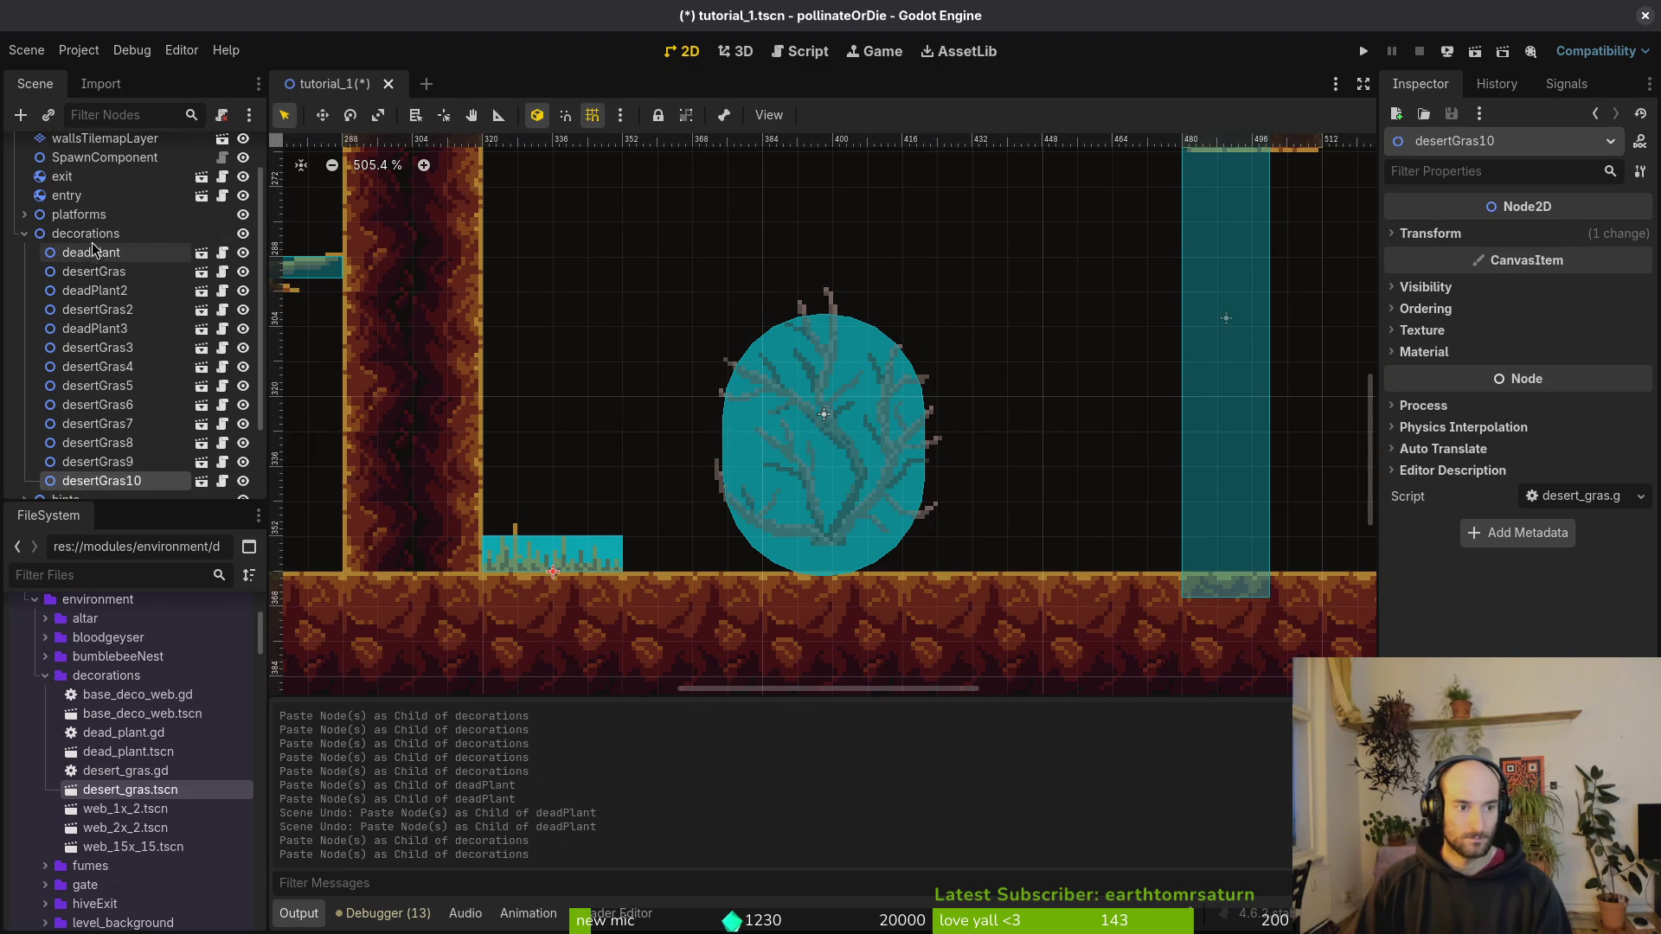
pyautogui.click(500, 427)
pyautogui.scroll(-3, 773, 461)
pyautogui.hotkey('ctrl', 's')
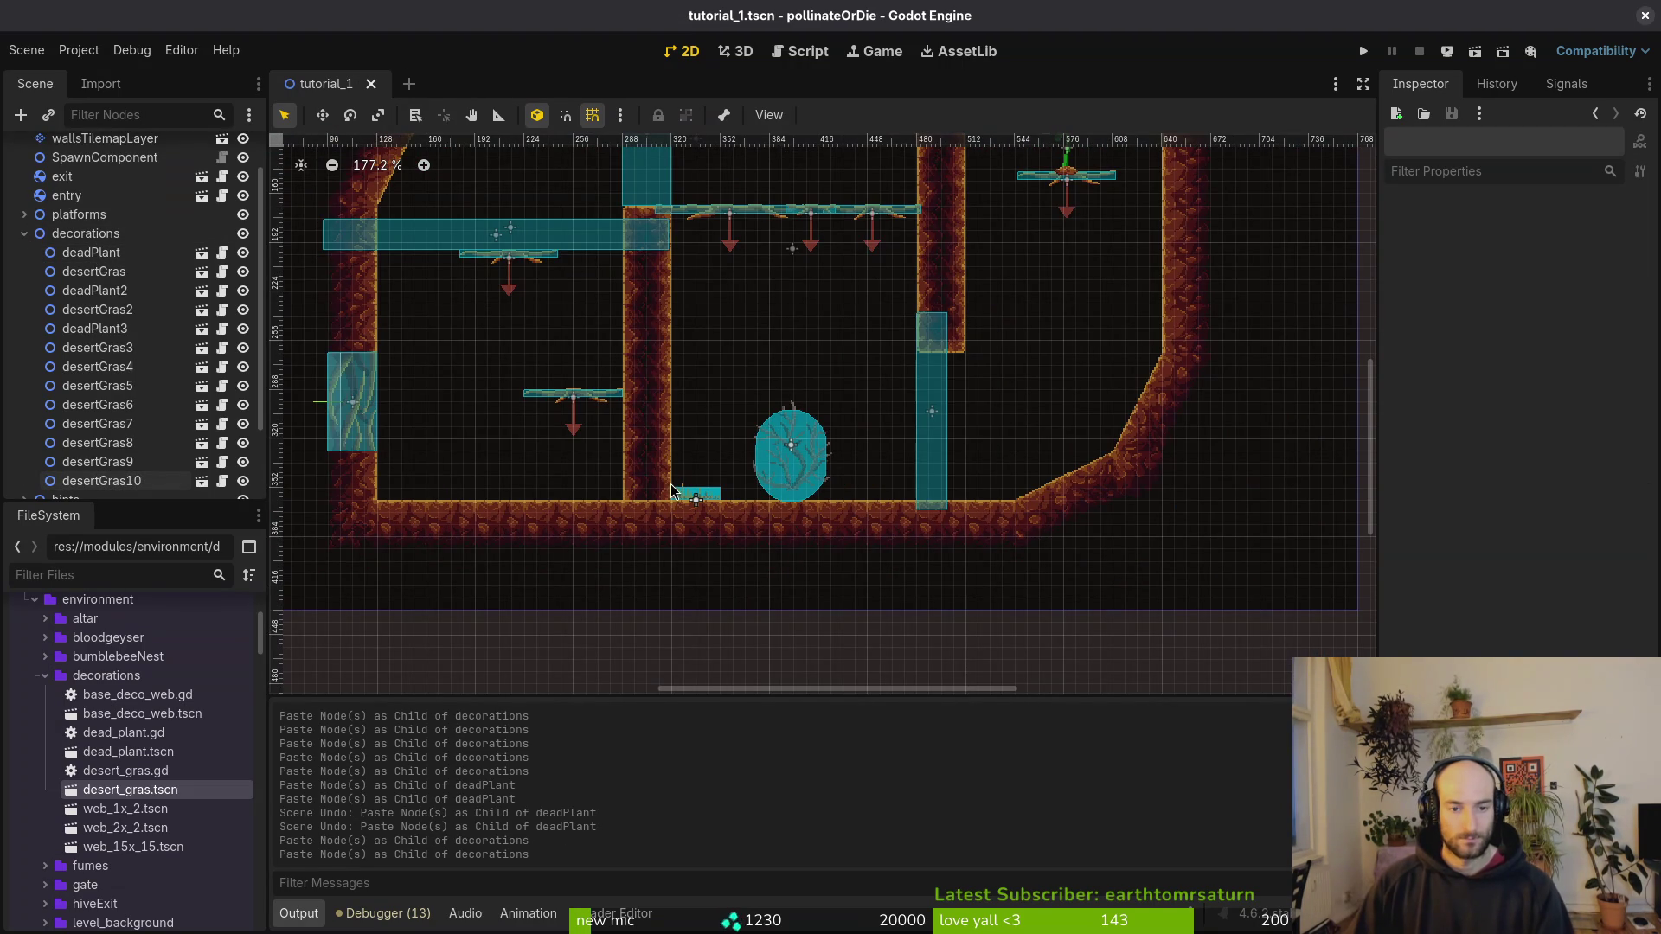
# Step: Place desertGras10, 9 and 8 on the left floor and move desertGras7 right
pyautogui.moveTo(707, 495); pyautogui.dragTo(796, 507)
pyautogui.scroll(2, 660, 514)
pyautogui.moveTo(659, 513); pyautogui.dragTo(584, 492)
pyautogui.moveTo(718, 497); pyautogui.dragTo(521, 493)
pyautogui.click(718, 497)
pyautogui.moveTo(626, 499); pyautogui.dragTo(430, 502)
pyautogui.moveTo(718, 497)
pyautogui.mouseDown()
pyautogui.moveTo(1148, 506)
pyautogui.moveTo(1040, 500)
pyautogui.moveTo(1077, 500)
pyautogui.mouseUp()
# Step: Put desertGras5 at the foot of the slope and desertGras4 further up it
pyautogui.hscroll(4, 1020, 519)
pyautogui.scroll(1, 995, 527)
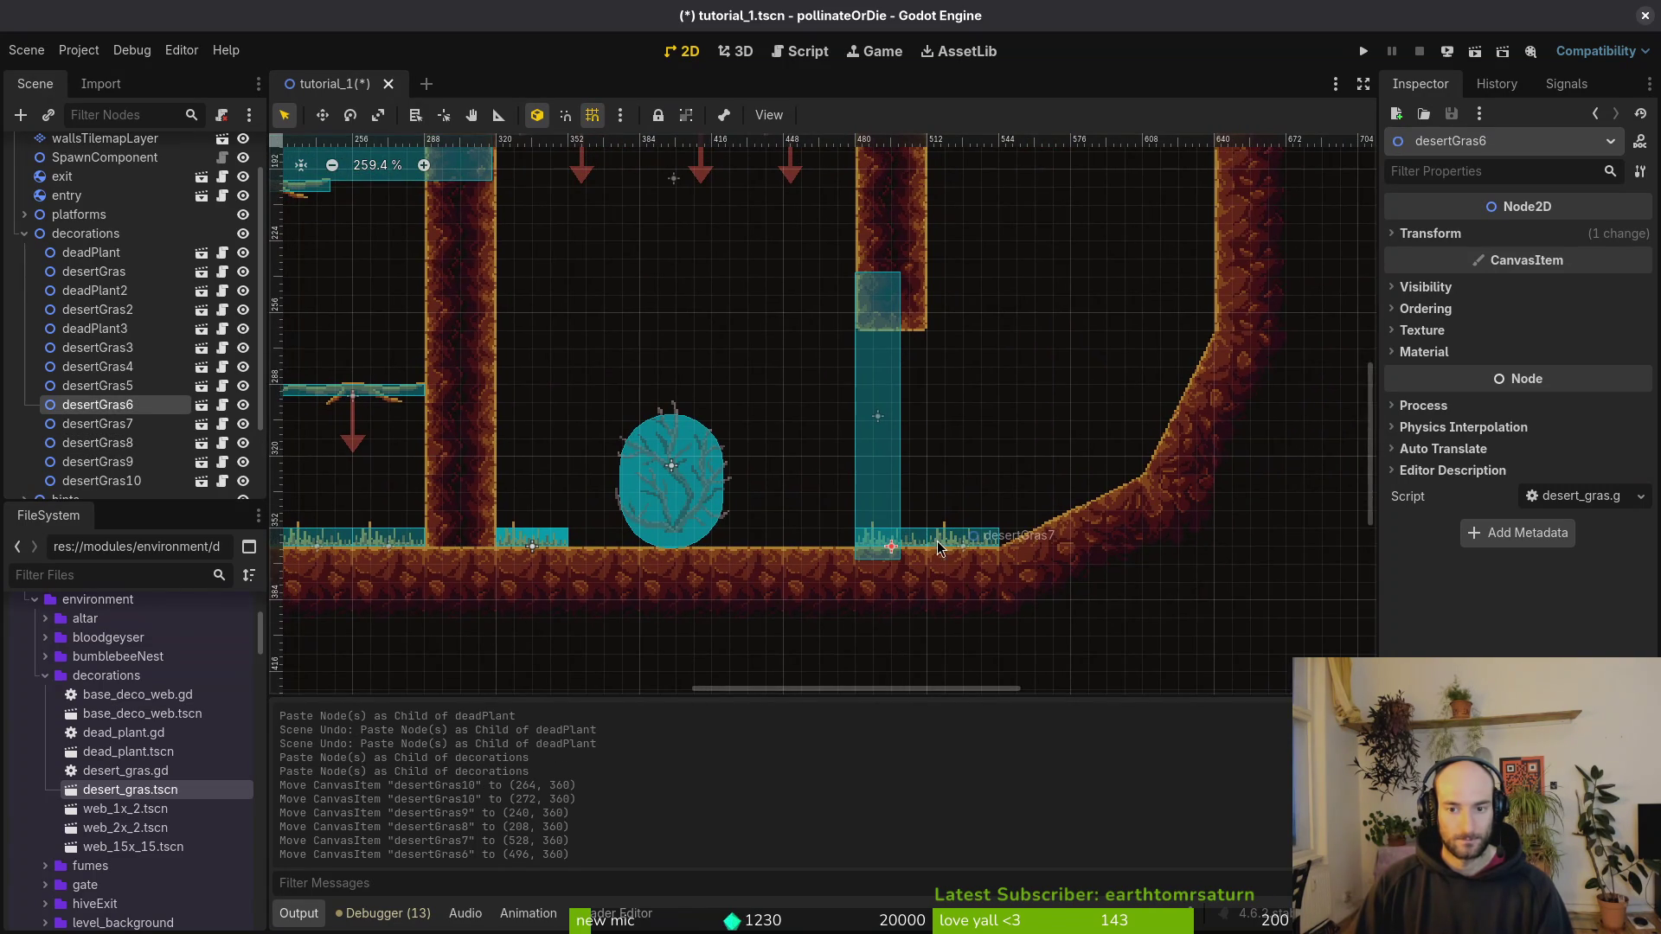
pyautogui.moveTo(550, 542)
pyautogui.mouseDown()
pyautogui.moveTo(1067, 526)
pyautogui.moveTo(1044, 482)
pyautogui.mouseUp()
pyautogui.scroll(5, 1048, 536)
pyautogui.scroll(-5, 921, 476)
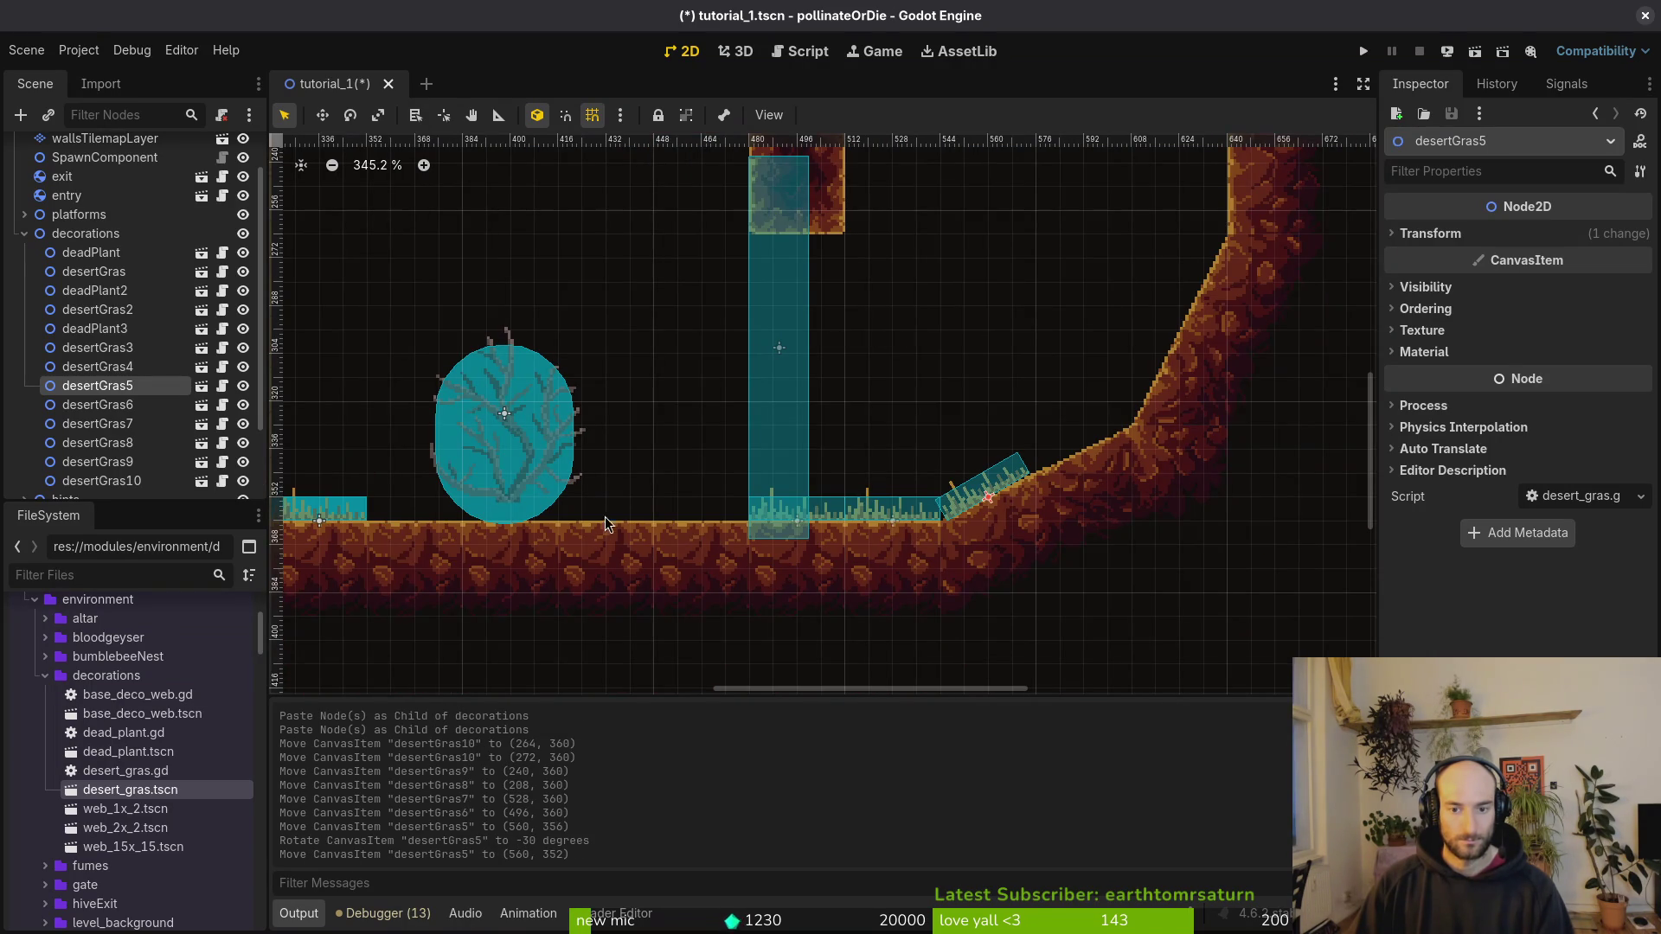
pyautogui.moveTo(363, 517)
pyautogui.mouseDown()
pyautogui.moveTo(1110, 424)
pyautogui.moveTo(1120, 388)
pyautogui.moveTo(1086, 470)
pyautogui.moveTo(1156, 428)
pyautogui.moveTo(1092, 443)
pyautogui.moveTo(1101, 462)
pyautogui.mouseUp()
pyautogui.scroll(5, 1121, 389)
# Step: Fine-place desertGras3 without snapping, stand the sideways grass against the left wall, and save
pyautogui.hotkey('shift', 'g')
pyautogui.scroll(-5, 1044, 514)
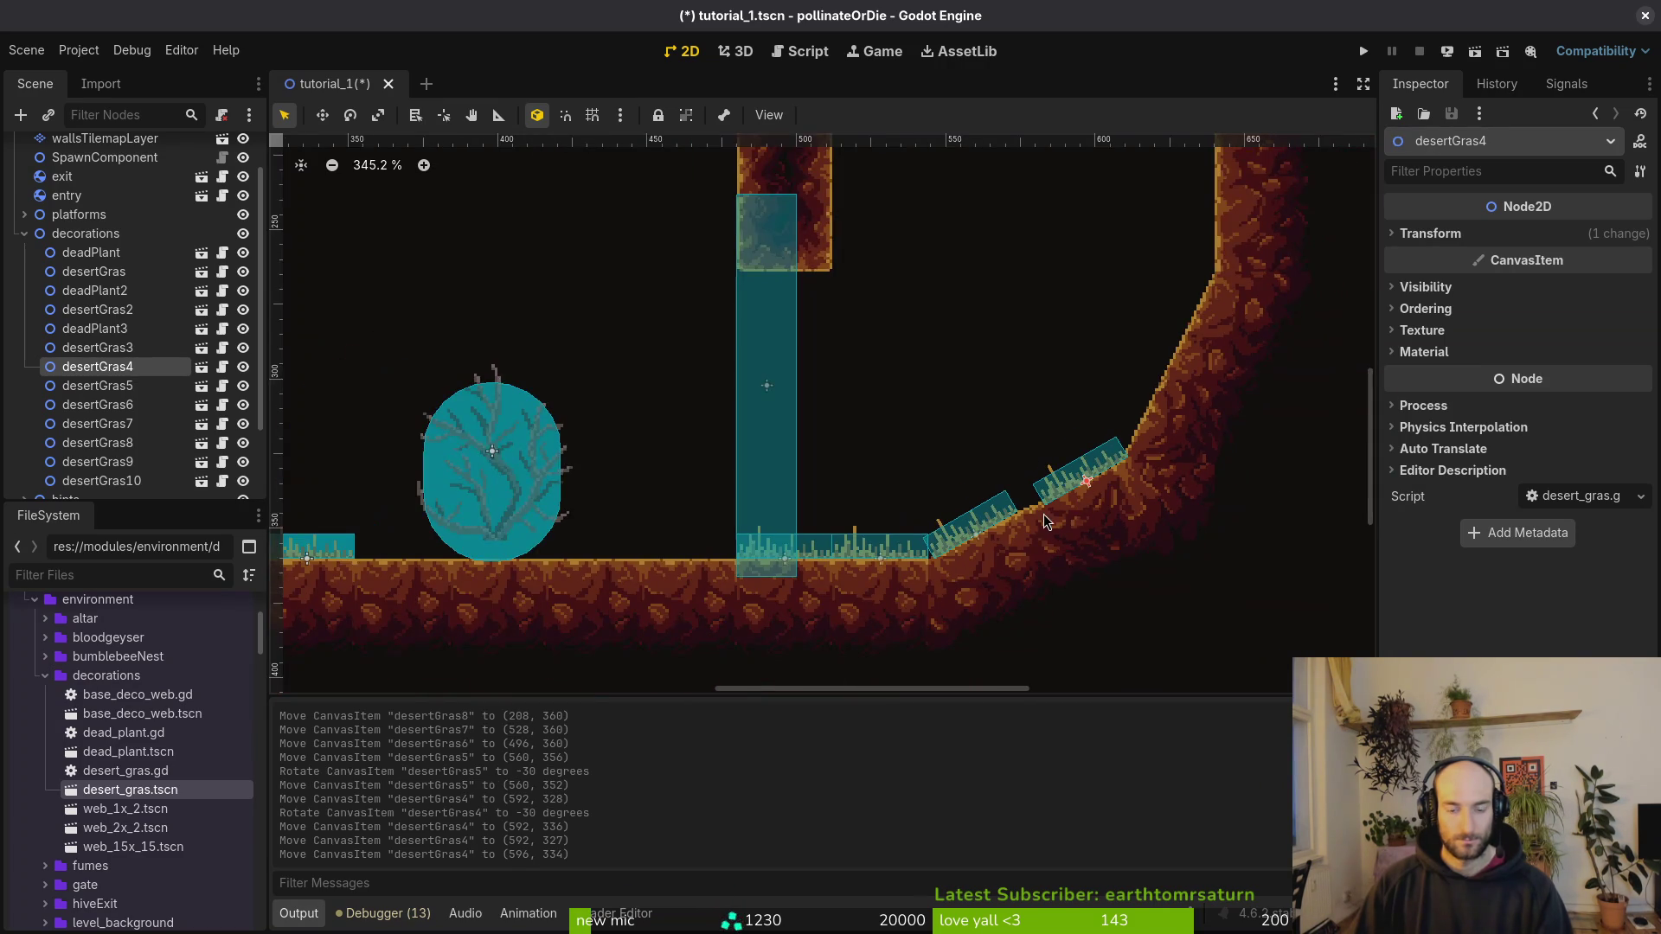
pyautogui.hotkey('ctrl', 's')
pyautogui.scroll(-4, 922, 547)
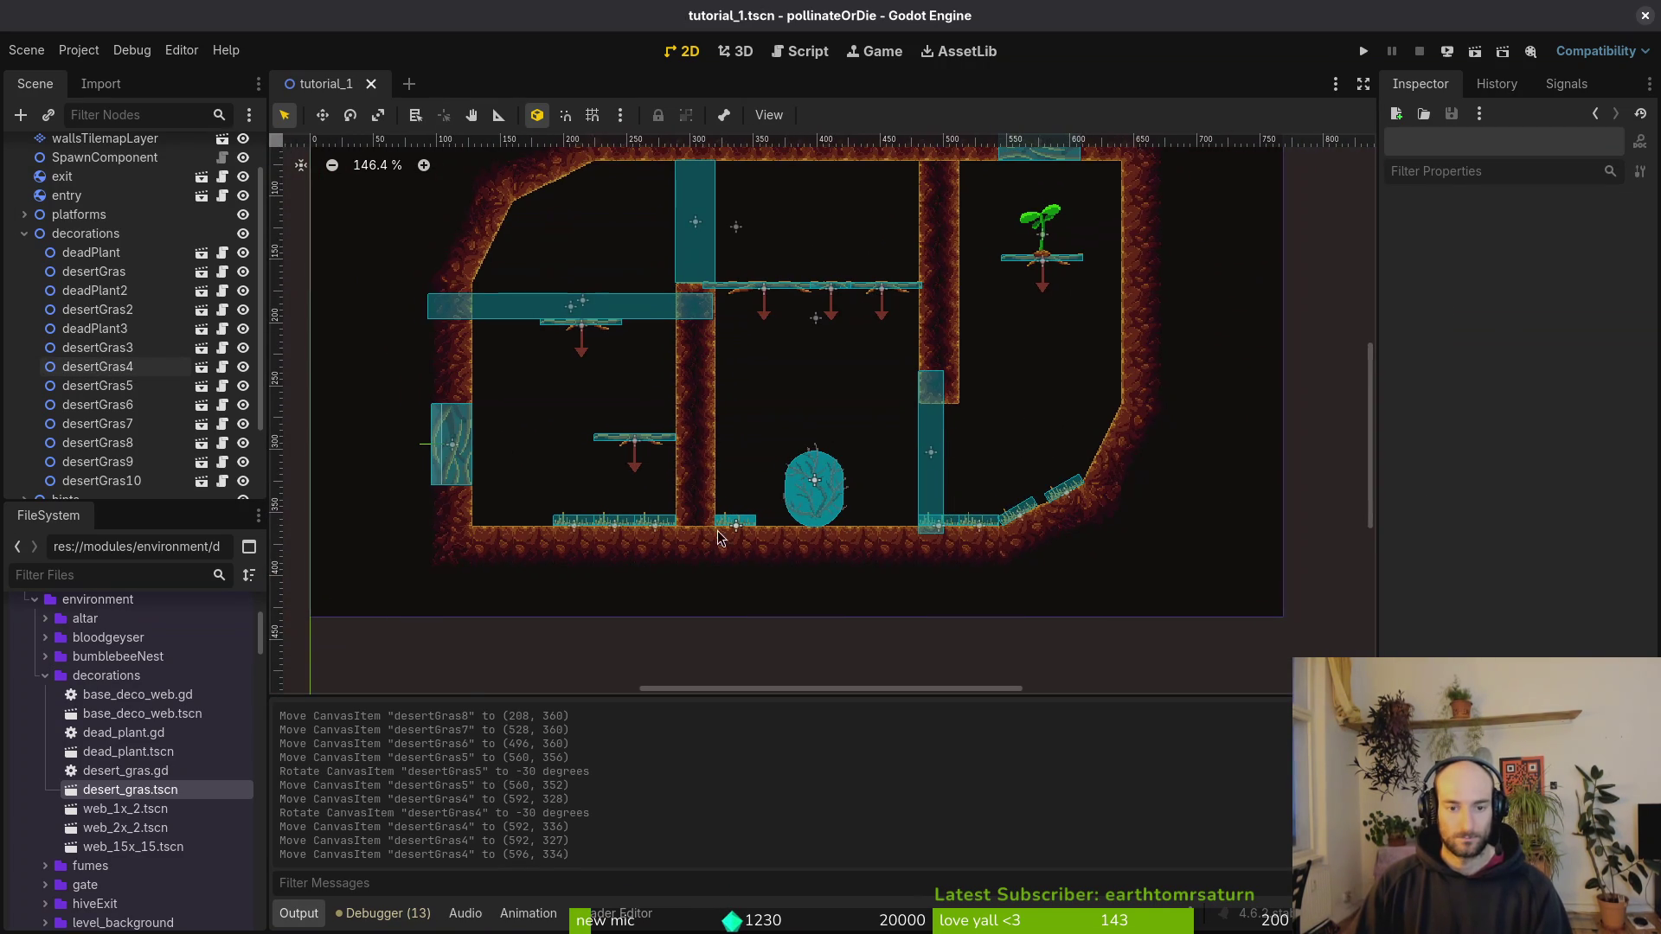
pyautogui.scroll(4, 694, 529)
pyautogui.moveTo(792, 526)
pyautogui.mouseDown()
pyautogui.moveTo(924, 525)
pyautogui.moveTo(767, 445)
pyautogui.moveTo(749, 495)
pyautogui.mouseUp()
pyautogui.hotkey('shift', 'g')
pyautogui.scroll(4, 875, 516)
pyautogui.moveTo(749, 497)
pyautogui.mouseDown()
pyautogui.moveTo(723, 523)
pyautogui.moveTo(671, 523)
pyautogui.moveTo(729, 532)
pyautogui.mouseUp()
pyautogui.click(703, 529)
pyautogui.scroll(-3, 729, 532)
pyautogui.hotkey('ctrl', 's')
# Step: Set deadPlant3 on the floor at (432, 320) beside the first plant, checking its art in Aseprite
pyautogui.moveTo(890, 432)
pyautogui.mouseDown()
pyautogui.moveTo(878, 476)
pyautogui.moveTo(832, 443)
pyautogui.moveTo(939, 438)
pyautogui.mouseUp()
pyautogui.scroll(4, 890, 438)
pyautogui.scroll(1, 878, 475)
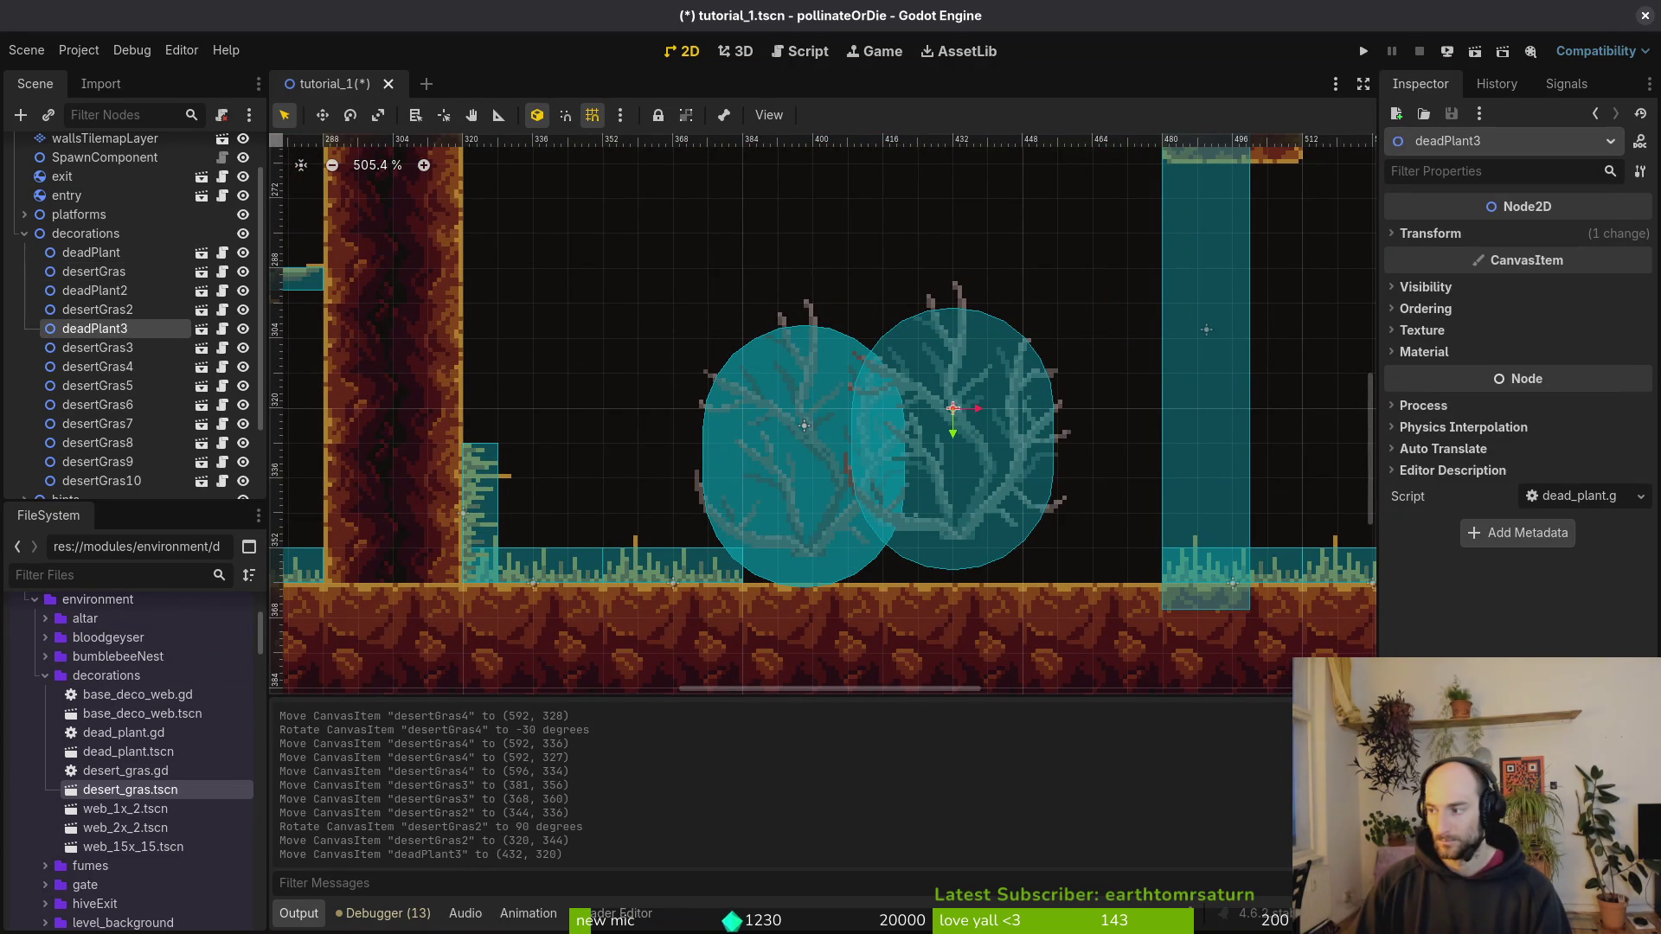
pyautogui.hotkey('alt', 'Tab')
pyautogui.scroll(6, 1125, 382)
pyautogui.scroll(-1, 1065, 384)
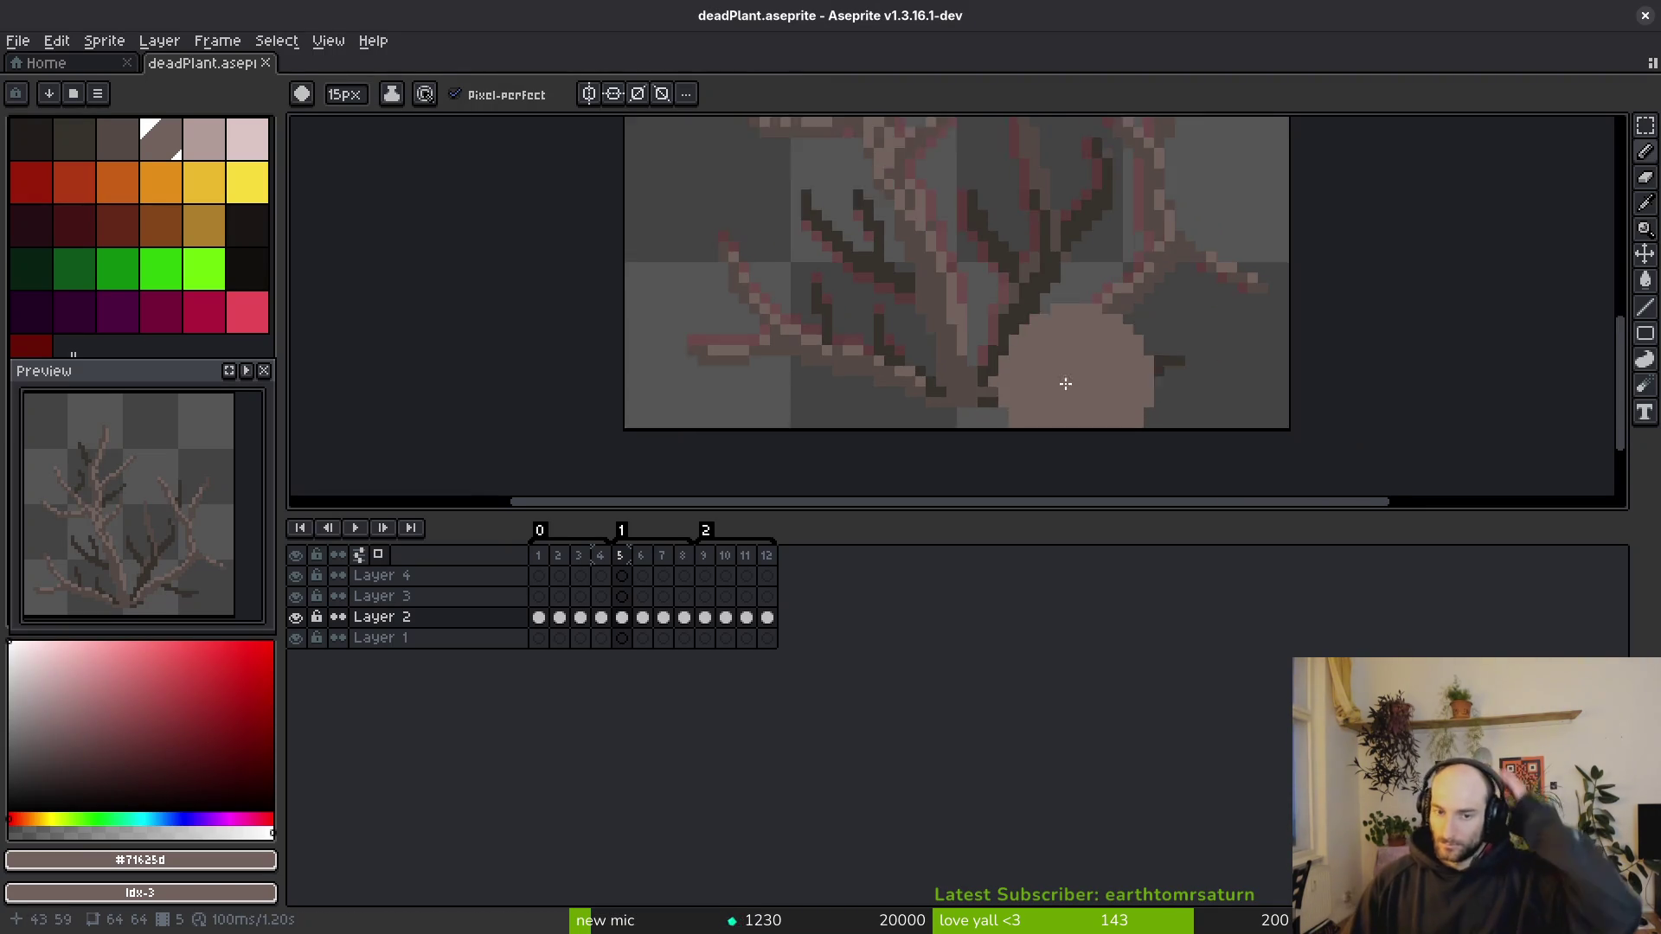
pyautogui.scroll(-2, 1065, 383)
pyautogui.hotkey('alt', 'Tab')
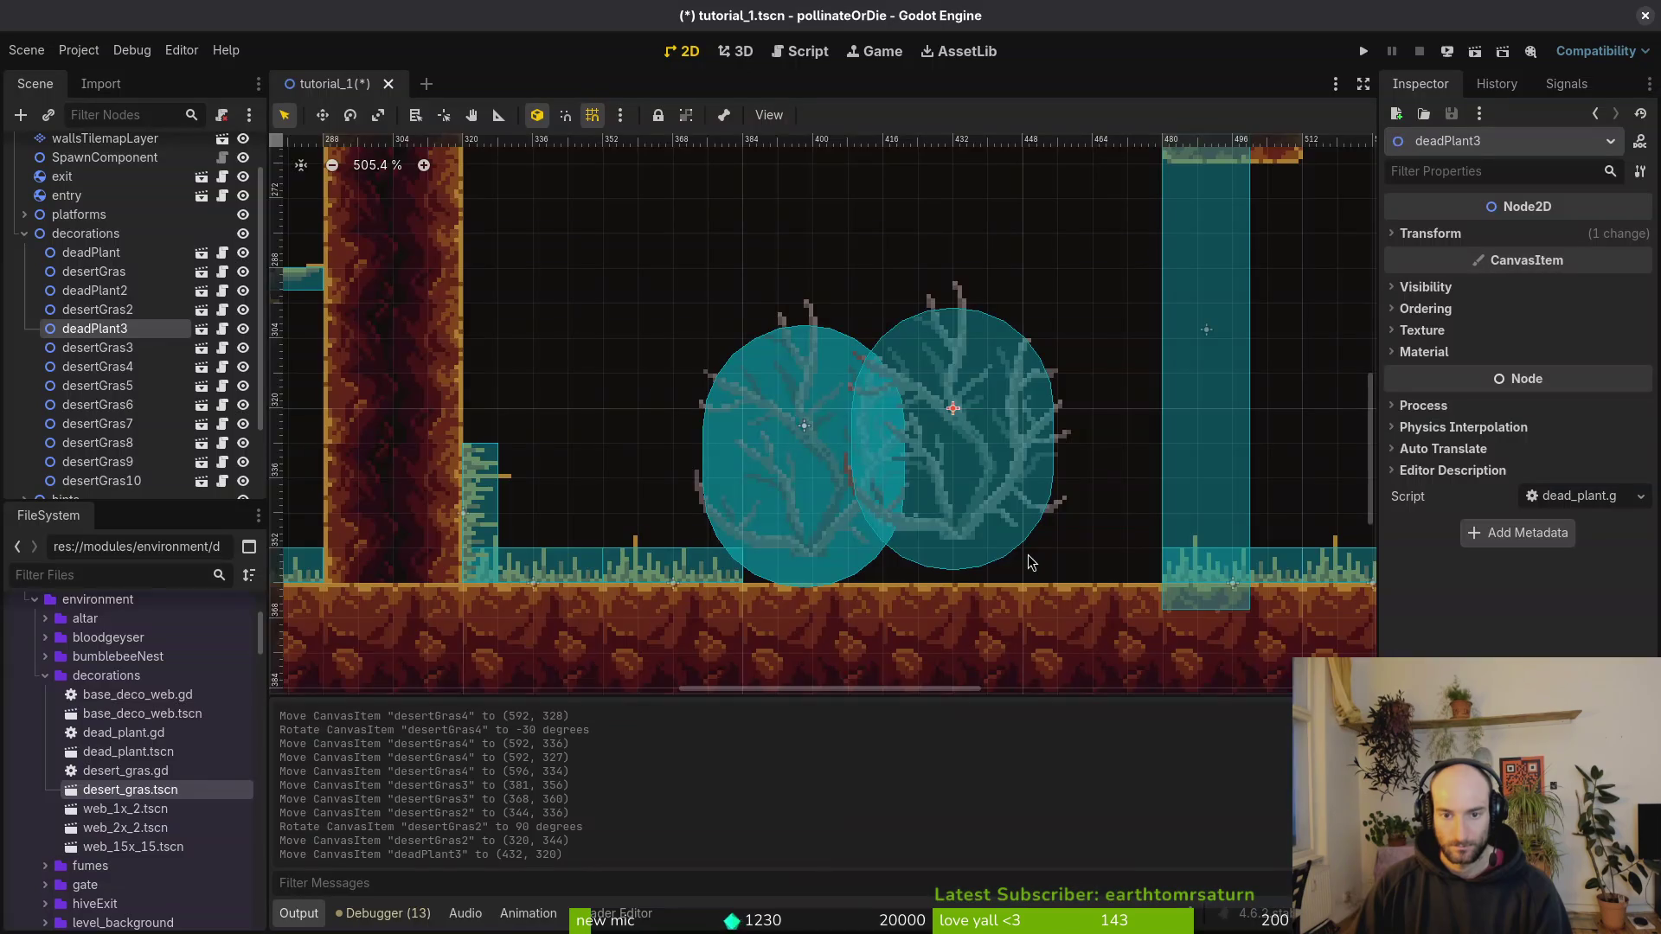
pyautogui.scroll(5, 995, 550)
pyautogui.moveTo(995, 471); pyautogui.dragTo(984, 521)
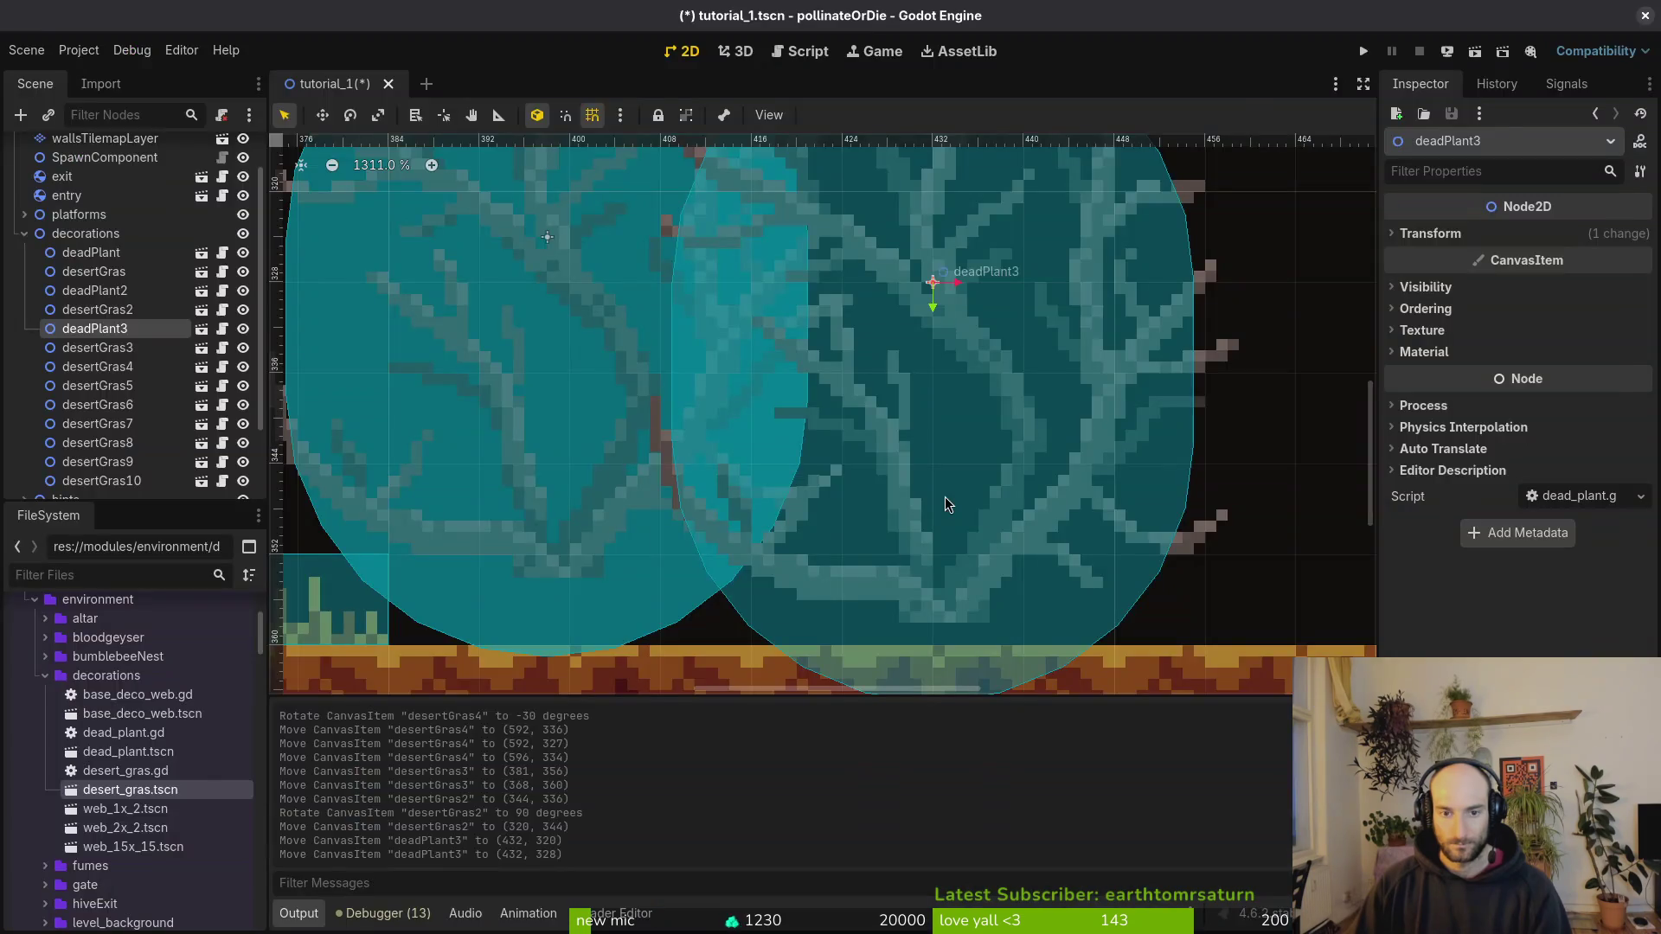
pyautogui.hotkey('alt', 'Tab')
pyautogui.scroll(7, 980, 422)
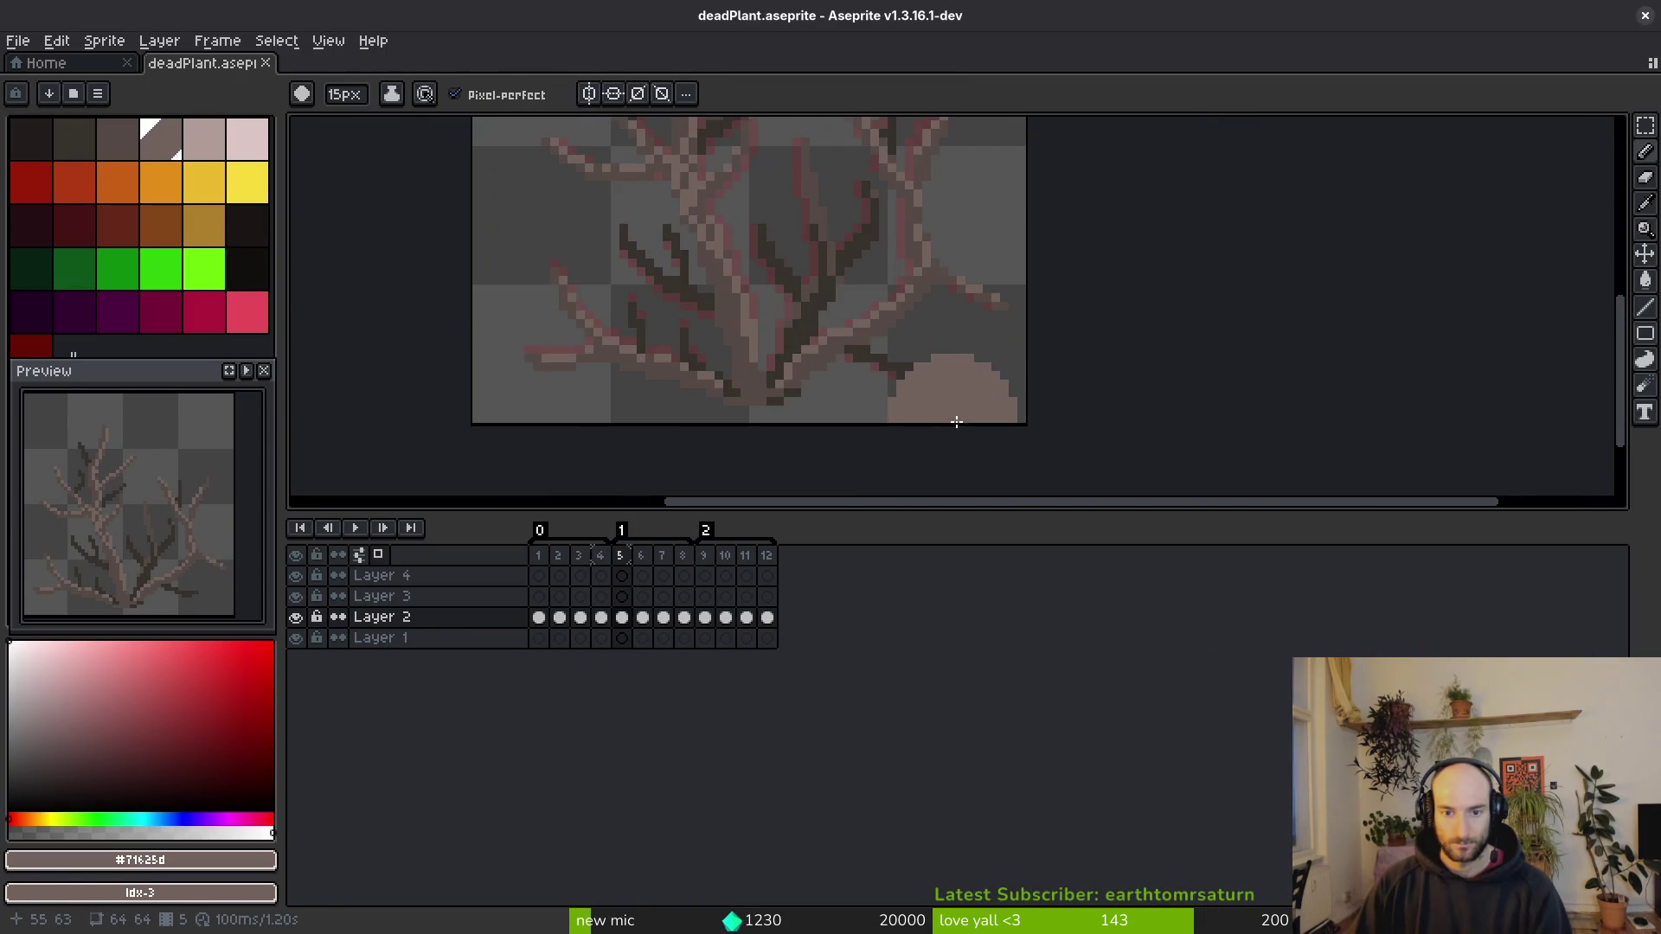
# Step: Shift the dead plant art down-right in every Layer 2 frame and save the file
pyautogui.press('i')
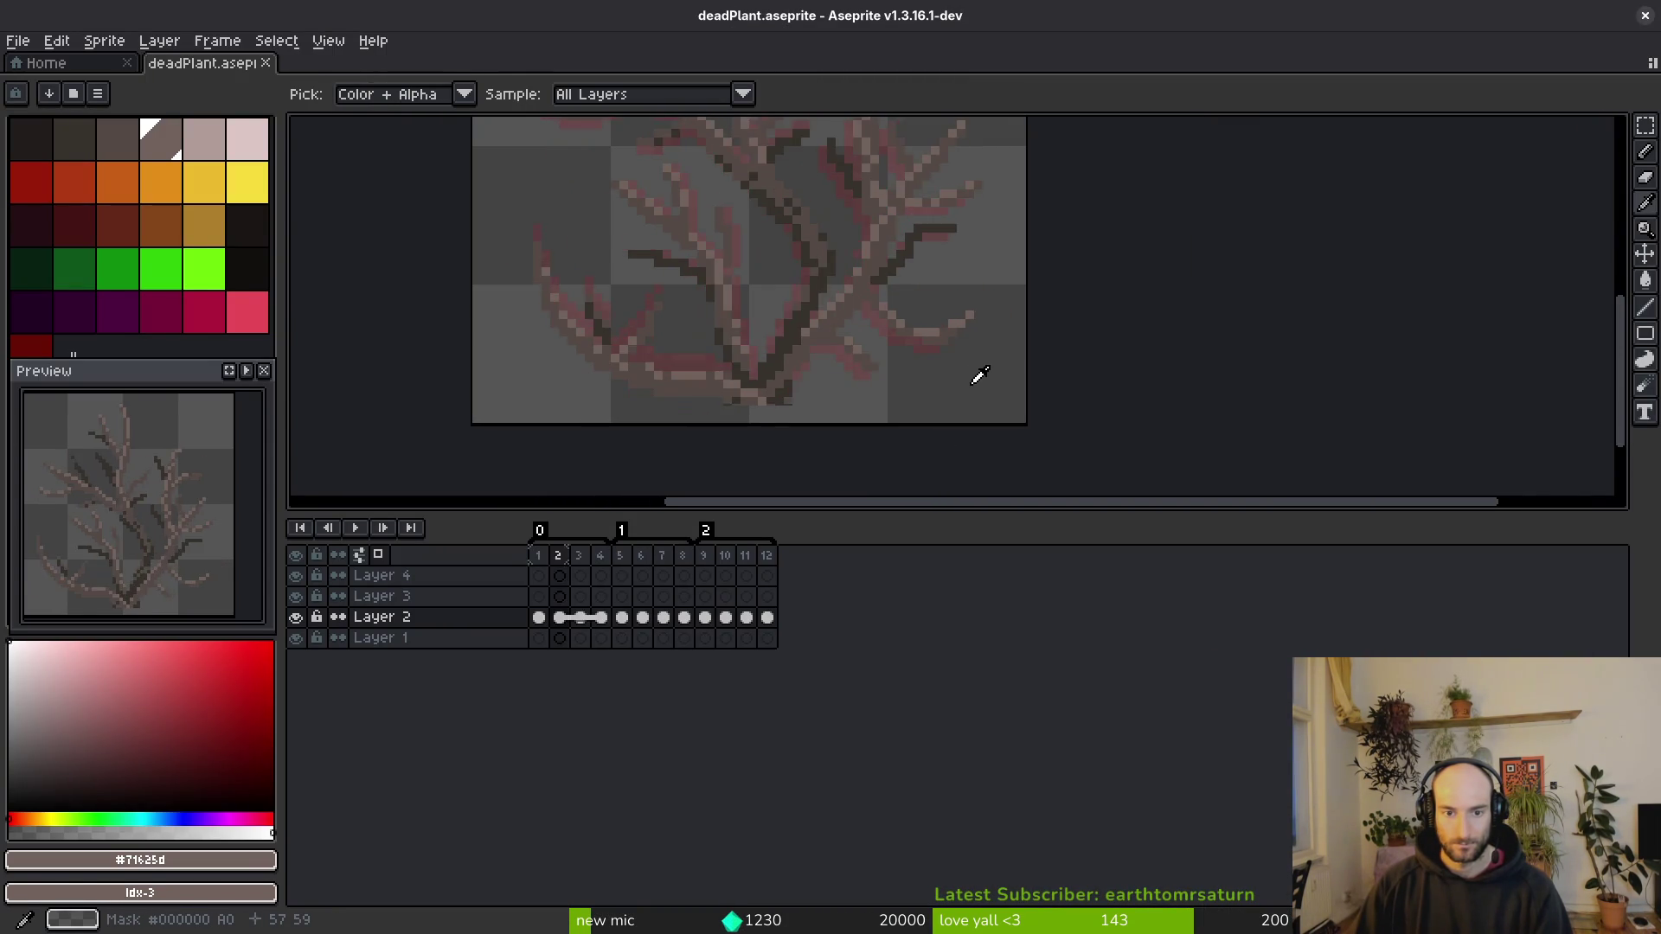
pyautogui.scroll(-1, 870, 424)
pyautogui.press('m')
pyautogui.scroll(-5, 1027, 289)
pyautogui.hotkey('ctrl', 'a')
pyautogui.moveTo(774, 623); pyautogui.dragTo(545, 619)
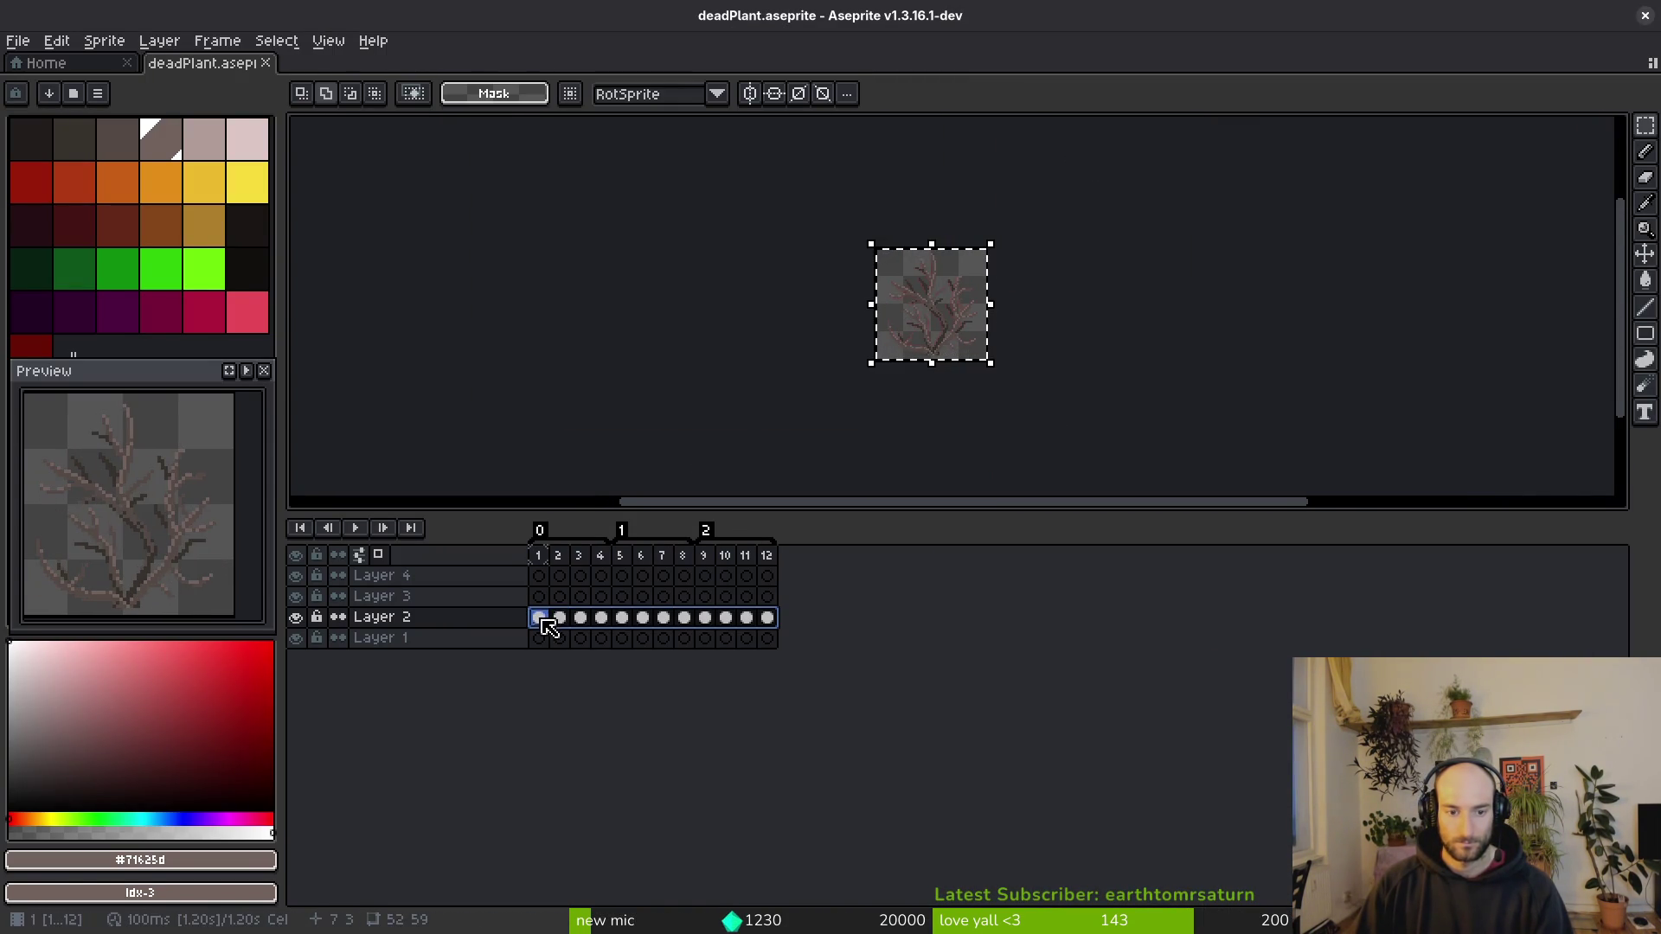
pyautogui.moveTo(975, 397); pyautogui.dragTo(993, 412)
pyautogui.hotkey('ctrl', 's')
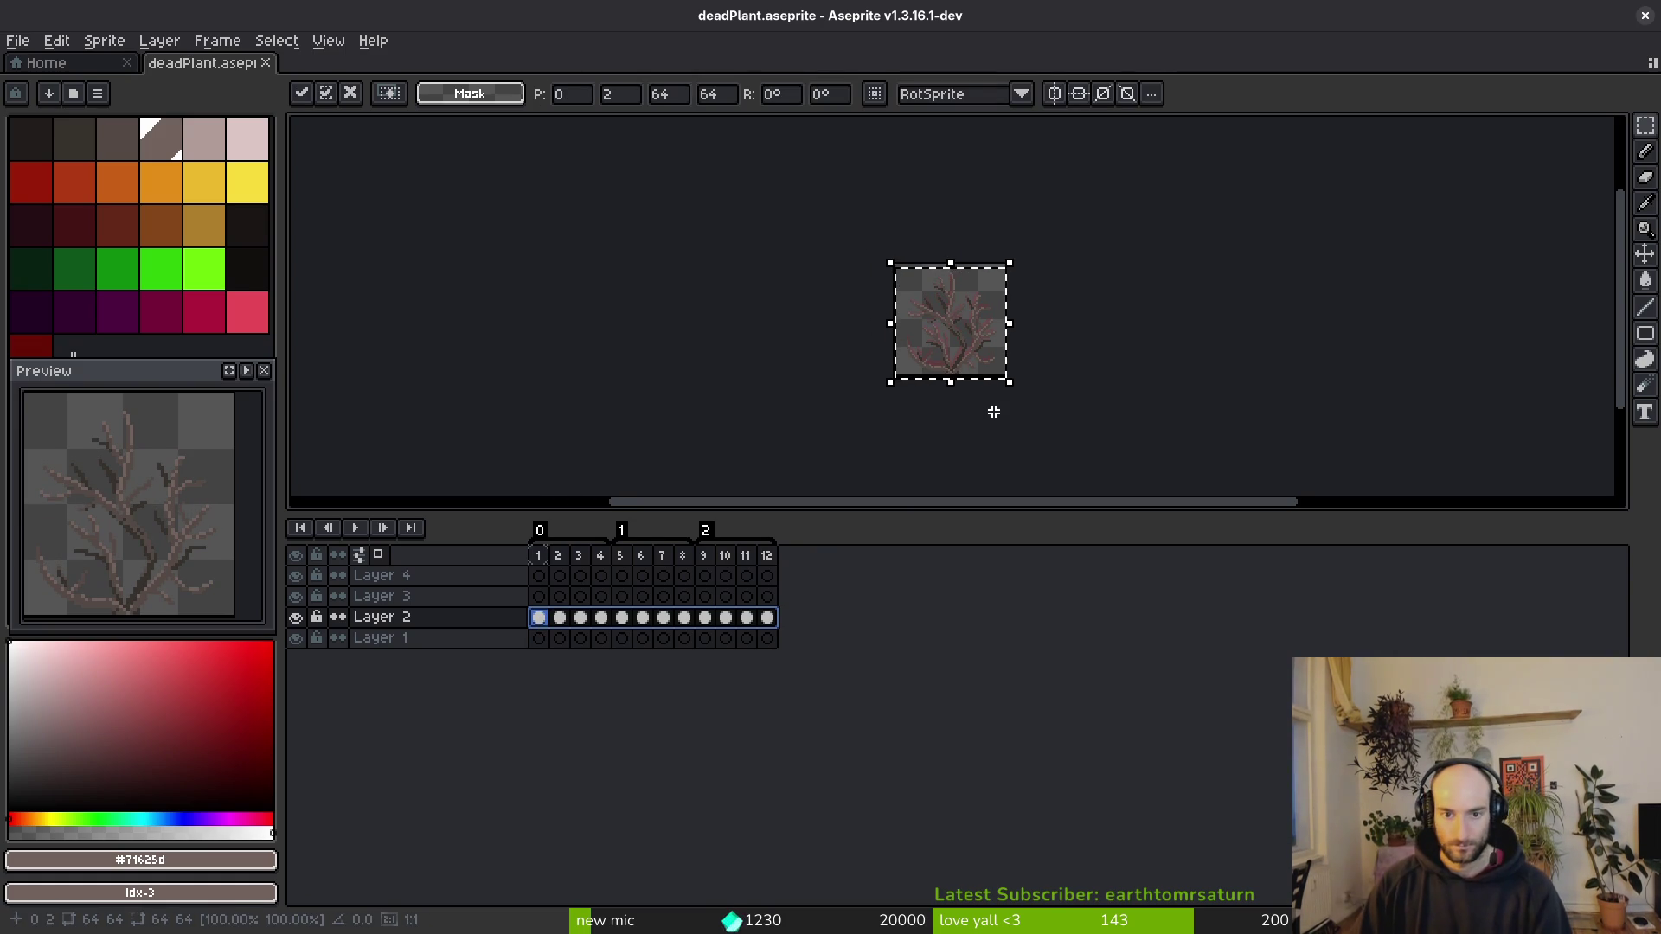
pyautogui.hotkey('ctrl', 'd')
# Step: Export the frames as a sprite sheet, overwriting art/environment/deadPlant.png
pyautogui.hotkey('ctrl', 'e')
pyautogui.press('Return')
pyautogui.hotkey('ctrl', 'alt', 'shift', 's')
pyautogui.click(426, 82)
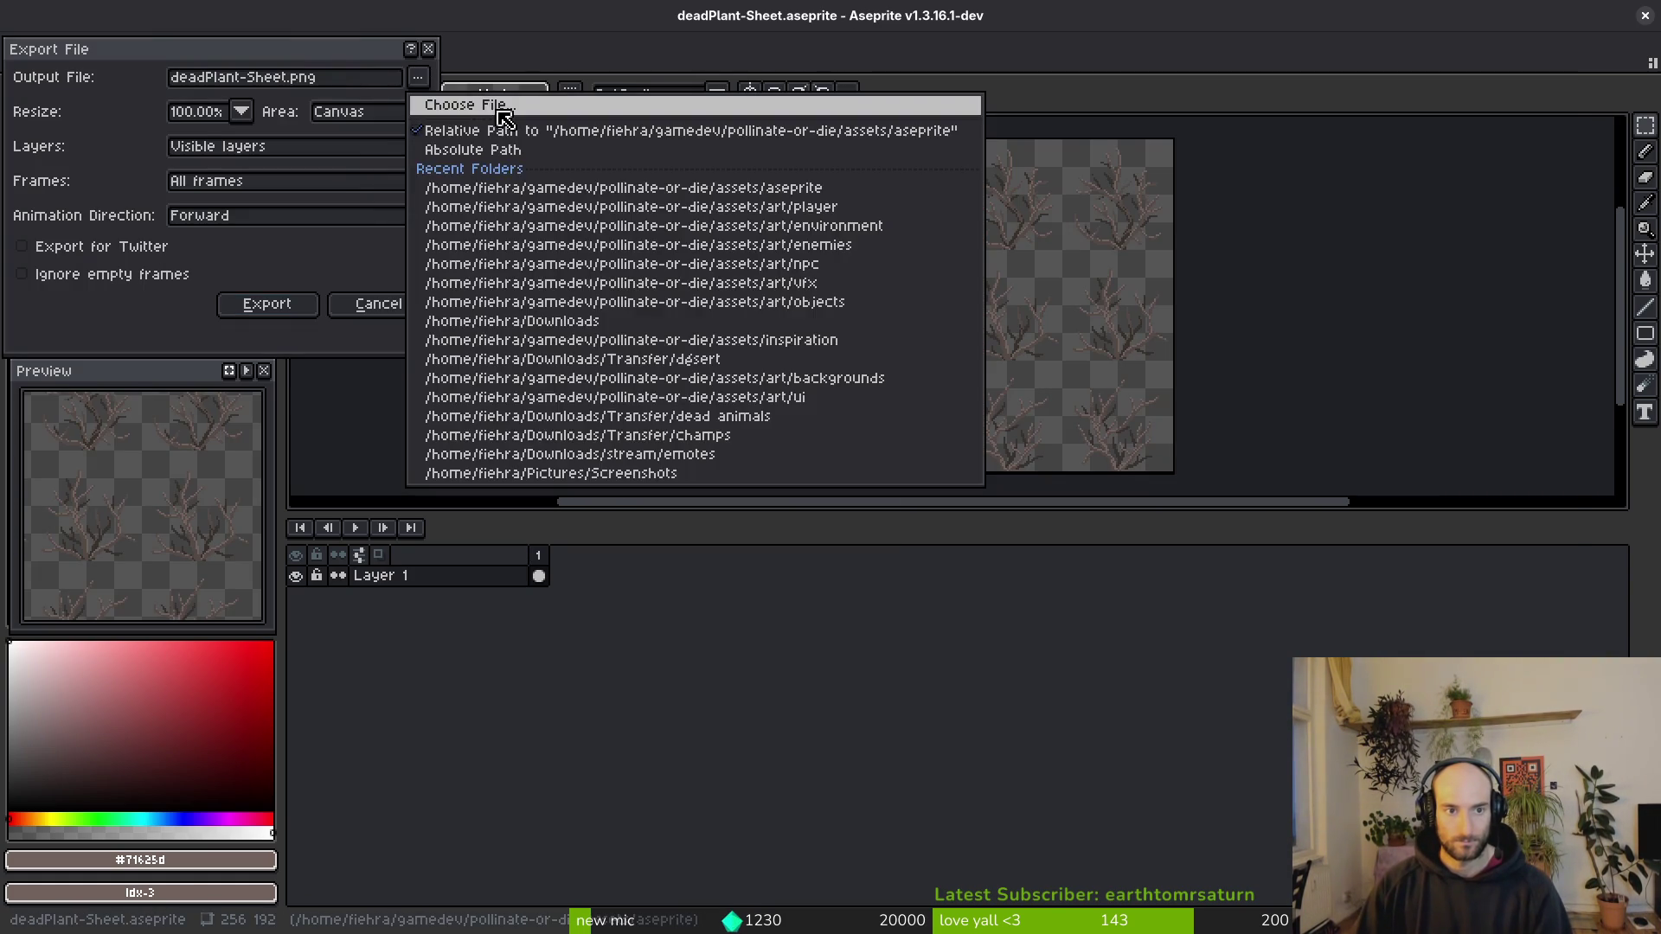
pyautogui.click(563, 104)
pyautogui.click(174, 119)
pyautogui.doubleClick(152, 190)
pyautogui.doubleClick(844, 262)
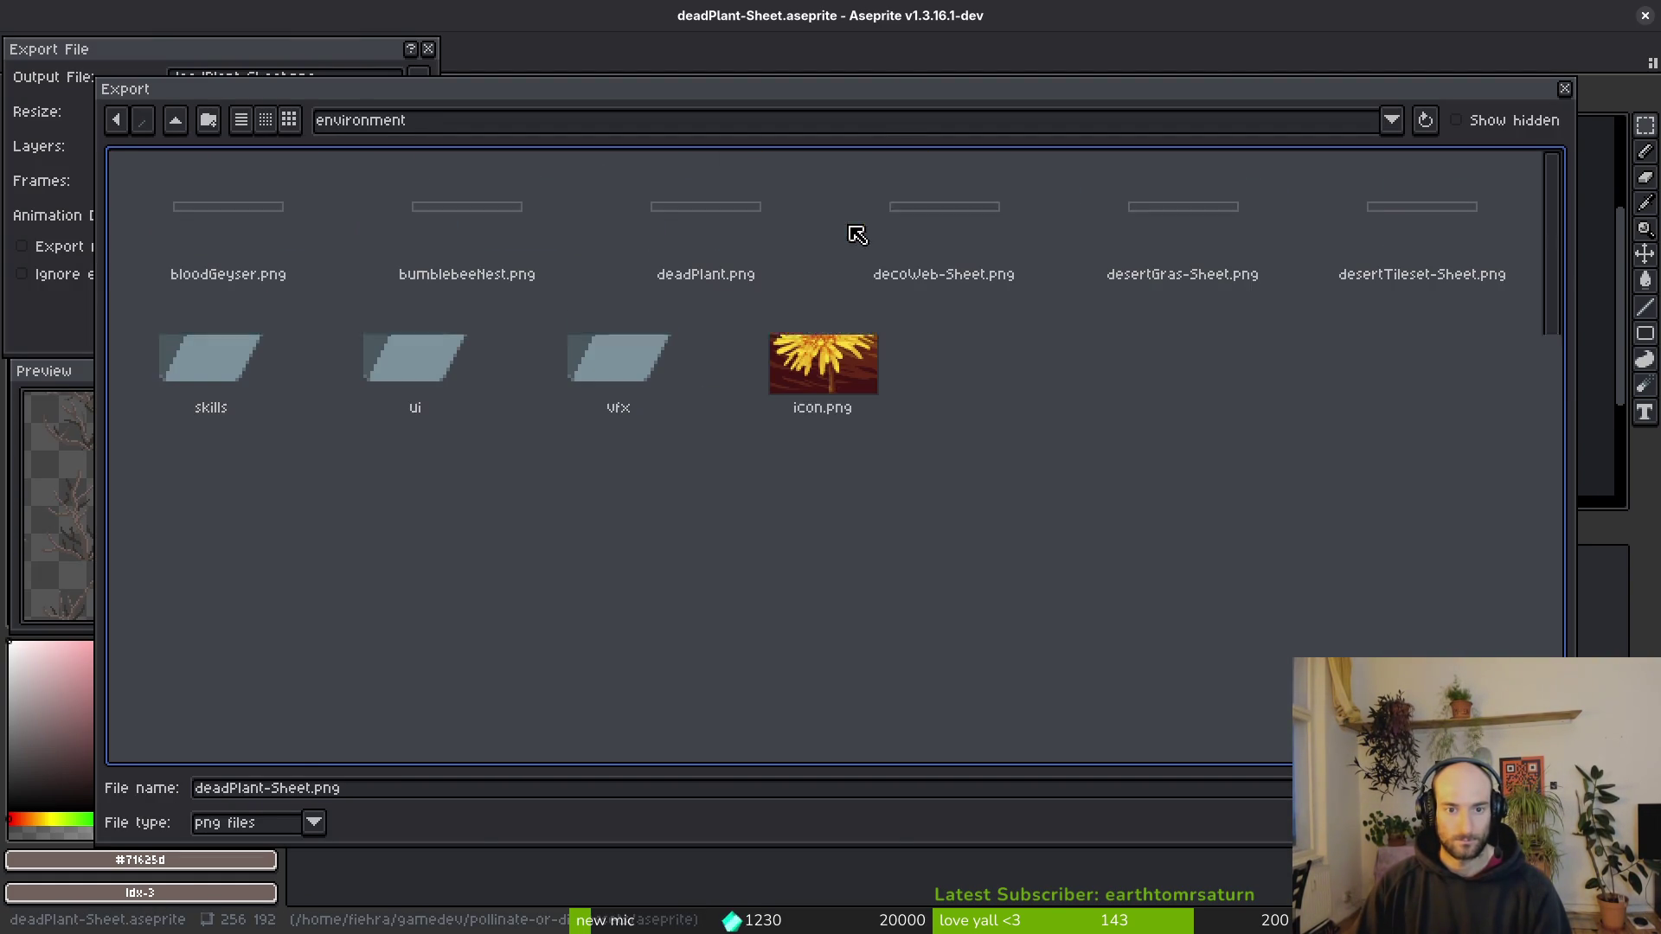
pyautogui.click(751, 222)
pyautogui.press('Return')
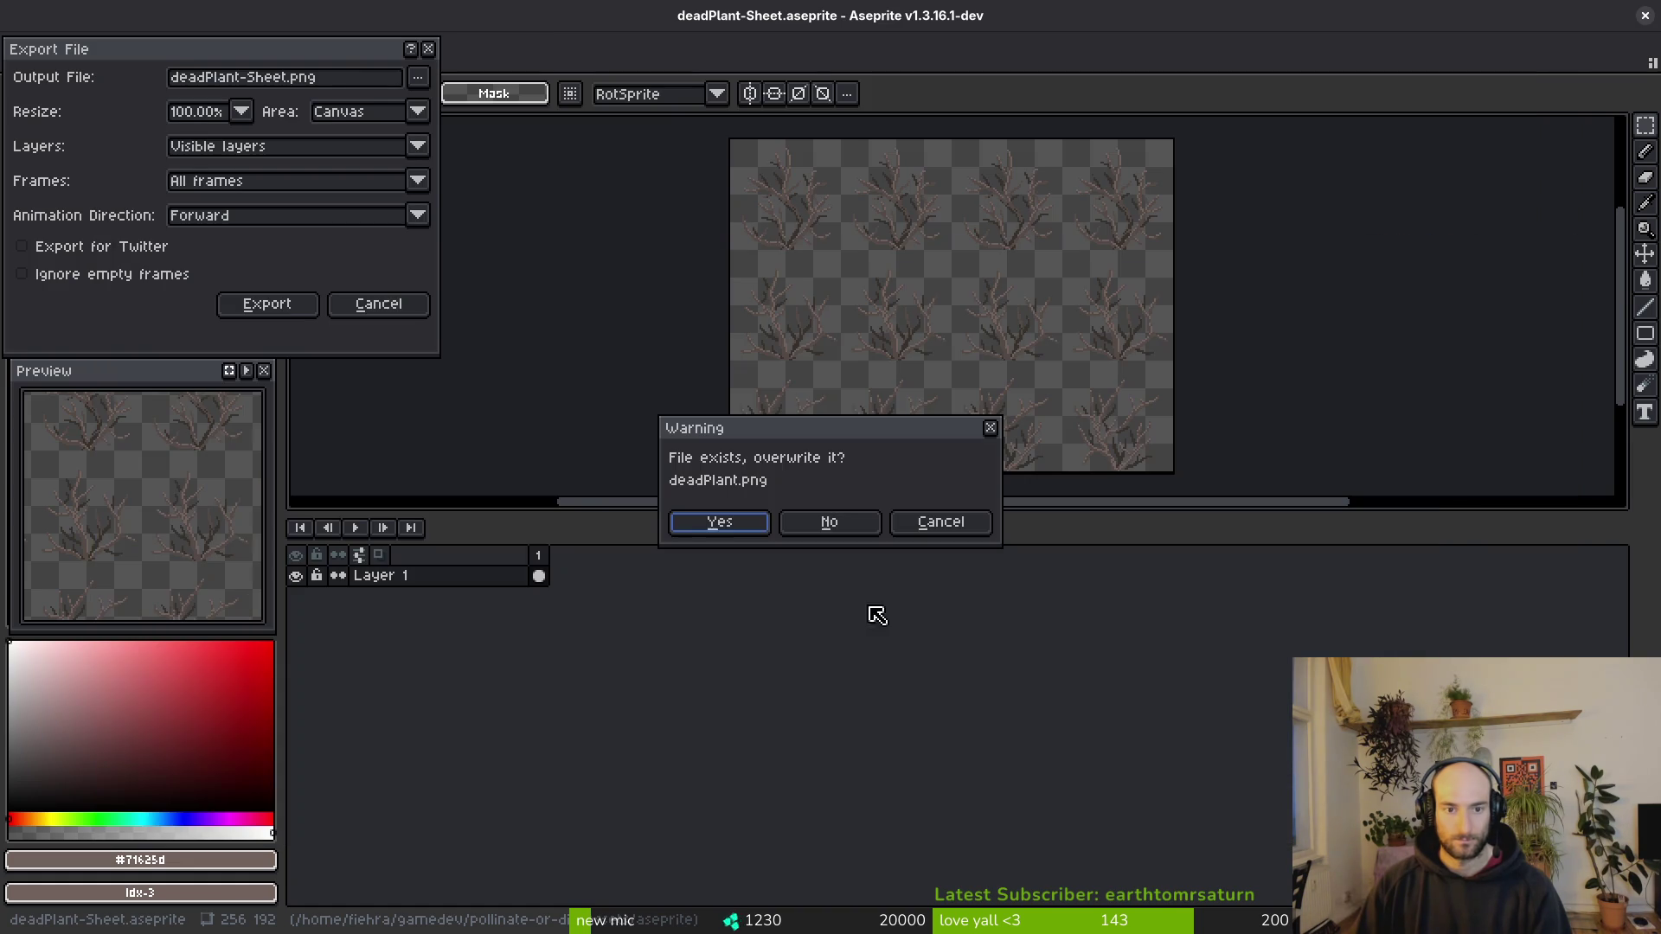
pyautogui.click(760, 523)
pyautogui.click(273, 305)
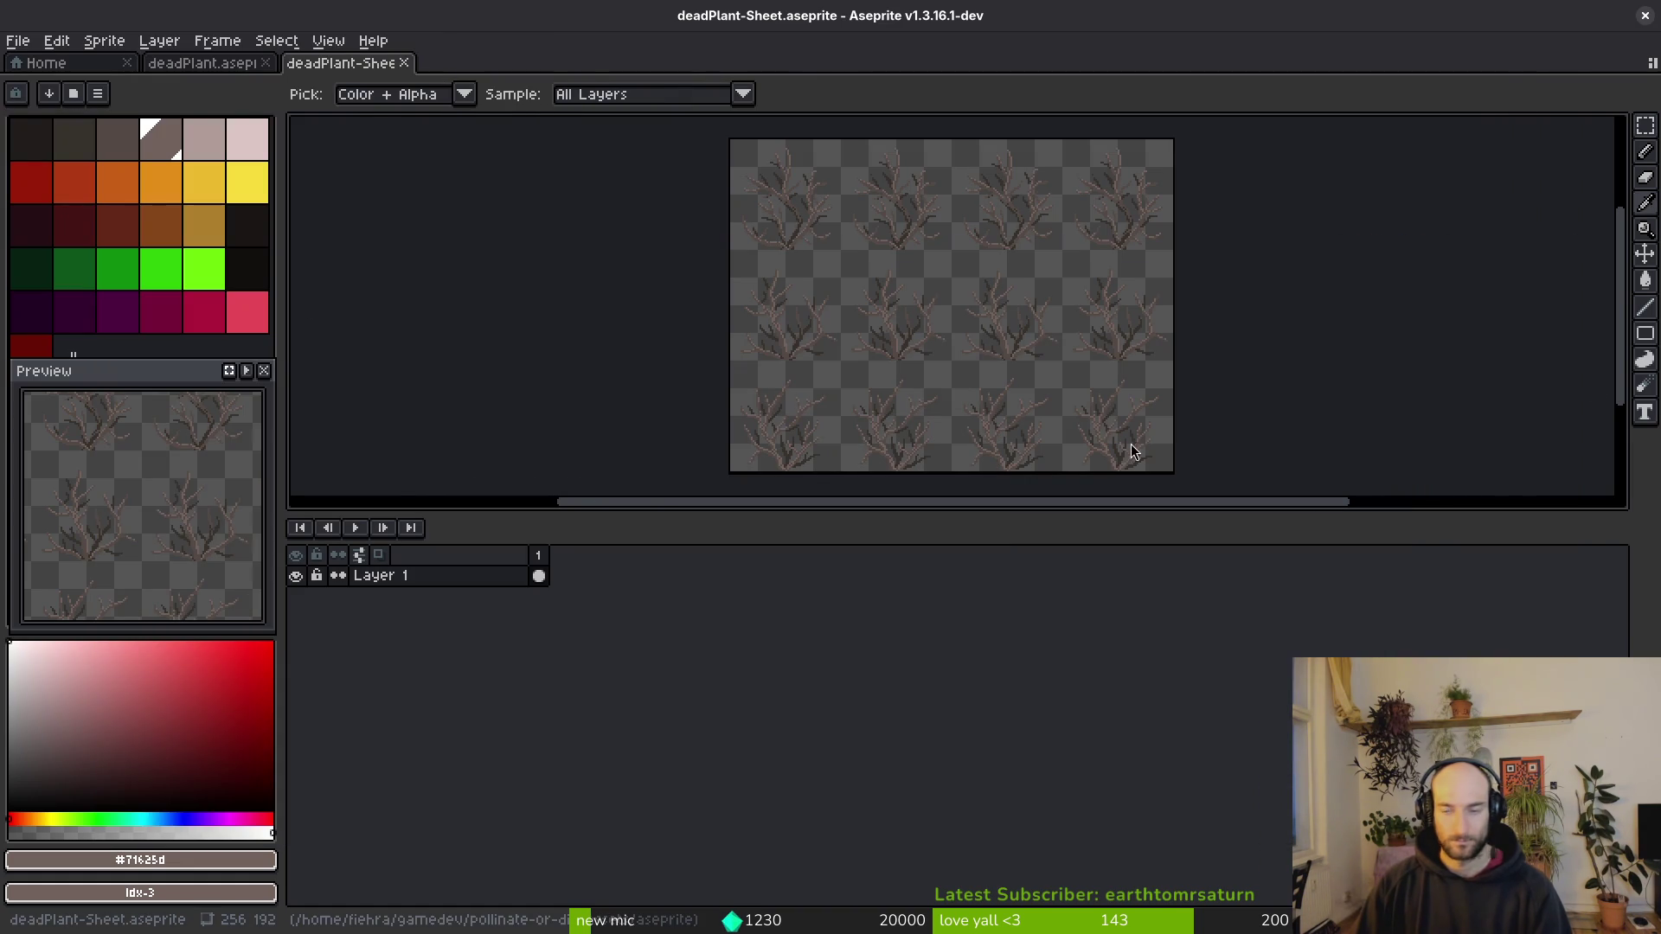
pyautogui.hotkey('alt', 'Tab')
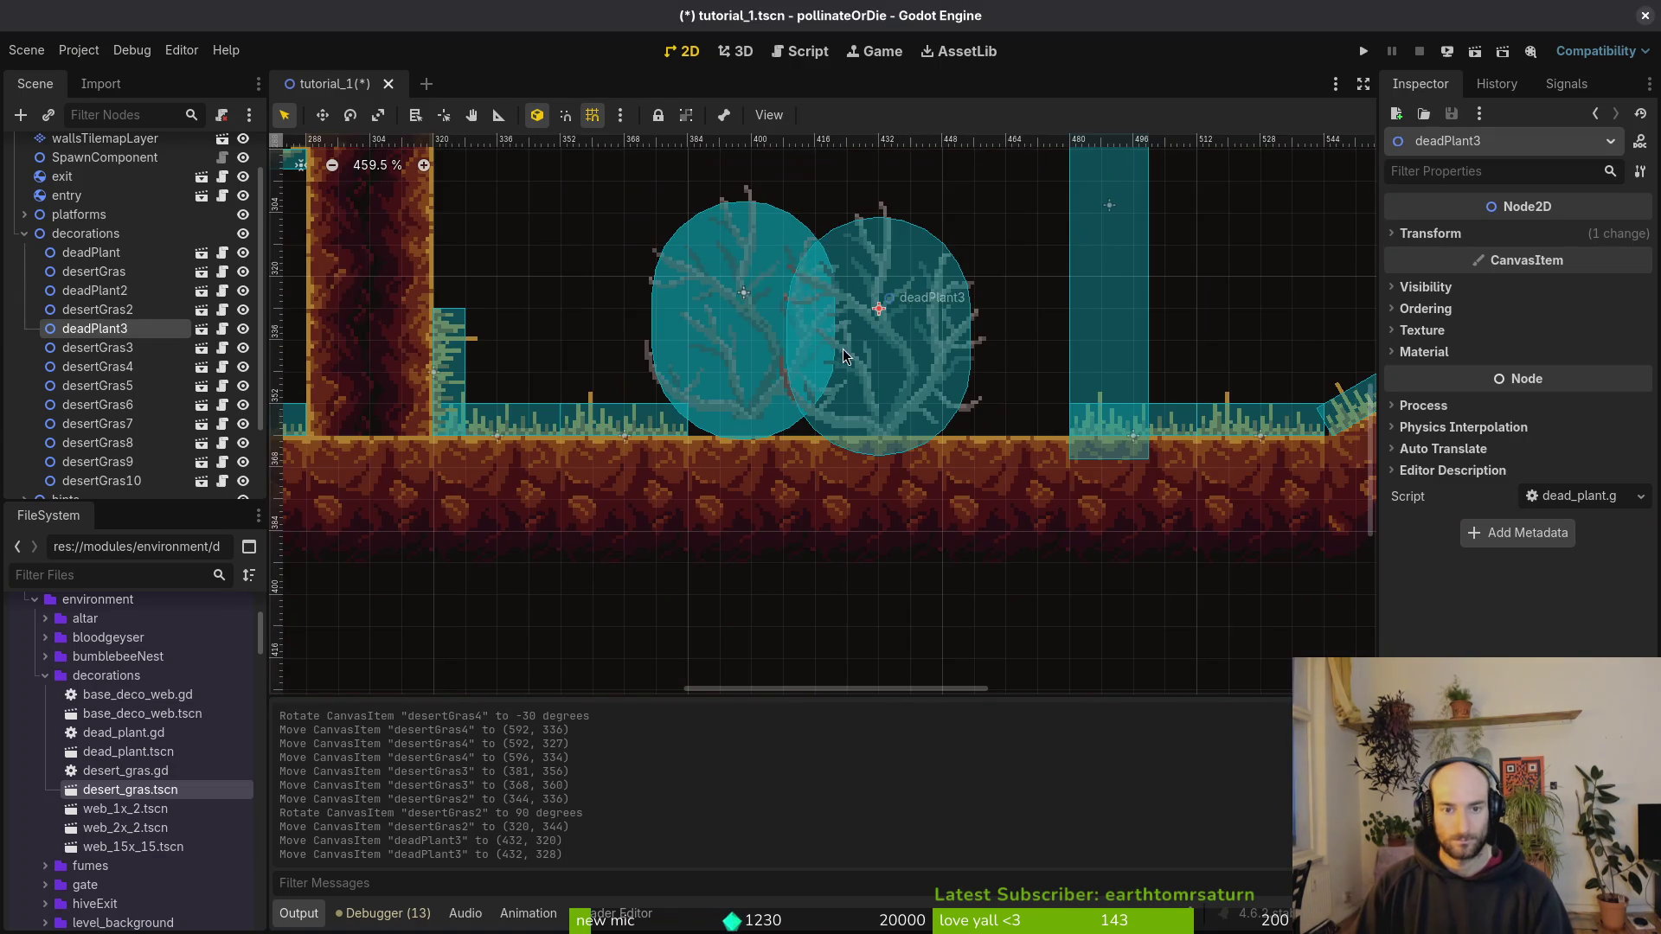
# Step: In dead_plant.tscn, move the CollisionShape2D to (0, 8) and save the scene
pyautogui.hotkey('ctrl', 'shift', 'o')
pyautogui.write('deadplant')
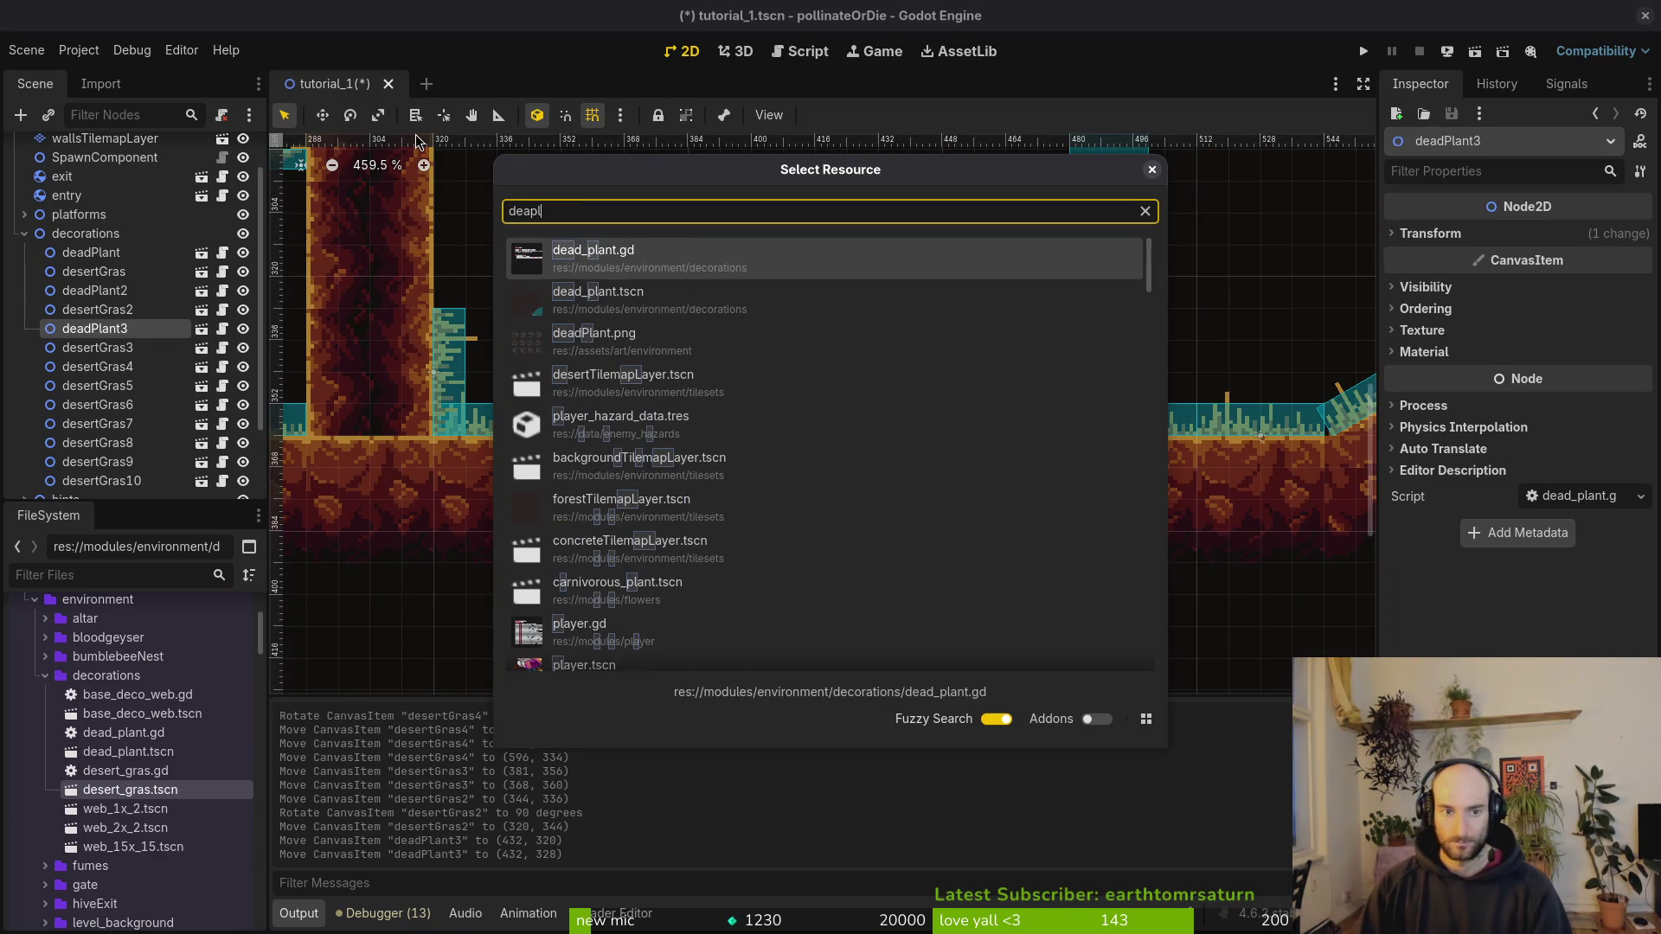
pyautogui.press('Return')
pyautogui.click(987, 597)
pyautogui.scroll(-3, 960, 519)
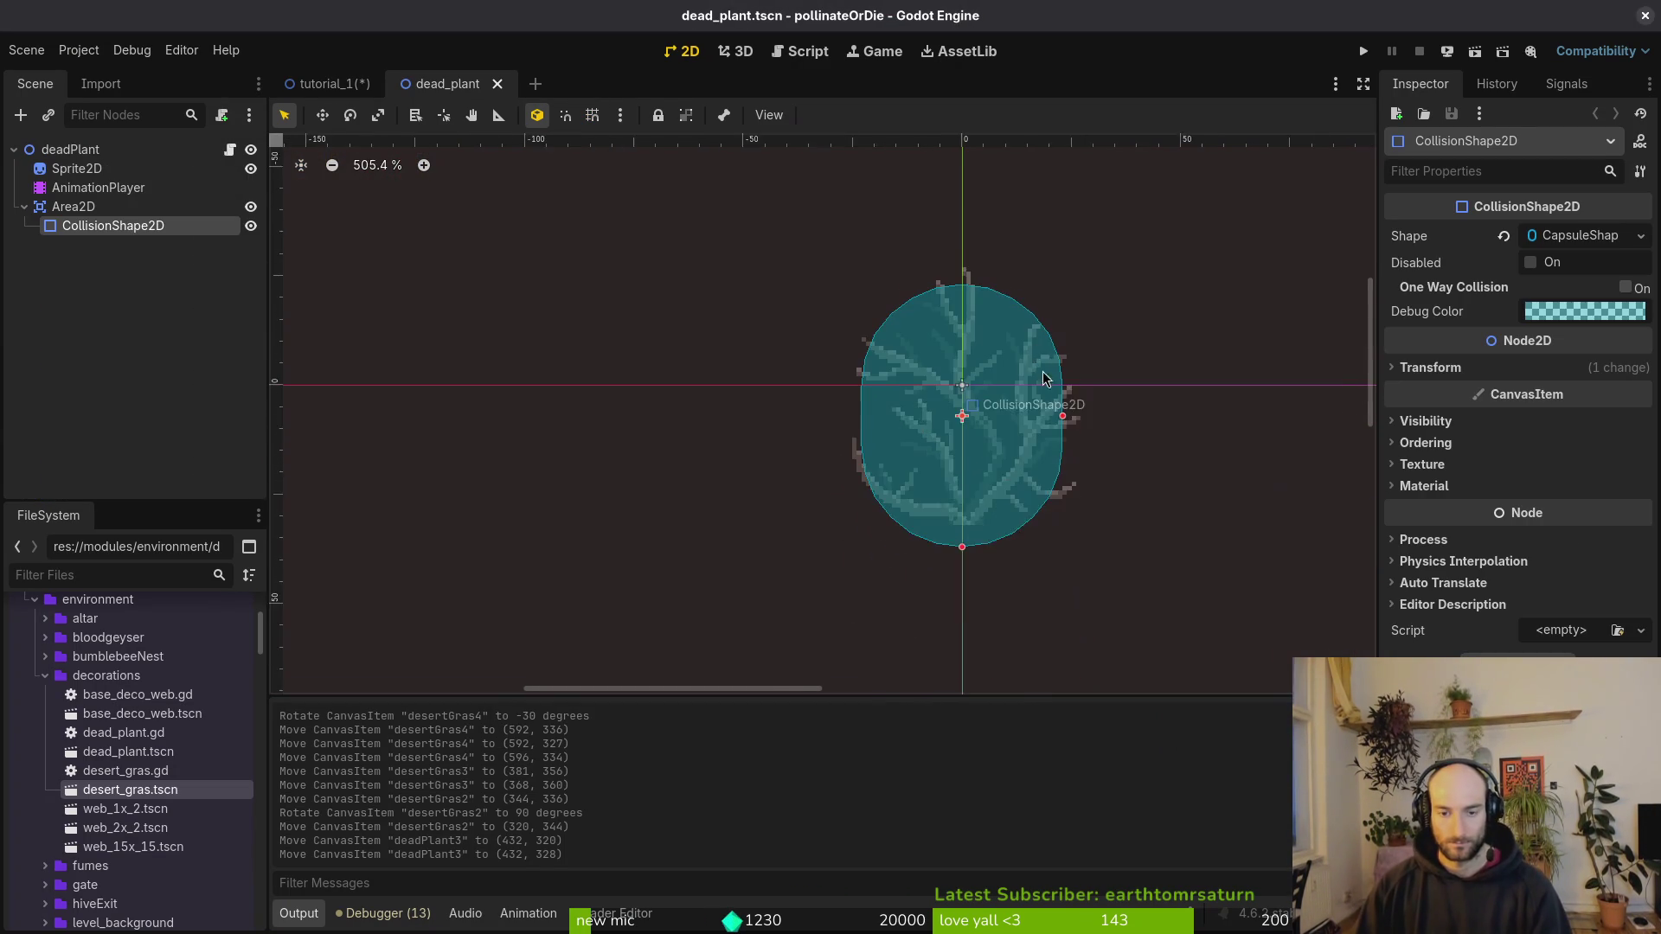
pyautogui.scroll(2, 1027, 363)
pyautogui.moveTo(1027, 353); pyautogui.dragTo(1027, 400)
pyautogui.press('Down')
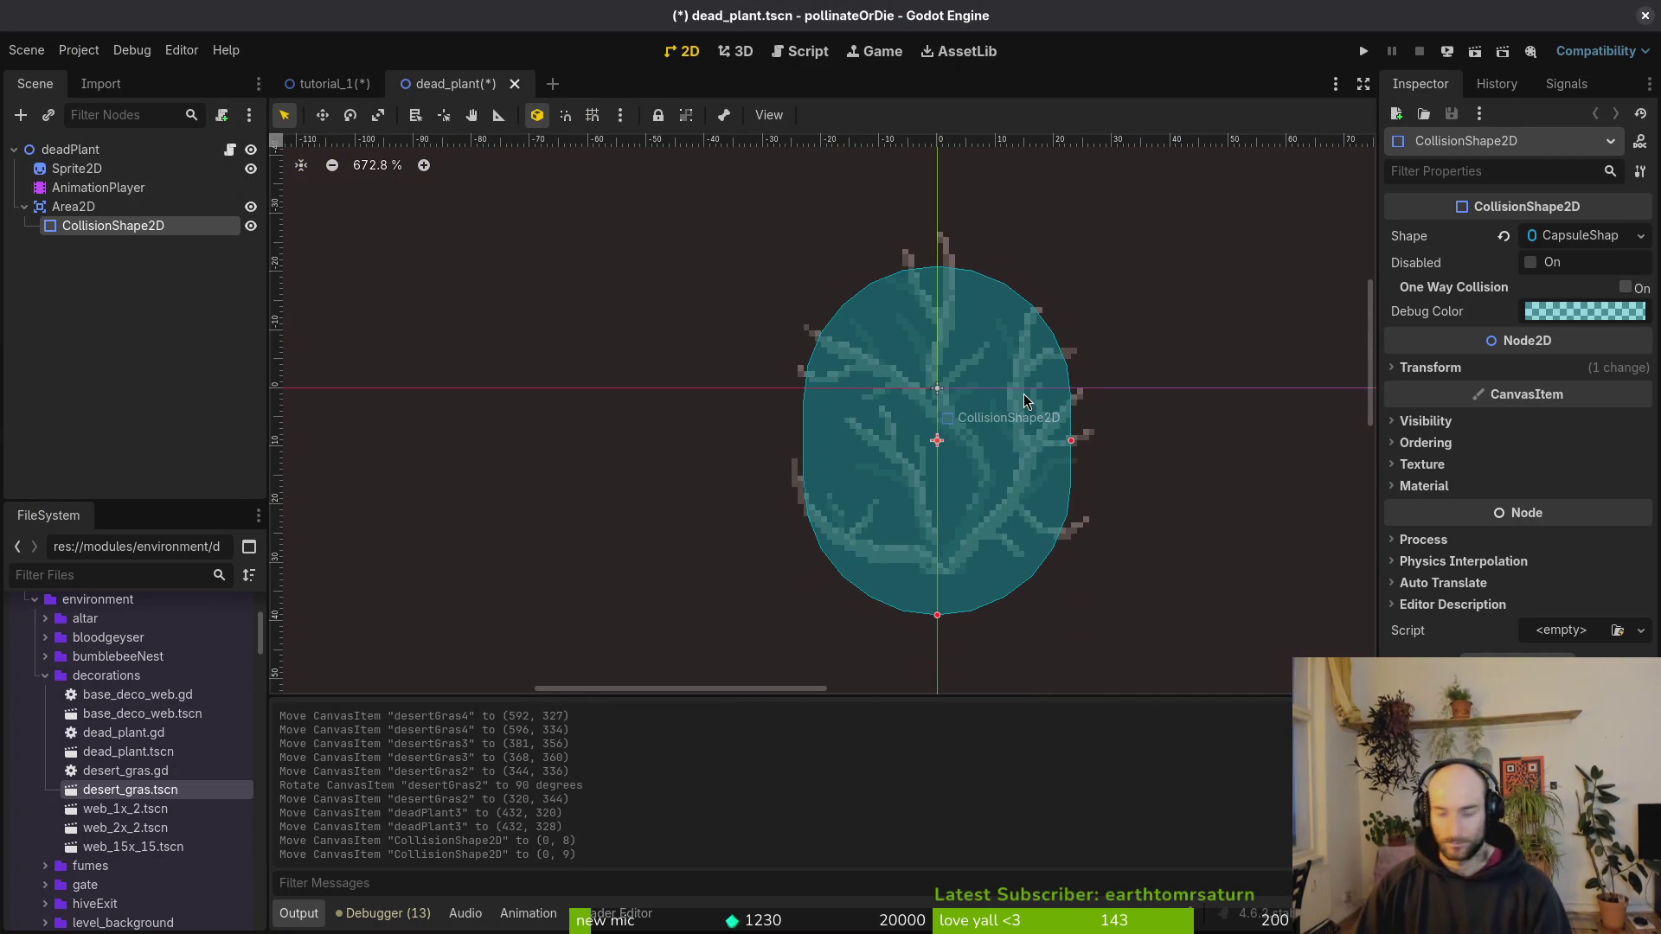
pyautogui.press('Up')
pyautogui.hotkey('ctrl', 's')
pyautogui.click(52, 170)
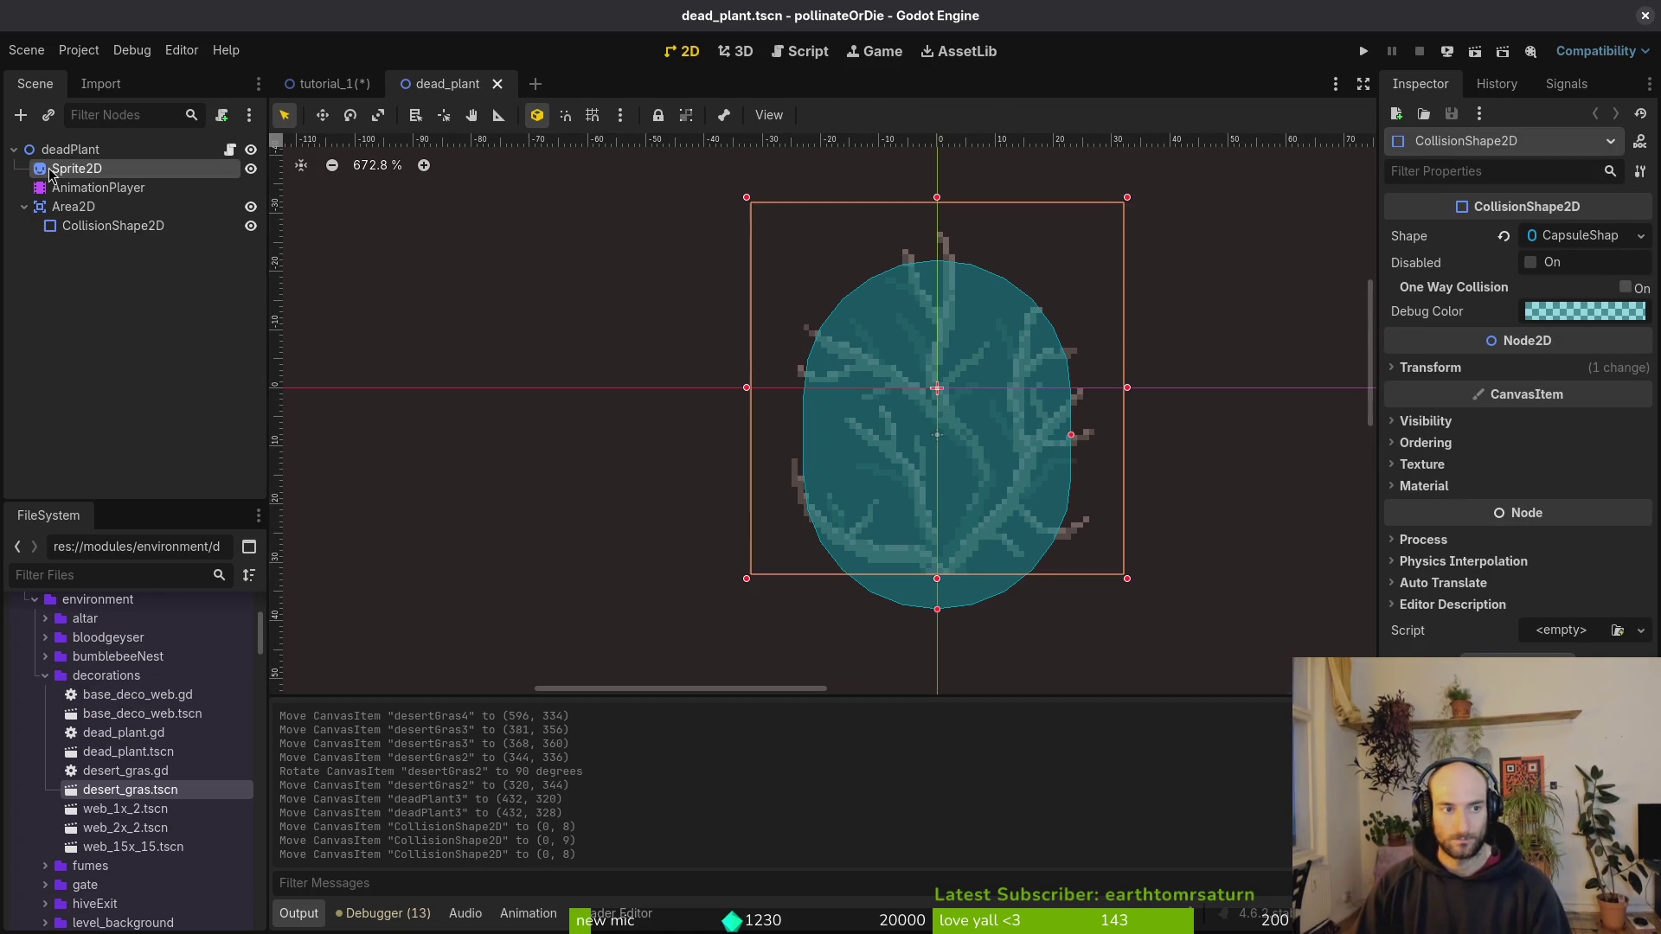
pyautogui.scroll(-5, 1092, 364)
# Step: Back in tutorial_1, reposition the three dead plants, undoing an accidental cling trigger move
pyautogui.hotkey('ctrl', 'Tab')
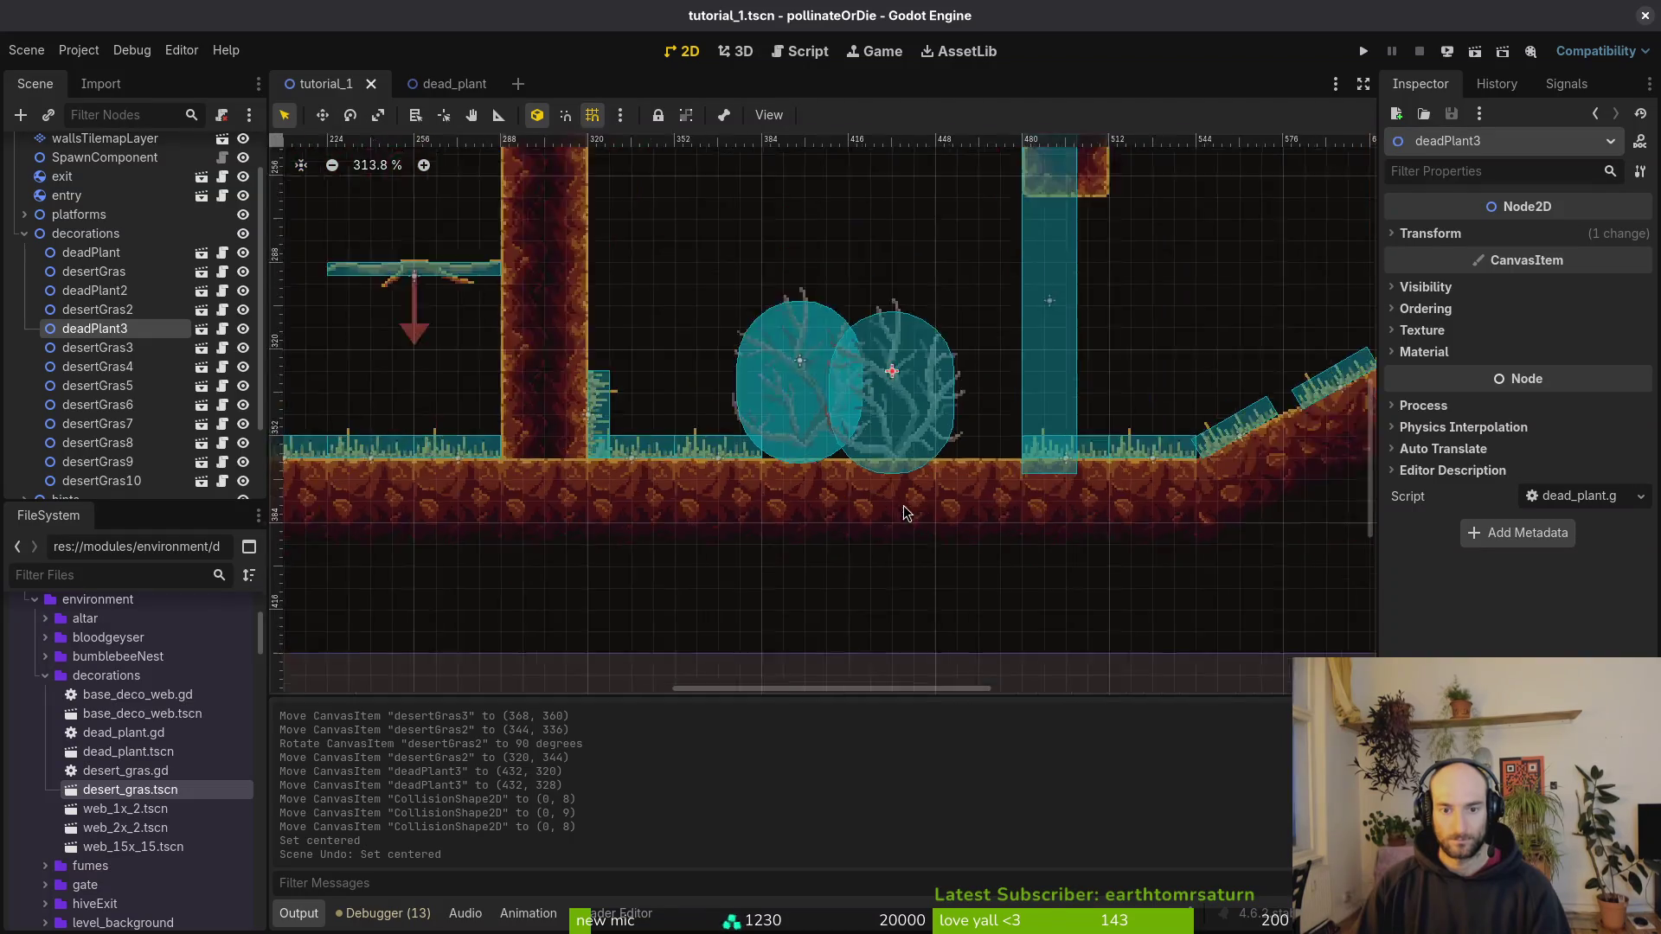
pyautogui.scroll(5, 905, 398)
pyautogui.scroll(-4, 952, 437)
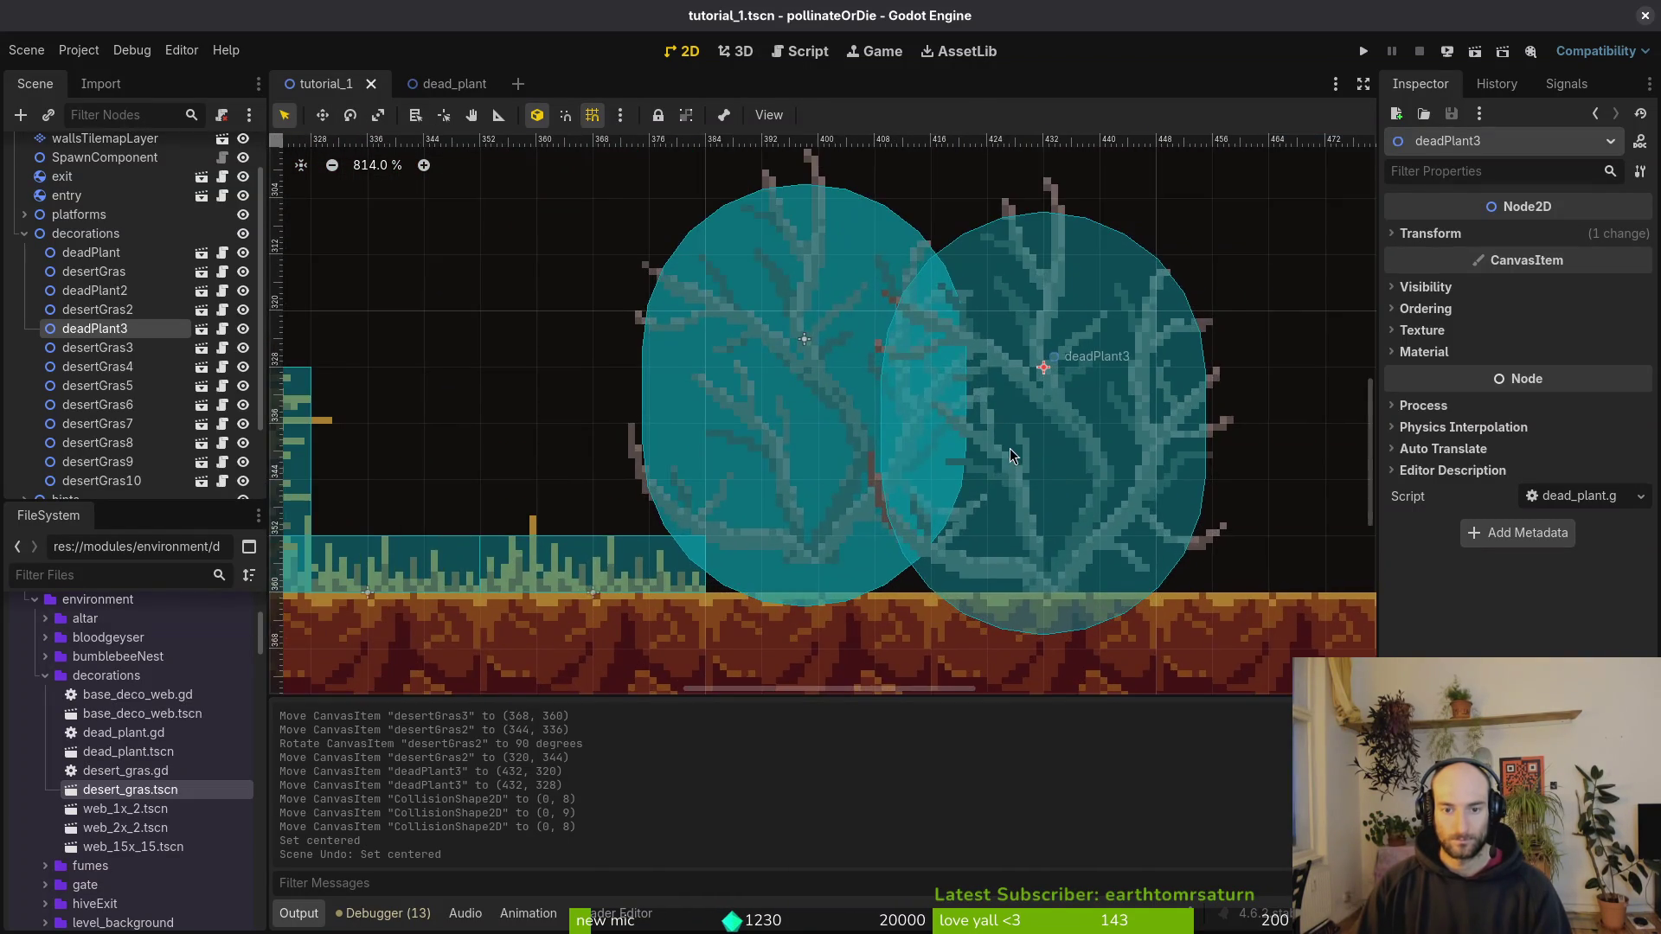
pyautogui.moveTo(1056, 464)
pyautogui.mouseDown()
pyautogui.moveTo(858, 438)
pyautogui.moveTo(1103, 302)
pyautogui.moveTo(1291, 303)
pyautogui.mouseUp()
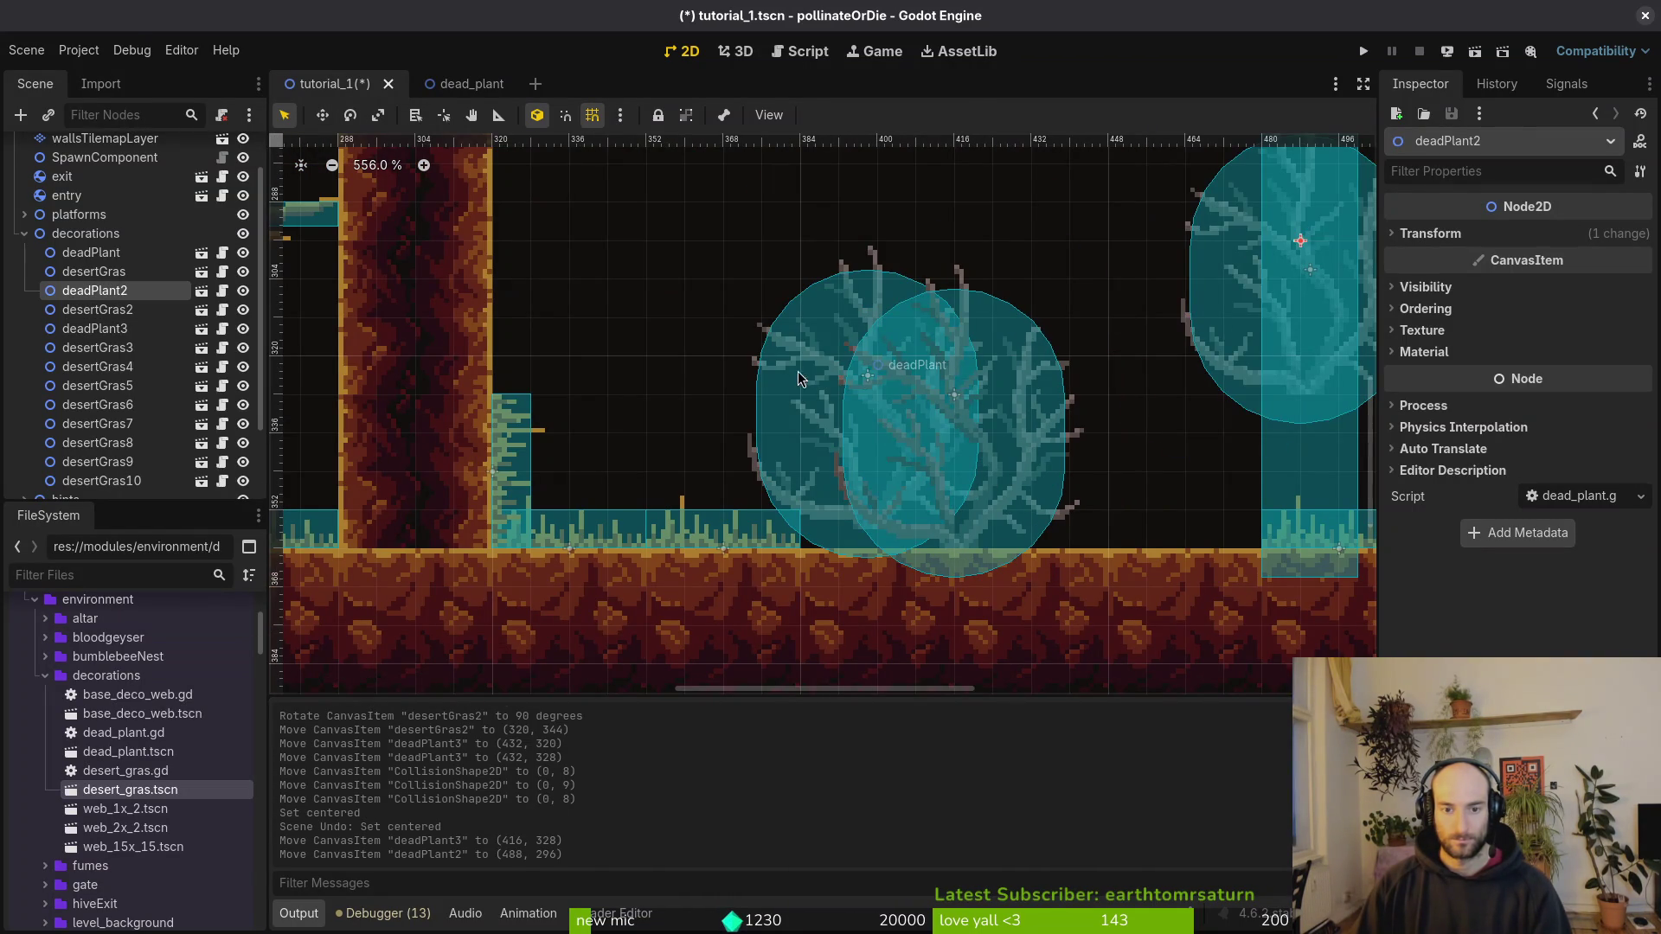
pyautogui.moveTo(798, 371); pyautogui.dragTo(615, 159)
pyautogui.moveTo(1010, 442); pyautogui.dragTo(895, 438)
pyautogui.scroll(-6, 935, 432)
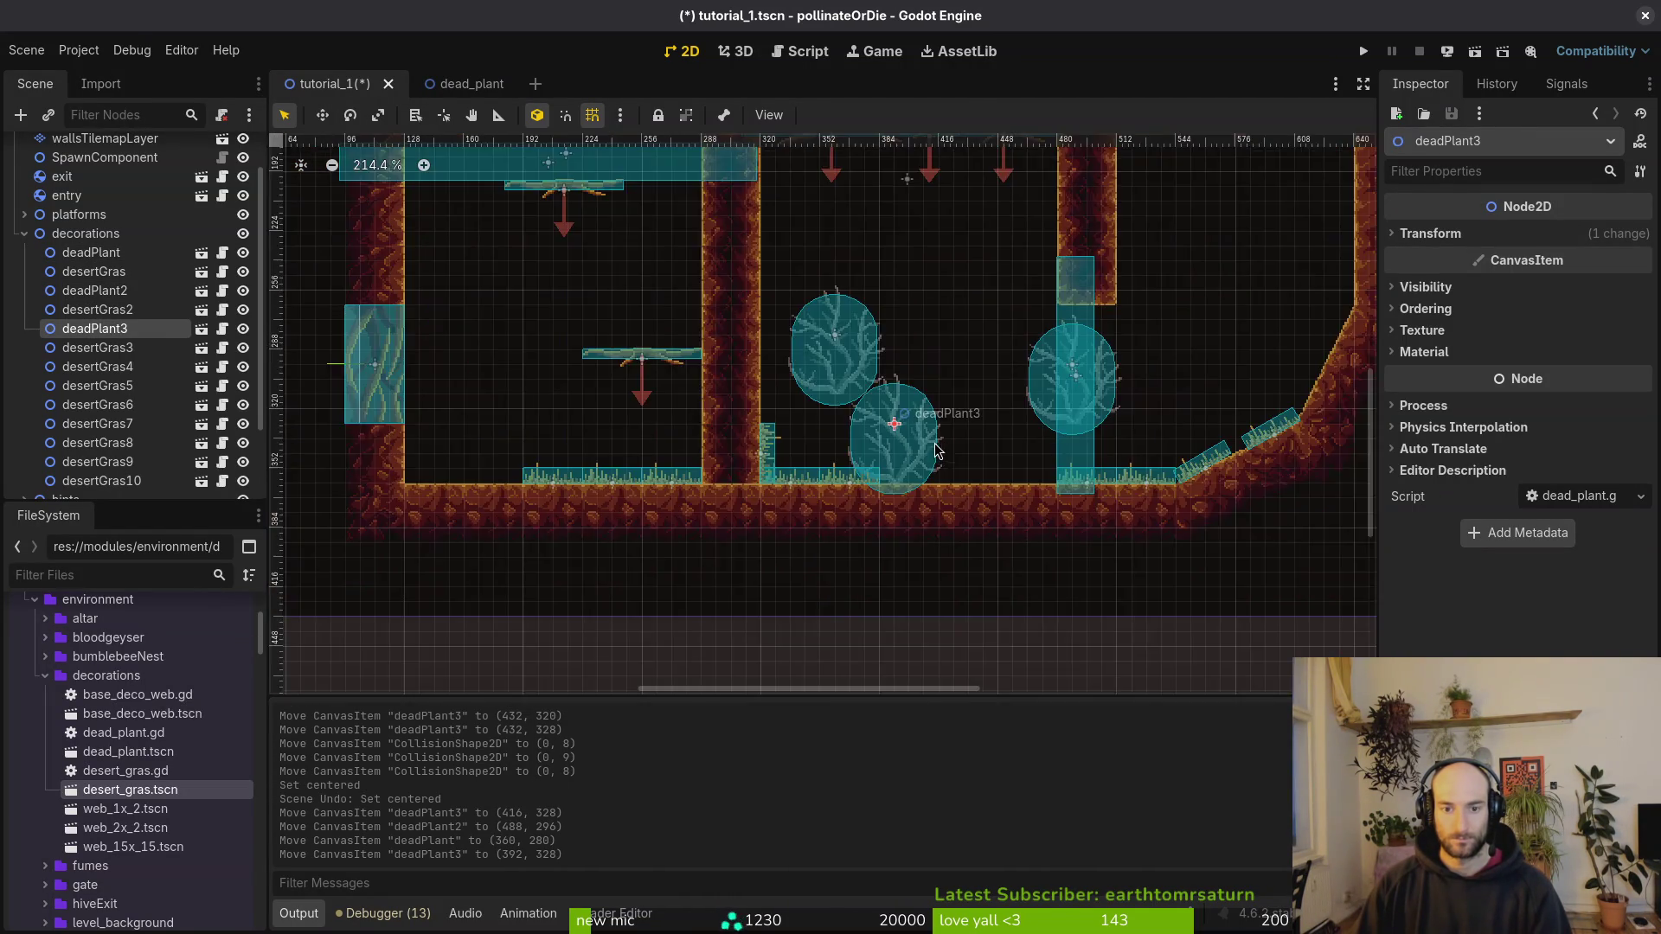
pyautogui.moveTo(1049, 413); pyautogui.dragTo(624, 416)
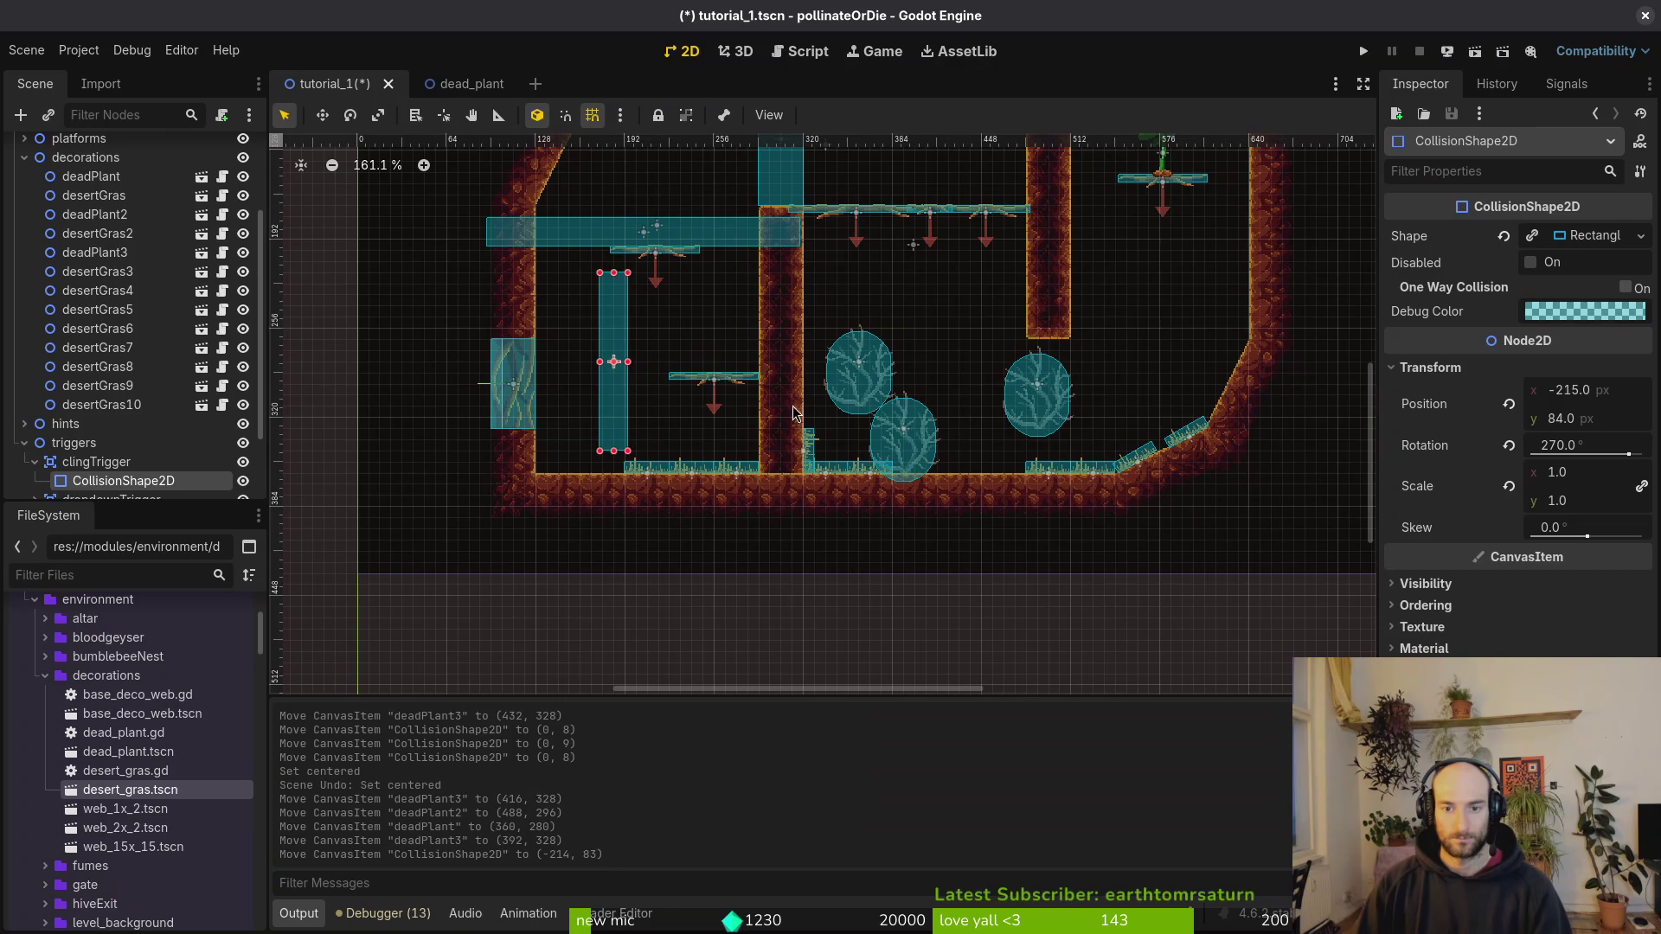
pyautogui.hotkey('ctrl', 'z')
pyautogui.moveTo(1011, 406)
pyautogui.mouseDown()
pyautogui.moveTo(999, 418)
pyautogui.moveTo(1102, 452)
pyautogui.moveTo(1089, 455)
pyautogui.moveTo(1126, 428)
pyautogui.moveTo(1083, 419)
pyautogui.mouseUp()
pyautogui.scroll(6, 1099, 441)
pyautogui.scroll(-5, 1083, 418)
# Step: Delete deadPlant3, place deadPlant at (320, 136) and deadPlant2 at (528, 328), and save
pyautogui.moveTo(869, 492)
pyautogui.mouseDown()
pyautogui.moveTo(998, 295)
pyautogui.moveTo(1032, 295)
pyautogui.moveTo(1020, 302)
pyautogui.mouseUp()
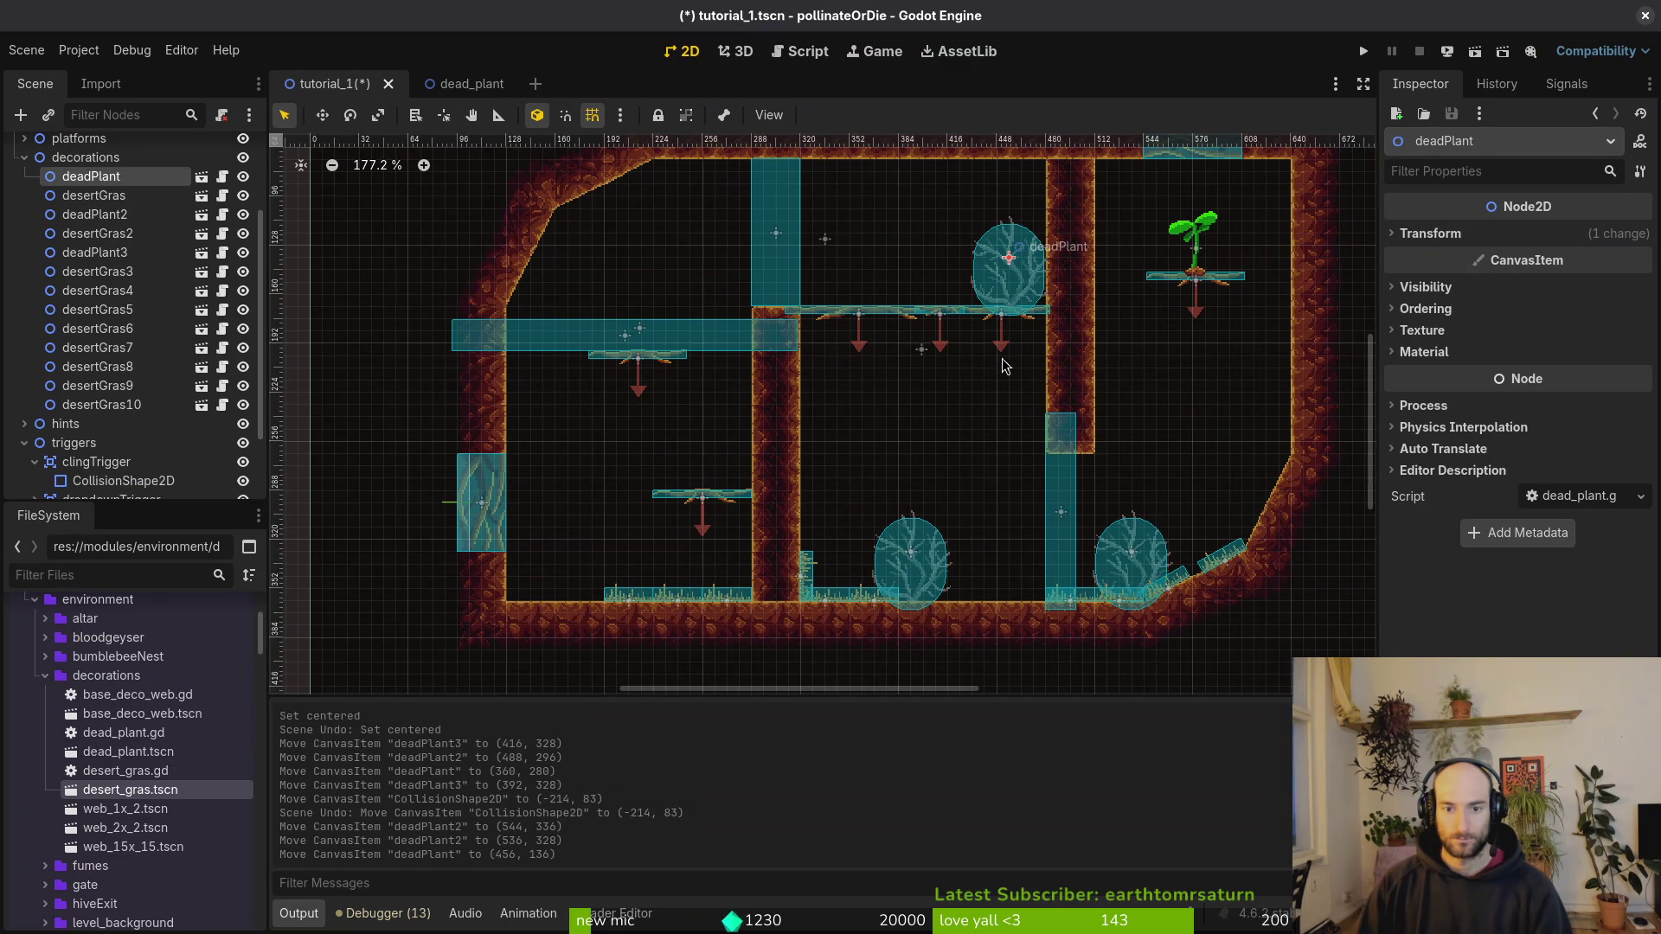
pyautogui.moveTo(913, 580)
pyautogui.mouseDown()
pyautogui.moveTo(640, 495)
pyautogui.moveTo(632, 300)
pyautogui.moveTo(617, 316)
pyautogui.moveTo(778, 273)
pyautogui.moveTo(1100, 305)
pyautogui.moveTo(1195, 371)
pyautogui.mouseUp()
pyautogui.press('Delete')
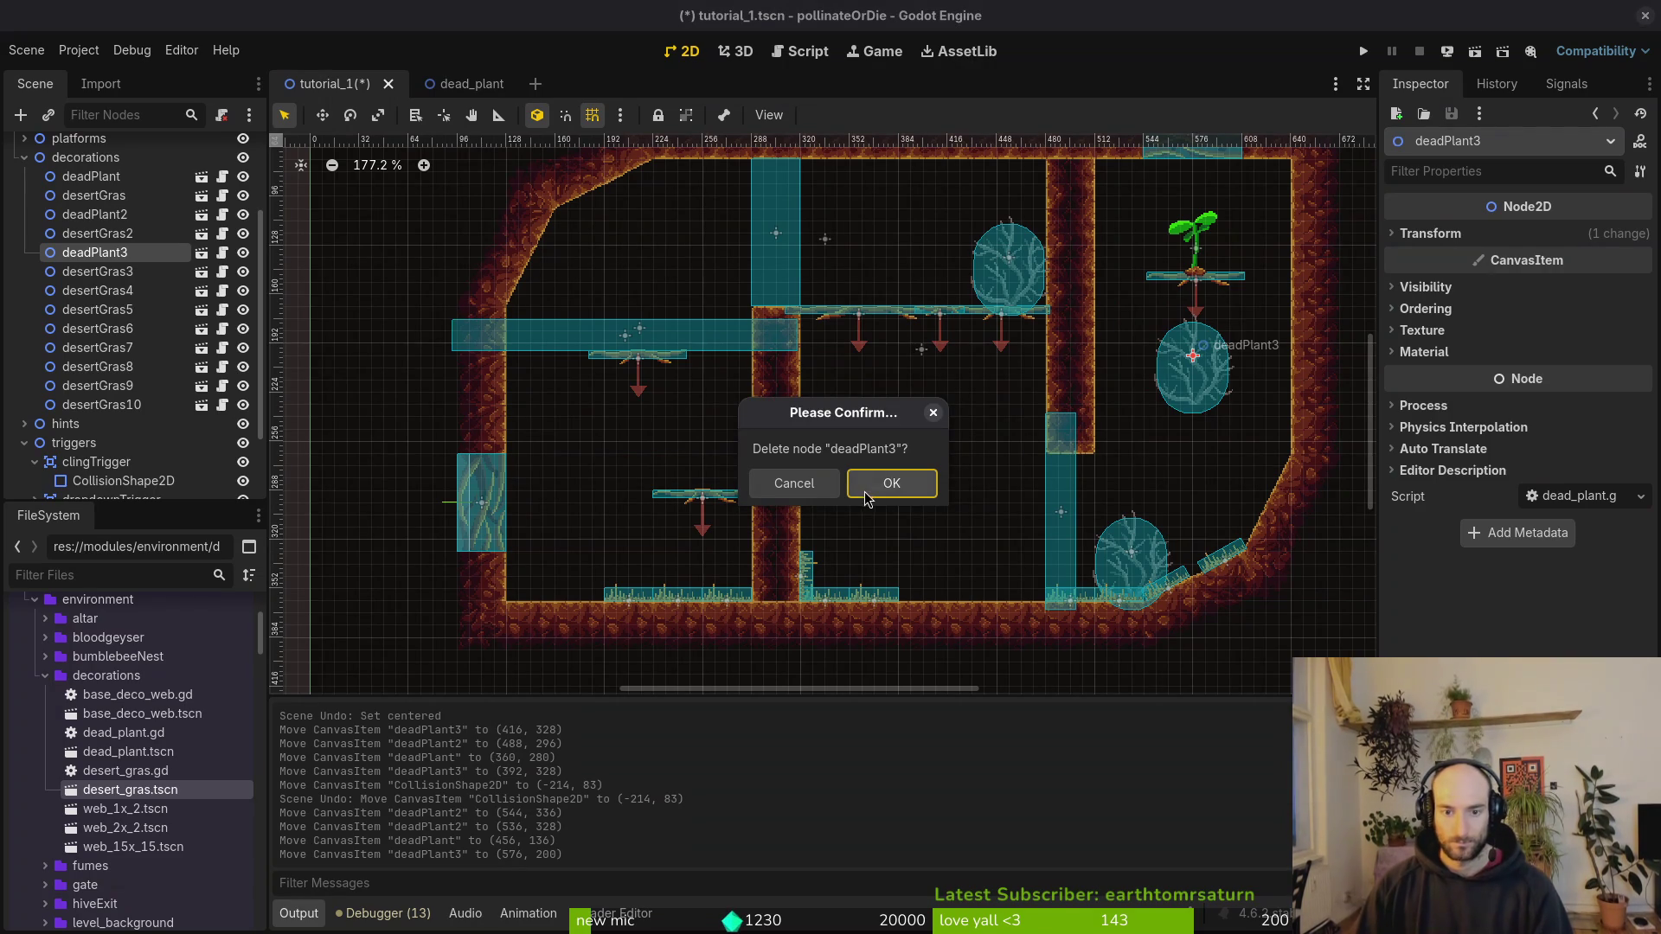
pyautogui.click(867, 498)
pyautogui.moveTo(1027, 302); pyautogui.dragTo(813, 302)
pyautogui.moveTo(1126, 579); pyautogui.dragTo(1123, 587)
pyautogui.click(837, 529)
pyautogui.hotkey('ctrl', 's')
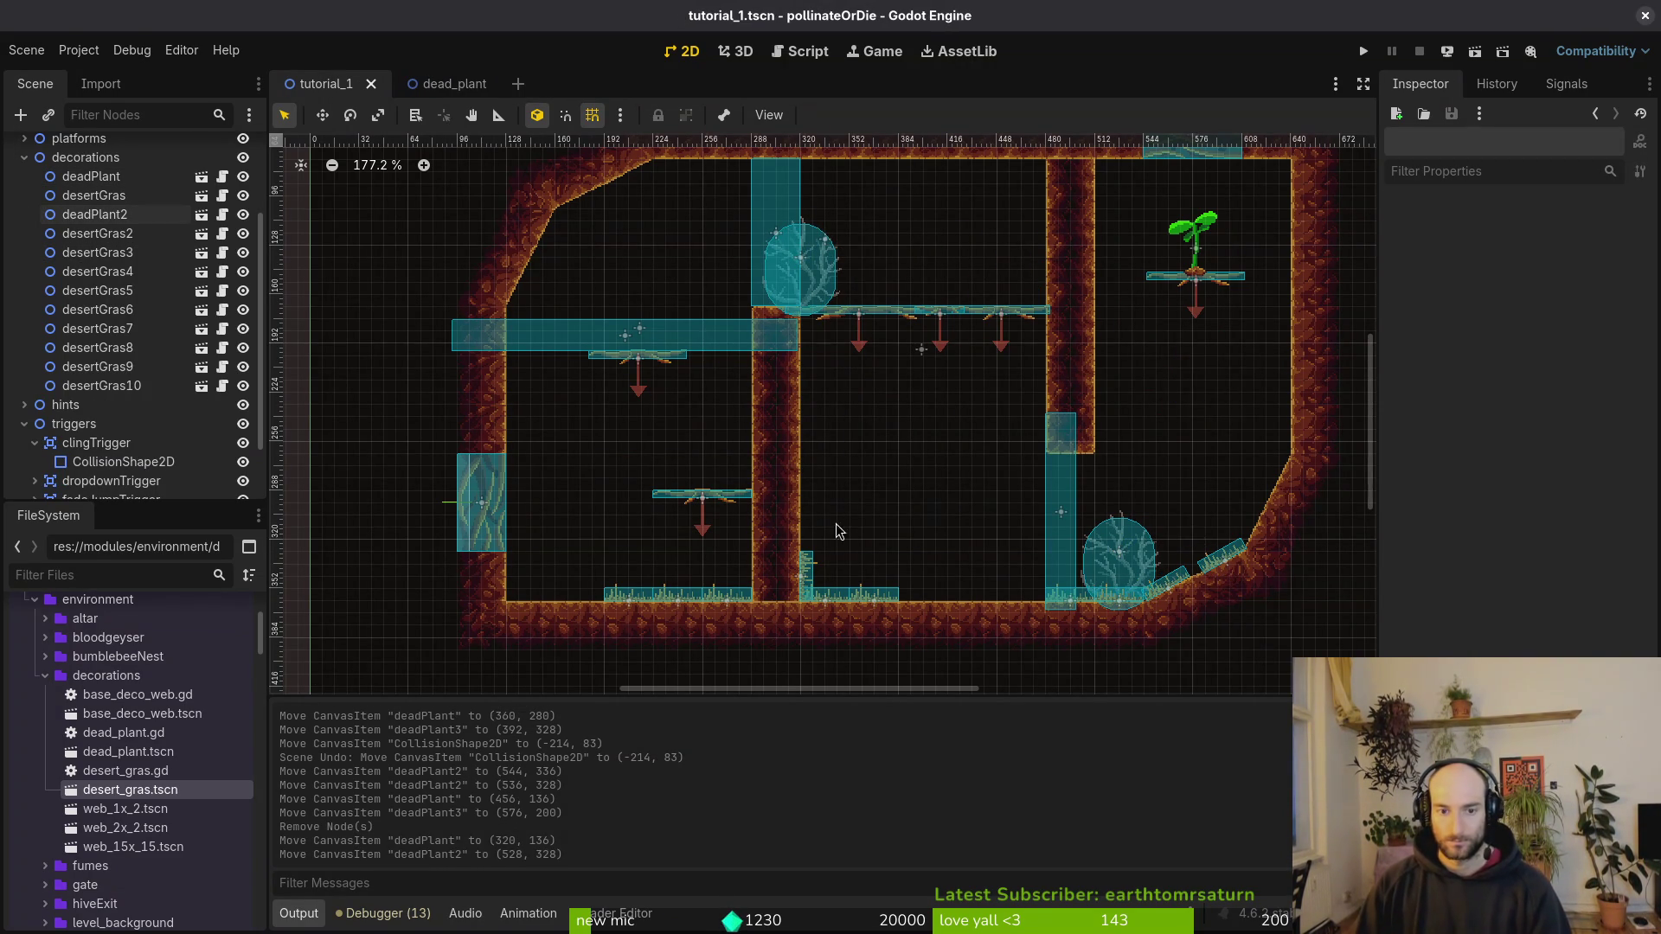
# Step: Paste grass tuft copies under decorations and move the four new tufts up-right
pyautogui.click(832, 604)
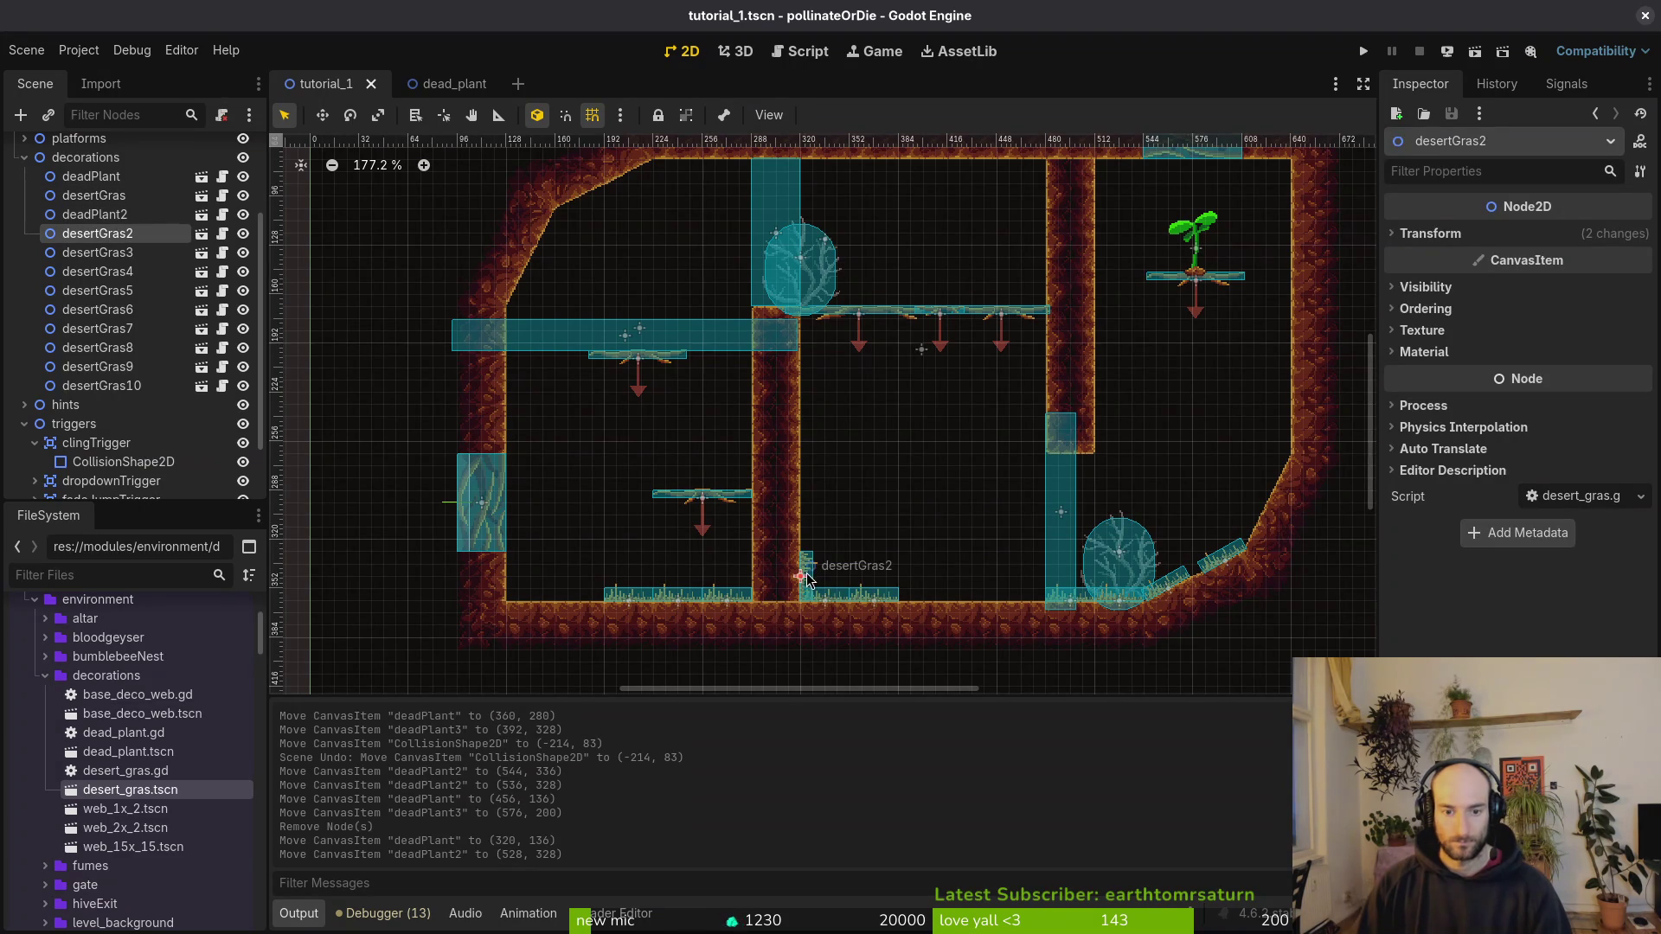
pyautogui.scroll(3, 130, 303)
pyautogui.click(85, 275)
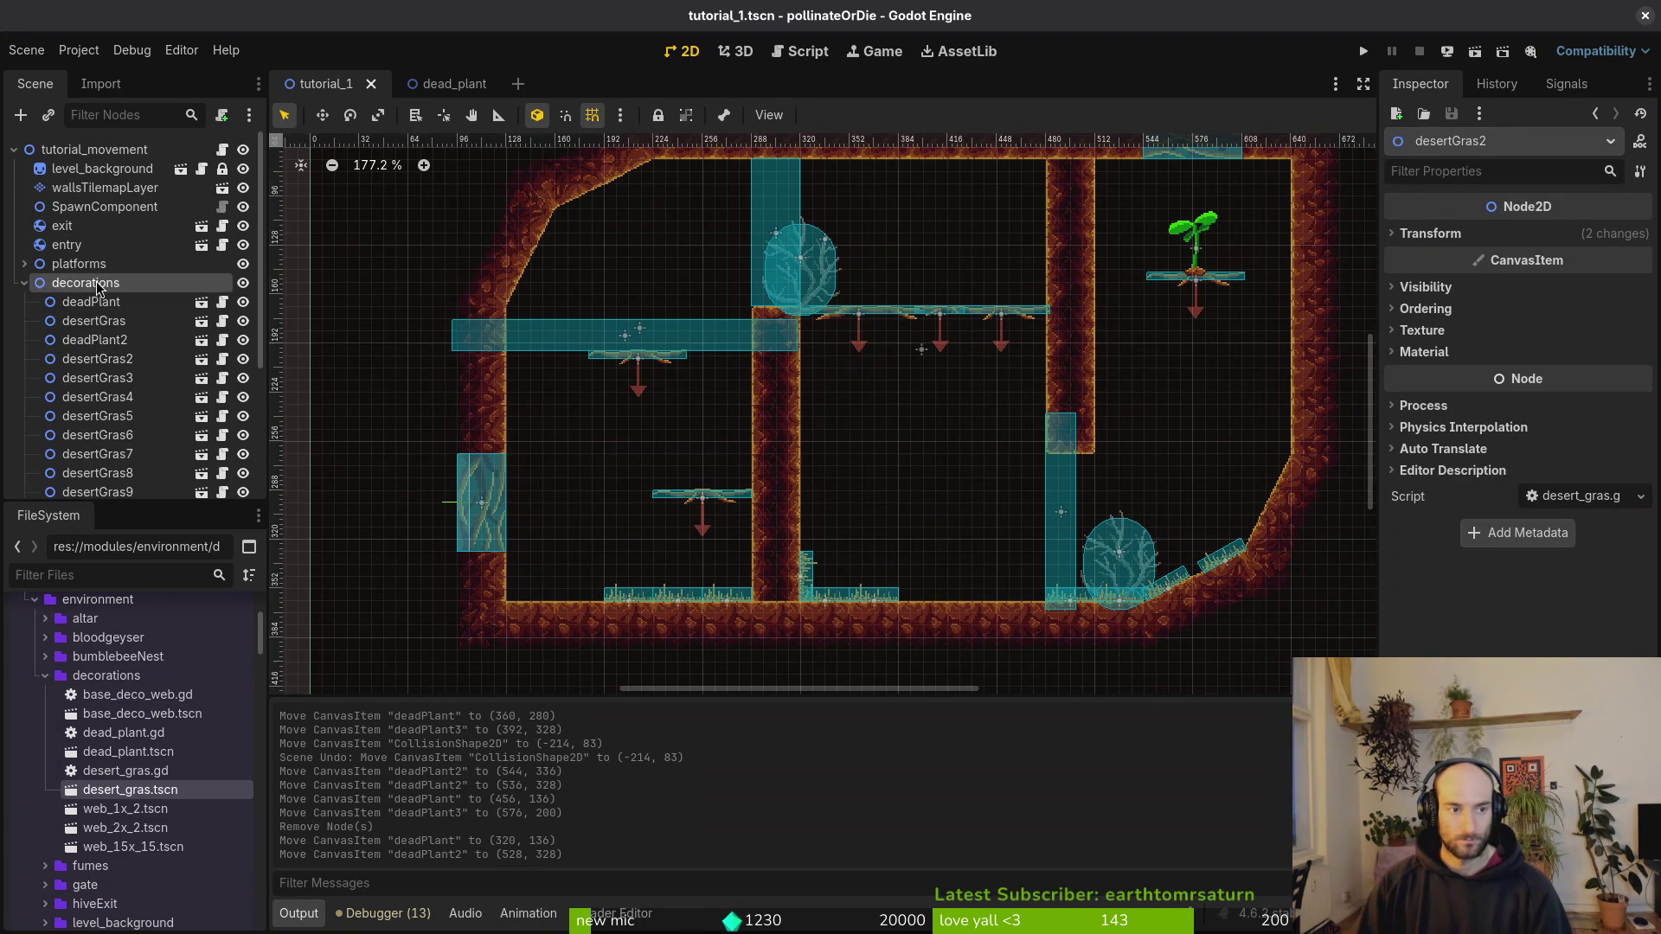
pyautogui.hotkey('ctrl', 'v')
pyautogui.hotkey('ctrl', 'v')
pyautogui.hotkey('ctrl', 'v')
pyautogui.keyDown('shift'); pyautogui.click(101, 424); pyautogui.keyUp('shift')
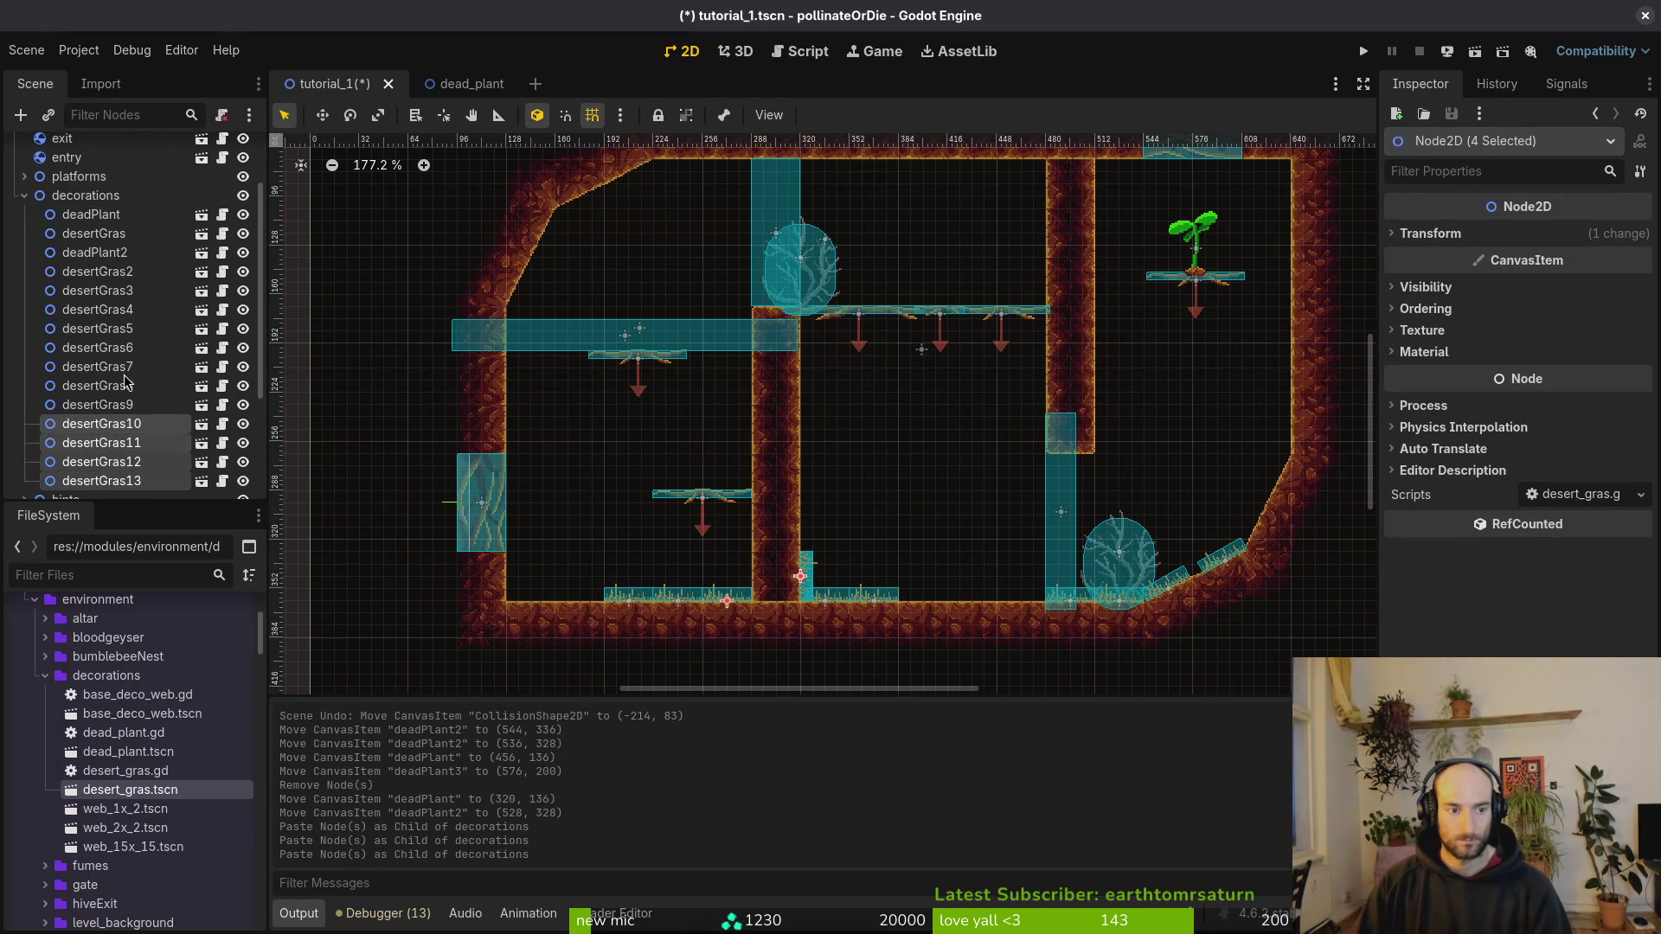
pyautogui.hotkey('ctrl', 'v')
pyautogui.scroll(3, 777, 579)
pyautogui.moveTo(818, 605); pyautogui.dragTo(944, 457)
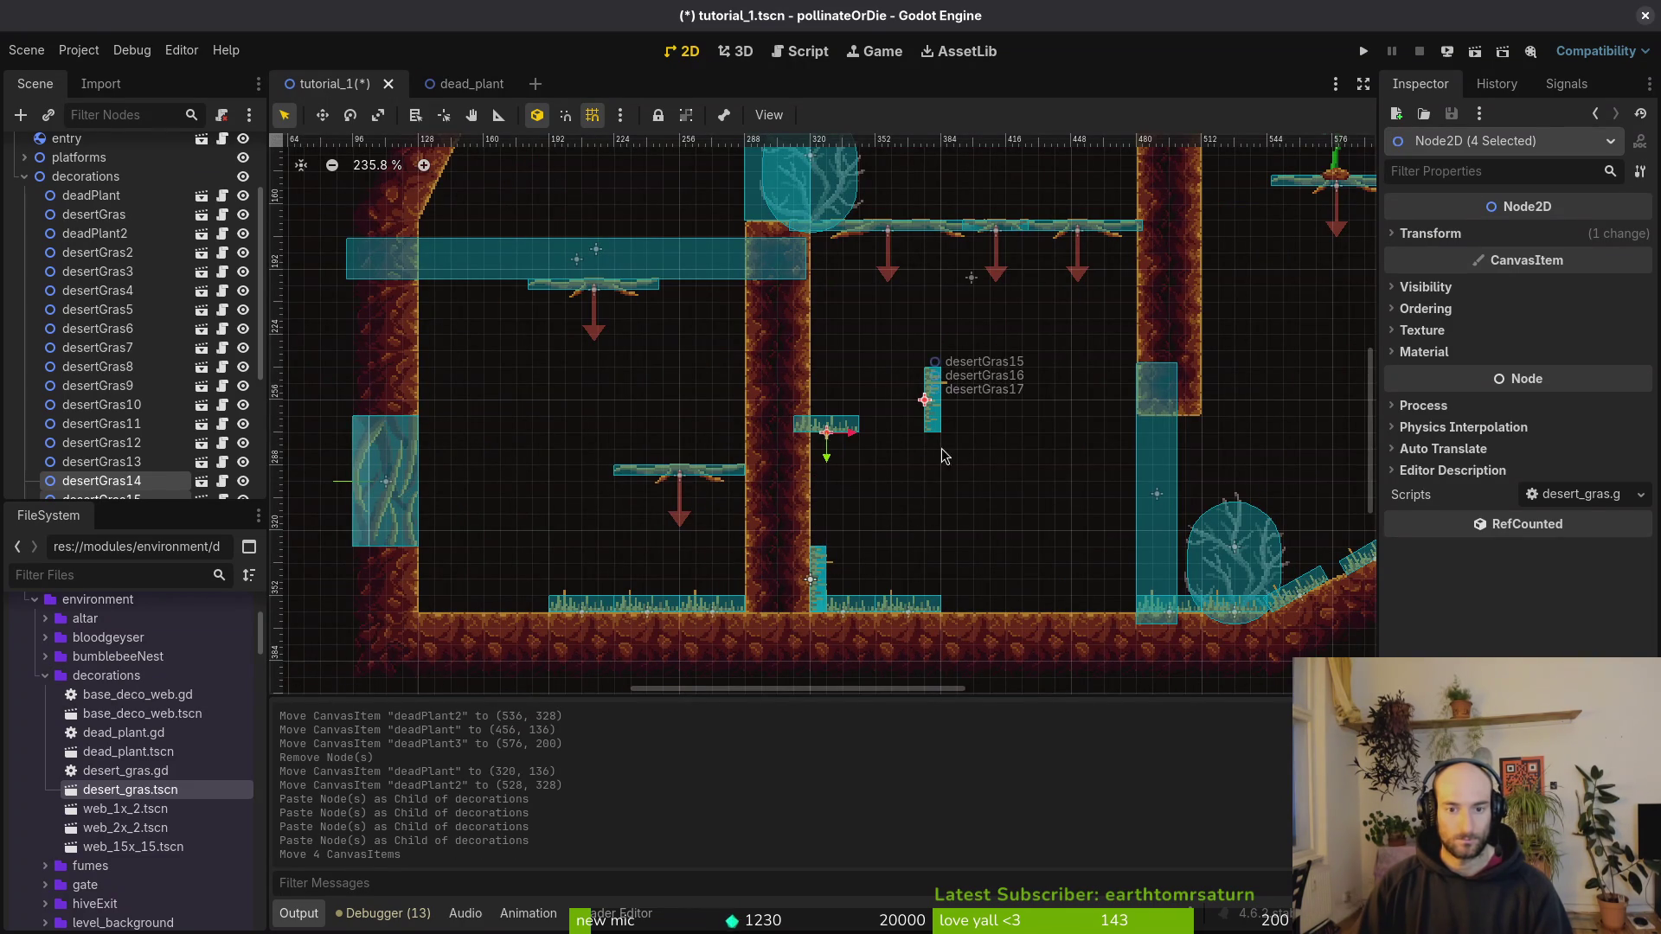
# Step: Place desertGras13 against the wall and stand desertGras12 upright on the floor
pyautogui.click(827, 597)
pyautogui.moveTo(827, 597); pyautogui.dragTo(941, 483)
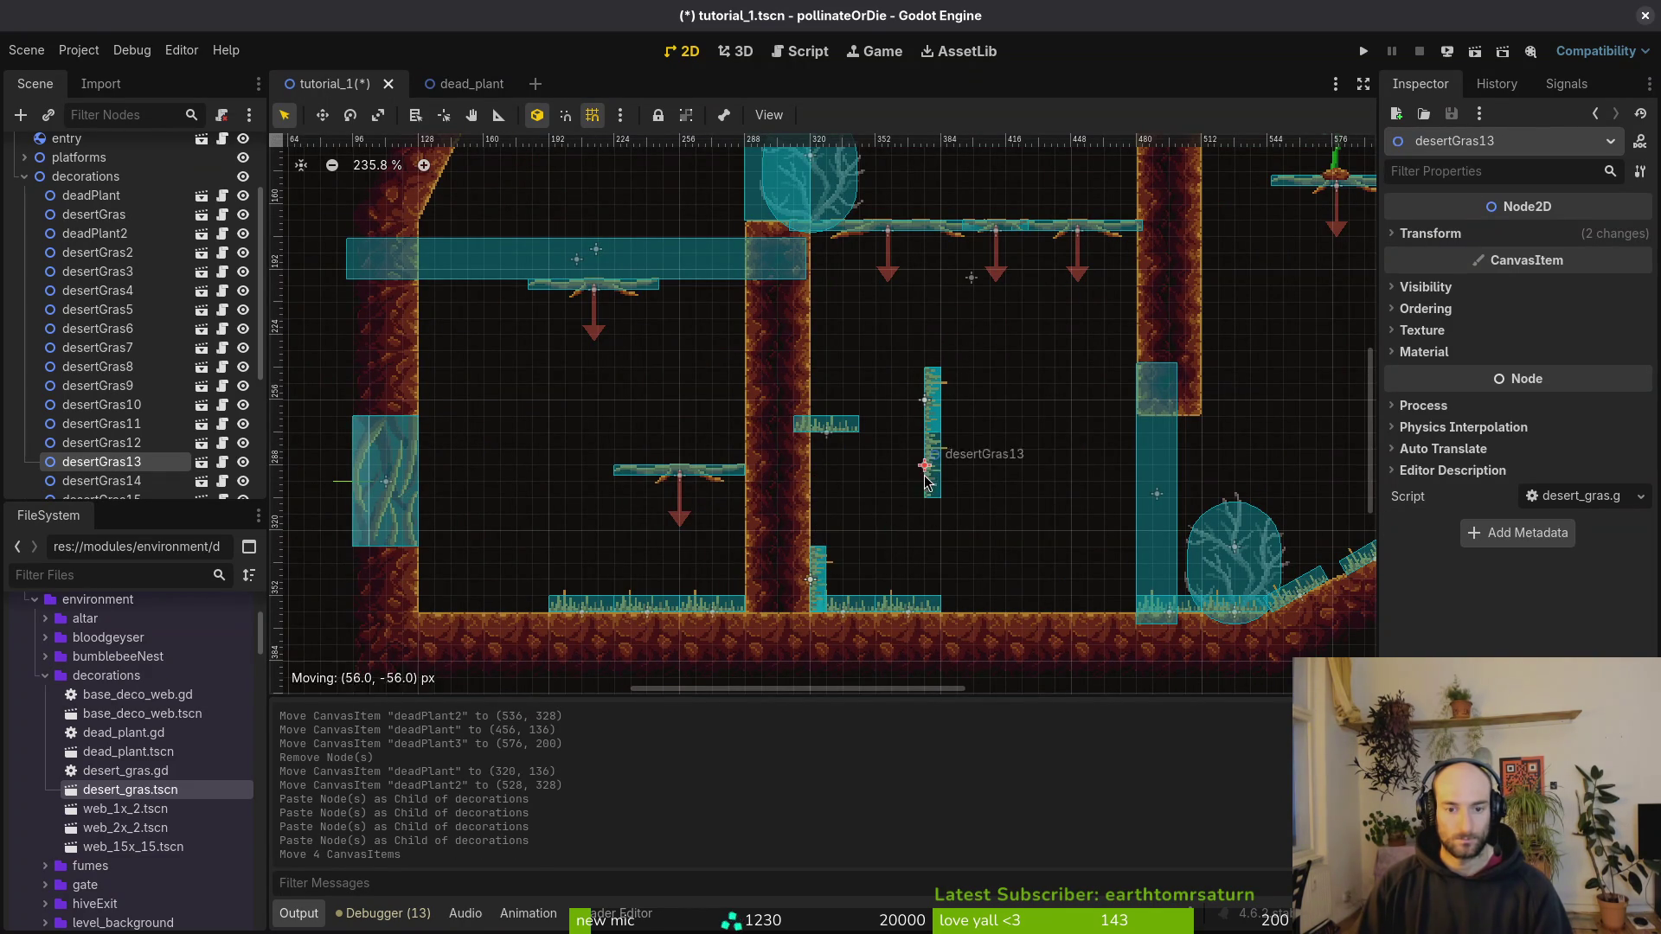
pyautogui.moveTo(828, 597)
pyautogui.mouseDown()
pyautogui.moveTo(877, 515)
pyautogui.moveTo(863, 548)
pyautogui.moveTo(827, 536)
pyautogui.moveTo(809, 468)
pyautogui.moveTo(977, 467)
pyautogui.moveTo(1085, 398)
pyautogui.mouseUp()
pyautogui.hscroll(3, 947, 509)
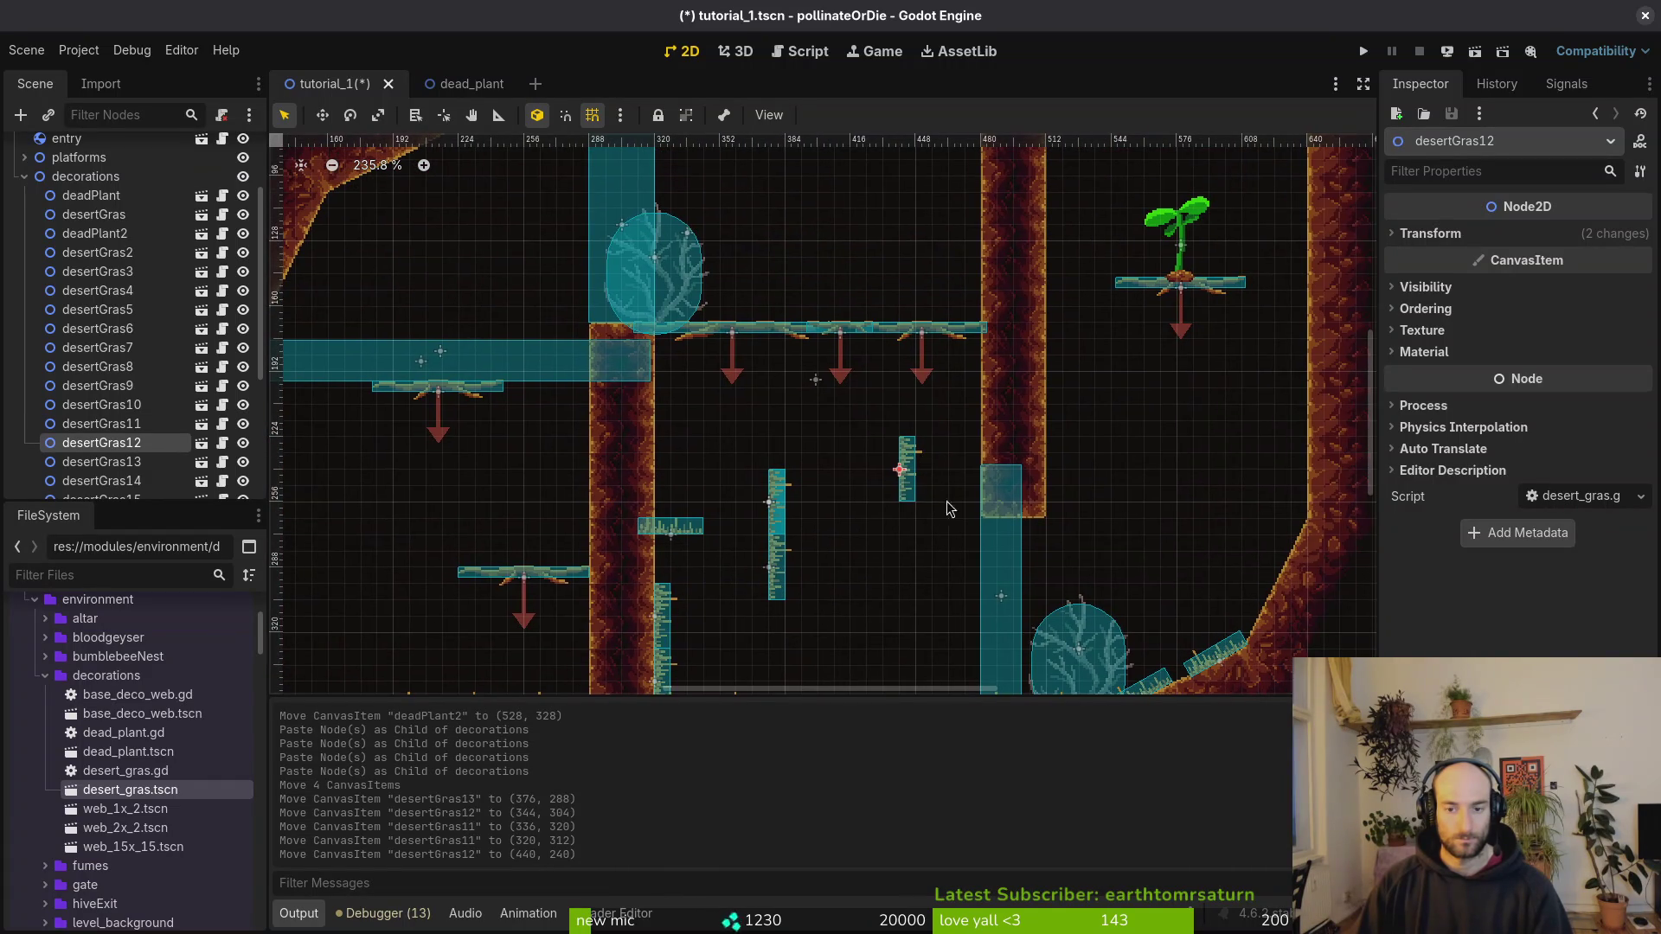
pyautogui.moveTo(947, 456); pyautogui.dragTo(895, 452)
pyautogui.scroll(-5, 895, 452)
pyautogui.moveTo(914, 362)
pyautogui.mouseDown()
pyautogui.moveTo(938, 584)
pyautogui.moveTo(963, 610)
pyautogui.mouseUp()
pyautogui.scroll(-3, 852, 519)
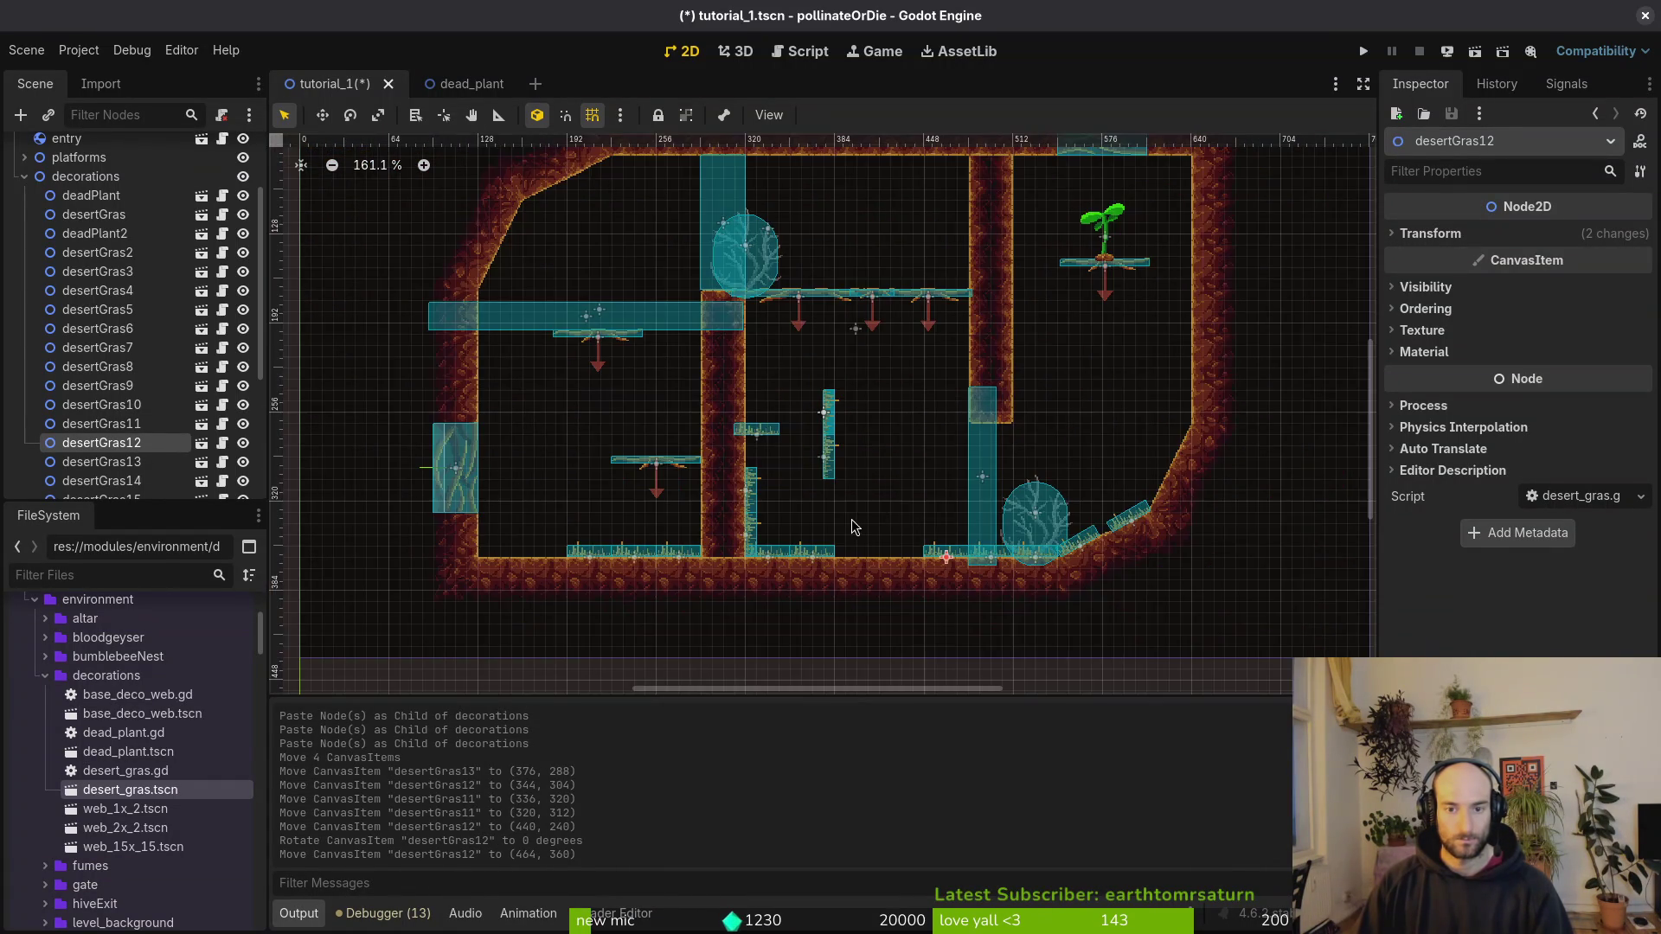
pyautogui.scroll(3, 831, 459)
# Step: Stand desertGras17 at 90° further along the slope and shift desertGras16 right
pyautogui.moveTo(818, 414); pyautogui.dragTo(1243, 447)
pyautogui.moveTo(1243, 448); pyautogui.dragTo(1185, 438)
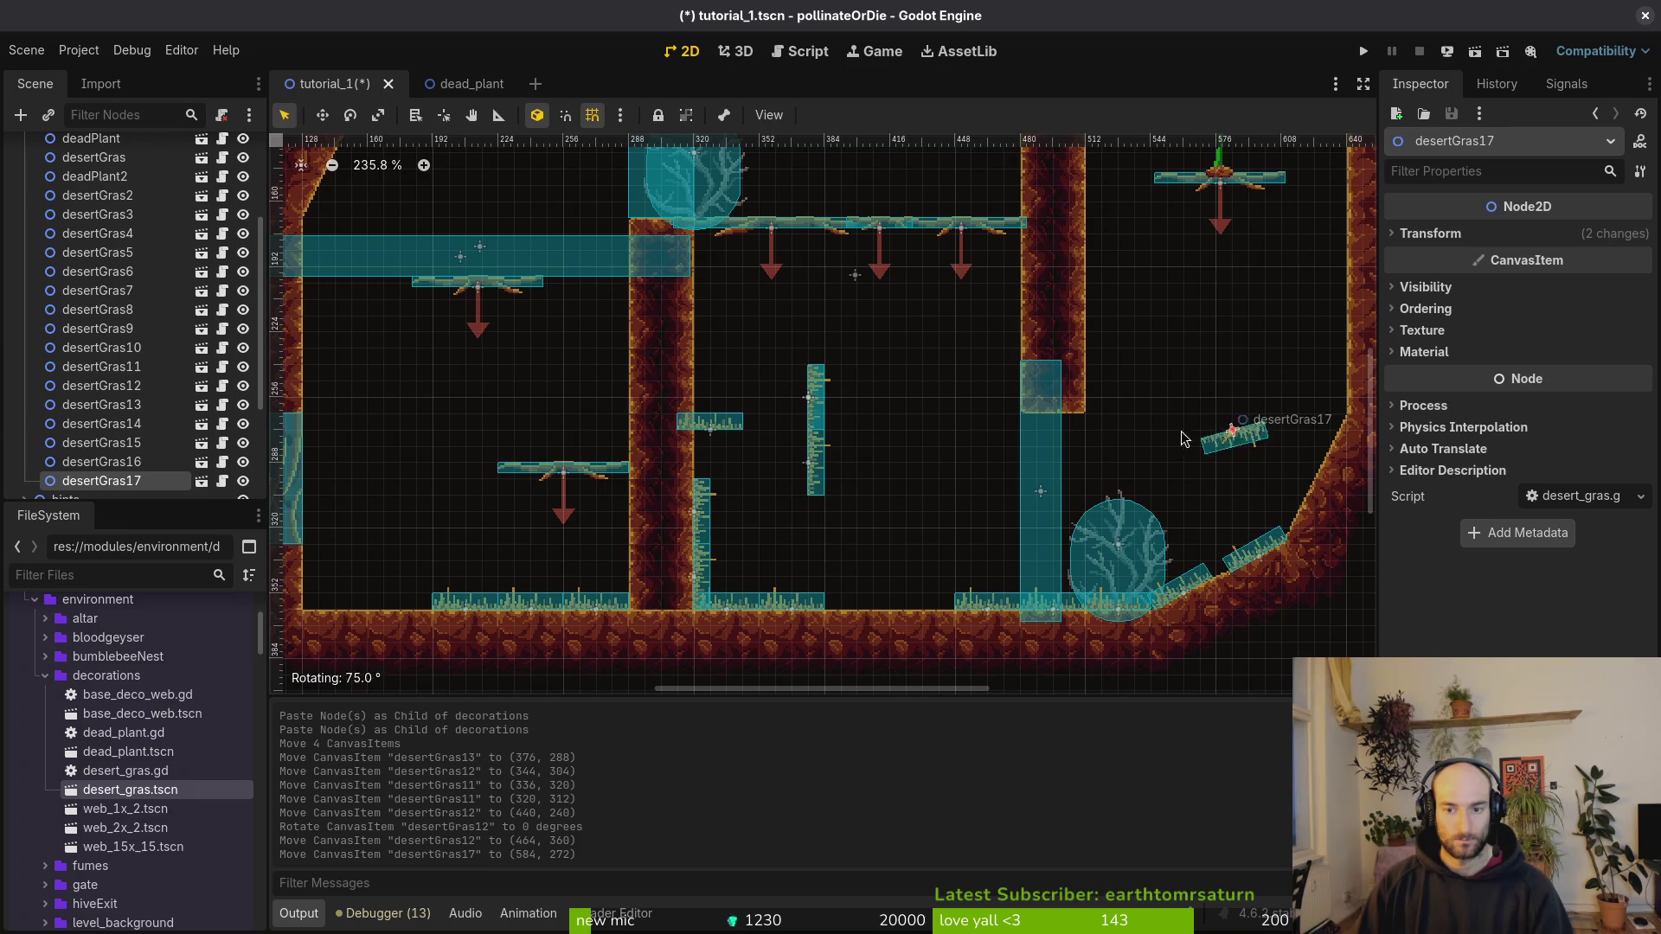
pyautogui.moveTo(1281, 482)
pyautogui.mouseDown()
pyautogui.moveTo(1212, 493)
pyautogui.moveTo(1232, 485)
pyautogui.moveTo(1133, 415)
pyautogui.moveTo(1100, 413)
pyautogui.mouseUp()
pyautogui.moveTo(820, 432); pyautogui.dragTo(1101, 350)
# Step: Place desertGras13 upright beside the left pillar
pyautogui.moveTo(816, 467)
pyautogui.mouseDown()
pyautogui.moveTo(1043, 407)
pyautogui.moveTo(1094, 273)
pyautogui.moveTo(708, 436)
pyautogui.mouseUp()
pyautogui.scroll(3, 726, 493)
pyautogui.scroll(-3, 755, 556)
pyautogui.moveTo(621, 340); pyautogui.dragTo(622, 341)
pyautogui.moveTo(640, 388)
pyautogui.keyDown('ctrl'); pyautogui.mouseDown()
pyautogui.moveTo(662, 338)
pyautogui.moveTo(709, 359)
pyautogui.mouseUp(); pyautogui.keyUp('ctrl')
pyautogui.scroll(-3, 865, 389)
pyautogui.hscroll(-1, 866, 389)
# Step: Rotate desertGras15 to 270° and set it beside the pillar
pyautogui.moveTo(924, 379); pyautogui.dragTo(858, 352)
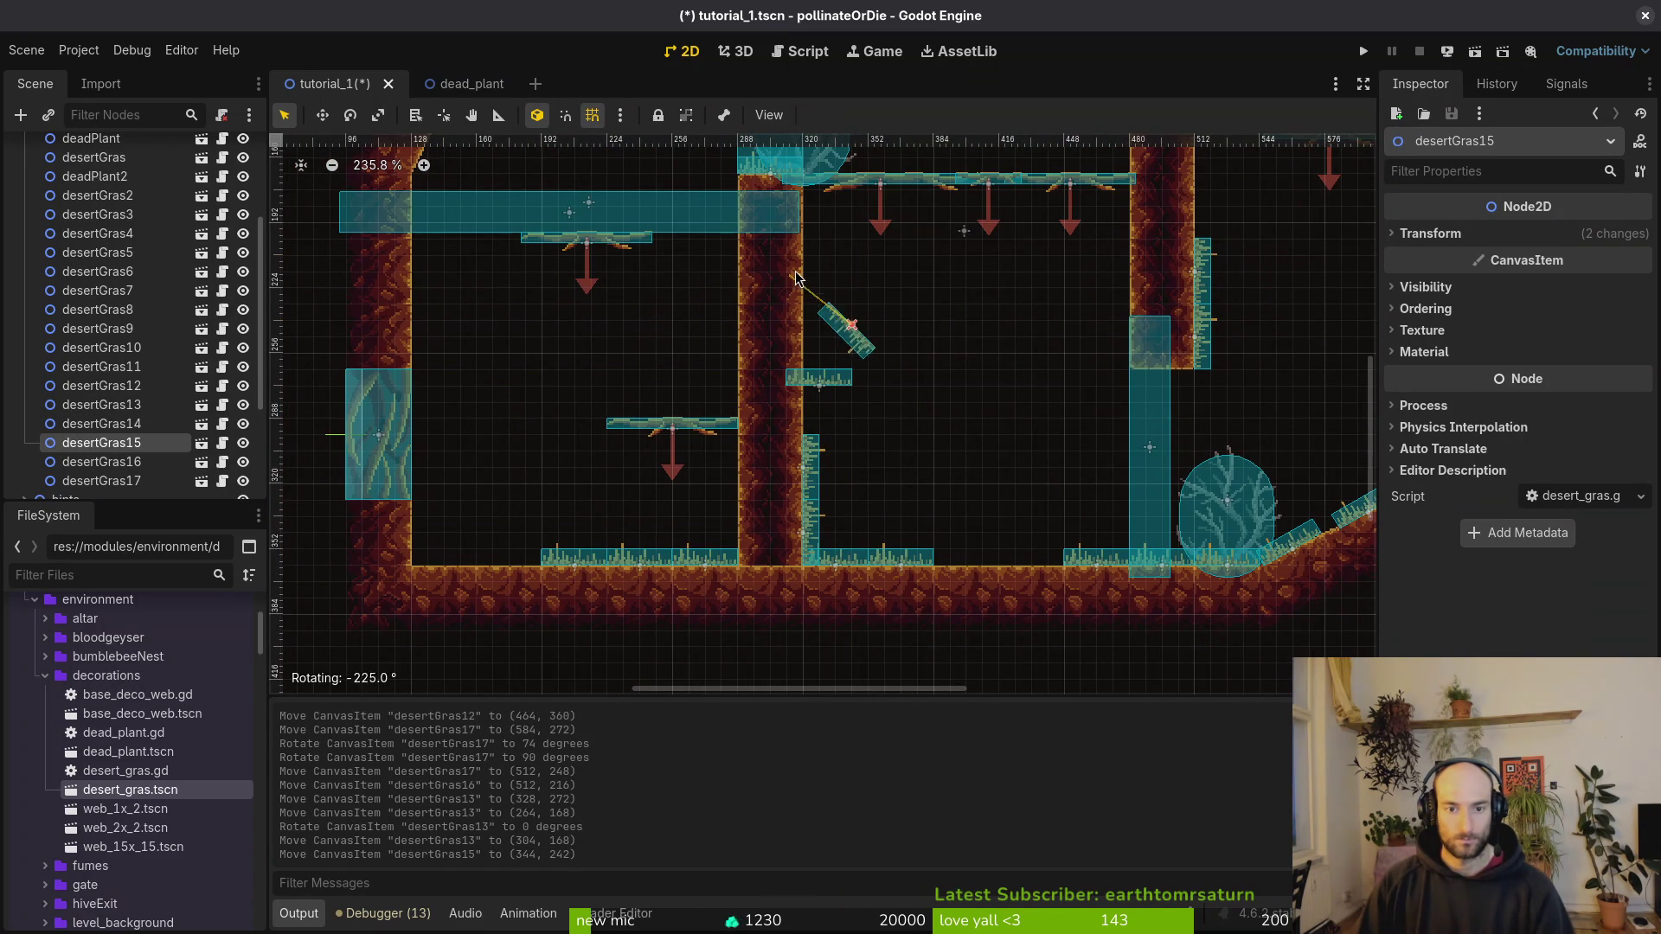
pyautogui.moveTo(819, 257); pyautogui.dragTo(822, 259)
pyautogui.keyDown('ctrl'); pyautogui.moveTo(846, 275); pyautogui.dragTo(852, 286); pyautogui.keyUp('ctrl')
pyautogui.scroll(3, 881, 581)
pyautogui.moveTo(881, 582)
pyautogui.mouseDown()
pyautogui.moveTo(751, 463)
pyautogui.moveTo(766, 461)
pyautogui.mouseUp()
pyautogui.scroll(-3, 989, 323)
# Step: Rotate desertGras14 to 90° at the left wall's base, then paste more grass copies
pyautogui.moveTo(850, 358)
pyautogui.mouseDown()
pyautogui.moveTo(686, 306)
pyautogui.moveTo(684, 249)
pyautogui.mouseUp()
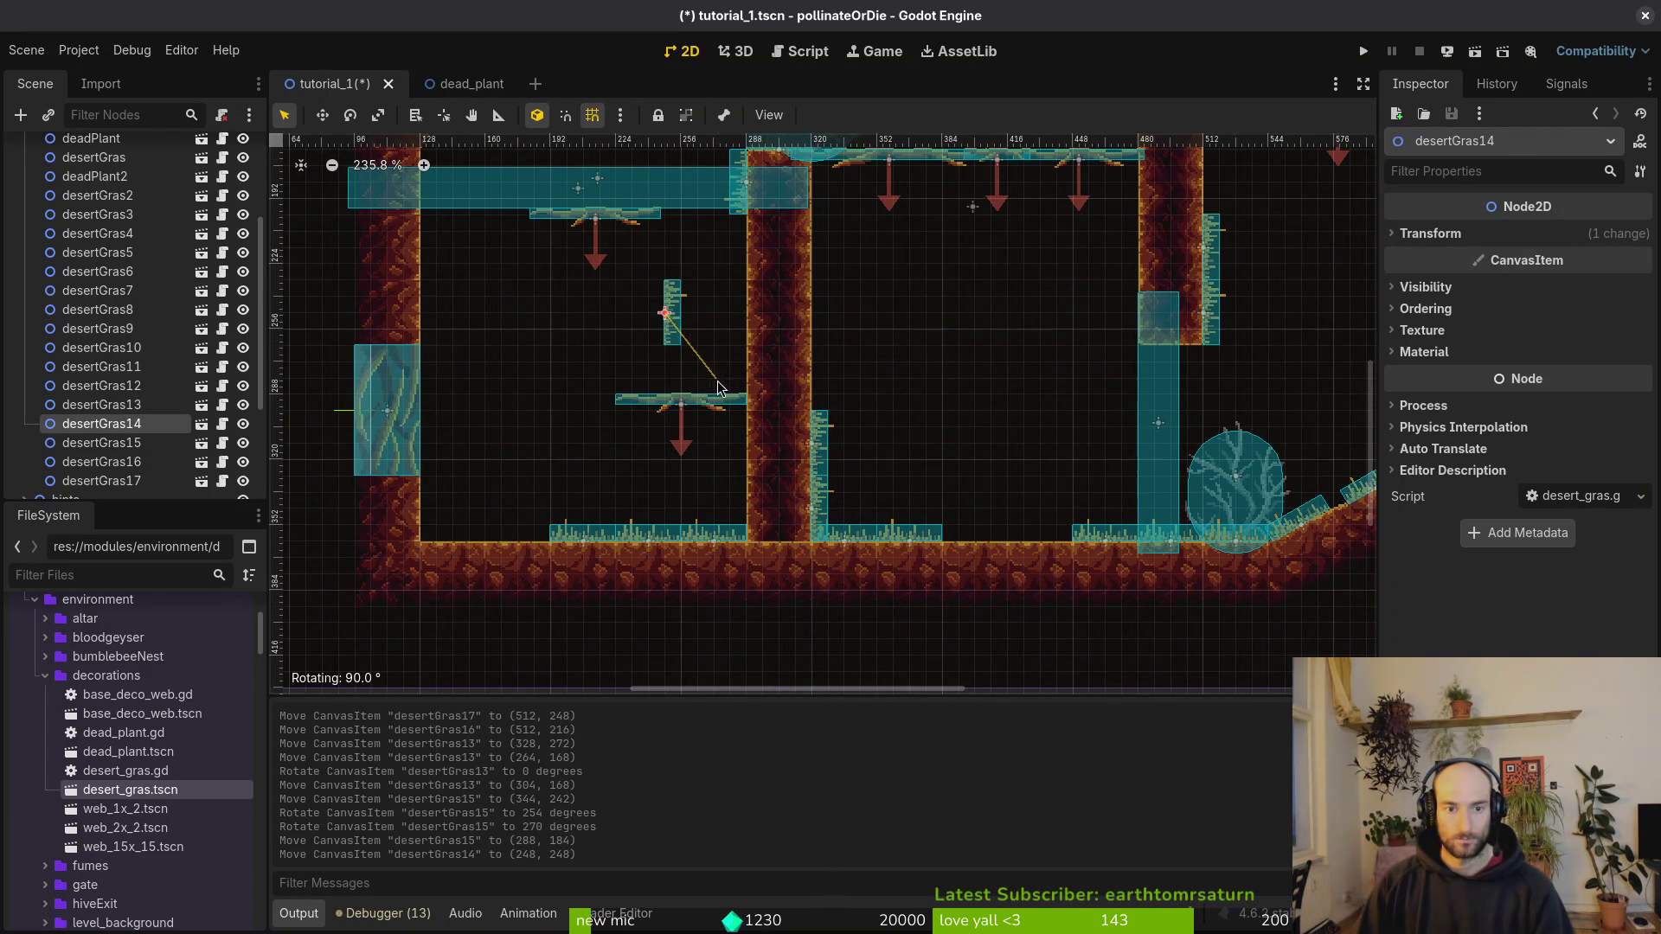
pyautogui.moveTo(718, 388); pyautogui.dragTo(718, 388)
pyautogui.hscroll(-5, 865, 372)
pyautogui.moveTo(981, 359); pyautogui.dragTo(744, 565)
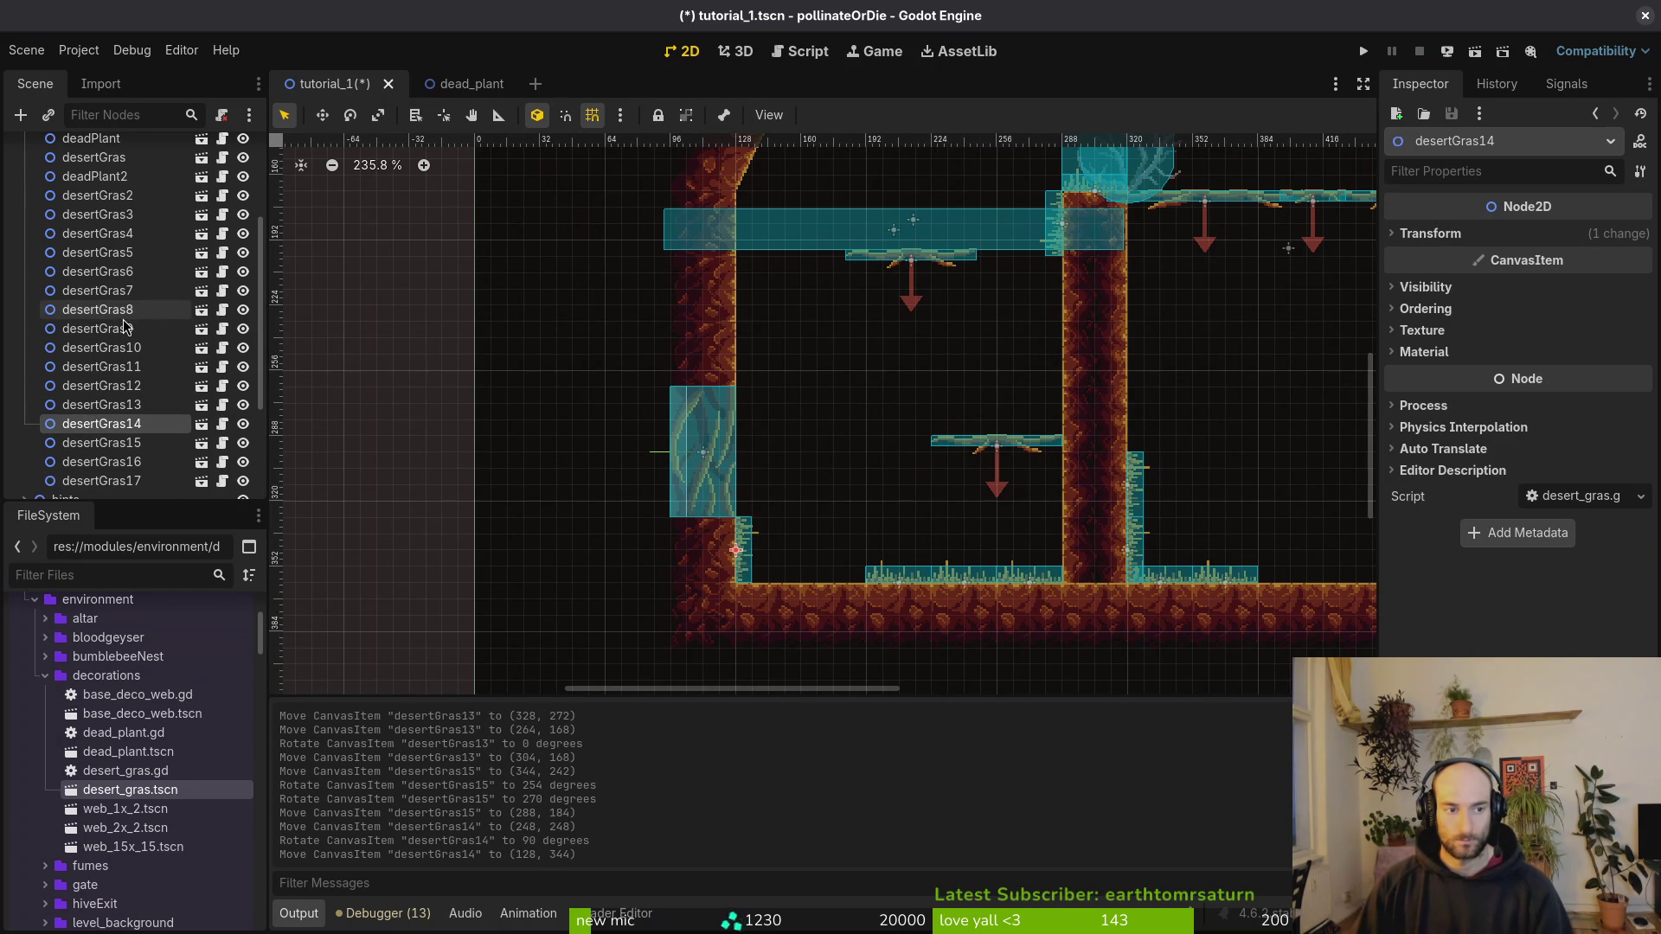
pyautogui.scroll(1, 79, 333)
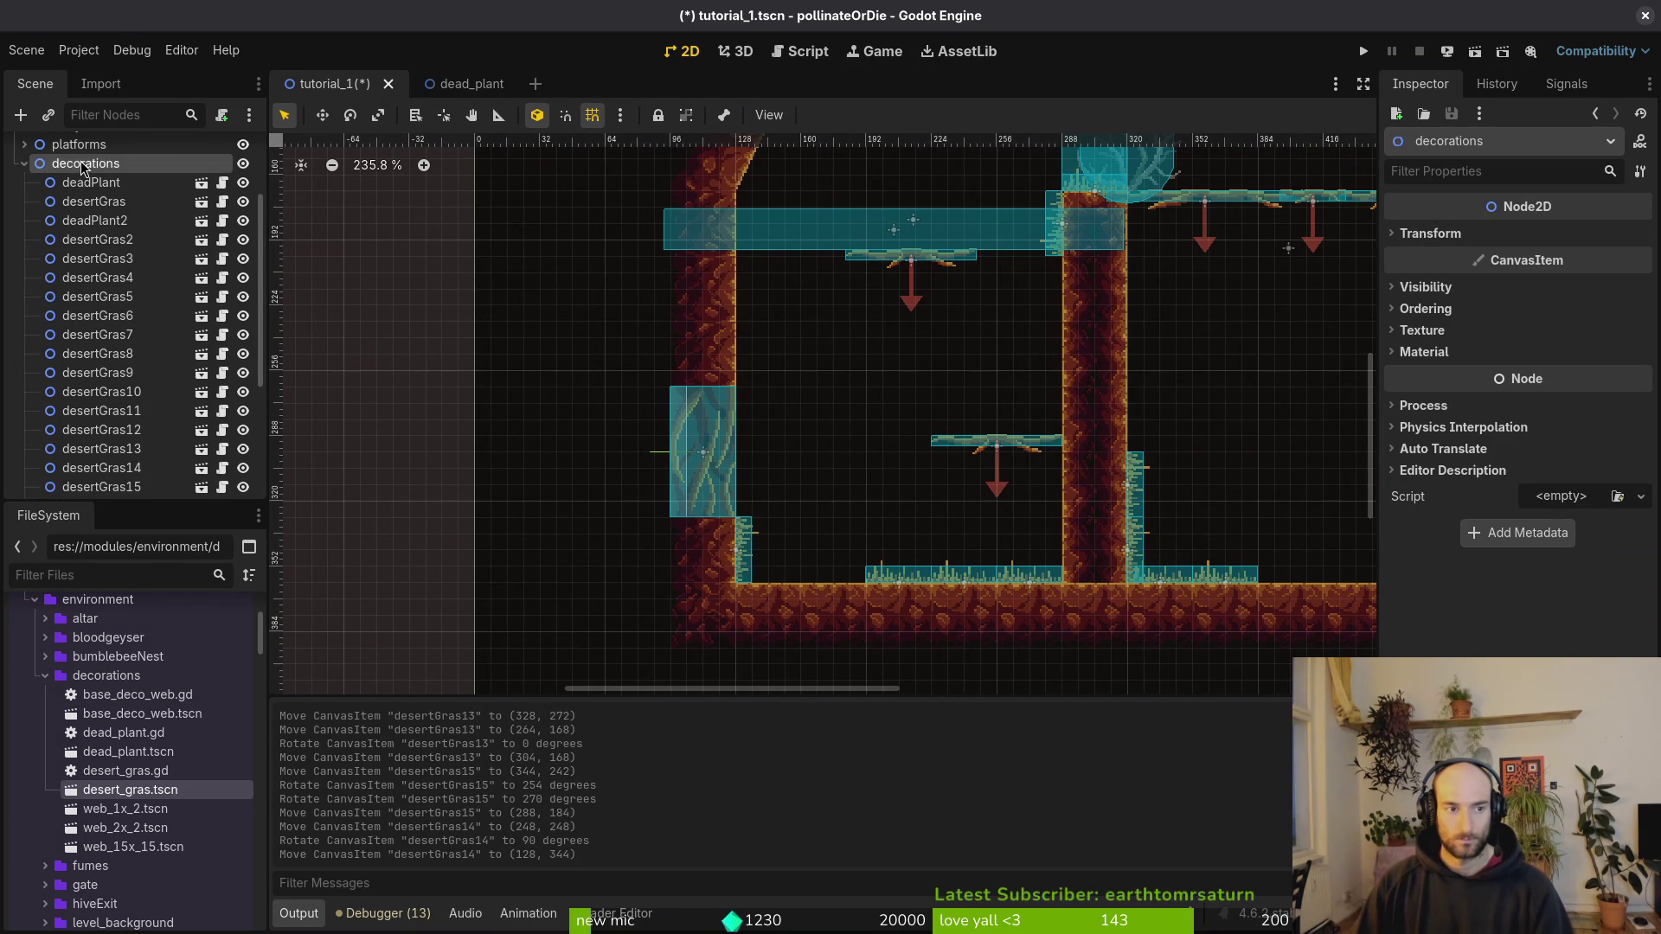
pyautogui.hotkey('ctrl', 'v')
pyautogui.hotkey('ctrl', 'v')
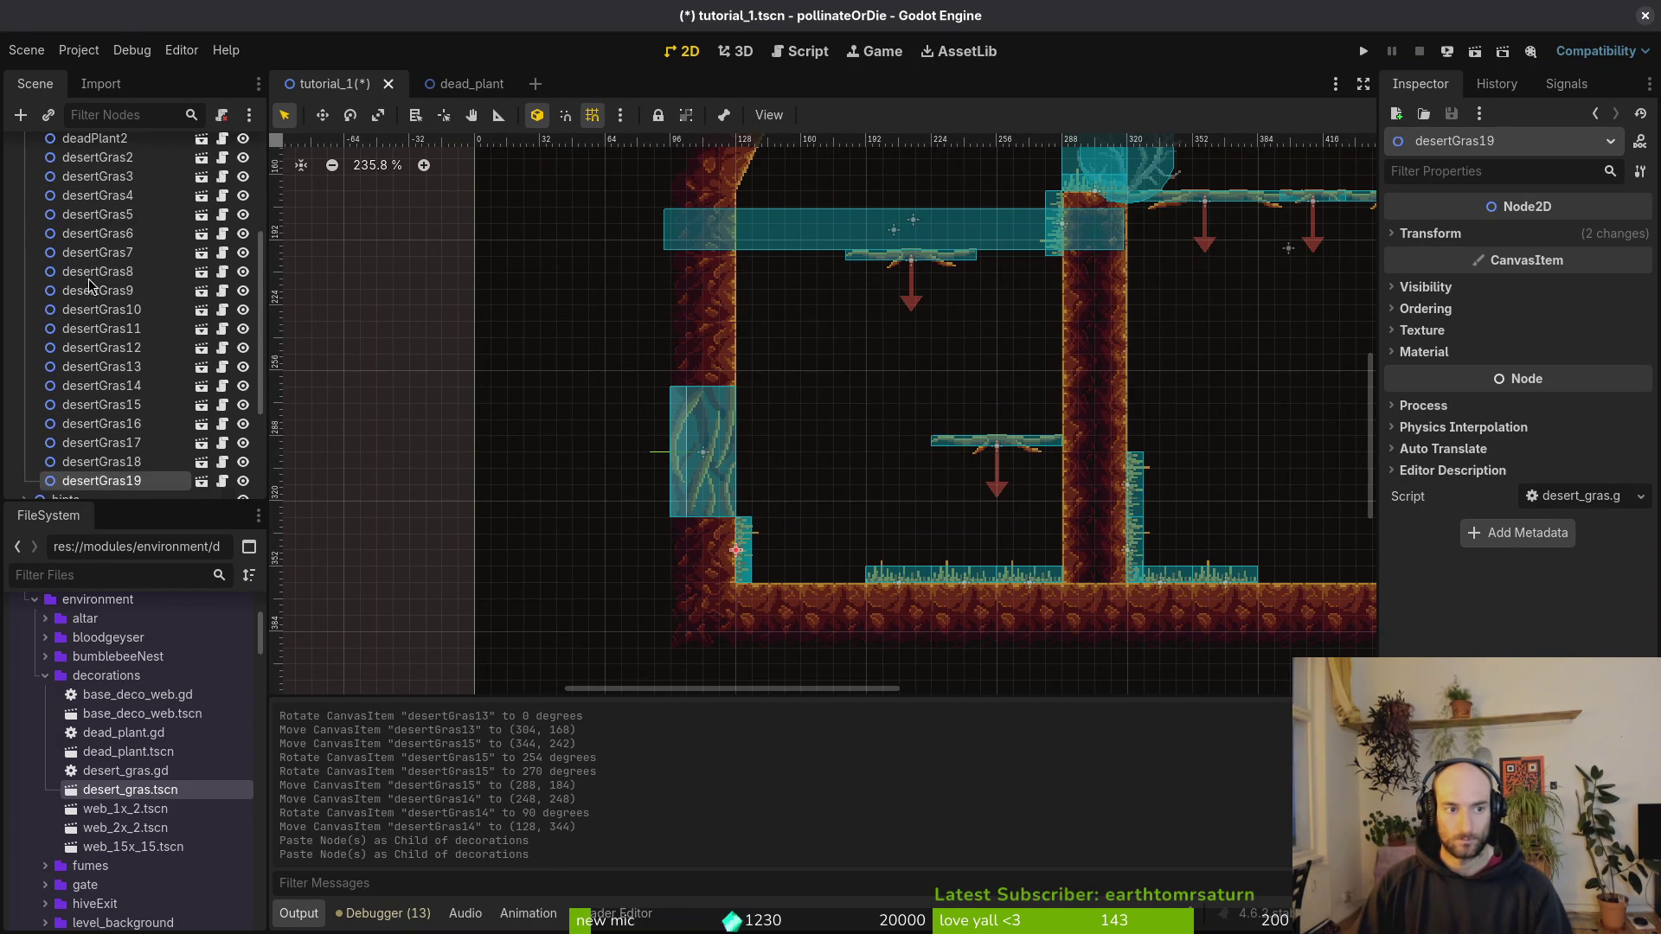
# Step: Paste further grass copies and lay desertGras21 flat on the floor
pyautogui.hotkey('ctrl', 'v')
pyautogui.scroll(3, 102, 217)
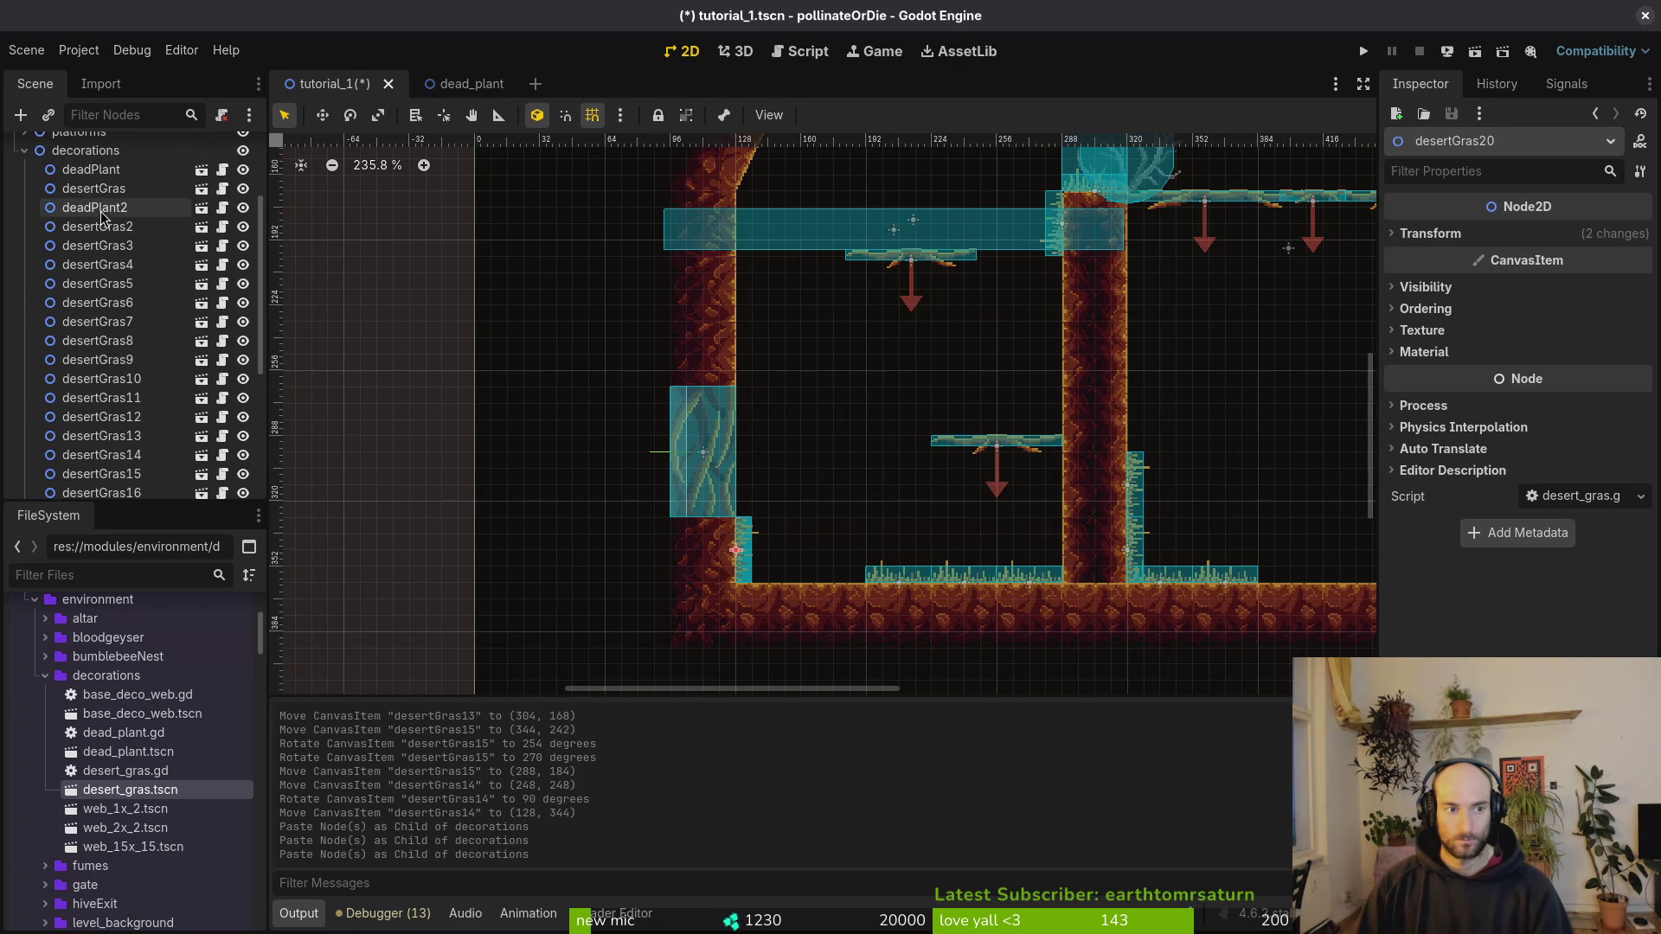
pyautogui.hotkey('ctrl', 'v')
pyautogui.moveTo(757, 568); pyautogui.dragTo(806, 552)
pyautogui.moveTo(805, 552)
pyautogui.keyDown('ctrl'); pyautogui.mouseDown()
pyautogui.moveTo(828, 534)
pyautogui.moveTo(814, 527)
pyautogui.mouseUp(); pyautogui.keyUp('ctrl')
pyautogui.moveTo(805, 535); pyautogui.dragTo(861, 580)
# Step: Place desertGras20 up the left wall and desertGras19, rotated -90°, against the wall
pyautogui.moveTo(749, 562)
pyautogui.mouseDown()
pyautogui.moveTo(830, 480)
pyautogui.moveTo(781, 484)
pyautogui.moveTo(755, 538)
pyautogui.moveTo(804, 511)
pyautogui.moveTo(788, 577)
pyautogui.moveTo(751, 550)
pyautogui.moveTo(757, 416)
pyautogui.moveTo(740, 380)
pyautogui.mouseUp()
pyautogui.moveTo(834, 497)
pyautogui.mouseDown()
pyautogui.moveTo(968, 530)
pyautogui.moveTo(985, 571)
pyautogui.moveTo(747, 318)
pyautogui.mouseUp()
pyautogui.scroll(-5, 692, 415)
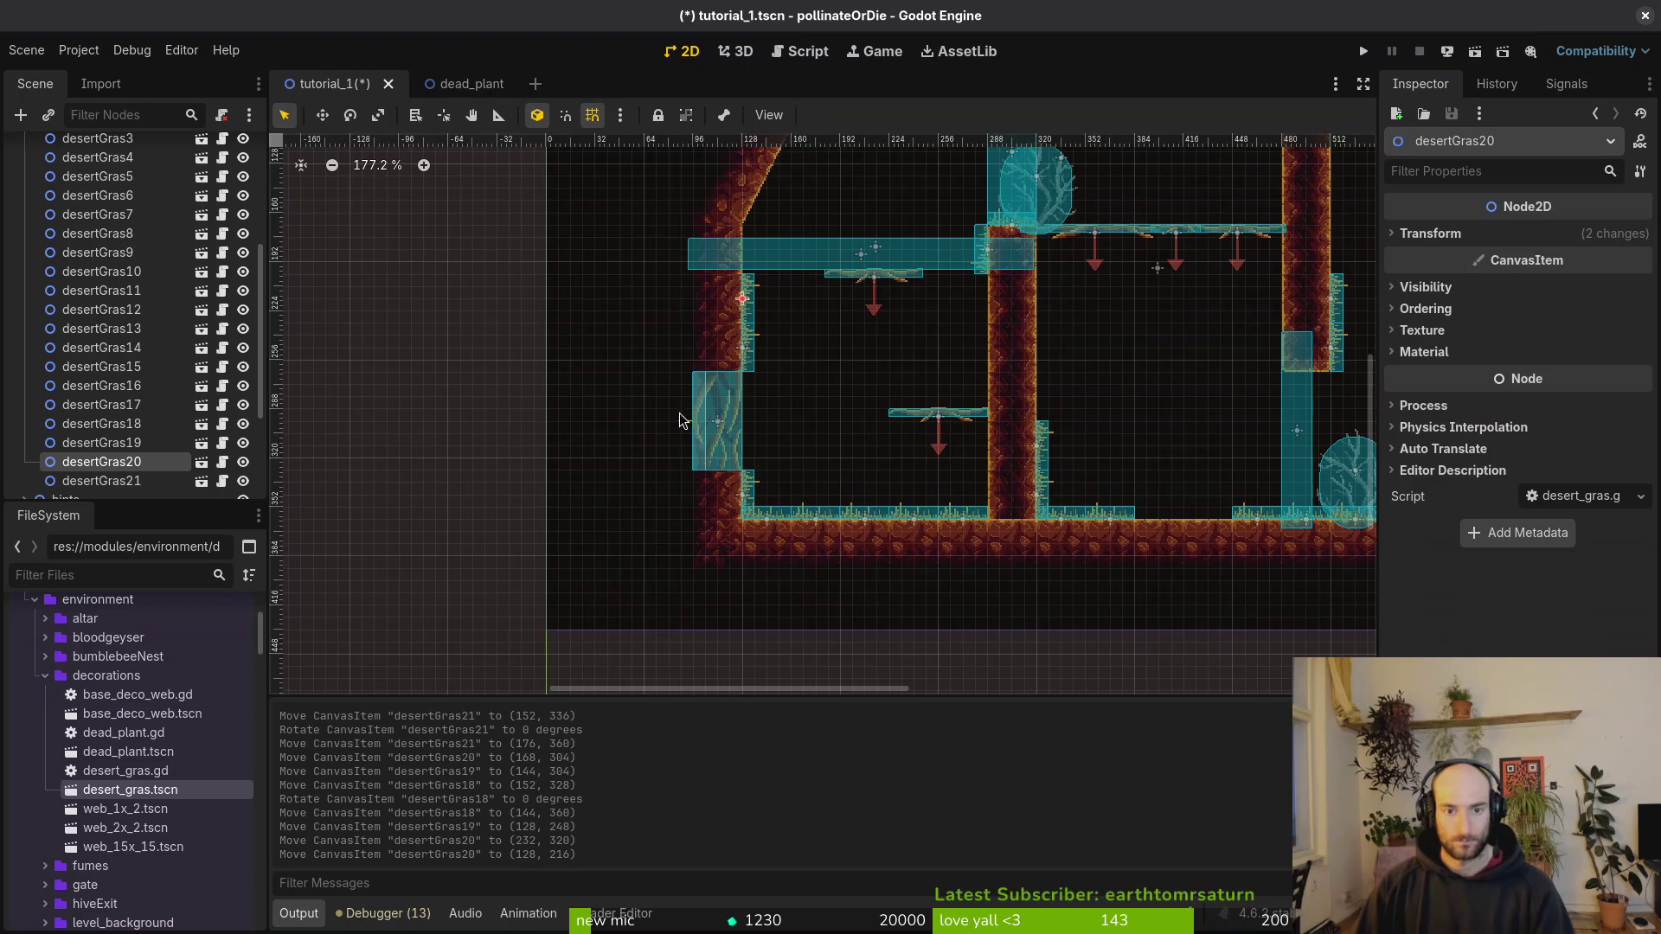
pyautogui.scroll(5, 778, 479)
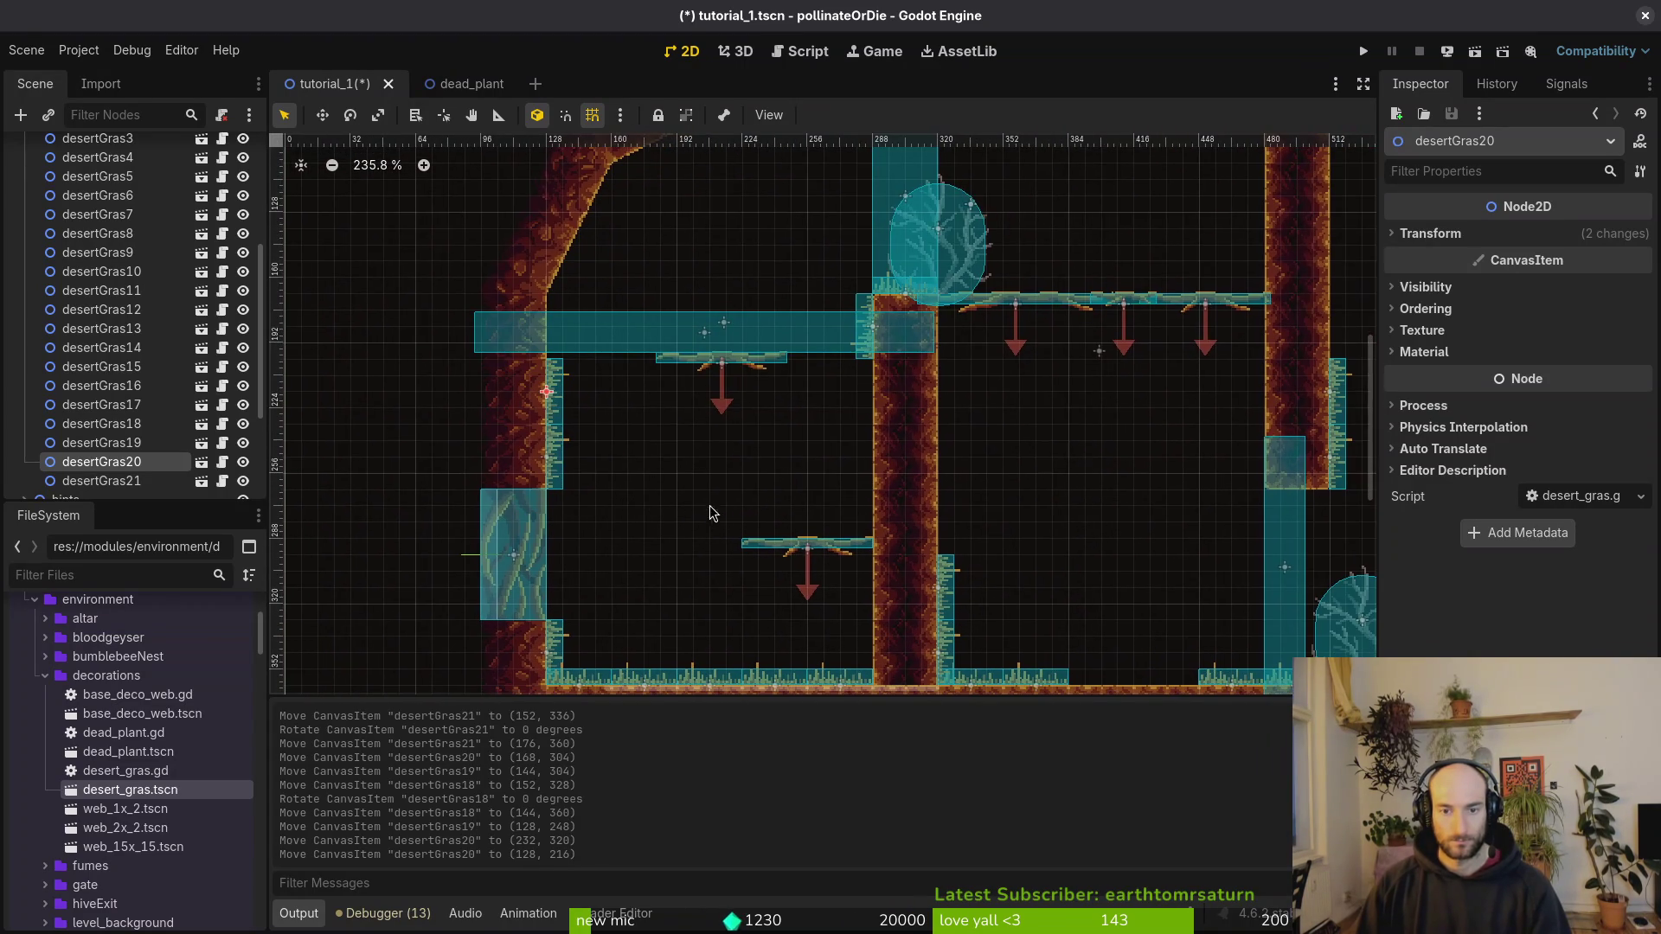
pyautogui.moveTo(558, 458)
pyautogui.mouseDown()
pyautogui.moveTo(722, 461)
pyautogui.moveTo(780, 359)
pyautogui.mouseUp()
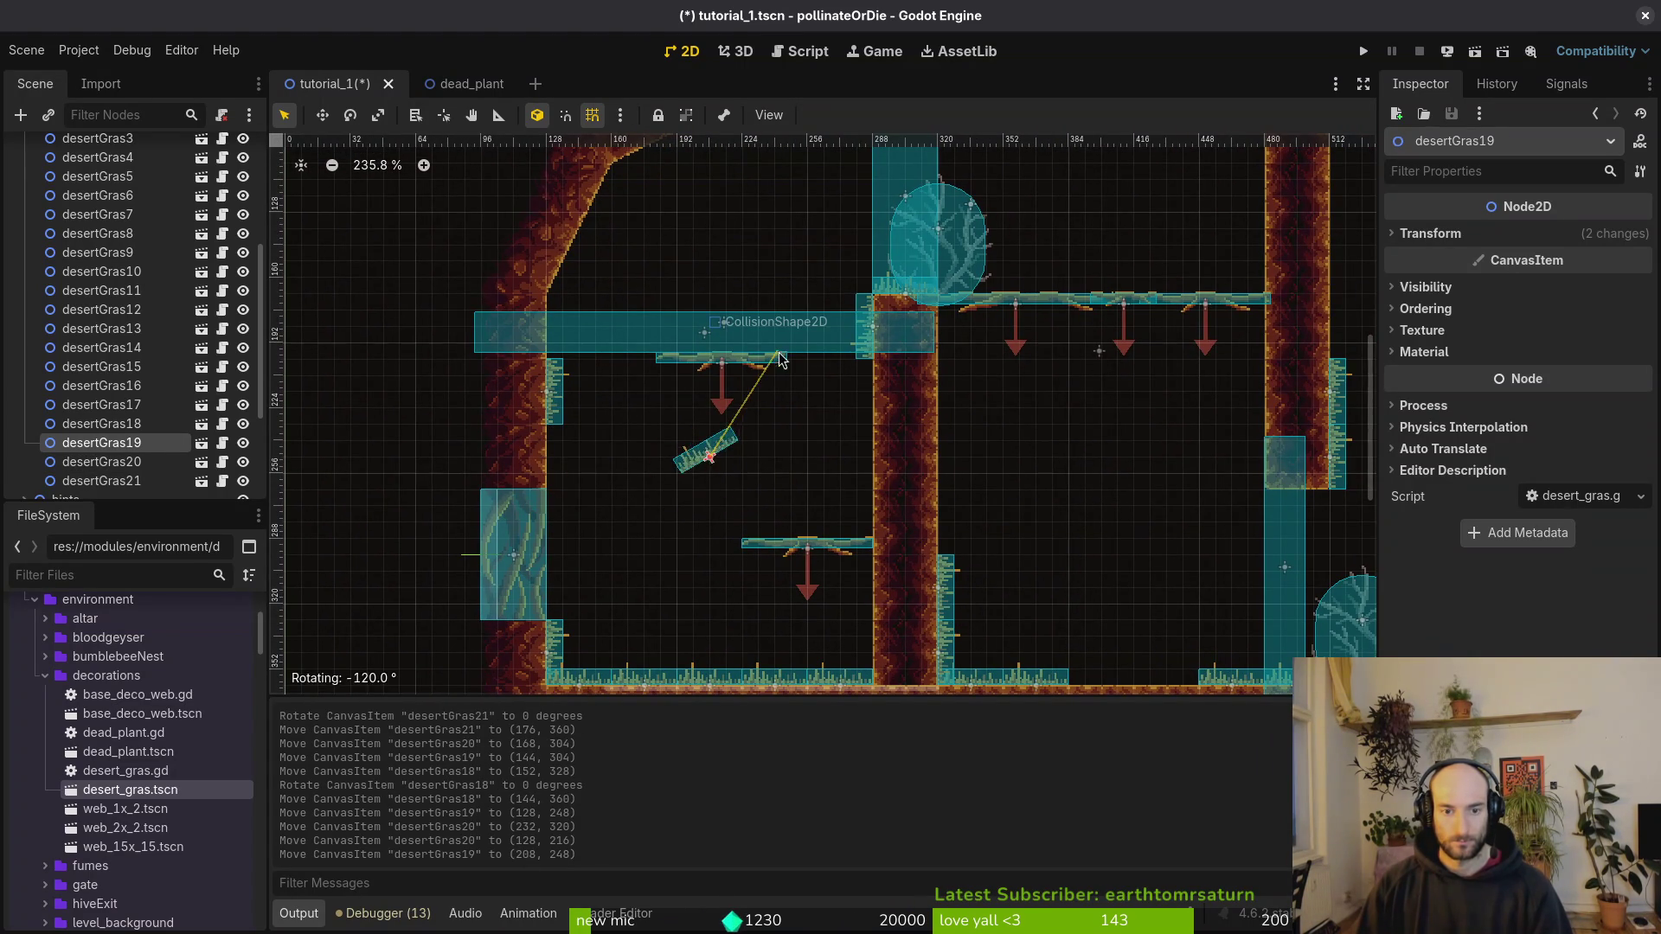
pyautogui.moveTo(664, 349); pyautogui.dragTo(796, 389)
pyautogui.moveTo(703, 456); pyautogui.dragTo(871, 391)
# Step: Move desertGras20 down beside the left wall and save the tutorial_1 scene
pyautogui.moveTo(561, 405); pyautogui.dragTo(561, 469)
pyautogui.click(717, 509)
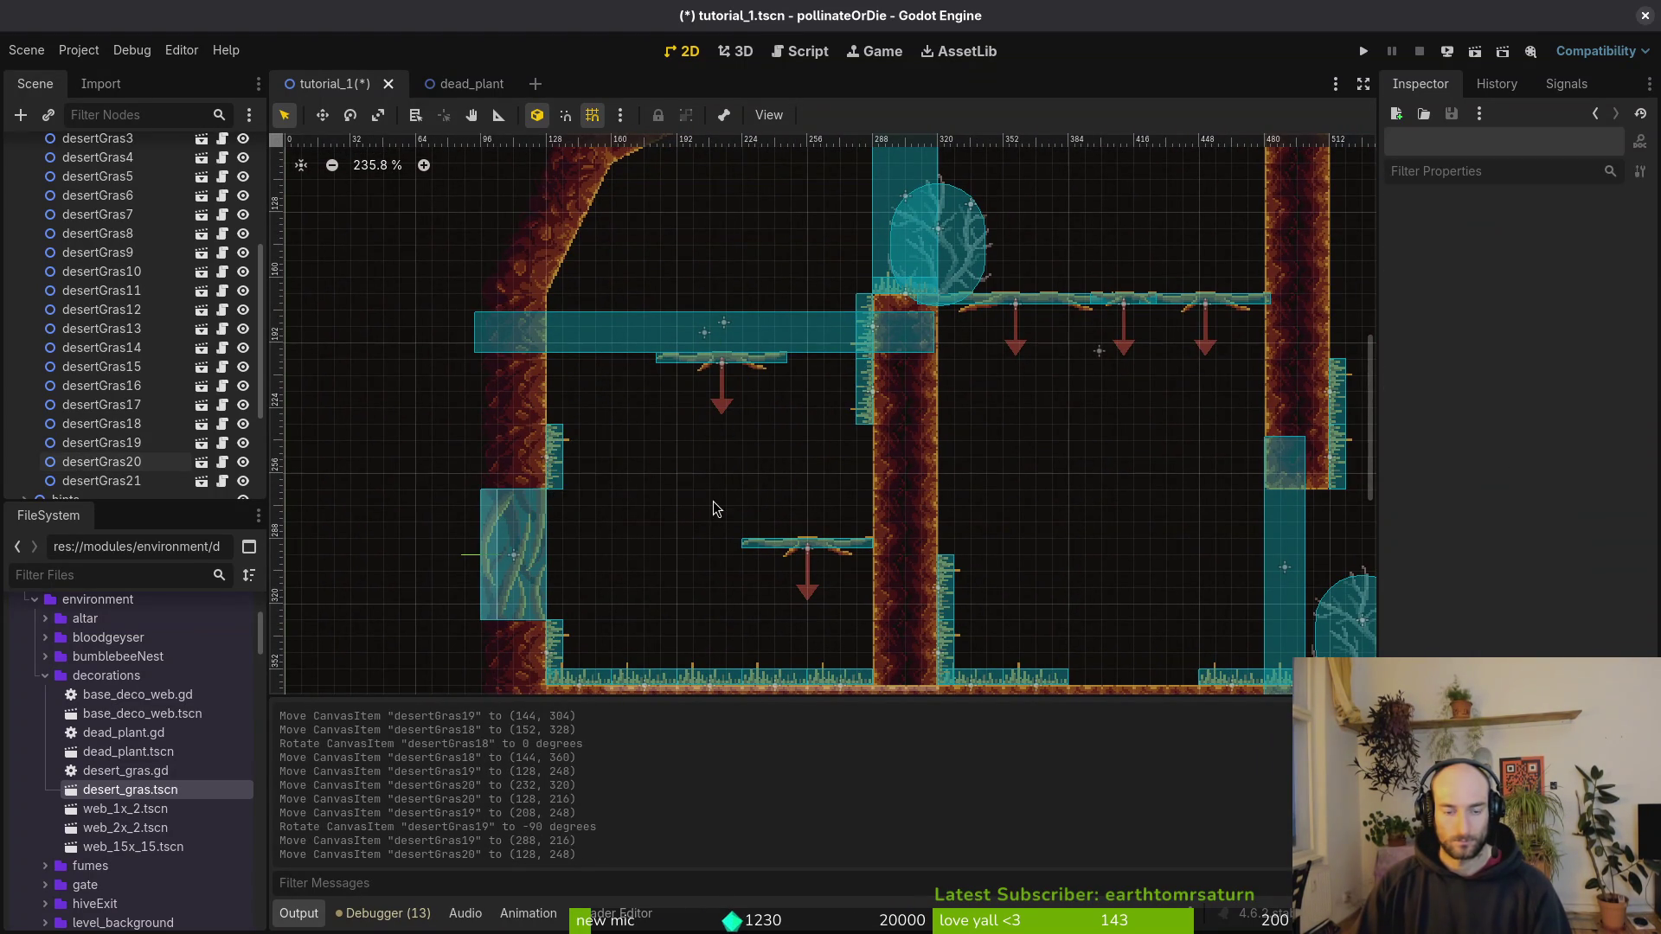
pyautogui.hotkey('ctrl', 's')
pyautogui.scroll(-6, 733, 490)
pyautogui.scroll(-2, 733, 490)
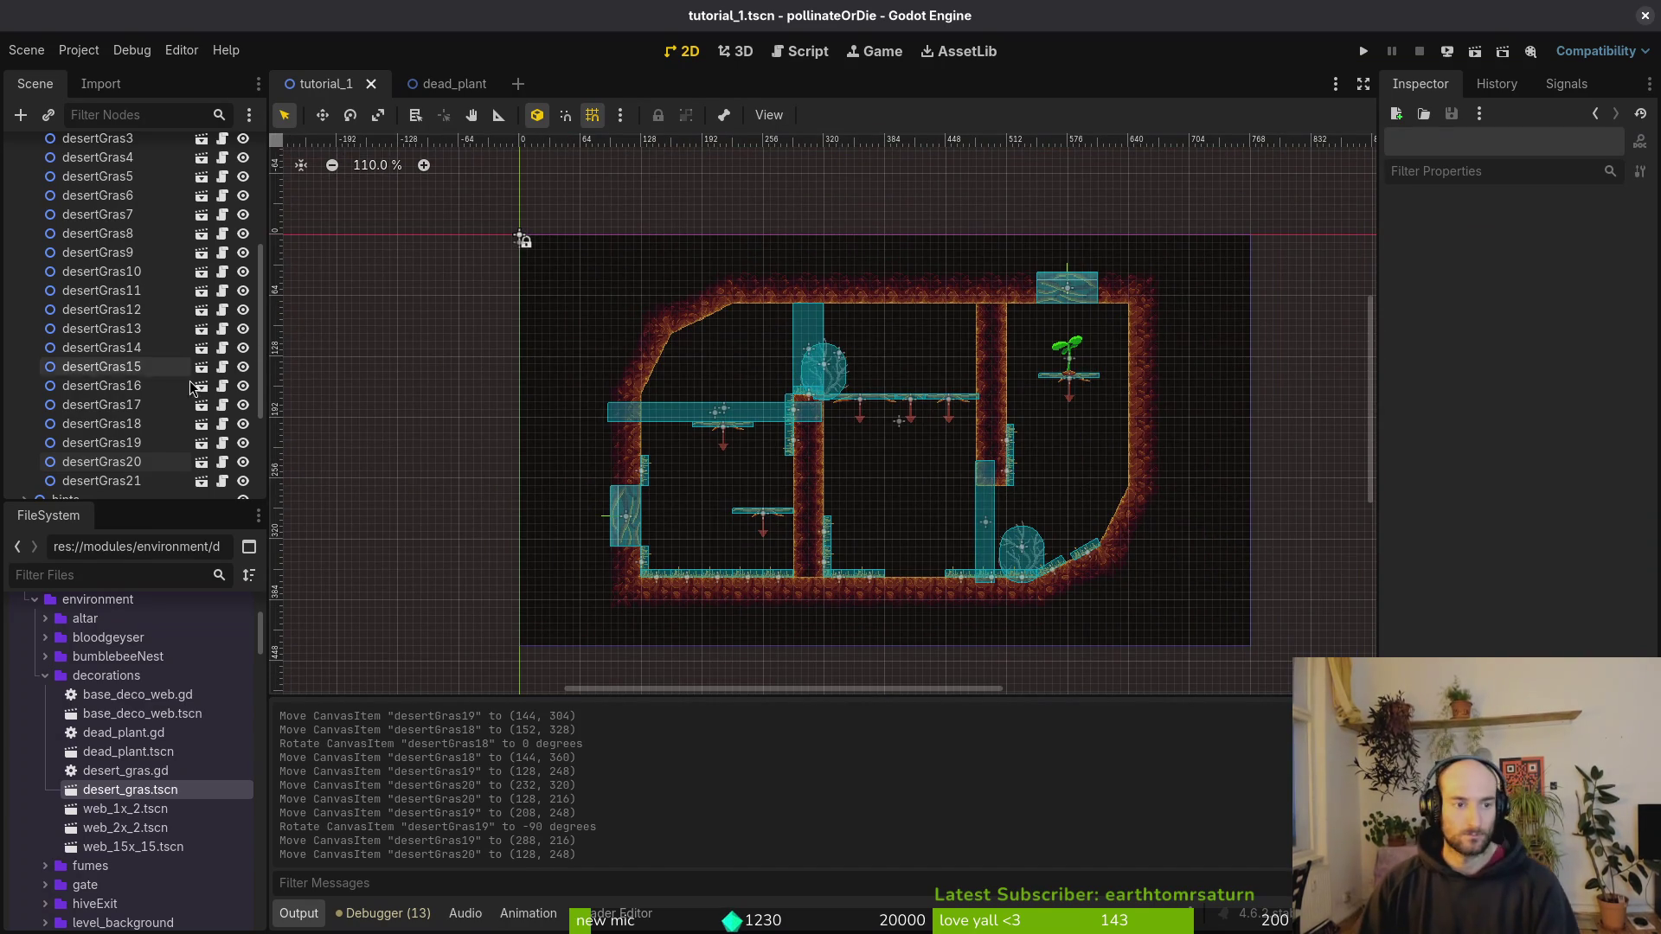
# Step: Multi-select a batch of desertGras nodes in the Scene dock, excluding desertGras5, then select decorations
pyautogui.click(112, 348)
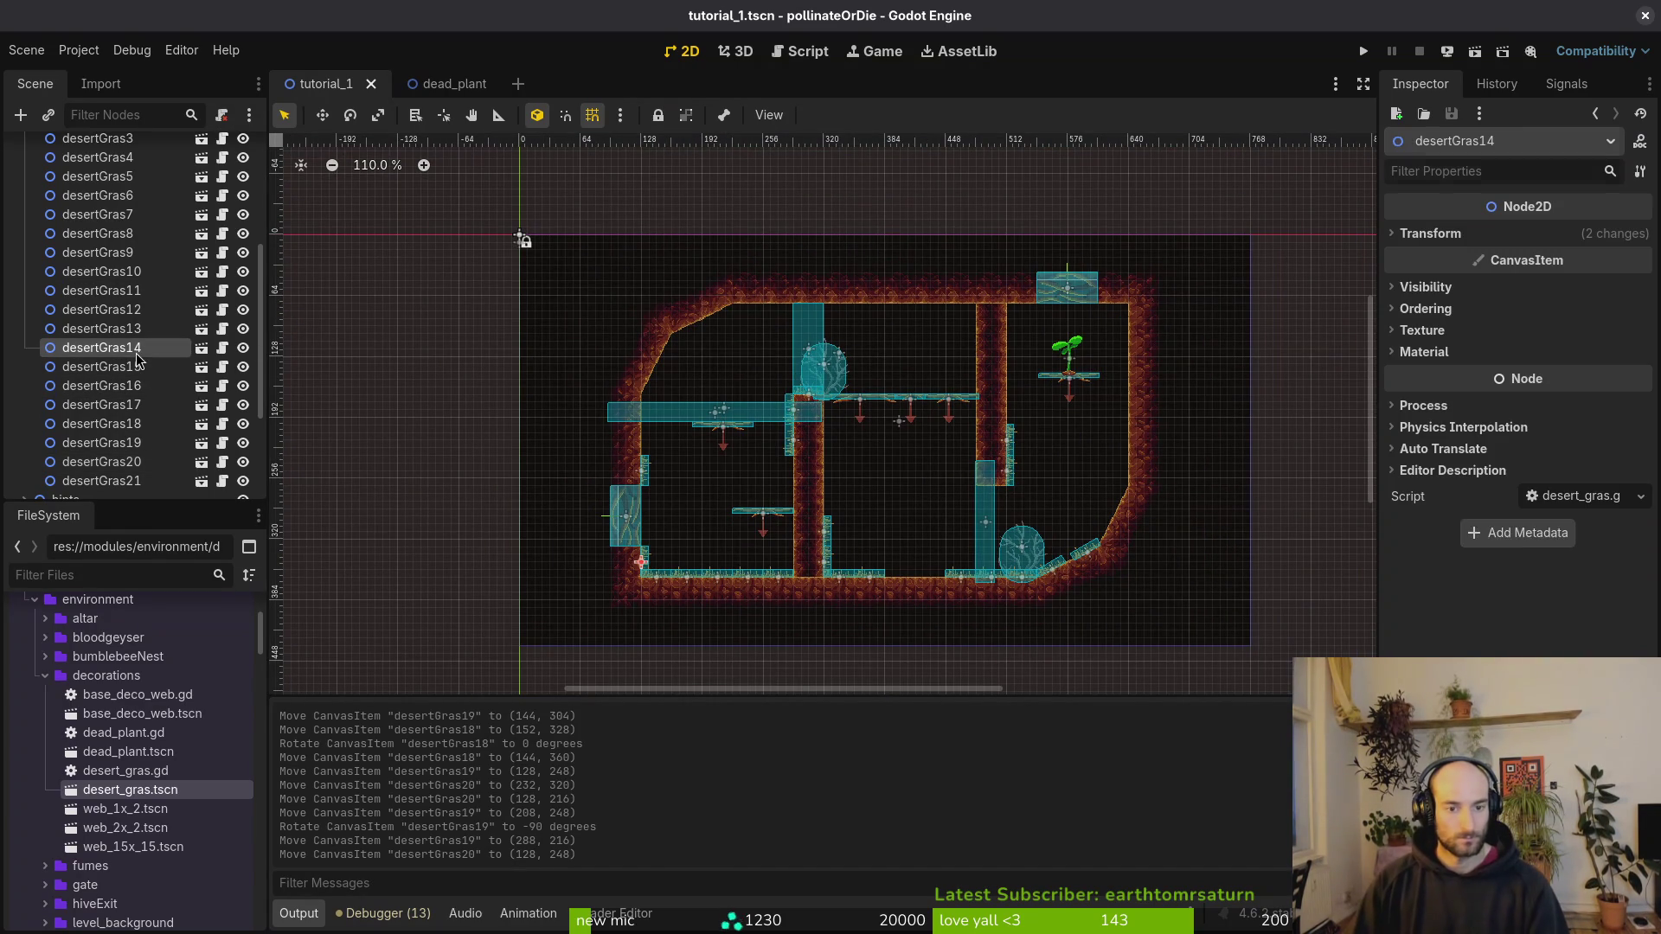
pyautogui.keyDown('shift'); pyautogui.click(129, 386); pyautogui.keyUp('shift')
pyautogui.click(108, 195)
pyautogui.keyDown('shift'); pyautogui.click(119, 274); pyautogui.keyUp('shift')
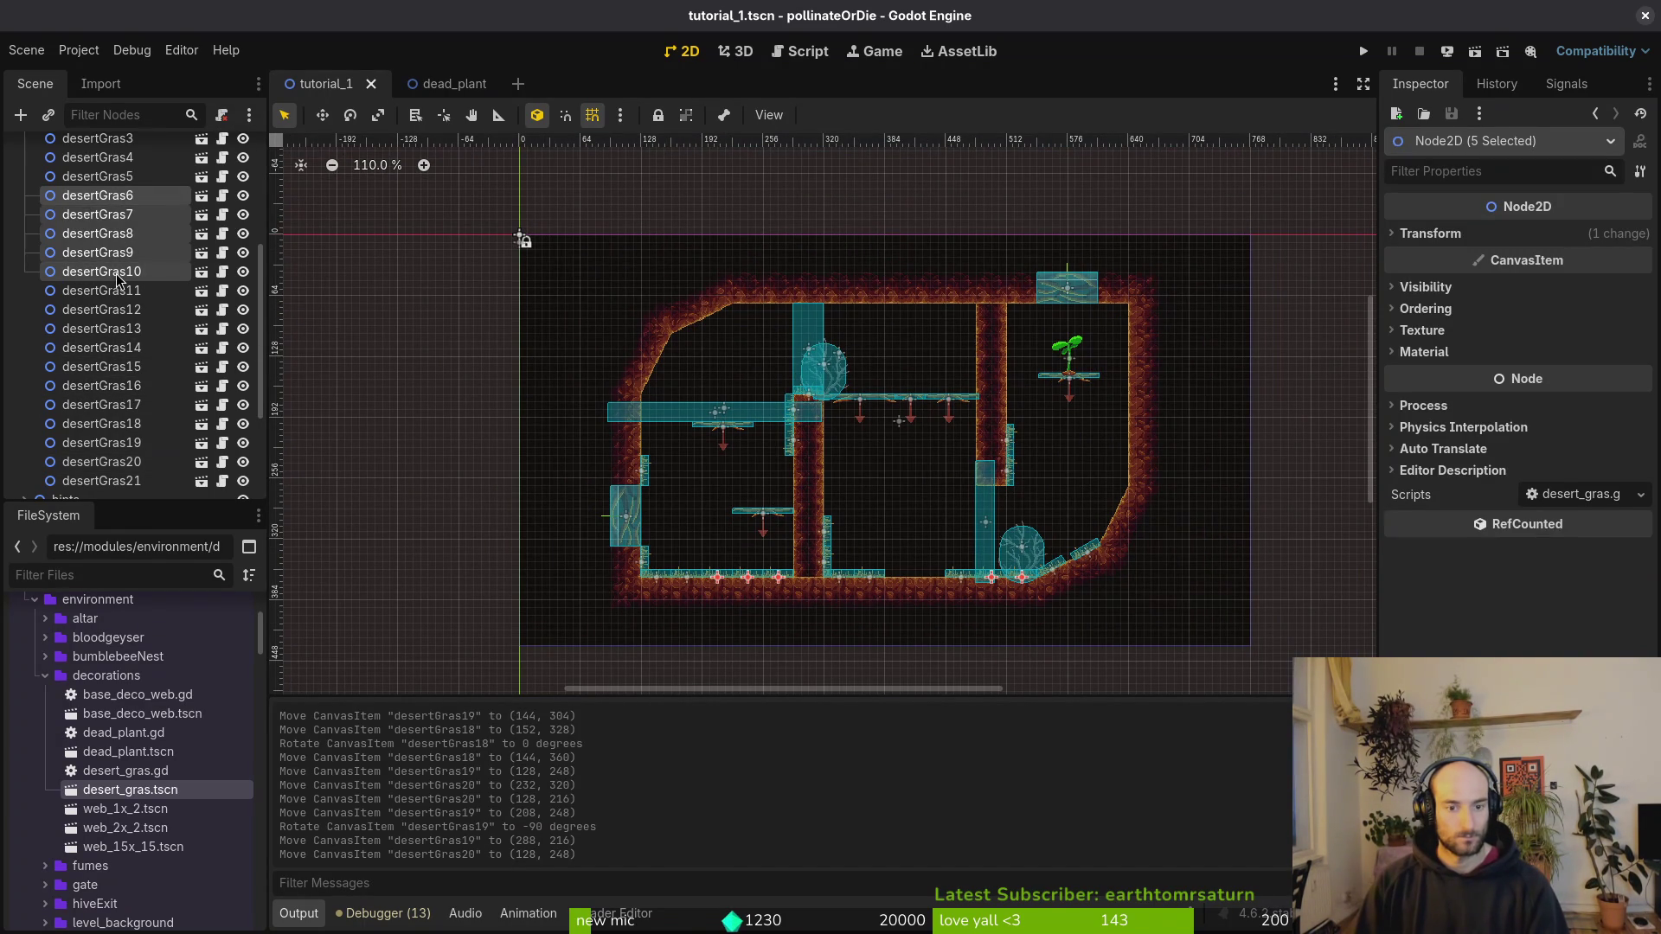
pyautogui.scroll(3, 130, 259)
pyautogui.moveTo(103, 252); pyautogui.dragTo(102, 454)
pyautogui.keyDown('ctrl'); pyautogui.click(98, 345); pyautogui.keyUp('ctrl')
pyautogui.keyDown('ctrl'); pyautogui.click(98, 326); pyautogui.keyUp('ctrl')
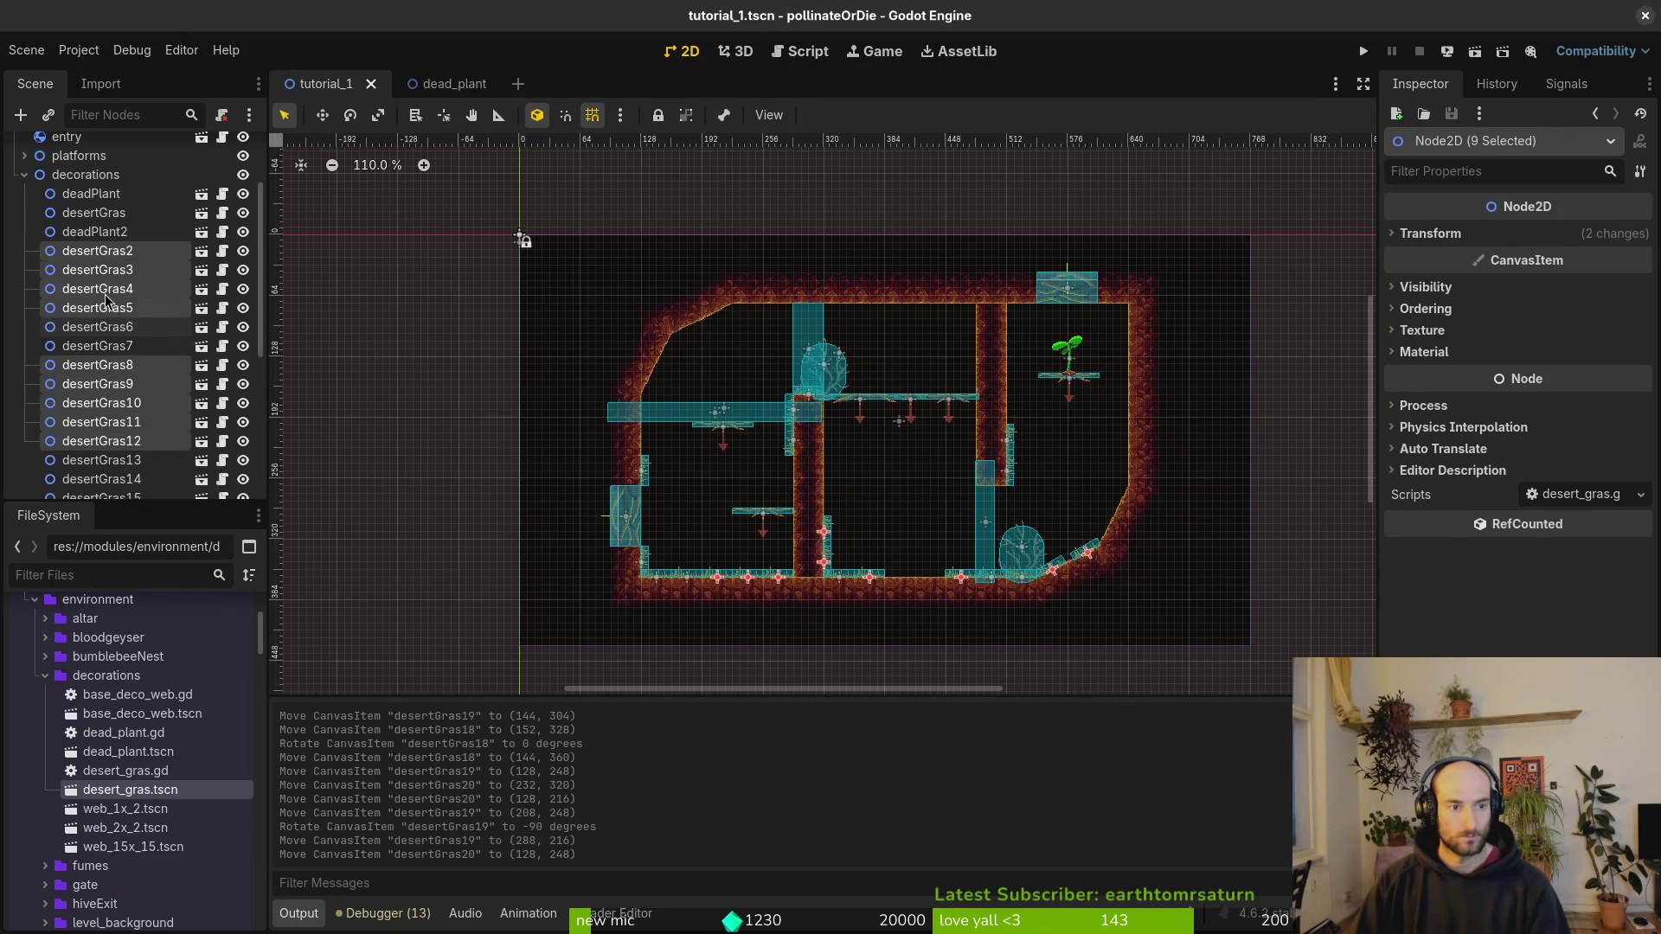
pyautogui.keyDown('ctrl'); pyautogui.click(108, 251); pyautogui.keyUp('ctrl')
pyautogui.keyDown('ctrl'); pyautogui.click(102, 269); pyautogui.keyUp('ctrl')
pyautogui.keyDown('ctrl'); pyautogui.click(99, 288); pyautogui.keyUp('ctrl')
pyautogui.keyDown('ctrl'); pyautogui.click(97, 310); pyautogui.keyUp('ctrl')
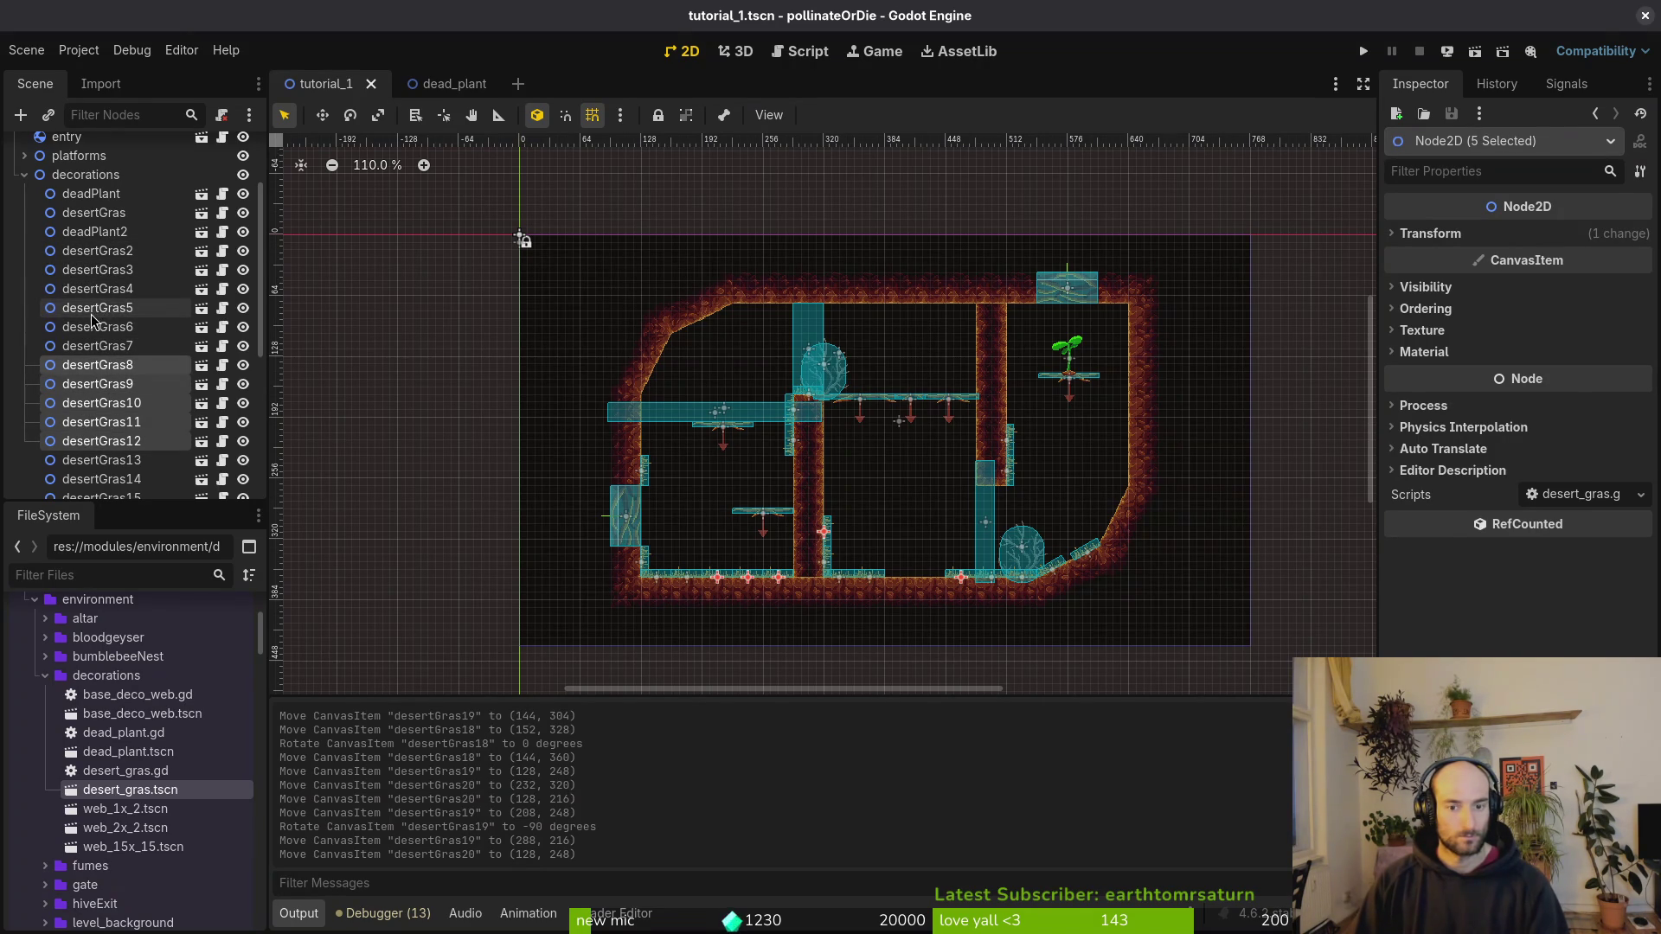
pyautogui.keyDown('shift'); pyautogui.click(103, 480); pyautogui.keyUp('shift')
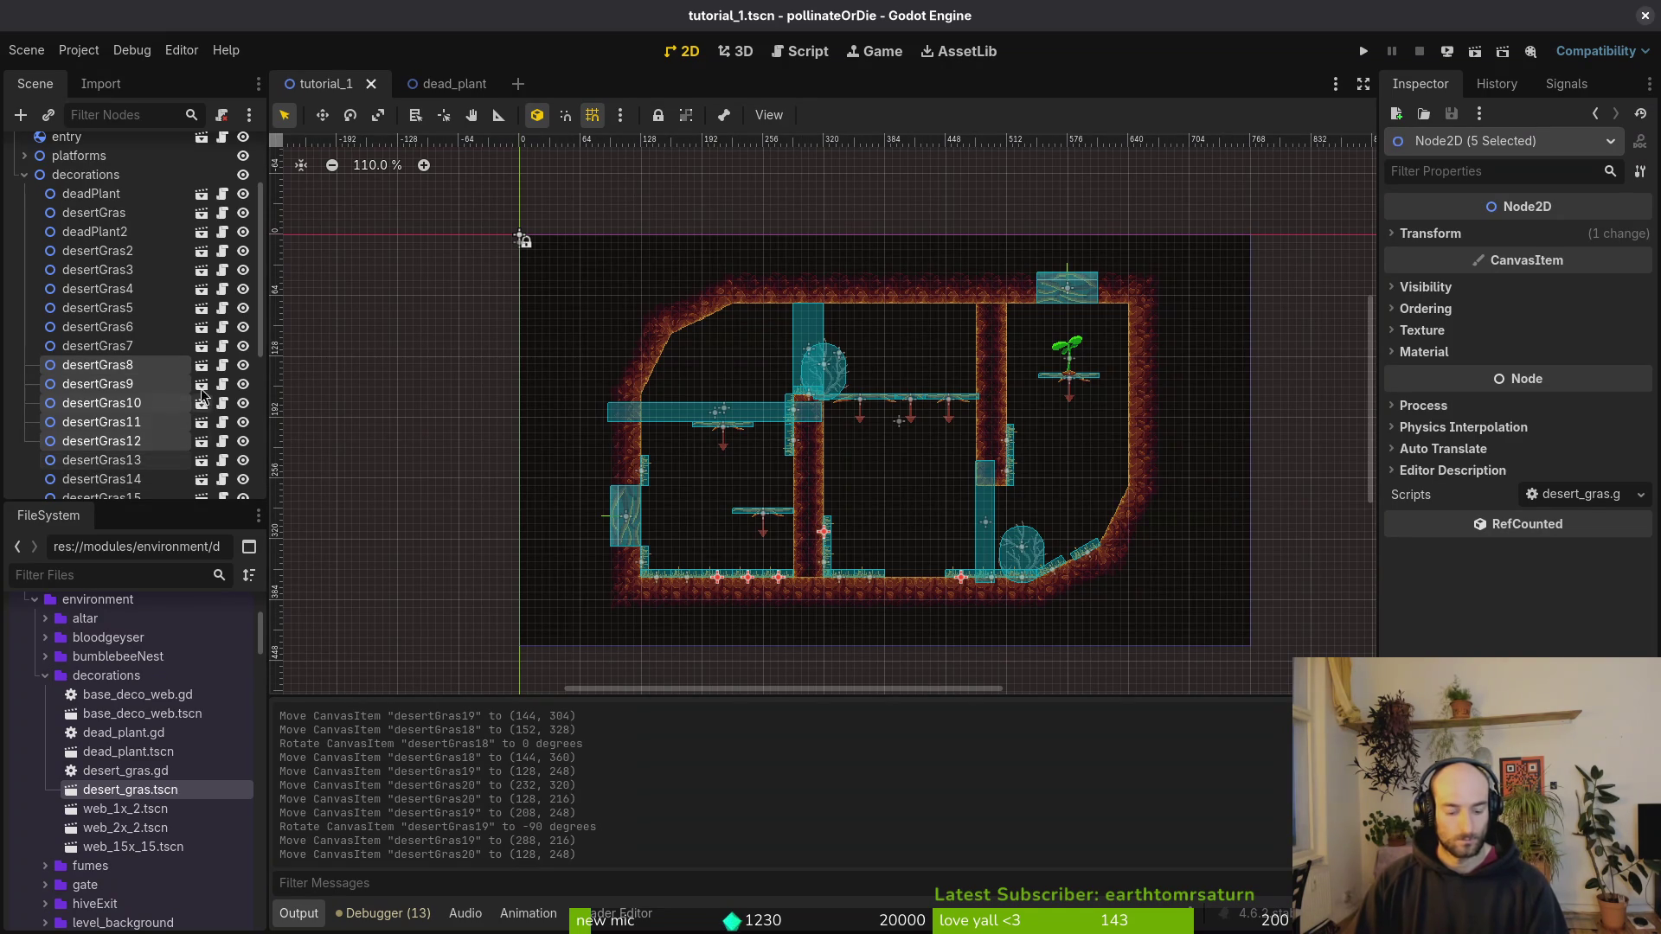
pyautogui.click(86, 176)
# Step: Paste two five-tuft grass batches under decorations, lift them upward, and save
pyautogui.hotkey('ctrl', 'v')
pyautogui.scroll(5, 798, 517)
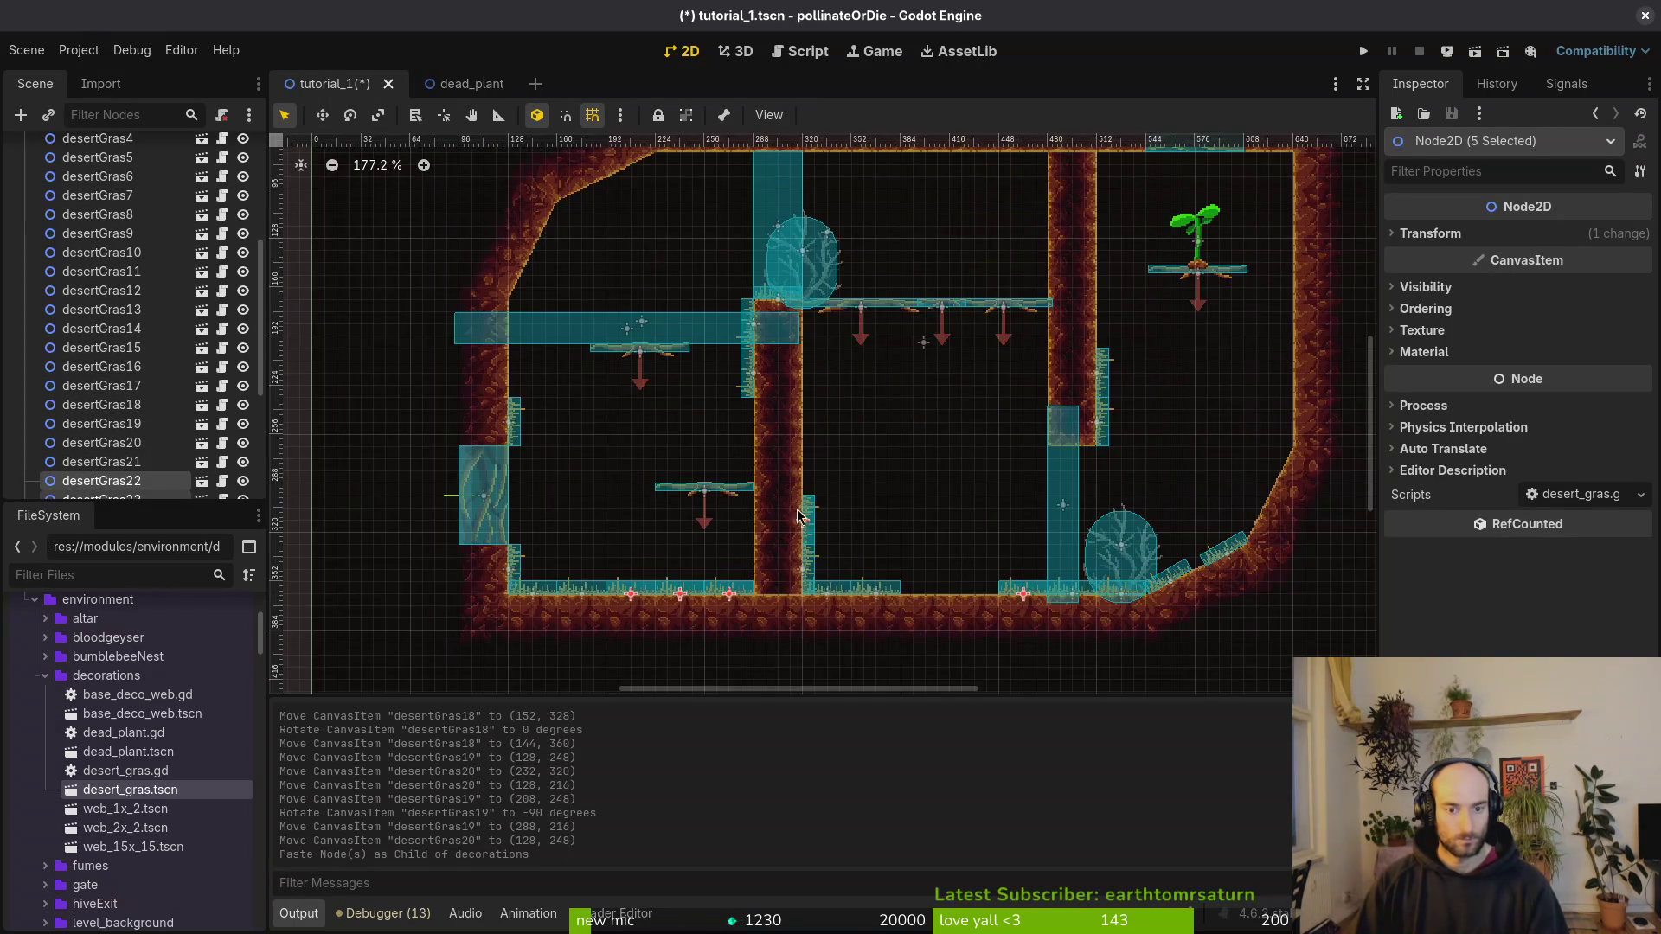
pyautogui.moveTo(813, 529); pyautogui.dragTo(813, 407)
pyautogui.scroll(5, 139, 303)
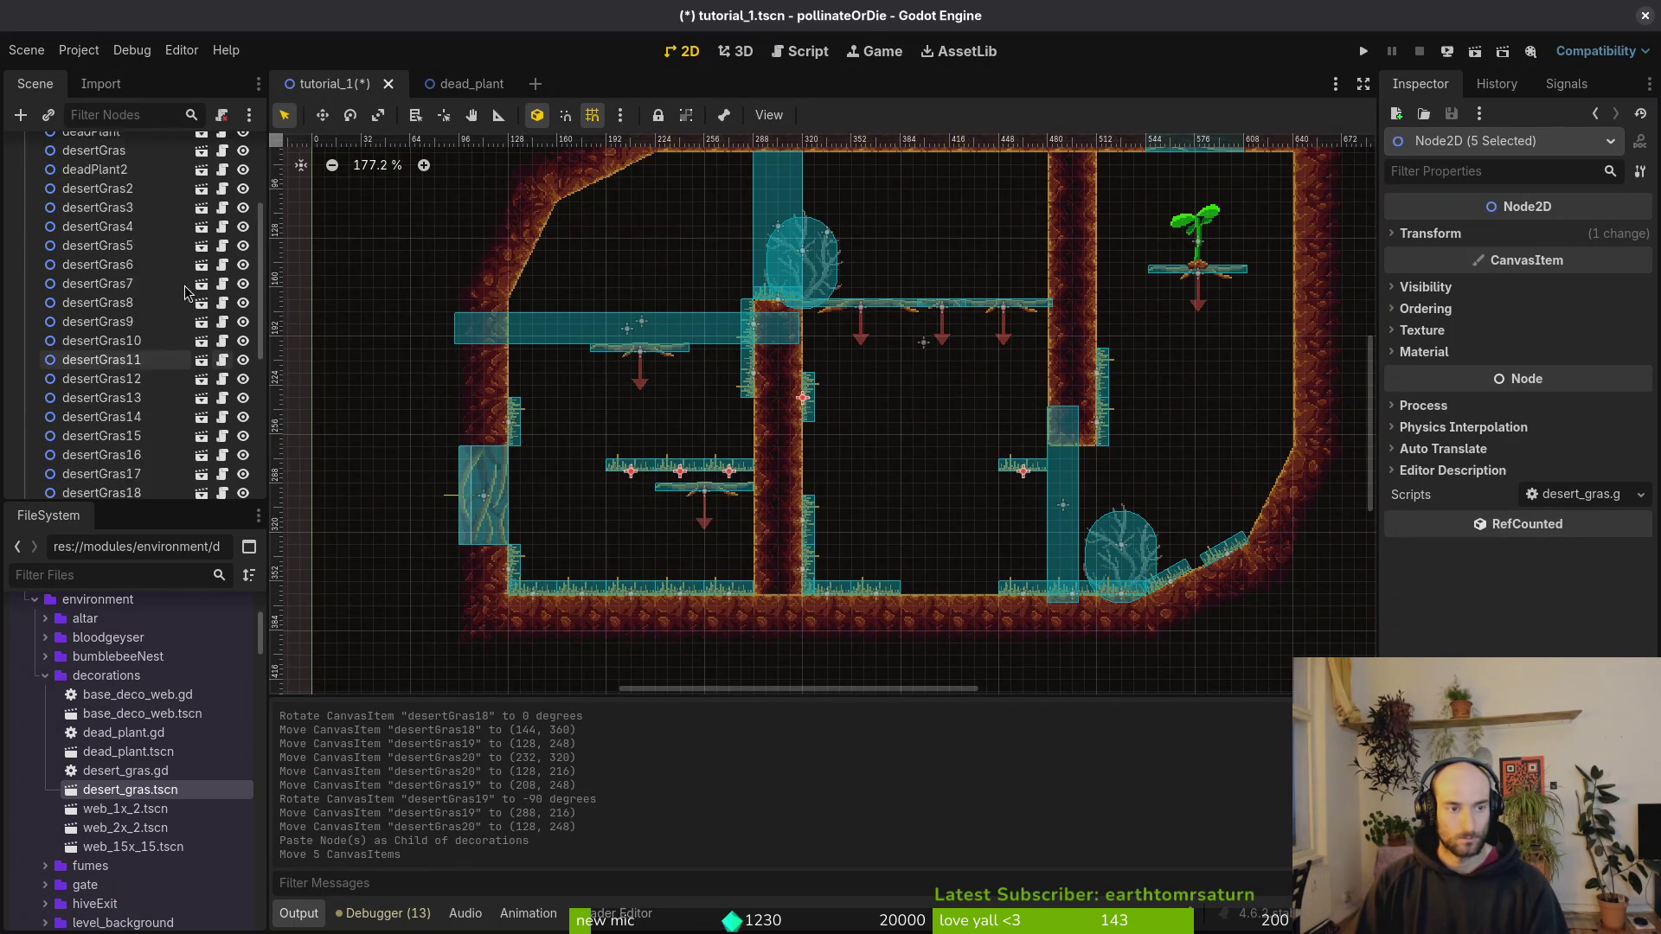
pyautogui.click(156, 288)
pyautogui.hotkey('ctrl', 'v')
pyautogui.moveTo(805, 553)
pyautogui.mouseDown()
pyautogui.moveTo(842, 493)
pyautogui.moveTo(713, 259)
pyautogui.moveTo(740, 229)
pyautogui.mouseUp()
pyautogui.click(849, 374)
pyautogui.hotkey('ctrl', 's')
# Step: Lay desertGras31 horizontal and rotate desertGras26 to -90°, both on the right wall
pyautogui.scroll(3, 900, 406)
pyautogui.scroll(-1, 961, 398)
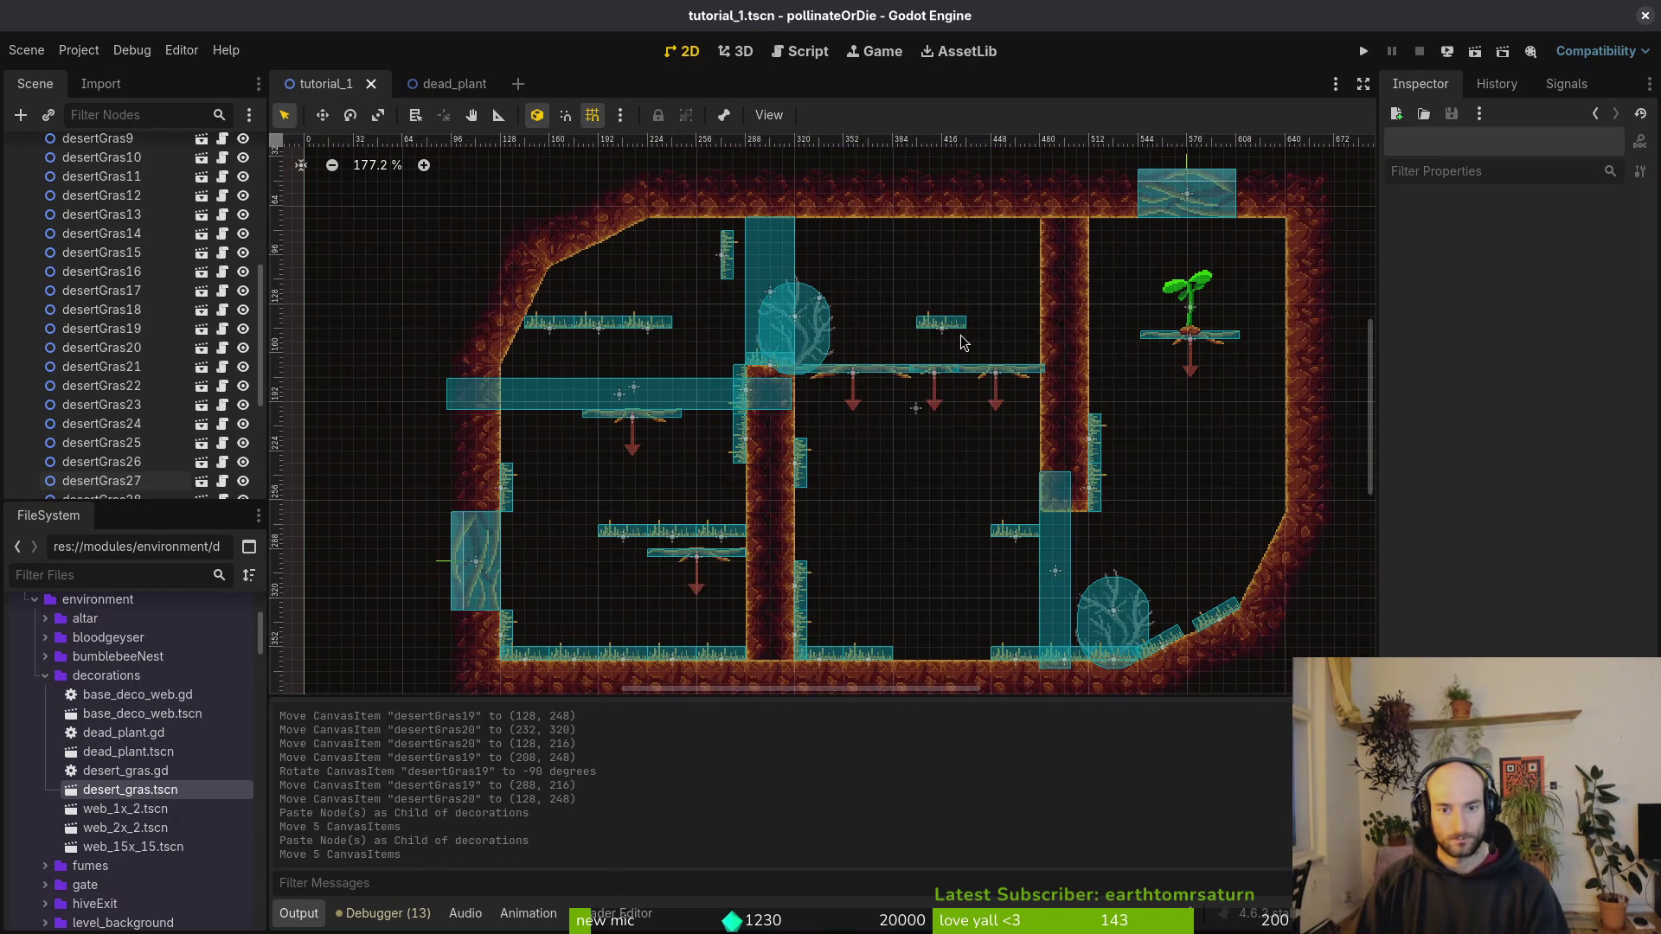
pyautogui.moveTo(943, 336)
pyautogui.mouseDown()
pyautogui.moveTo(953, 324)
pyautogui.moveTo(958, 356)
pyautogui.mouseUp()
pyautogui.scroll(3, 969, 359)
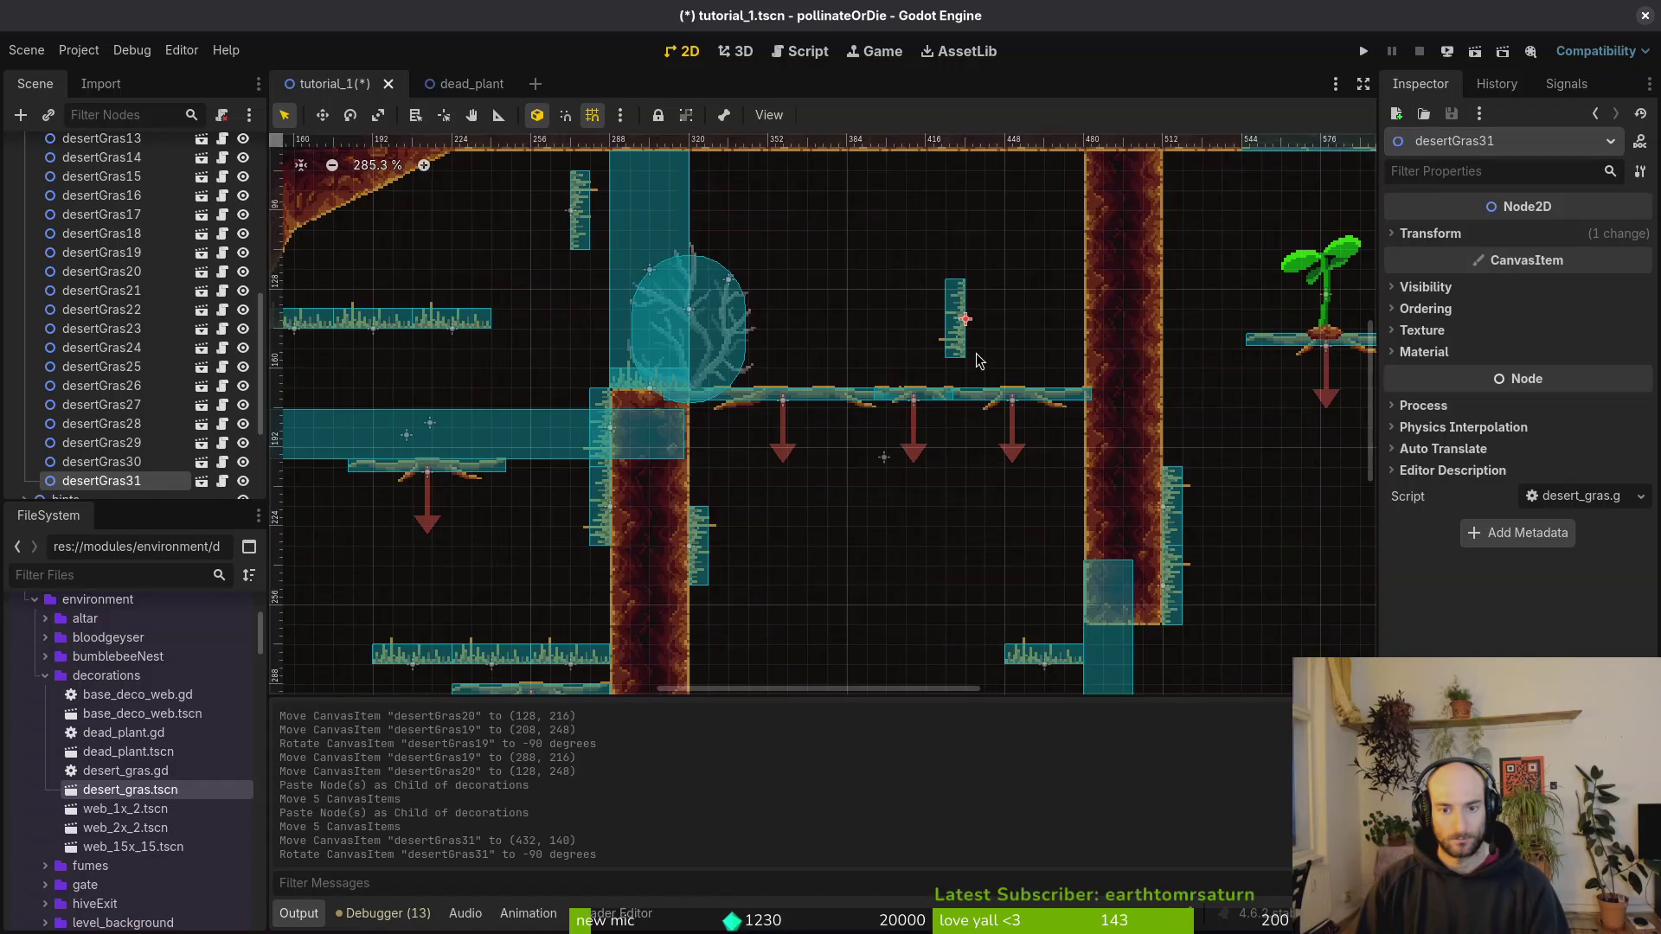
pyautogui.scroll(-3, 993, 364)
pyautogui.scroll(-1, 850, 232)
pyautogui.moveTo(849, 232)
pyautogui.mouseDown()
pyautogui.moveTo(876, 222)
pyautogui.moveTo(1006, 470)
pyautogui.mouseUp()
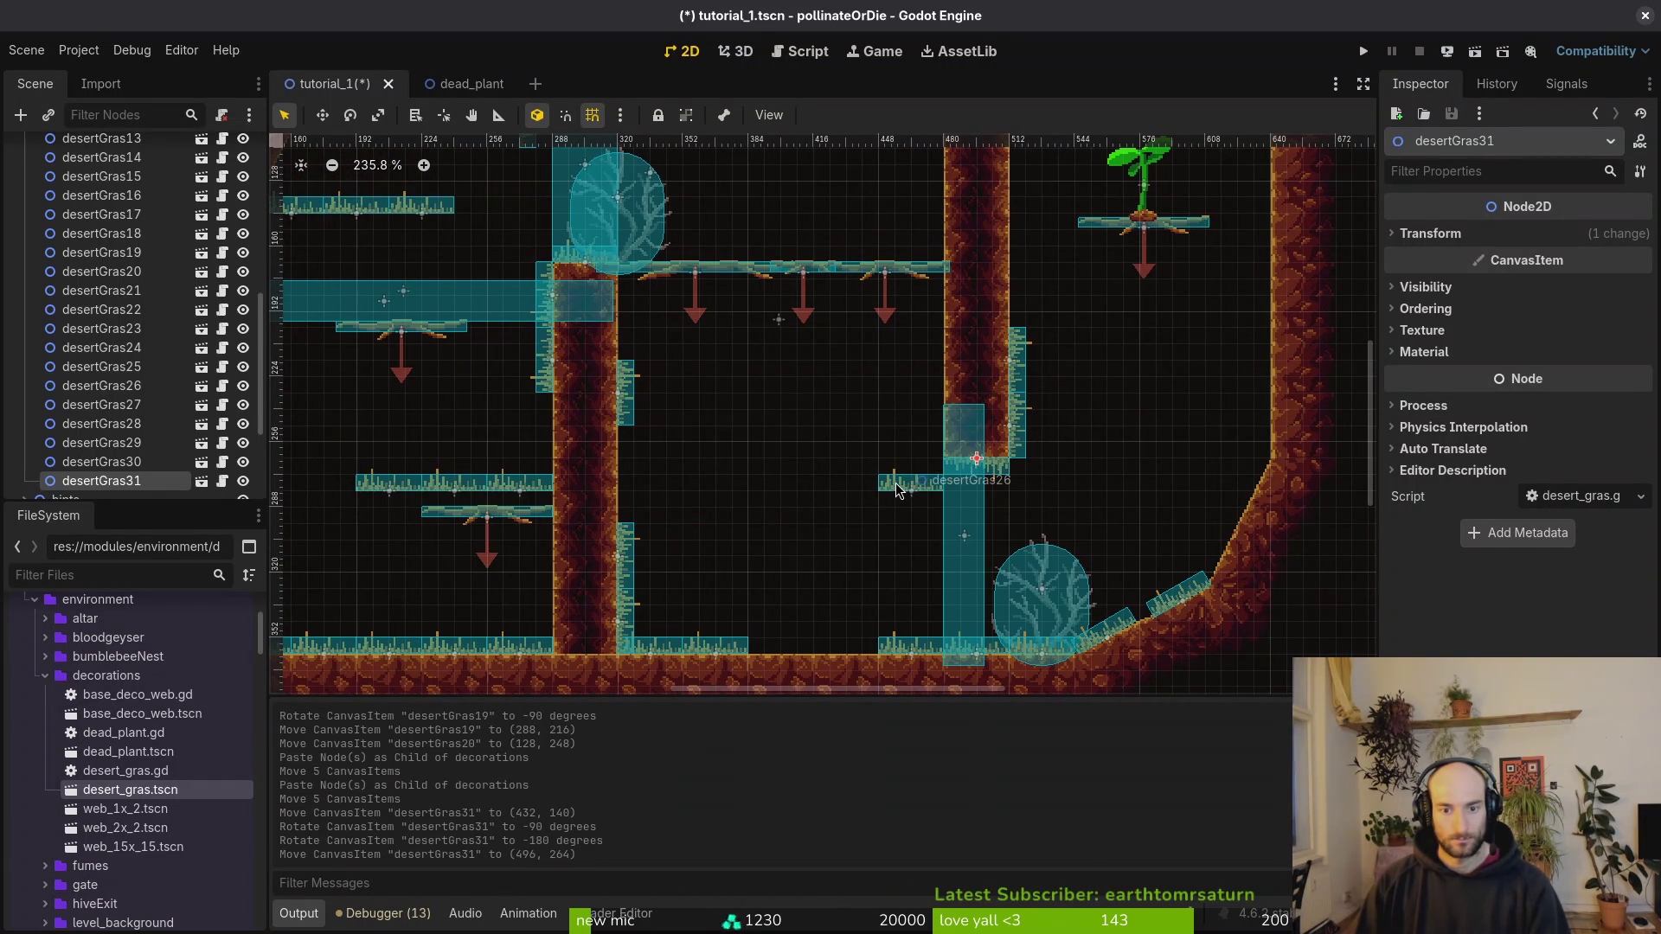
pyautogui.moveTo(892, 495); pyautogui.dragTo(811, 414)
pyautogui.moveTo(822, 471); pyautogui.dragTo(822, 471)
pyautogui.moveTo(822, 410)
pyautogui.mouseDown()
pyautogui.moveTo(1207, 476)
pyautogui.moveTo(1270, 426)
pyautogui.mouseUp()
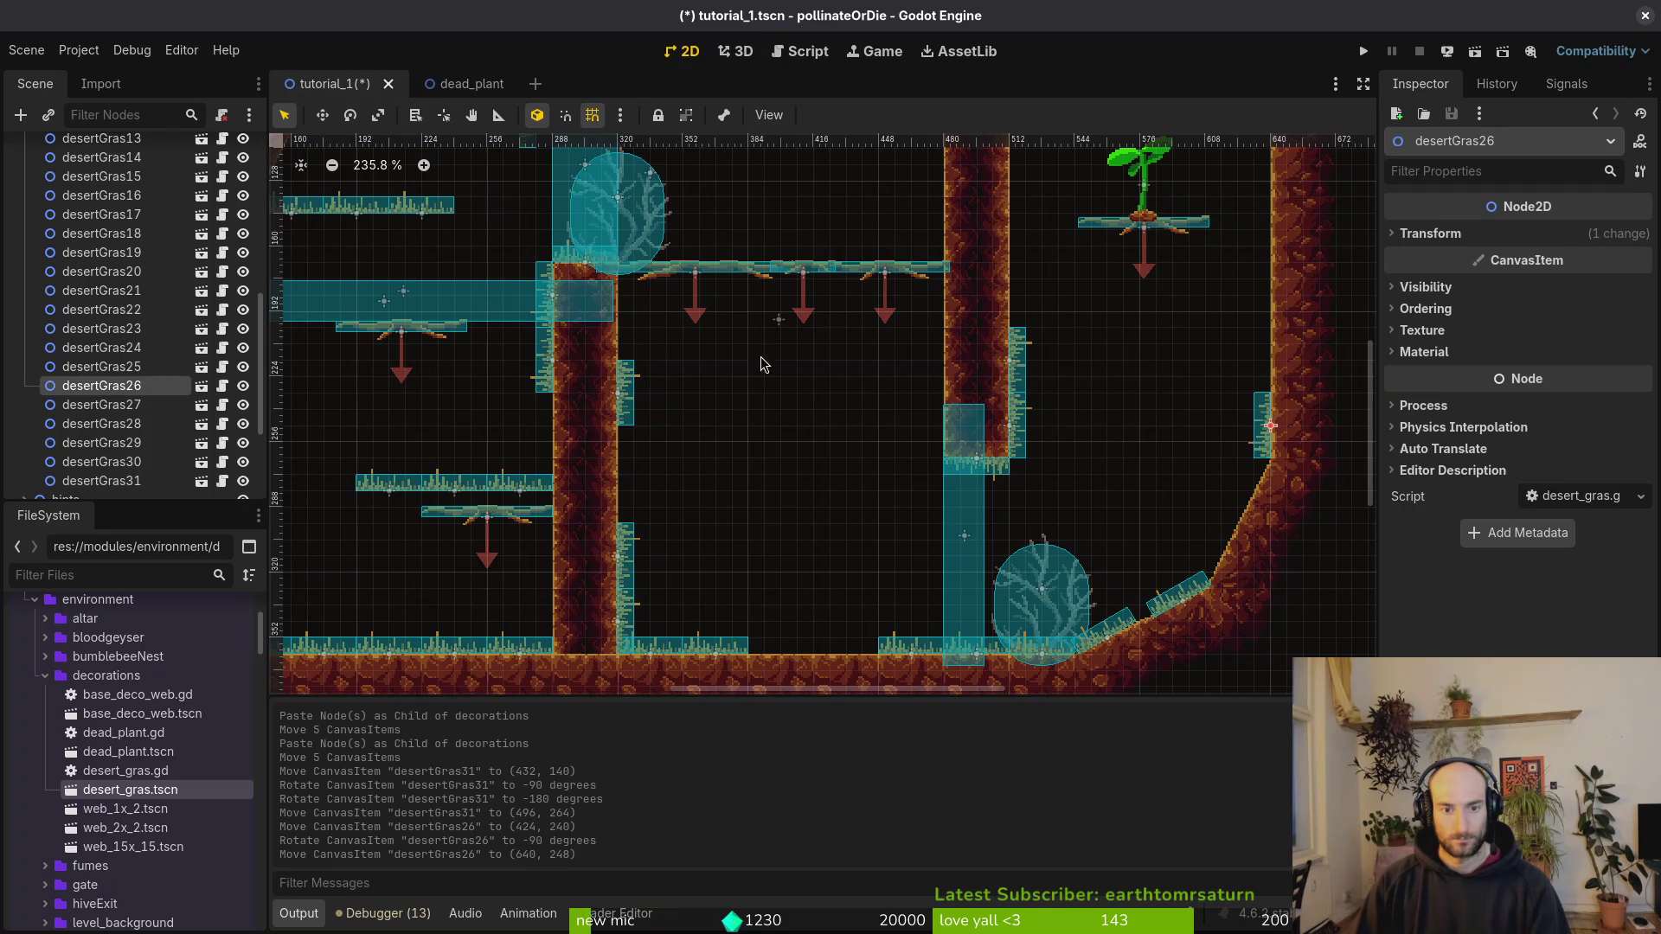
# Step: Arrange desertGras25, 27, 28 and 29 around the central pillar, turning 27 and 29 vertical
pyautogui.moveTo(410, 215)
pyautogui.mouseDown()
pyautogui.moveTo(761, 353)
pyautogui.moveTo(897, 378)
pyautogui.mouseUp()
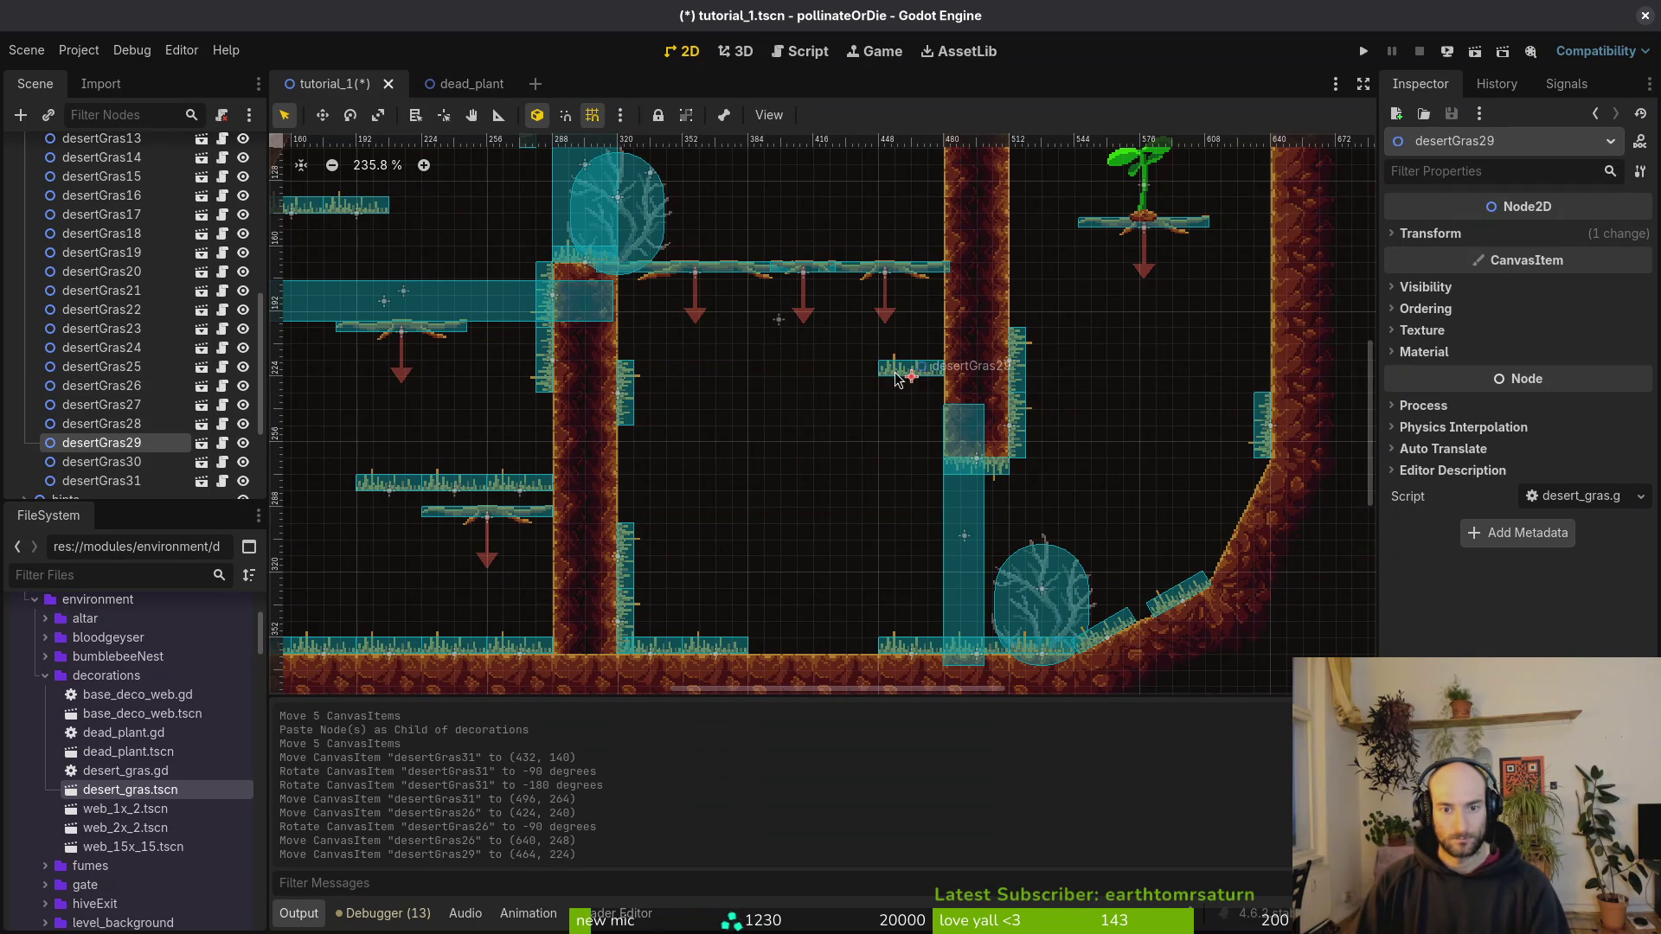
pyautogui.moveTo(771, 365)
pyautogui.mouseDown()
pyautogui.moveTo(930, 428)
pyautogui.moveTo(1020, 315)
pyautogui.mouseUp()
pyautogui.moveTo(359, 229)
pyautogui.mouseDown()
pyautogui.moveTo(806, 458)
pyautogui.moveTo(947, 426)
pyautogui.mouseUp()
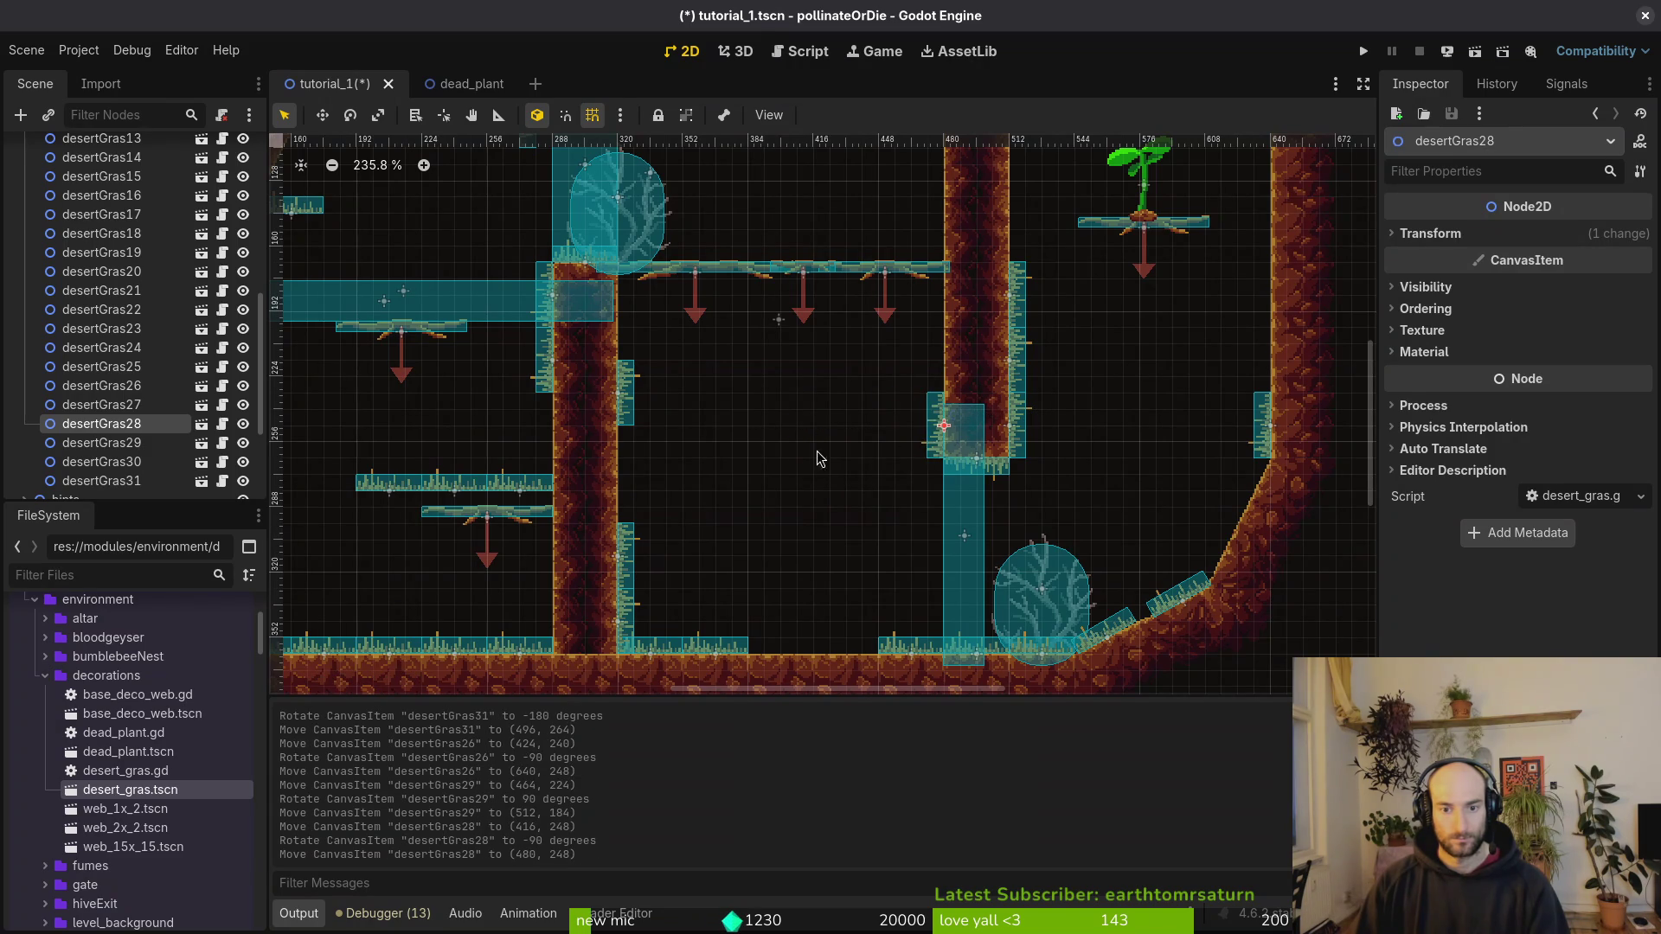
pyautogui.moveTo(632, 416)
pyautogui.mouseDown()
pyautogui.moveTo(827, 400)
pyautogui.moveTo(629, 332)
pyautogui.mouseUp()
pyautogui.moveTo(908, 464); pyautogui.dragTo(727, 427)
pyautogui.moveTo(727, 427)
pyautogui.mouseDown()
pyautogui.moveTo(883, 316)
pyautogui.moveTo(917, 264)
pyautogui.moveTo(919, 279)
pyautogui.mouseUp()
# Step: Rotate desertGras30 into place and set desertGras26 at 90° on the wall's right side
pyautogui.scroll(2, 562, 227)
pyautogui.moveTo(526, 221)
pyautogui.mouseDown()
pyautogui.moveTo(794, 496)
pyautogui.moveTo(721, 448)
pyautogui.moveTo(779, 467)
pyautogui.moveTo(943, 415)
pyautogui.moveTo(936, 438)
pyautogui.mouseUp()
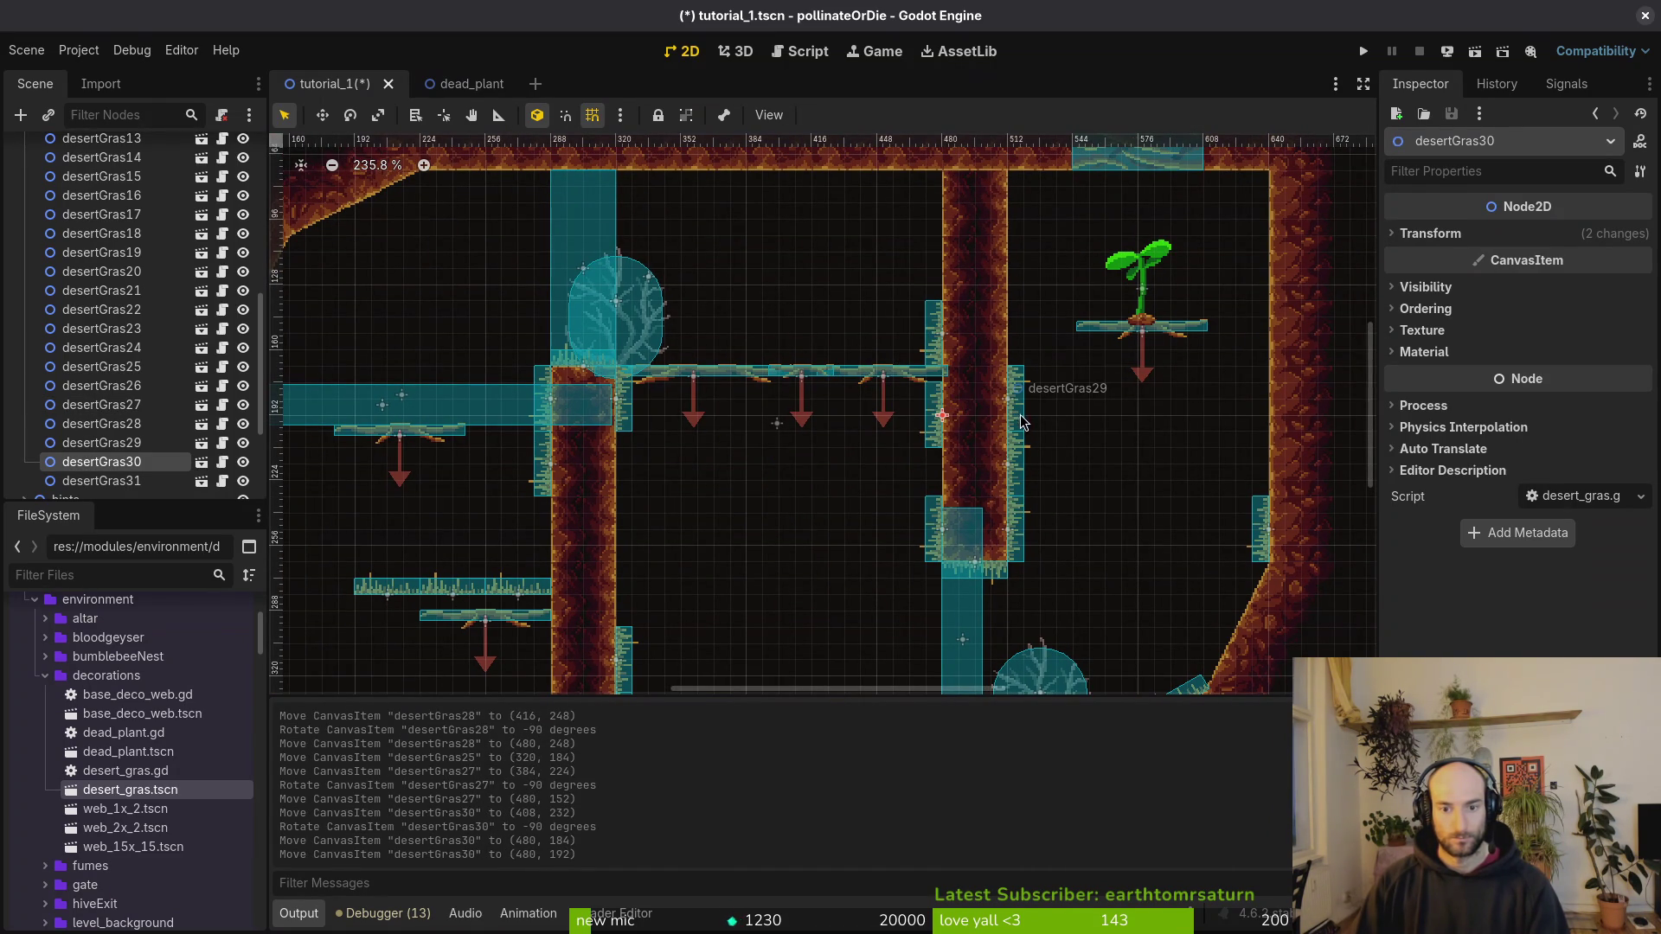
pyautogui.scroll(-2, 1053, 455)
pyautogui.scroll(-2, 1082, 507)
pyautogui.moveTo(386, 482); pyautogui.dragTo(516, 426)
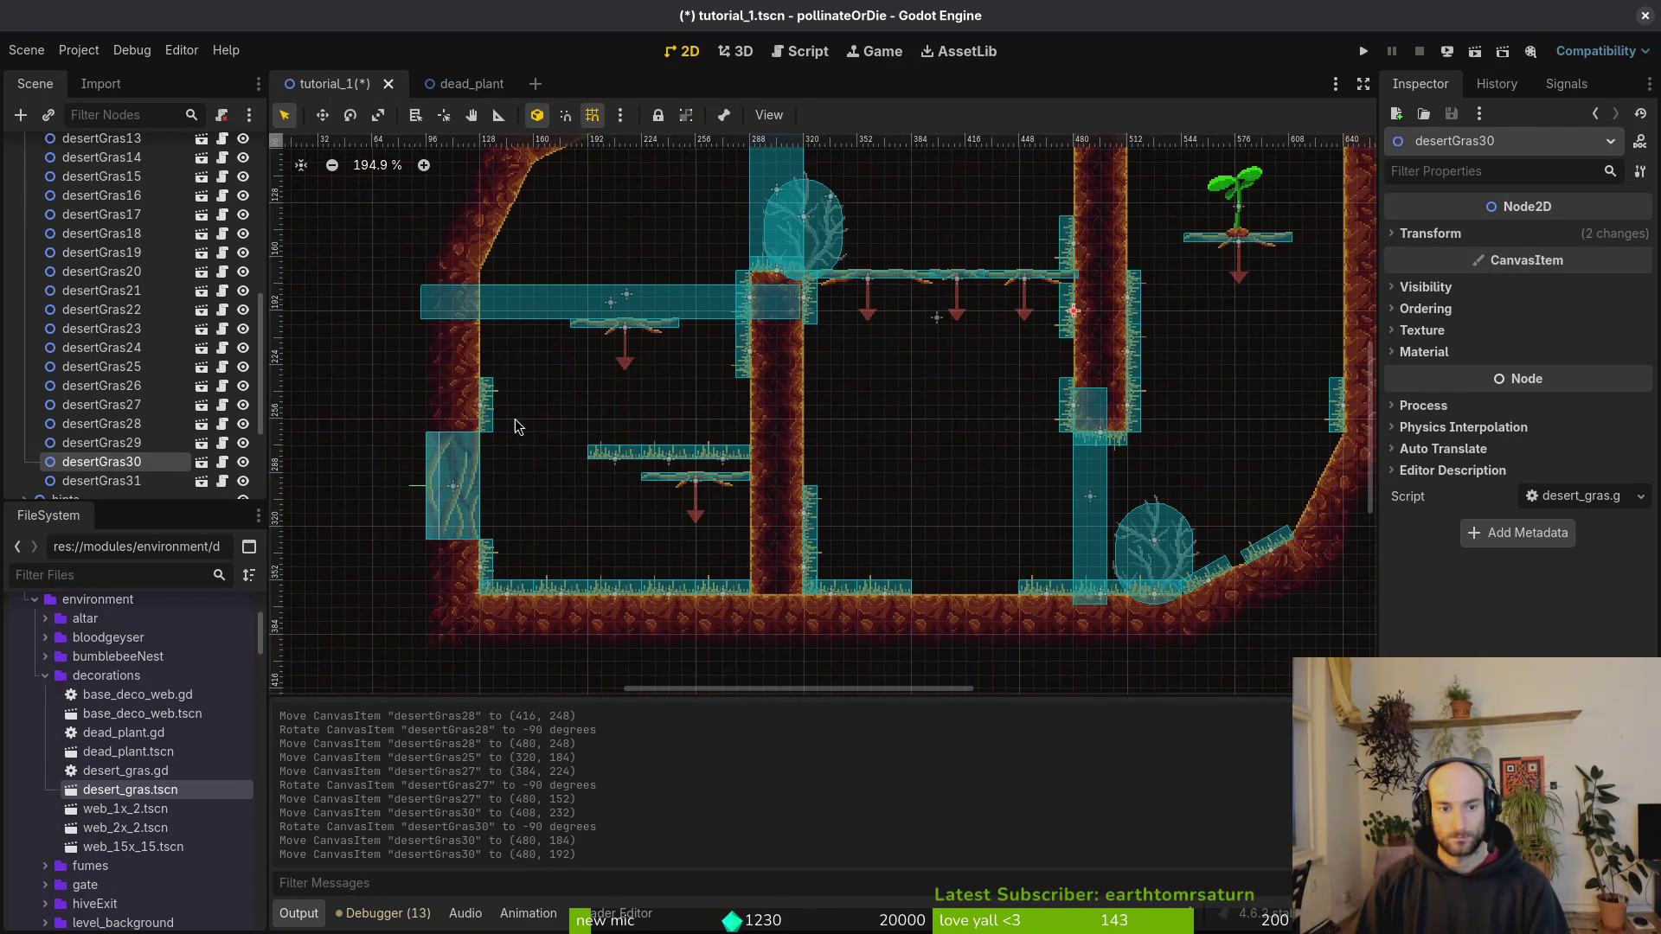
pyautogui.hscroll(5, 951, 441)
pyautogui.scroll(2, 1038, 468)
pyautogui.moveTo(1062, 500); pyautogui.dragTo(963, 453)
pyautogui.moveTo(958, 364); pyautogui.dragTo(956, 367)
pyautogui.moveTo(951, 437)
pyautogui.mouseDown()
pyautogui.moveTo(917, 364)
pyautogui.moveTo(863, 360)
pyautogui.mouseUp()
pyautogui.scroll(-5, 862, 359)
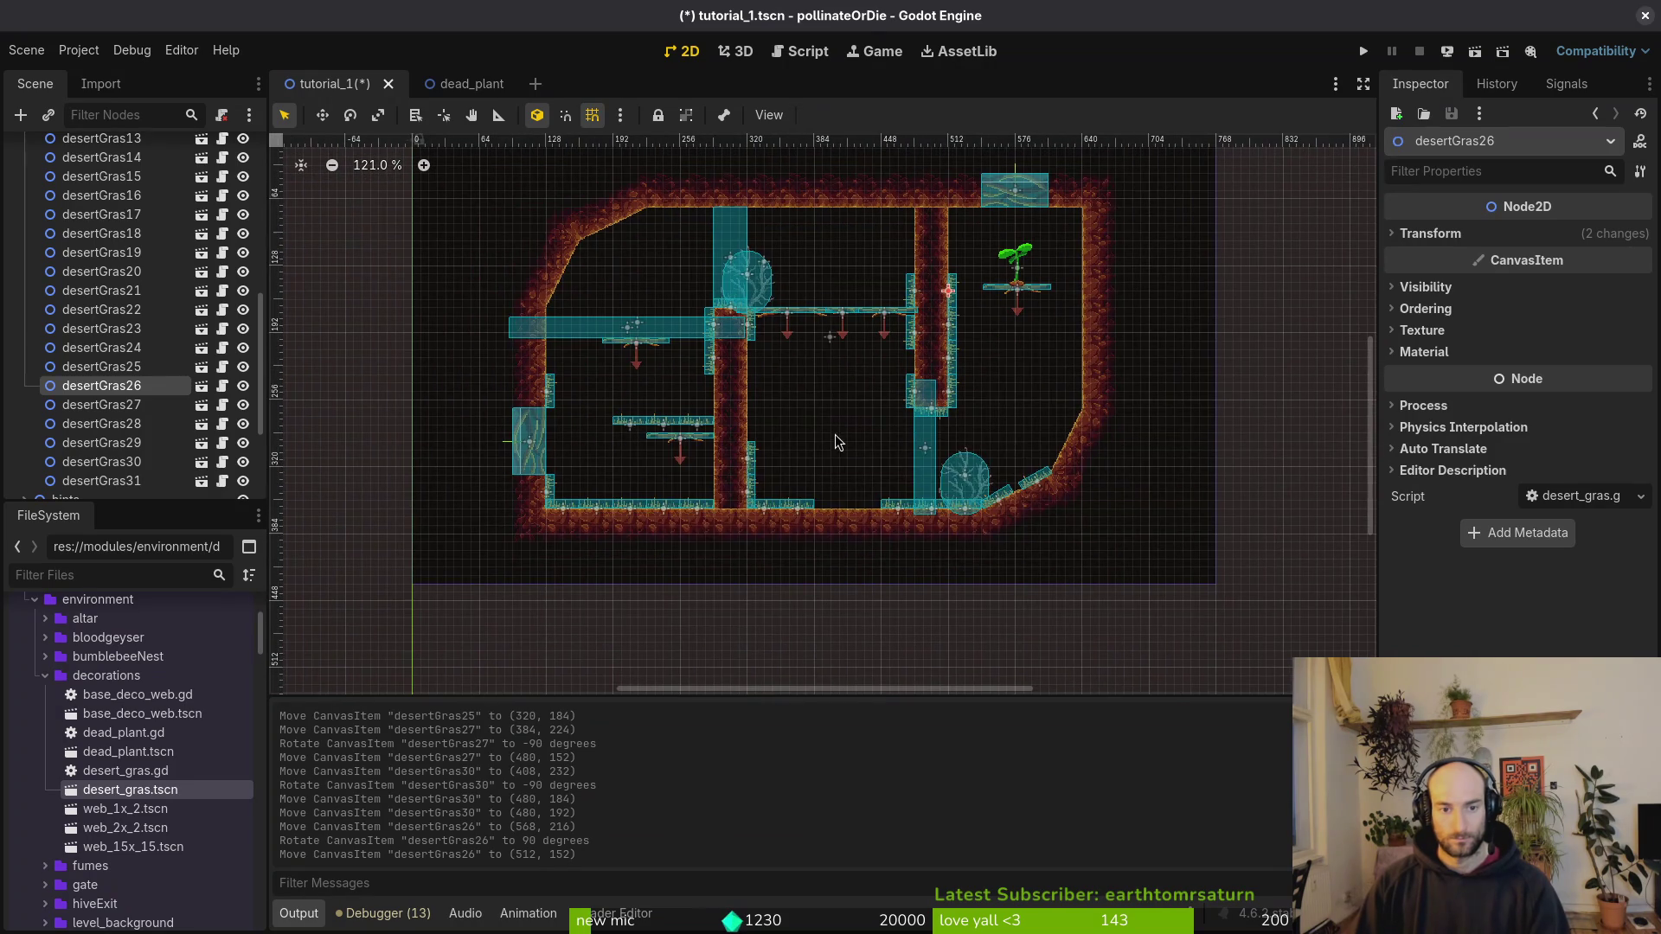
# Step: Save the scene and launch a playtest, starting a new game
pyautogui.click(781, 480)
pyautogui.hotkey('ctrl', 's')
pyautogui.press('F5')
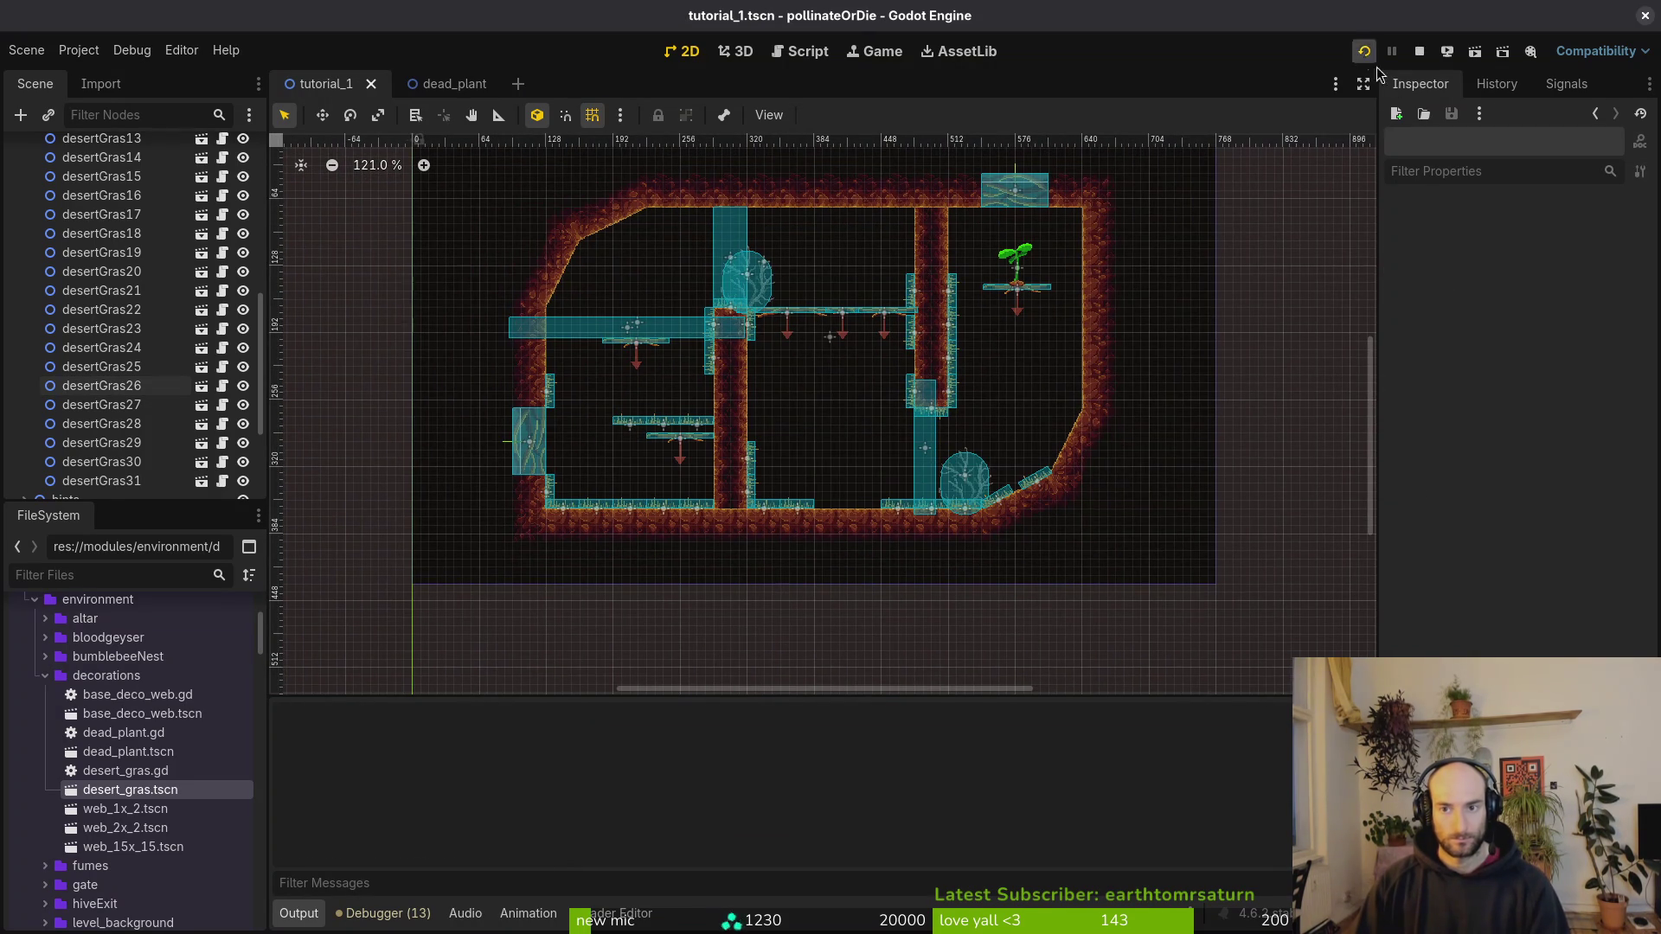
pyautogui.press('space')
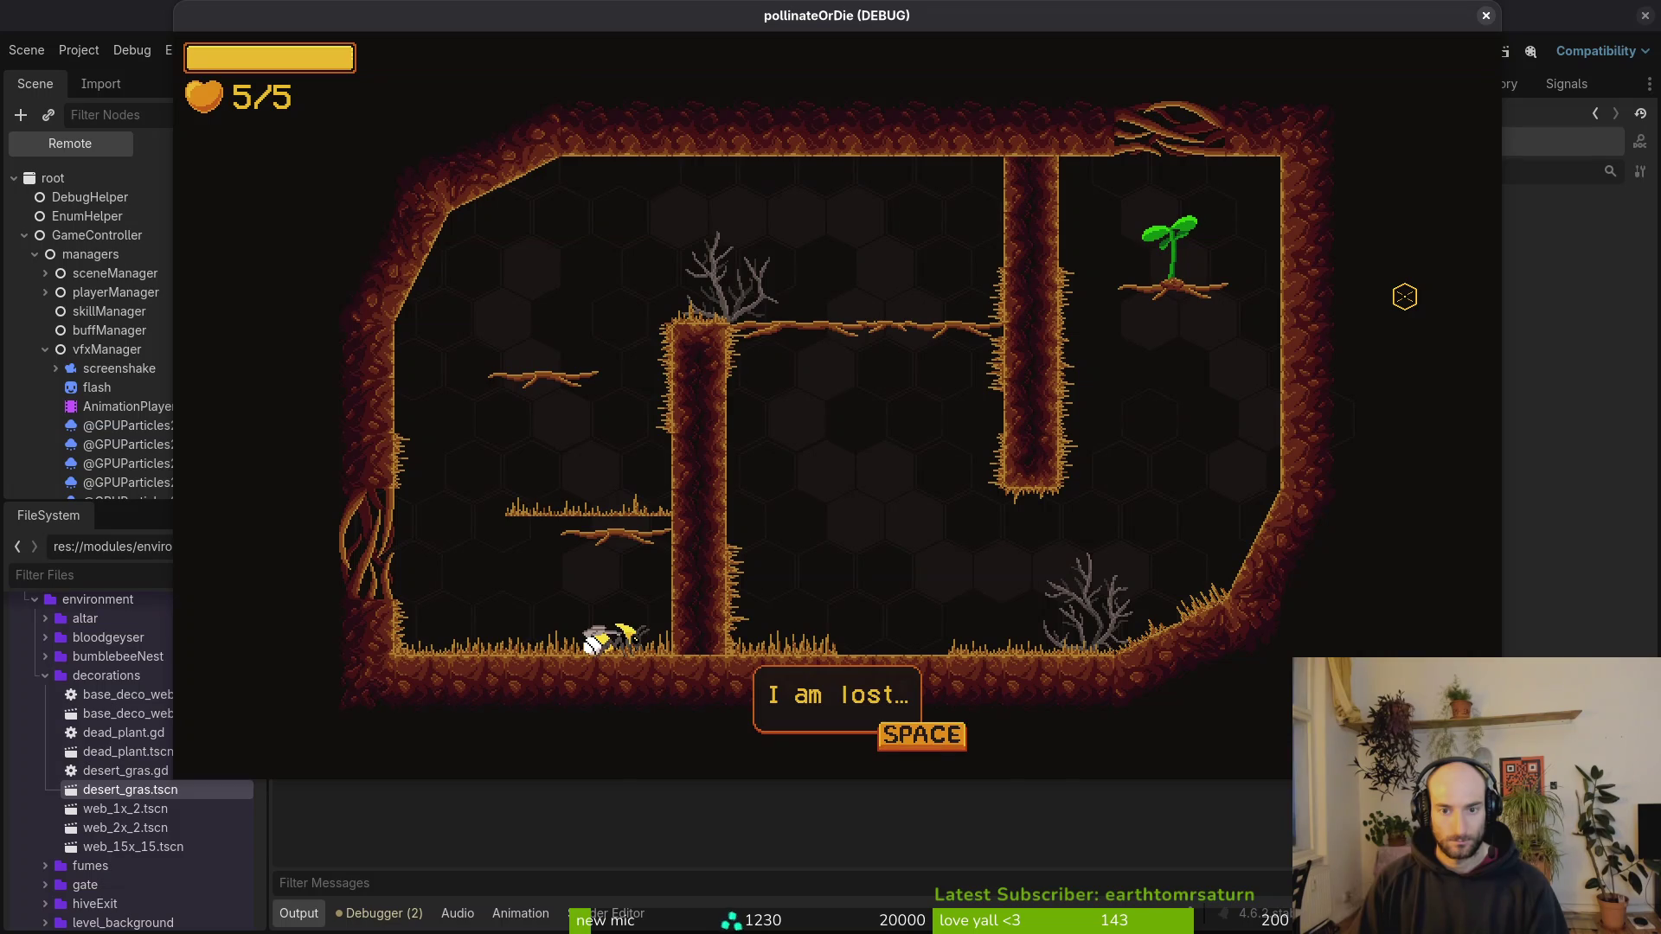
# Step: Skip the opening dialogue, run and jump the bee onto the central pillar, then stop the game
pyautogui.press('space')
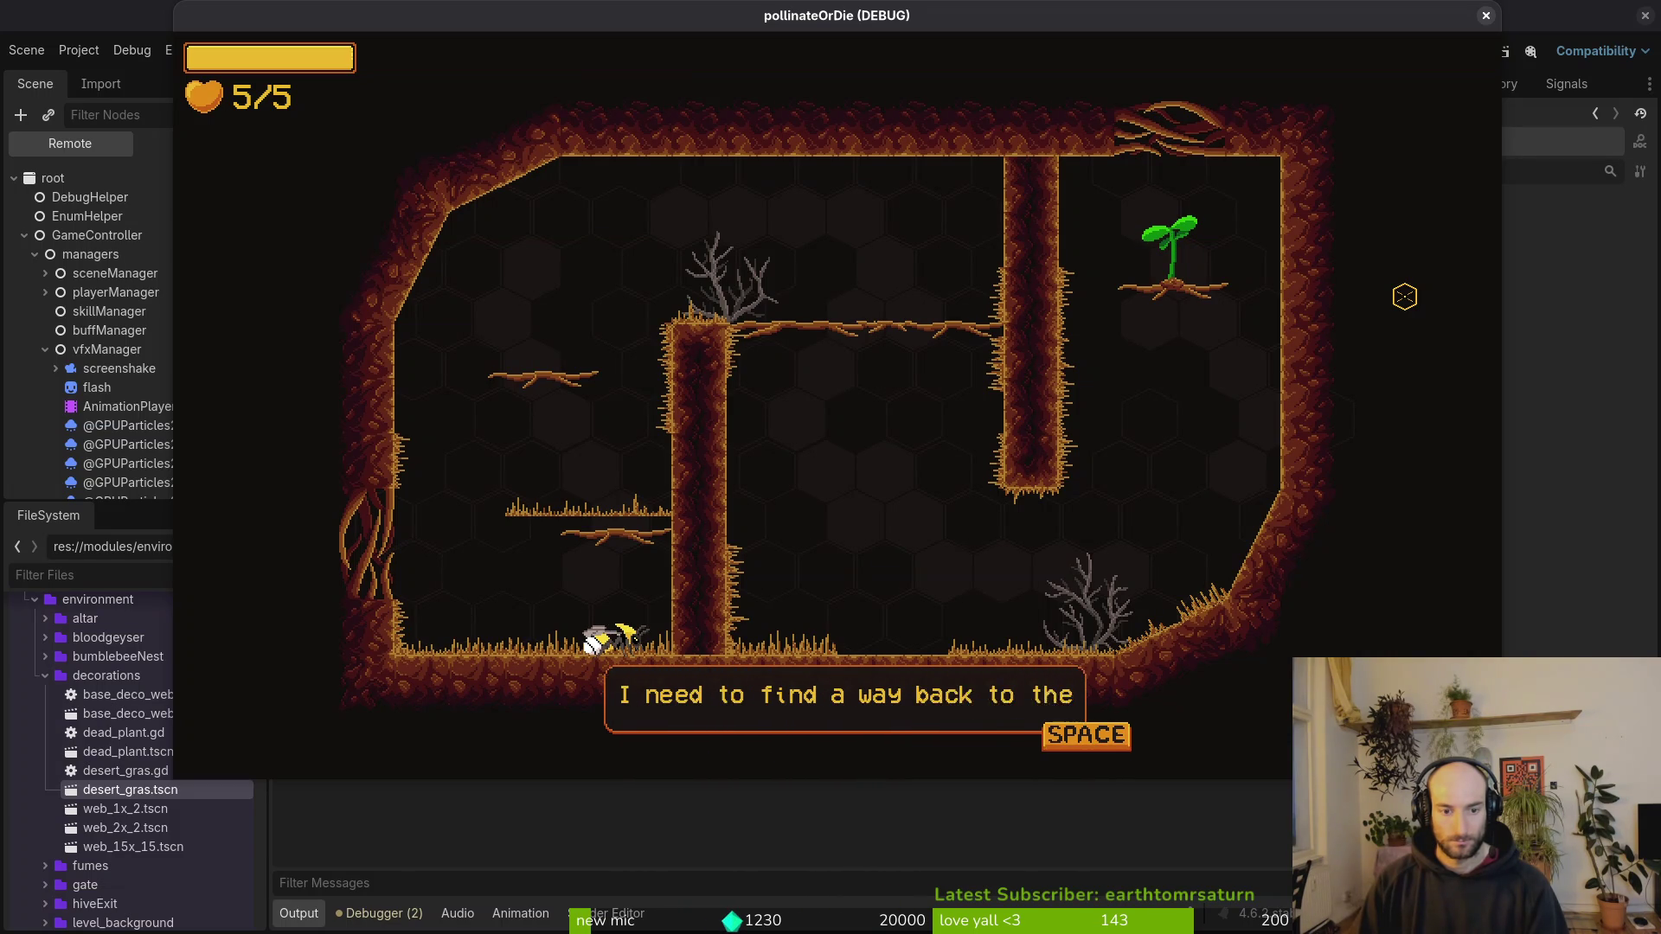
pyautogui.press('space')
pyautogui.press('Right')
pyautogui.press('space')
pyautogui.press('Left')
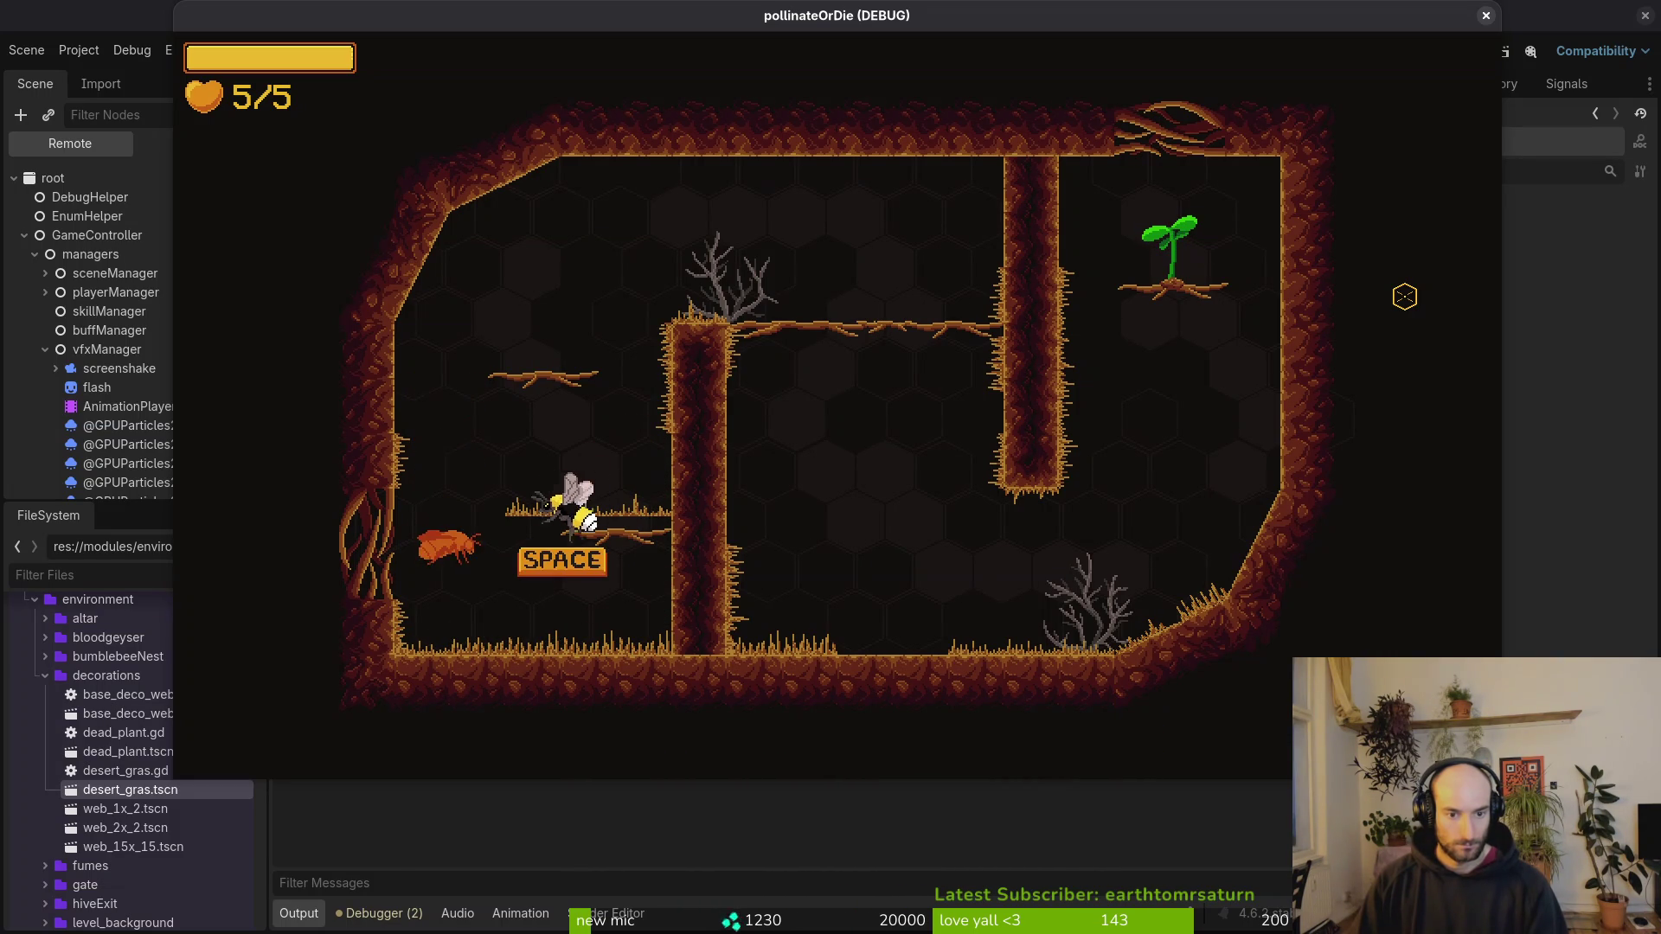
pyautogui.press('F8')
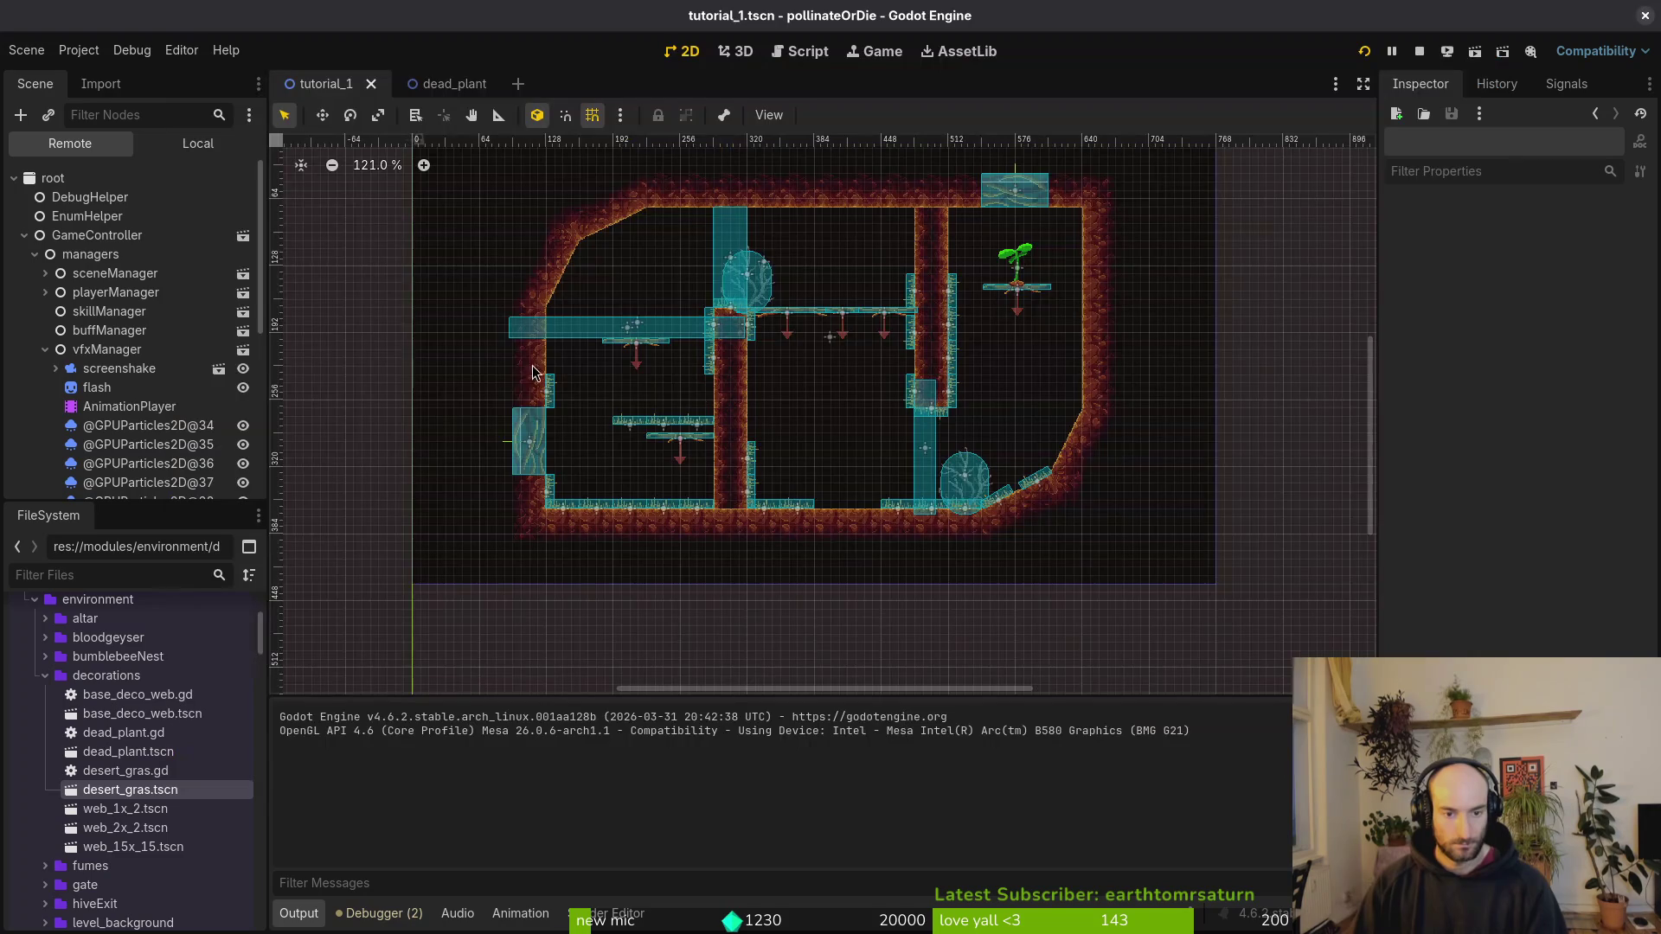
# Step: Place desertGras22 on the right pillar's upper edge and desertGras23 on the top-right wall edge
pyautogui.scroll(5, 685, 443)
pyautogui.moveTo(601, 439)
pyautogui.mouseDown()
pyautogui.moveTo(911, 525)
pyautogui.moveTo(924, 571)
pyautogui.moveTo(928, 472)
pyautogui.mouseUp()
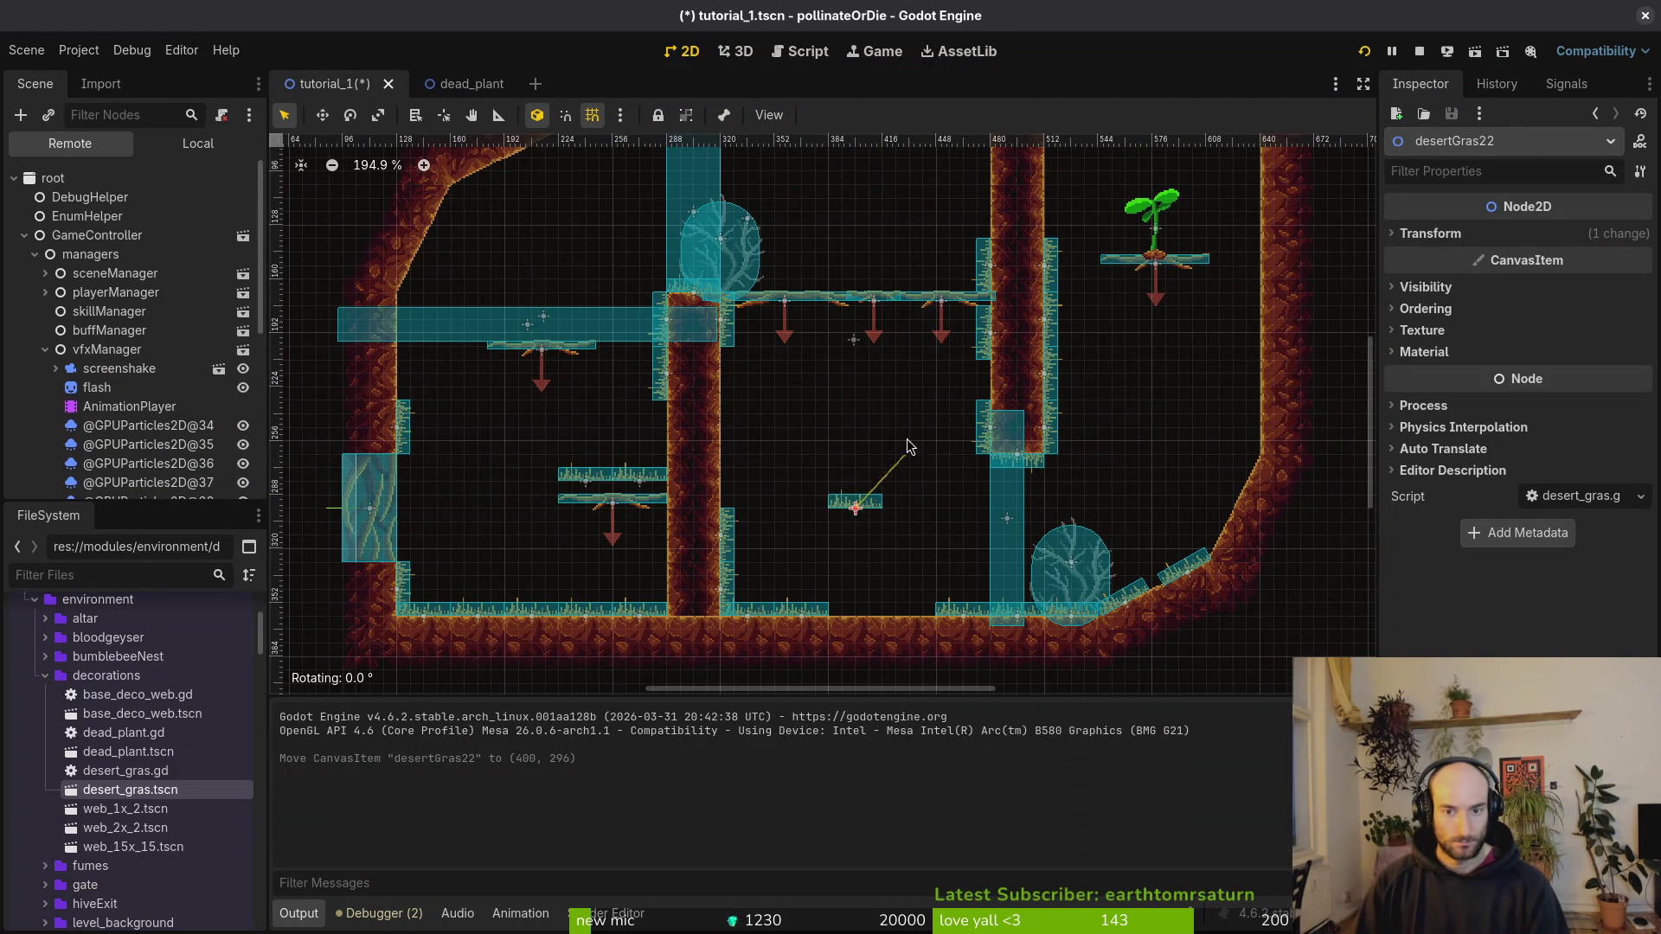
pyautogui.moveTo(851, 530)
pyautogui.mouseDown()
pyautogui.moveTo(976, 218)
pyautogui.moveTo(988, 233)
pyautogui.mouseUp()
pyautogui.moveTo(571, 480); pyautogui.dragTo(609, 247)
pyautogui.scroll(2, 609, 247)
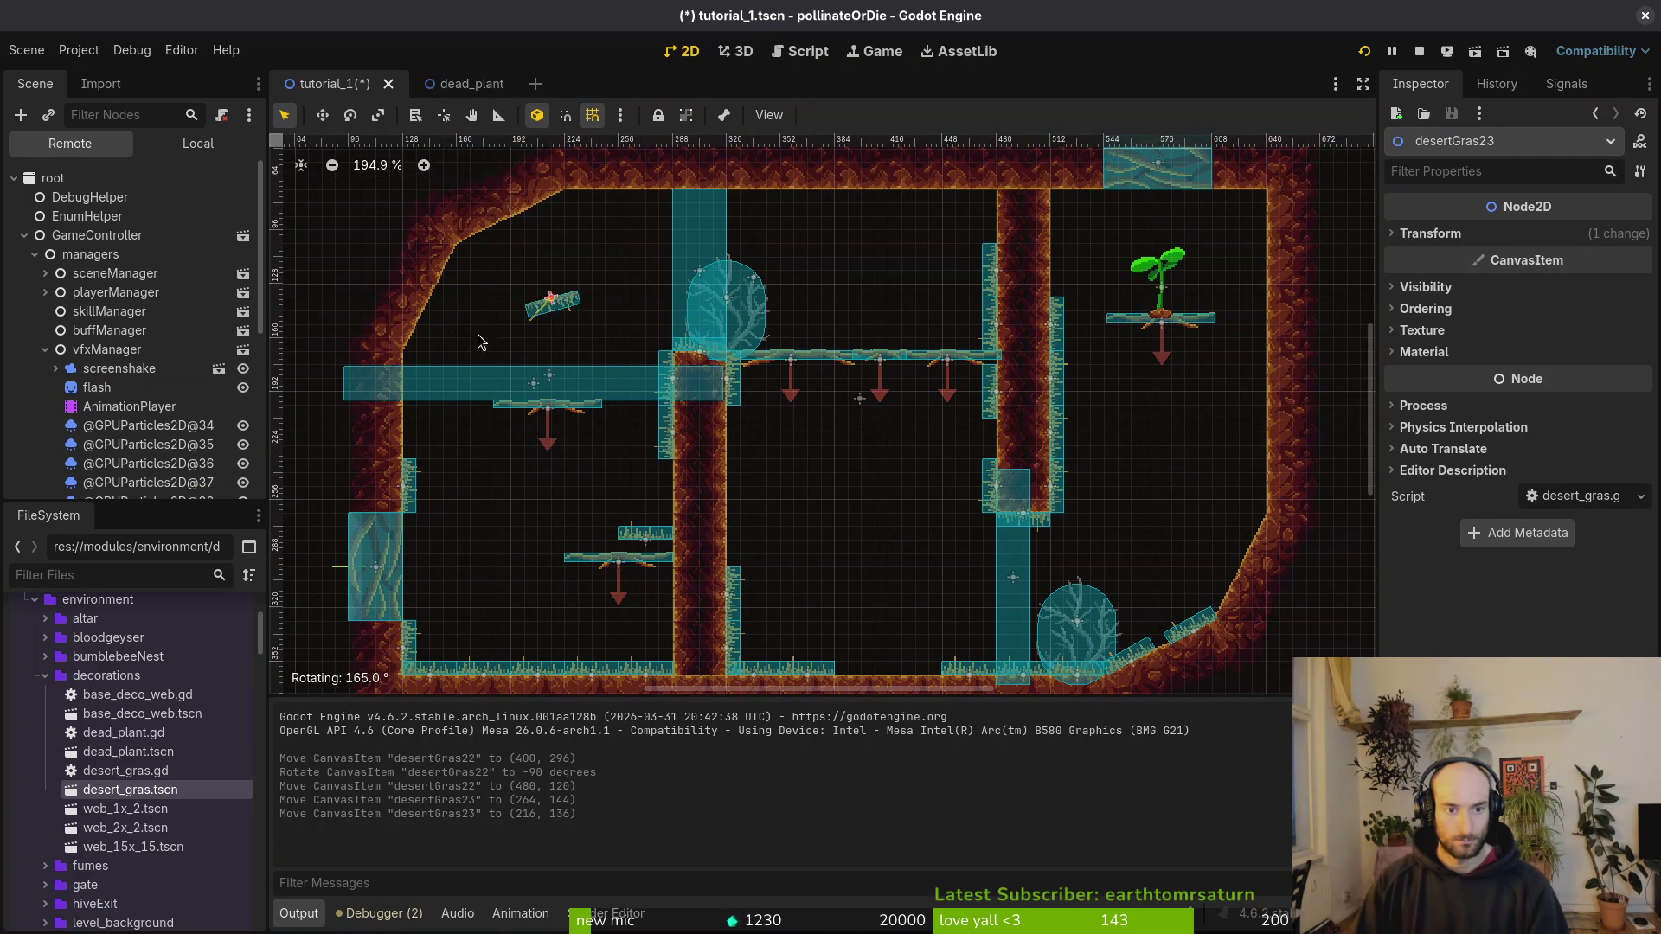
pyautogui.moveTo(603, 334)
pyautogui.mouseDown()
pyautogui.moveTo(1200, 307)
pyautogui.moveTo(1066, 204)
pyautogui.mouseUp()
# Step: Set desertGras24 on the wall edge beside the green sprout and save tutorial_1
pyautogui.moveTo(655, 532); pyautogui.dragTo(1134, 253)
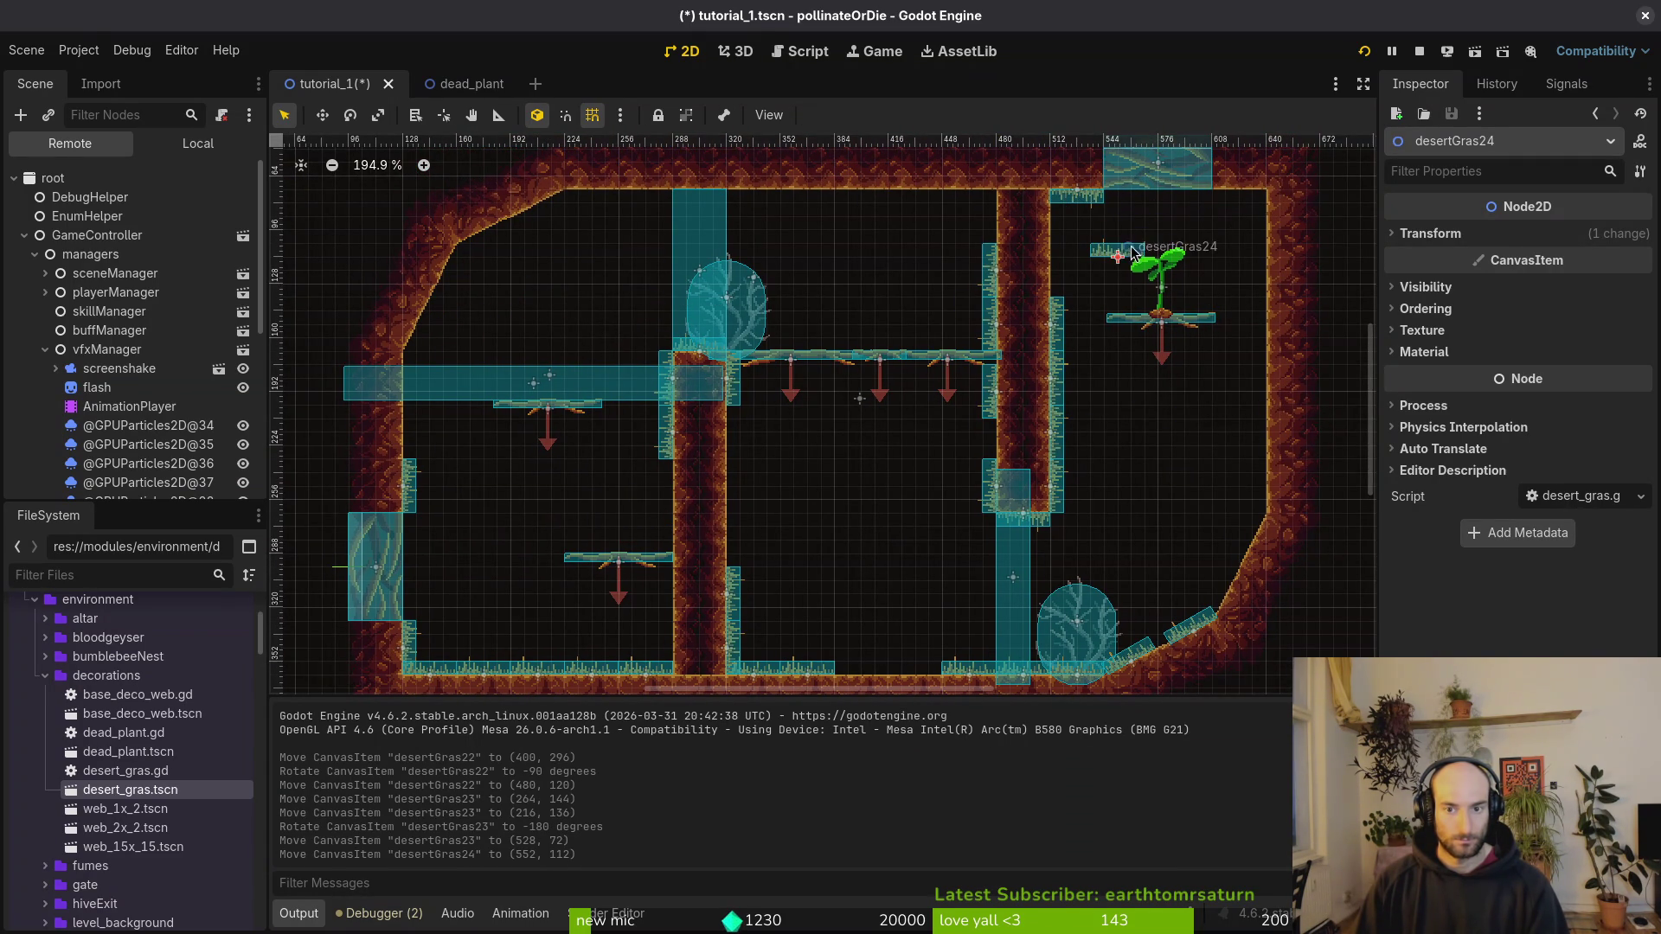
pyautogui.moveTo(1159, 312); pyautogui.dragTo(1062, 233)
pyautogui.click(1080, 296)
pyautogui.hotkey('ctrl', 's')
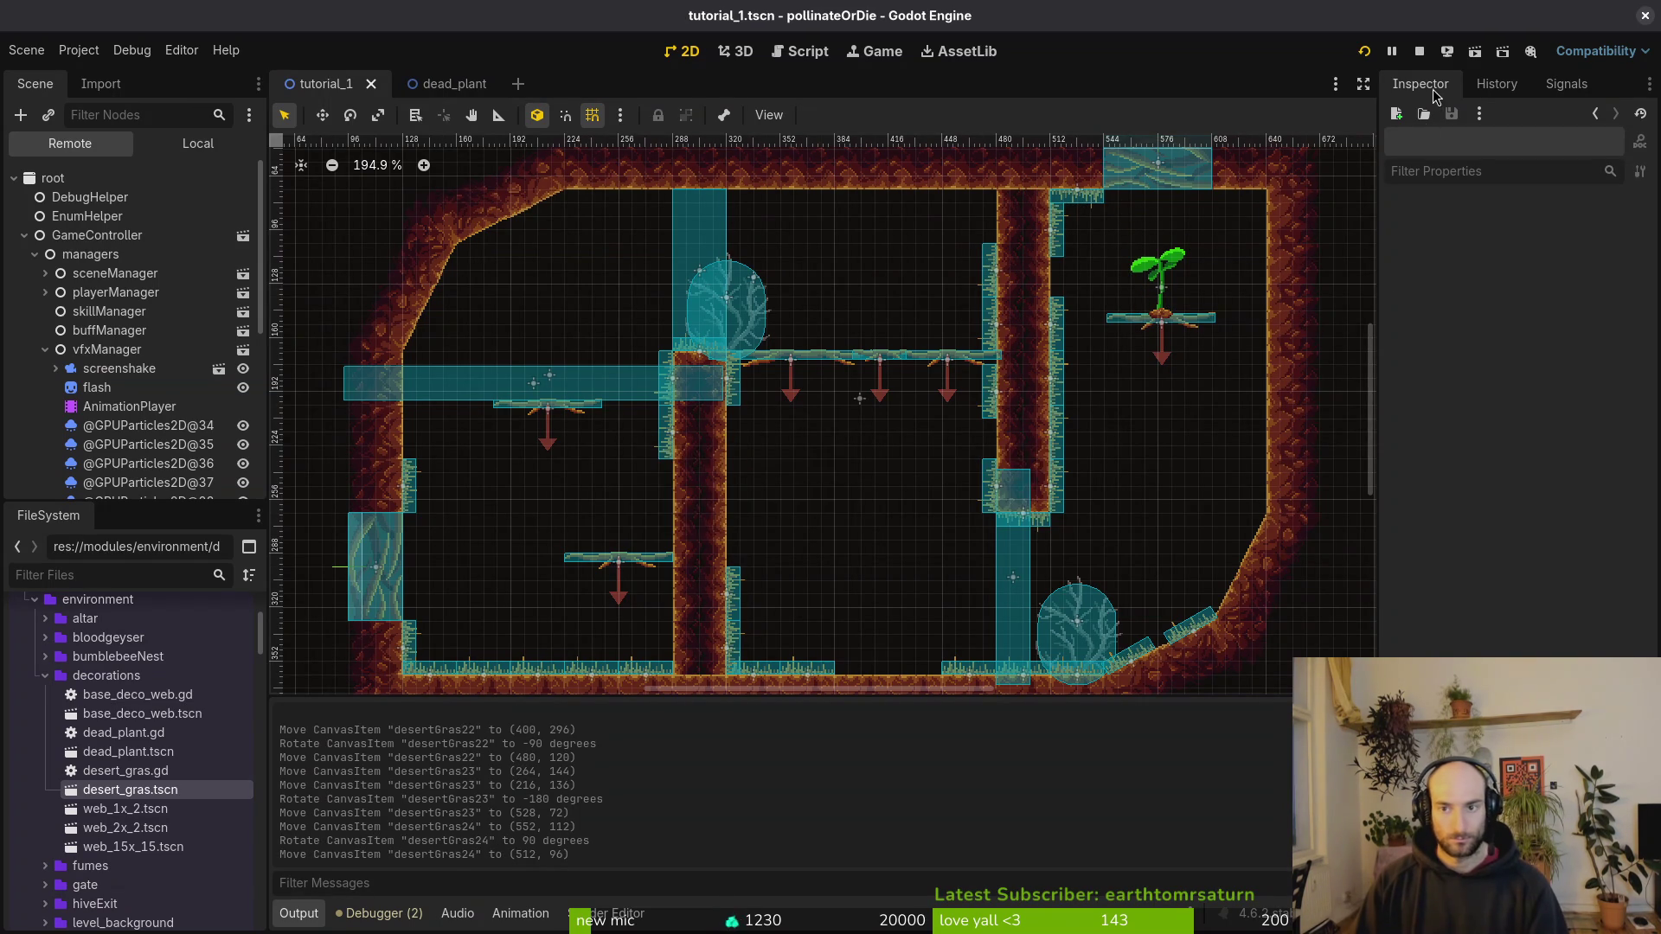
# Step: Relaunch the game, skip the title and dialogue, and fly the bee over the pillar to the floor
pyautogui.click(1364, 51)
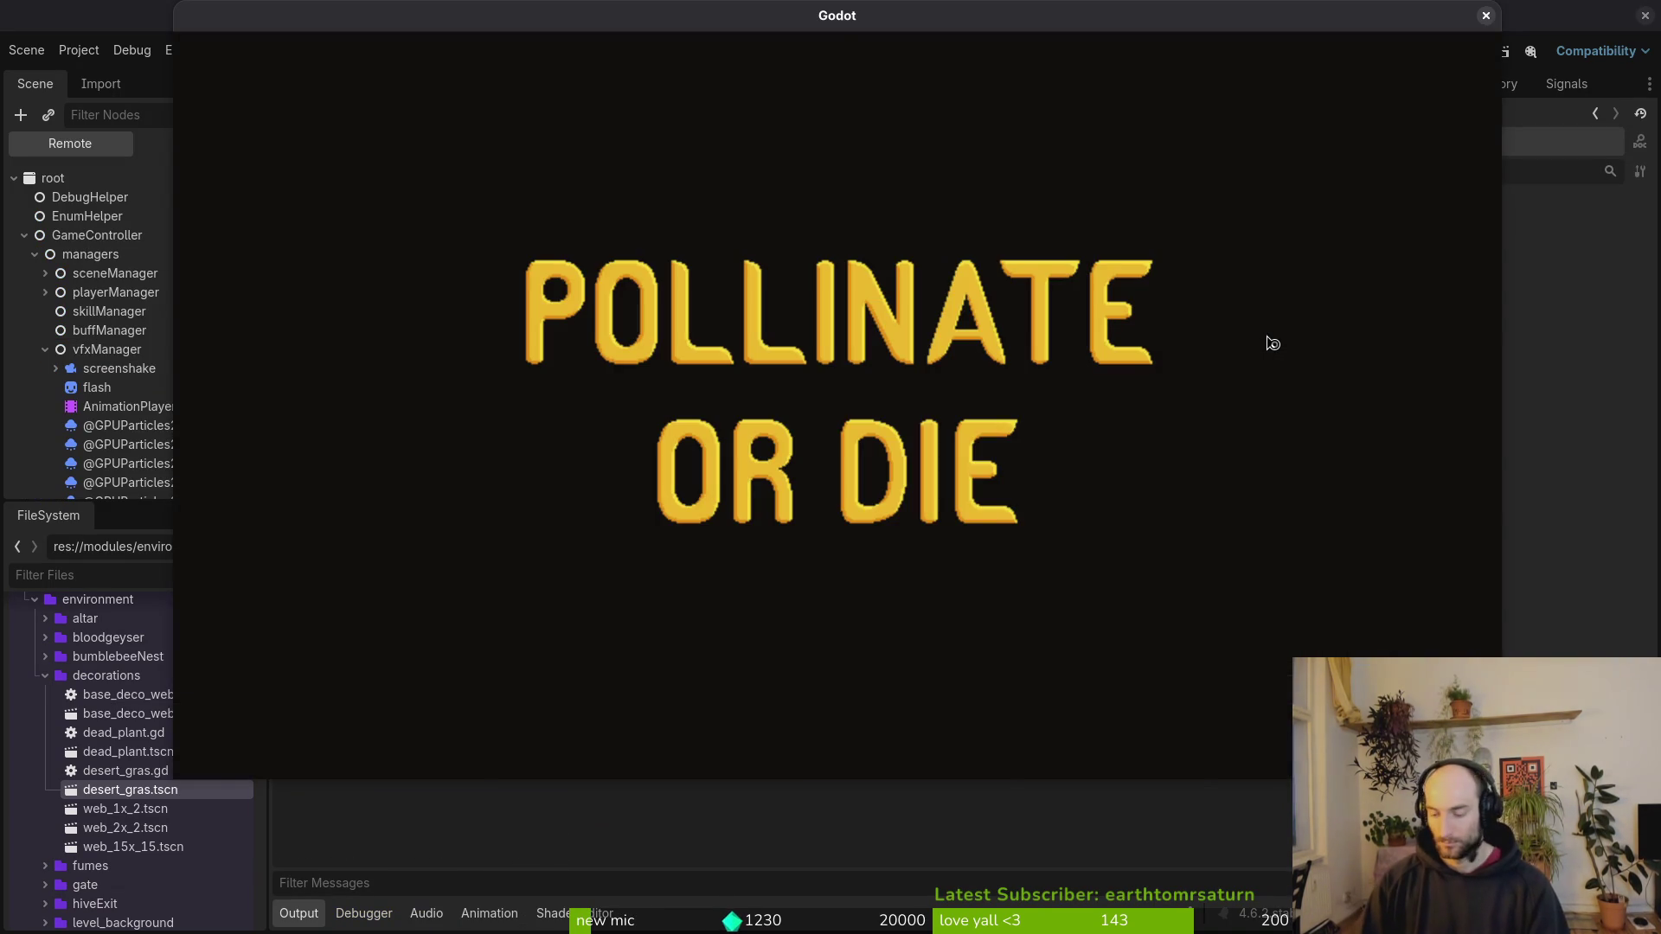
pyautogui.press('space')
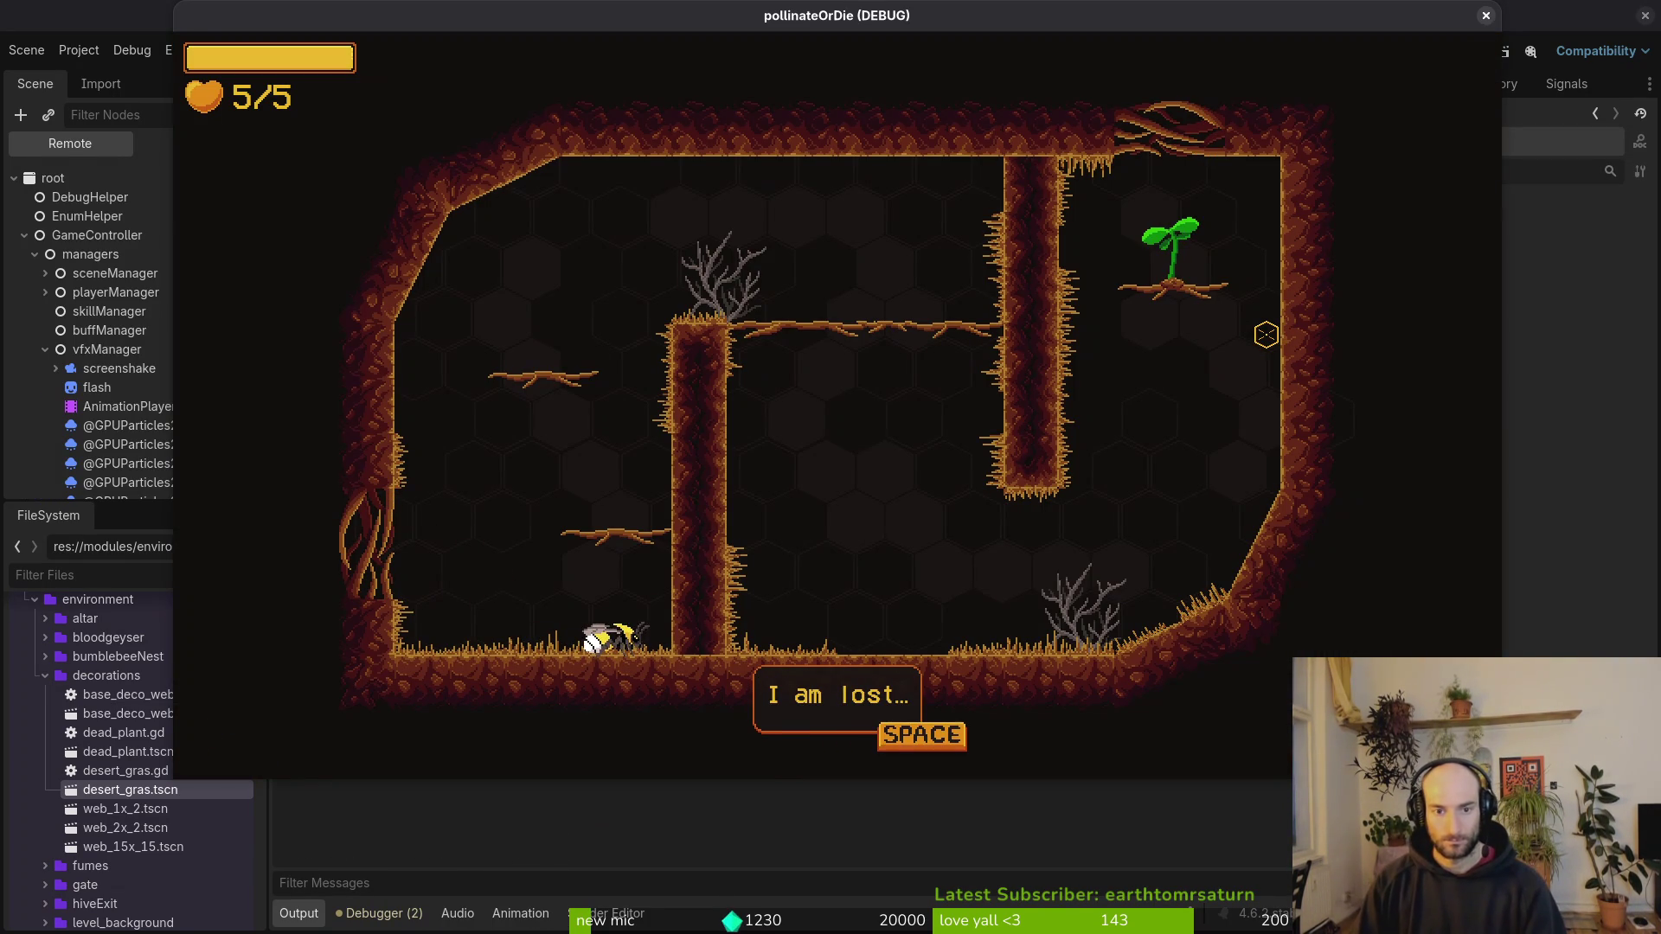
pyautogui.press('space')
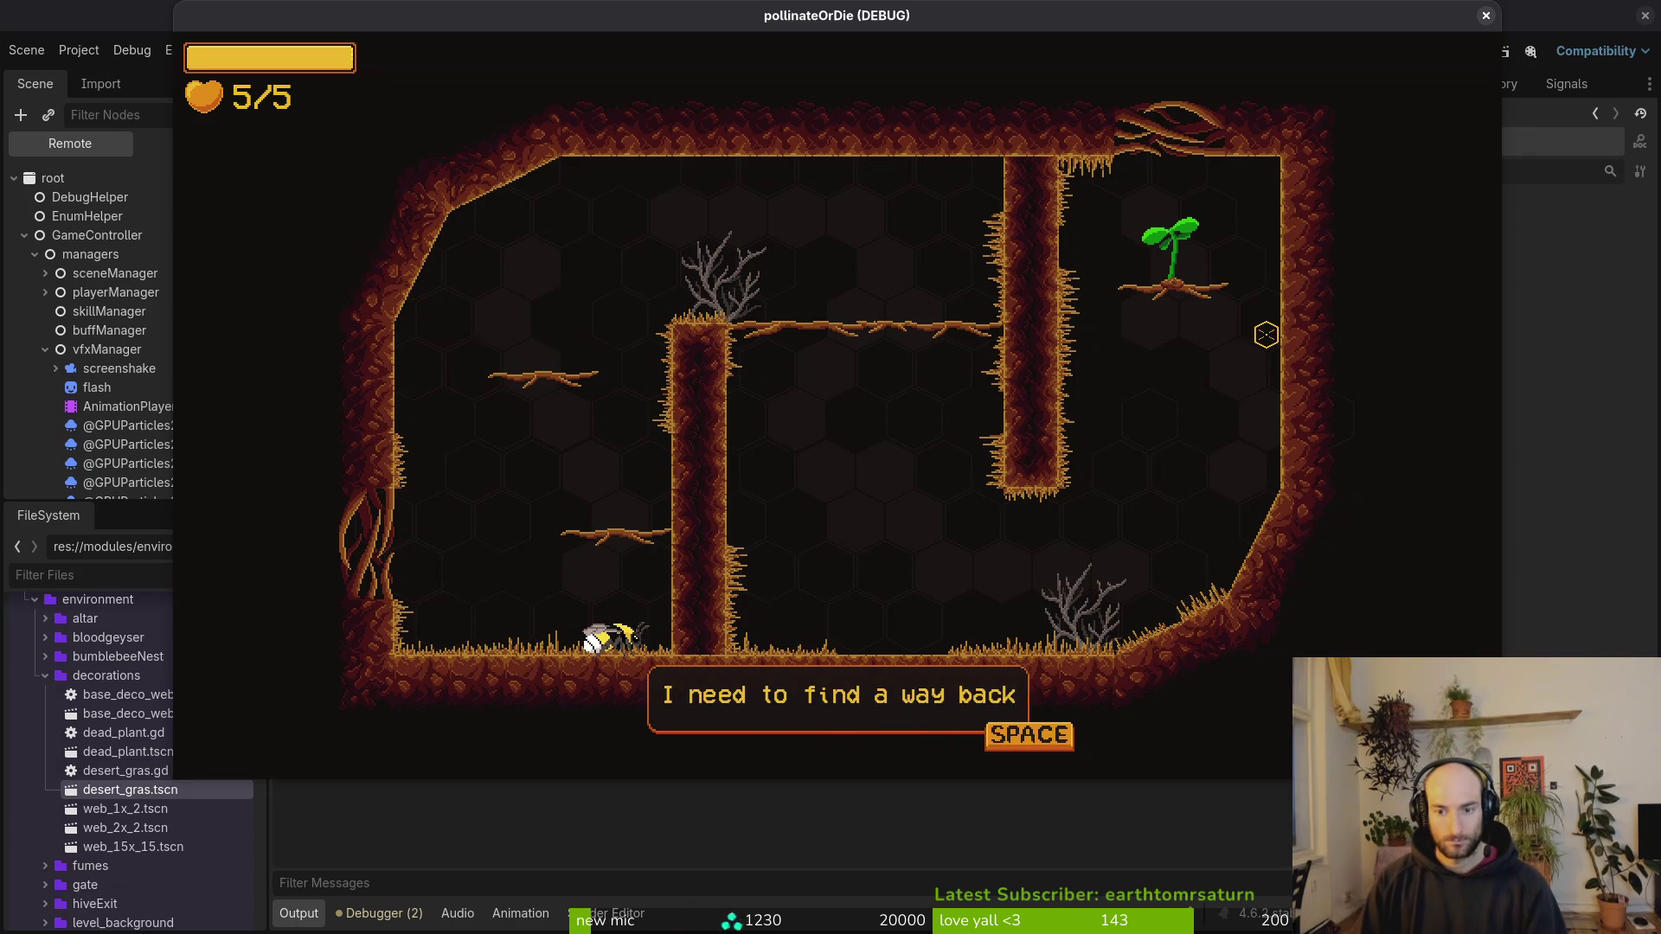
pyautogui.press('space')
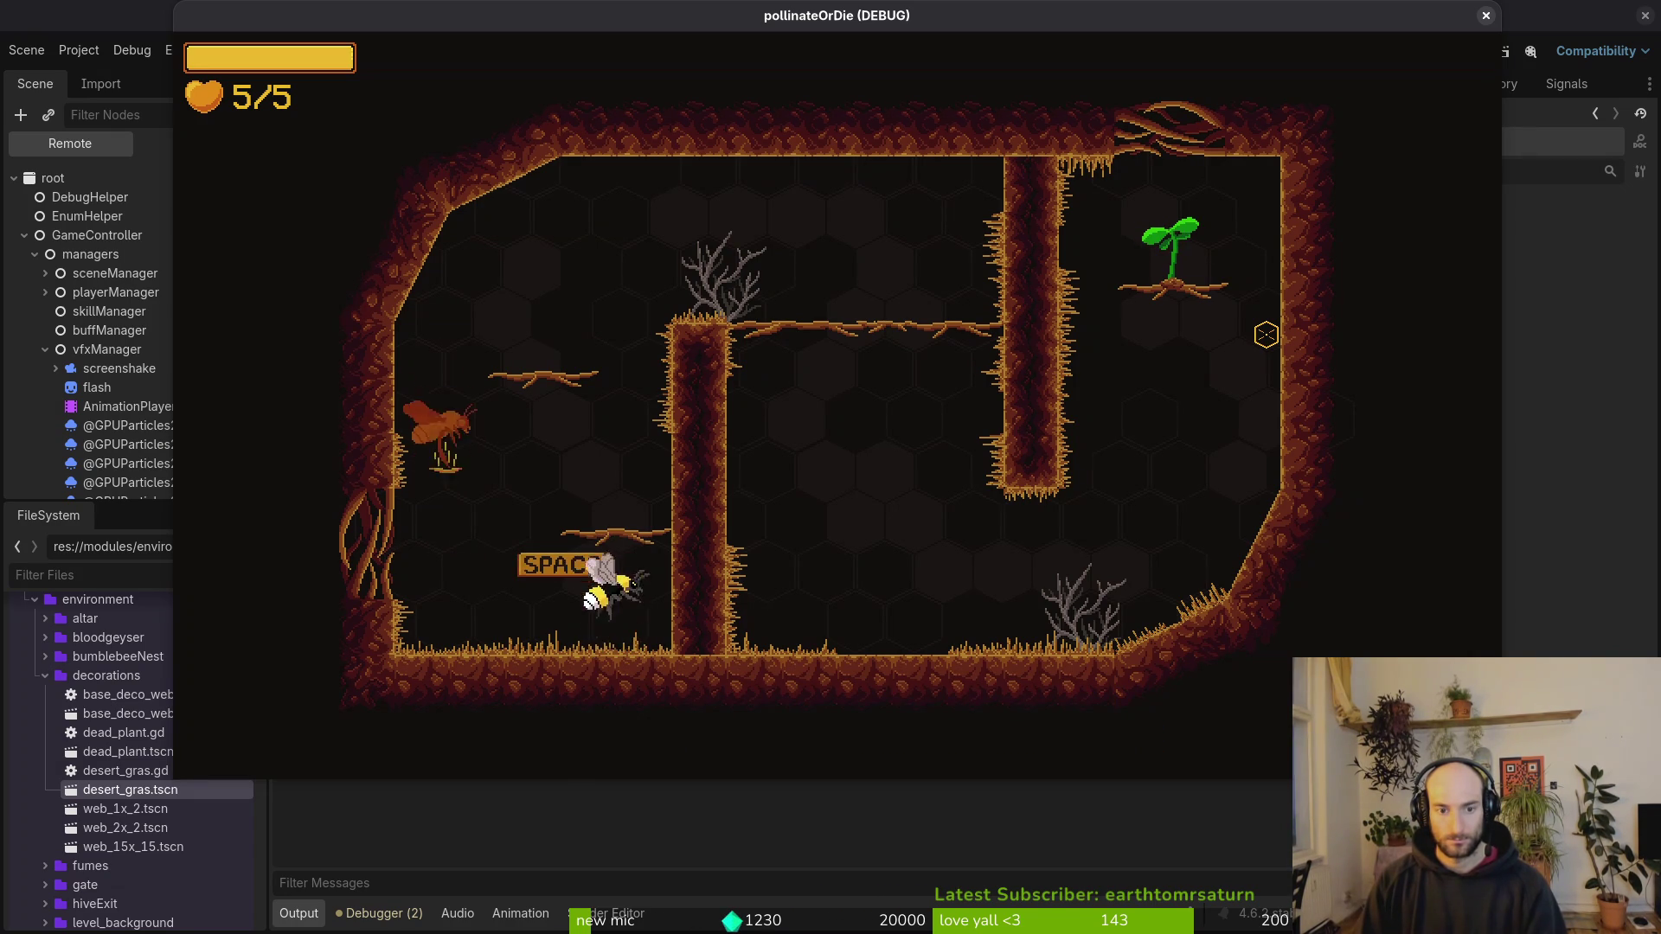
pyautogui.press('w')
pyautogui.press('d')
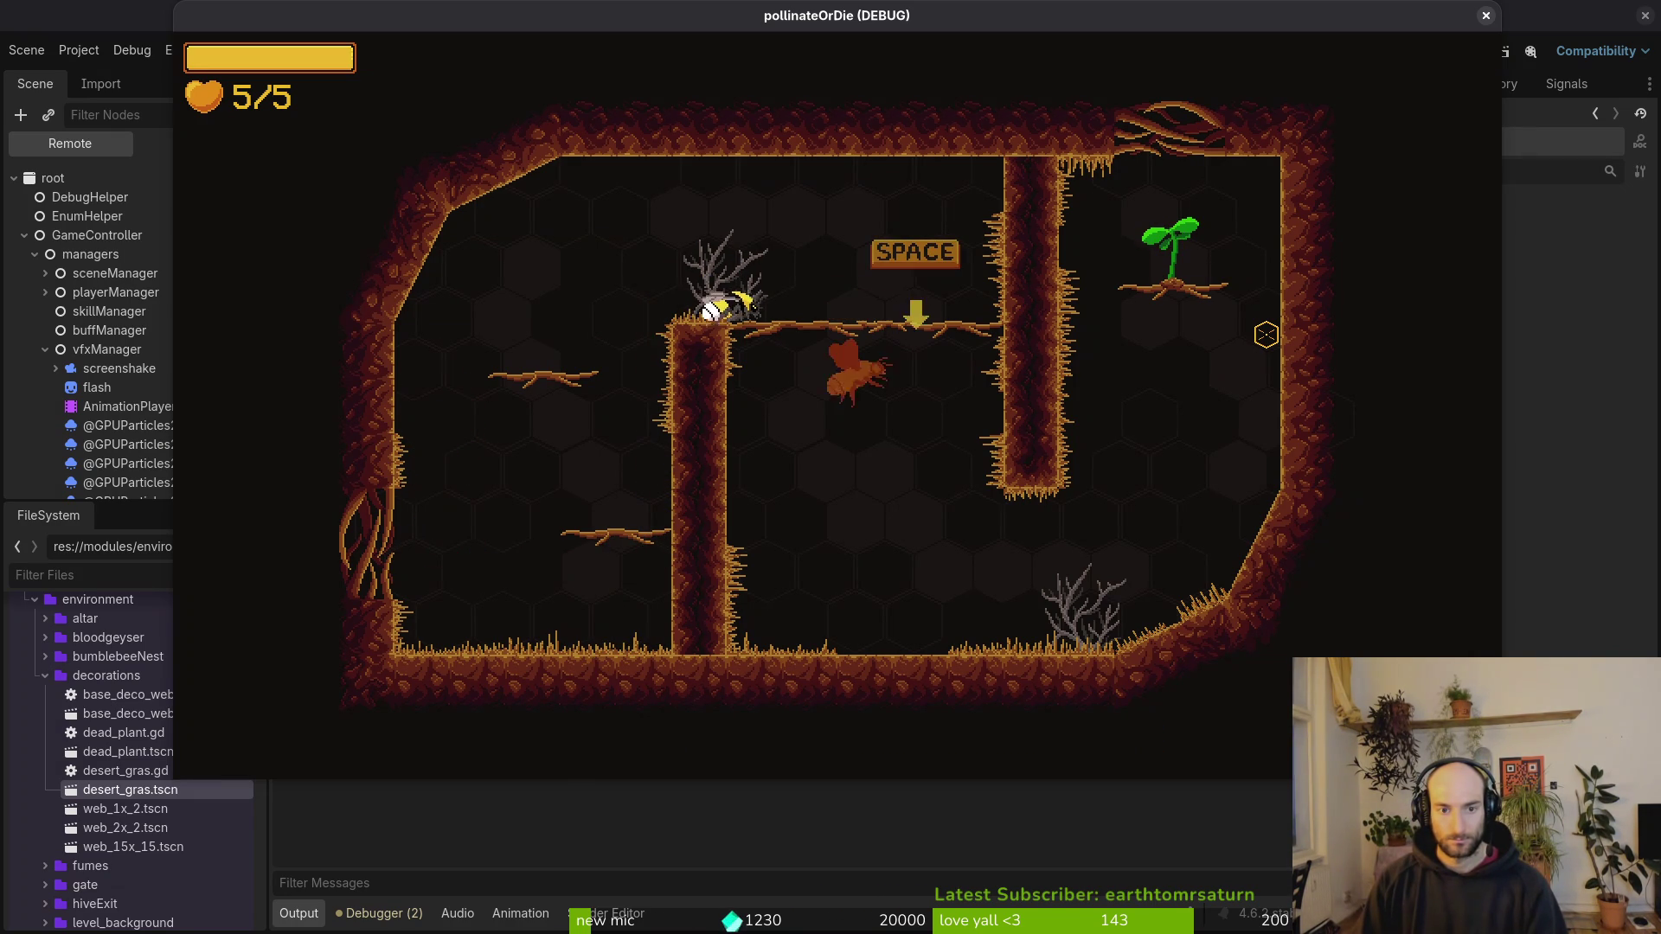
pyautogui.press('s')
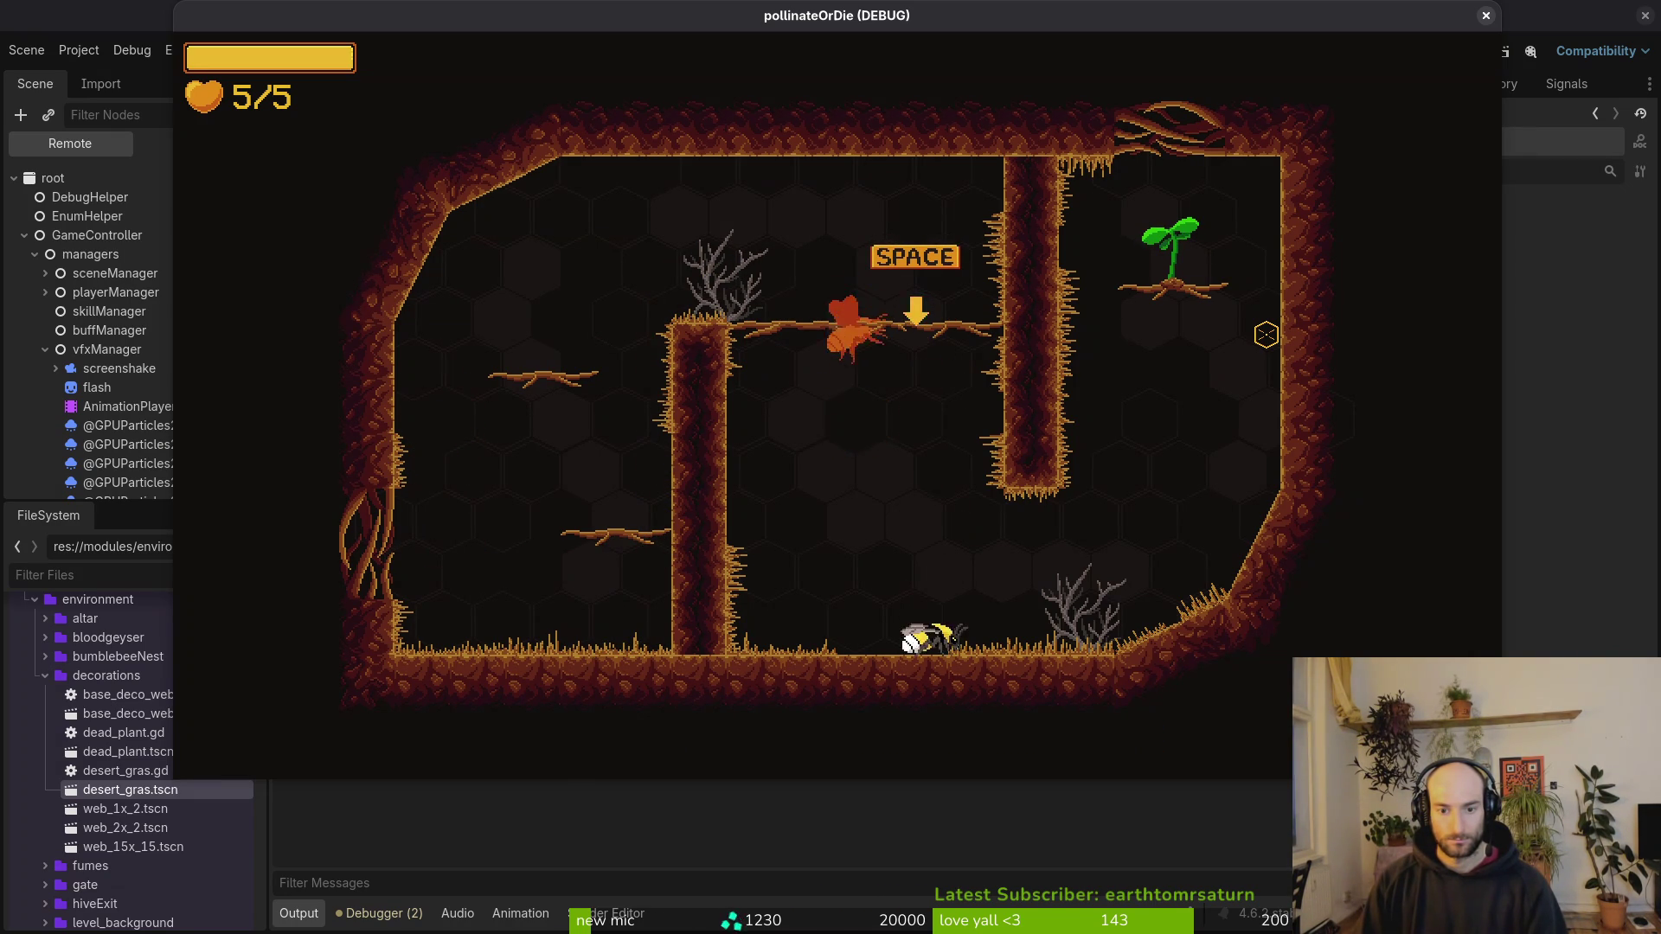
pyautogui.press('a')
# Step: Fly the bee across the cave to the sloped floor, triggering the next controller hint
pyautogui.press('w')
pyautogui.press('d')
pyautogui.press('d')
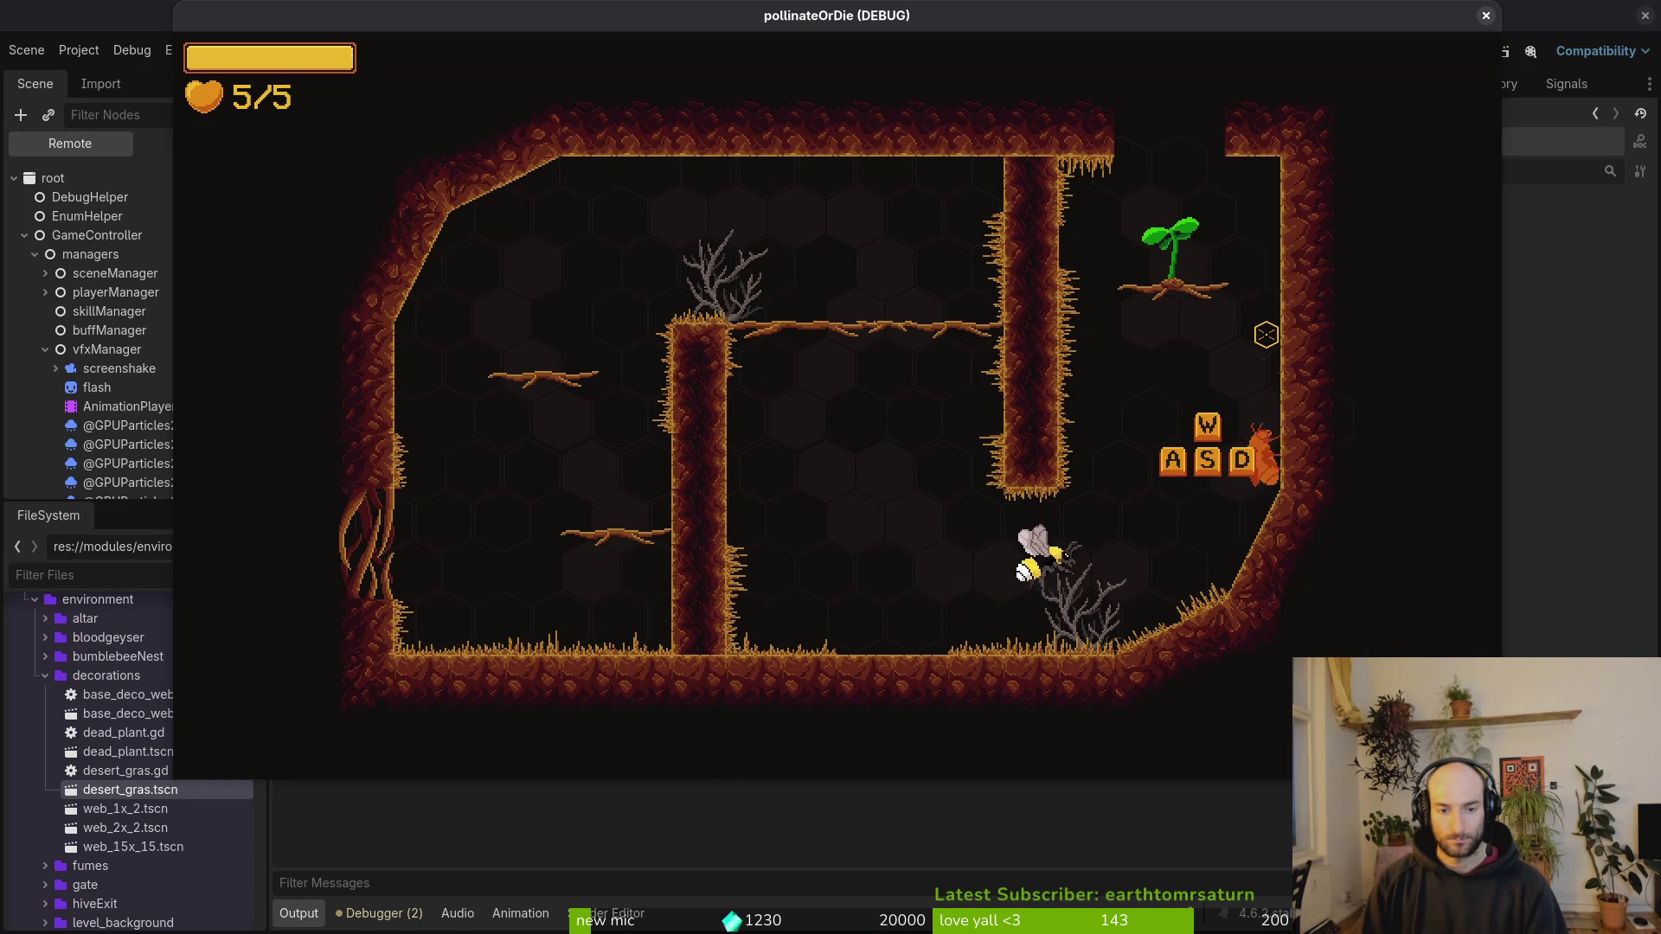
pyautogui.press('d')
pyautogui.press('w')
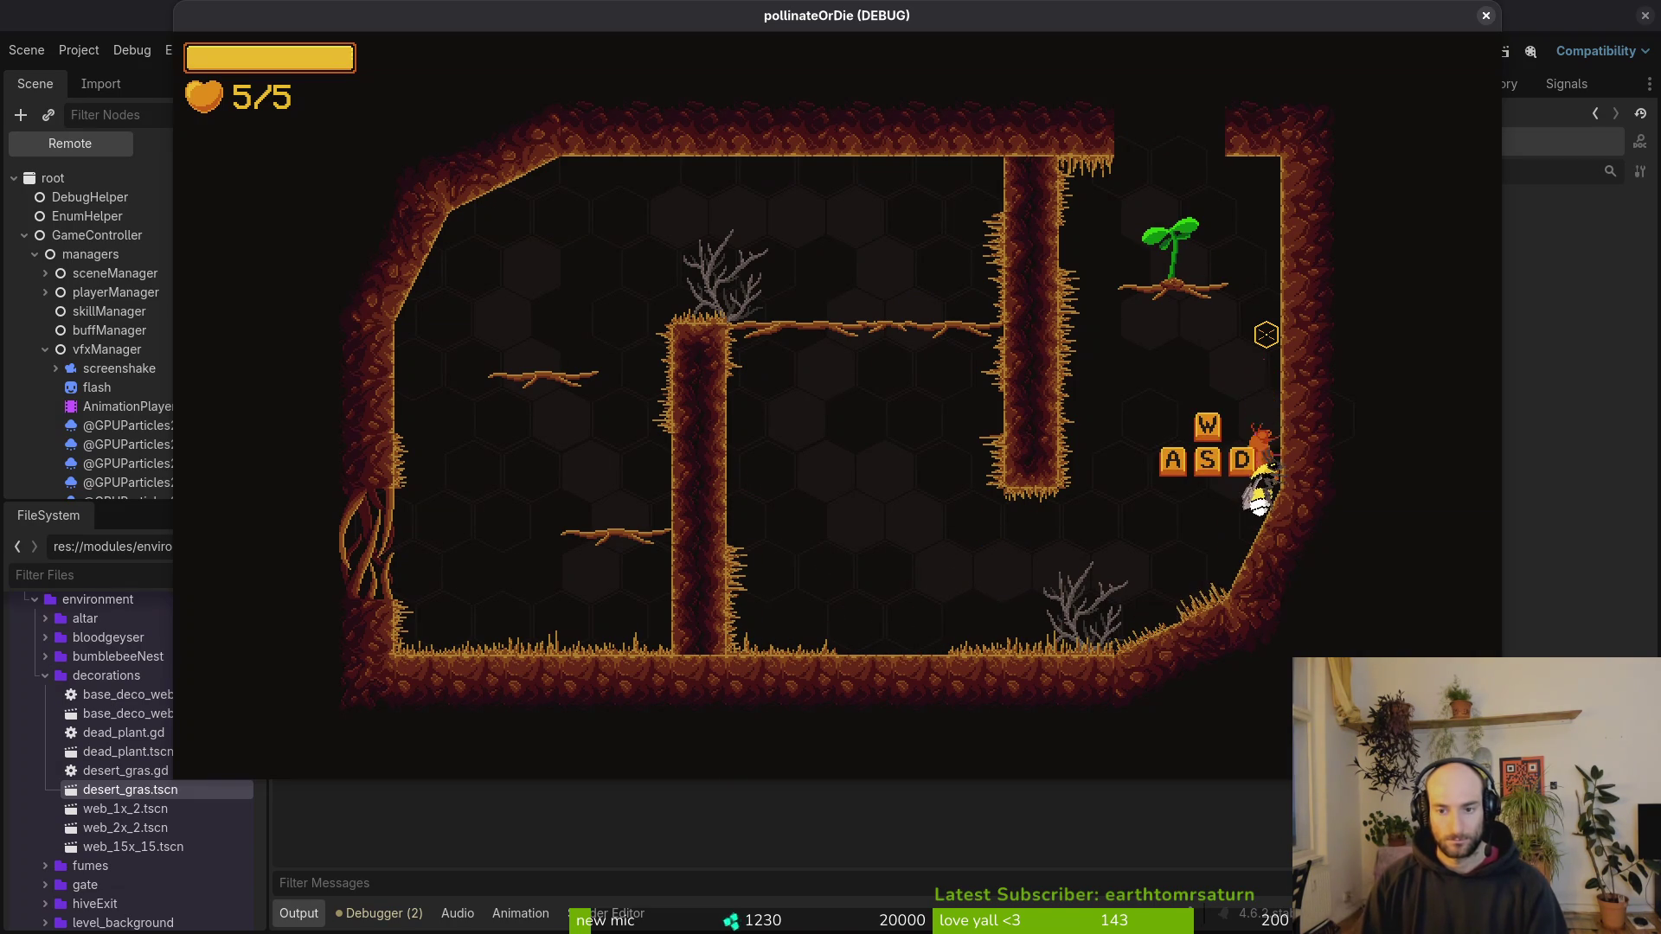
pyautogui.press('a')
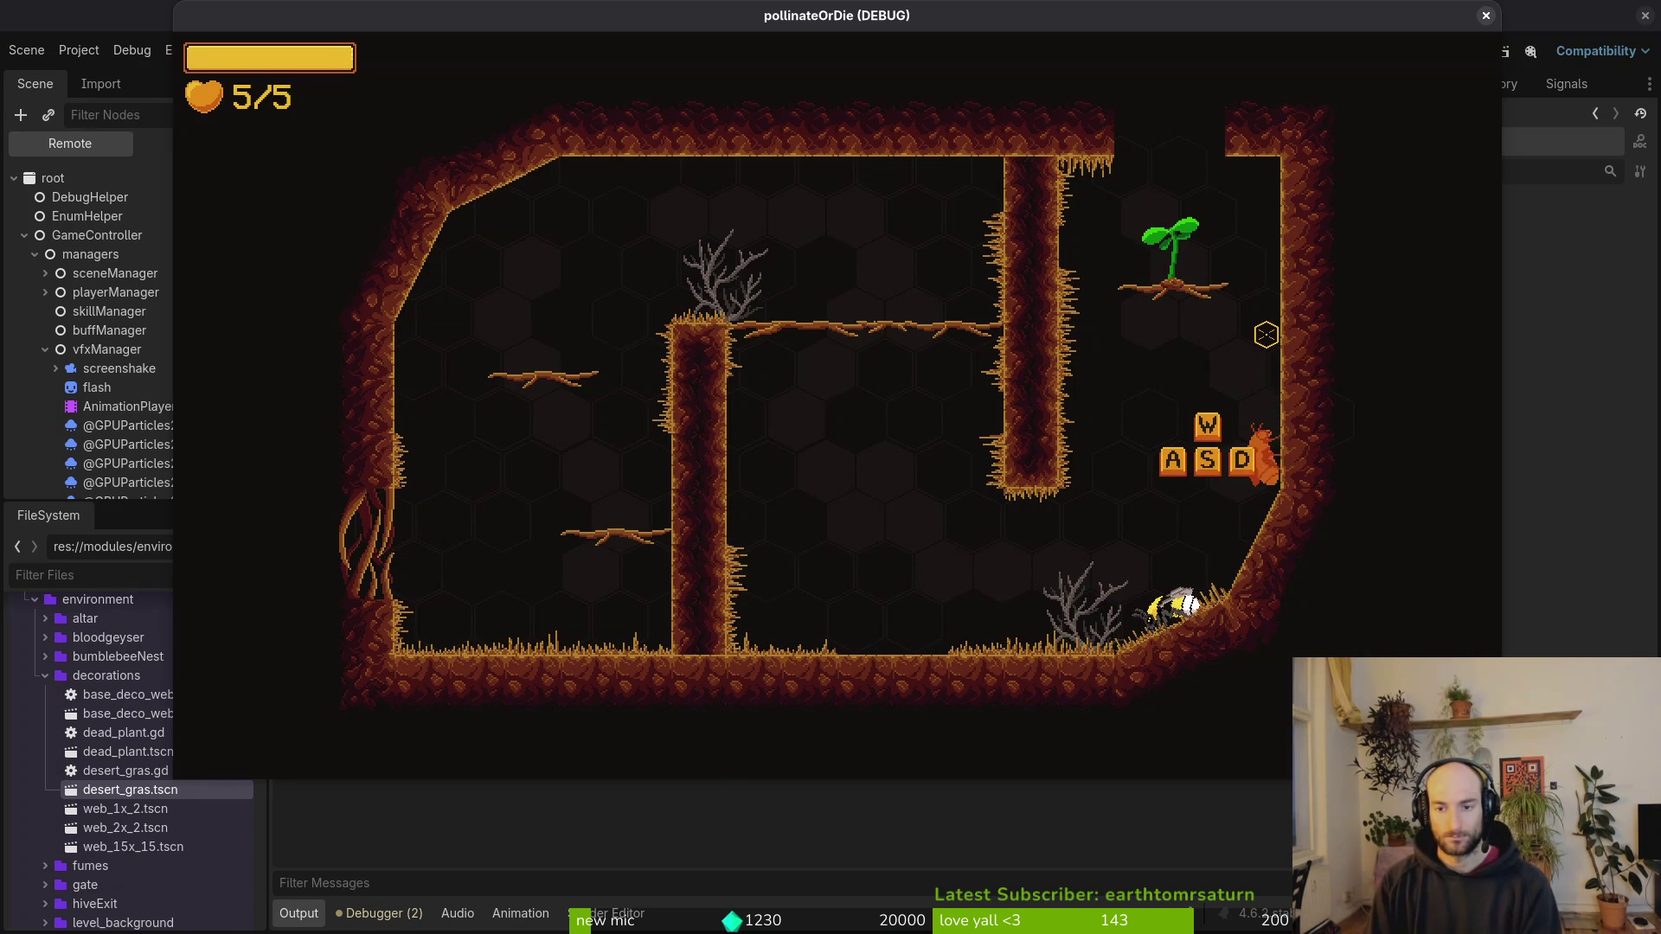
pyautogui.press('s')
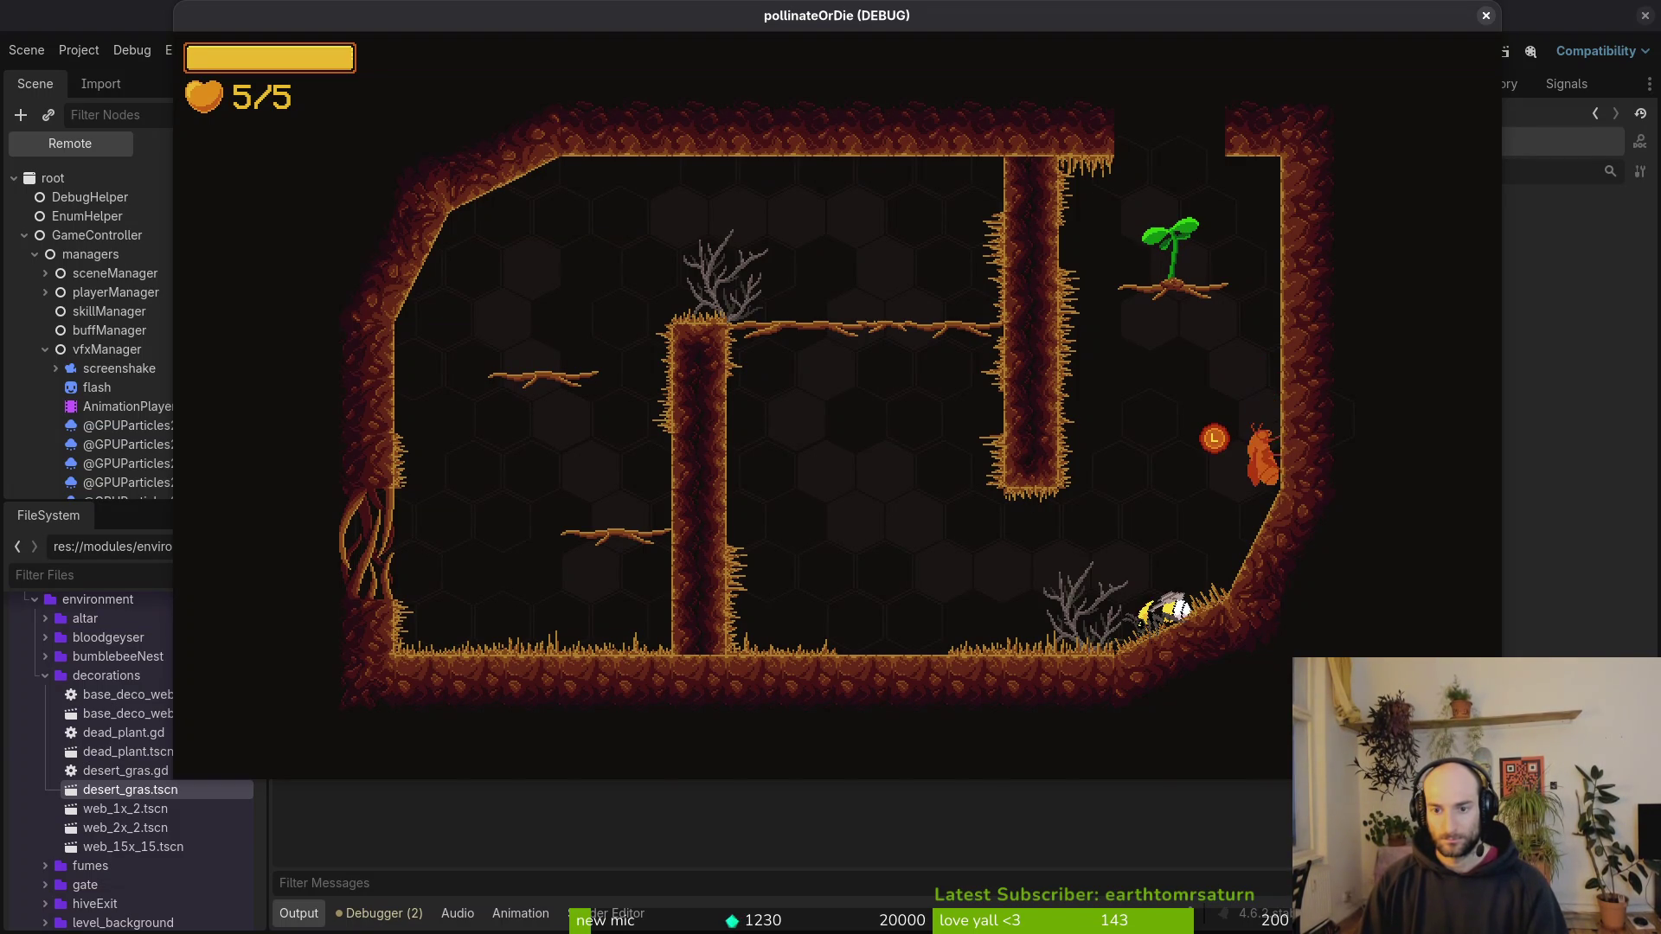
pyautogui.press('a')
pyautogui.press('d')
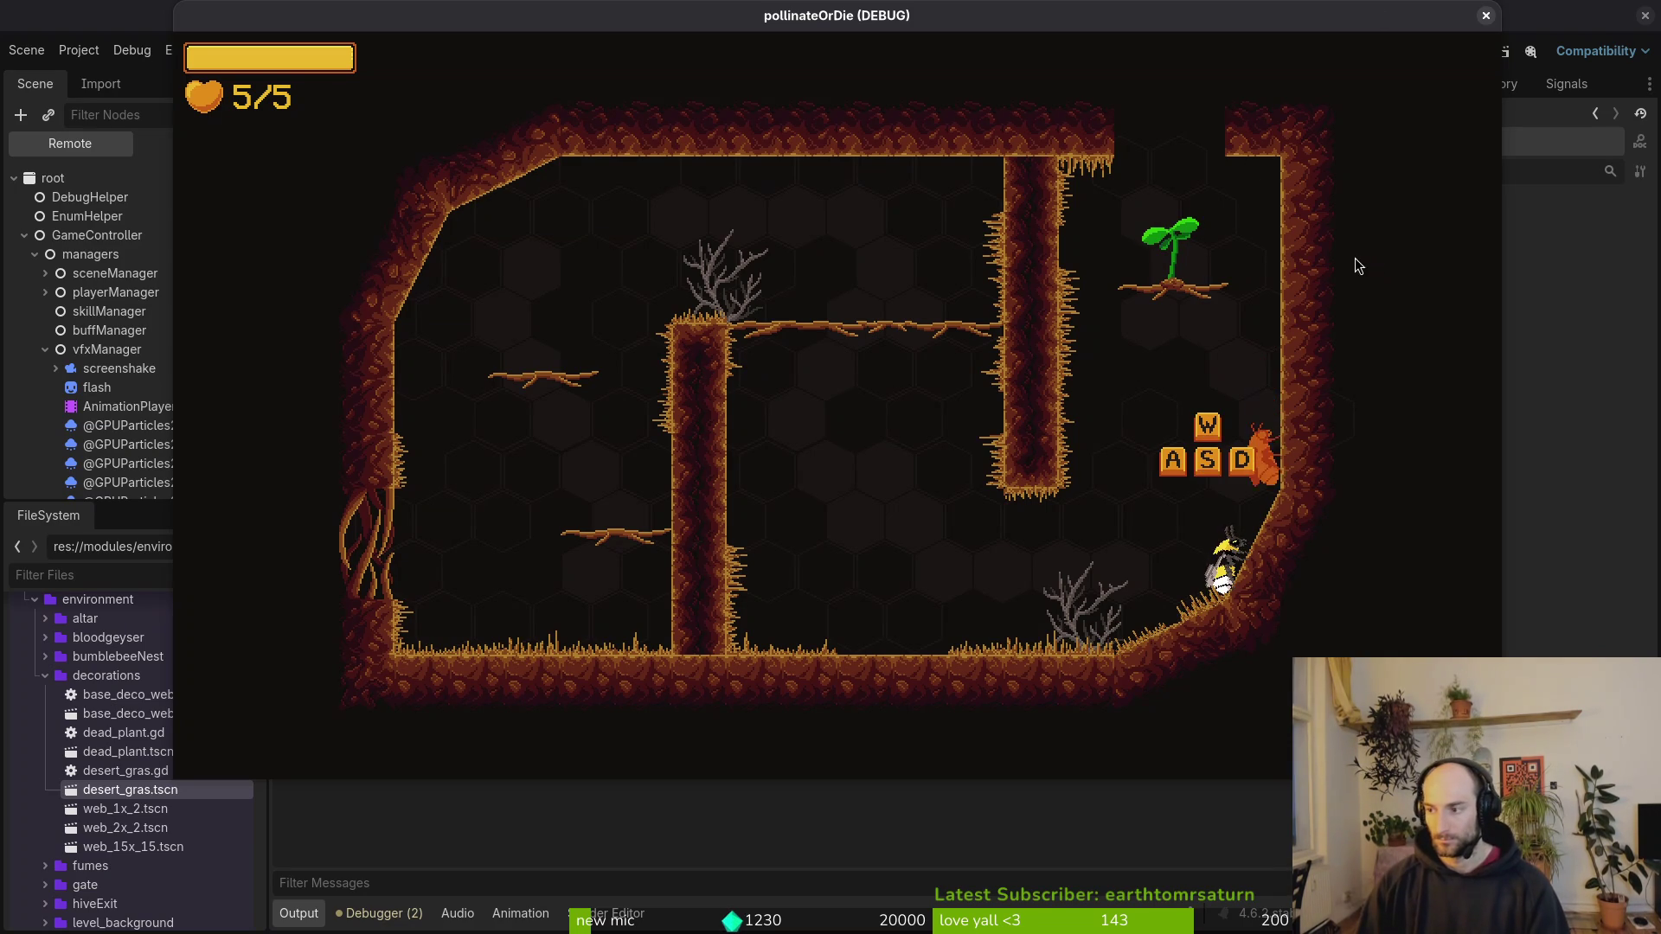
# Step: Switch to the terminal workspace and relaunch Neovim in the pollinate-or-die project folder
pyautogui.press('super+1')
pyautogui.press('Up')
pyautogui.press('Return')
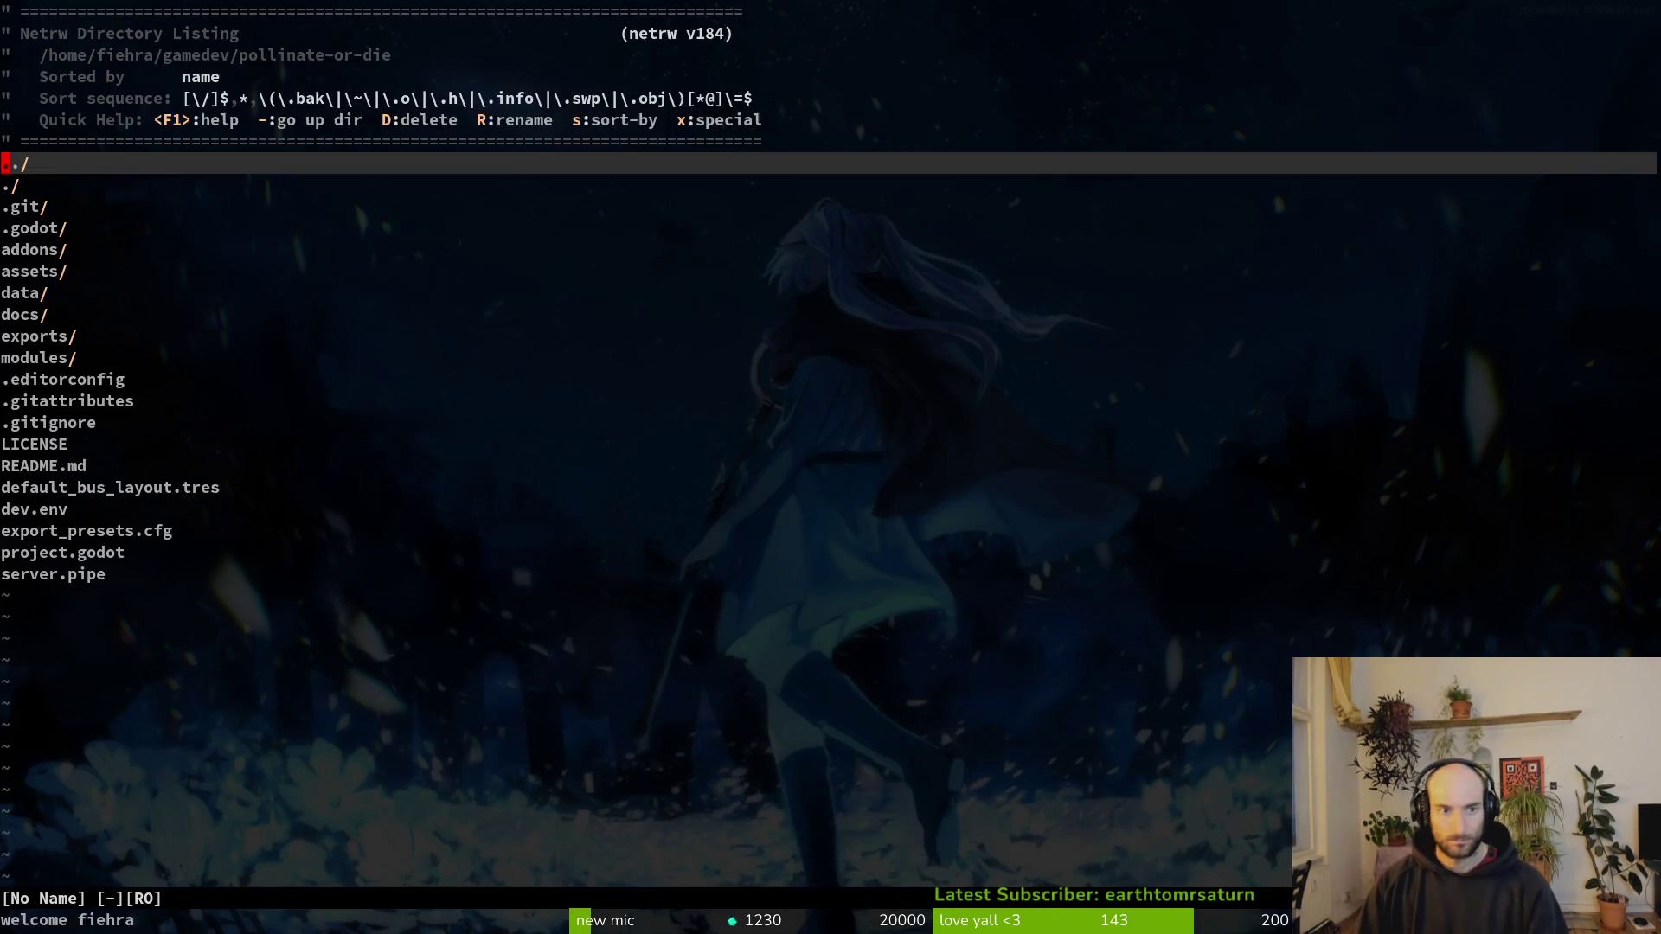
# Step: Open tutorial_1.gd through the Telescope finder with query 'tut1', then bring the game back
pyautogui.press('space')
pyautogui.press('f')
pyautogui.press('f')
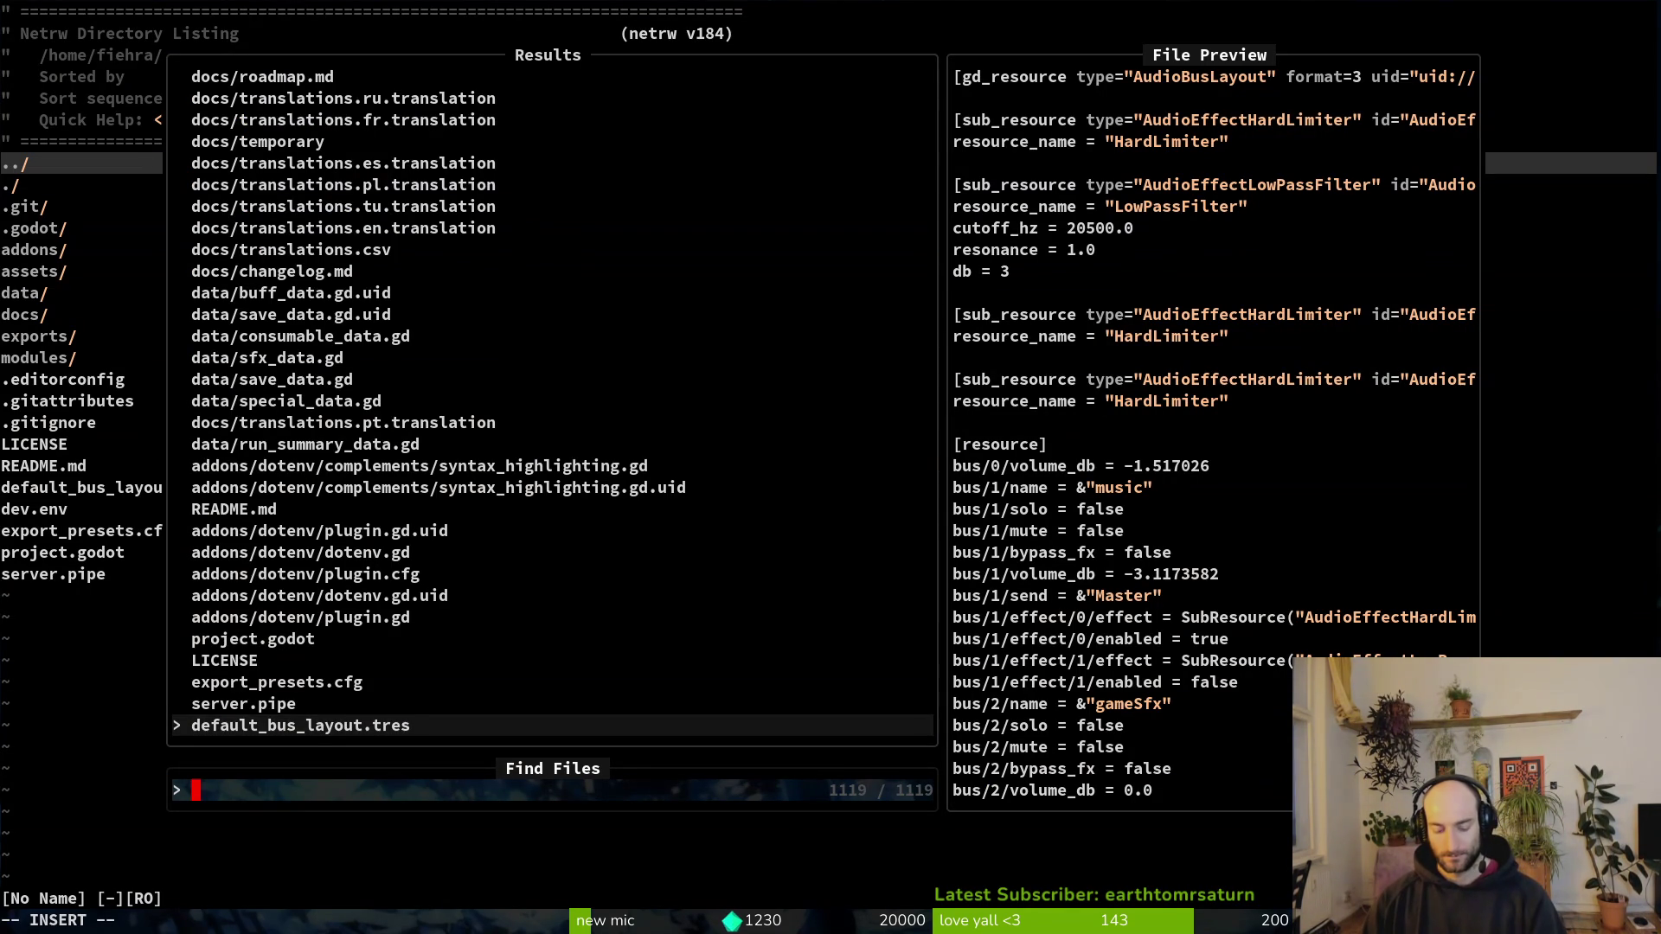
pyautogui.write('tut1')
pyautogui.press('Return')
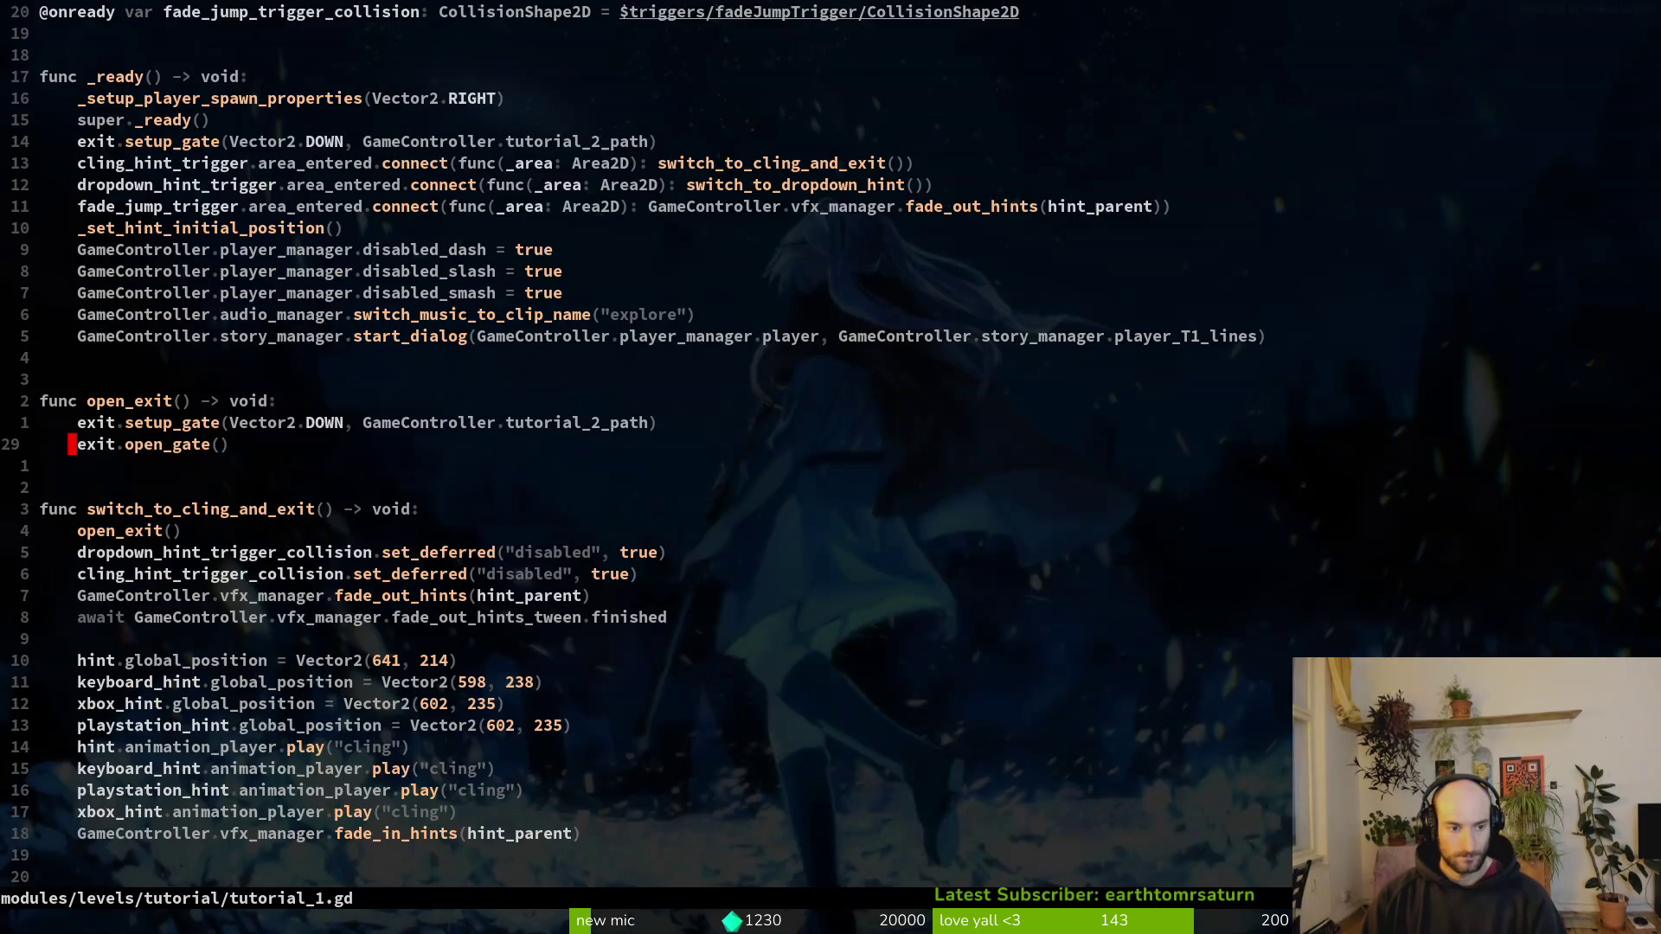
pyautogui.press('F5')
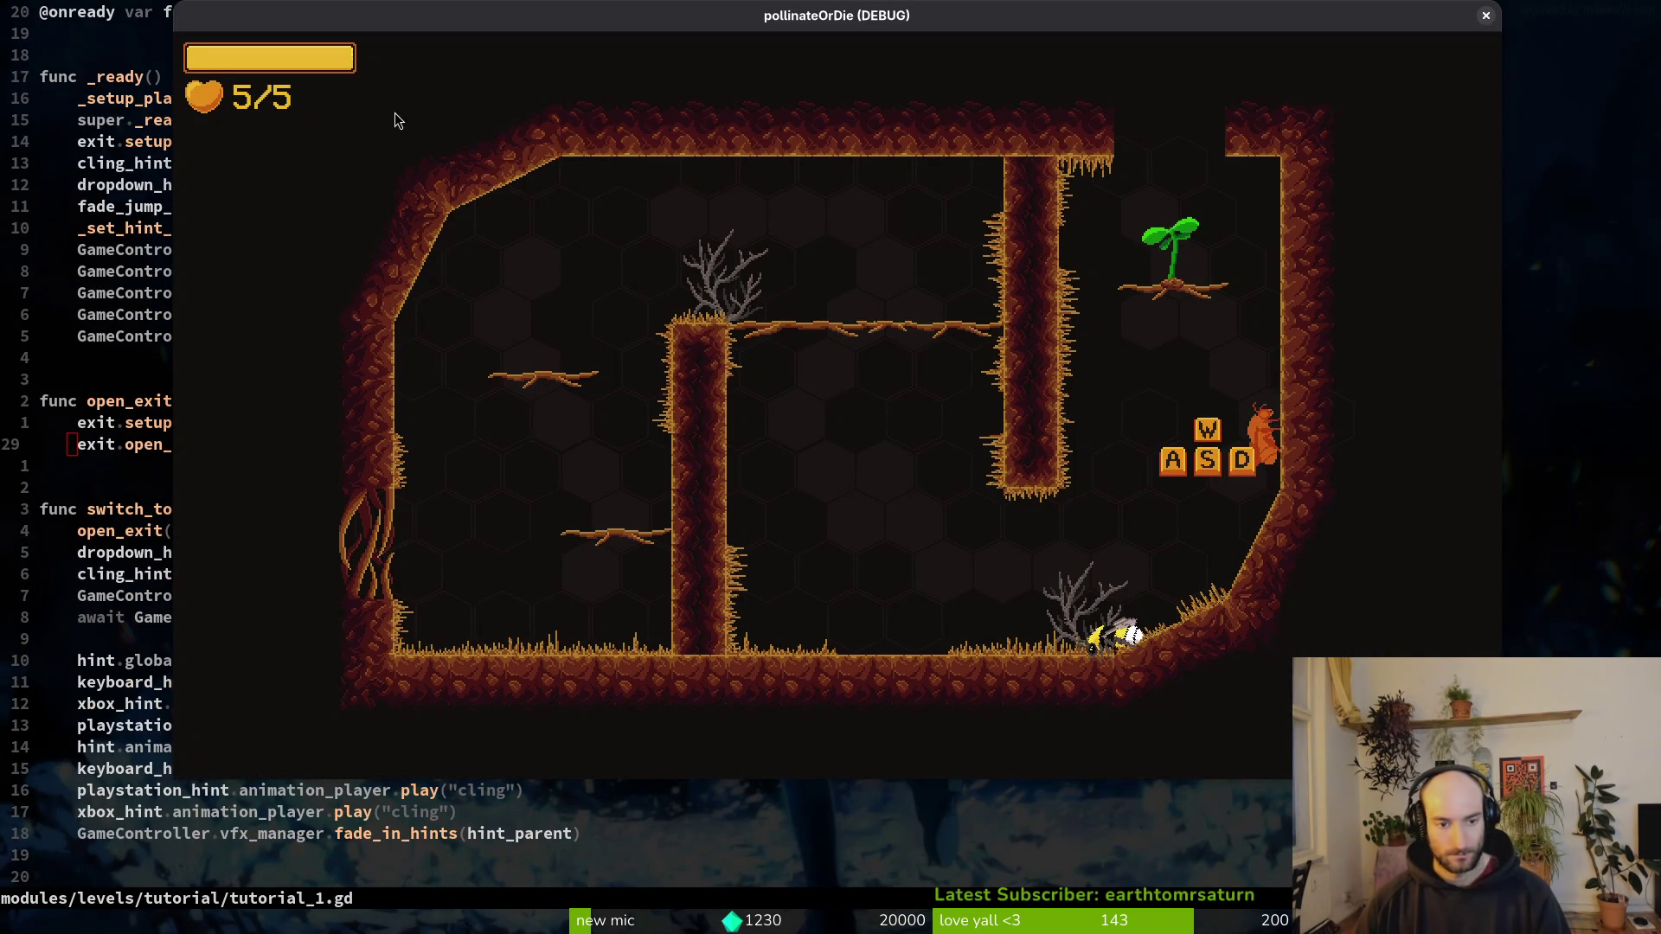
# Step: Inspect keyboardInput under the expanded hints group in tutorial_1's local tree, then jump to the cling code
pyautogui.hotkey('alt', 'Tab')
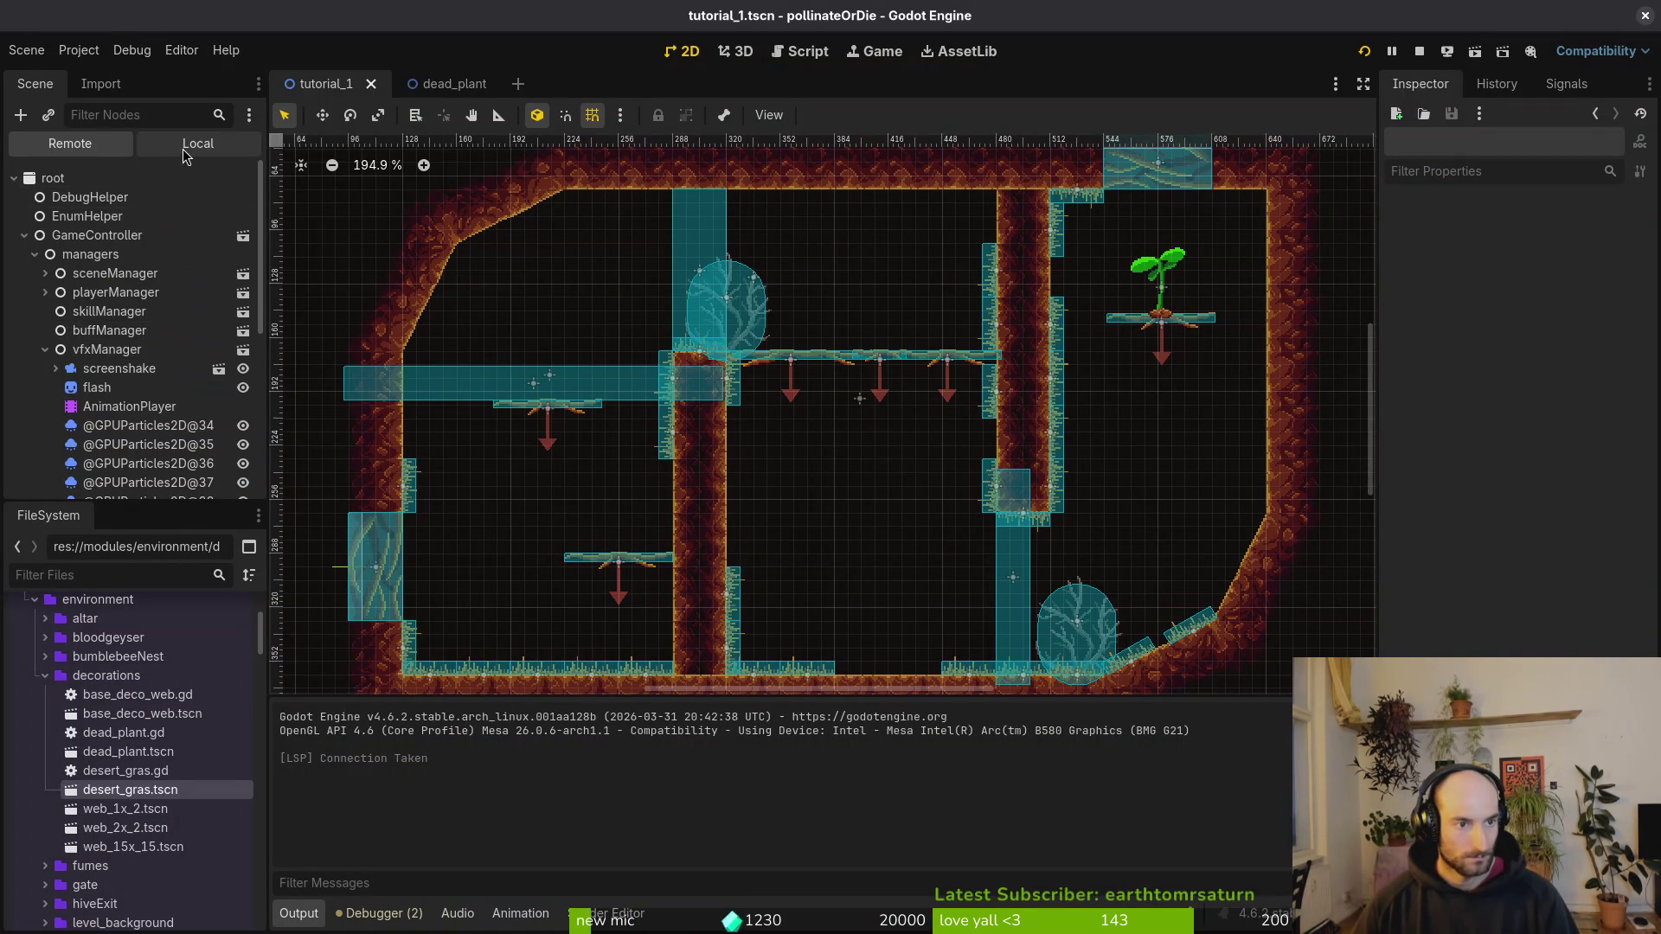
pyautogui.click(199, 144)
pyautogui.scroll(8, 95, 424)
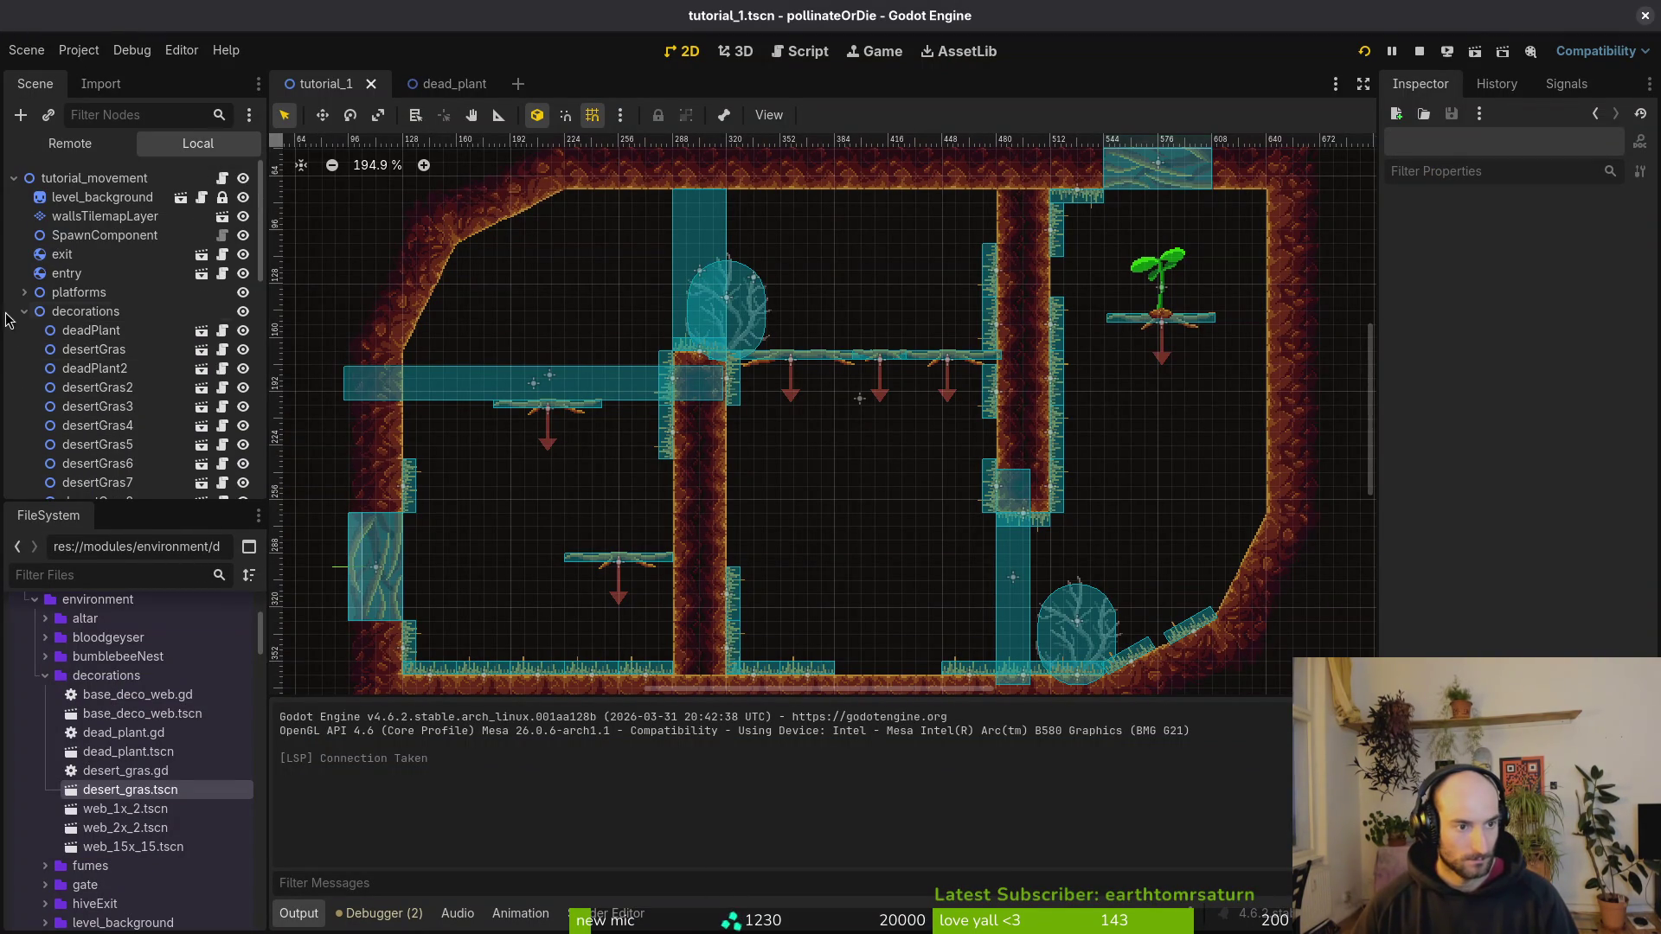
pyautogui.click(24, 312)
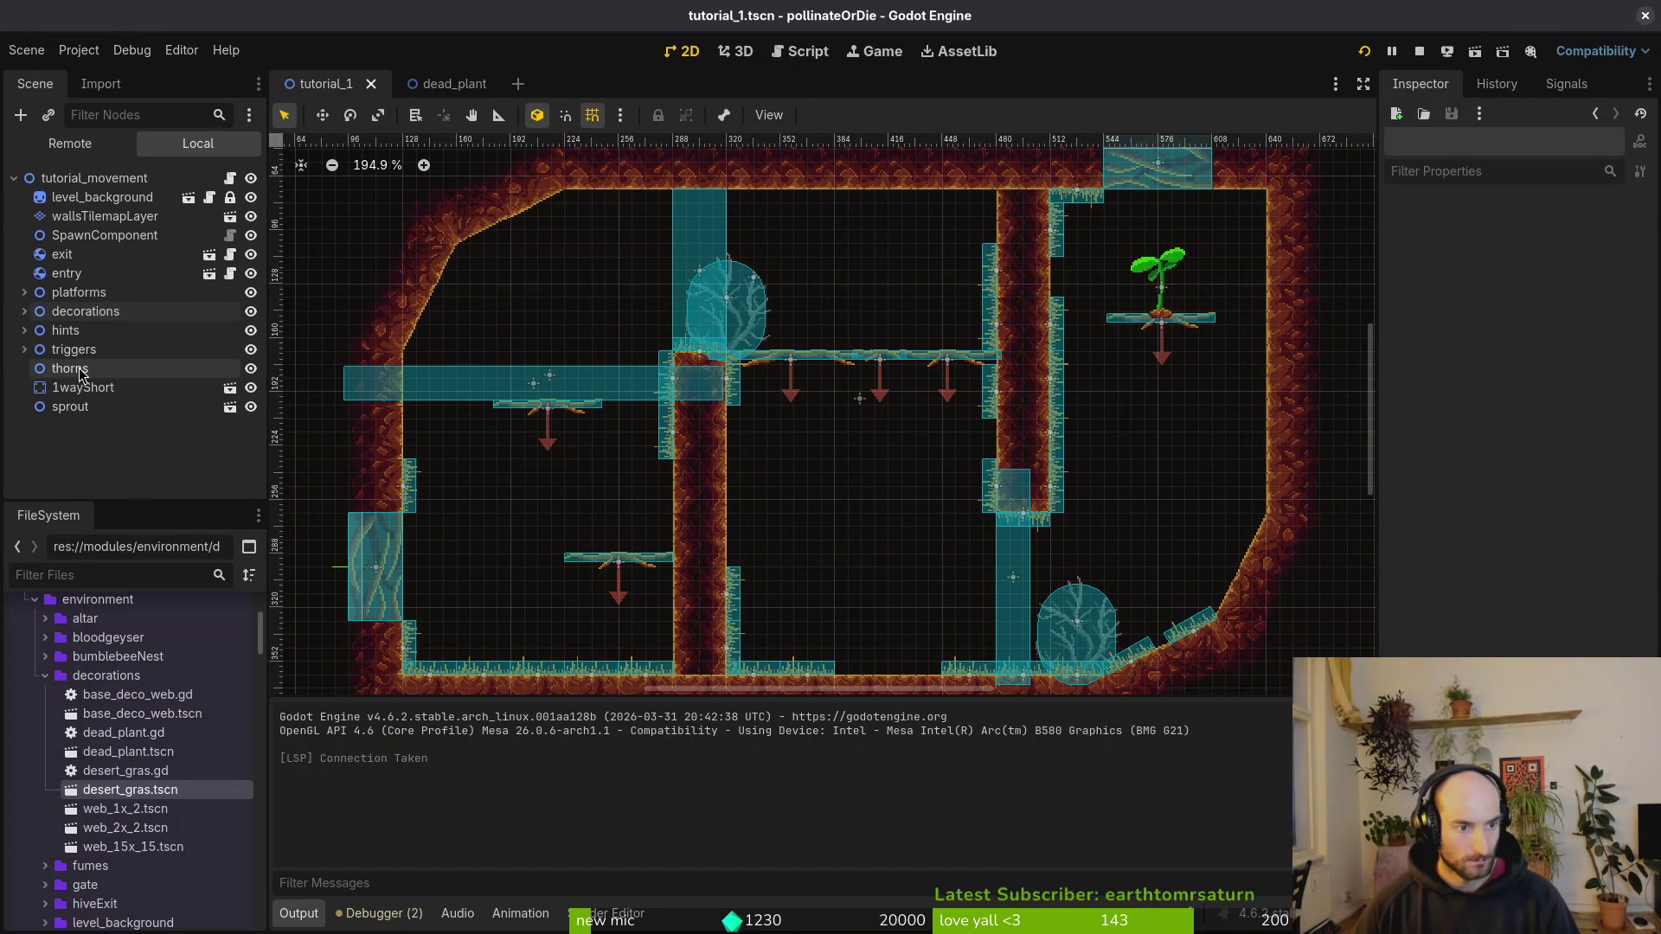
pyautogui.click(24, 331)
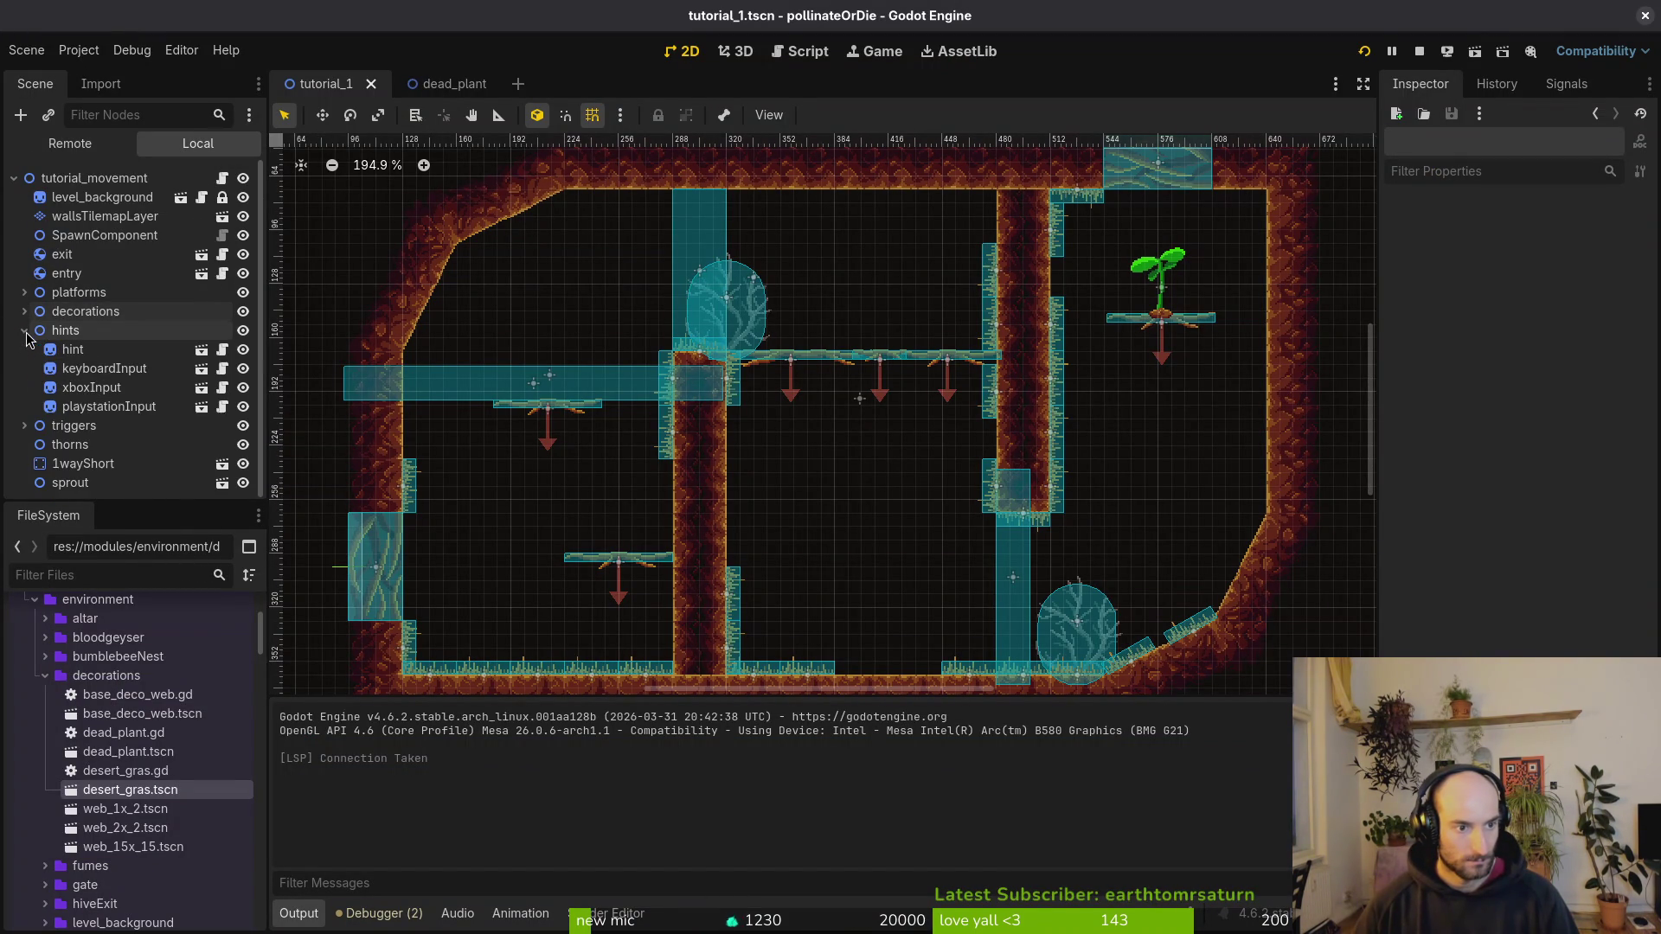
pyautogui.click(90, 370)
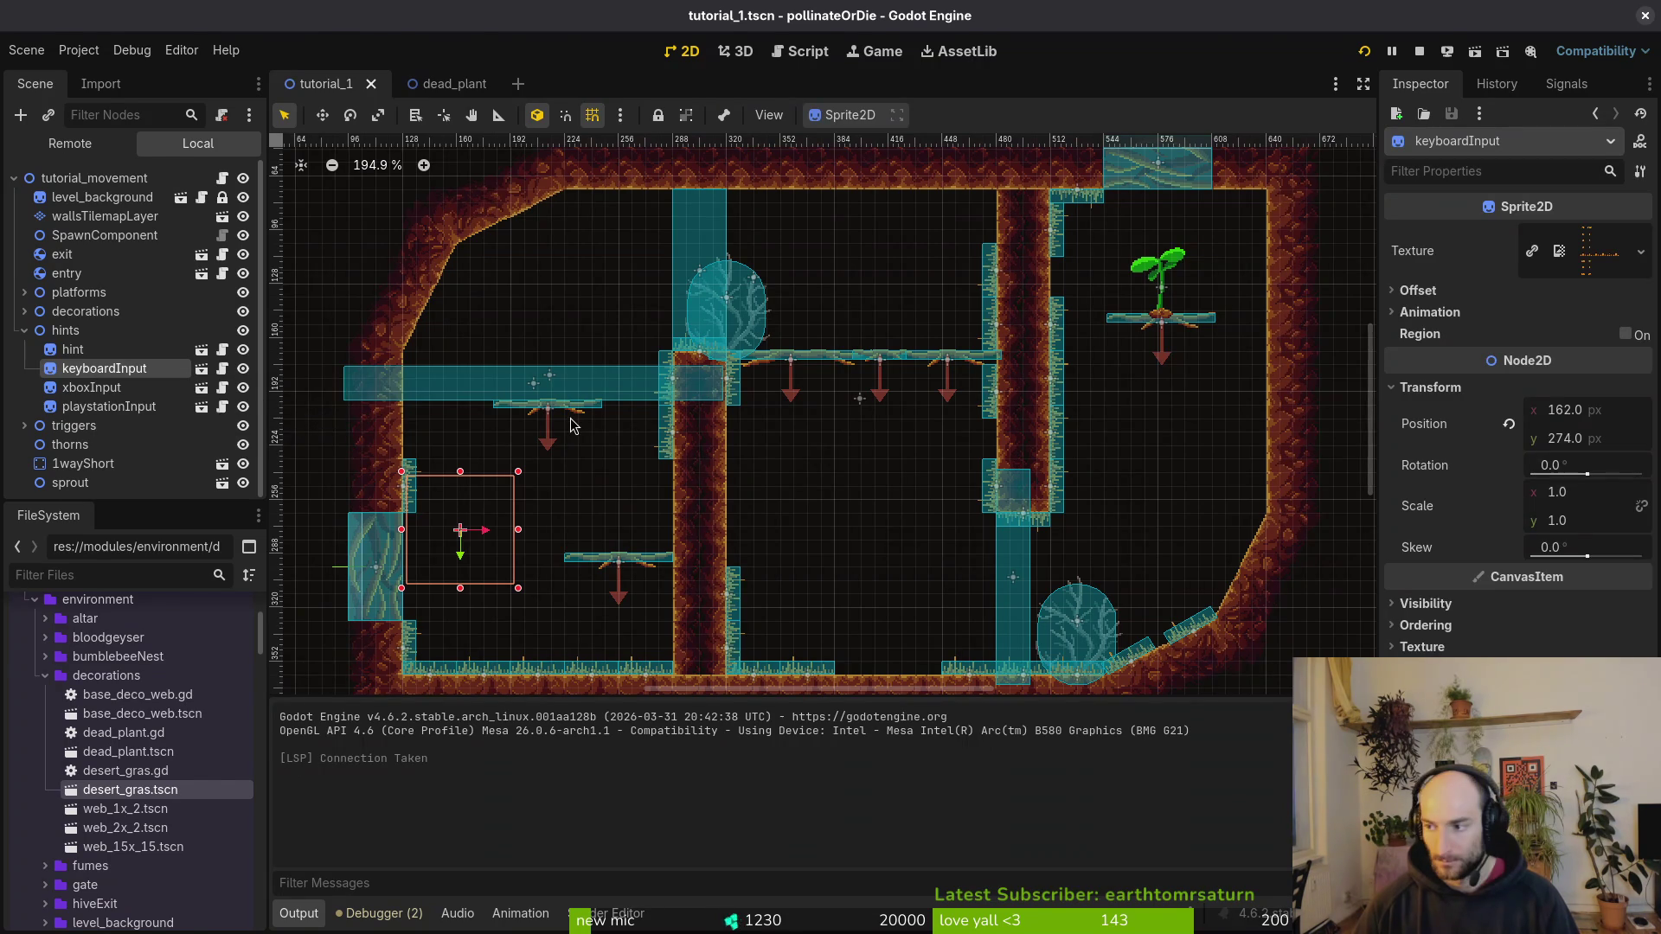
pyautogui.hotkey('alt', 'Tab')
pyautogui.press('}')
pyautogui.press('}')
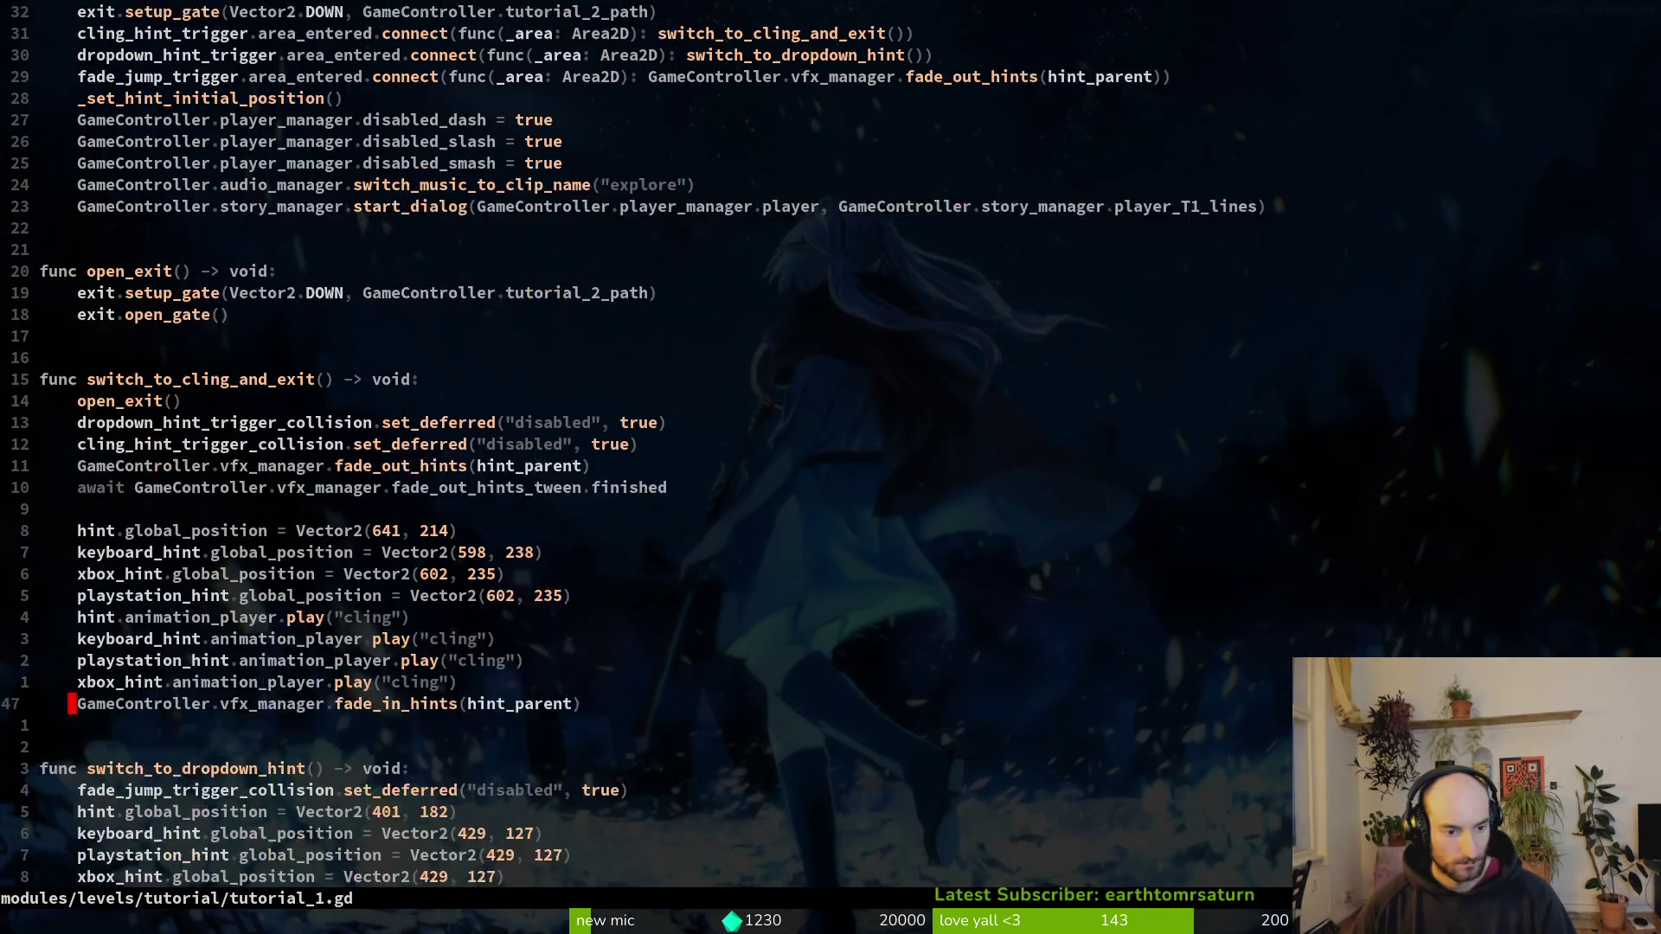
# Step: Add xbox_hint.hide() and keyboard_hint.hide() lines below the xbox_hint animation line
pyautogui.press('k')
pyautogui.press('k')
pyautogui.press('k')
pyautogui.press('j')
pyautogui.press('j')
pyautogui.press('j')
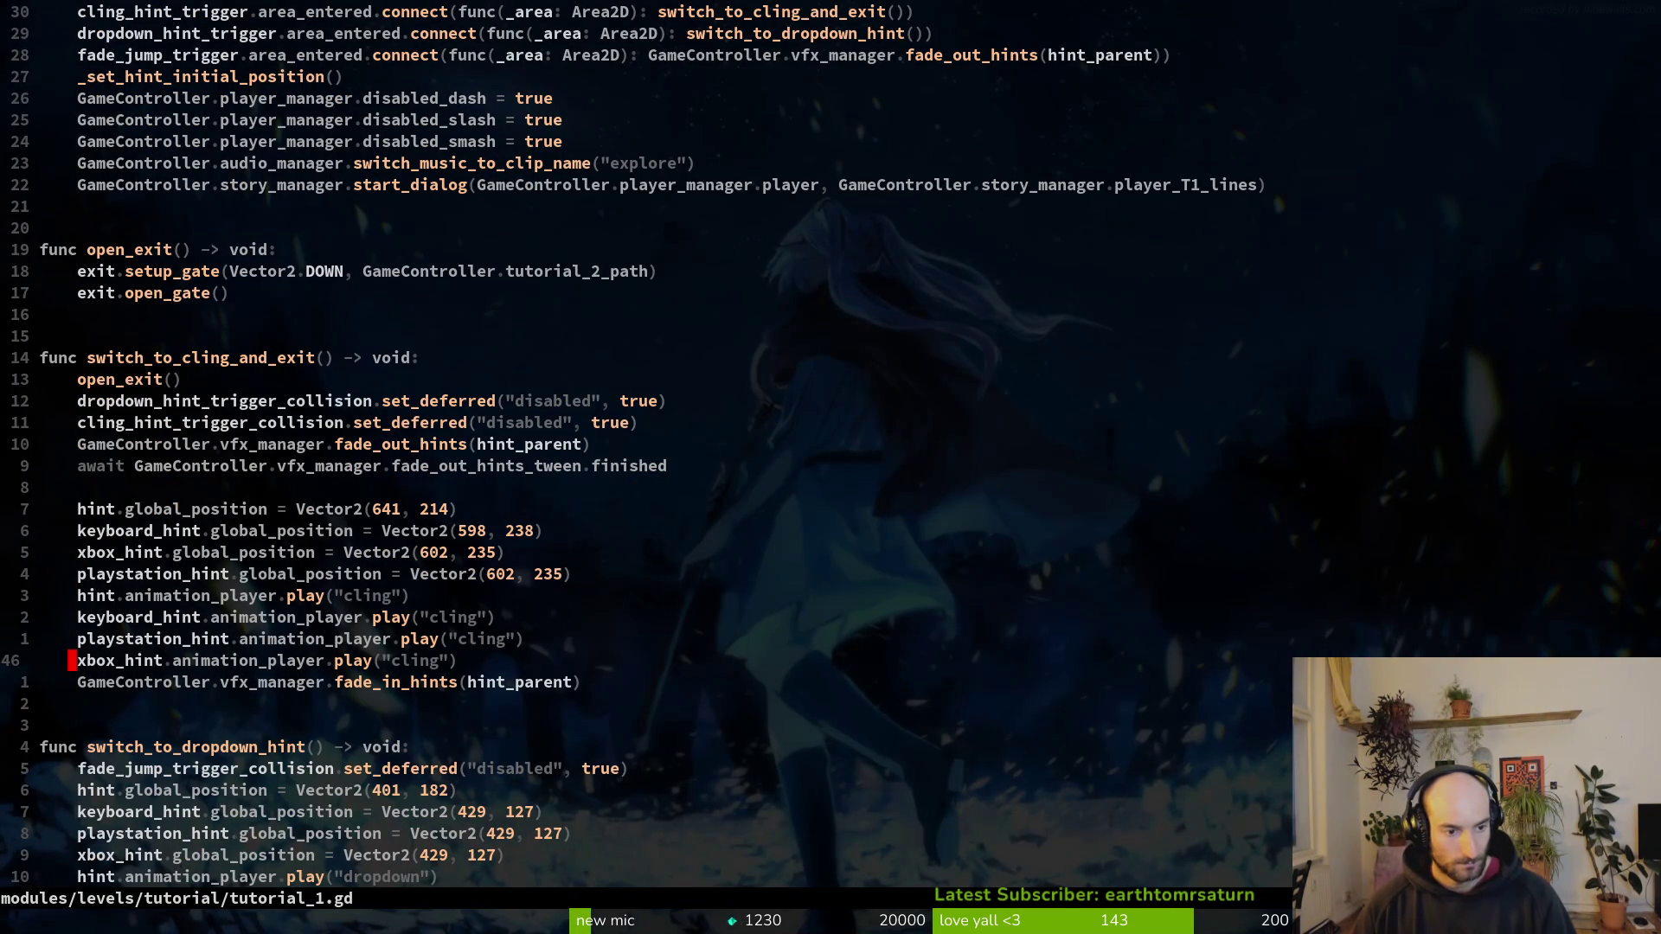
pyautogui.press('o')
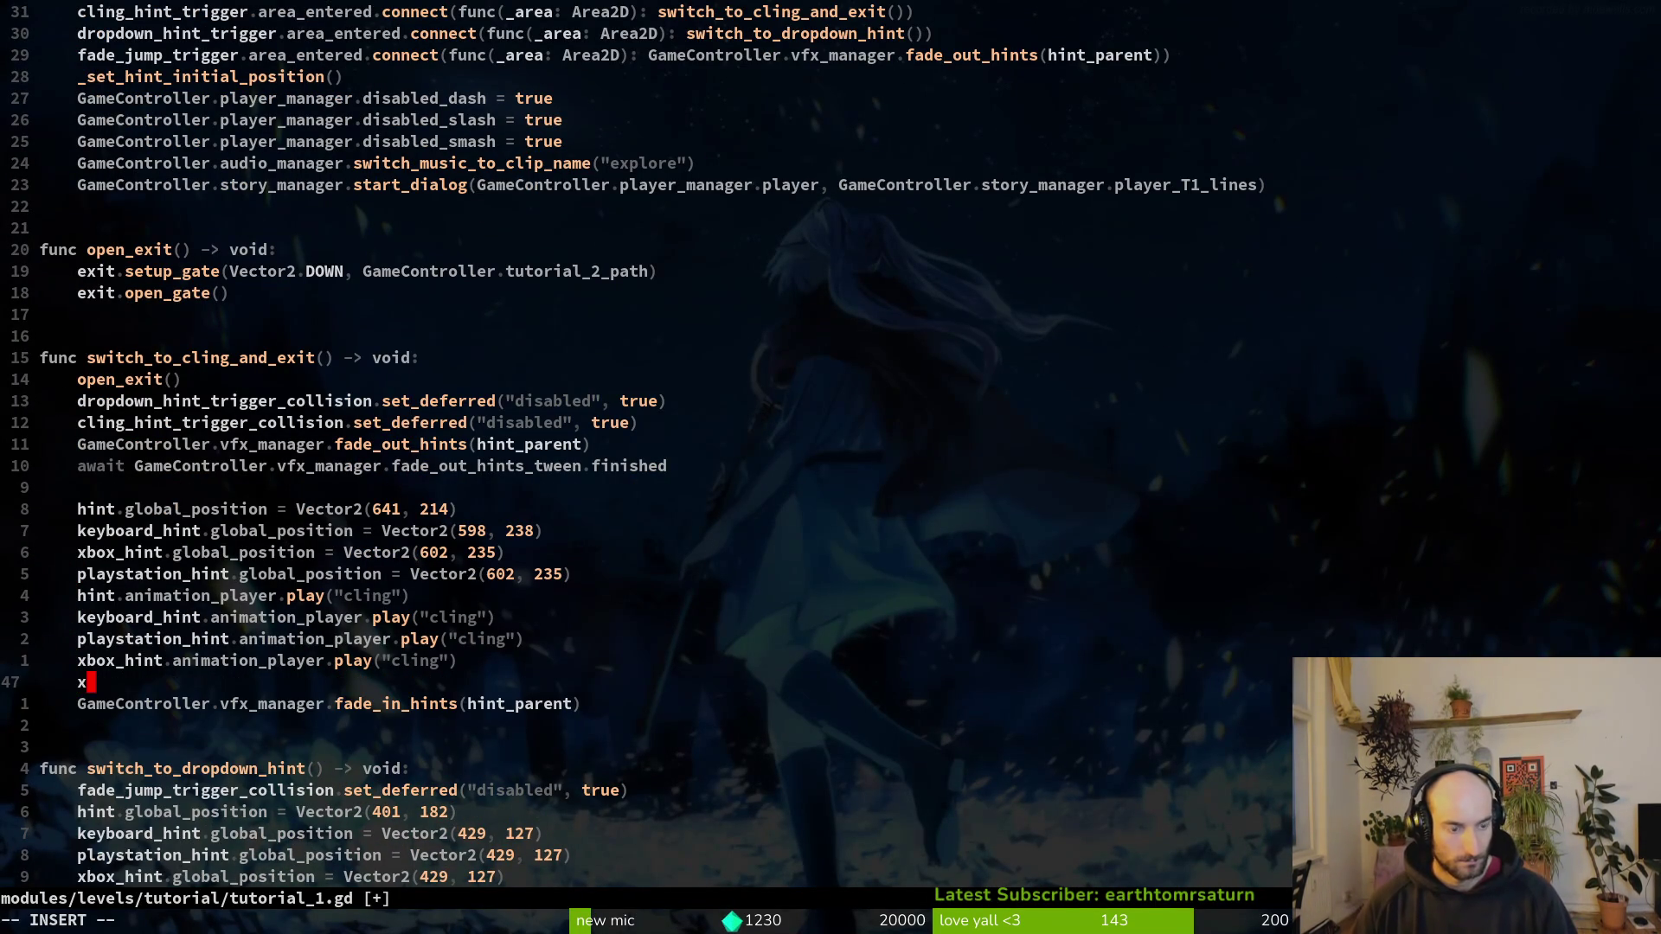
pyautogui.write('bo')
pyautogui.press('Tab')
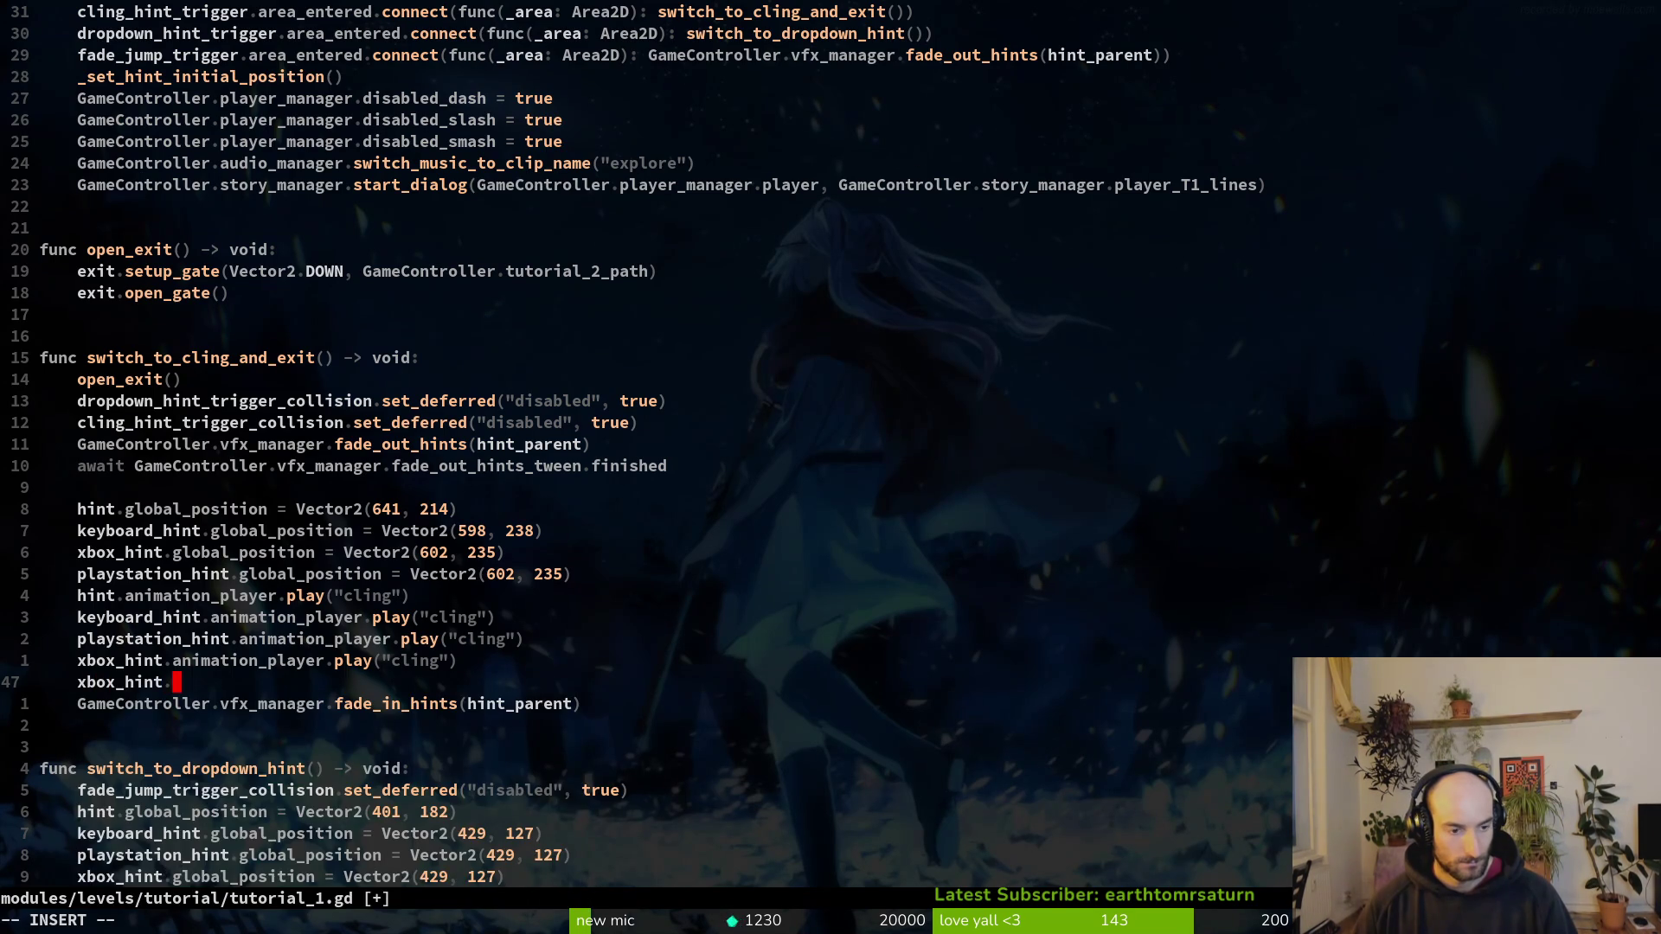
pyautogui.press('Tab')
pyautogui.press('Return')
pyautogui.write('ybo')
pyautogui.press('Tab')
pyautogui.write('e')
pyautogui.press('Tab')
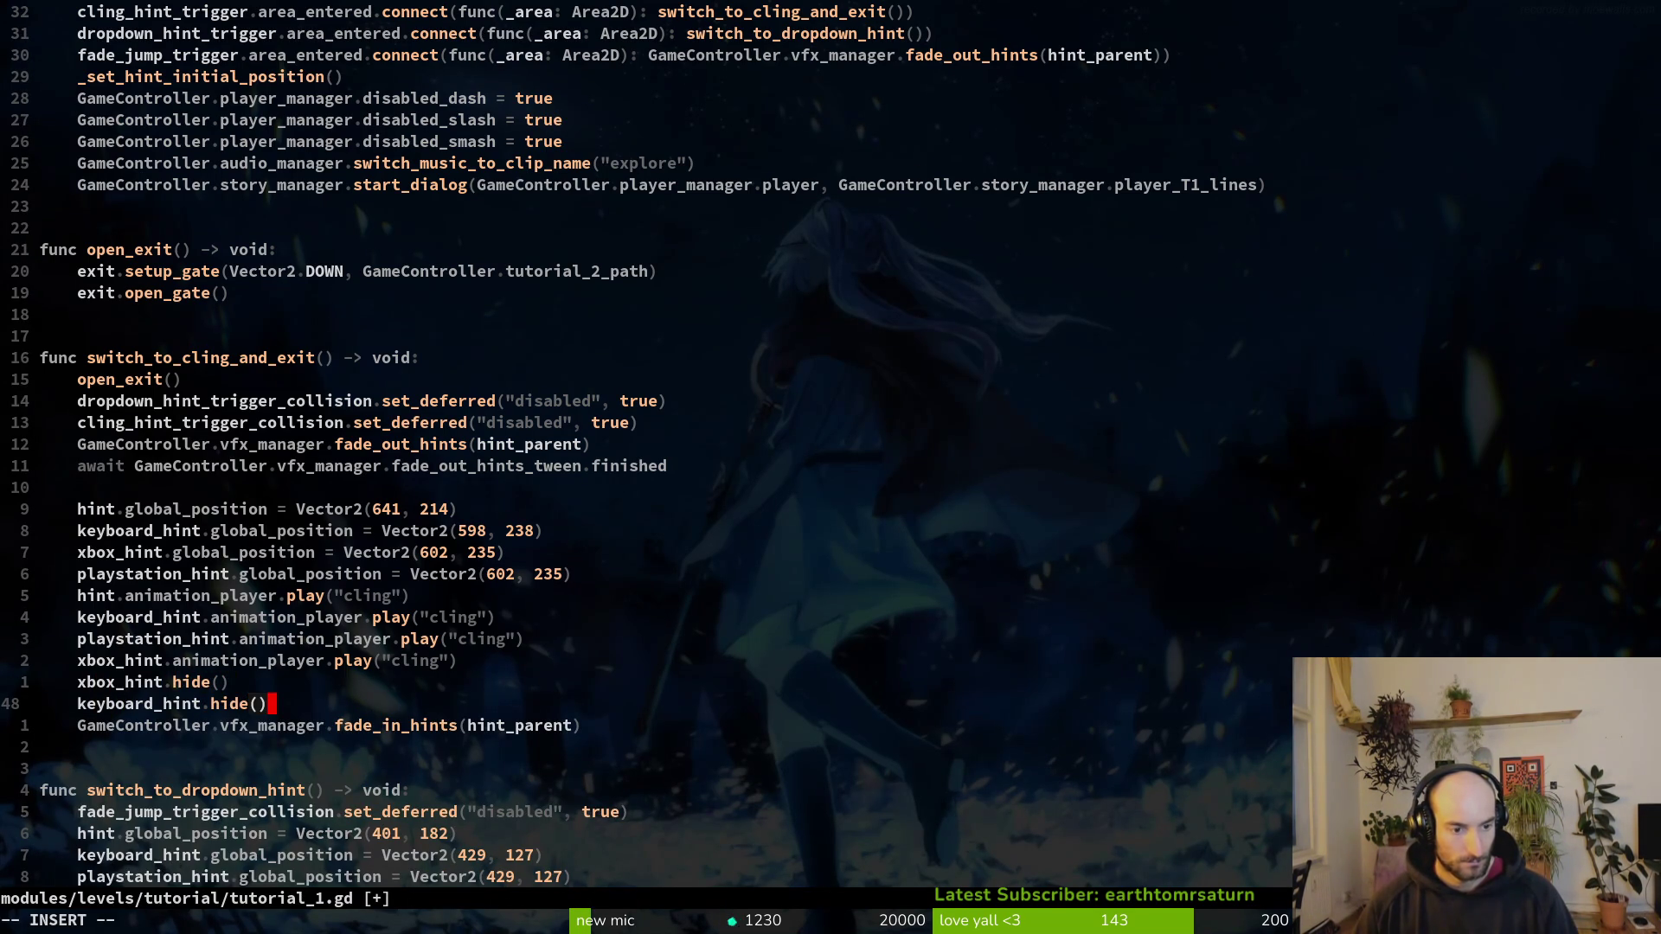
# Step: Add a playstation_hint.hide() line after the other two hide calls
pyautogui.press('Return')
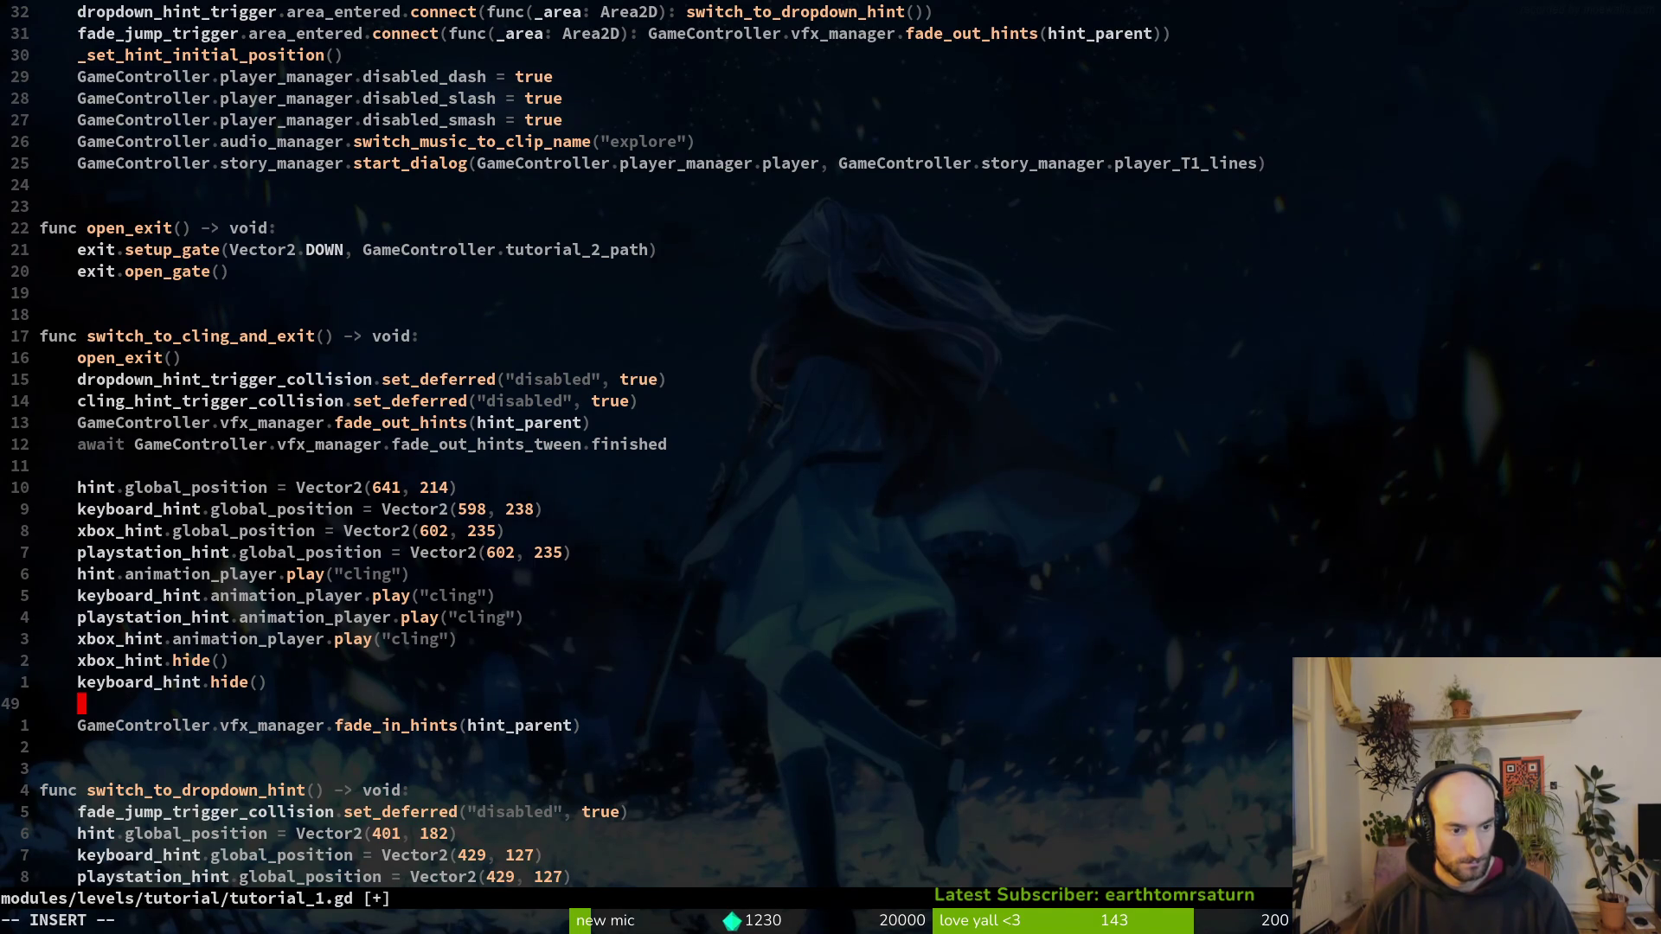
pyautogui.write('pla')
pyautogui.press('Tab')
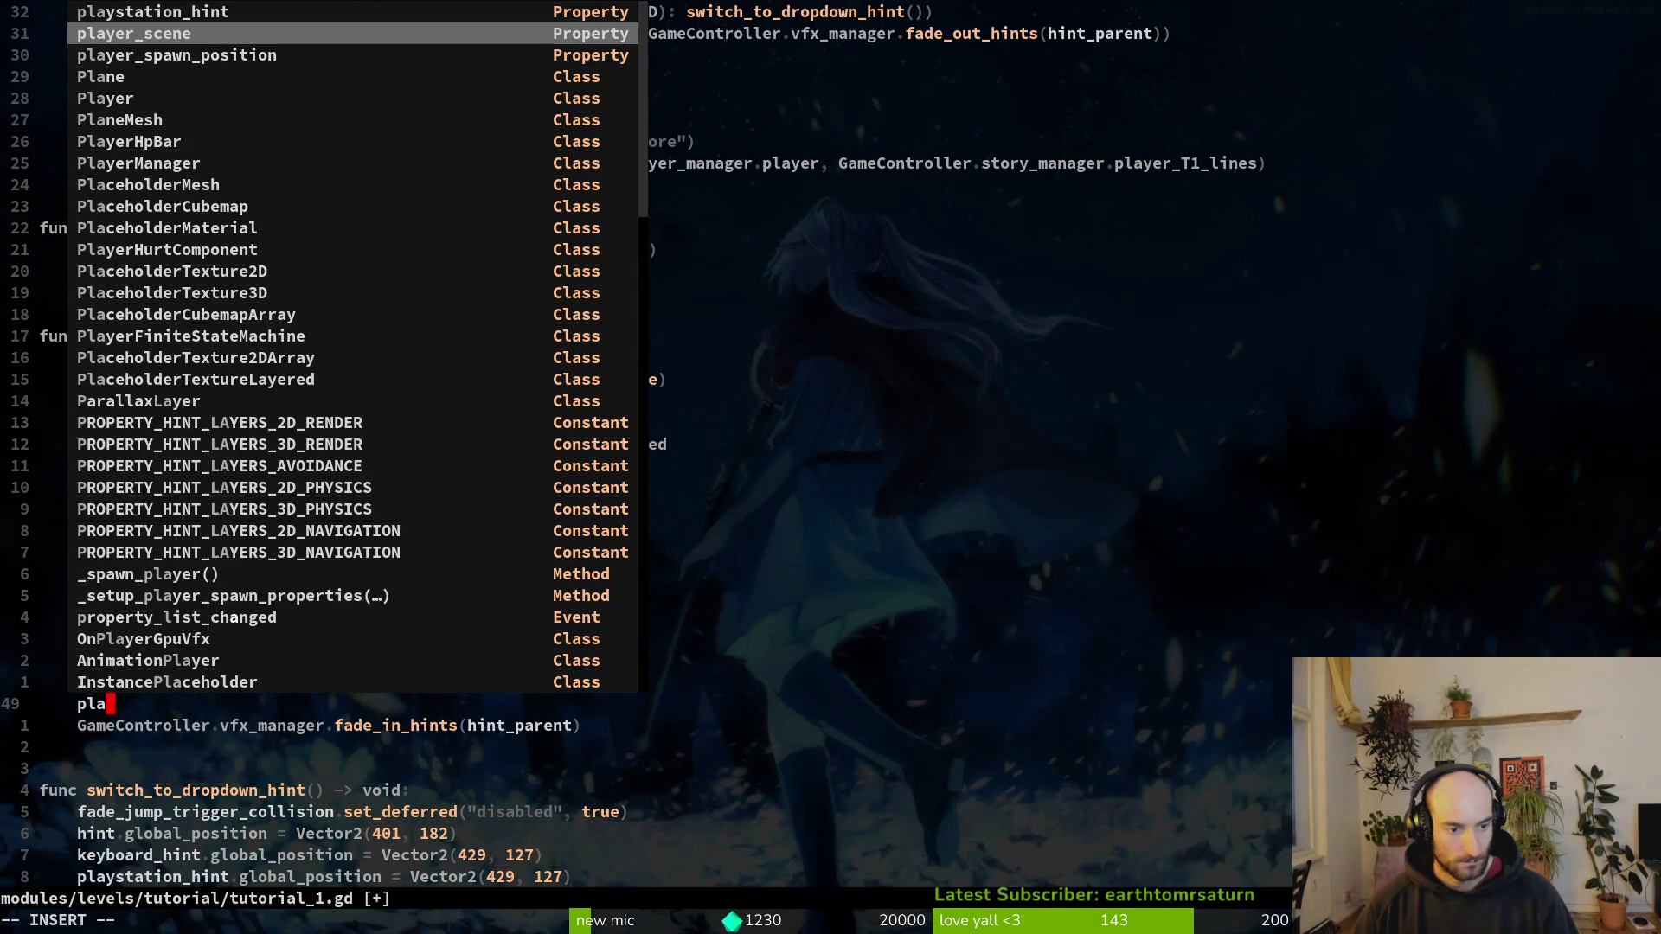
pyautogui.hotkey('shift', 'Tab')
pyautogui.write('.h')
pyautogui.press('Tab')
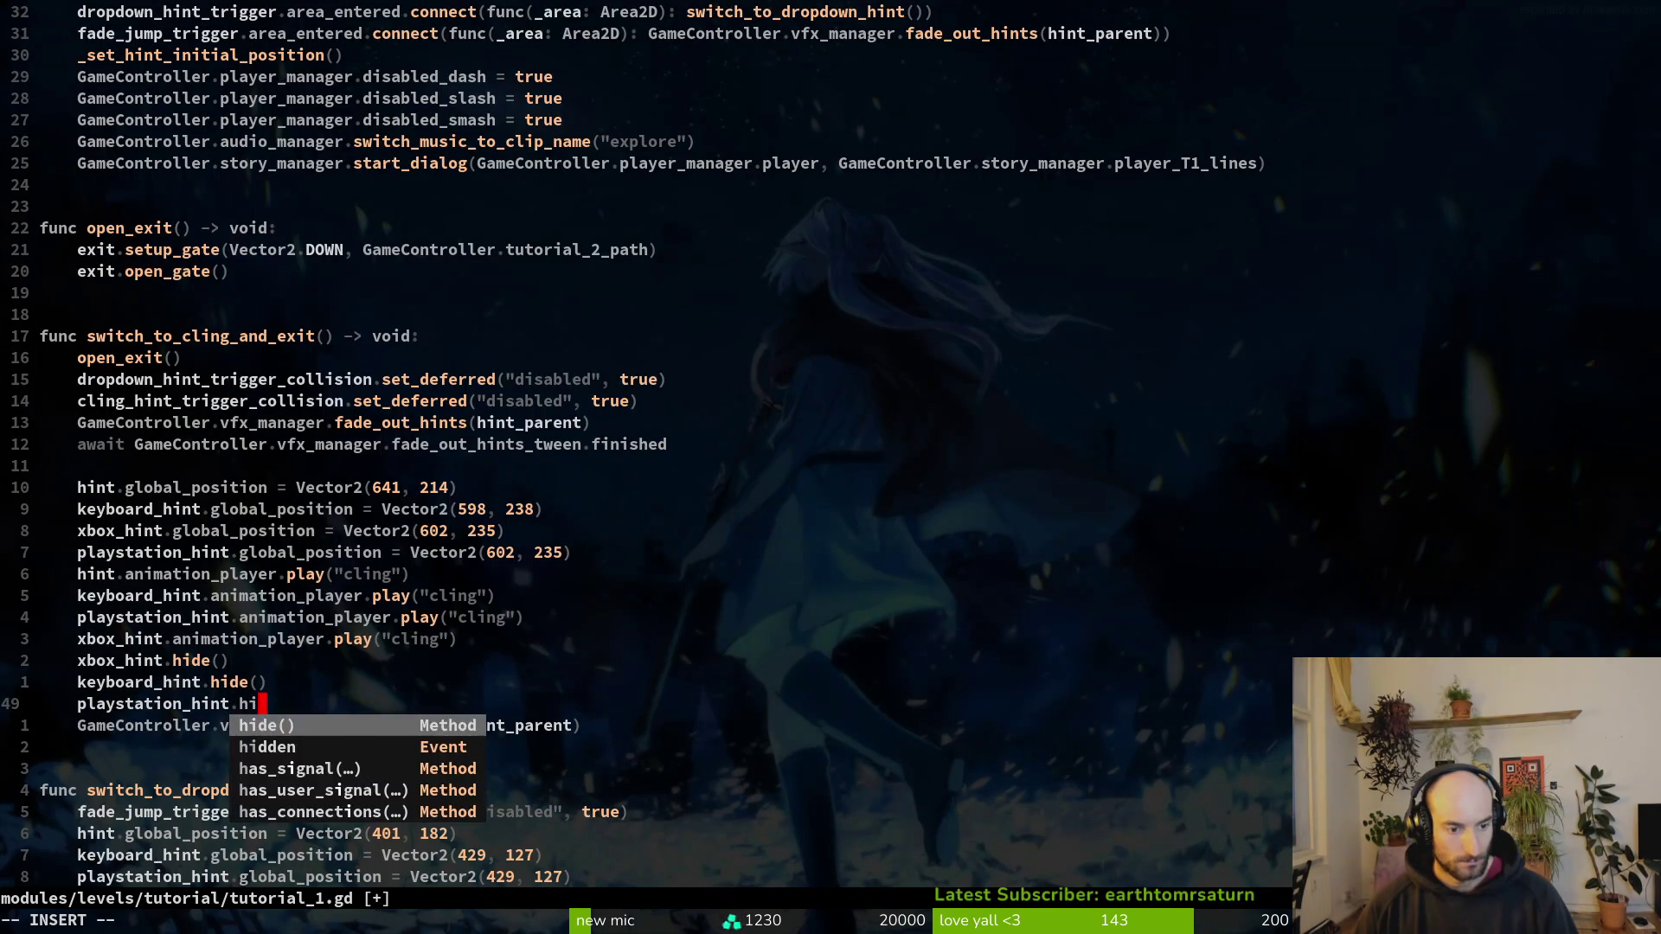
pyautogui.press('Return')
pyautogui.press('Escape')
# Step: Delete the three extra cling play() lines and three hint position lines, saving the script
pyautogui.press('k')
pyautogui.press('k')
pyautogui.press('k')
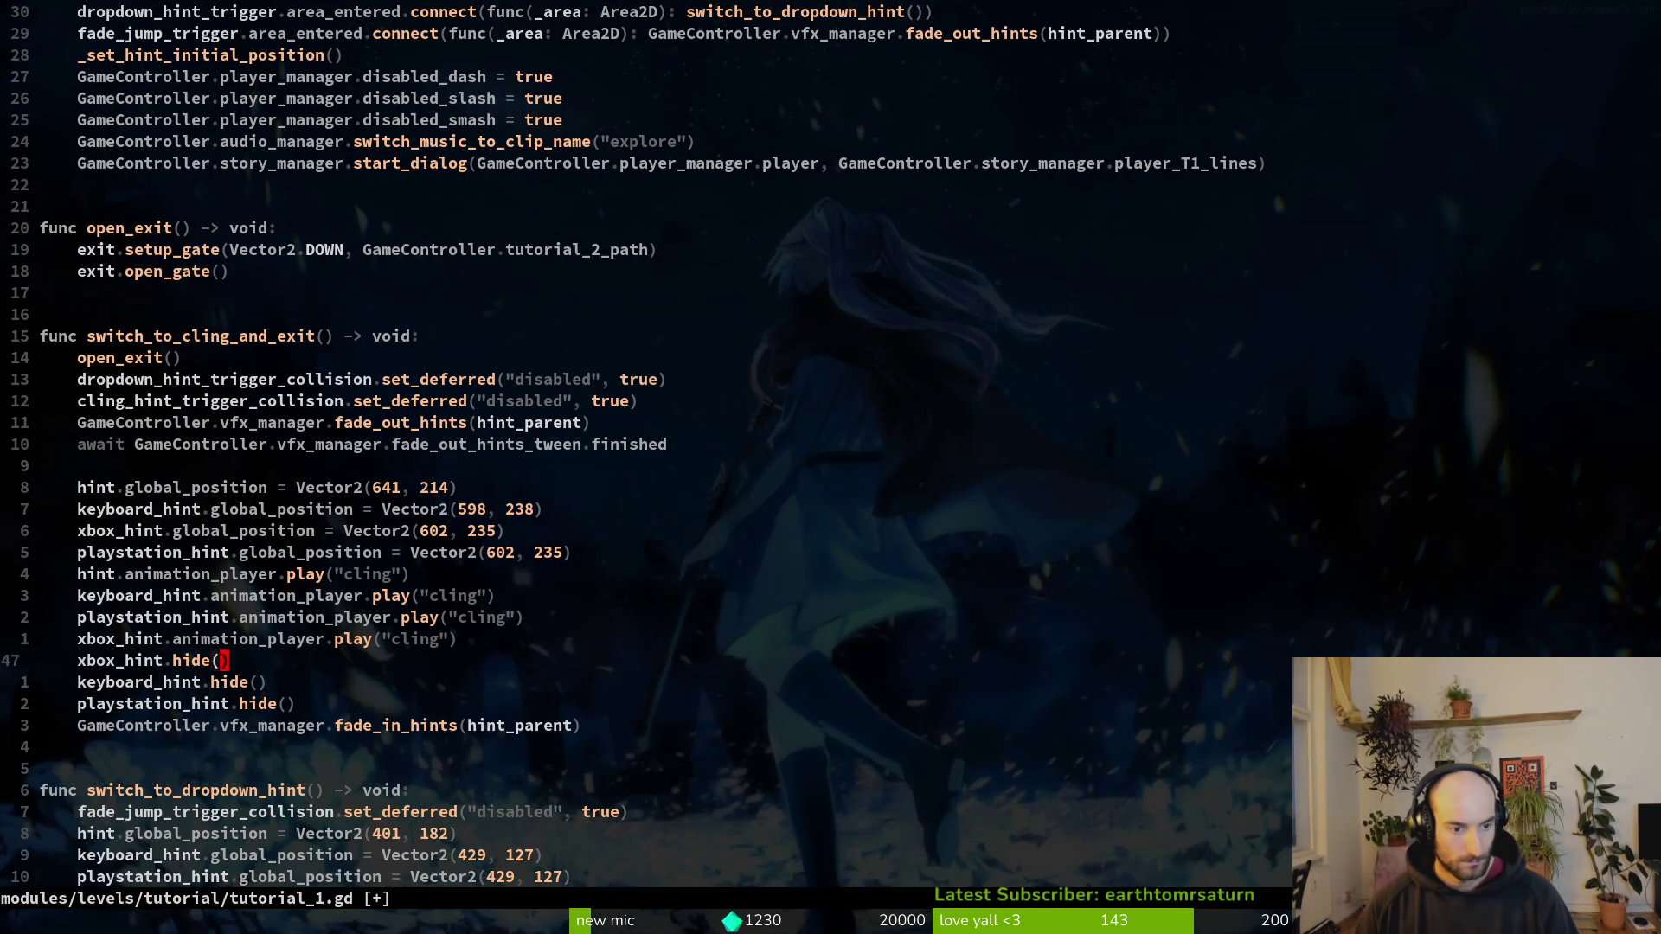
pyautogui.hotkey('shift', 'v')
pyautogui.press('k')
pyautogui.press('k')
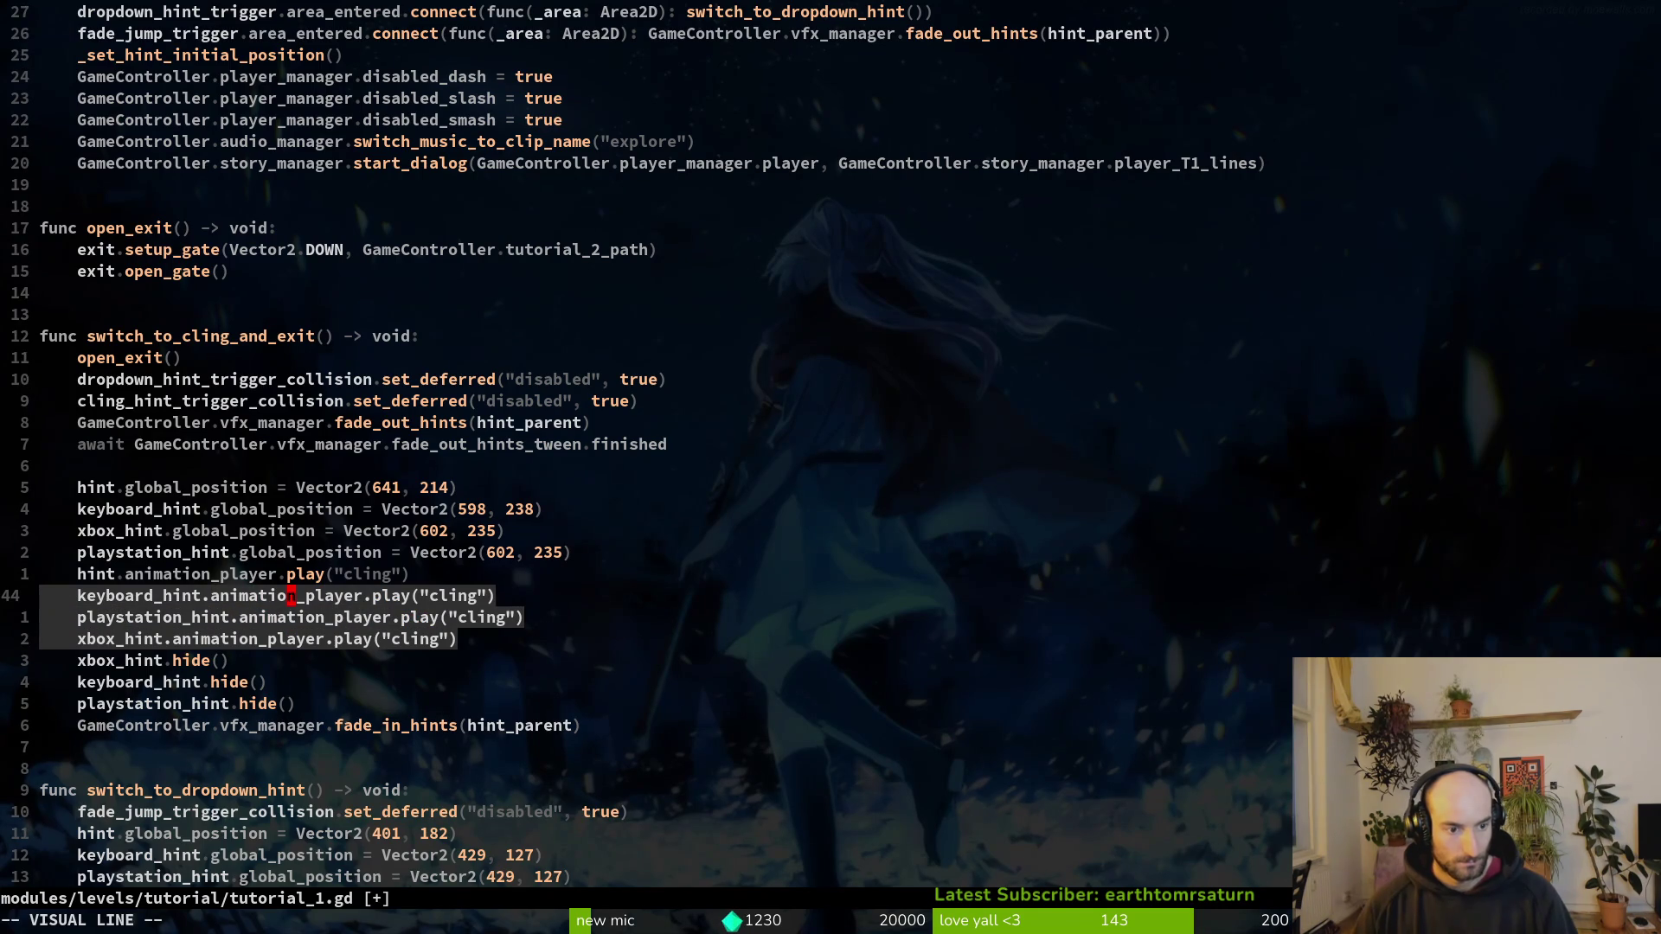
pyautogui.write('d')
pyautogui.write(':write')
pyautogui.press('Return')
pyautogui.press('k')
pyautogui.press('k')
pyautogui.hotkey('shift', 'v')
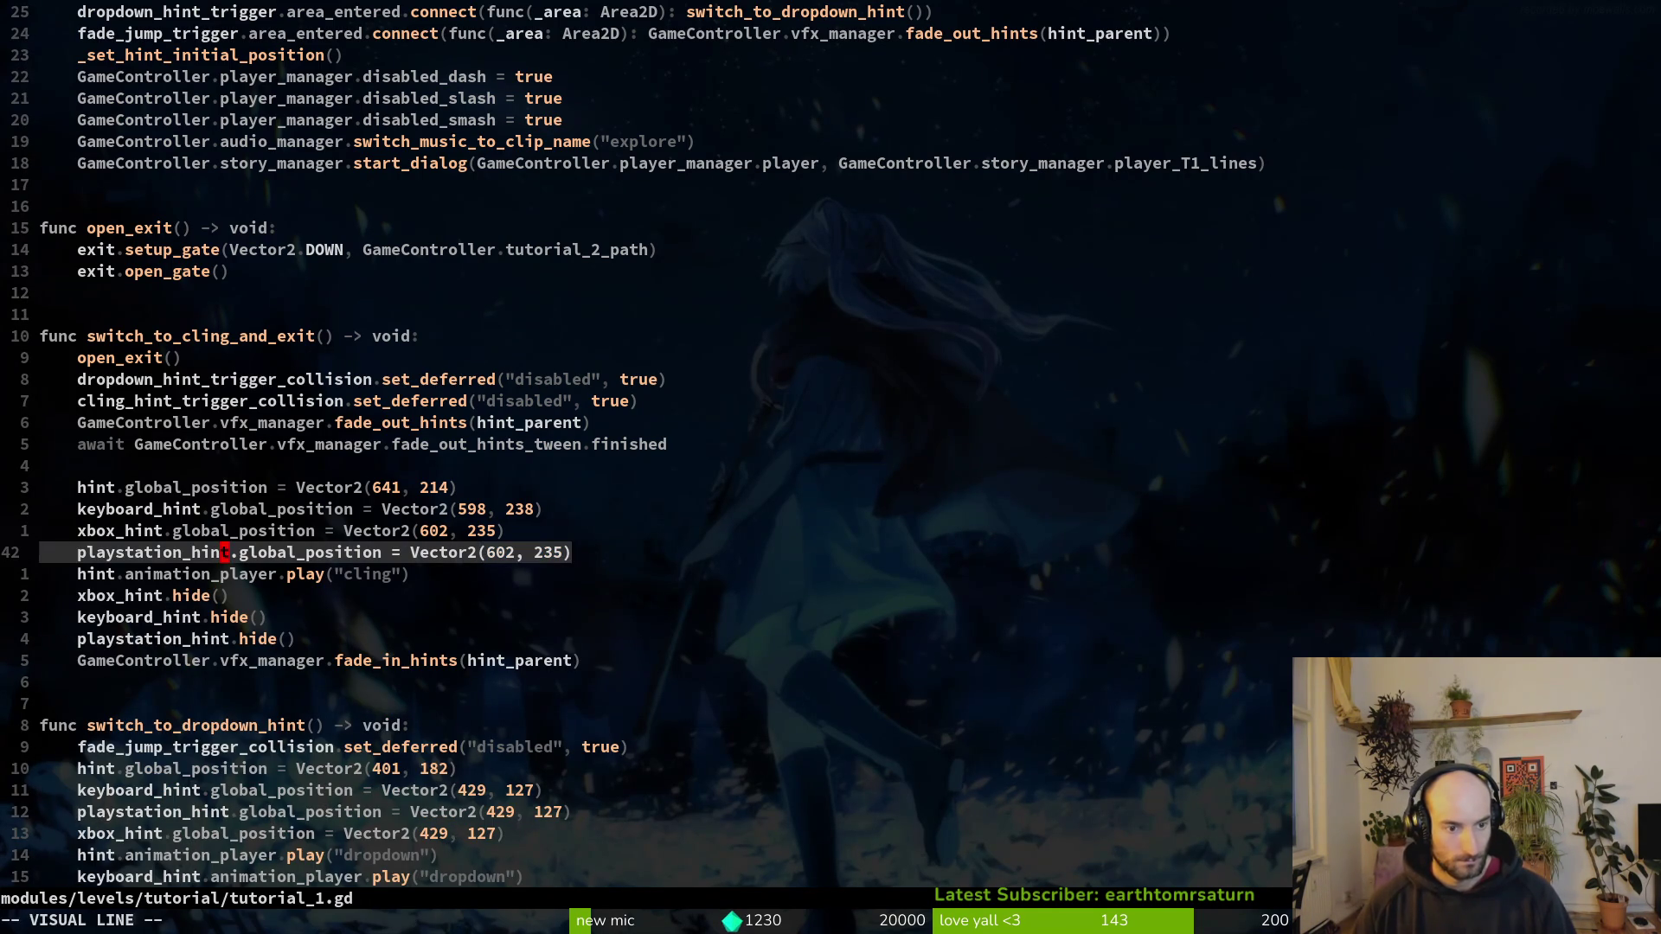
pyautogui.press('k')
pyautogui.press('k')
pyautogui.write('d:write')
pyautogui.press('Return')
pyautogui.hotkey('alt', 'Tab')
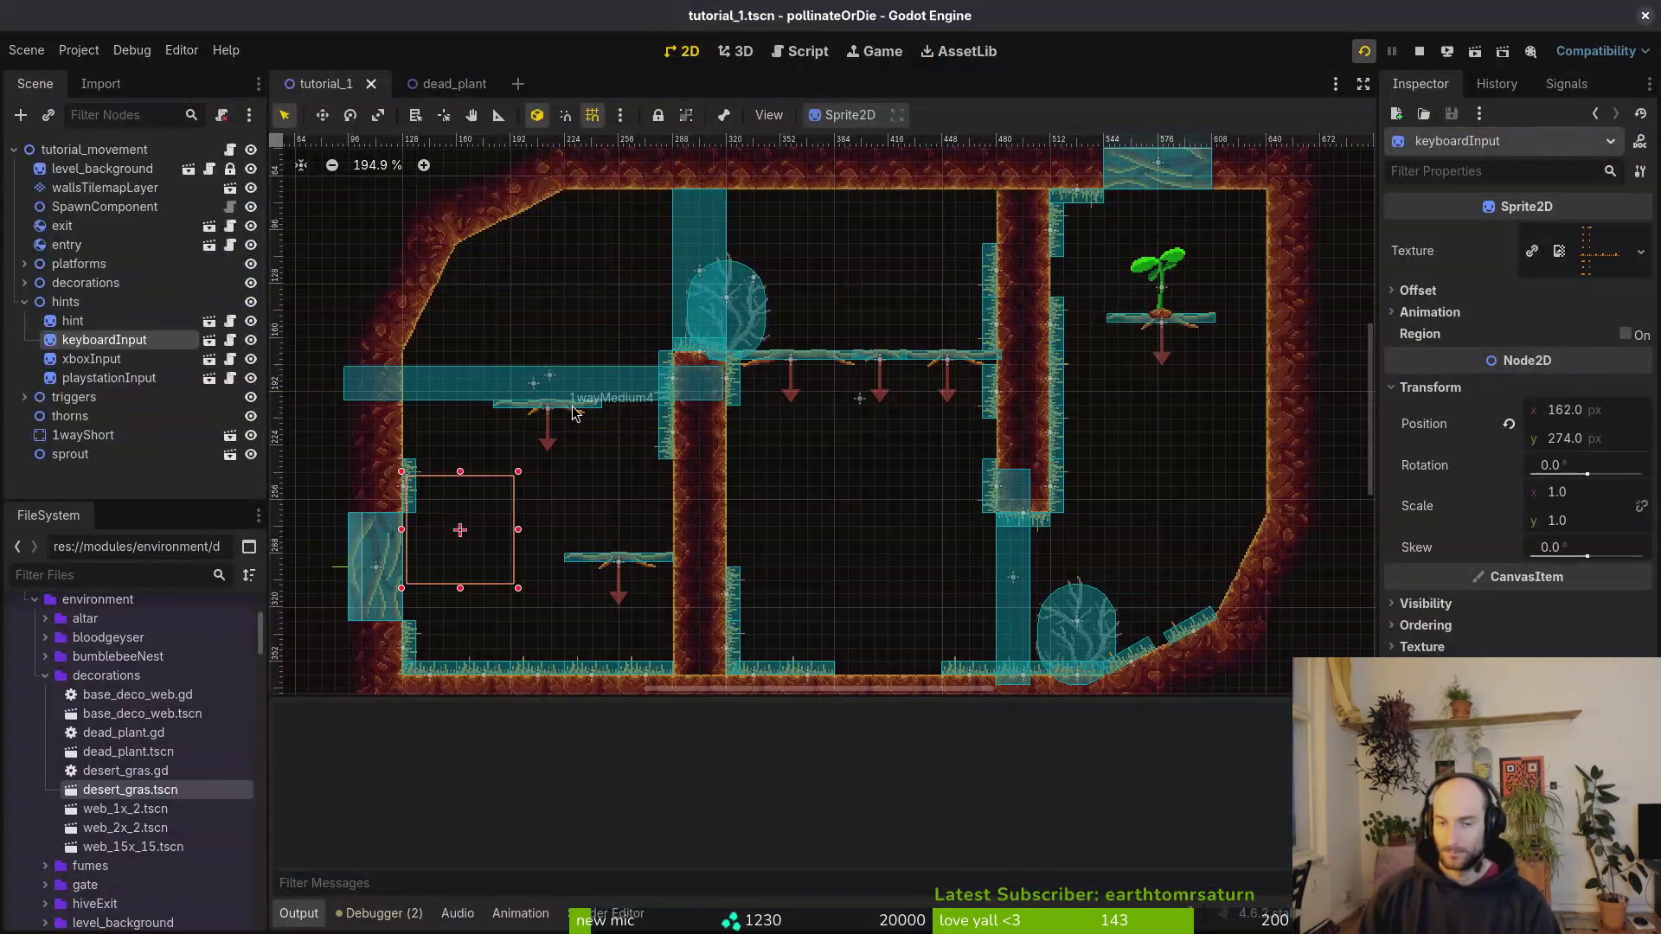
pyautogui.press('F5')
pyautogui.press('Down')
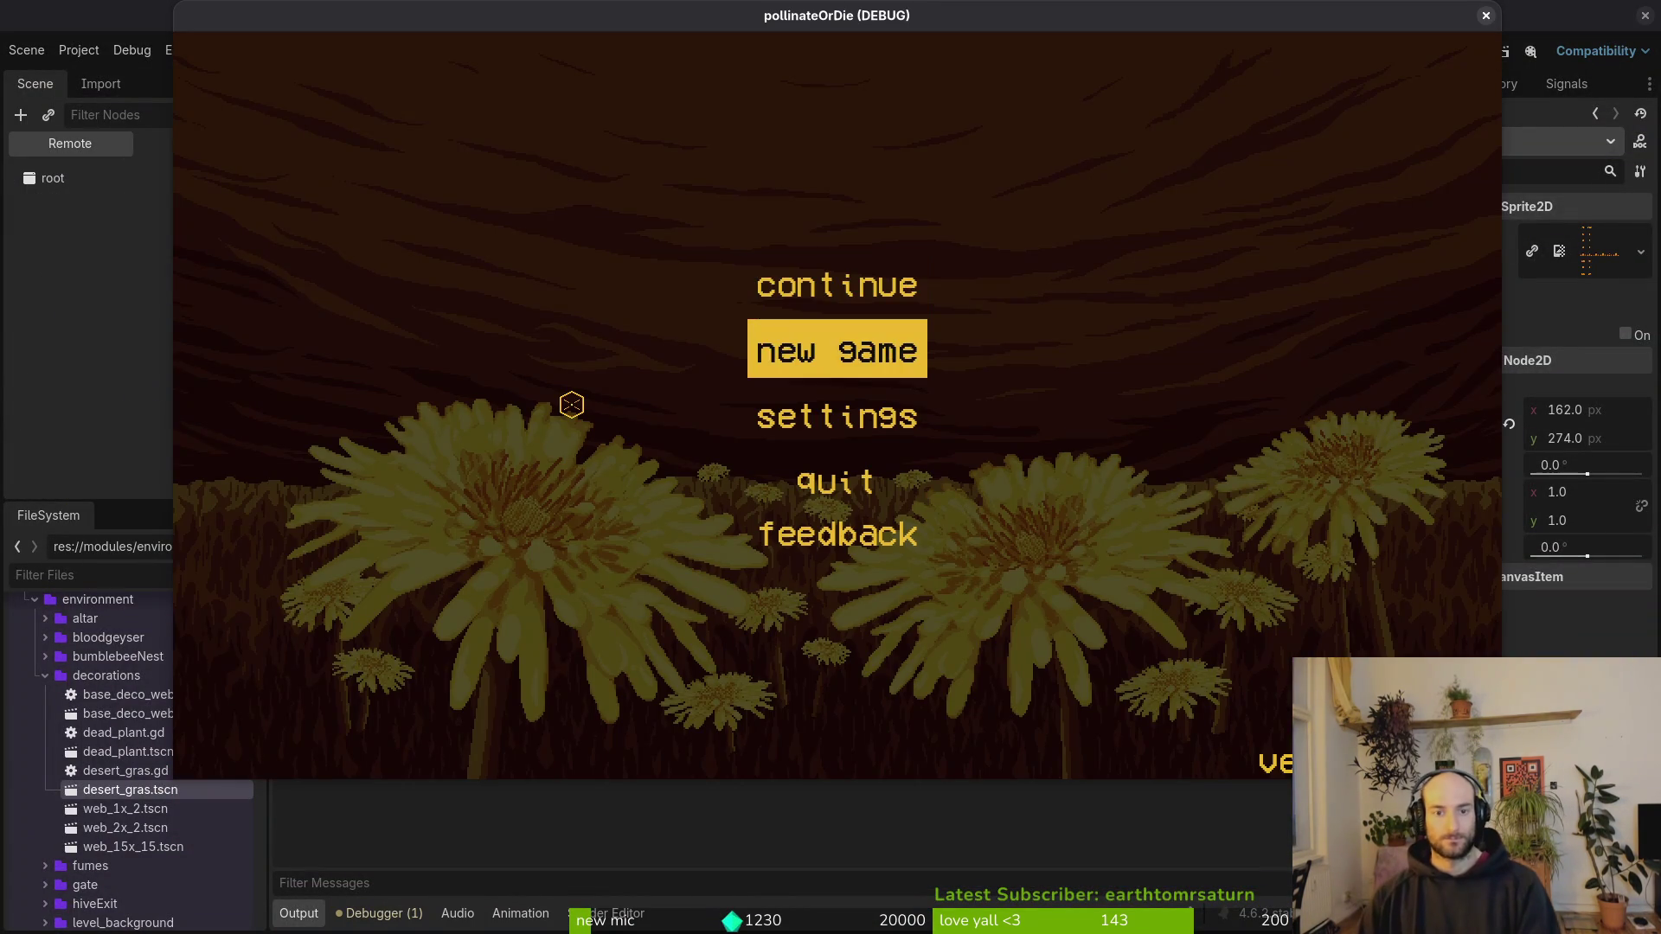
pyautogui.press('Return')
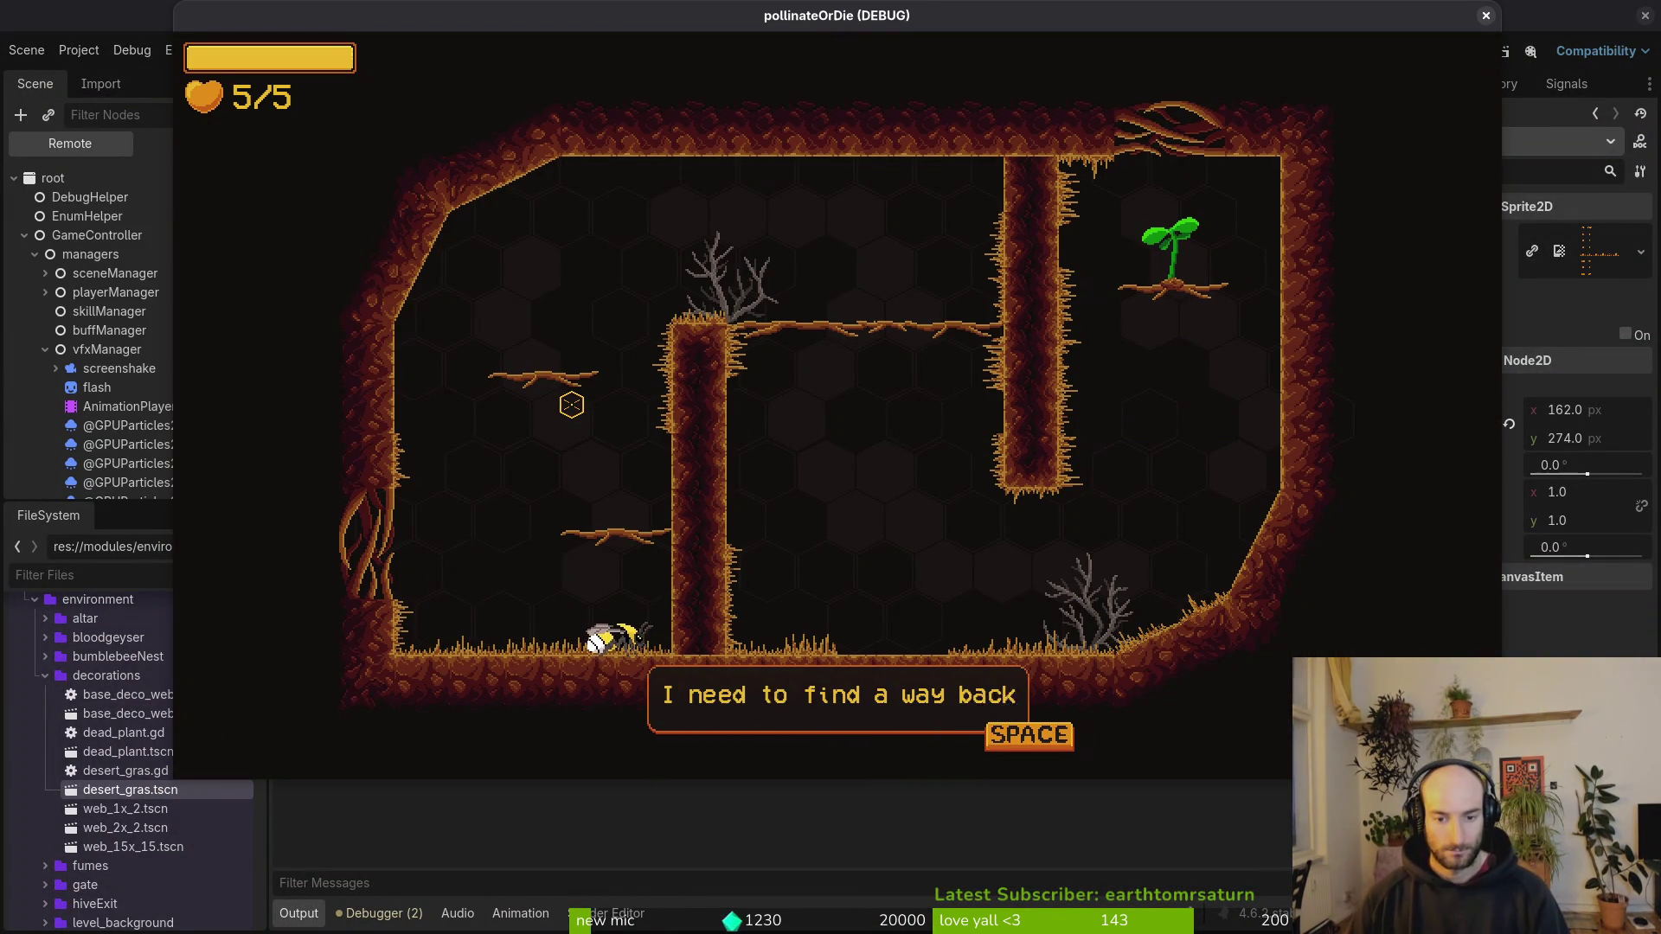
pyautogui.press('space')
pyautogui.press('Up')
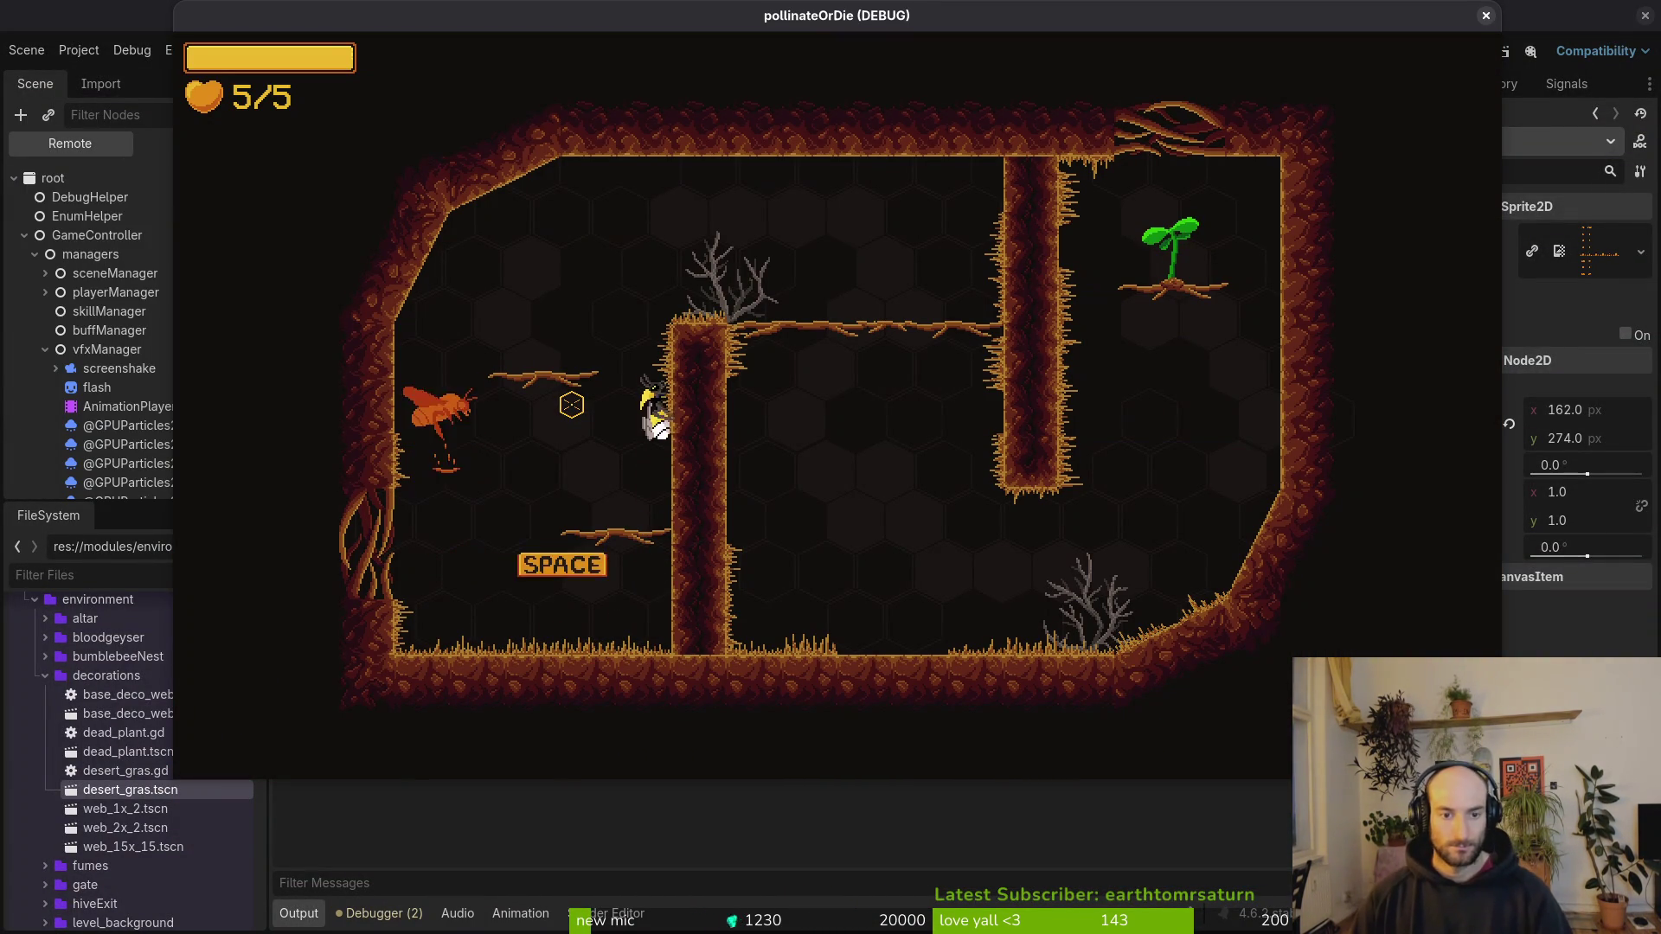
pyautogui.press('Right')
pyautogui.press('Right')
pyautogui.press('Down')
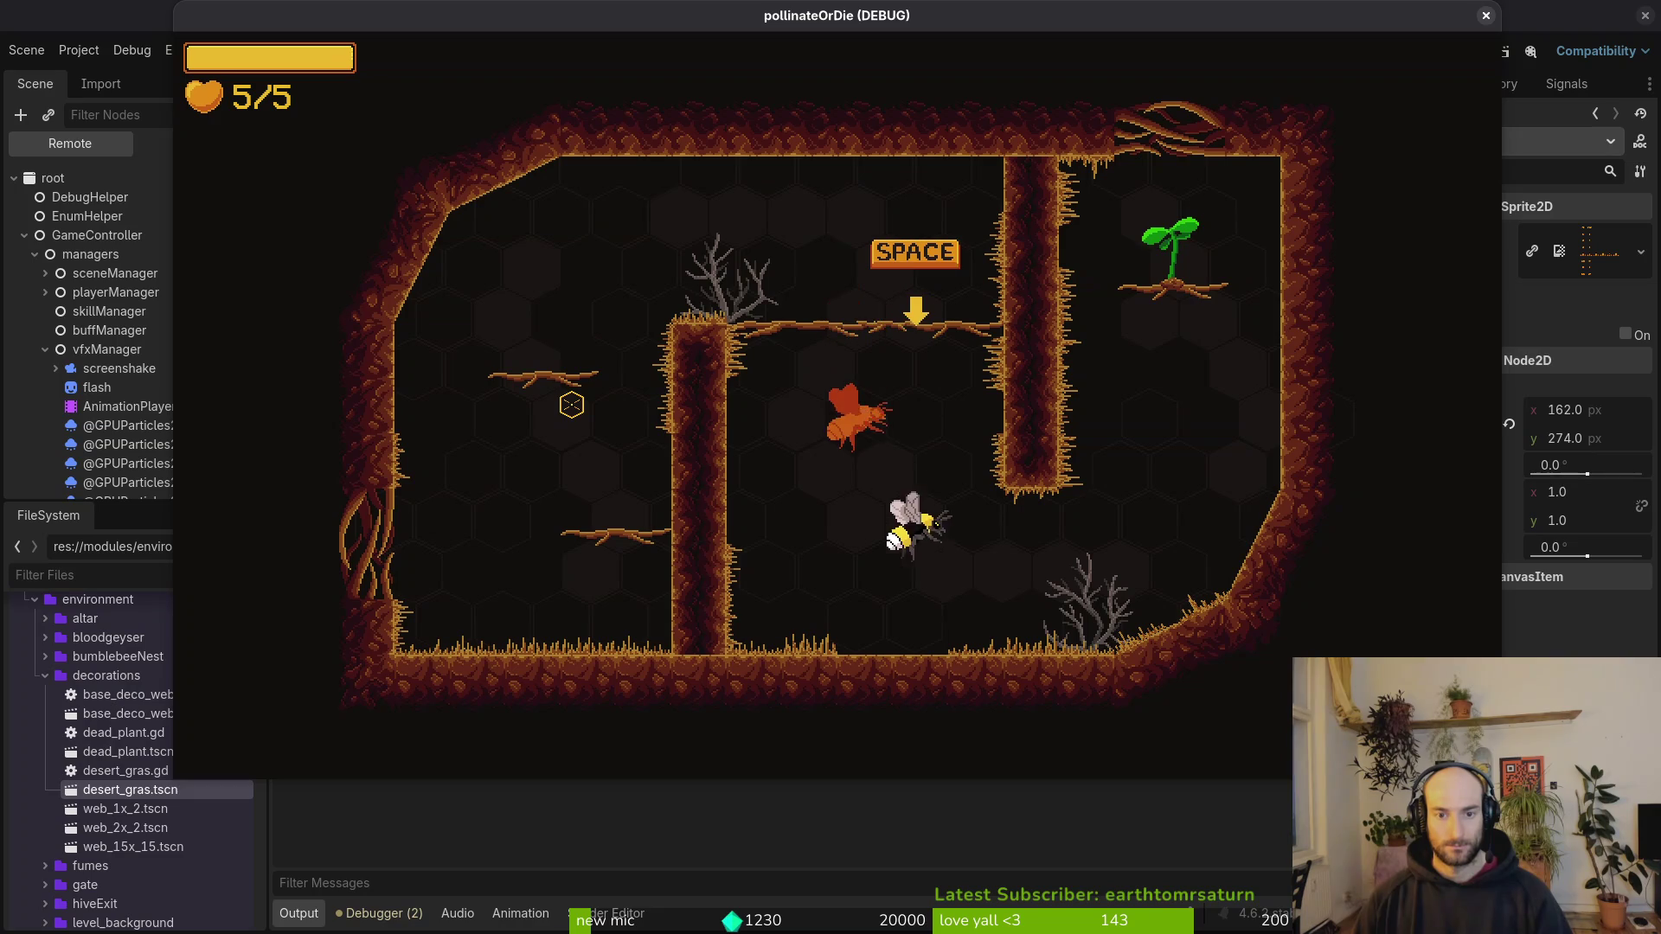
pyautogui.press('Right')
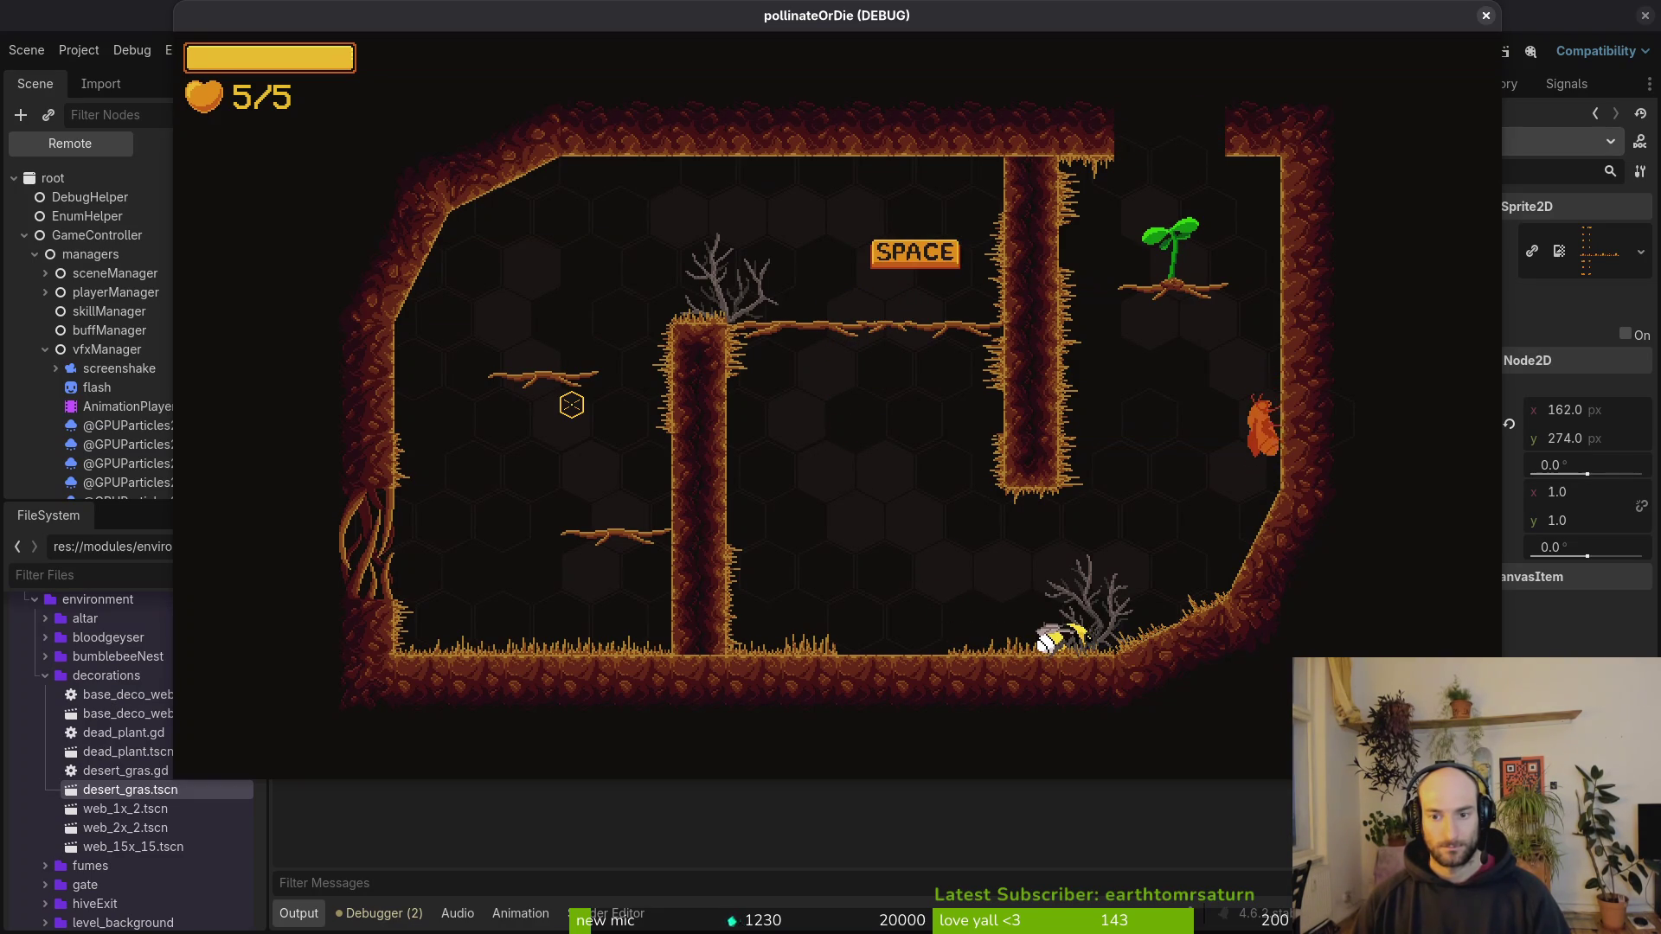
pyautogui.press('F8')
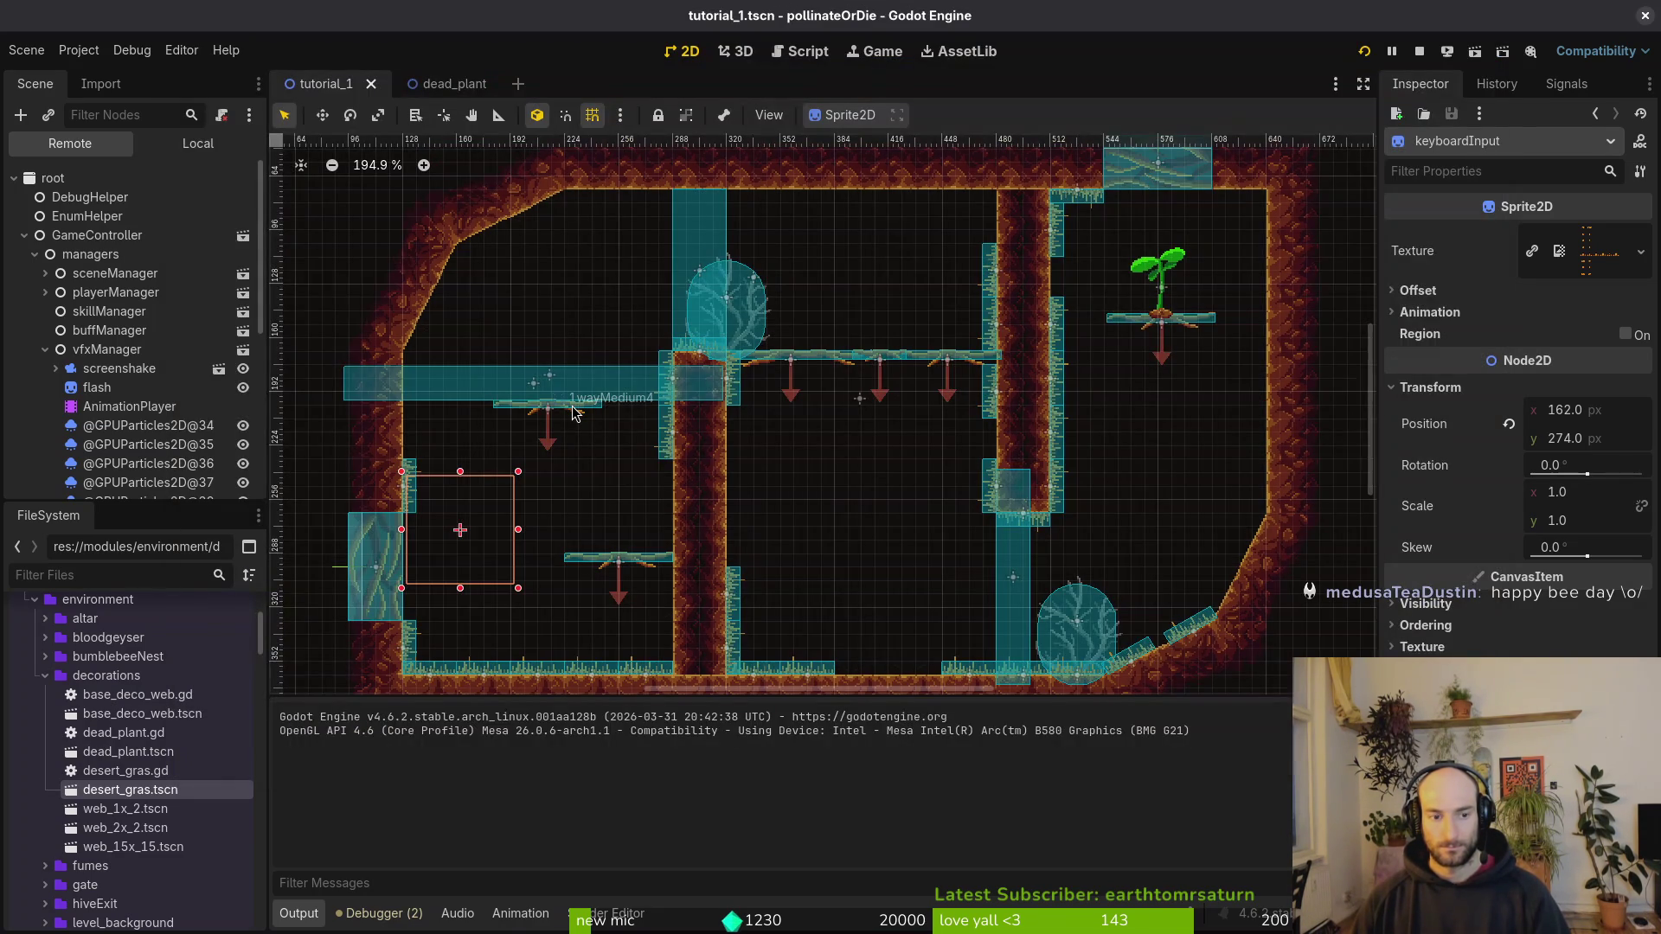
# Step: Move the keyboard_hint.hide() line below playstation_hint.hide() and save tutorial_1.gd
pyautogui.hotkey('alt', 'Tab')
pyautogui.press('j')
pyautogui.press('j')
pyautogui.press('d')
pyautogui.press('d')
pyautogui.write('p:w')
pyautogui.press('Return')
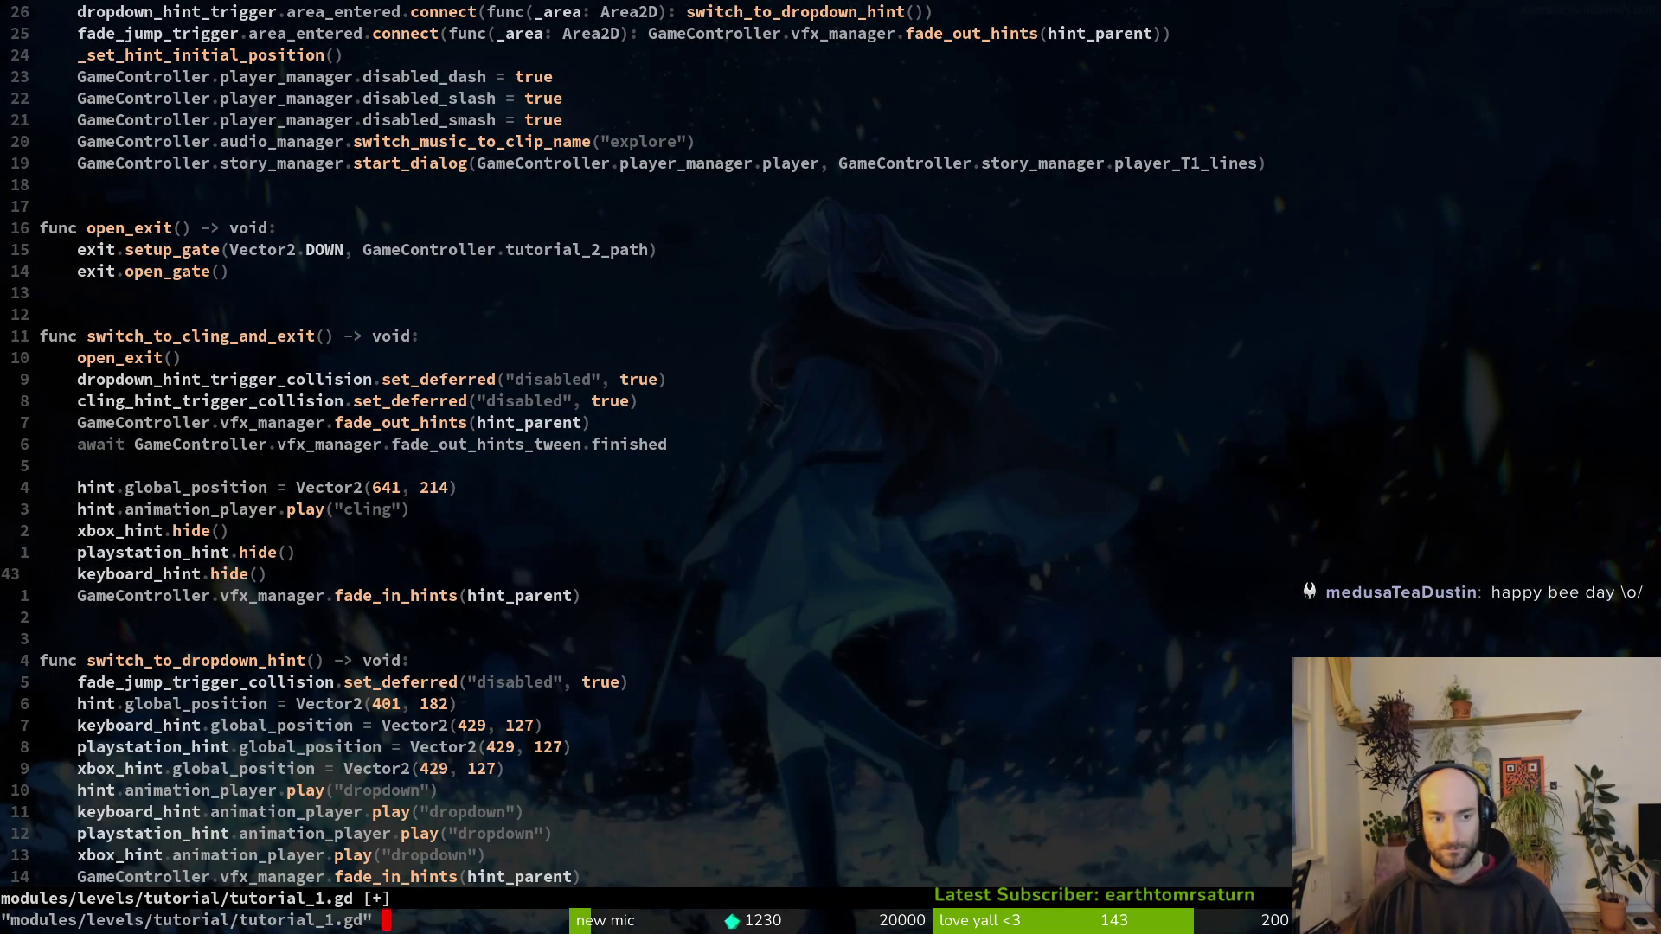
pyautogui.click(224, 508)
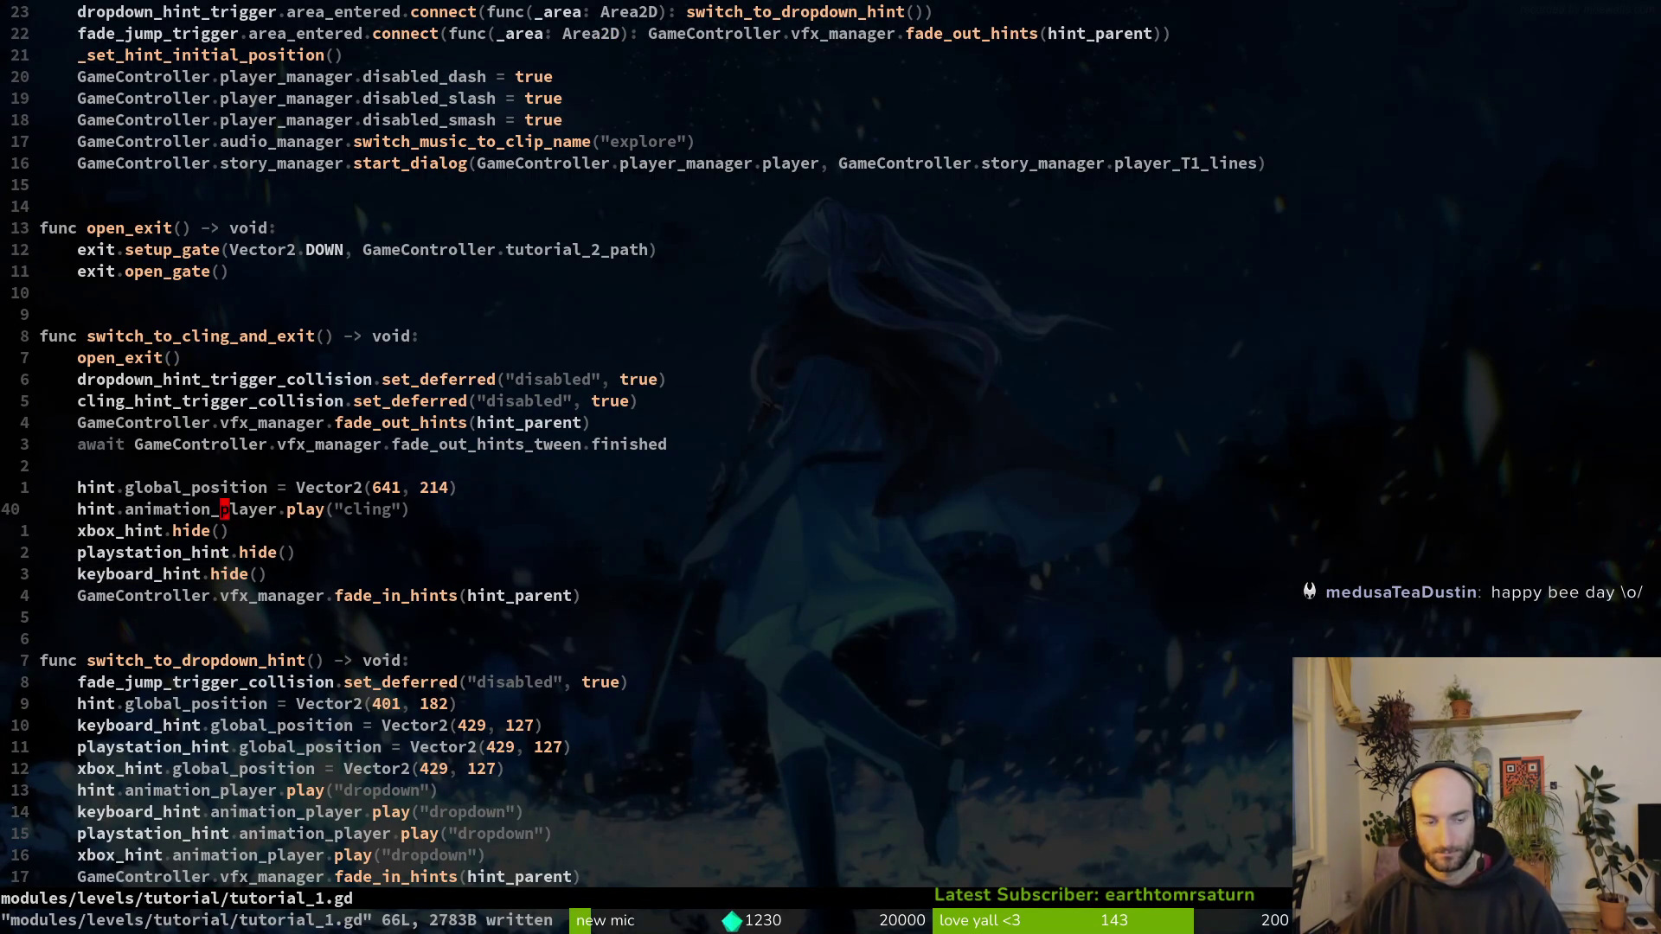
pyautogui.hotkey('alt', 'Tab')
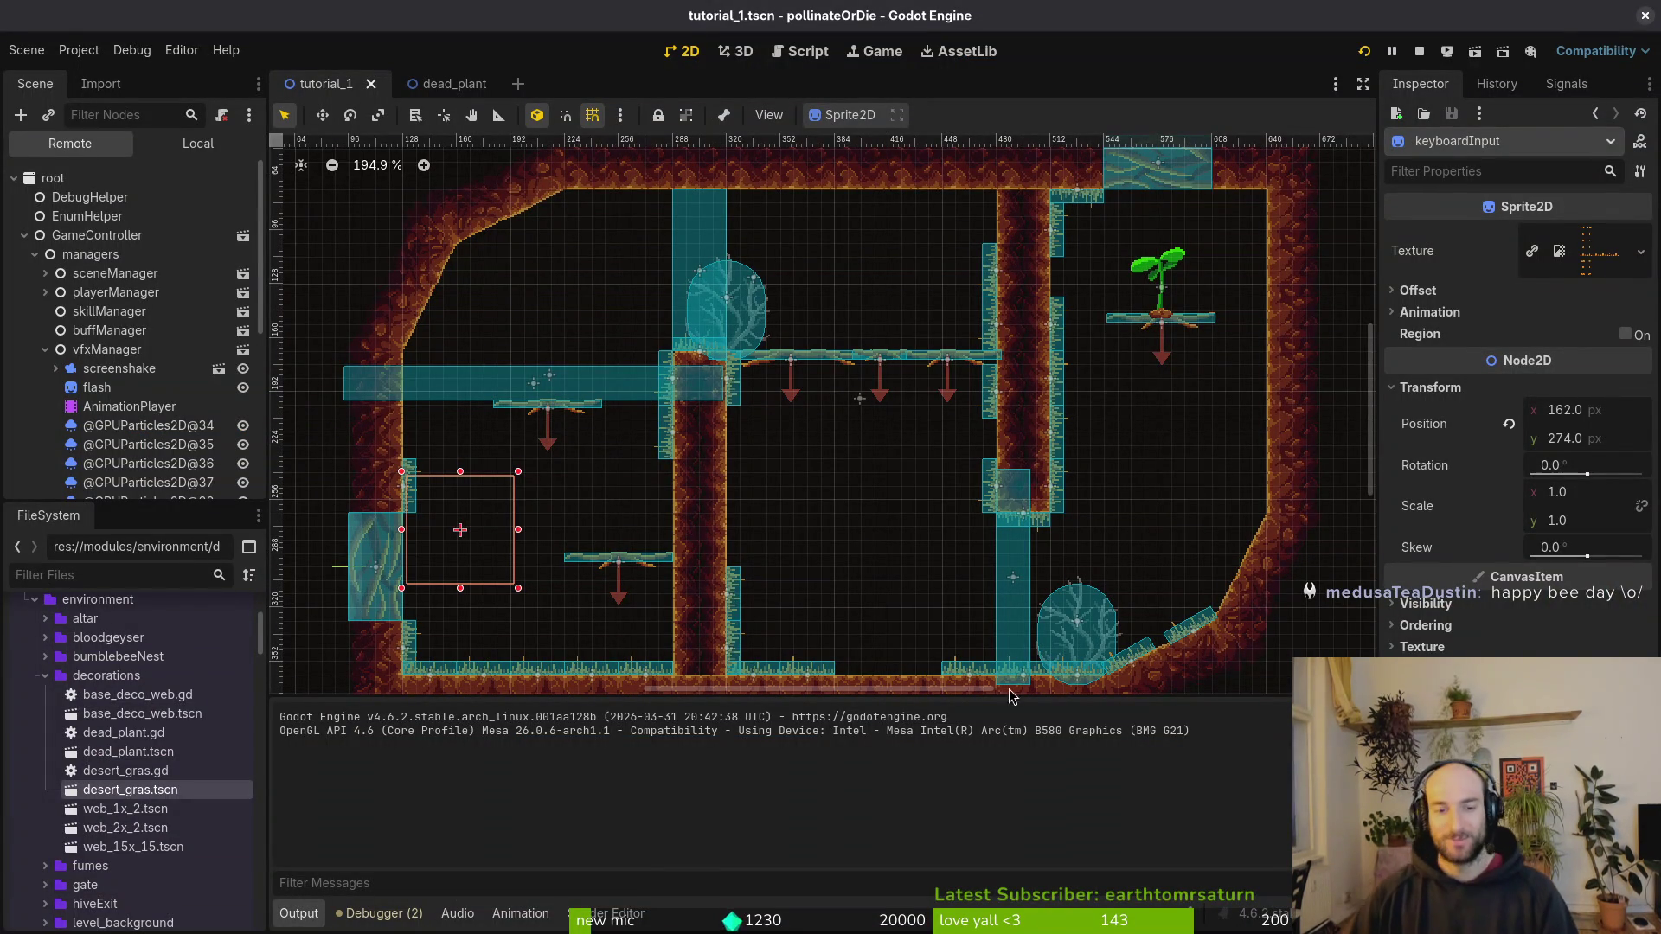
# Step: Drag desertGras26 down toward the cave floor and close the desert grass and dead_plant tabs
pyautogui.scroll(-3, 797, 475)
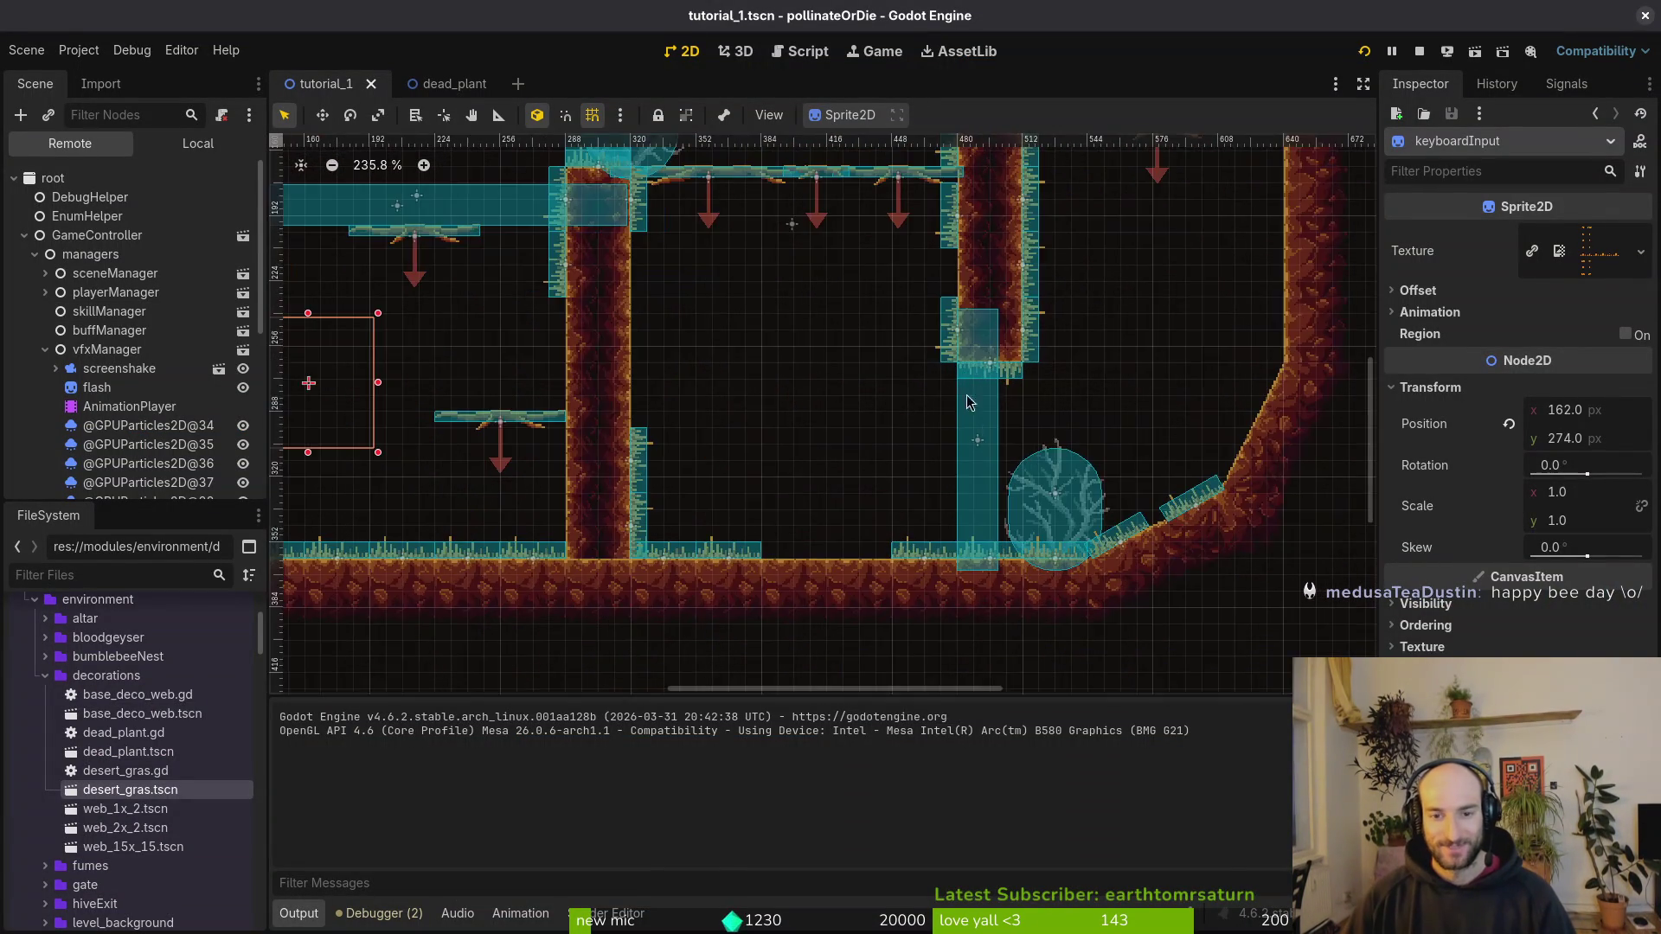
pyautogui.scroll(2, 1004, 398)
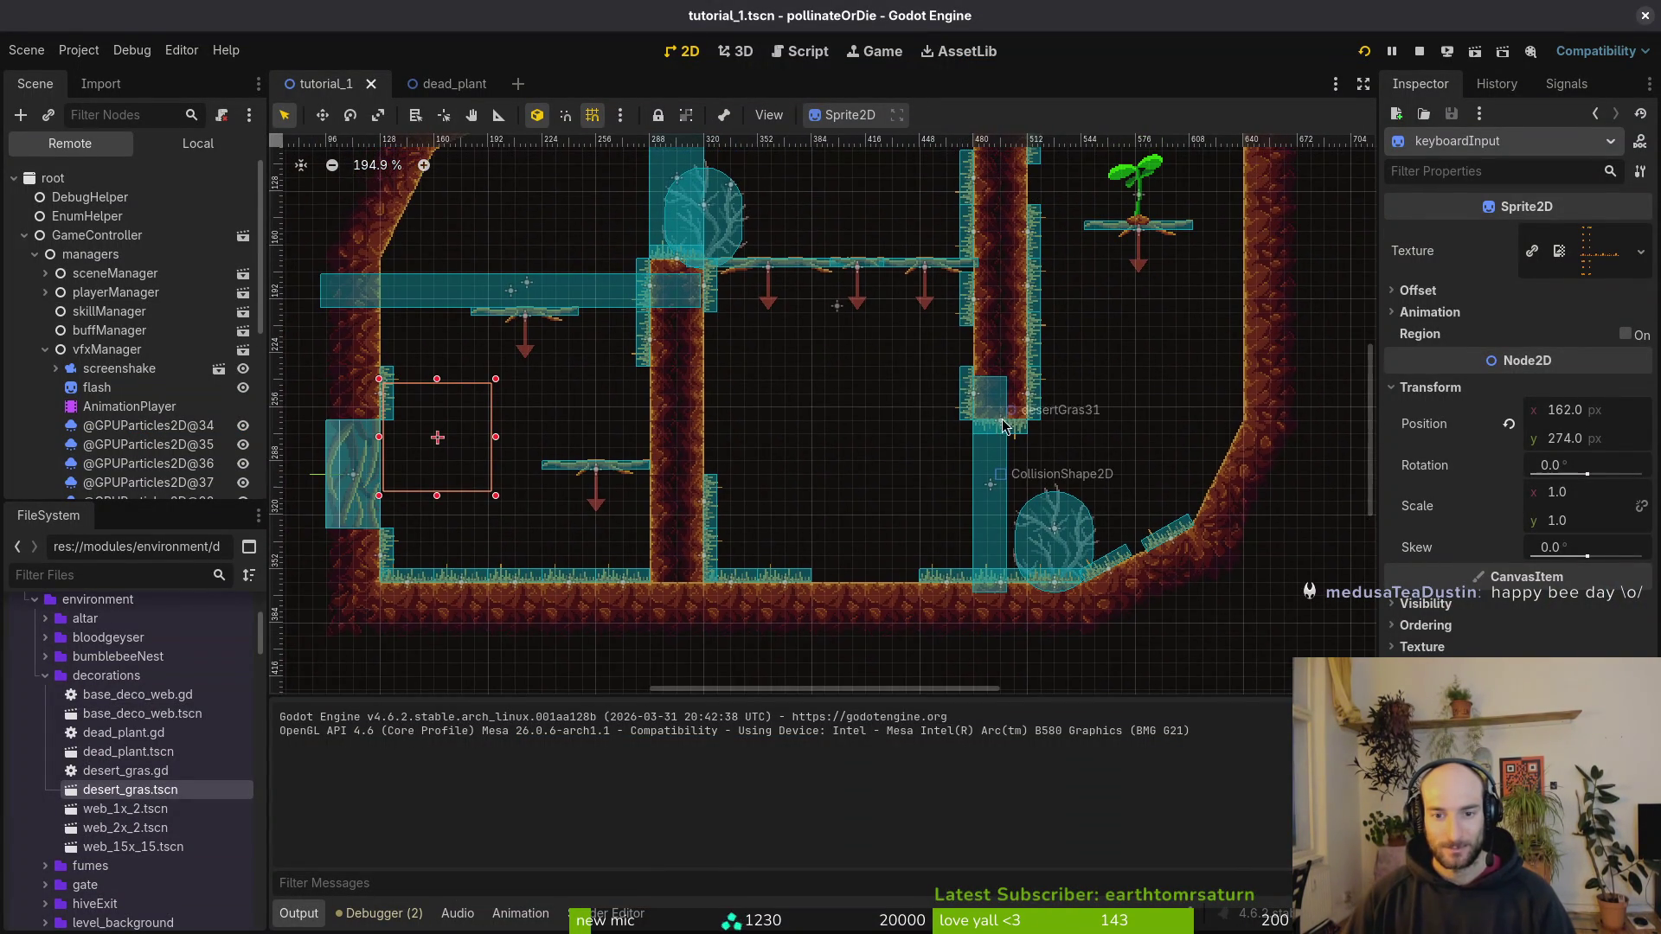
pyautogui.scroll(1, 966, 424)
pyautogui.hscroll(-1, 966, 424)
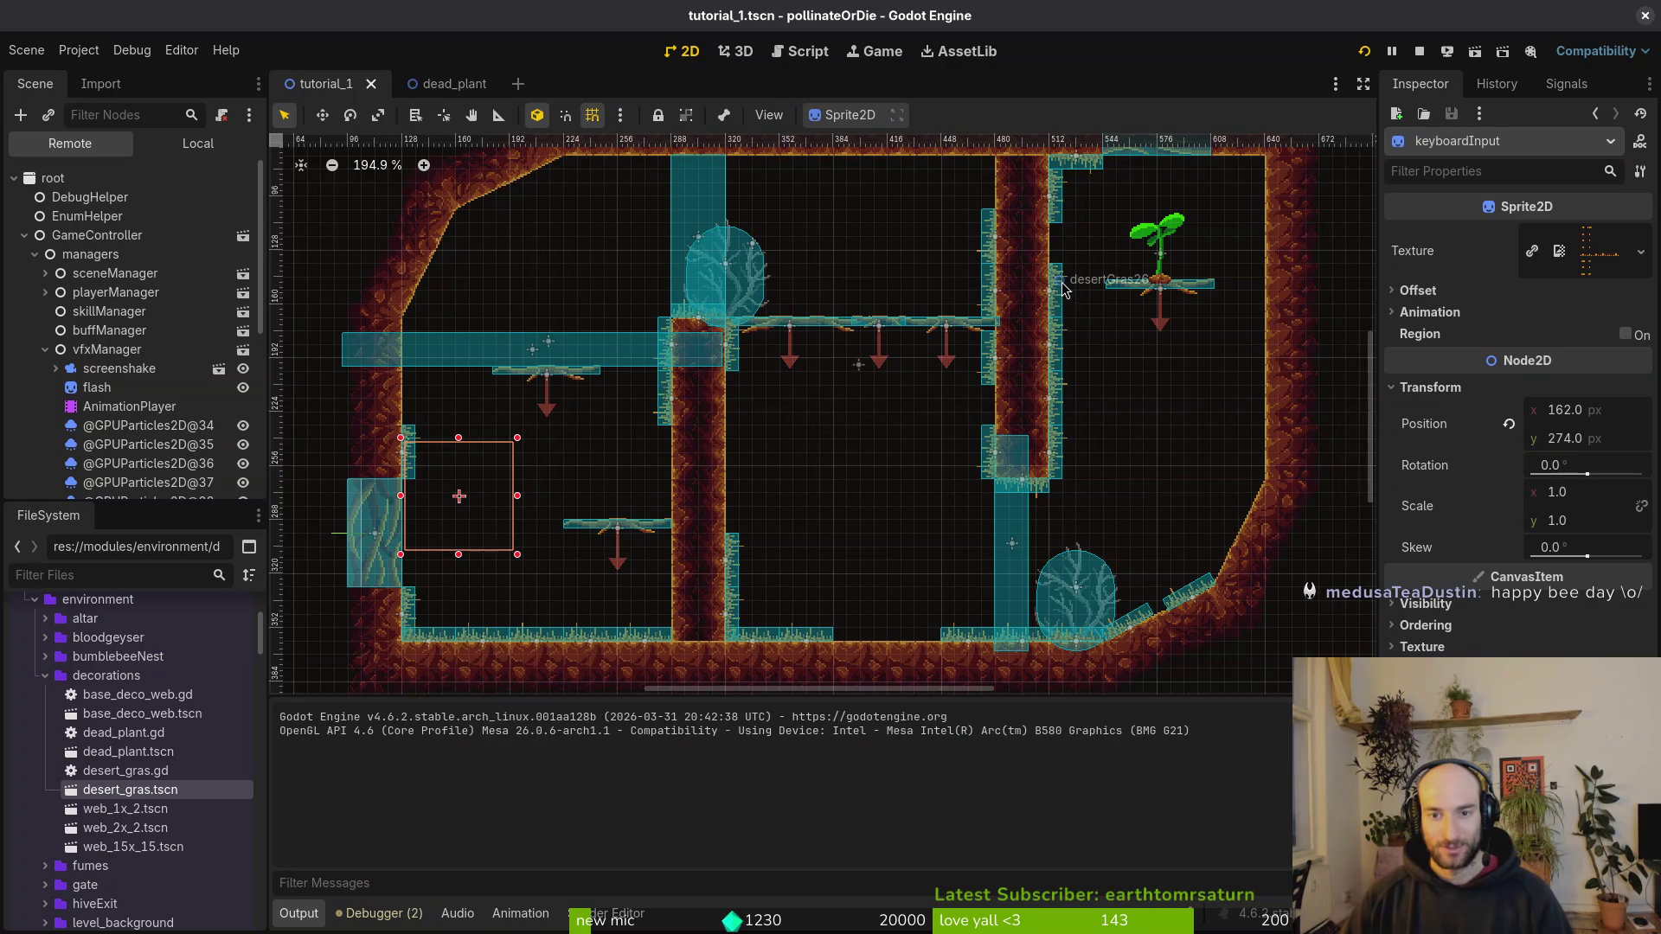
pyautogui.moveTo(1060, 317)
pyautogui.mouseDown()
pyautogui.moveTo(911, 634)
pyautogui.moveTo(920, 603)
pyautogui.mouseUp()
pyautogui.scroll(2, 920, 603)
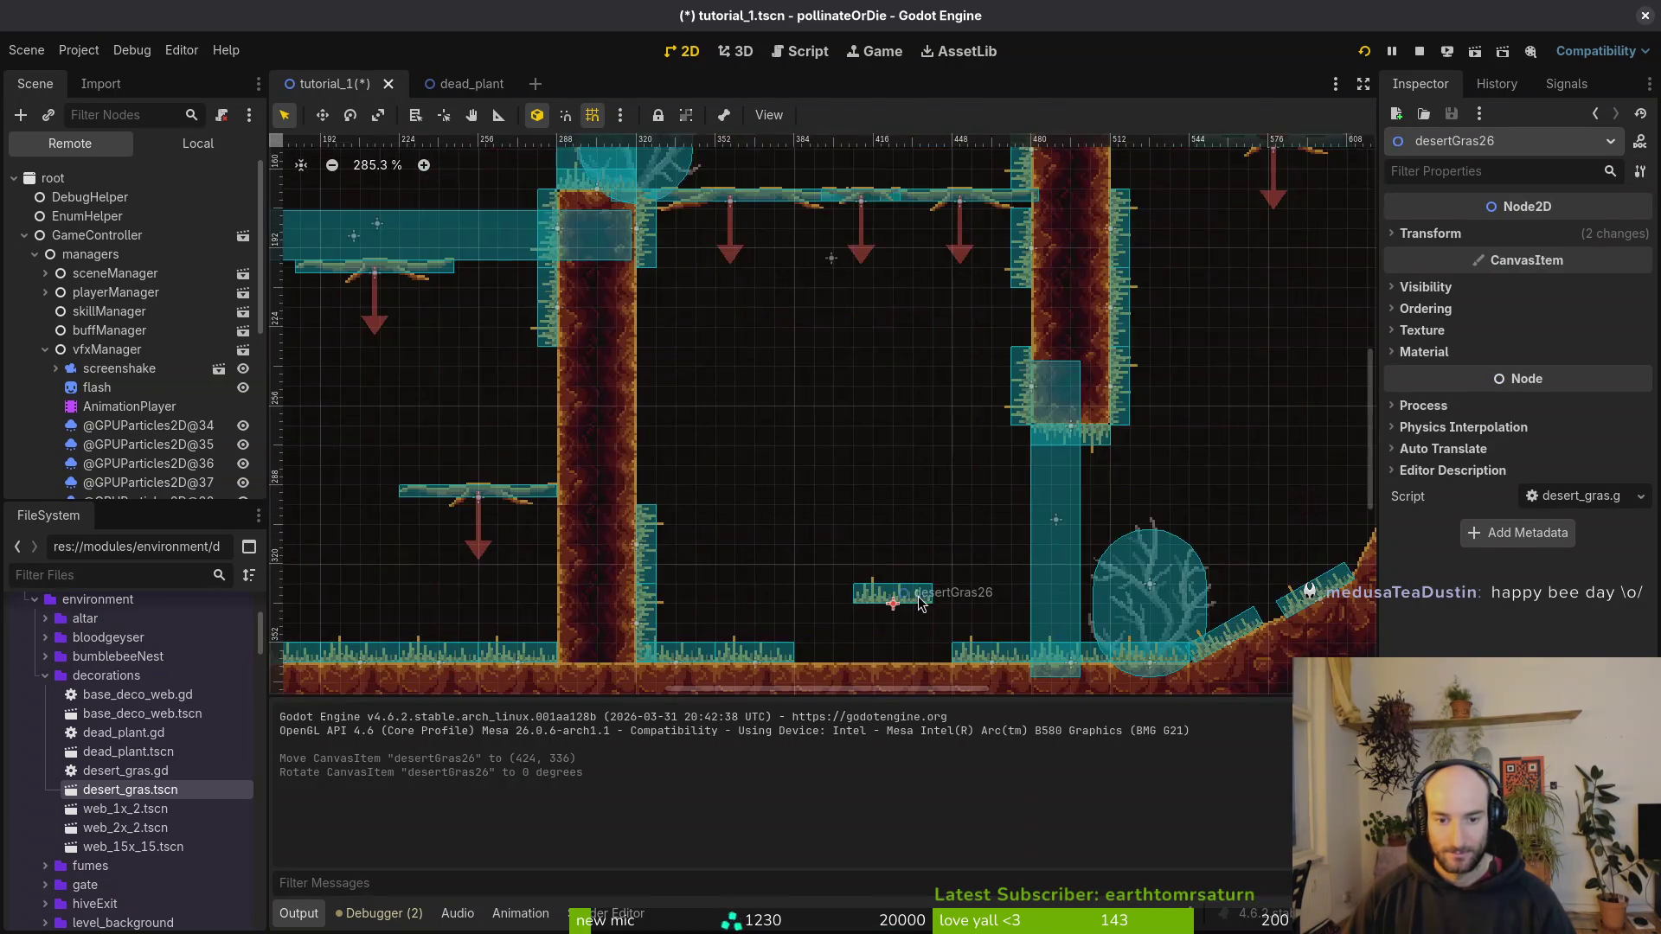
pyautogui.doubleClick(919, 603)
pyautogui.middleClick(592, 86)
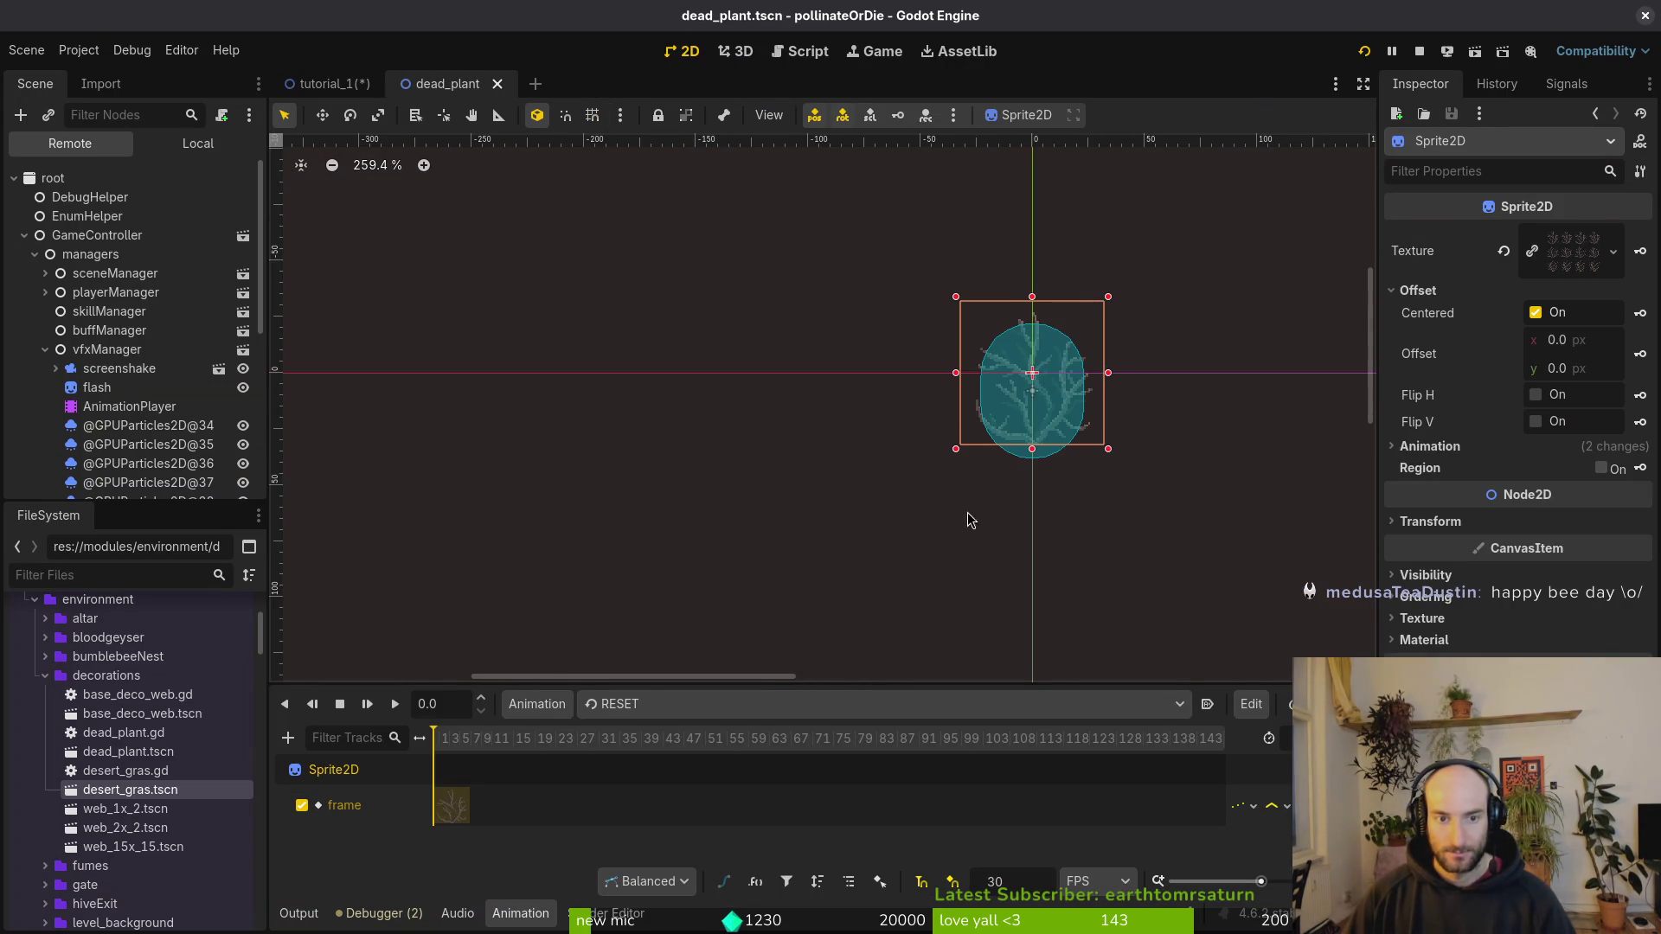
pyautogui.middleClick(468, 86)
# Step: Set desertGras26 onto the cave floor near bottom centre and save tutorial_1.tscn
pyautogui.click(881, 625)
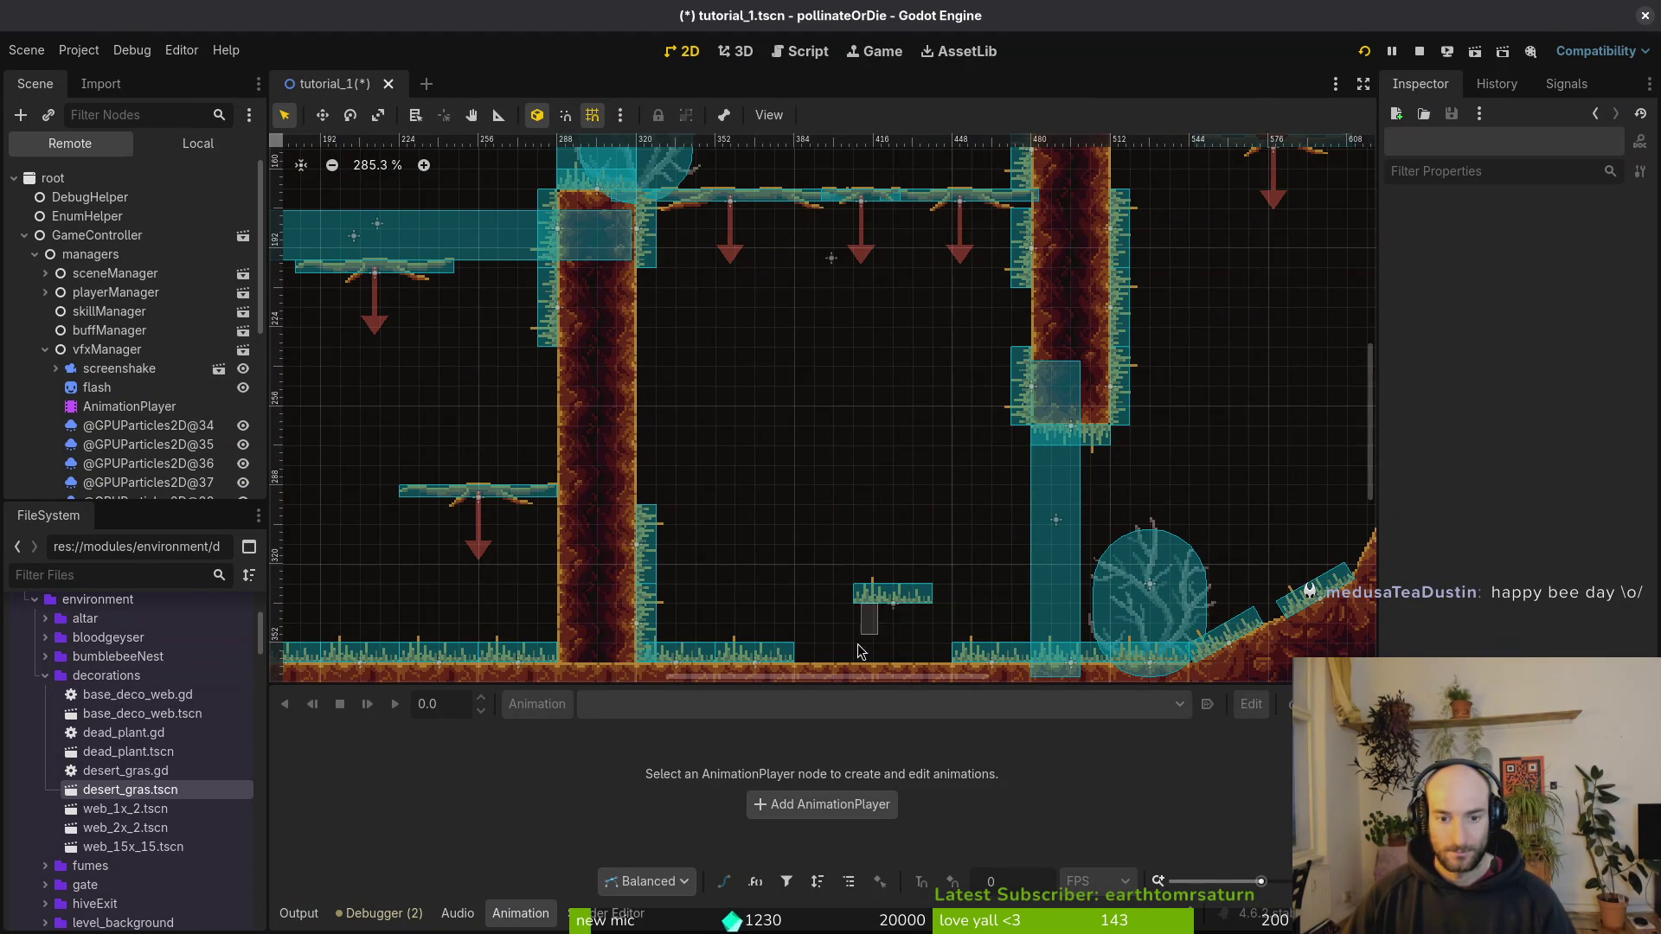
pyautogui.moveTo(891, 595); pyautogui.dragTo(832, 653)
pyautogui.click(806, 623)
pyautogui.hotkey('ctrl', 's')
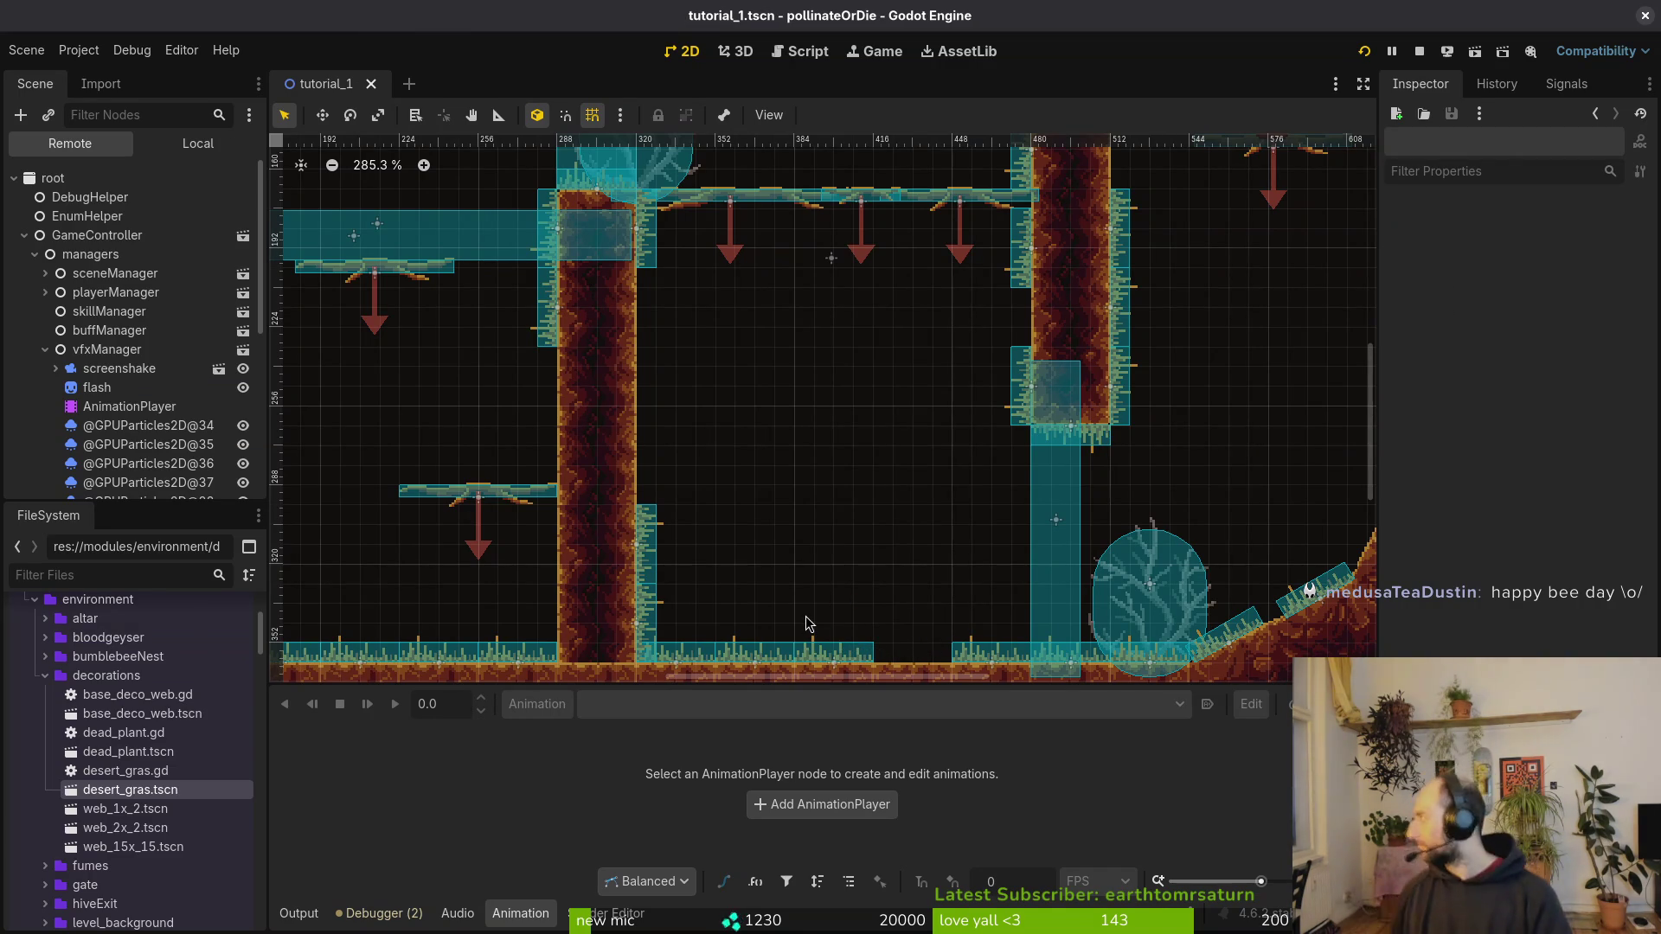
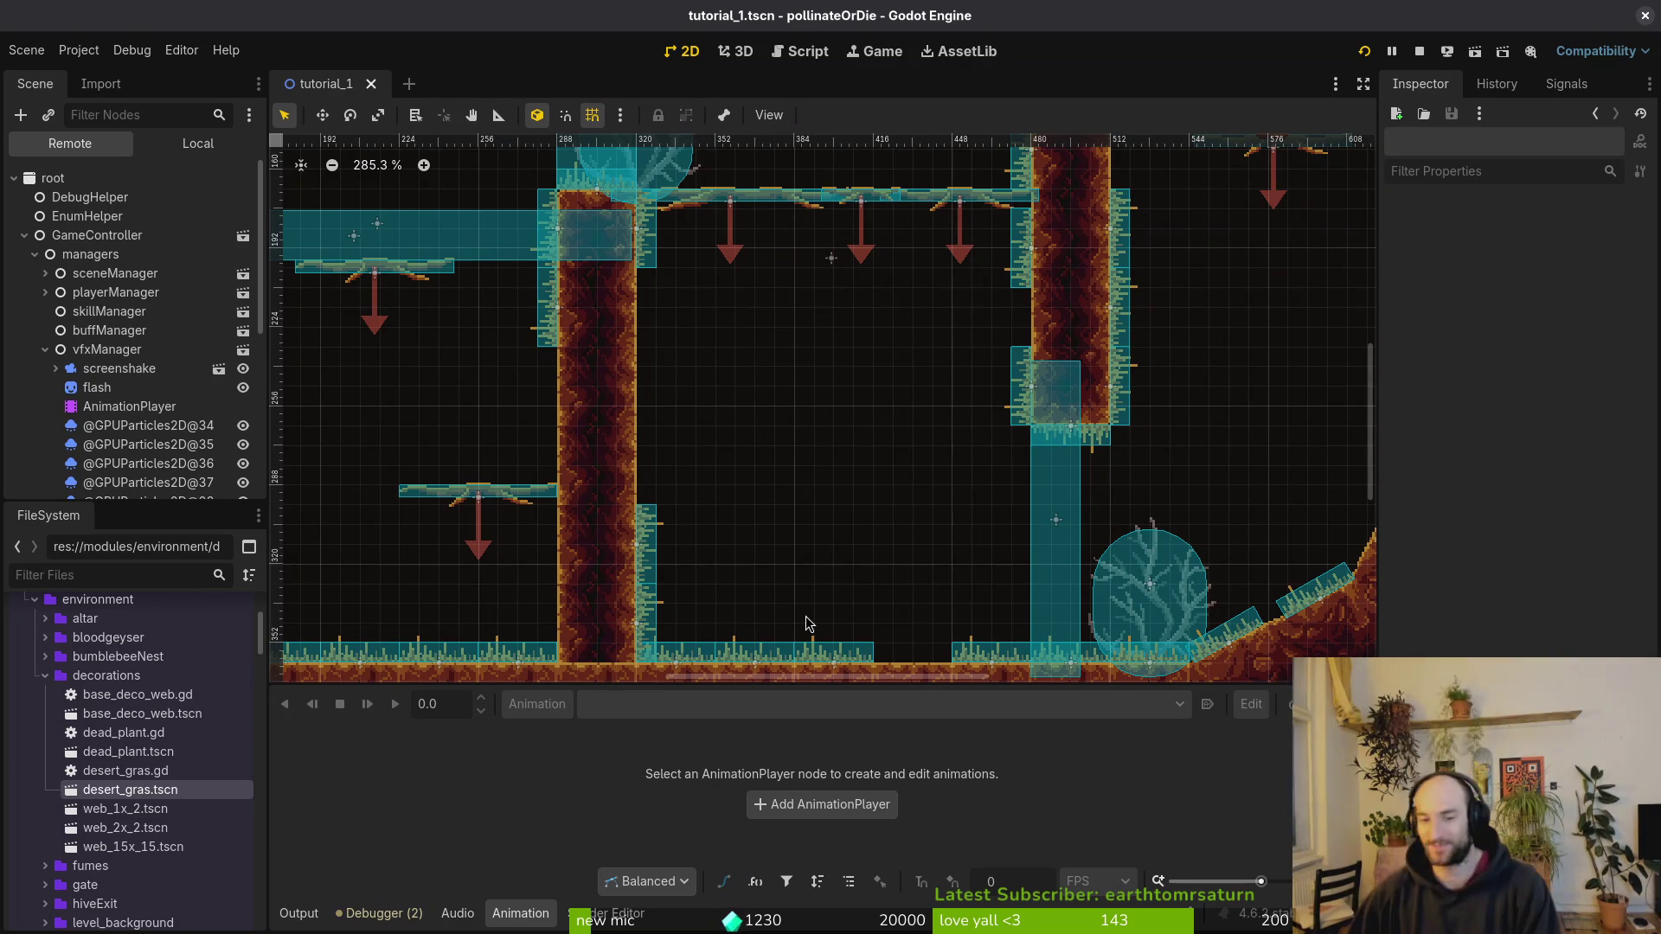
# Step: Duplicate the desertGras30 grass node from the scene's Local node tree
pyautogui.scroll(-4, 1228, 350)
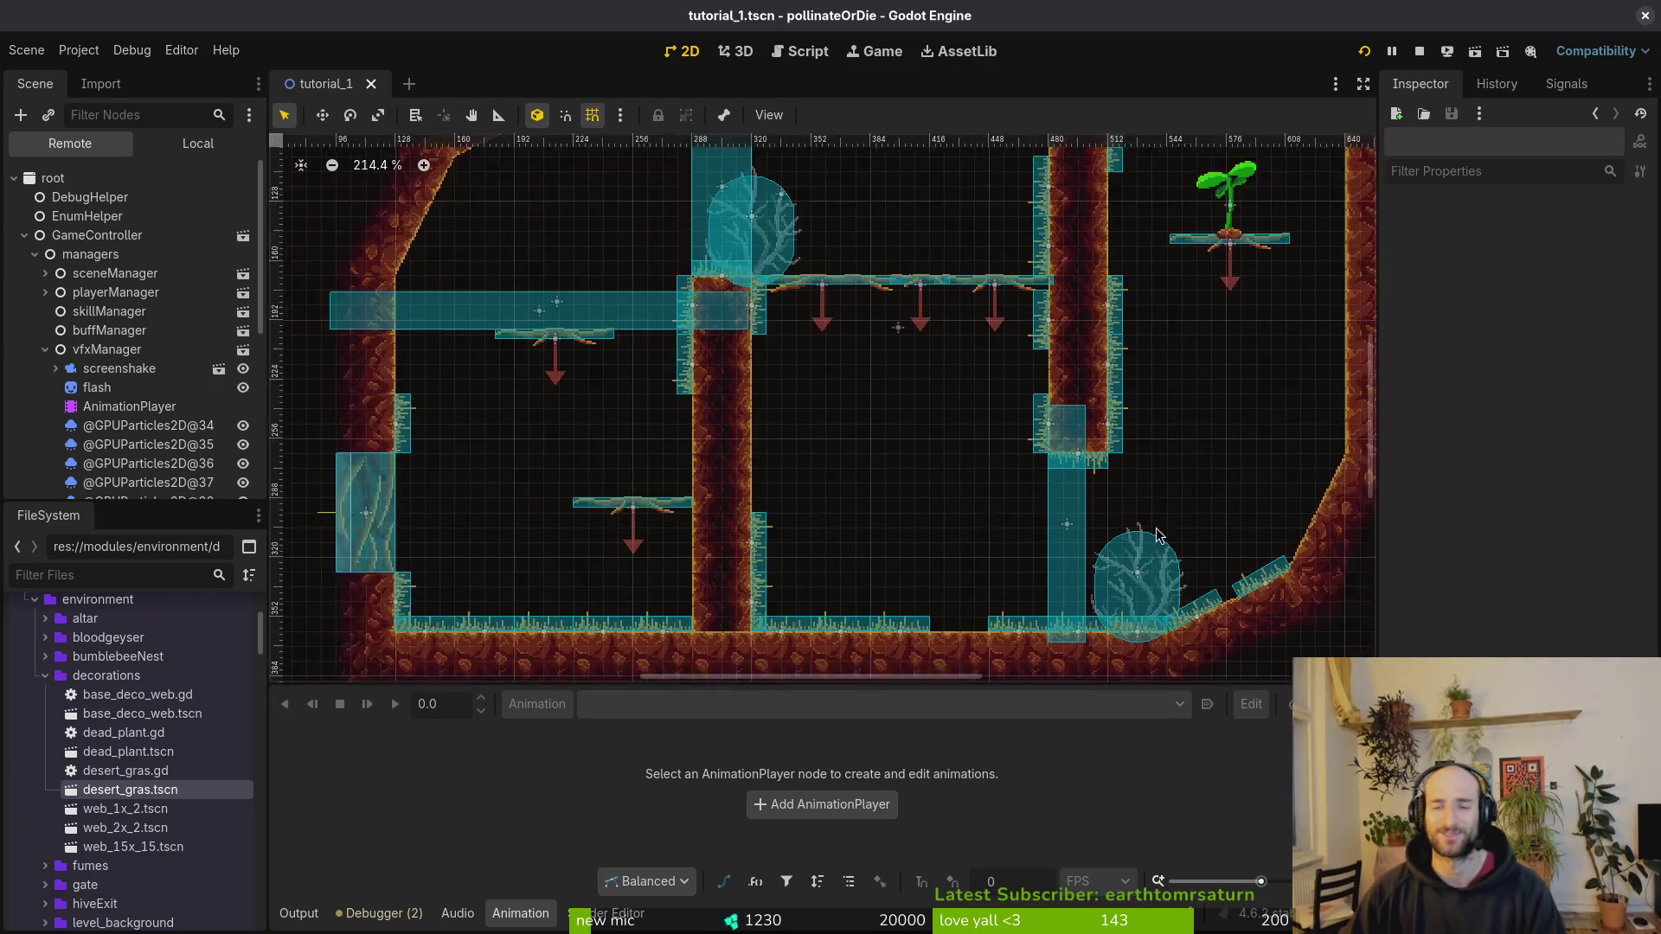
pyautogui.scroll(4, 424, 505)
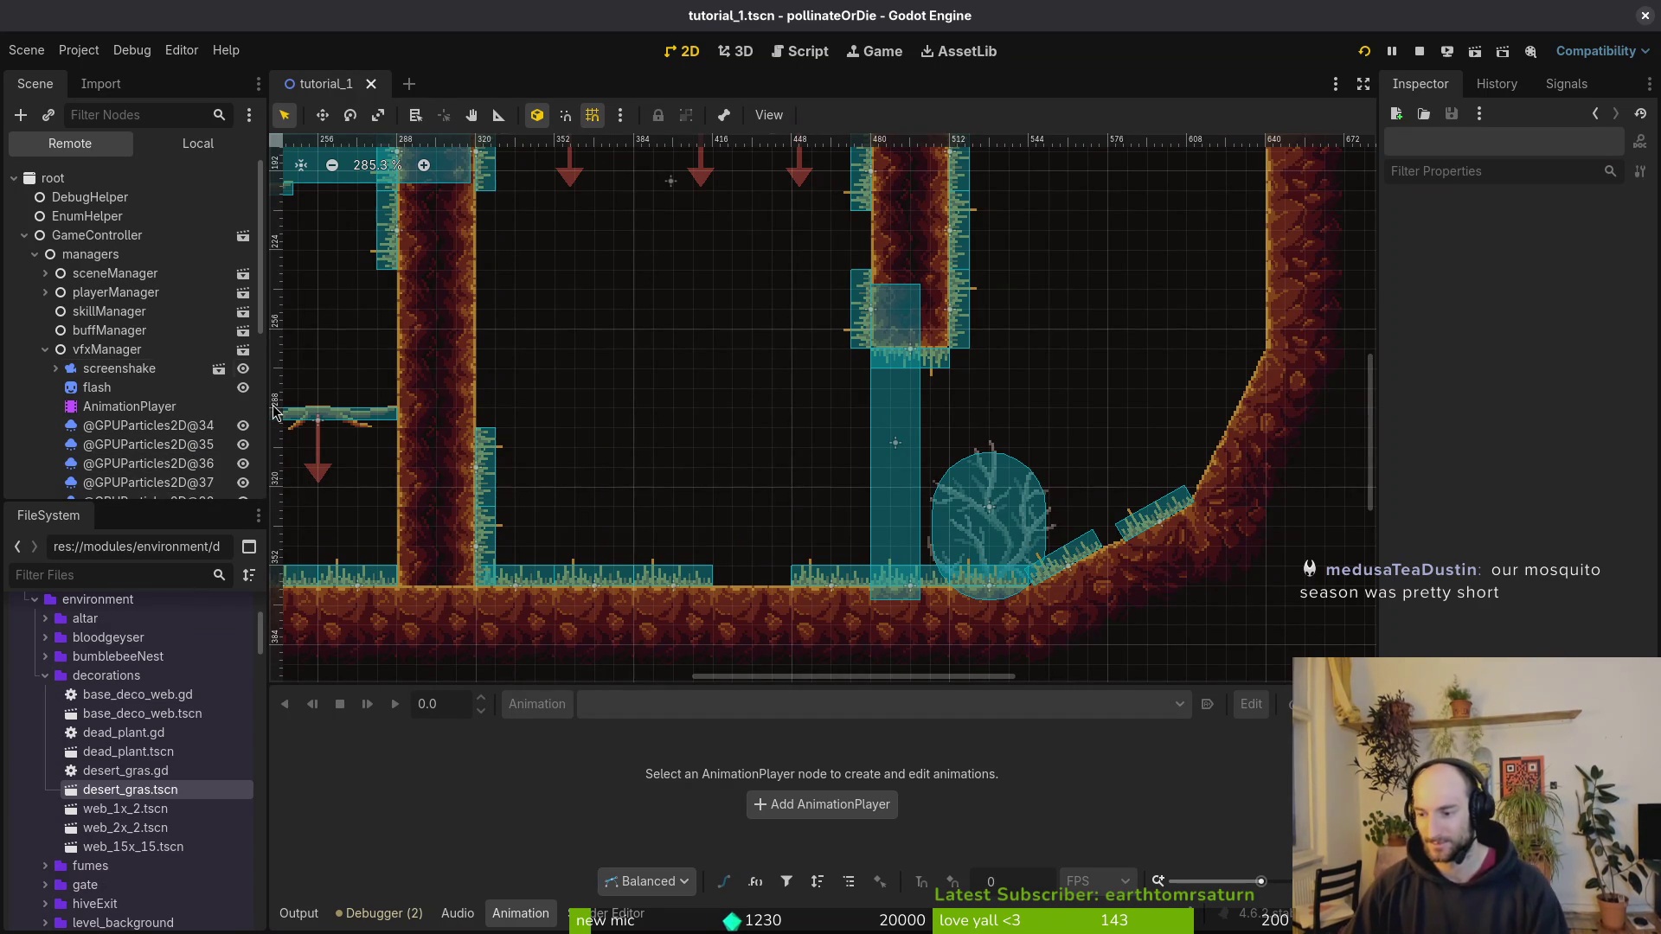
pyautogui.click(199, 143)
pyautogui.click(124, 470)
pyautogui.scroll(-2, 129, 389)
pyautogui.scroll(8, 101, 296)
pyautogui.scroll(-1, 101, 297)
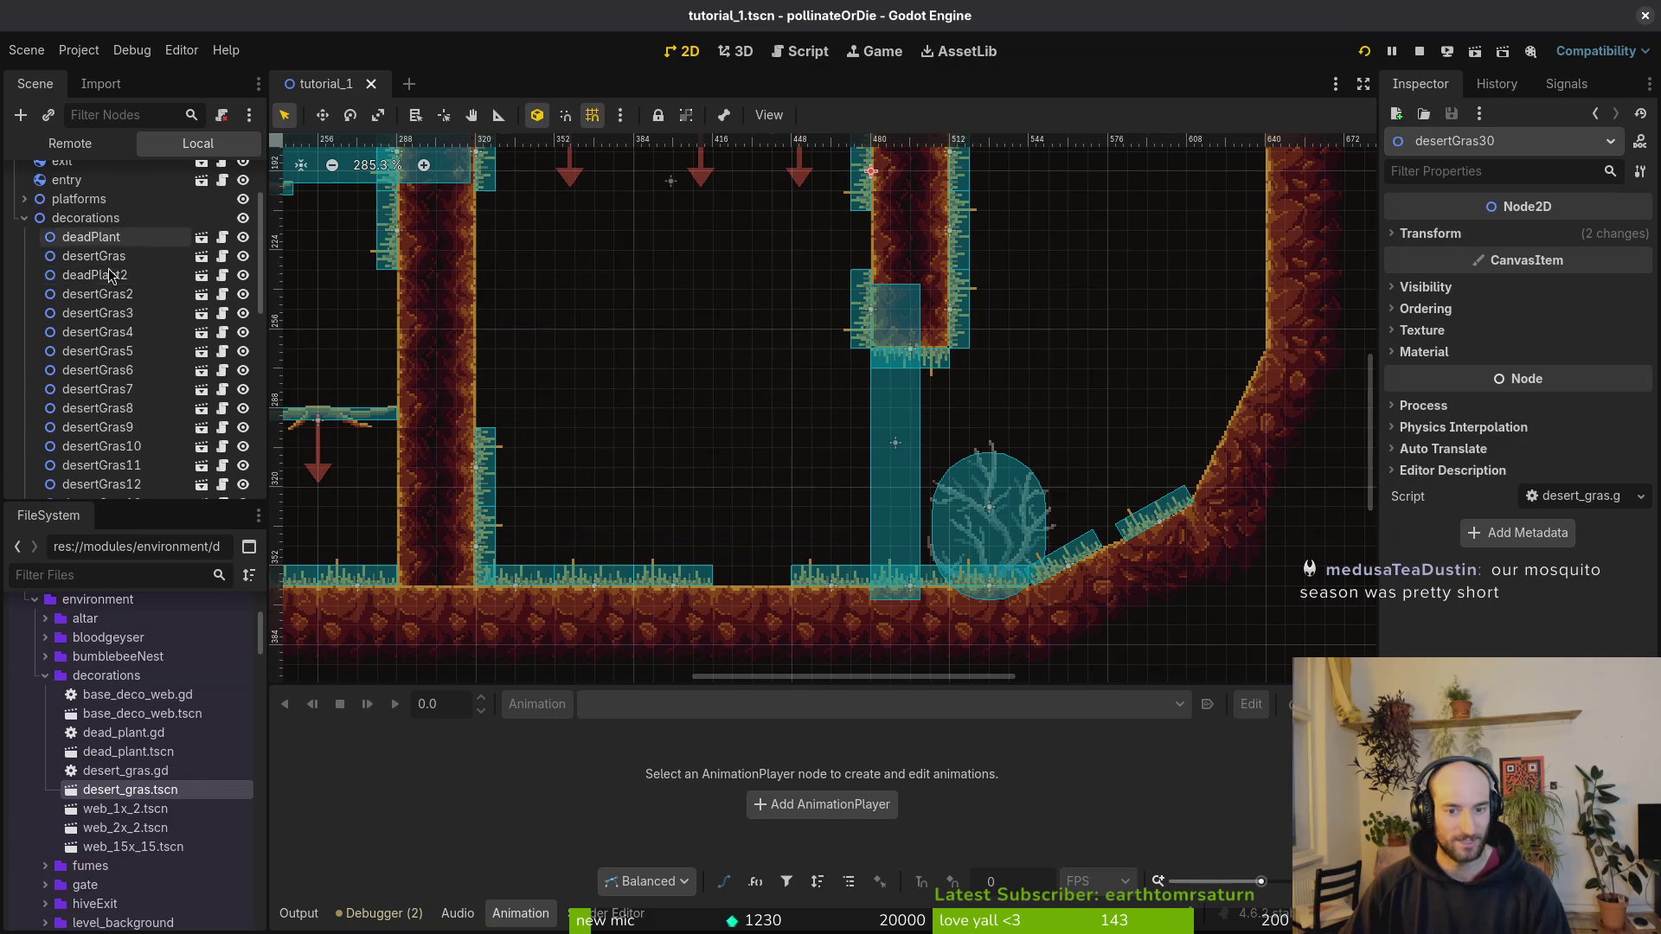
pyautogui.hotkey('ctrl', 'd')
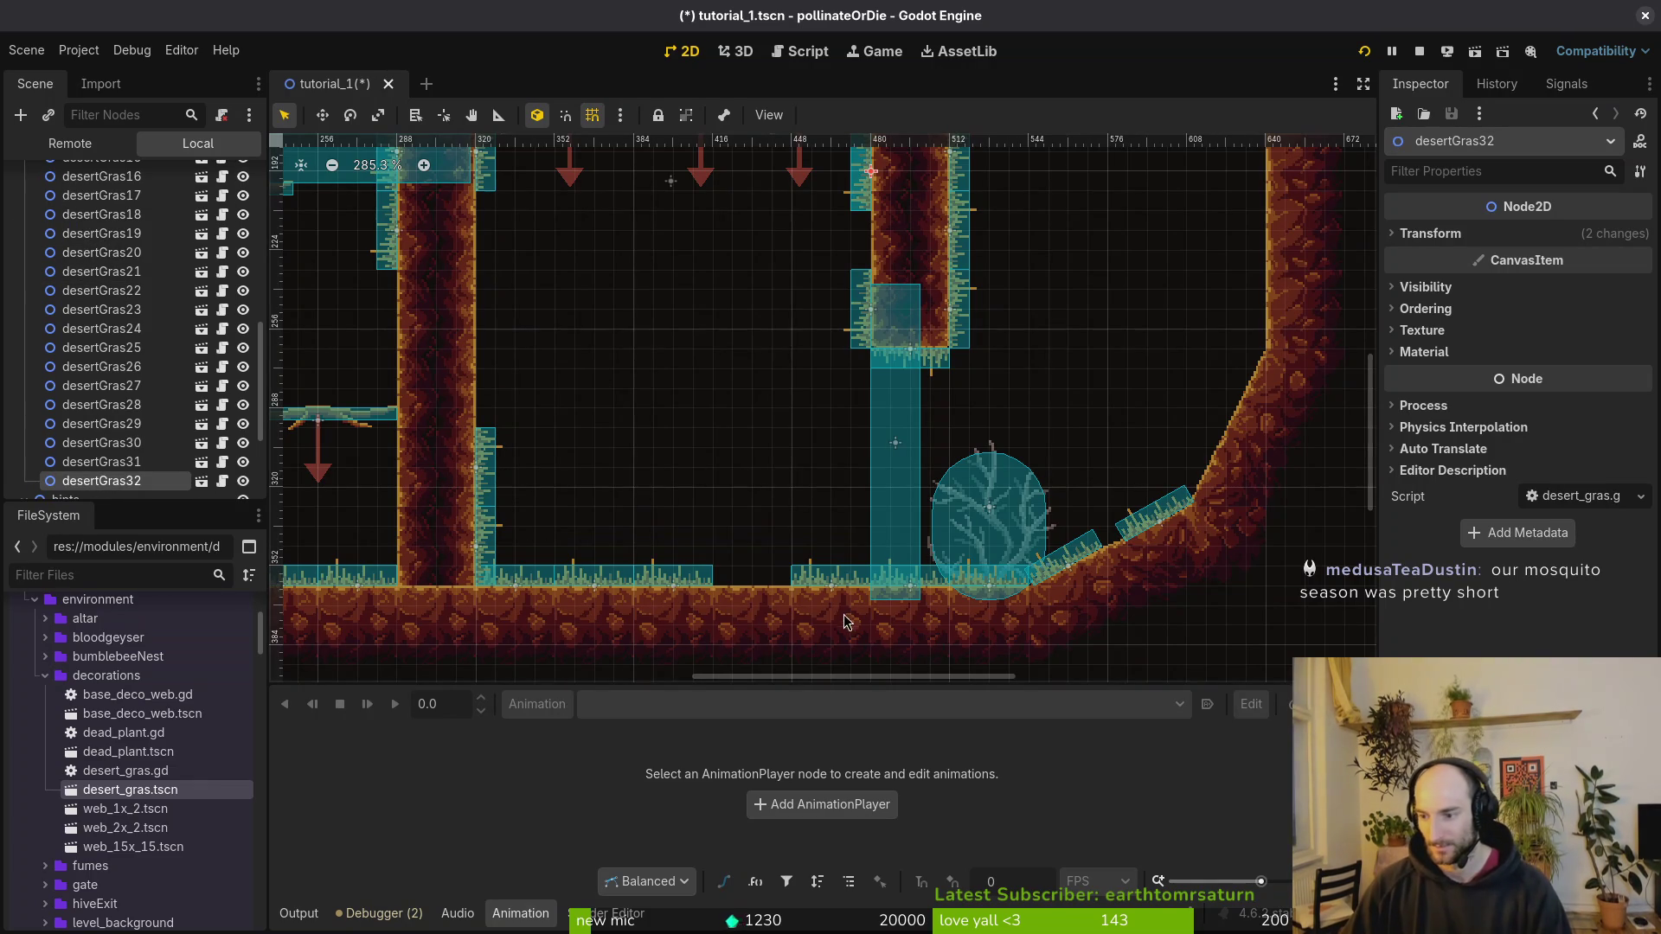
# Step: Move the copy, desertGras32, down onto the cave floor and save tutorial_1
pyautogui.scroll(-3, 611, 469)
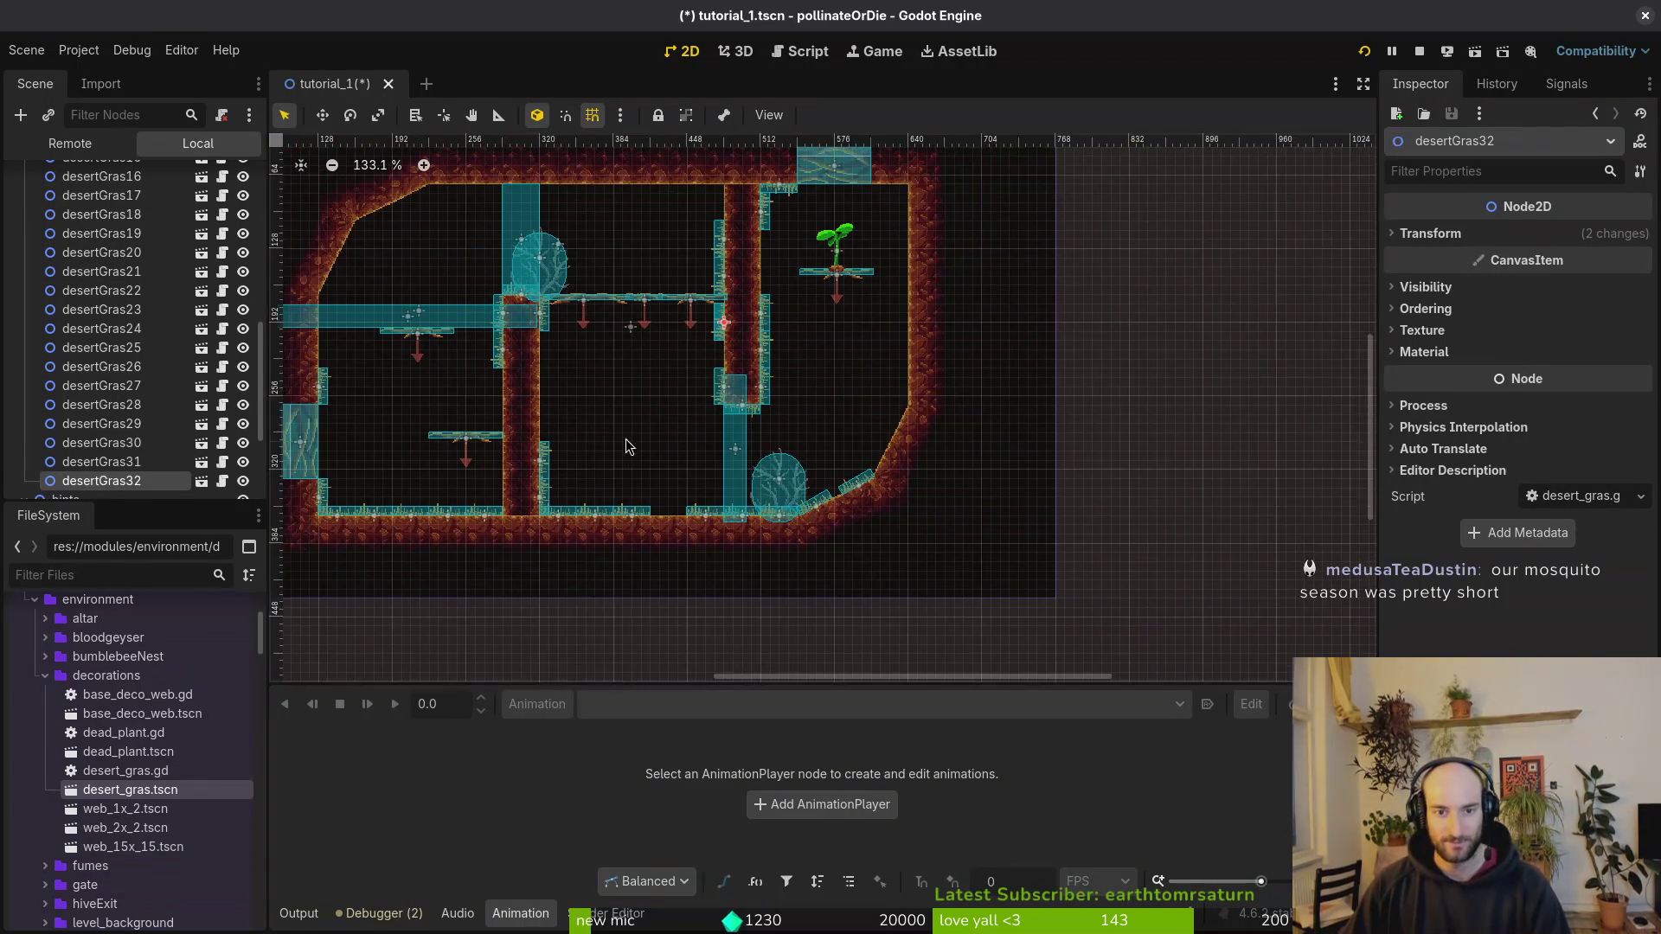
pyautogui.scroll(1, 728, 340)
pyautogui.moveTo(728, 340)
pyautogui.mouseDown()
pyautogui.moveTo(753, 372)
pyautogui.moveTo(943, 458)
pyautogui.moveTo(822, 545)
pyautogui.moveTo(682, 597)
pyautogui.moveTo(674, 562)
pyautogui.moveTo(683, 622)
pyautogui.mouseUp()
pyautogui.scroll(-4, 609, 419)
pyautogui.click(625, 380)
pyautogui.hotkey('ctrl', 's')
pyautogui.scroll(5, 625, 381)
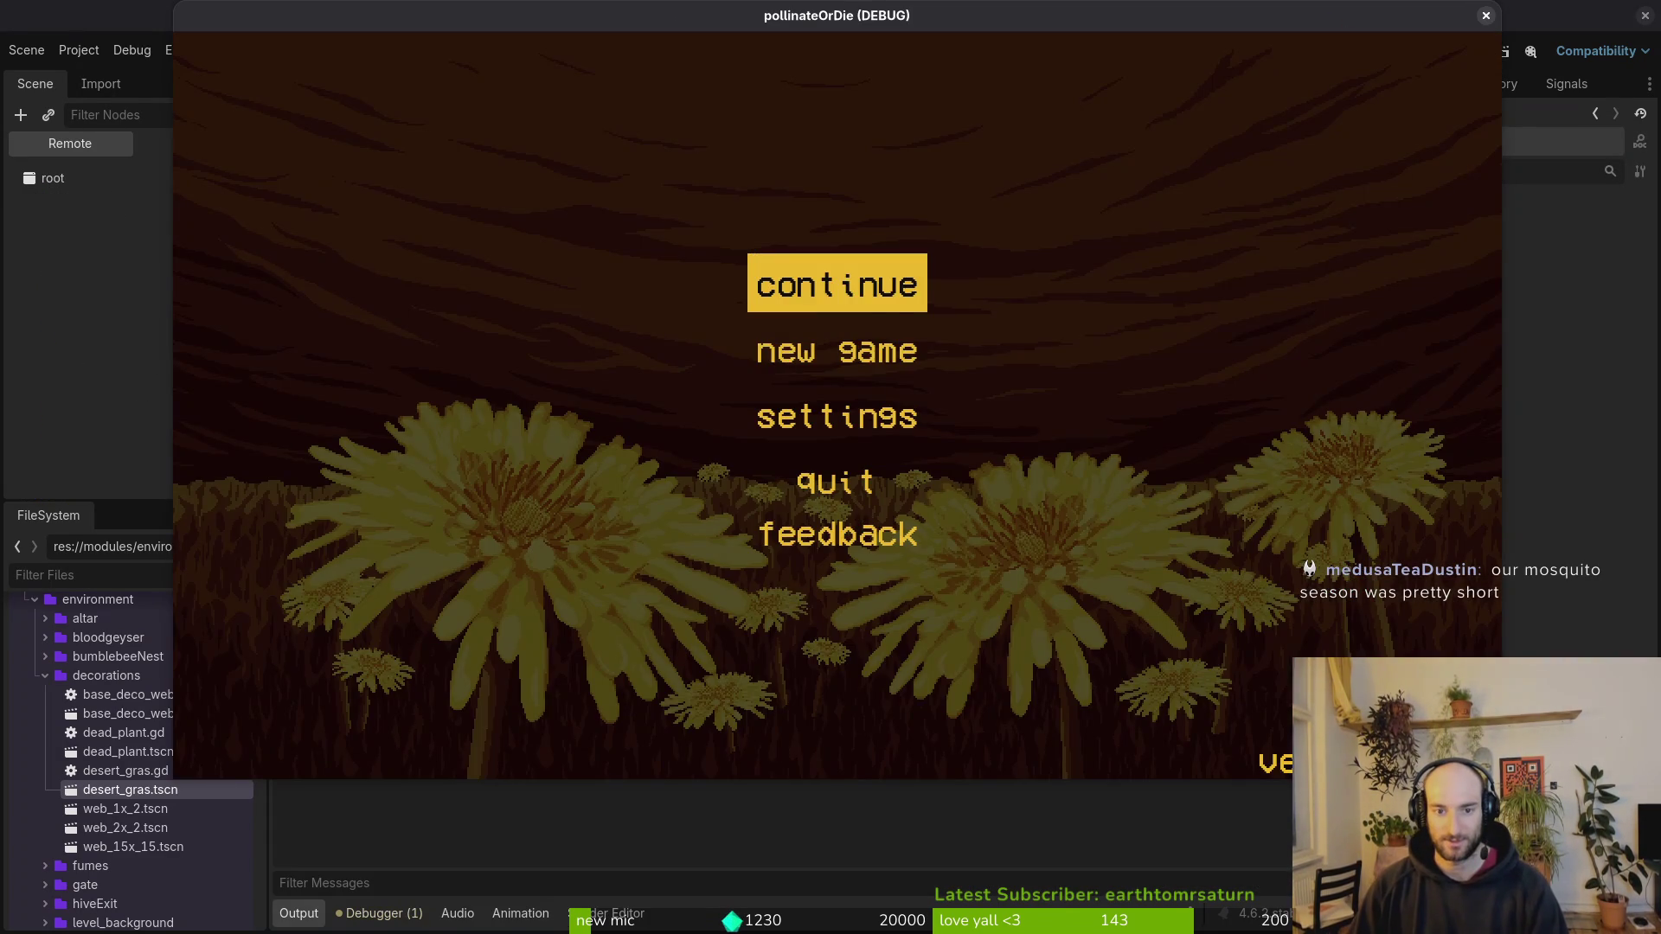
# Step: Playtest tutorial_1: skip the dialogue, fly onto the pillar and branch, walk the floor, return to Vim
pyautogui.press('space')
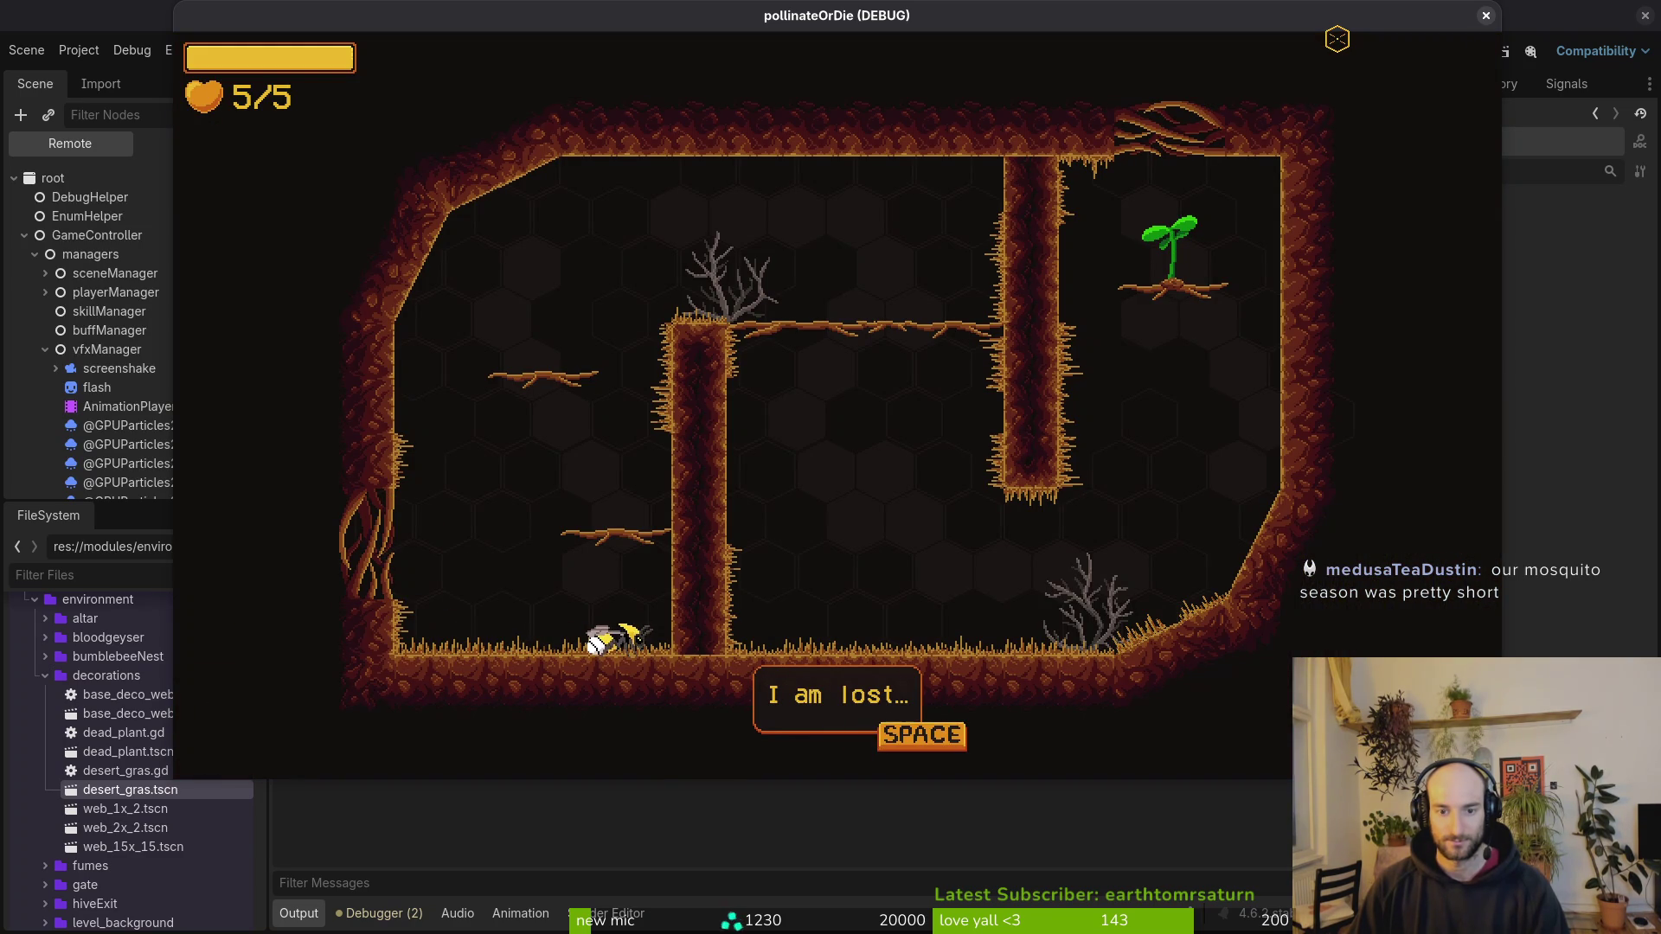
pyautogui.press('space')
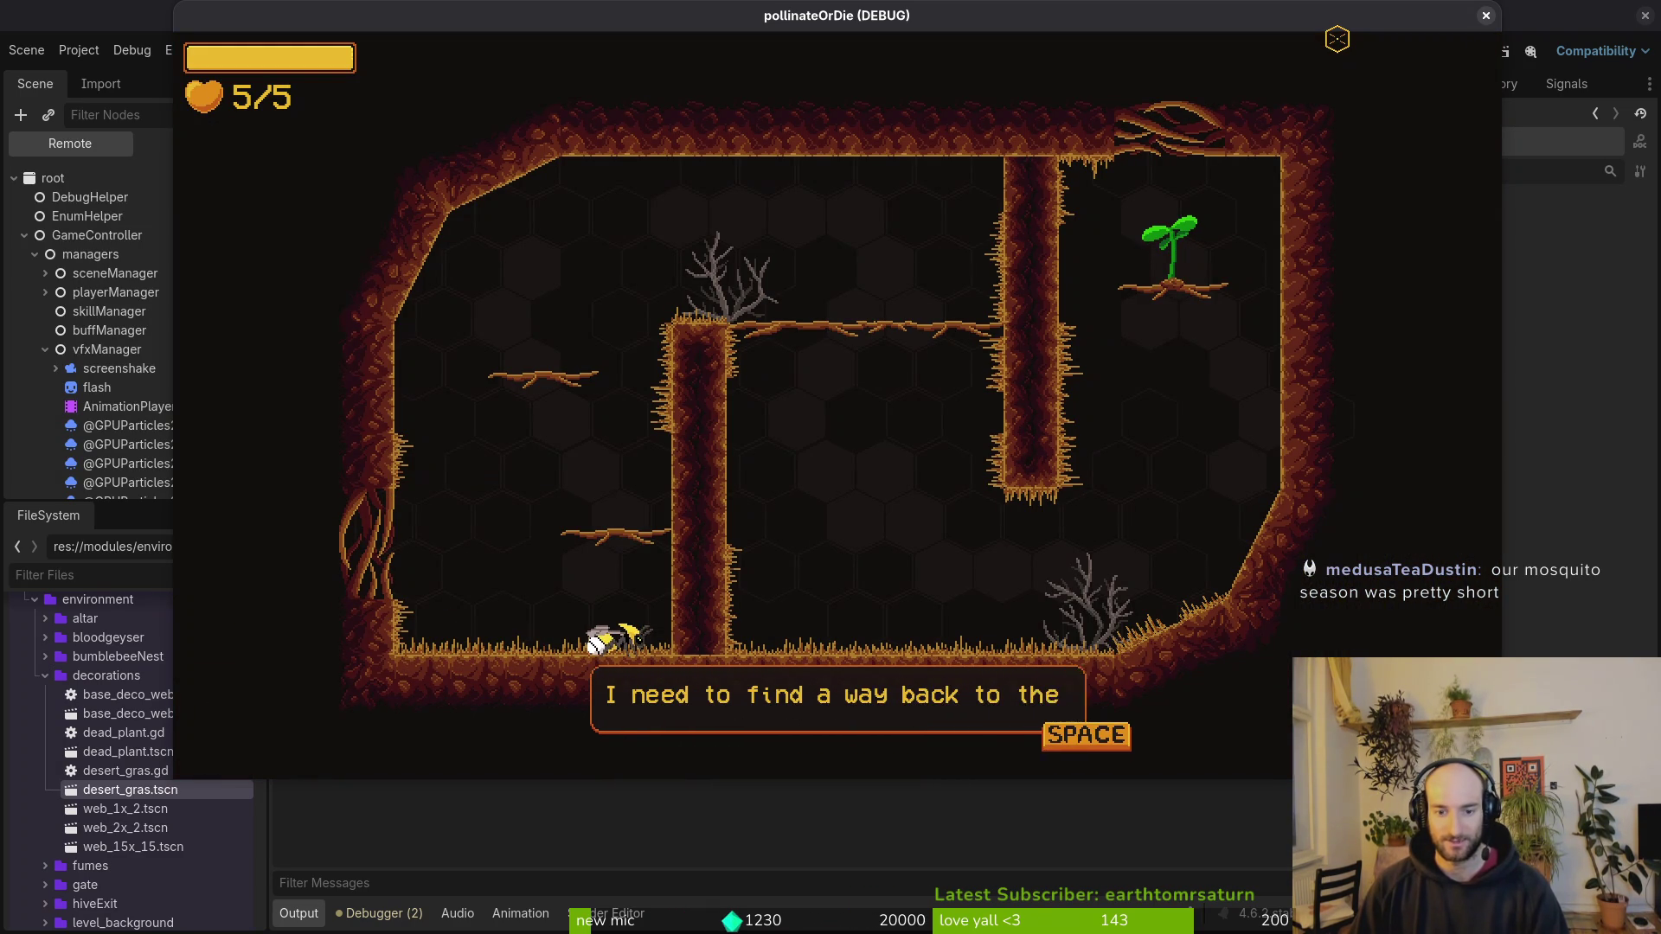
pyautogui.press('space')
pyautogui.press('space')
pyautogui.press('Right')
pyautogui.press('Right')
pyautogui.press('space')
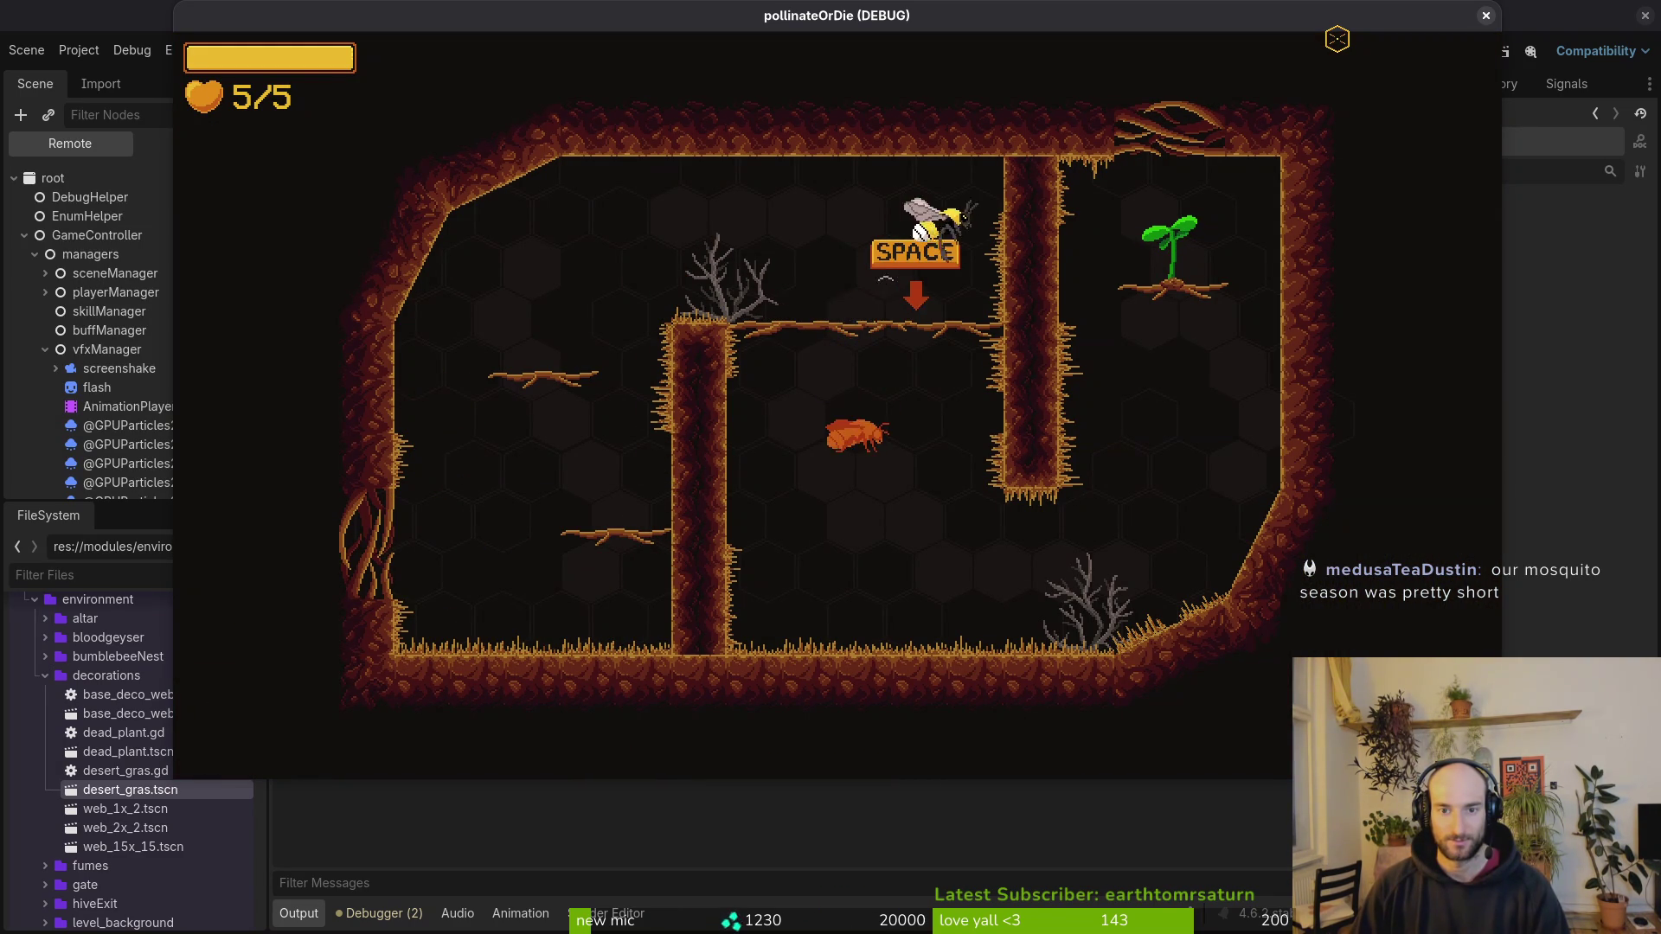
pyautogui.press('Left')
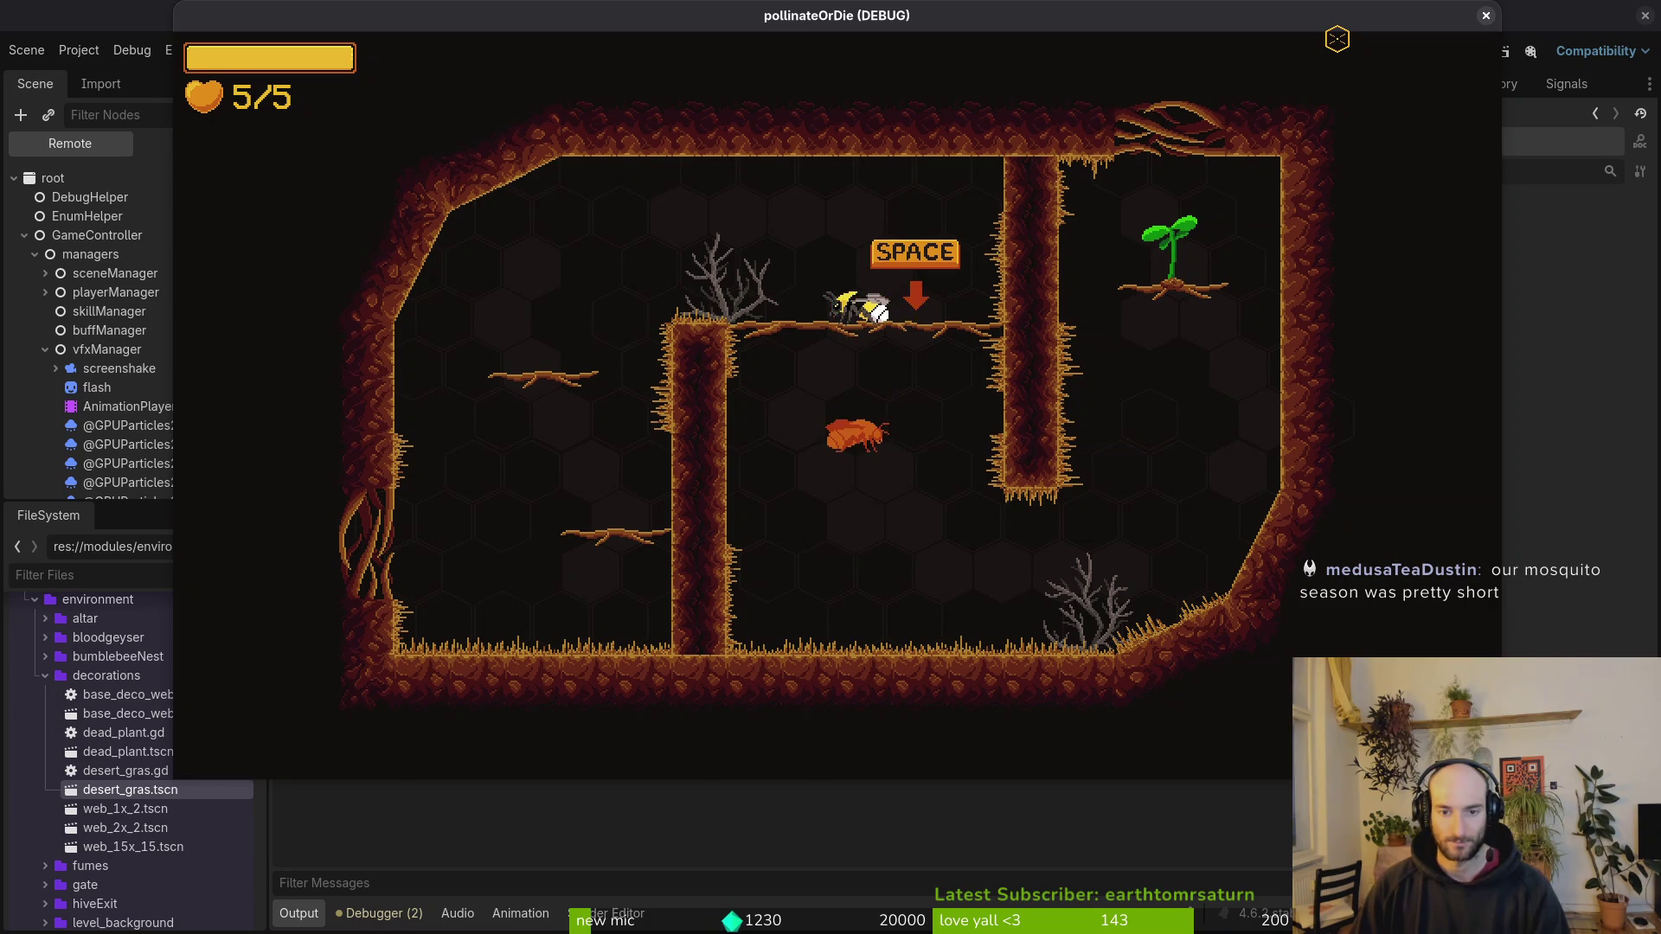
pyautogui.press('Down')
pyautogui.press('Right')
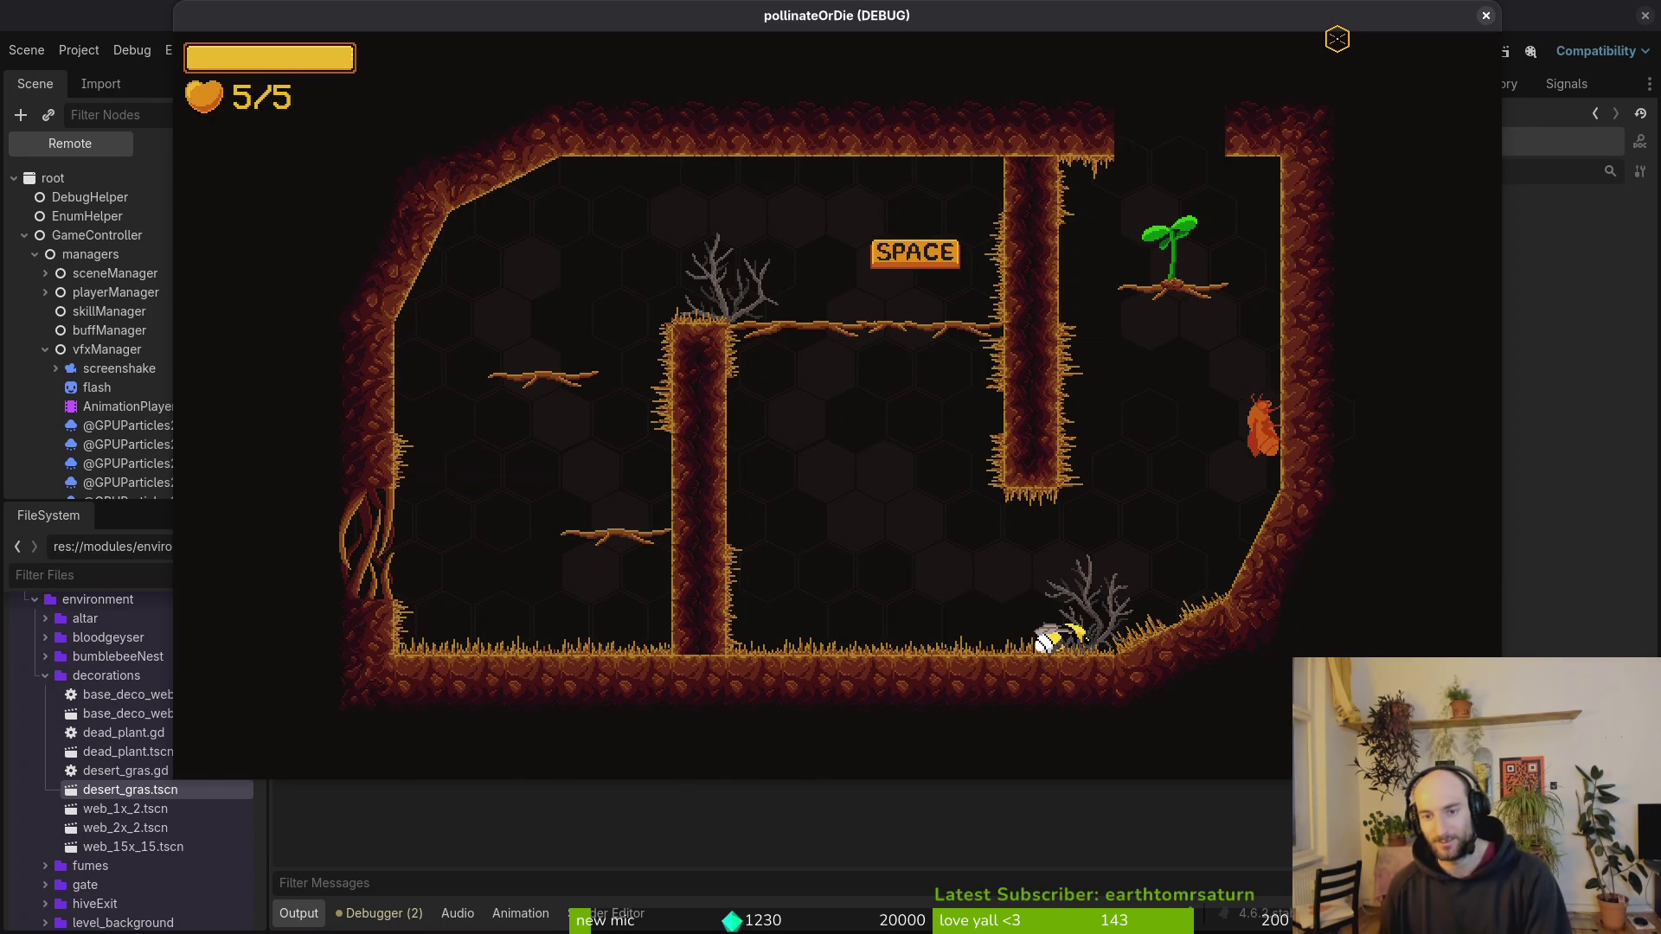
pyautogui.press('Left')
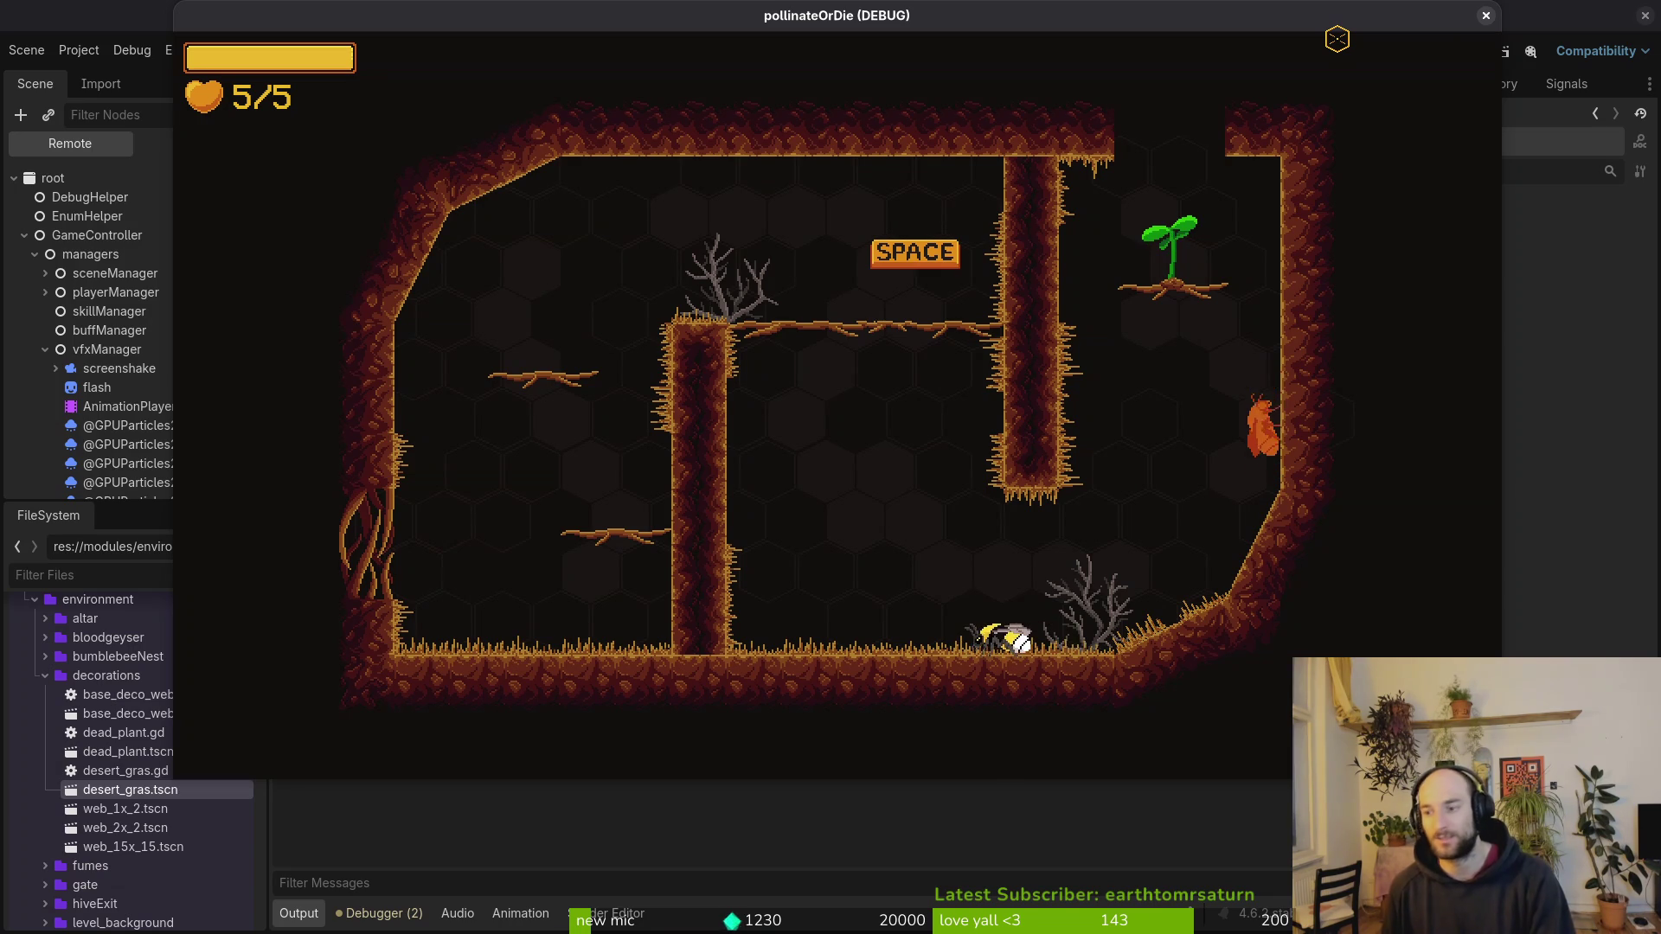
pyautogui.hotkey('alt', 'Tab')
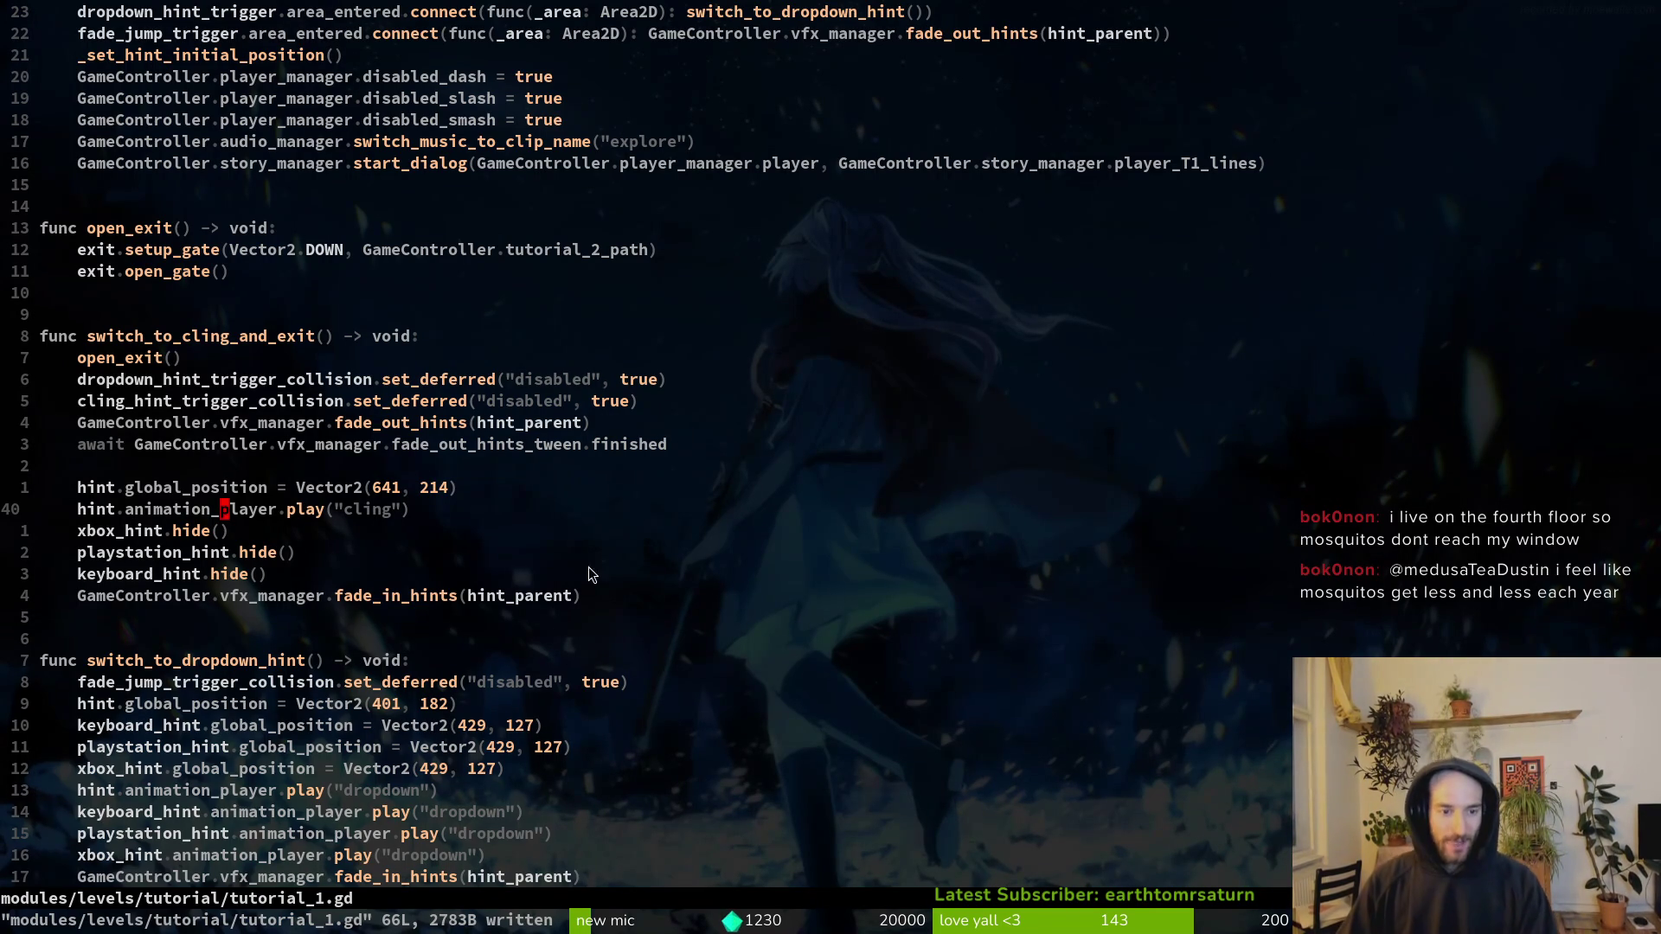
# Step: Paste position lines for the three controller hints near their hide calls, undo the stray edit, and save
pyautogui.click(227, 532)
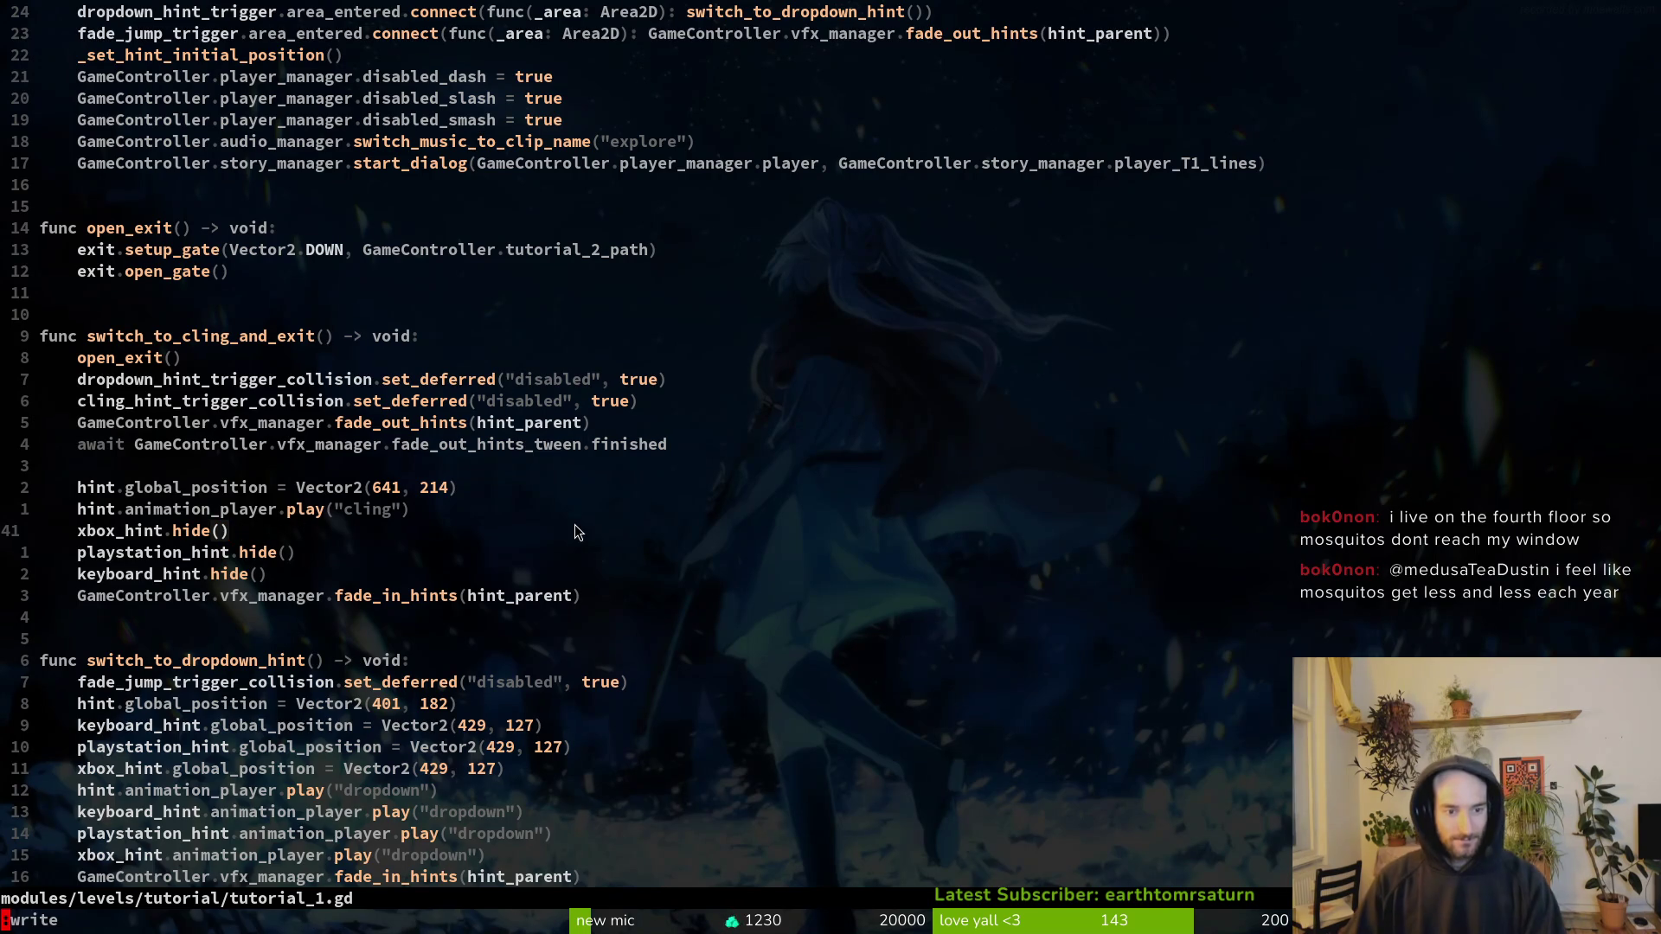
pyautogui.press('k')
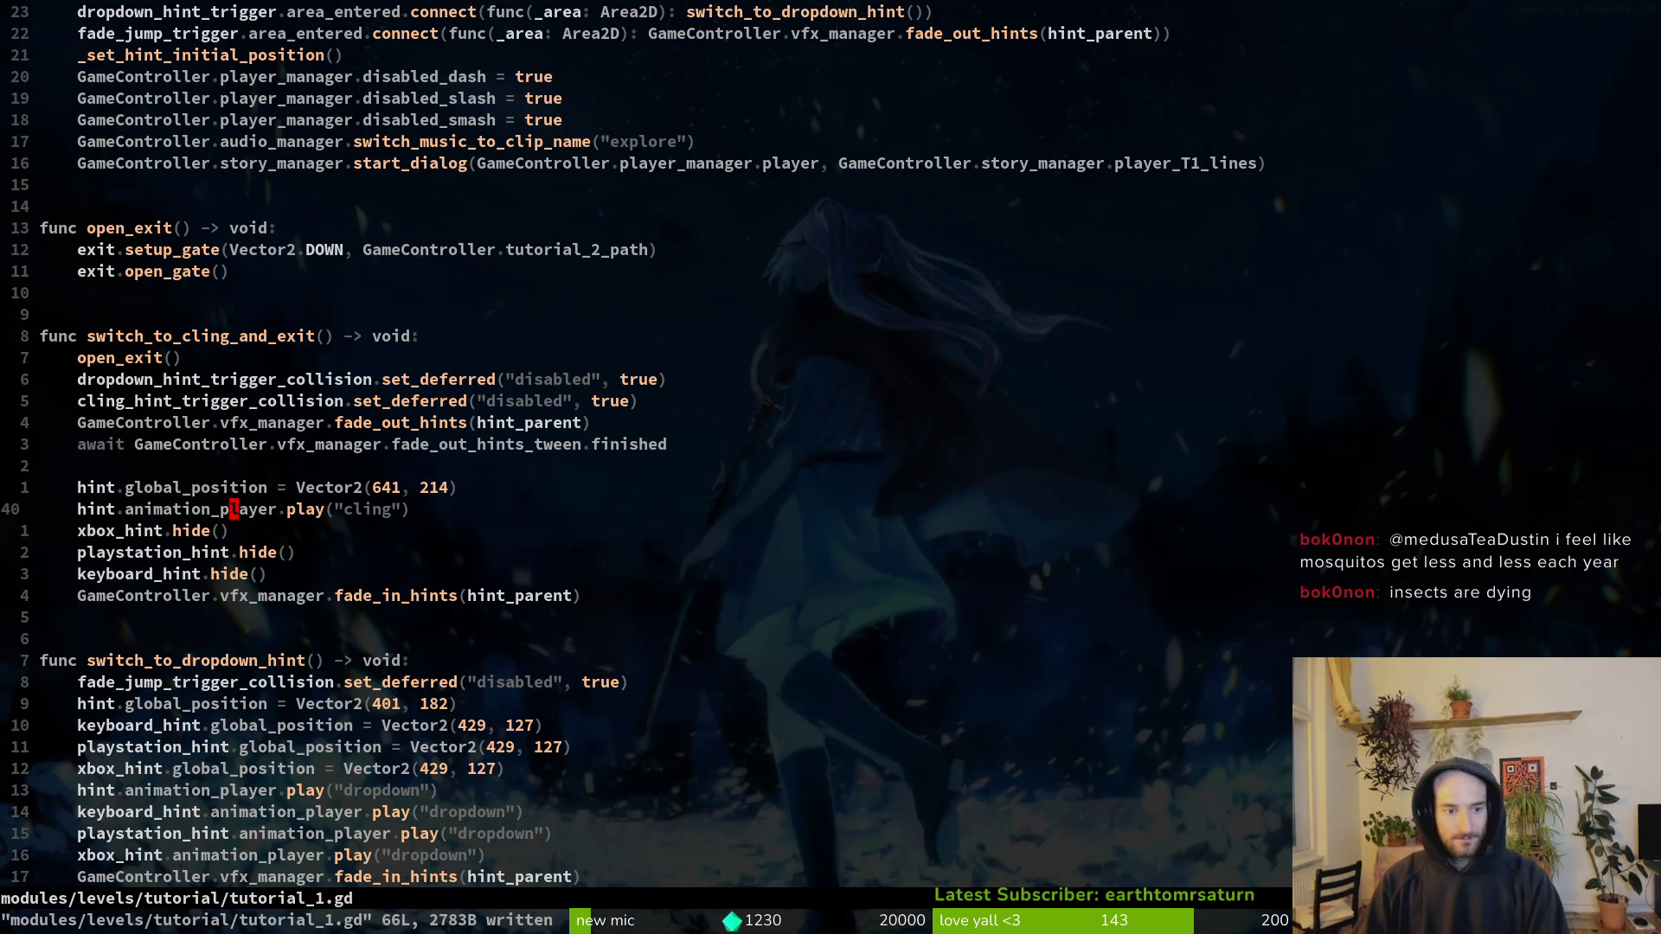
pyautogui.press('j')
pyautogui.press('j')
pyautogui.press('j')
pyautogui.press('k')
pyautogui.press('j')
pyautogui.press('k')
pyautogui.press('j')
pyautogui.press('k')
pyautogui.press('j')
pyautogui.press('k')
pyautogui.press('j')
pyautogui.press('k')
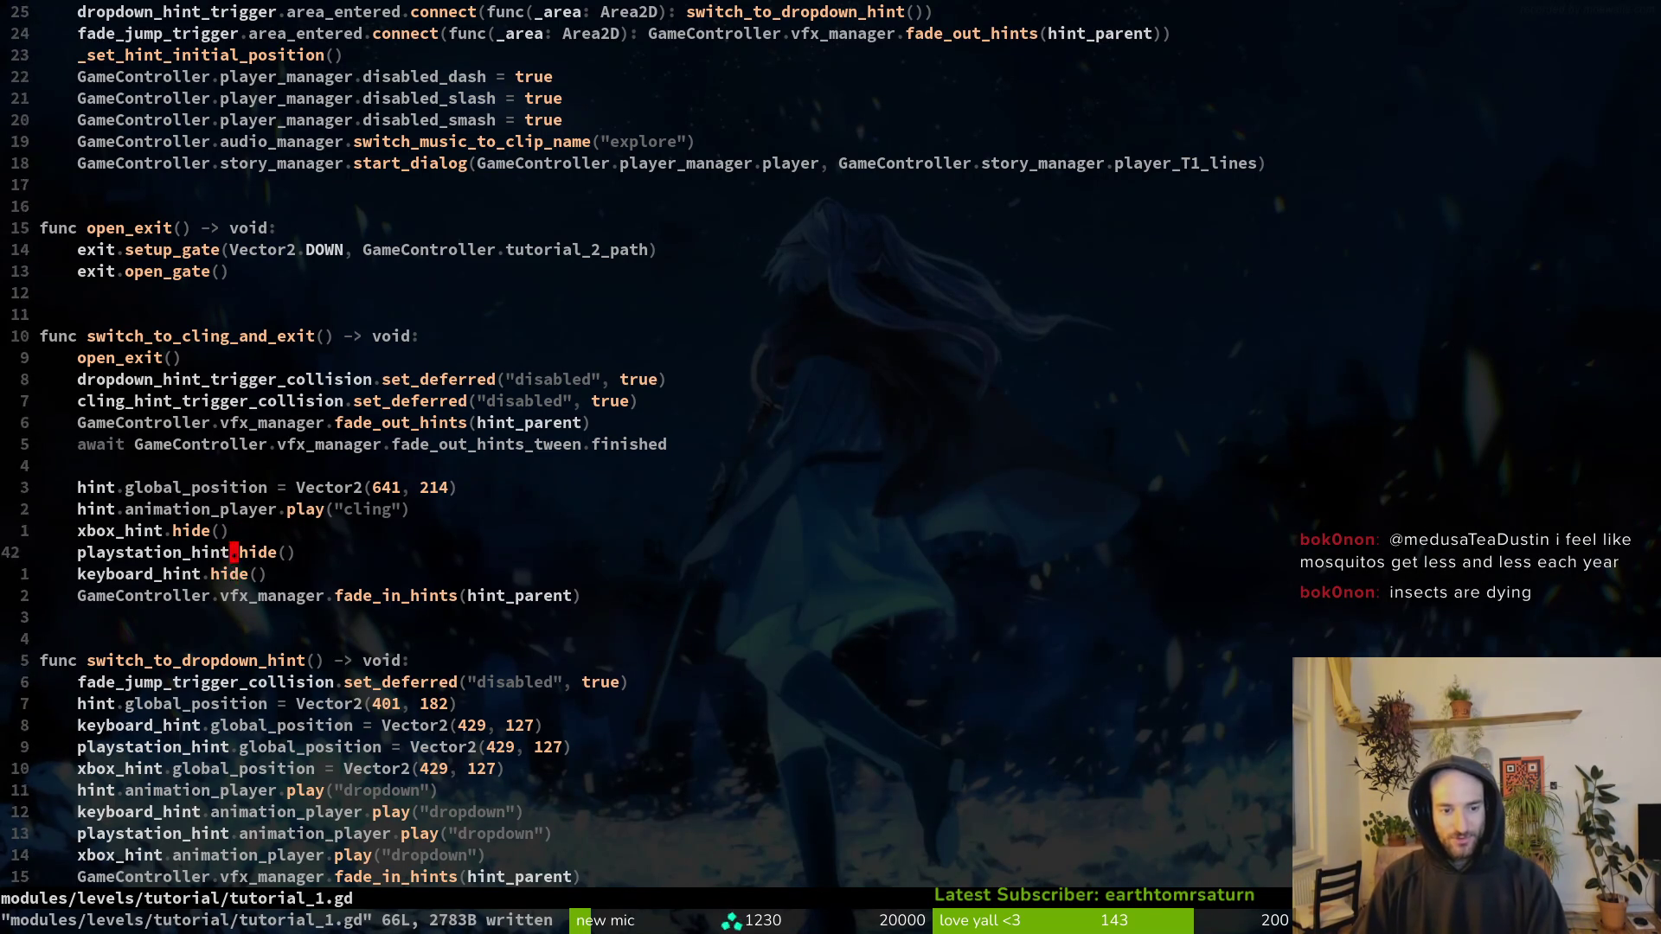
pyautogui.press('j')
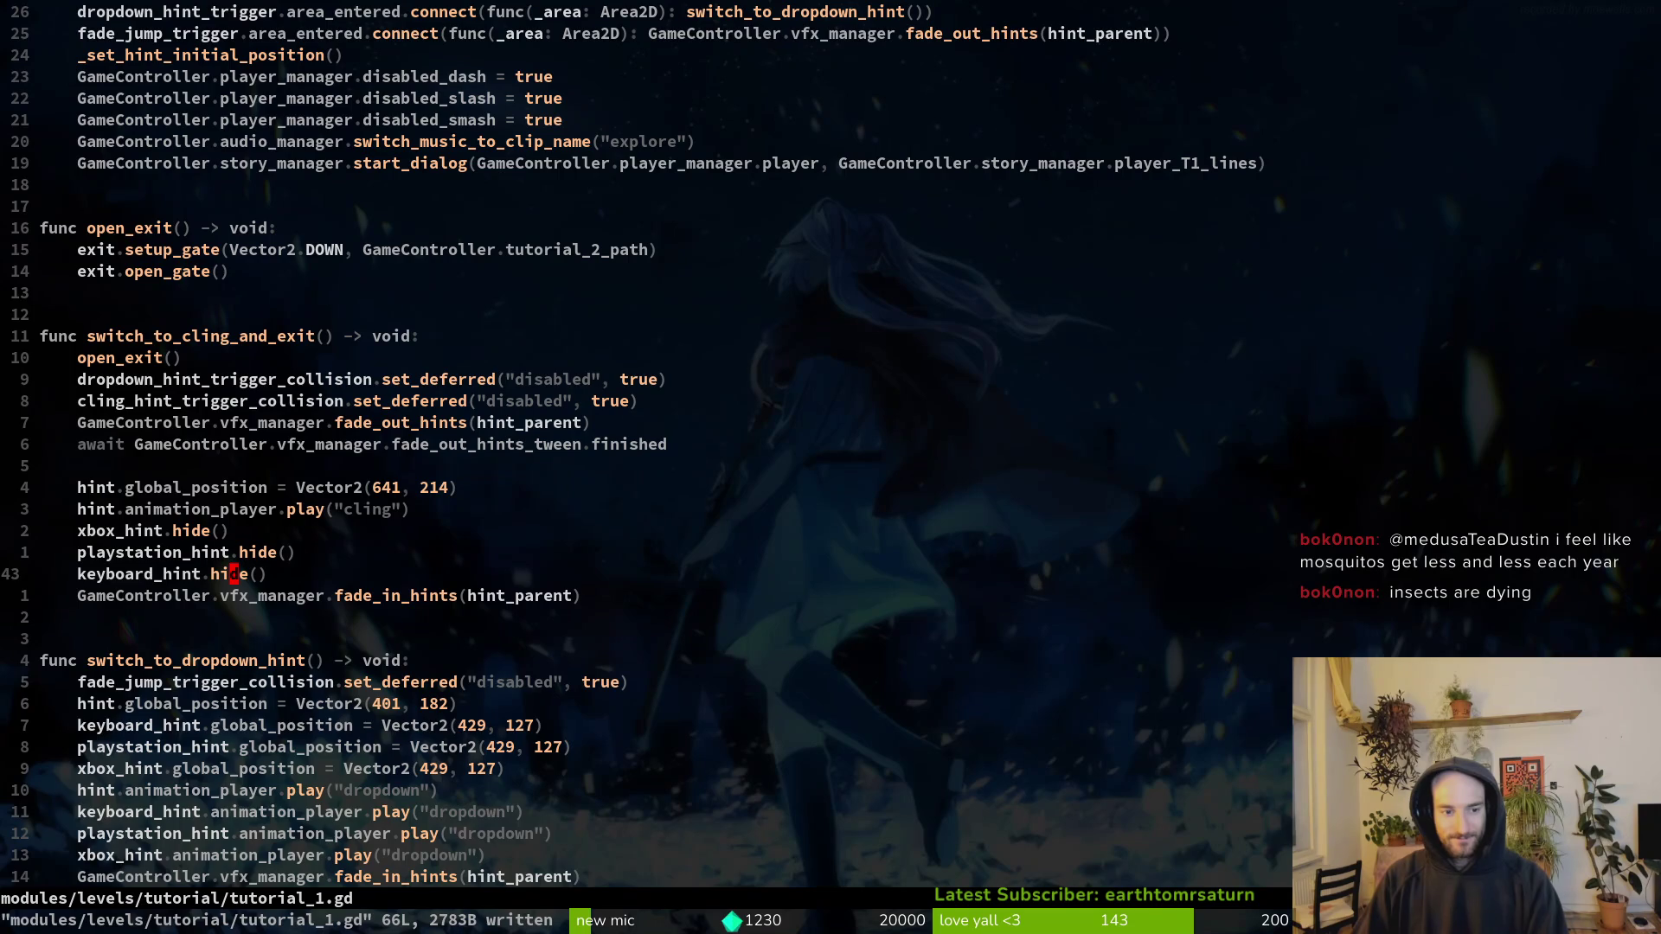
pyautogui.hotkey('alt', 'k')
pyautogui.press('k')
pyautogui.press('k')
pyautogui.press('P')
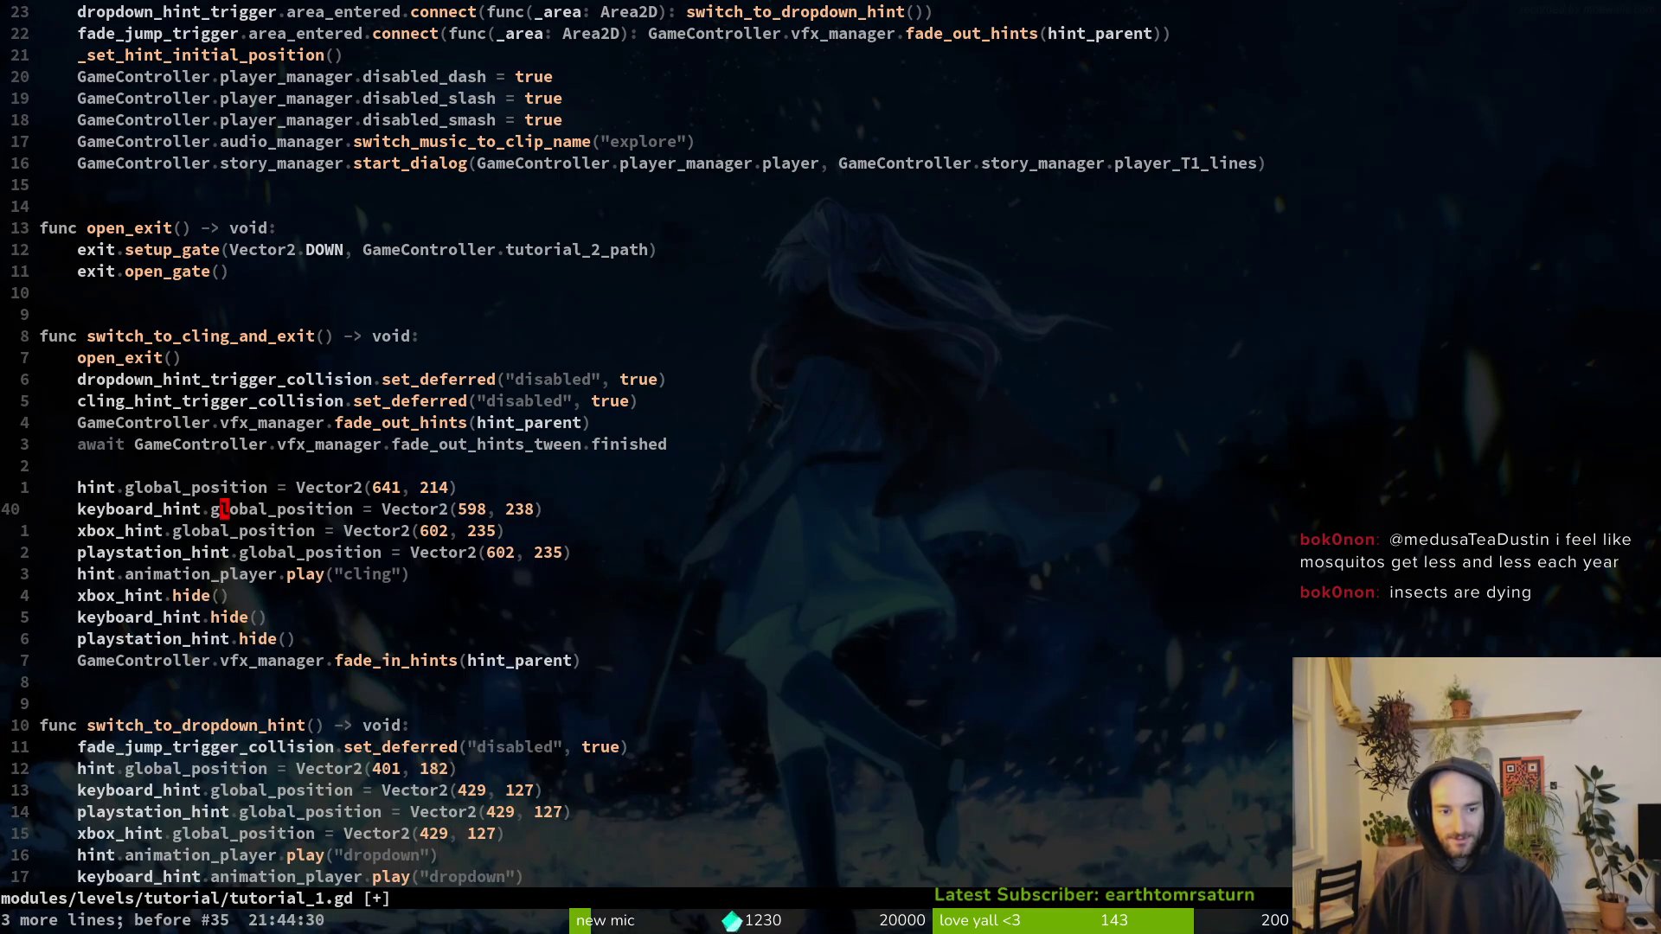
pyautogui.write('u:w')
pyautogui.press('Return')
# Step: Change keyboard_hint's x position from 598 to 570, save, and rerun the game
pyautogui.press('j')
pyautogui.press('j')
pyautogui.press('j')
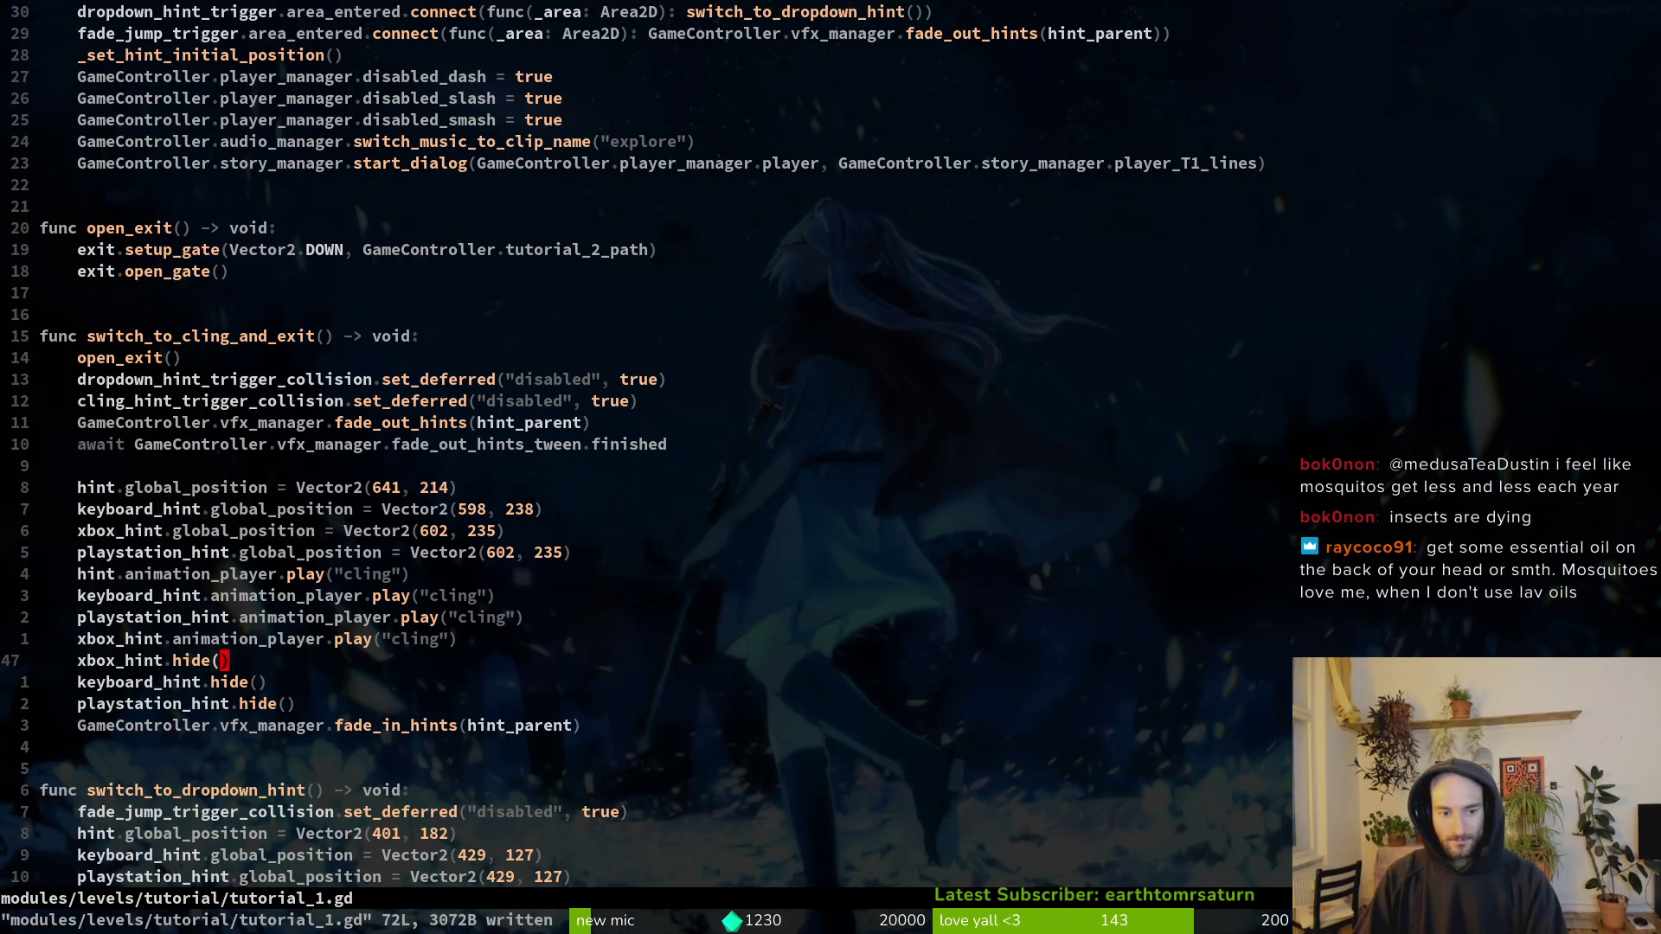
pyautogui.press('k')
pyautogui.press('k')
pyautogui.press('k')
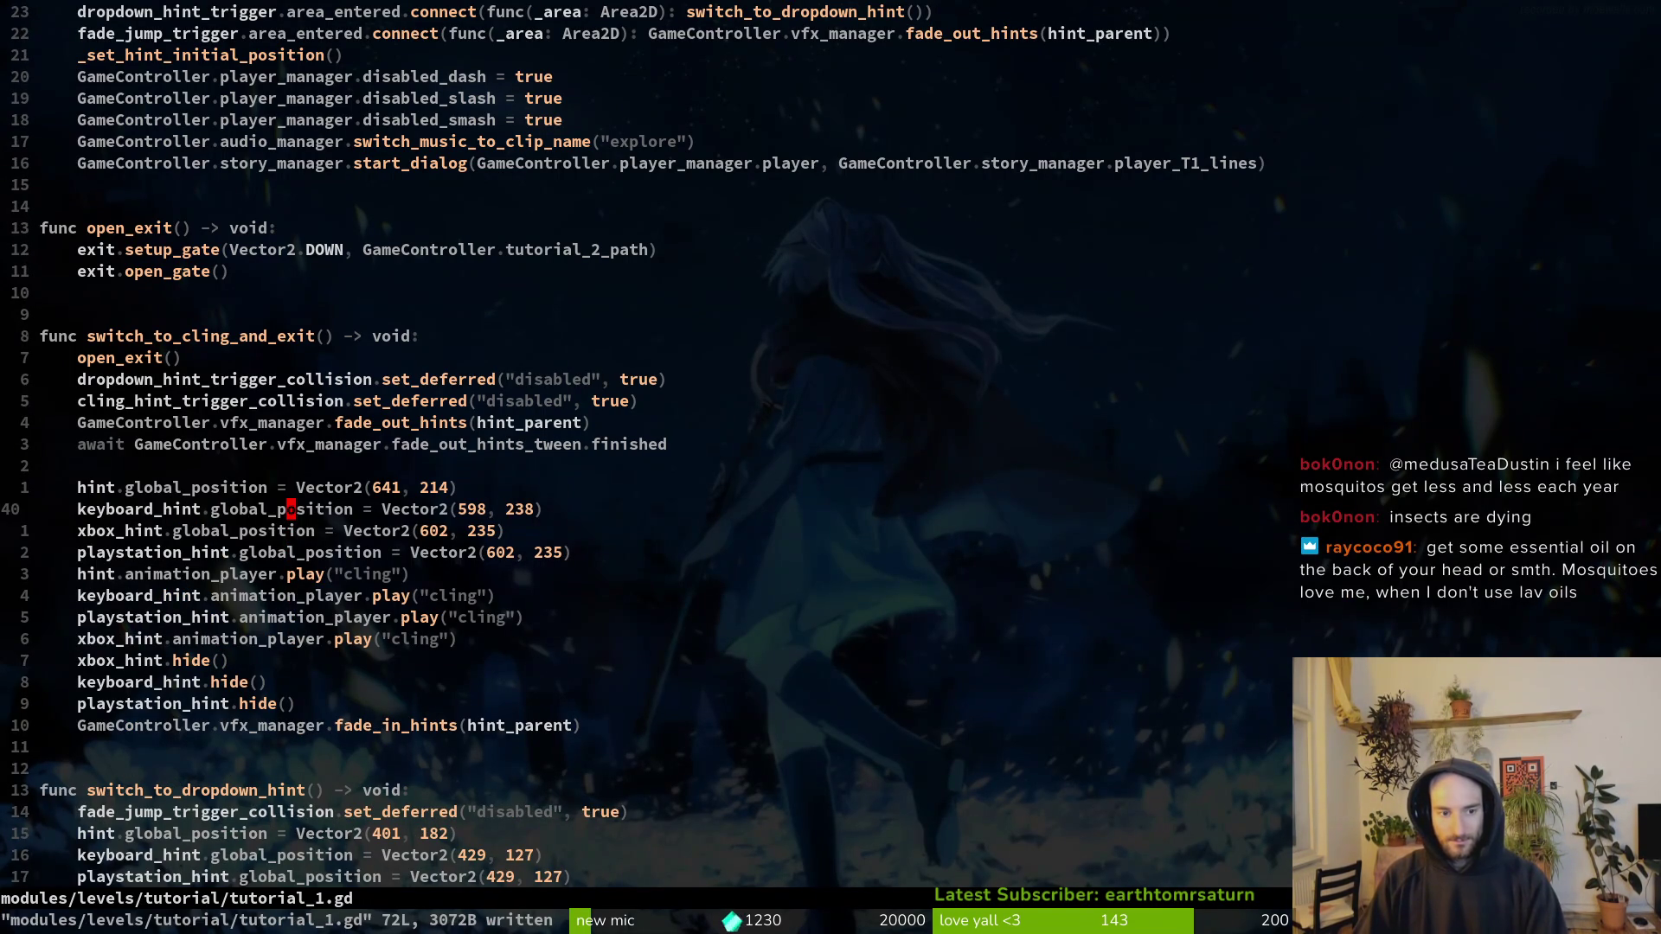
pyautogui.press('w')
pyautogui.press('w')
pyautogui.press('w')
pyautogui.write('cw')
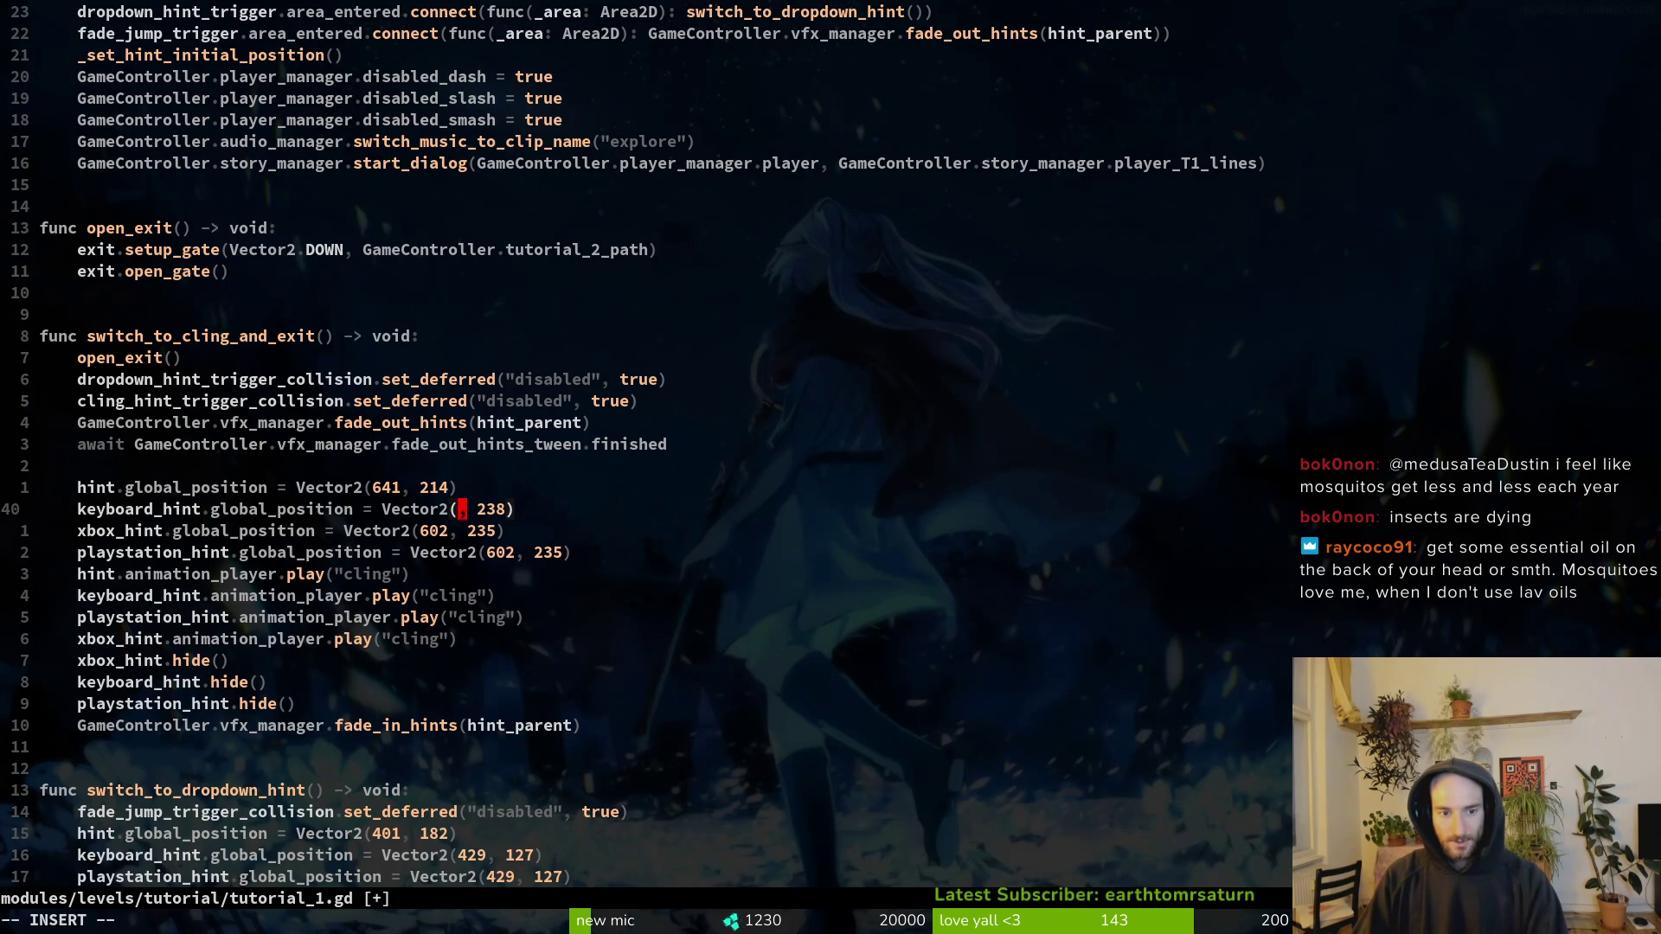
pyautogui.write('570')
pyautogui.press('Escape')
pyautogui.write(':write')
pyautogui.press('Return')
pyautogui.hotkey('alt', 'Tab')
pyautogui.press('F5')
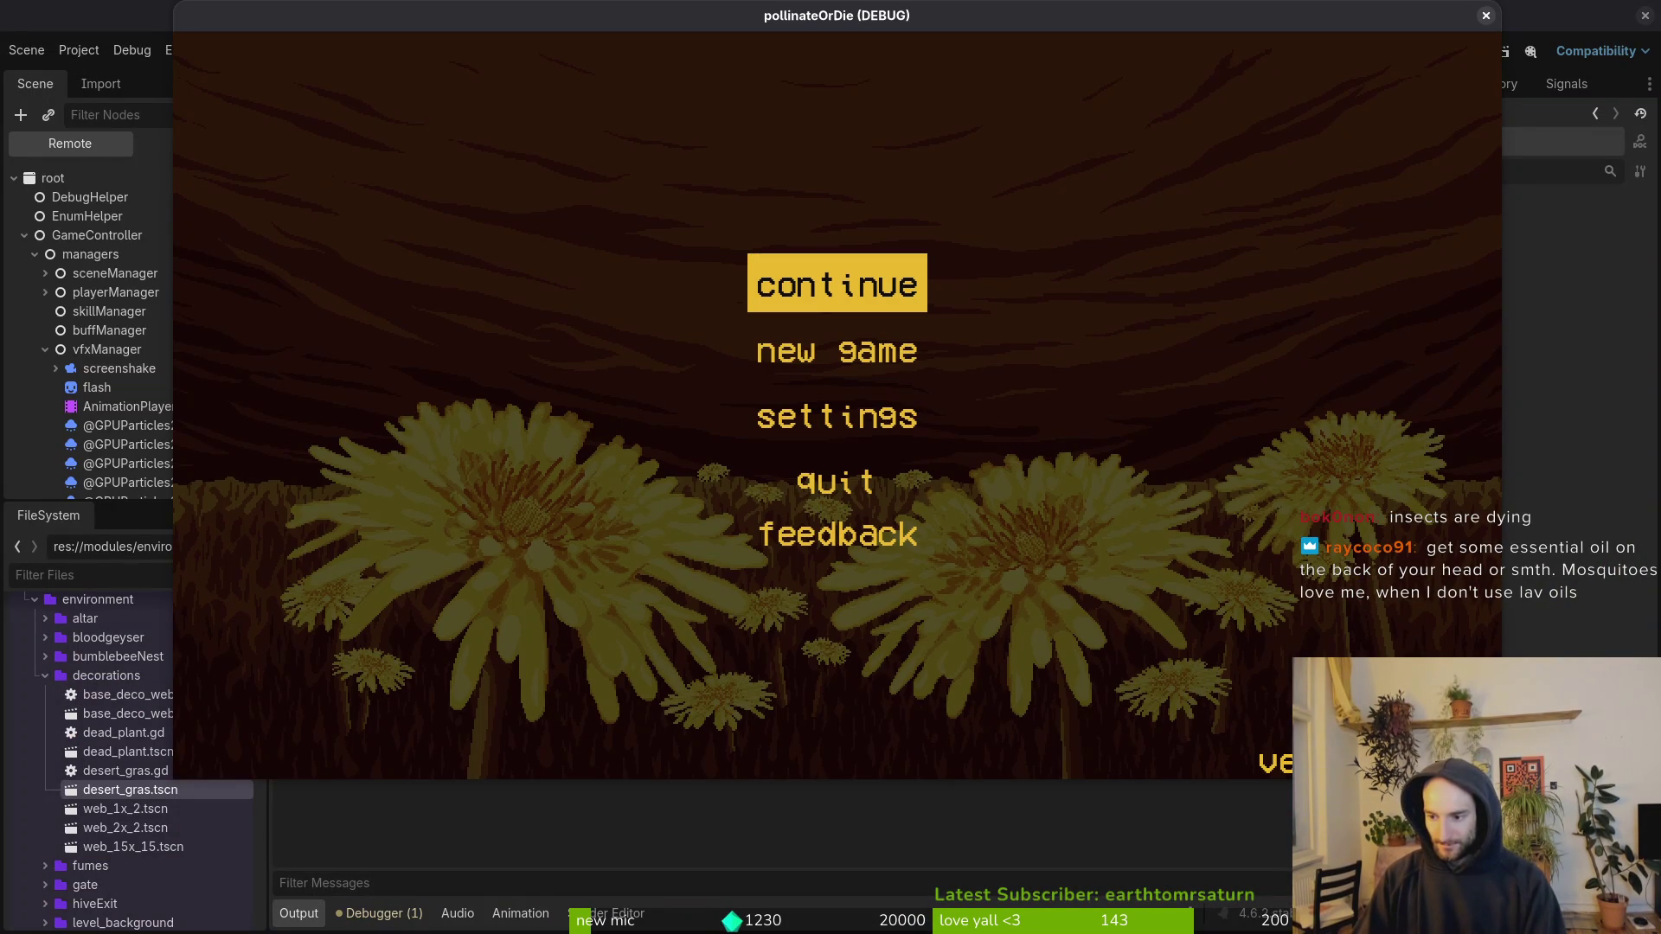
# Step: Start a new game, quit to the main menu from the pause menu, and start again
pyautogui.press('Down')
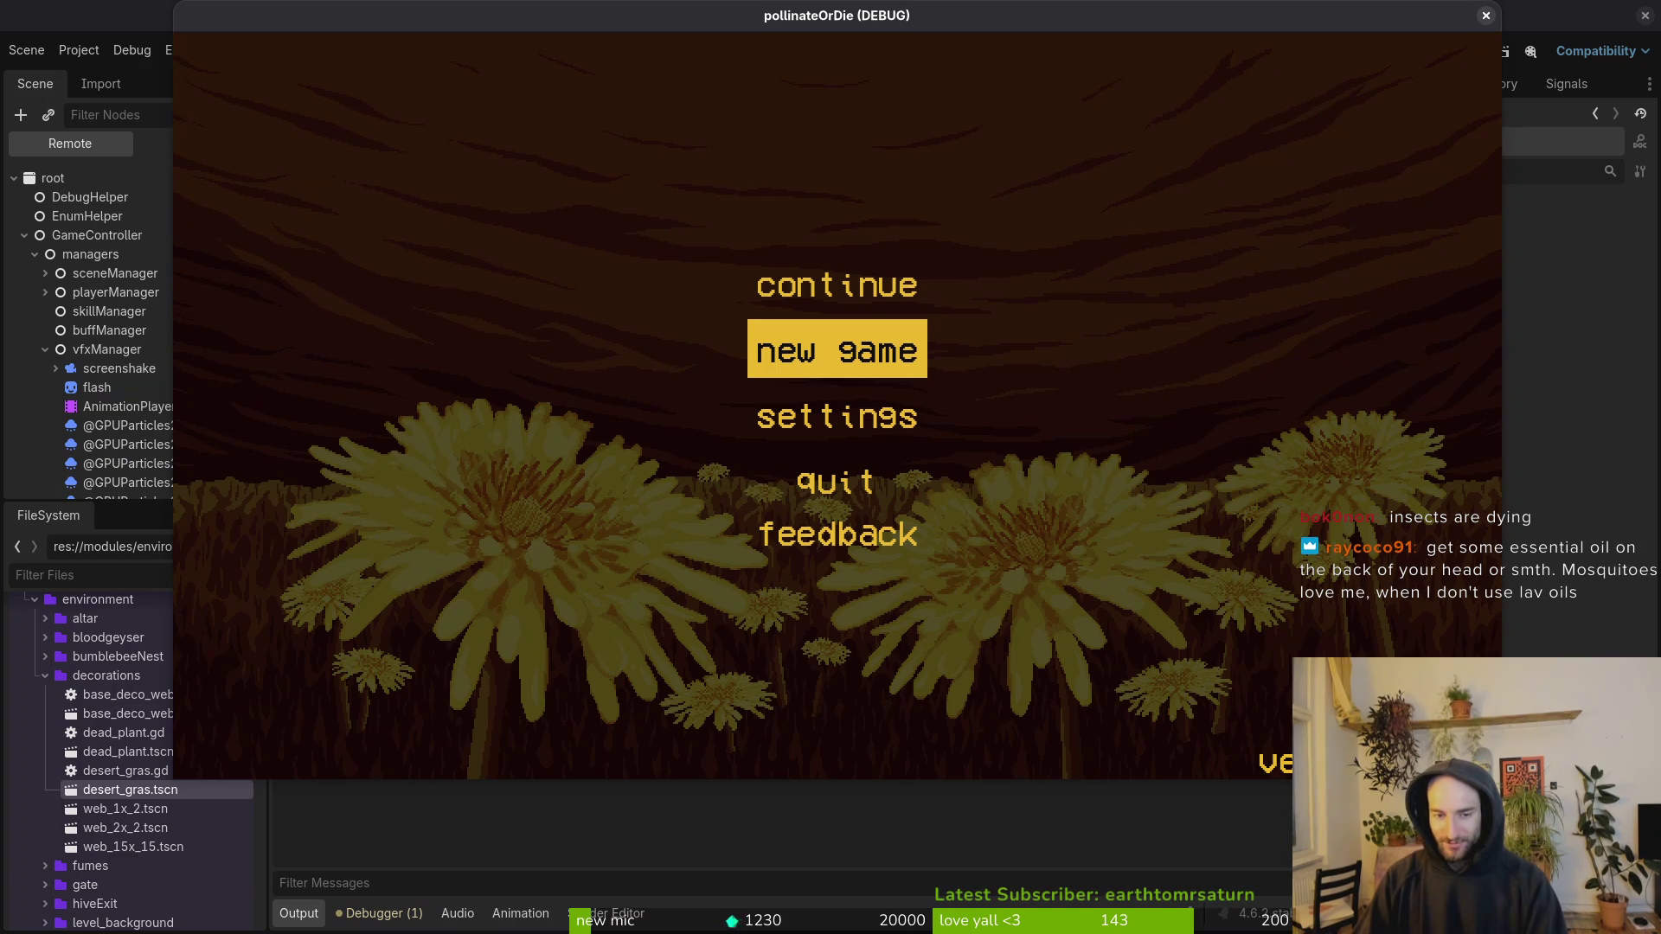
pyautogui.press('Return')
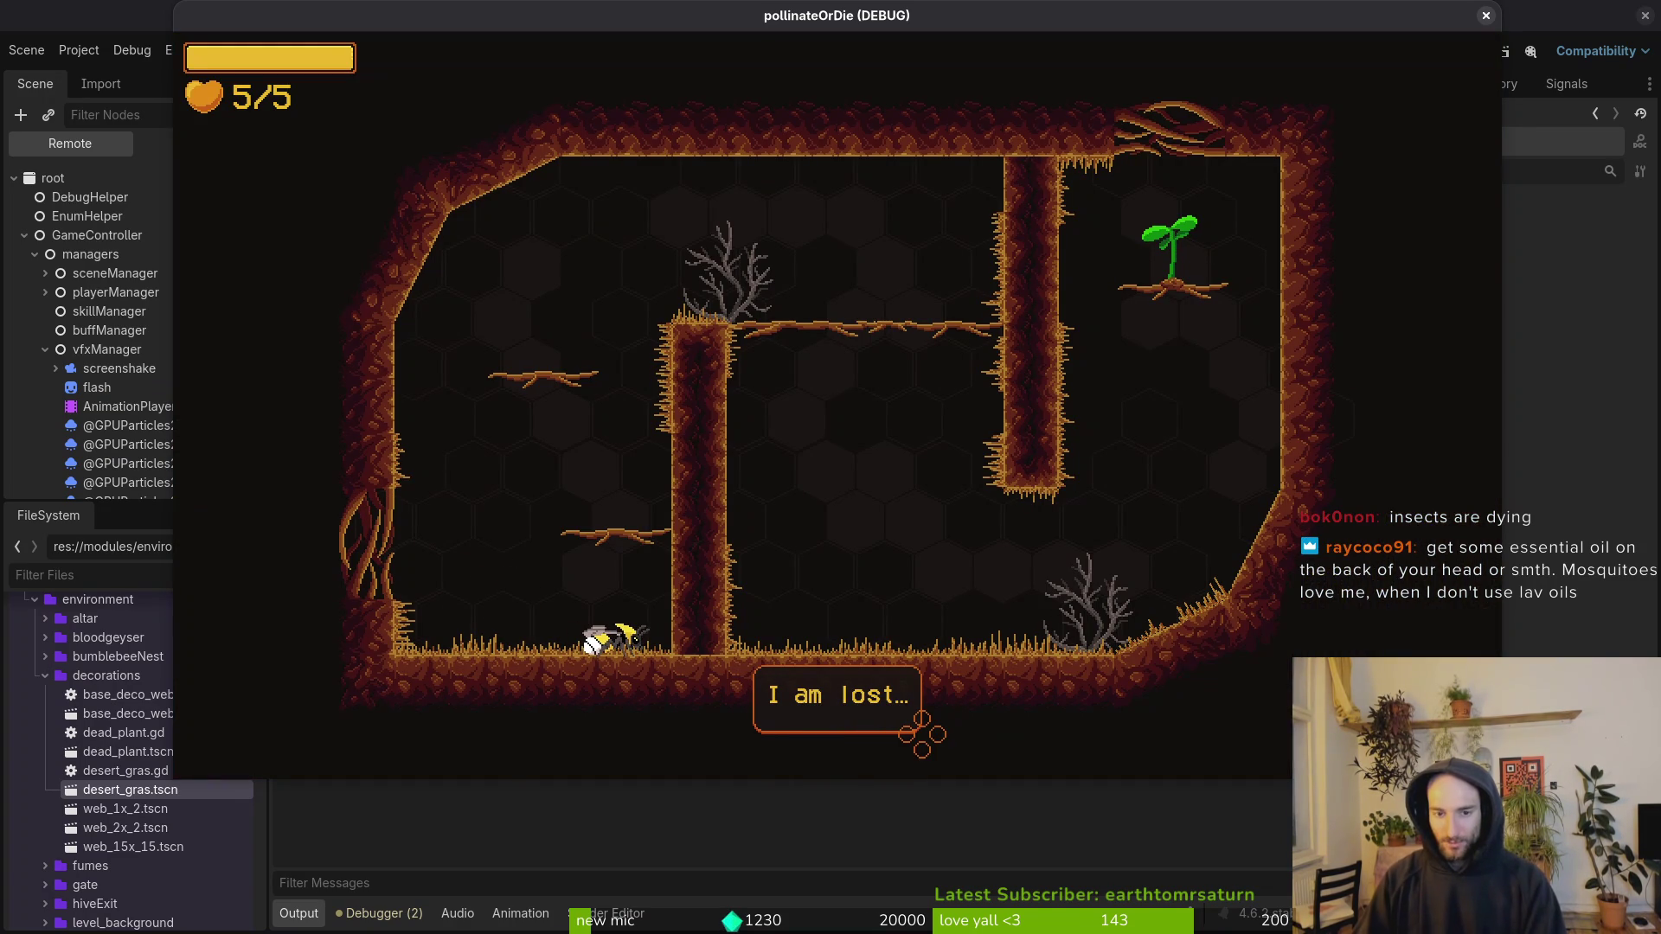
pyautogui.press('Escape')
pyautogui.press('Up')
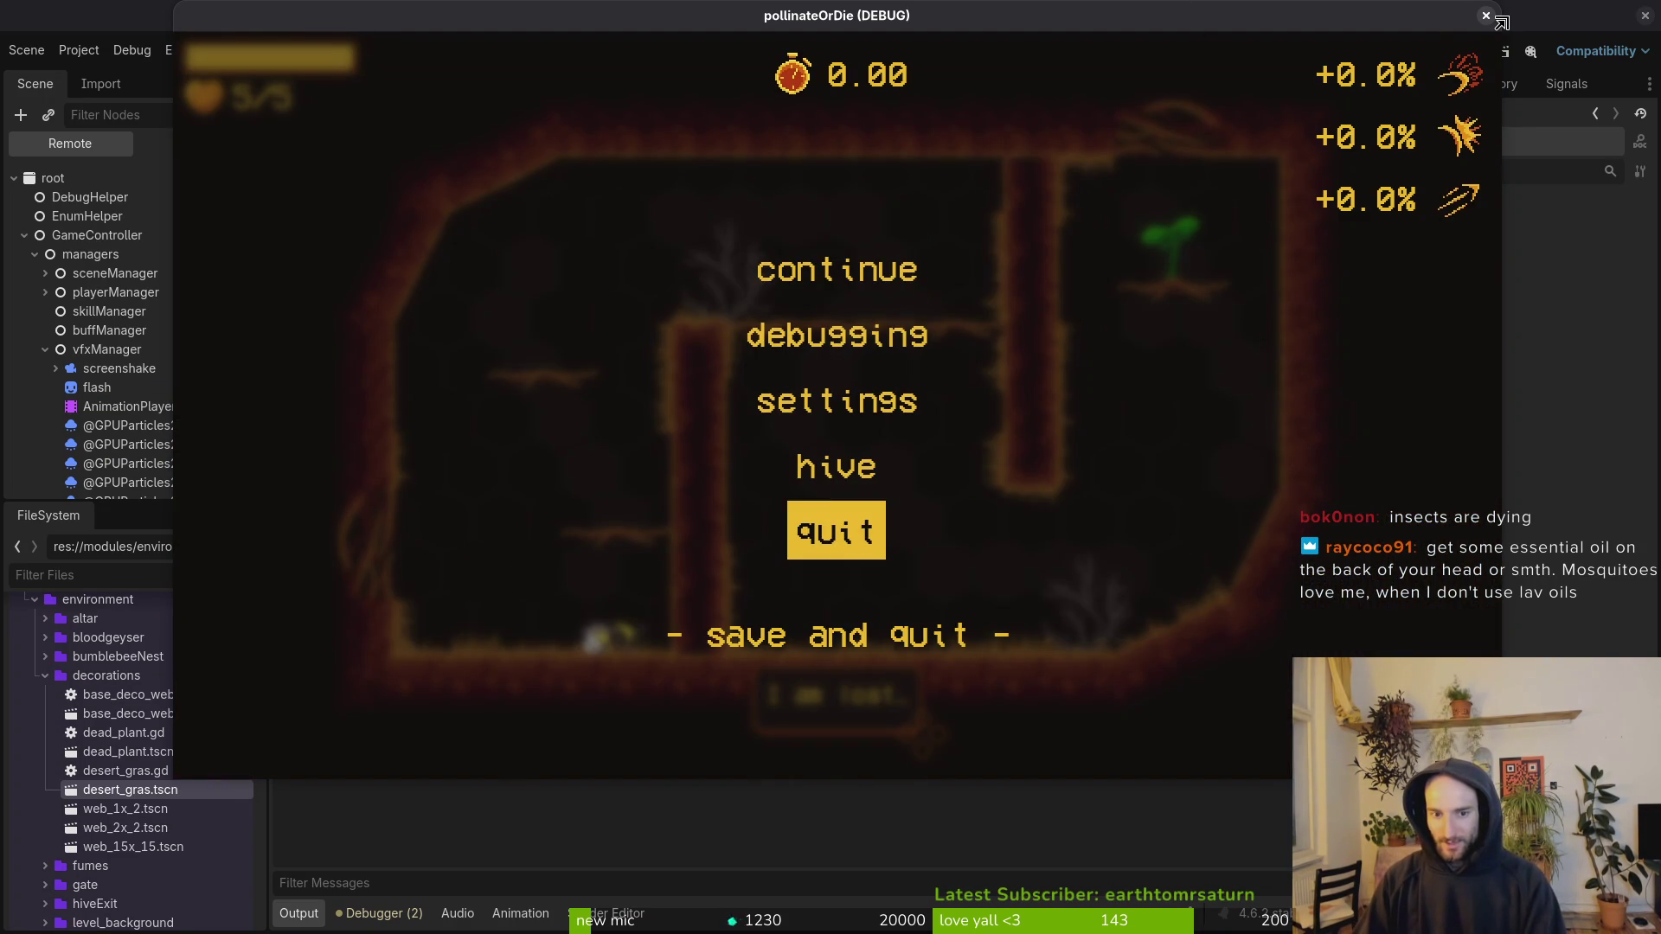
pyautogui.press('Return')
pyautogui.press('Left')
pyautogui.press('Return')
pyautogui.press('Down')
# Step: Play past the opening dialogue, walk the bee right to the wall, then return to Vim
pyautogui.press('Return')
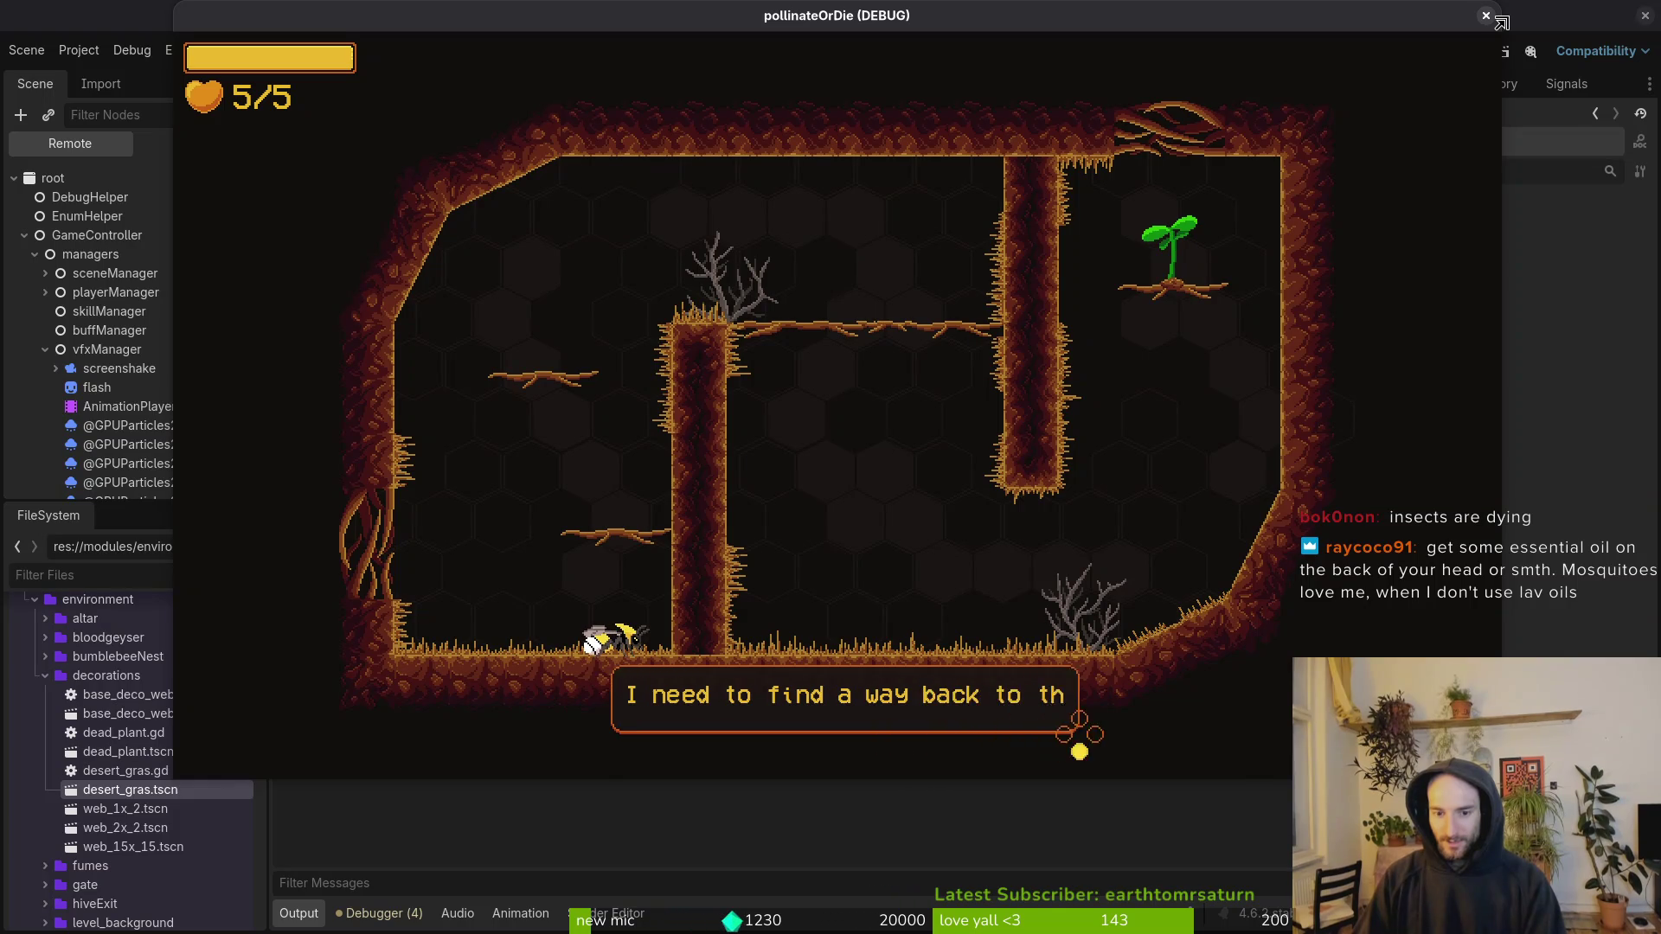
pyautogui.press('Up')
pyautogui.press('Right')
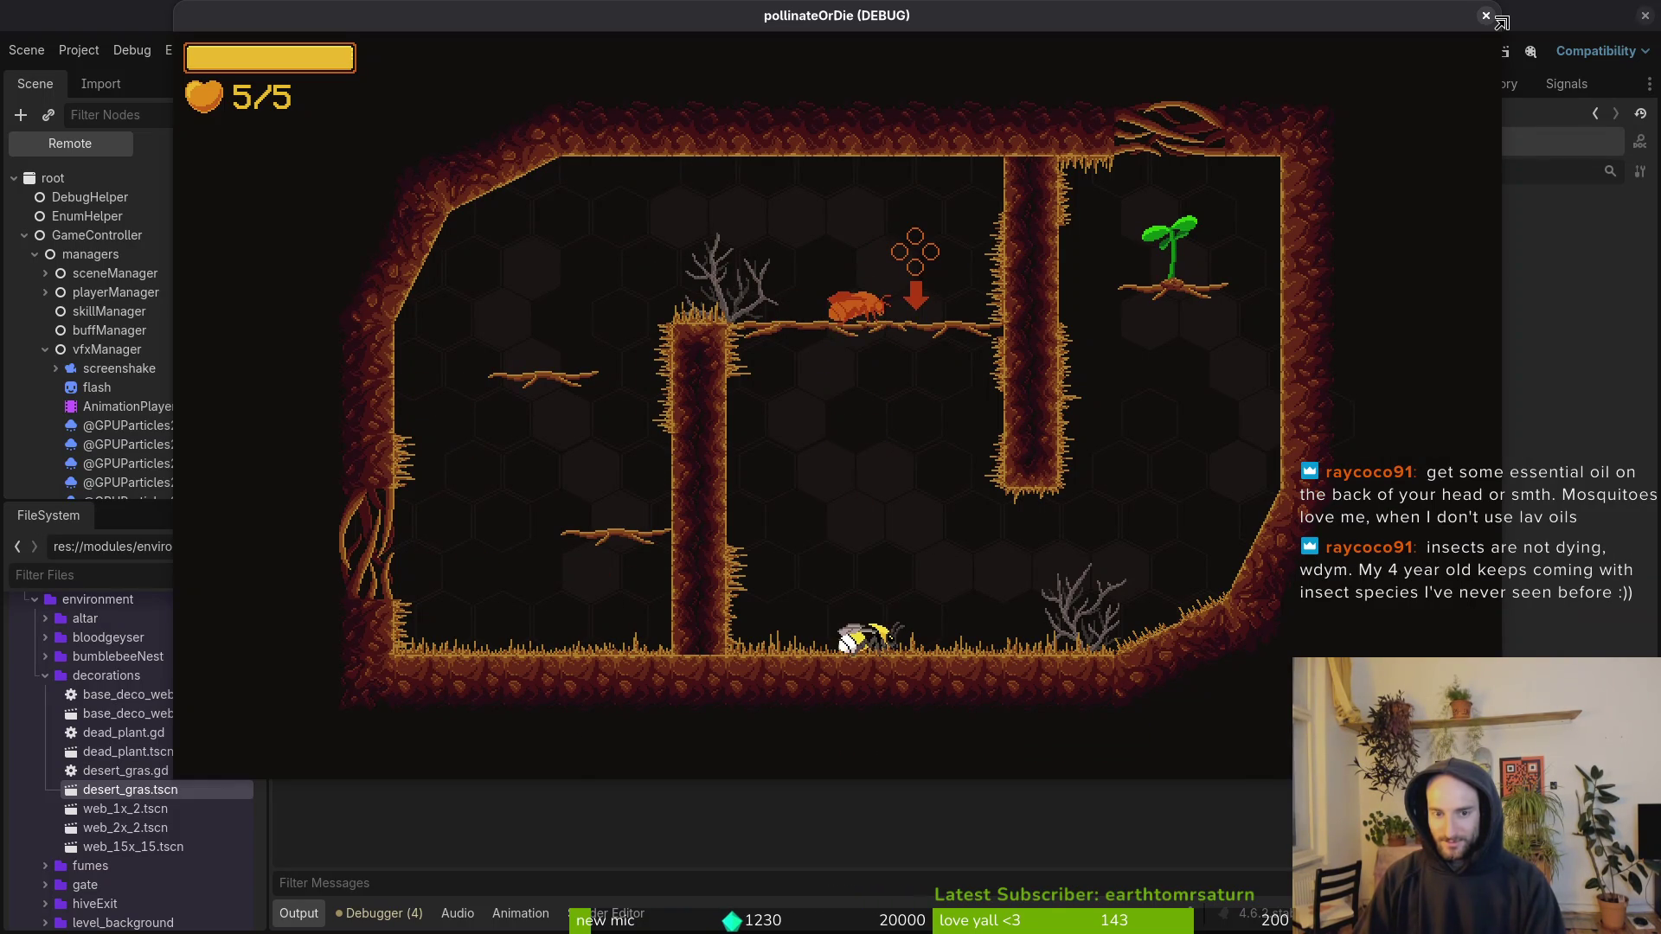
pyautogui.press('Right')
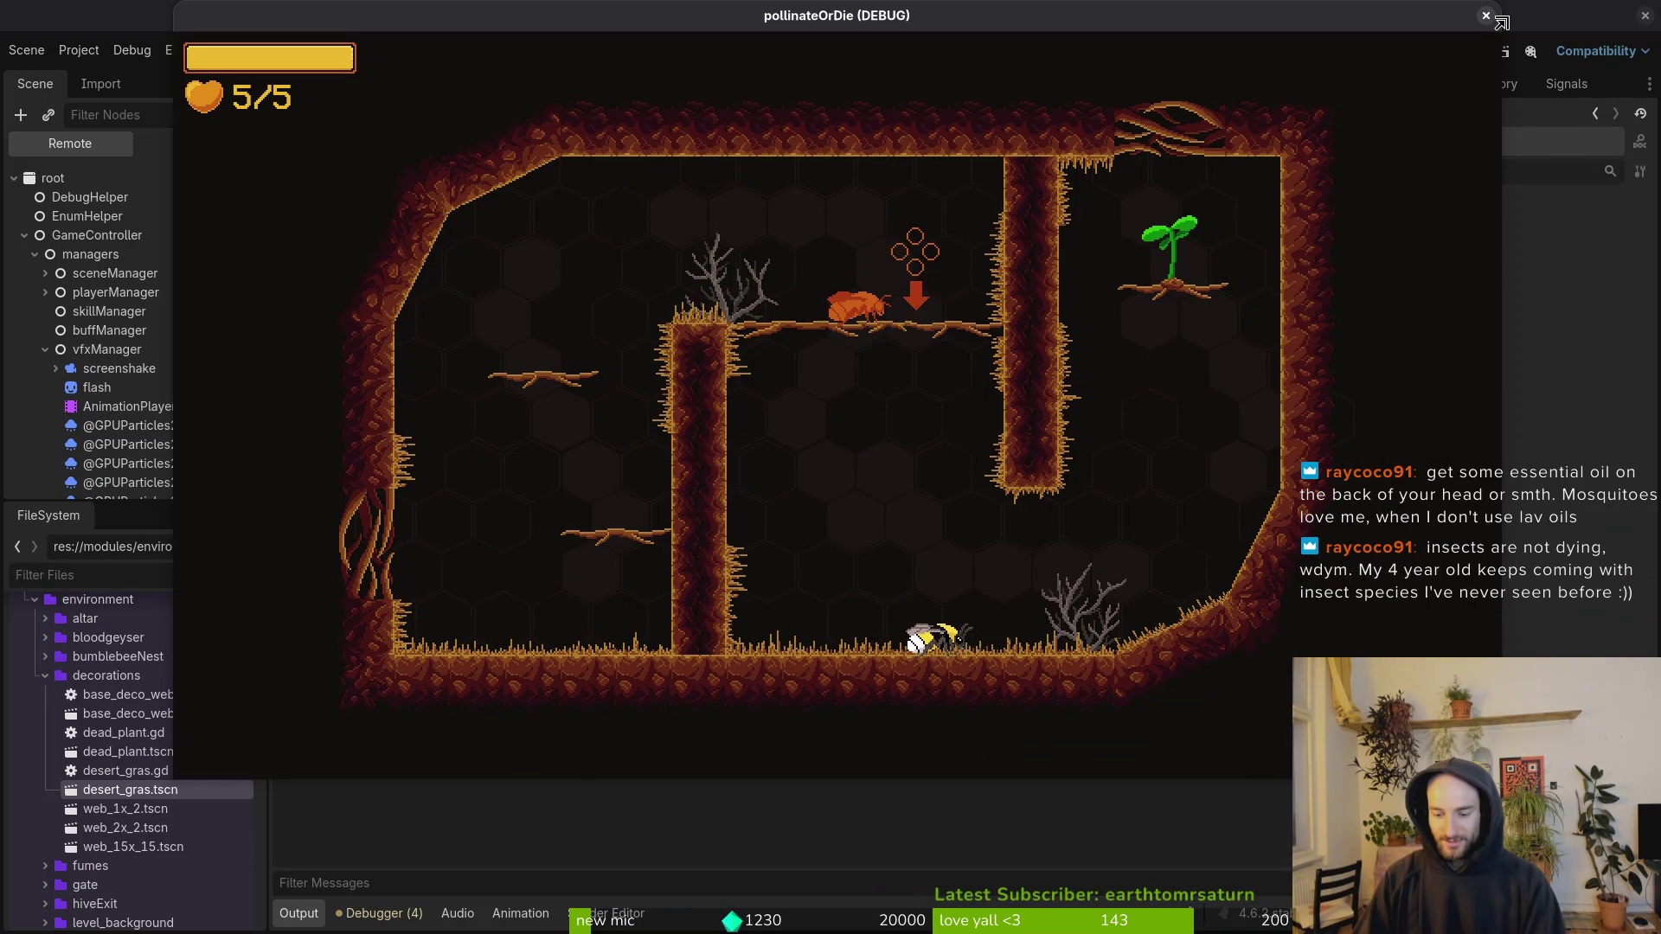
pyautogui.press('Right')
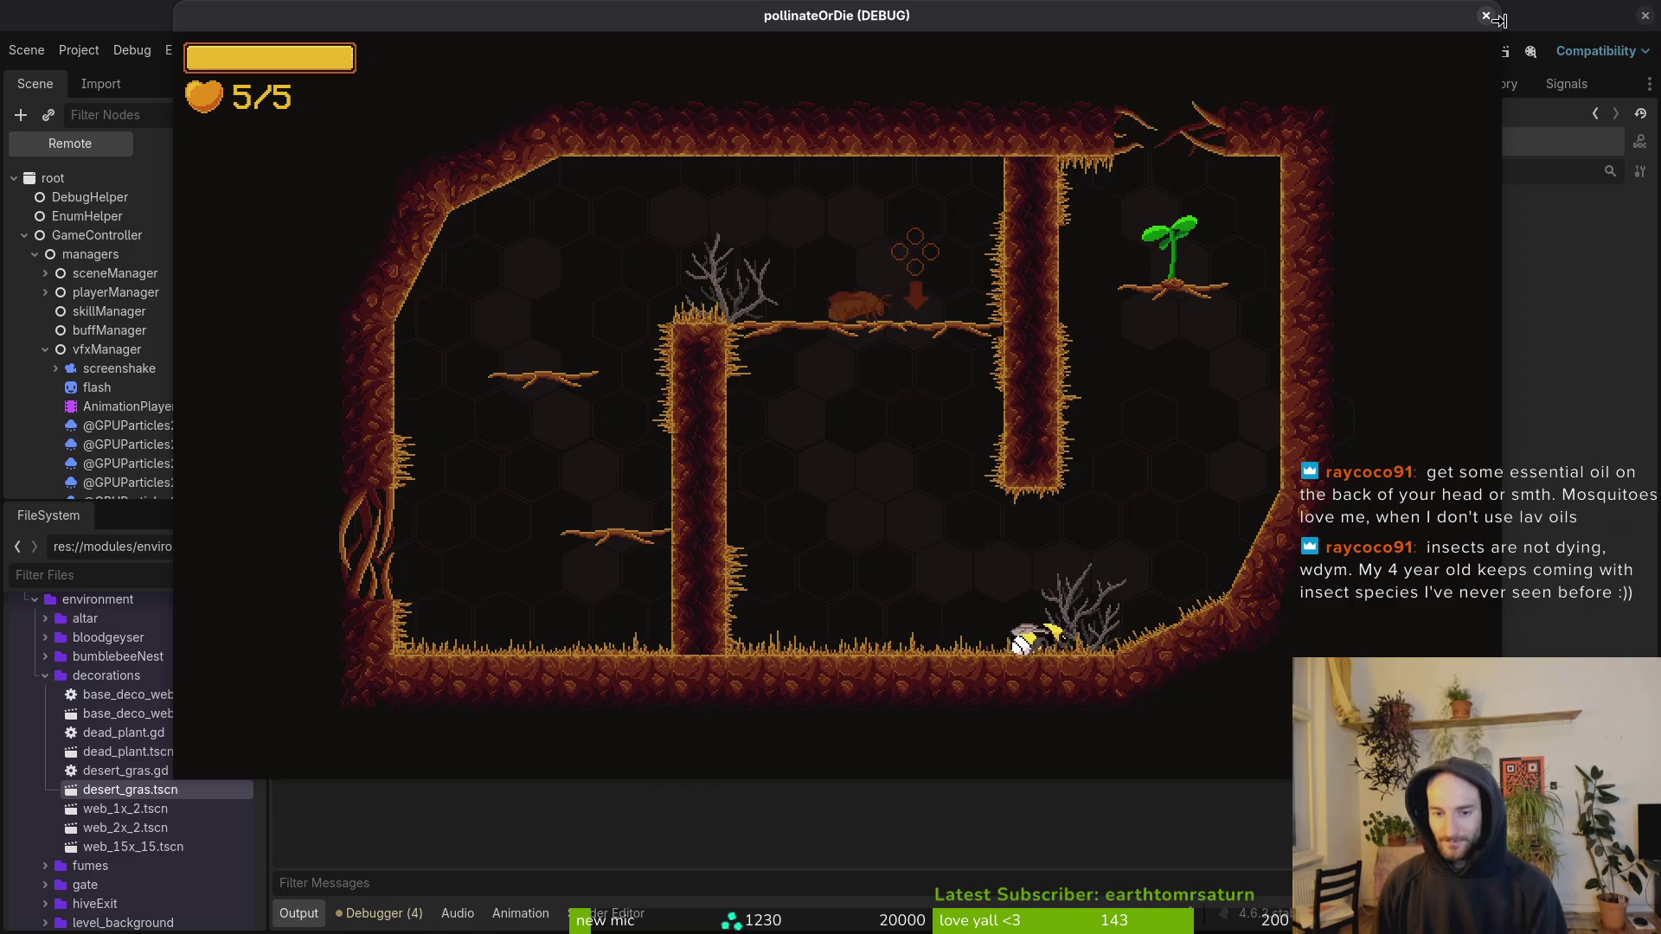
pyautogui.press('Right')
pyautogui.press('Right')
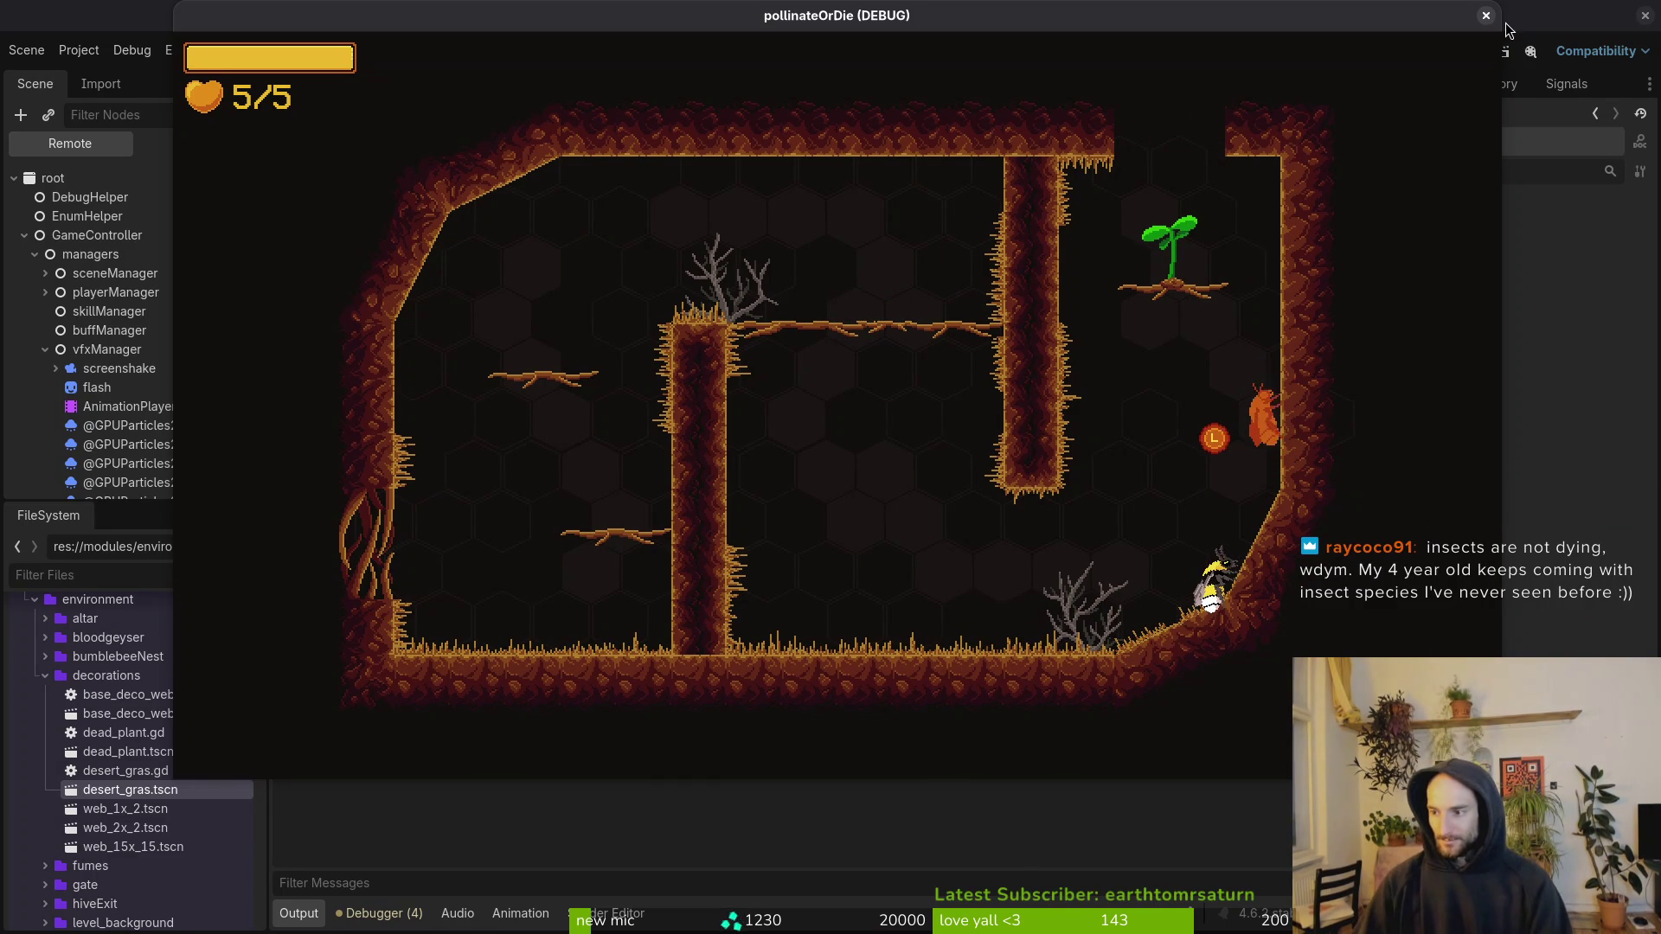
pyautogui.press('super+1')
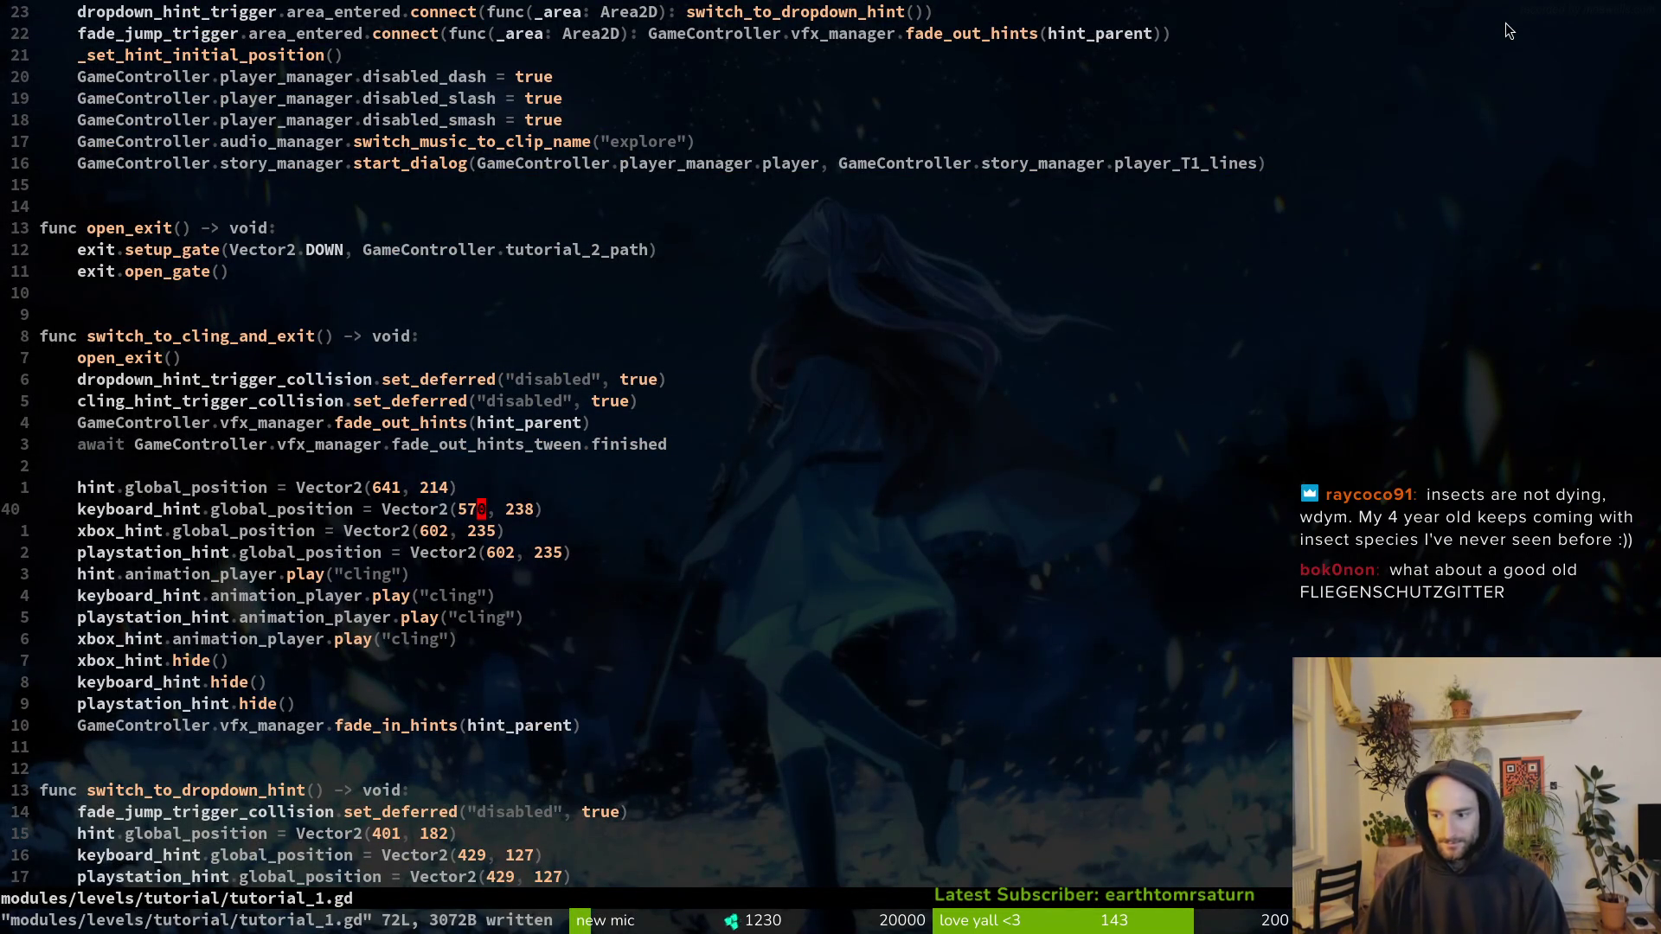
# Step: Change keyboard_hint's x position from 576 to 580, save tutorial_1.gd, and quit Vim
pyautogui.press('k')
pyautogui.write('jhs6')
pyautogui.press('Escape')
pyautogui.write(':write')
pyautogui.press('Return')
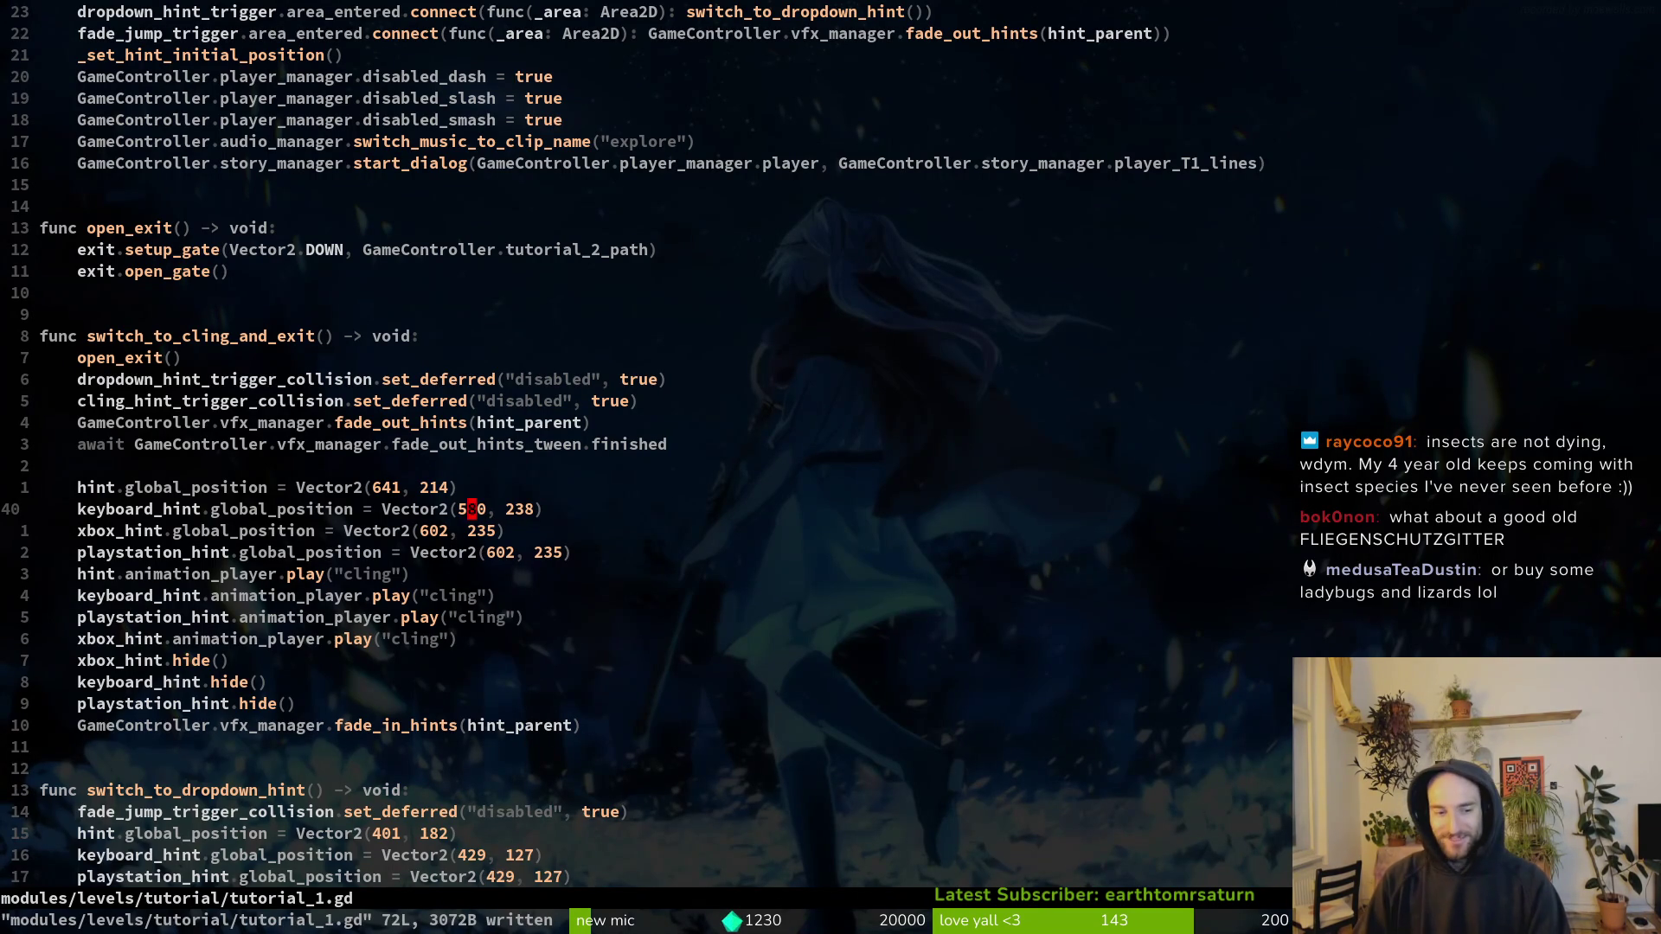
pyautogui.write(':wq')
pyautogui.press('Return')
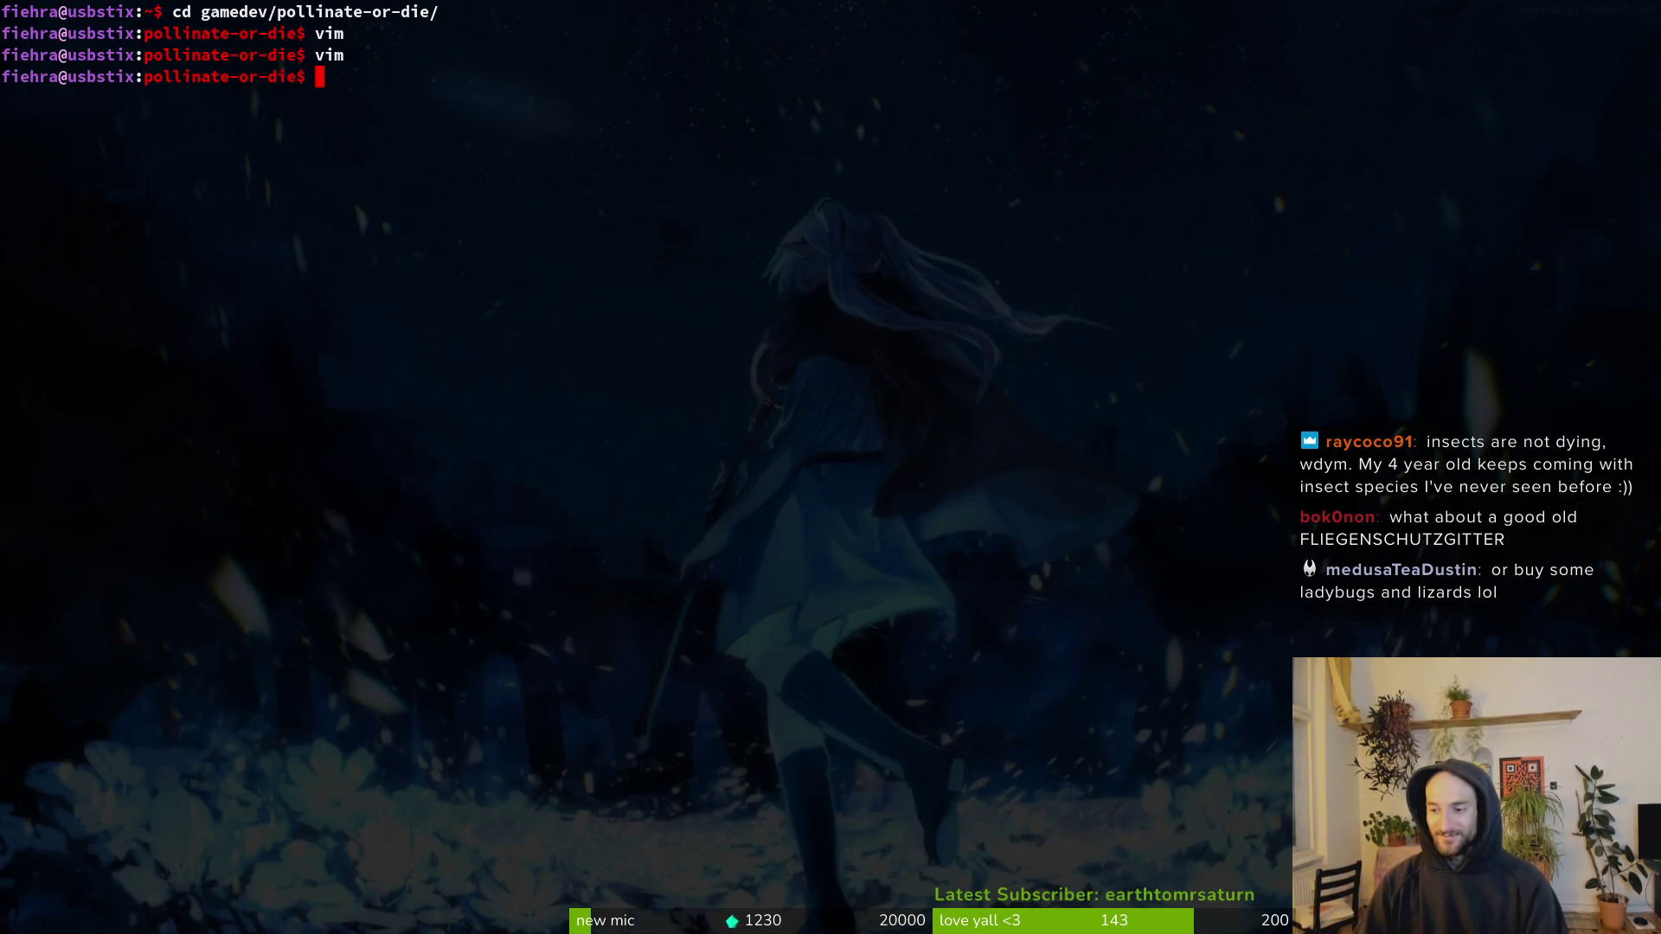
# Step: Stage the translation files in tig and commit them as "updated english translations"
pyautogui.write('tig status')
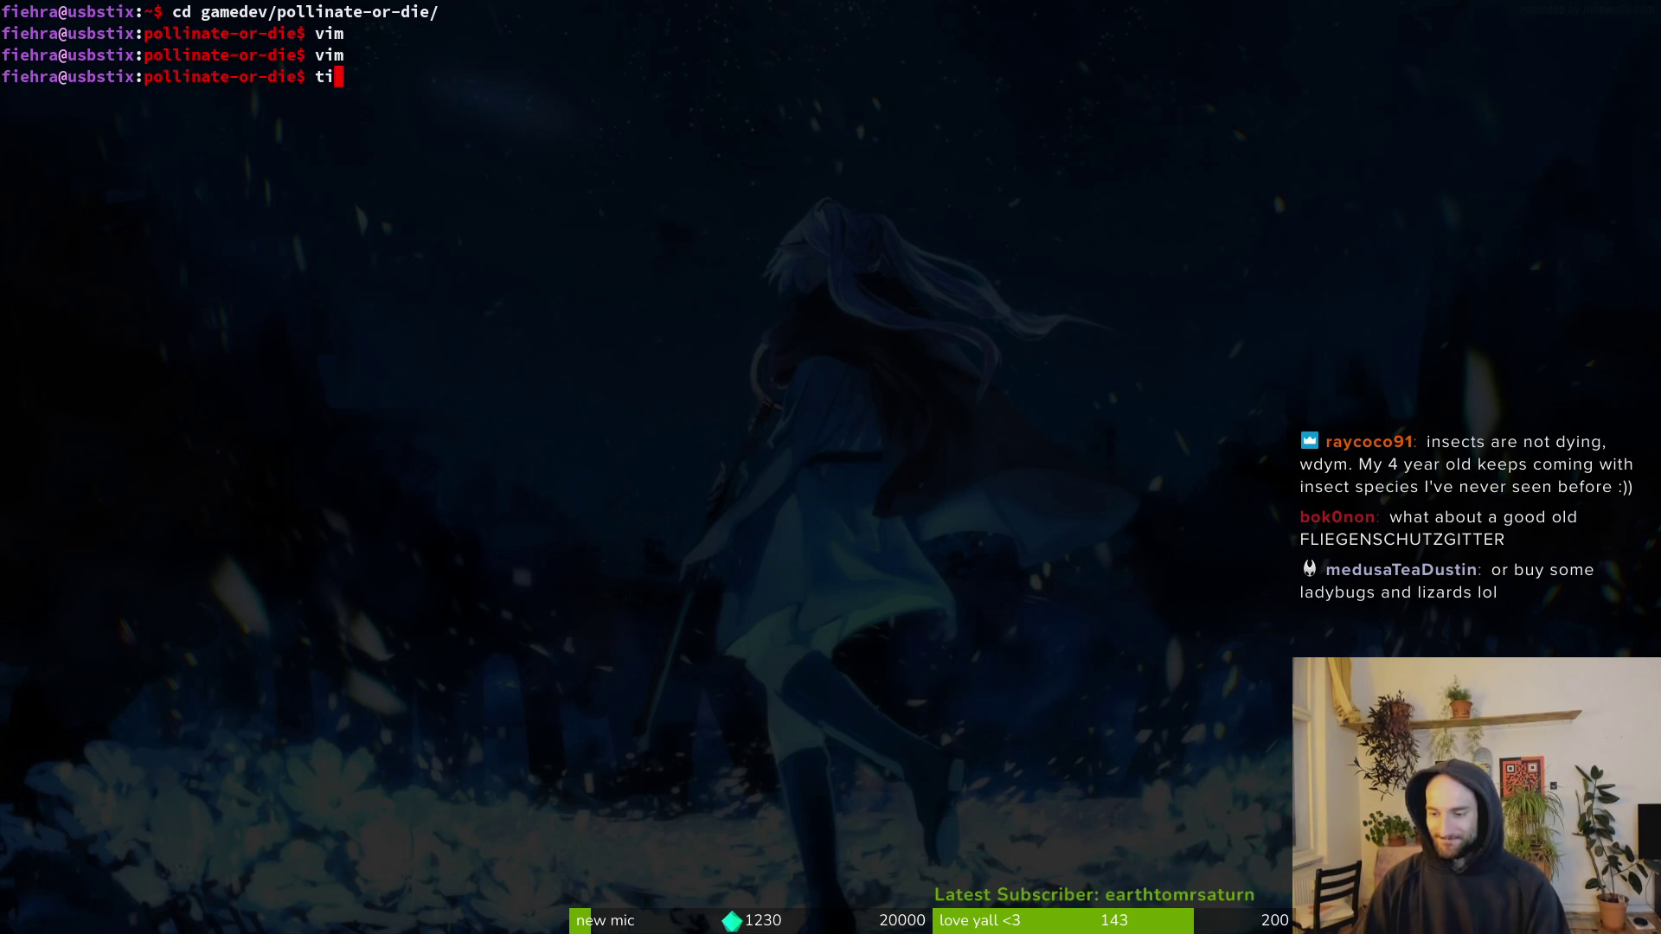
pyautogui.press('Return')
pyautogui.press('Down')
pyautogui.press('Down')
pyautogui.press('Down')
pyautogui.press('Down')
pyautogui.press('Down')
pyautogui.press('Down')
pyautogui.press('Down')
pyautogui.press('Down')
pyautogui.press('Down')
pyautogui.press('Up')
pyautogui.press('Up')
pyautogui.press('Up')
pyautogui.press('u')
pyautogui.press('u')
pyautogui.press('u')
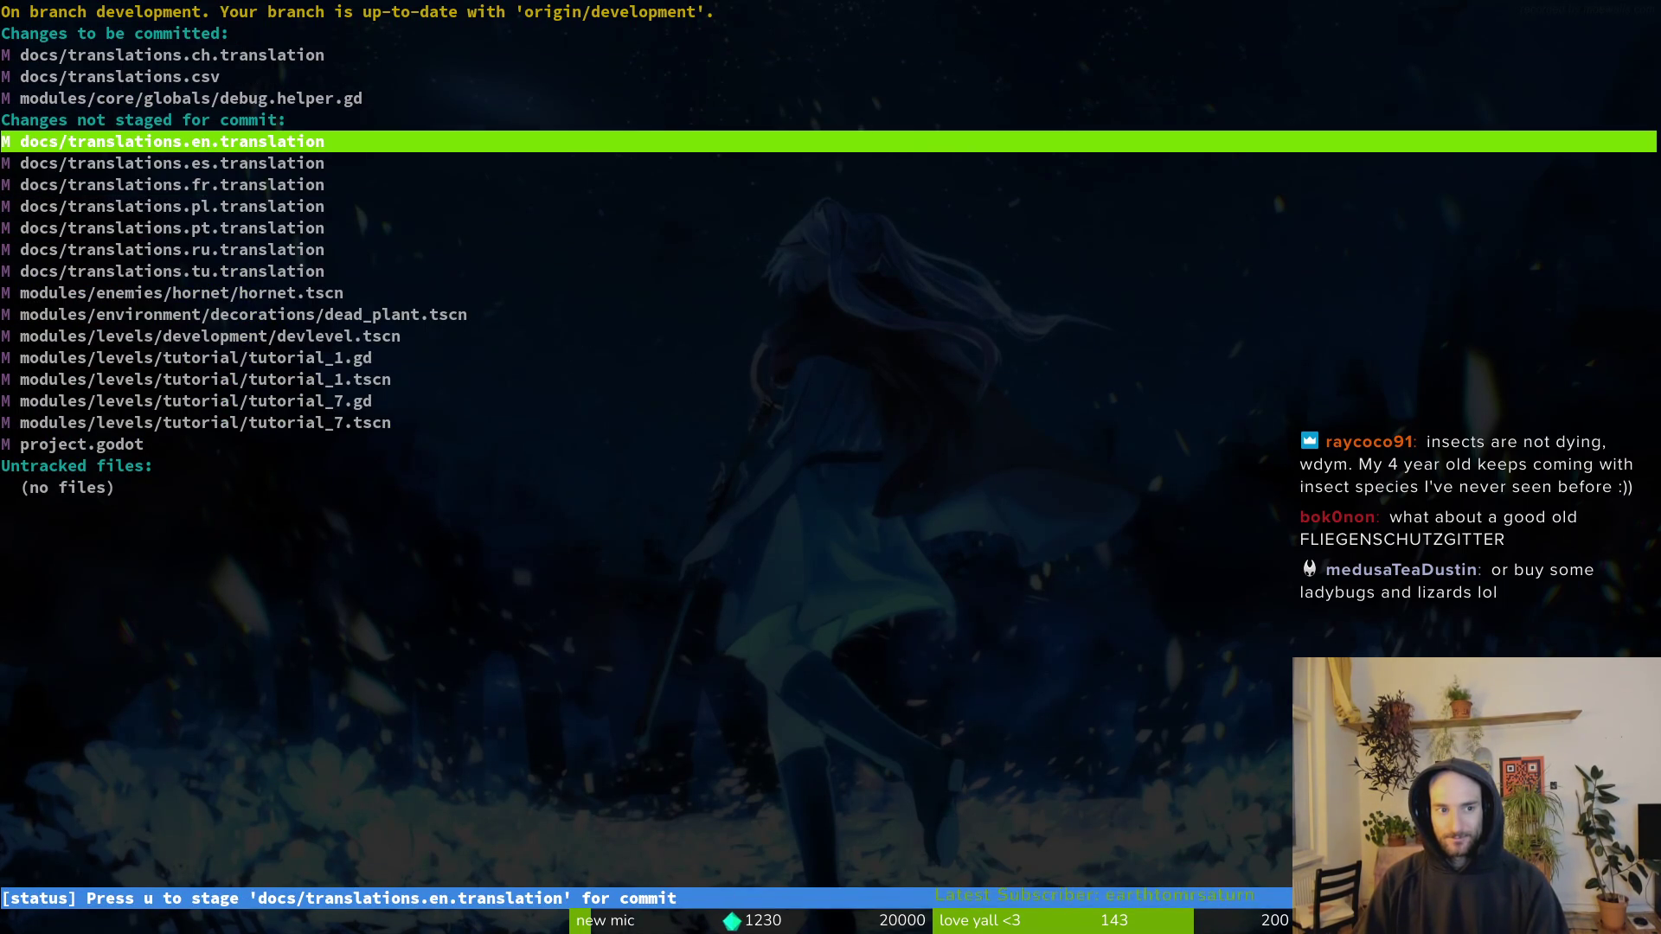
pyautogui.write('qgit com')
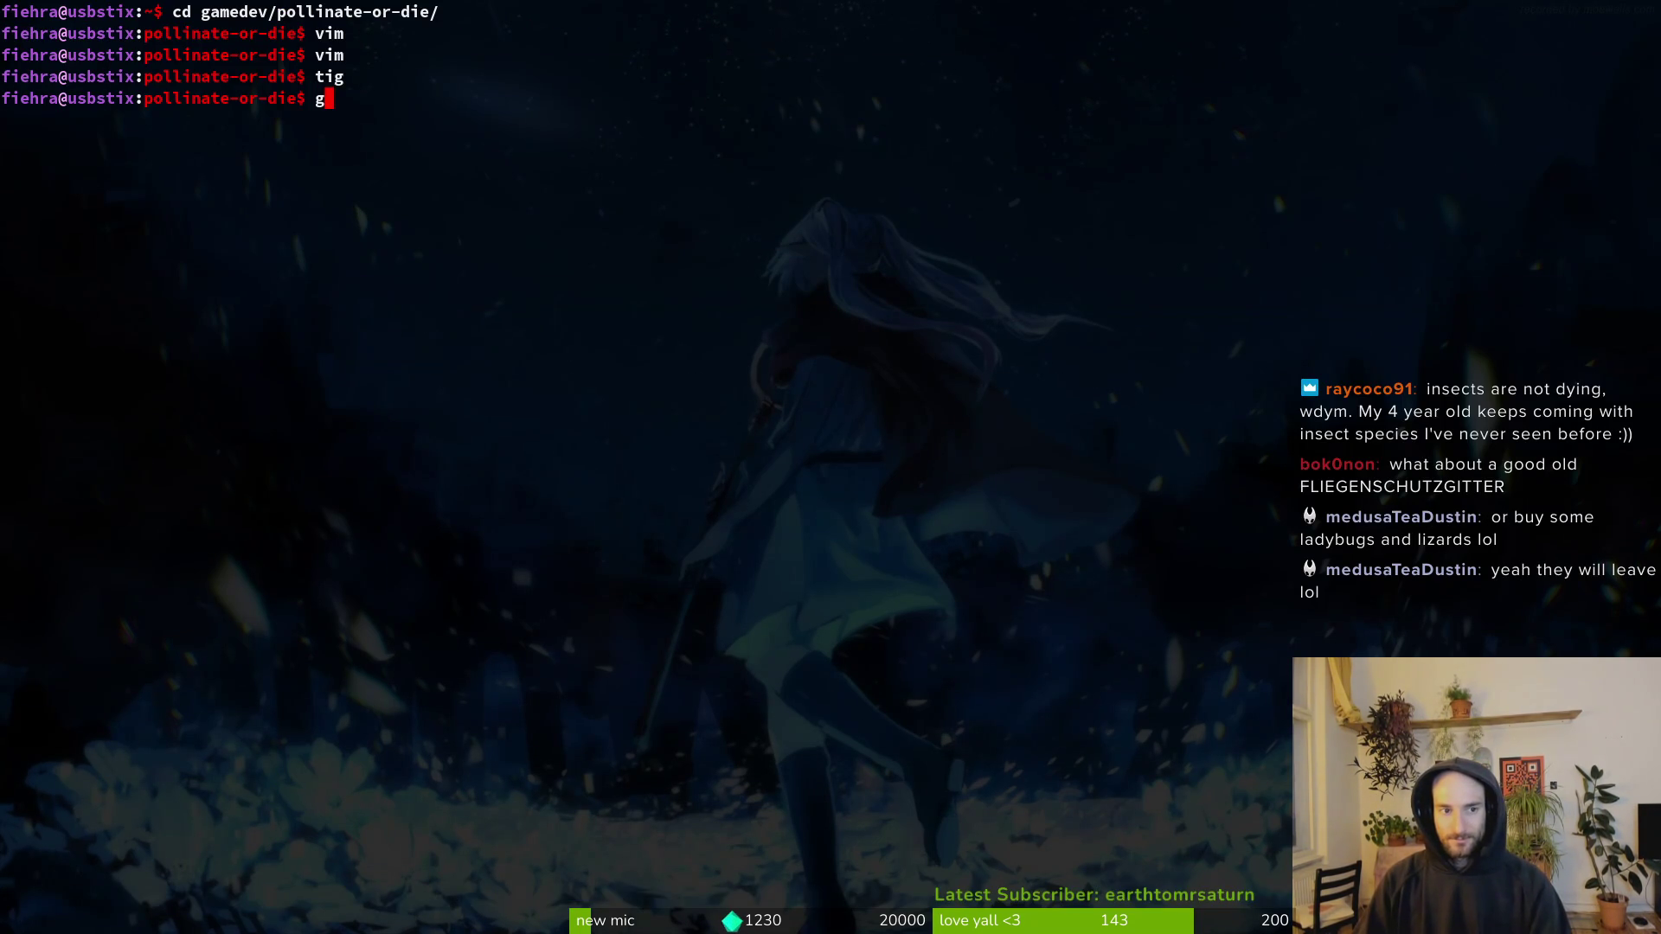
pyautogui.write('mit -m "ad')
pyautogui.press('BackSpace')
pyautogui.press('BackSpace')
pyautogui.write('updated ')
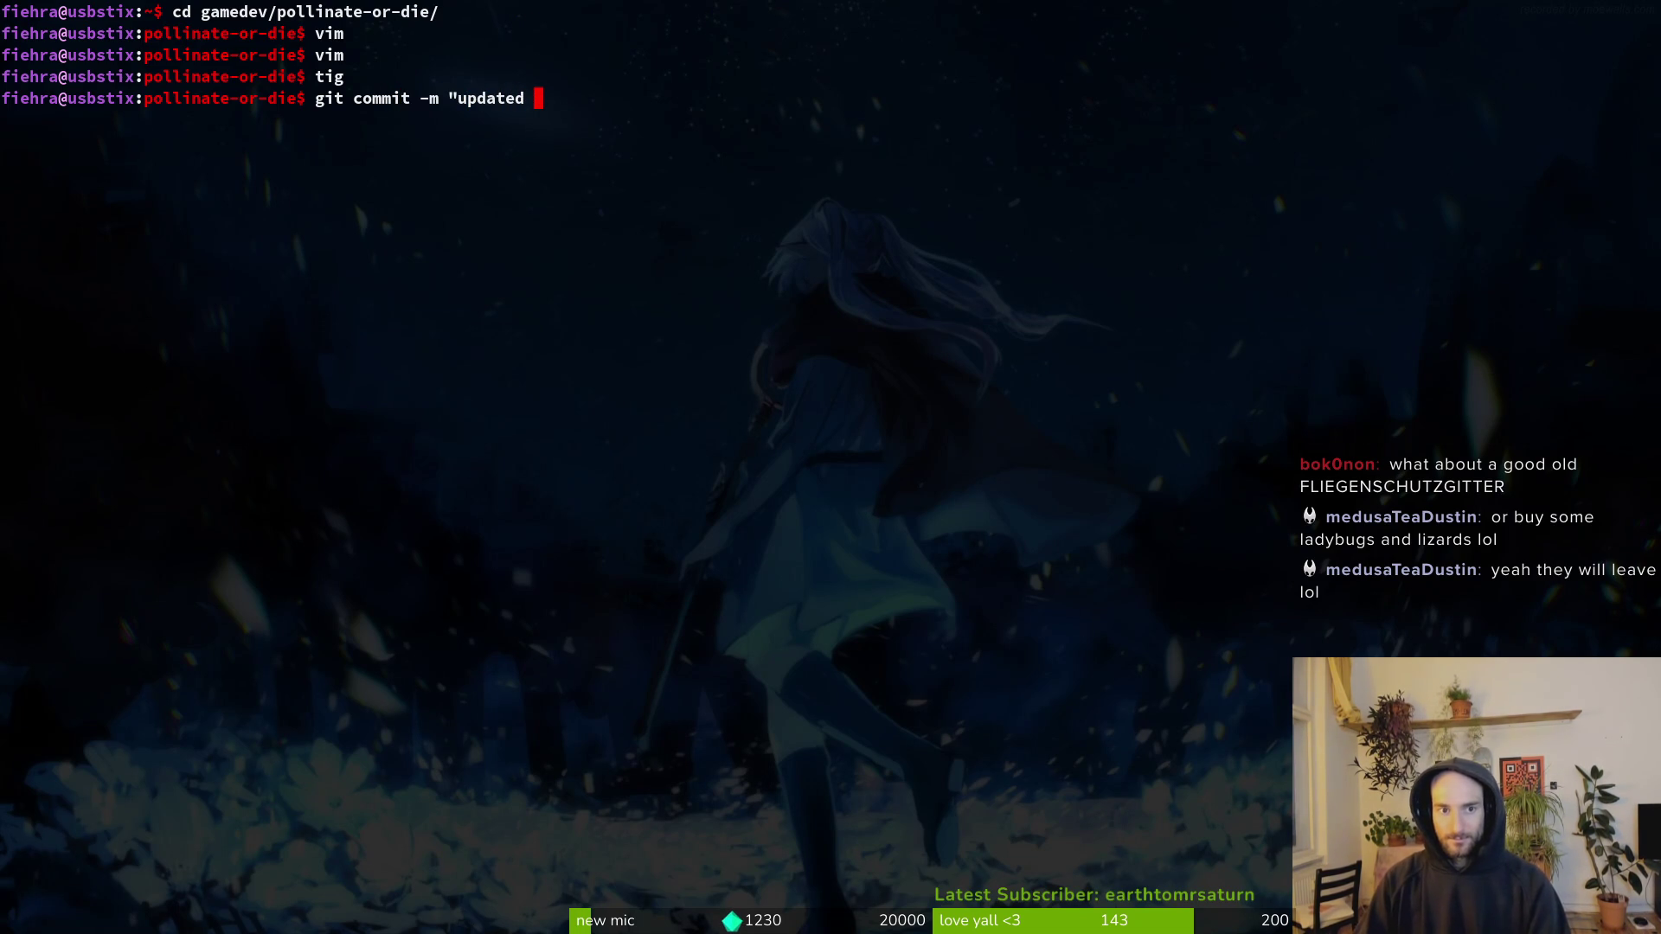
pyautogui.write('english tran')
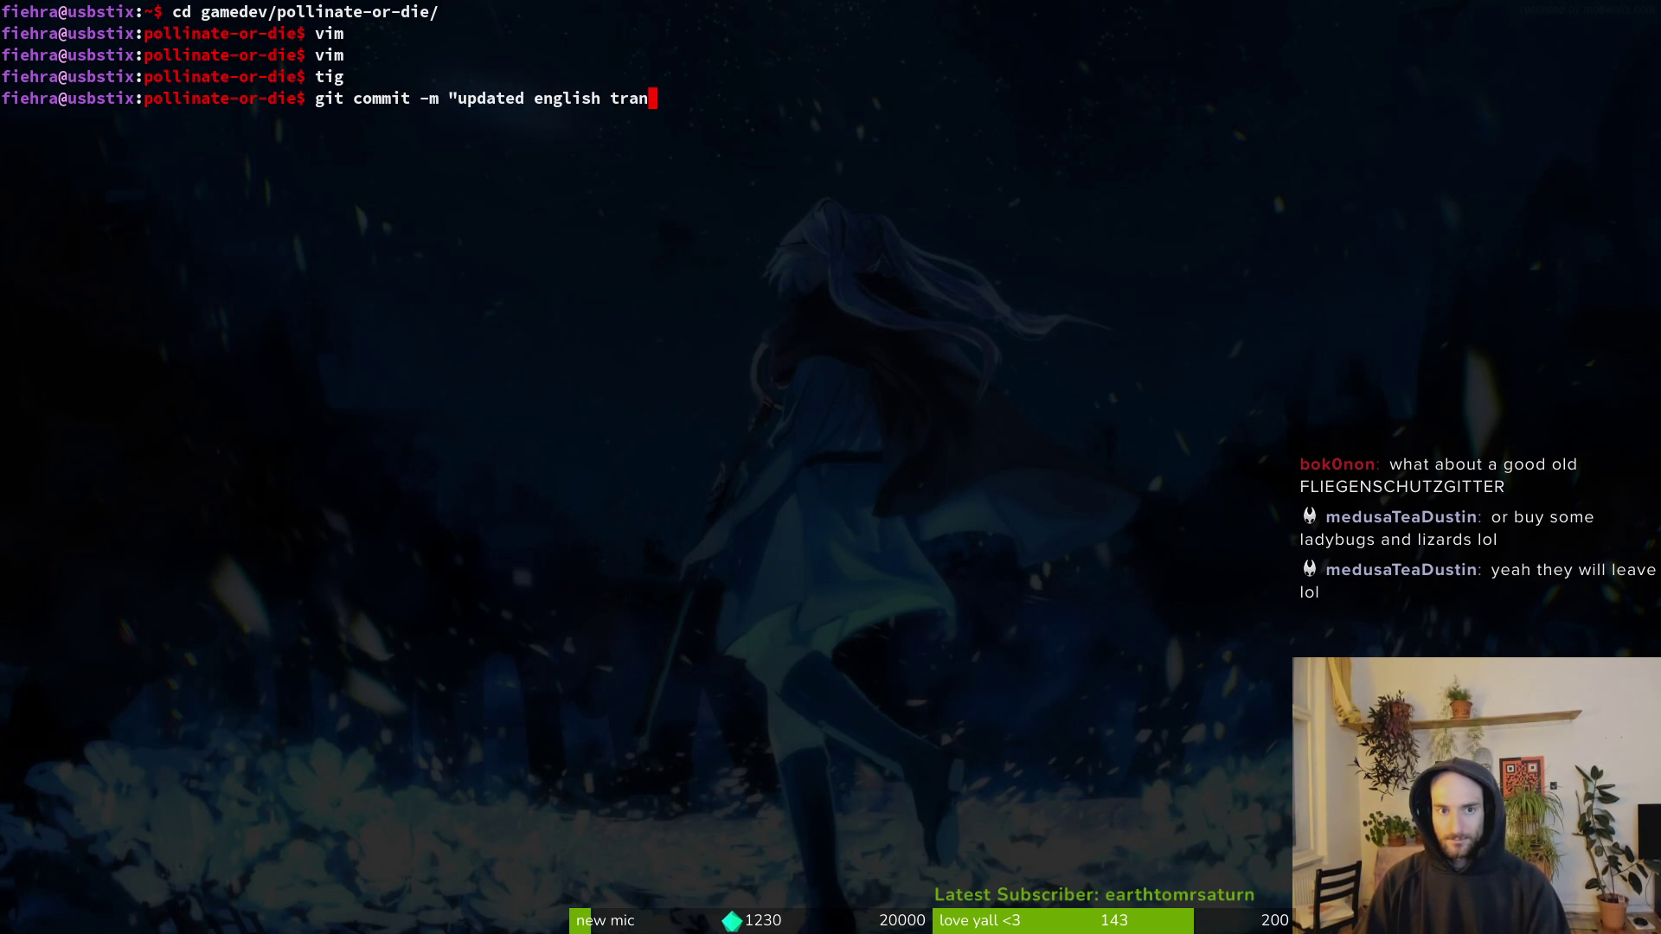
pyautogui.write('slations"')
pyautogui.press('Return')
# Step: Stage the hornet scene change and commit it as "set hornet hp to 92"
pyautogui.write('tig status')
pyautogui.press('Return')
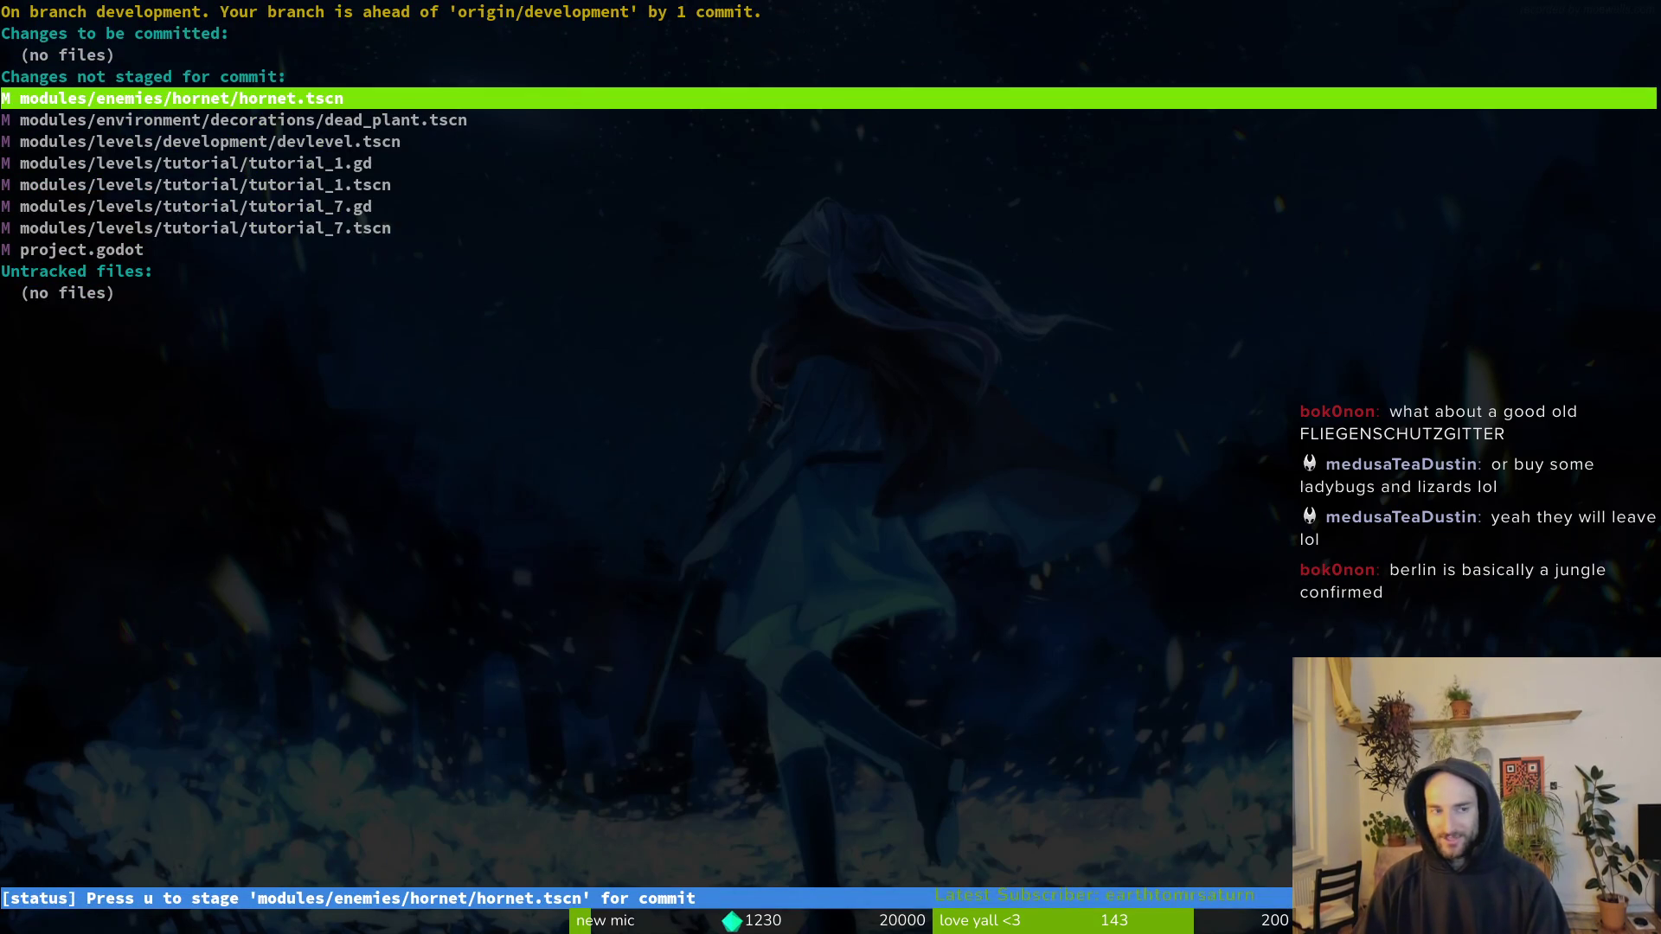
pyautogui.press('u')
pyautogui.press('Up')
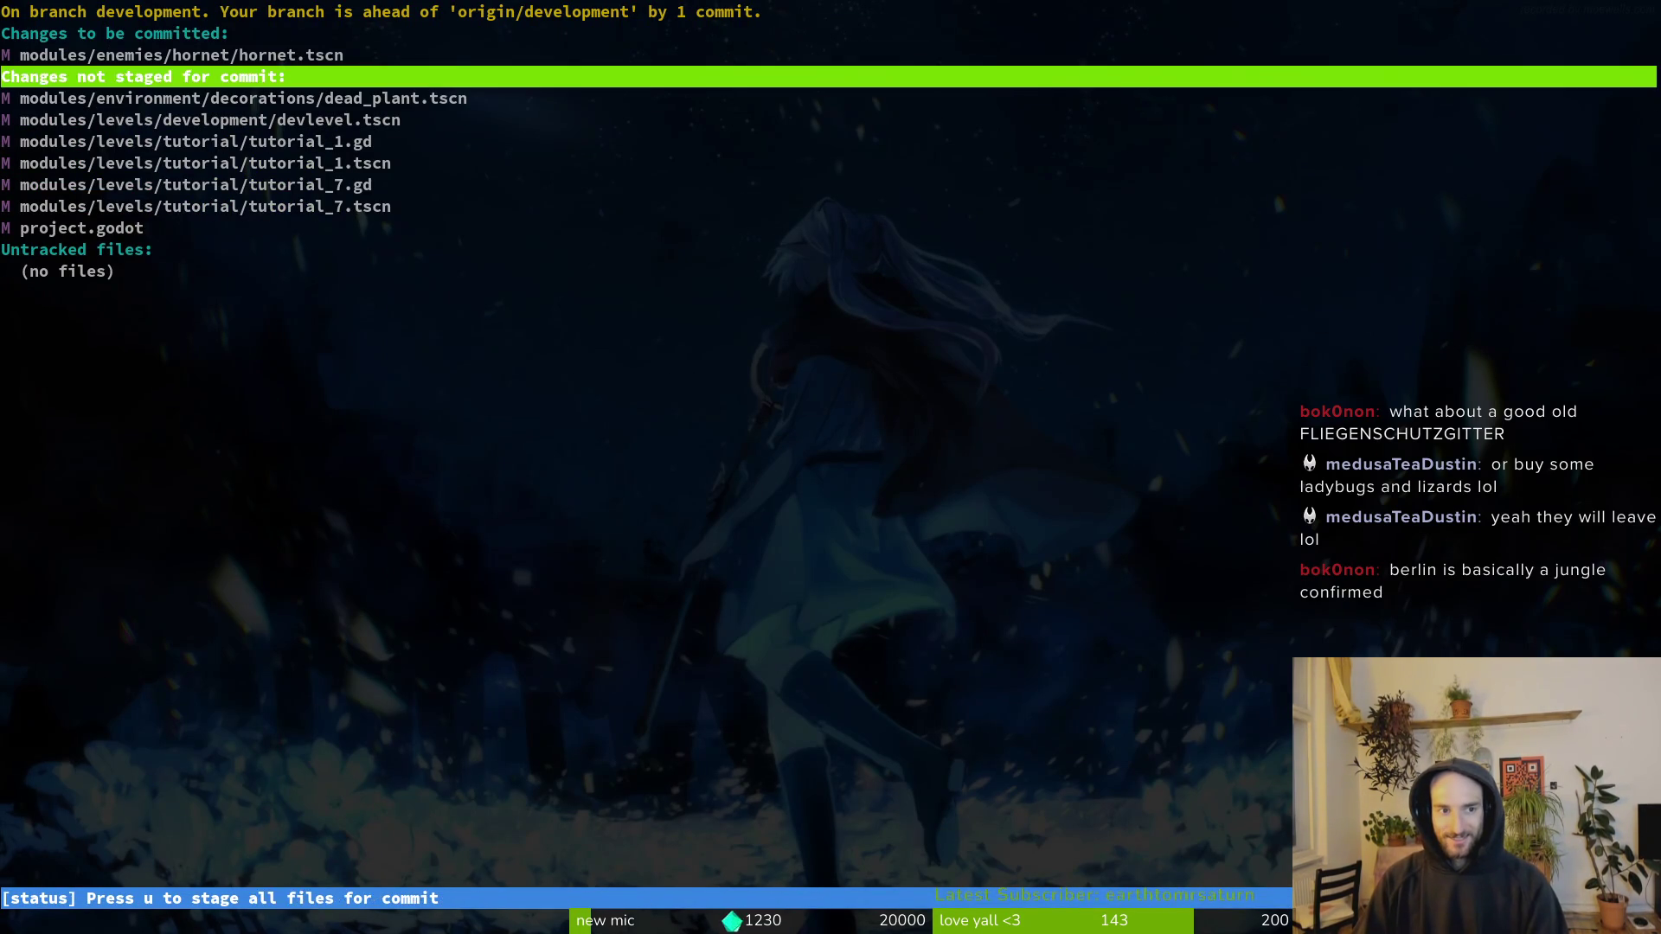
pyautogui.press('Up')
pyautogui.press('Return')
pyautogui.press('q')
pyautogui.press('q')
pyautogui.write('tig')
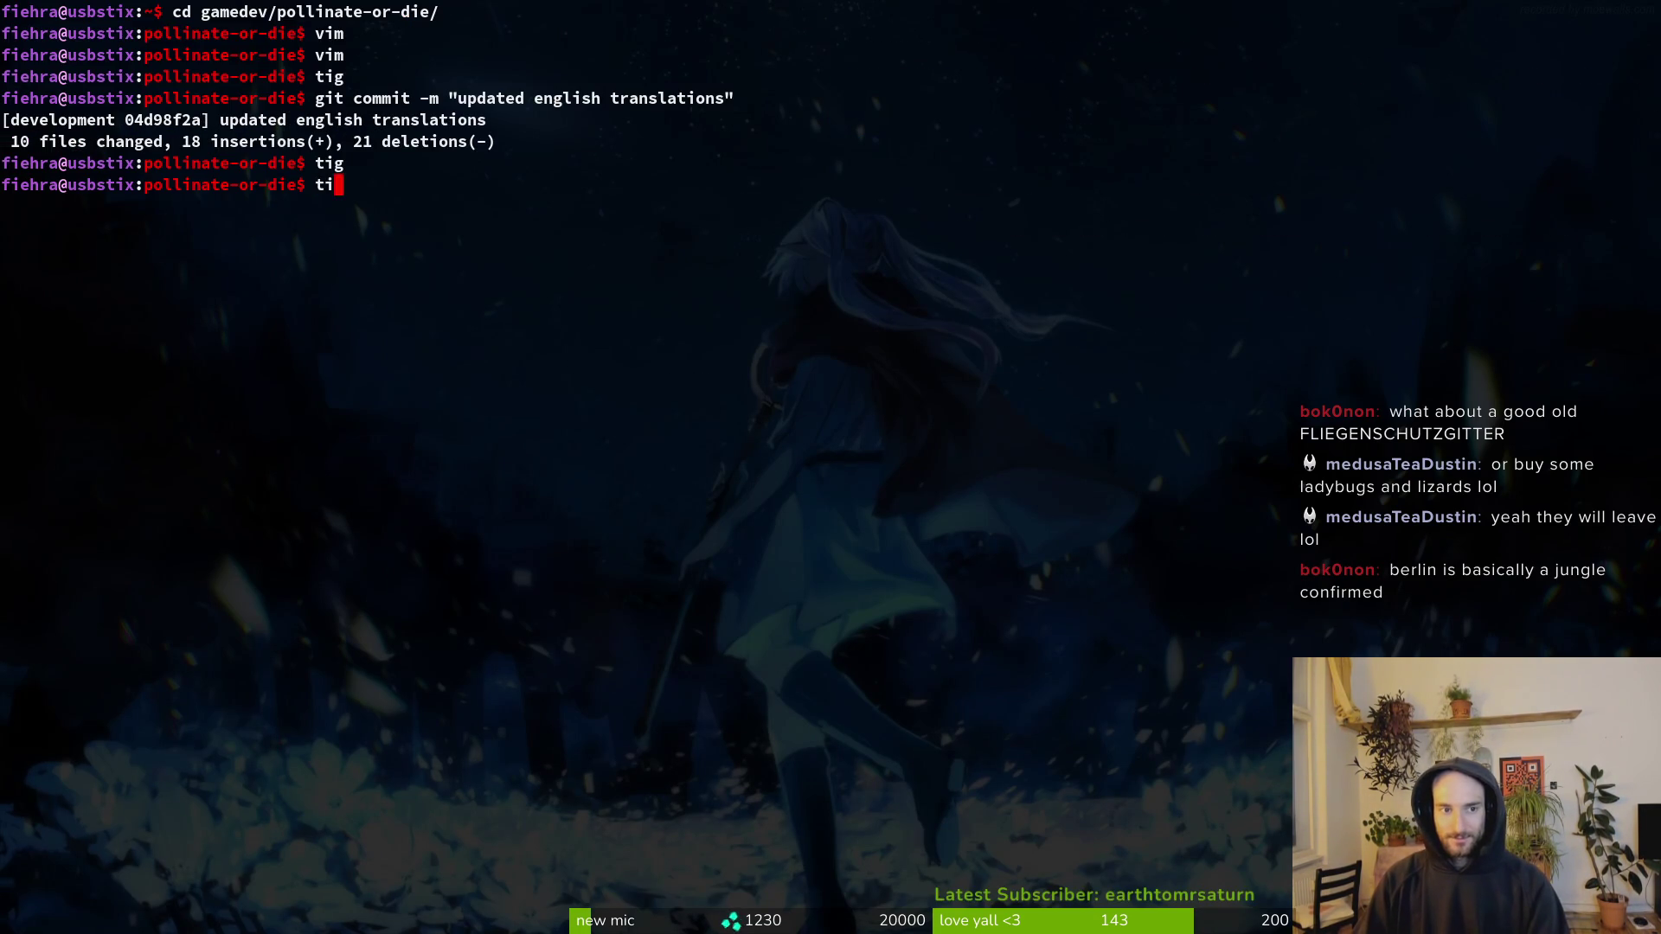
pyautogui.press('Return')
pyautogui.press('Down')
pyautogui.press('Down')
pyautogui.press('Down')
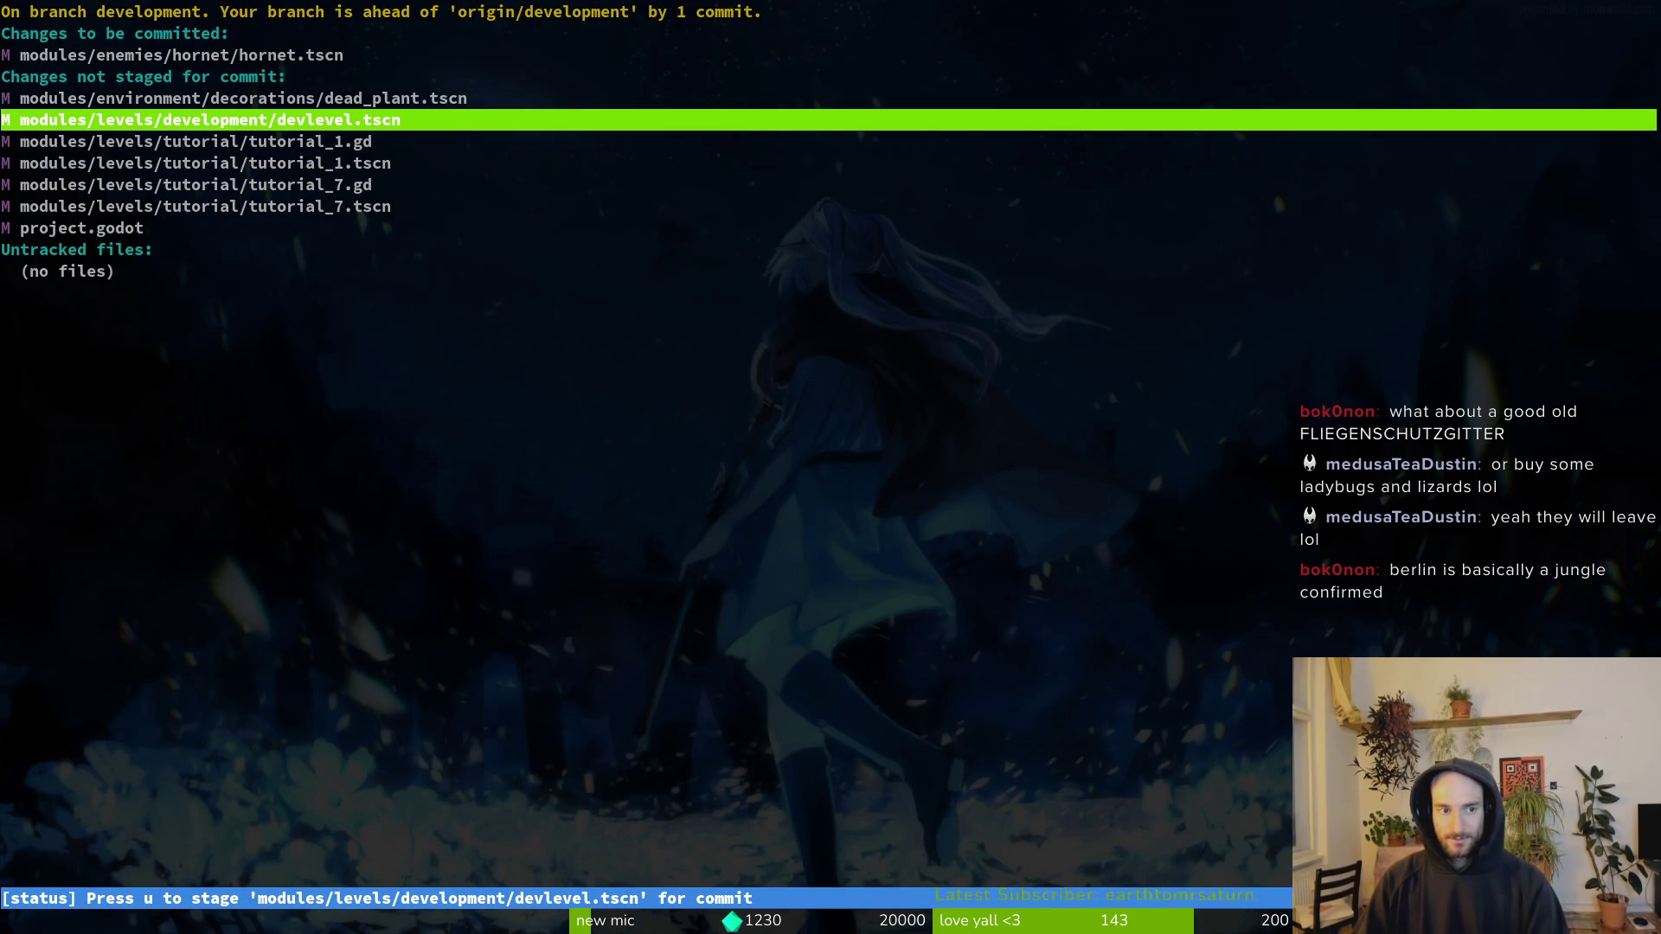
pyautogui.write('qgit dev')
pyautogui.press('BackSpace')
pyautogui.press('BackSpace')
pyautogui.press('BackSpace')
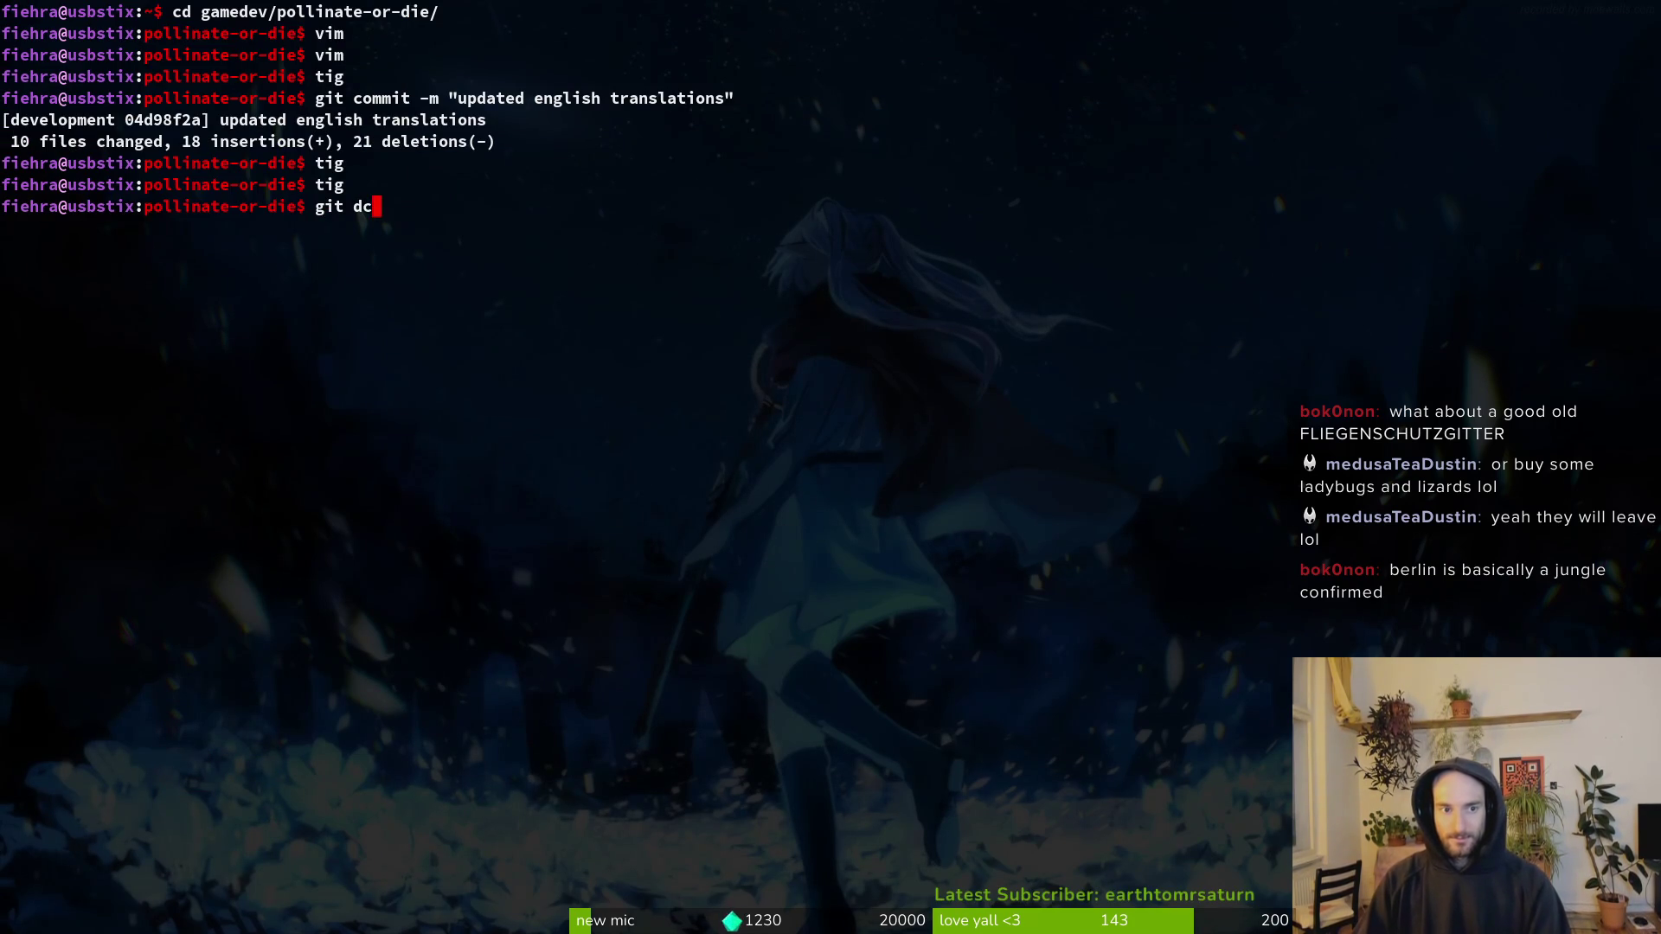
pyautogui.write('commit -m')
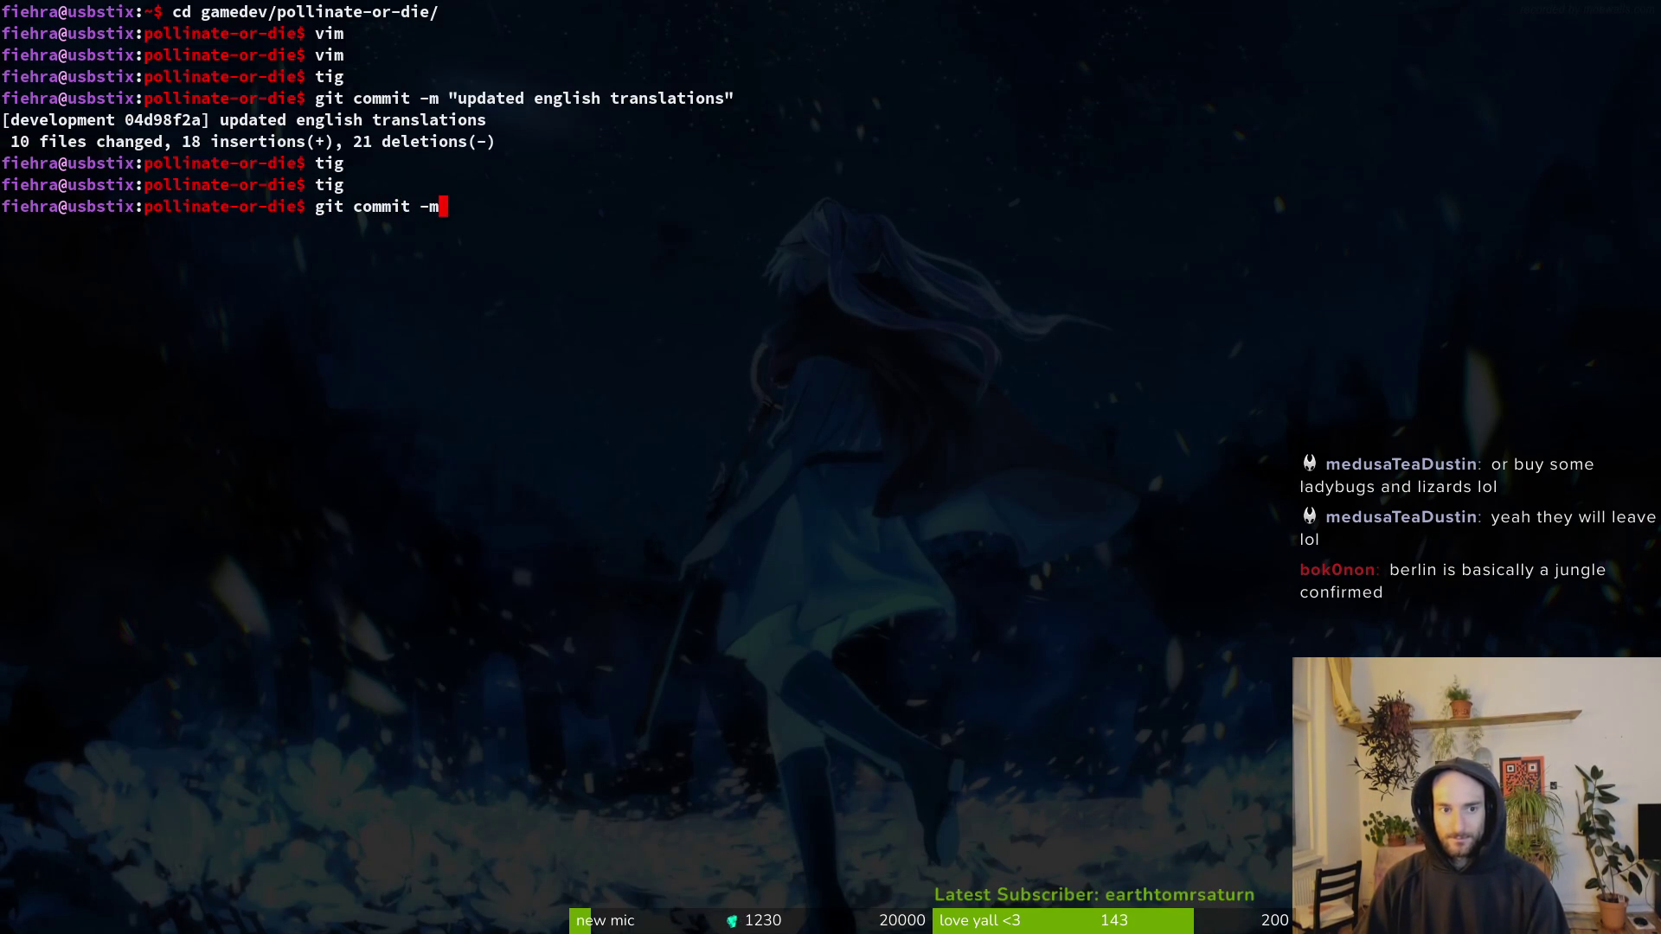
pyautogui.write(' "set hornet ')
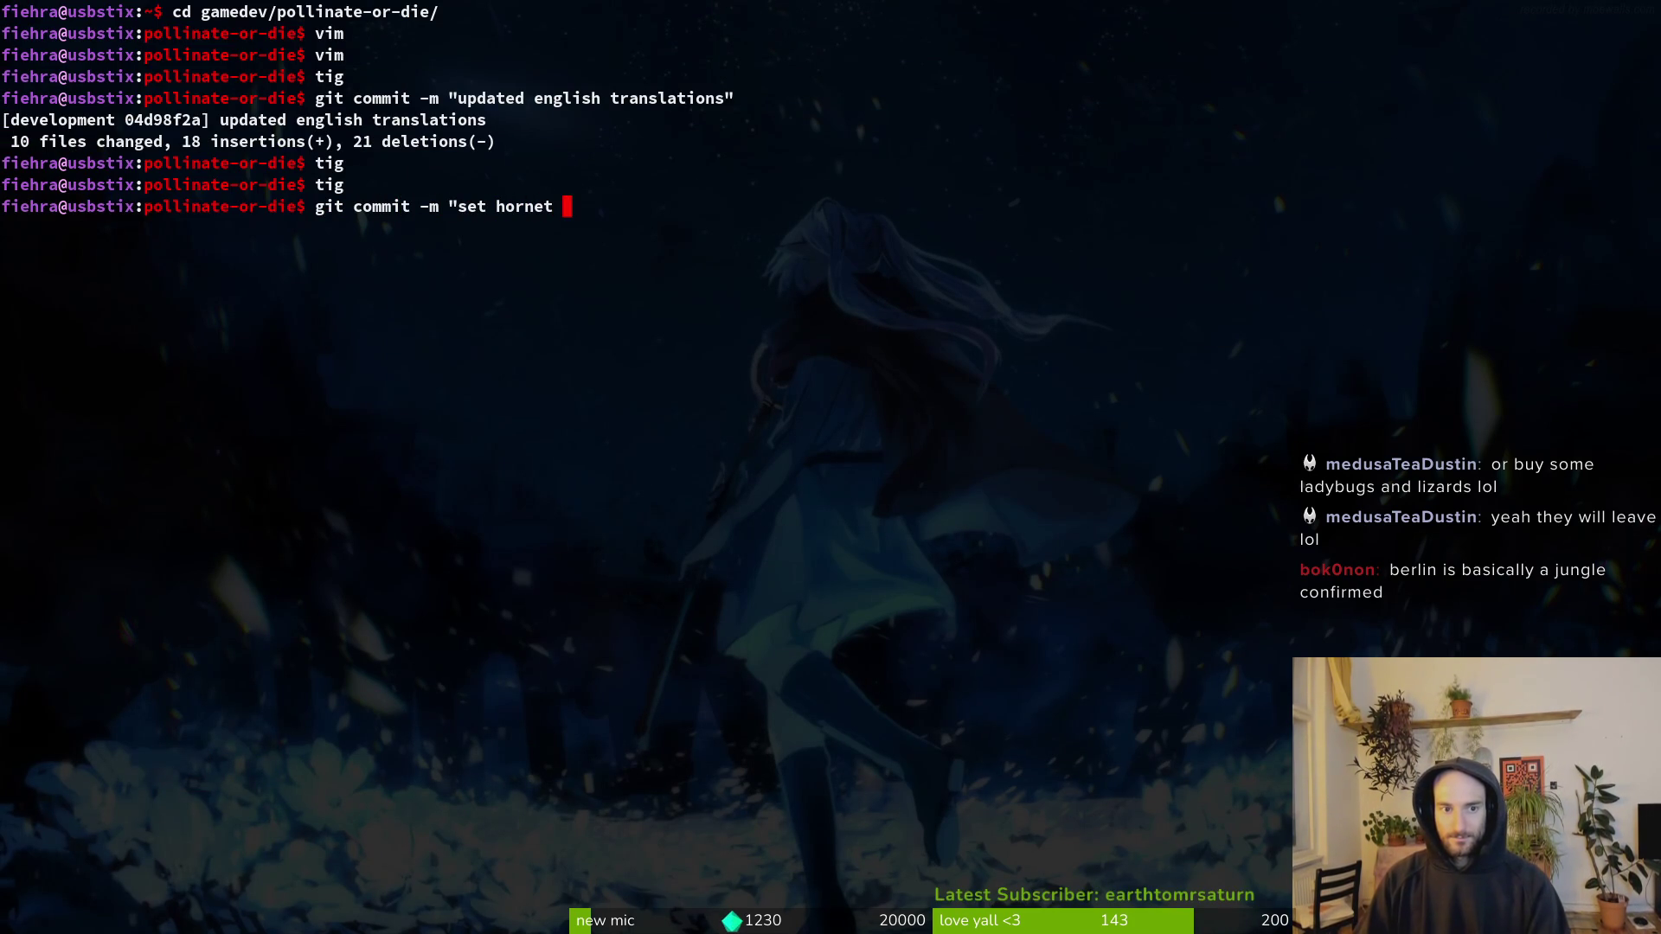
pyautogui.write('hp to 92"')
pyautogui.press('Return')
# Step: Stage tutorial_1.gd, tutorial_1.tscn and the dead plant scene, committing improved tutorial scripts and T1 deco
pyautogui.write('tig')
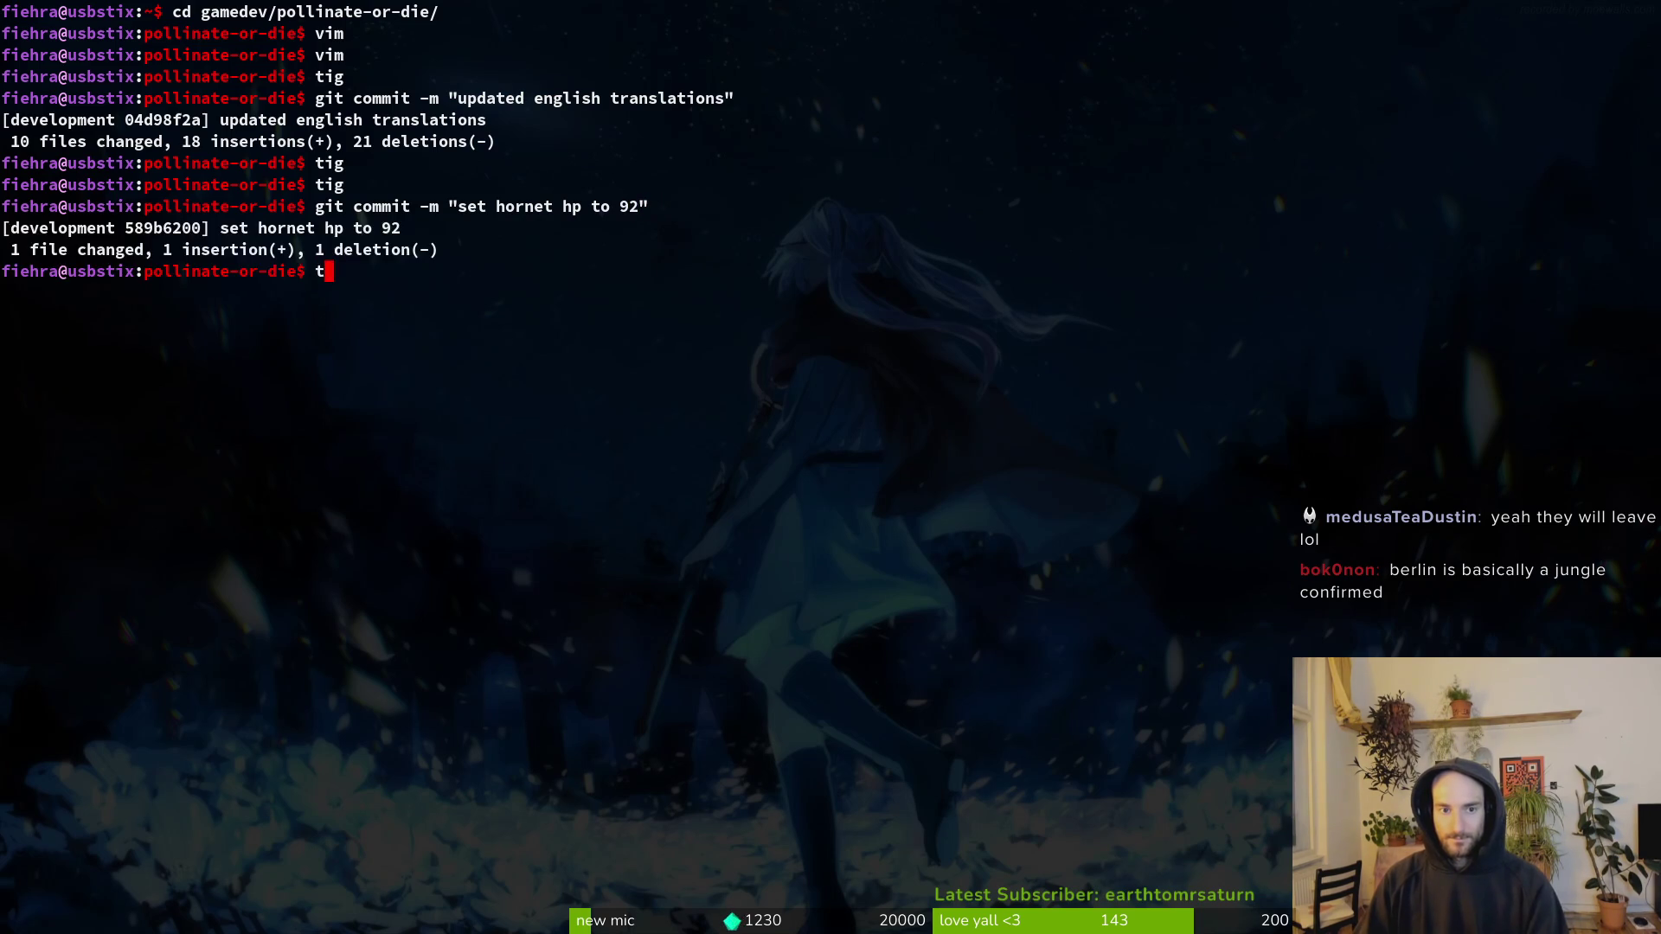
pyautogui.press('Return')
pyautogui.press('Down')
pyautogui.press('Down')
pyautogui.press('Down')
pyautogui.press('Down')
pyautogui.press('Down')
pyautogui.press('u')
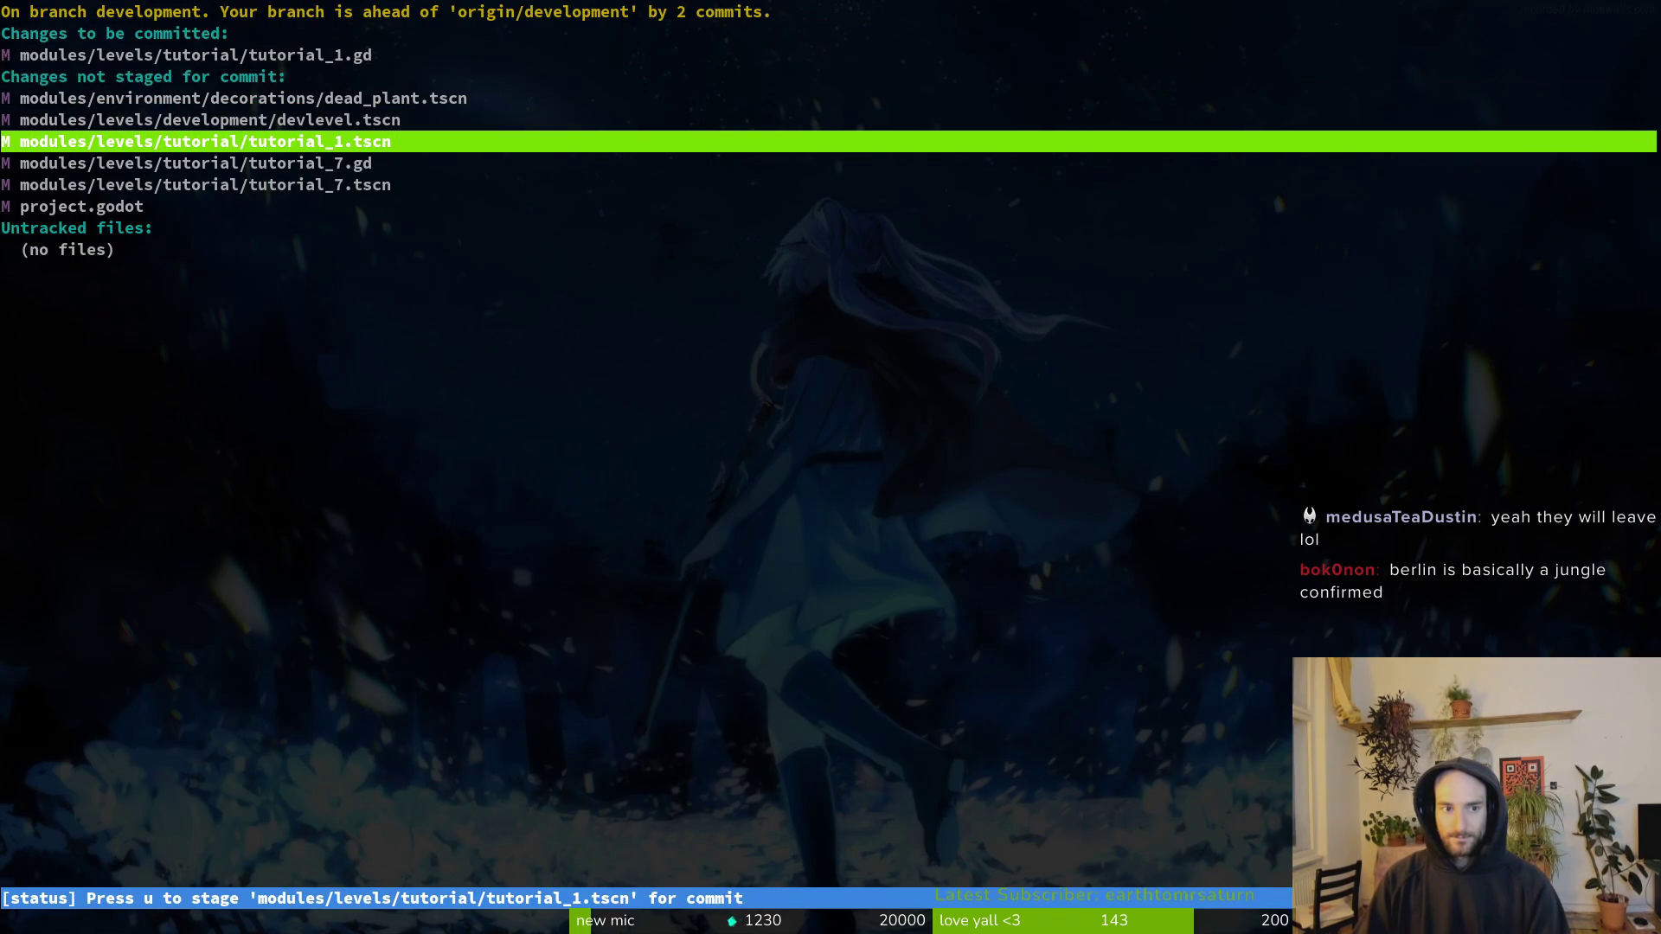
pyautogui.press('u')
pyautogui.press('u')
pyautogui.press('u')
pyautogui.press('Up')
pyautogui.press('Up')
pyautogui.write('uqgit commit -m')
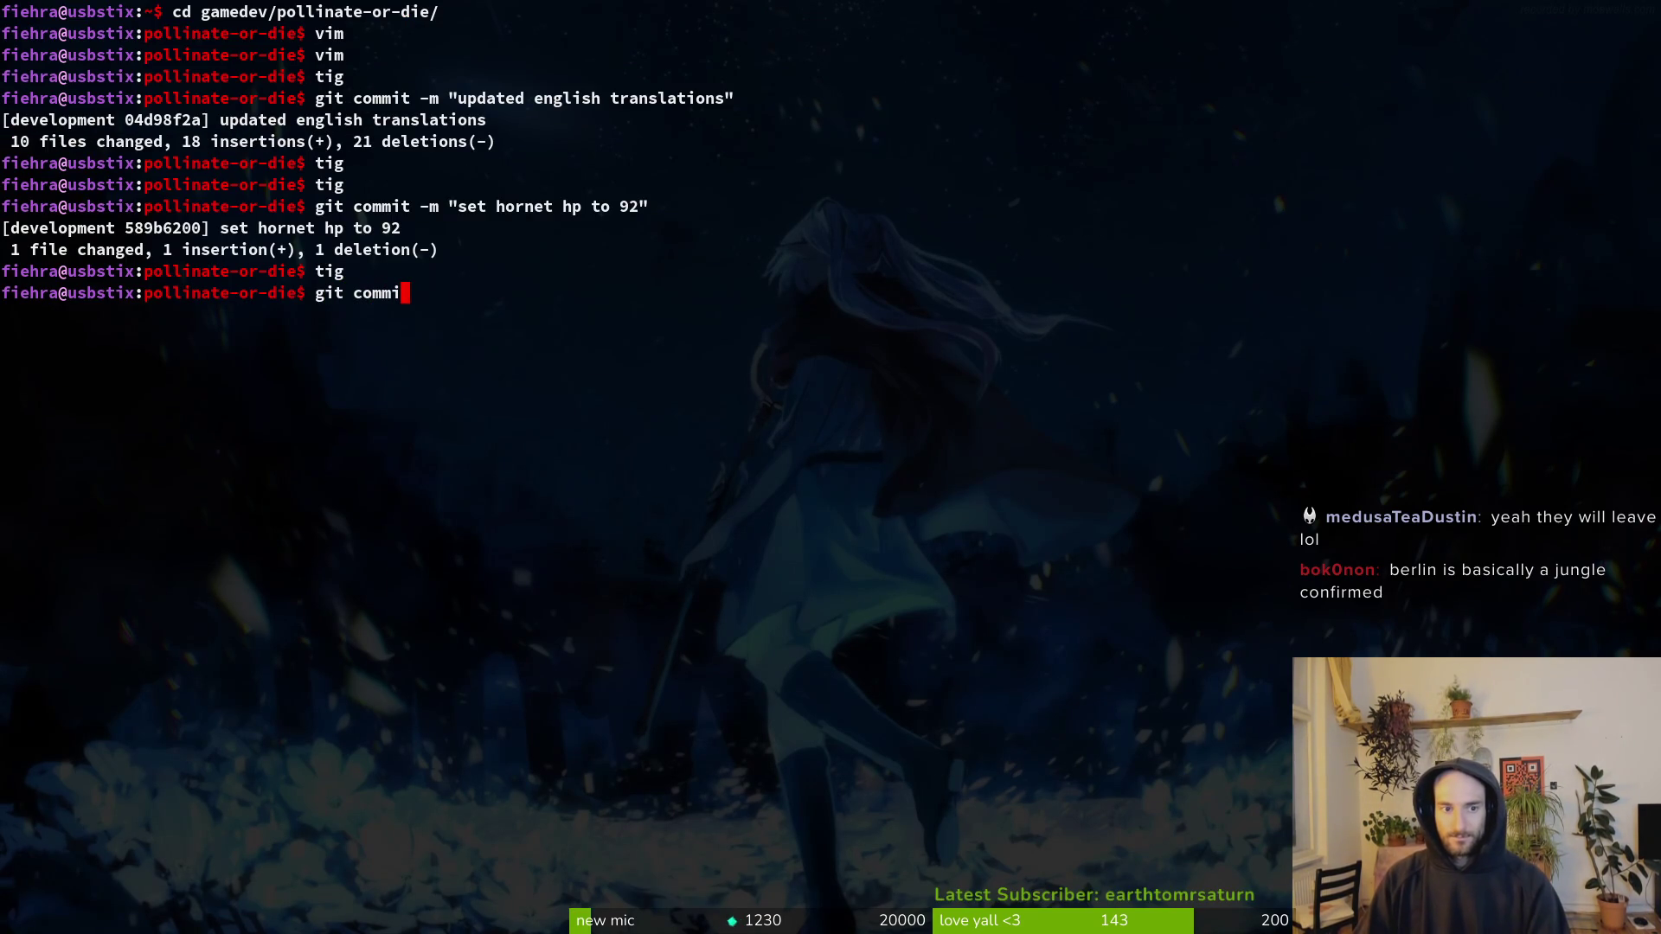
pyautogui.press('BackSpace')
pyautogui.press('BackSpace')
pyautogui.write('-')
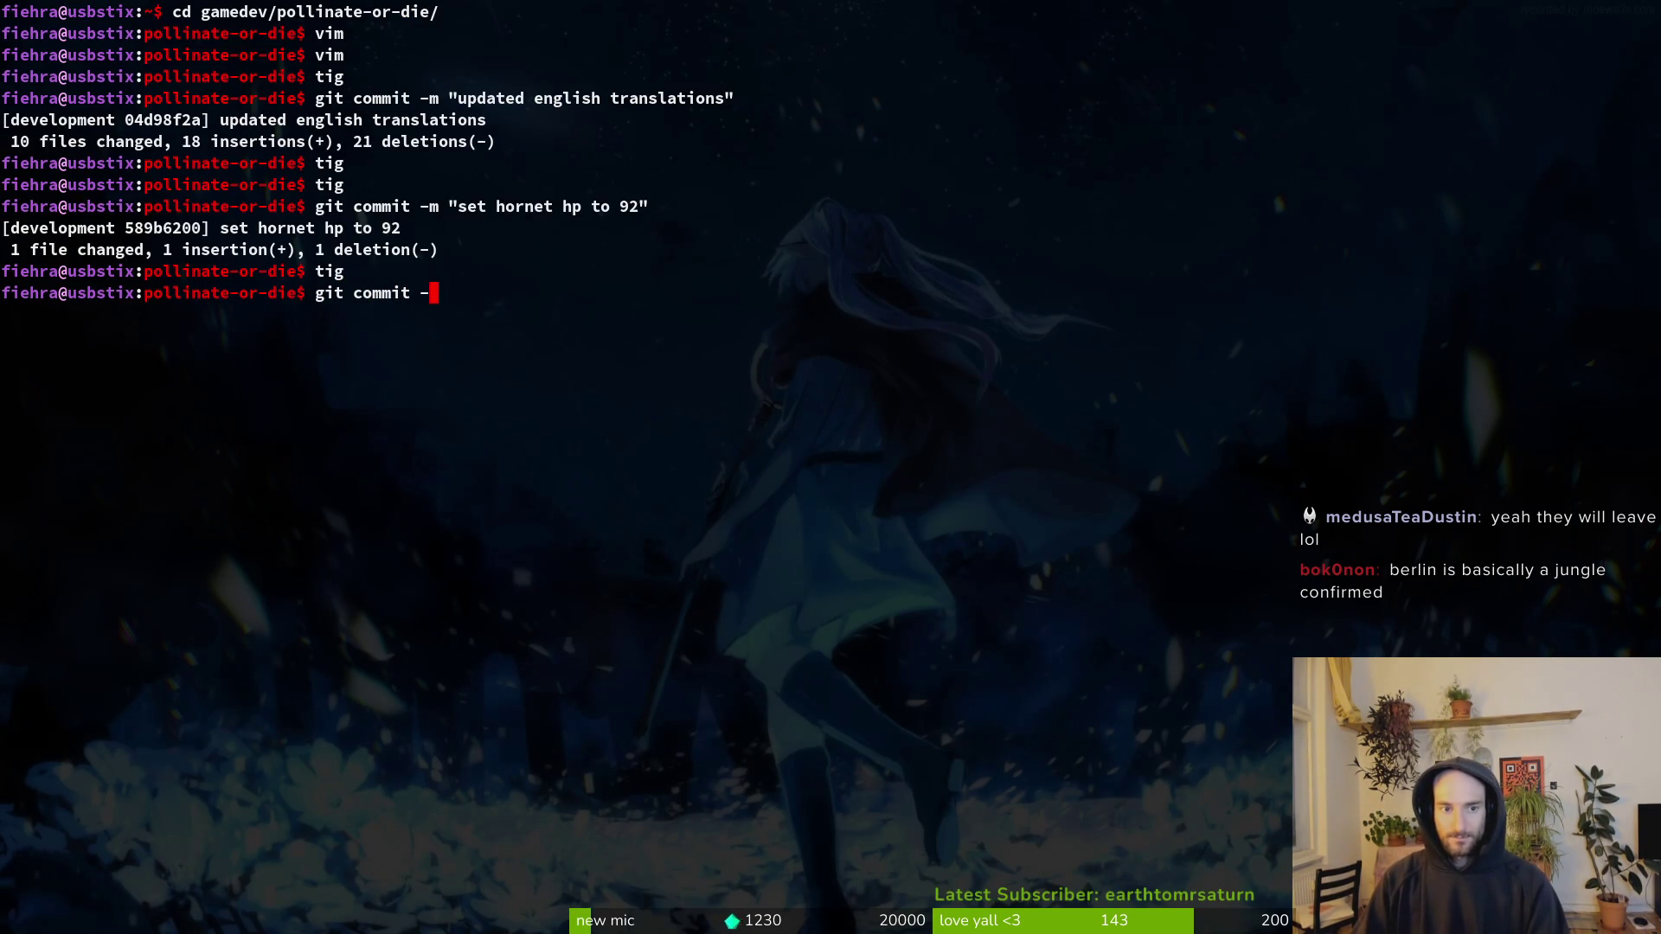
pyautogui.write('m improe')
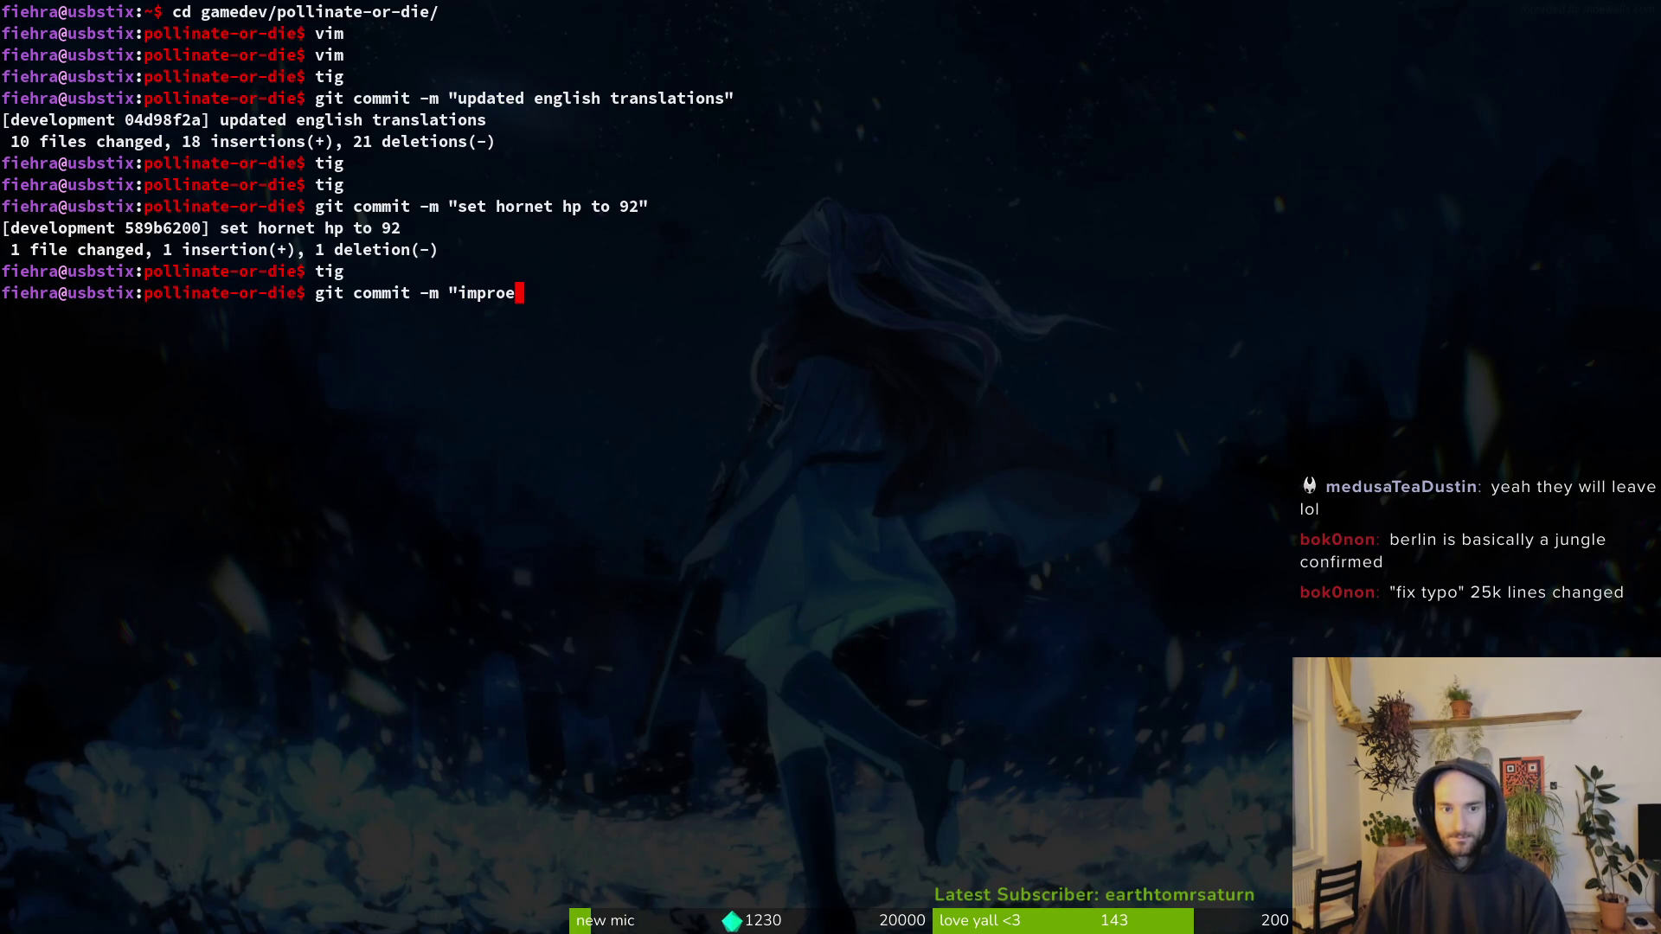
pyautogui.write('ved scr')
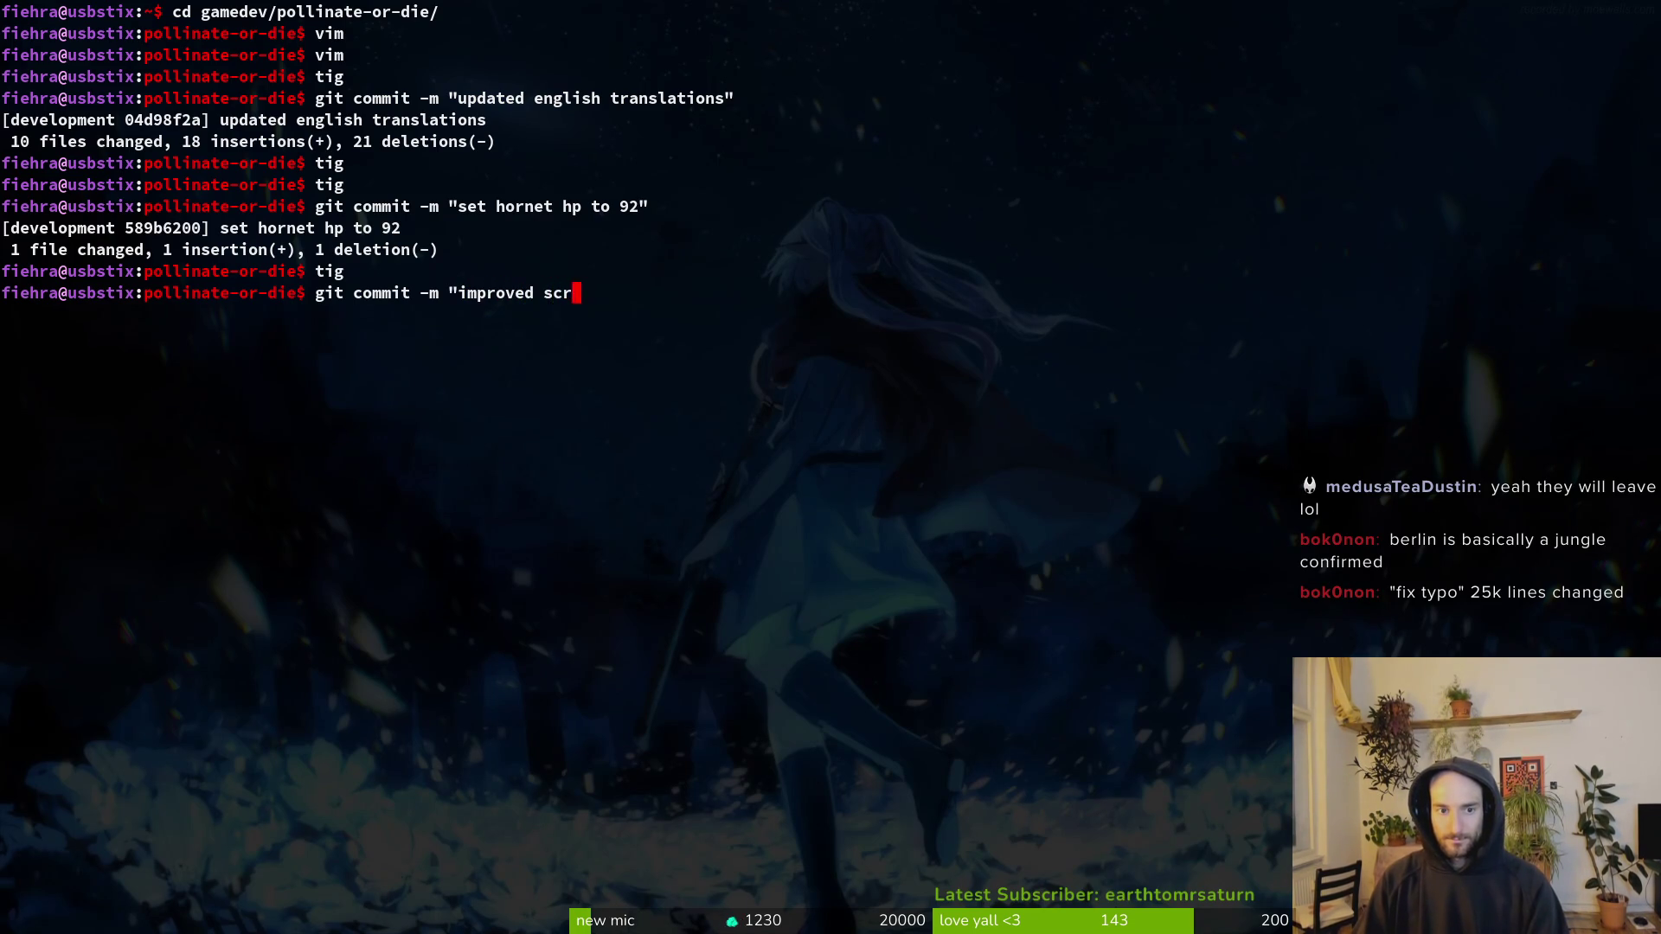
pyautogui.write('ipts in tutorial and added cd')
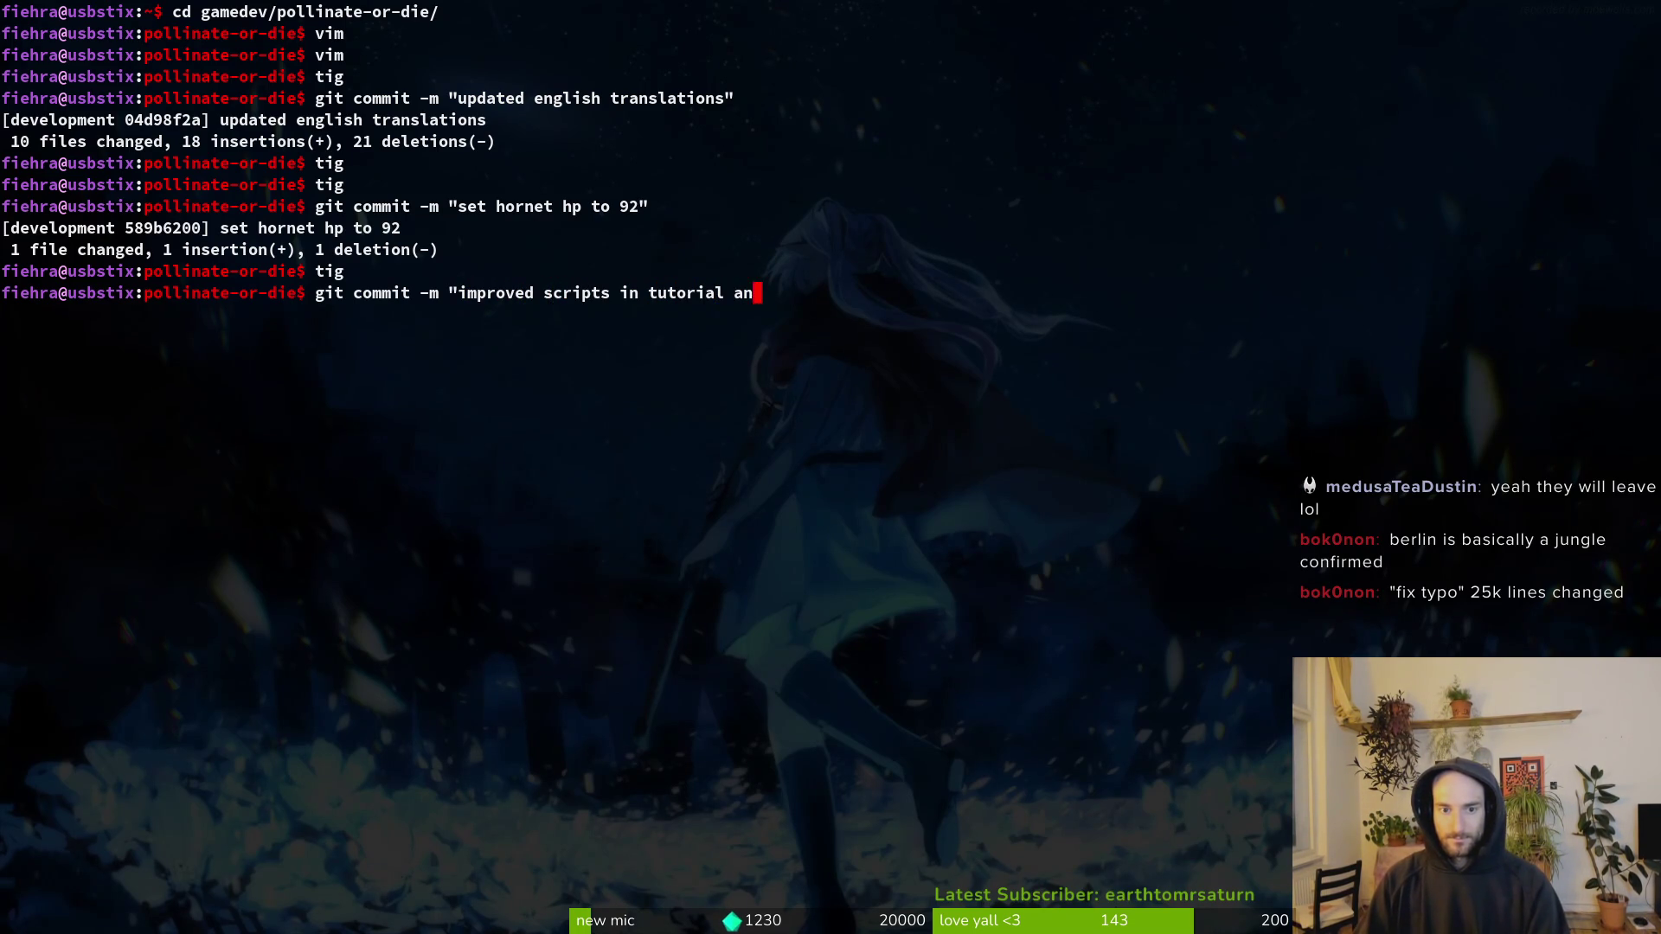
pyautogui.press('BackSpace')
pyautogui.press('BackSpace')
pyautogui.write('deco to tu')
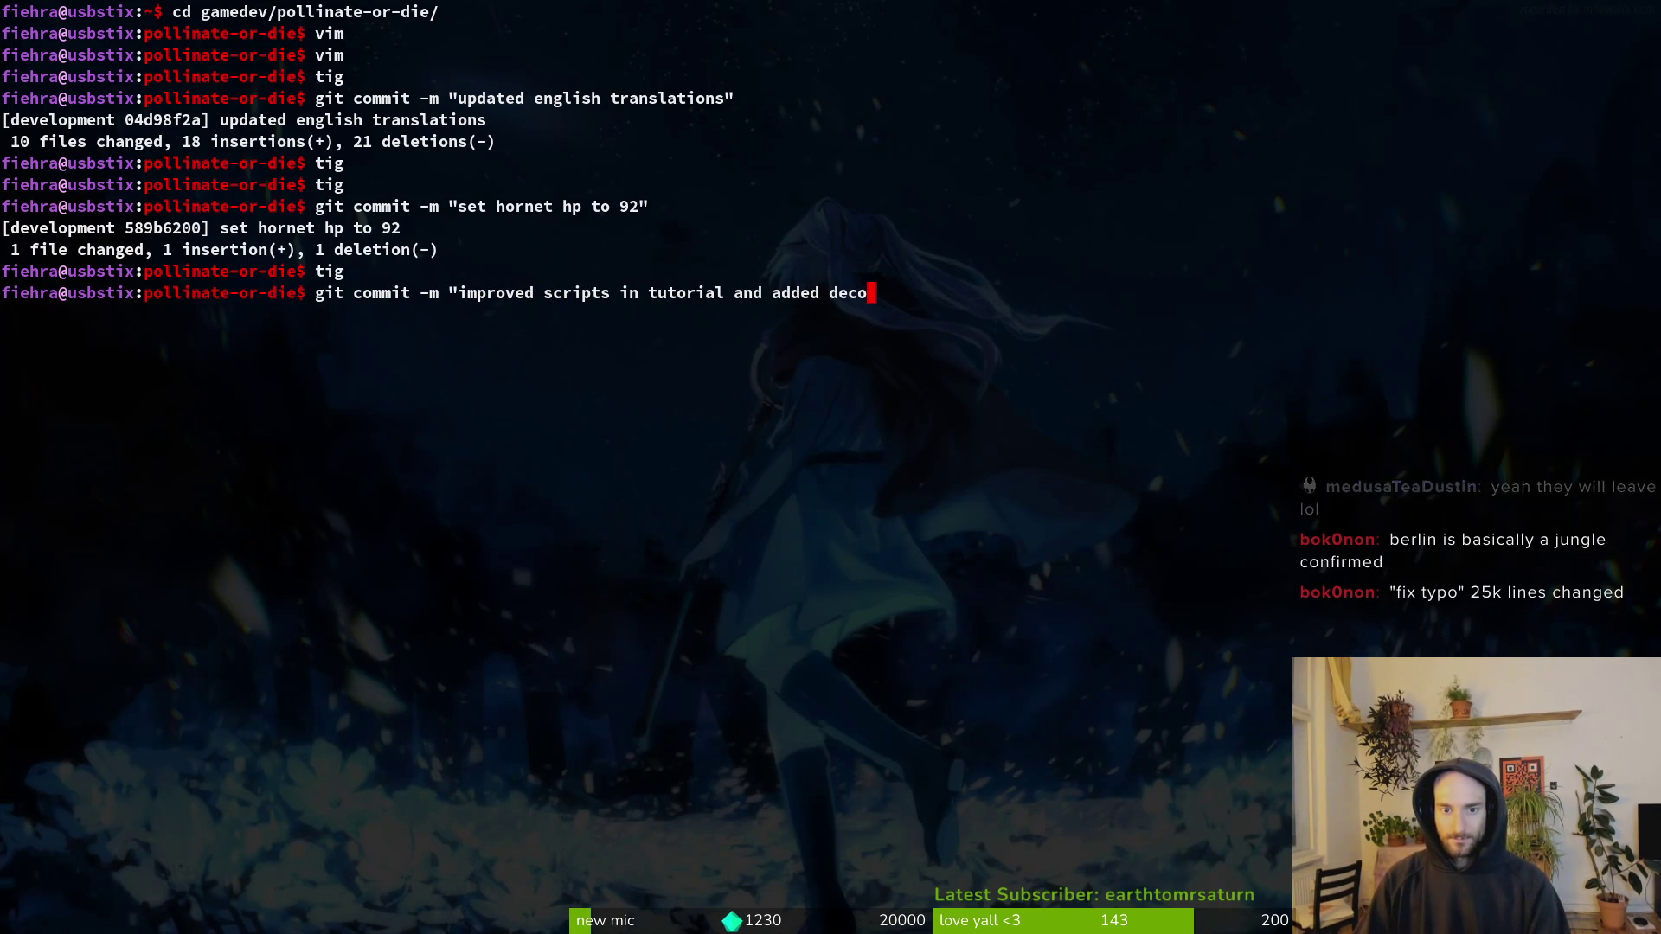
pyautogui.press('BackSpace')
pyautogui.press('BackSpace')
pyautogui.write('T')
pyautogui.press('BackSpace')
pyautogui.write('1"')
pyautogui.press('Return')
# Step: Push the three new commits to the remote with git push
pyautogui.write('git push')
pyautogui.press('Return')
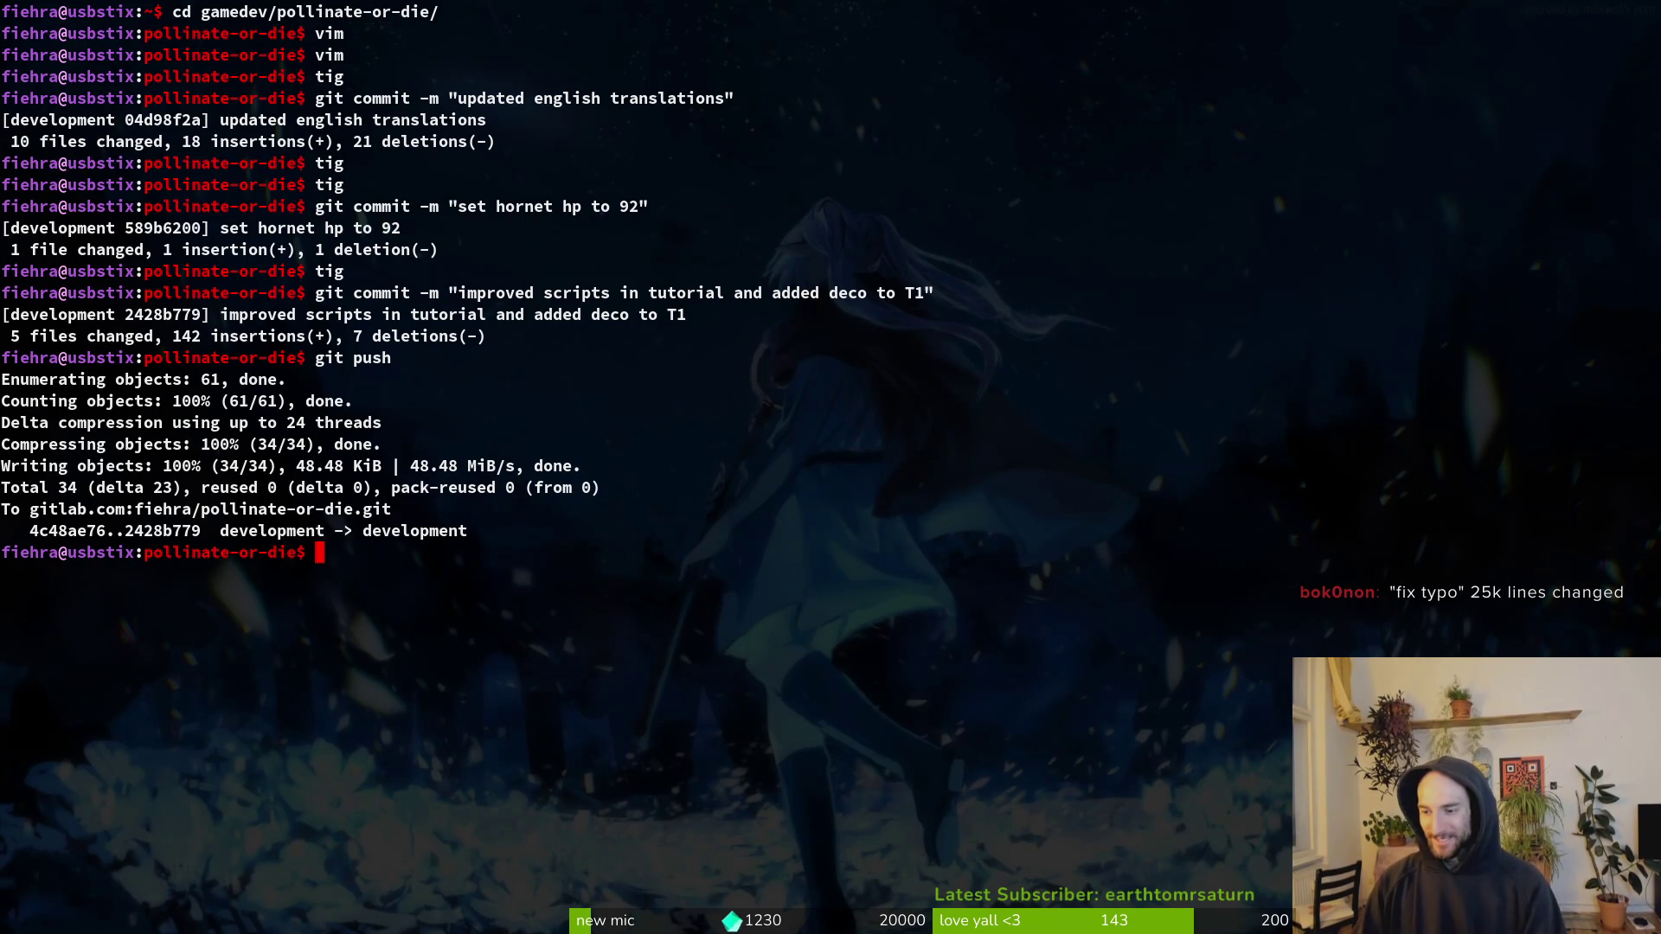
pyautogui.hotkey('alt', 'Tab')
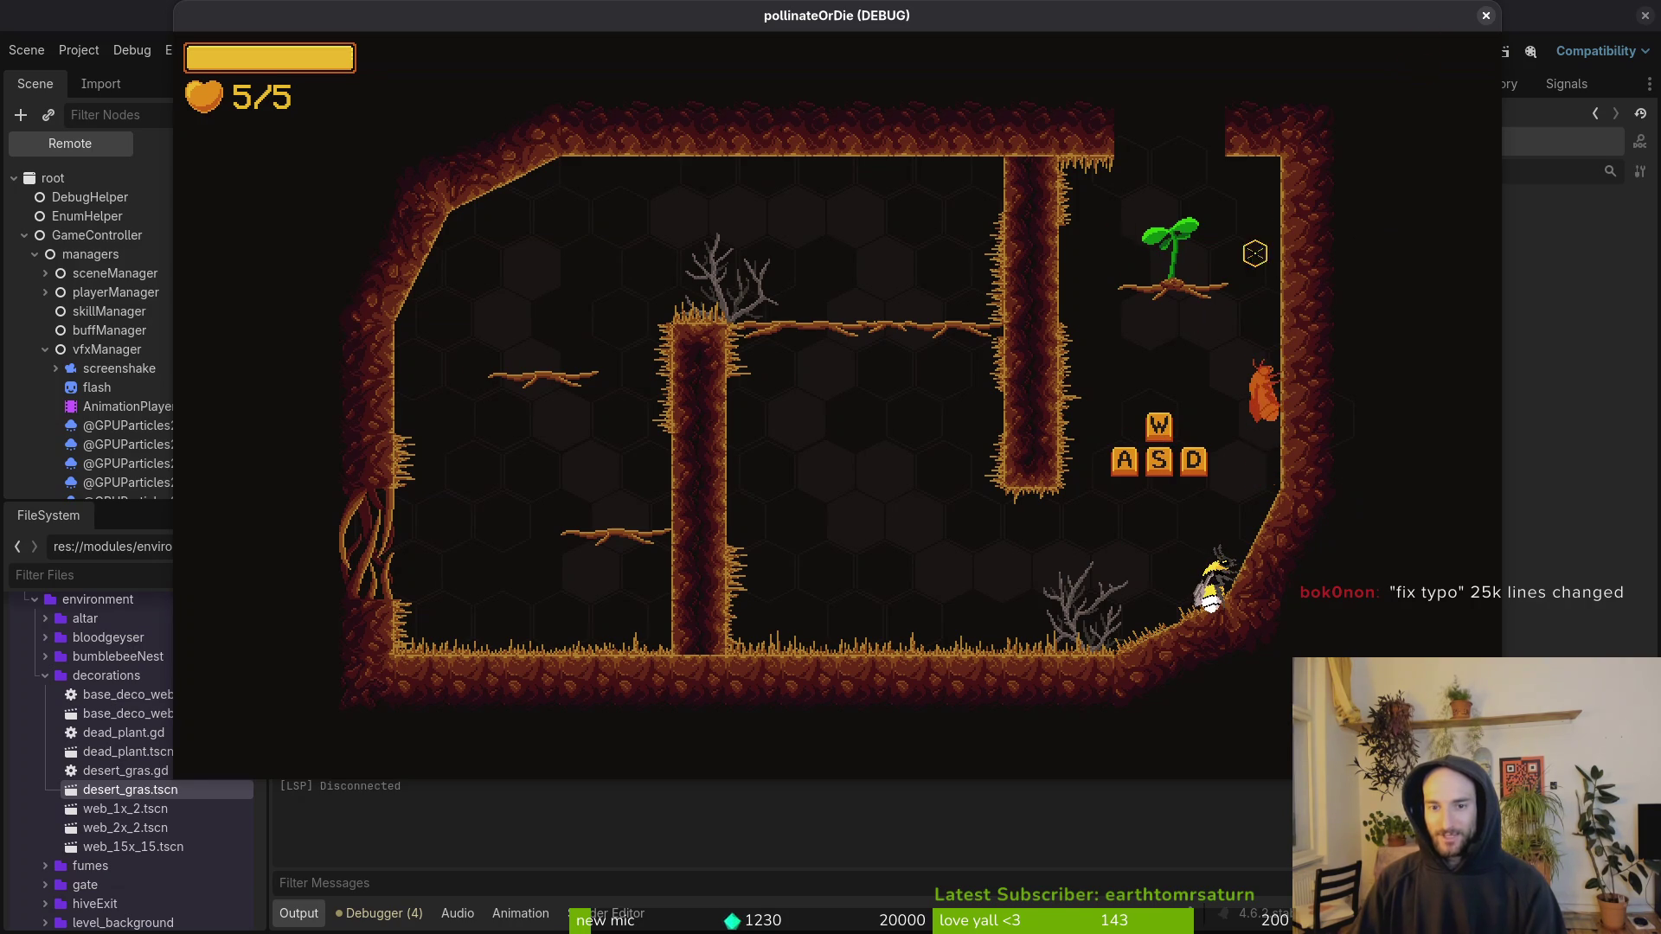
# Step: Stop the playtest and copy-paste grass nodes desertGras27–32, moving the copies toward the upper-left wall
pyautogui.click(1485, 15)
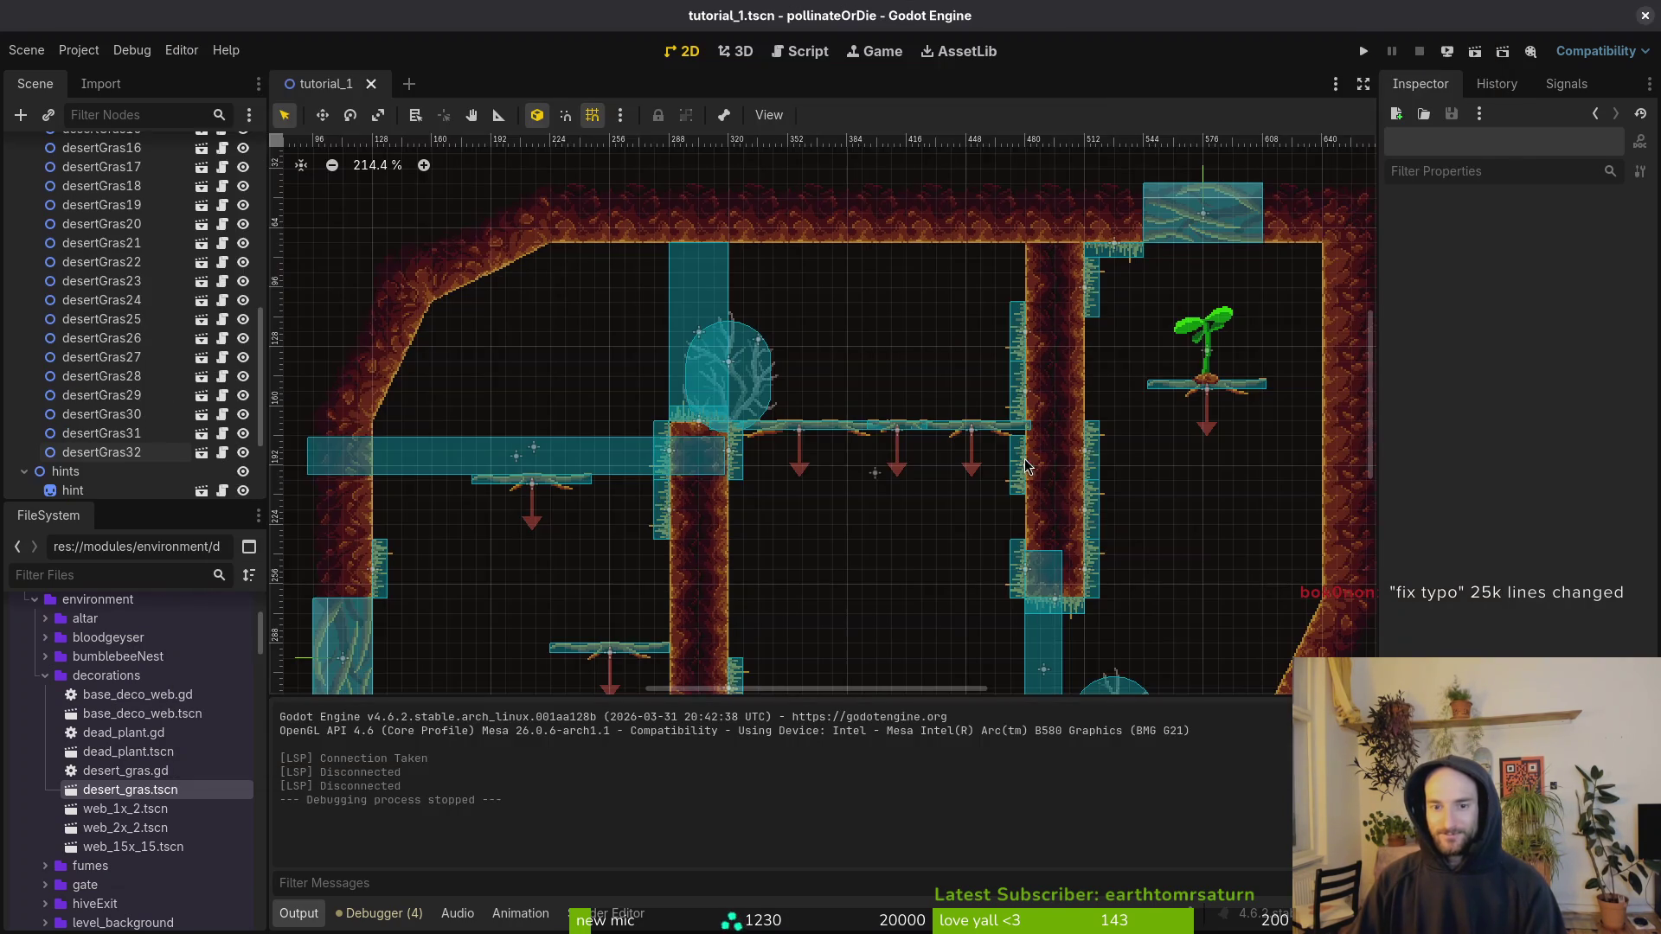
pyautogui.click(121, 357)
pyautogui.keyDown('shift'); pyautogui.click(130, 451); pyautogui.keyUp('shift')
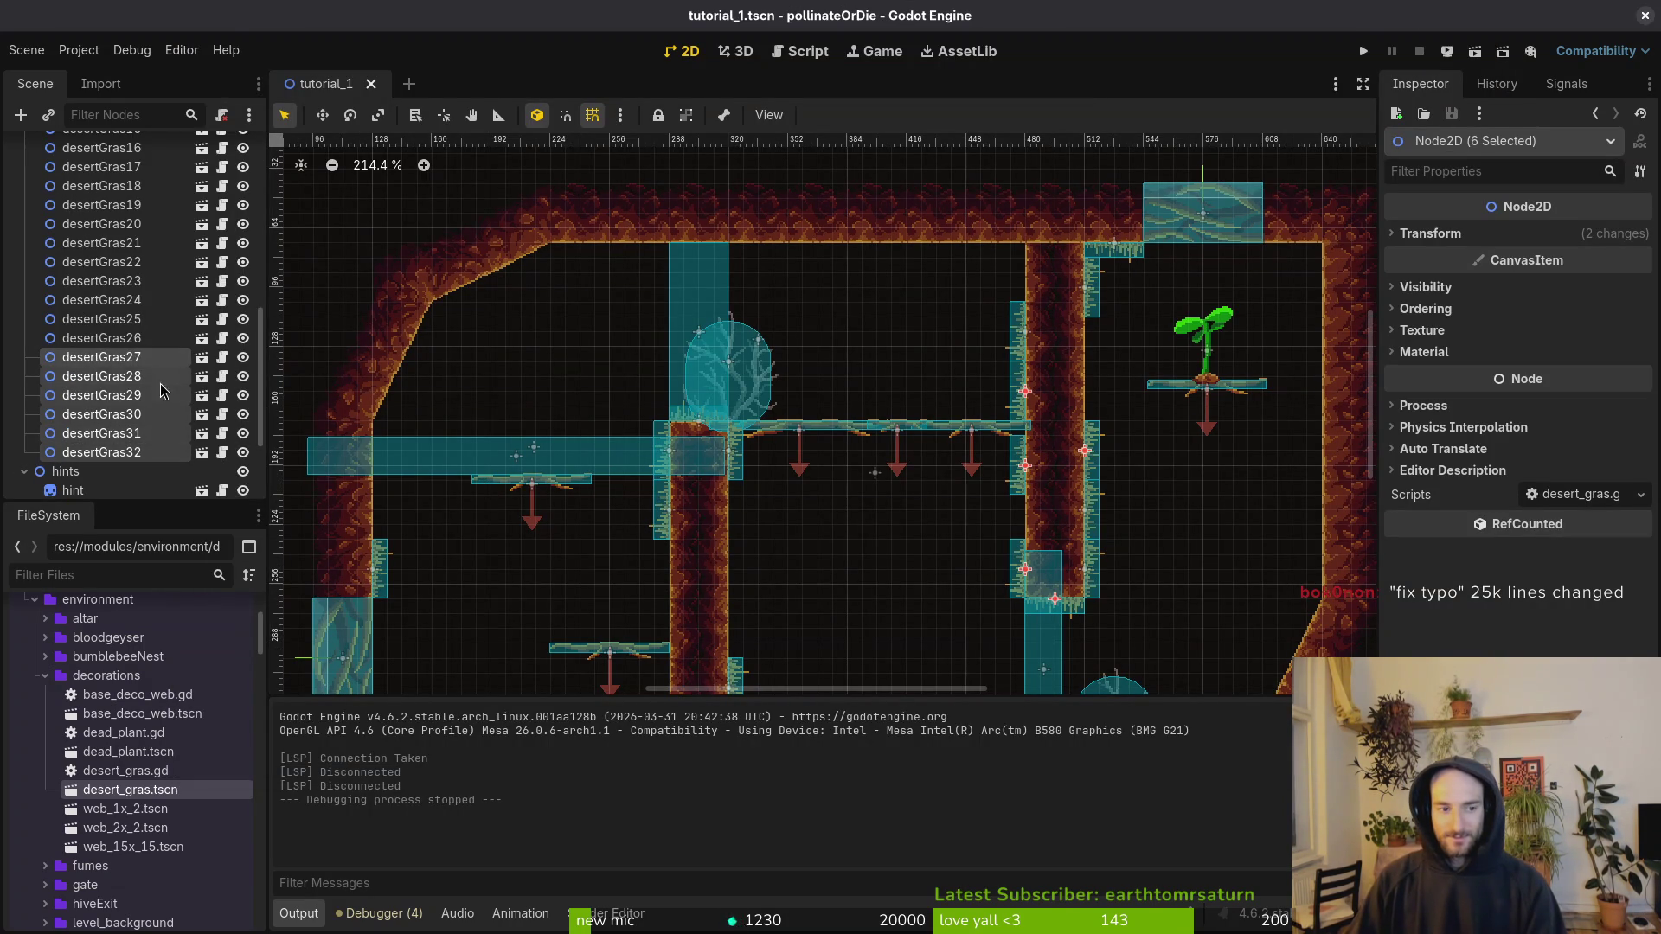
pyautogui.hotkey('ctrl', 'c')
pyautogui.hotkey('ctrl', 'v')
pyautogui.moveTo(1067, 532)
pyautogui.mouseDown()
pyautogui.moveTo(1050, 450)
pyautogui.moveTo(636, 382)
pyautogui.mouseUp()
pyautogui.moveTo(634, 289); pyautogui.dragTo(634, 262)
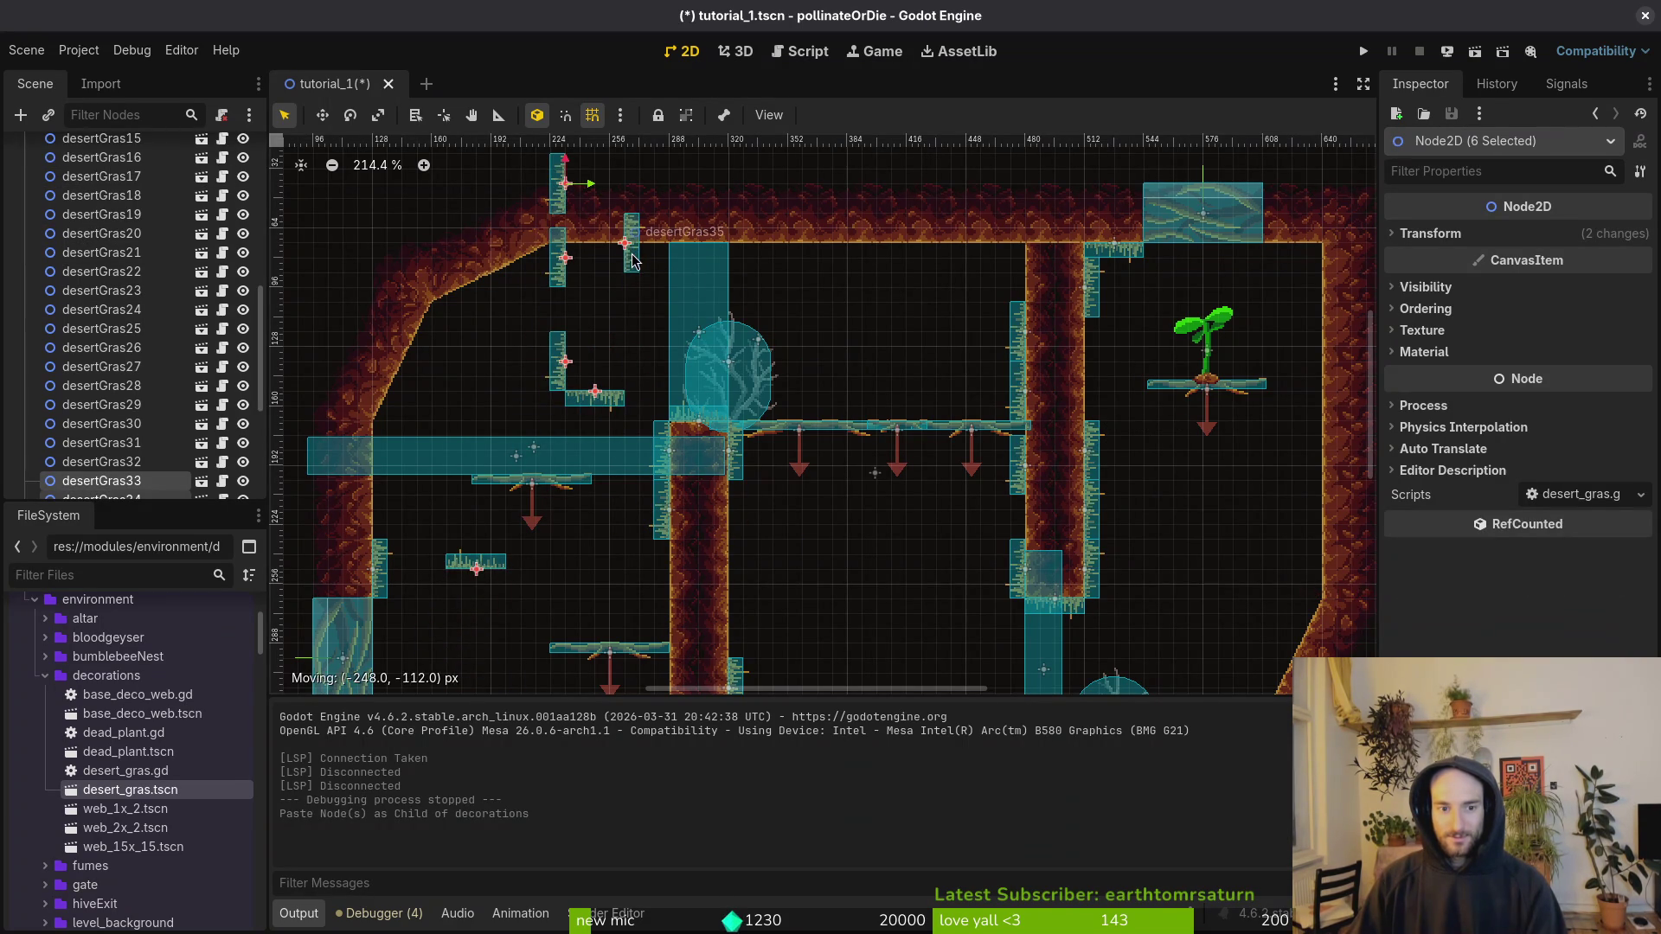
pyautogui.moveTo(486, 541); pyautogui.dragTo(479, 314)
pyautogui.hotkey('ctrl', 'z')
# Step: Place desertGras38 and desertGras36 along the sloped wall and rotate desertGras35 onto the ceiling
pyautogui.click(151, 442)
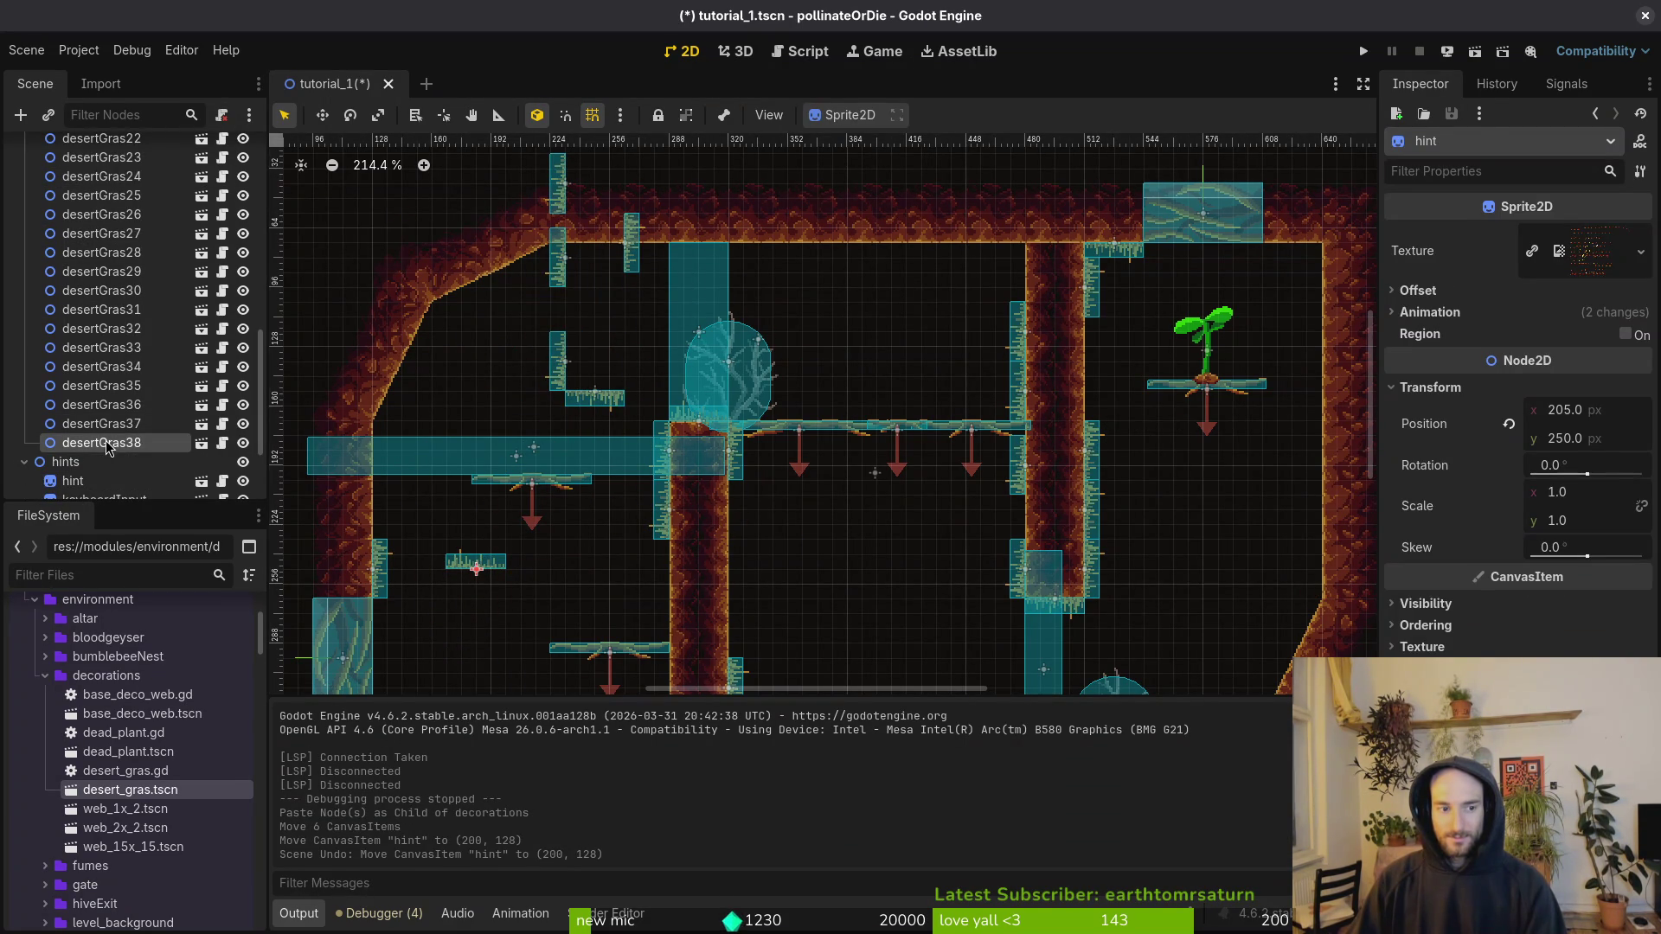
pyautogui.moveTo(472, 574)
pyautogui.mouseDown()
pyautogui.moveTo(474, 361)
pyautogui.moveTo(437, 391)
pyautogui.mouseUp()
pyautogui.moveTo(450, 313); pyautogui.dragTo(455, 299)
pyautogui.scroll(4, 450, 313)
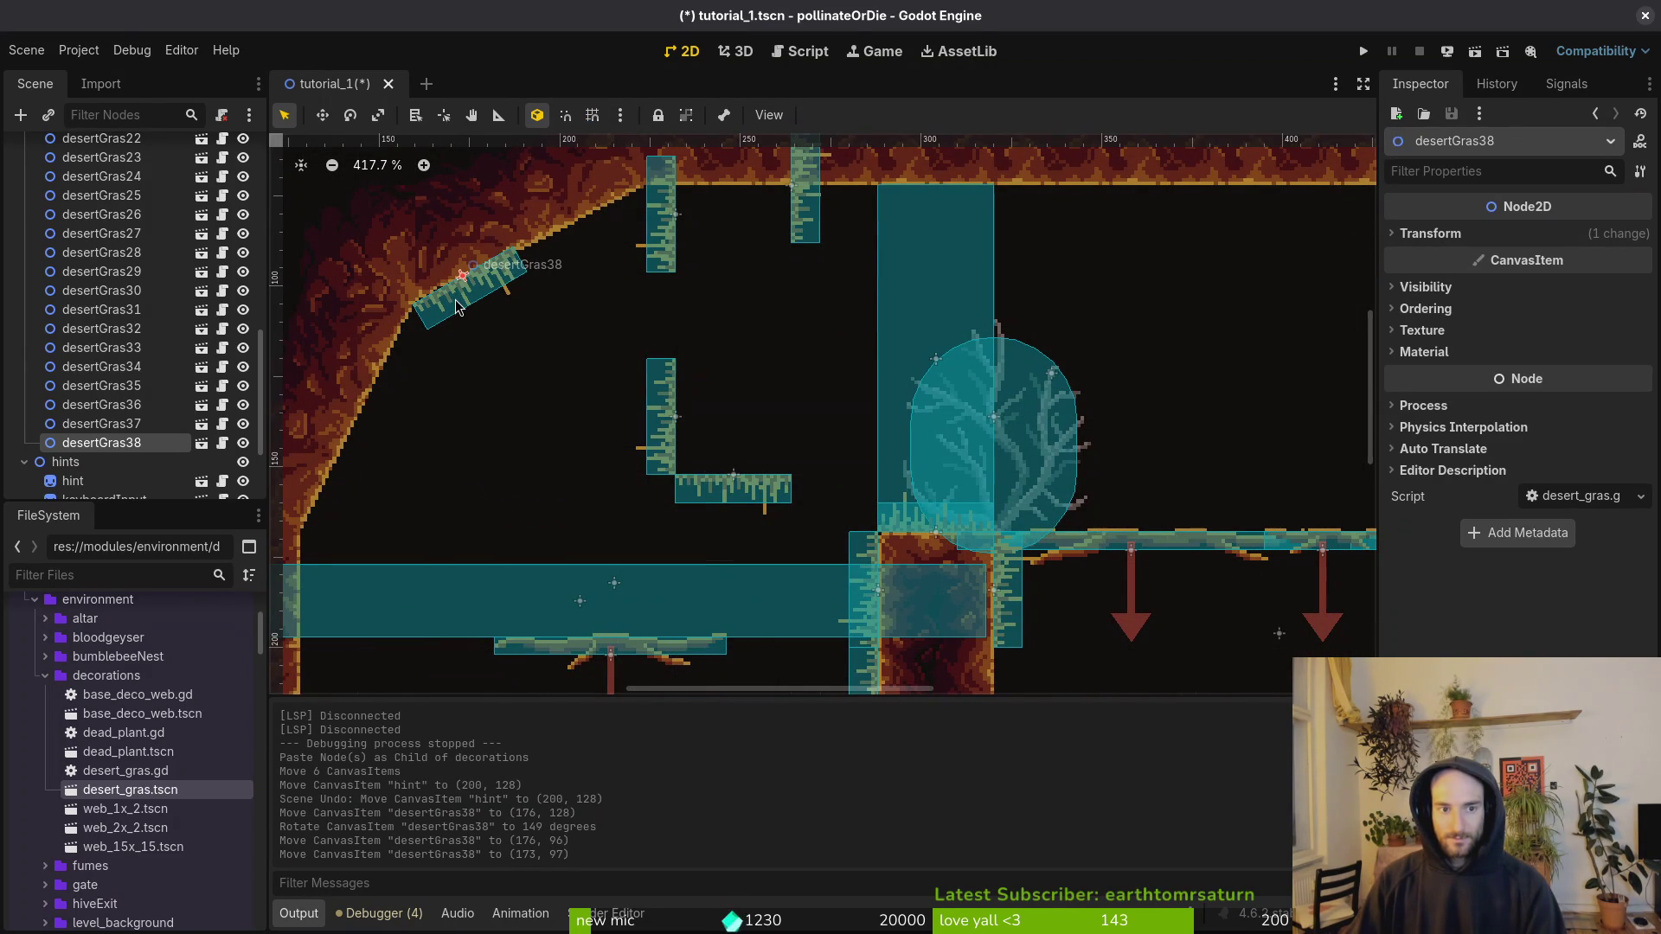
pyautogui.moveTo(659, 250)
pyautogui.mouseDown()
pyautogui.moveTo(610, 284)
pyautogui.moveTo(662, 223)
pyautogui.moveTo(637, 267)
pyautogui.moveTo(582, 245)
pyautogui.moveTo(588, 230)
pyautogui.mouseUp()
pyautogui.moveTo(804, 212); pyautogui.dragTo(707, 229)
pyautogui.moveTo(707, 230)
pyautogui.mouseDown()
pyautogui.moveTo(651, 249)
pyautogui.moveTo(649, 231)
pyautogui.moveTo(690, 232)
pyautogui.moveTo(677, 210)
pyautogui.mouseUp()
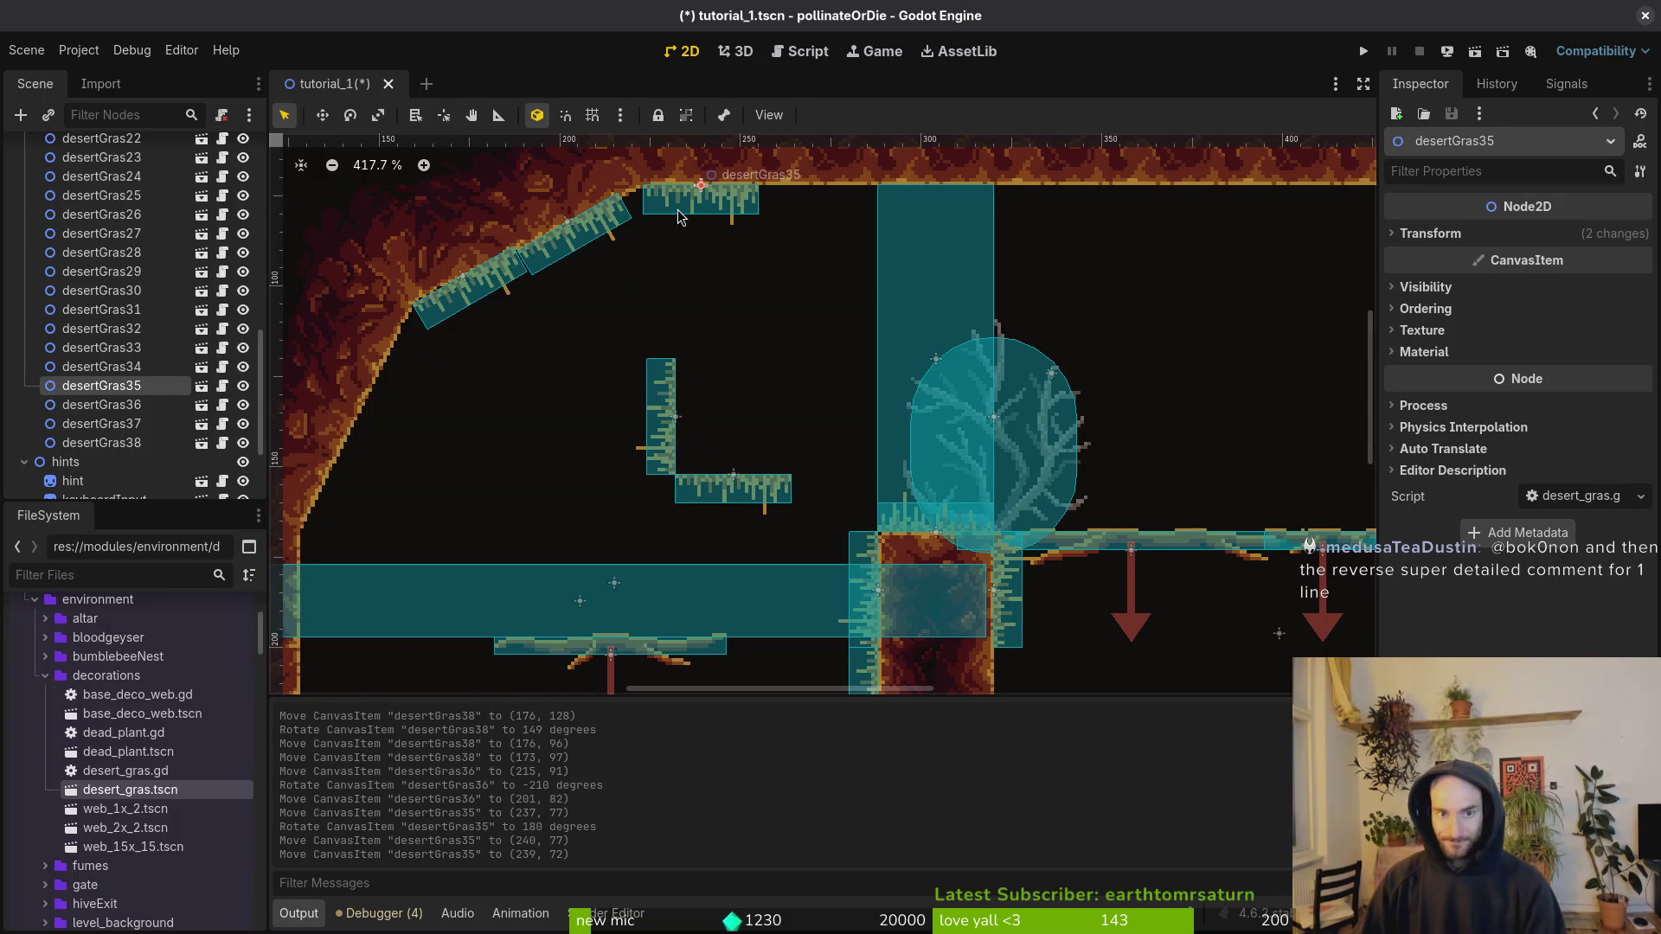
pyautogui.scroll(8, 775, 204)
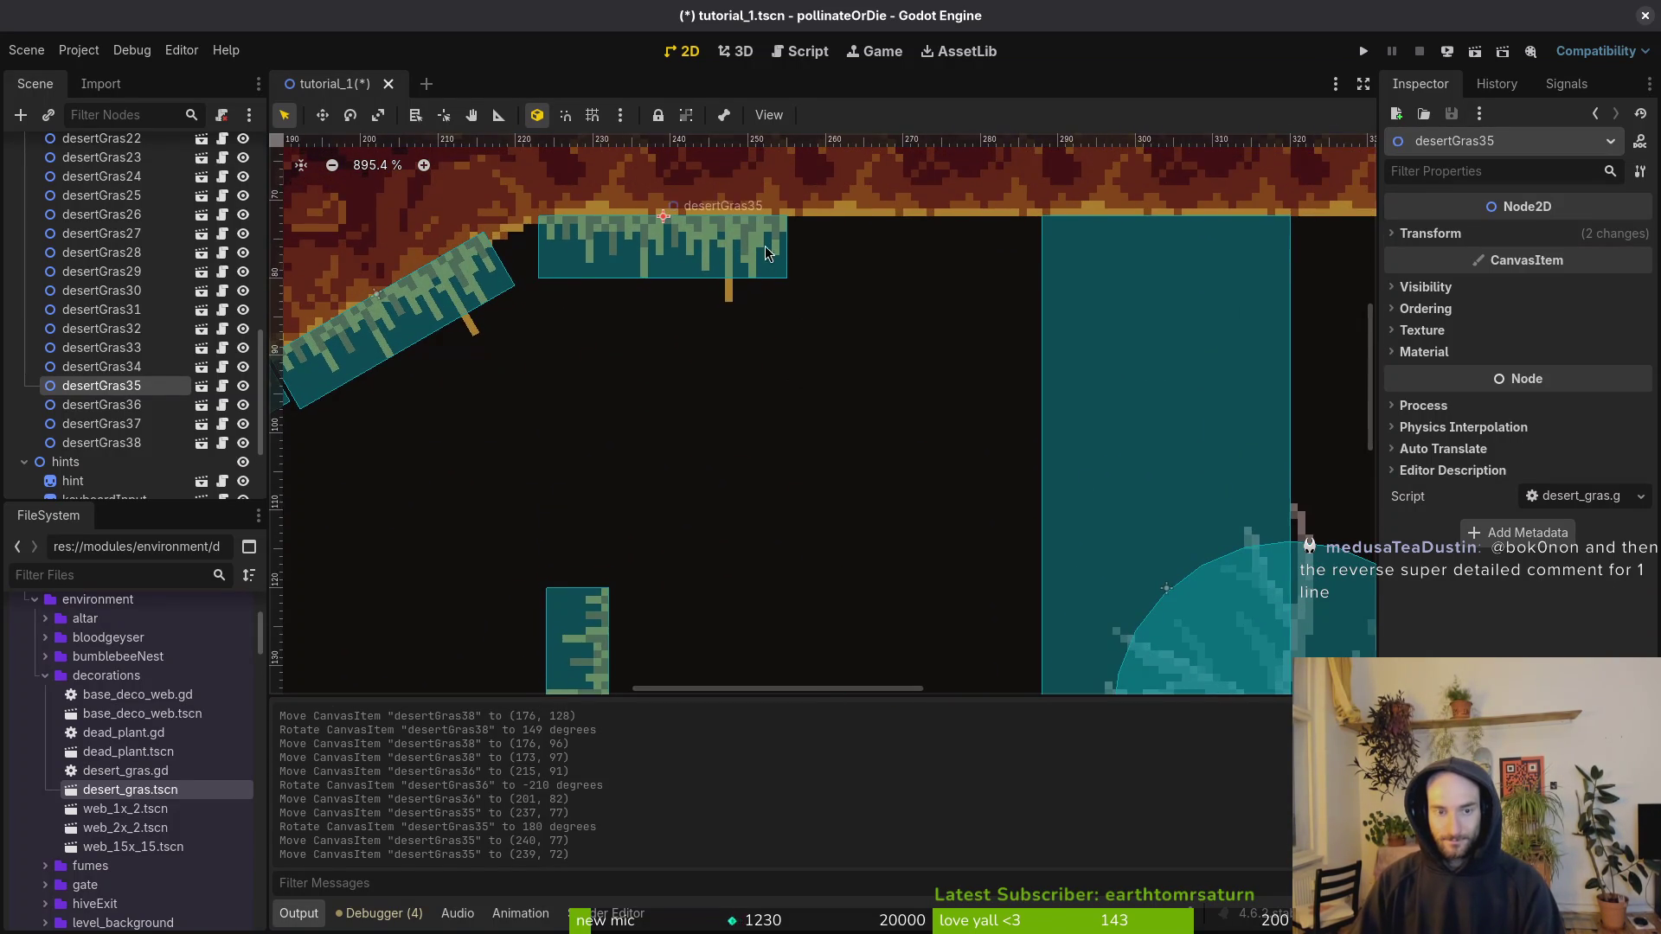
# Step: With grid snap, set desertGras34 flat on the ceiling and hang desertGras33 at (304, 72)
pyautogui.scroll(-10, 766, 253)
pyautogui.moveTo(709, 528)
pyautogui.mouseDown()
pyautogui.moveTo(824, 381)
pyautogui.moveTo(803, 435)
pyautogui.moveTo(836, 418)
pyautogui.moveTo(822, 418)
pyautogui.mouseUp()
pyautogui.hotkey('shift', 'g')
pyautogui.moveTo(822, 418); pyautogui.dragTo(857, 334)
pyautogui.moveTo(707, 229); pyautogui.dragTo(754, 444)
pyautogui.moveTo(754, 444)
pyautogui.keyDown('ctrl'); pyautogui.mouseDown()
pyautogui.moveTo(842, 453)
pyautogui.moveTo(832, 432)
pyautogui.moveTo(937, 322)
pyautogui.mouseUp(); pyautogui.keyUp('ctrl')
pyautogui.moveTo(680, 559)
pyautogui.mouseDown()
pyautogui.moveTo(534, 492)
pyautogui.moveTo(538, 458)
pyautogui.moveTo(497, 470)
pyautogui.moveTo(504, 450)
pyautogui.mouseUp()
pyautogui.hotkey('shift', 'g')
# Step: Paste a copy of desertGras38 as desertGras39 and snap it flat onto the open ceiling at (336, 72)
pyautogui.scroll(6, 498, 468)
pyautogui.scroll(-7, 524, 451)
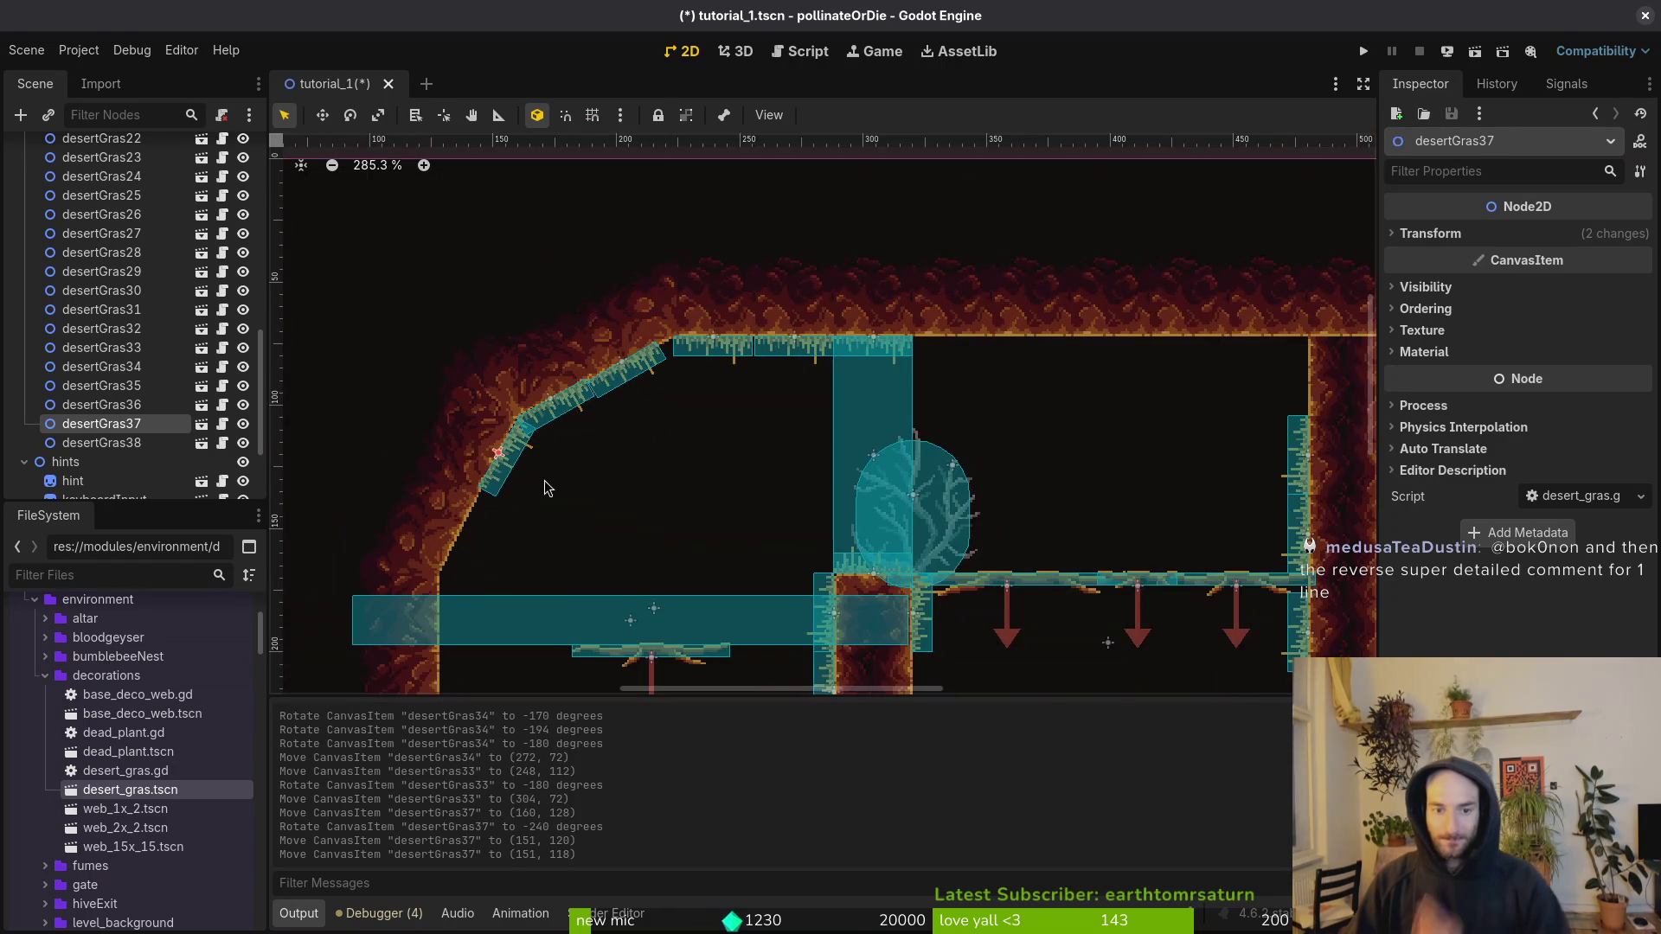
pyautogui.scroll(-5, 644, 467)
pyautogui.click(134, 443)
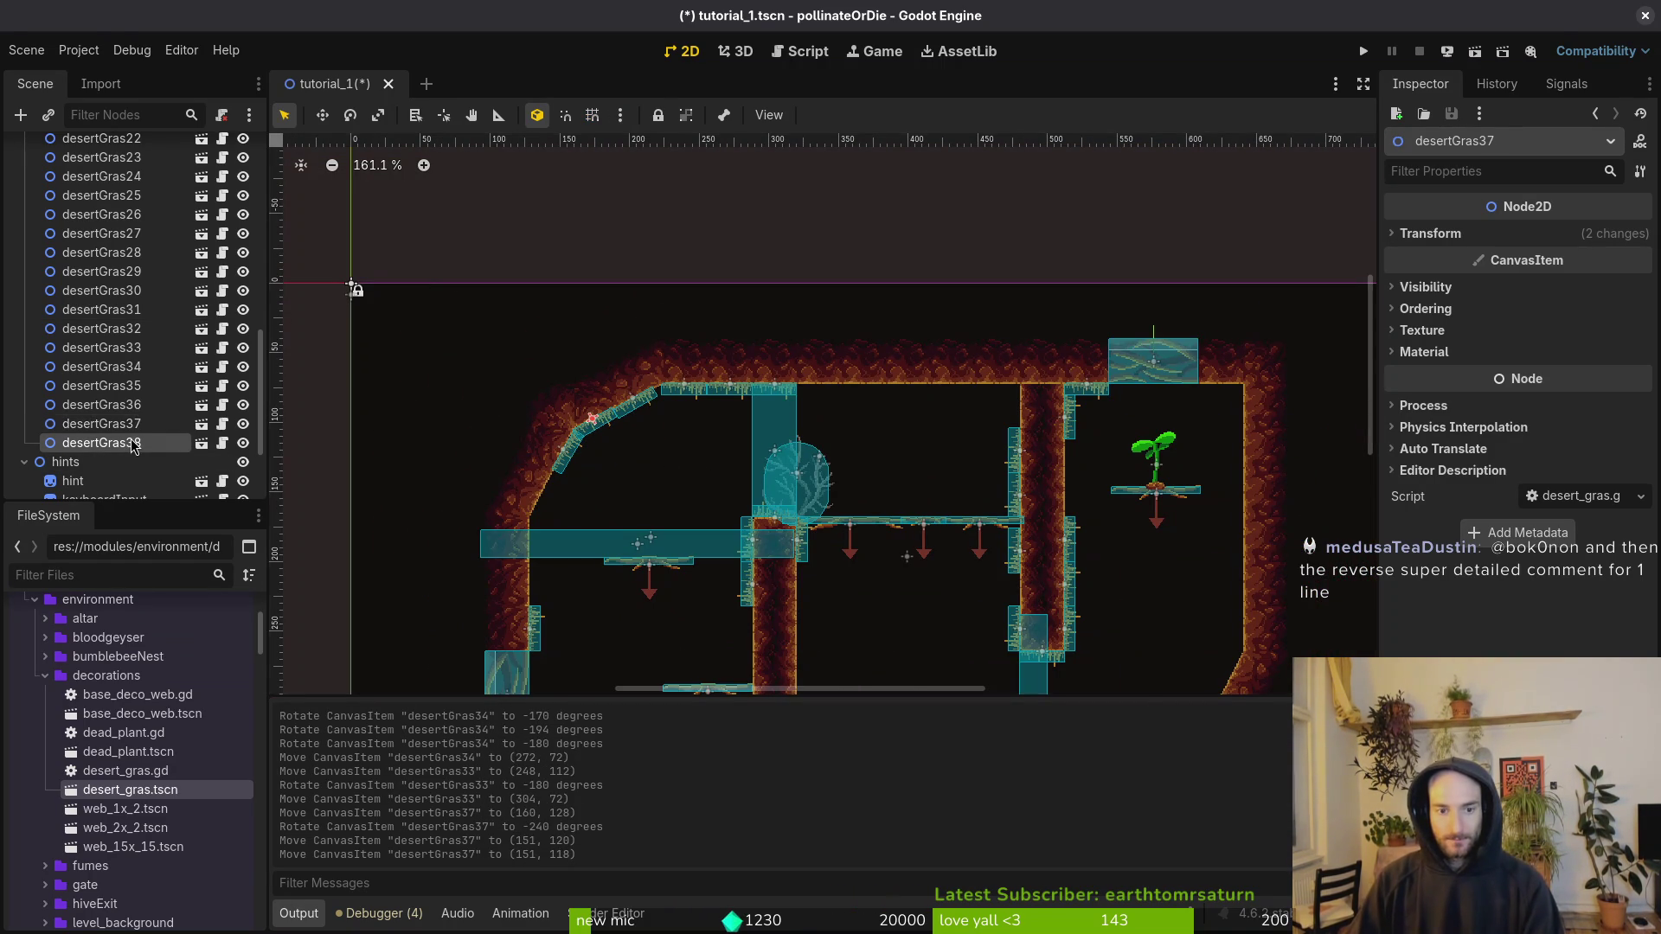
pyautogui.hotkey('ctrl', 'v')
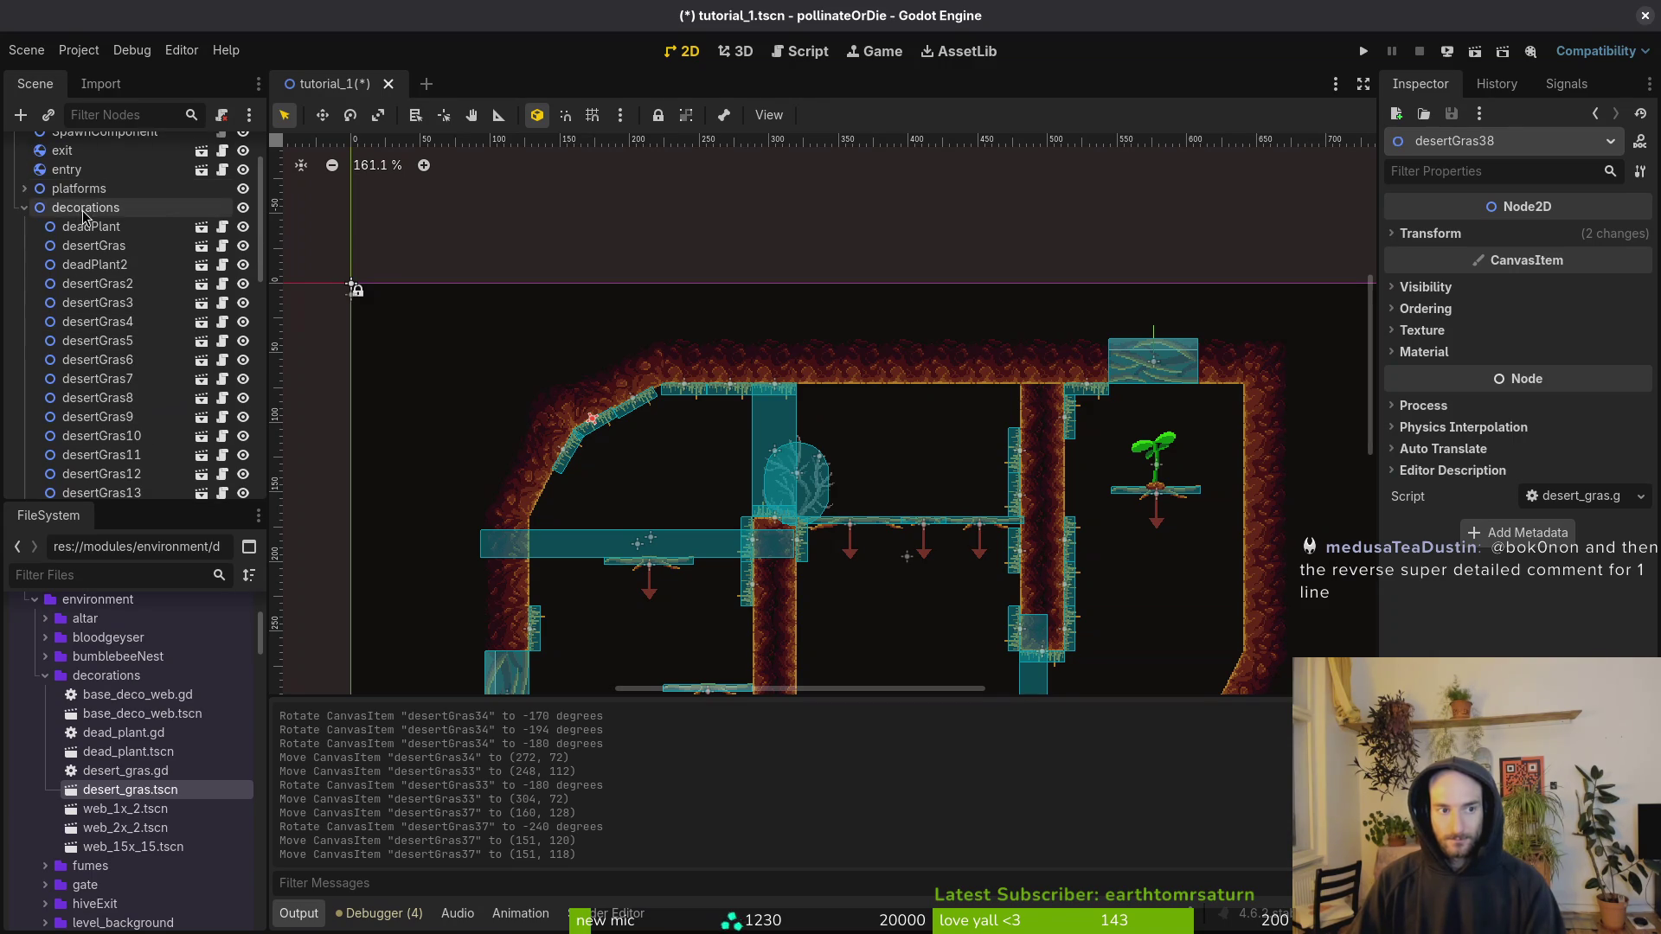
pyautogui.moveTo(613, 433)
pyautogui.mouseDown()
pyautogui.moveTo(874, 424)
pyautogui.moveTo(875, 471)
pyautogui.moveTo(829, 474)
pyautogui.moveTo(792, 387)
pyautogui.mouseUp()
pyautogui.scroll(10, 900, 450)
pyautogui.hotkey('shift', 'g')
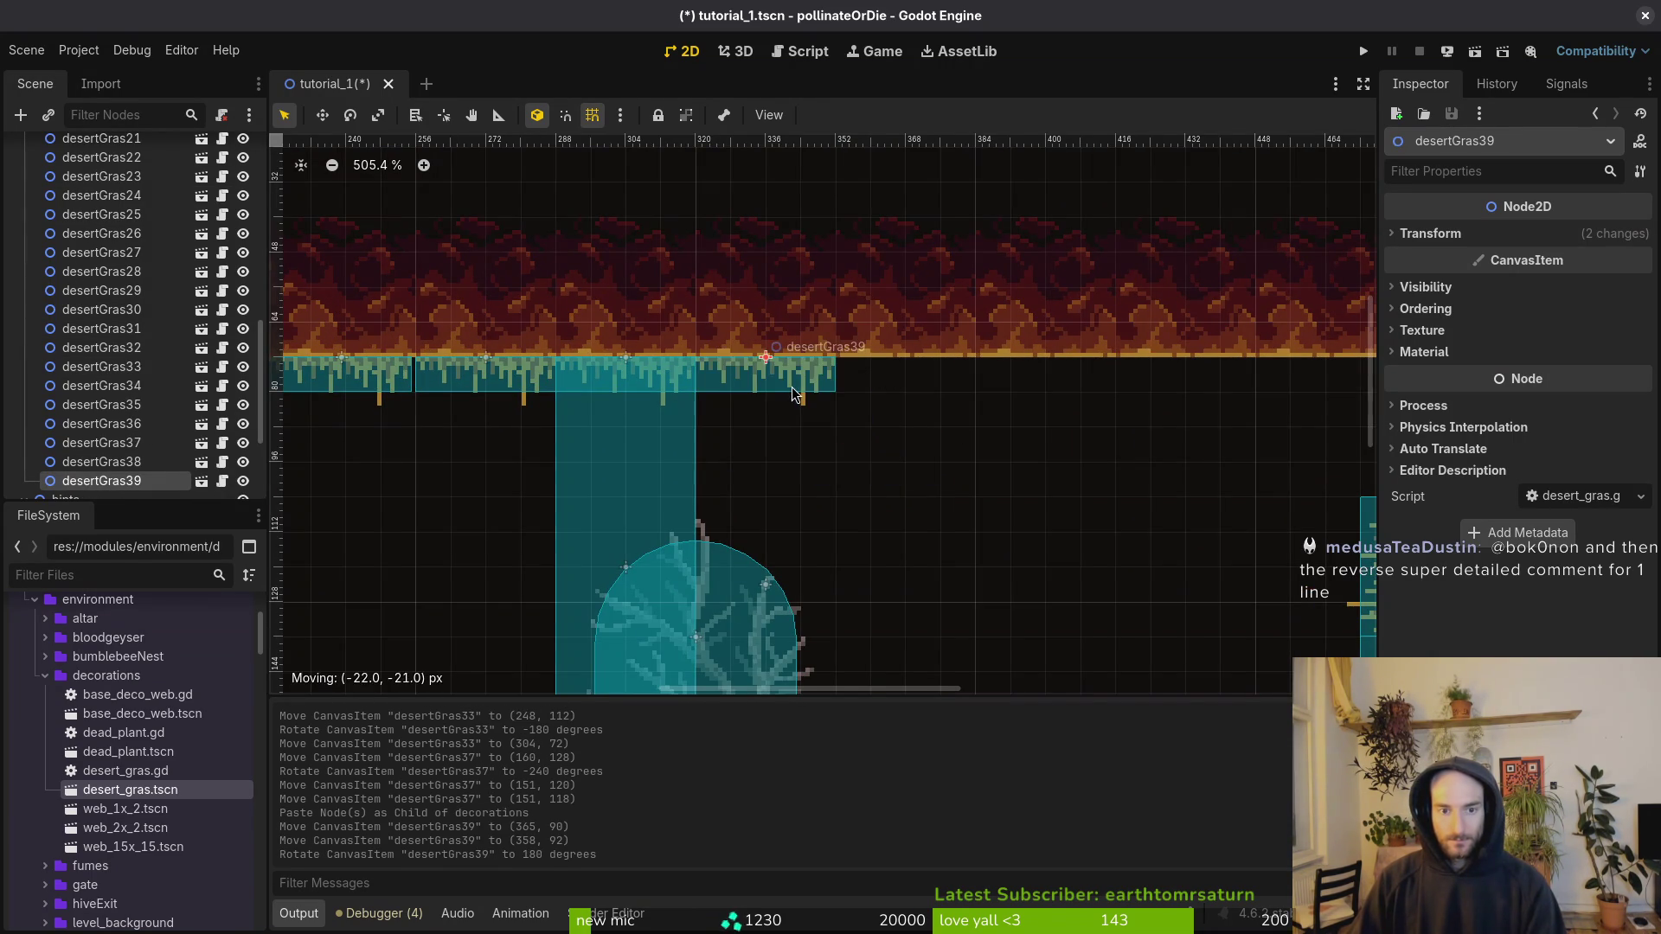
pyautogui.scroll(-6, 855, 495)
pyautogui.click(854, 494)
# Step: Collapse the decorations and hints groups in the scene tree
pyautogui.scroll(-5, 924, 448)
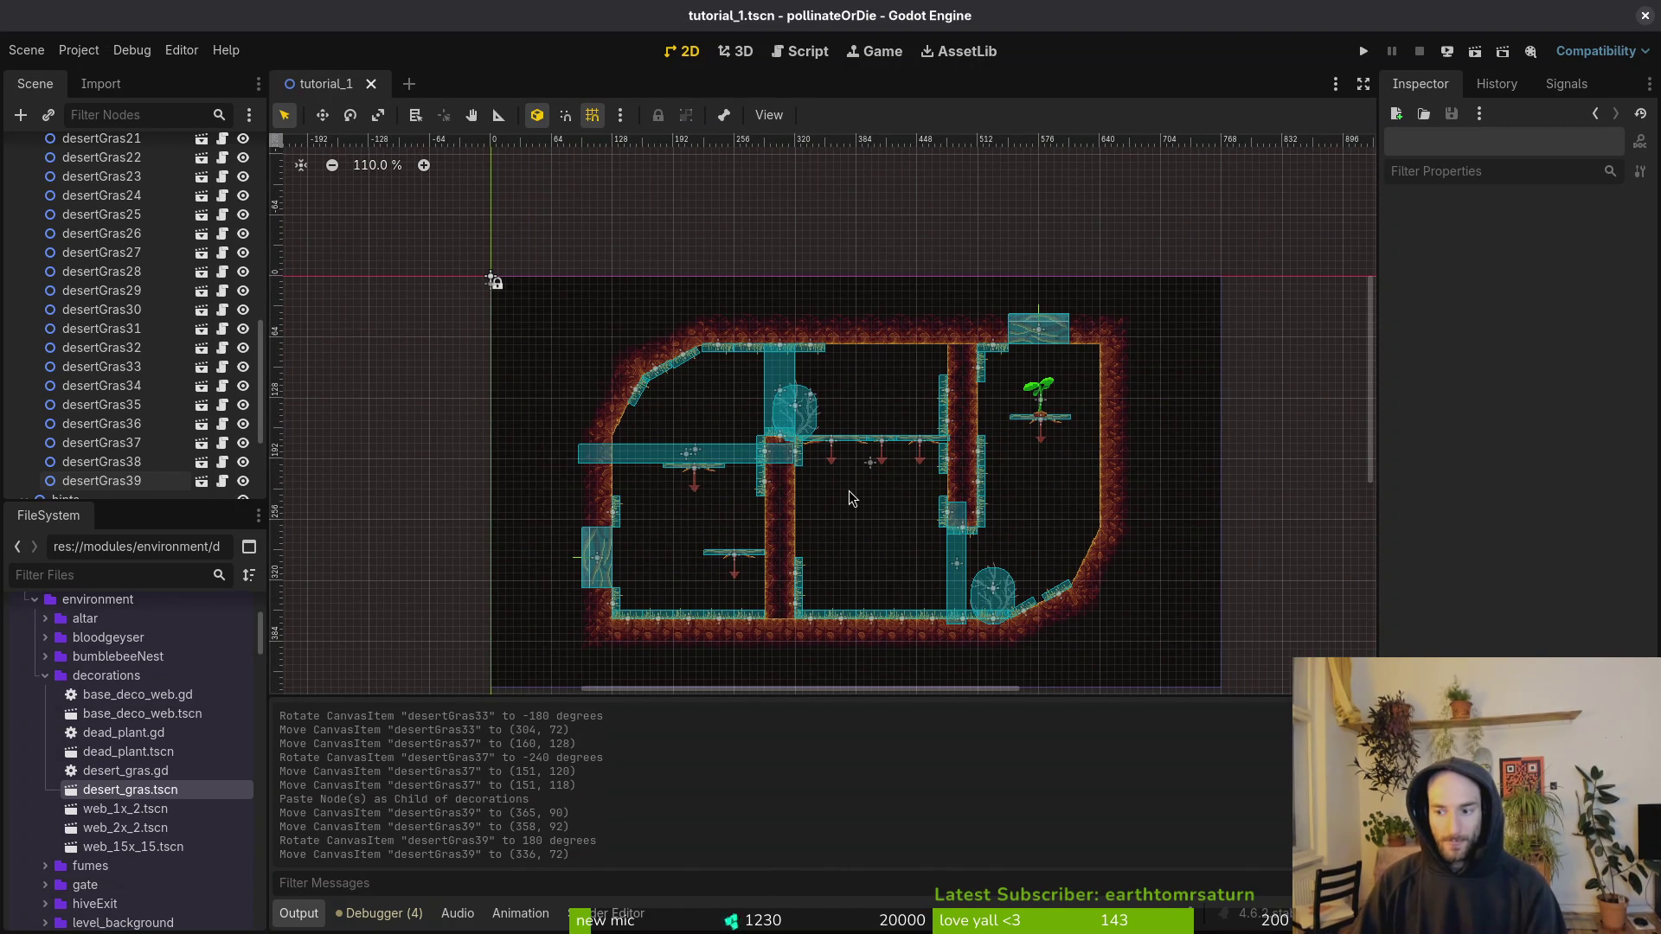
pyautogui.scroll(6, 76, 220)
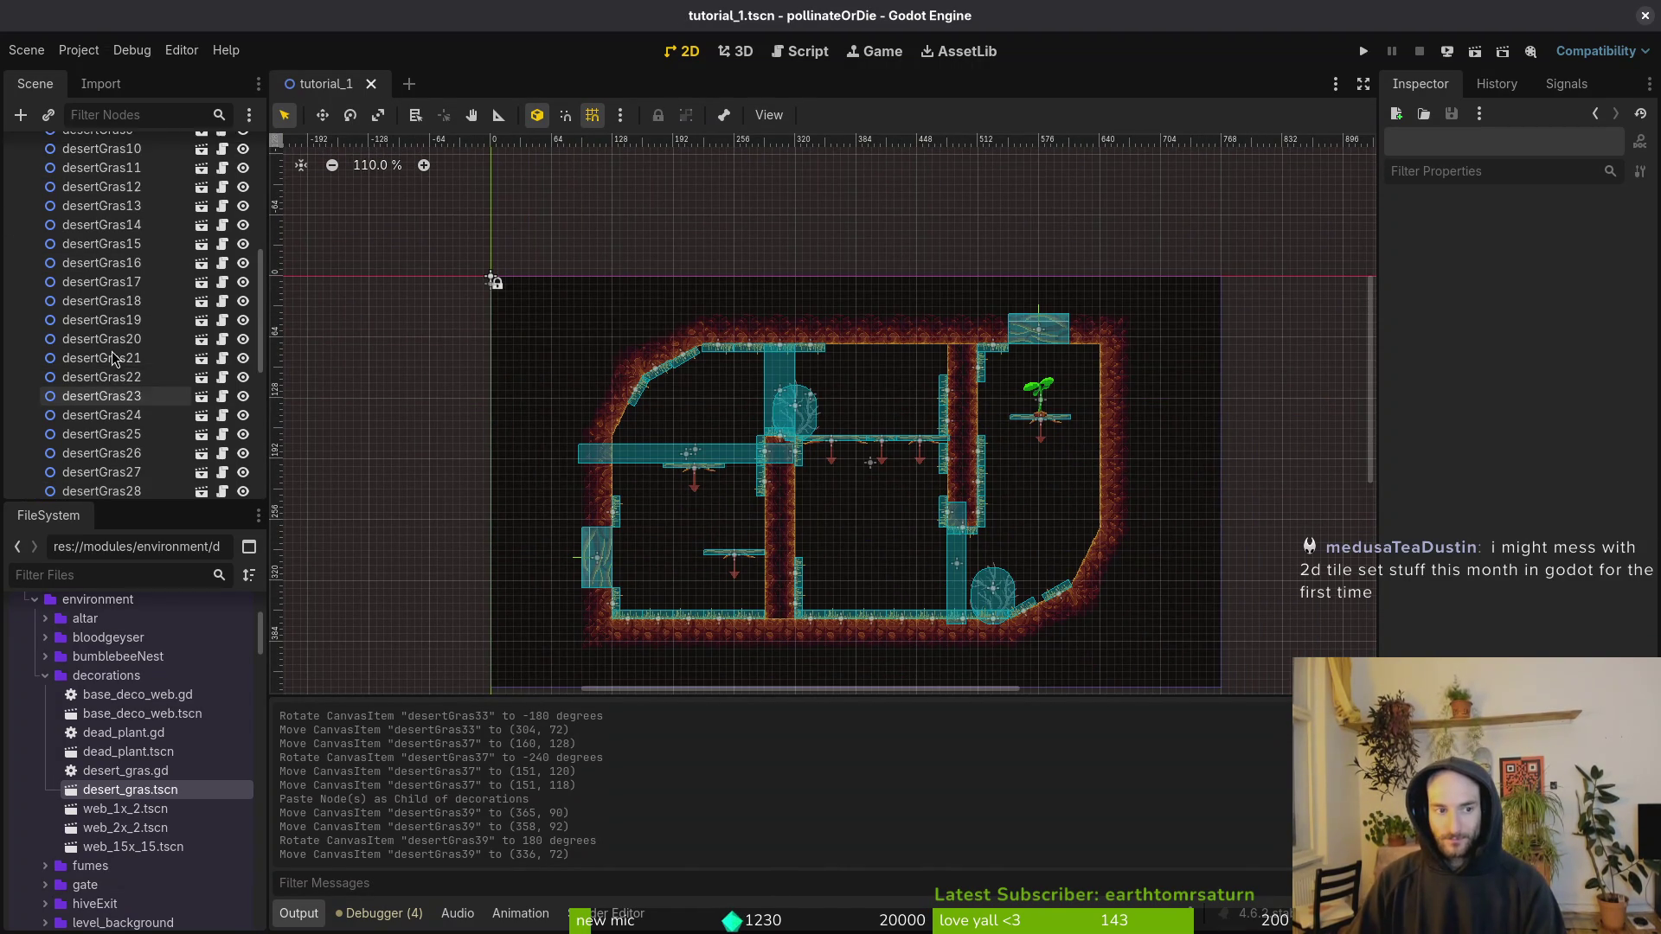
pyautogui.scroll(3, 76, 221)
pyautogui.click(24, 283)
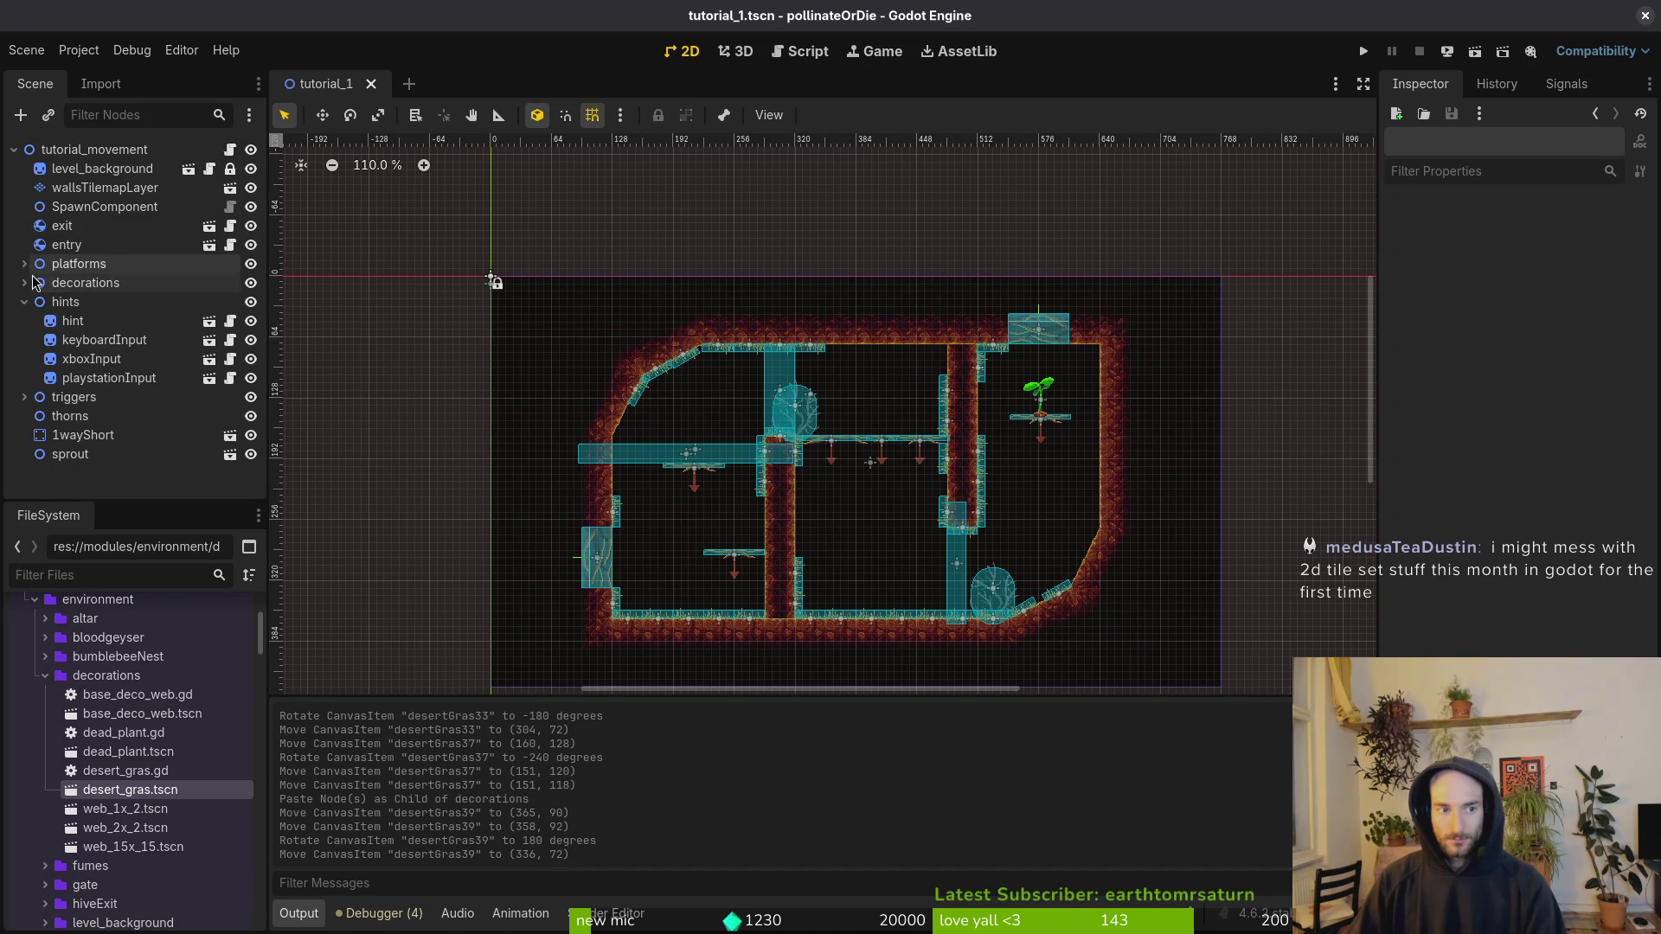
pyautogui.click(24, 302)
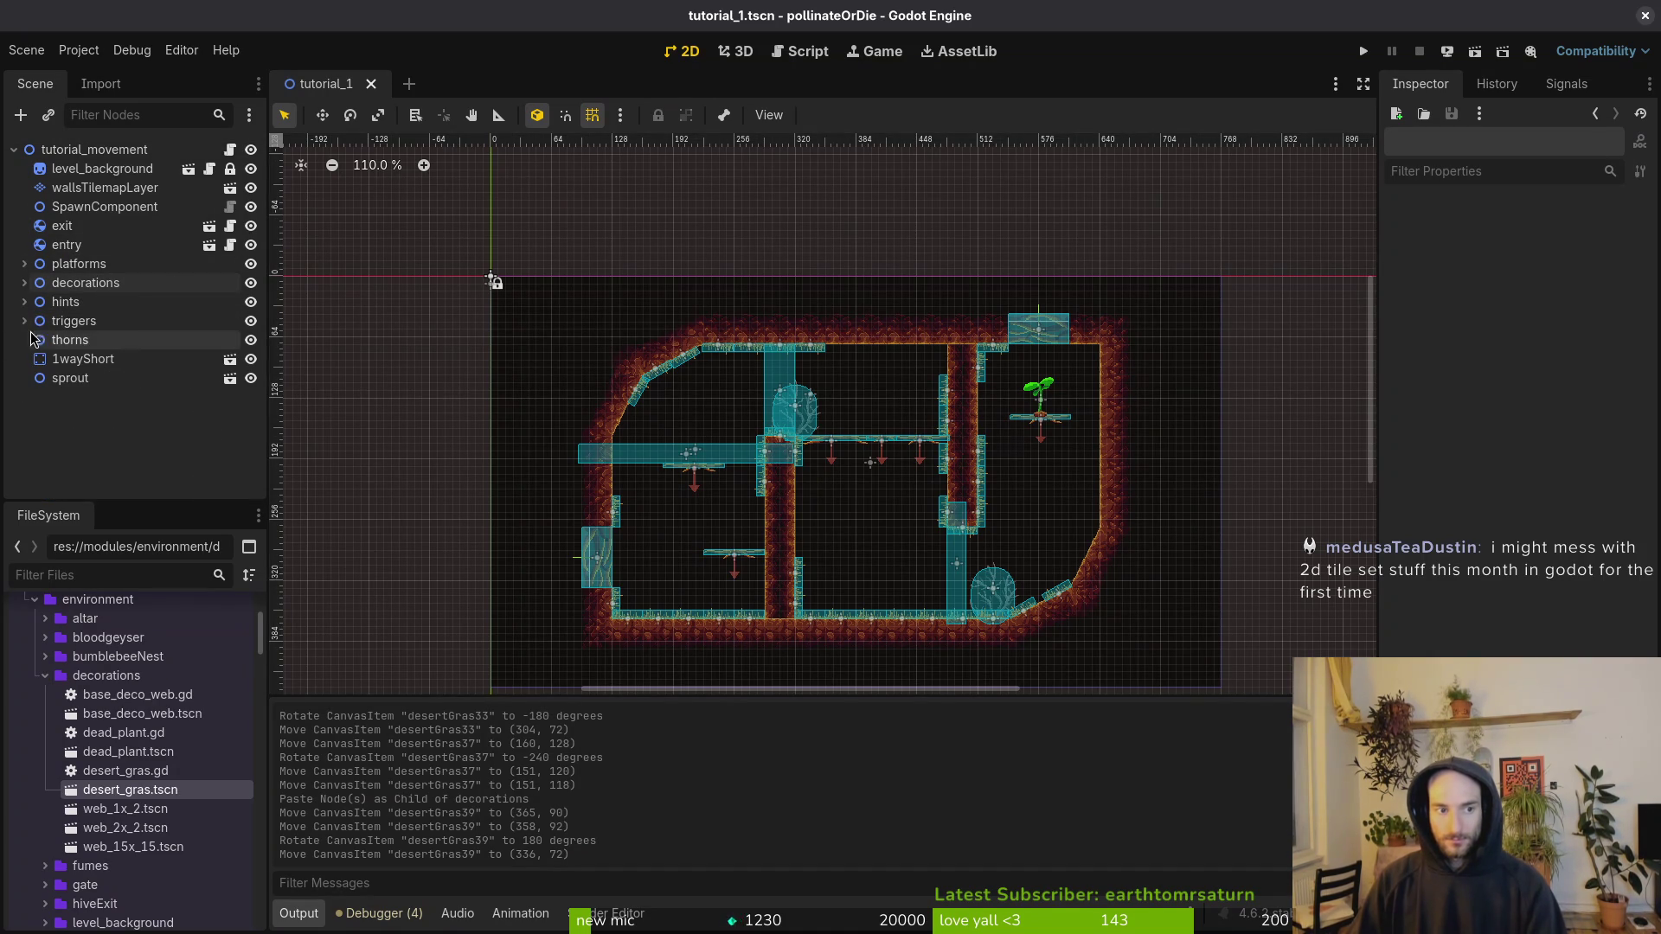
pyautogui.click(1362, 54)
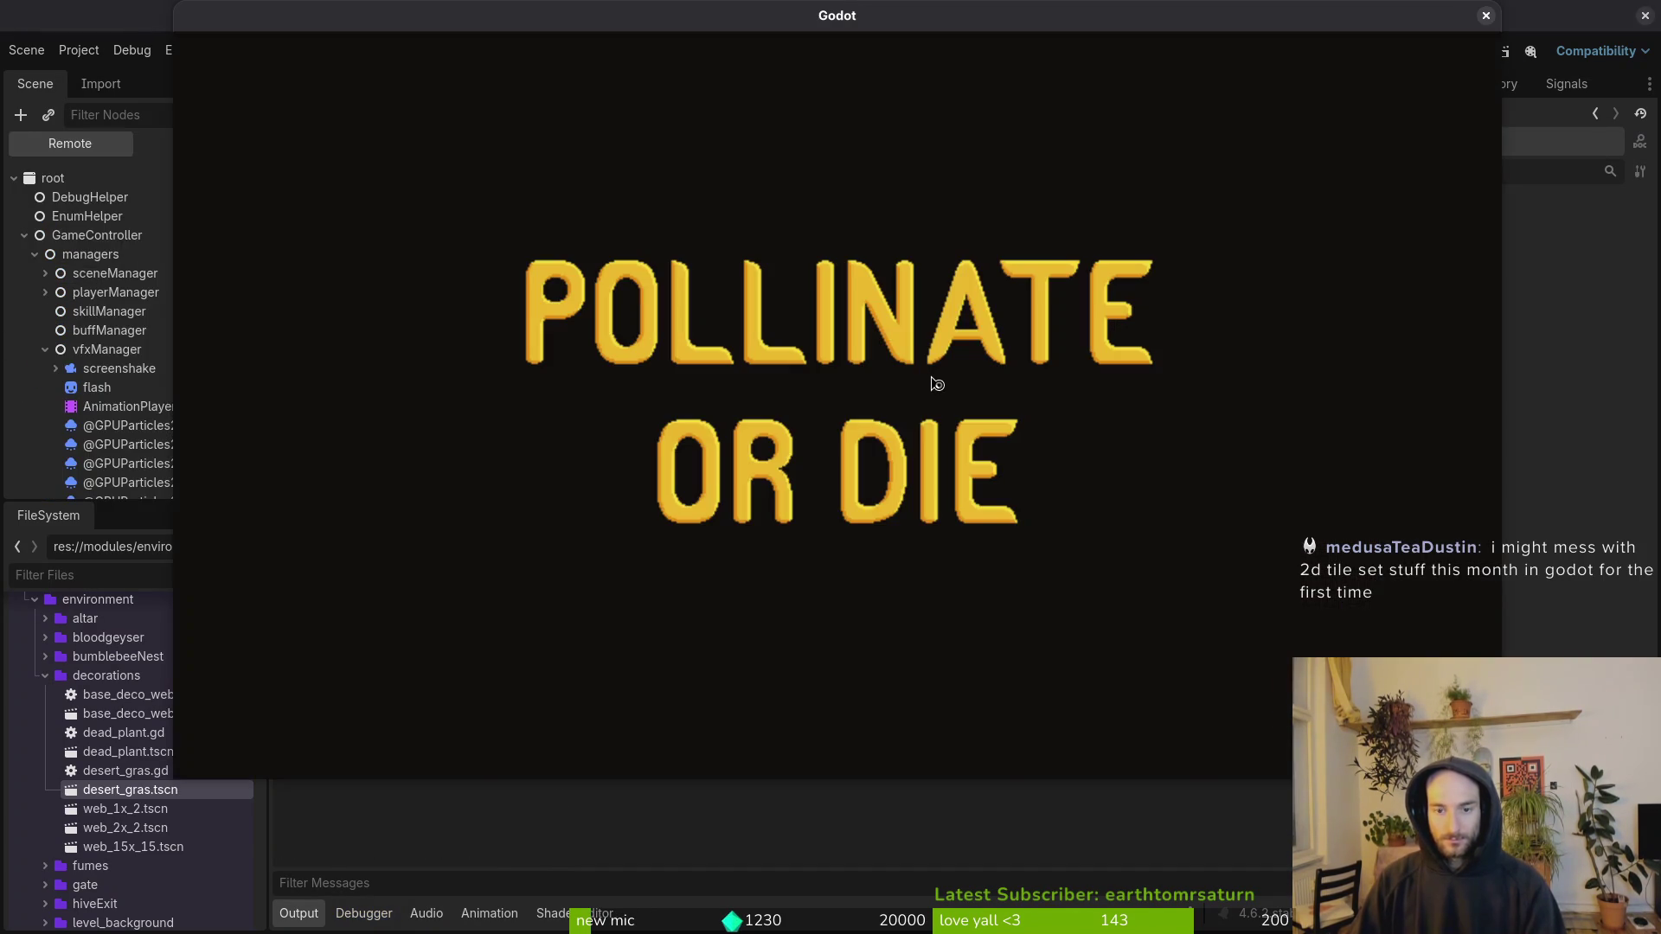
pyautogui.press('Return')
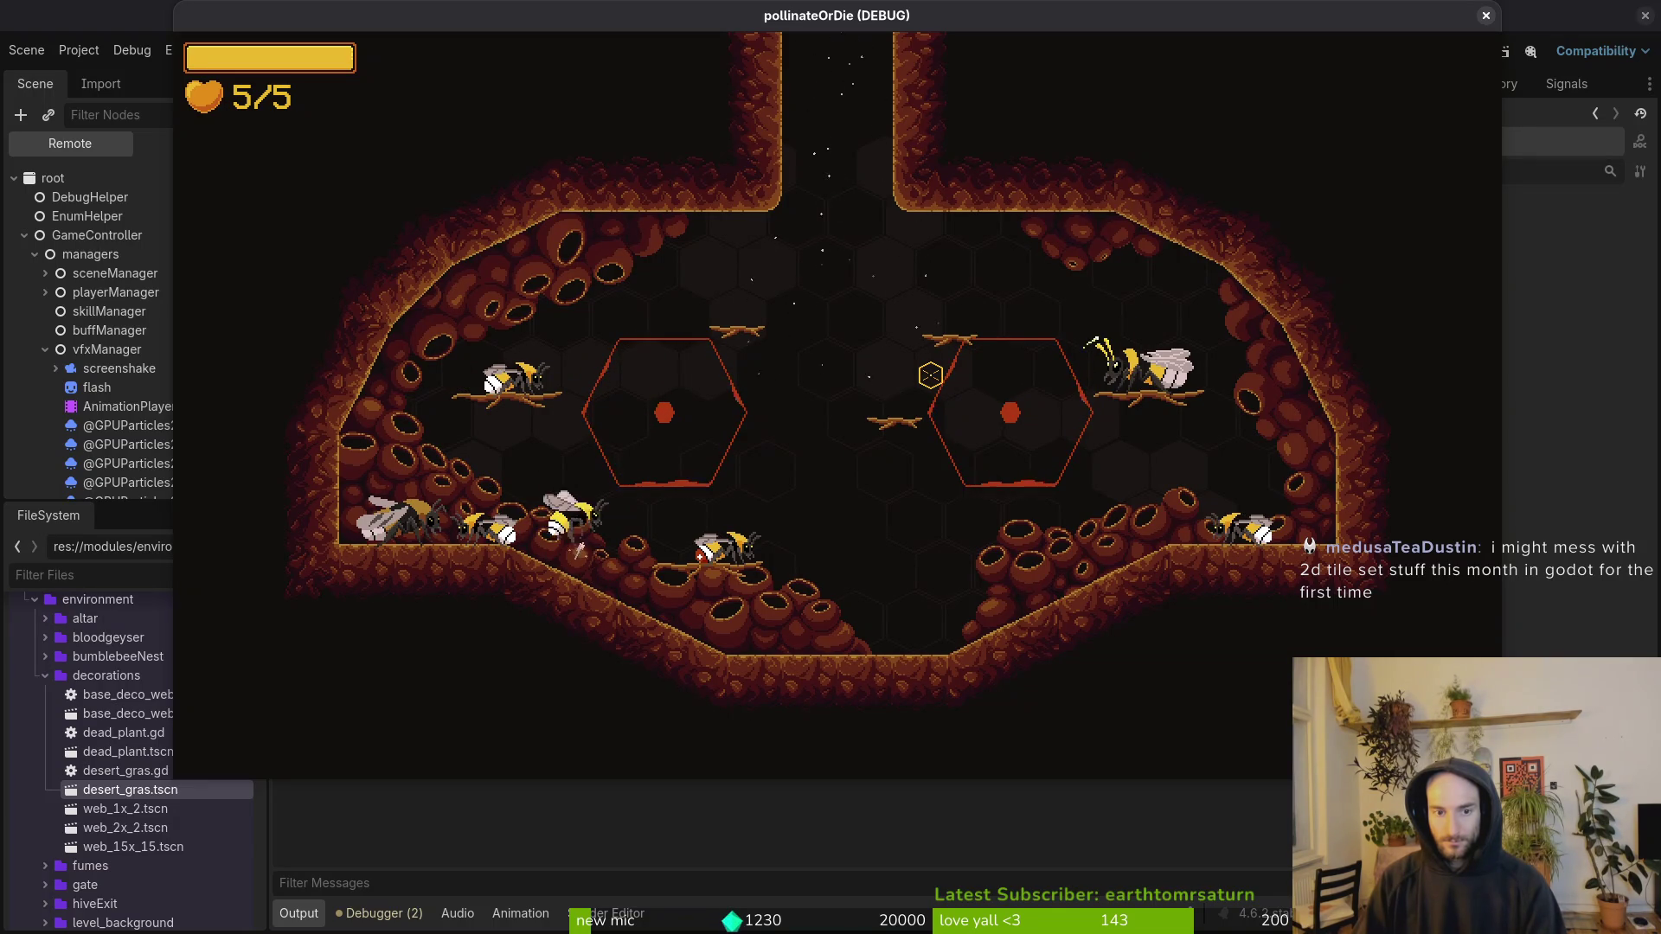
pyautogui.press('Escape')
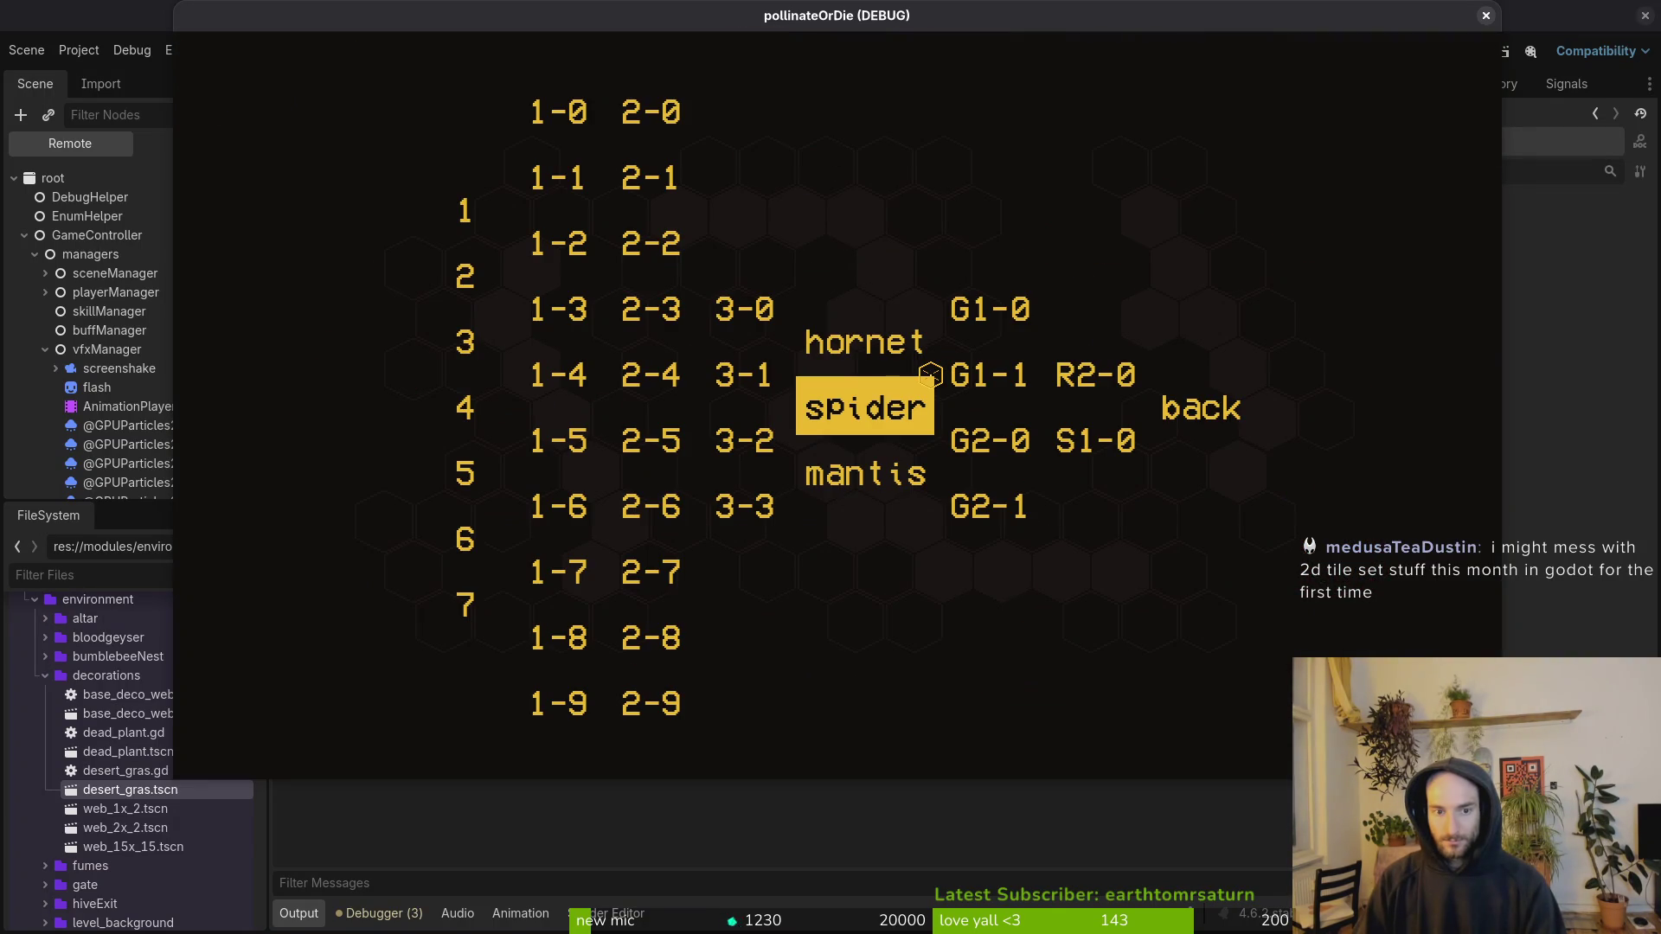
pyautogui.press('Right')
pyautogui.press('Right')
pyautogui.press('Return')
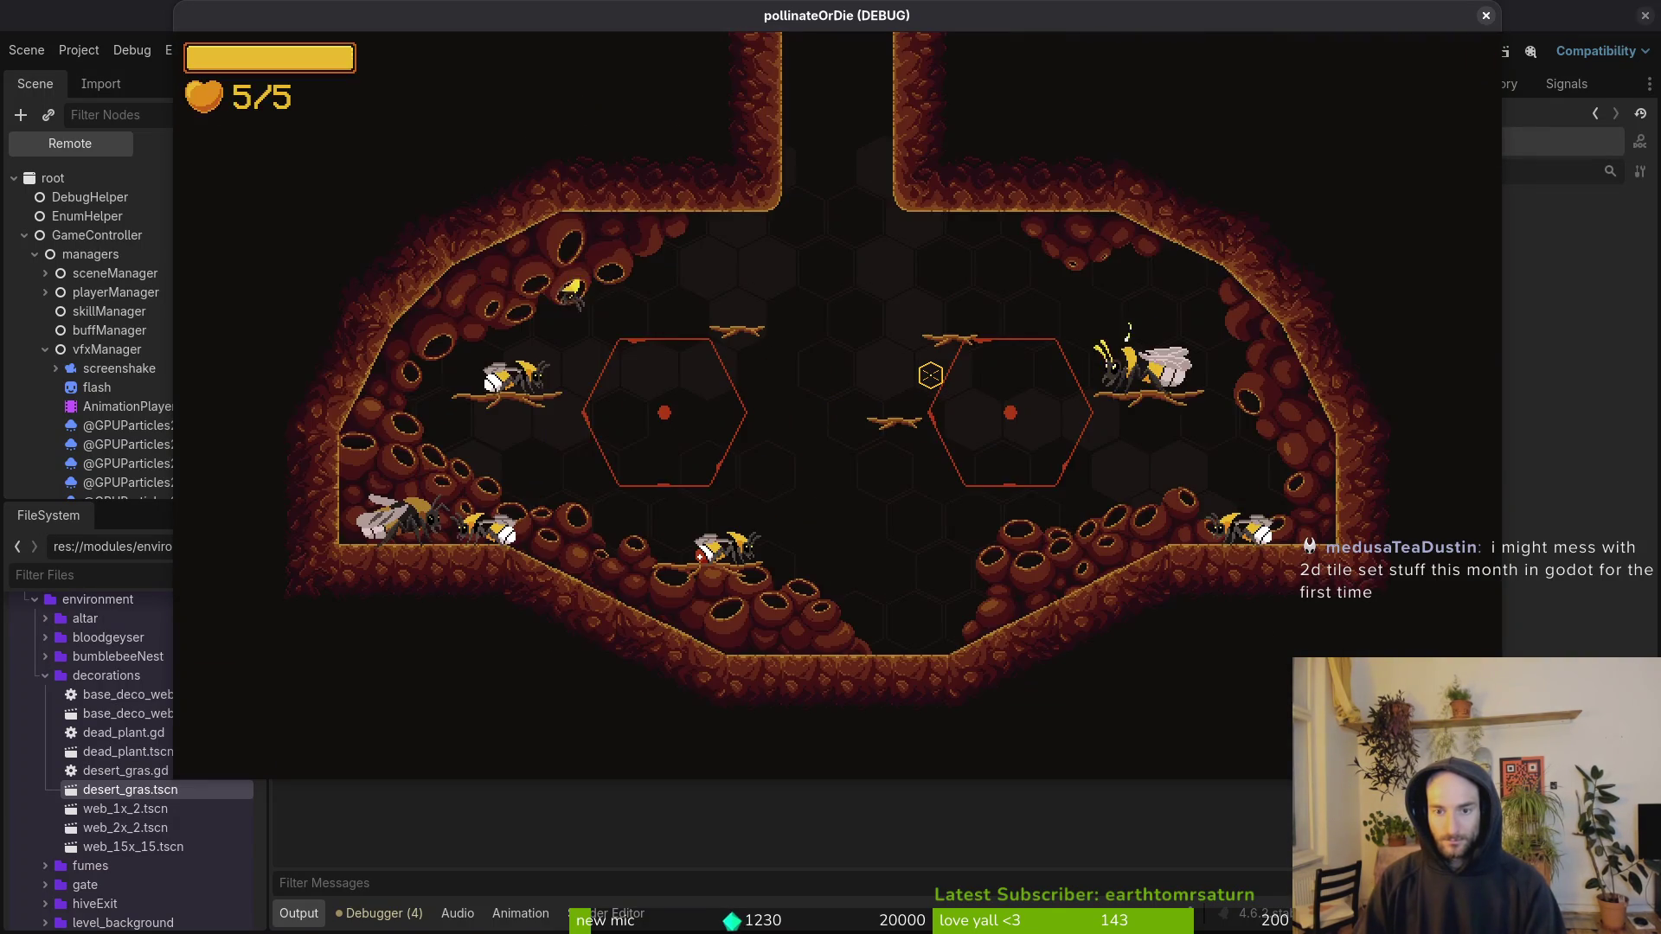
pyautogui.press('Escape')
pyautogui.press('Down')
pyautogui.press('Down')
pyautogui.press('Down')
pyautogui.press('Return')
pyautogui.press('Left')
pyautogui.press('Return')
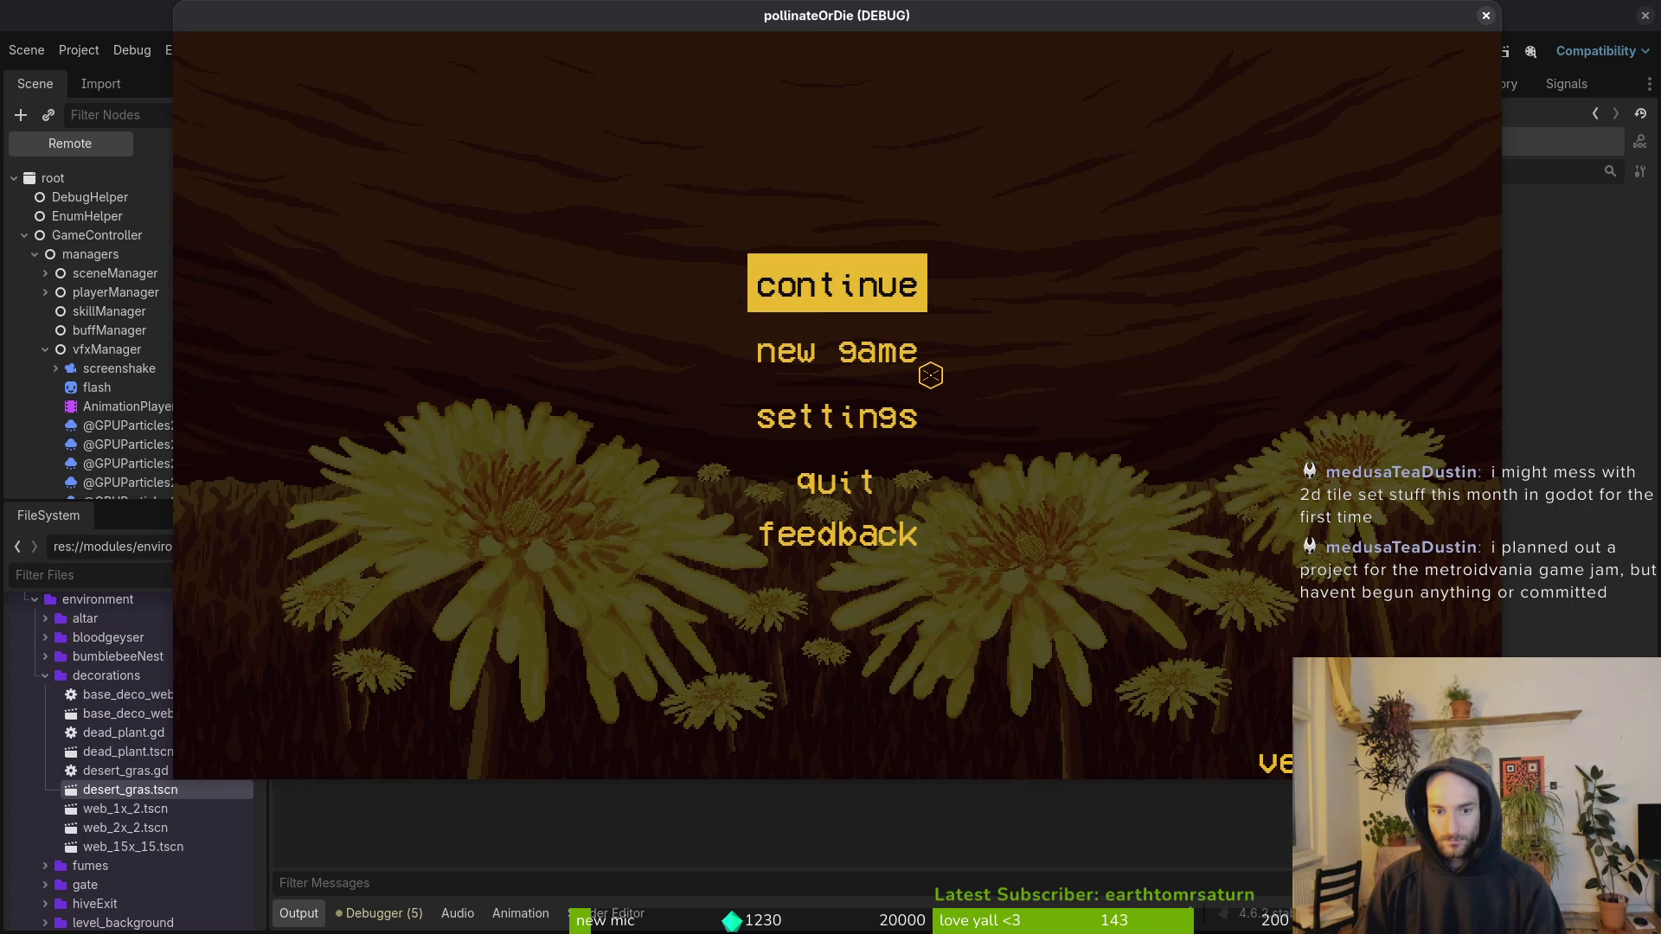
pyautogui.press('Down')
pyautogui.press('Return')
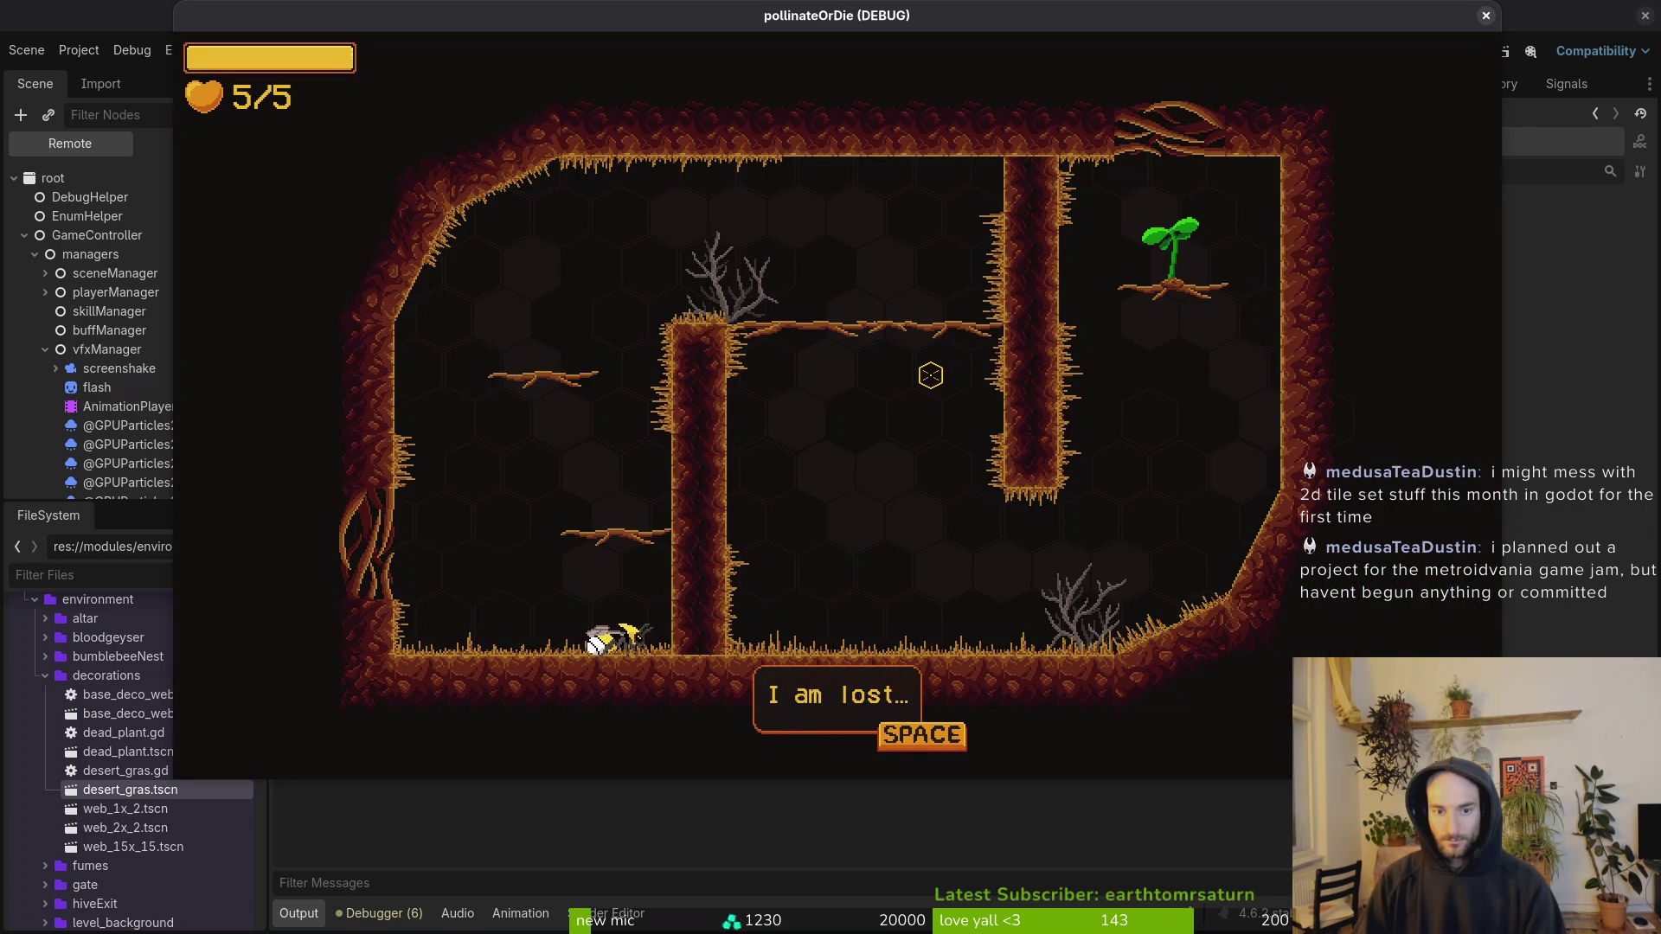
pyautogui.press('space')
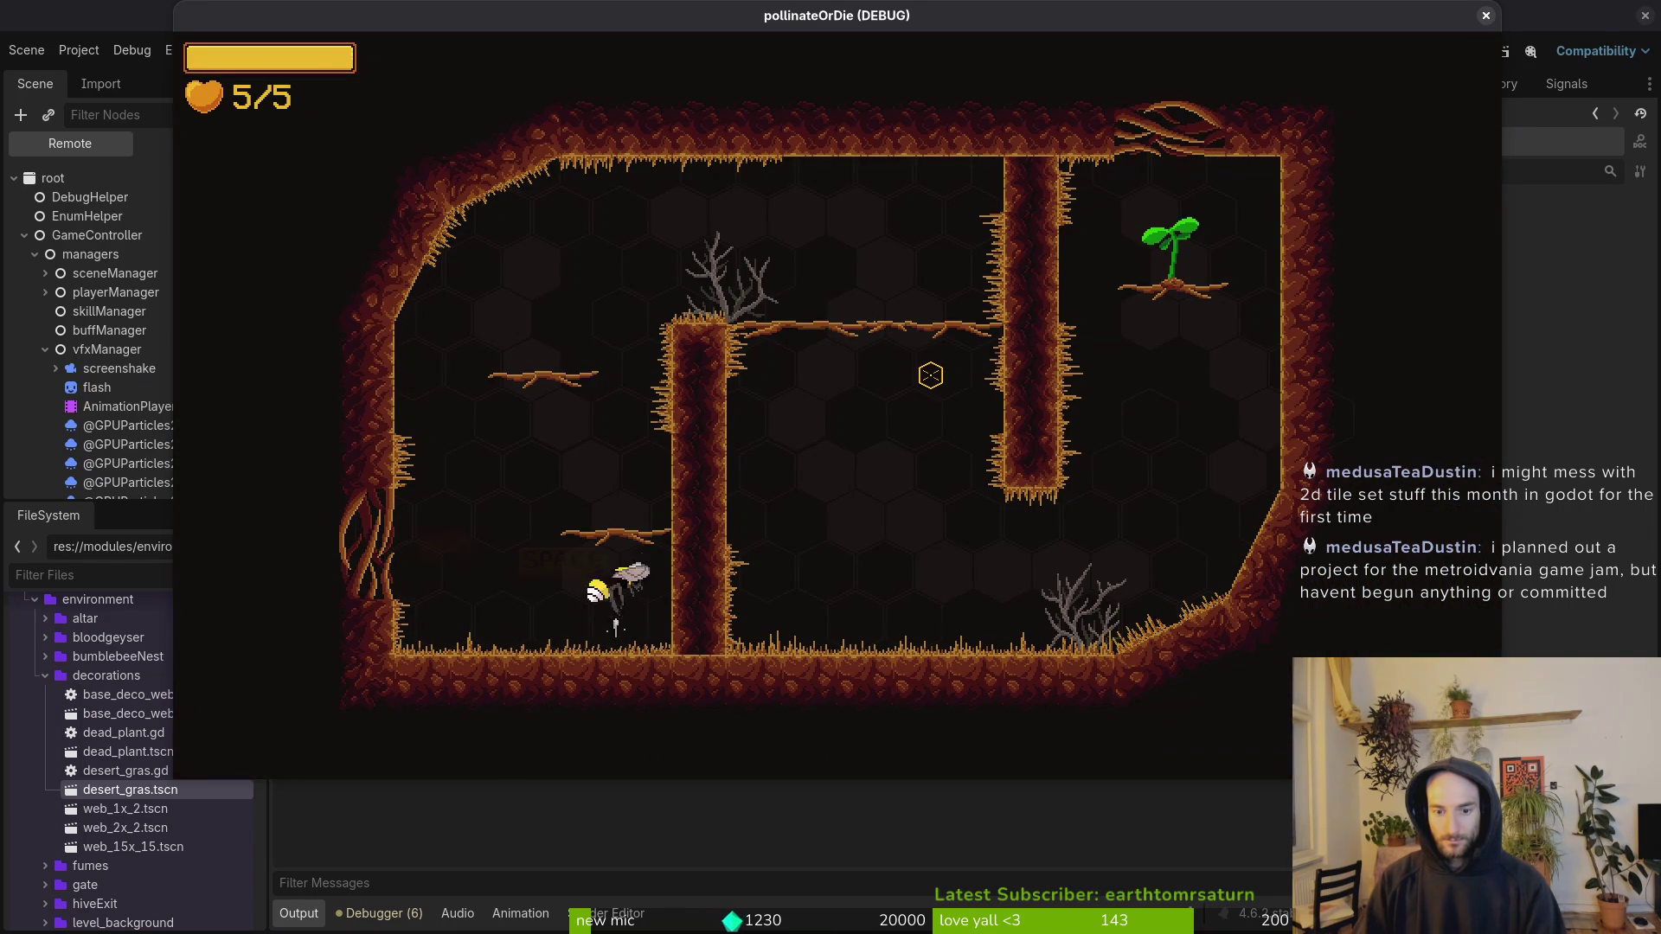
pyautogui.press('space')
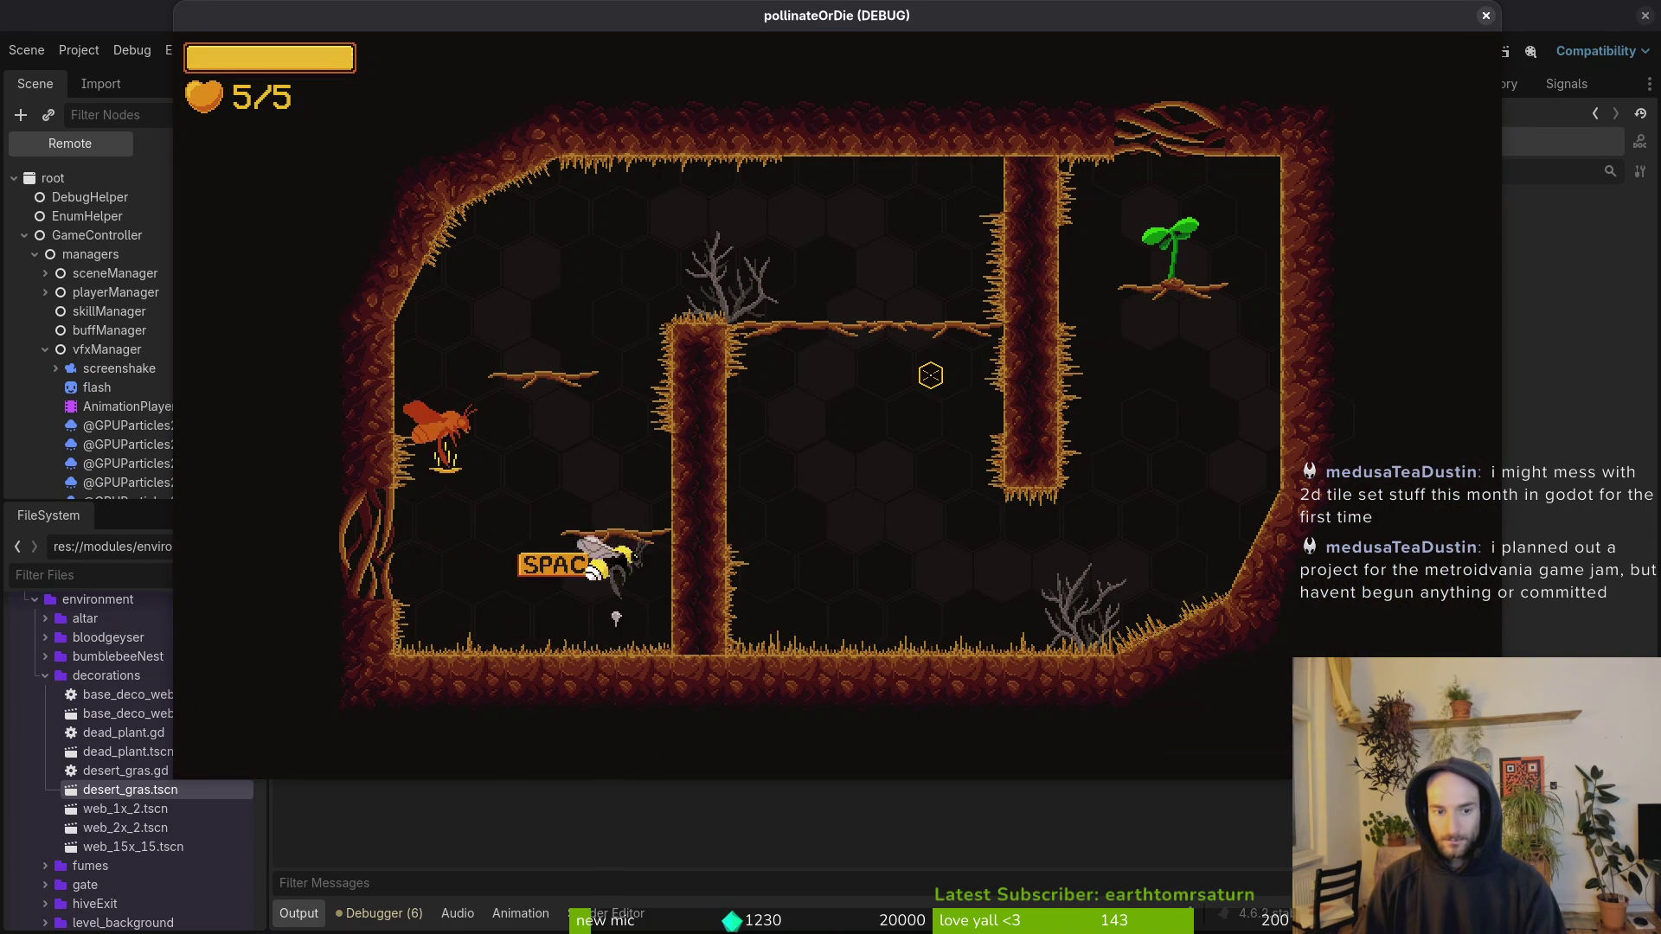
pyautogui.press('space')
pyautogui.press('Left')
pyautogui.press('Left')
pyautogui.press('Right')
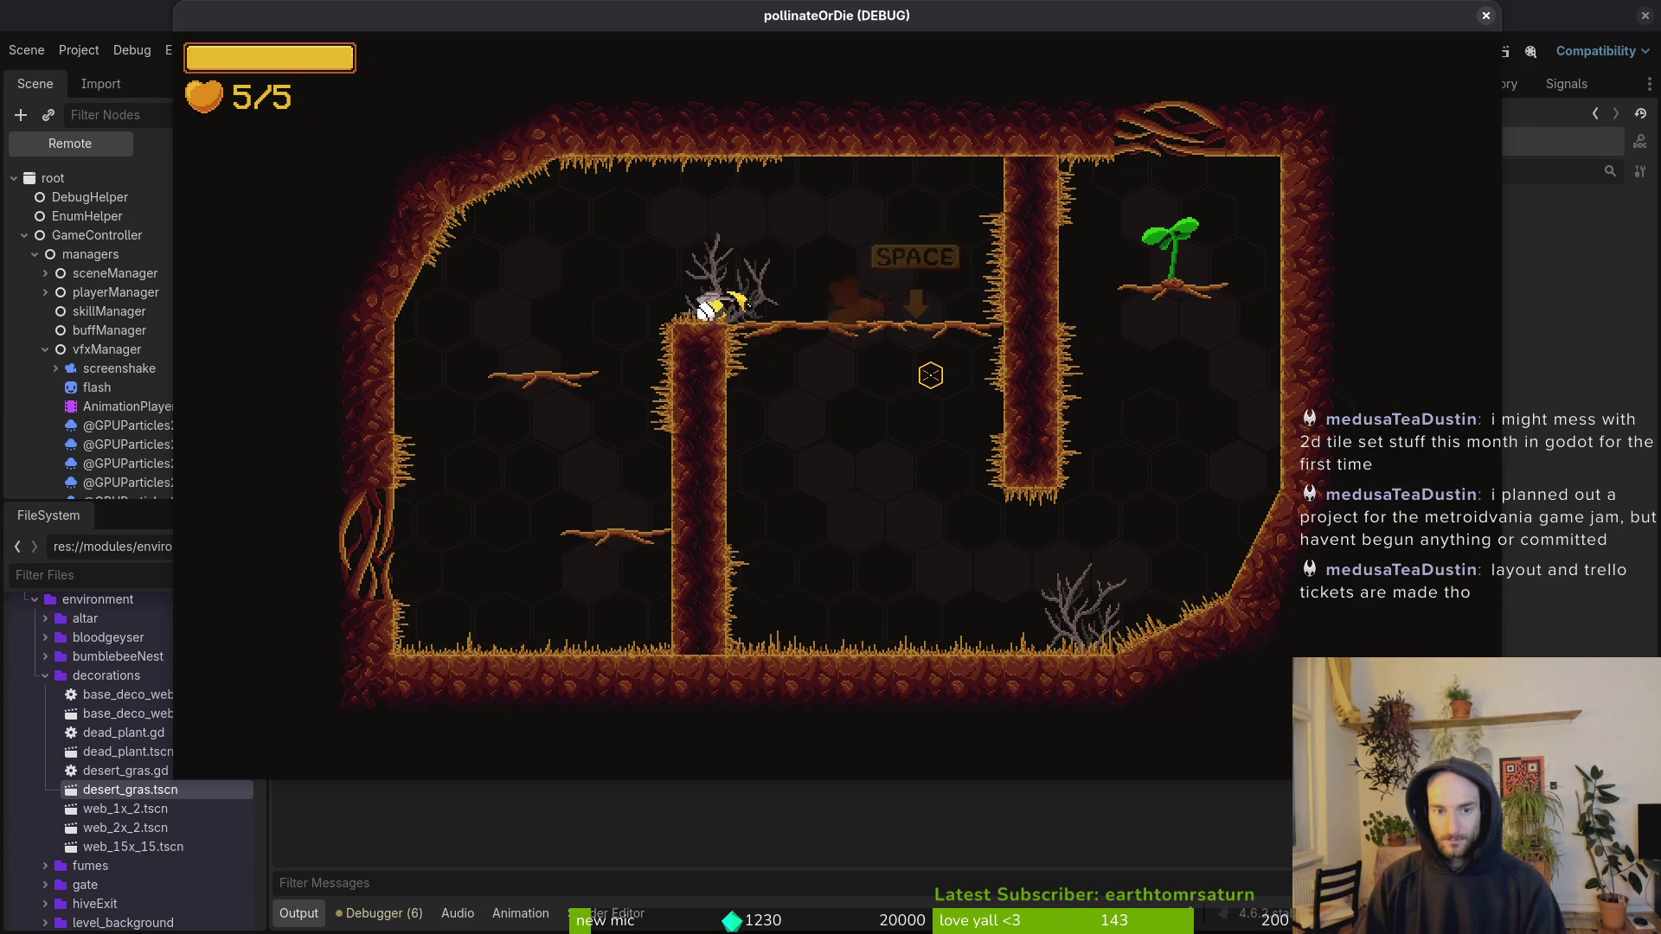
pyautogui.press('space')
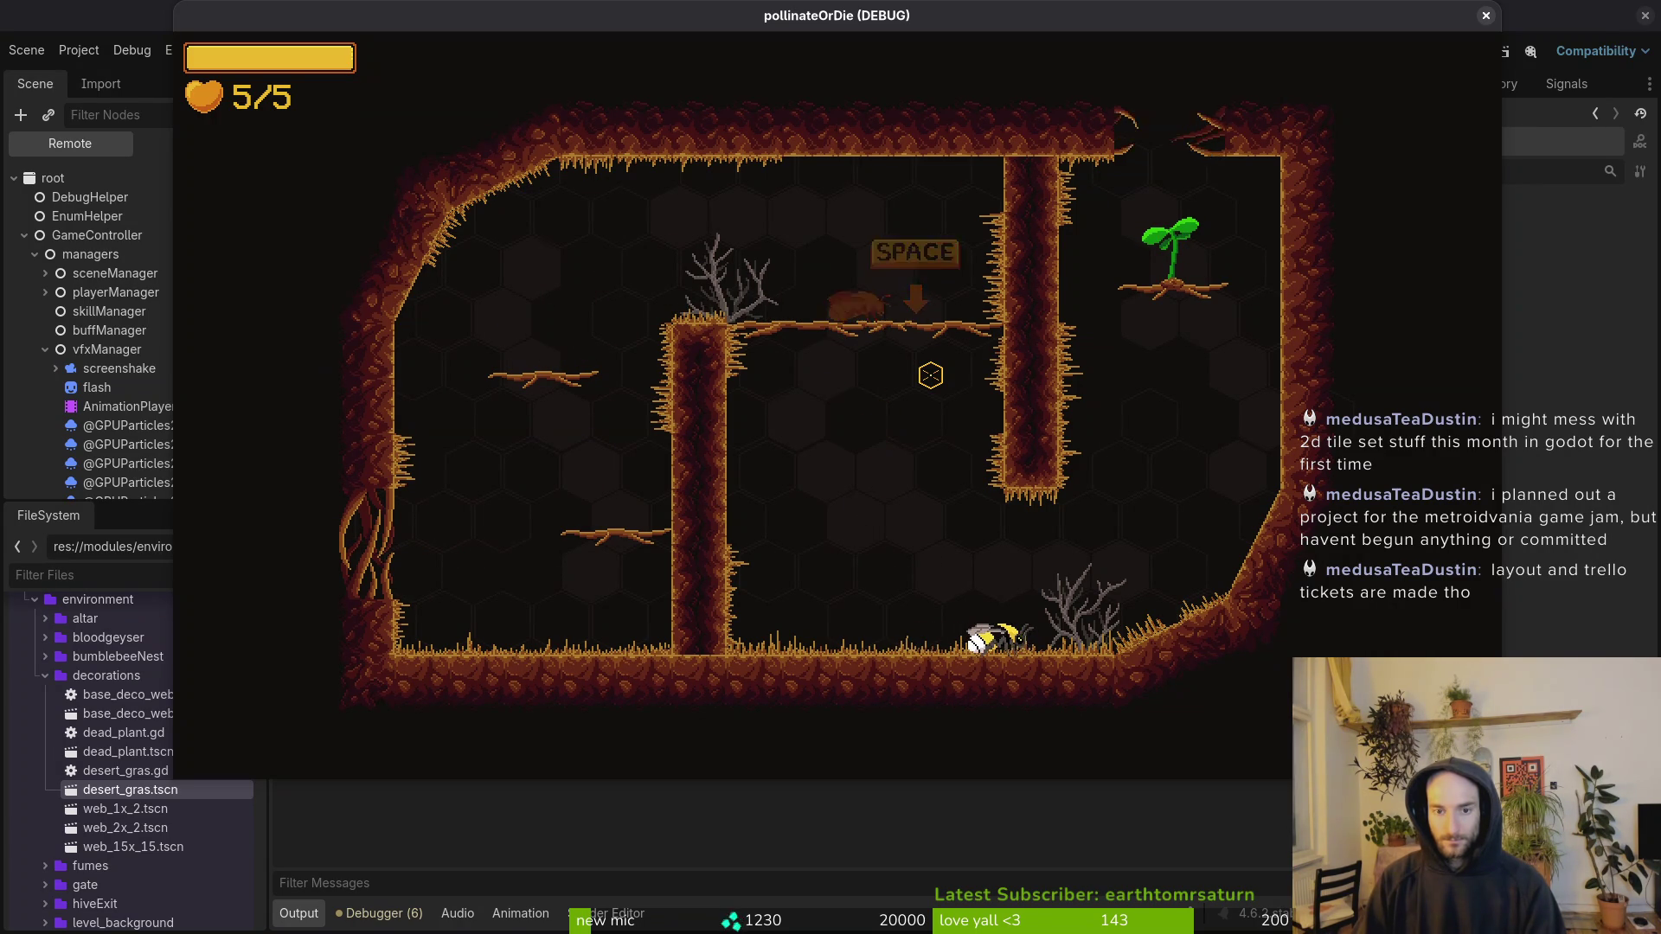
pyautogui.press('Left')
pyautogui.press('d')
pyautogui.press('w')
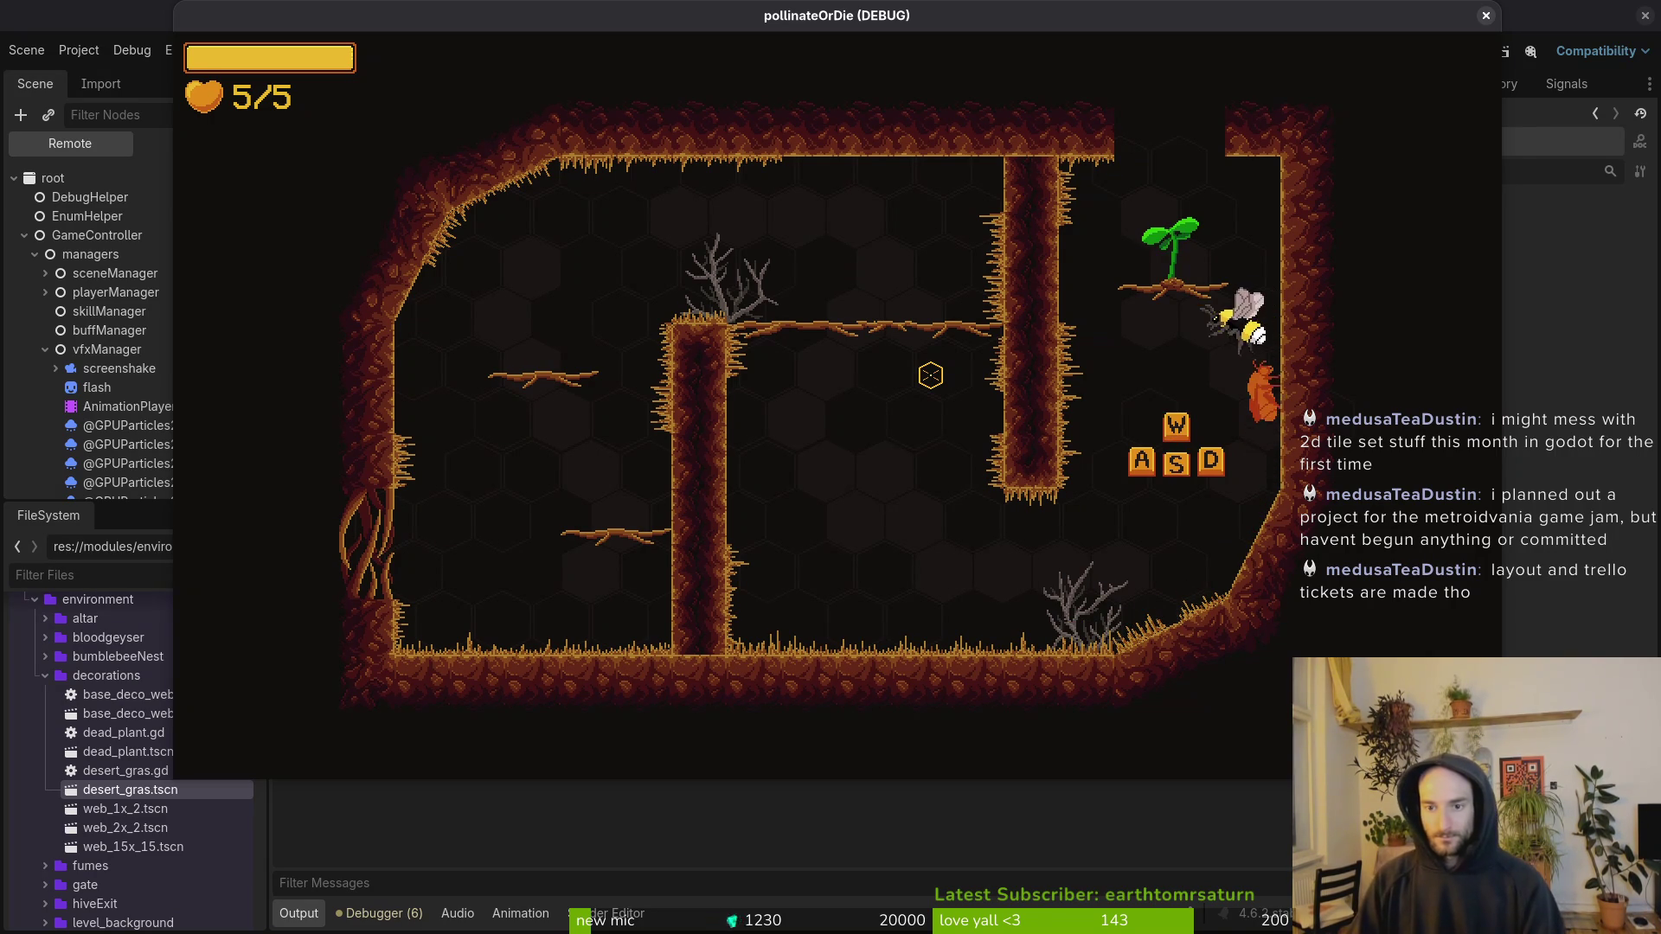
pyautogui.press('w')
pyautogui.press('a')
pyautogui.press('w')
pyautogui.press('d')
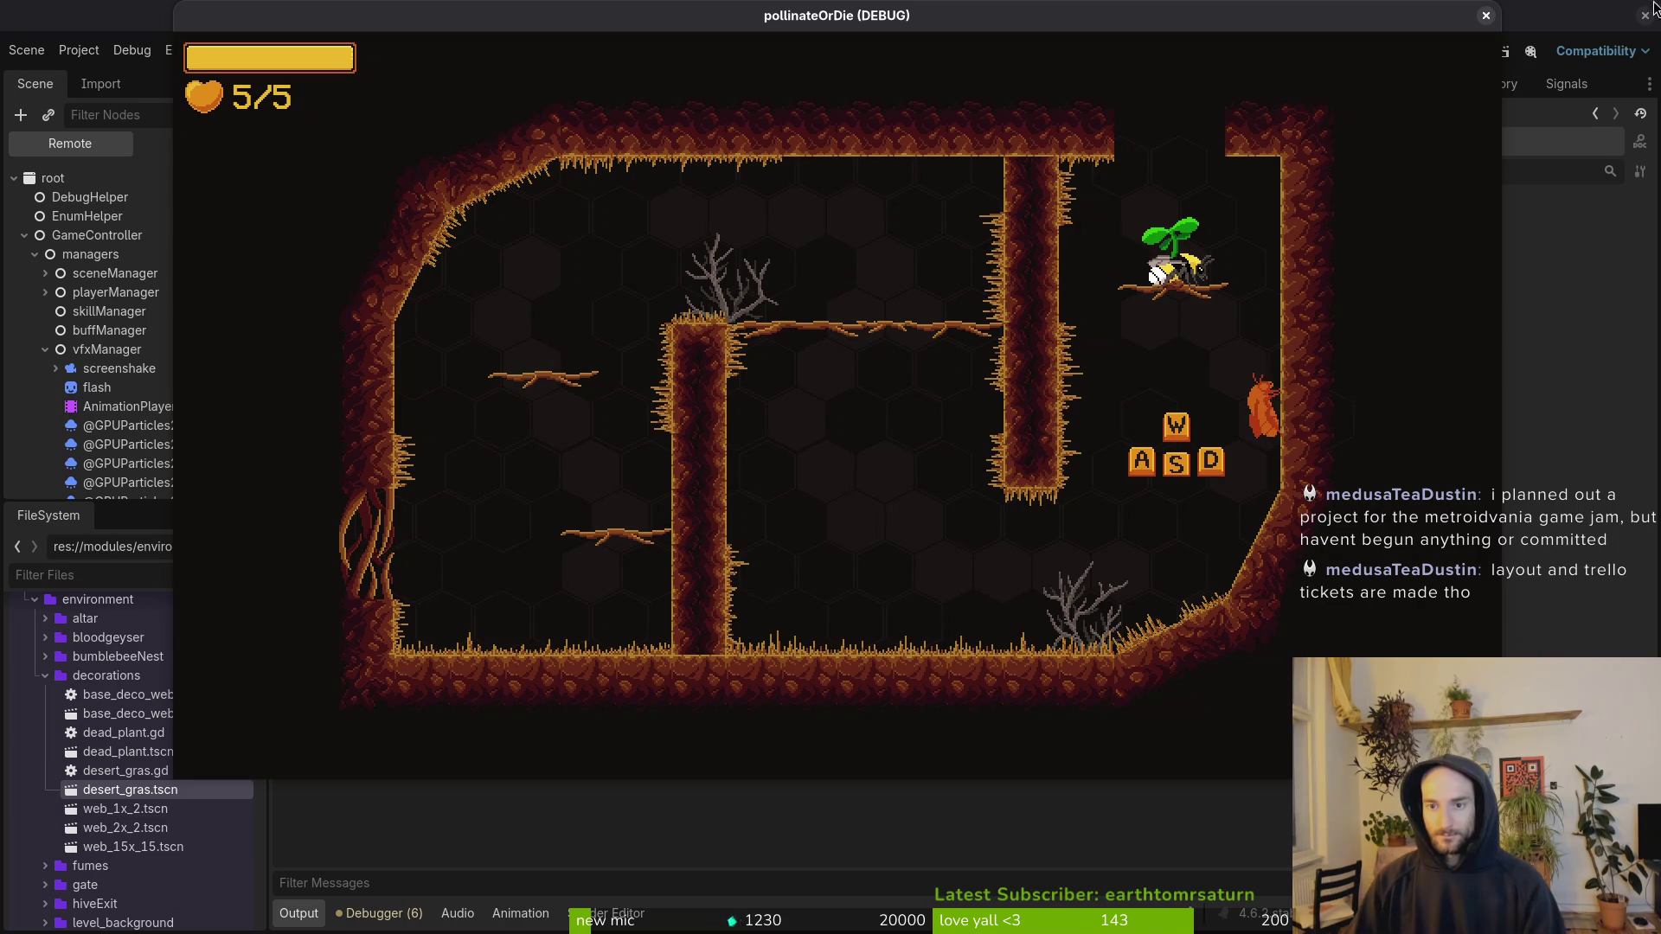
pyautogui.click(1485, 17)
pyautogui.scroll(2, 951, 398)
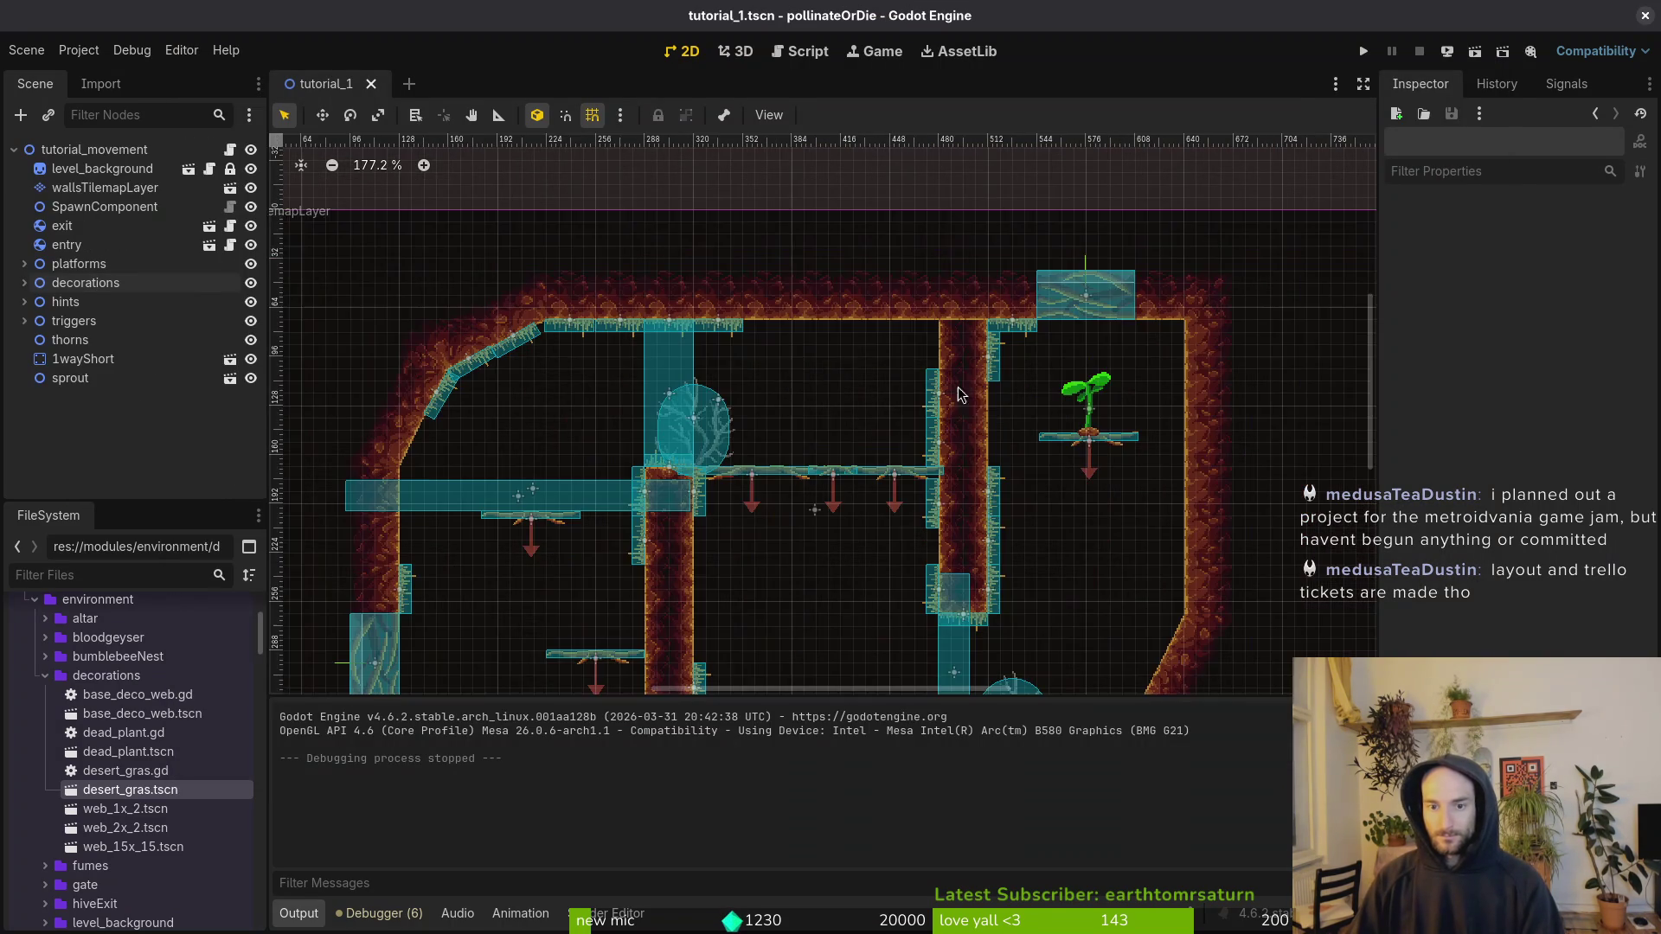
pyautogui.click(997, 504)
pyautogui.keyDown('shift'); pyautogui.click(997, 543); pyautogui.keyUp('shift')
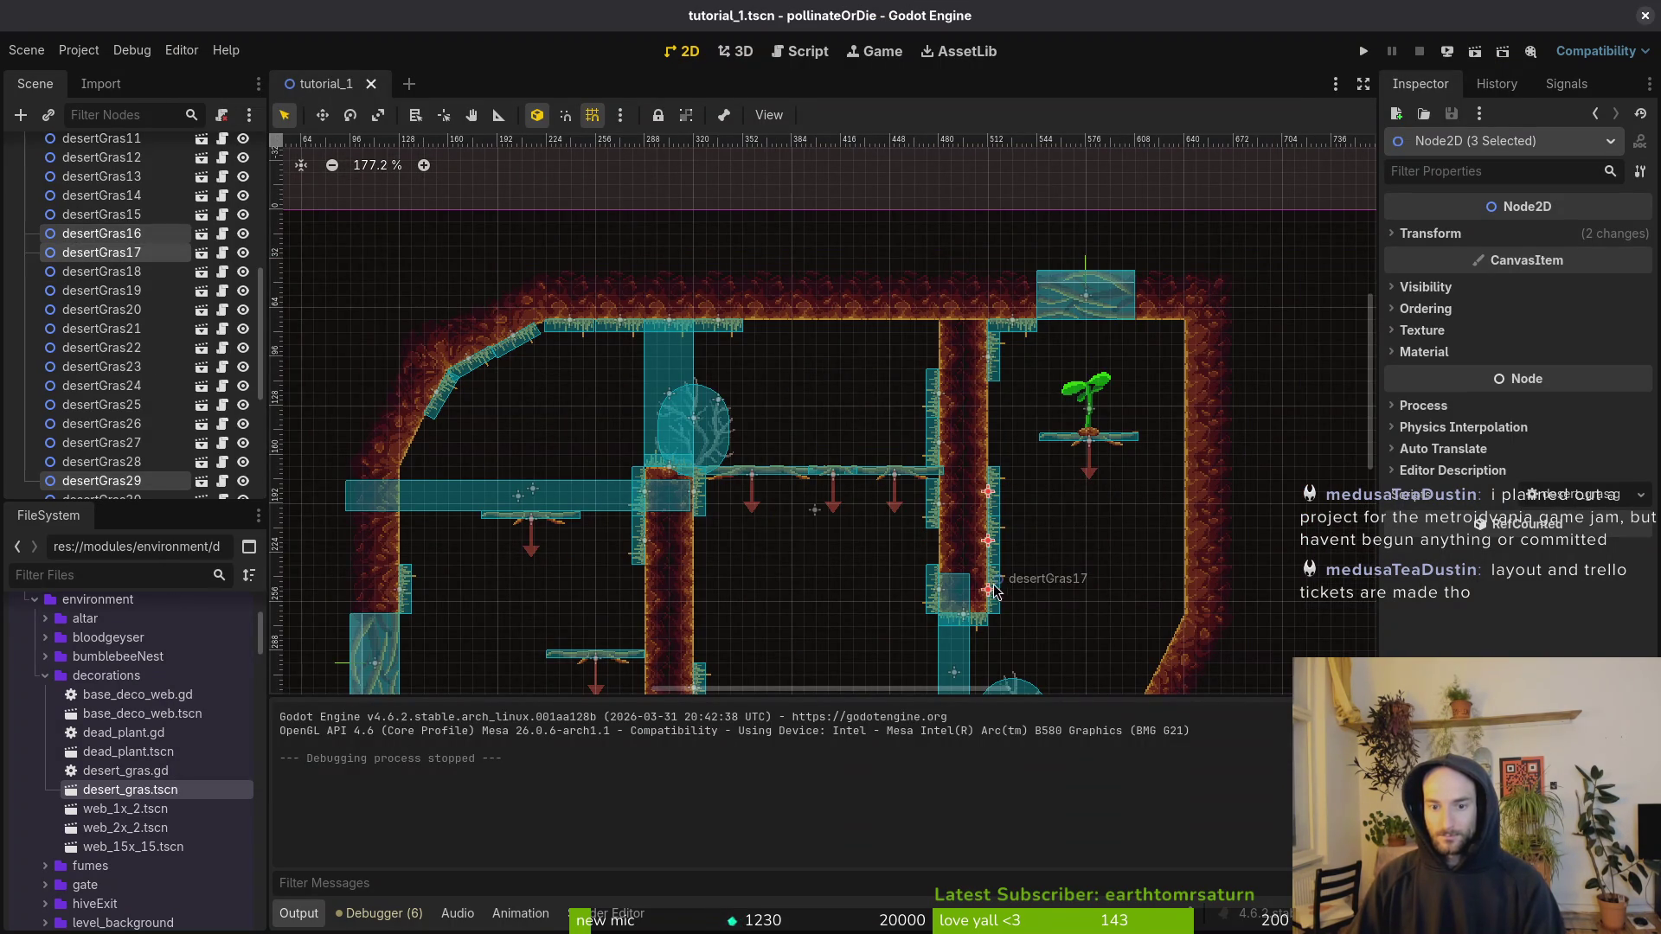
# Step: Paste the three copied grass strips under decorations and move them into the right chamber
pyautogui.scroll(10, 180, 306)
pyautogui.click(154, 245)
pyautogui.hotkey('ctrl', 'v')
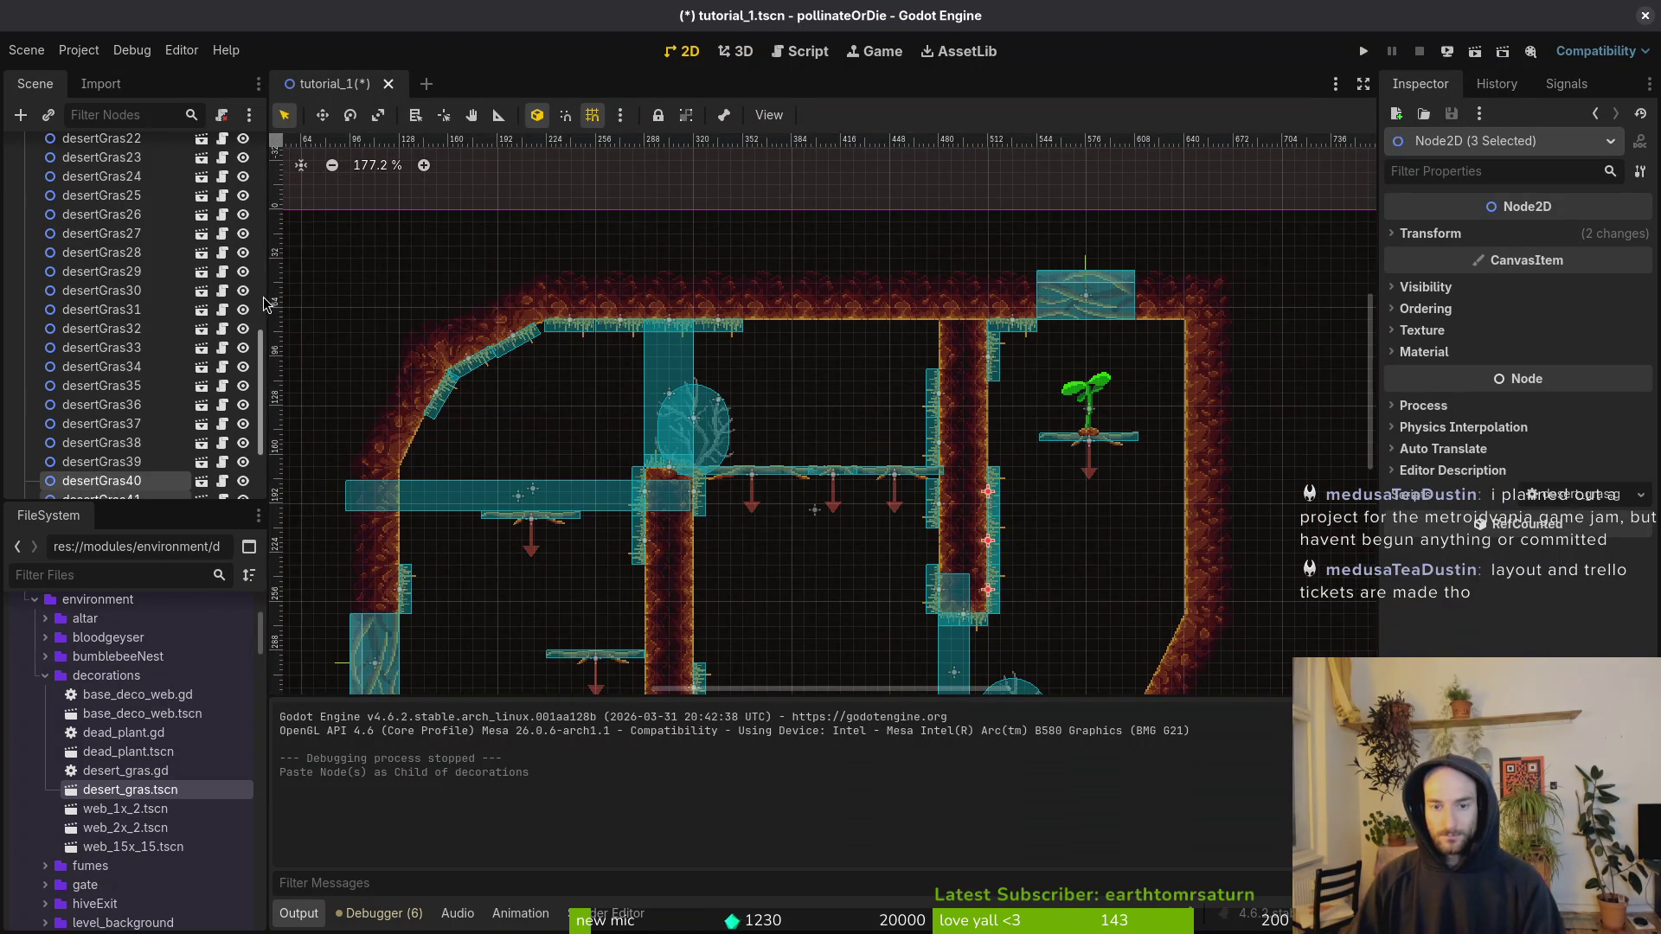
pyautogui.scroll(-3, 681, 364)
pyautogui.hscroll(5, 718, 351)
pyautogui.moveTo(759, 405)
pyautogui.mouseDown()
pyautogui.moveTo(906, 368)
pyautogui.moveTo(917, 346)
pyautogui.moveTo(931, 372)
pyautogui.mouseUp()
# Step: Place desertGras42 on the ceiling beside the top block
pyautogui.scroll(4, 902, 327)
pyautogui.scroll(3, 917, 346)
pyautogui.scroll(-2, 955, 407)
pyautogui.click(950, 450)
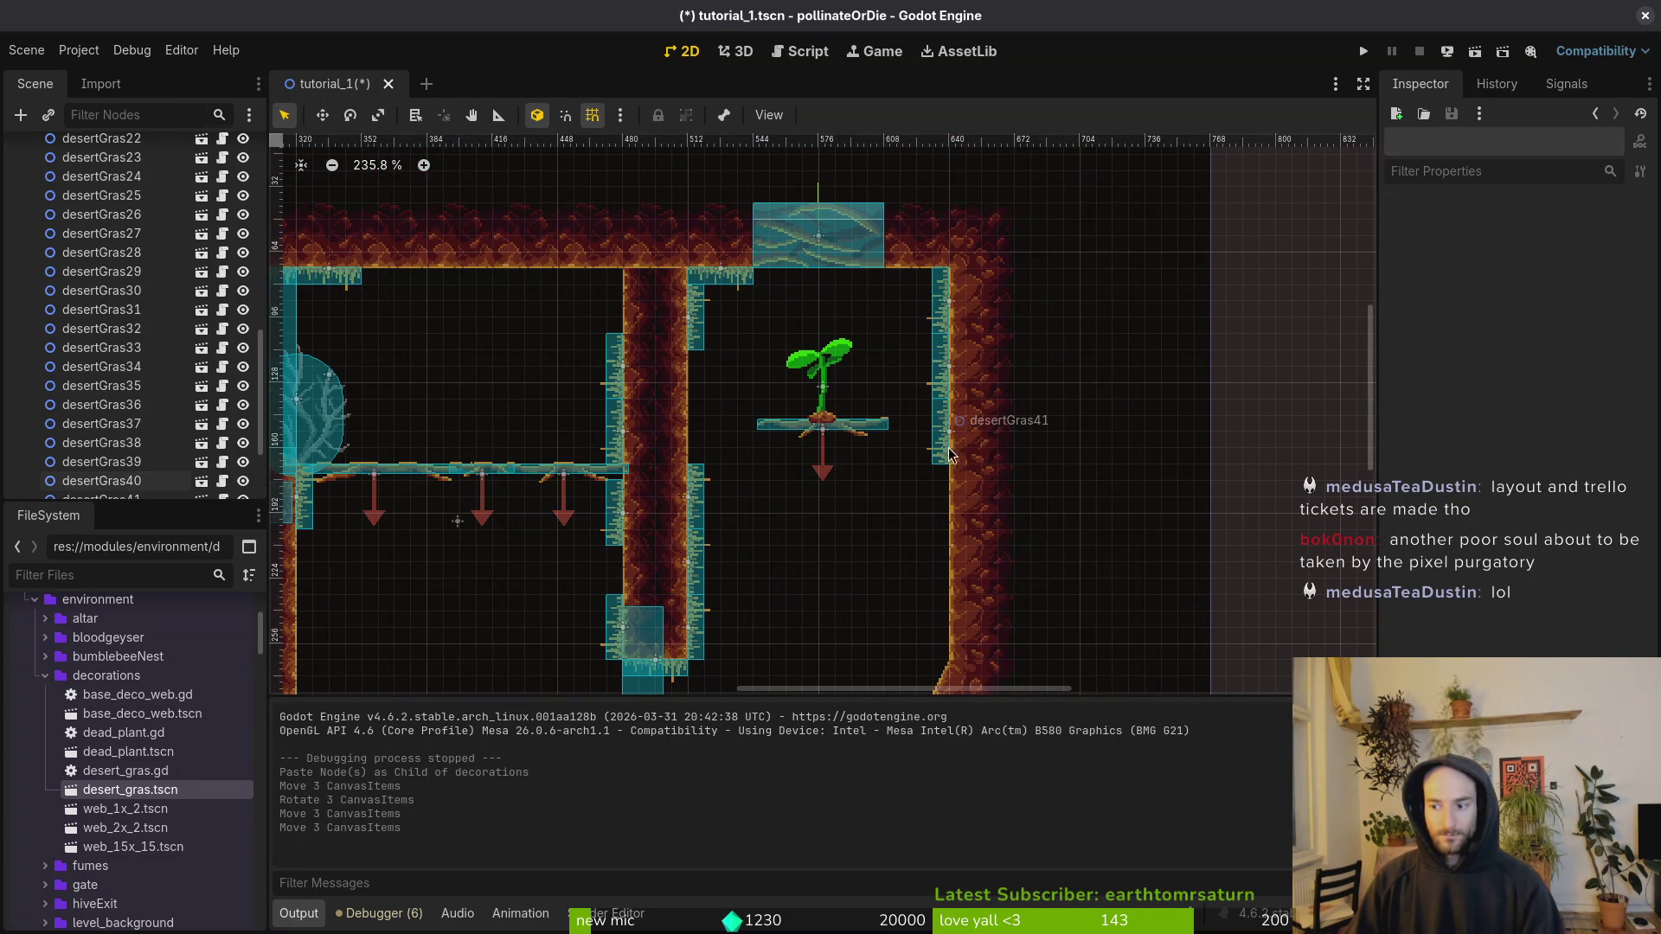
pyautogui.scroll(-2, 965, 474)
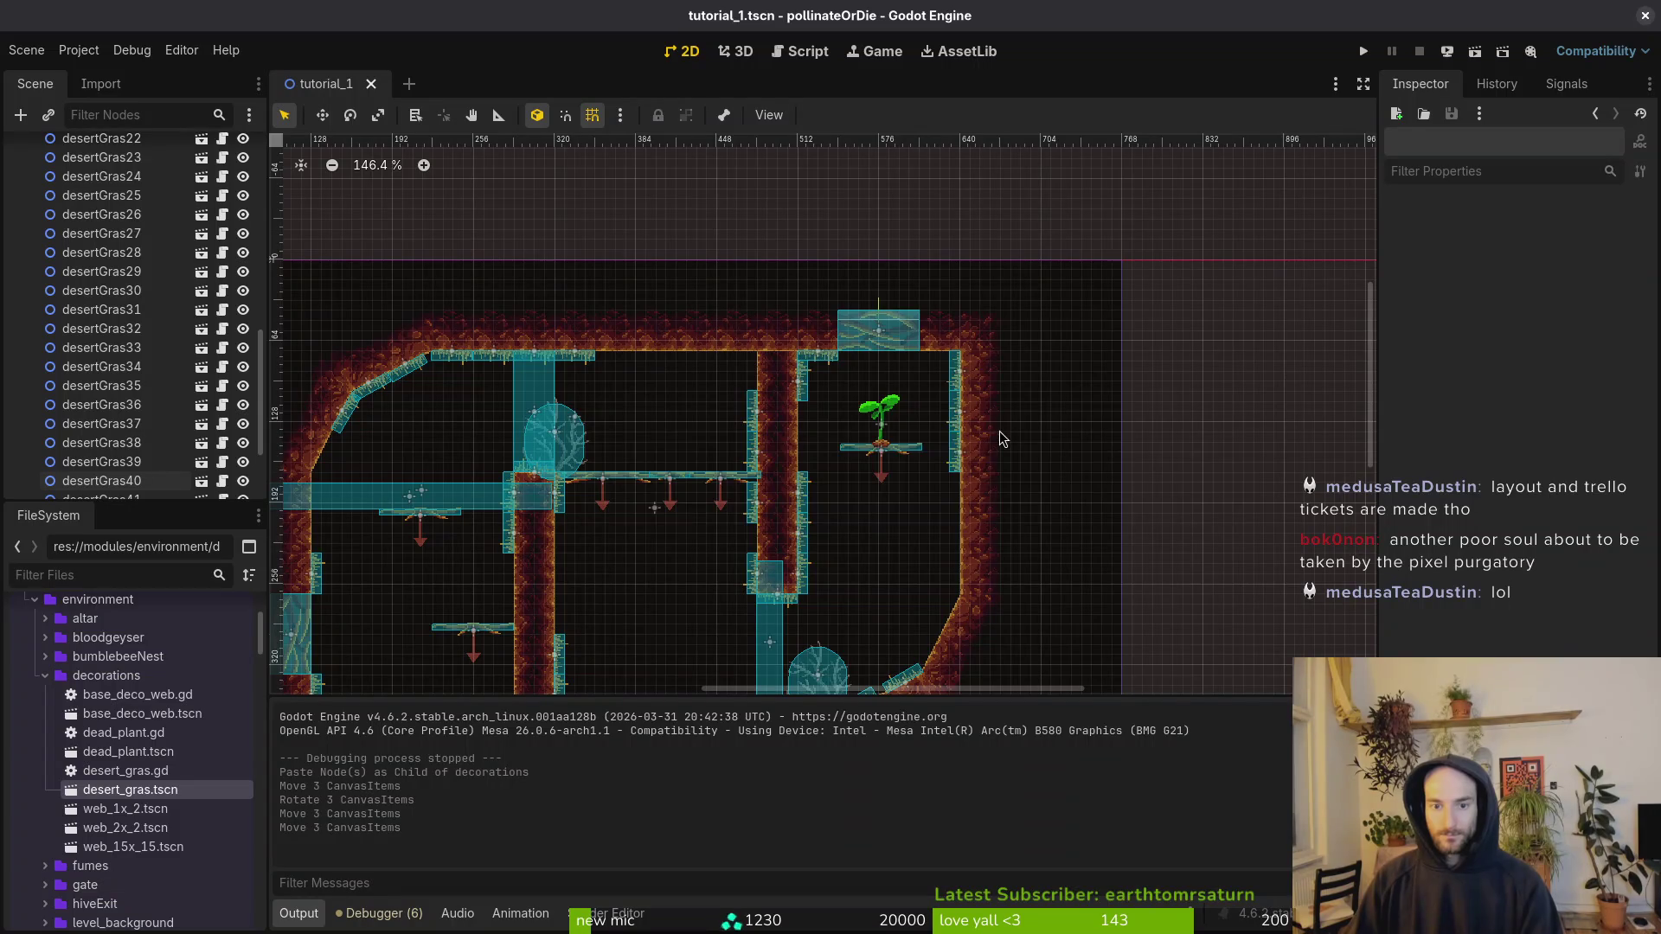
pyautogui.scroll(1, 955, 381)
pyautogui.click(955, 381)
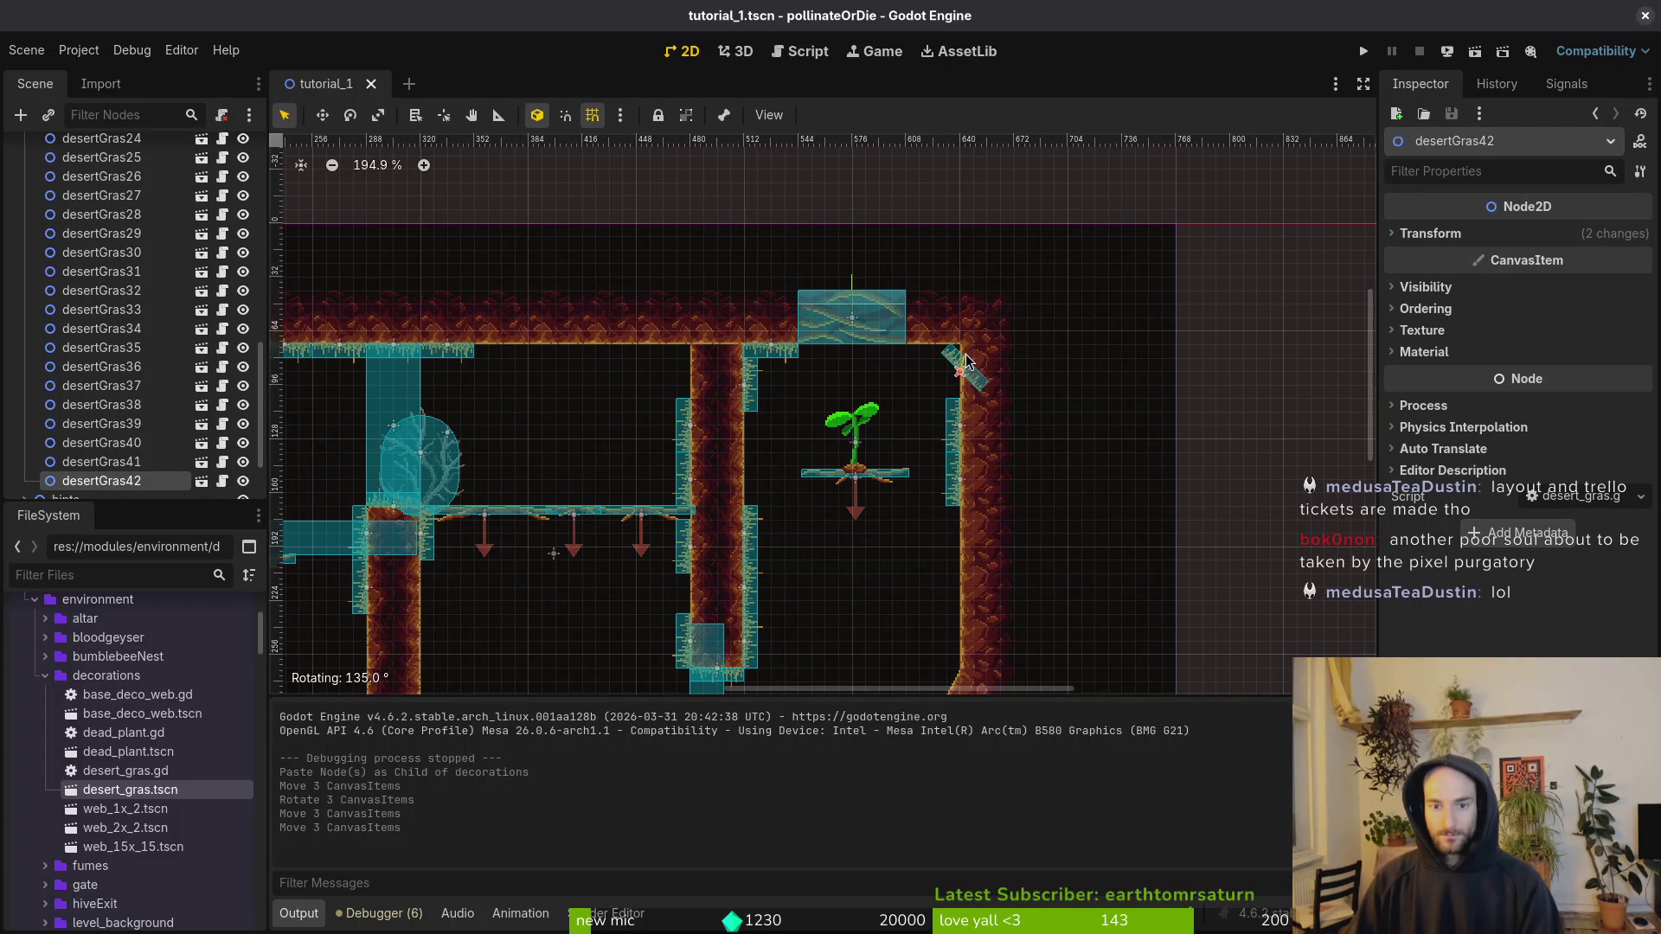
pyautogui.moveTo(973, 405); pyautogui.dragTo(931, 362)
# Step: Shift desertGras40 and desertGras41 up the right wall, then run the game
pyautogui.scroll(2, 981, 403)
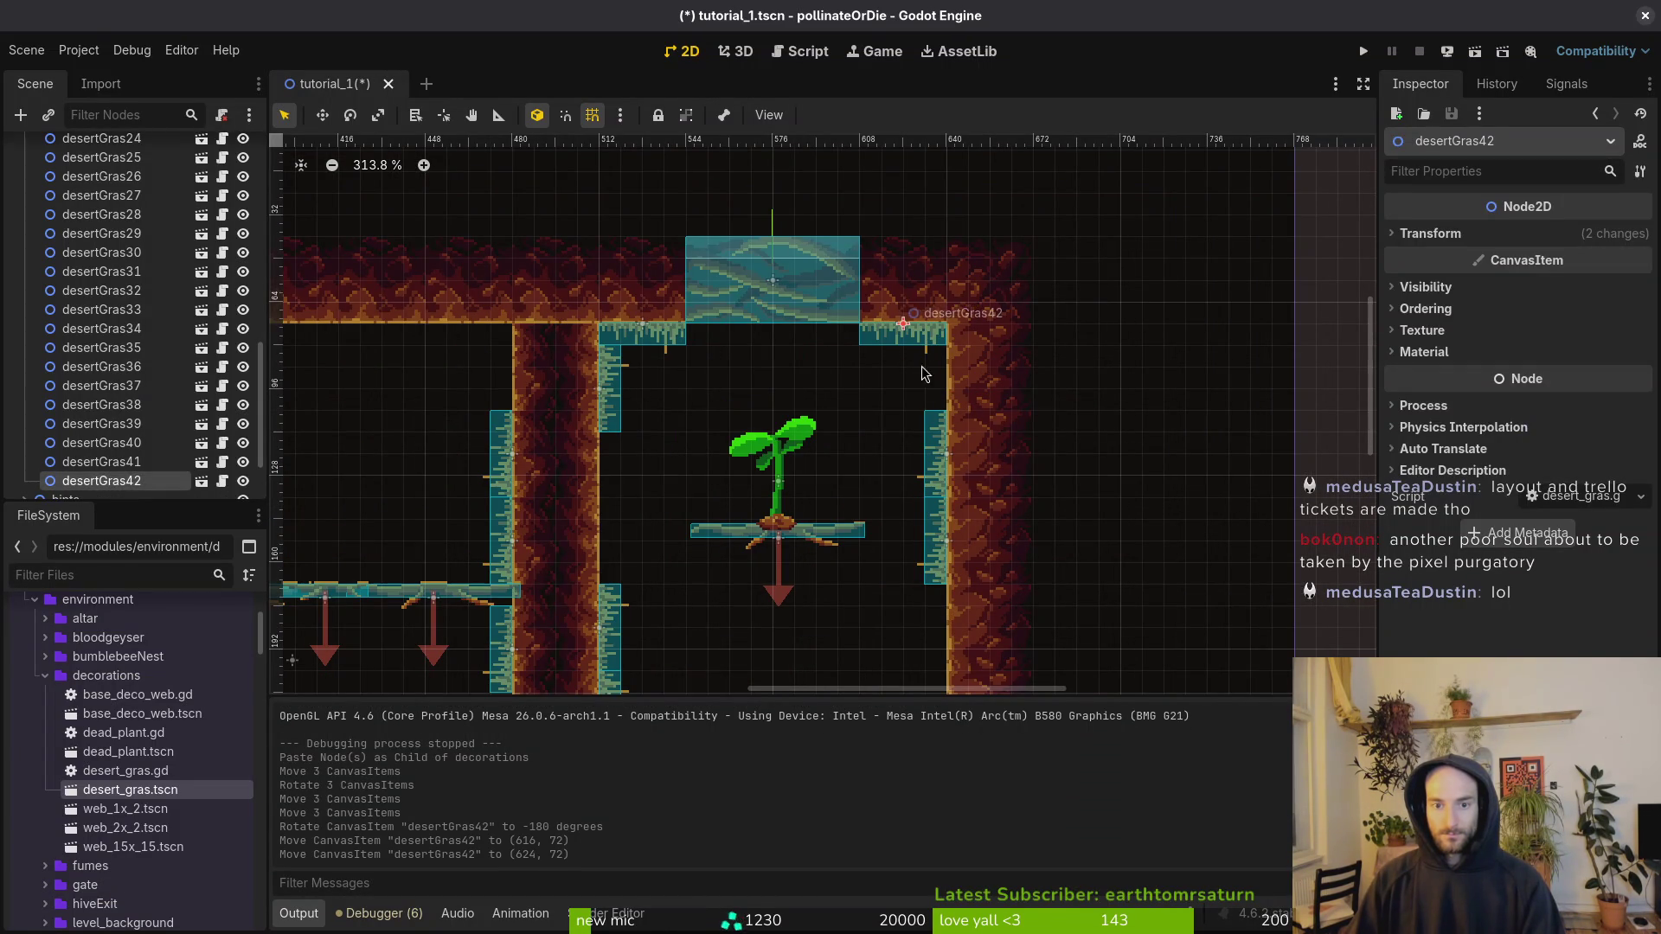
pyautogui.click(942, 456)
pyautogui.keyDown('shift'); pyautogui.click(942, 544); pyautogui.keyUp('shift')
pyautogui.moveTo(942, 539); pyautogui.dragTo(942, 476)
pyautogui.click(1010, 491)
pyautogui.click(1365, 52)
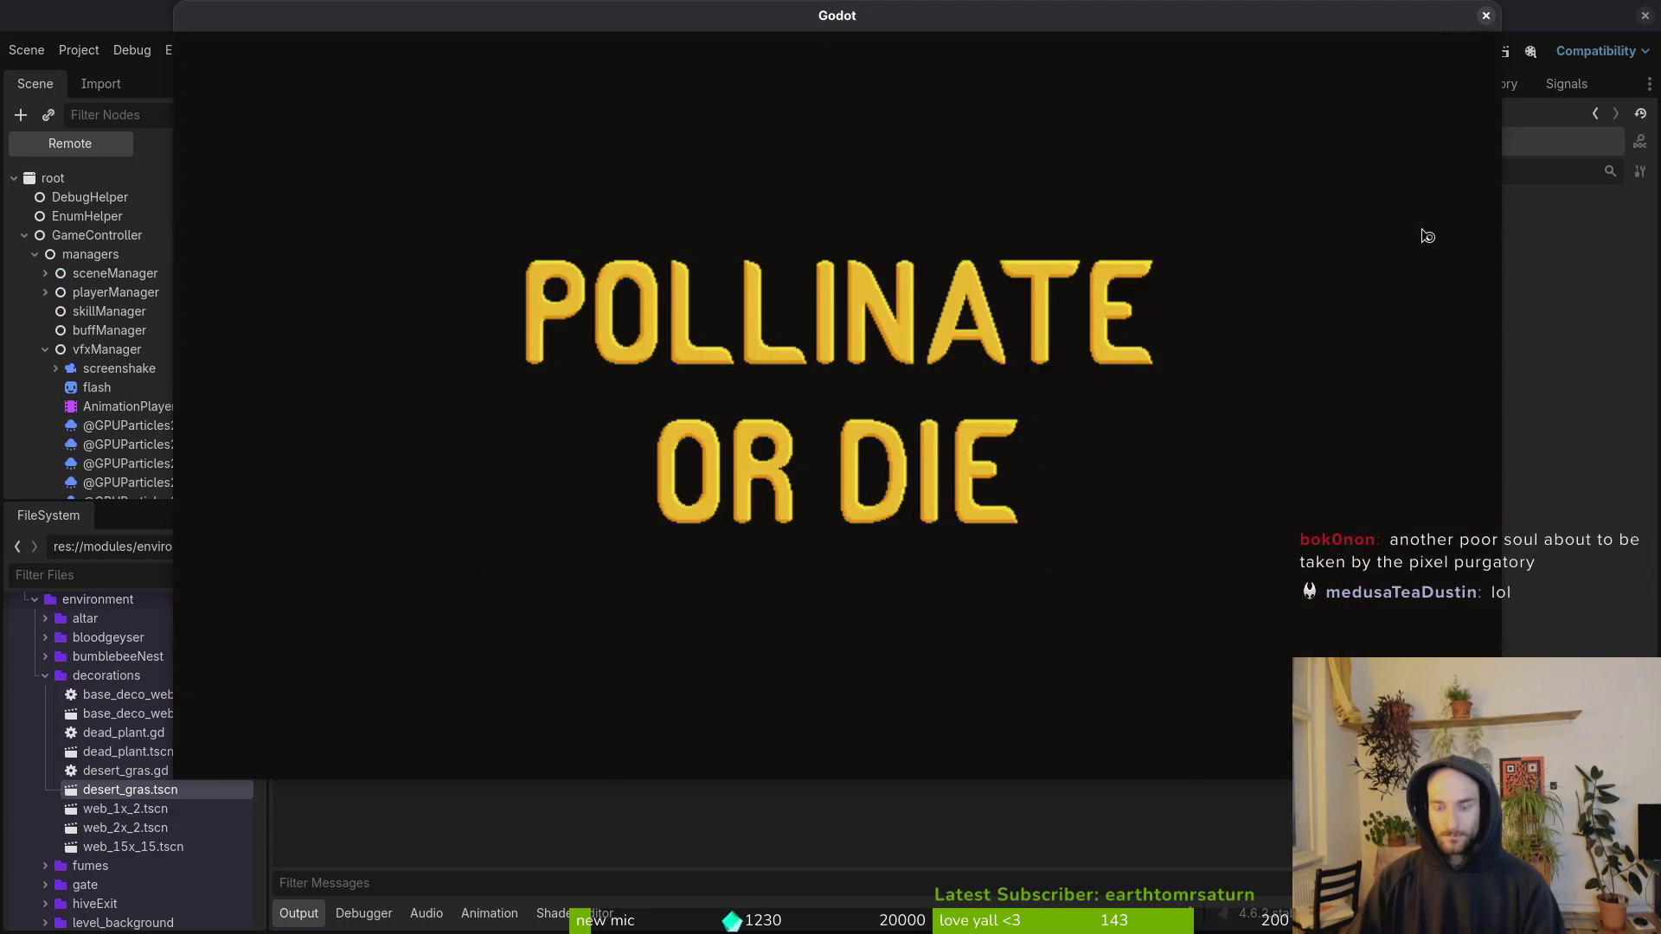
# Step: Quit to the main menu through the pause menu, confirming OK, and enter the level
pyautogui.press('Escape')
pyautogui.press('Down')
pyautogui.press('Down')
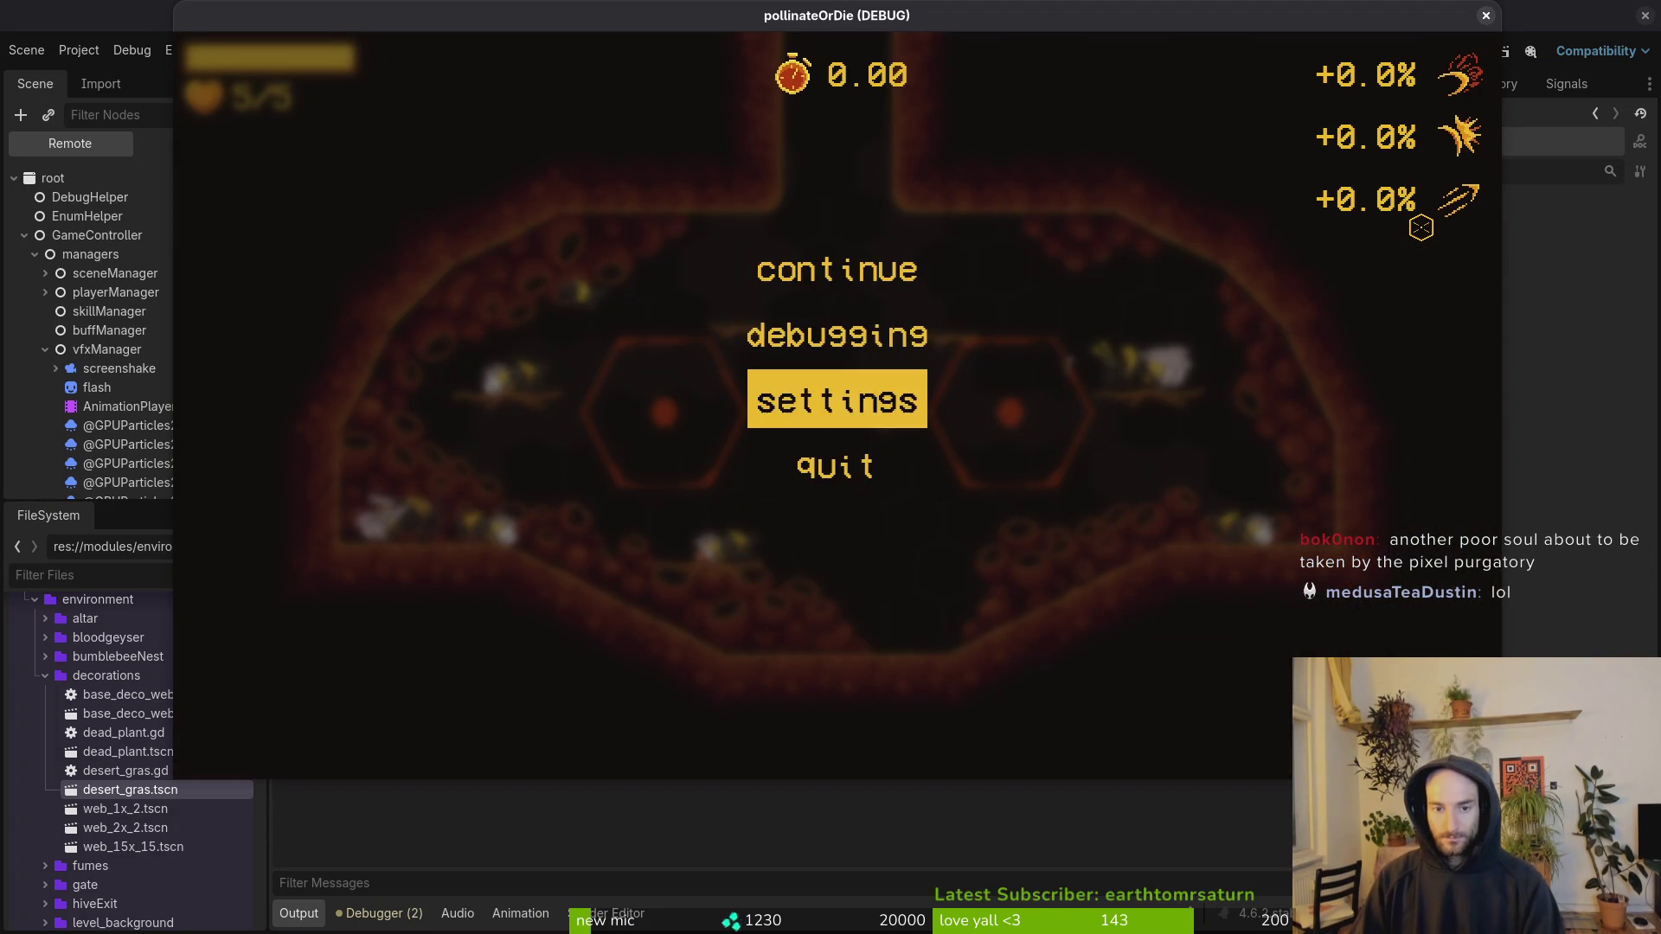
pyautogui.press('Down')
pyautogui.press('Return')
pyautogui.press('Left')
pyautogui.press('Return')
pyautogui.press('Return')
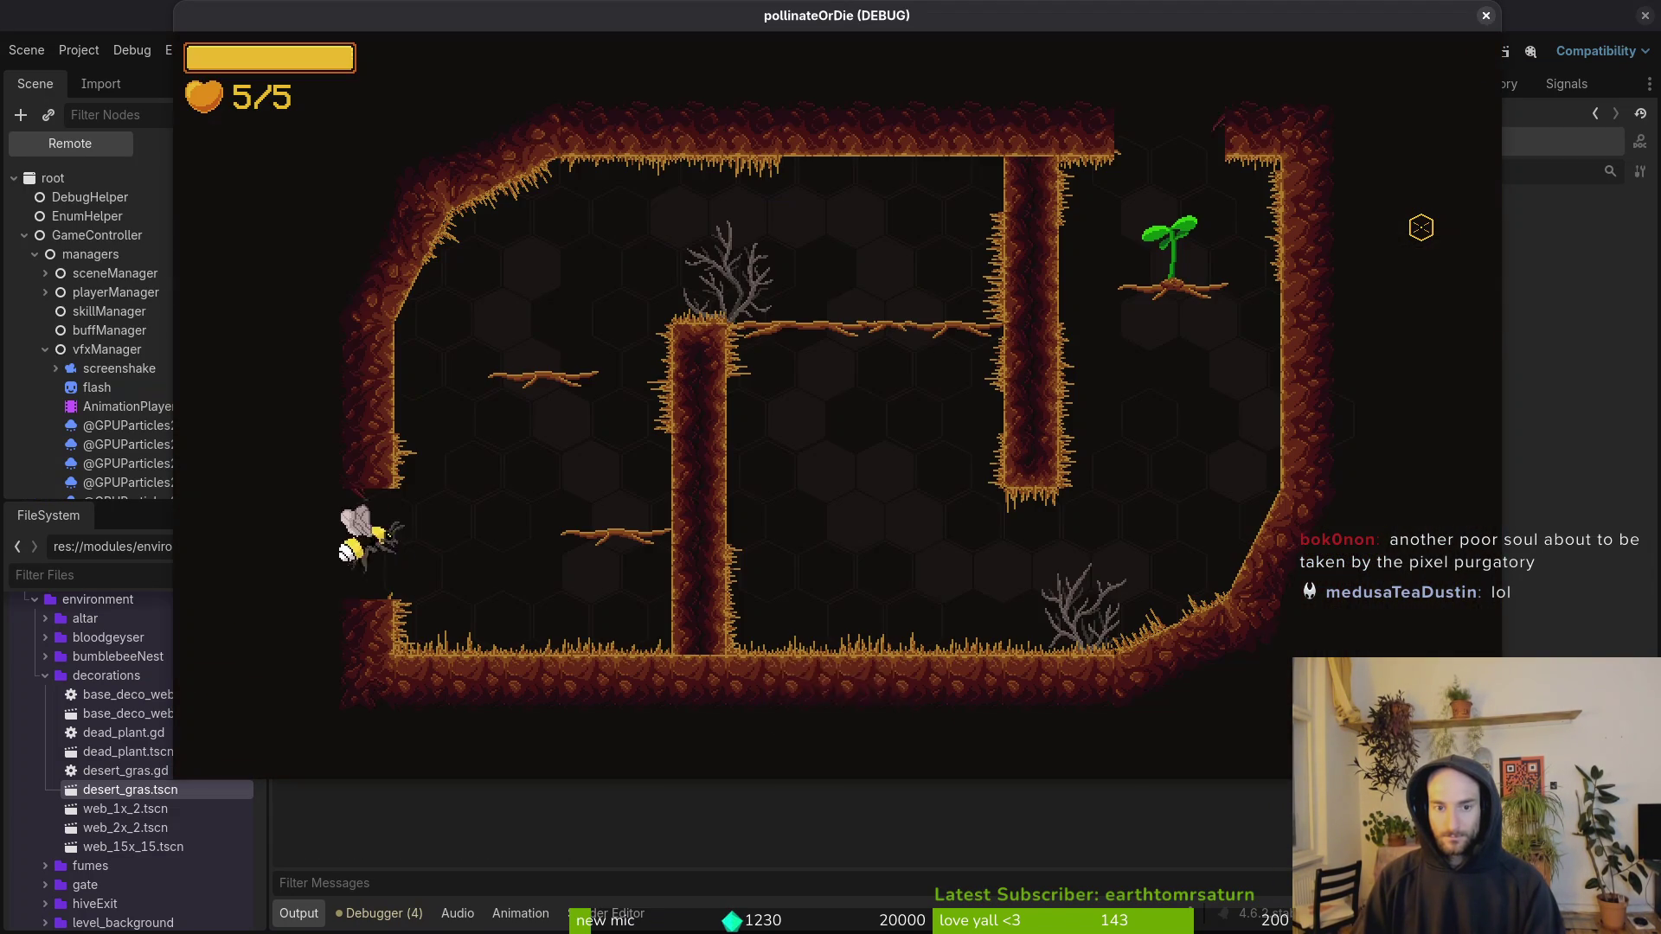
# Step: Fly the bee through tutorial 1 and out the ceiling gap, then close the game window
pyautogui.press('space')
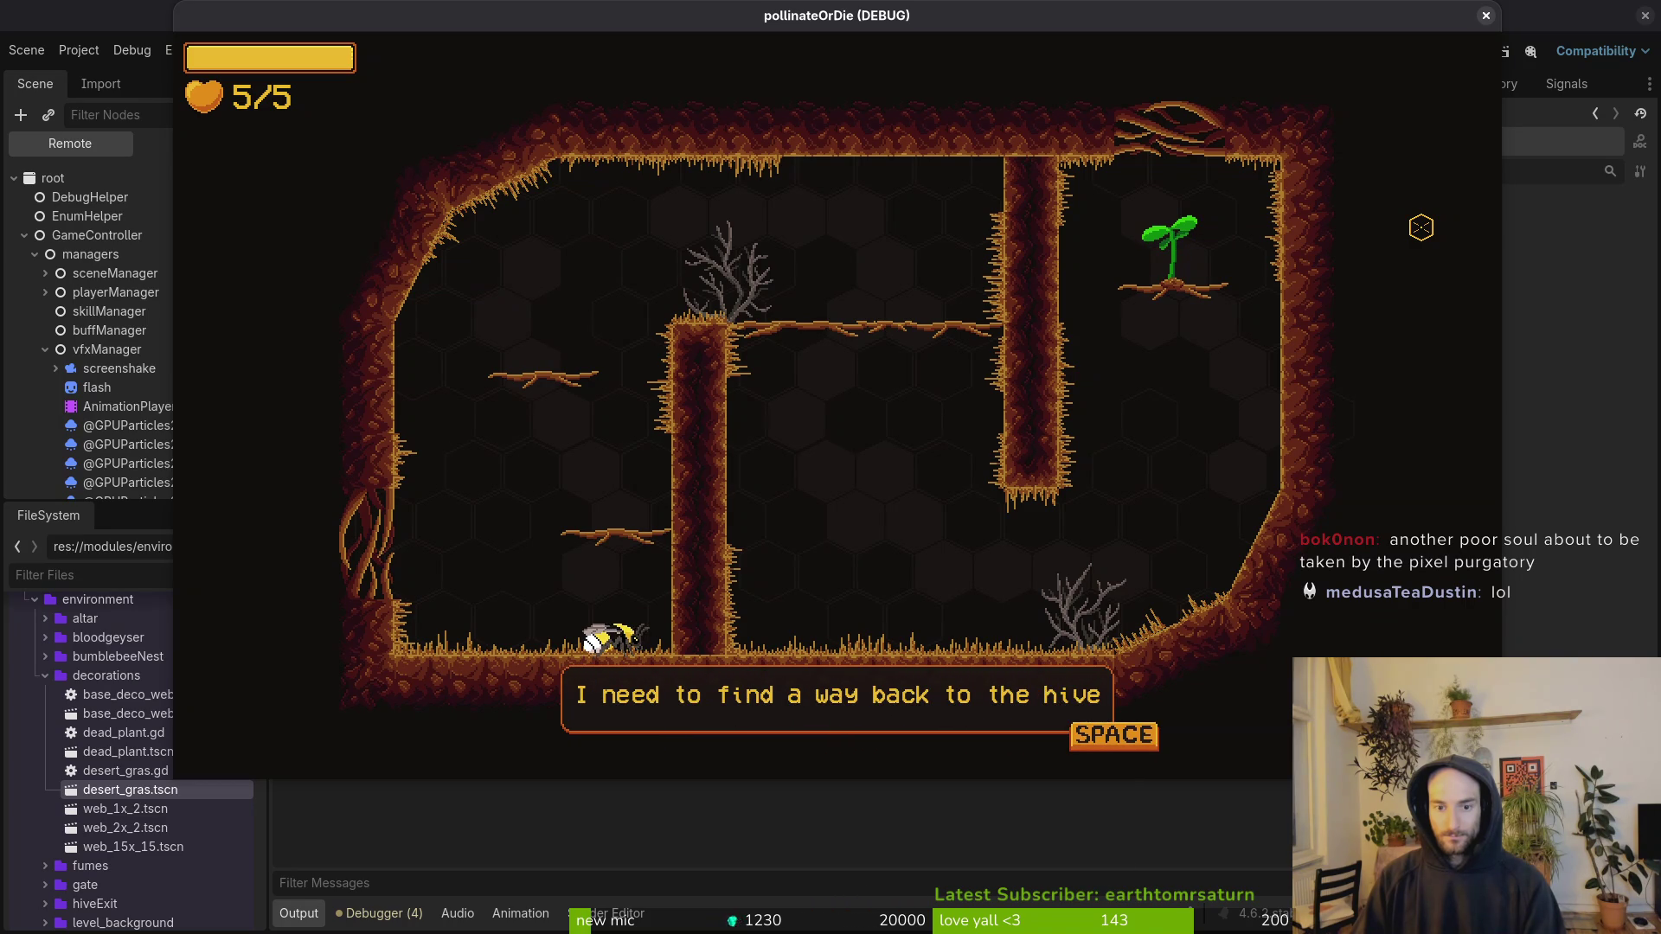
pyautogui.press('space')
pyautogui.press('Right')
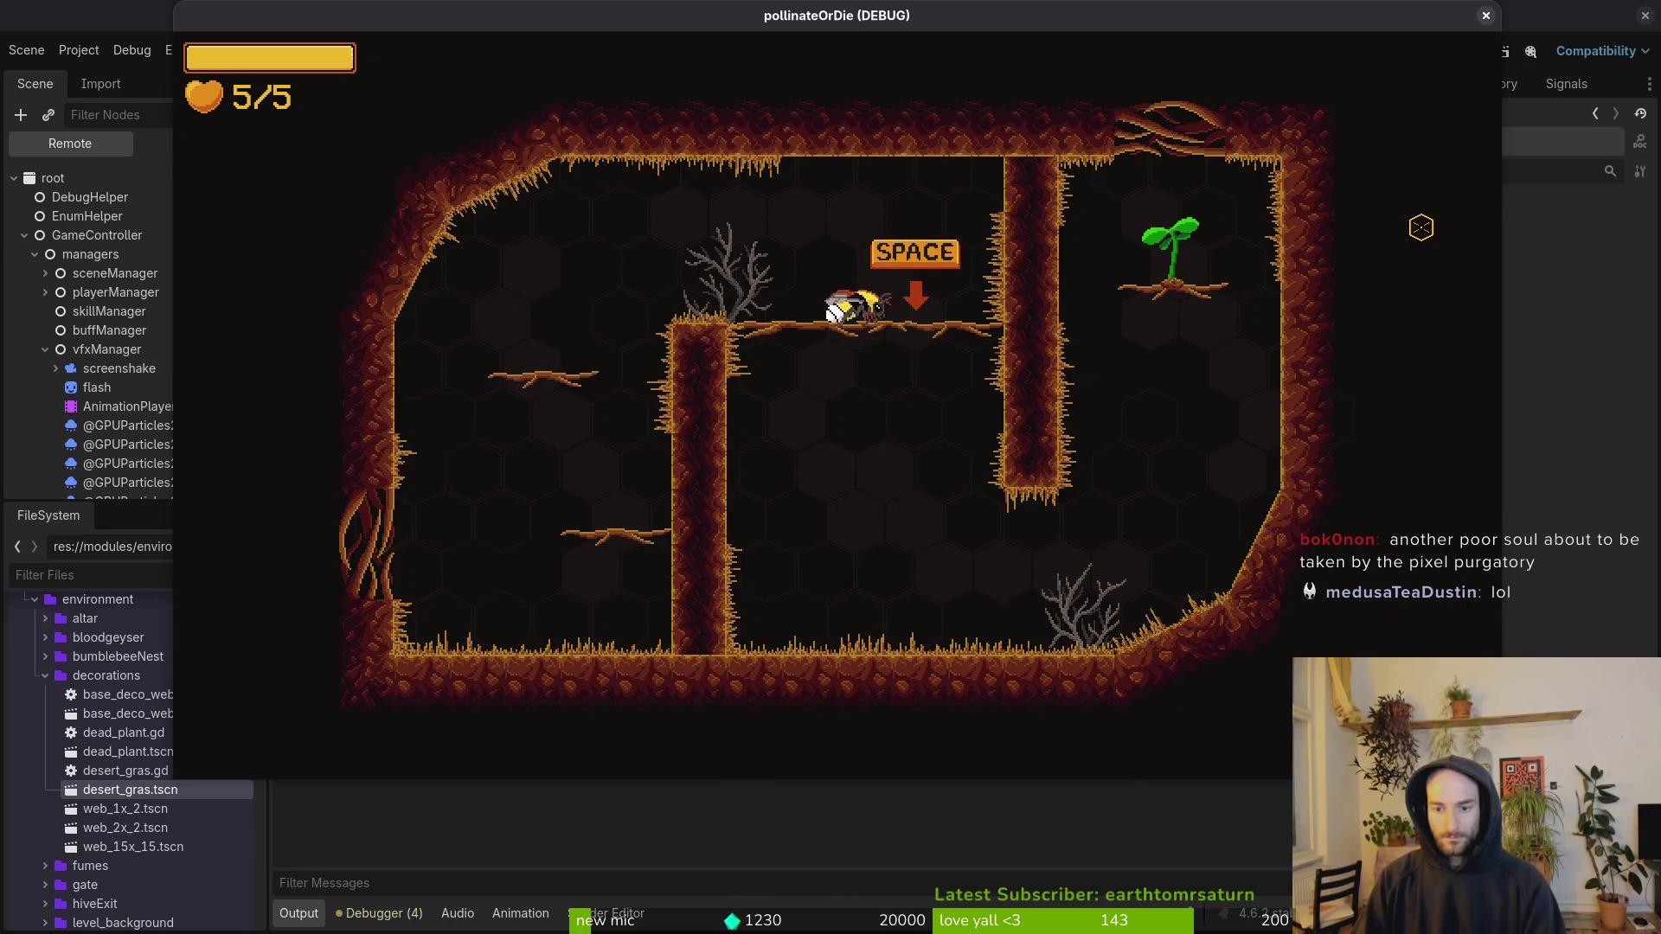
pyautogui.press('space')
pyautogui.press('Right')
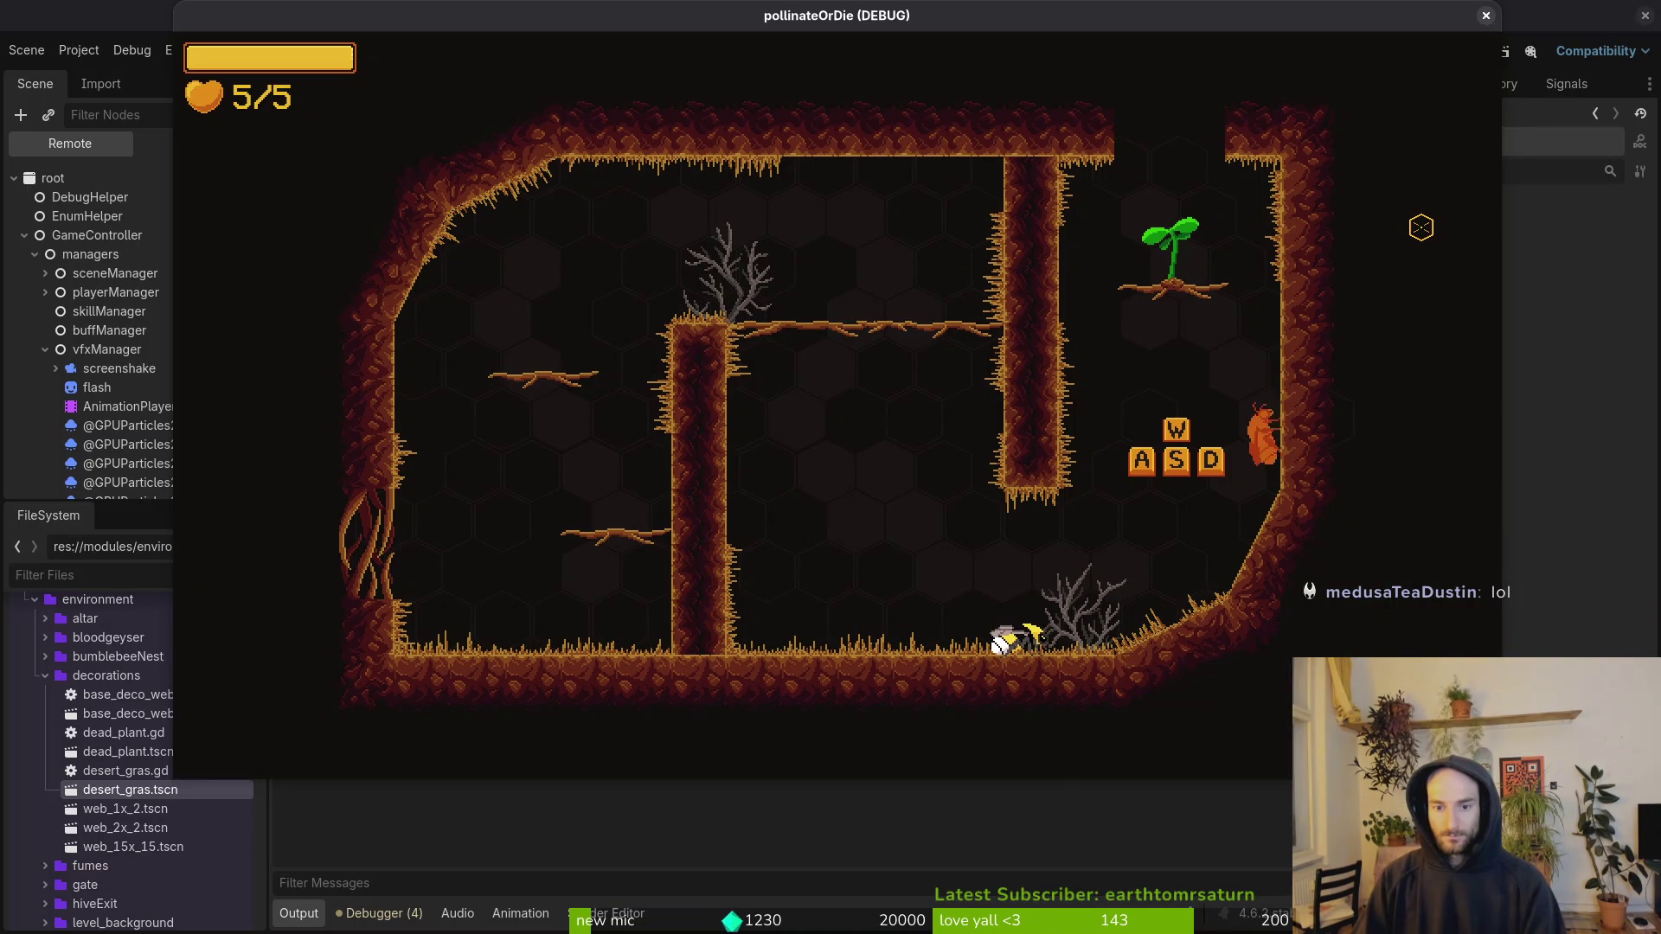
pyautogui.press('d')
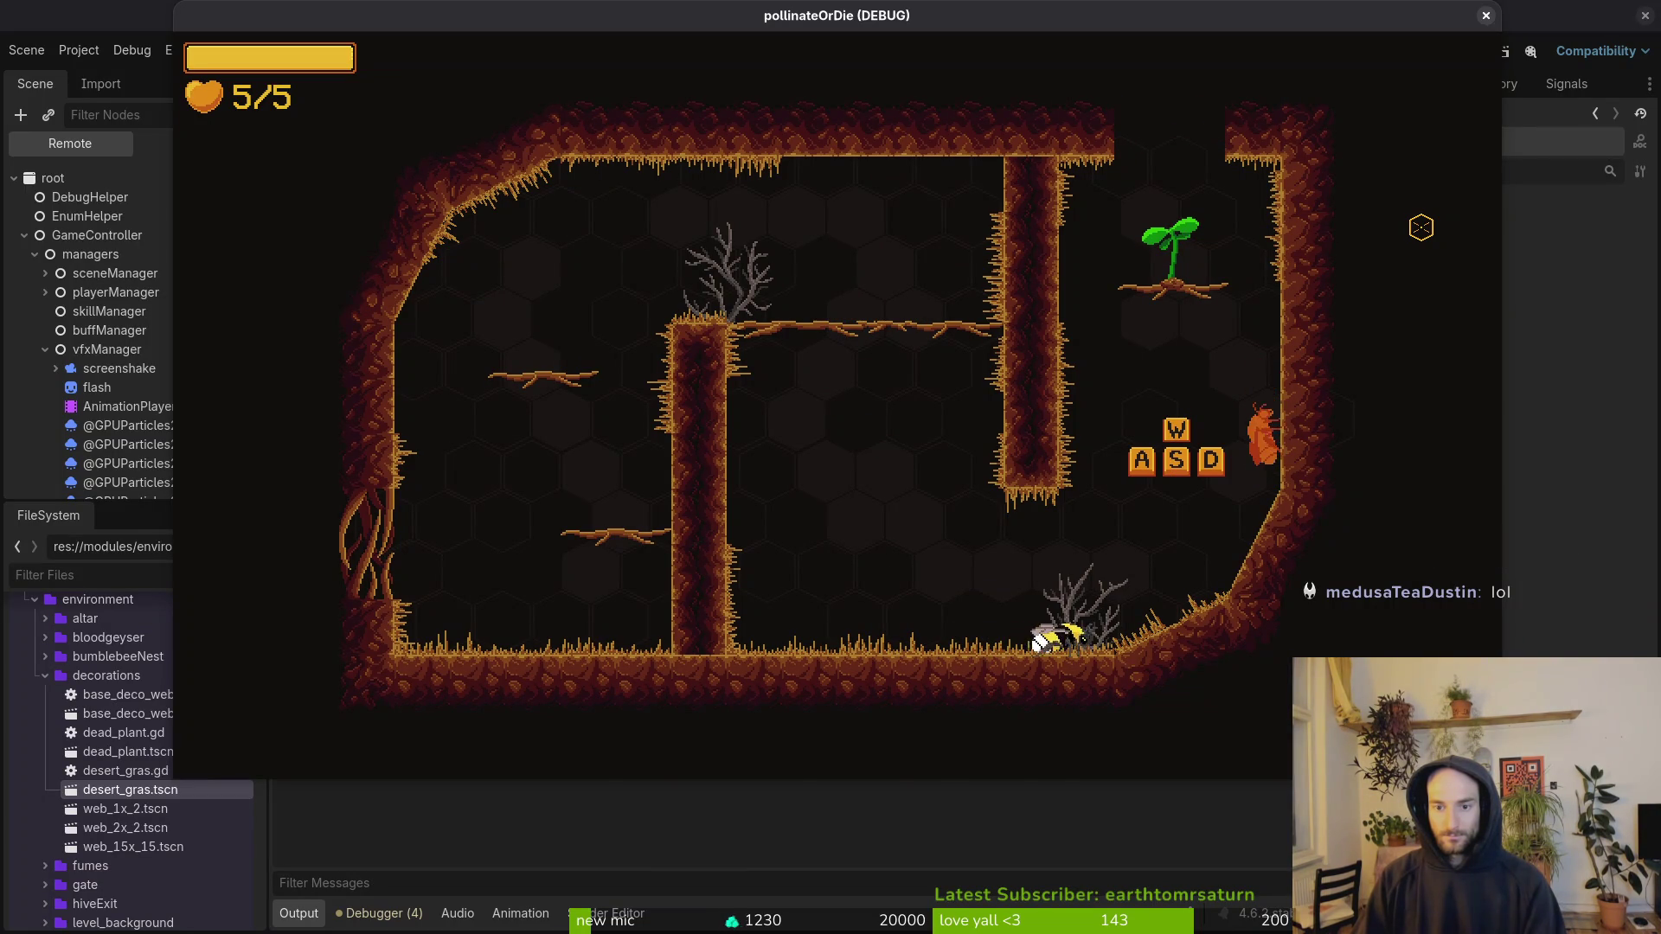
pyautogui.press('d')
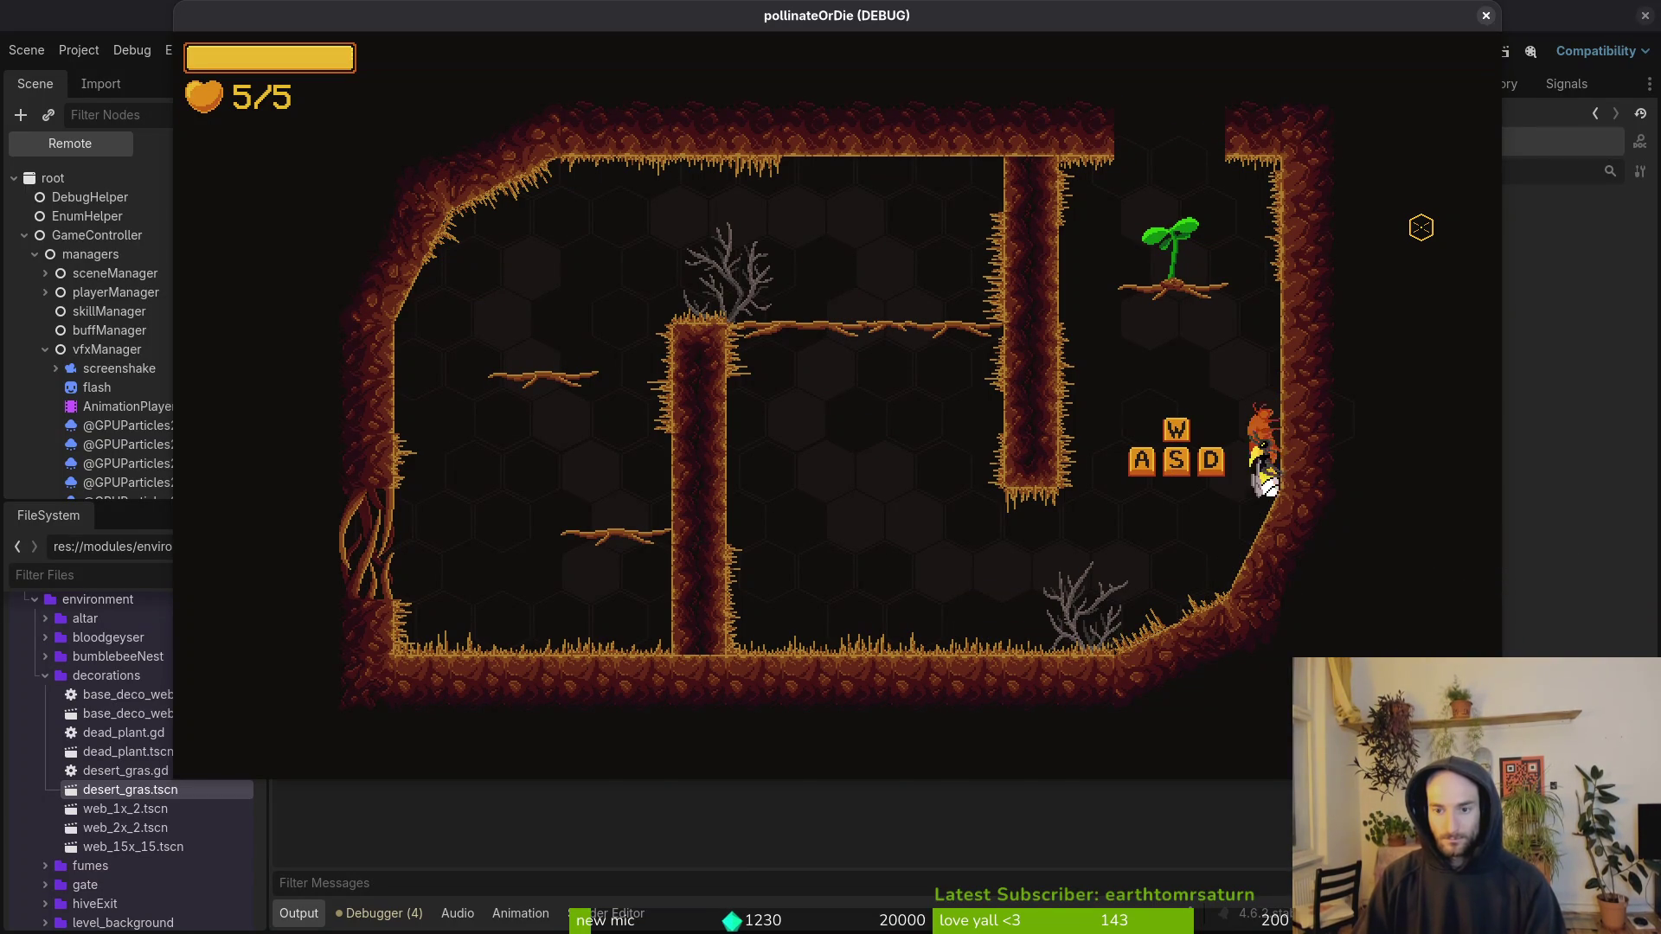
pyautogui.press('w')
pyautogui.press('a')
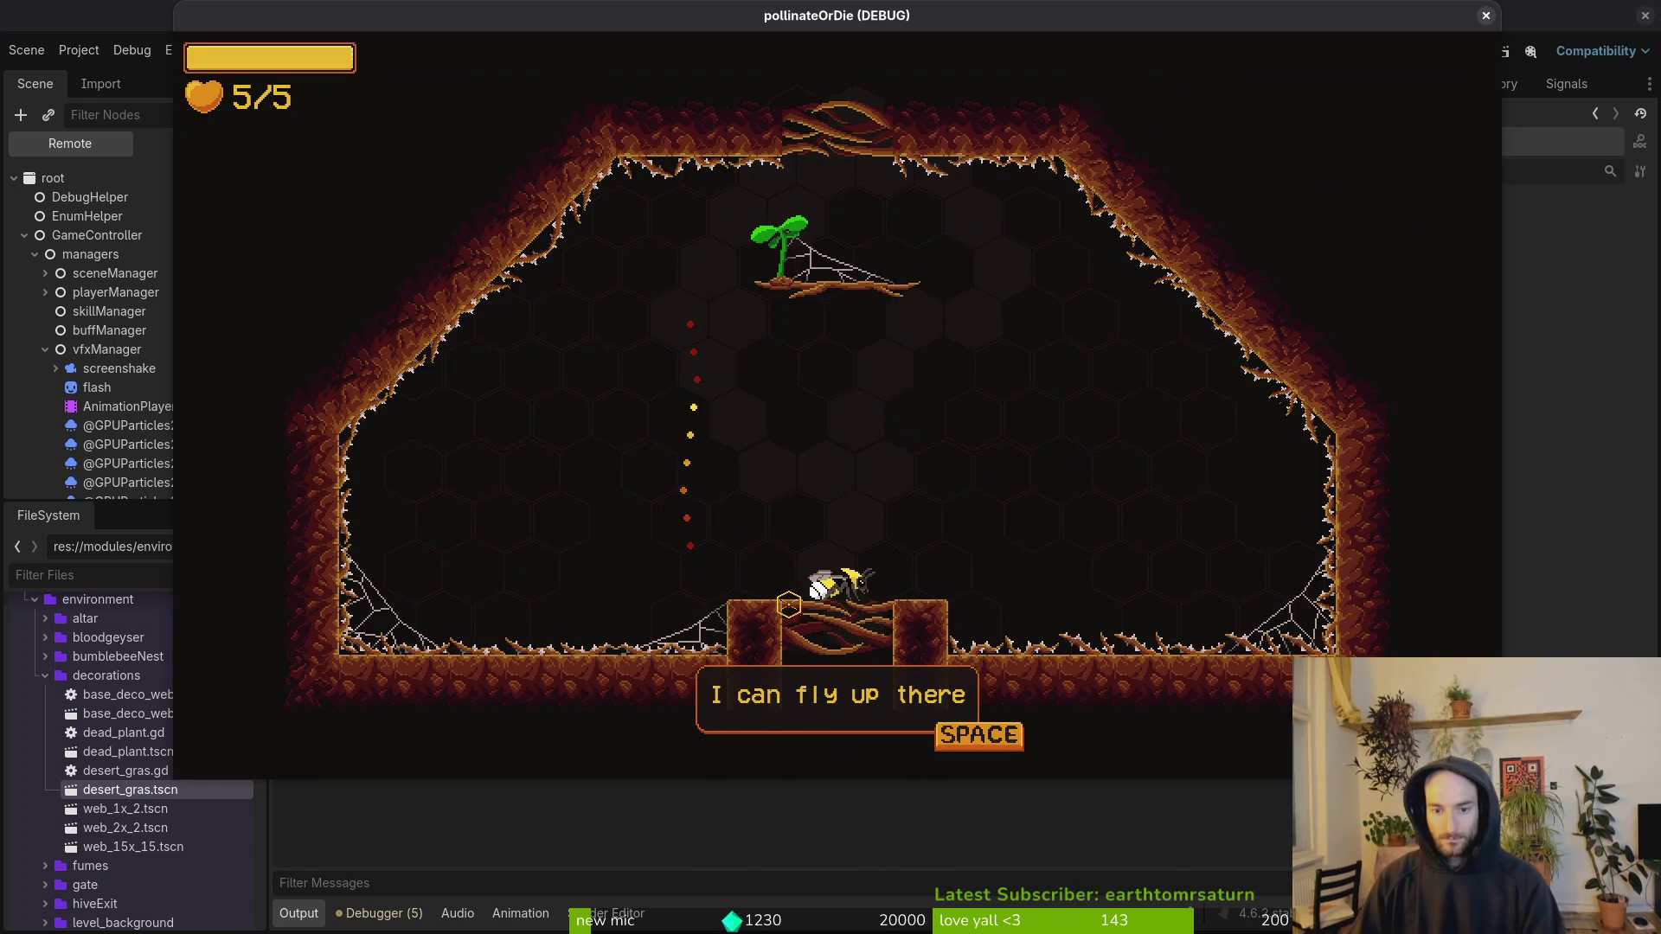
pyautogui.click(1487, 17)
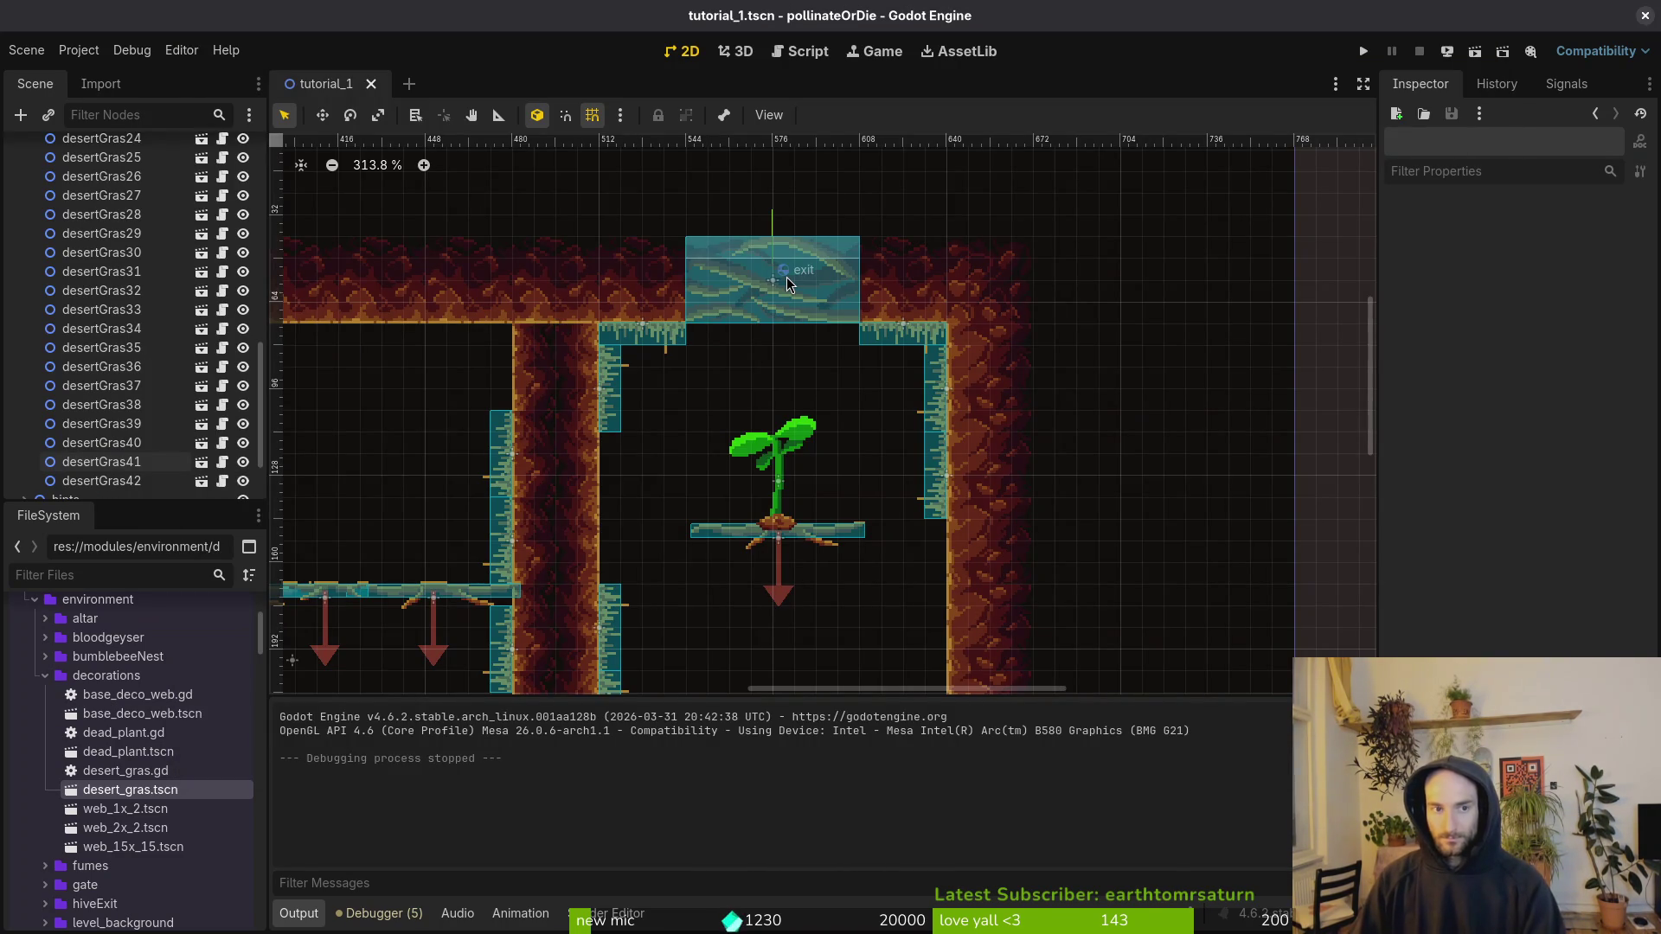
# Step: Quick-open tutorial_2.tscn with the search 'tut2ts' and frame the second cave room
pyautogui.hotkey('alt', 'shift', 'o')
pyautogui.write('tut2ts')
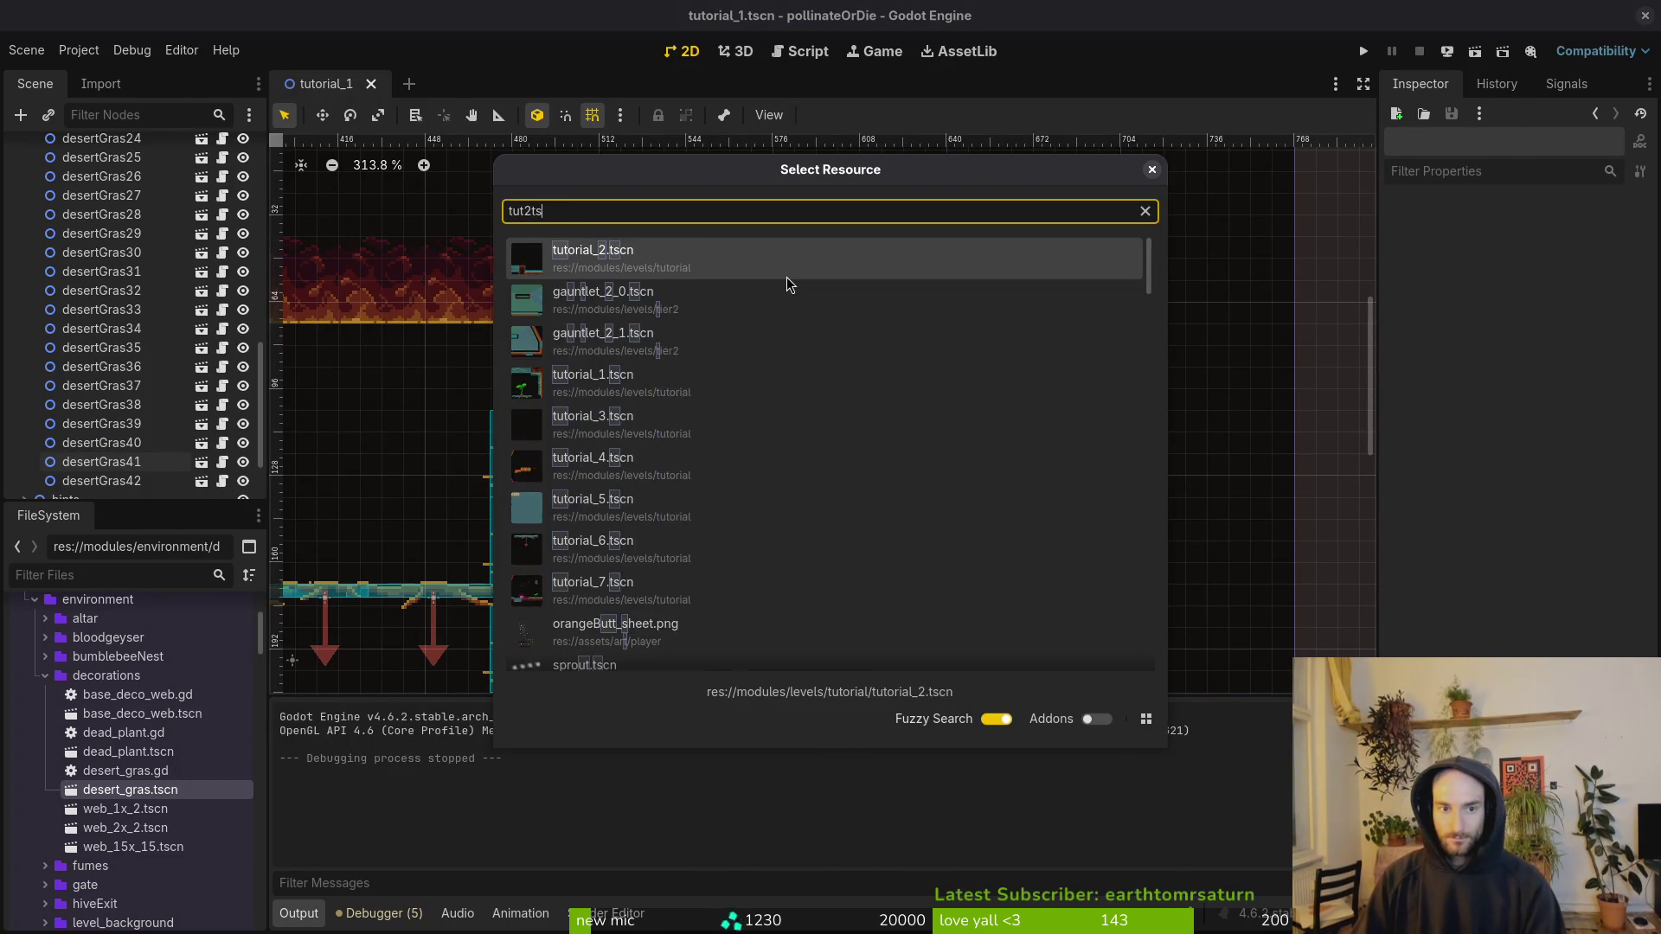
pyautogui.press('Return')
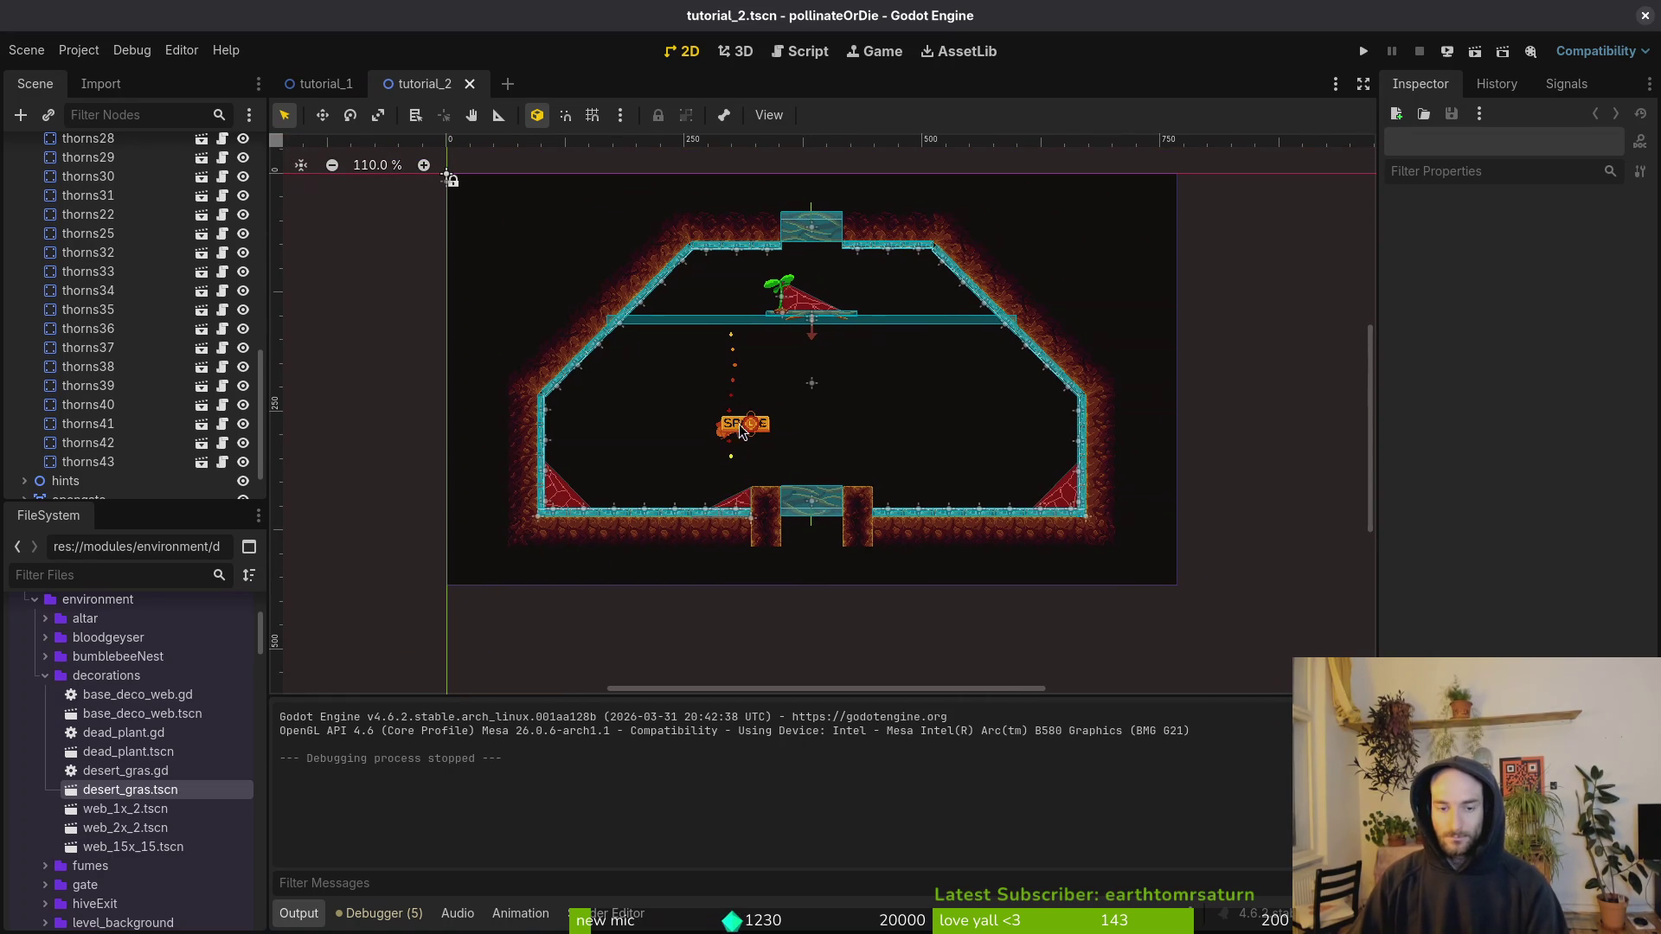
pyautogui.scroll(2, 866, 441)
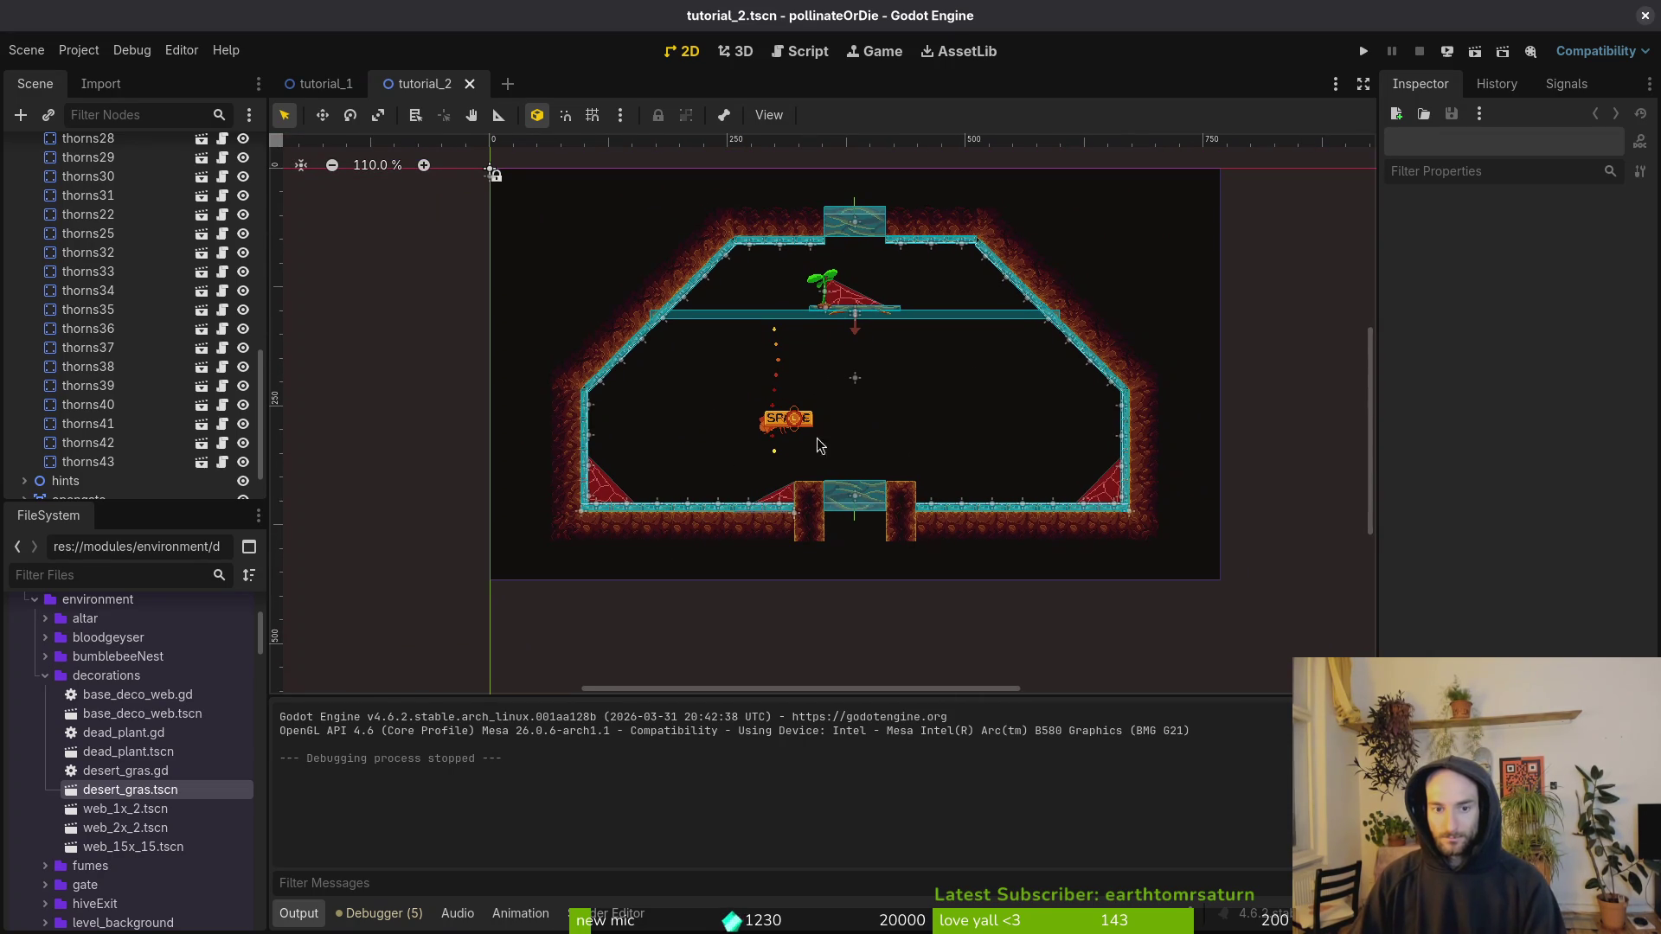
pyautogui.scroll(3, 814, 454)
pyautogui.moveTo(833, 500); pyautogui.dragTo(846, 485)
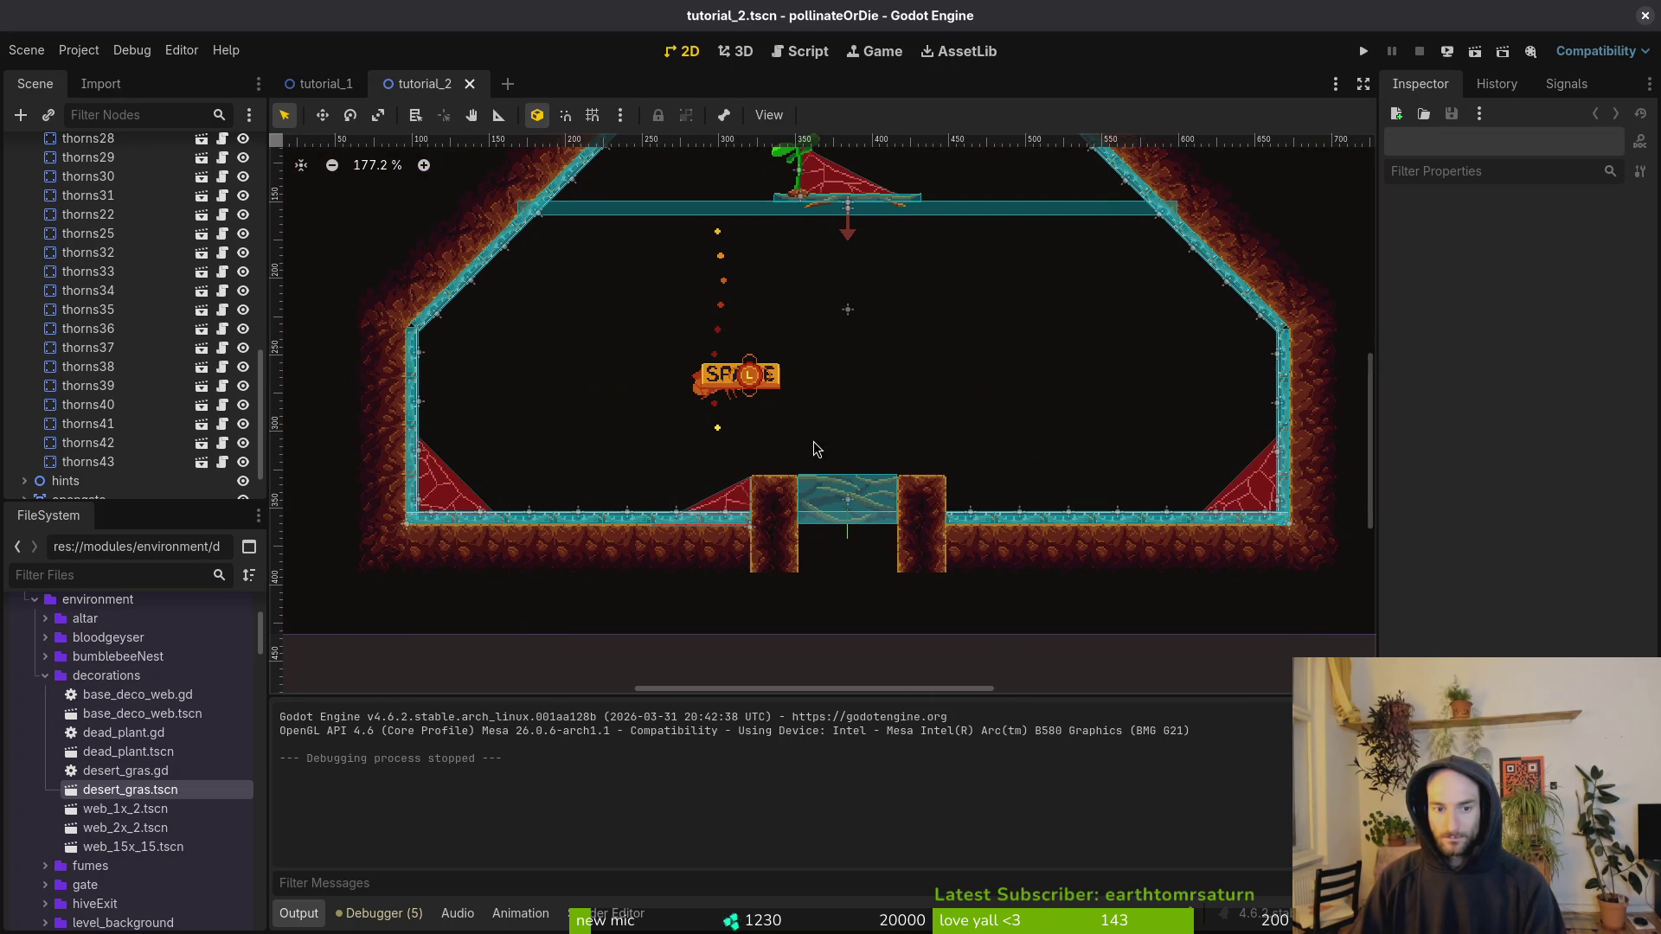
pyautogui.scroll(-3, 817, 446)
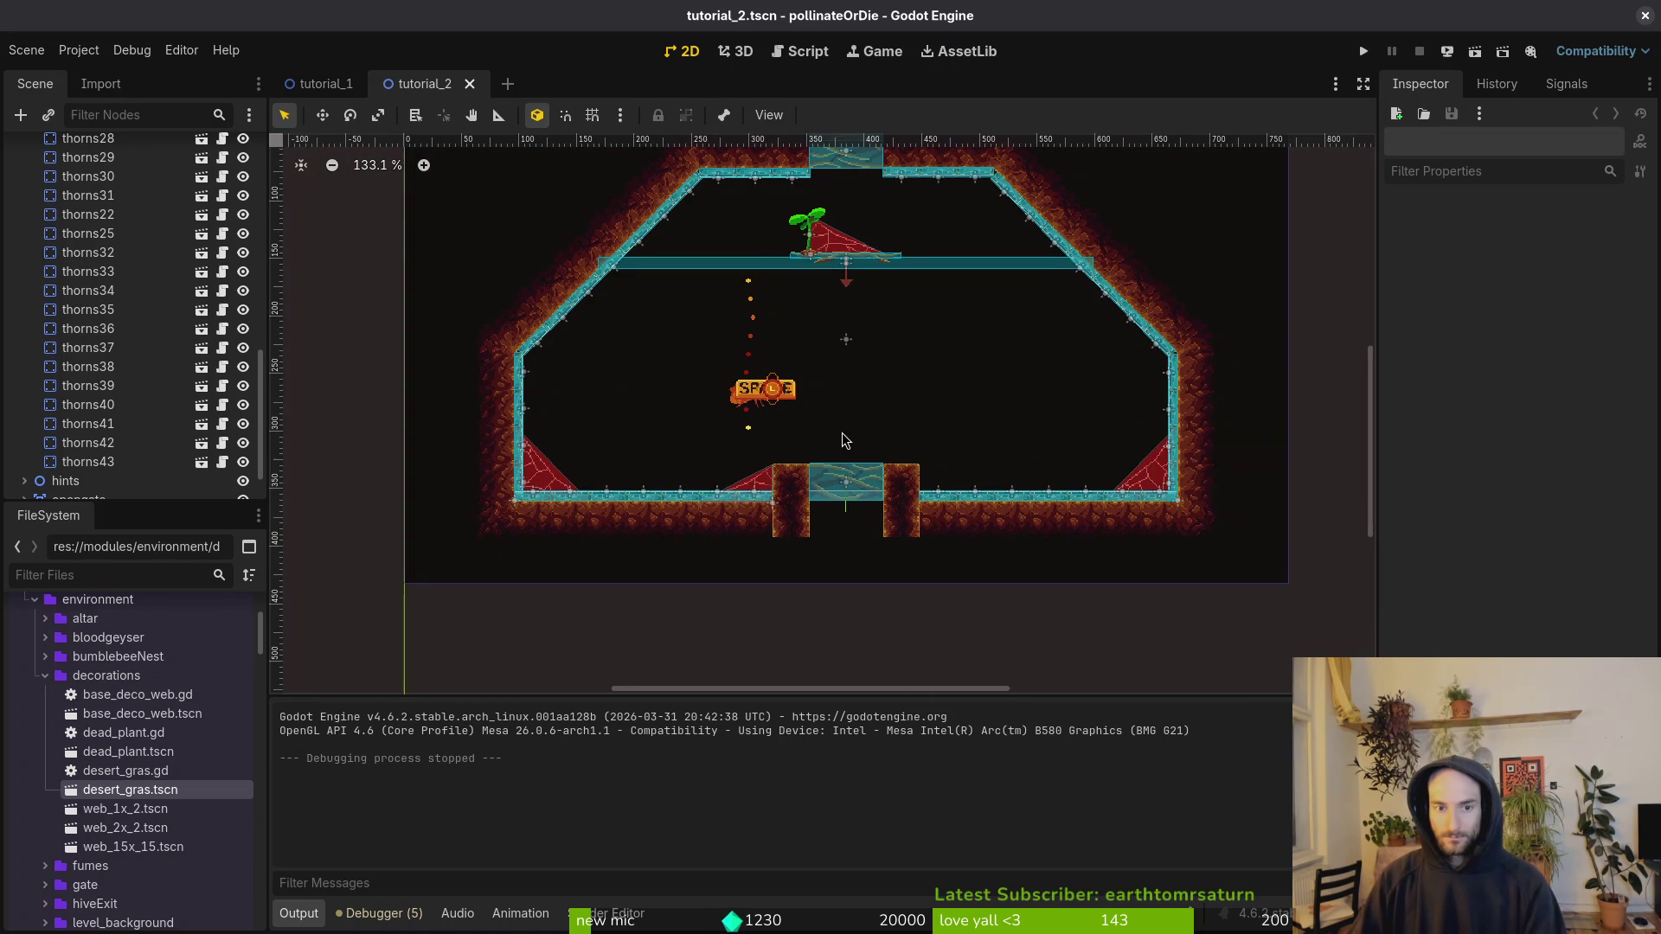
pyautogui.scroll(1, 780, 488)
pyautogui.scroll(-1, 784, 483)
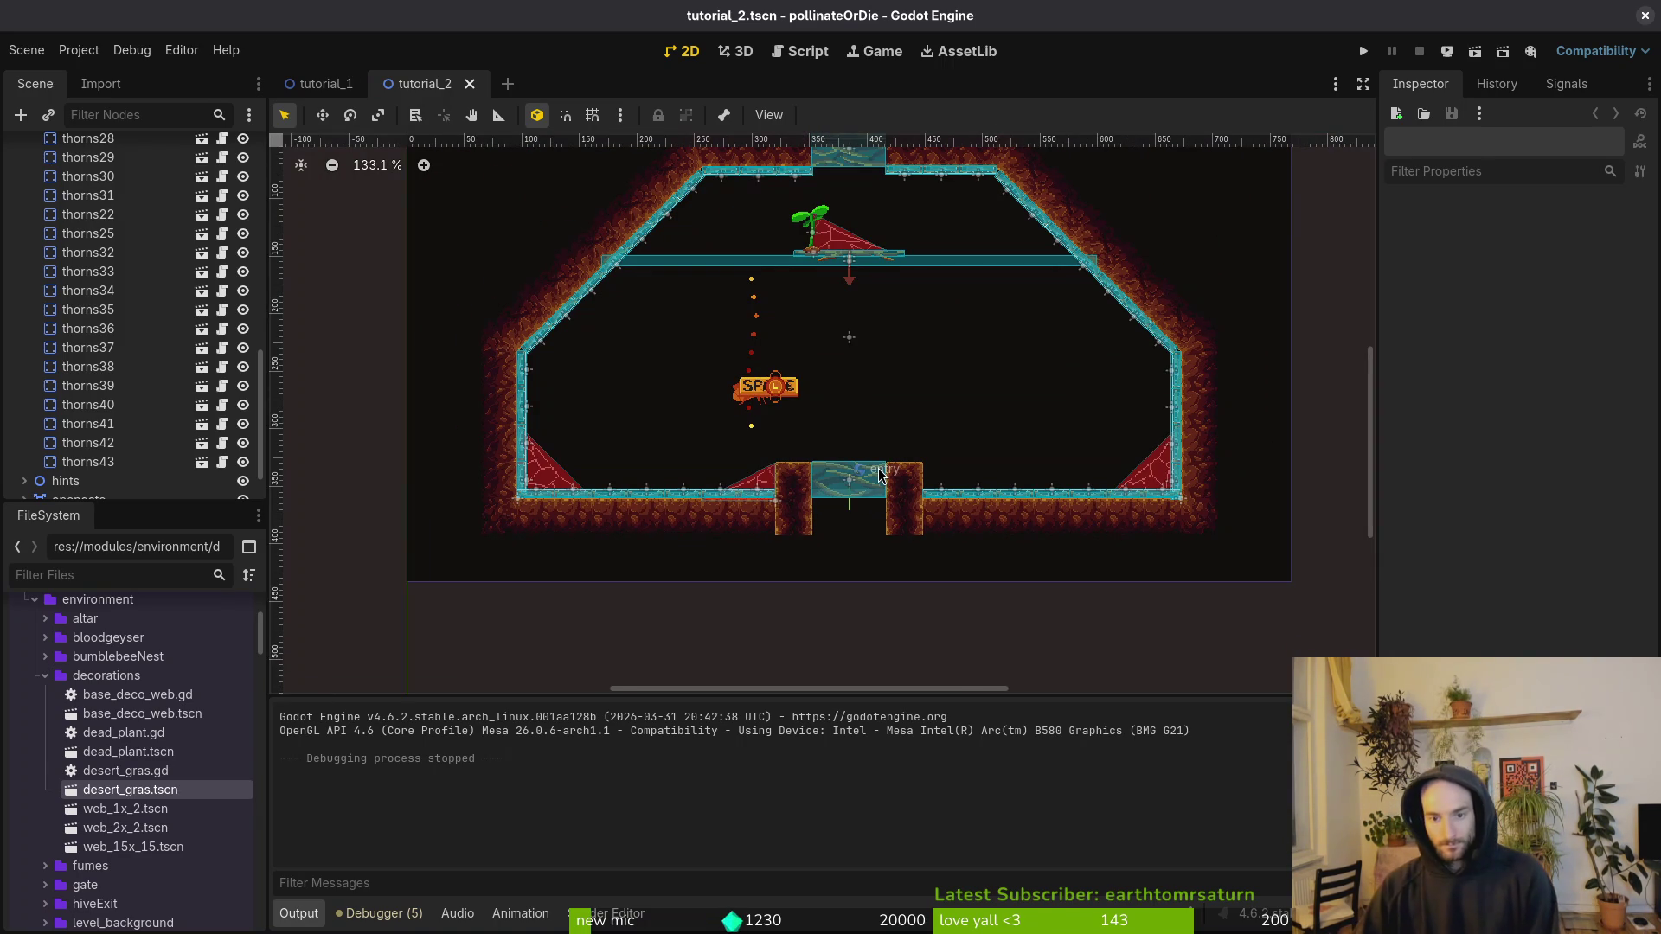
pyautogui.scroll(5, 99, 478)
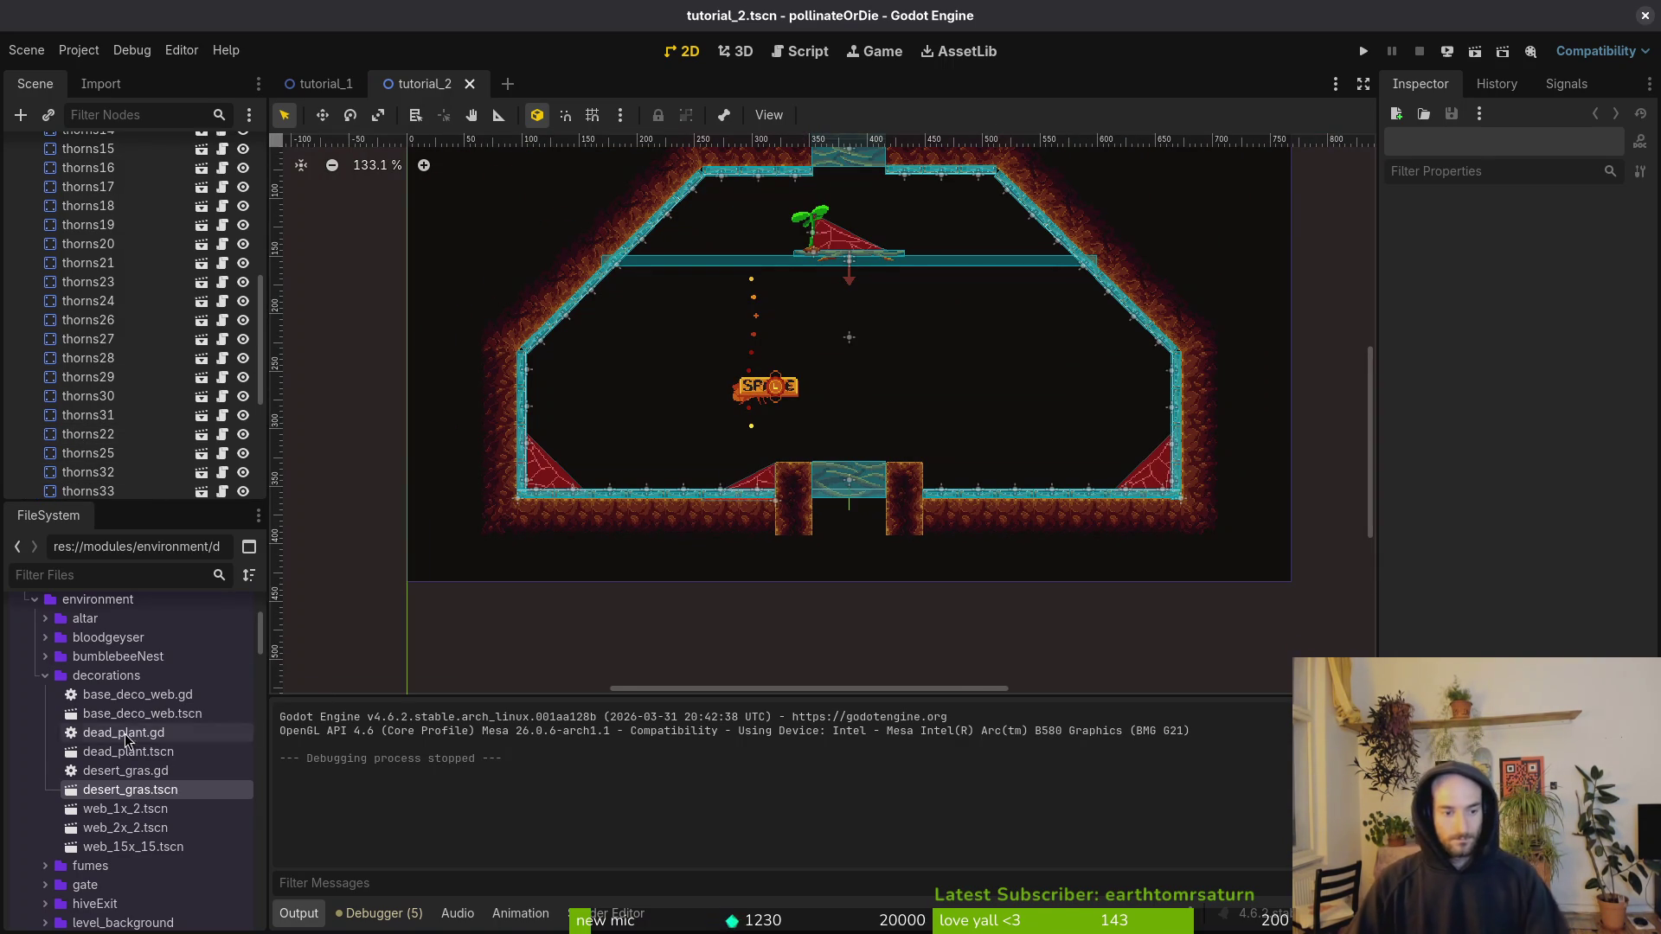
# Step: Drop two desert_gras.tscn tufts into the level, one on the left pillar top, and save
pyautogui.moveTo(160, 800)
pyautogui.mouseDown()
pyautogui.moveTo(917, 450)
pyautogui.moveTo(932, 464)
pyautogui.mouseUp()
pyautogui.scroll(4, 891, 463)
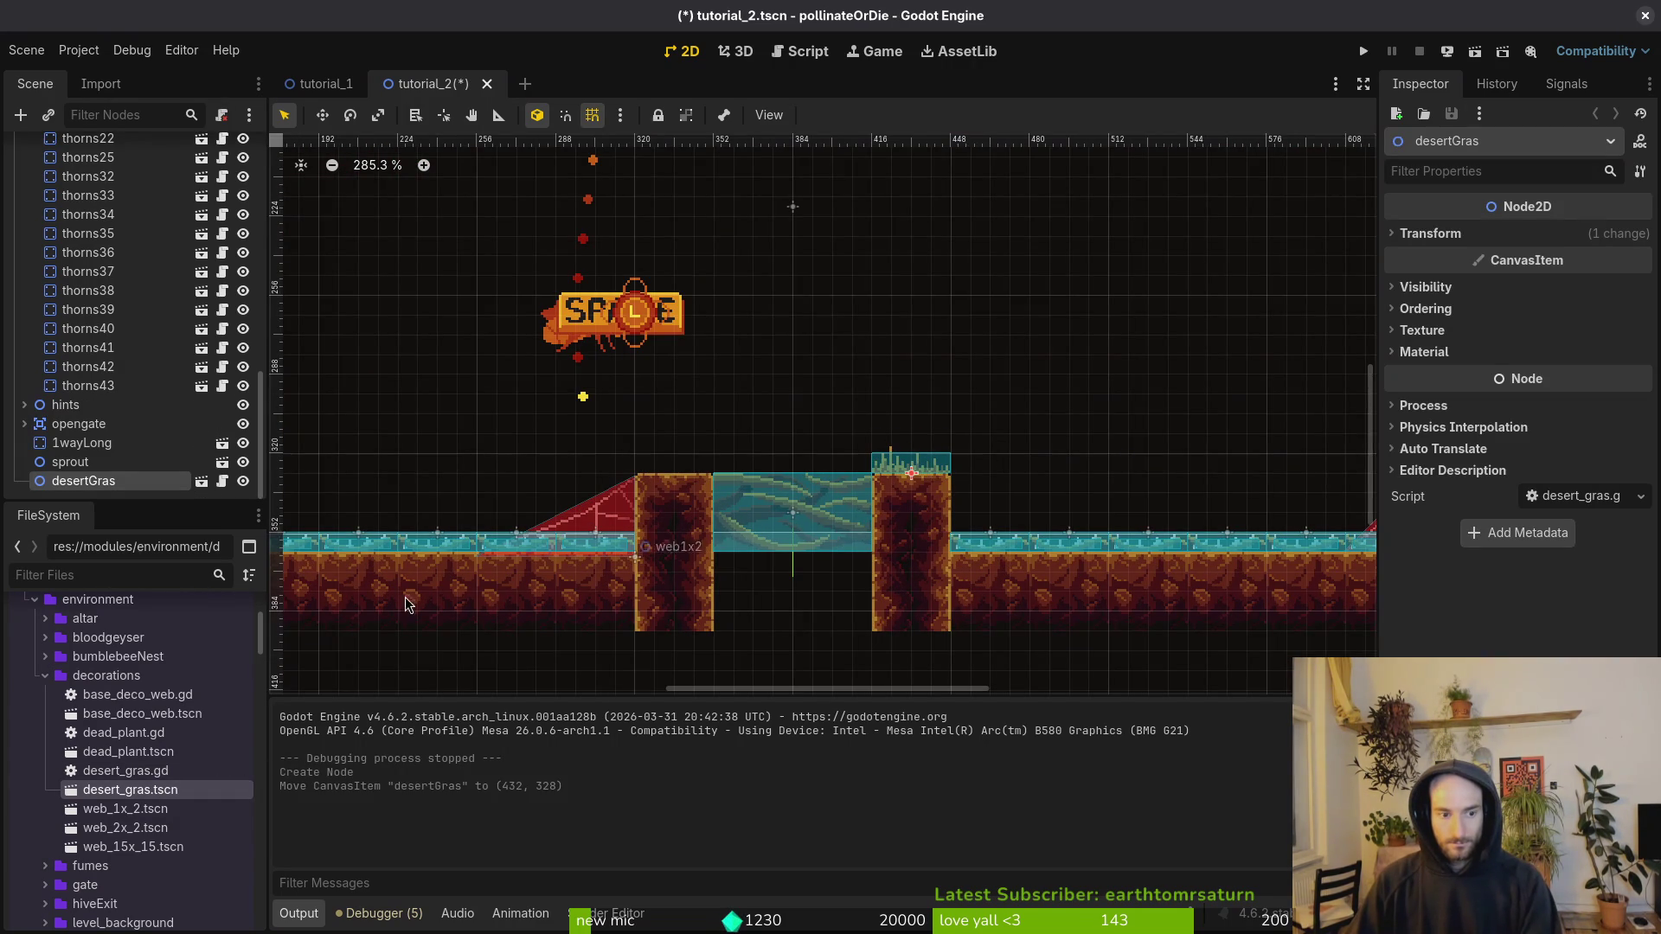
pyautogui.moveTo(152, 789)
pyautogui.mouseDown()
pyautogui.moveTo(597, 480)
pyautogui.moveTo(683, 470)
pyautogui.moveTo(716, 407)
pyautogui.moveTo(688, 468)
pyautogui.mouseUp()
pyautogui.hotkey('shift', 'g')
pyautogui.hotkey('ctrl', 's')
# Step: Move both grass tufts under the decorations node
pyautogui.click(922, 475)
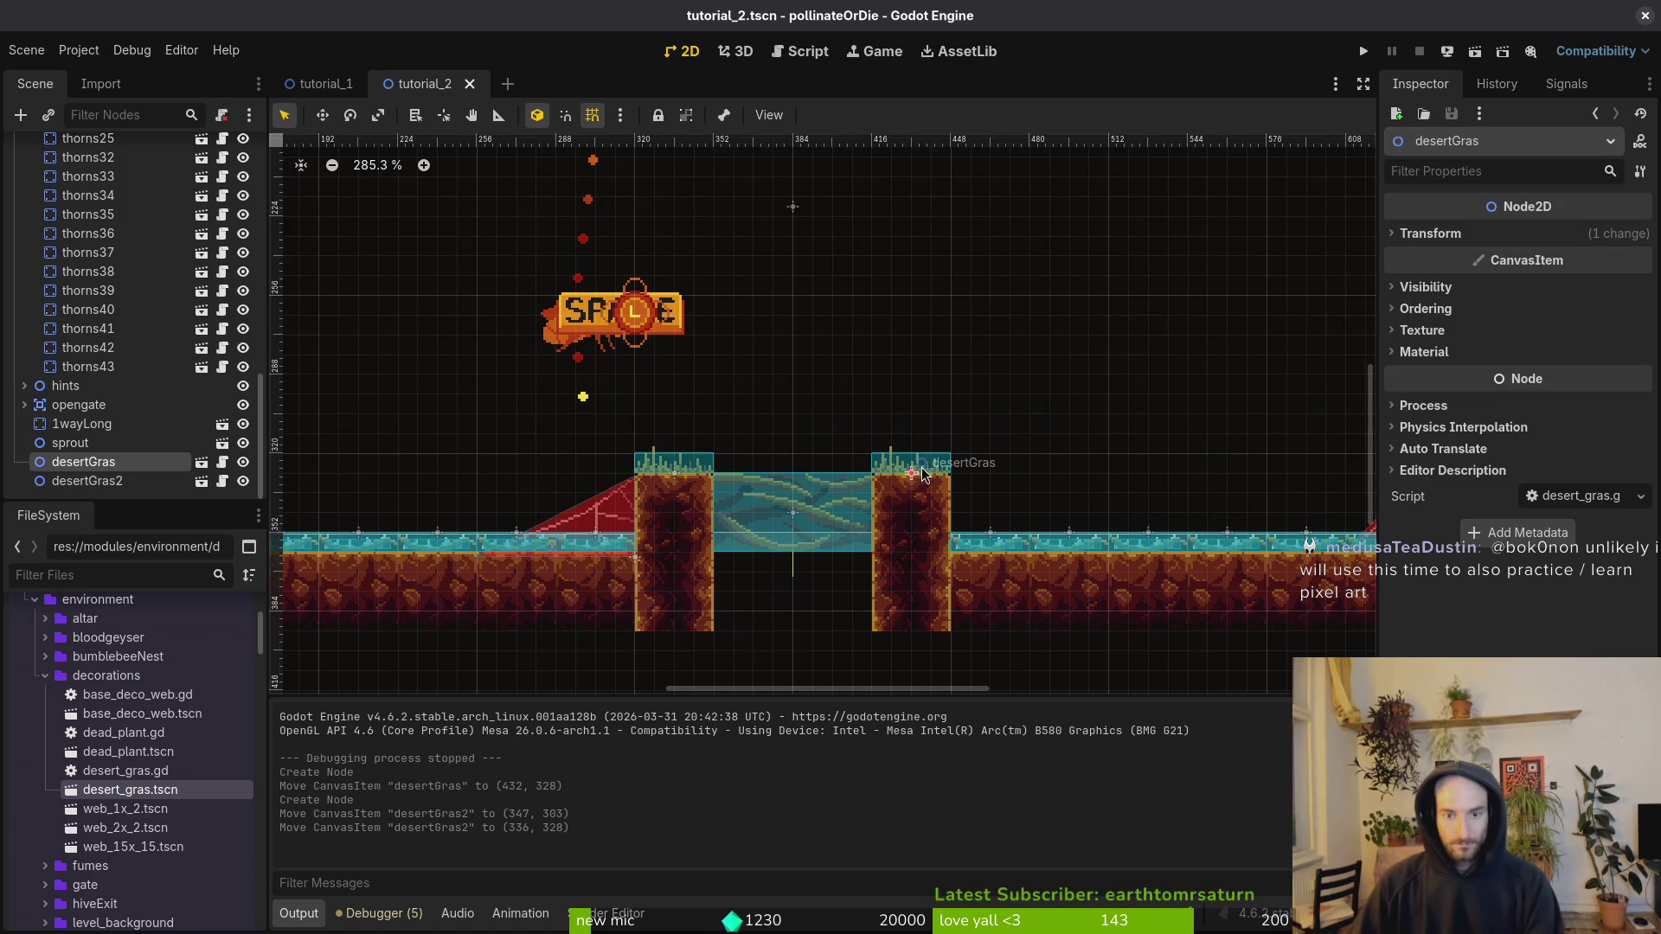
pyautogui.keyDown('ctrl'); pyautogui.click(121, 481); pyautogui.keyUp('ctrl')
pyautogui.scroll(5, 124, 449)
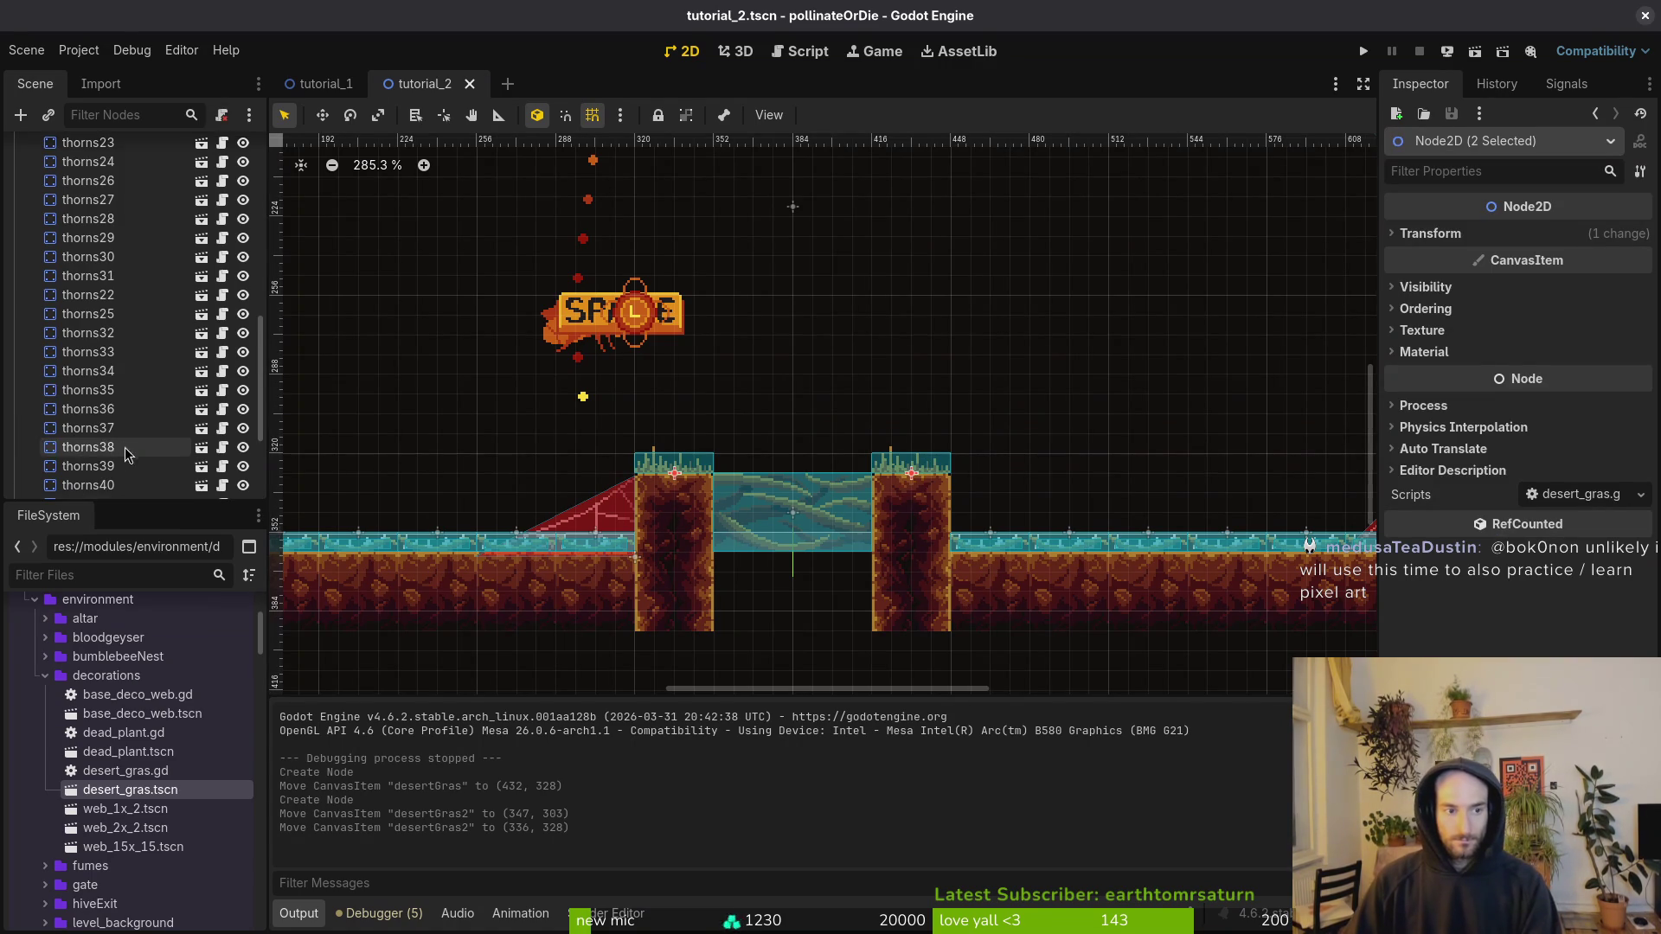
pyautogui.scroll(10, 55, 275)
pyautogui.click(23, 283)
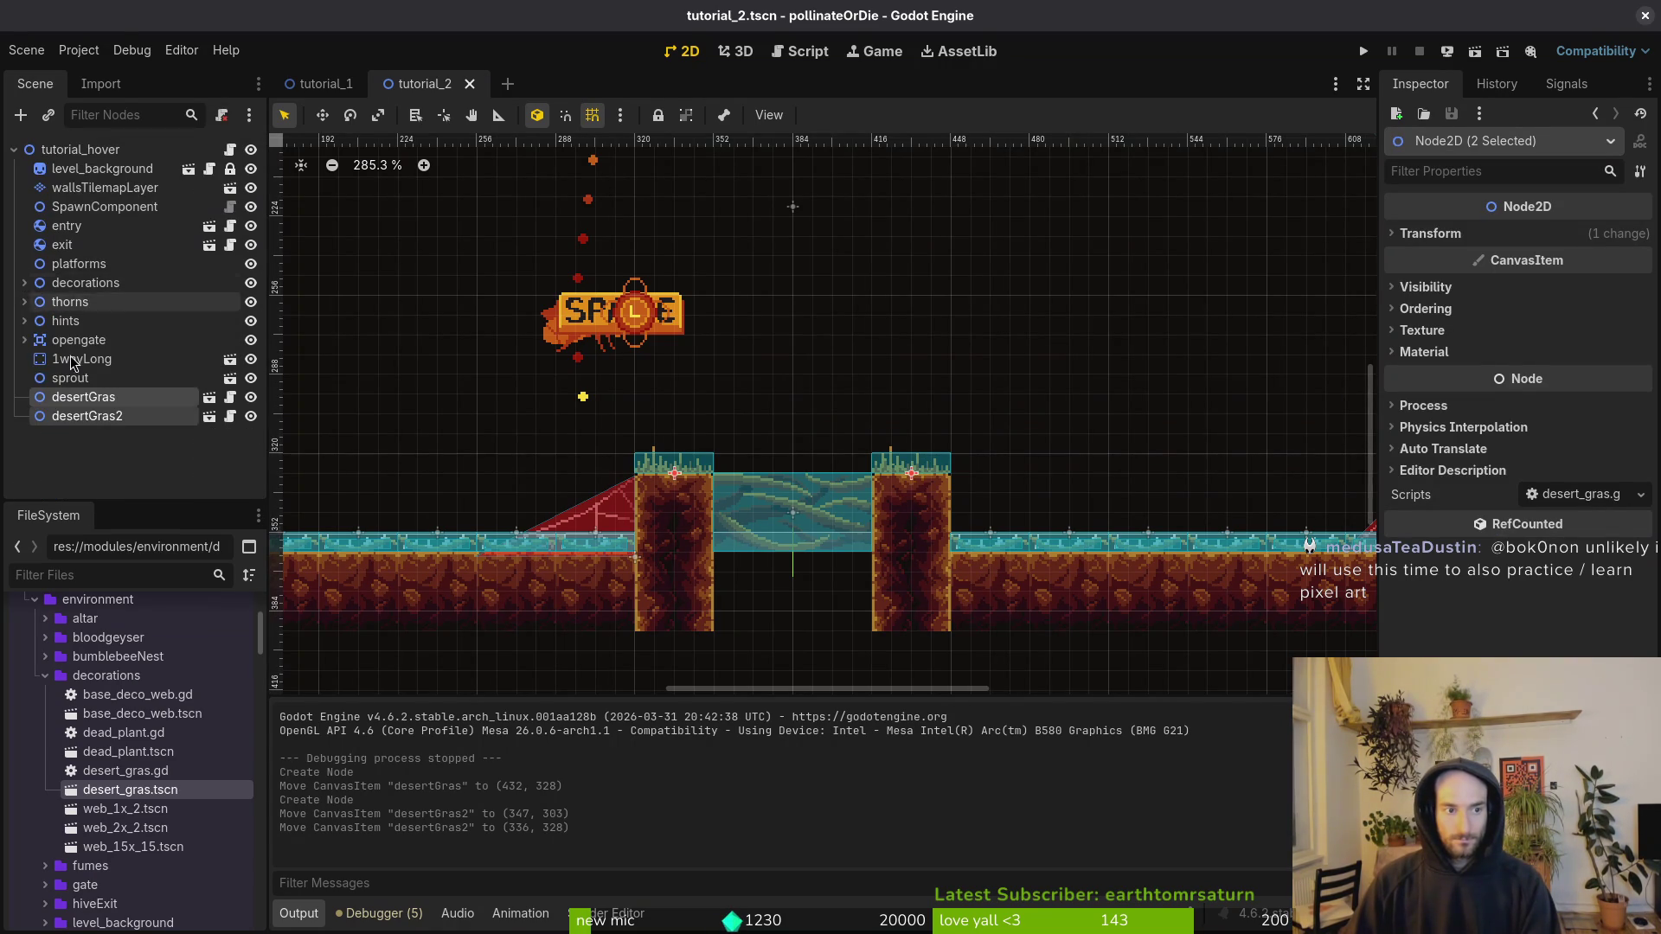
pyautogui.moveTo(95, 294); pyautogui.dragTo(94, 285)
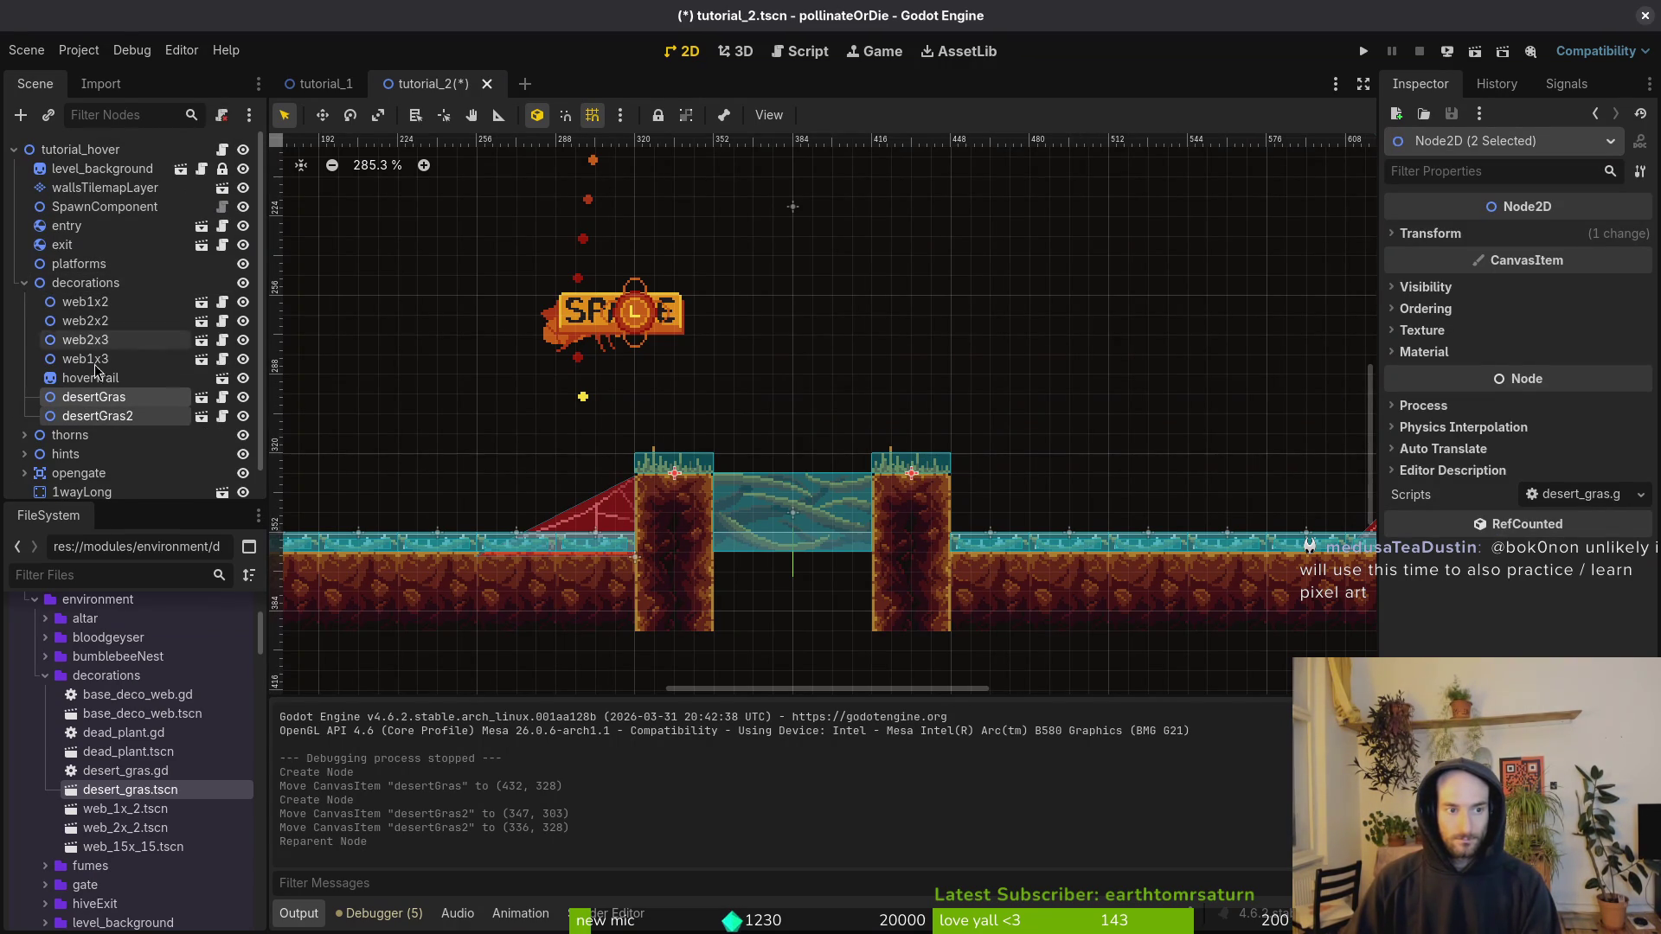
# Step: Copy-paste the two tufts, place desertGras3 rotated 90° on the right pillar's side, and save
pyautogui.hscroll(3, 649, 472)
pyautogui.hotkey('ctrl', 'c')
pyautogui.hotkey('ctrl', 'v')
pyautogui.moveTo(711, 433); pyautogui.dragTo(908, 394)
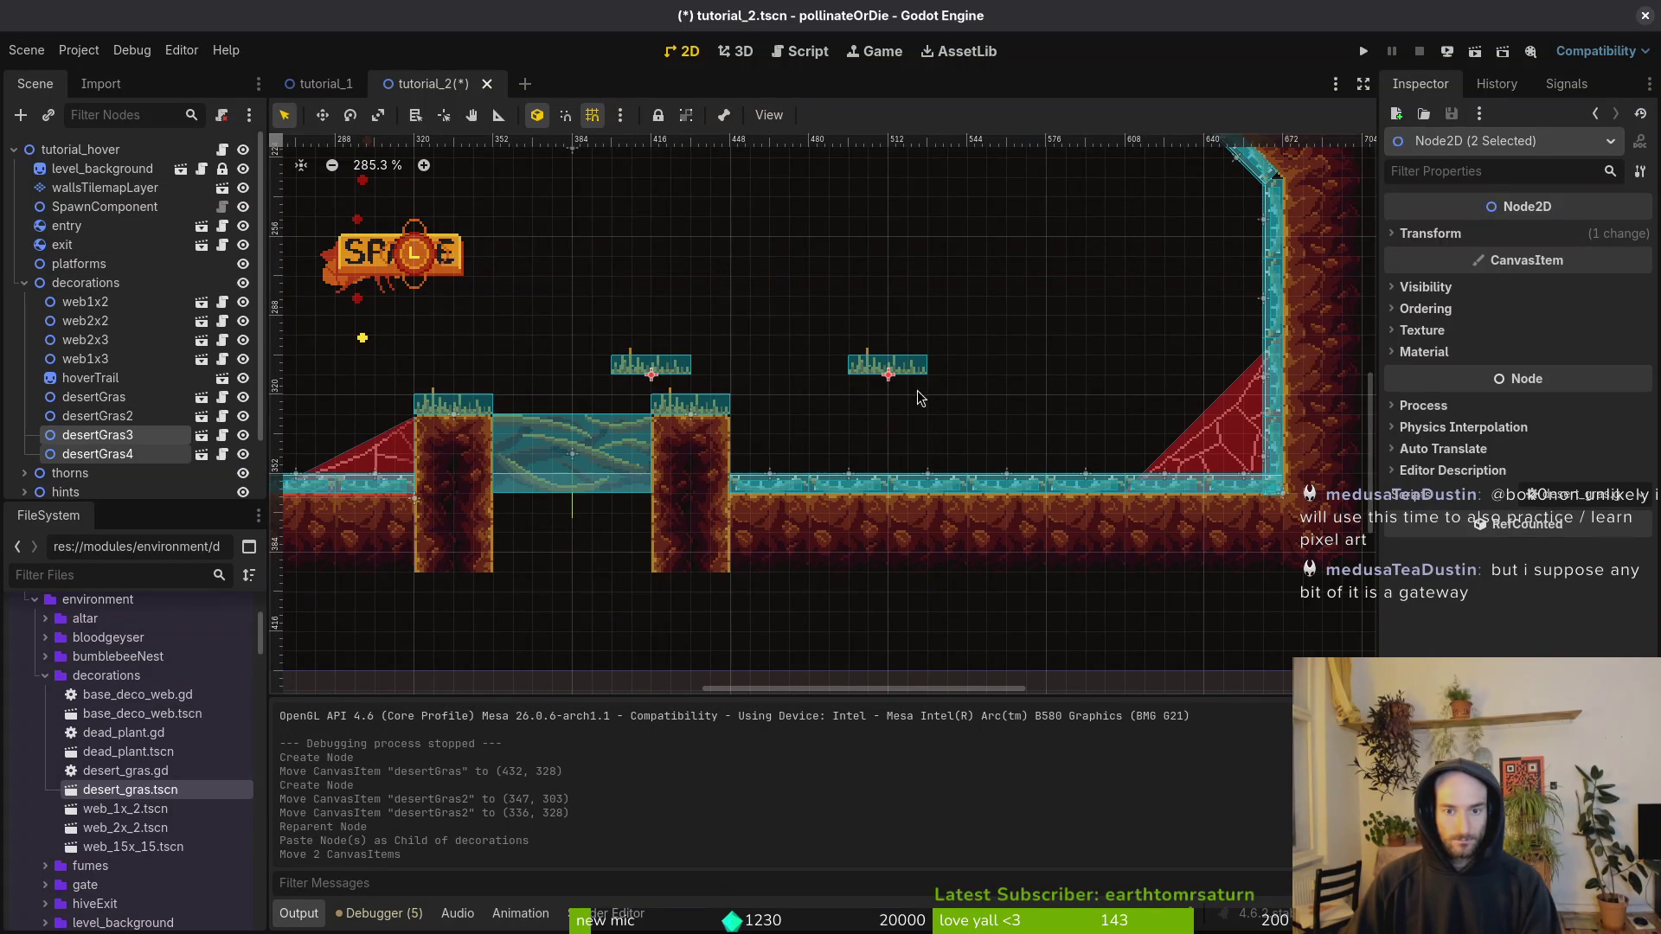
pyautogui.click(912, 374)
pyautogui.moveTo(897, 412)
pyautogui.mouseDown()
pyautogui.moveTo(761, 437)
pyautogui.moveTo(741, 460)
pyautogui.mouseUp()
pyautogui.moveTo(669, 398); pyautogui.dragTo(767, 411)
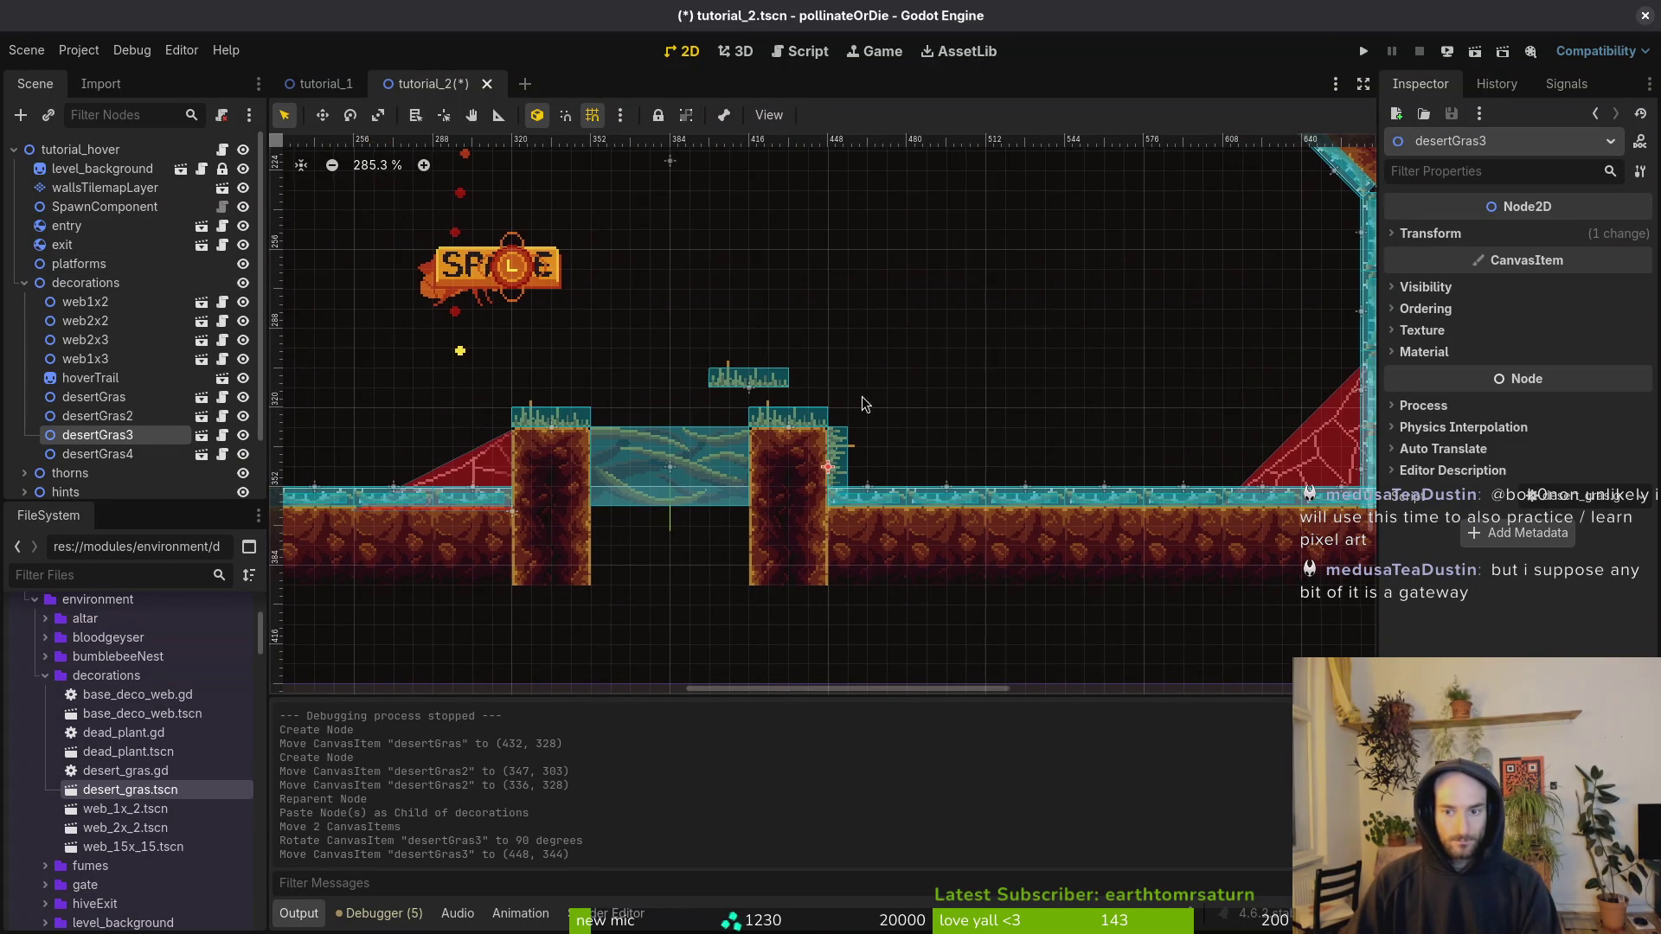
pyautogui.click(823, 404)
pyautogui.hotkey('ctrl', 's')
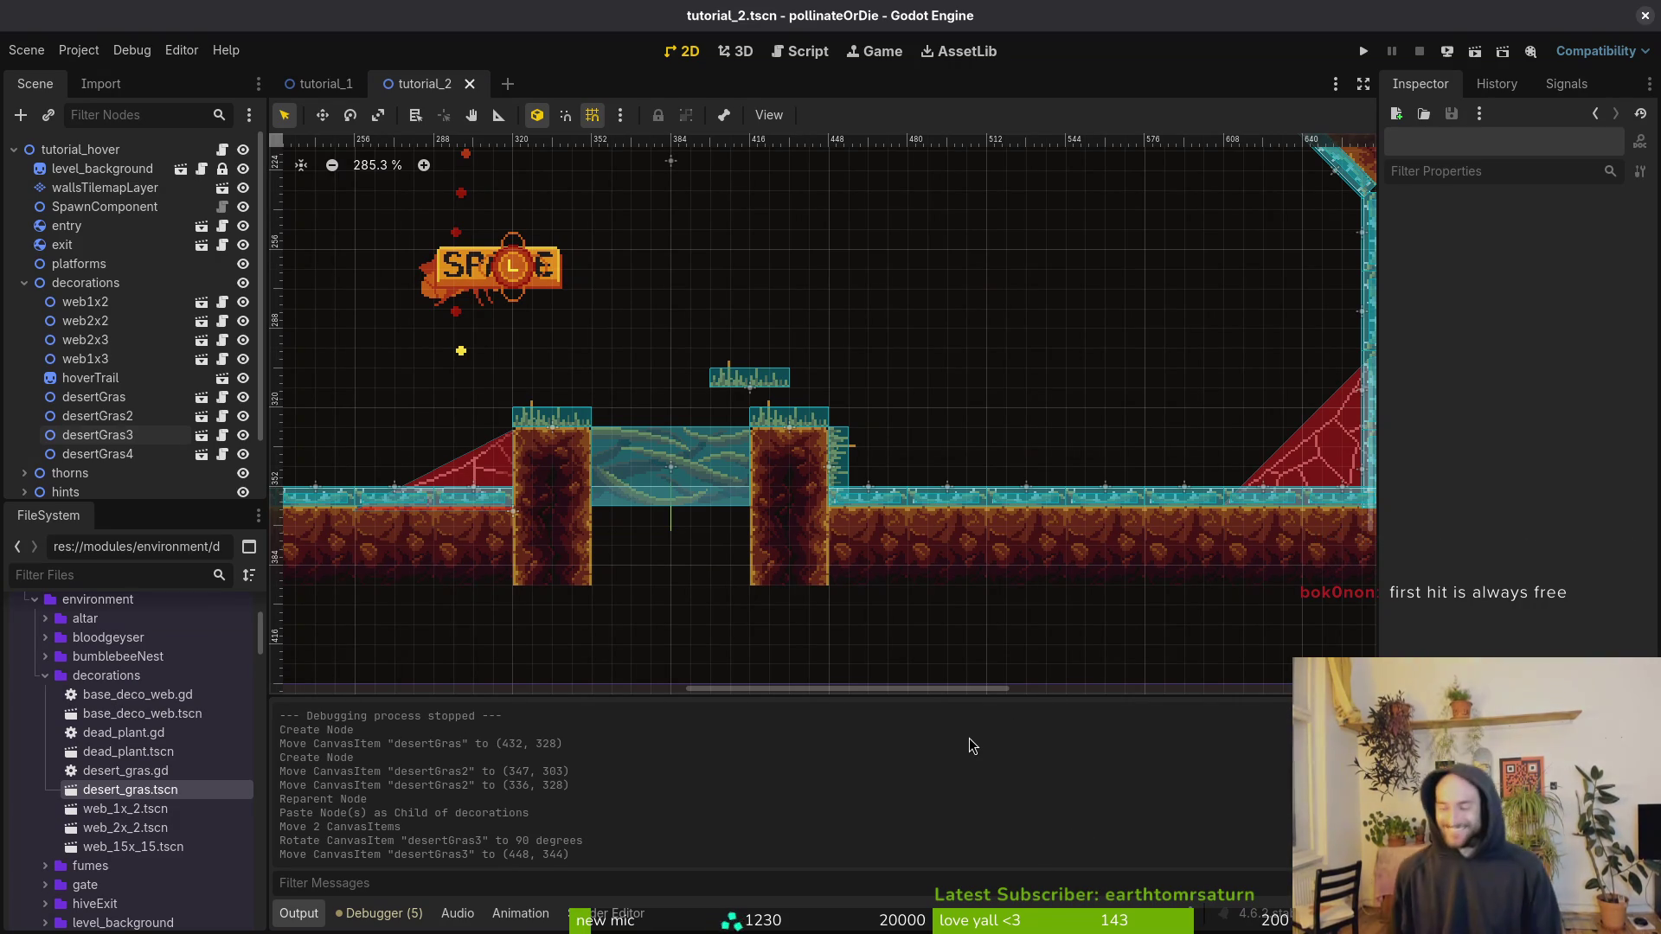
# Step: Lift desertGras4 onto the sprout platform at (416, 144) and save tutorial_2
pyautogui.scroll(-5, 931, 415)
pyautogui.scroll(4, 817, 381)
pyautogui.moveTo(838, 389)
pyautogui.mouseDown()
pyautogui.moveTo(765, 313)
pyautogui.moveTo(775, 295)
pyautogui.mouseUp()
pyautogui.scroll(-5, 775, 295)
pyautogui.scroll(2, 887, 467)
pyautogui.scroll(1, 891, 506)
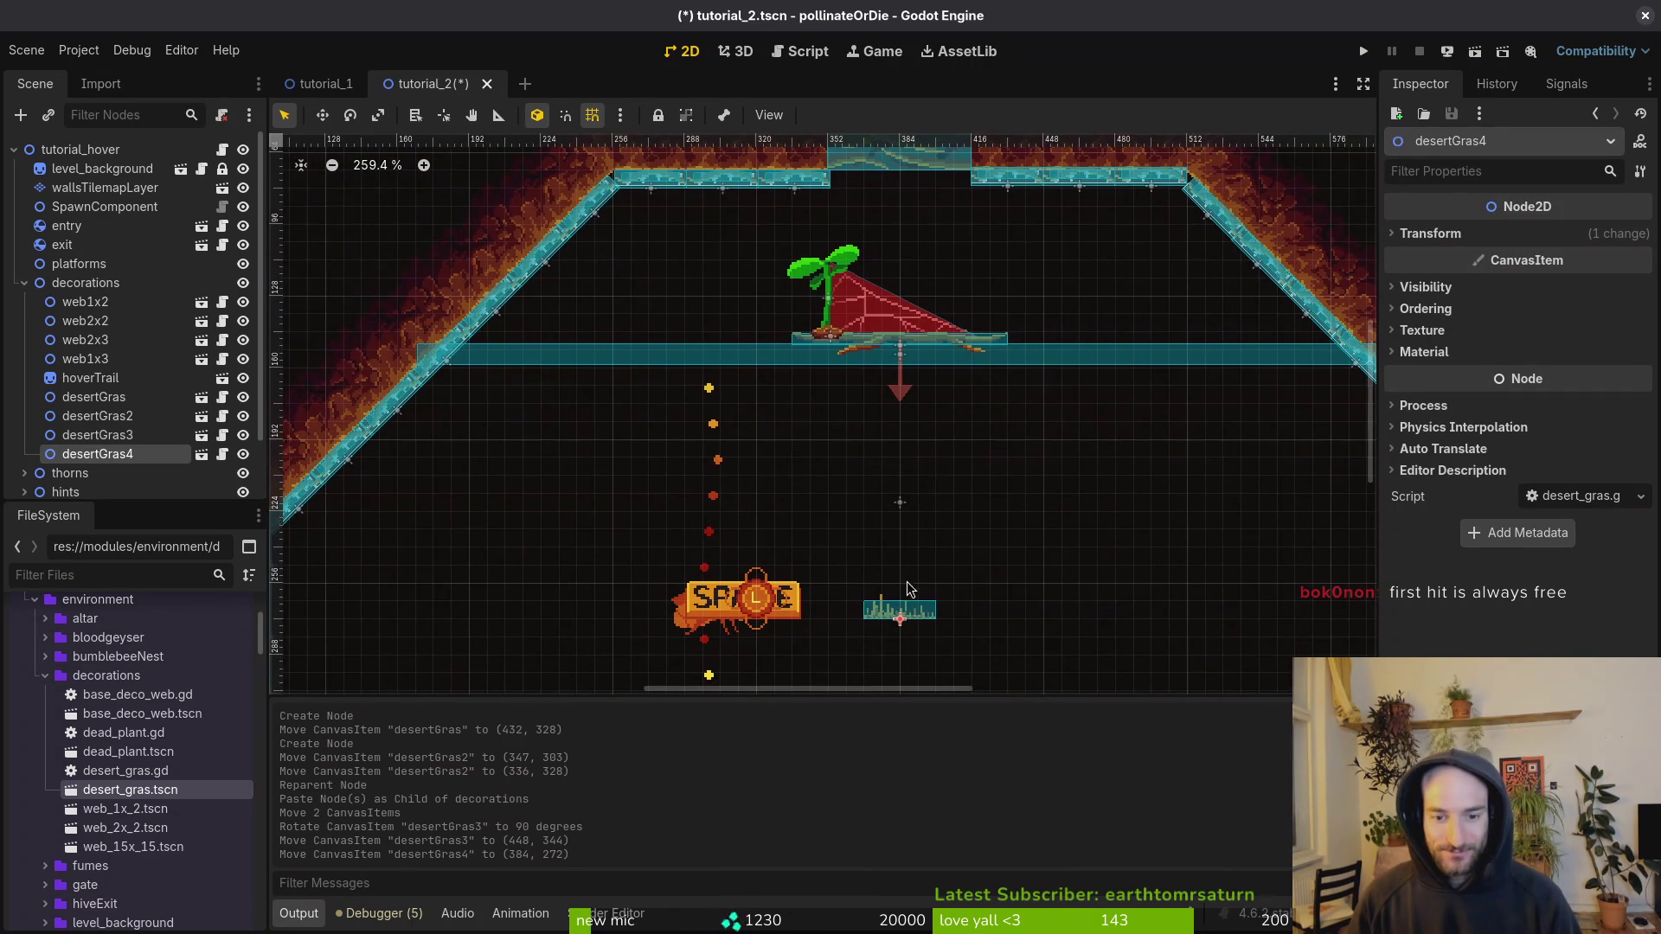
pyautogui.scroll(1, 991, 324)
pyautogui.moveTo(908, 599)
pyautogui.mouseDown()
pyautogui.moveTo(991, 324)
pyautogui.moveTo(777, 336)
pyautogui.moveTo(970, 332)
pyautogui.mouseUp()
pyautogui.scroll(-2, 988, 397)
pyautogui.hotkey('ctrl', 's')
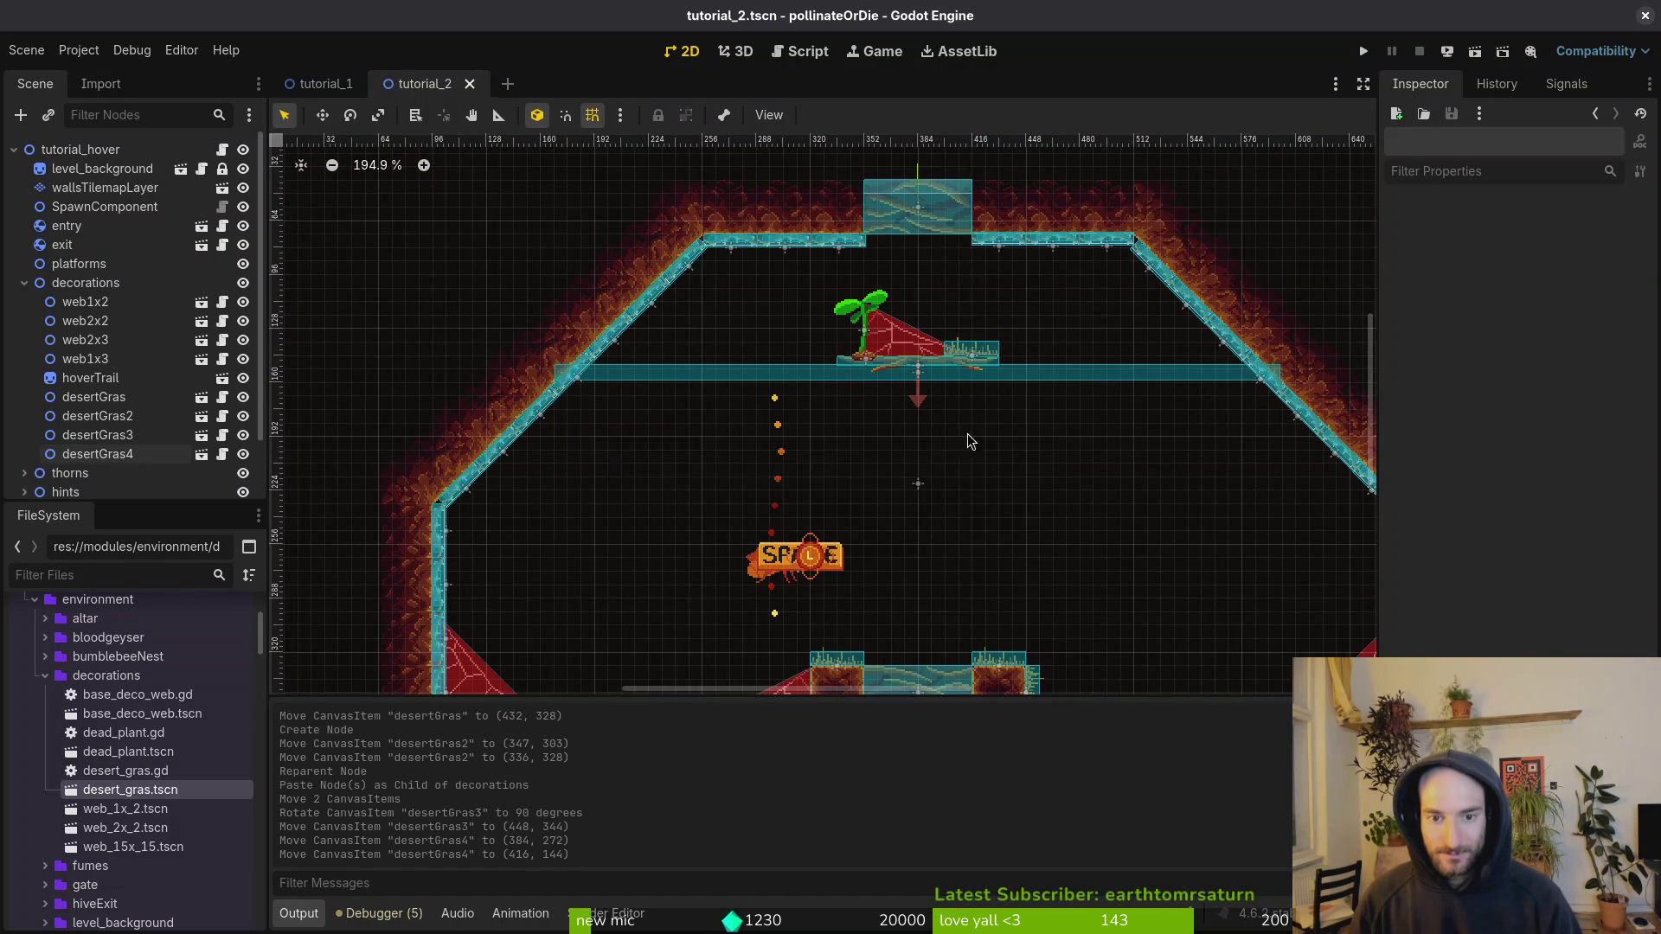
# Step: Launch the game to playtest tutorial_2
pyautogui.scroll(-2, 925, 609)
pyautogui.scroll(3, 978, 454)
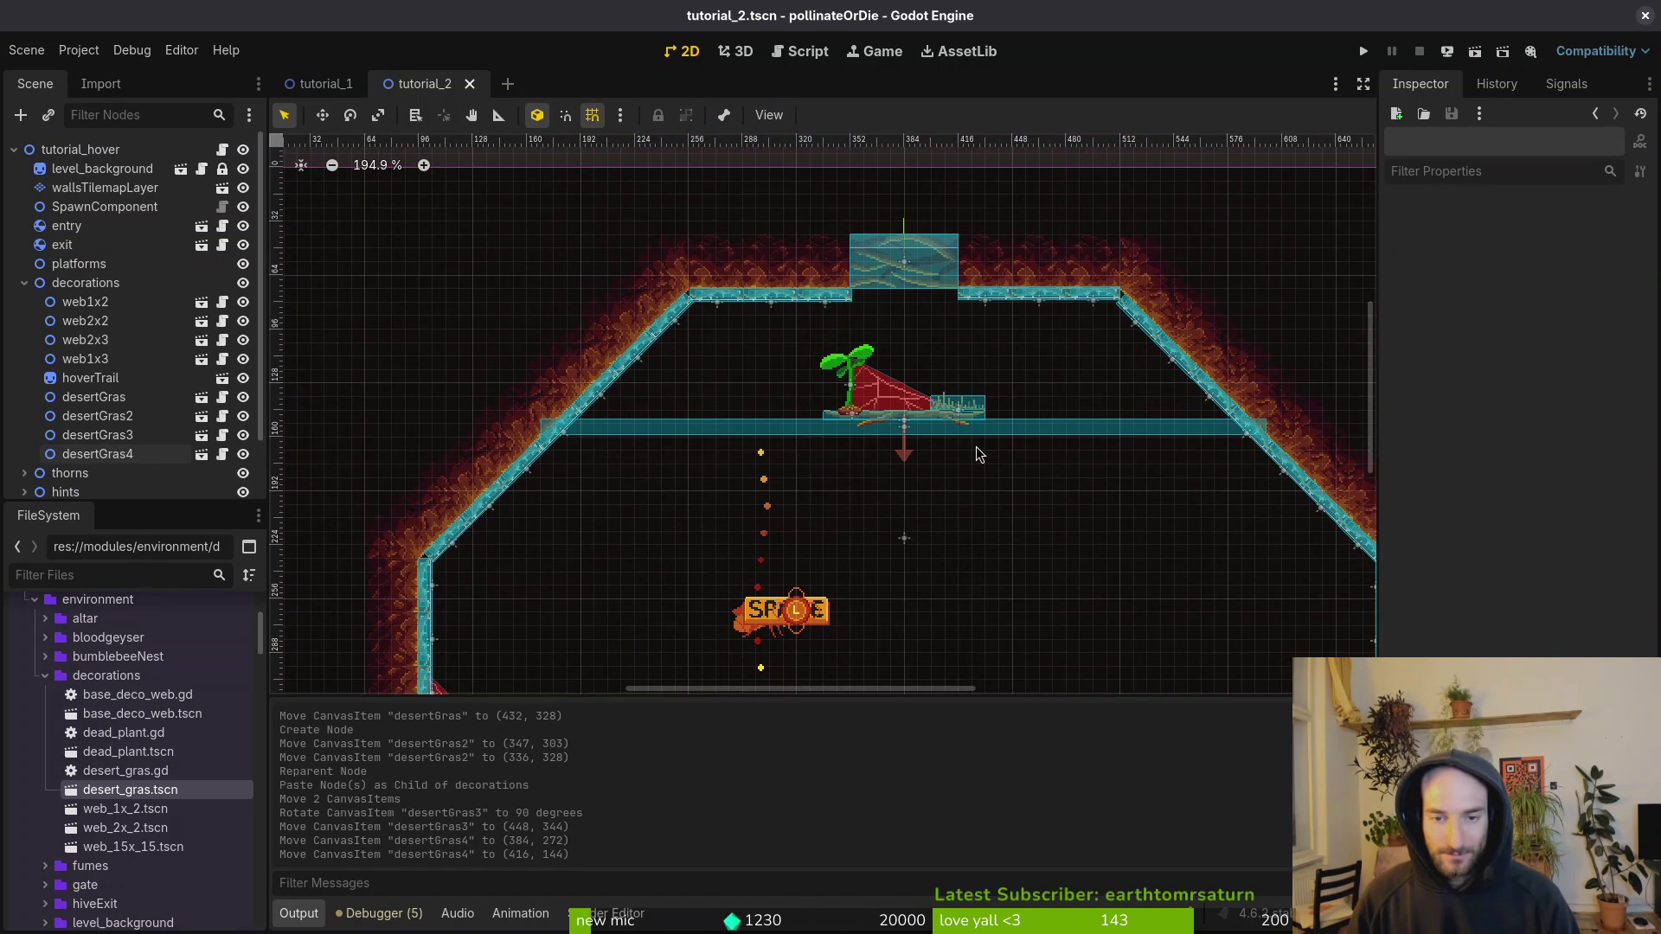
pyautogui.click(1363, 51)
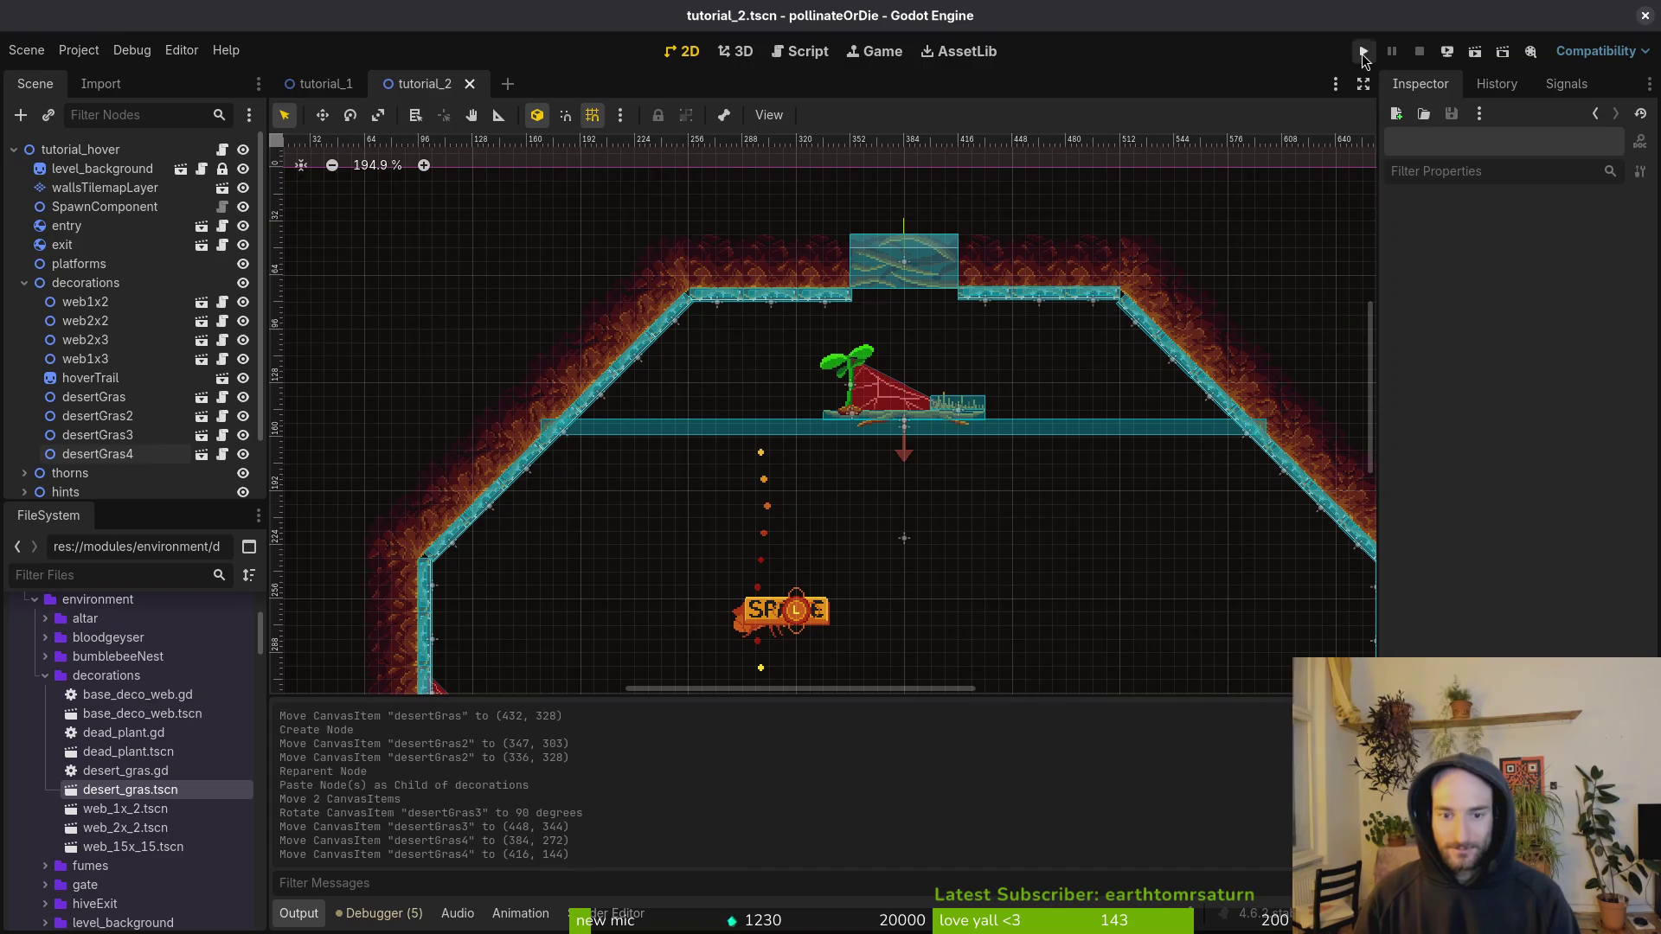
# Step: Pick the second tutorial from the debug level select, hop briefly, then stop the game with F8
pyautogui.press('Return')
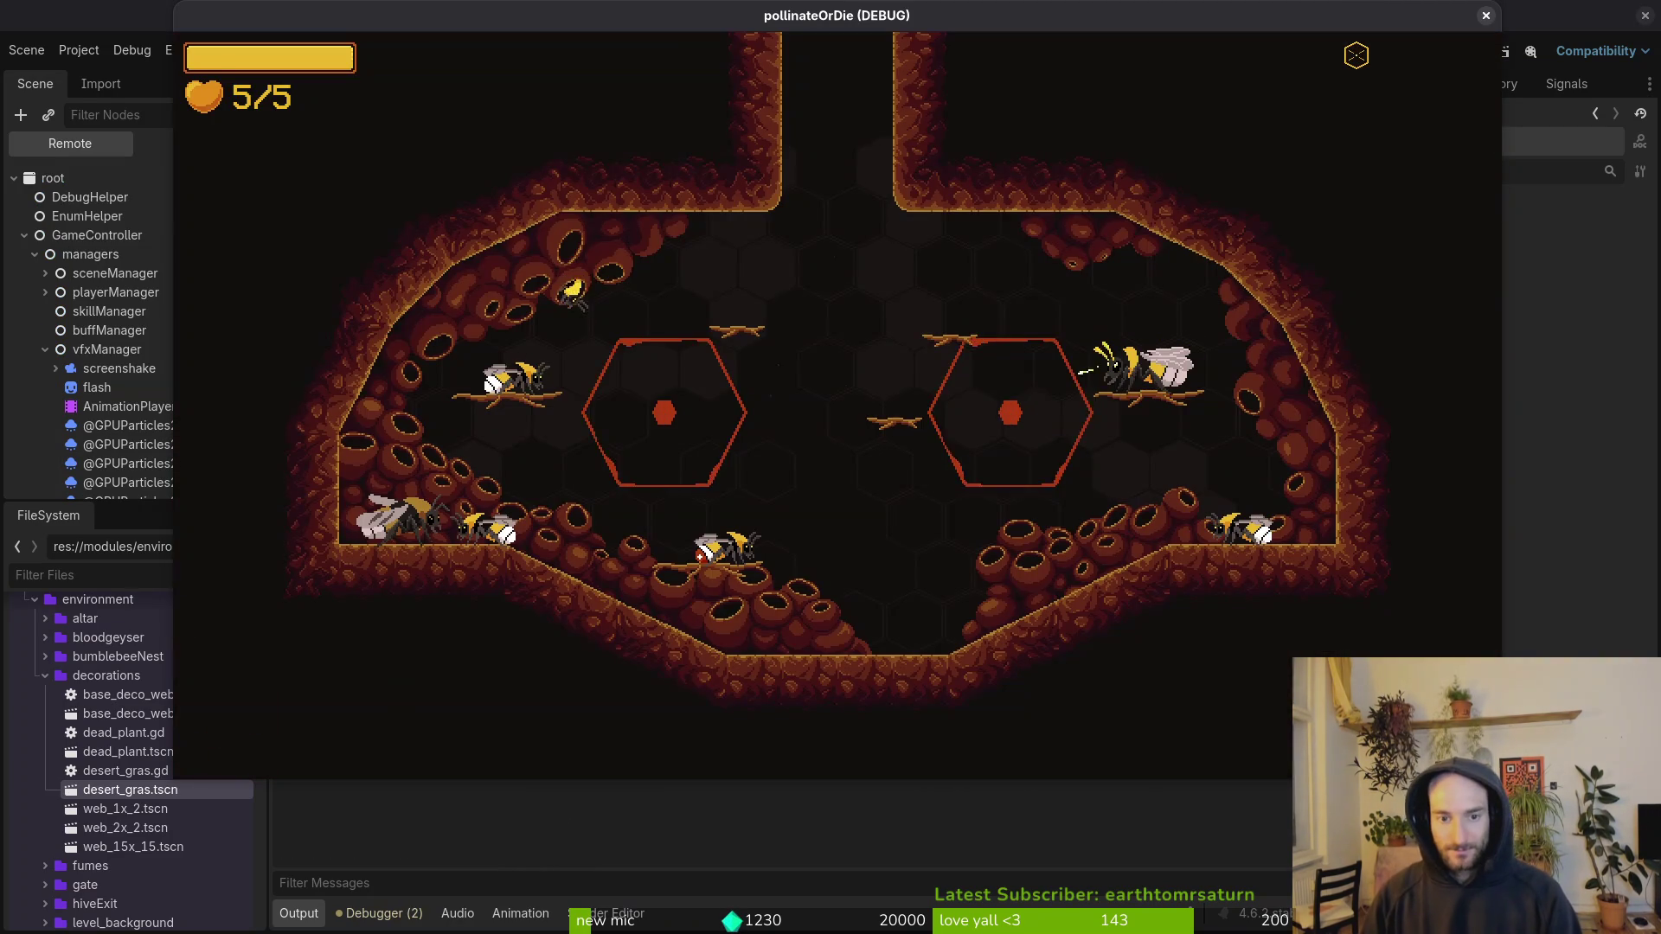
pyautogui.press('Escape')
pyautogui.press('Left')
pyautogui.press('Left')
pyautogui.press('Left')
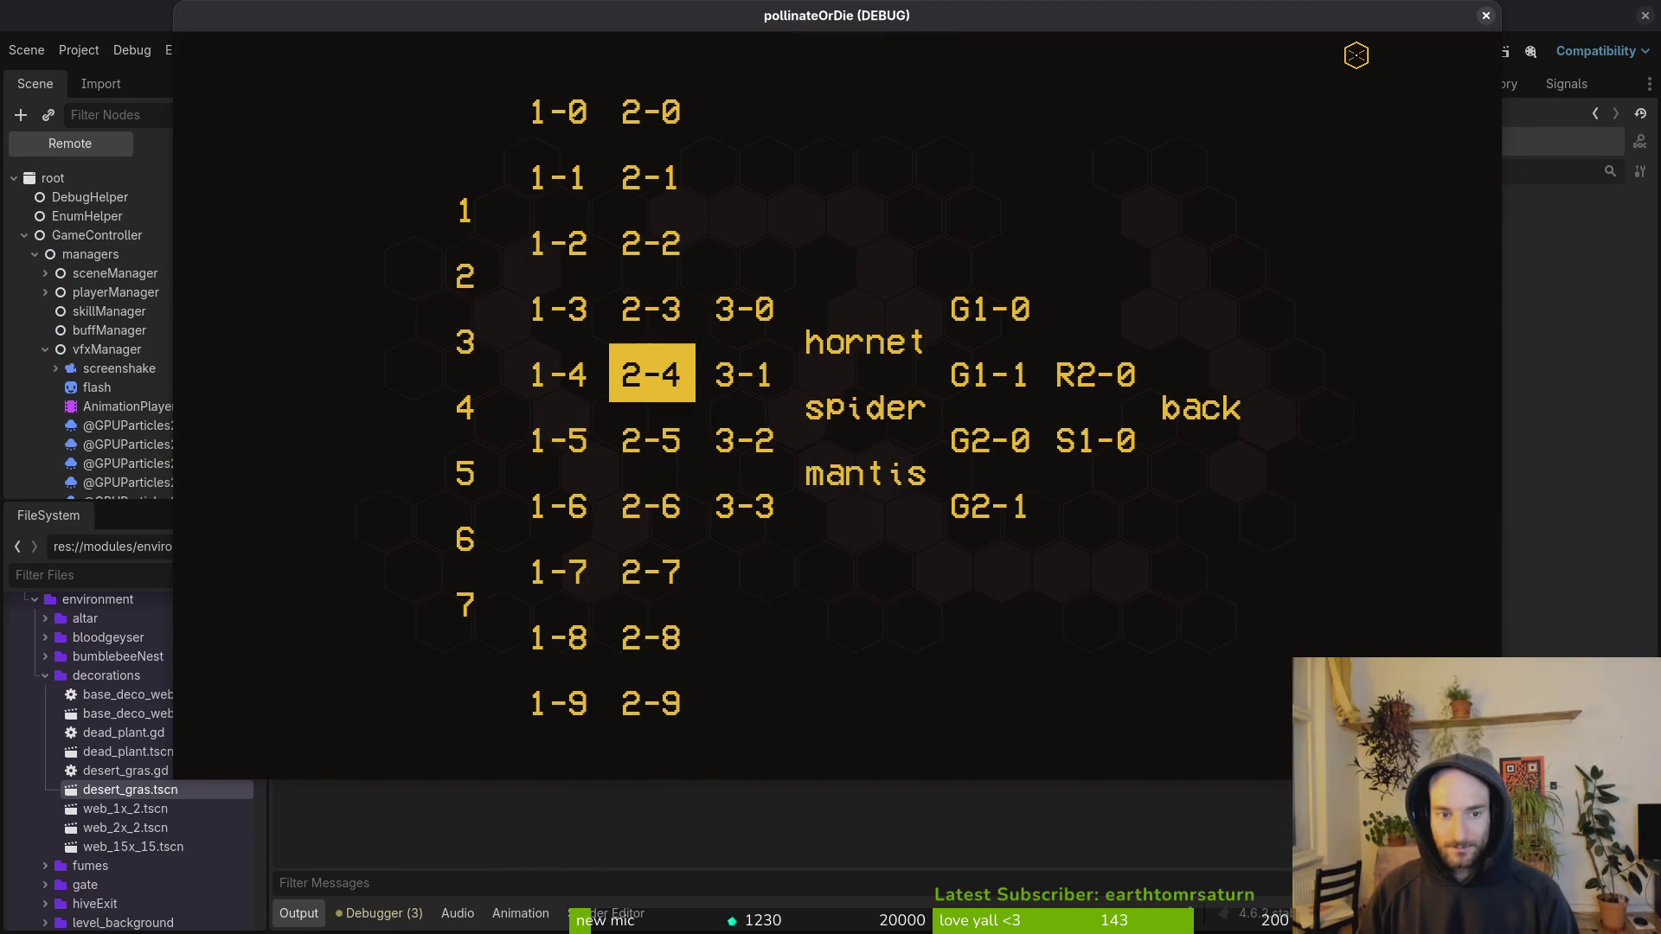
pyautogui.press('Return')
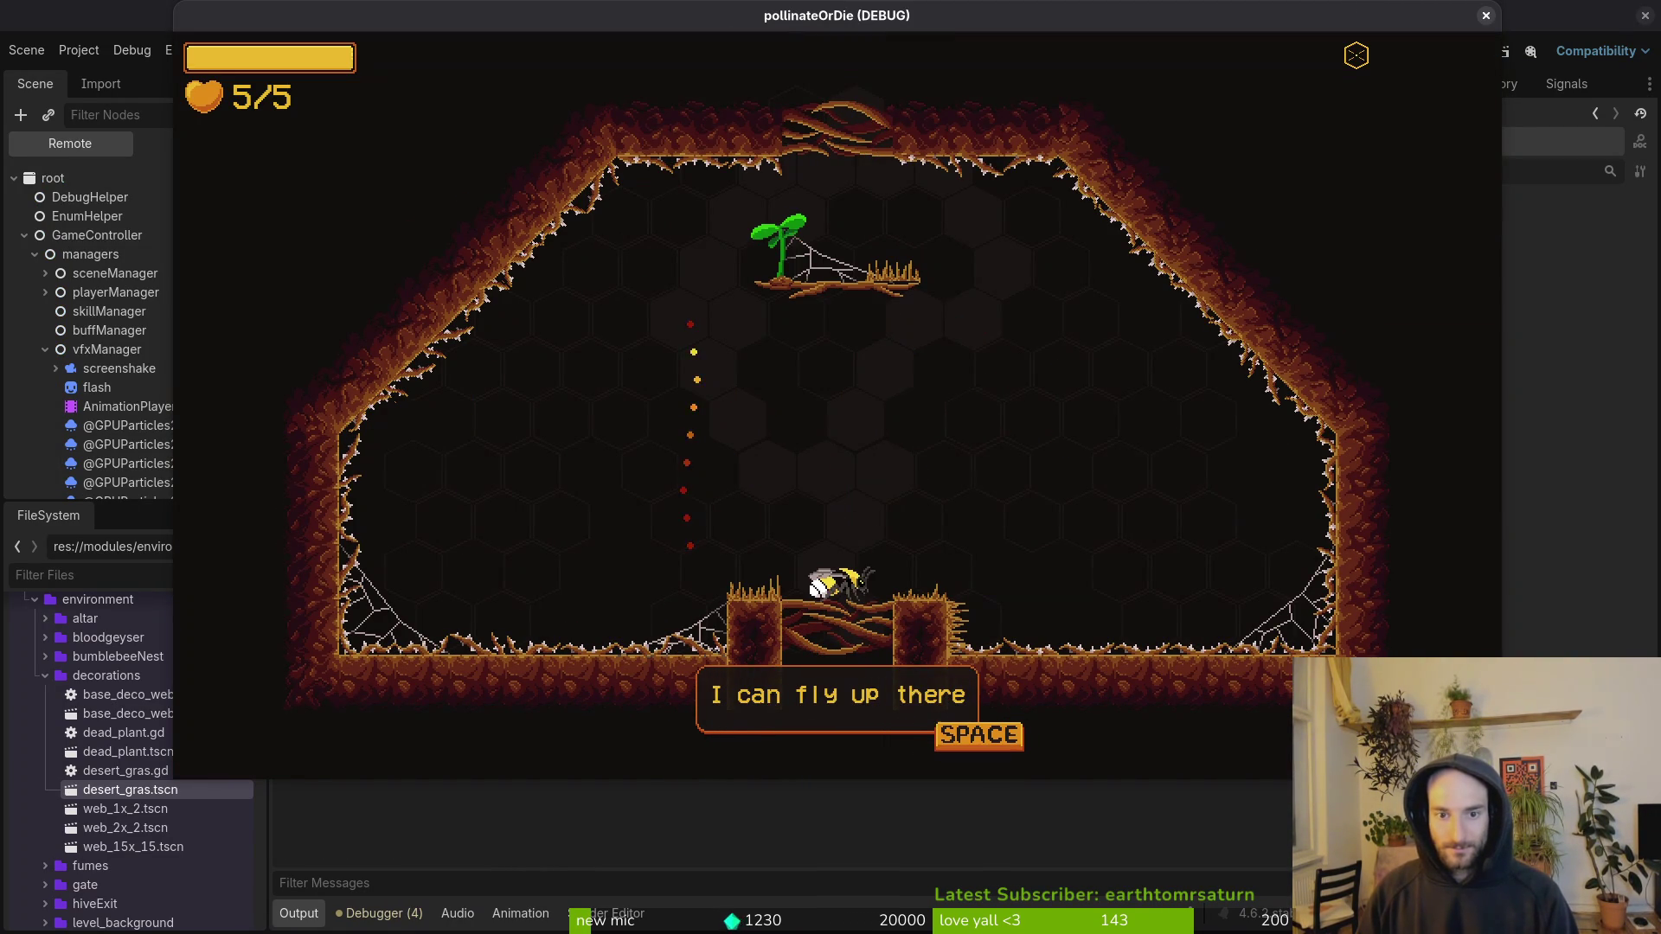
pyautogui.press('Escape')
pyautogui.press('Escape')
pyautogui.press('space')
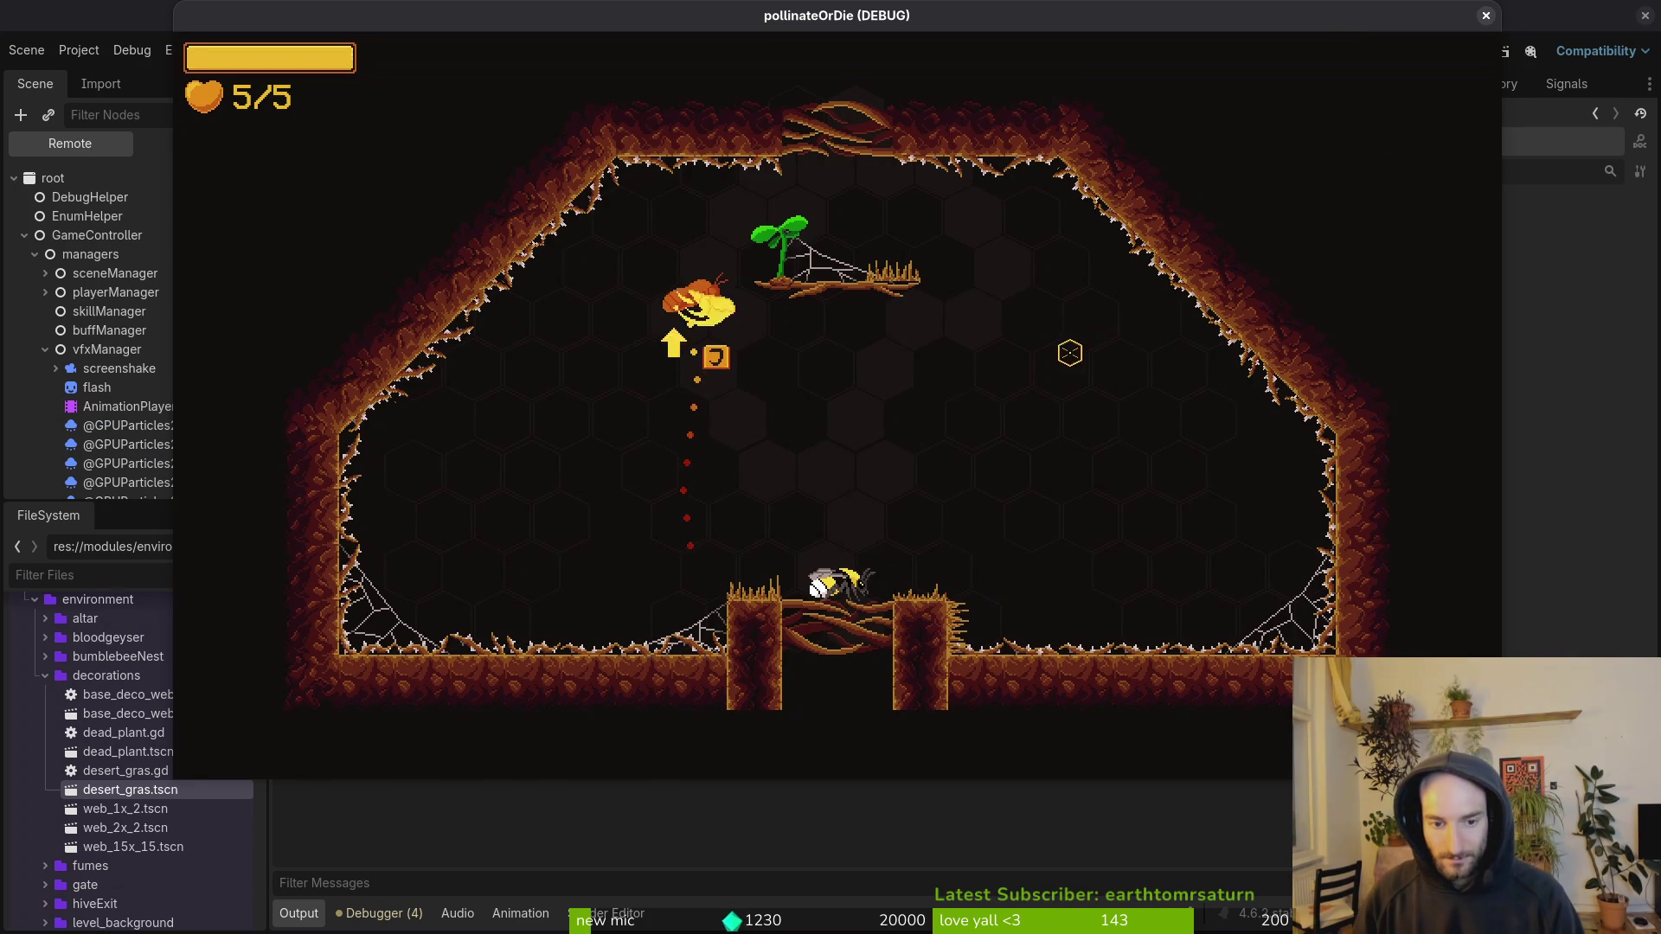
pyautogui.press('F8')
pyautogui.scroll(-3, 967, 418)
pyautogui.scroll(1, 972, 253)
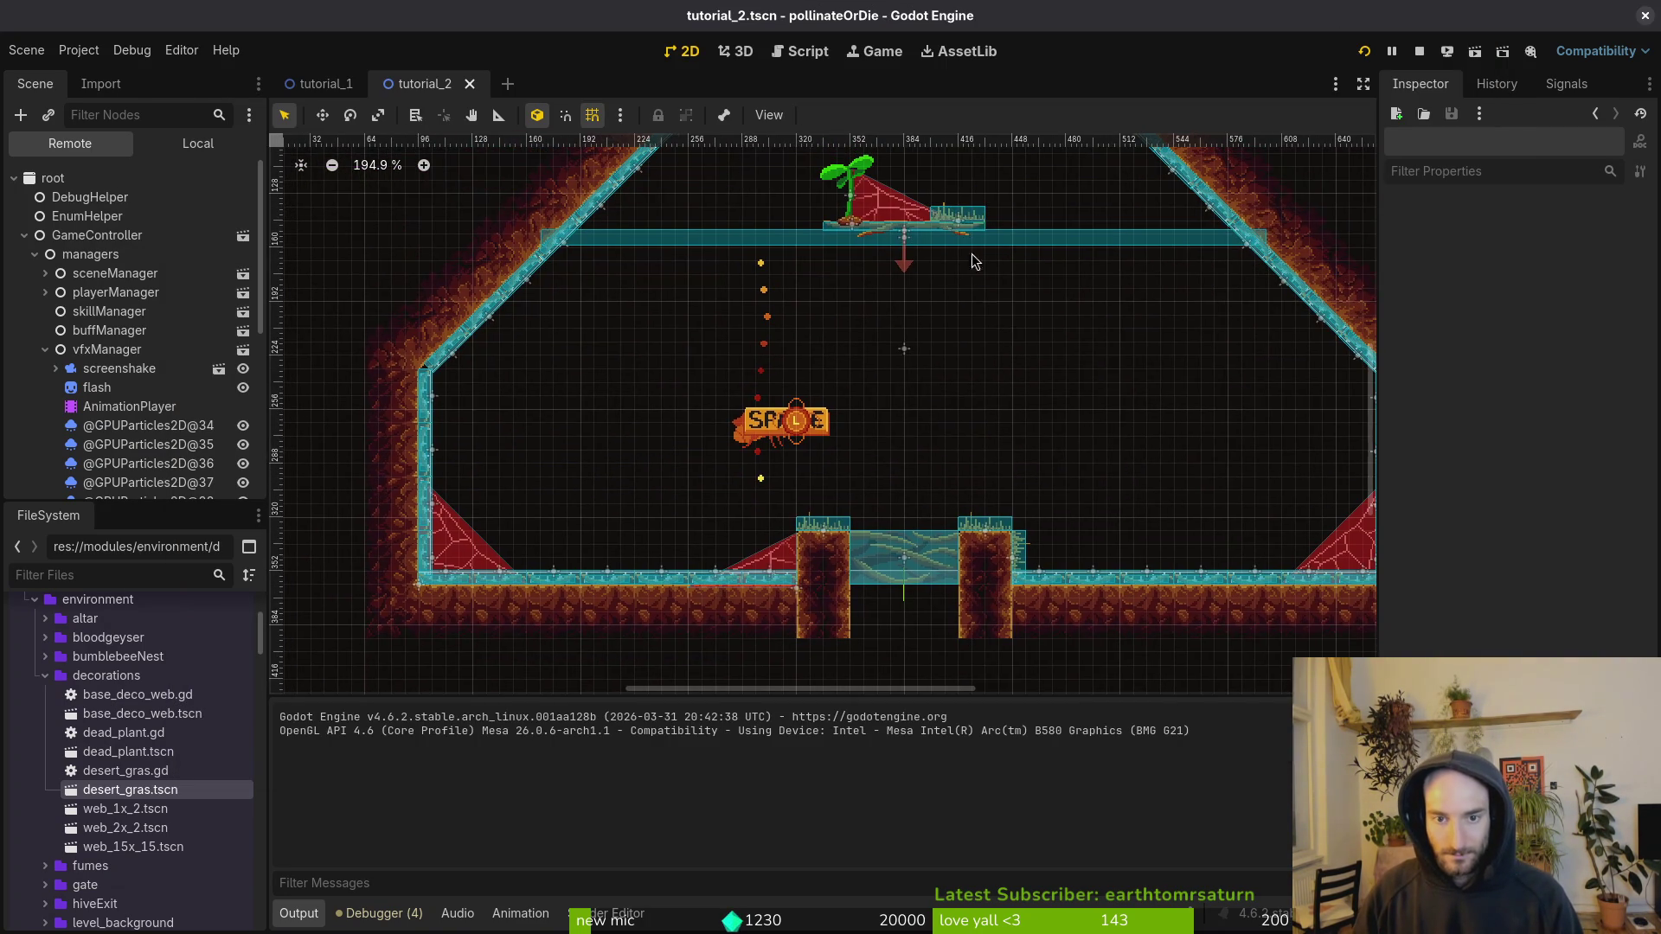
# Step: Drag desertGras4 down to (320, 344) on the pillar side and save tutorial_2
pyautogui.moveTo(969, 227)
pyautogui.mouseDown()
pyautogui.moveTo(833, 416)
pyautogui.moveTo(749, 467)
pyautogui.moveTo(770, 592)
pyautogui.mouseUp()
pyautogui.scroll(6, 817, 507)
pyautogui.click(819, 509)
pyautogui.hotkey('ctrl', 's')
pyautogui.scroll(-9, 981, 398)
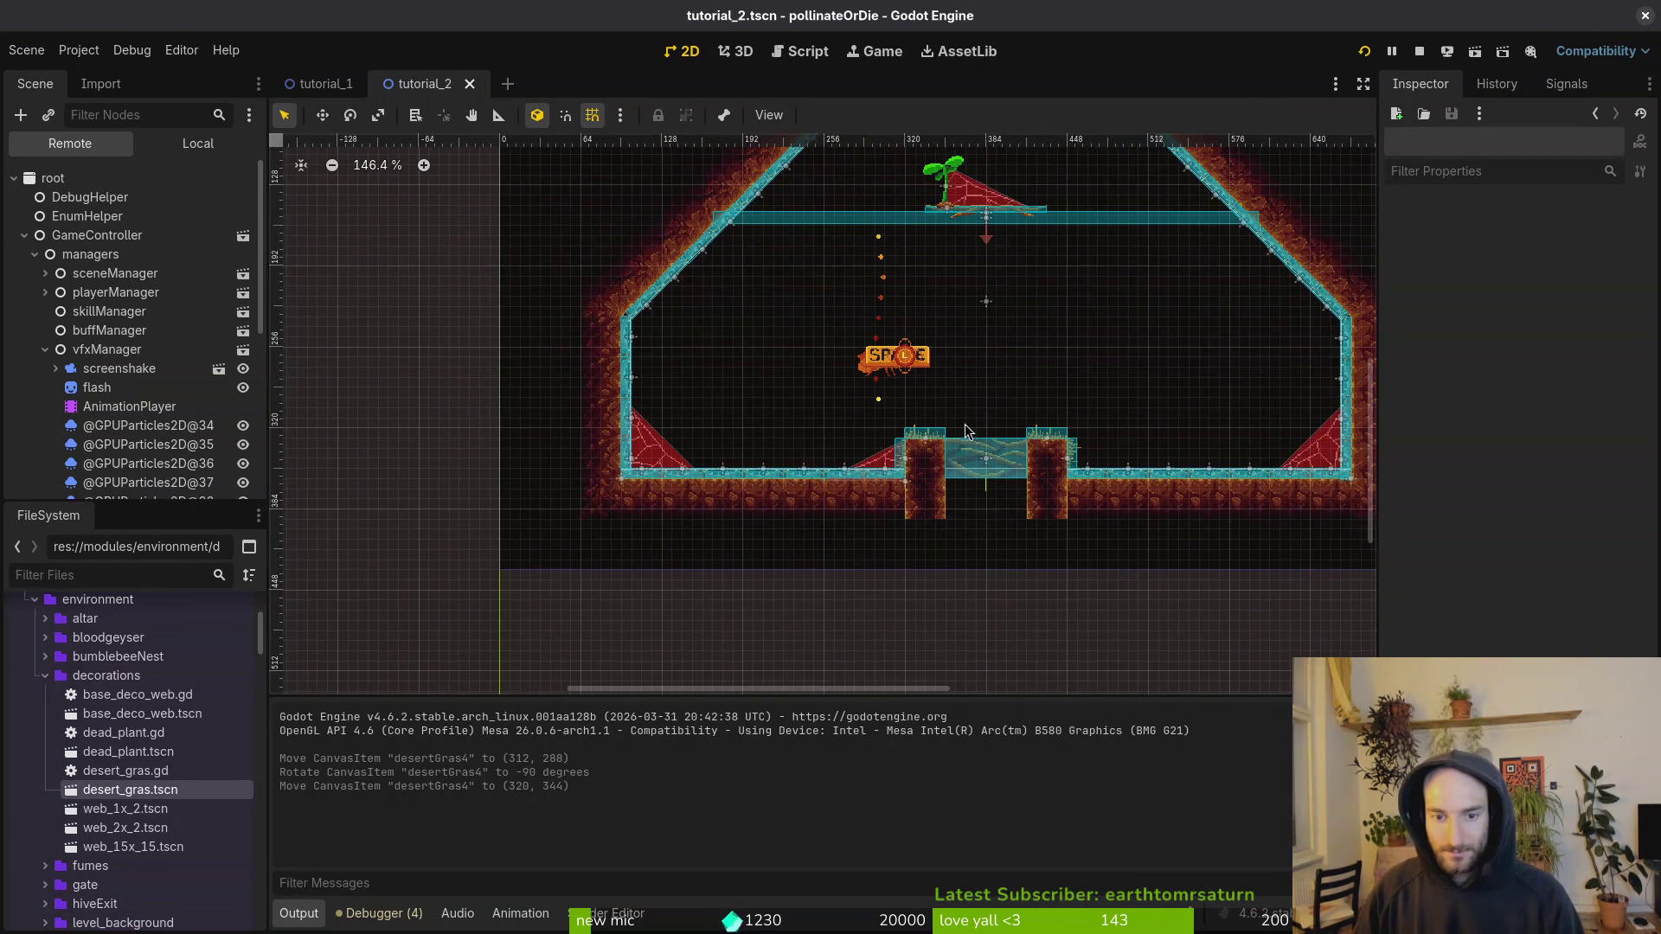
pyautogui.scroll(-6, 924, 392)
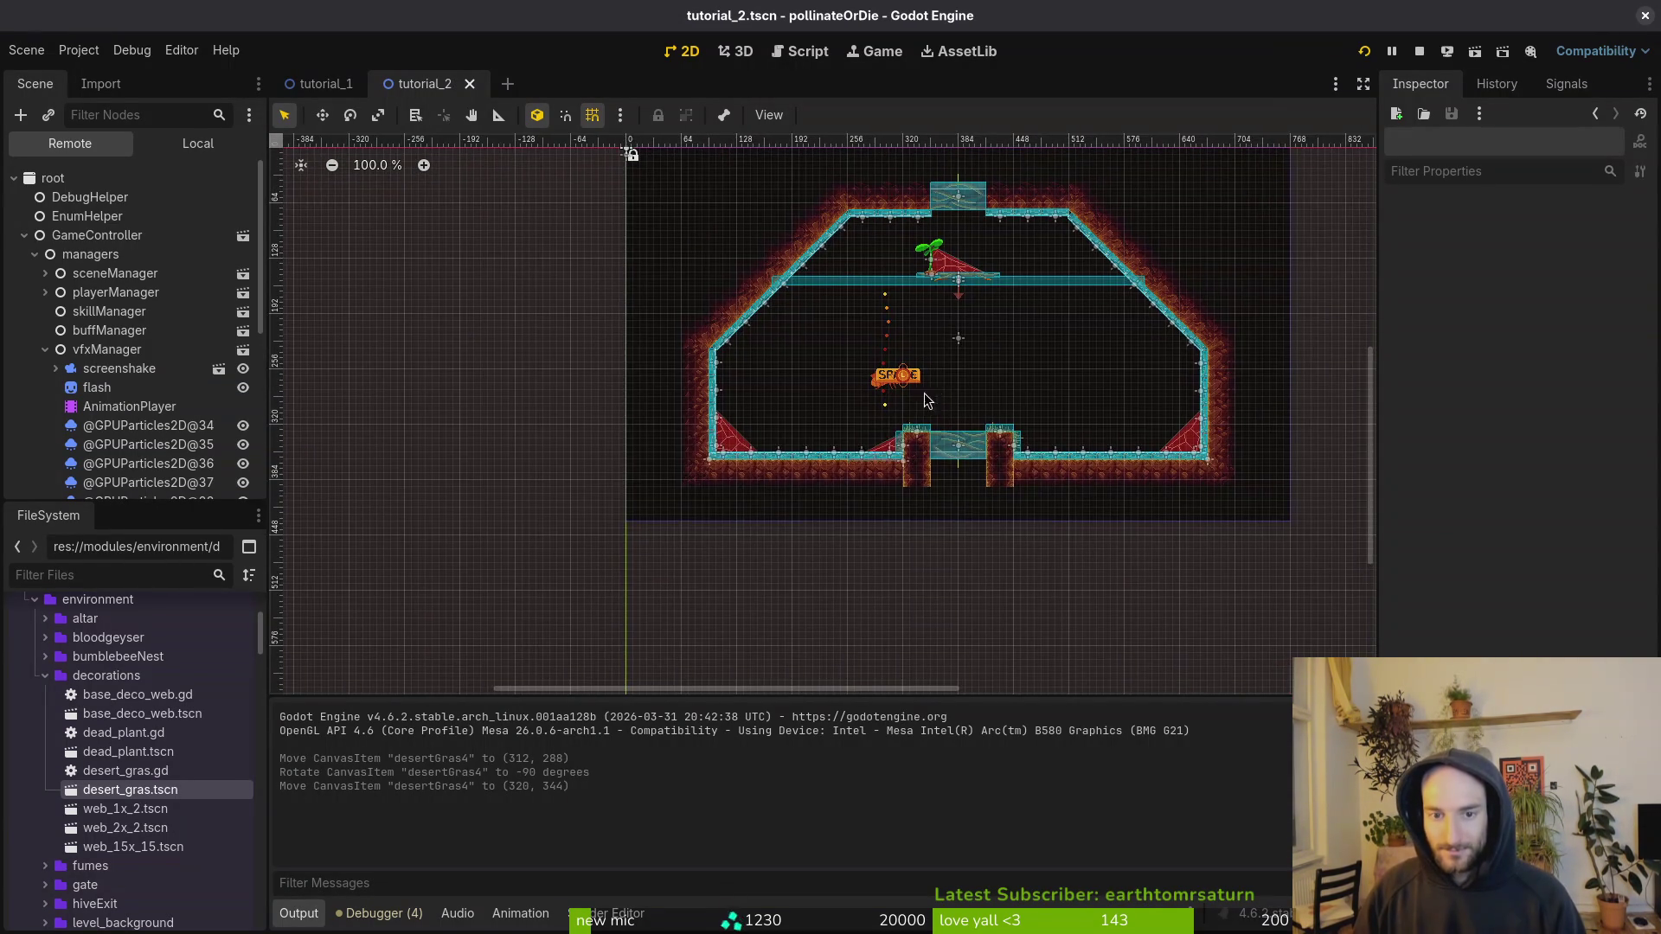
pyautogui.scroll(2, 861, 382)
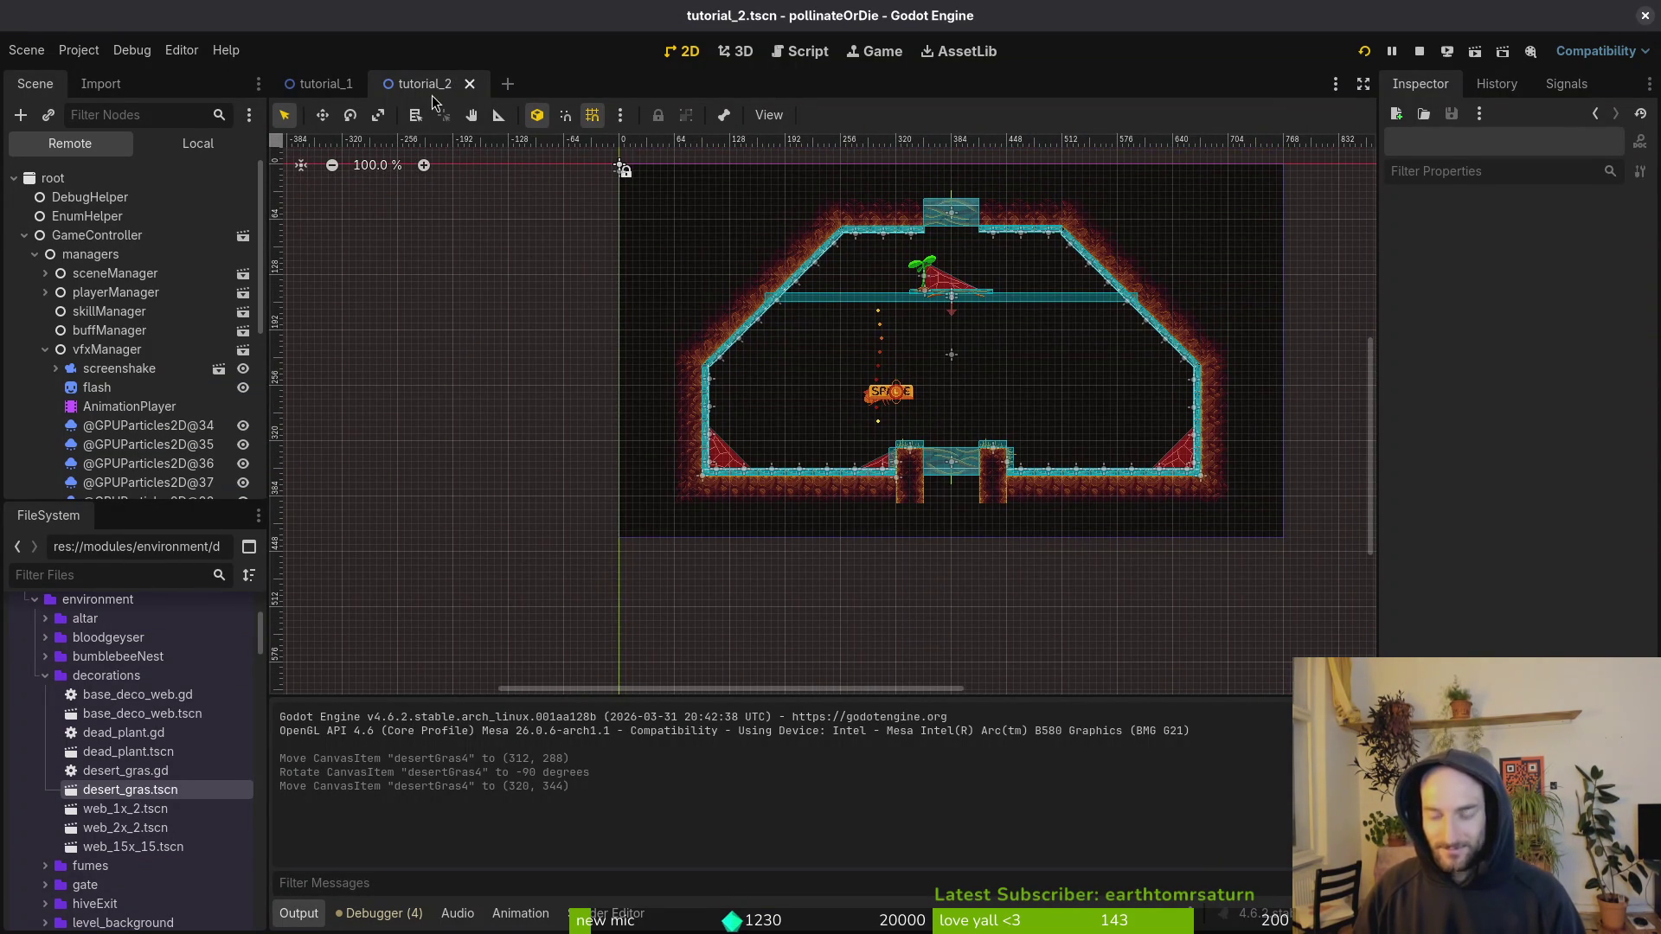
# Step: Quick-open tutorial_3.tscn by searching 'tut3.tscn'
pyautogui.hotkey('shift', 'alt', 'o')
pyautogui.write('tut3.tscn')
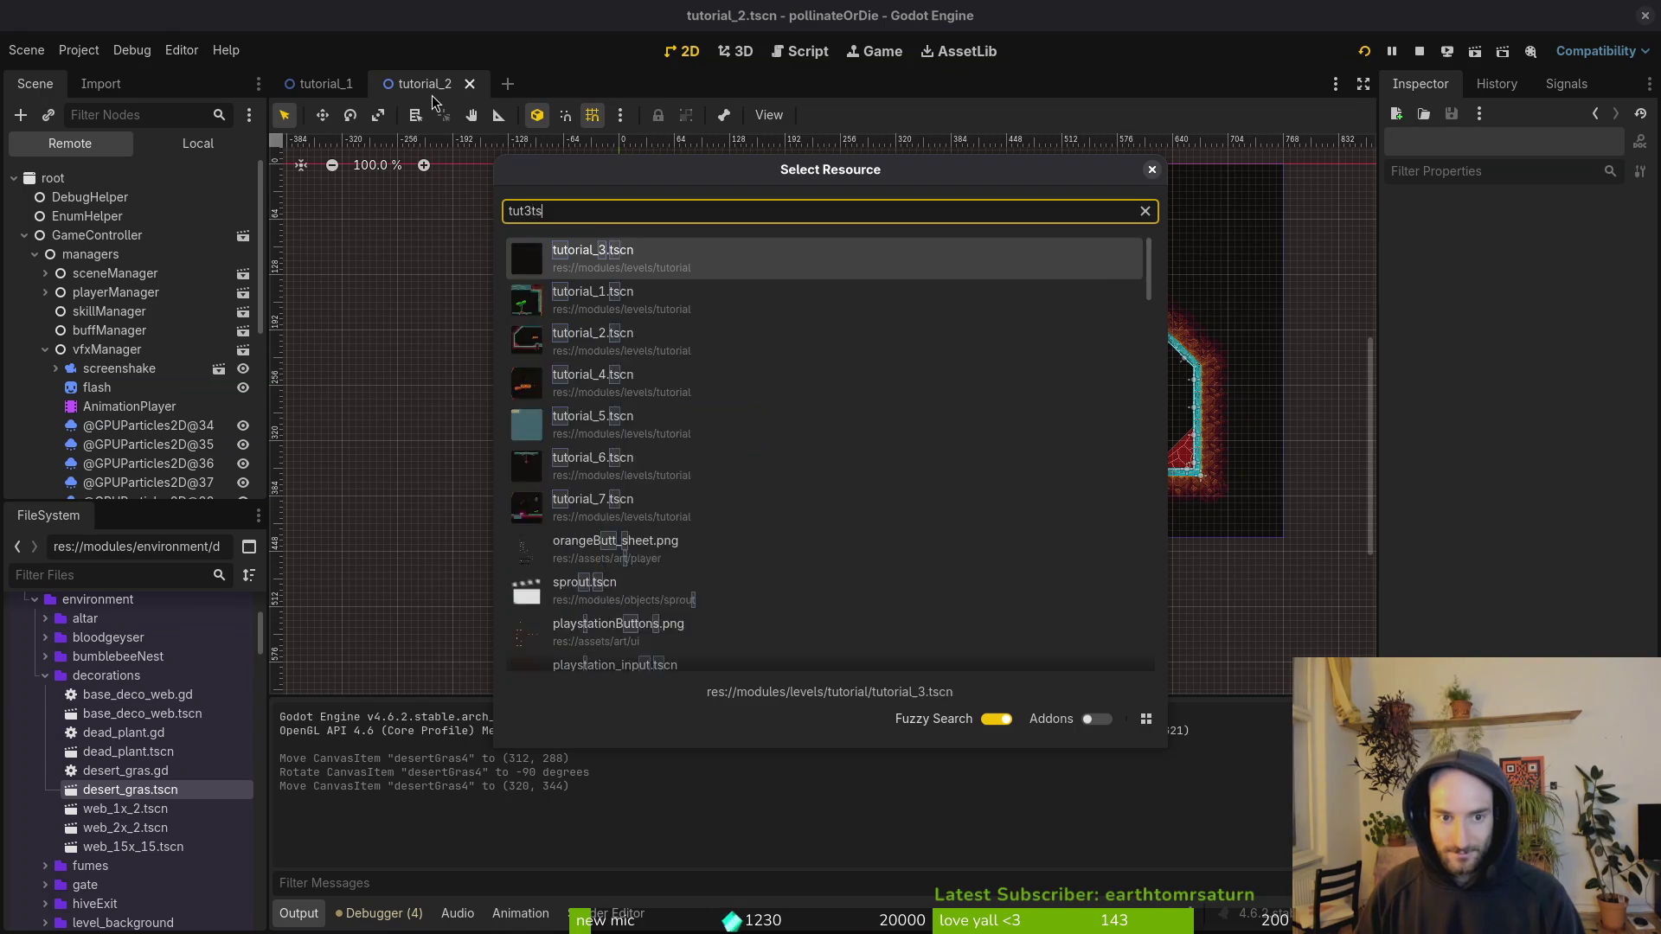
pyautogui.press('Return')
pyautogui.scroll(-5, 894, 652)
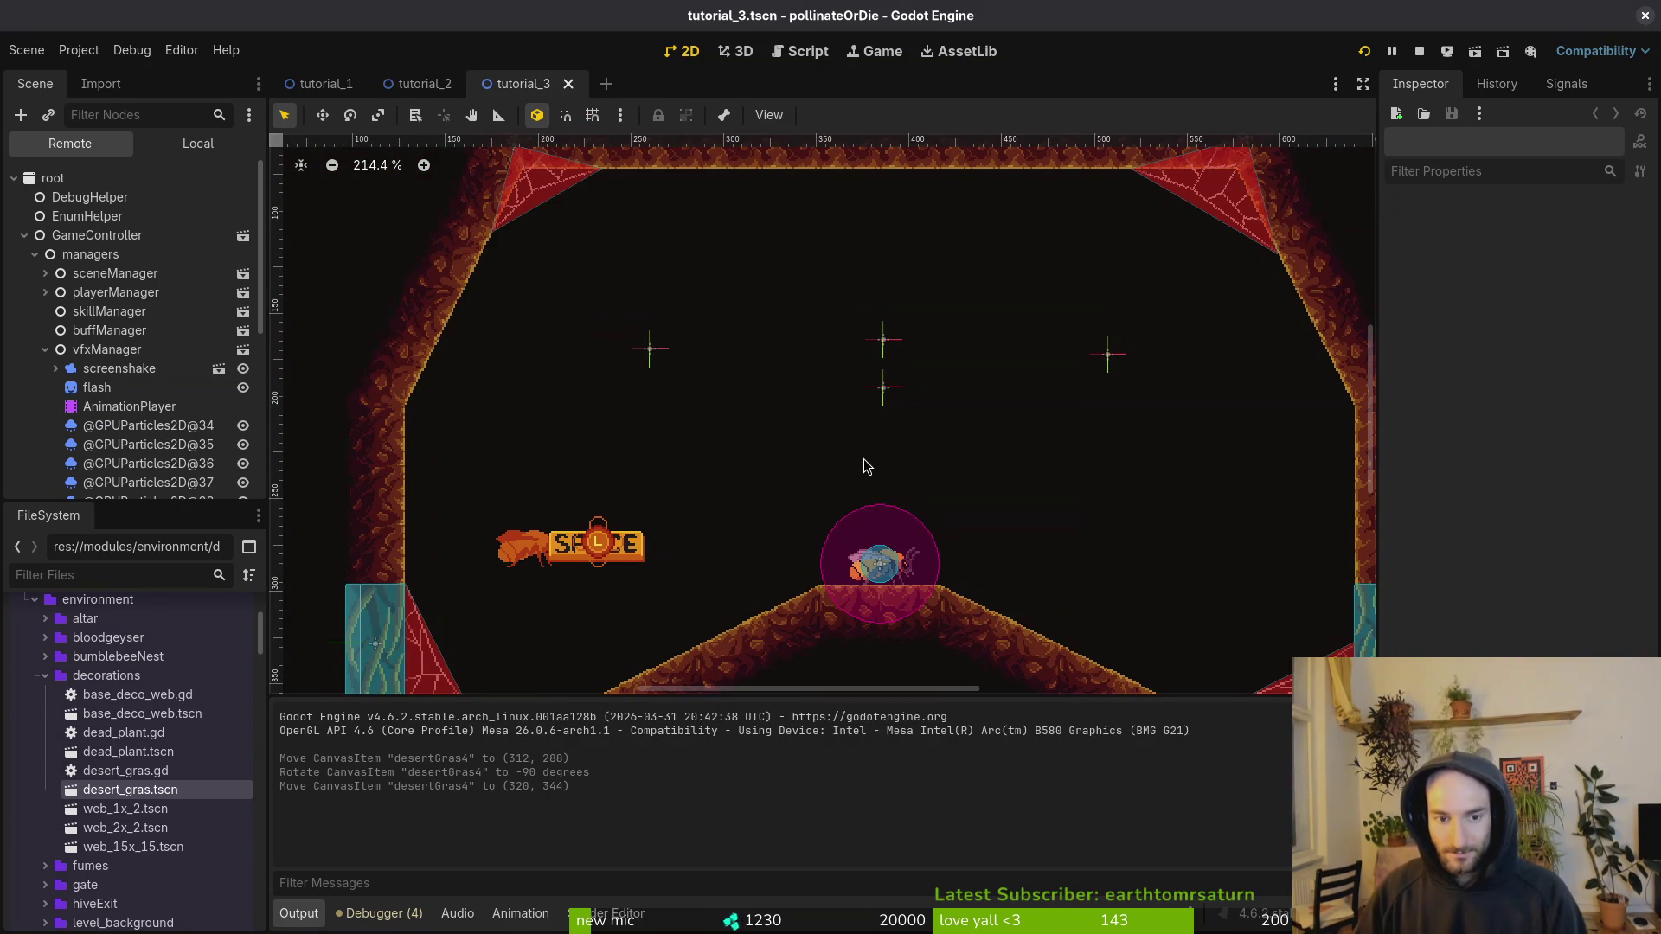
pyautogui.scroll(-3, 859, 416)
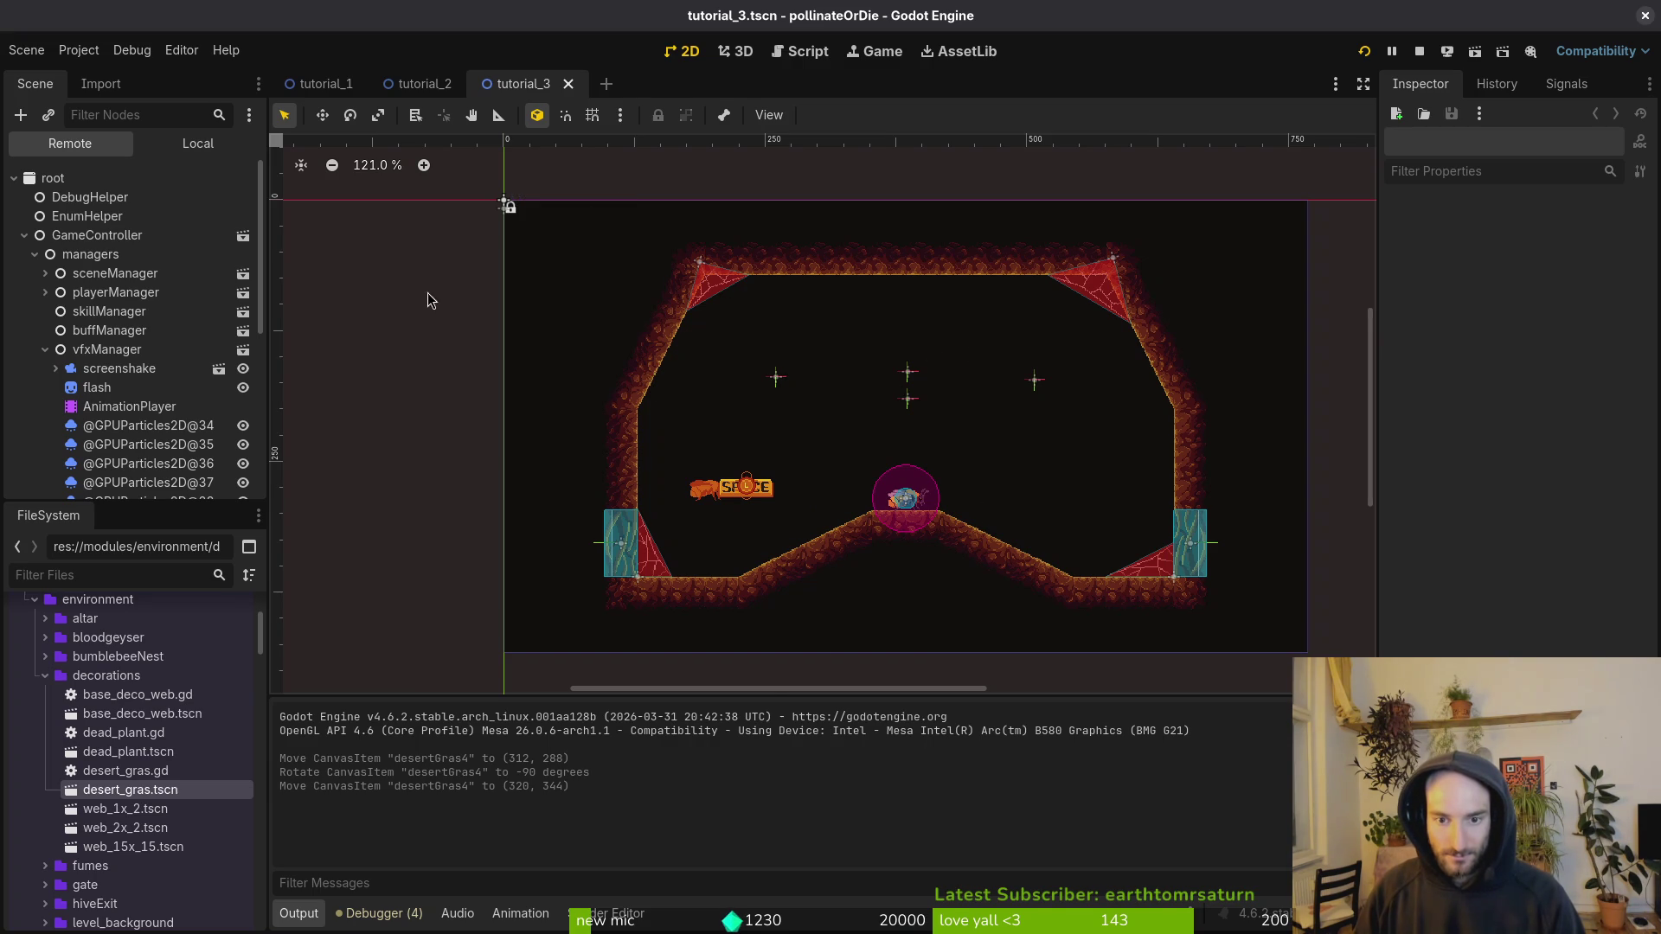
# Step: In the Local tree, box-select and delete the upper wall tiles on wallsTilemapLayer, then save
pyautogui.click(197, 144)
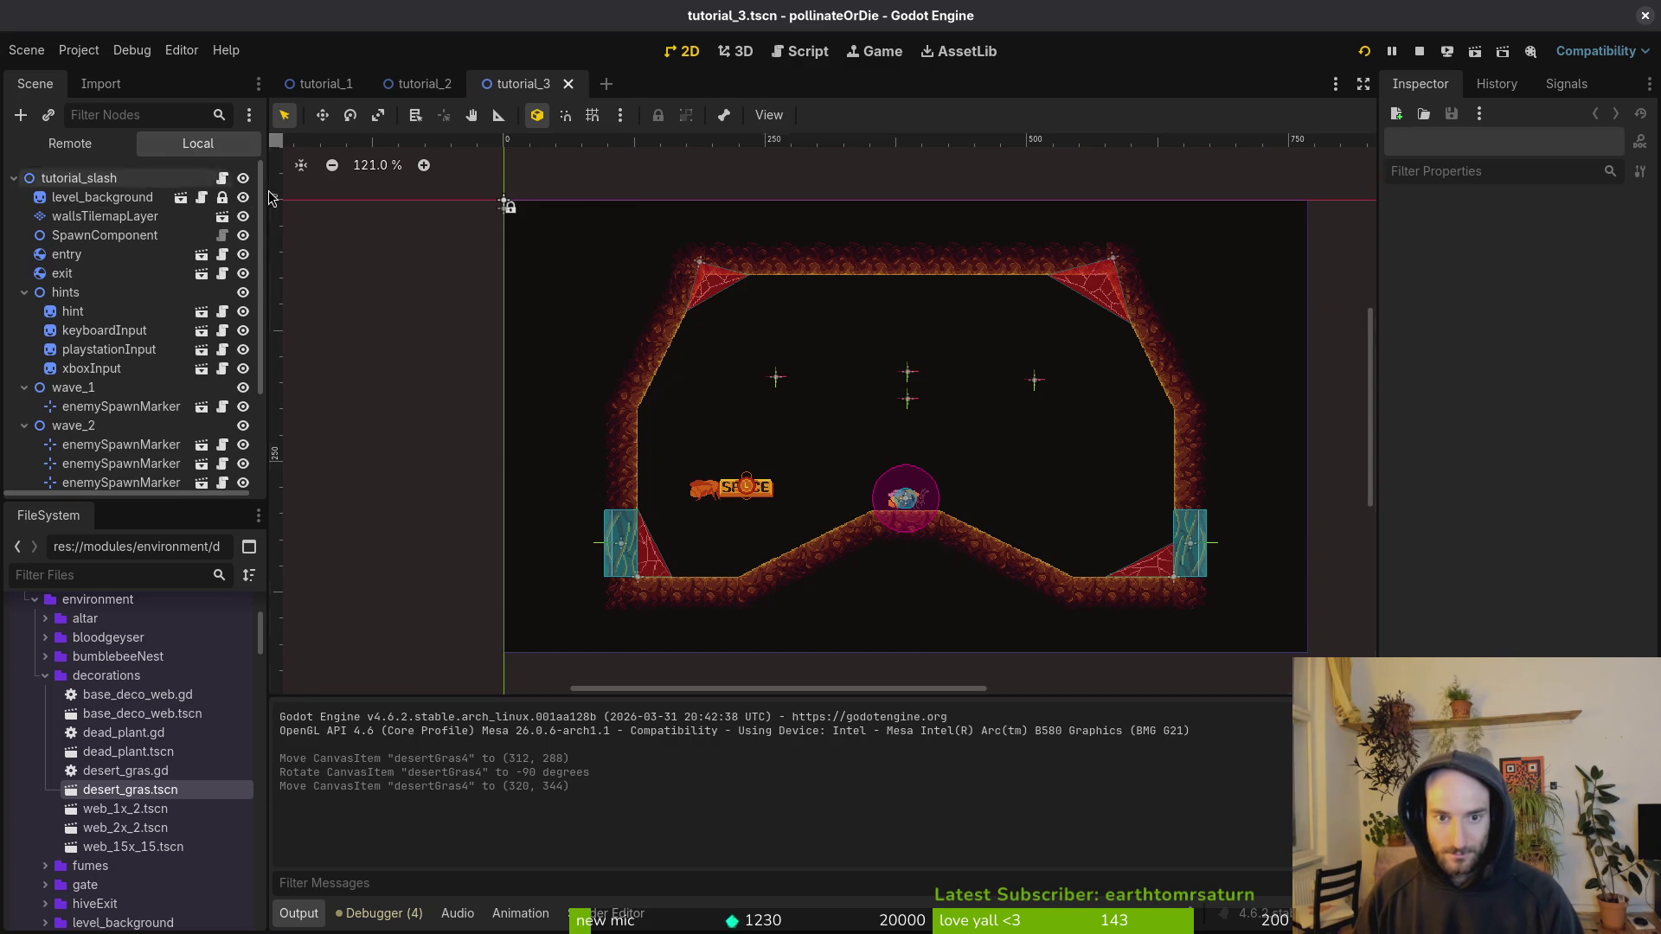
pyautogui.click(105, 216)
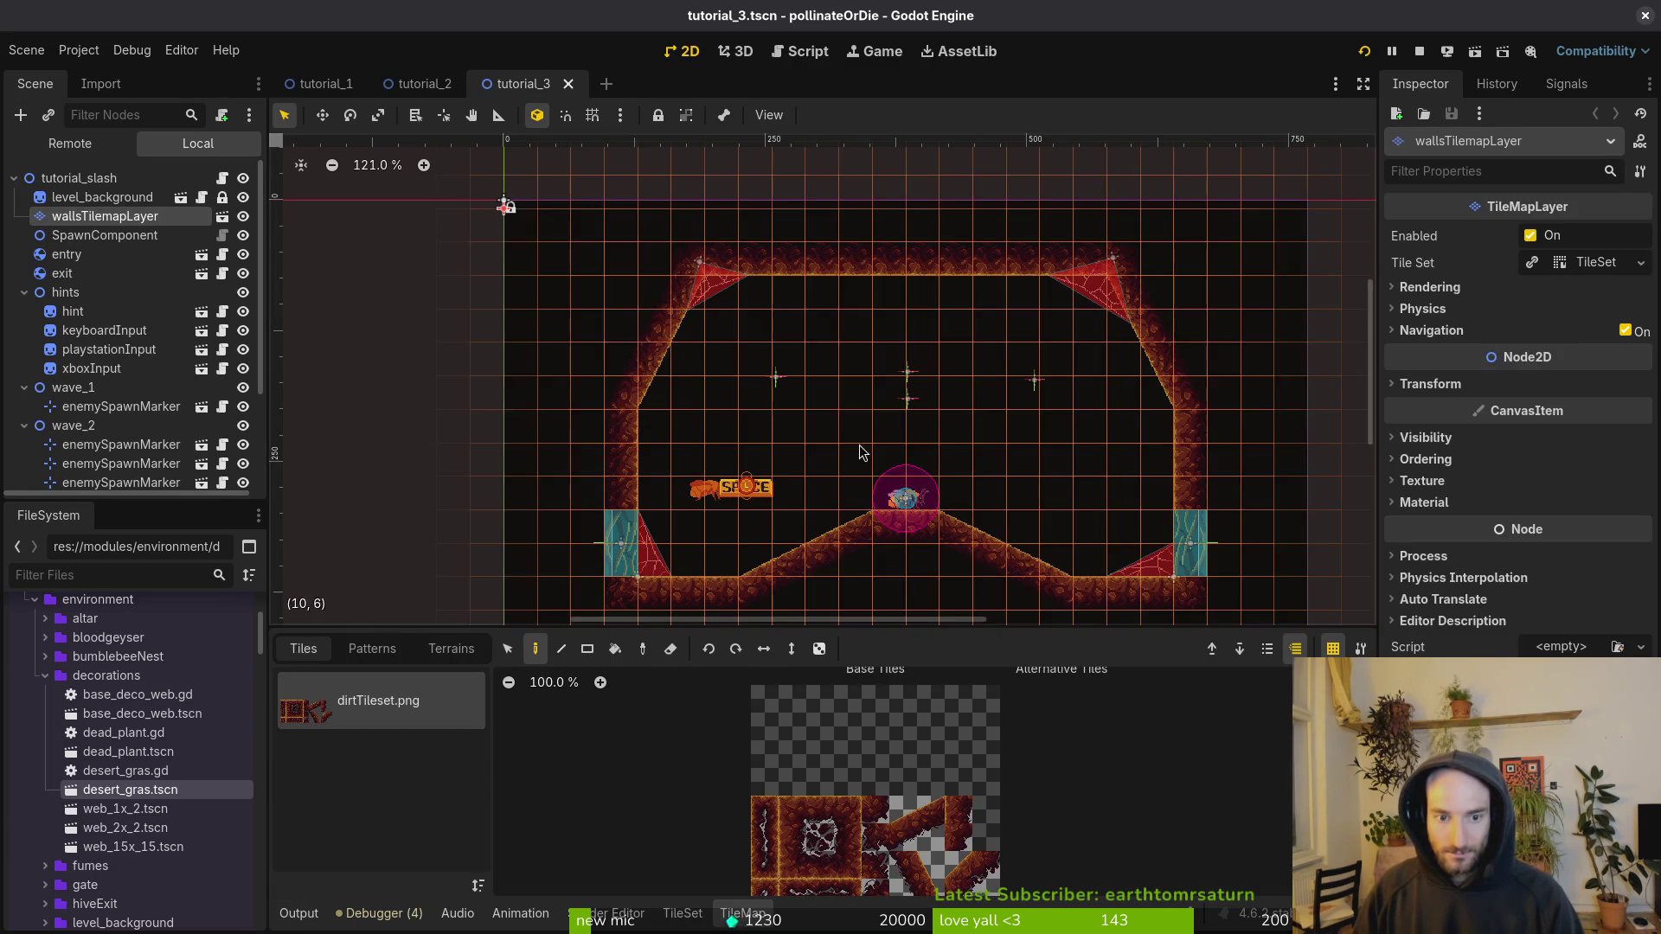
pyautogui.click(507, 649)
pyautogui.scroll(-3, 605, 504)
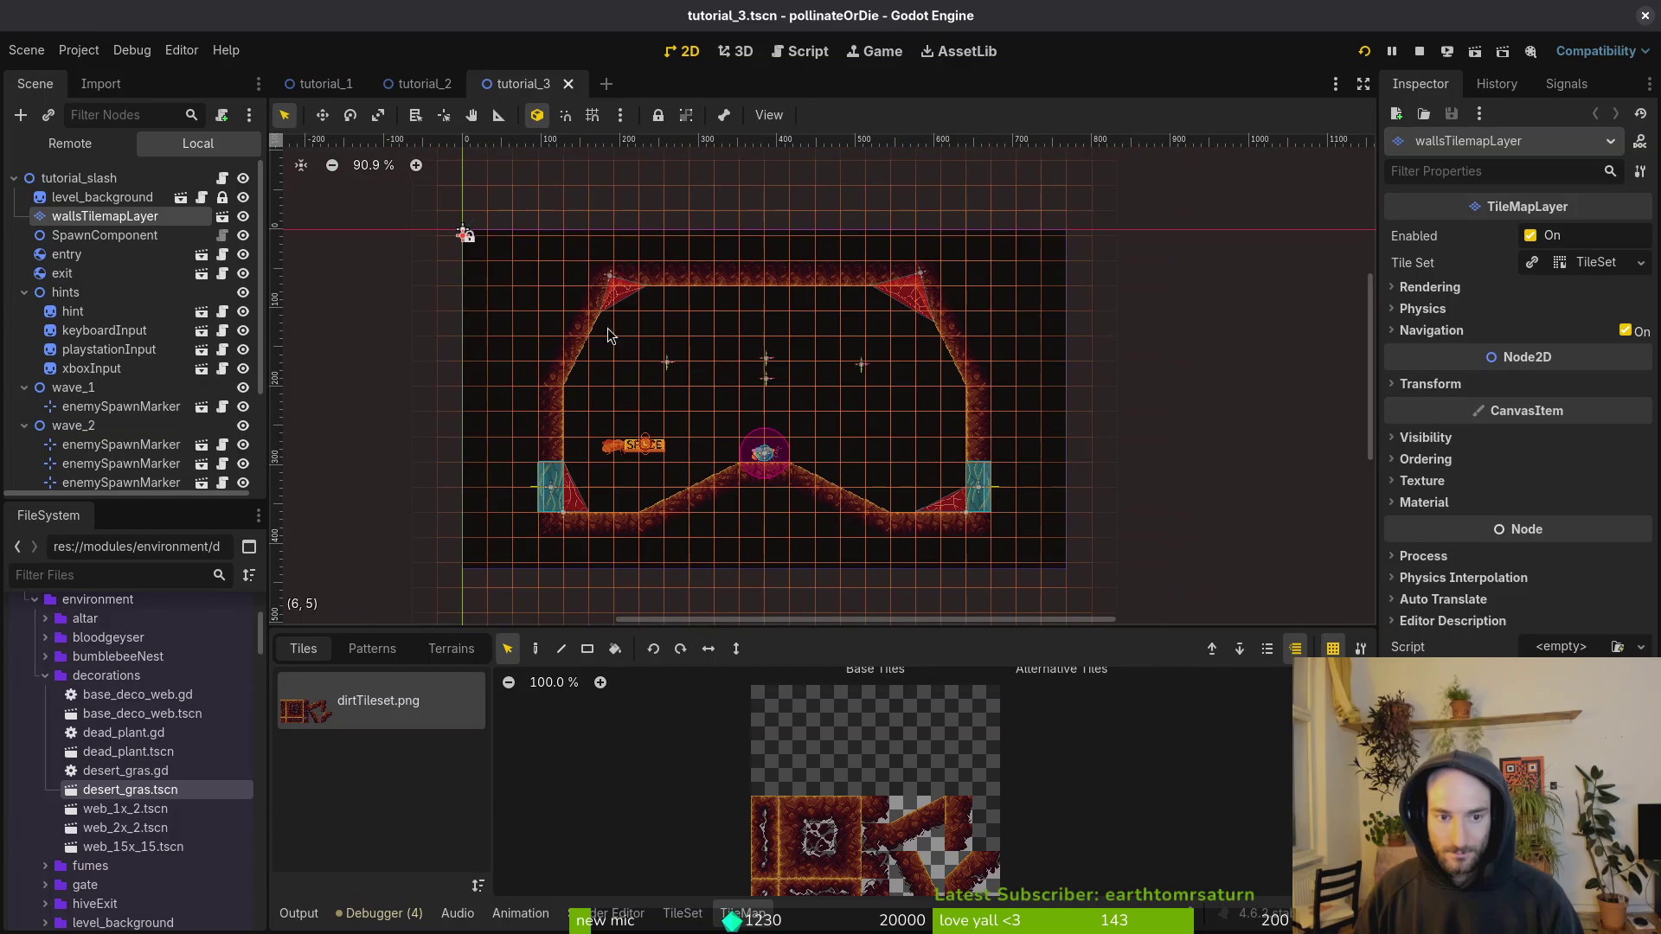
pyautogui.moveTo(497, 252); pyautogui.dragTo(1077, 445)
pyautogui.press('Delete')
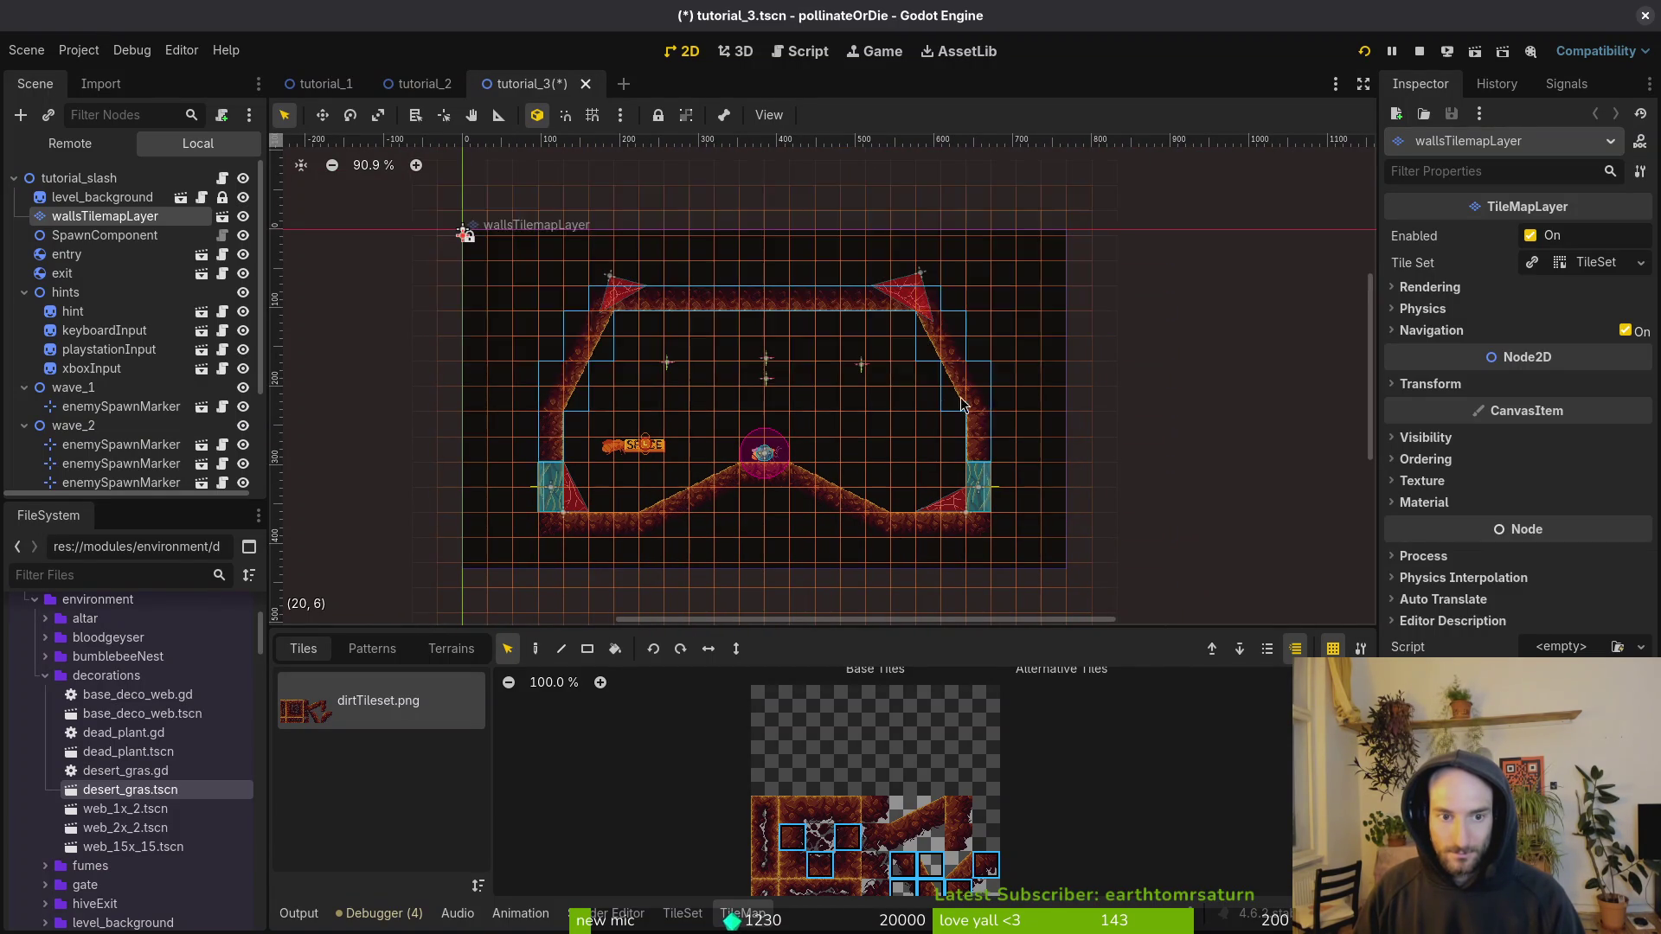
pyautogui.hotkey('ctrl', 's')
pyautogui.click(610, 277)
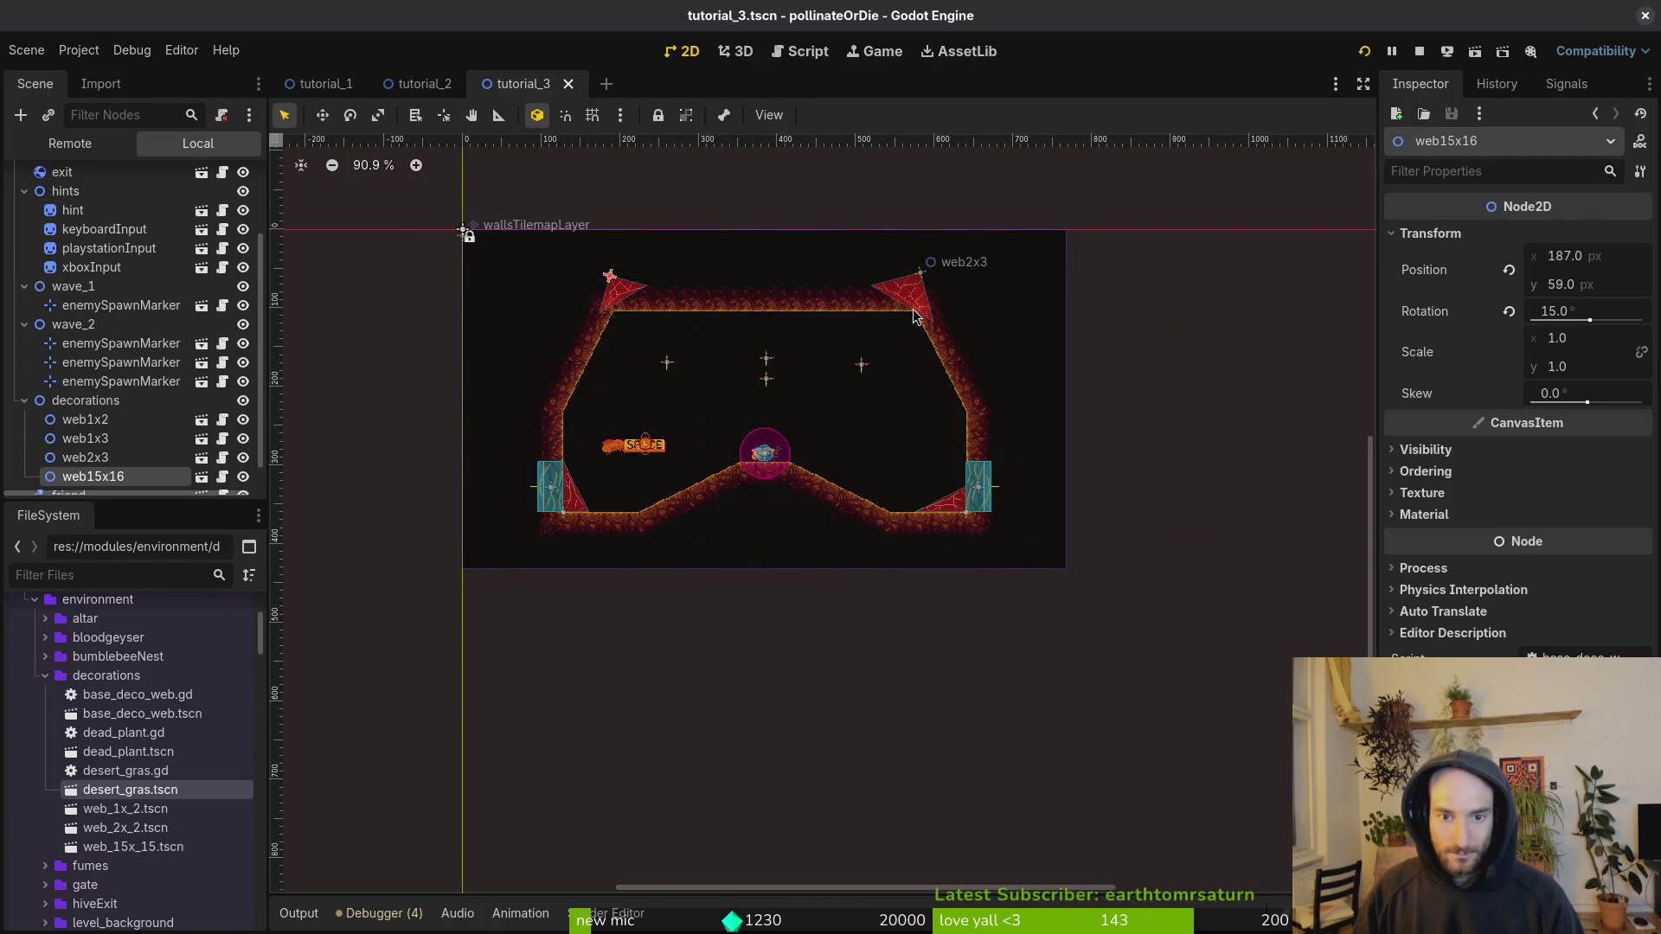
# Step: Move web15x16 and web2x3 down 32 px to y 91 and save the scene
pyautogui.keyDown('shift'); pyautogui.click(920, 284); pyautogui.keyUp('shift')
pyautogui.scroll(8, 856, 268)
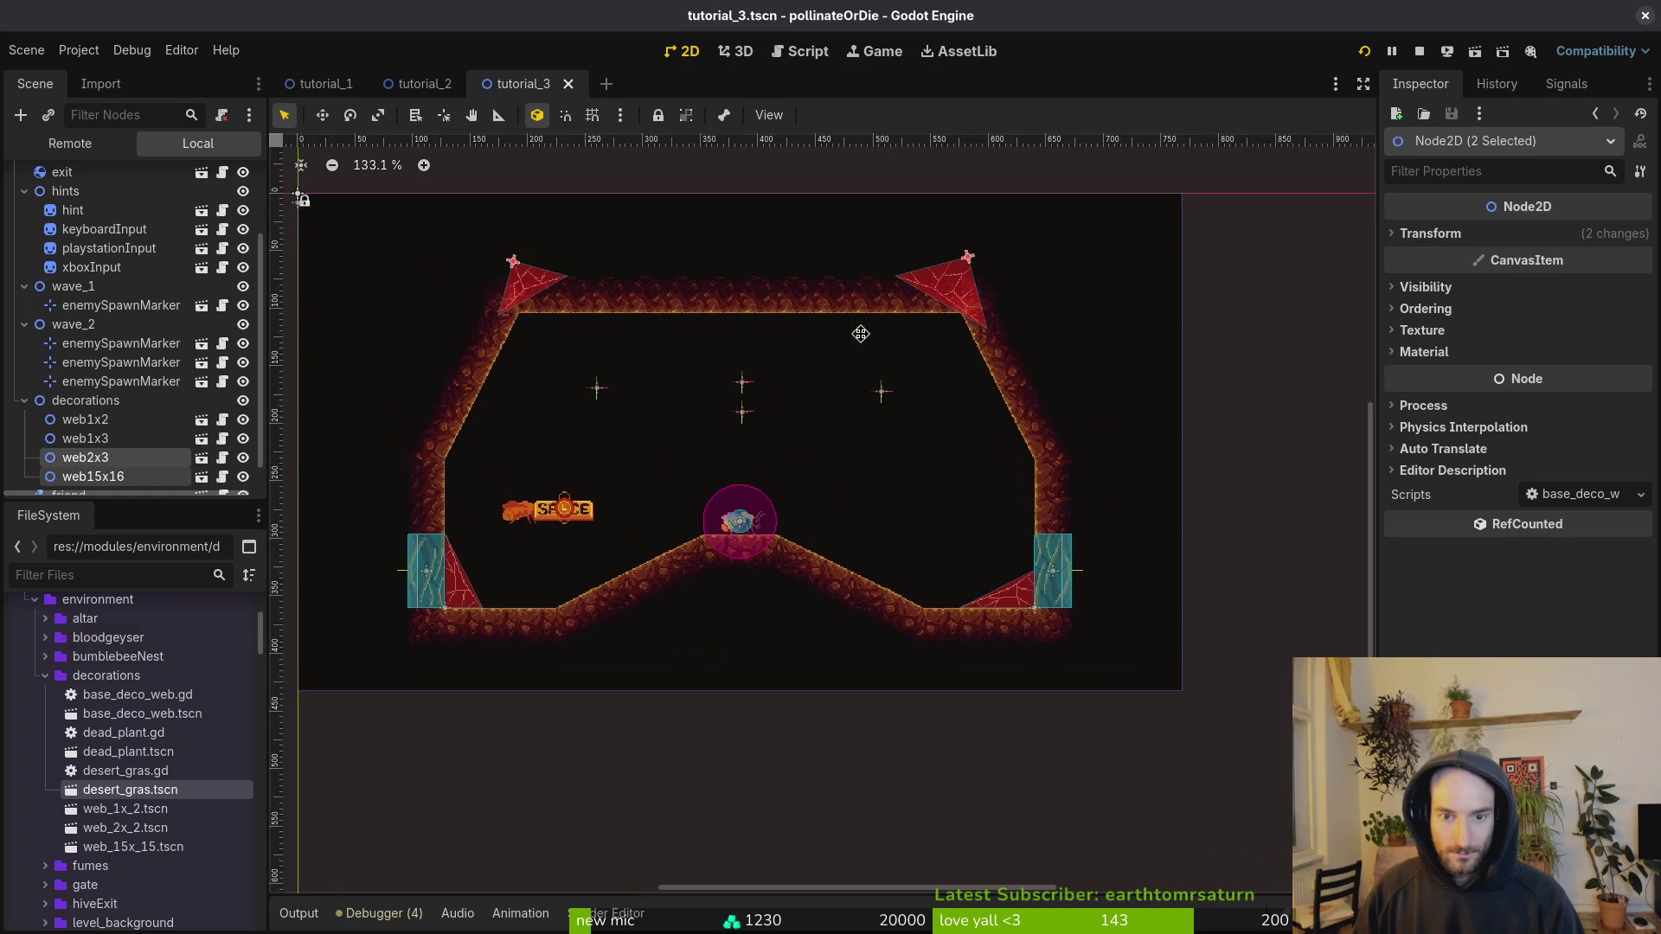
pyautogui.scroll(4, 986, 313)
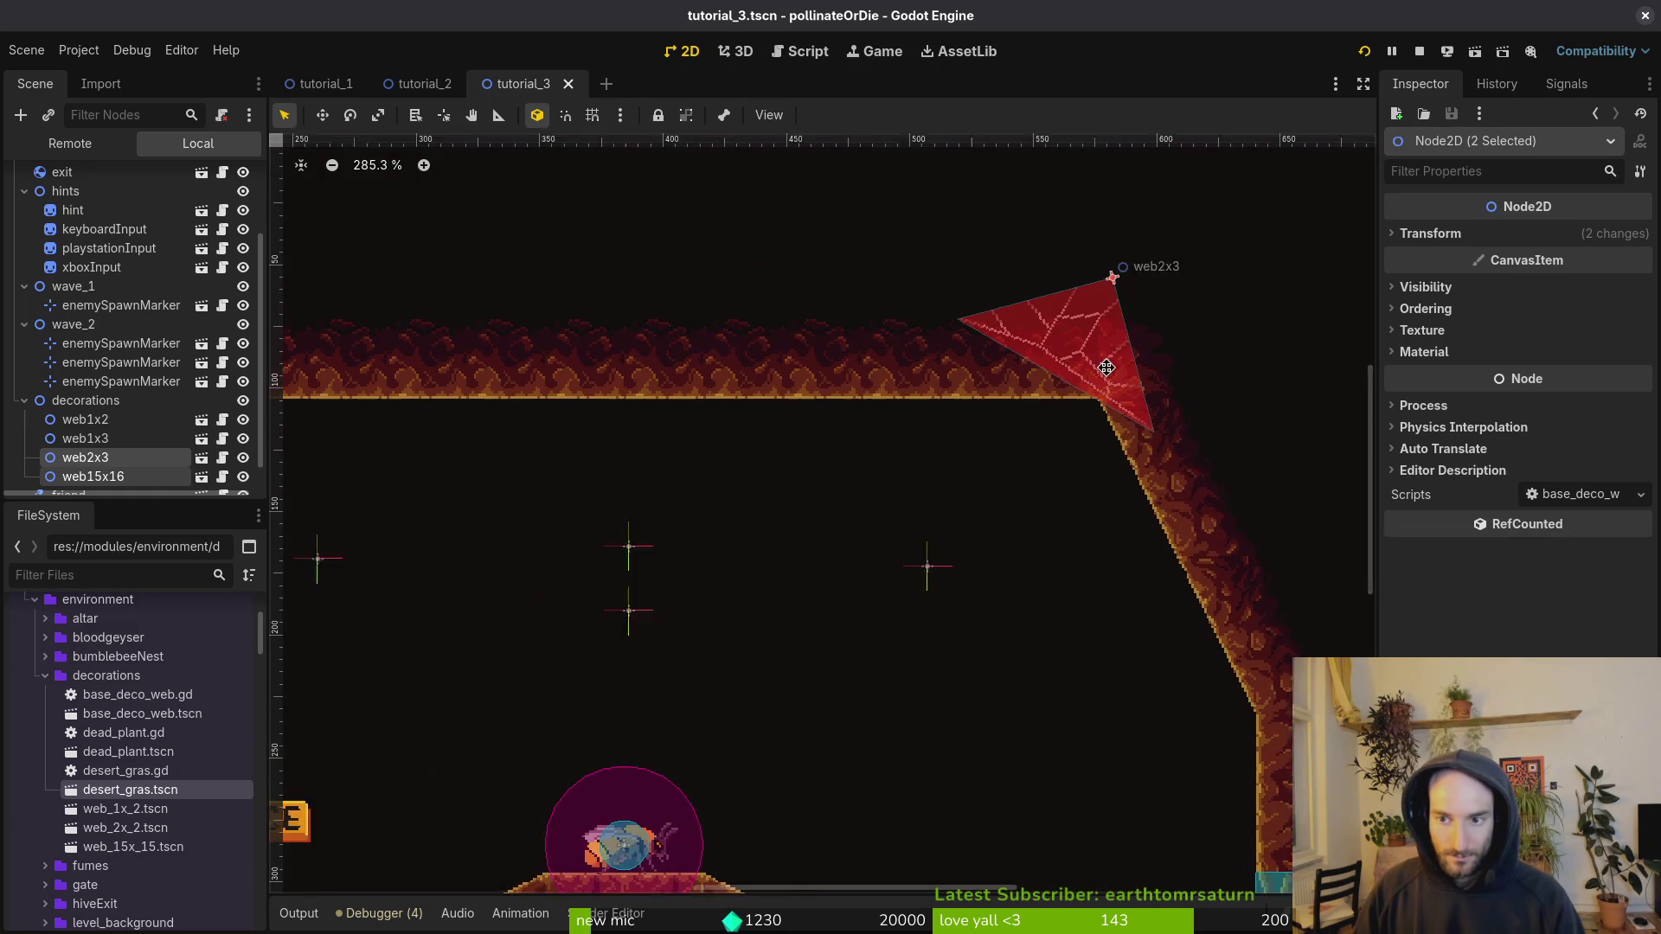
pyautogui.click(1430, 234)
pyautogui.click(1588, 286)
pyautogui.write('+')
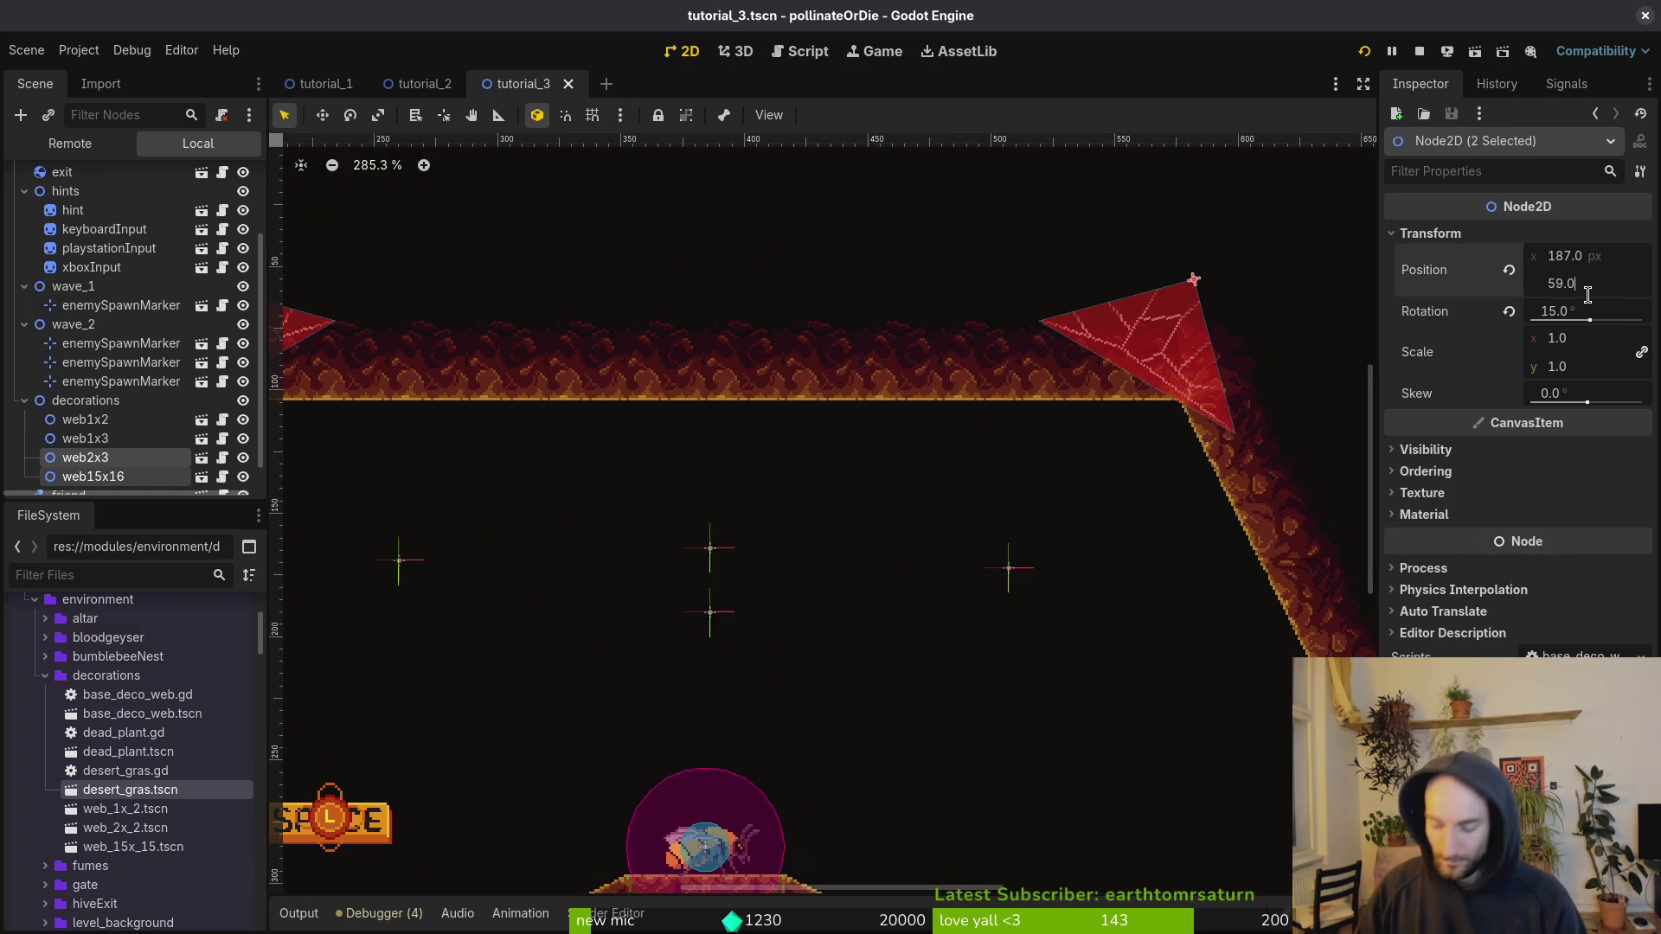
pyautogui.write('32')
pyautogui.press('Return')
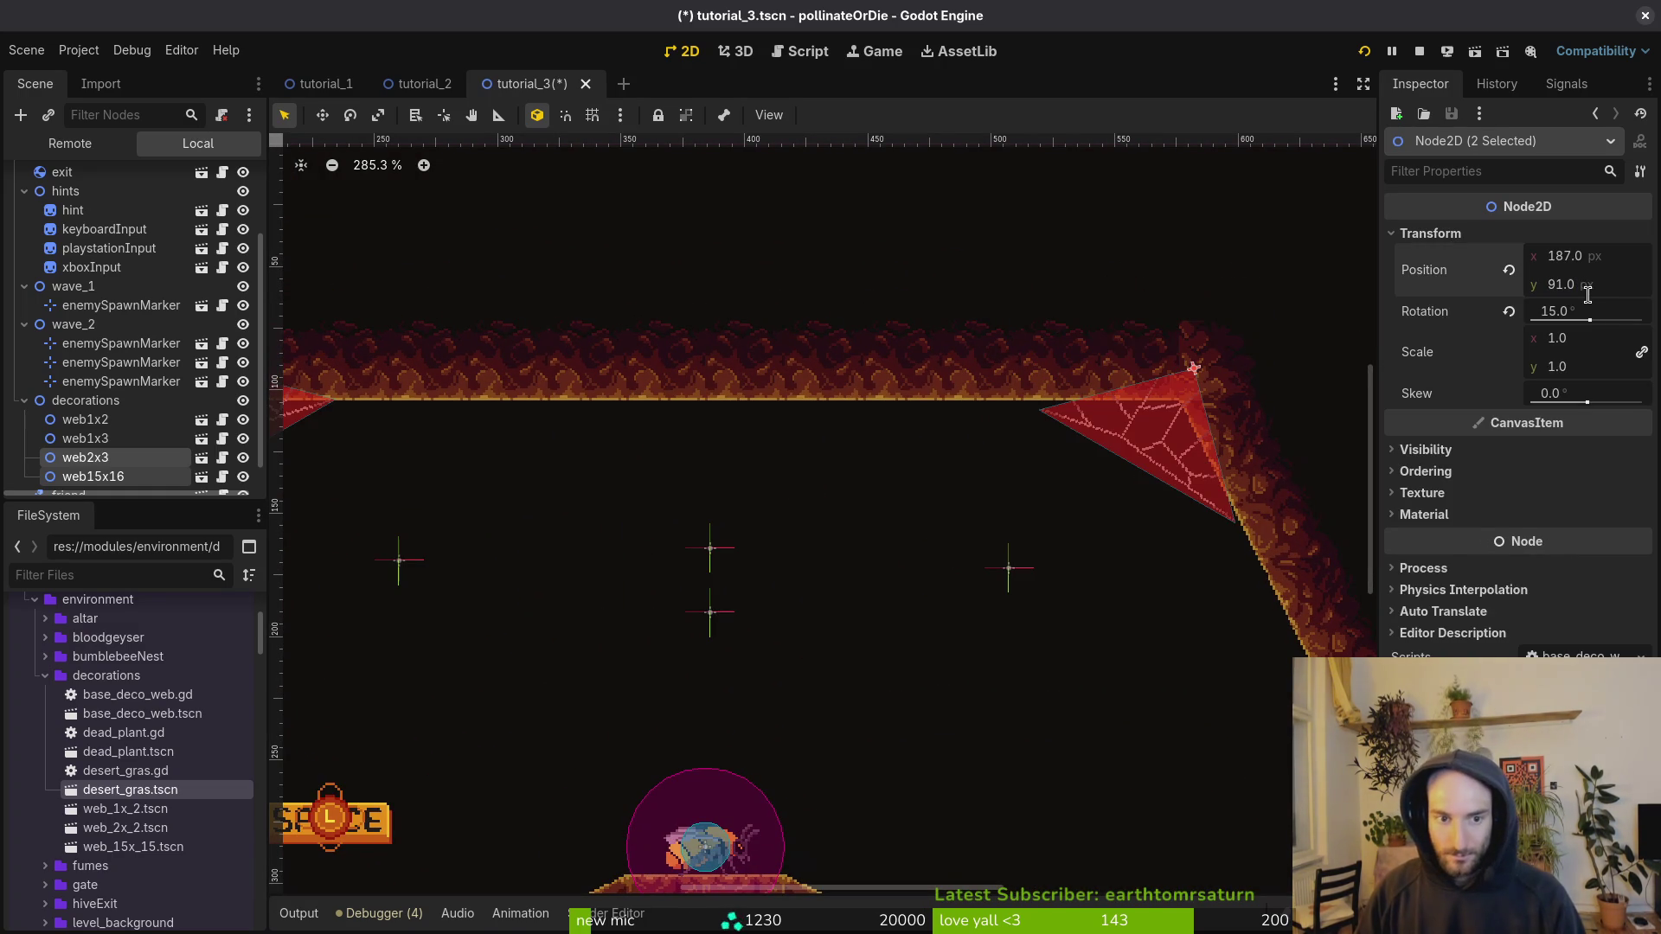
pyautogui.scroll(-10, 894, 448)
pyautogui.hotkey('ctrl', 's')
# Step: Undo and redo the position change, then save tutorial_3 again
pyautogui.scroll(11, 911, 439)
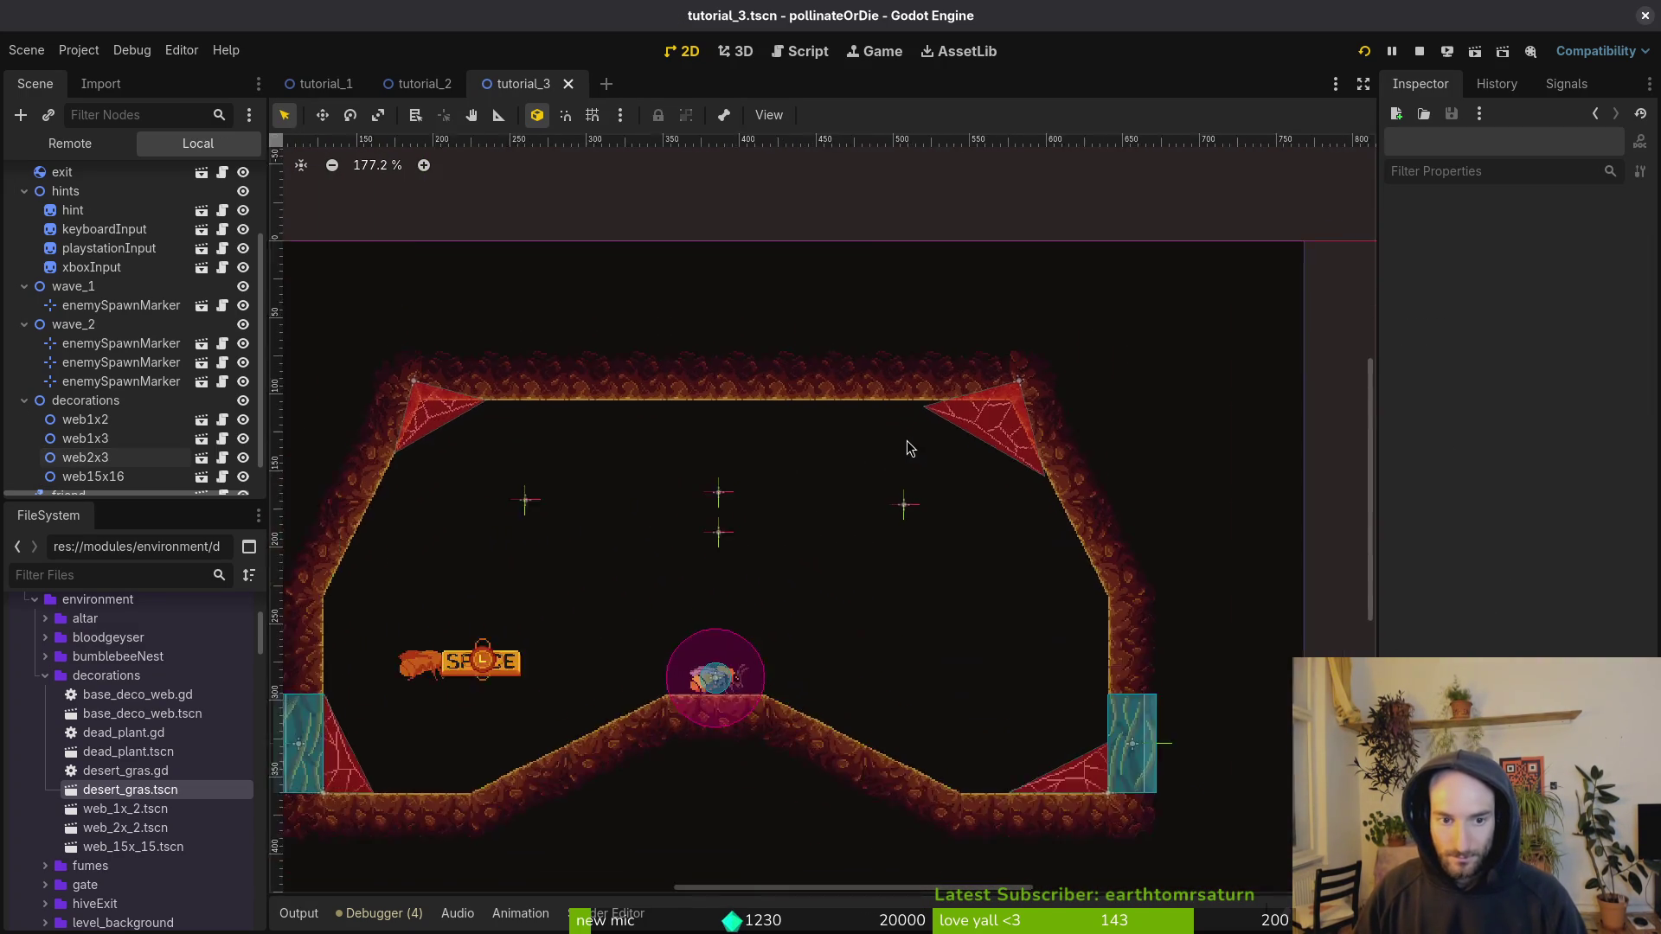
pyautogui.hotkey('ctrl', 'z')
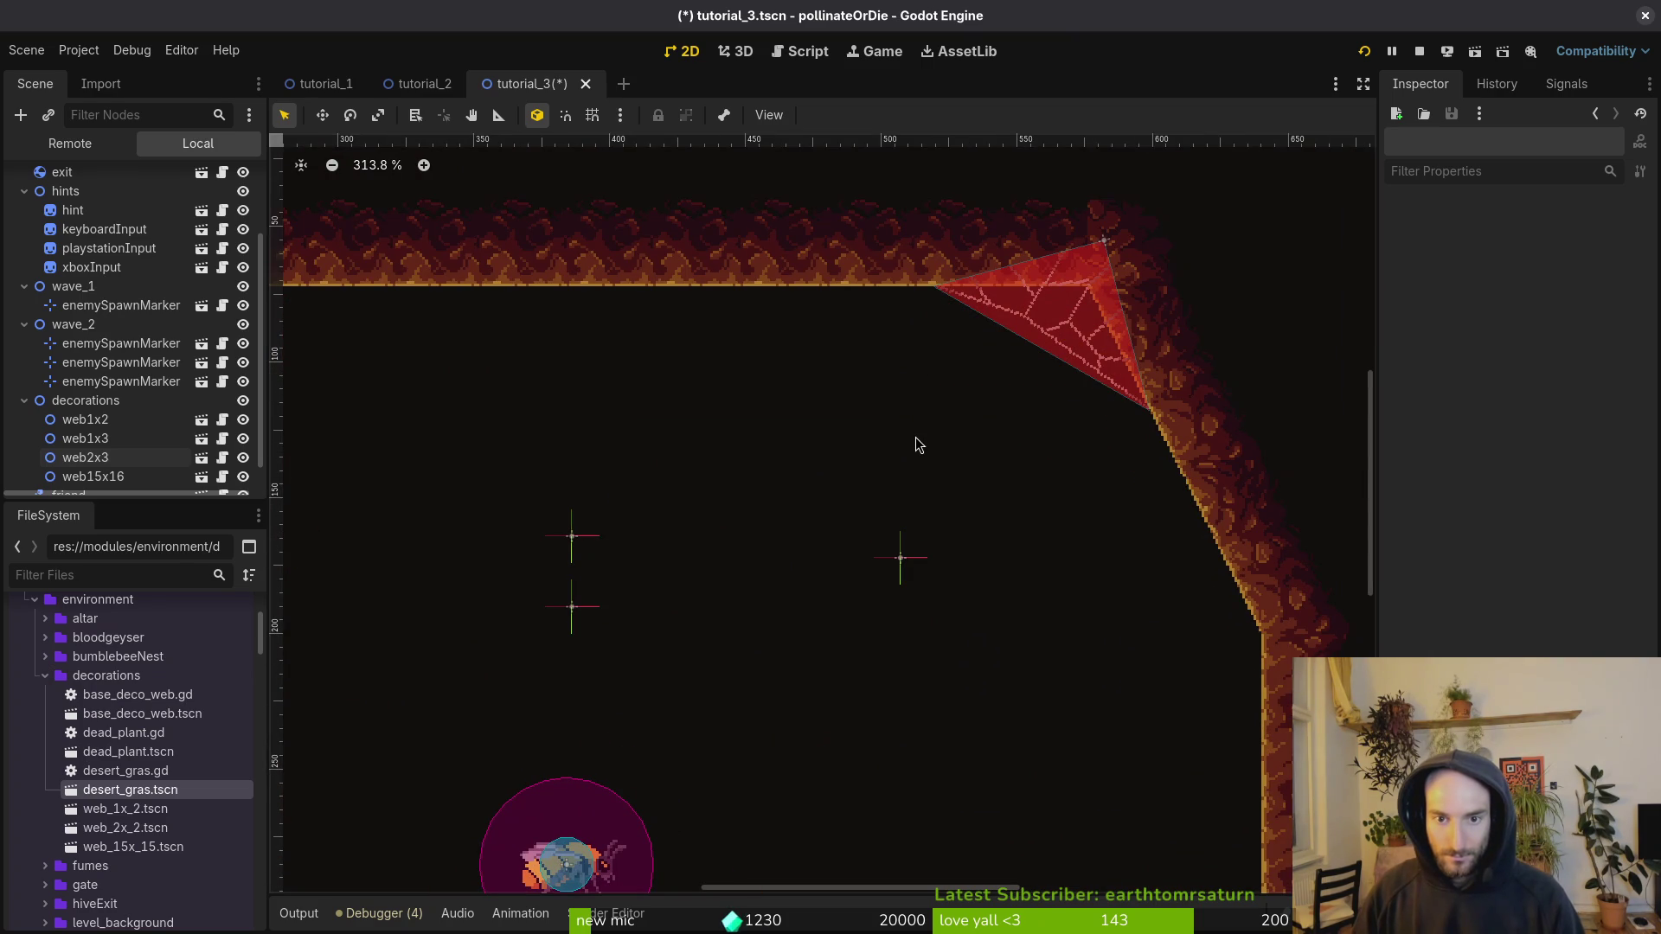
pyautogui.scroll(-5, 928, 434)
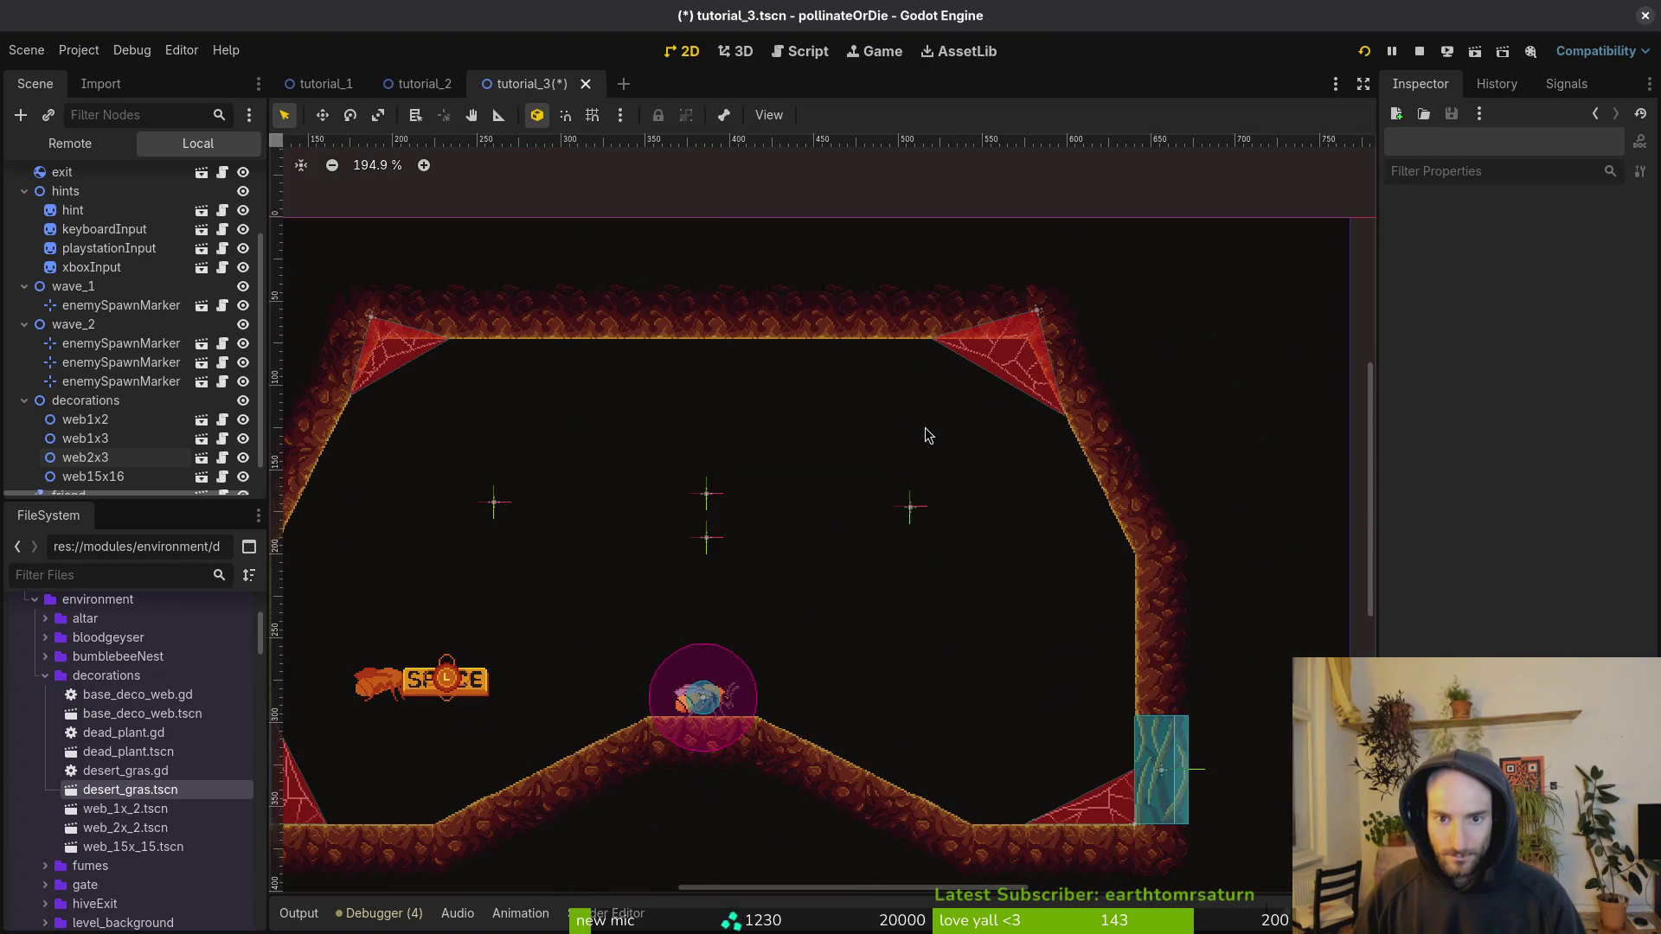
pyautogui.hotkey('ctrl', 'shift', 'z')
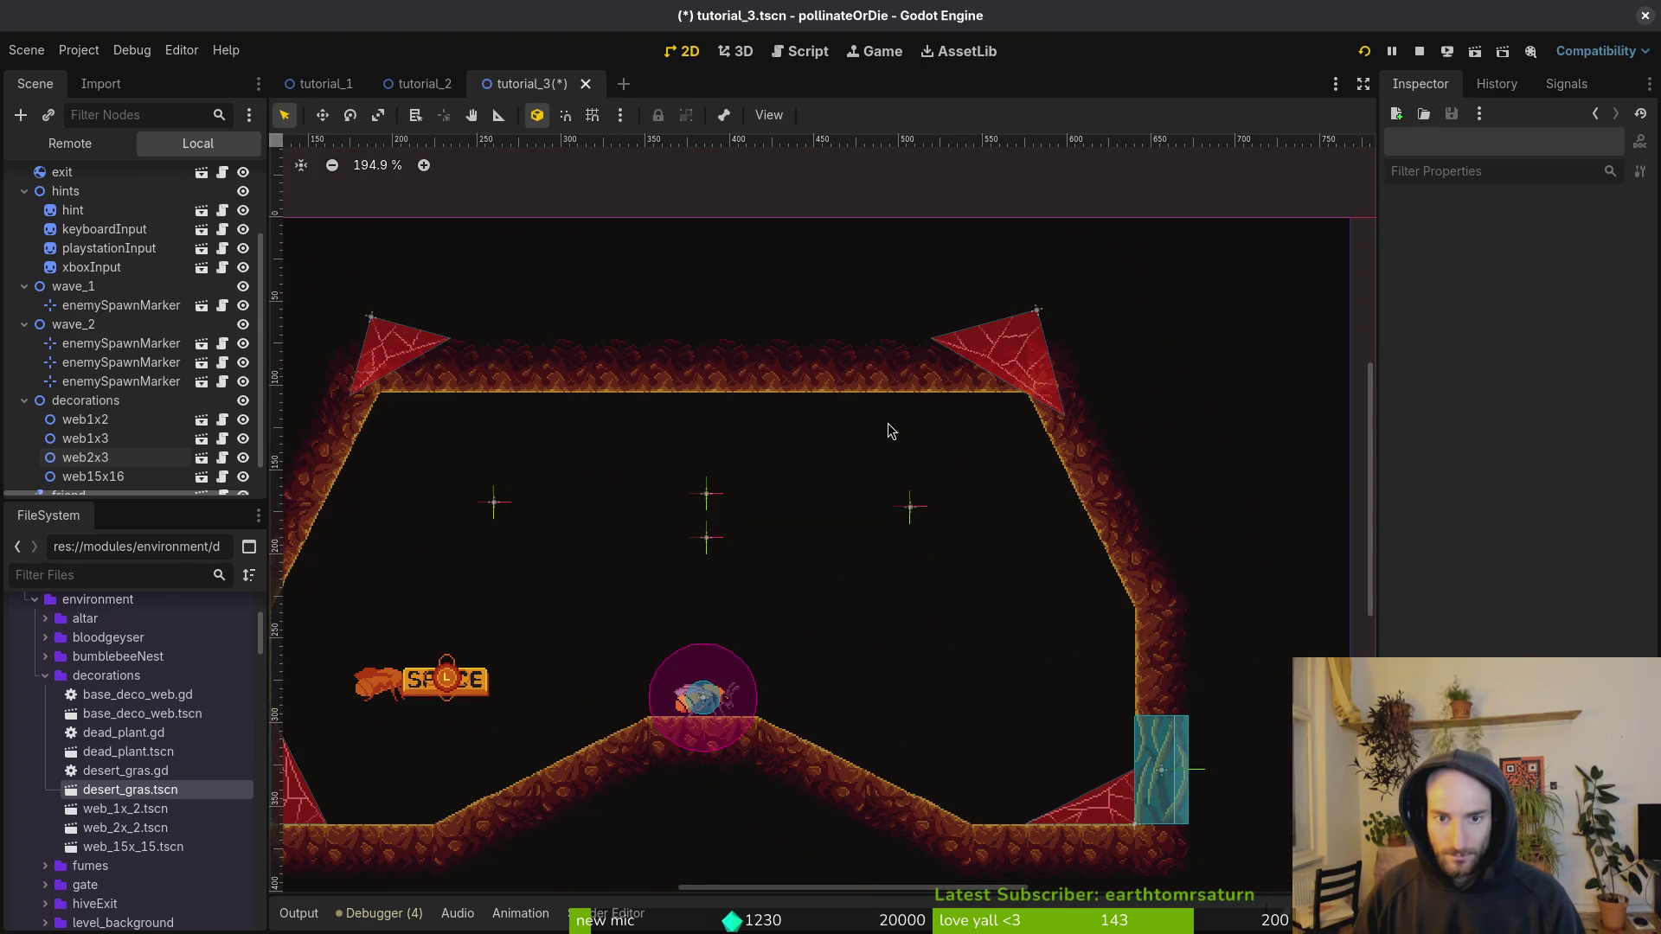
pyautogui.hotkey('ctrl', 's')
# Step: Nudge web2x3 up 4 px into the upper-right ceiling corner at (582, 87)
pyautogui.scroll(5, 977, 425)
pyautogui.moveTo(966, 472); pyautogui.dragTo(1157, 468)
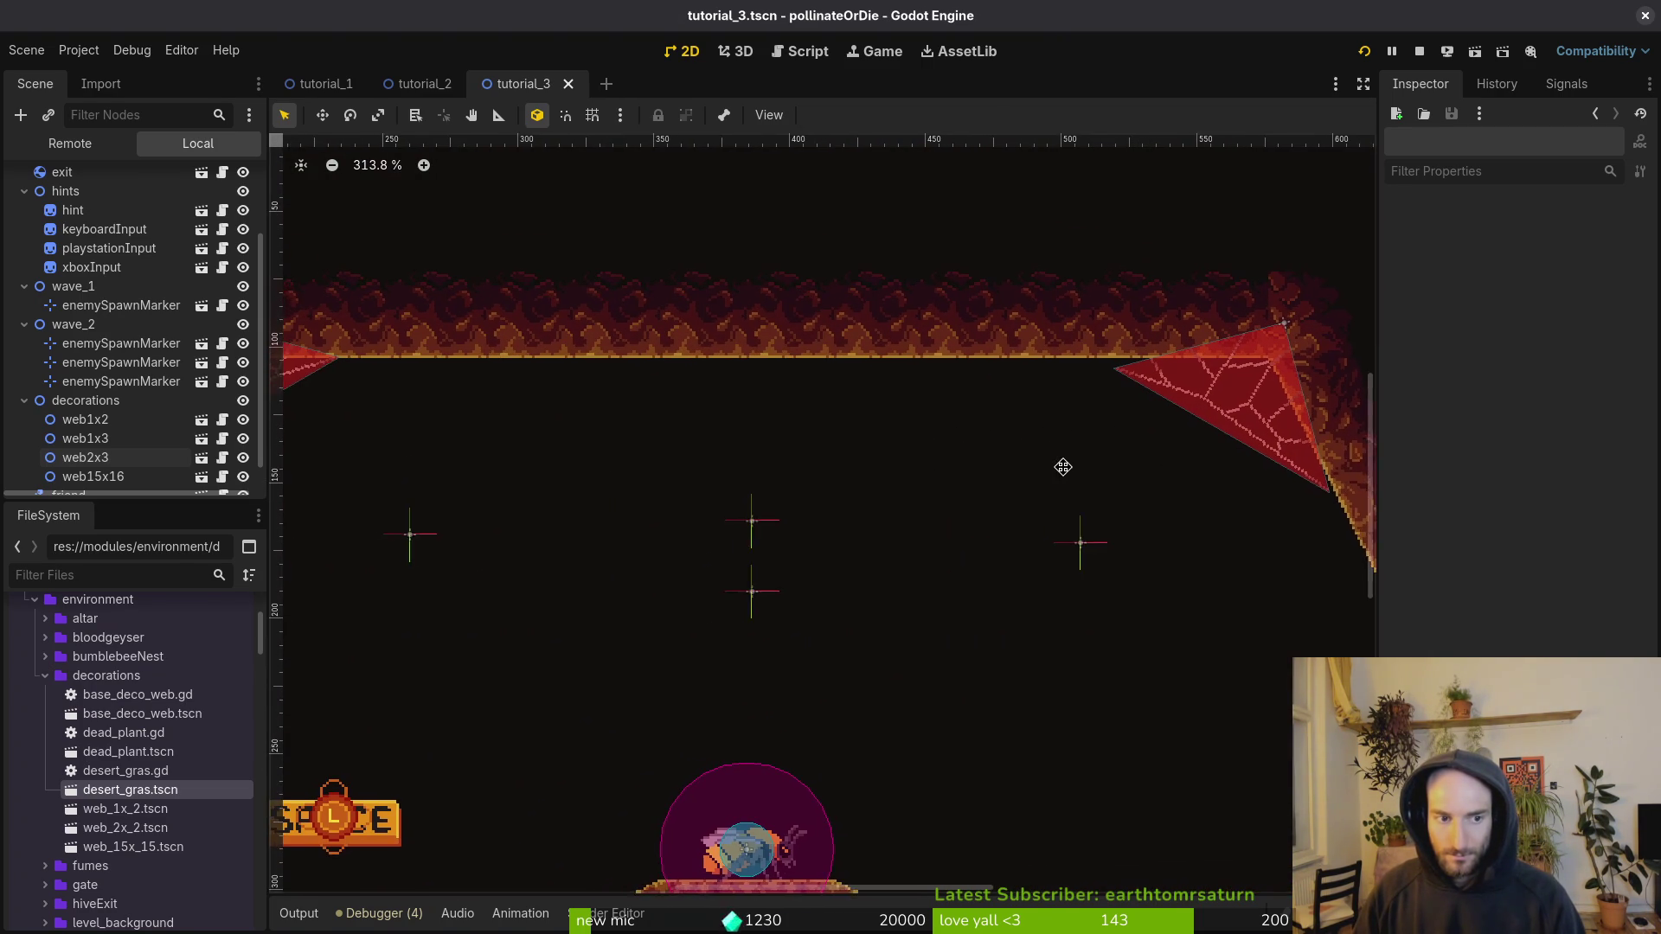
pyautogui.click(1247, 398)
pyautogui.click(1280, 391)
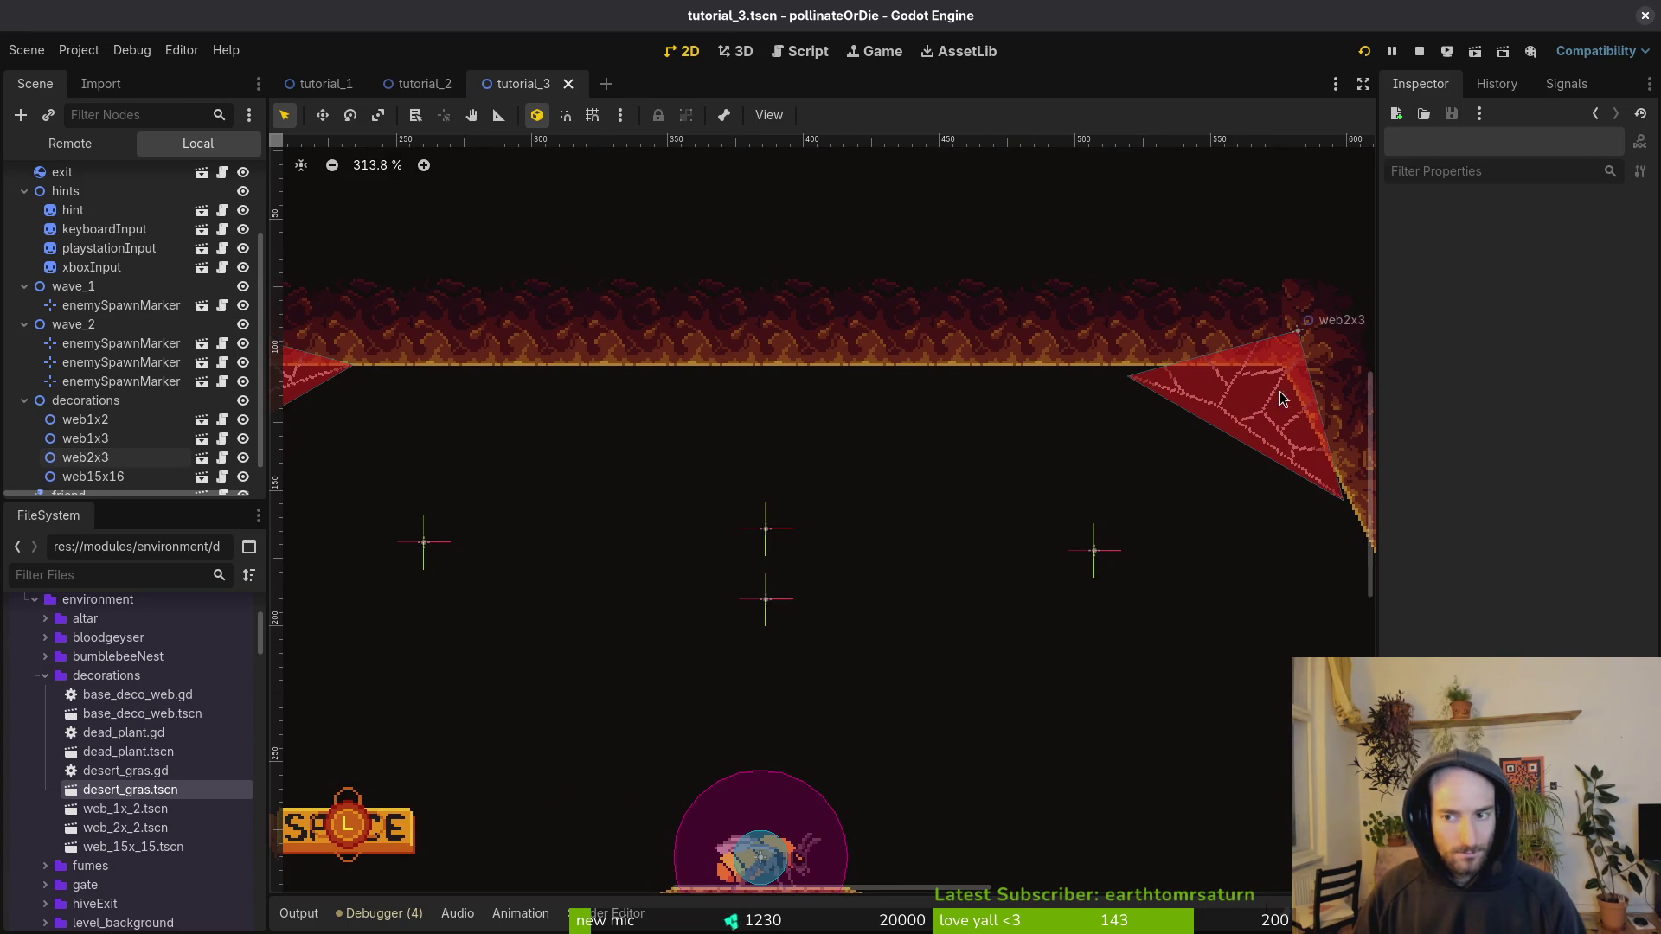
pyautogui.click(1285, 414)
pyautogui.click(1606, 286)
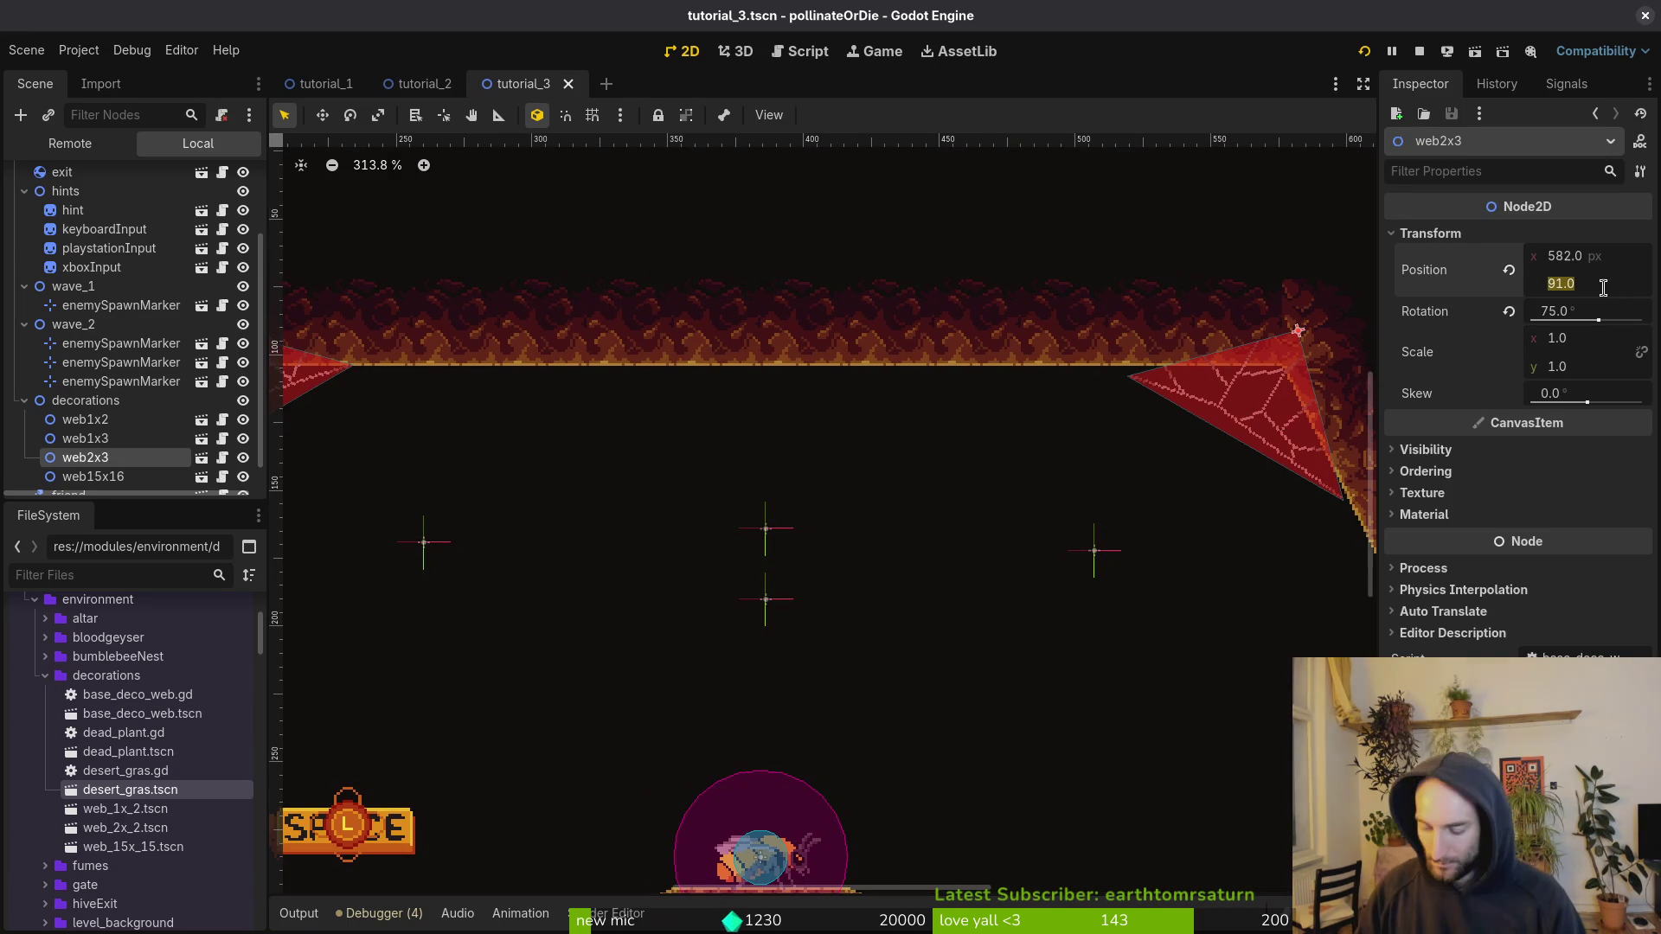
pyautogui.press('Escape')
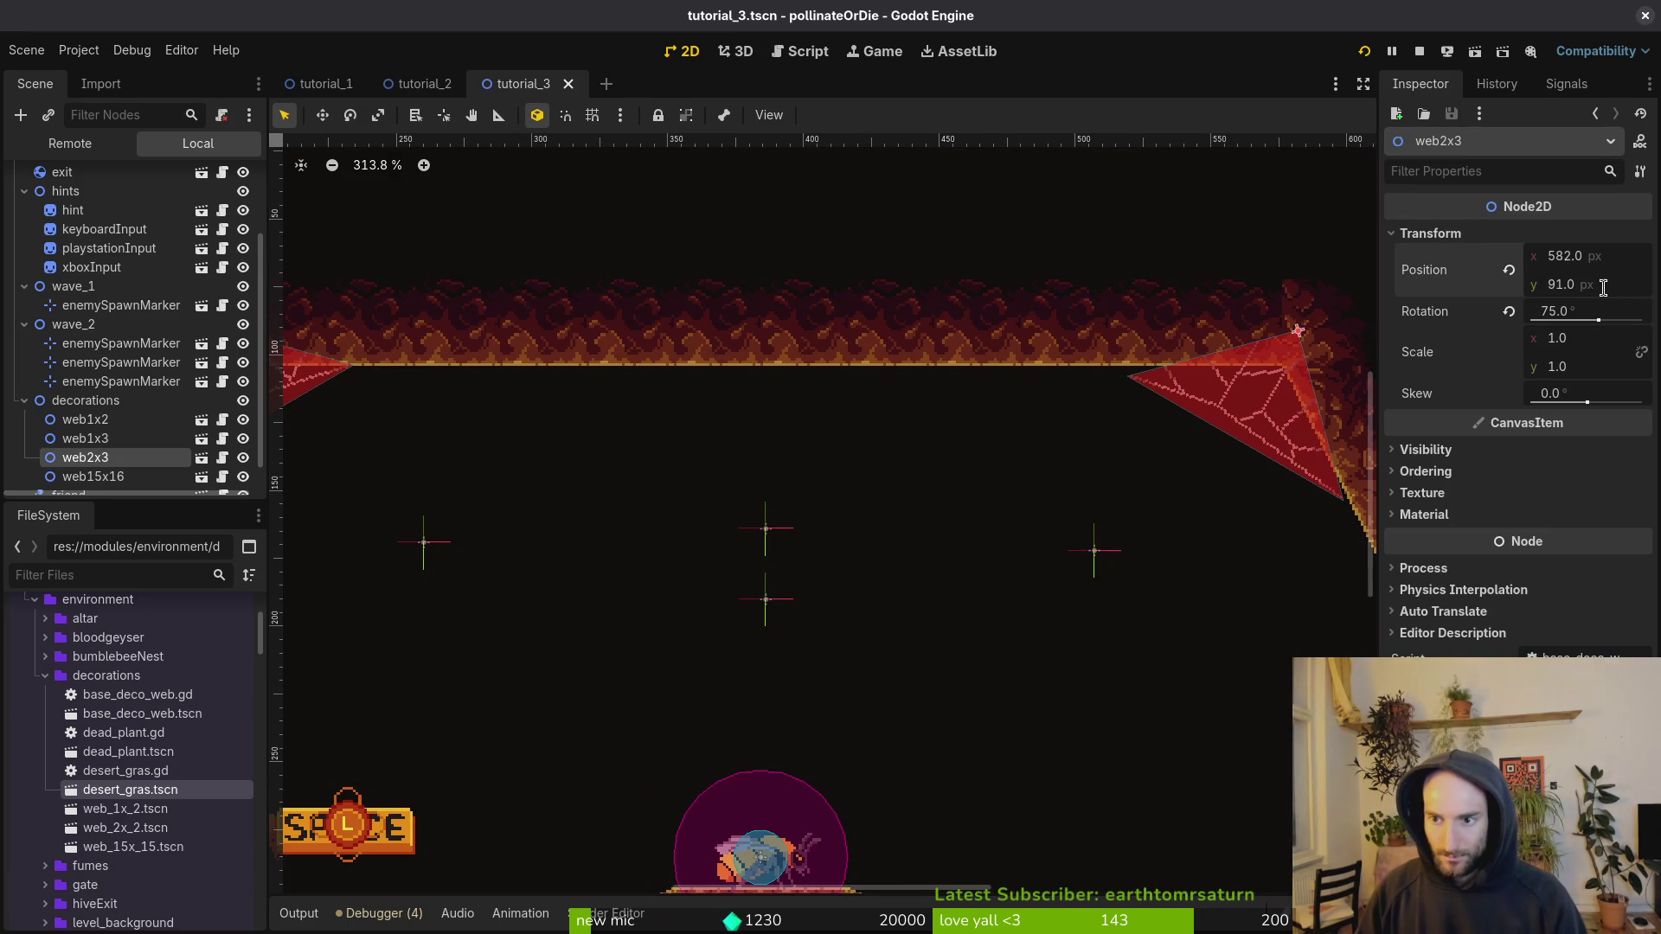
pyautogui.click(1603, 287)
pyautogui.press('Escape')
pyautogui.scroll(4, 1228, 418)
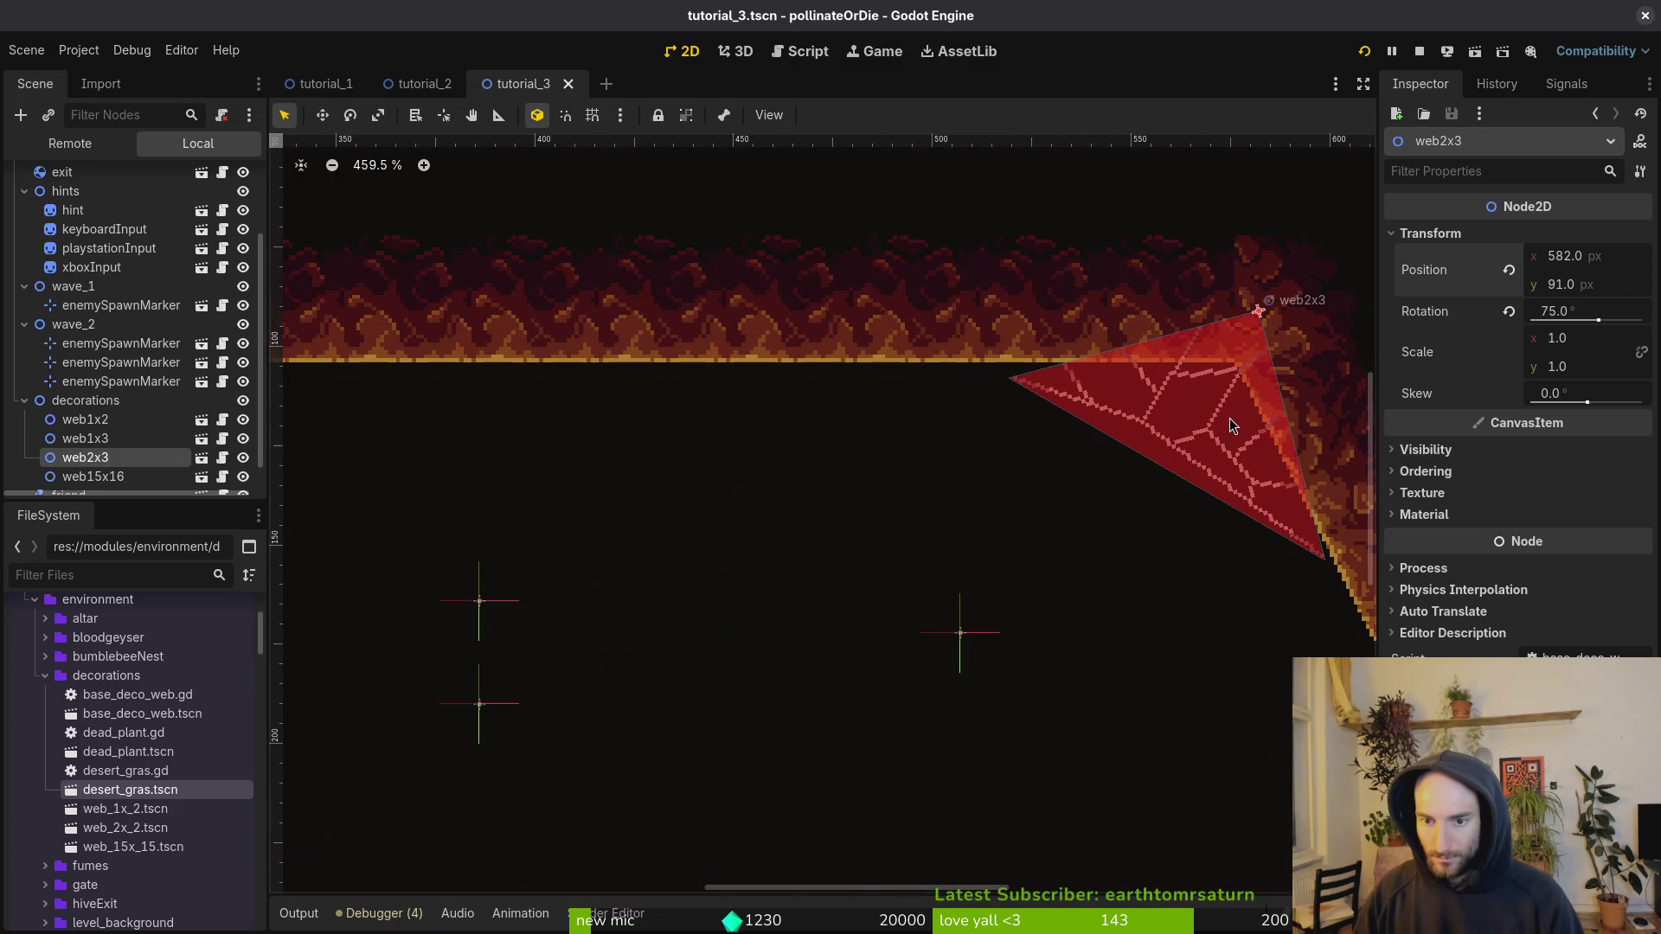
pyautogui.moveTo(1229, 414); pyautogui.dragTo(1228, 403)
pyautogui.scroll(-3, 1229, 403)
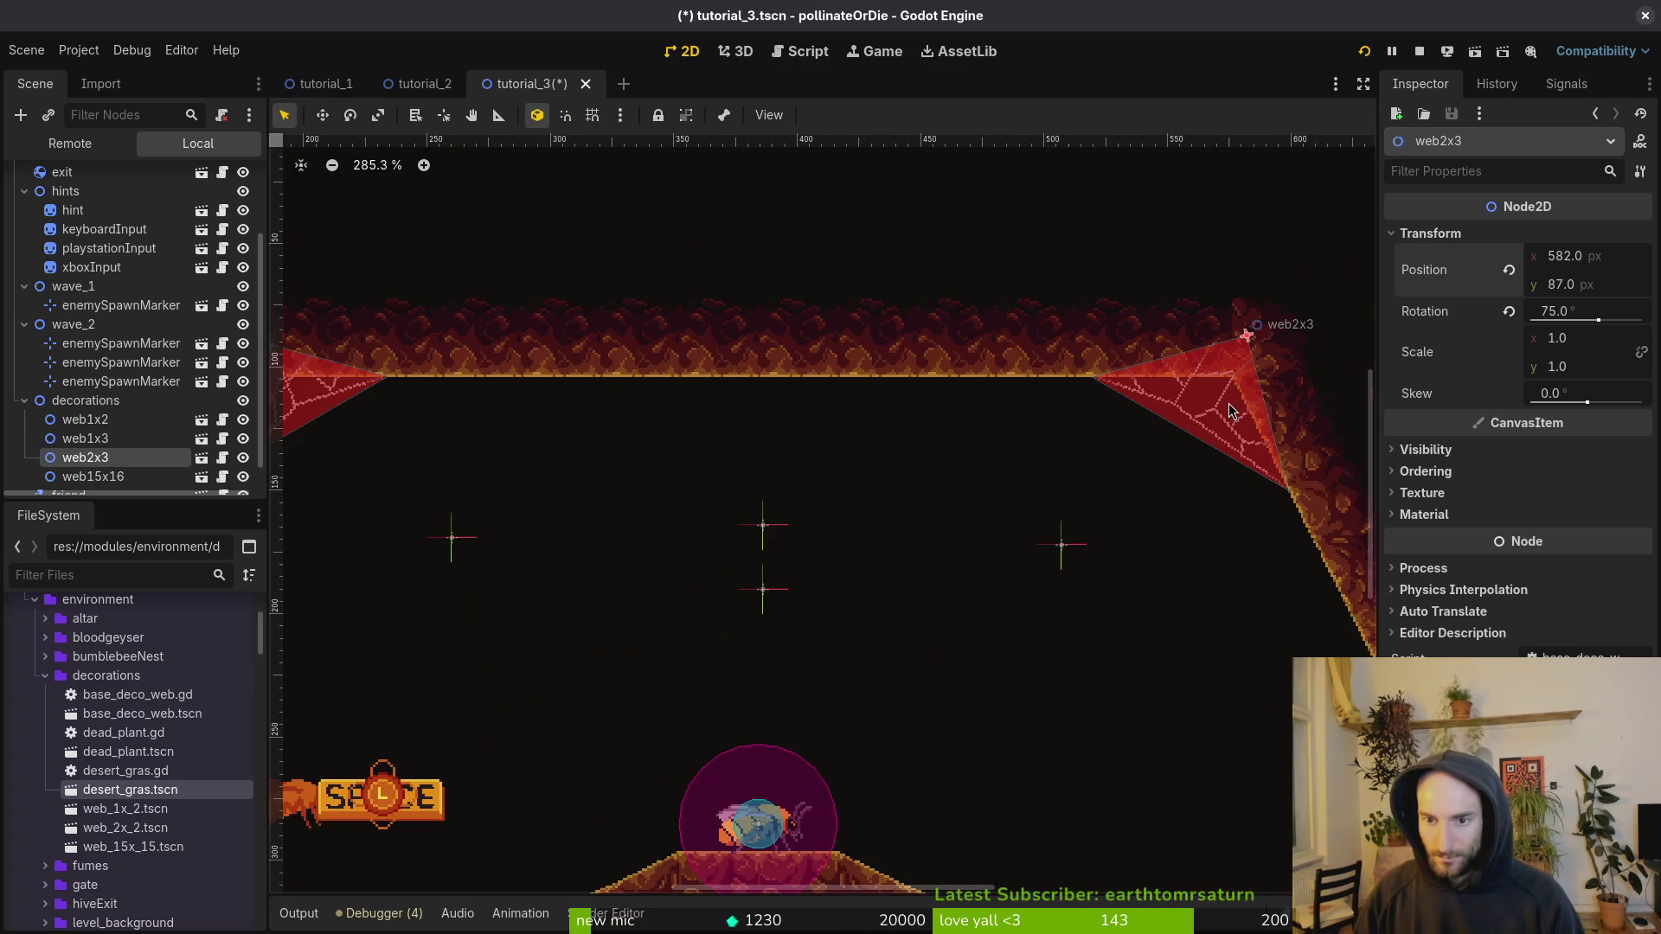
pyautogui.click(1213, 403)
pyautogui.scroll(-3, 1213, 403)
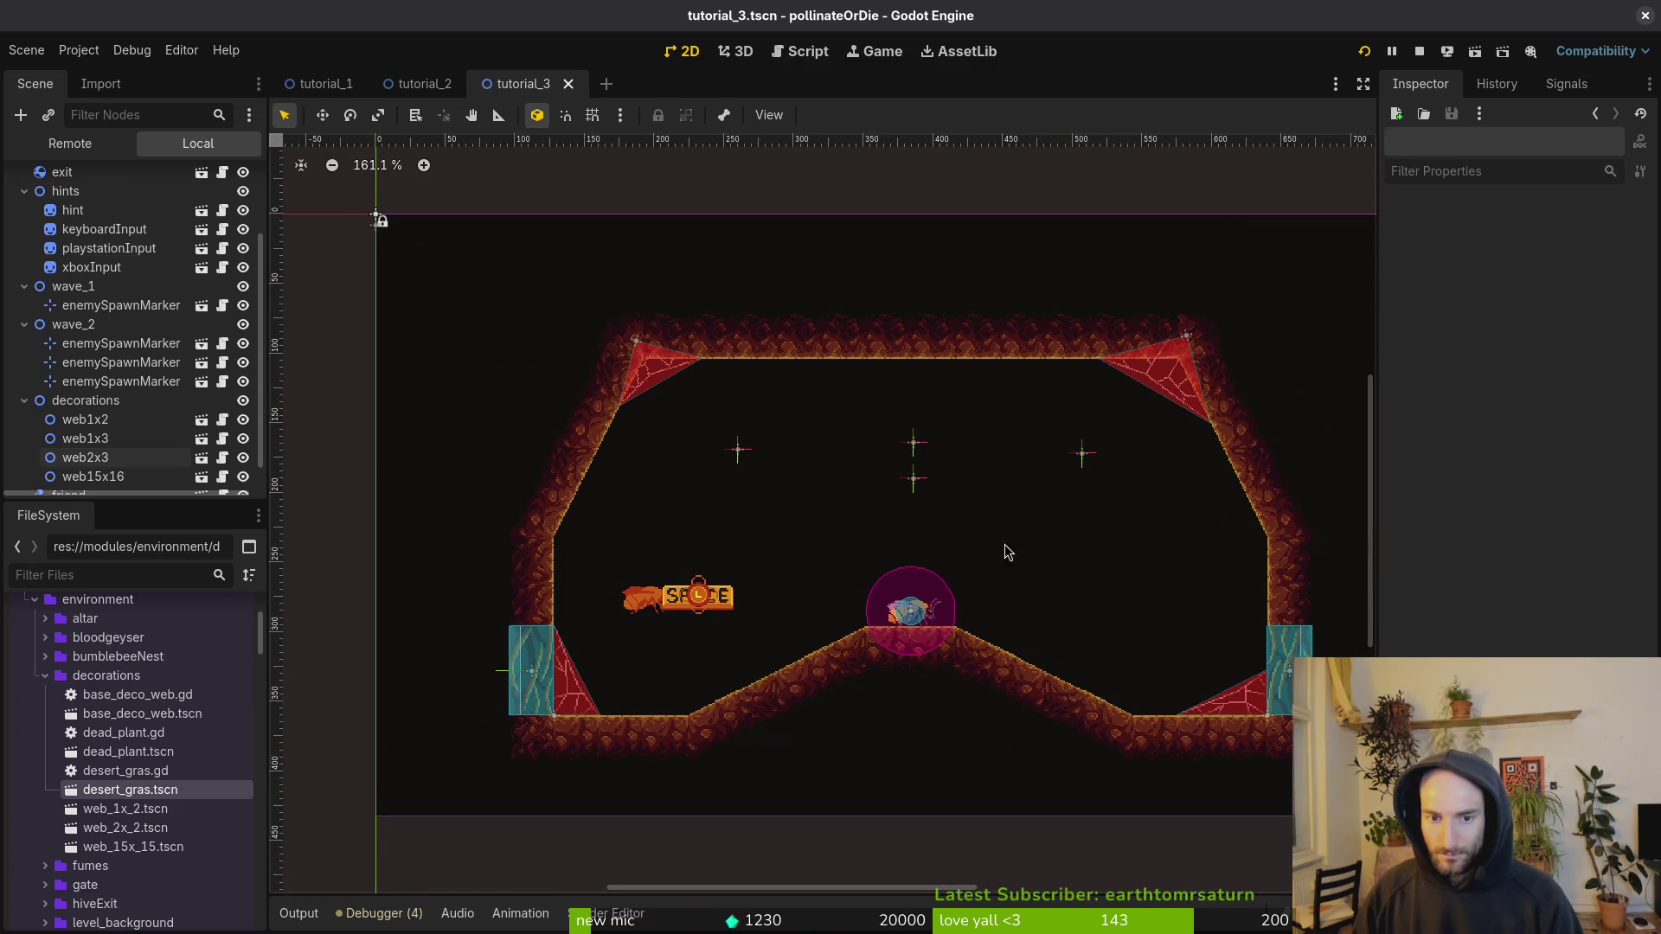
pyautogui.scroll(-1, 1004, 544)
pyautogui.scroll(2, 865, 485)
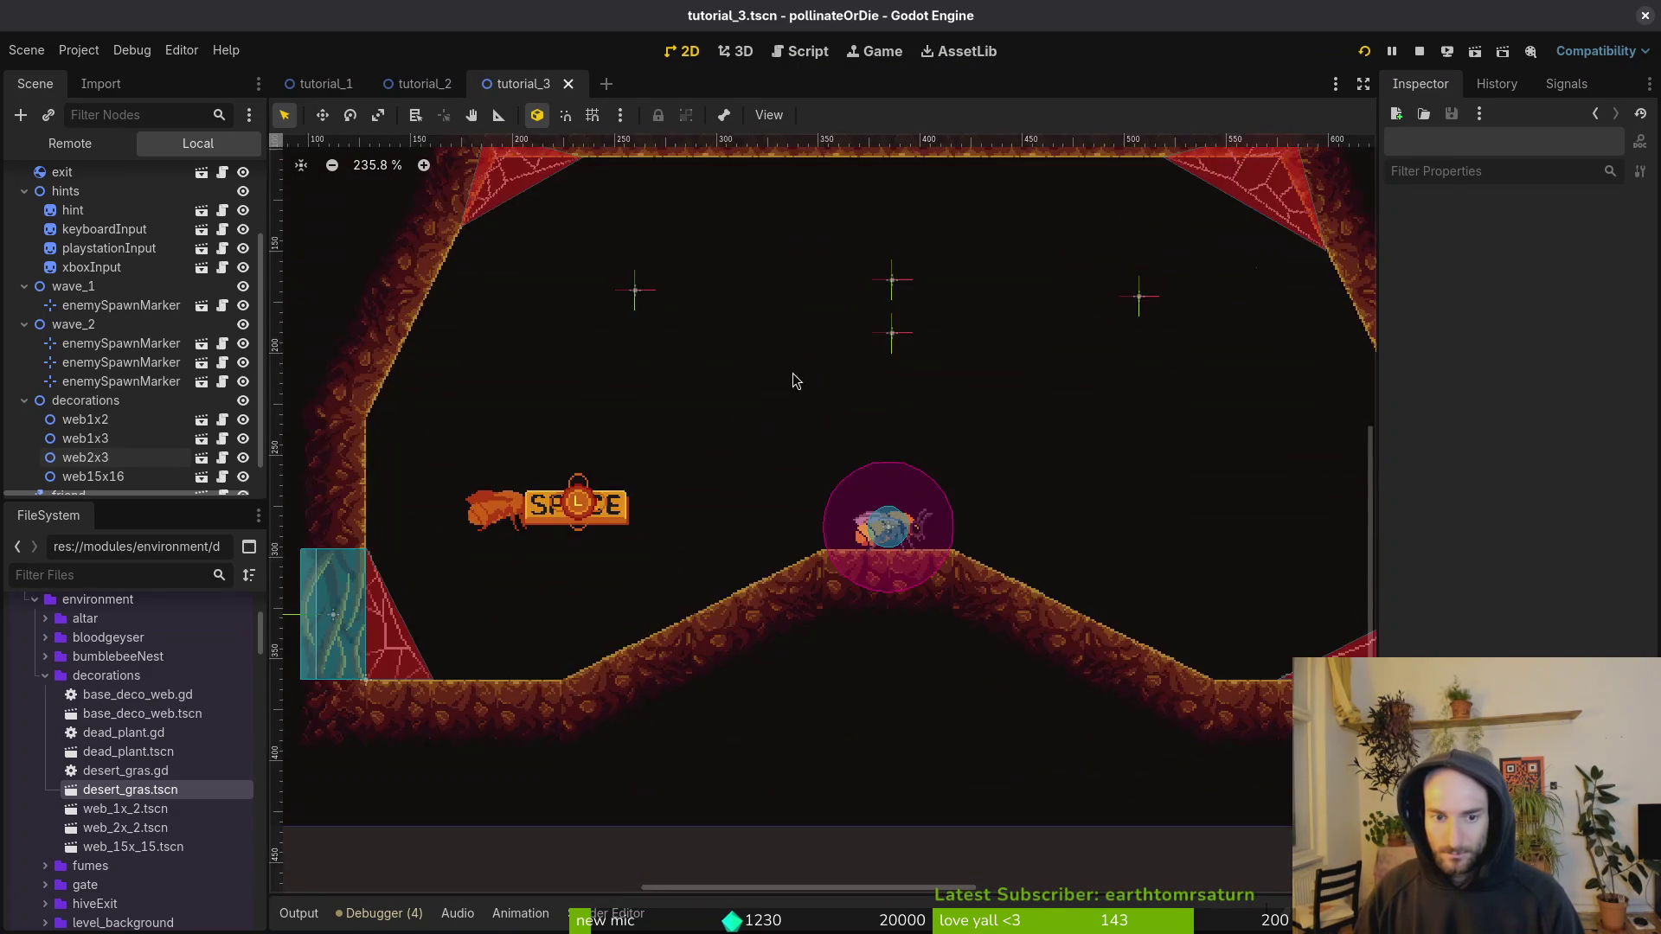
# Step: Nudge wave_1's enemySpawnMarker down one step
pyautogui.scroll(-2, 793, 372)
pyautogui.click(121, 305)
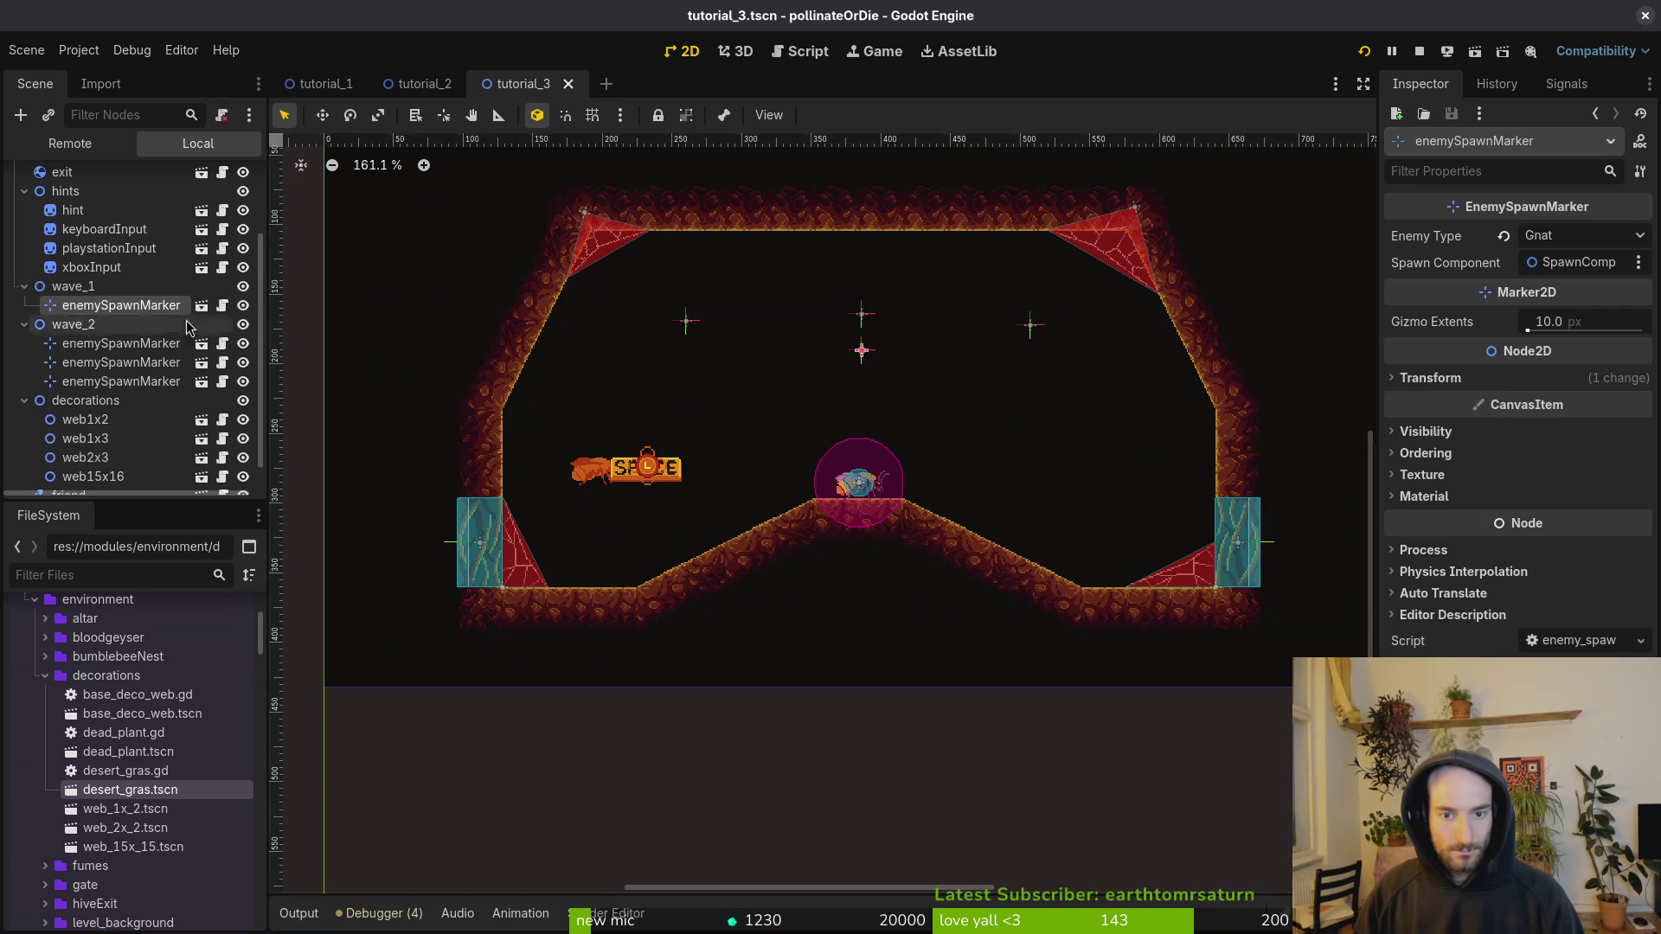
pyautogui.press('Down')
pyautogui.press('Down')
pyautogui.press('Down')
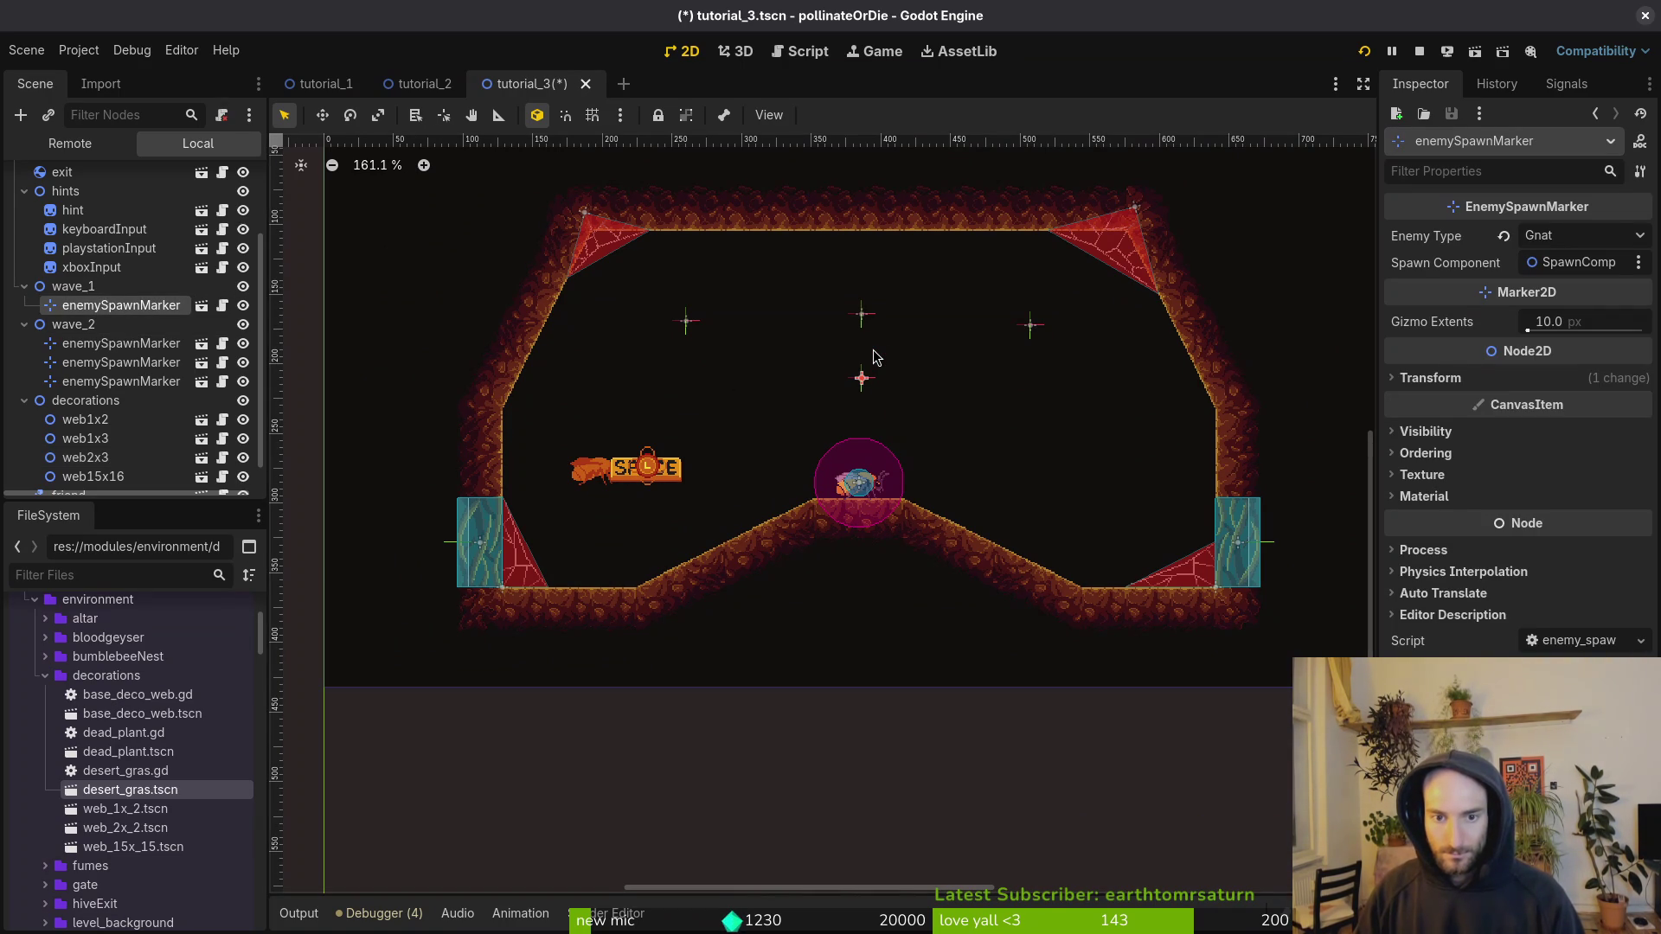
# Step: Lower two of wave_2's spawn markers by two steps and save tutorial_3
pyautogui.click(138, 346)
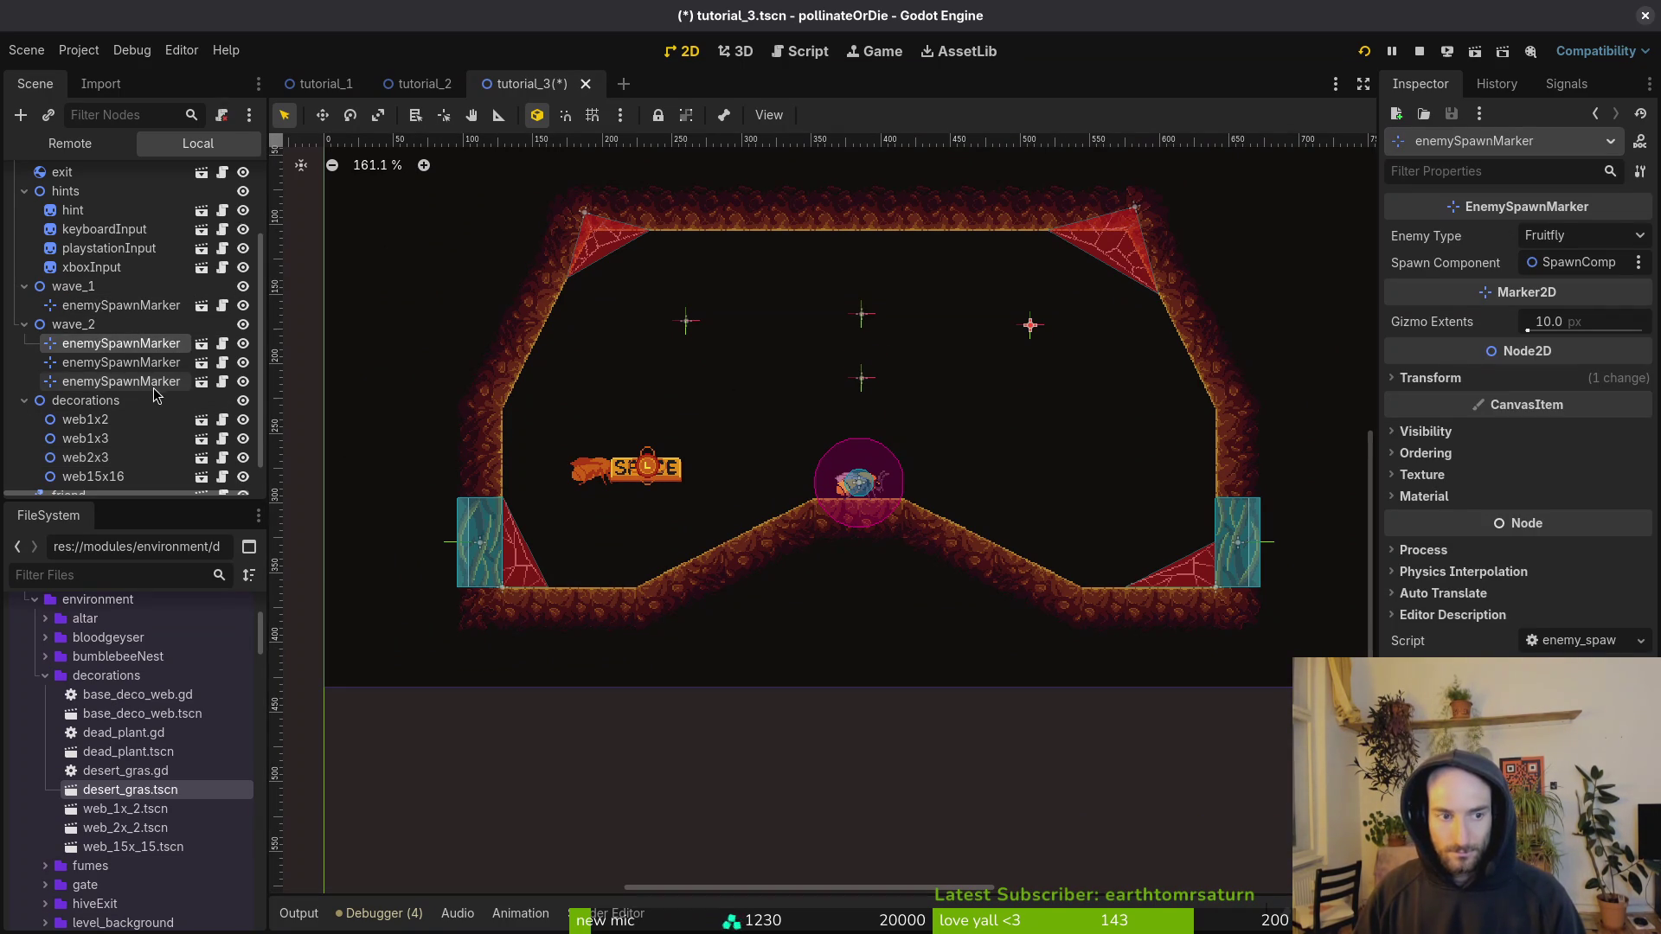
pyautogui.keyDown('shift'); pyautogui.click(155, 384); pyautogui.keyUp('shift')
pyautogui.keyDown('ctrl'); pyautogui.click(144, 364); pyautogui.keyUp('ctrl')
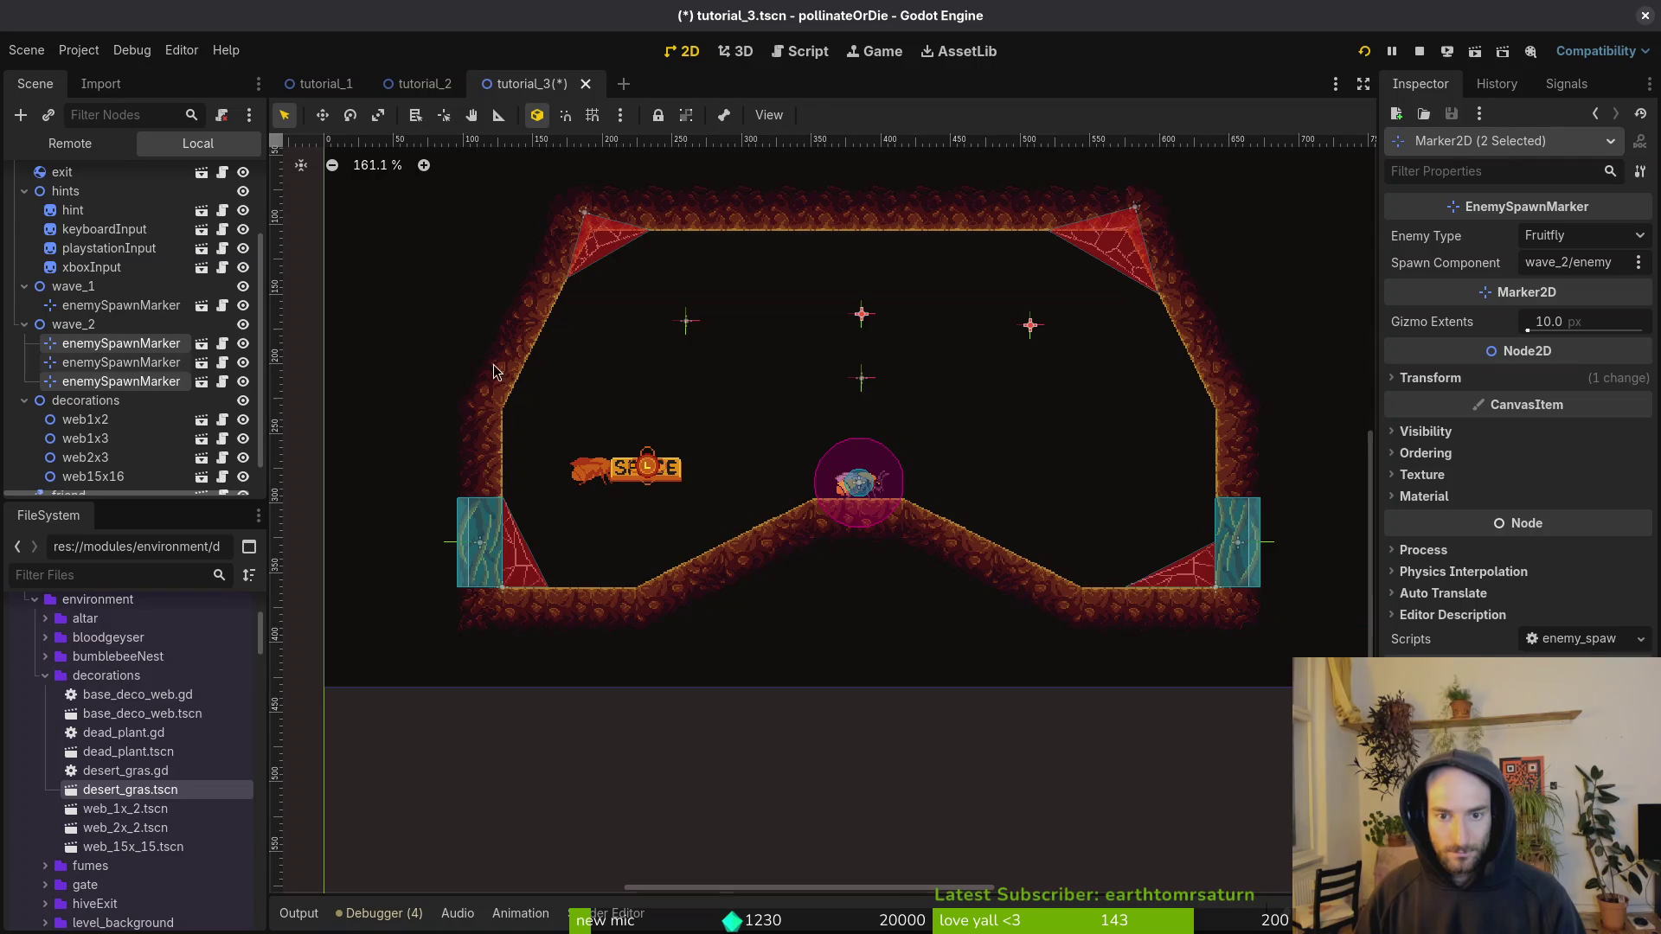
pyautogui.scroll(2, 774, 426)
pyautogui.press('Down')
pyautogui.press('Down')
pyautogui.press('Down')
pyautogui.press('Down')
pyautogui.press('Down')
pyautogui.press('Down')
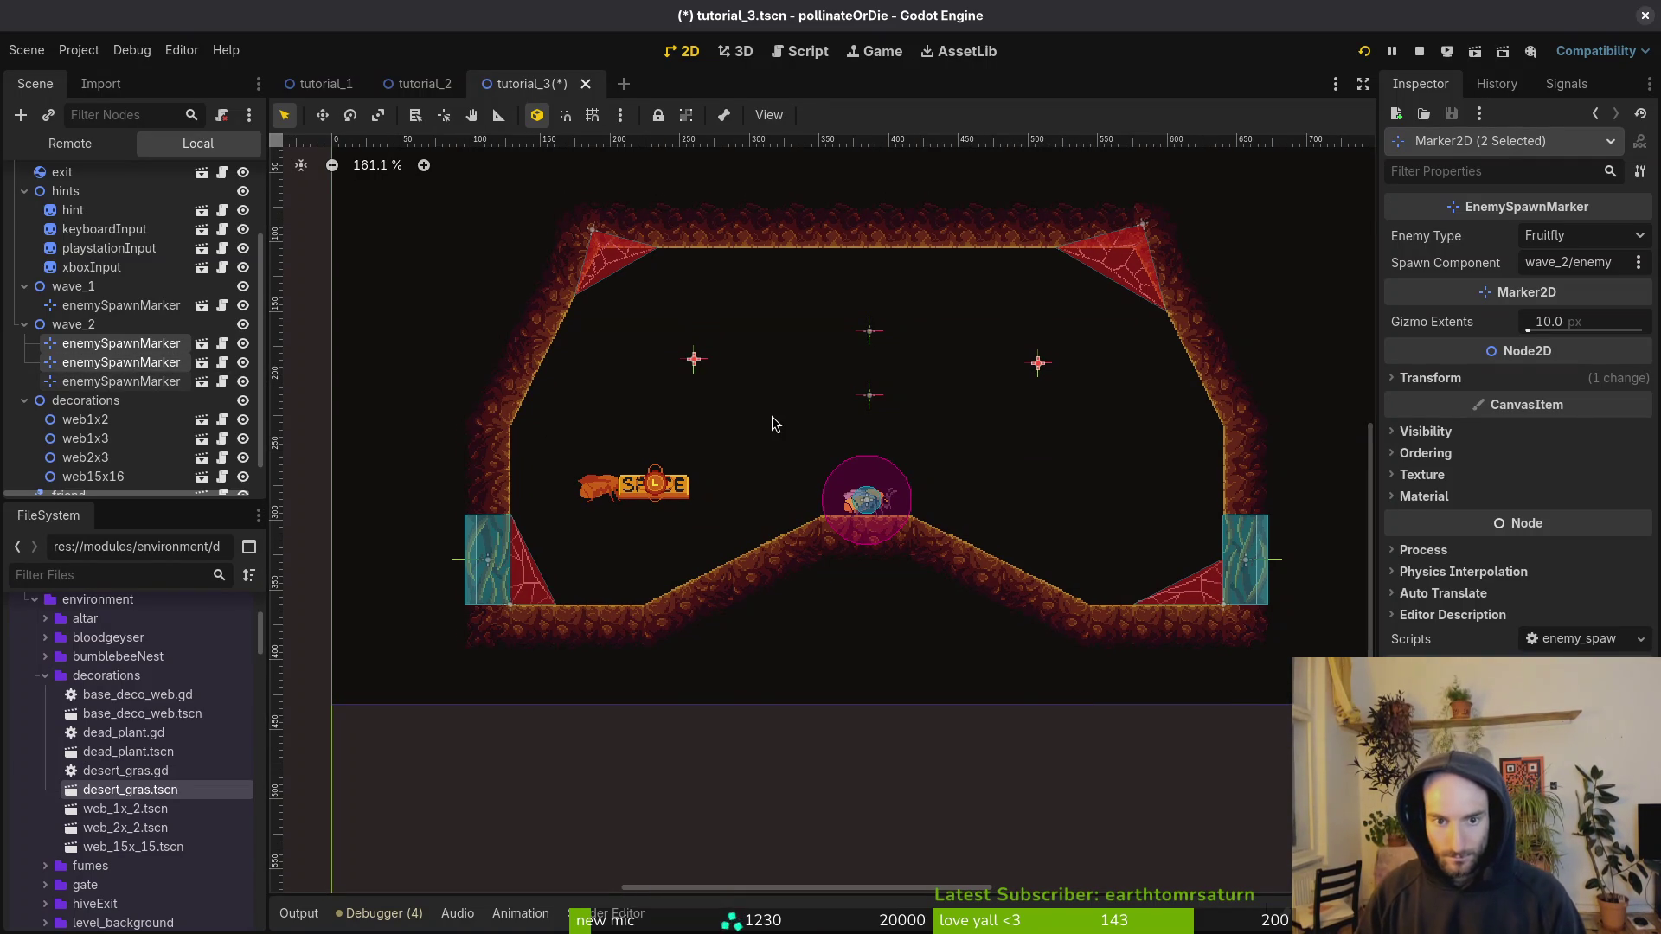
pyautogui.press('Down')
pyautogui.click(772, 417)
pyautogui.hotkey('ctrl', 's')
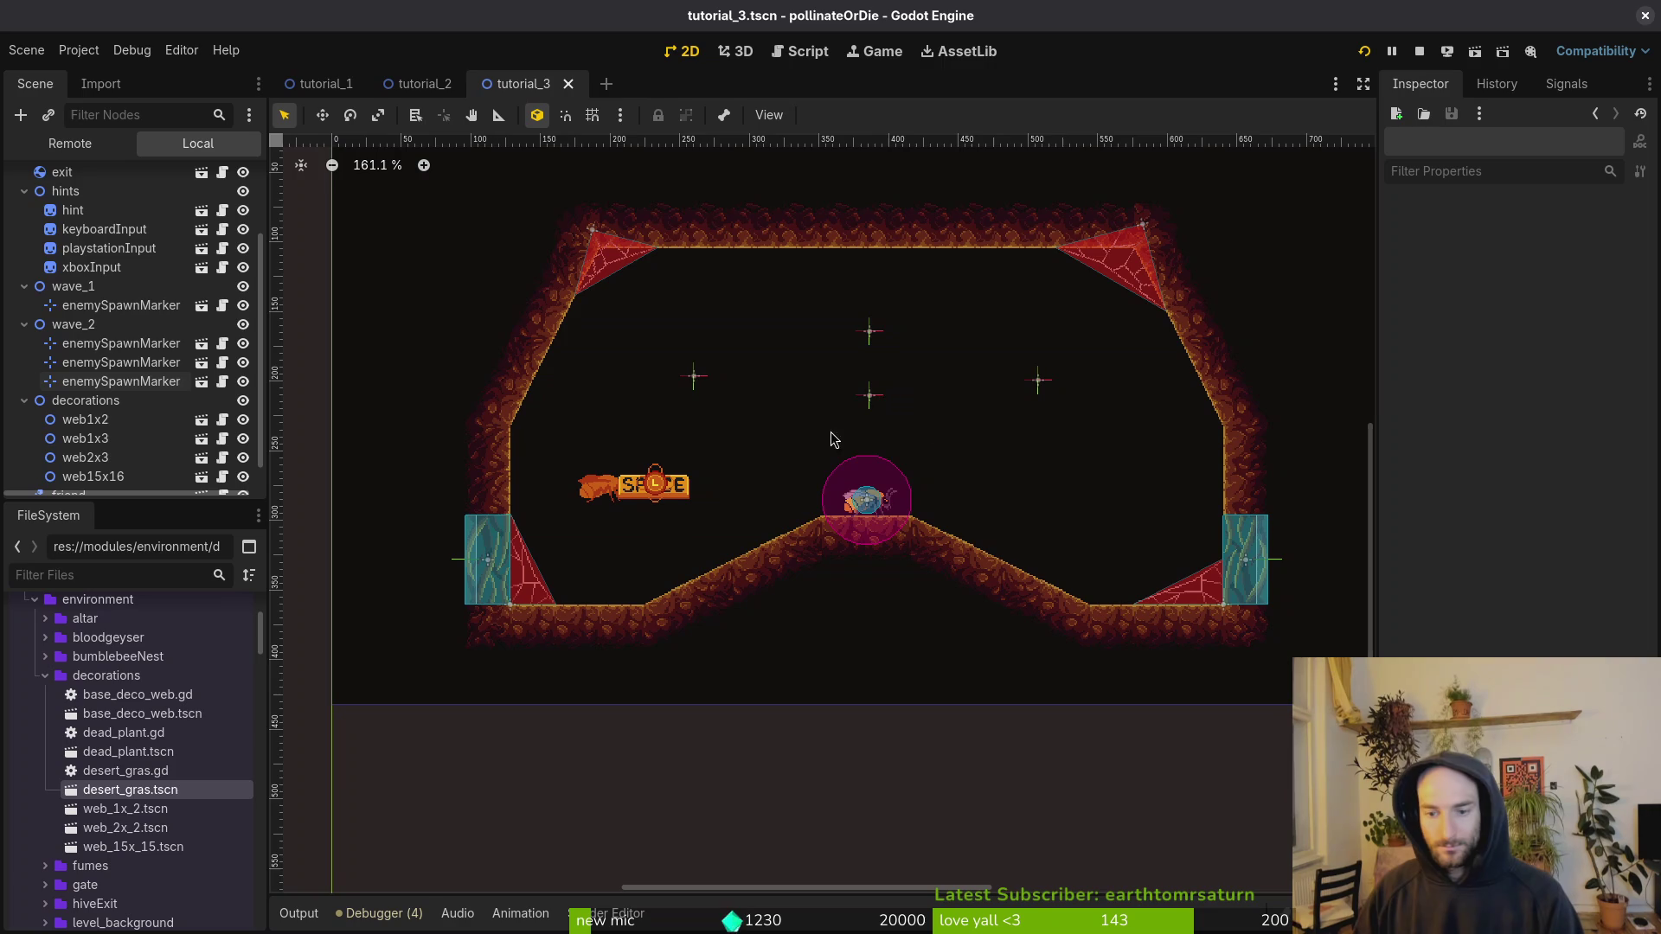
pyautogui.scroll(10, 874, 510)
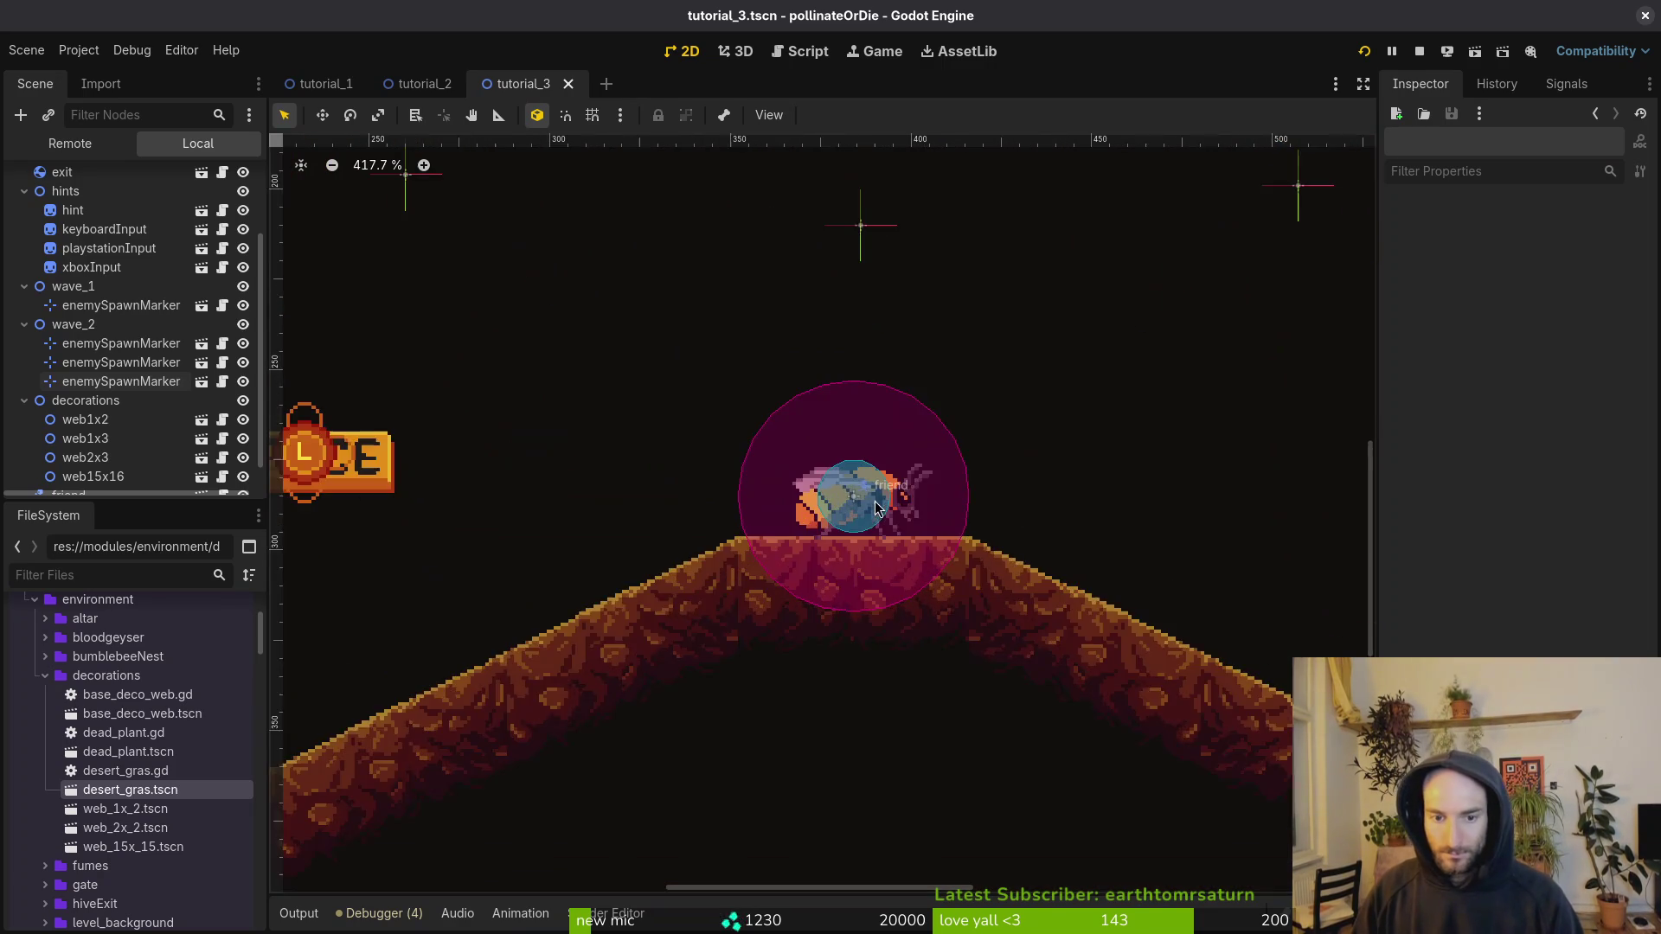
# Step: Collapse the decorations, wave_2, wave_1 and hints groups, save, and run the project
pyautogui.scroll(-6, 871, 519)
pyautogui.scroll(-5, 871, 520)
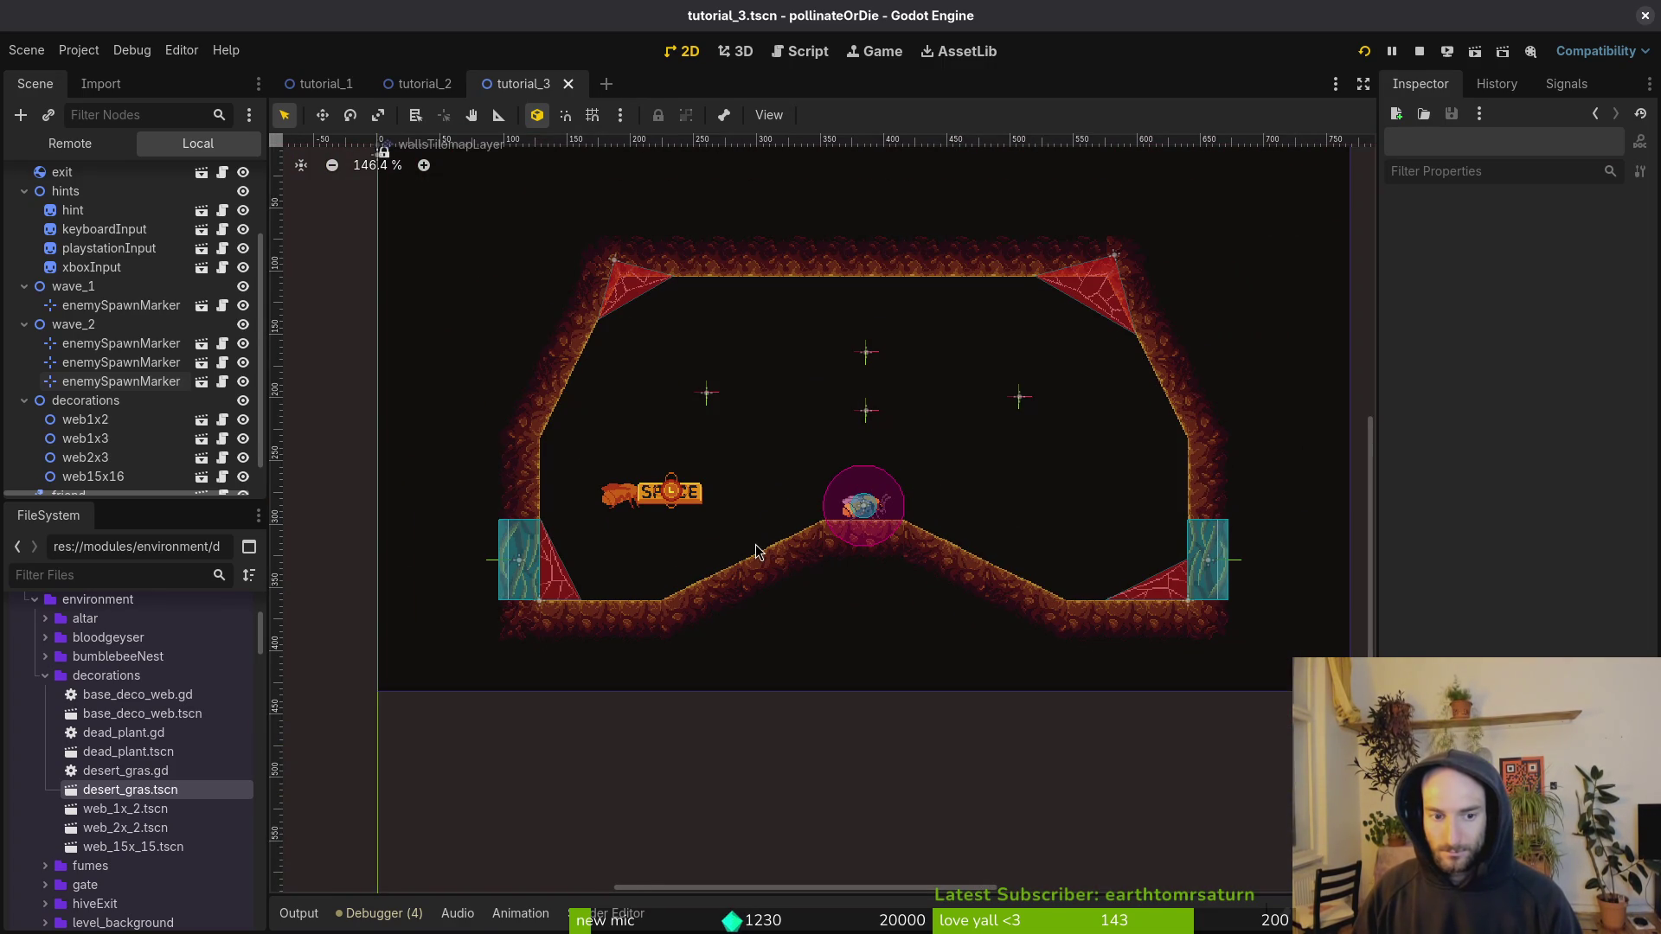
pyautogui.click(24, 401)
pyautogui.click(25, 361)
pyautogui.click(24, 387)
pyautogui.click(24, 293)
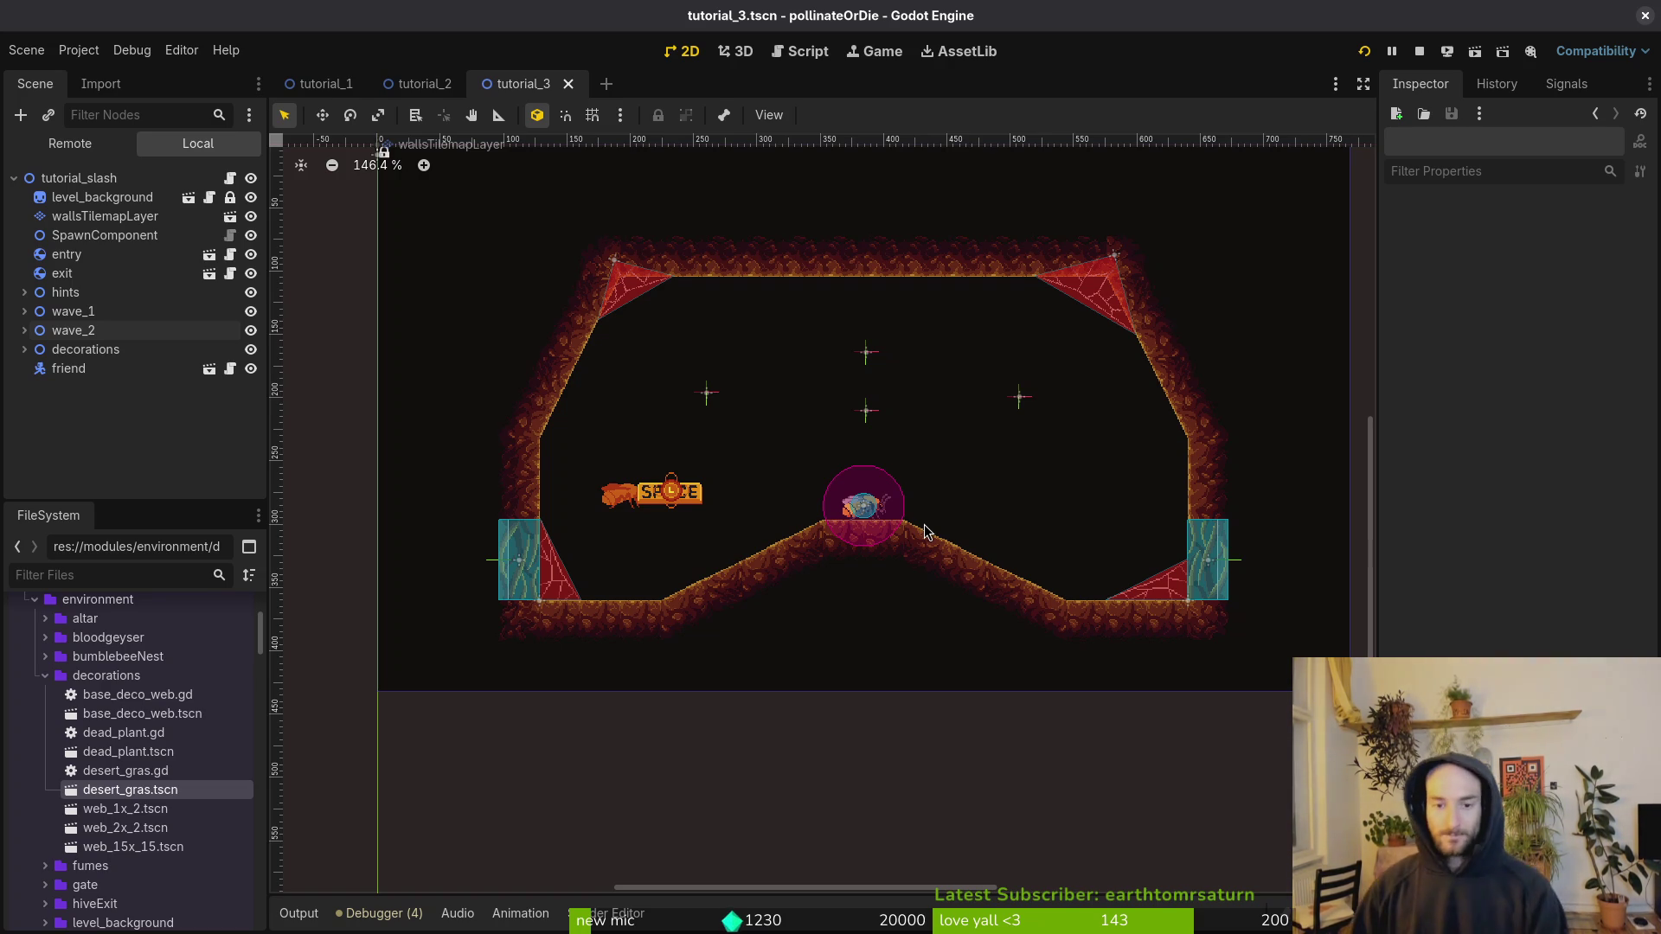
pyautogui.hotkey('ctrl', 's')
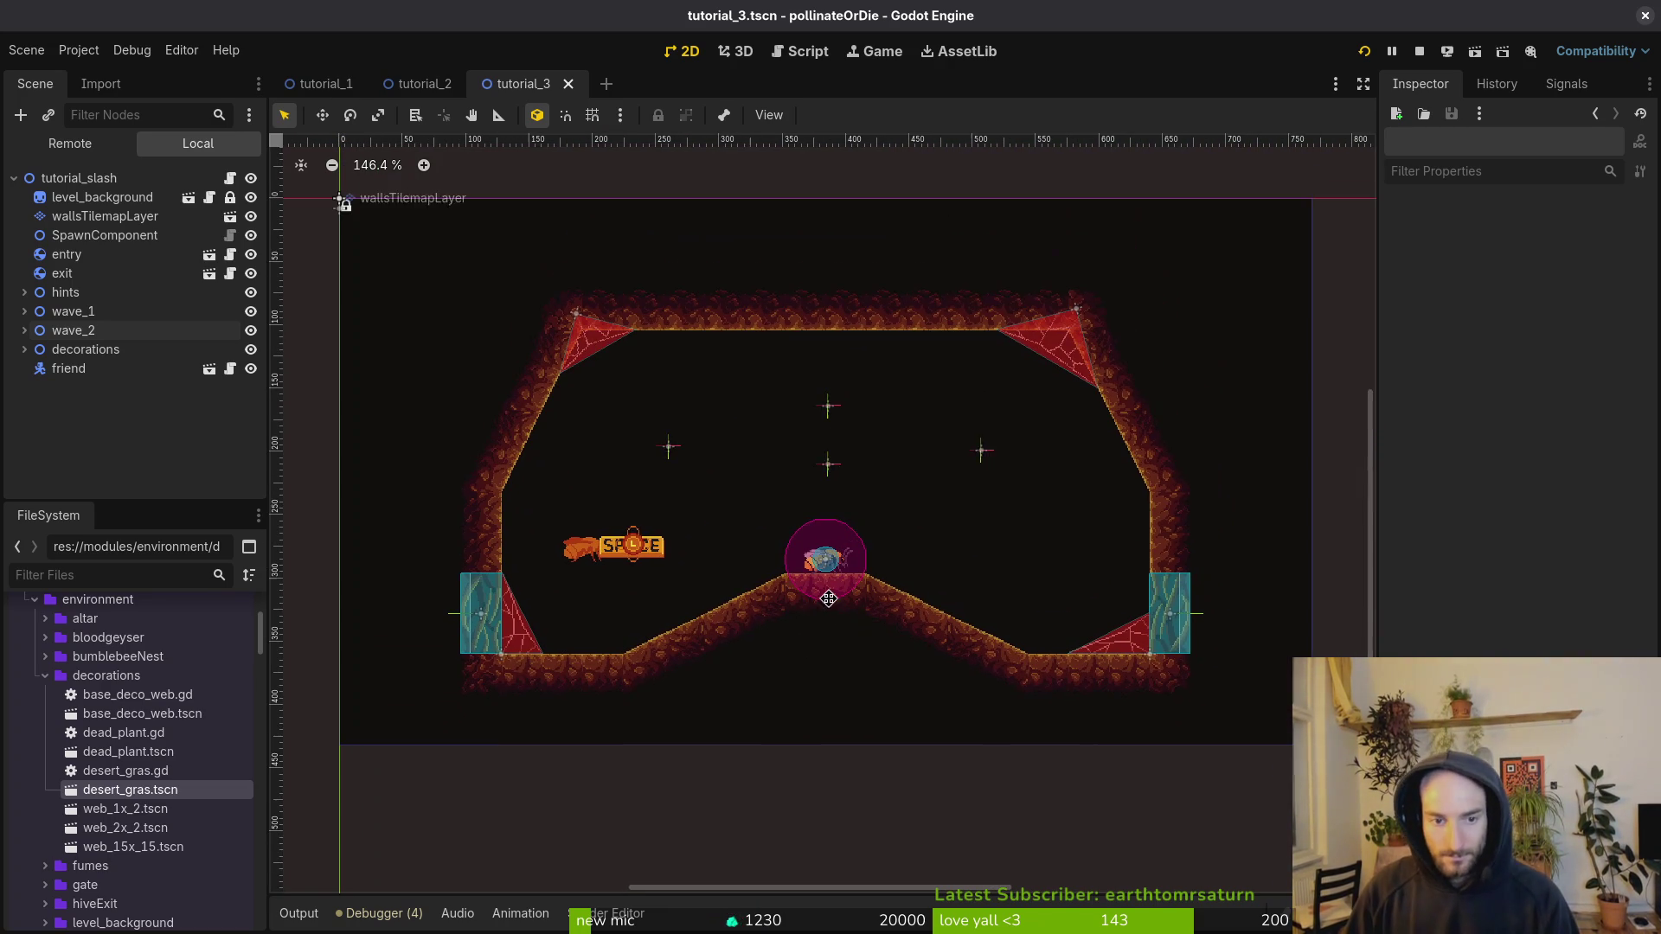
pyautogui.click(1365, 51)
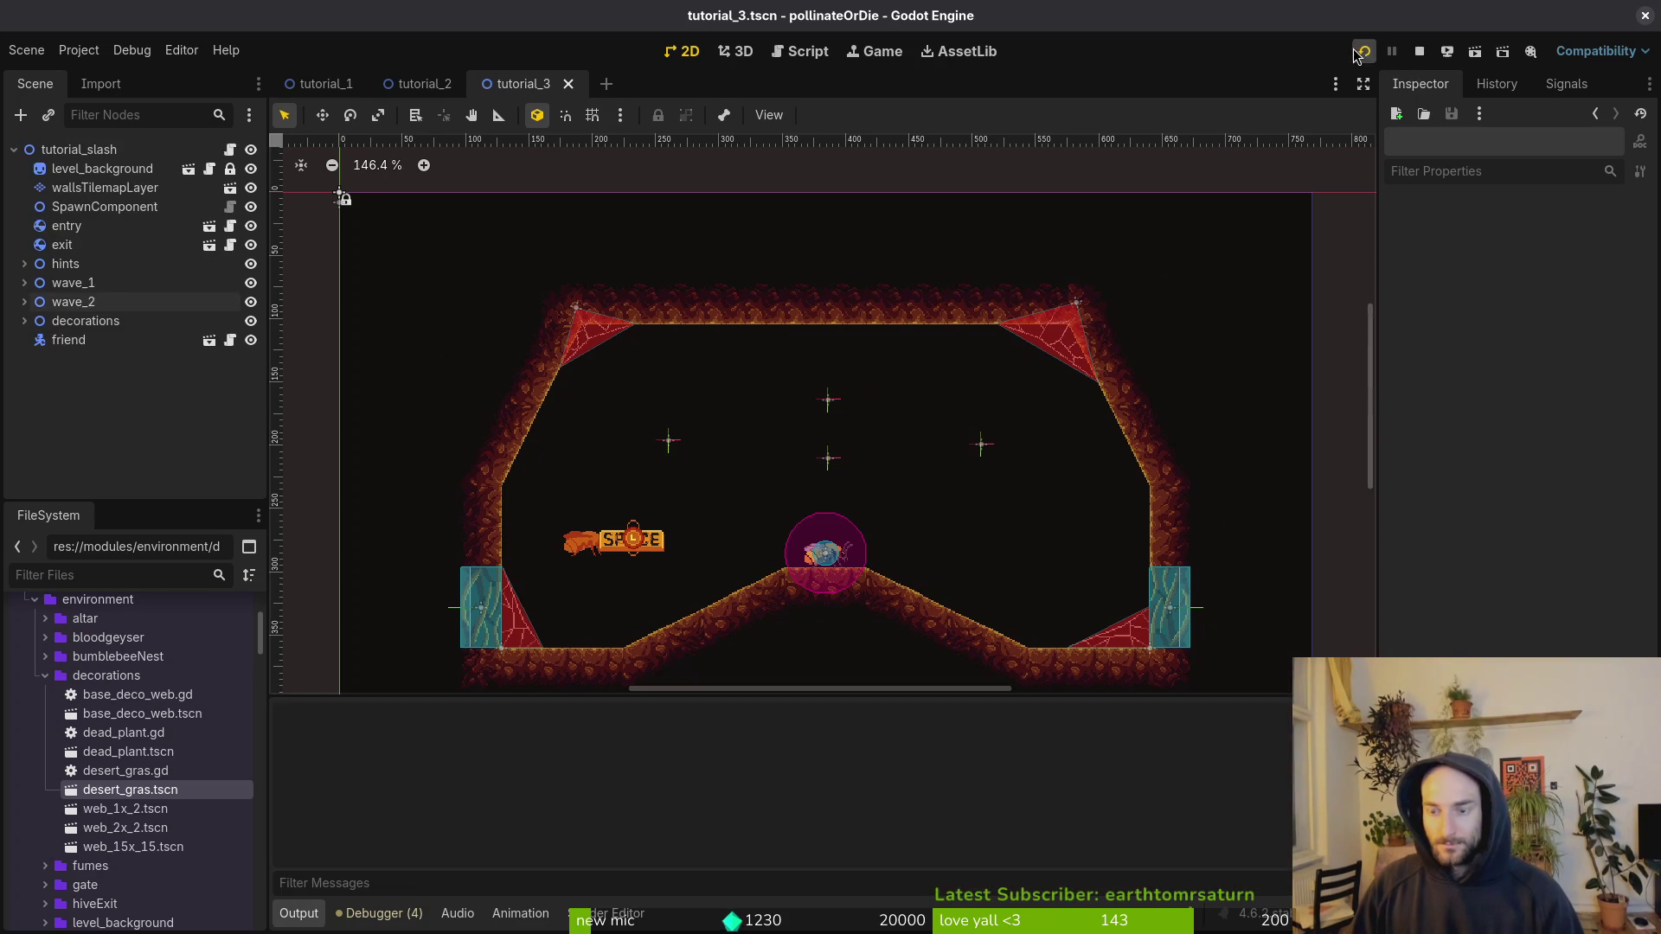
# Step: Skip the splash, quit to the main menu from pause, and start a New Game
pyautogui.press('Return')
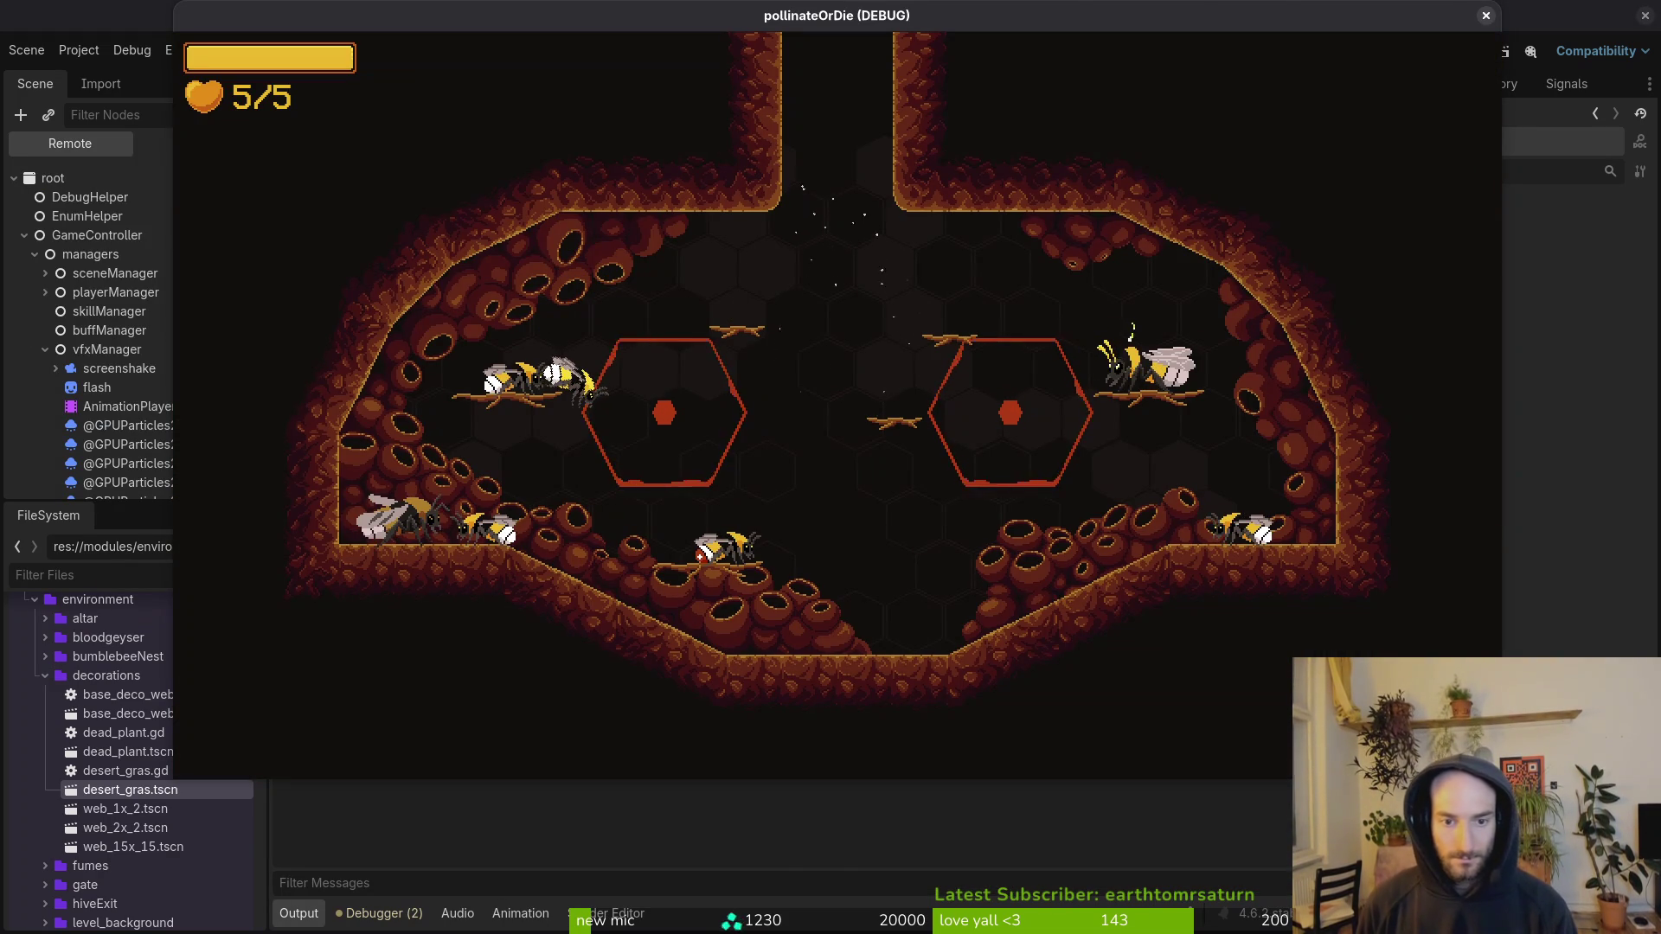
pyautogui.press('Escape')
pyautogui.press('Return')
pyautogui.press('Down')
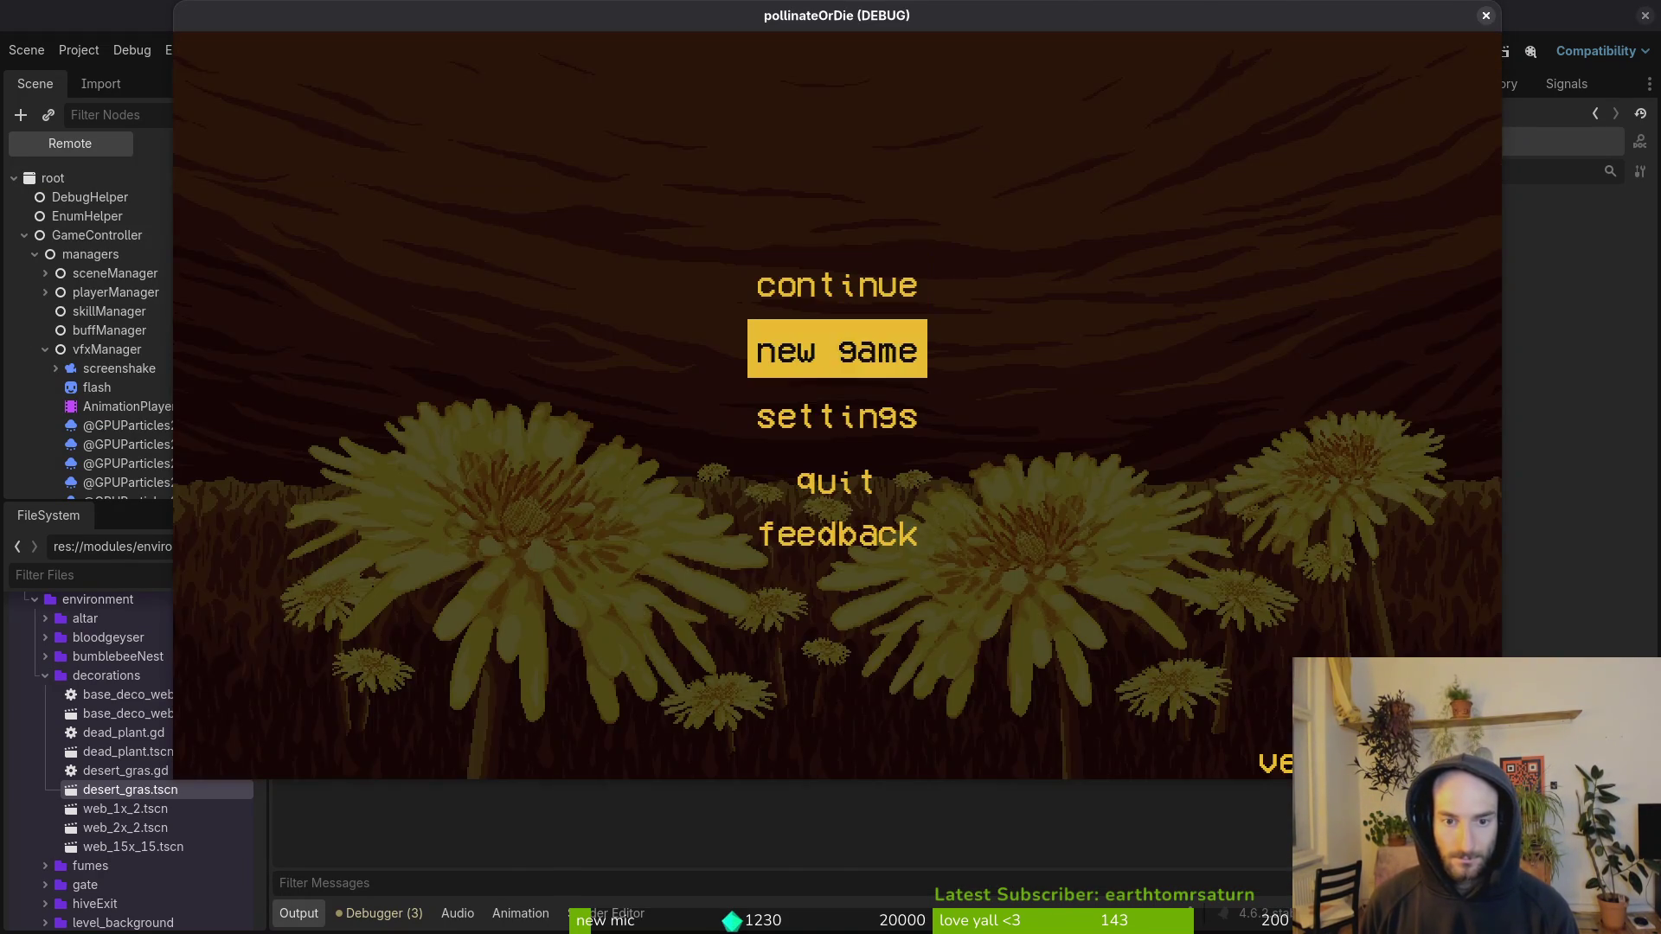
pyautogui.press('Return')
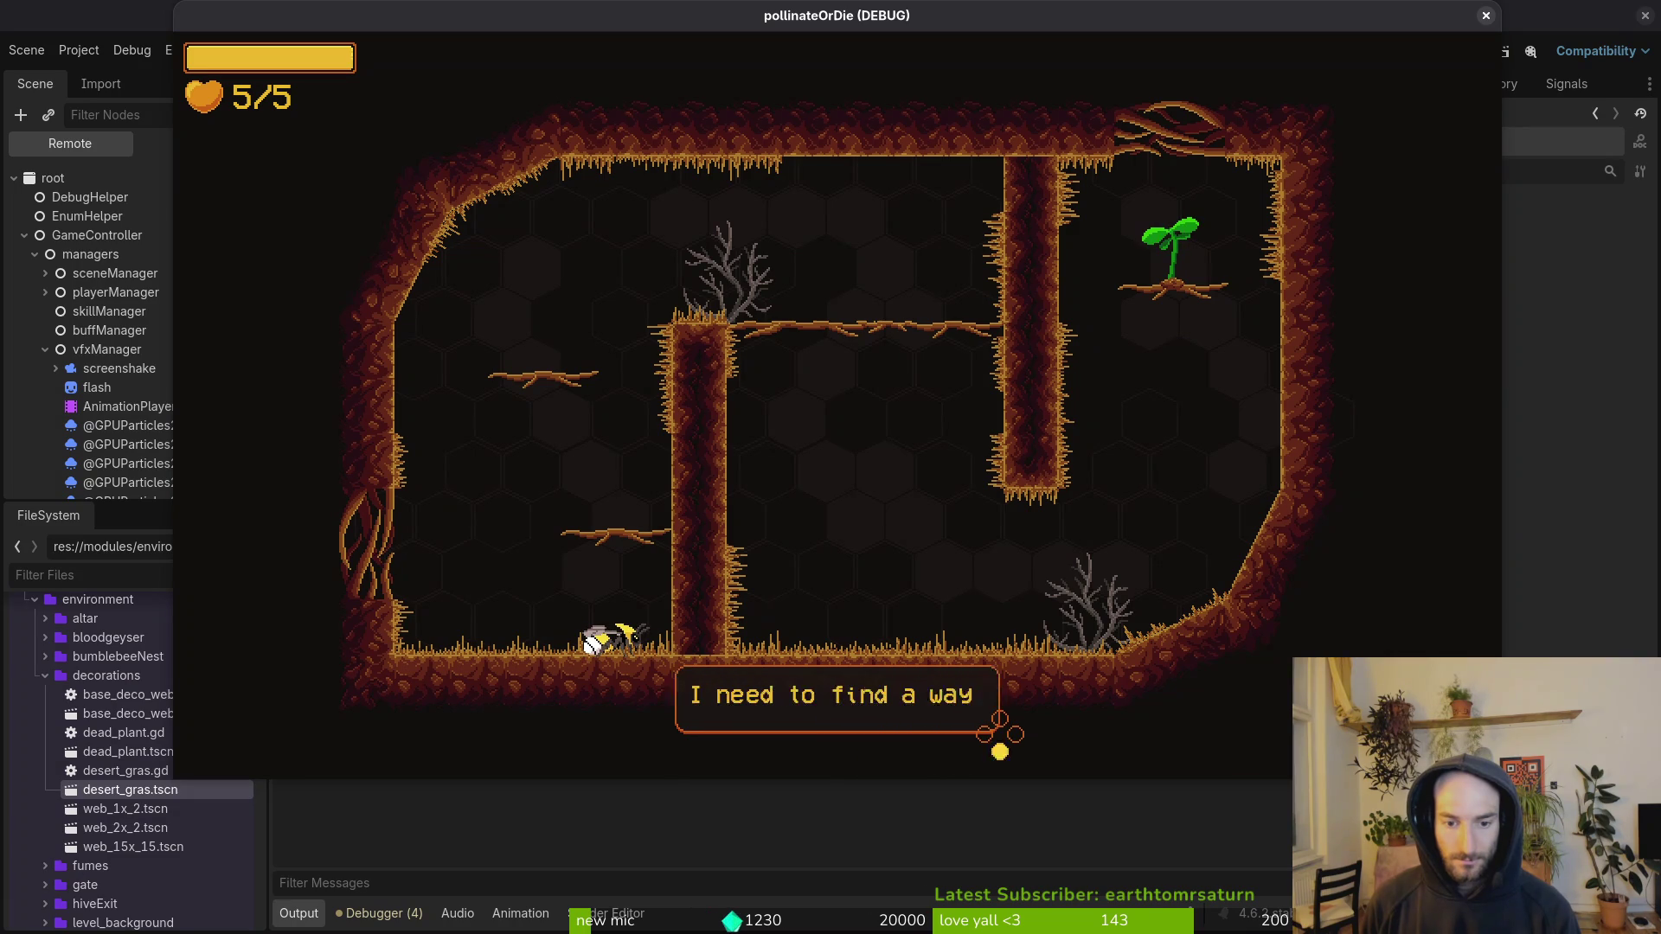
# Step: Fly the bee through the first tutorial room and out the top opening
pyautogui.press('w')
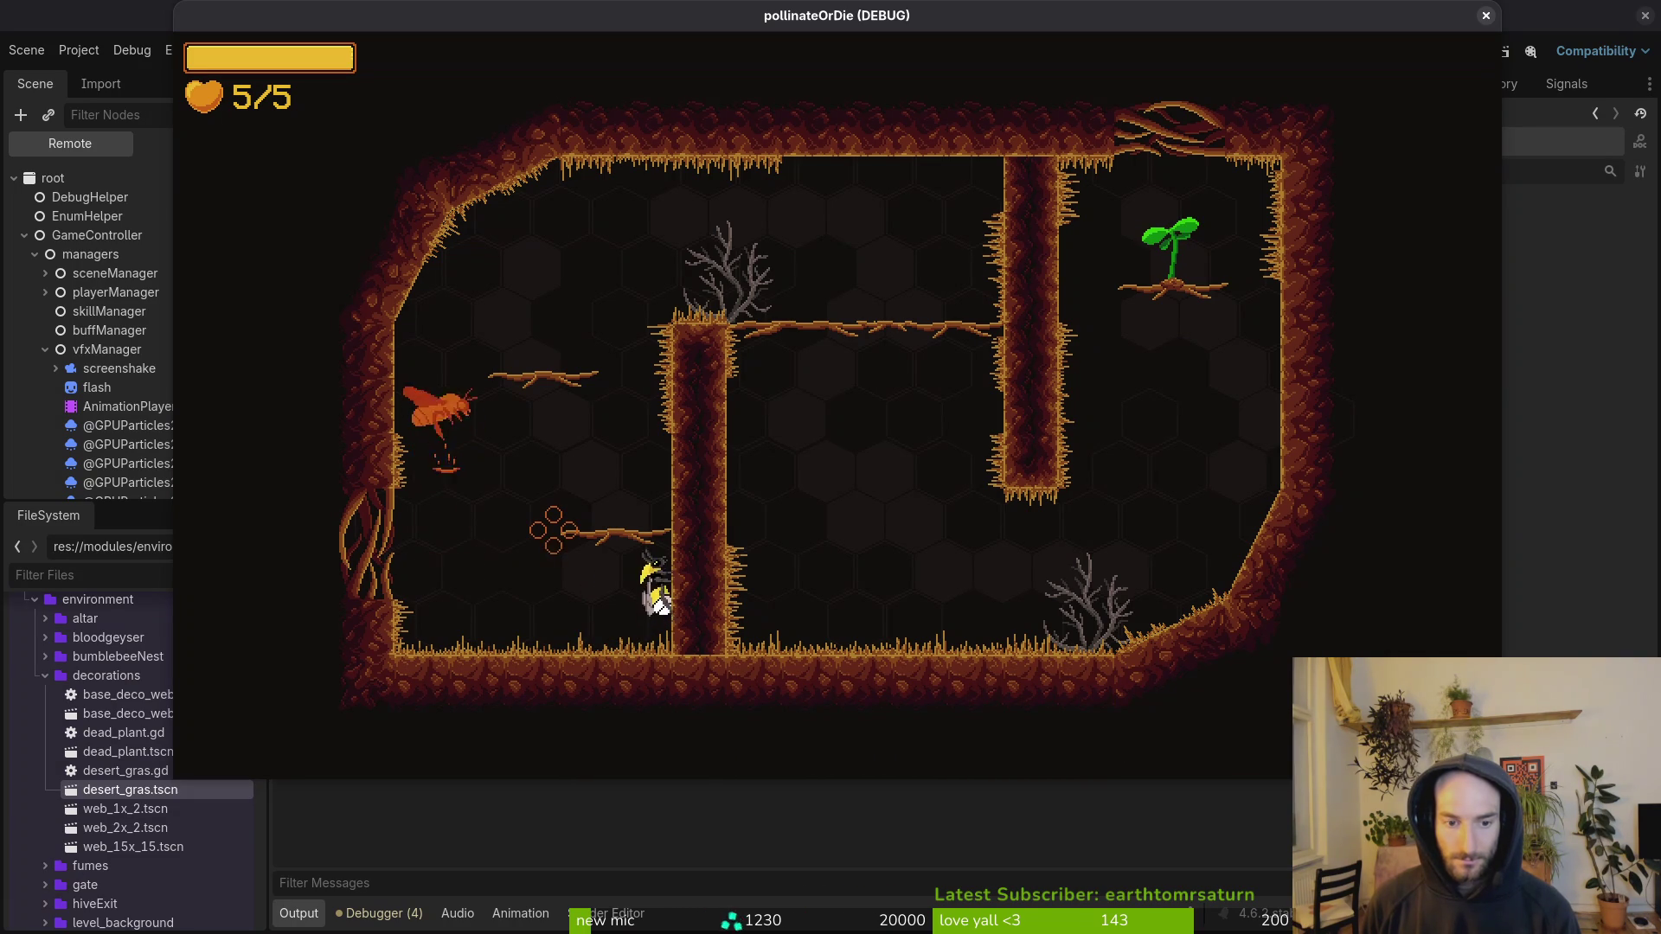
pyautogui.press('w')
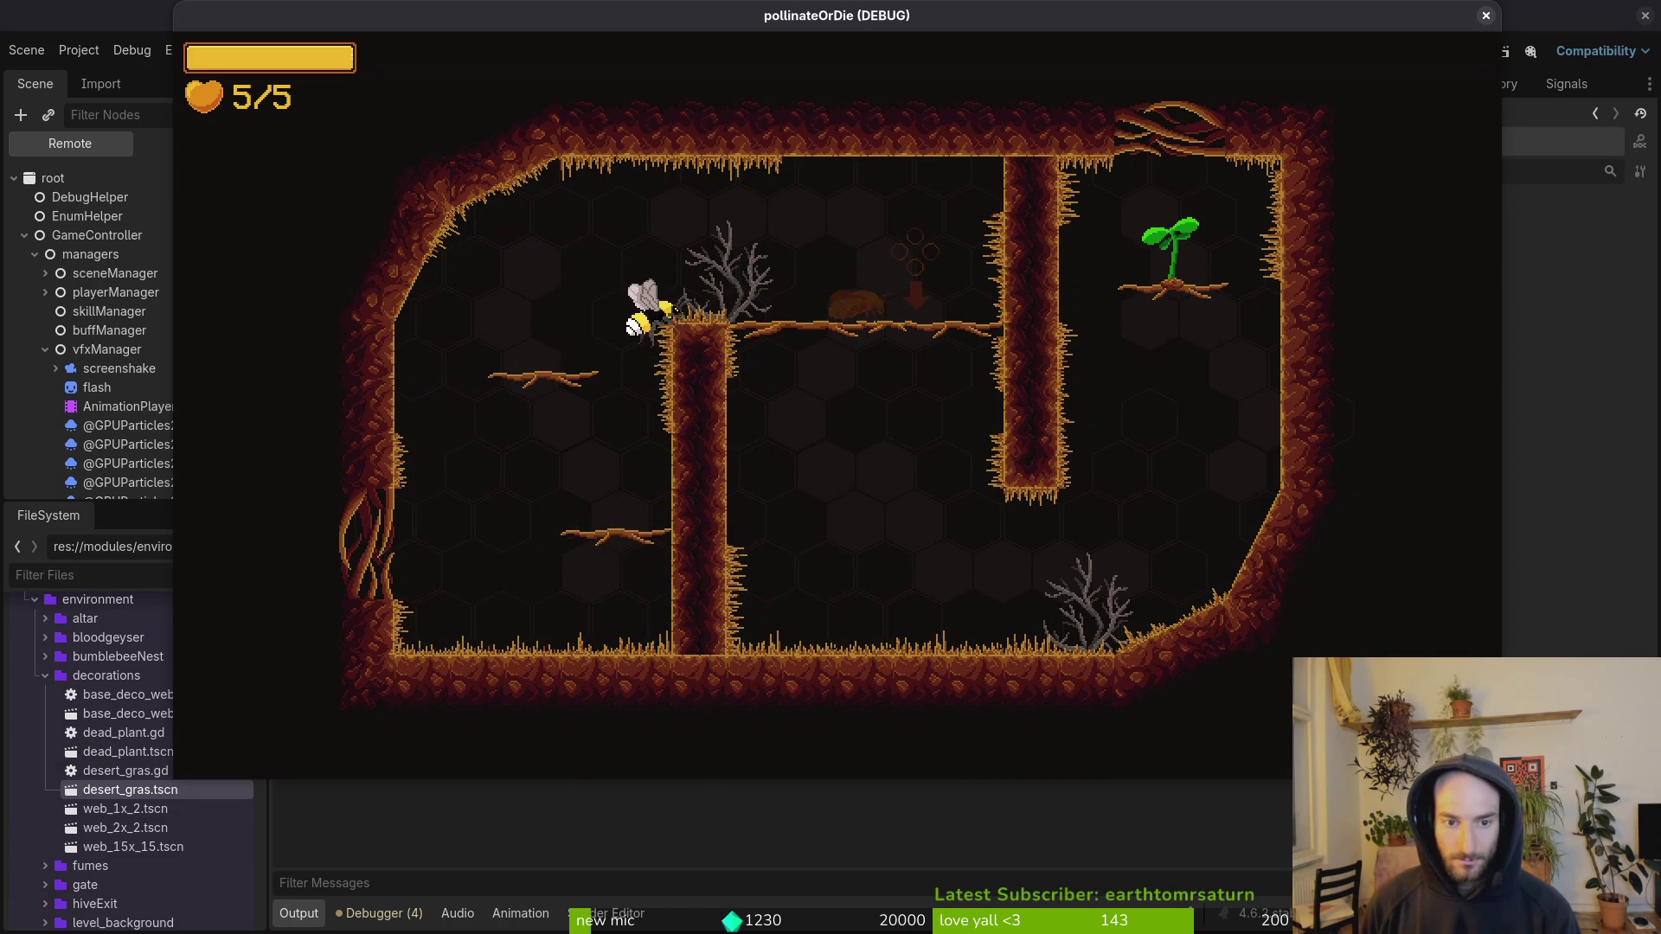
pyautogui.press('d')
pyautogui.press('s')
pyautogui.press('d')
pyautogui.press('w')
pyautogui.press('w')
pyautogui.press('d')
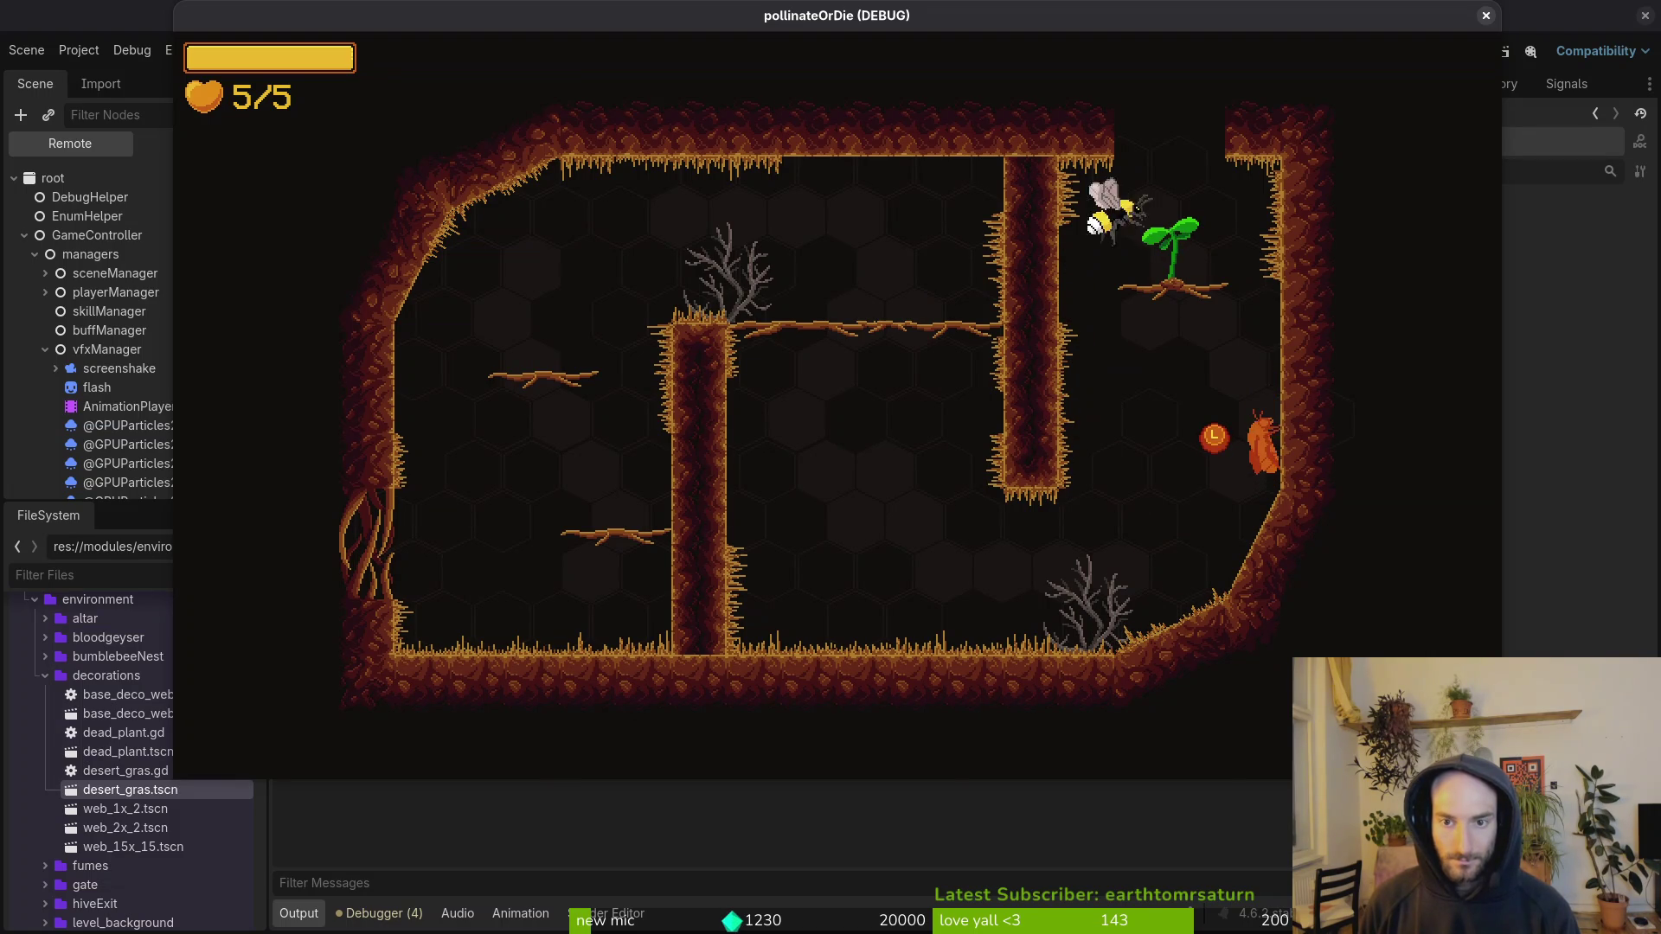
pyautogui.press('w')
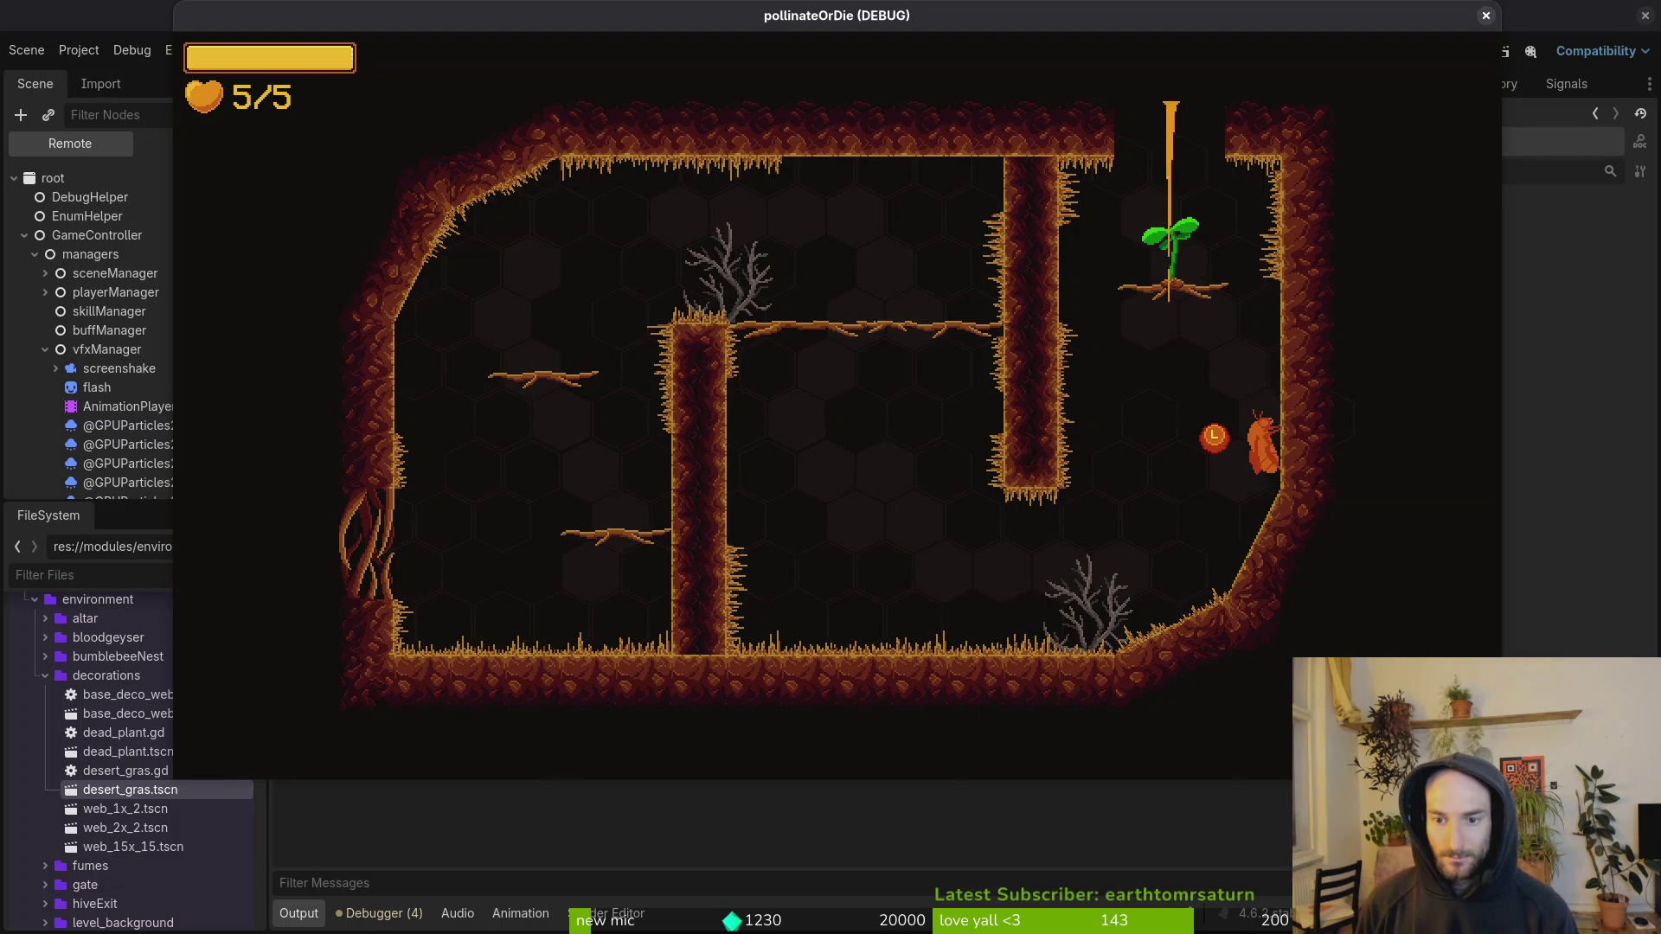
# Step: Cross the next rooms past the plant's web to the trapped bee on the right slope
pyautogui.press('w')
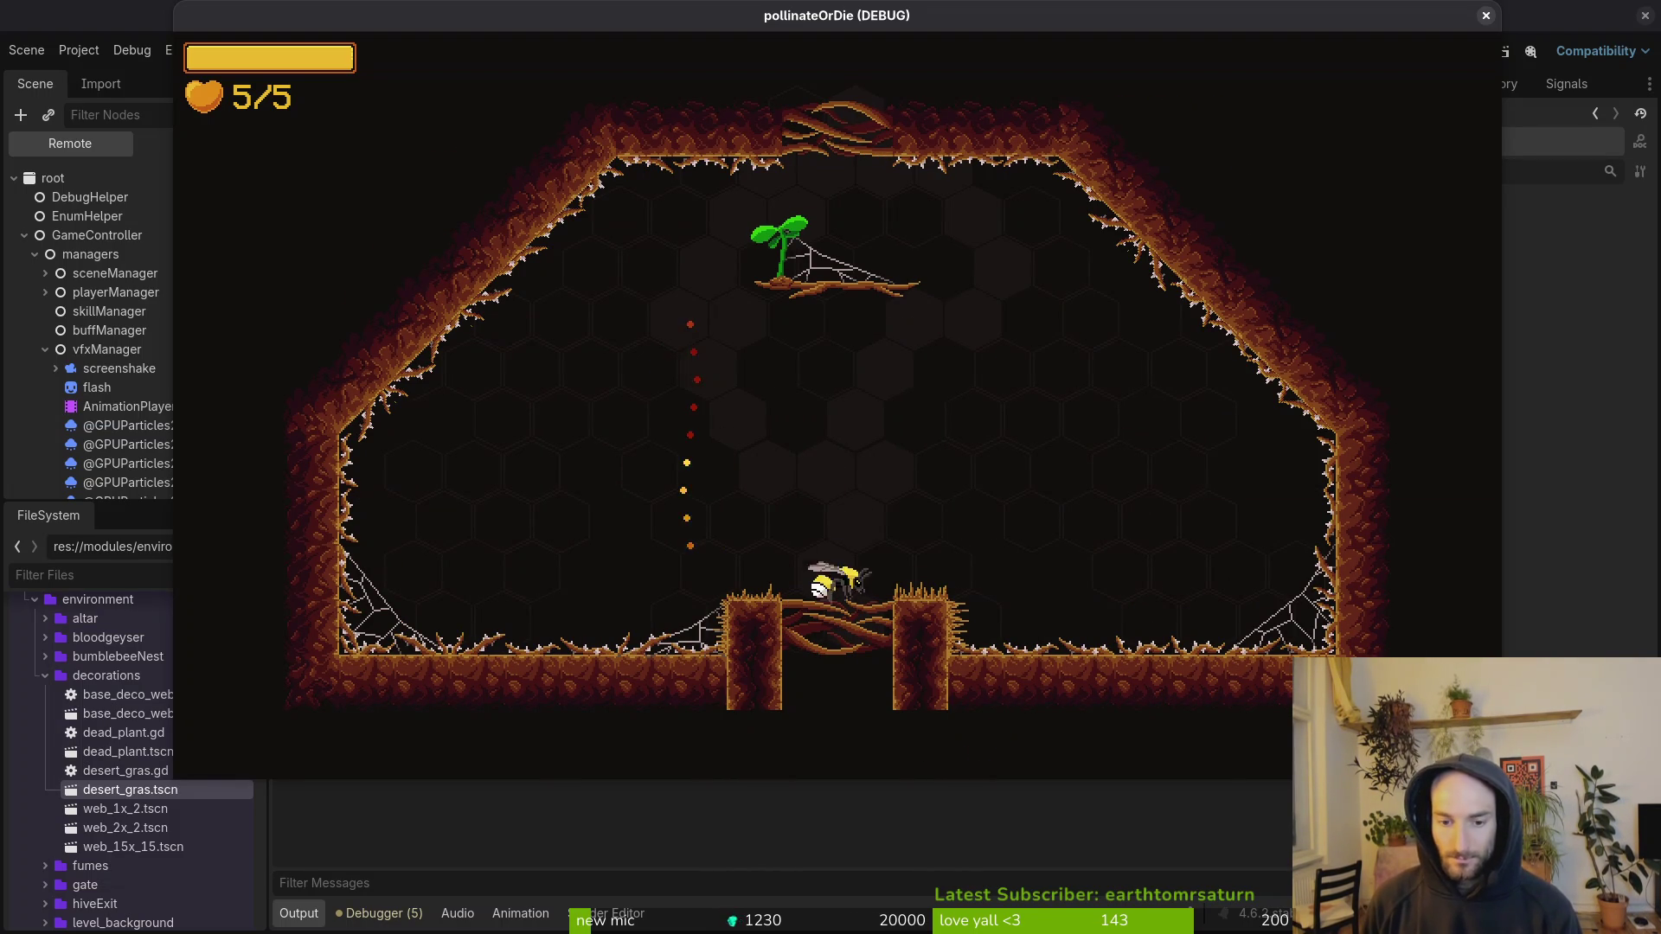
pyautogui.press('d')
pyautogui.press('w')
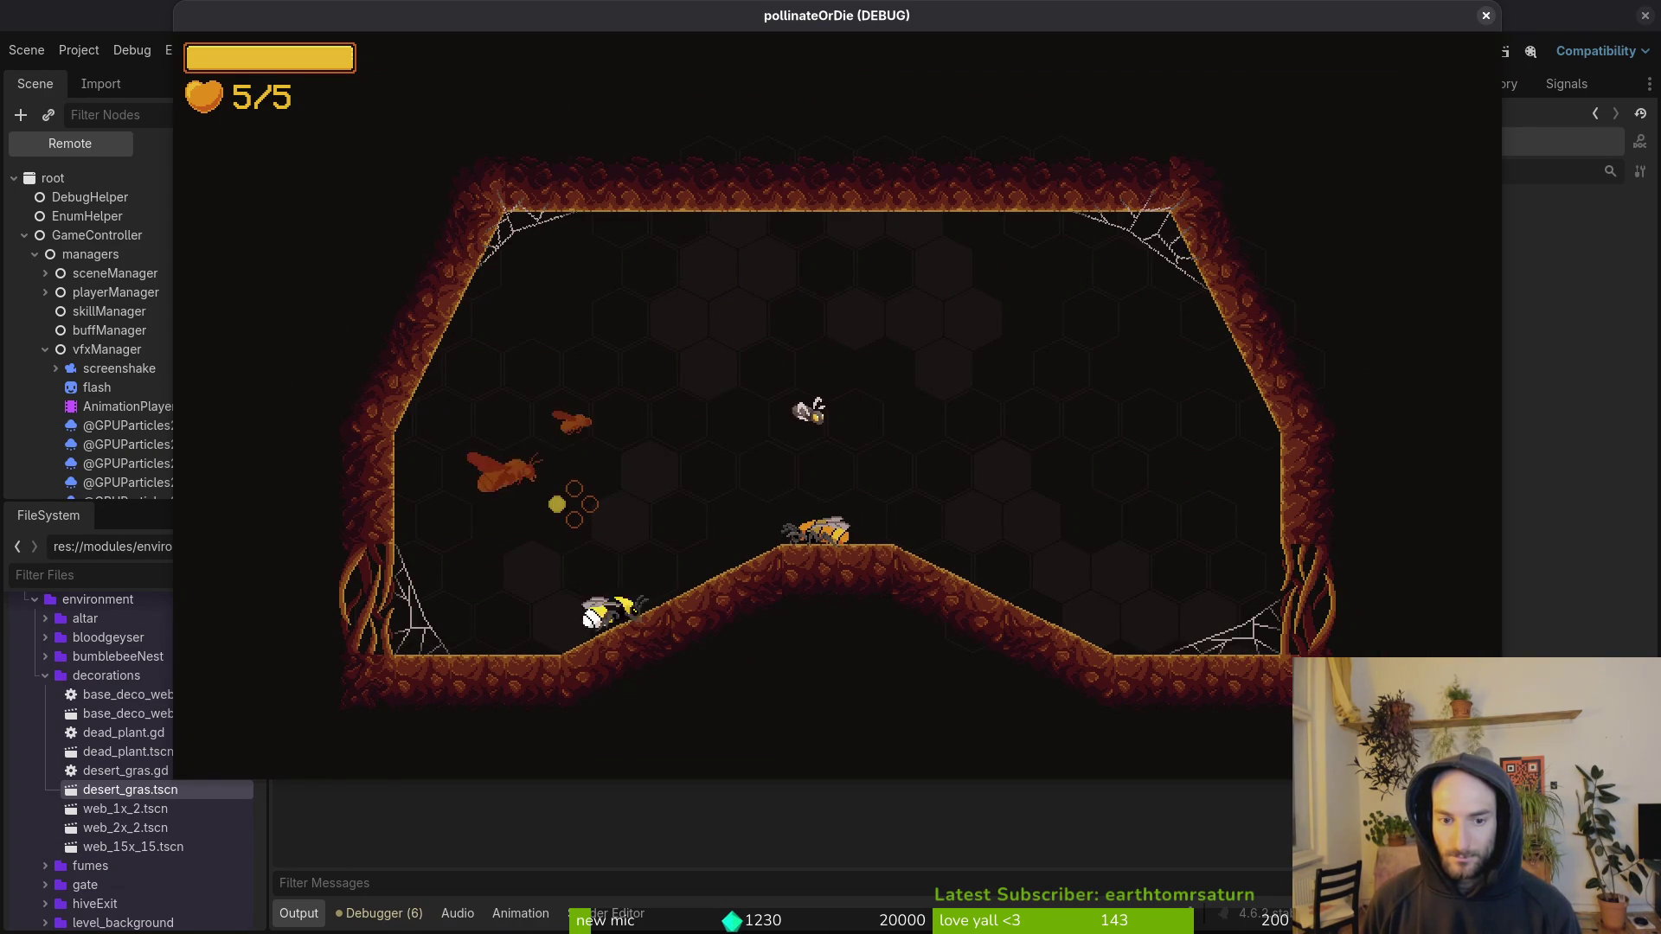
pyautogui.press('d')
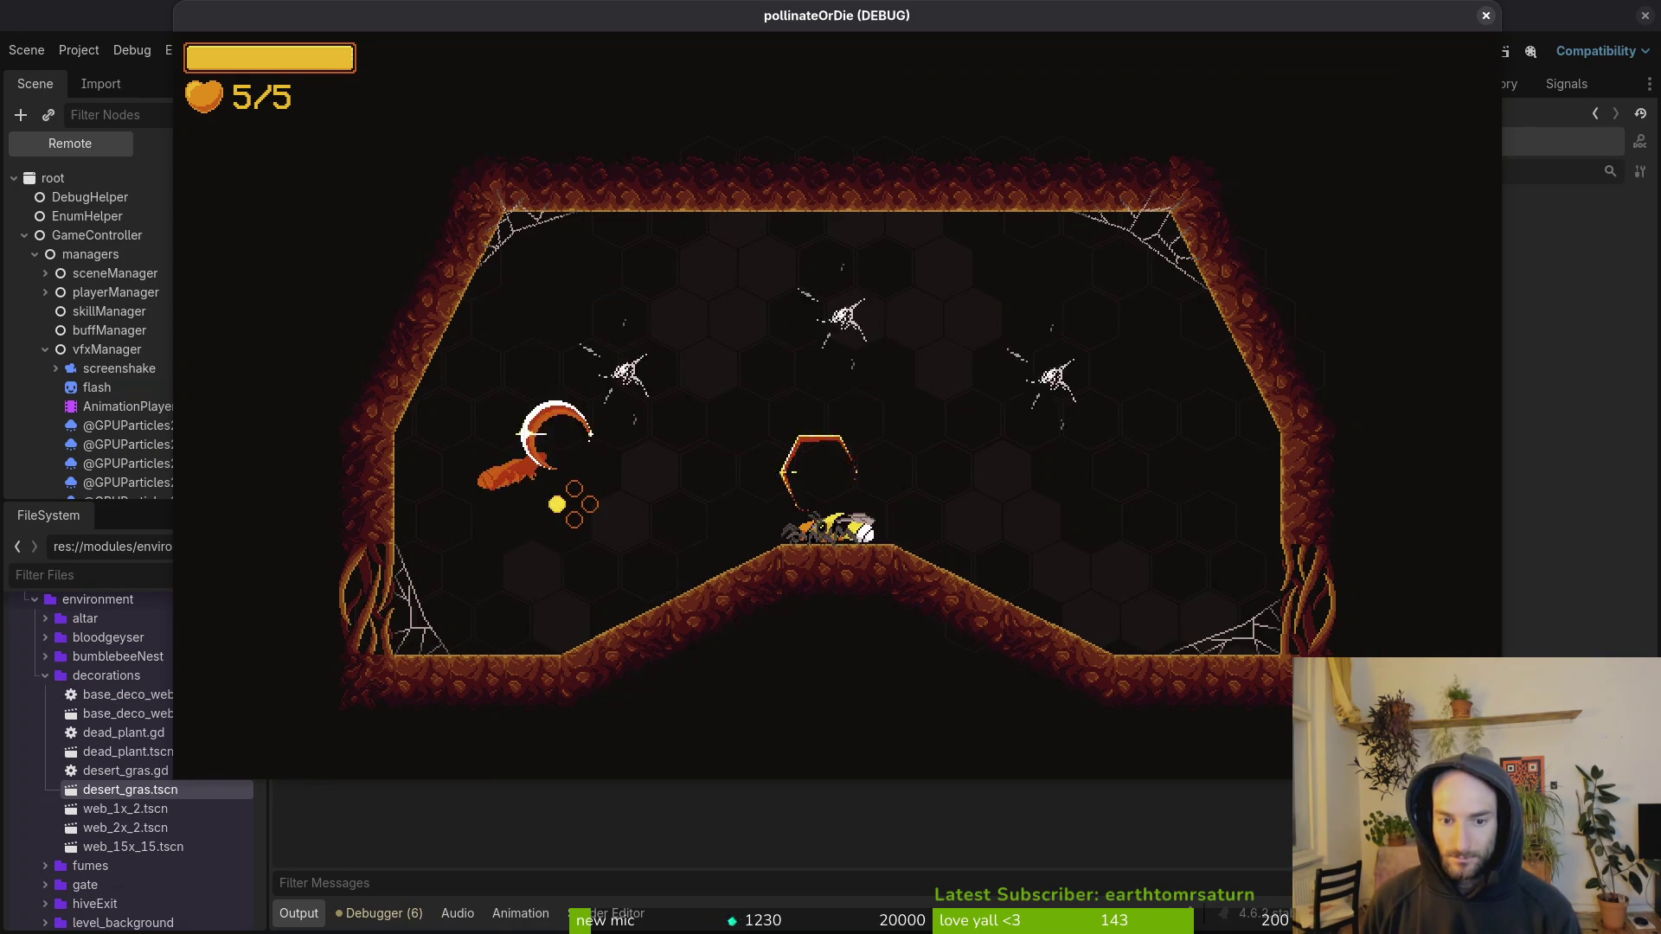
pyautogui.press('w')
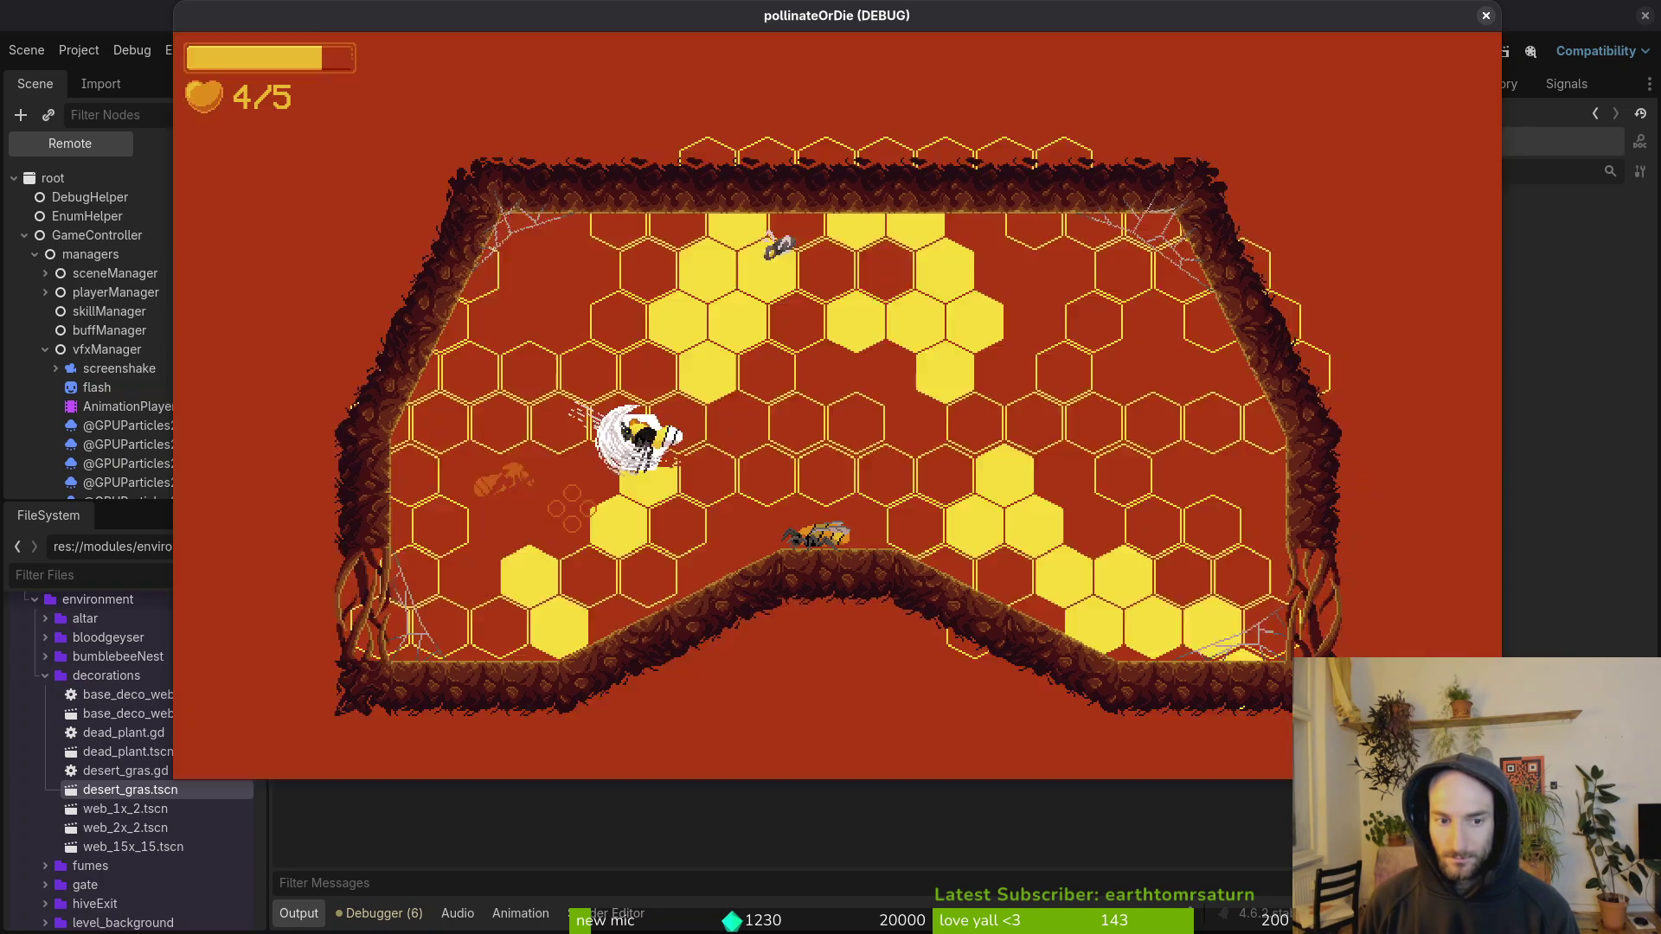
pyautogui.press('w')
pyautogui.press('s')
pyautogui.press('d')
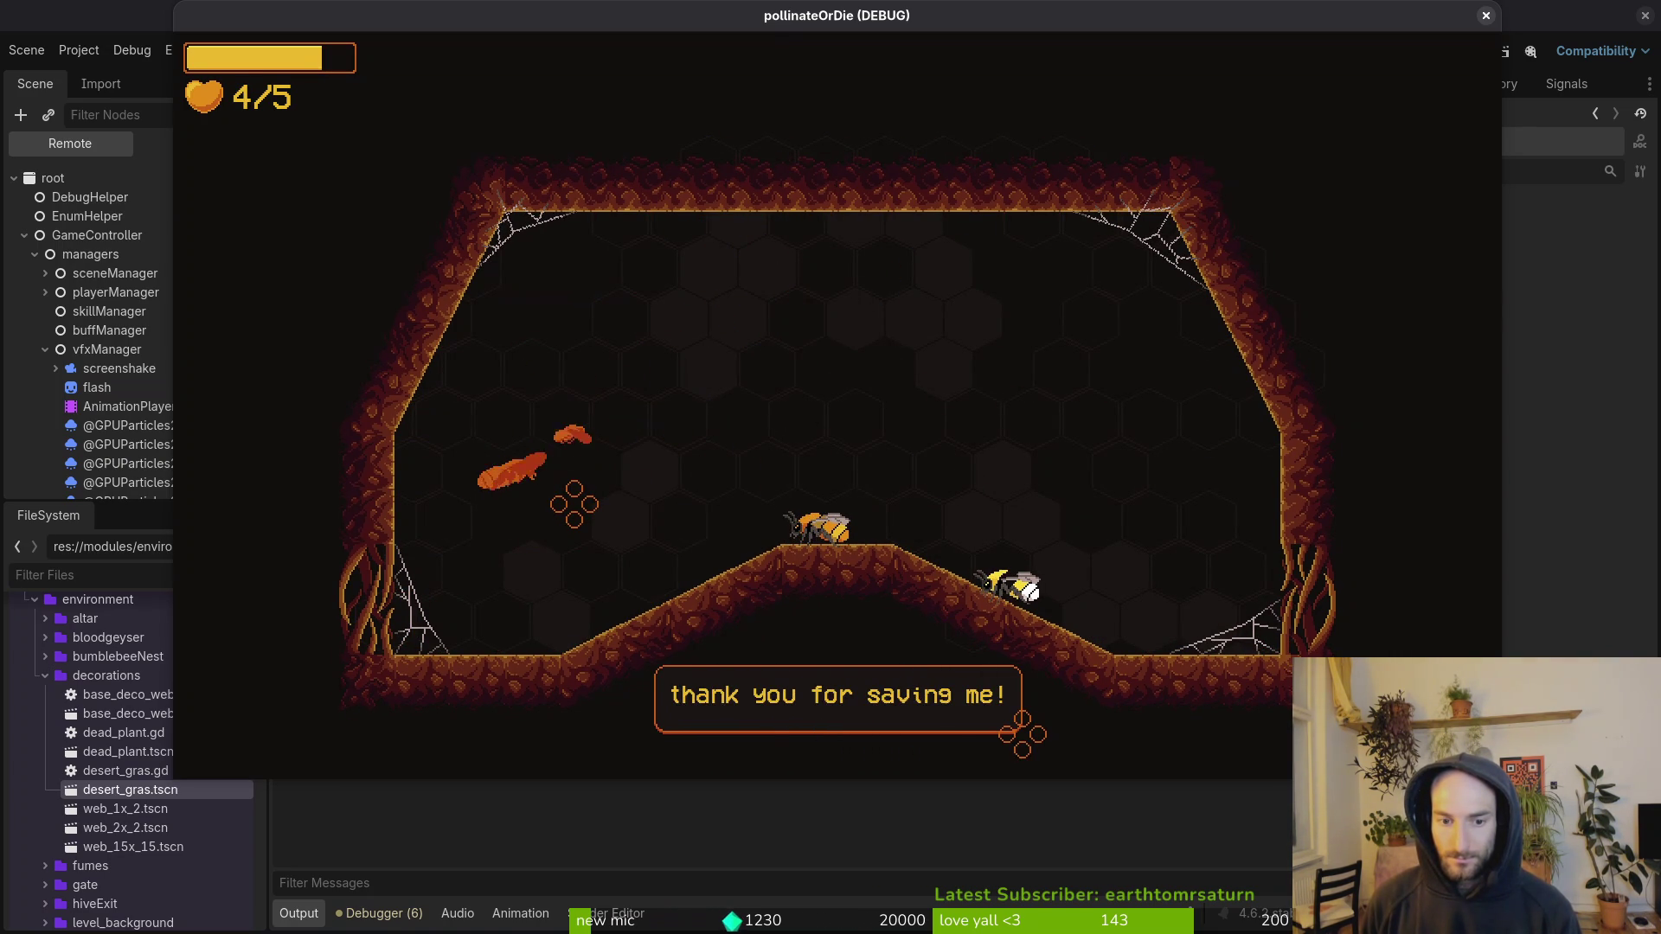
# Step: Slash the orange larva, free the trapped bee, exit right, then close the game window
pyautogui.click(574, 504)
pyautogui.click(574, 504)
pyautogui.press('w')
pyautogui.press('a')
pyautogui.click(574, 504)
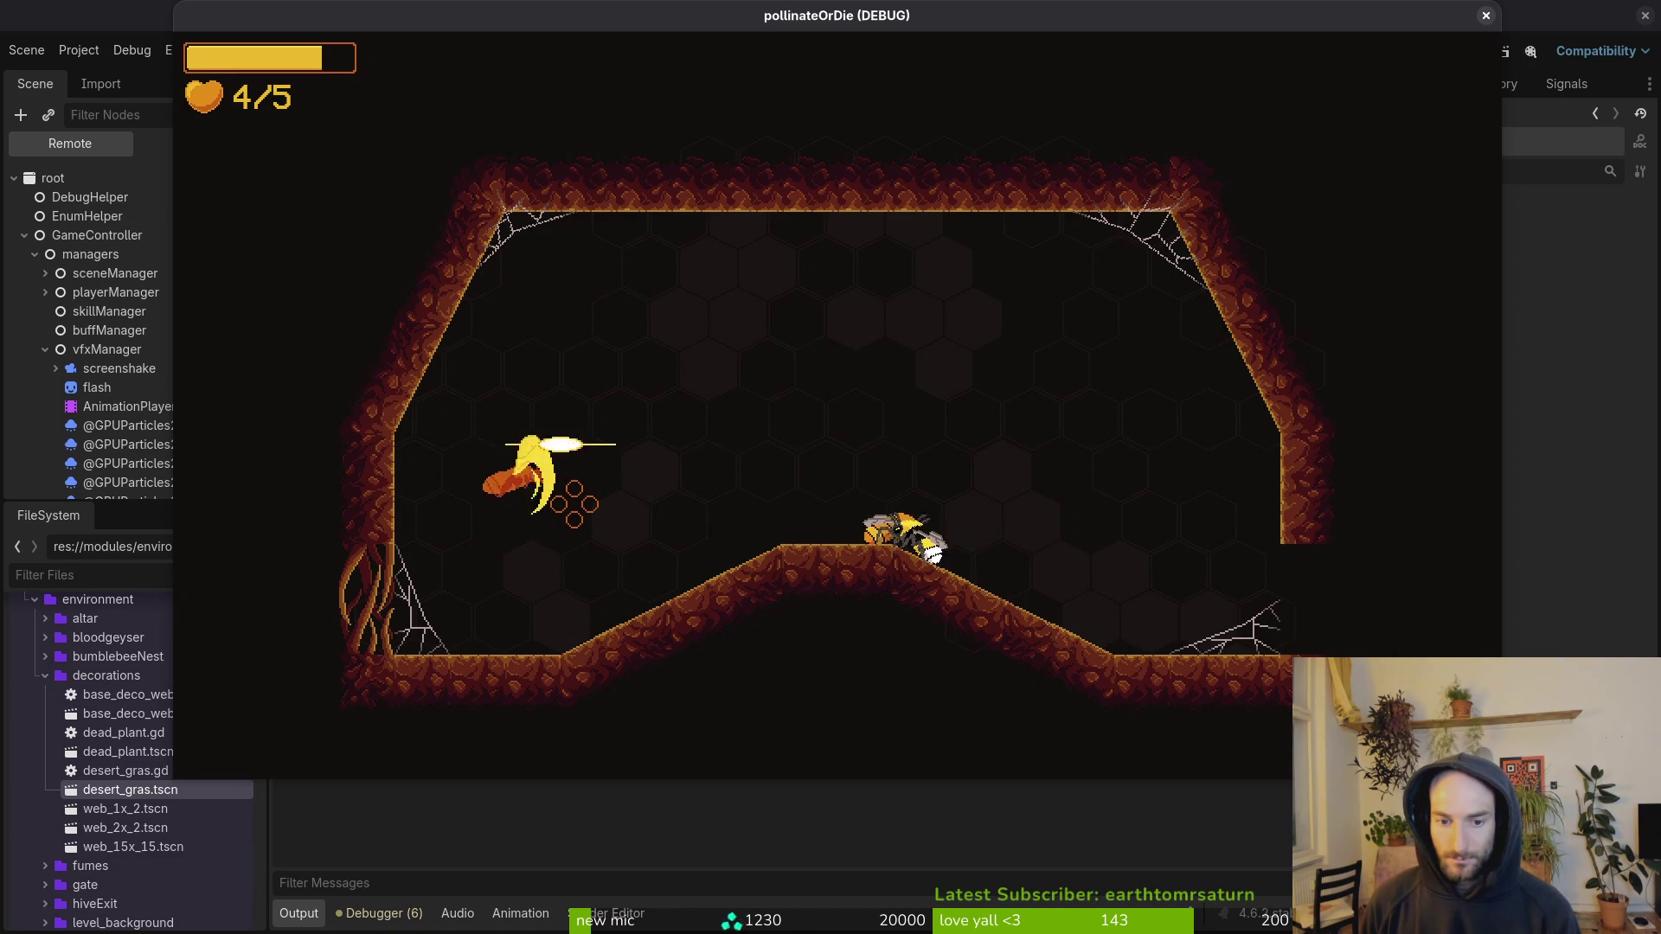
pyautogui.click(574, 504)
pyautogui.press('d')
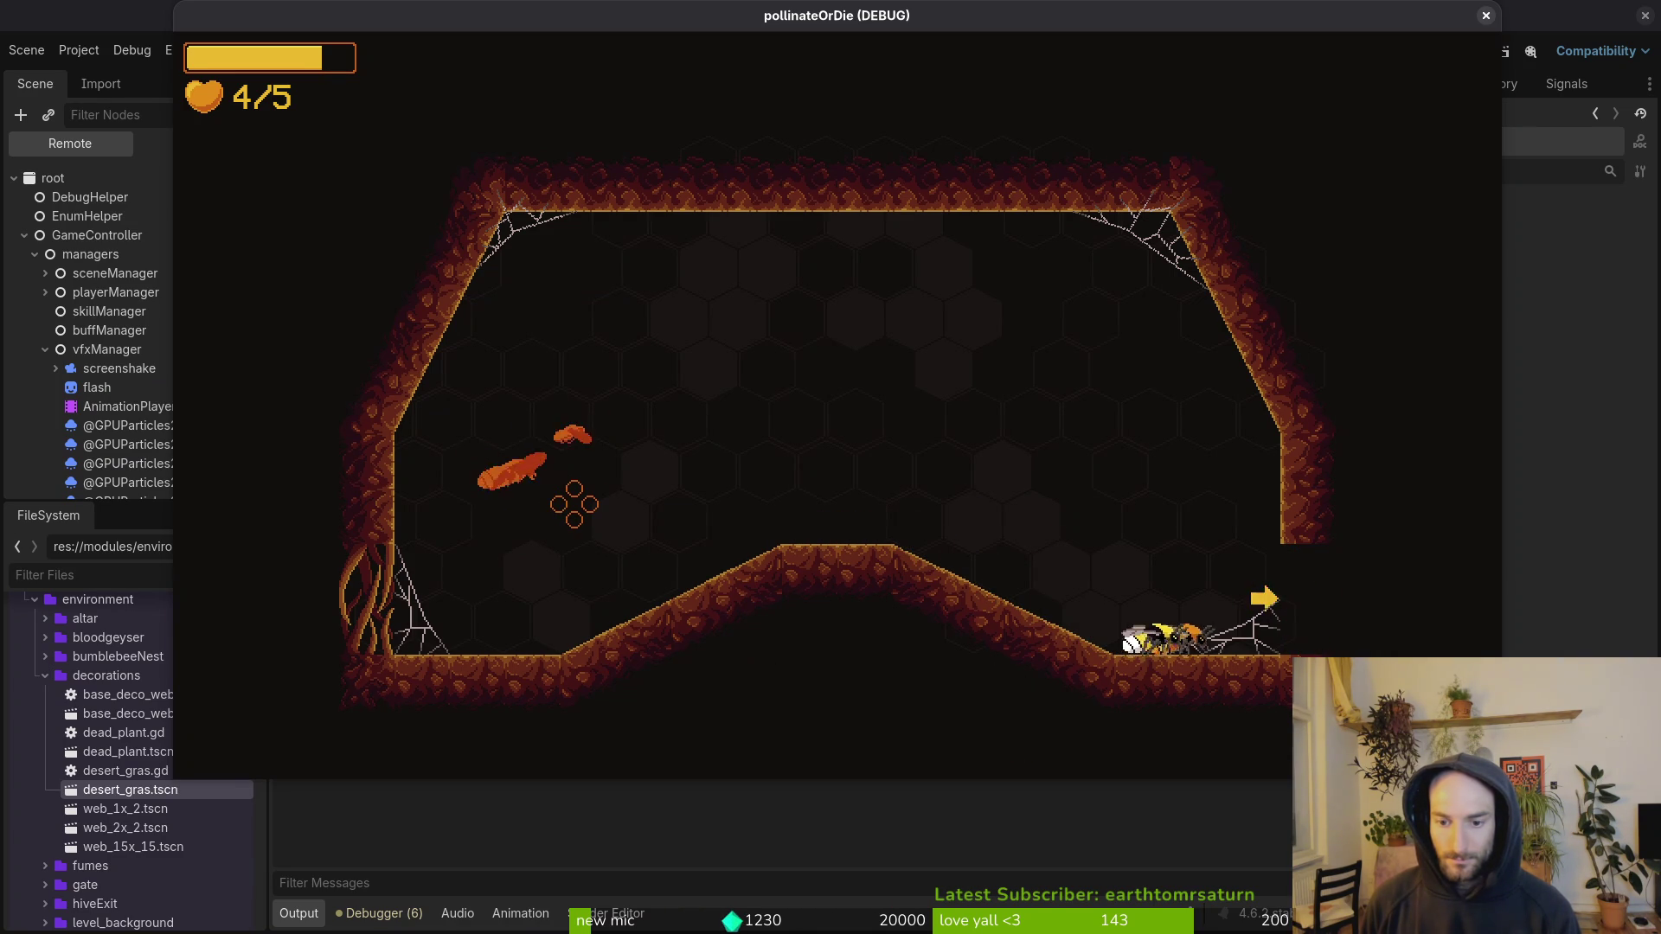
pyautogui.click(573, 505)
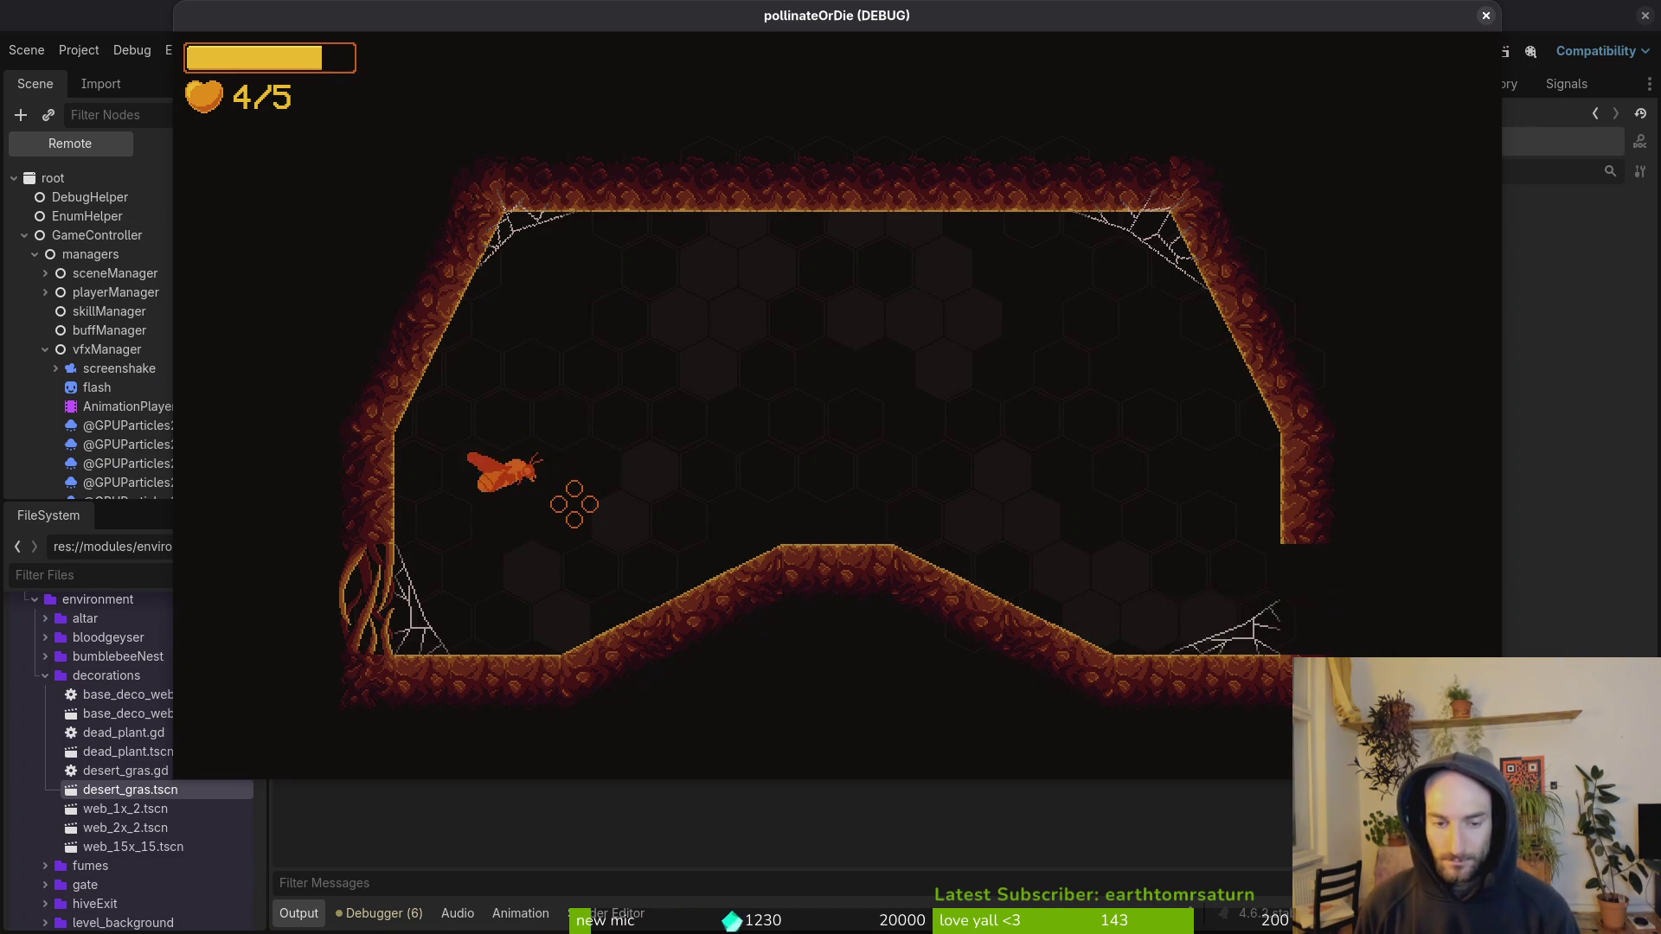
pyautogui.press('space')
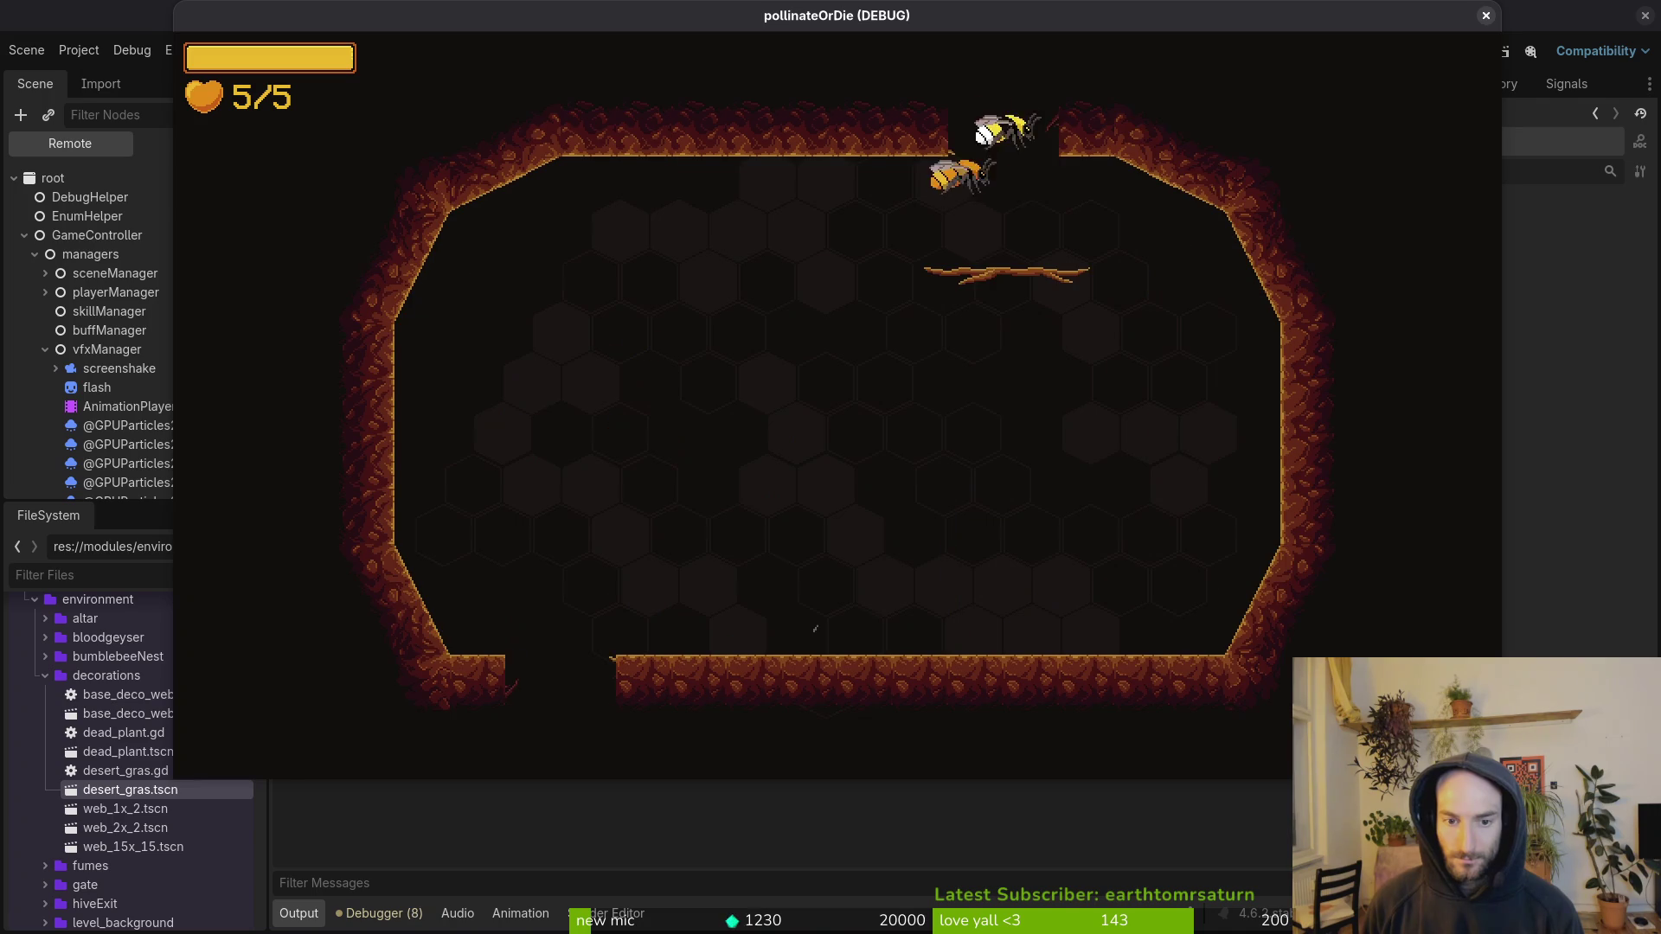
pyautogui.click(1485, 17)
# Step: Shift the friend bee 17 px left on the ridge
pyautogui.scroll(-2, 785, 539)
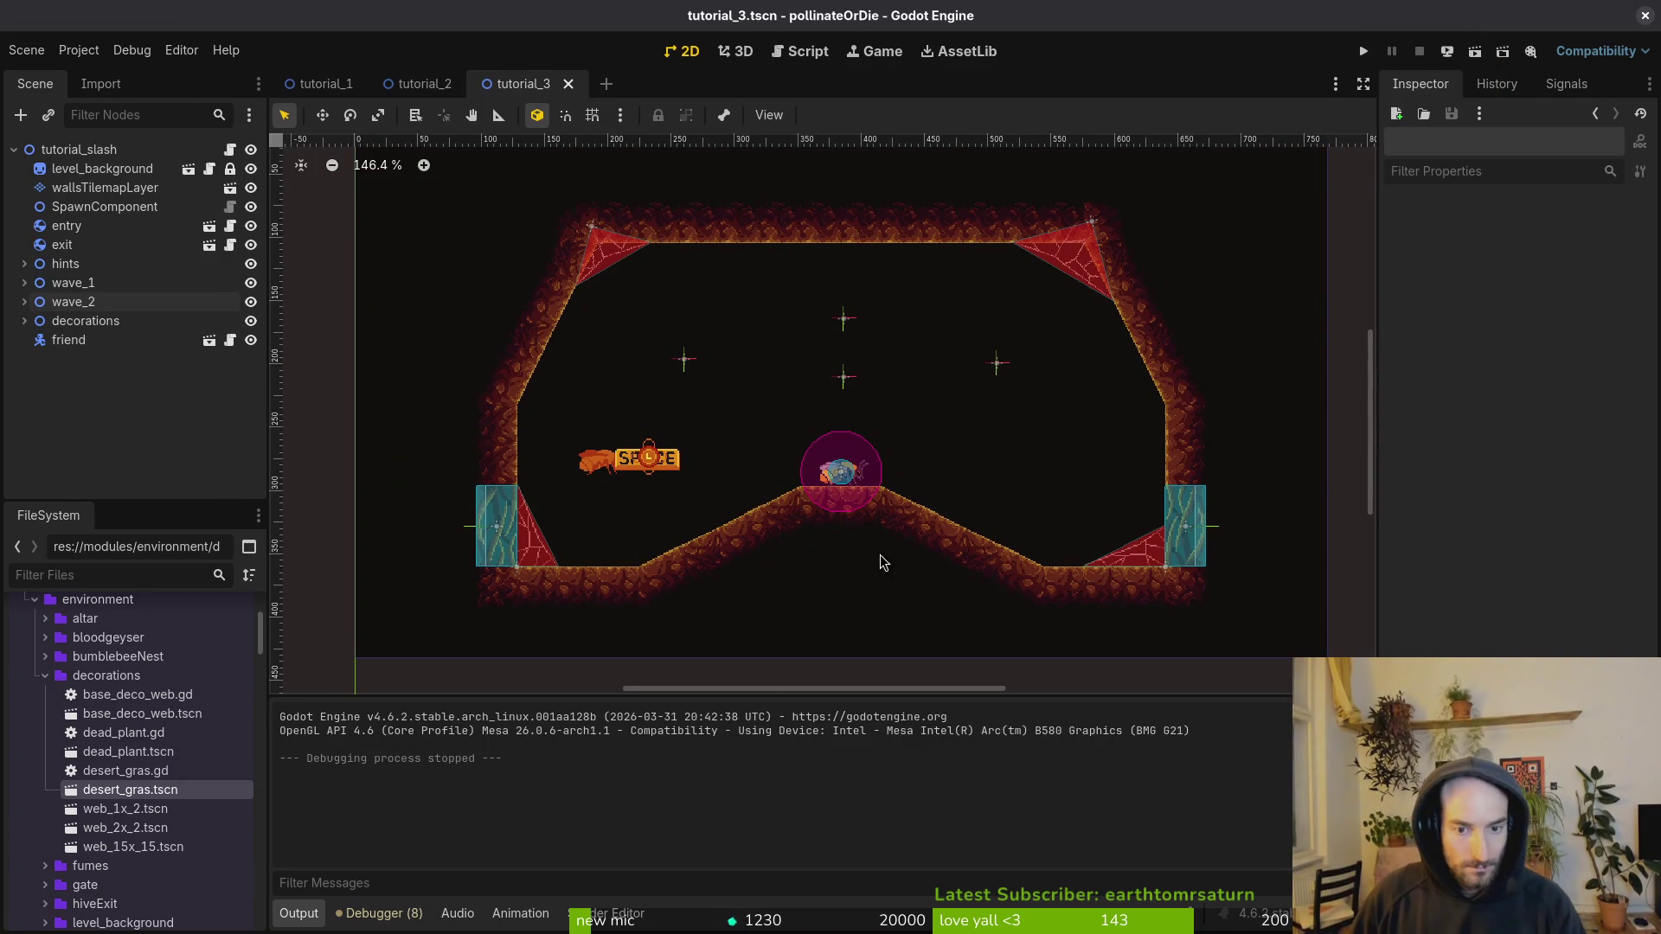
pyautogui.scroll(5, 857, 476)
pyautogui.scroll(3, 856, 476)
pyautogui.moveTo(857, 476); pyautogui.dragTo(793, 481)
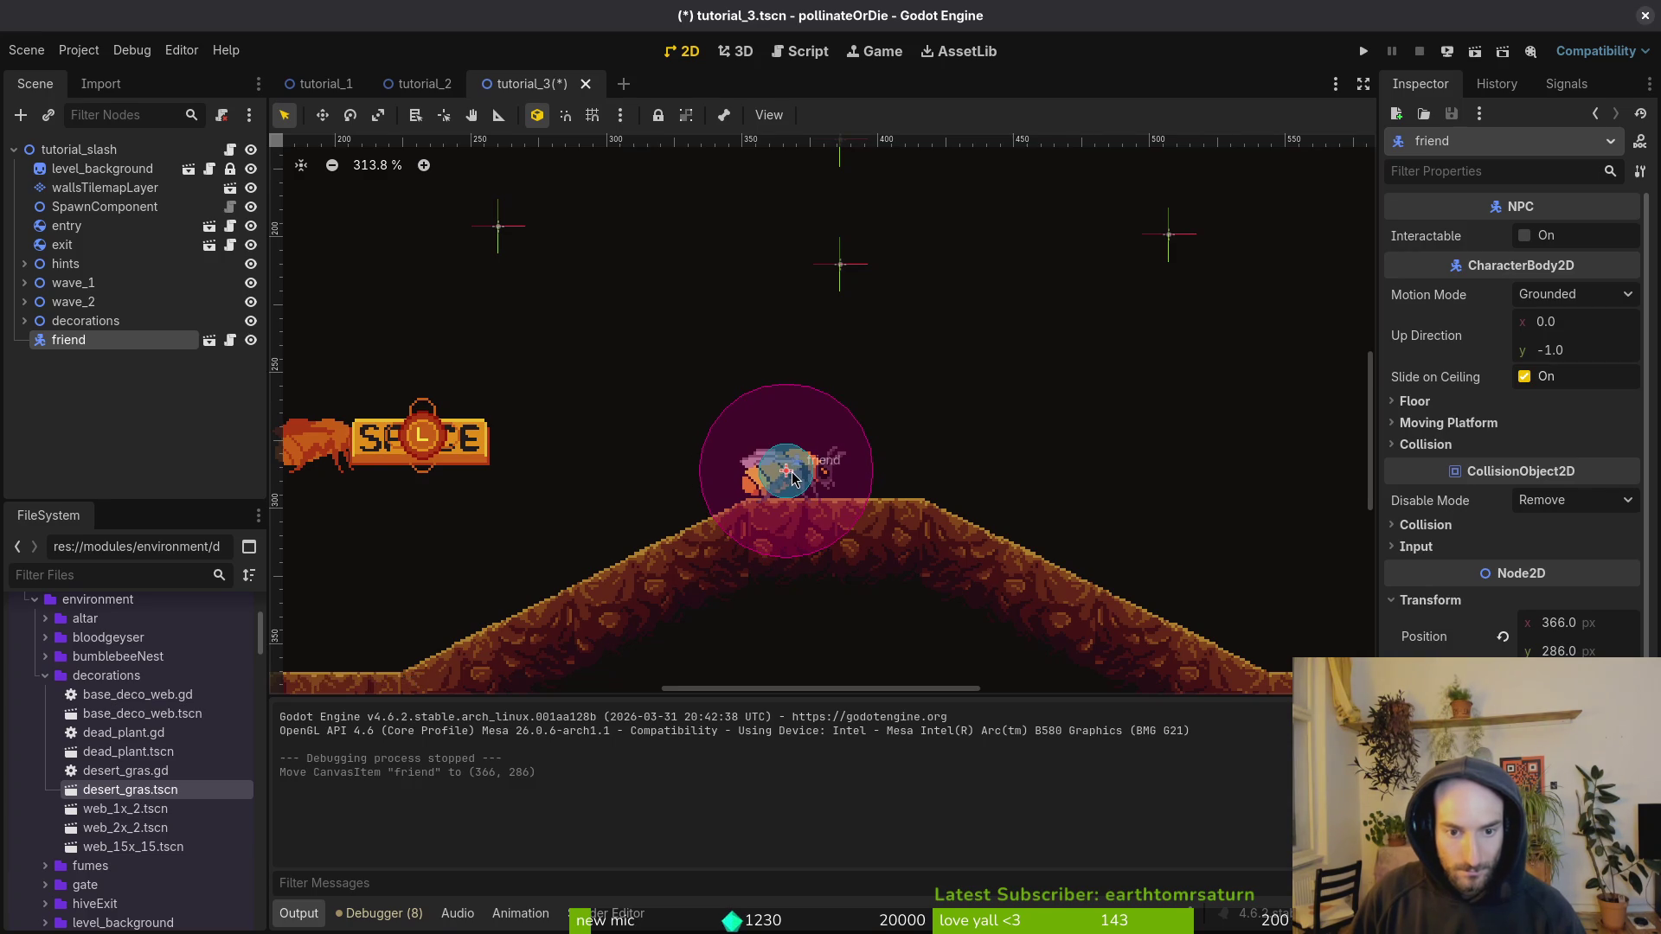
# Step: Instance dead_plant.tscn and desert_gras.tscn under the decorations node
pyautogui.scroll(-3, 772, 481)
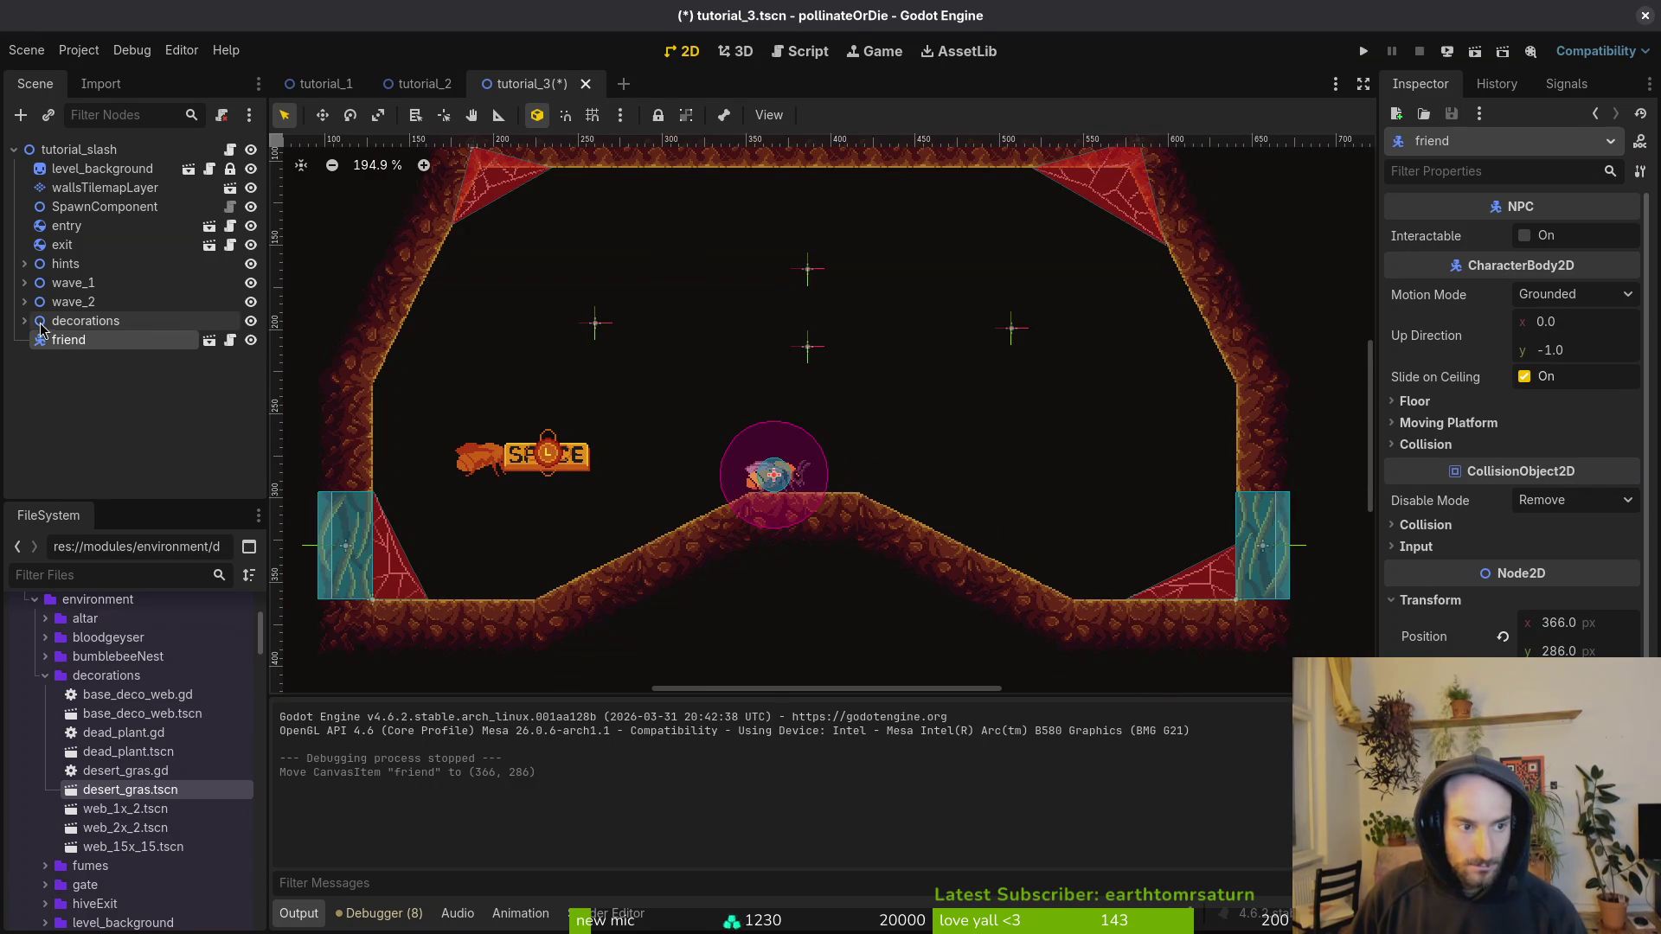
pyautogui.click(134, 753)
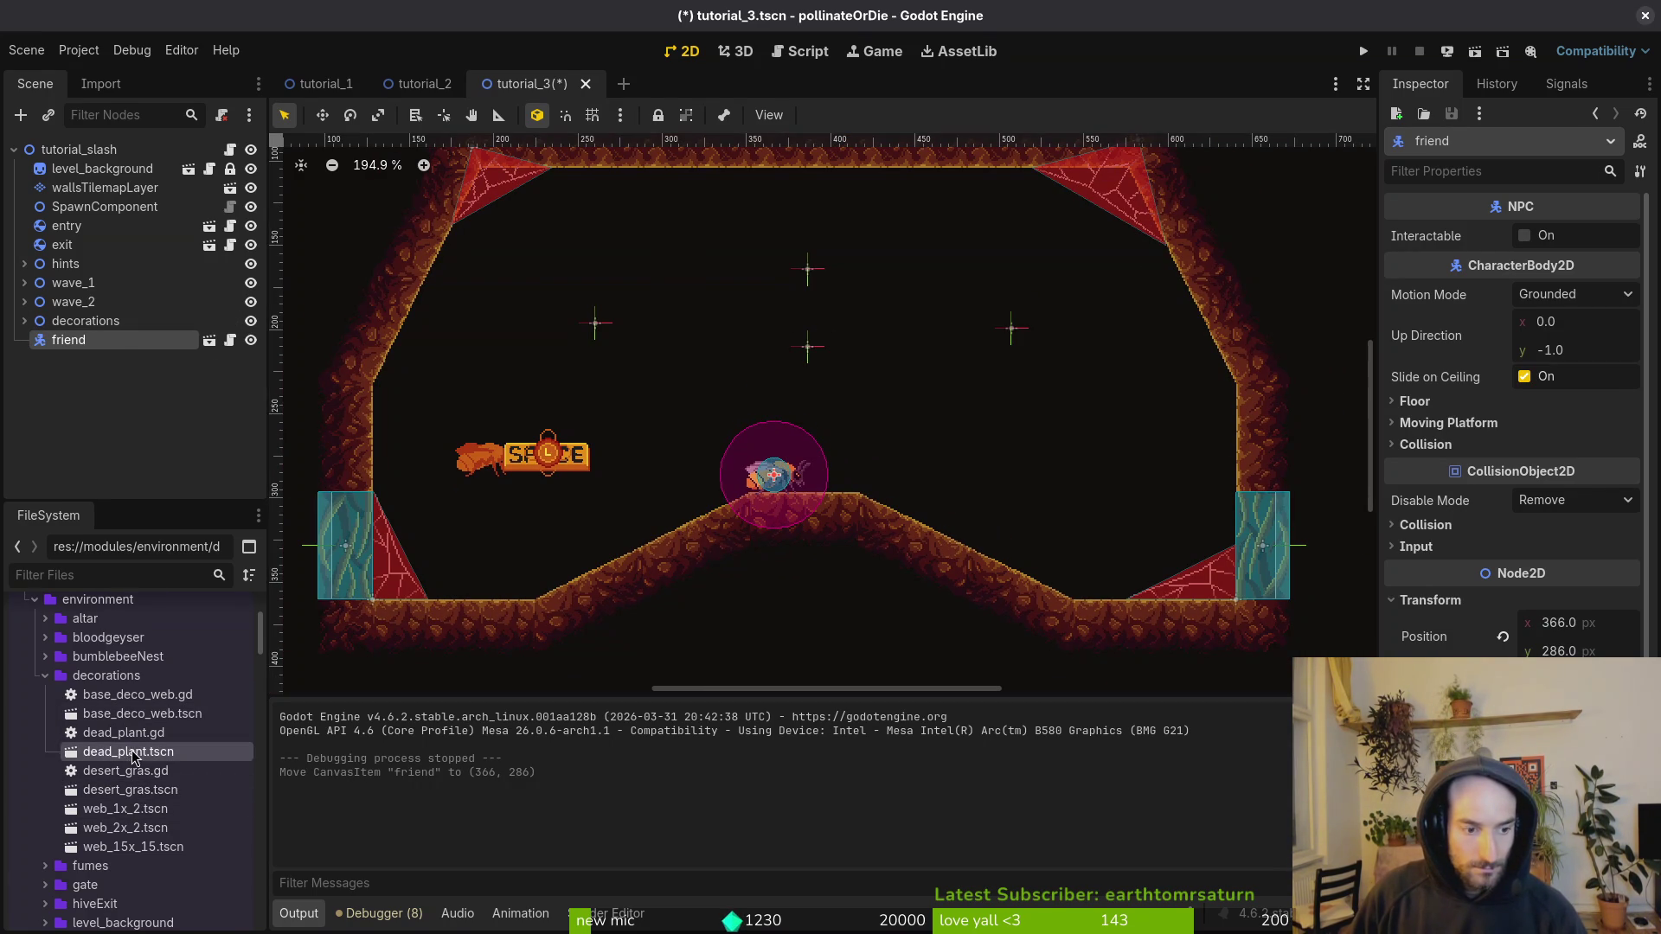
pyautogui.moveTo(148, 620)
pyautogui.mouseDown()
pyautogui.moveTo(100, 322)
pyautogui.moveTo(792, 364)
pyautogui.moveTo(96, 330)
pyautogui.mouseUp()
# Step: Place the new deadPlant beside the hilltop character at (480, 264)
pyautogui.scroll(-10, 561, 443)
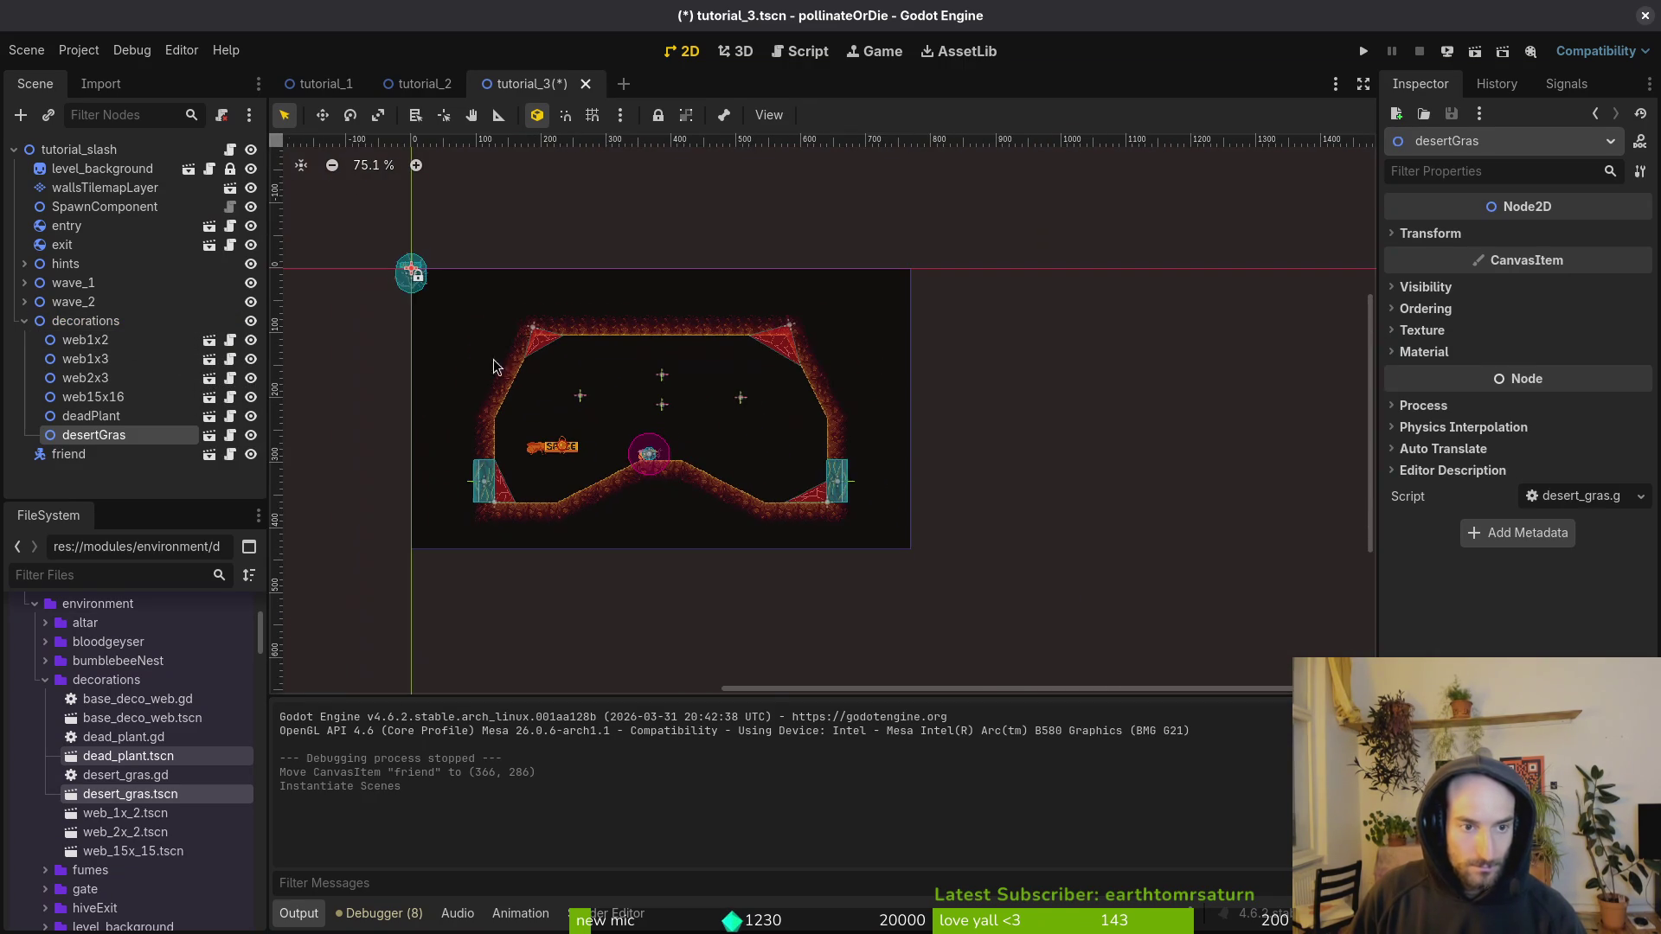
pyautogui.click(410, 289)
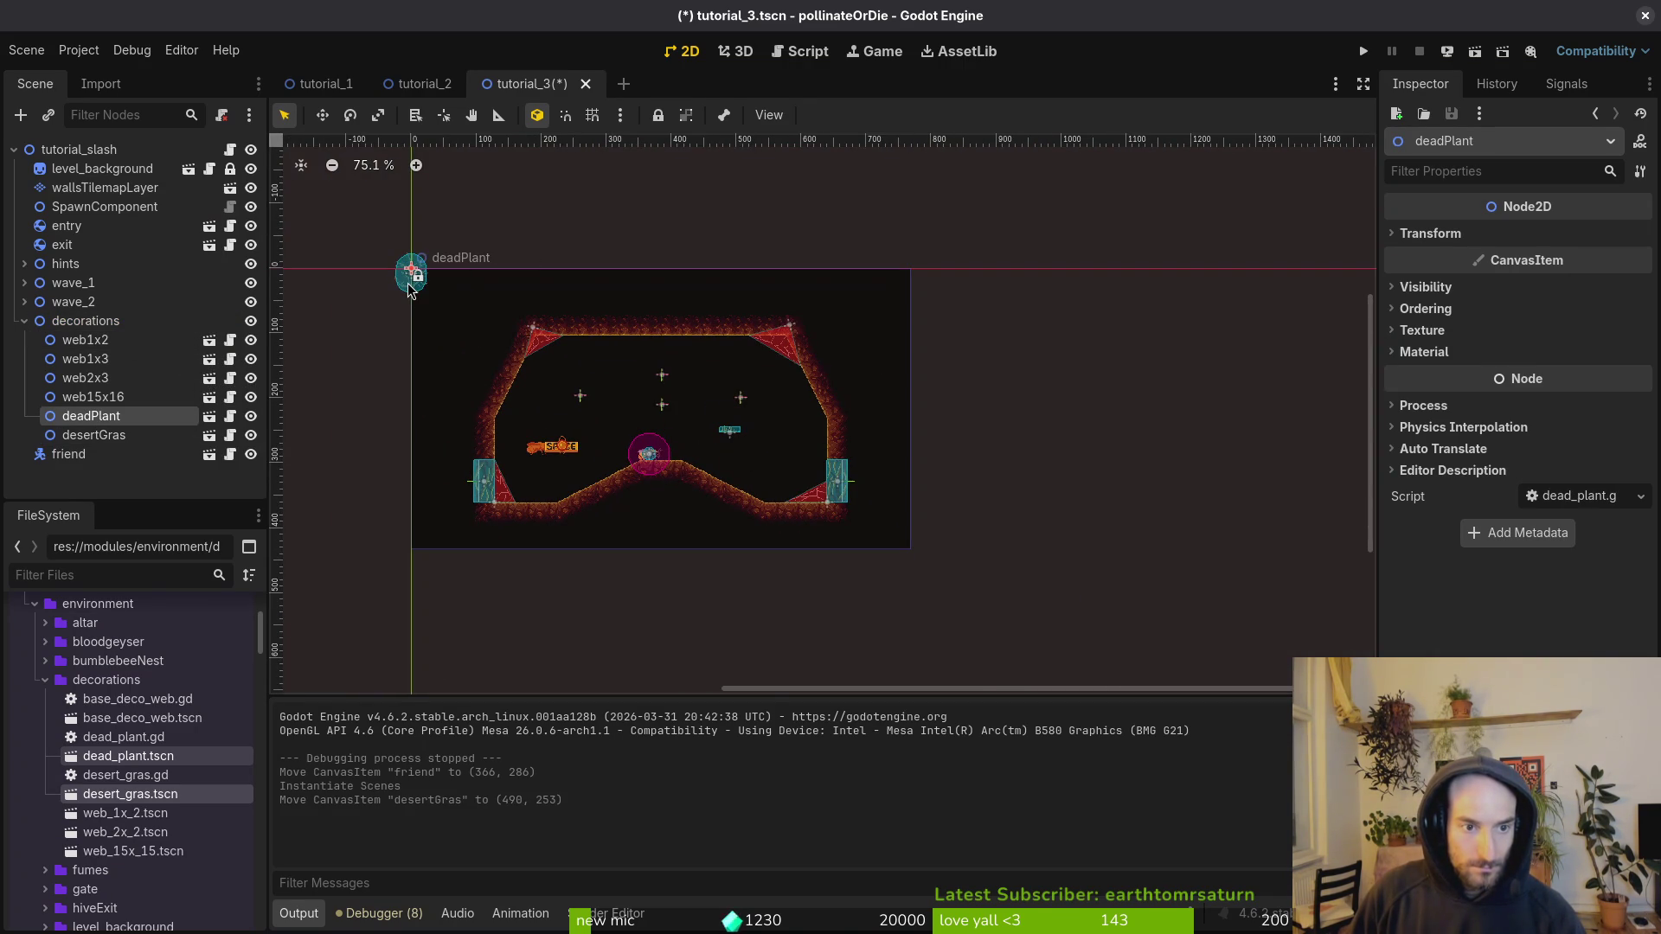
pyautogui.moveTo(519, 363); pyautogui.dragTo(702, 436)
pyautogui.scroll(8, 702, 436)
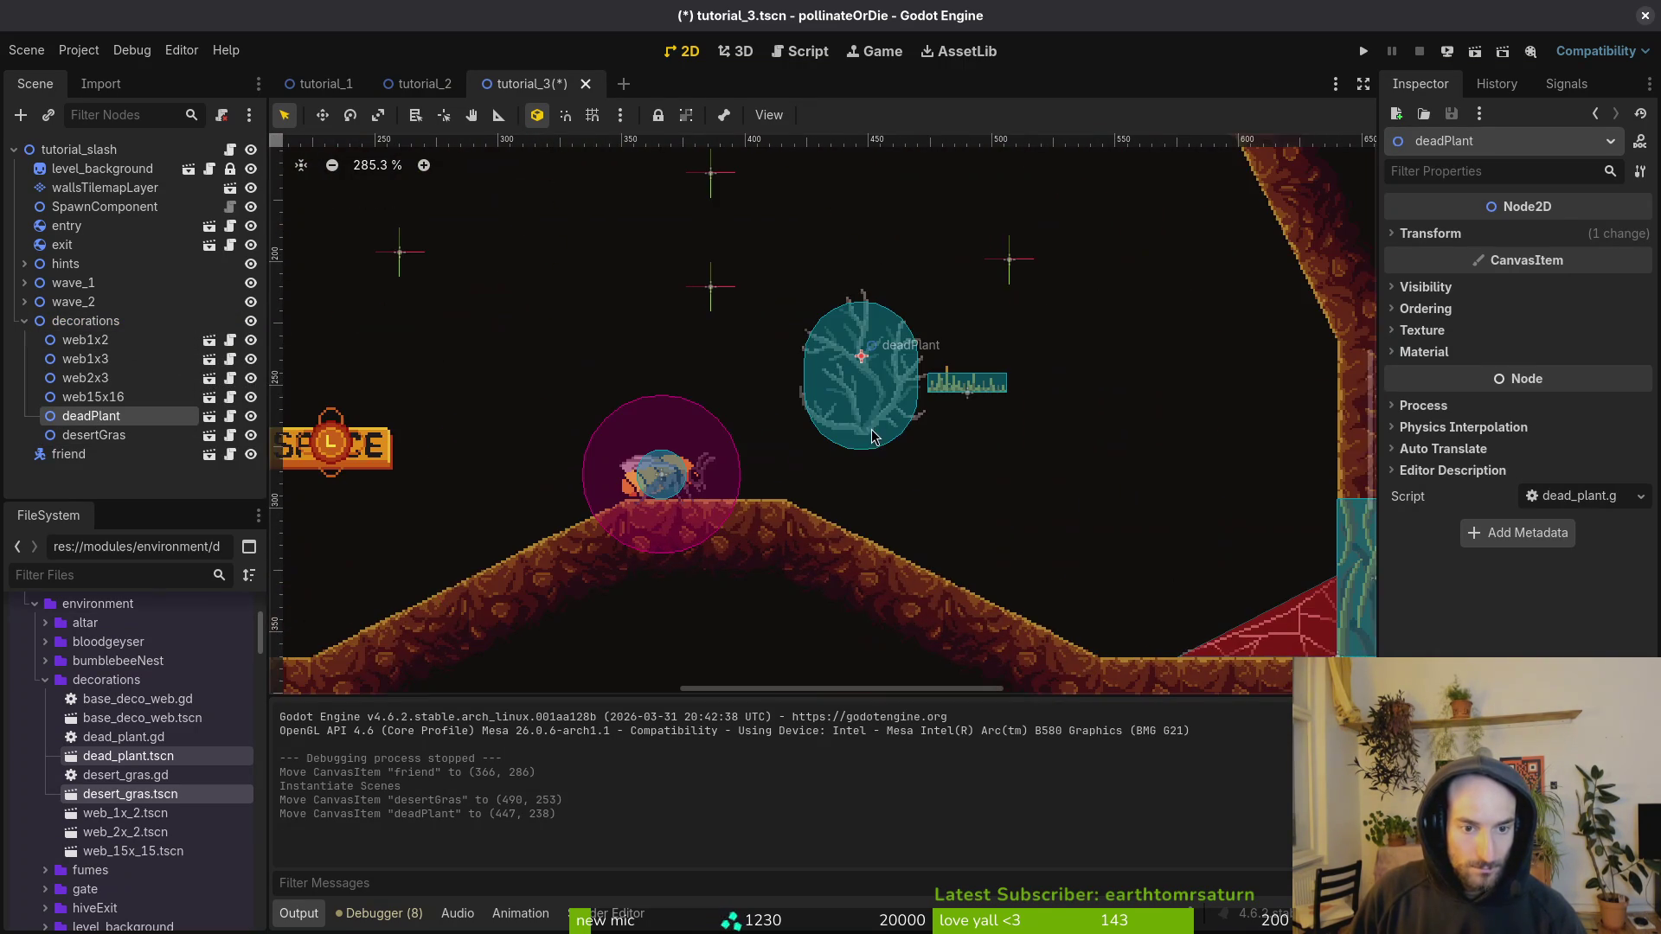
pyautogui.moveTo(868, 394)
pyautogui.mouseDown()
pyautogui.moveTo(746, 406)
pyautogui.moveTo(778, 424)
pyautogui.moveTo(804, 414)
pyautogui.moveTo(804, 445)
pyautogui.mouseUp()
pyautogui.scroll(3, 779, 424)
# Step: Enable grid snapping, save, and drop the desertGras patch onto the floor at (560, 360)
pyautogui.hotkey('shift', 'g')
pyautogui.hotkey('ctrl', 's')
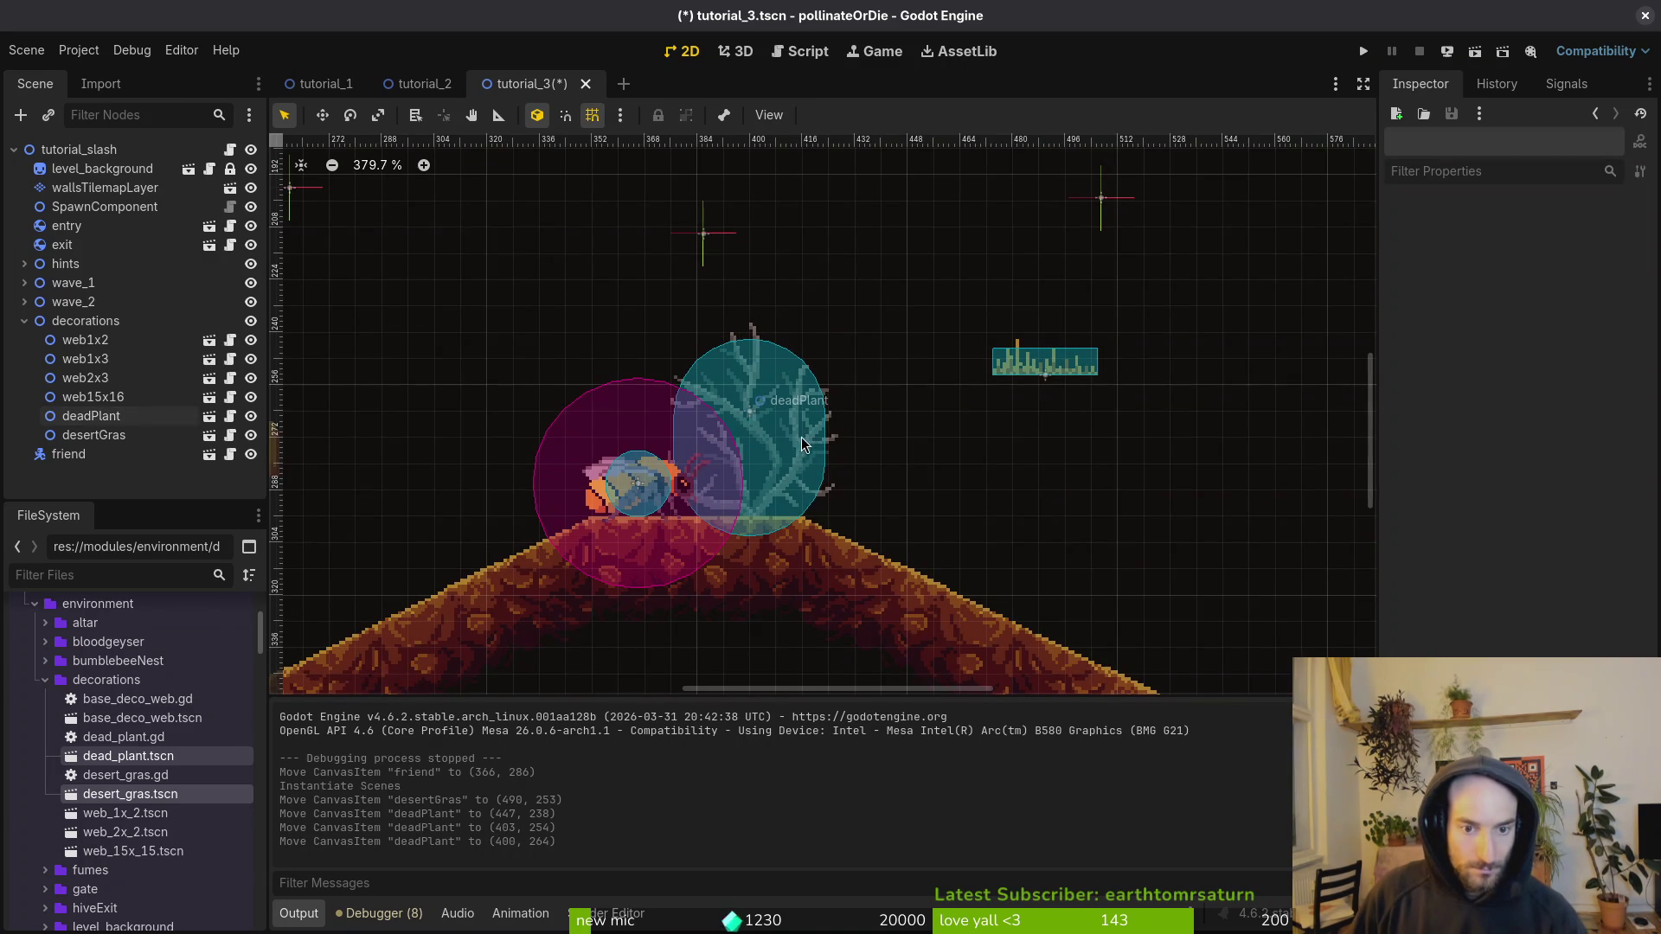
pyautogui.scroll(-6, 843, 368)
pyautogui.moveTo(926, 385)
pyautogui.mouseDown()
pyautogui.moveTo(924, 417)
pyautogui.moveTo(993, 479)
pyautogui.moveTo(1024, 568)
pyautogui.mouseUp()
pyautogui.scroll(5, 993, 478)
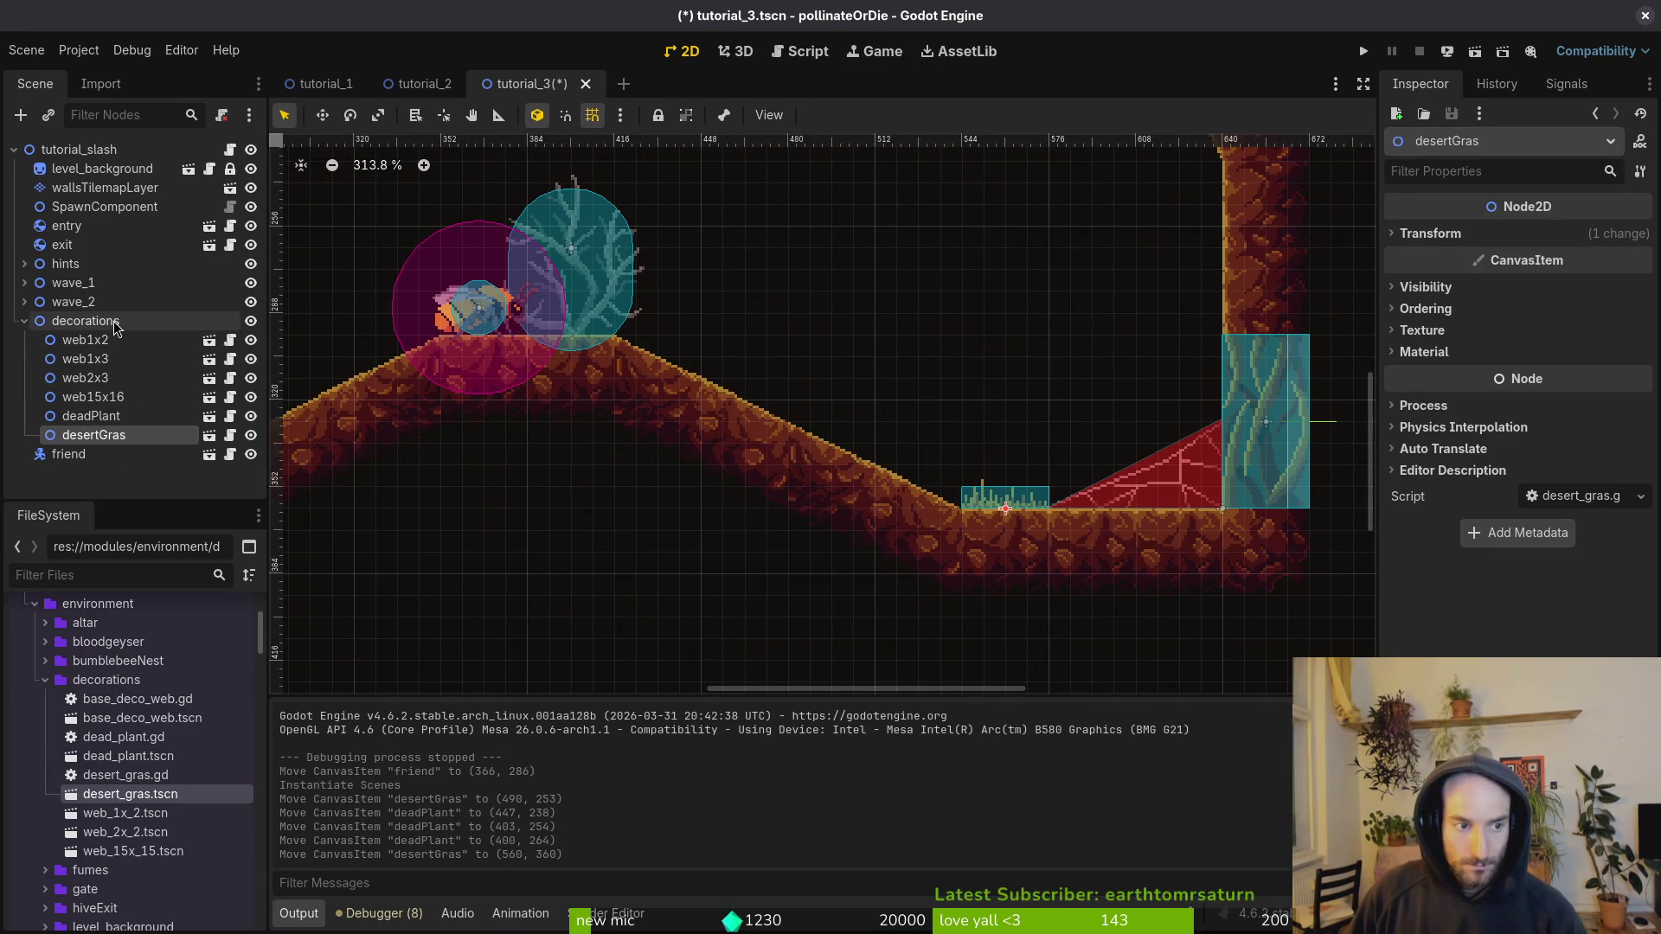
# Step: Paste desertGras copies under decorations until fifteen grass patches exist
pyautogui.click(87, 321)
pyautogui.hotkey('ctrl', 'v')
pyautogui.hotkey('ctrl', 'v')
pyautogui.hotkey('ctrl', 'v')
pyautogui.click(86, 312)
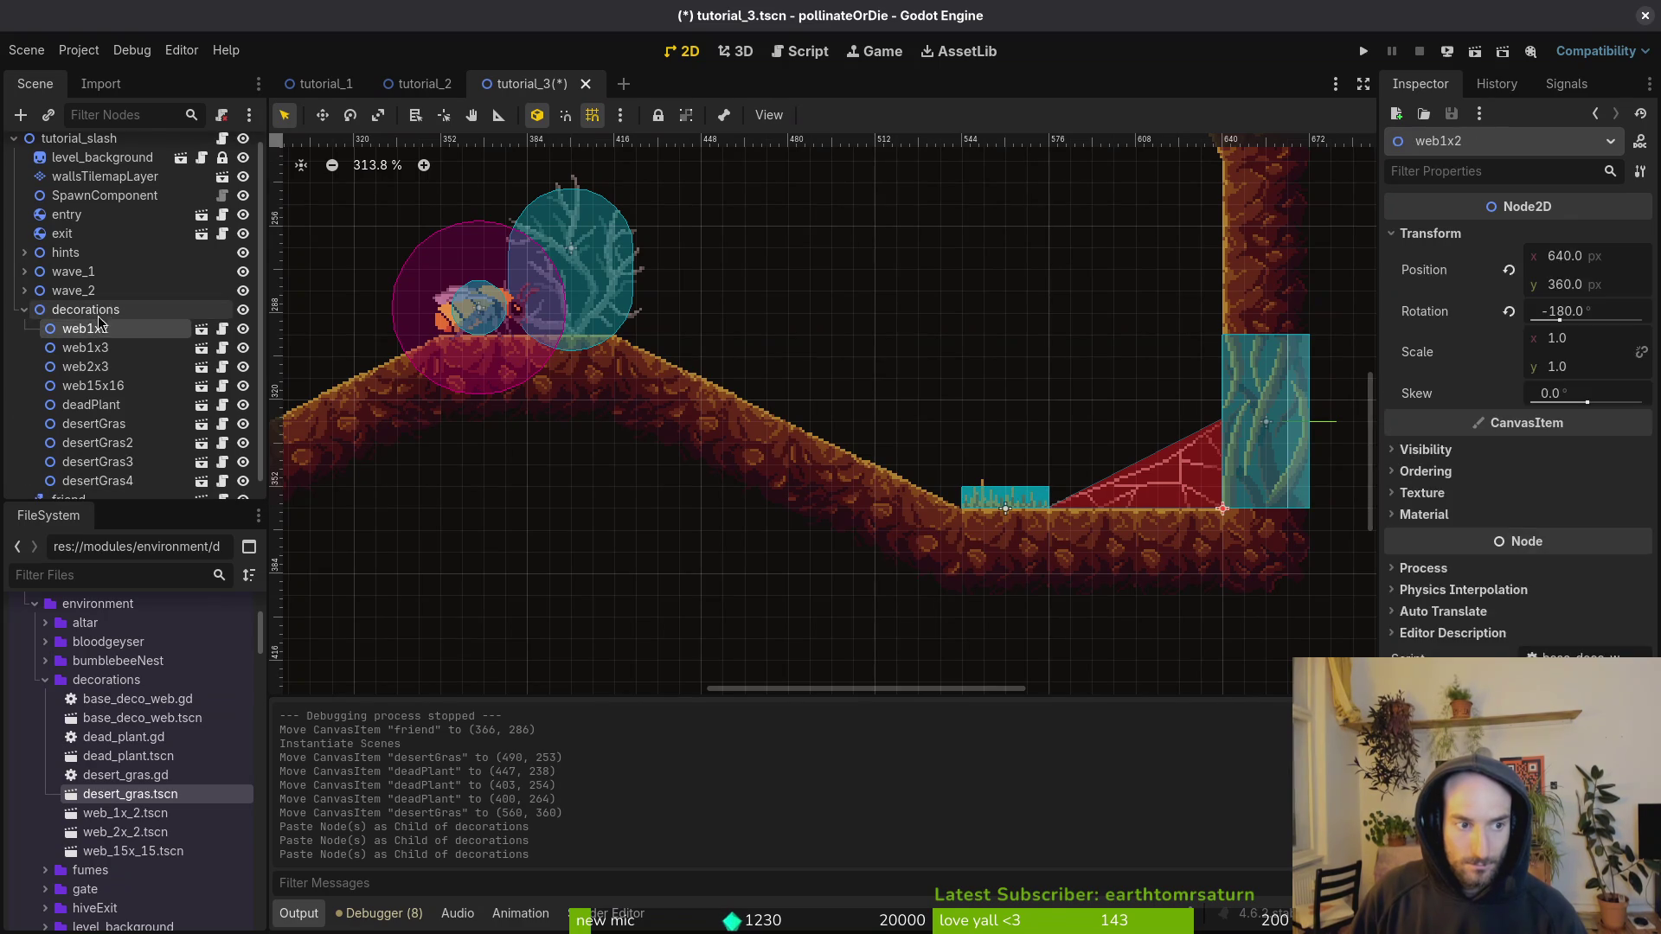
pyautogui.hotkey('ctrl', 'v')
pyautogui.keyDown('shift'); pyautogui.click(112, 410); pyautogui.keyUp('shift')
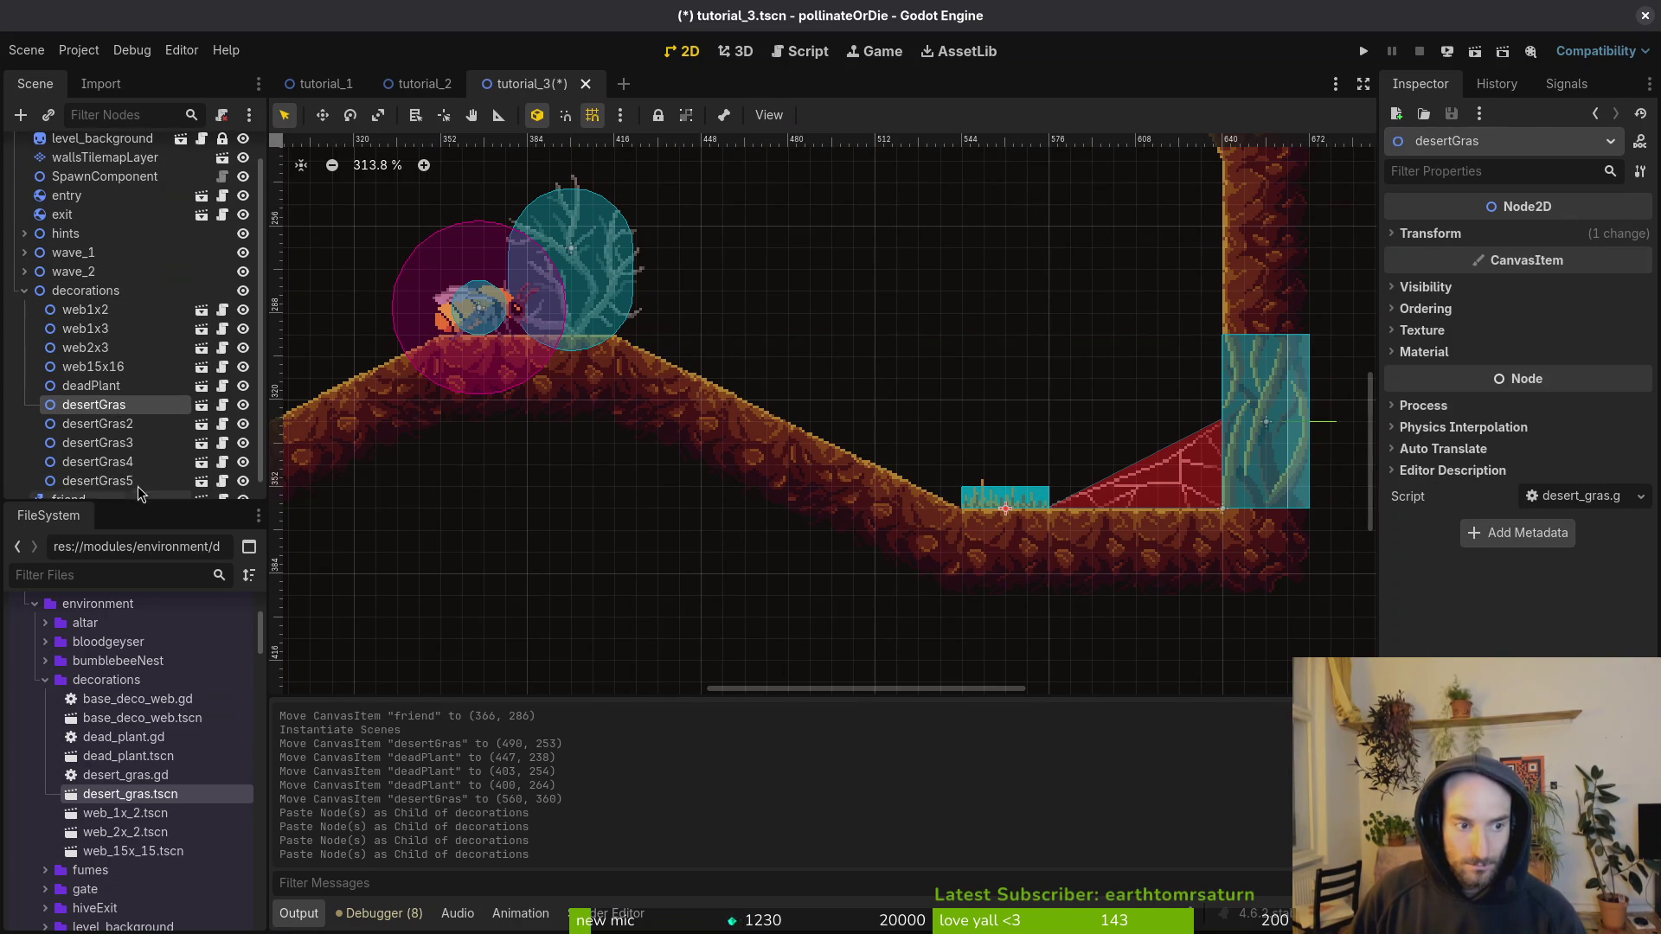
pyautogui.hotkey('ctrl', 'c')
pyautogui.hotkey('ctrl', 'v')
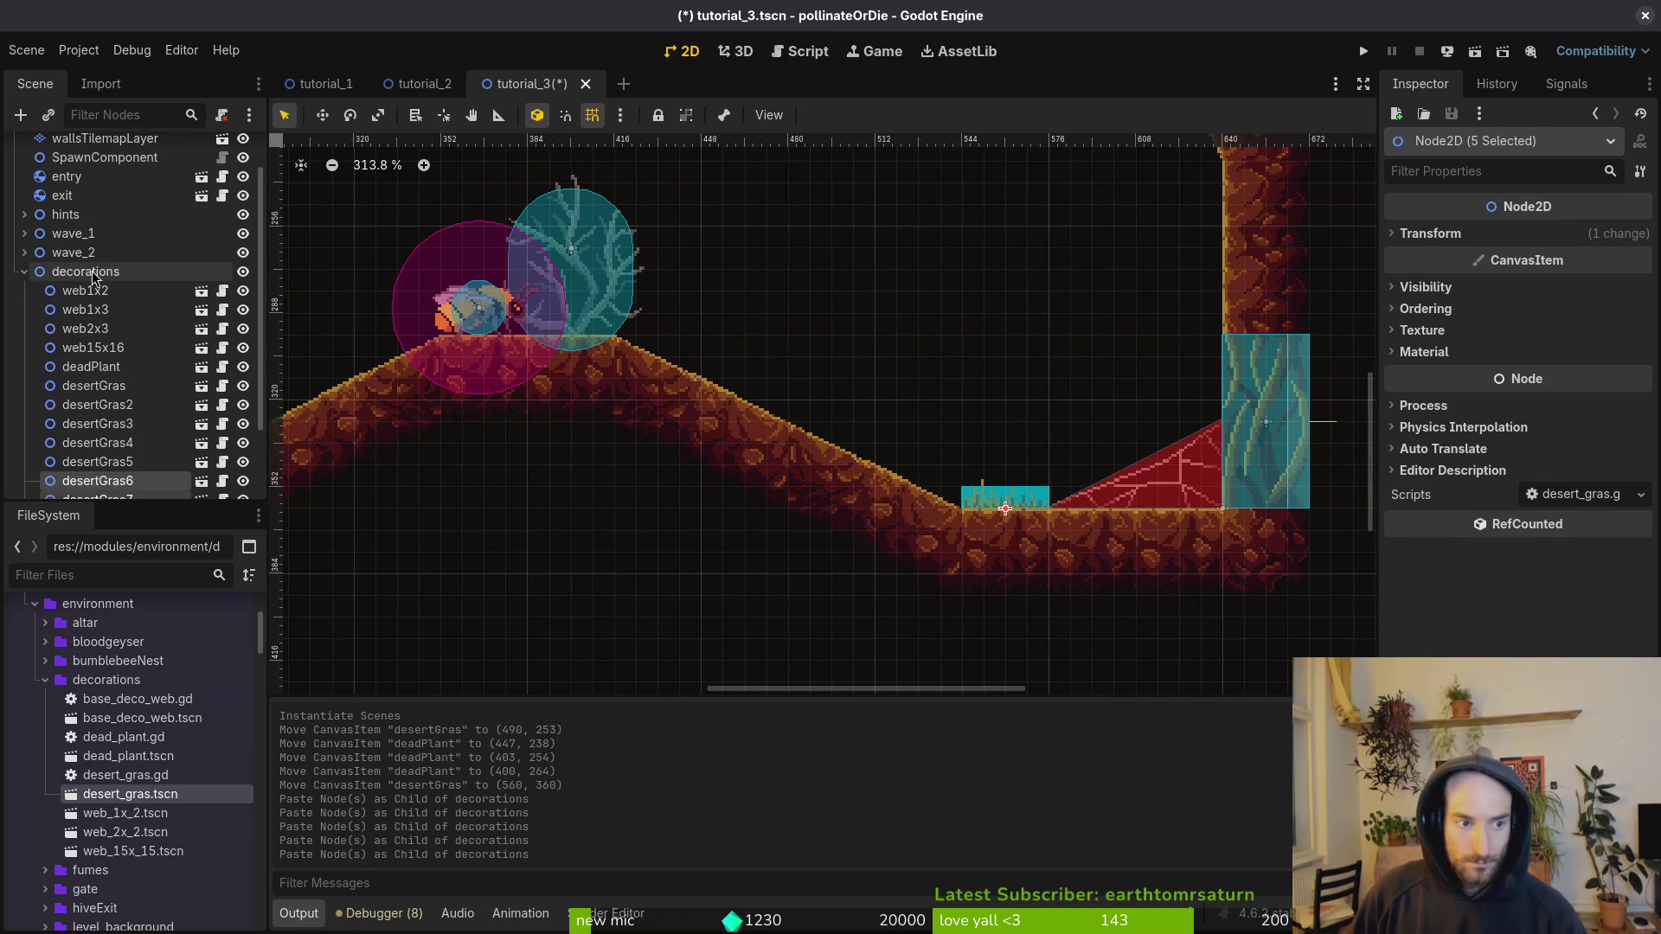
pyautogui.hotkey('ctrl', 'v')
# Step: Lift copies off the floor and stand desertGras15 and desertGras14 upright against the right rock wall
pyautogui.keyDown('alt'); pyautogui.rightClick(1009, 500); pyautogui.keyUp('alt')
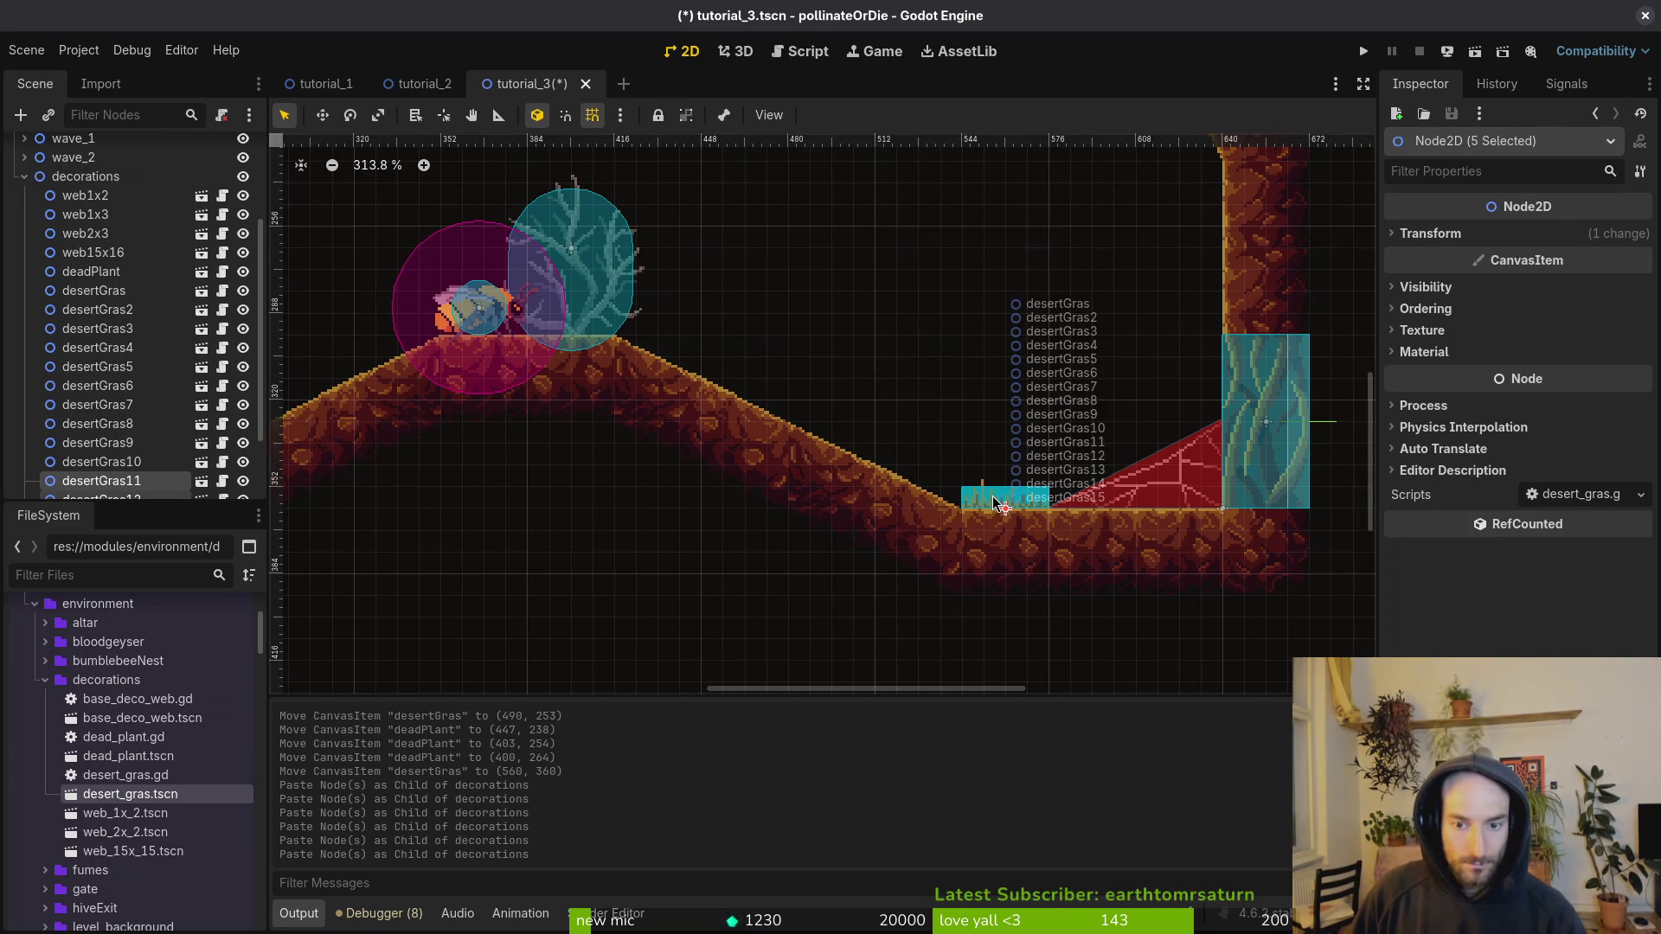
pyautogui.moveTo(995, 503); pyautogui.dragTo(867, 352)
pyautogui.click(829, 422)
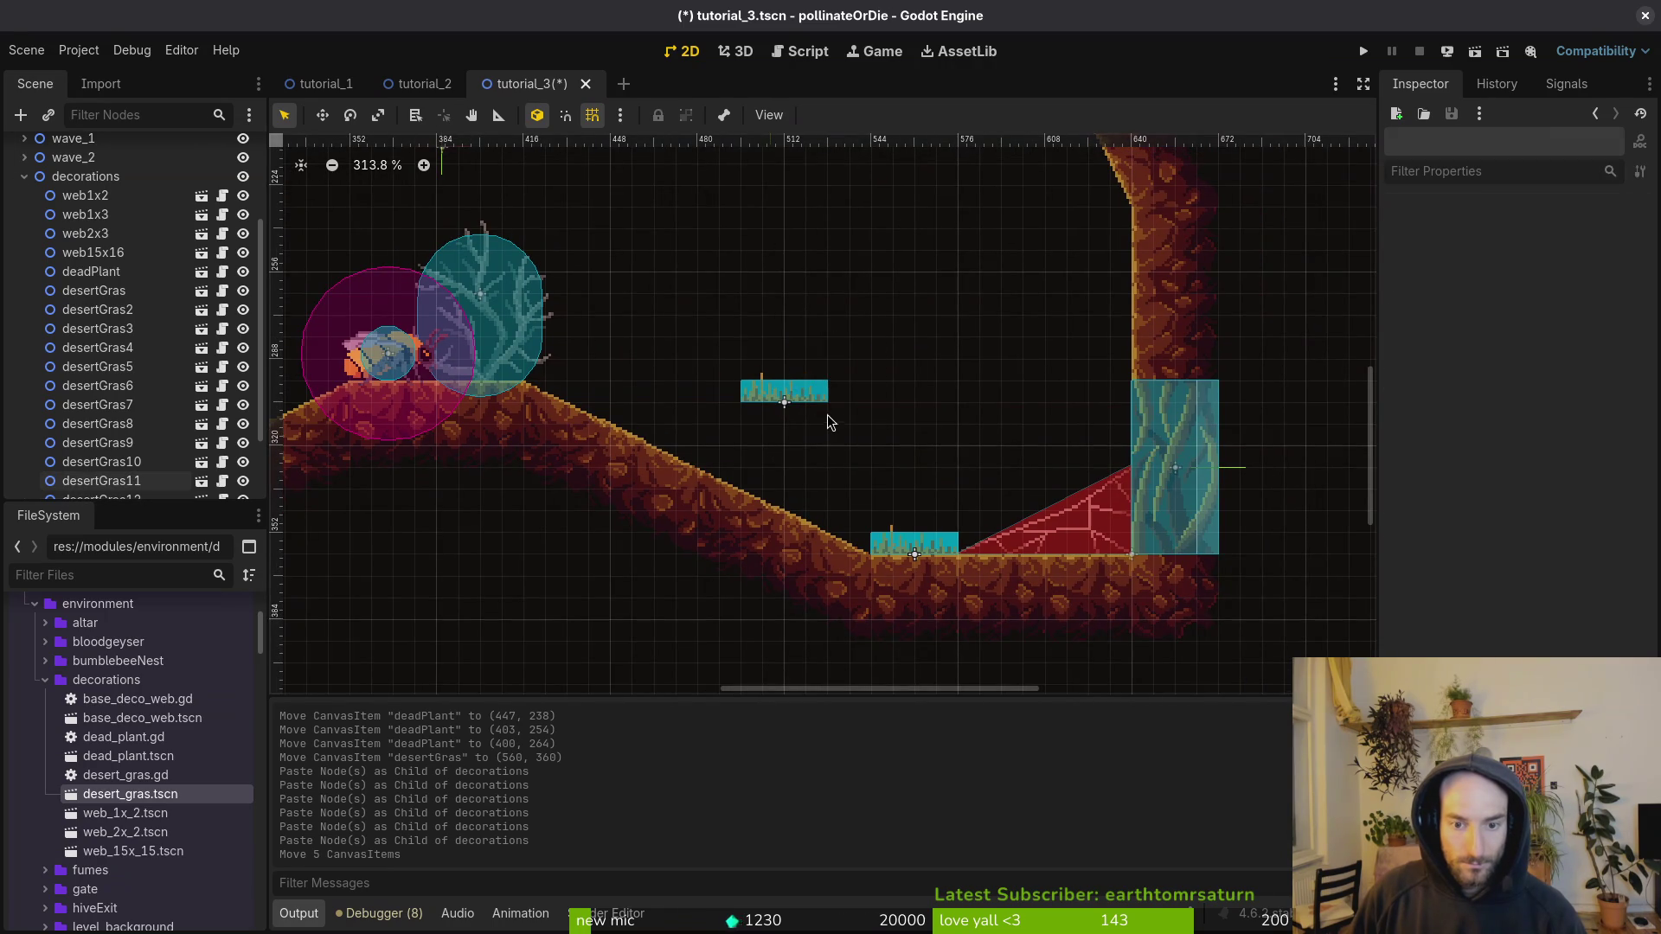
pyautogui.click(796, 396)
pyautogui.moveTo(796, 396); pyautogui.dragTo(1035, 378)
pyautogui.moveTo(970, 268); pyautogui.dragTo(970, 270)
pyautogui.moveTo(995, 381)
pyautogui.mouseDown()
pyautogui.moveTo(1133, 370)
pyautogui.moveTo(1149, 350)
pyautogui.moveTo(1128, 359)
pyautogui.mouseUp()
pyautogui.moveTo(810, 400)
pyautogui.mouseDown()
pyautogui.moveTo(1004, 337)
pyautogui.moveTo(1071, 251)
pyautogui.mouseUp()
pyautogui.moveTo(1021, 200); pyautogui.dragTo(1021, 201)
pyautogui.moveTo(1035, 260)
pyautogui.mouseDown()
pyautogui.moveTo(1143, 259)
pyautogui.moveTo(1123, 262)
pyautogui.mouseUp()
# Step: Spread desertGras13, 12, 10, 9, 8, 3, 2 and the original out of the floor stack
pyautogui.moveTo(786, 393)
pyautogui.mouseDown()
pyautogui.moveTo(891, 475)
pyautogui.moveTo(868, 535)
pyautogui.moveTo(847, 534)
pyautogui.mouseUp()
pyautogui.moveTo(815, 398)
pyautogui.mouseDown()
pyautogui.moveTo(1054, 551)
pyautogui.moveTo(1030, 552)
pyautogui.mouseUp()
pyautogui.moveTo(1003, 545); pyautogui.dragTo(1006, 333)
pyautogui.moveTo(914, 545); pyautogui.dragTo(895, 374)
pyautogui.moveTo(915, 545)
pyautogui.mouseDown()
pyautogui.moveTo(914, 419)
pyautogui.moveTo(935, 553)
pyautogui.moveTo(934, 489)
pyautogui.moveTo(925, 512)
pyautogui.moveTo(986, 463)
pyautogui.mouseUp()
pyautogui.moveTo(938, 549); pyautogui.dragTo(980, 465)
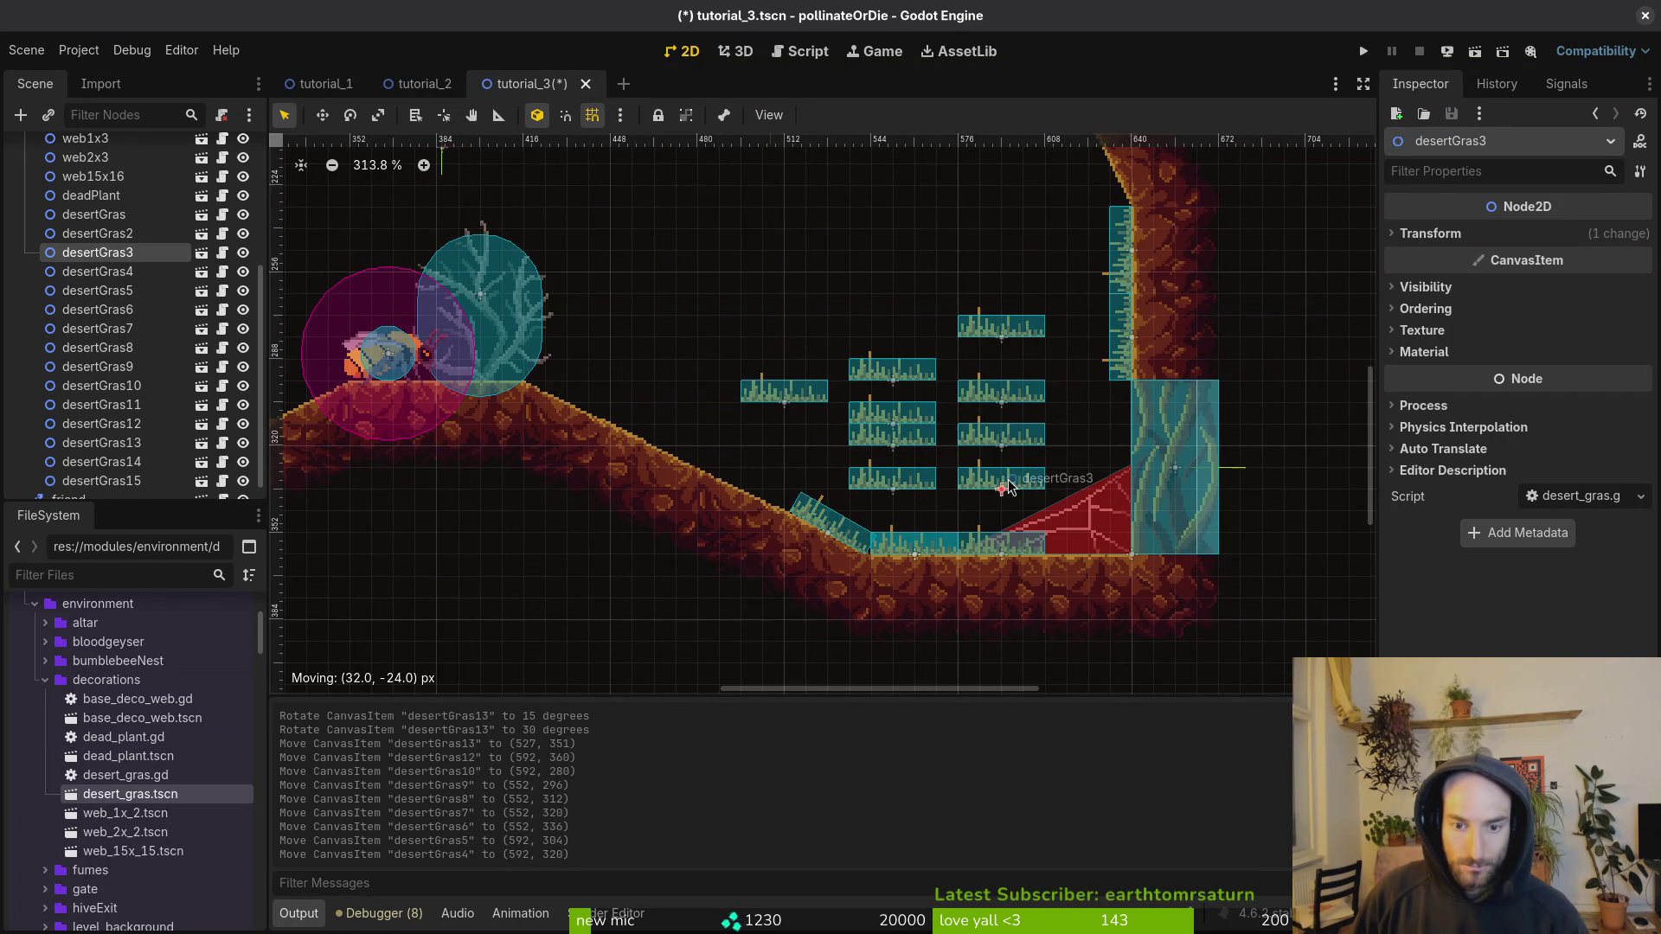
pyautogui.moveTo(920, 553); pyautogui.dragTo(912, 338)
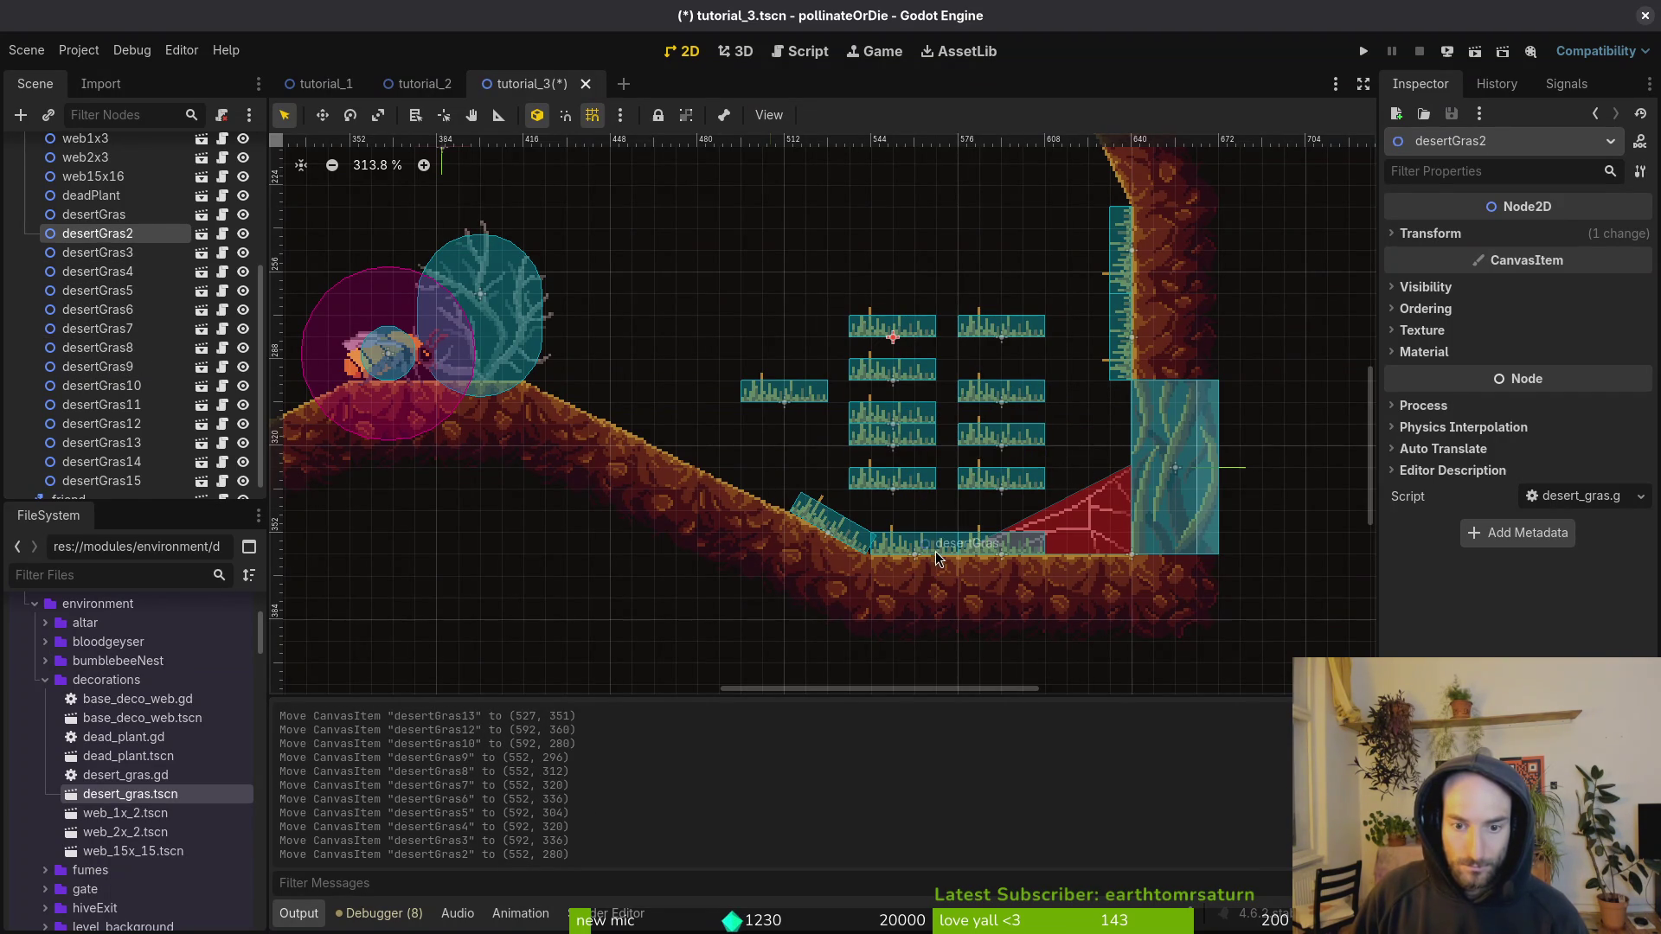
pyautogui.moveTo(938, 559); pyautogui.dragTo(917, 560)
# Step: Tilt desertGras10 to -120° and set it against the upper right wall
pyautogui.scroll(5, 897, 561)
pyautogui.moveTo(1012, 495); pyautogui.dragTo(1012, 409)
pyautogui.moveTo(1053, 467); pyautogui.dragTo(1054, 465)
pyautogui.moveTo(1042, 432); pyautogui.dragTo(1158, 350)
pyautogui.scroll(-2, 1059, 463)
# Step: Move desertGras2 down onto the slope at (499, 330)
pyautogui.moveTo(978, 474)
pyautogui.mouseDown()
pyautogui.moveTo(879, 558)
pyautogui.moveTo(896, 569)
pyautogui.moveTo(878, 585)
pyautogui.moveTo(908, 597)
pyautogui.moveTo(884, 598)
pyautogui.mouseUp()
pyautogui.scroll(6, 891, 566)
pyautogui.scroll(-6, 884, 599)
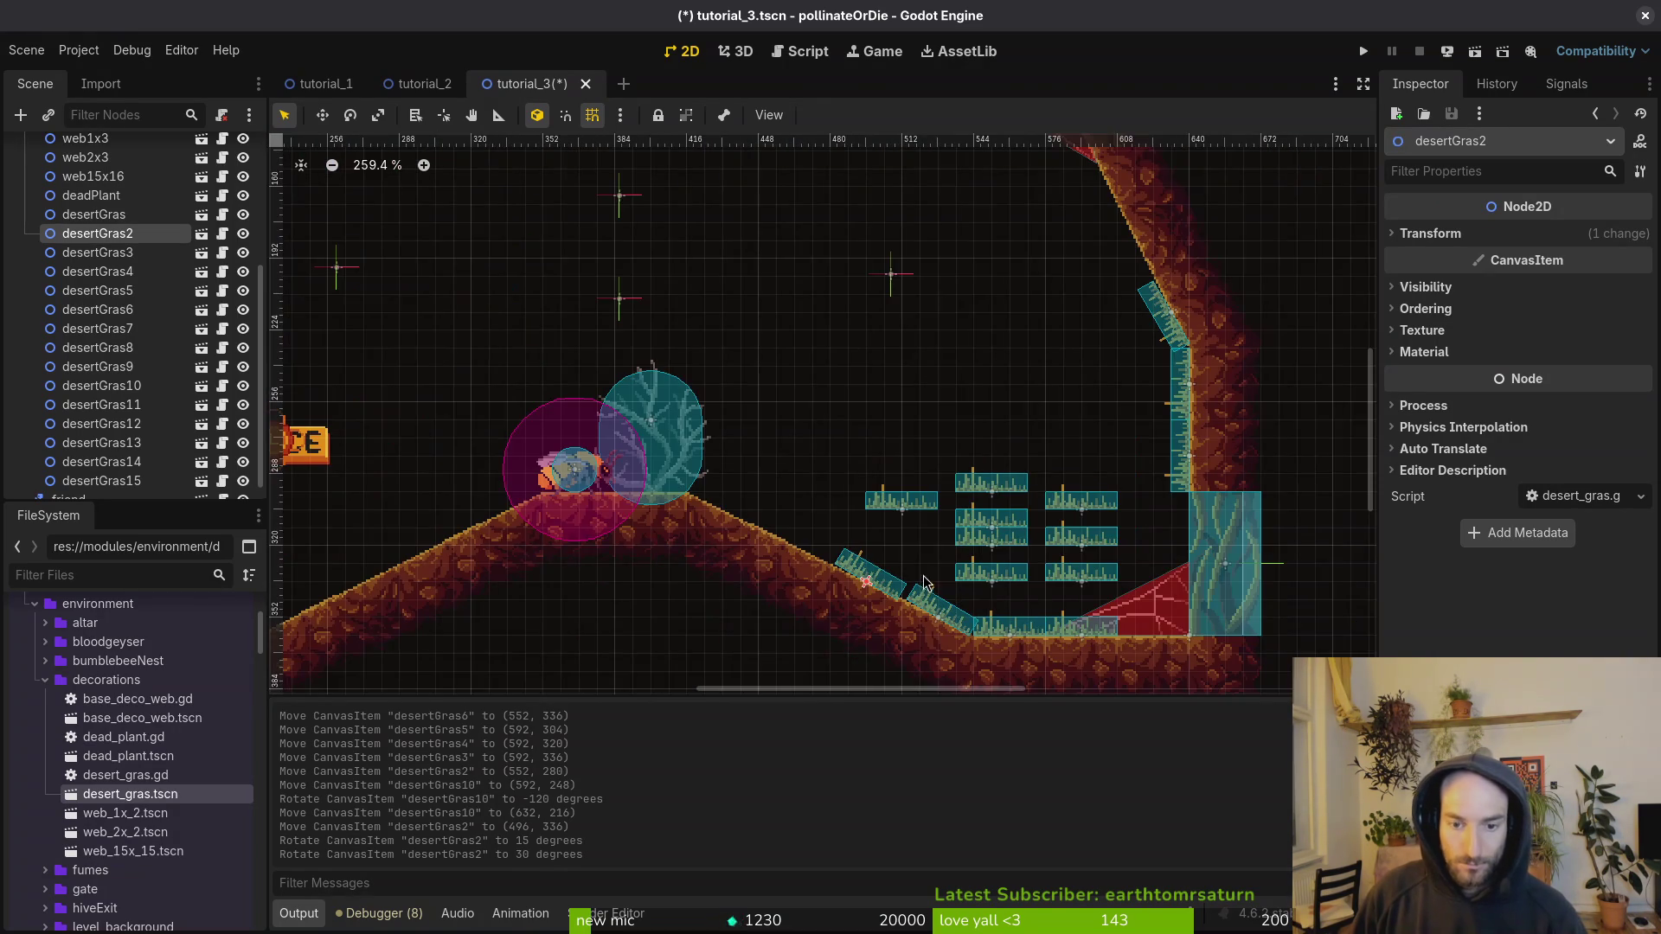
pyautogui.scroll(7, 980, 573)
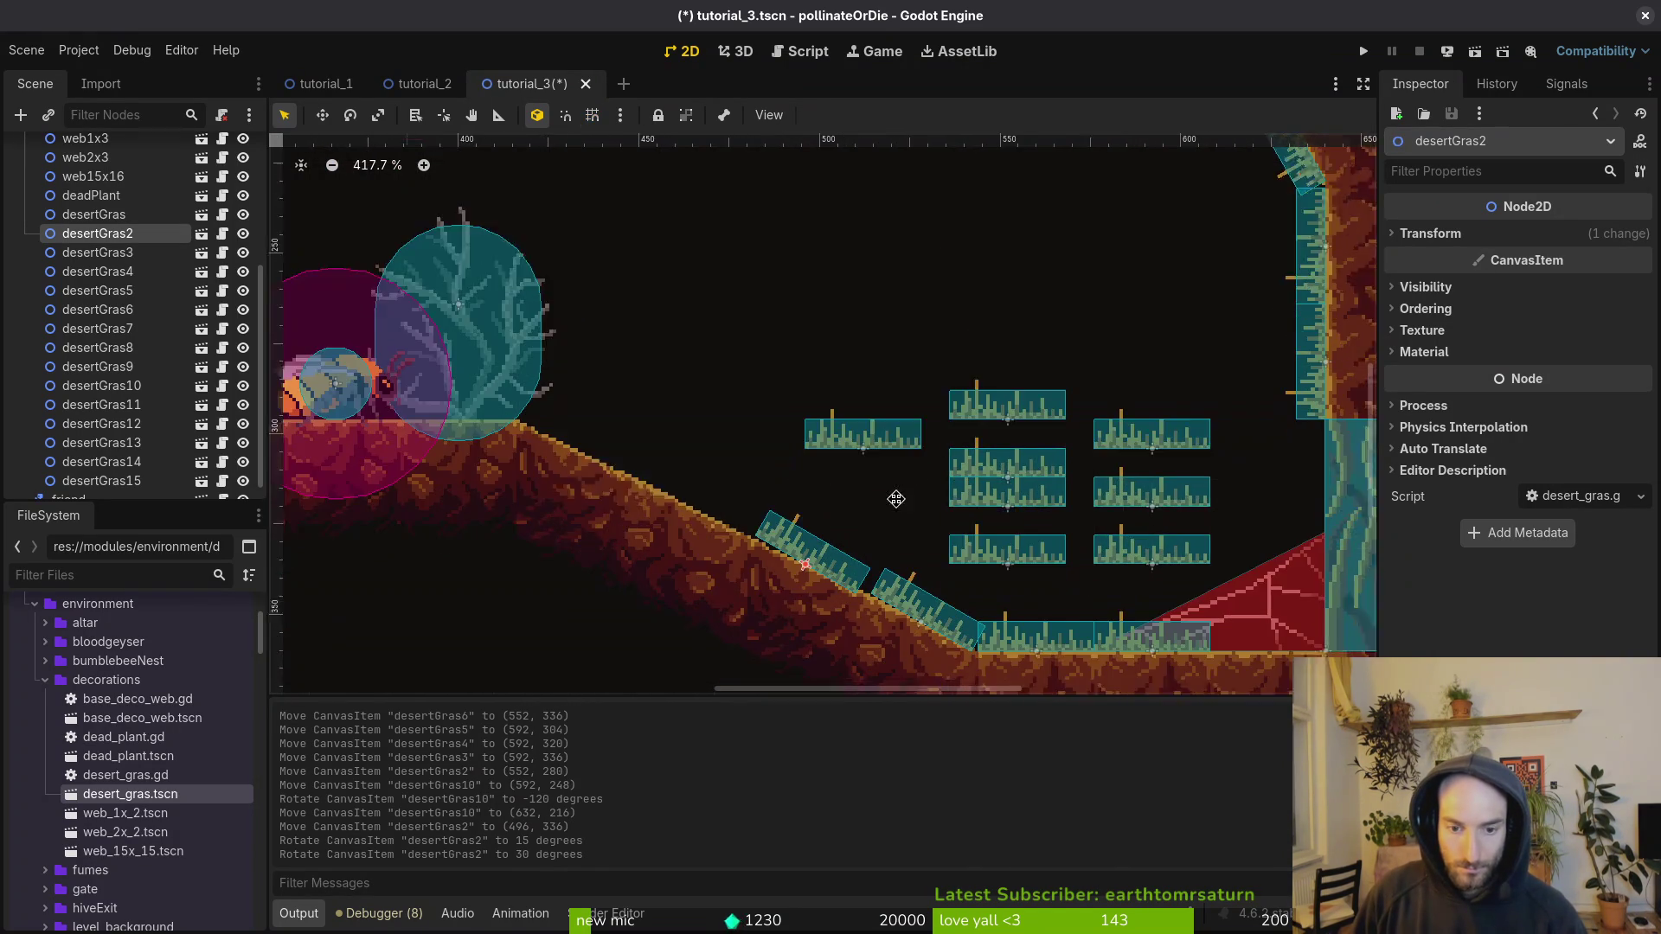
pyautogui.moveTo(808, 510)
pyautogui.mouseDown()
pyautogui.moveTo(835, 534)
pyautogui.moveTo(1269, 516)
pyautogui.mouseUp()
# Step: Cancel the stray rotation and set desertGras2's rotation to 25° in the Inspector
pyautogui.press('Escape')
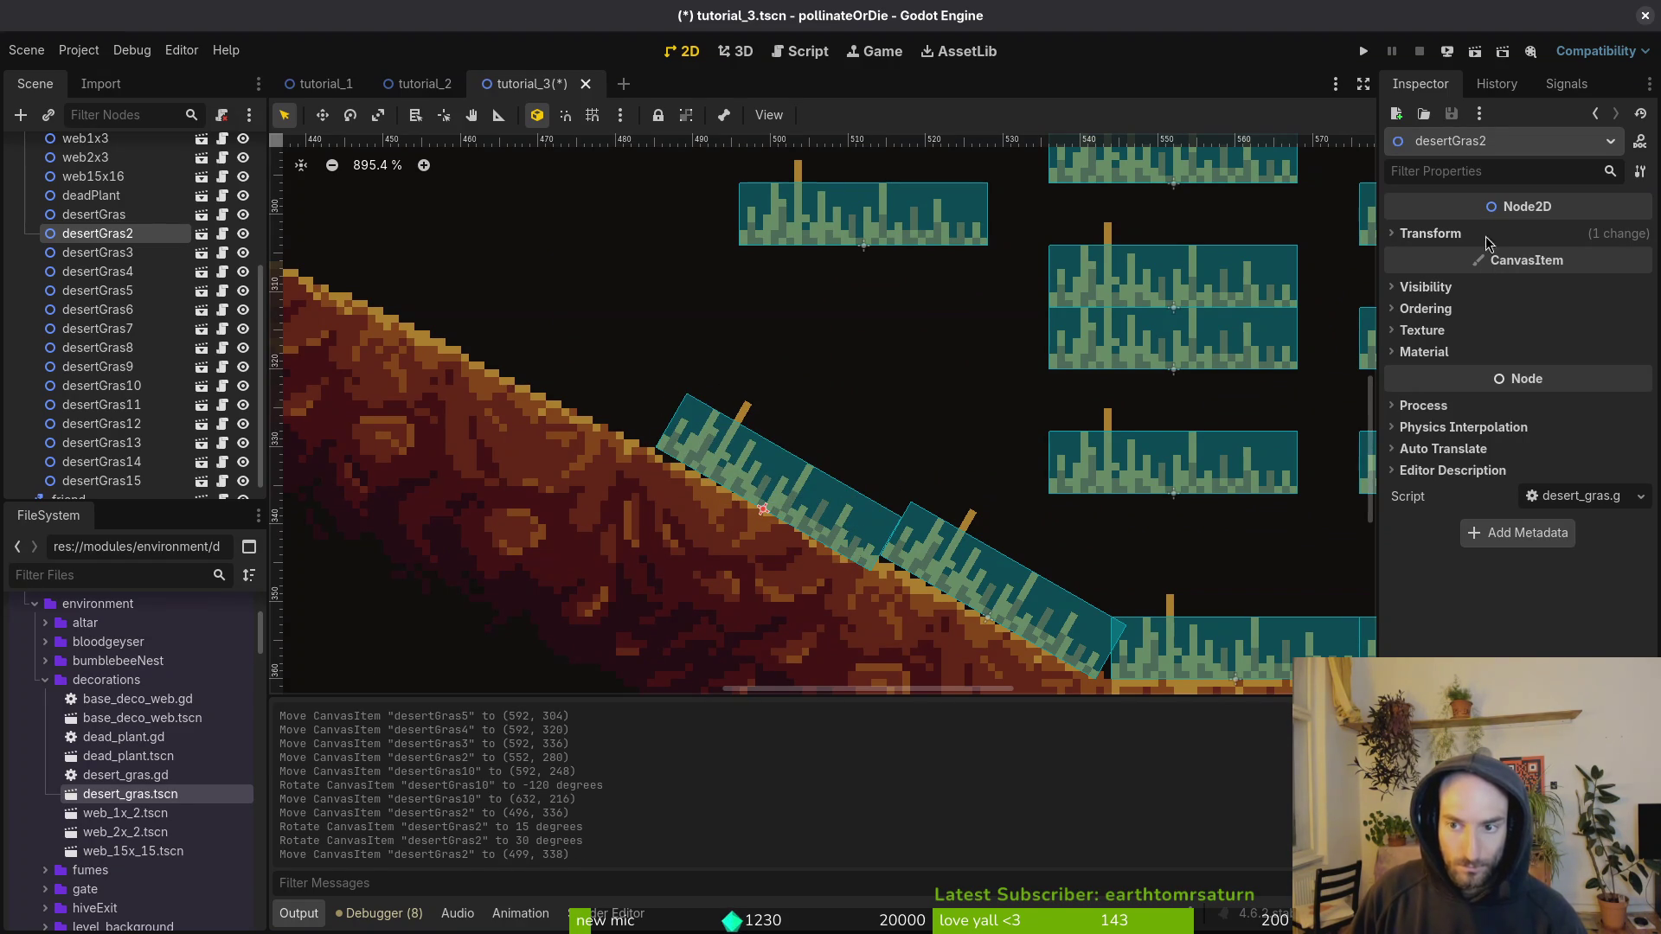
pyautogui.click(1489, 238)
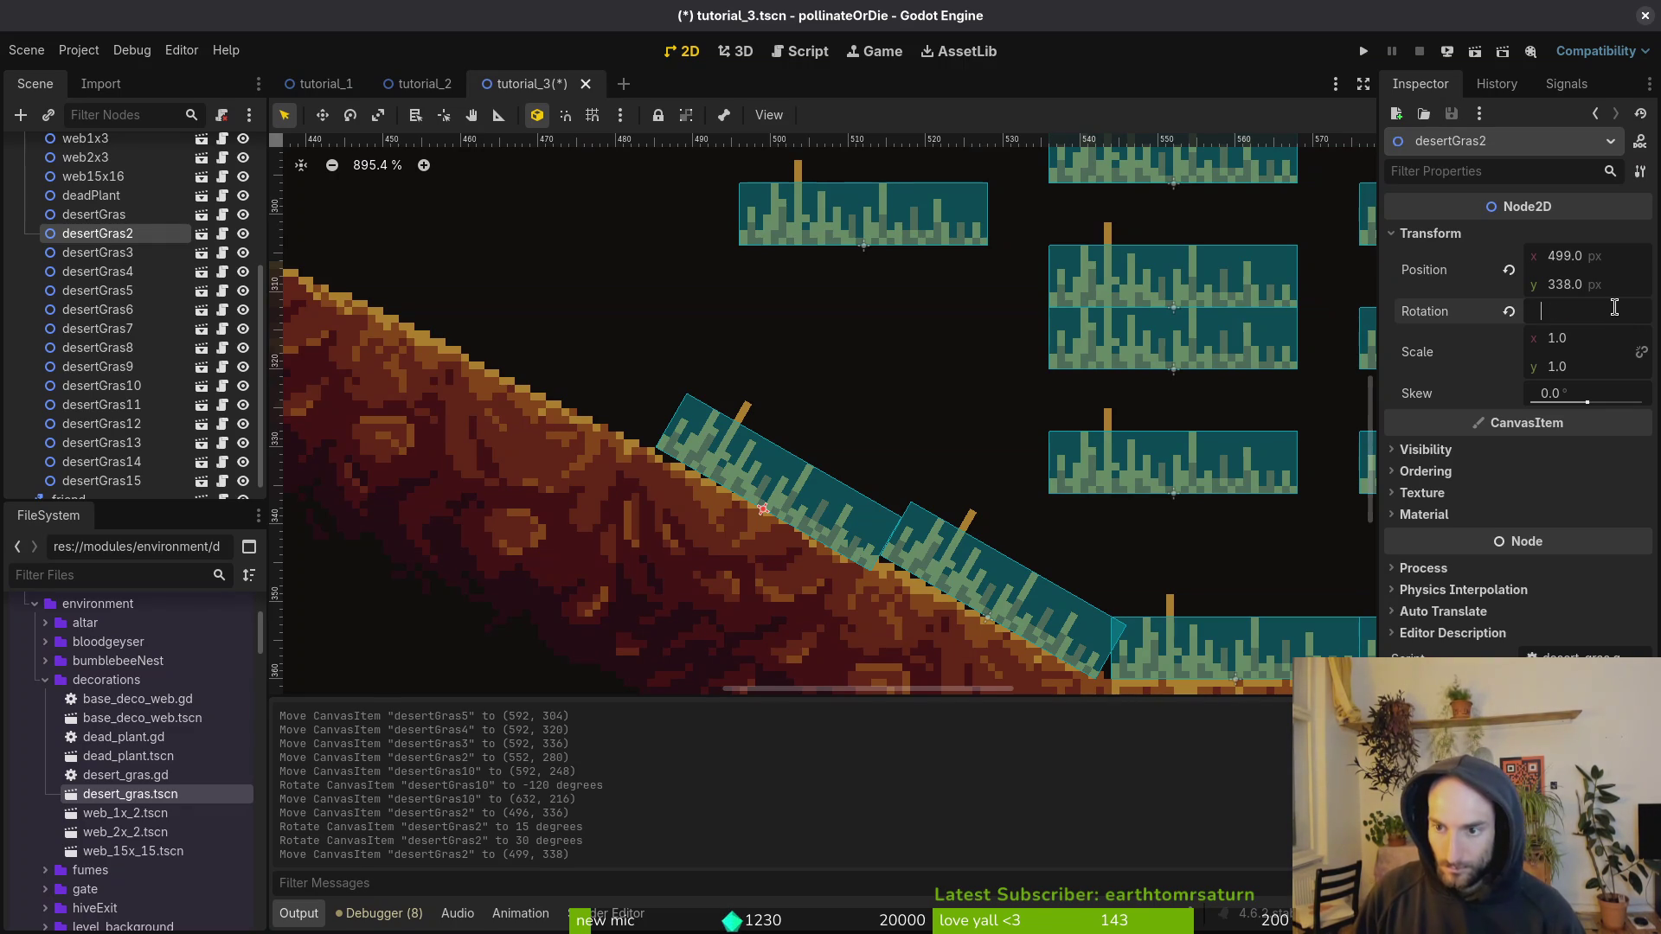
pyautogui.write('25')
pyautogui.press('Return')
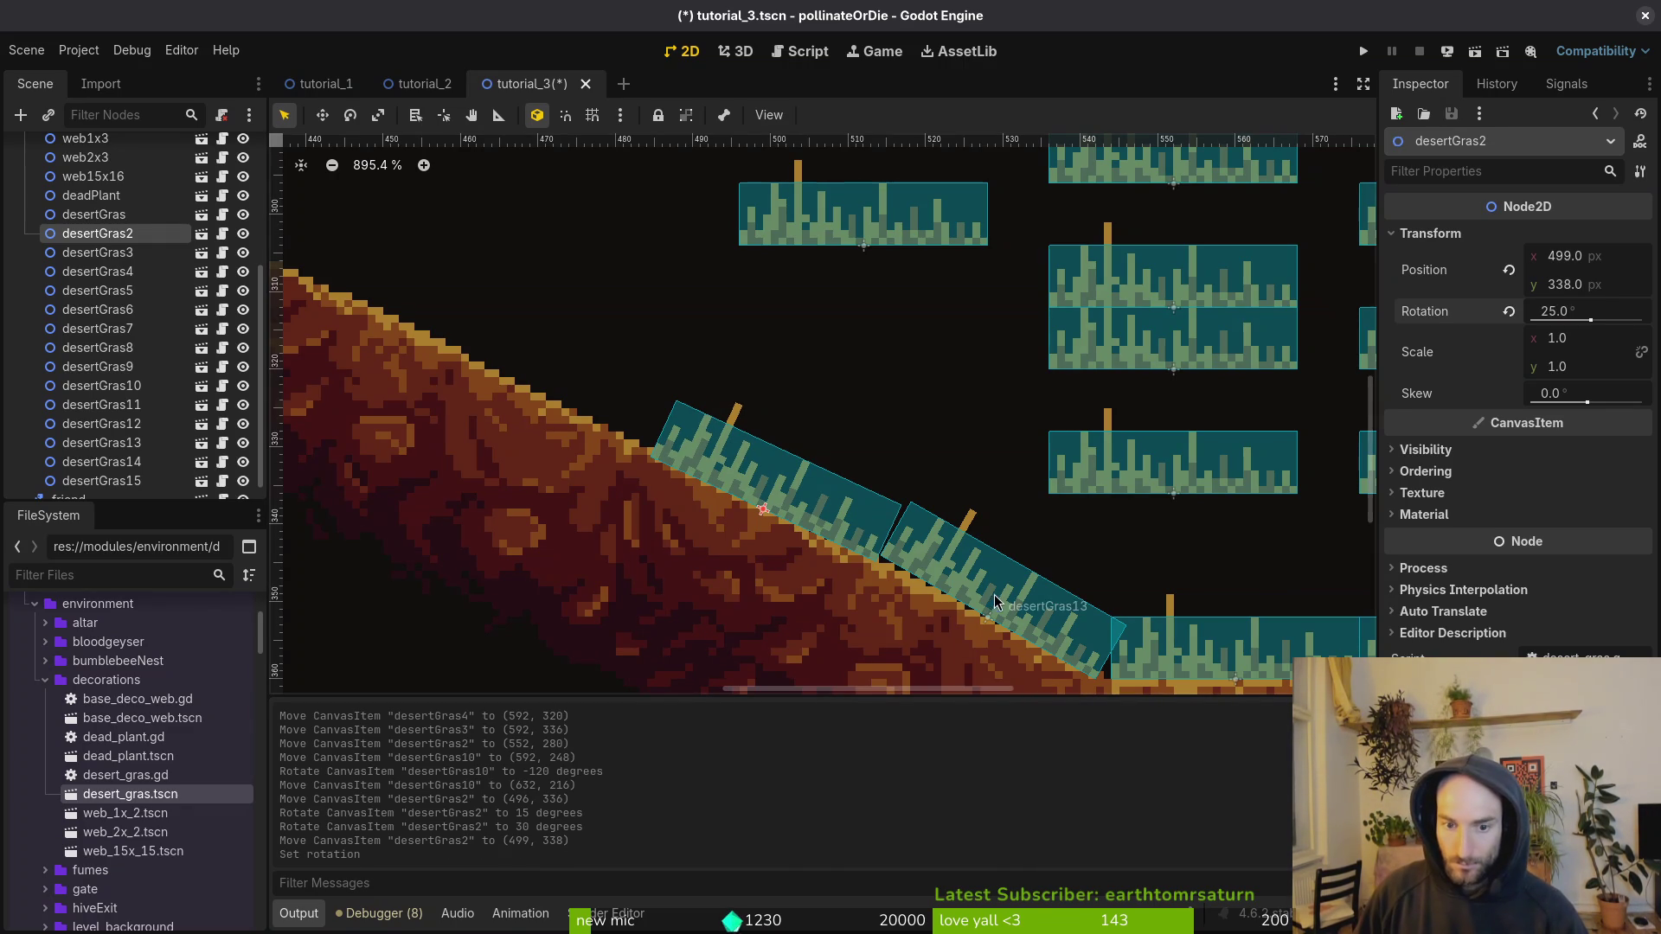
# Step: Rotate desertGras13 to 25° and nudge it one pixel to sit flush beside desertGras2
pyautogui.click(995, 601)
pyautogui.click(1488, 238)
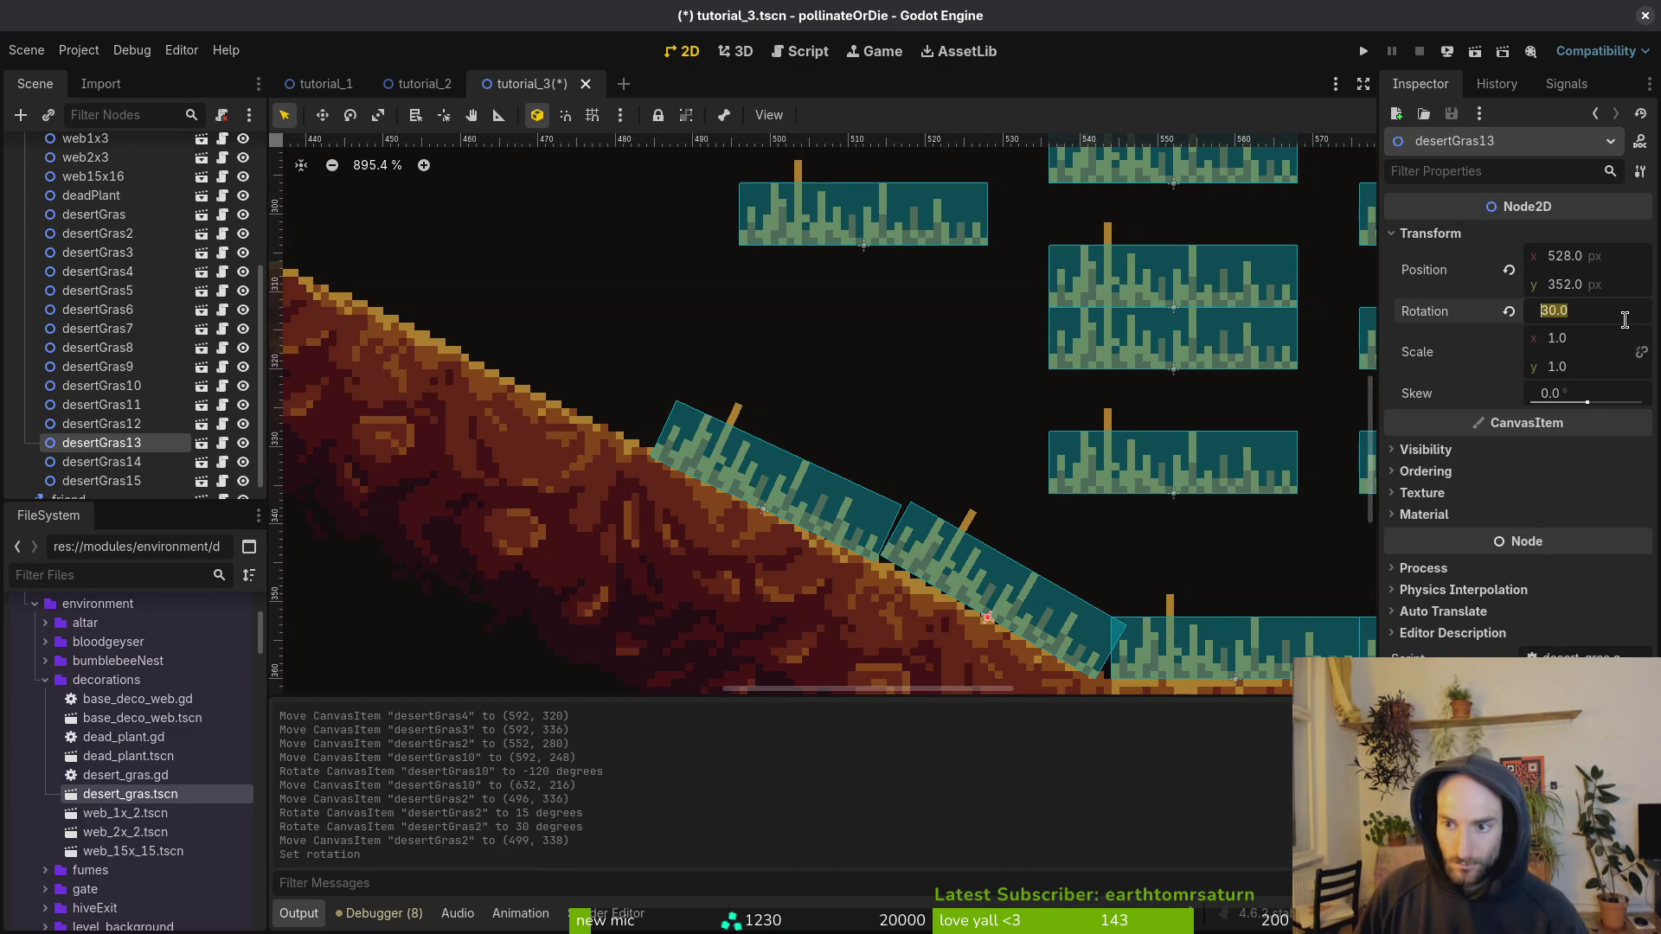
pyautogui.write('25')
pyautogui.press('Return')
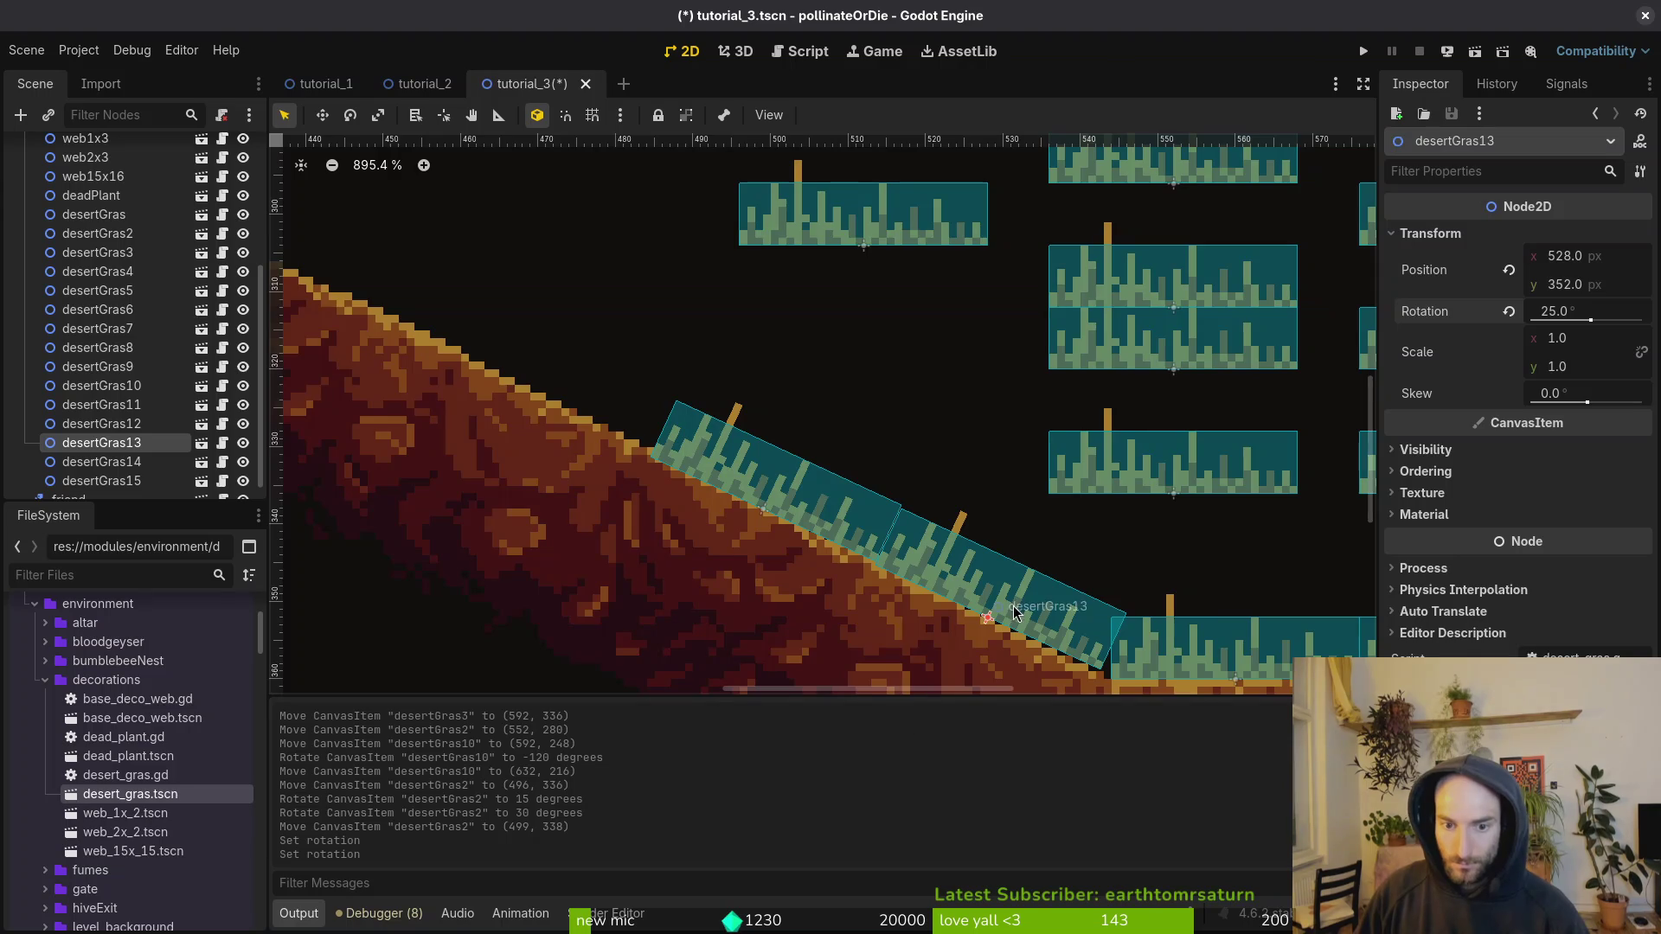
pyautogui.scroll(4, 1015, 614)
pyautogui.moveTo(893, 492); pyautogui.dragTo(914, 482)
pyautogui.hotkey('ctrl', 'z')
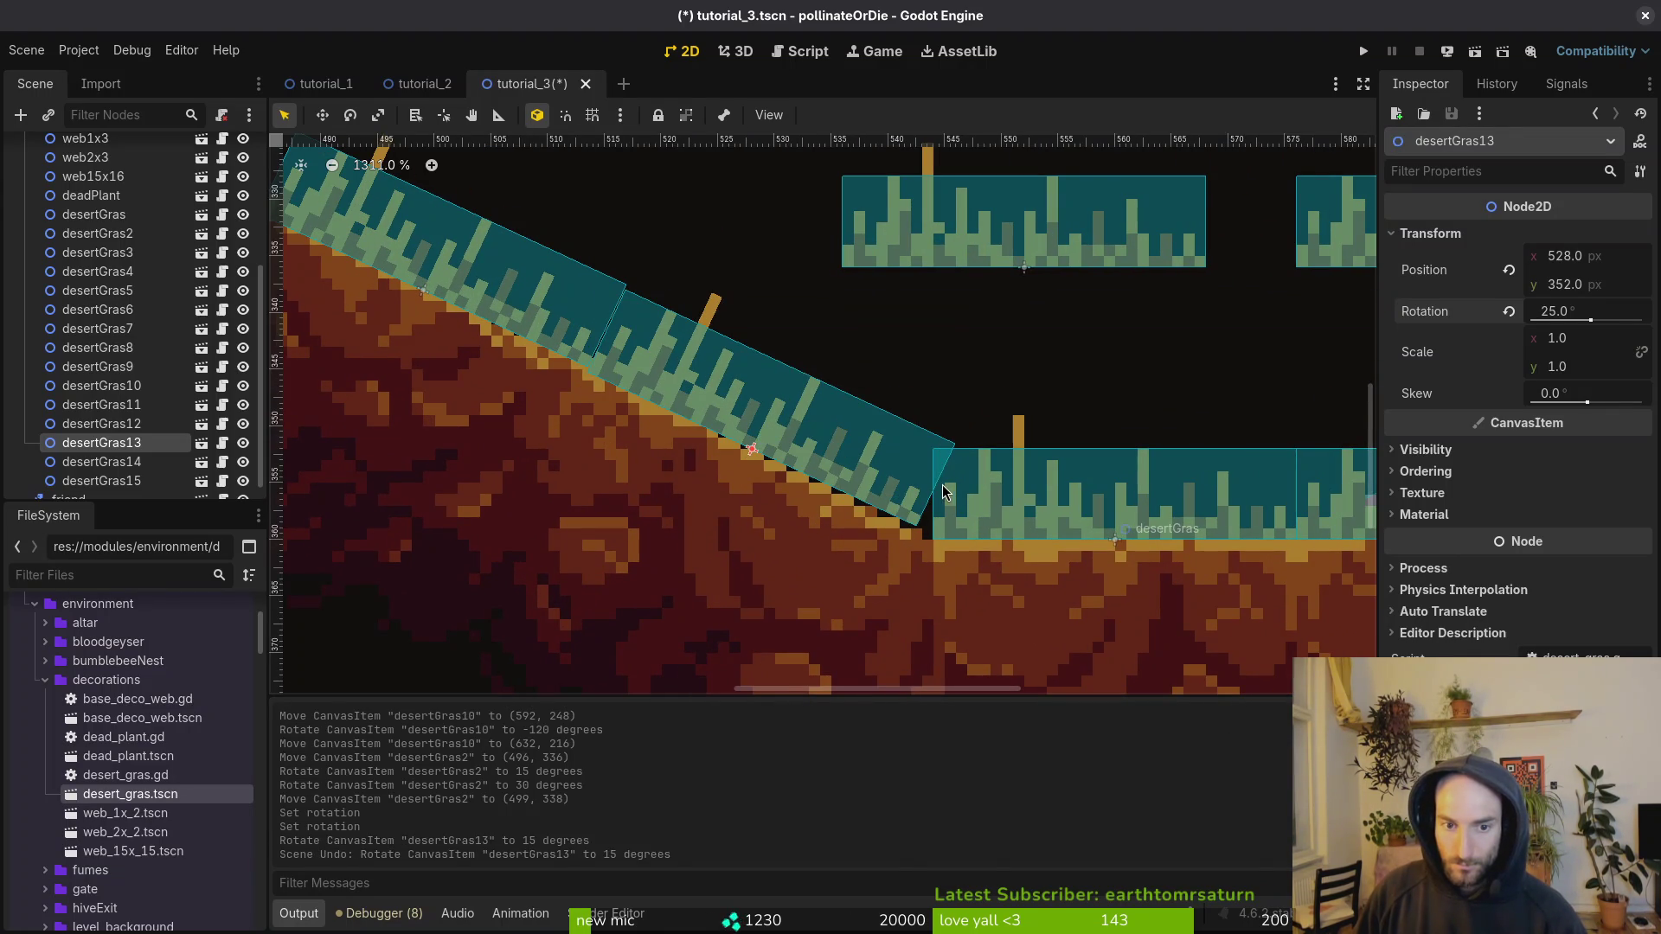
pyautogui.hotkey('ctrl', 'z')
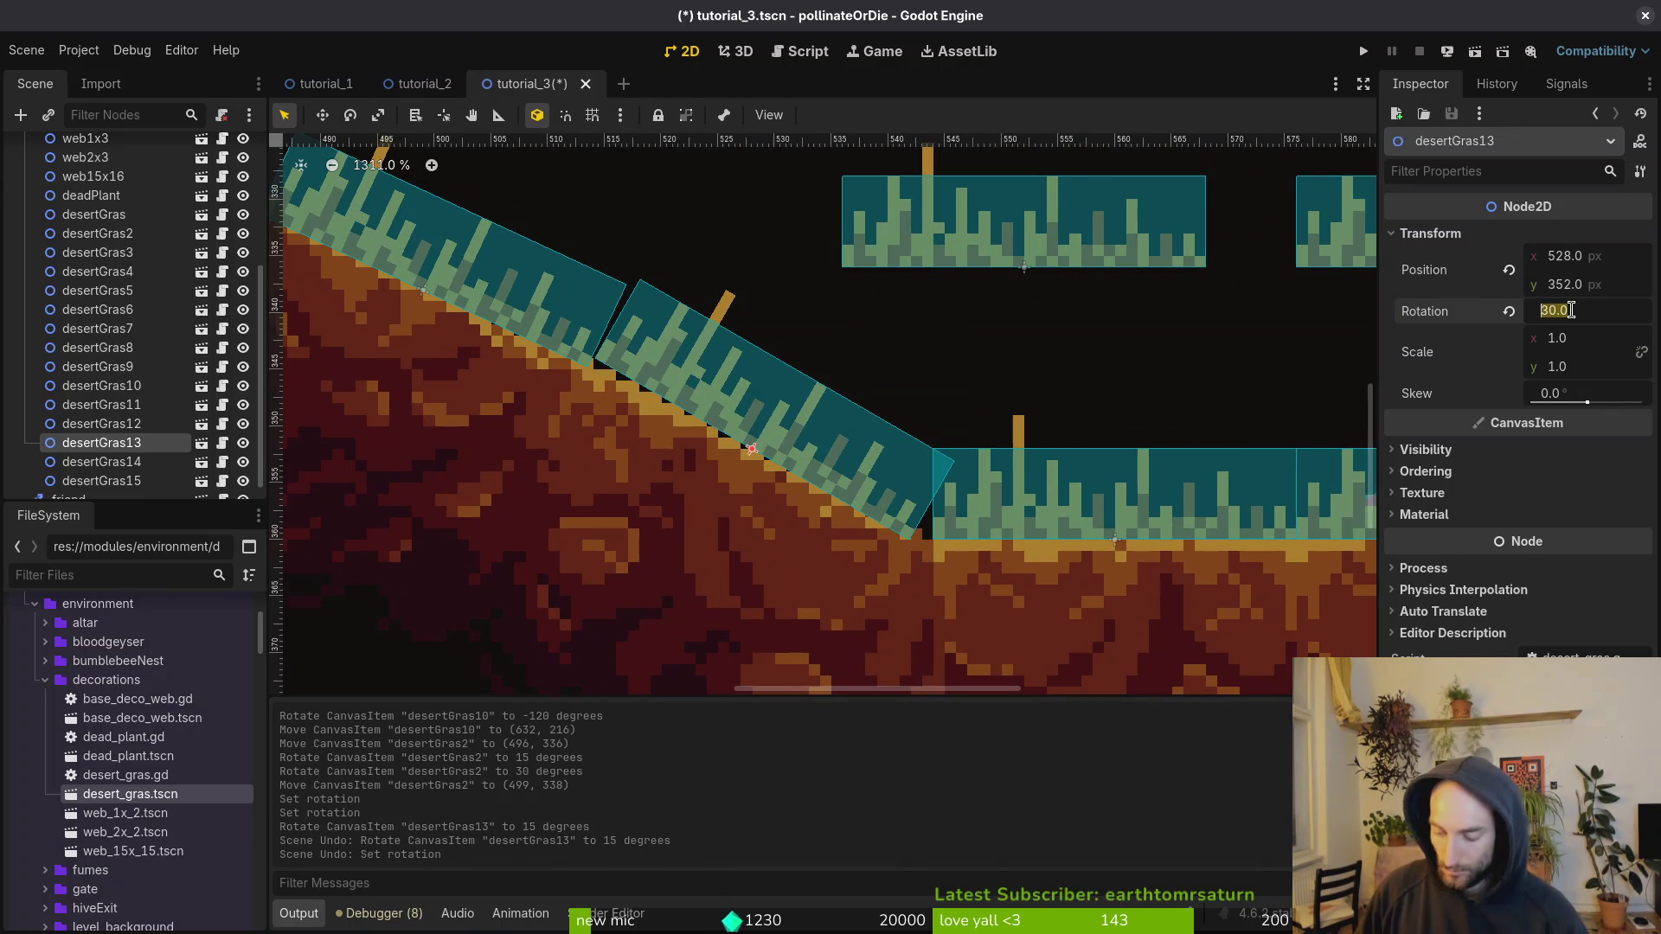
pyautogui.write('25')
pyautogui.press('Return')
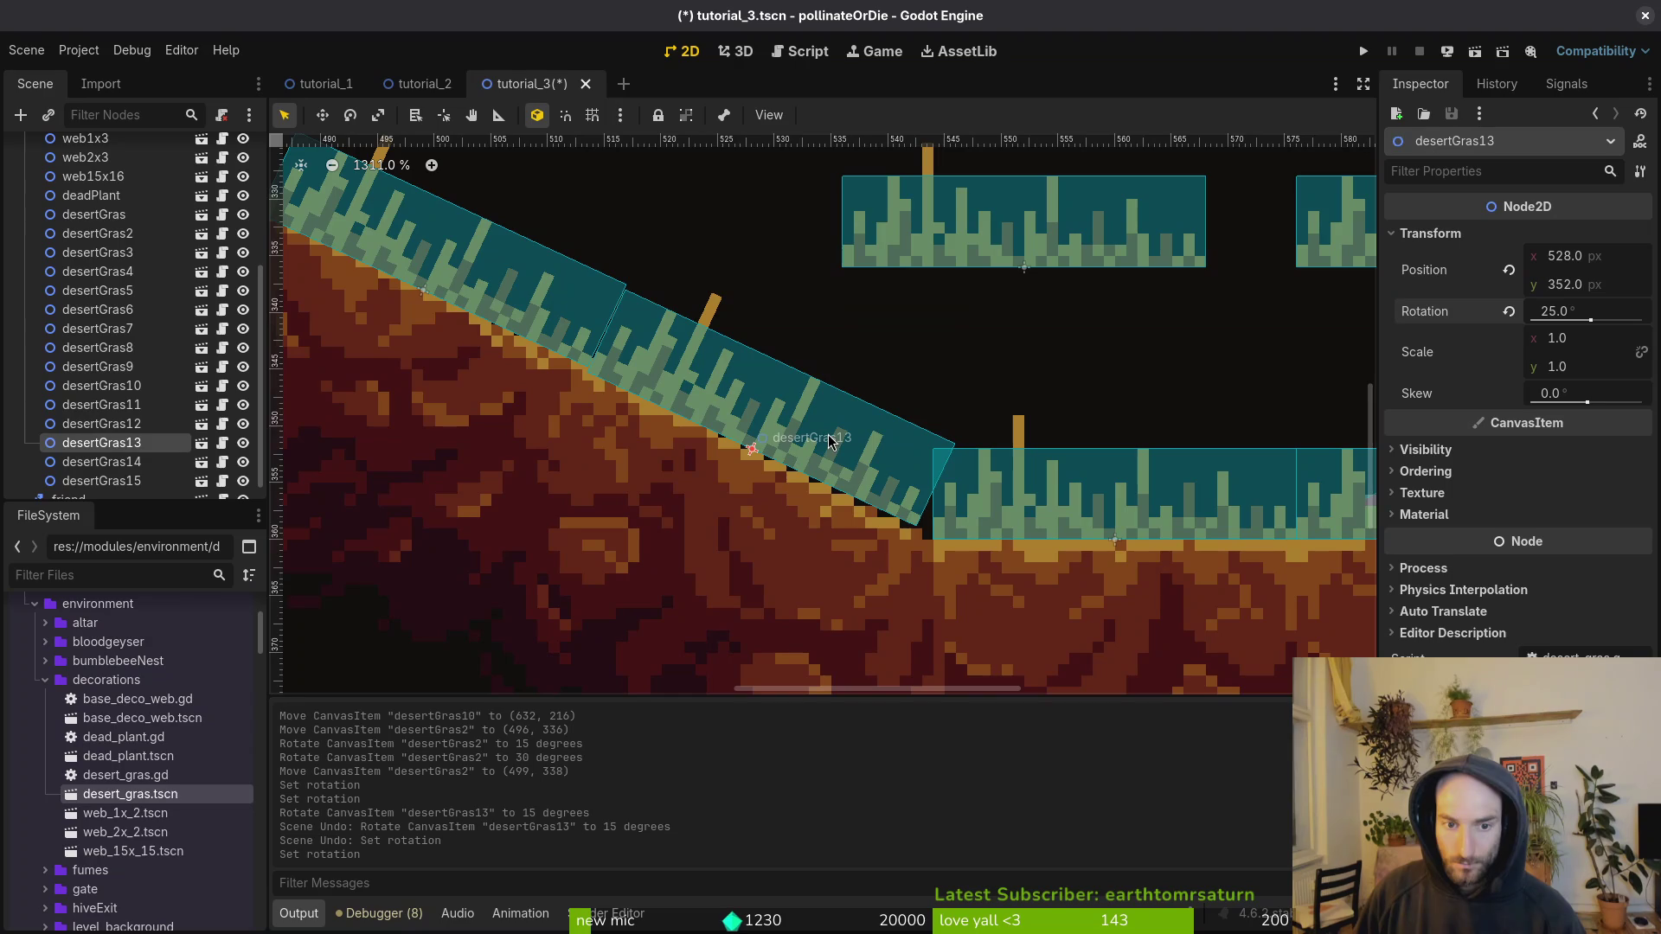
pyautogui.moveTo(853, 461); pyautogui.dragTo(864, 472)
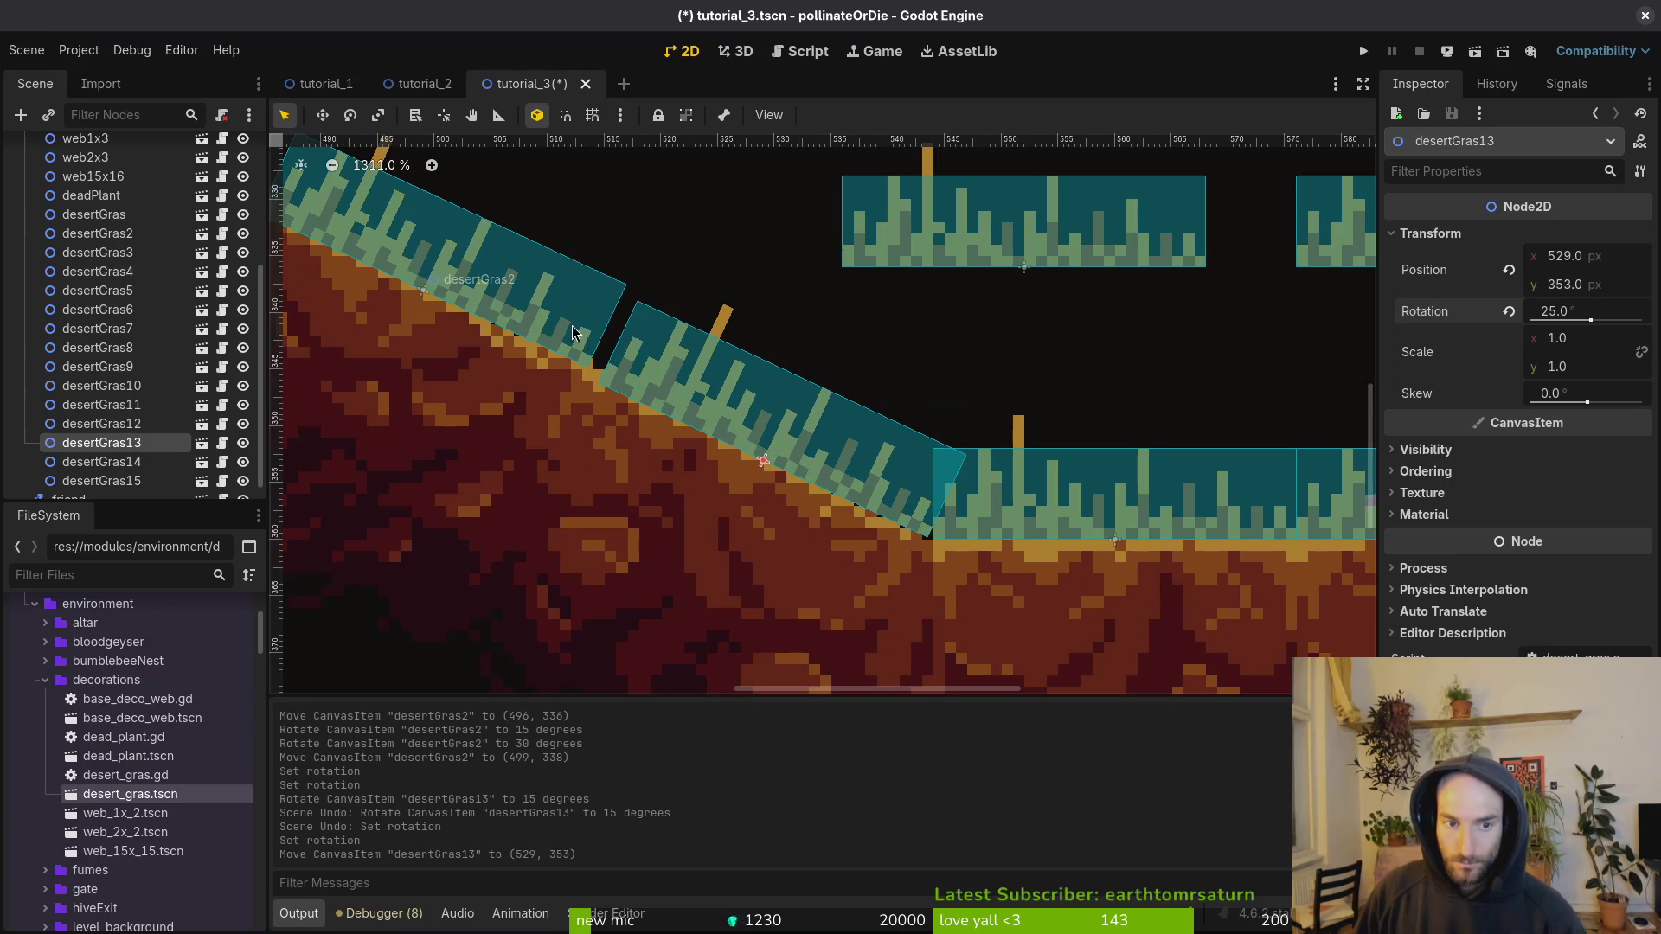
pyautogui.scroll(-8, 911, 496)
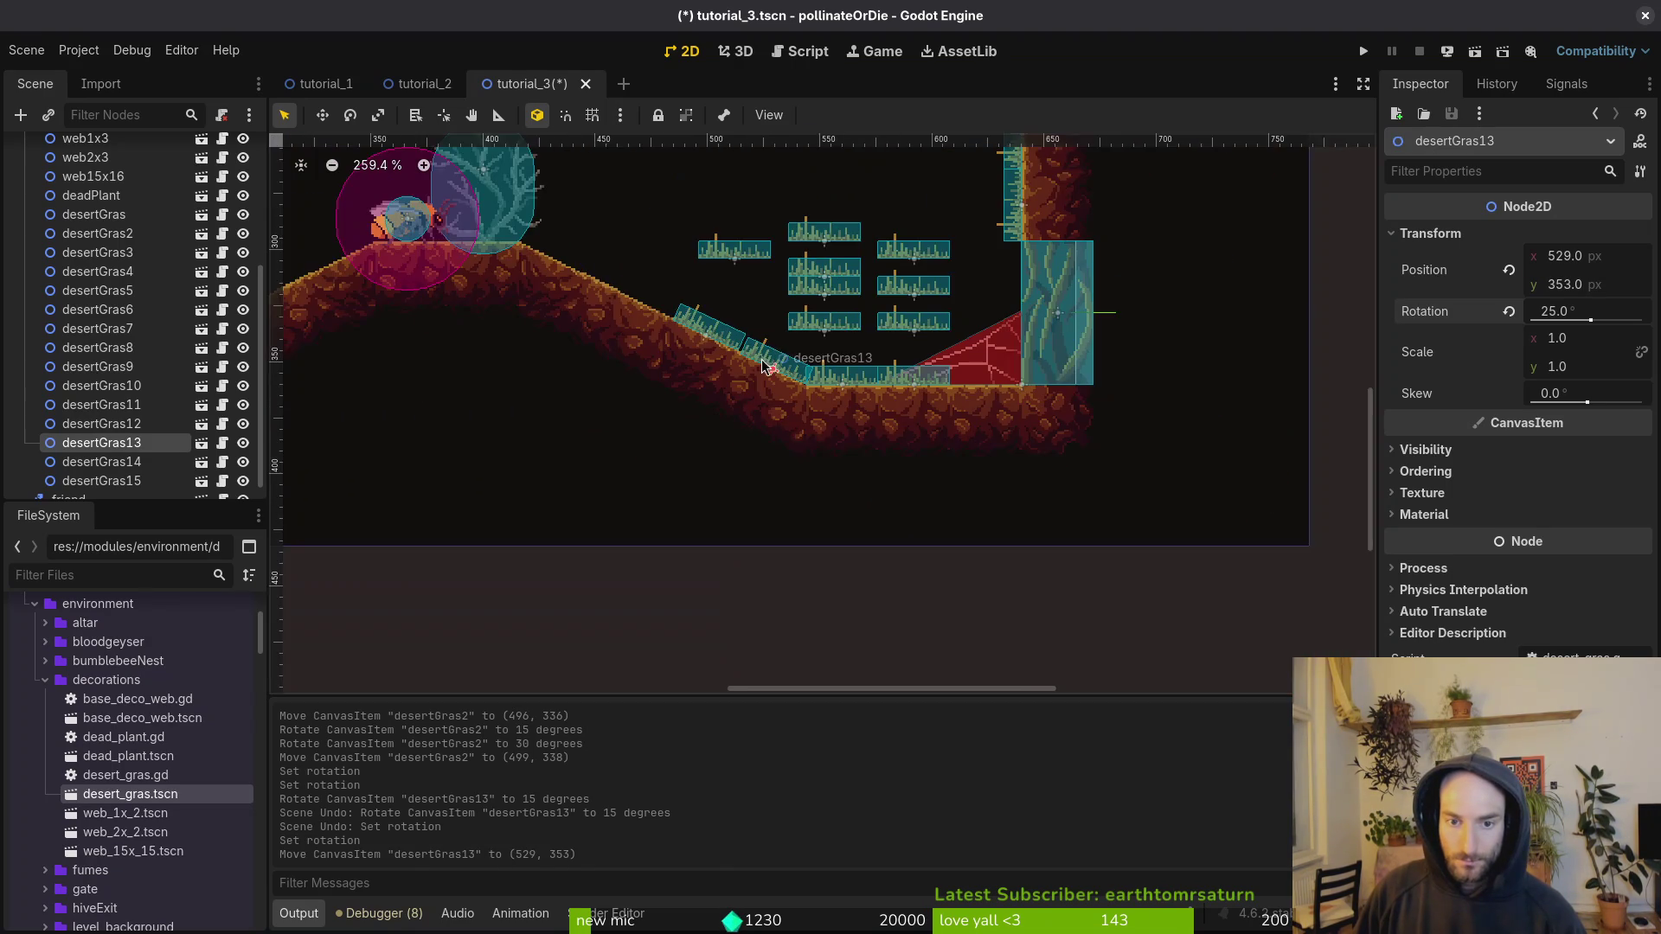
# Step: Move desertGras3 and desertGras11 left onto the hill slope, using grid snapping
pyautogui.moveTo(1036, 452); pyautogui.dragTo(1020, 236)
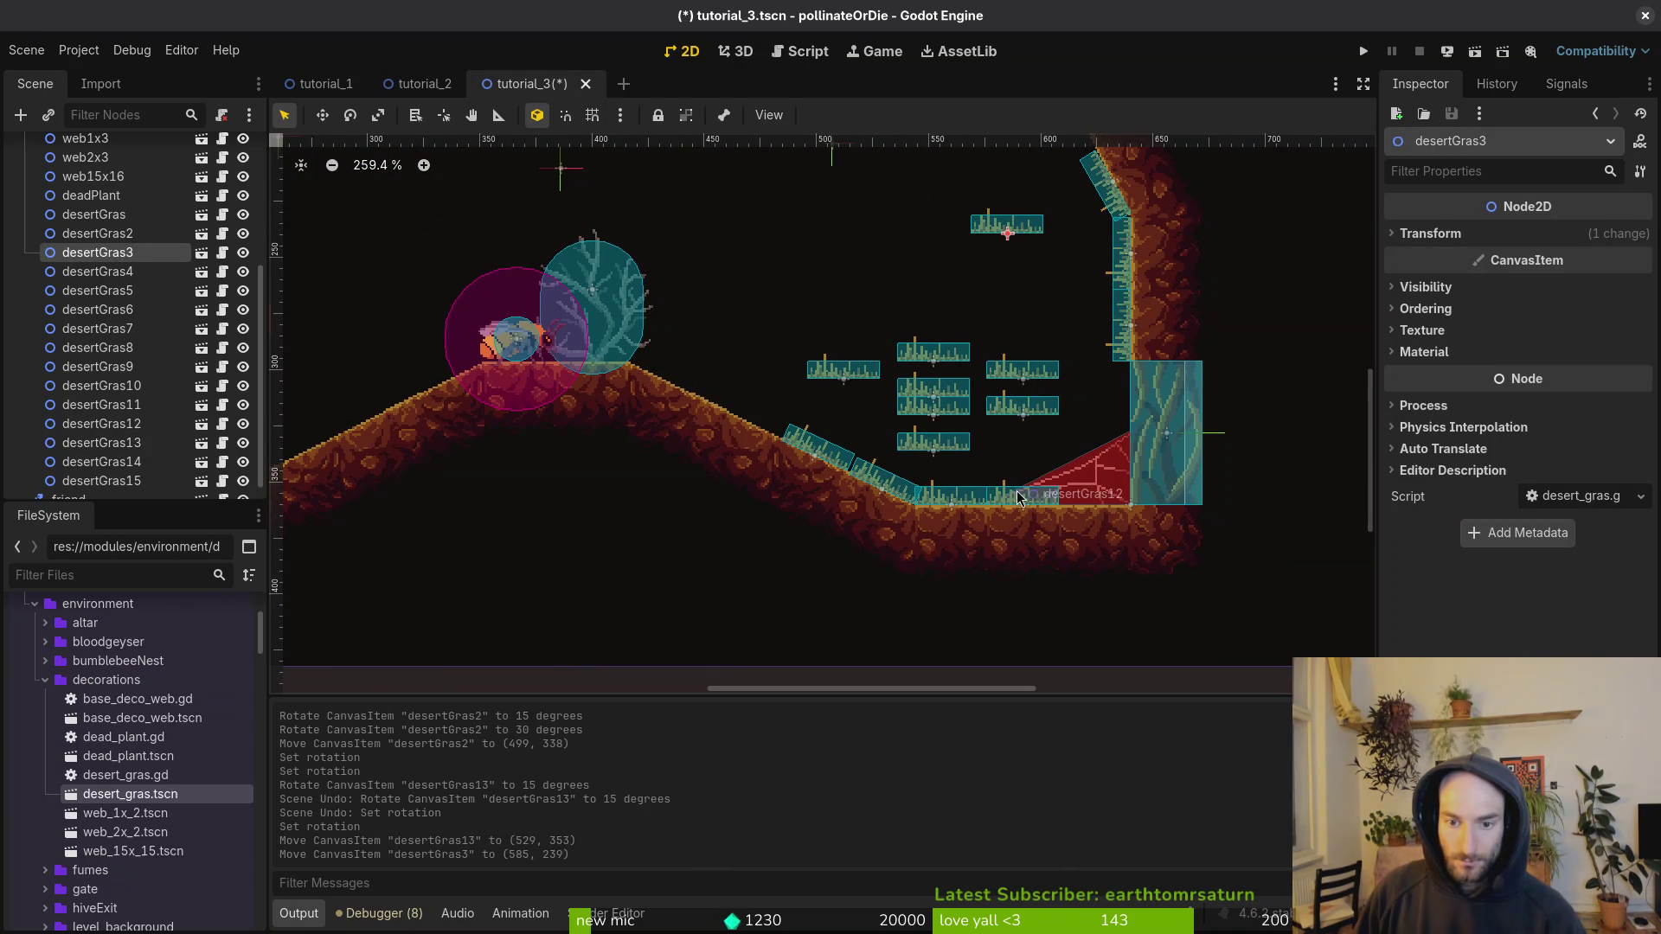
pyautogui.scroll(-2, 1038, 457)
pyautogui.moveTo(916, 525)
pyautogui.mouseDown()
pyautogui.moveTo(859, 502)
pyautogui.moveTo(861, 475)
pyautogui.moveTo(822, 500)
pyautogui.mouseUp()
pyautogui.scroll(3, 900, 519)
pyautogui.hotkey('shift', 'g')
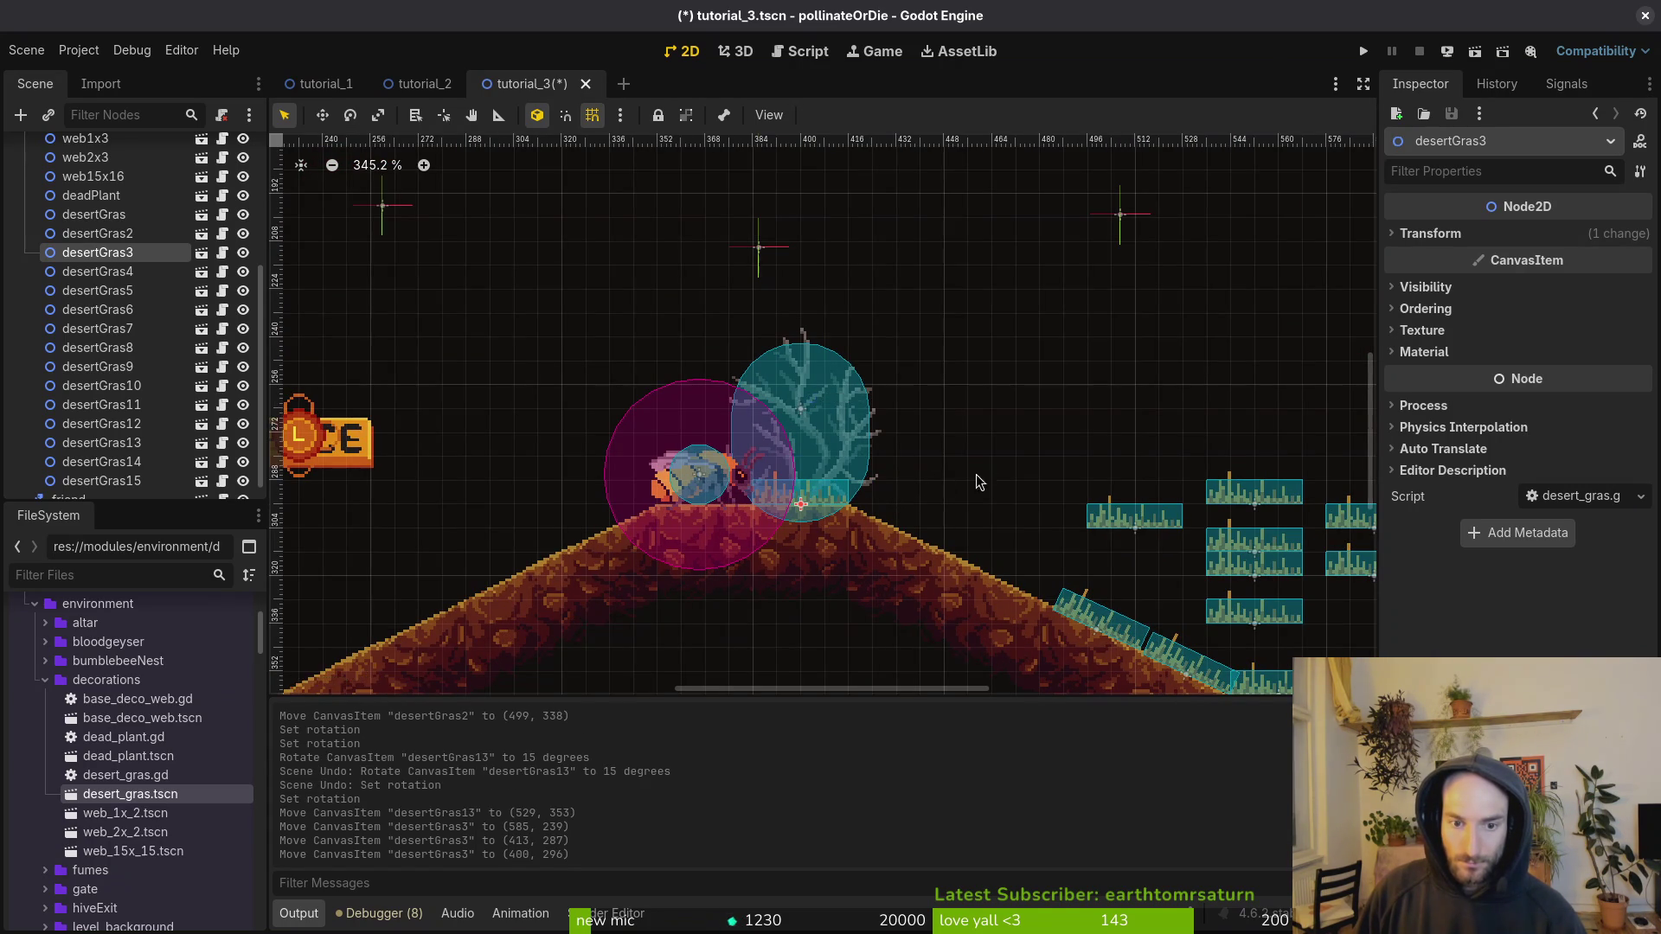
pyautogui.scroll(-2, 901, 360)
pyautogui.moveTo(1026, 456)
pyautogui.mouseDown()
pyautogui.moveTo(868, 449)
pyautogui.moveTo(844, 479)
pyautogui.moveTo(816, 478)
pyautogui.moveTo(846, 487)
pyautogui.mouseUp()
pyautogui.scroll(4, 857, 465)
pyautogui.hotkey('shift', 'g')
pyautogui.scroll(-4, 852, 465)
# Step: Move desertGras9 to the left of the level and carry desertGras4 and desertGras5 near the SPACE sign
pyautogui.moveTo(1254, 408)
pyautogui.mouseDown()
pyautogui.moveTo(588, 398)
pyautogui.moveTo(519, 446)
pyautogui.mouseUp()
pyautogui.scroll(-1, 1186, 456)
pyautogui.hotkey('shift', 'g')
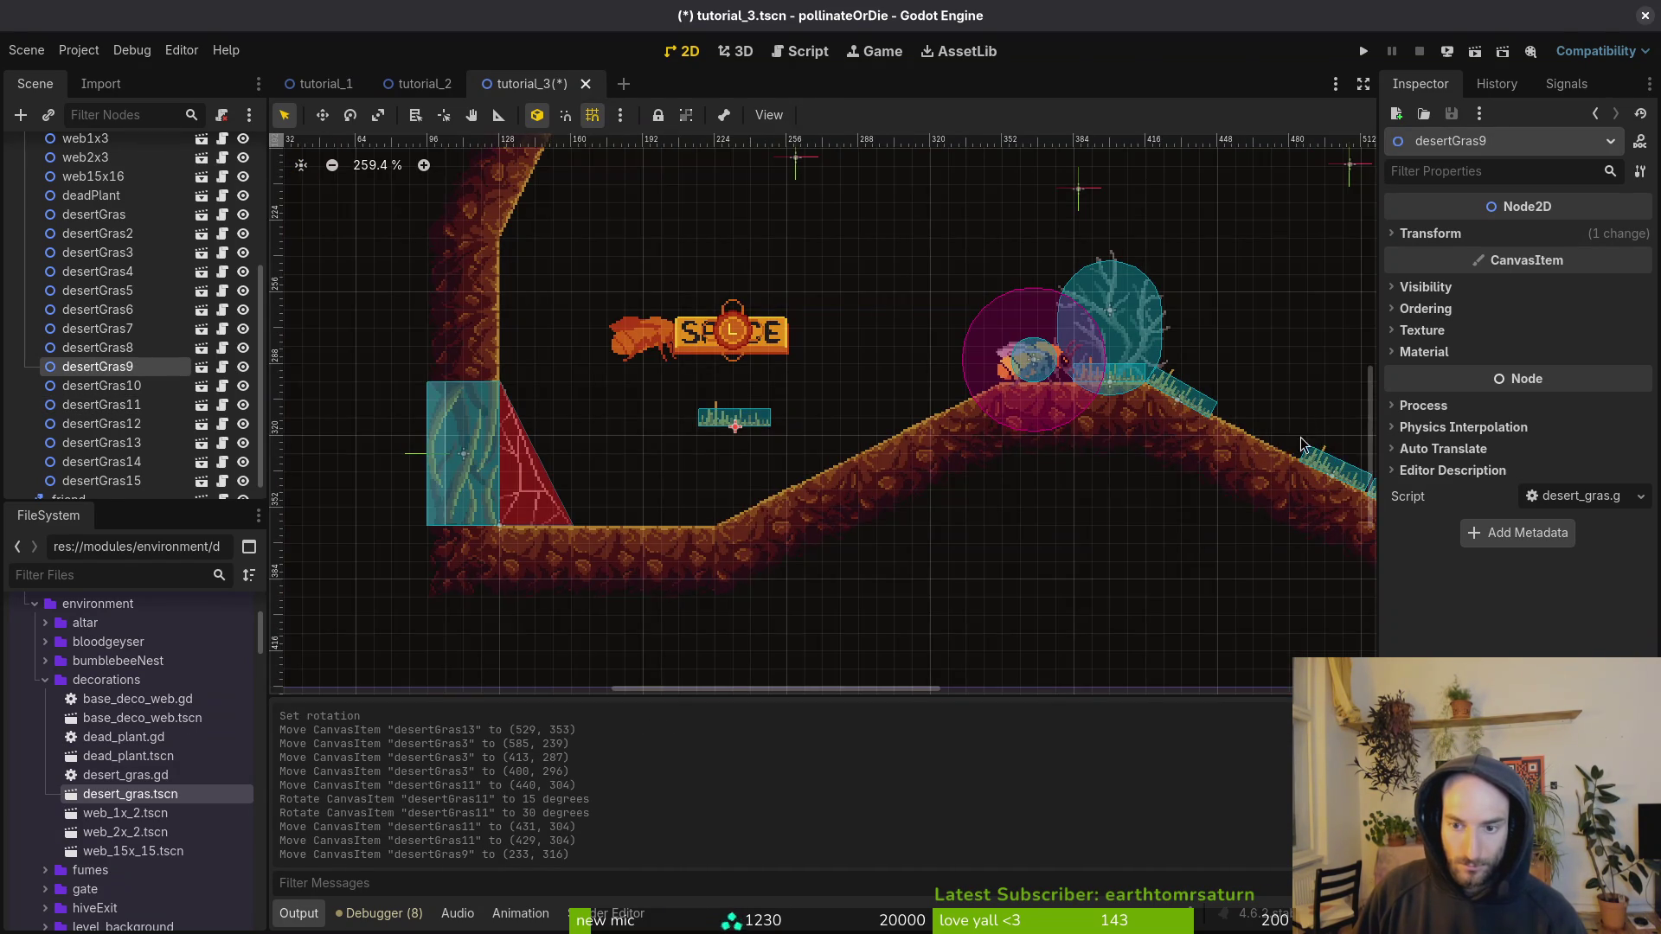
pyautogui.scroll(-2, 1194, 454)
pyautogui.moveTo(1205, 370); pyautogui.dragTo(1006, 343)
pyautogui.click(1190, 374)
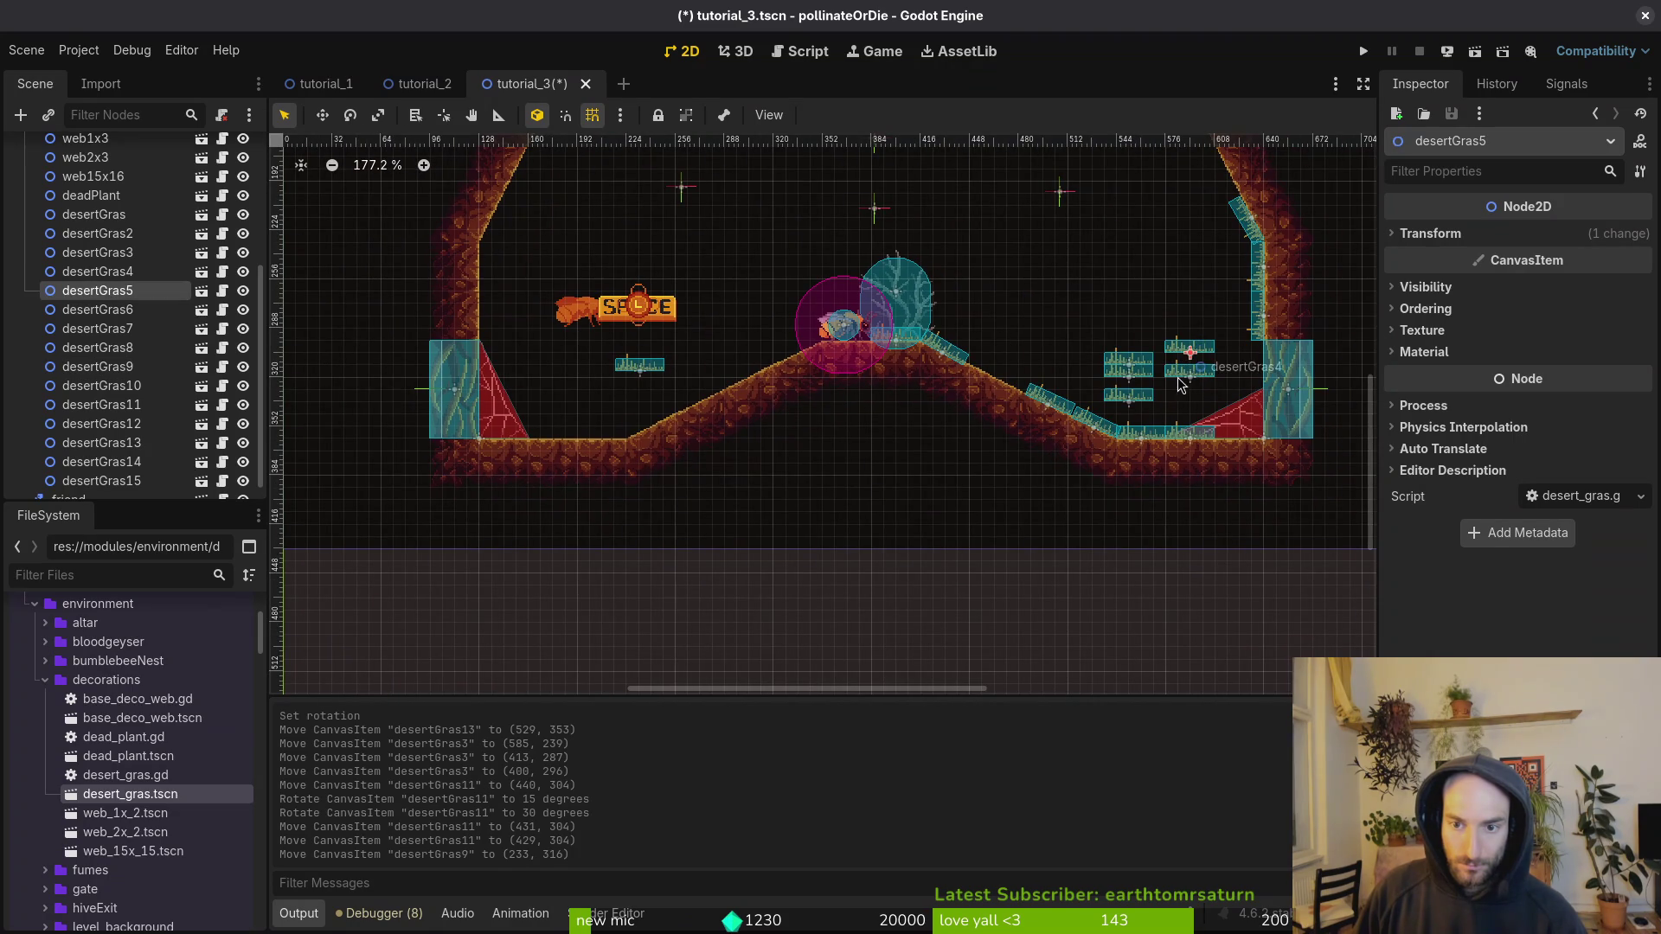
pyautogui.keyDown('shift'); pyautogui.click(1191, 350); pyautogui.keyUp('shift')
pyautogui.moveTo(1132, 375); pyautogui.dragTo(668, 248)
pyautogui.scroll(3, 669, 278)
# Step: Lay two grass pieces on the floor and place one beside the bee against the wall
pyautogui.click(920, 367)
pyautogui.moveTo(920, 368); pyautogui.dragTo(837, 595)
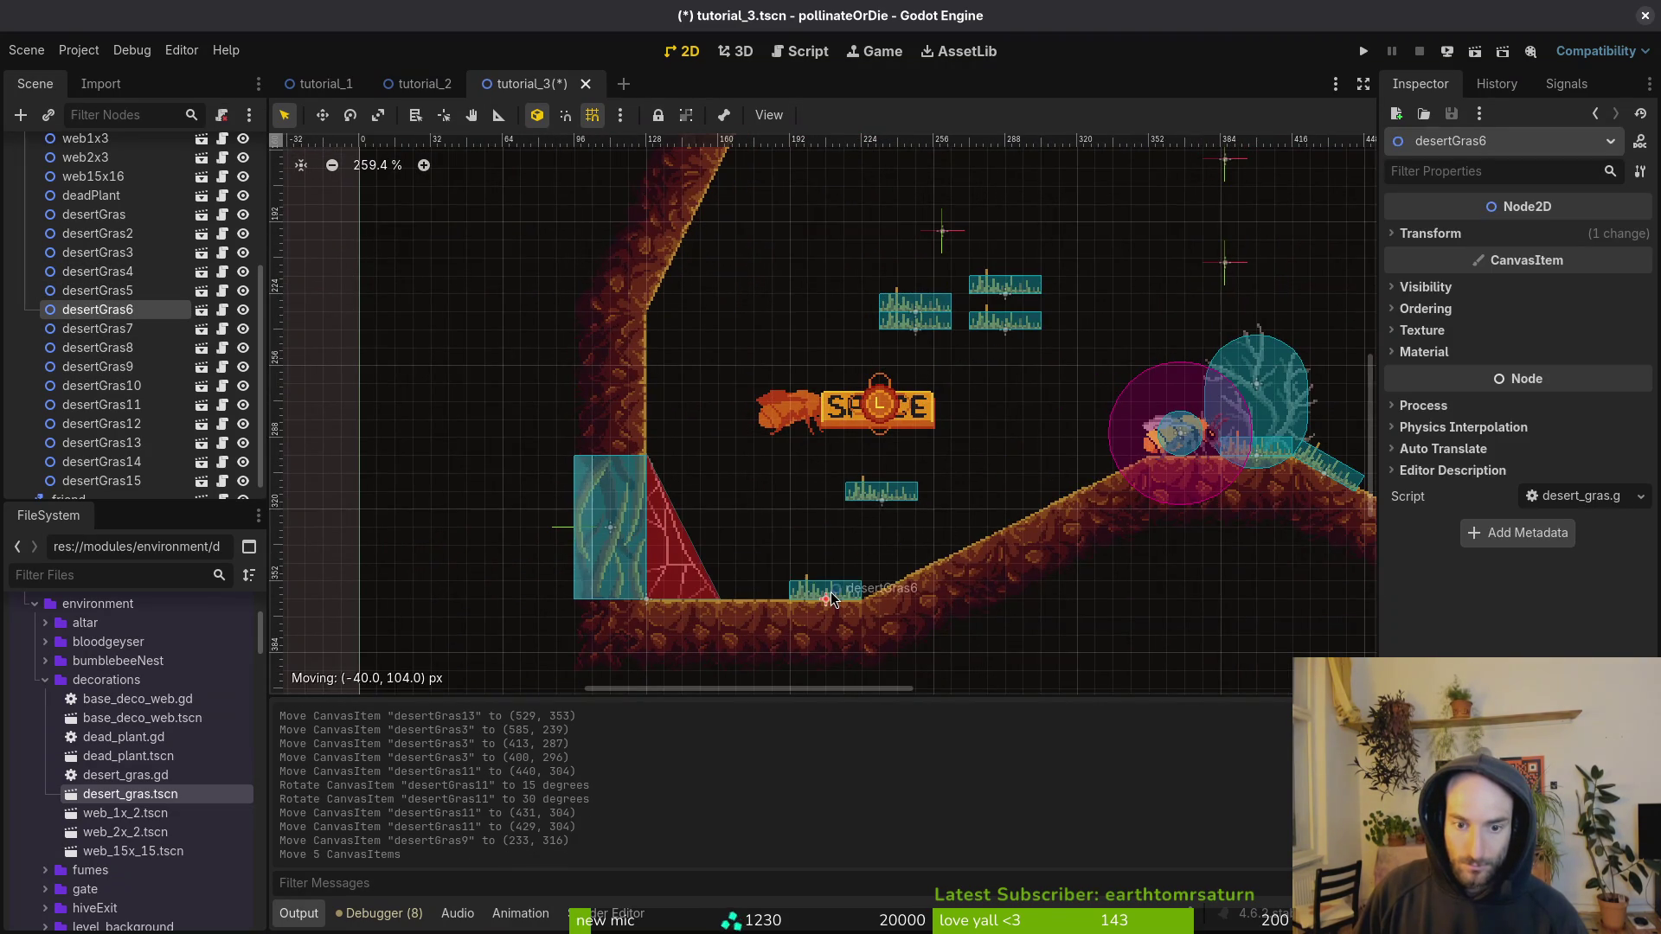
pyautogui.scroll(3, 839, 592)
pyautogui.moveTo(906, 458); pyautogui.dragTo(735, 597)
pyautogui.moveTo(943, 232)
pyautogui.mouseDown()
pyautogui.moveTo(671, 355)
pyautogui.moveTo(638, 404)
pyautogui.moveTo(671, 394)
pyautogui.moveTo(595, 393)
pyautogui.mouseUp()
pyautogui.scroll(-2, 901, 230)
pyautogui.moveTo(1050, 407)
pyautogui.mouseDown()
pyautogui.moveTo(857, 420)
pyautogui.moveTo(844, 448)
pyautogui.moveTo(737, 457)
pyautogui.mouseUp()
# Step: Stand grass upright on the left wall, flip desertGras4 and desertGras5 180° onto the ceiling, and save
pyautogui.moveTo(1114, 411); pyautogui.dragTo(915, 300)
pyautogui.scroll(5, 808, 479)
pyautogui.hscroll(5, 808, 478)
pyautogui.moveTo(995, 545)
pyautogui.mouseDown()
pyautogui.moveTo(952, 359)
pyautogui.moveTo(822, 364)
pyautogui.moveTo(856, 368)
pyautogui.moveTo(871, 294)
pyautogui.mouseUp()
pyautogui.moveTo(868, 282); pyautogui.dragTo(868, 282)
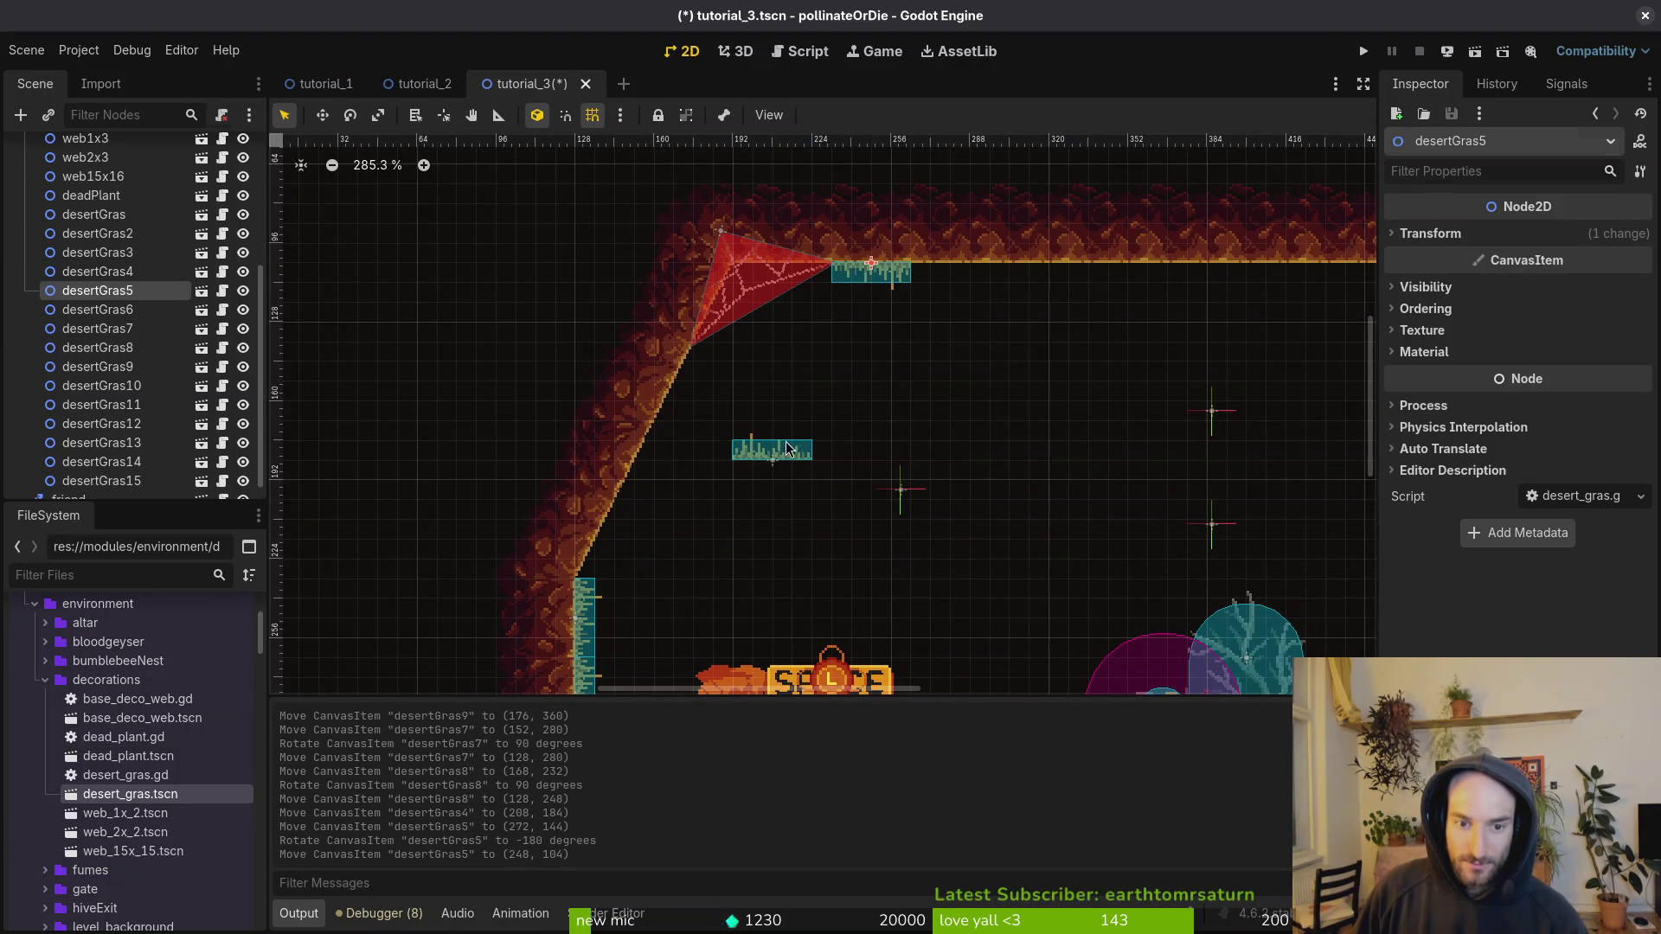
pyautogui.moveTo(772, 452); pyautogui.dragTo(969, 373)
pyautogui.moveTo(1004, 381)
pyautogui.mouseDown()
pyautogui.moveTo(995, 409)
pyautogui.moveTo(827, 408)
pyautogui.moveTo(969, 299)
pyautogui.moveTo(969, 273)
pyautogui.mouseUp()
pyautogui.click(771, 414)
pyautogui.hotkey('ctrl', 's')
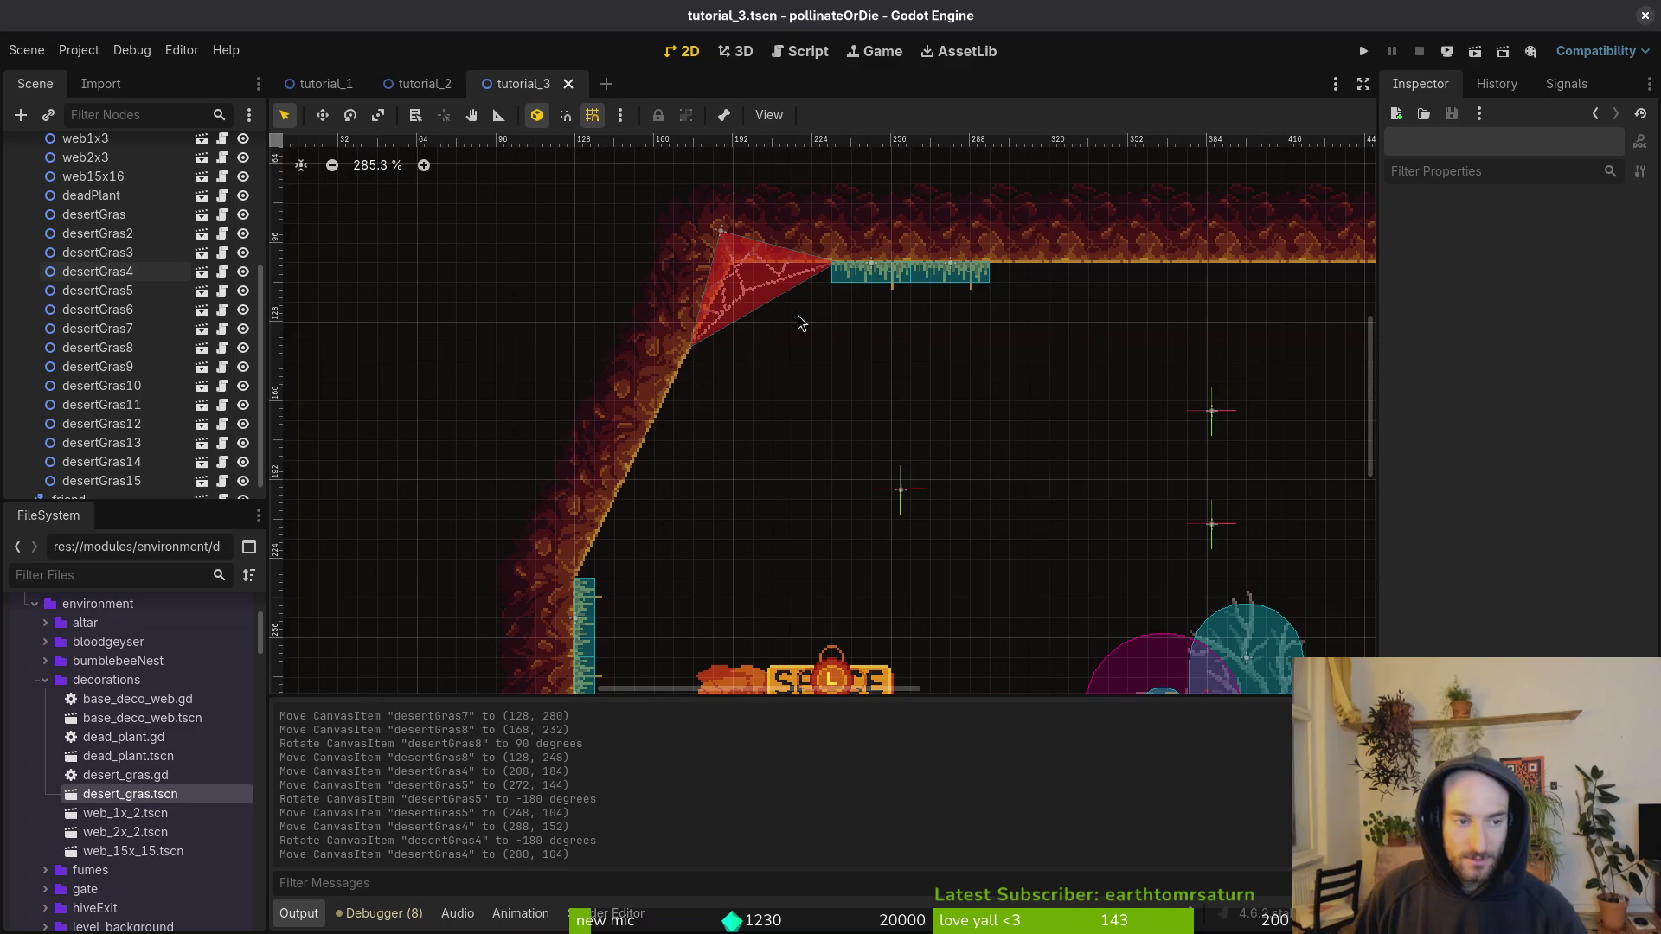
pyautogui.scroll(-4, 910, 508)
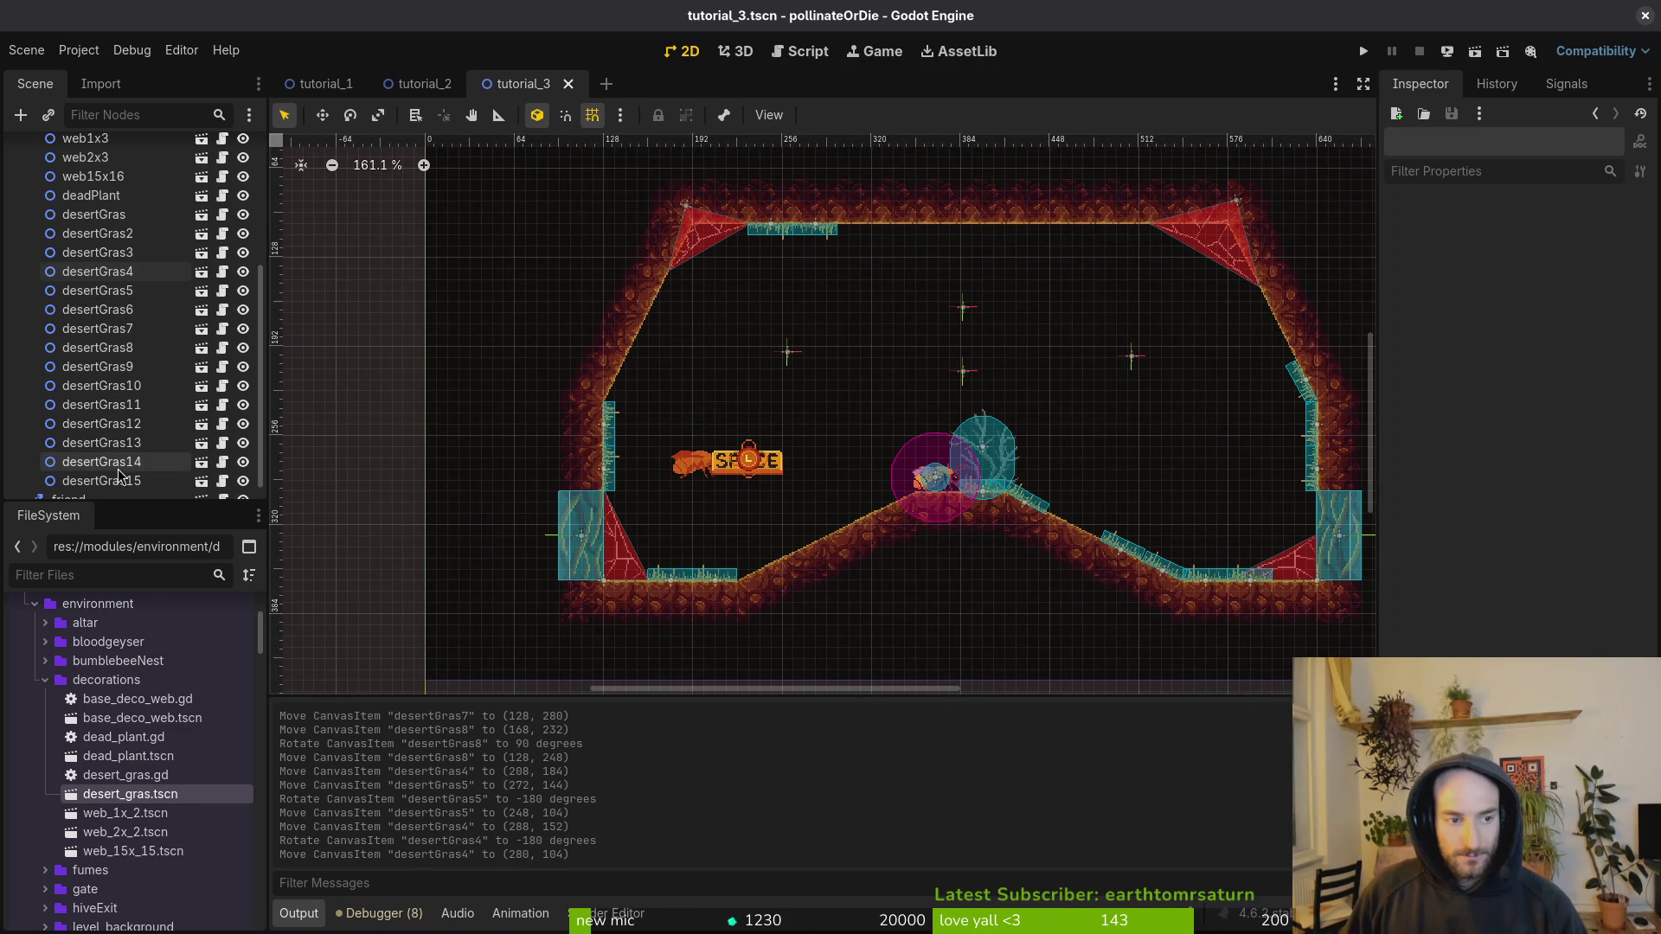
# Step: Select the two grass pieces on the top ledge
pyautogui.click(121, 481)
pyautogui.keyDown('ctrl'); pyautogui.click(121, 467); pyautogui.keyUp('ctrl')
pyautogui.moveTo(782, 238); pyautogui.dragTo(791, 231)
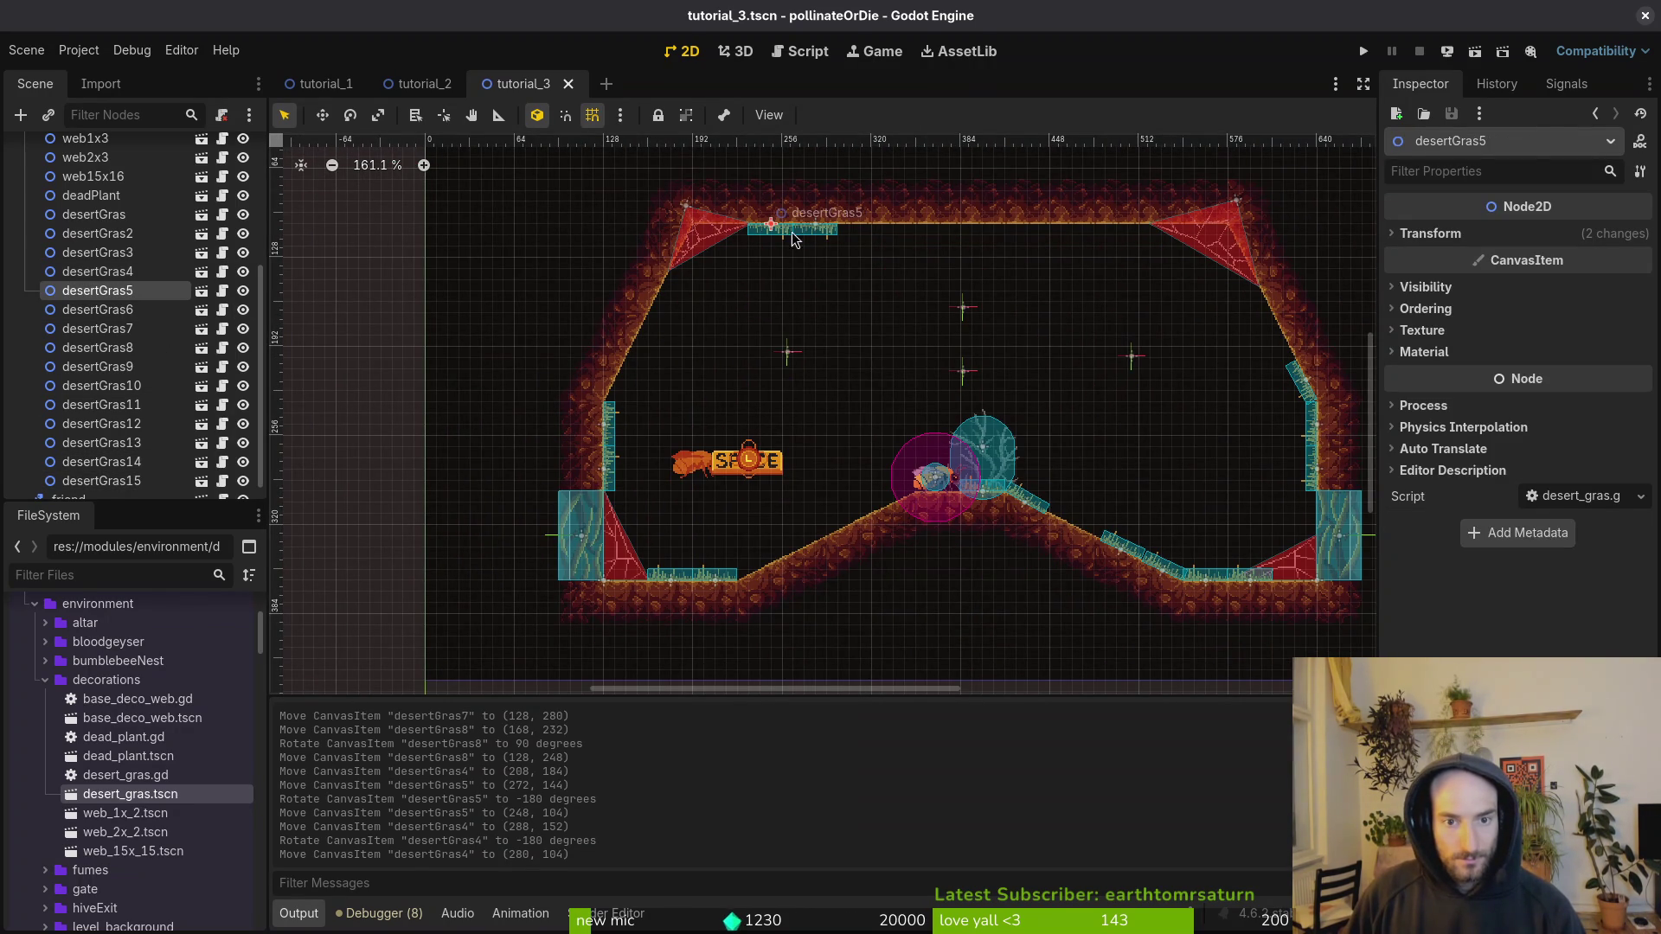
pyautogui.scroll(5, 75, 247)
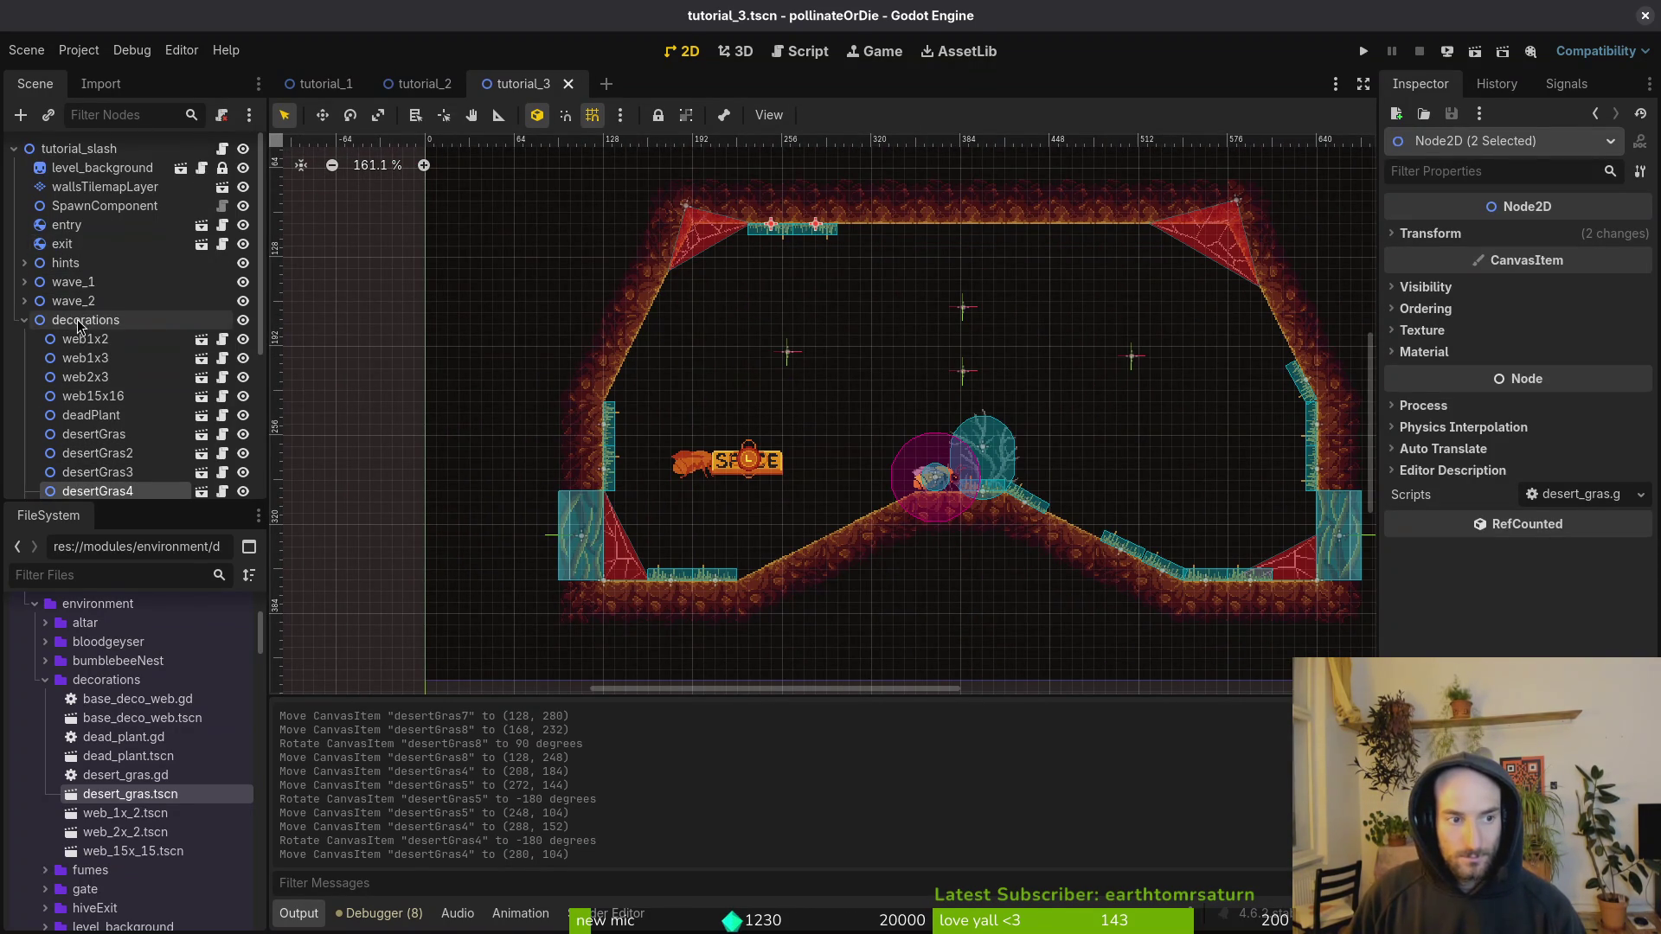
# Step: Paste copies of the ledge grass to lengthen the ceiling strip, then paste four more copies
pyautogui.hotkey('ctrl', 'v')
pyautogui.moveTo(803, 231); pyautogui.dragTo(897, 236)
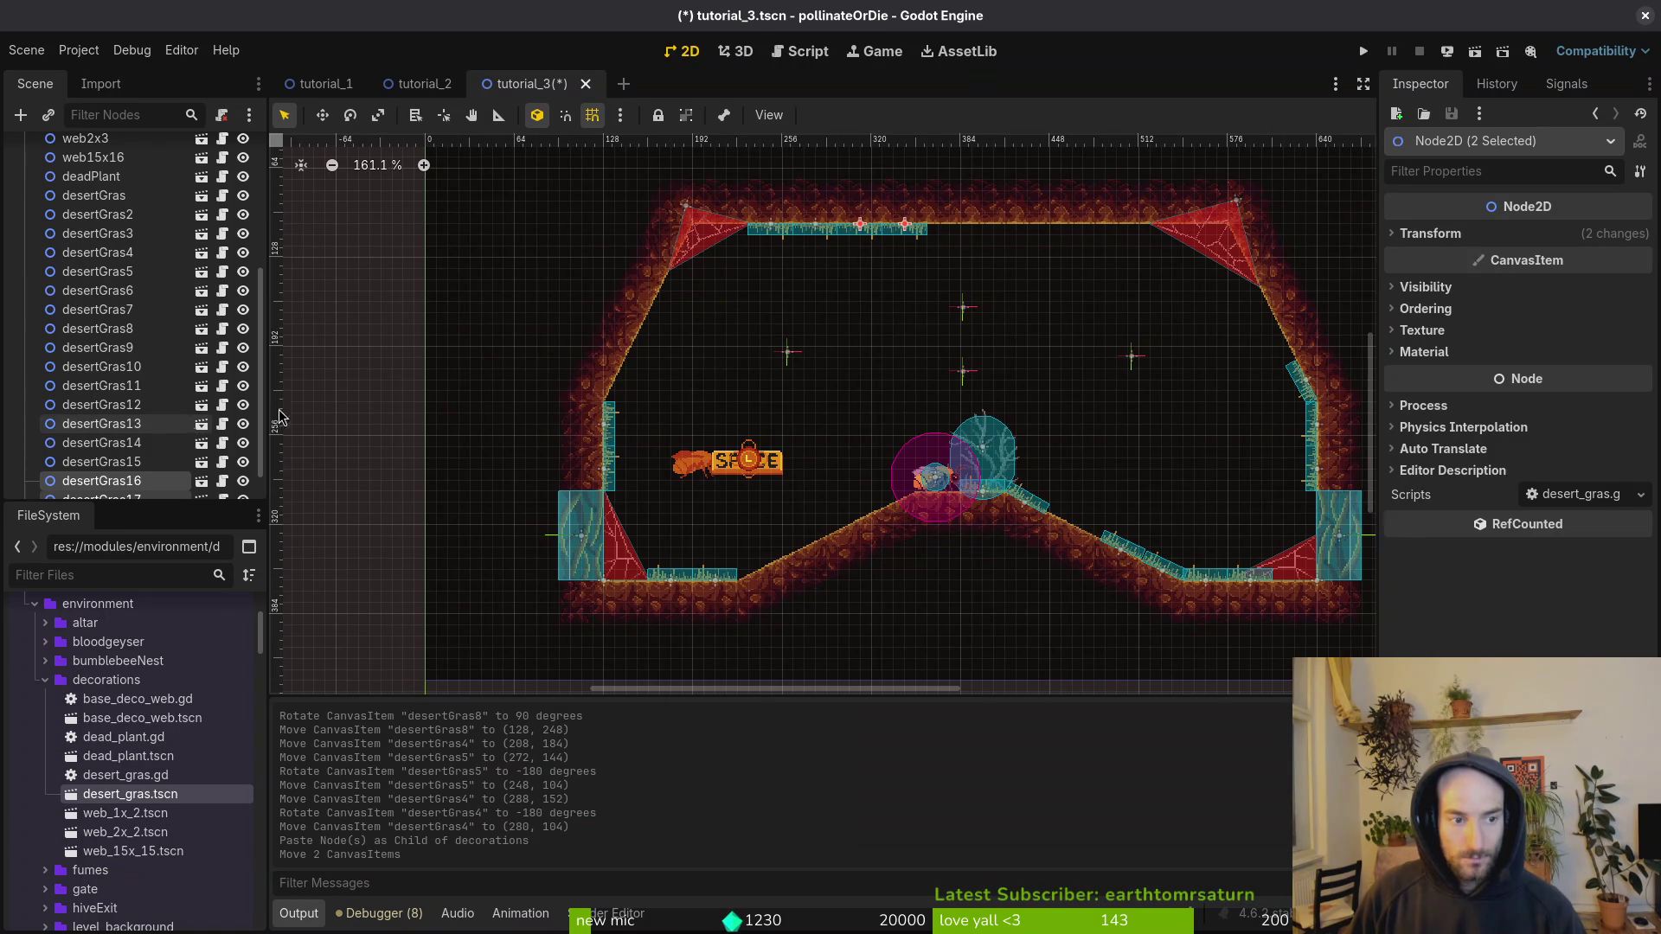
pyautogui.keyDown('shift'); pyautogui.click(782, 231); pyautogui.keyUp('shift')
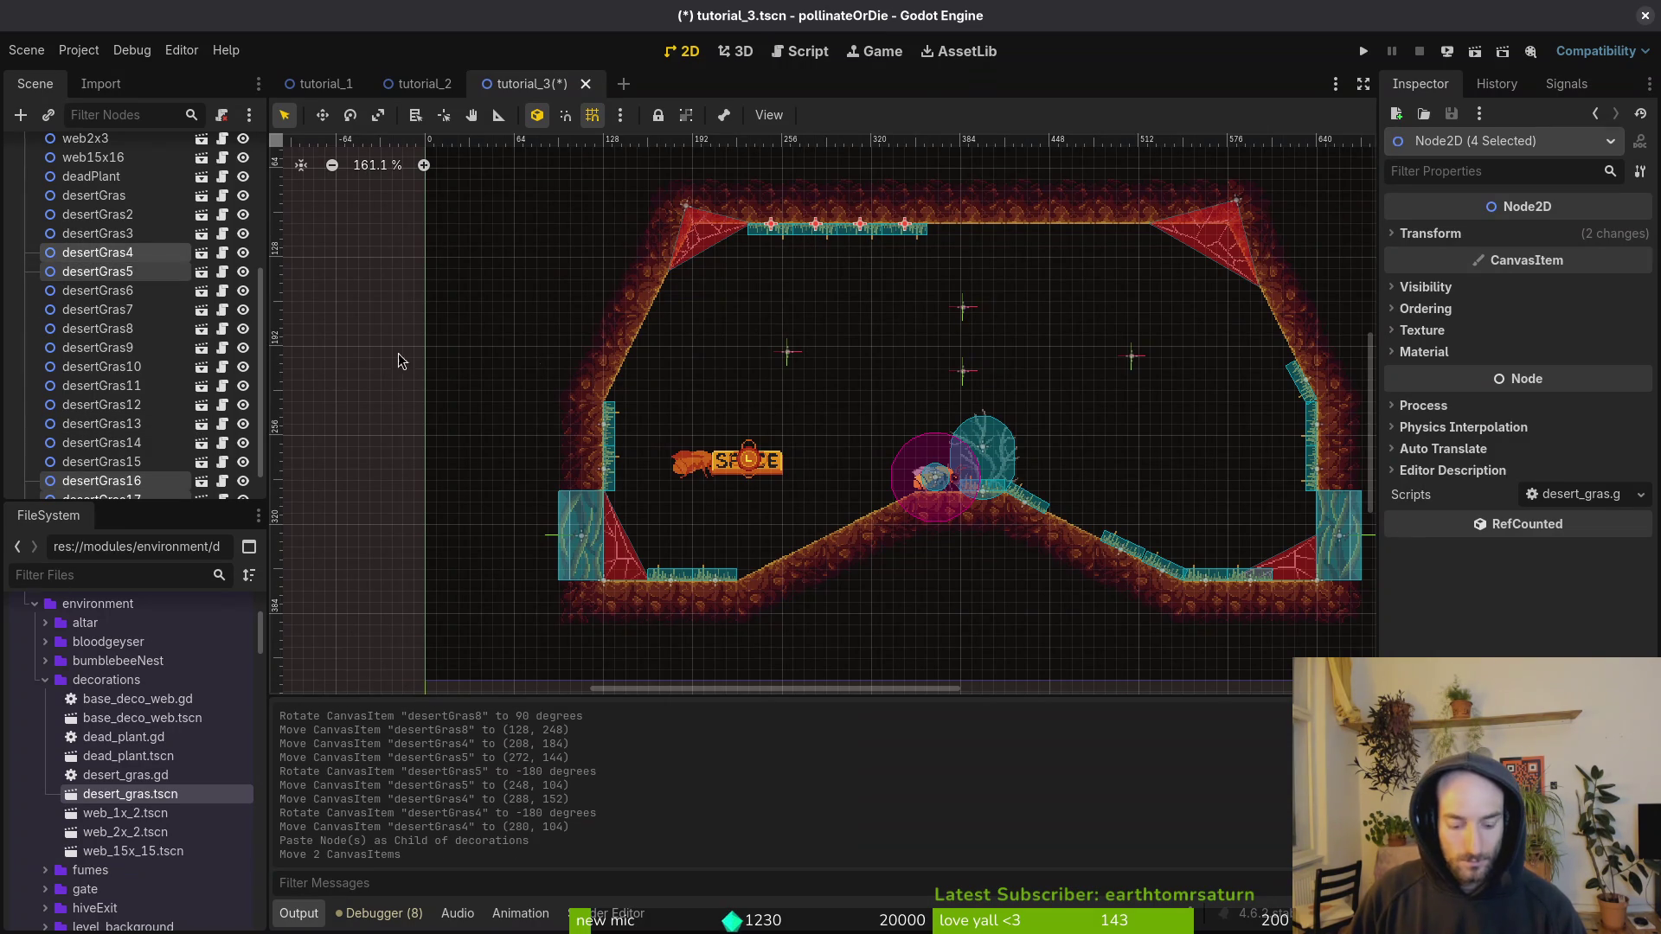
pyautogui.hotkey('ctrl', 'v')
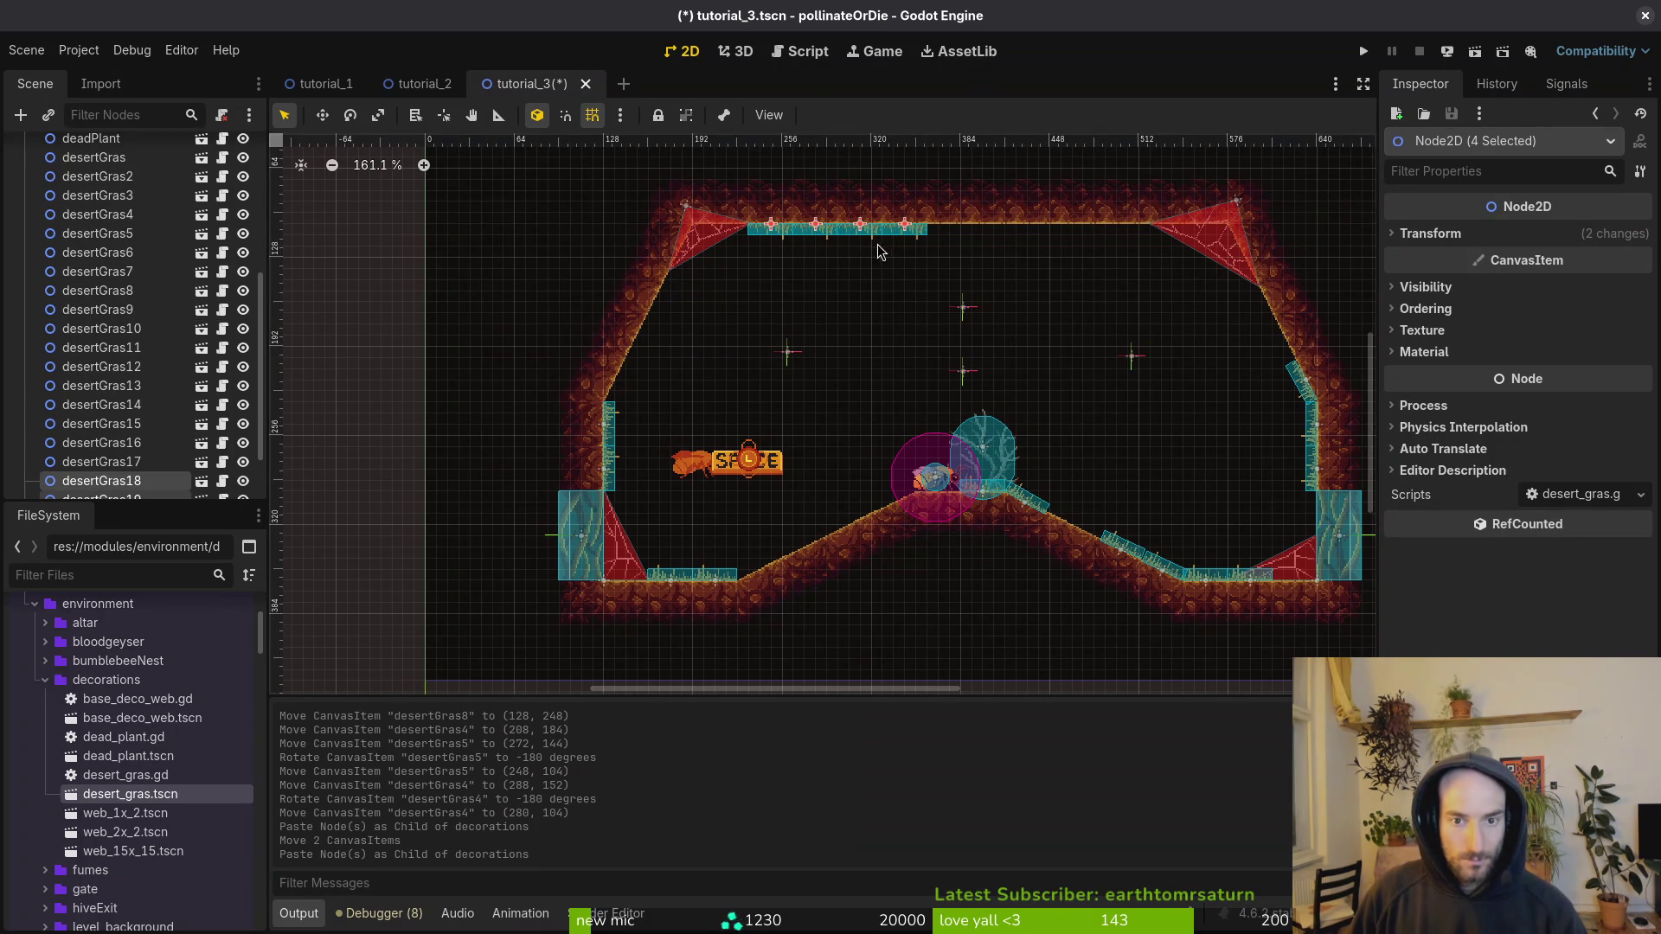
pyautogui.moveTo(858, 234)
pyautogui.mouseDown()
pyautogui.moveTo(1038, 237)
pyautogui.moveTo(1039, 275)
pyautogui.moveTo(841, 313)
pyautogui.mouseUp()
# Step: Tilt two copied grass pieces onto the upper-left slope and save the scene
pyautogui.scroll(4, 770, 273)
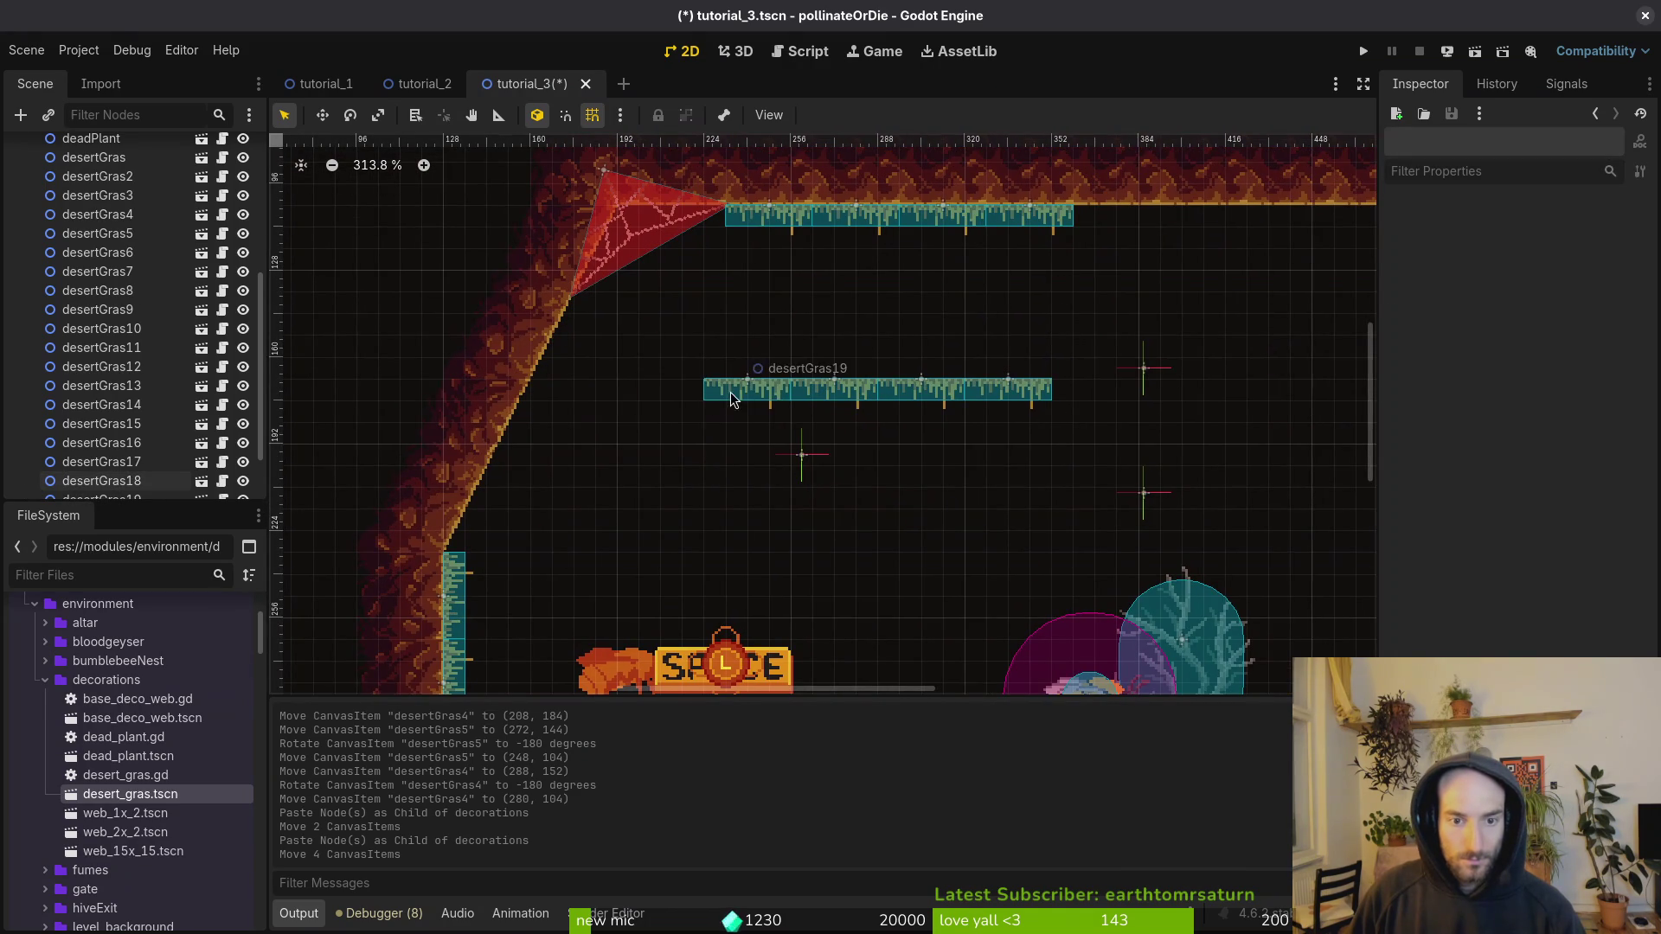
pyautogui.moveTo(731, 392); pyautogui.dragTo(642, 349)
pyautogui.moveTo(678, 284)
pyautogui.mouseDown()
pyautogui.moveTo(583, 310)
pyautogui.moveTo(586, 283)
pyautogui.mouseUp()
pyautogui.scroll(6, 585, 309)
pyautogui.moveTo(1017, 472)
pyautogui.mouseDown()
pyautogui.moveTo(715, 341)
pyautogui.moveTo(745, 398)
pyautogui.mouseUp()
pyautogui.moveTo(717, 365)
pyautogui.mouseDown()
pyautogui.moveTo(553, 467)
pyautogui.moveTo(481, 500)
pyautogui.moveTo(480, 485)
pyautogui.mouseUp()
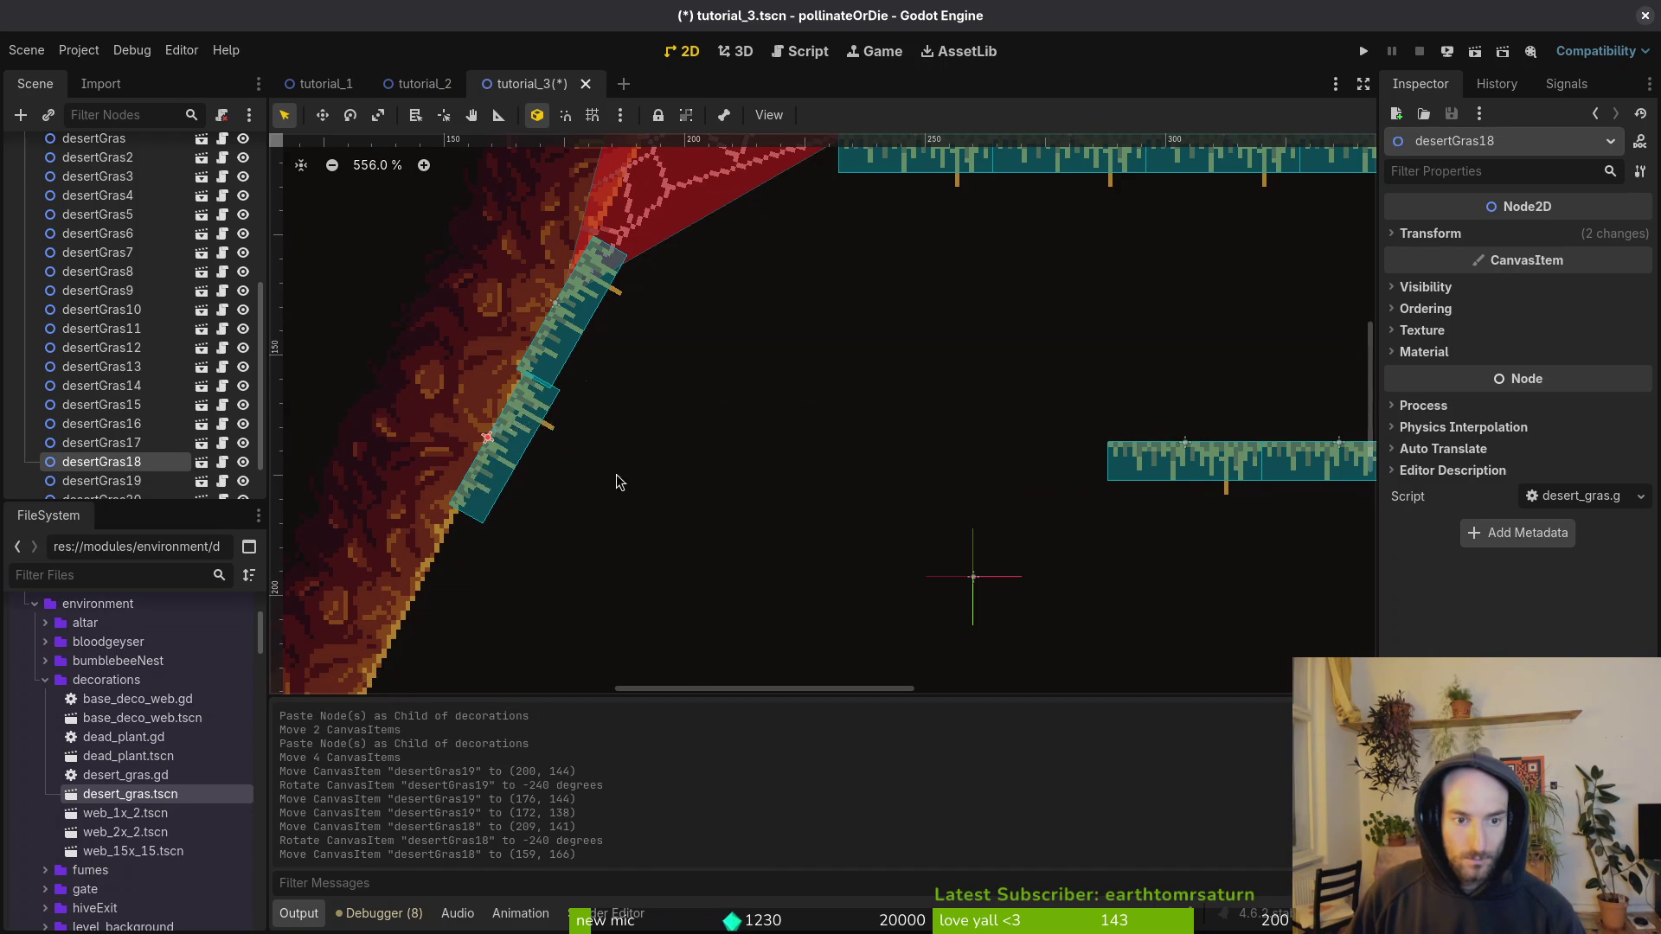
pyautogui.scroll(-5, 616, 474)
pyautogui.hotkey('ctrl', 's')
# Step: Move a grass piece from the floating platform onto the right slope
pyautogui.hscroll(4, 1046, 433)
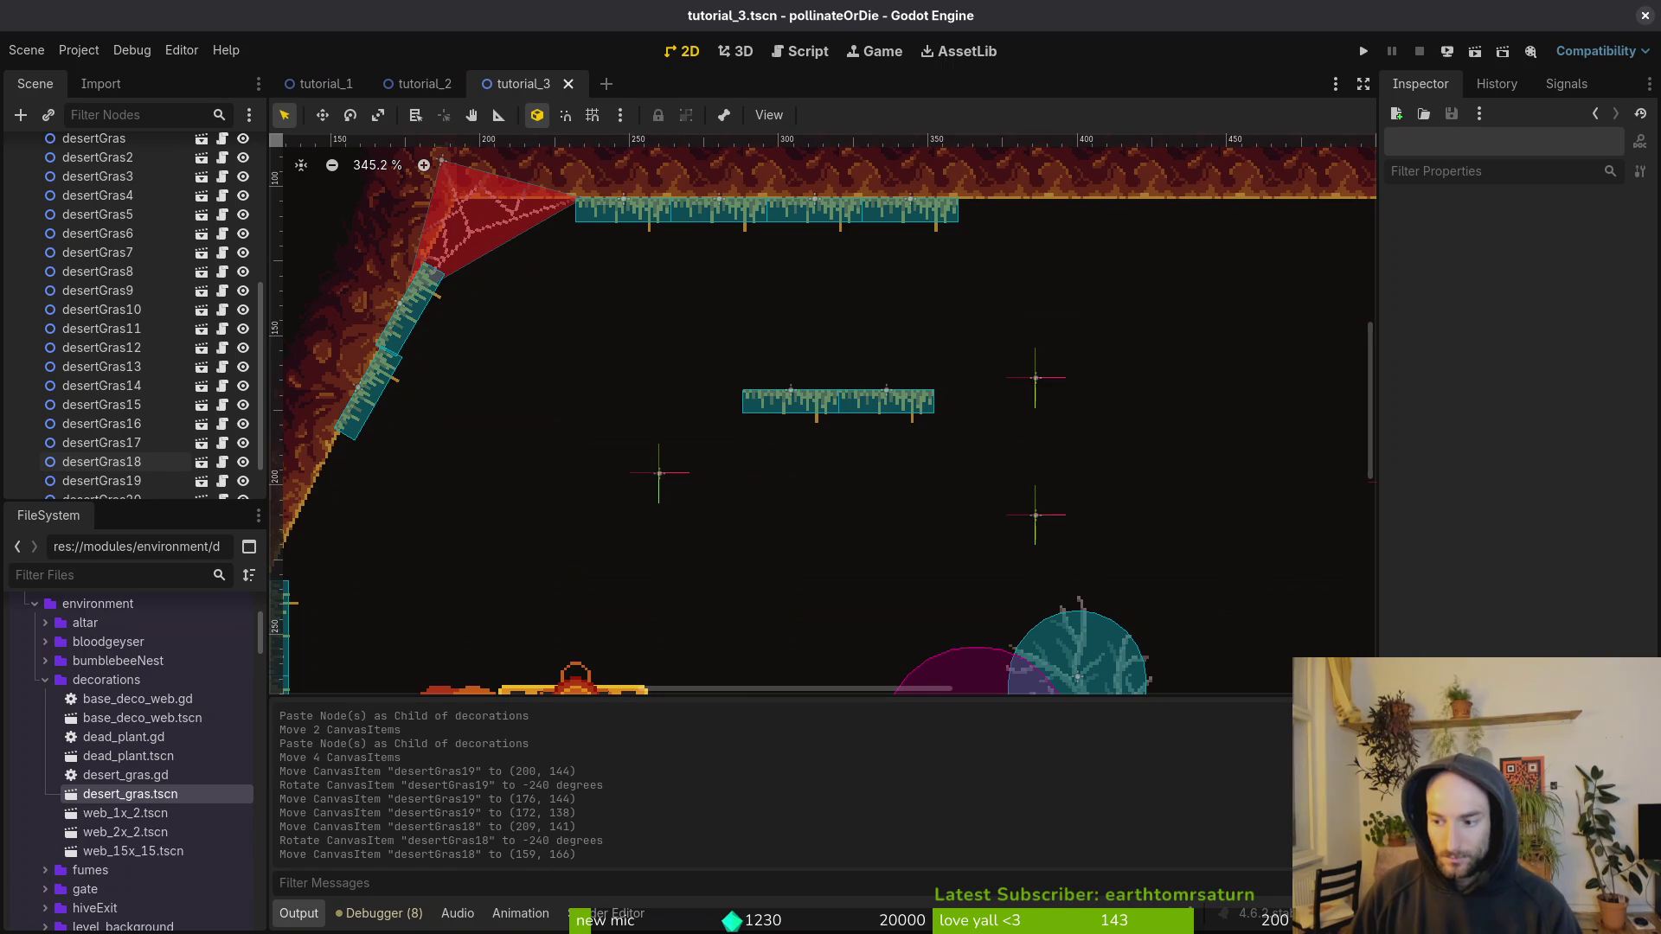
pyautogui.moveTo(931, 398)
pyautogui.mouseDown()
pyautogui.moveTo(1112, 288)
pyautogui.moveTo(1052, 227)
pyautogui.mouseUp()
pyautogui.scroll(-4, 1051, 226)
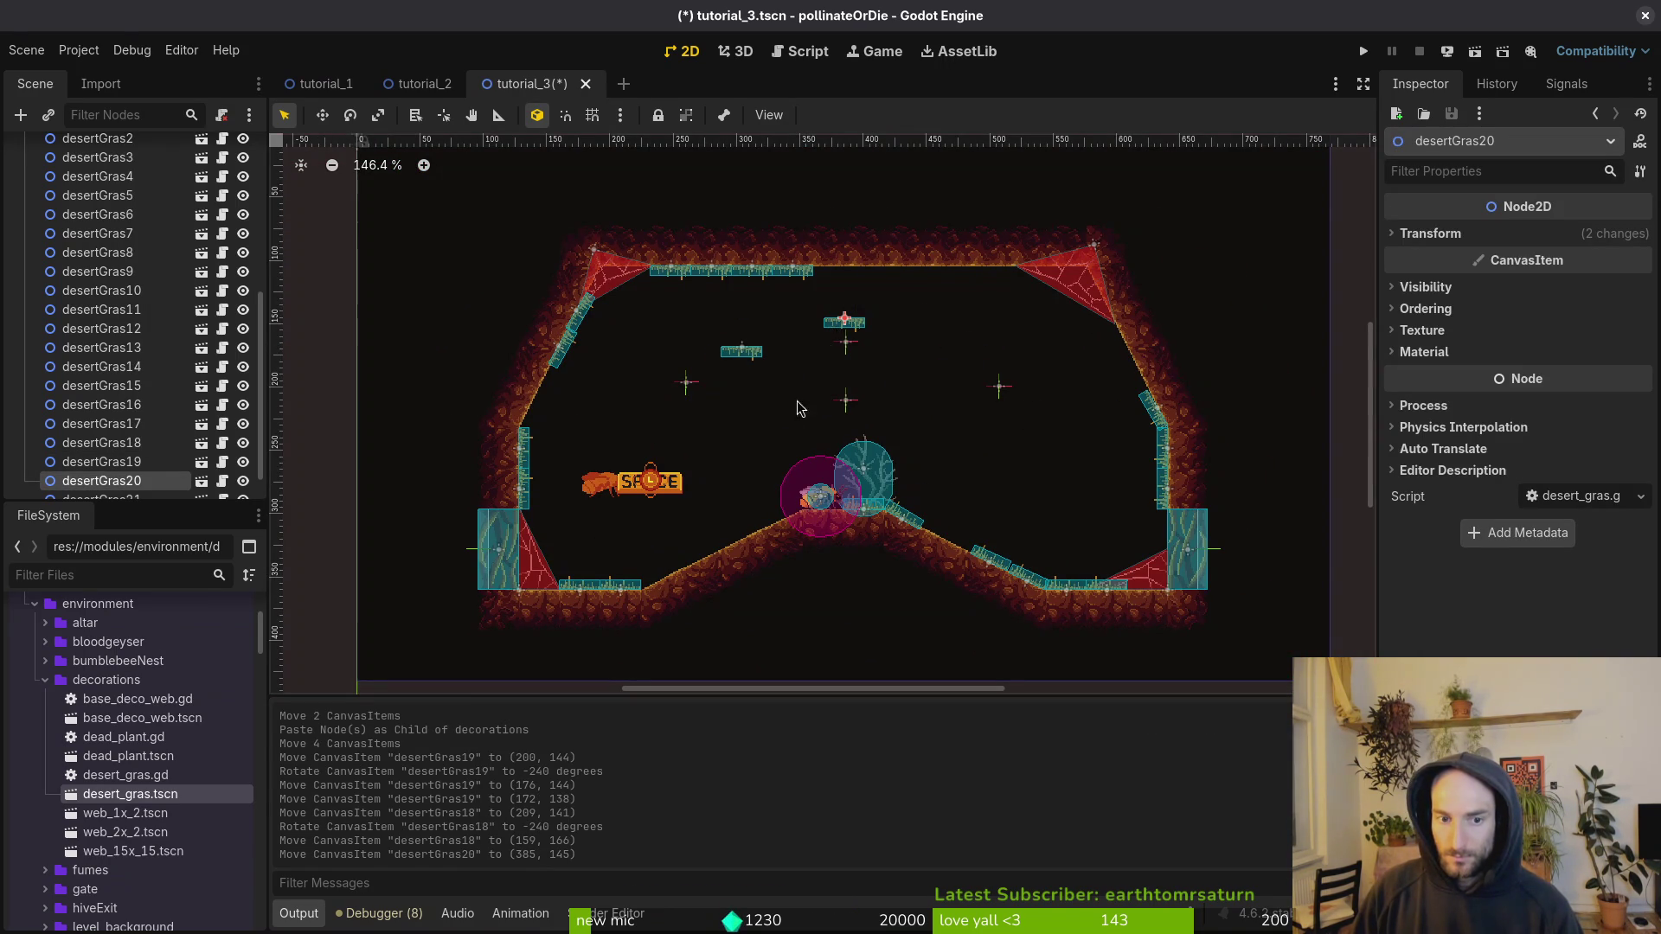
pyautogui.scroll(2, 797, 402)
pyautogui.moveTo(867, 169)
pyautogui.mouseDown()
pyautogui.moveTo(1019, 427)
pyautogui.moveTo(1036, 527)
pyautogui.moveTo(972, 370)
pyautogui.moveTo(957, 390)
pyautogui.moveTo(1068, 506)
pyautogui.moveTo(1059, 568)
pyautogui.mouseUp()
pyautogui.scroll(3, 1019, 428)
pyautogui.scroll(2, 1037, 526)
pyautogui.scroll(-5, 1059, 547)
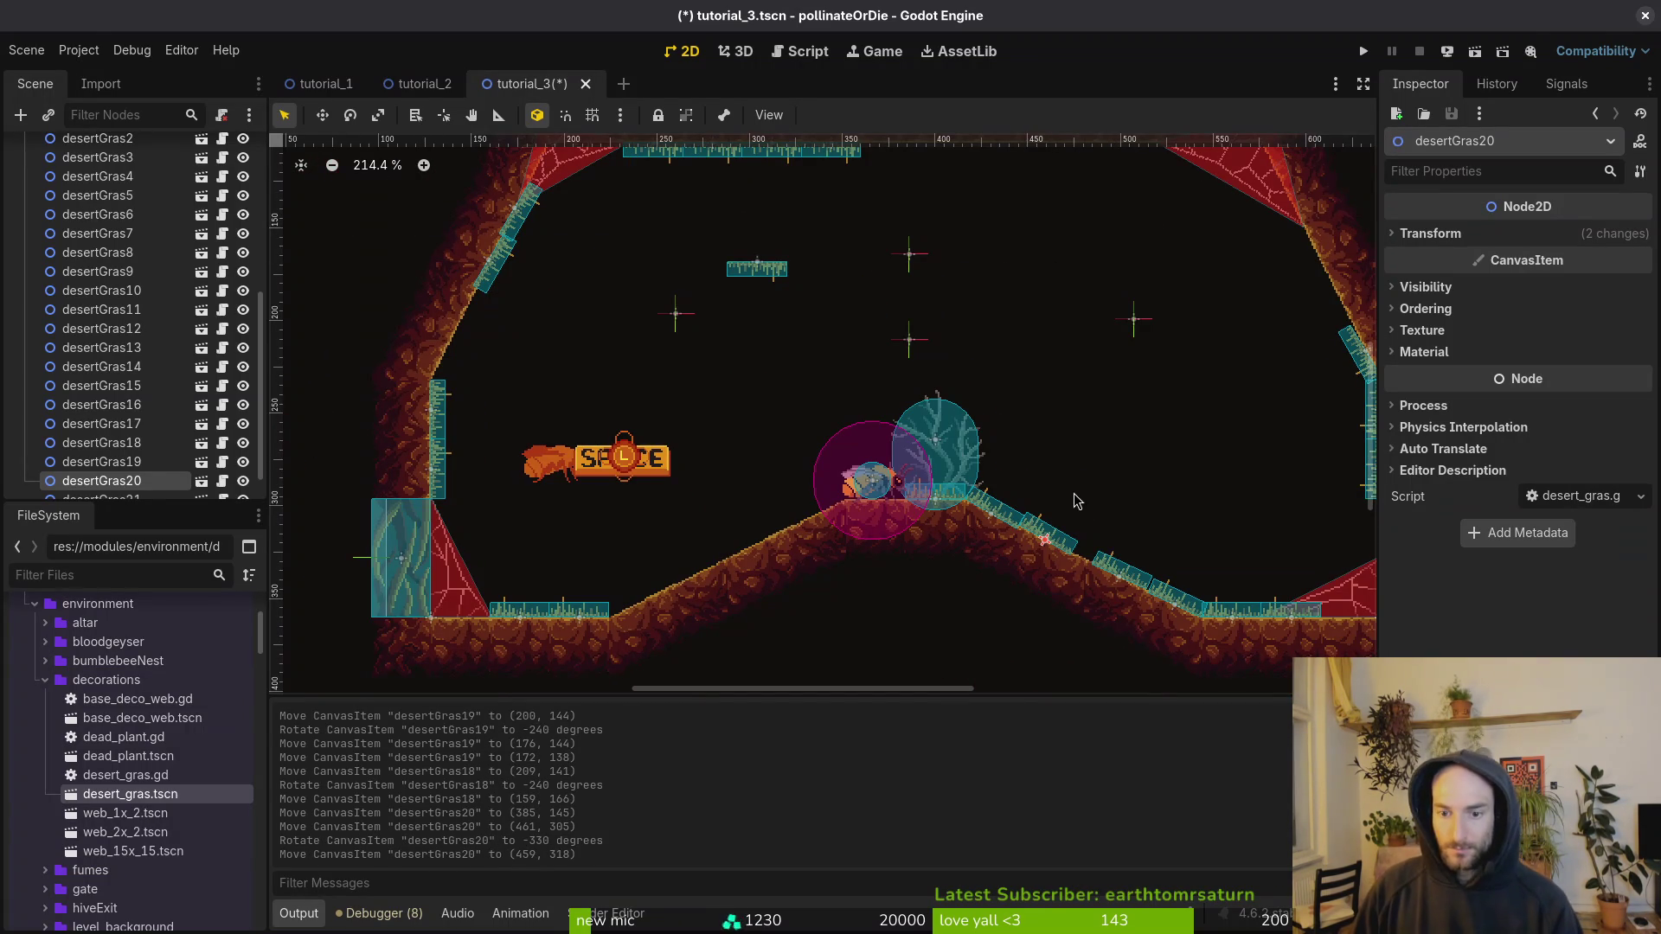
pyautogui.scroll(-2, 931, 293)
pyautogui.scroll(1, 778, 449)
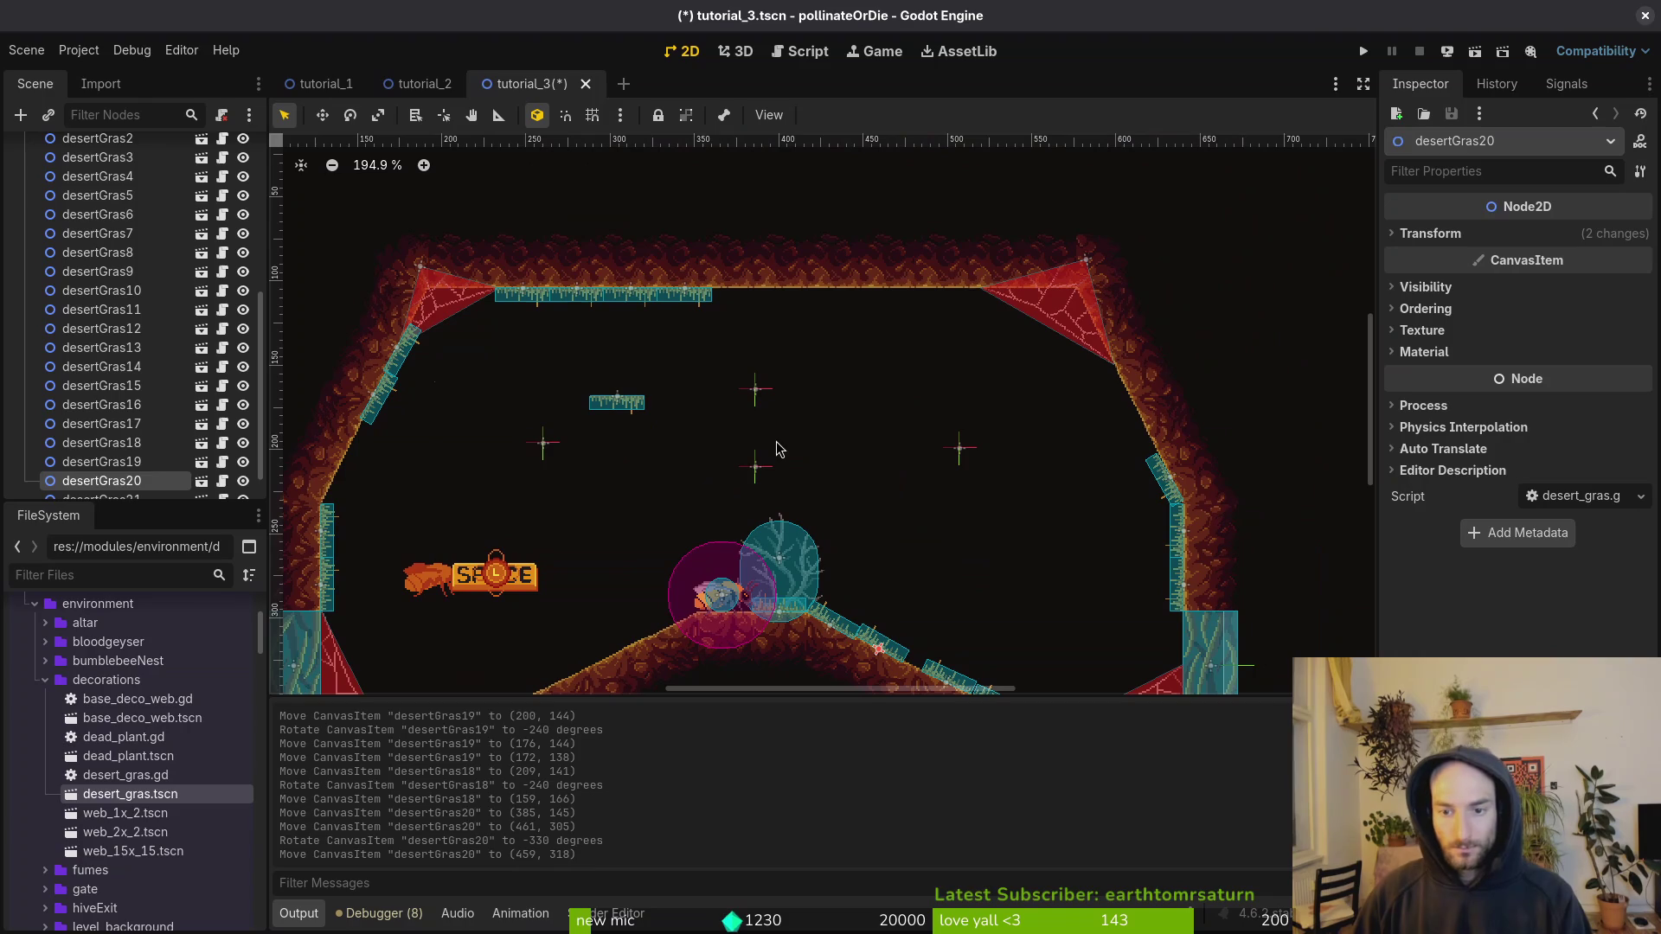
# Step: Place a grass piece tilted flush against the left wall and save
pyautogui.click(597, 407)
pyautogui.moveTo(595, 417); pyautogui.dragTo(374, 459)
pyautogui.scroll(4, 708, 387)
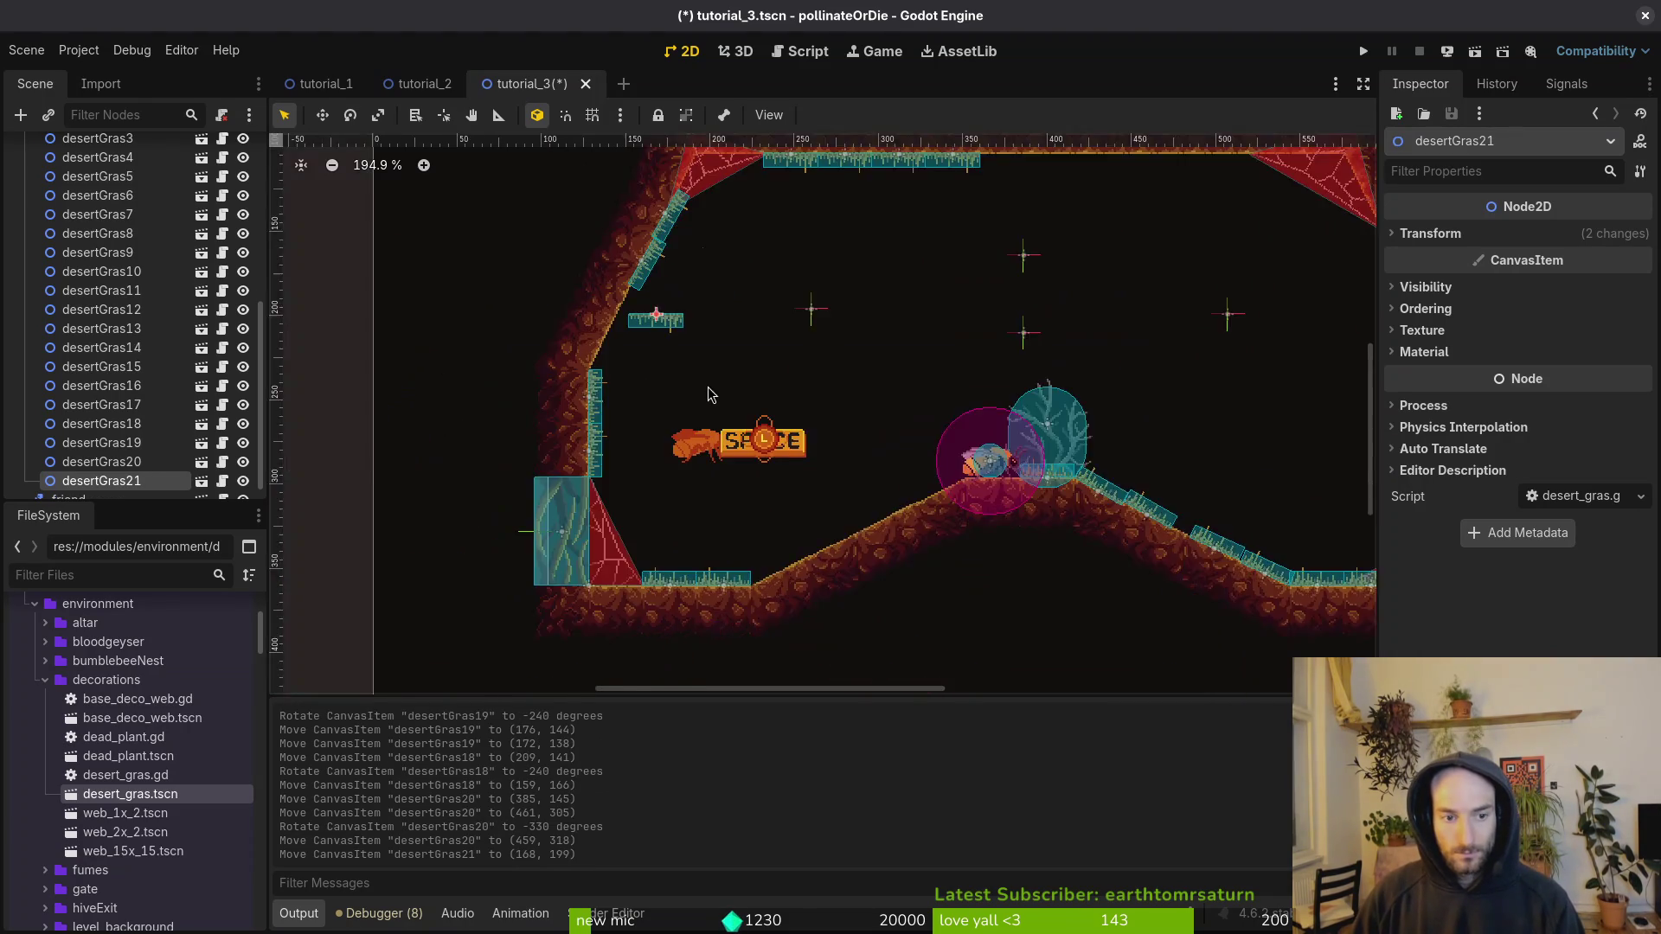
pyautogui.moveTo(623, 290)
pyautogui.mouseDown()
pyautogui.moveTo(644, 251)
pyautogui.moveTo(536, 310)
pyautogui.moveTo(533, 289)
pyautogui.mouseUp()
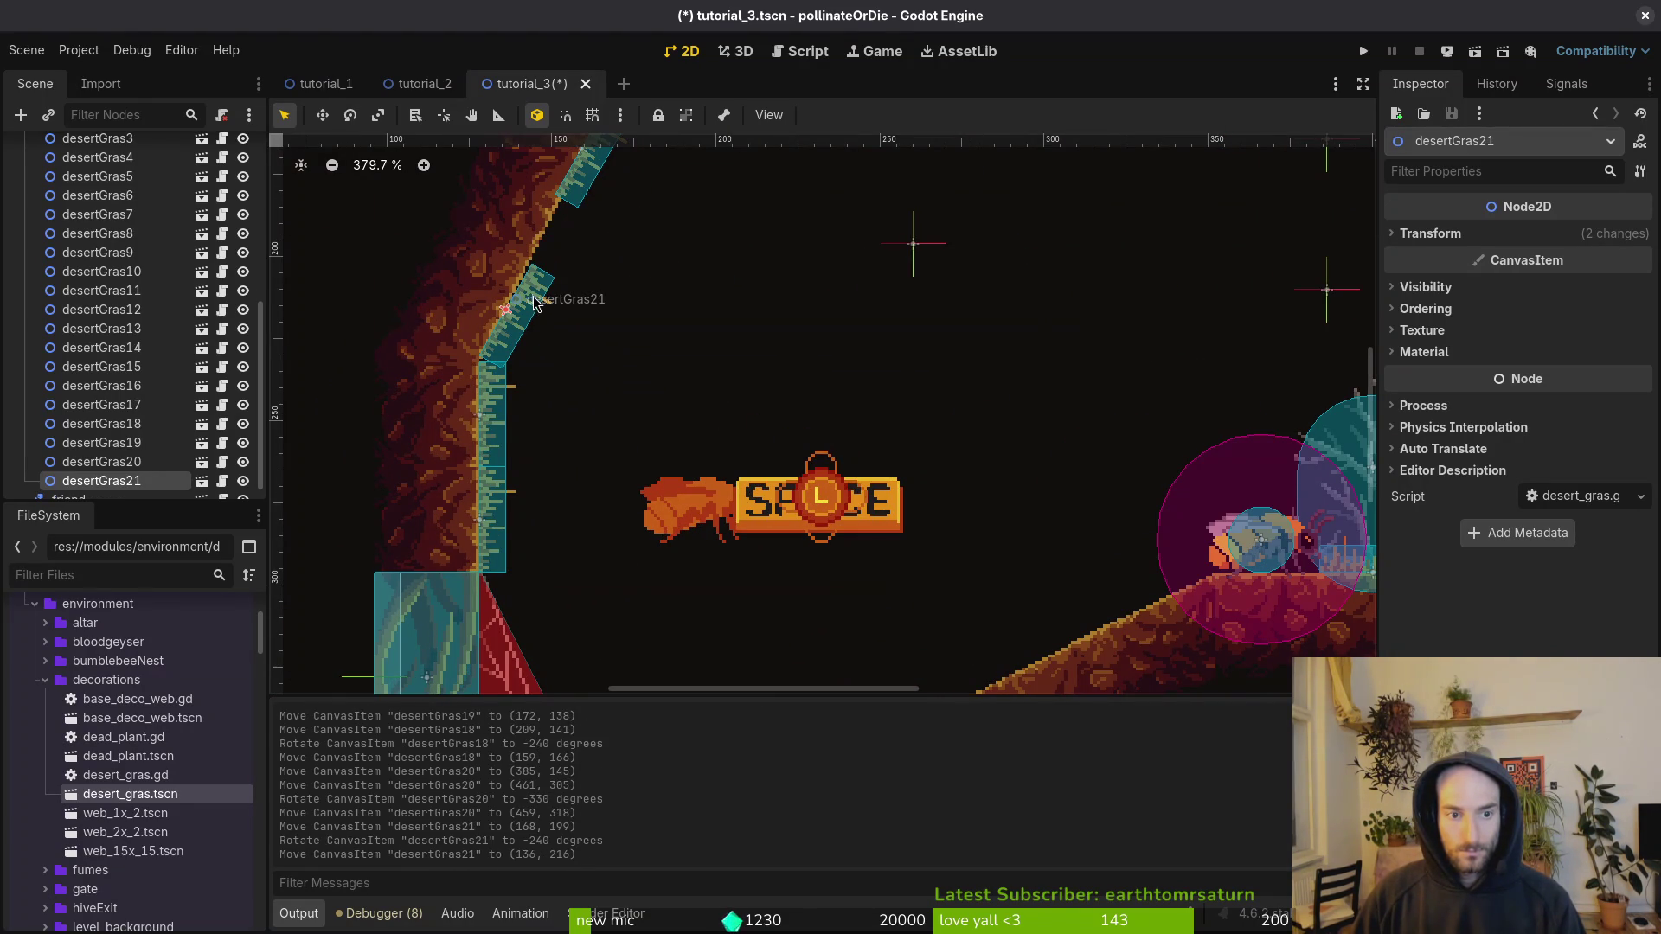
pyautogui.scroll(4, 536, 308)
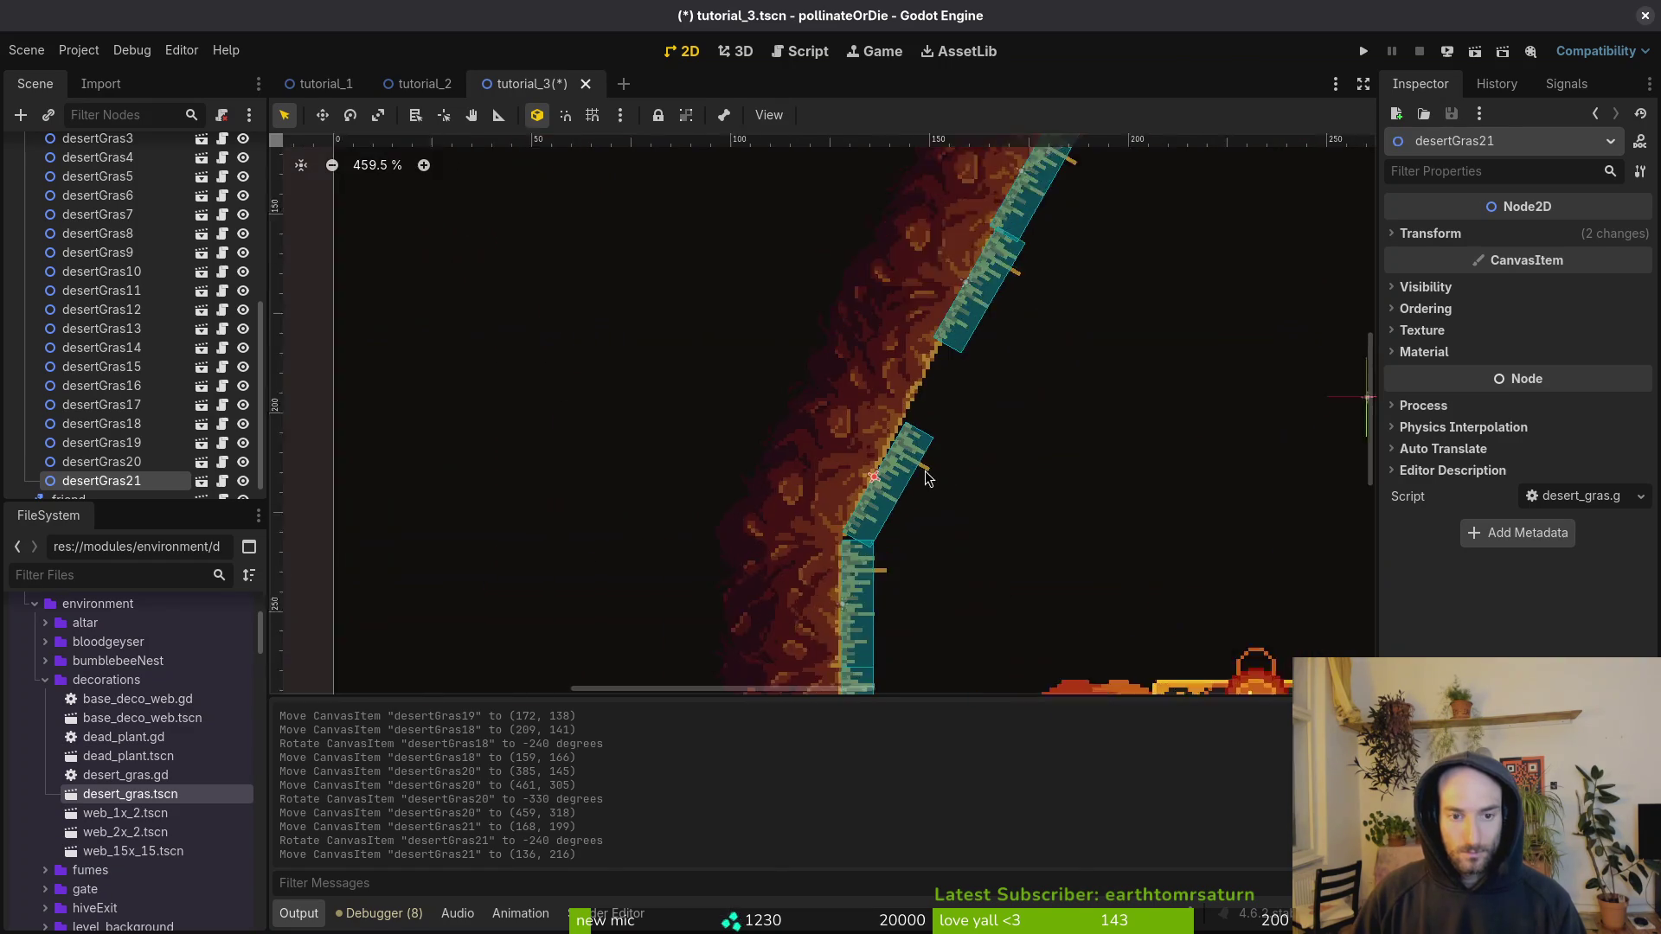
pyautogui.moveTo(881, 469); pyautogui.dragTo(894, 457)
pyautogui.press('Escape')
pyautogui.hotkey('ctrl', 's')
# Step: Fine-tune the positions of the two slope grass pieces and save the scene
pyautogui.scroll(-7, 896, 454)
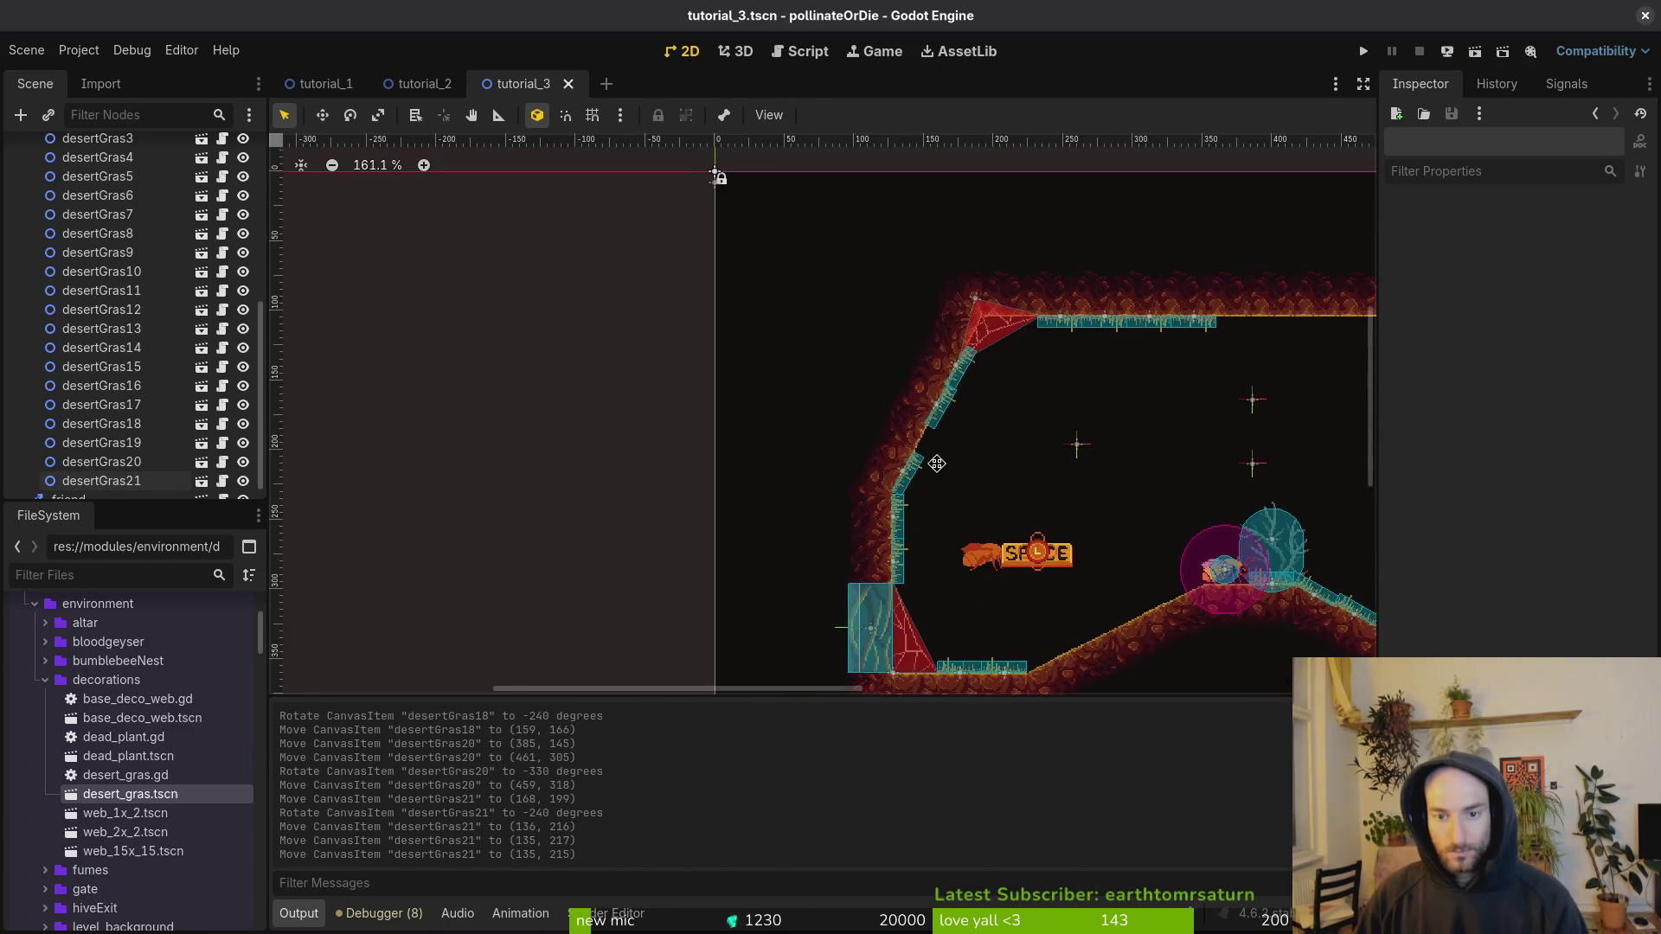
pyautogui.scroll(5, 937, 464)
pyautogui.moveTo(864, 392); pyautogui.dragTo(846, 447)
pyautogui.moveTo(893, 337); pyautogui.dragTo(879, 372)
pyautogui.scroll(-8, 895, 392)
pyautogui.click(1023, 450)
pyautogui.hotkey('ctrl', 's')
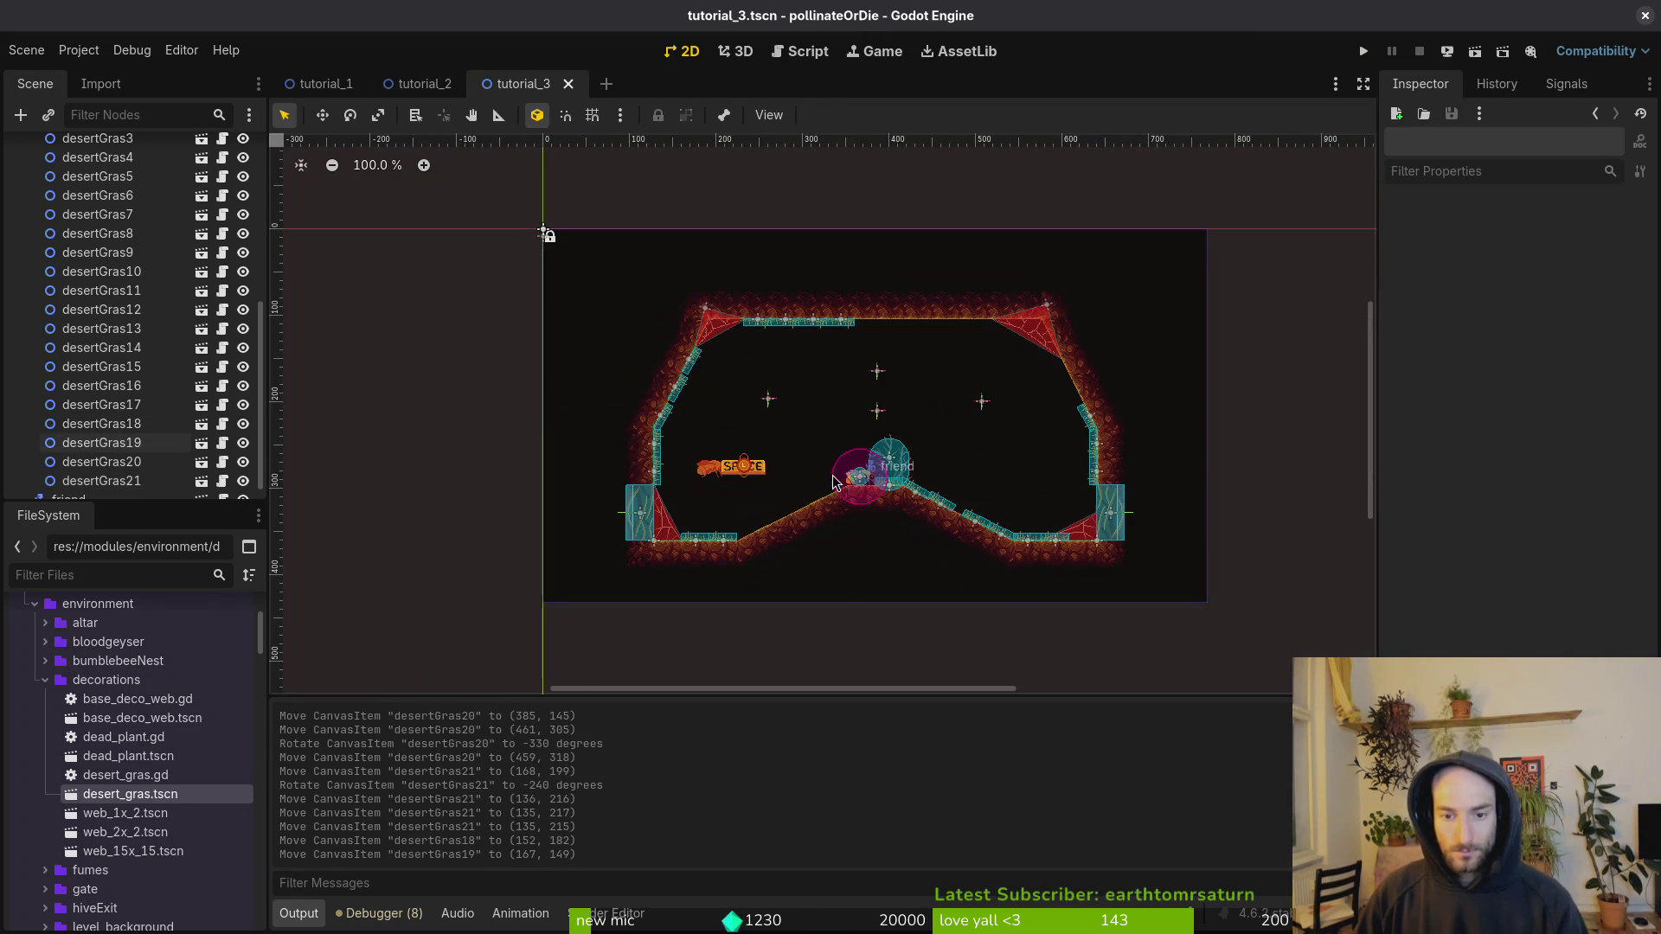
pyautogui.scroll(6, 896, 417)
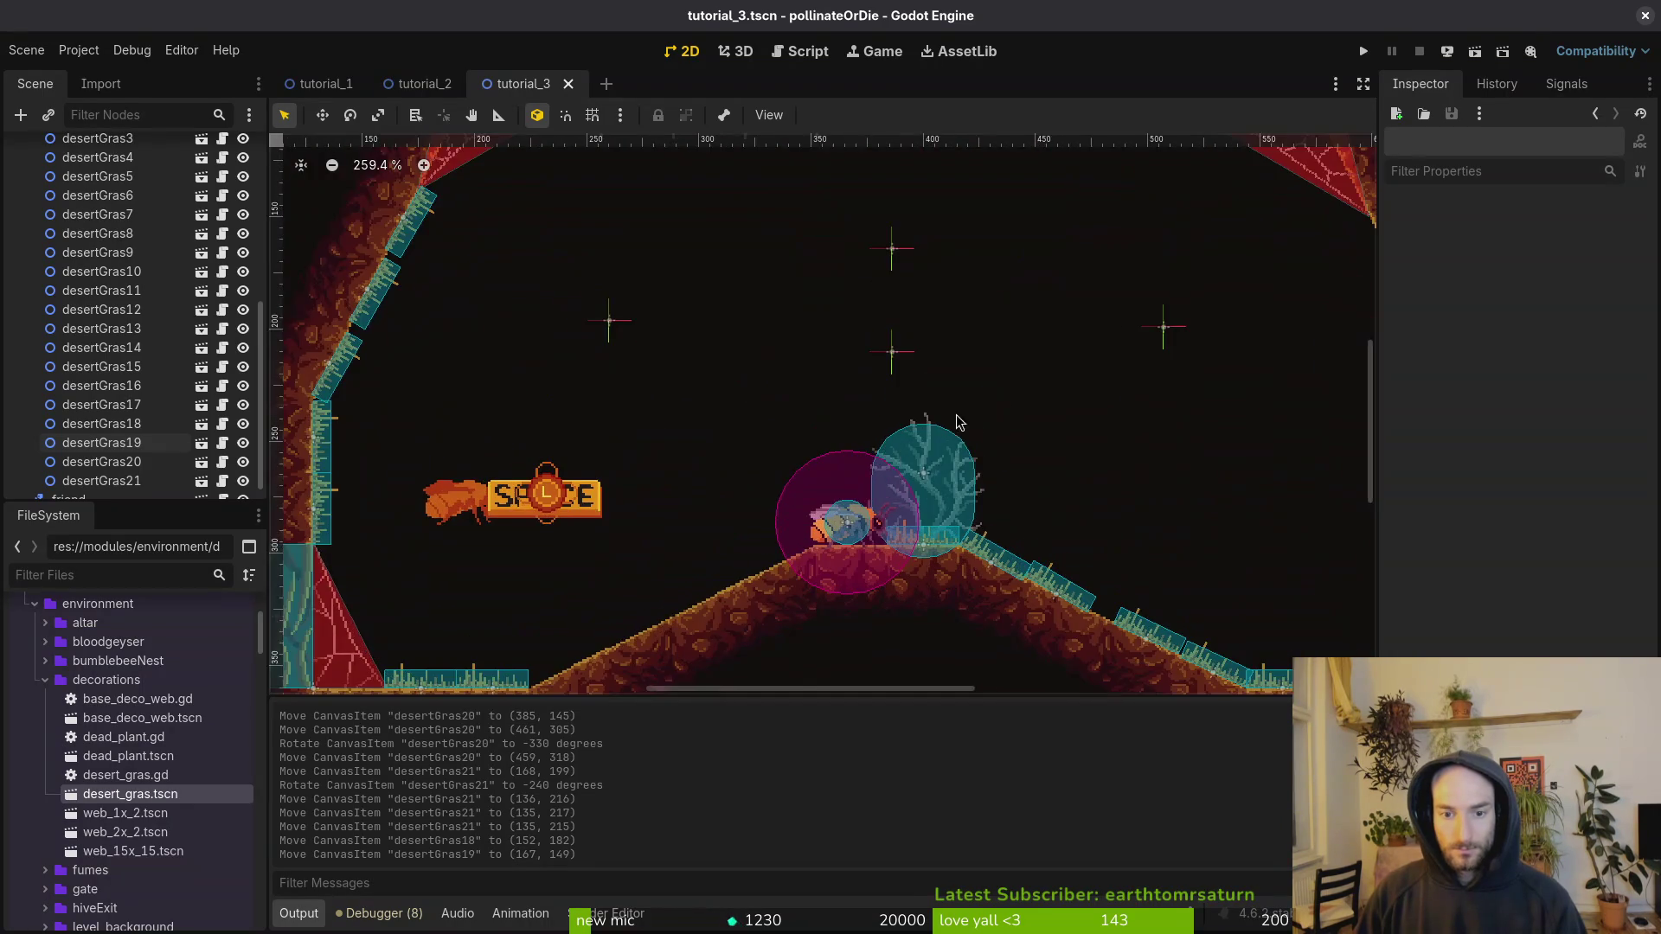
pyautogui.scroll(-2, 862, 433)
pyautogui.scroll(-4, 684, 390)
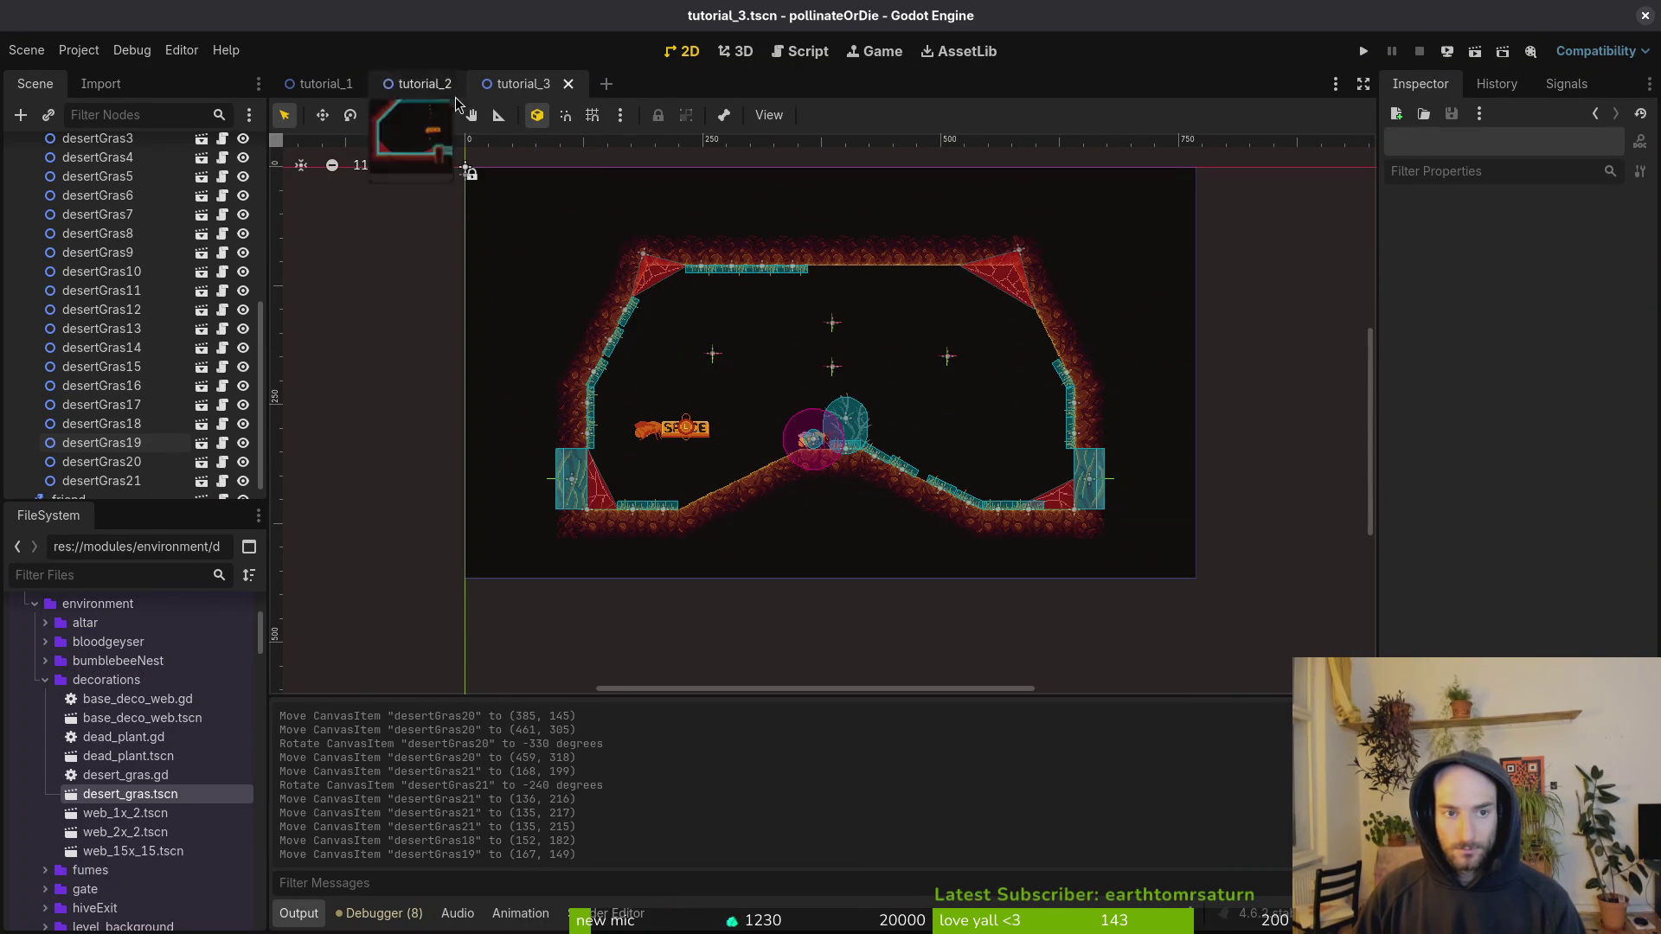
# Step: Open the tutorial_4 scene by quick-searching 'tut4'
pyautogui.hotkey('shift', 'alt', 'o')
pyautogui.write('tut4')
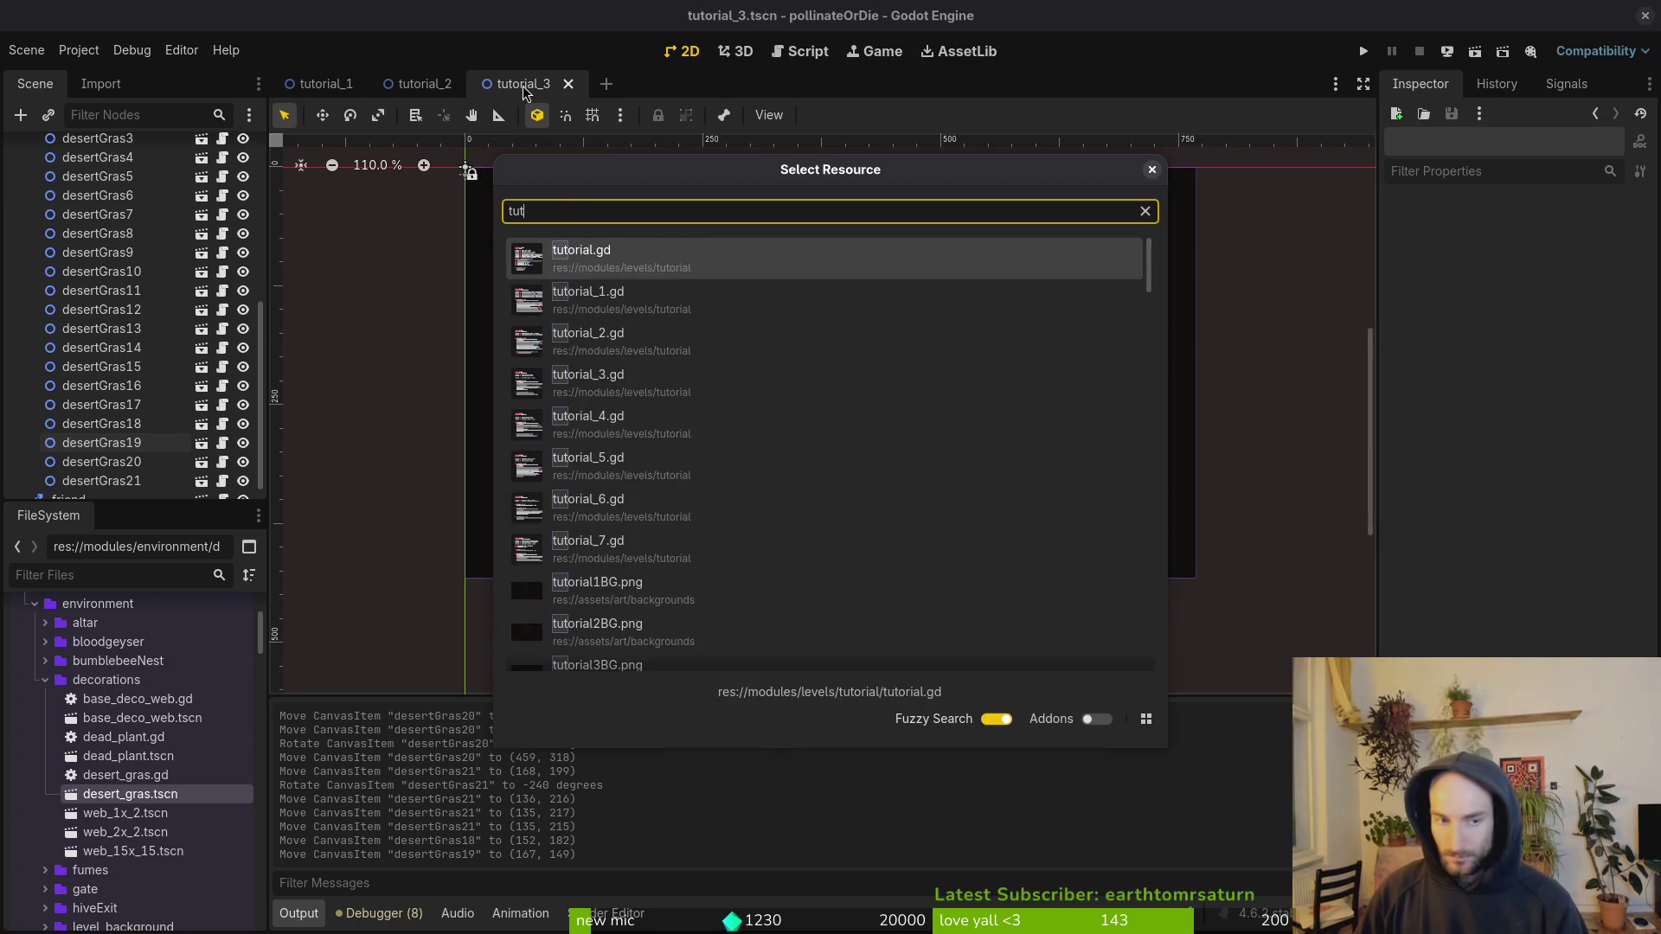
pyautogui.press('Return')
pyautogui.hotkey('shift', 'alt', 'o')
pyautogui.write('tut4')
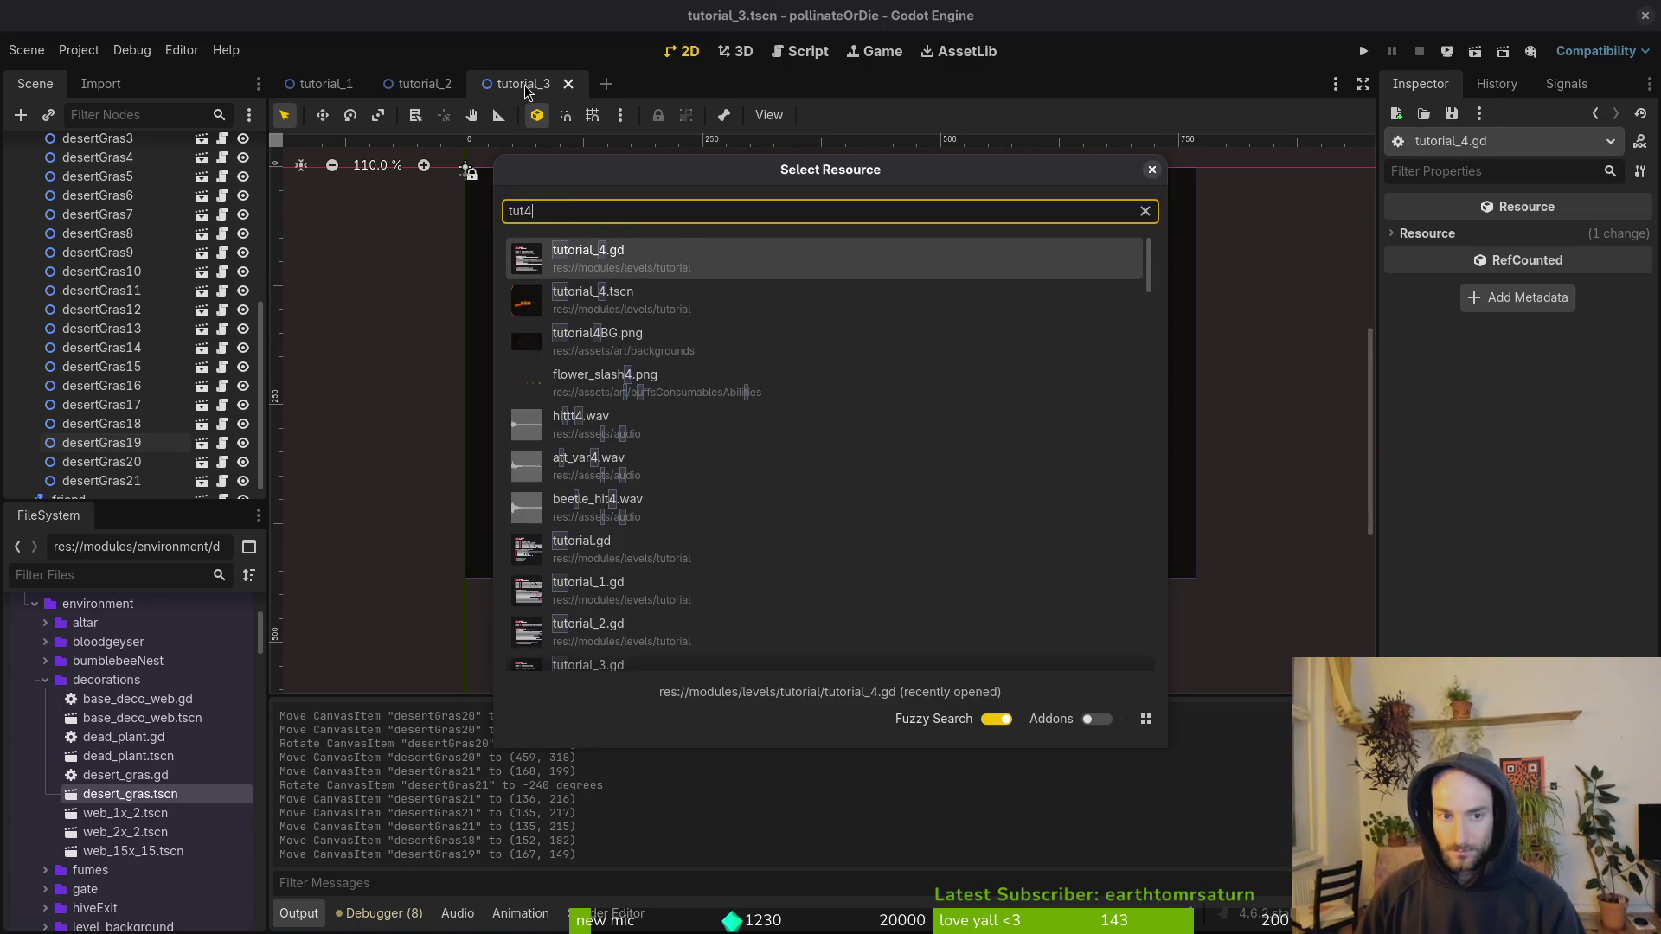
pyautogui.press('Down')
pyautogui.press('Return')
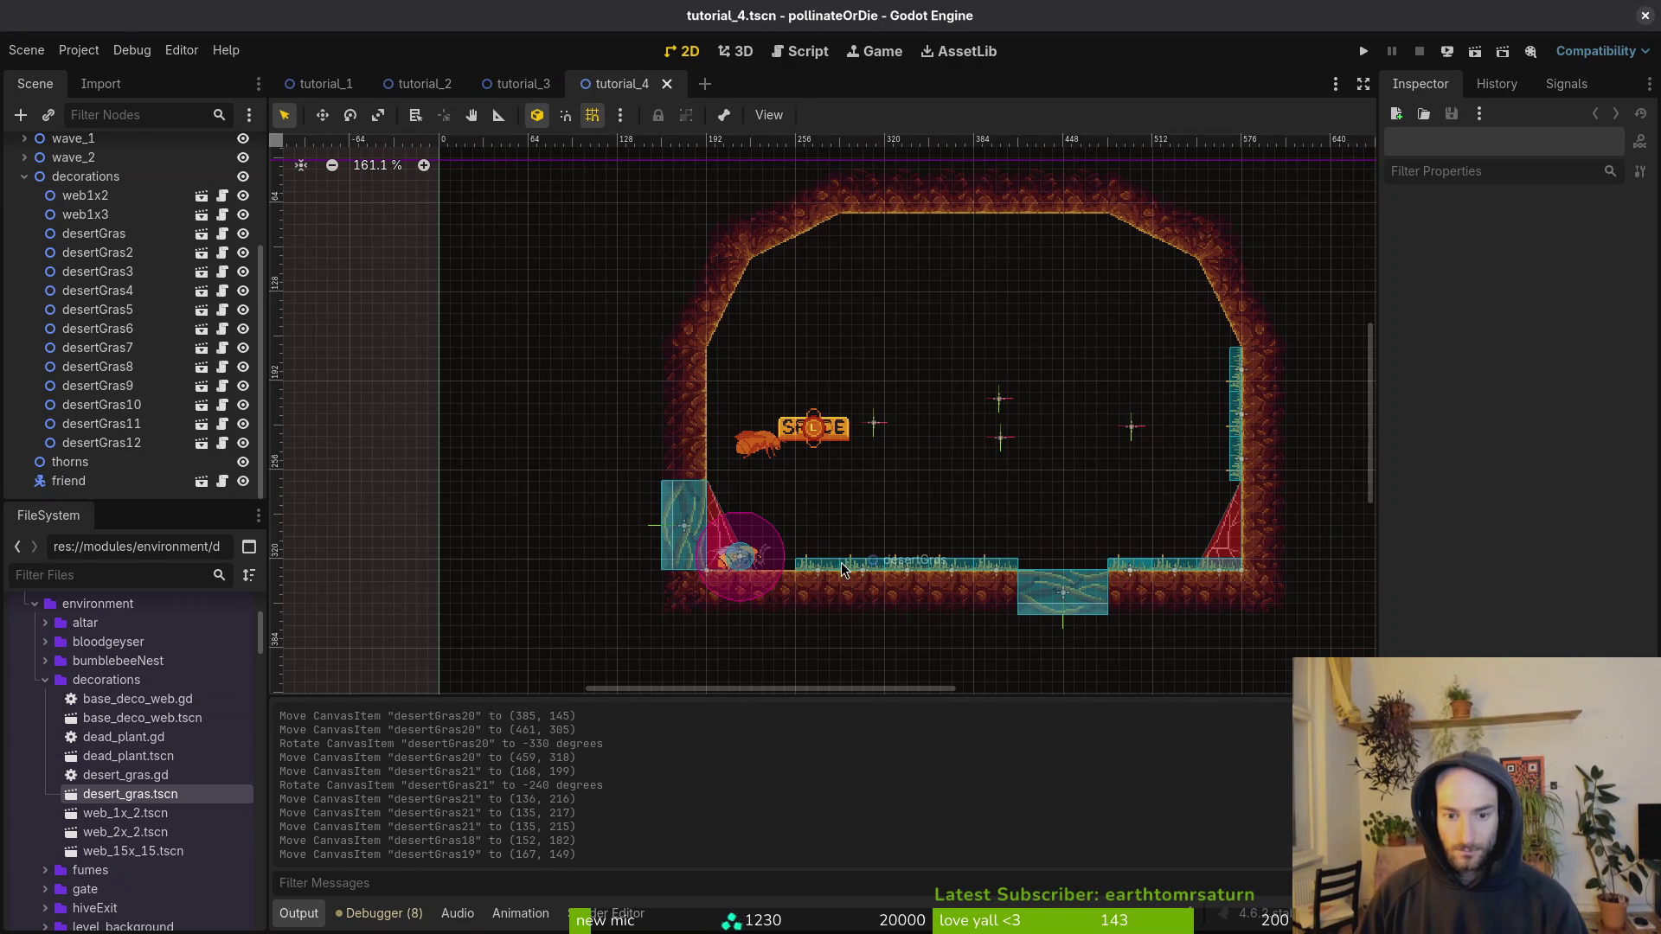
# Step: Add a dead plant to tutorial_4 and stand a grass piece on the left wall
pyautogui.moveTo(138, 757)
pyautogui.mouseDown()
pyautogui.moveTo(762, 524)
pyautogui.moveTo(1009, 516)
pyautogui.moveTo(957, 530)
pyautogui.moveTo(916, 483)
pyautogui.moveTo(1234, 554)
pyautogui.moveTo(1228, 497)
pyautogui.moveTo(1026, 417)
pyautogui.mouseUp()
pyautogui.scroll(2, 822, 521)
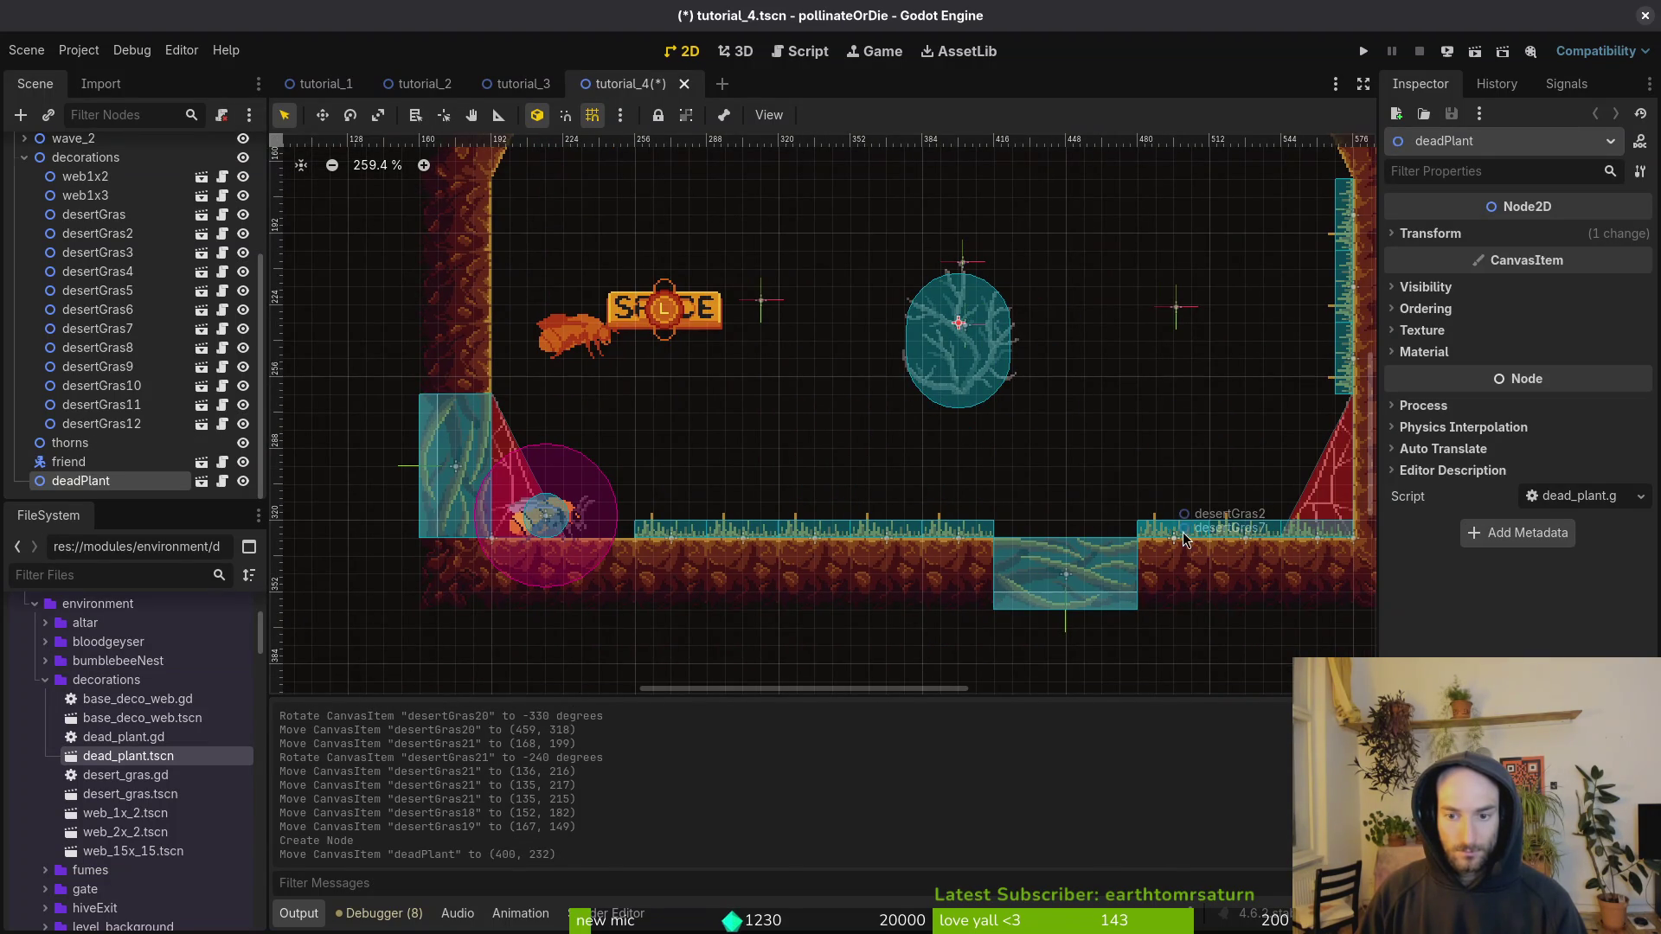
pyautogui.moveTo(1231, 520); pyautogui.dragTo(1140, 400)
pyautogui.moveTo(976, 376); pyautogui.dragTo(1226, 515)
pyautogui.moveTo(1135, 419)
pyautogui.mouseDown()
pyautogui.moveTo(808, 417)
pyautogui.moveTo(701, 479)
pyautogui.mouseUp()
pyautogui.moveTo(581, 268)
pyautogui.mouseDown()
pyautogui.moveTo(609, 248)
pyautogui.moveTo(507, 367)
pyautogui.mouseUp()
# Step: Copy three floor grass pieces and place the copies as a strip along the ceiling
pyautogui.click(680, 541)
pyautogui.keyDown('shift'); pyautogui.click(744, 541); pyautogui.keyUp('shift')
pyautogui.keyDown('shift'); pyautogui.click(816, 541); pyautogui.keyUp('shift')
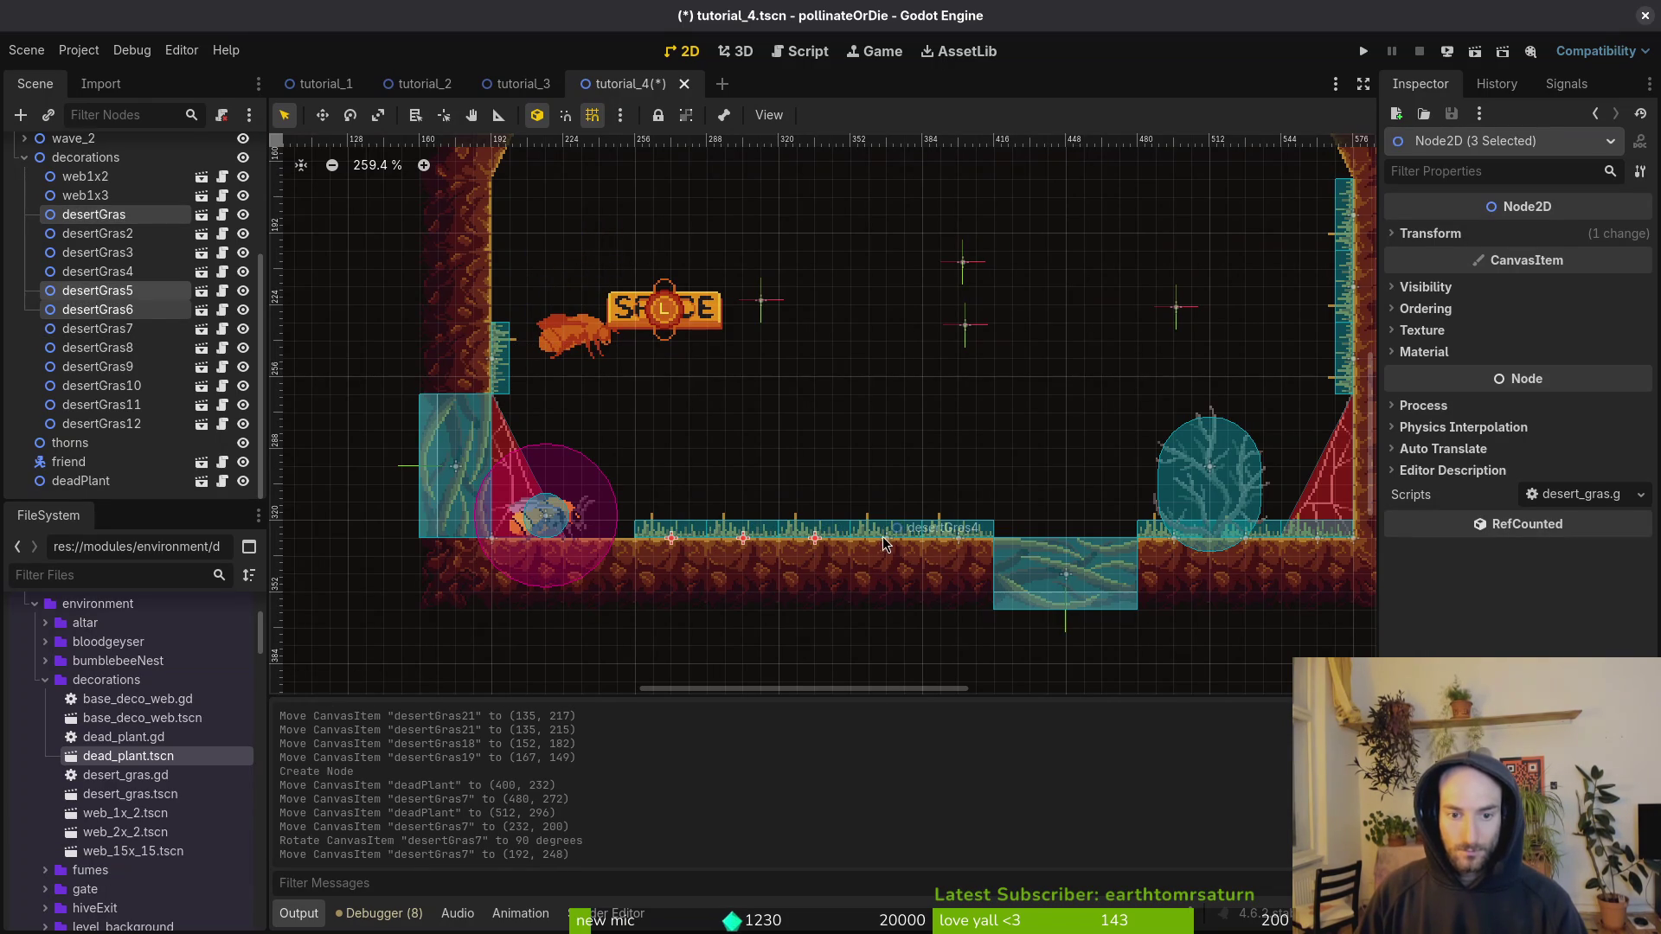
pyautogui.hotkey('ctrl', 'v')
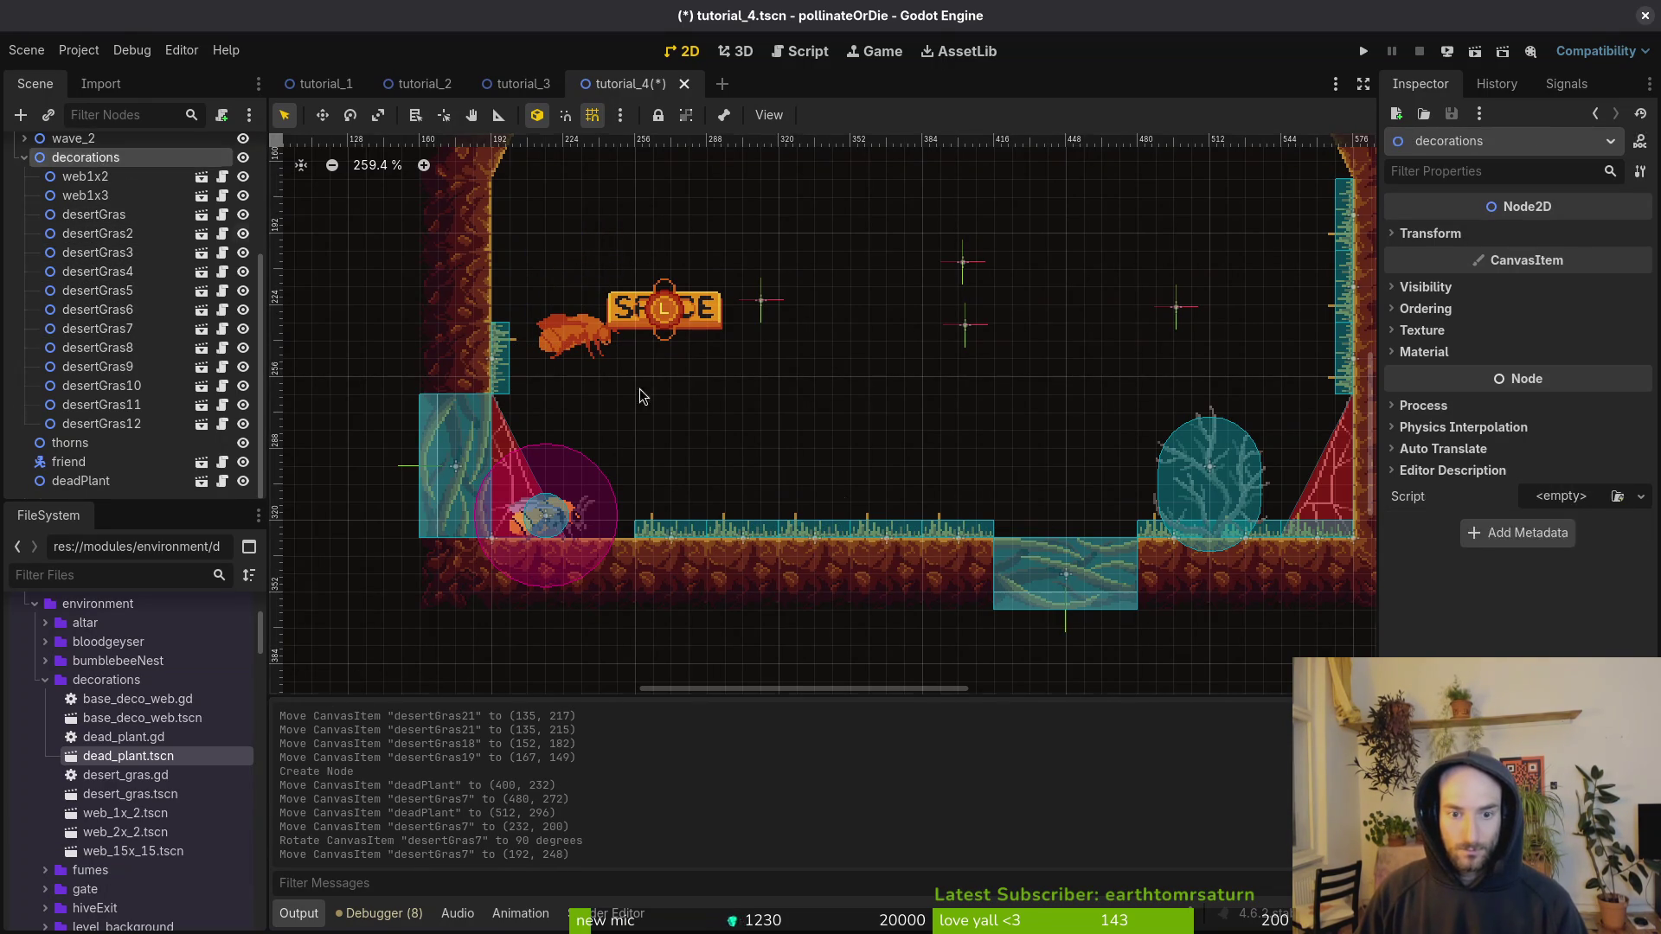
pyautogui.moveTo(900, 524); pyautogui.dragTo(915, 244)
pyautogui.scroll(5, 916, 244)
pyautogui.moveTo(947, 493)
pyautogui.mouseDown()
pyautogui.moveTo(991, 314)
pyautogui.moveTo(775, 282)
pyautogui.moveTo(1031, 267)
pyautogui.moveTo(994, 482)
pyautogui.moveTo(577, 433)
pyautogui.moveTo(559, 345)
pyautogui.moveTo(973, 334)
pyautogui.moveTo(1049, 218)
pyautogui.mouseUp()
# Step: Spread the ceiling grass leftward and tilt pieces to fit the sloped upper-left corner
pyautogui.click(818, 205)
pyautogui.moveTo(854, 256)
pyautogui.mouseDown()
pyautogui.moveTo(872, 310)
pyautogui.moveTo(1164, 349)
pyautogui.mouseUp()
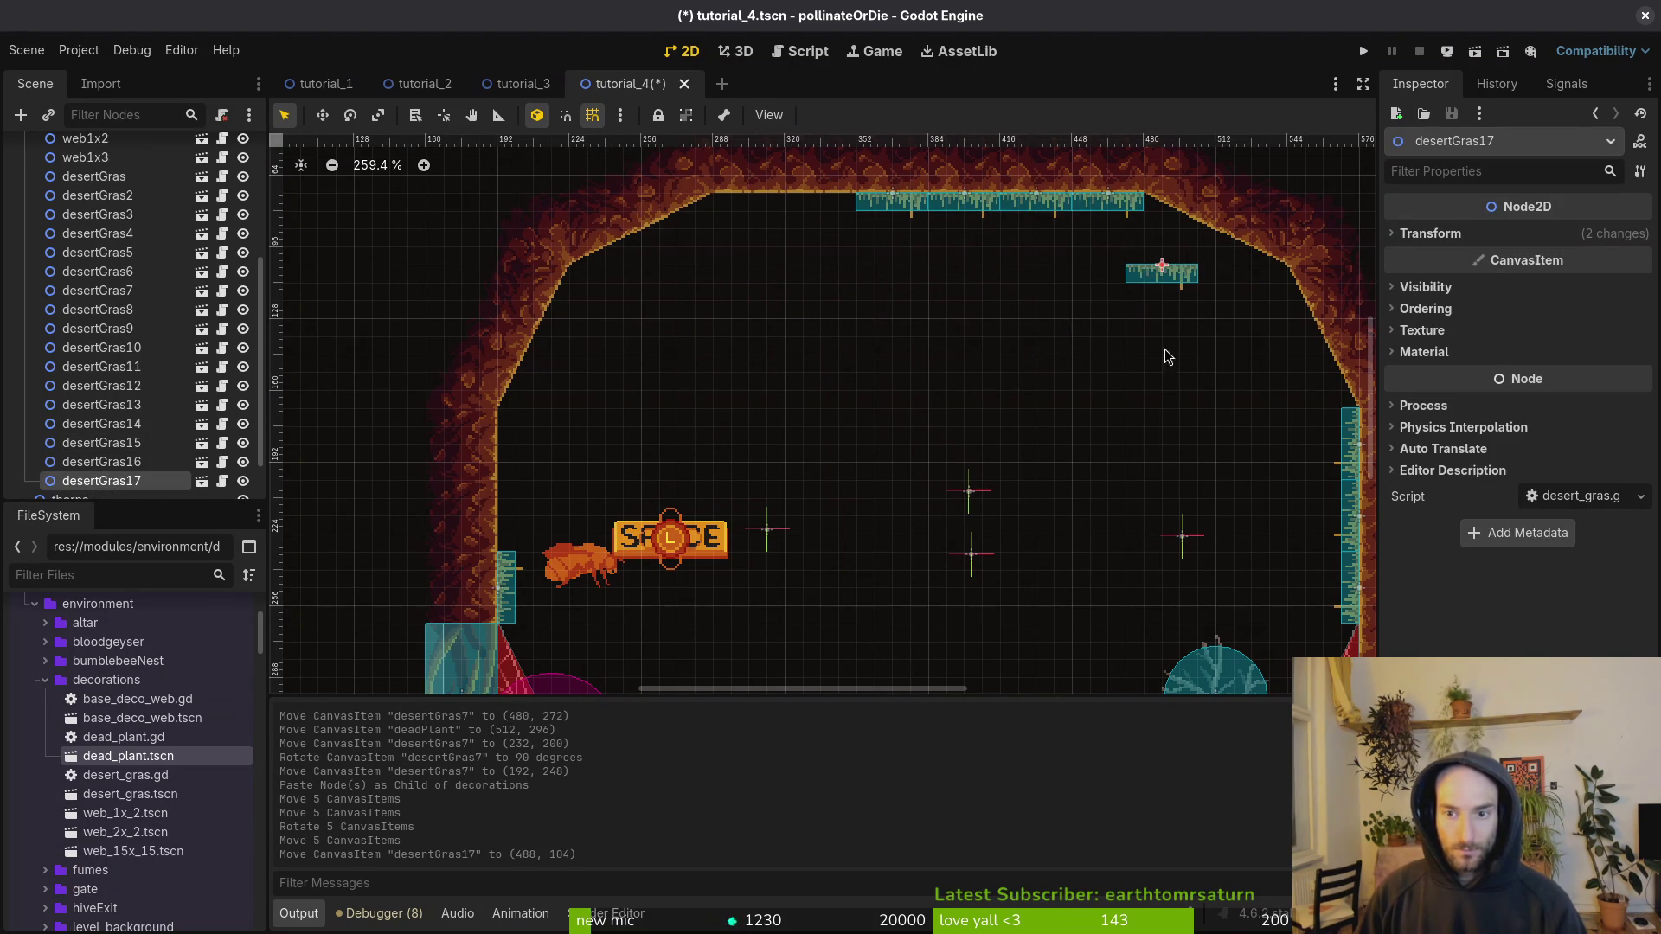
pyautogui.hscroll(5, 947, 450)
pyautogui.hscroll(-8, 763, 322)
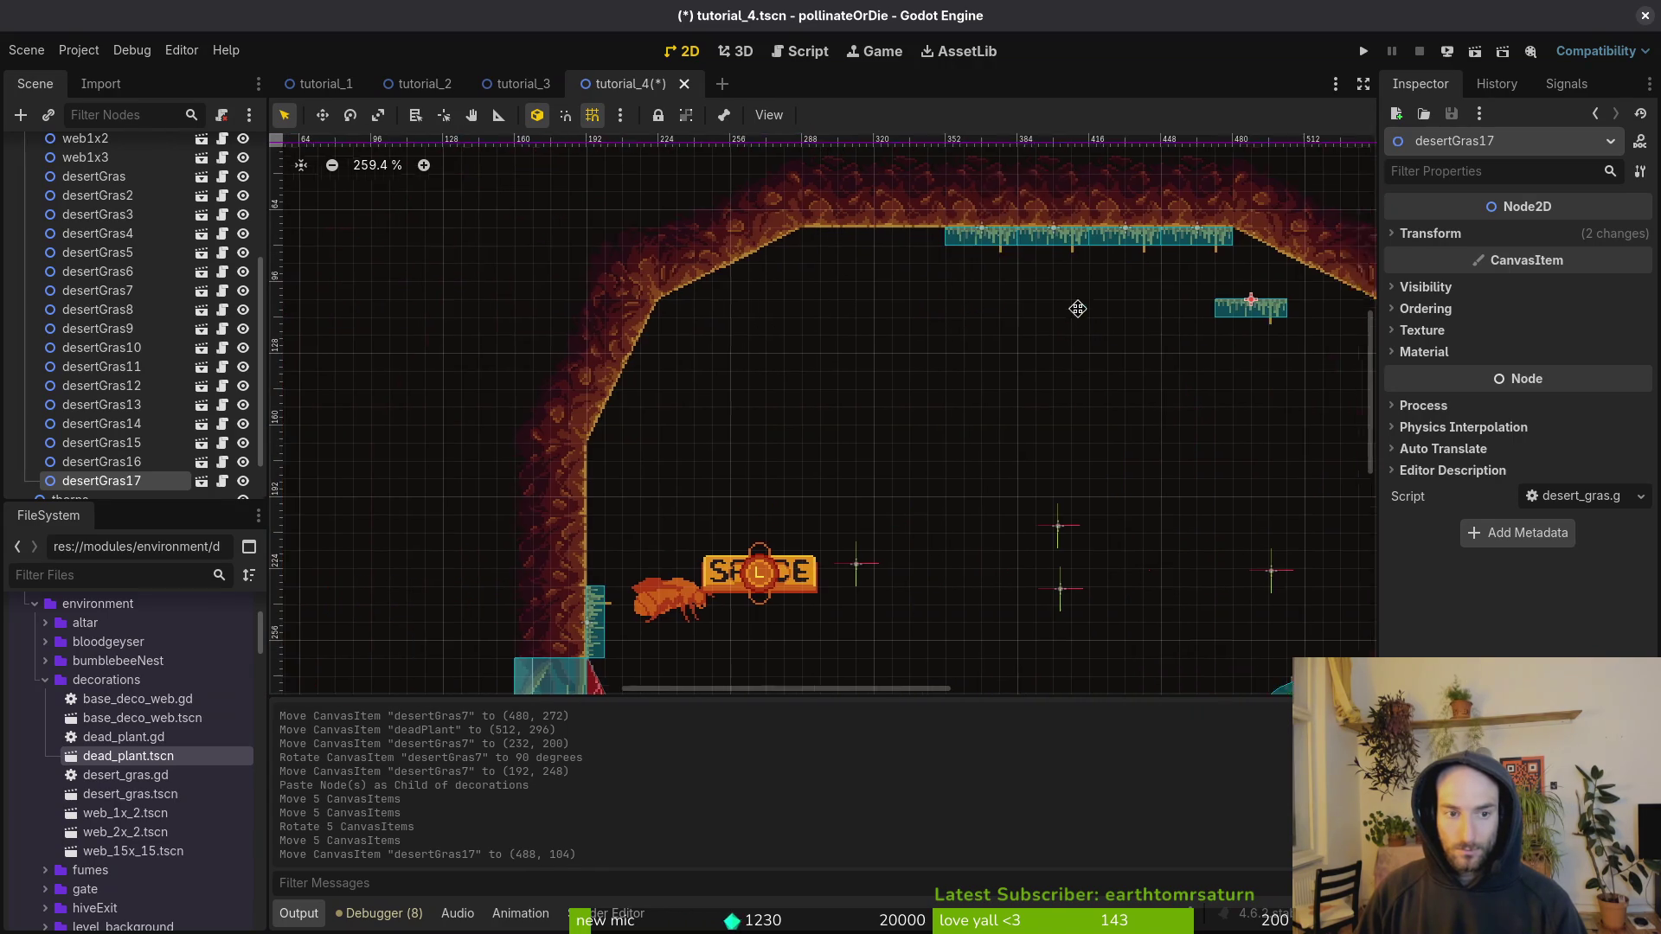
pyautogui.moveTo(1281, 313); pyautogui.dragTo(872, 253)
pyautogui.moveTo(1254, 245)
pyautogui.mouseDown()
pyautogui.moveTo(1110, 299)
pyautogui.moveTo(822, 299)
pyautogui.moveTo(831, 286)
pyautogui.mouseUp()
pyautogui.moveTo(830, 285); pyautogui.dragTo(829, 250)
pyautogui.moveTo(1183, 247)
pyautogui.mouseDown()
pyautogui.moveTo(801, 325)
pyautogui.moveTo(729, 299)
pyautogui.moveTo(766, 277)
pyautogui.mouseUp()
pyautogui.scroll(5, 729, 299)
pyautogui.moveTo(869, 251); pyautogui.dragTo(858, 246)
# Step: Place desertGras16 on the ceiling edge at (336, 72) with grid snap, and save
pyautogui.scroll(-5, 870, 249)
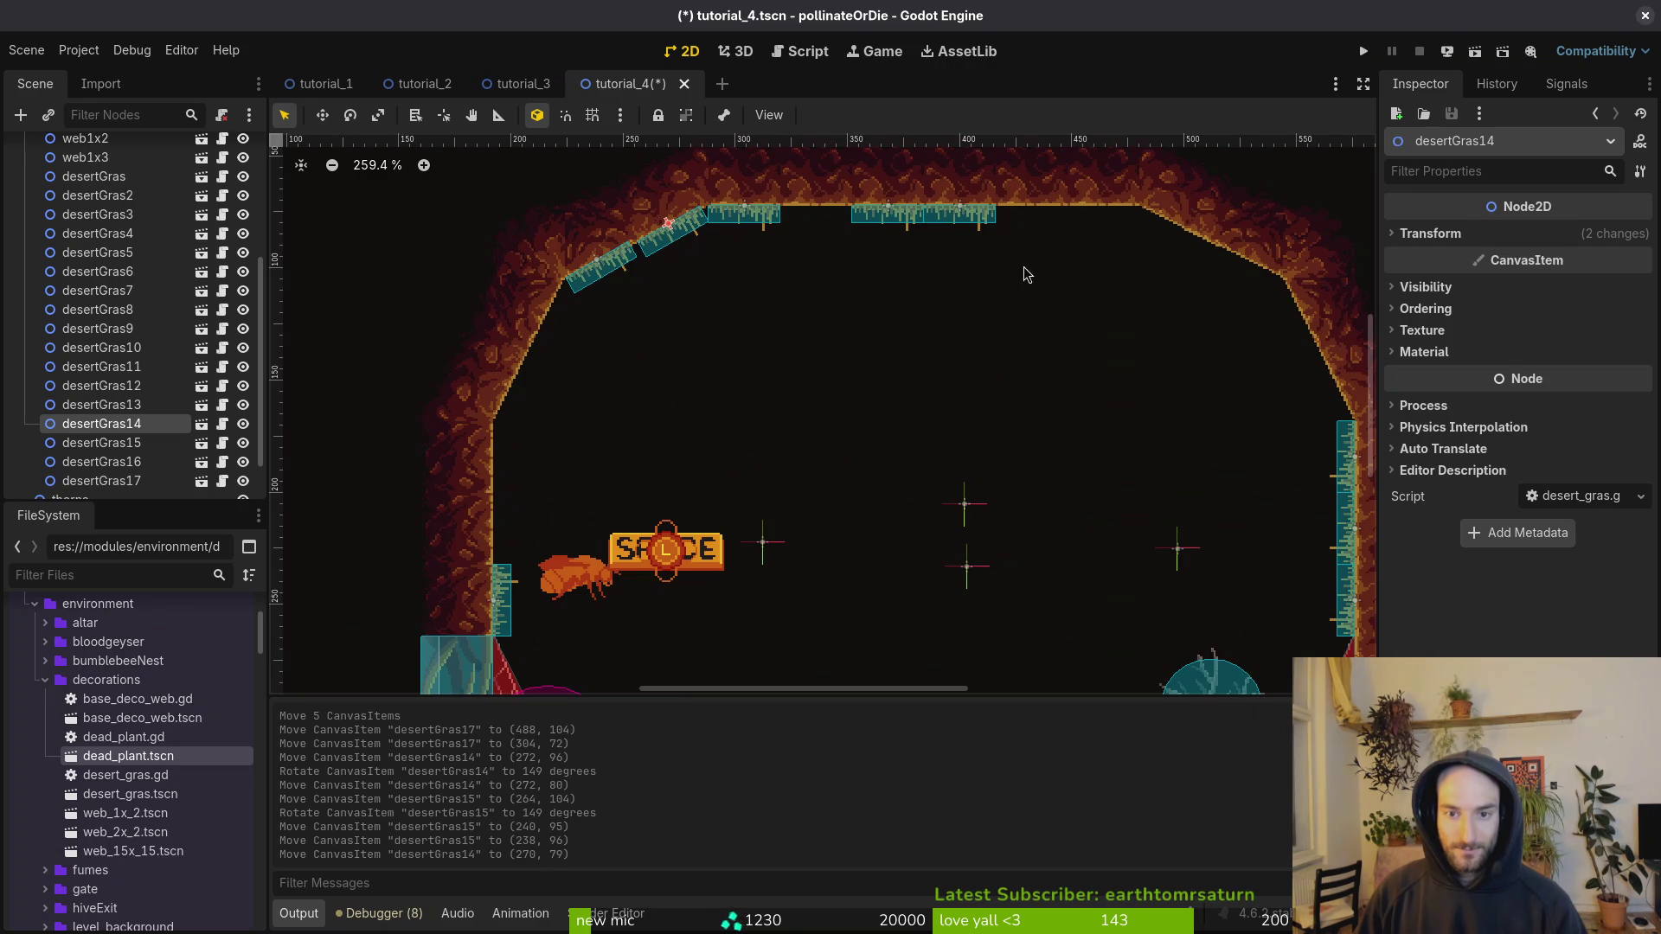
pyautogui.click(900, 227)
pyautogui.moveTo(821, 222); pyautogui.dragTo(828, 196)
pyautogui.hotkey('shift', 'g')
pyautogui.scroll(2, 827, 257)
pyautogui.click(834, 262)
pyautogui.hotkey('ctrl', 's')
pyautogui.scroll(-4, 834, 262)
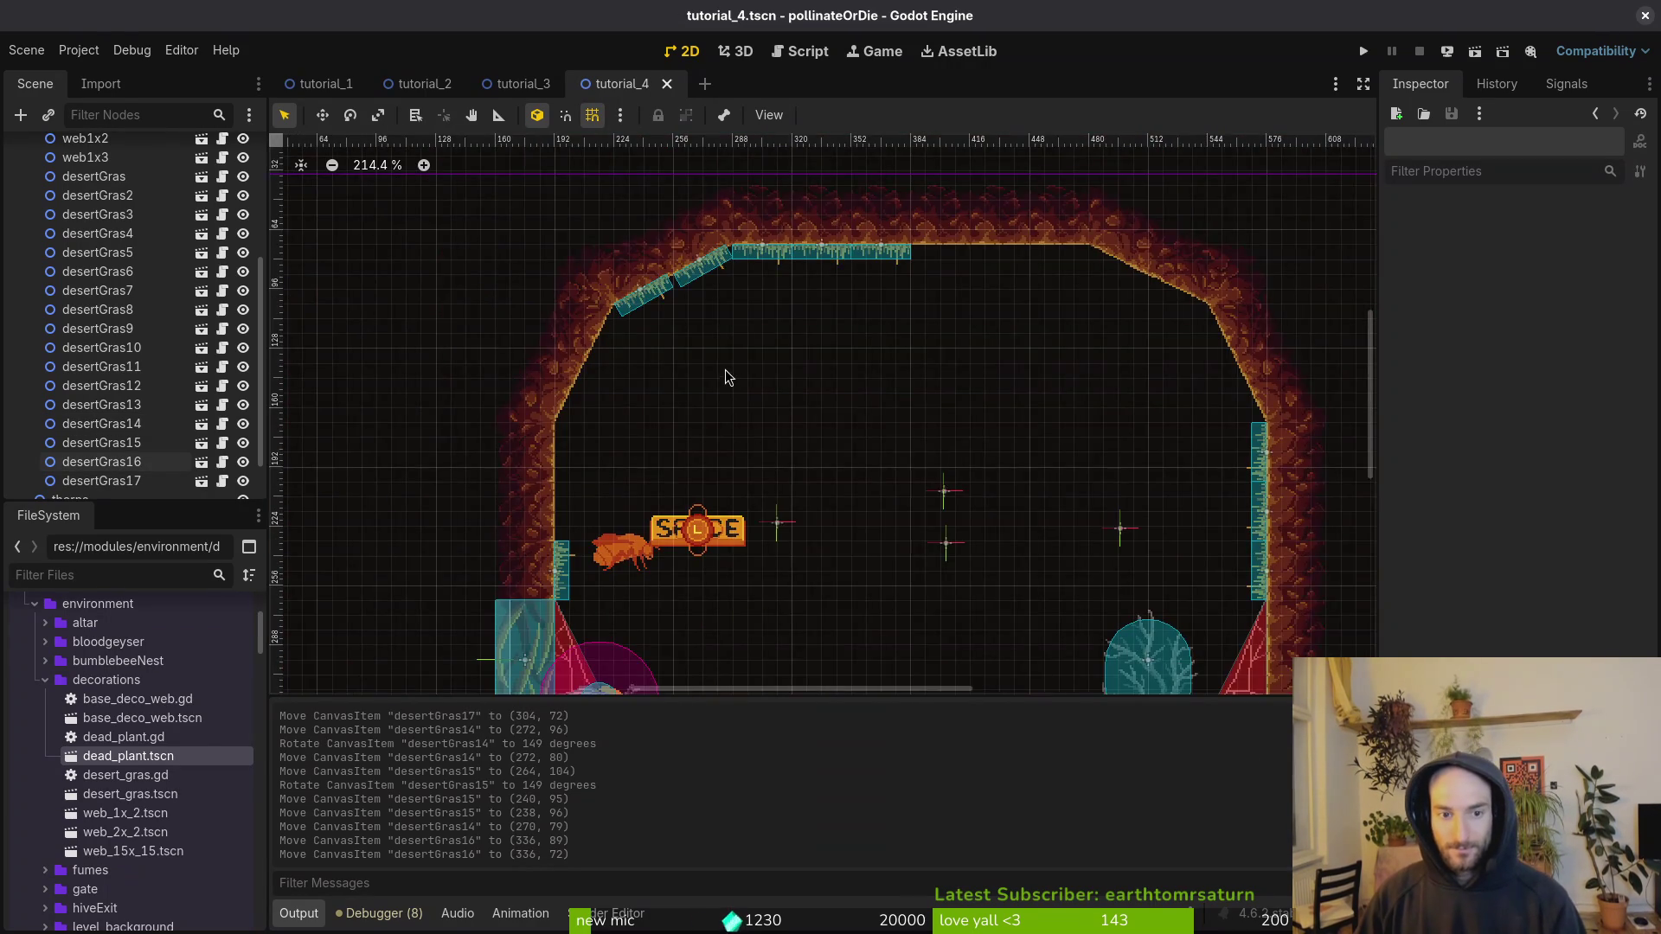
# Step: Paste a copy of the desertGras15 grass tuft into decorations, place it lower on the left wall, and save
pyautogui.scroll(3, 729, 277)
pyautogui.click(827, 232)
pyautogui.scroll(3, 98, 255)
pyautogui.click(87, 293)
pyautogui.hotkey('ctrl', 'v')
pyautogui.moveTo(812, 314)
pyautogui.mouseDown()
pyautogui.moveTo(792, 355)
pyautogui.moveTo(760, 346)
pyautogui.moveTo(771, 292)
pyautogui.mouseUp()
pyautogui.scroll(5, 759, 346)
pyautogui.click(782, 336)
pyautogui.hotkey('ctrl', 's')
# Step: Move the deadPlant node into the decorations group
pyautogui.scroll(-10, 867, 458)
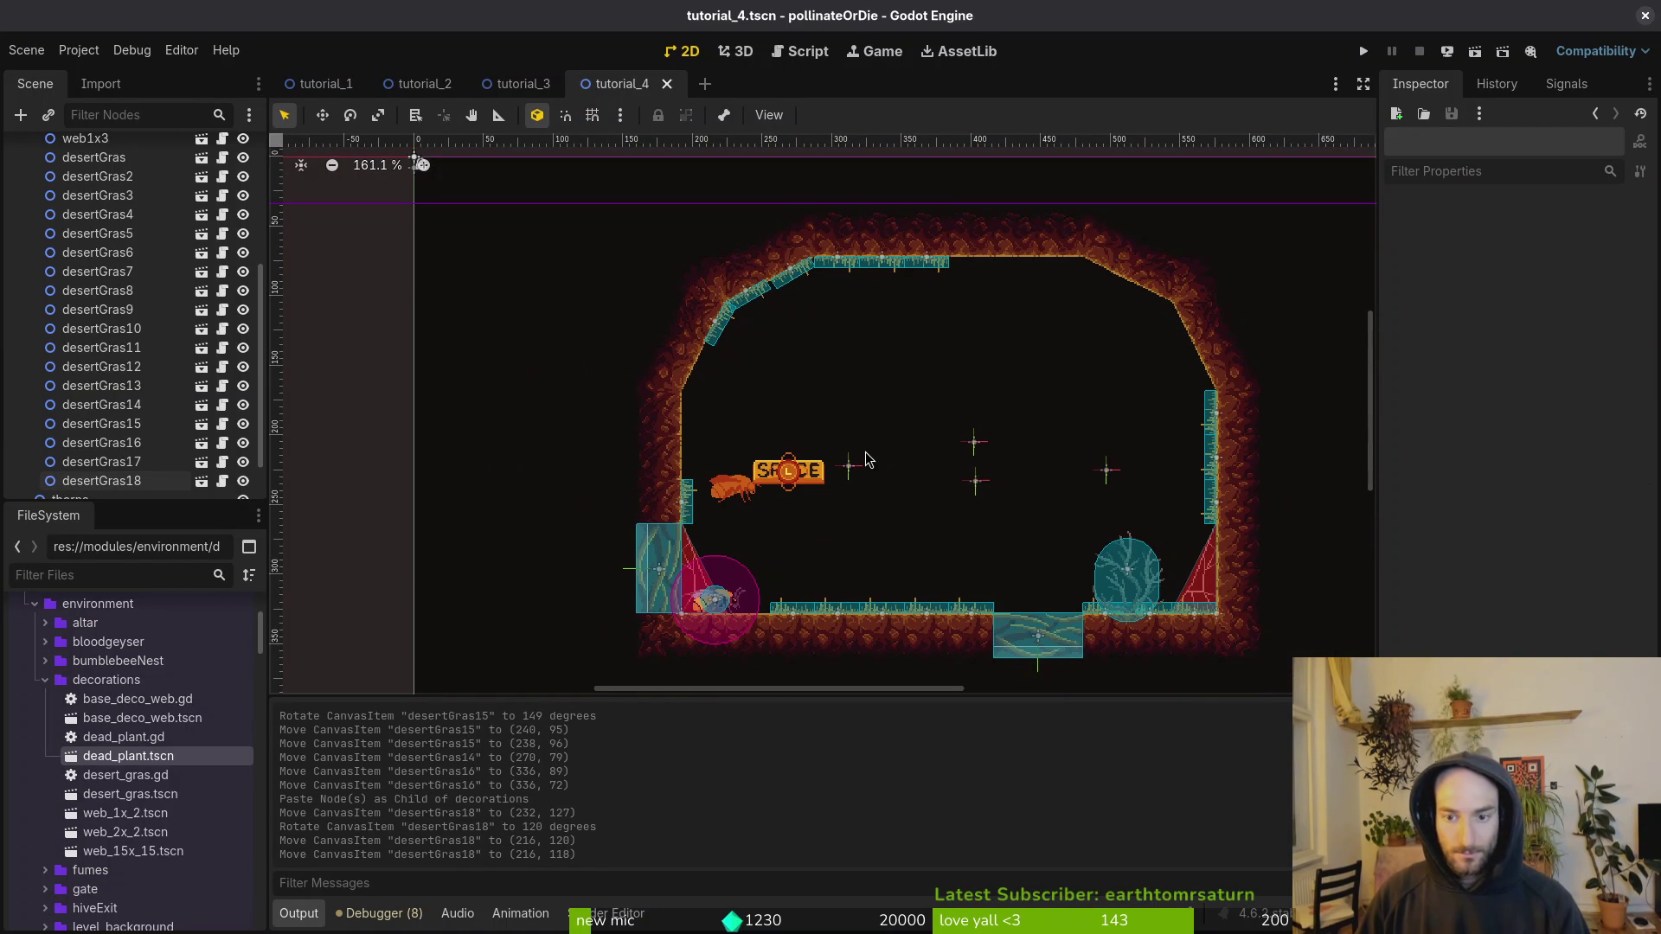
pyautogui.click(690, 520)
pyautogui.scroll(3, 690, 520)
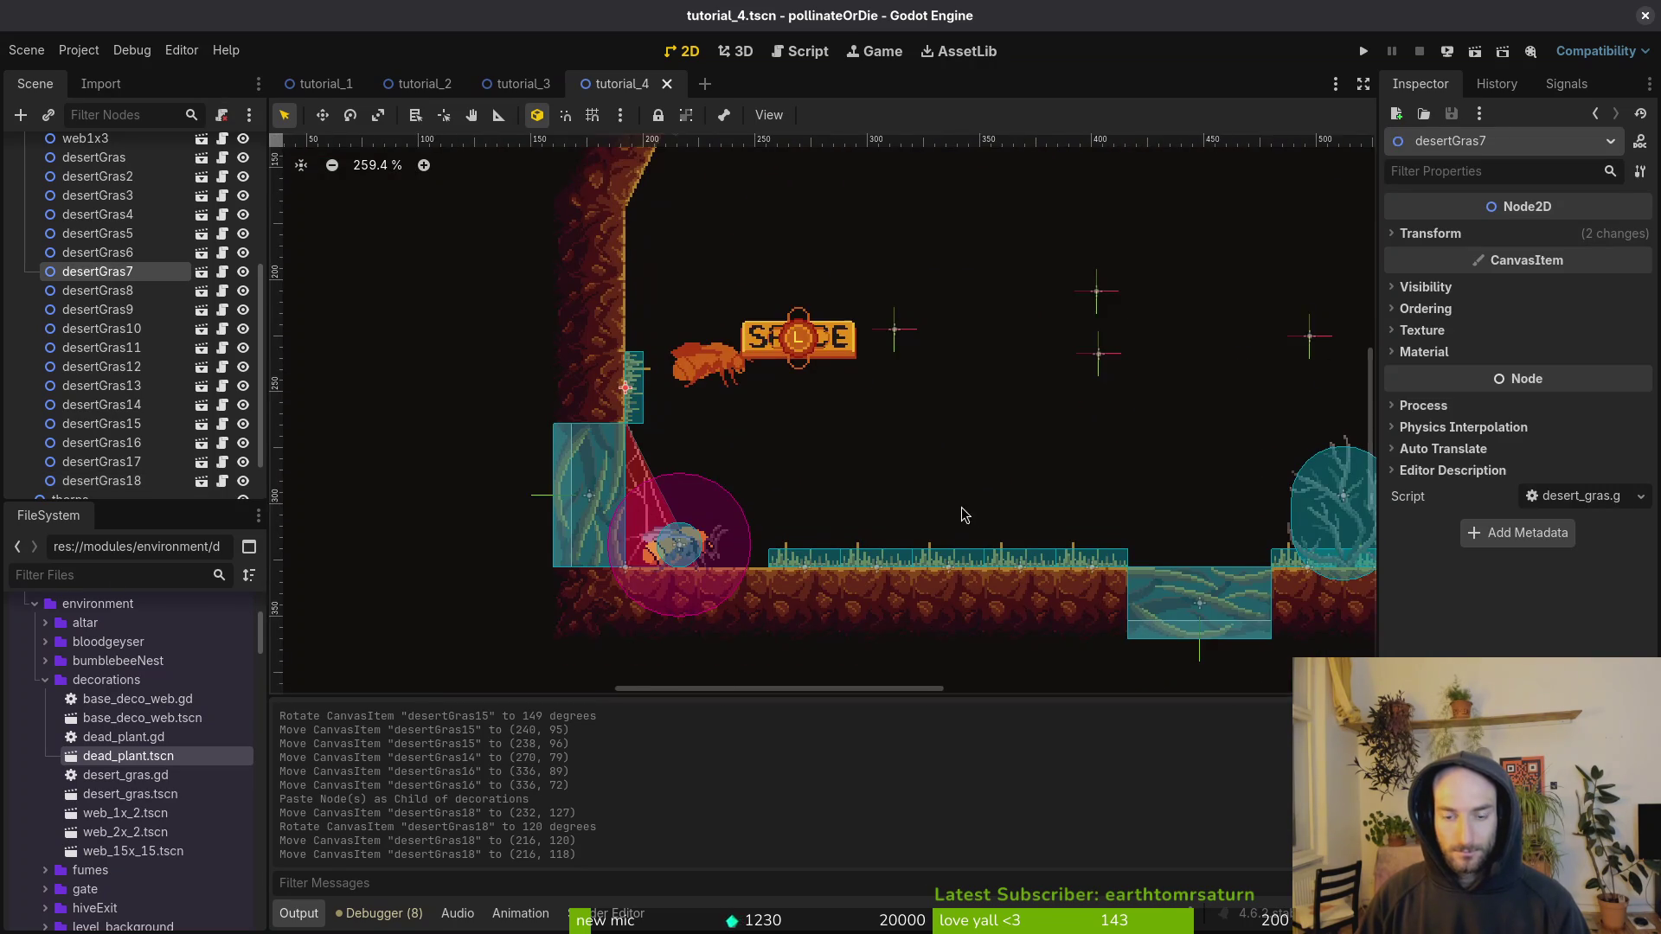
pyautogui.click(966, 516)
pyautogui.scroll(-4, 952, 450)
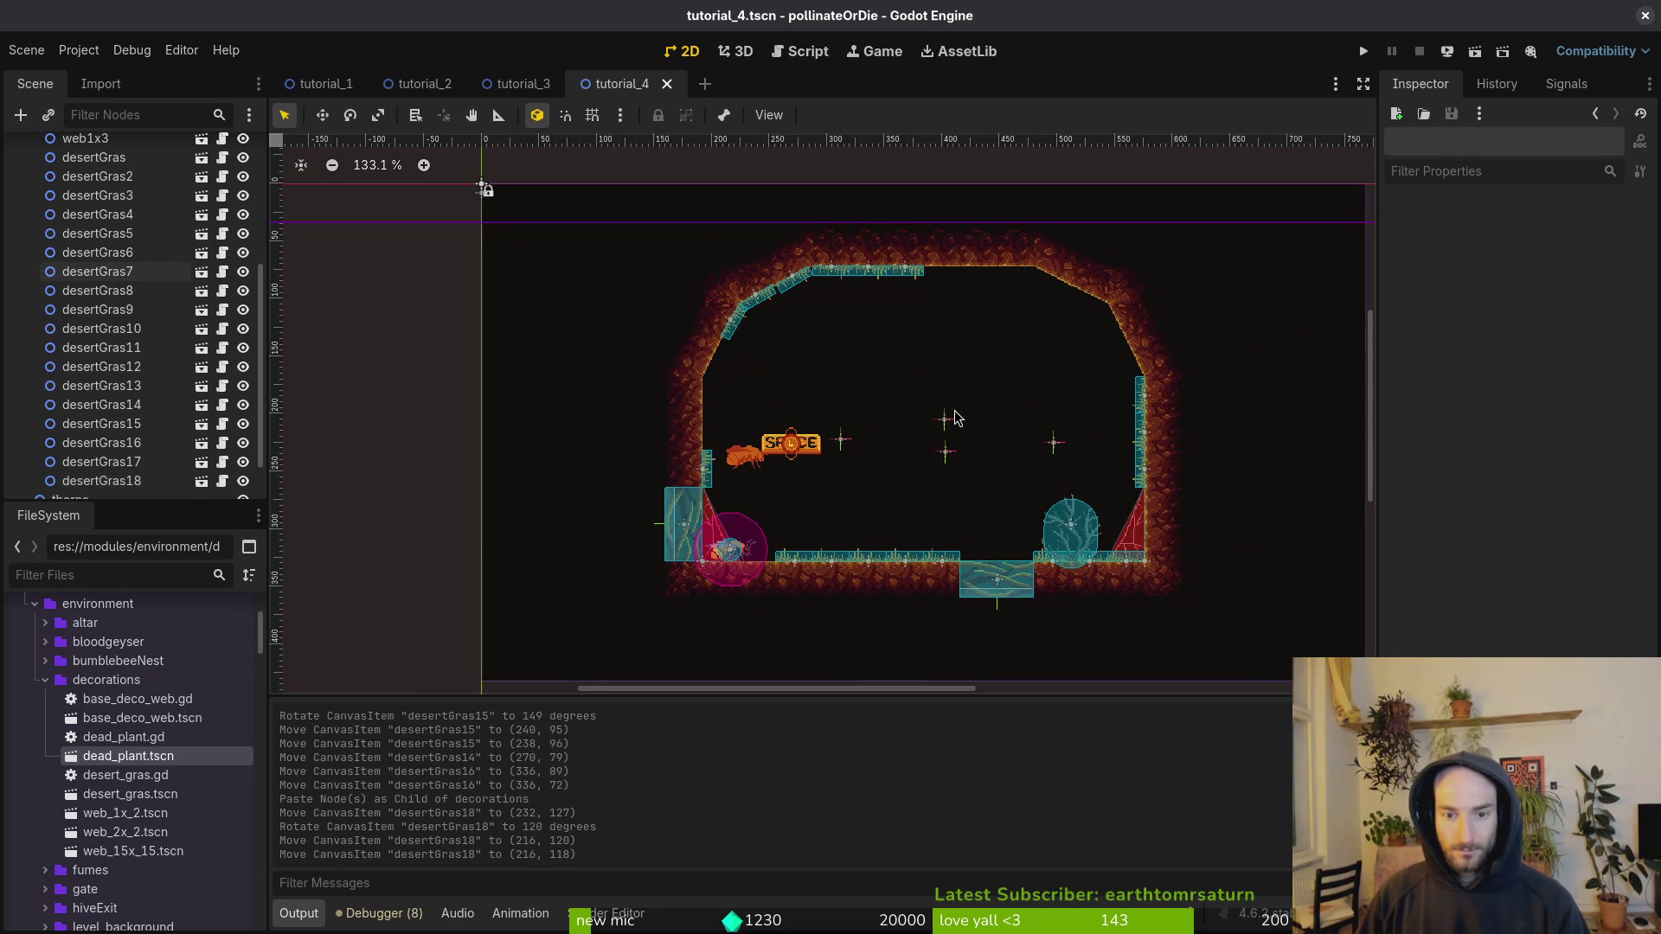
pyautogui.click(1068, 534)
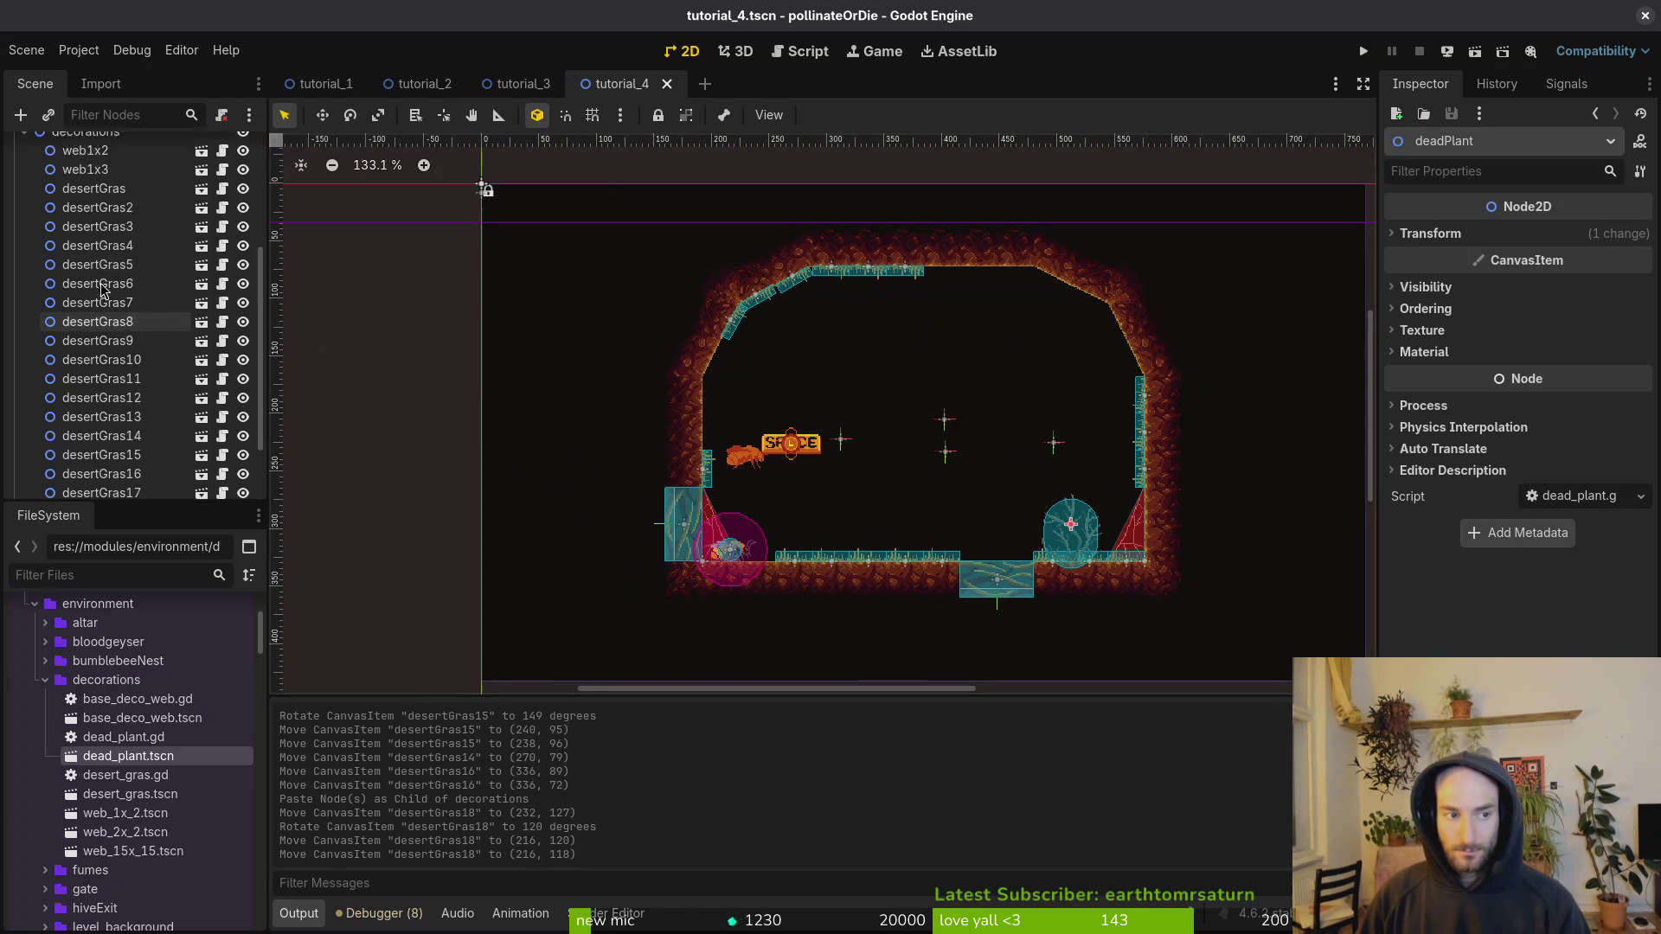
pyautogui.scroll(-1, 345, 444)
pyautogui.scroll(-5, 129, 445)
pyautogui.moveTo(115, 467)
pyautogui.mouseDown()
pyautogui.moveTo(126, 307)
pyautogui.moveTo(134, 346)
pyautogui.mouseUp()
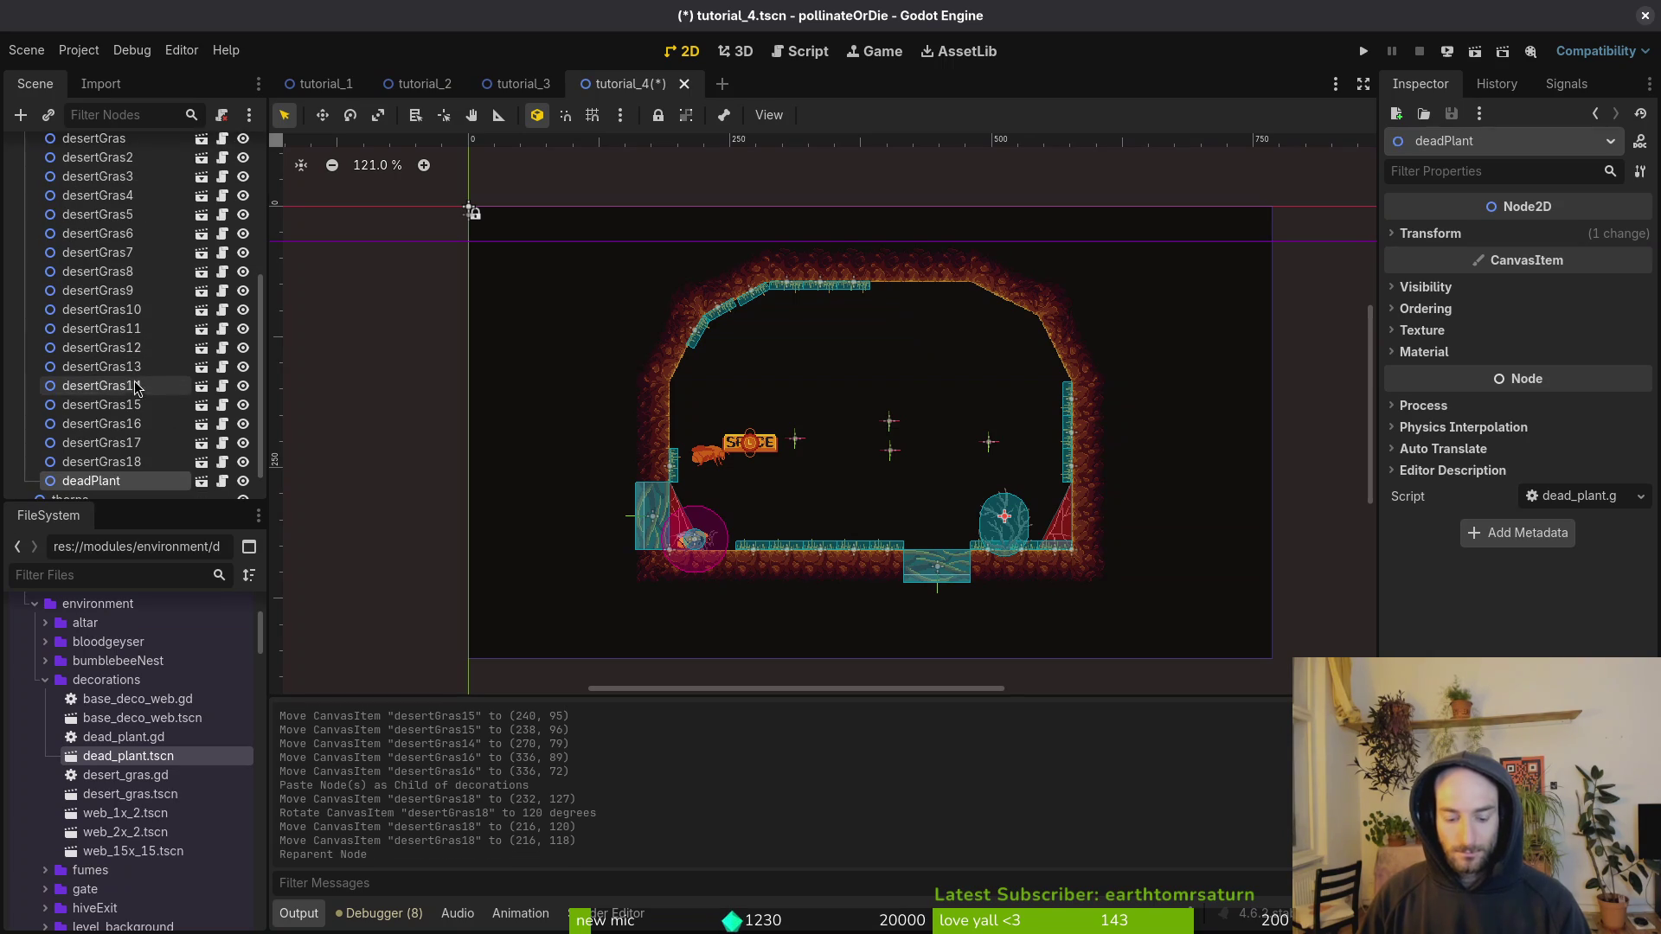
# Step: Paste a second dead plant into decorations and move it up to the ceiling with grid snapping on
pyautogui.scroll(5, 134, 387)
pyautogui.click(104, 321)
pyautogui.hotkey('ctrl', 'v')
pyautogui.scroll(5, 986, 541)
pyautogui.moveTo(987, 541)
pyautogui.mouseDown()
pyautogui.moveTo(974, 290)
pyautogui.moveTo(882, 193)
pyautogui.moveTo(1025, 264)
pyautogui.moveTo(1006, 288)
pyautogui.moveTo(1080, 358)
pyautogui.moveTo(1060, 365)
pyautogui.mouseUp()
pyautogui.hotkey('shift', 'g')
pyautogui.scroll(6, 1090, 350)
pyautogui.moveTo(958, 357)
pyautogui.mouseDown()
pyautogui.moveTo(997, 342)
pyautogui.moveTo(991, 363)
pyautogui.moveTo(733, 297)
pyautogui.moveTo(725, 273)
pyautogui.moveTo(813, 236)
pyautogui.moveTo(836, 250)
pyautogui.mouseUp()
pyautogui.hotkey('ctrl', 's')
# Step: Cancel the stray move, settle deadPlant2 under the ceiling at (312, 104), save, and run the project
pyautogui.scroll(-12, 992, 338)
pyautogui.scroll(9, 733, 297)
pyautogui.press('Escape')
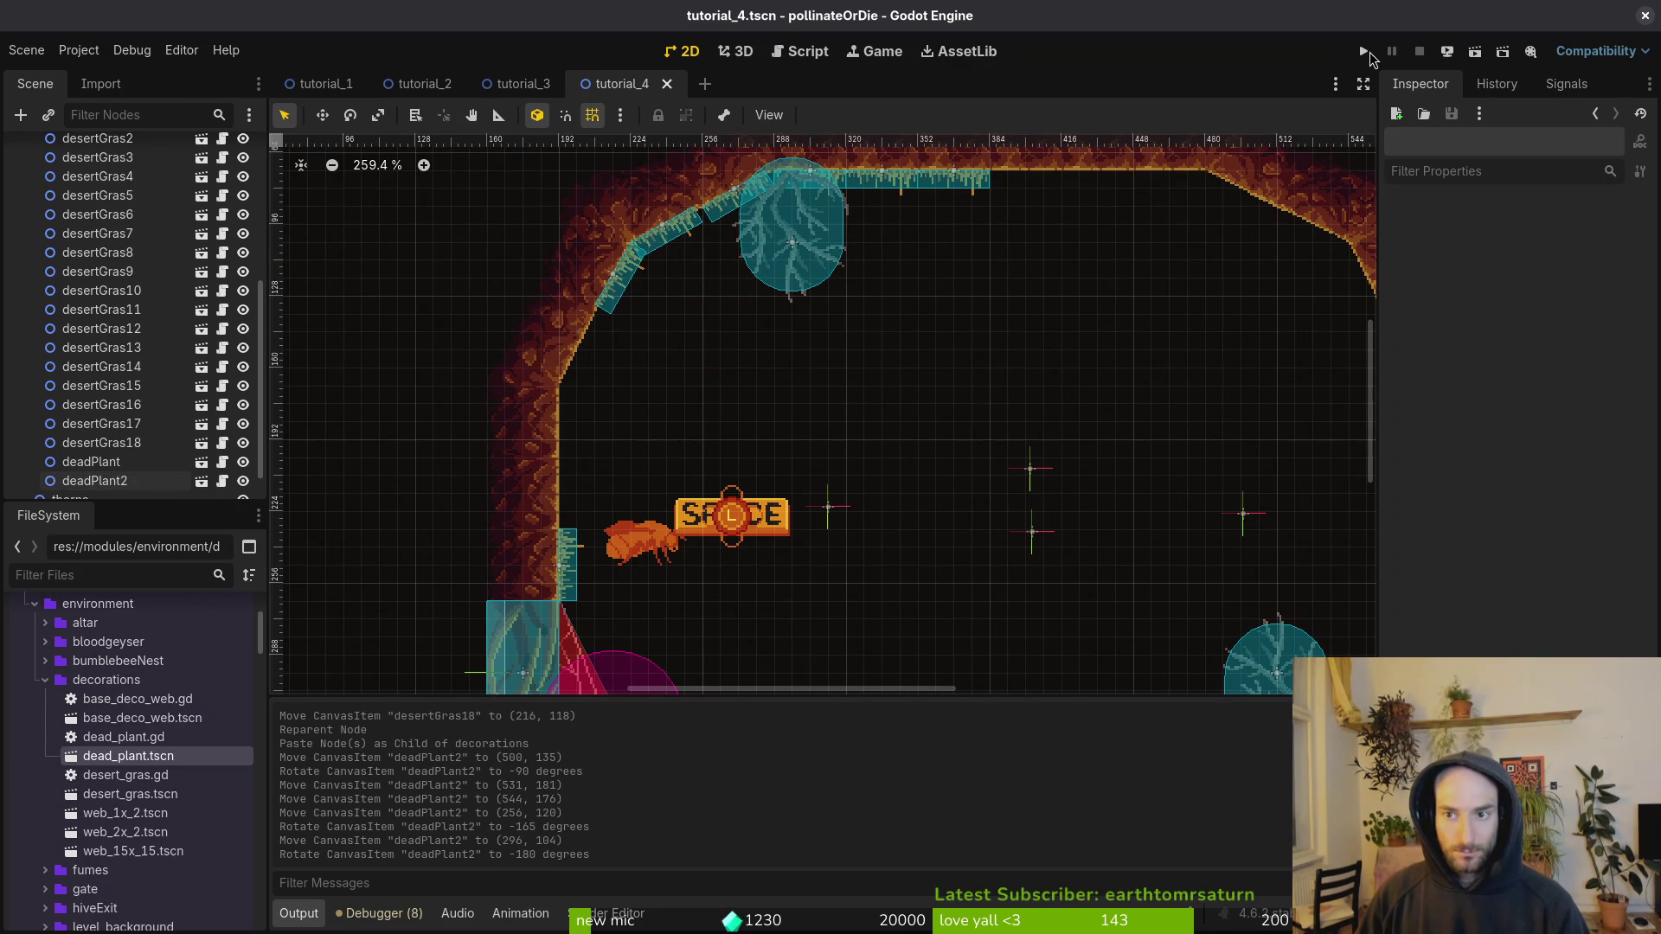
pyautogui.moveTo(778, 253); pyautogui.dragTo(848, 234)
pyautogui.hotkey('ctrl', 's')
pyautogui.click(1363, 51)
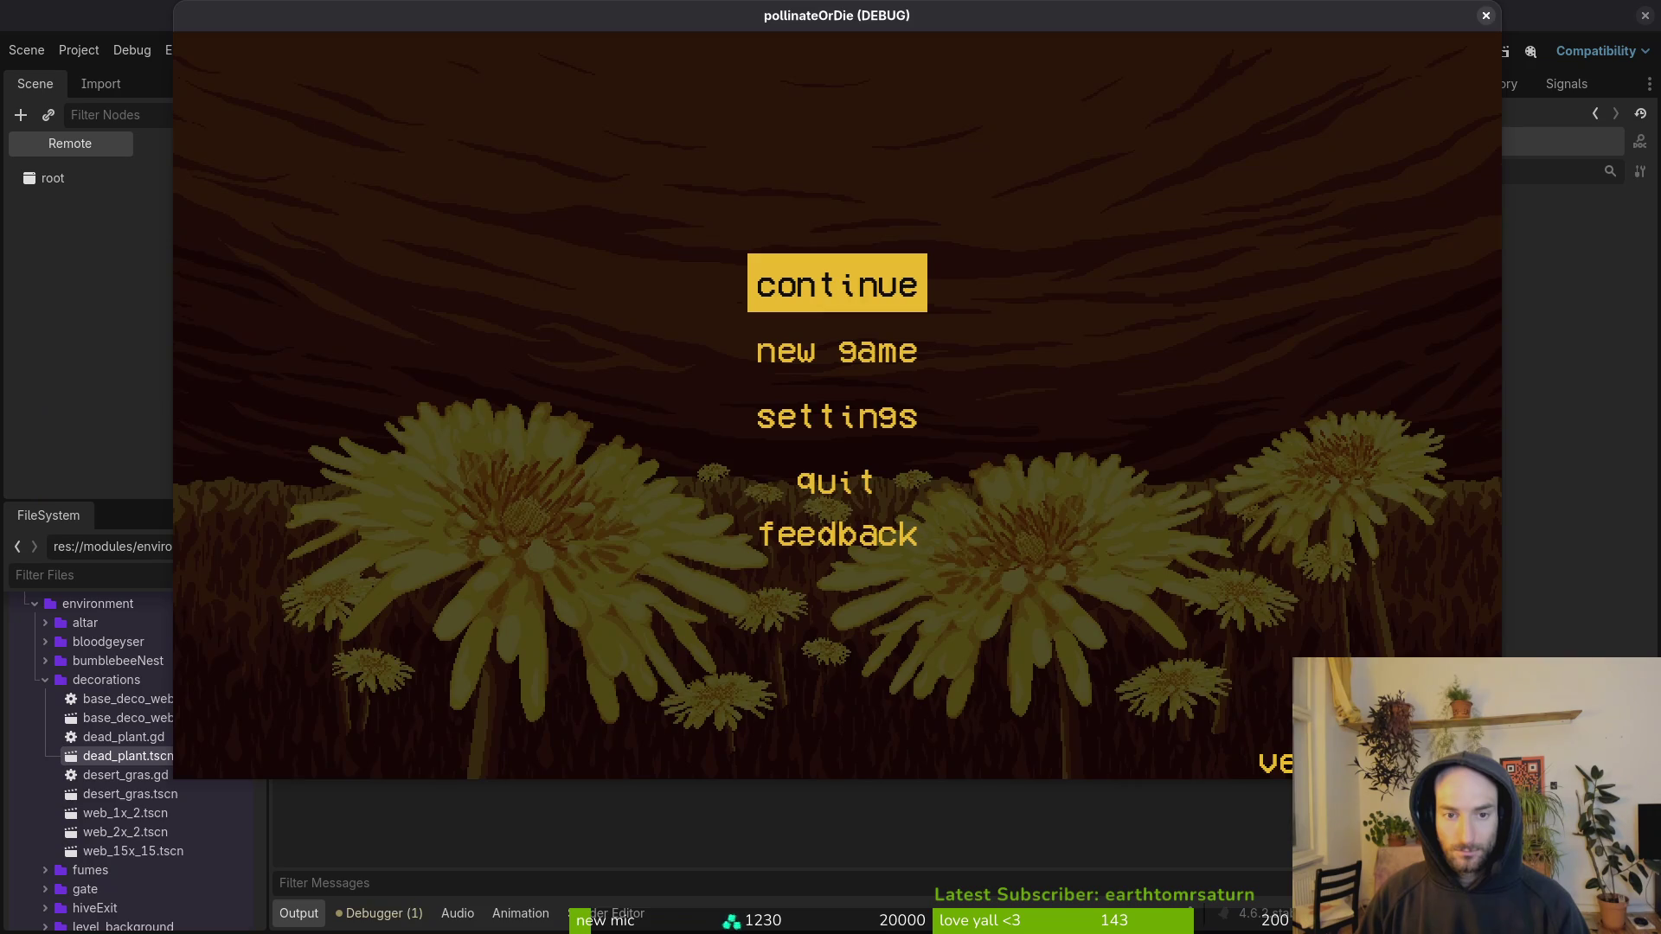
pyautogui.click(809, 269)
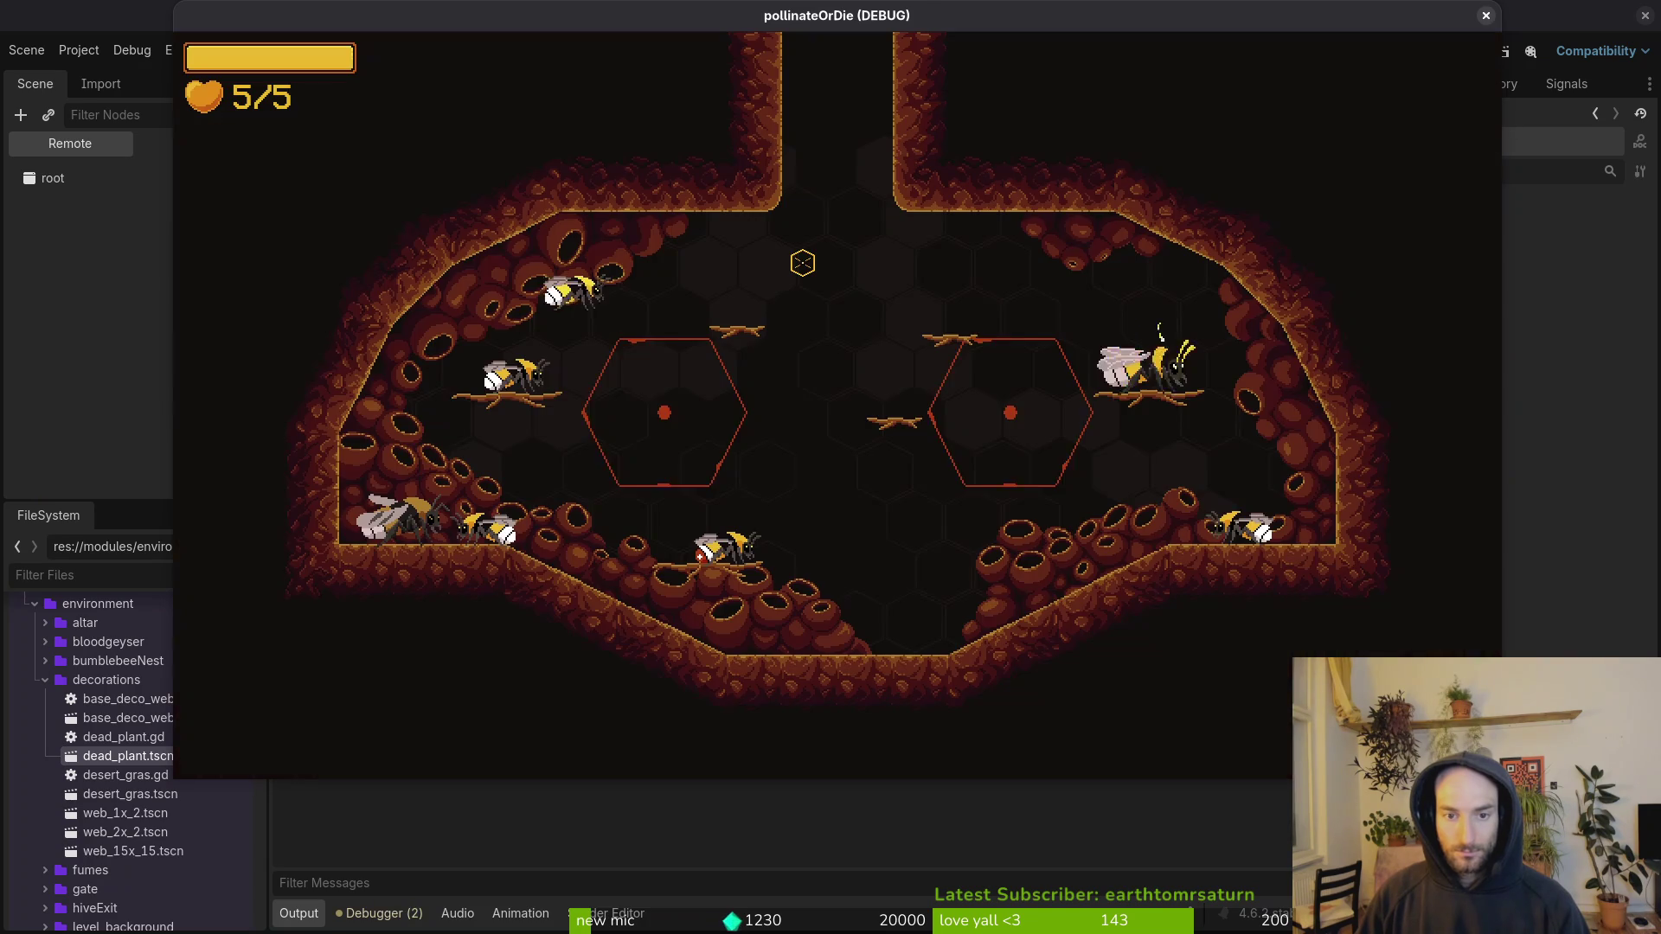
pyautogui.press('s')
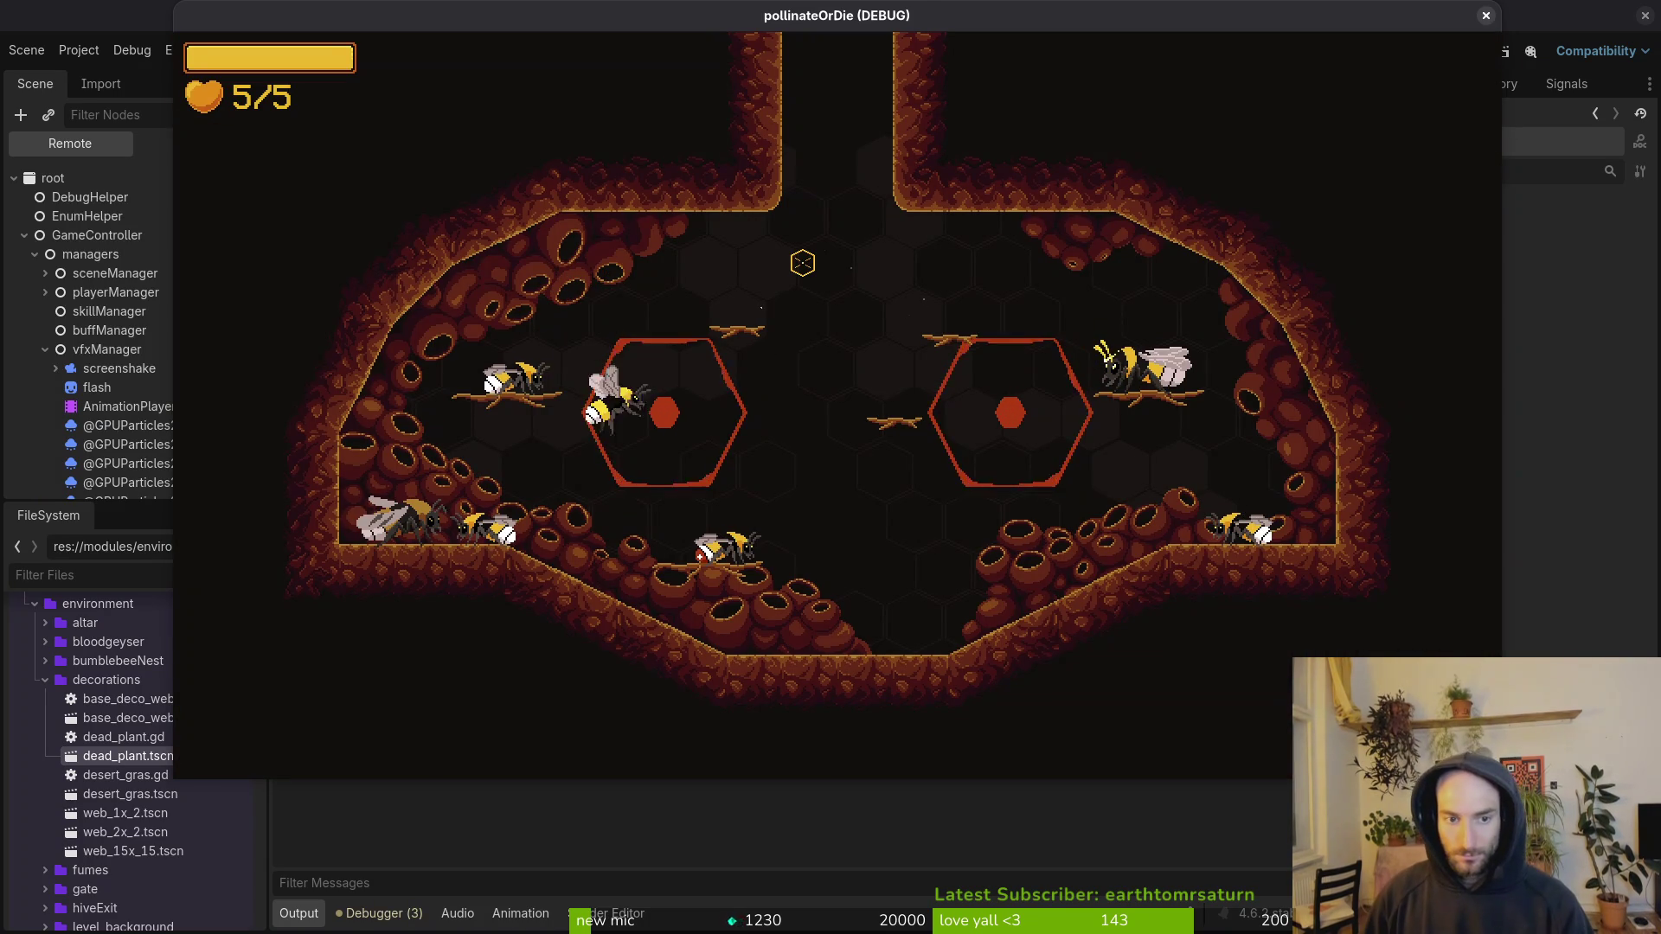
pyautogui.press('Escape')
pyautogui.press('a')
pyautogui.press('a')
pyautogui.press('a')
pyautogui.press('space')
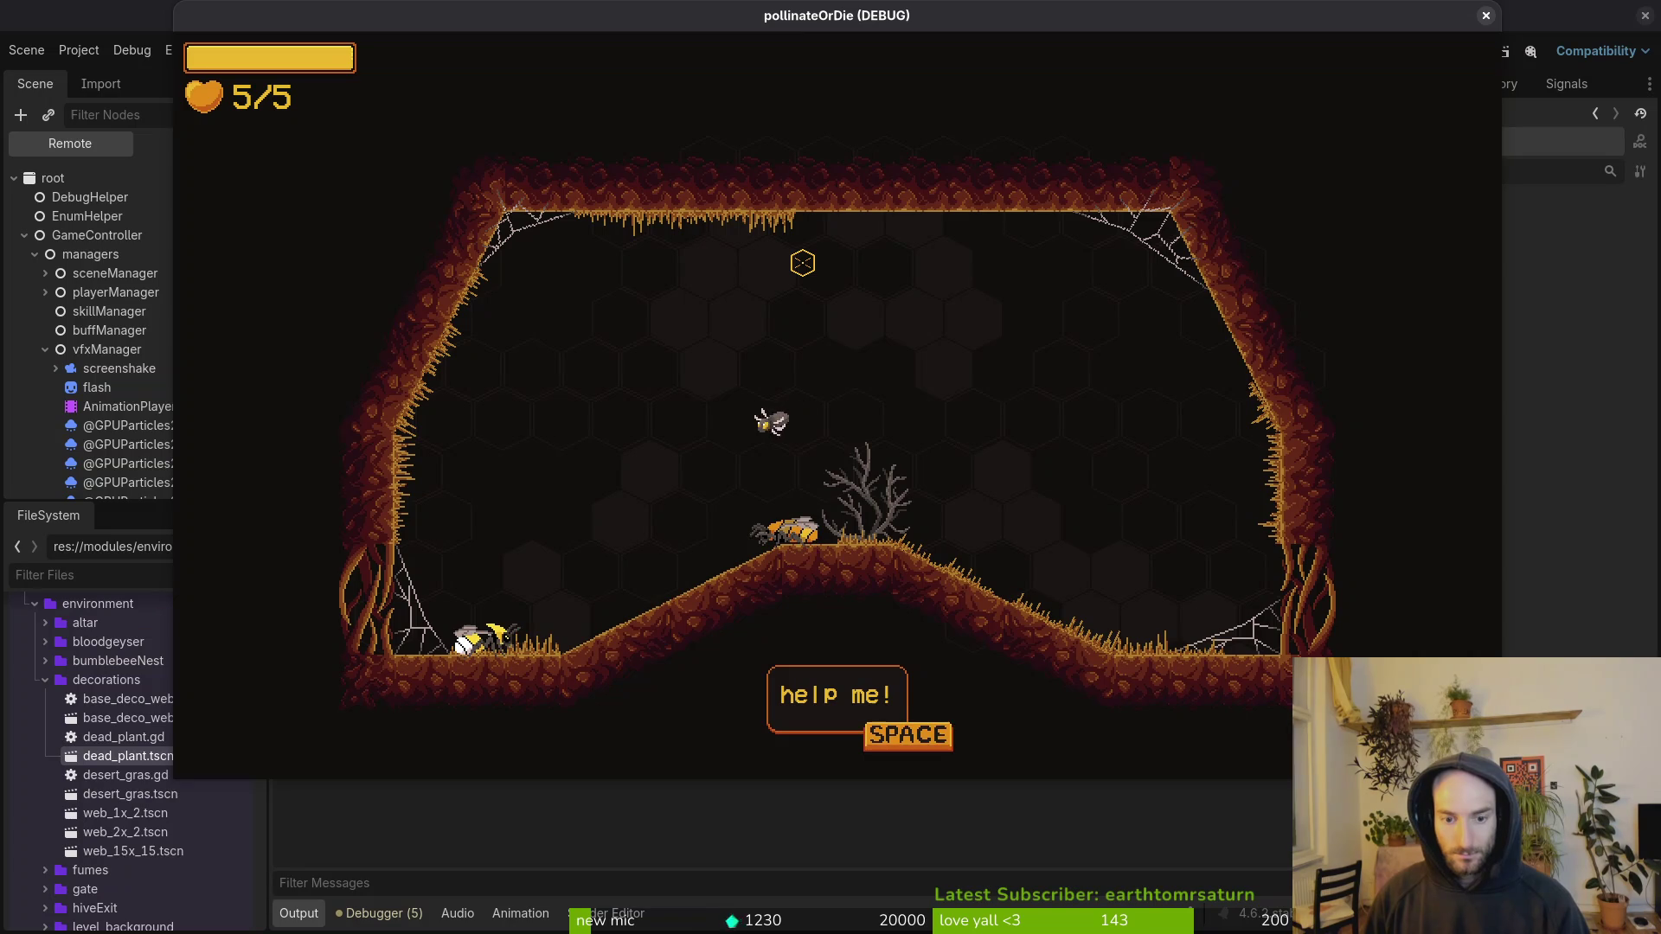
pyautogui.press('w')
pyautogui.press('a')
pyautogui.press('w')
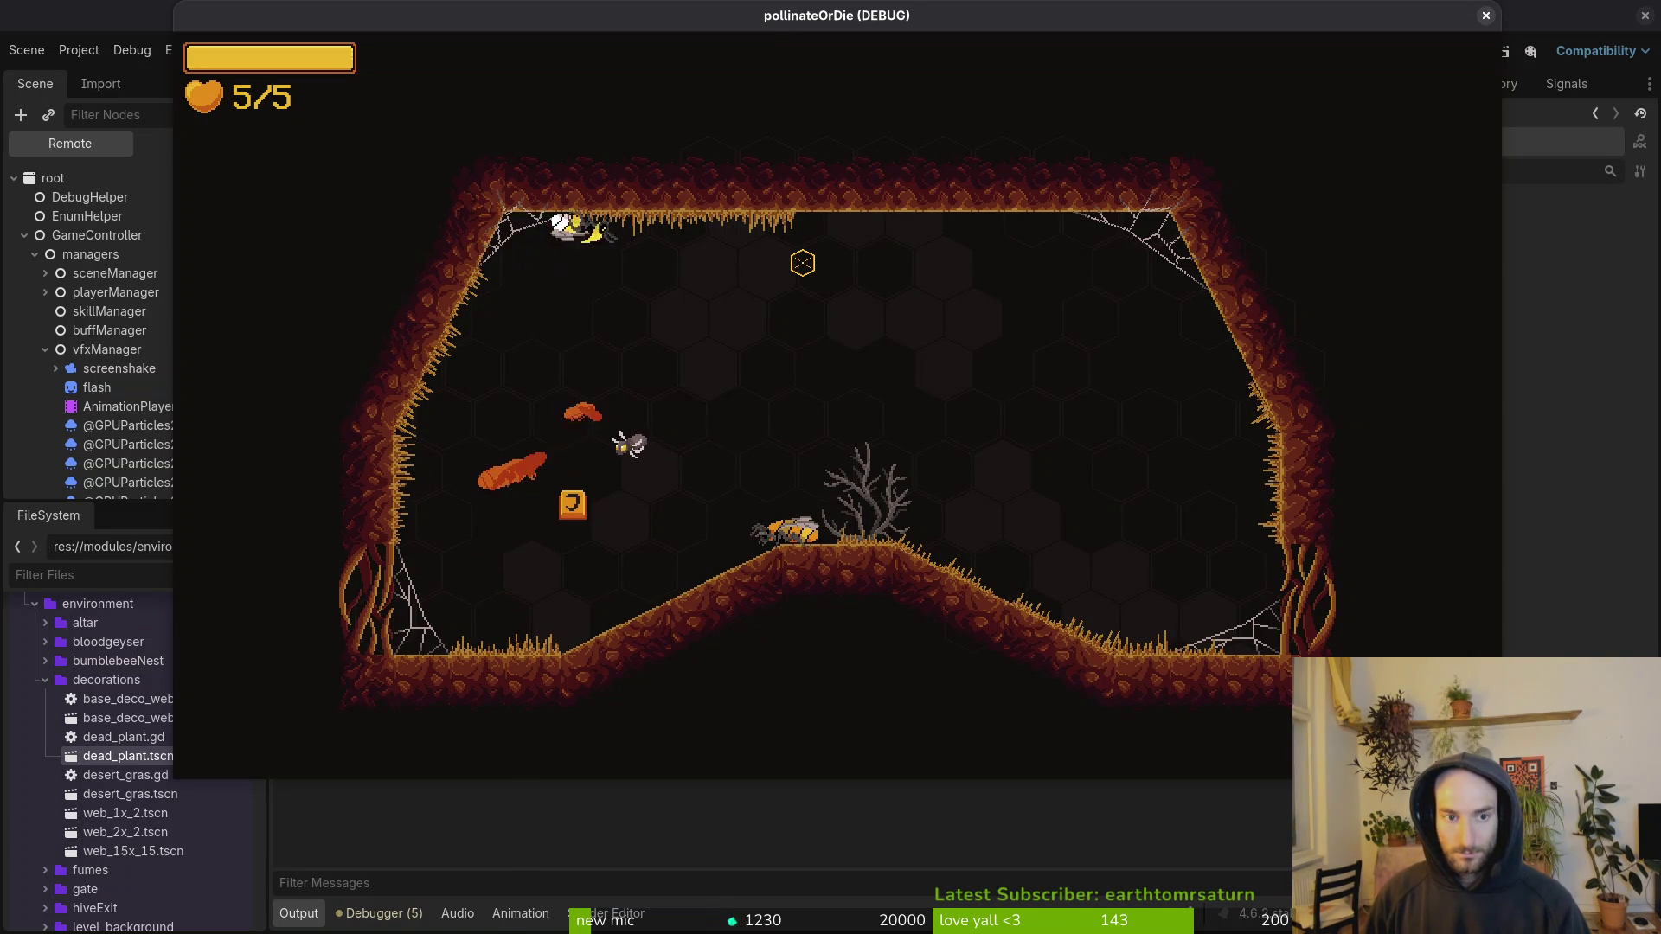
pyautogui.press('Escape')
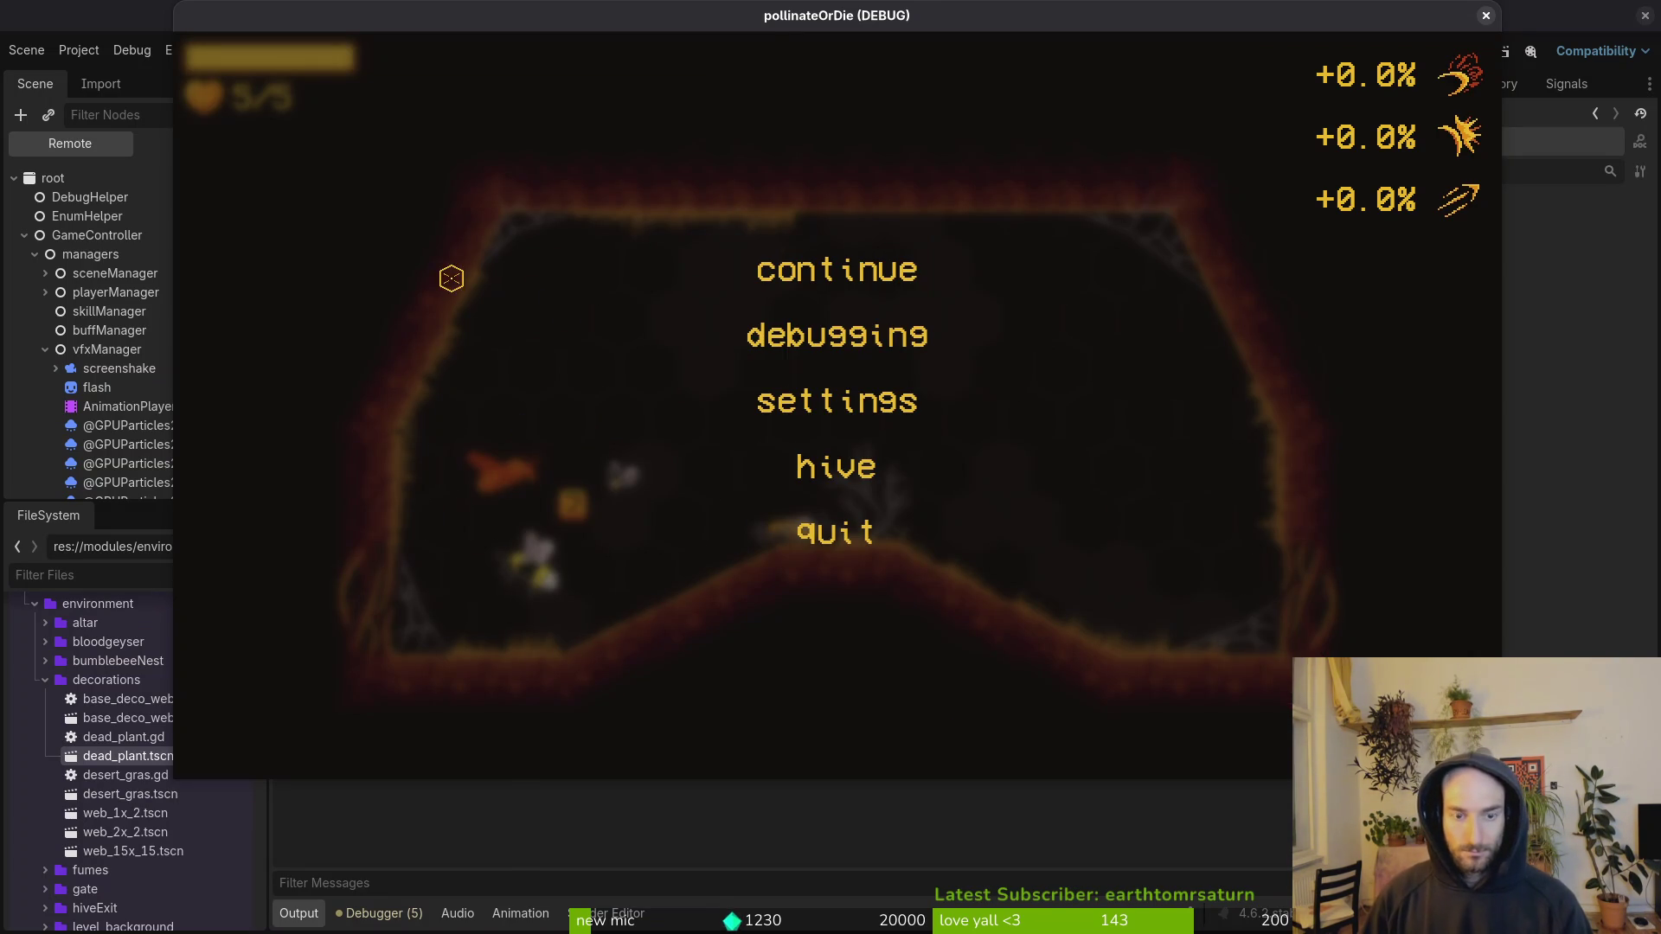
pyautogui.press('F8')
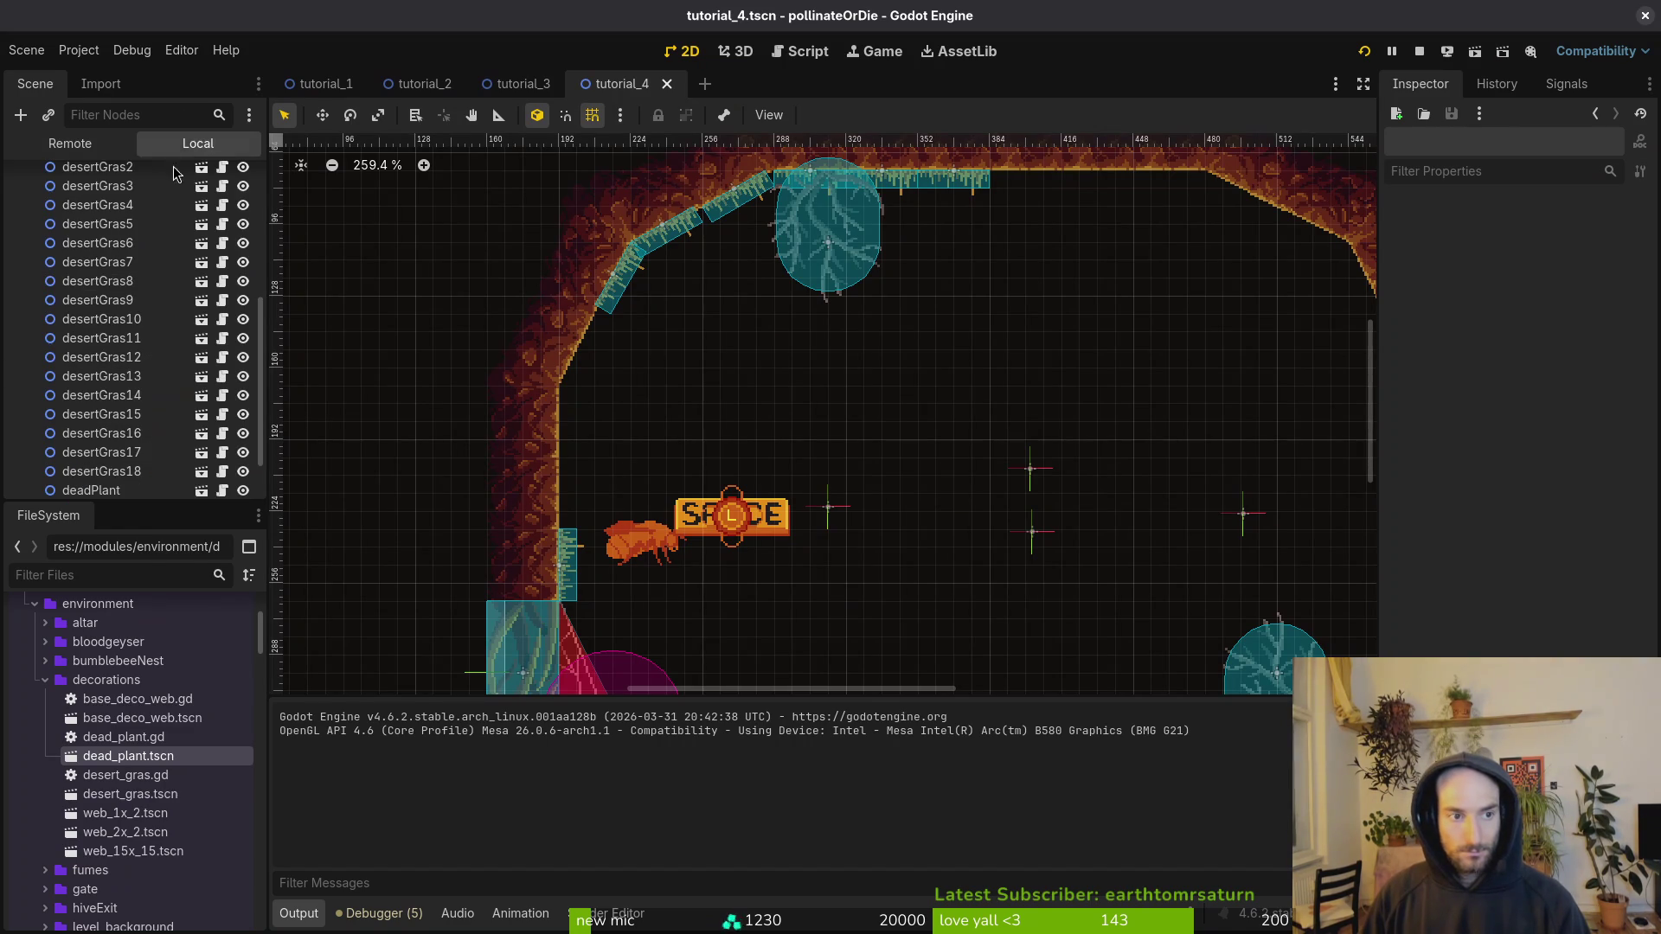
# Step: Switch to tutorial_3, expand its decorations group and select the web1x2 cobweb
pyautogui.scroll(-3, 130, 303)
pyautogui.scroll(-5, 724, 324)
pyautogui.scroll(-1, 724, 326)
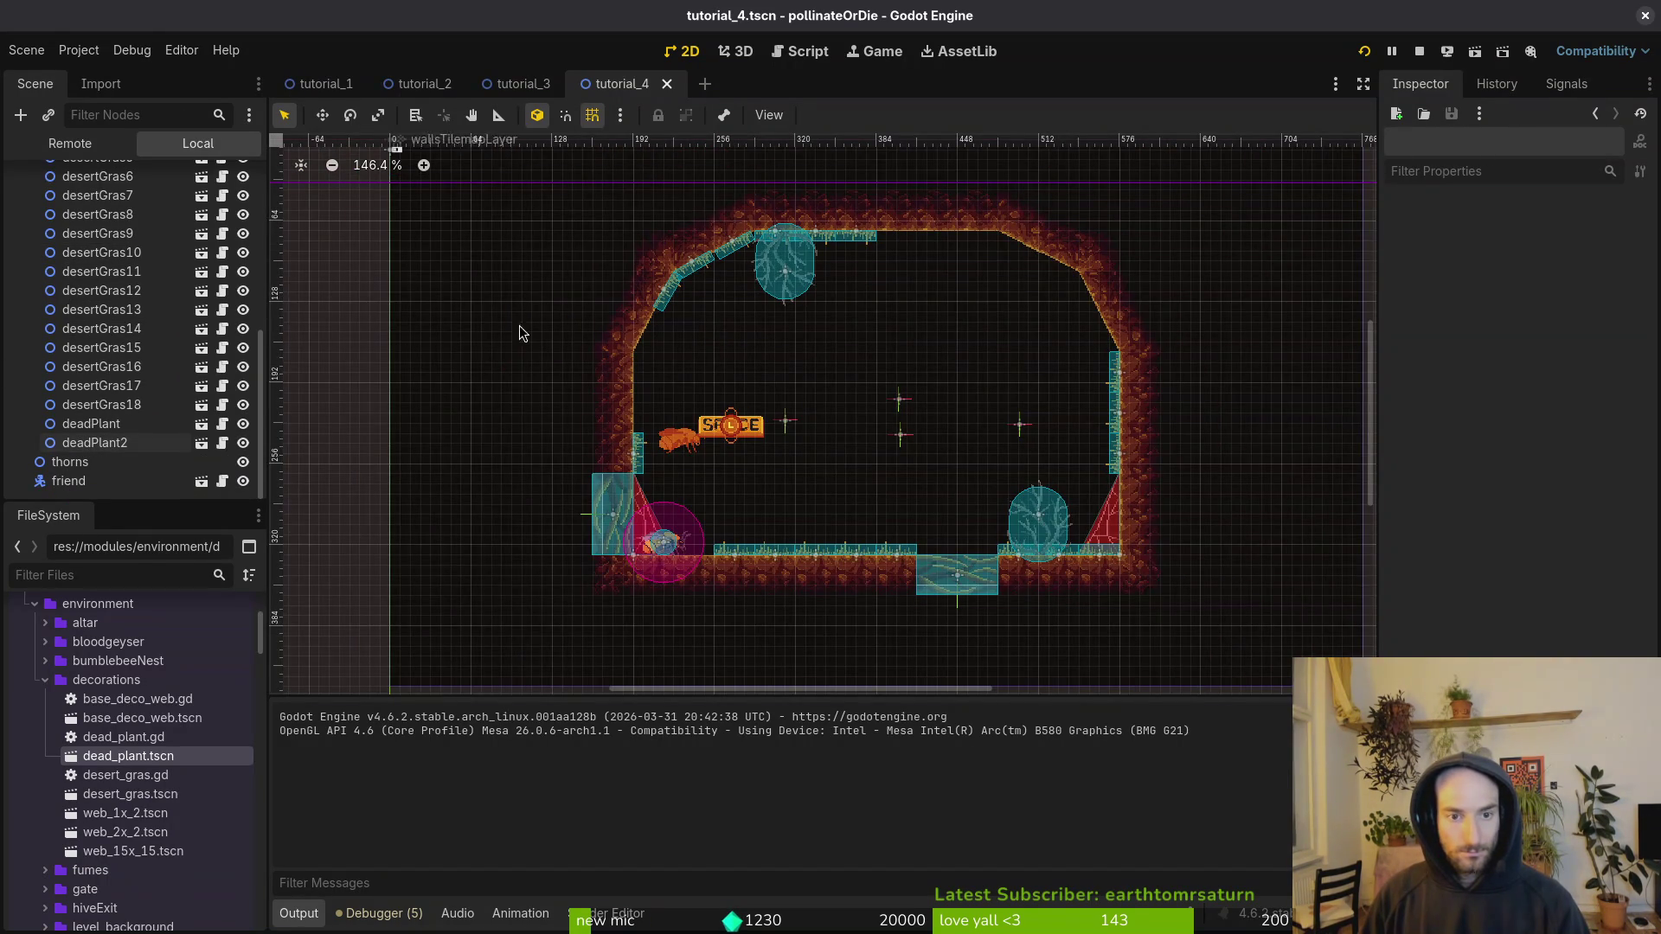
pyautogui.click(519, 84)
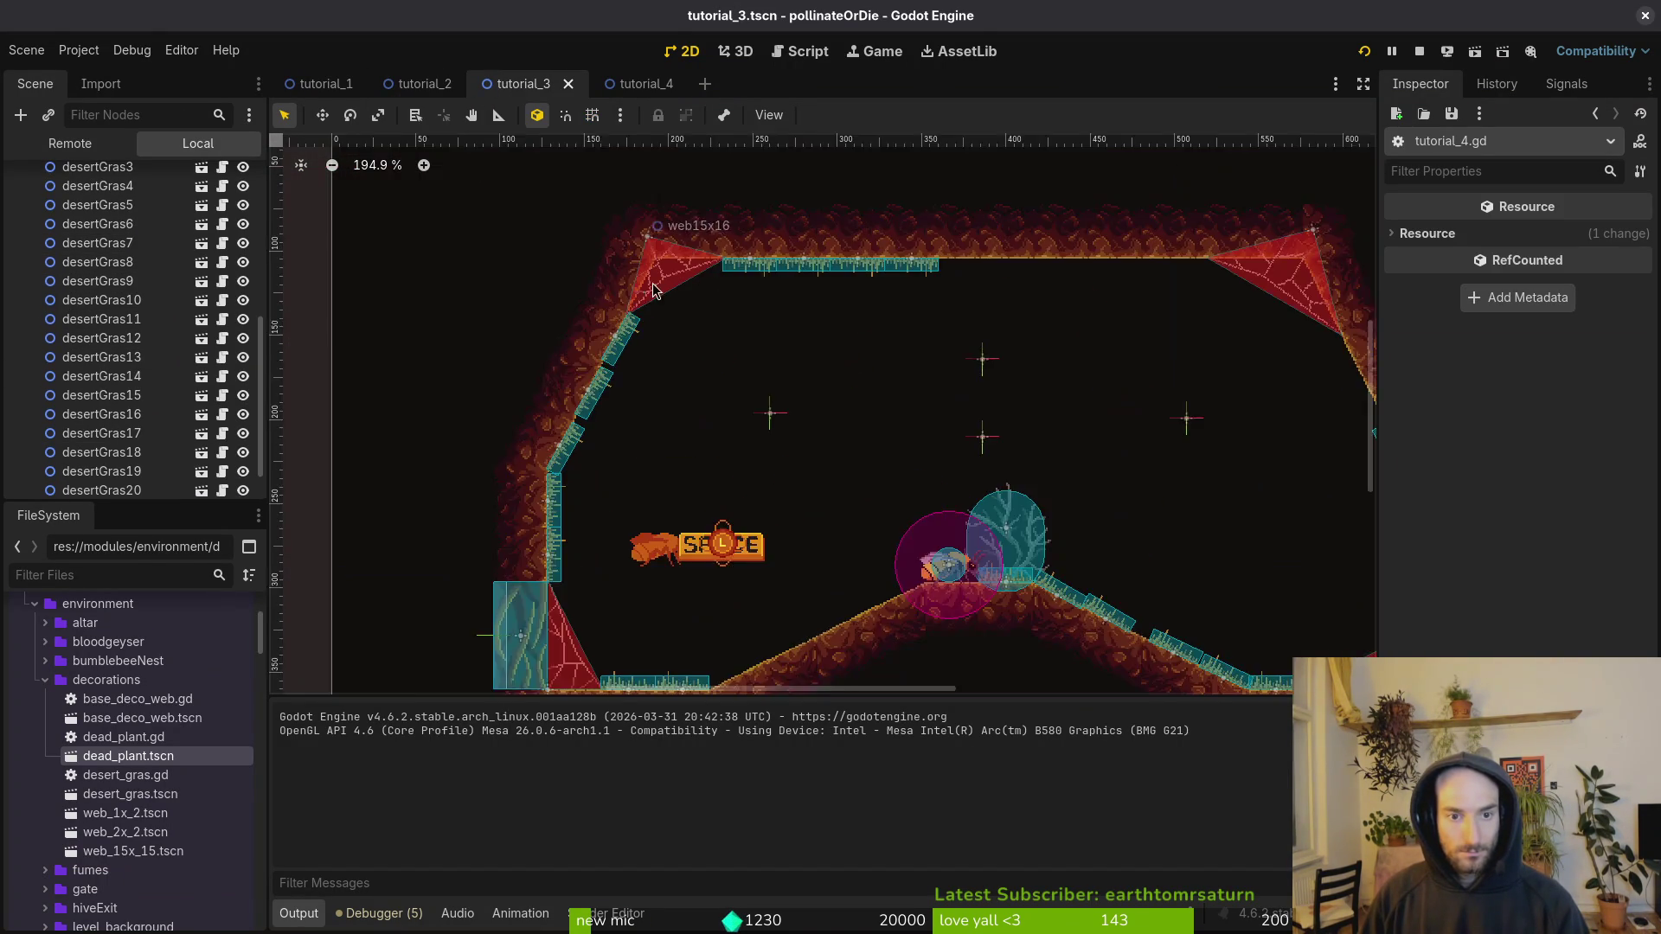
pyautogui.scroll(10, 130, 363)
pyautogui.click(24, 351)
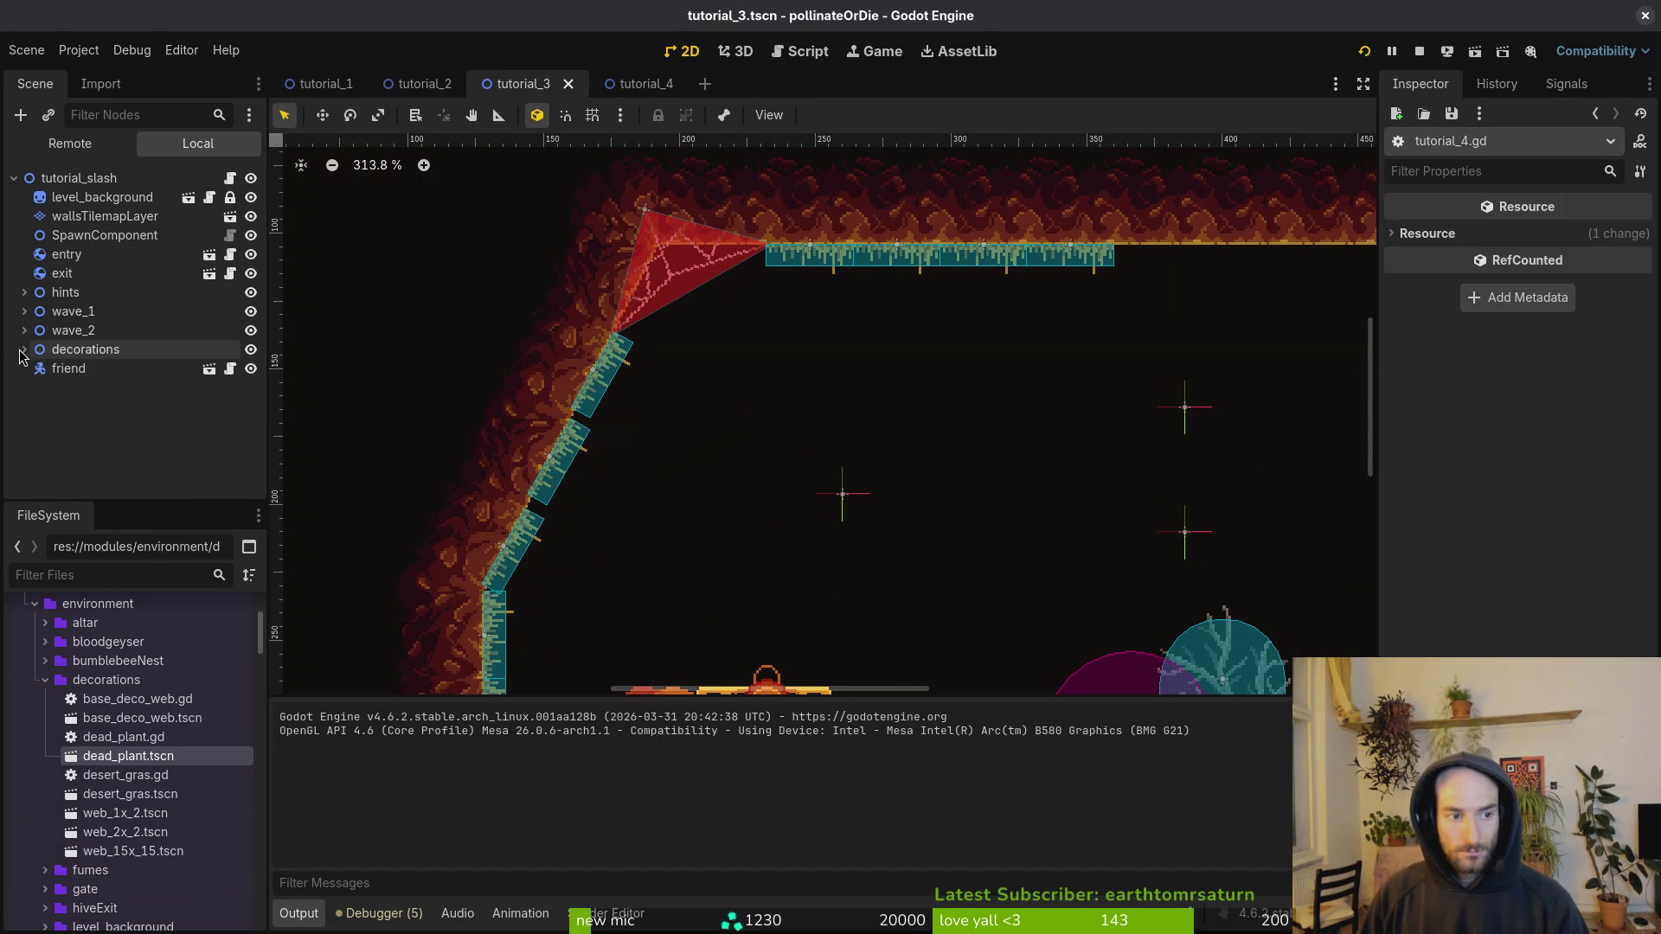
pyautogui.click(102, 218)
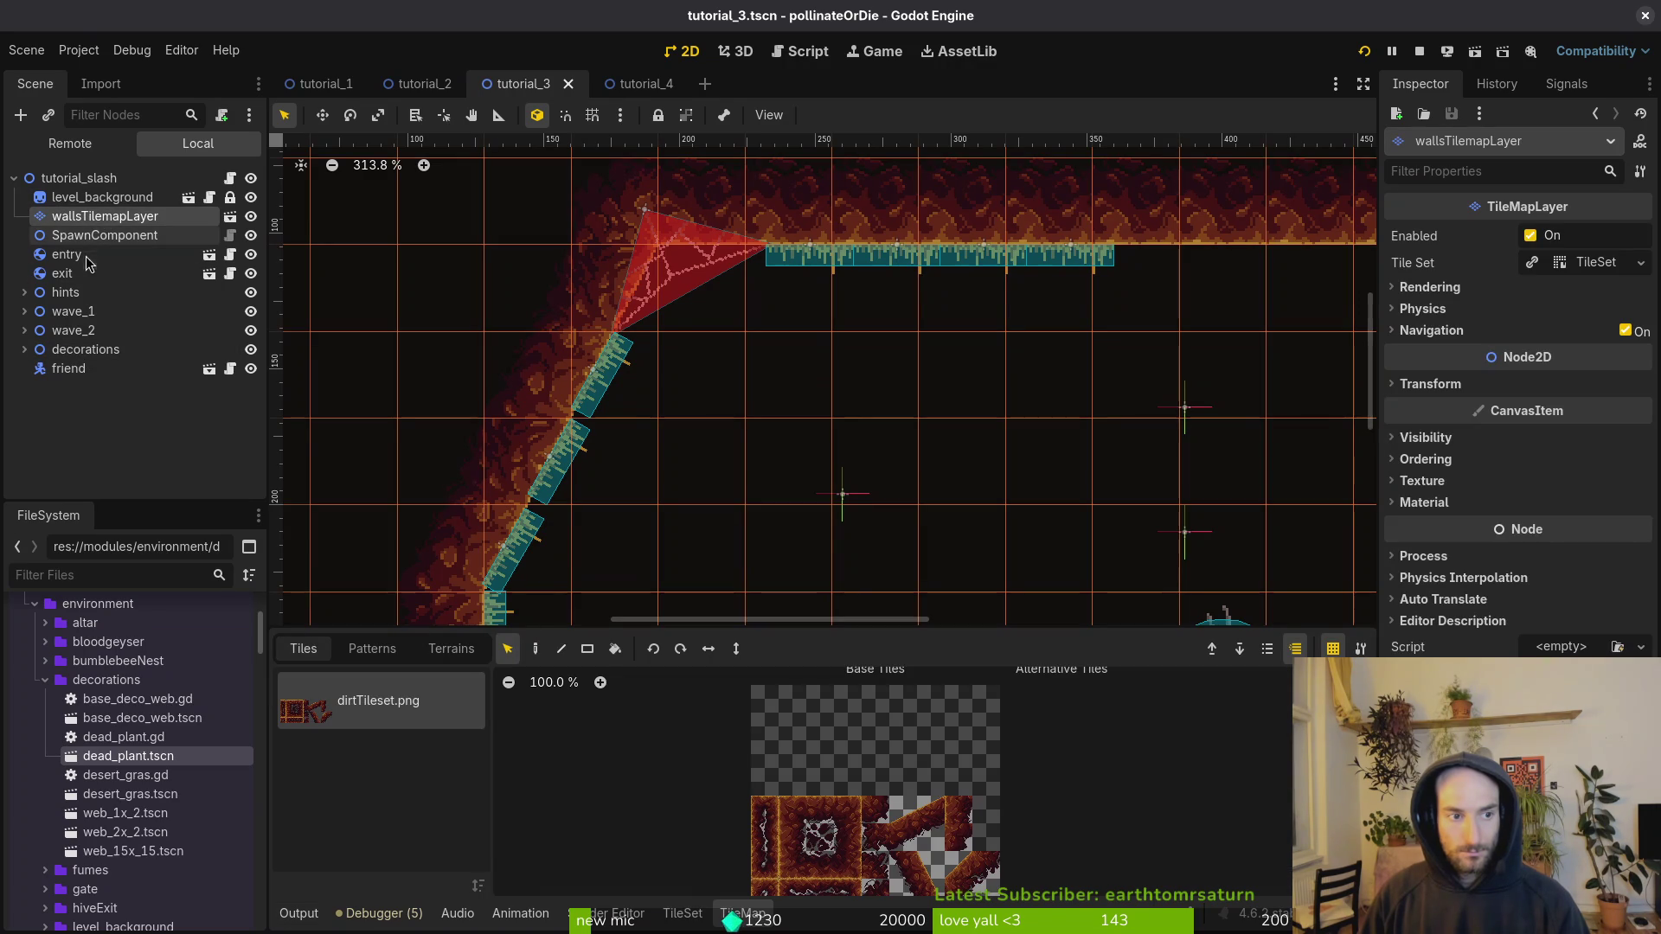
pyautogui.click(24, 349)
pyautogui.click(84, 368)
pyautogui.scroll(-6, 452, 367)
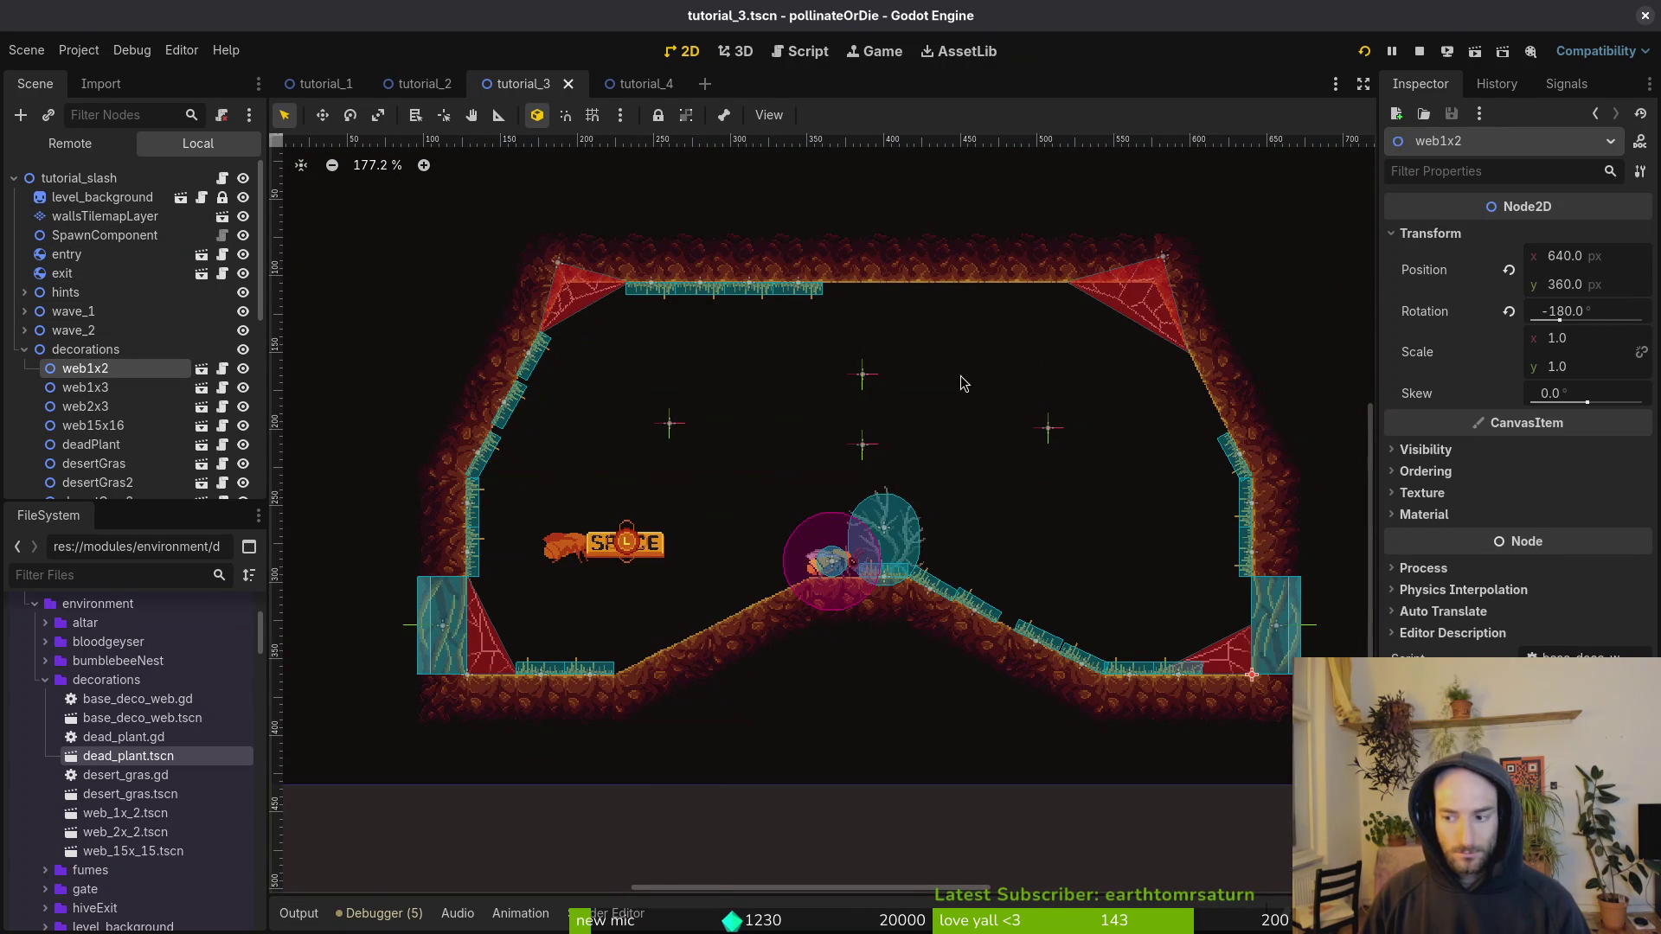
pyautogui.click(90, 389)
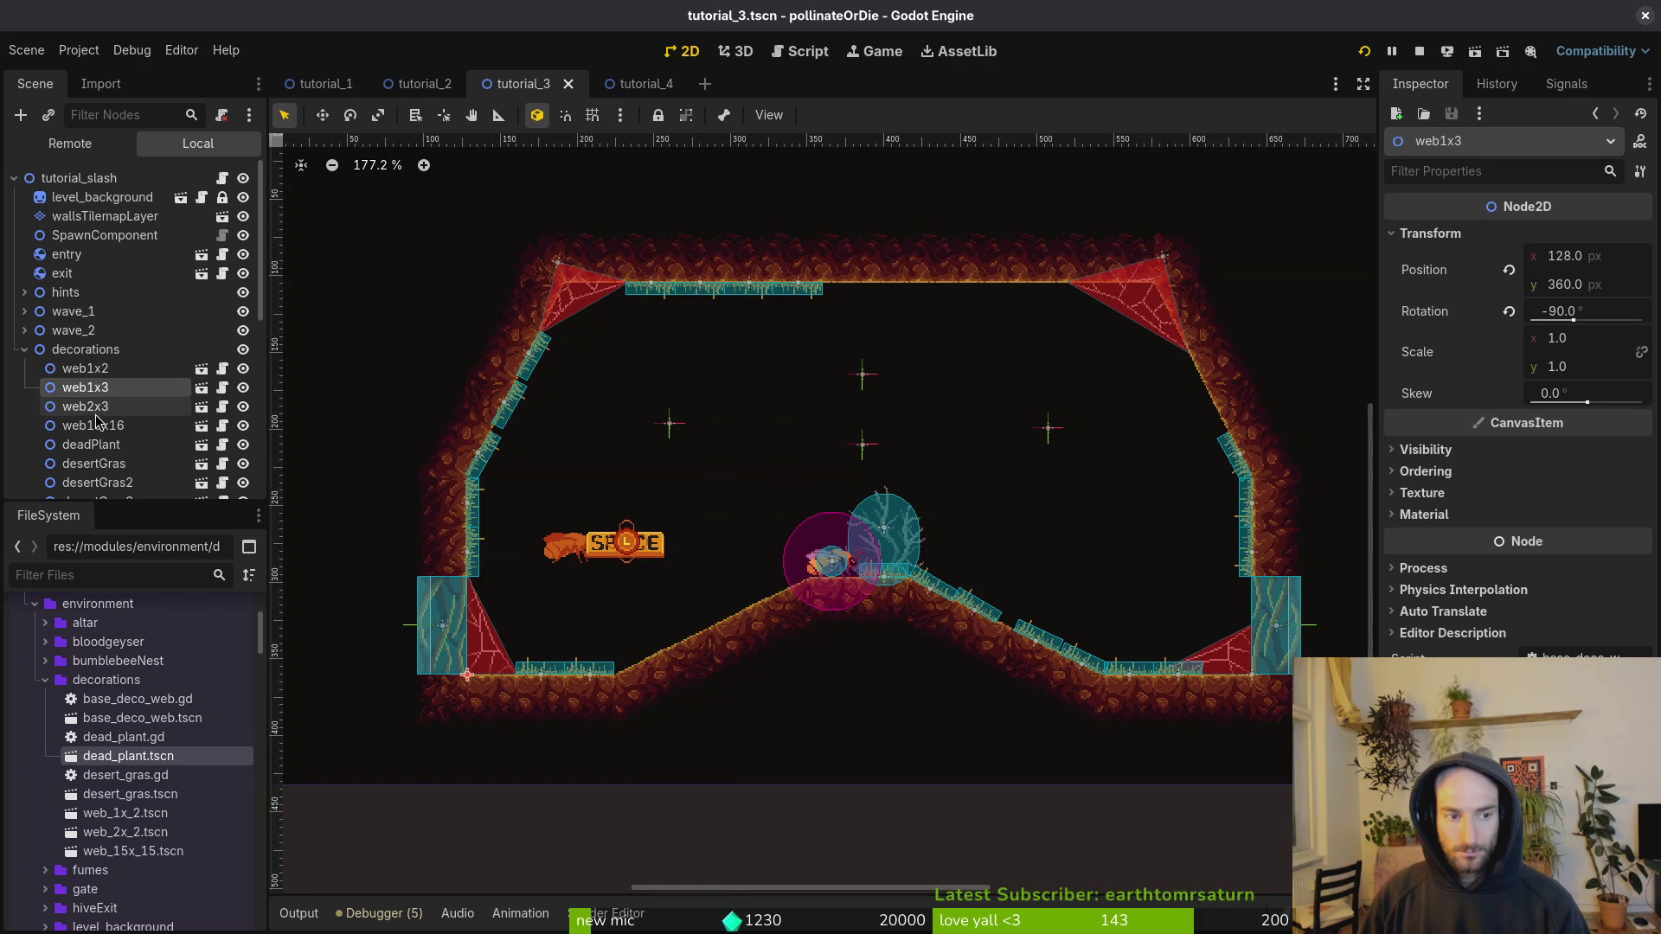
pyautogui.click(95, 406)
pyautogui.keyDown('shift'); pyautogui.click(118, 427); pyautogui.keyUp('shift')
pyautogui.moveTo(121, 438)
pyautogui.mouseDown()
pyautogui.moveTo(122, 451)
pyautogui.moveTo(132, 372)
pyautogui.mouseUp()
pyautogui.moveTo(111, 208); pyautogui.dragTo(113, 210)
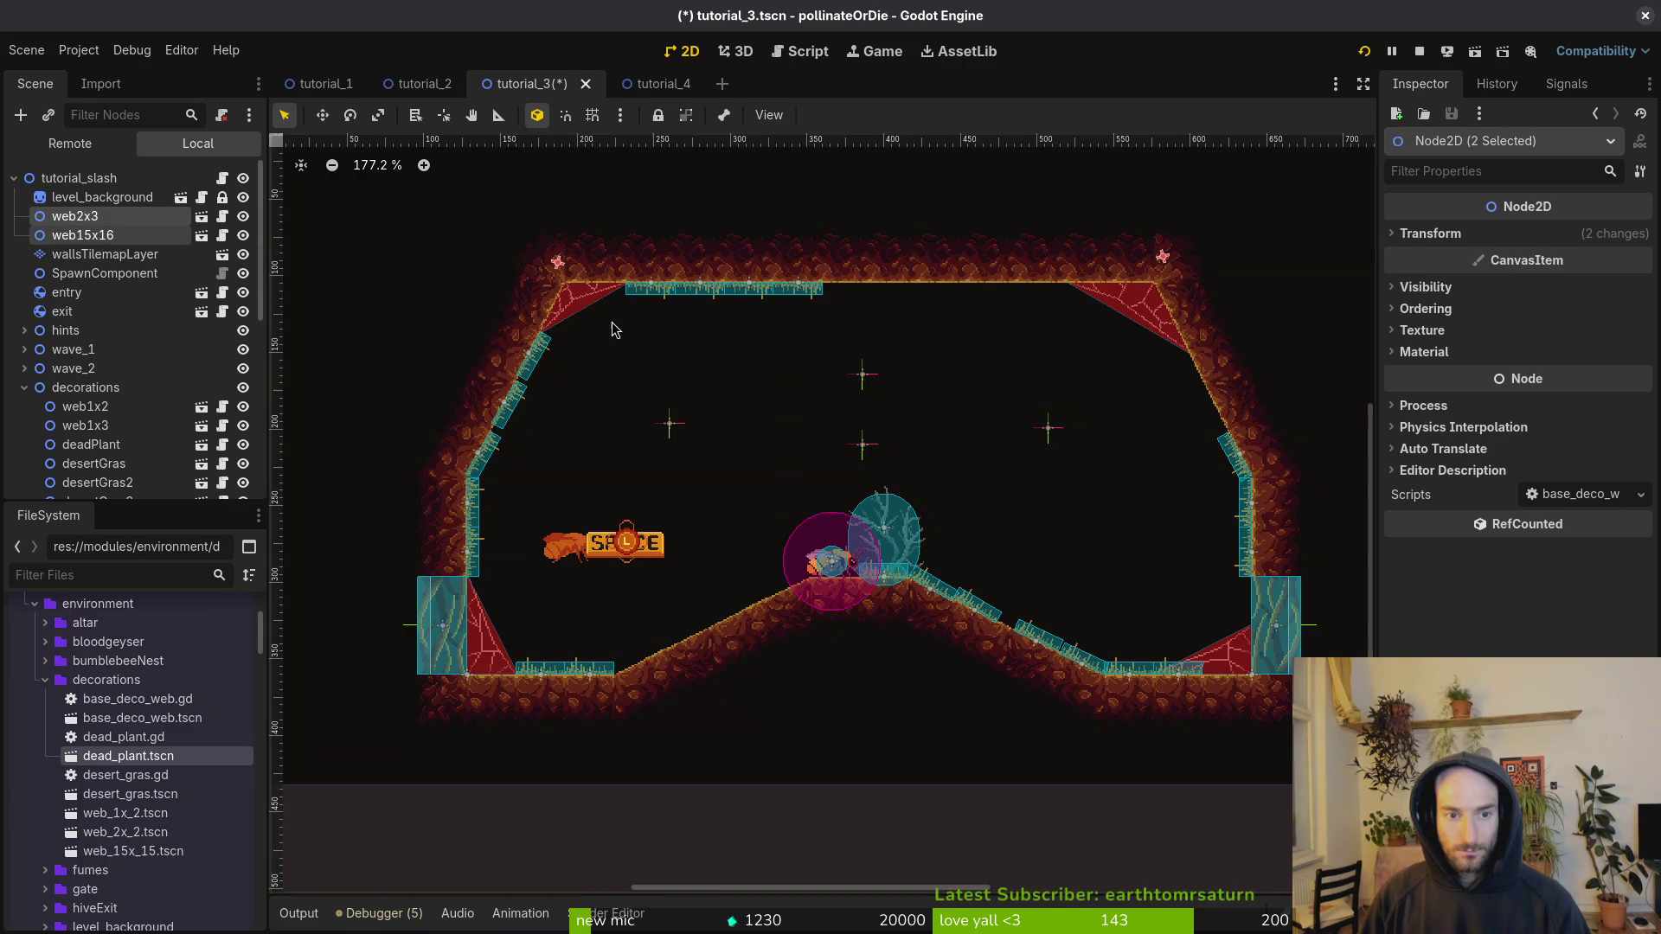
pyautogui.hotkey('ctrl', 'z')
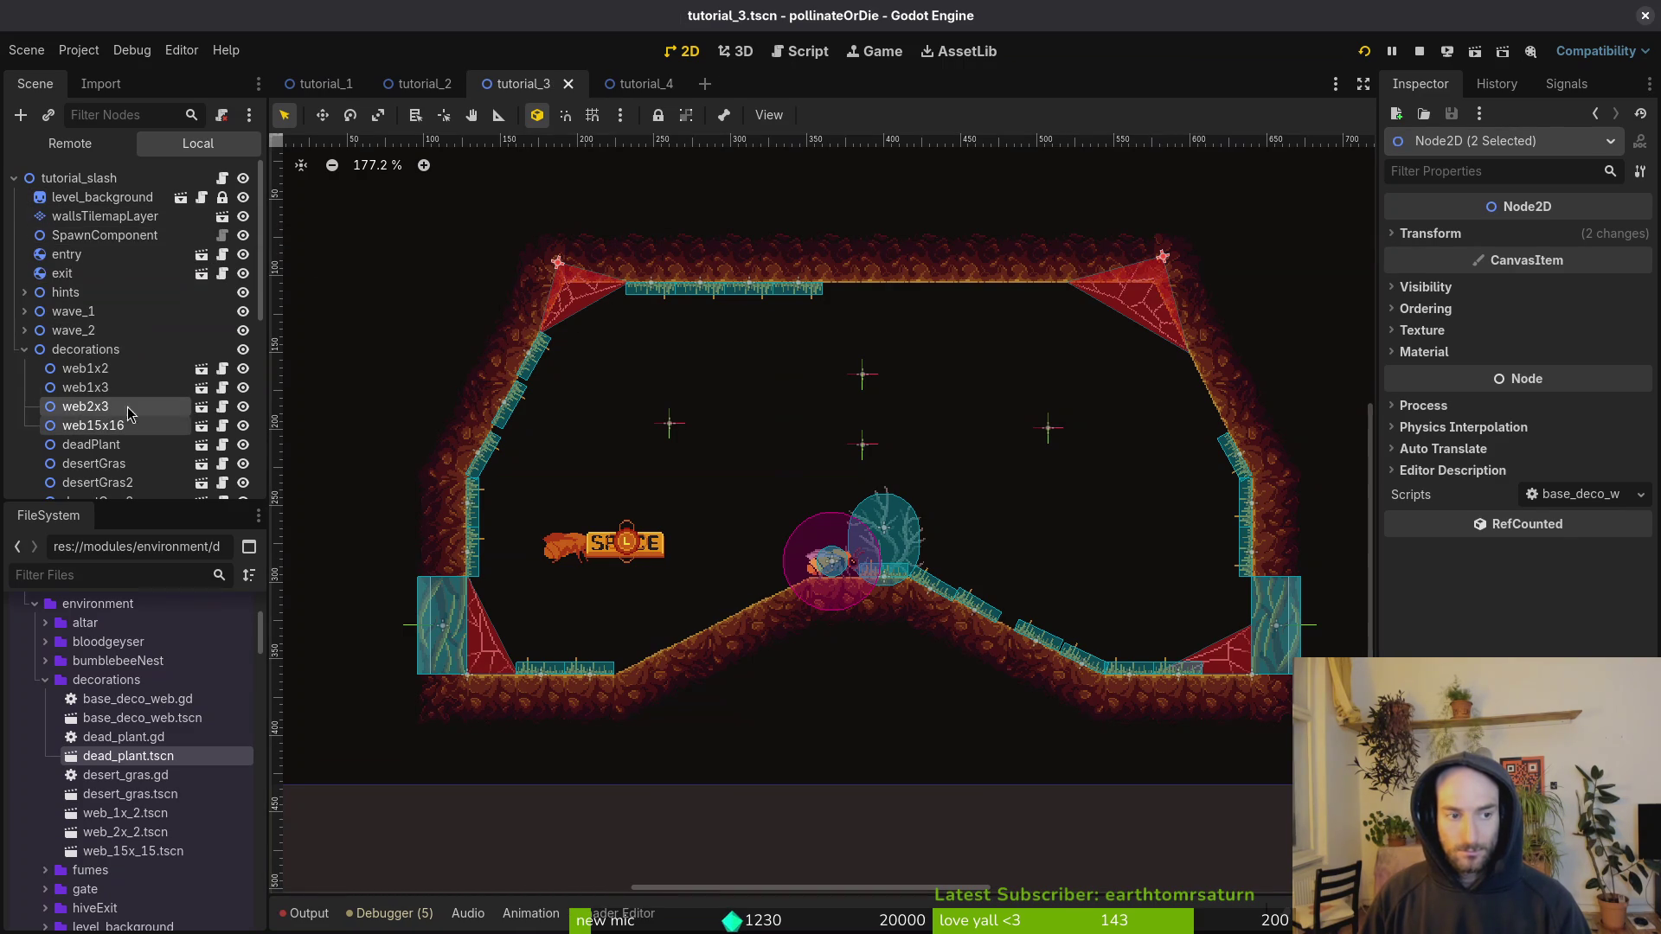
pyautogui.click(1410, 287)
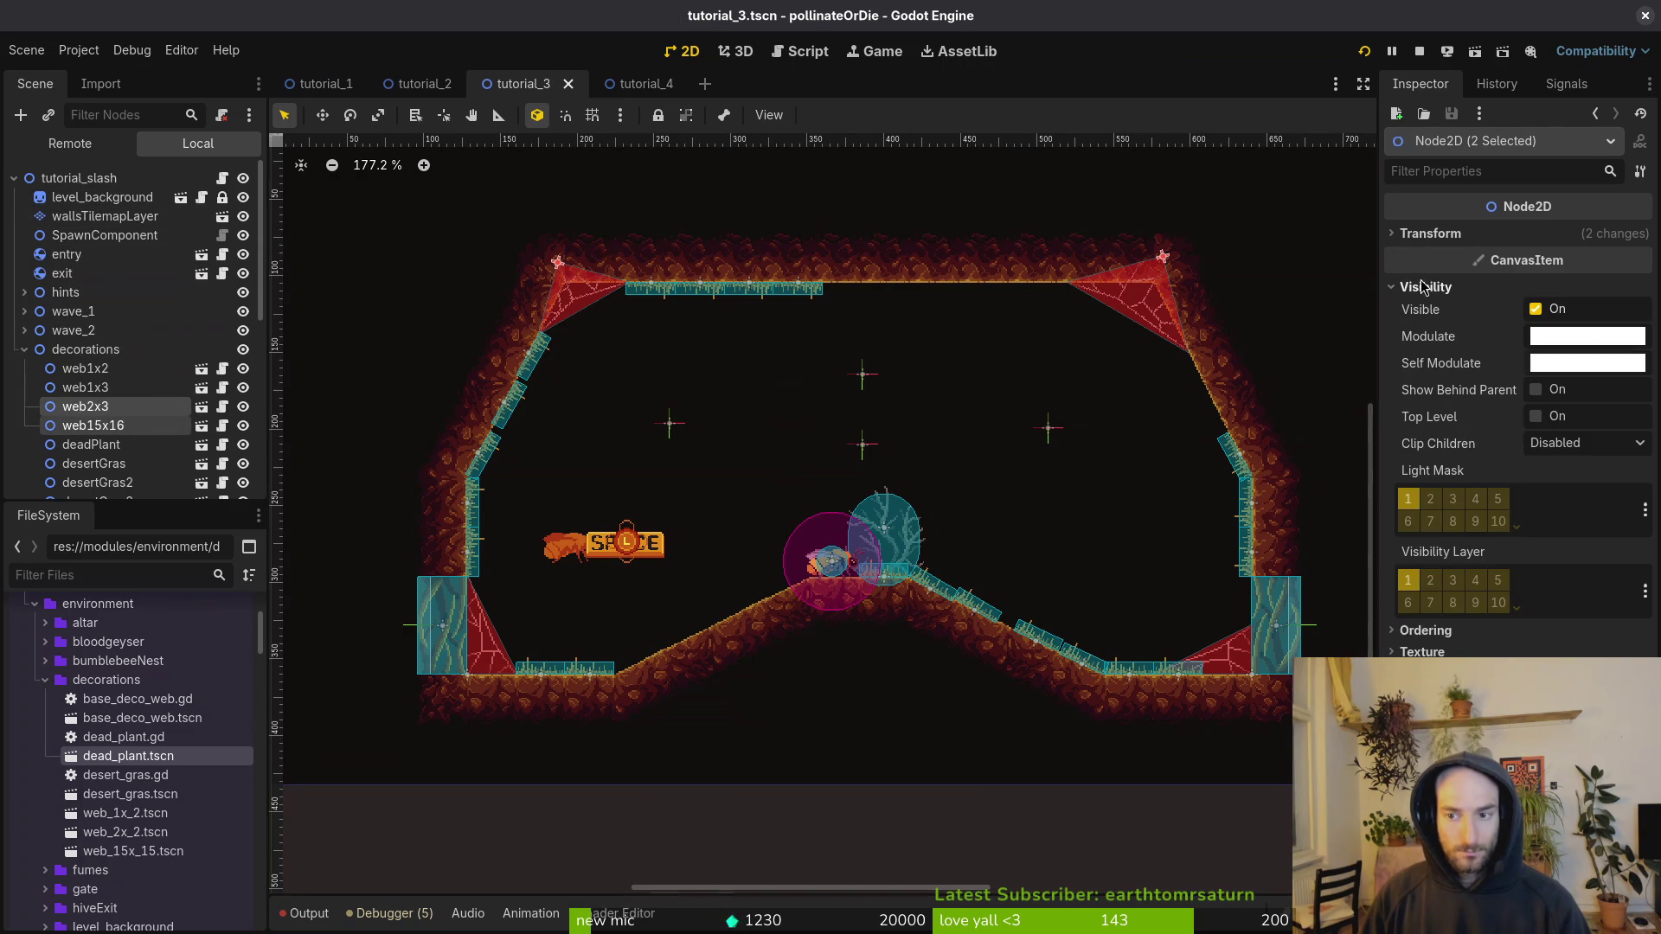
pyautogui.click(1425, 632)
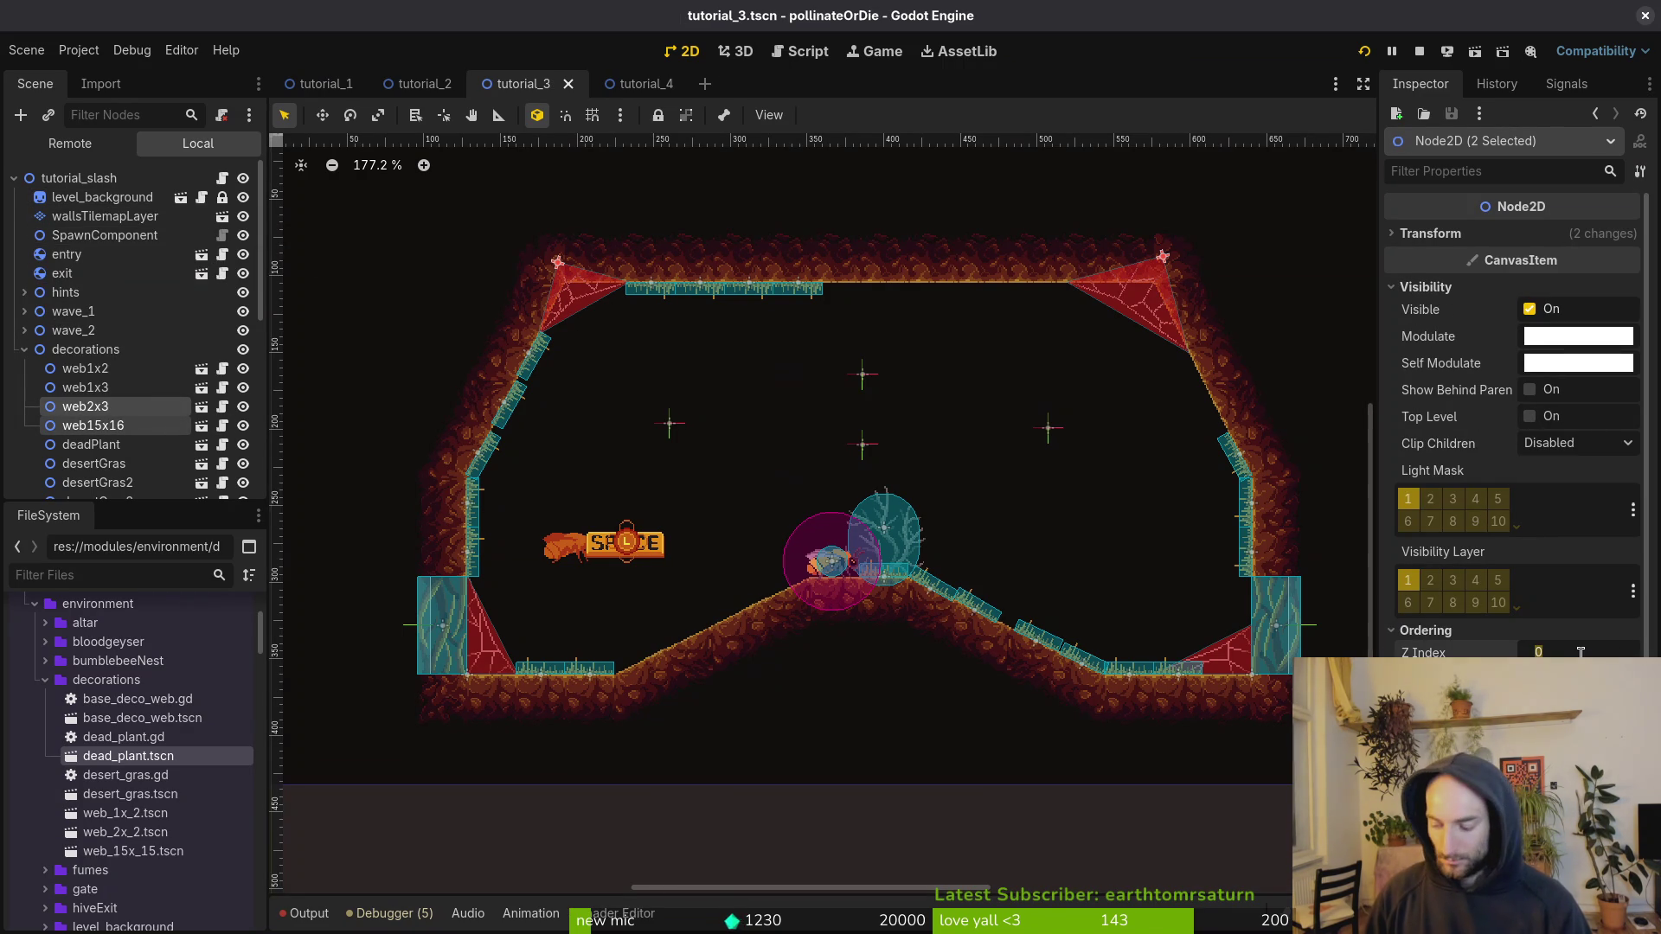
pyautogui.press('Return')
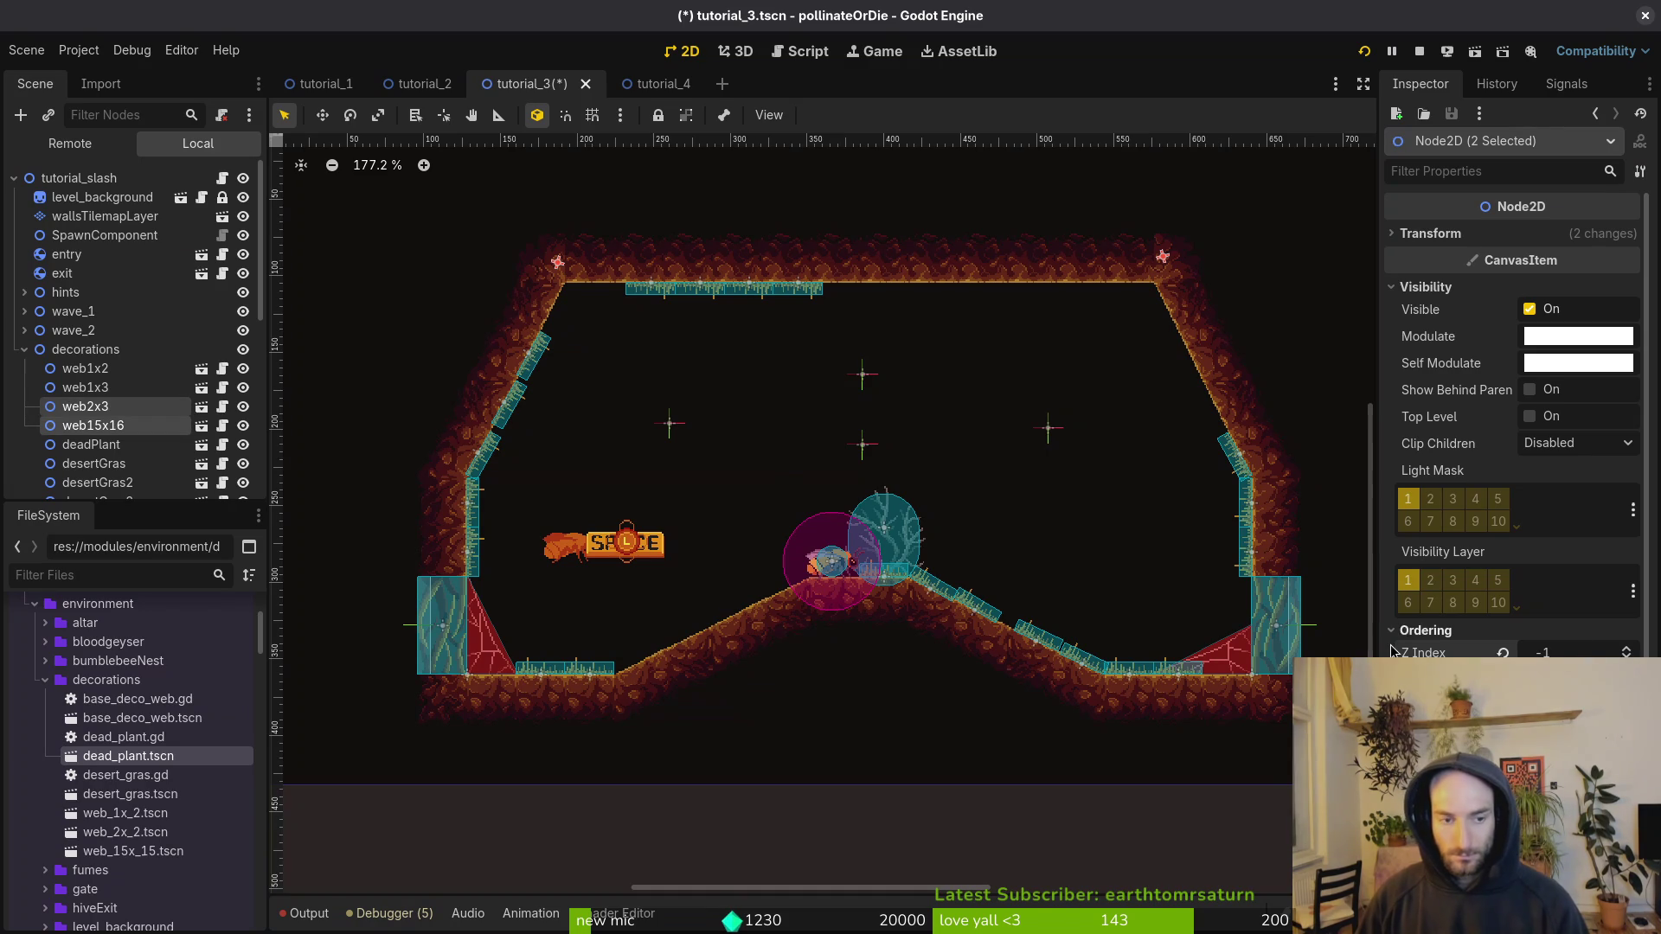
pyautogui.hotkey('ctrl', 's')
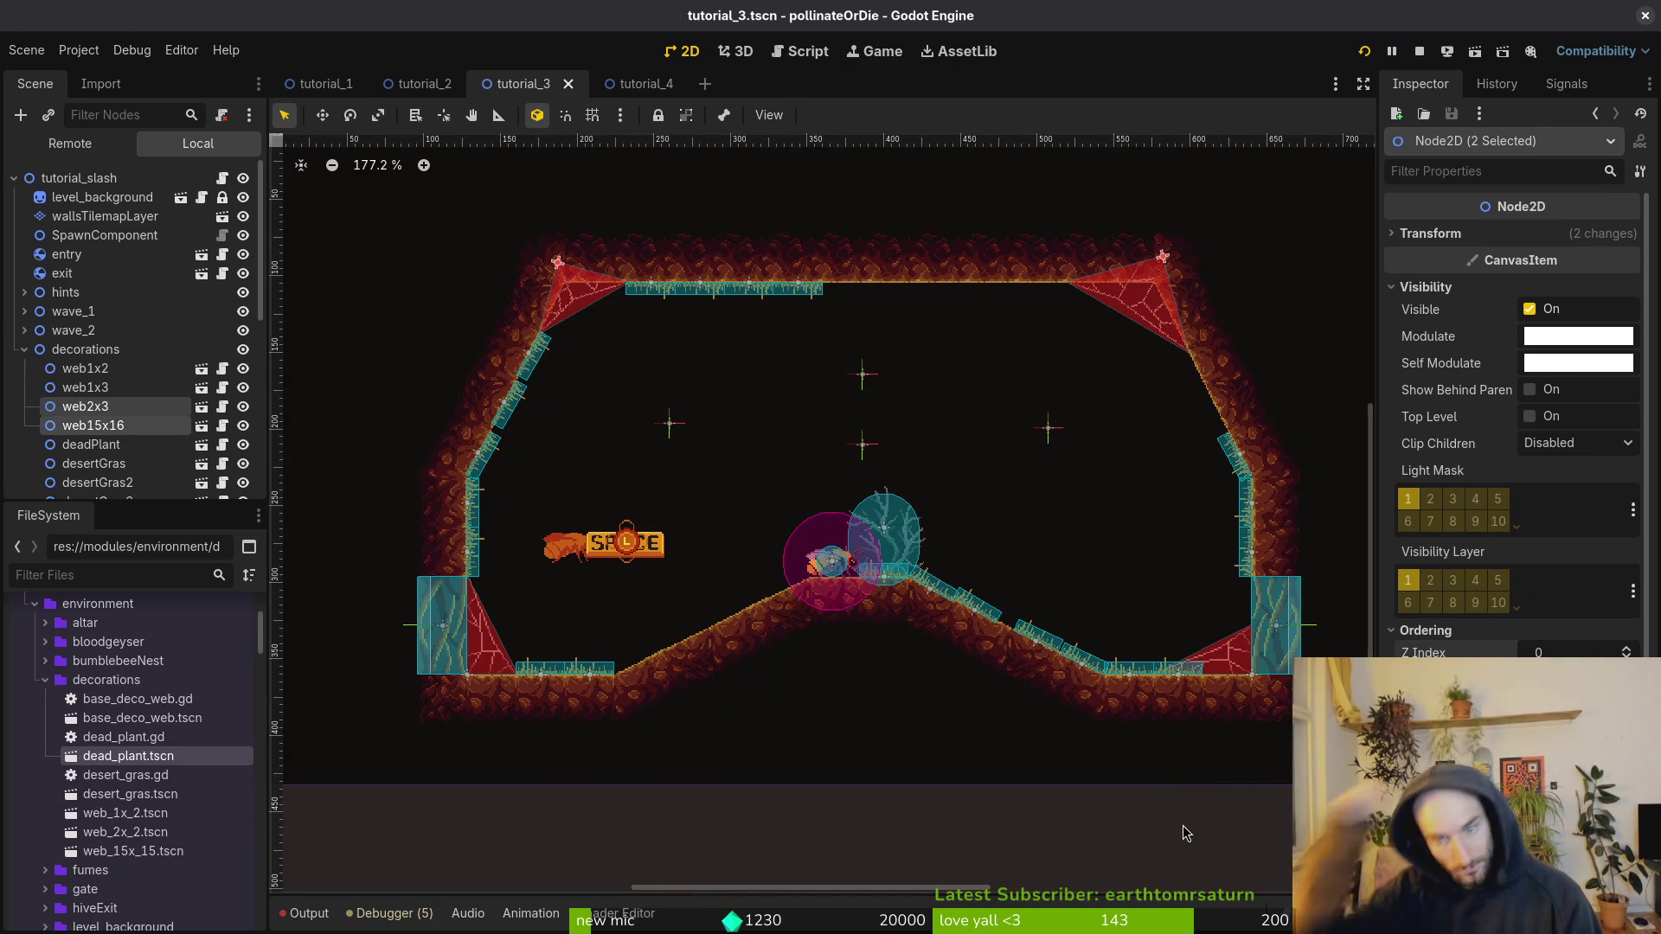
pyautogui.scroll(3, 493, 397)
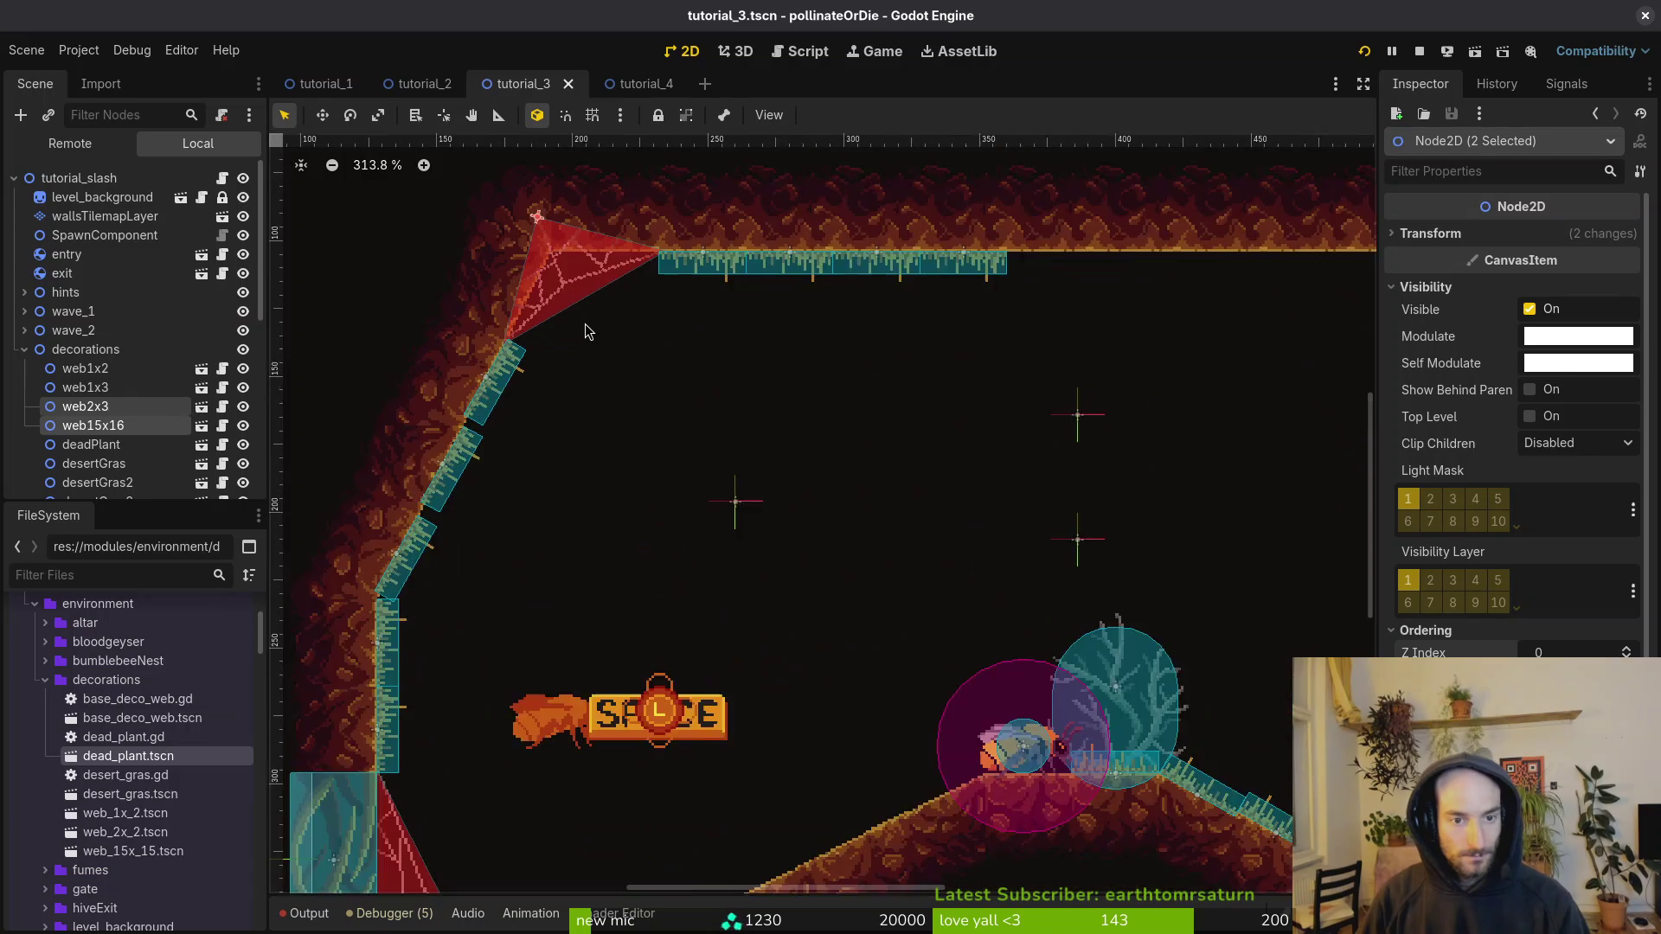
pyautogui.scroll(-5, 597, 311)
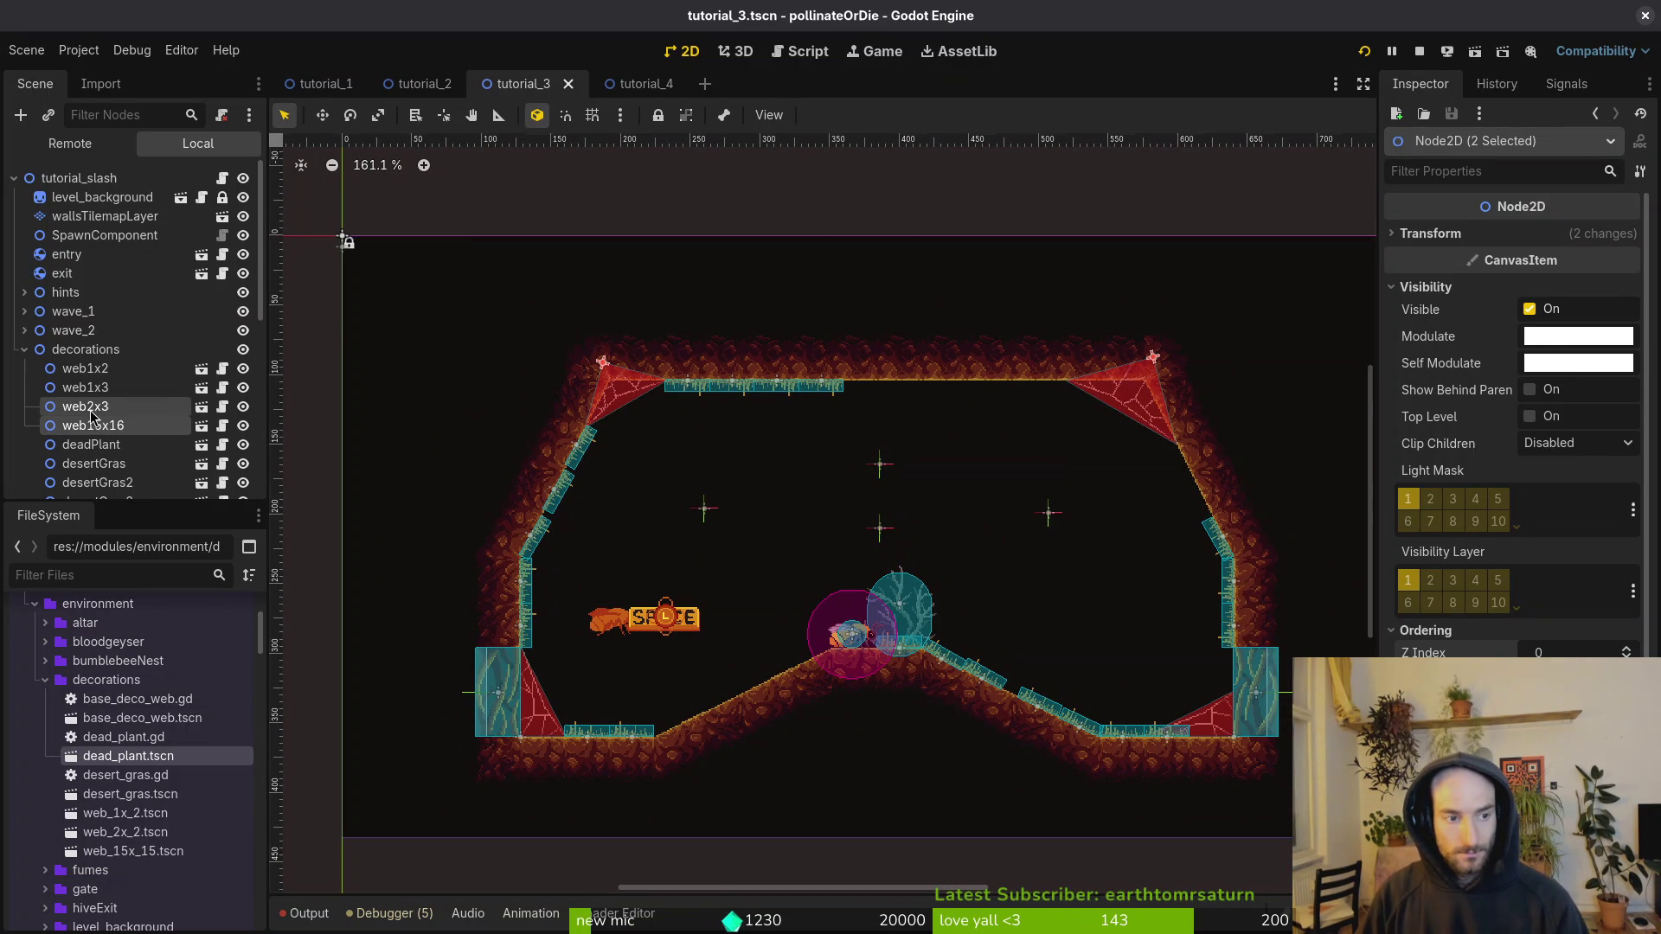
pyautogui.moveTo(133, 217); pyautogui.dragTo(131, 214)
# Step: Add a Node2D child under the tutorial_3 root and name it webs
pyautogui.click(102, 197)
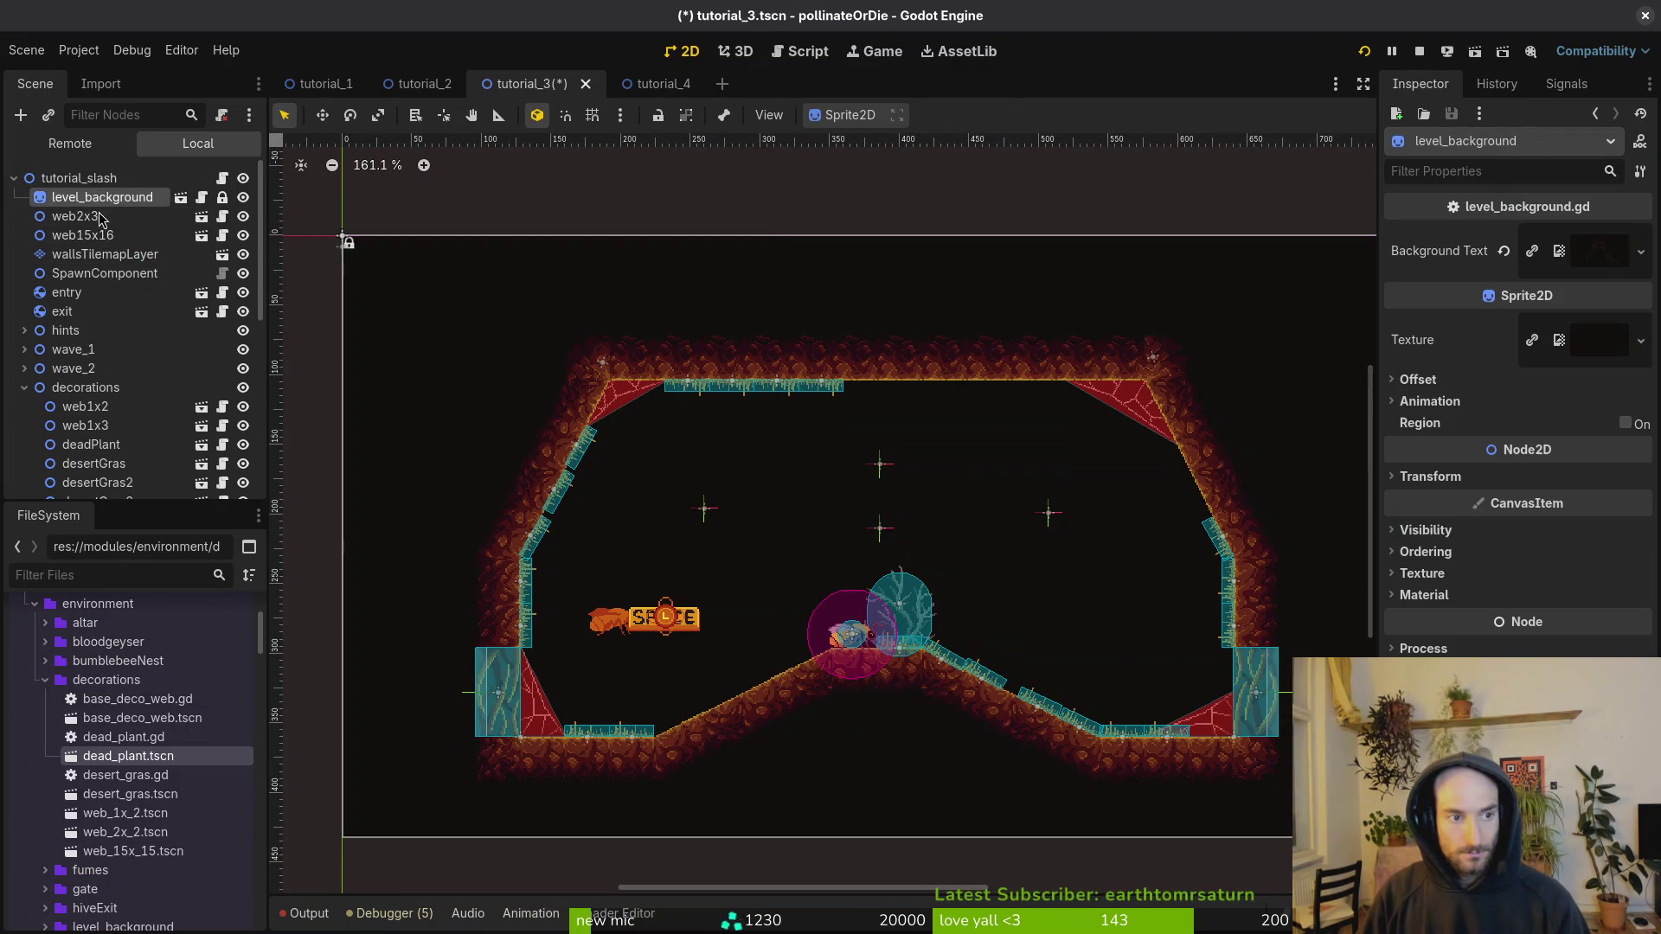
pyautogui.hotkey('ctrl', 'a')
pyautogui.write('webs')
pyautogui.press('Escape')
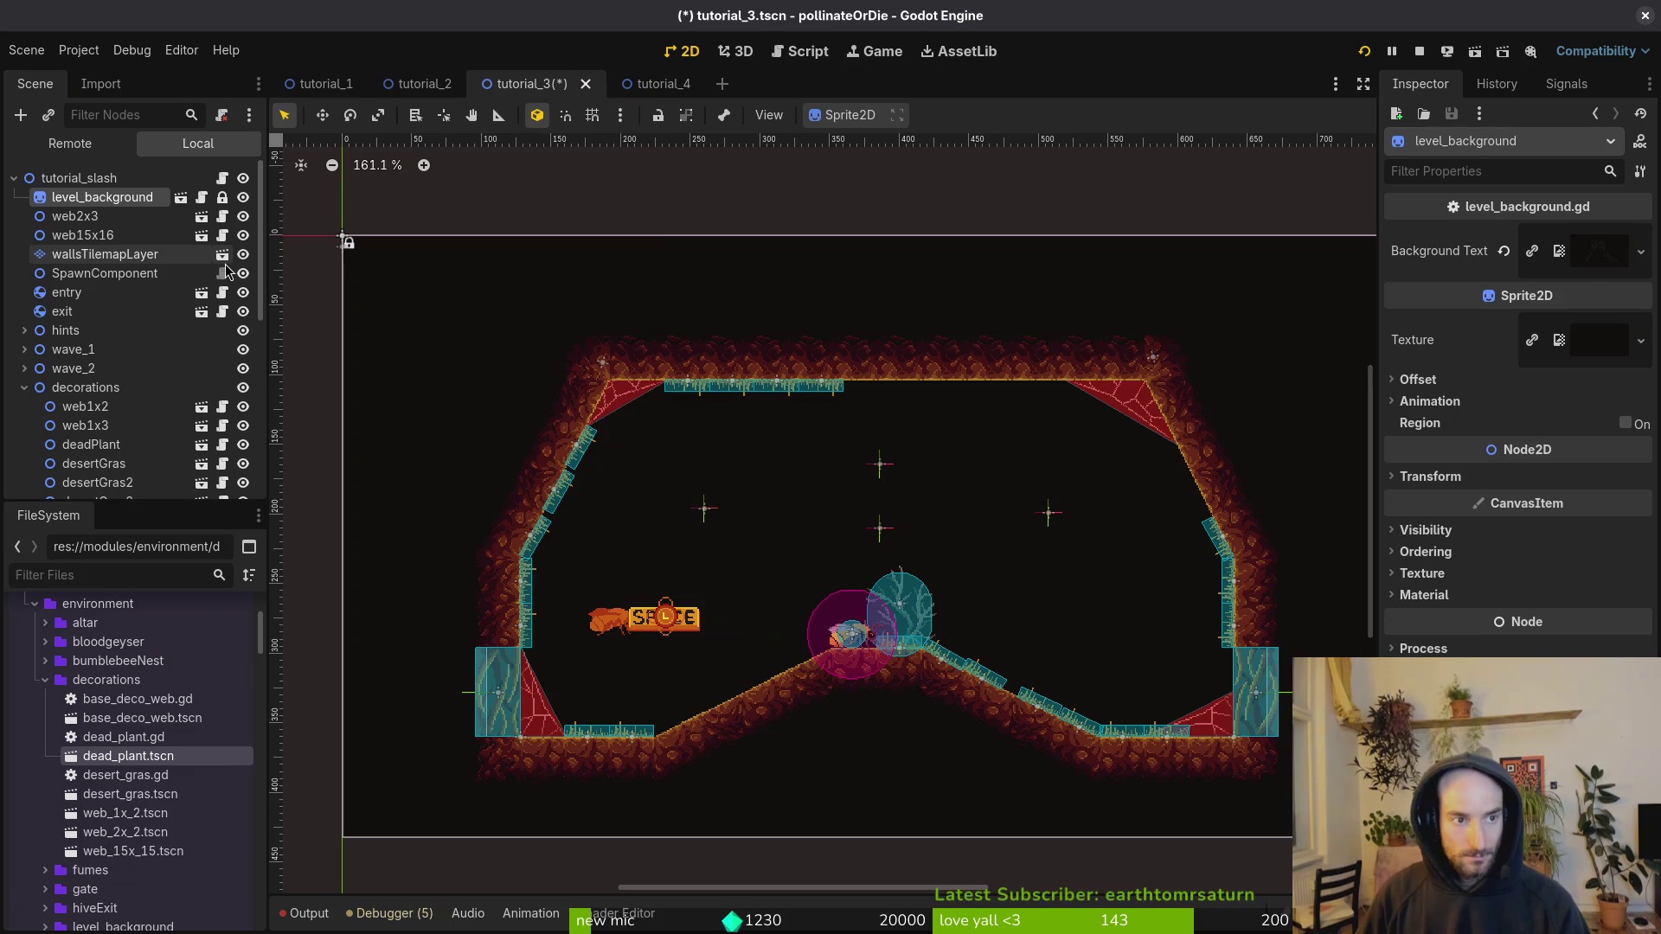
pyautogui.click(97, 175)
pyautogui.hotkey('ctrl', 'a')
pyautogui.write('node2d')
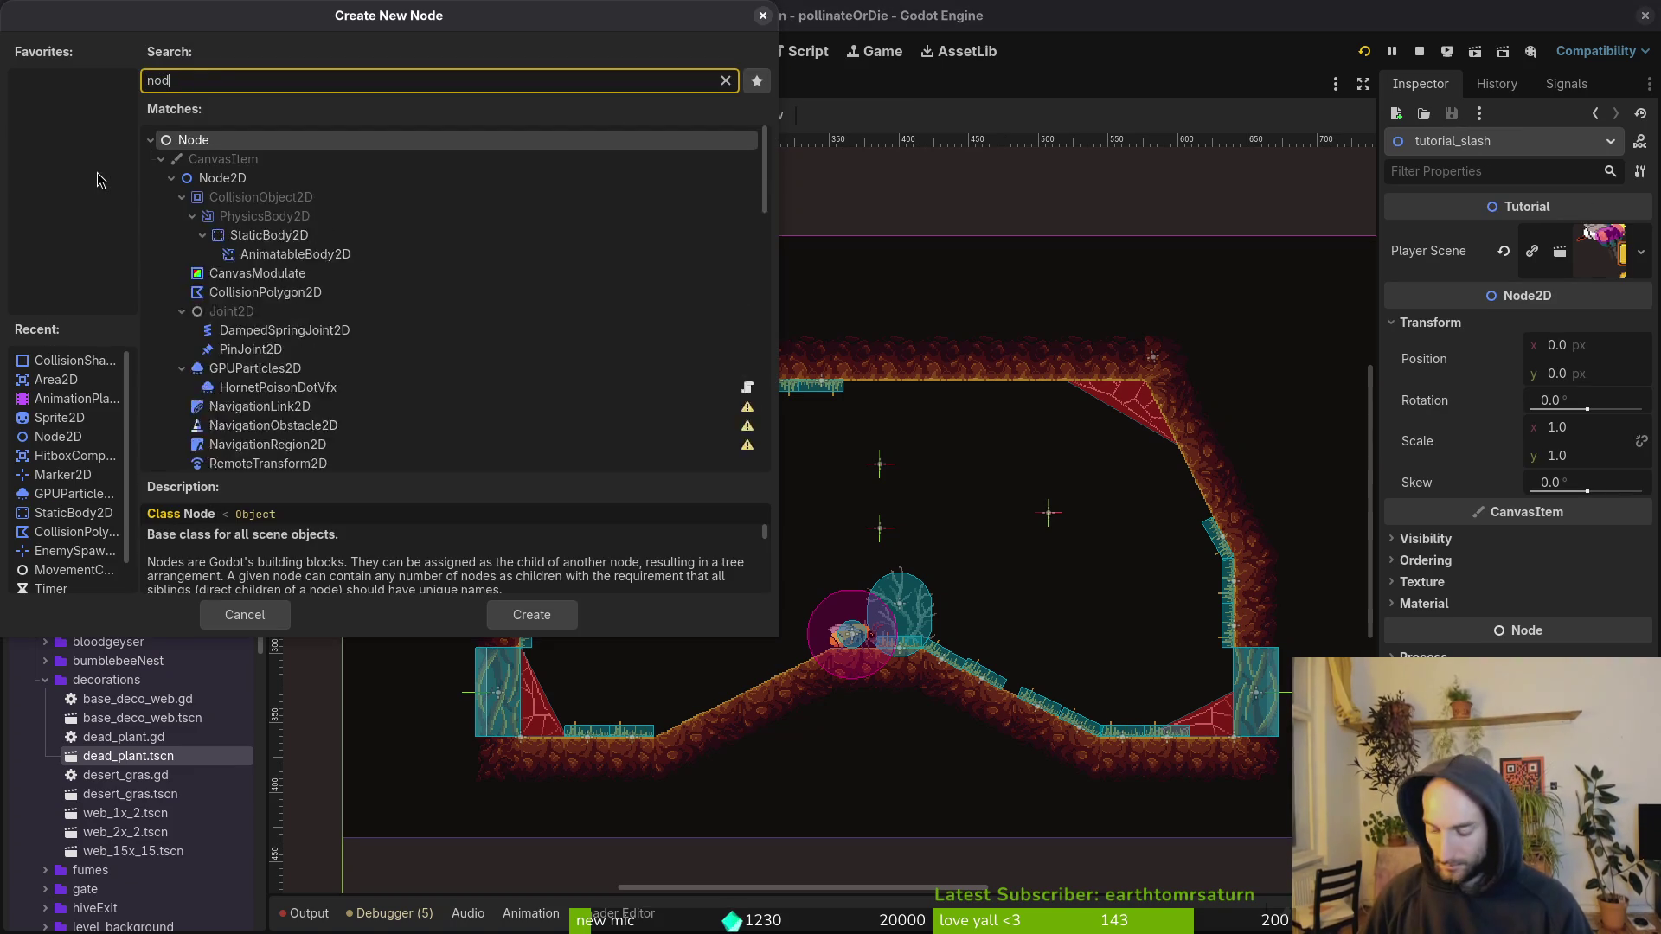
pyautogui.press('Return')
pyautogui.write('webs')
pyautogui.press('Return')
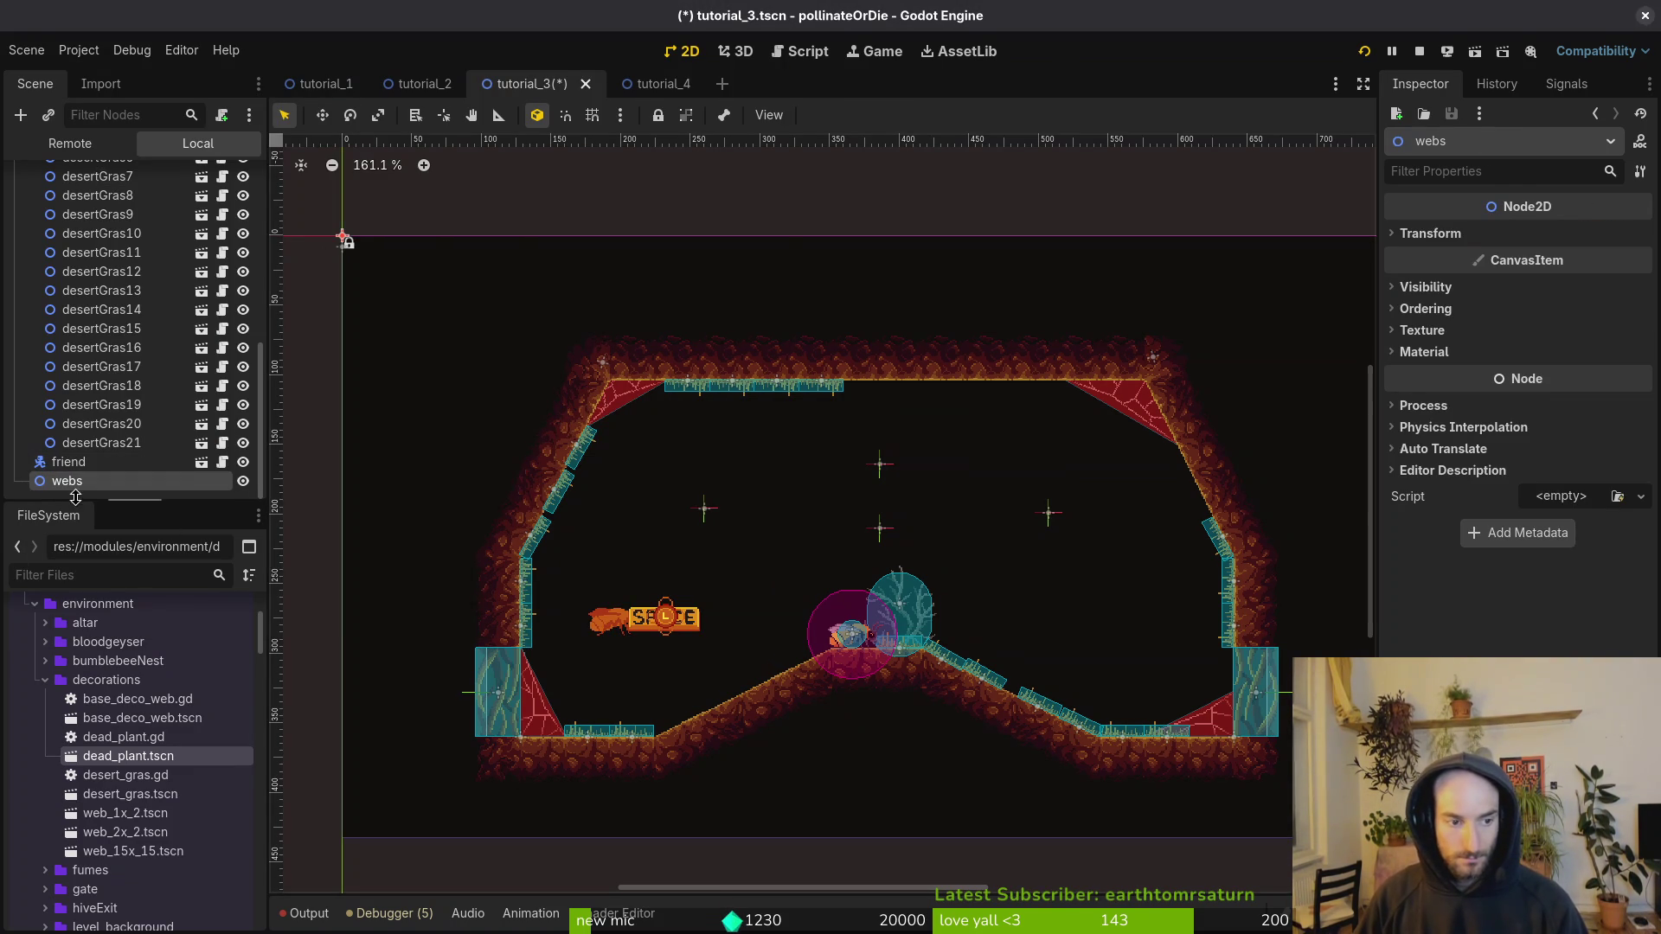
# Step: Place webs below level_background, move web1x2 and web1x3 into it, and save the scene
pyautogui.moveTo(85, 485)
pyautogui.mouseDown()
pyautogui.moveTo(100, 178)
pyautogui.moveTo(103, 270)
pyautogui.mouseUp()
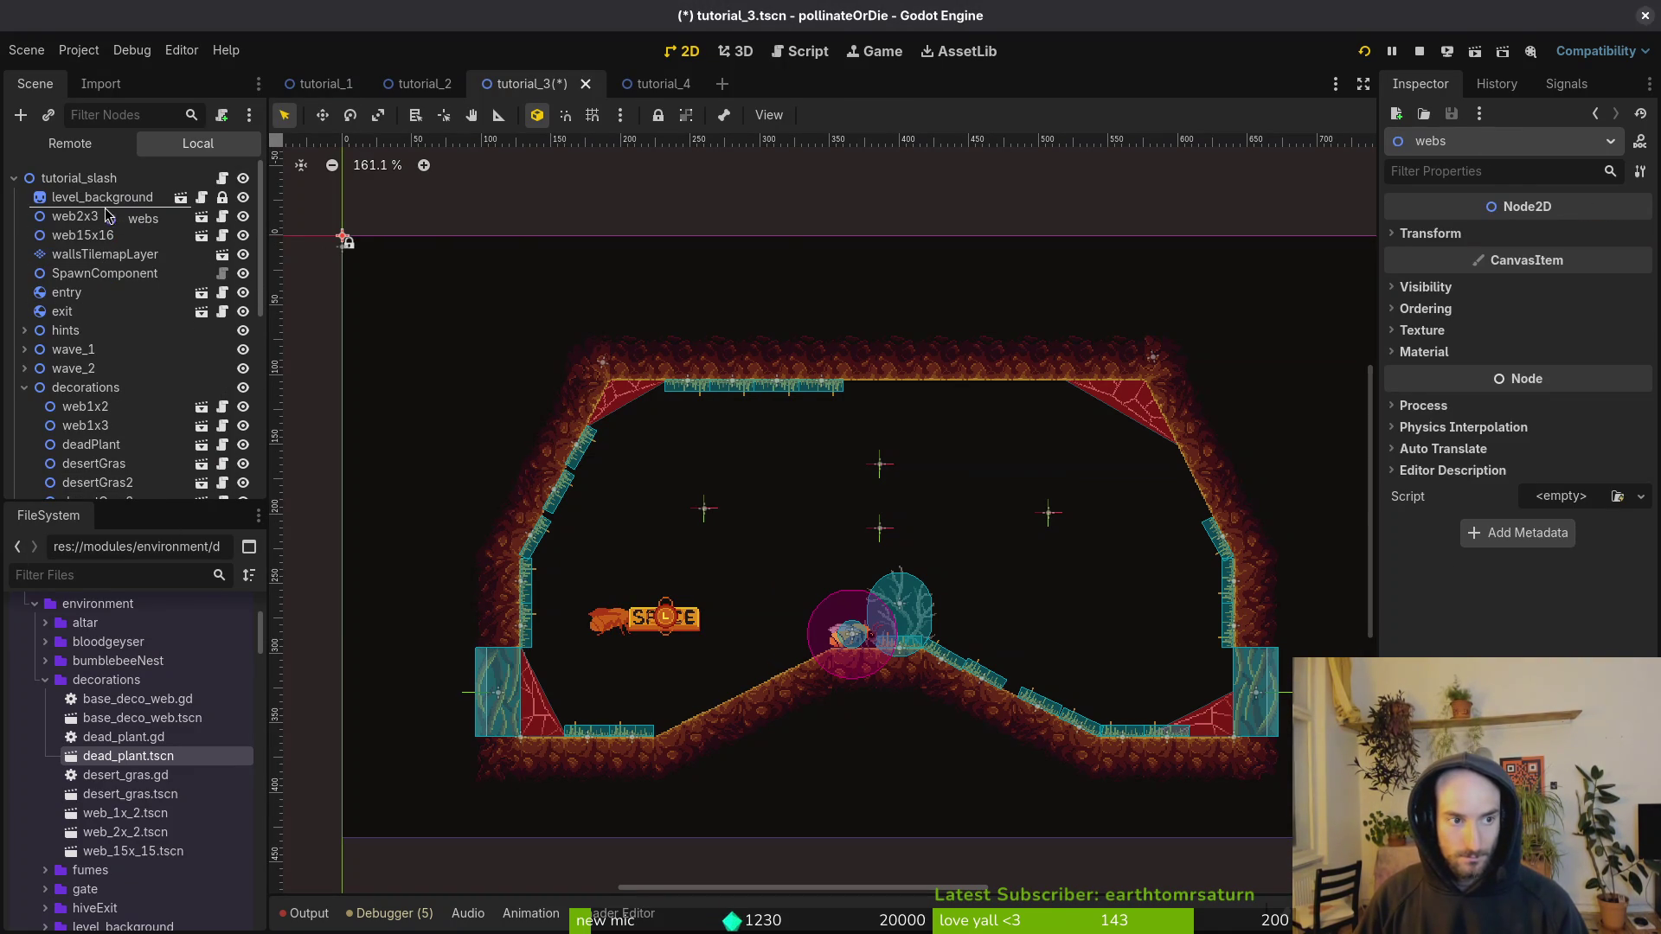
pyautogui.moveTo(108, 208); pyautogui.dragTo(110, 212)
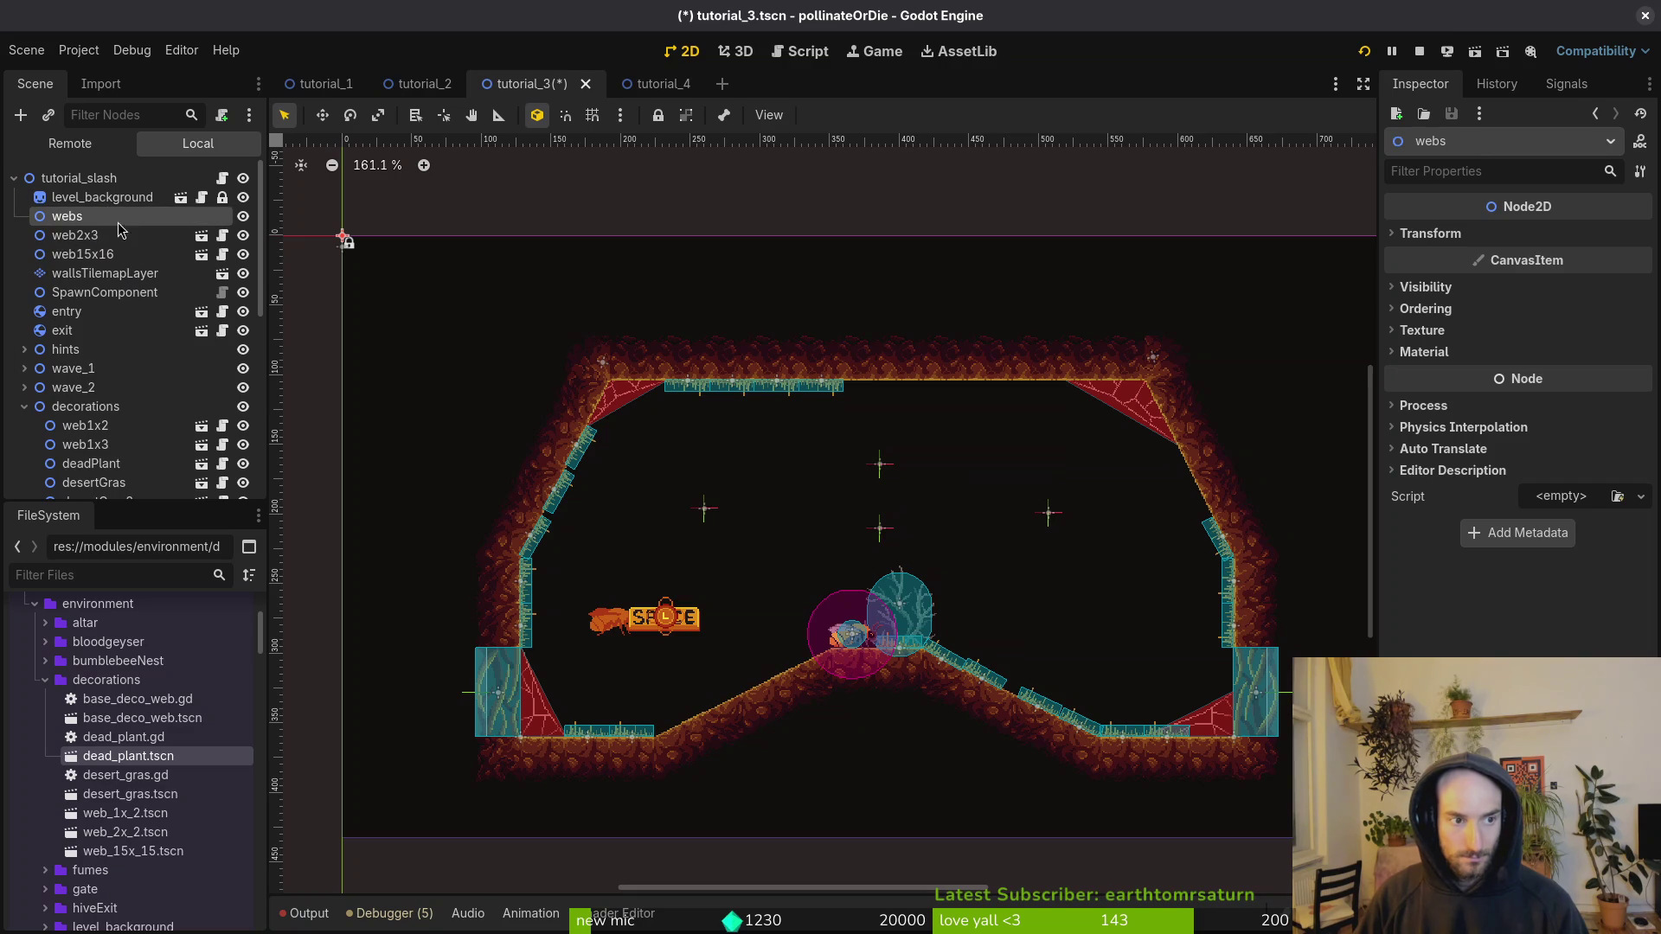
pyautogui.click(102, 430)
pyautogui.hotkey('shift', 'Down')
pyautogui.moveTo(79, 222); pyautogui.dragTo(90, 221)
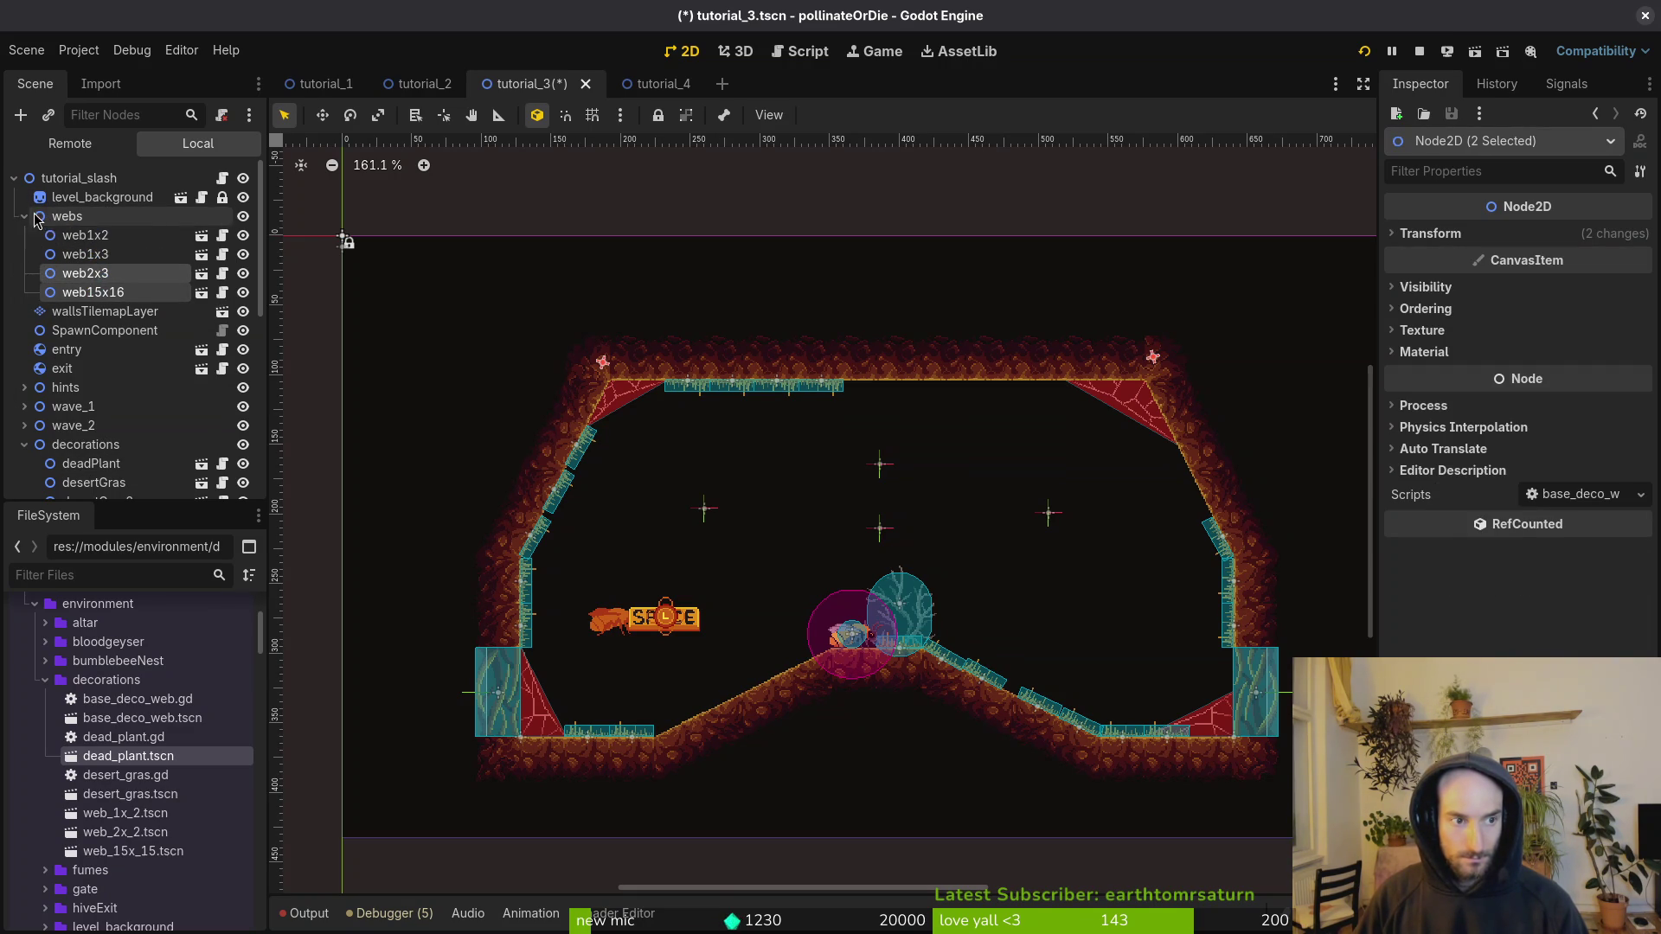
pyautogui.click(23, 216)
pyautogui.hotkey('ctrl', 's')
pyautogui.click(21, 371)
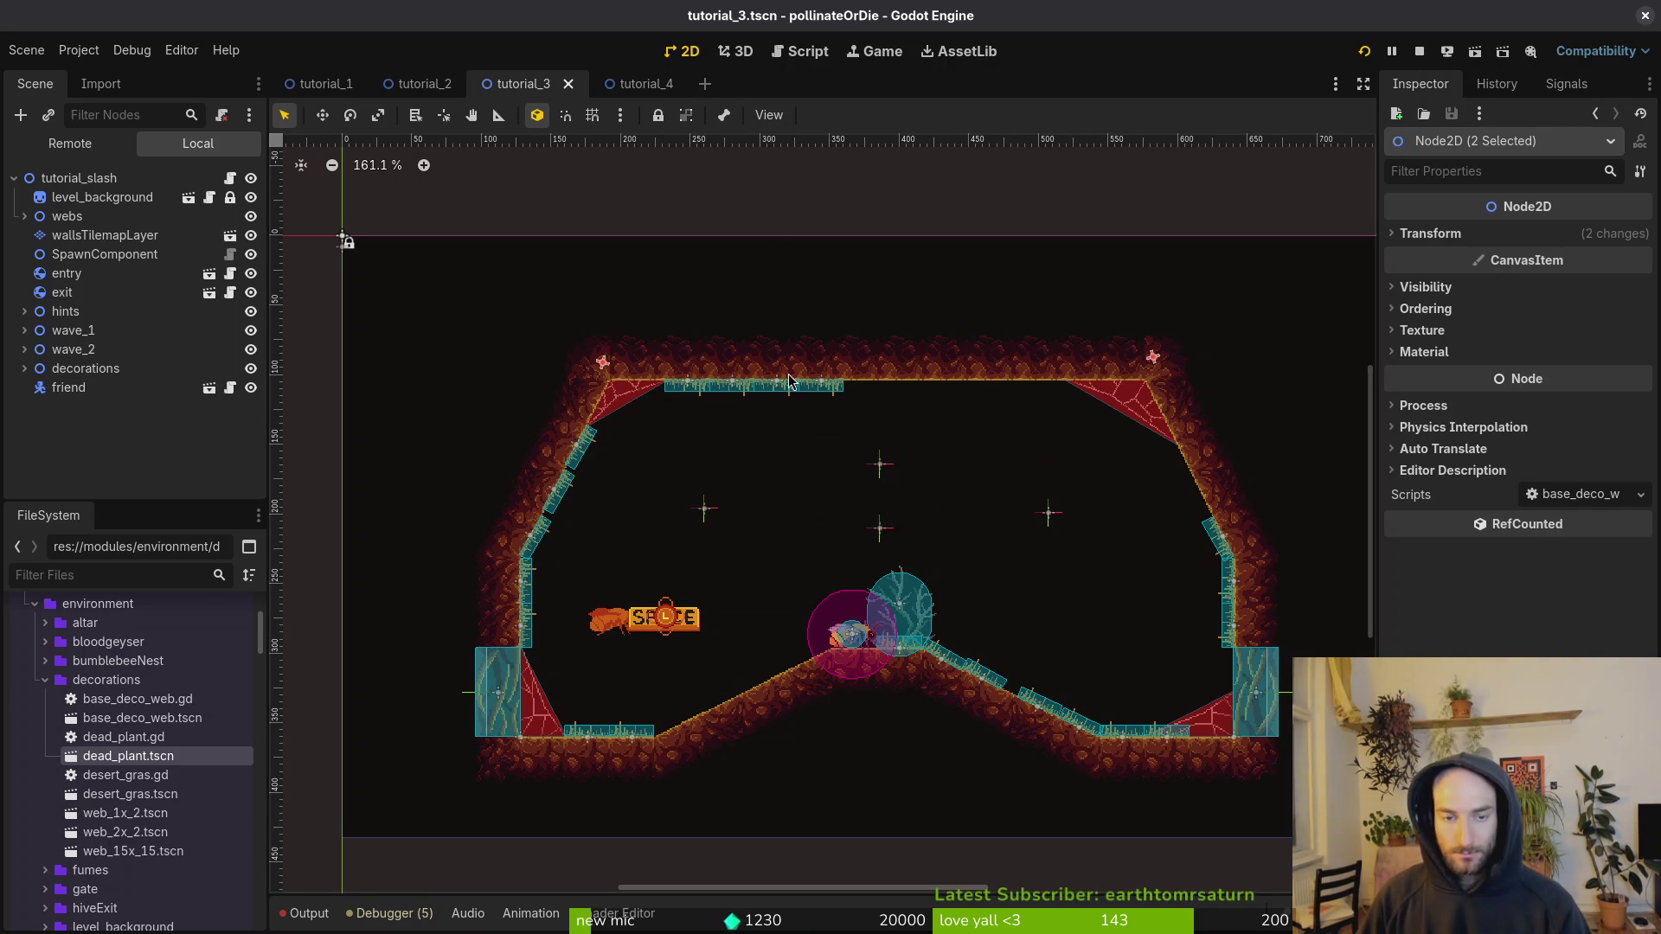
pyautogui.hotkey('ctrl', 's')
pyautogui.click(623, 83)
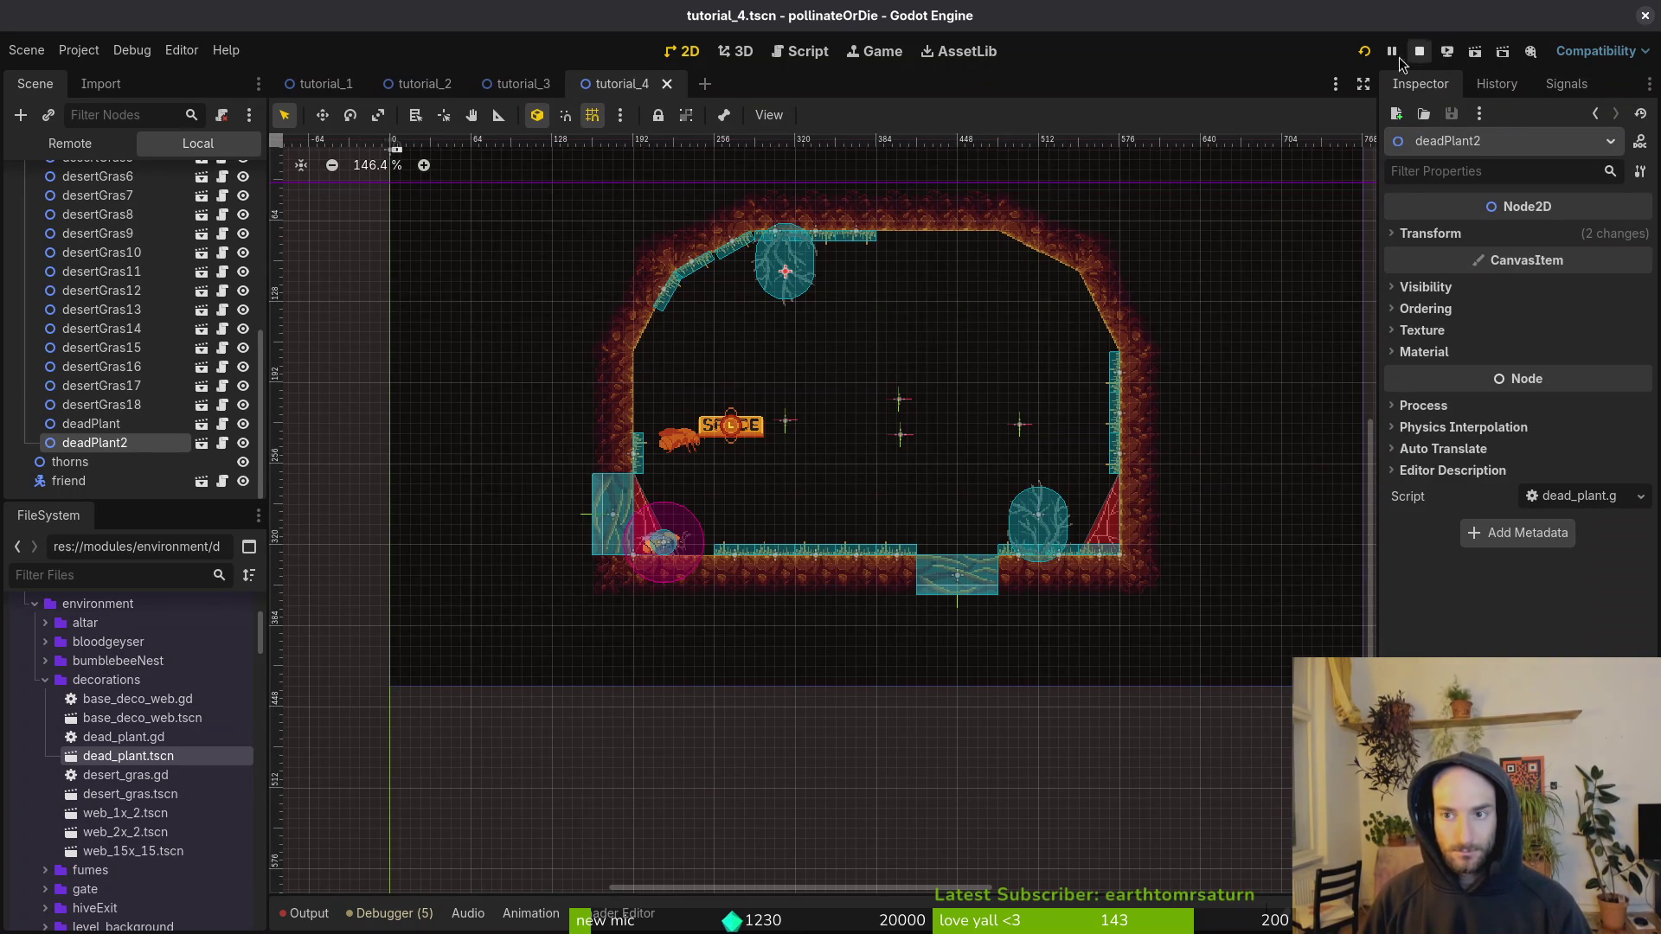
# Step: Launch the game, start a New Game and fly the bee onto and through the upper branch
pyautogui.click(1364, 51)
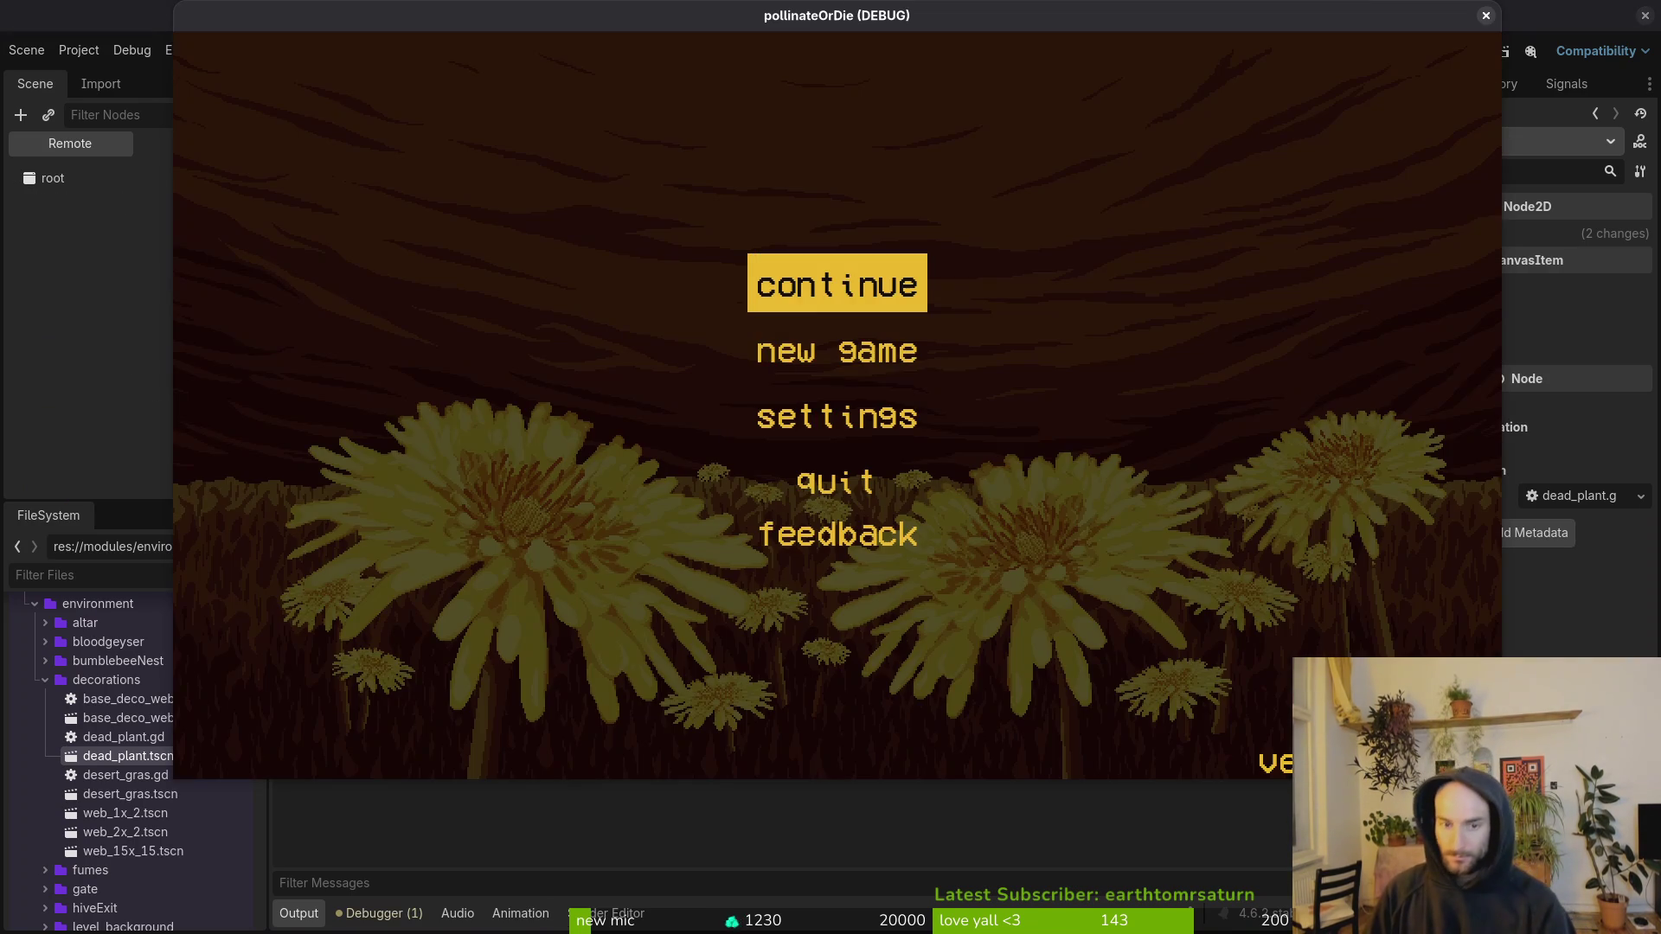
pyautogui.press('Down')
pyautogui.press('space')
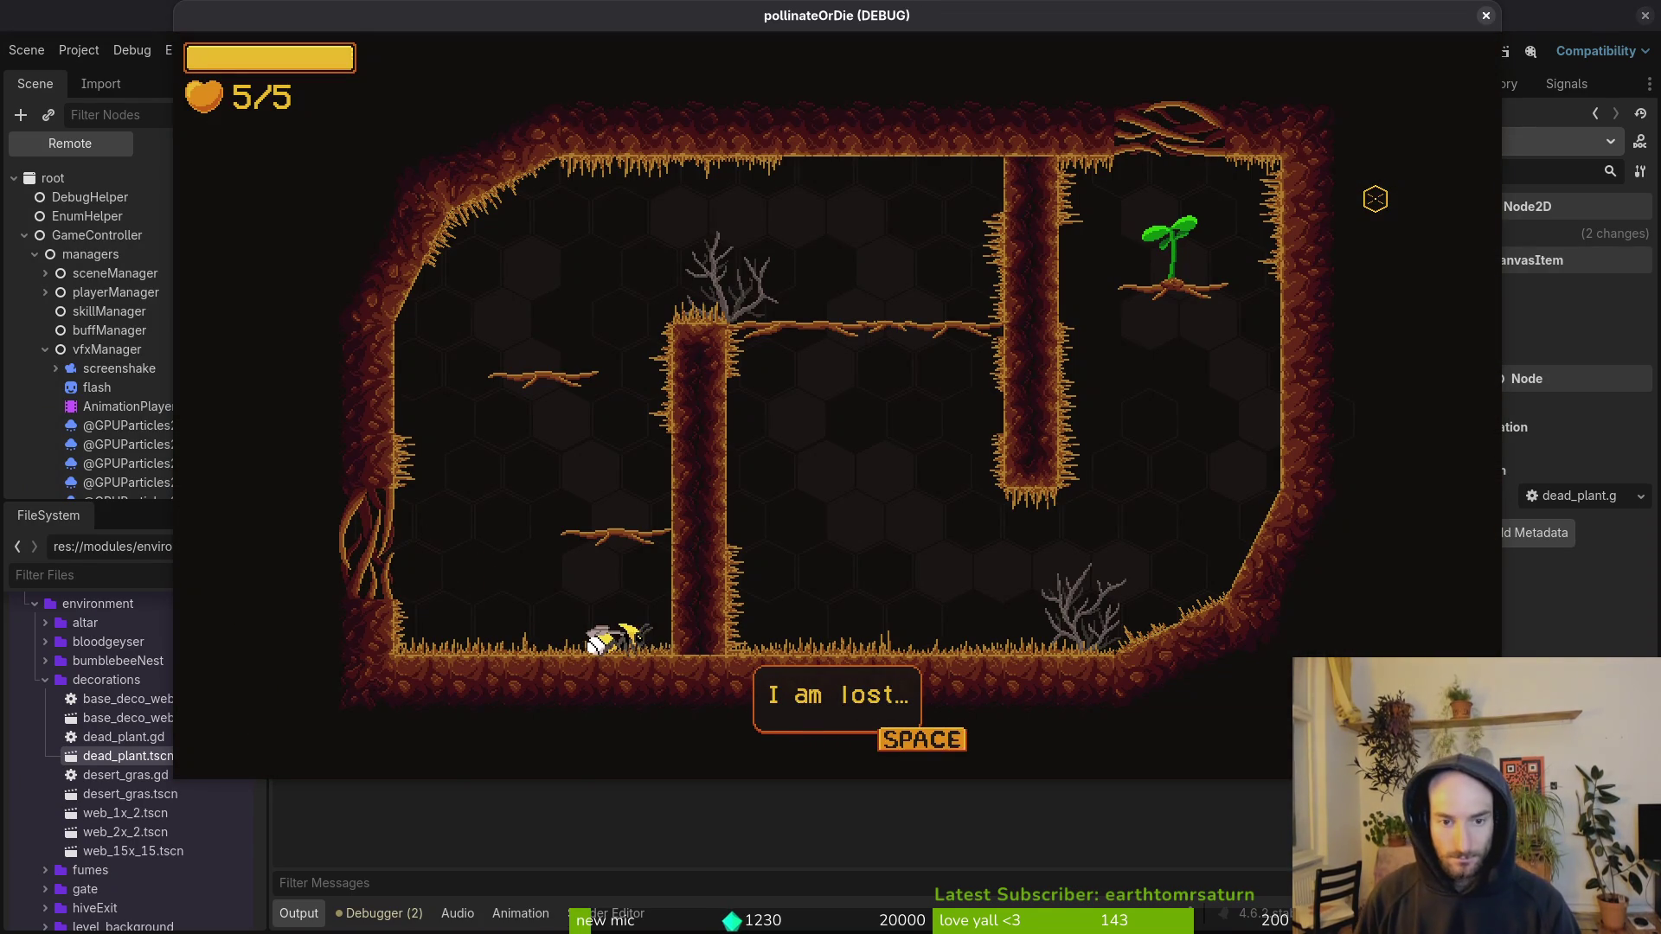
pyautogui.press('space')
pyautogui.press('space')
pyautogui.press('space')
pyautogui.press('d')
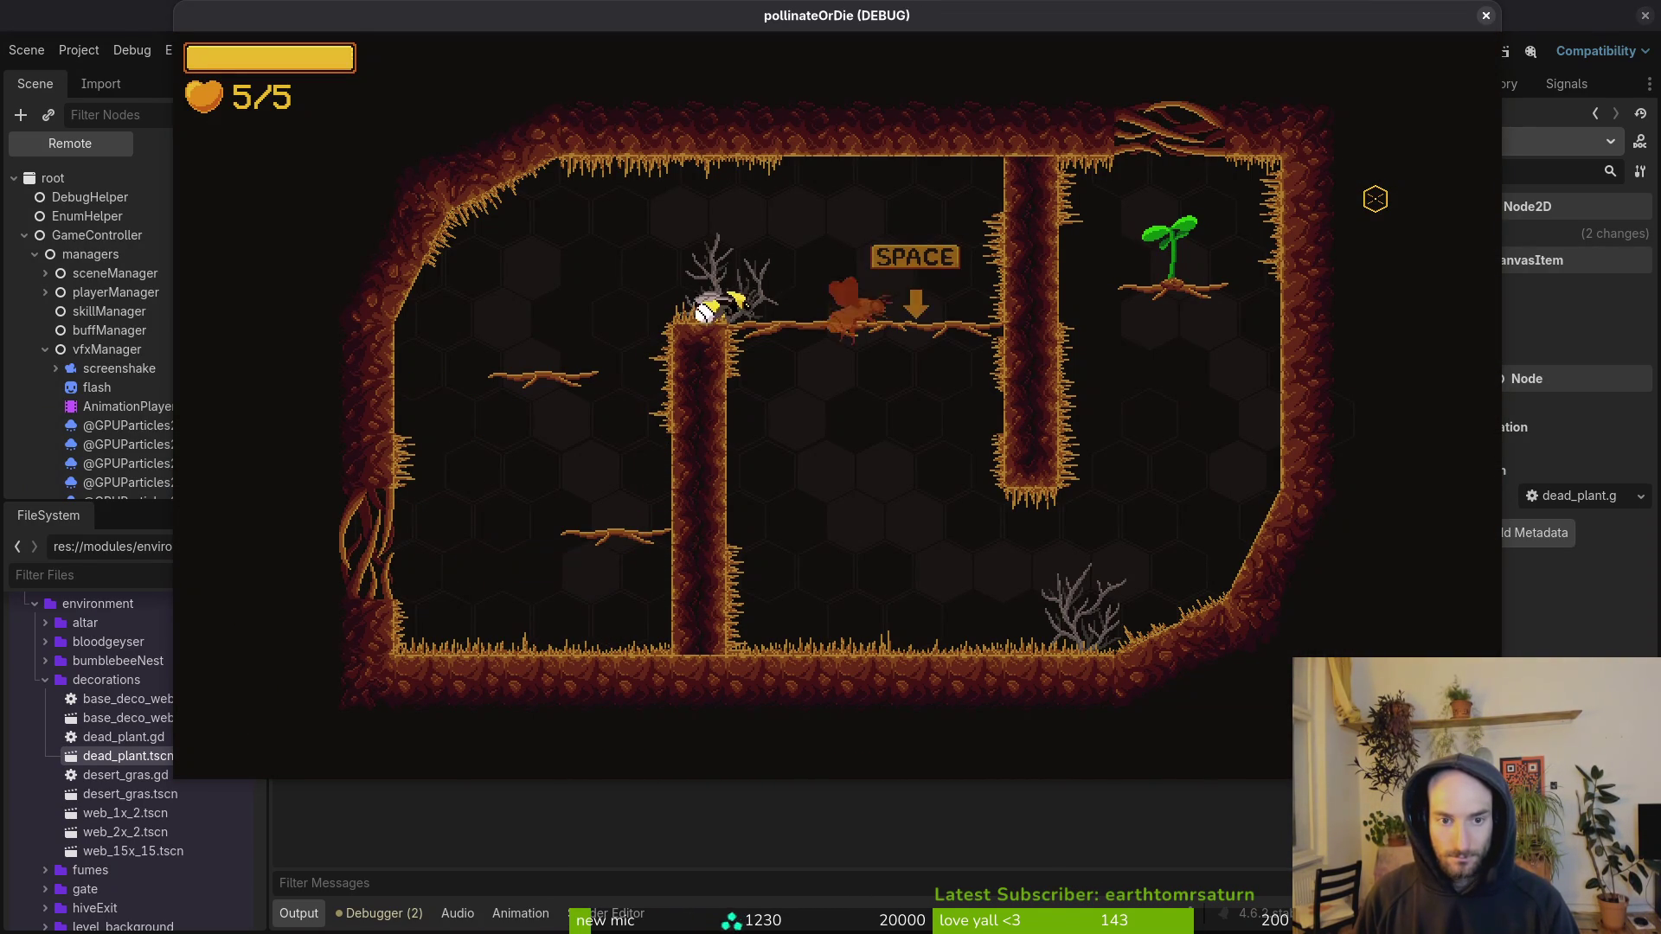
pyautogui.hotkey('s', 'space')
# Step: Fly the bee through the next cave rooms, dismiss the help me prompt, and close the game
pyautogui.press('d')
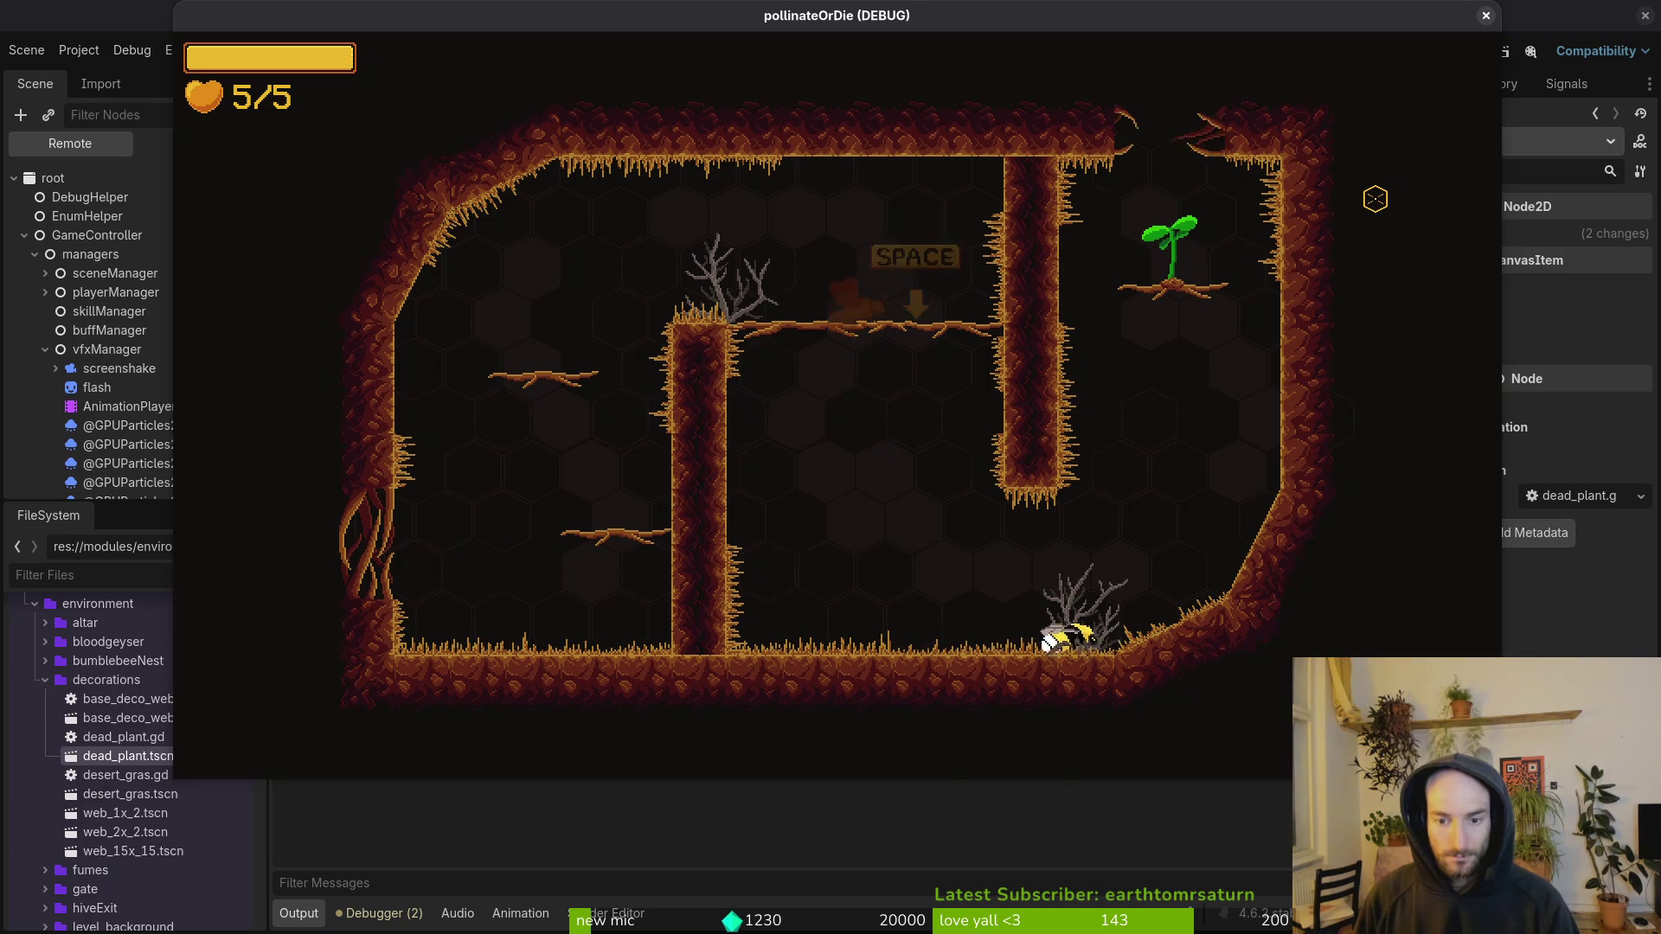
pyautogui.press('d')
pyautogui.press('space')
pyautogui.press('space')
pyautogui.press('space')
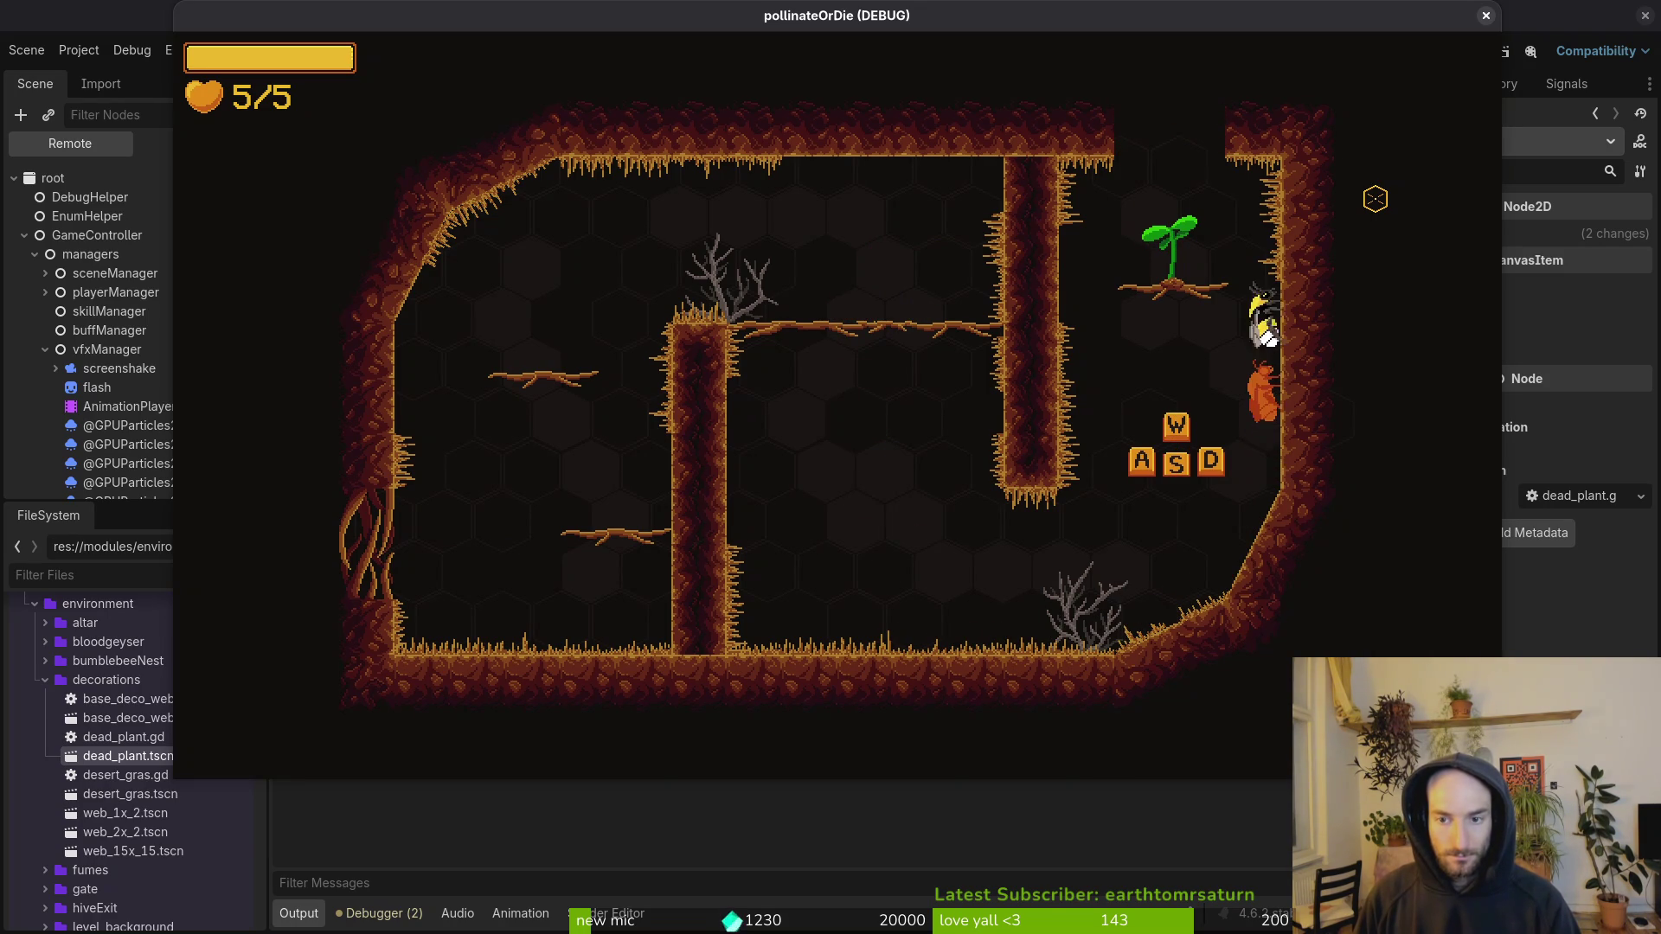
pyautogui.press('space')
pyautogui.press('space')
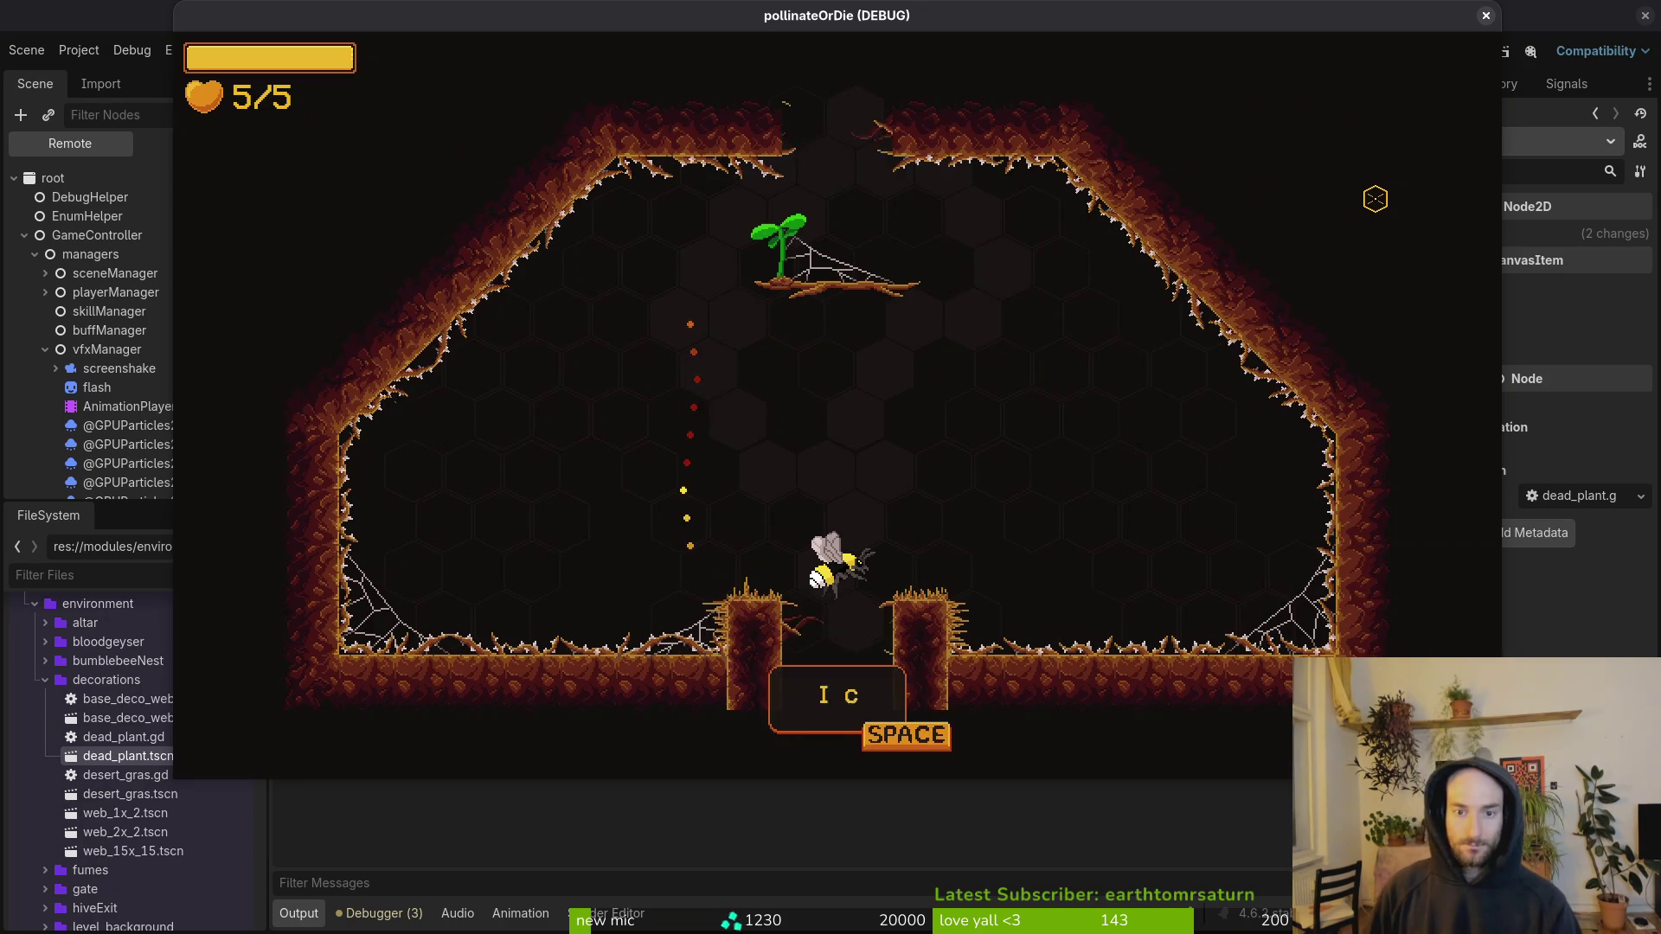
pyautogui.press('space')
pyautogui.press('space')
pyautogui.press('space')
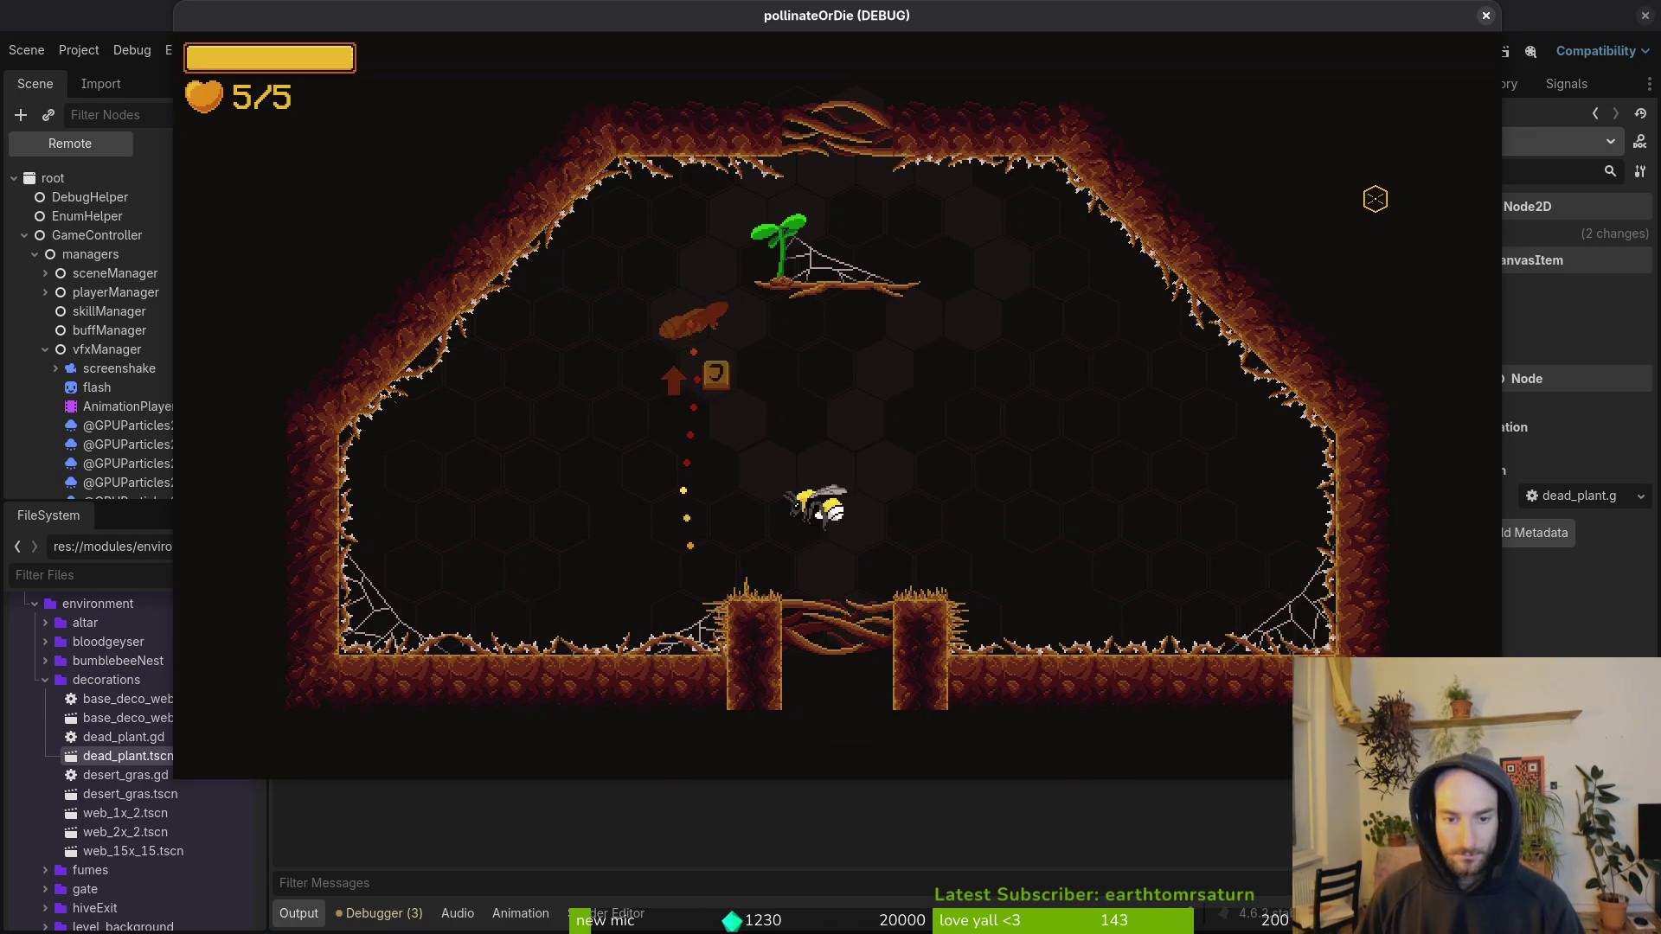
pyautogui.press('space')
pyautogui.press('space')
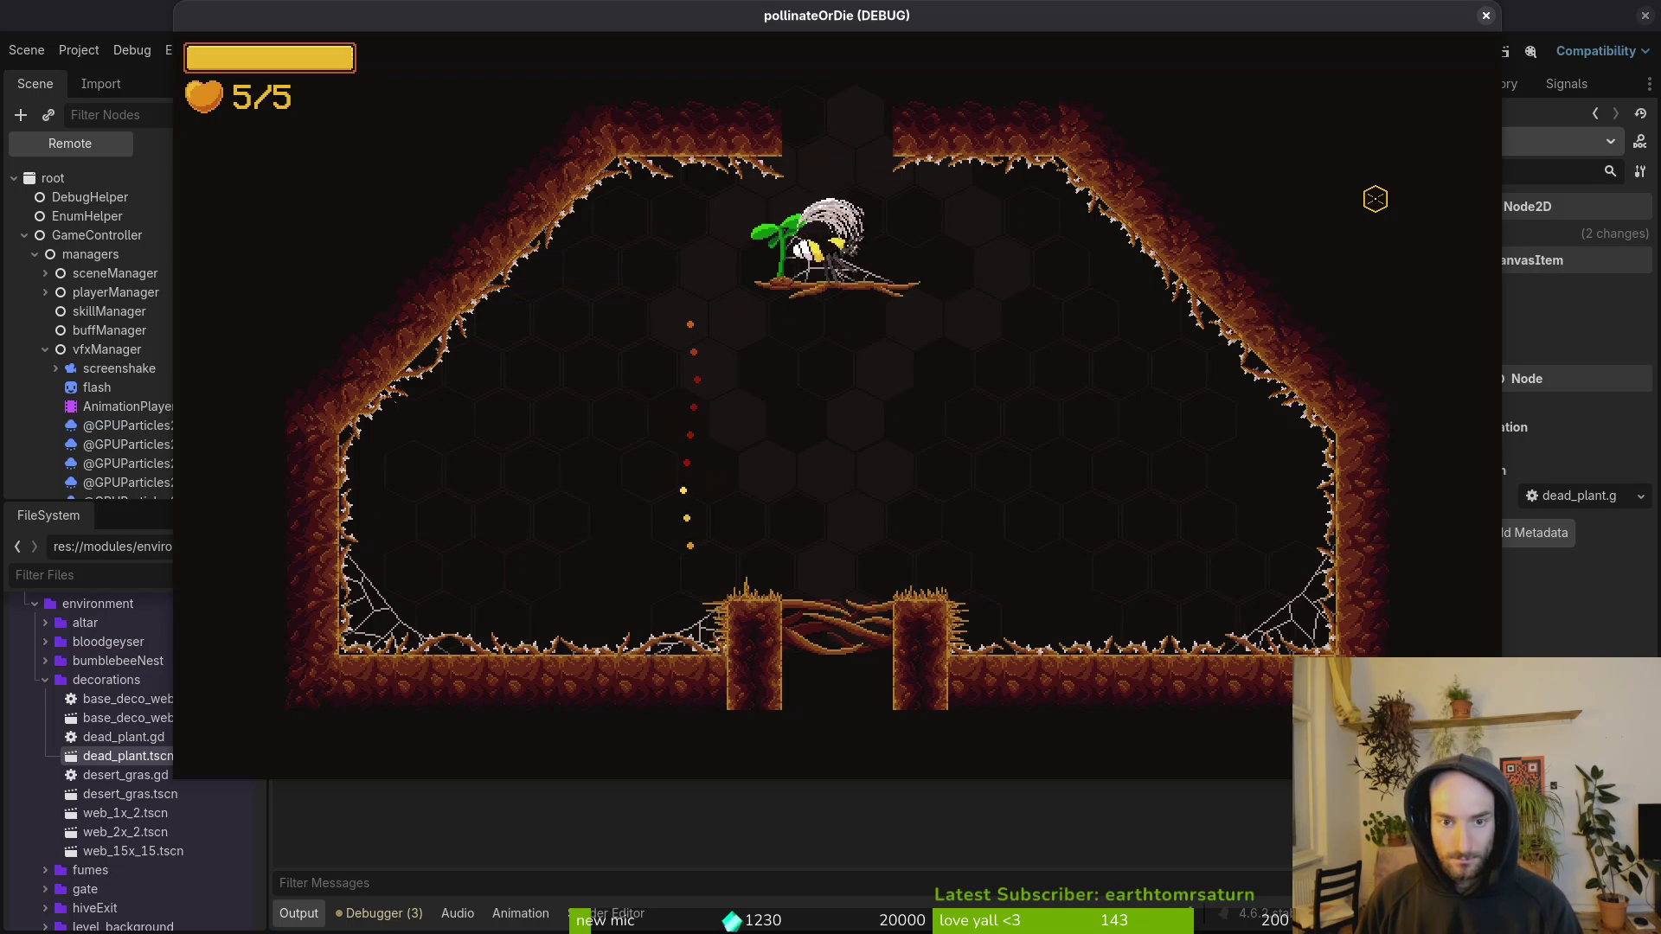
pyautogui.press('space')
pyautogui.press('space')
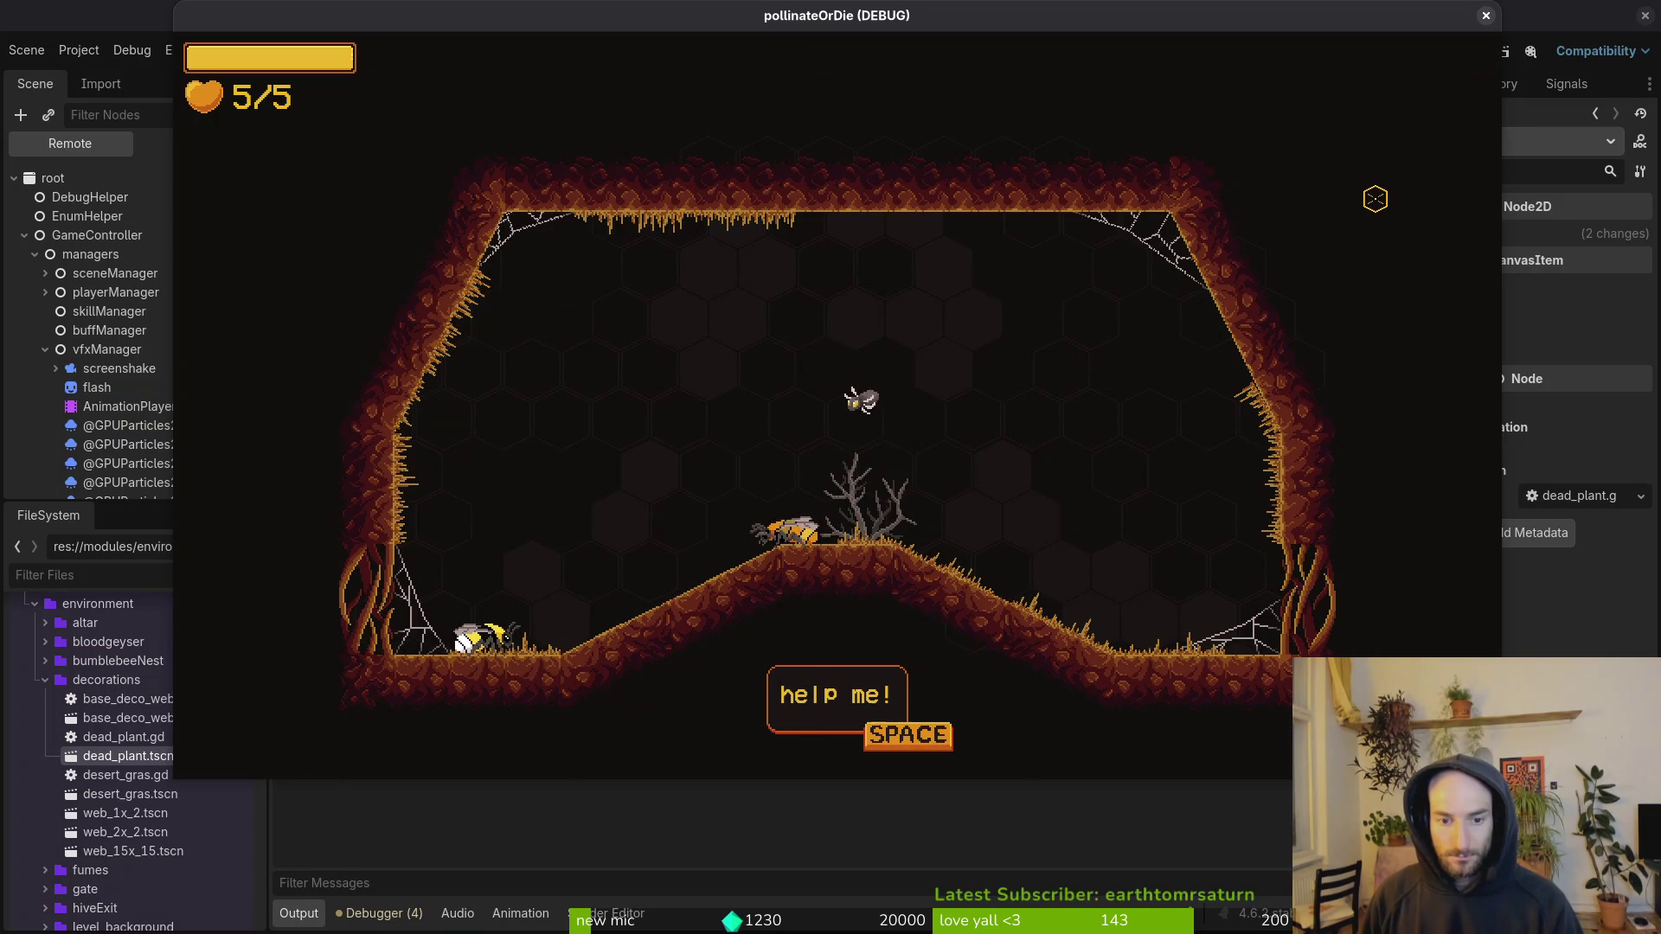
pyautogui.press('space')
pyautogui.press('F8')
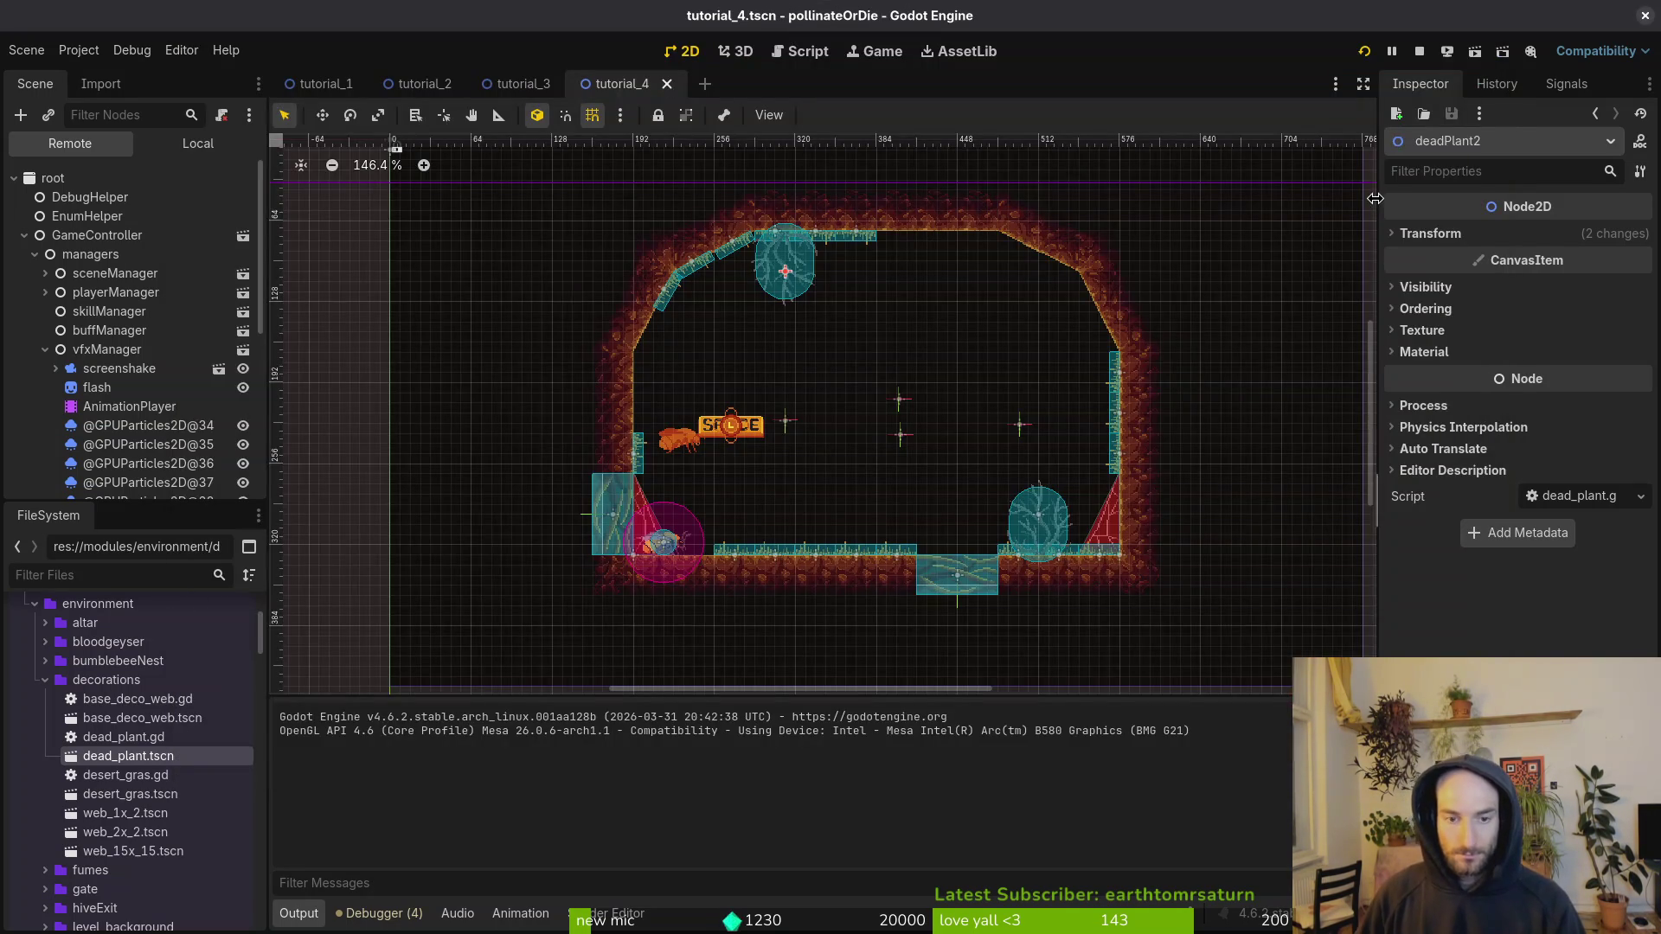
# Step: Nudge the friend in tutorial_3 12 px right and test-run the scene
pyautogui.click(519, 84)
pyautogui.scroll(5, 874, 530)
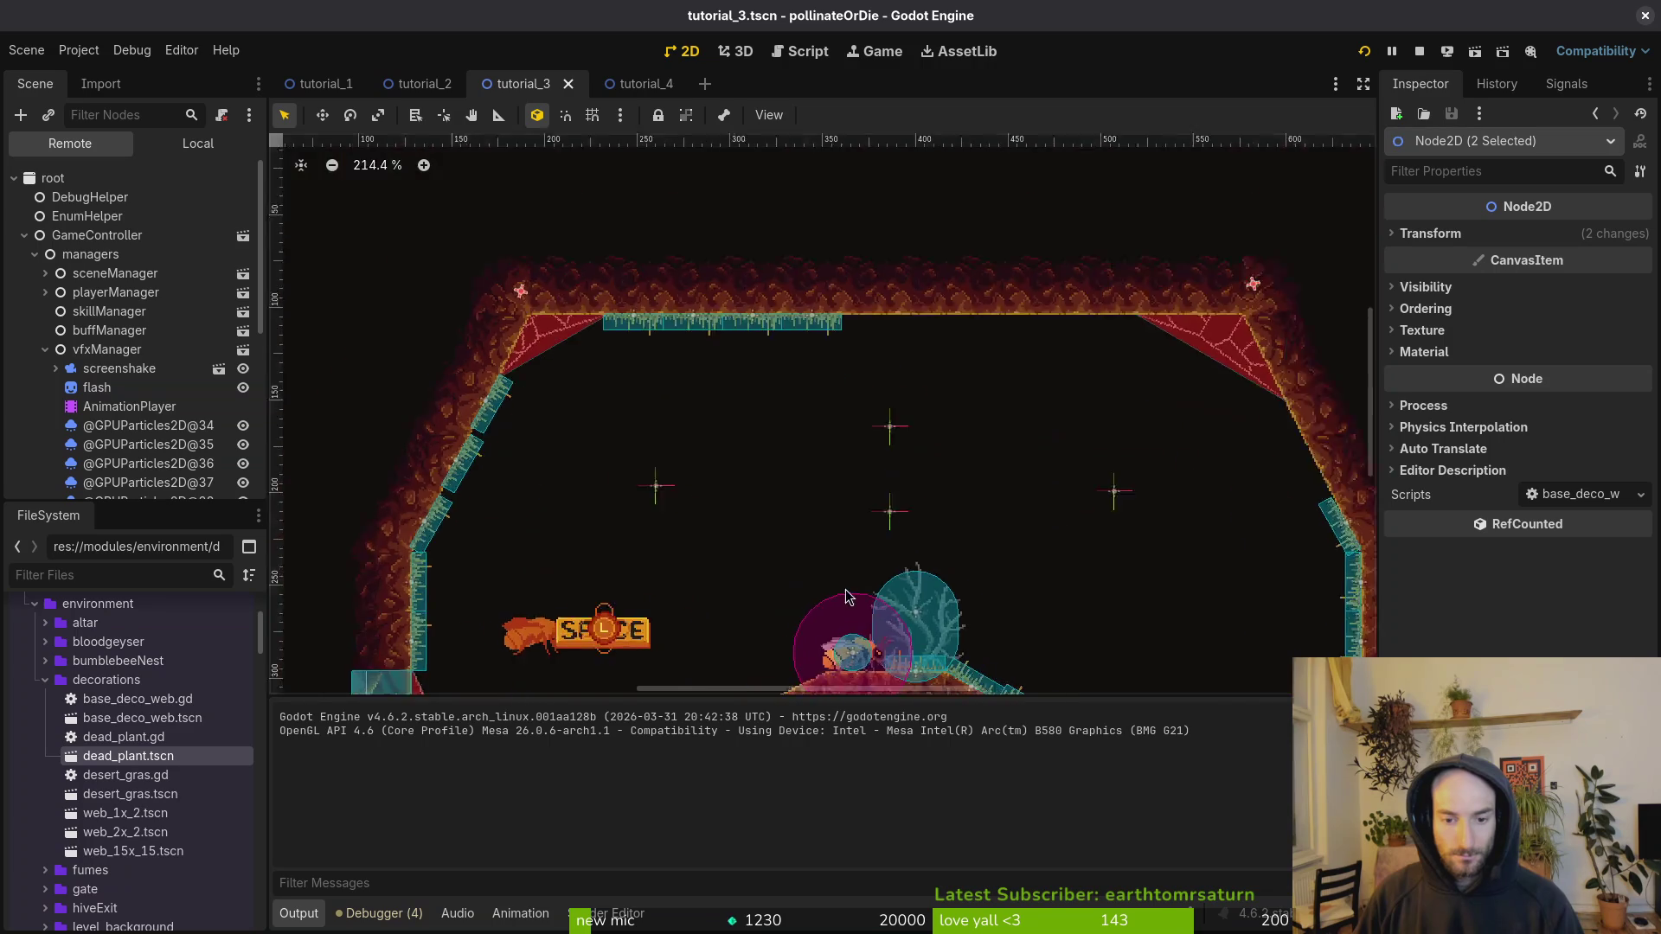
pyautogui.scroll(7, 874, 530)
pyautogui.moveTo(878, 517); pyautogui.dragTo(955, 518)
pyautogui.press('F6')
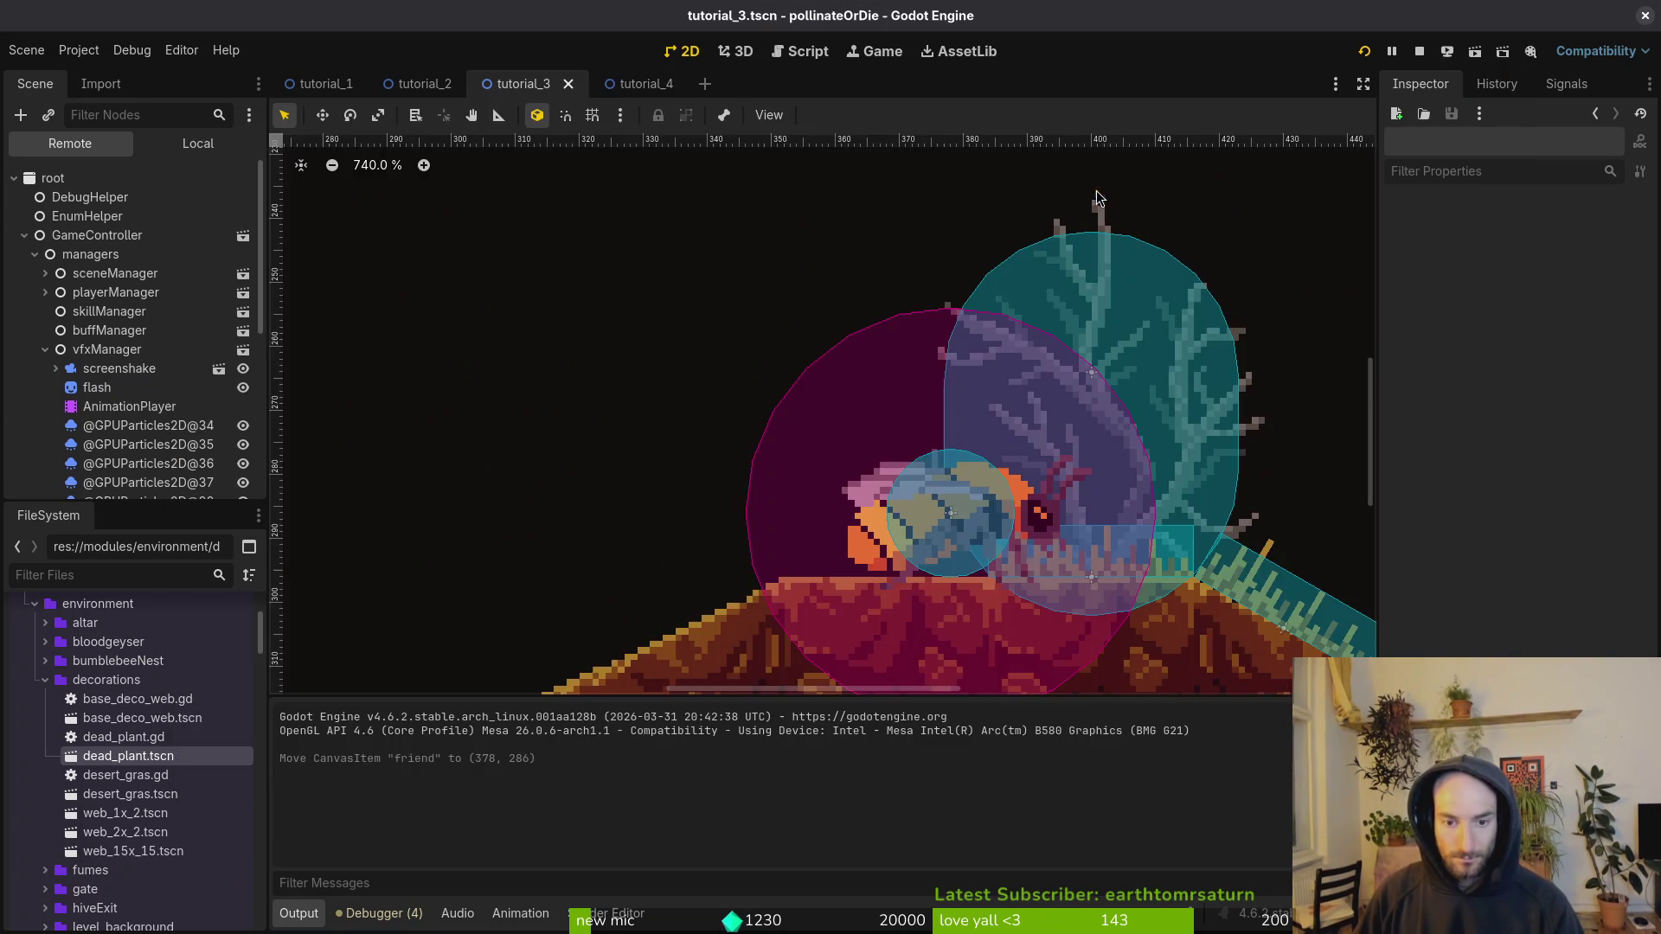
pyautogui.press('F8')
# Step: Nudge the friend 3 px back left to (378, 286) and run the scene again
pyautogui.scroll(5, 886, 564)
pyautogui.moveTo(892, 564); pyautogui.dragTo(853, 568)
pyautogui.press('F6')
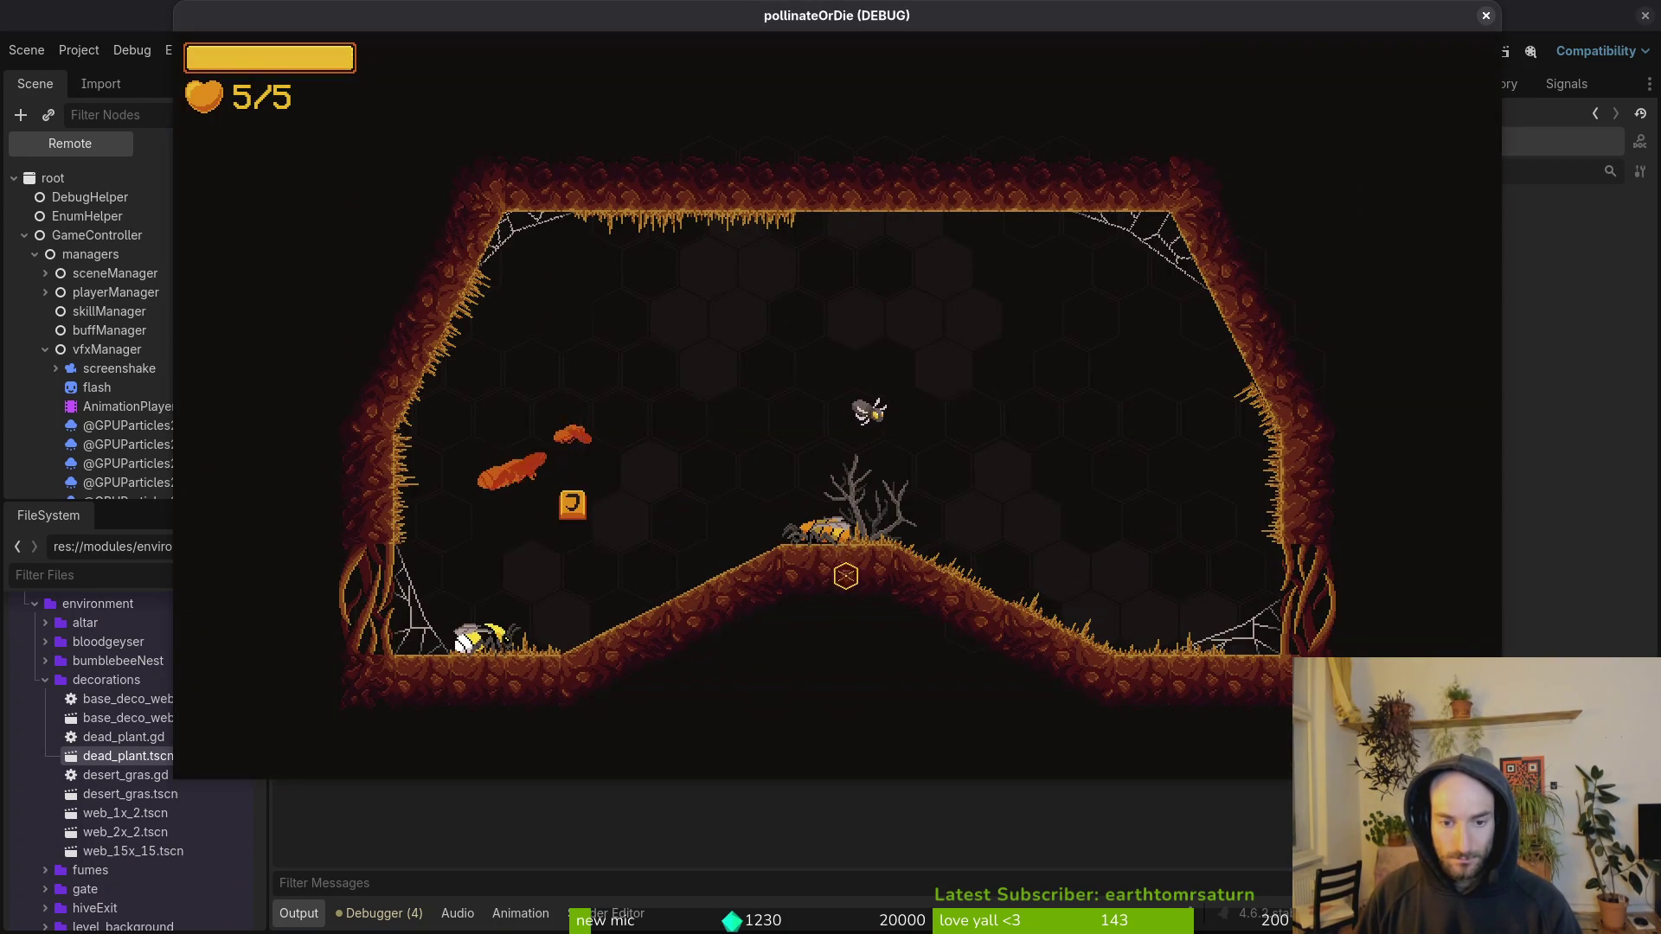
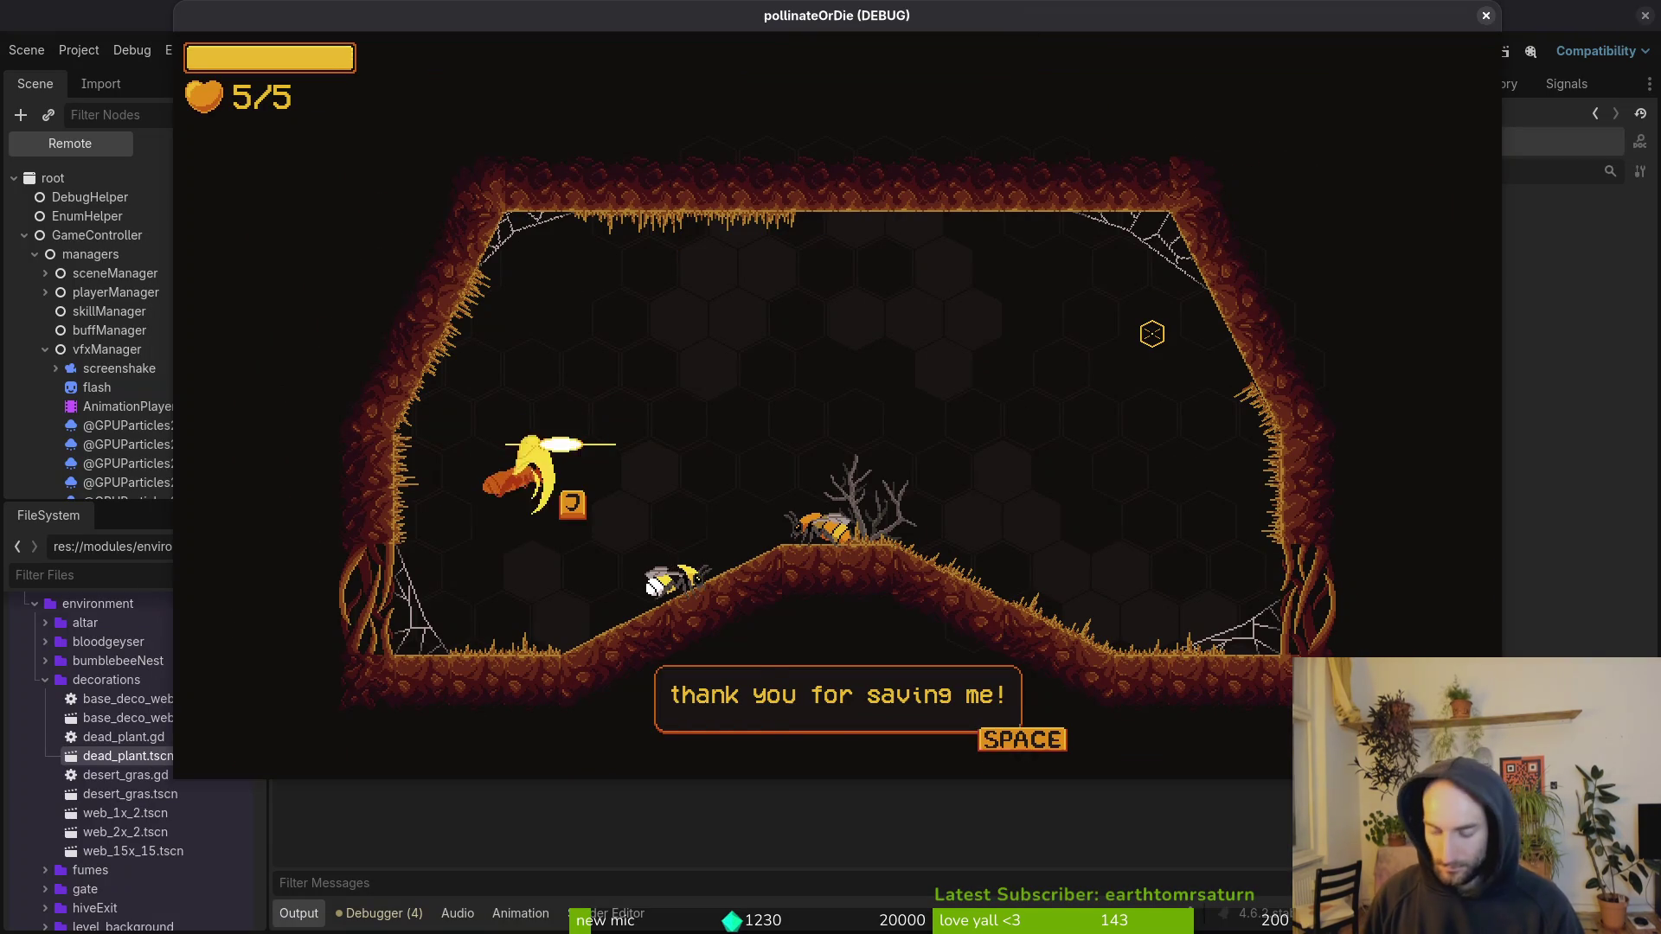
# Step: Advance through the friend's dialogue until the fight starts
pyautogui.press('space')
pyautogui.press('space')
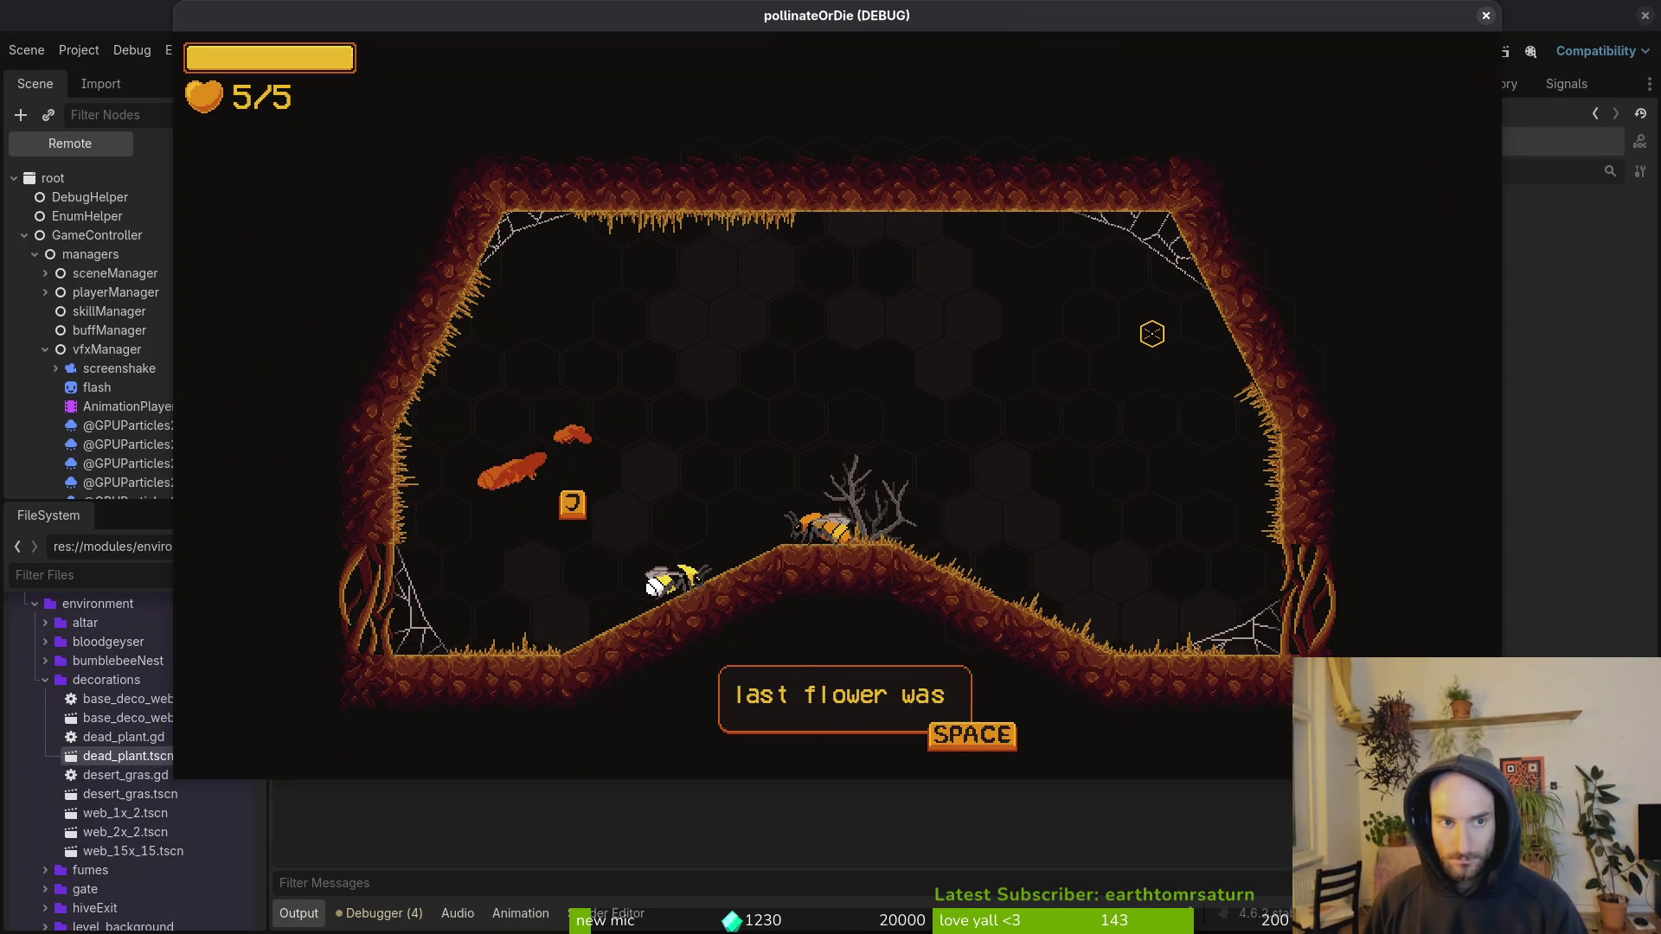
pyautogui.press('space')
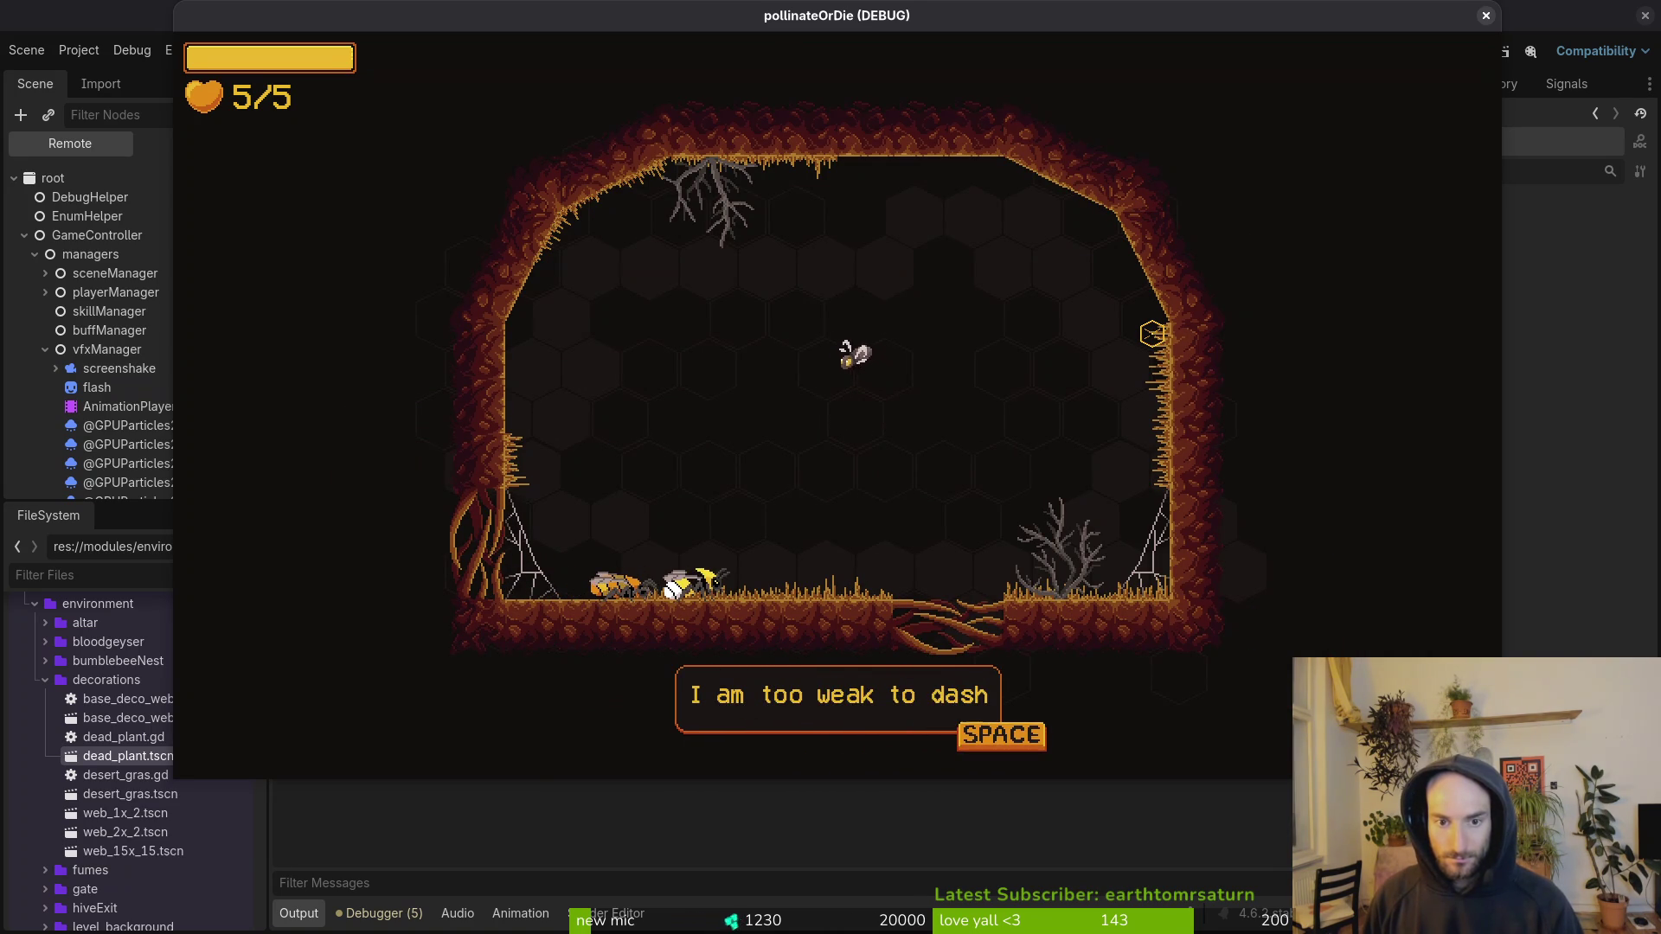
pyautogui.press('space')
pyautogui.press('space')
# Step: Fly the bee around with WASD and dash into the enemies to defeat them
pyautogui.press('w')
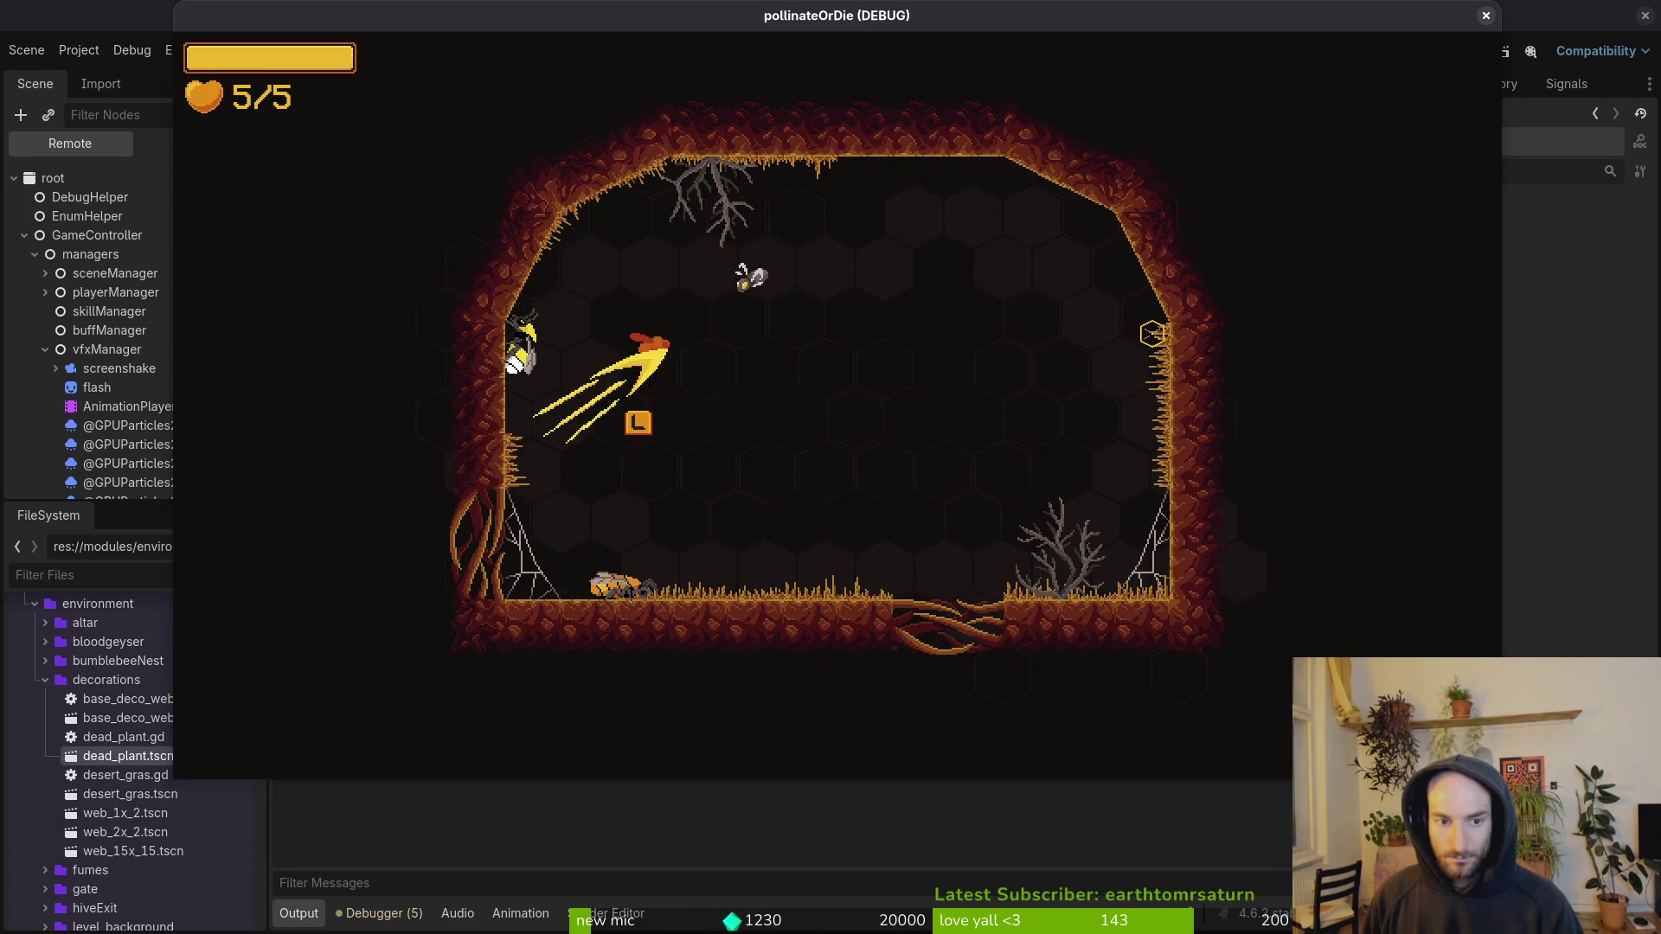
pyautogui.press('s')
pyautogui.press('a')
pyautogui.press('w')
pyautogui.press('d')
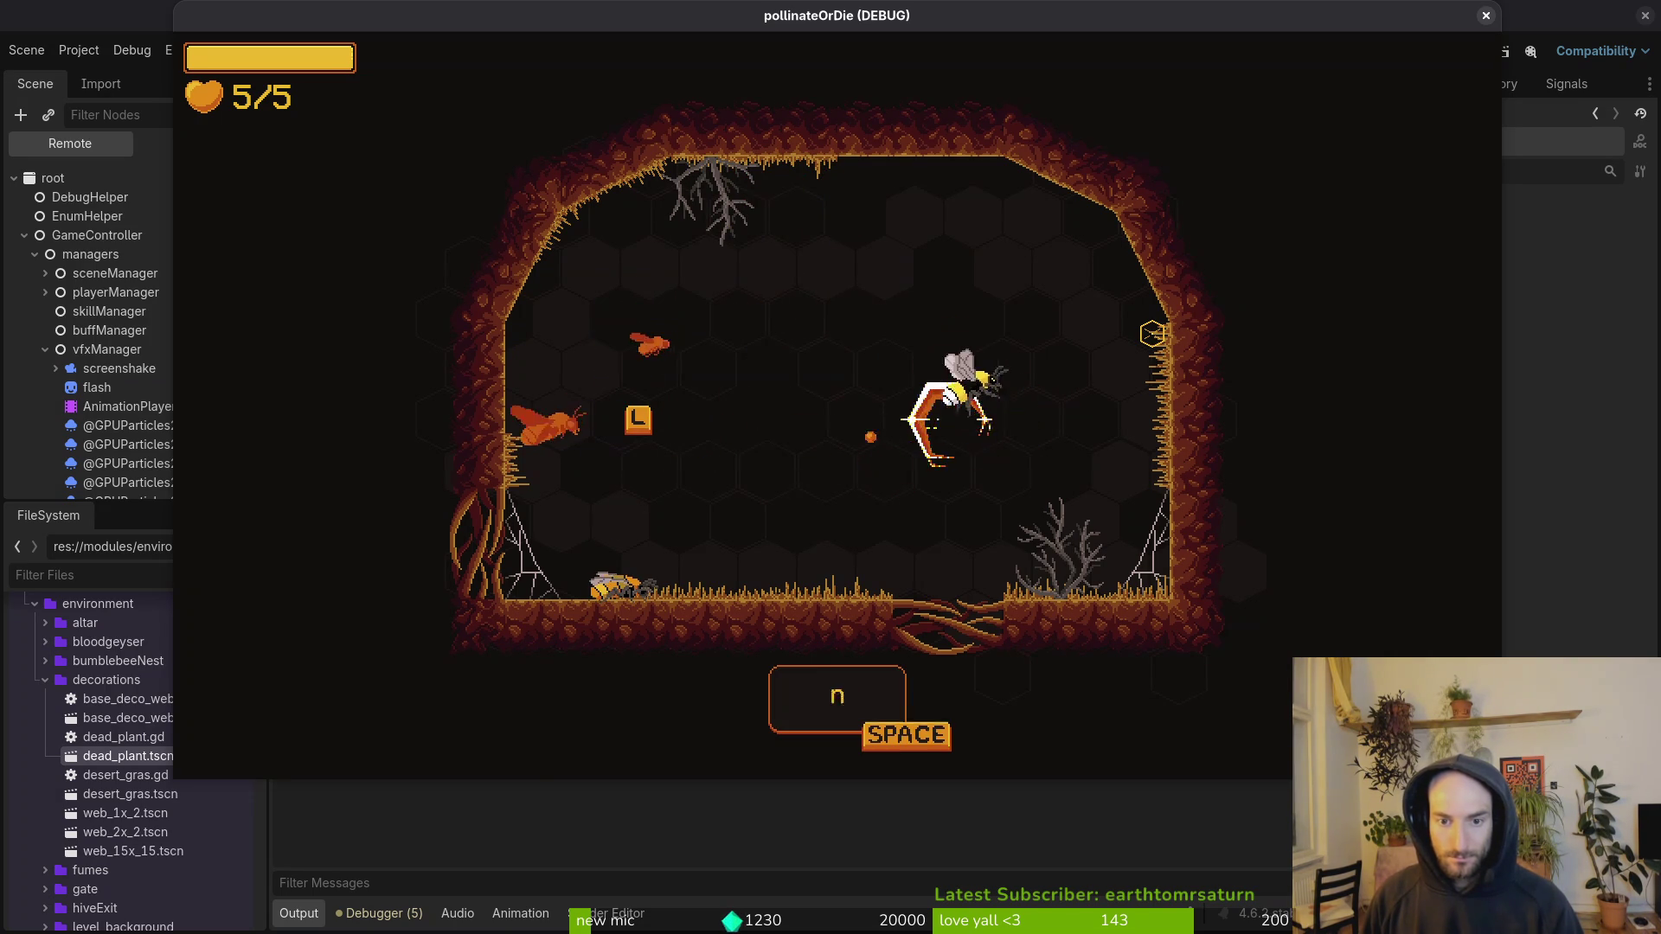
pyautogui.press('s')
# Step: Get through the follow-up 'nice!' dialogue and stop the game with F8
pyautogui.press('space')
pyautogui.press('space')
pyautogui.press('w')
pyautogui.press('w')
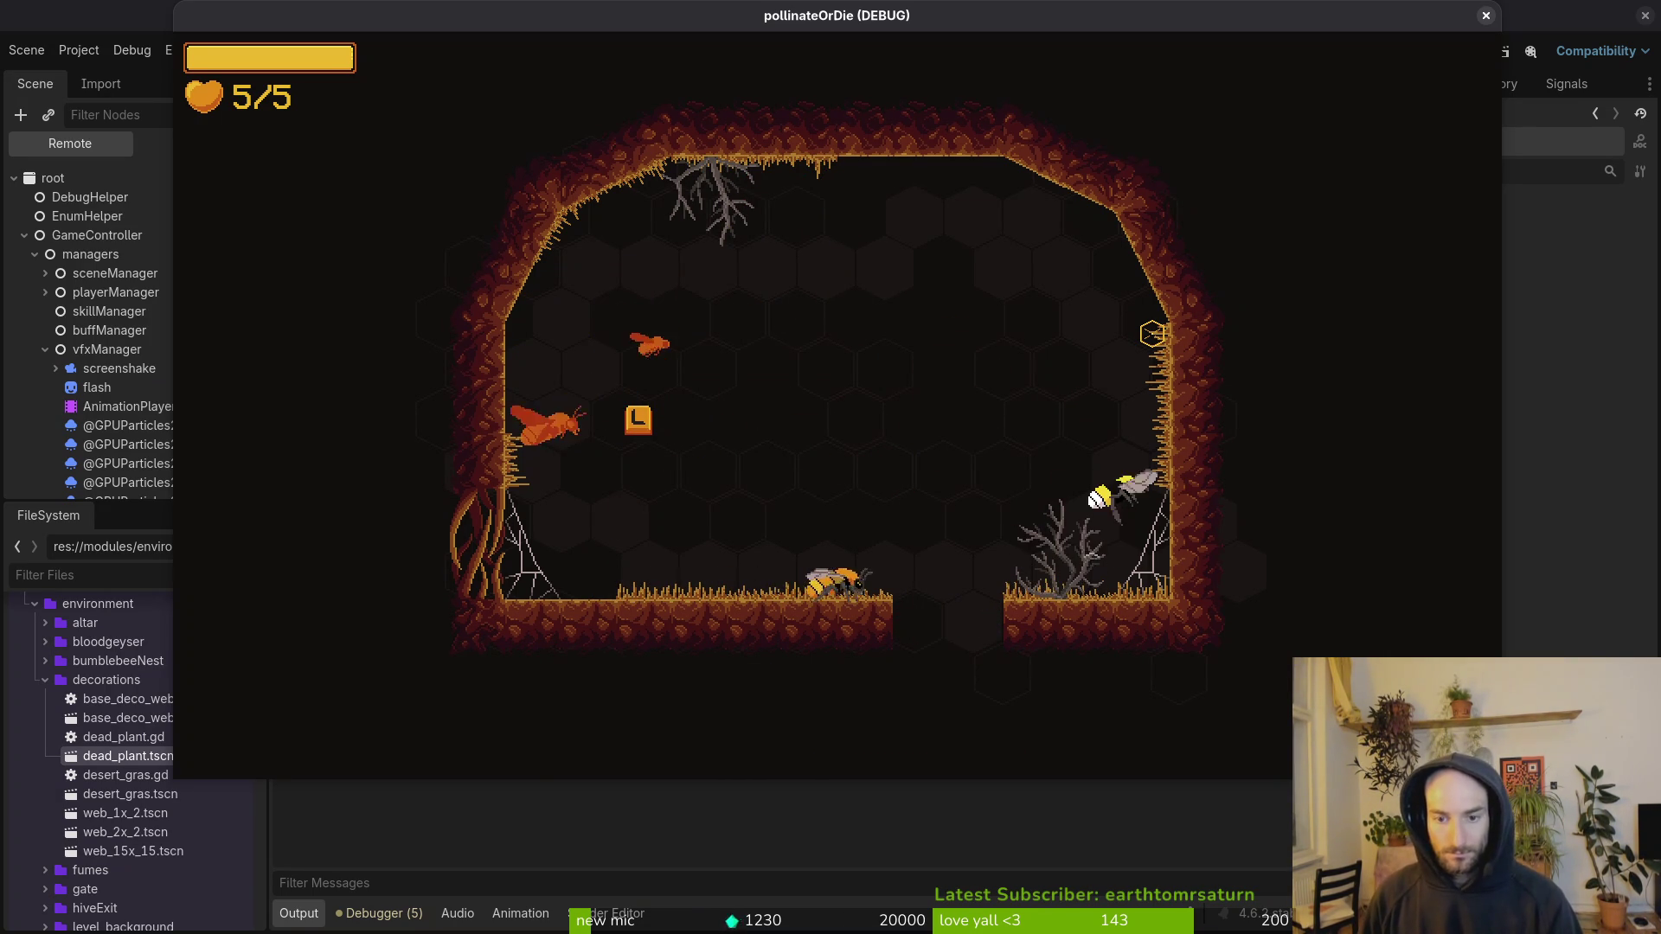
pyautogui.press('F8')
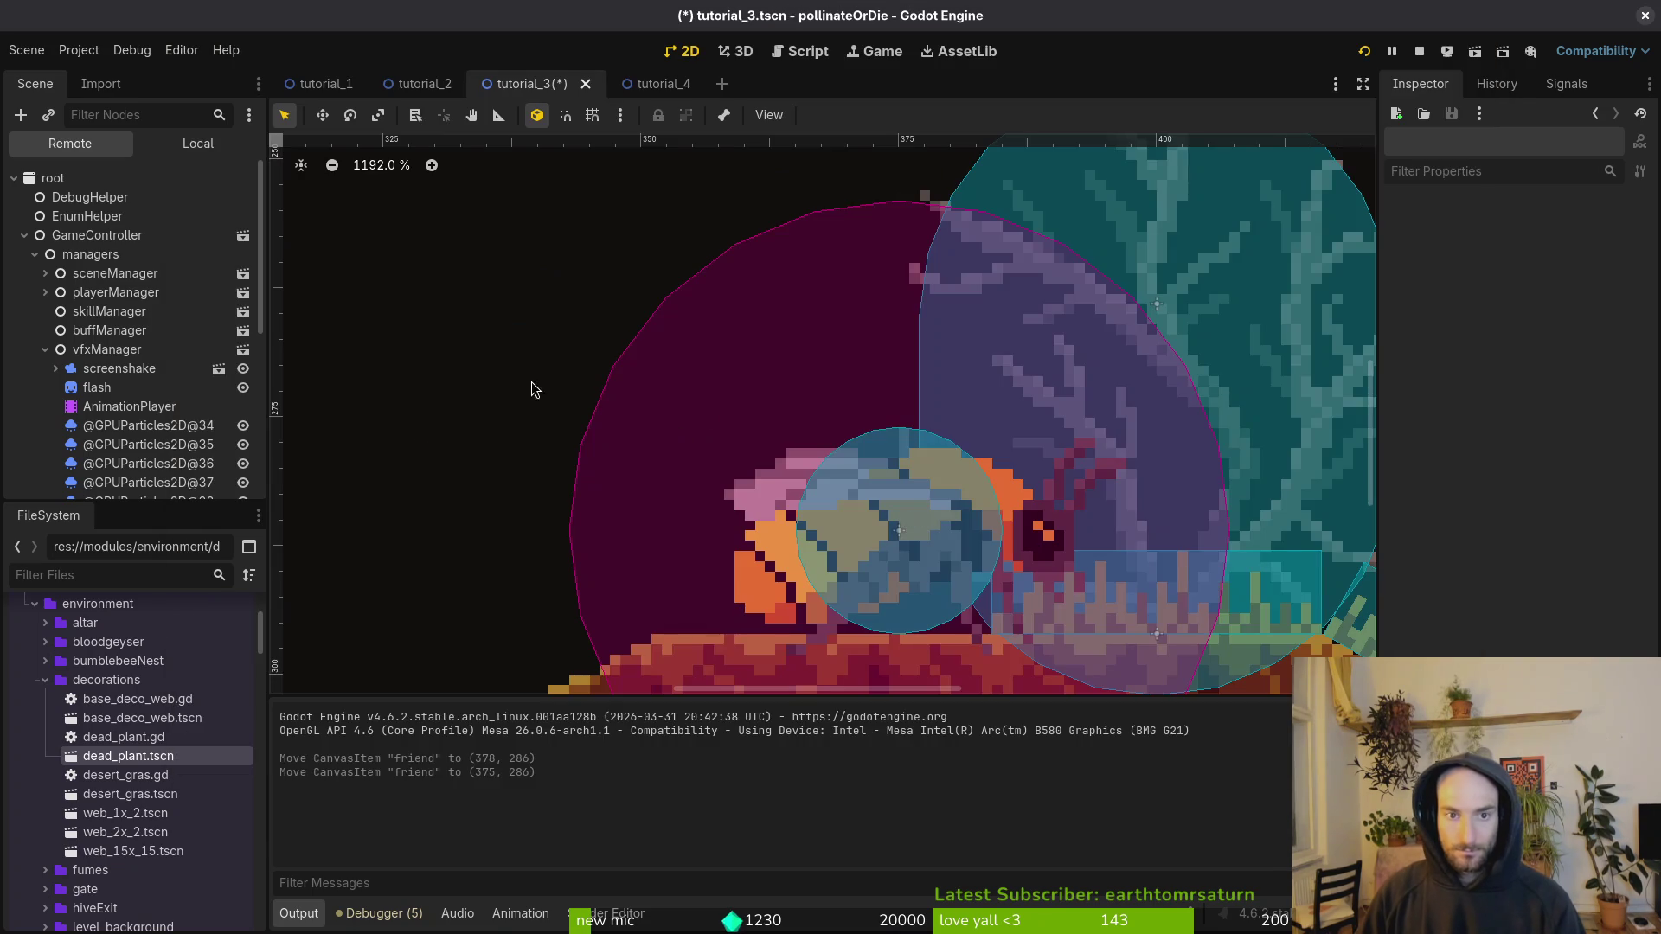
# Step: Show tutorial_3's local node tree and save the scene
pyautogui.scroll(-9, 1110, 236)
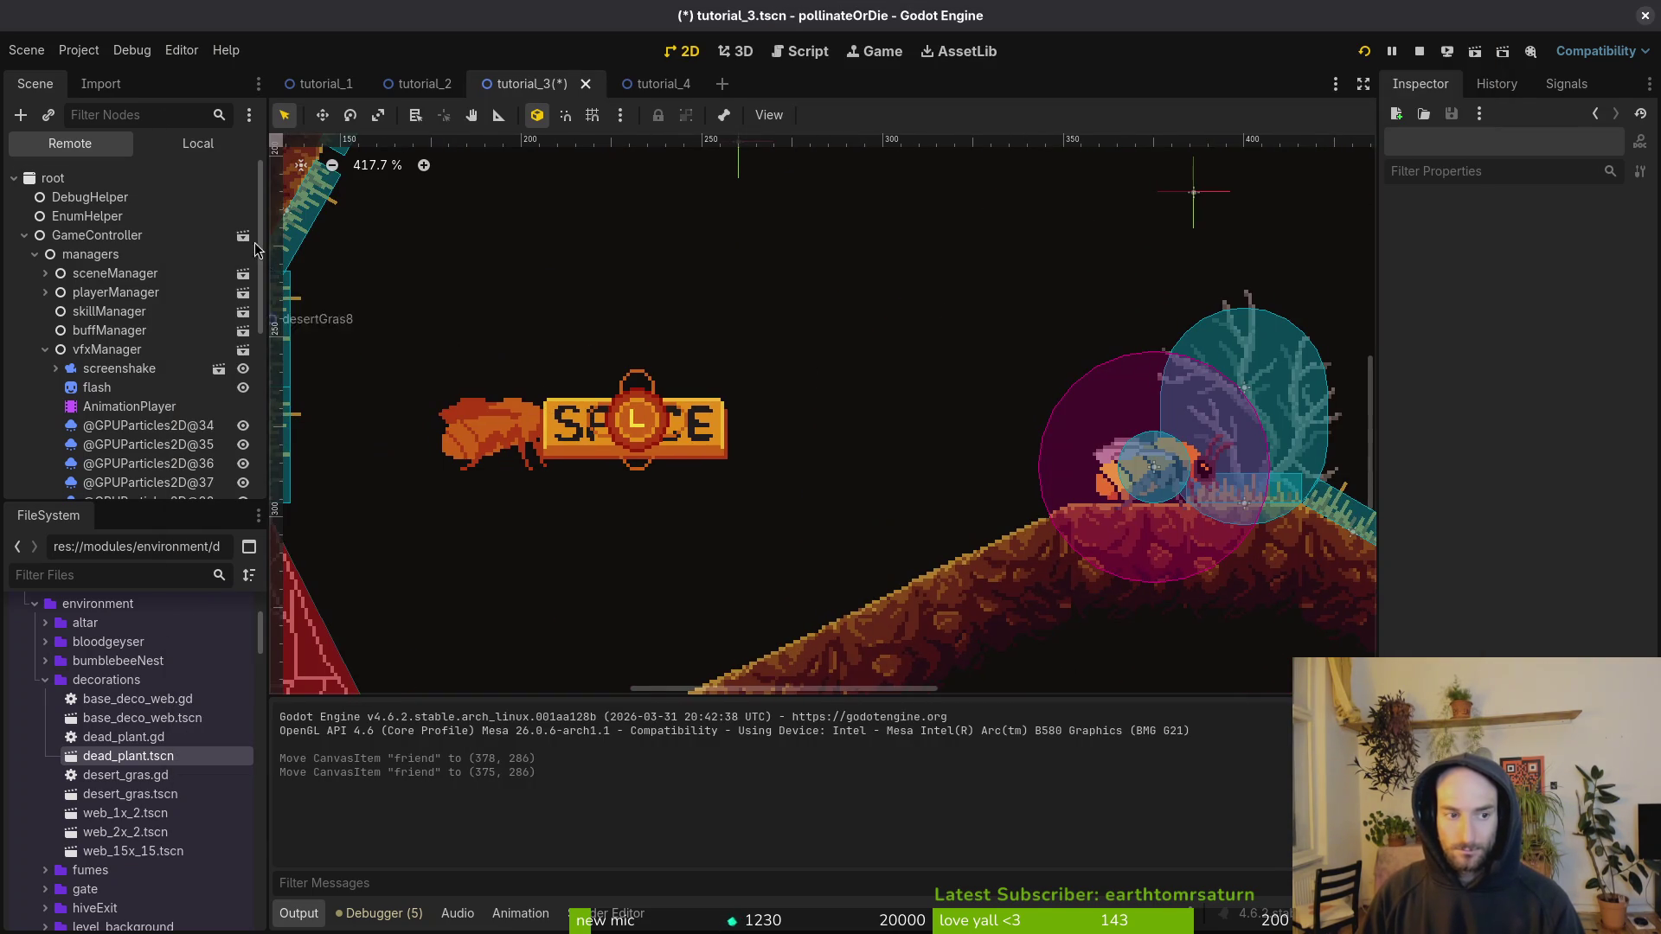
pyautogui.click(198, 147)
pyautogui.scroll(-5, 779, 277)
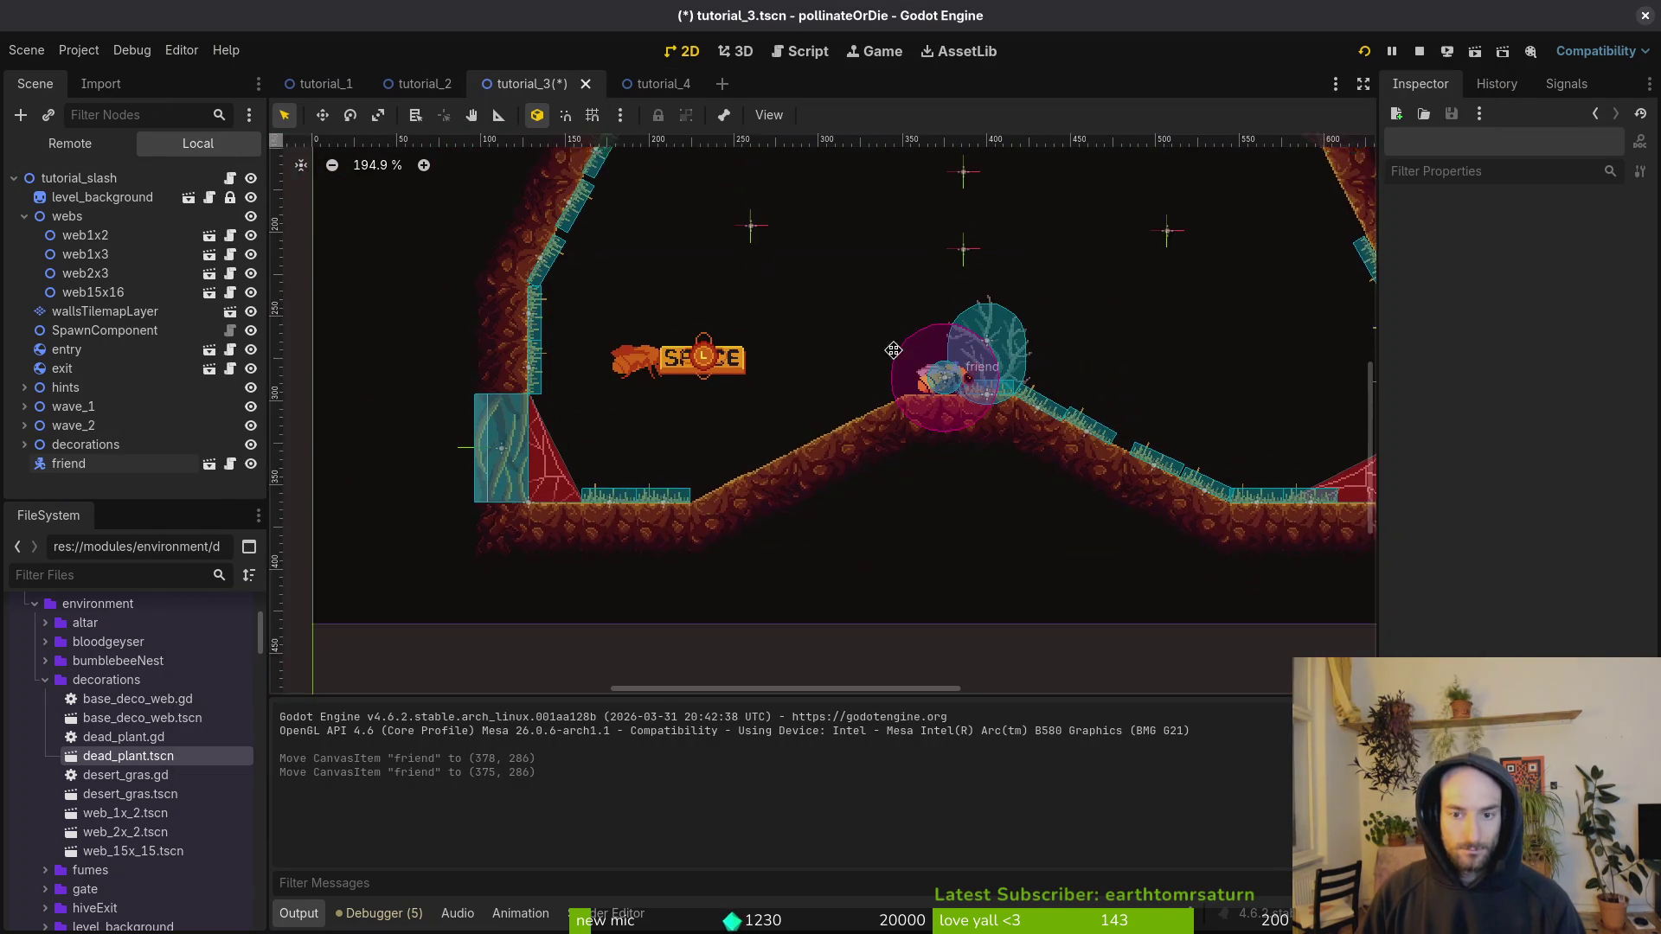
pyautogui.hotkey('ctrl', 's')
# Step: In tutorial_4, paste a grass tuft under decorations as desertGras19 and raise it up the left wall
pyautogui.click(658, 83)
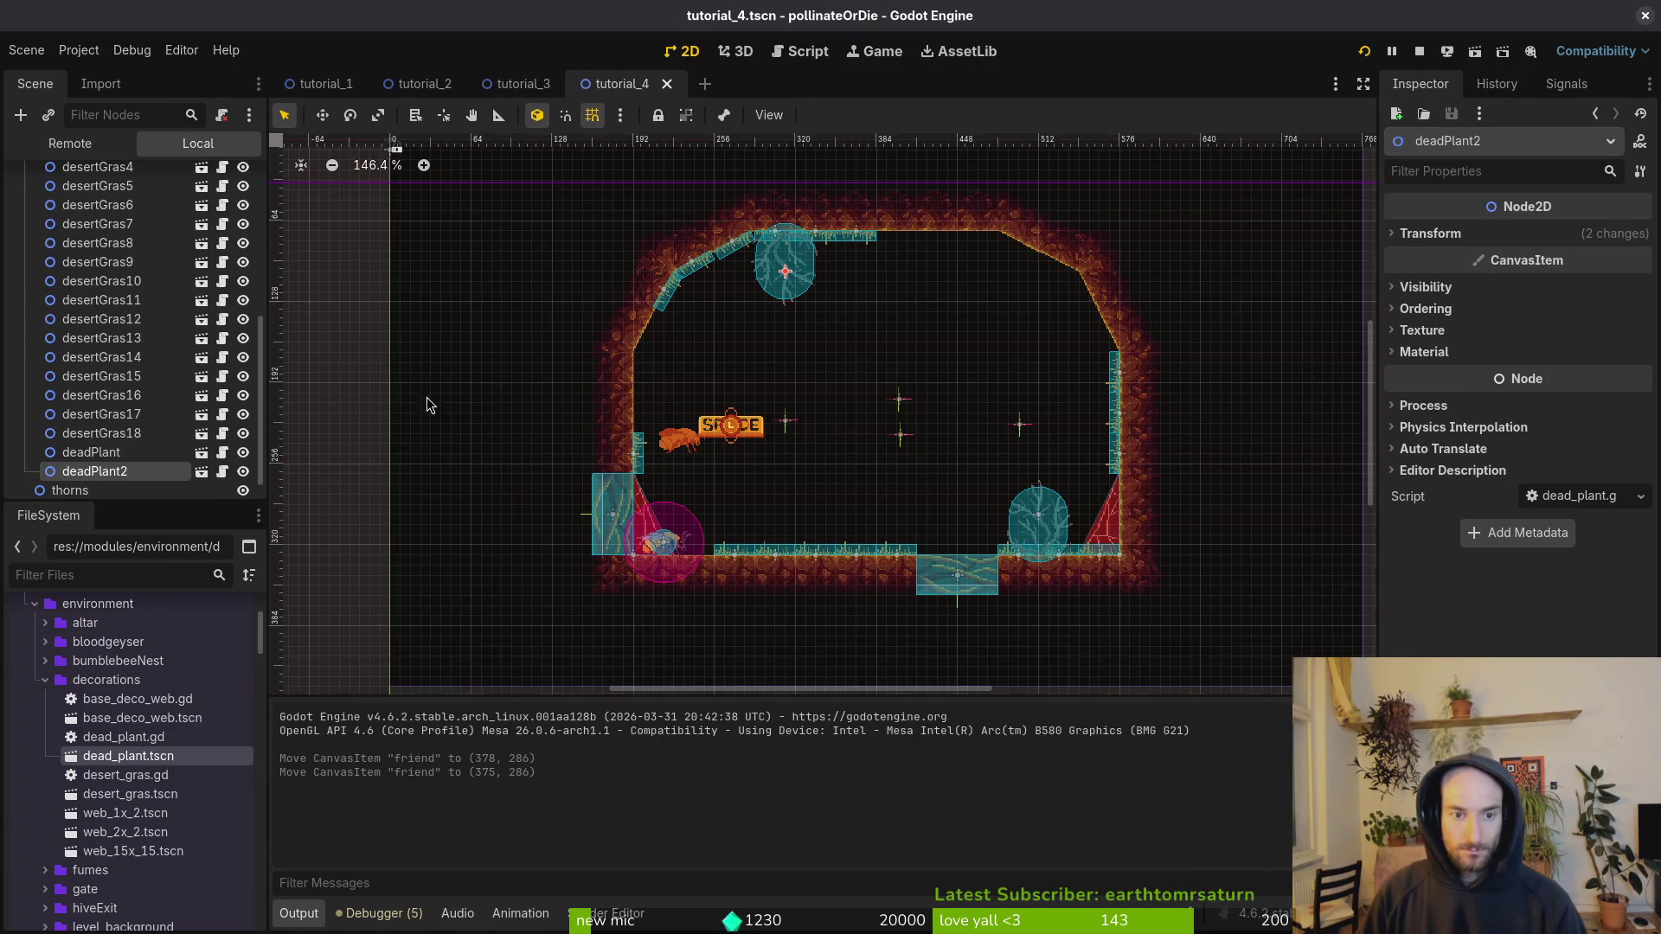
pyautogui.click(639, 455)
pyautogui.scroll(5, 199, 315)
pyautogui.click(99, 224)
pyautogui.click(100, 205)
pyautogui.hotkey('ctrl', 'v')
pyautogui.scroll(5, 611, 430)
pyautogui.moveTo(651, 476); pyautogui.dragTo(651, 381)
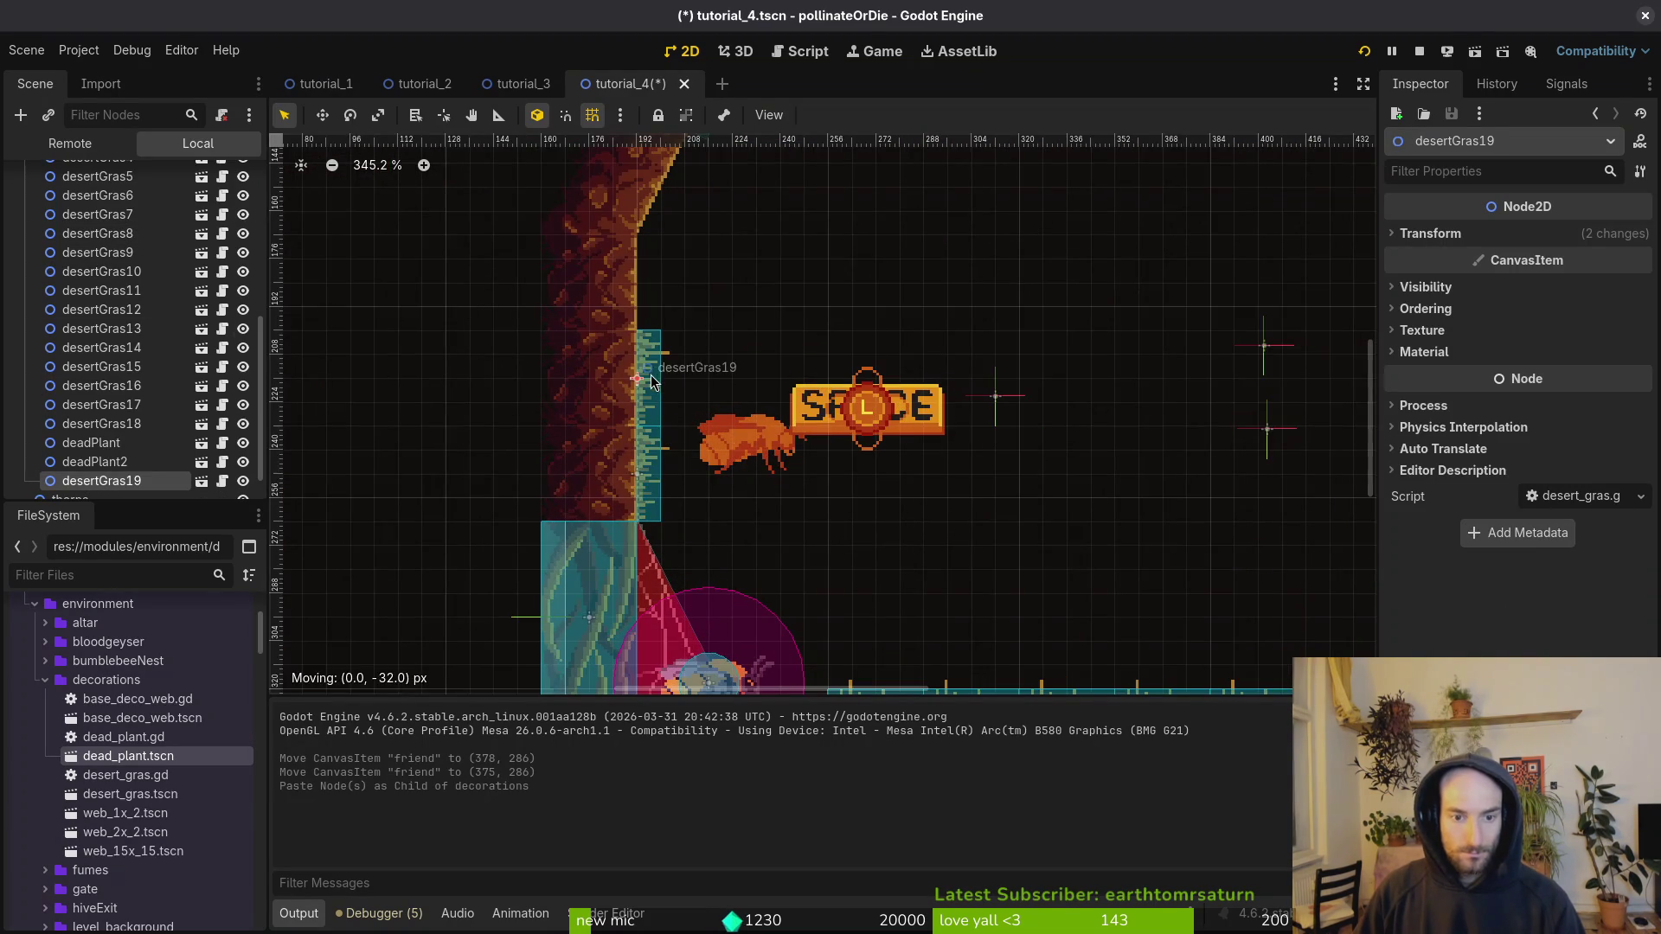
# Step: Save, then move deadPlant and deadPlant2 to the top of decorations
pyautogui.scroll(-3, 606, 398)
pyautogui.click(389, 360)
pyautogui.hotkey('ctrl', 's')
pyautogui.scroll(-1, 121, 389)
pyautogui.click(121, 404)
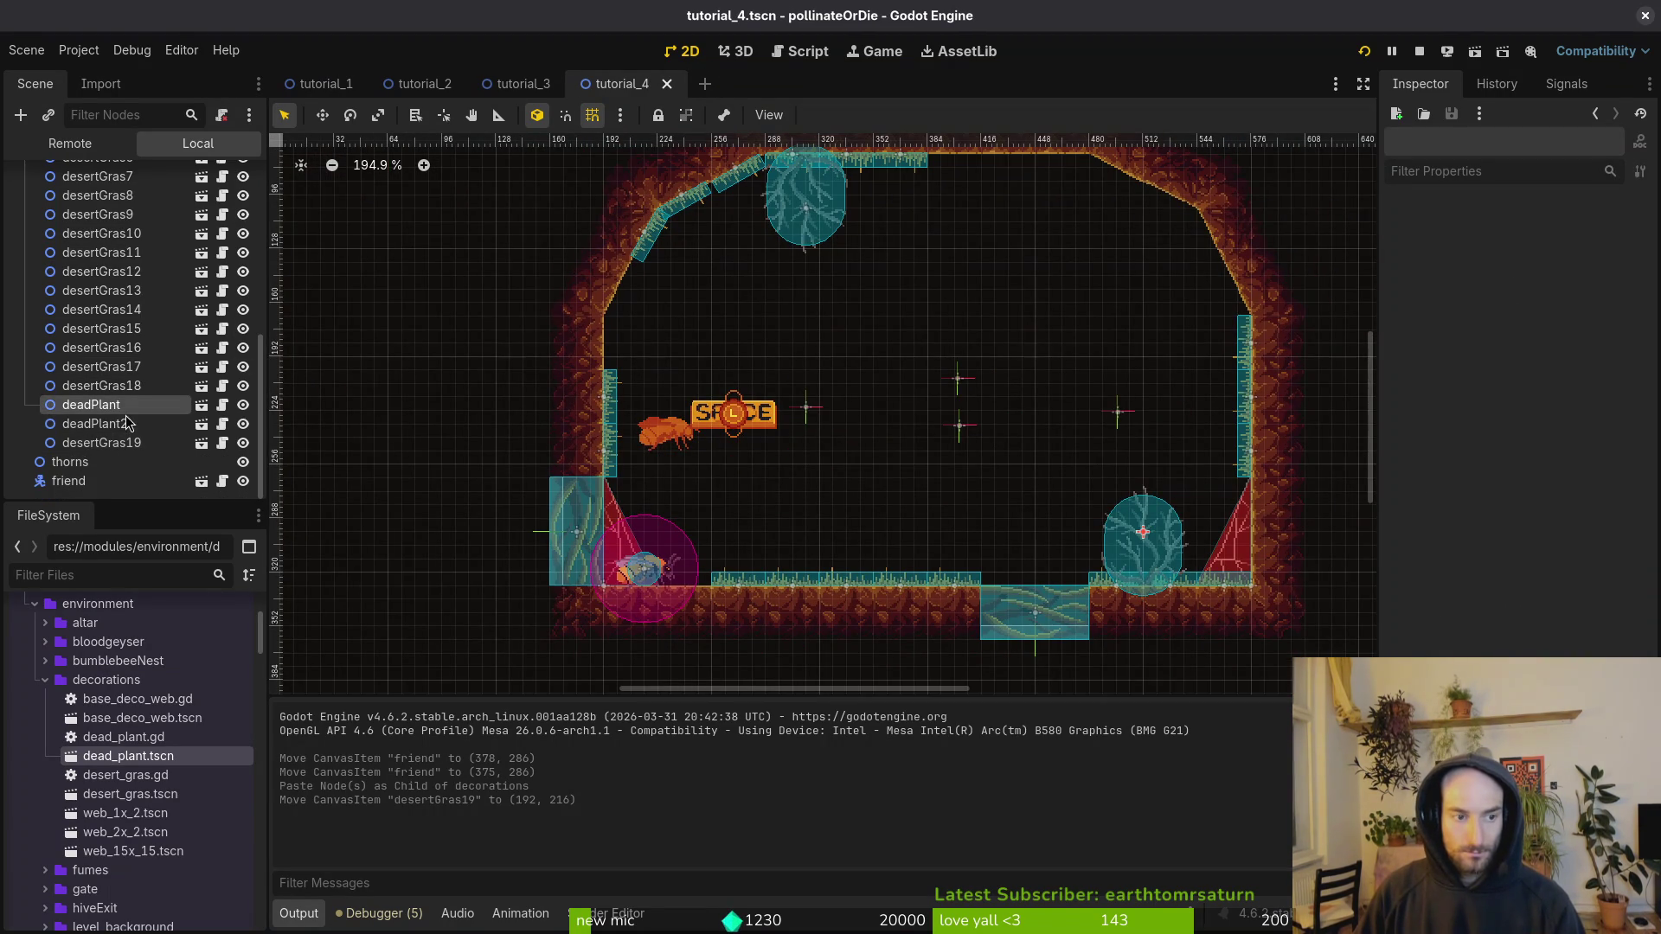
pyautogui.keyDown('shift'); pyautogui.click(124, 432); pyautogui.keyUp('shift')
pyautogui.moveTo(116, 413); pyautogui.dragTo(137, 337)
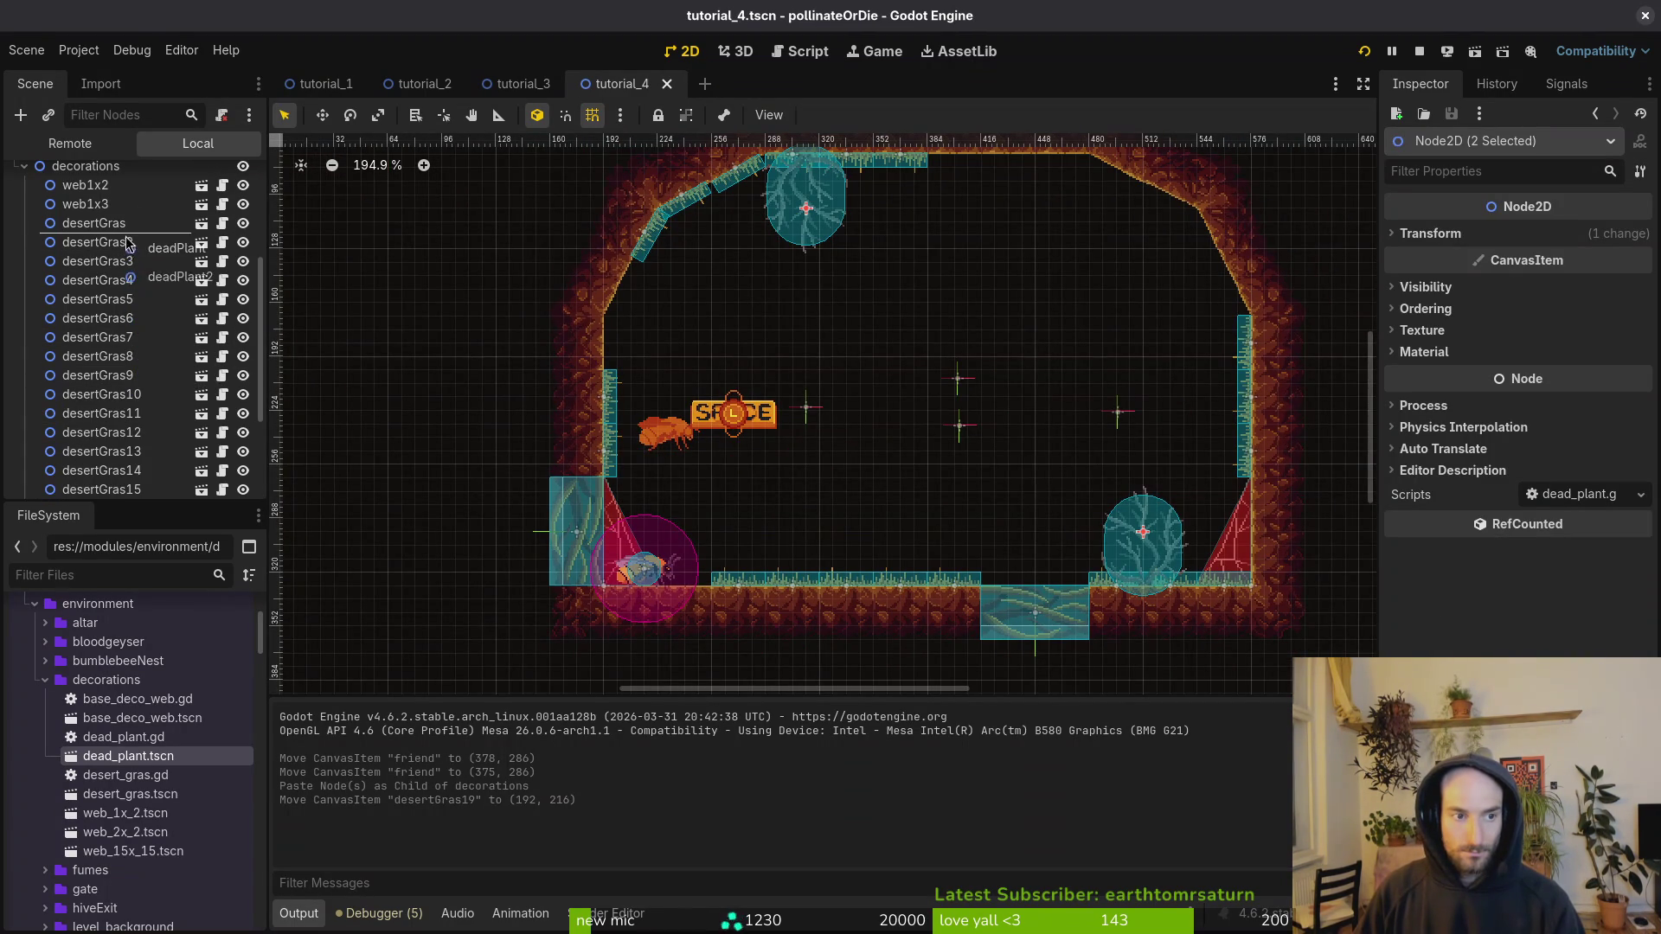
pyautogui.moveTo(131, 223); pyautogui.dragTo(129, 214)
# Step: Run the tutorial_4 level with F6
pyautogui.scroll(3, 744, 350)
pyautogui.hscroll(2, 744, 350)
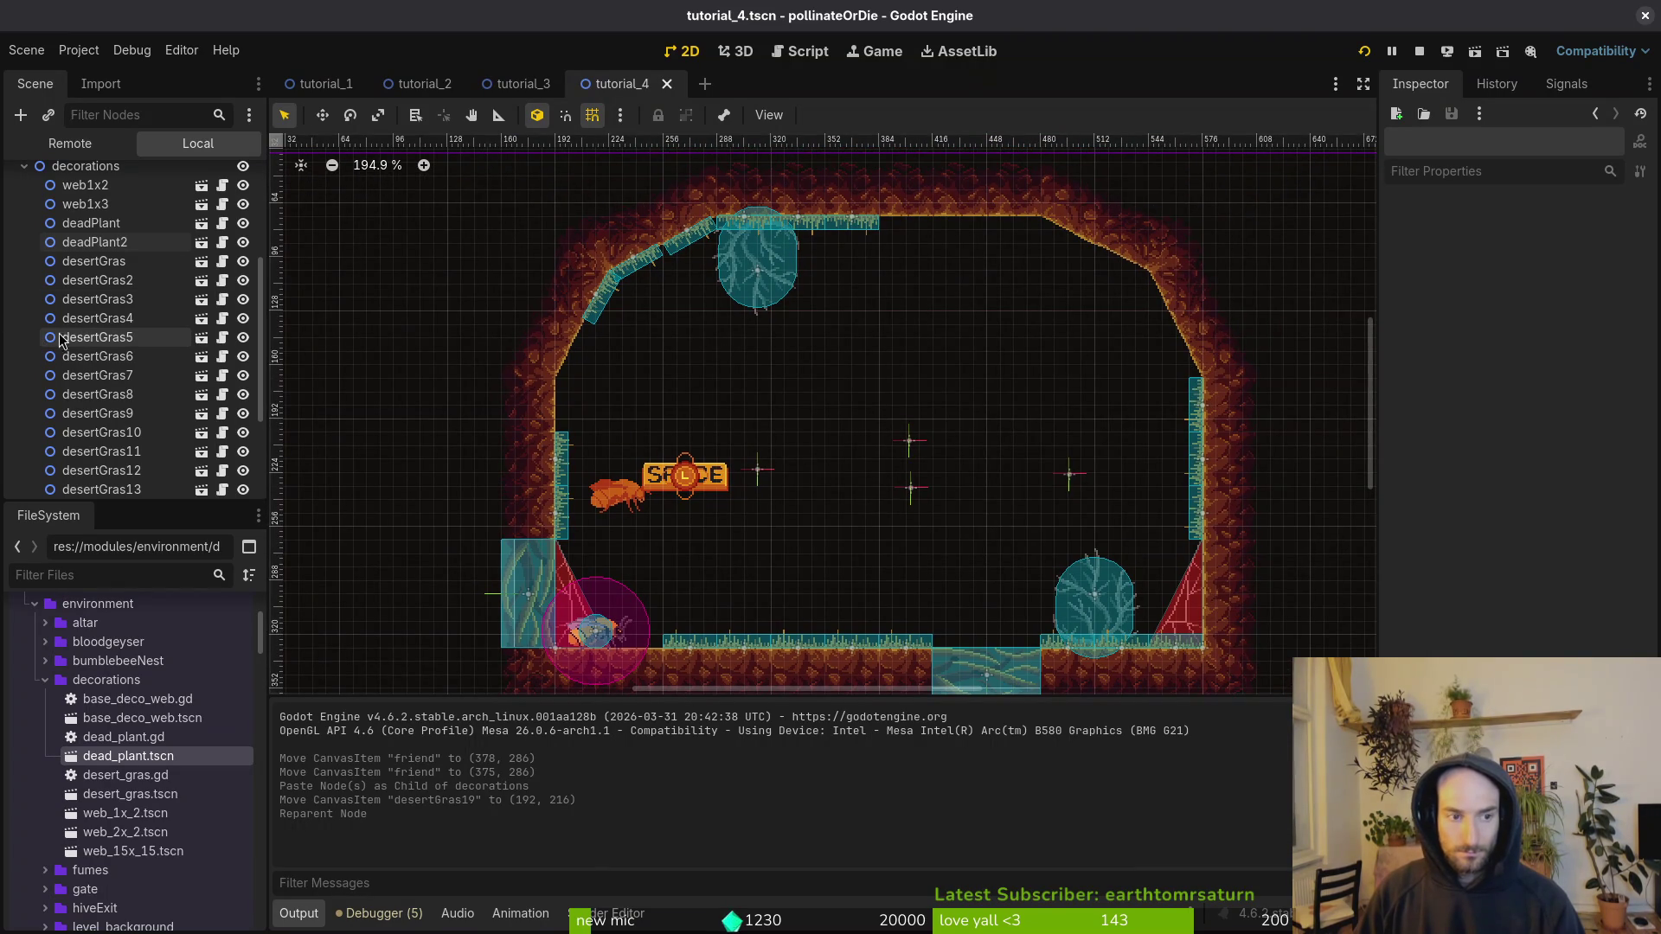
pyautogui.press('F6')
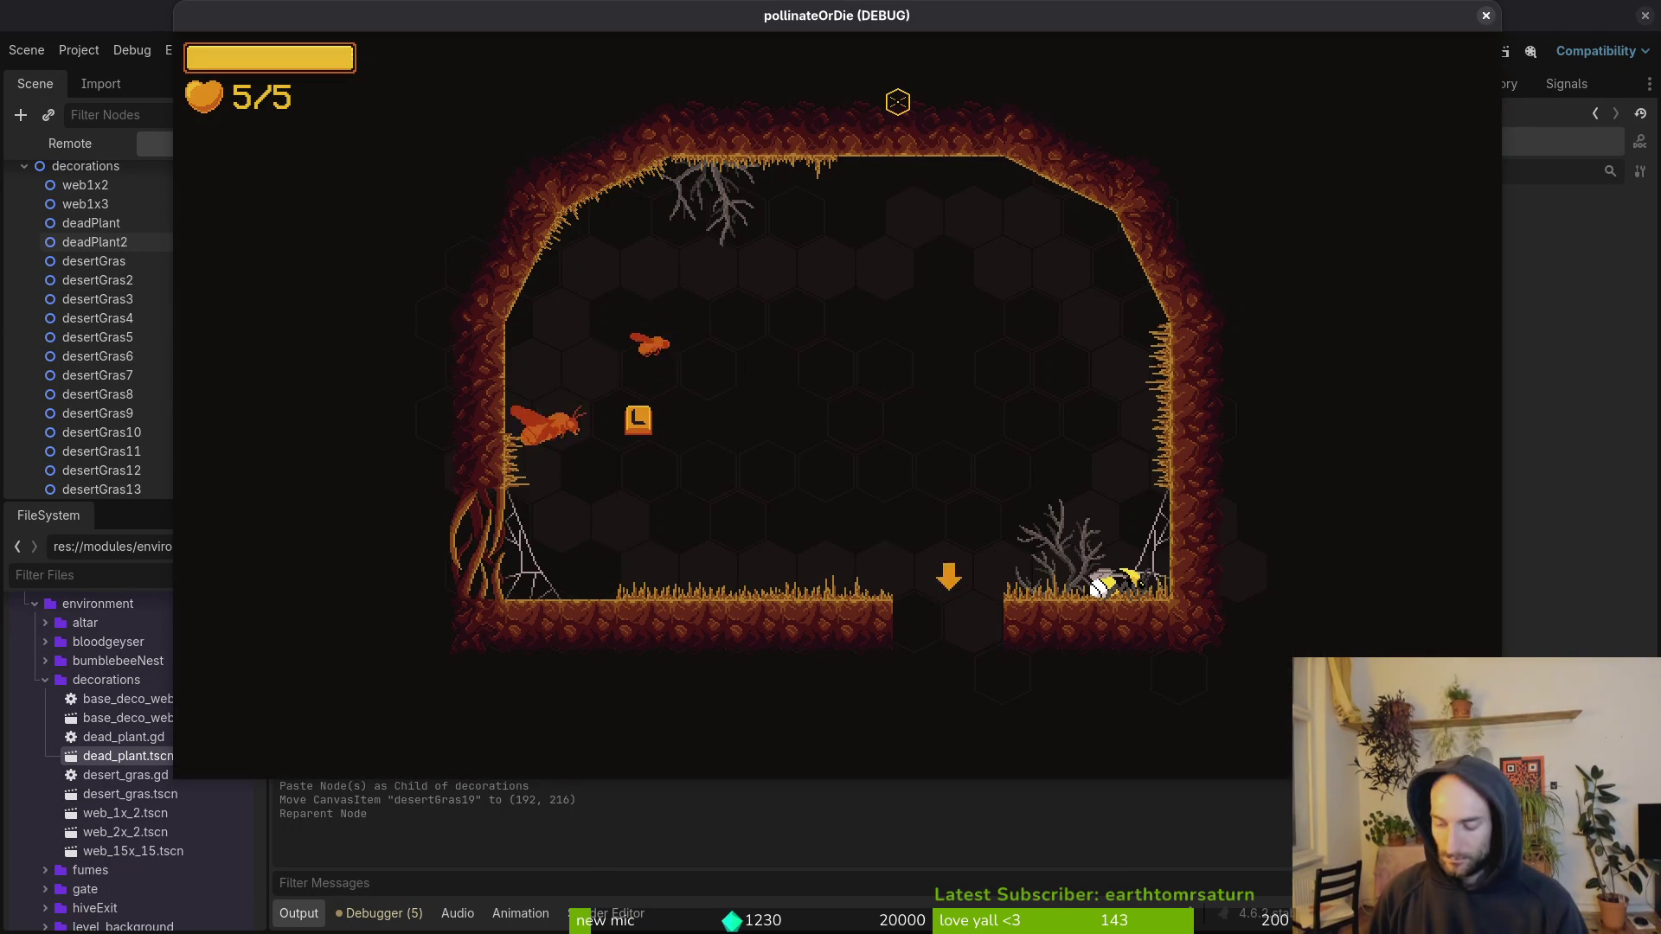
# Step: Turn the bee left, drop it through the floor hole, and close the game window
pyautogui.press('Left')
pyautogui.press('Left')
pyautogui.press('Left')
pyautogui.press('Down')
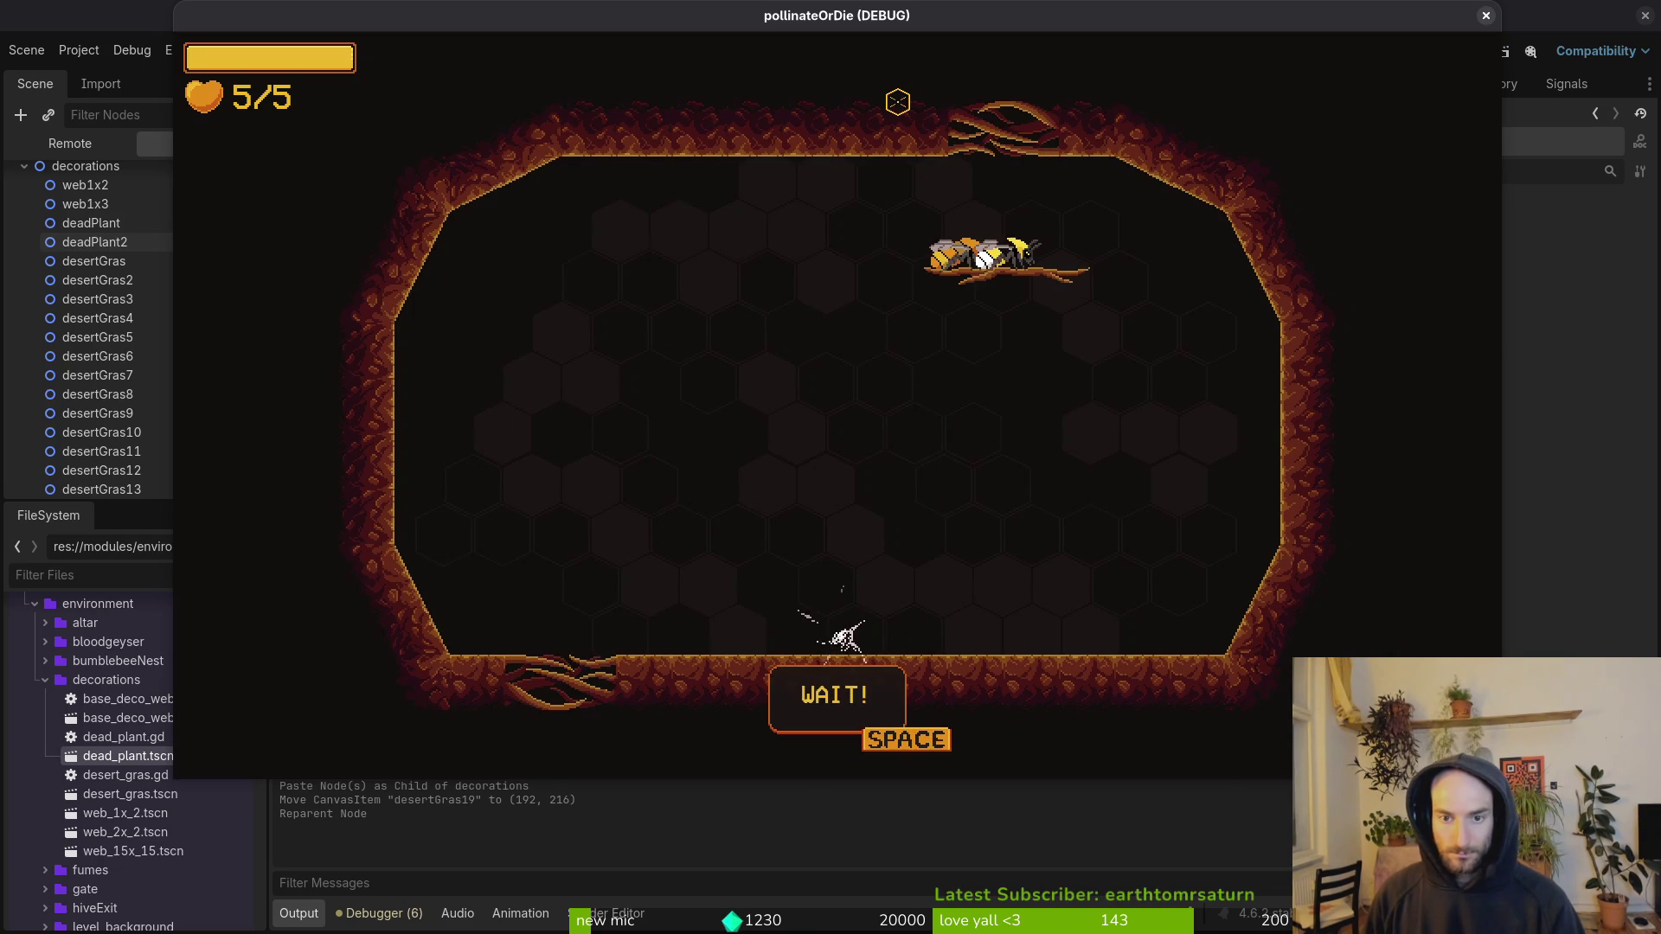
pyautogui.click(1487, 17)
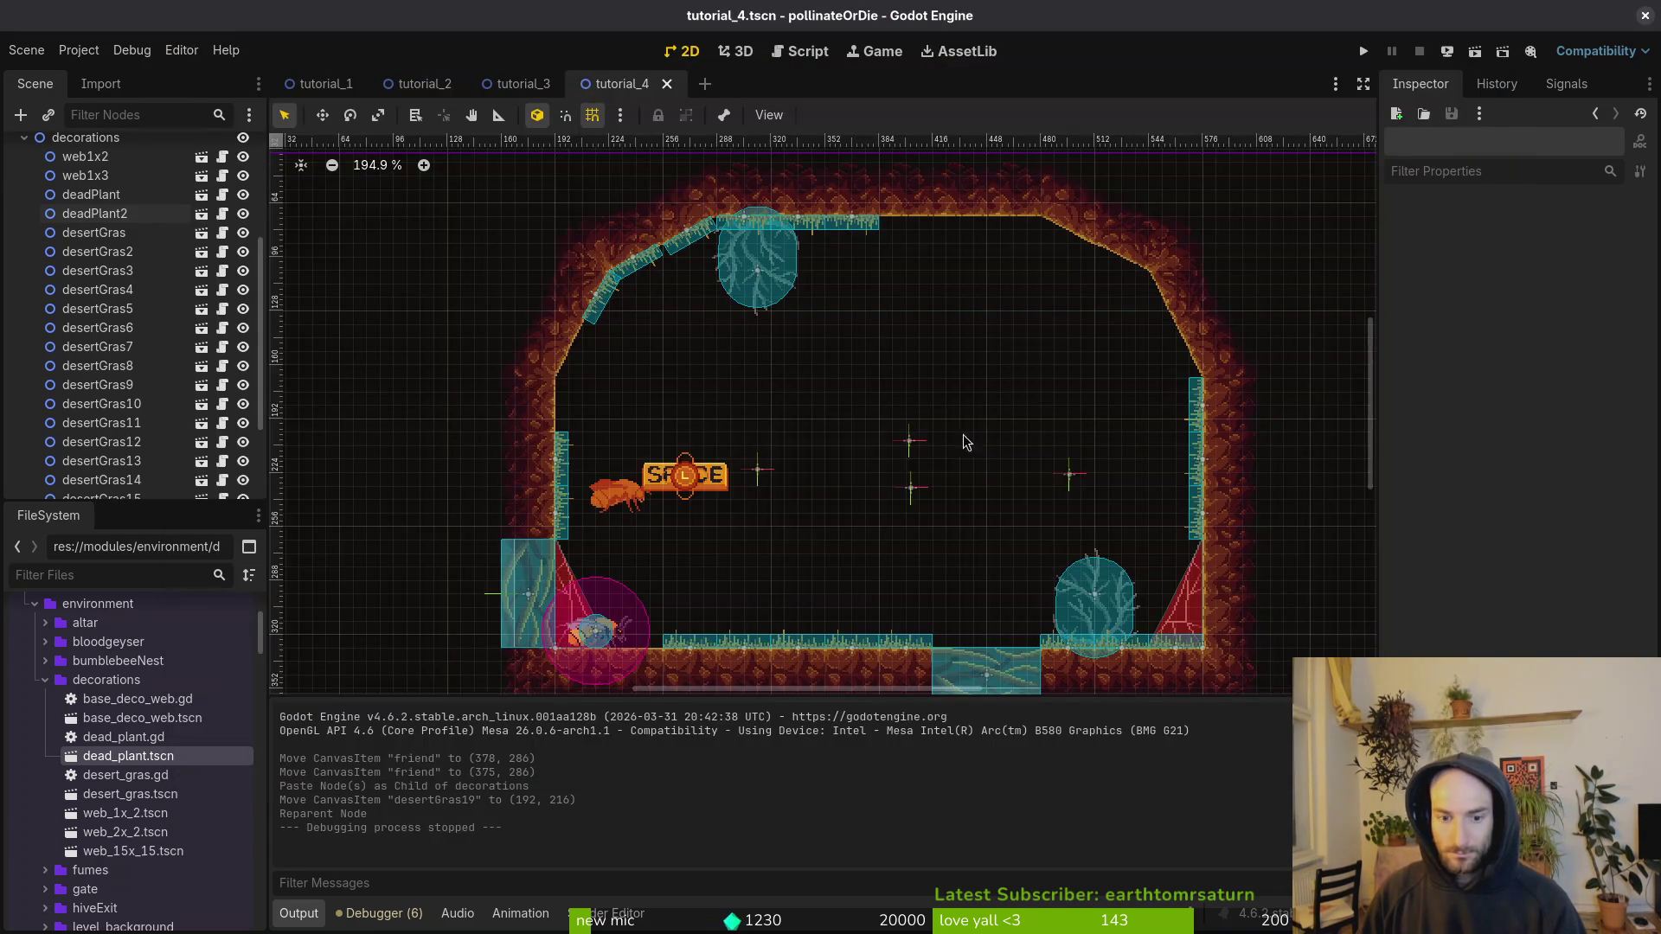
# Step: Quick-open tutorial_5.tscn by searching 'tut5'
pyautogui.hotkey('alt', 'shift', 'o')
pyautogui.write('tut5')
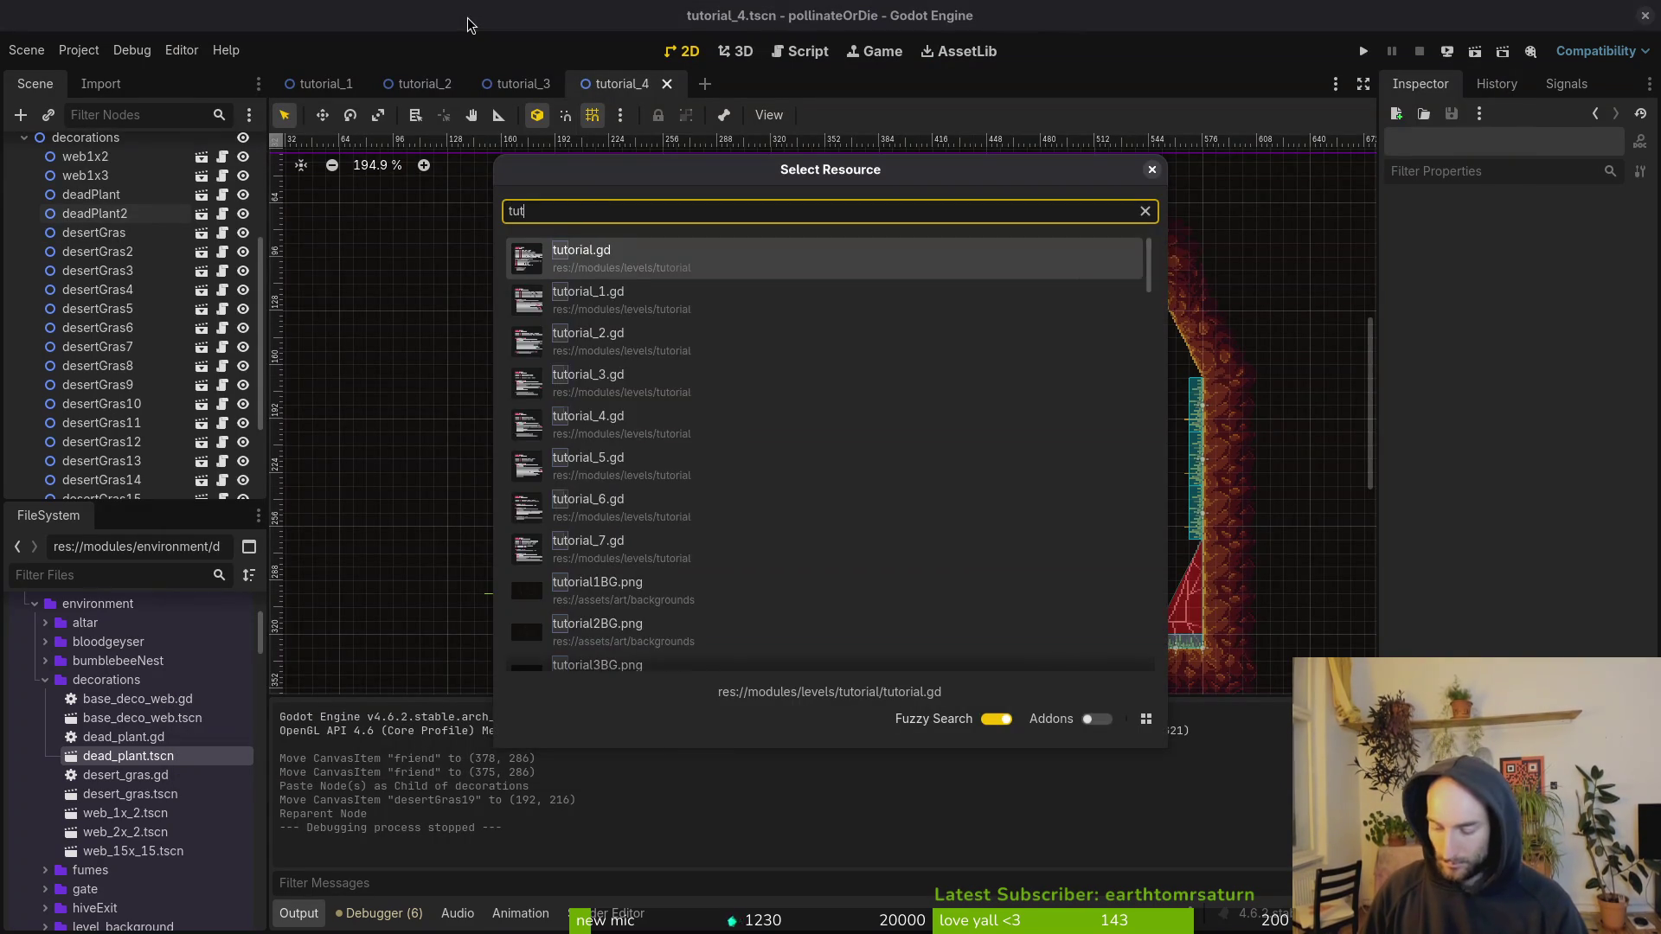
pyautogui.press('Down')
pyautogui.press('Return')
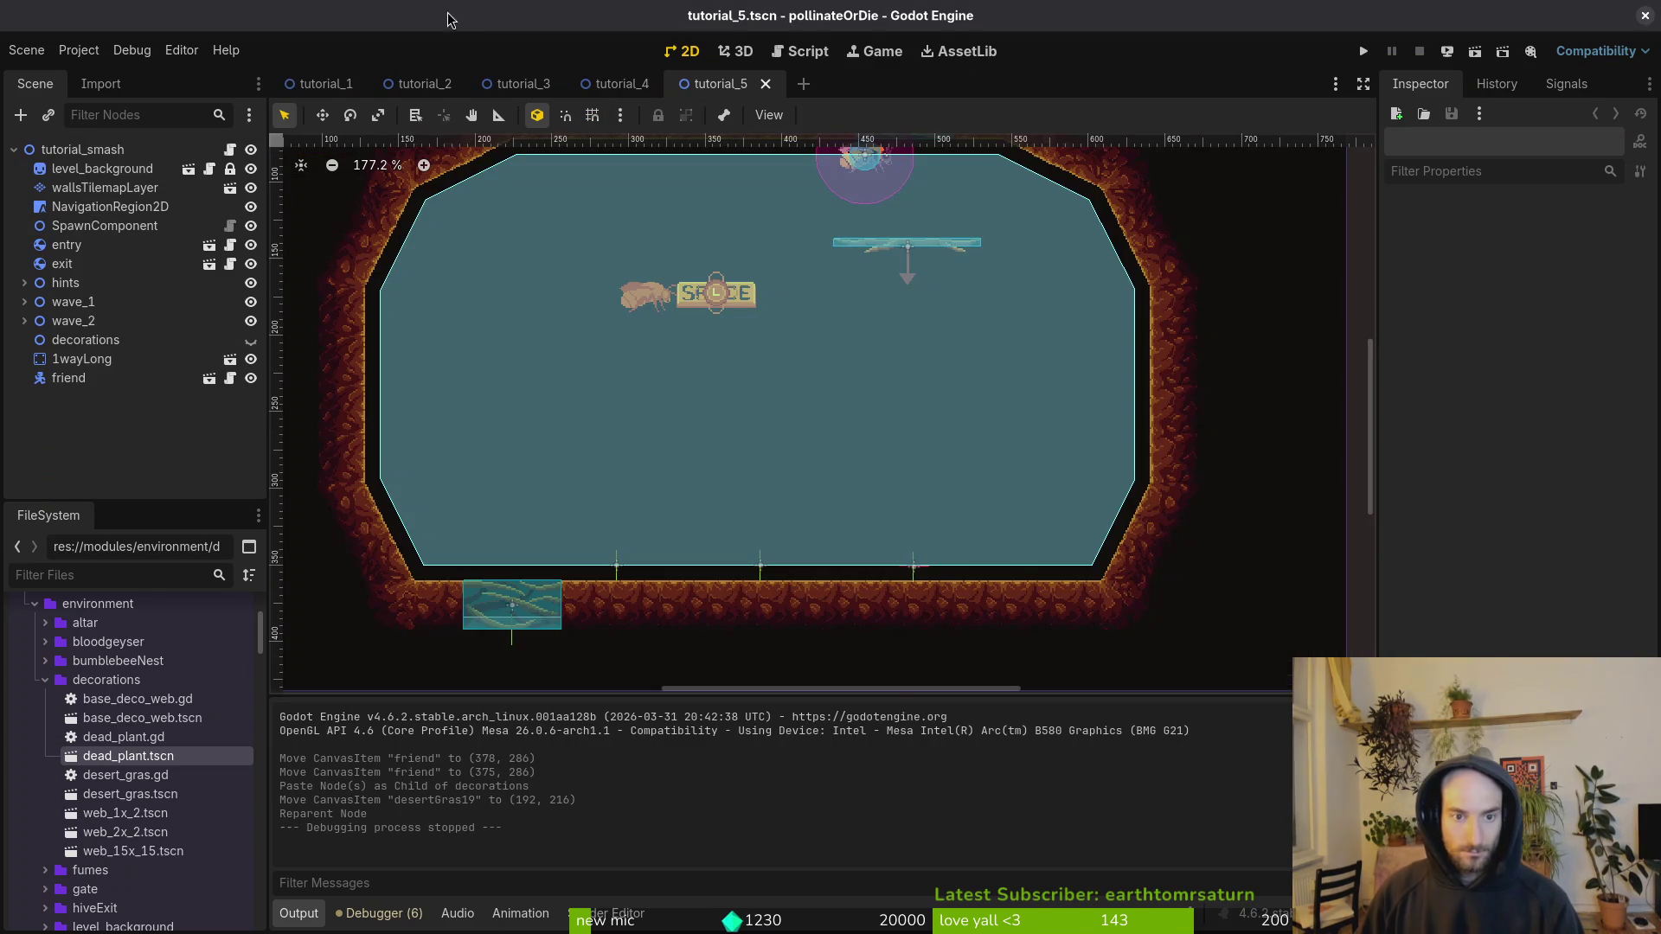
# Step: Inspect the NavigationRegion2D outline and the enemy spawn marker, then save tutorial_5
pyautogui.scroll(-4, 564, 391)
pyautogui.click(717, 451)
pyautogui.scroll(2, 666, 459)
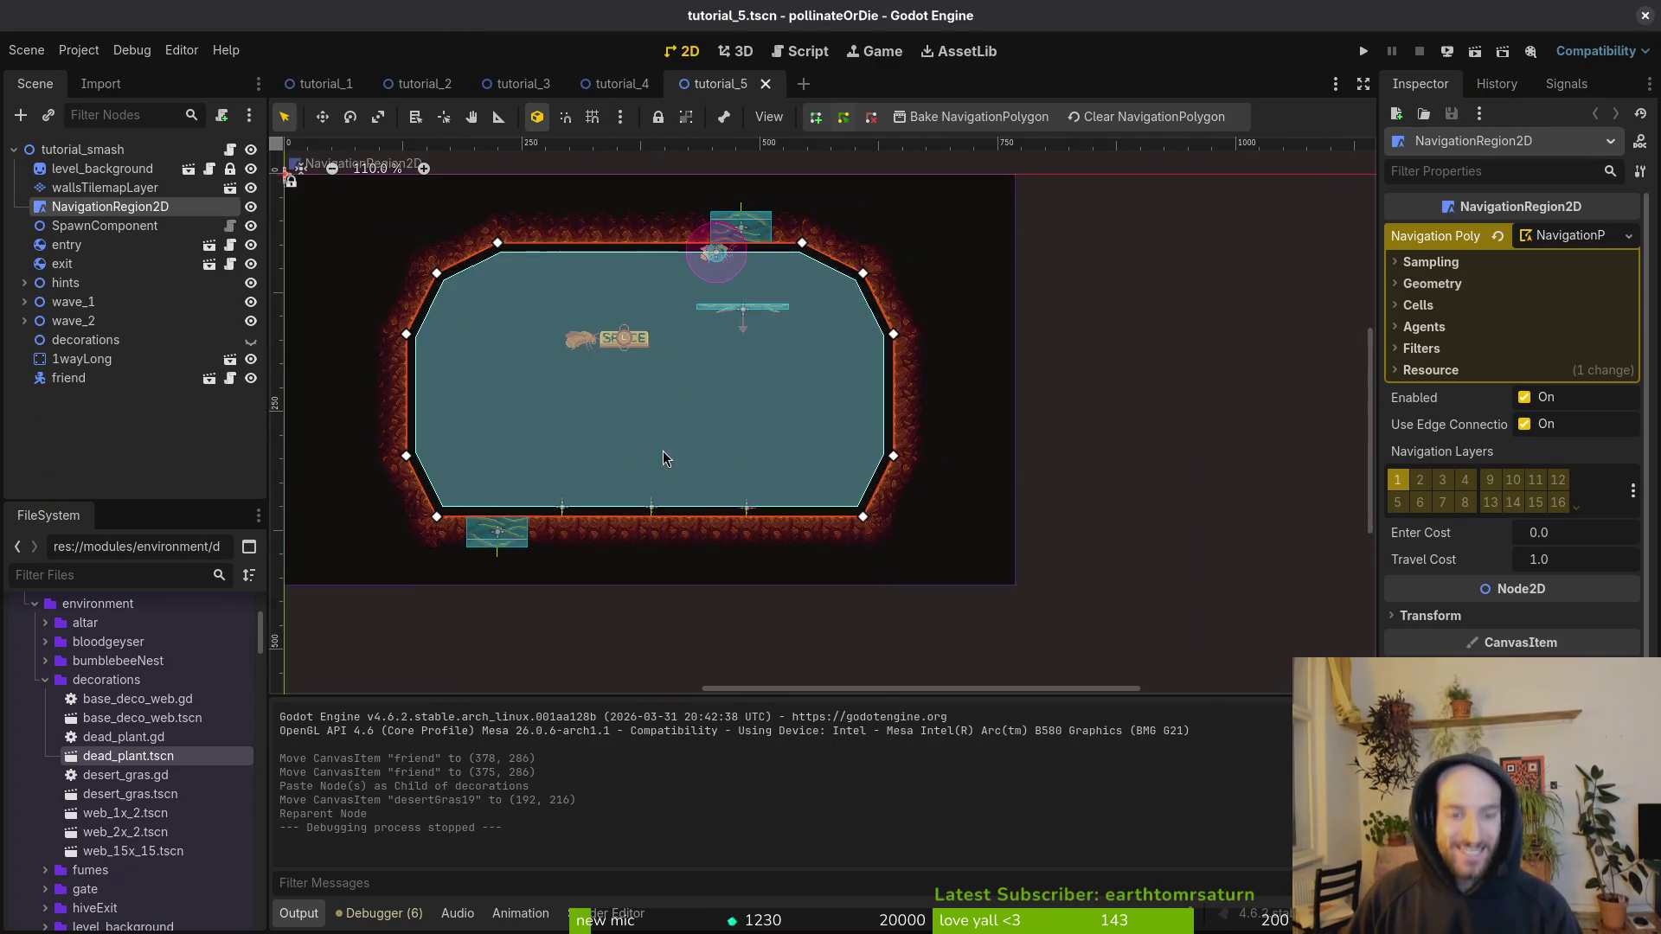
pyautogui.scroll(5, 657, 510)
pyautogui.click(651, 550)
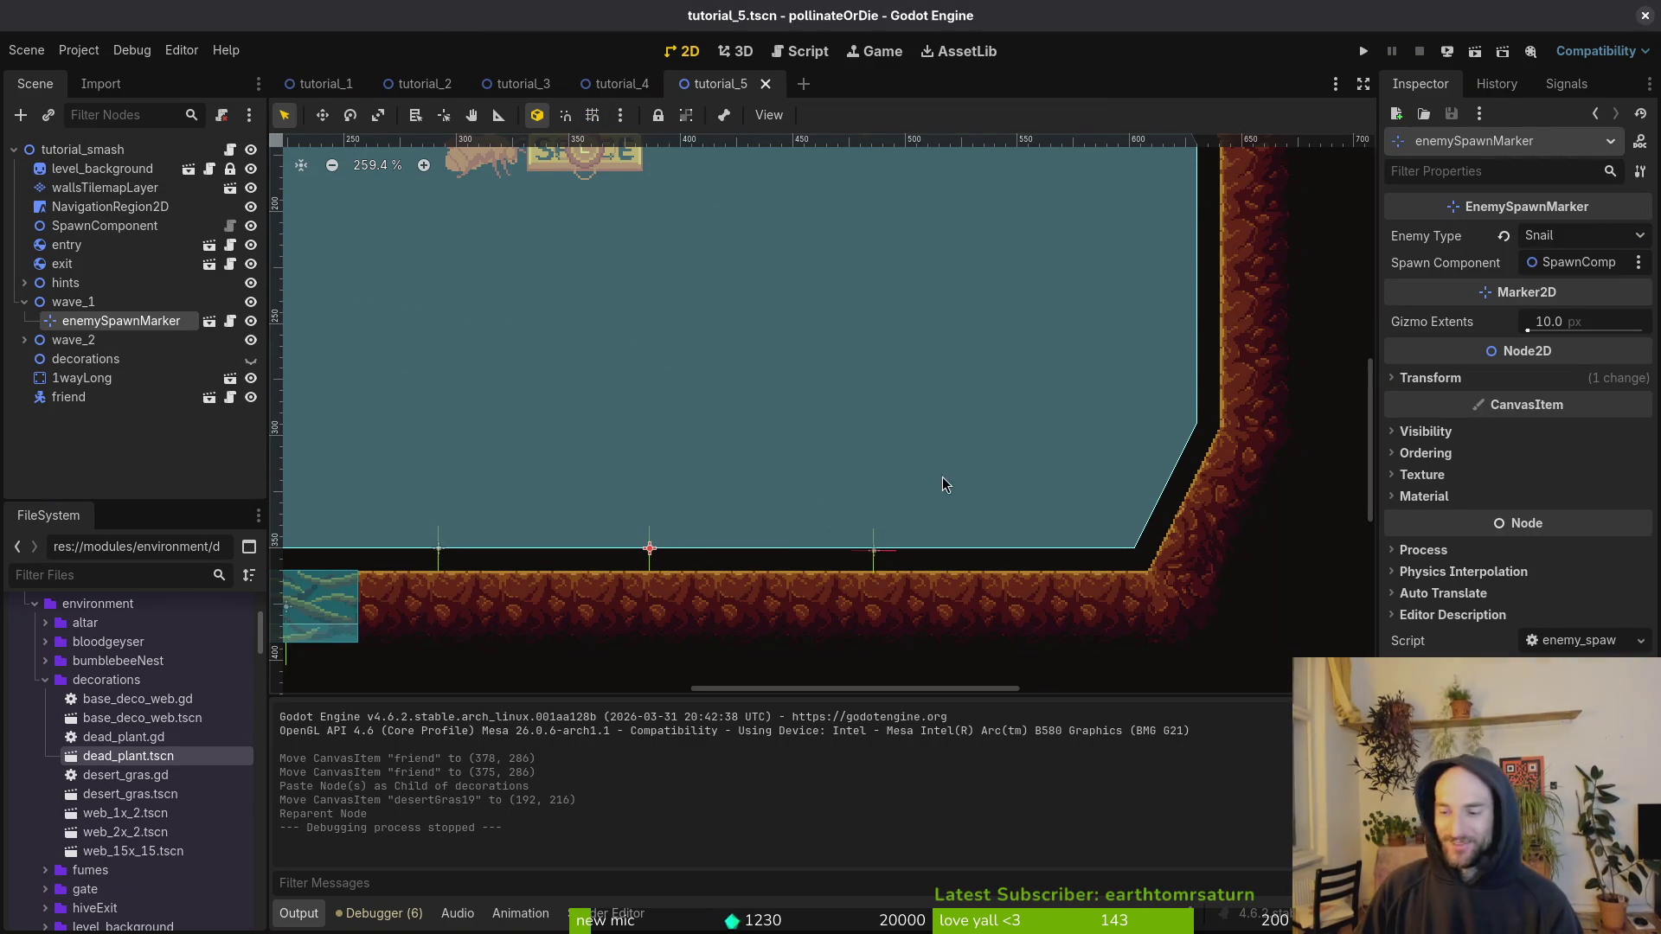
pyautogui.scroll(-4, 945, 485)
pyautogui.hotkey('ctrl', 's')
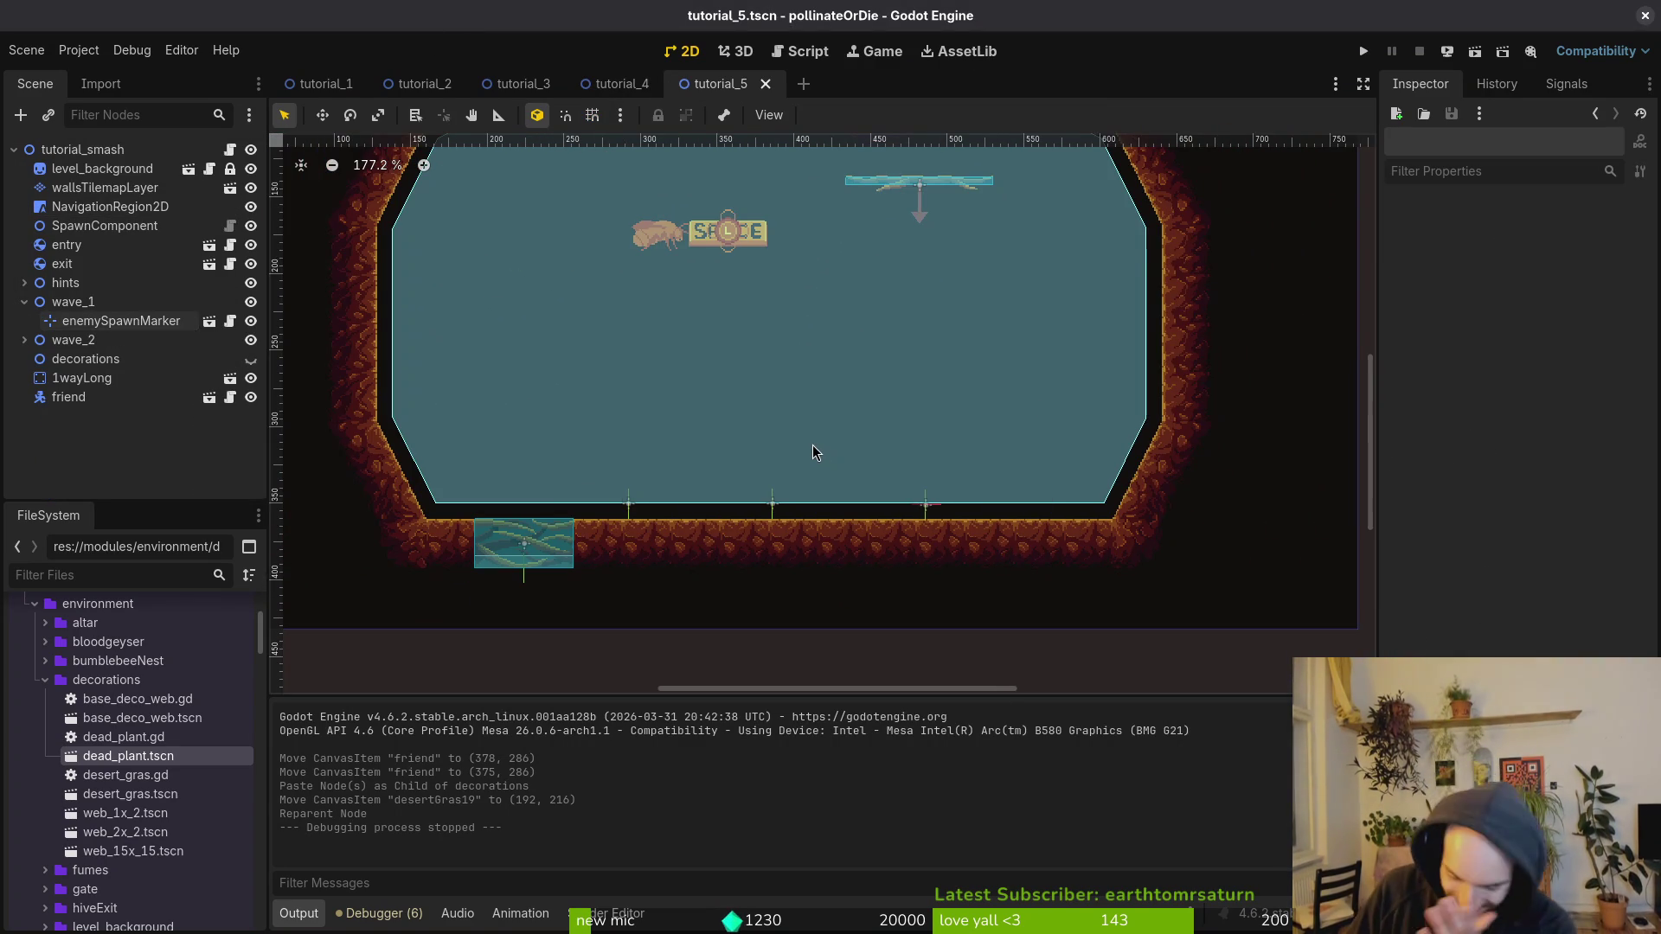
pyautogui.scroll(-3, 891, 372)
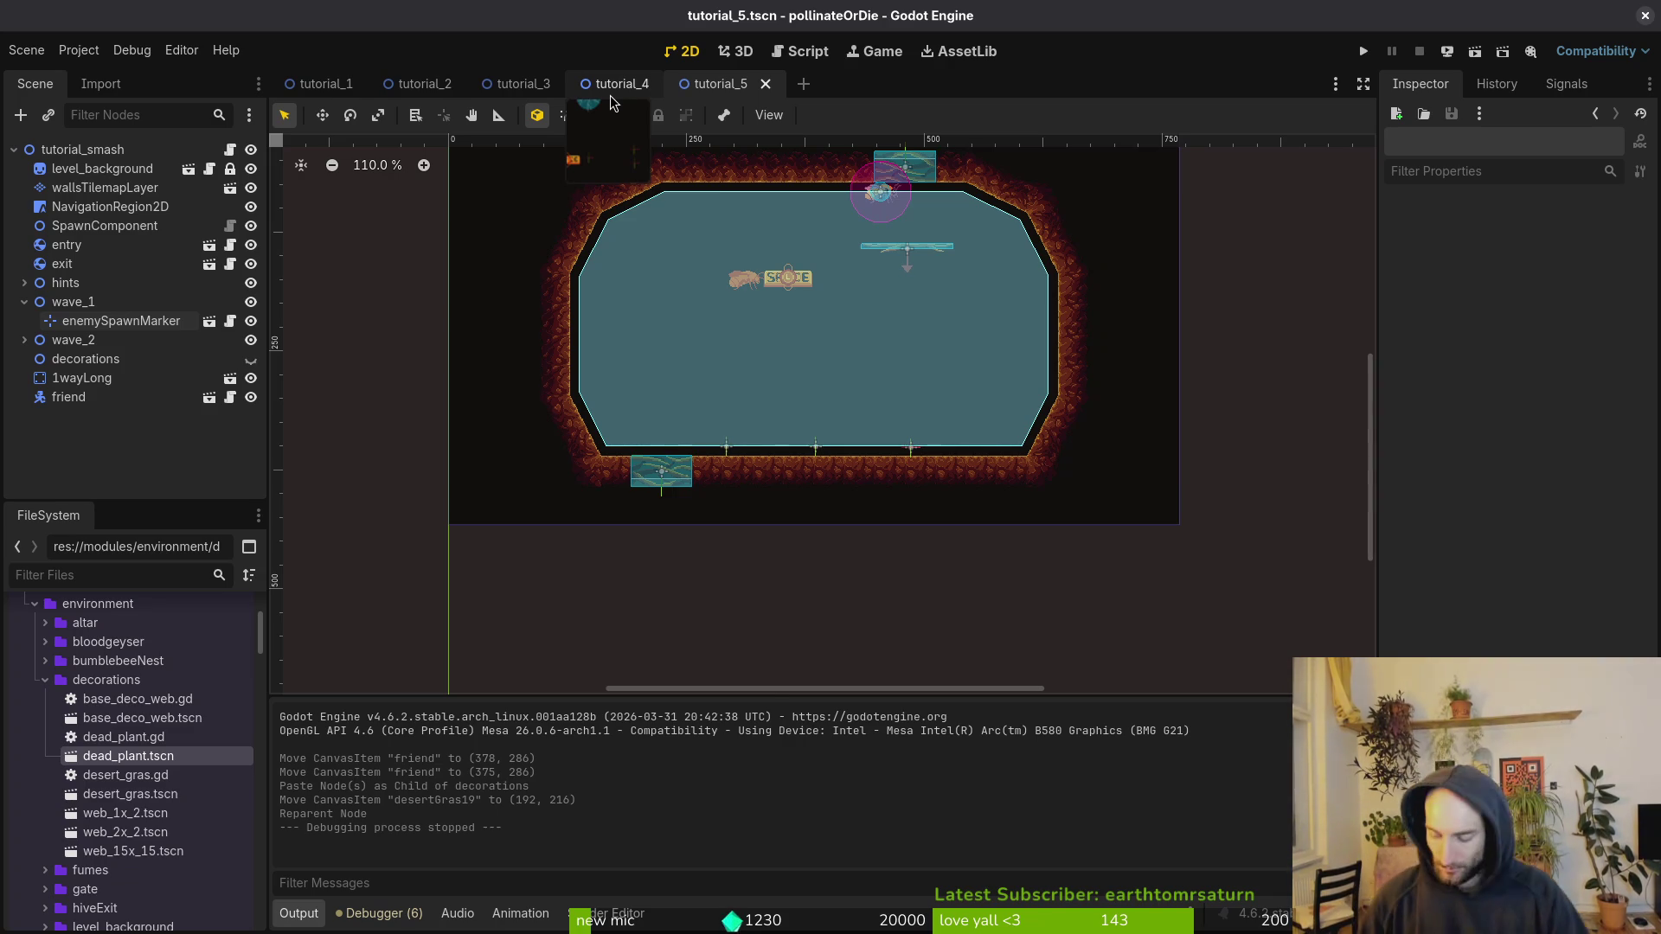
# Step: Quick-open the tutorial_7 scene
pyautogui.hotkey('alt', 'shift', 'o')
pyautogui.write('tutorial_7')
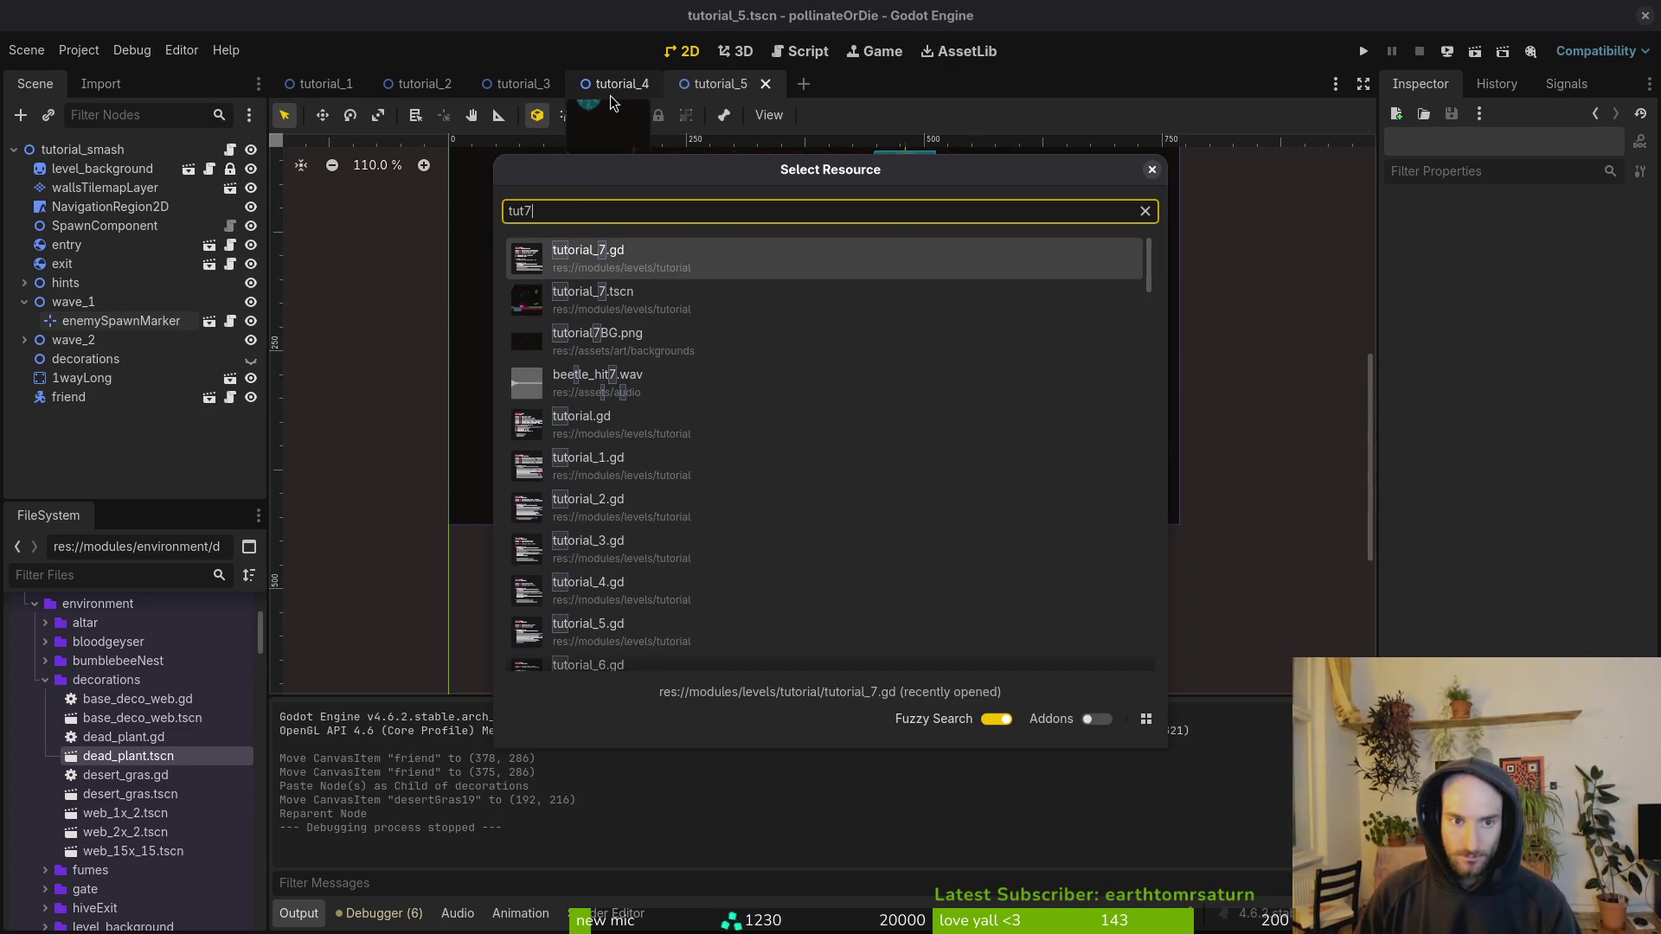
pyautogui.press('Return')
pyautogui.scroll(5, 1049, 434)
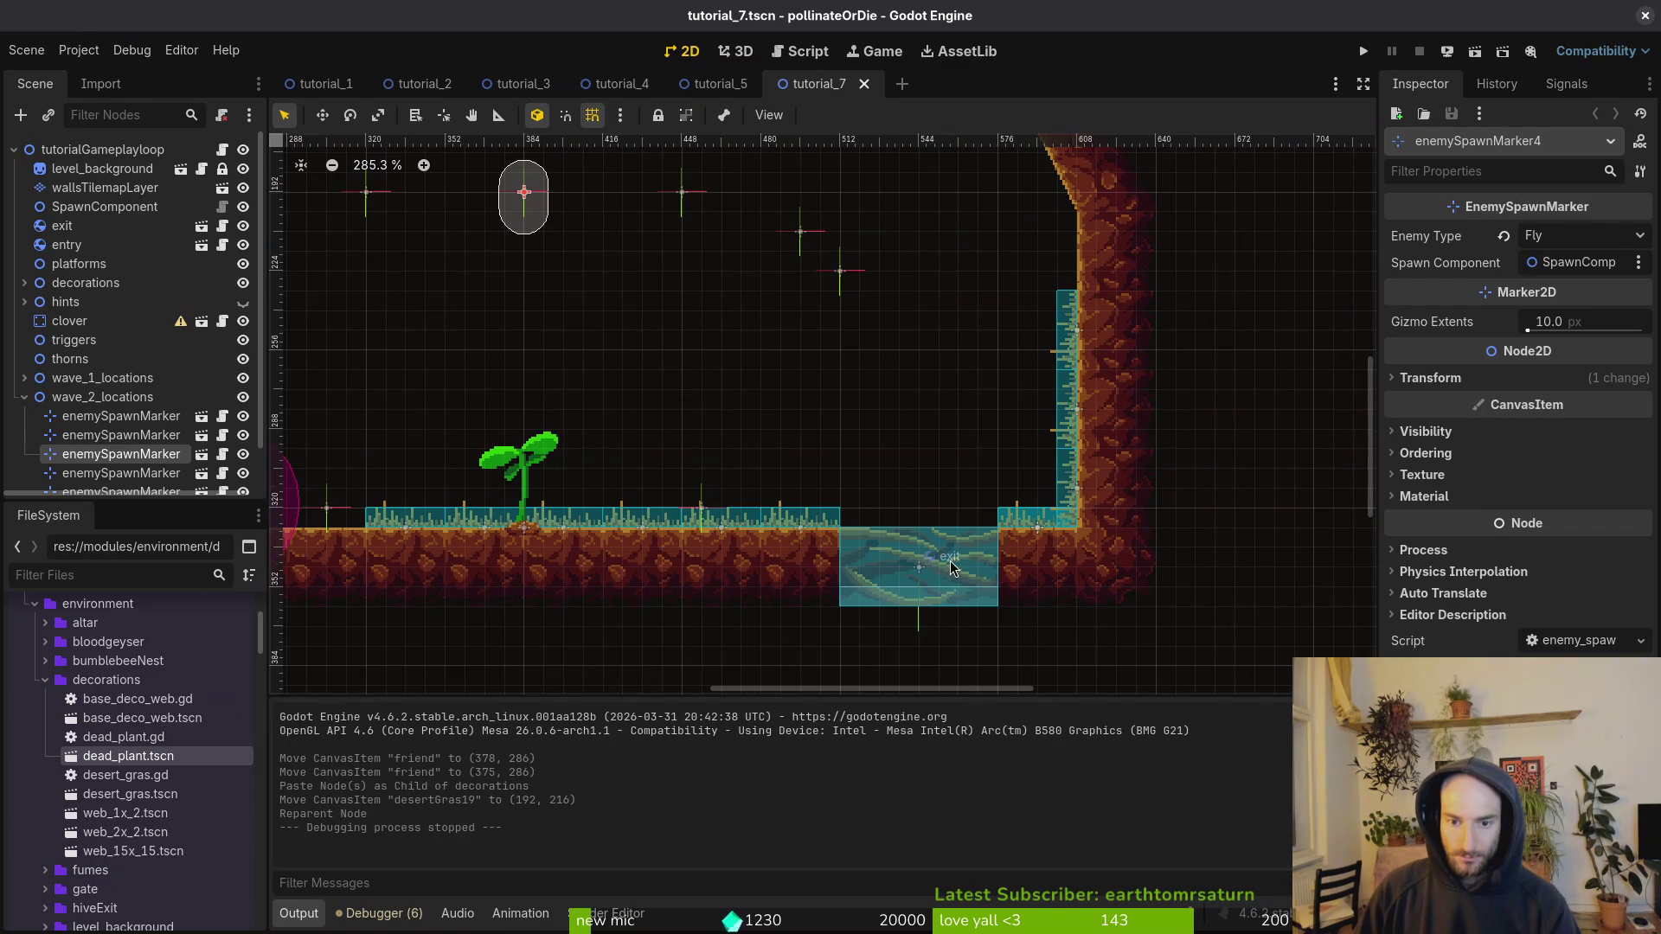
# Step: Raise the exit block to (520, 272) and move desertGras9, desertGras10 and desertGras4 toward the floor gap
pyautogui.moveTo(960, 554); pyautogui.dragTo(901, 377)
pyautogui.moveTo(1068, 490)
pyautogui.mouseDown()
pyautogui.moveTo(932, 502)
pyautogui.moveTo(869, 486)
pyautogui.moveTo(934, 490)
pyautogui.moveTo(874, 527)
pyautogui.mouseUp()
pyautogui.click(1073, 407)
pyautogui.moveTo(996, 492)
pyautogui.mouseDown()
pyautogui.moveTo(946, 493)
pyautogui.moveTo(948, 522)
pyautogui.mouseUp()
pyautogui.moveTo(947, 521); pyautogui.dragTo(945, 520)
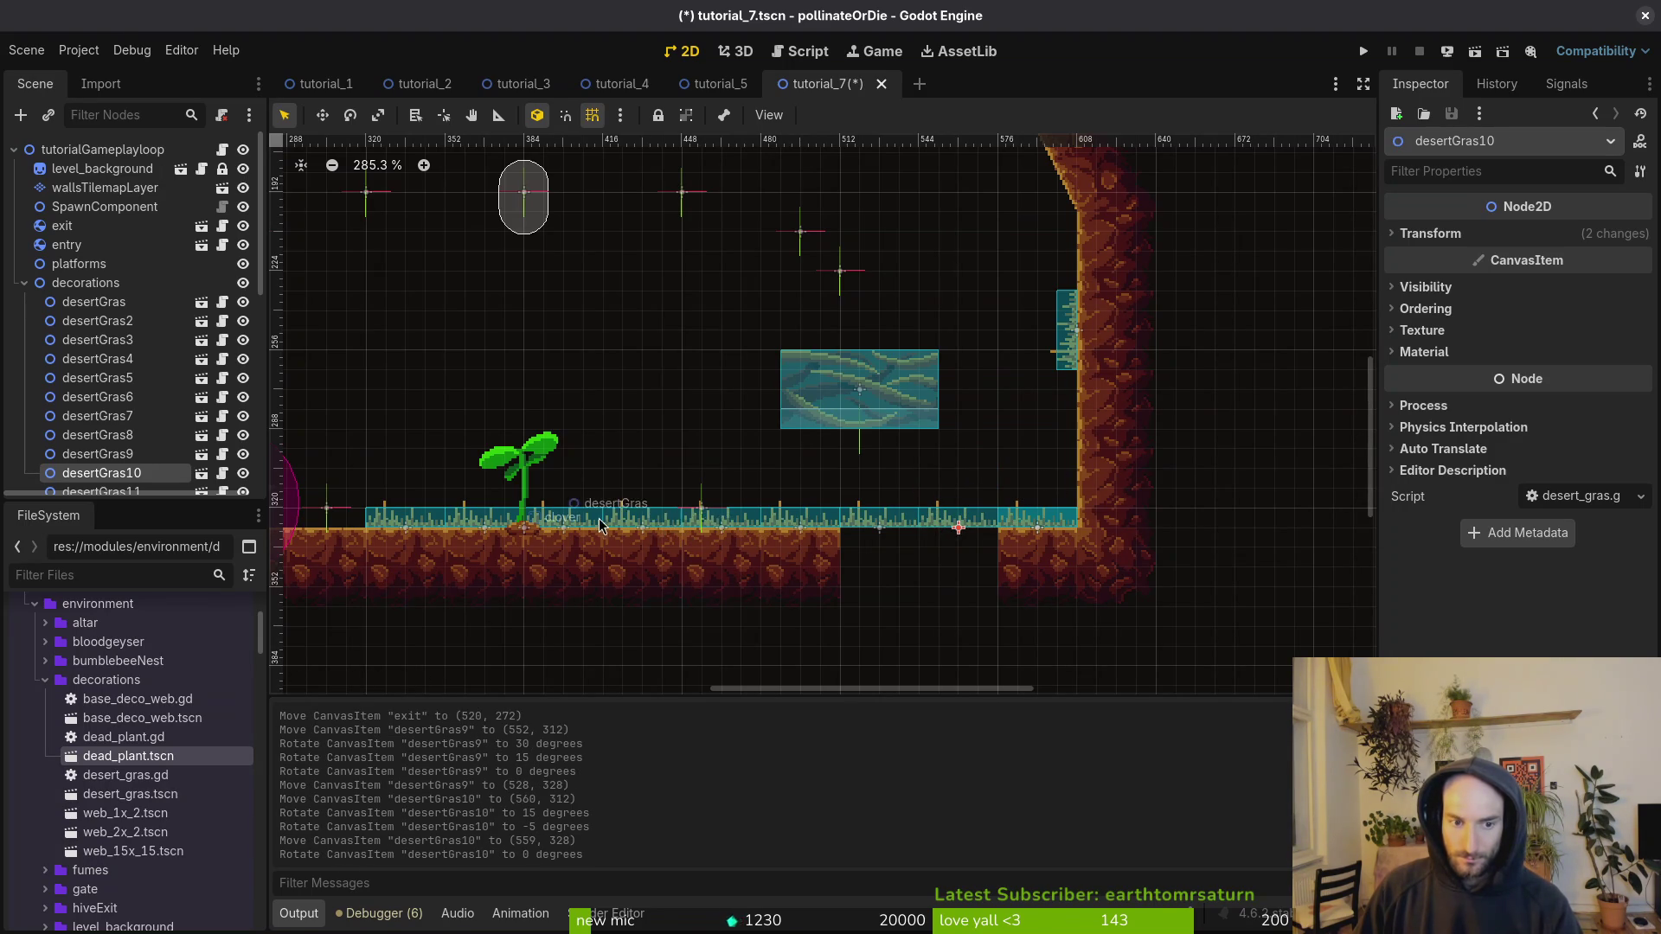
pyautogui.moveTo(749, 528)
pyautogui.mouseDown()
pyautogui.moveTo(1014, 430)
pyautogui.moveTo(986, 454)
pyautogui.moveTo(969, 468)
pyautogui.moveTo(1077, 255)
pyautogui.mouseUp()
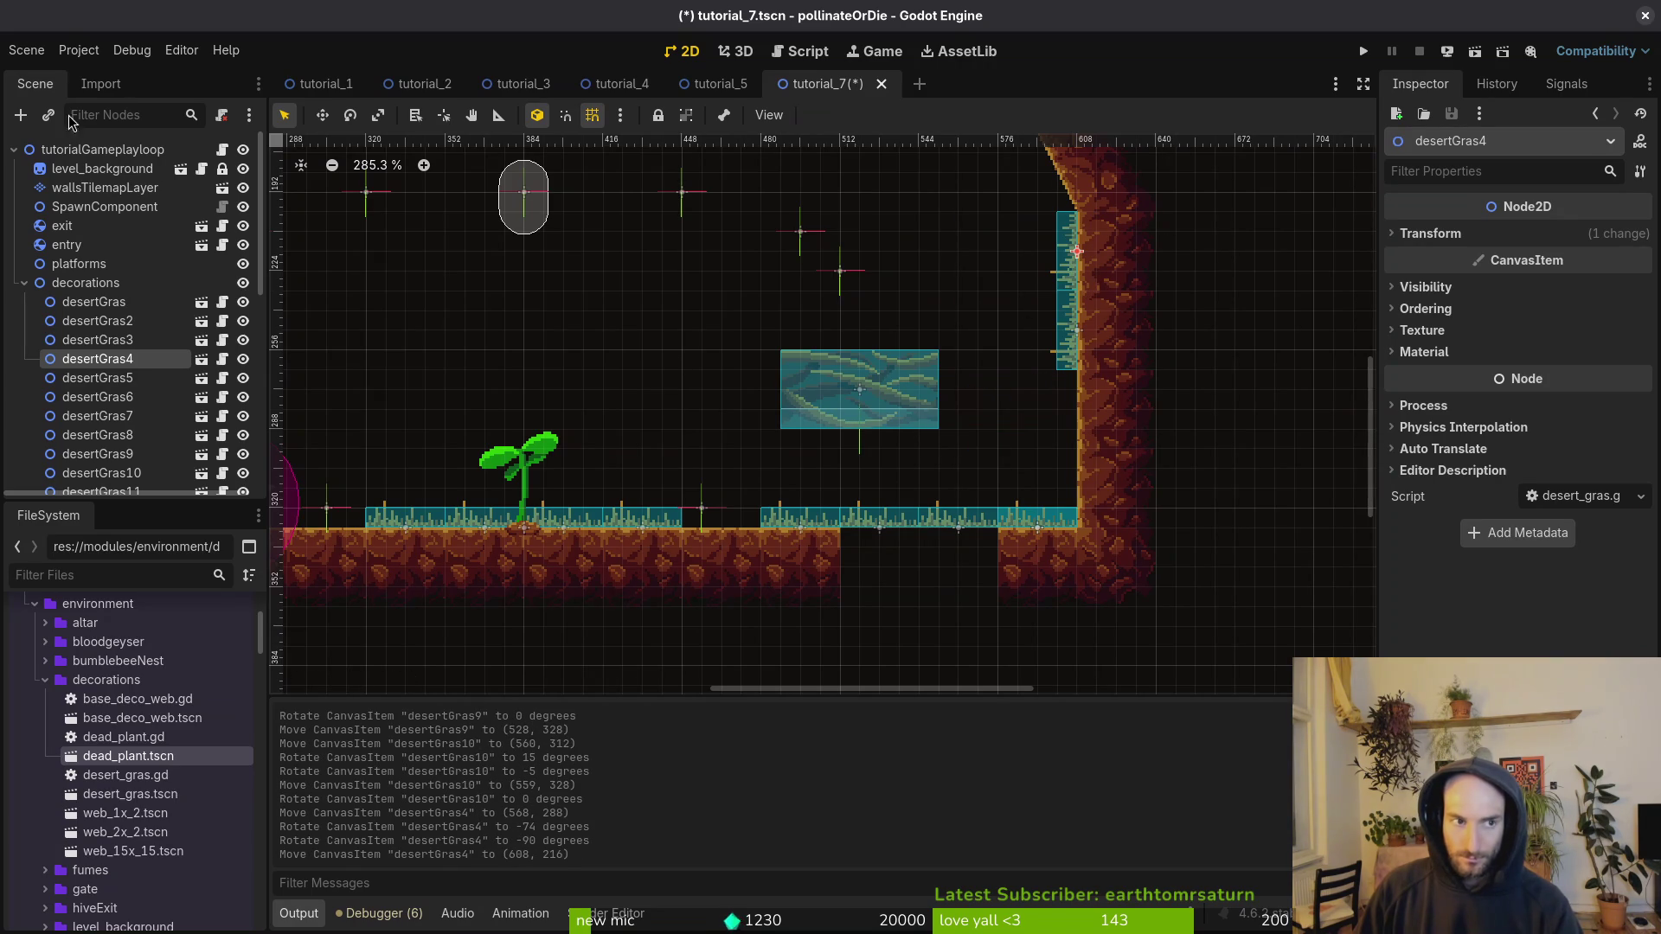
# Step: On wallsTilemapLayer, fill the floor gap with dirt tiles and erase tiles from the right wall
pyautogui.click(104, 188)
pyautogui.click(820, 810)
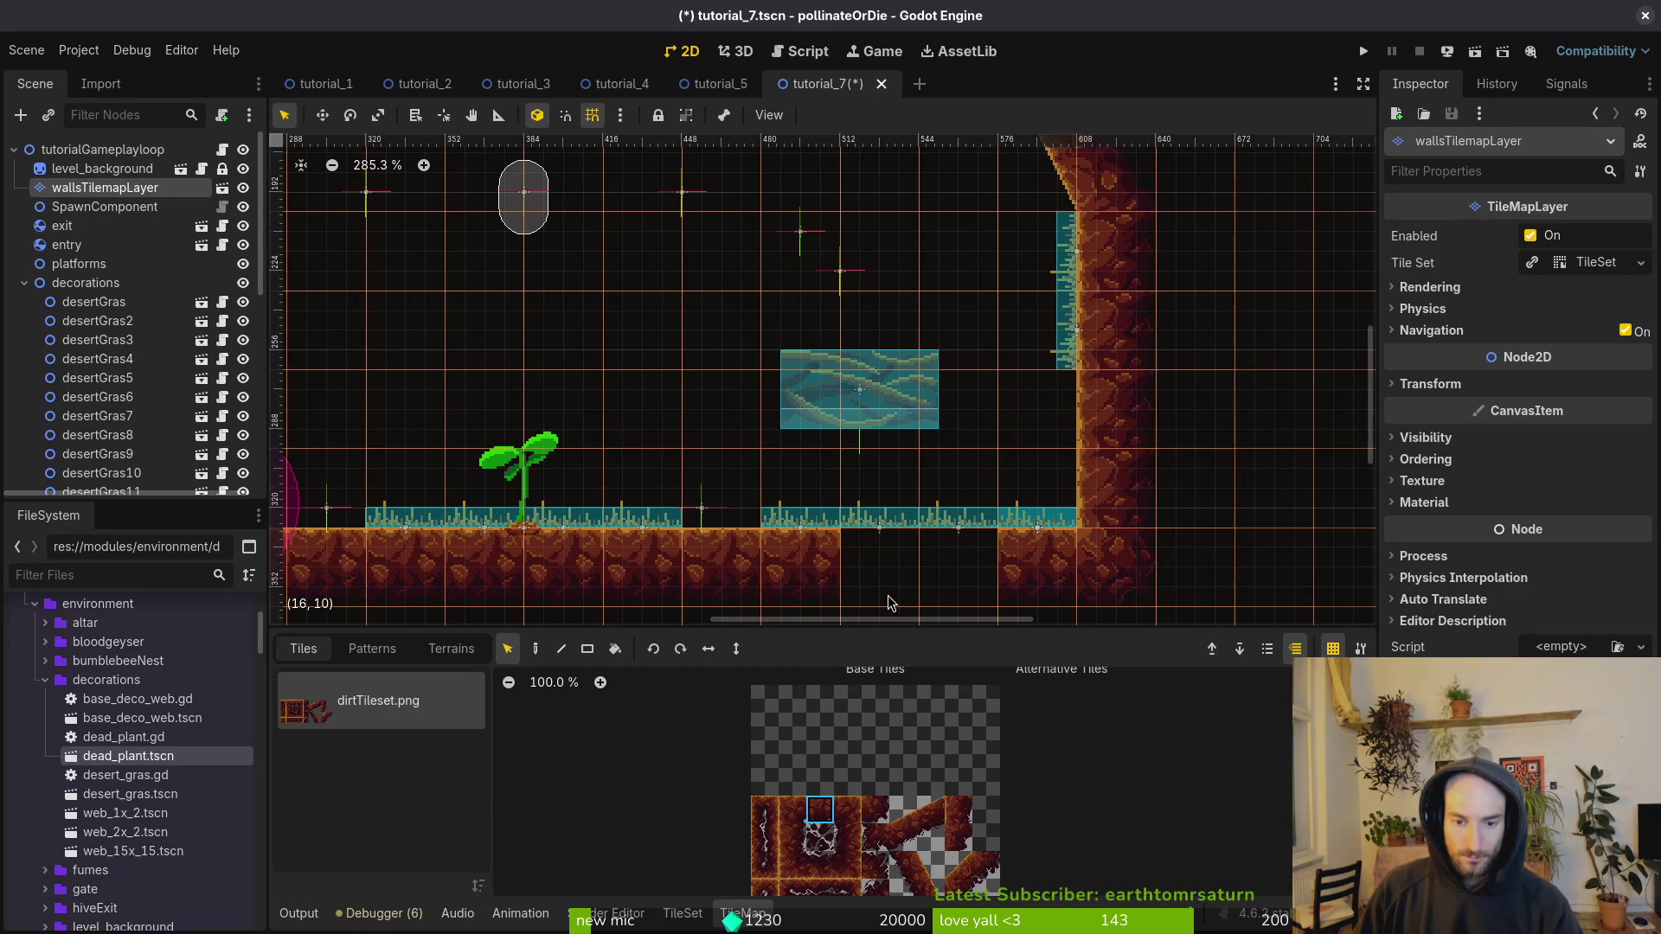
pyautogui.click(535, 648)
pyautogui.moveTo(881, 558); pyautogui.dragTo(952, 561)
pyautogui.rightClick(1097, 470)
# Step: Rotate the exit gate upright into the right wall and save tutorial_7
pyautogui.click(860, 390)
pyautogui.moveTo(900, 385)
pyautogui.mouseDown()
pyautogui.moveTo(975, 382)
pyautogui.moveTo(893, 414)
pyautogui.moveTo(1150, 473)
pyautogui.mouseUp()
pyautogui.press('Escape')
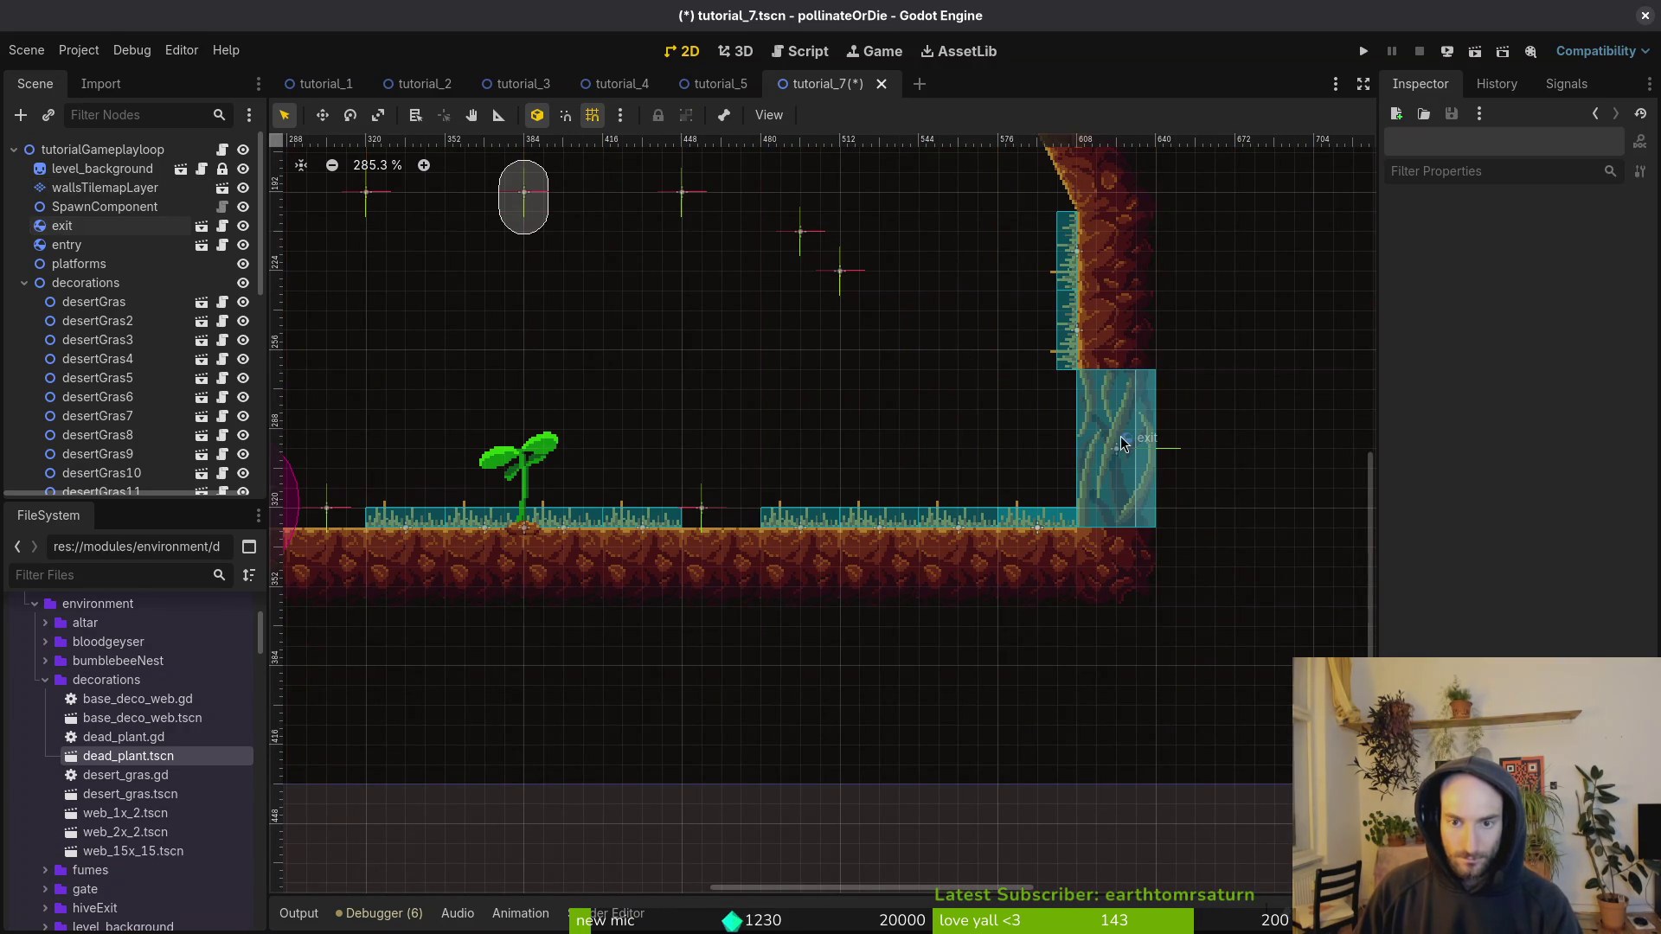
pyautogui.hotkey('ctrl', 's')
pyautogui.scroll(-6, 904, 547)
pyautogui.scroll(4, 905, 547)
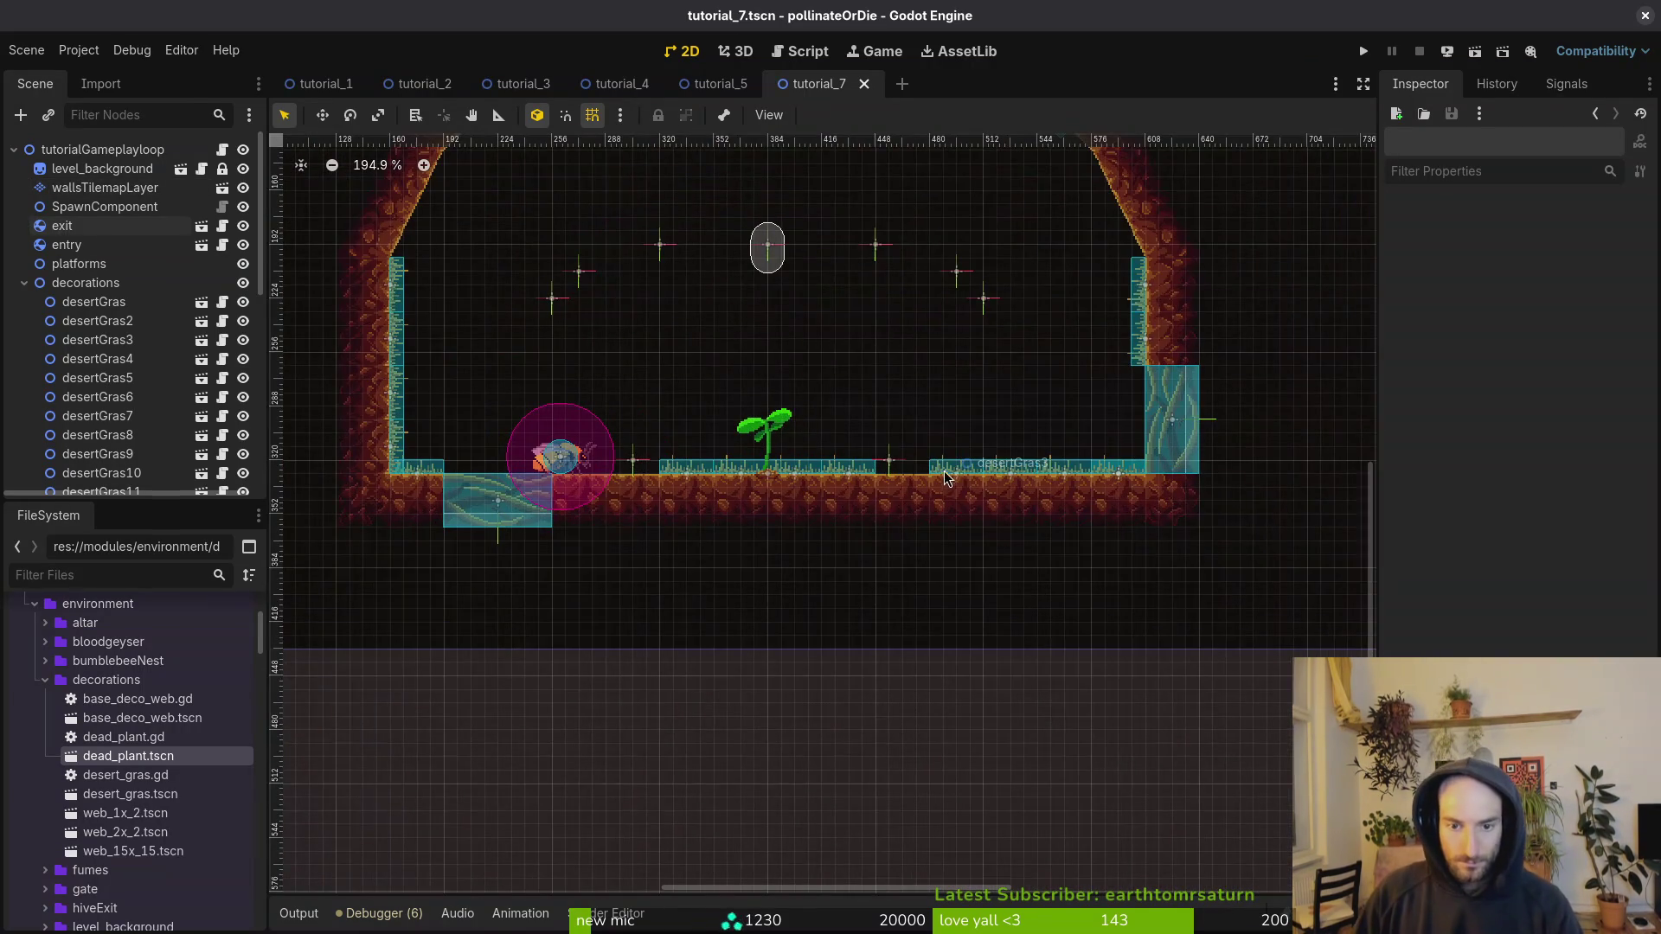
# Step: Duplicate desertGras3 as desertGras21, move it left along the floor, and save
pyautogui.click(956, 475)
pyautogui.click(86, 283)
pyautogui.scroll(2, 960, 468)
pyautogui.moveTo(130, 794)
pyautogui.mouseDown()
pyautogui.moveTo(958, 474)
pyautogui.moveTo(866, 464)
pyautogui.mouseUp()
pyautogui.press('Escape')
pyautogui.hotkey('ctrl', 's')
pyautogui.scroll(-5, 861, 428)
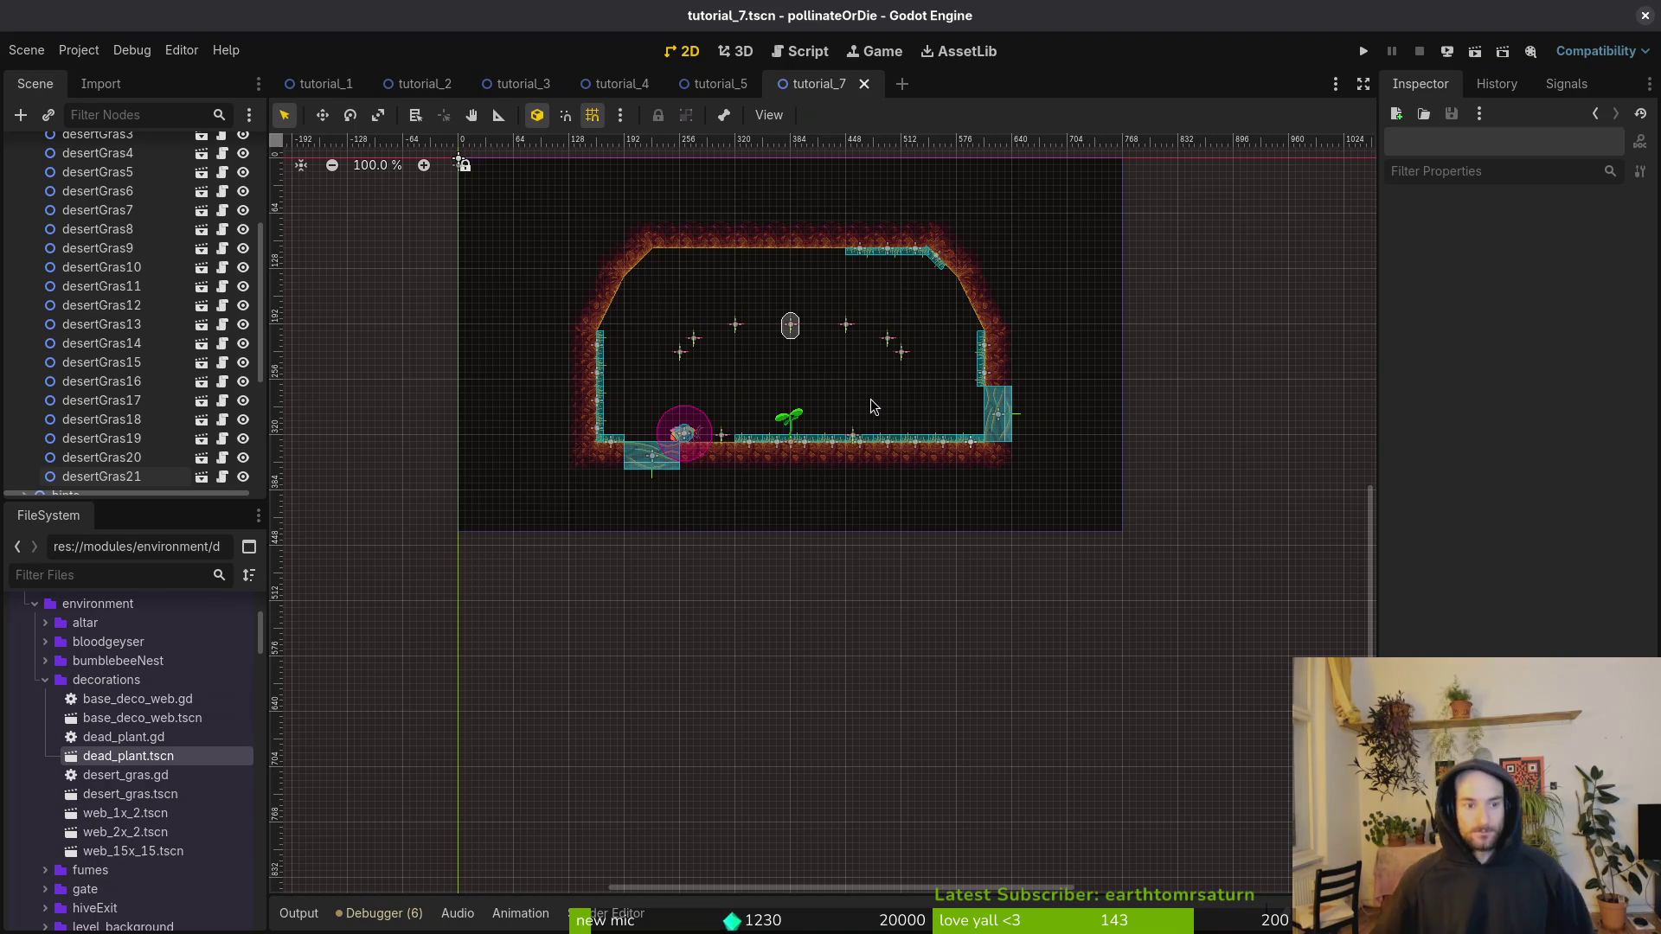
# Step: Add dead_plant.tscn under decorations and place it on the right of the floor, 40 px further right
pyautogui.press('f')
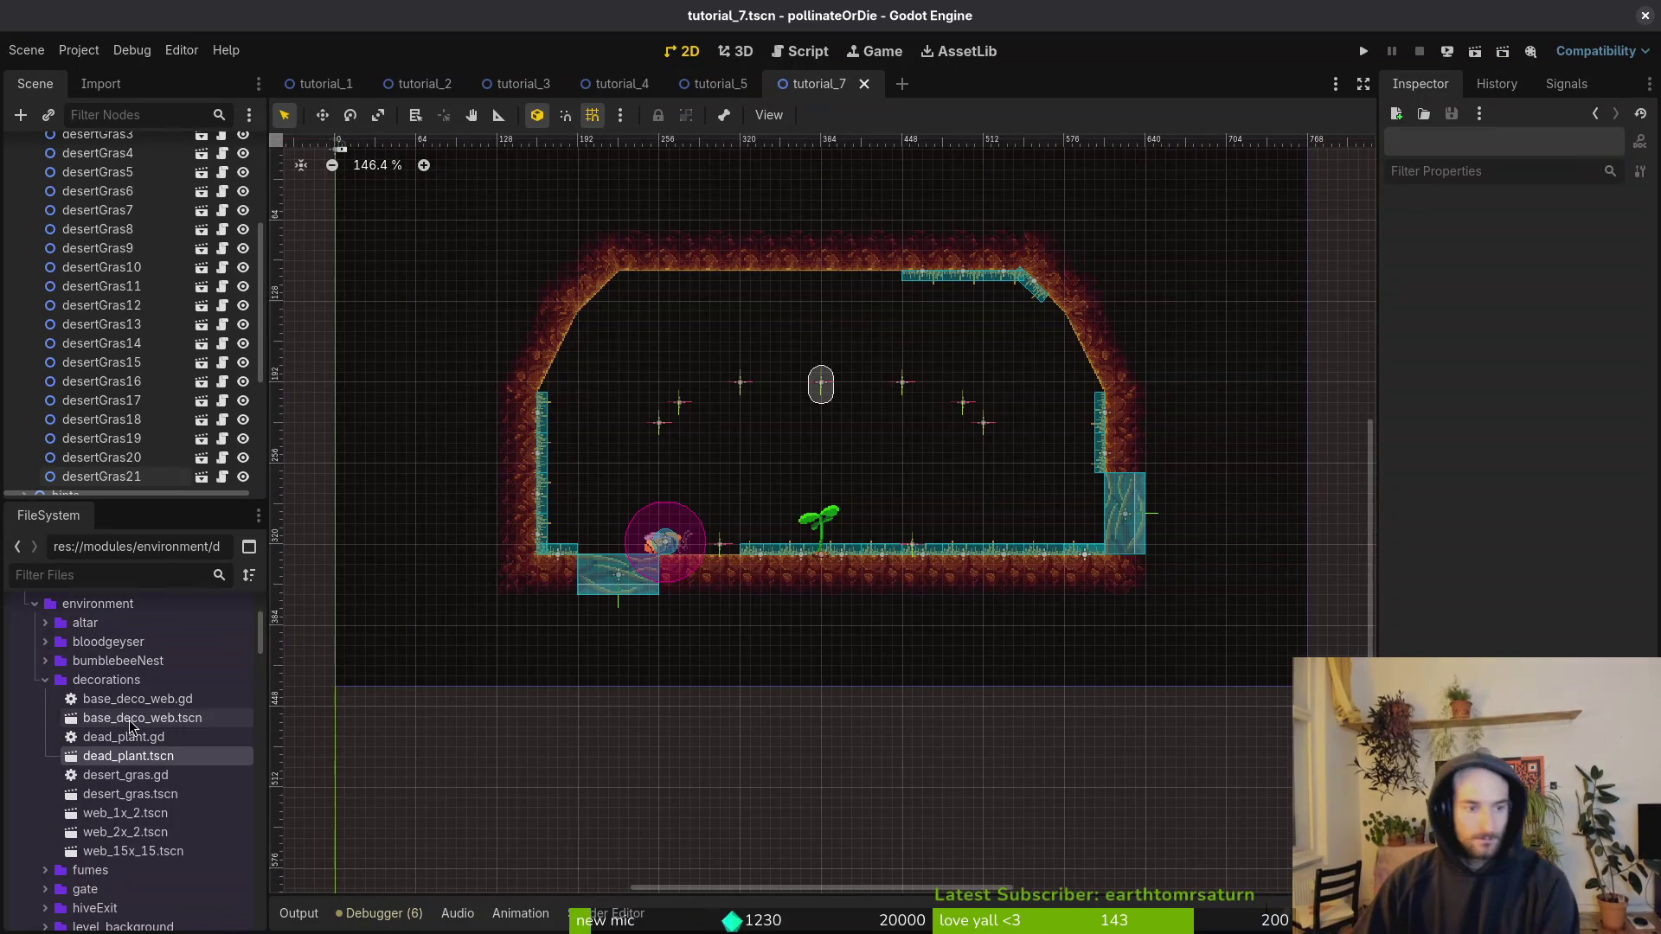
pyautogui.moveTo(128, 757)
pyautogui.mouseDown()
pyautogui.moveTo(292, 372)
pyautogui.moveTo(97, 235)
pyautogui.moveTo(108, 329)
pyautogui.moveTo(112, 285)
pyautogui.mouseUp()
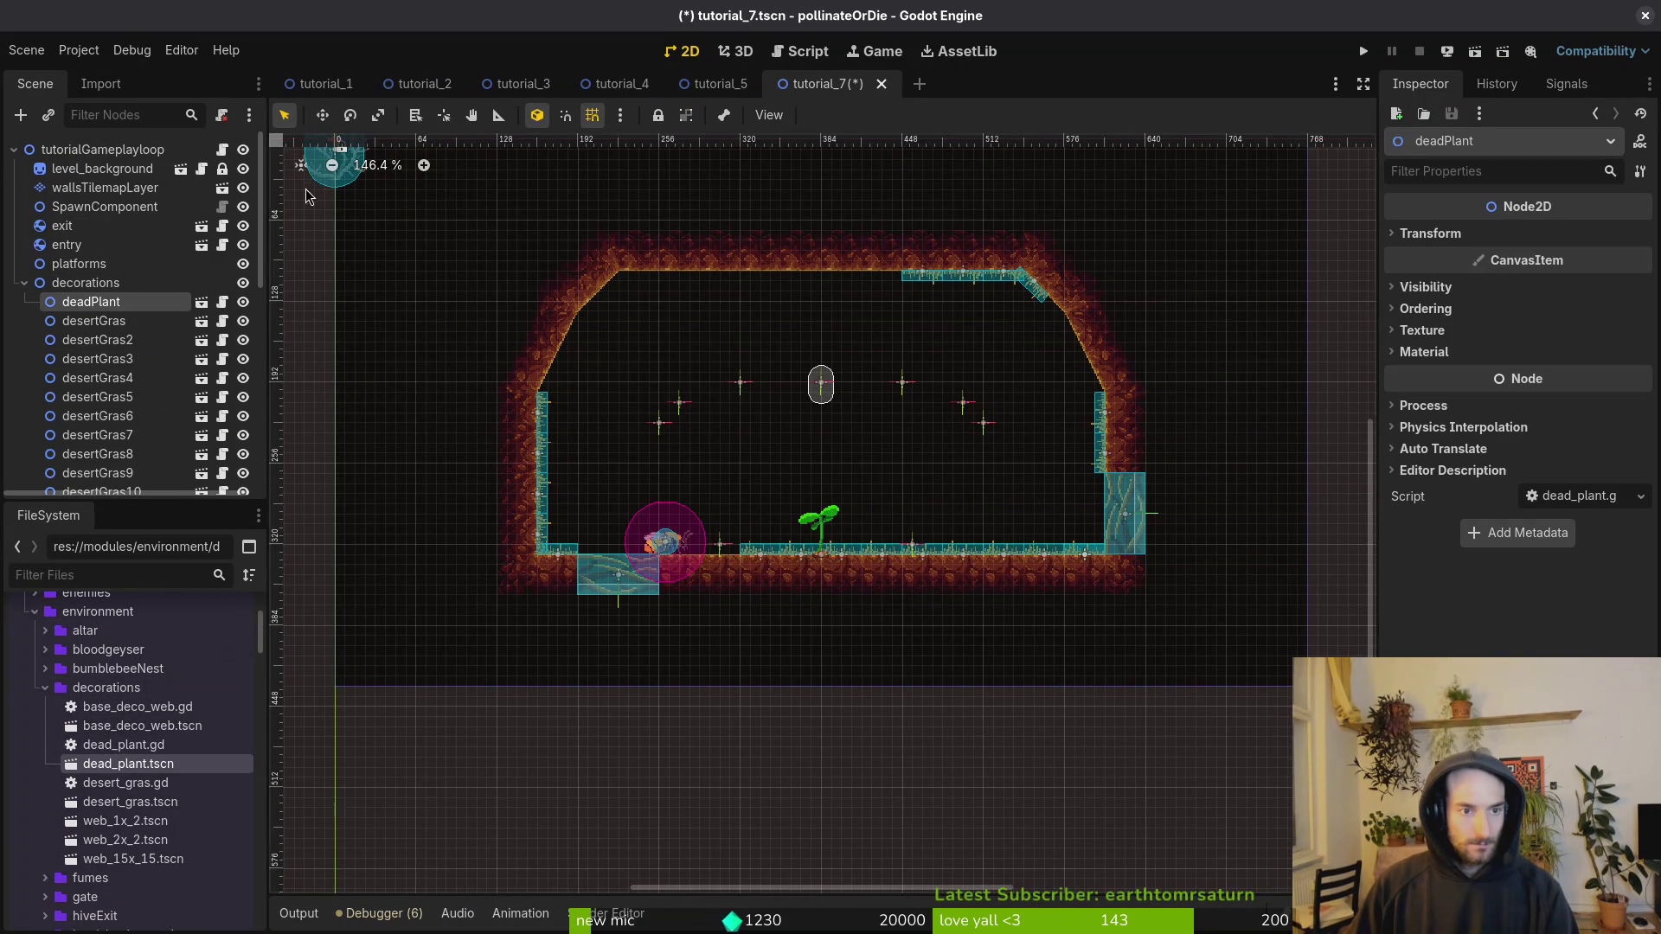
pyautogui.moveTo(322, 173)
pyautogui.mouseDown()
pyautogui.moveTo(894, 463)
pyautogui.moveTo(913, 500)
pyautogui.mouseUp()
pyautogui.scroll(2, 913, 499)
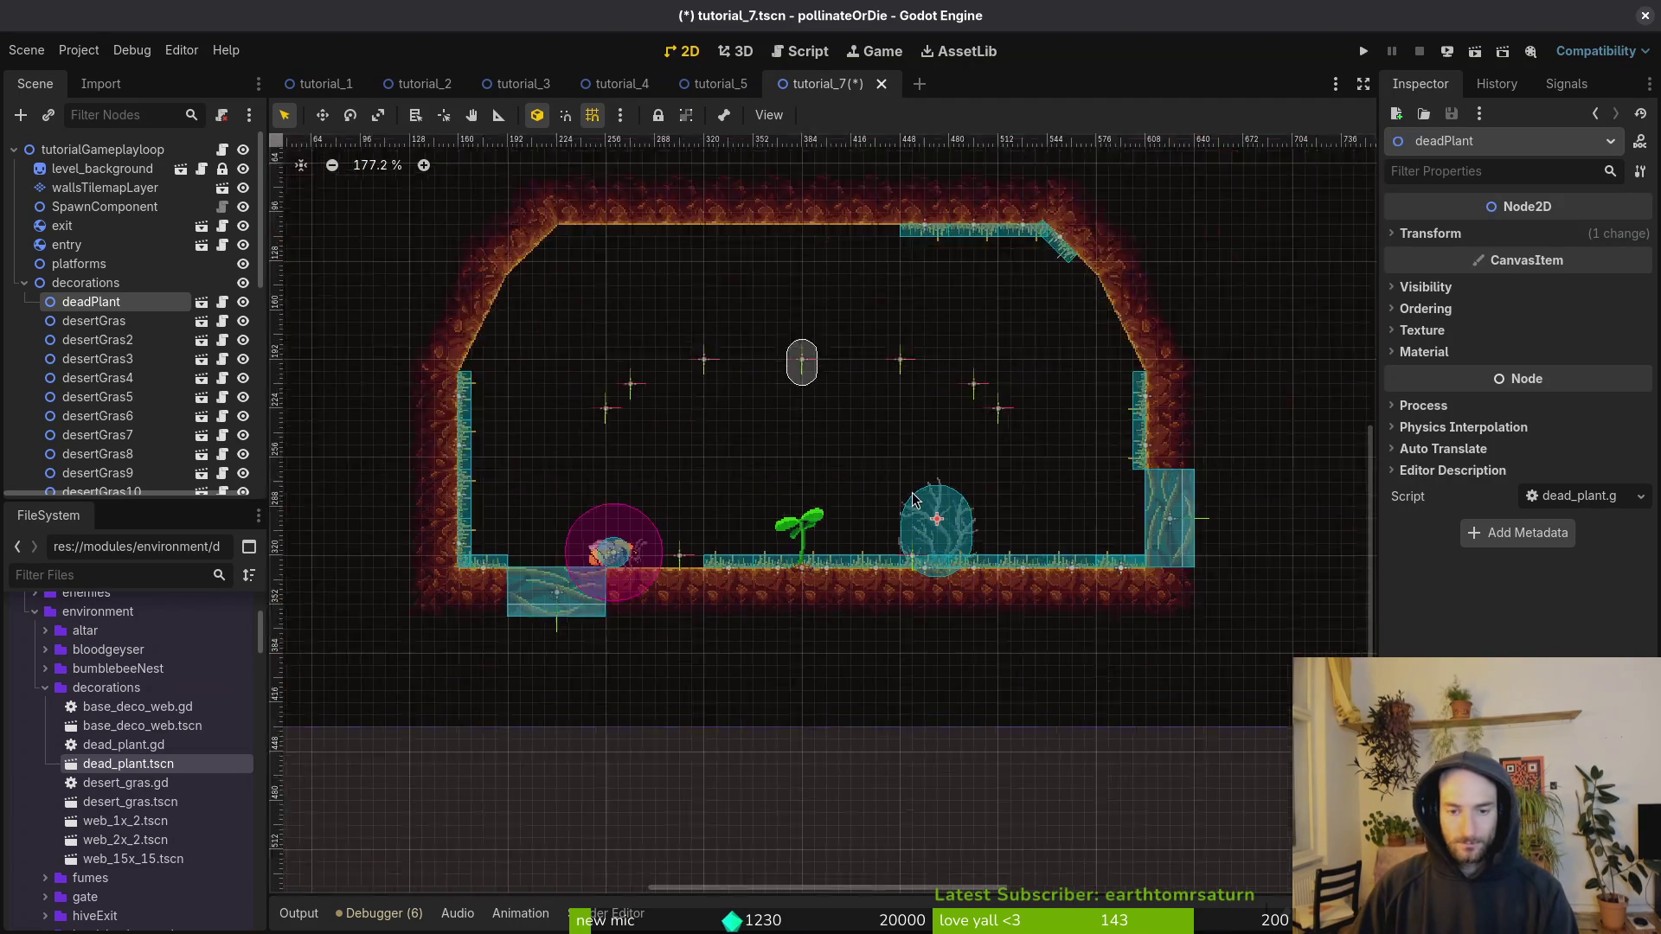
pyautogui.scroll(4, 913, 499)
pyautogui.moveTo(982, 561)
pyautogui.mouseDown()
pyautogui.moveTo(940, 561)
pyautogui.moveTo(1090, 559)
pyautogui.moveTo(1033, 567)
pyautogui.mouseUp()
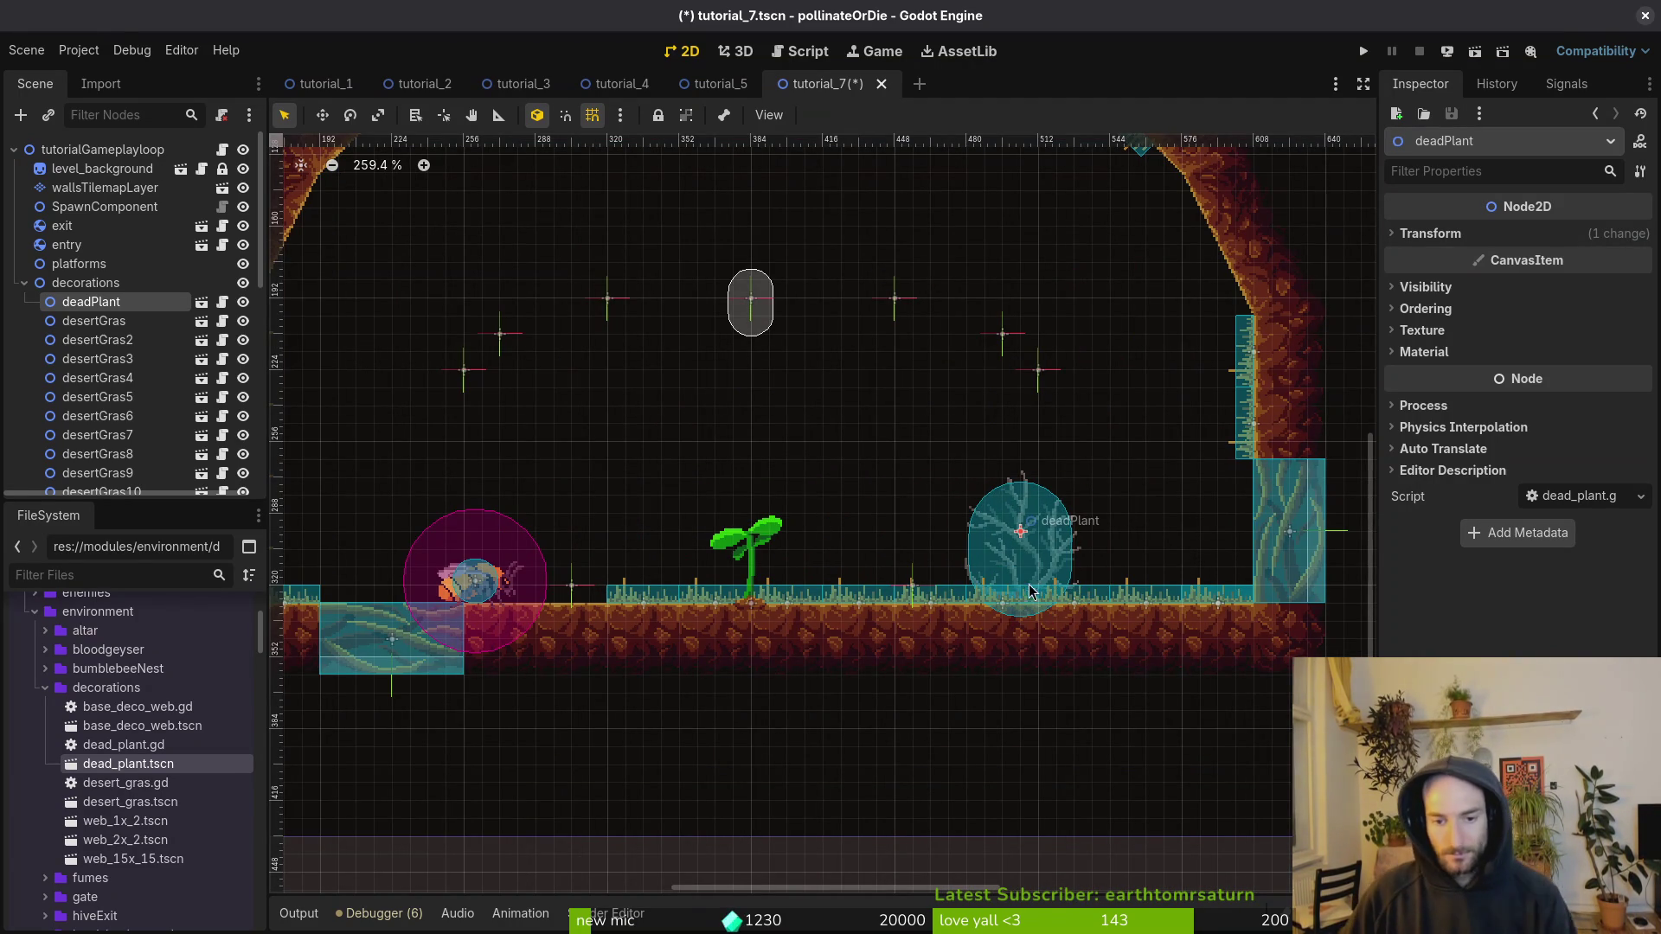
pyautogui.scroll(-5, 1029, 592)
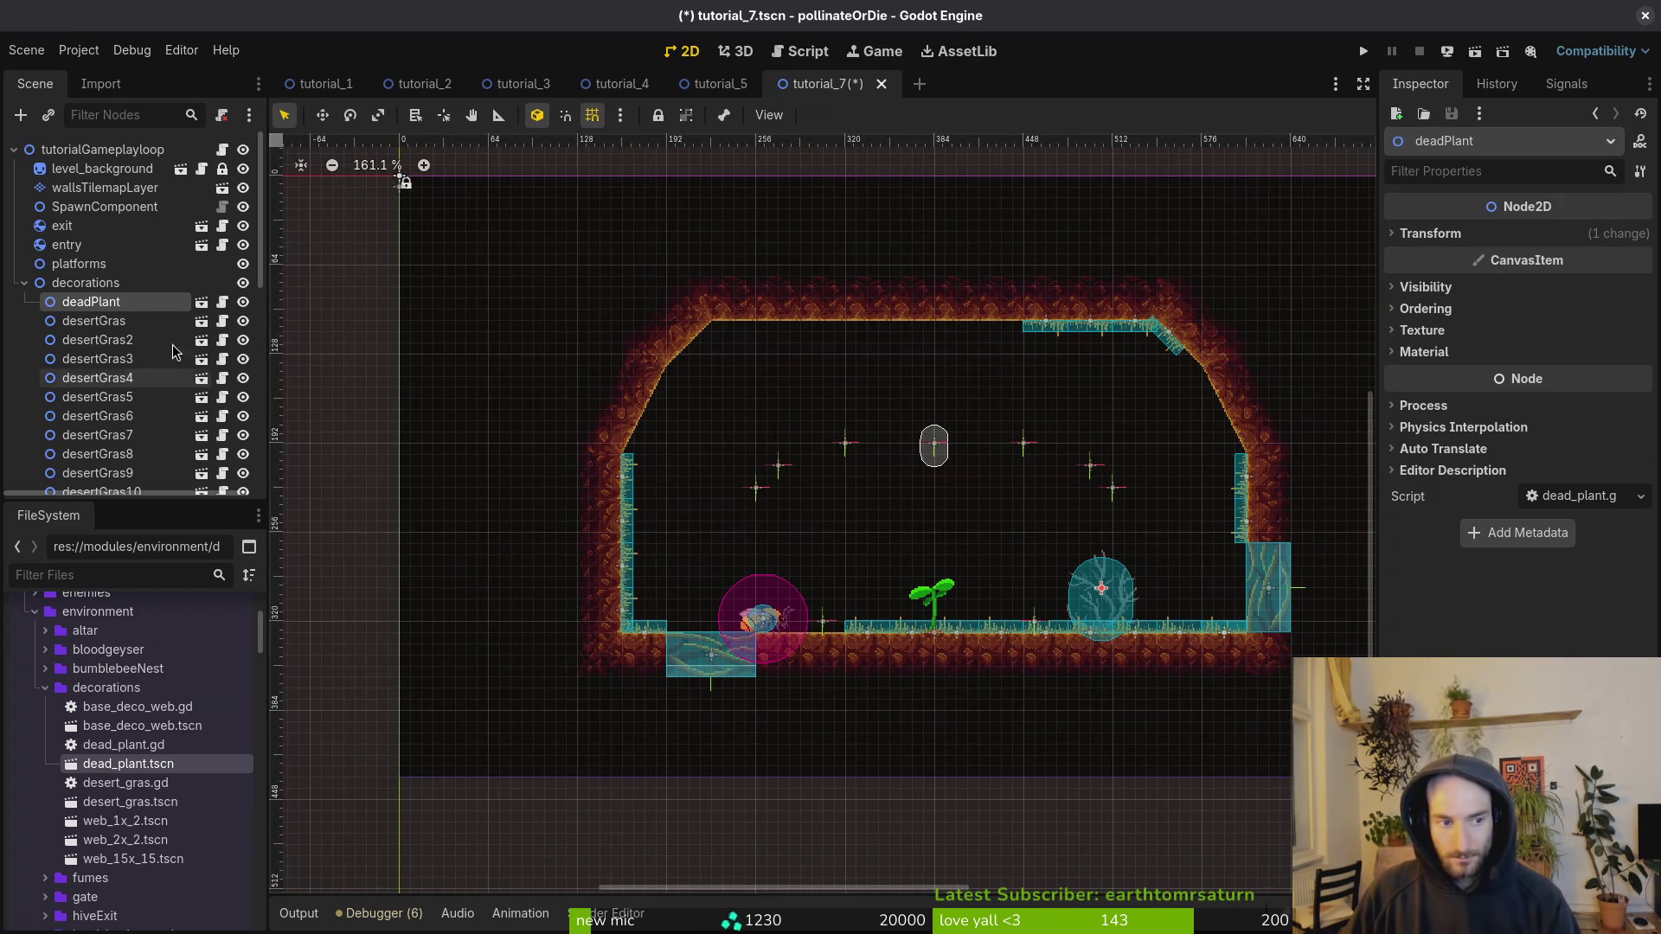
# Step: Duplicate the dead plant, moving the copy up to the ceiling and the original onto the left wall
pyautogui.hotkey('ctrl', 'd')
pyautogui.moveTo(1100, 636)
pyautogui.mouseDown()
pyautogui.moveTo(1088, 394)
pyautogui.moveTo(1129, 290)
pyautogui.moveTo(1116, 383)
pyautogui.mouseUp()
pyautogui.scroll(5, 1114, 389)
pyautogui.moveTo(1094, 761)
pyautogui.mouseDown()
pyautogui.moveTo(576, 727)
pyautogui.moveTo(409, 593)
pyautogui.moveTo(400, 645)
pyautogui.moveTo(373, 637)
pyautogui.moveTo(407, 645)
pyautogui.moveTo(384, 645)
pyautogui.mouseUp()
pyautogui.hotkey('ctrl', 'z')
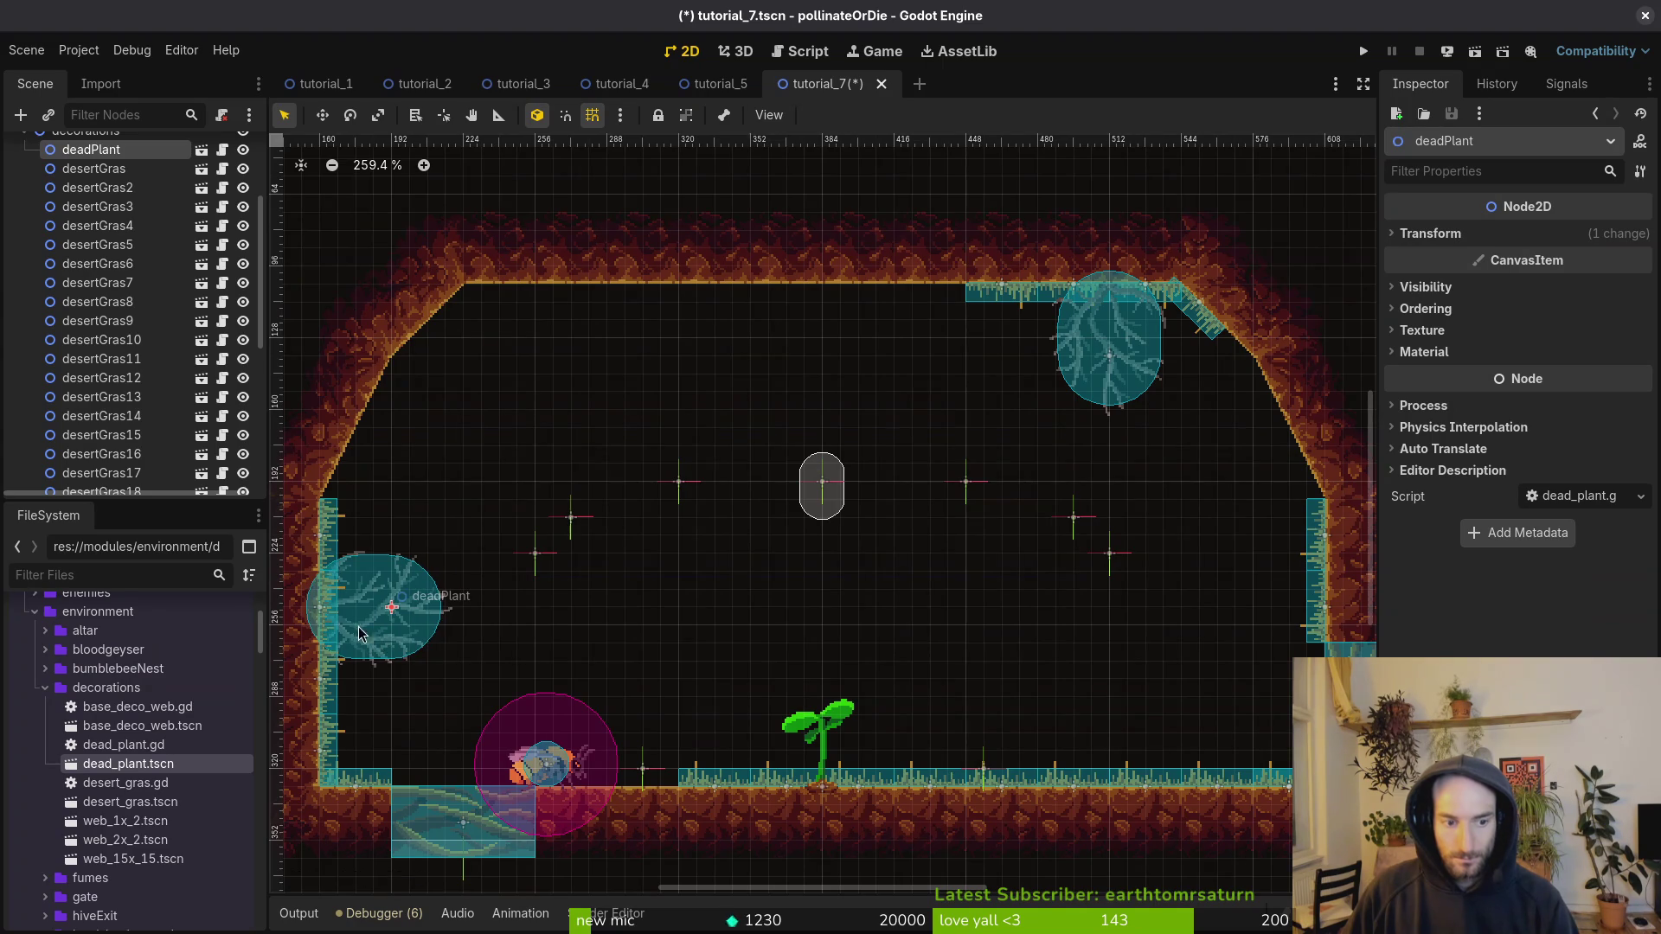
pyautogui.scroll(5, 380, 618)
pyautogui.scroll(-5, 489, 519)
pyautogui.scroll(-3, 845, 483)
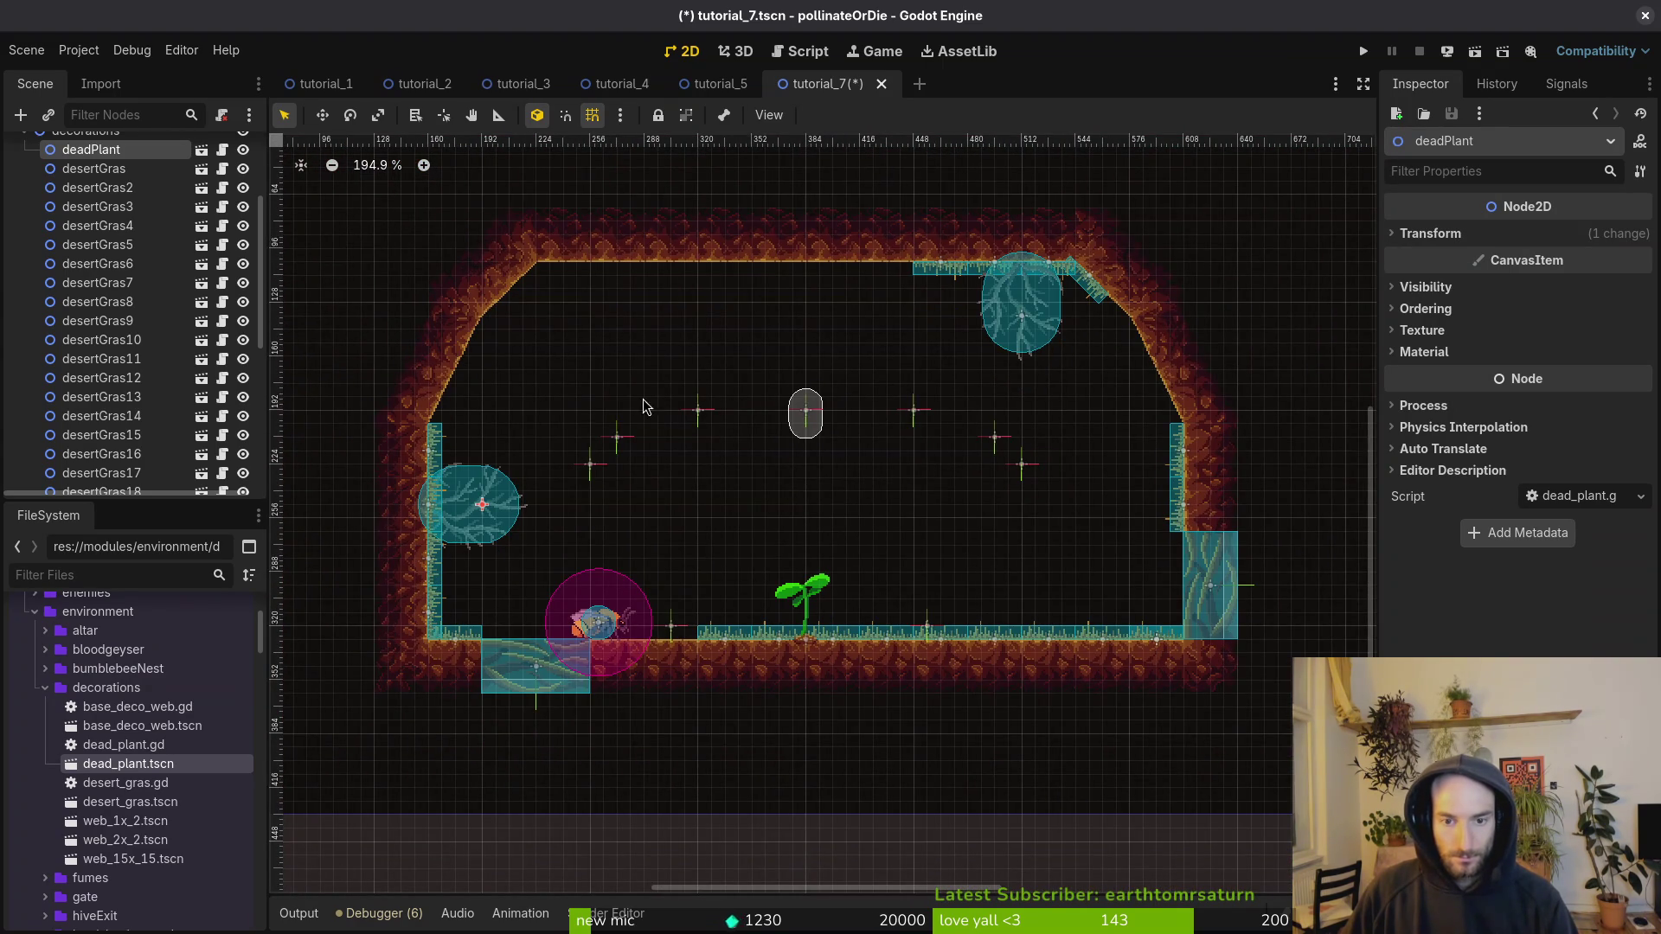
pyautogui.click(1021, 335)
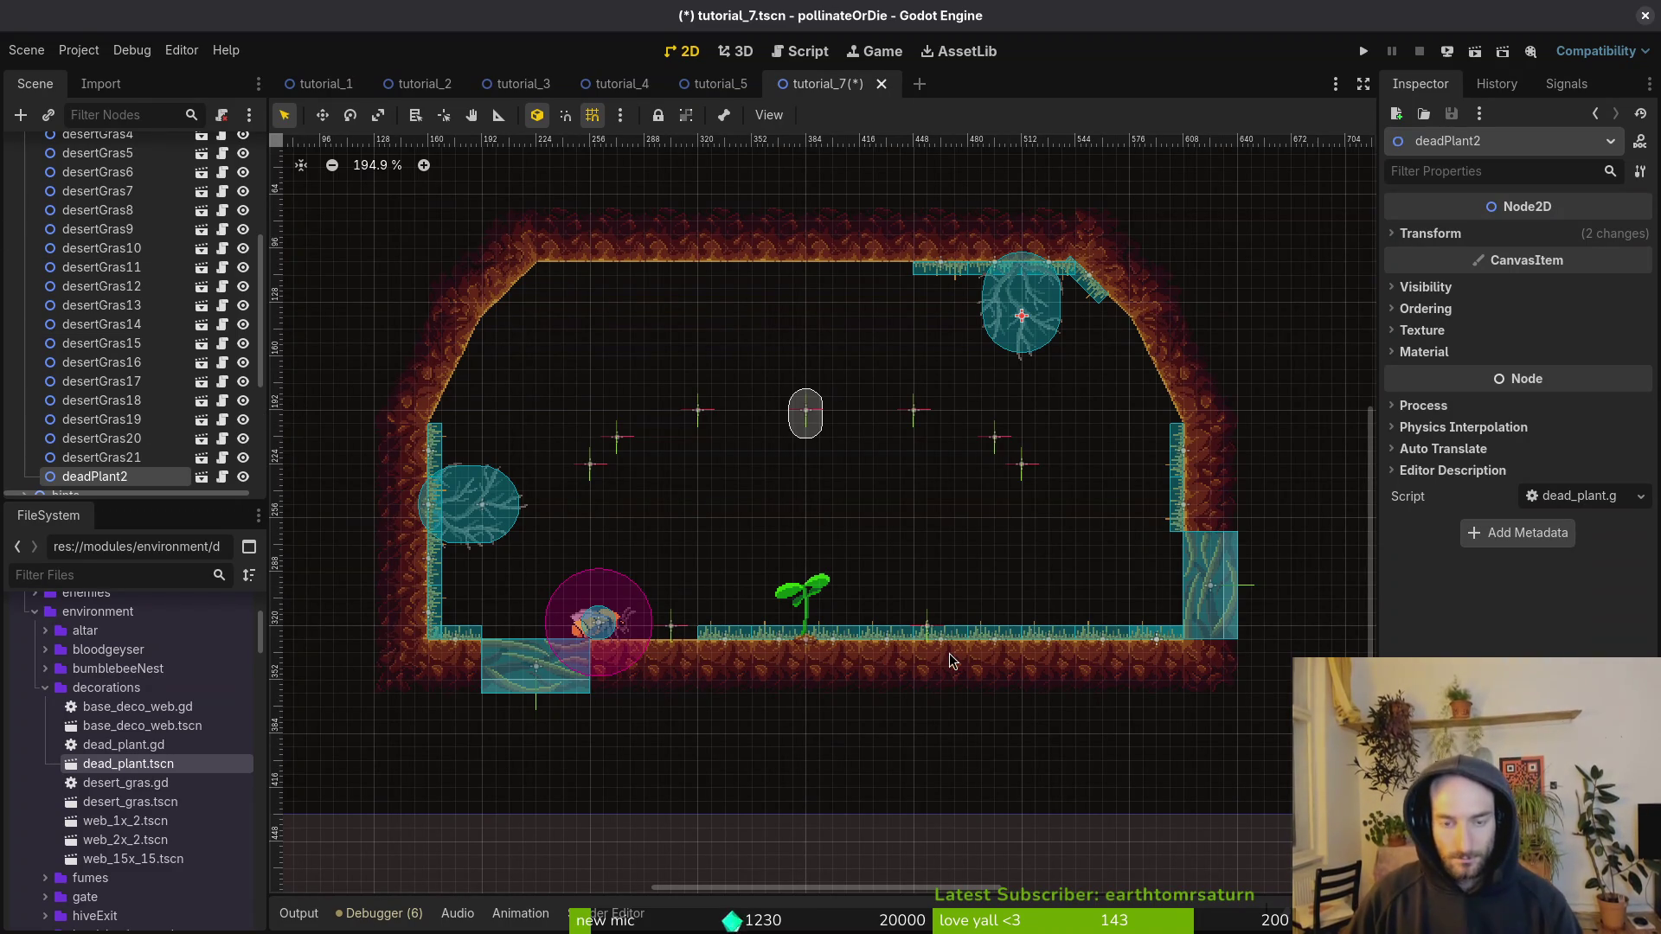
pyautogui.click(1018, 649)
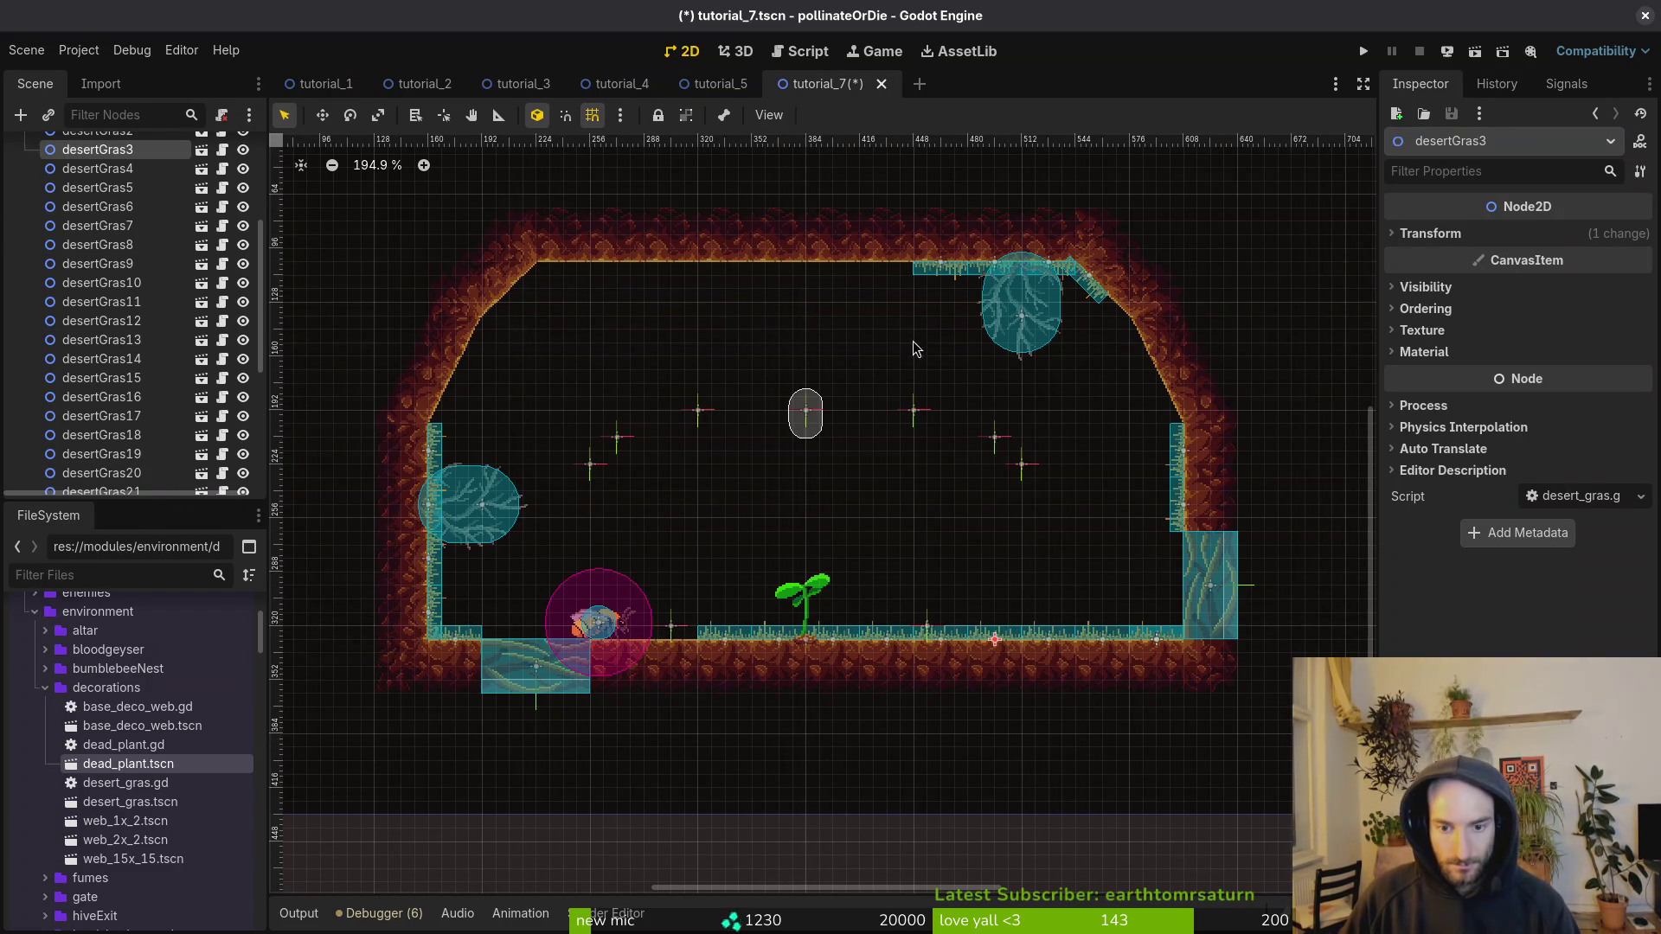
# Step: Duplicate the two ceiling grass strips and slide the copies 64 px left
pyautogui.scroll(4, 929, 242)
pyautogui.keyDown('shift'); pyautogui.click(993, 288); pyautogui.keyUp('shift')
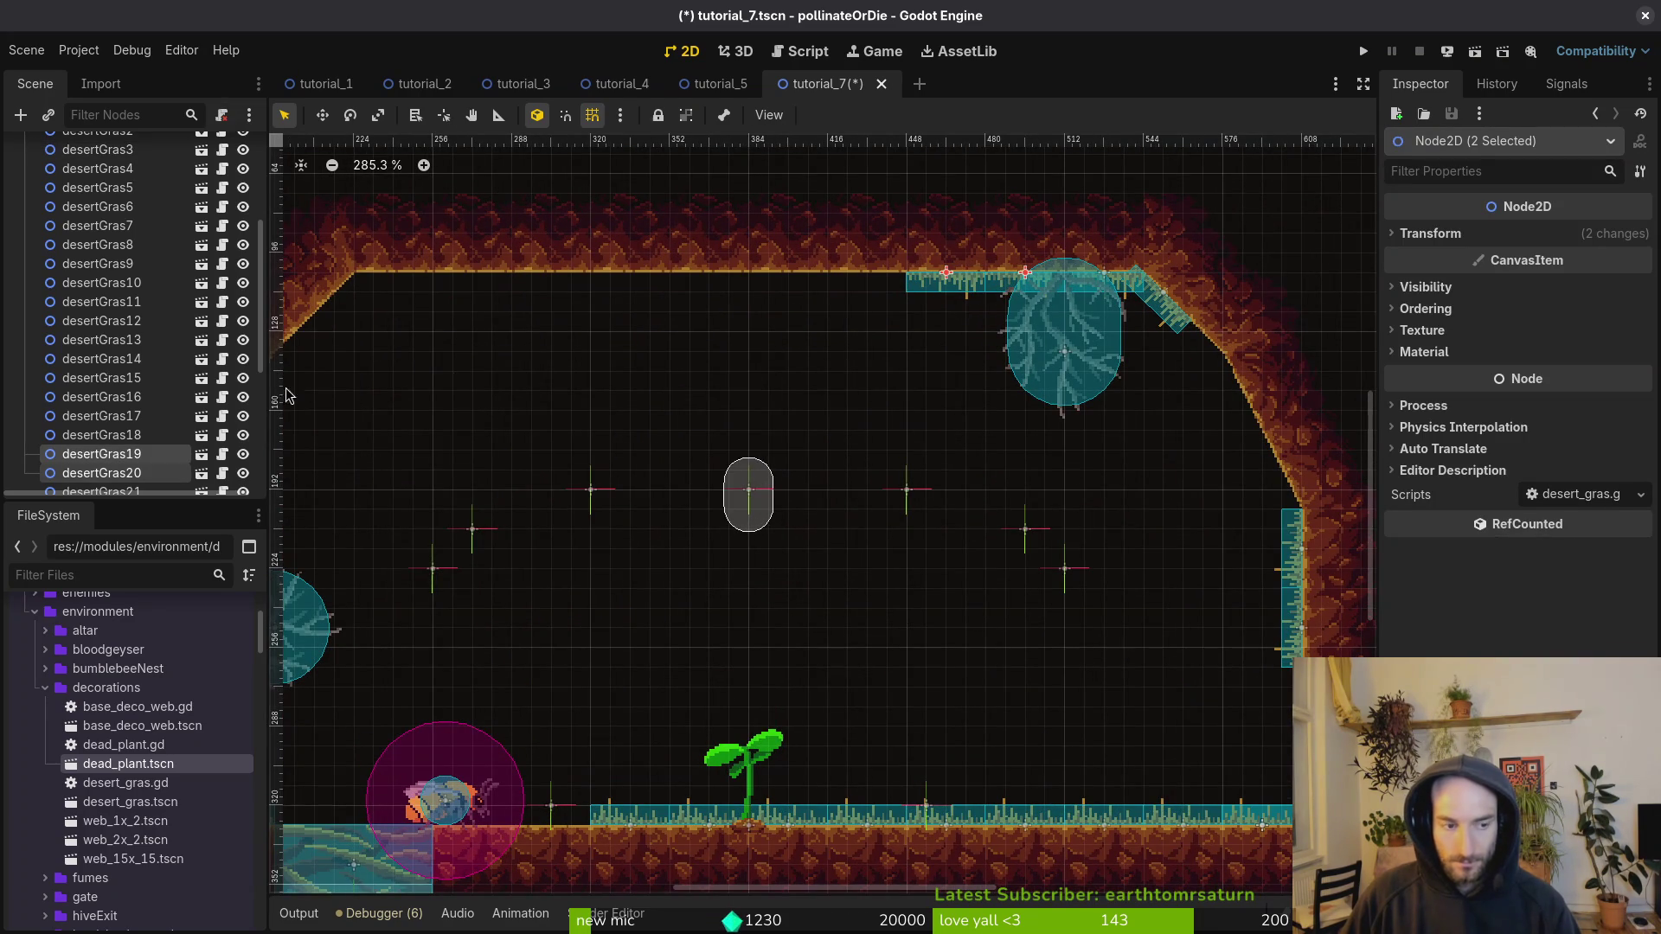
pyautogui.hotkey('ctrl', 'd')
pyautogui.moveTo(952, 298); pyautogui.dragTo(794, 298)
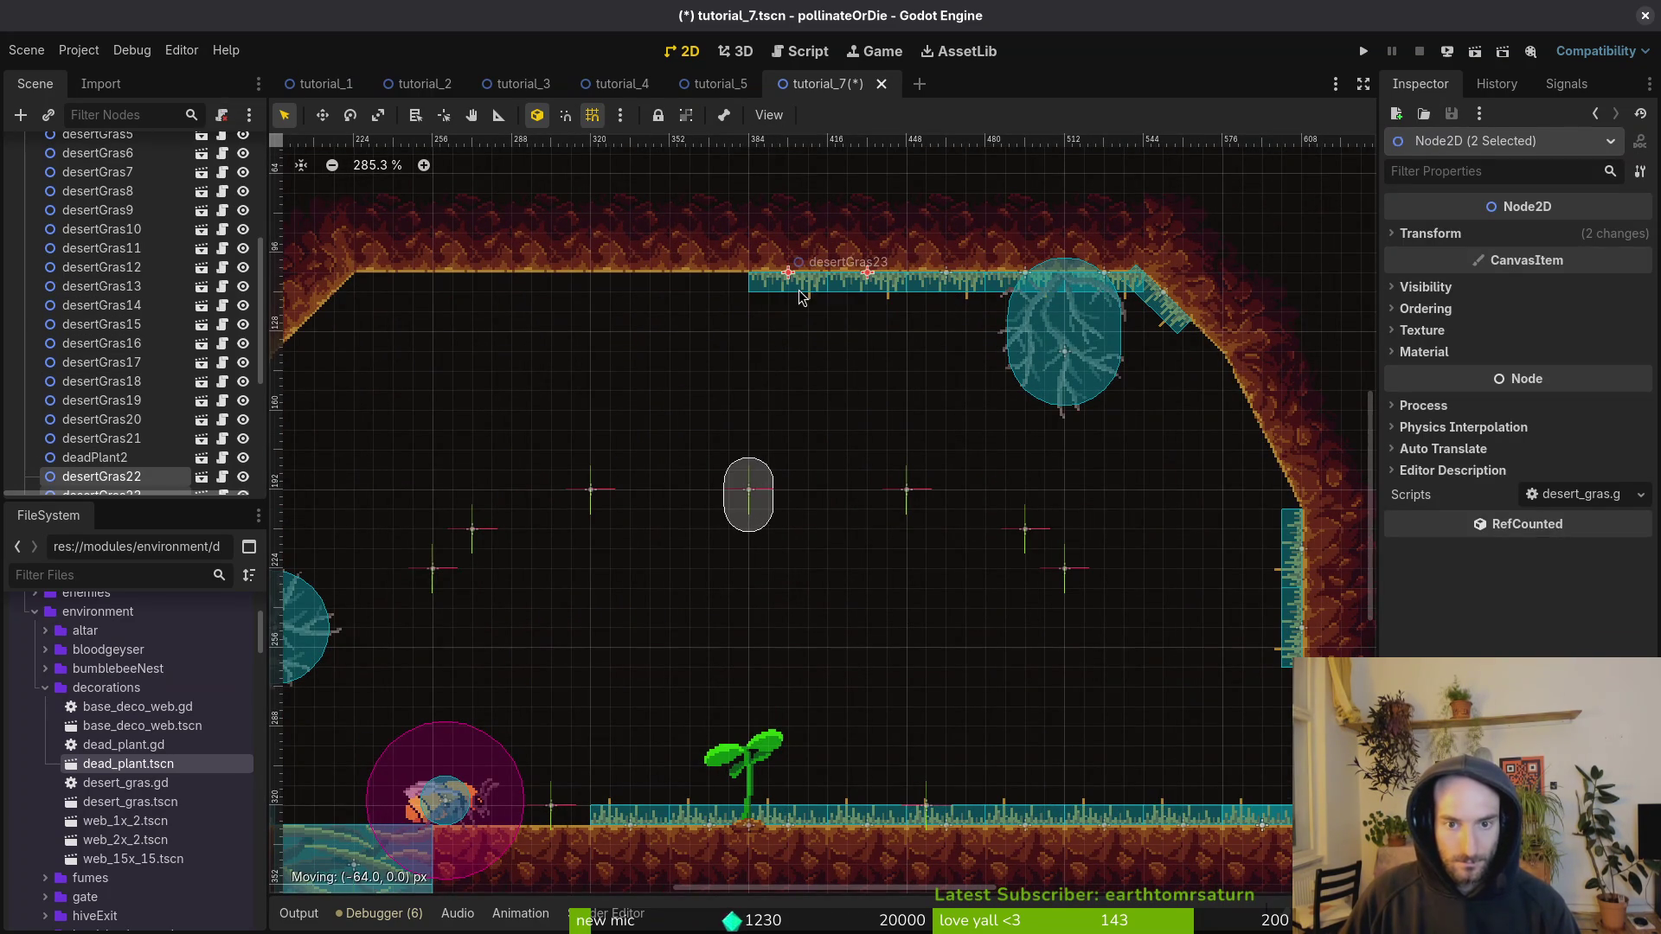
# Step: Duplicate desertGras17, move it down the sloped corner, tilt it 15°, and save
pyautogui.click(1170, 322)
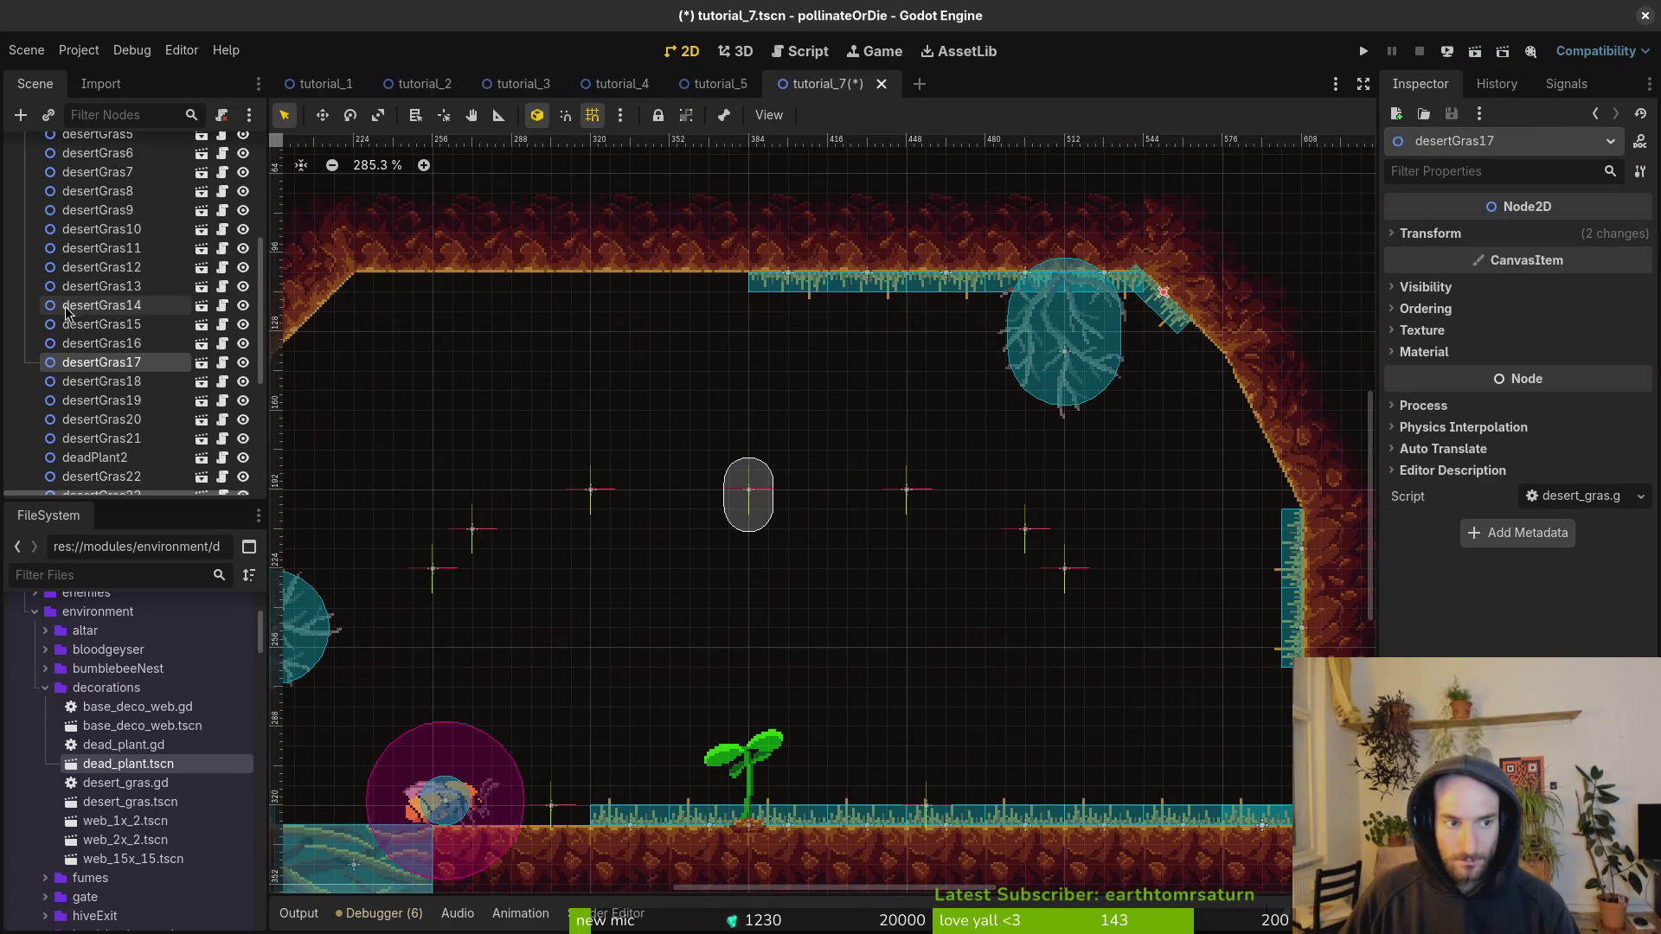
pyautogui.hotkey('ctrl', 'd')
pyautogui.scroll(4, 1168, 318)
pyautogui.moveTo(1168, 318); pyautogui.dragTo(1251, 370)
pyautogui.scroll(4, 1191, 419)
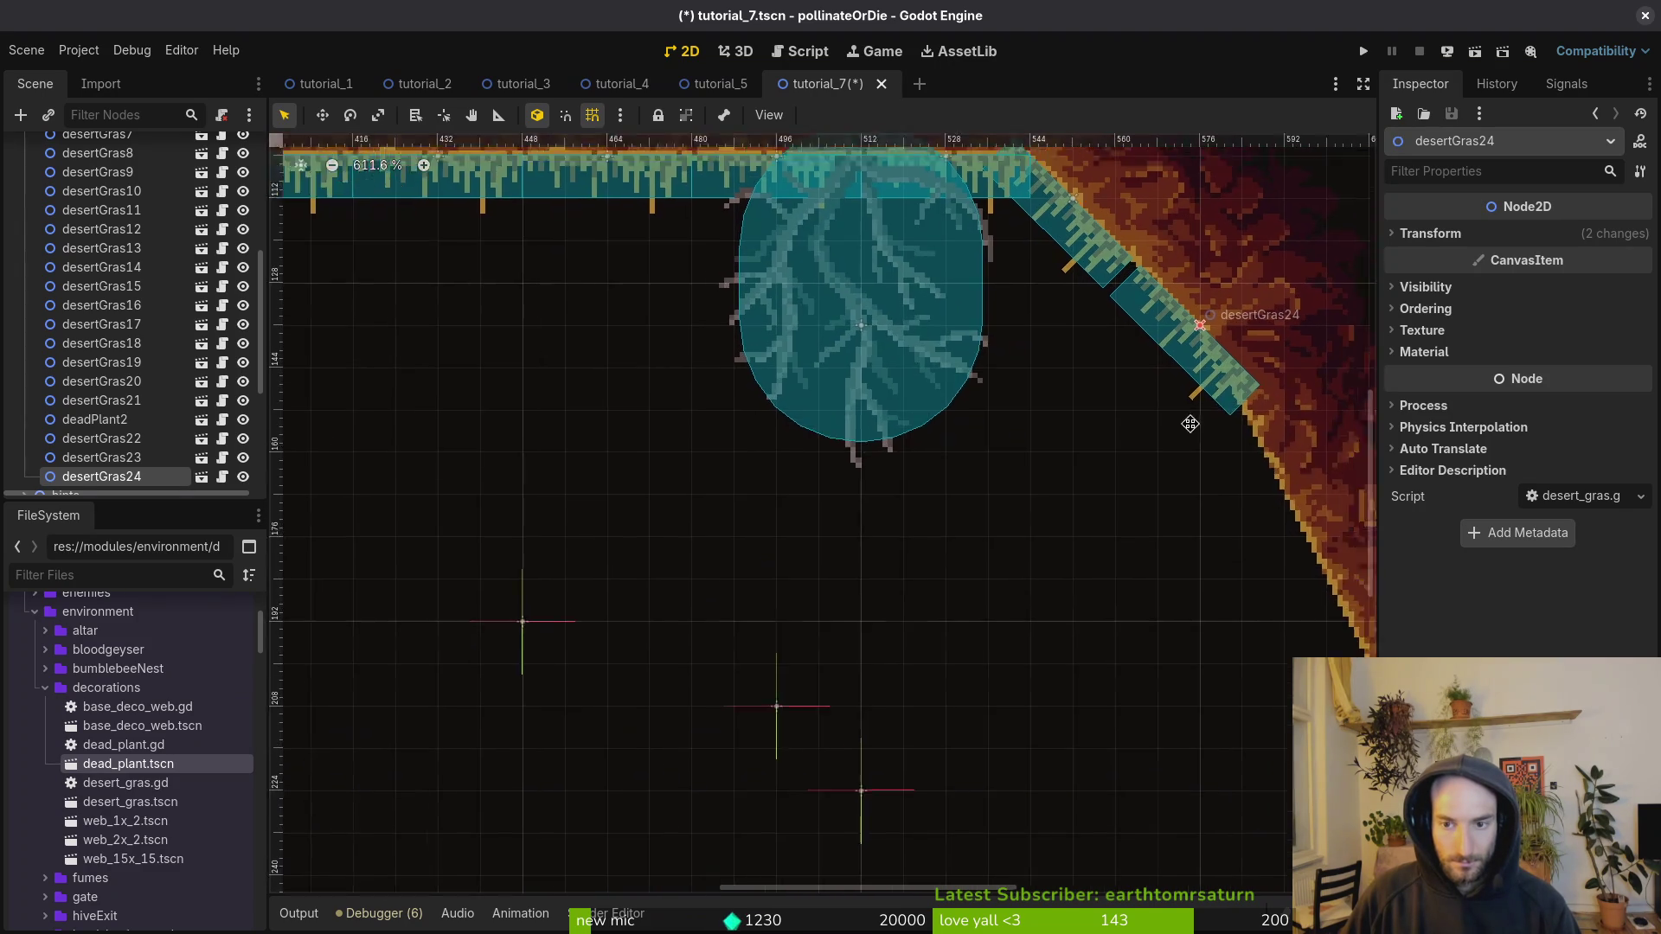
pyautogui.moveTo(1173, 430)
pyautogui.mouseDown()
pyautogui.moveTo(1143, 436)
pyautogui.moveTo(1175, 468)
pyautogui.moveTo(1182, 454)
pyautogui.mouseUp()
pyautogui.scroll(-5, 1182, 454)
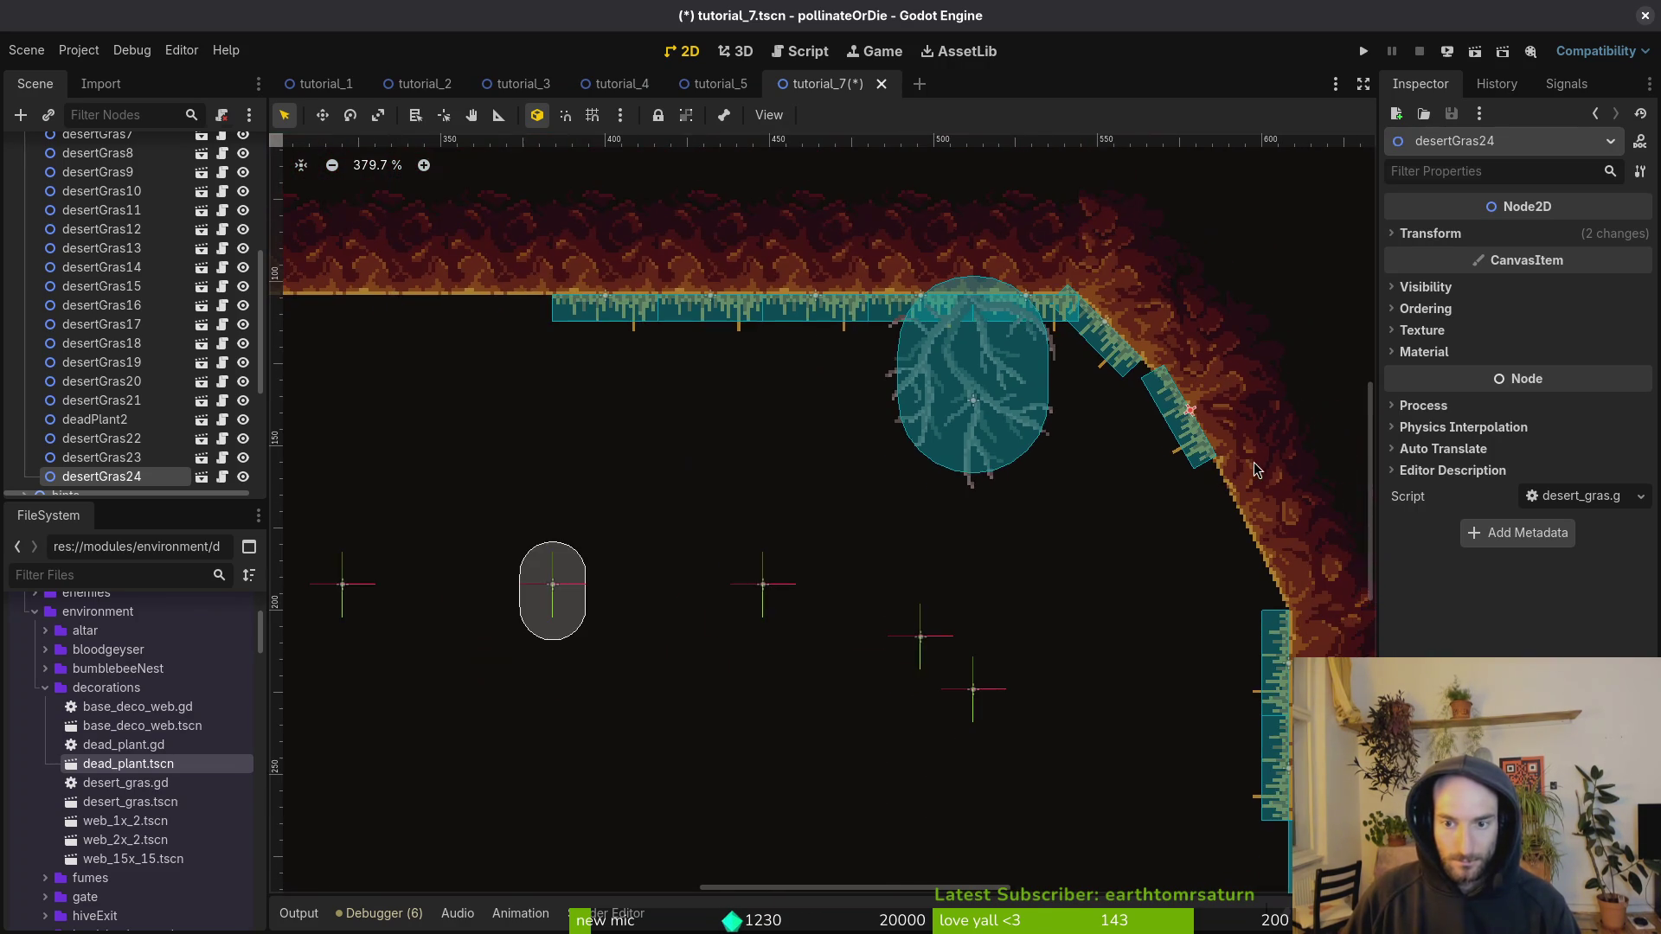
pyautogui.click(1209, 424)
pyautogui.hotkey('ctrl', 's')
pyautogui.scroll(1, 1210, 424)
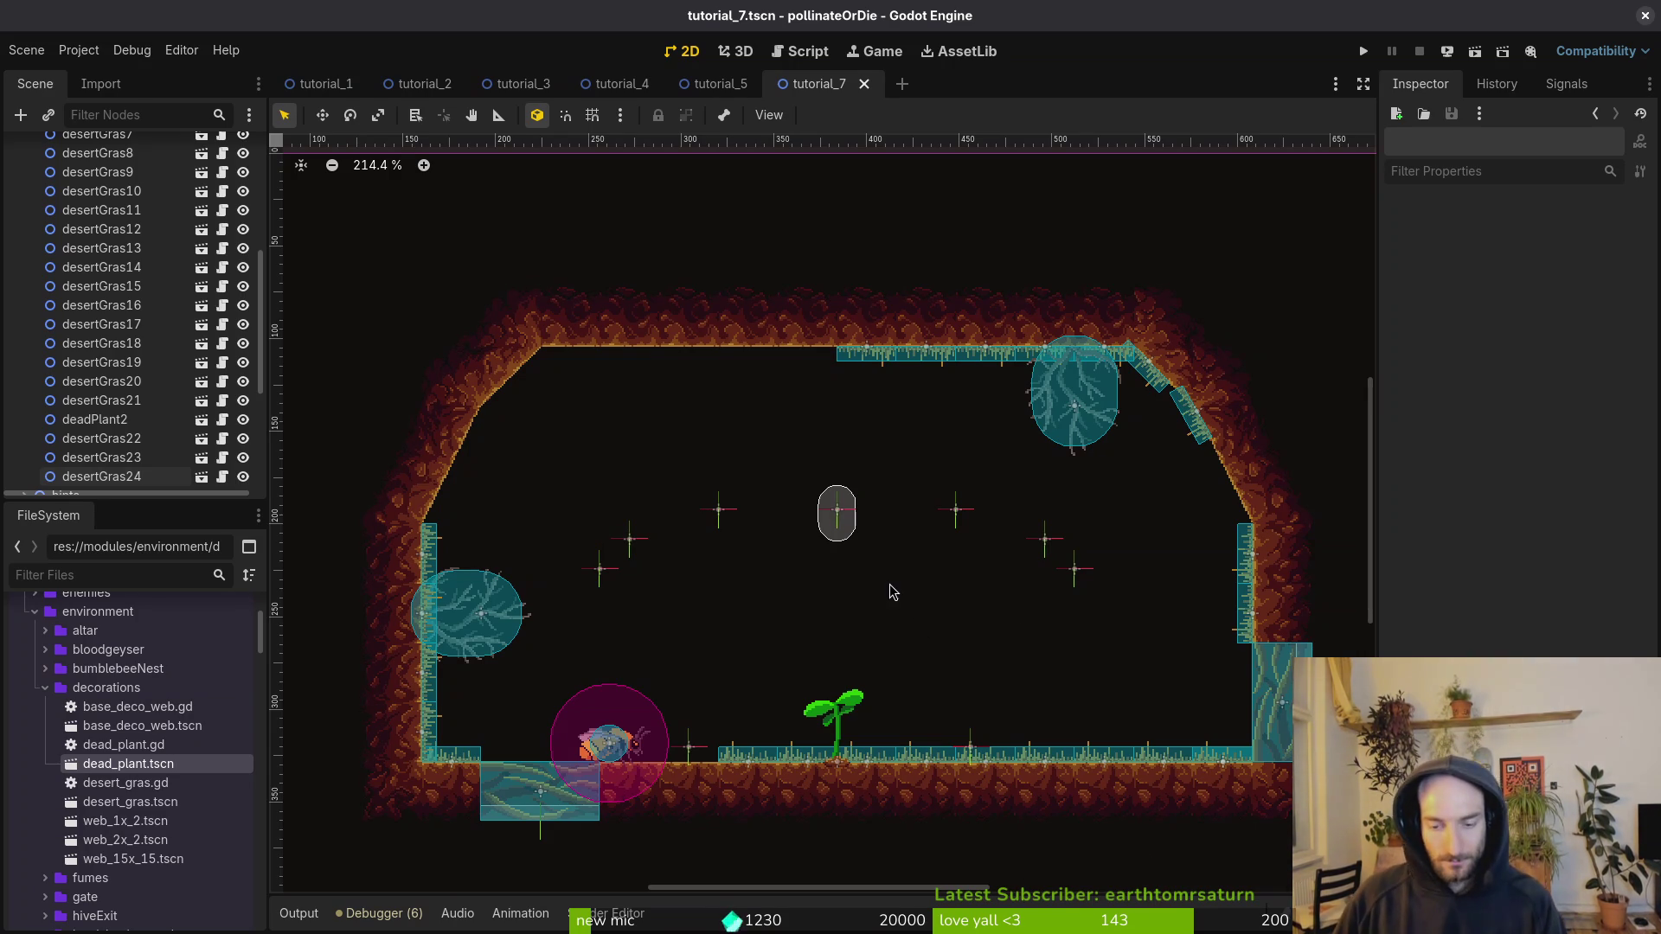
# Step: Collapse the decorations and wave_2_locations groups in the Scene dock
pyautogui.scroll(5, 135, 322)
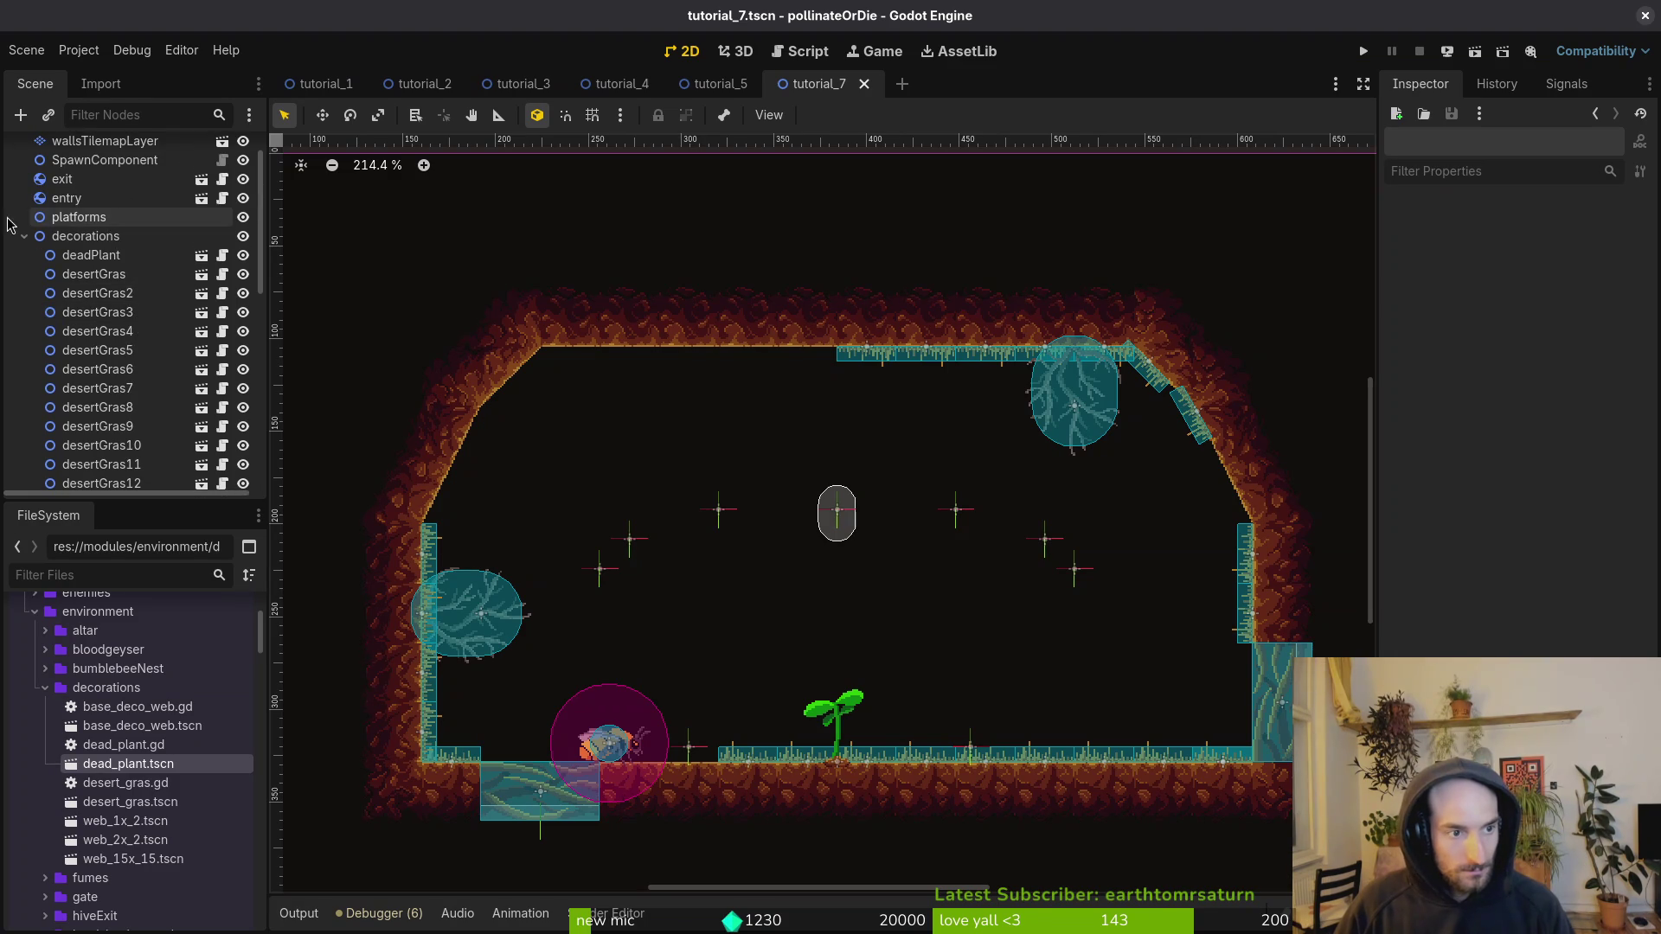
pyautogui.click(24, 236)
pyautogui.click(24, 355)
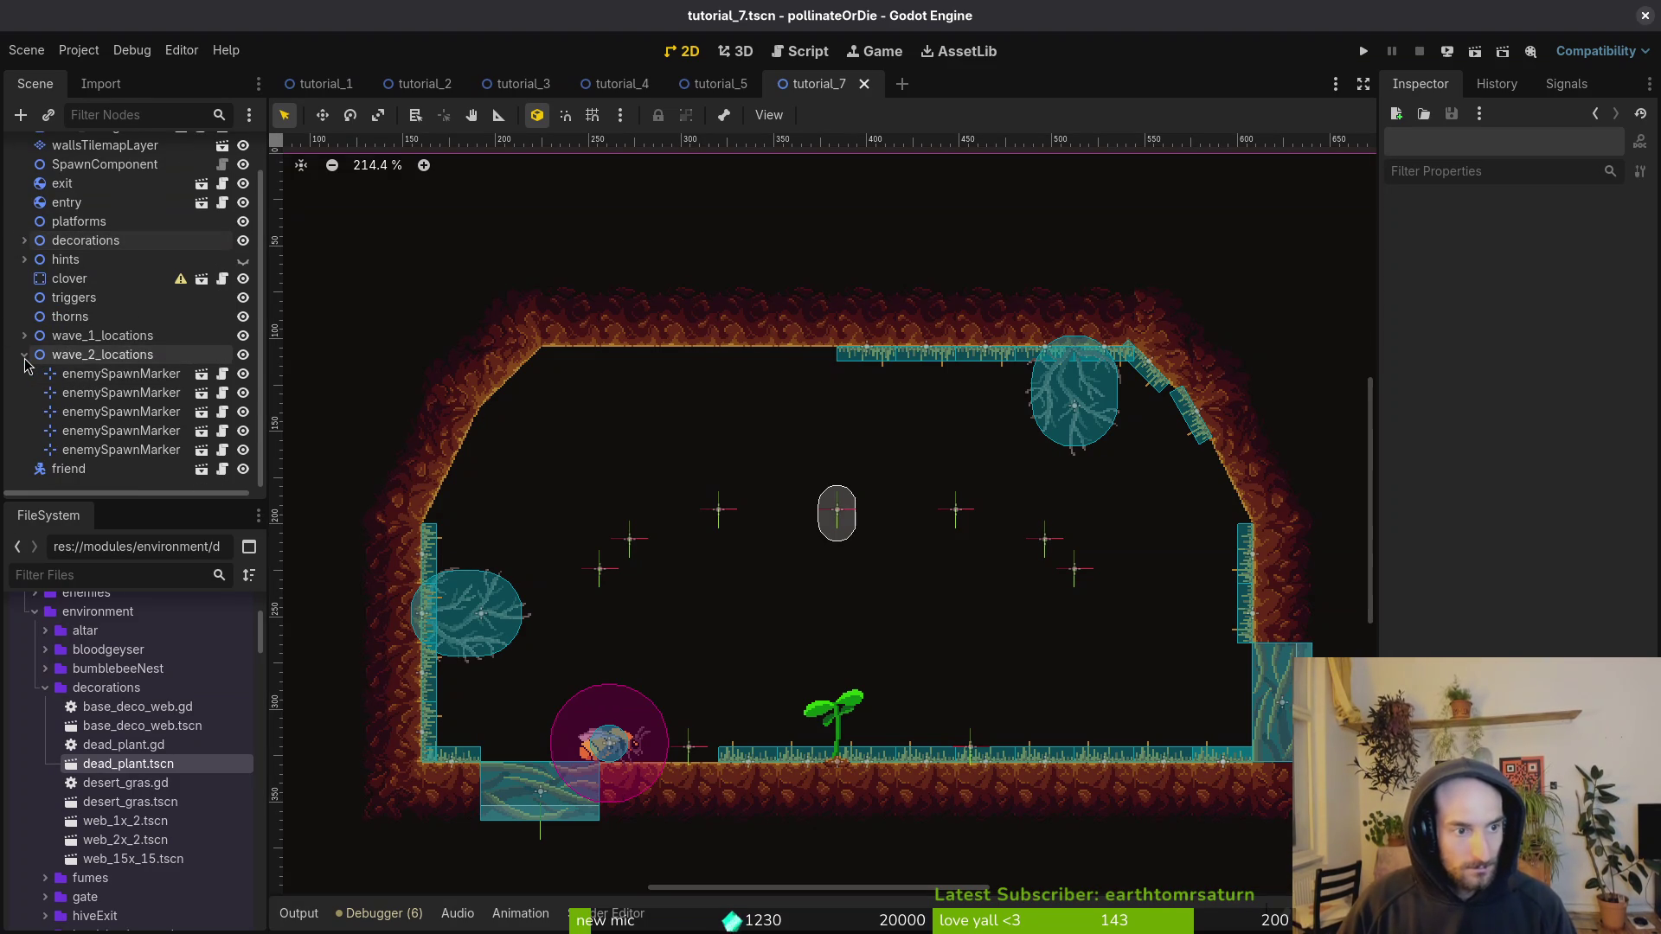
pyautogui.scroll(2, 130, 329)
pyautogui.scroll(-2, 927, 658)
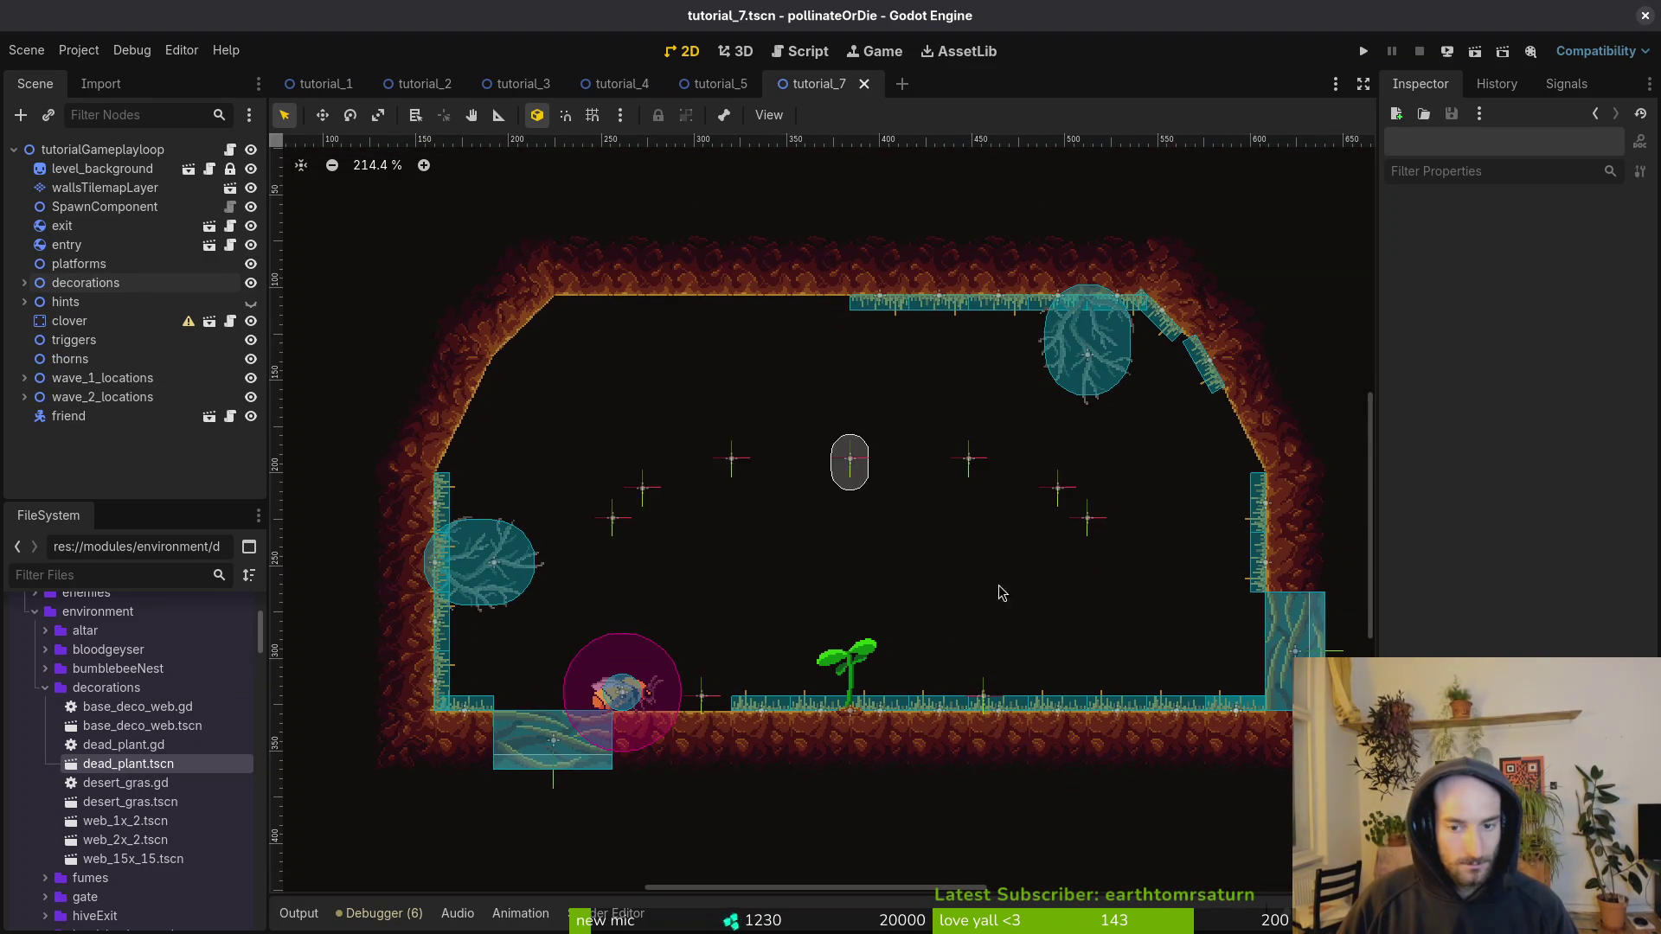
# Step: Quick-open tutorial_6.tscn by searching 'tut6ts'
pyautogui.scroll(-3, 995, 586)
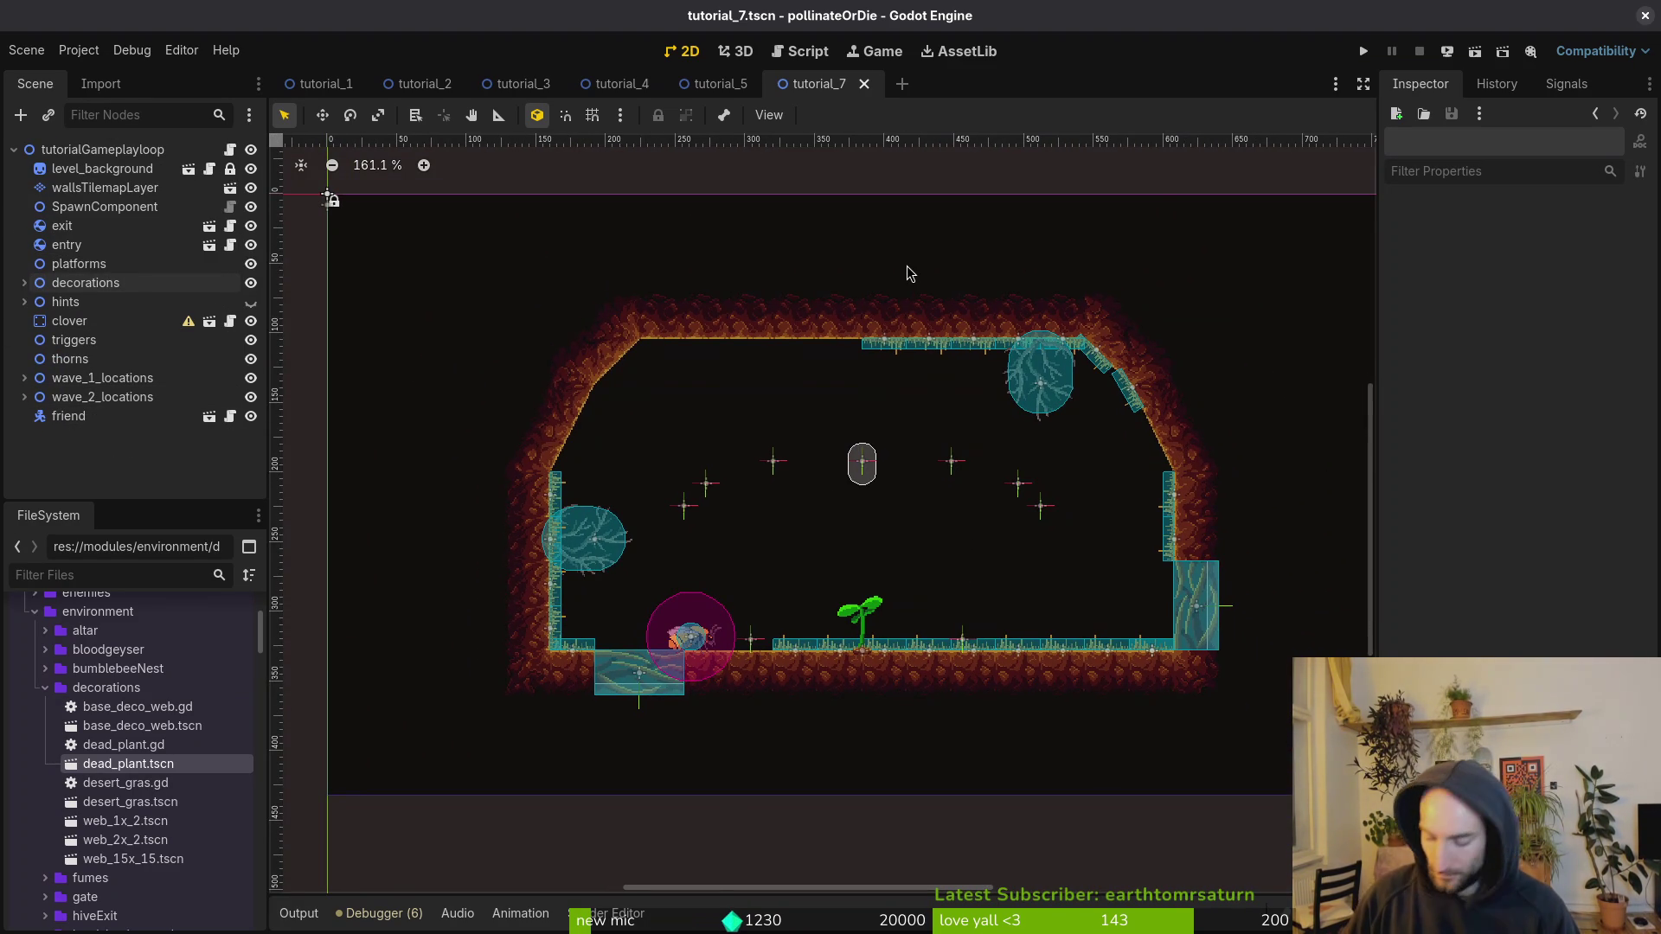
pyautogui.hotkey('alt', 'shift', 'o')
pyautogui.write('tut6')
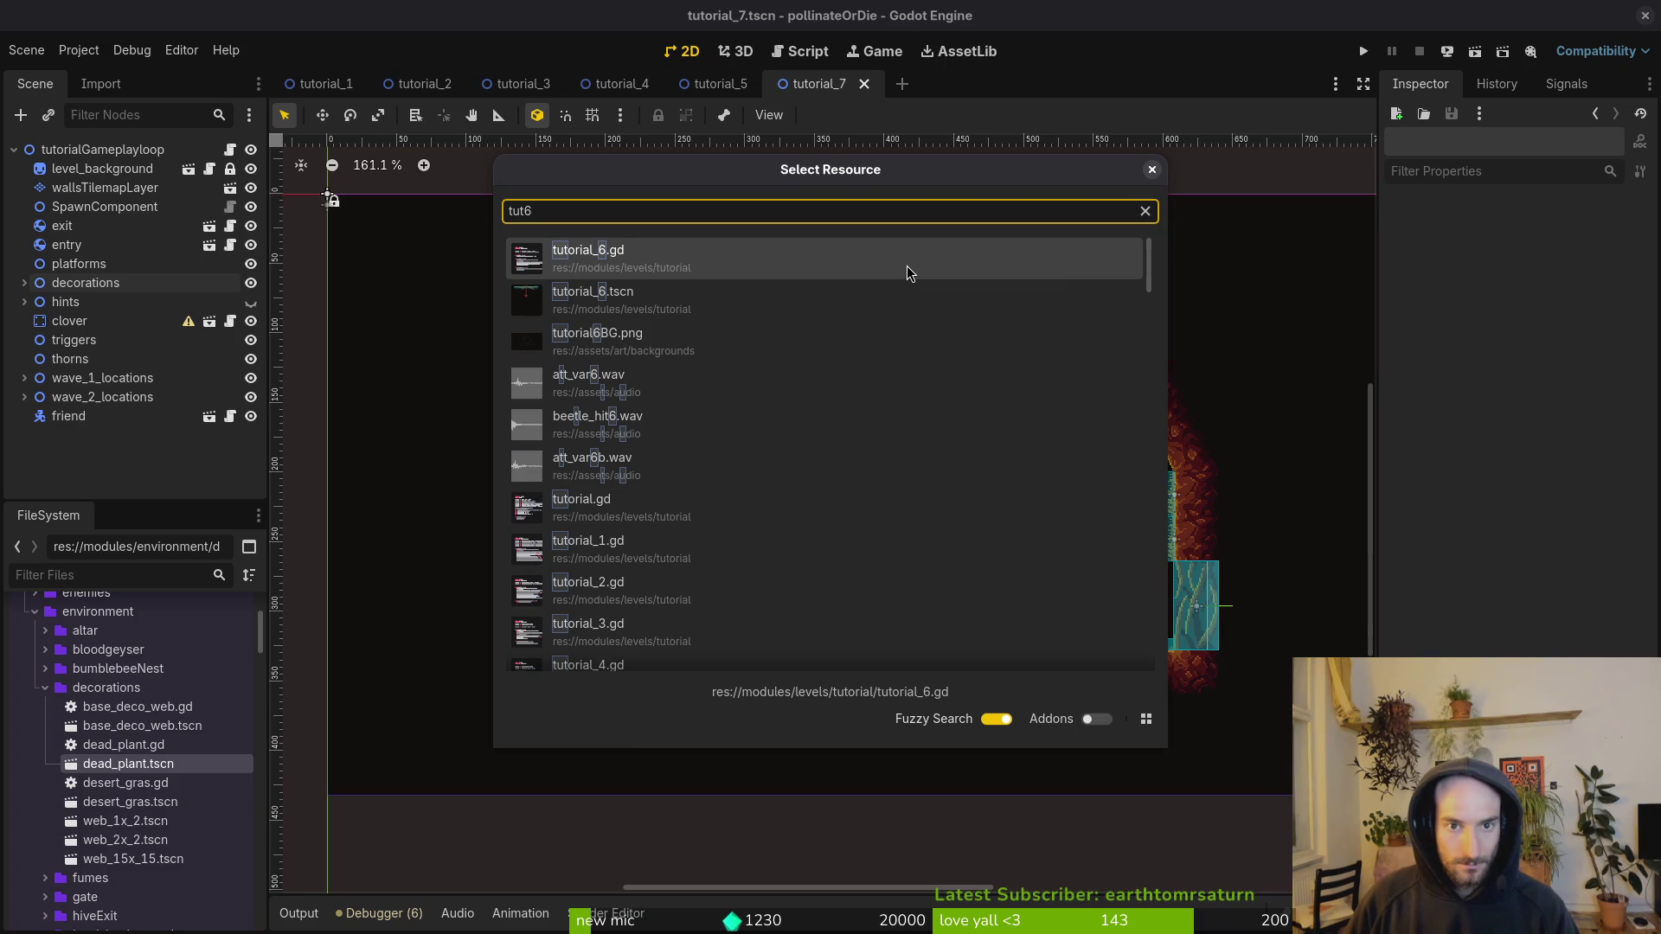
pyautogui.write('ts')
pyautogui.press('Return')
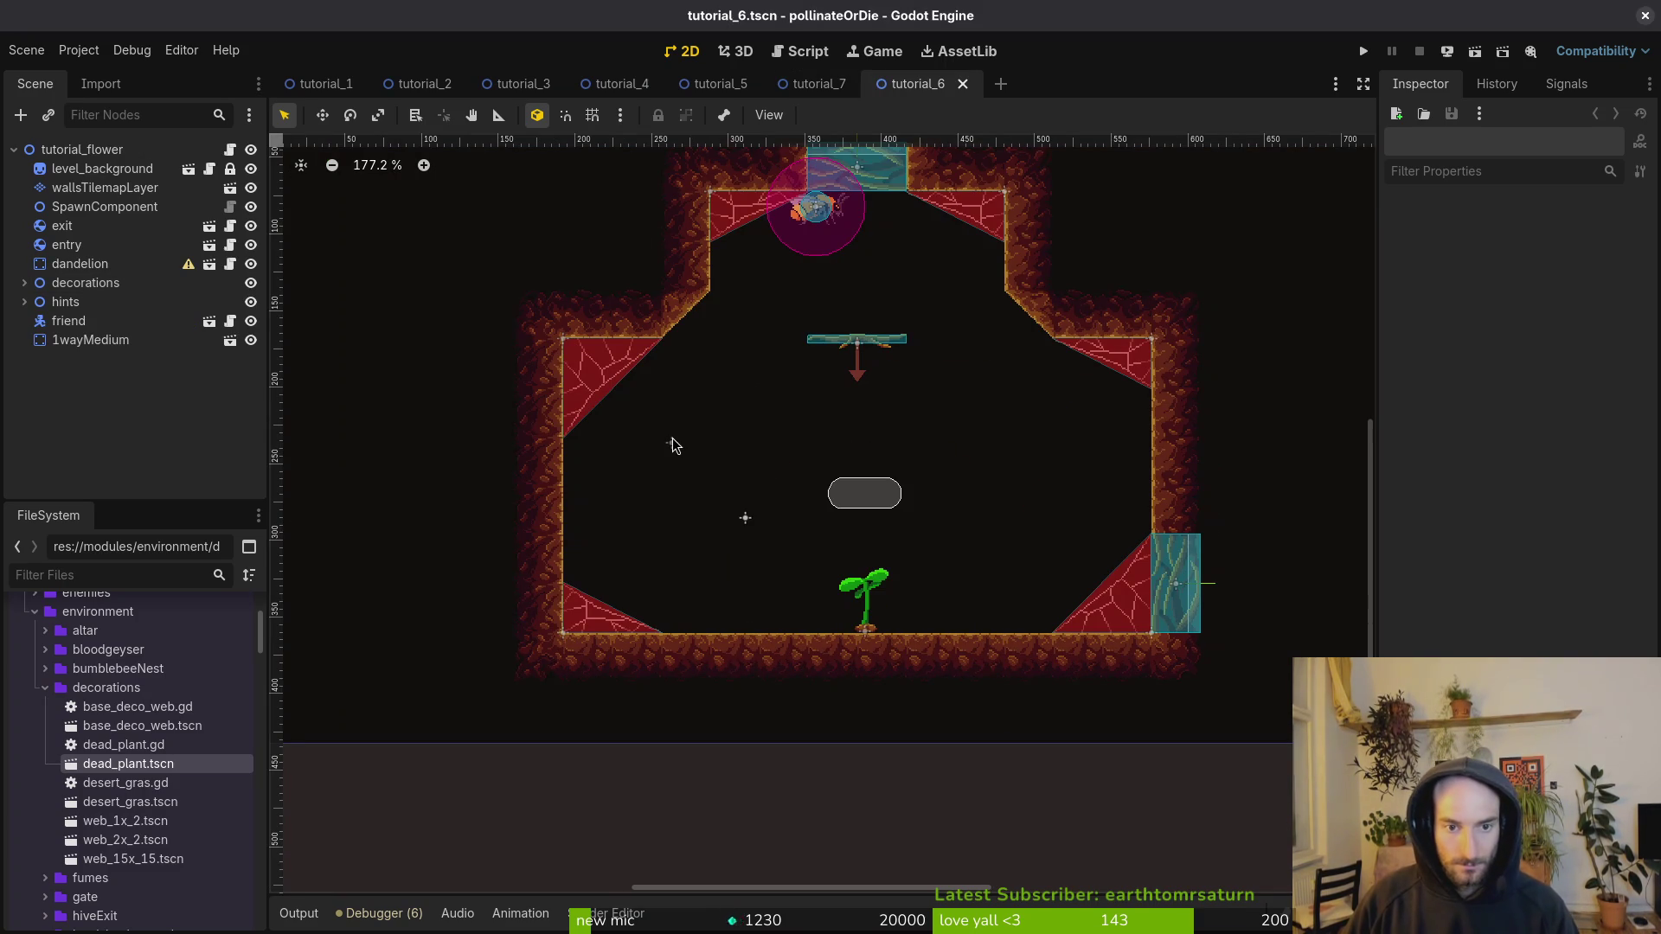
# Step: Select the four corner and top web decorations and delete them
pyautogui.scroll(-3, 818, 409)
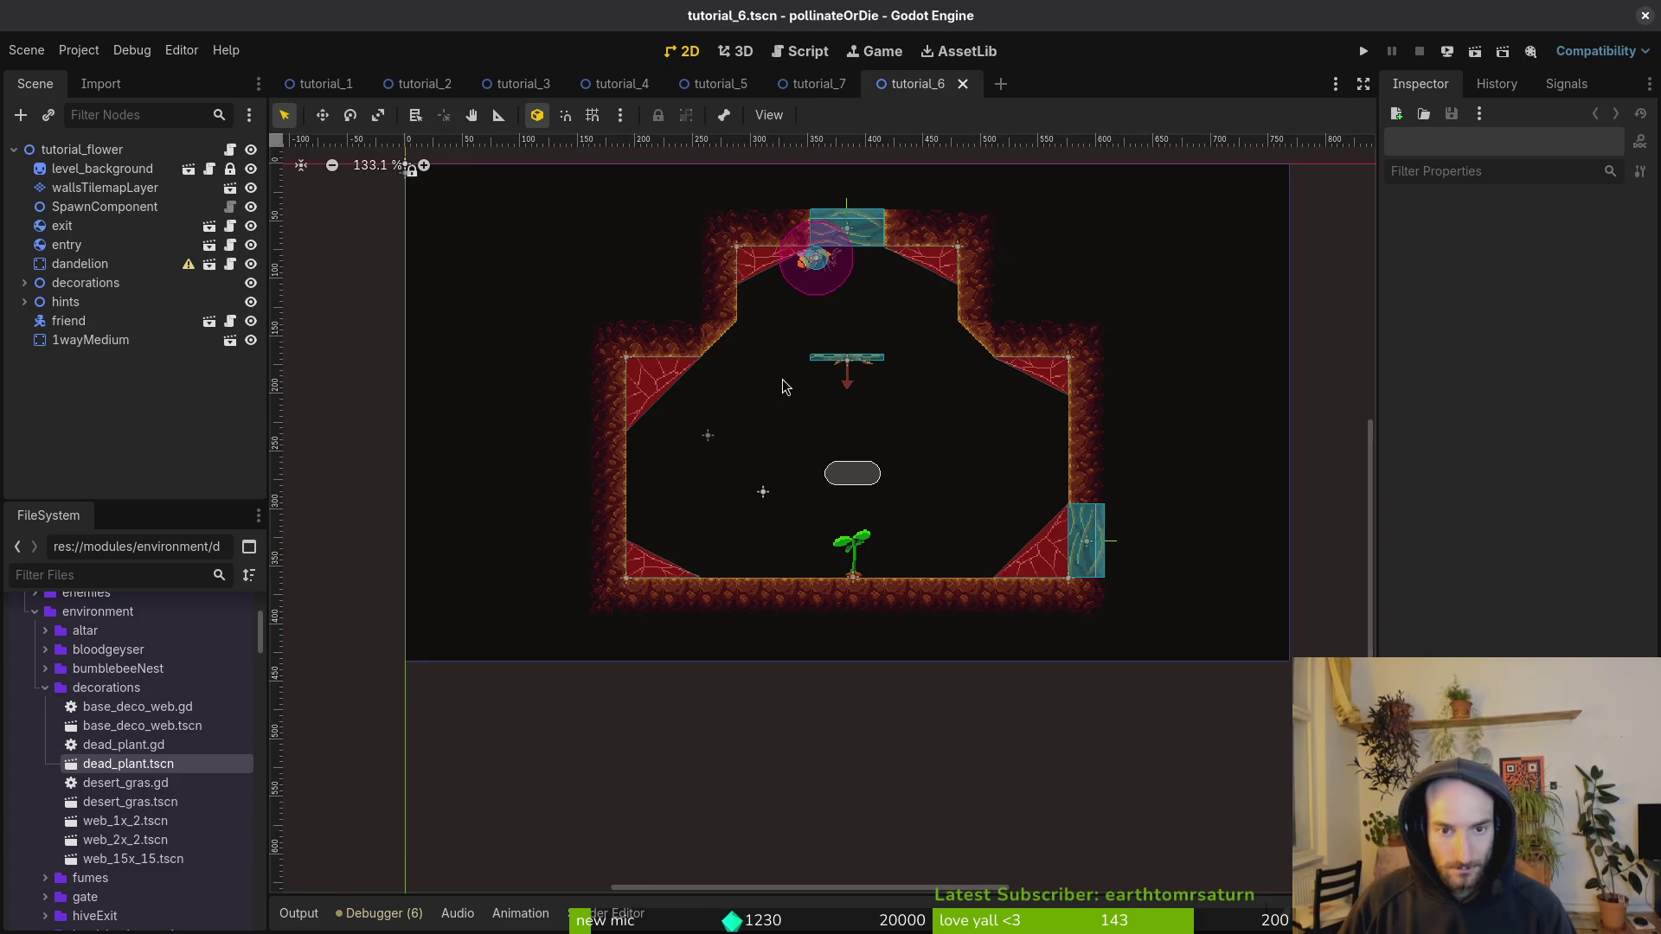
pyautogui.scroll(4, 746, 347)
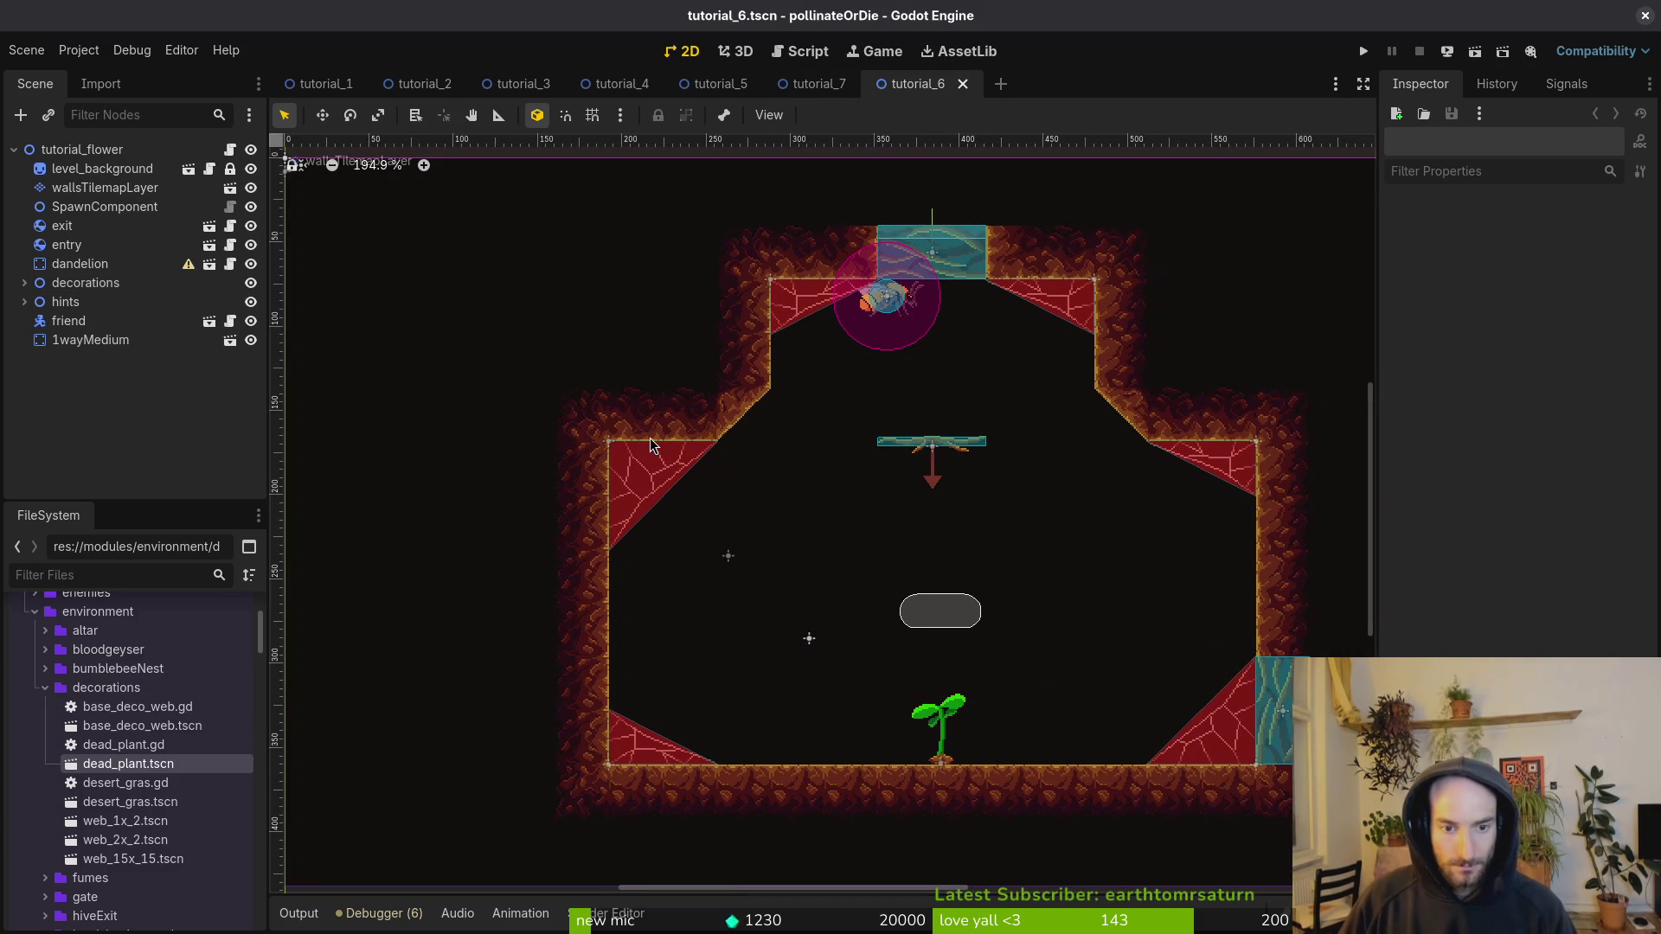
pyautogui.click(661, 484)
pyautogui.keyDown('shift'); pyautogui.click(817, 294); pyautogui.keyUp('shift')
pyautogui.keyDown('shift'); pyautogui.click(1073, 312); pyautogui.keyUp('shift')
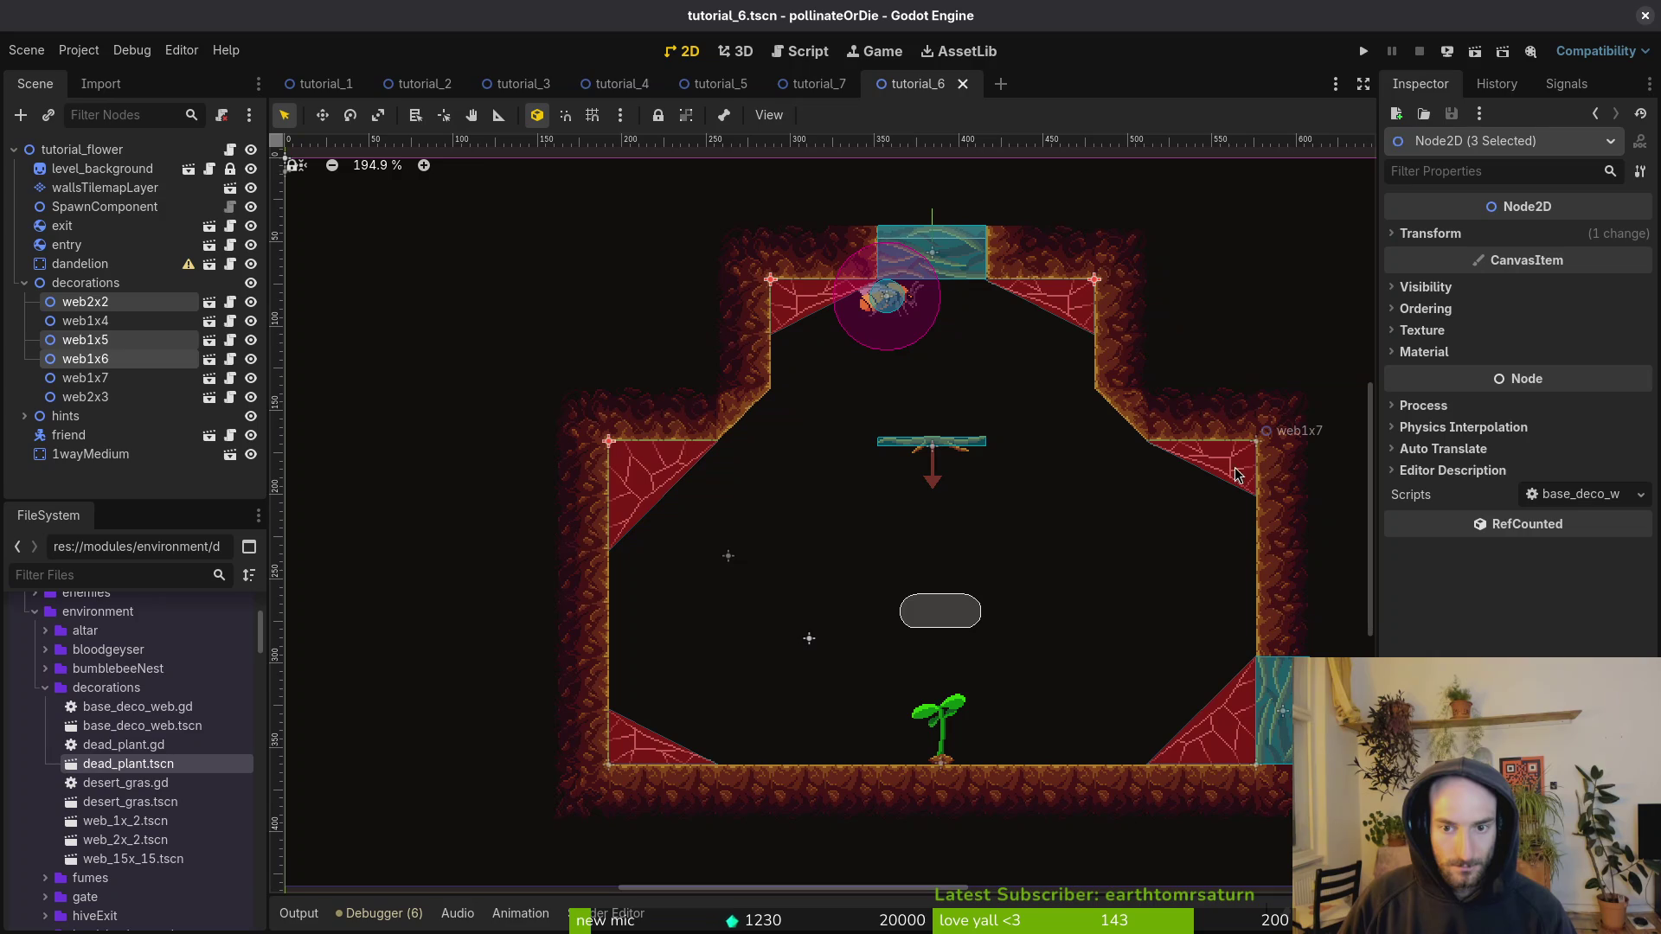
pyautogui.keyDown('shift'); pyautogui.click(1239, 481); pyautogui.keyUp('shift')
pyautogui.press('Delete')
pyautogui.press('Escape')
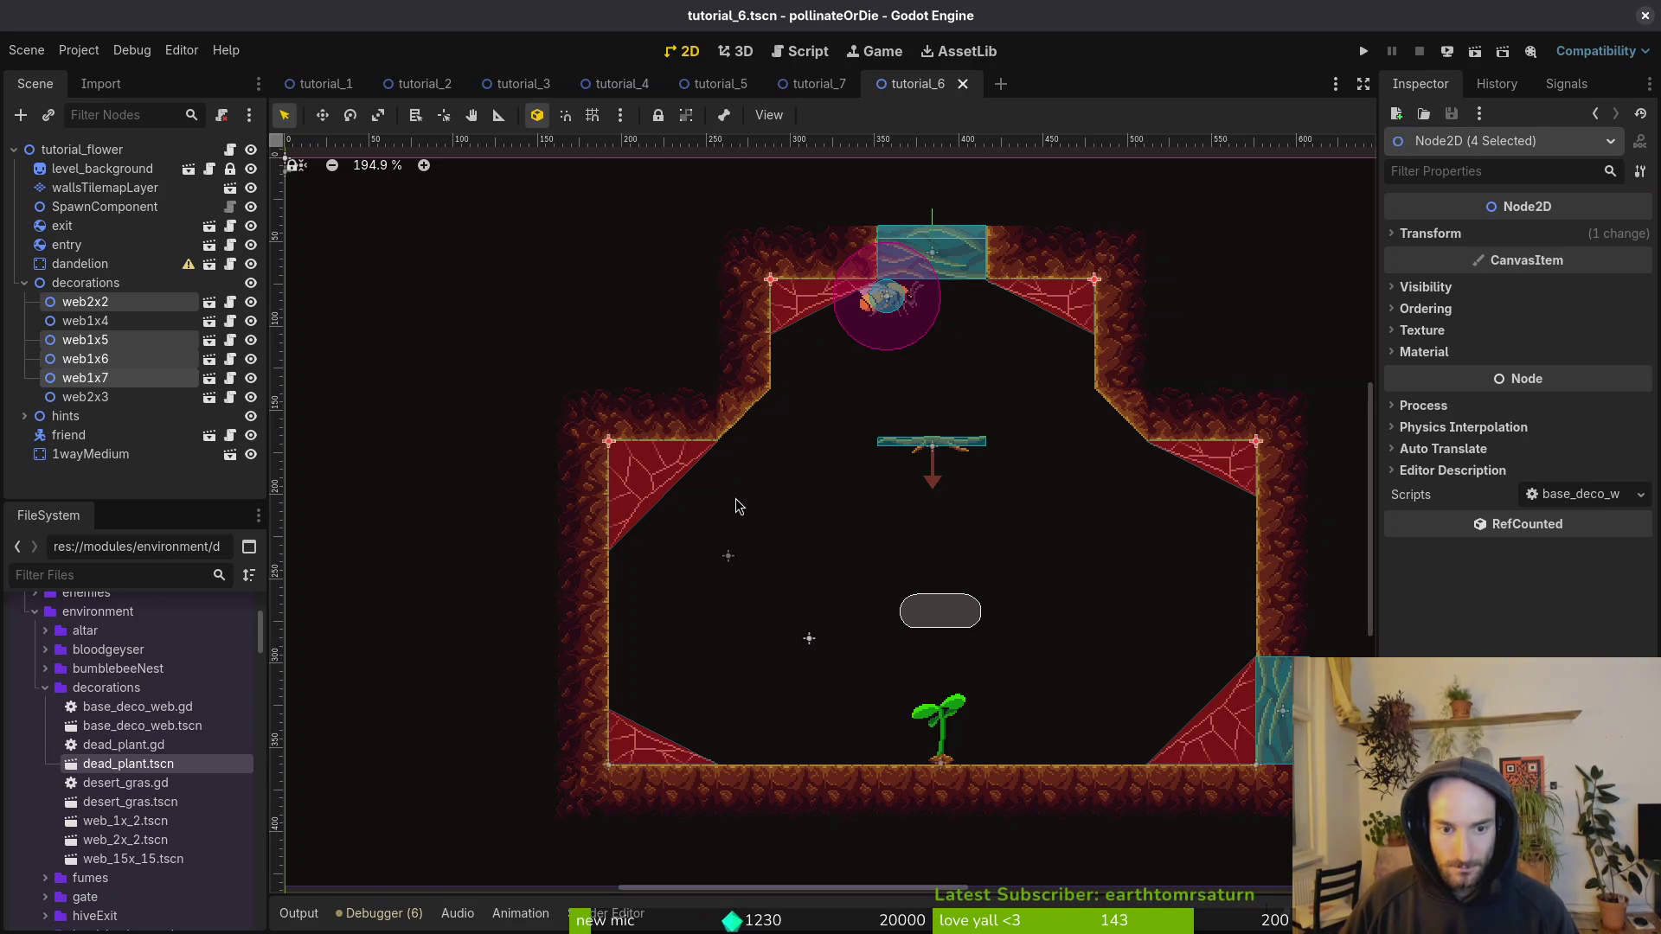
pyautogui.press('Delete')
pyautogui.press('Return')
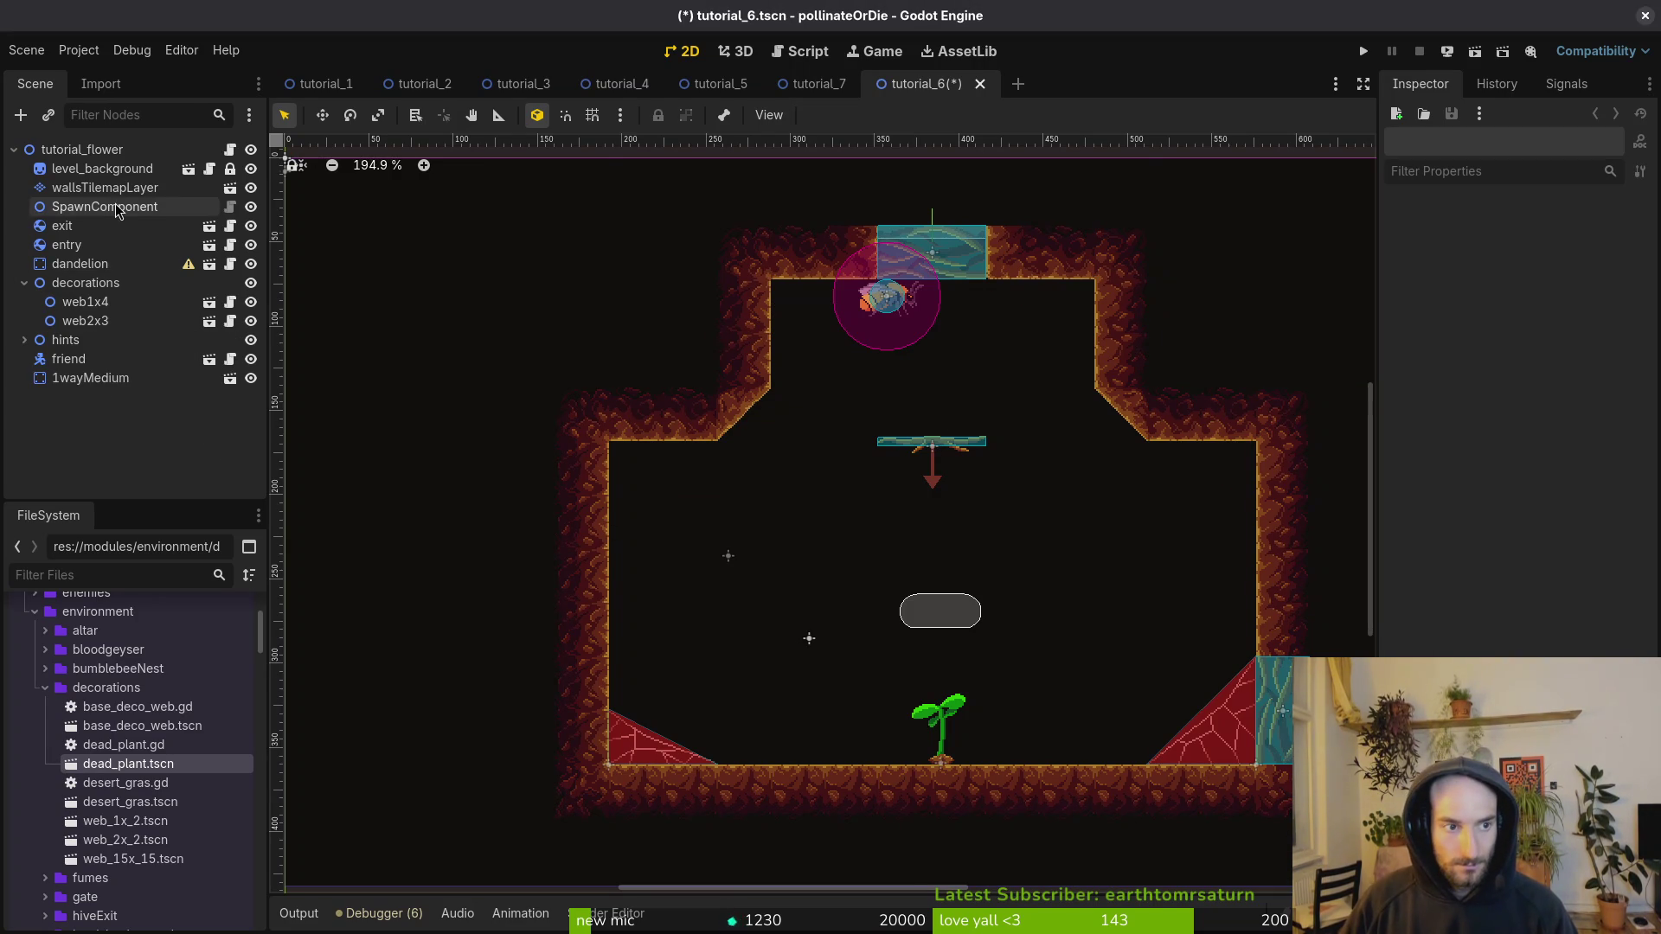
pyautogui.click(113, 189)
pyautogui.click(507, 649)
pyautogui.scroll(-3, 768, 461)
pyautogui.moveTo(524, 243)
pyautogui.mouseDown()
pyautogui.moveTo(569, 307)
pyautogui.moveTo(1315, 605)
pyautogui.mouseUp()
pyautogui.press('Delete')
pyautogui.hotkey('ctrl', 's')
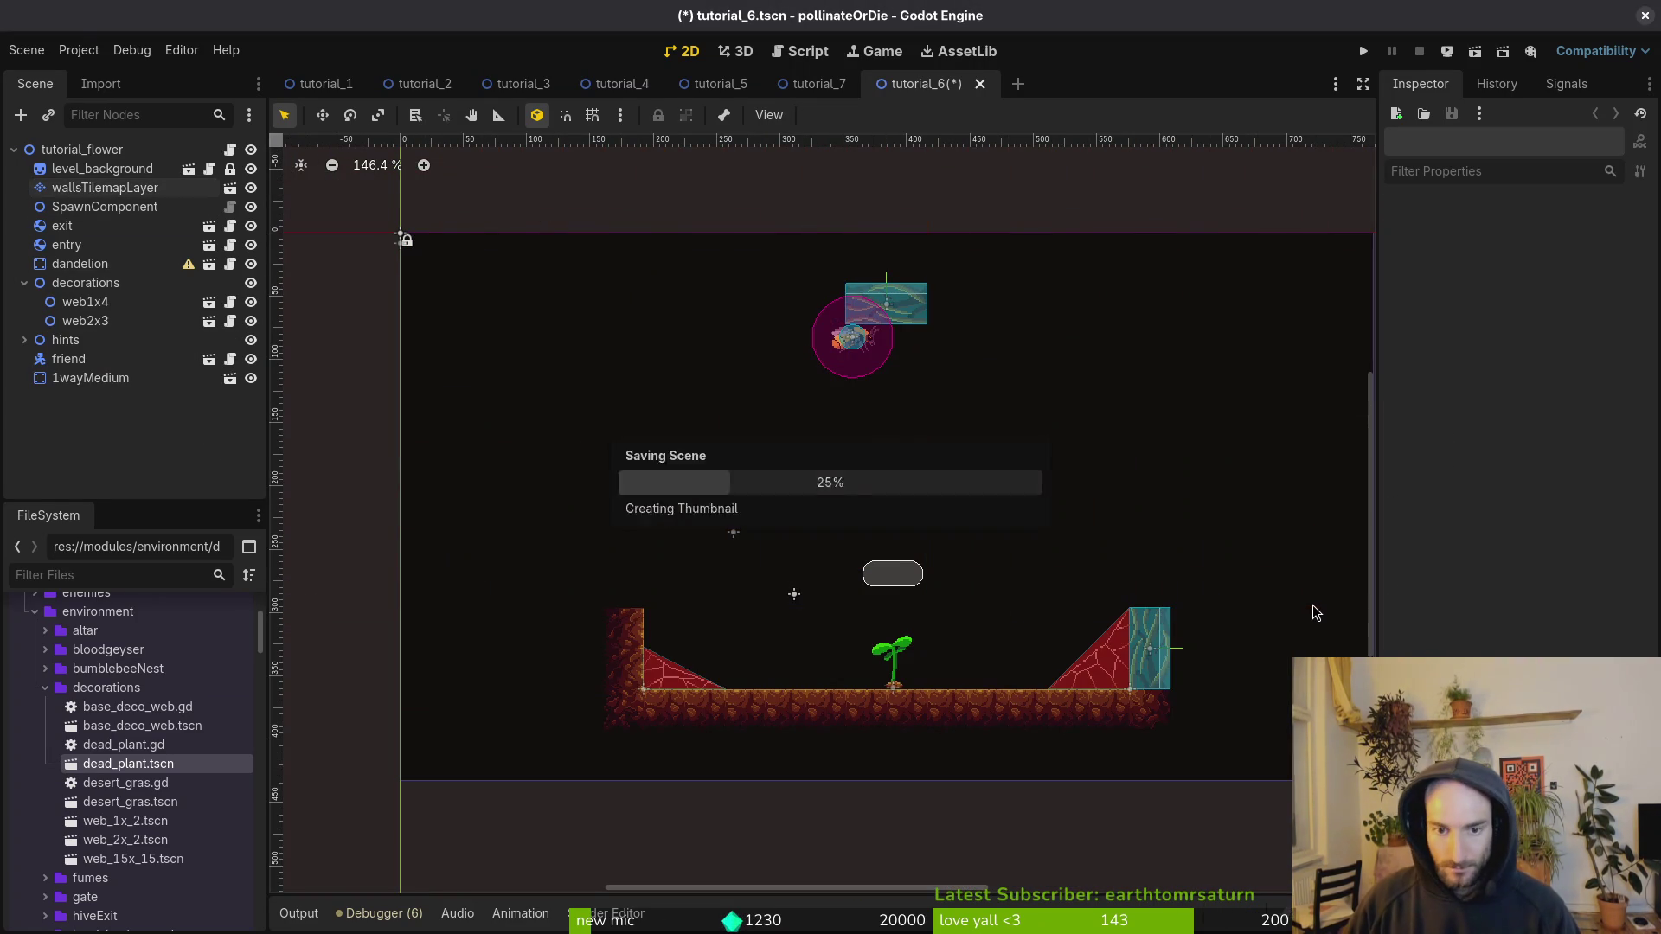
pyautogui.click(72, 194)
pyautogui.scroll(-1, 874, 445)
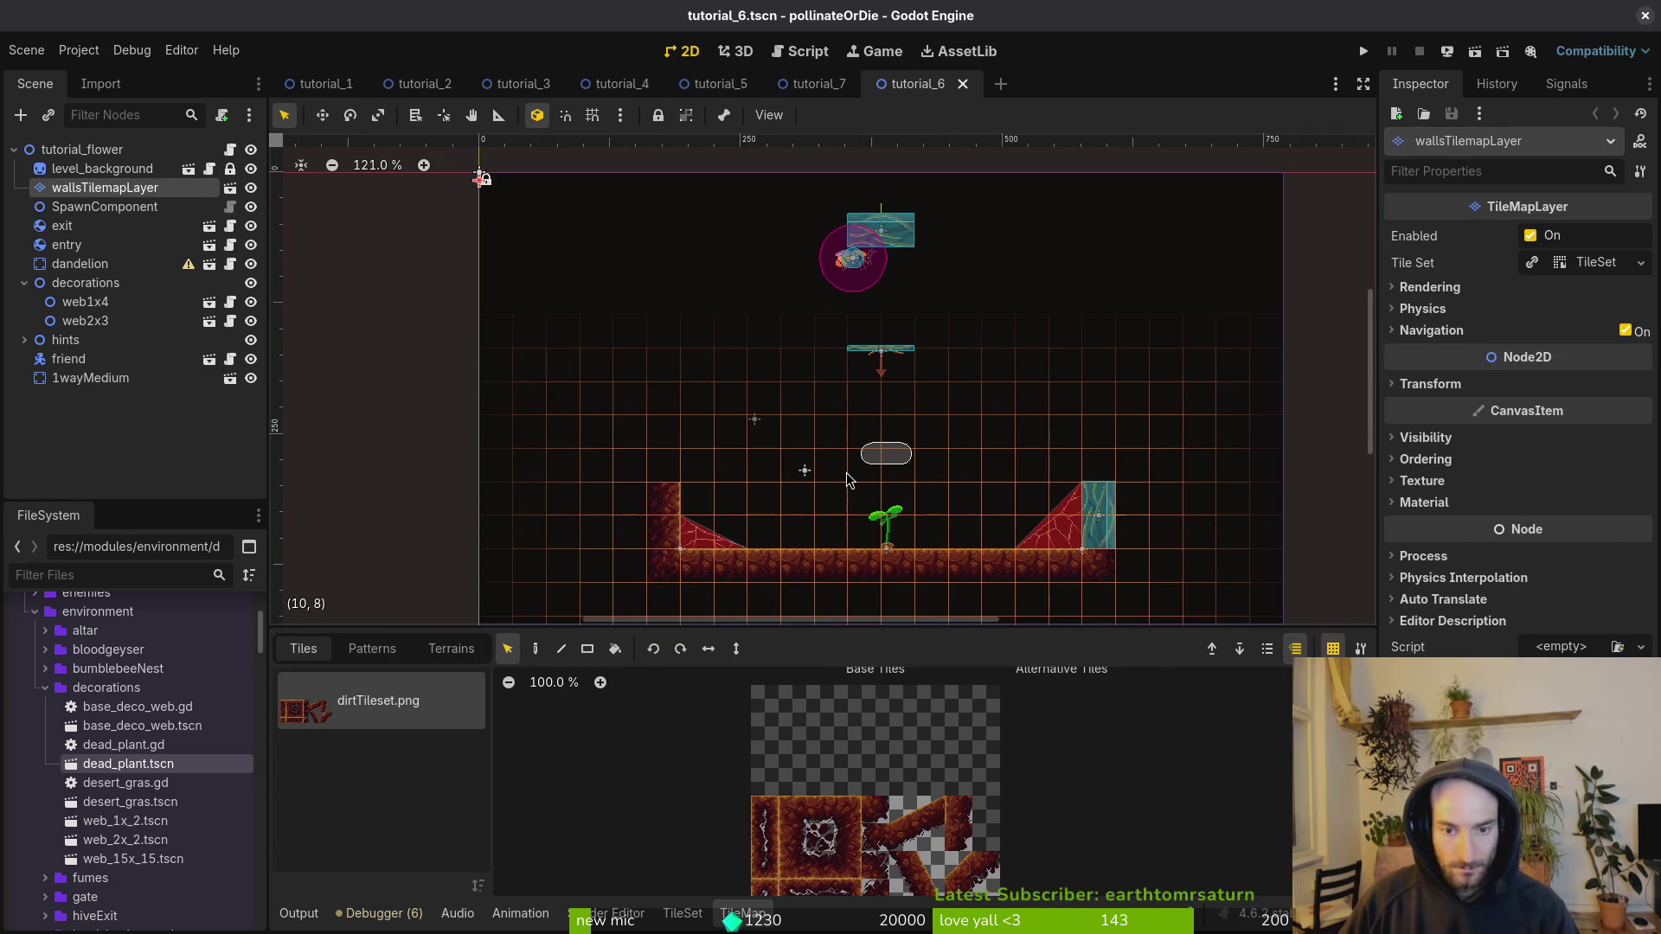
pyautogui.scroll(2, 882, 340)
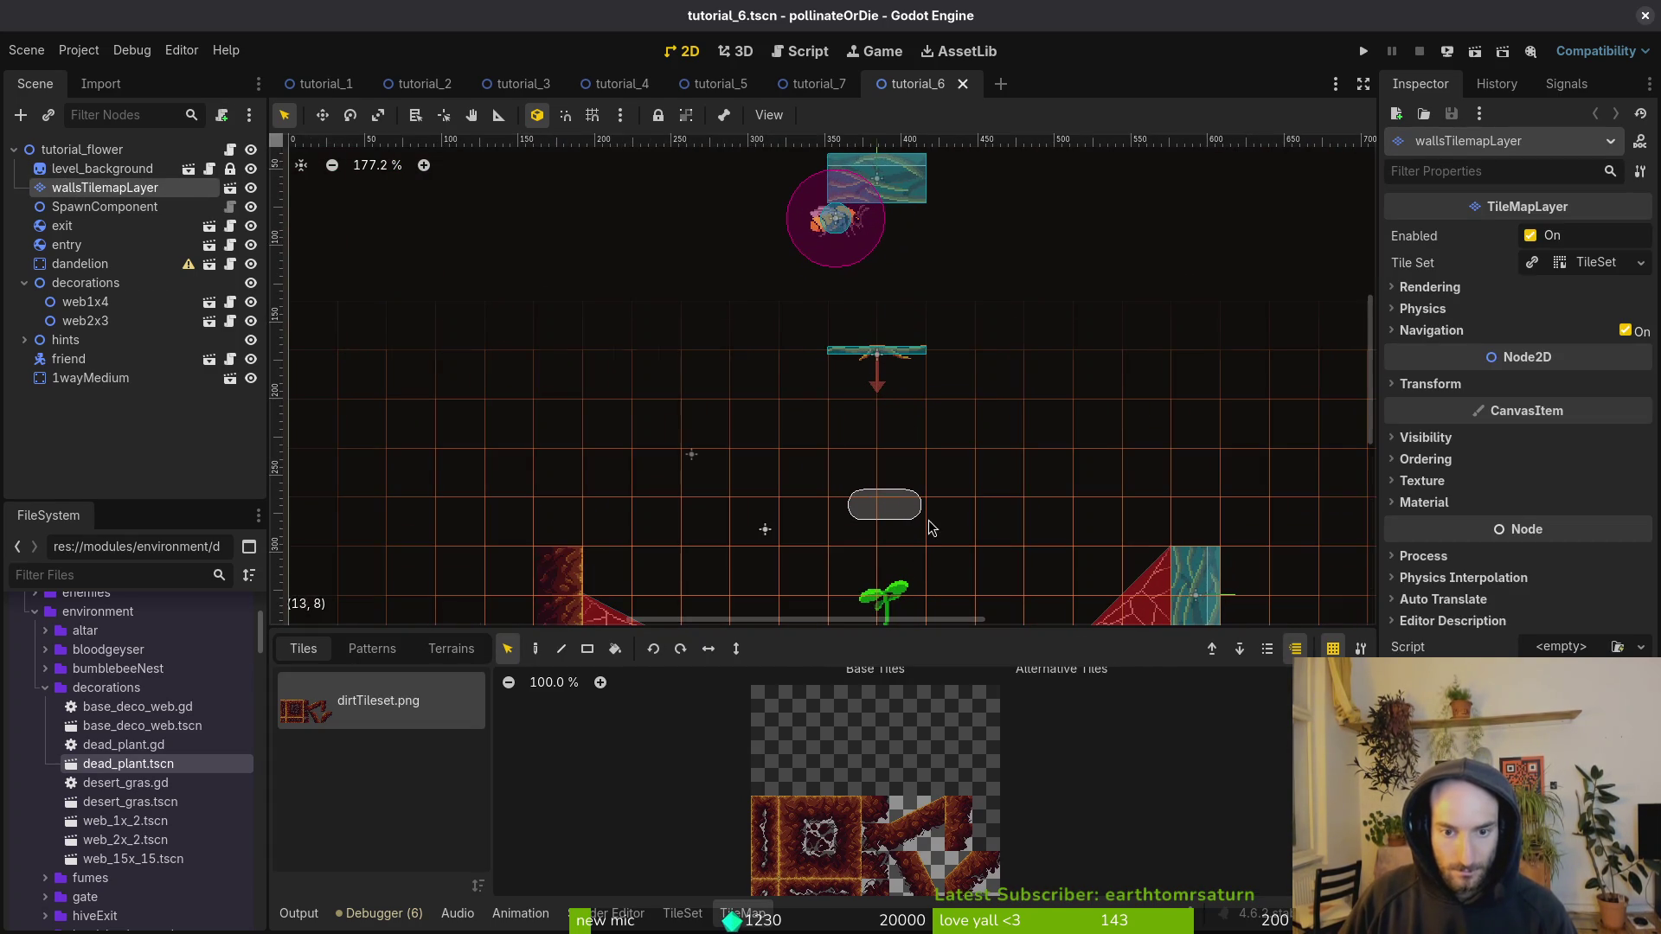
pyautogui.scroll(-2, 932, 528)
pyautogui.scroll(1, 914, 414)
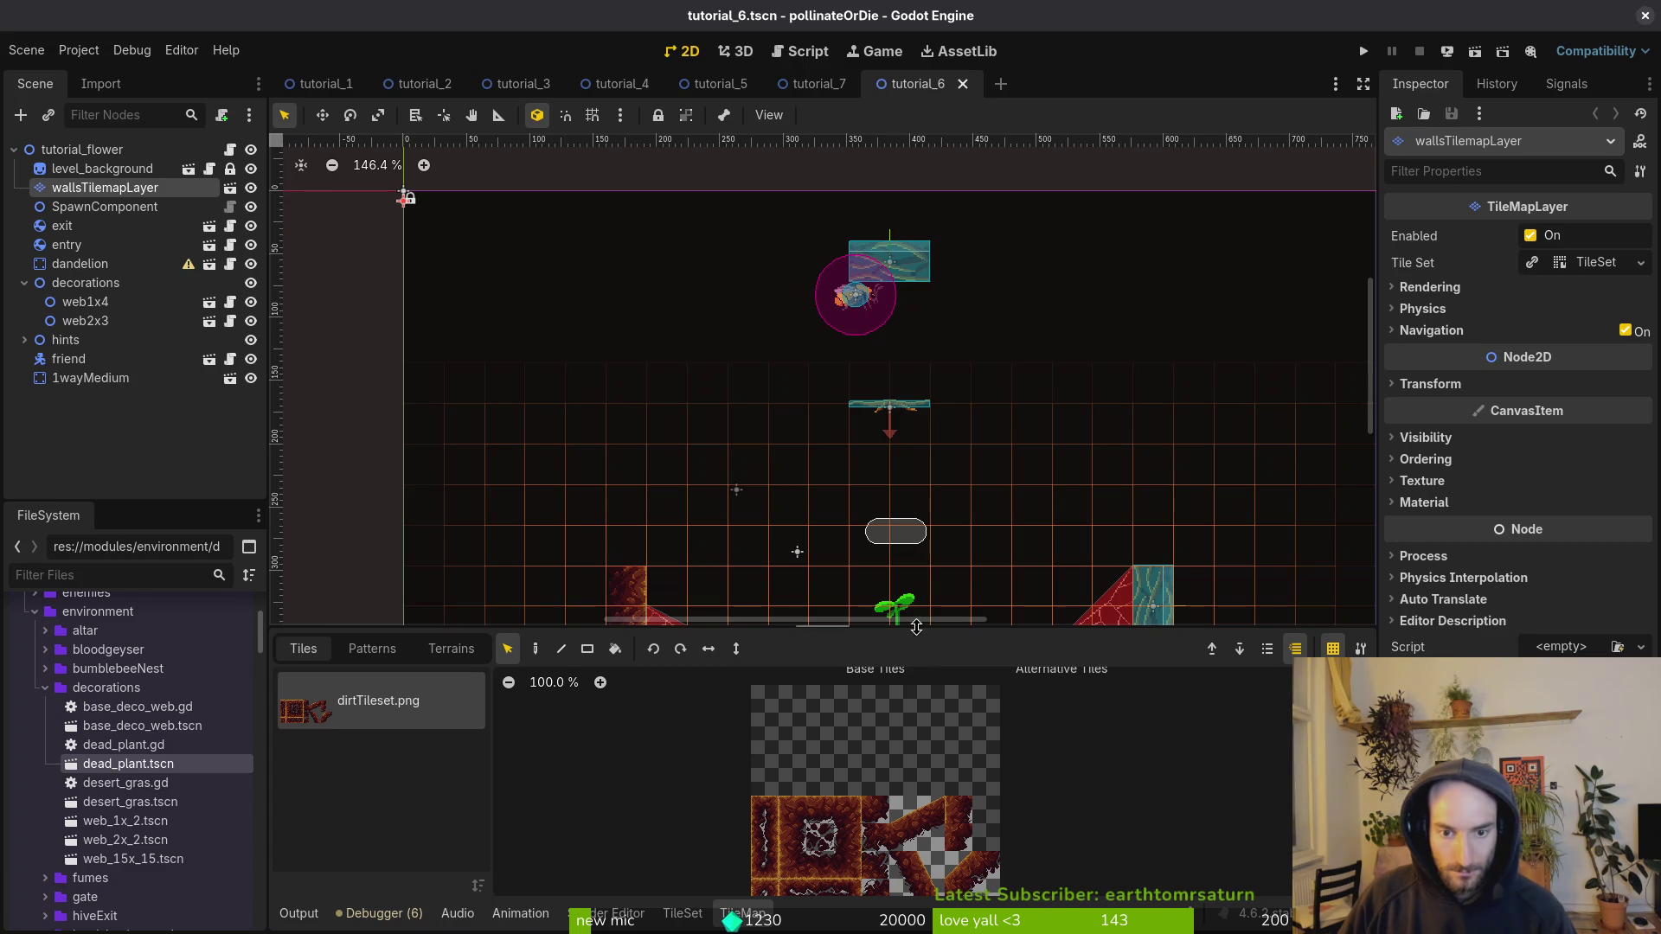
pyautogui.moveTo(738, 85)
pyautogui.click(616, 84)
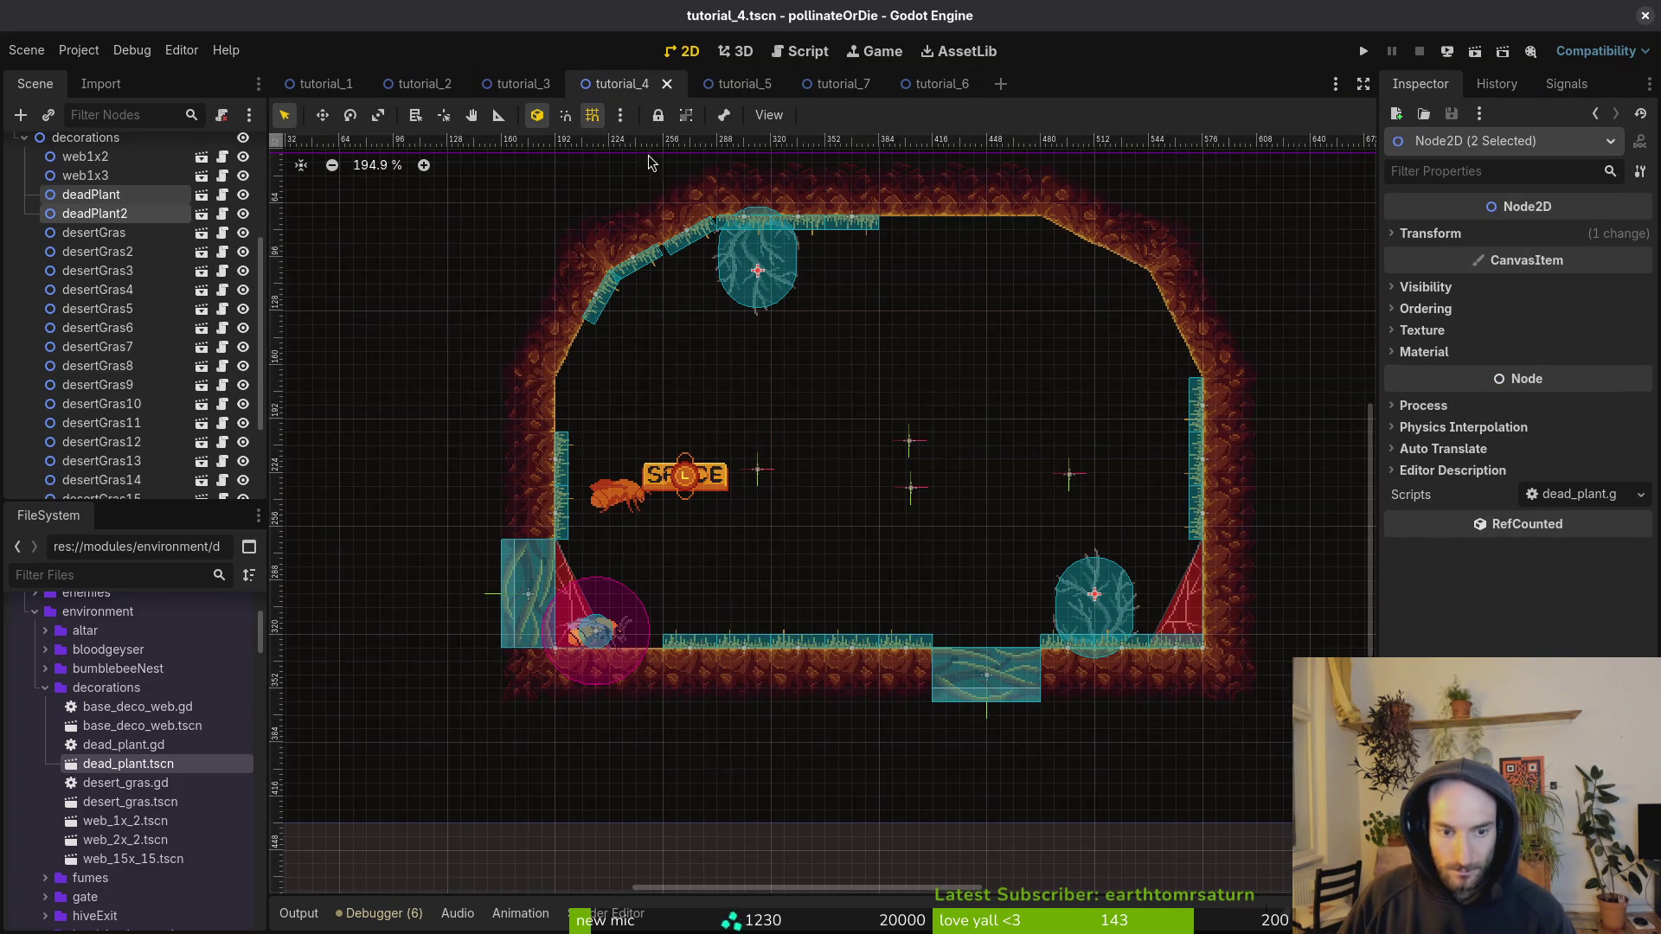
pyautogui.click(519, 84)
pyautogui.click(614, 91)
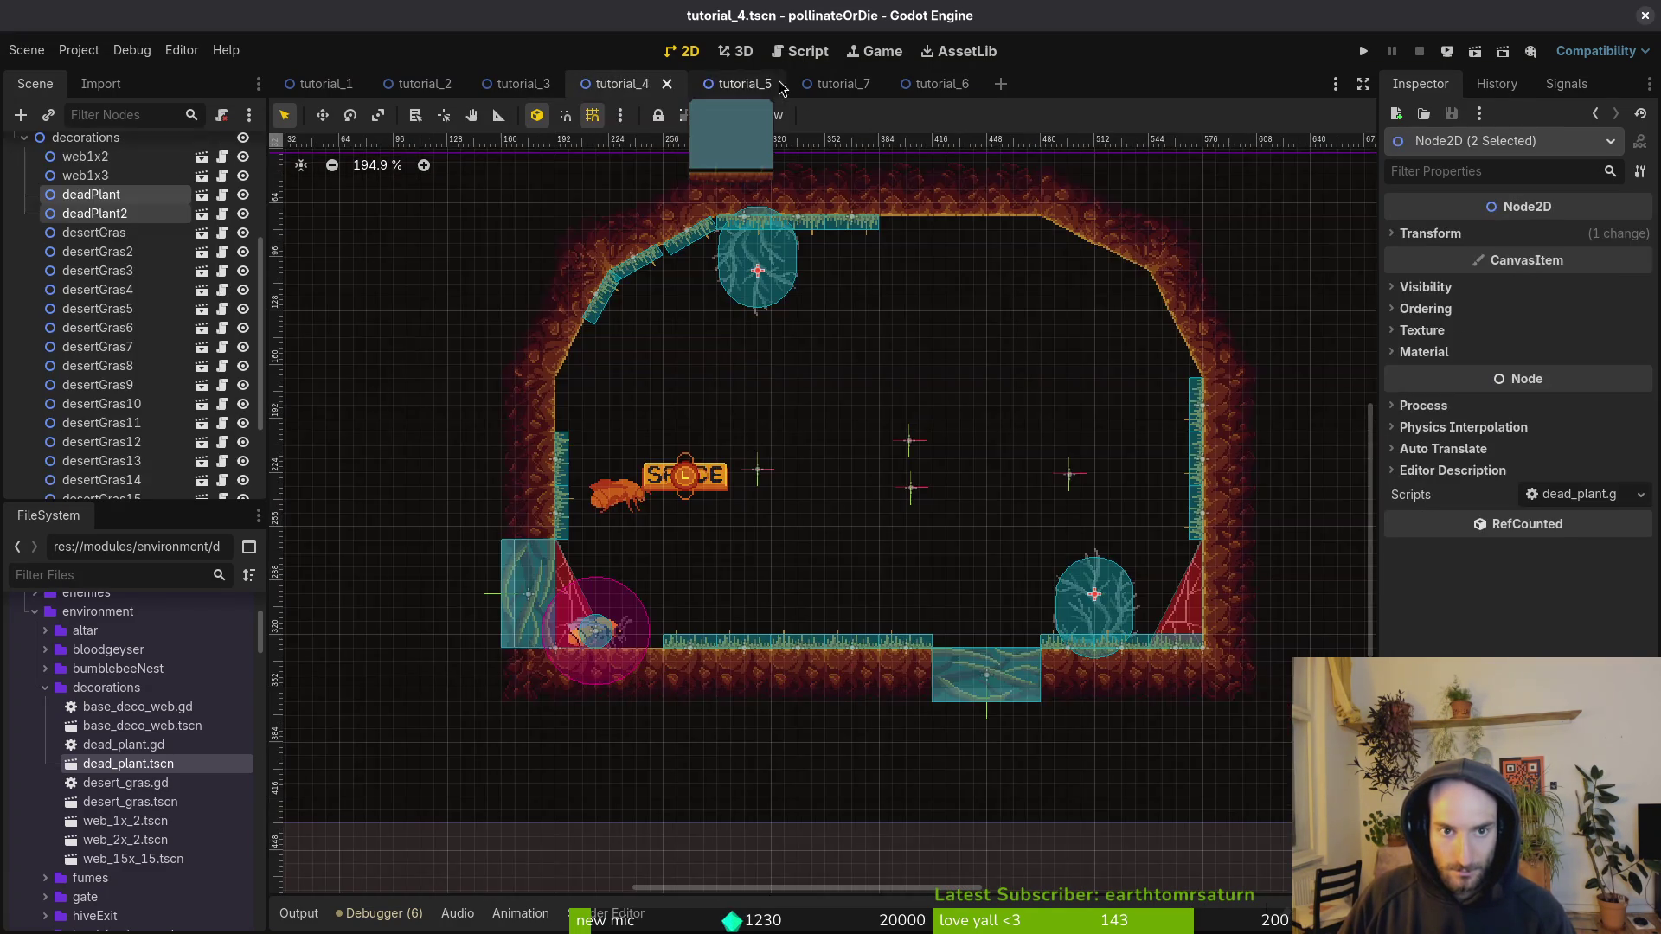
pyautogui.click(734, 78)
pyautogui.moveTo(875, 346); pyautogui.dragTo(920, 408)
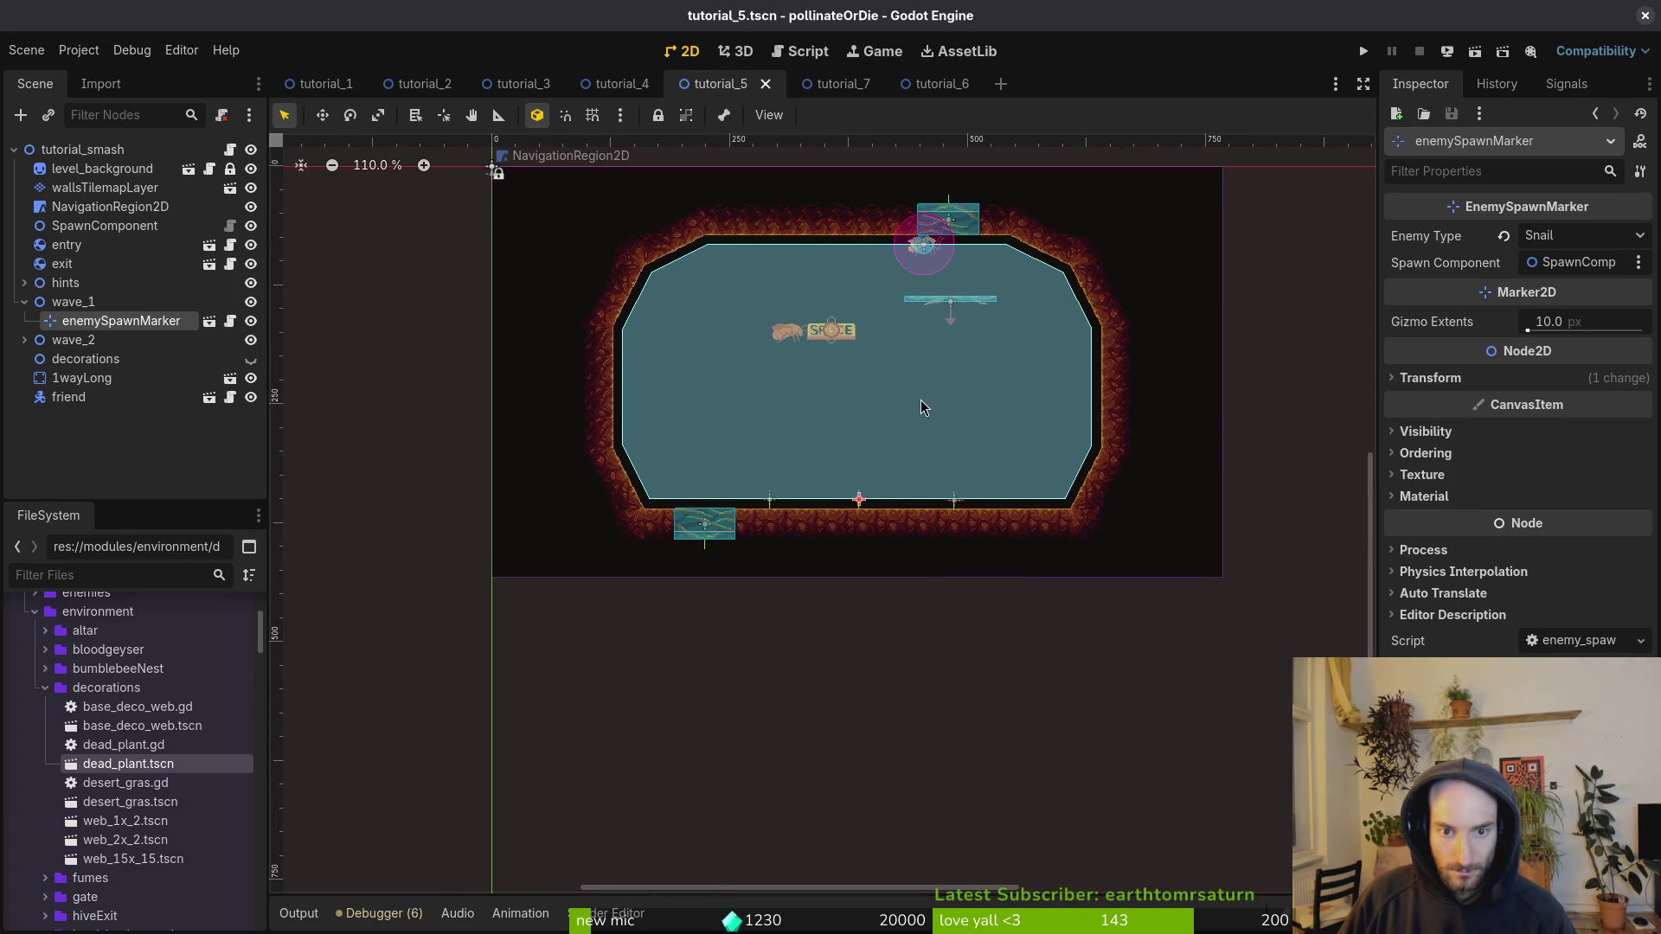
pyautogui.click(836, 87)
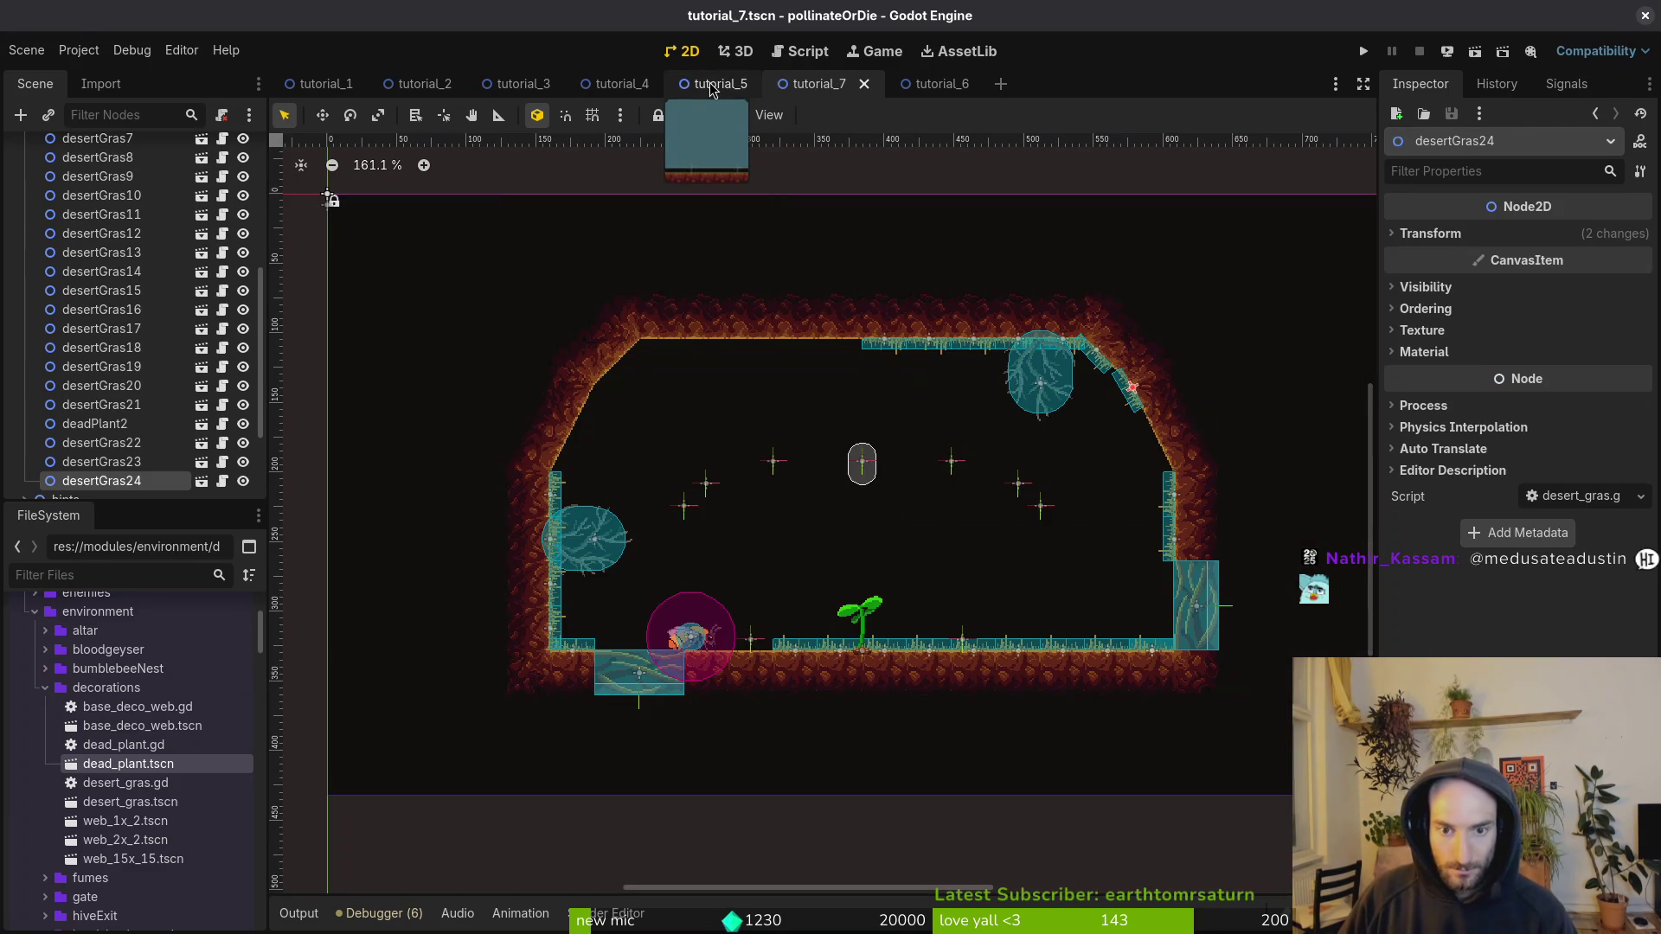
pyautogui.click(716, 84)
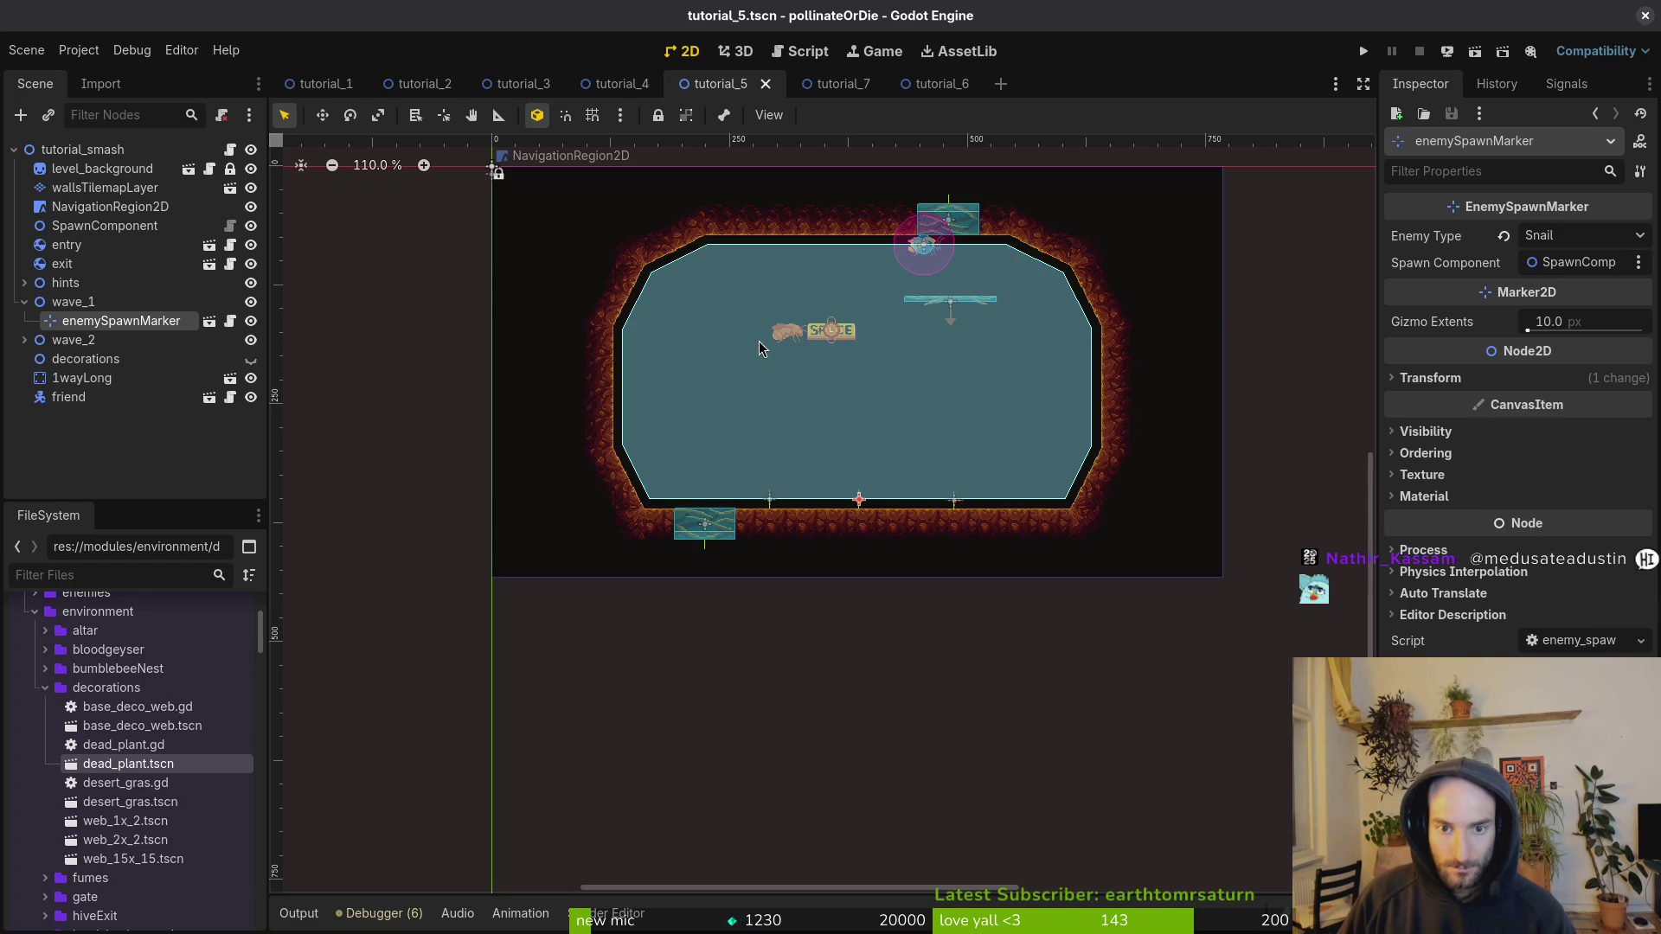
pyautogui.click(835, 84)
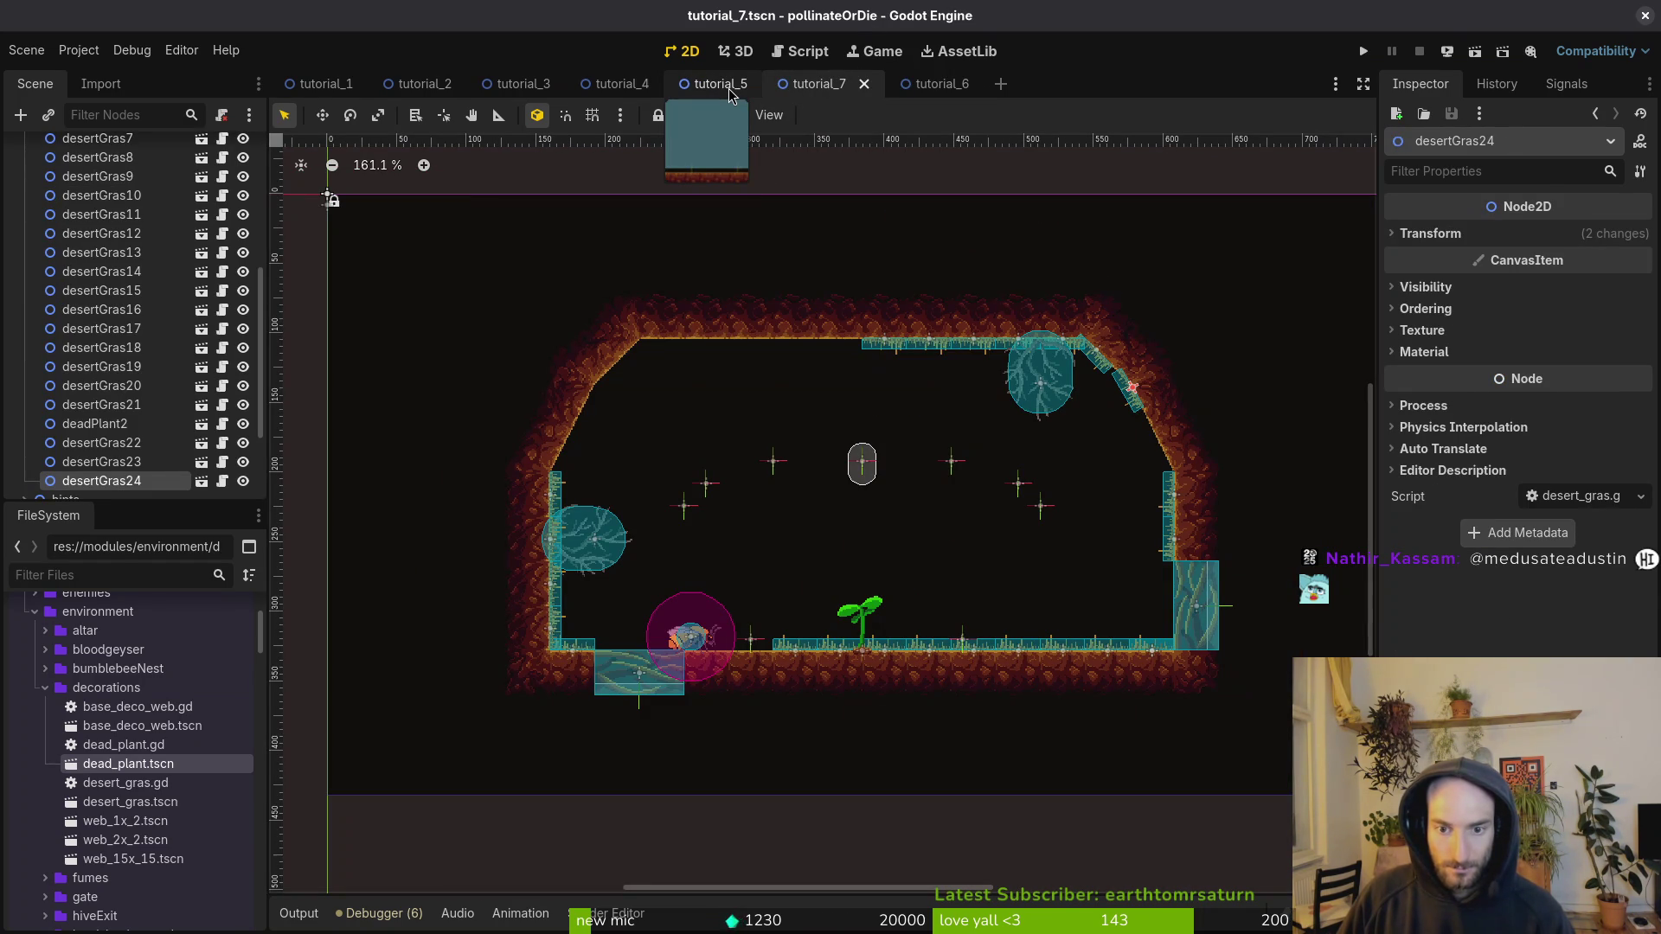
pyautogui.click(729, 88)
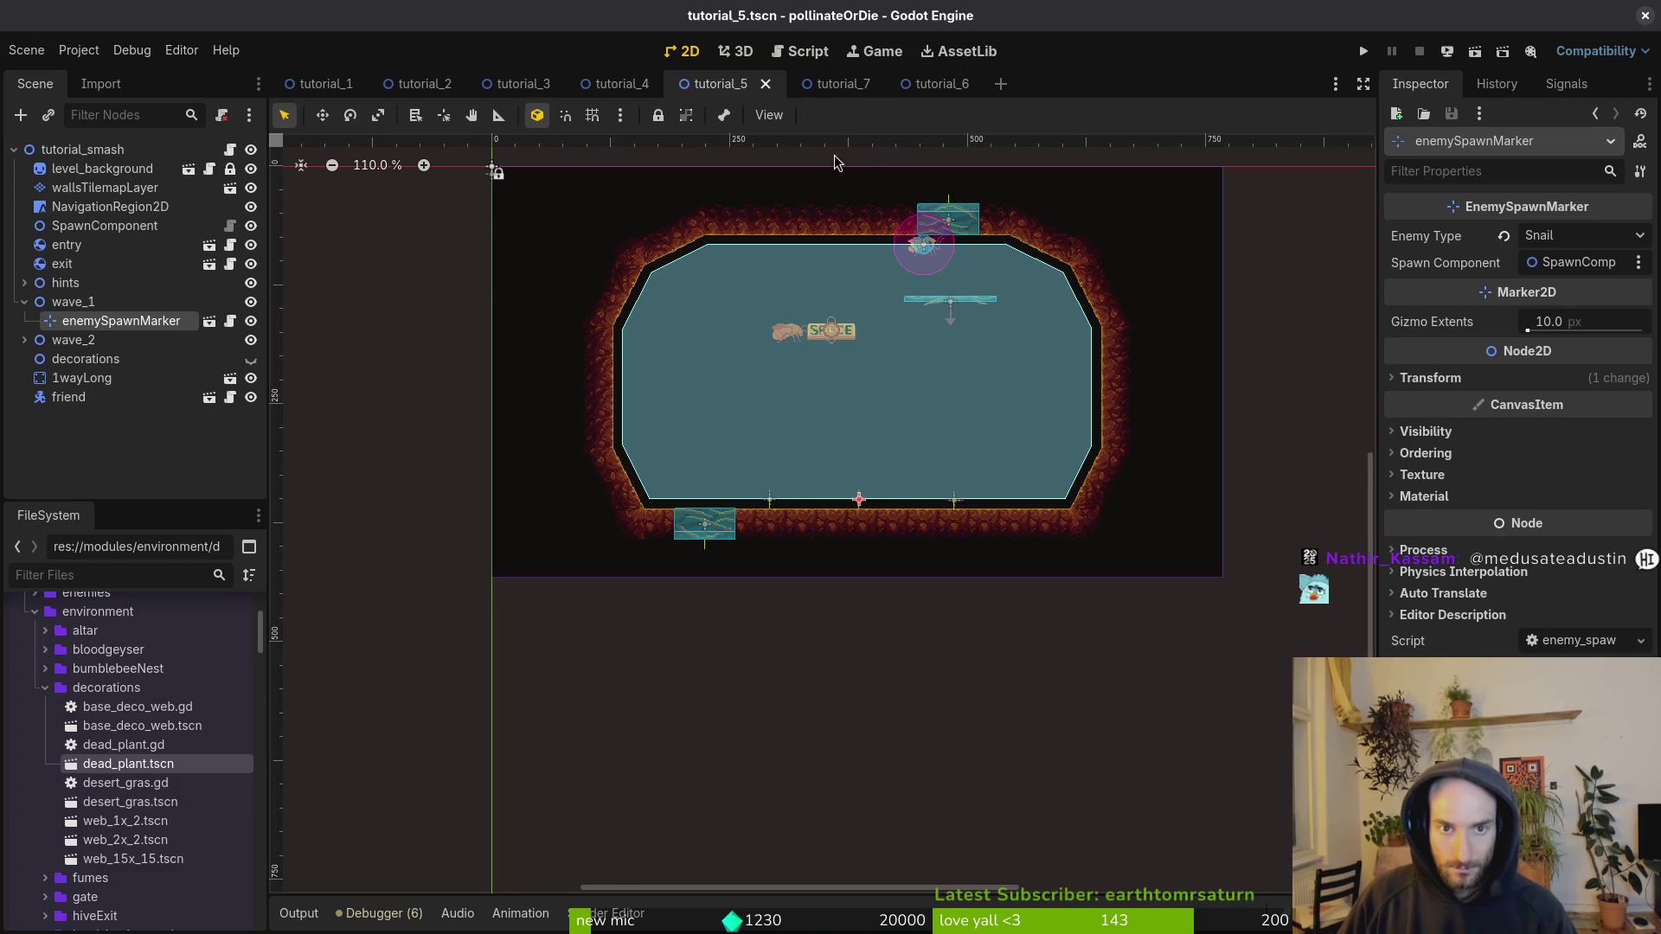
pyautogui.click(857, 95)
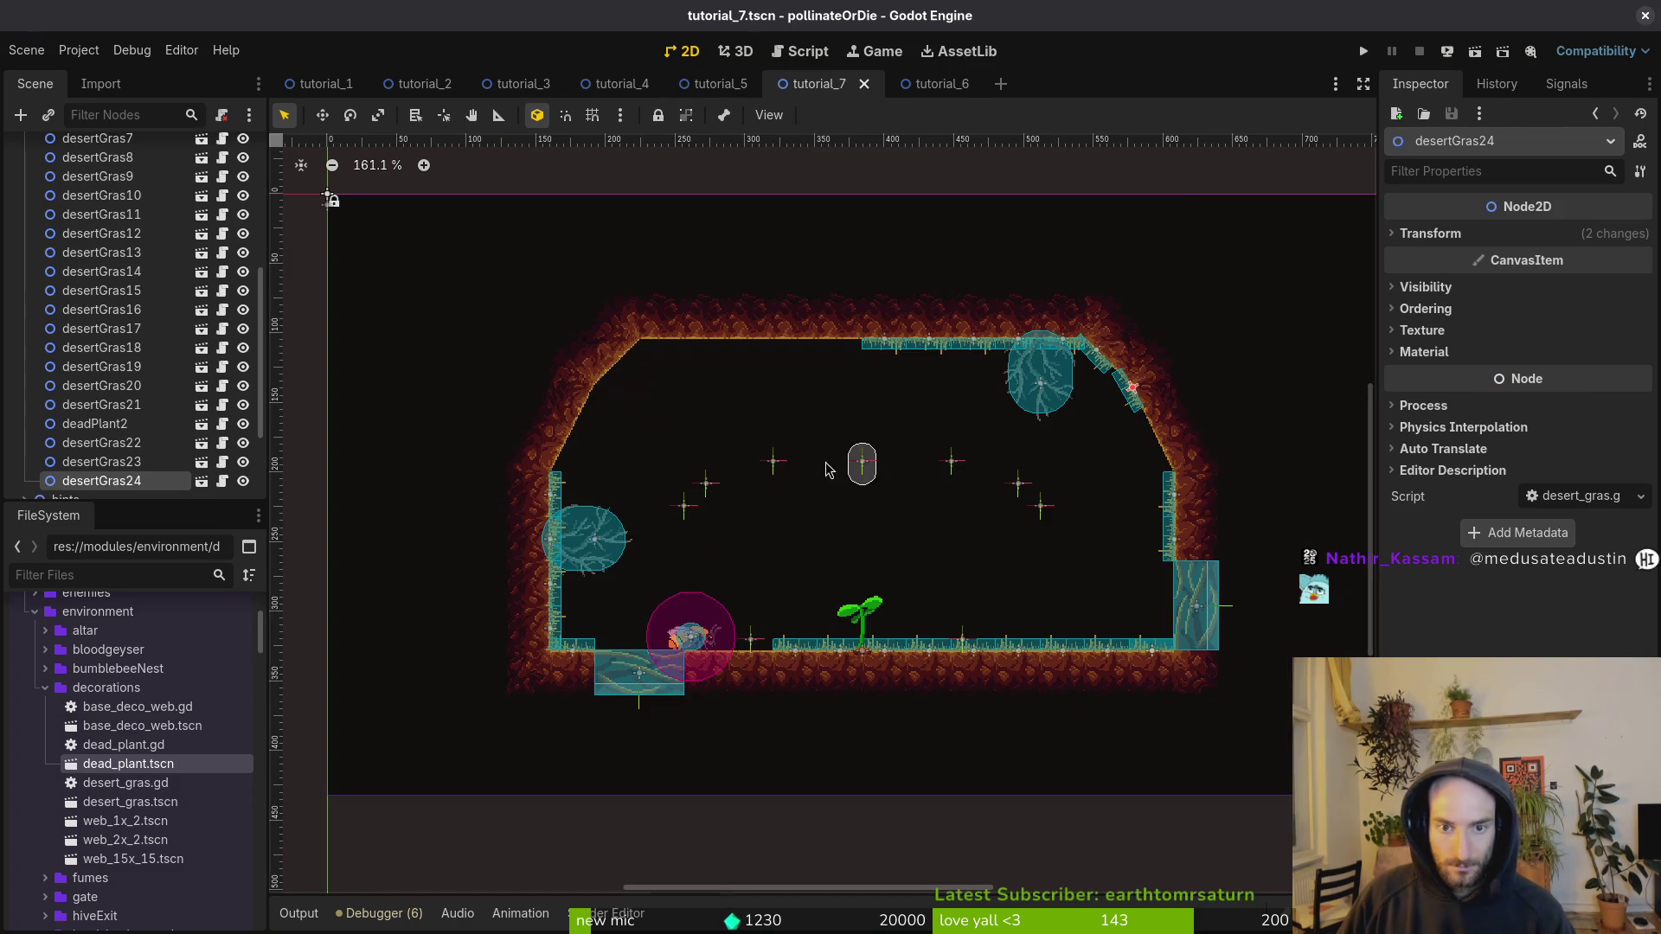
pyautogui.click(923, 87)
pyautogui.scroll(2, 926, 503)
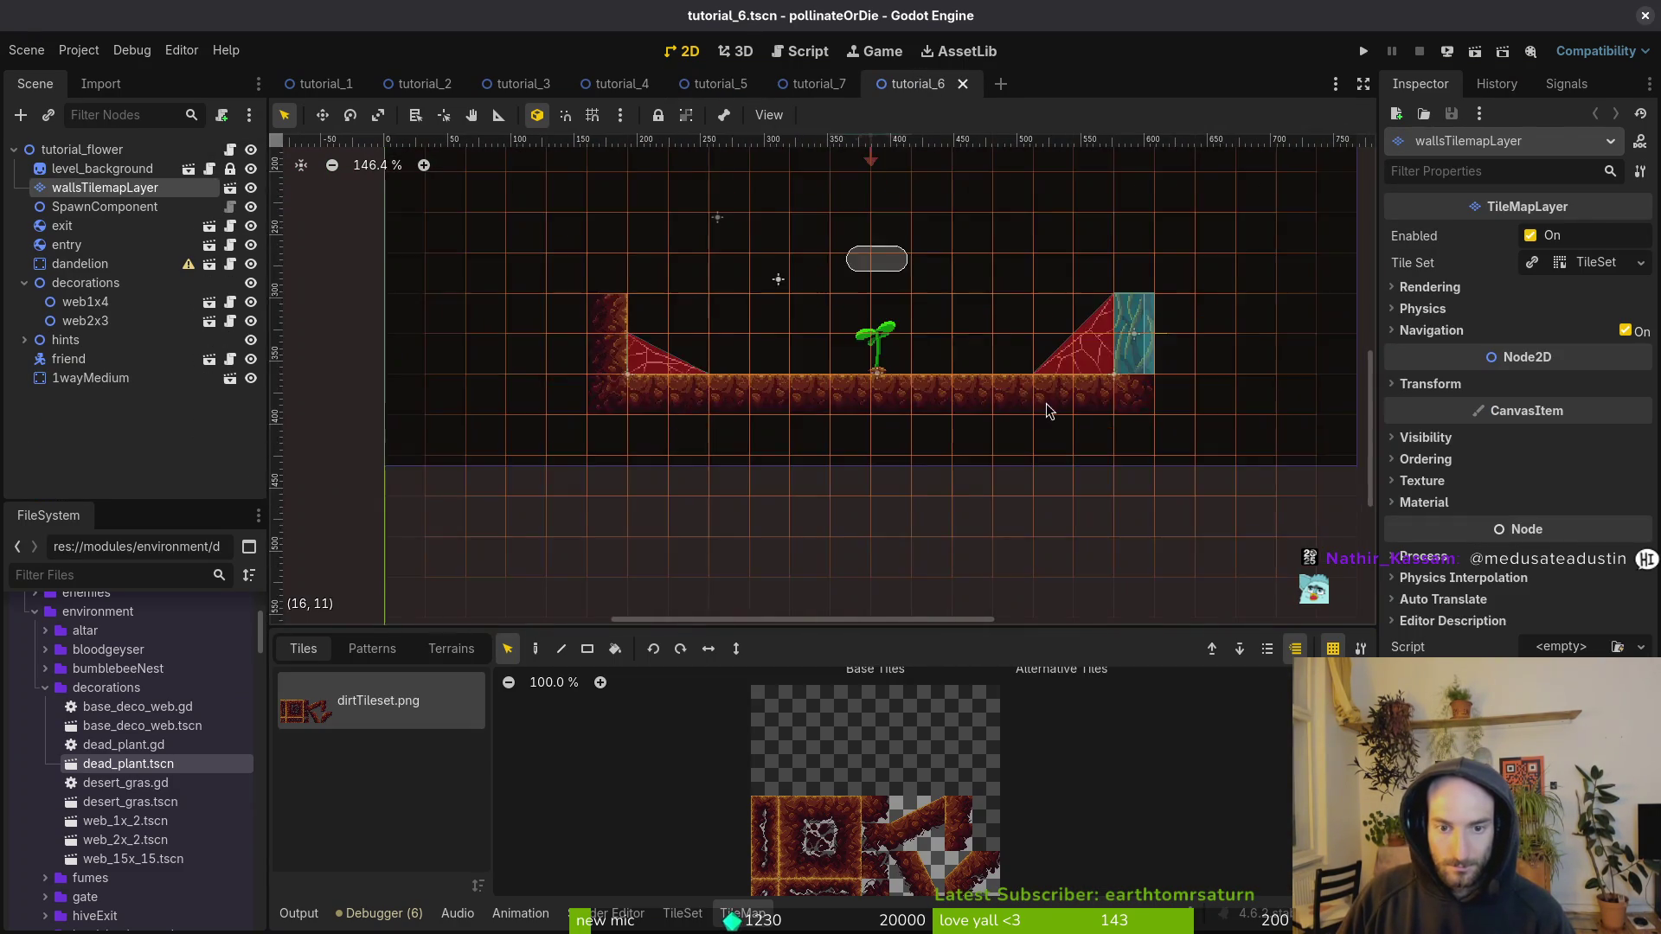
# Step: Paint a 2x2 slope piece on each side of the top opening, mirrored on the left
pyautogui.scroll(-2, 900, 805)
pyautogui.moveTo(869, 797); pyautogui.dragTo(897, 832)
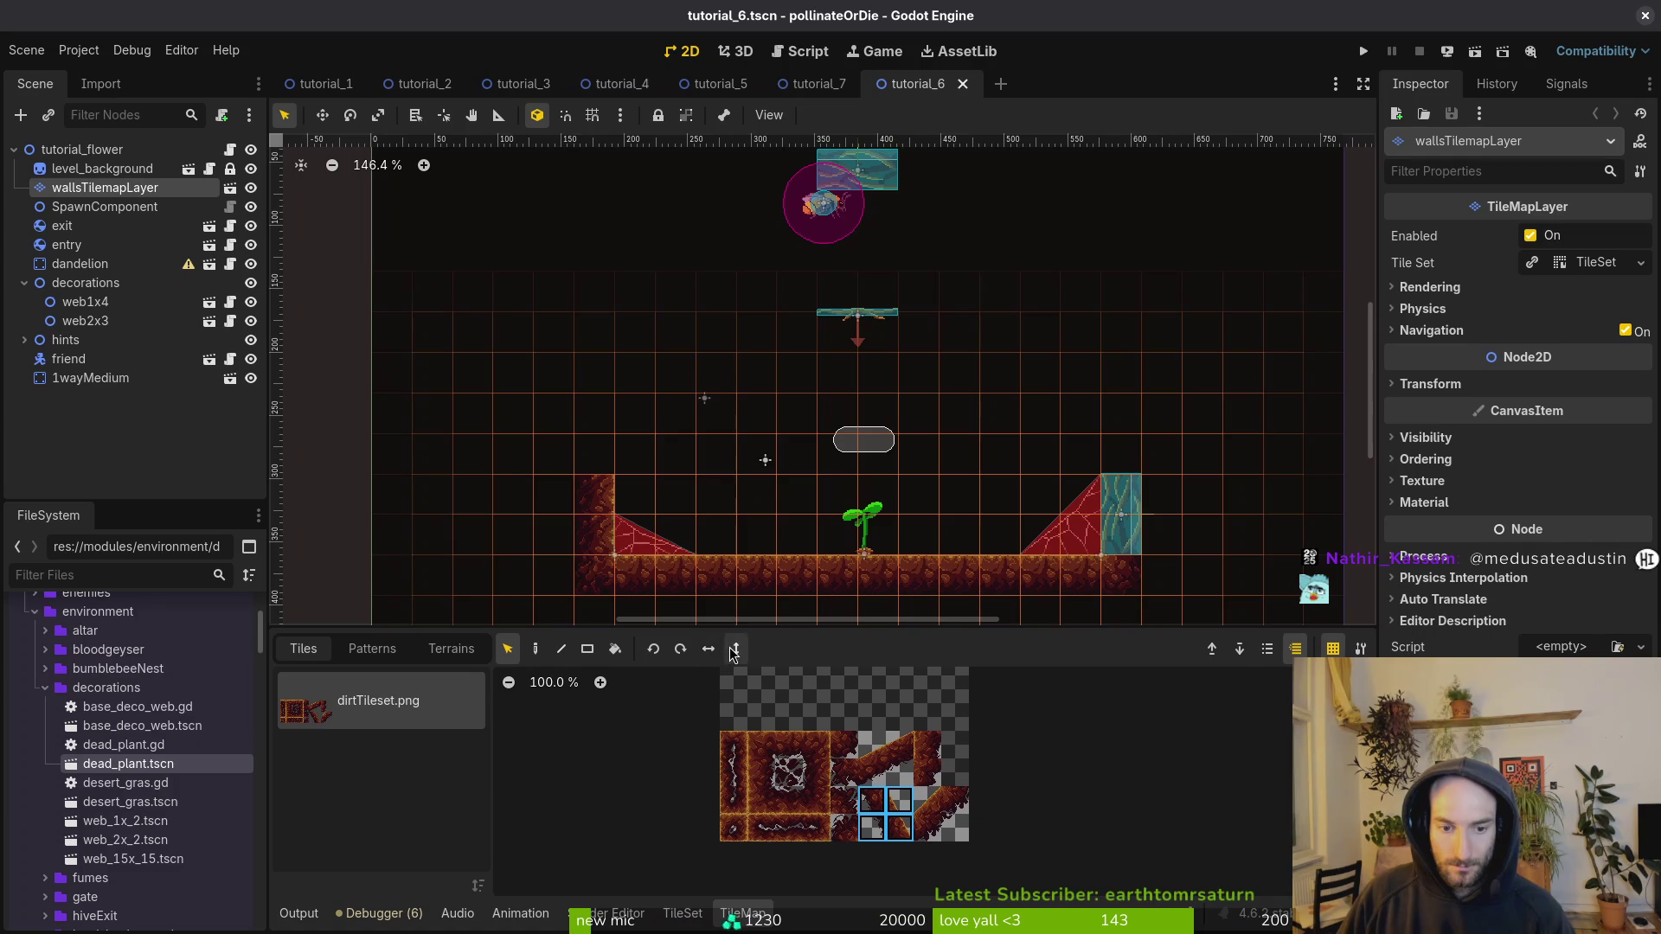
pyautogui.scroll(3, 669, 391)
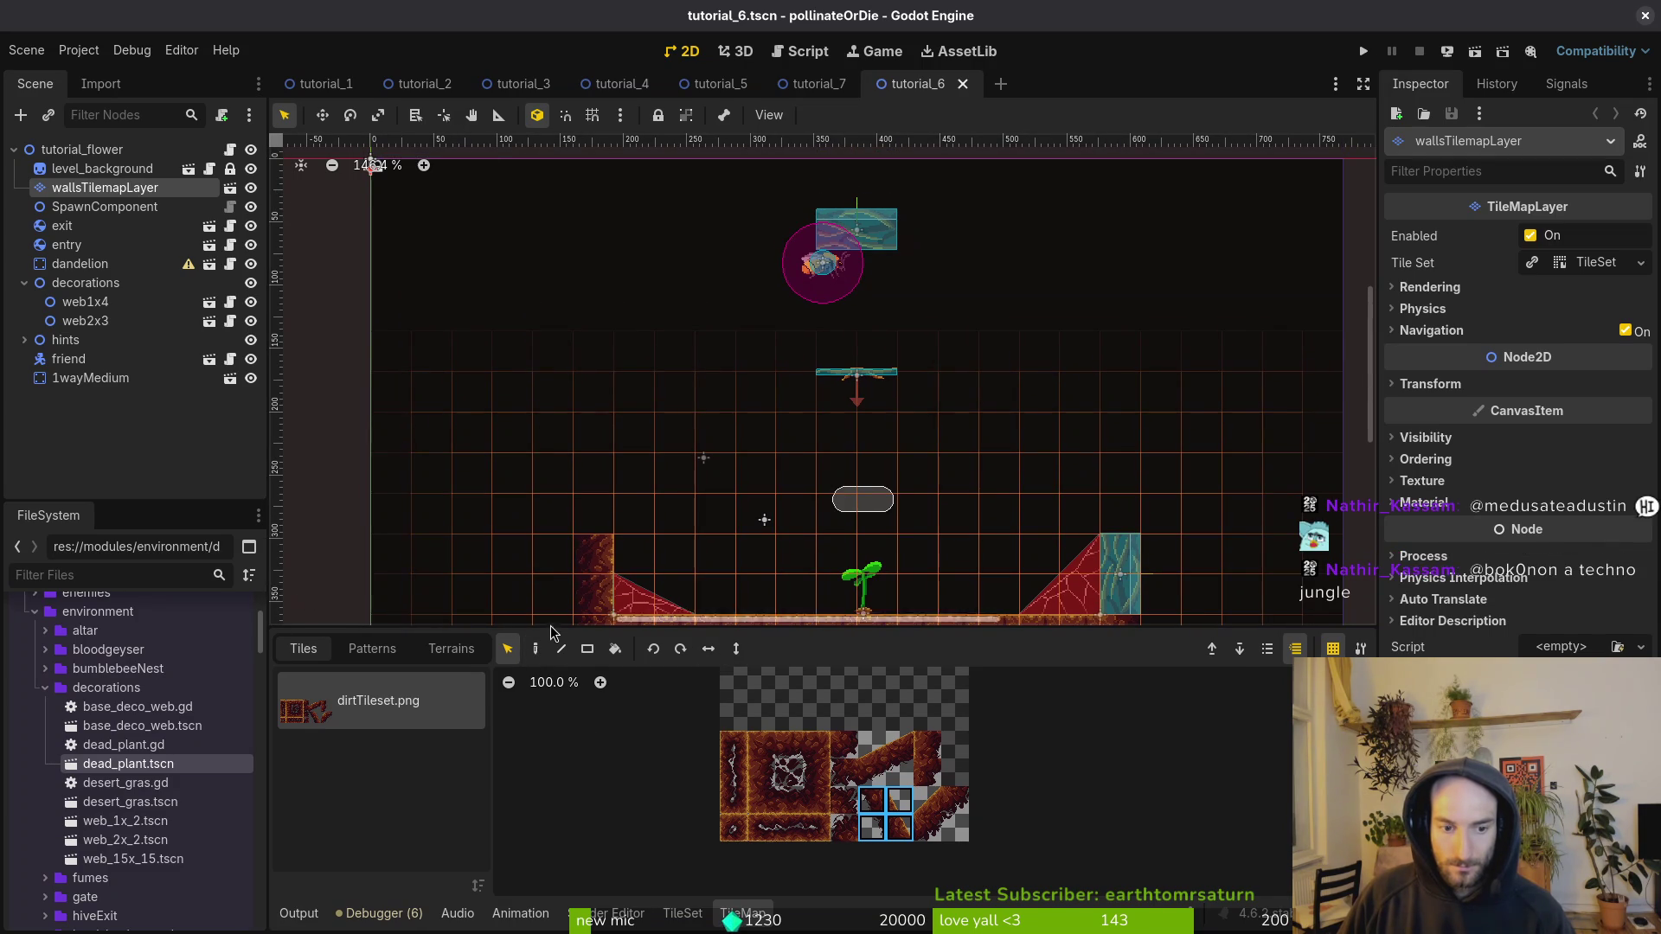
pyautogui.click(537, 651)
pyautogui.scroll(-2, 966, 458)
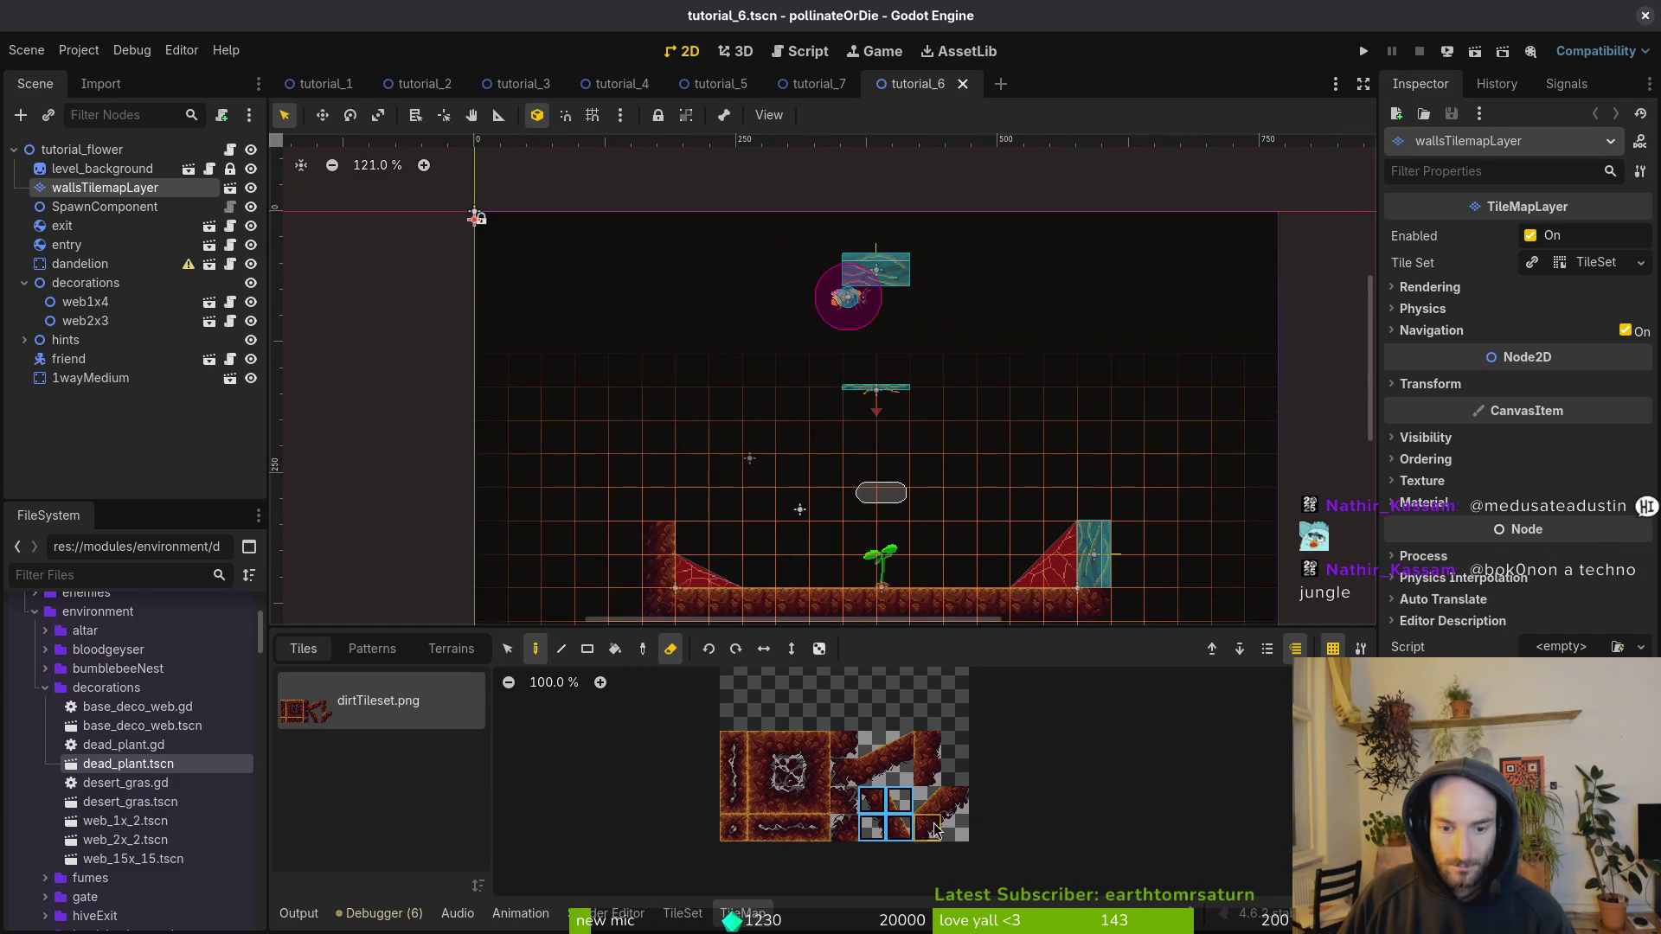
pyautogui.press('e')
pyautogui.scroll(2, 735, 368)
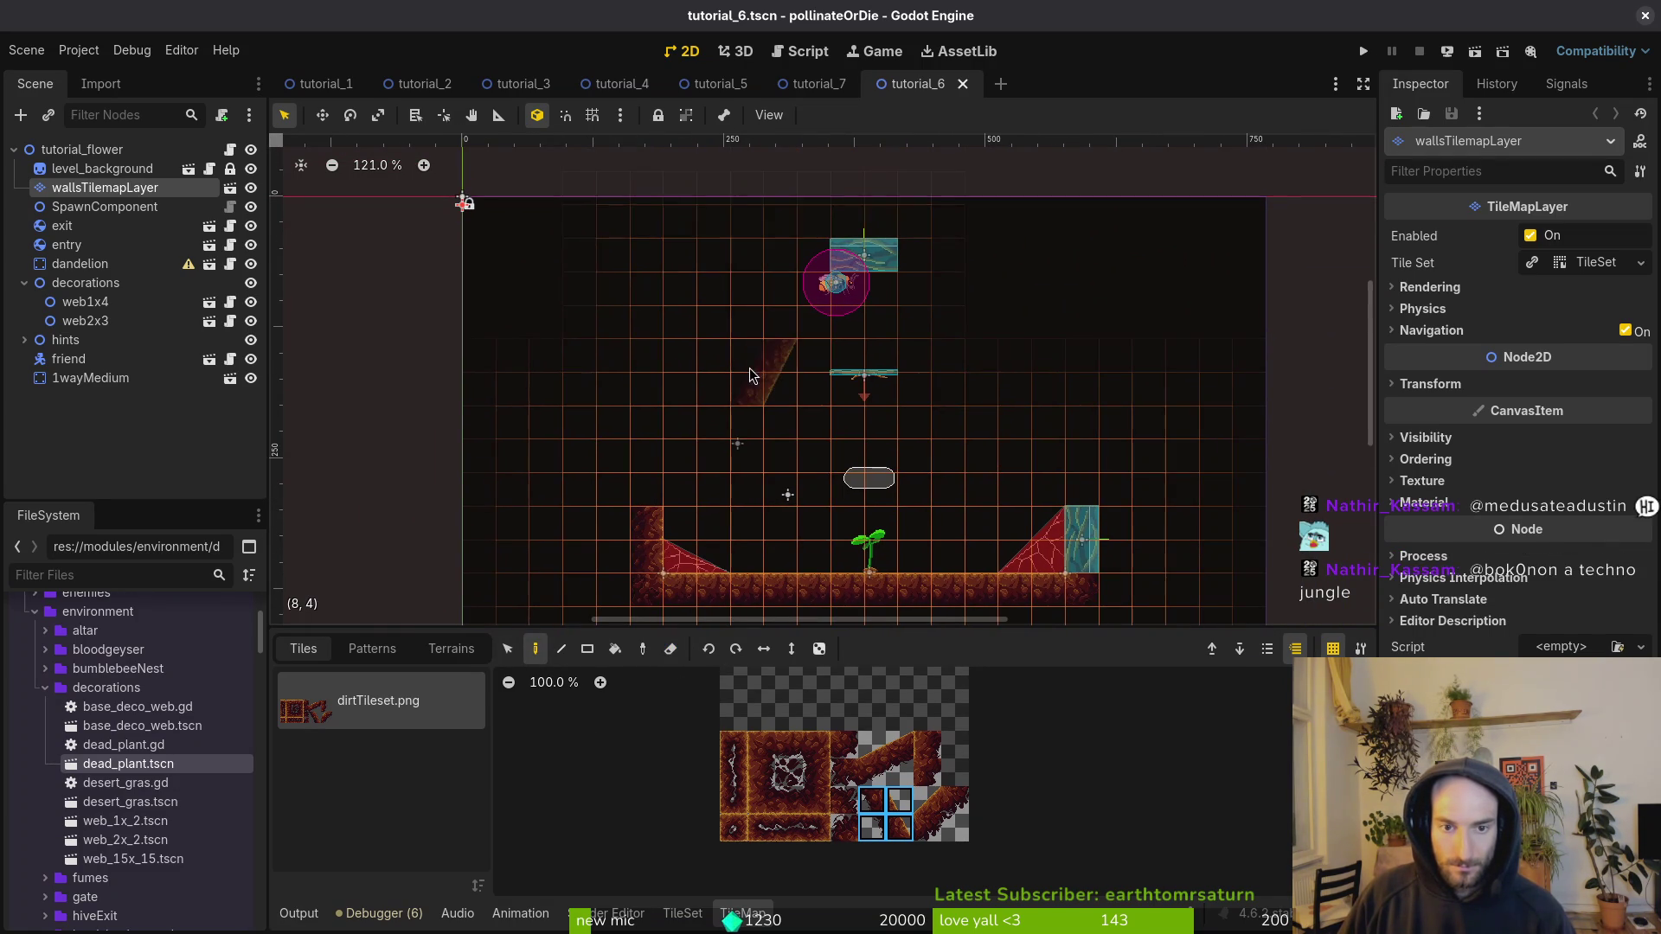
pyautogui.moveTo(872, 745); pyautogui.dragTo(900, 773)
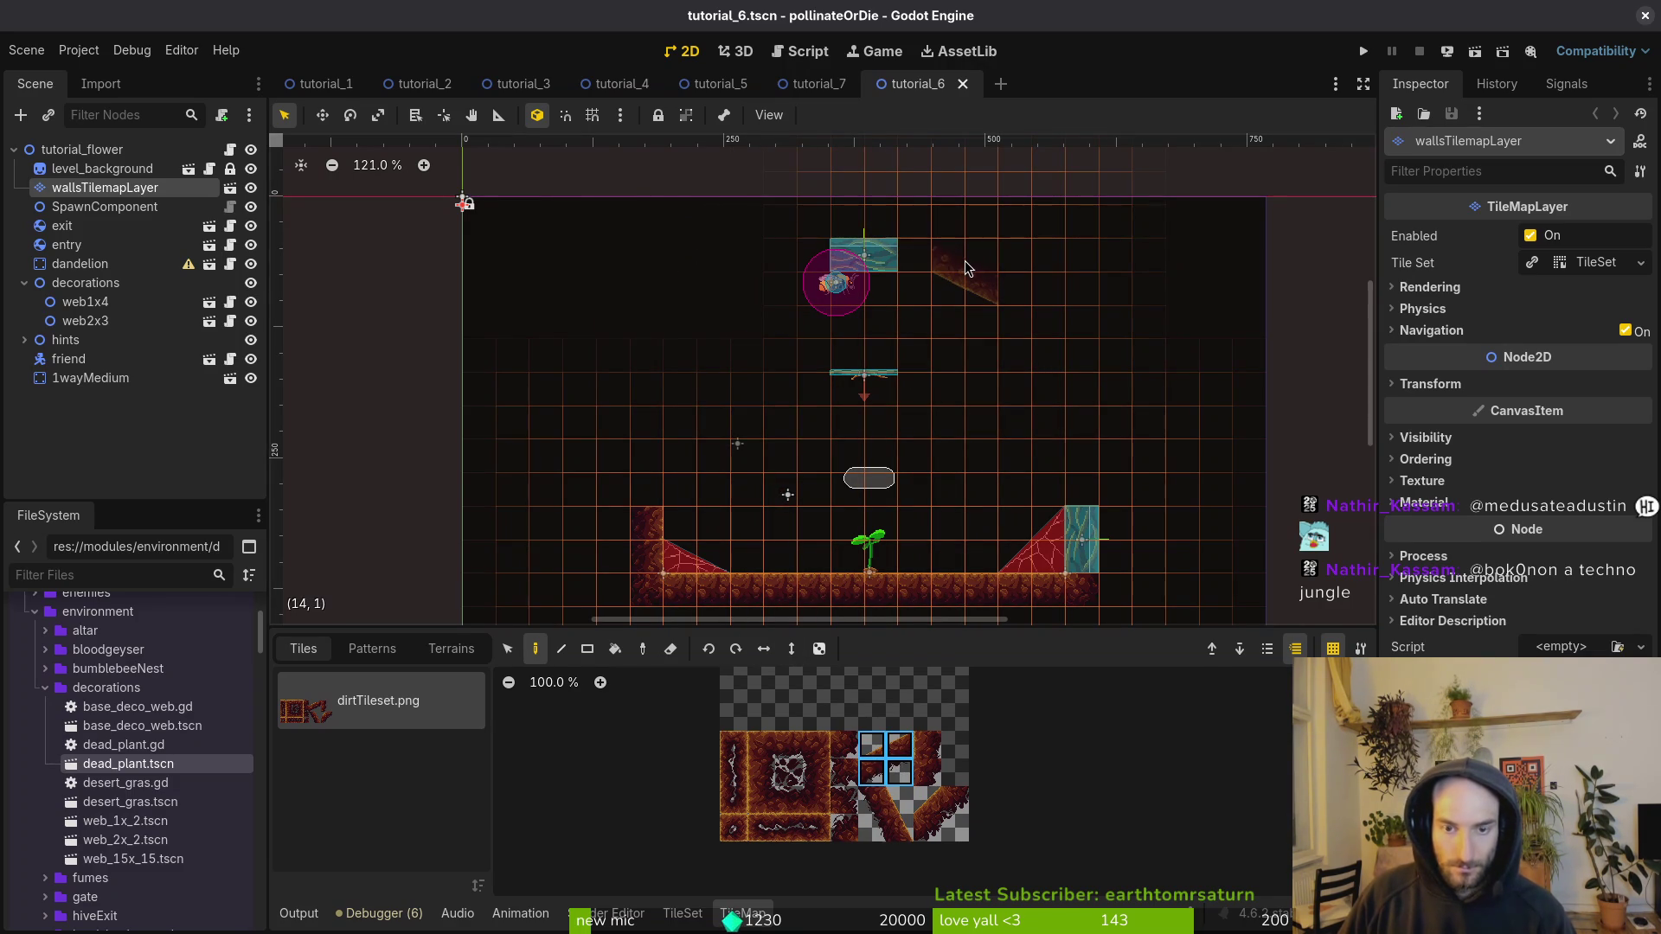
pyautogui.click(963, 262)
pyautogui.click(764, 649)
pyautogui.click(765, 270)
# Step: Rotate the lower 2x2 slope tiles and extend both slopes further down each side
pyautogui.moveTo(928, 801); pyautogui.dragTo(955, 829)
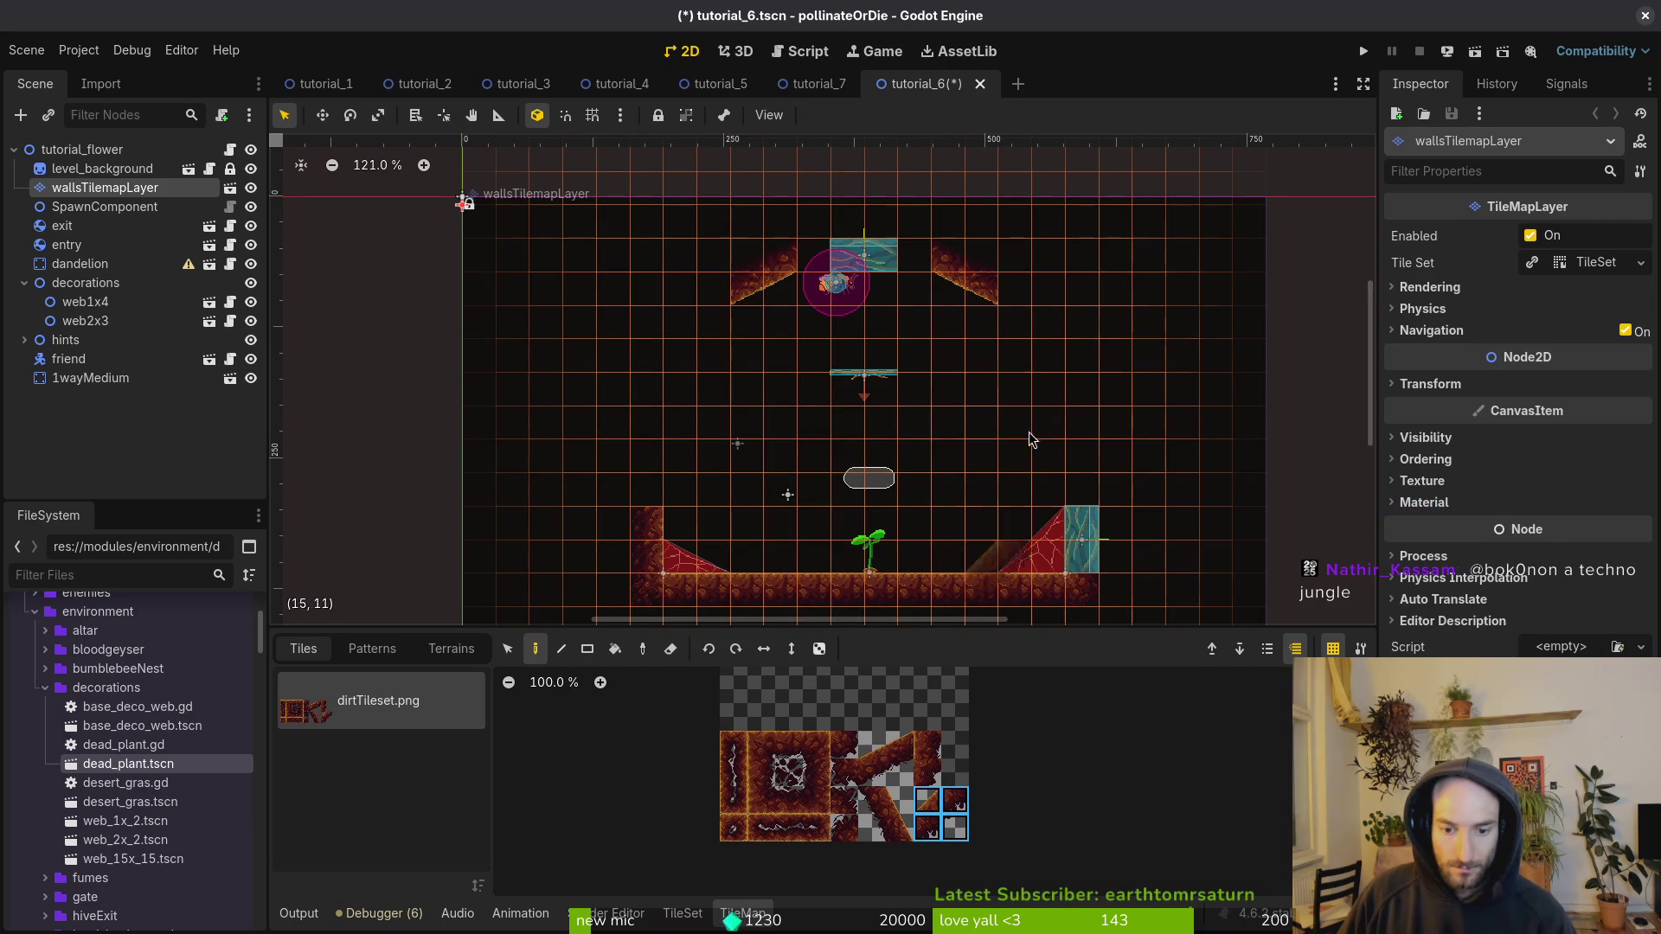
pyautogui.press('c')
pyautogui.click(1039, 331)
pyautogui.press('c')
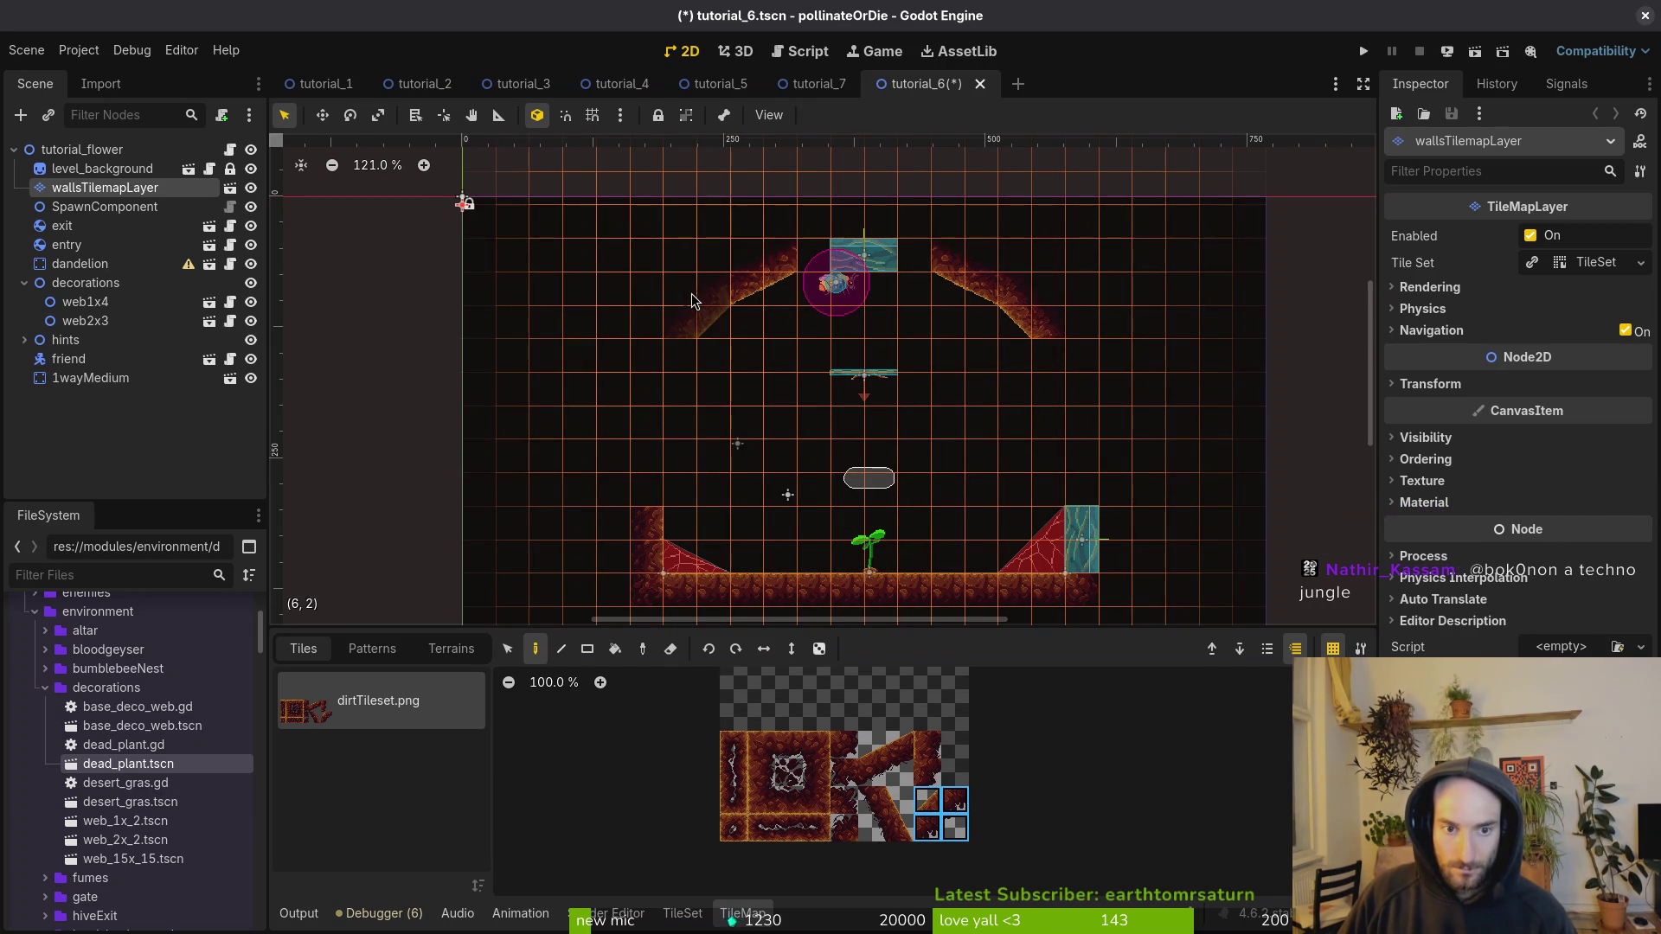
pyautogui.click(664, 341)
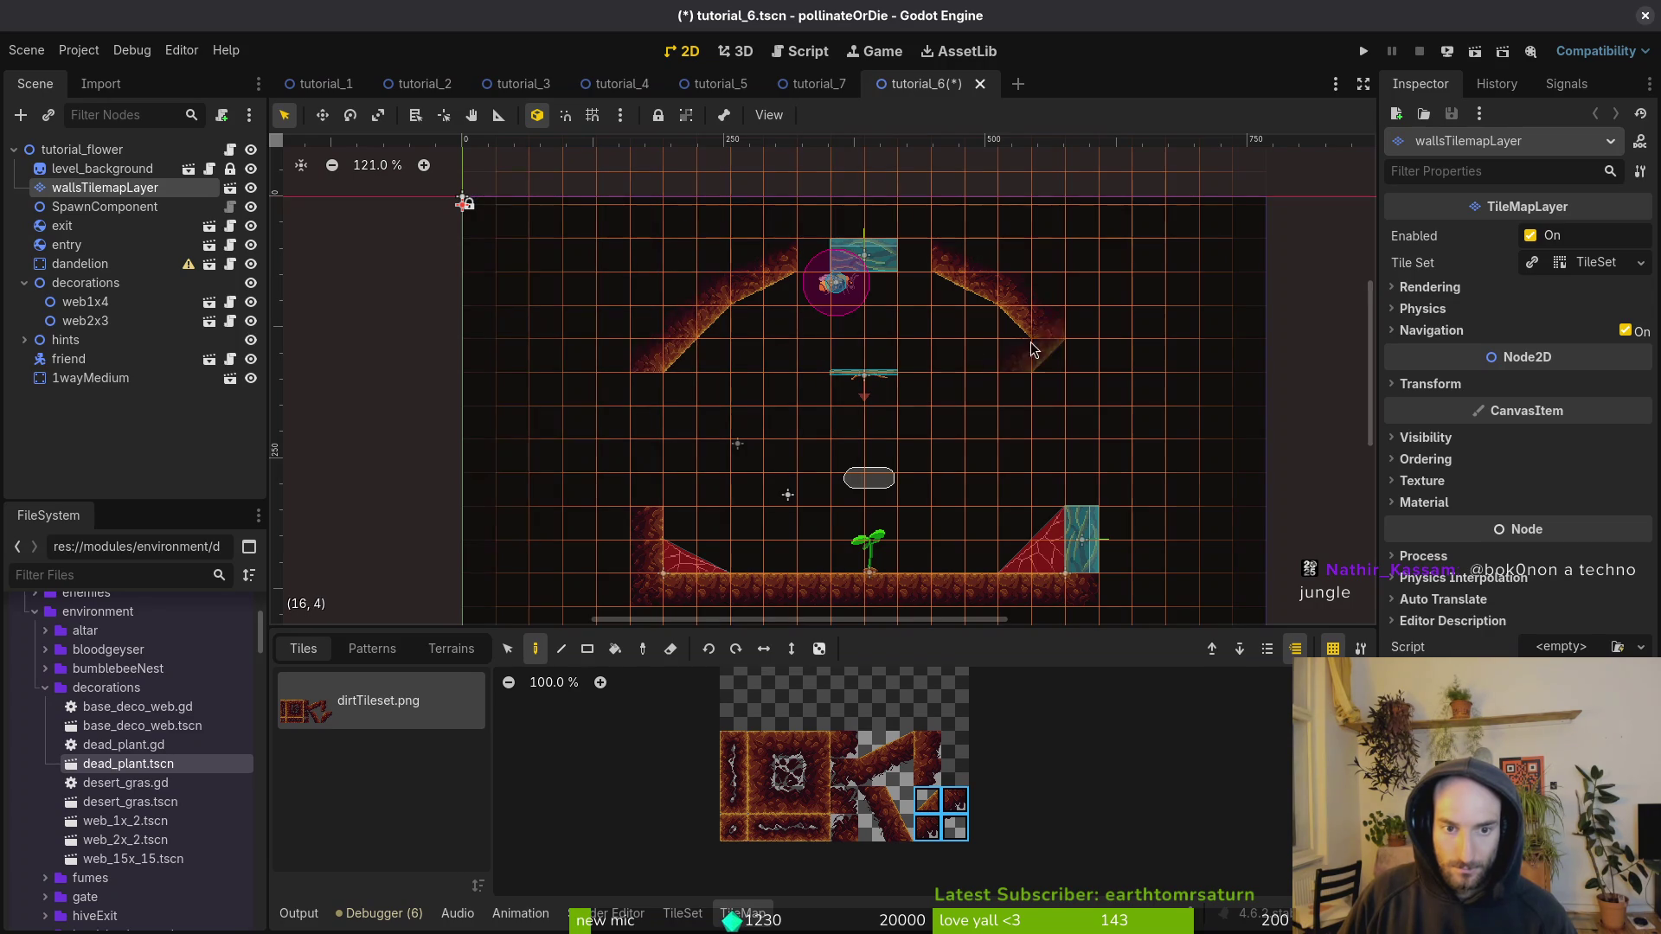
pyautogui.click(1066, 338)
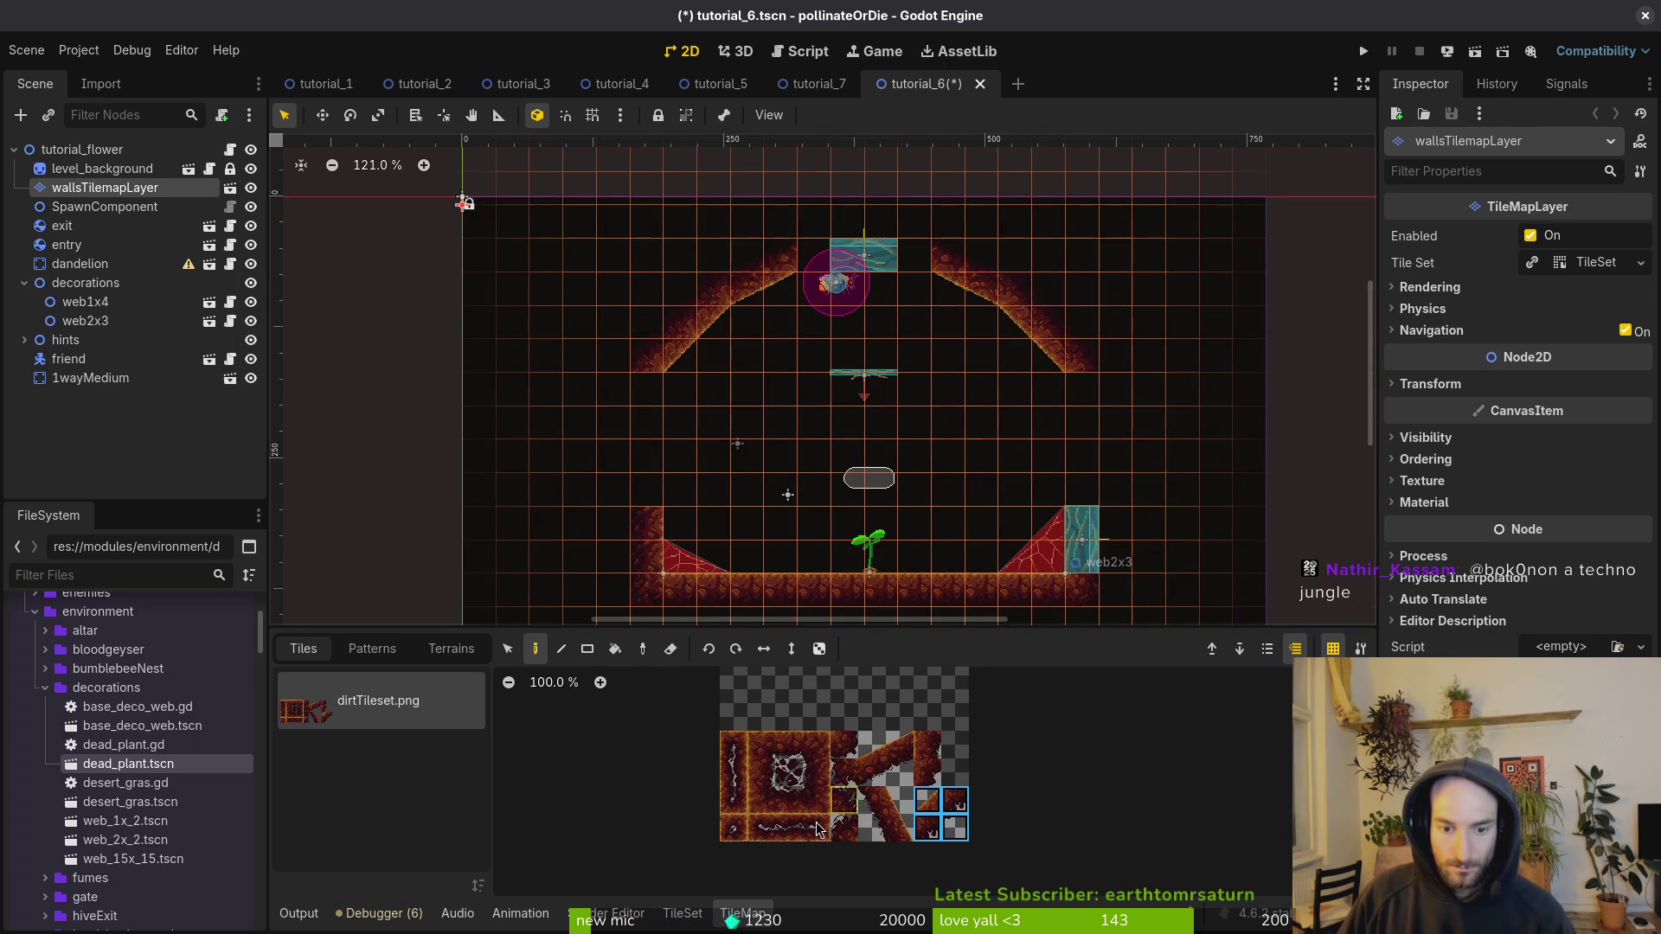
# Step: Add another 2x2 slope piece to both the right and left diagonals
pyautogui.moveTo(894, 809); pyautogui.dragTo(870, 832)
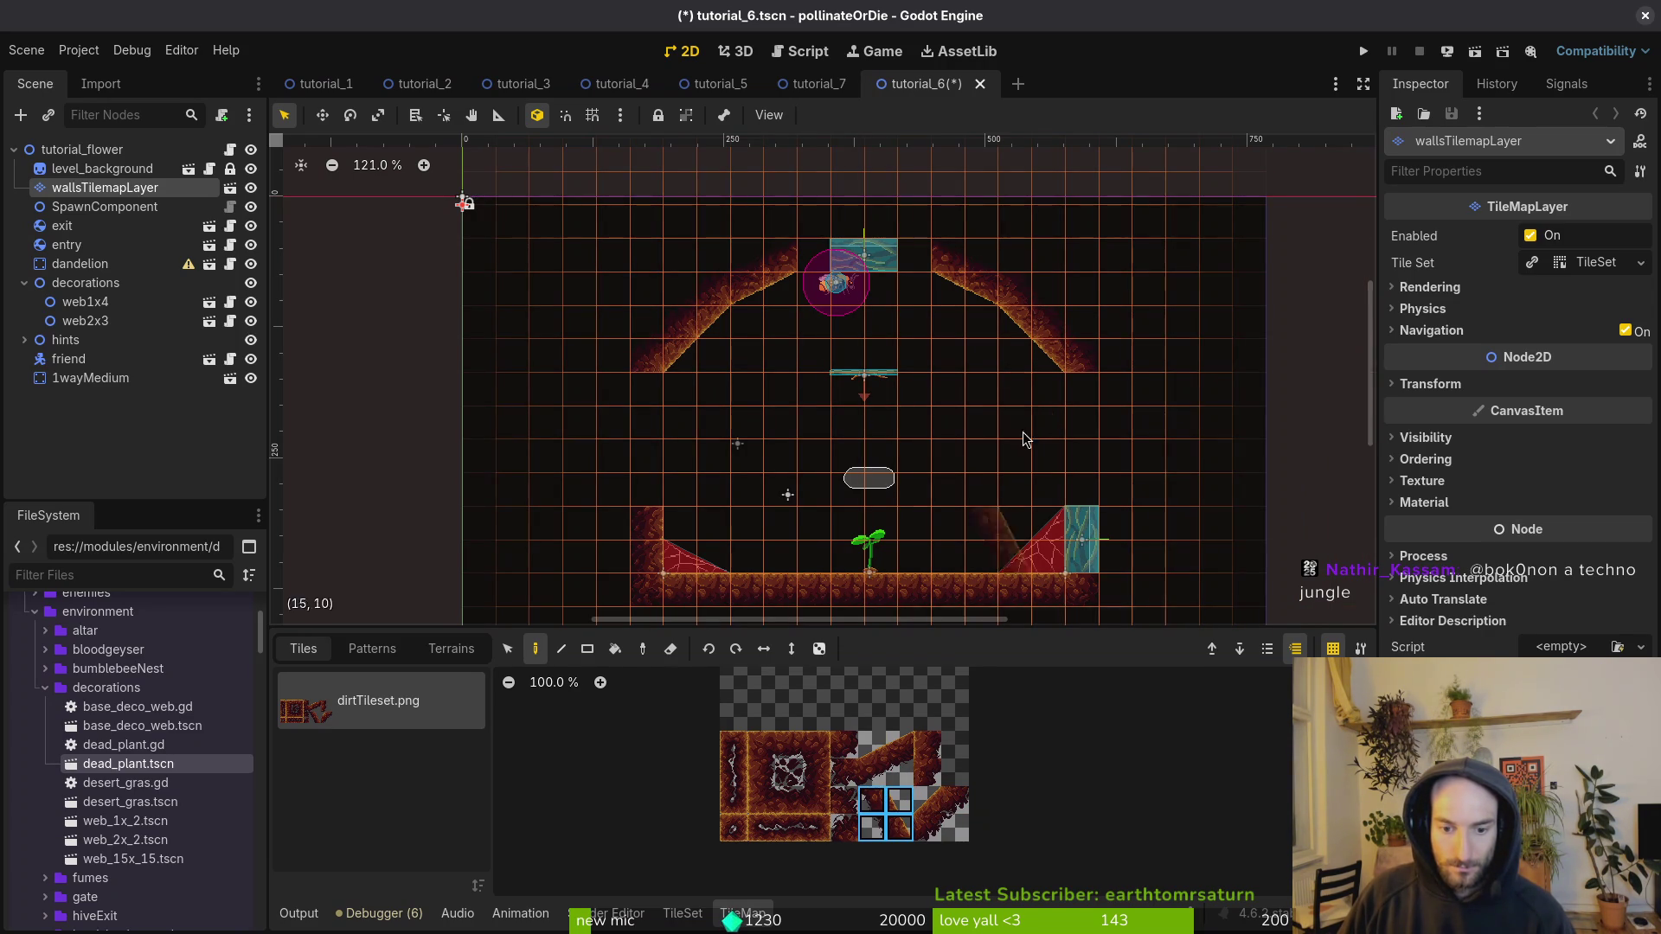
pyautogui.click(1094, 414)
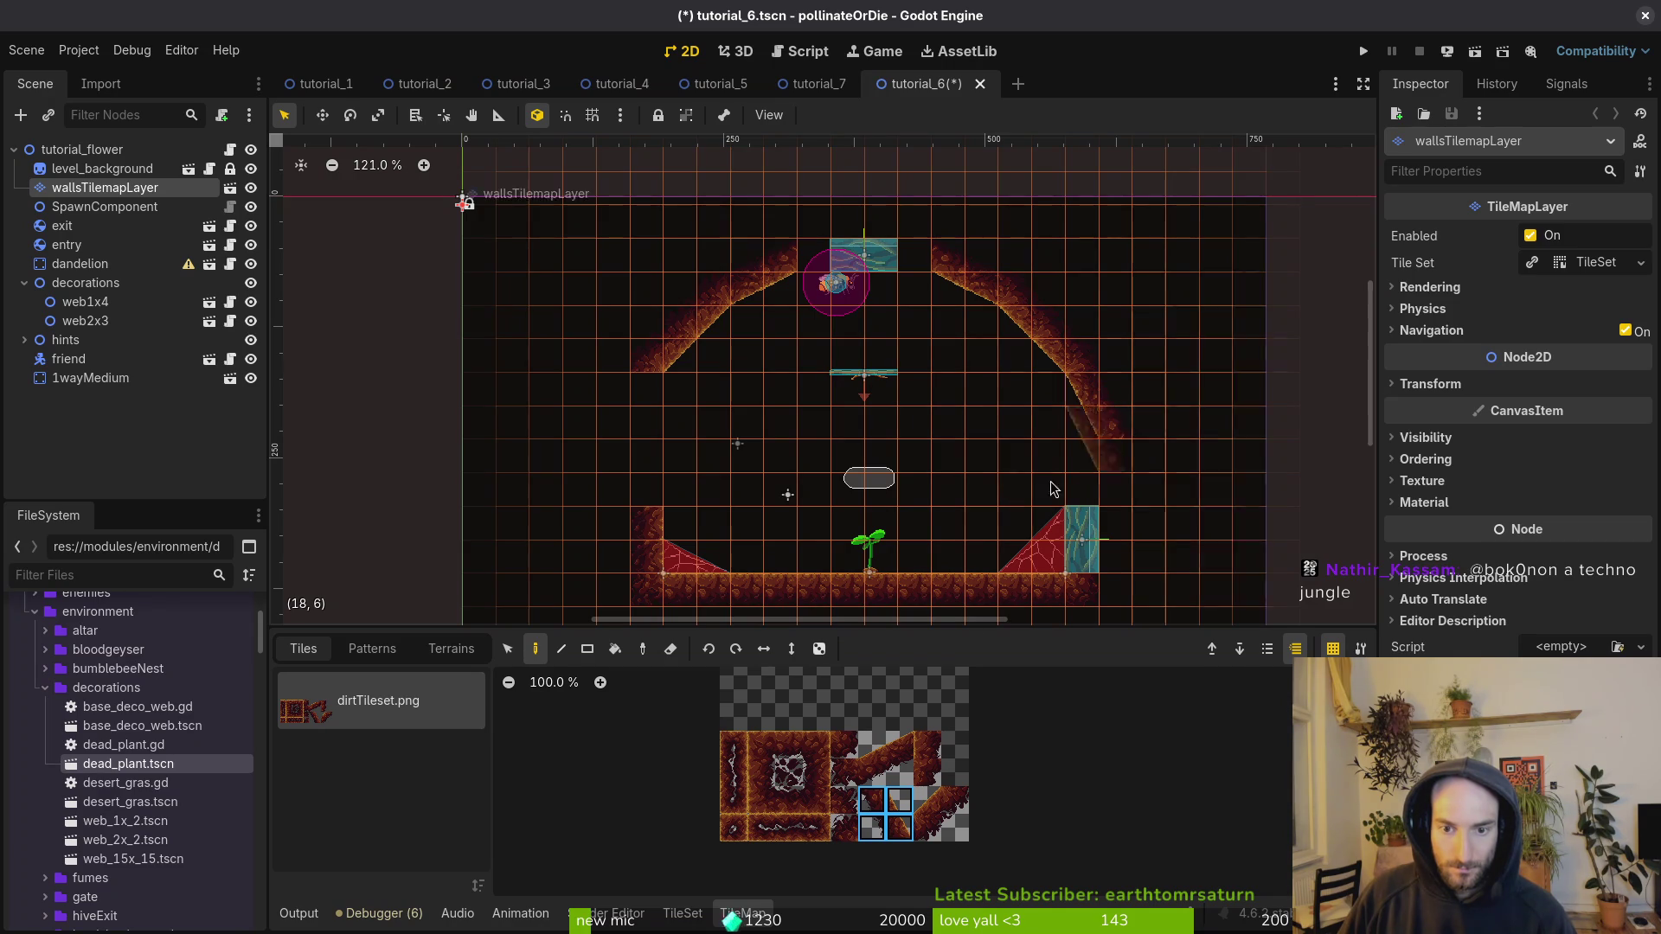
pyautogui.click(661, 378)
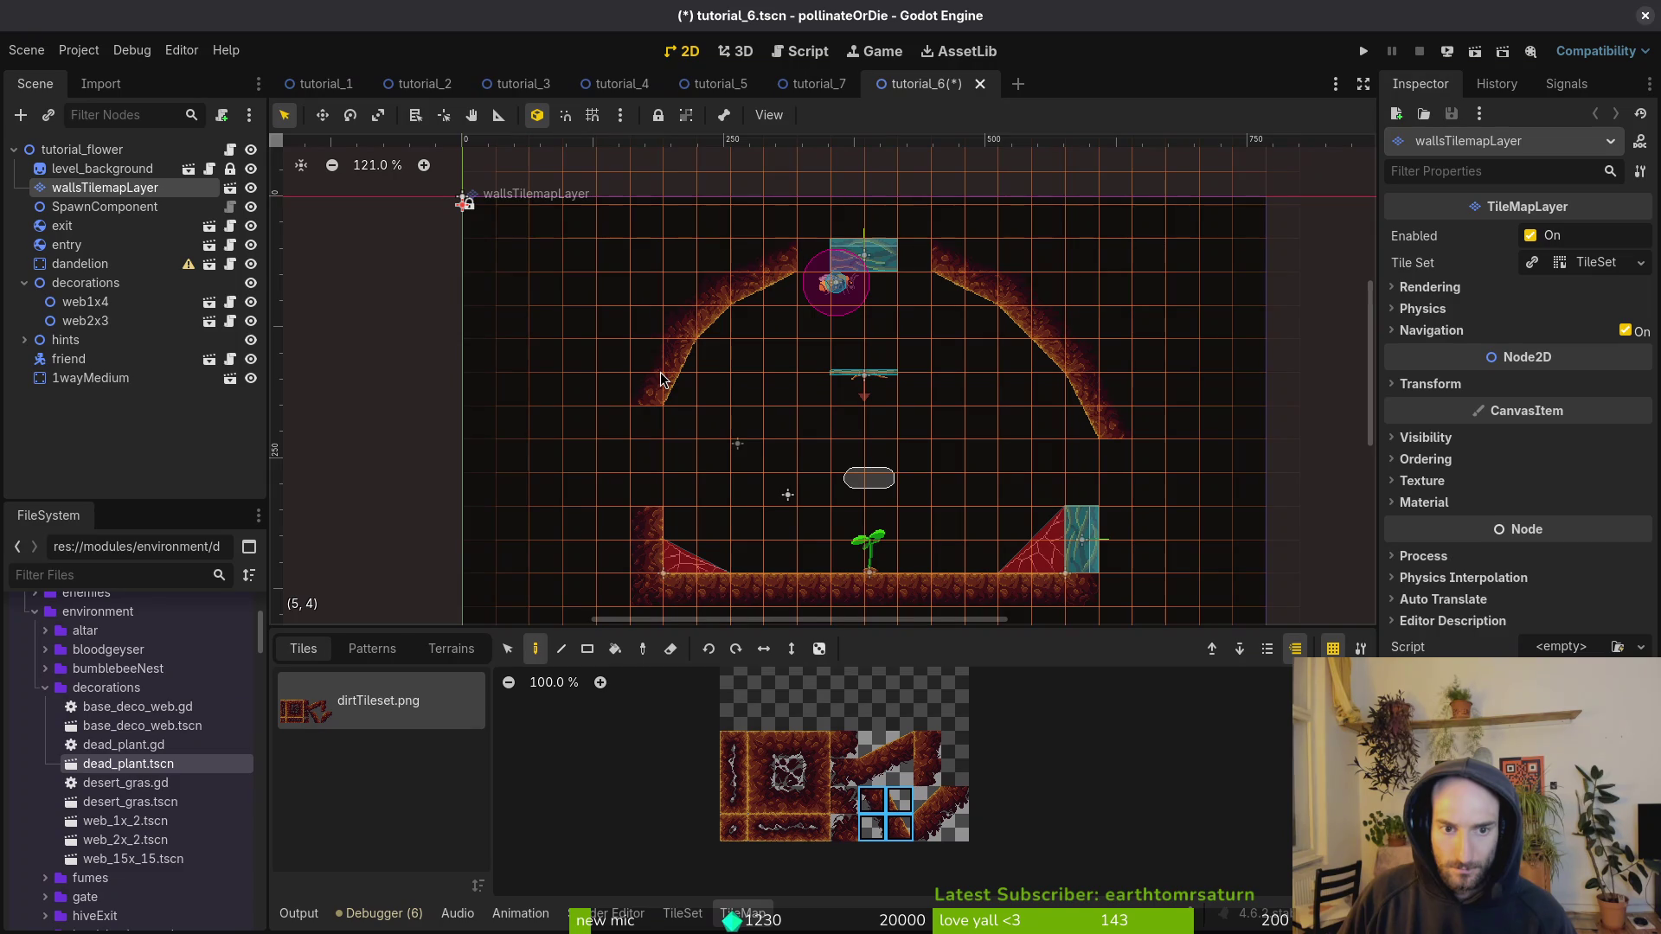
pyautogui.click(764, 650)
# Step: Save tutorial_6 and erase a stray tile from the slope
pyautogui.hotkey('ctrl', 's')
pyautogui.scroll(2, 1124, 415)
pyautogui.scroll(5, 995, 354)
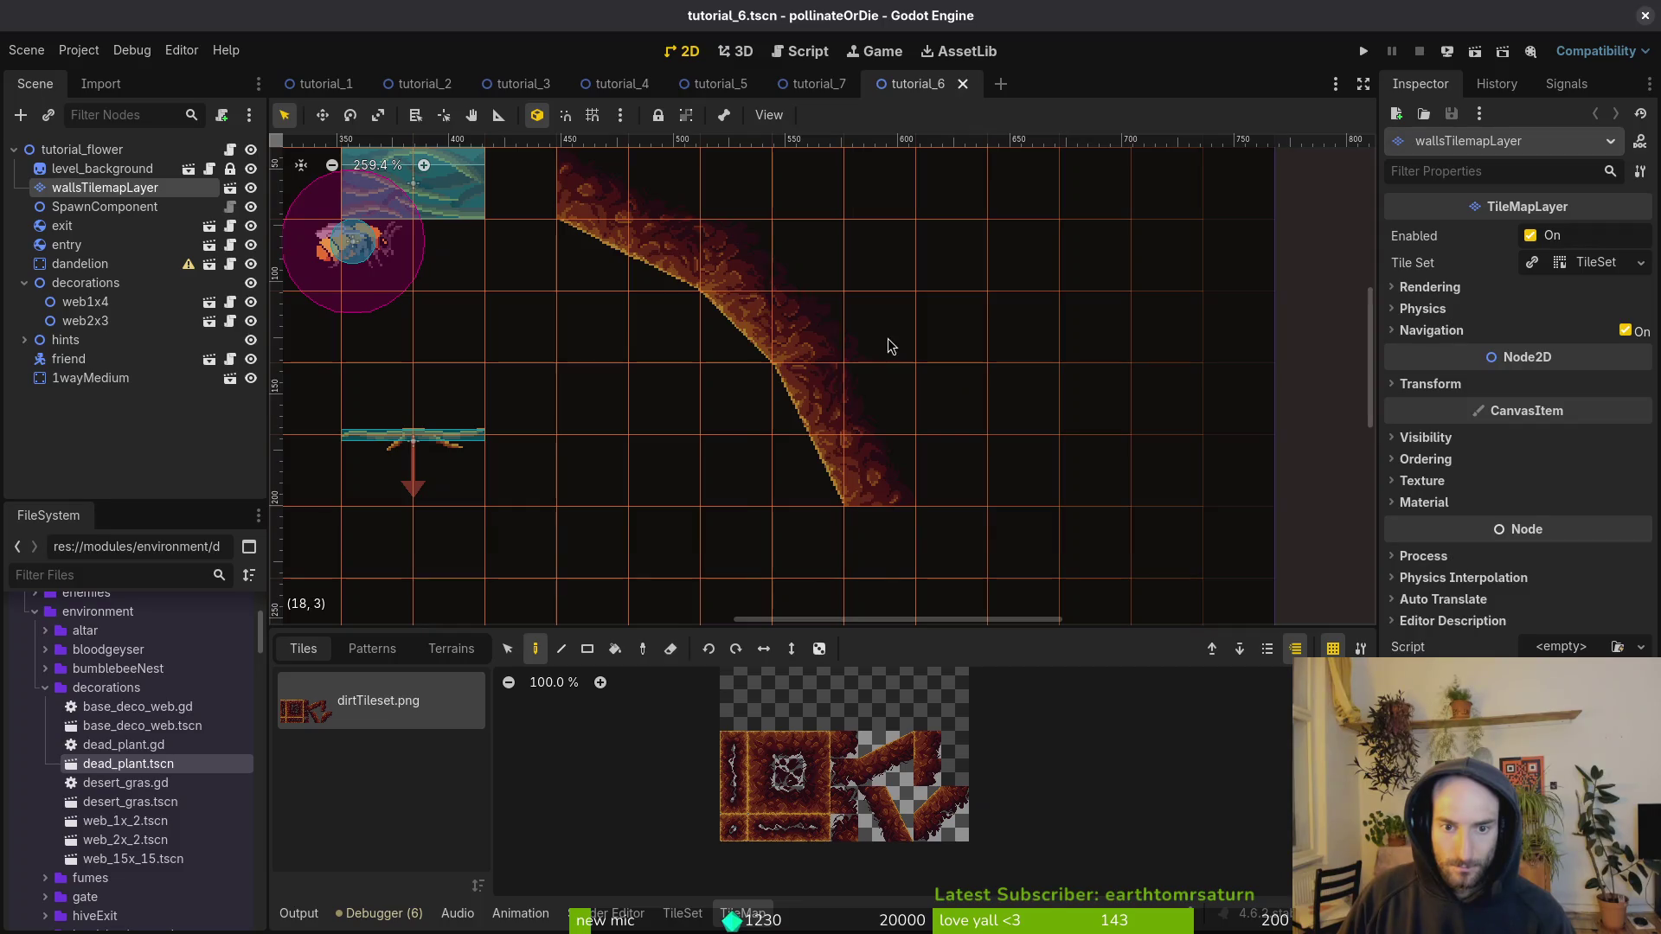
pyautogui.press('e')
pyautogui.click(890, 326)
pyautogui.hscroll(-3, 928, 332)
pyautogui.scroll(2, 927, 332)
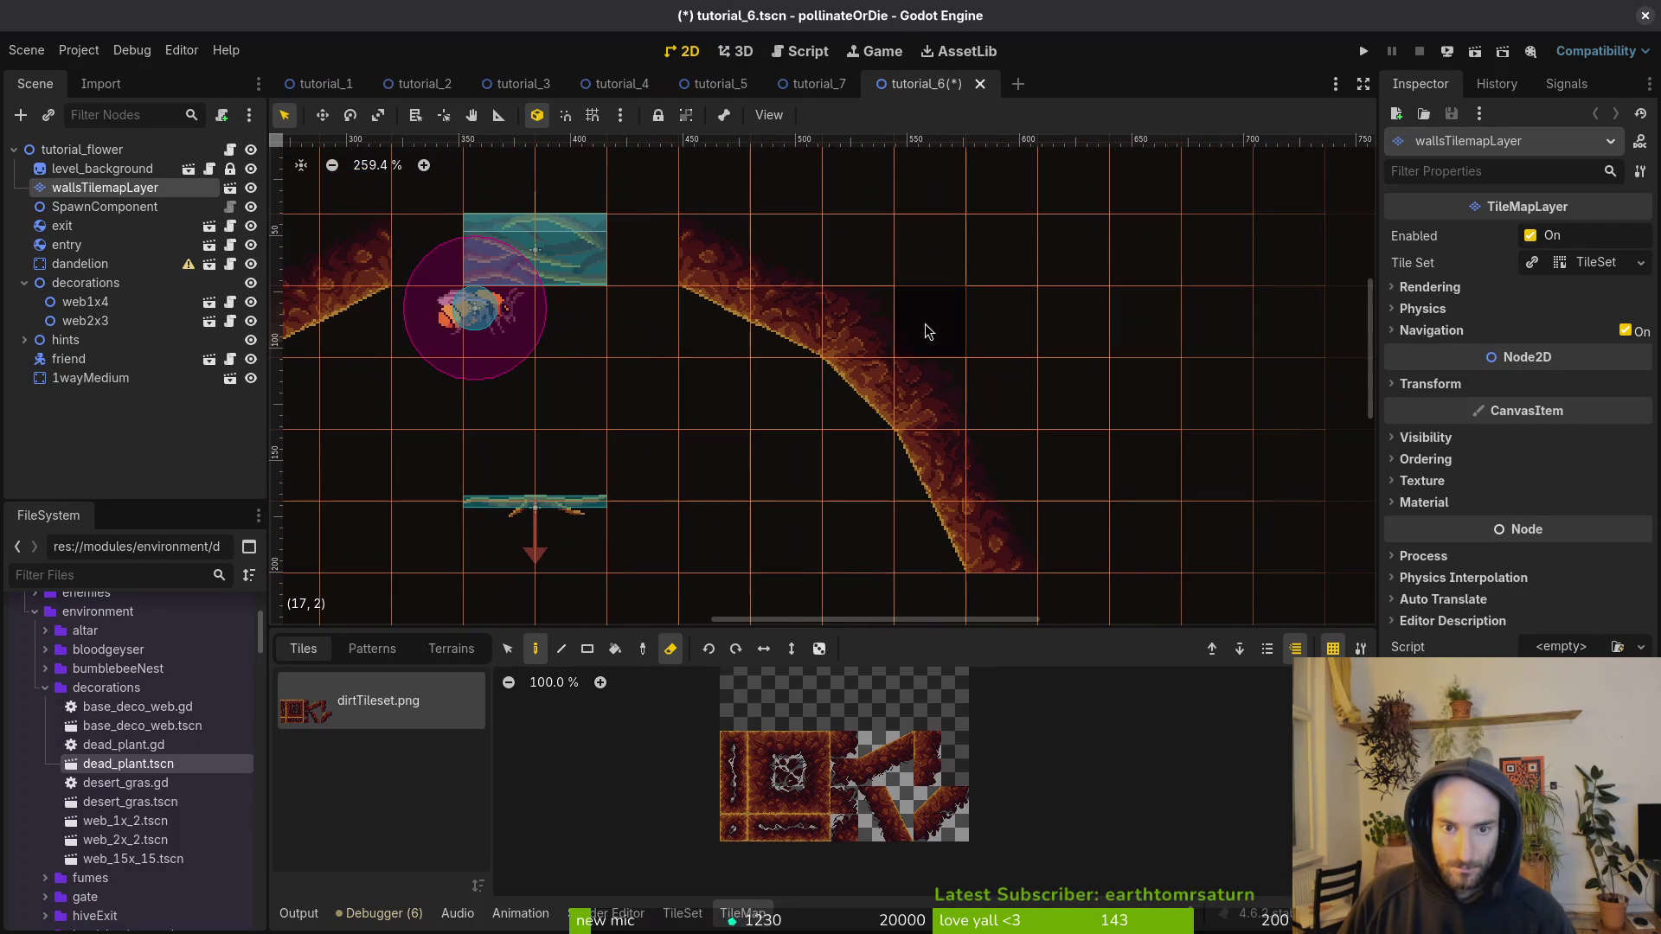
pyautogui.hscroll(-2, 1205, 259)
pyautogui.hscroll(-3, 953, 311)
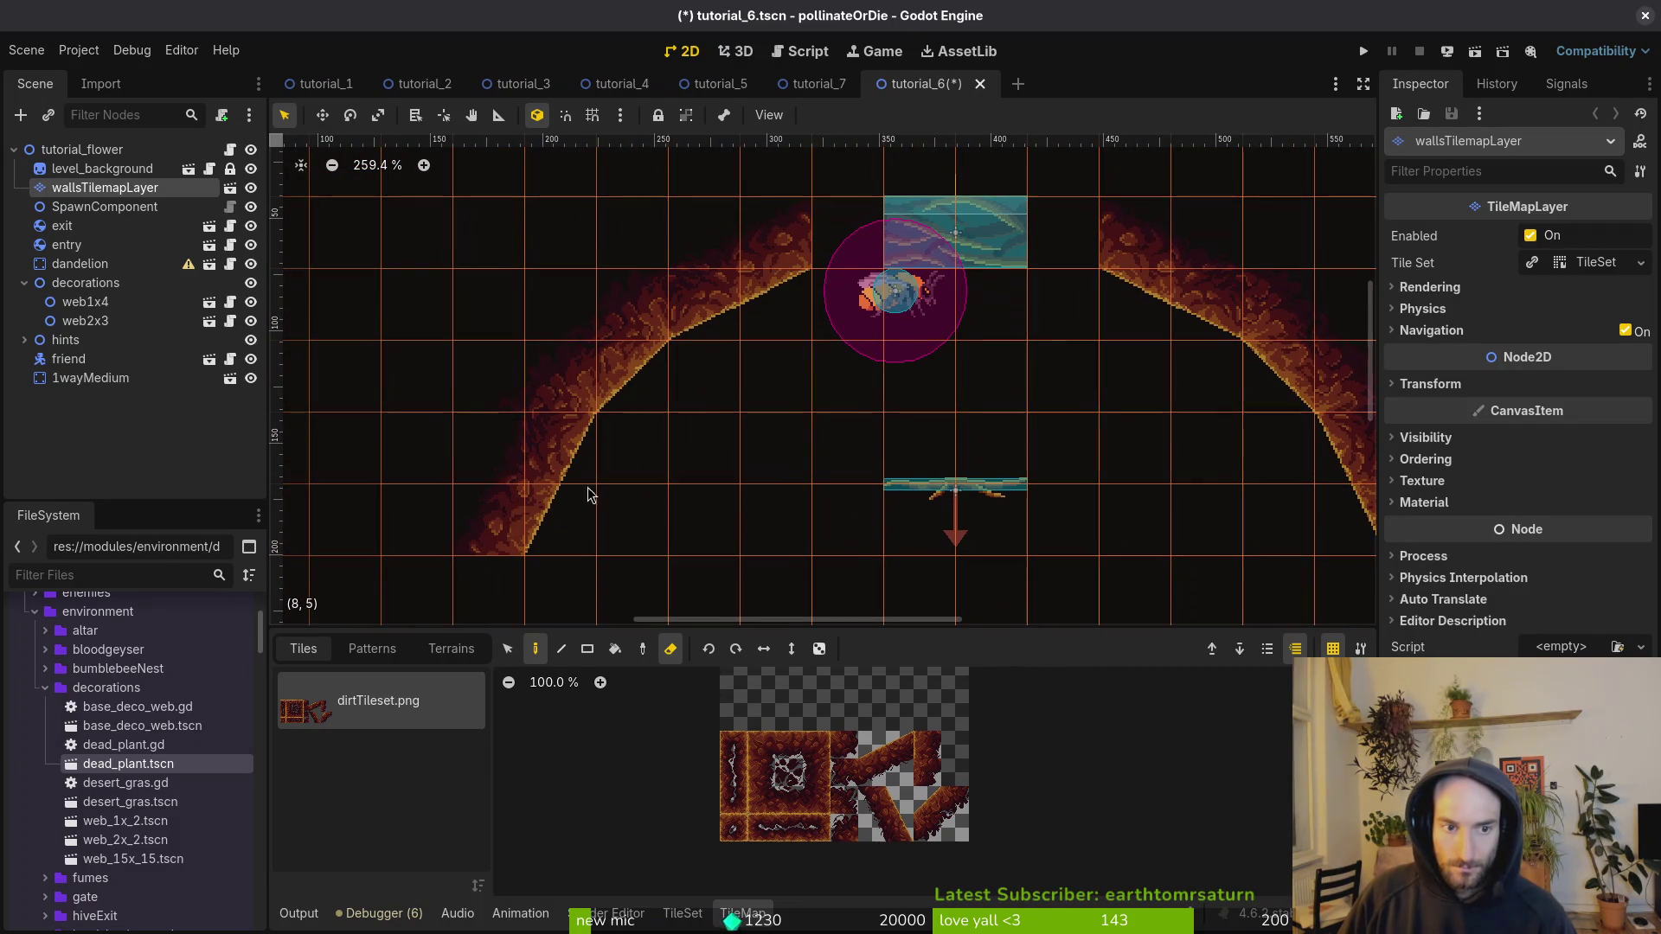
pyautogui.press('Escape')
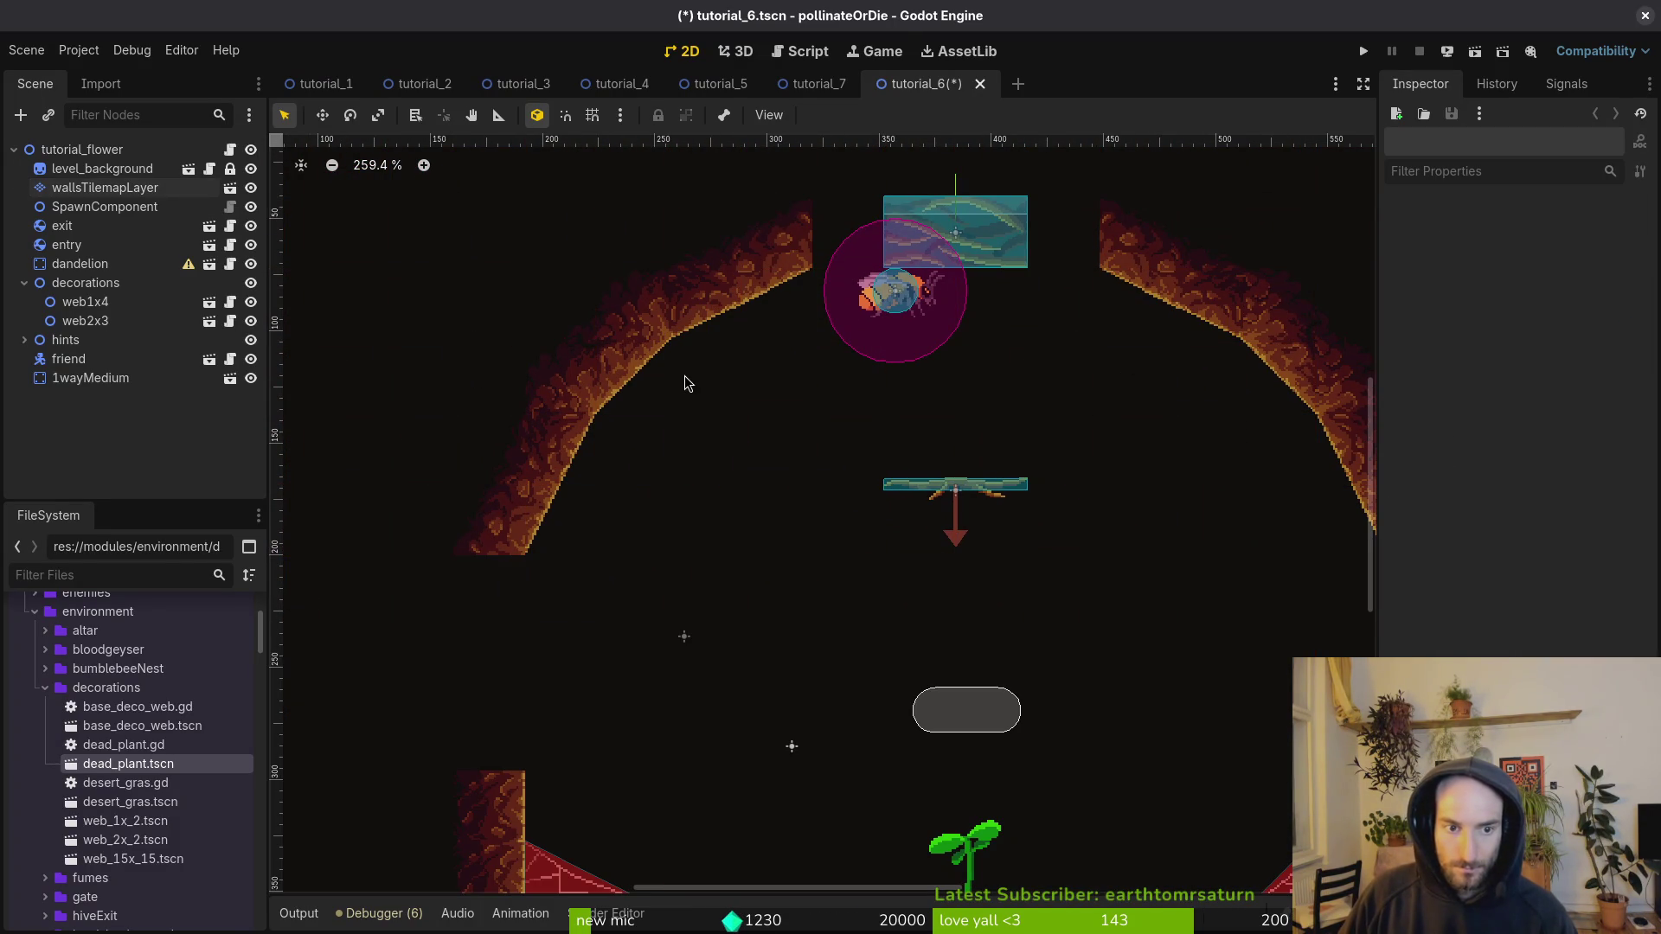
pyautogui.scroll(-2, 684, 375)
# Step: Paint wall tiles down the right side of the arena and save
pyautogui.click(105, 188)
pyautogui.scroll(-3, 956, 501)
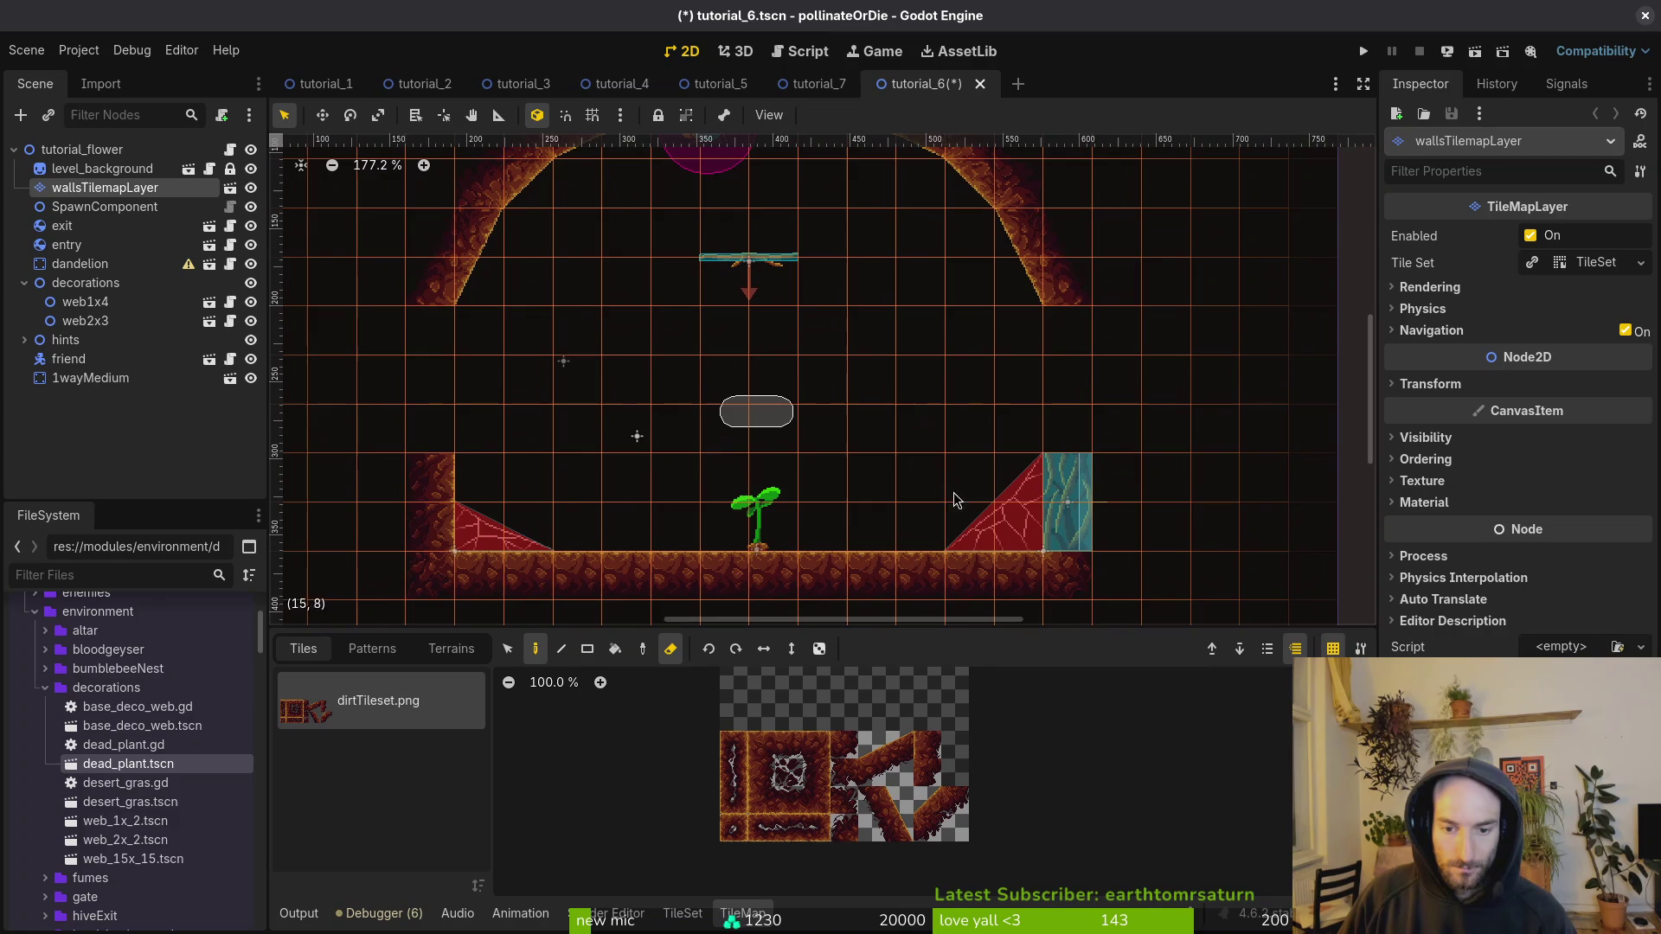
pyautogui.press('e')
pyautogui.moveTo(1066, 347); pyautogui.dragTo(1077, 404)
pyautogui.click(815, 773)
pyautogui.hotkey('ctrl', 's')
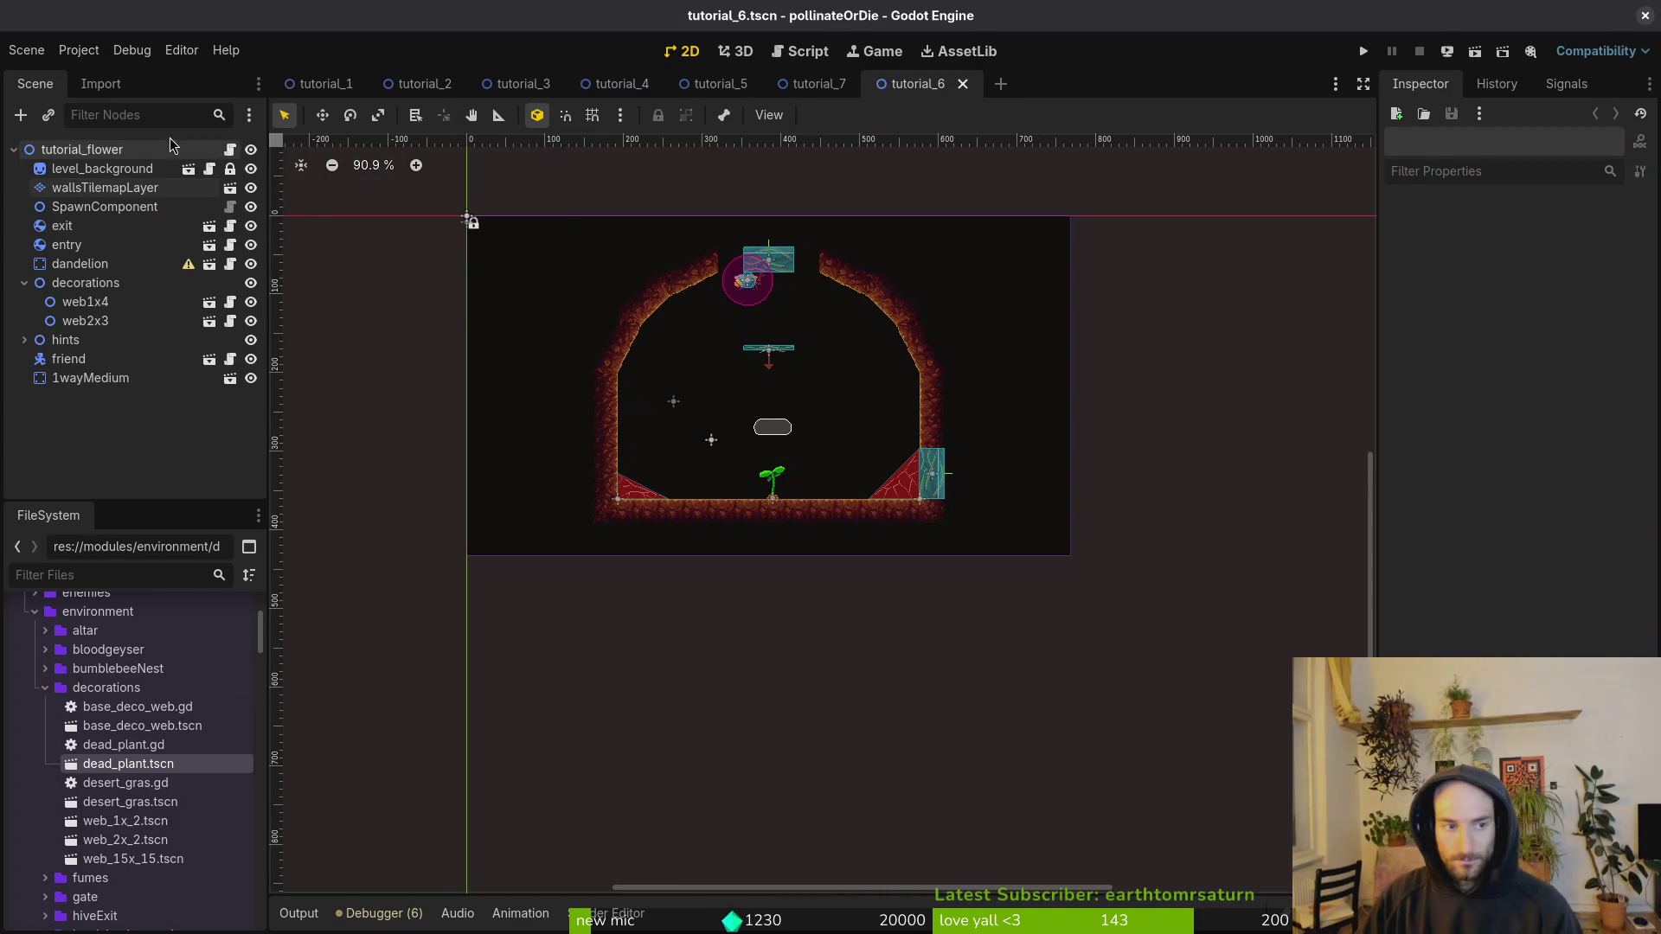
# Step: Fill the gap right of the top entry with a plain wall tile and save
pyautogui.click(104, 188)
pyautogui.click(783, 786)
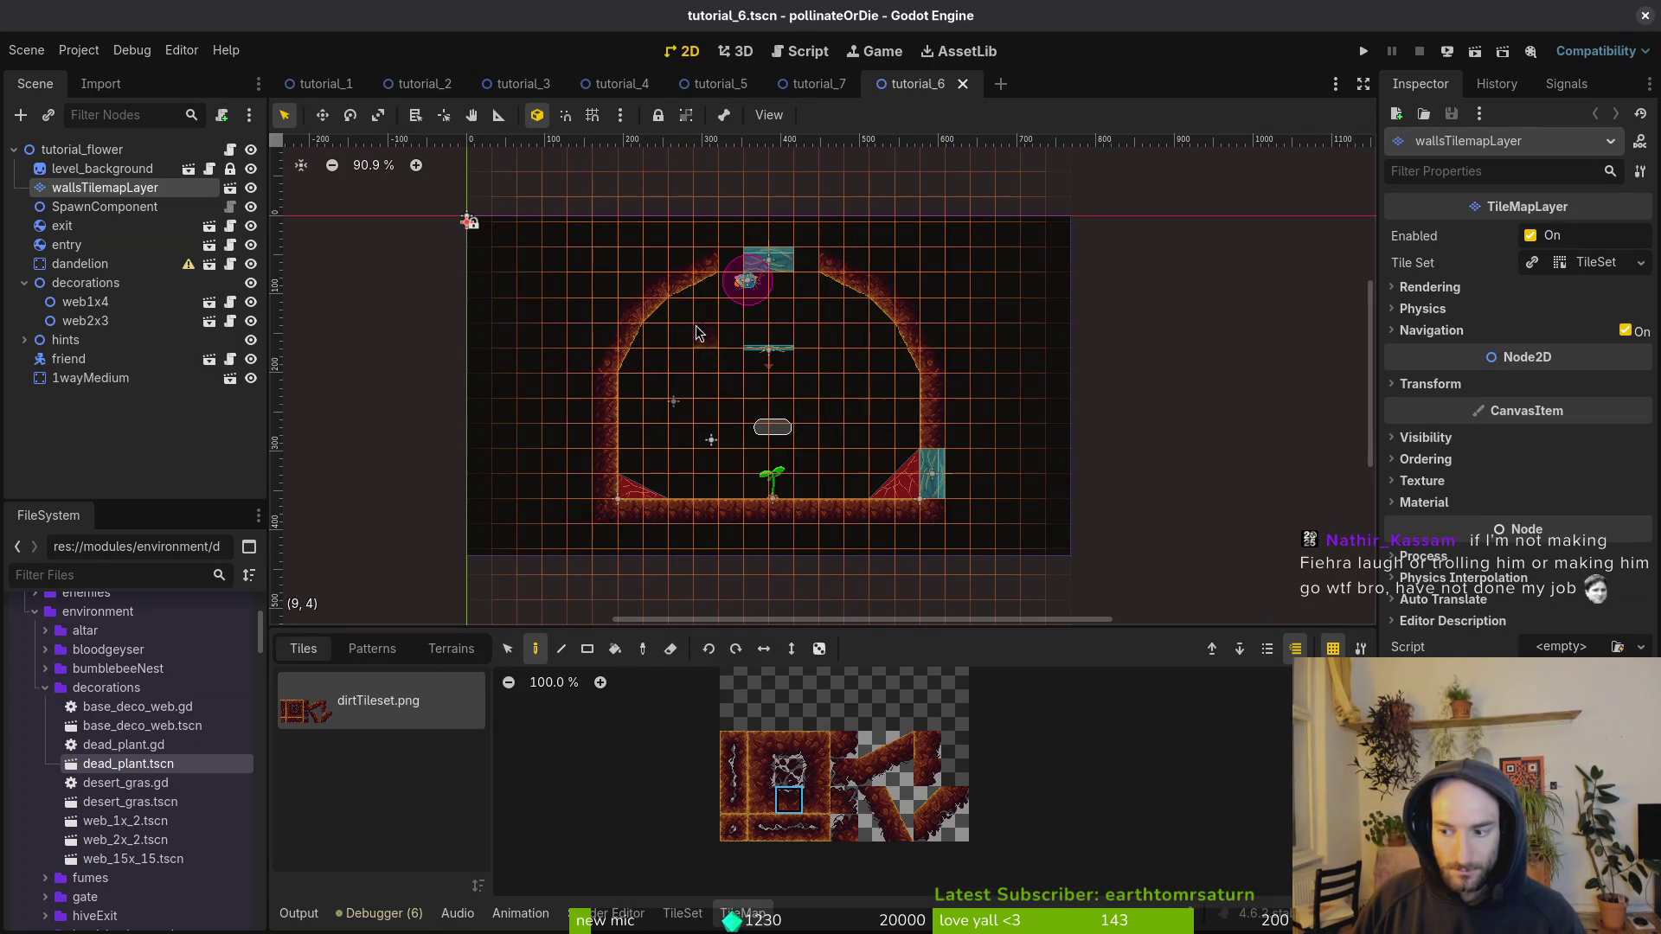
pyautogui.scroll(4, 664, 276)
pyautogui.click(874, 252)
pyautogui.press('Escape')
pyautogui.hotkey('ctrl', 's')
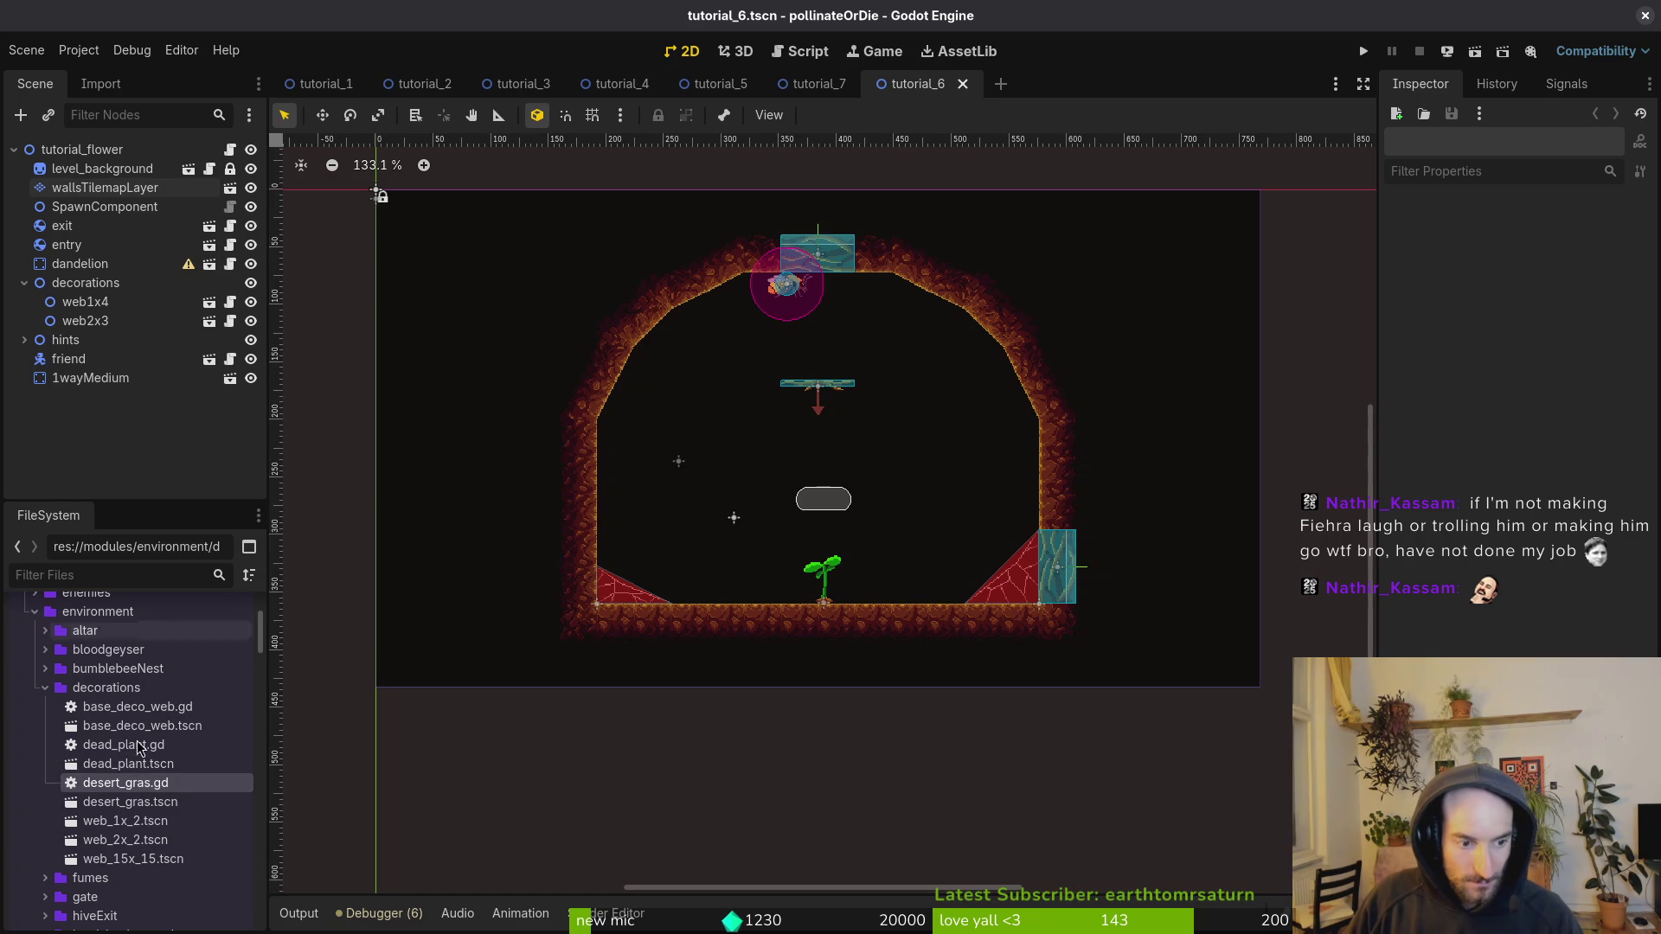
# Step: Place a desert grass patch on the cave floor and parent it under decorations
pyautogui.moveTo(138, 771)
pyautogui.mouseDown()
pyautogui.moveTo(686, 543)
pyautogui.moveTo(660, 594)
pyautogui.moveTo(678, 600)
pyautogui.moveTo(667, 581)
pyautogui.mouseUp()
pyautogui.scroll(4, 690, 552)
pyautogui.scroll(2, 689, 554)
pyautogui.hotkey('ctrl', 'z')
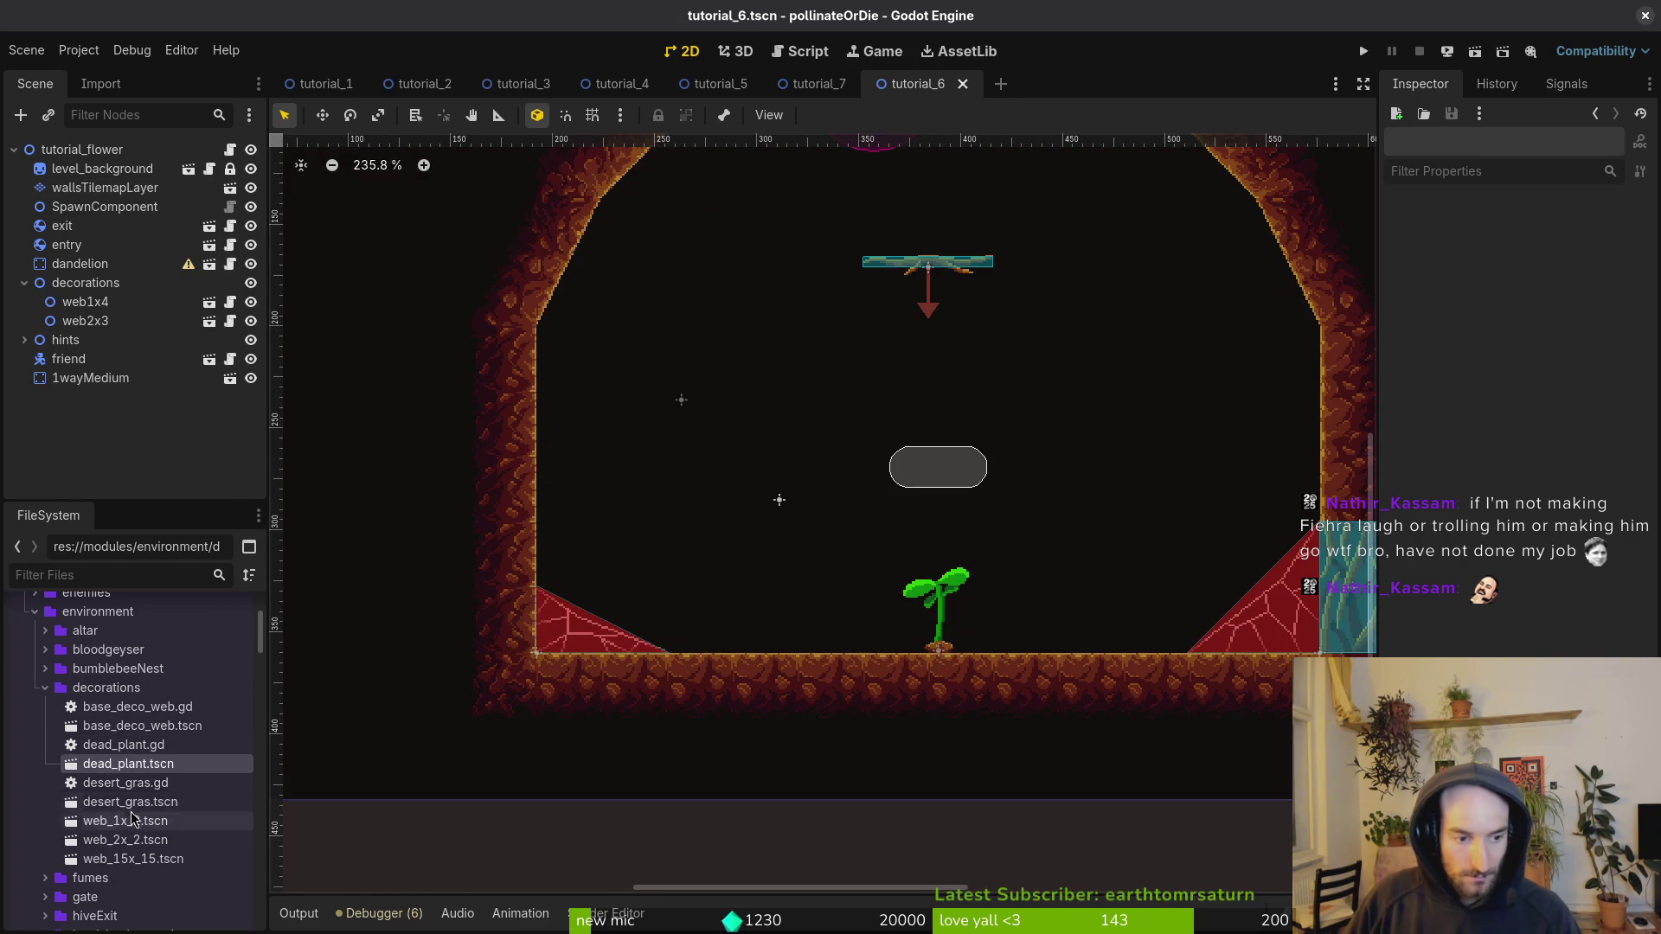
pyautogui.click(130, 783)
pyautogui.moveTo(152, 811)
pyautogui.mouseDown()
pyautogui.moveTo(661, 578)
pyautogui.moveTo(727, 656)
pyautogui.moveTo(655, 656)
pyautogui.mouseUp()
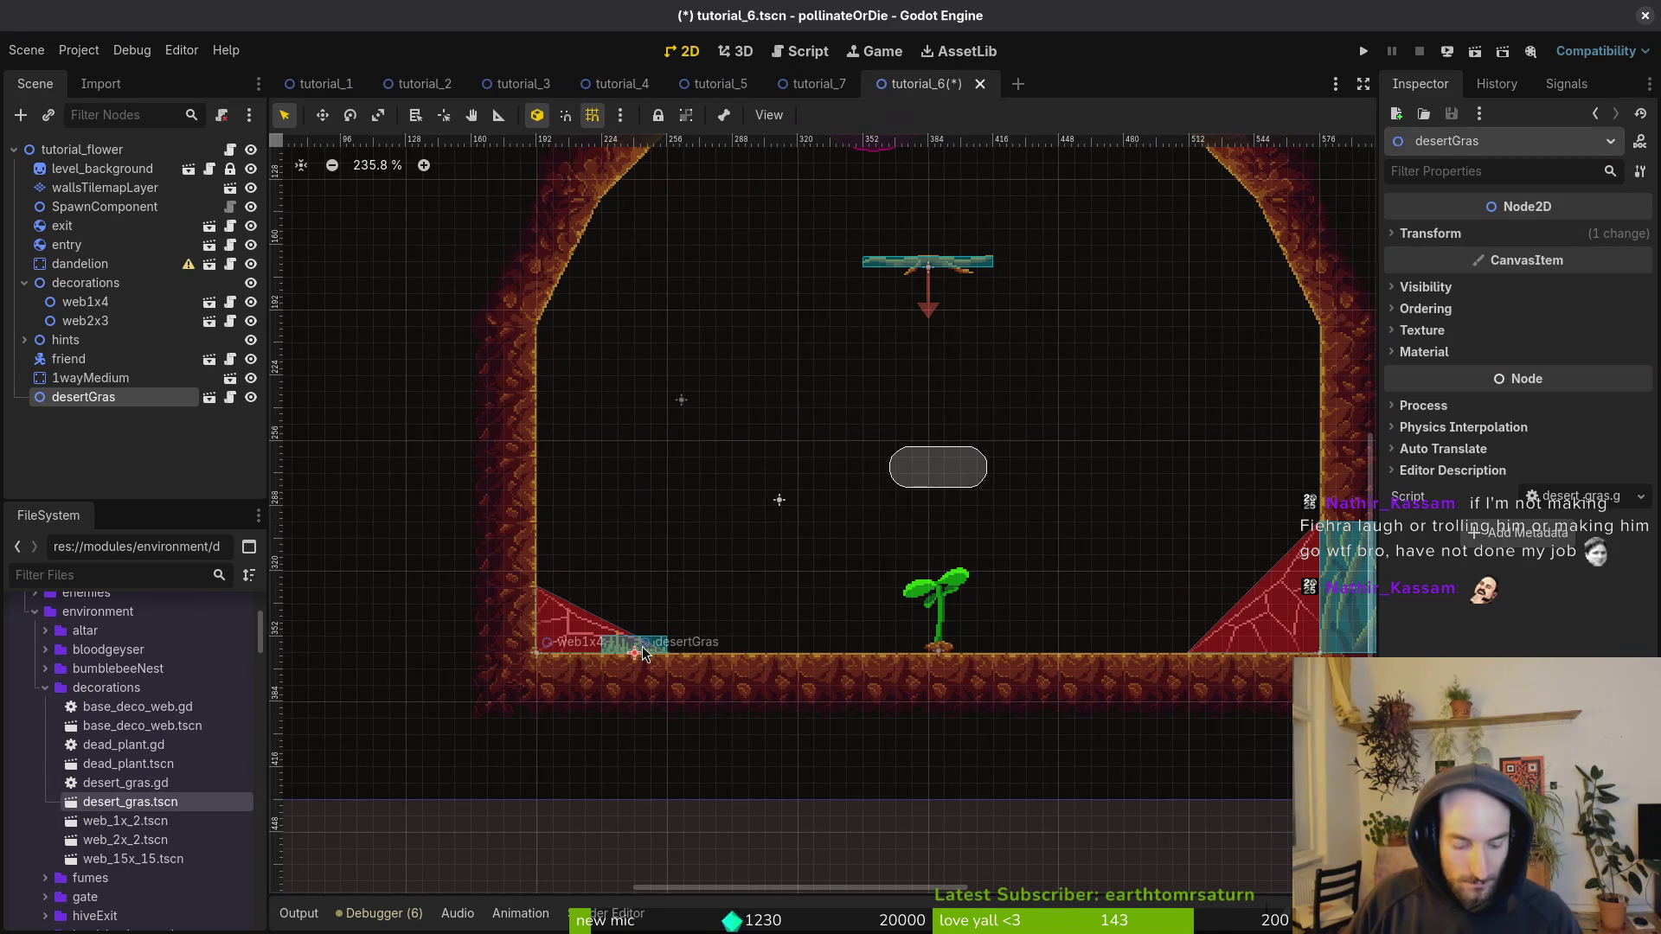
pyautogui.moveTo(115, 392)
pyautogui.mouseDown()
pyautogui.moveTo(87, 385)
pyautogui.moveTo(100, 285)
pyautogui.moveTo(90, 302)
pyautogui.mouseUp()
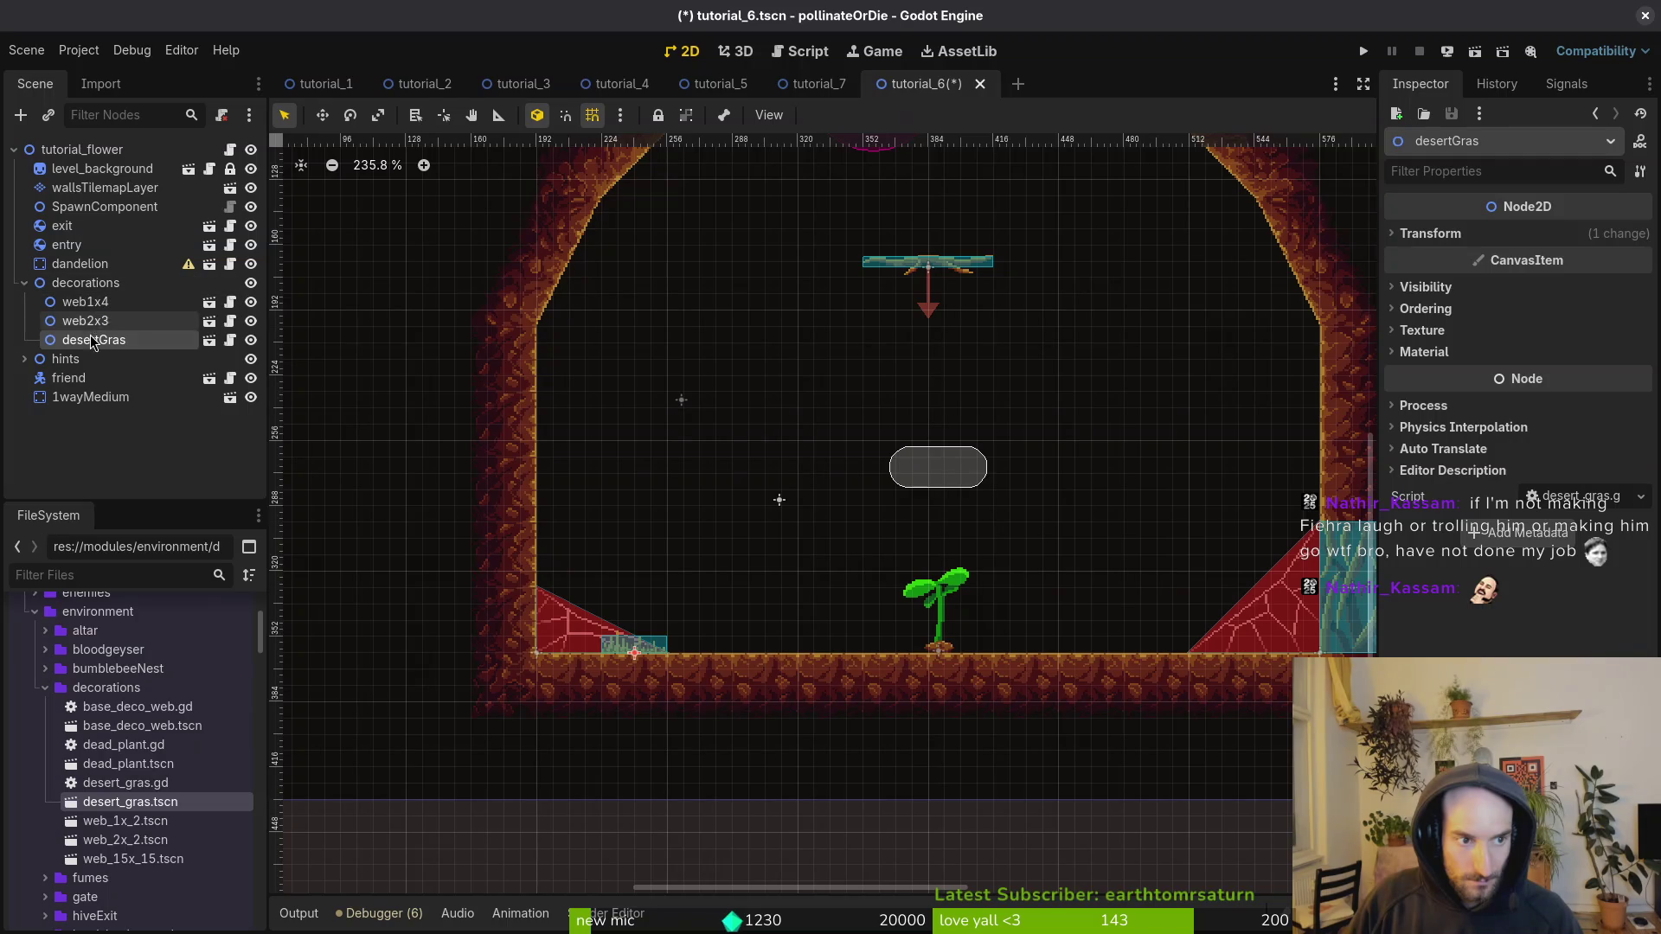
# Step: Copy and paste grass patches, shifting them right along the floor
pyautogui.click(89, 288)
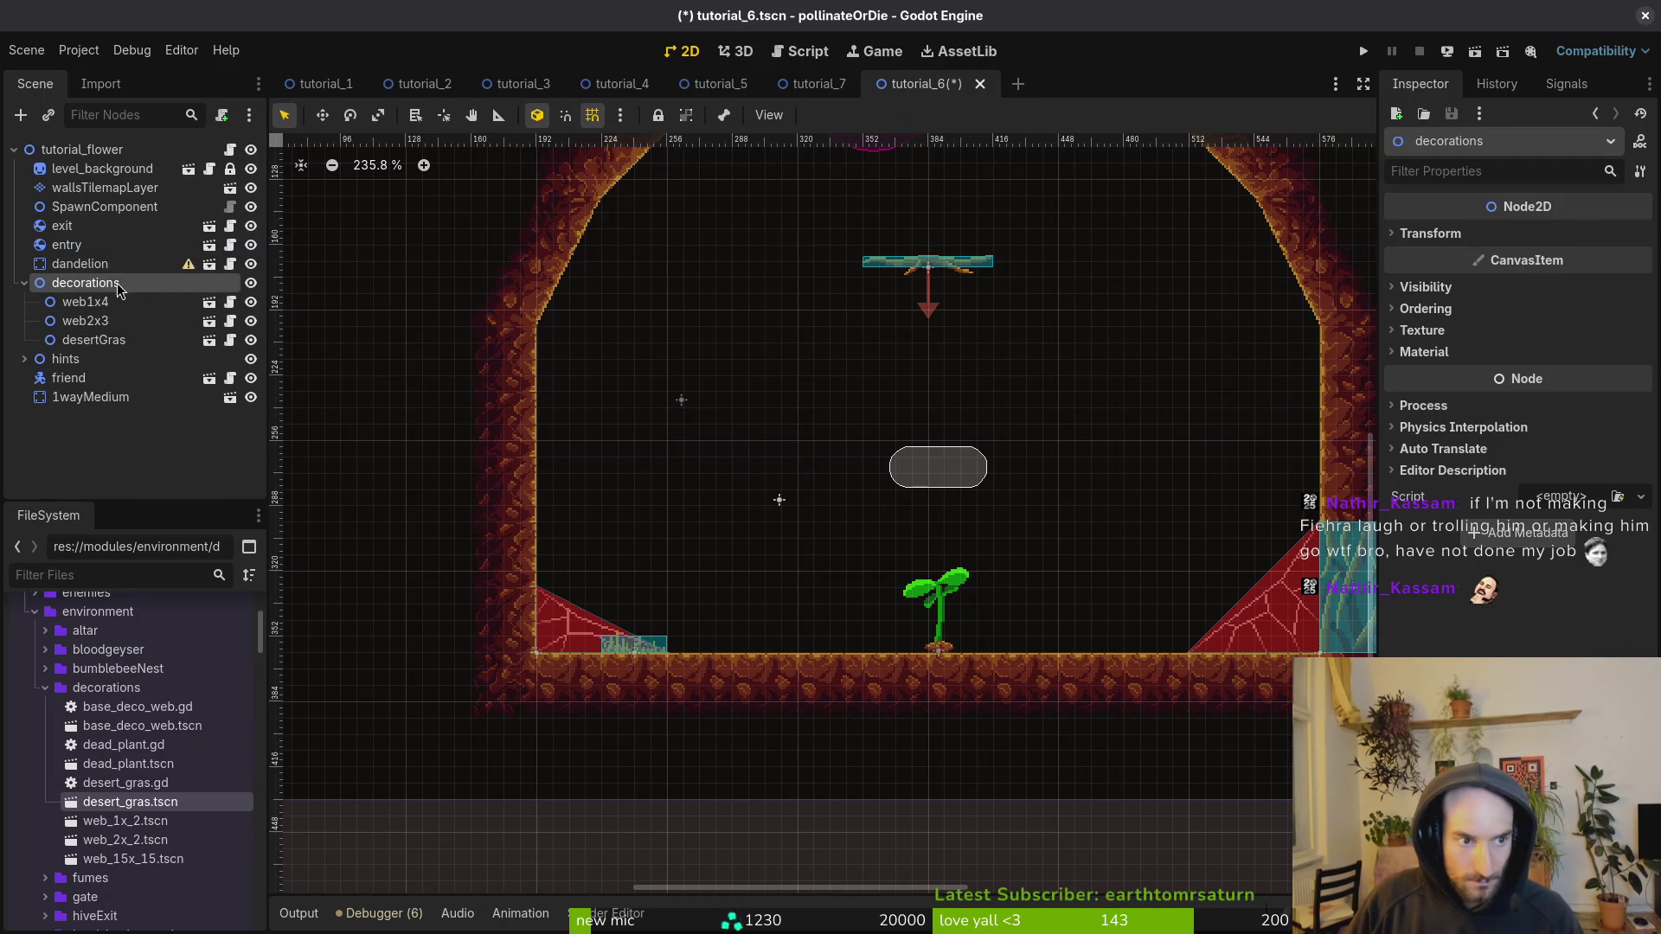
pyautogui.hotkey('ctrl', 'v')
pyautogui.hotkey('ctrl', 'v')
pyautogui.moveTo(588, 651); pyautogui.dragTo(647, 653)
pyautogui.click(97, 358)
pyautogui.press('Right')
pyautogui.press('Right')
pyautogui.press('Right')
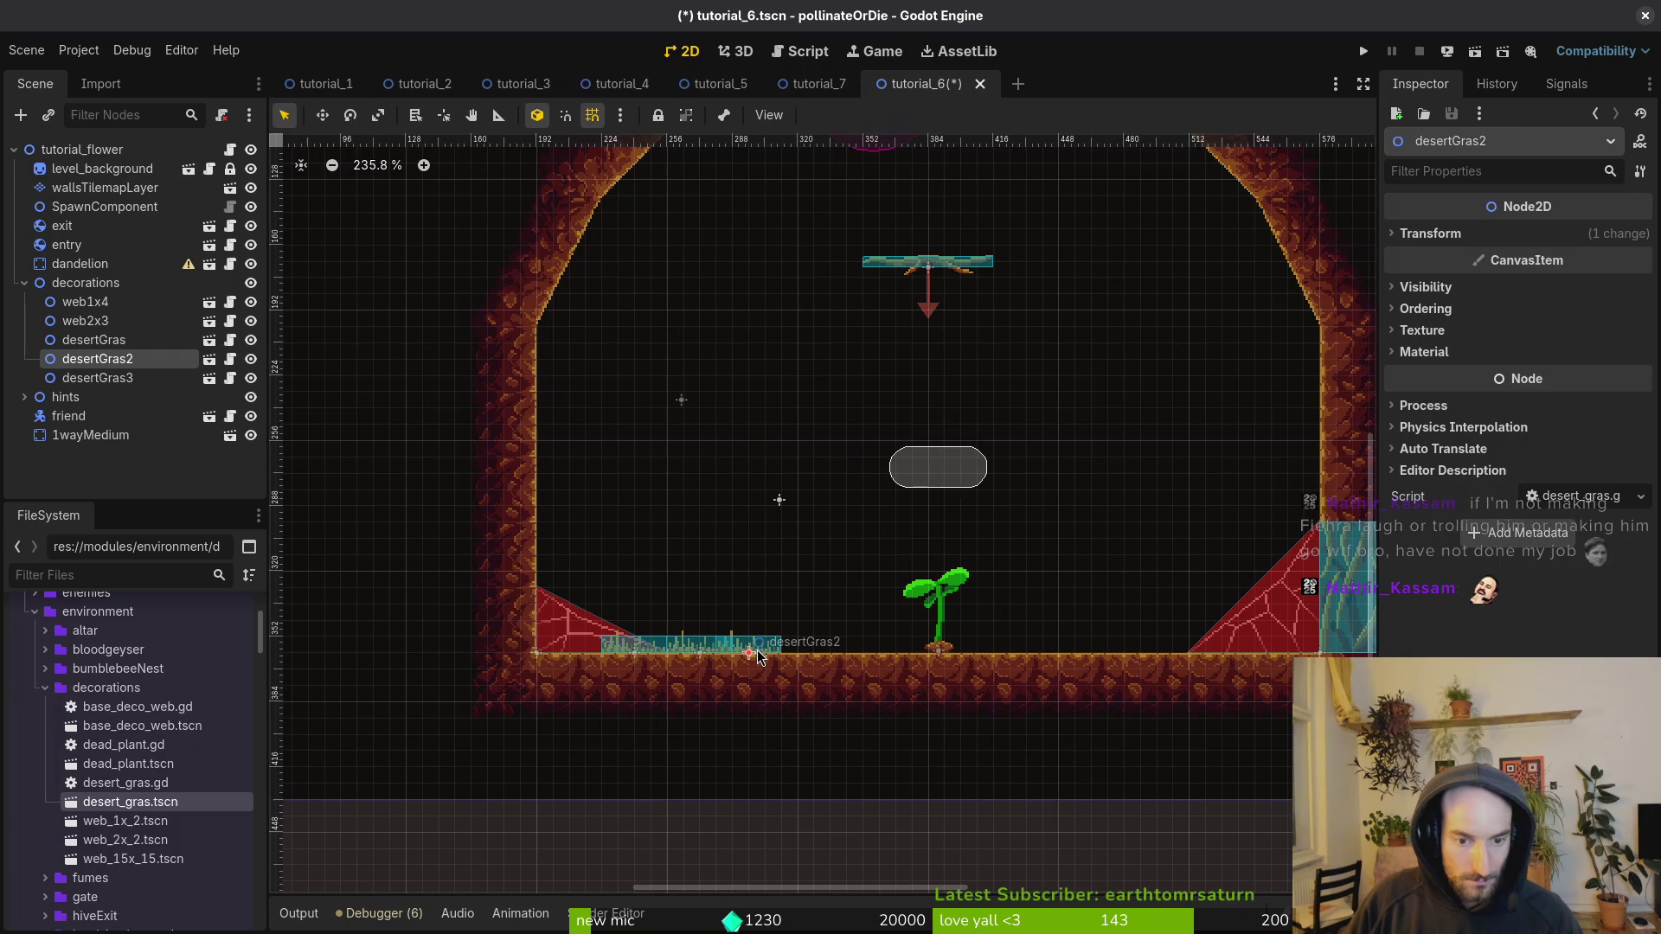
pyautogui.click(99, 339)
pyautogui.keyDown('shift'); pyautogui.click(110, 378); pyautogui.keyUp('shift')
pyautogui.hotkey('ctrl', 'c')
pyautogui.click(86, 282)
pyautogui.hotkey('ctrl', 'v')
pyautogui.press('Right')
pyautogui.press('Right')
pyautogui.press('Right')
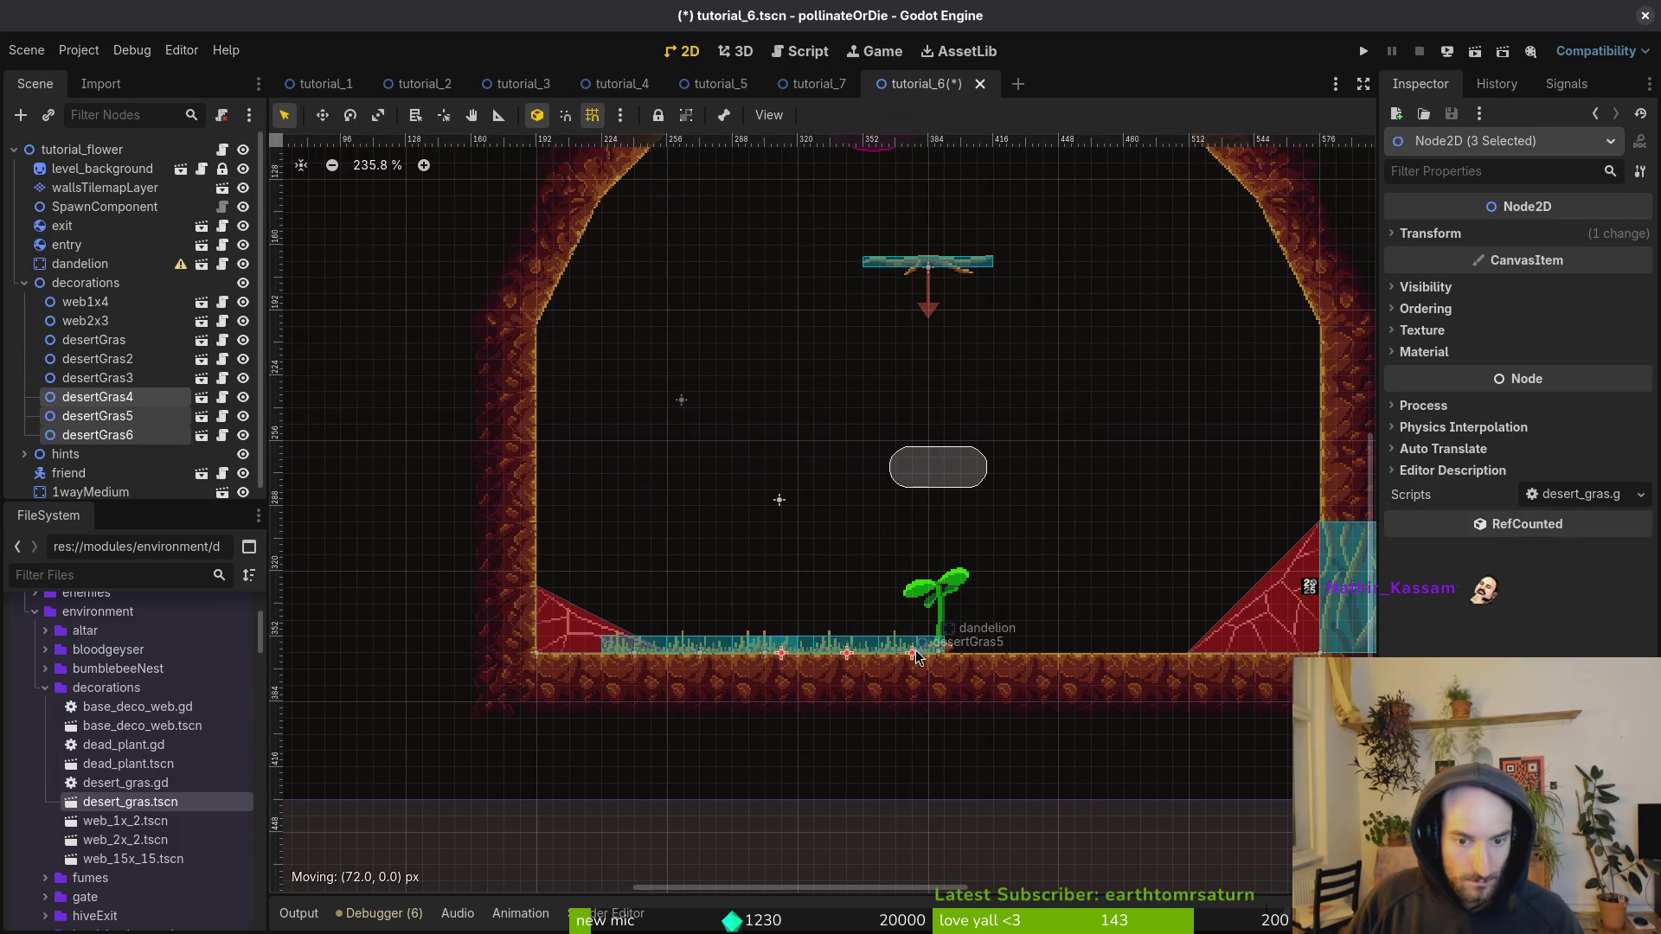
# Step: Shift the six floor grass patches left, then duplicate them further right along the floor
pyautogui.keyDown('shift'); pyautogui.click(645, 647); pyautogui.keyUp('shift')
pyautogui.keyDown('shift'); pyautogui.click(696, 655); pyautogui.keyUp('shift')
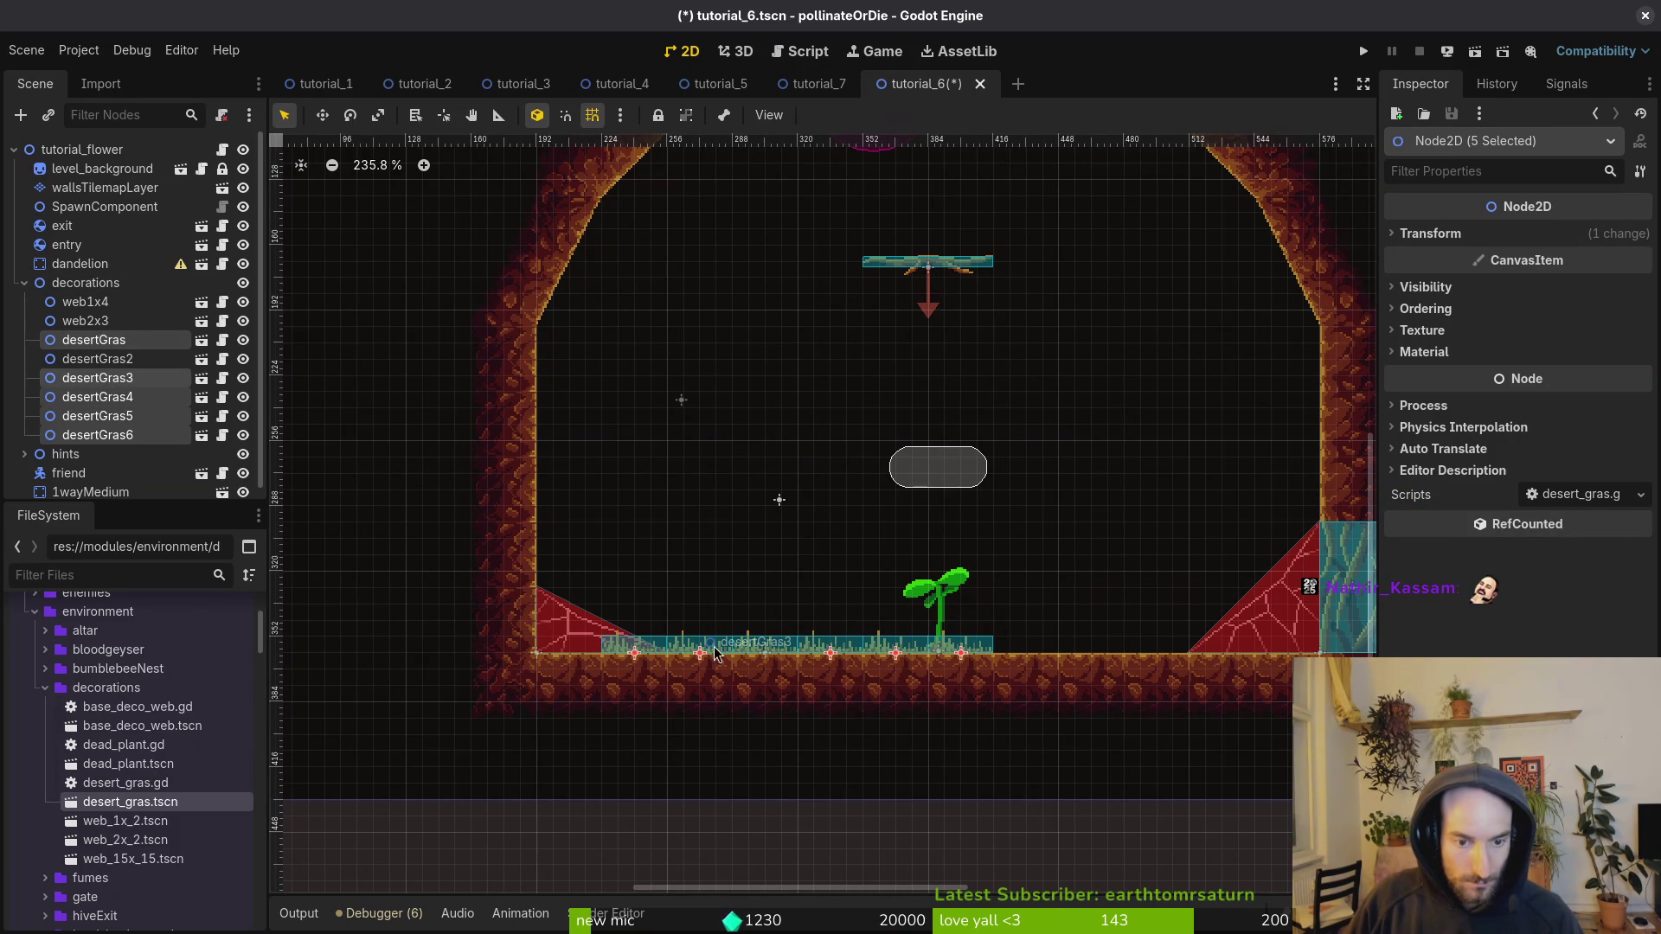
pyautogui.keyDown('shift'); pyautogui.click(781, 667); pyautogui.keyUp('shift')
pyautogui.moveTo(785, 655); pyautogui.dragTo(718, 658)
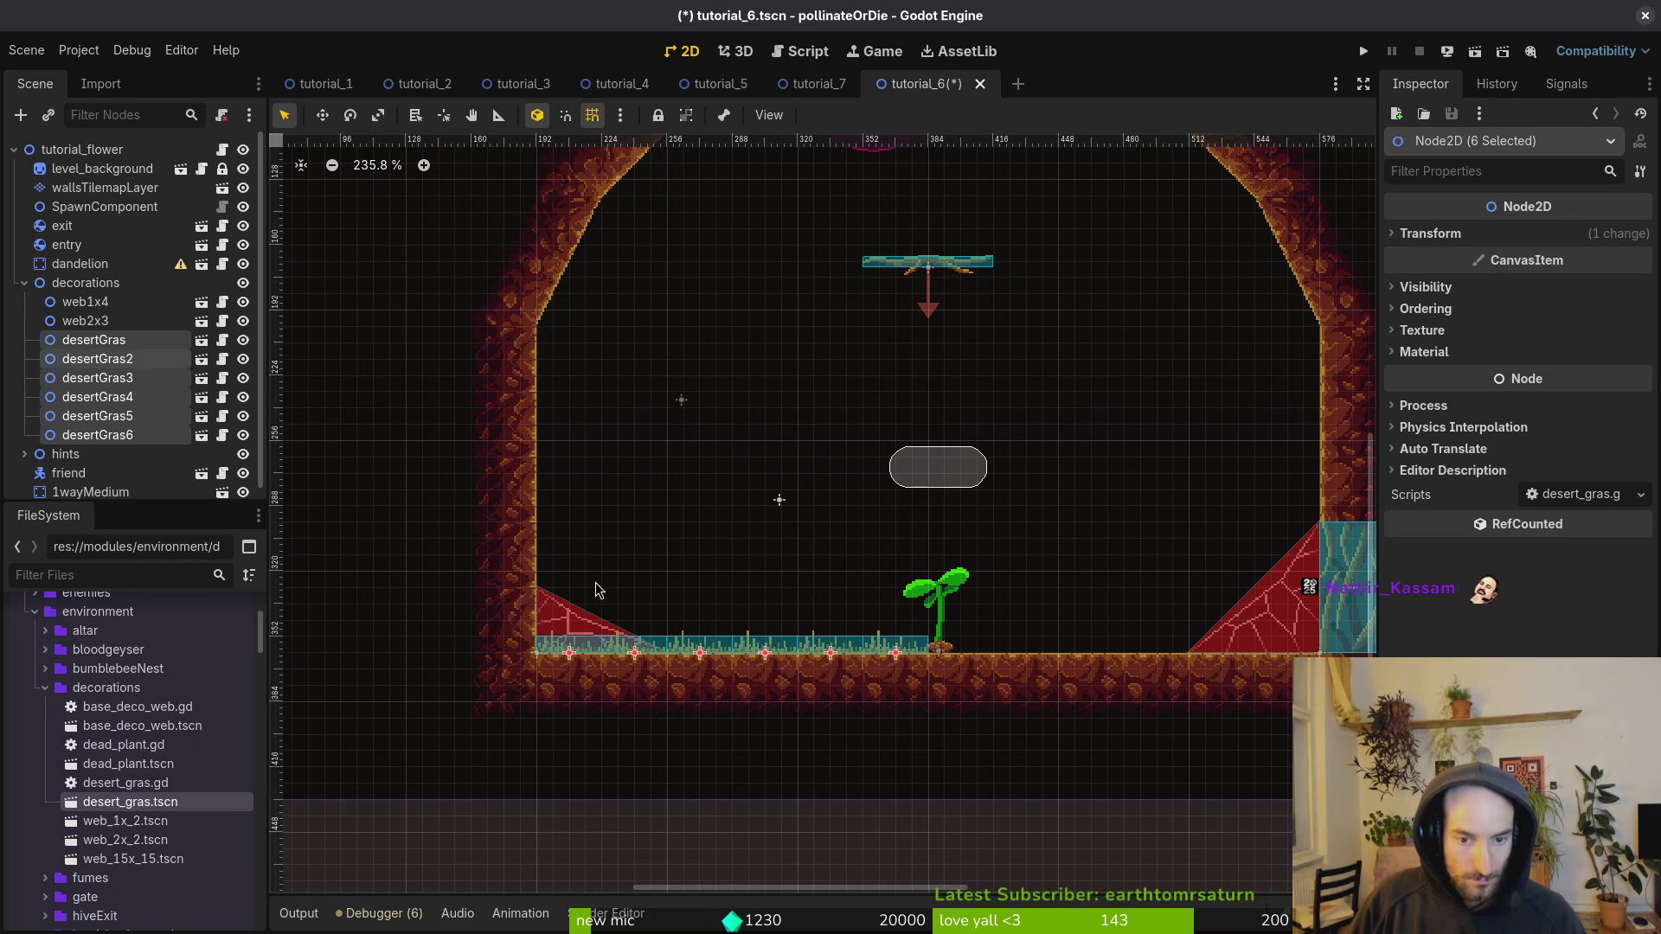
pyautogui.hotkey('ctrl', 'd')
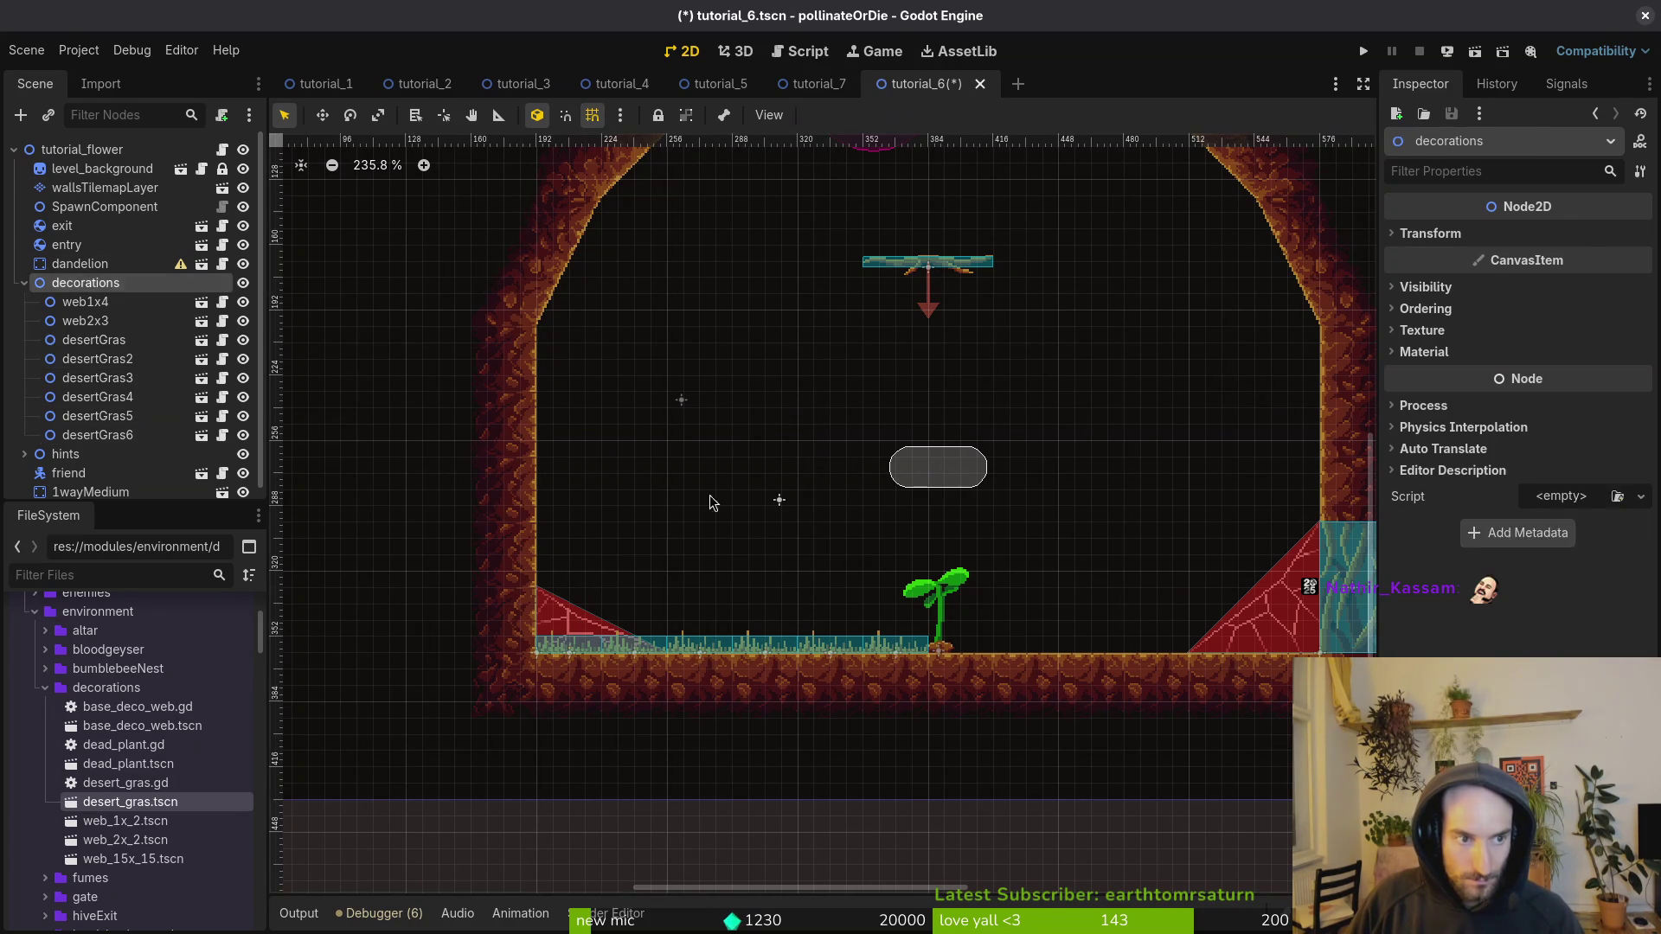
pyautogui.moveTo(811, 659)
pyautogui.mouseDown()
pyautogui.moveTo(1250, 645)
pyautogui.moveTo(1201, 655)
pyautogui.mouseUp()
# Step: Move one grass patch up onto the right wall and duplicate it
pyautogui.click(1125, 433)
pyautogui.hscroll(4, 1070, 638)
pyautogui.moveTo(1067, 642)
pyautogui.mouseDown()
pyautogui.moveTo(1025, 462)
pyautogui.moveTo(1033, 536)
pyautogui.moveTo(1099, 518)
pyautogui.mouseUp()
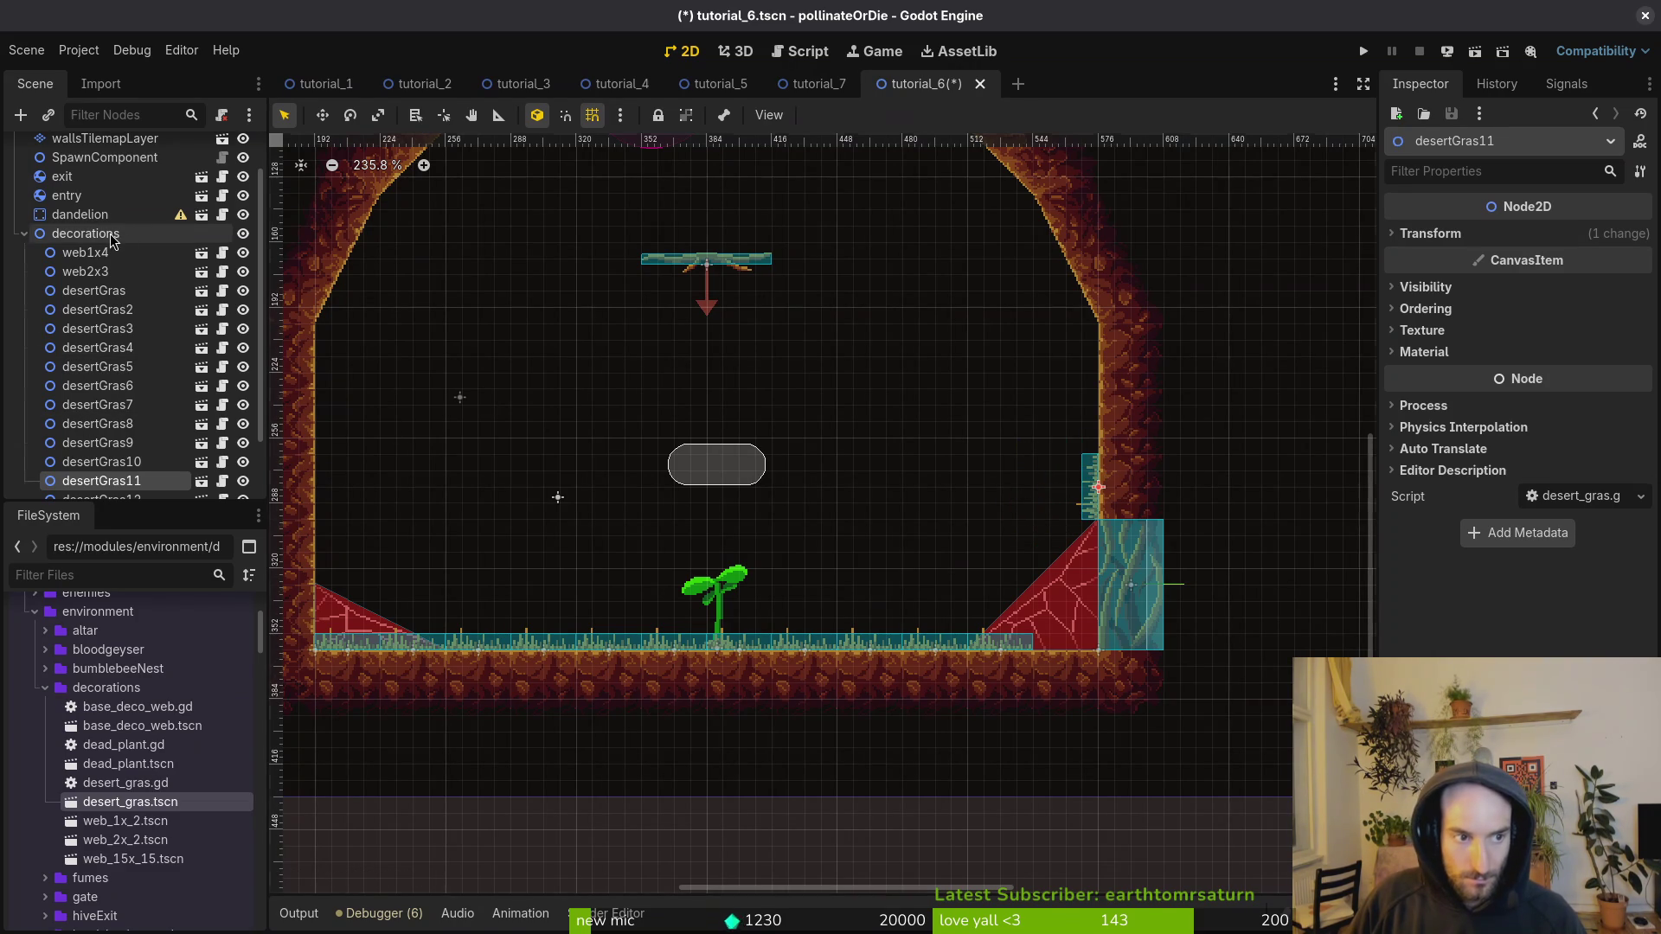
pyautogui.hotkey('ctrl', 'd')
# Step: Stack grass copies higher up the right wall
pyautogui.moveTo(1097, 486); pyautogui.dragTo(1097, 422)
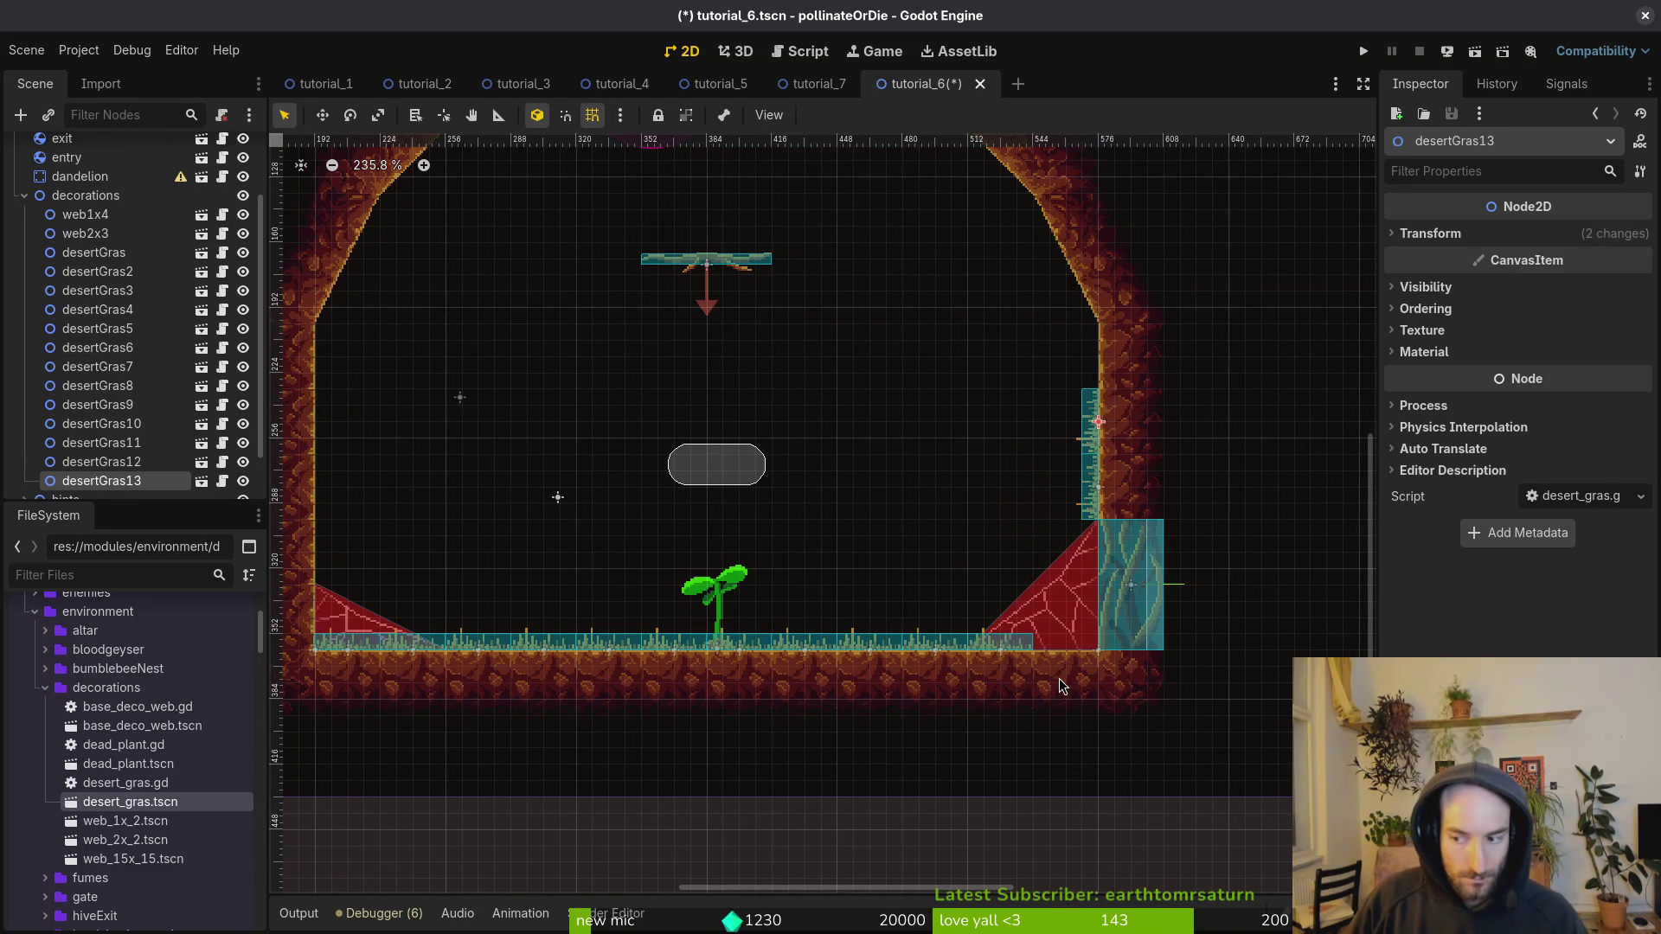
pyautogui.hotkey('ctrl', 'd')
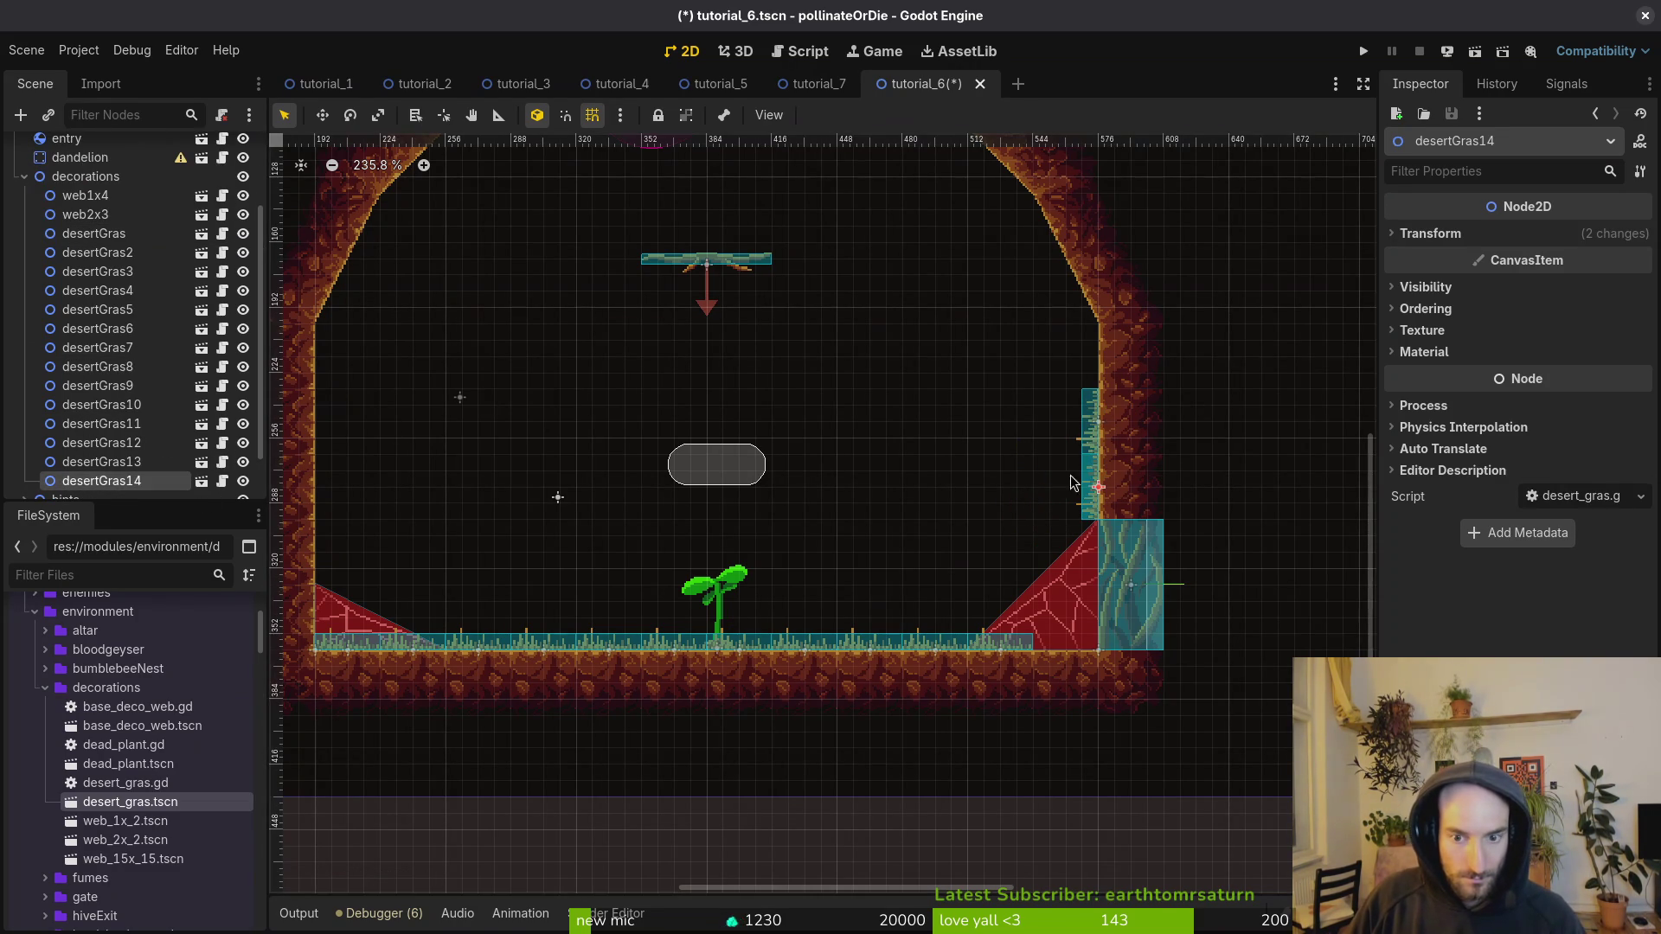
pyautogui.moveTo(1088, 478); pyautogui.dragTo(1086, 363)
# Step: Rotate a grass copy horizontal and place it on the ceiling beside the bee NPC
pyautogui.moveTo(1092, 350)
pyautogui.mouseDown()
pyautogui.moveTo(943, 437)
pyautogui.moveTo(537, 482)
pyautogui.mouseUp()
pyautogui.moveTo(808, 482)
pyautogui.mouseDown()
pyautogui.moveTo(682, 415)
pyautogui.moveTo(866, 474)
pyautogui.moveTo(849, 524)
pyautogui.mouseUp()
pyautogui.scroll(3, 850, 524)
pyautogui.moveTo(774, 596); pyautogui.dragTo(872, 167)
pyautogui.hotkey('ctrl', 'd')
pyautogui.moveTo(847, 175)
pyautogui.mouseDown()
pyautogui.moveTo(1049, 168)
pyautogui.moveTo(845, 174)
pyautogui.moveTo(1036, 172)
pyautogui.mouseUp()
# Step: Duplicate the ceiling grass and tilt it onto the upper-left sloped ceiling edge
pyautogui.click(841, 172)
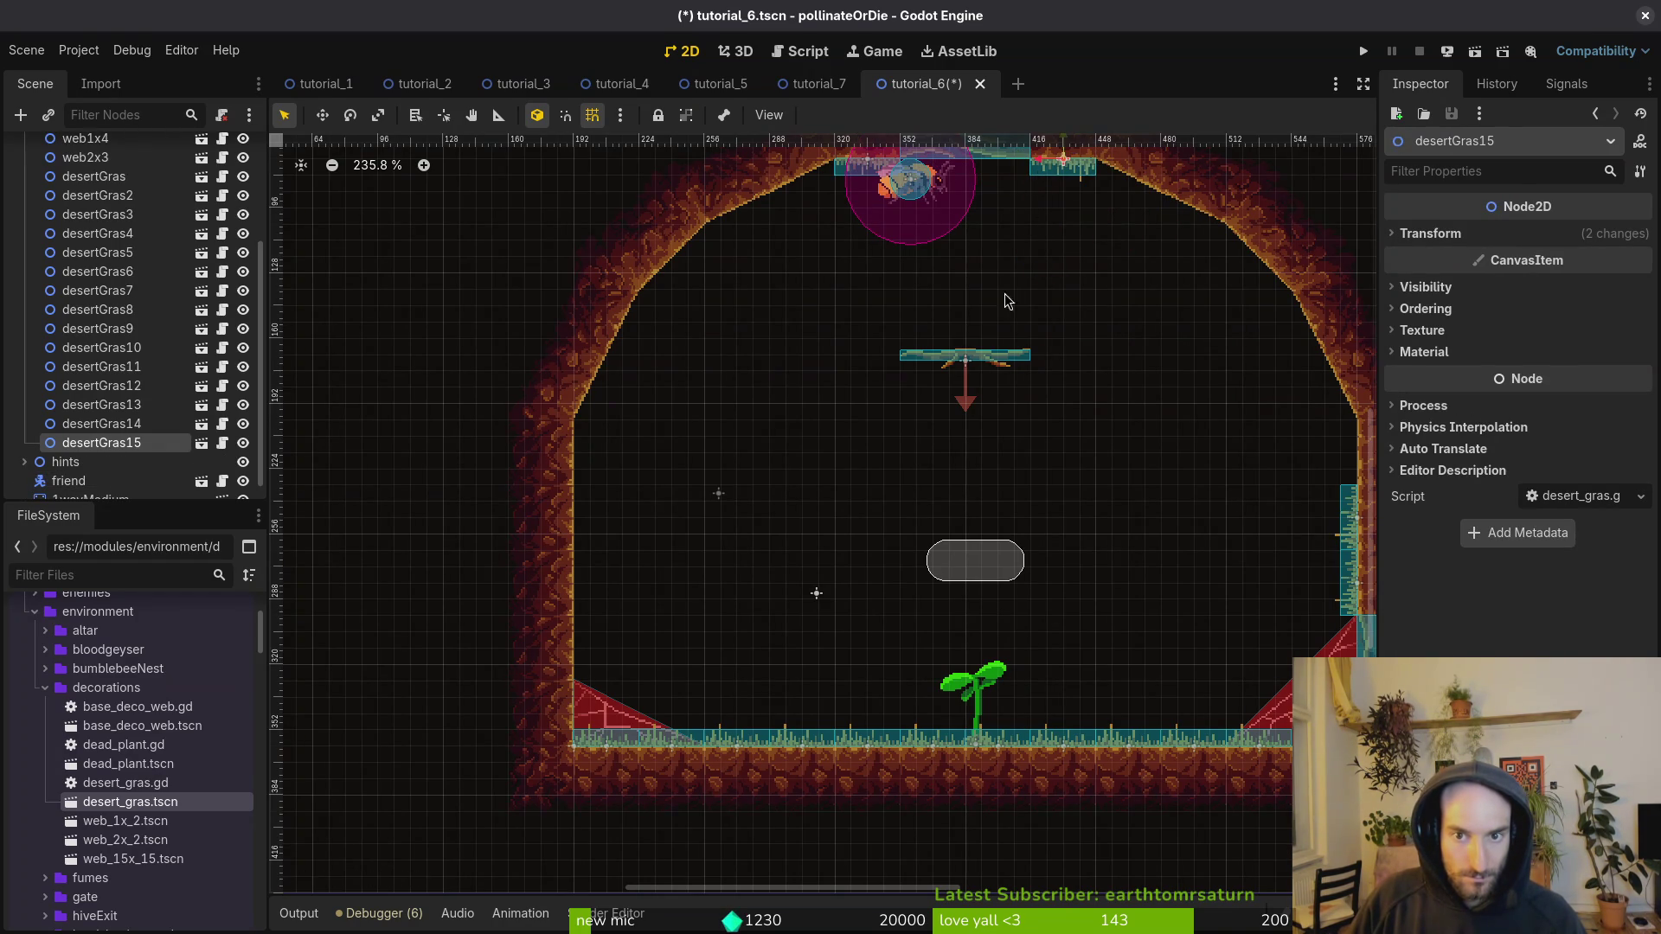
pyautogui.scroll(3, 1061, 374)
pyautogui.scroll(5, 995, 359)
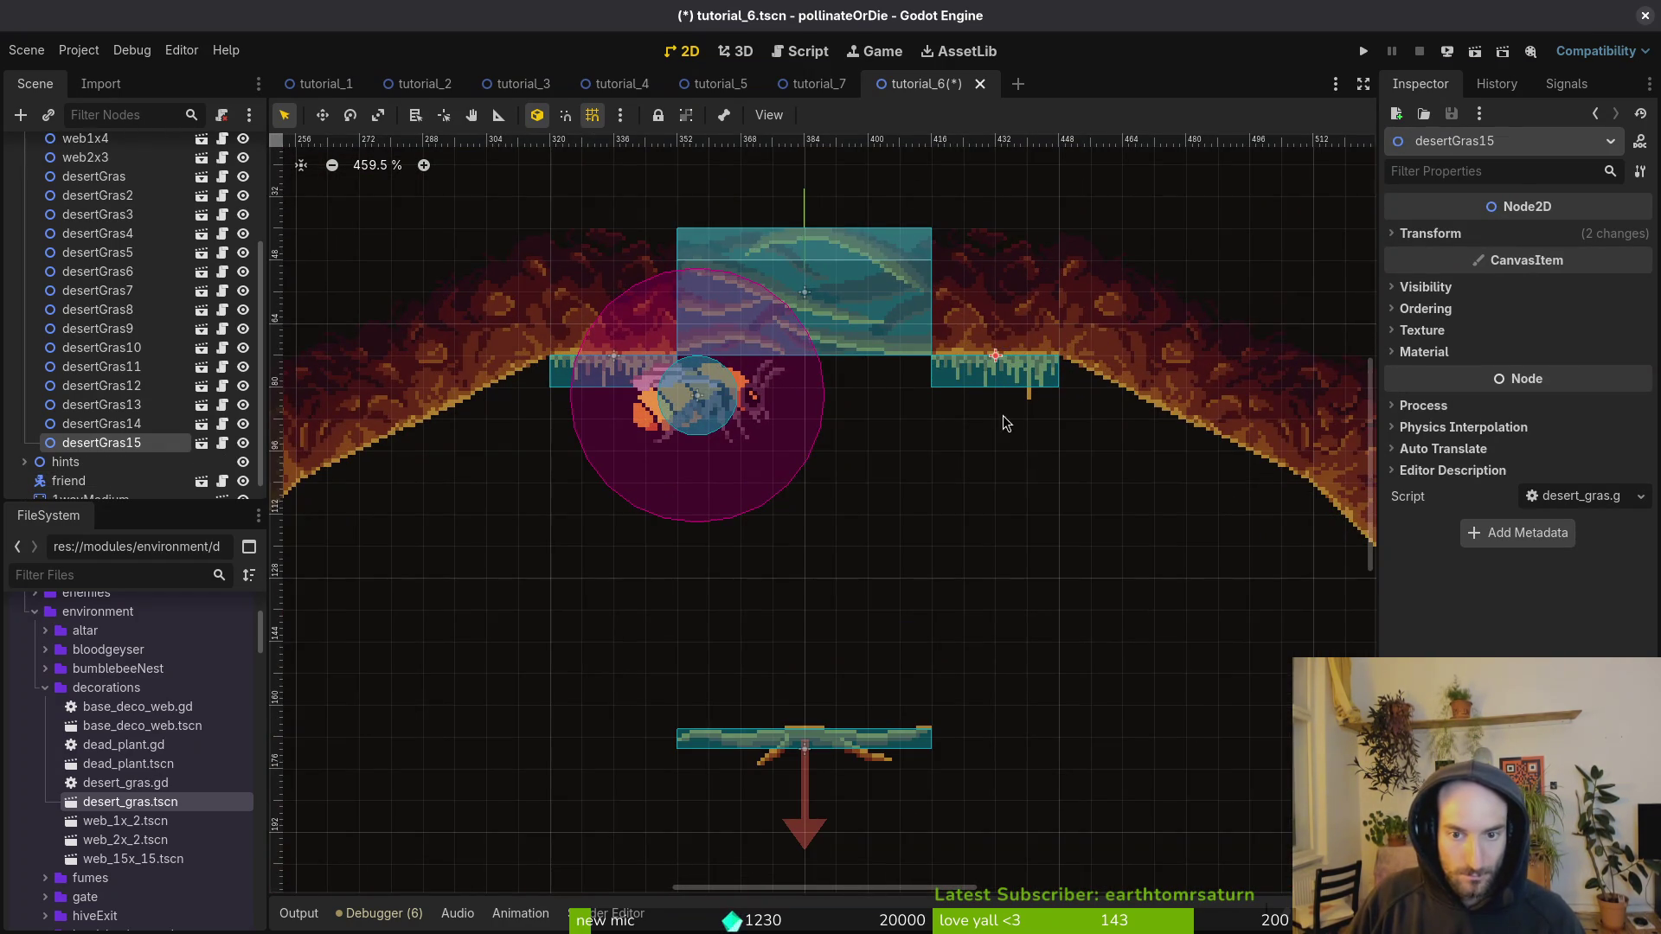
pyautogui.scroll(-2, 1003, 415)
pyautogui.scroll(1, 798, 475)
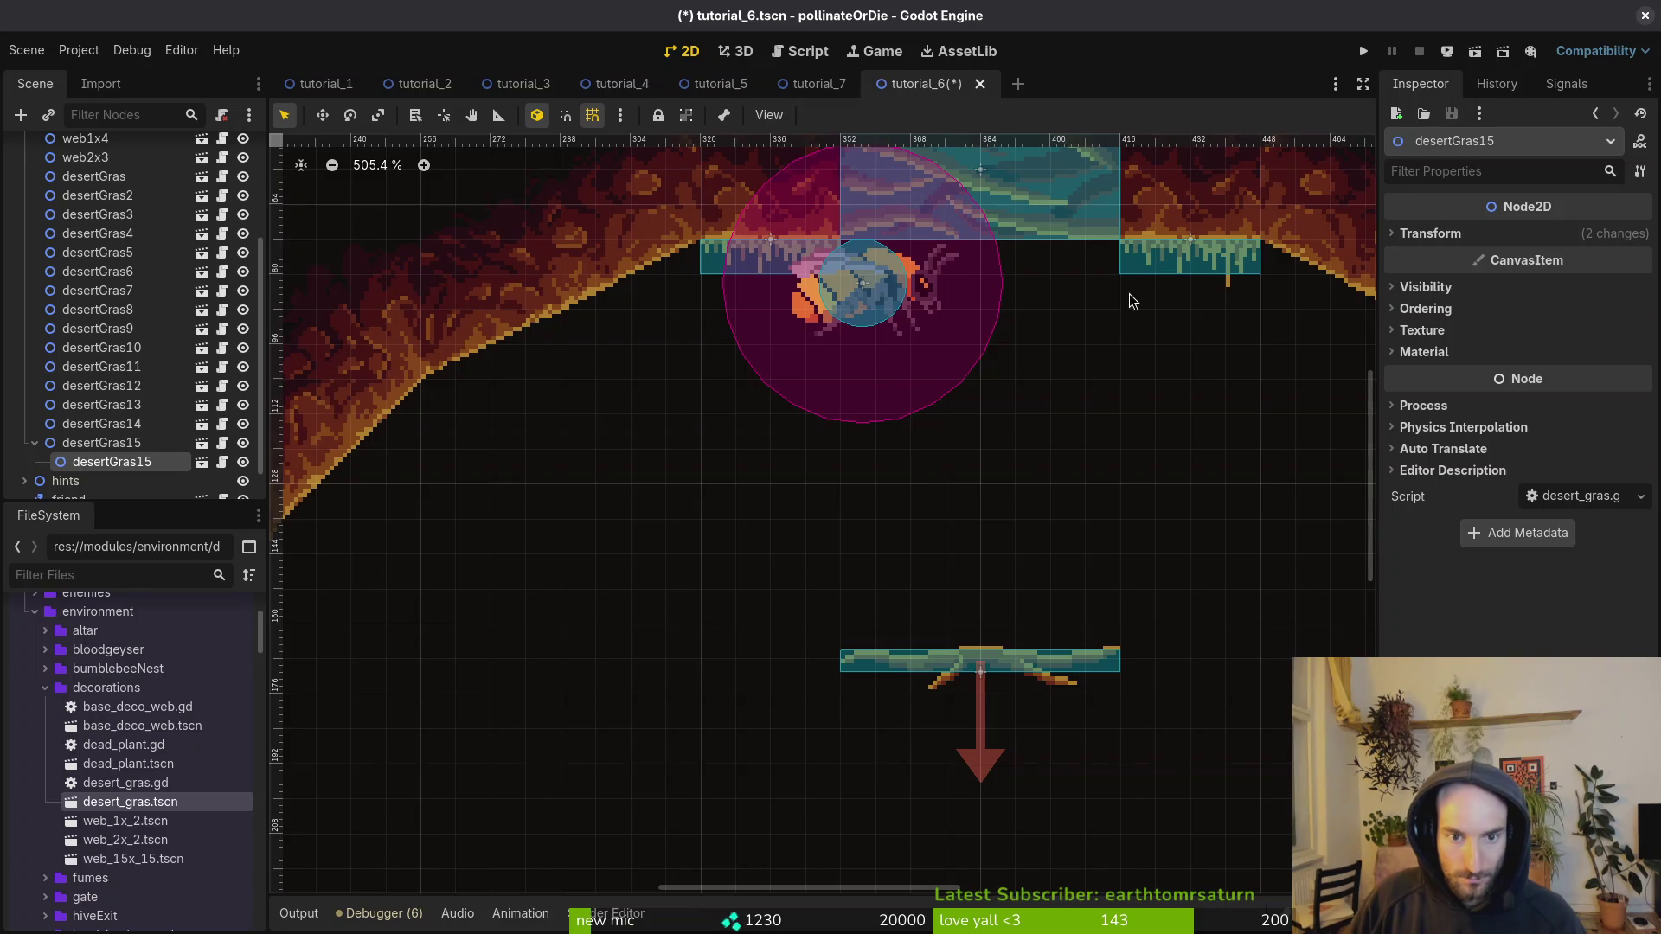
pyautogui.hotkey('ctrl', 'd')
pyautogui.moveTo(979, 327)
pyautogui.mouseDown()
pyautogui.moveTo(489, 502)
pyautogui.moveTo(522, 545)
pyautogui.mouseUp()
pyautogui.hscroll(-5, 522, 545)
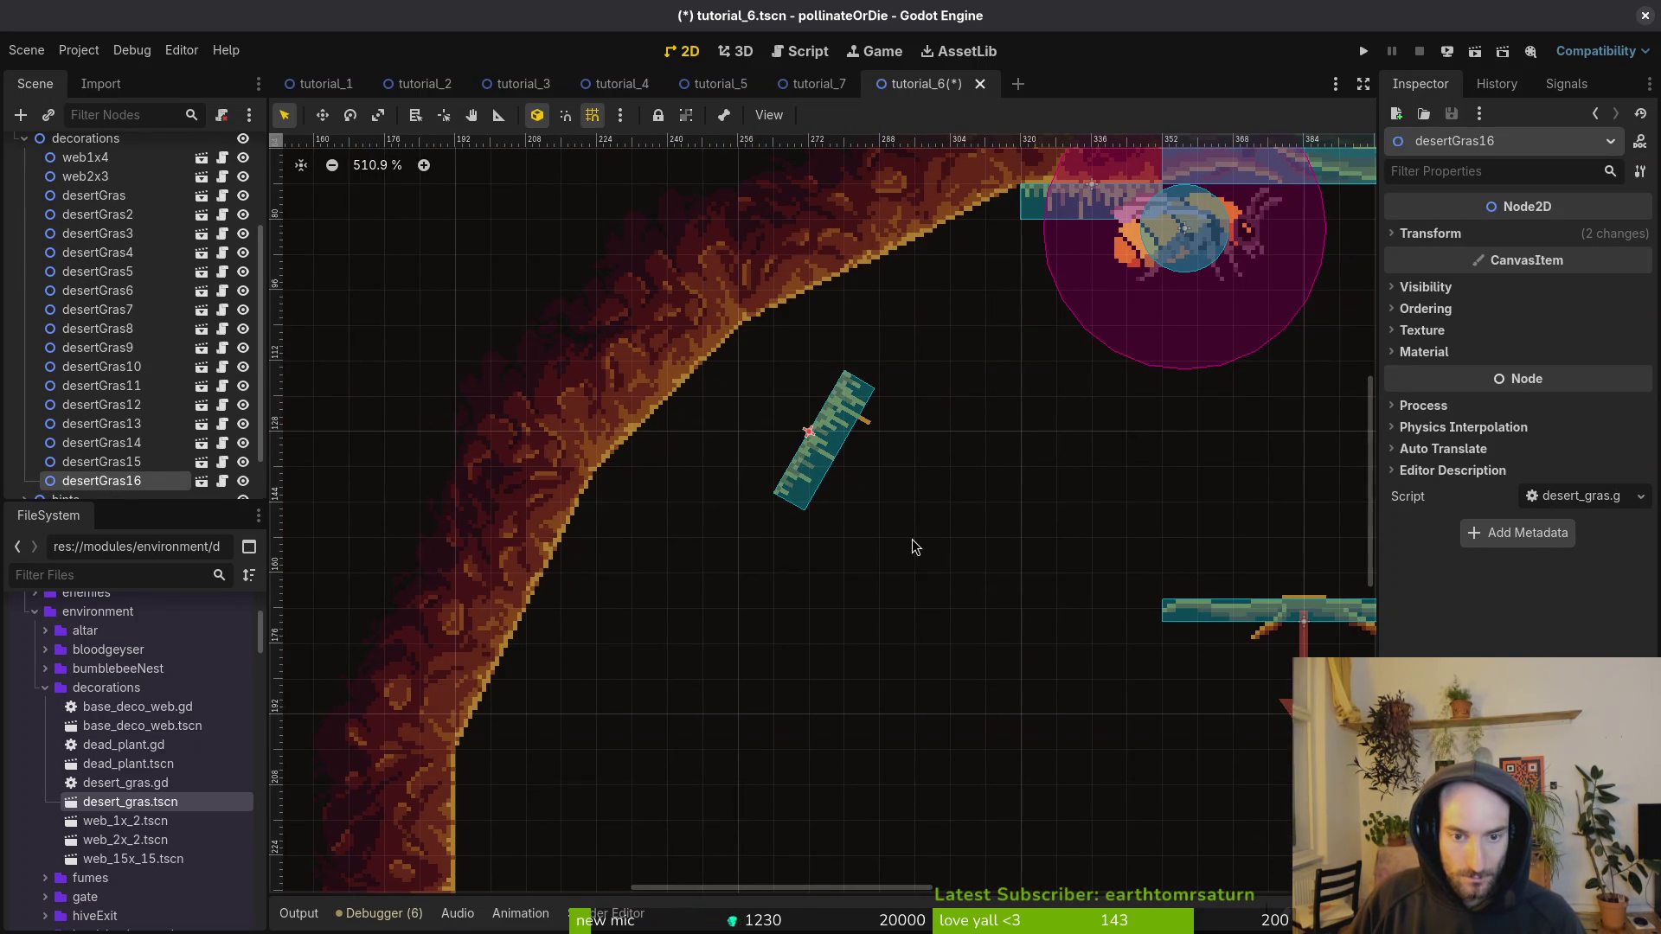
pyautogui.scroll(-1, 915, 547)
pyautogui.moveTo(906, 551); pyautogui.dragTo(891, 567)
pyautogui.moveTo(805, 485); pyautogui.dragTo(711, 420)
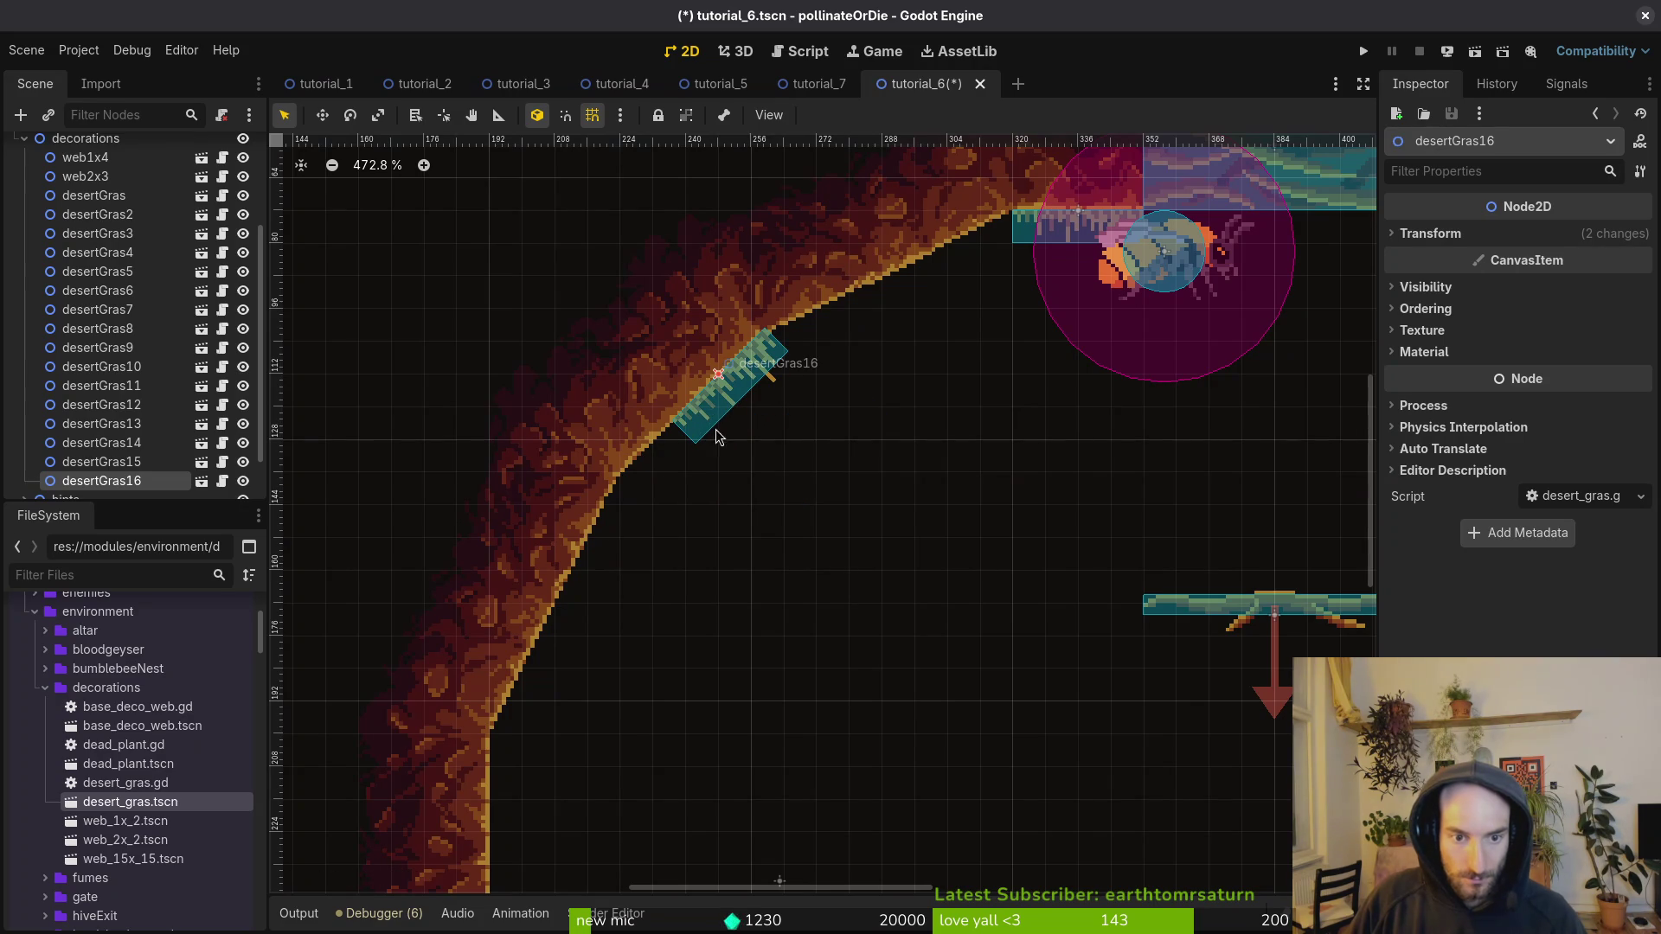
# Step: Add two more tilted grass copies further up the left ceiling slope
pyautogui.scroll(2, 720, 416)
pyautogui.scroll(-12, 744, 411)
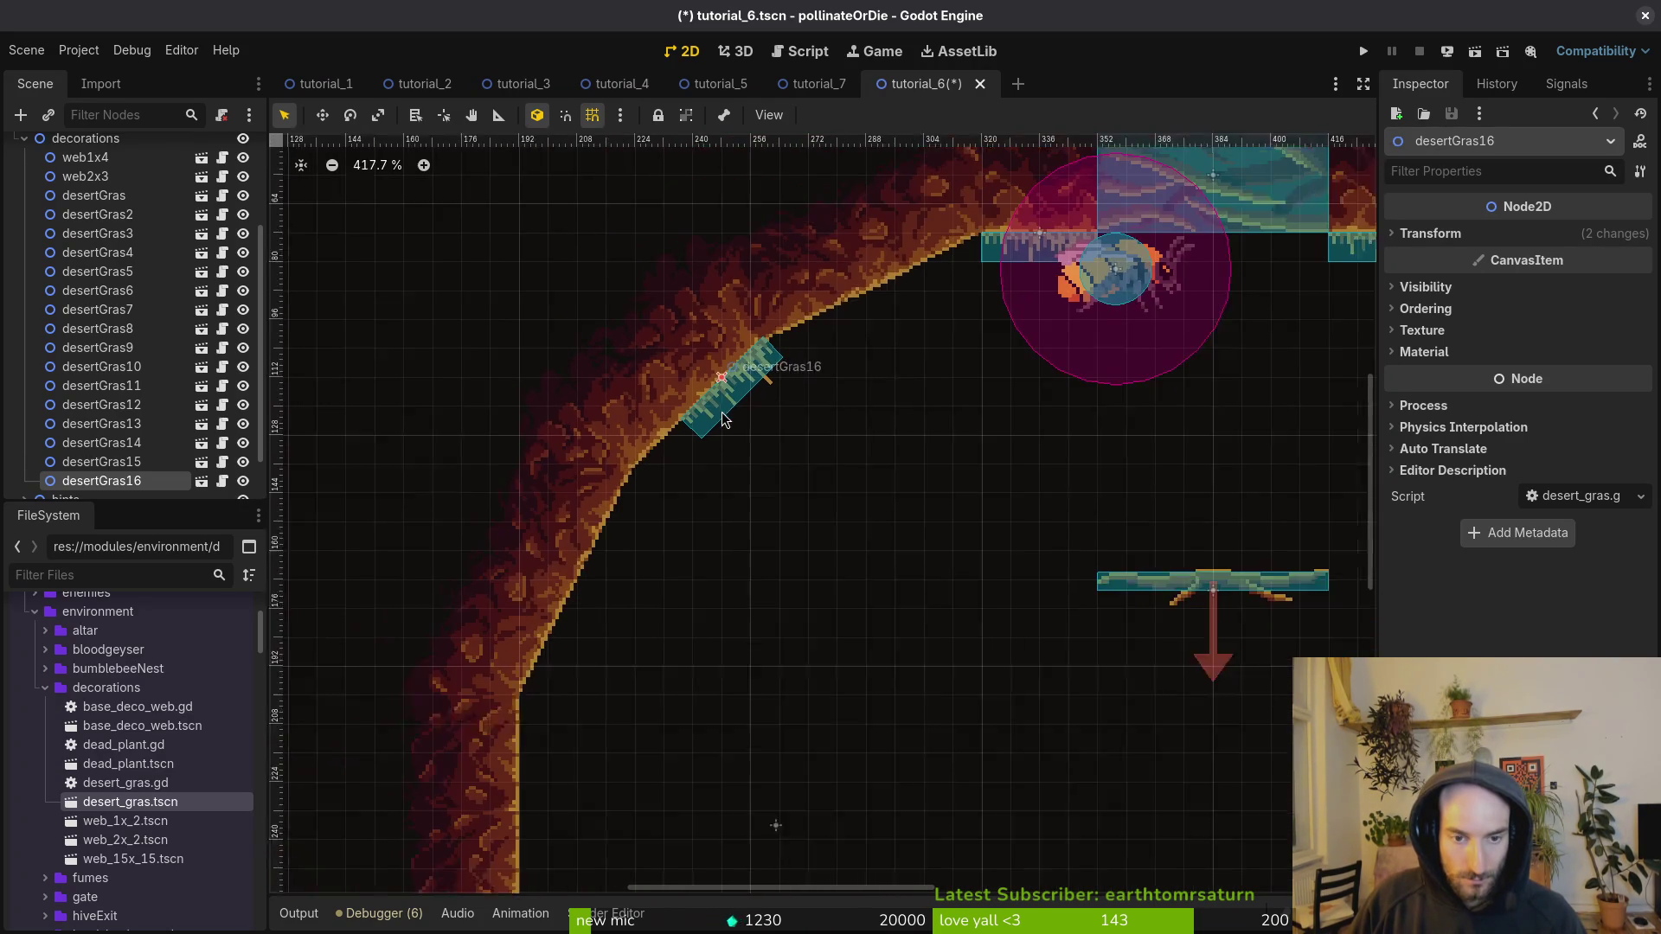
pyautogui.hotkey('ctrl', 'd')
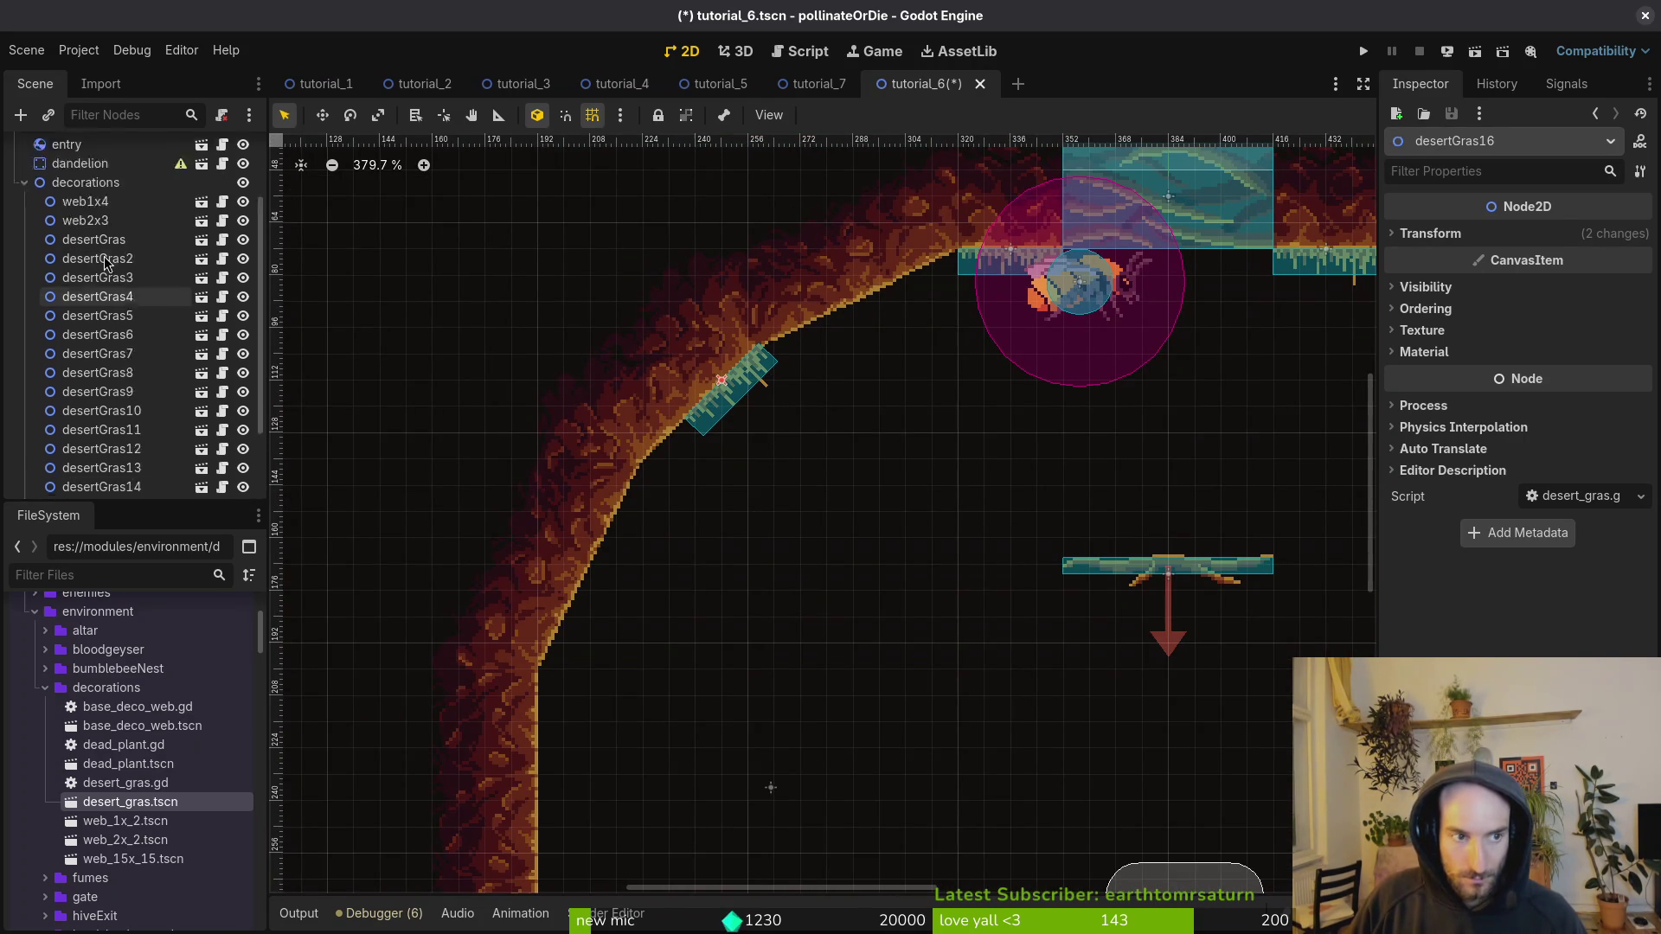
pyautogui.moveTo(731, 416)
pyautogui.mouseDown()
pyautogui.moveTo(702, 424)
pyautogui.moveTo(818, 367)
pyautogui.moveTo(822, 337)
pyautogui.moveTo(810, 348)
pyautogui.mouseUp()
pyautogui.scroll(4, 822, 338)
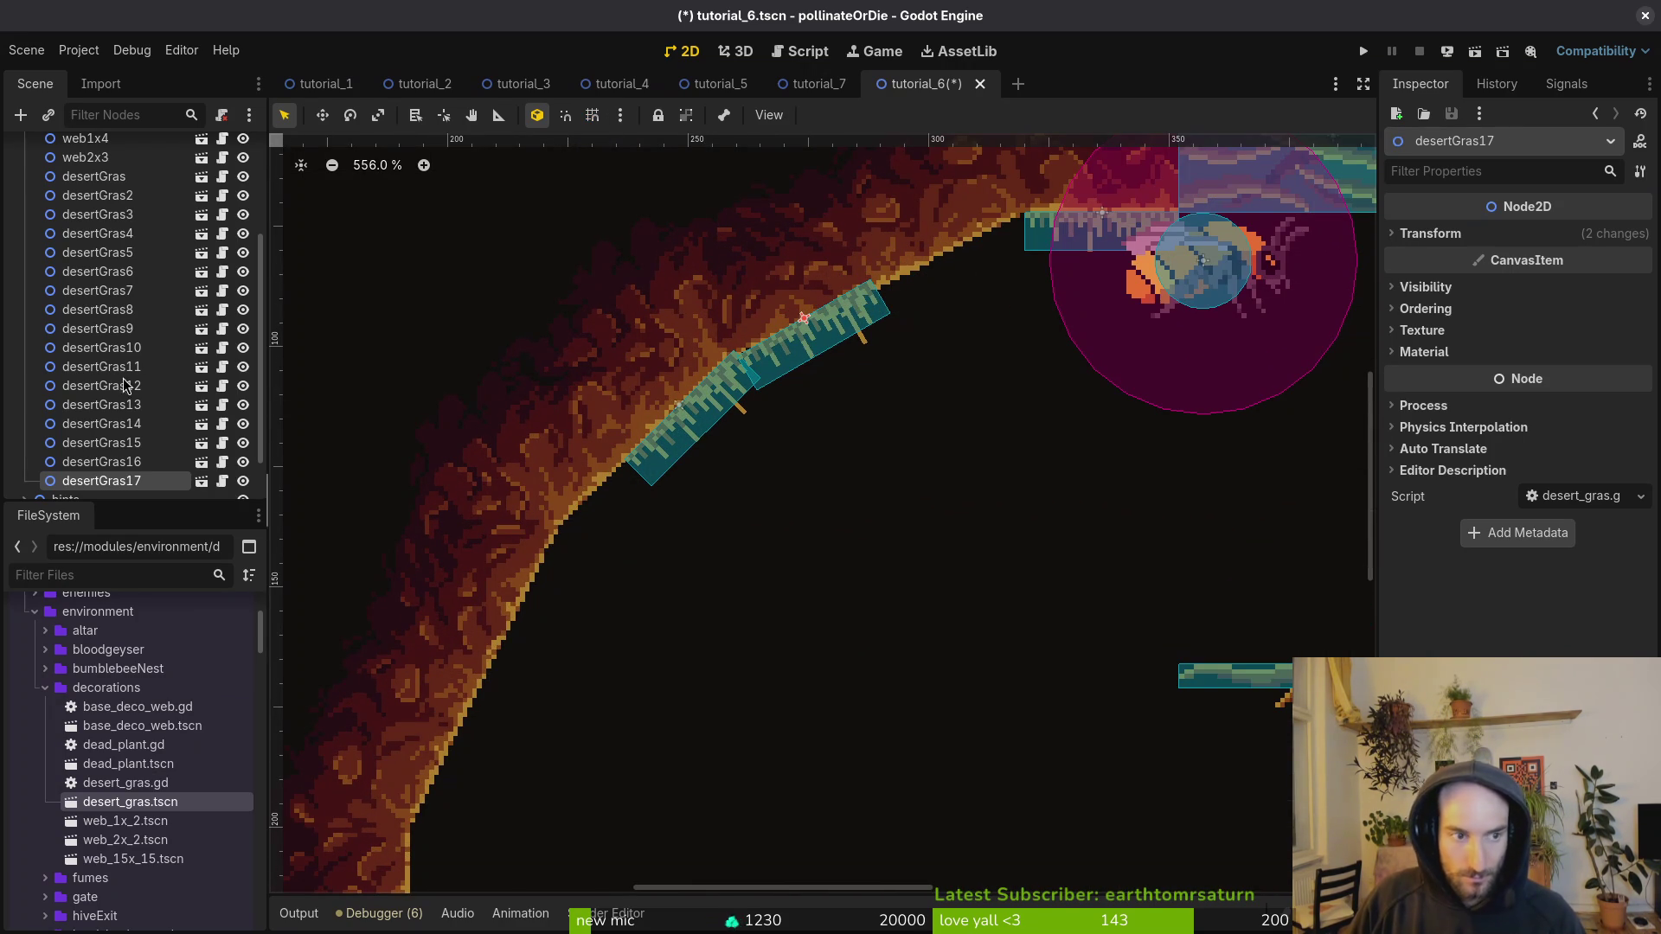
pyautogui.hotkey('ctrl', 'd')
pyautogui.moveTo(789, 345)
pyautogui.mouseDown()
pyautogui.moveTo(980, 303)
pyautogui.moveTo(949, 298)
pyautogui.moveTo(952, 281)
pyautogui.mouseUp()
pyautogui.scroll(-10, 949, 283)
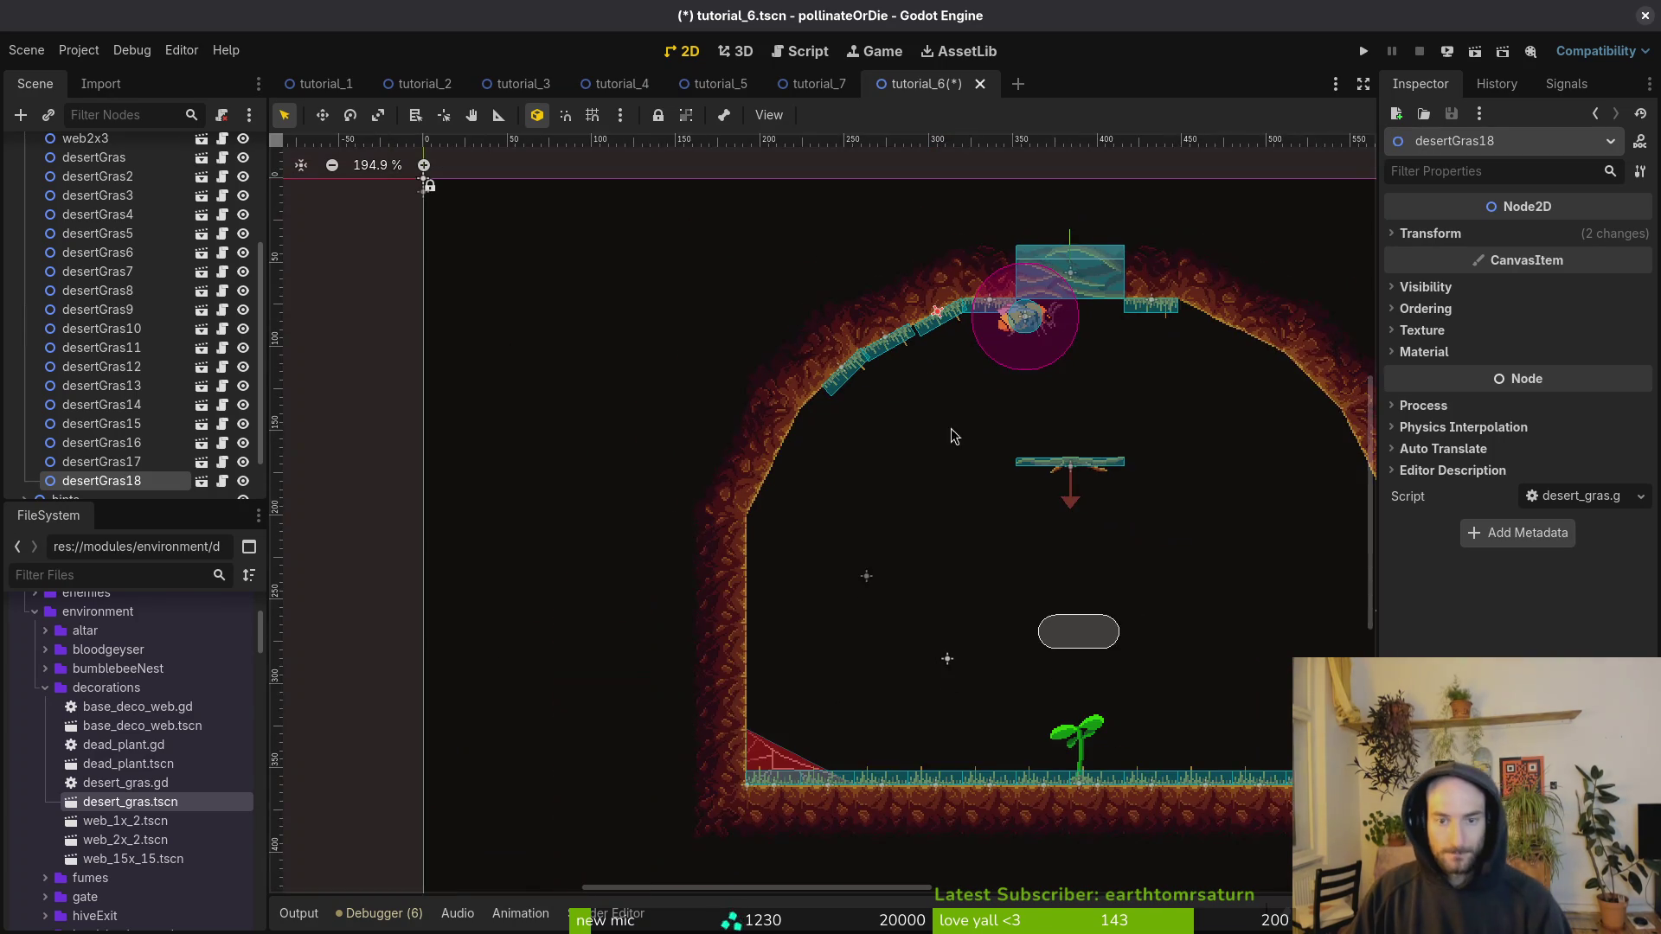
# Step: Copy the ceiling grass right of the bee and tilt it down the right ceiling slope
pyautogui.scroll(3, 1116, 317)
pyautogui.click(1112, 312)
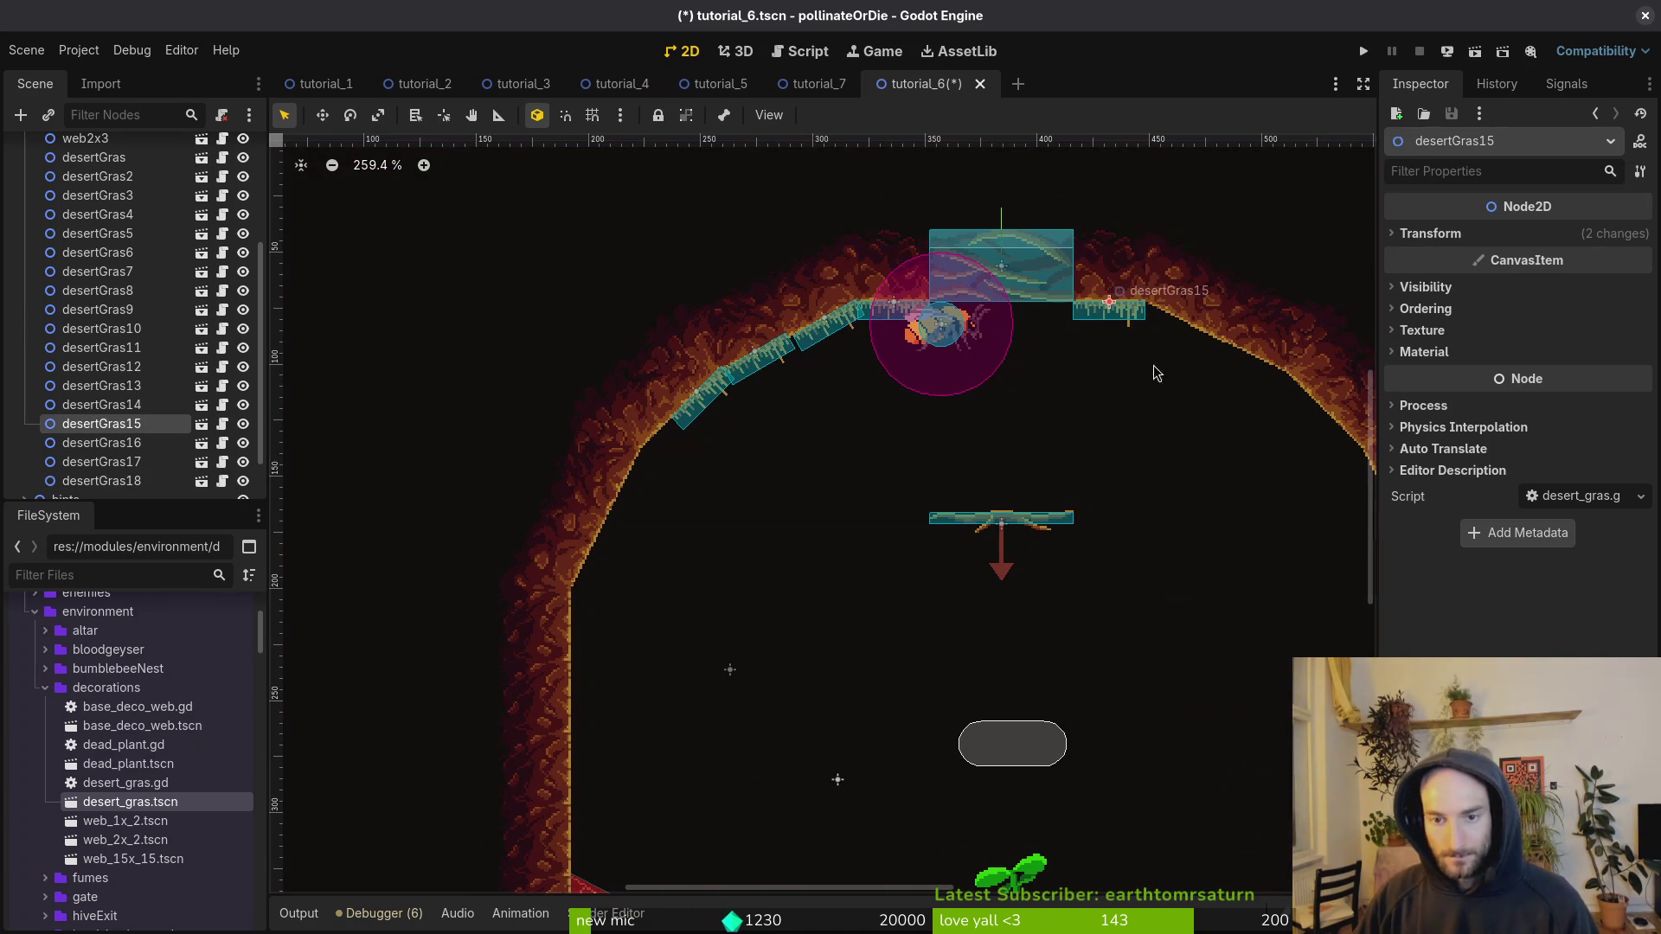
pyautogui.scroll(5, 149, 391)
pyautogui.click(104, 271)
pyautogui.hotkey('ctrl', 'v')
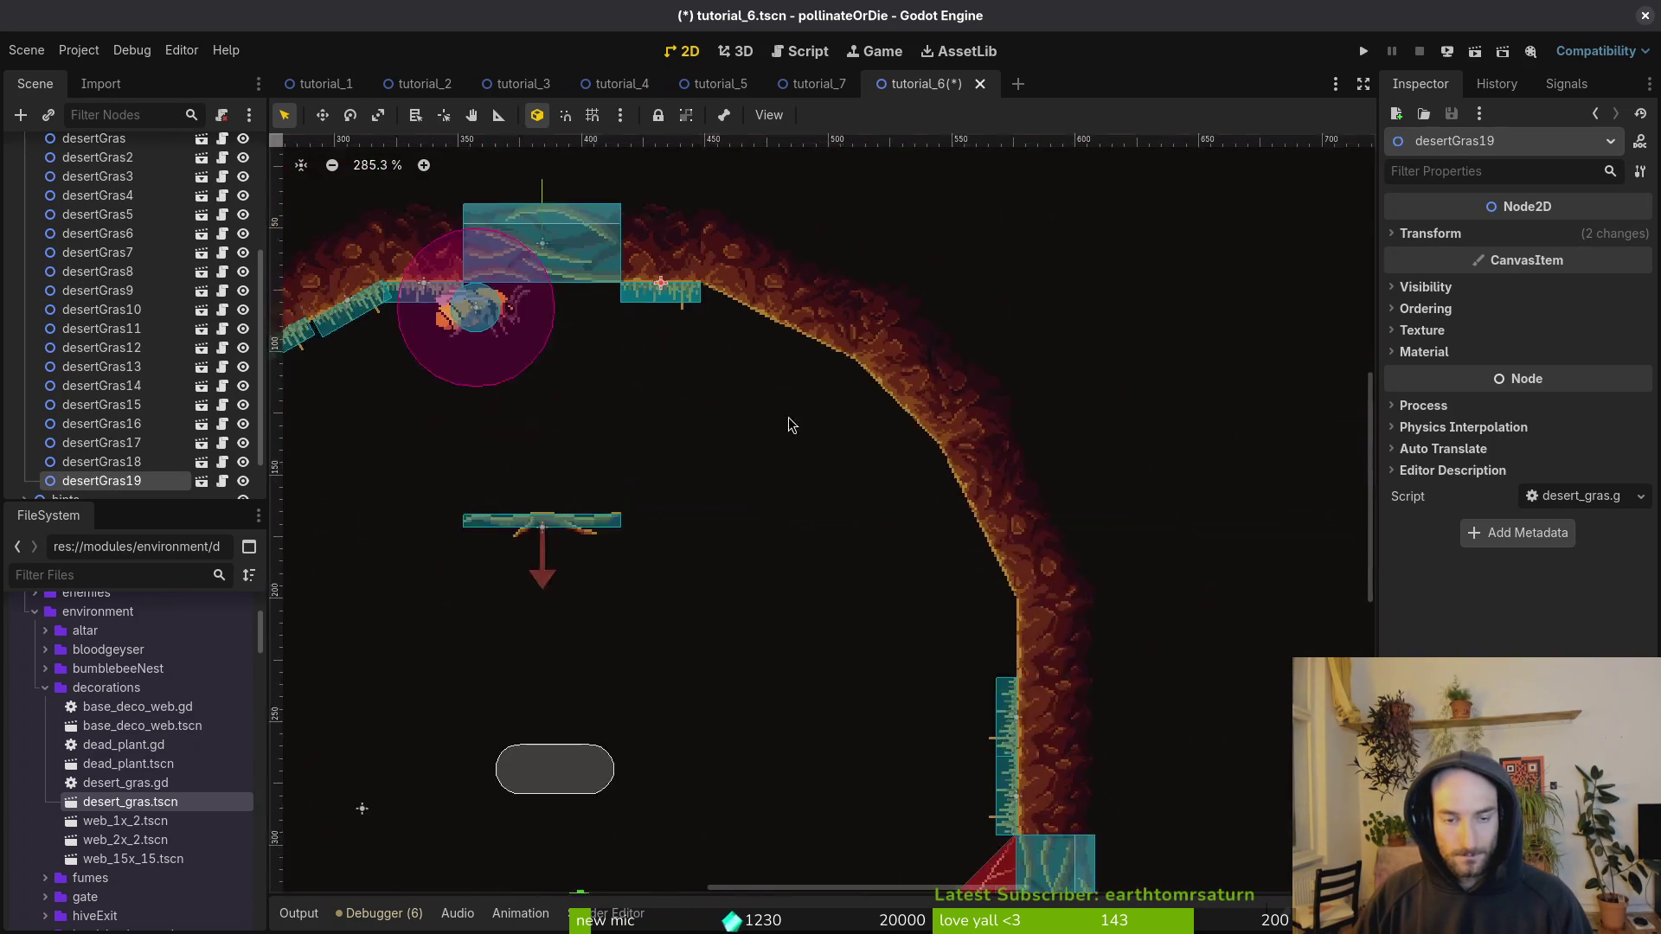
pyautogui.scroll(4, 729, 489)
pyautogui.scroll(4, 730, 489)
pyautogui.moveTo(658, 383)
pyautogui.mouseDown()
pyautogui.moveTo(833, 512)
pyautogui.moveTo(837, 561)
pyautogui.moveTo(875, 490)
pyautogui.mouseUp()
pyautogui.scroll(-16, 874, 501)
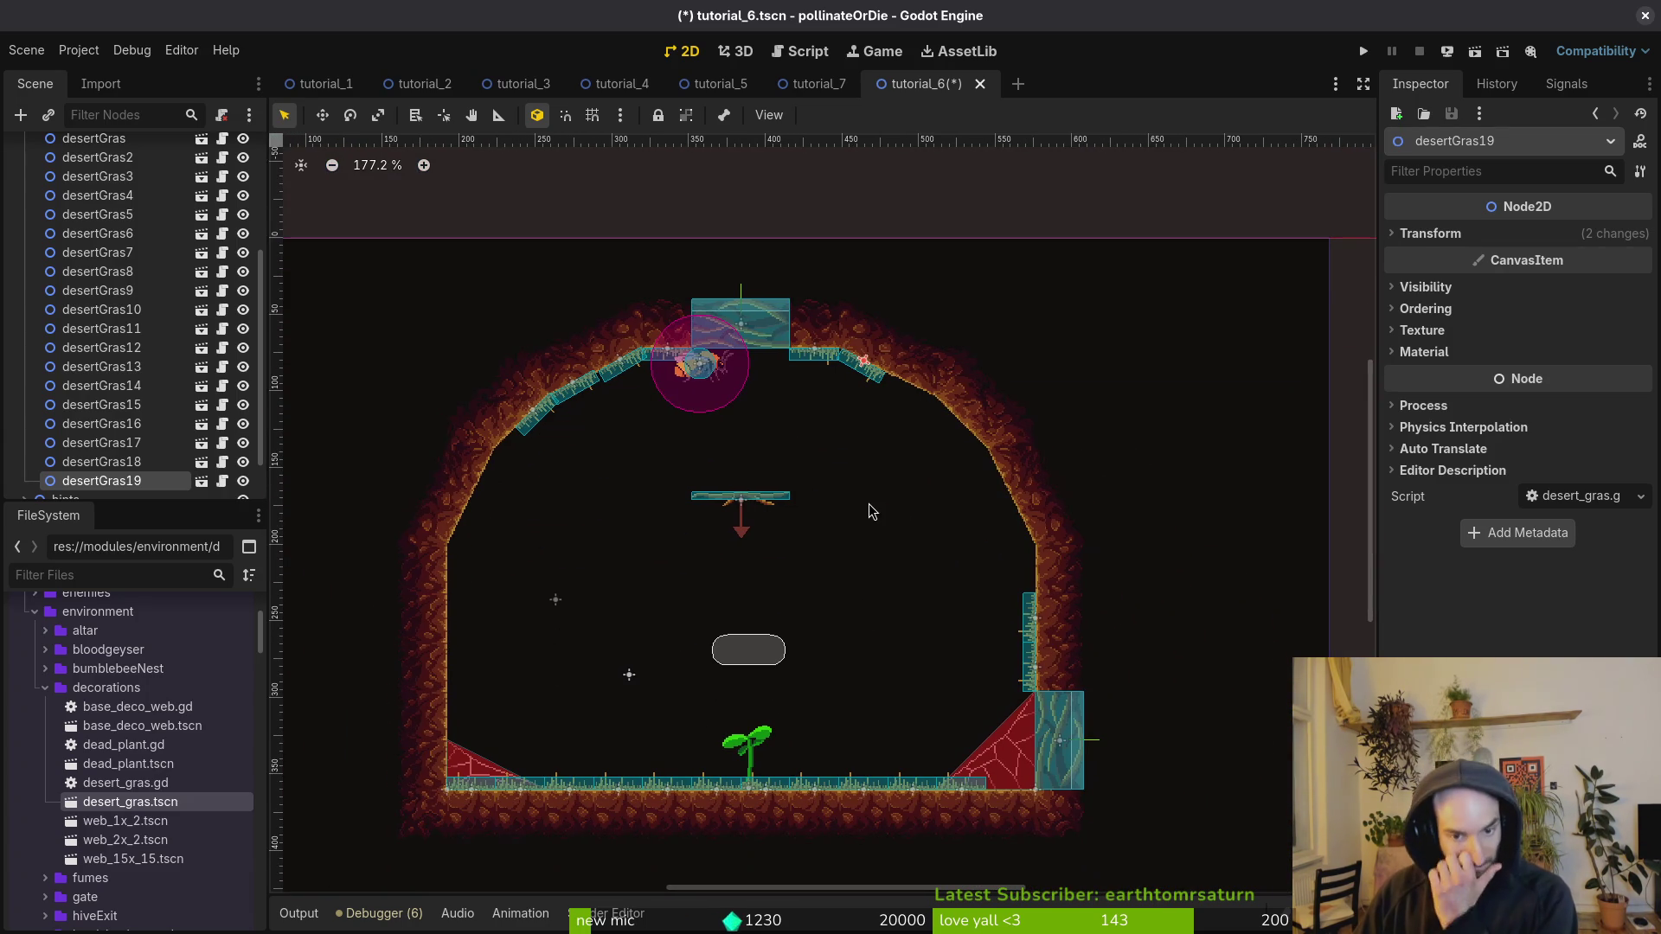
# Step: Duplicate the two right-wall grass patches and move the copies to the left wall
pyautogui.press('f')
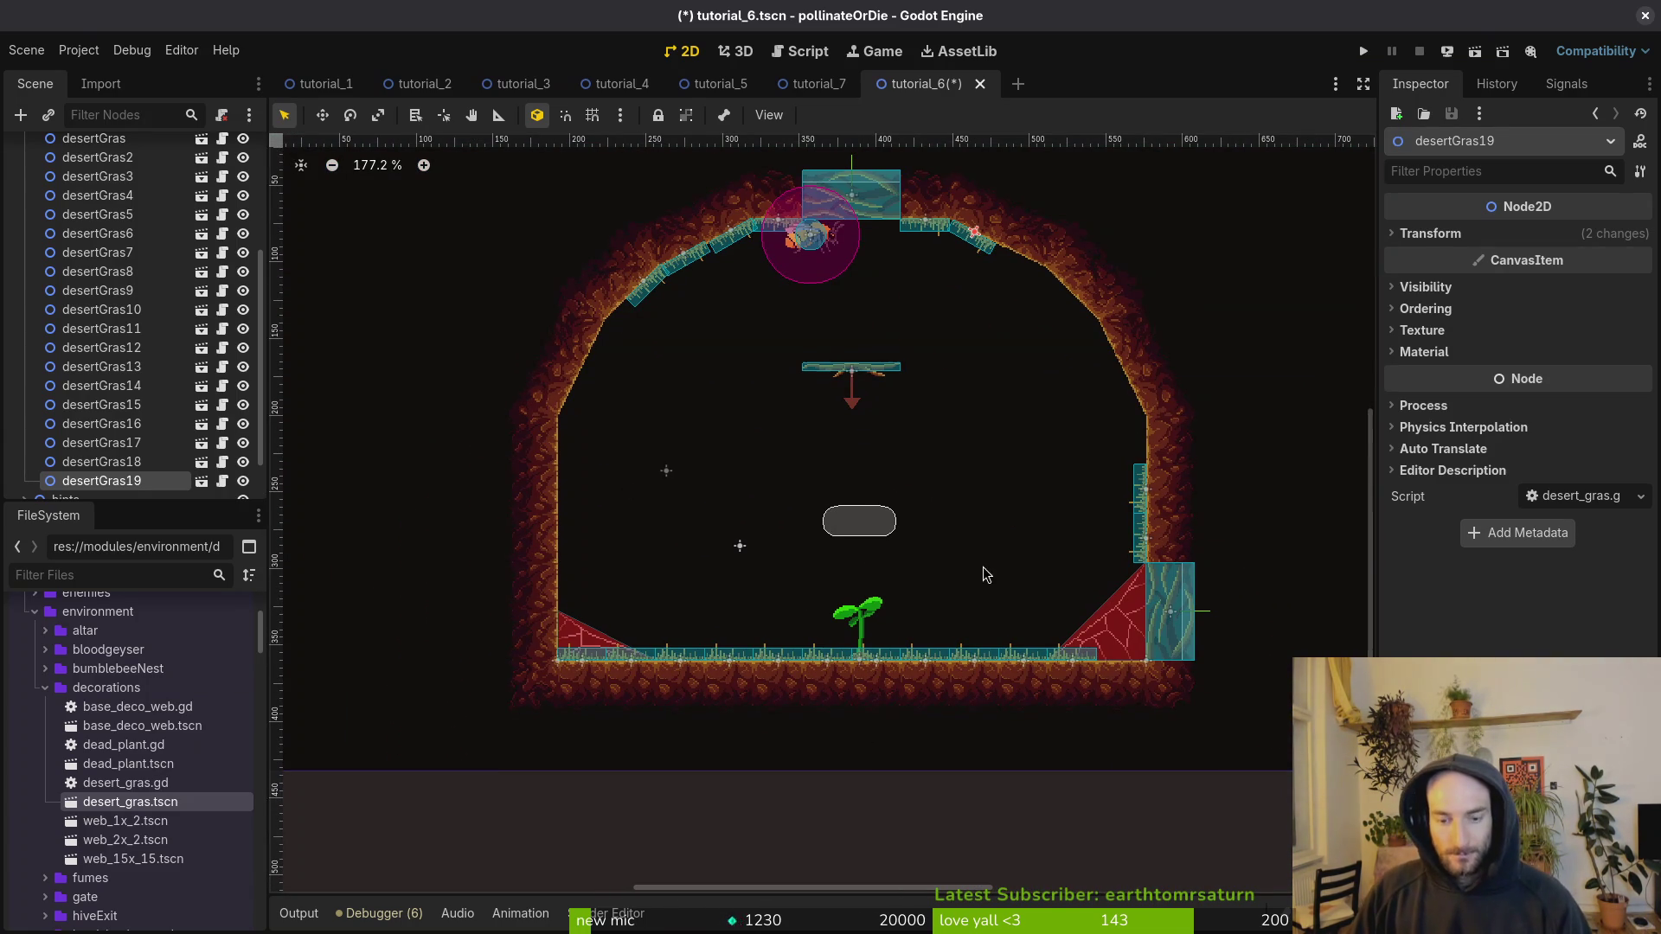
pyautogui.scroll(2, 1136, 536)
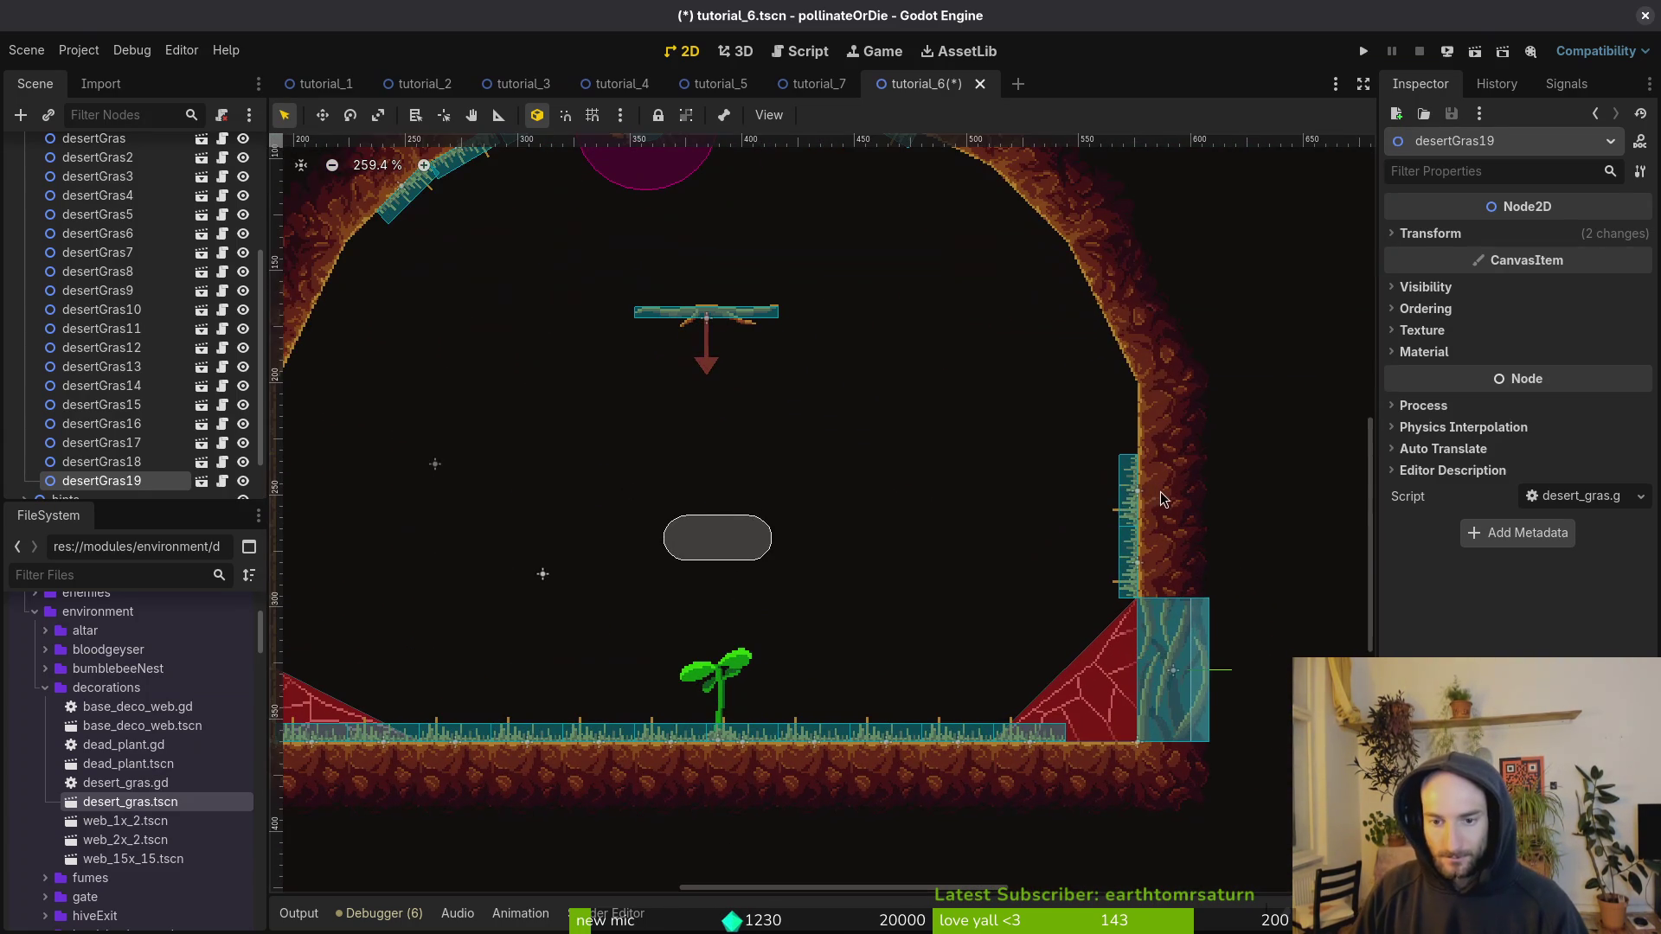
pyautogui.click(1129, 498)
pyautogui.keyDown('shift'); pyautogui.click(1139, 571); pyautogui.keyUp('shift')
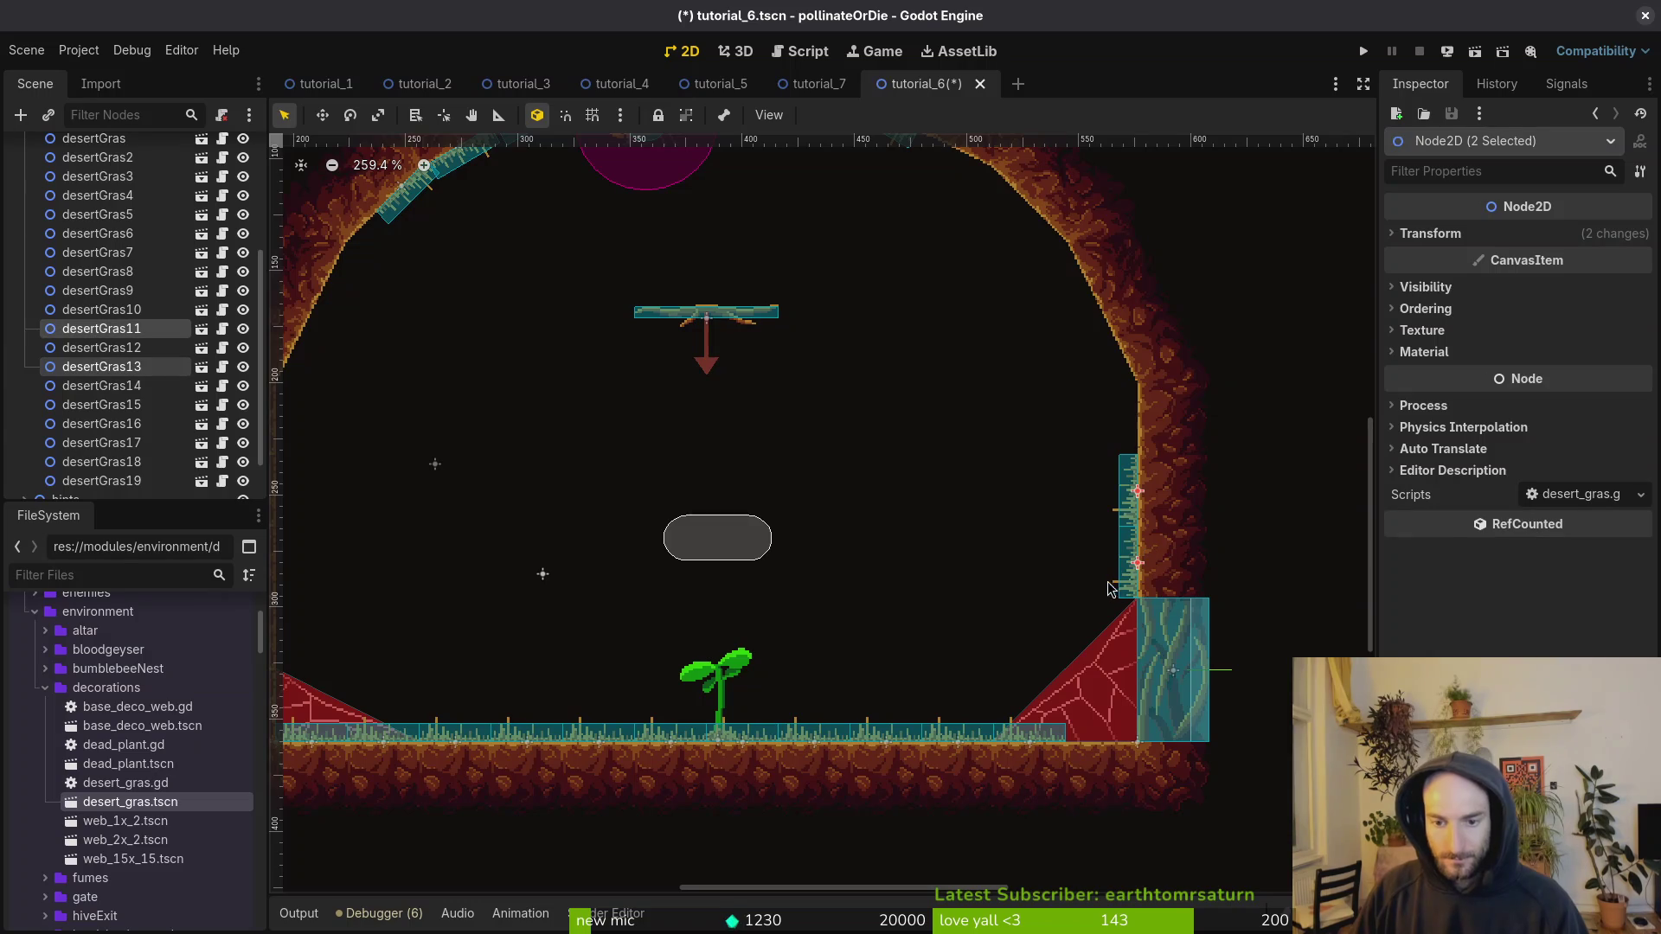
pyautogui.hscroll(-5, 1012, 433)
pyautogui.scroll(5, 113, 295)
pyautogui.scroll(-5, 112, 294)
pyautogui.scroll(-3, 887, 406)
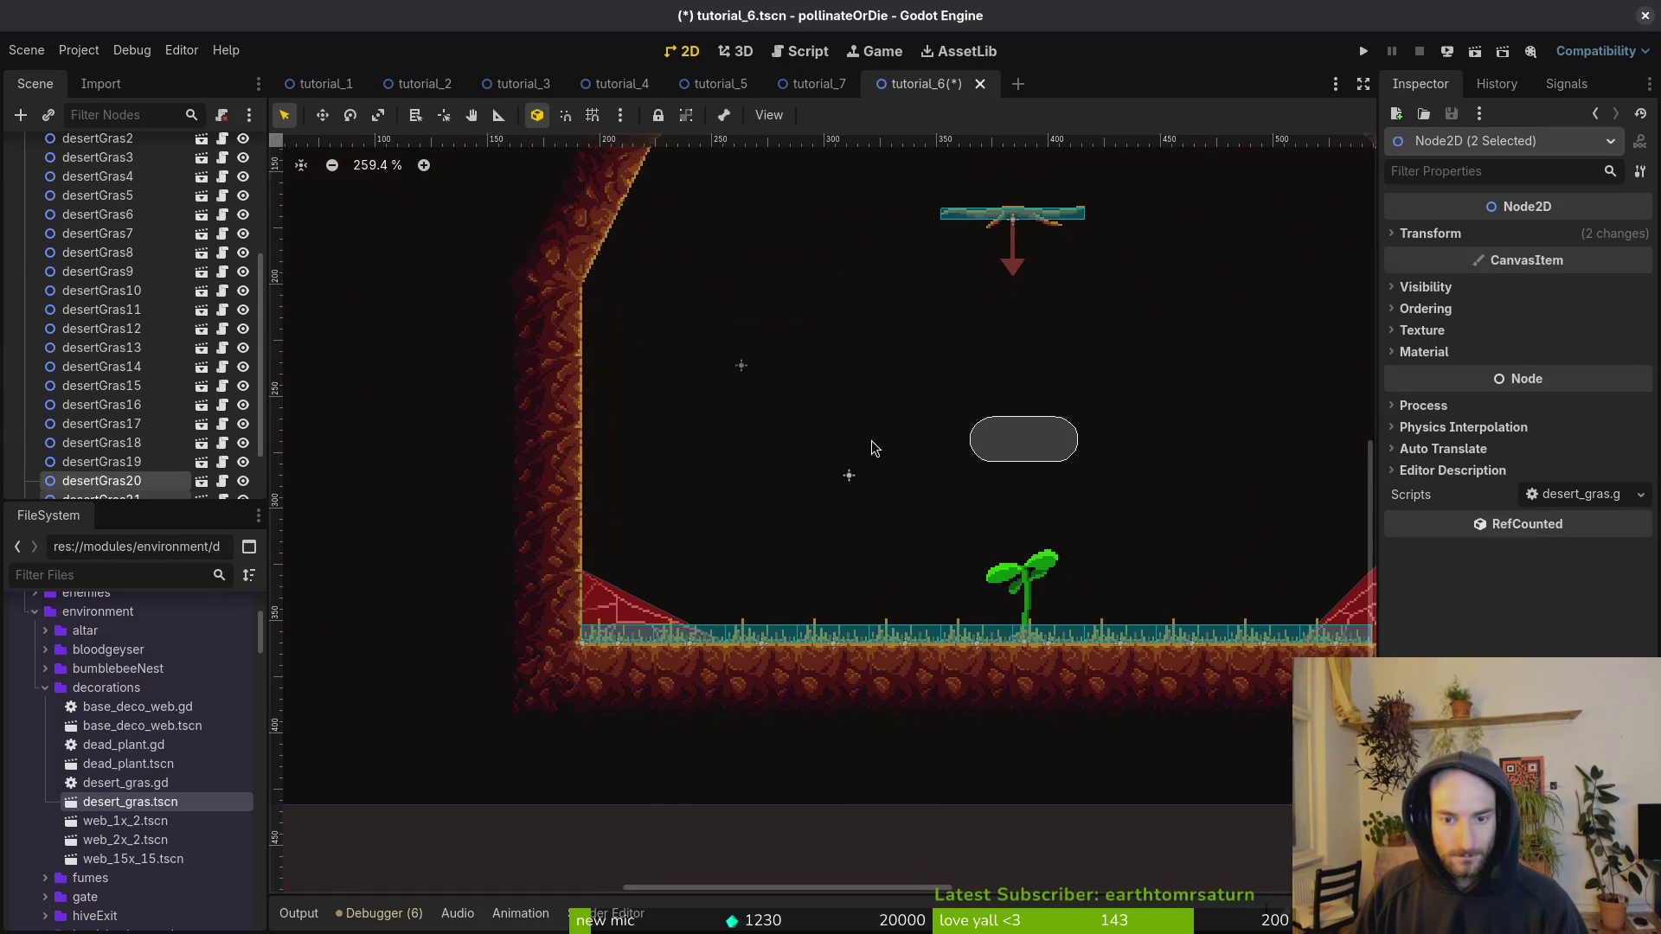
pyautogui.hotkey('ctrl', 'd')
pyautogui.moveTo(1289, 472)
pyautogui.mouseDown()
pyautogui.moveTo(1053, 482)
pyautogui.moveTo(786, 449)
pyautogui.moveTo(794, 407)
pyautogui.moveTo(640, 476)
pyautogui.moveTo(628, 527)
pyautogui.moveTo(616, 484)
pyautogui.moveTo(637, 489)
pyautogui.moveTo(629, 533)
pyautogui.mouseUp()
# Step: With grid snapping on, stack two more grass copies higher up the left wall and save tutorial_6
pyautogui.scroll(3, 789, 414)
pyautogui.hotkey('shift', 'g')
pyautogui.scroll(2, 638, 489)
pyautogui.hotkey('ctrl', 'd')
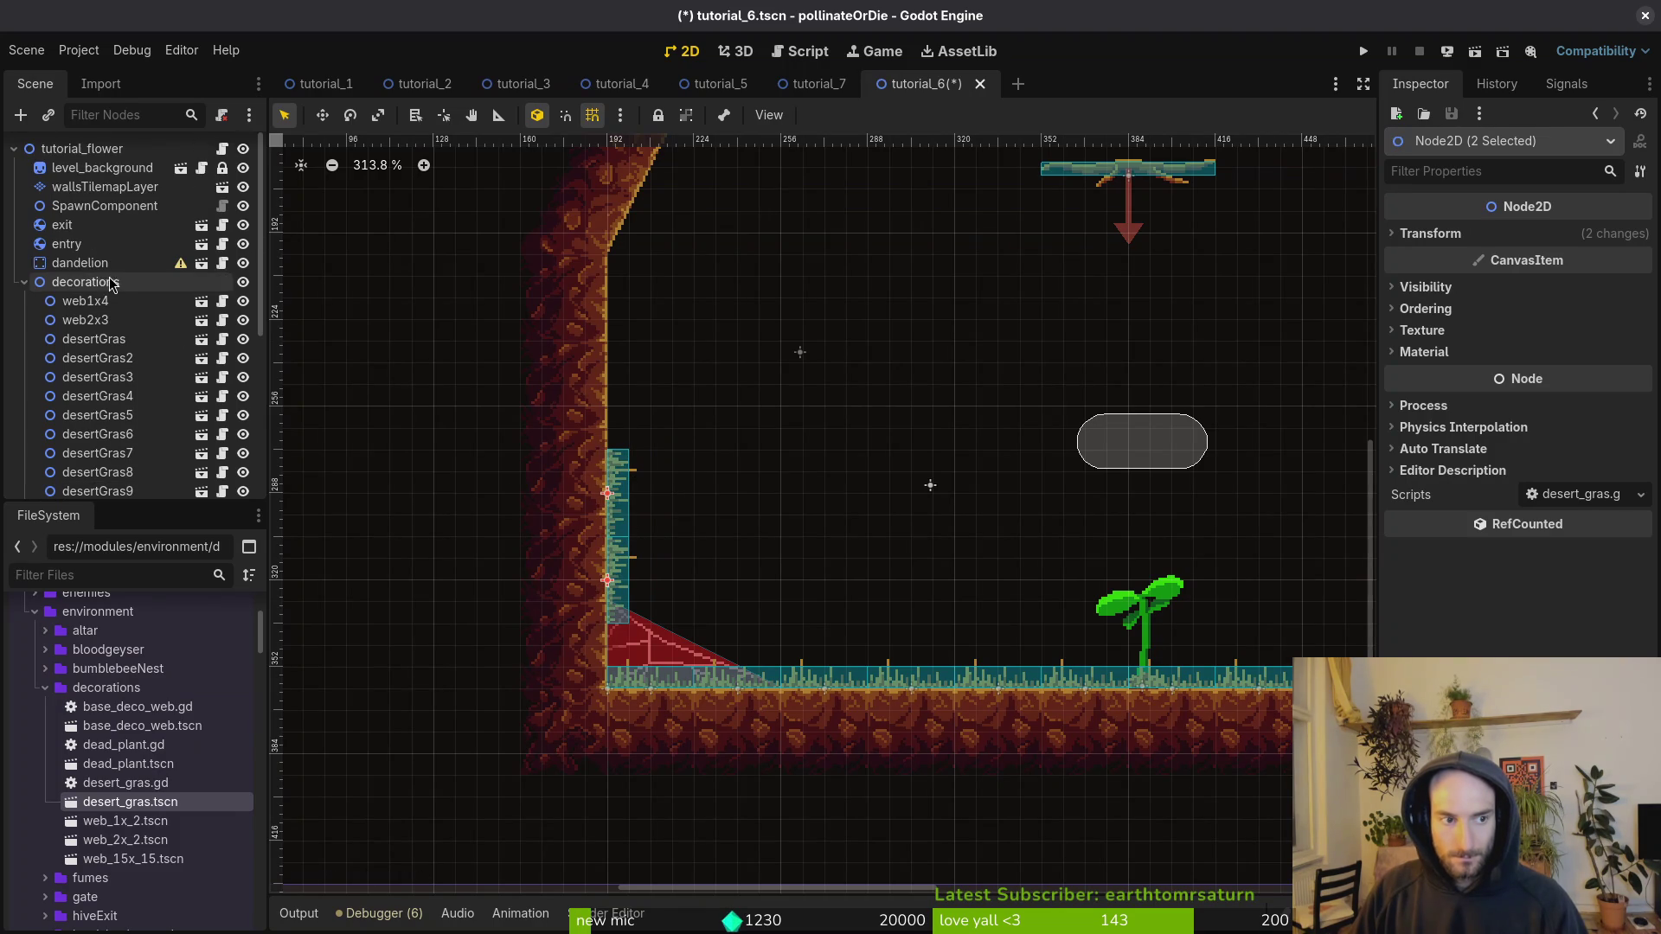
pyautogui.moveTo(638, 496); pyautogui.dragTo(621, 336)
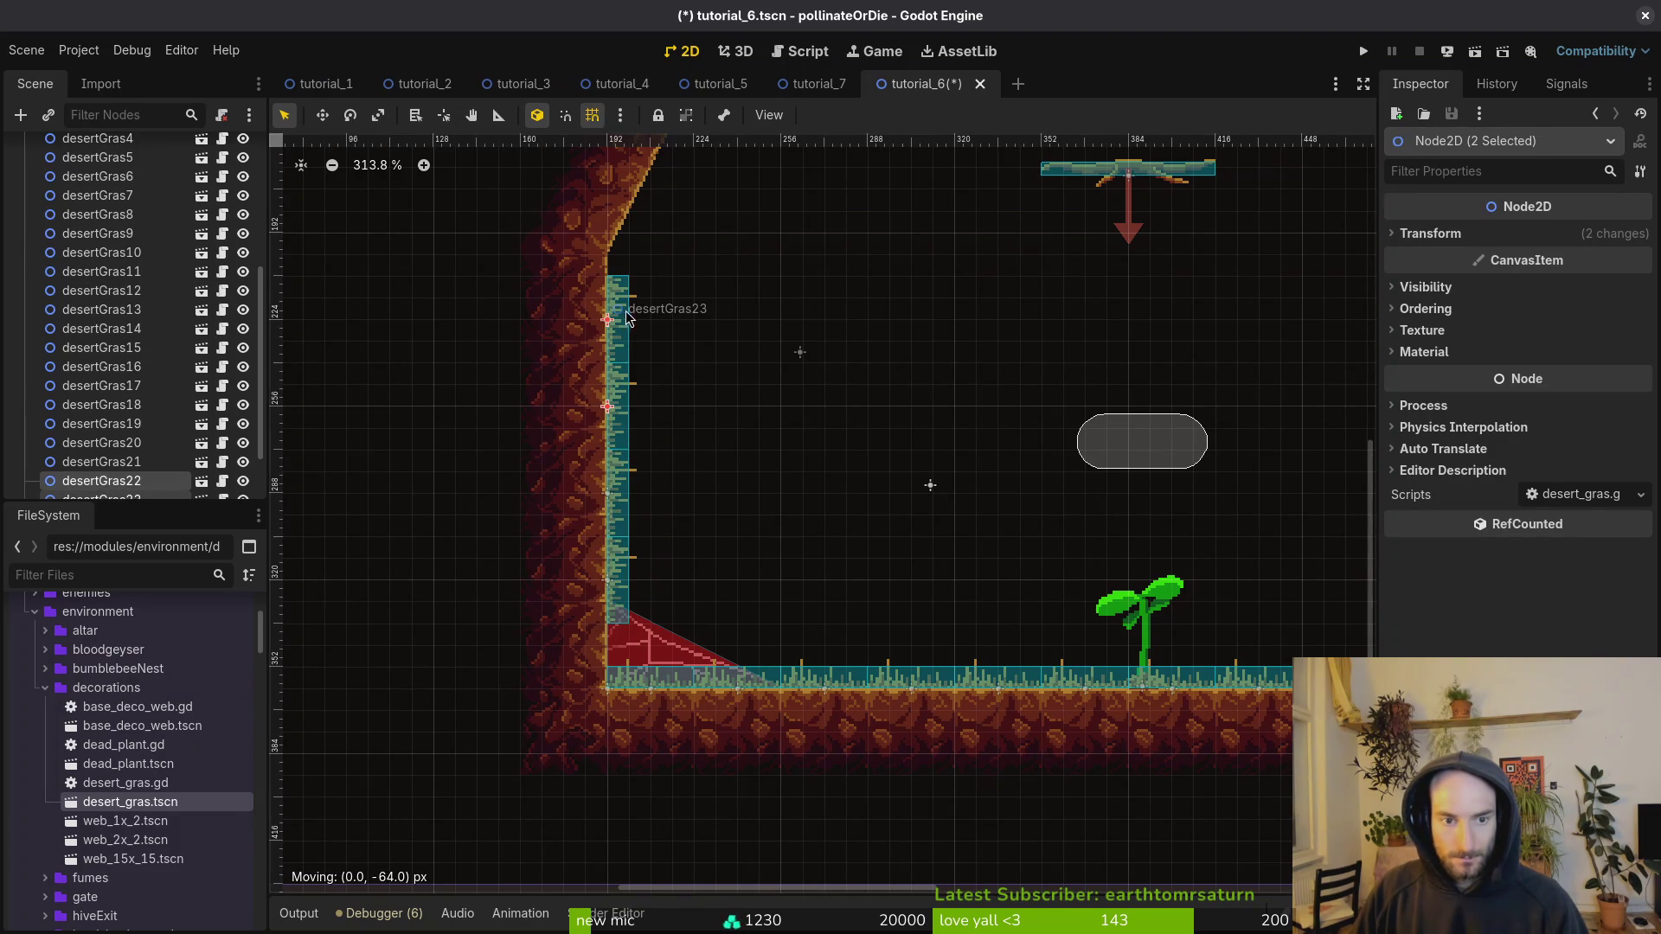
pyautogui.click(625, 318)
pyautogui.scroll(-5, 734, 347)
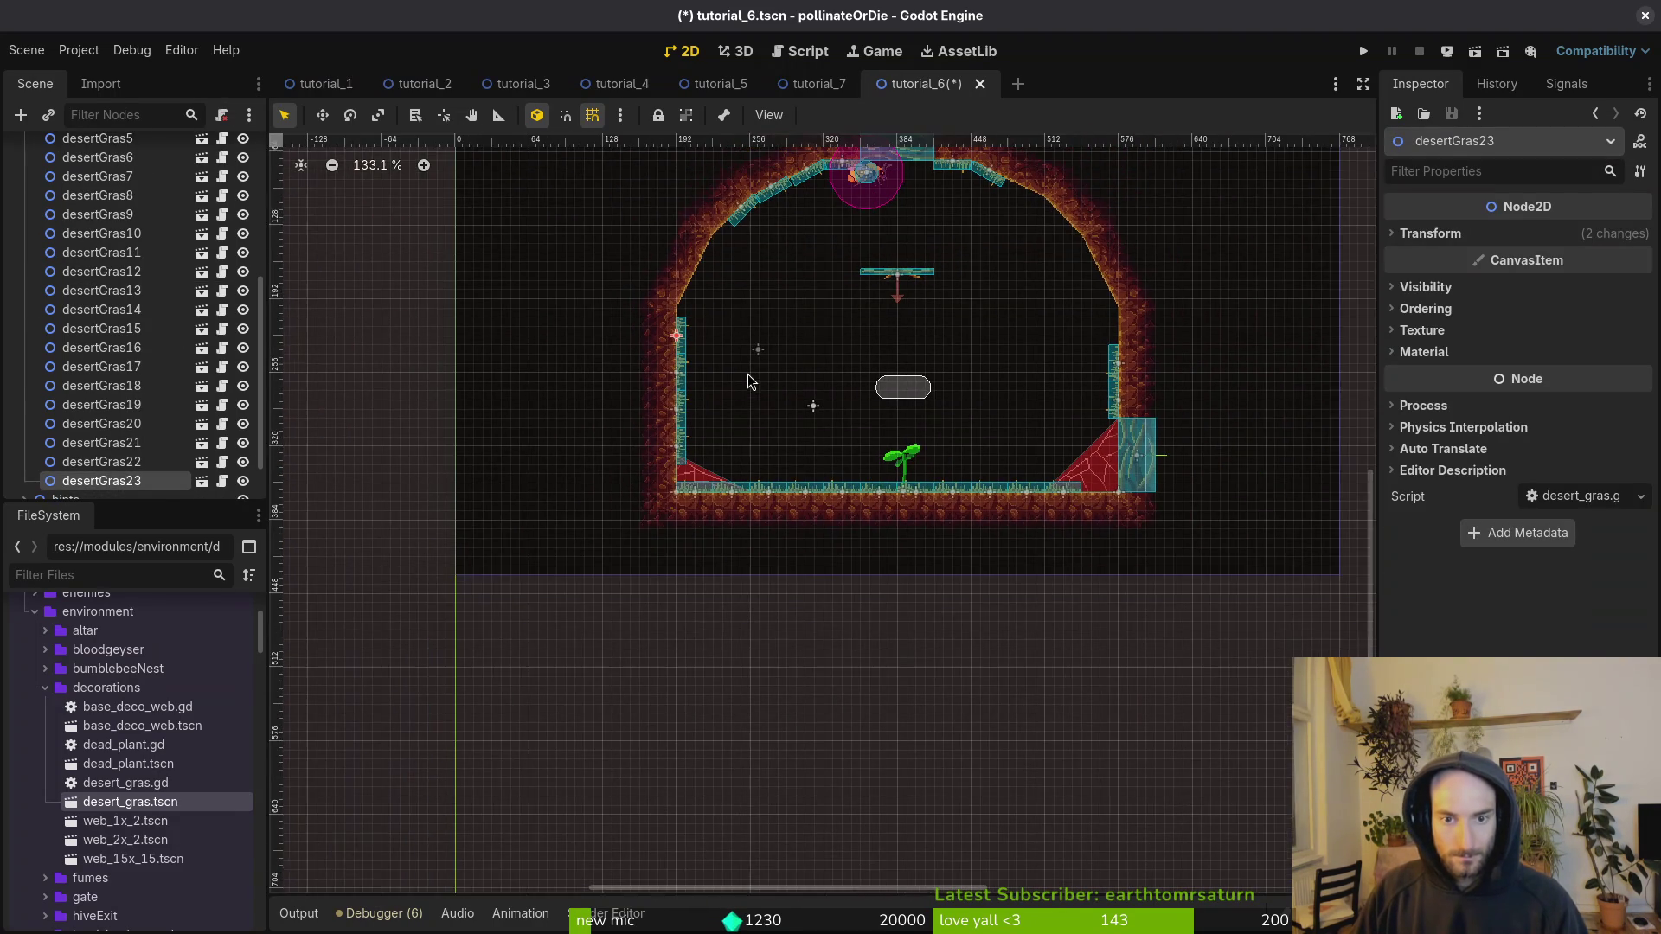
pyautogui.moveTo(747, 374); pyautogui.dragTo(744, 397)
pyautogui.hotkey('ctrl', 's')
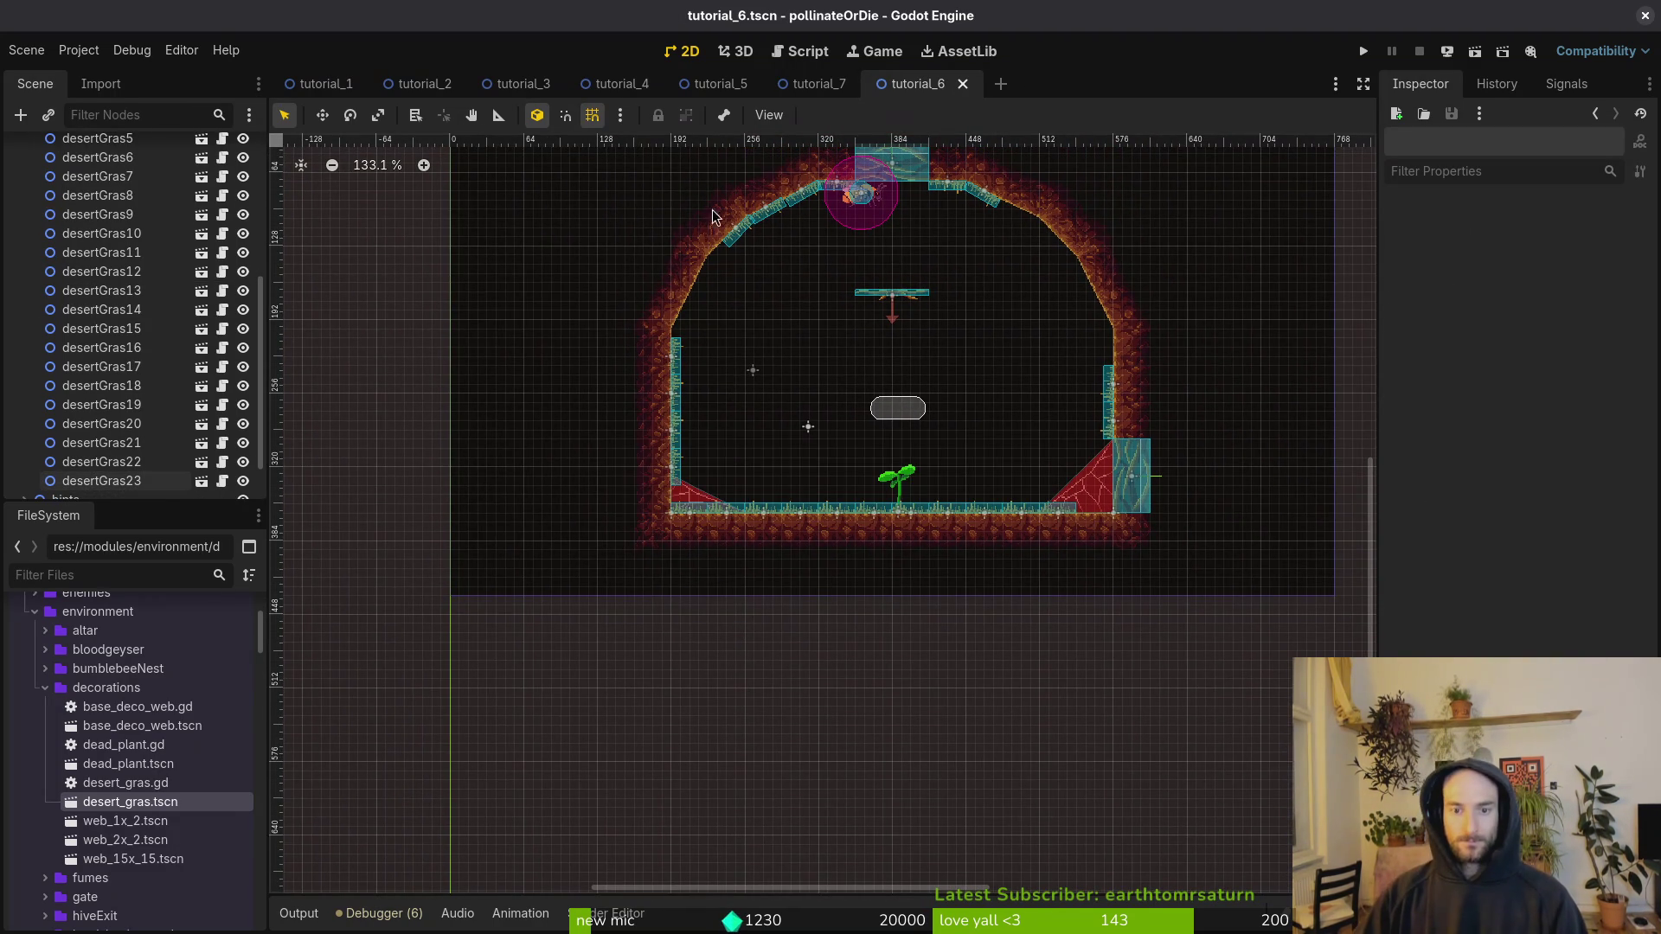
pyautogui.click(818, 84)
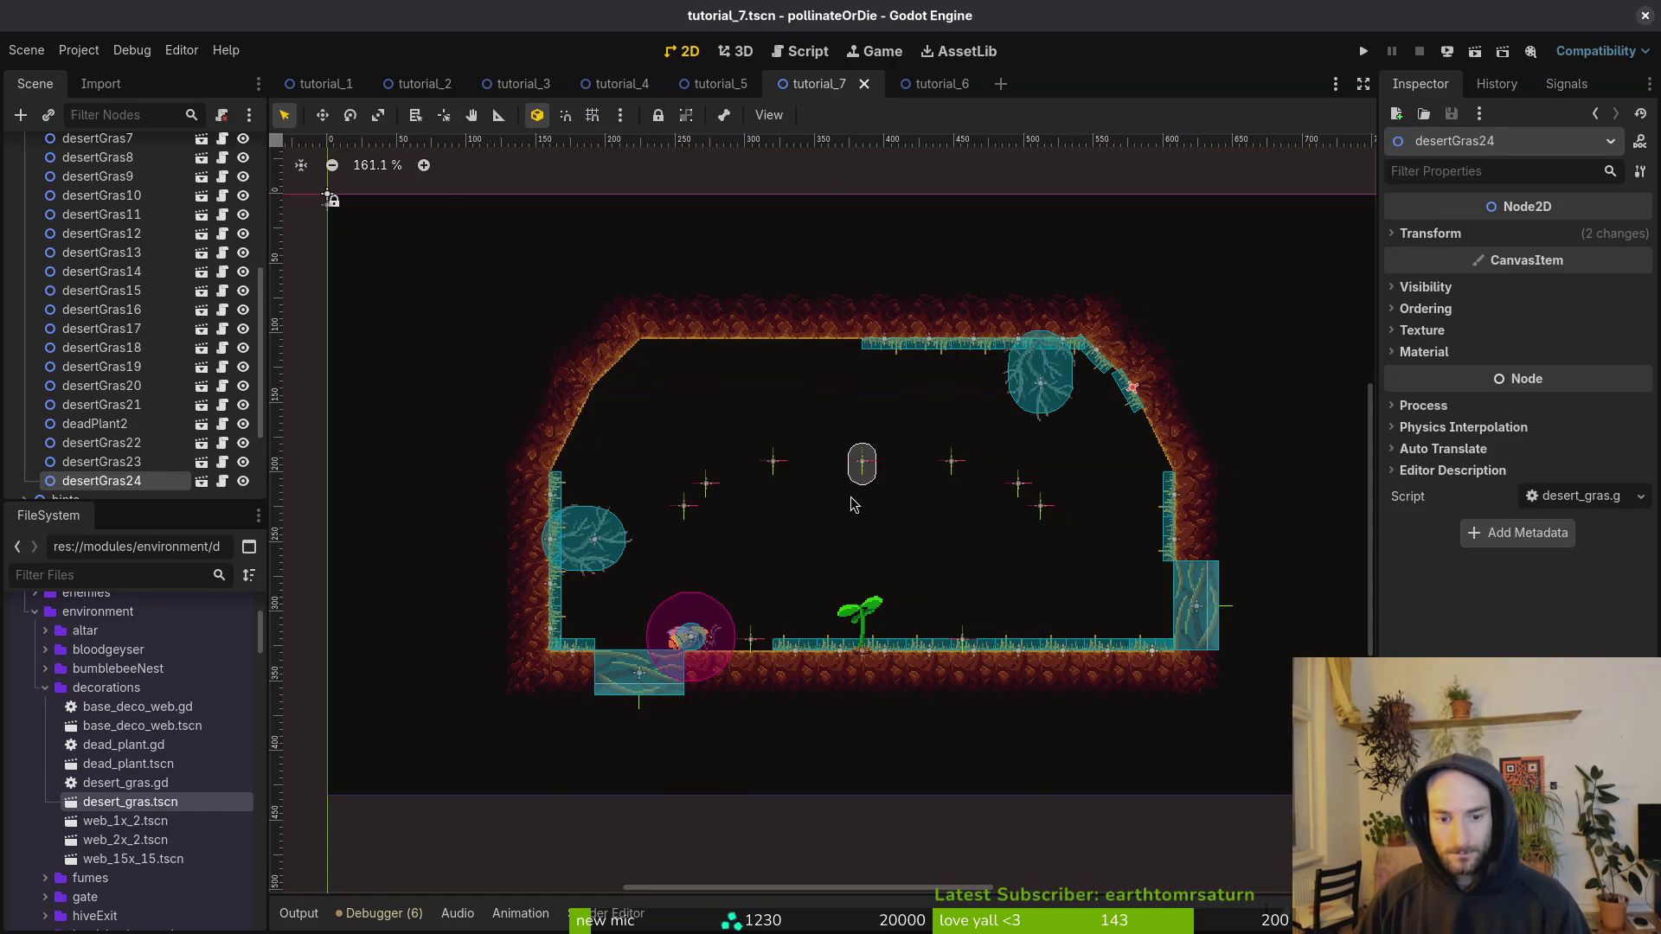
# Step: Return to the tutorial_5 scene and select wallsTilemapLayer for tile editing
pyautogui.click(731, 84)
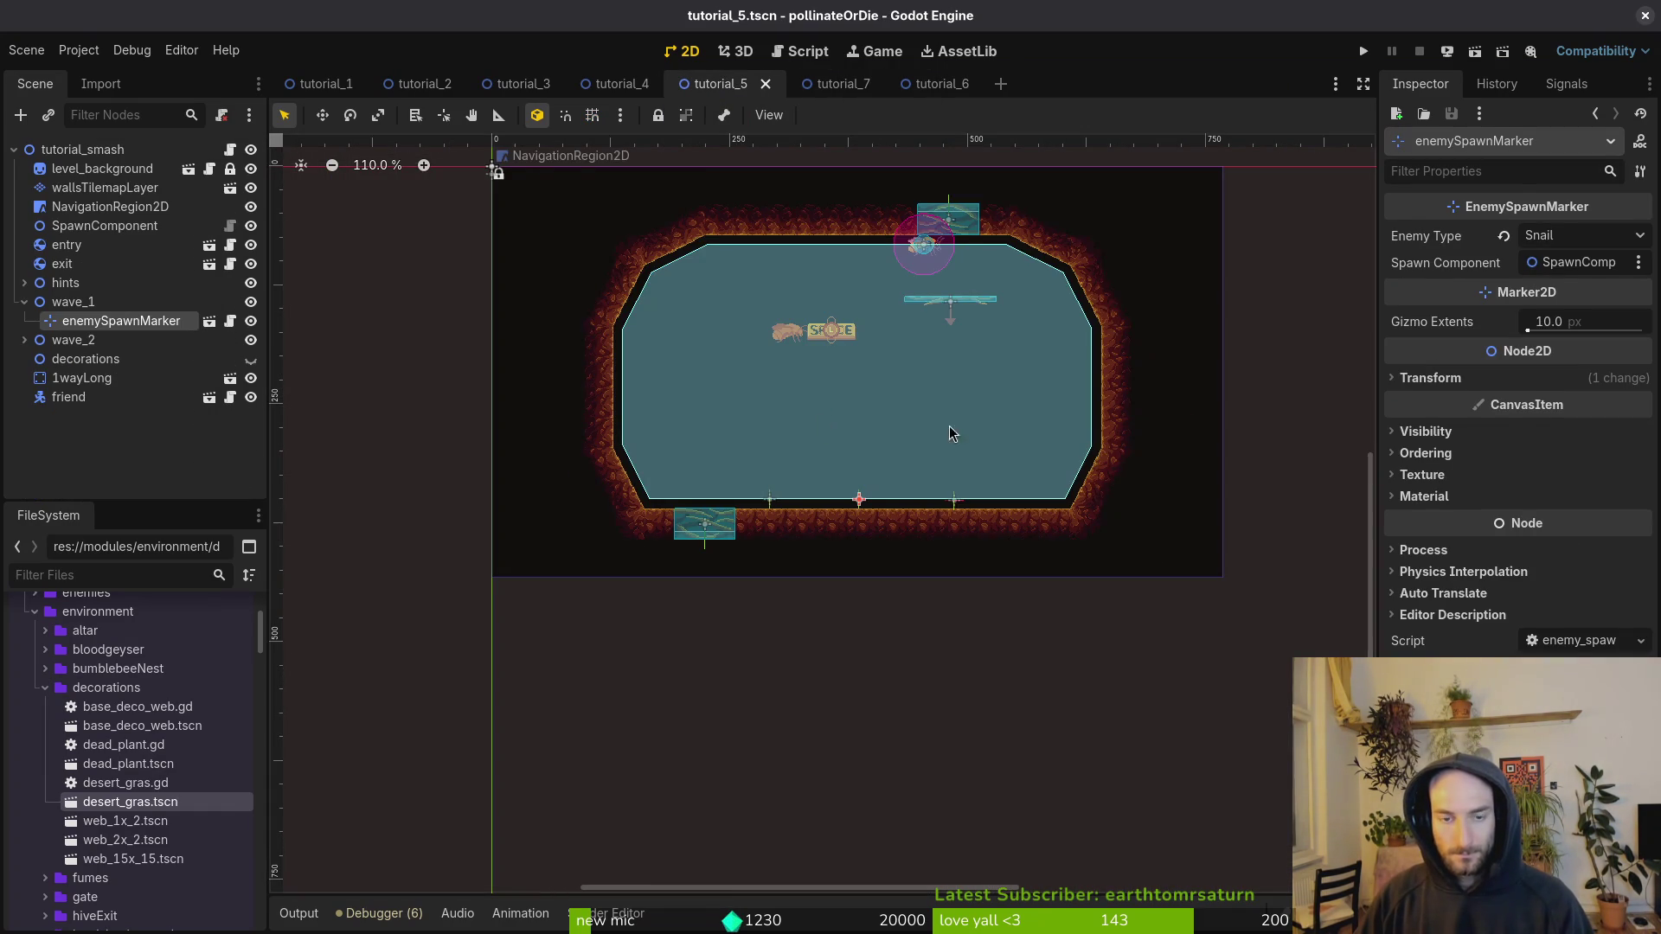
pyautogui.click(24, 302)
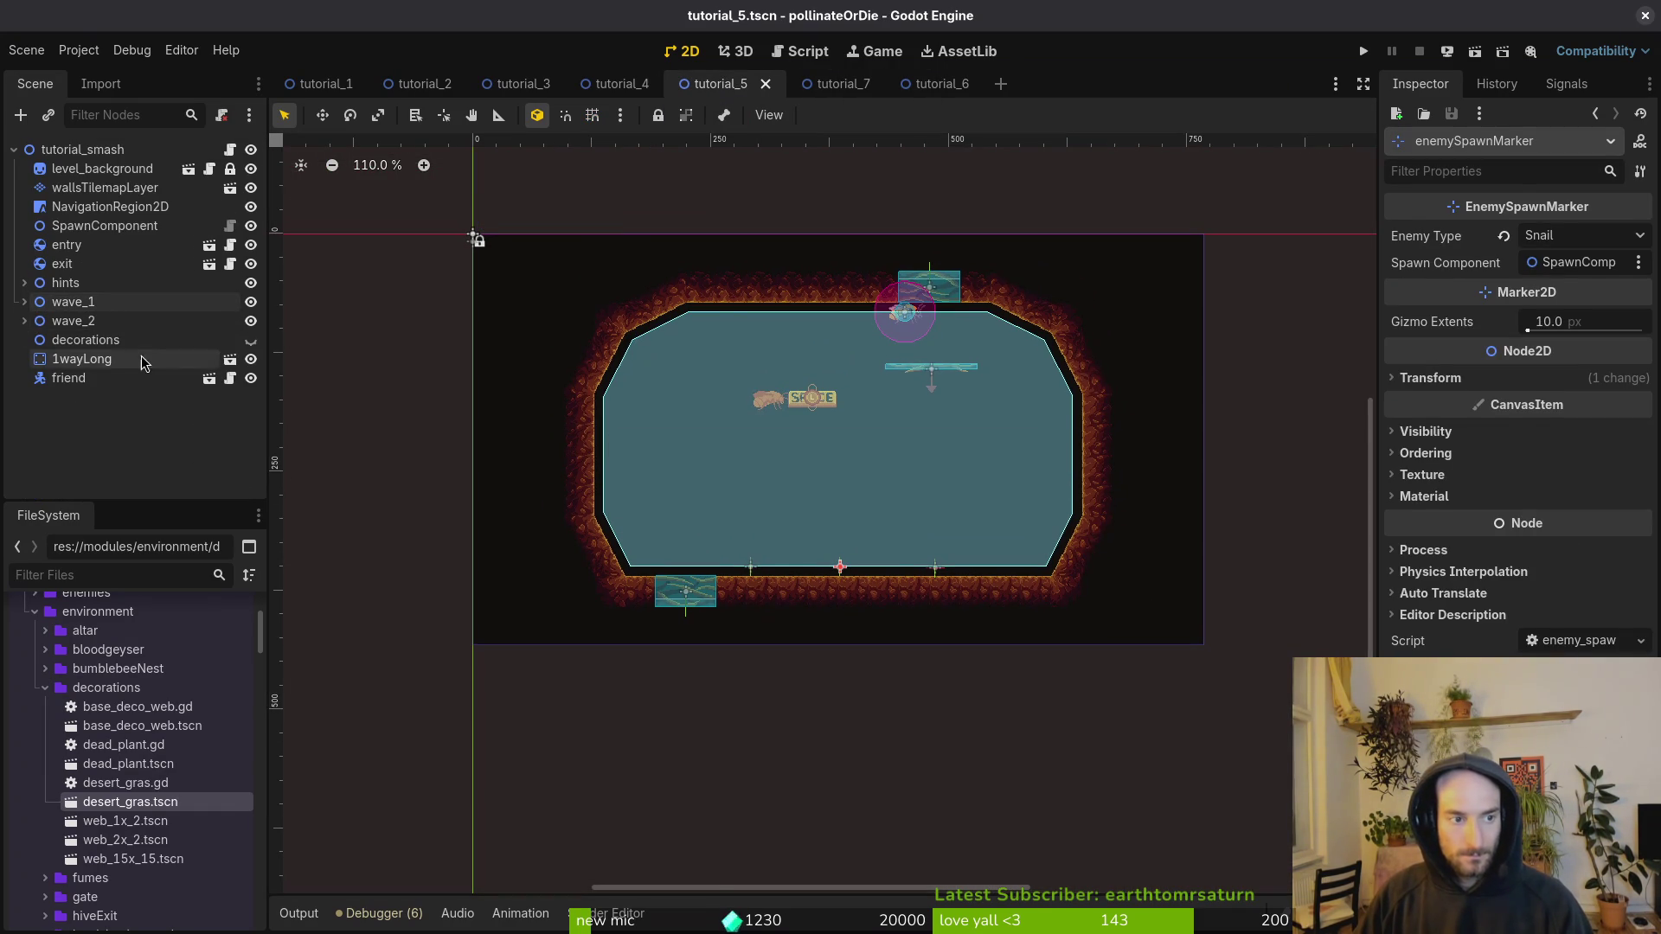
pyautogui.click(95, 206)
pyautogui.click(91, 168)
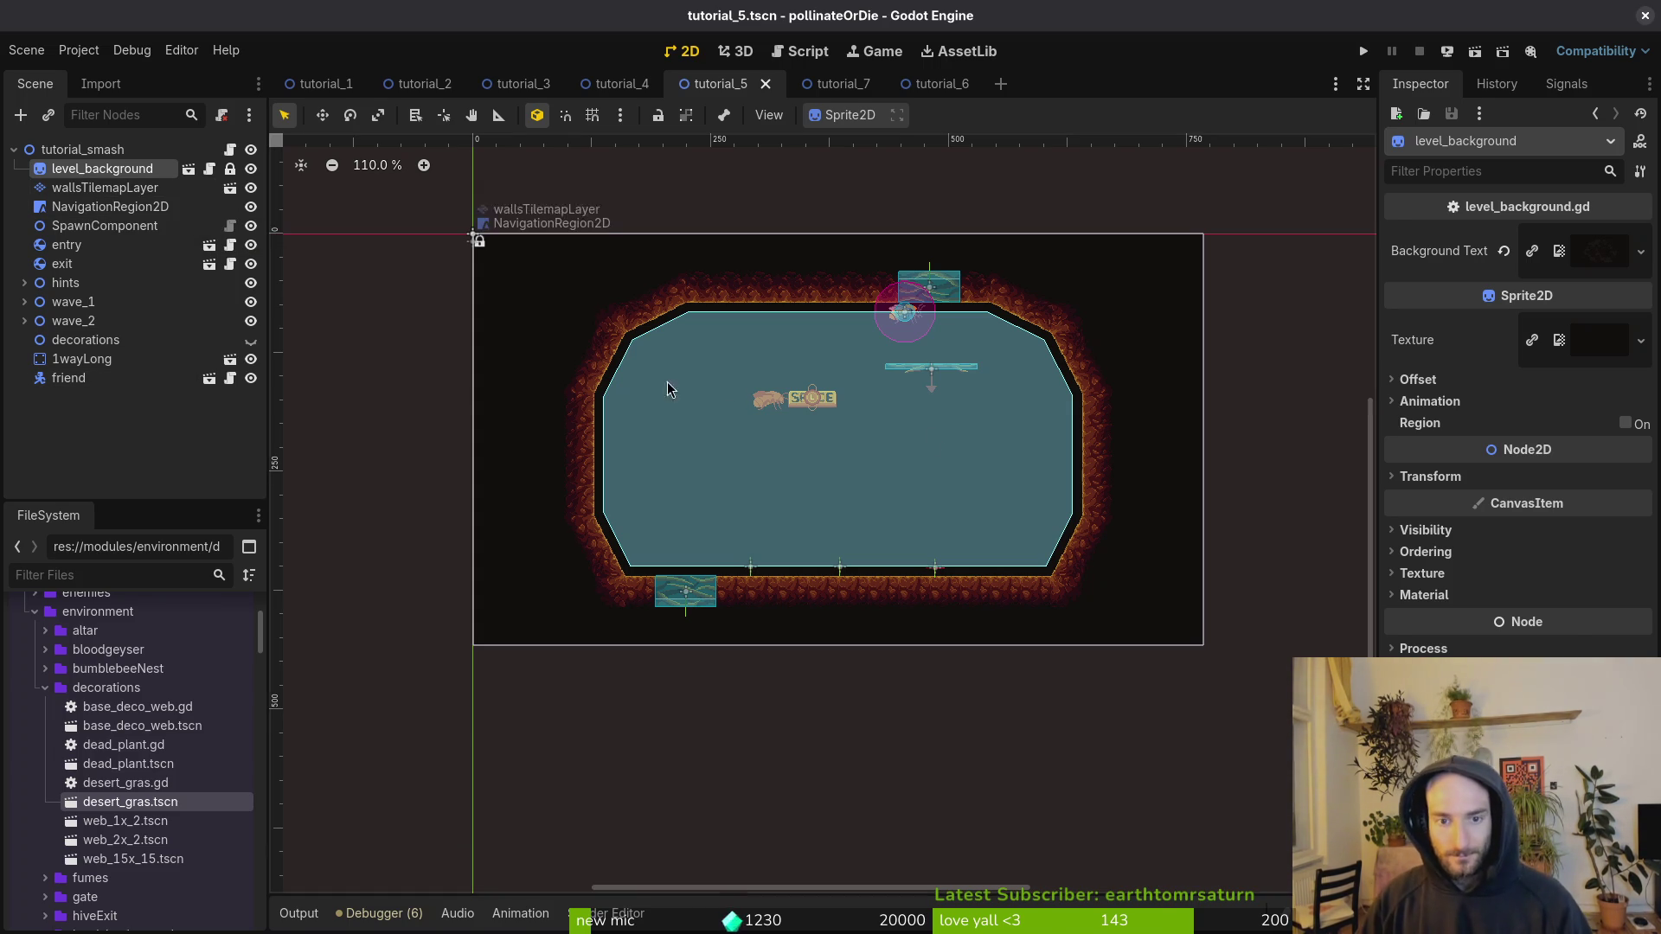
pyautogui.scroll(4, 805, 433)
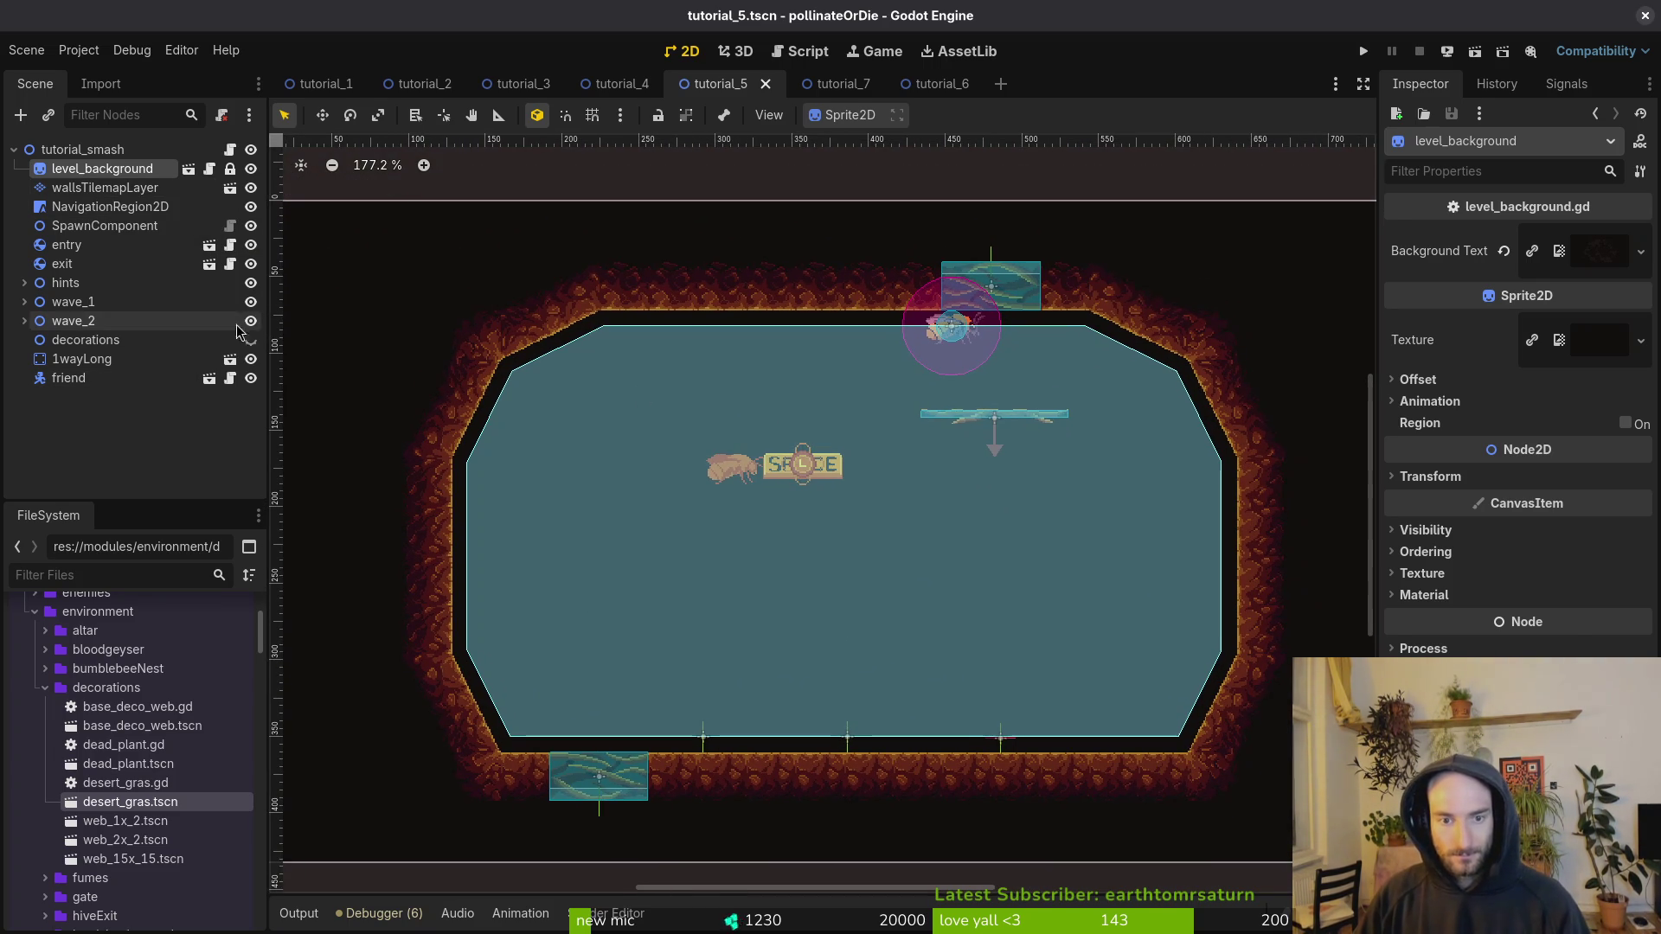
pyautogui.click(76, 194)
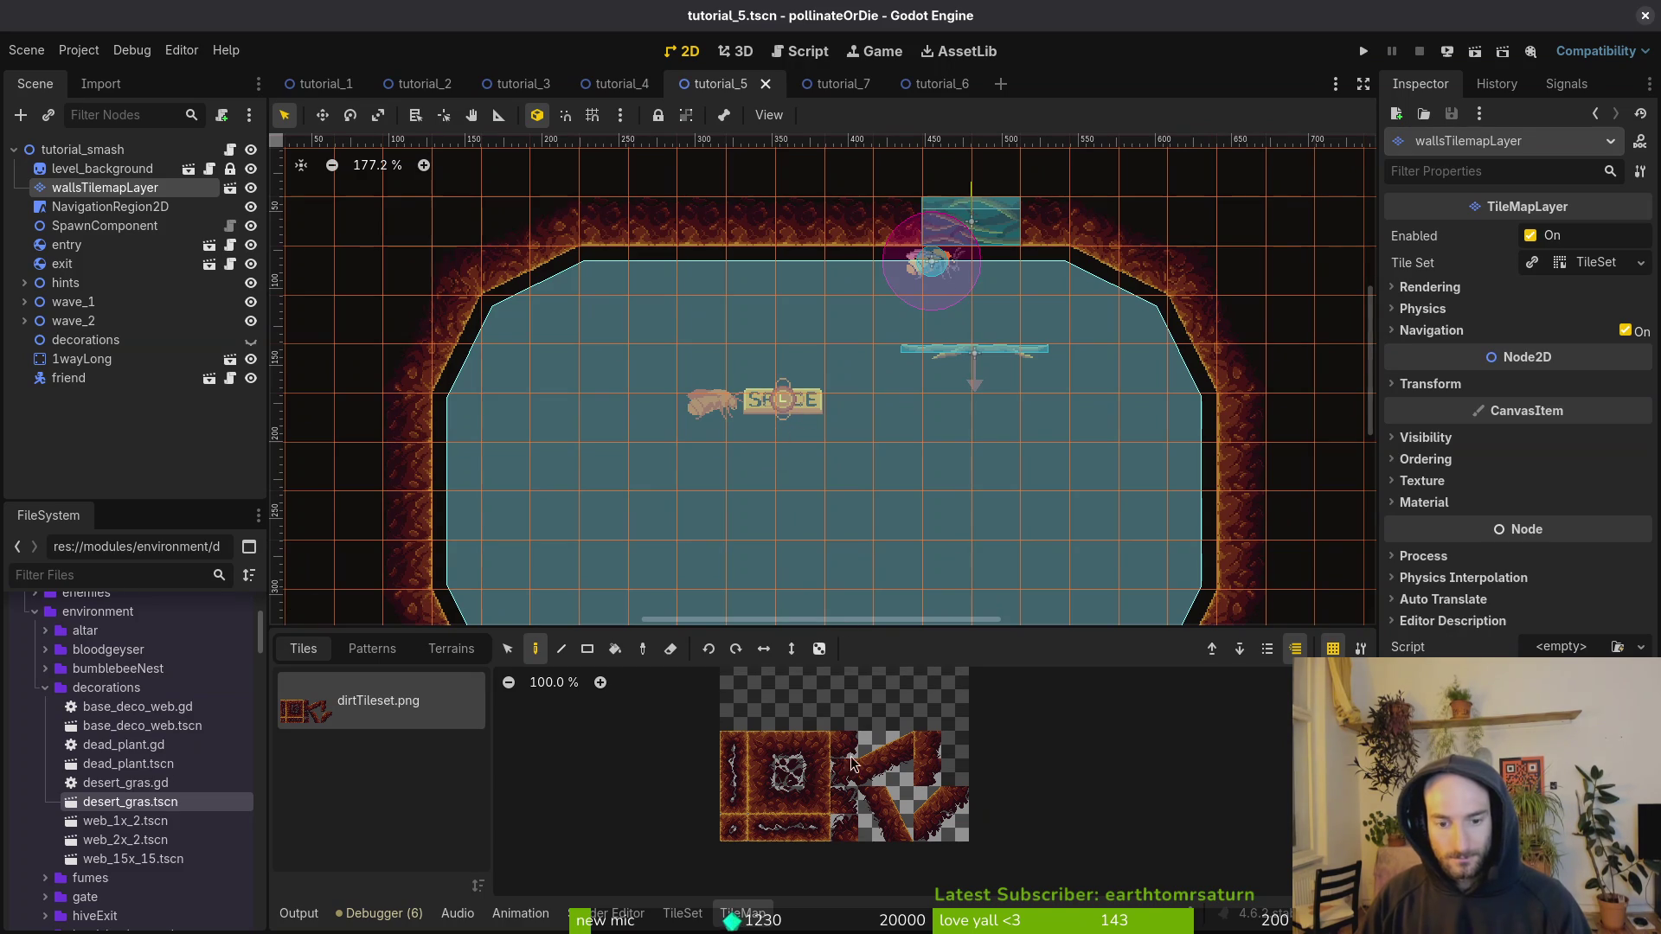
# Step: Pick a dirt wall tile and compare the layout against the tutorial_6 scene
pyautogui.click(827, 770)
pyautogui.scroll(-4, 881, 282)
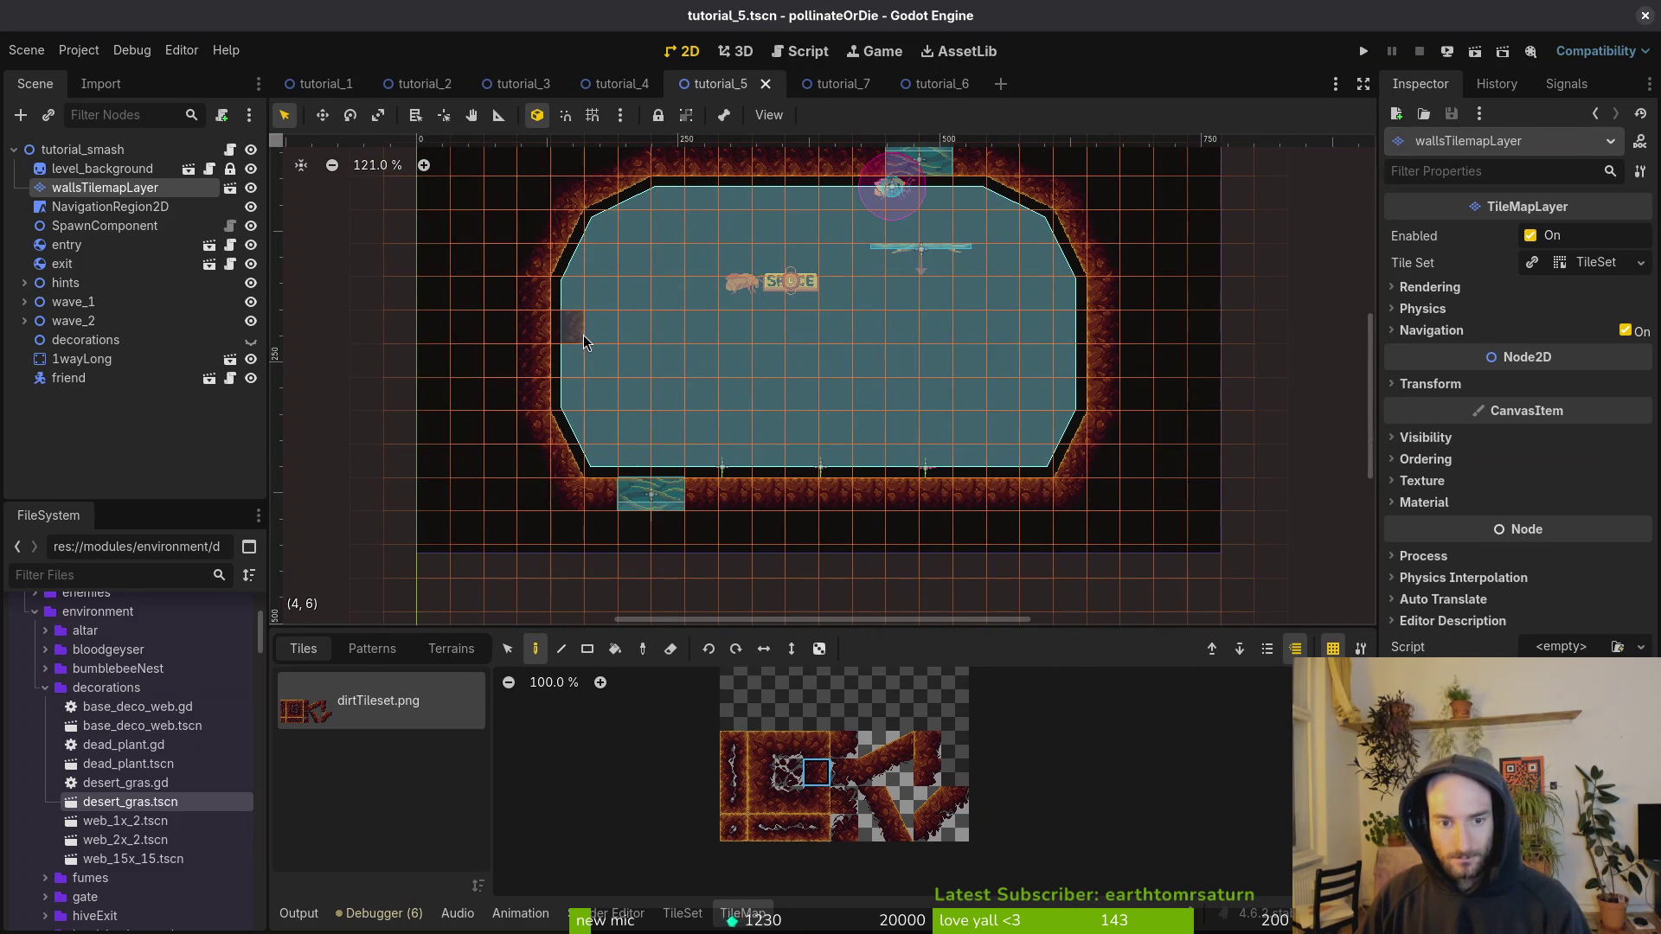
pyautogui.click(956, 87)
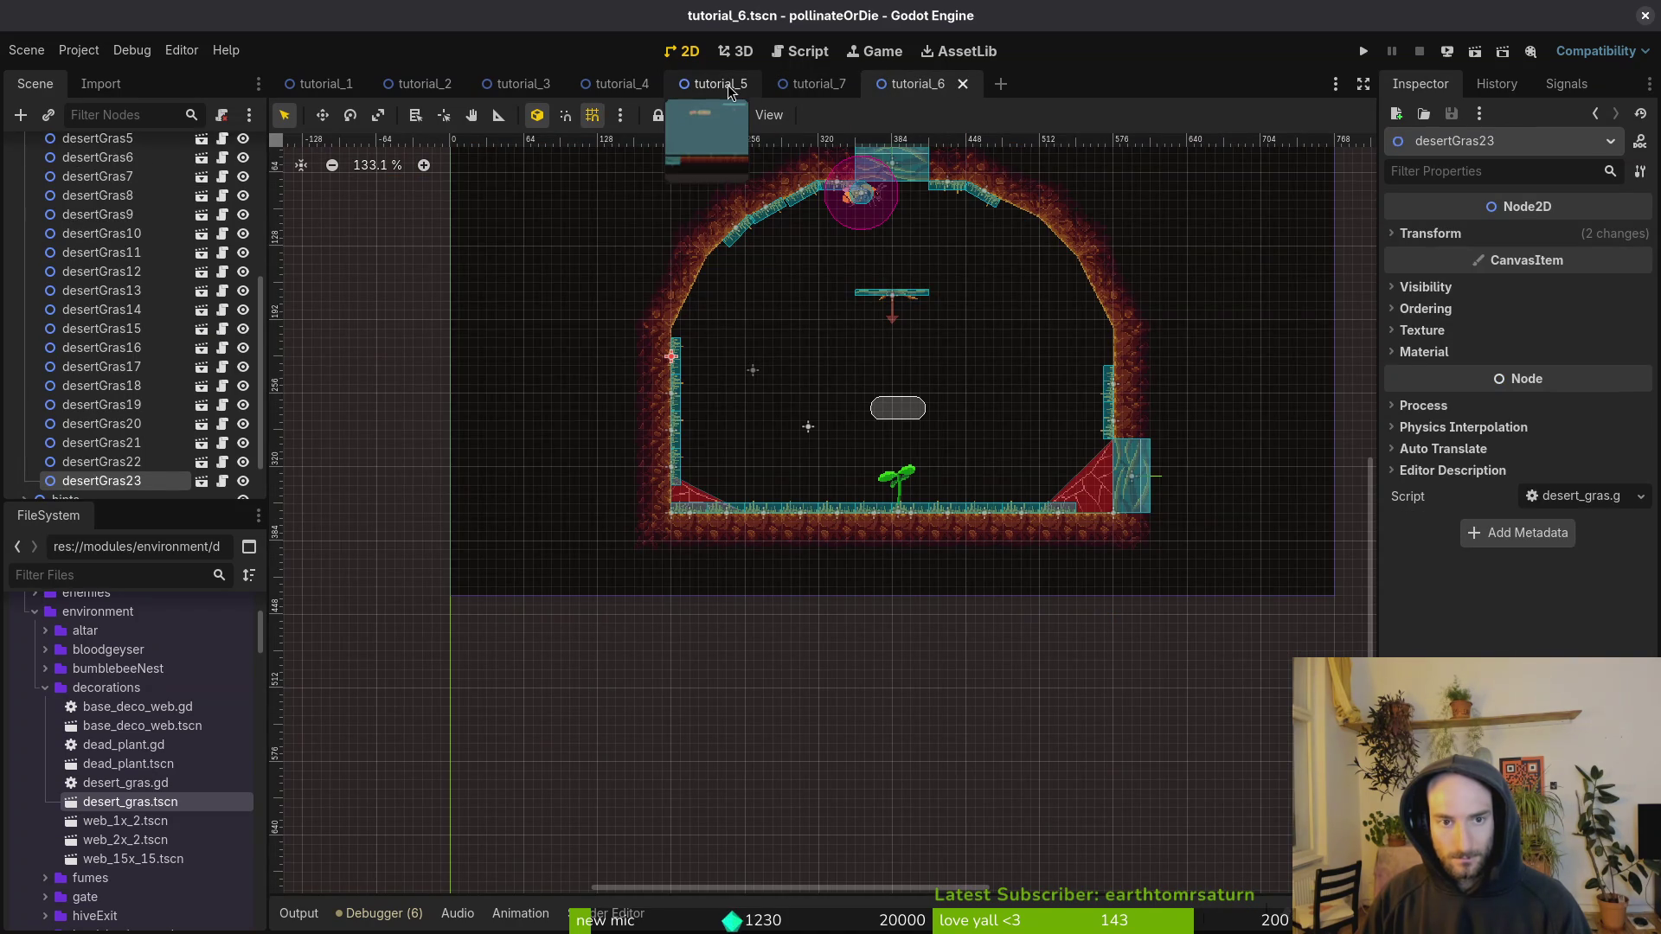
pyautogui.click(729, 85)
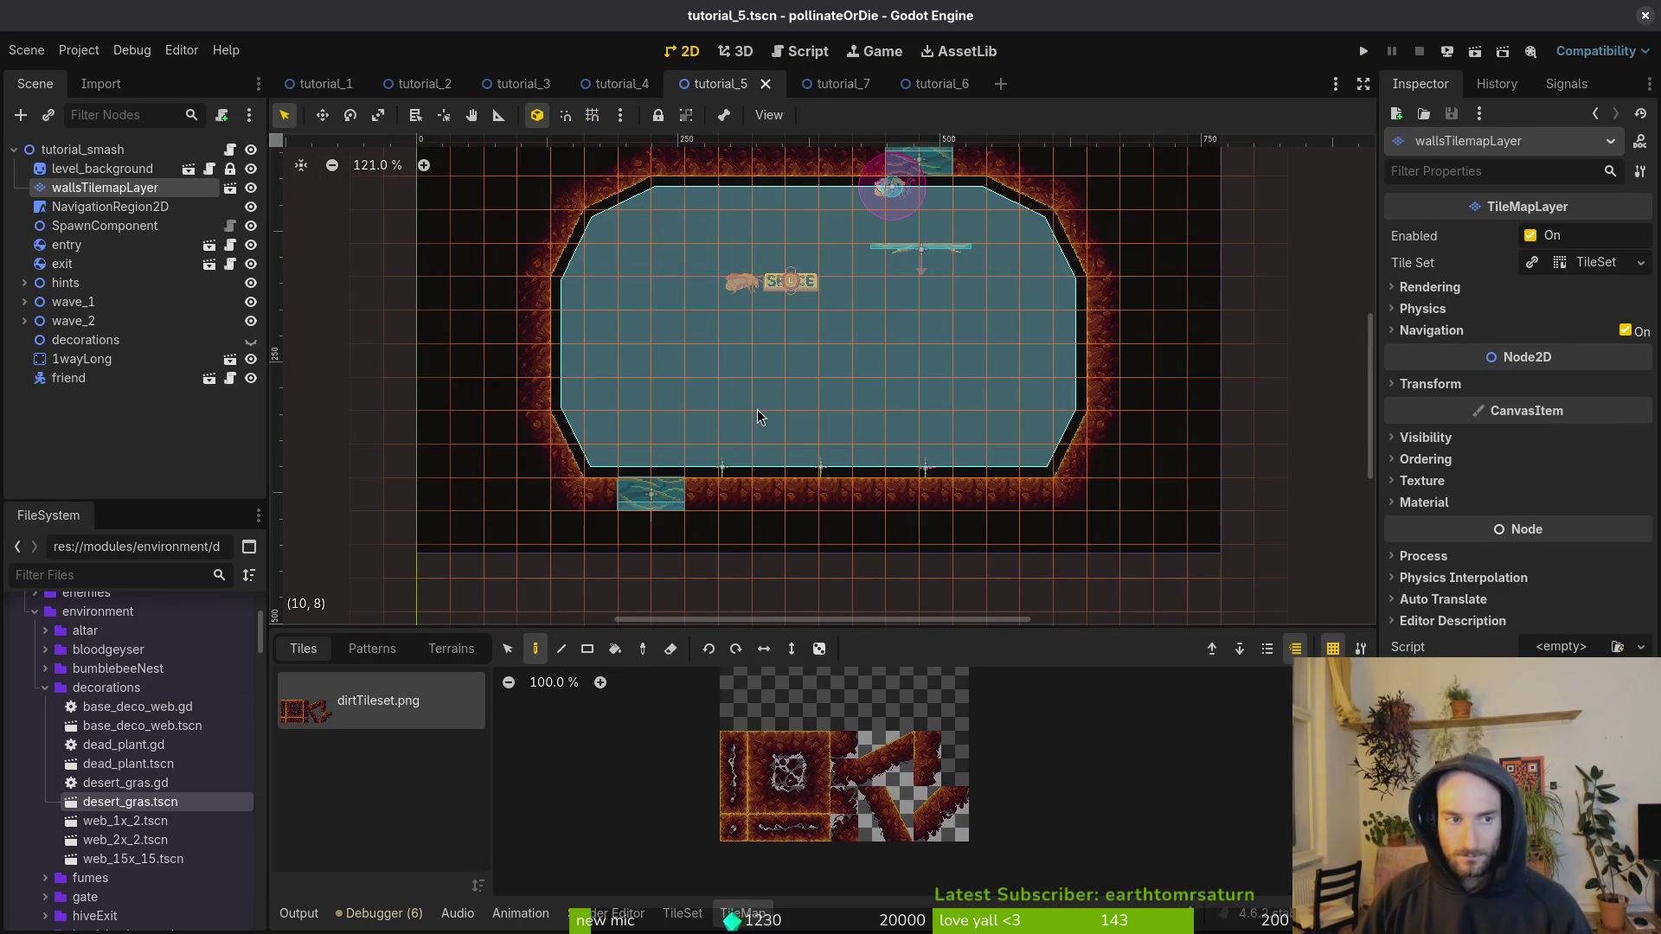
pyautogui.scroll(-2, 832, 412)
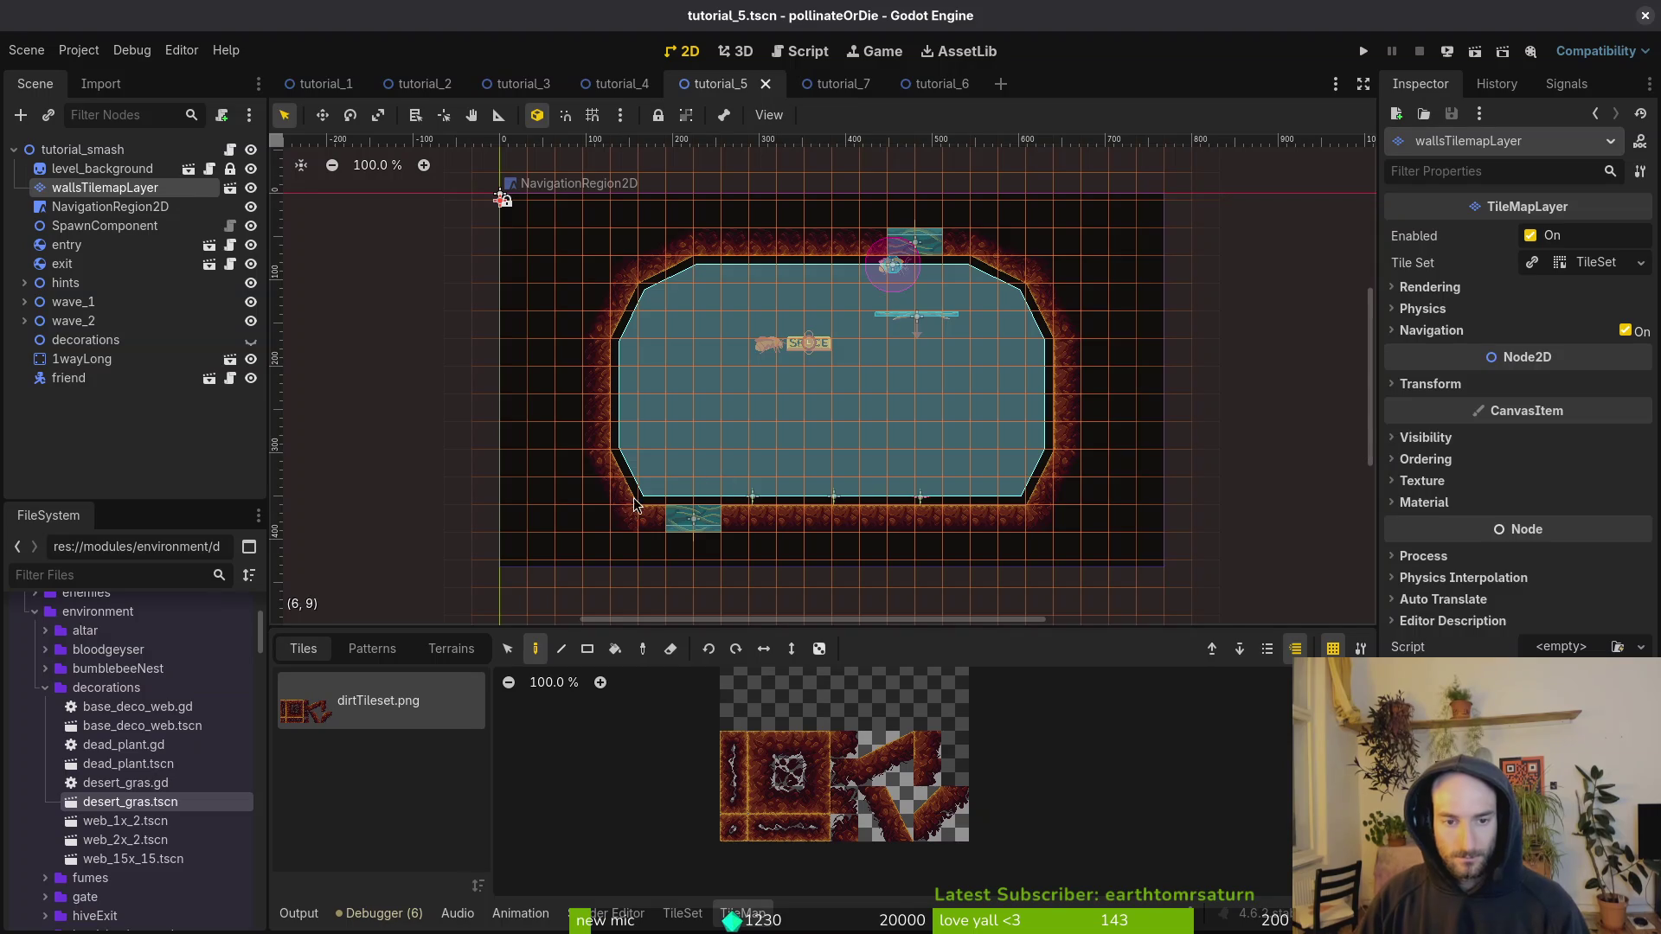
# Step: Shift the floor and left wall tiles two cells inward to the right
pyautogui.click(507, 649)
pyautogui.moveTo(563, 227)
pyautogui.mouseDown()
pyautogui.moveTo(668, 395)
pyautogui.moveTo(761, 448)
pyautogui.moveTo(791, 415)
pyautogui.mouseUp()
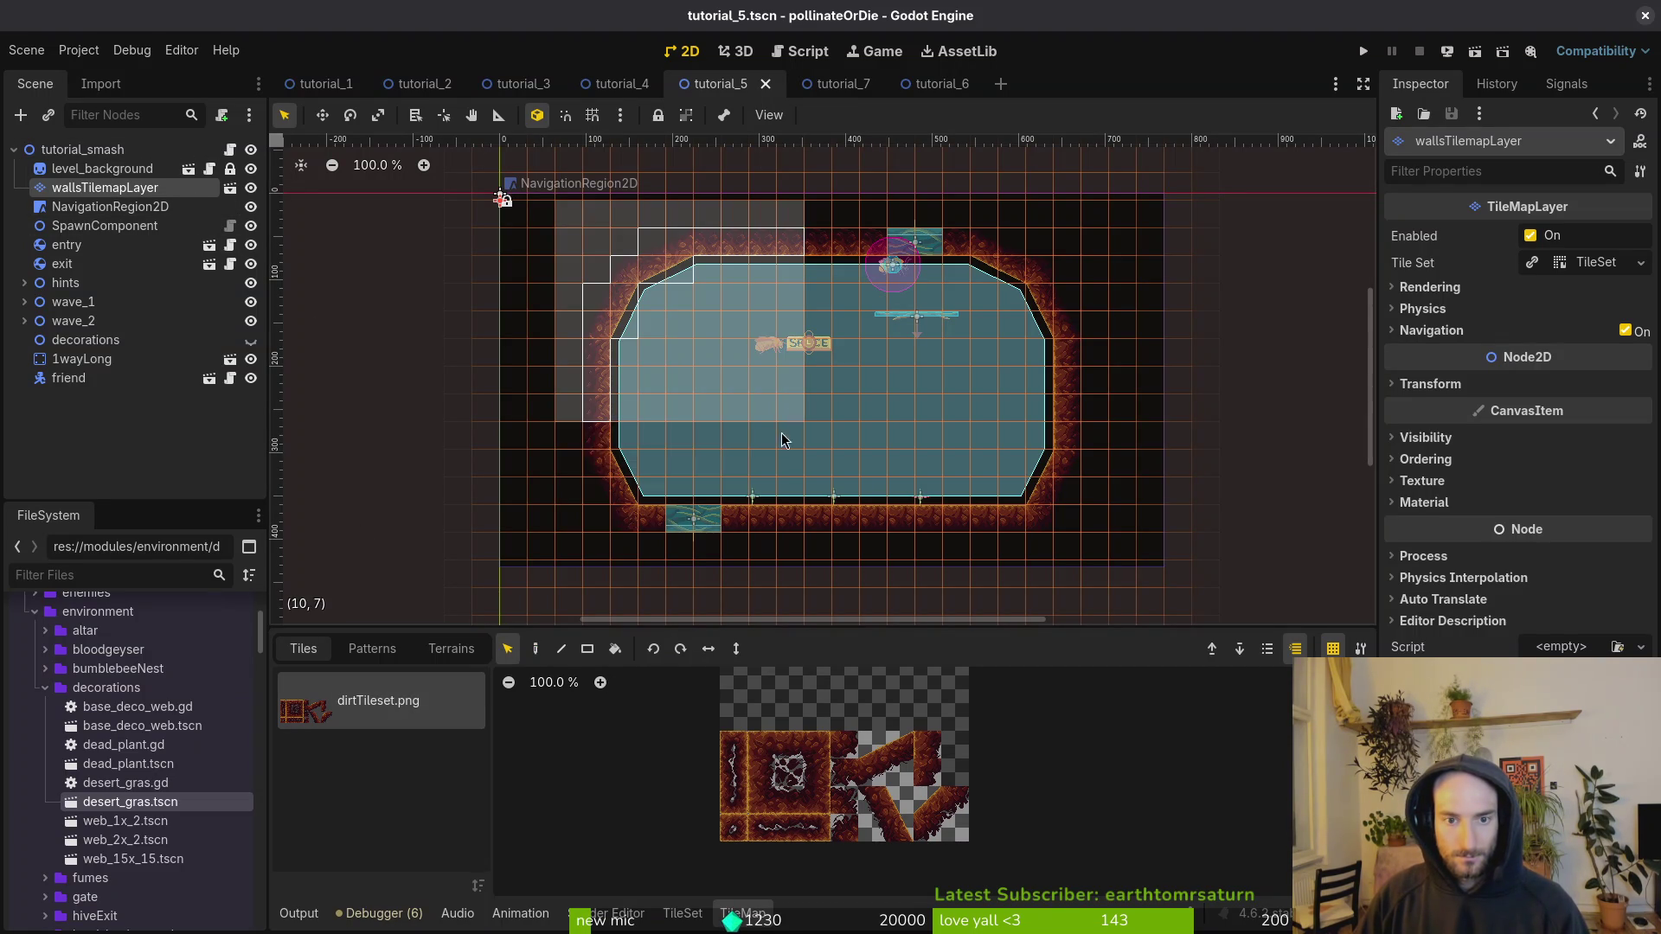
pyautogui.press('Escape')
pyautogui.moveTo(546, 403)
pyautogui.mouseDown()
pyautogui.moveTo(730, 526)
pyautogui.moveTo(829, 564)
pyautogui.mouseUp()
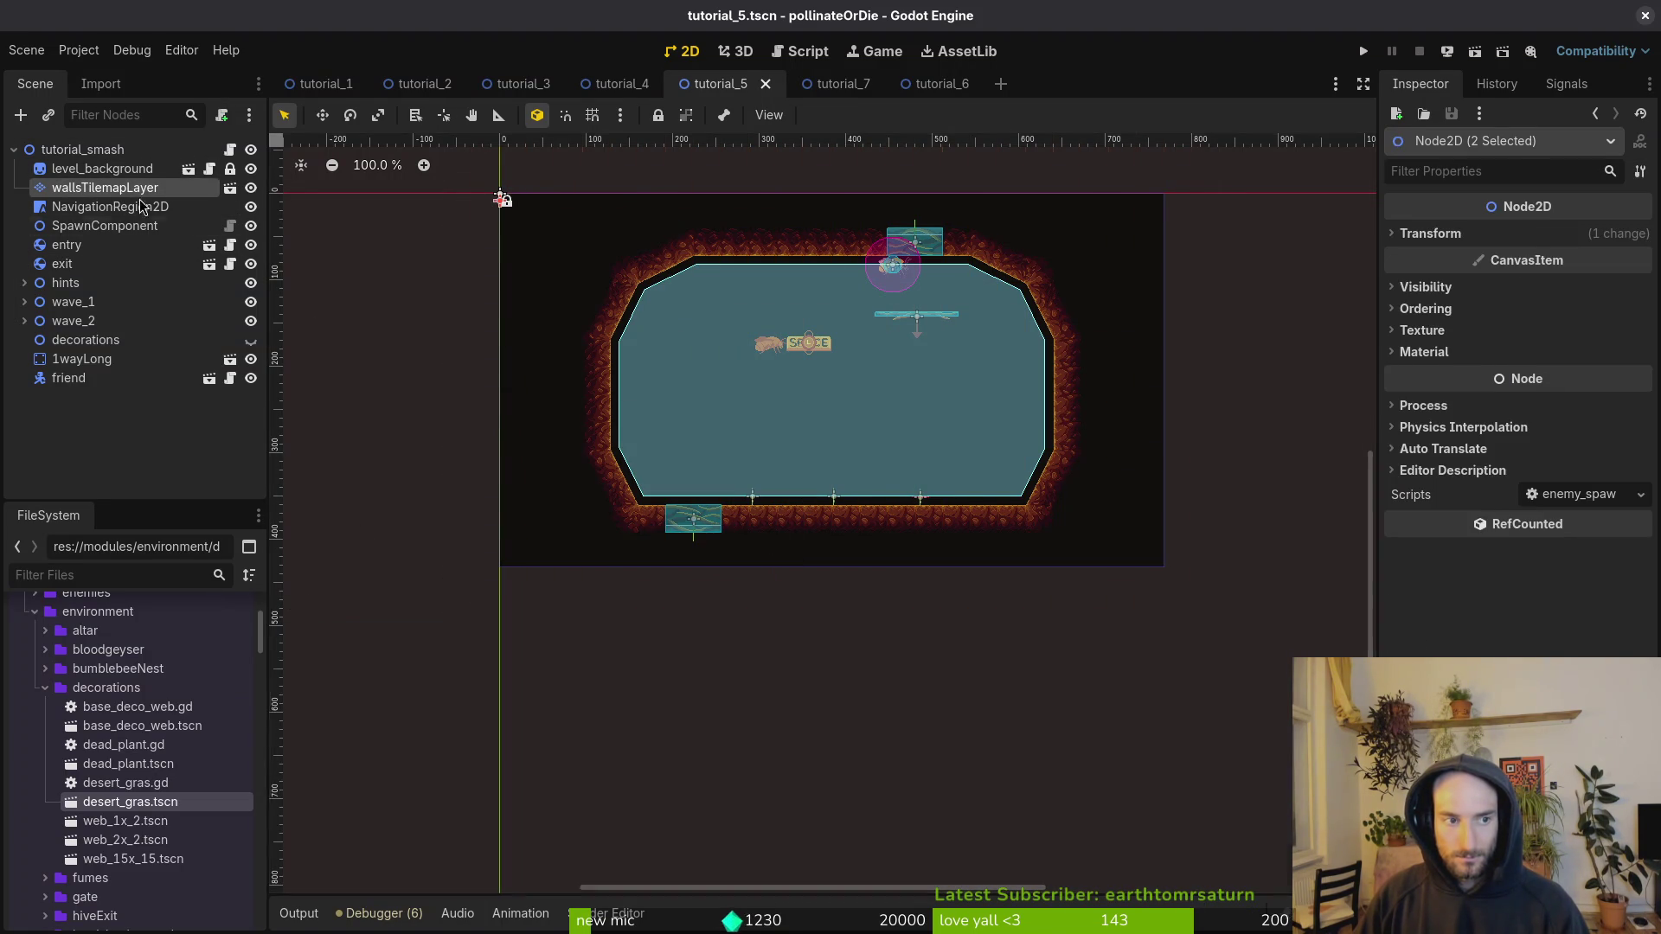
pyautogui.click(130, 192)
pyautogui.moveTo(511, 372); pyautogui.dragTo(834, 545)
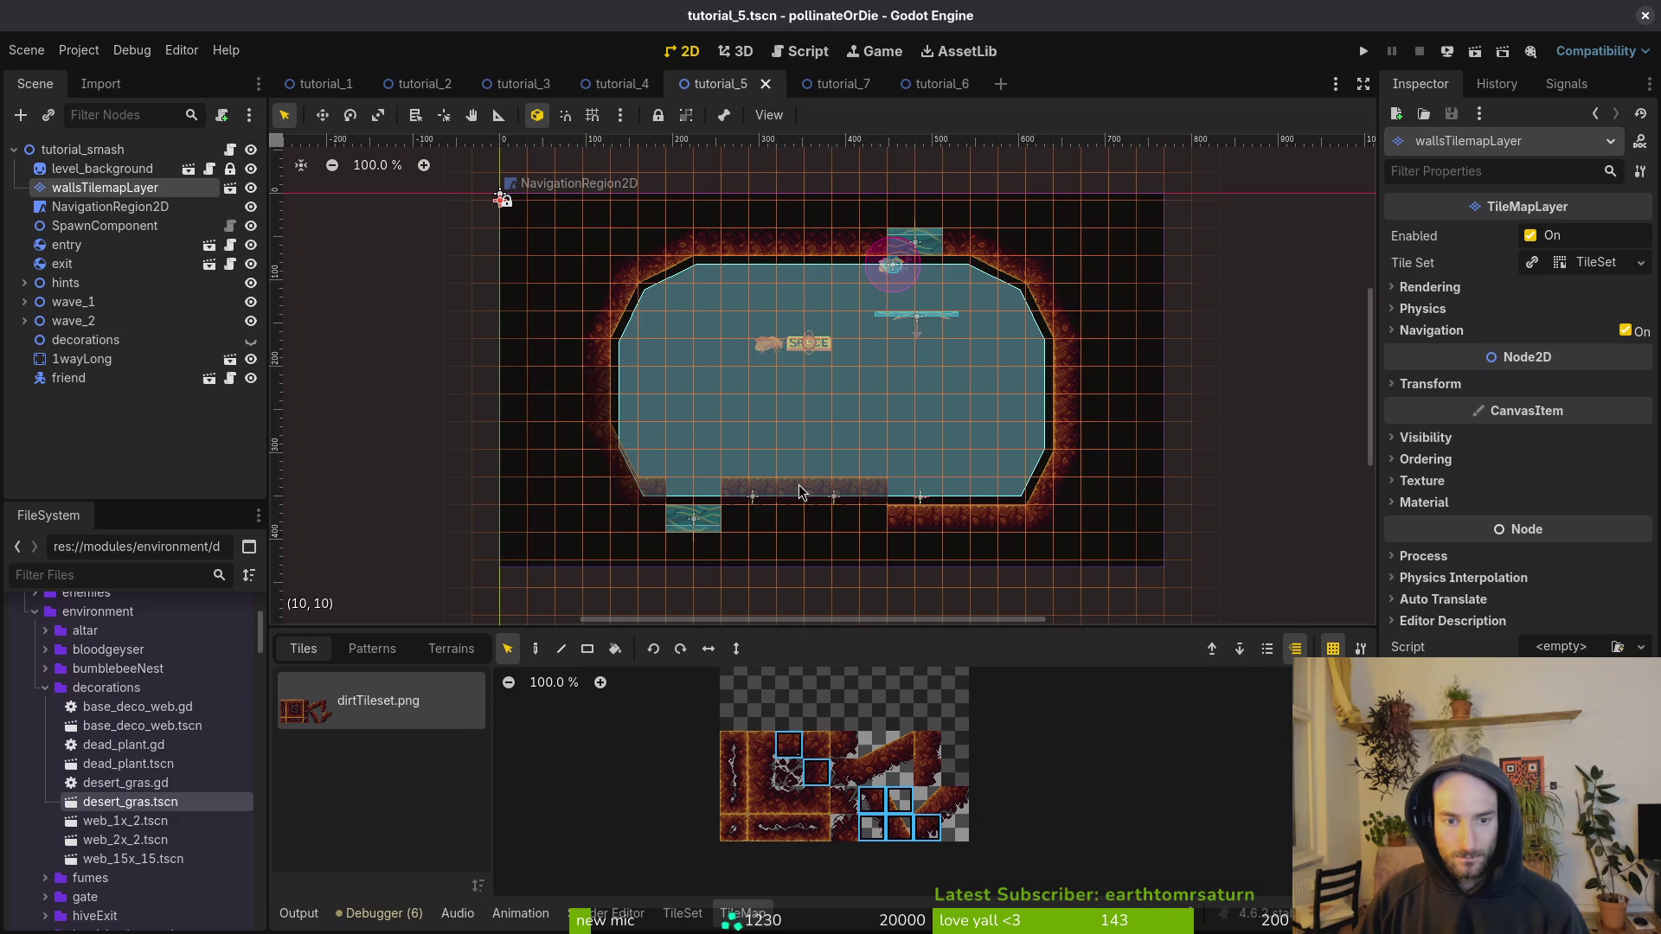
pyautogui.moveTo(801, 491); pyautogui.dragTo(836, 492)
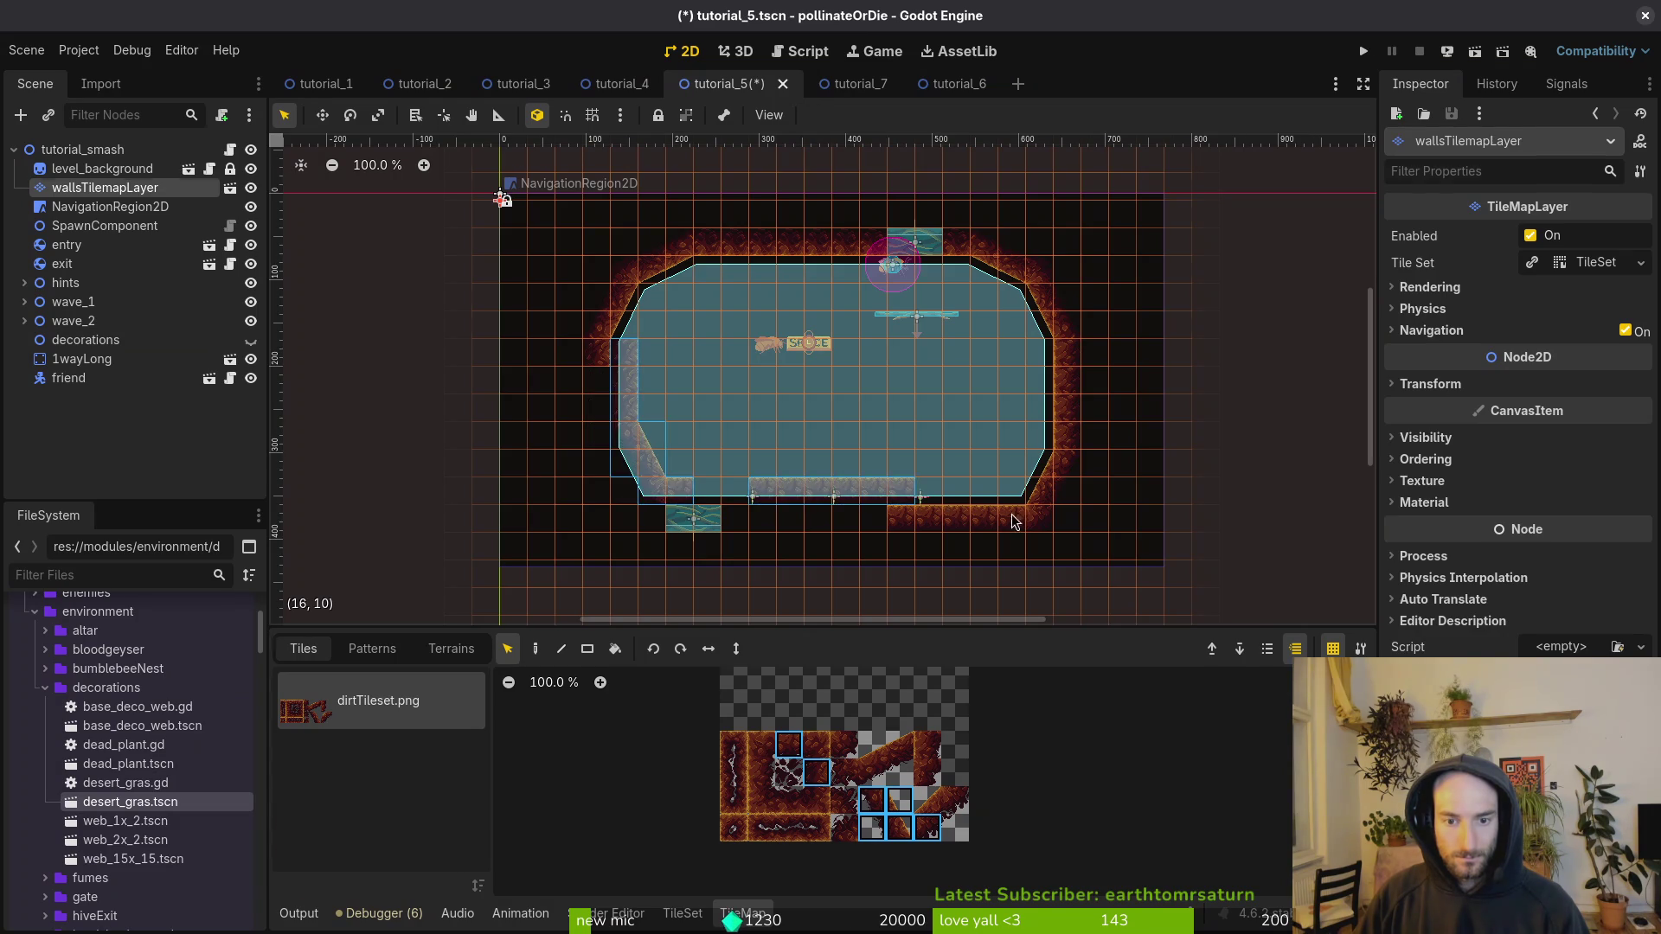
pyautogui.press('Escape')
# Step: Select the right wall tiles, paint wall adjustments, and save tutorial_5
pyautogui.click(130, 191)
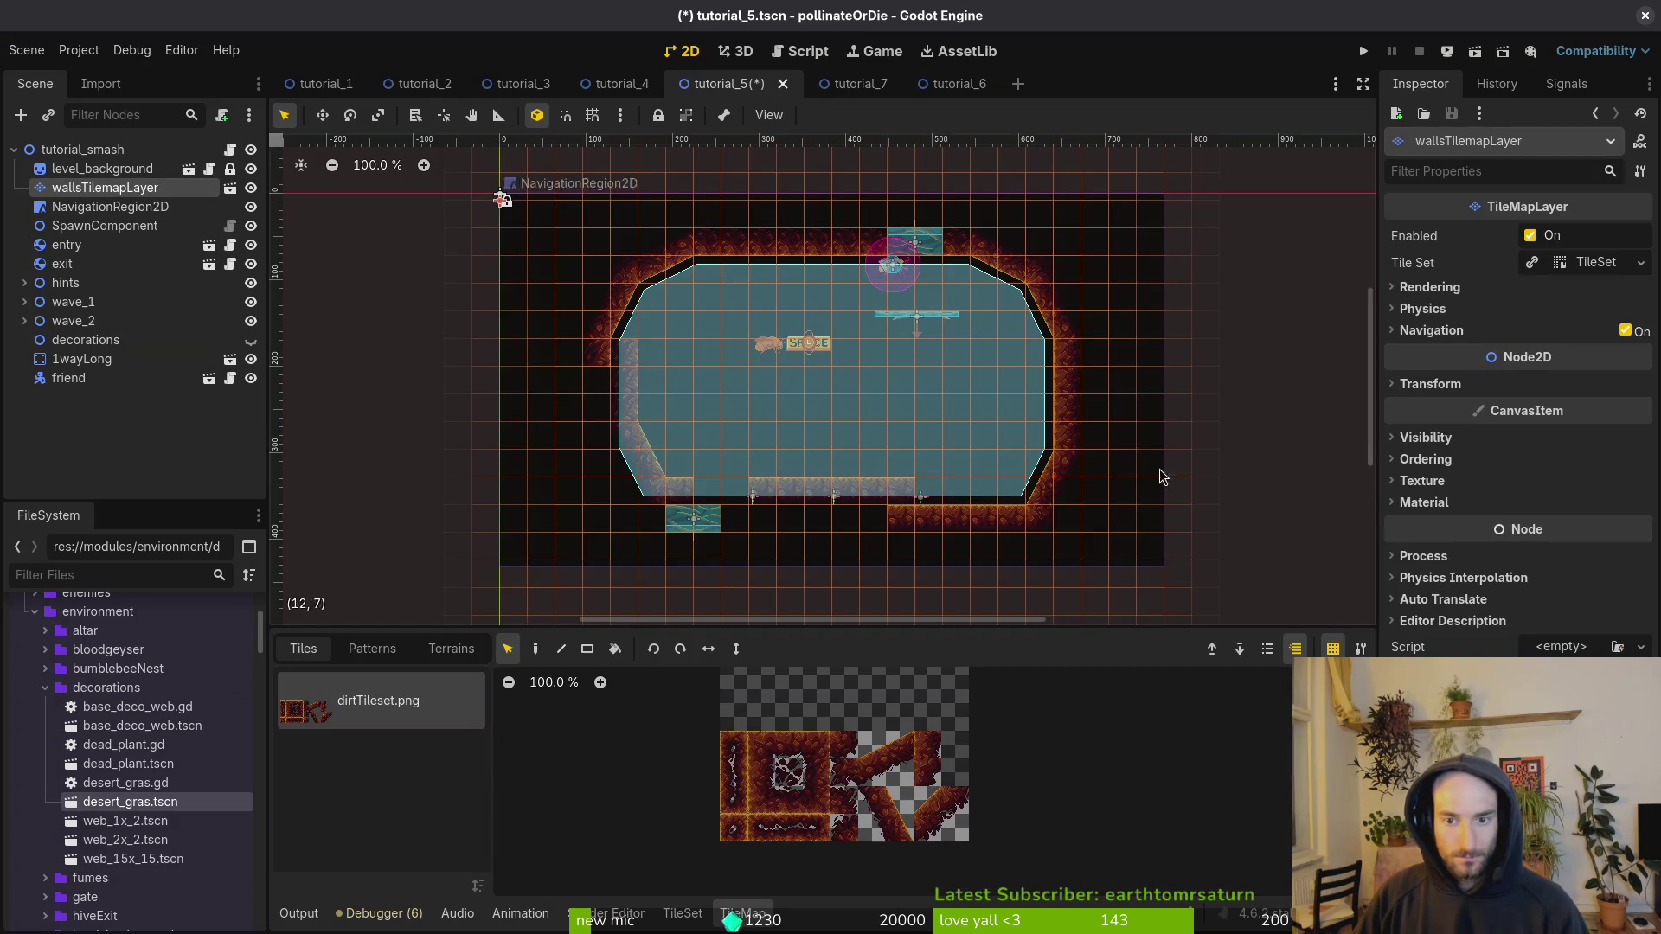
pyautogui.moveTo(1104, 398)
pyautogui.mouseDown()
pyautogui.moveTo(972, 527)
pyautogui.moveTo(932, 543)
pyautogui.moveTo(893, 515)
pyautogui.moveTo(949, 525)
pyautogui.mouseUp()
pyautogui.click(951, 525)
pyautogui.scroll(5, 950, 526)
pyautogui.click(104, 187)
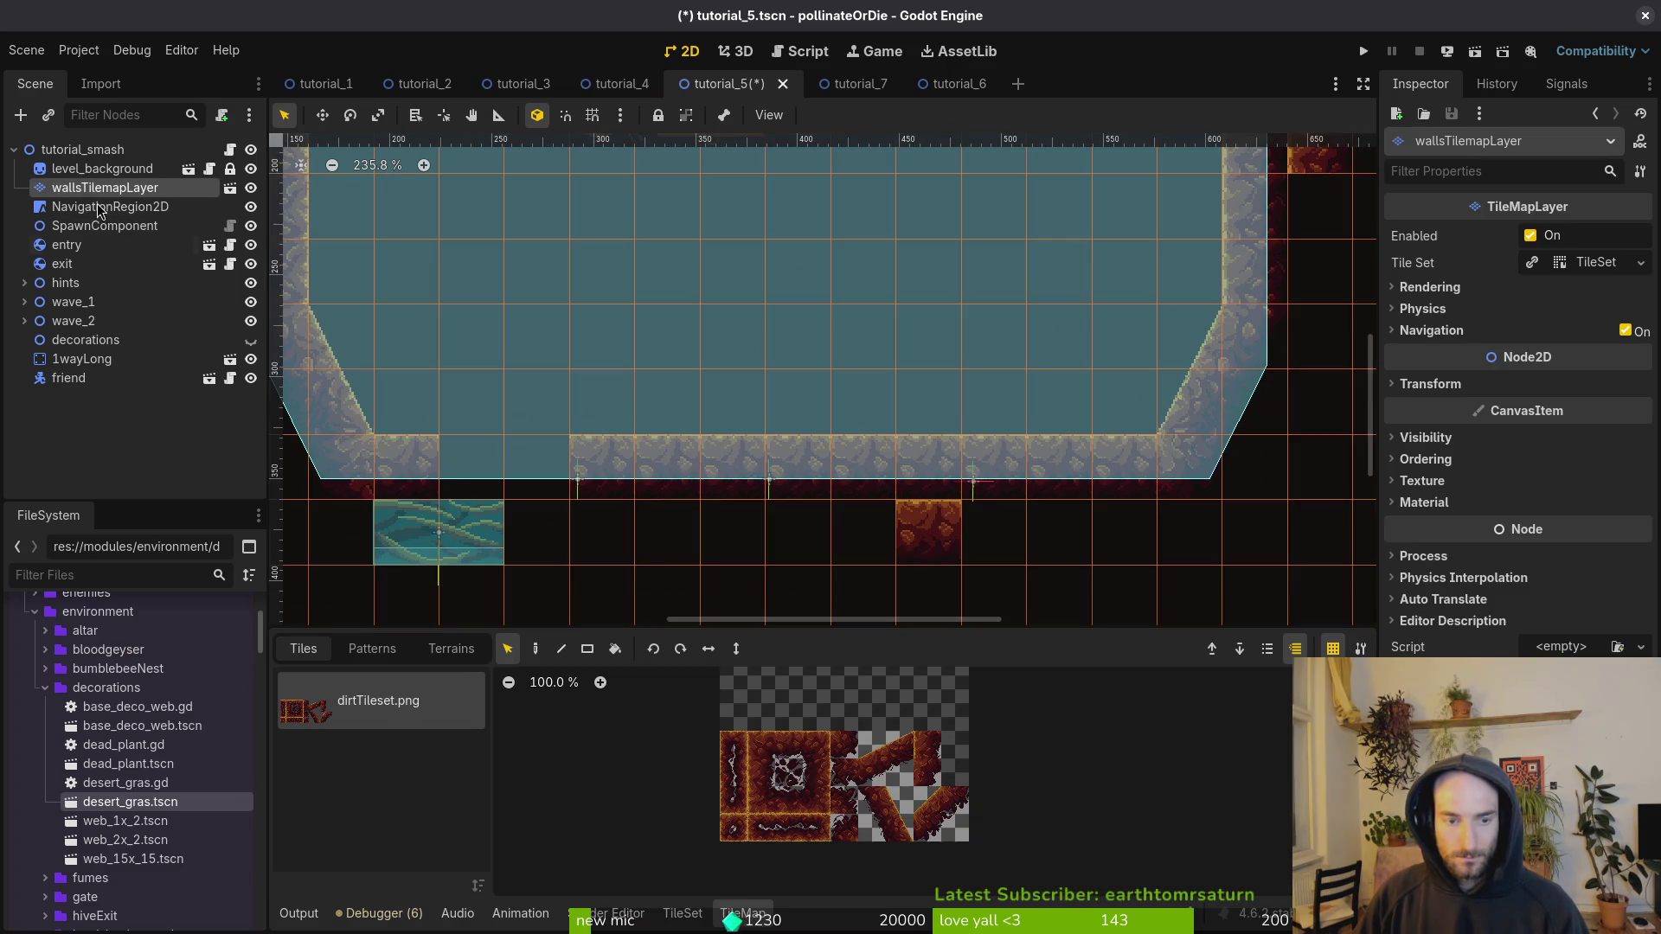
pyautogui.click(535, 648)
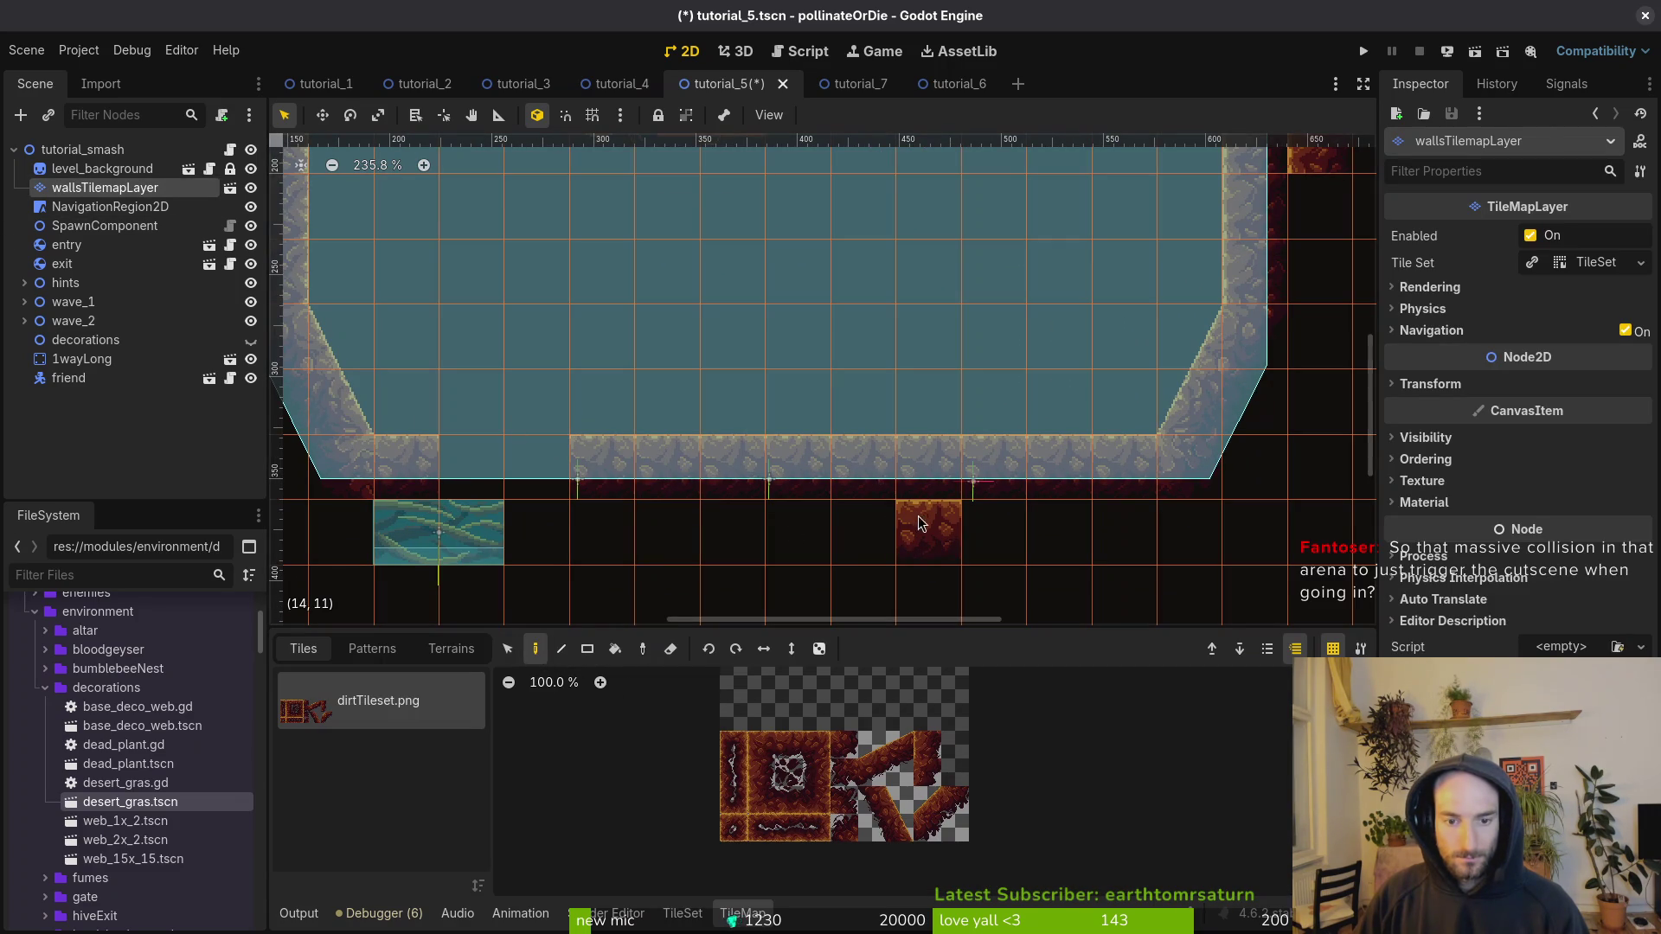
pyautogui.scroll(-2, 923, 536)
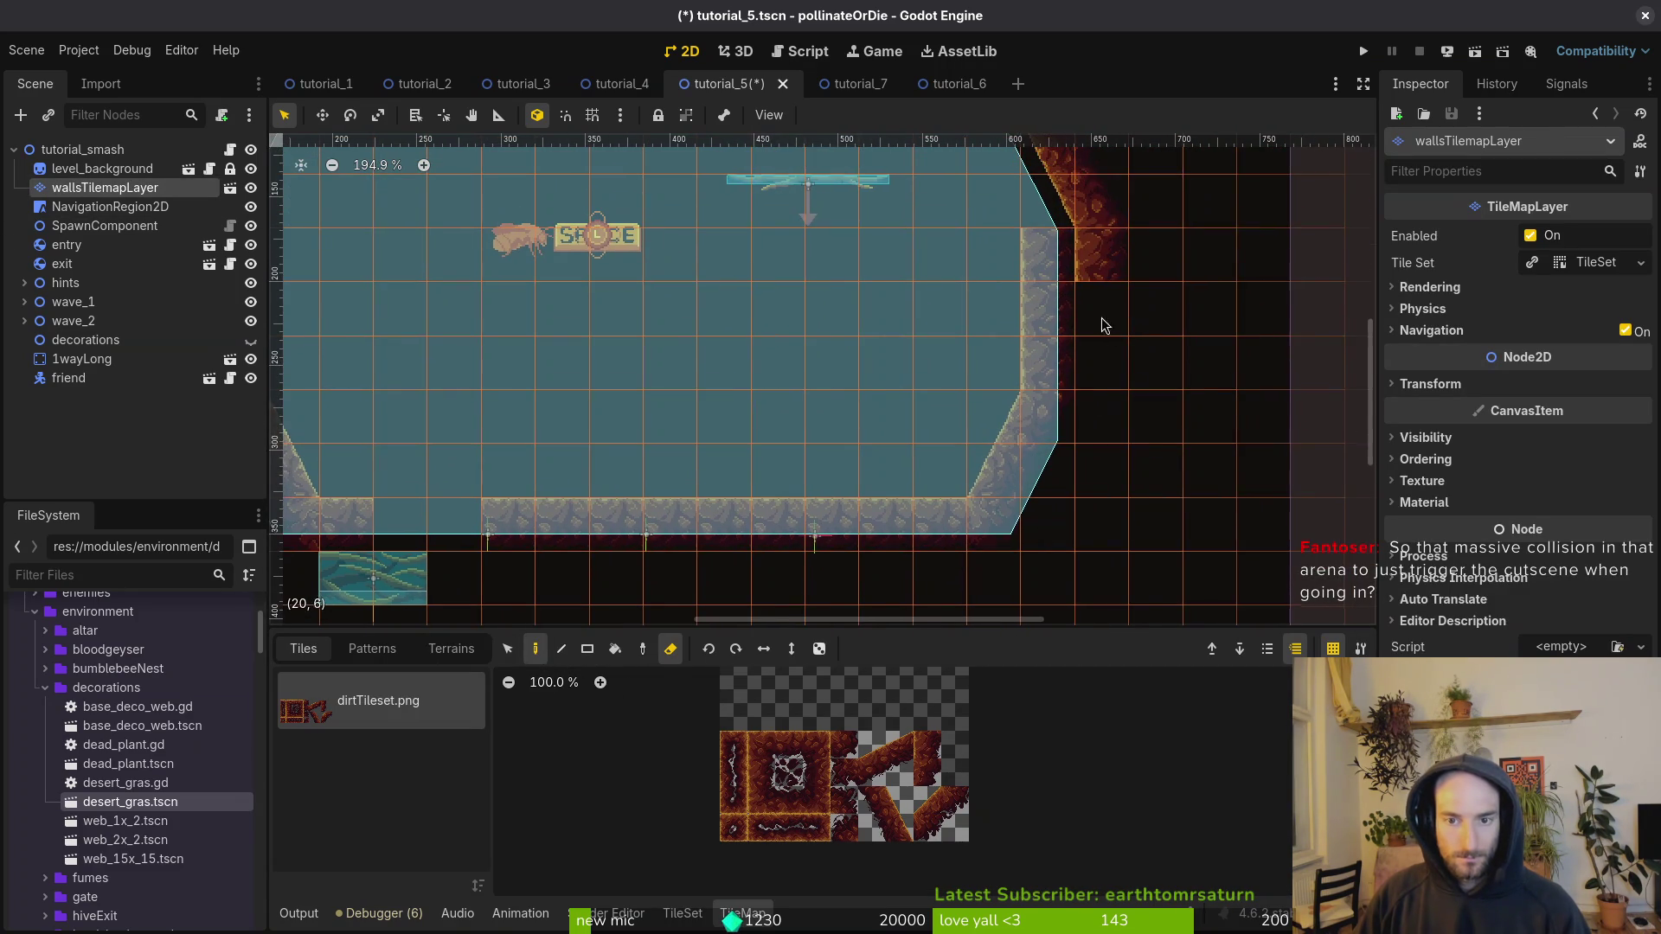
pyautogui.scroll(2, 1102, 320)
pyautogui.scroll(-4, 1084, 365)
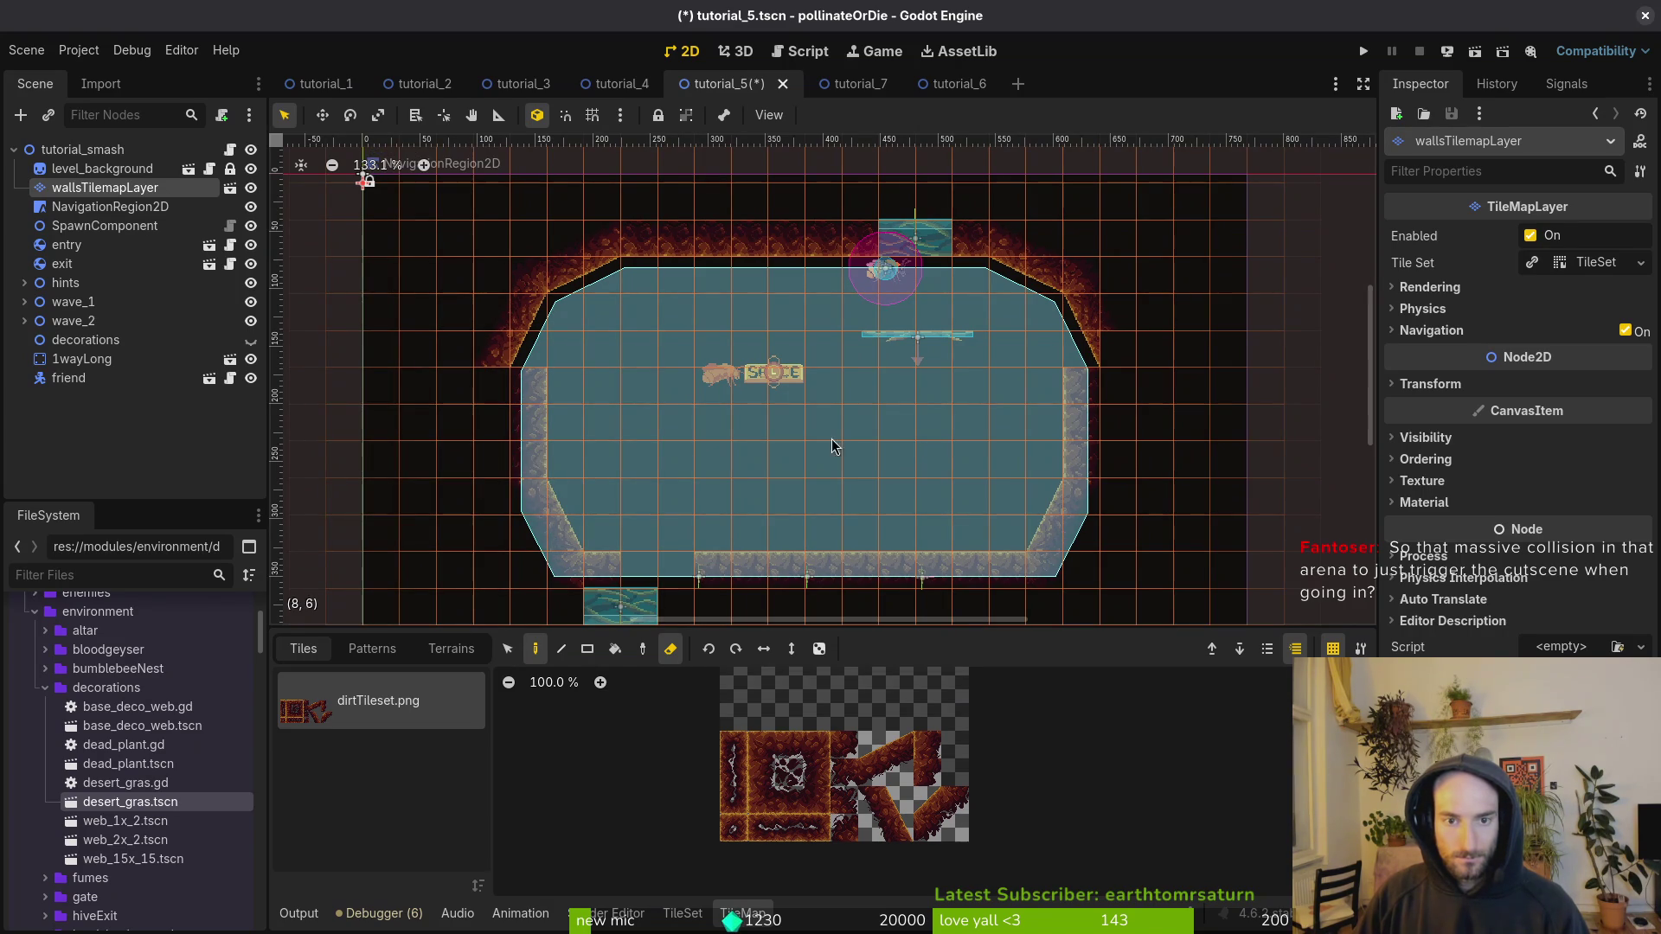
pyautogui.press('Escape')
pyautogui.hotkey('ctrl', 's')
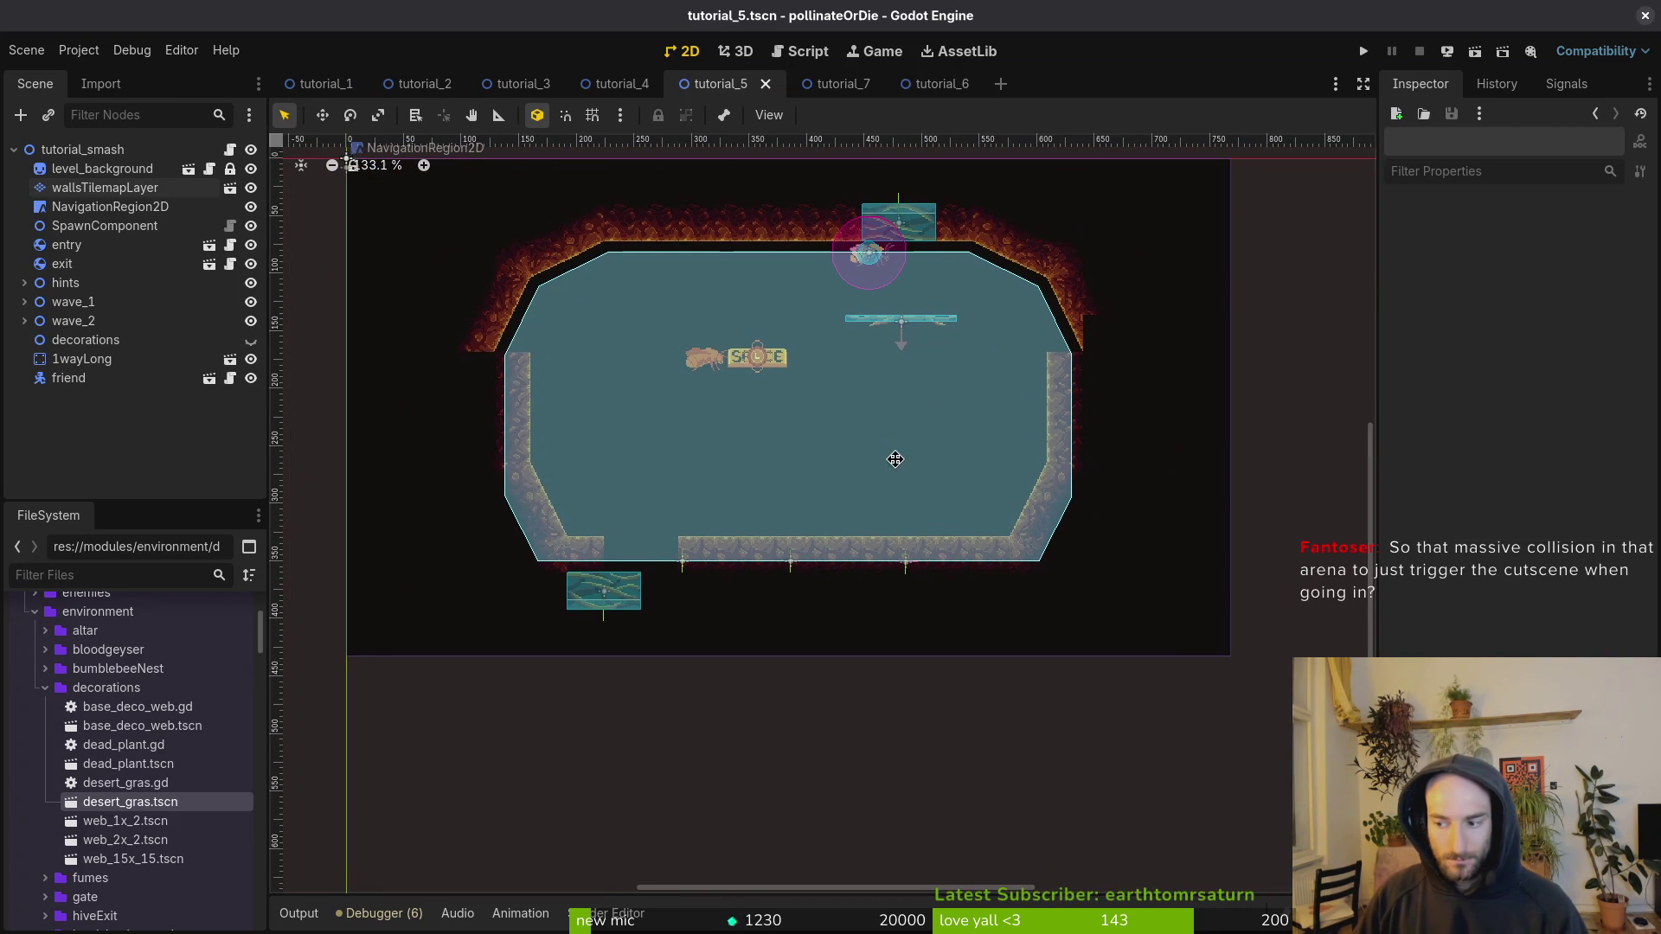
# Step: Hide NavigationRegion2D in the editor and reselect wallsTilemapLayer
pyautogui.click(896, 459)
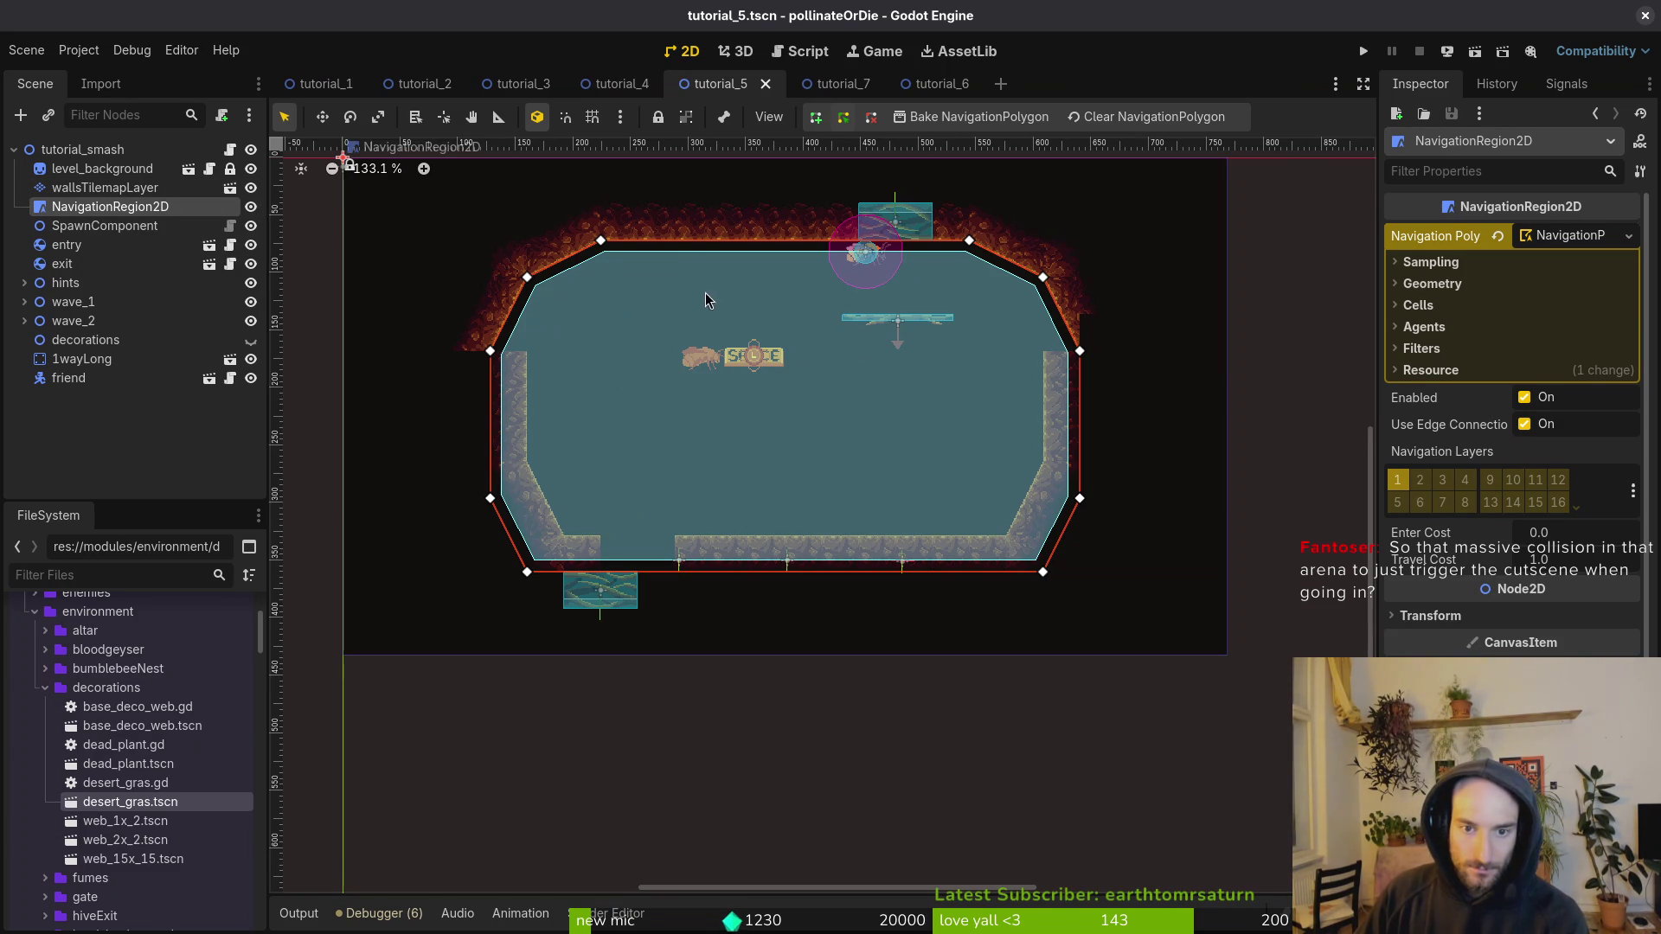
pyautogui.click(251, 207)
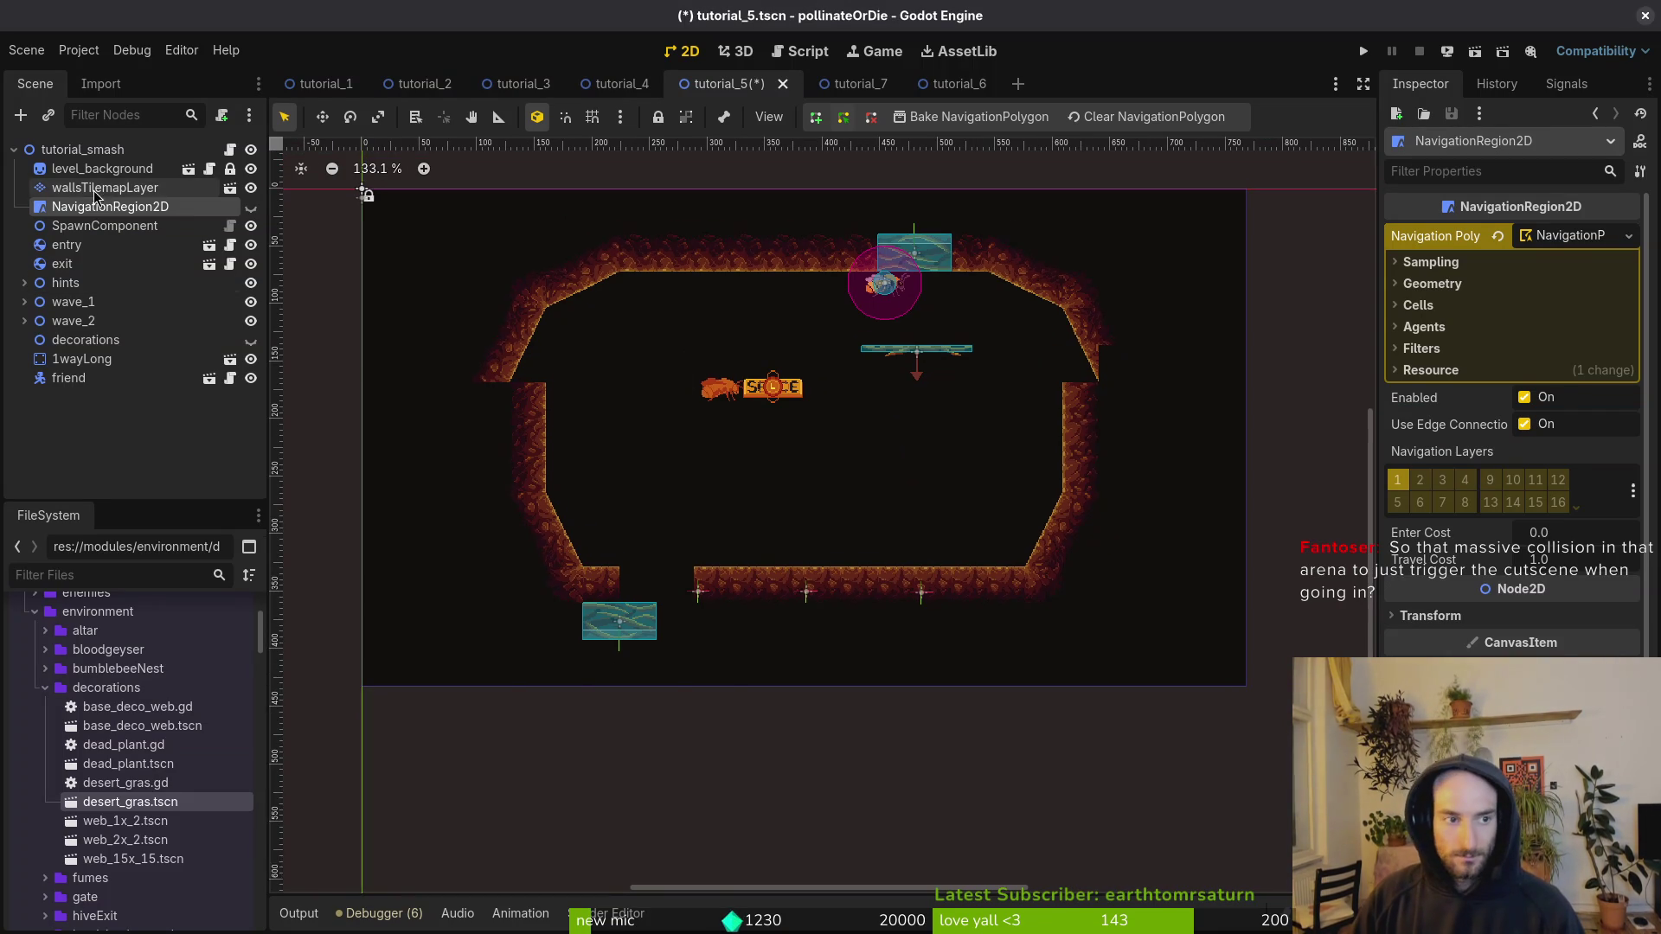
pyautogui.click(104, 188)
# Step: Try deleting the top-left and top-right wall blocks, then restore both
pyautogui.moveTo(460, 214)
pyautogui.mouseDown()
pyautogui.moveTo(726, 337)
pyautogui.moveTo(761, 376)
pyautogui.mouseUp()
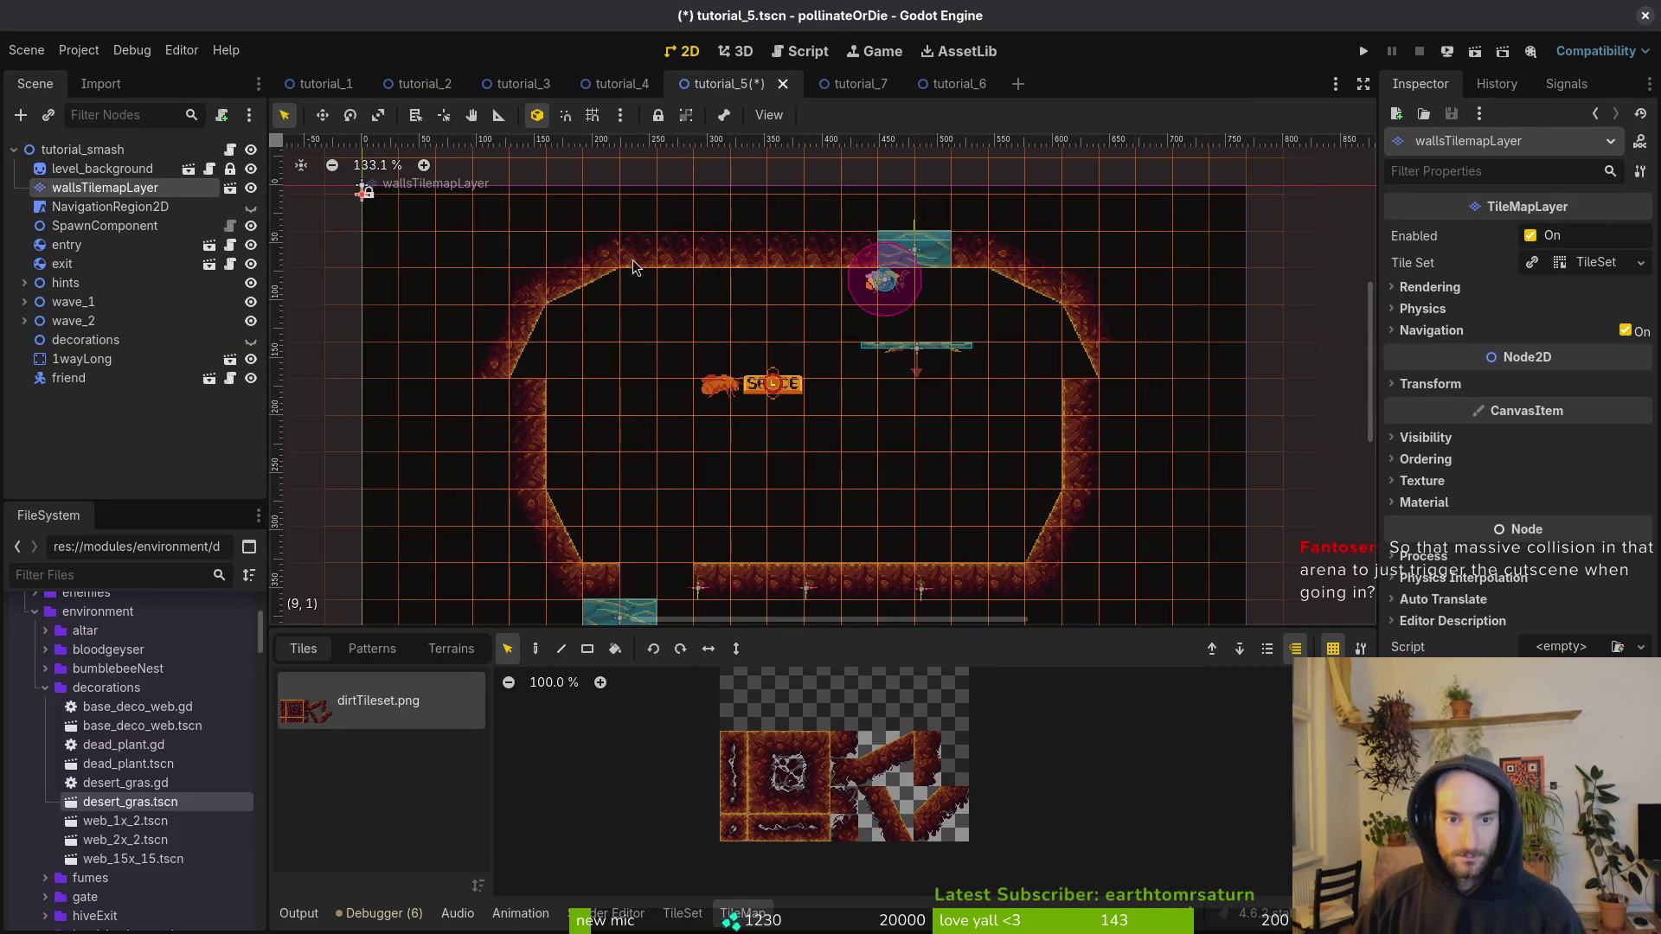
pyautogui.press('Delete')
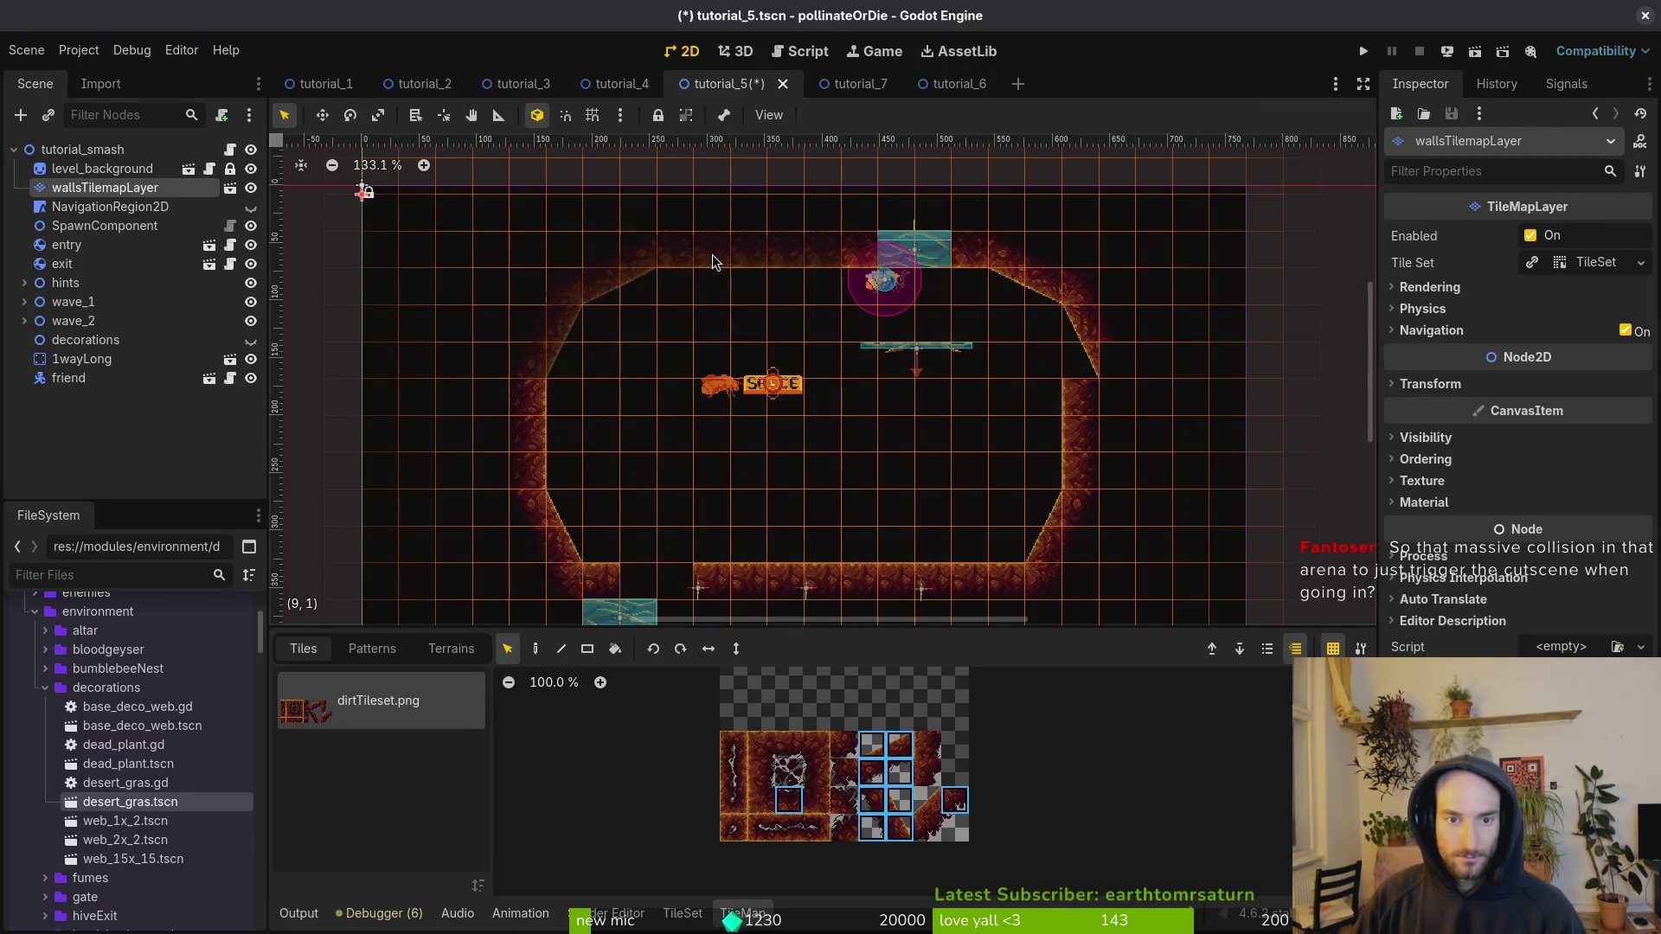
pyautogui.hotkey('ctrl', 'z')
pyautogui.moveTo(1171, 275); pyautogui.dragTo(919, 372)
pyautogui.press('Delete')
pyautogui.hotkey('ctrl', 'z')
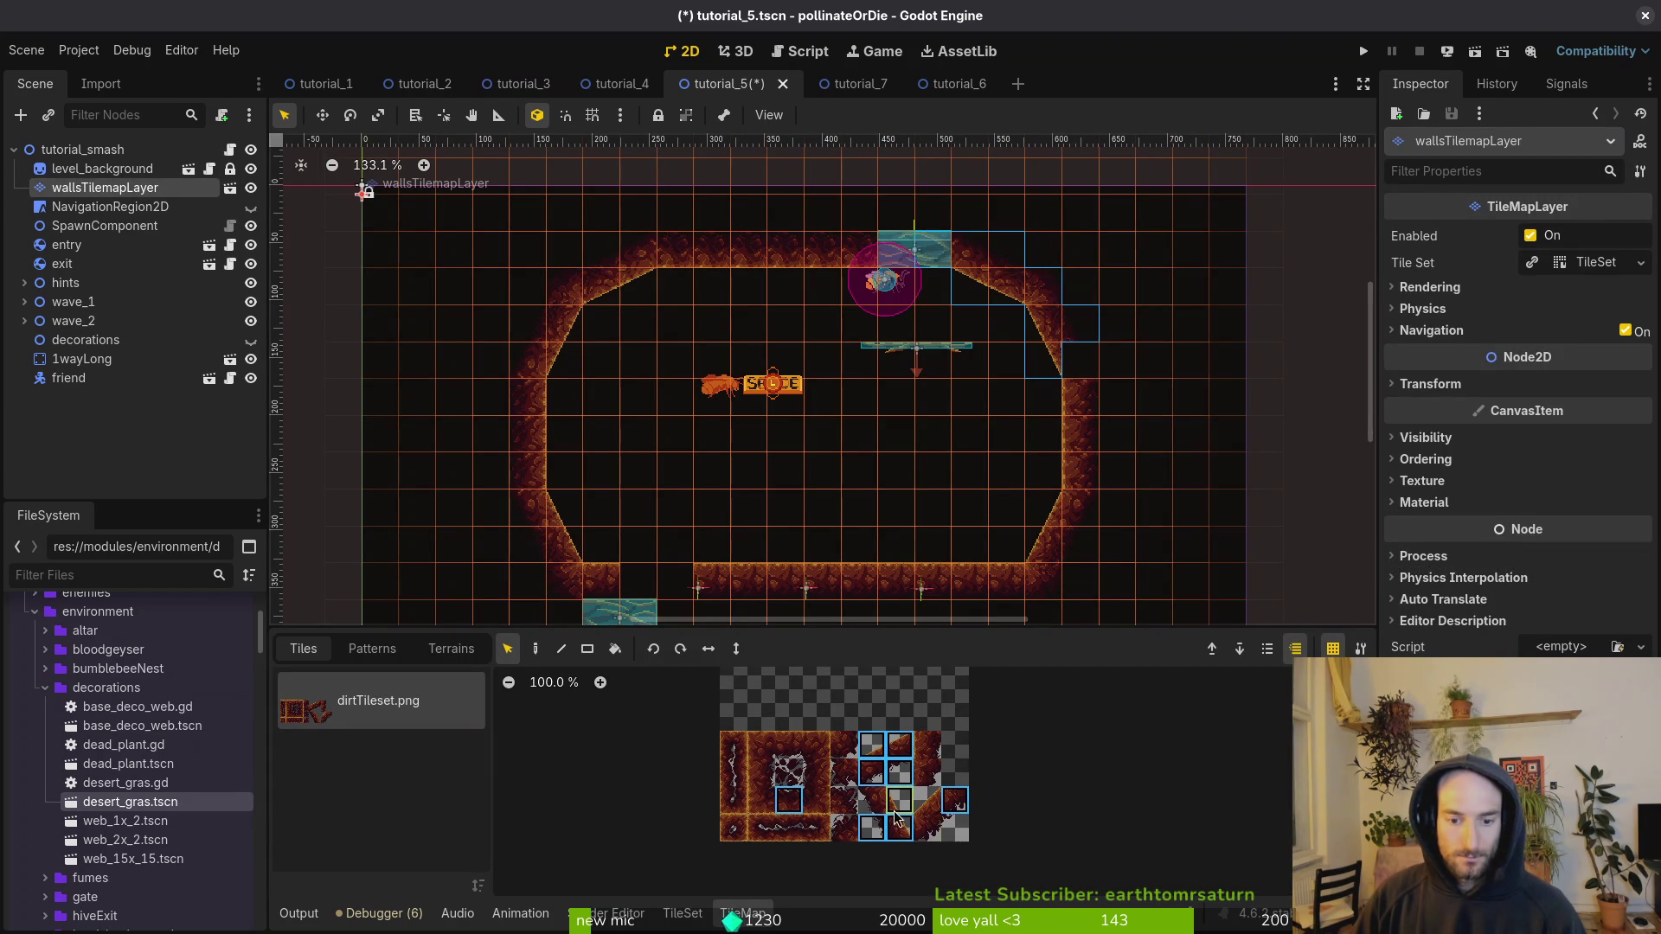
pyautogui.hotkey('ctrl', 'z')
# Step: Paint a 2x2 block of wall tiles to shape the room, then finish editing
pyautogui.moveTo(872, 800); pyautogui.dragTo(901, 827)
pyautogui.press('d')
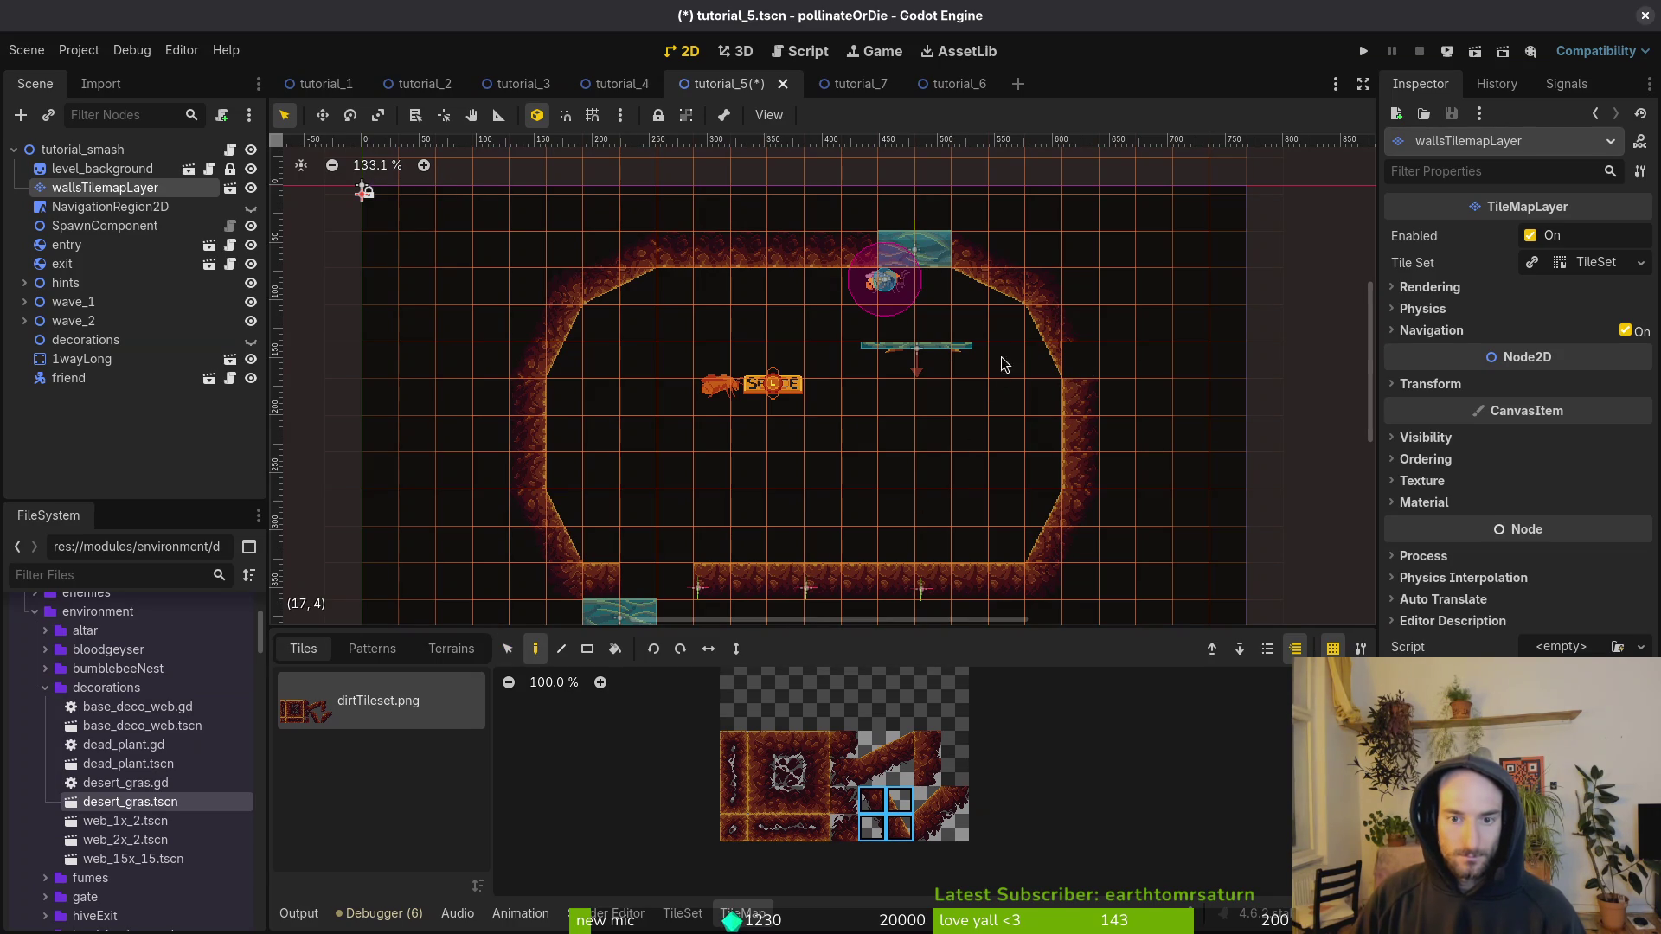
pyautogui.click(534, 660)
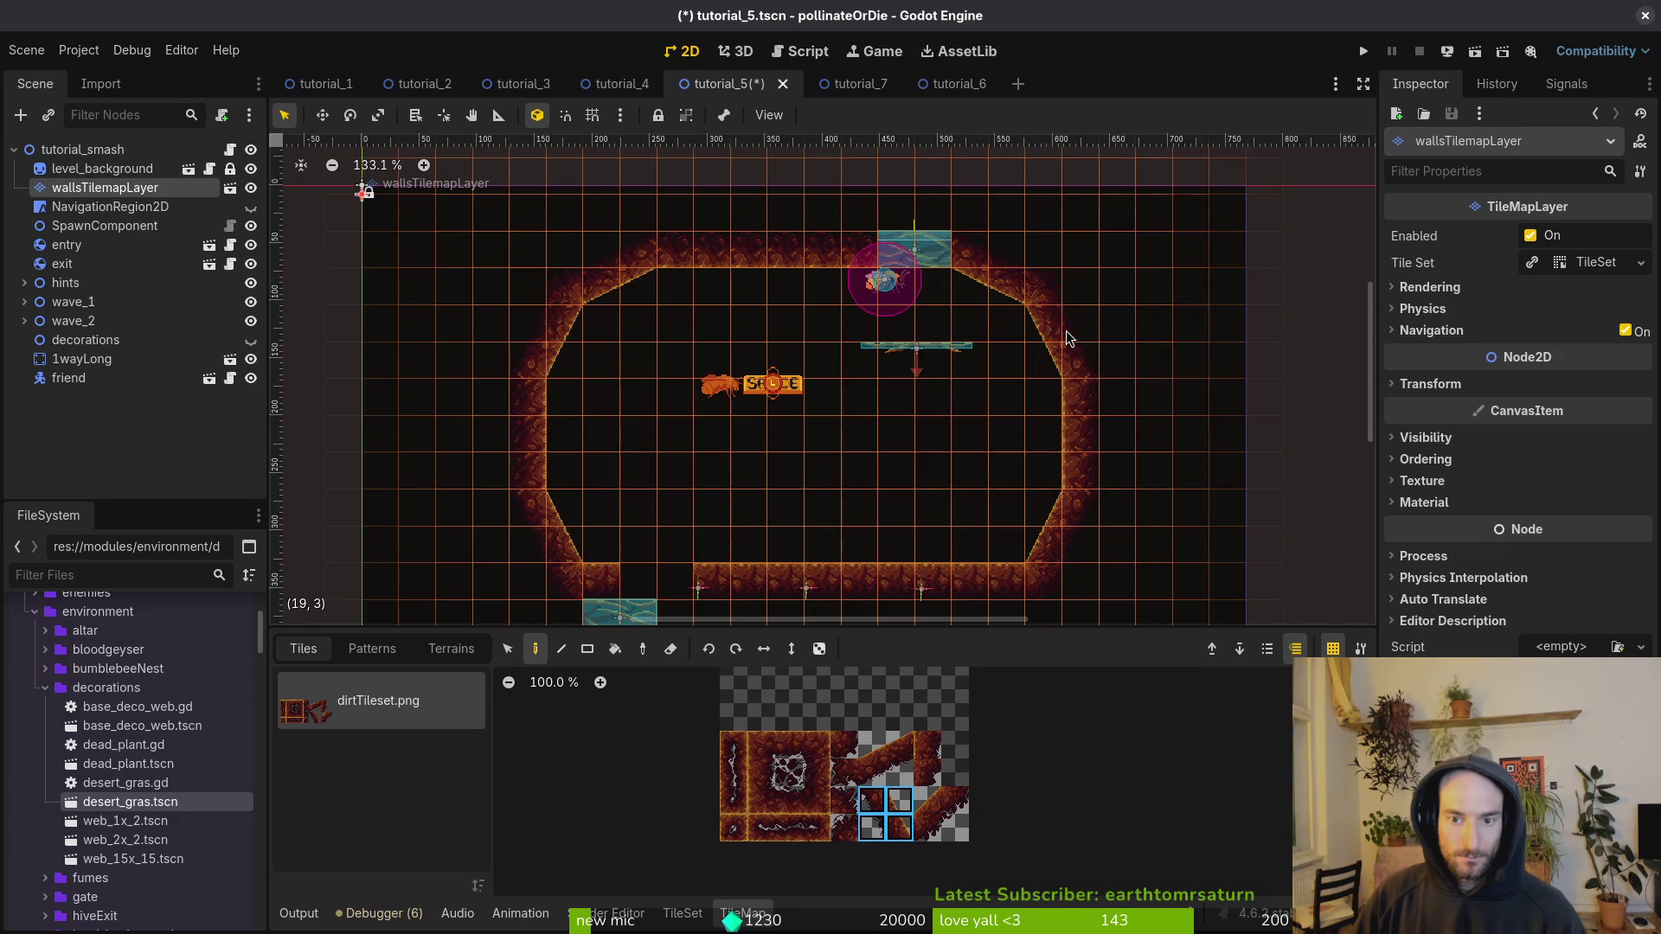
pyautogui.press('Escape')
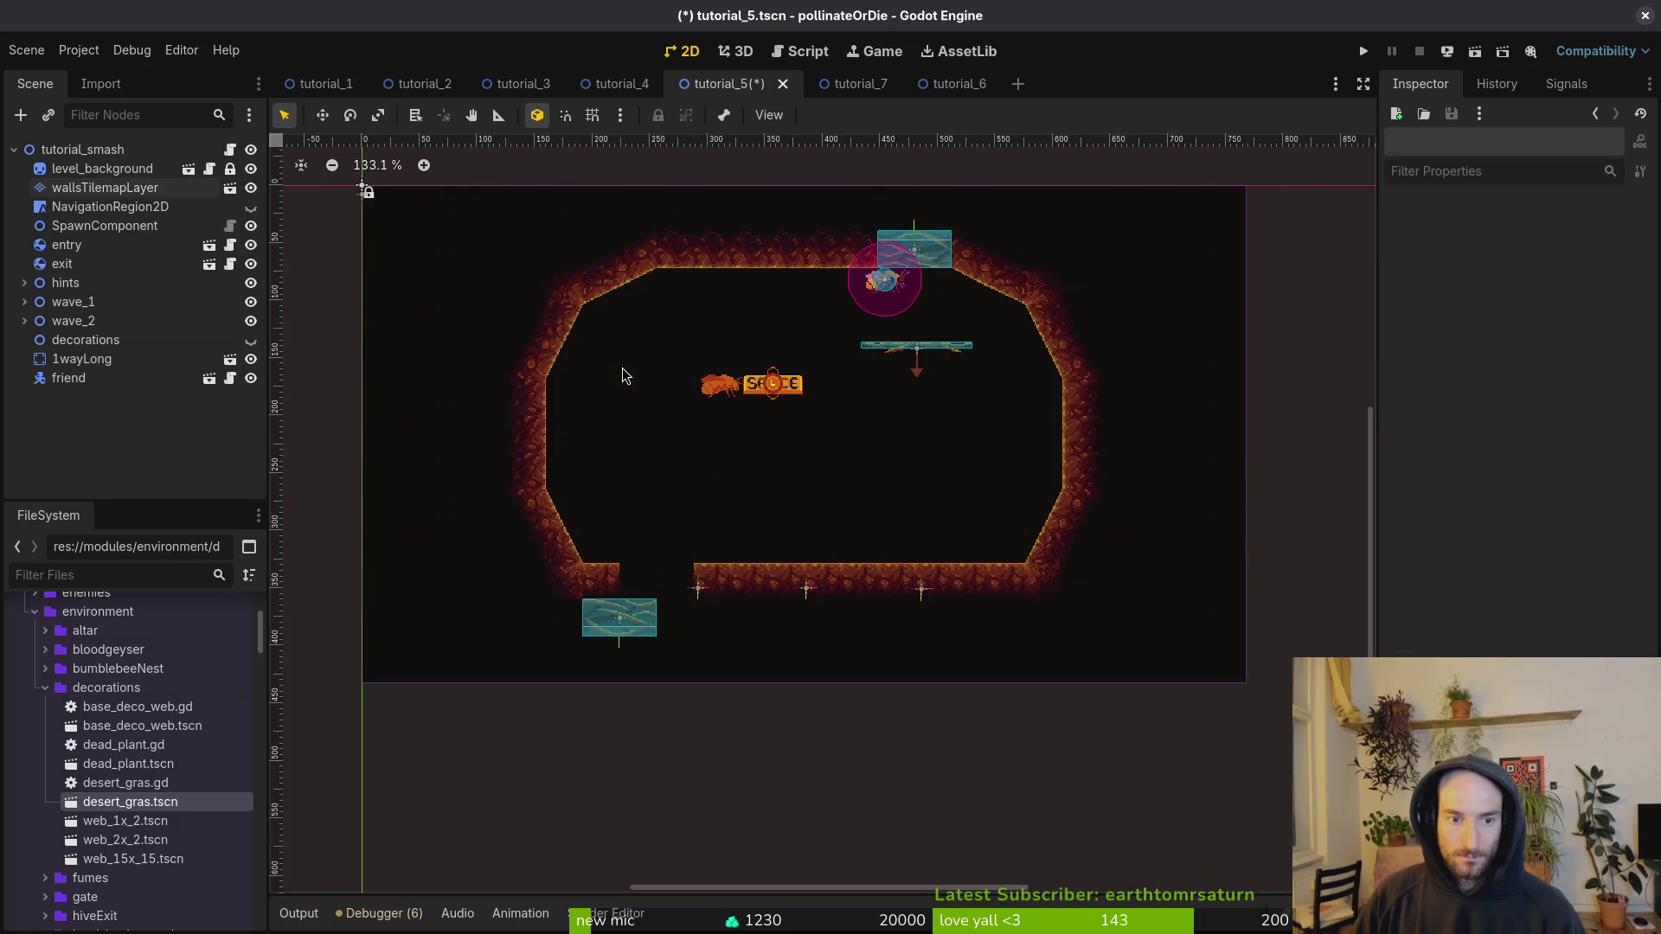
pyautogui.scroll(6, 947, 244)
pyautogui.click(154, 187)
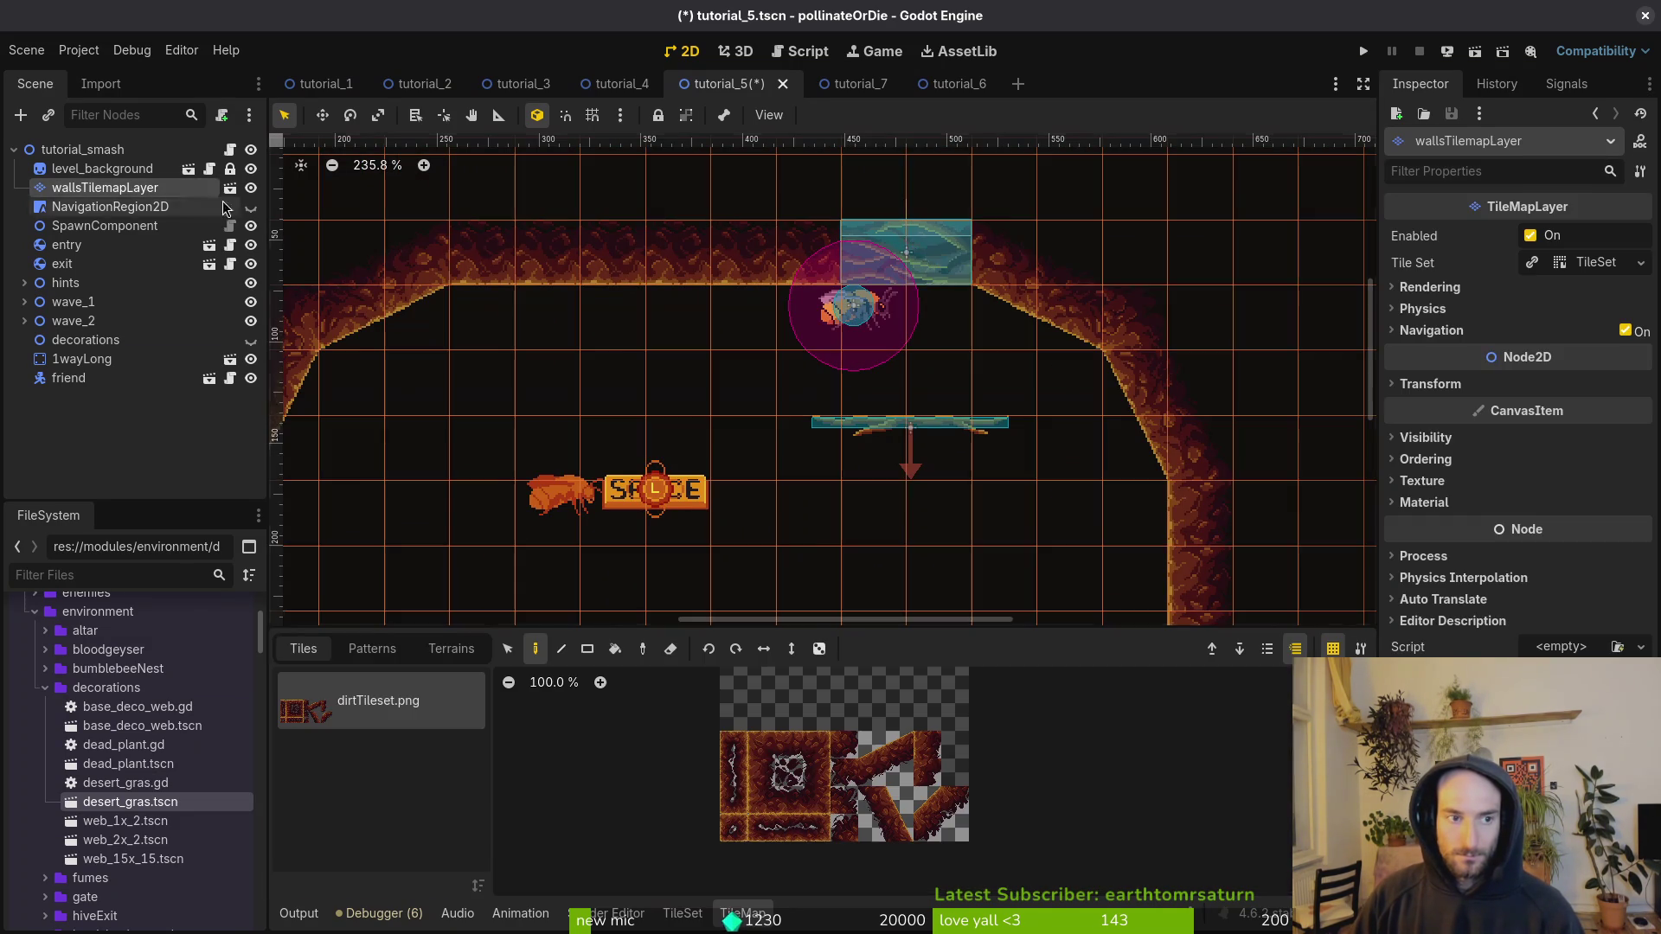
pyautogui.scroll(-3, 951, 262)
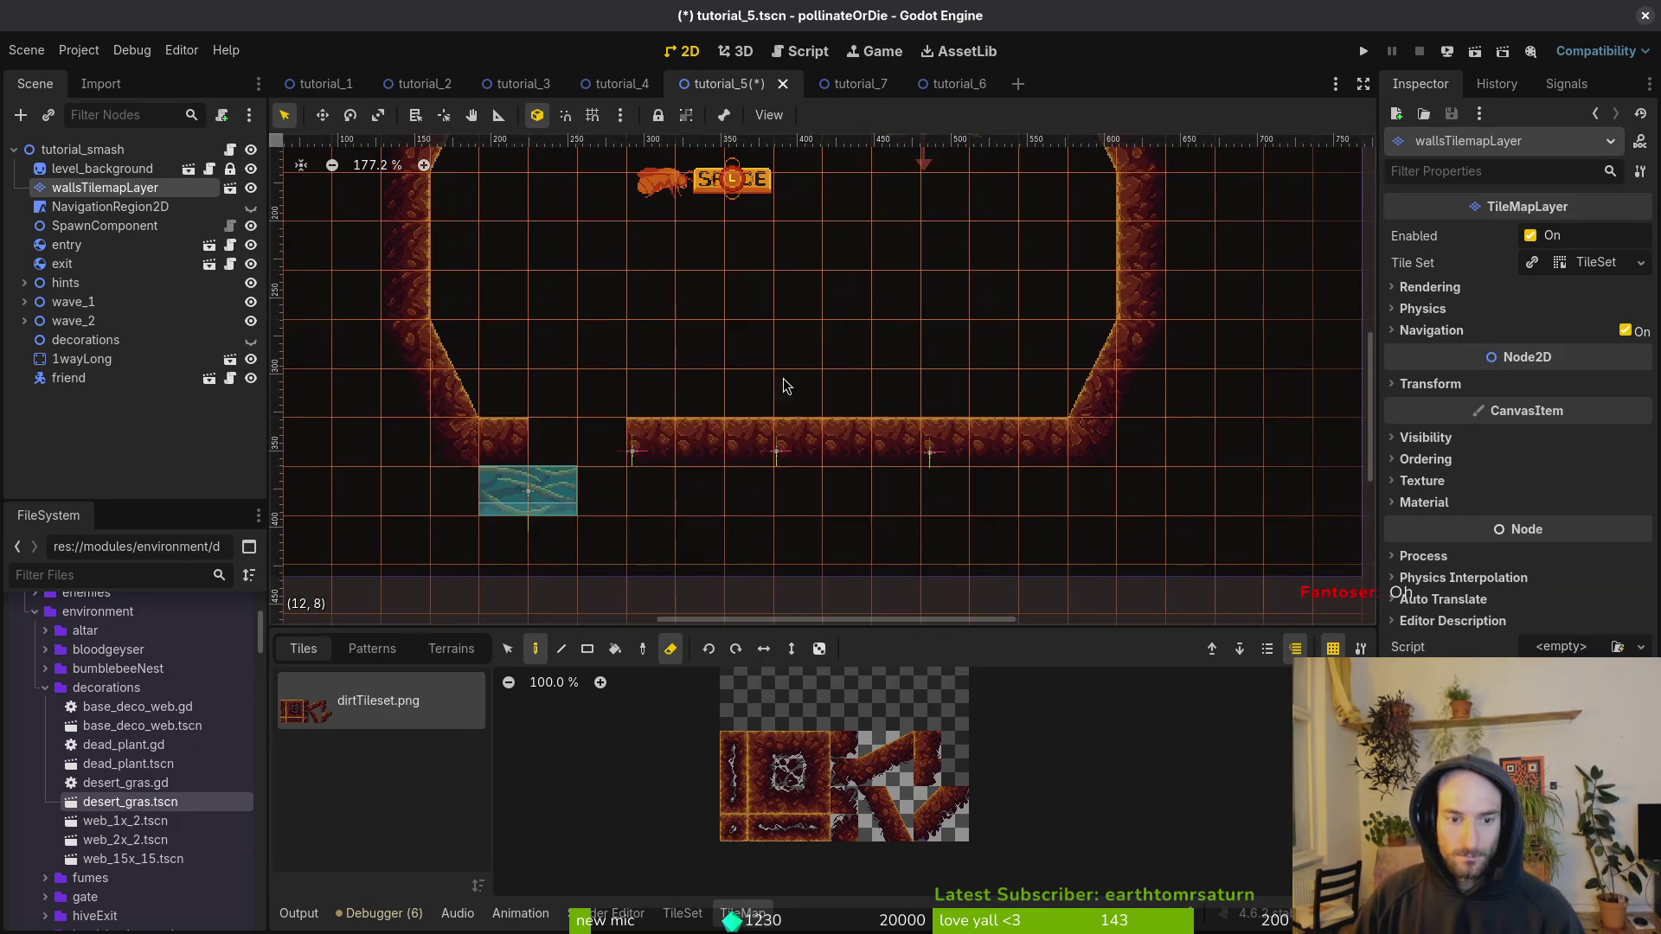
pyautogui.scroll(-4, 655, 404)
pyautogui.scroll(3, 809, 251)
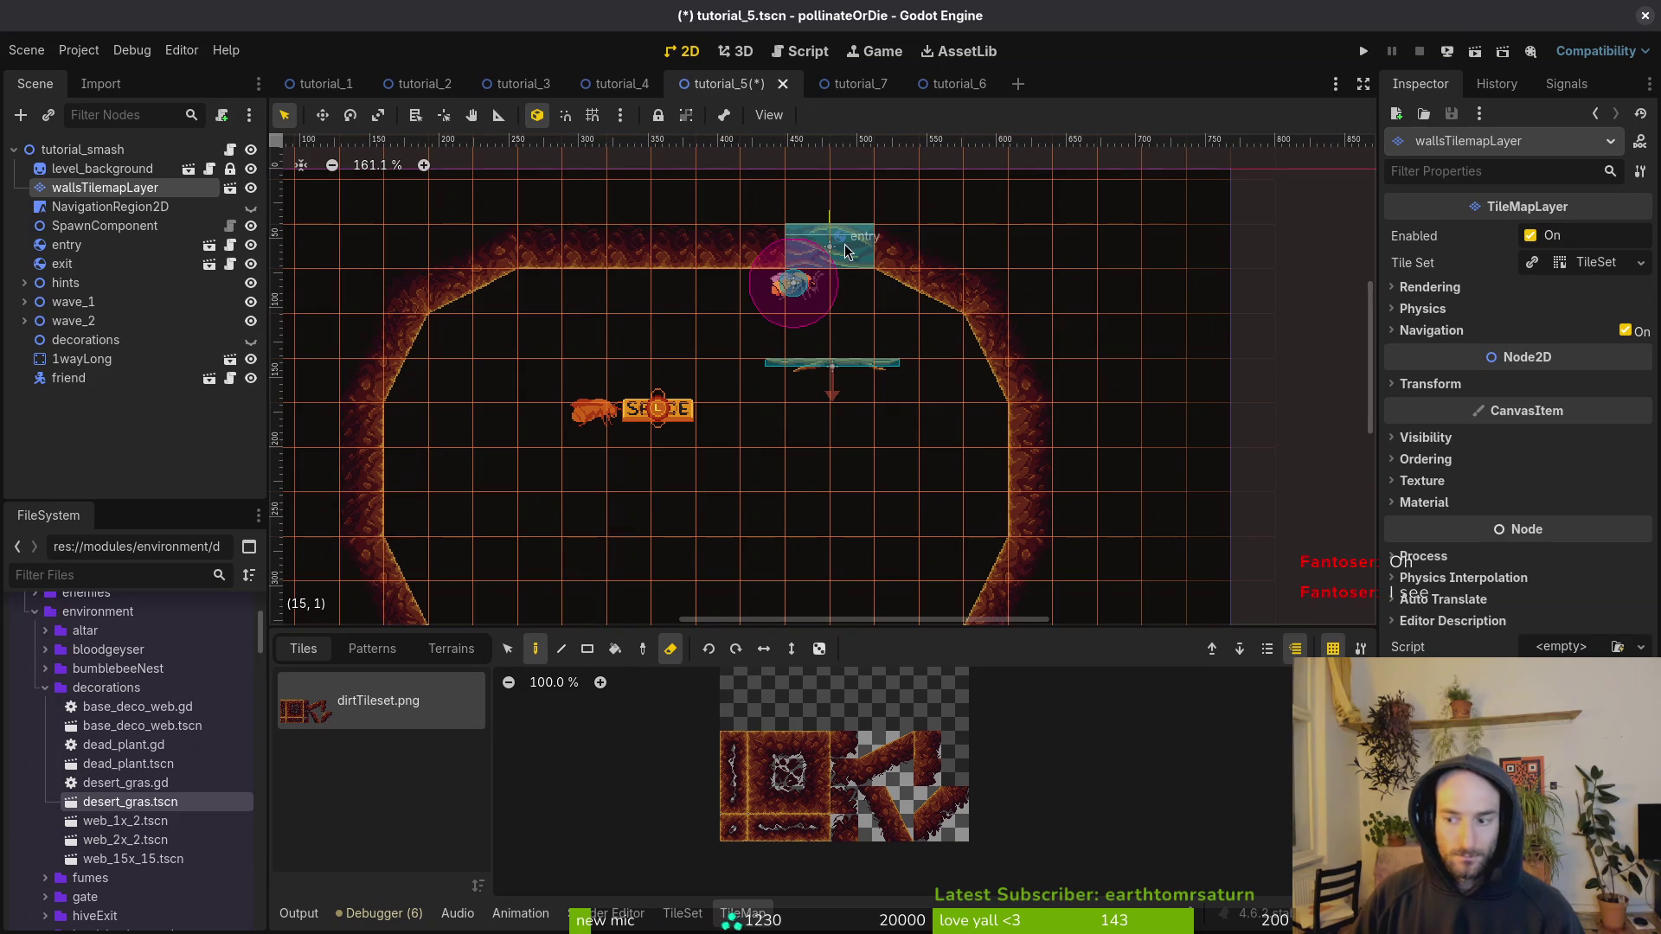
pyautogui.scroll(-3, 846, 251)
pyautogui.press('Escape')
# Step: Move the exit down into the floor at lower left with grid snapping on
pyautogui.moveTo(582, 548)
pyautogui.mouseDown()
pyautogui.moveTo(651, 495)
pyautogui.moveTo(642, 400)
pyautogui.moveTo(631, 511)
pyautogui.moveTo(731, 419)
pyautogui.mouseUp()
pyautogui.scroll(2, 640, 403)
pyautogui.hotkey('shift', 'g')
pyautogui.scroll(2, 724, 521)
pyautogui.moveTo(1004, 530); pyautogui.dragTo(1004, 418)
# Step: Place enemySpawnMarker2 and the wave_2 spawn marker on the floor, then save
pyautogui.hscroll(5, 1114, 552)
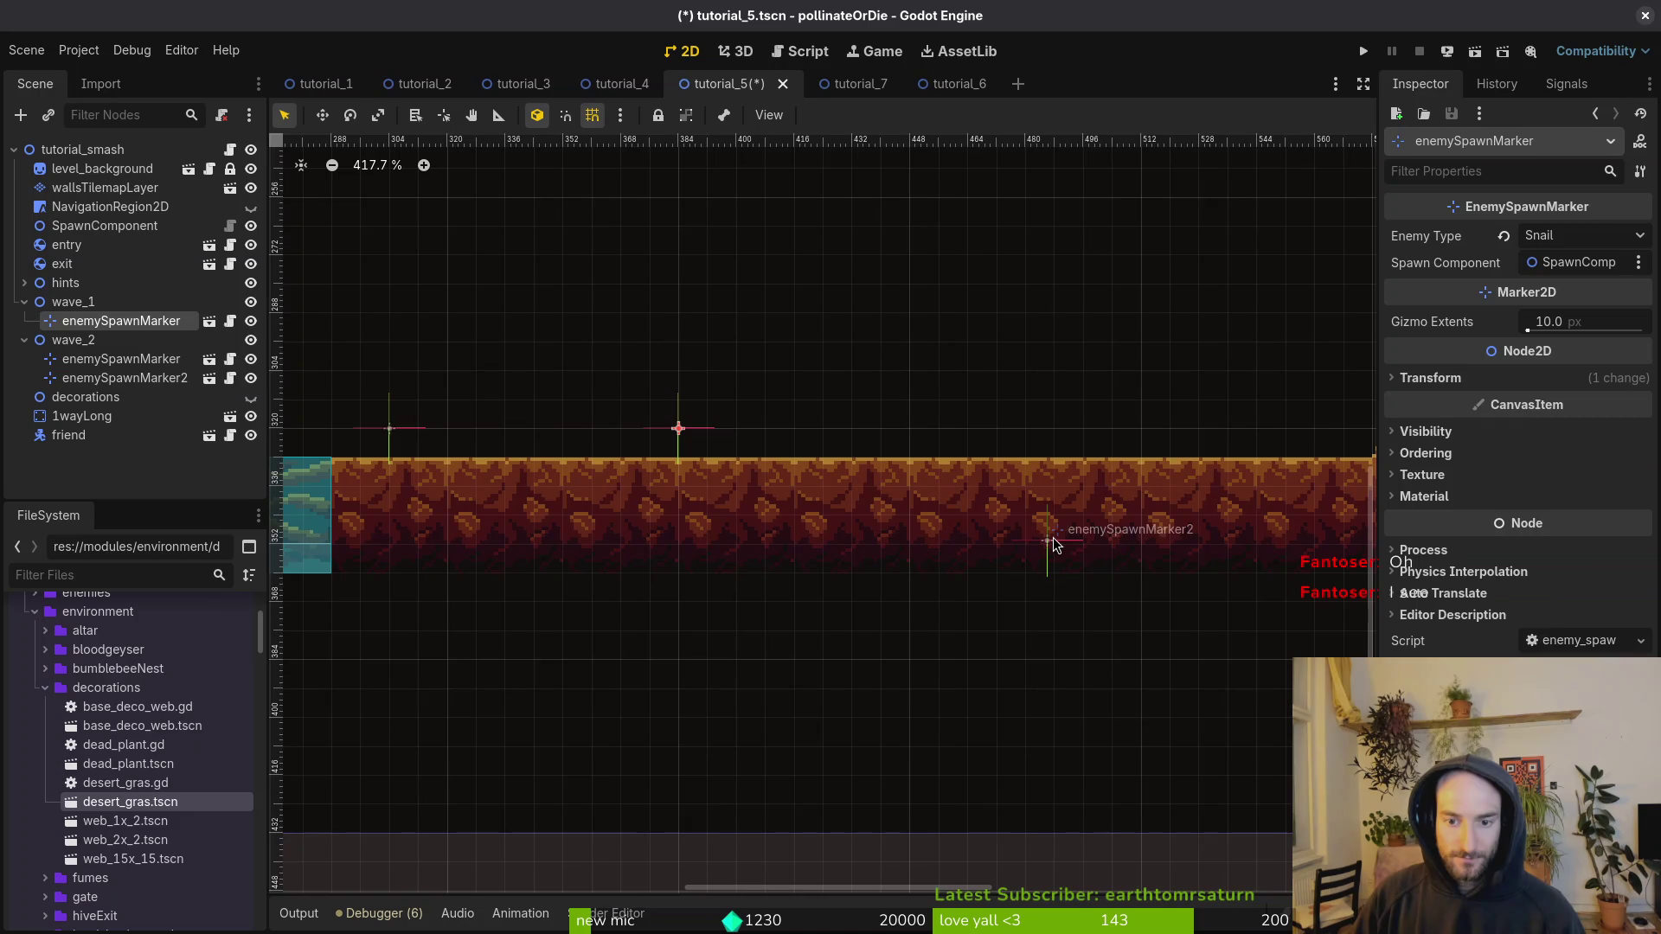
pyautogui.moveTo(1055, 545); pyautogui.dragTo(1051, 514)
pyautogui.moveTo(1053, 437); pyautogui.dragTo(1052, 434)
pyautogui.scroll(-5, 1051, 434)
pyautogui.scroll(3, 746, 450)
pyautogui.moveTo(741, 448); pyautogui.dragTo(758, 448)
pyautogui.moveTo(1114, 451); pyautogui.dragTo(1057, 465)
pyautogui.scroll(-5, 1028, 512)
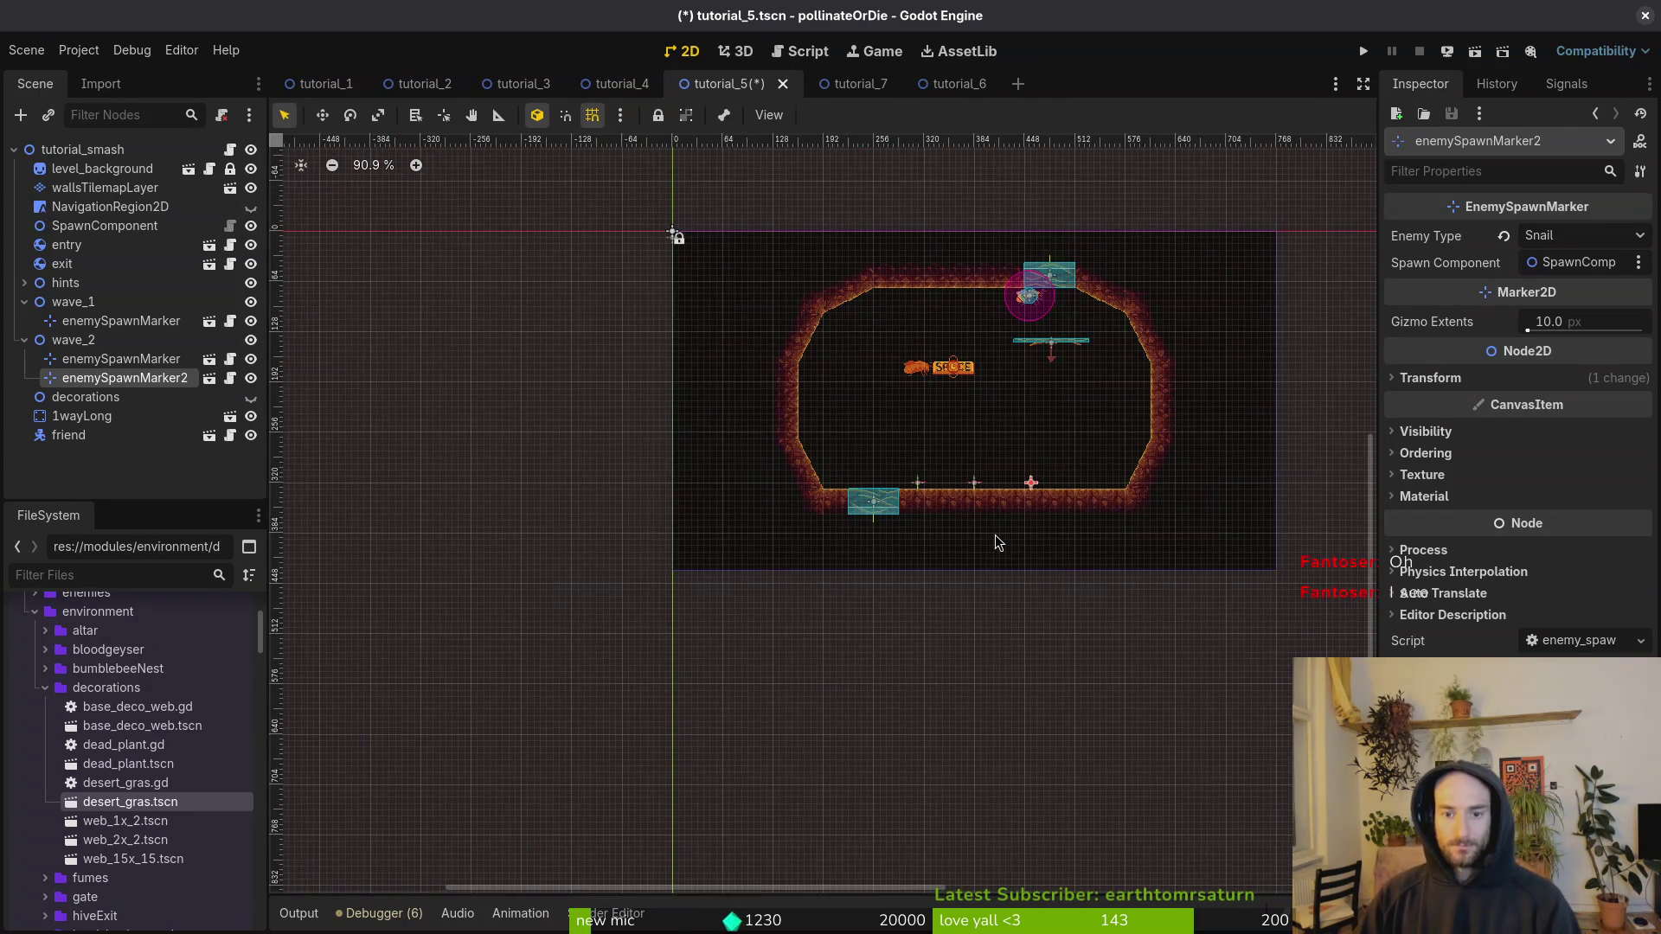
pyautogui.click(969, 517)
pyautogui.hotkey('ctrl', 's')
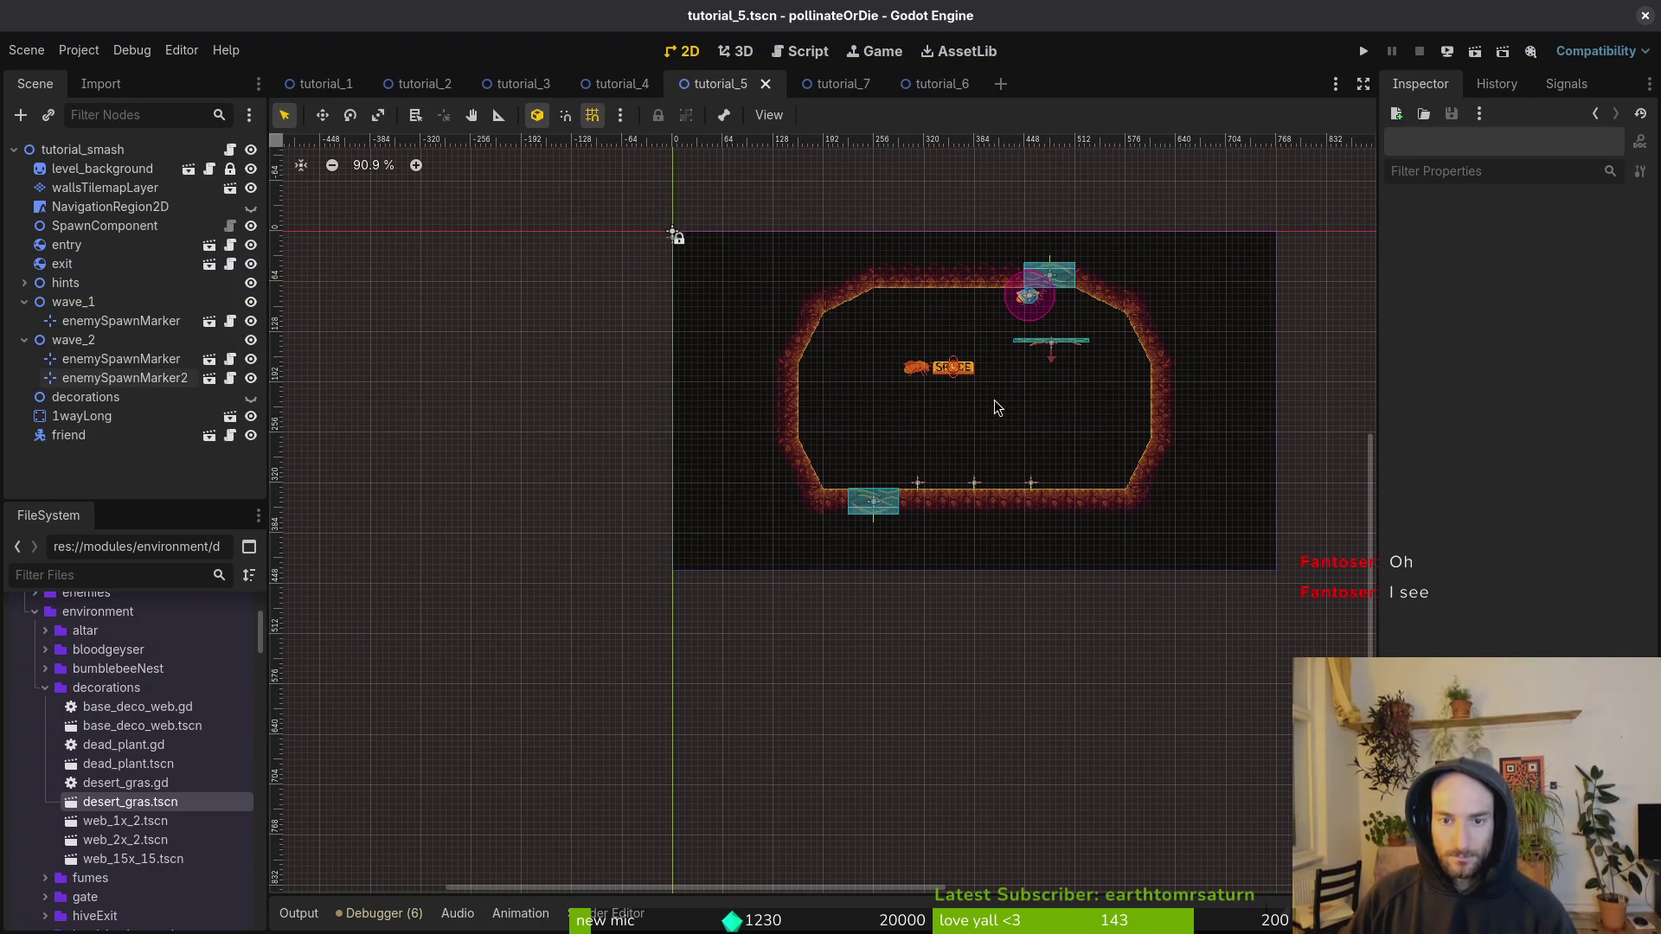
# Step: Collapse the wave_1 and wave_2 groups, select 1wayLong, and target the scene root for pasting
pyautogui.scroll(3, 1021, 362)
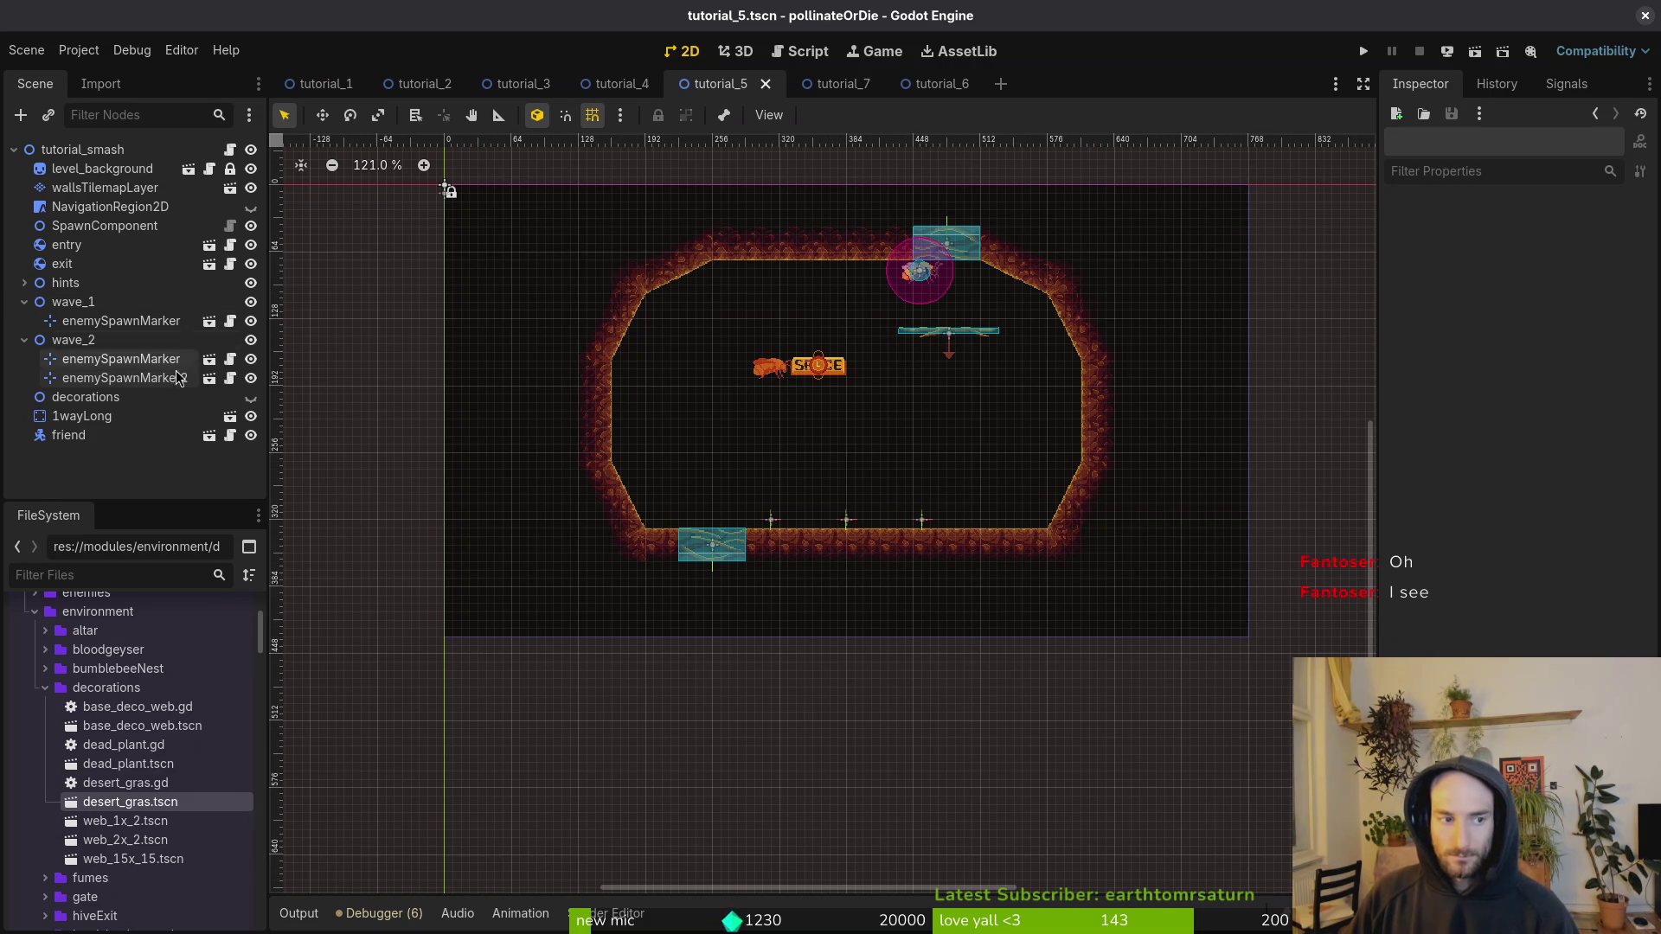
pyautogui.click(25, 340)
pyautogui.click(25, 302)
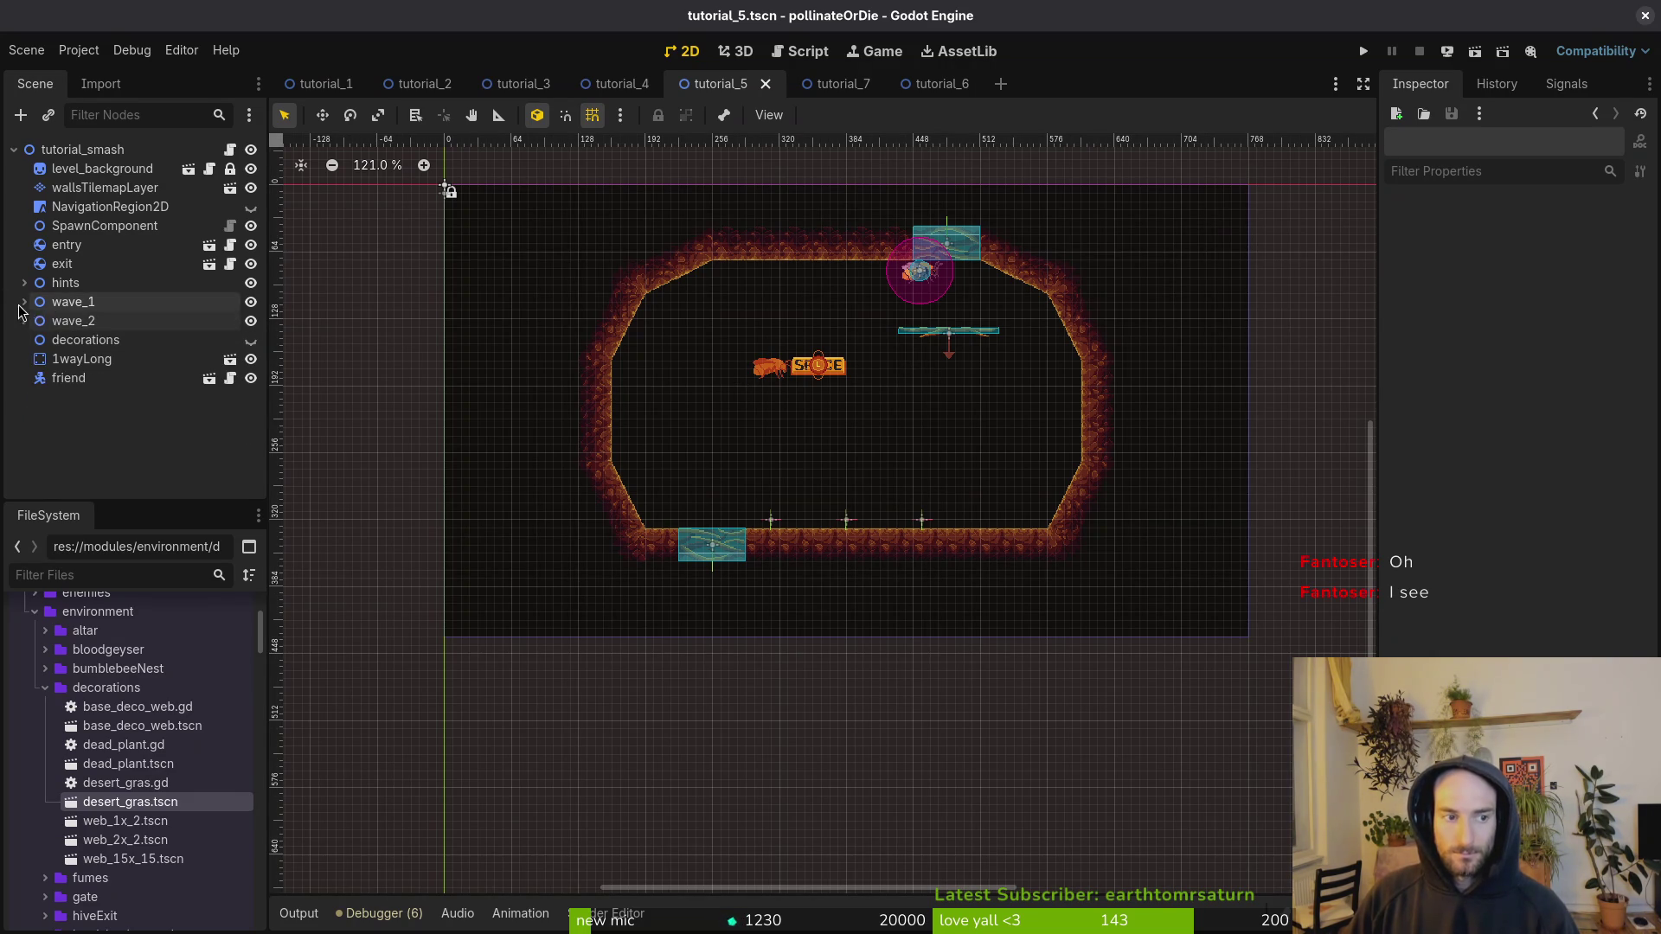
pyautogui.click(959, 344)
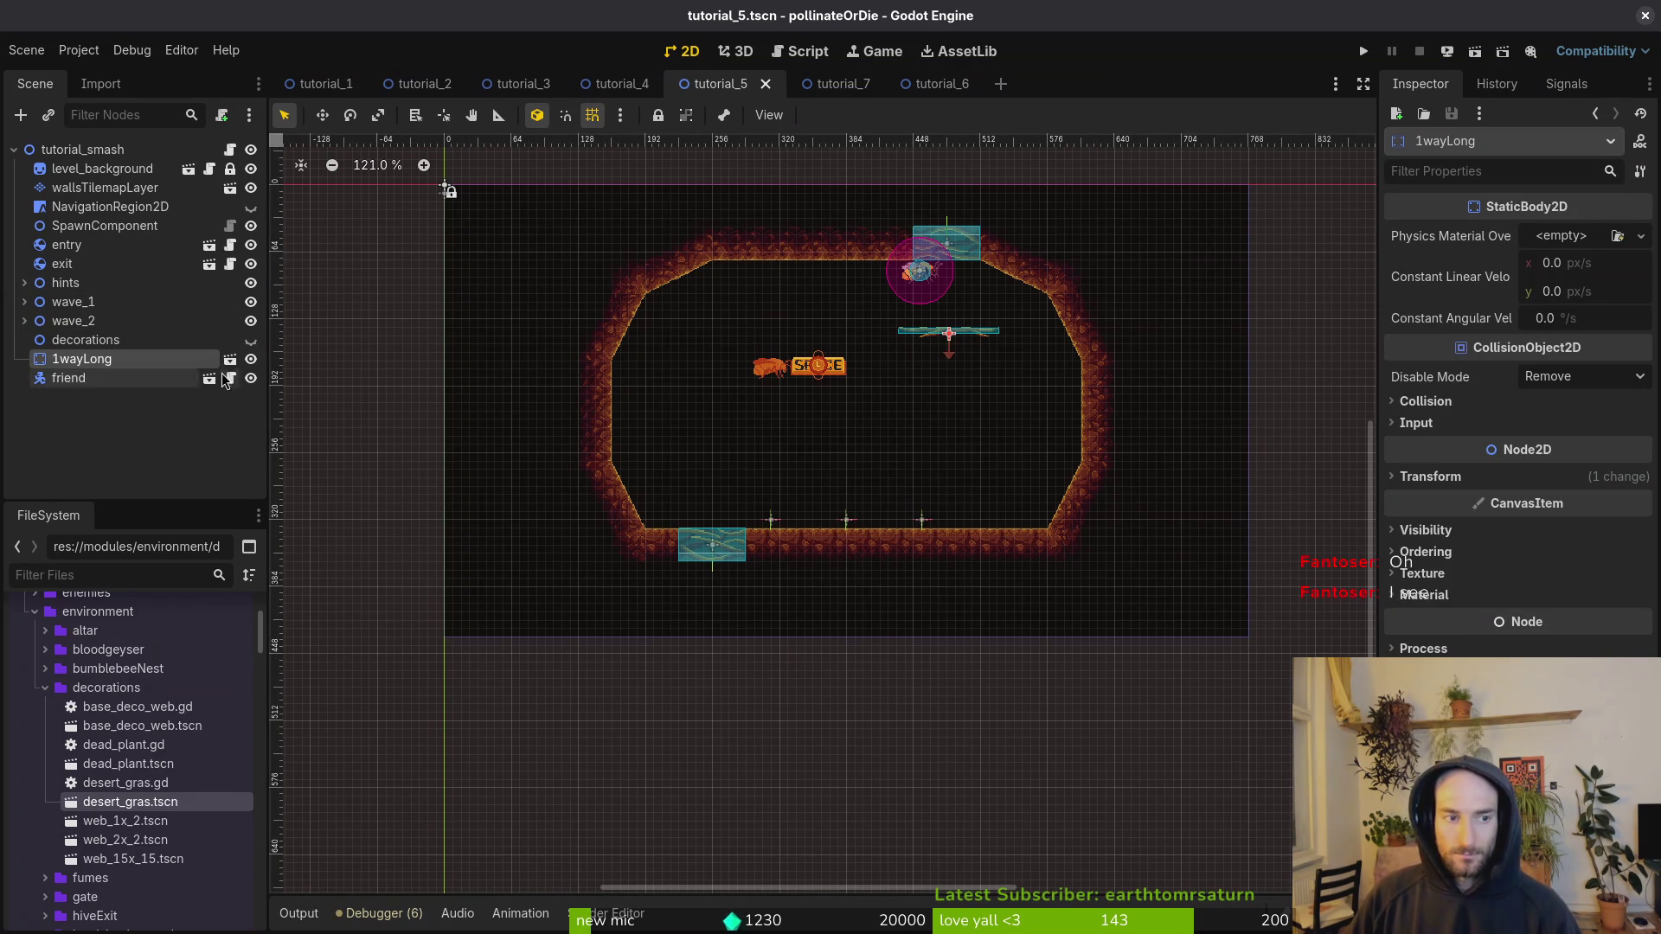
pyautogui.click(82, 151)
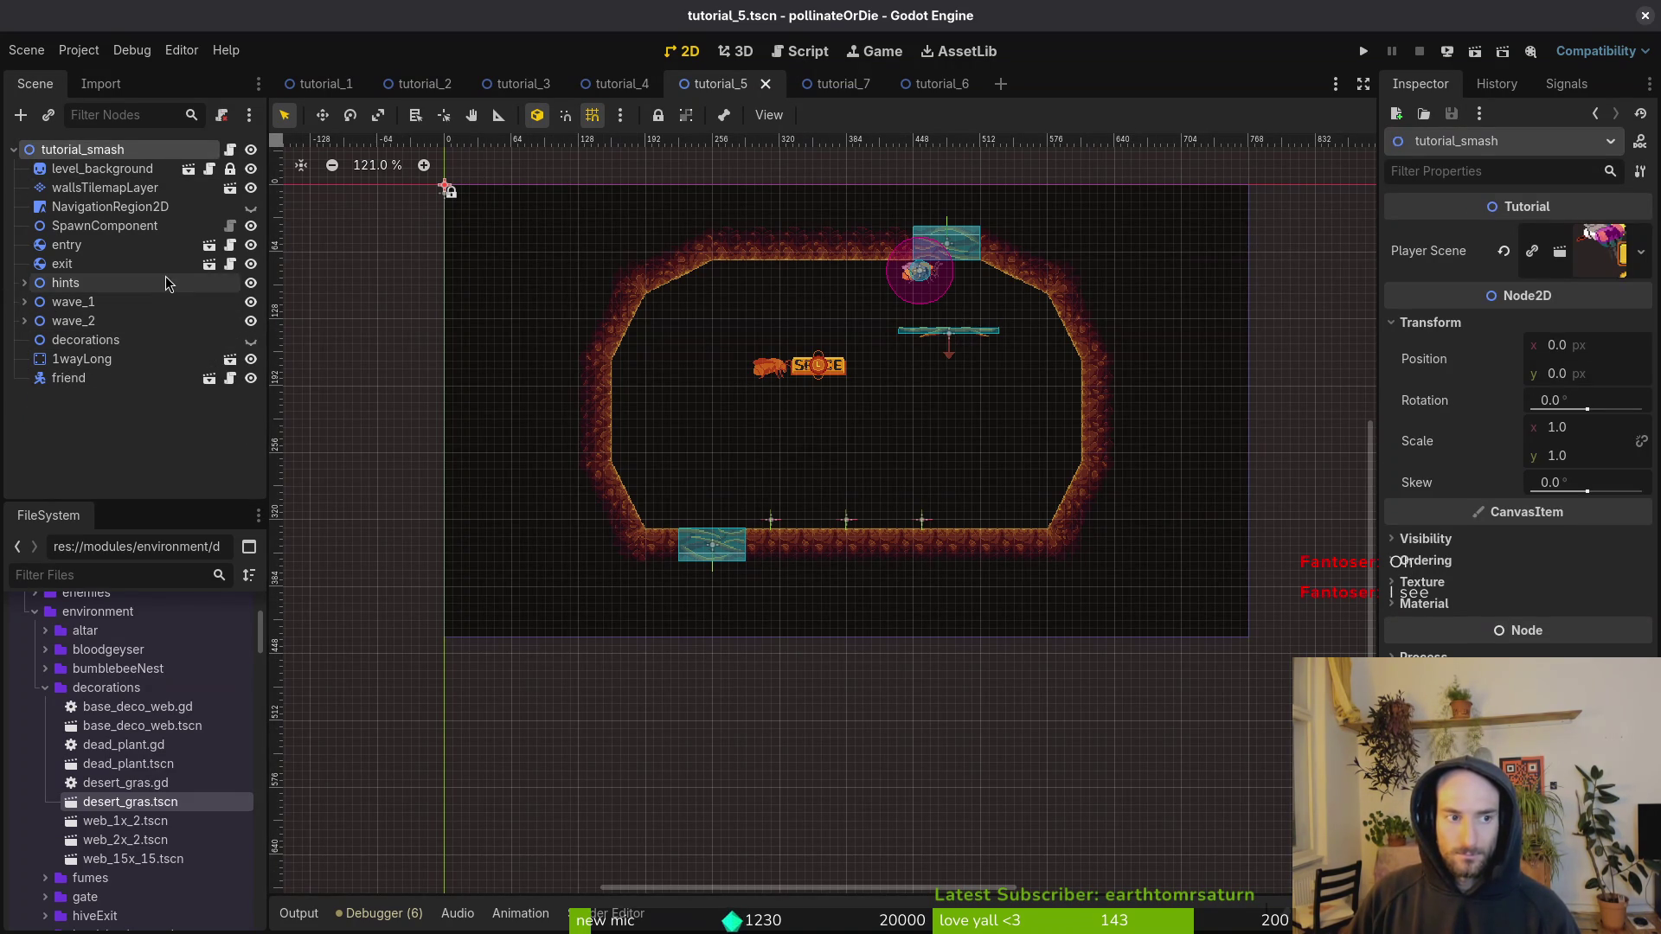
# Step: Paste a 1wayLong copy at the arena's left middle with a wave_2 marker on it
pyautogui.hotkey('ctrl', 'v')
pyautogui.scroll(3, 898, 353)
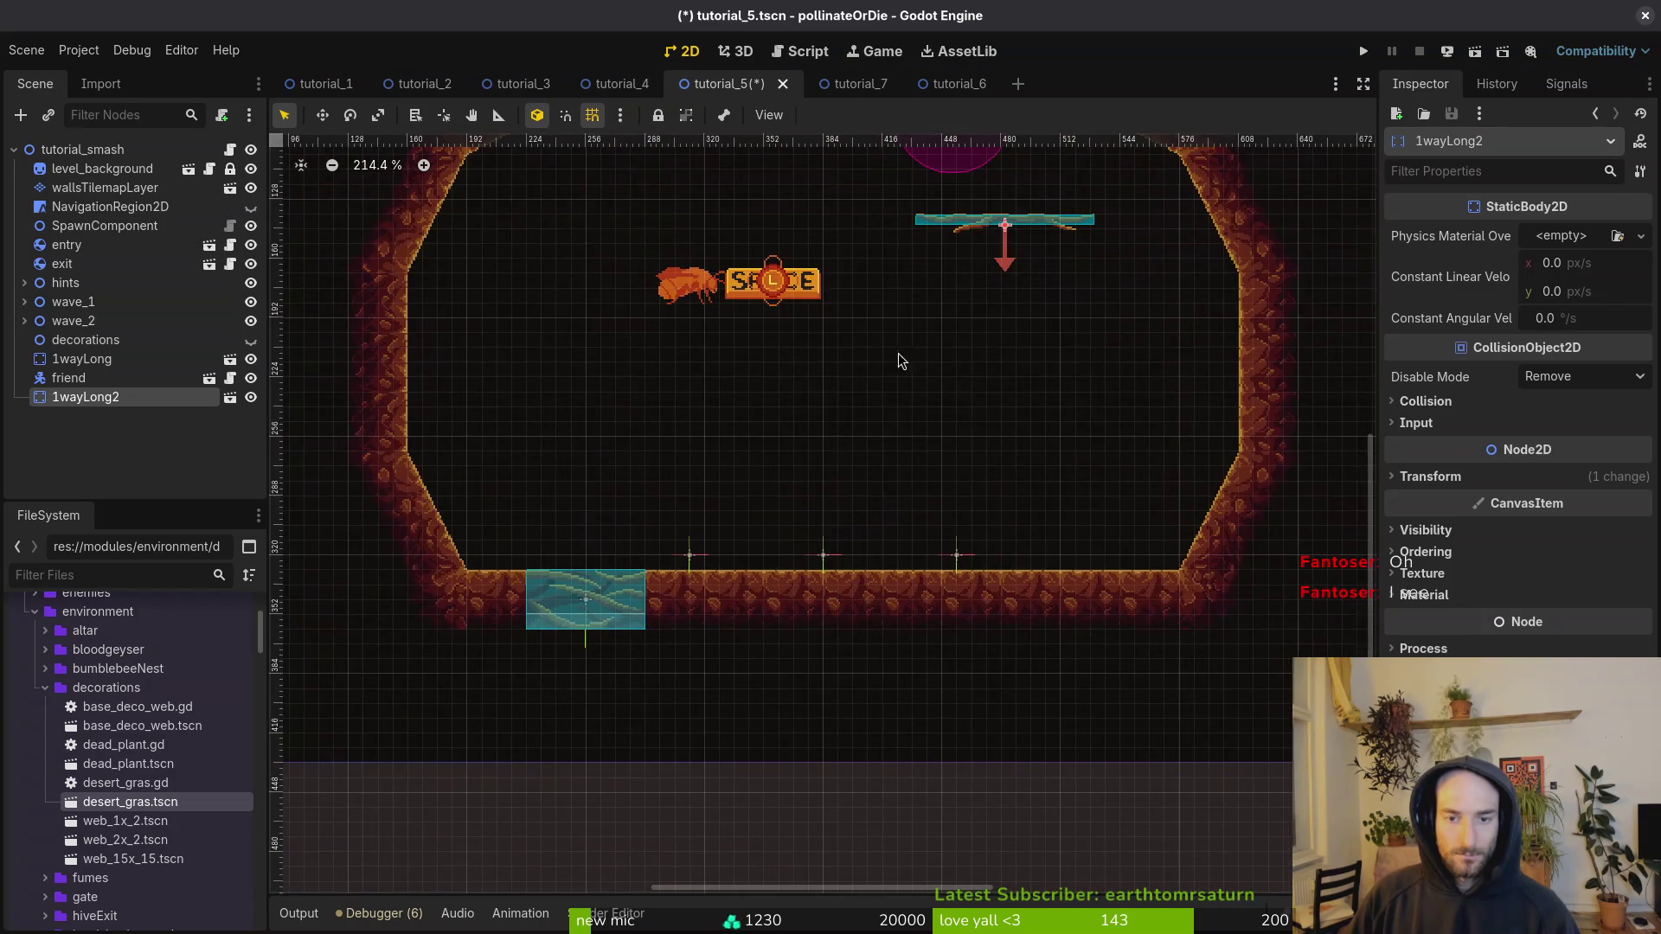
pyautogui.moveTo(960, 225)
pyautogui.mouseDown()
pyautogui.moveTo(657, 397)
pyautogui.moveTo(553, 356)
pyautogui.moveTo(564, 341)
pyautogui.moveTo(570, 377)
pyautogui.mouseUp()
pyautogui.moveTo(692, 562)
pyautogui.mouseDown()
pyautogui.moveTo(609, 351)
pyautogui.moveTo(619, 386)
pyautogui.moveTo(587, 360)
pyautogui.mouseUp()
pyautogui.click(800, 555)
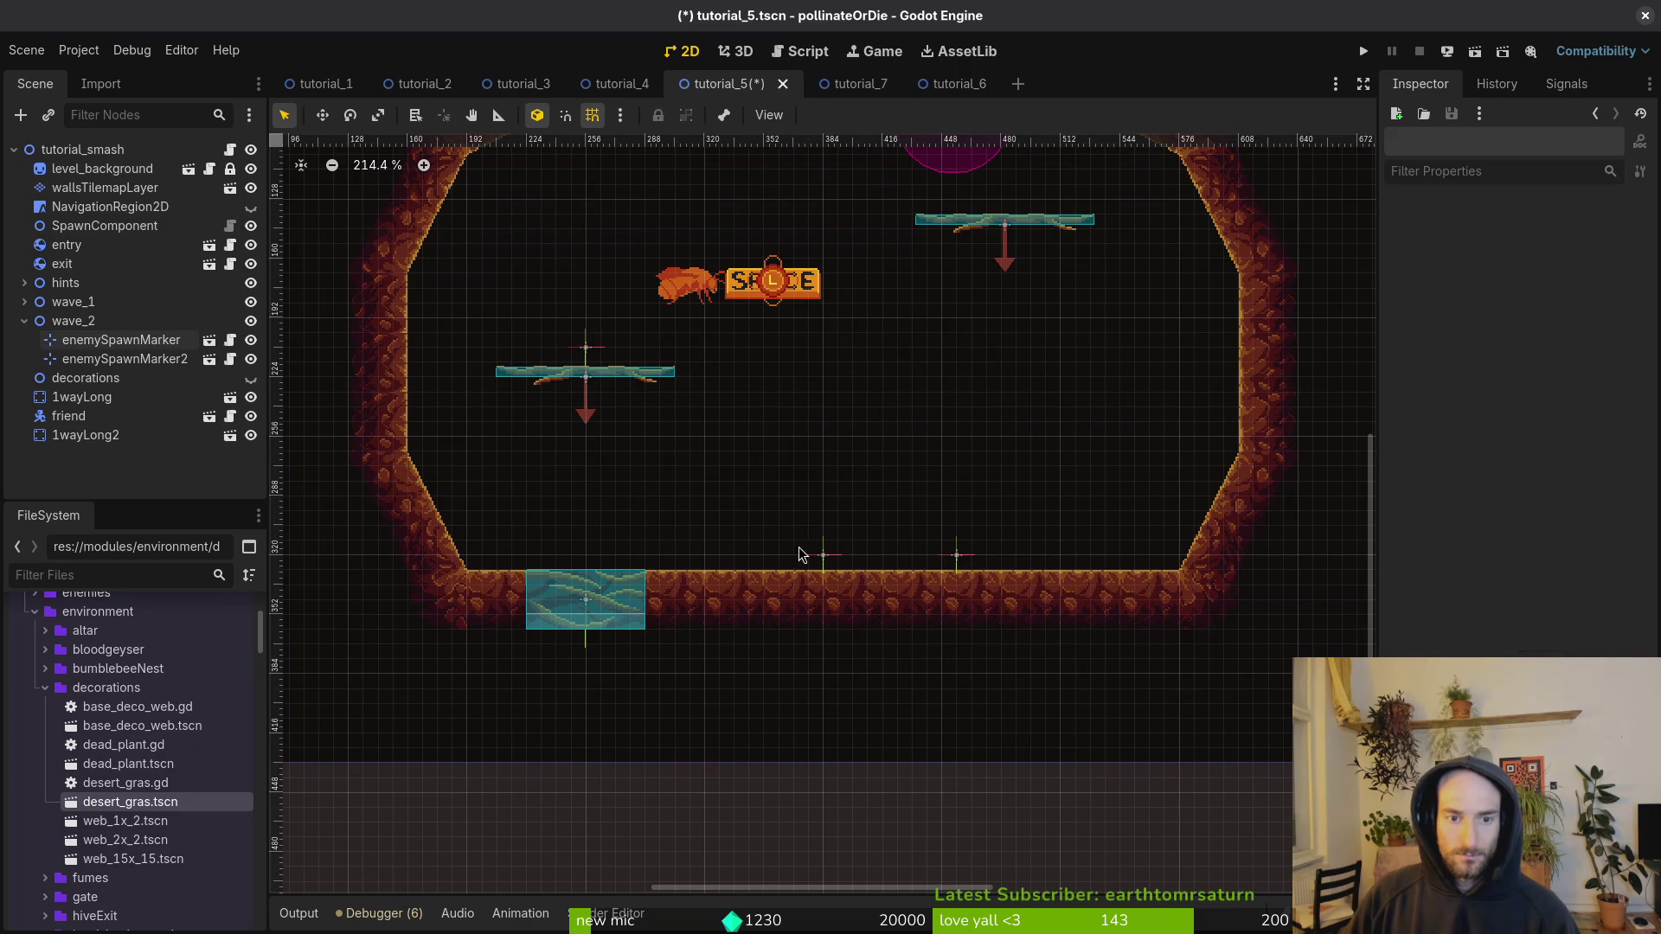
pyautogui.scroll(-2, 839, 479)
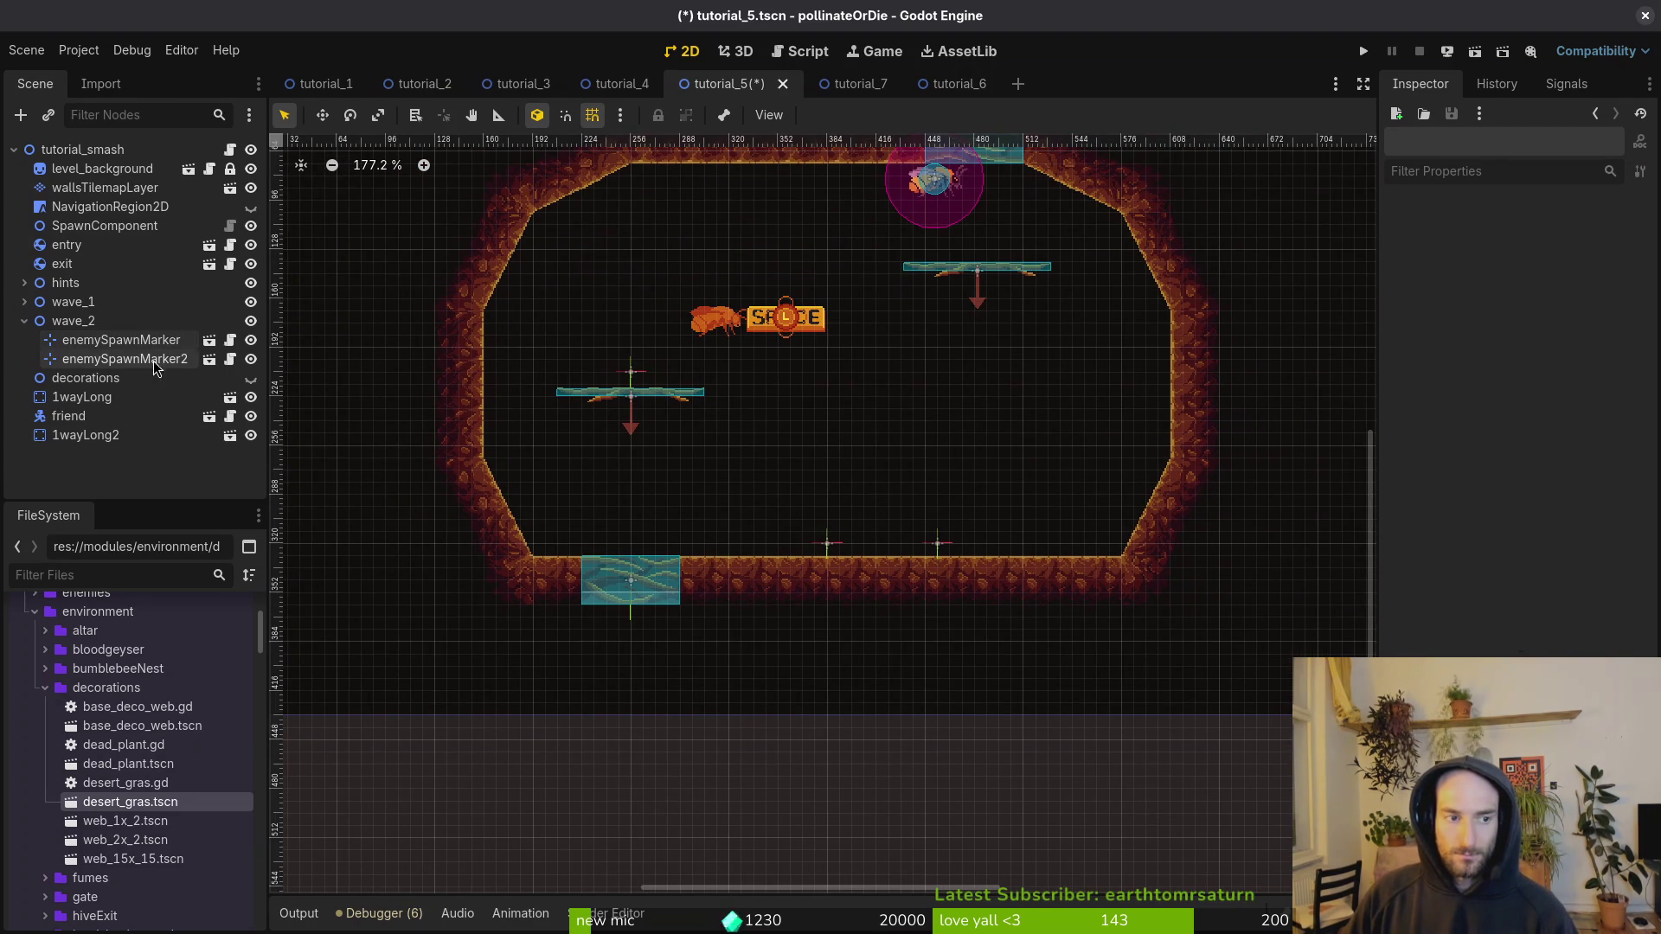
pyautogui.click(24, 320)
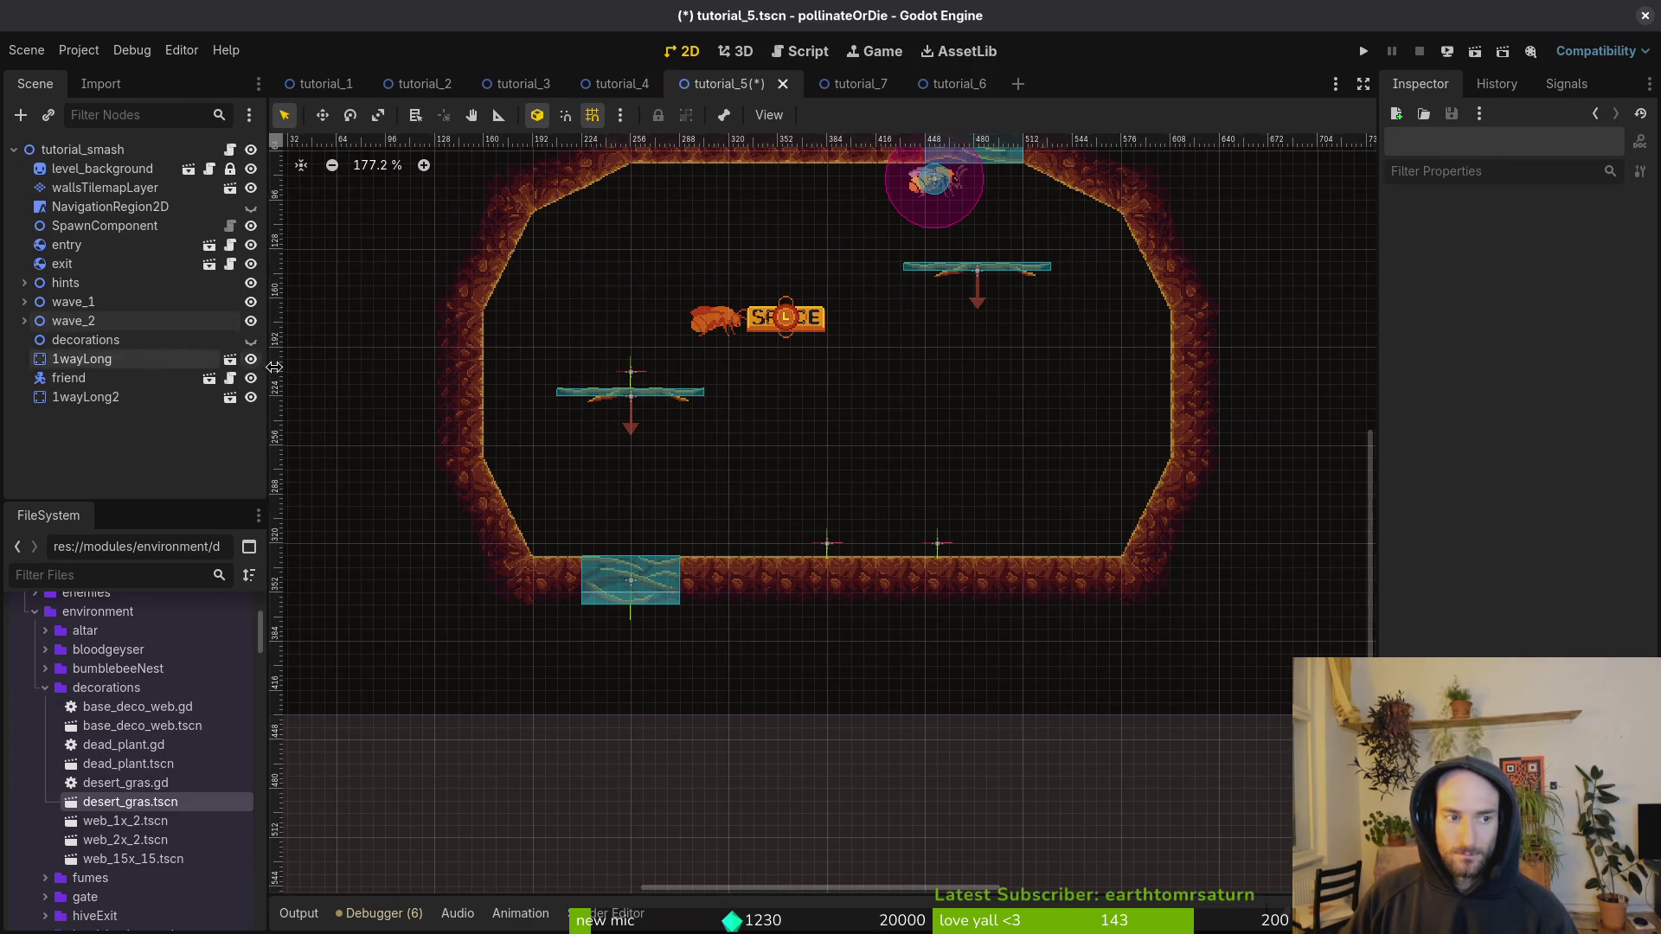
# Step: Place a 1_way_medium platform from the platforms folder into the arena
pyautogui.click(642, 400)
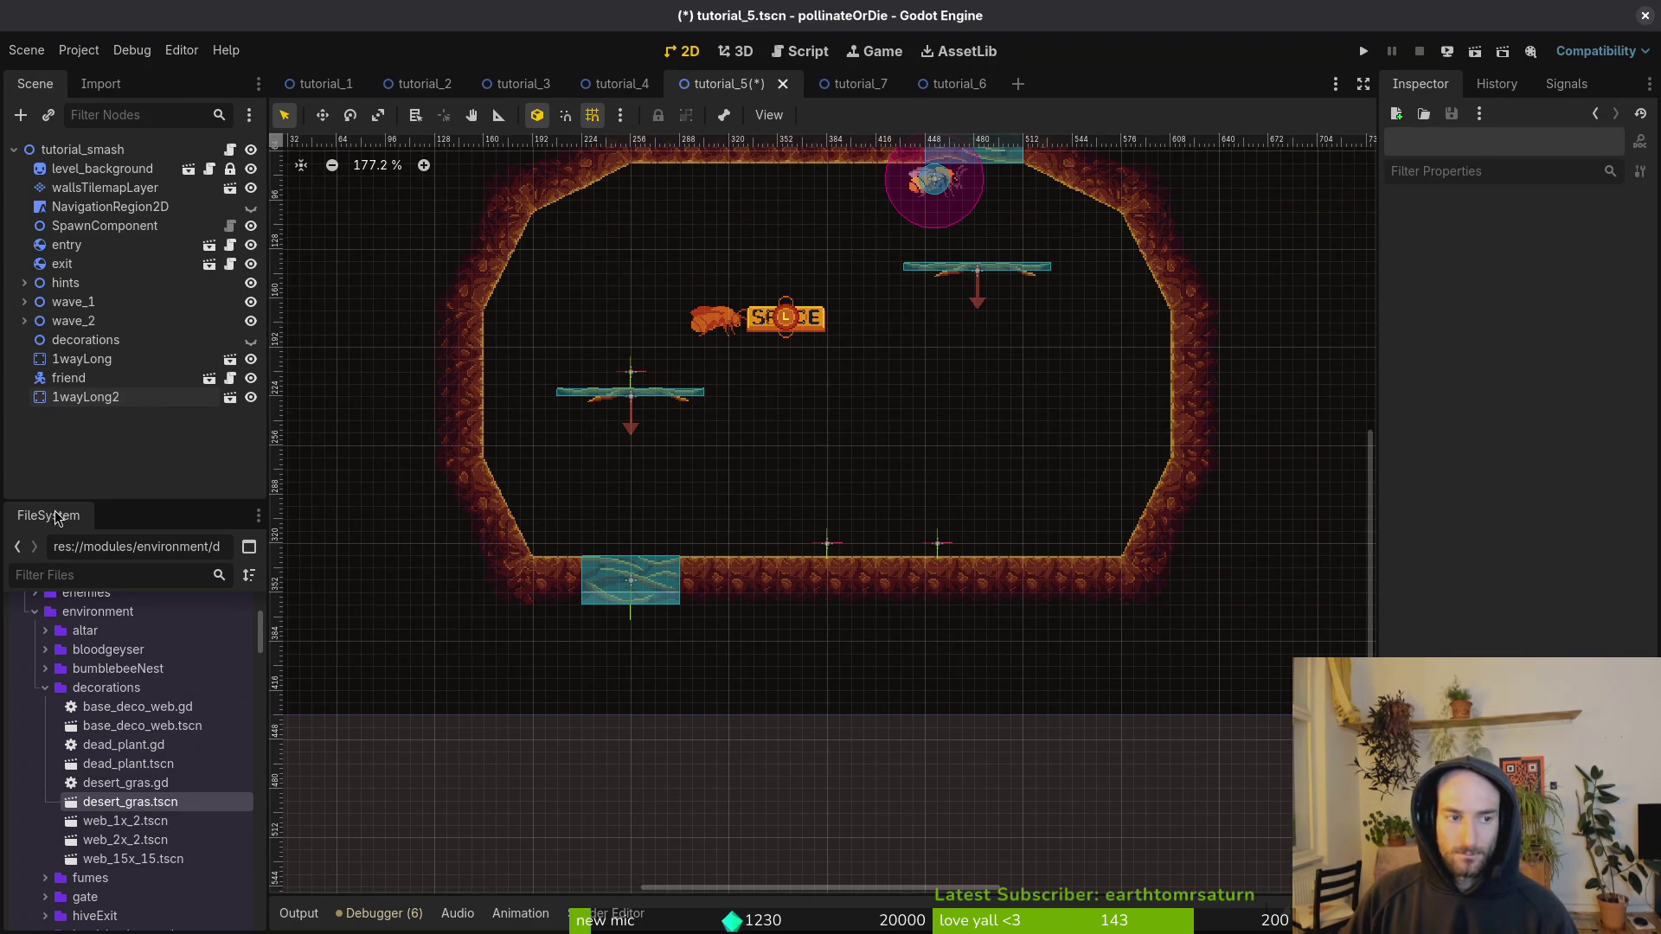
pyautogui.rightClick(617, 400)
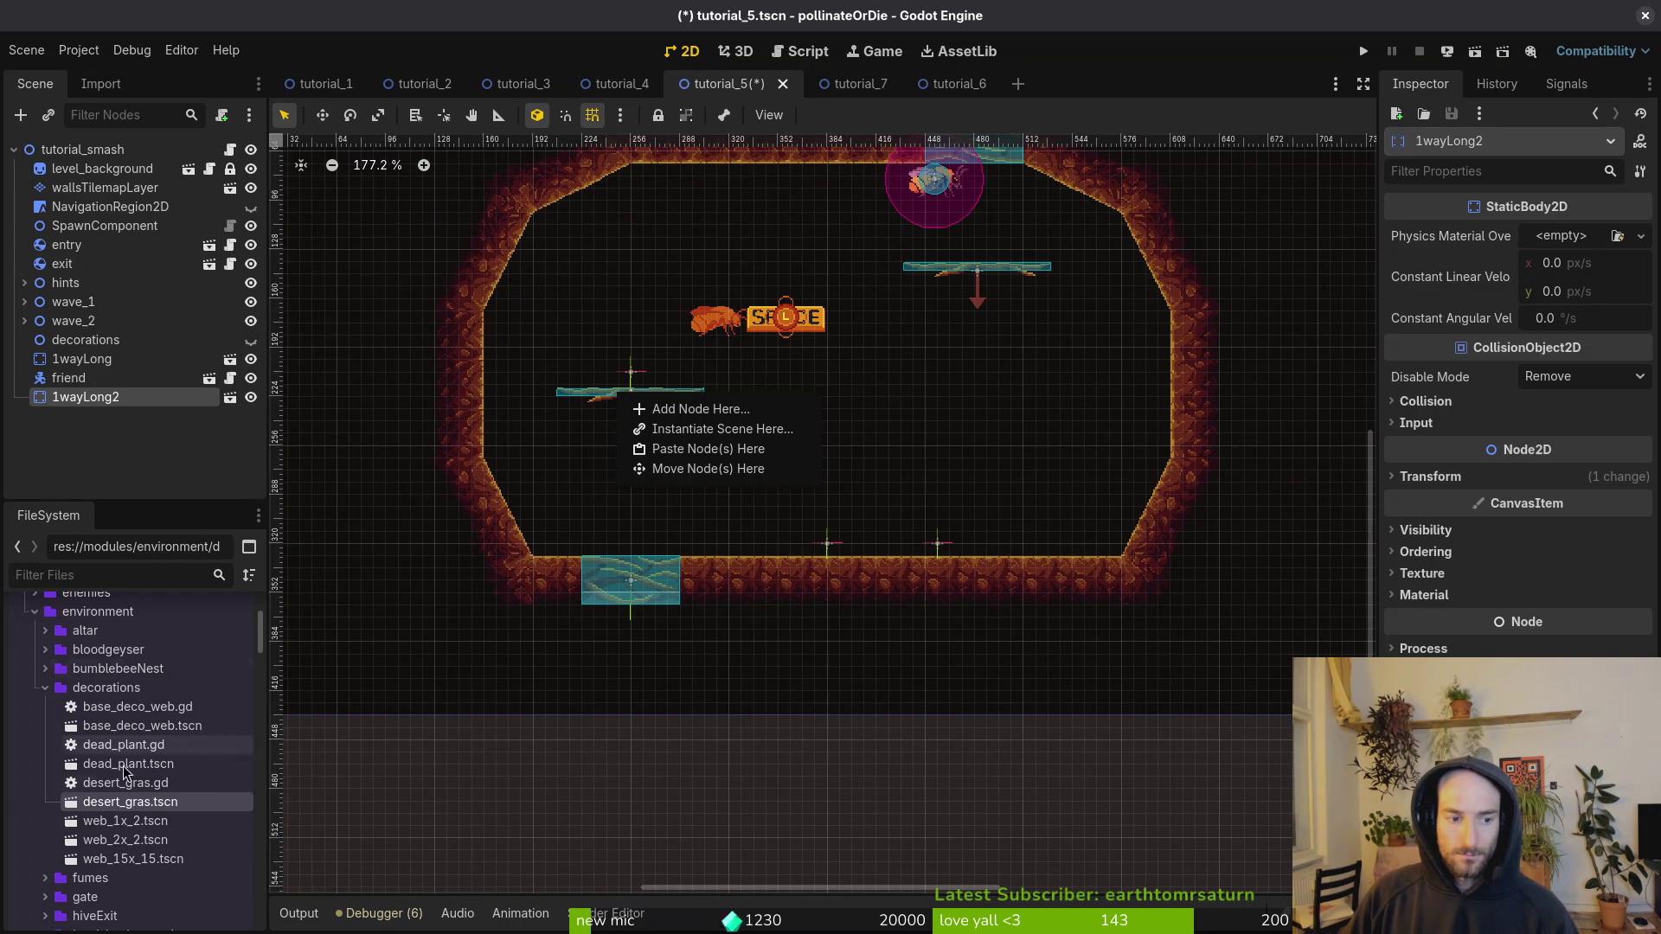
pyautogui.click(112, 792)
pyautogui.click(39, 687)
pyautogui.scroll(-2, 39, 779)
pyautogui.click(44, 779)
pyautogui.click(45, 779)
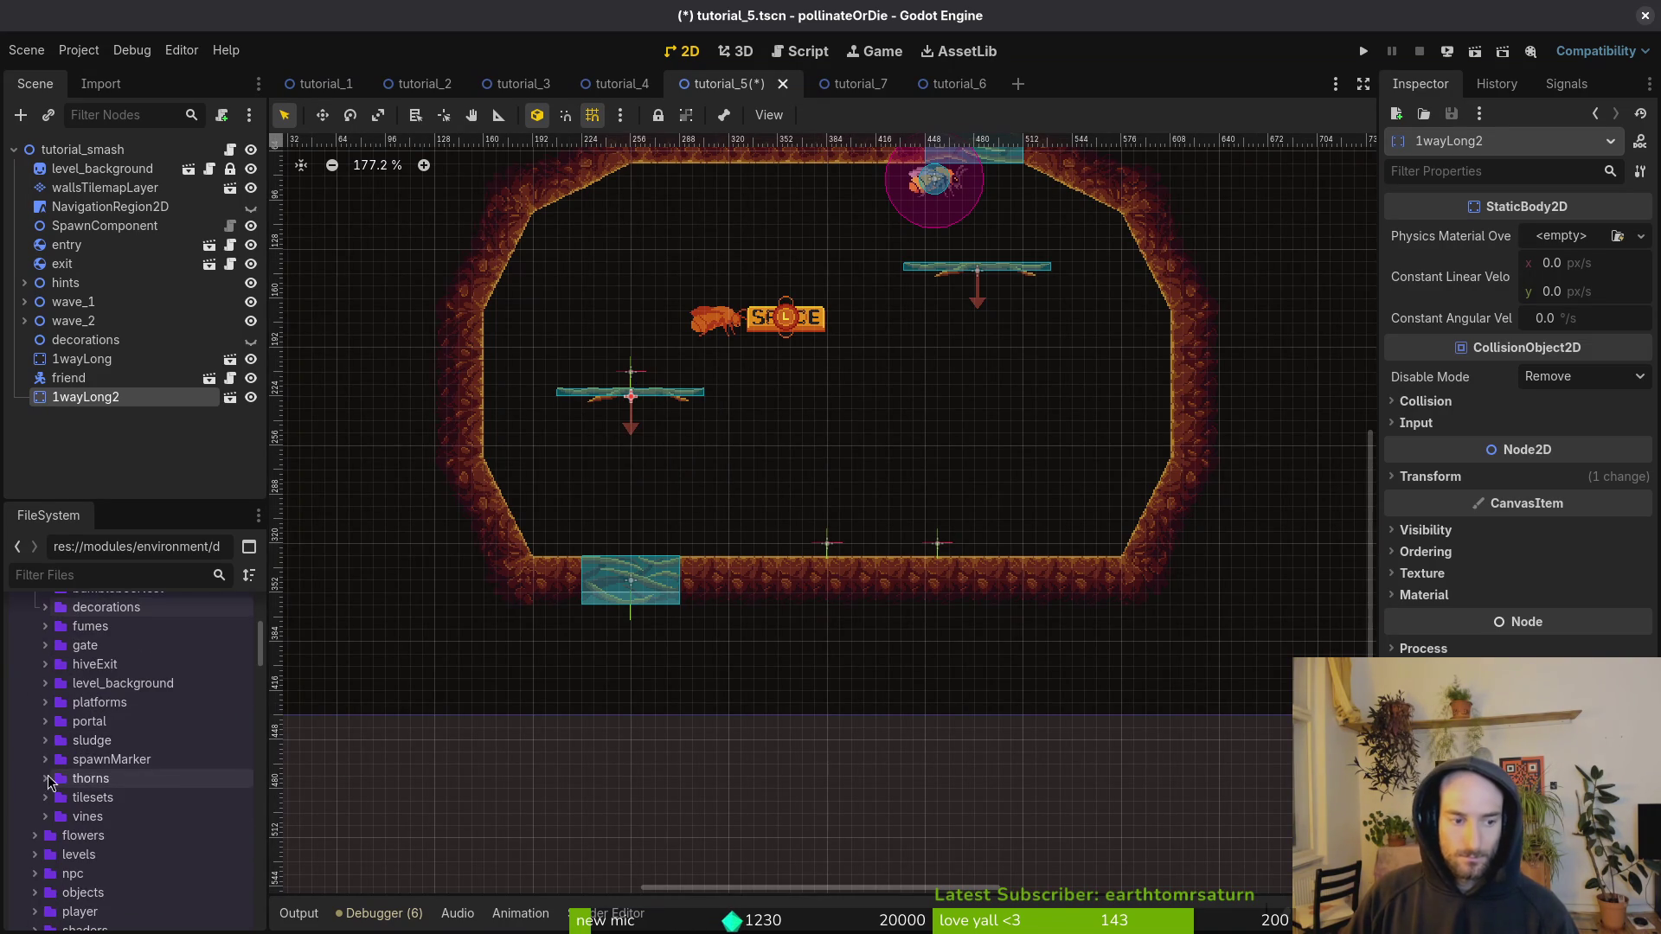
pyautogui.click(45, 703)
pyautogui.moveTo(128, 741)
pyautogui.mouseDown()
pyautogui.moveTo(761, 499)
pyautogui.moveTo(844, 445)
pyautogui.moveTo(961, 423)
pyautogui.moveTo(630, 465)
pyautogui.mouseUp()
# Step: Delete 1wayLong2, add a second medium platform at right, and position both
pyautogui.click(653, 400)
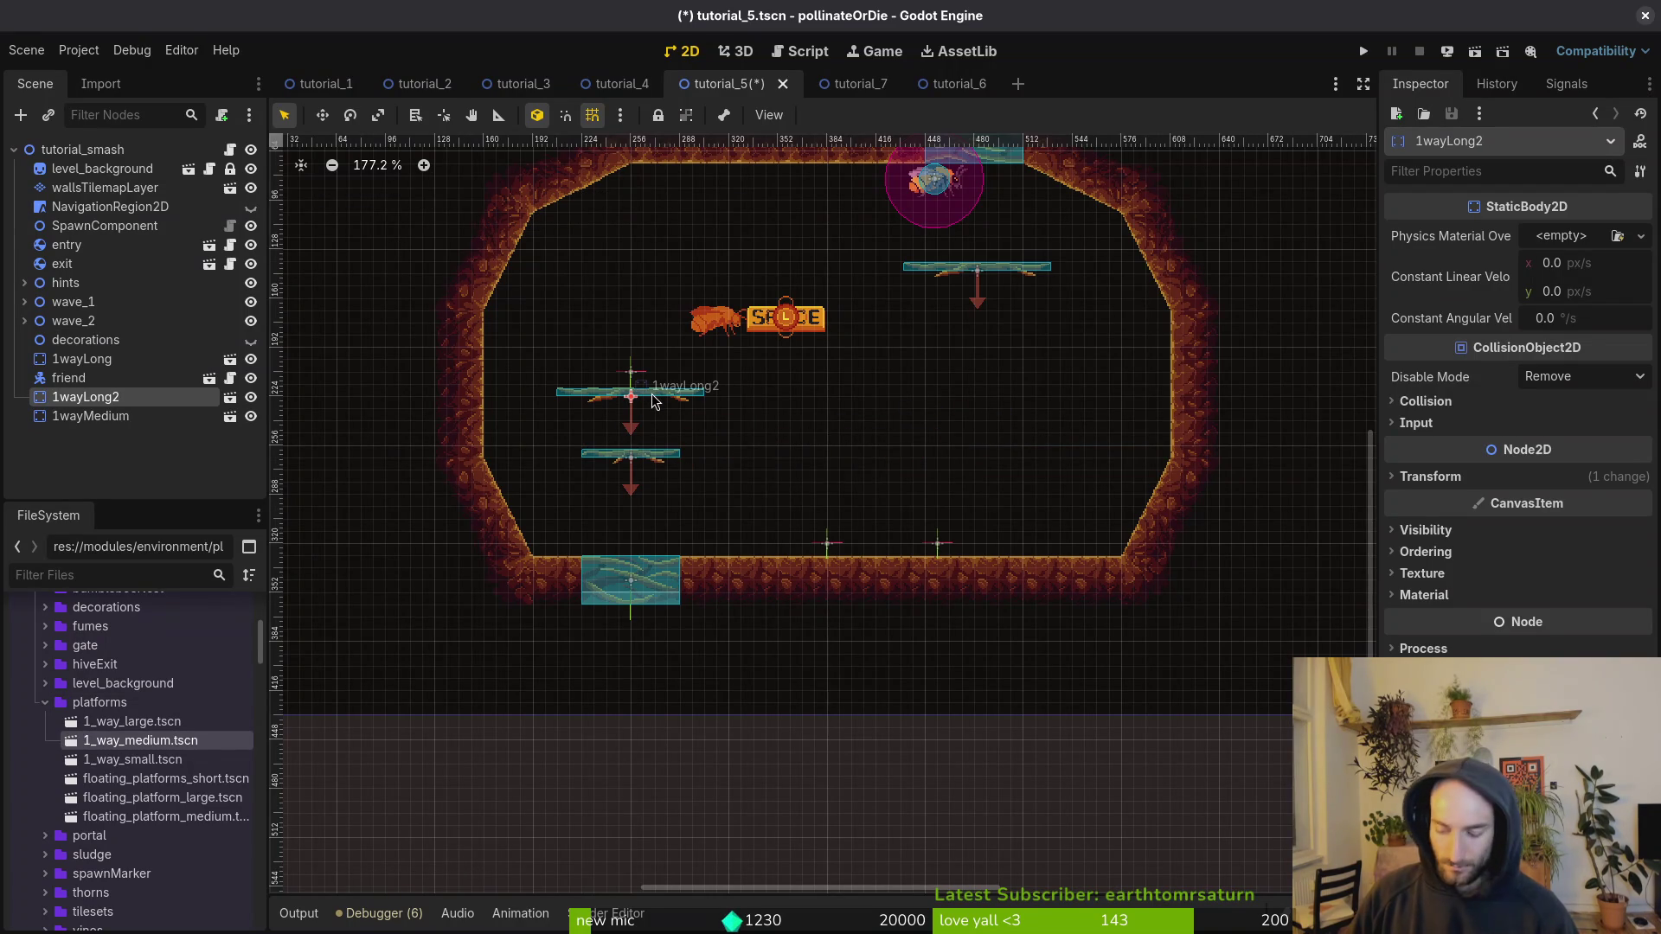
pyautogui.press('Delete')
pyautogui.click(878, 484)
pyautogui.moveTo(122, 746)
pyautogui.mouseDown()
pyautogui.moveTo(842, 493)
pyautogui.moveTo(952, 423)
pyautogui.mouseUp()
pyautogui.moveTo(655, 465)
pyautogui.mouseDown()
pyautogui.moveTo(643, 367)
pyautogui.moveTo(664, 399)
pyautogui.mouseUp()
pyautogui.scroll(3, 643, 368)
pyautogui.moveTo(1045, 449); pyautogui.dragTo(1152, 466)
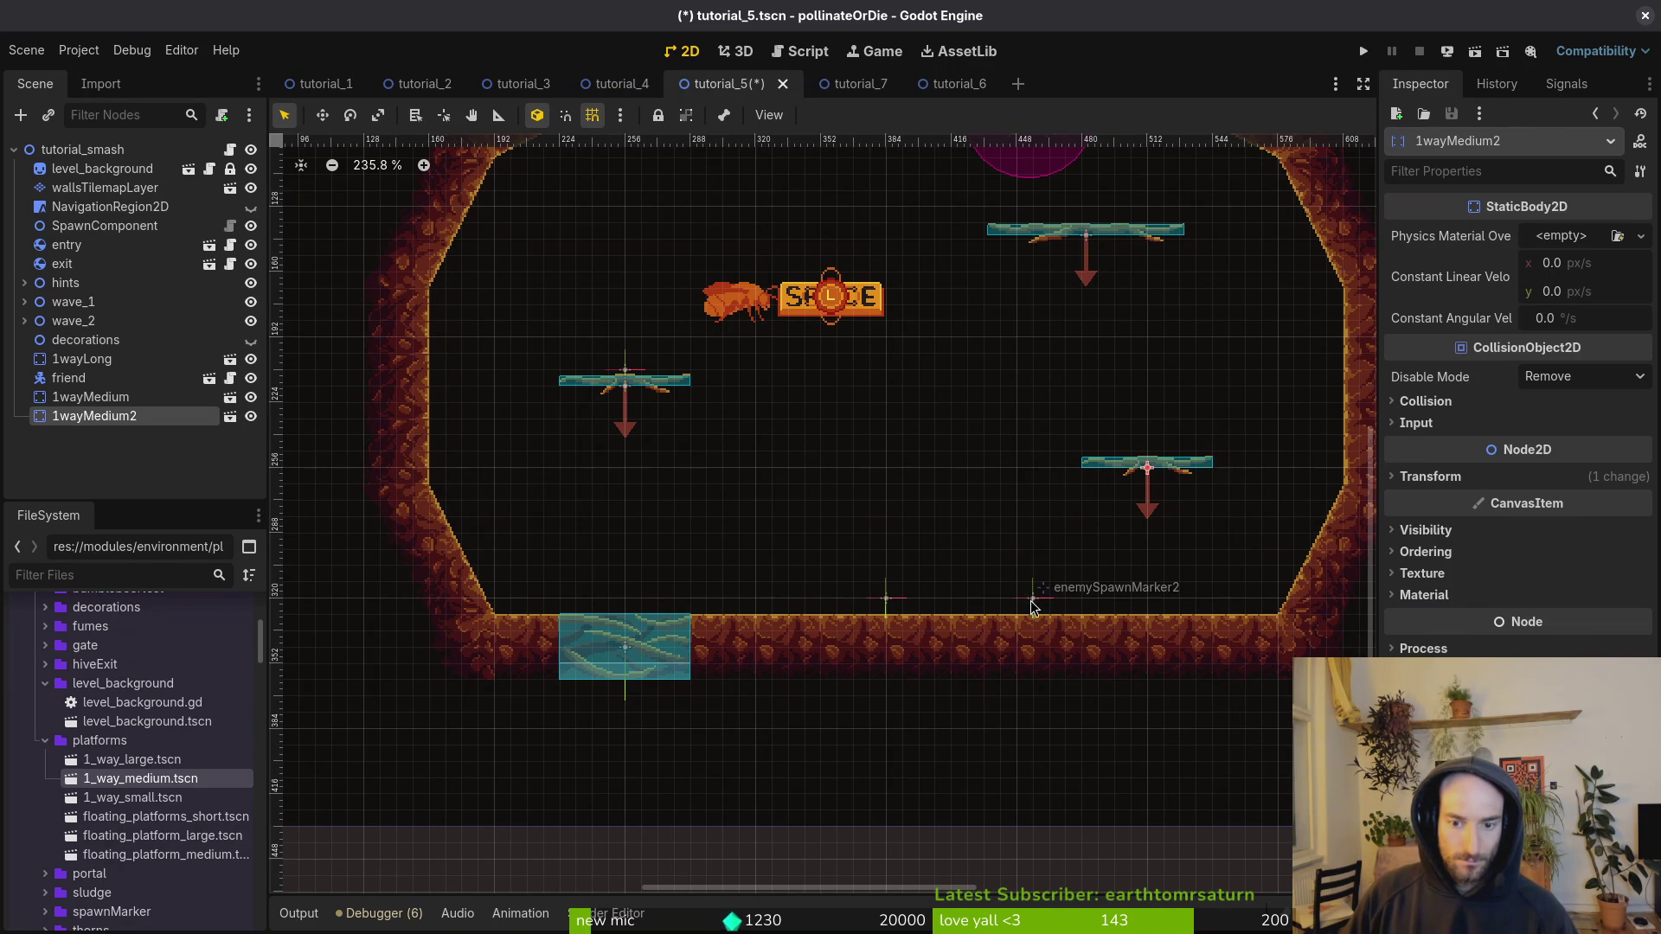
# Step: Move enemySpawnMarker2 onto the right platform and save the scene
pyautogui.moveTo(1031, 606); pyautogui.dragTo(1162, 431)
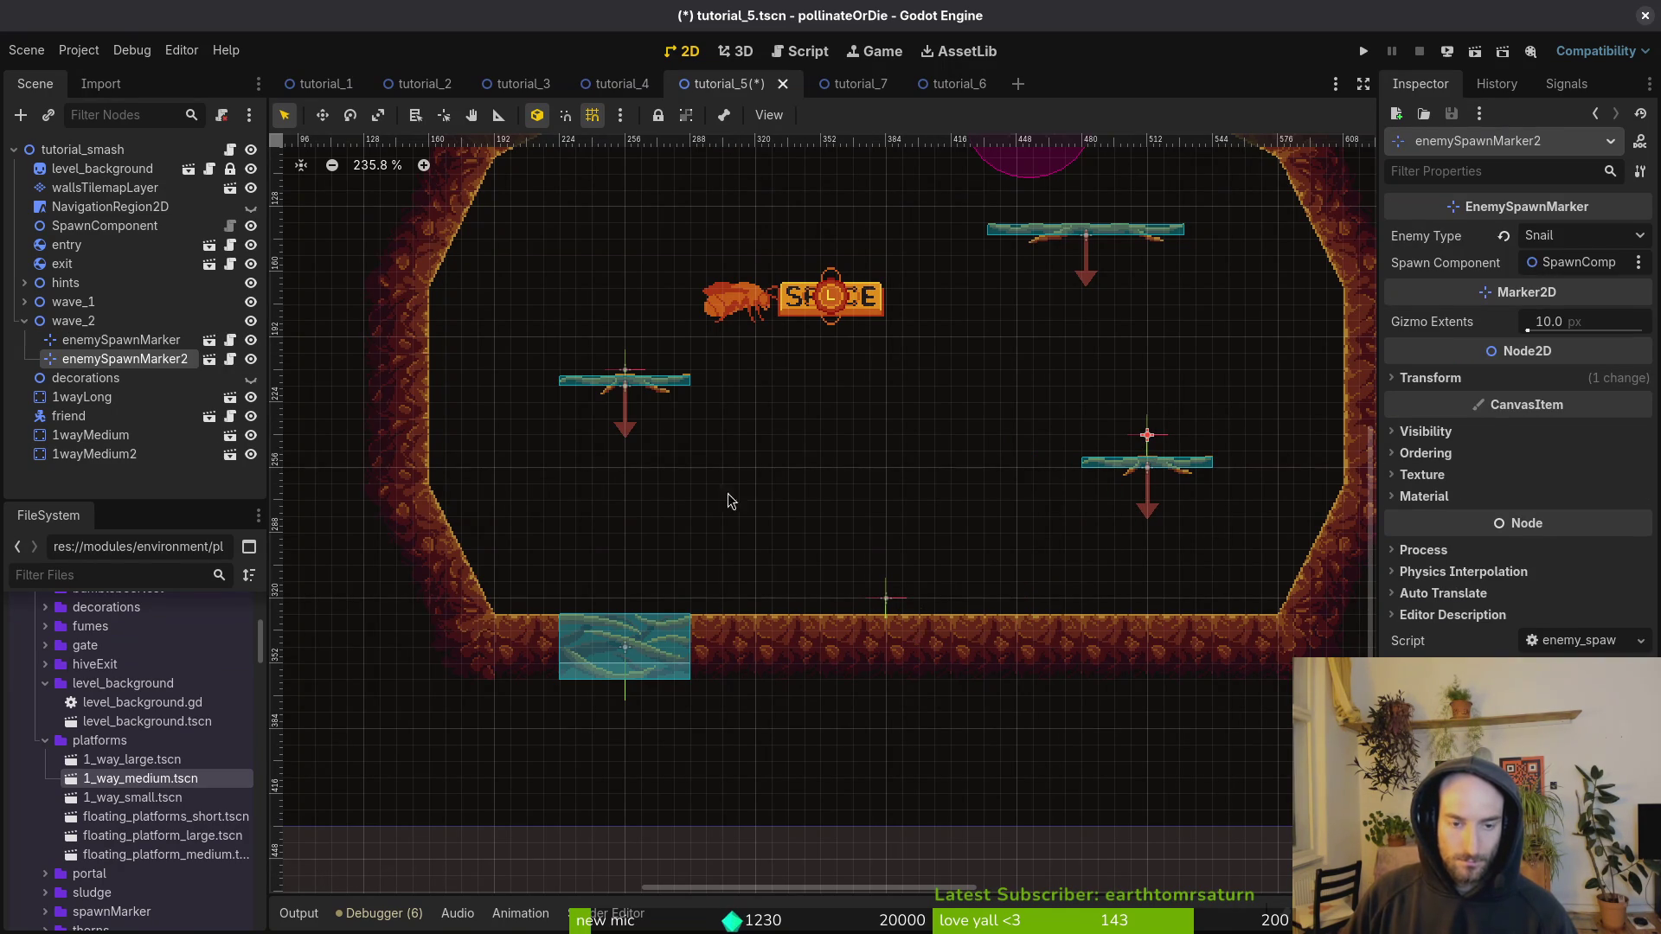
pyautogui.click(87, 340)
pyautogui.hotkey('ctrl', 'd')
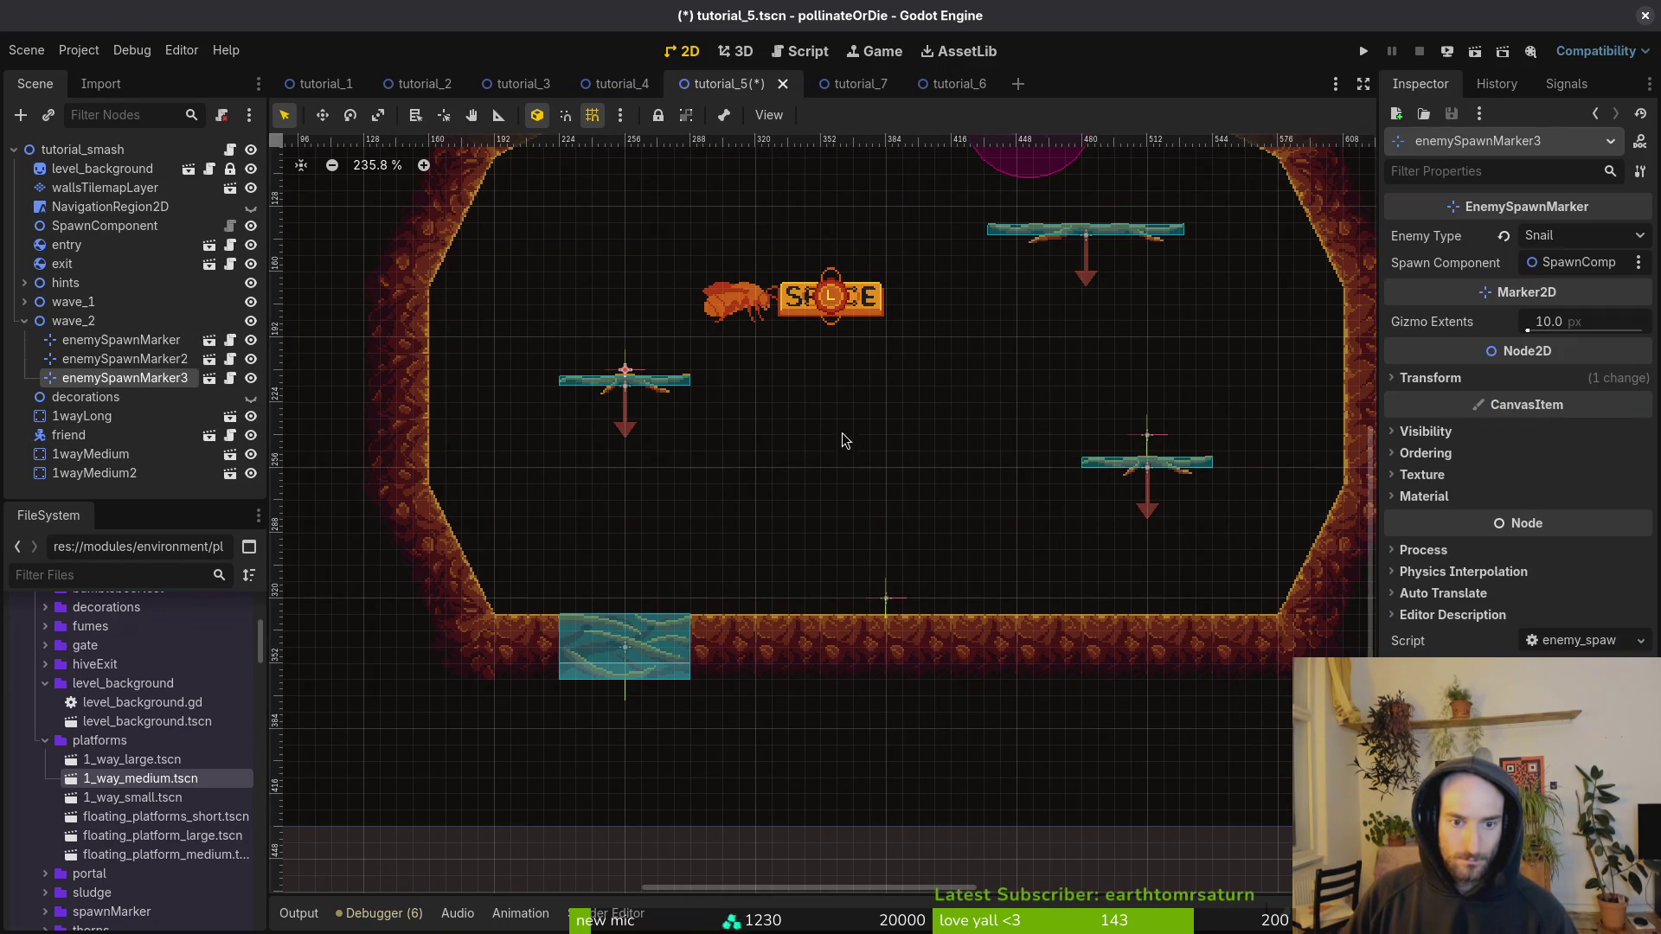
pyautogui.hotkey('ctrl', 'z')
pyautogui.hotkey('ctrl', 's')
pyautogui.click(24, 321)
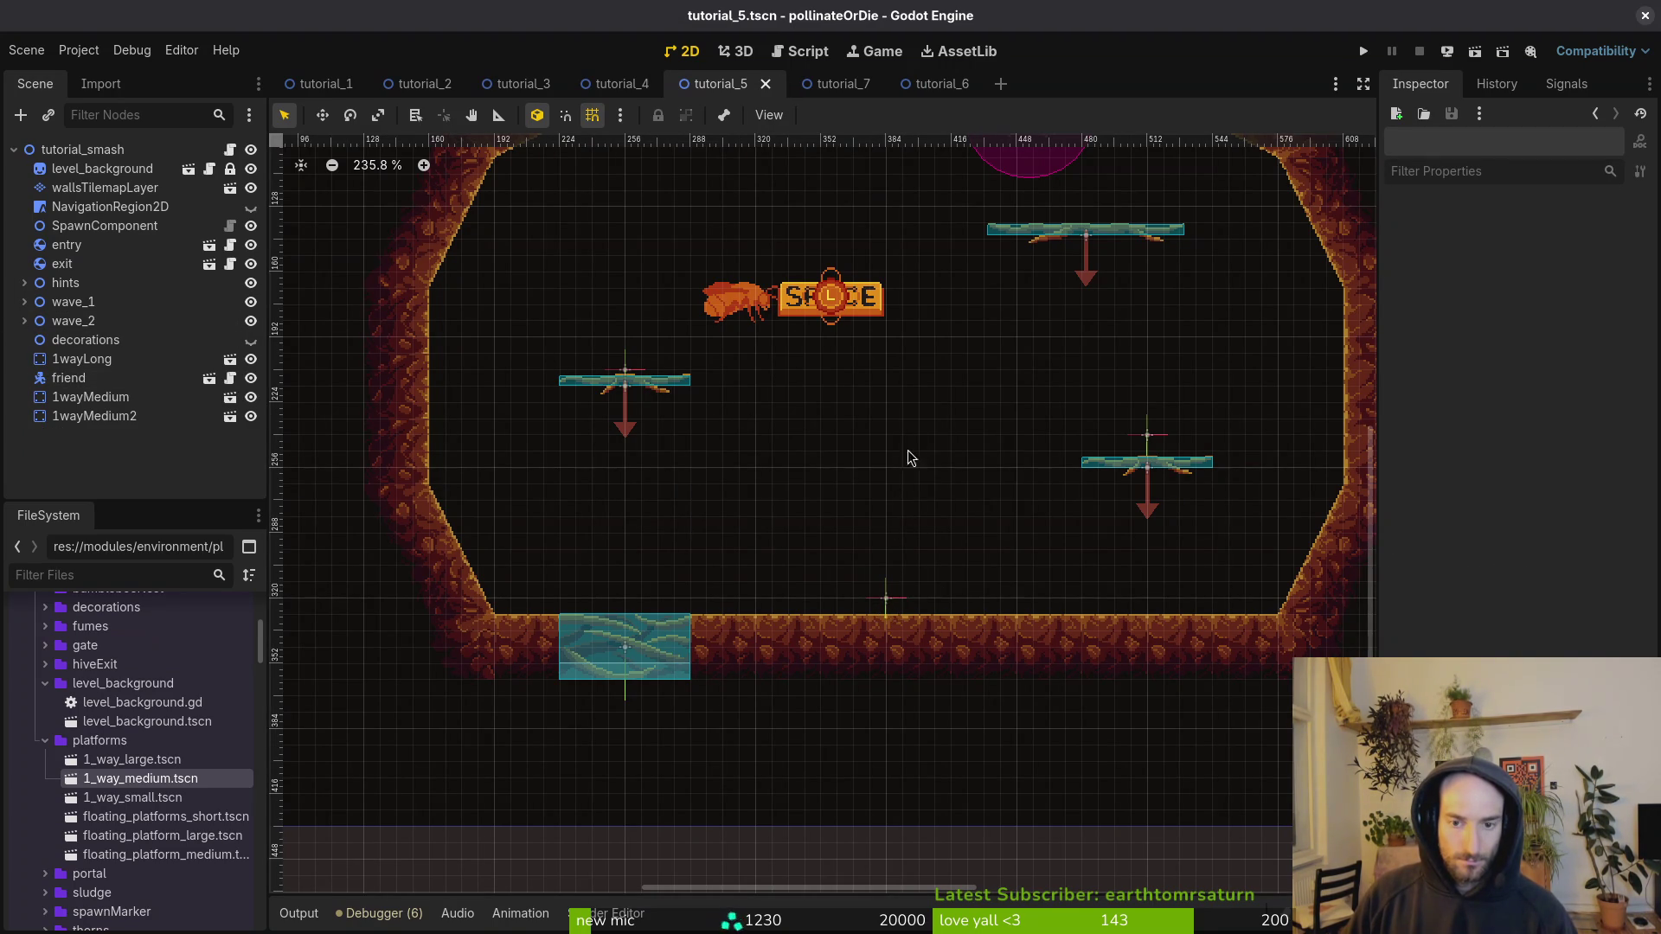
pyautogui.scroll(-4, 943, 450)
pyautogui.scroll(2, 847, 438)
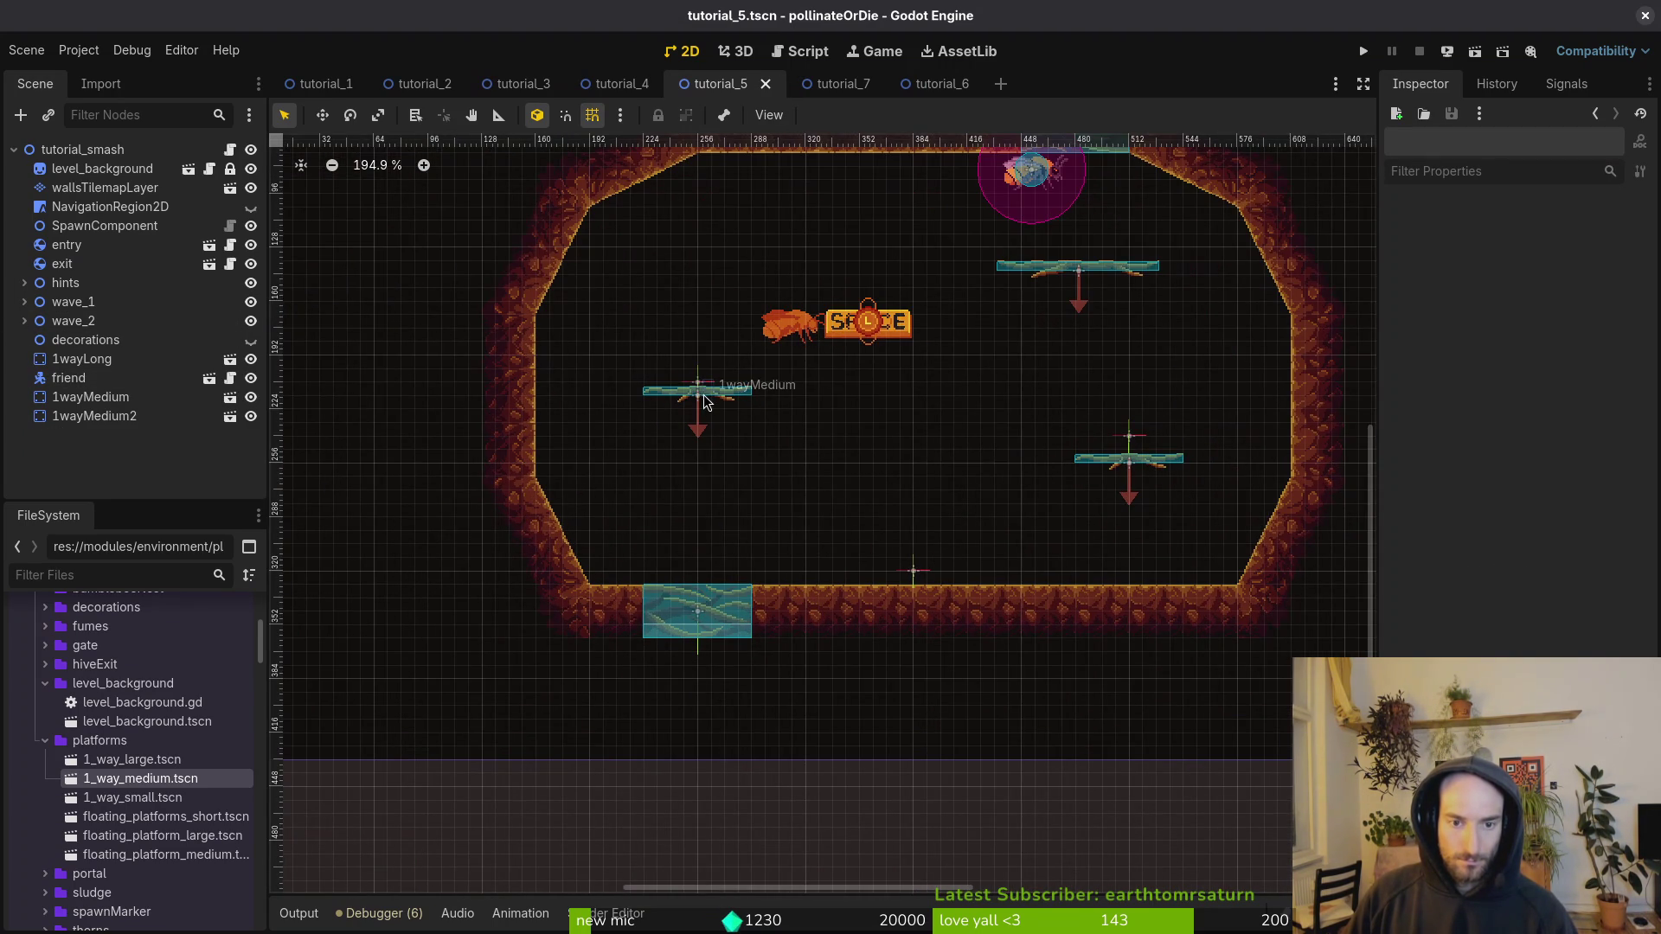
pyautogui.click(722, 402)
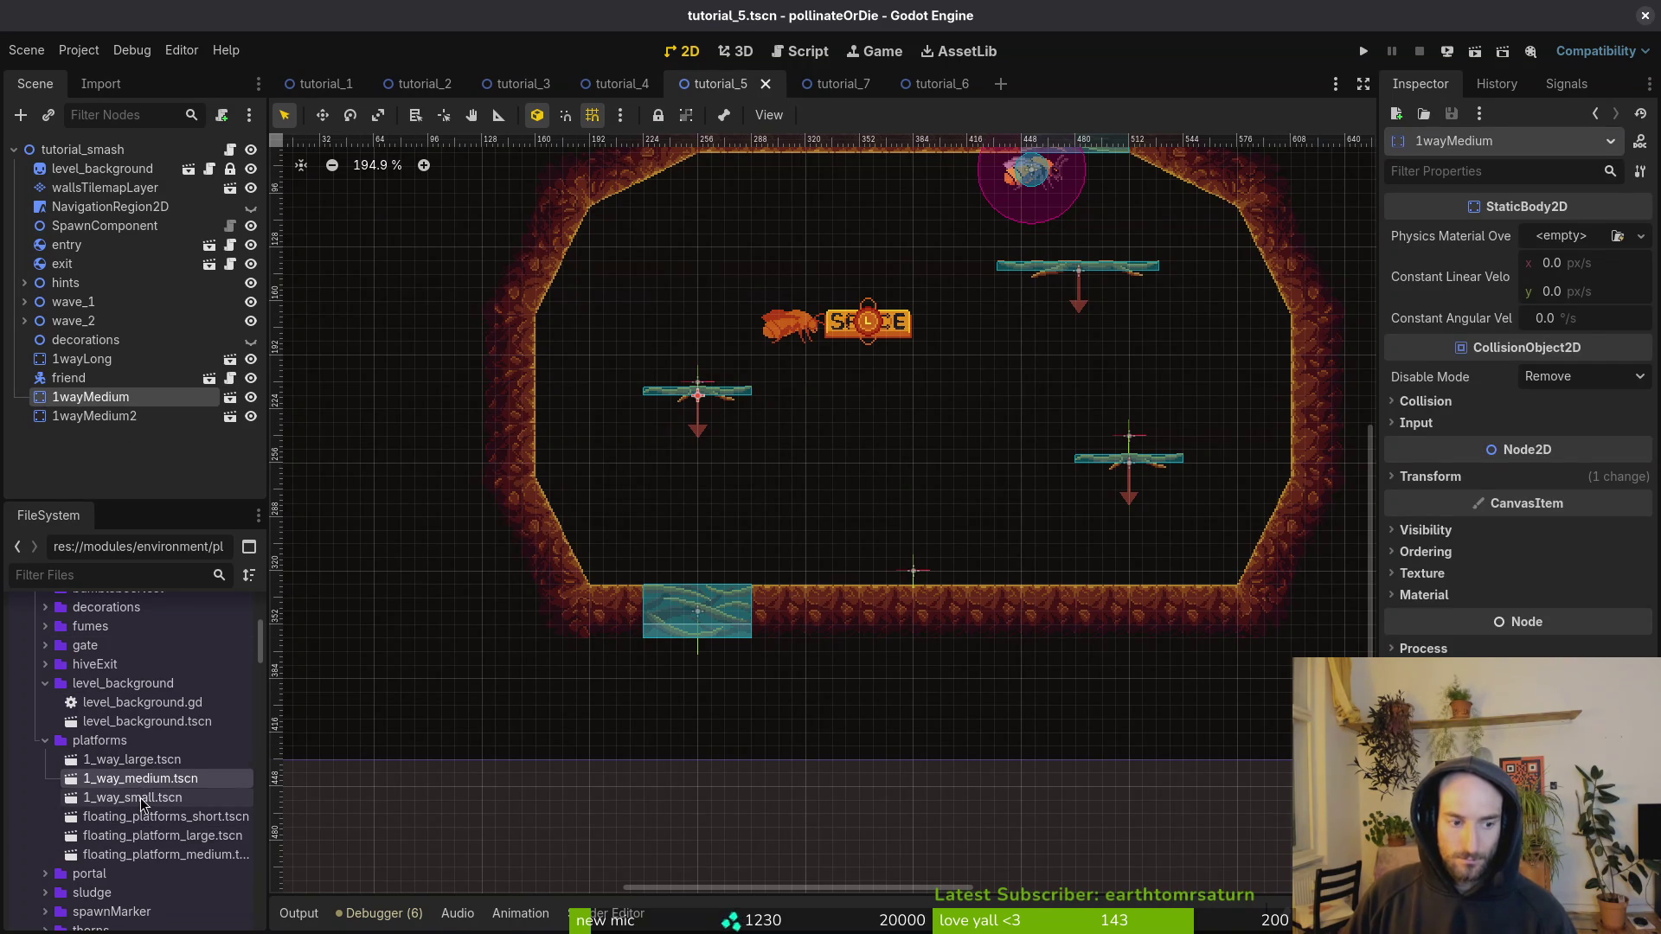
# Step: Add a 1wayShort platform mid-arena, raise the wave_1 spawn marker to it, and save
pyautogui.moveTo(126, 803)
pyautogui.mouseDown()
pyautogui.moveTo(900, 446)
pyautogui.moveTo(924, 400)
pyautogui.moveTo(933, 422)
pyautogui.mouseUp()
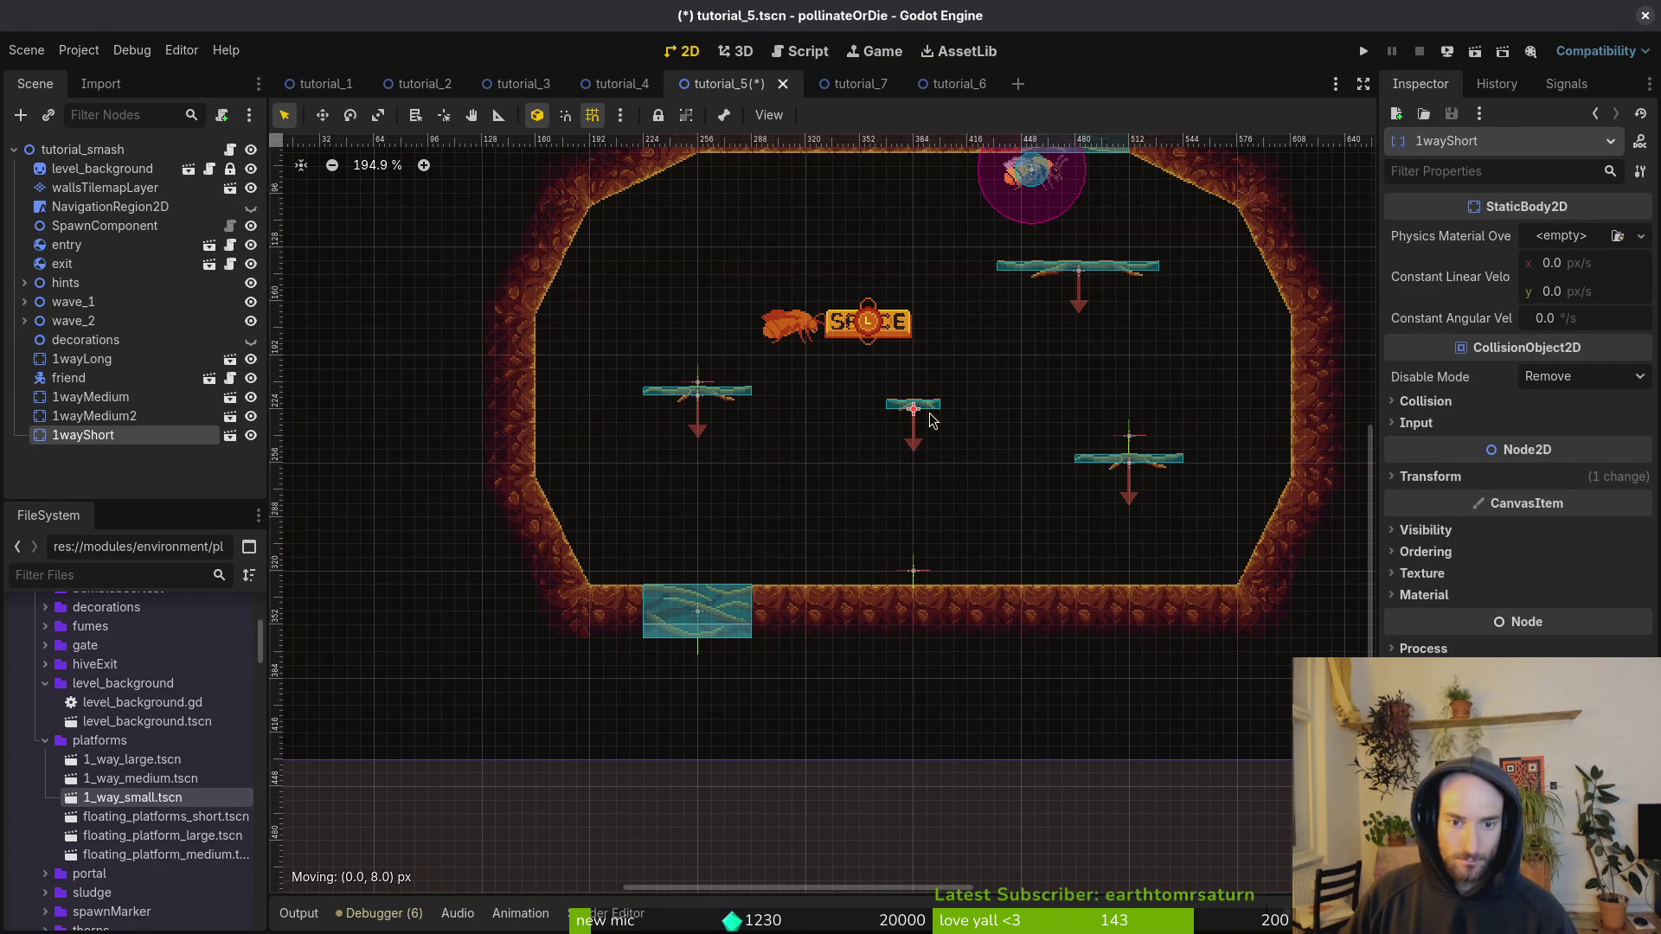
pyautogui.moveTo(903, 580)
pyautogui.mouseDown()
pyautogui.moveTo(920, 564)
pyautogui.moveTo(924, 387)
pyautogui.moveTo(924, 463)
pyautogui.mouseUp()
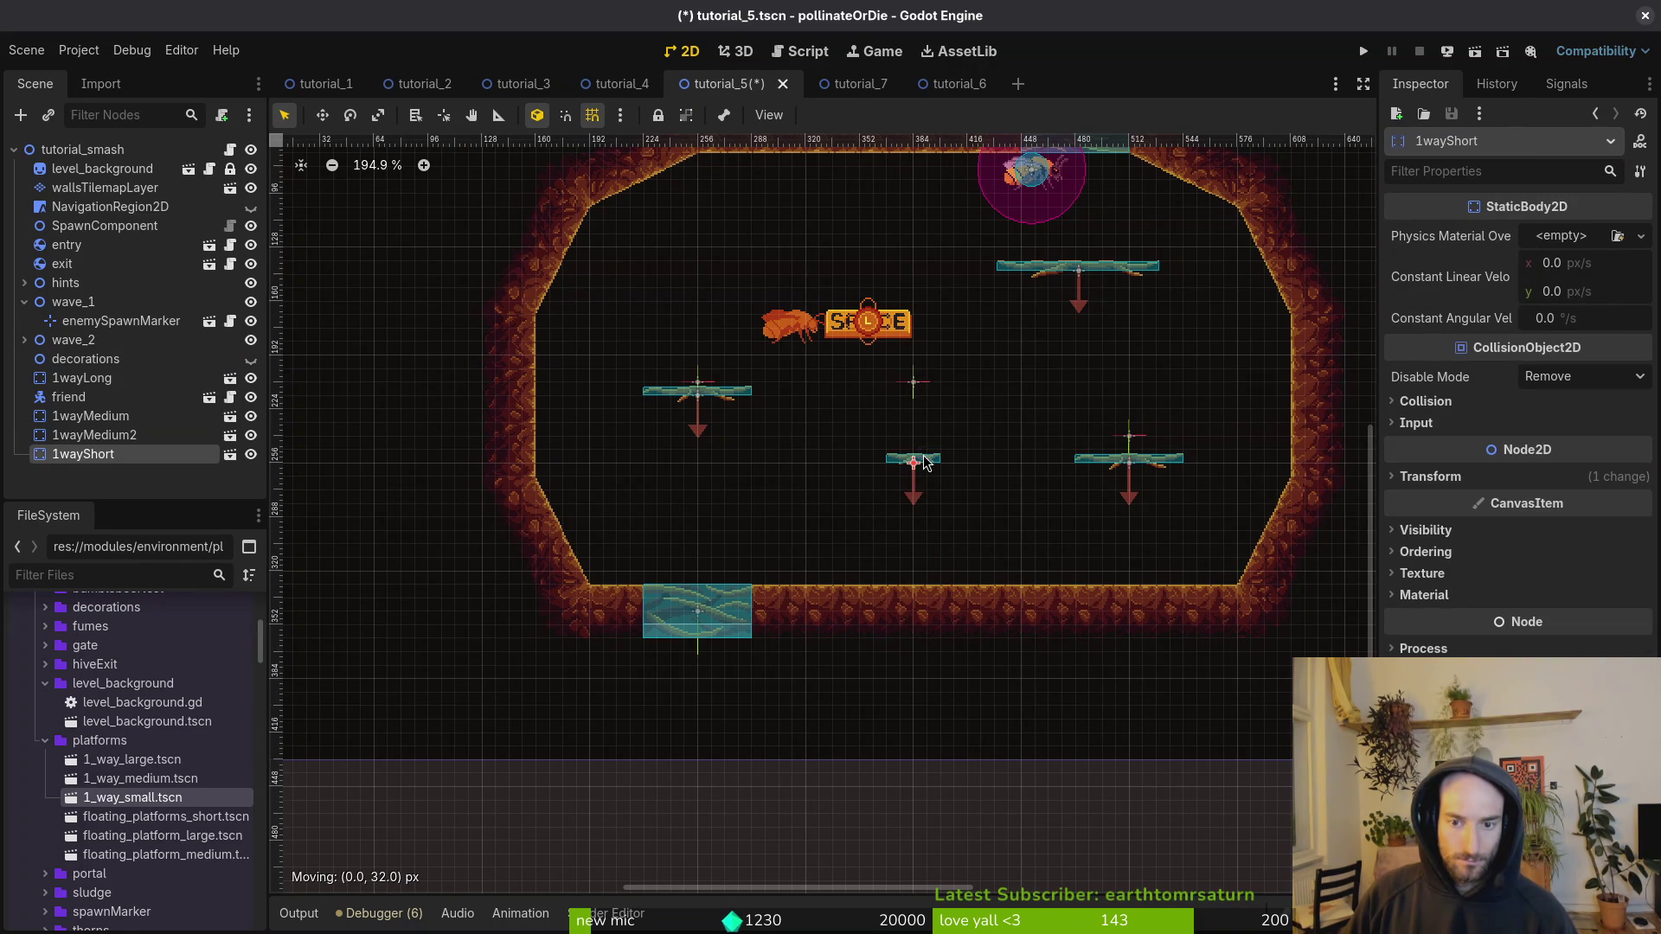
pyautogui.moveTo(924, 383)
pyautogui.mouseDown()
pyautogui.moveTo(931, 459)
pyautogui.moveTo(898, 394)
pyautogui.mouseUp()
pyautogui.scroll(5, 942, 444)
pyautogui.click(932, 426)
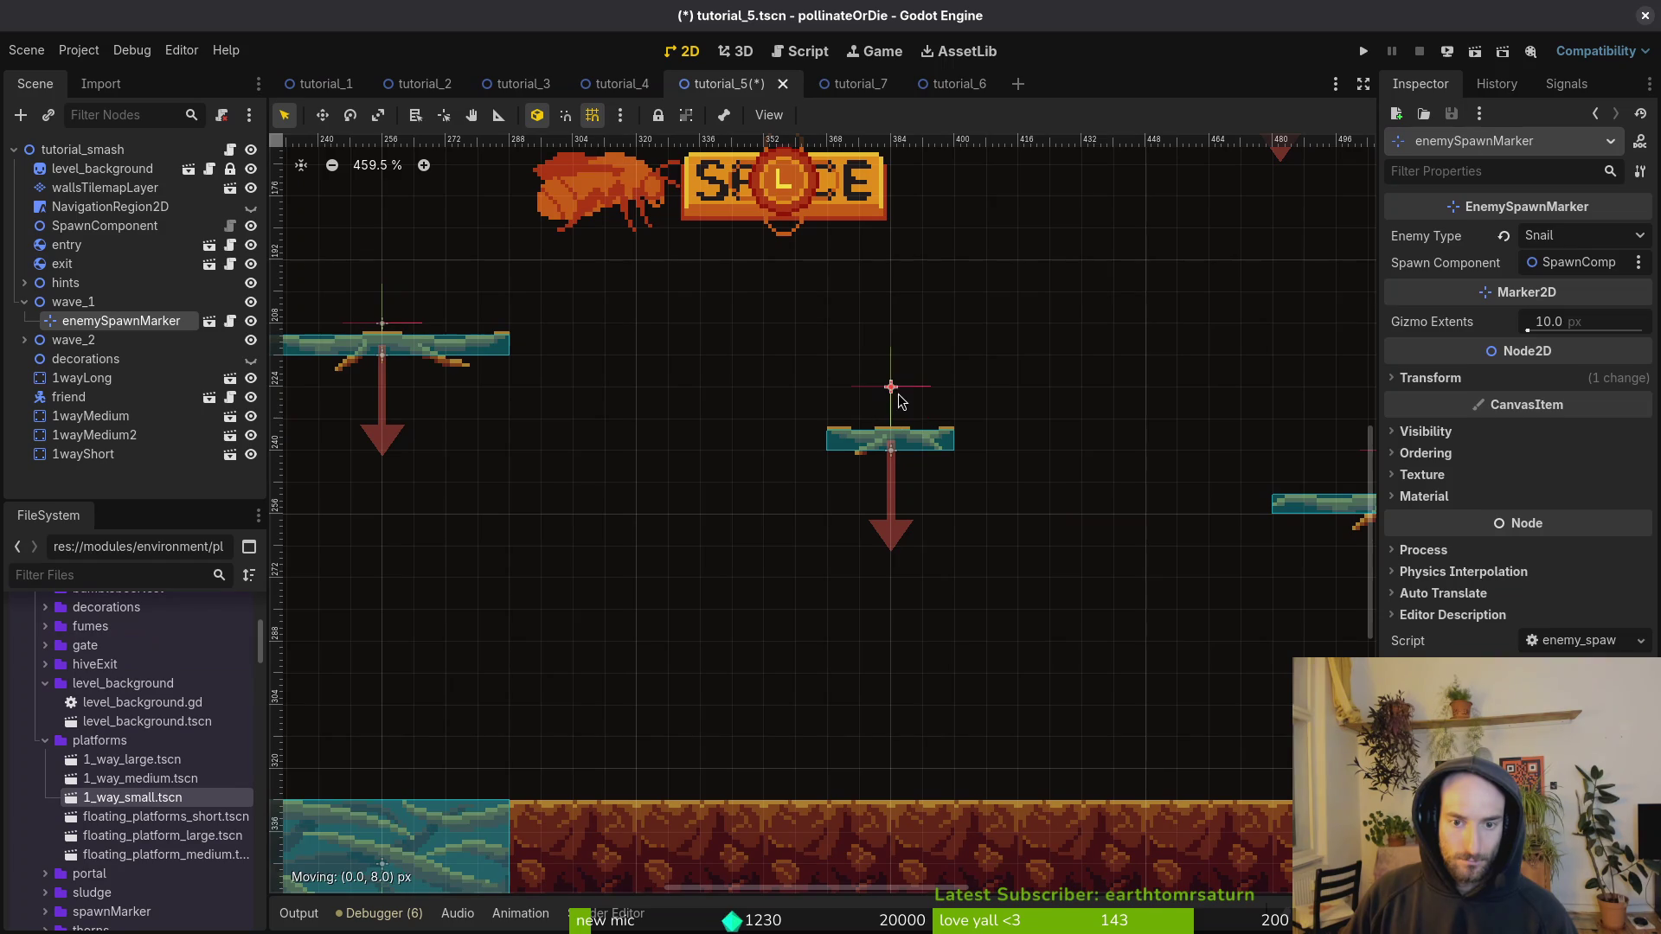
pyautogui.click(938, 493)
pyautogui.hotkey('ctrl', 's')
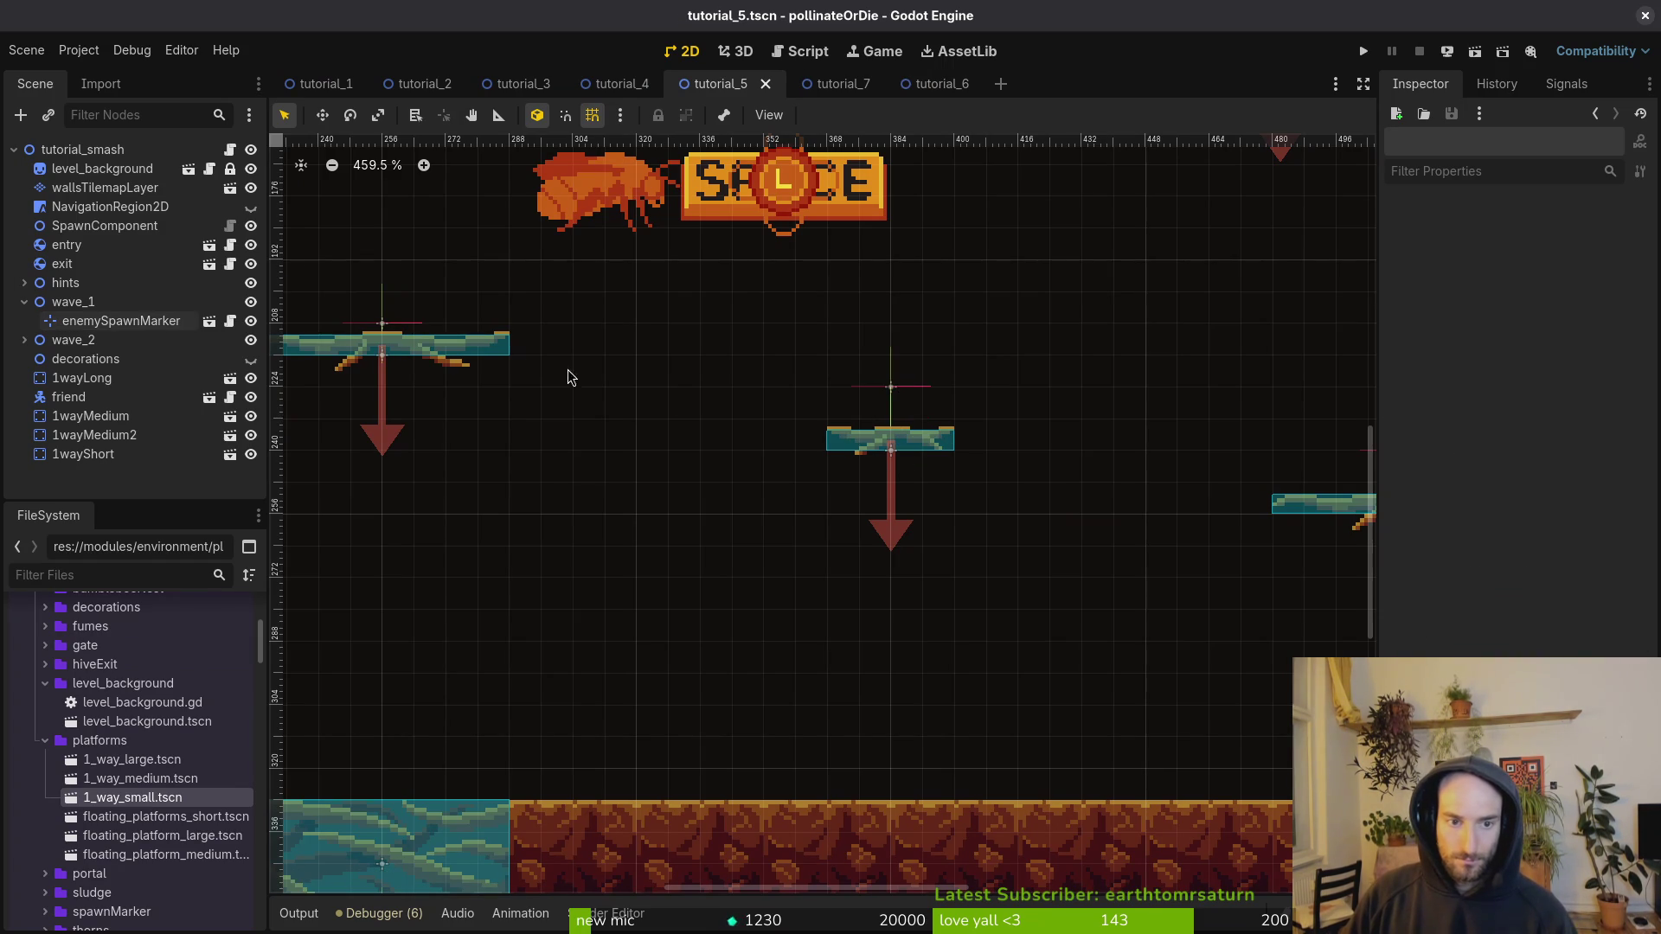
# Step: Fine-tune the middle and left spawn markers just above their platforms and save
pyautogui.click(898, 387)
pyautogui.moveTo(898, 387); pyautogui.dragTo(898, 418)
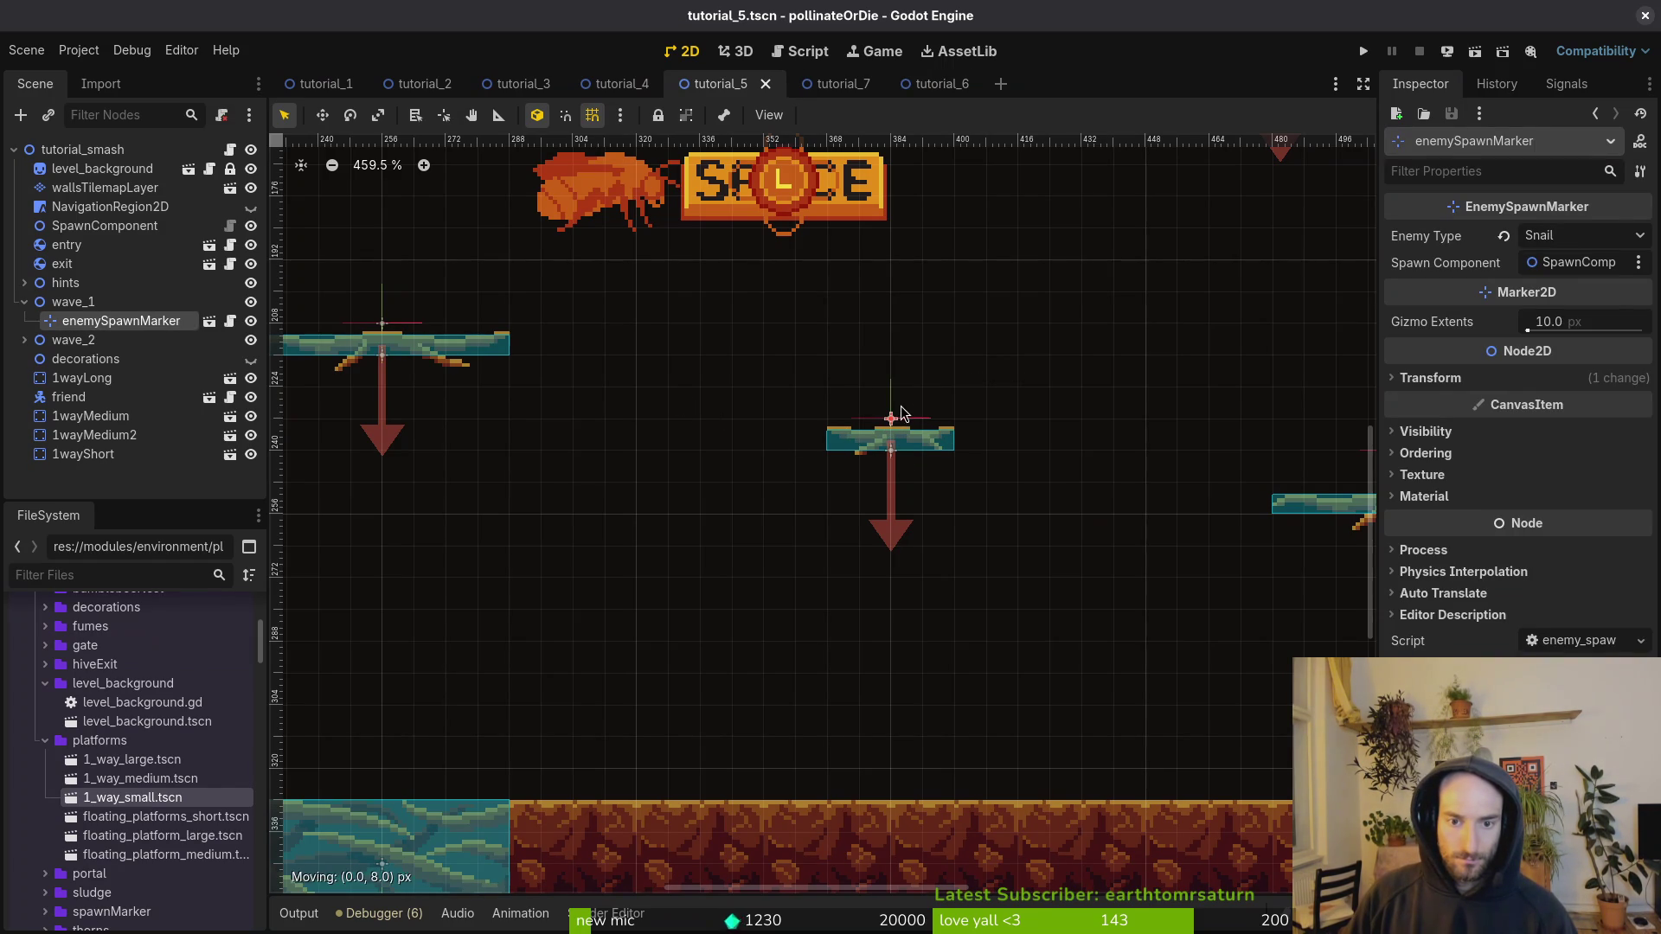
pyautogui.scroll(-3, 930, 423)
pyautogui.scroll(2, 1220, 451)
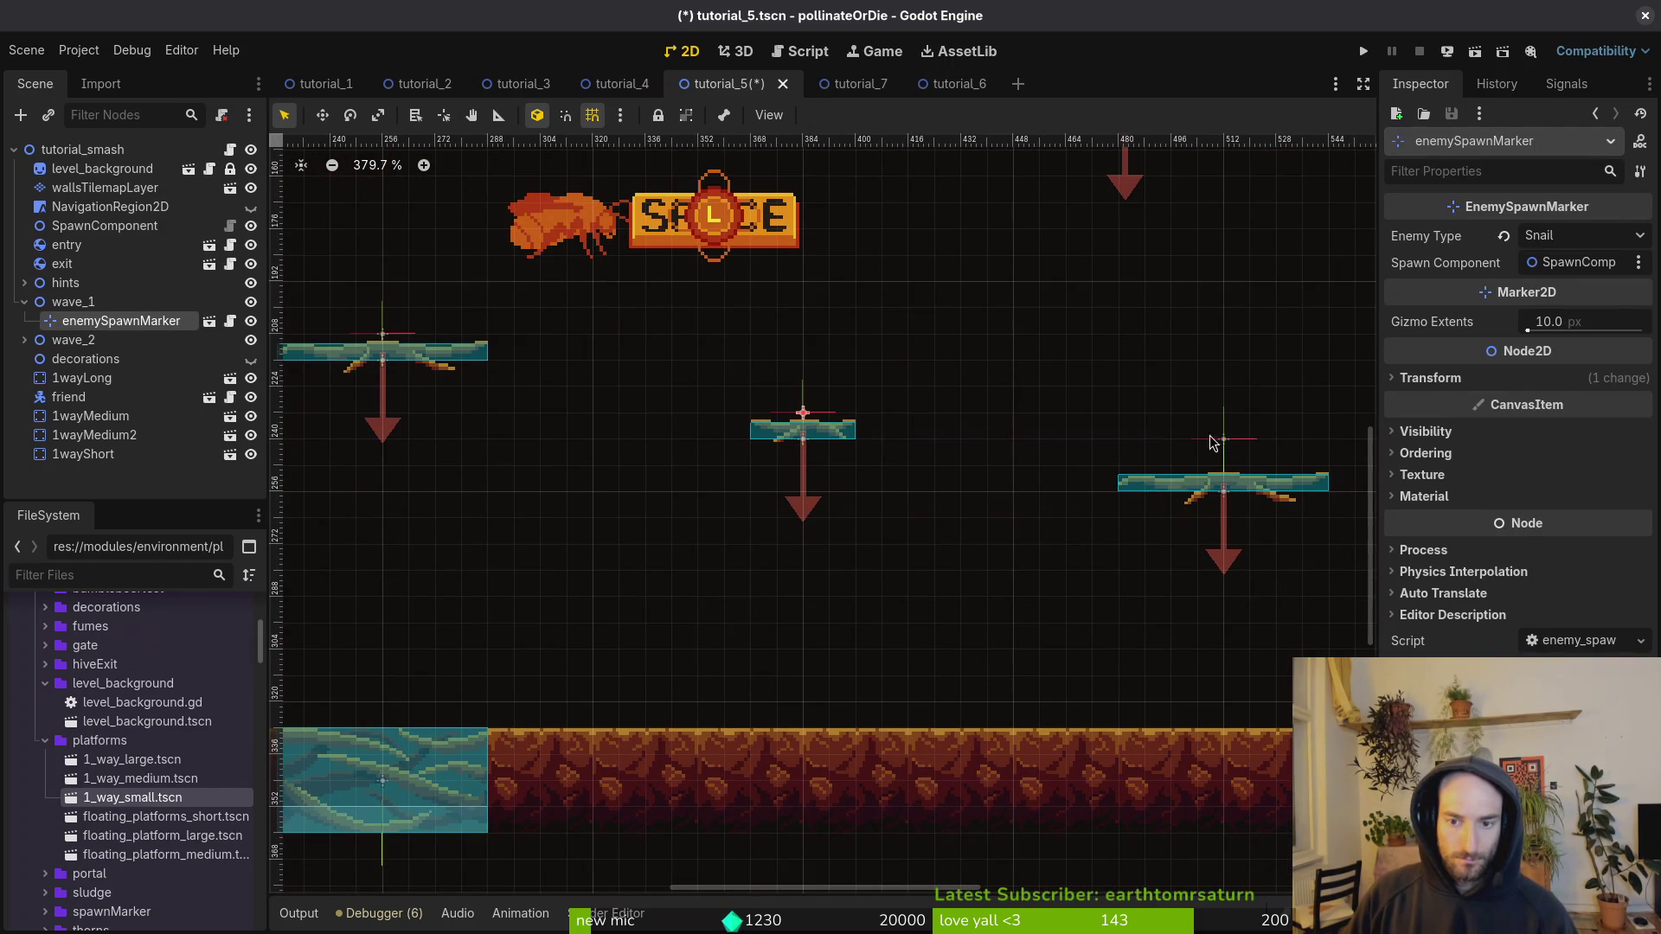
pyautogui.moveTo(811, 421); pyautogui.dragTo(810, 395)
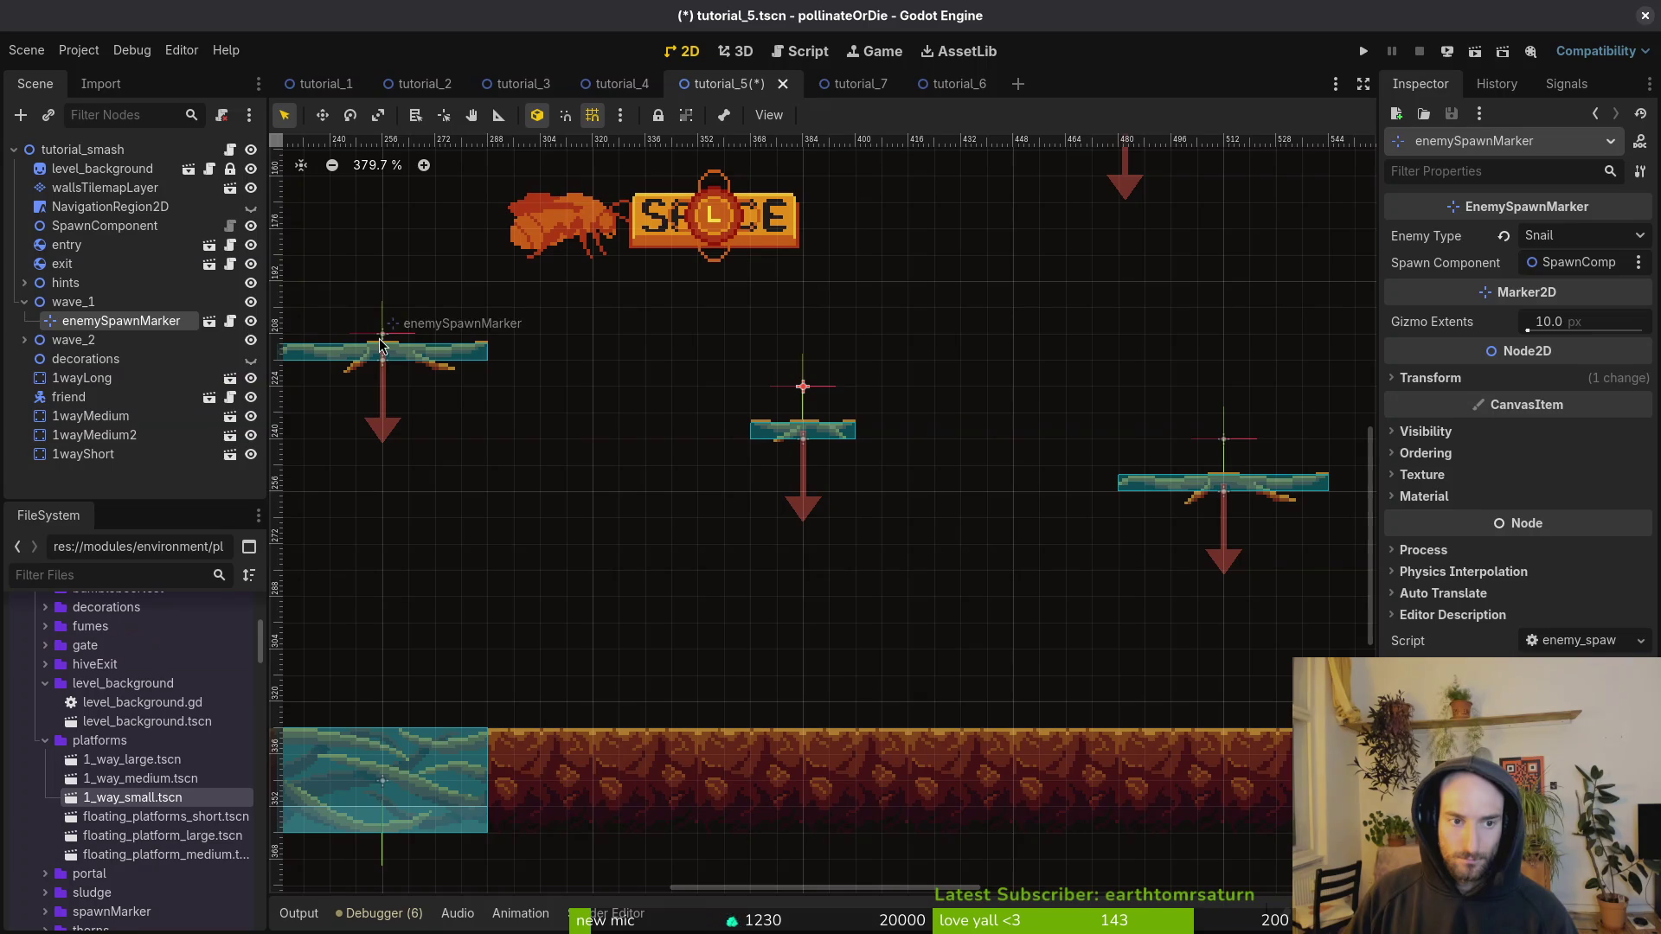
pyautogui.moveTo(381, 345); pyautogui.dragTo(381, 319)
pyautogui.click(585, 361)
pyautogui.hotkey('ctrl', 's')
pyautogui.scroll(-7, 759, 407)
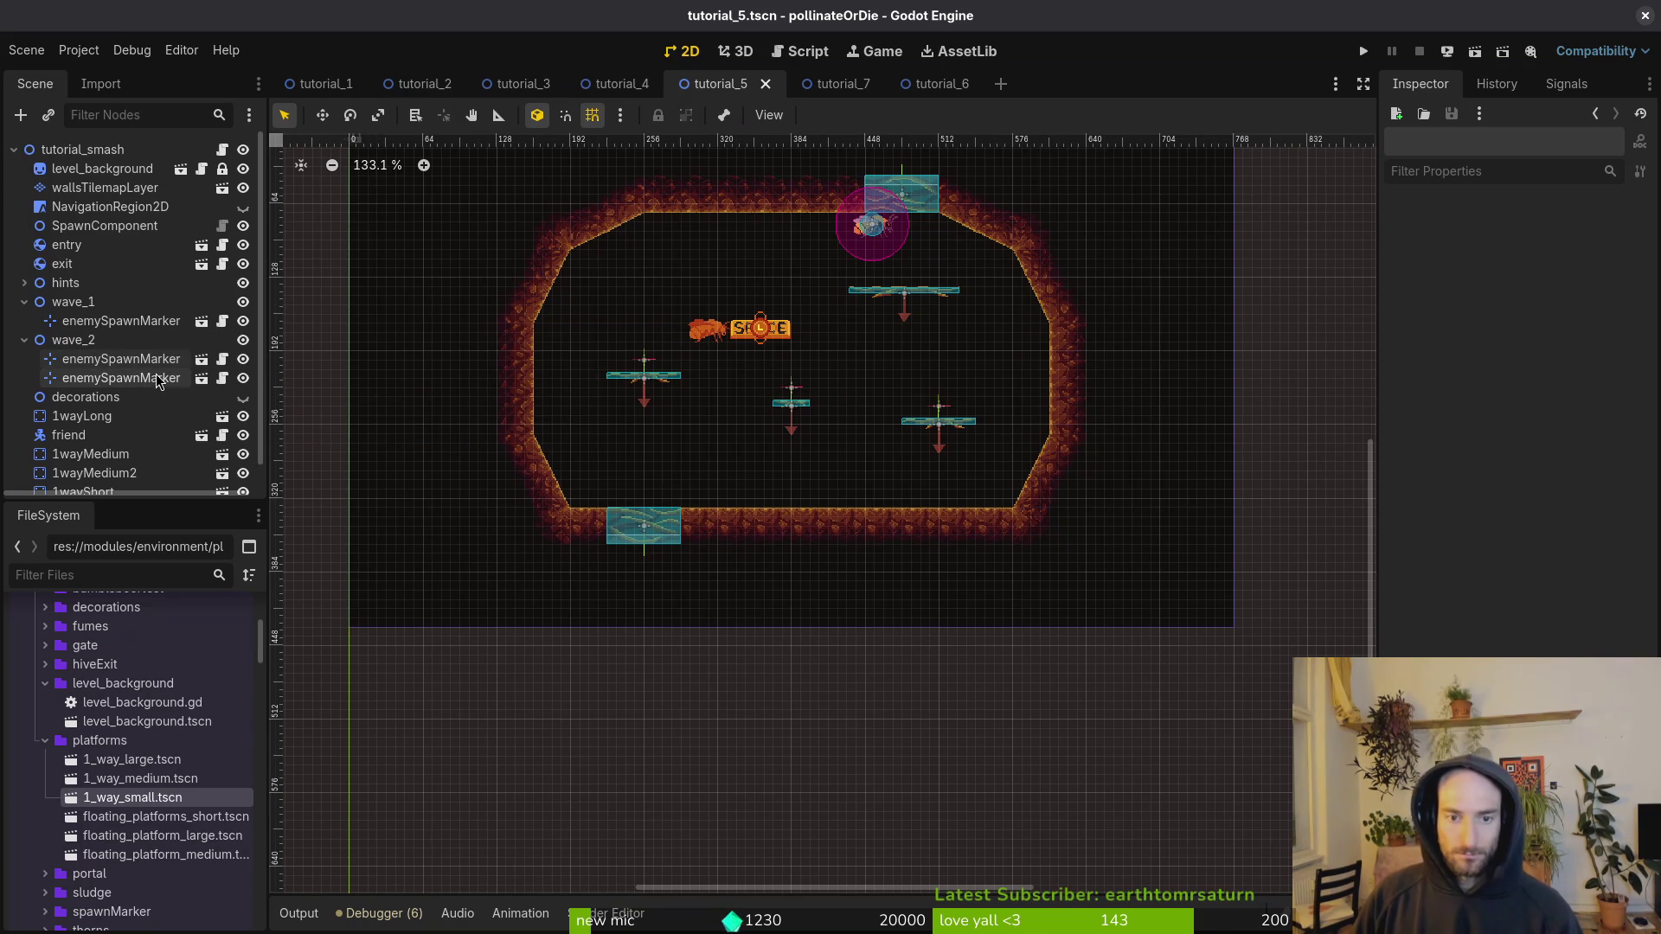
pyautogui.click(96, 366)
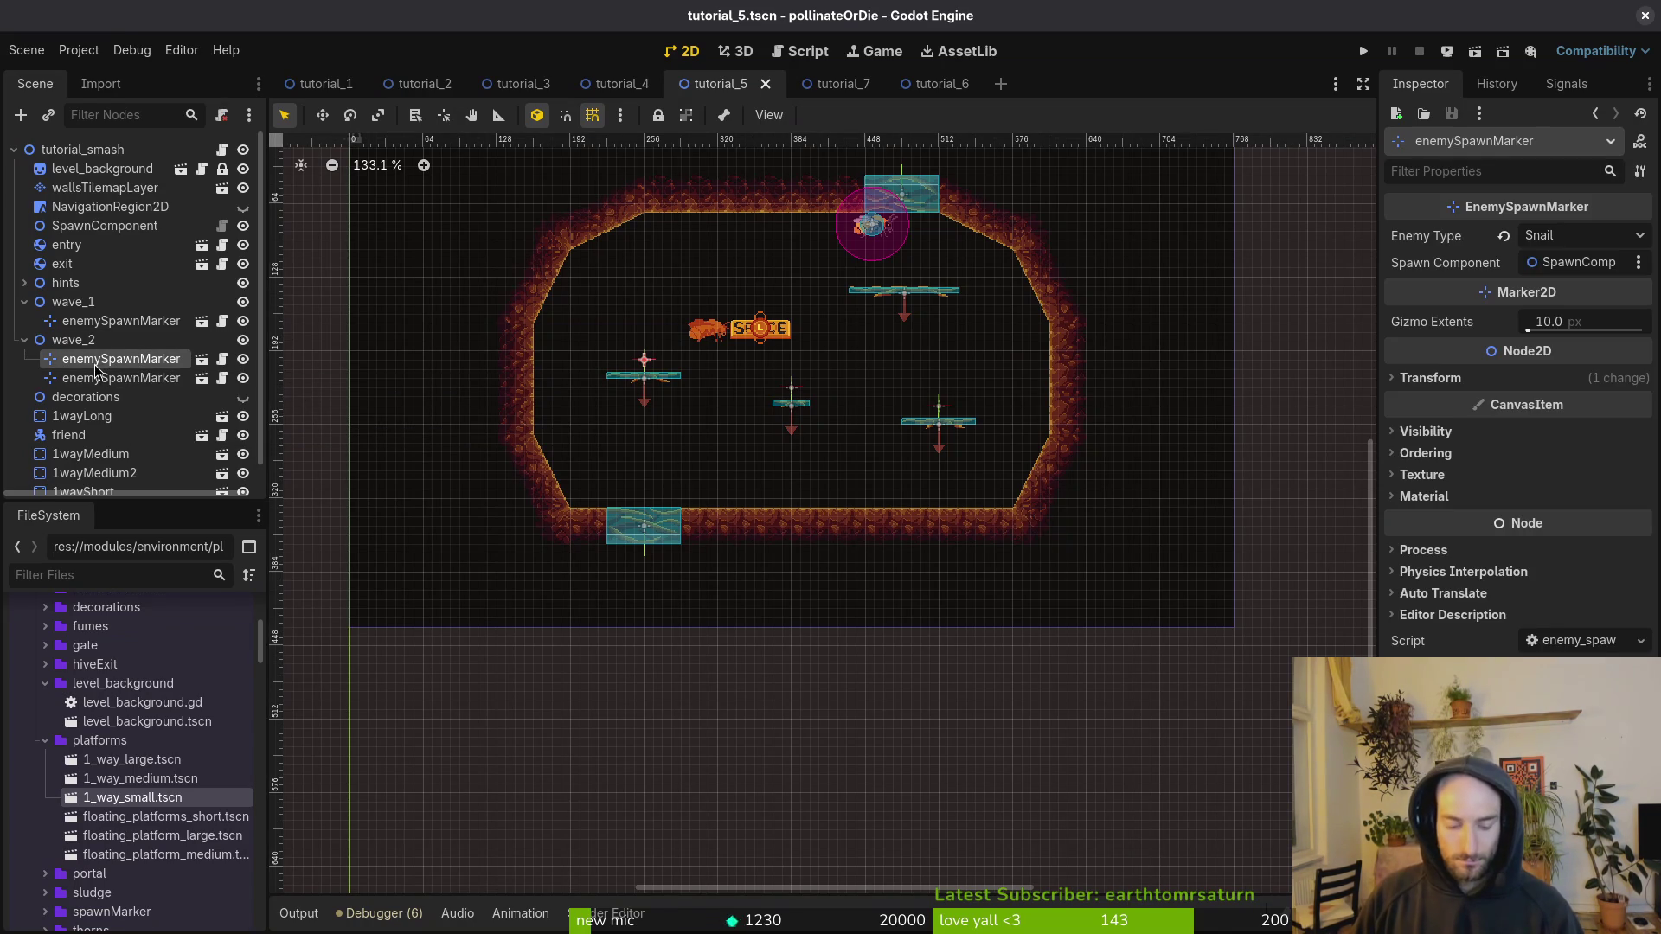
pyautogui.click(701, 404)
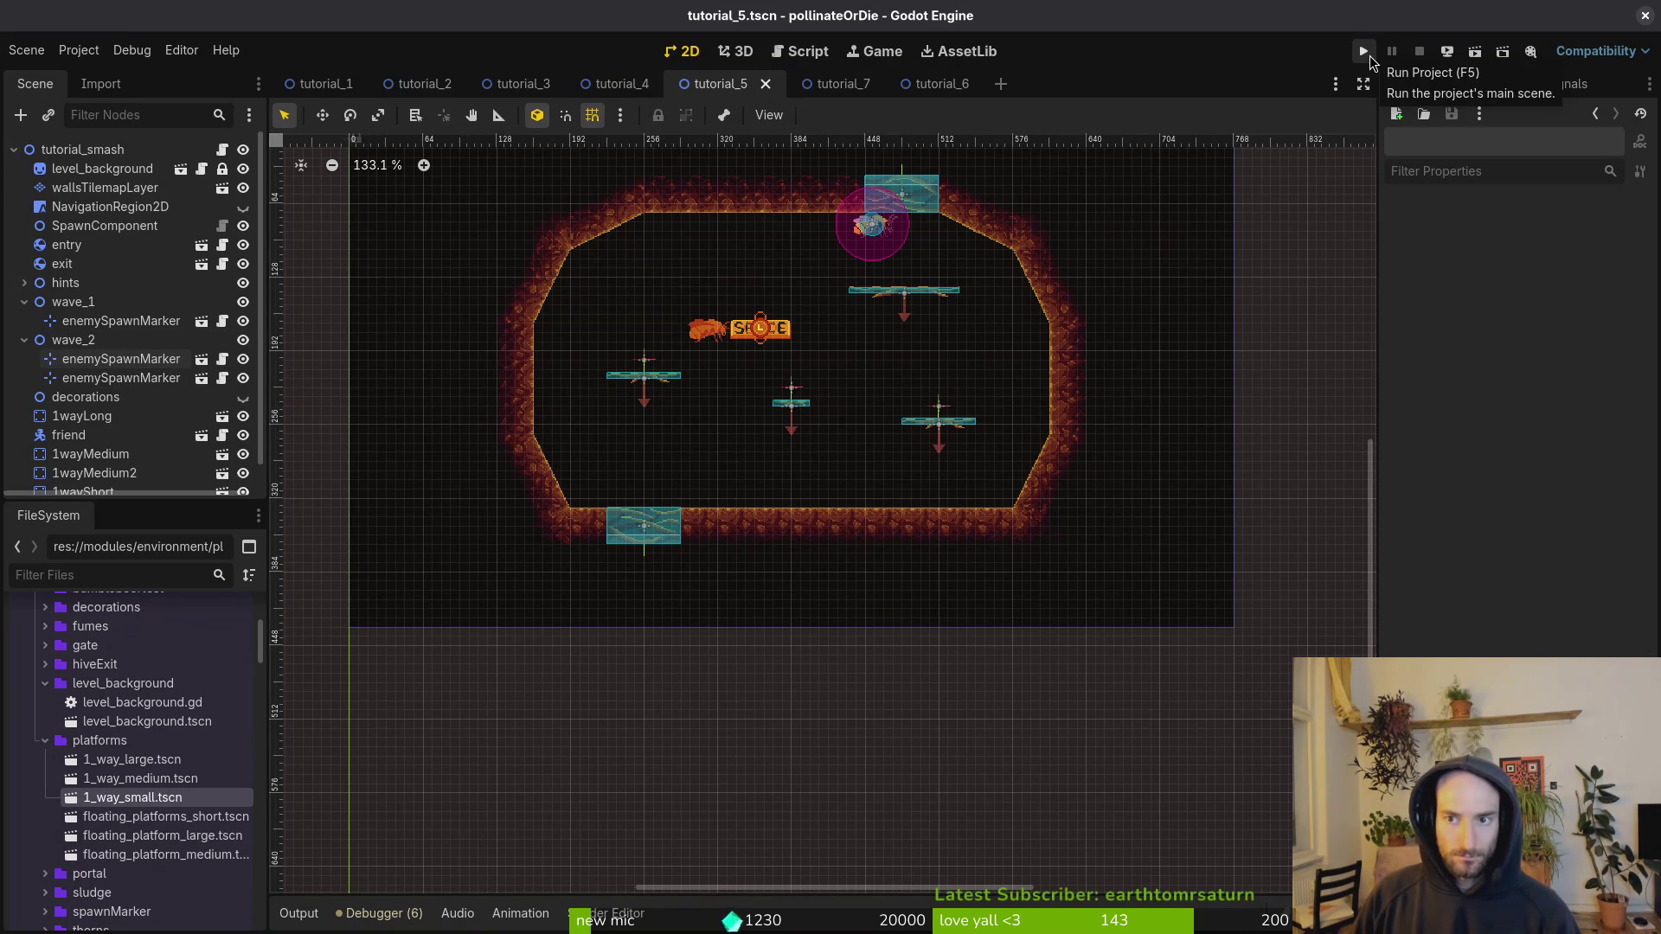
# Step: Run the project and start tutorial level 4 from the level select
pyautogui.click(1367, 54)
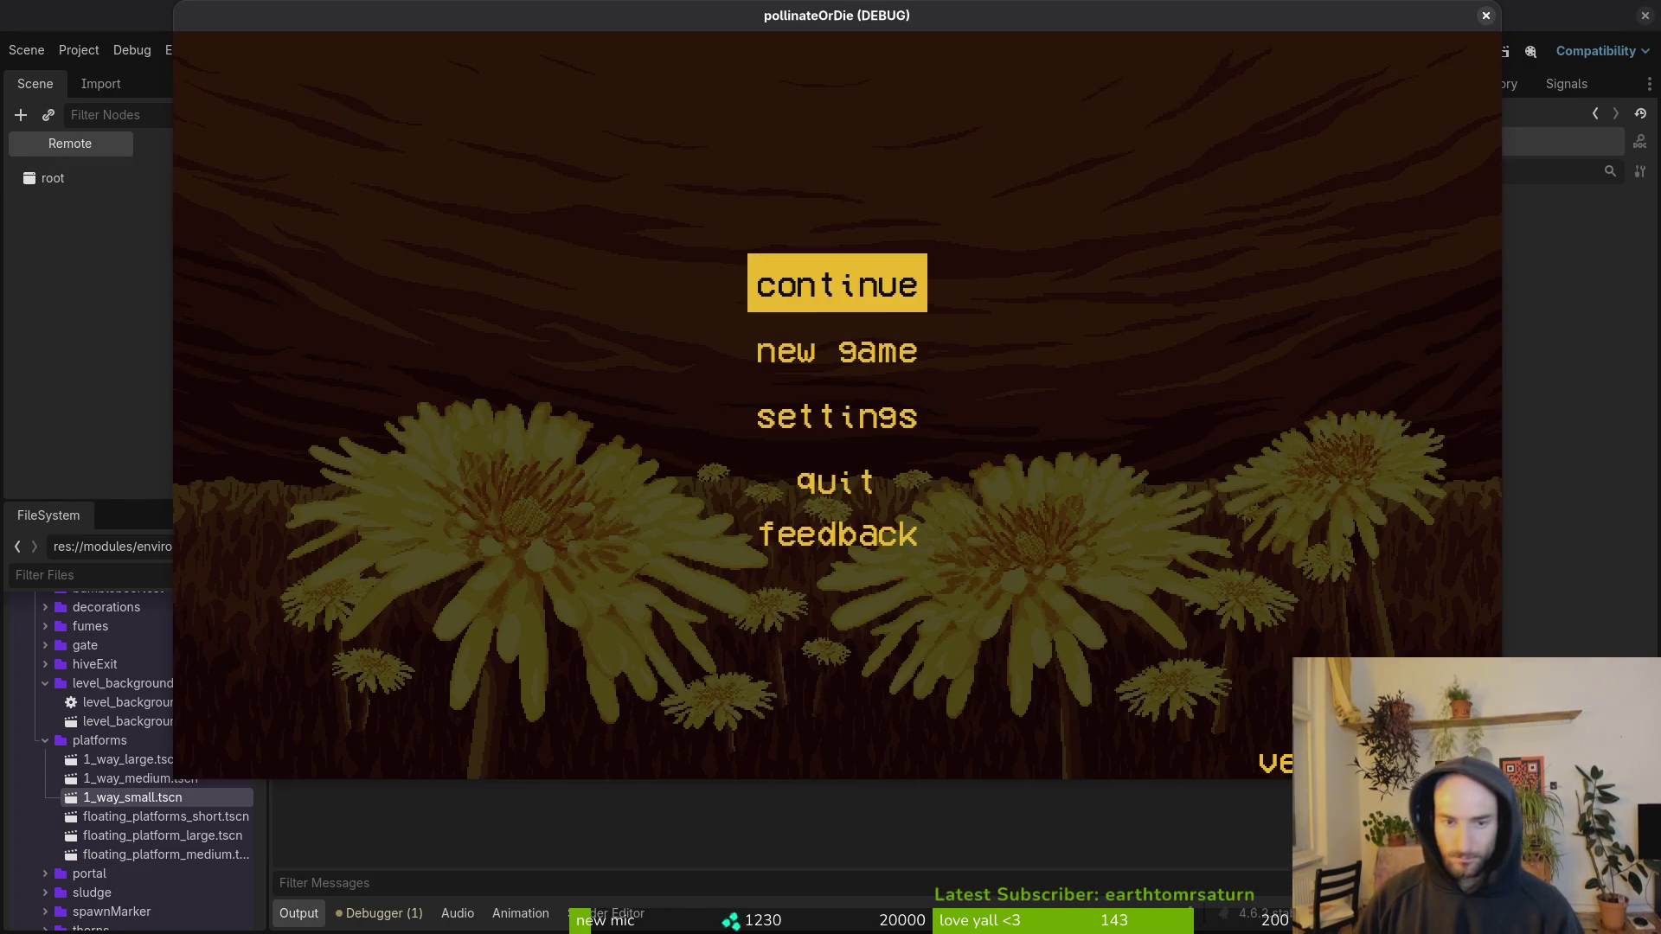
pyautogui.press('d')
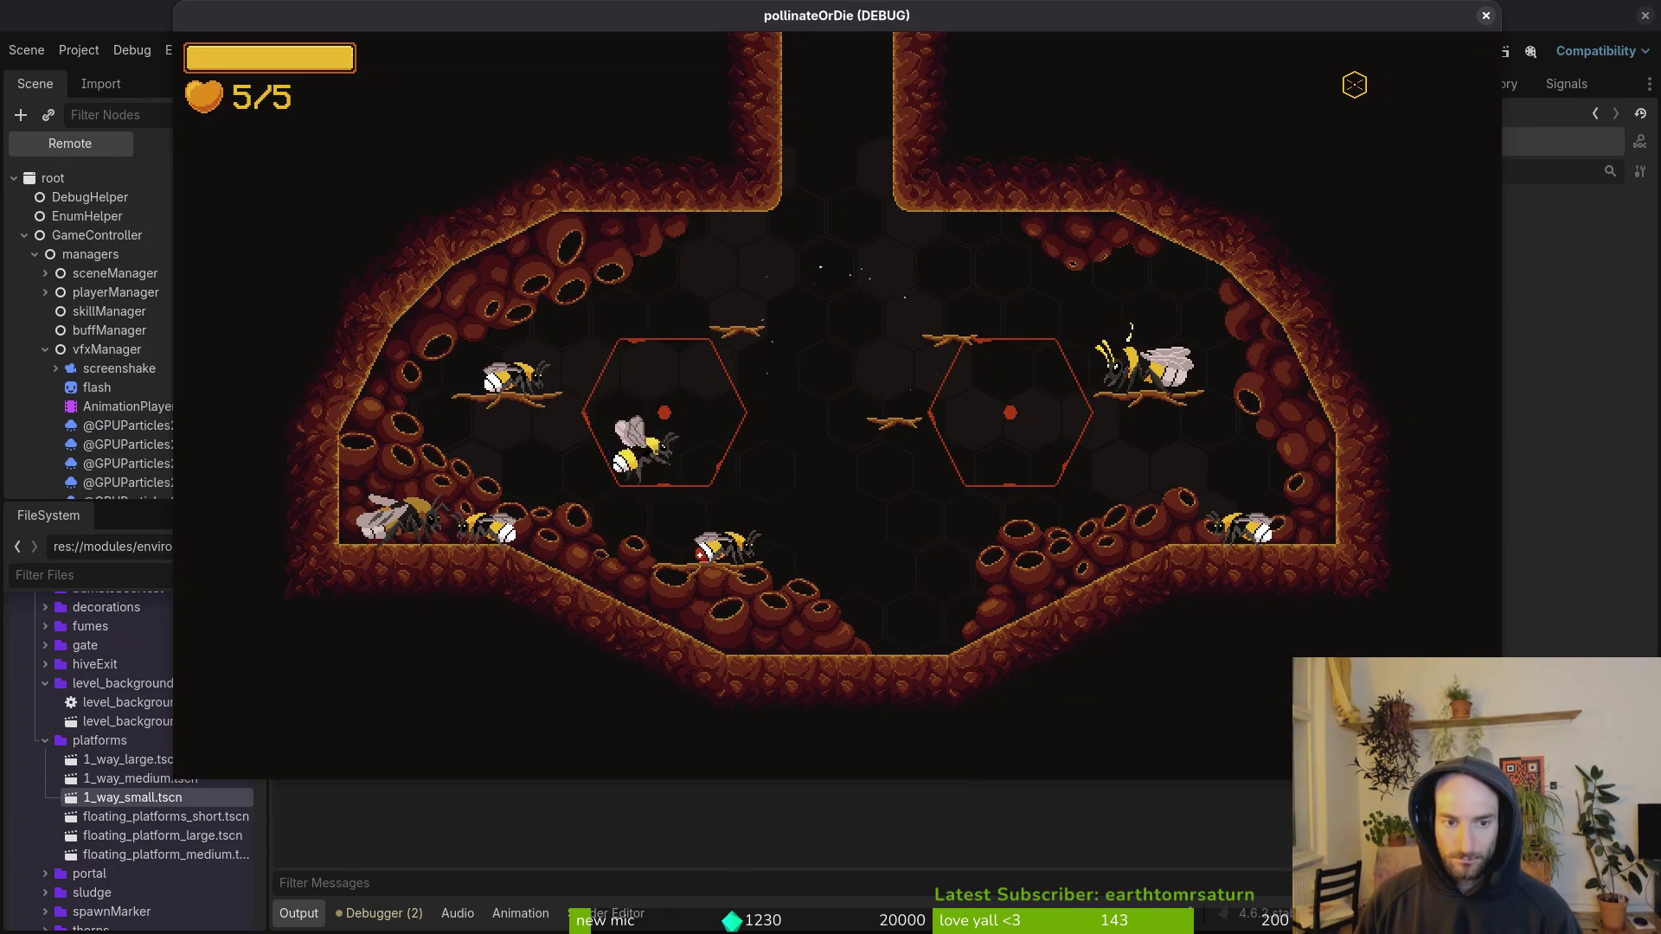
pyautogui.press('Escape')
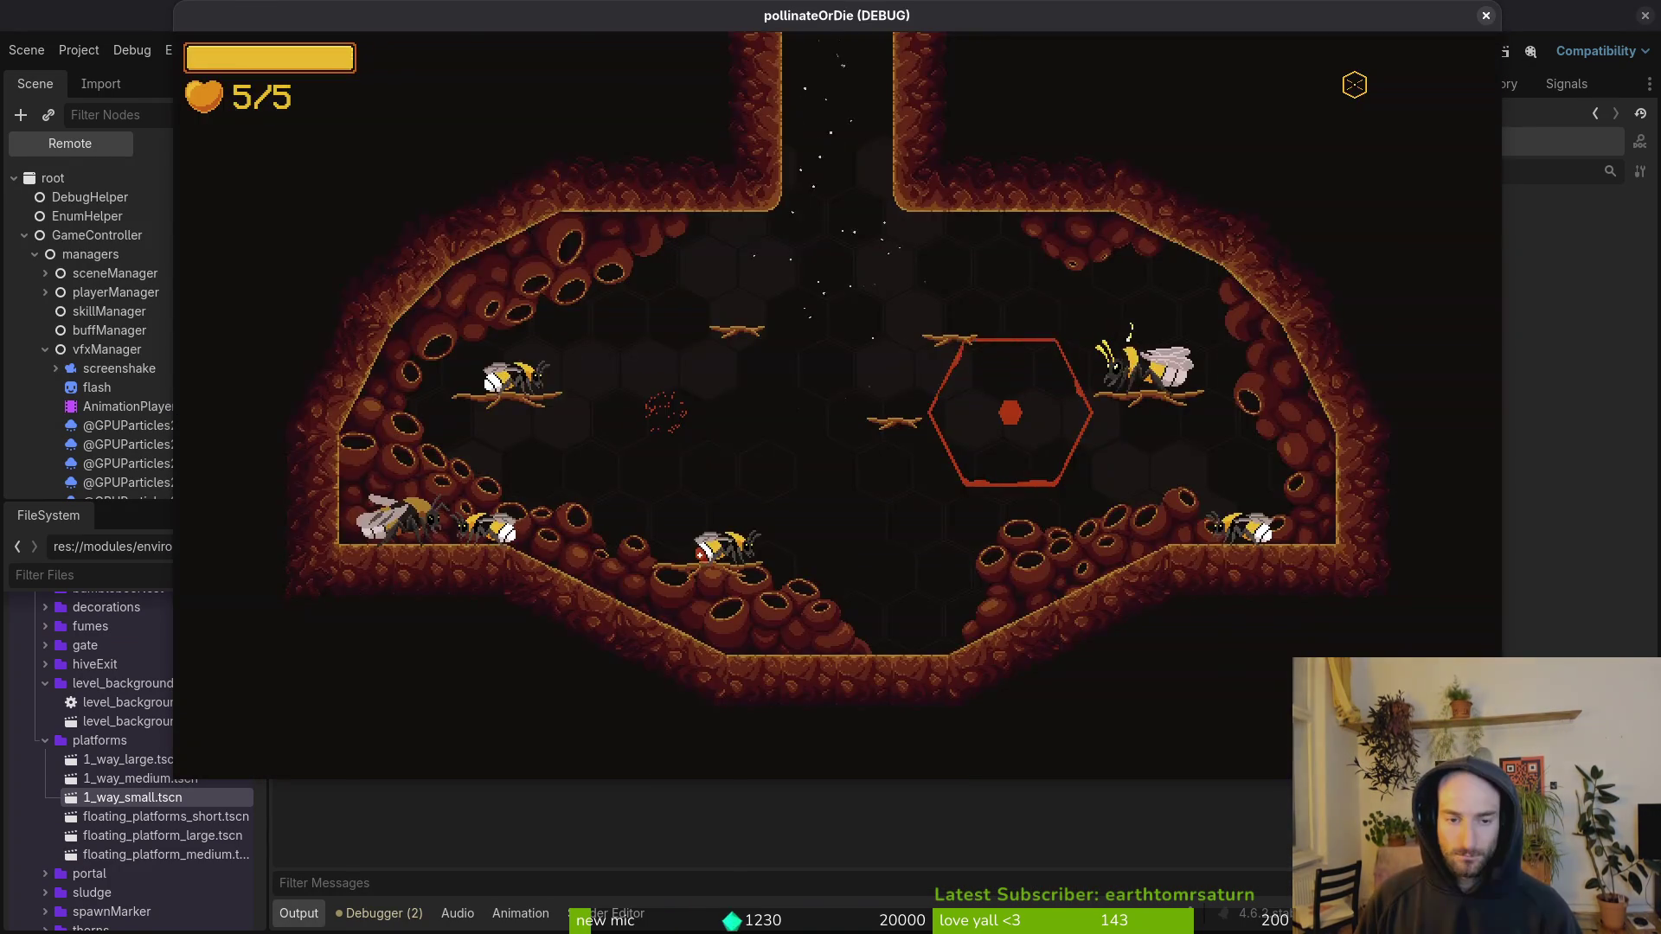
pyautogui.press('Left')
pyautogui.press('Left')
pyautogui.press('Left')
pyautogui.press('Down')
pyautogui.press('Return')
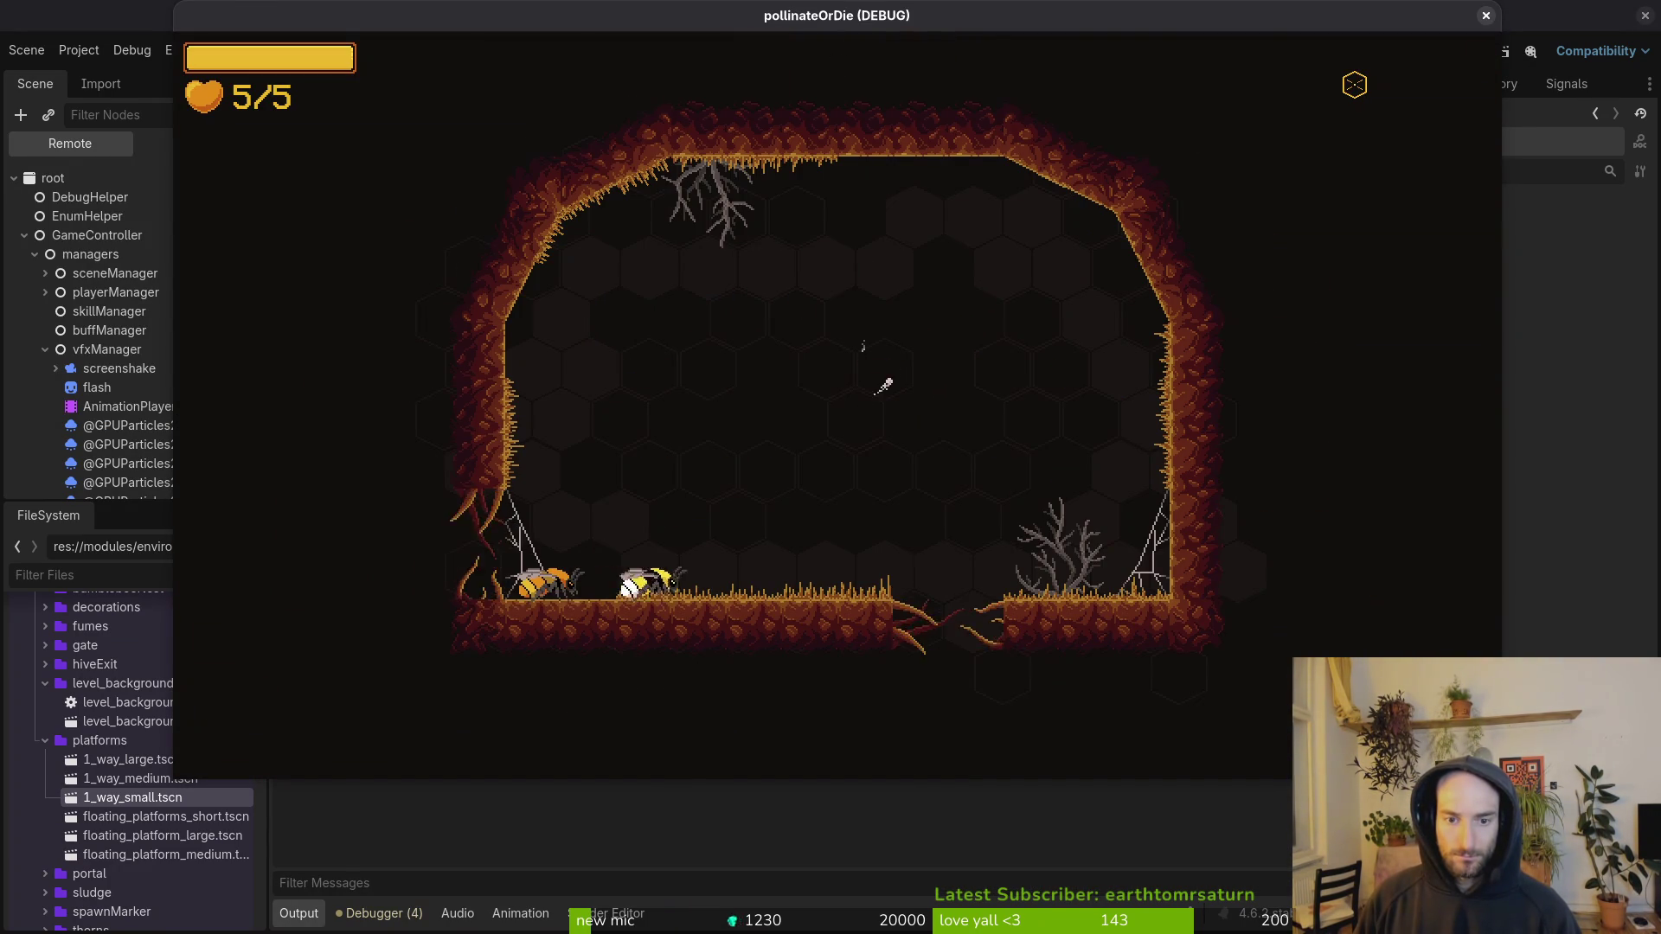
# Step: Fight through the arena's enemies and drop through the floor gap
pyautogui.press('space')
pyautogui.press('space')
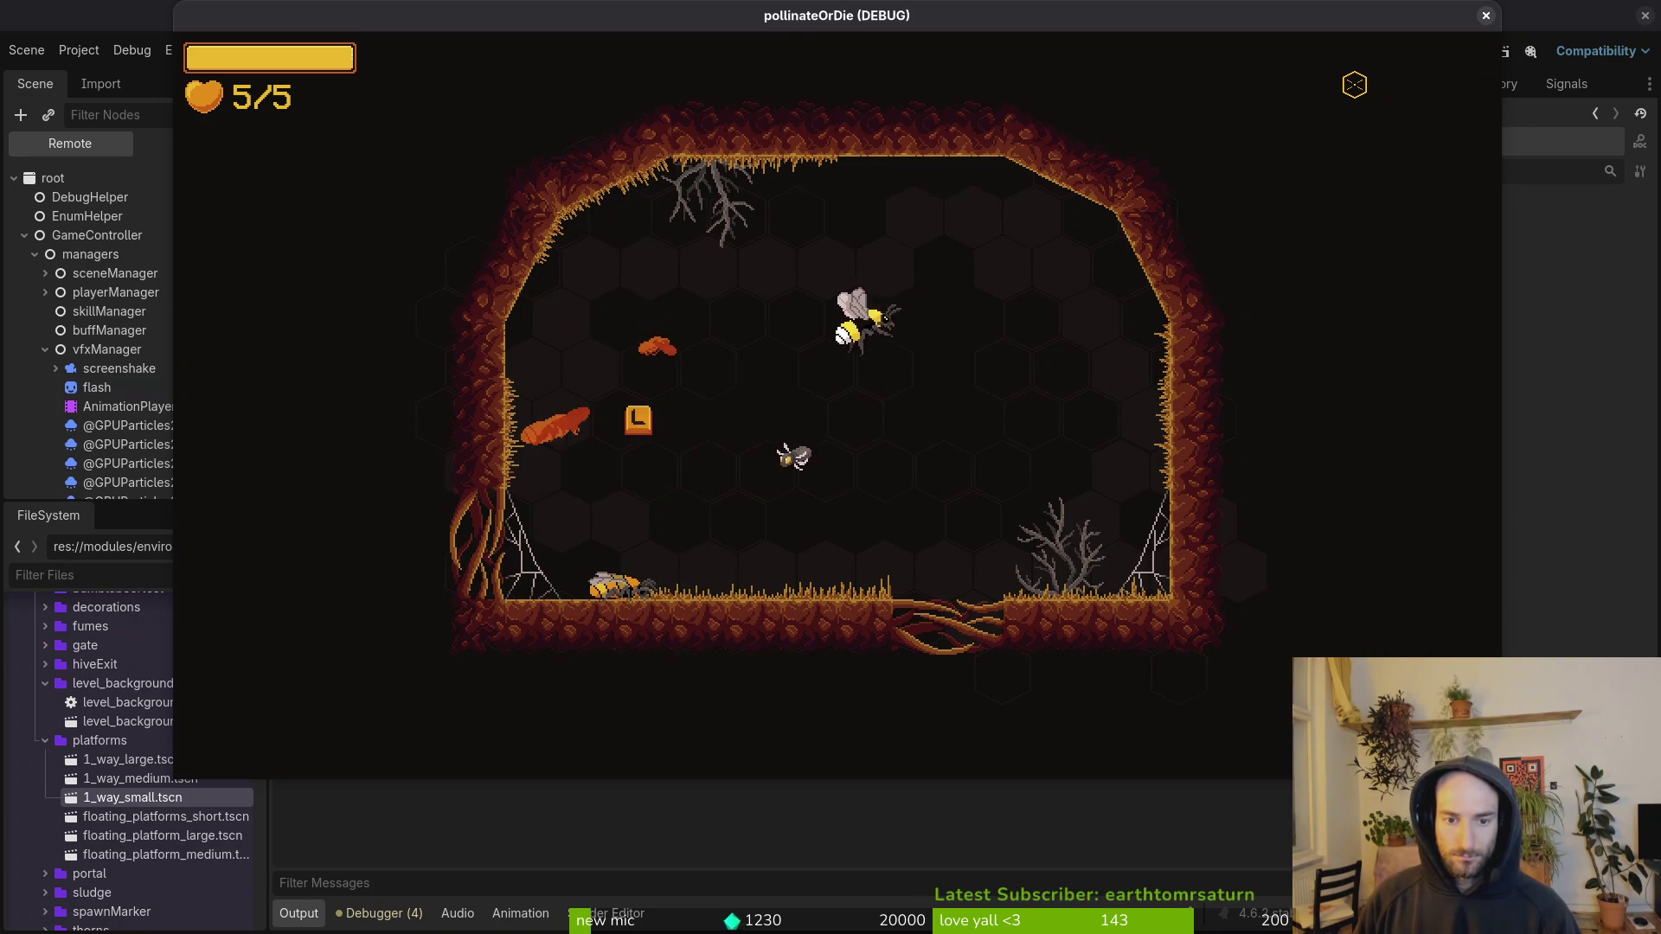
pyautogui.press('Right')
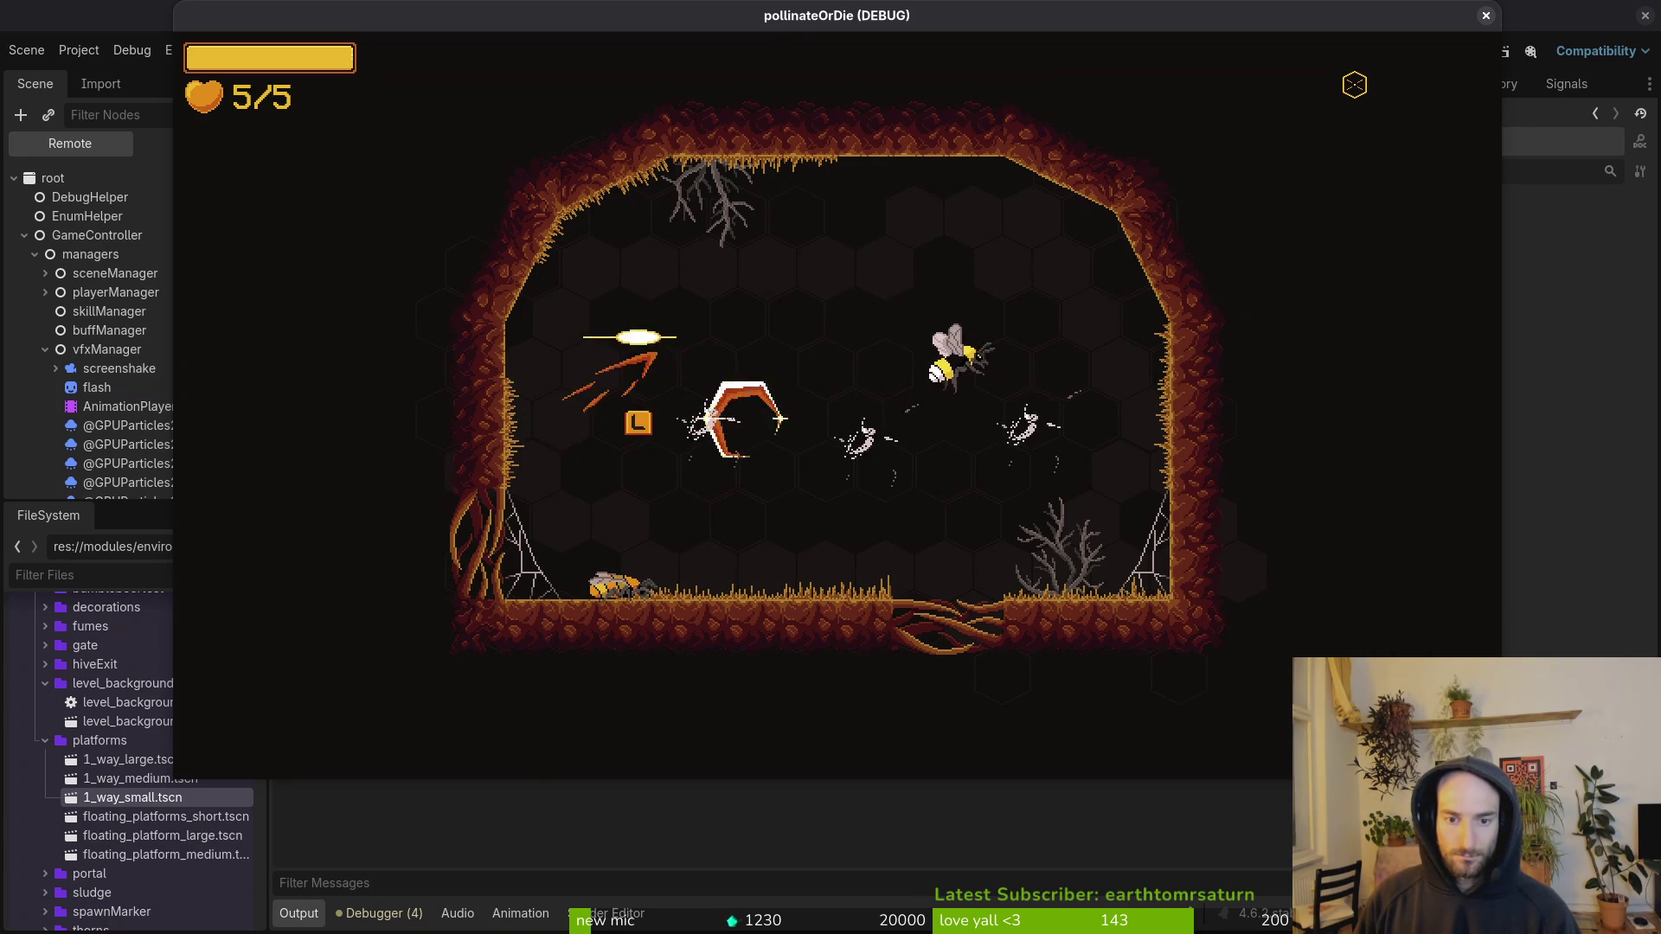
pyautogui.press('Left')
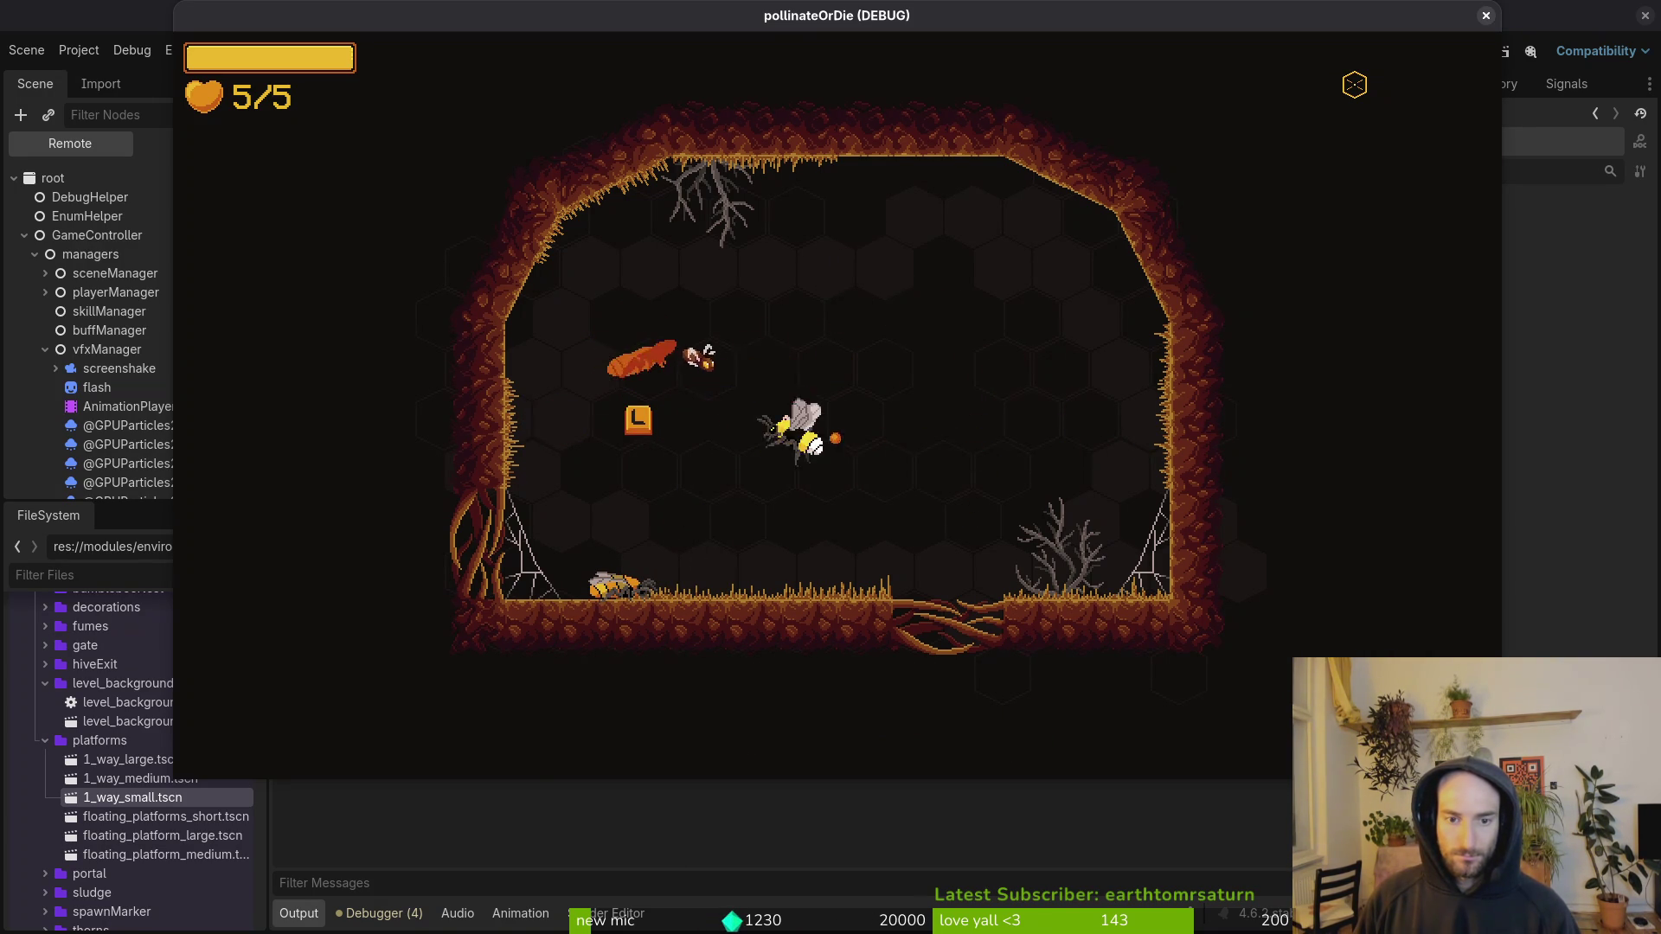
pyautogui.press('Right')
pyautogui.press('space')
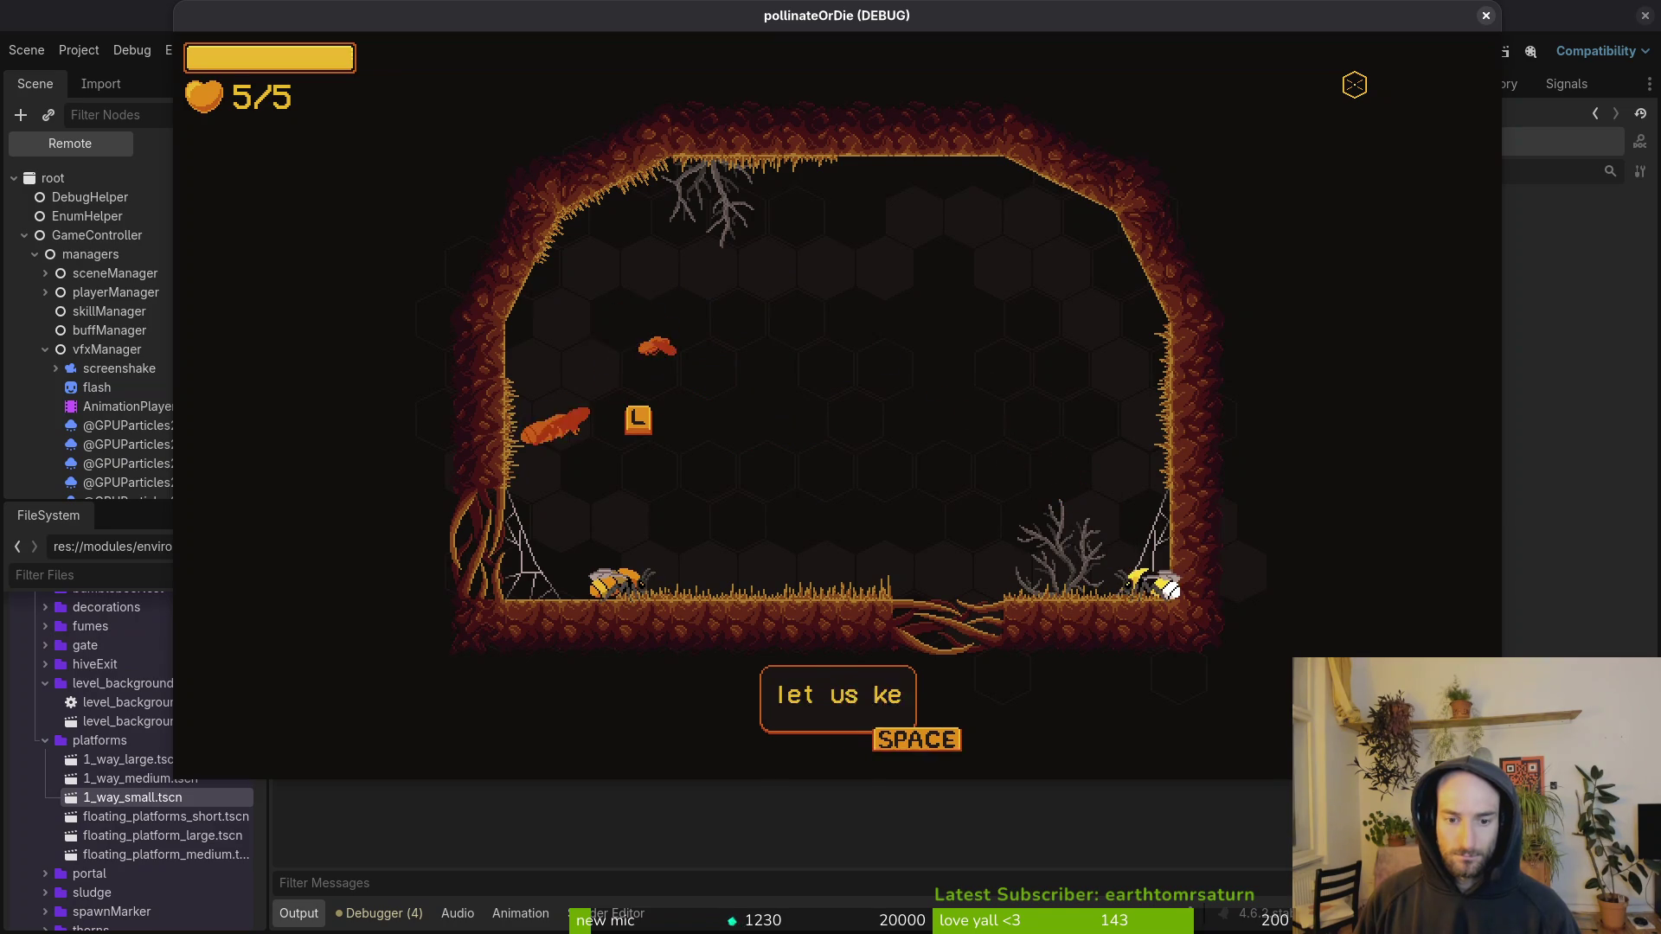
pyautogui.press('space')
pyautogui.press('Left')
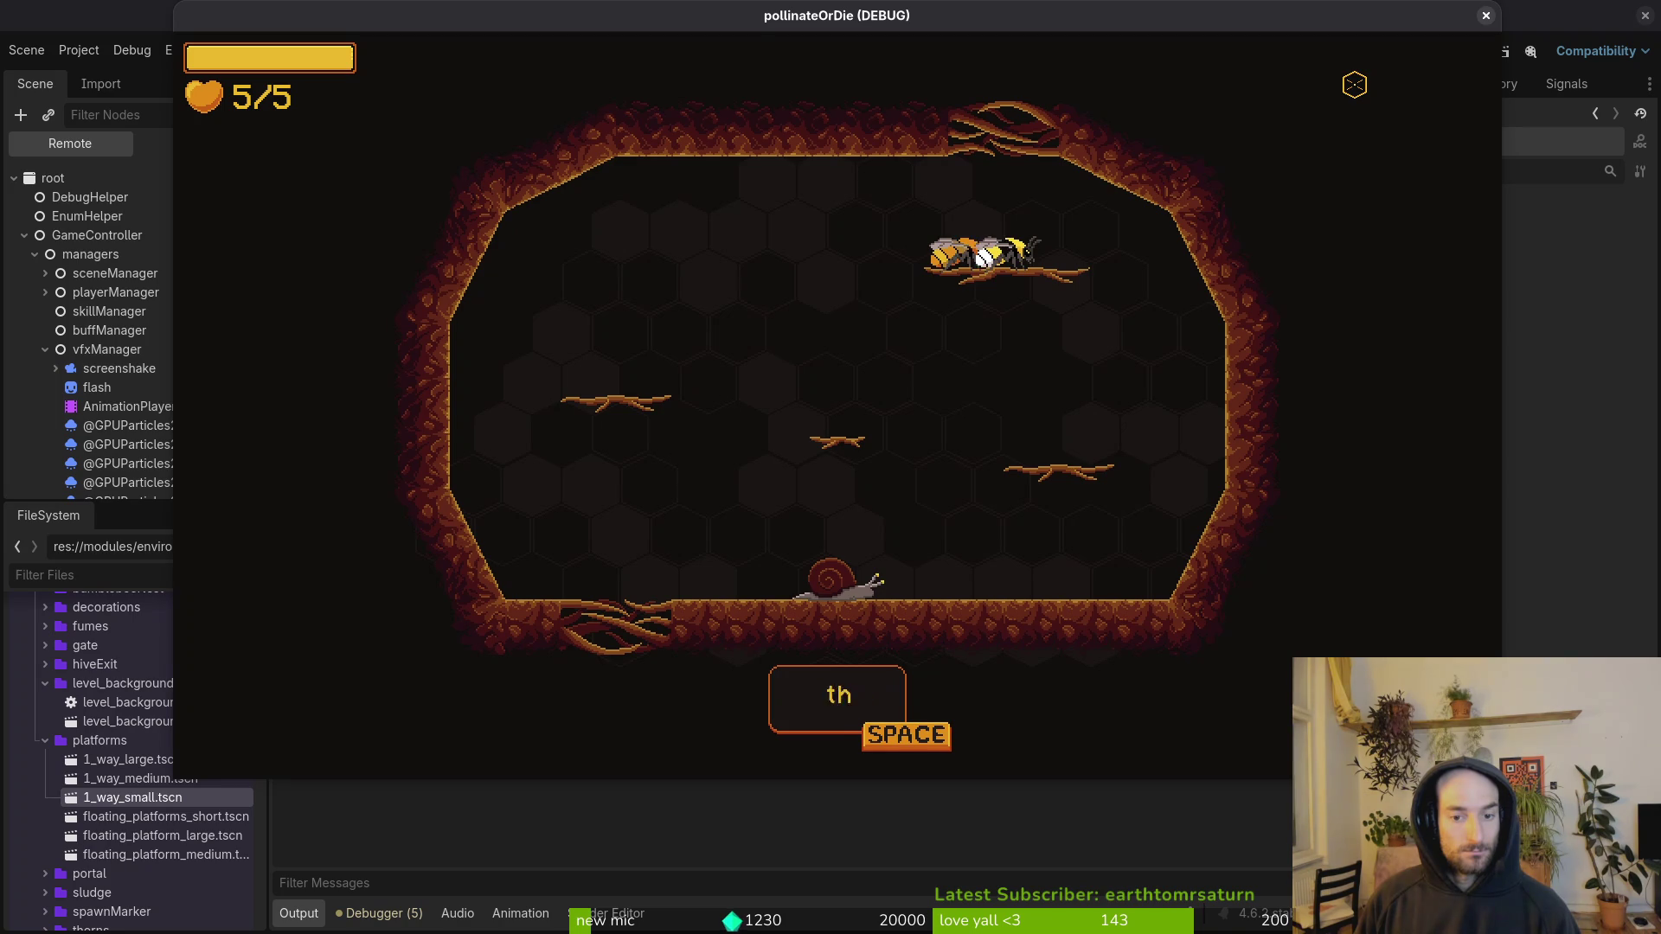
# Step: Stun and slash the snail, then stop the game with F8
pyautogui.press('space')
pyautogui.press('space')
pyautogui.press('space')
pyautogui.press('a')
pyautogui.press('k')
pyautogui.press('k')
pyautogui.press('d')
pyautogui.press('k')
pyautogui.press('k')
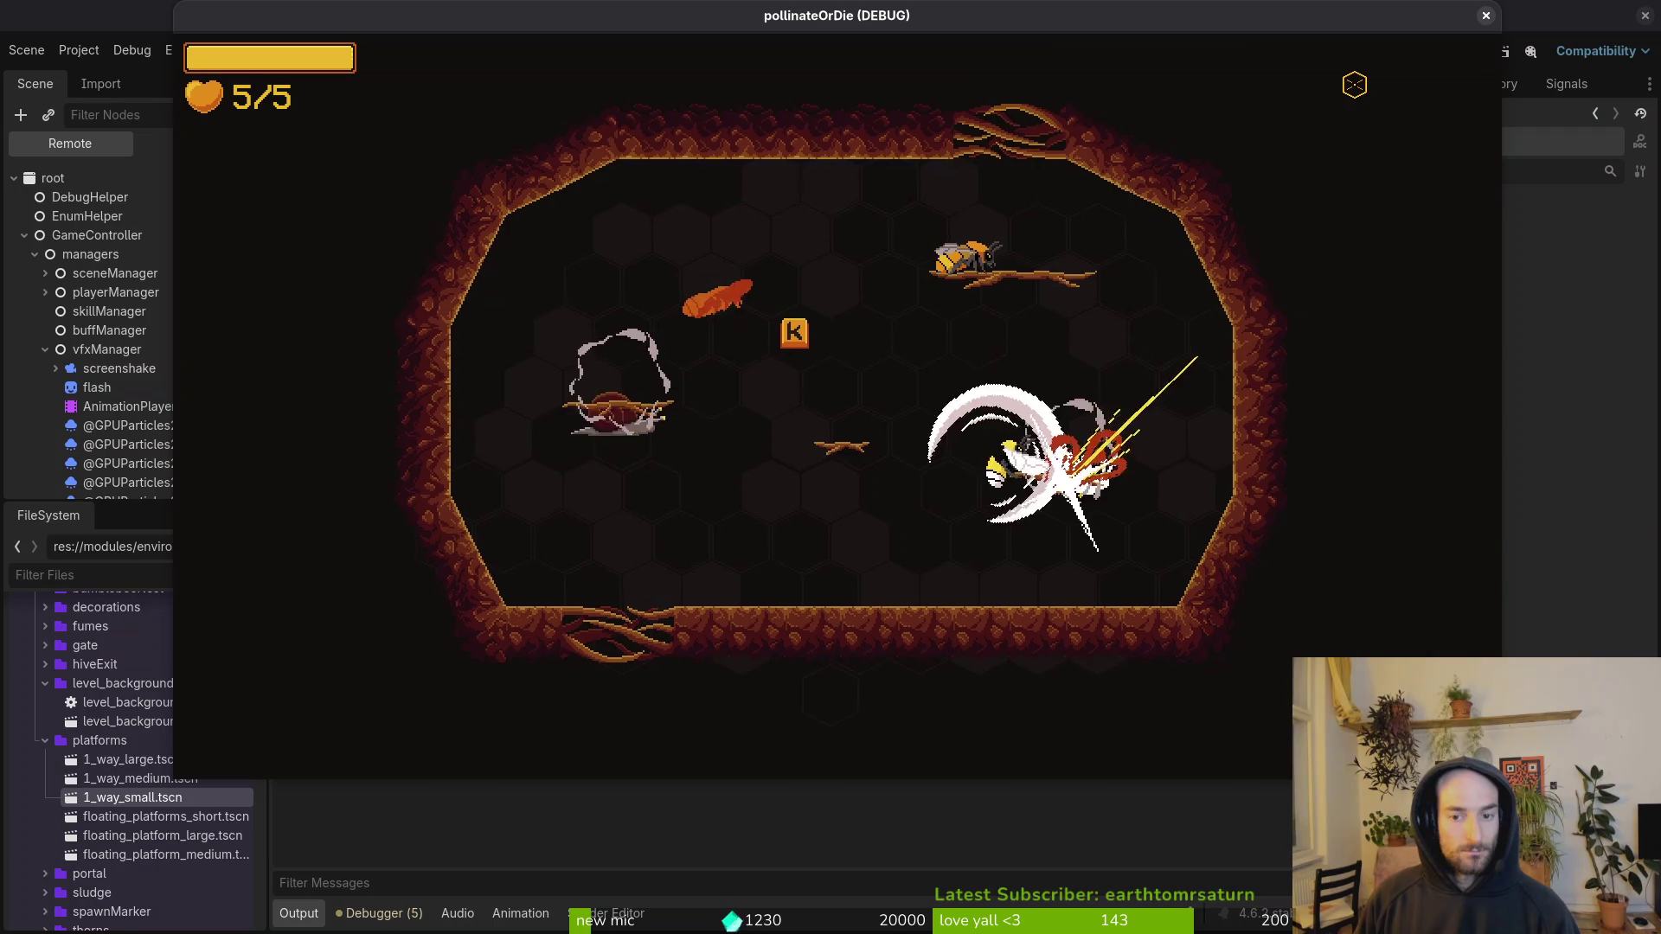
pyautogui.press('k')
pyautogui.press('k')
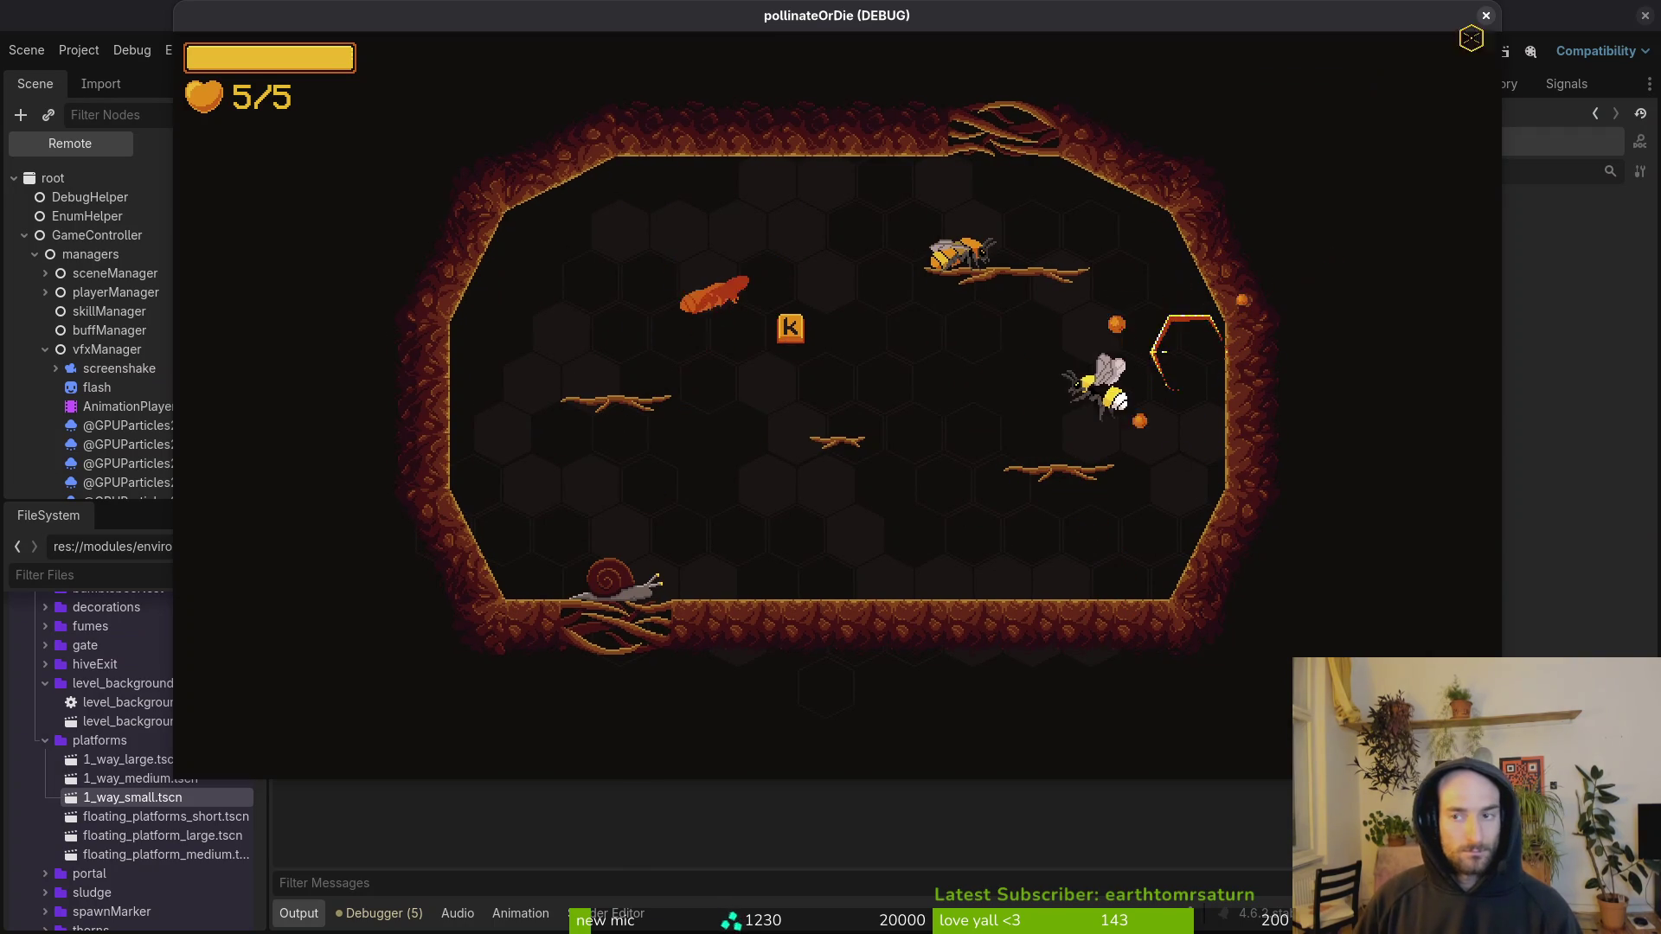
pyautogui.press('F8')
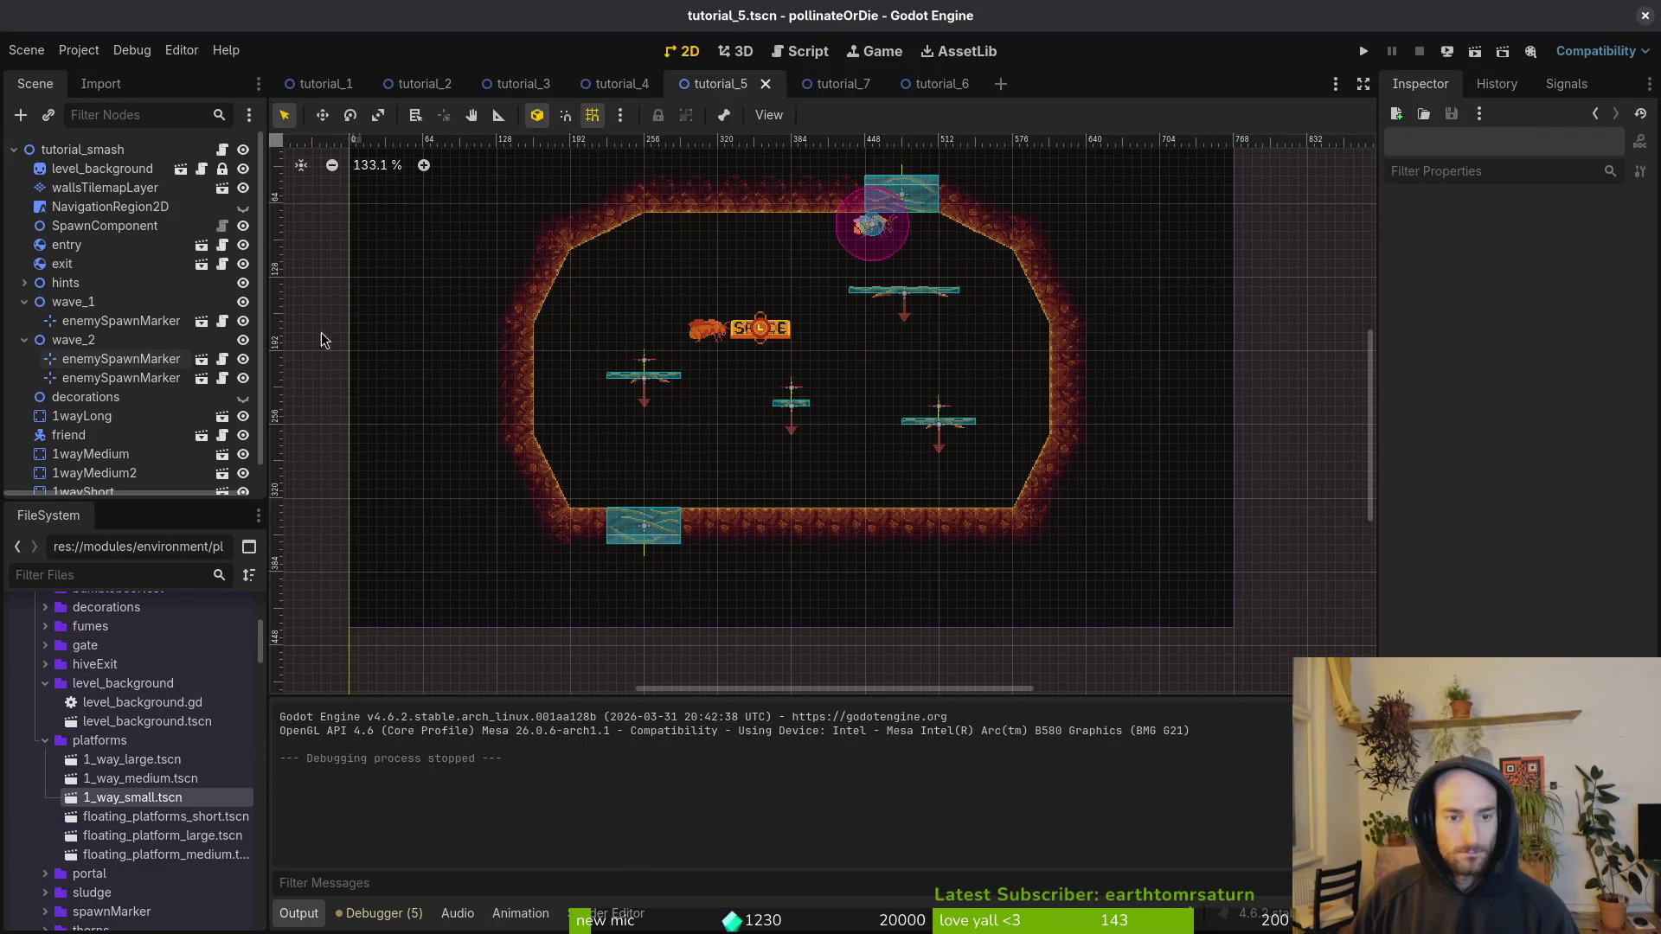
pyautogui.click(24, 301)
# Step: Open the 1_way_medium scene in its own tab and select its 1wayMedium root
pyautogui.click(24, 320)
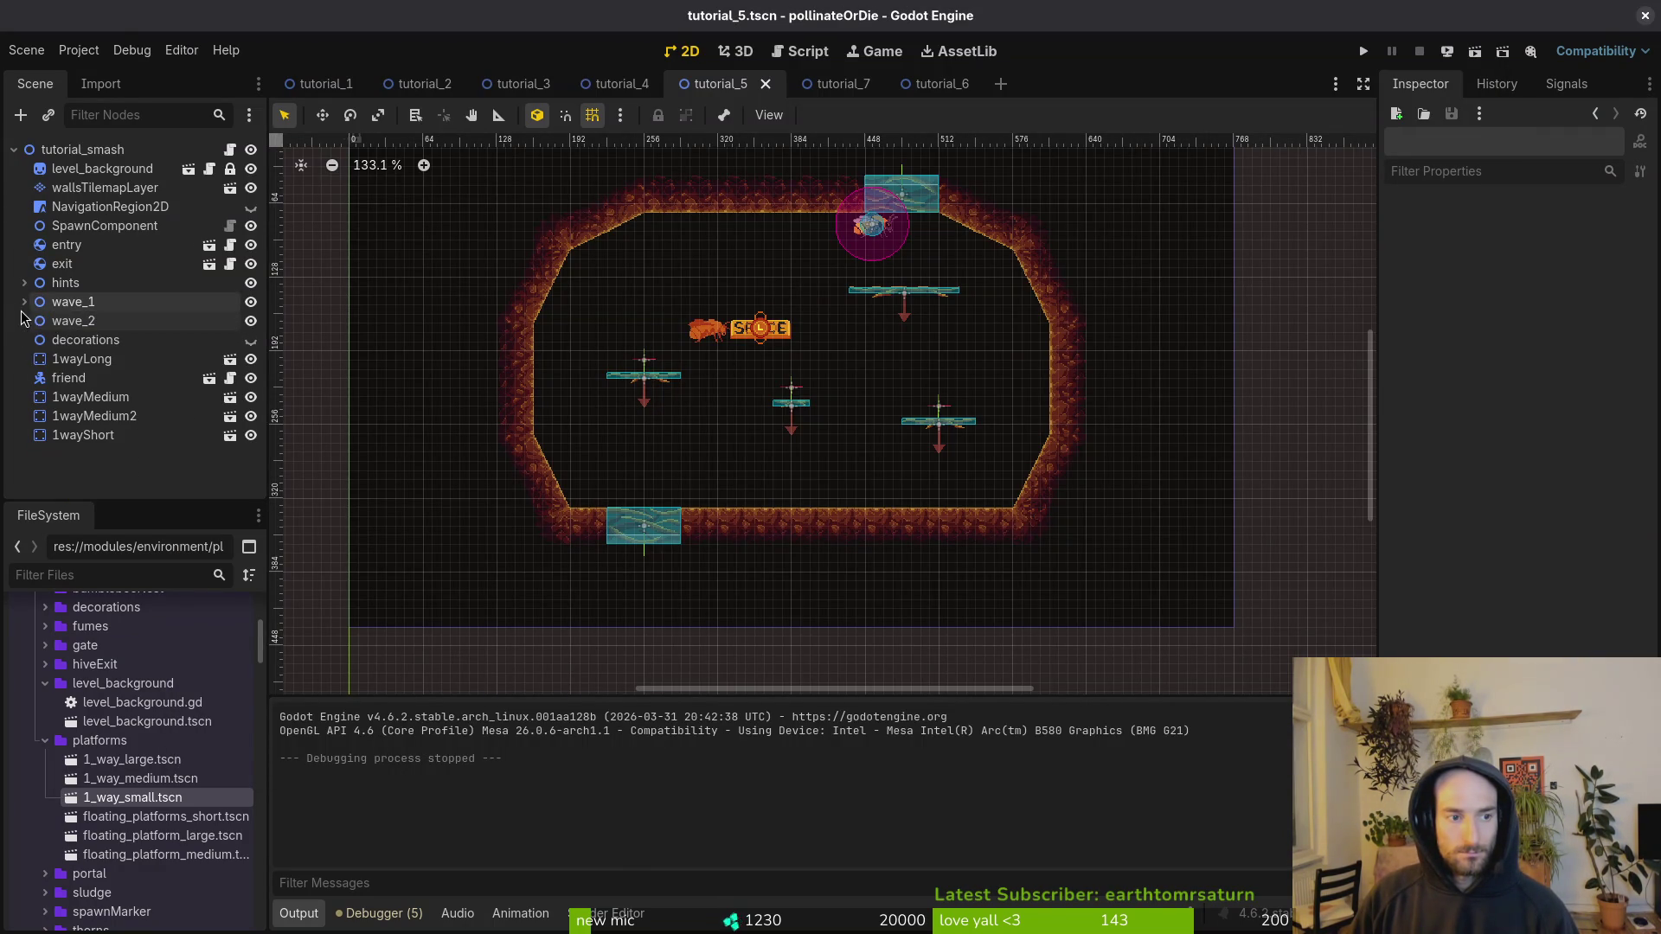
pyautogui.hotkey('alt', 'shift', 'o')
pyautogui.write('medium')
pyautogui.press('Return')
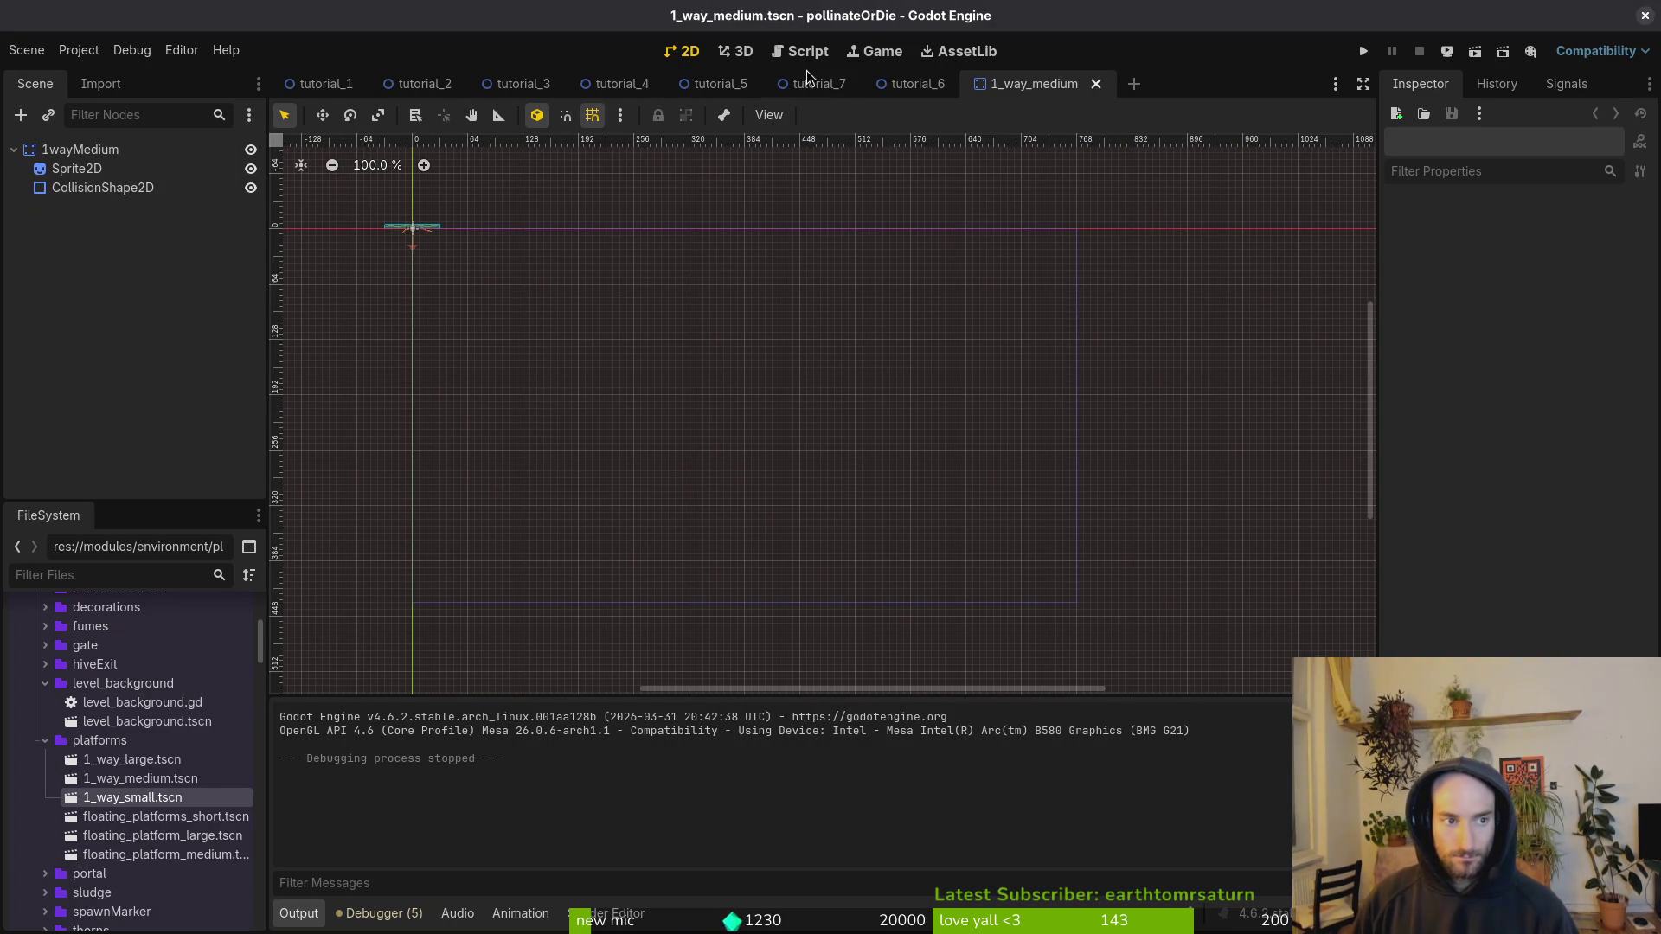
pyautogui.click(405, 228)
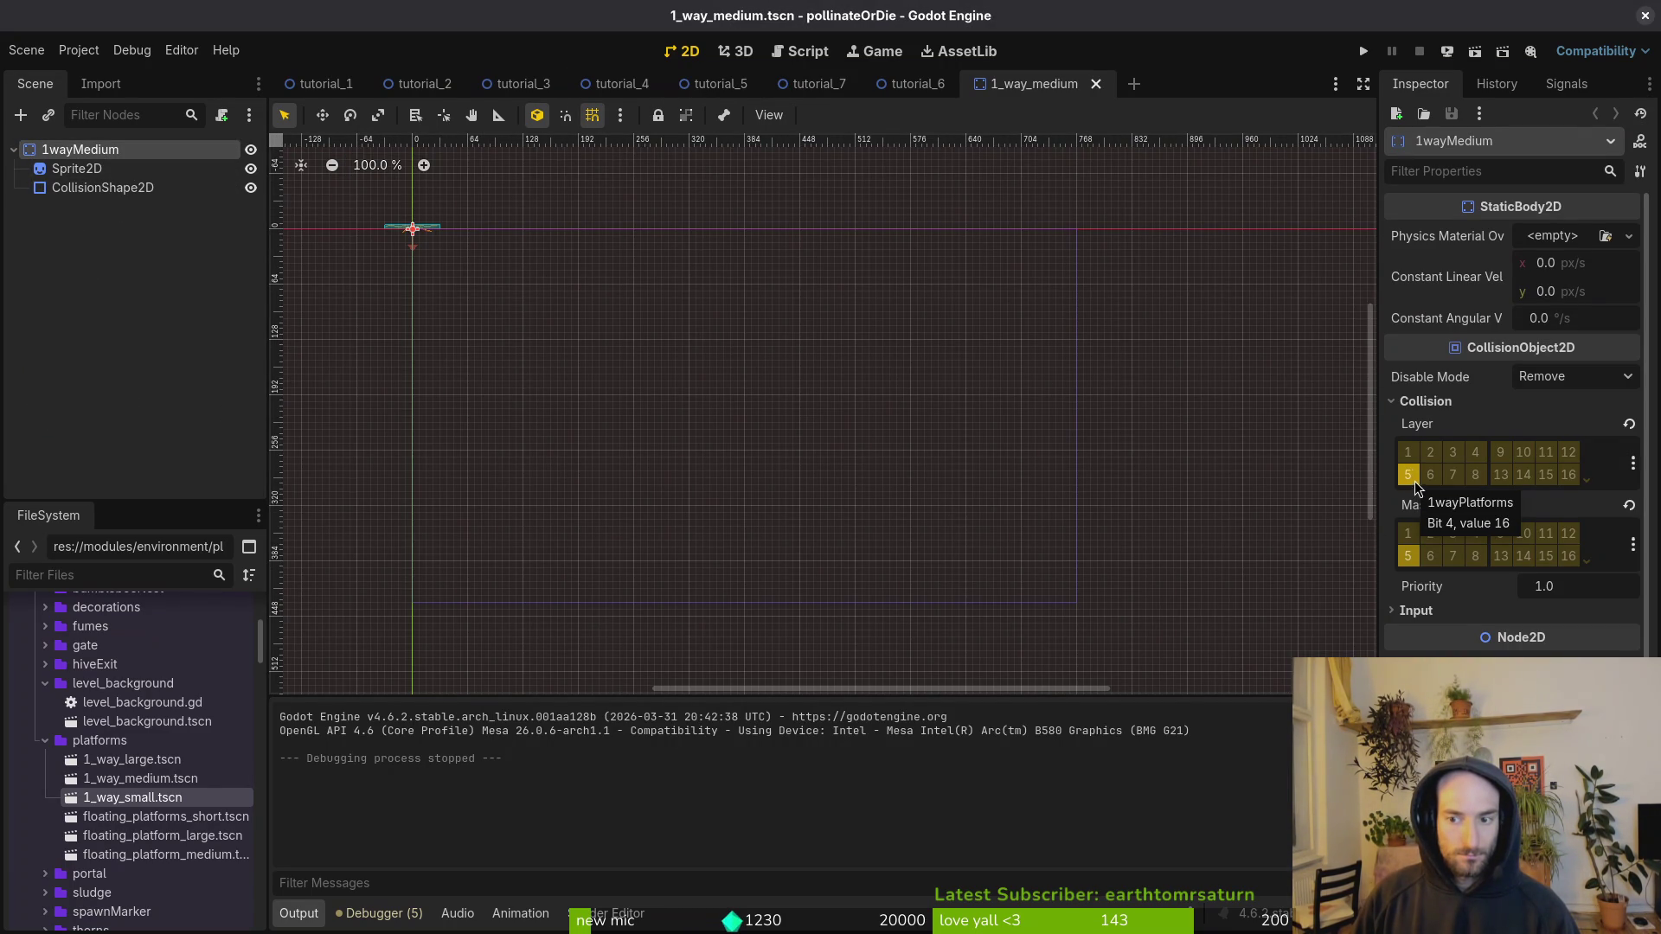
# Step: Open player.tscn and show the player's collision layer and mask settings
pyautogui.hotkey('ctrl', 'shift', 'o')
pyautogui.write('plts')
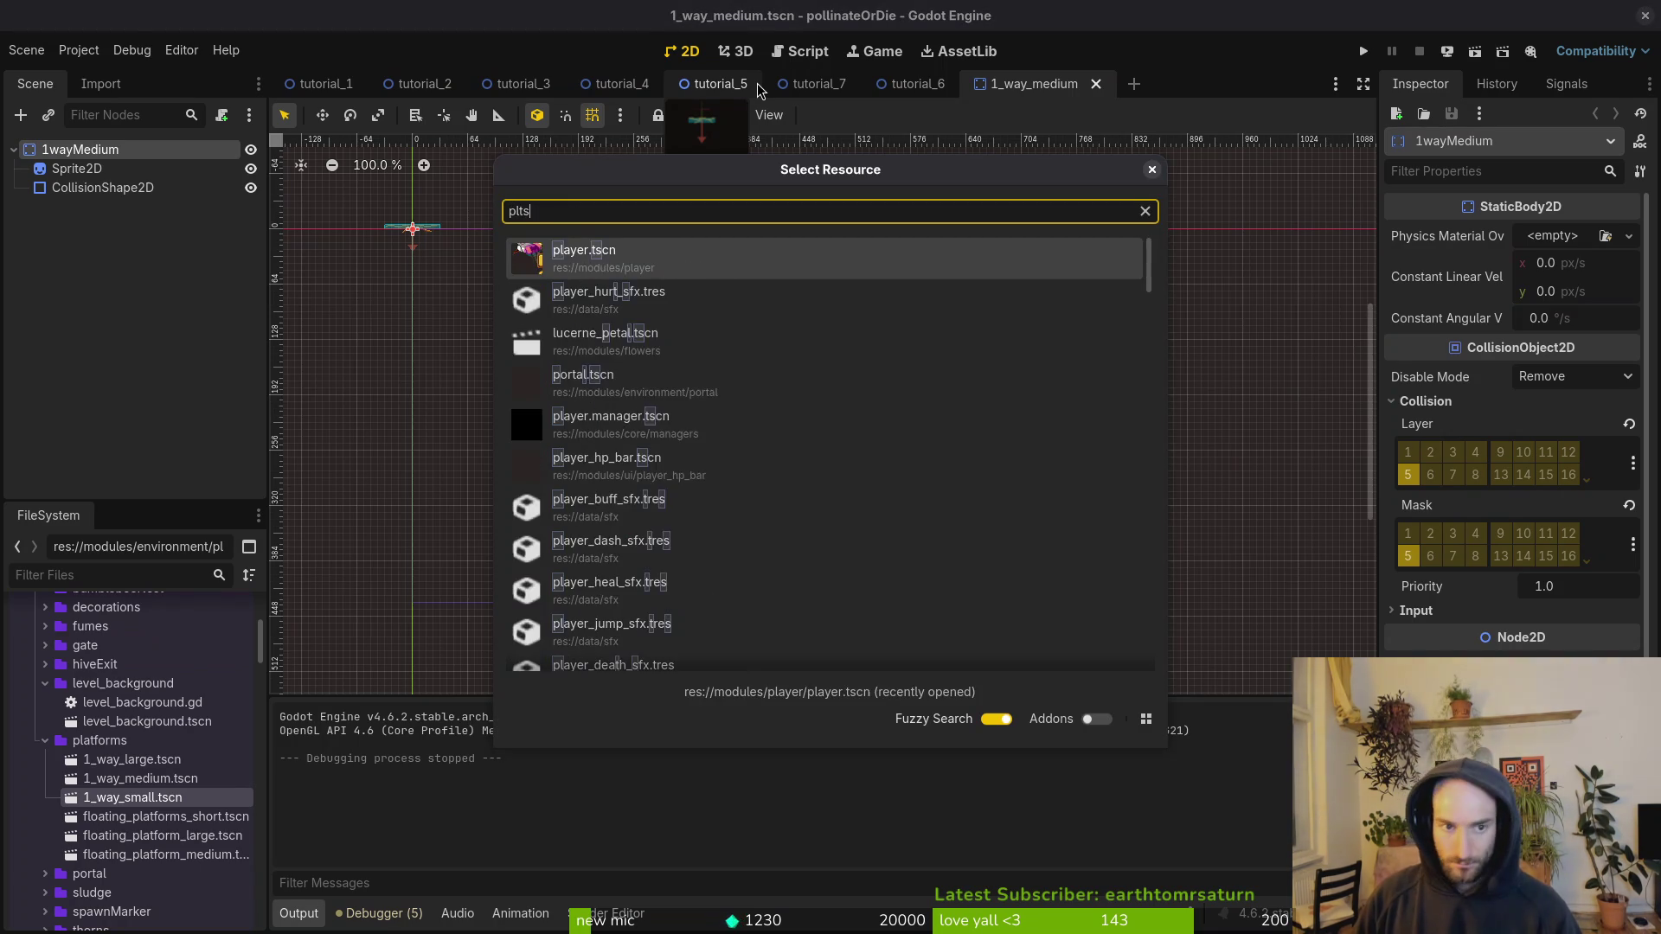
pyautogui.press('Return')
pyautogui.click(121, 150)
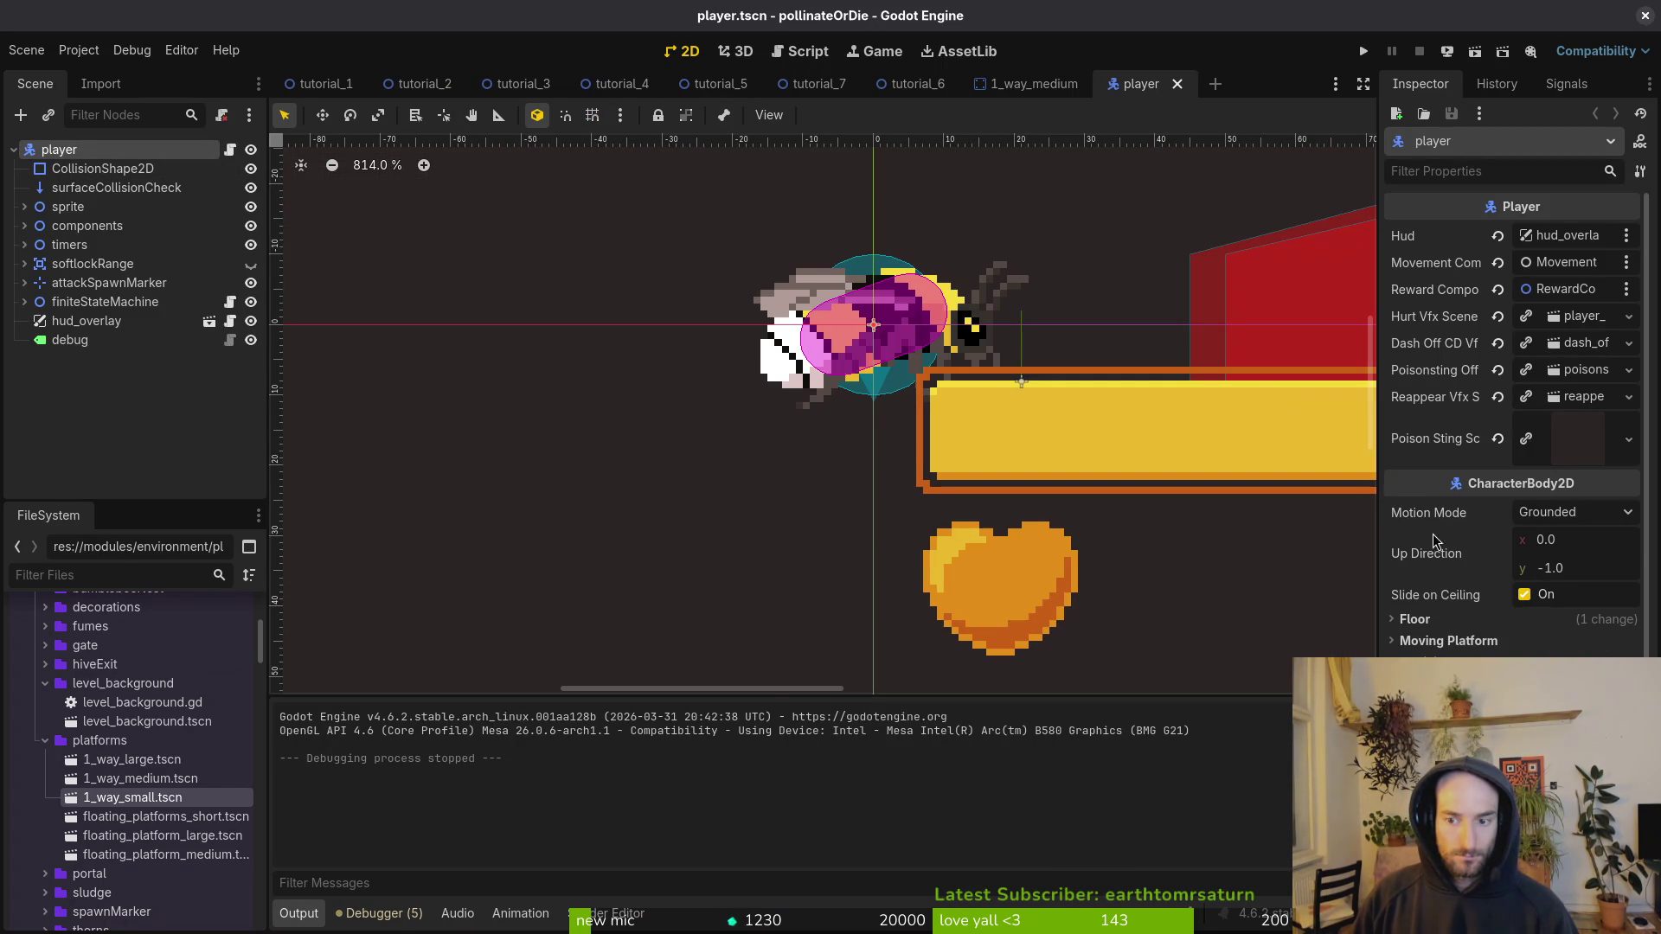
pyautogui.scroll(-5, 1433, 540)
pyautogui.click(1431, 450)
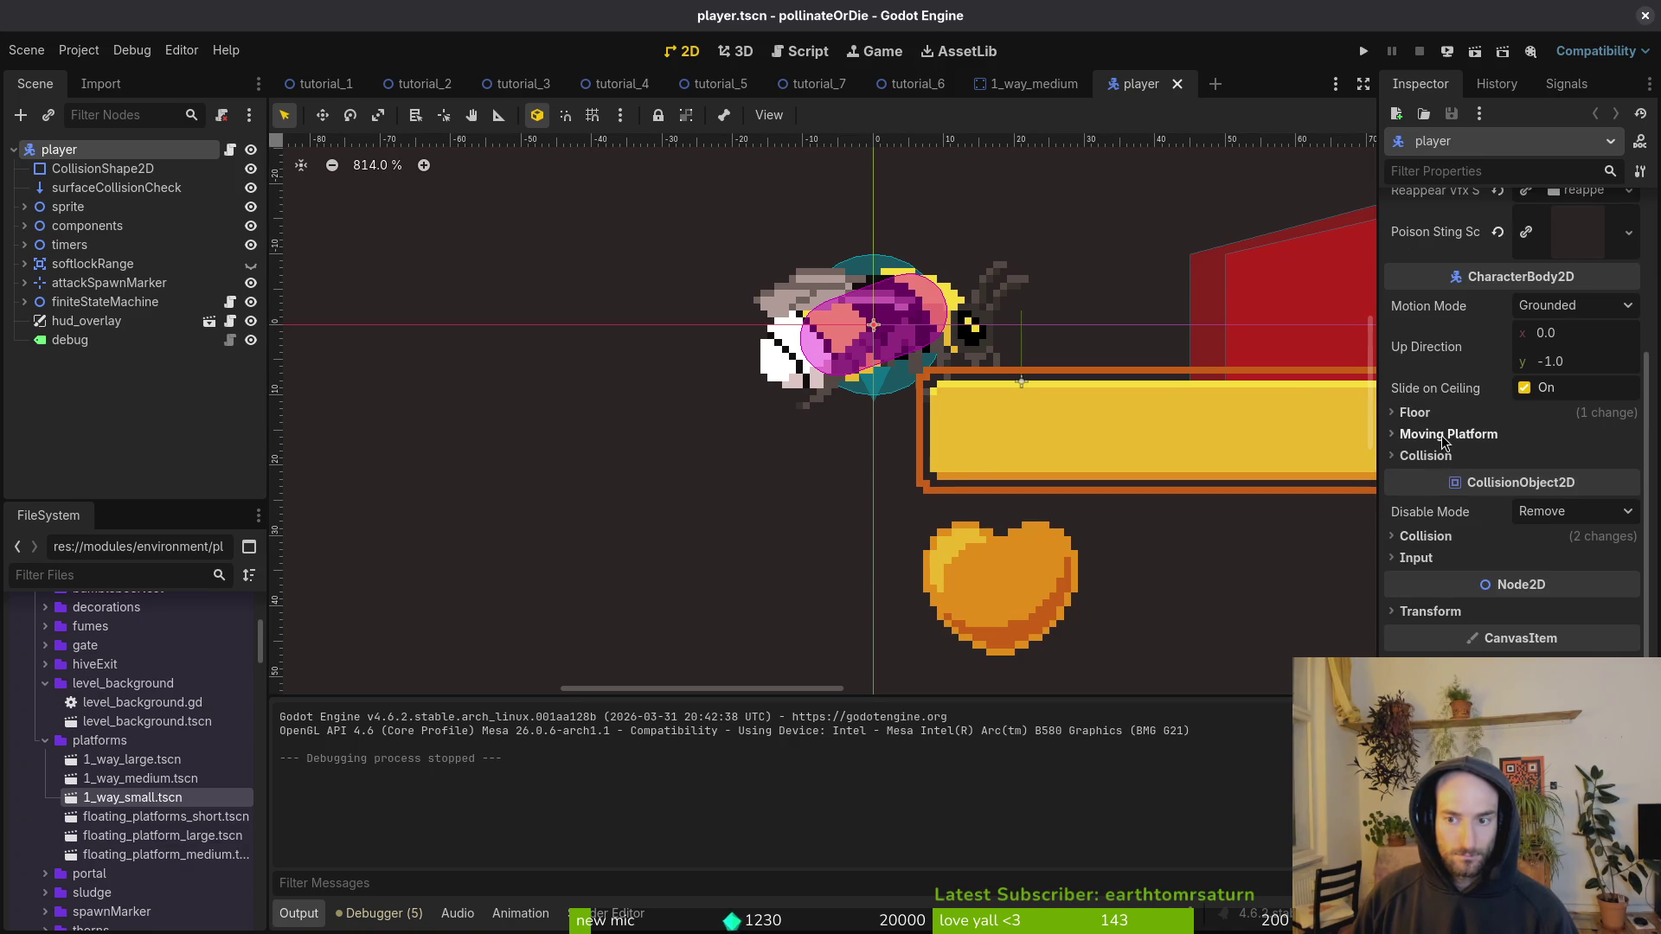
pyautogui.click(1444, 460)
pyautogui.click(1444, 459)
pyautogui.click(1432, 537)
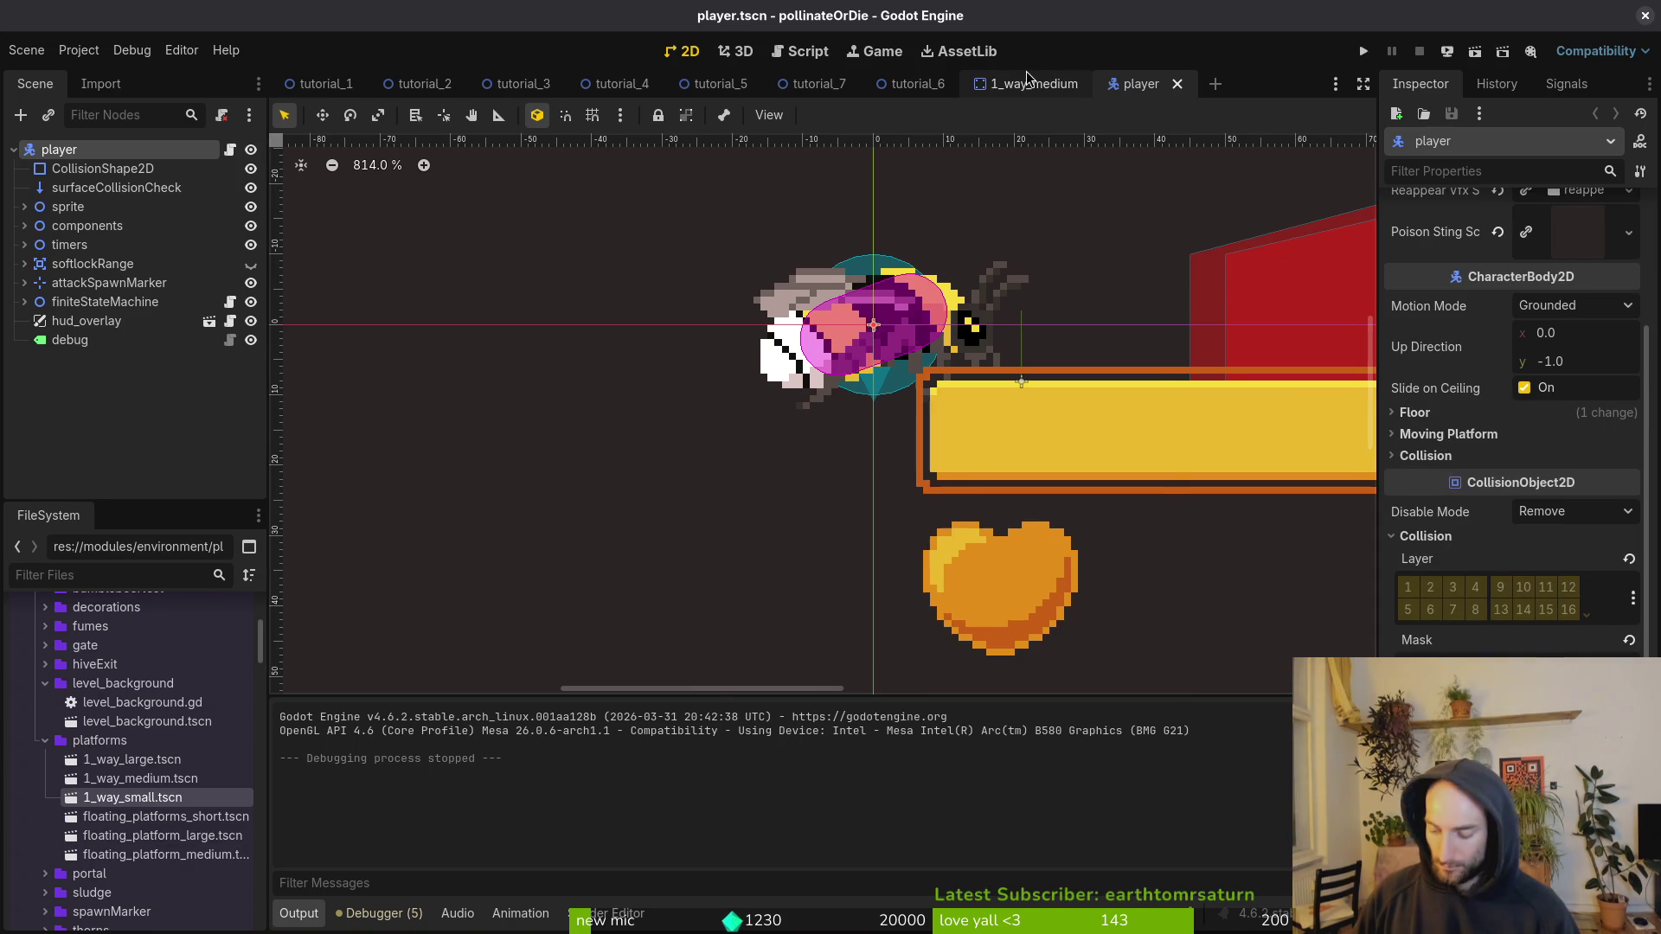
# Step: Open snail.tscn, toggle a collision mask bit on the snail, and run the game
pyautogui.hotkey('shift', 'alt', 'o')
pyautogui.write('snailts')
pyautogui.press('Return')
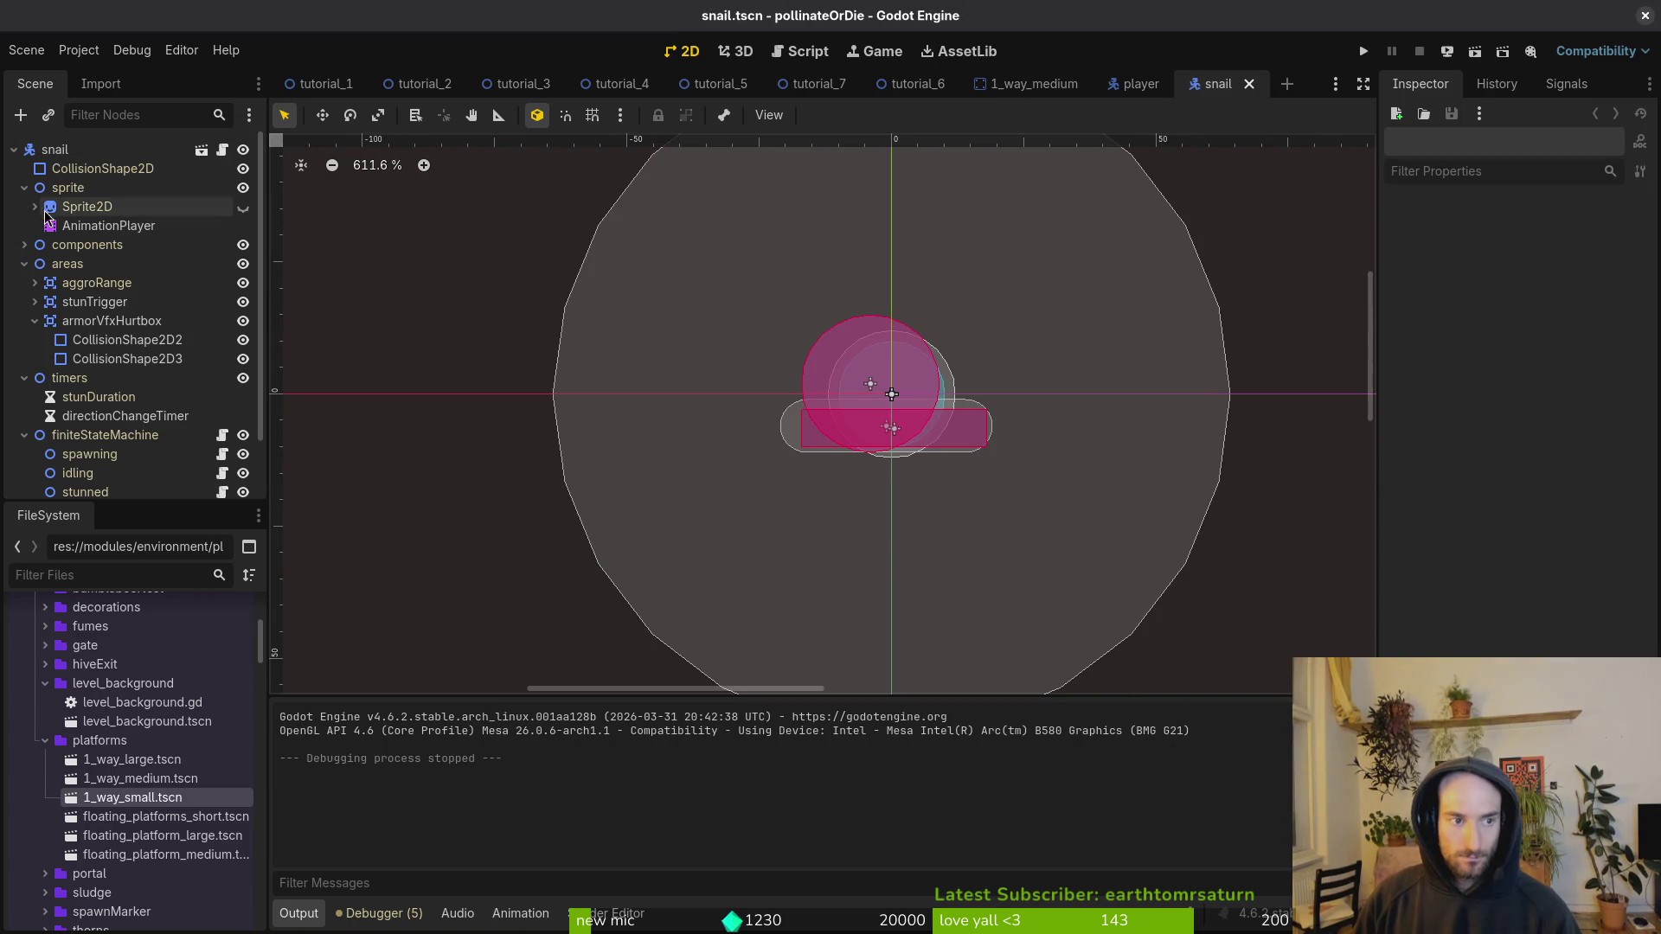
pyautogui.click(52, 150)
pyautogui.click(24, 188)
pyautogui.click(24, 226)
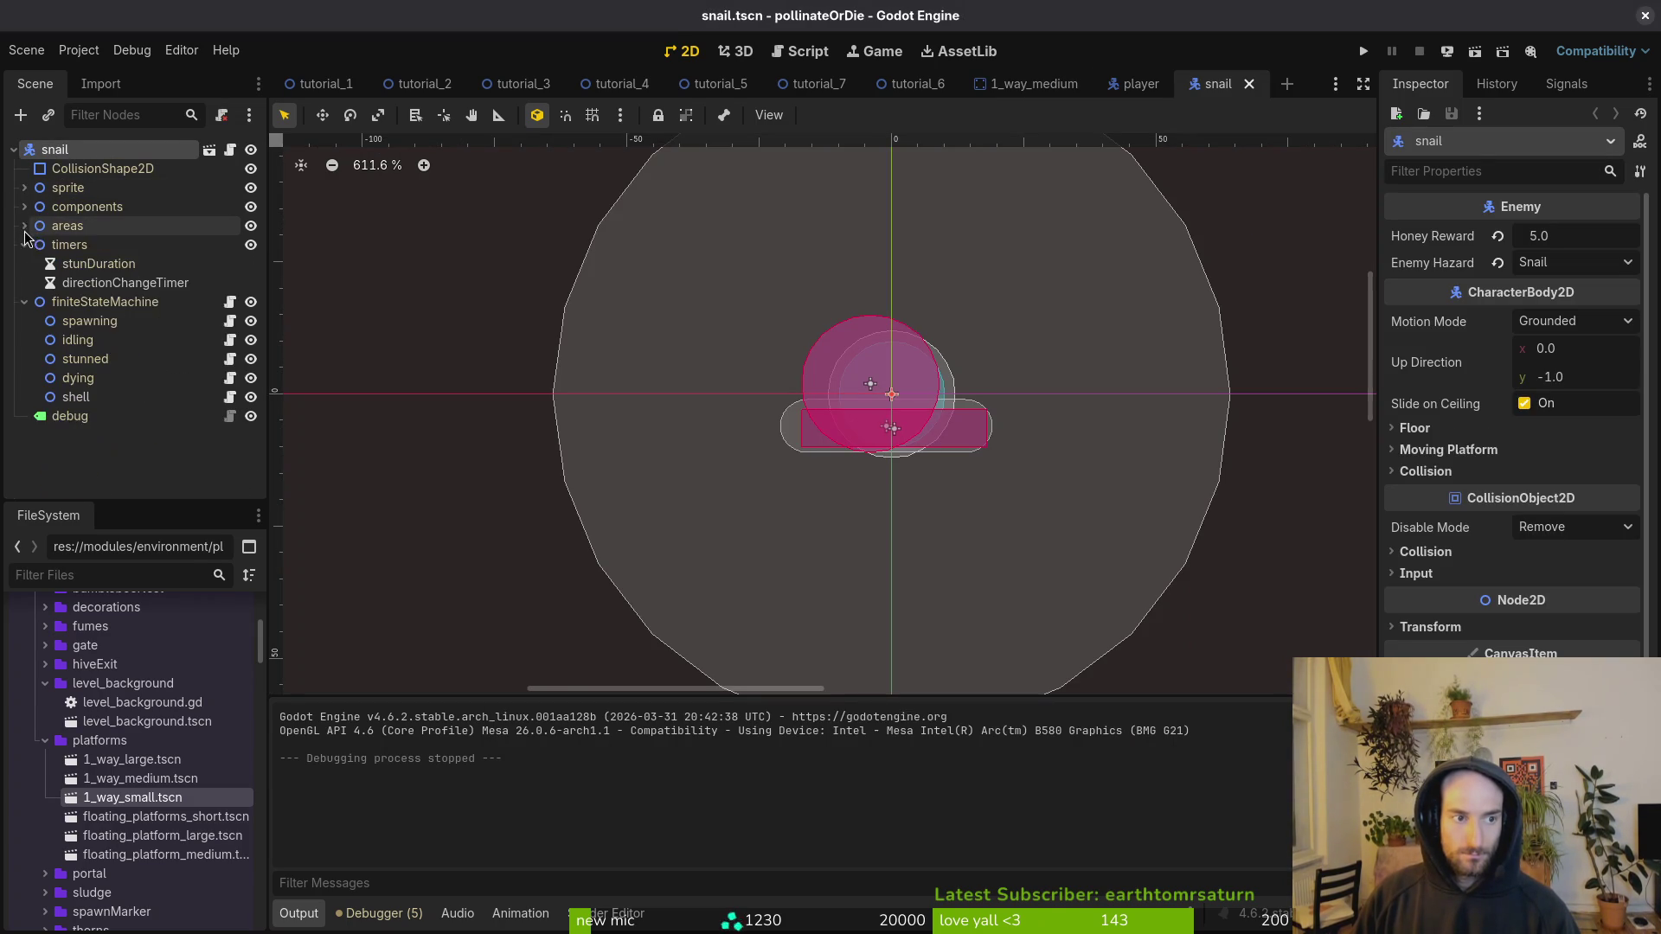
pyautogui.click(24, 245)
pyautogui.click(24, 264)
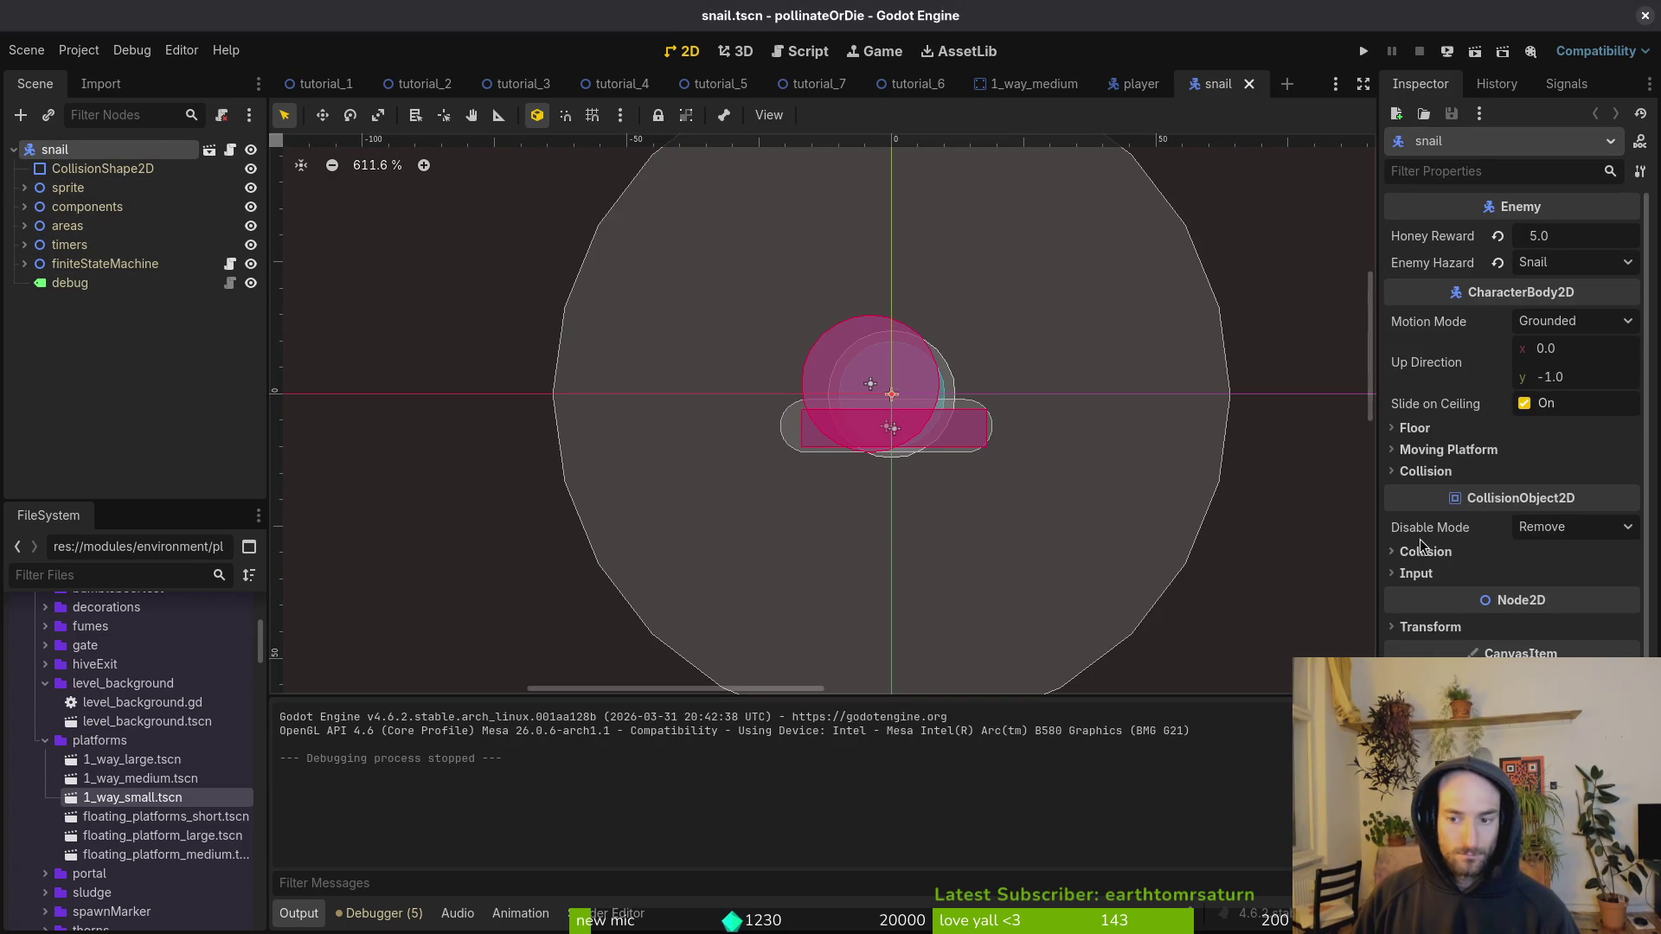
pyautogui.click(1427, 553)
pyautogui.click(1408, 683)
pyautogui.click(1364, 51)
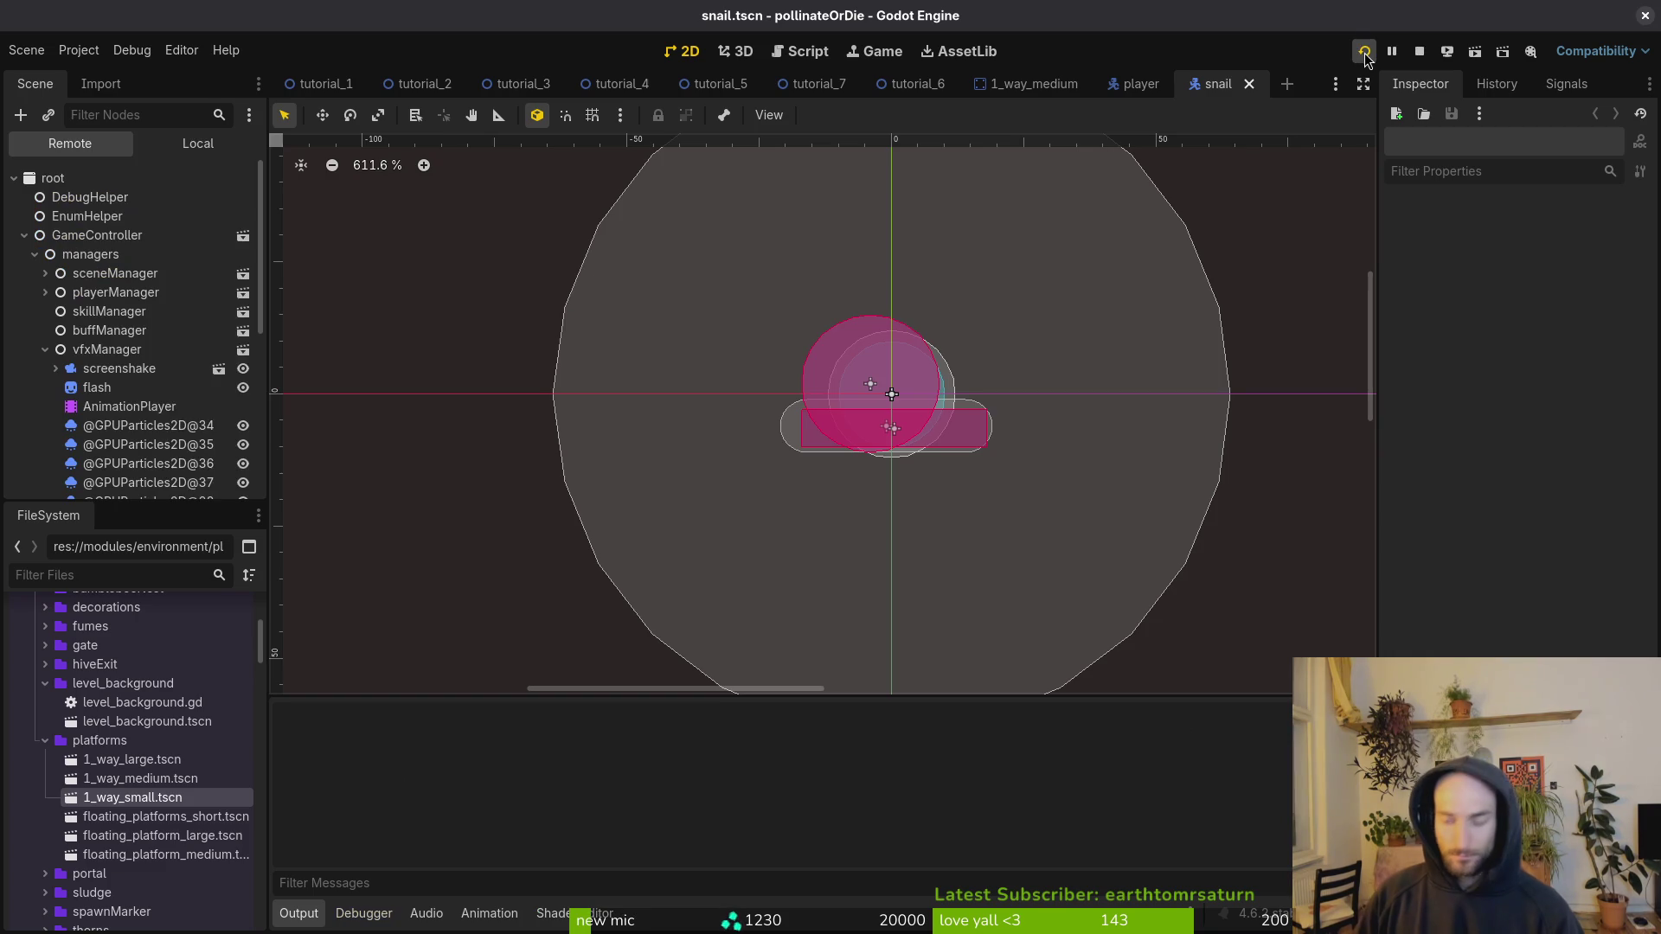
# Step: Continue the saved game and load the world 5 arena from the debug level select
pyautogui.press('Up')
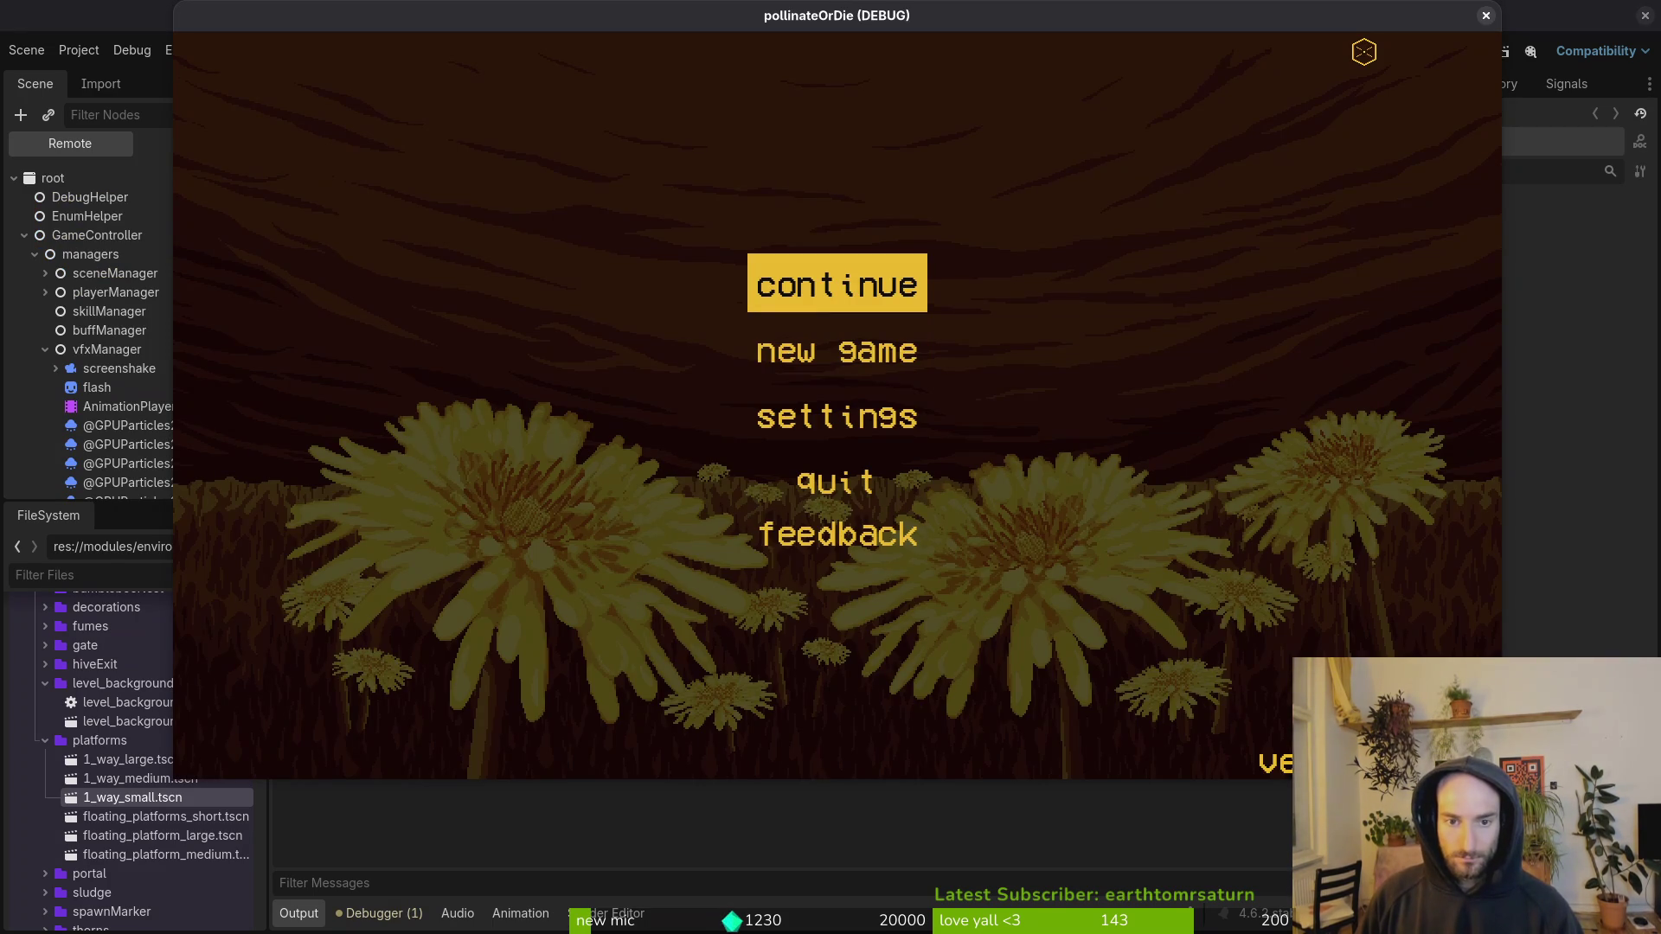
pyautogui.press('Return')
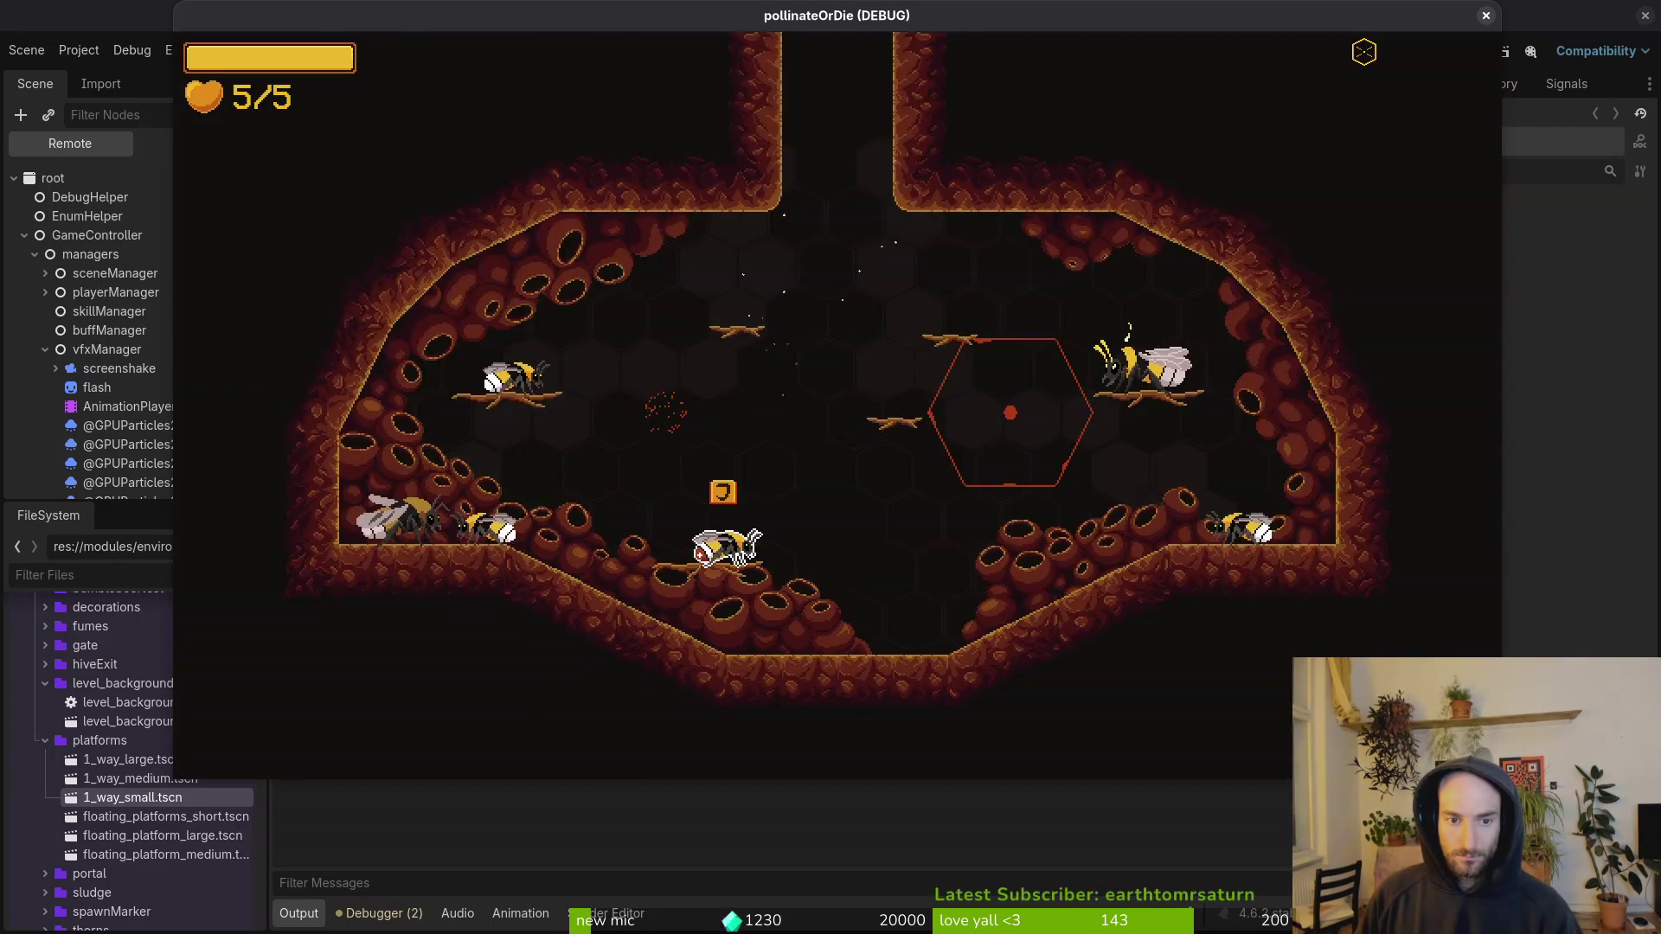
pyautogui.press('Escape')
pyautogui.press('Left')
pyautogui.press('Left')
pyautogui.press('Left')
pyautogui.press('Down')
pyautogui.press('Return')
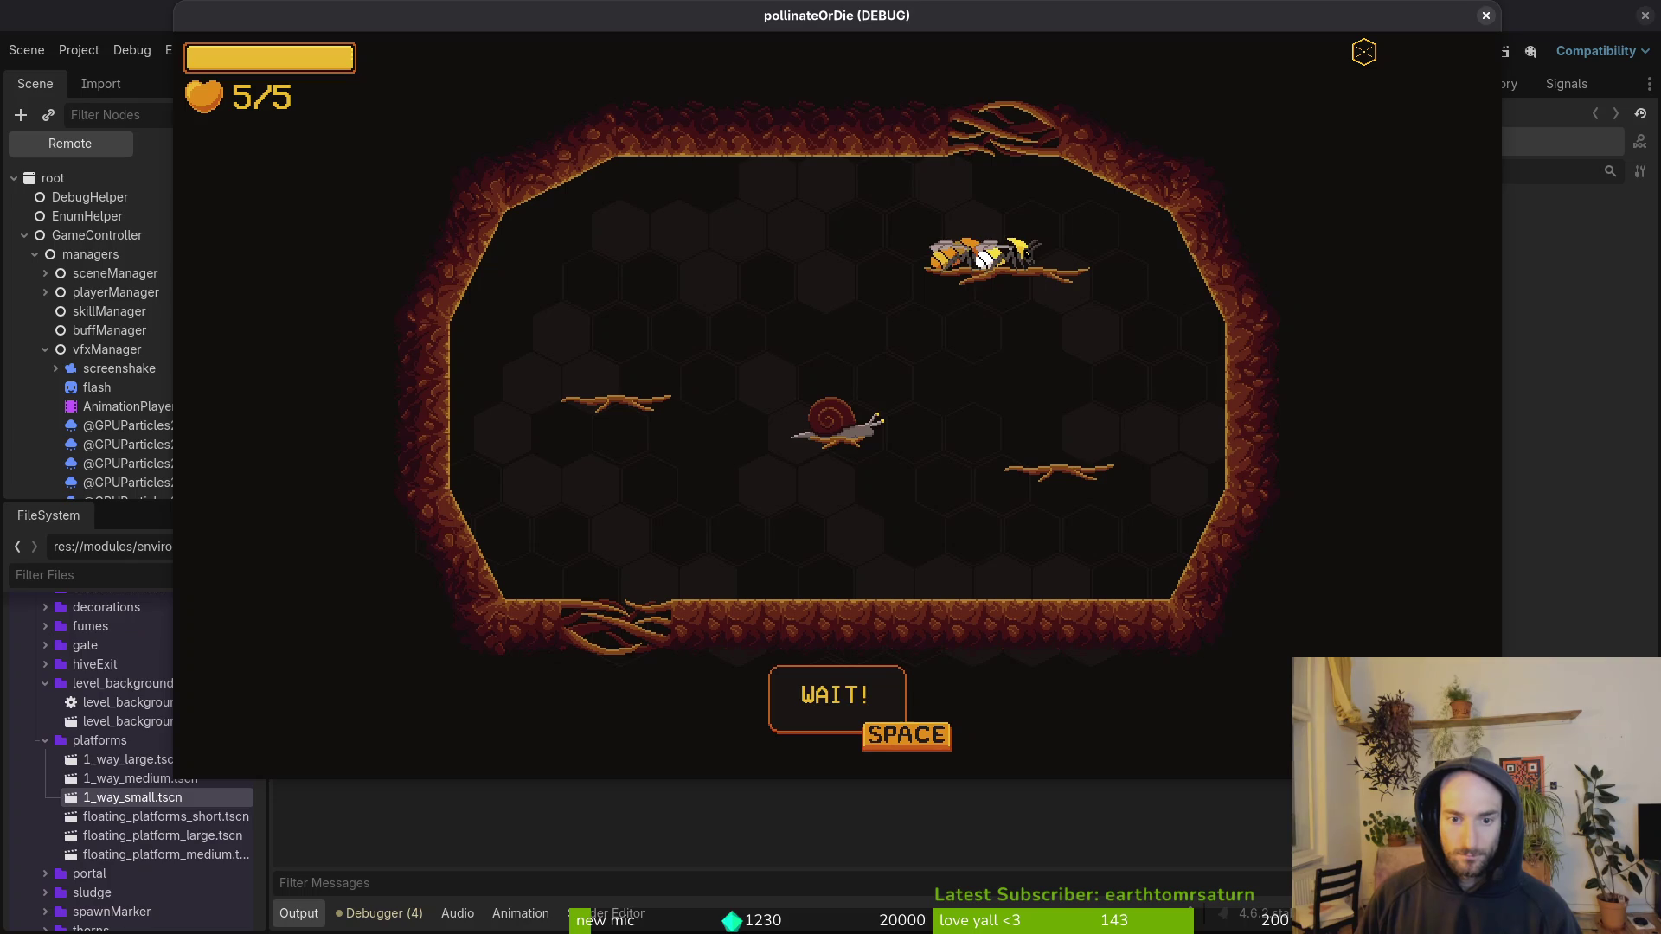
# Step: Advance through the NPC dialogue with Space, then stop the game with F8
pyautogui.press('space')
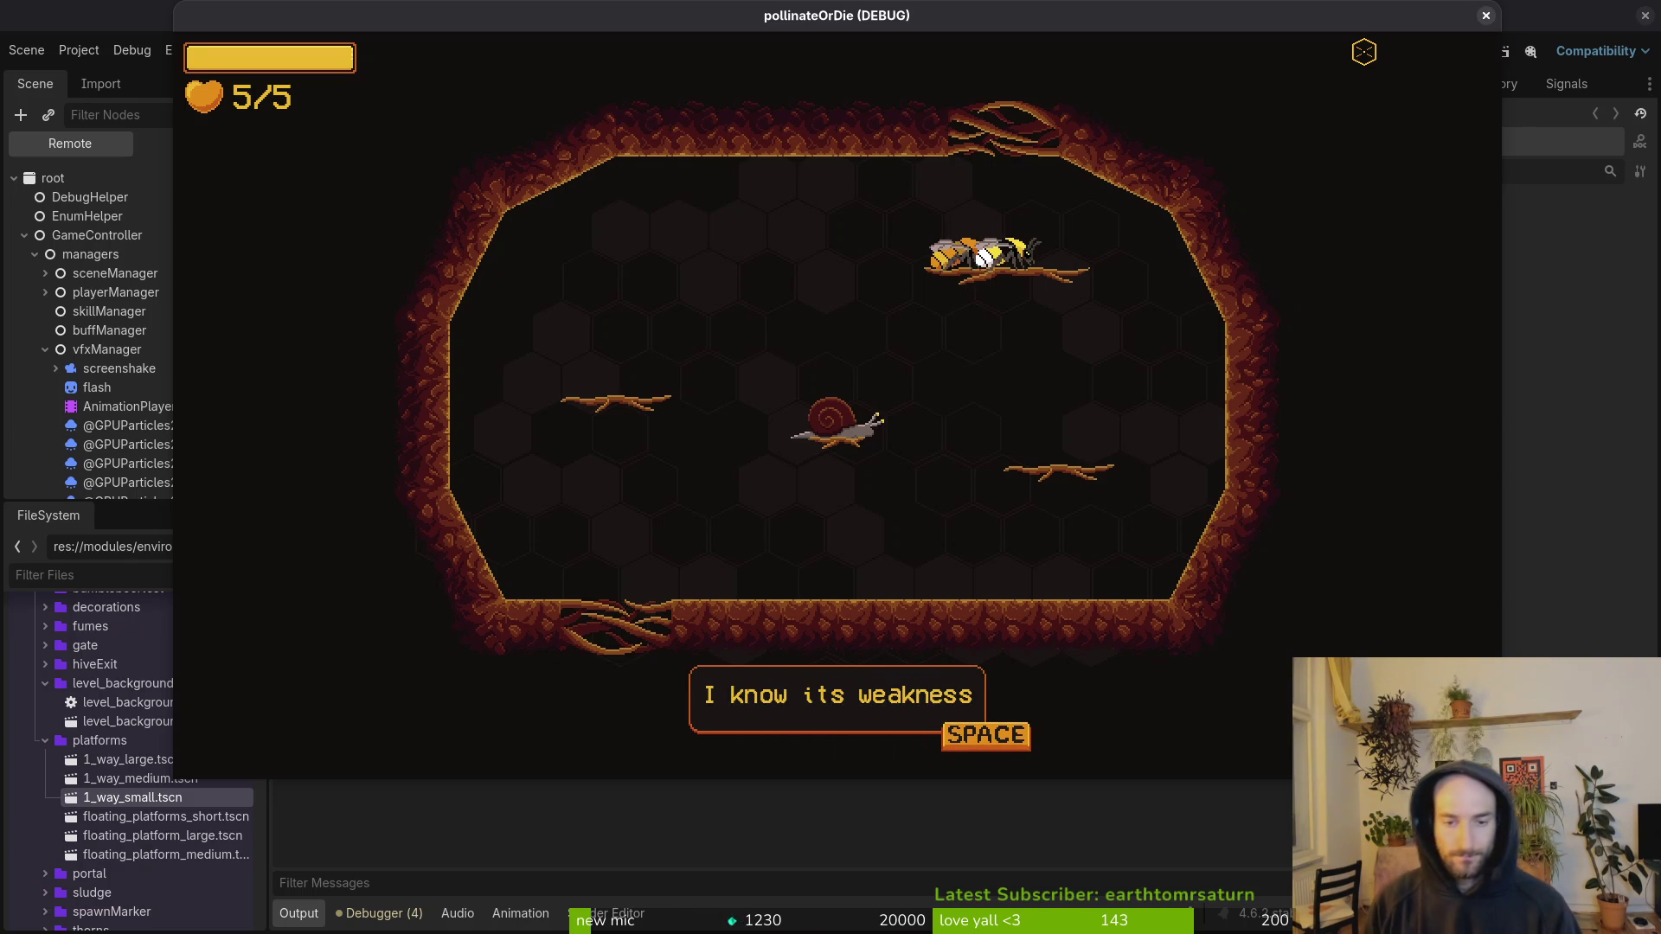
pyautogui.press('space')
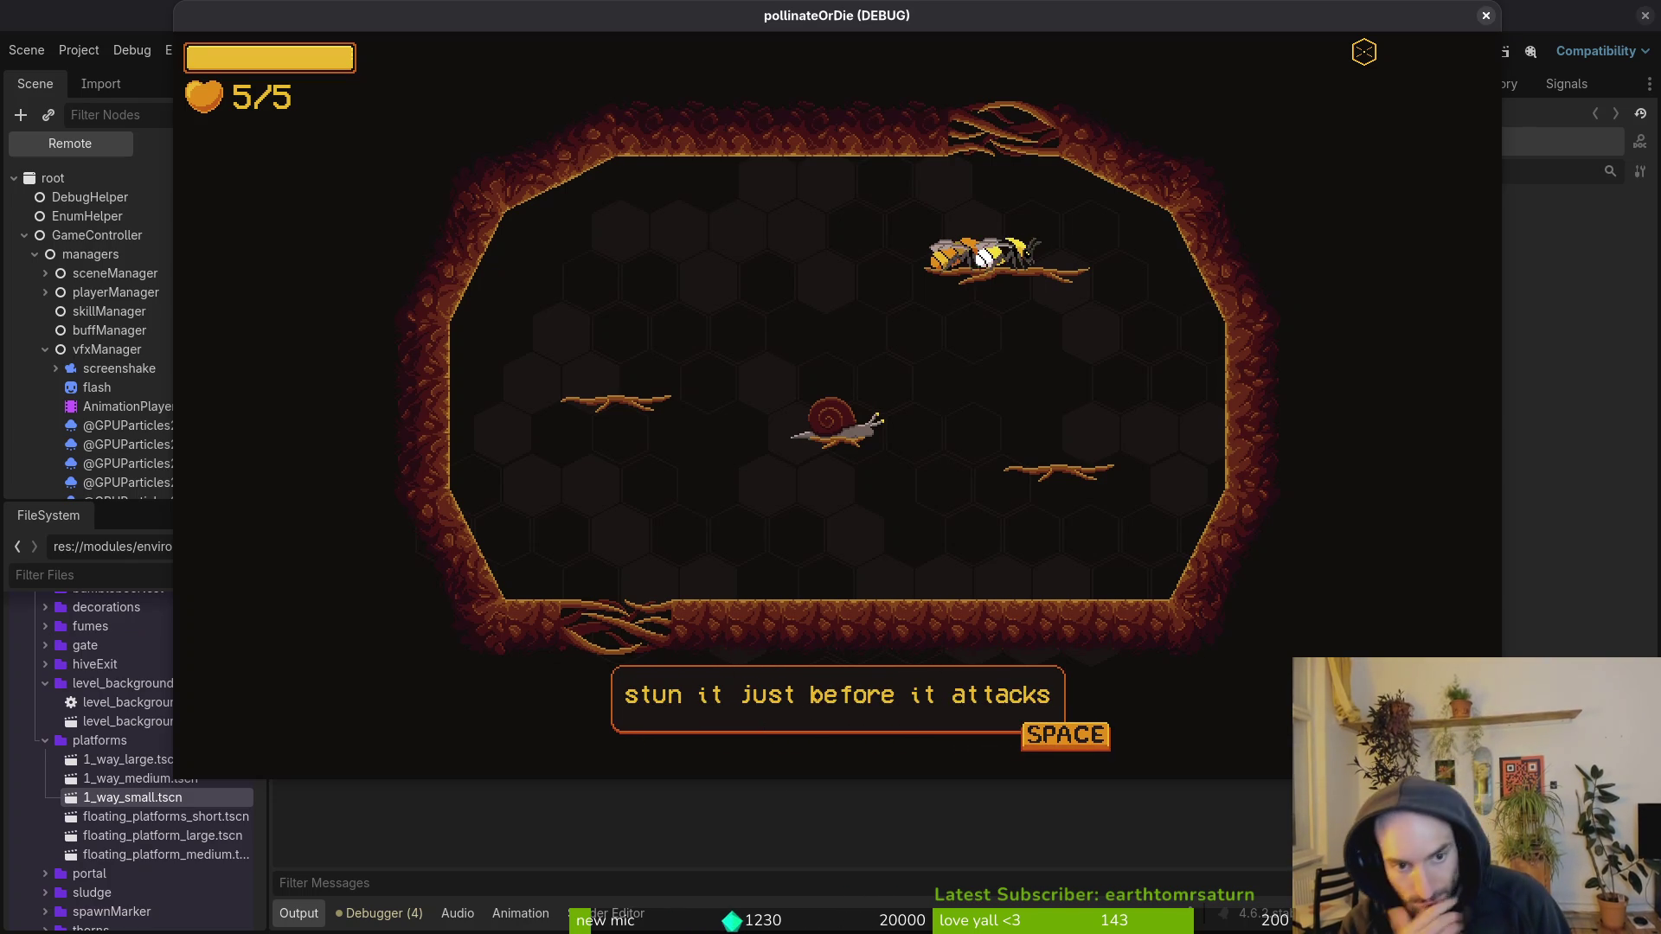
pyautogui.press('space')
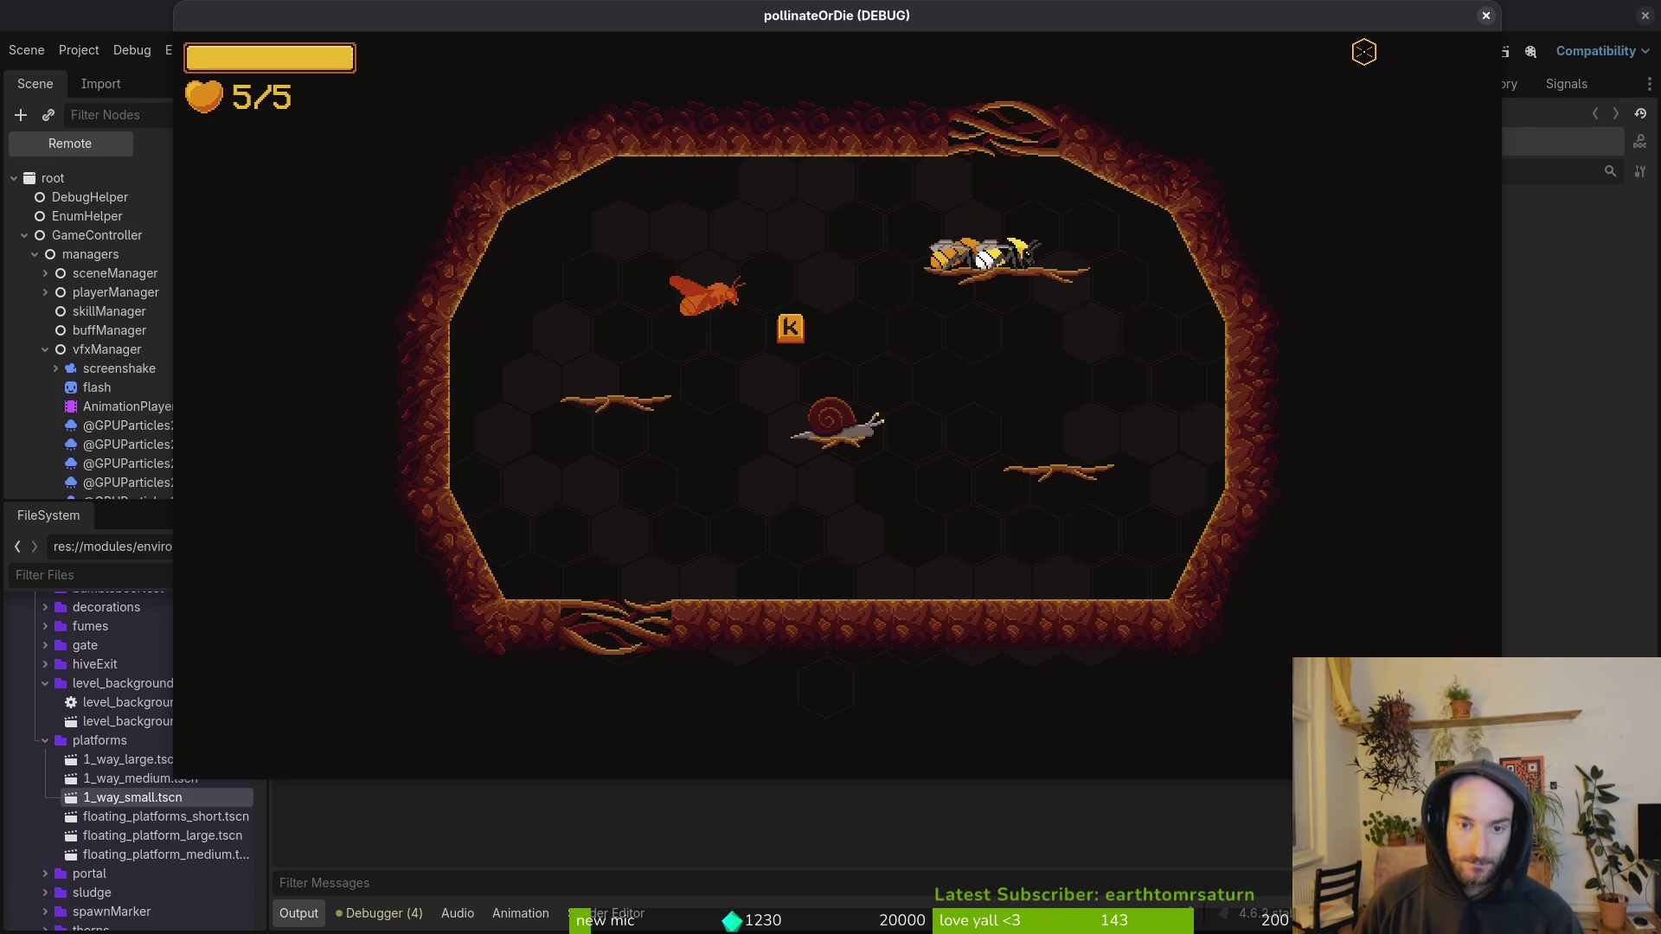
pyautogui.press('F8')
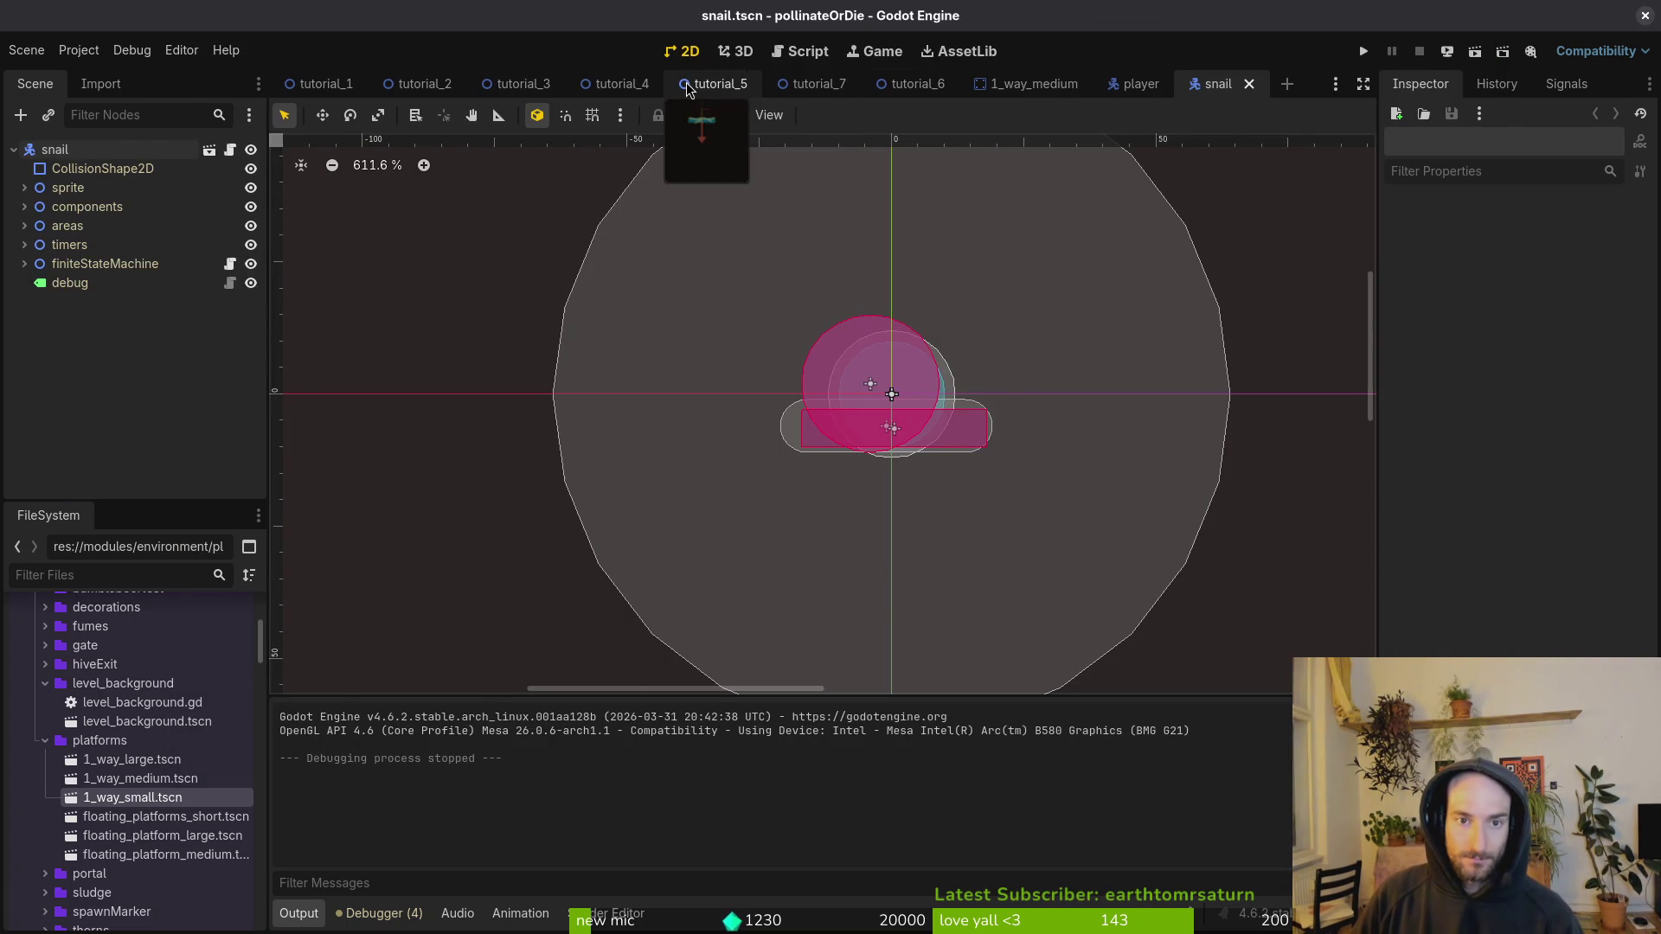
# Step: Delete the short centre platform 1wayShort from tutorial_5
pyautogui.click(714, 84)
pyautogui.click(800, 391)
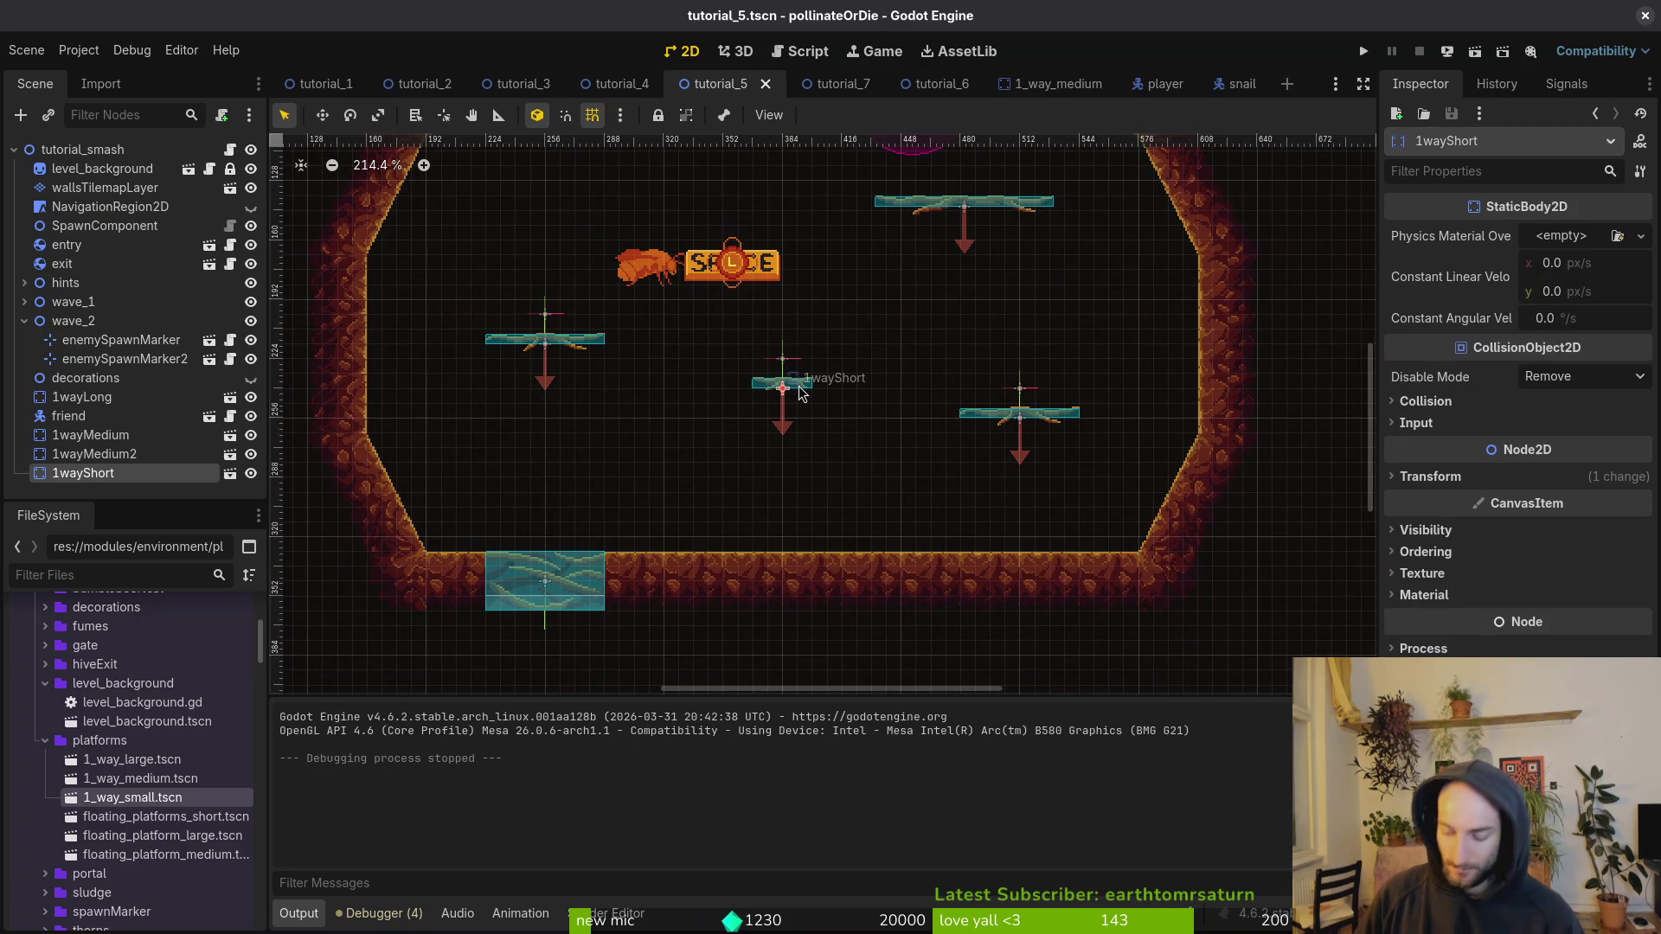
pyautogui.press('Delete')
pyautogui.click(892, 478)
# Step: Drop the wave_1 spawn marker to (384, 320) just above the floor, save, and run the game
pyautogui.click(784, 362)
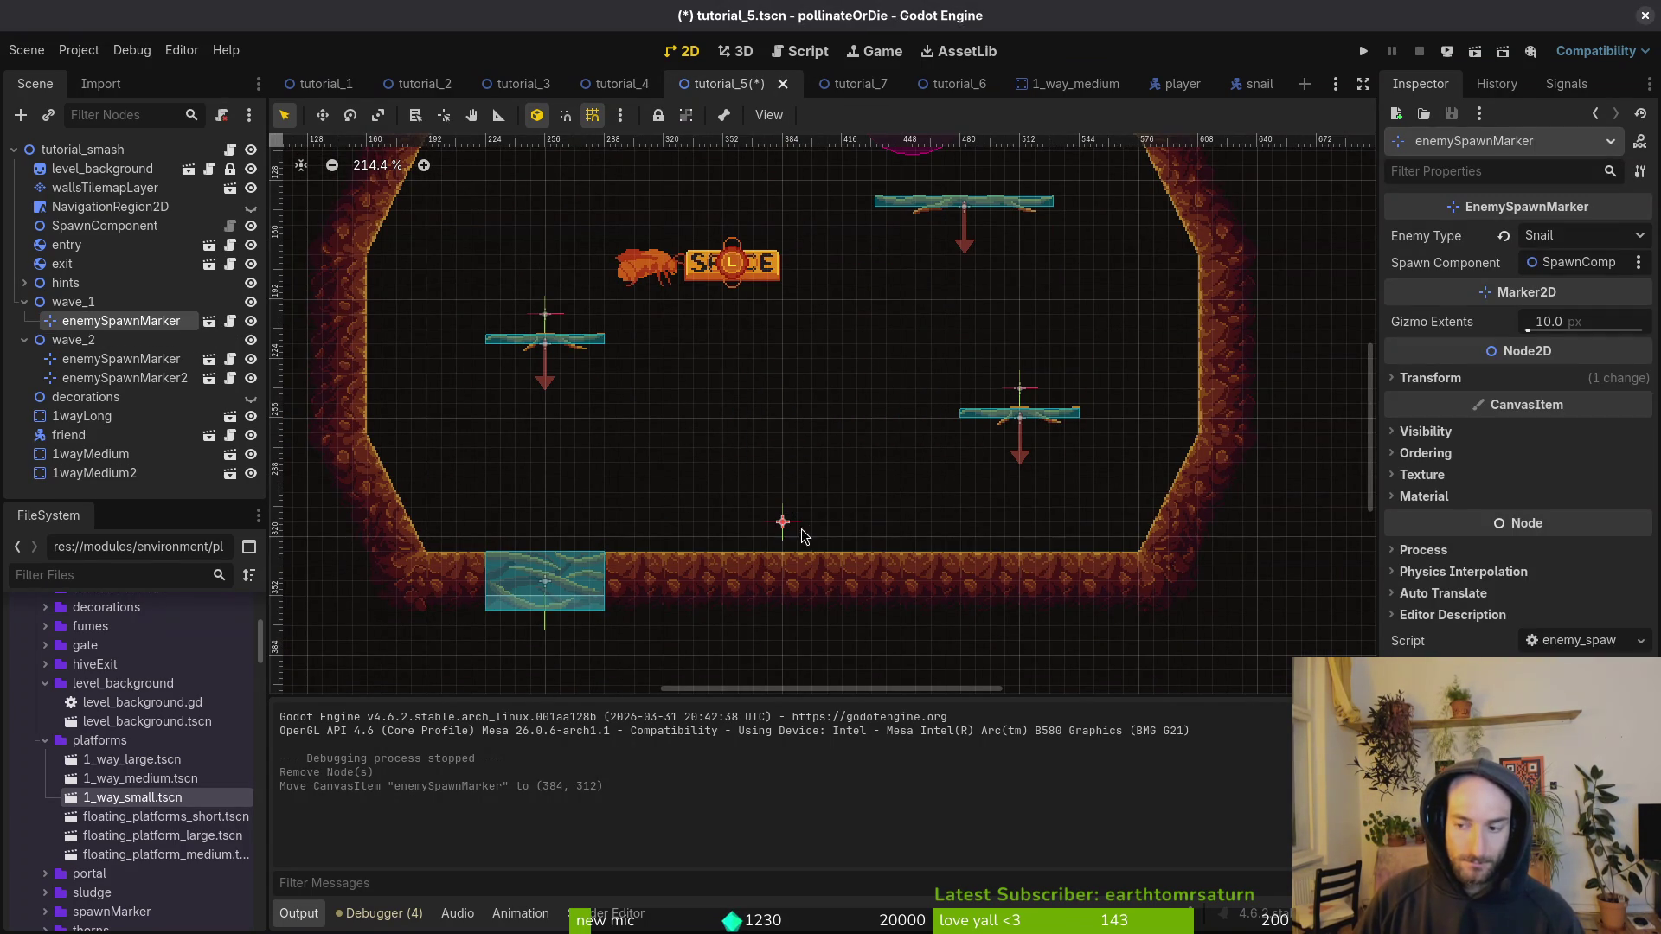
pyautogui.scroll(2, 781, 556)
pyautogui.scroll(-4, 797, 528)
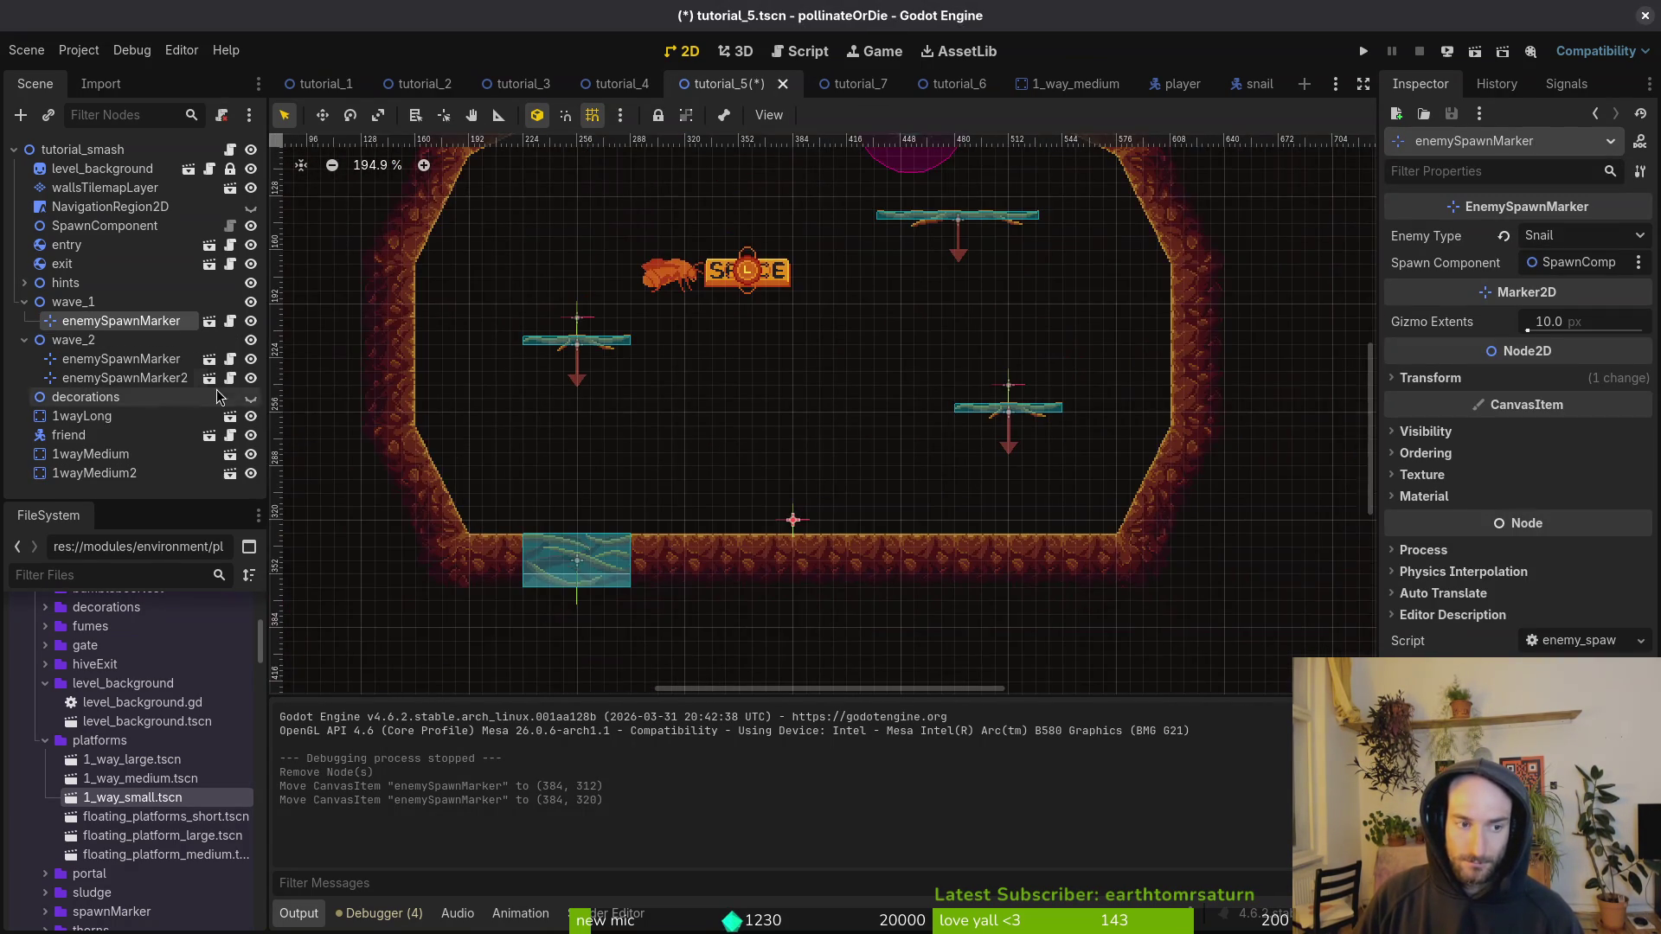
pyautogui.hotkey('ctrl', 's')
pyautogui.scroll(-1, 757, 443)
pyautogui.scroll(4, 784, 460)
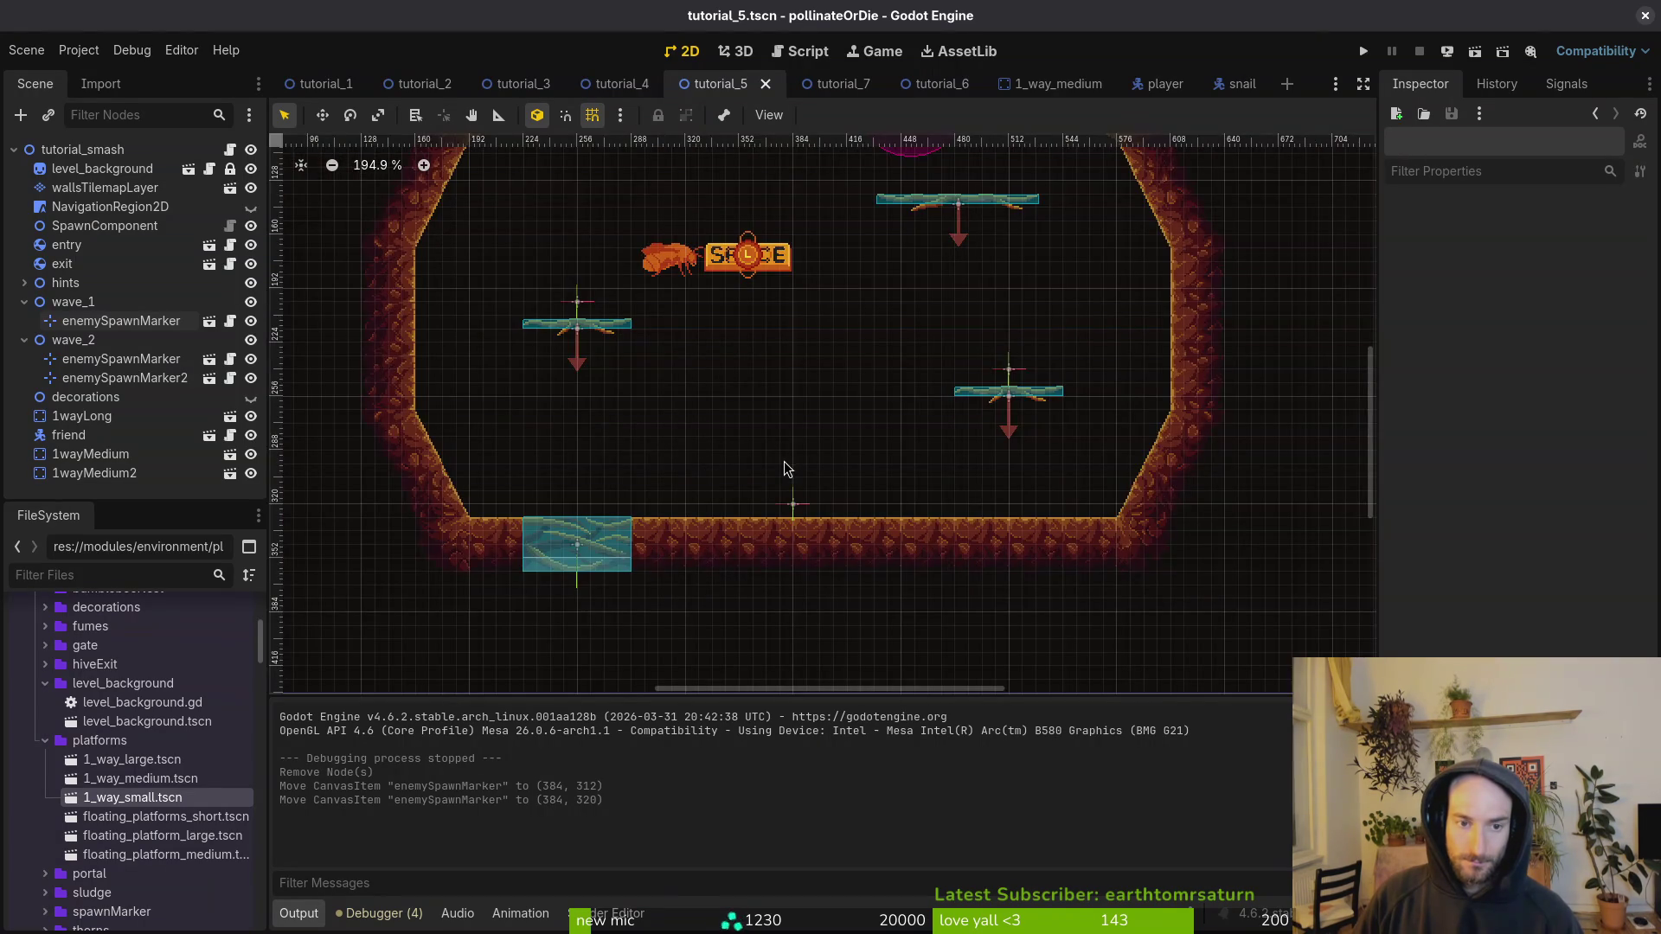
pyautogui.scroll(1, 782, 464)
pyautogui.moveTo(799, 542); pyautogui.dragTo(797, 509)
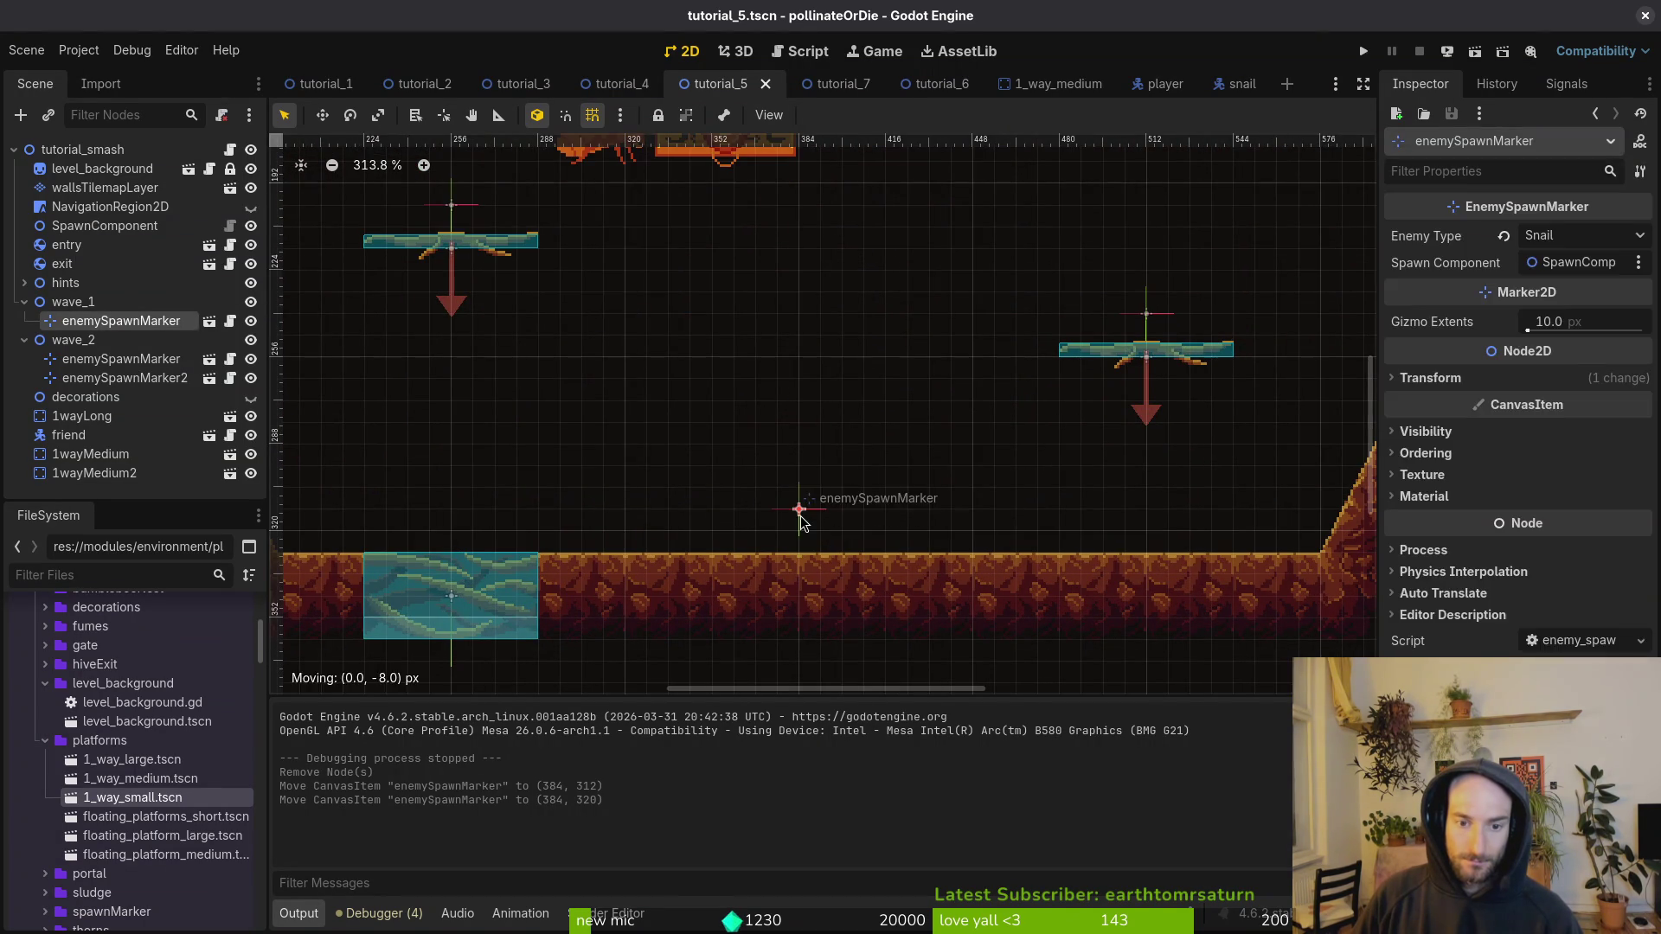
pyautogui.press('F5')
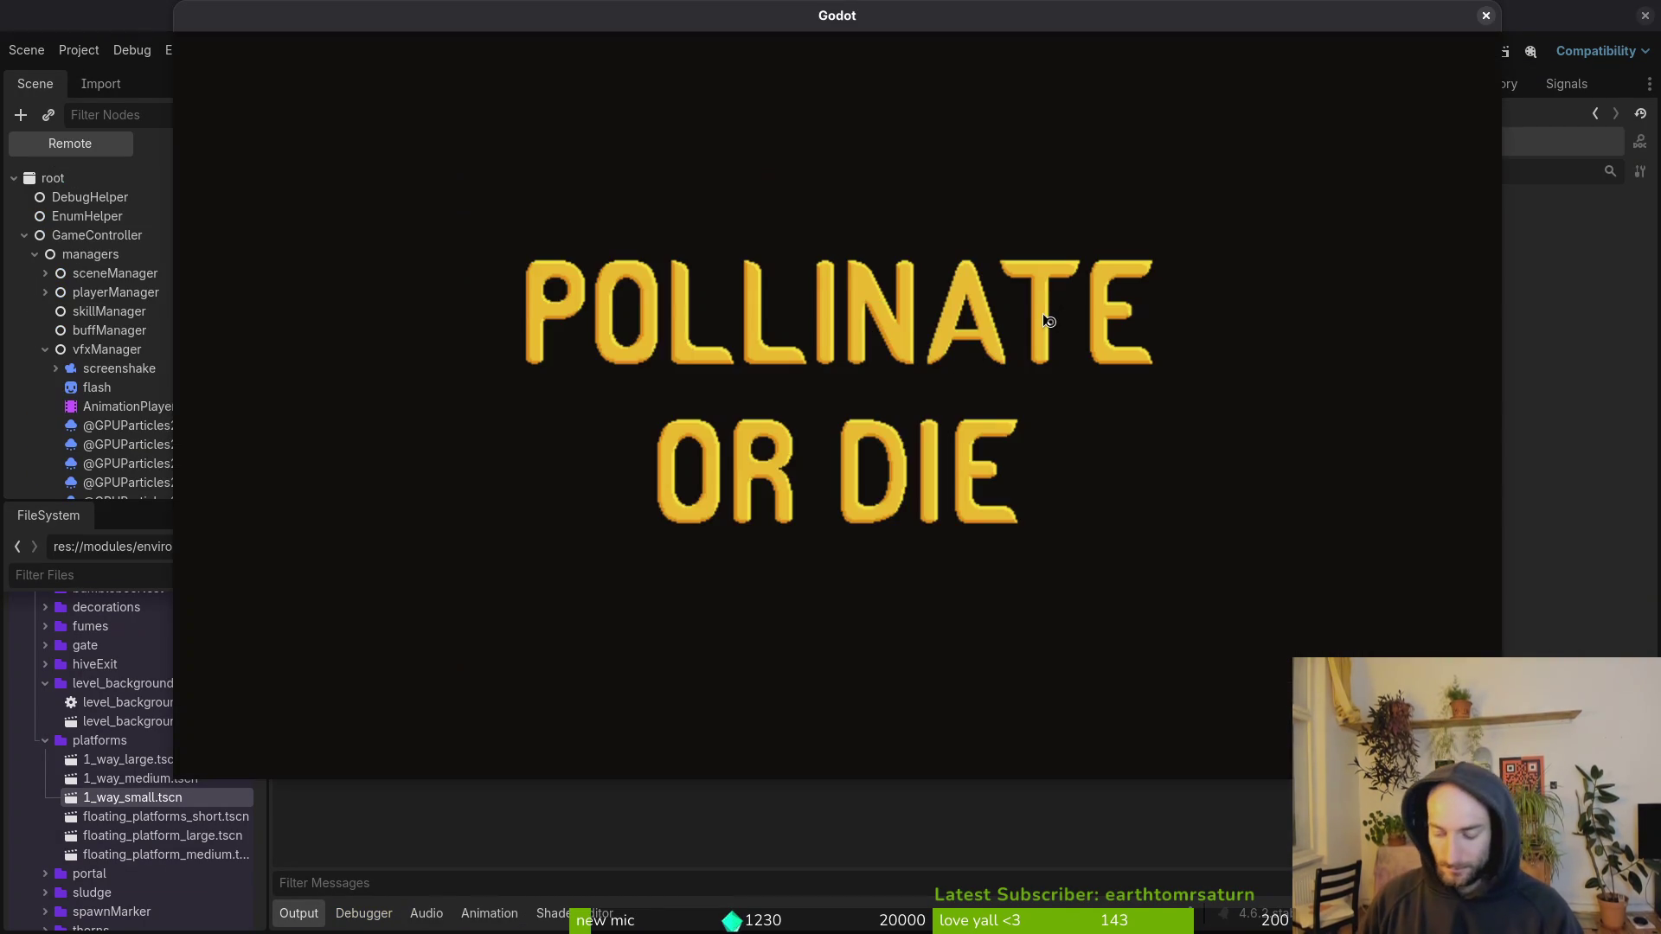
# Step: Load world 5 from the debug level select and advance the friend's dialogue
pyautogui.press('Return')
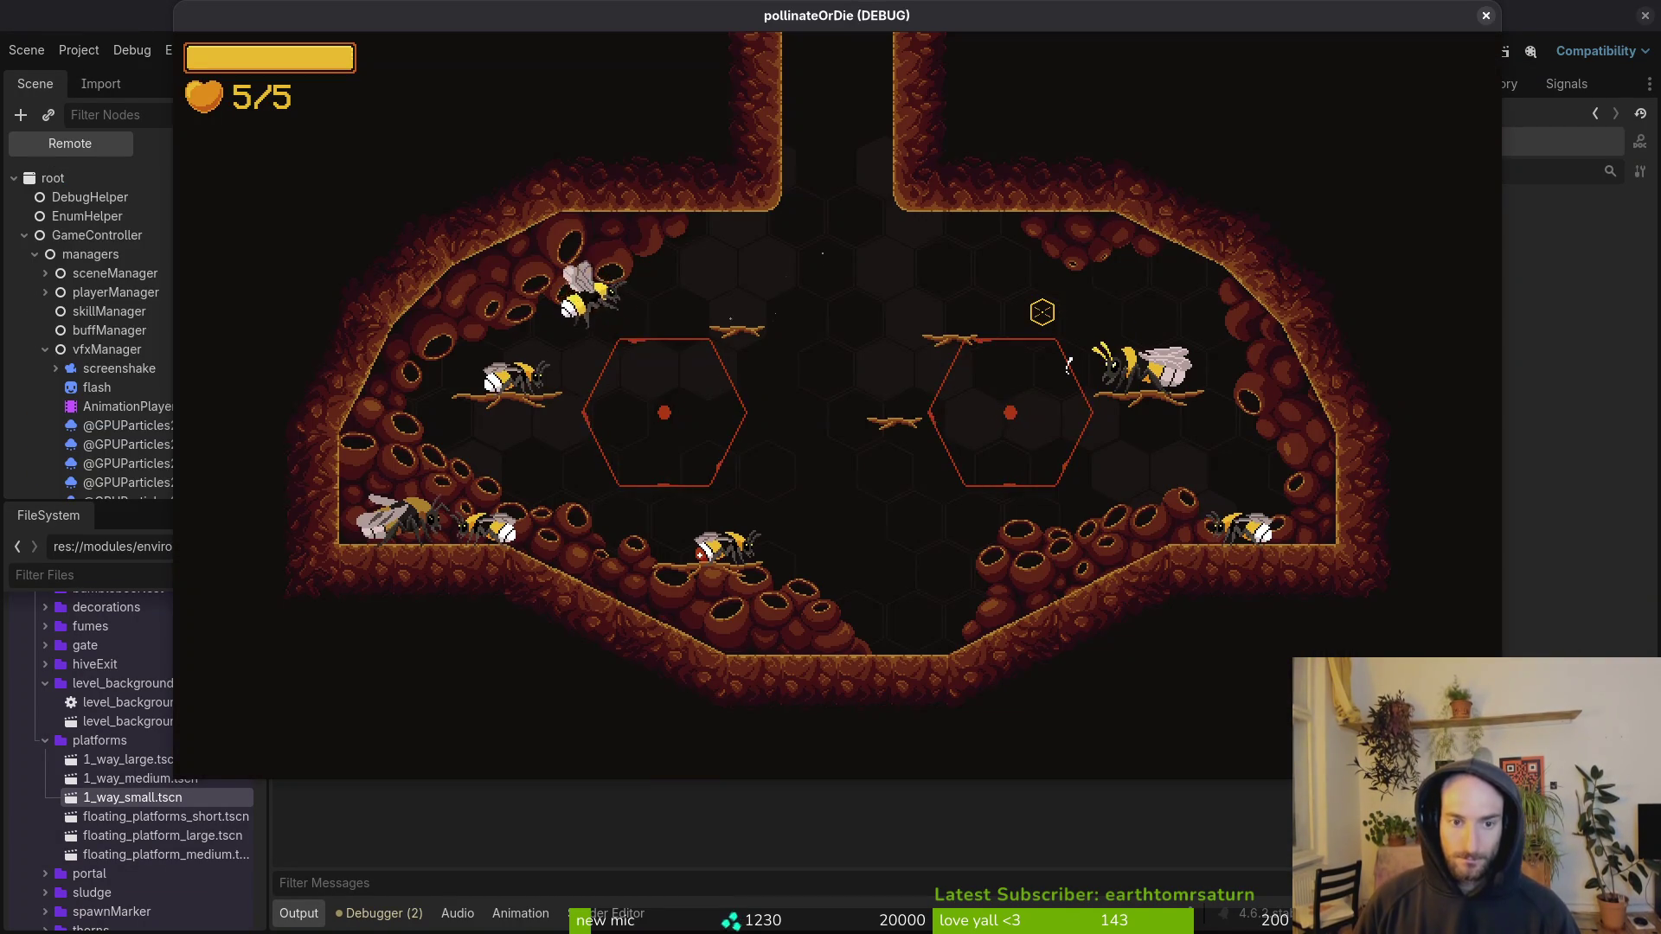
pyautogui.press('Escape')
pyautogui.press('Left')
pyautogui.press('Left')
pyautogui.press('Left')
pyautogui.press('Down')
pyautogui.press('Down')
pyautogui.press('Return')
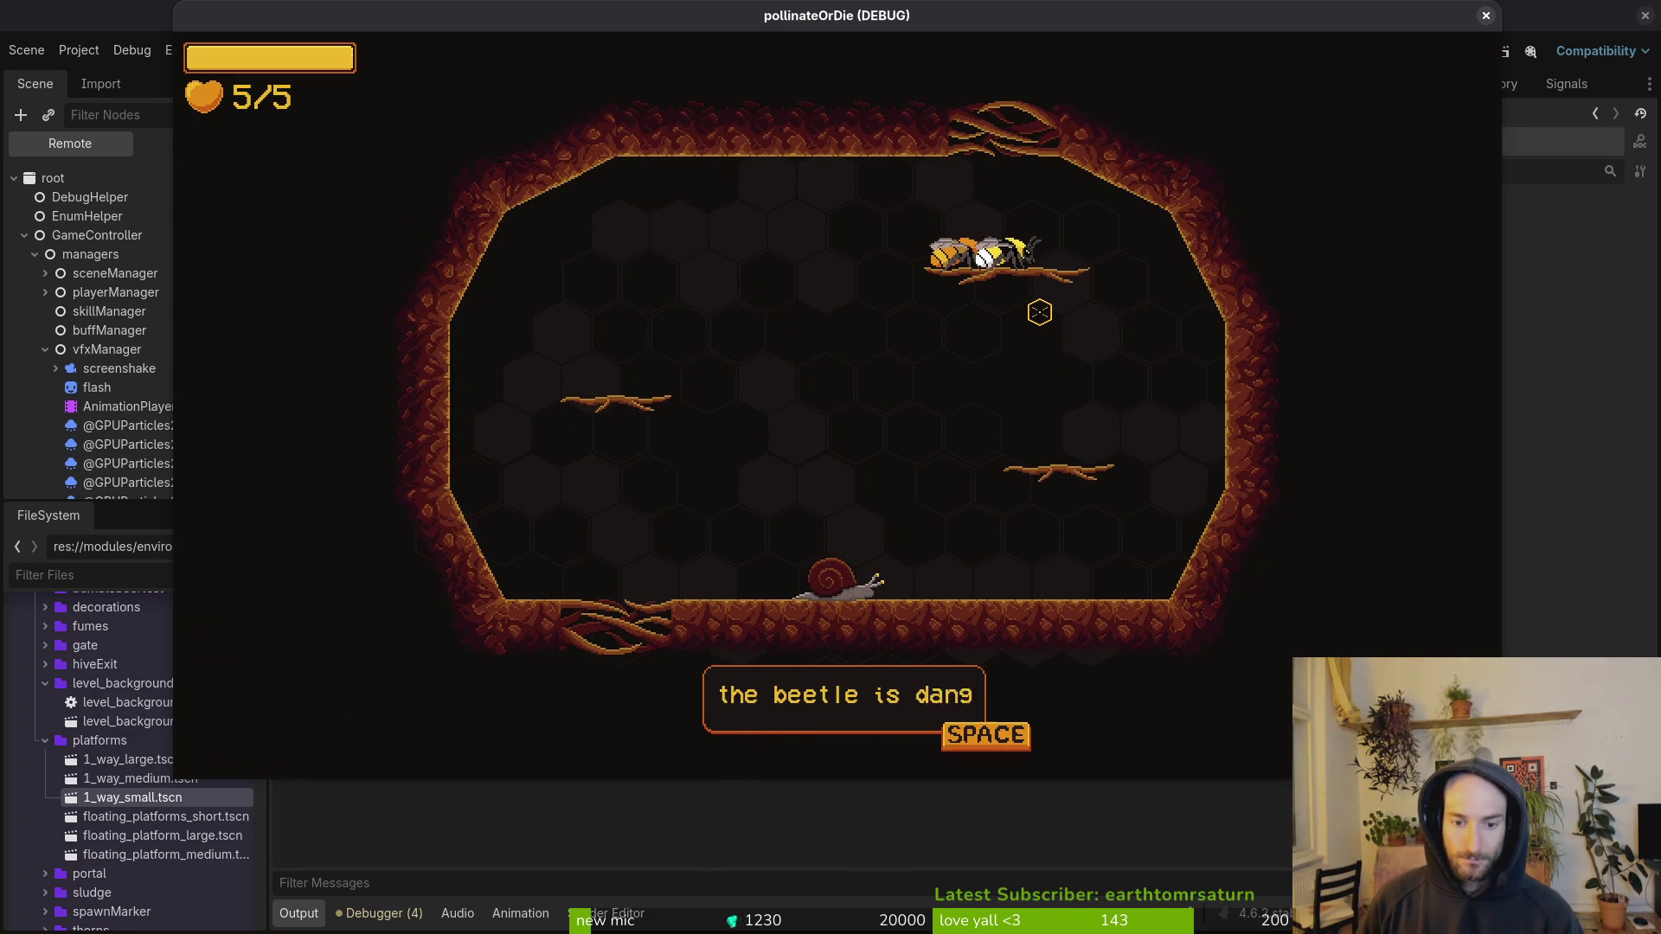
pyautogui.press('space')
pyautogui.press('space')
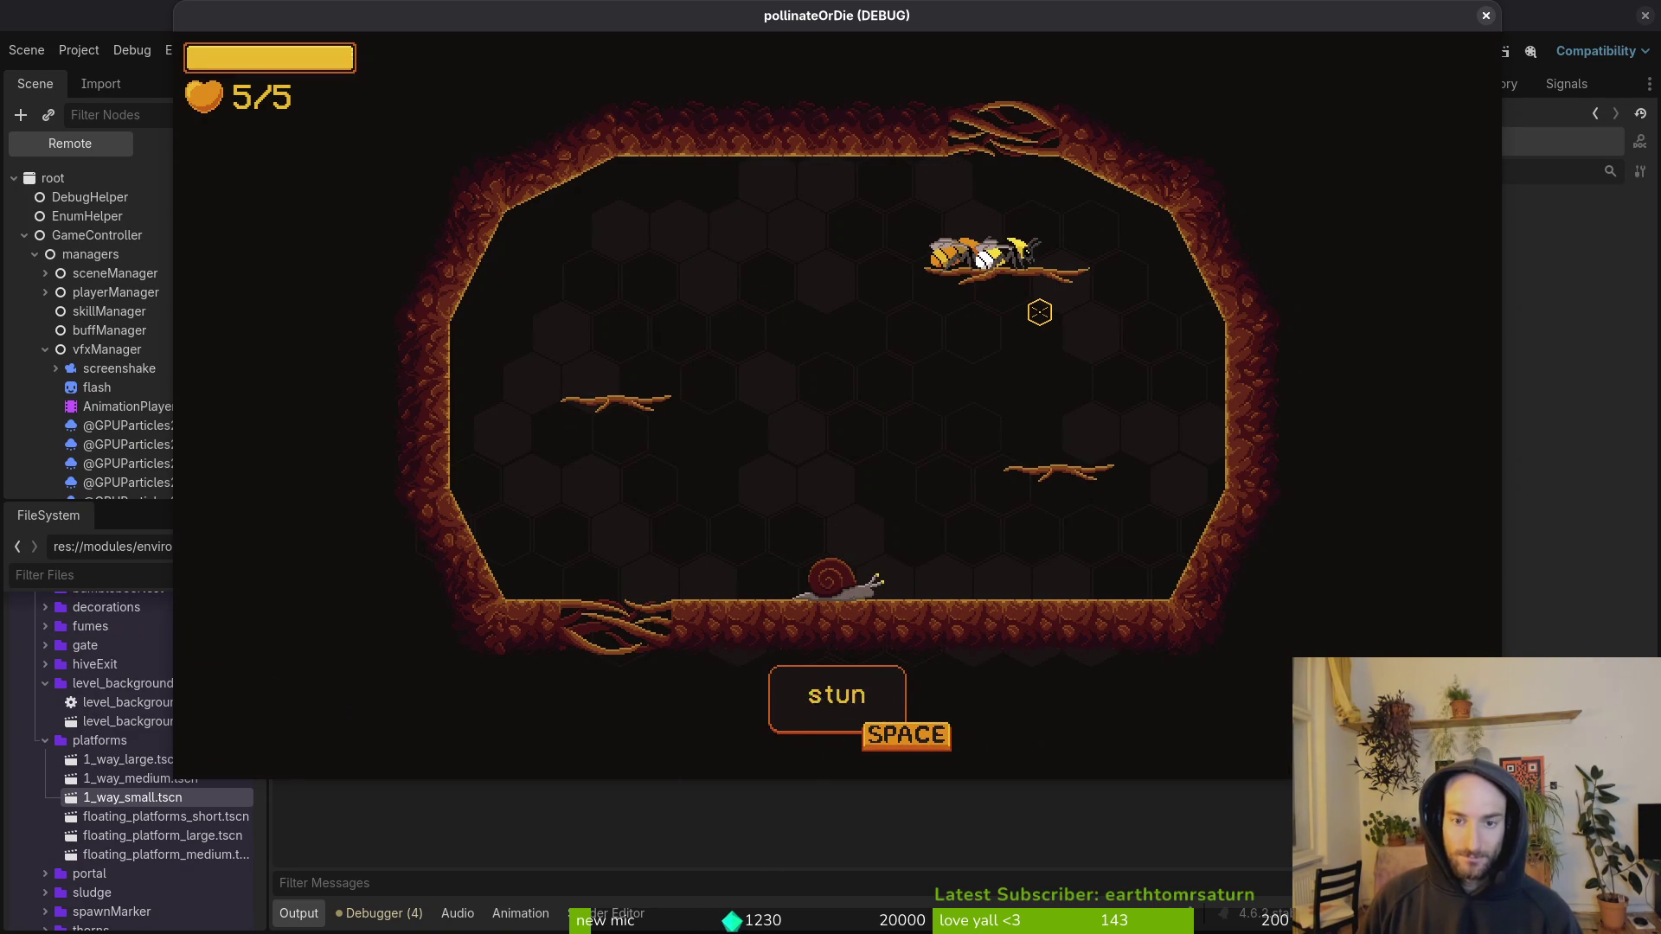
pyautogui.press('space')
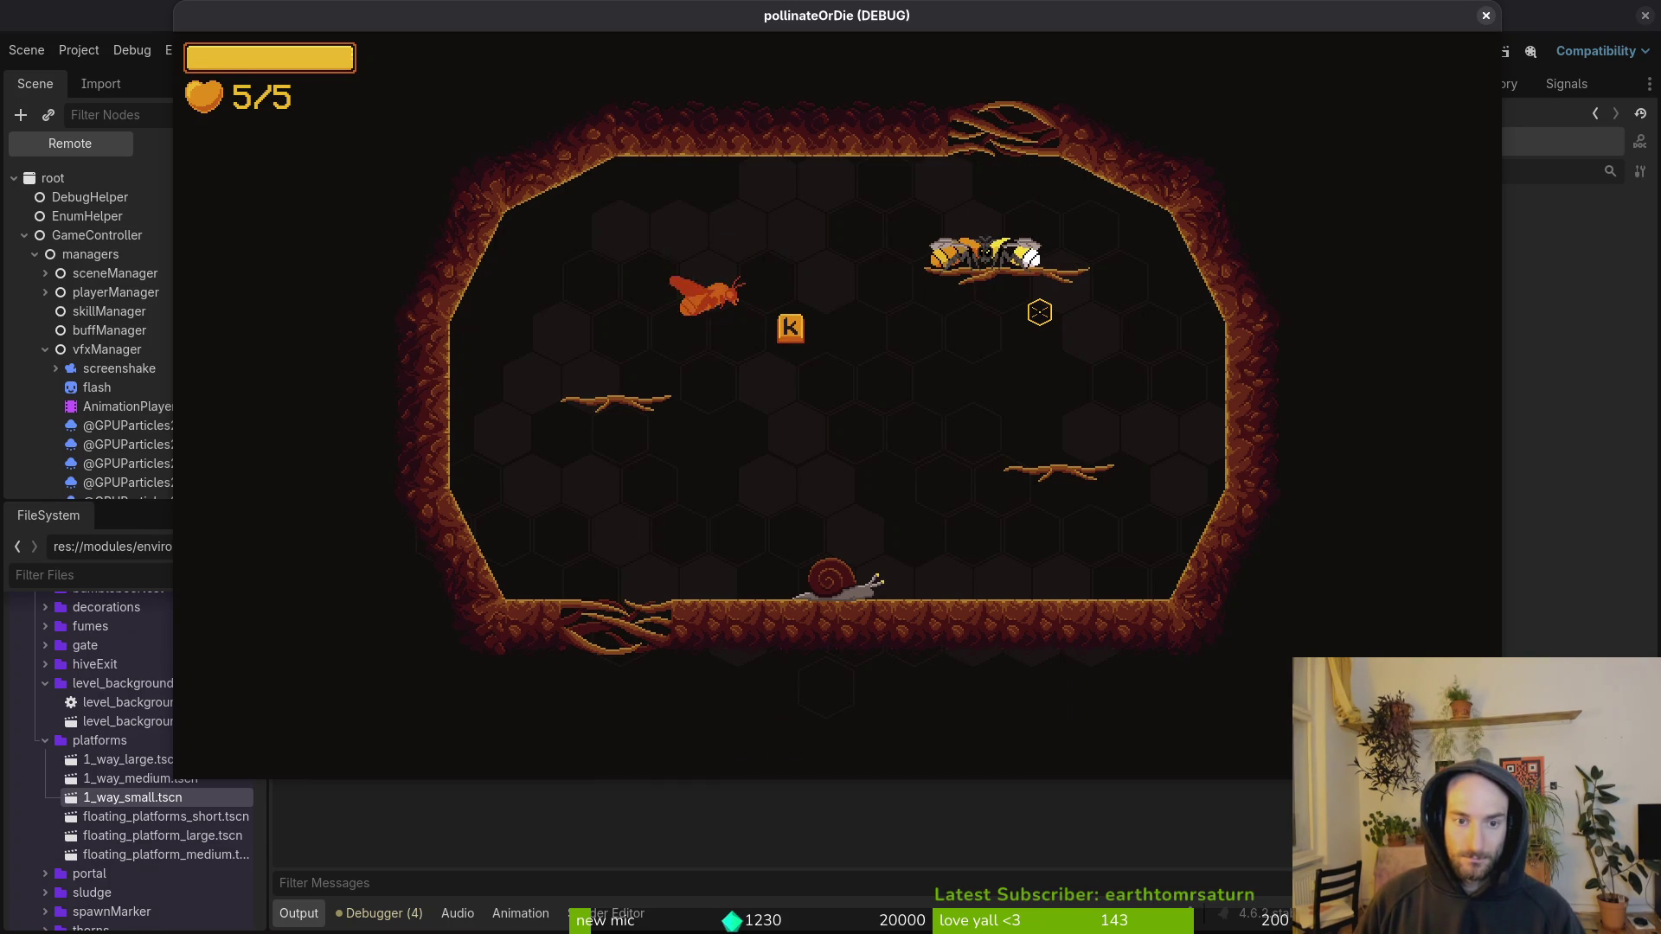
# Step: Defeat the floor, right-platform and left snails to end the wave, then stop the game
pyautogui.press('s')
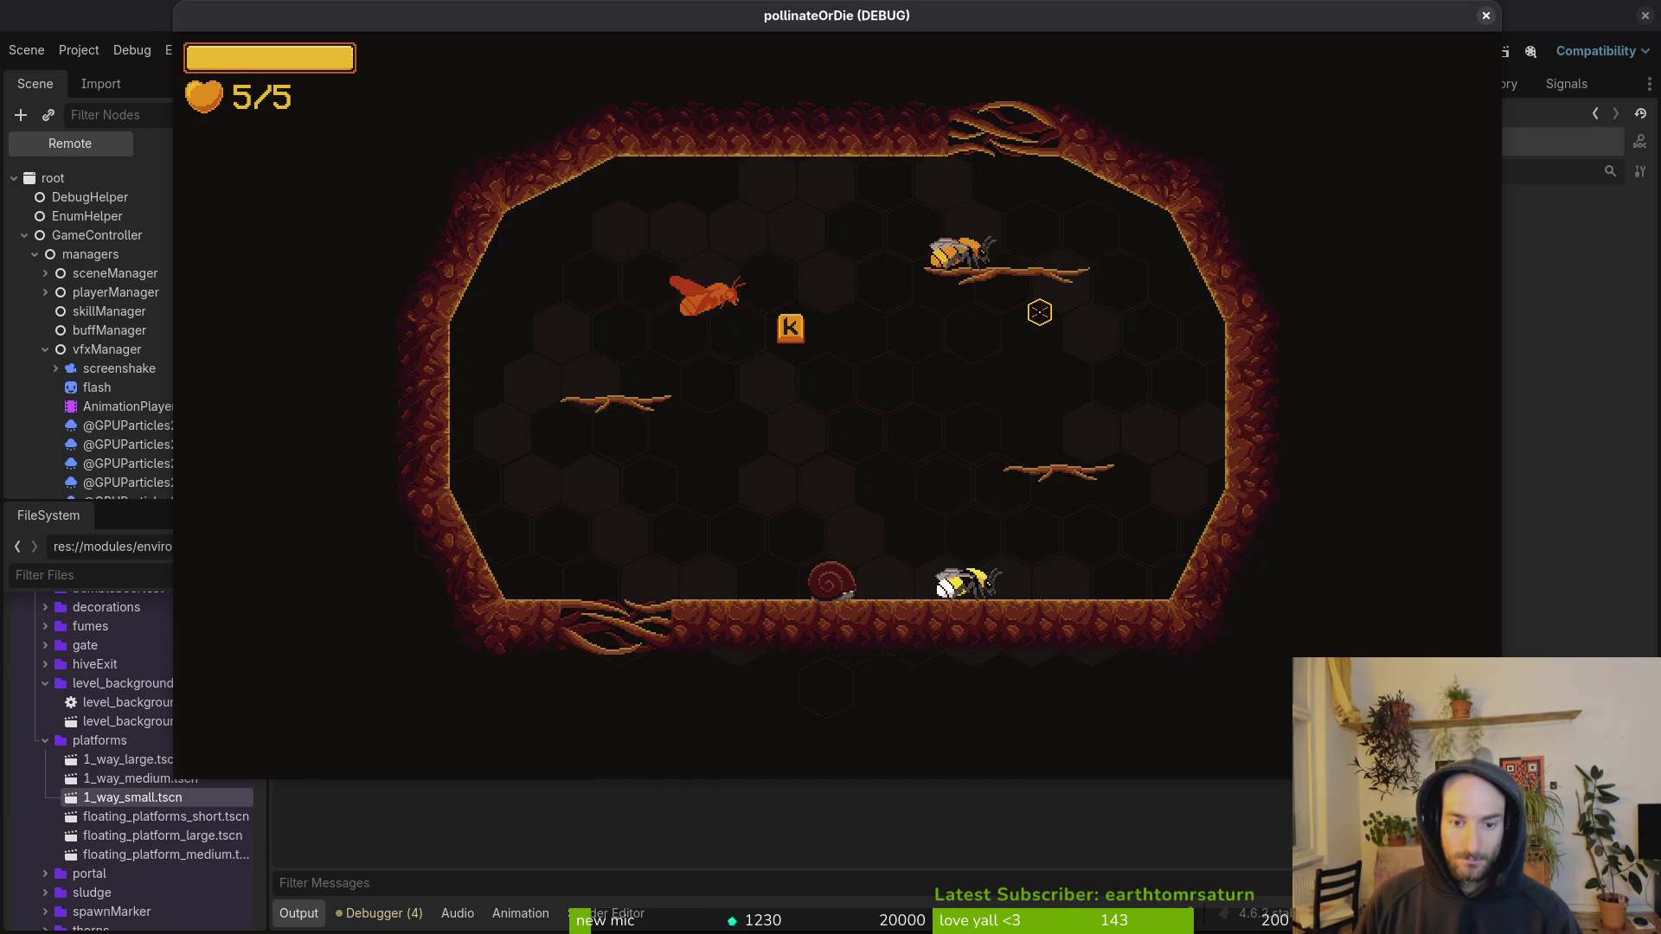
pyautogui.press('j')
pyautogui.press('space')
pyautogui.press('k')
pyautogui.press('j')
pyautogui.press('d')
pyautogui.press('space')
pyautogui.press('j')
pyautogui.press('k')
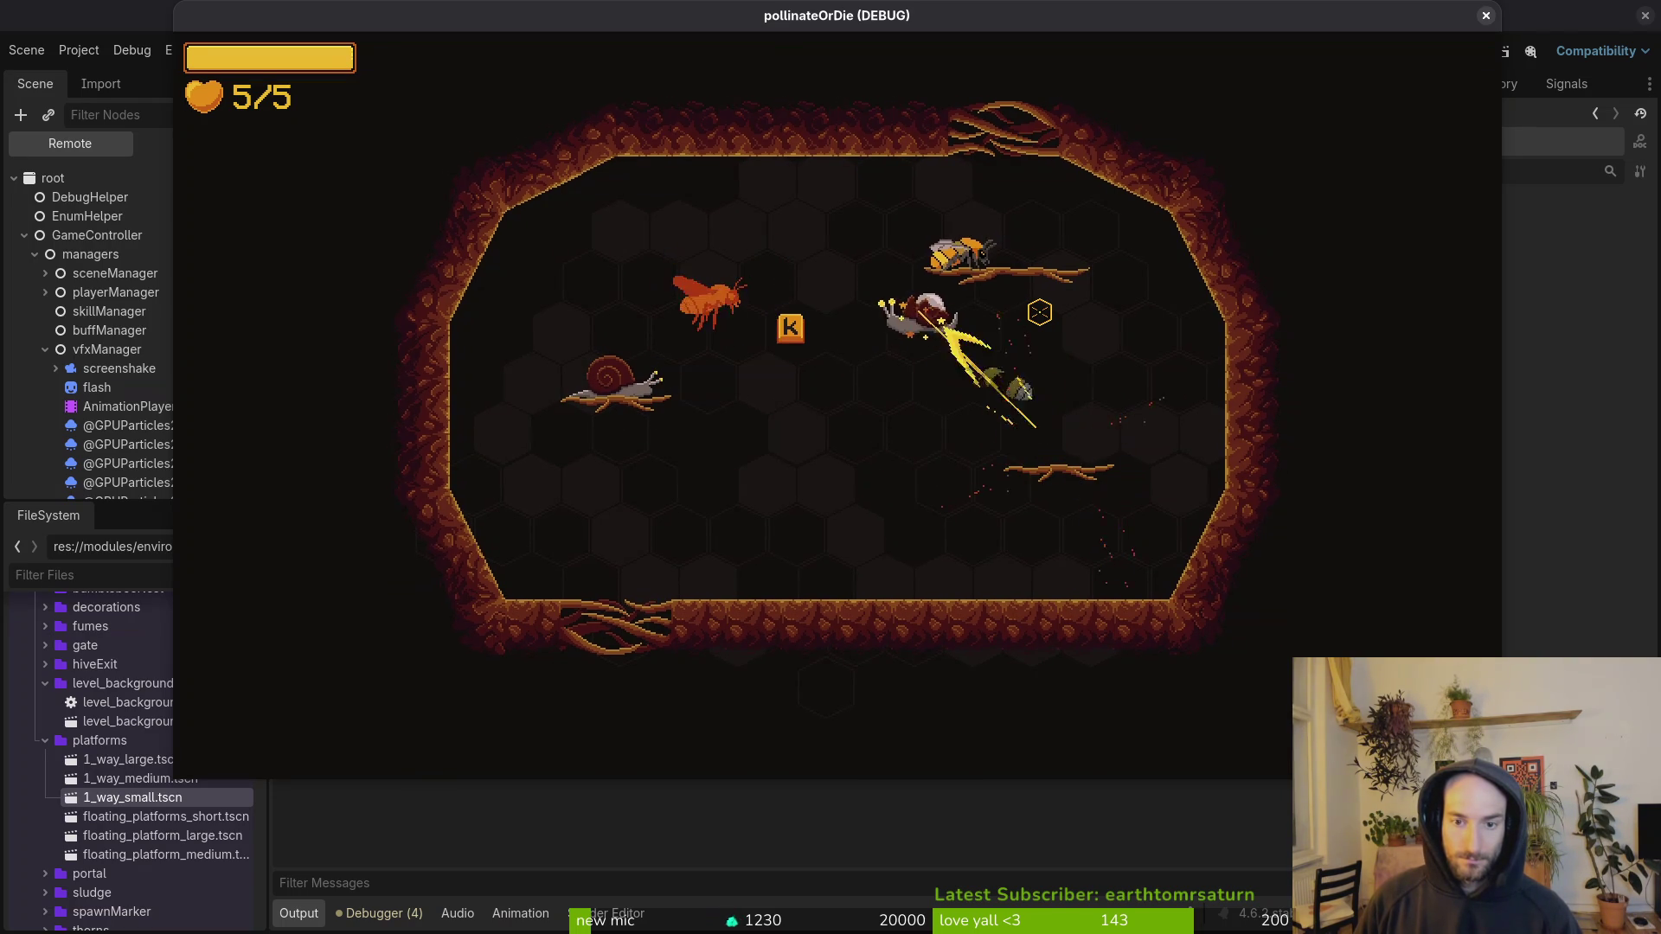
pyautogui.press('a')
pyautogui.press('j')
pyautogui.press('k')
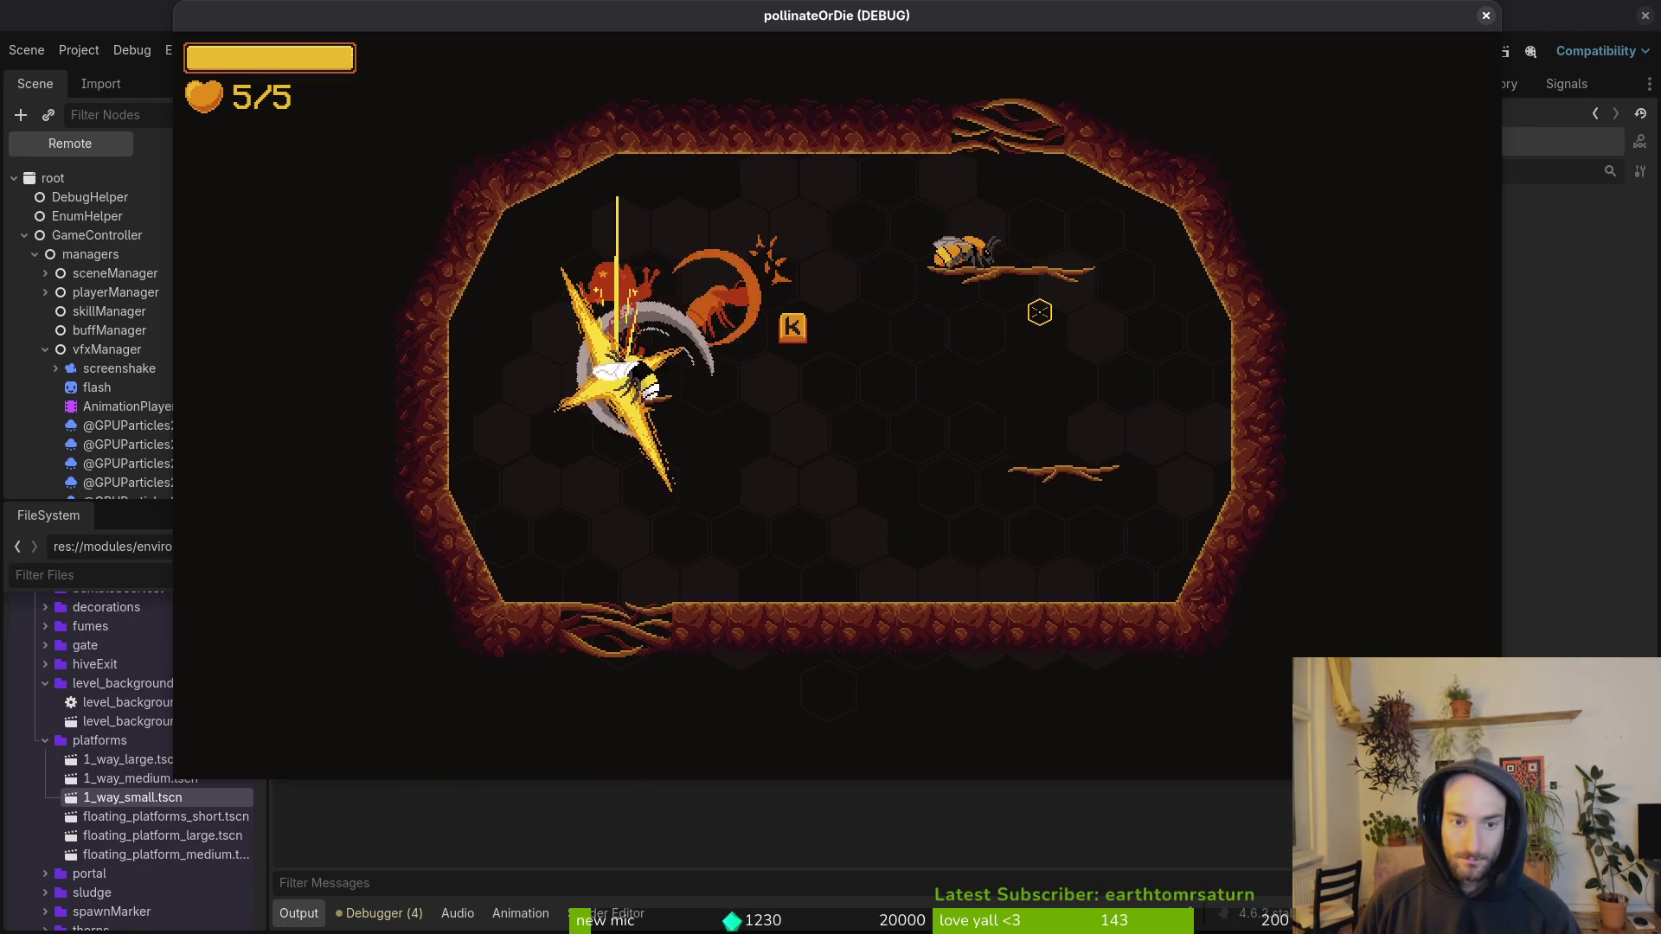
pyautogui.press('k')
pyautogui.press('d')
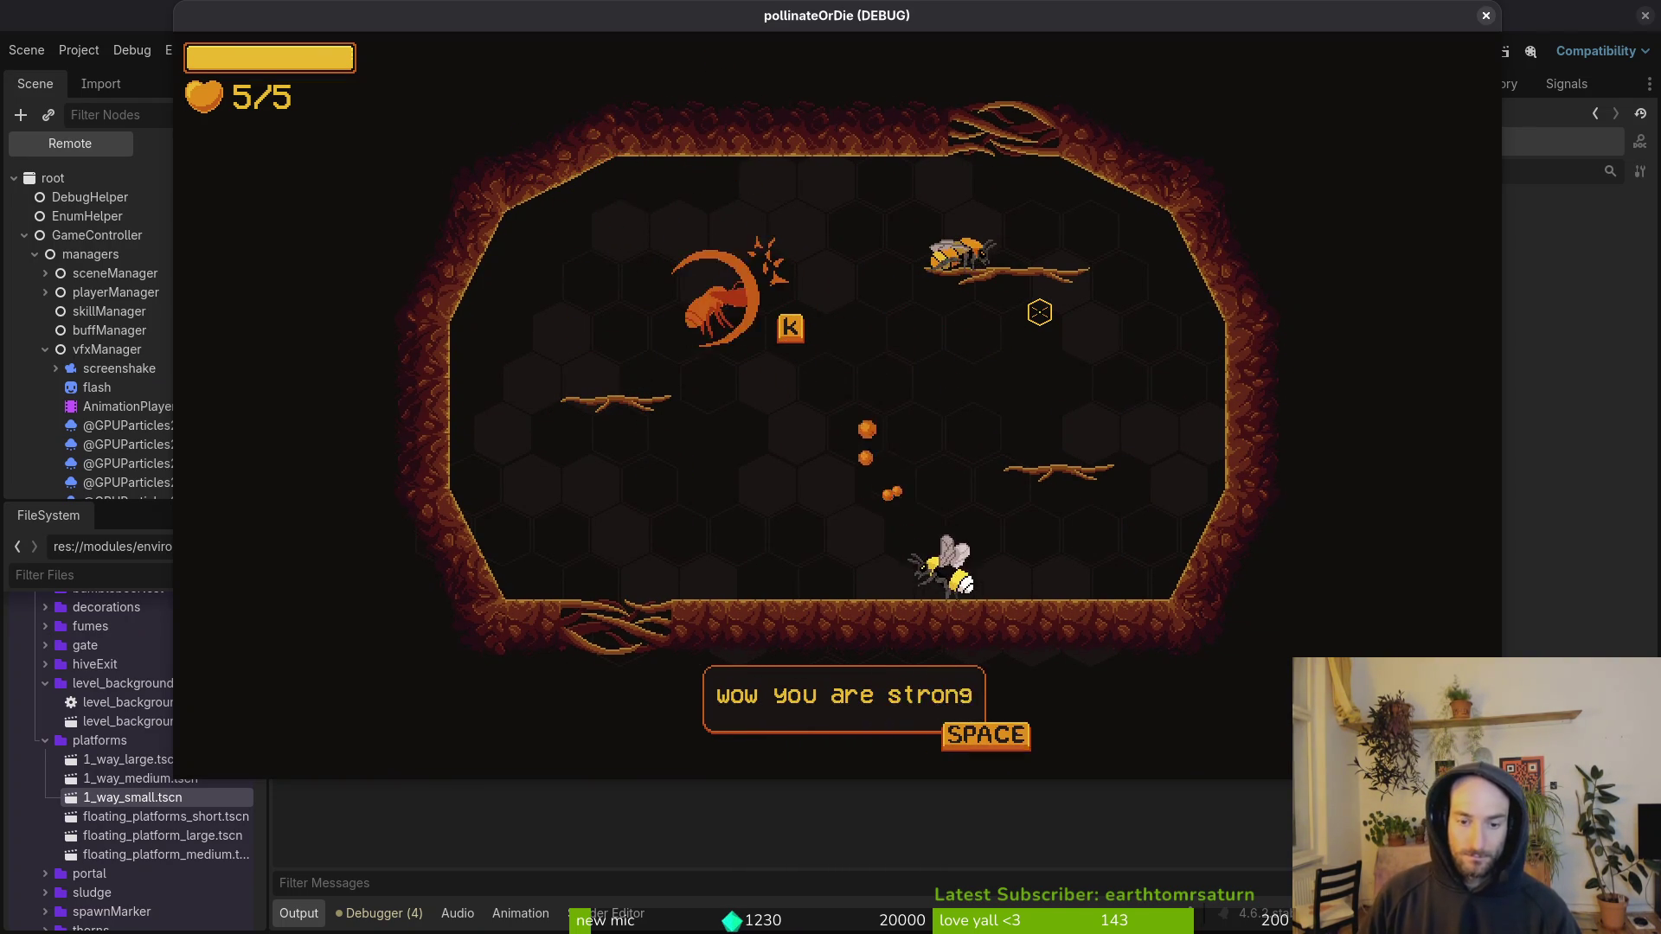
pyautogui.press('F8')
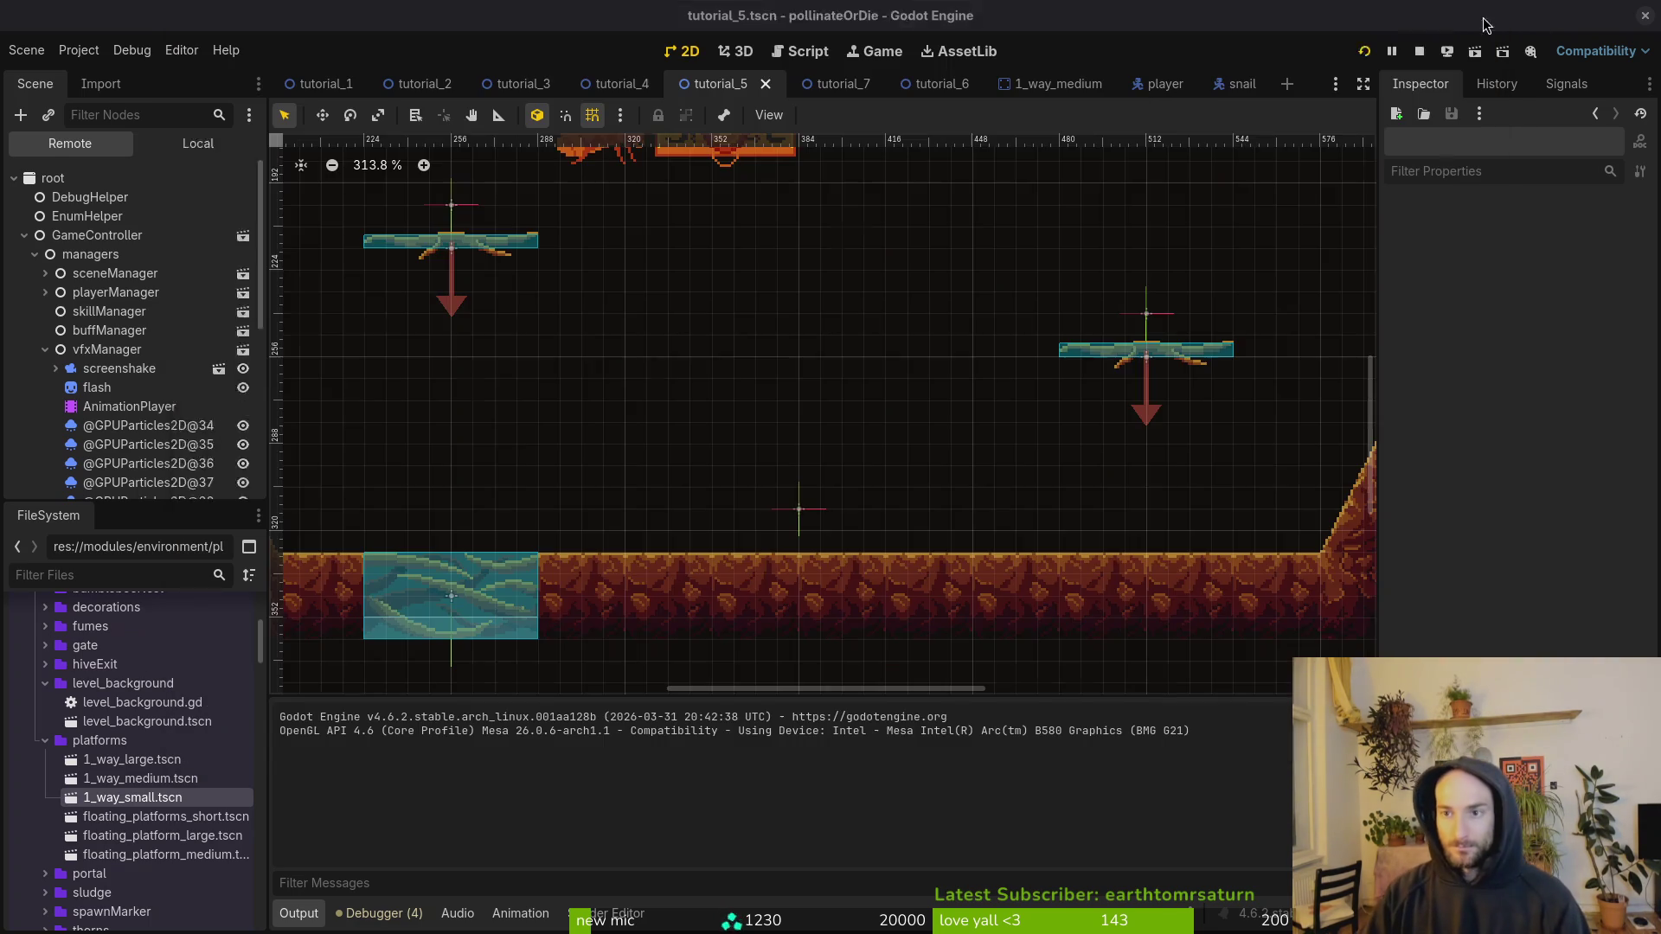
# Step: Move the exit gate 256 px right and the entry gate left along the ceiling
pyautogui.scroll(-3, 683, 454)
pyautogui.moveTo(578, 530); pyautogui.dragTo(935, 529)
pyautogui.moveTo(1024, 340); pyautogui.dragTo(776, 340)
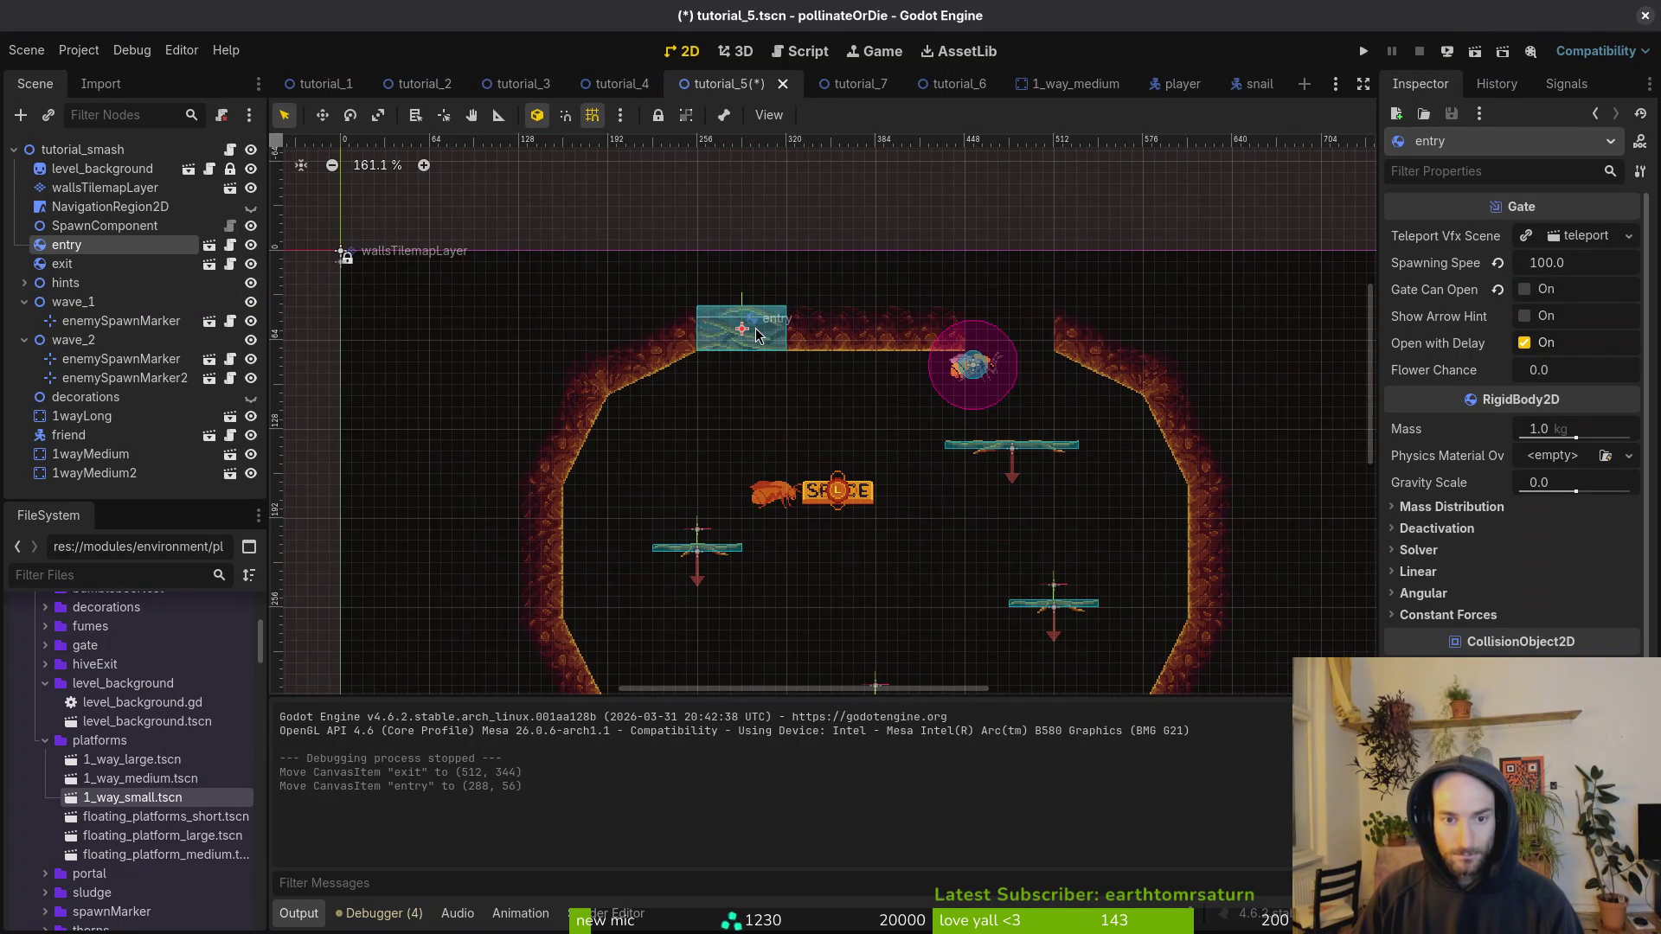
pyautogui.scroll(2, 755, 336)
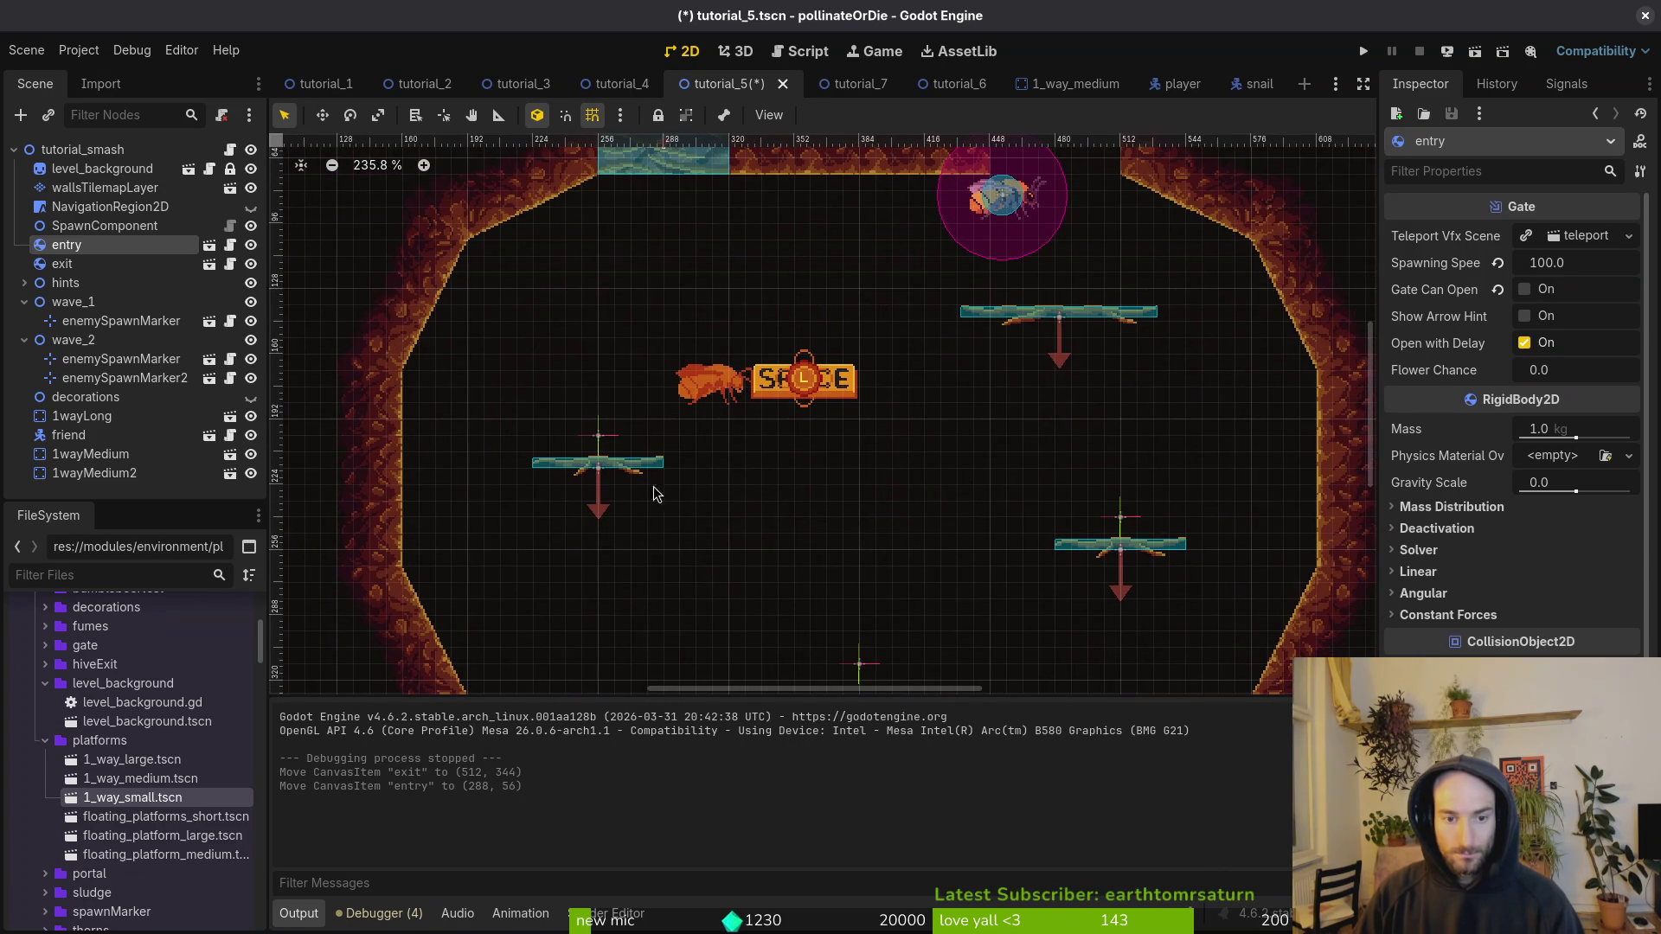
# Step: Shift the medium platforms 40 px, realign both spawn markers, and move the long platform and friend NPC to (256, 120)
pyautogui.moveTo(612, 463); pyautogui.dragTo(605, 546)
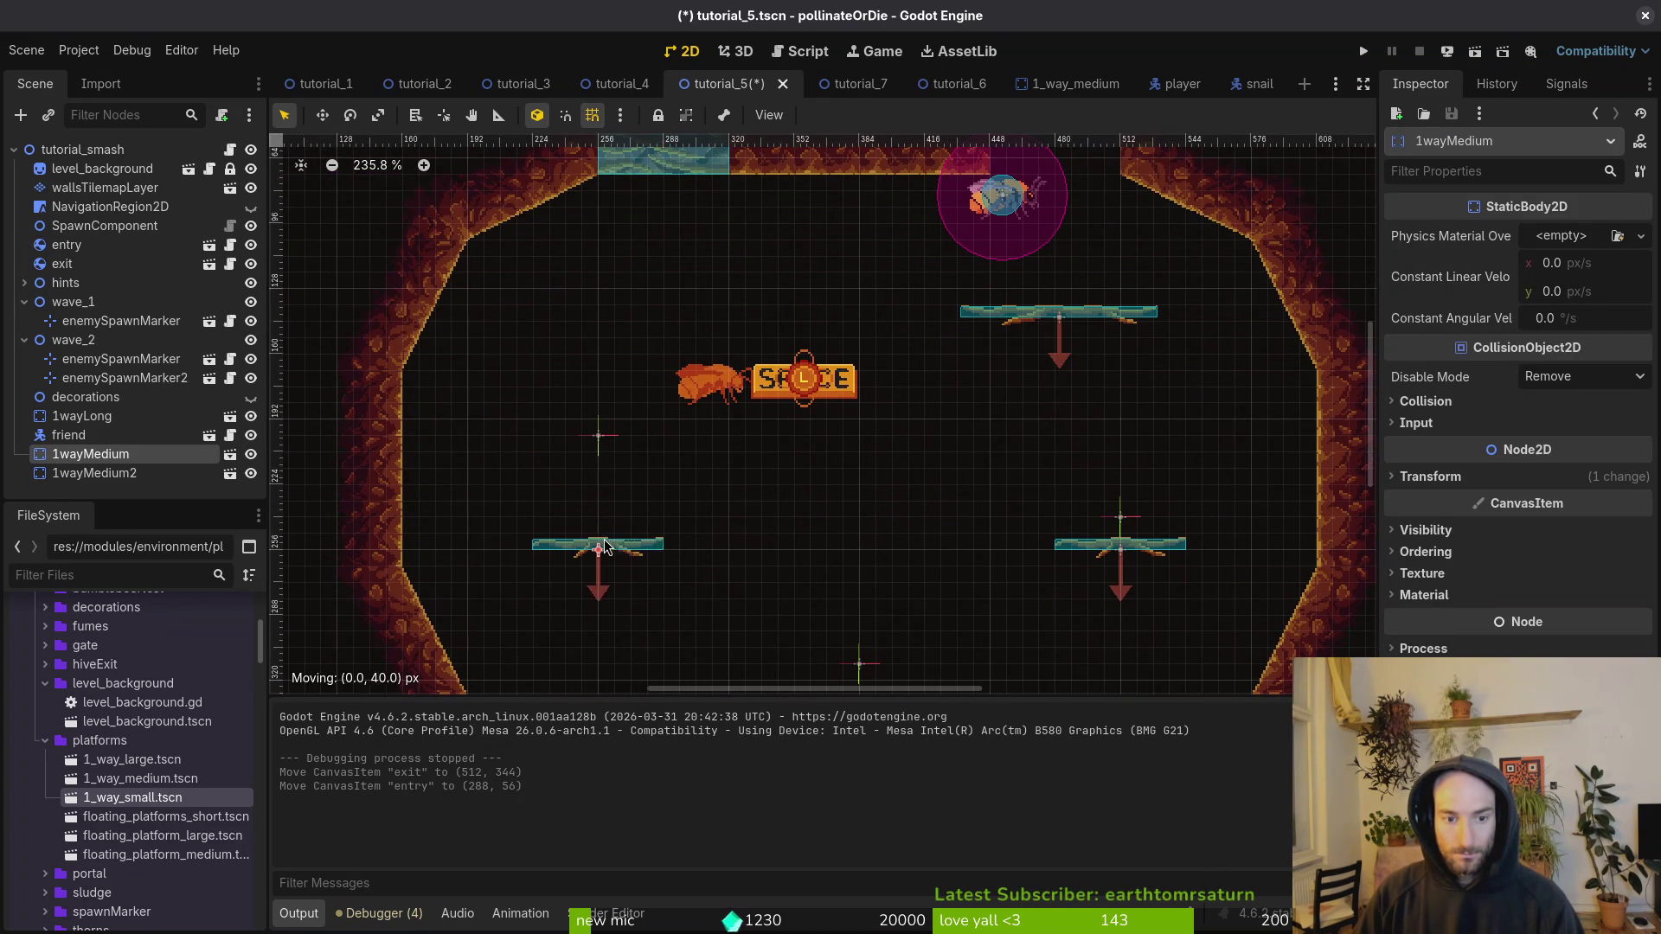
pyautogui.moveTo(1160, 554); pyautogui.dragTo(1156, 468)
pyautogui.moveTo(1123, 524); pyautogui.dragTo(1129, 497)
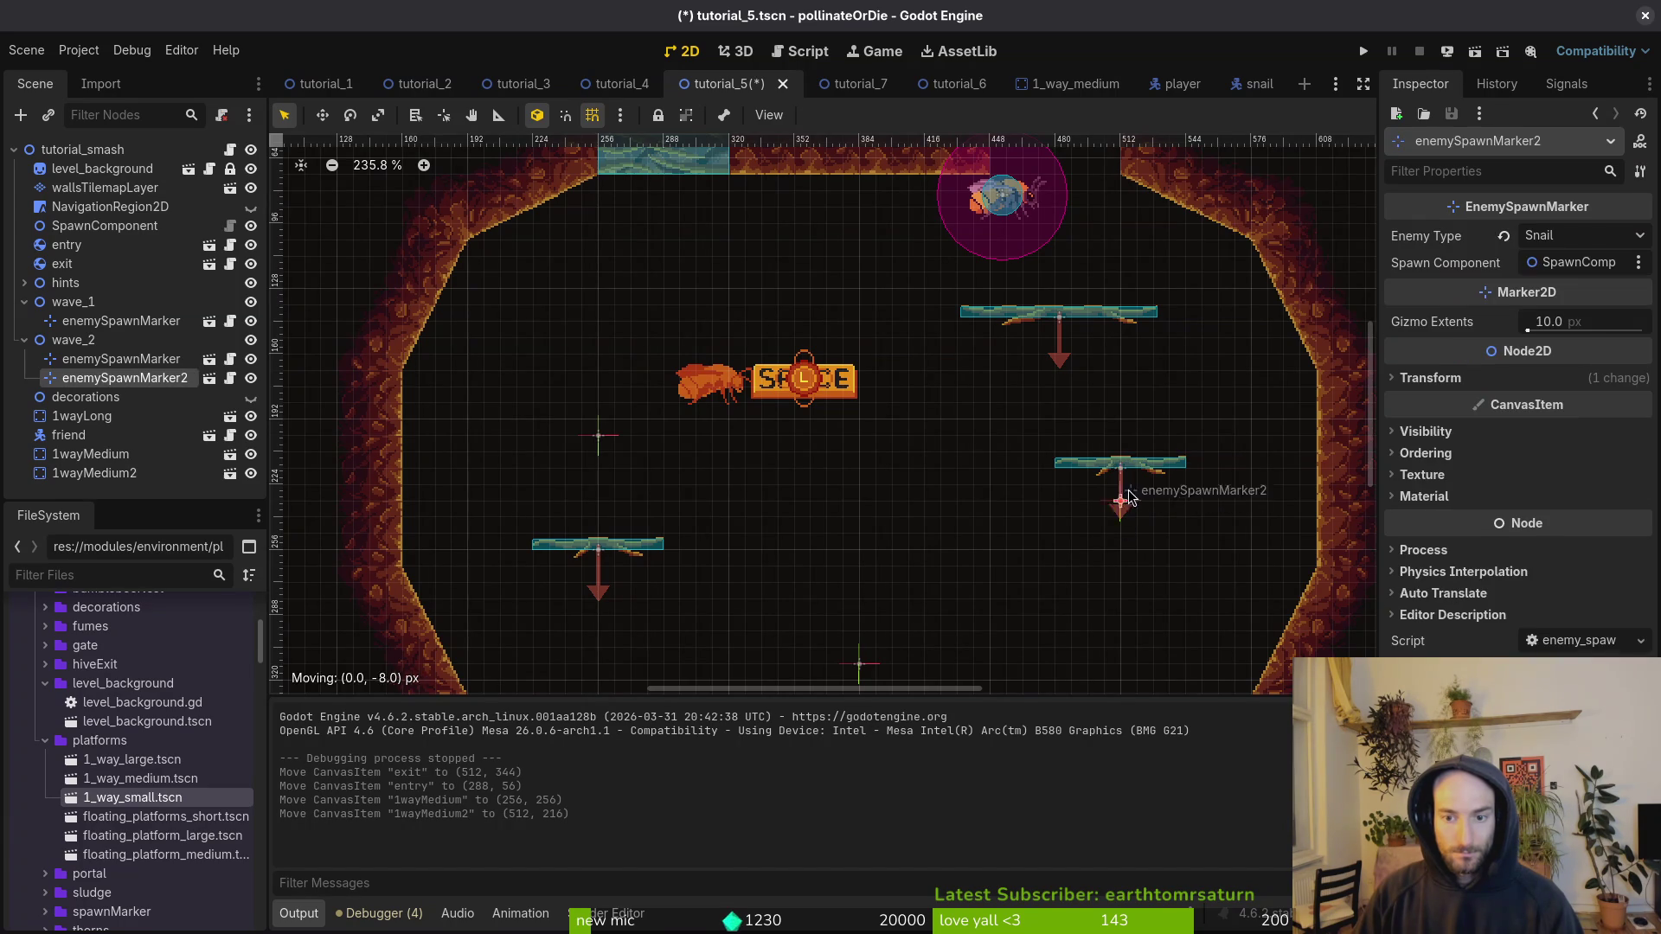
pyautogui.moveTo(594, 435); pyautogui.dragTo(604, 470)
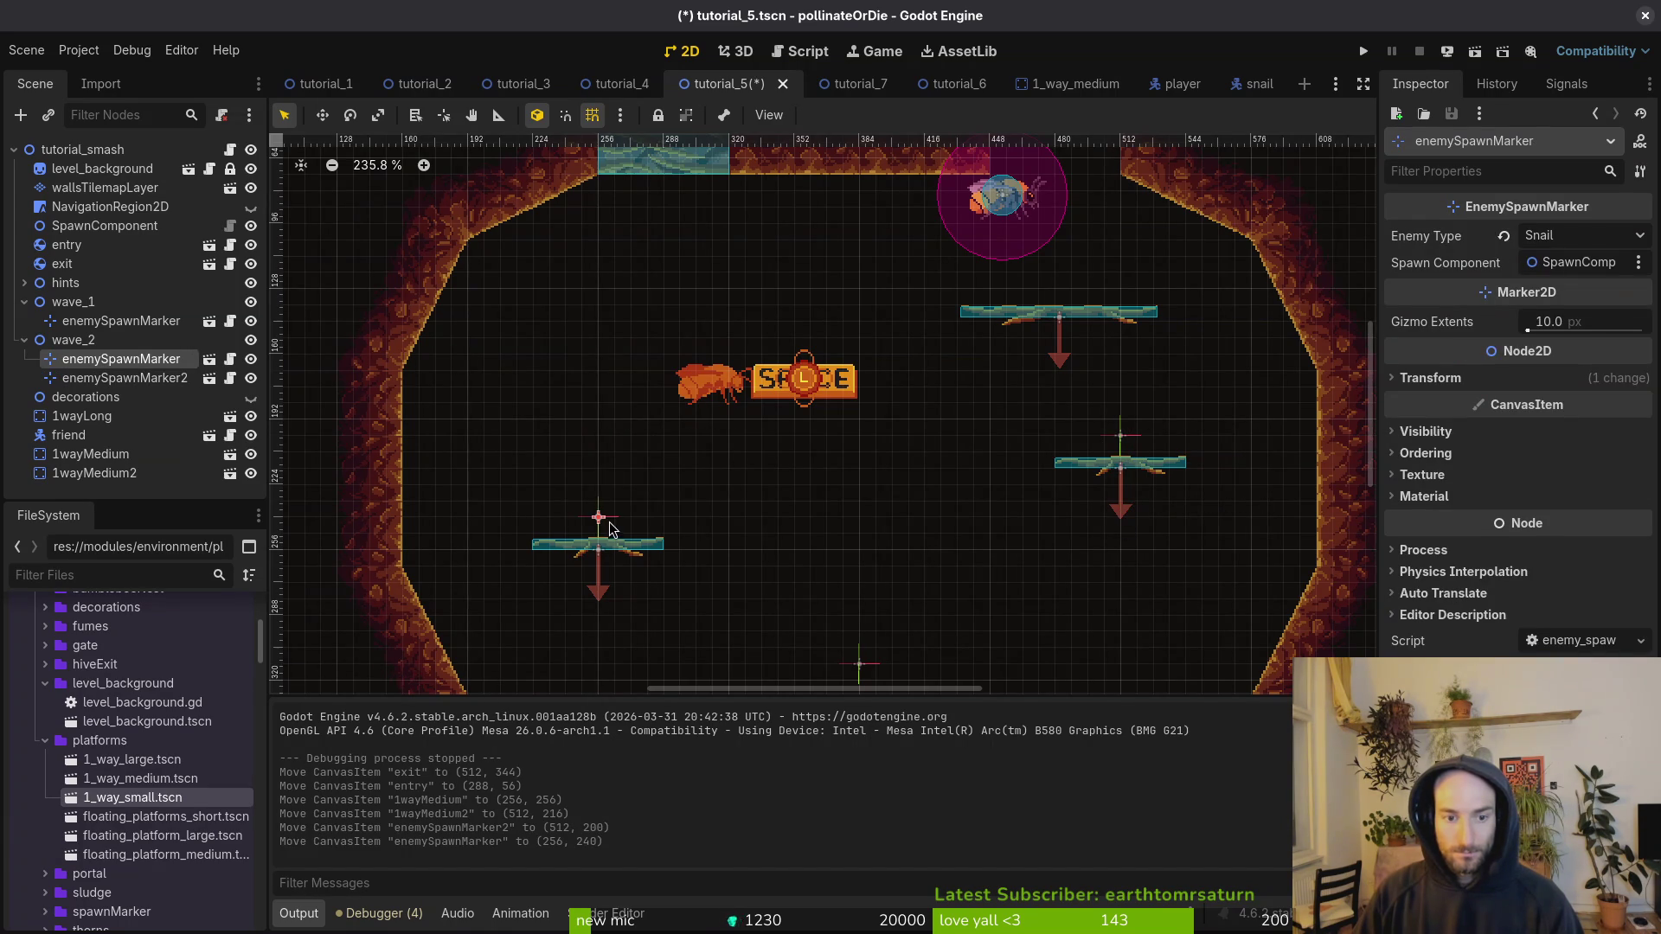
pyautogui.scroll(-2, 610, 527)
pyautogui.scroll(4, 905, 471)
pyautogui.moveTo(1027, 410)
pyautogui.mouseDown()
pyautogui.moveTo(719, 432)
pyautogui.moveTo(631, 400)
pyautogui.mouseUp()
pyautogui.moveTo(954, 298)
pyautogui.mouseDown()
pyautogui.moveTo(831, 333)
pyautogui.moveTo(558, 364)
pyautogui.moveTo(651, 338)
pyautogui.moveTo(684, 371)
pyautogui.moveTo(554, 371)
pyautogui.mouseUp()
# Step: Move all four hint signs up and to the right, then save the scene
pyautogui.scroll(-3, 785, 472)
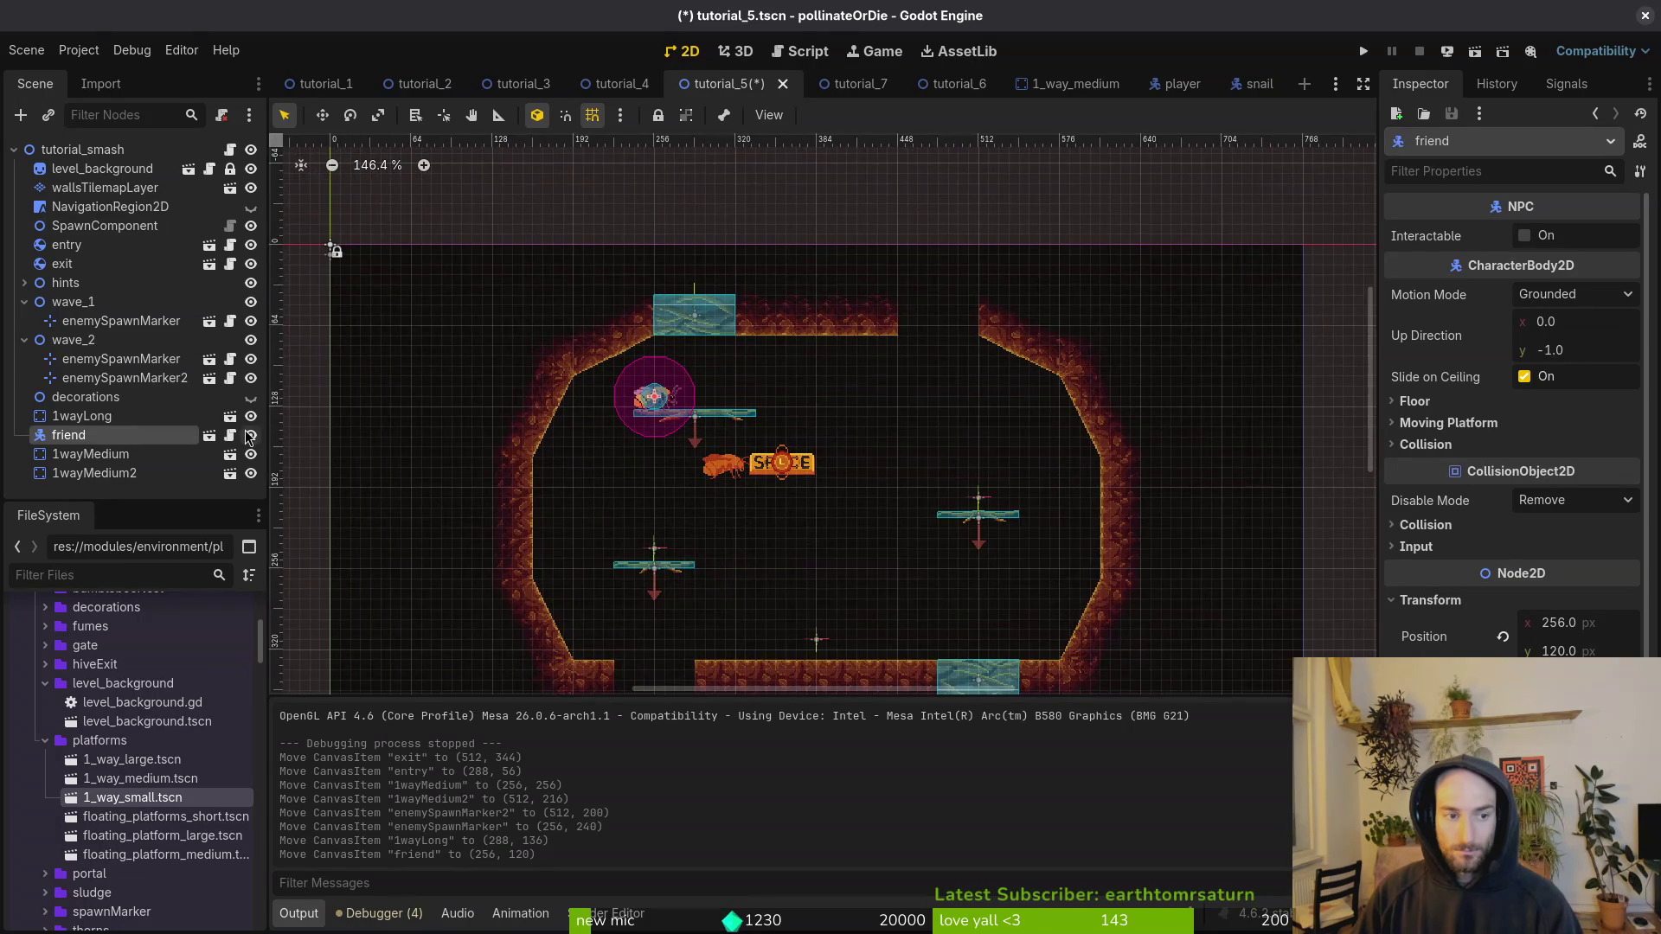
pyautogui.click(25, 340)
pyautogui.click(24, 302)
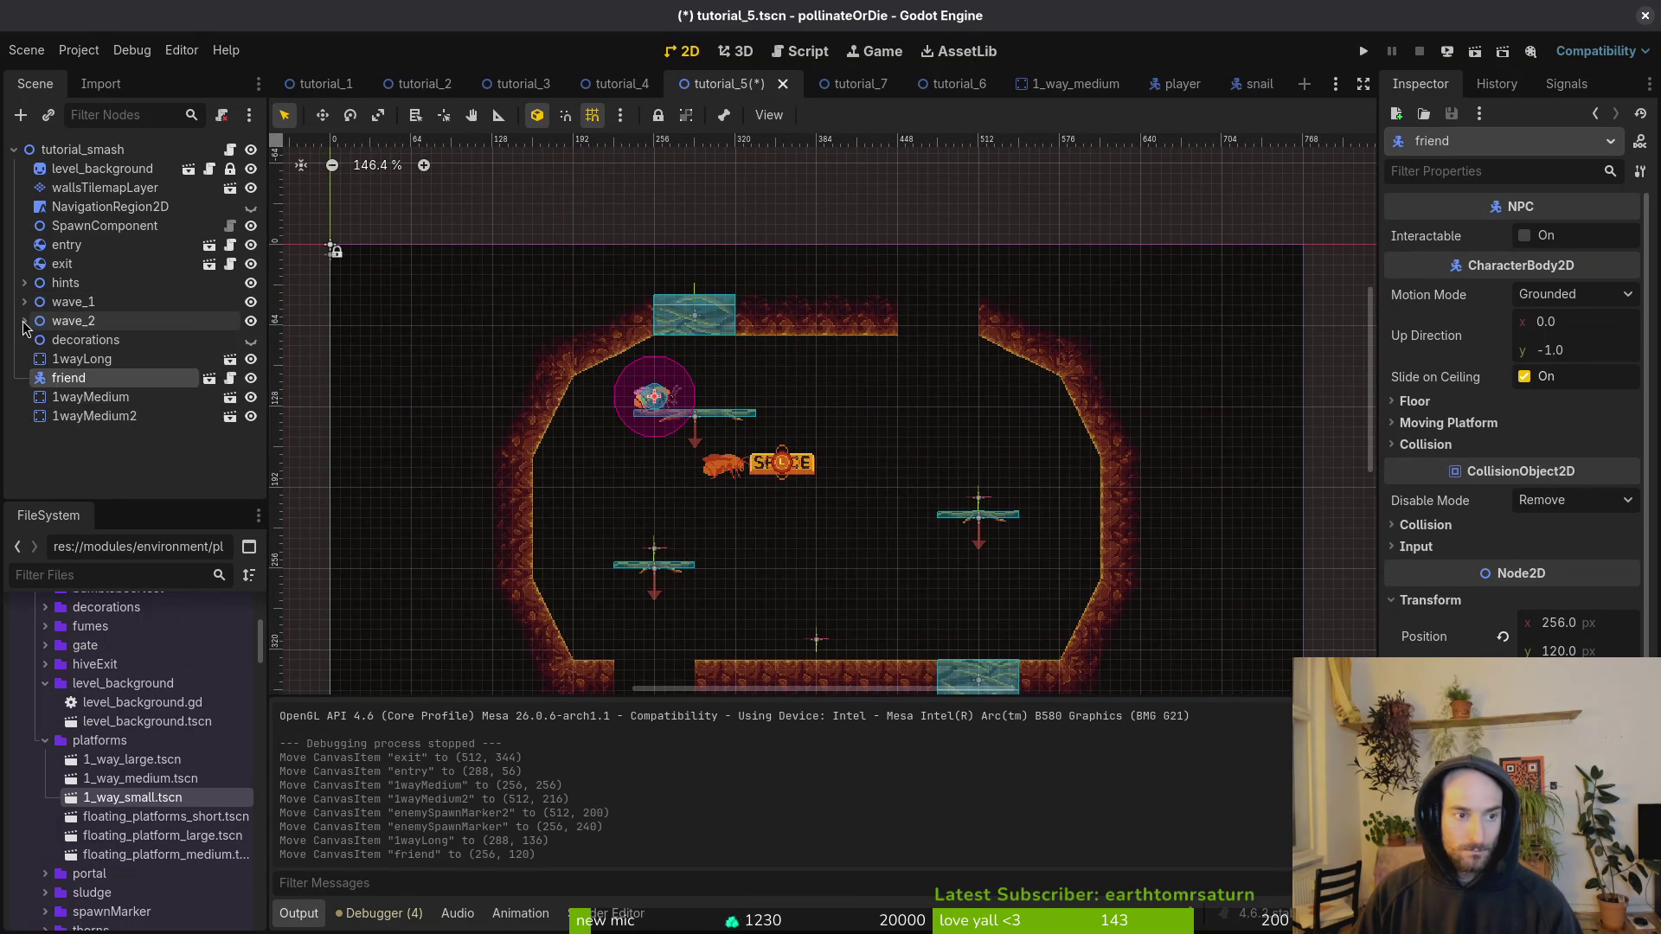
pyautogui.click(24, 283)
pyautogui.click(72, 302)
pyautogui.keyDown('shift'); pyautogui.click(91, 358); pyautogui.keyUp('shift')
pyautogui.moveTo(759, 468)
pyautogui.mouseDown()
pyautogui.moveTo(884, 435)
pyautogui.moveTo(833, 450)
pyautogui.mouseUp()
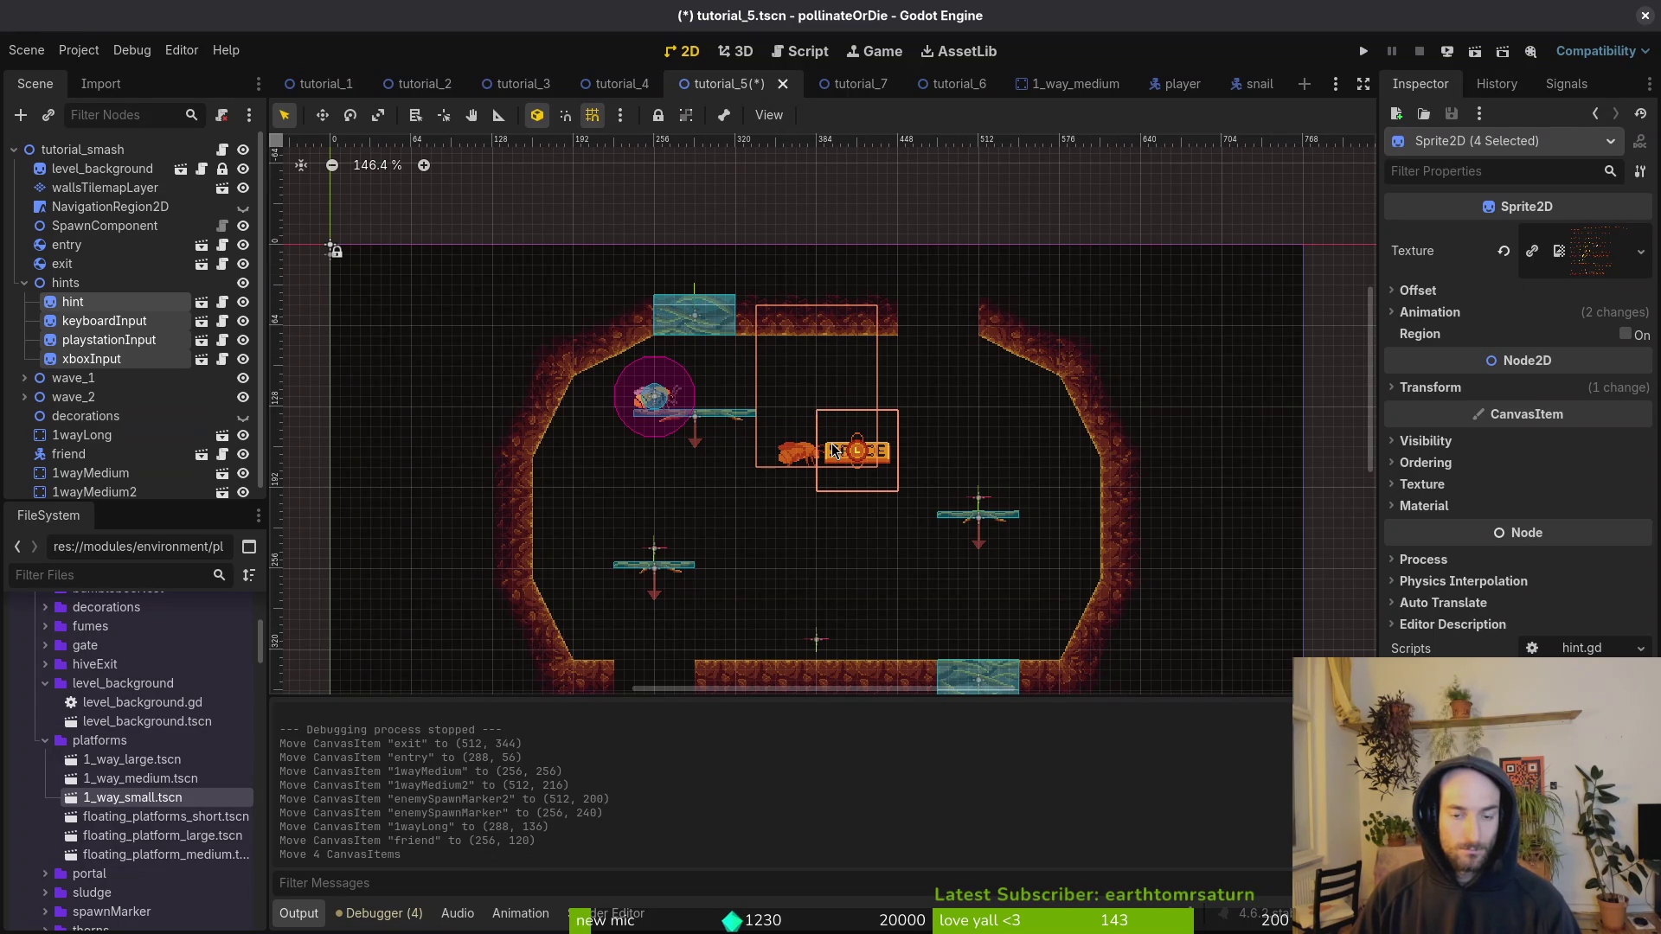
pyautogui.click(943, 450)
pyautogui.hotkey('ctrl', 's')
pyautogui.scroll(2, 939, 424)
pyautogui.click(97, 188)
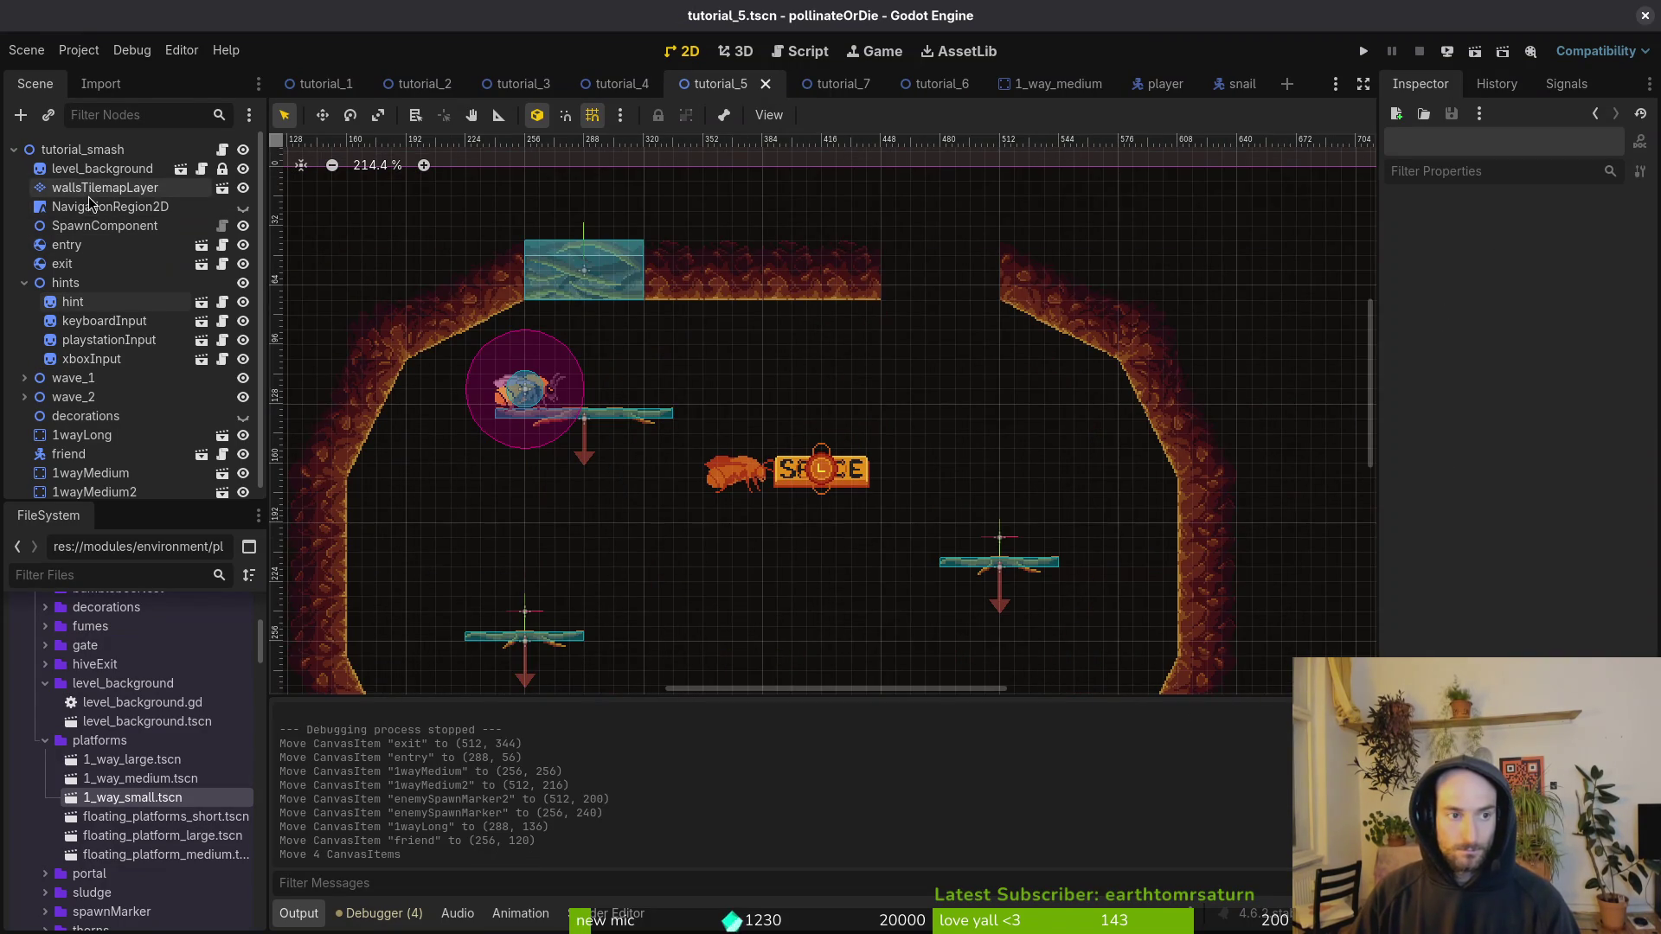
# Step: Edit the wall tiles on wallsTilemapLayer beside the top entry gate
pyautogui.click(611, 275)
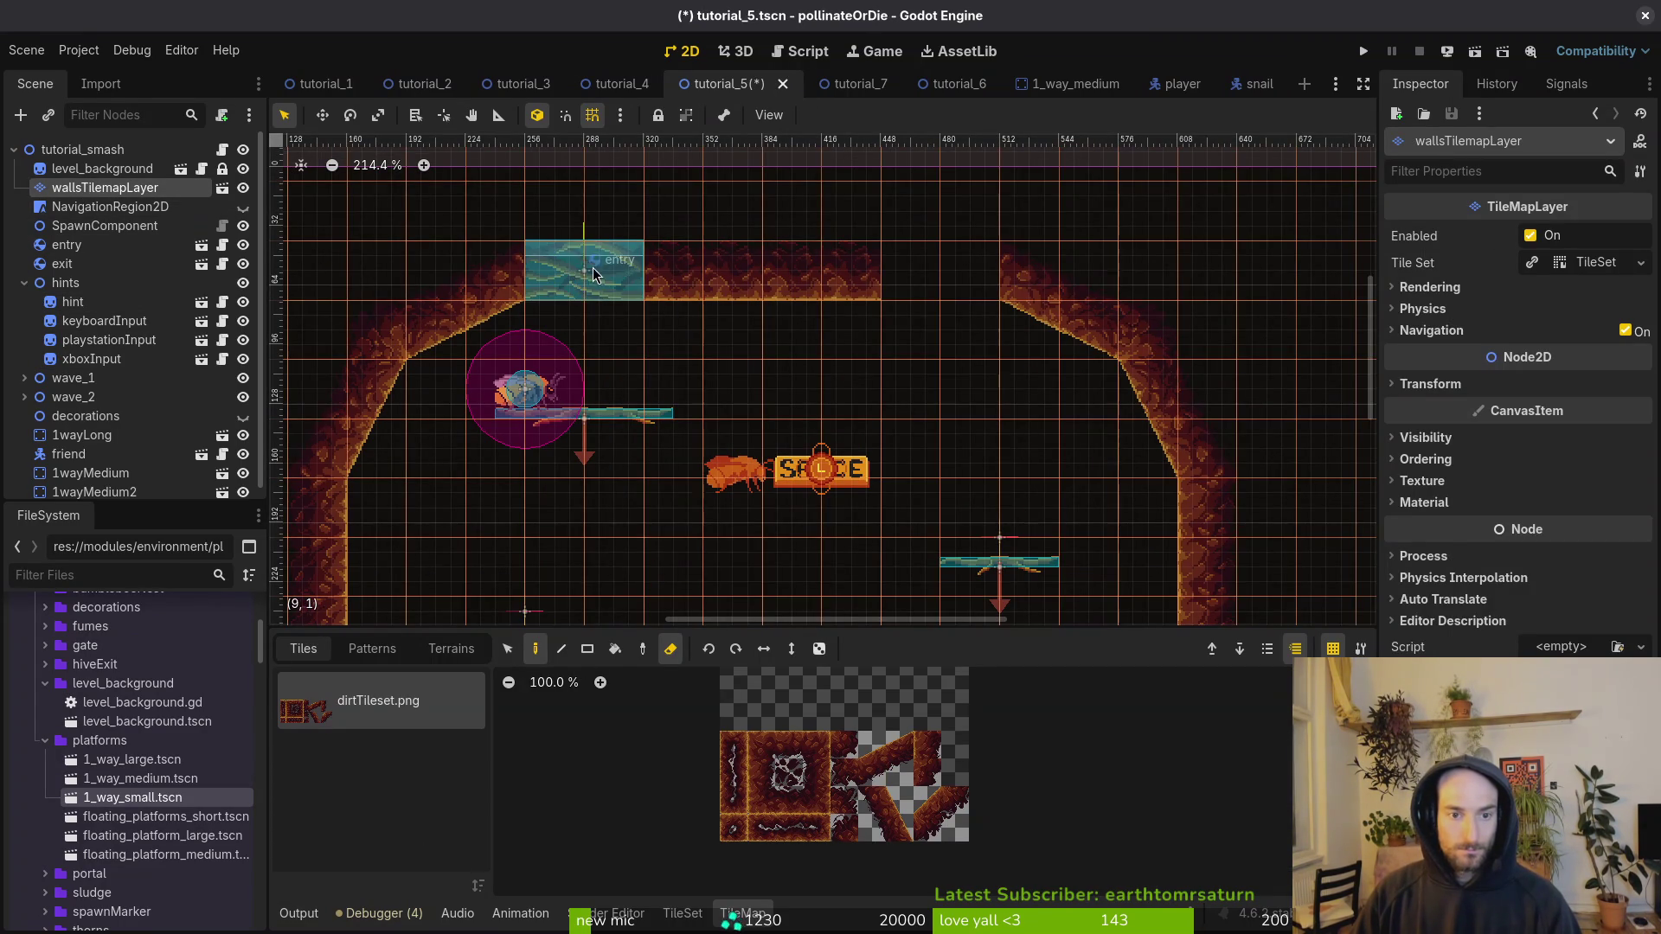
pyautogui.scroll(-5, 878, 278)
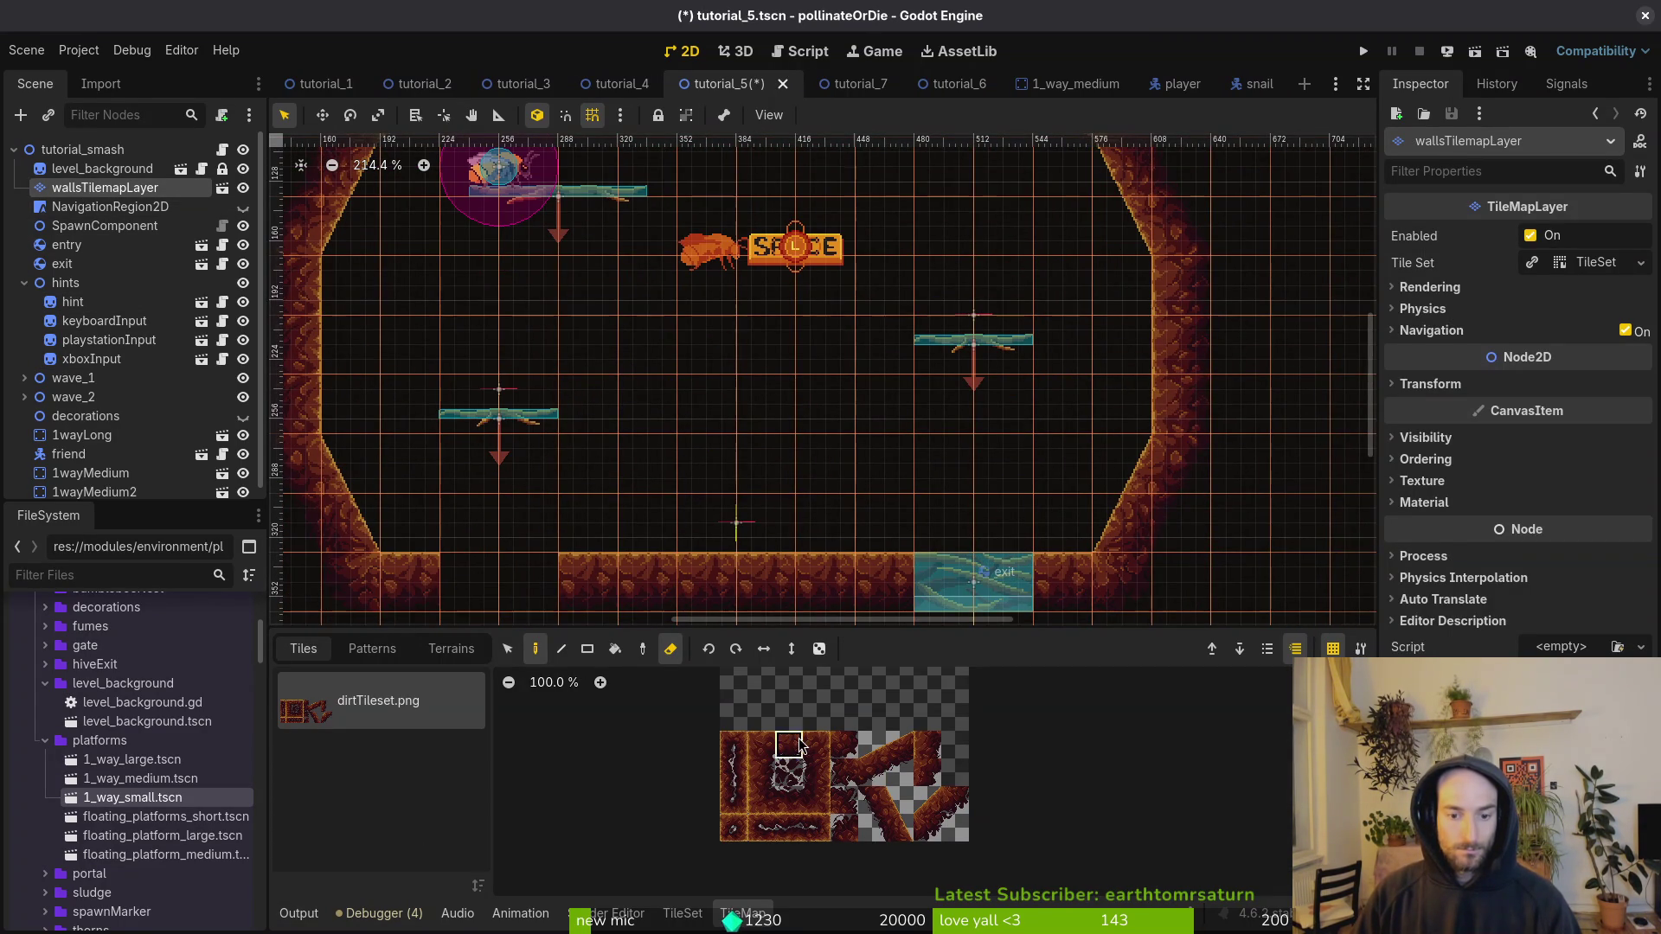
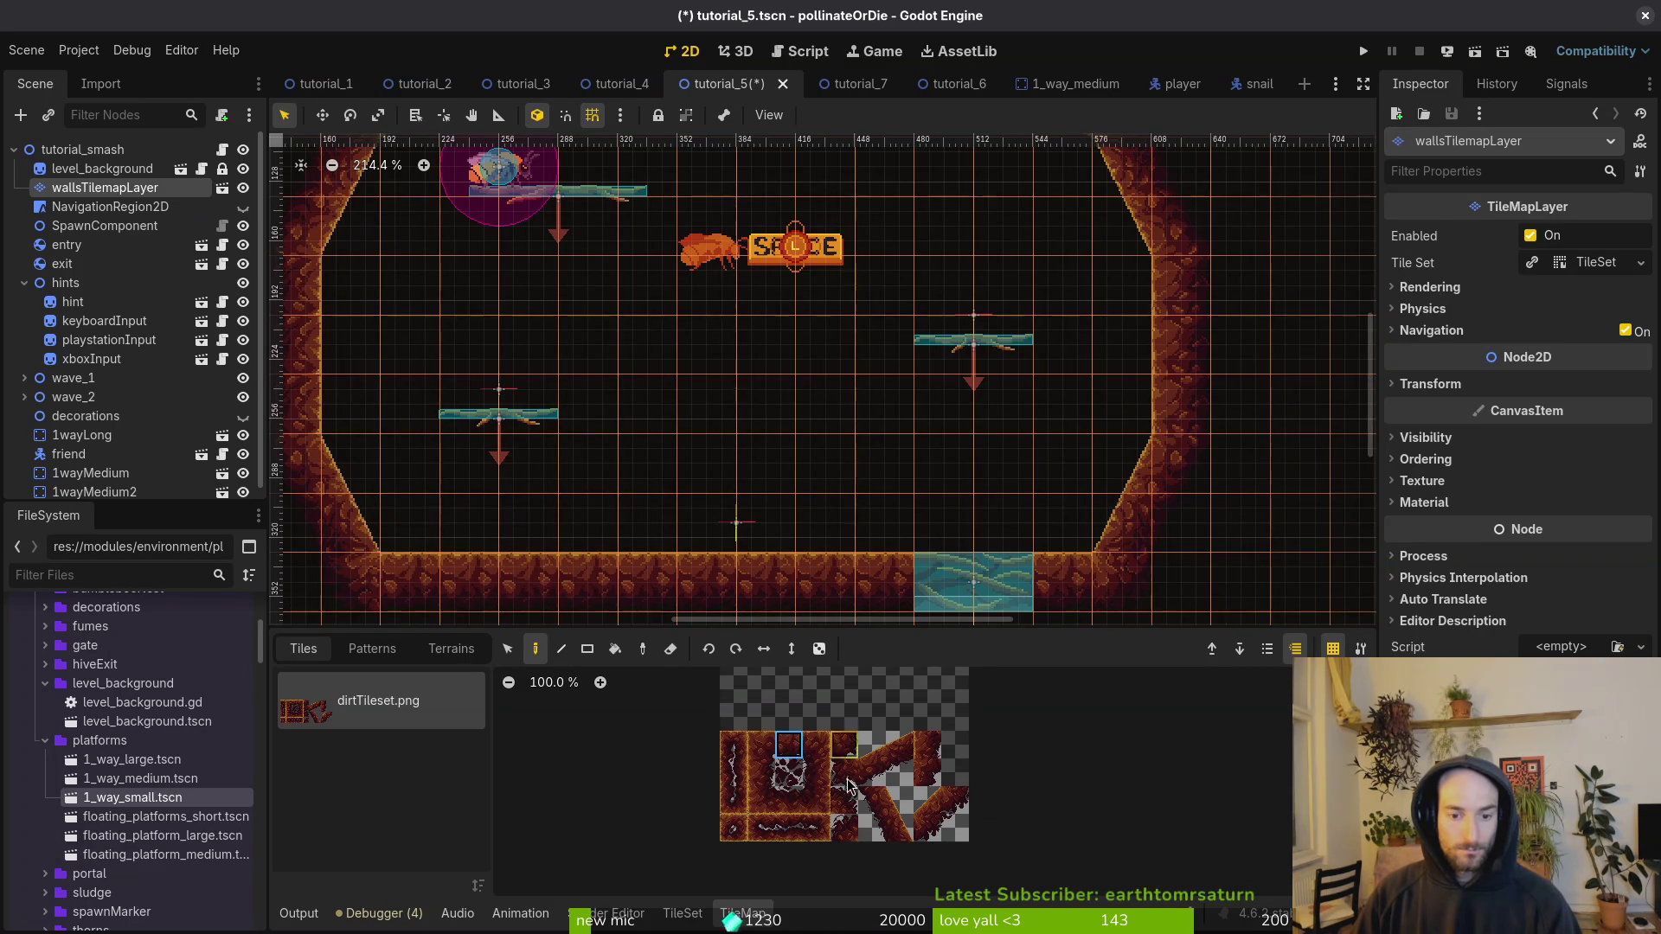
# Step: Save tutorial_5 and play-test it with F5, then close the game window
pyautogui.scroll(4, 863, 366)
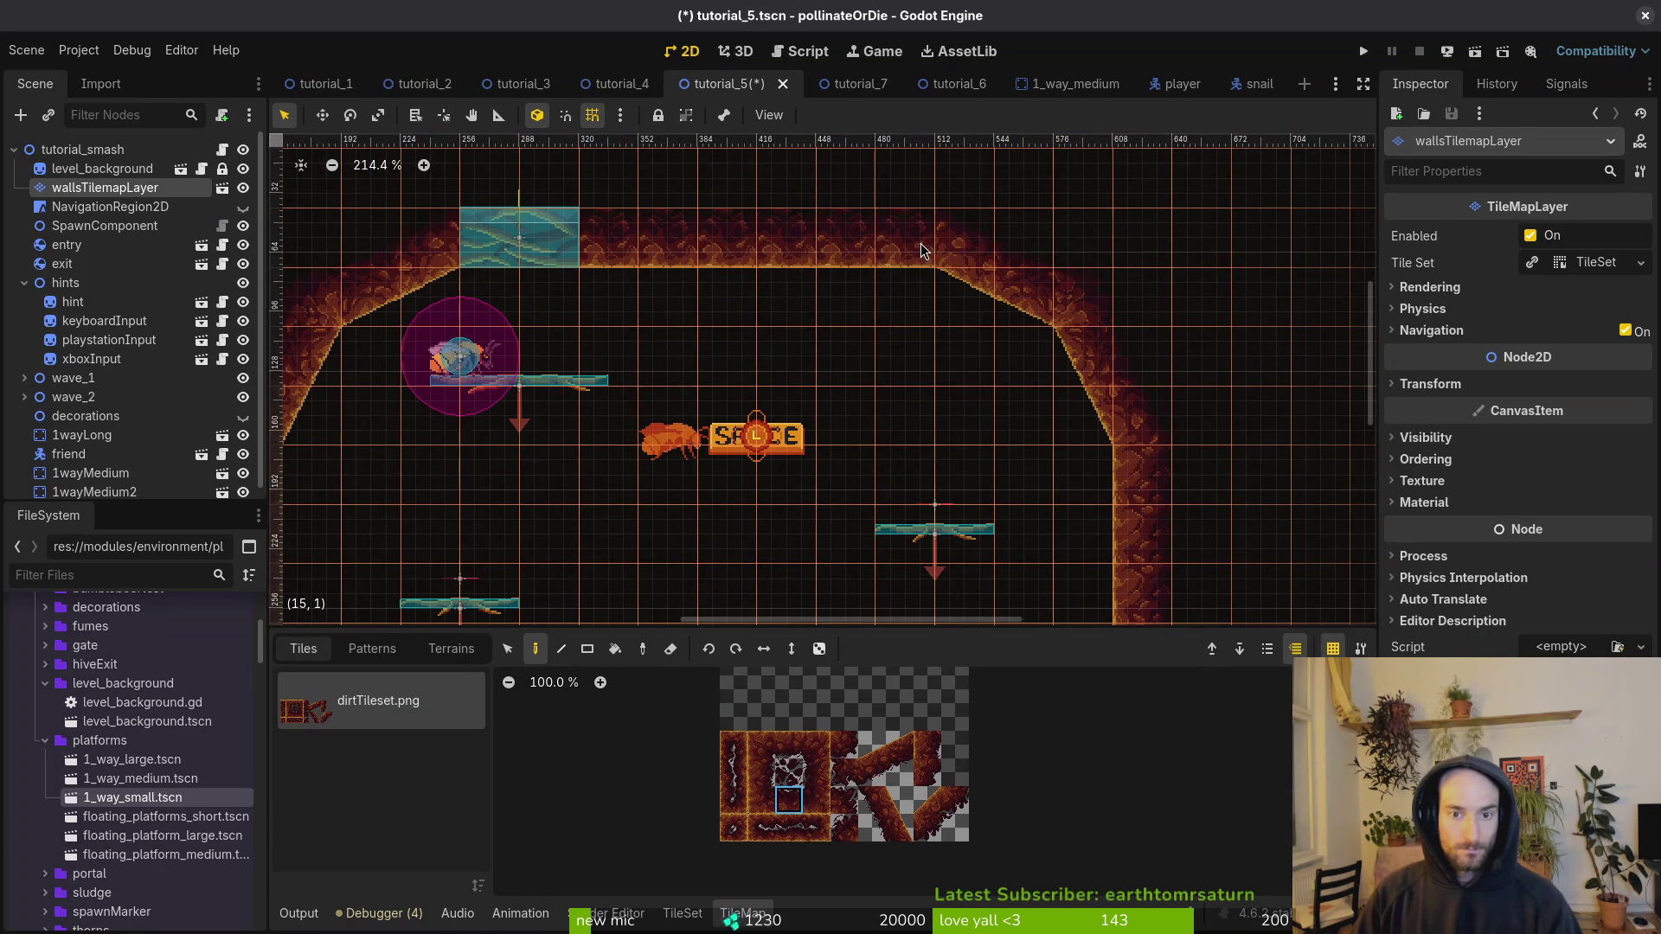
pyautogui.hotkey('ctrl', 's')
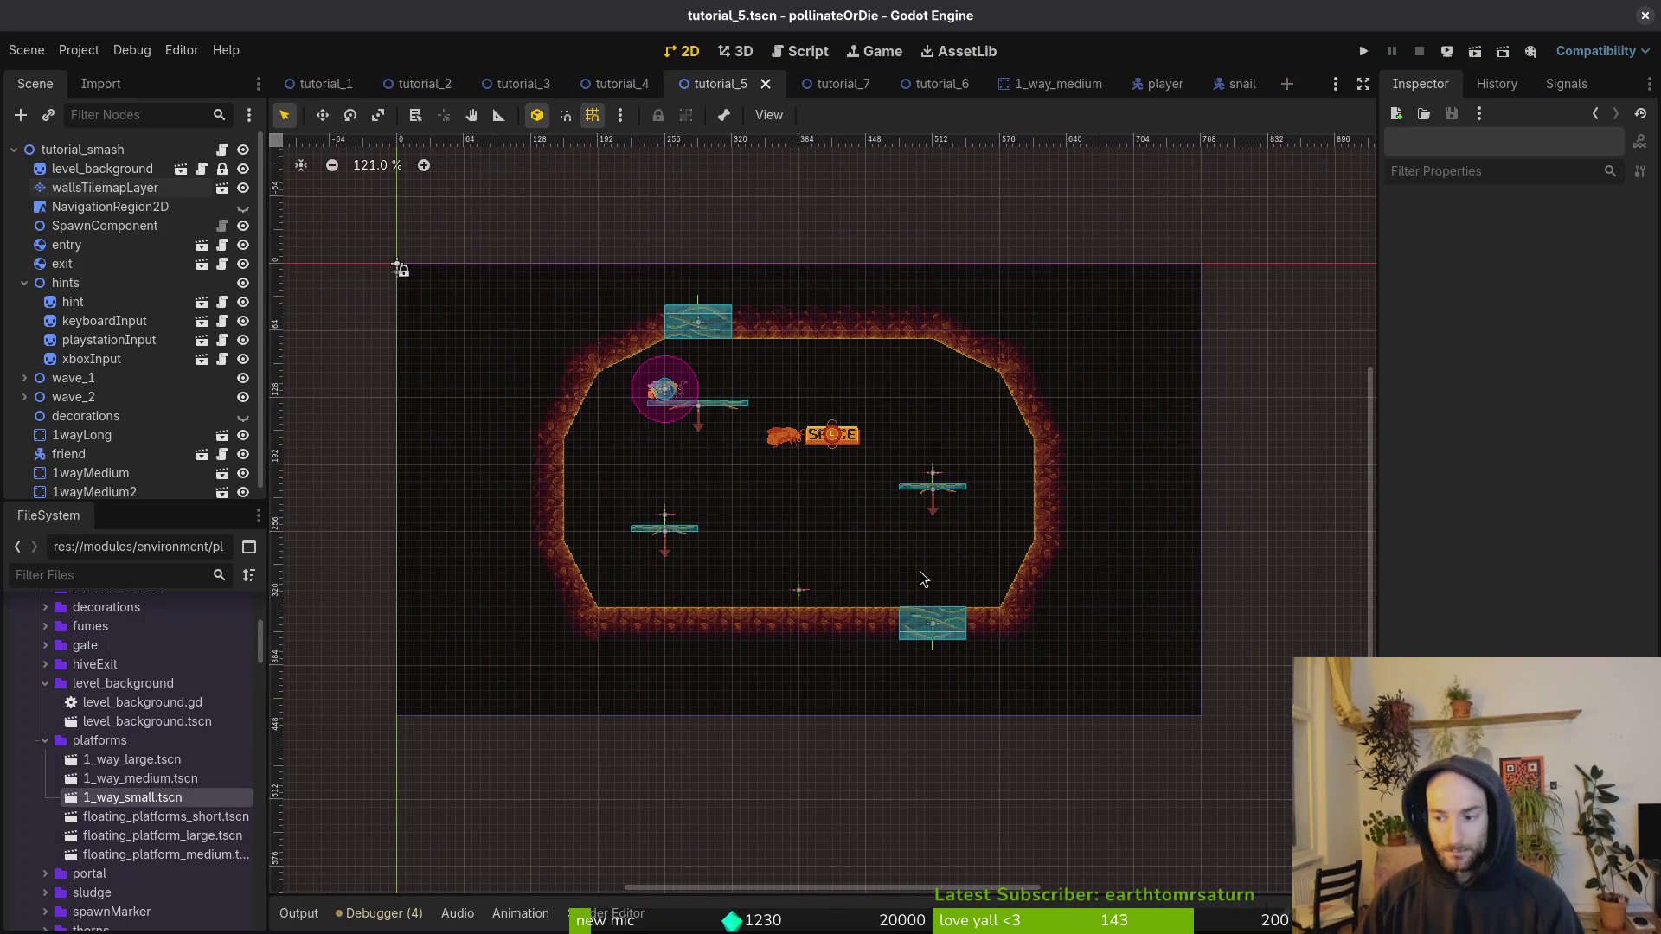
pyautogui.press('F5')
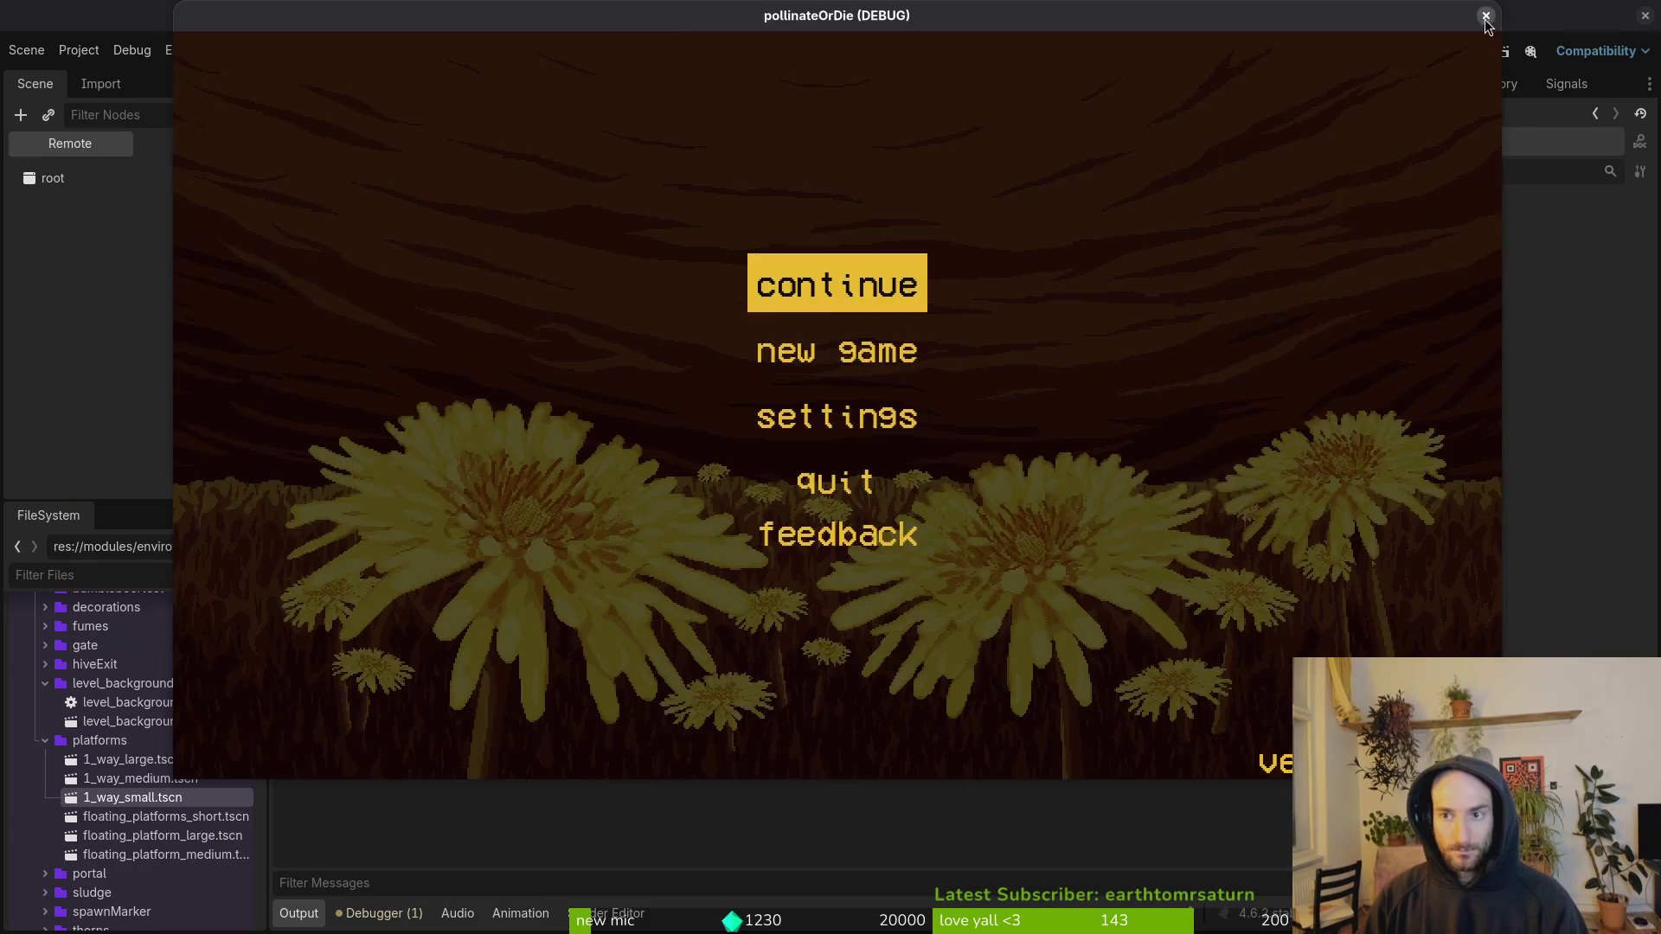
pyautogui.click(1487, 16)
# Step: Collapse the hints group and select the decorations asset folder in the FileSystem dock
pyautogui.scroll(3, 641, 415)
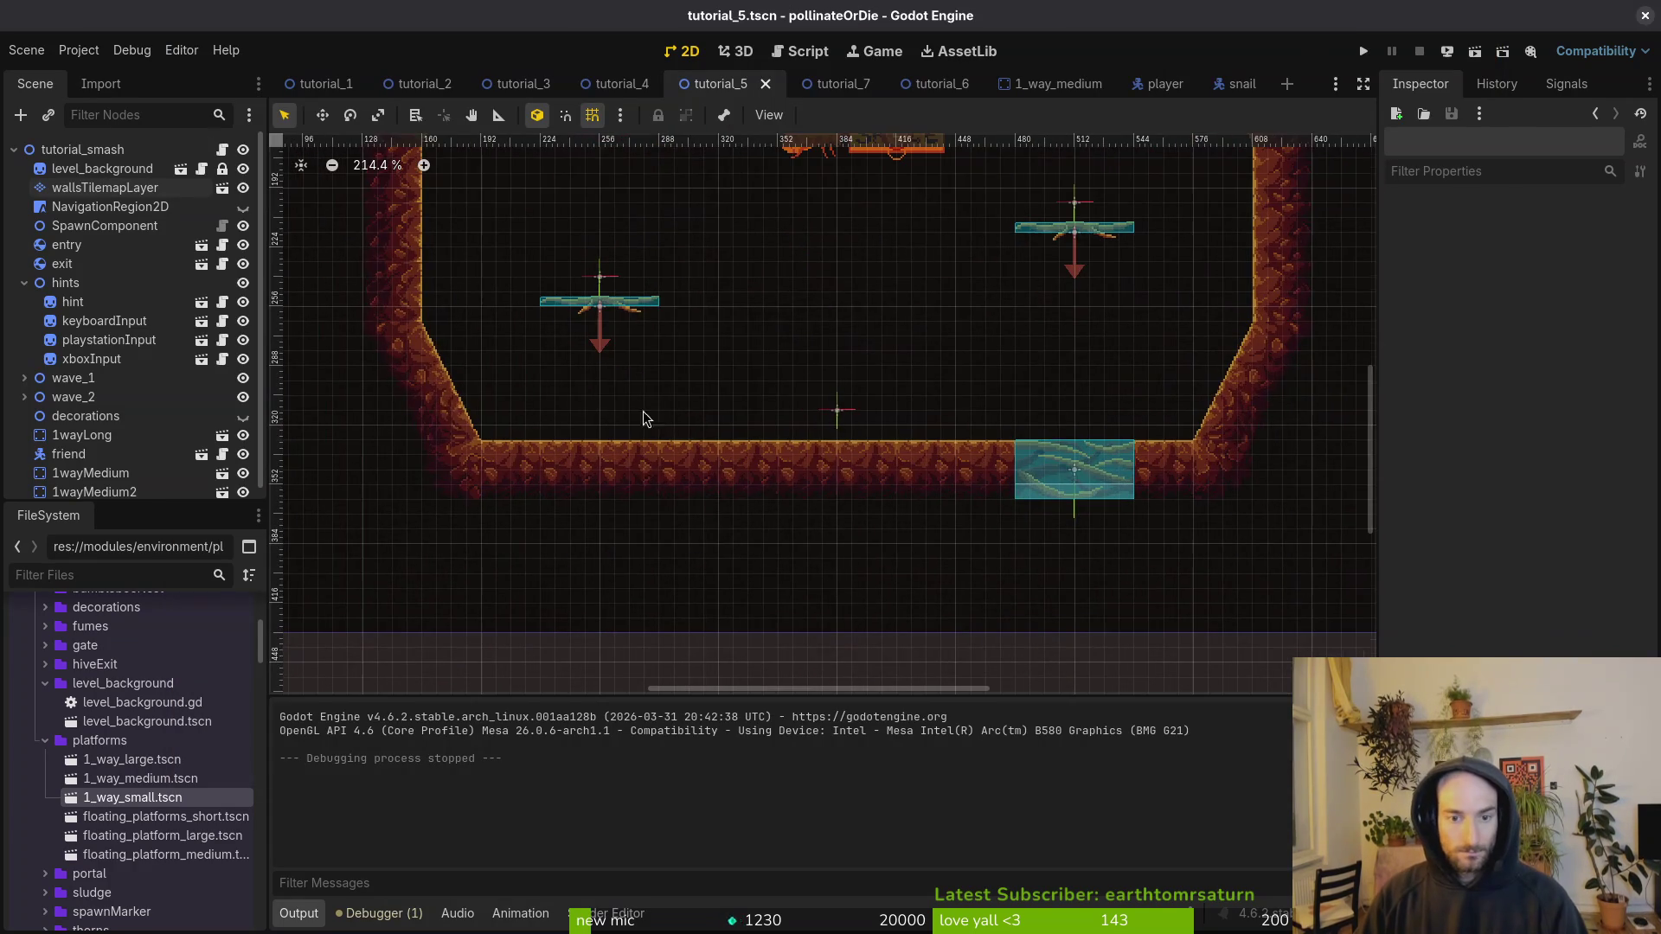
pyautogui.click(23, 284)
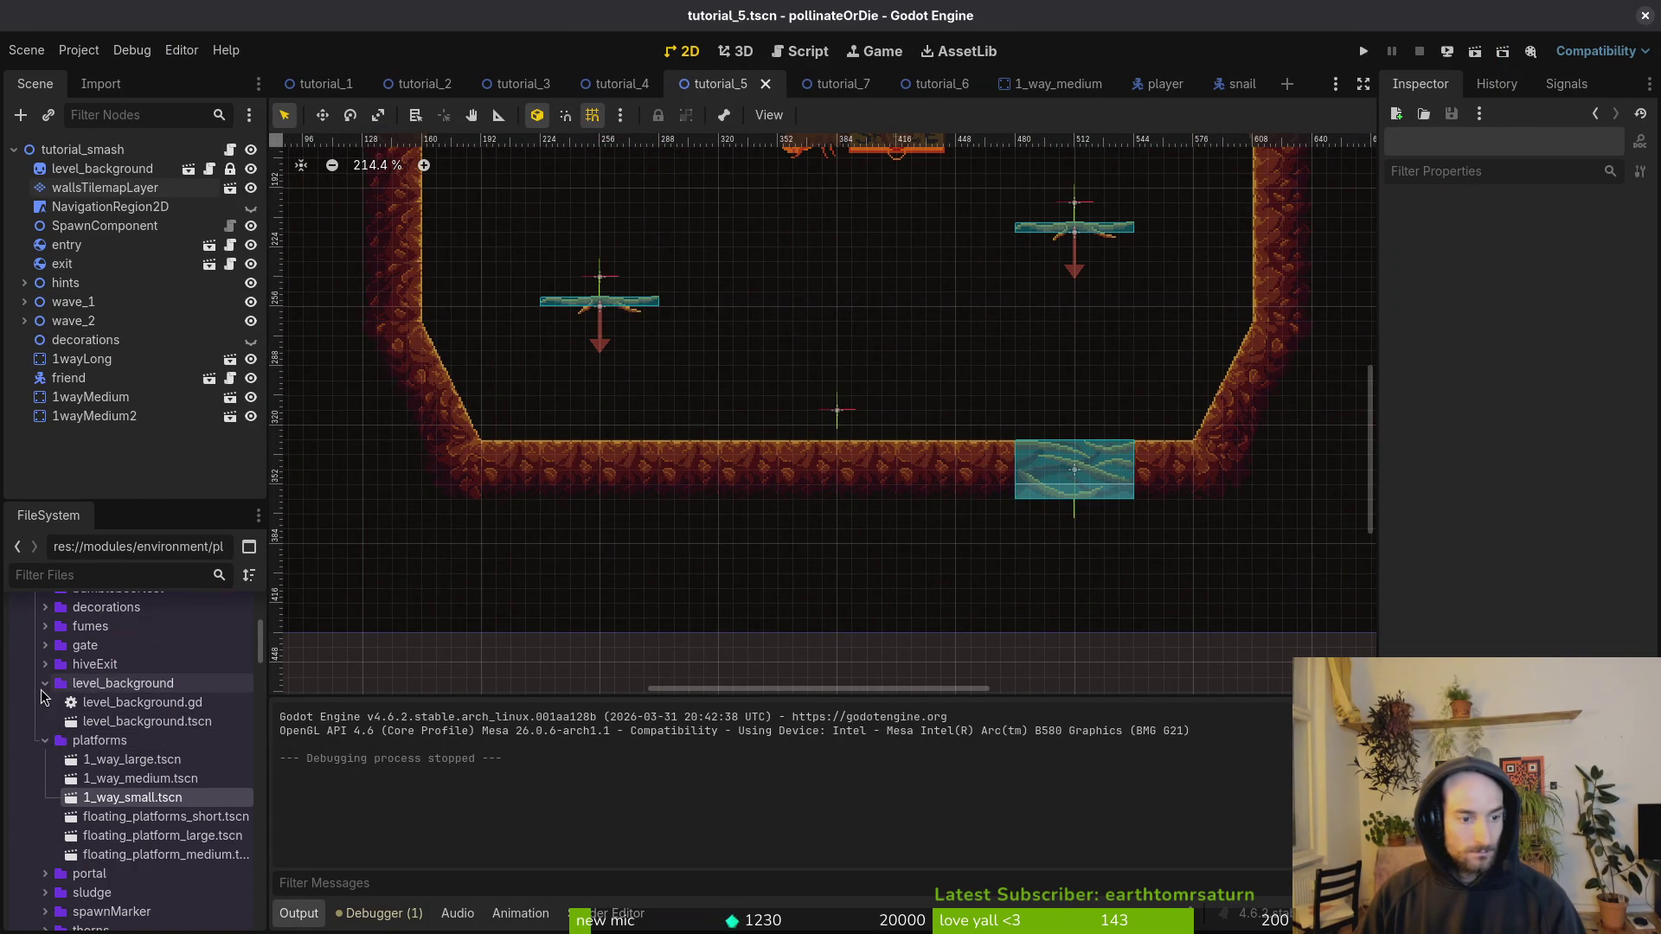
pyautogui.scroll(3, 56, 744)
pyautogui.click(49, 769)
pyautogui.scroll(-1, 49, 768)
pyautogui.scroll(1, 49, 768)
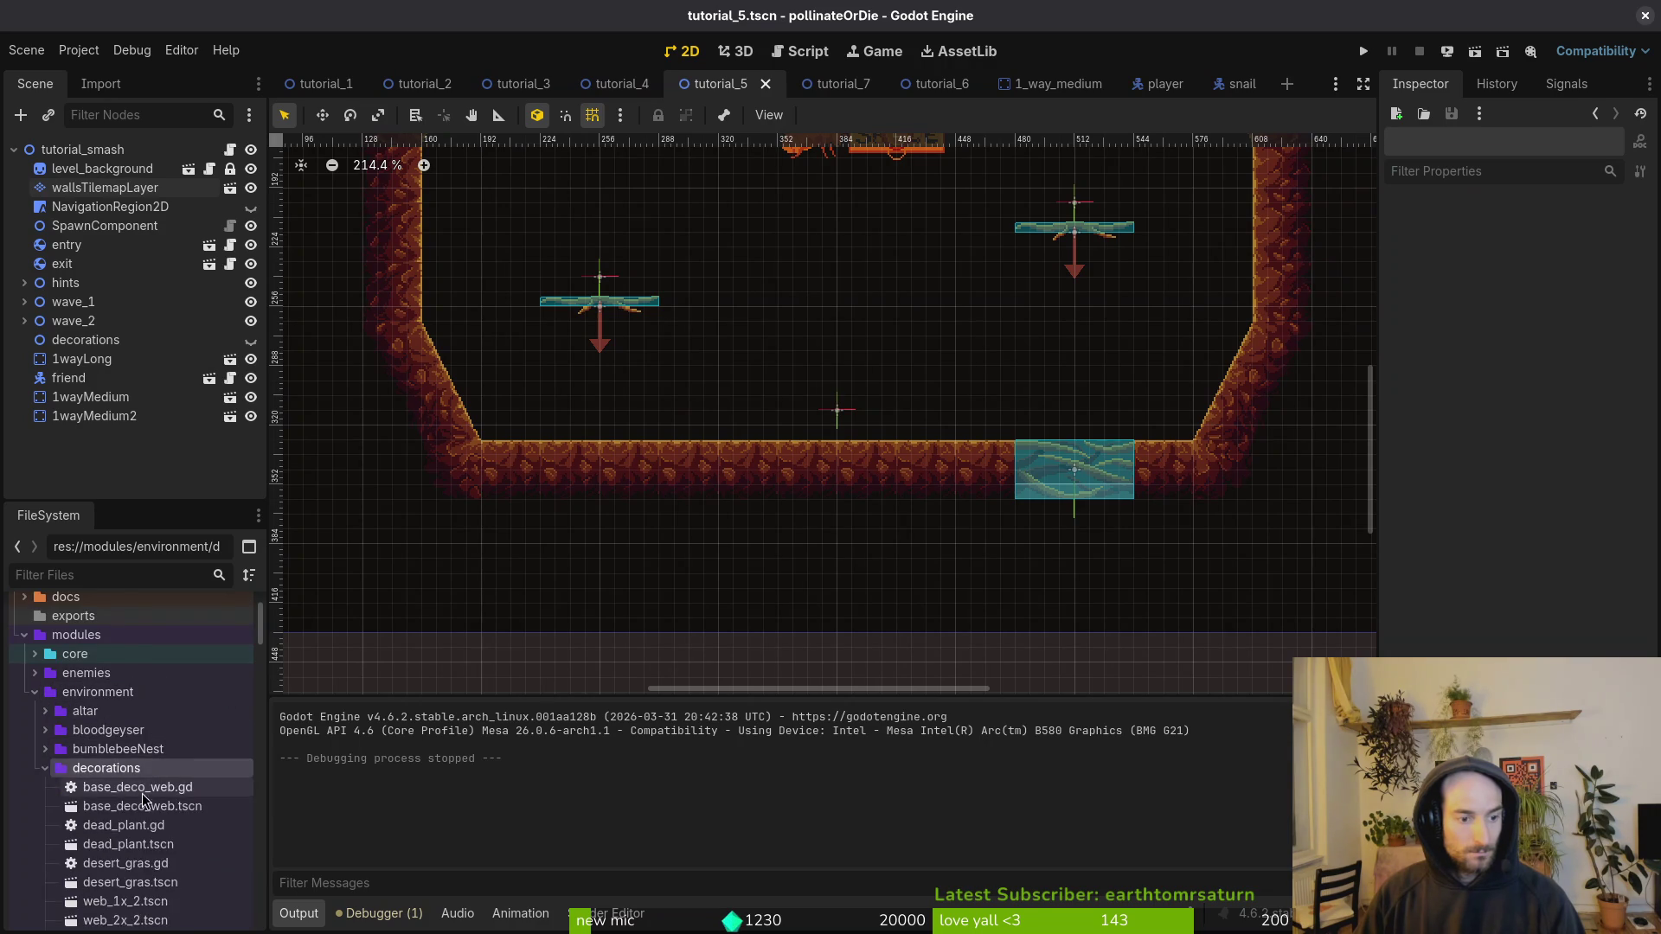
# Step: Add a dead_plant.tscn instance under decorations and drop in a desert_gras.tscn instance
pyautogui.click(45, 768)
pyautogui.scroll(-3, 87, 736)
pyautogui.moveTo(145, 688); pyautogui.dragTo(688, 409)
pyautogui.moveTo(100, 444); pyautogui.dragTo(85, 341)
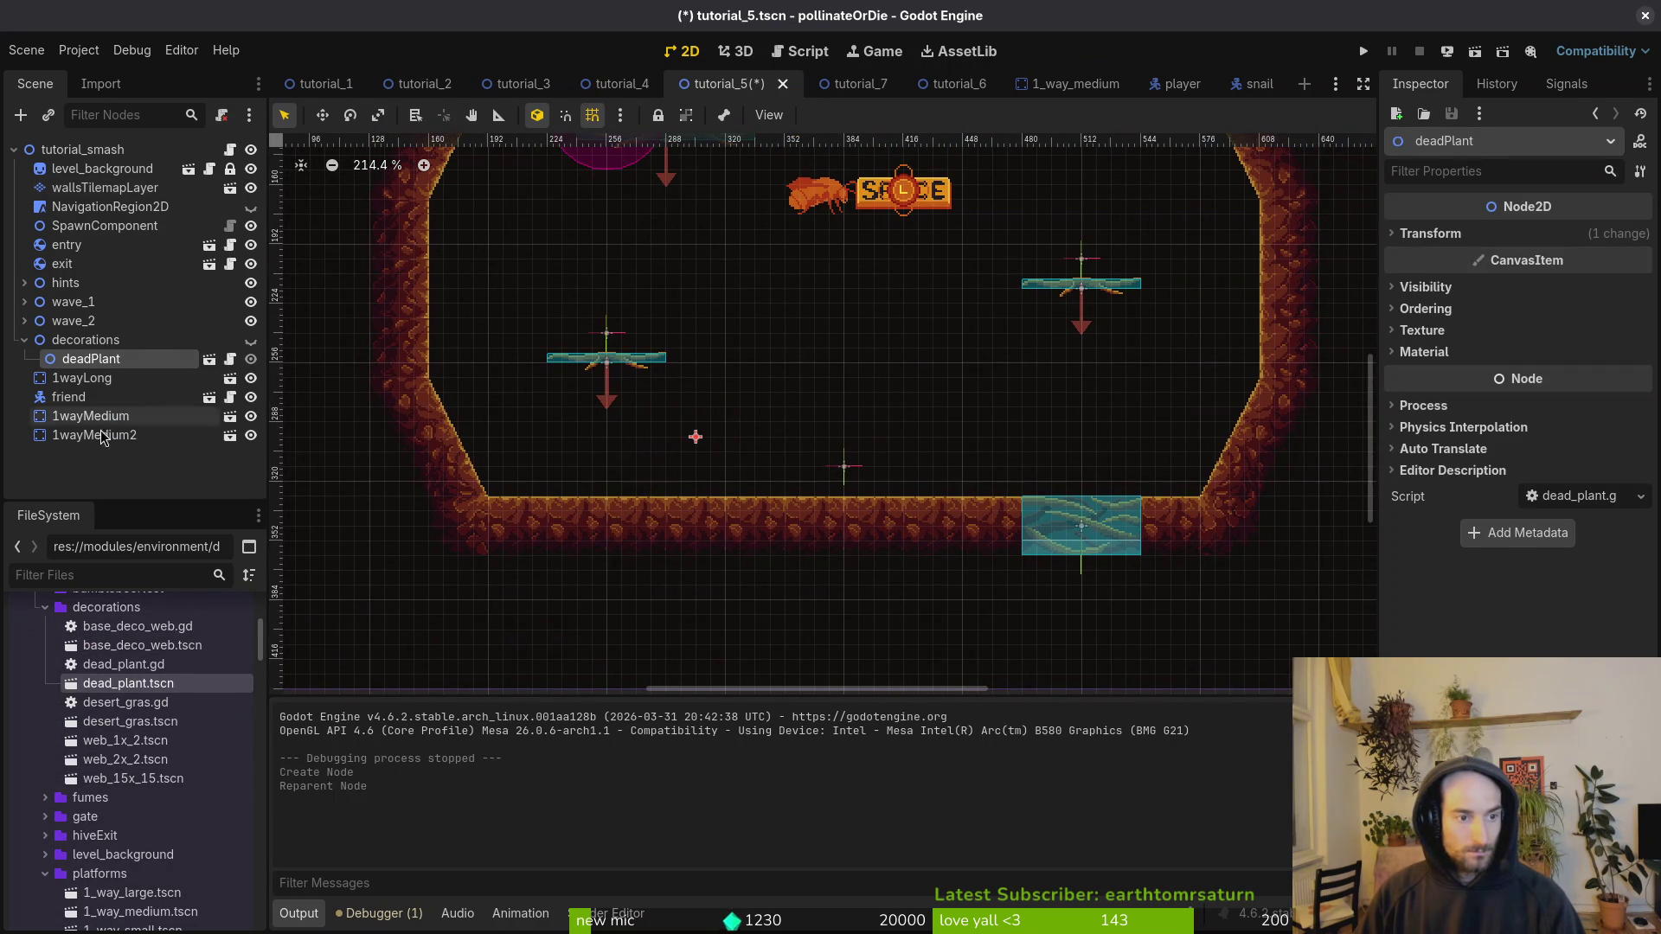
pyautogui.moveTo(130, 741)
pyautogui.mouseDown()
pyautogui.moveTo(527, 564)
pyautogui.moveTo(574, 445)
pyautogui.mouseUp()
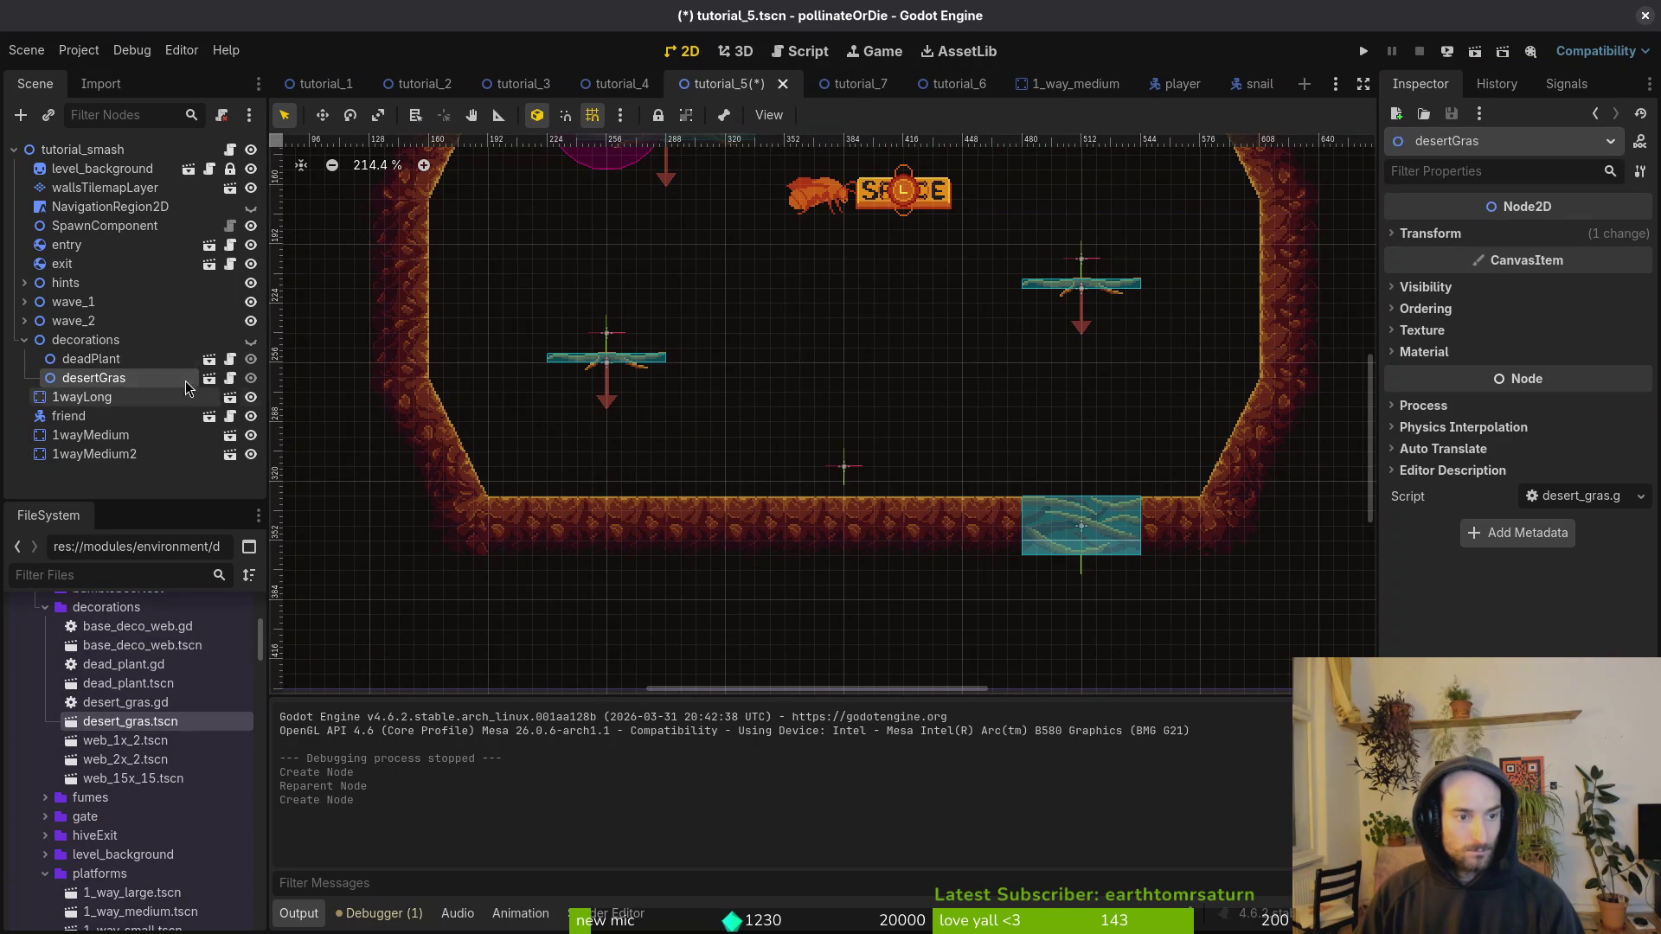
# Step: Make decorations visible, save, and place the dead plant on the lower-left floor
pyautogui.scroll(-5, 751, 386)
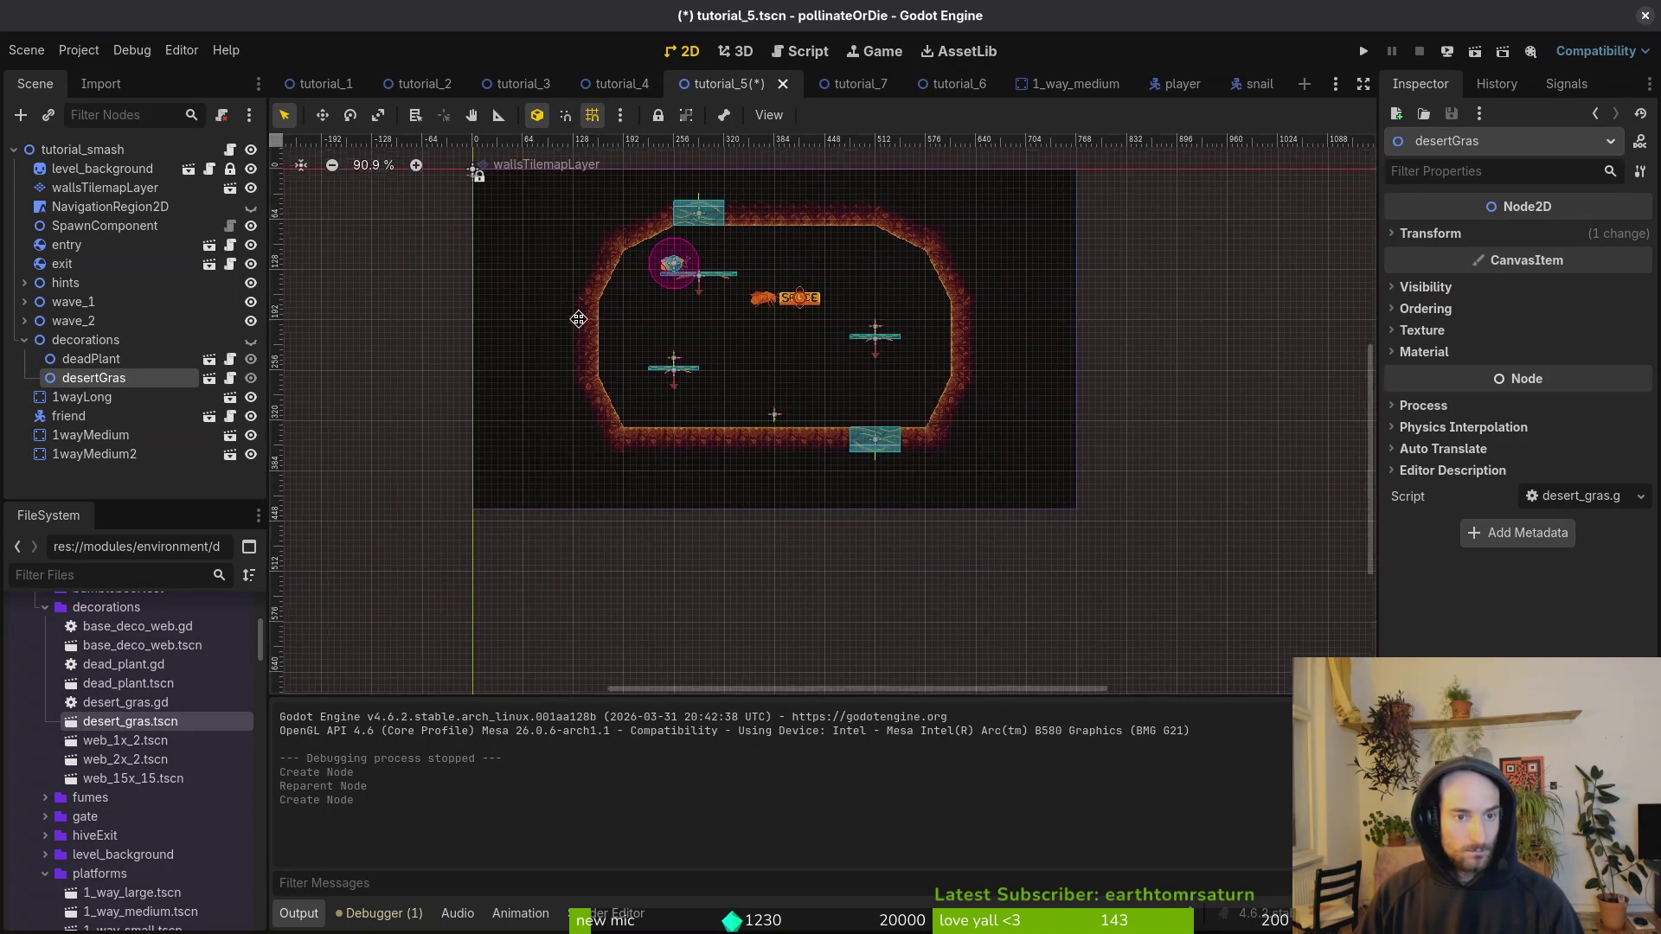
pyautogui.scroll(1, 749, 420)
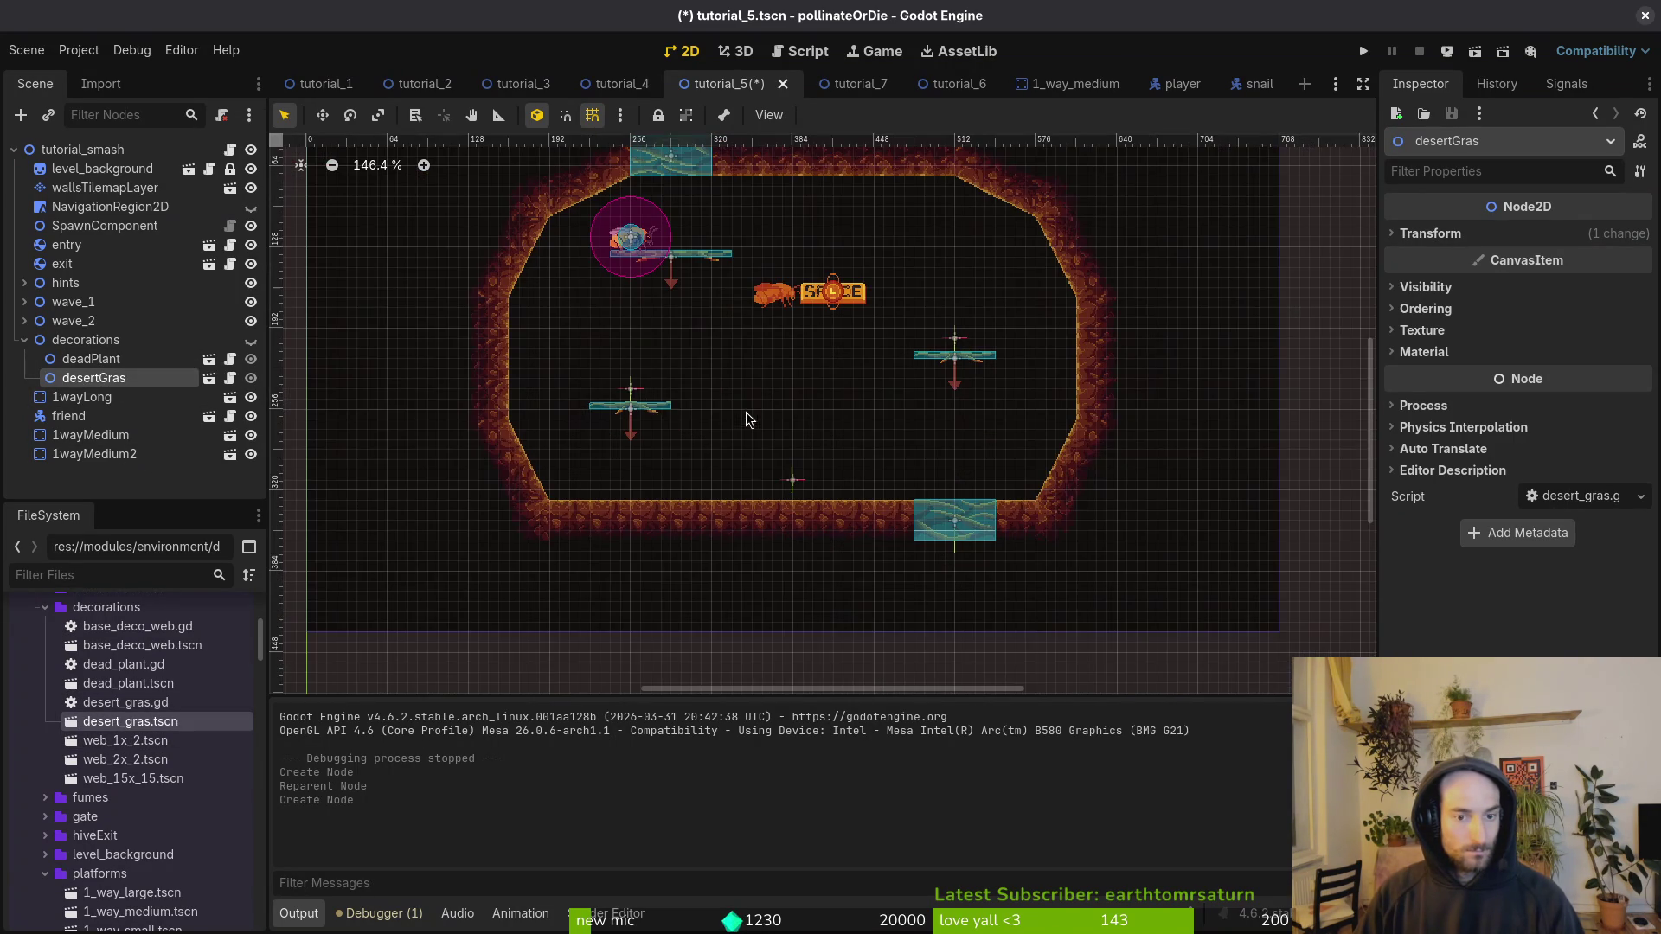
pyautogui.click(250, 340)
pyautogui.hotkey('ctrl', 's')
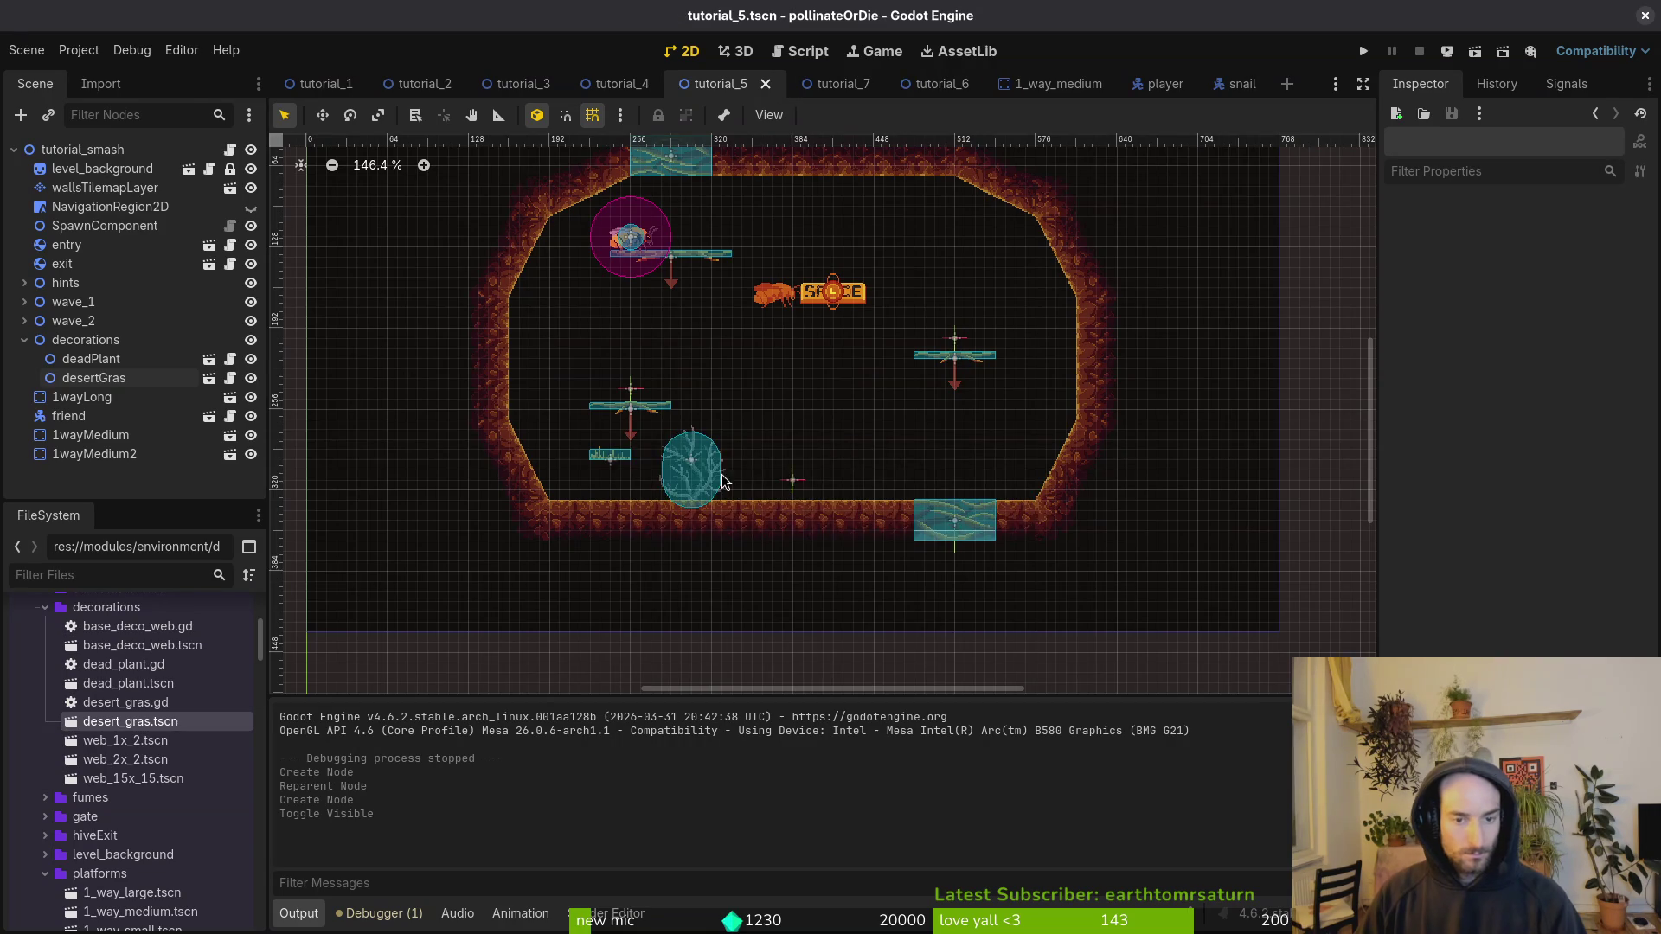
pyautogui.scroll(5, 684, 473)
pyautogui.moveTo(684, 473); pyautogui.dragTo(676, 472)
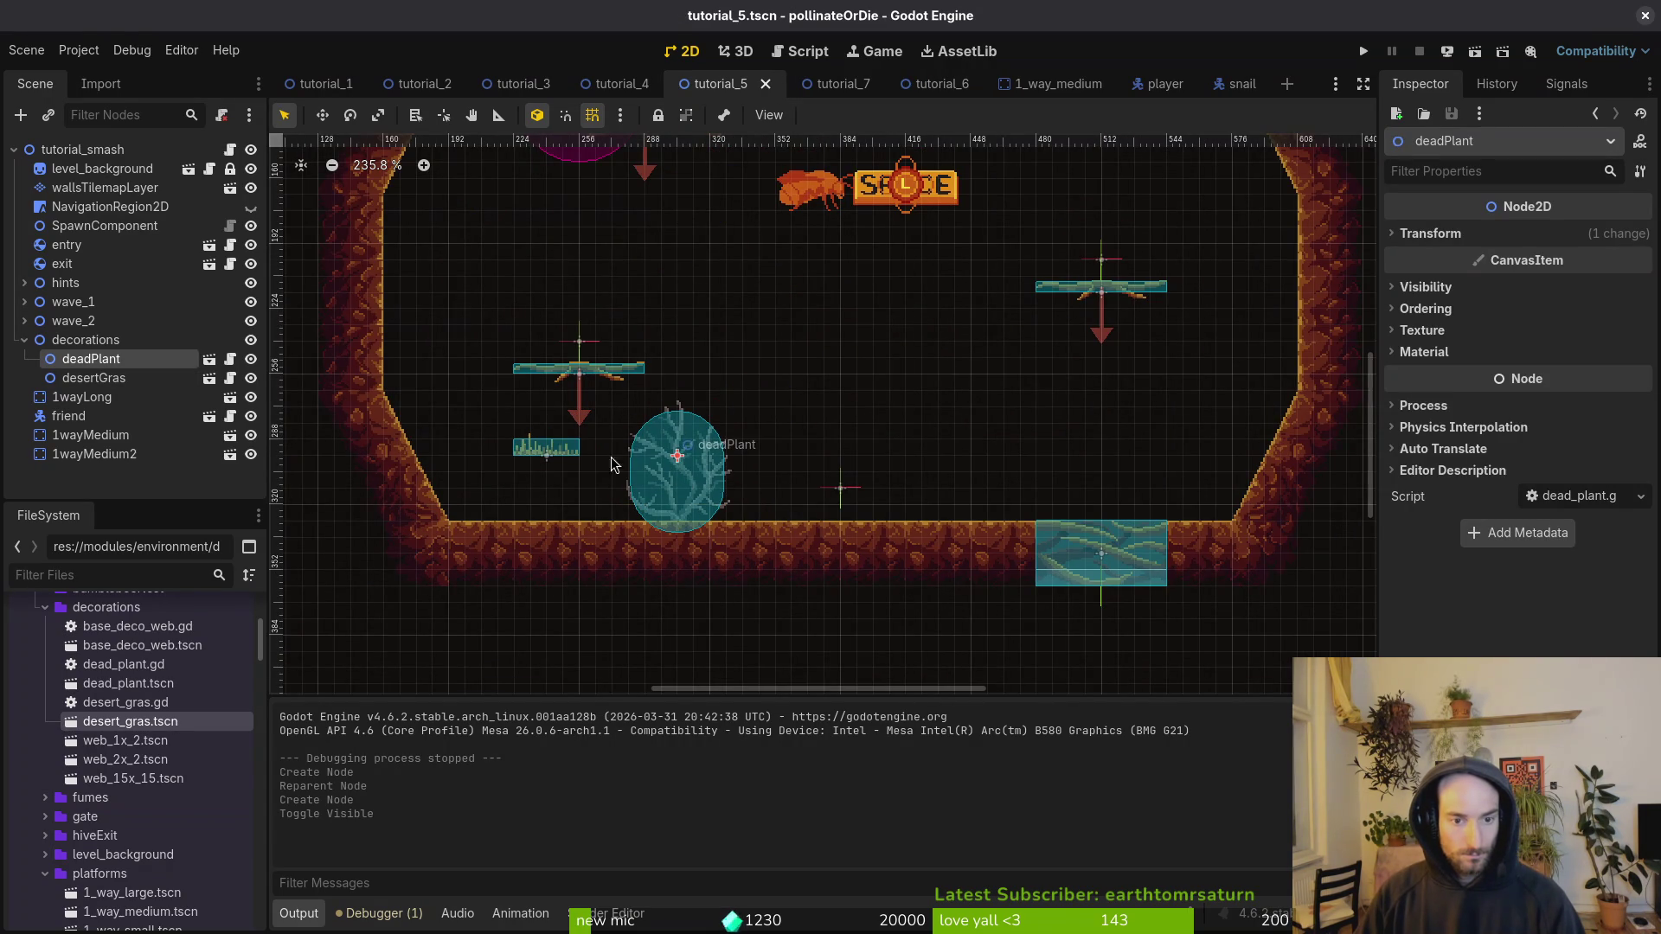
# Step: Paste a second dead plant onto the upper-right wall, rotated to -120°
pyautogui.scroll(3, 748, 441)
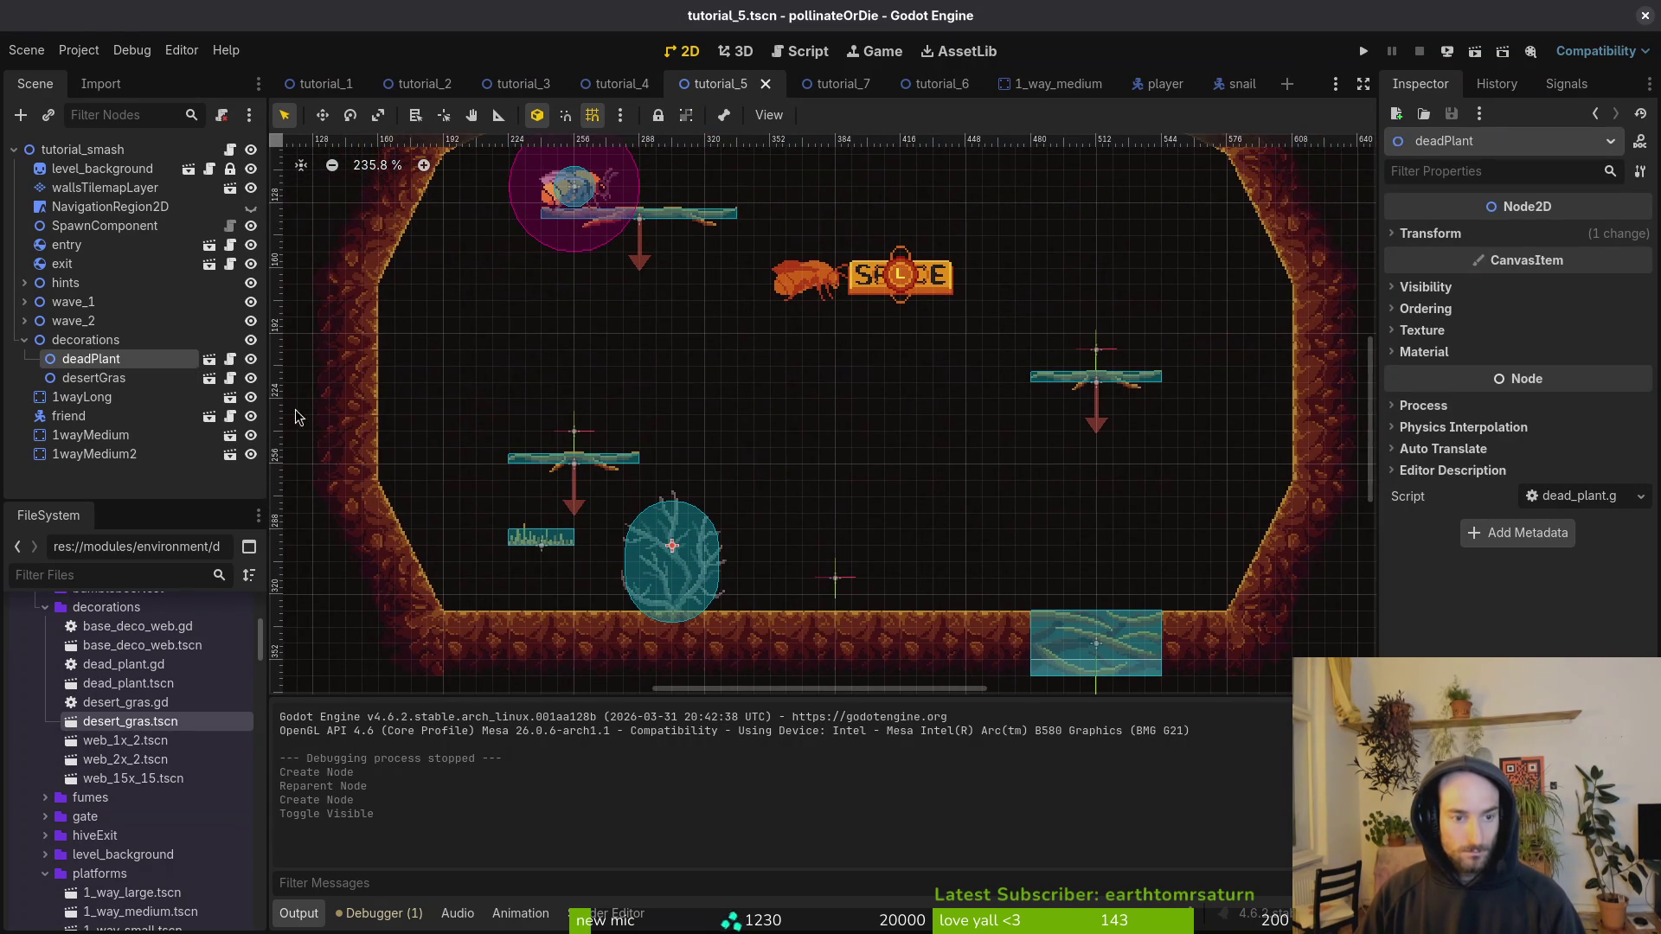
pyautogui.hotkey('ctrl', 'v')
pyautogui.moveTo(668, 525)
pyautogui.mouseDown()
pyautogui.moveTo(1190, 313)
pyautogui.moveTo(1127, 314)
pyautogui.moveTo(1199, 309)
pyautogui.mouseUp()
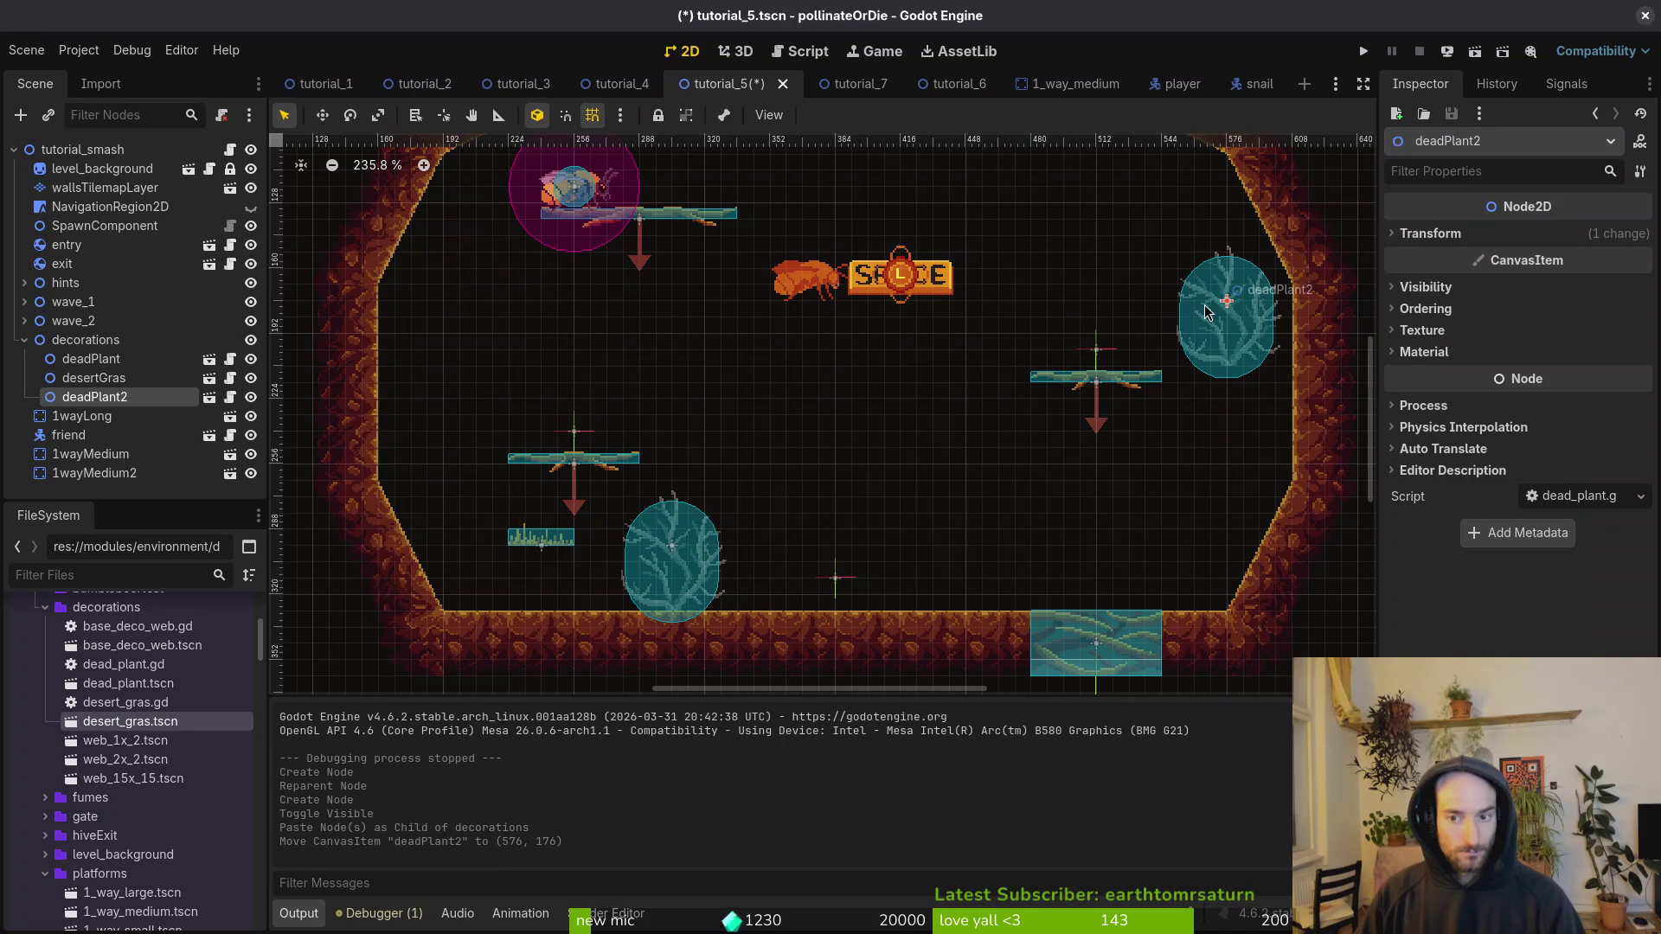
pyautogui.moveTo(1265, 358); pyautogui.dragTo(1258, 251)
pyautogui.scroll(3, 1255, 416)
pyautogui.moveTo(1260, 398); pyautogui.dragTo(1209, 311)
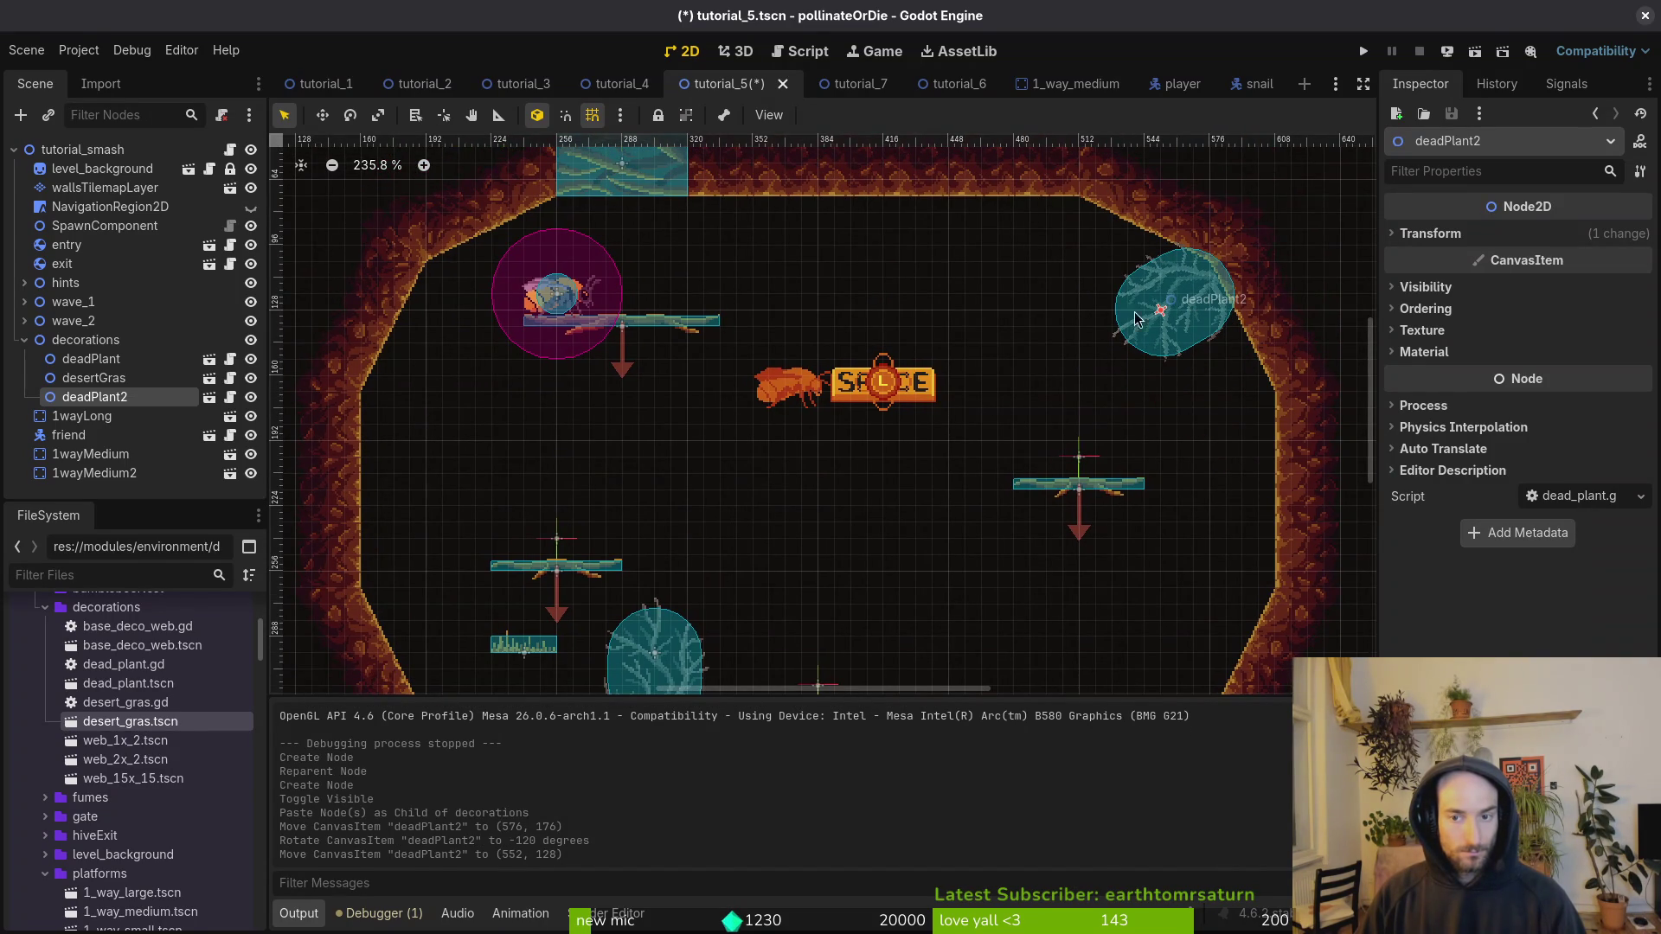
# Step: Nudge the first plant right, save, and move the desert grass onto the floor beside it
pyautogui.scroll(-5, 1070, 380)
pyautogui.moveTo(821, 567); pyautogui.dragTo(832, 567)
pyautogui.click(871, 513)
pyautogui.hotkey('ctrl', 's')
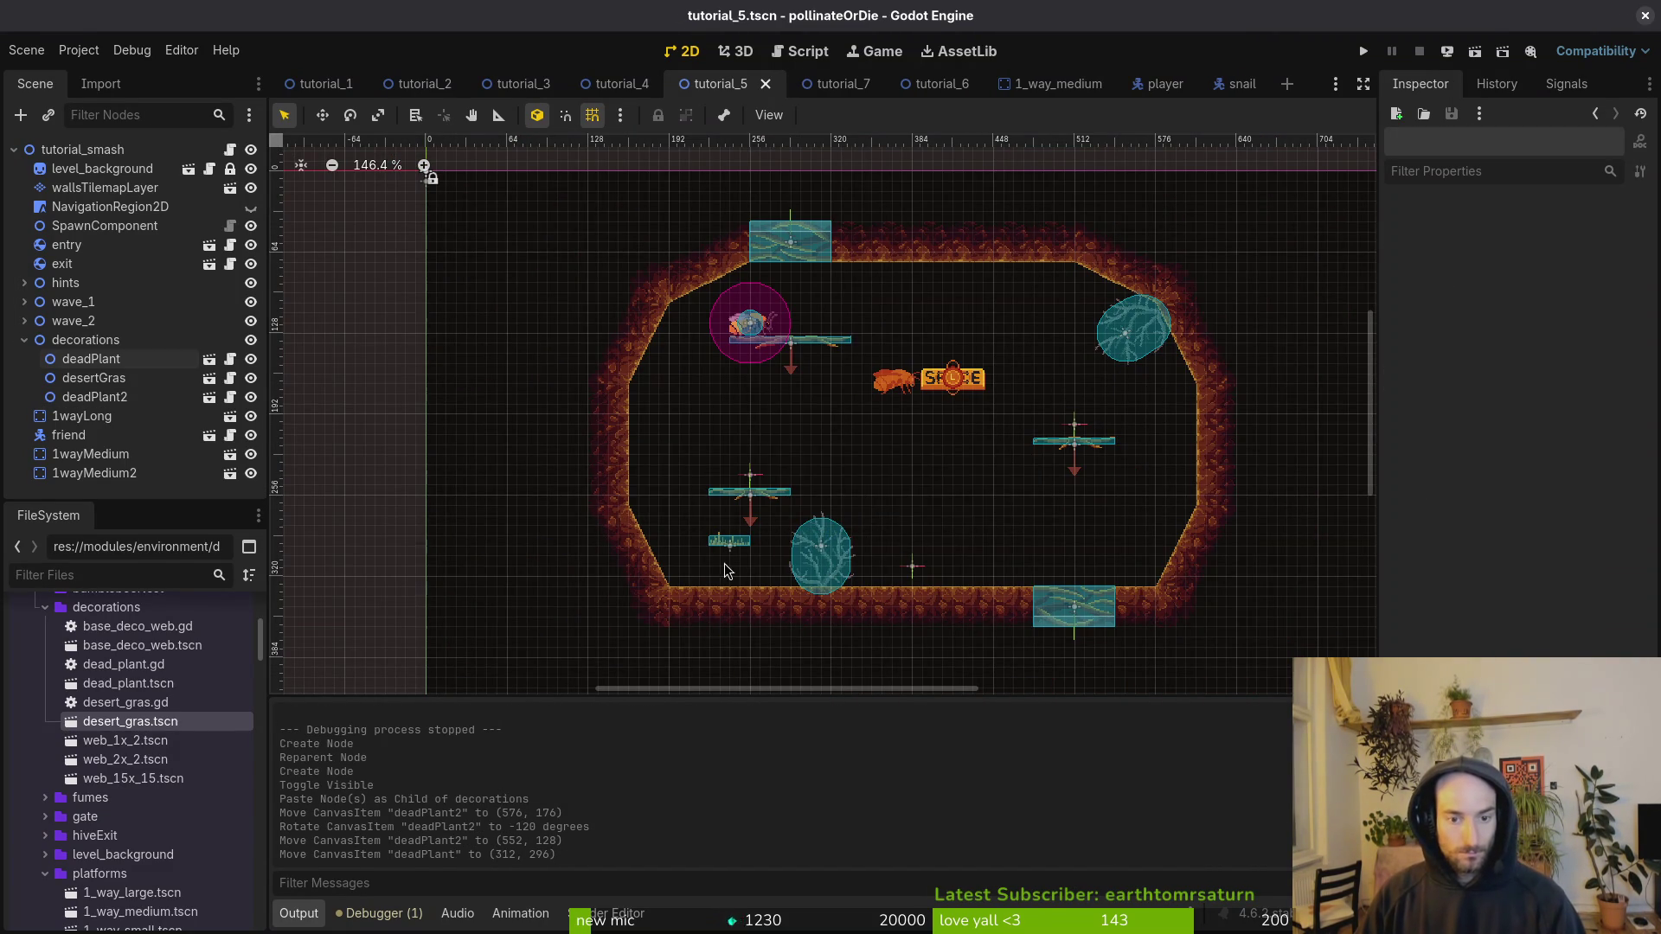
pyautogui.scroll(2, 725, 571)
pyautogui.moveTo(731, 529); pyautogui.dragTo(916, 612)
# Step: Paste two desert grass copies under decorations, shifting one left along the floor
pyautogui.scroll(1, 901, 612)
pyautogui.hotkey('ctrl', 'v')
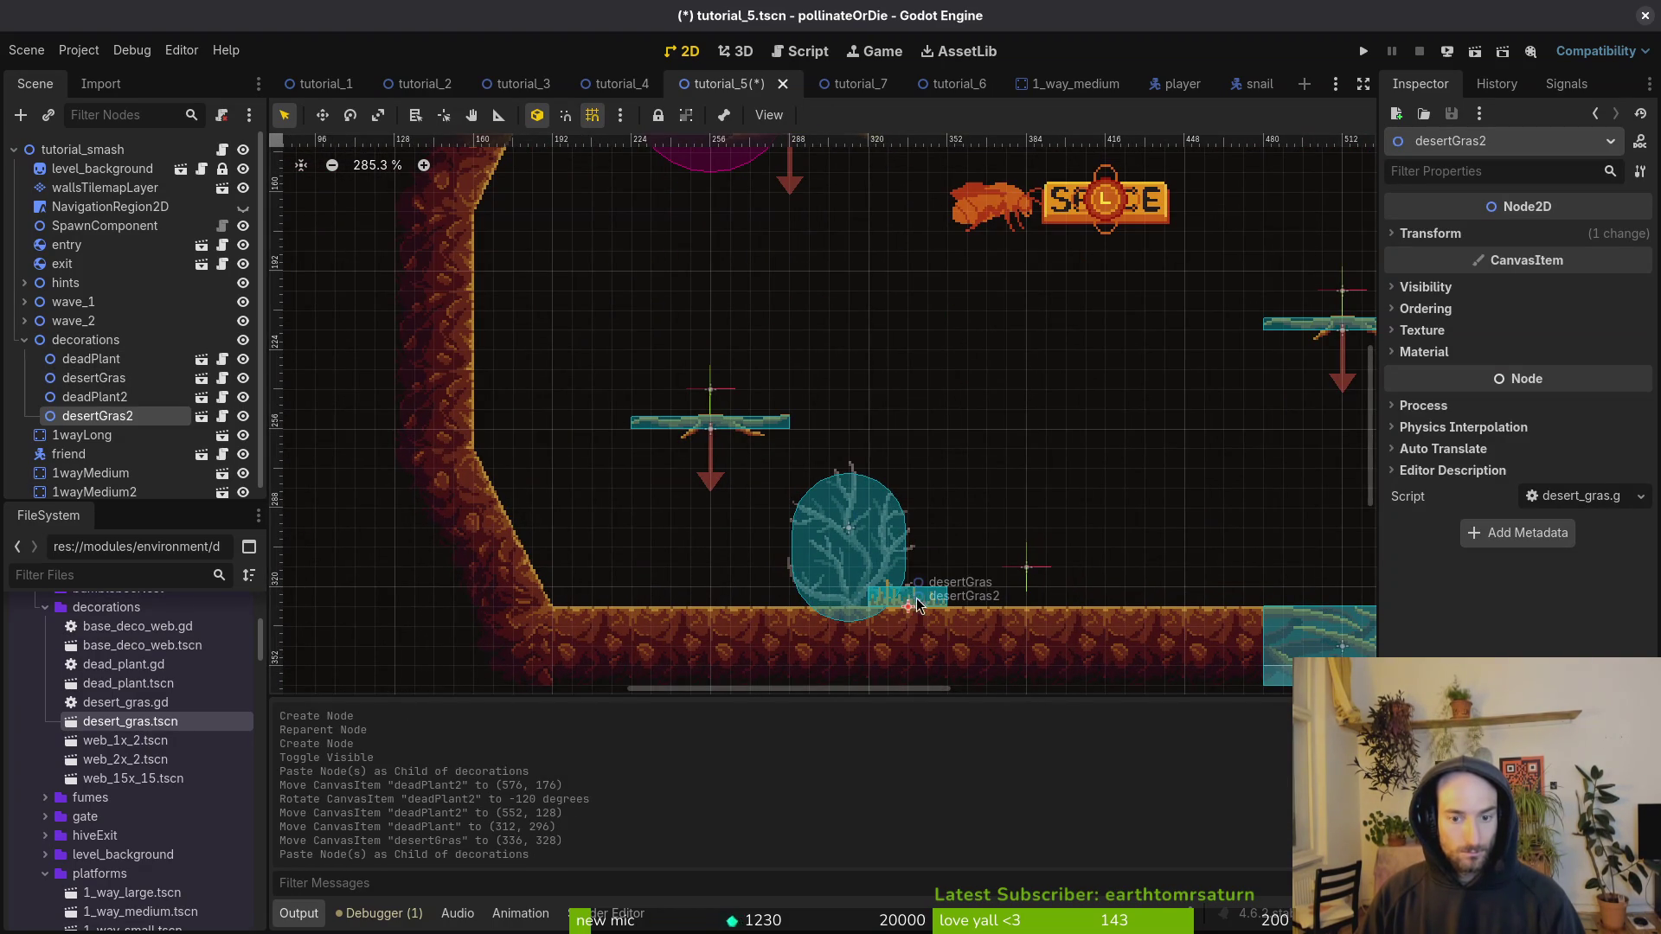
pyautogui.moveTo(991, 605); pyautogui.dragTo(764, 597)
pyautogui.click(98, 340)
pyautogui.hotkey('ctrl', 'v')
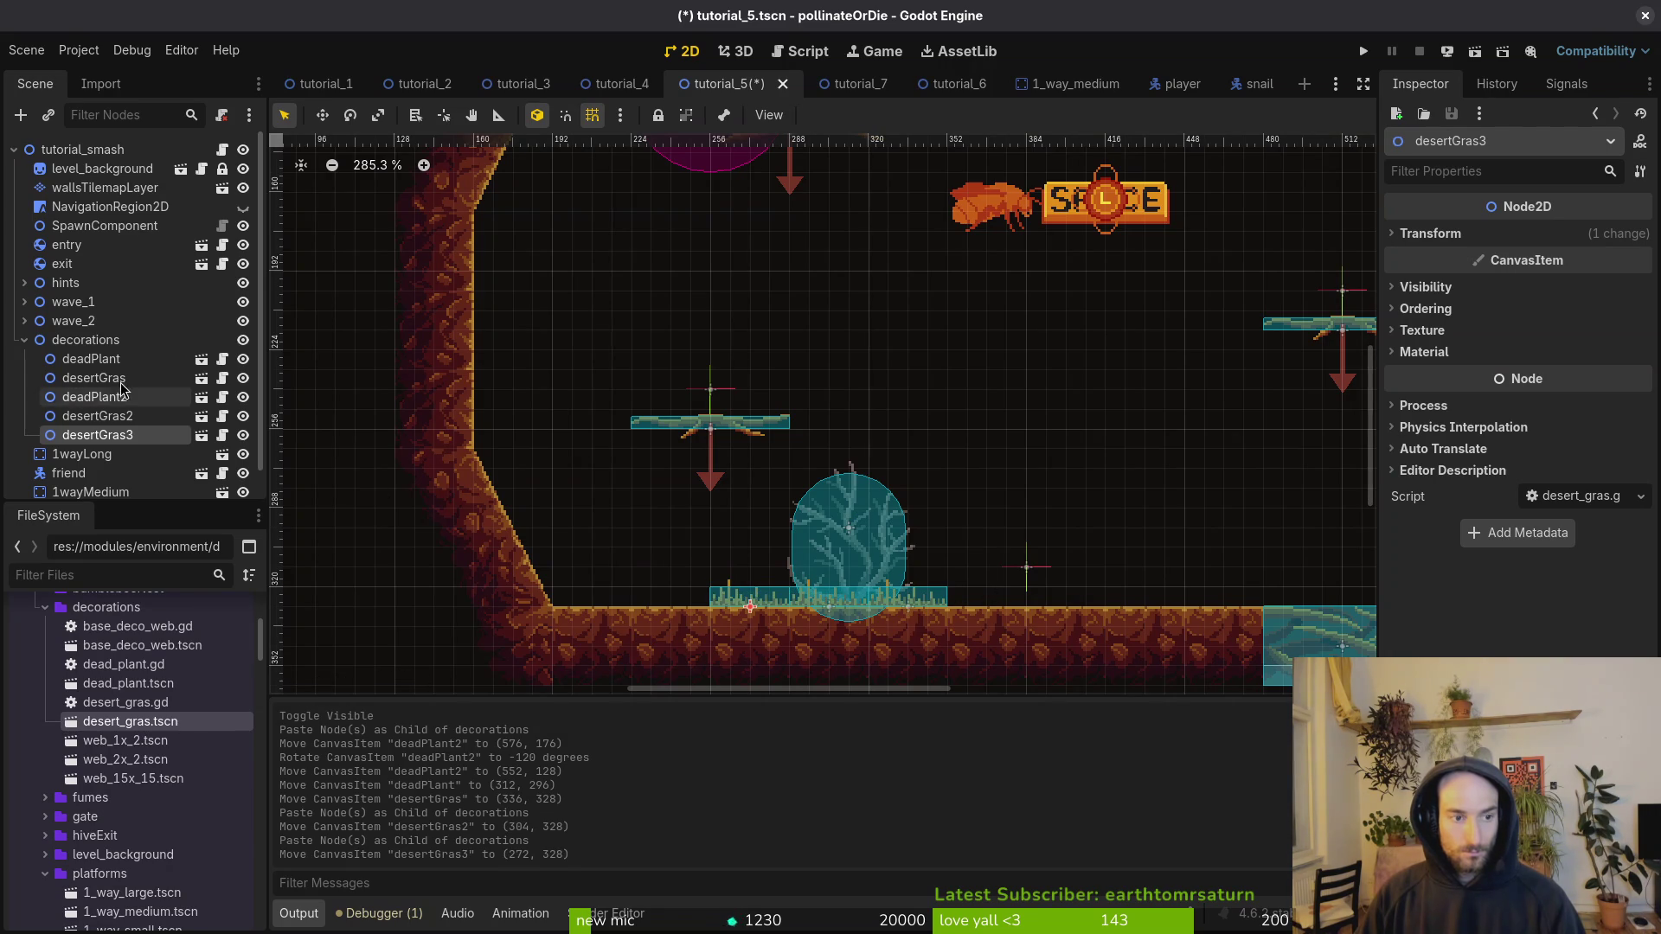
# Step: Try copying deadPlant2 with the two grass copies, then undo the paste and the grass move
pyautogui.click(121, 397)
pyautogui.keyDown('shift'); pyautogui.click(128, 433); pyautogui.keyUp('shift')
pyautogui.hotkey('ctrl', 'c')
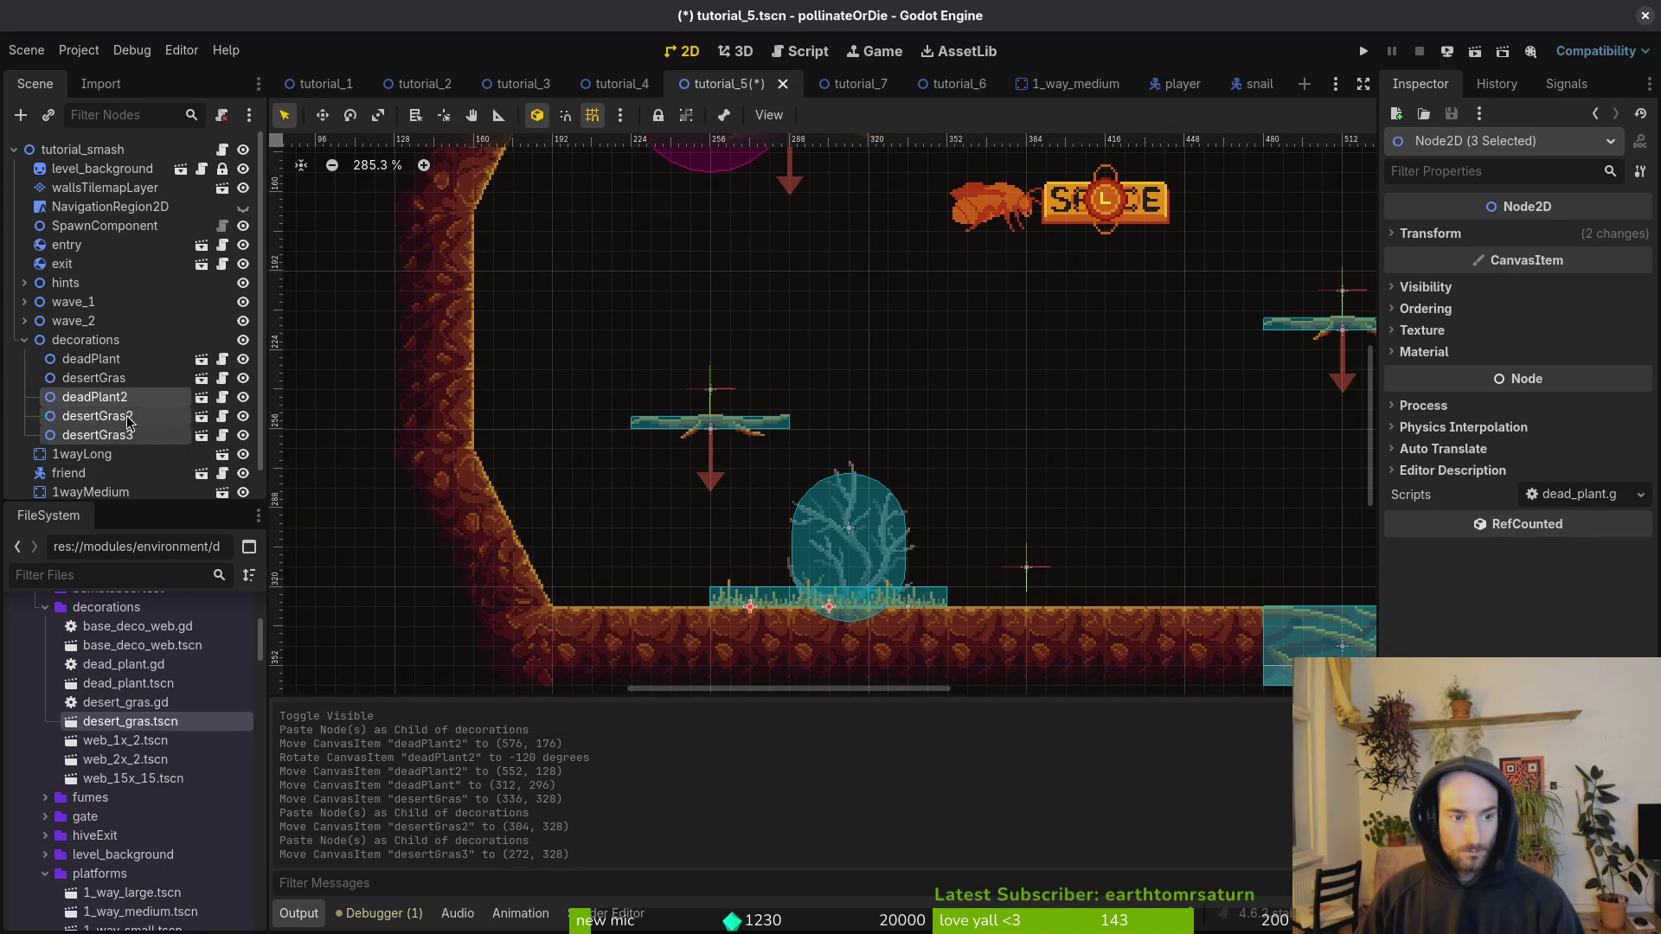
pyautogui.click(86, 340)
pyautogui.hotkey('ctrl', 'v')
pyautogui.moveTo(912, 599); pyautogui.dragTo(736, 580)
pyautogui.hotkey('ctrl', 'z')
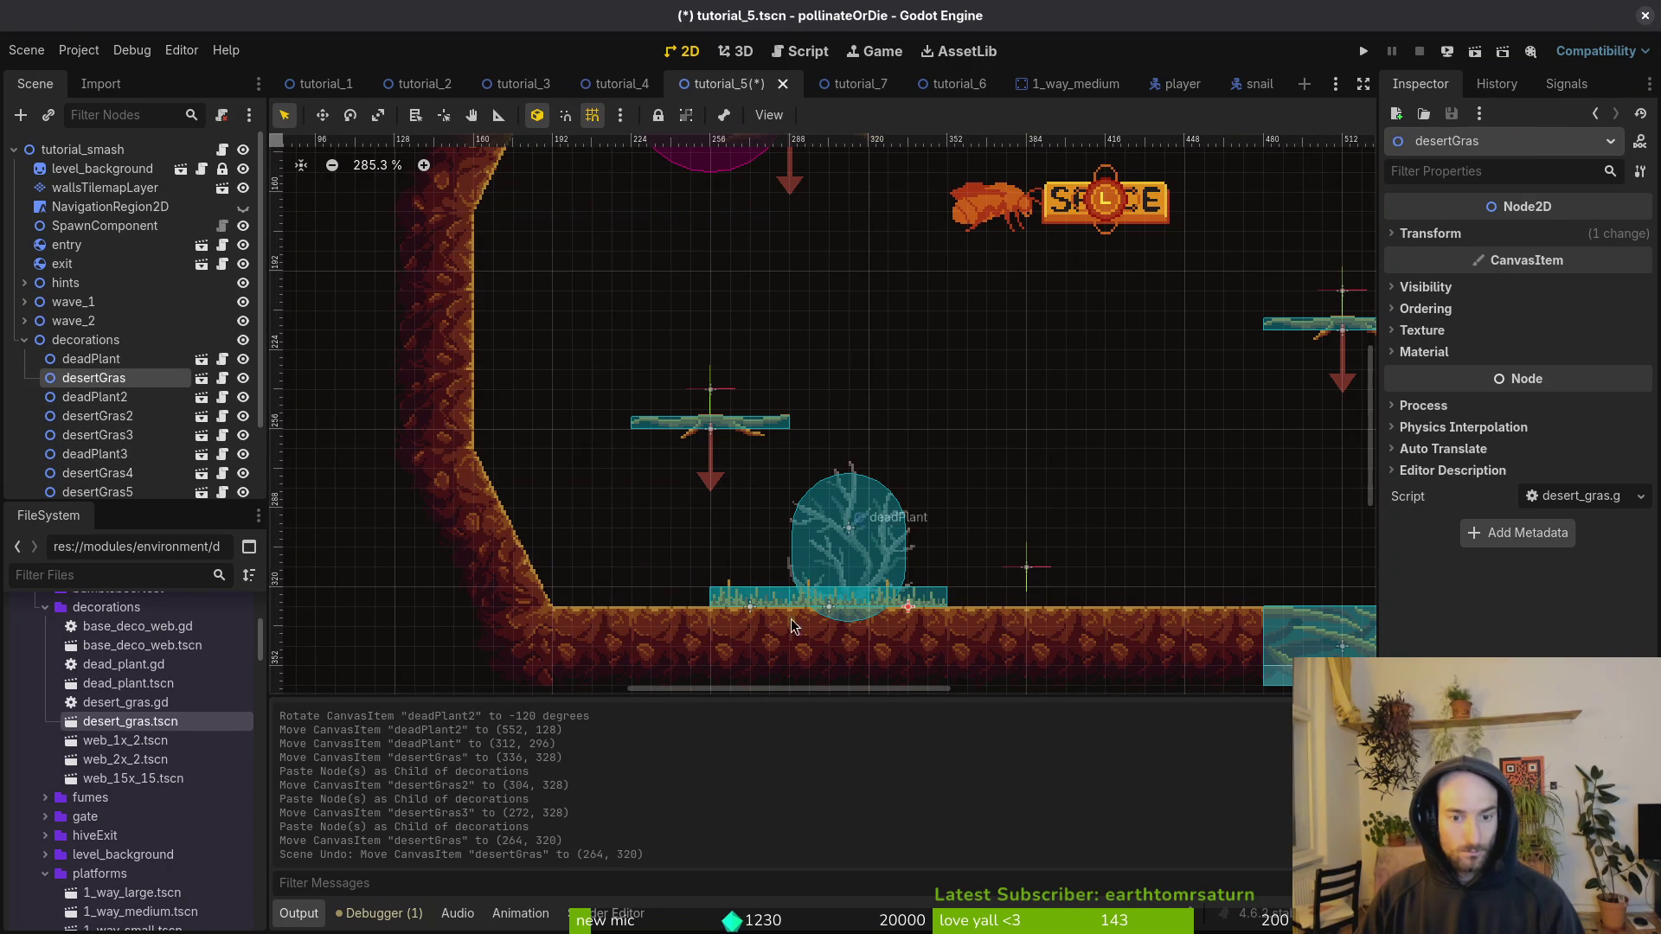
pyautogui.hotkey('ctrl', 'z')
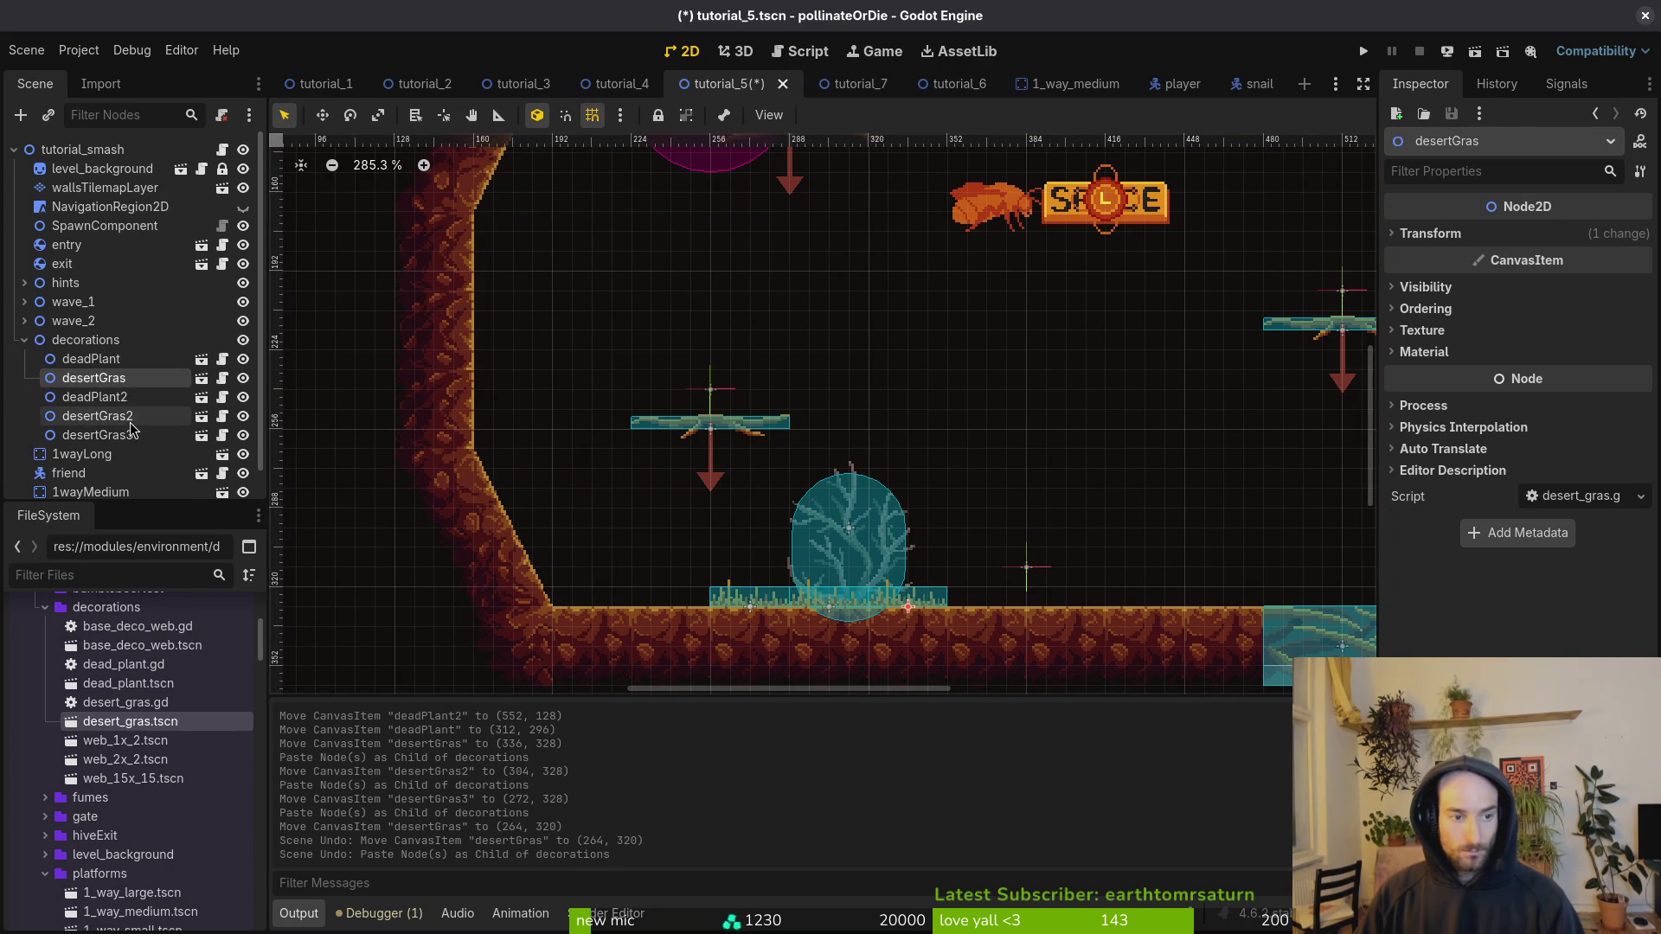
# Step: Duplicate desertGras2 and desertGras3 under decorations and move the copies left along the floor
pyautogui.click(121, 397)
pyautogui.keyDown('shift'); pyautogui.click(147, 437); pyautogui.keyUp('shift')
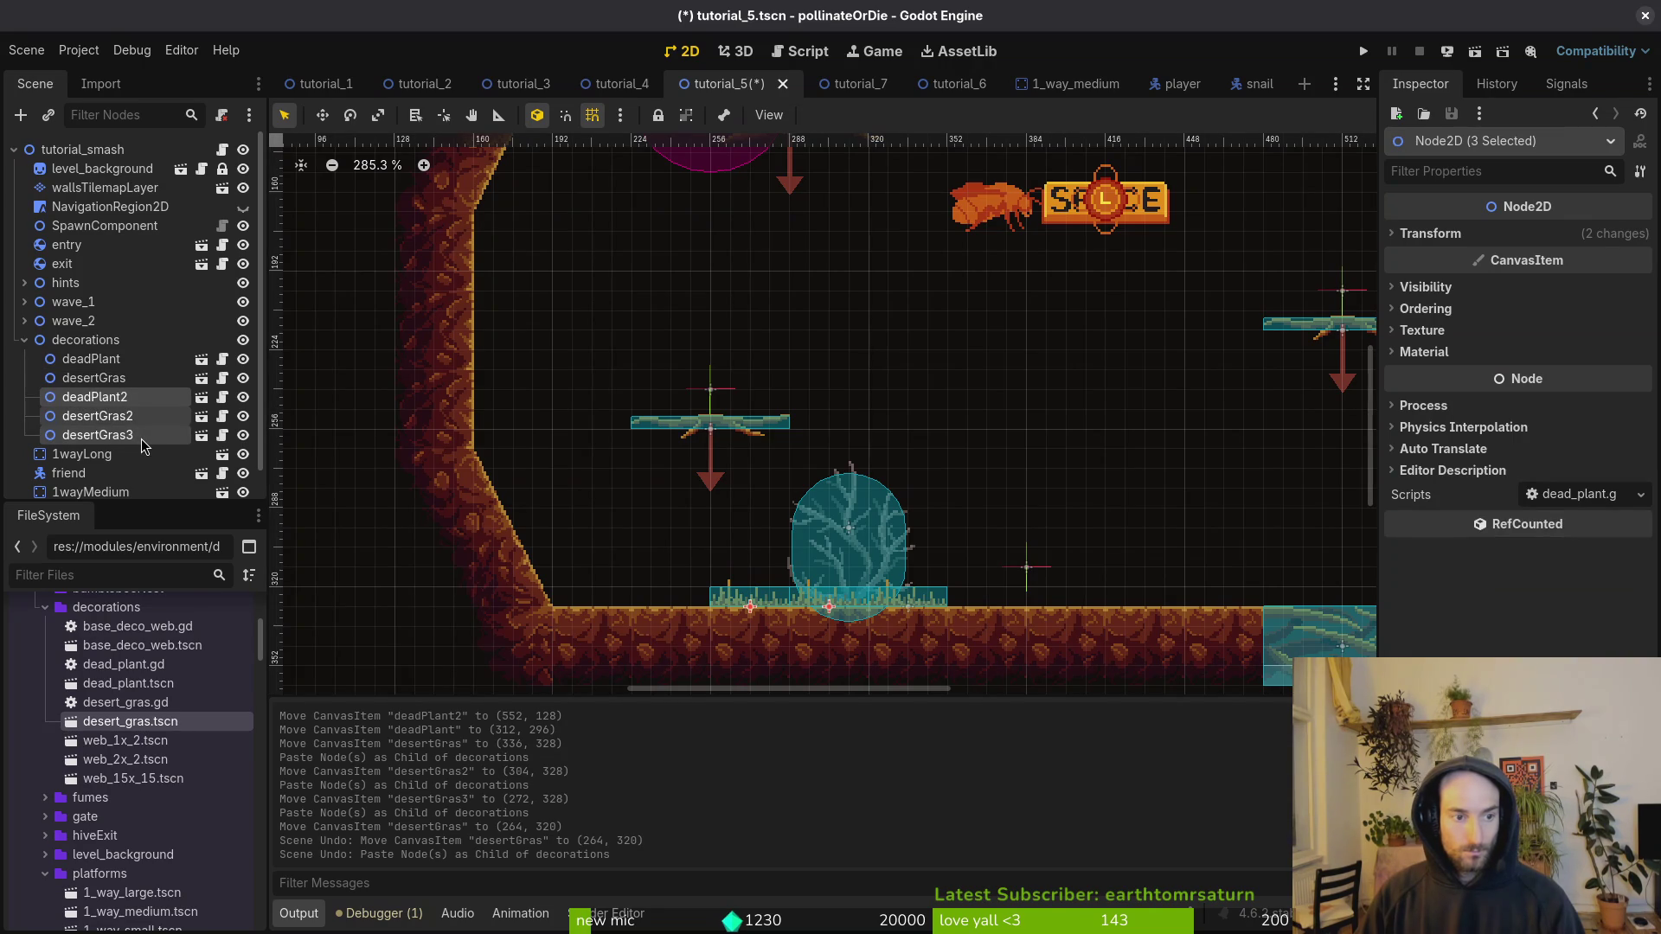
pyautogui.click(130, 398)
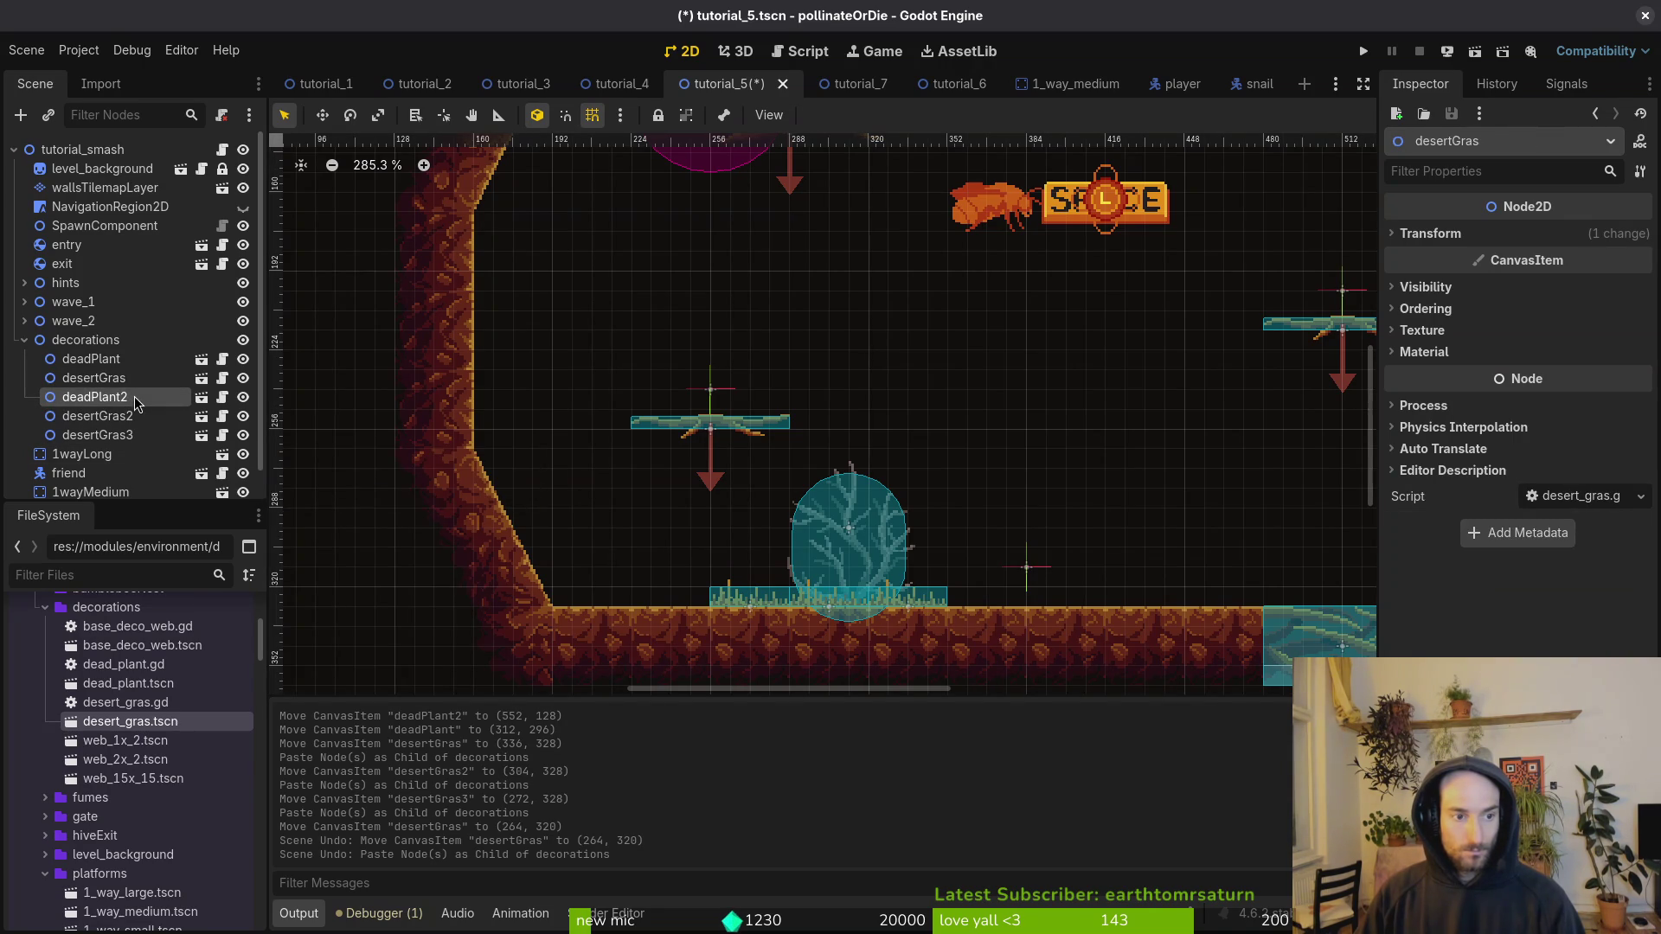
pyautogui.click(128, 417)
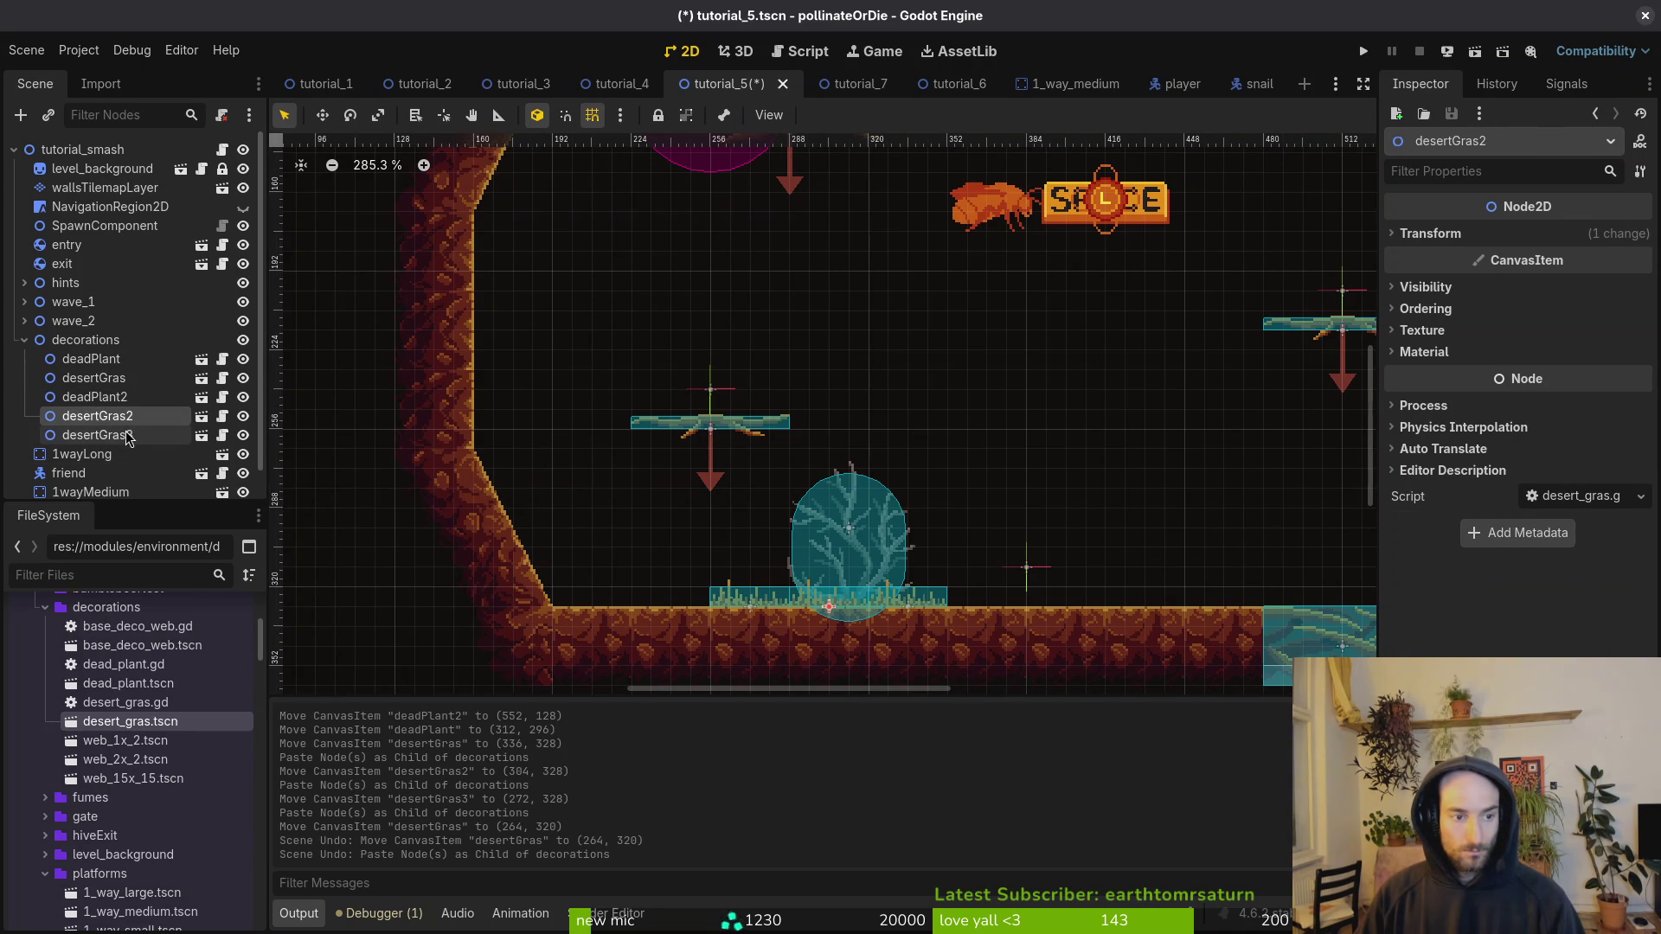
pyautogui.keyDown('shift'); pyautogui.click(127, 437); pyautogui.keyUp('shift')
pyautogui.hotkey('ctrl', 'c')
pyautogui.click(87, 340)
pyautogui.hotkey('ctrl', 'v')
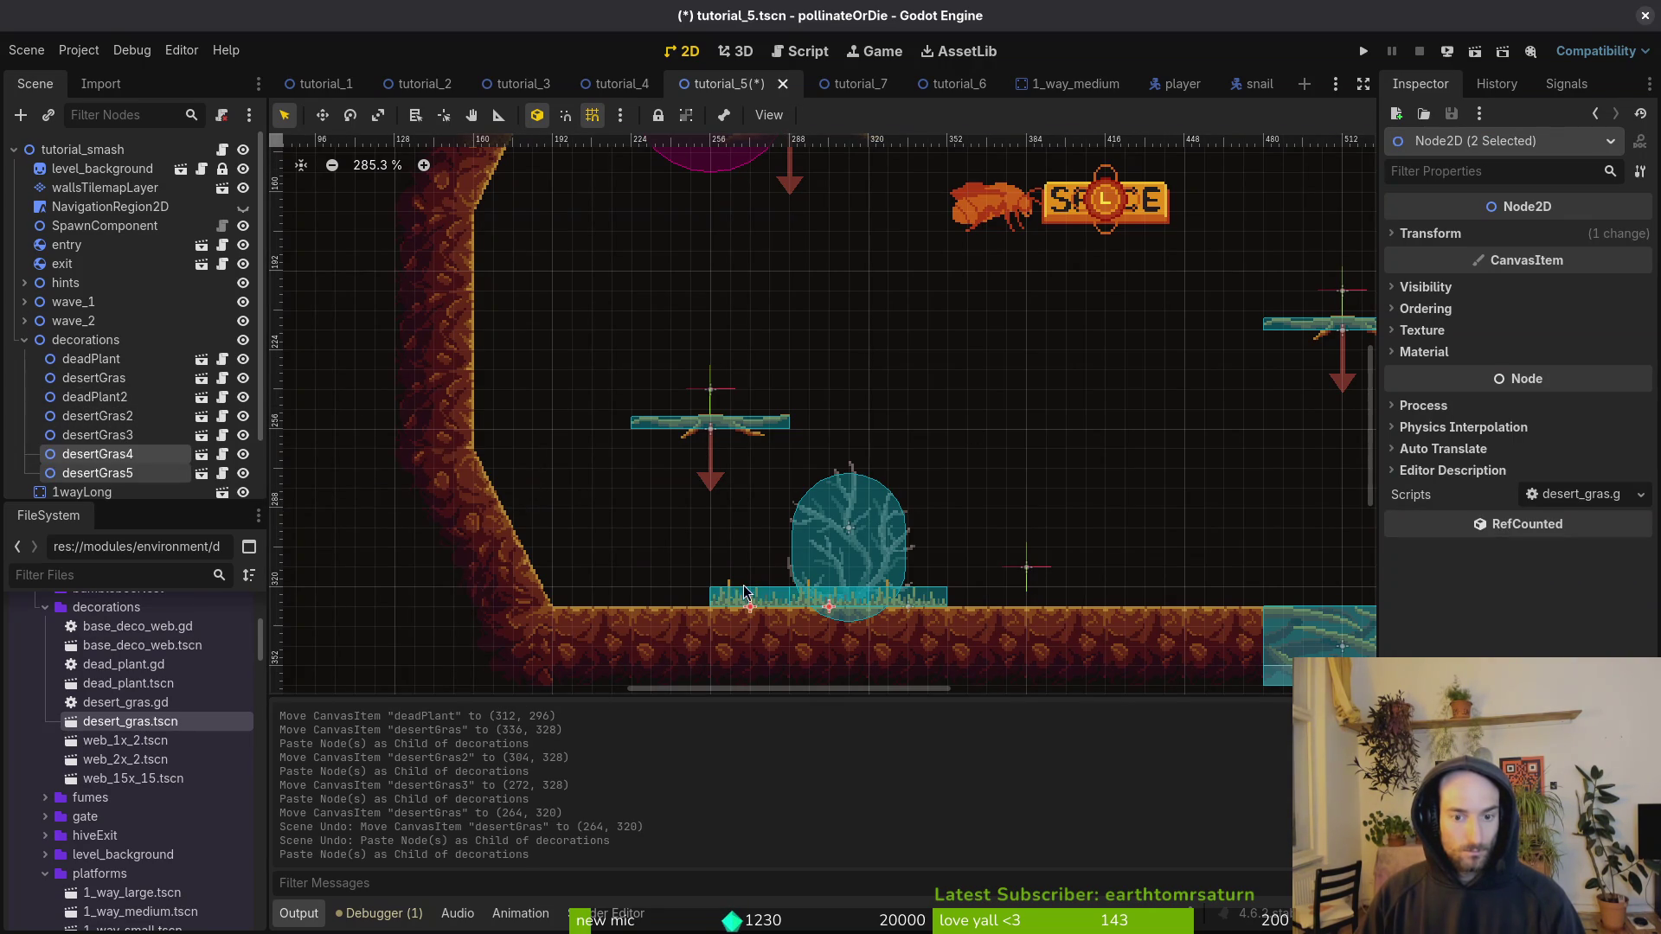
pyautogui.moveTo(654, 586); pyautogui.dragTo(603, 608)
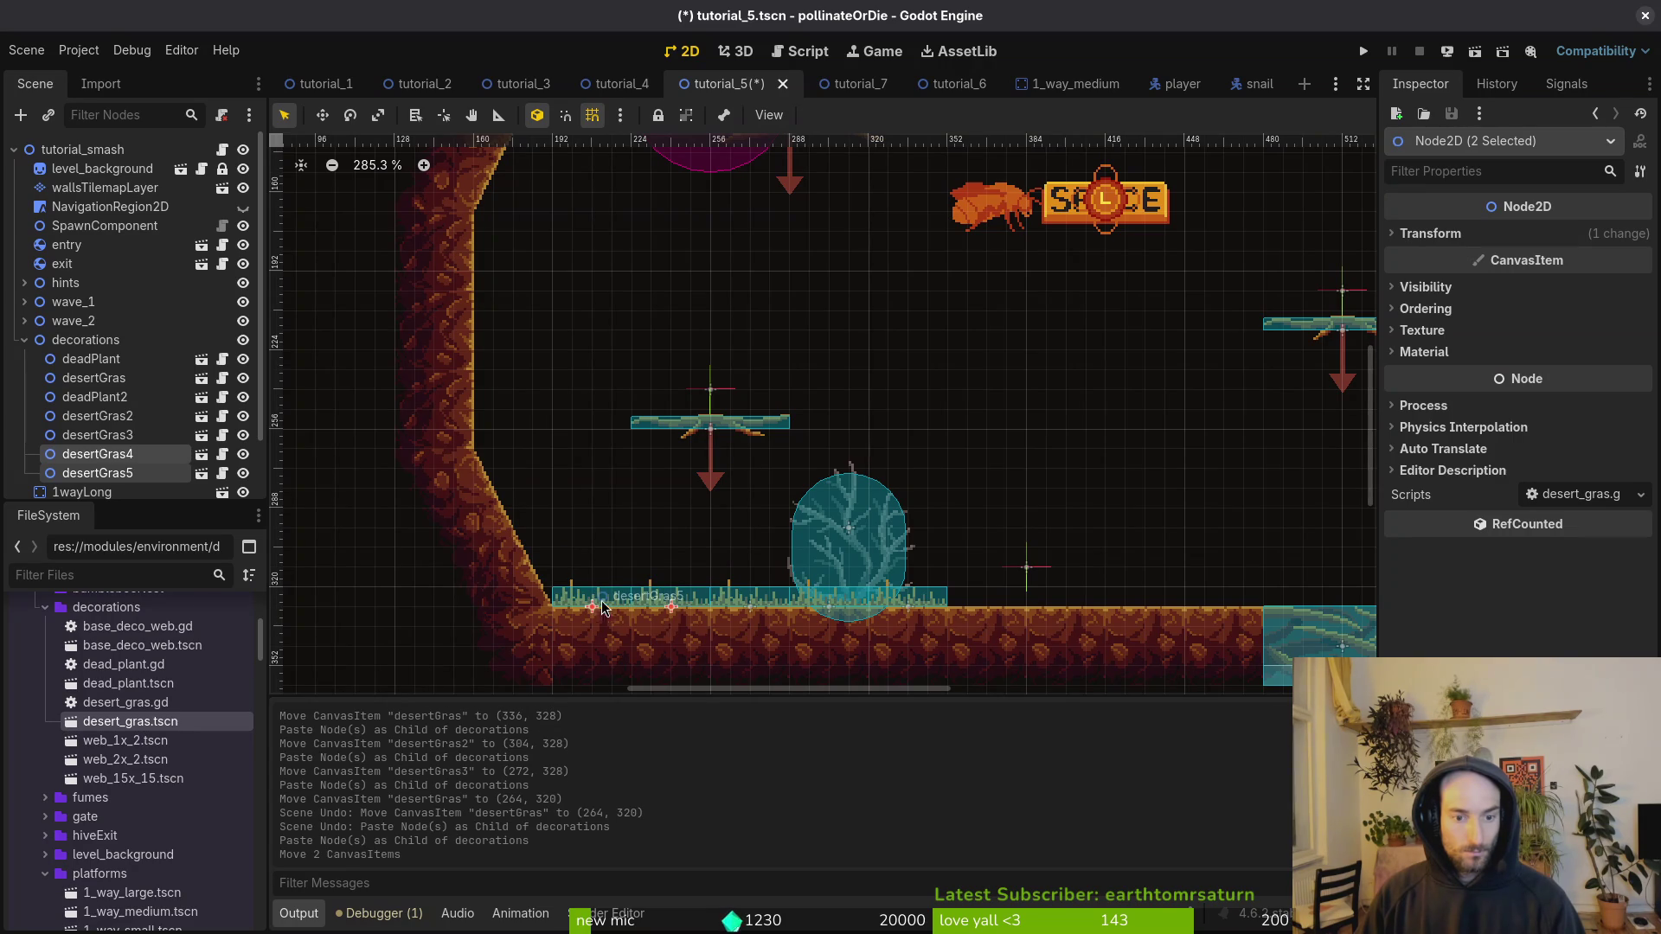
# Step: Copy four desert grass pieces and paste them as a row mid-cave
pyautogui.click(119, 416)
pyautogui.keyDown('shift'); pyautogui.click(133, 474); pyautogui.keyUp('shift')
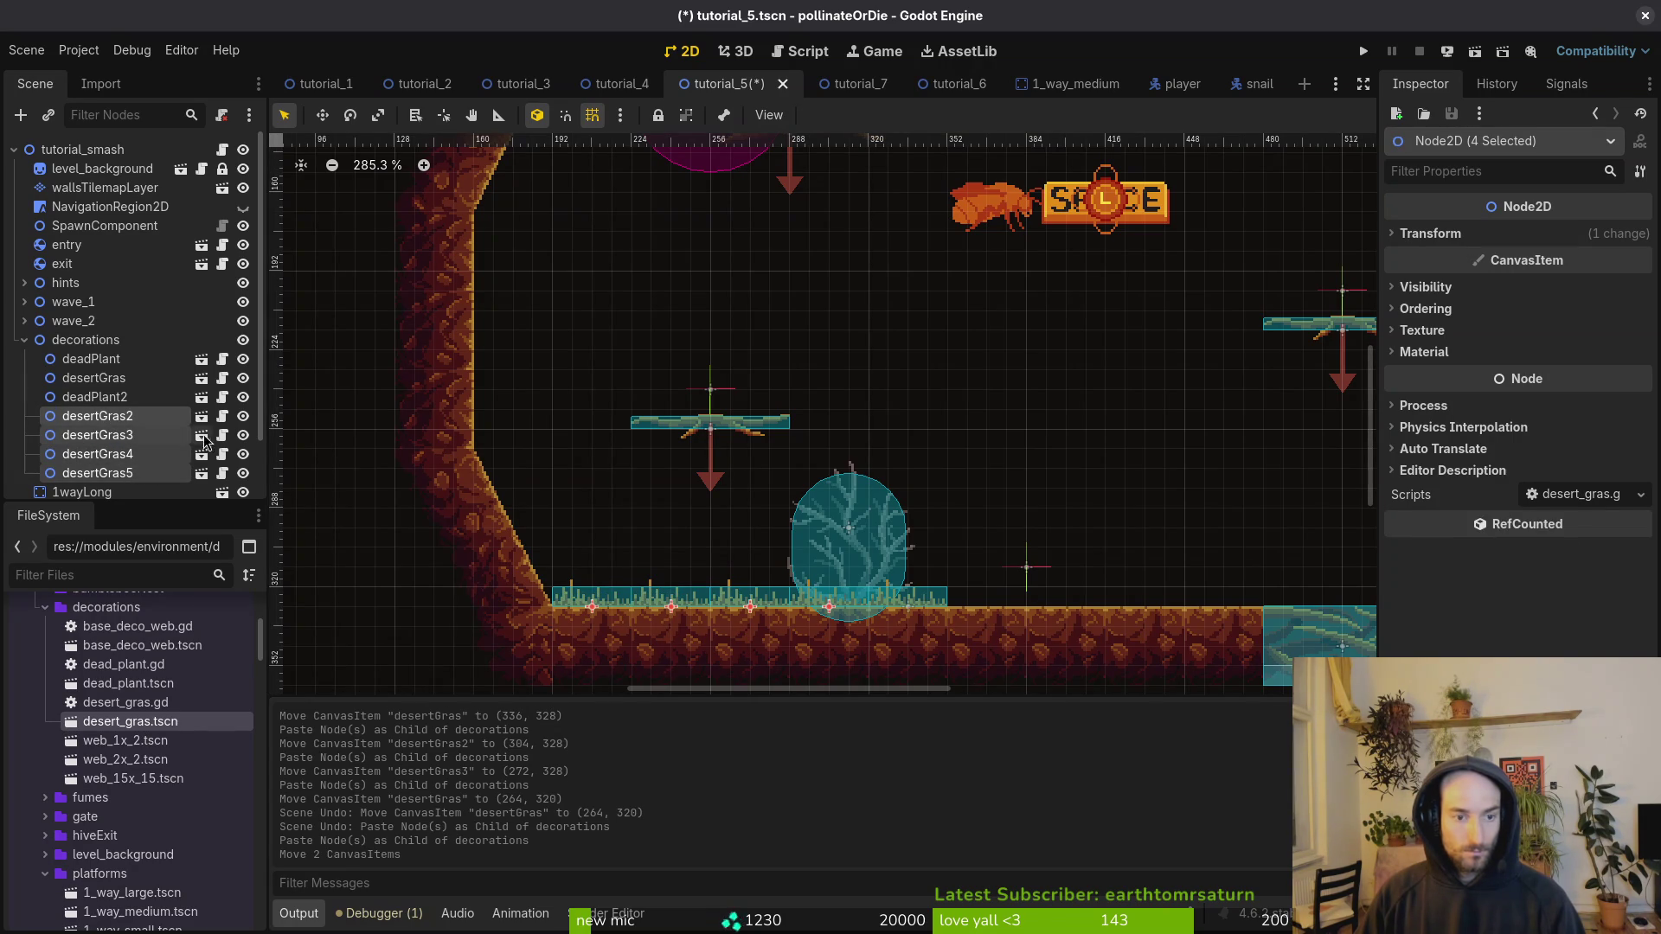
pyautogui.hotkey('ctrl', 'c')
pyautogui.click(86, 340)
pyautogui.hotkey('ctrl', 'v')
pyautogui.moveTo(725, 609)
pyautogui.mouseDown()
pyautogui.moveTo(787, 484)
pyautogui.moveTo(906, 399)
pyautogui.mouseUp()
# Step: Paste more four-piece grass sets and stack them as additional rows above
pyautogui.click(87, 329)
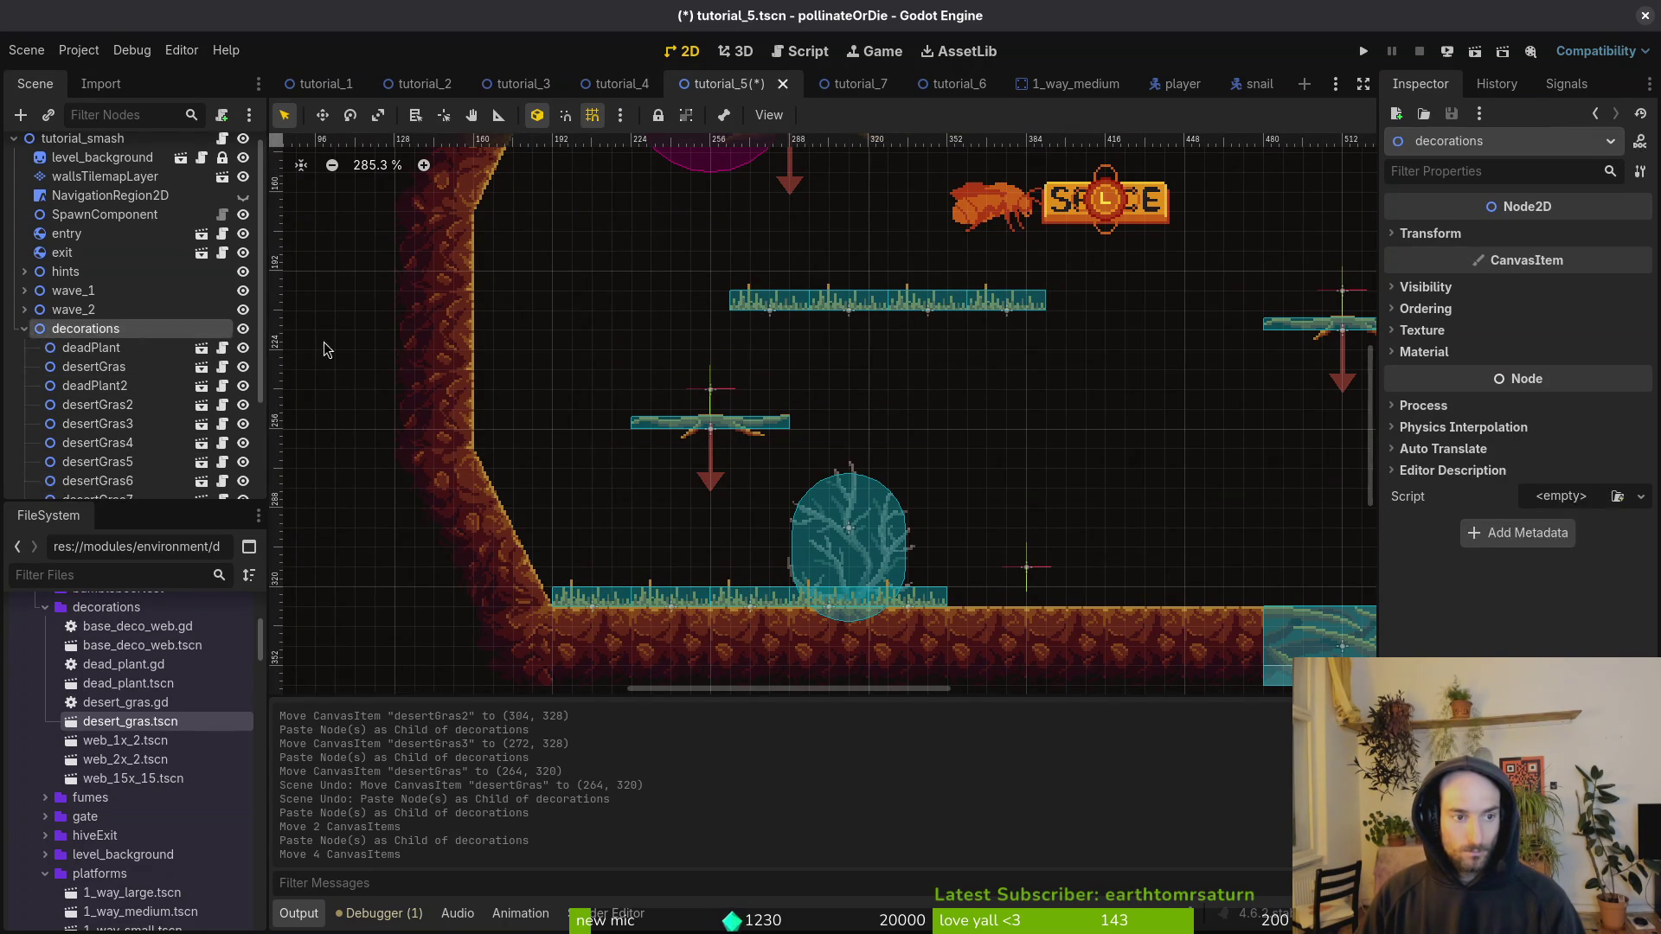
pyautogui.hotkey('ctrl', 'v')
pyautogui.moveTo(760, 606); pyautogui.dragTo(937, 348)
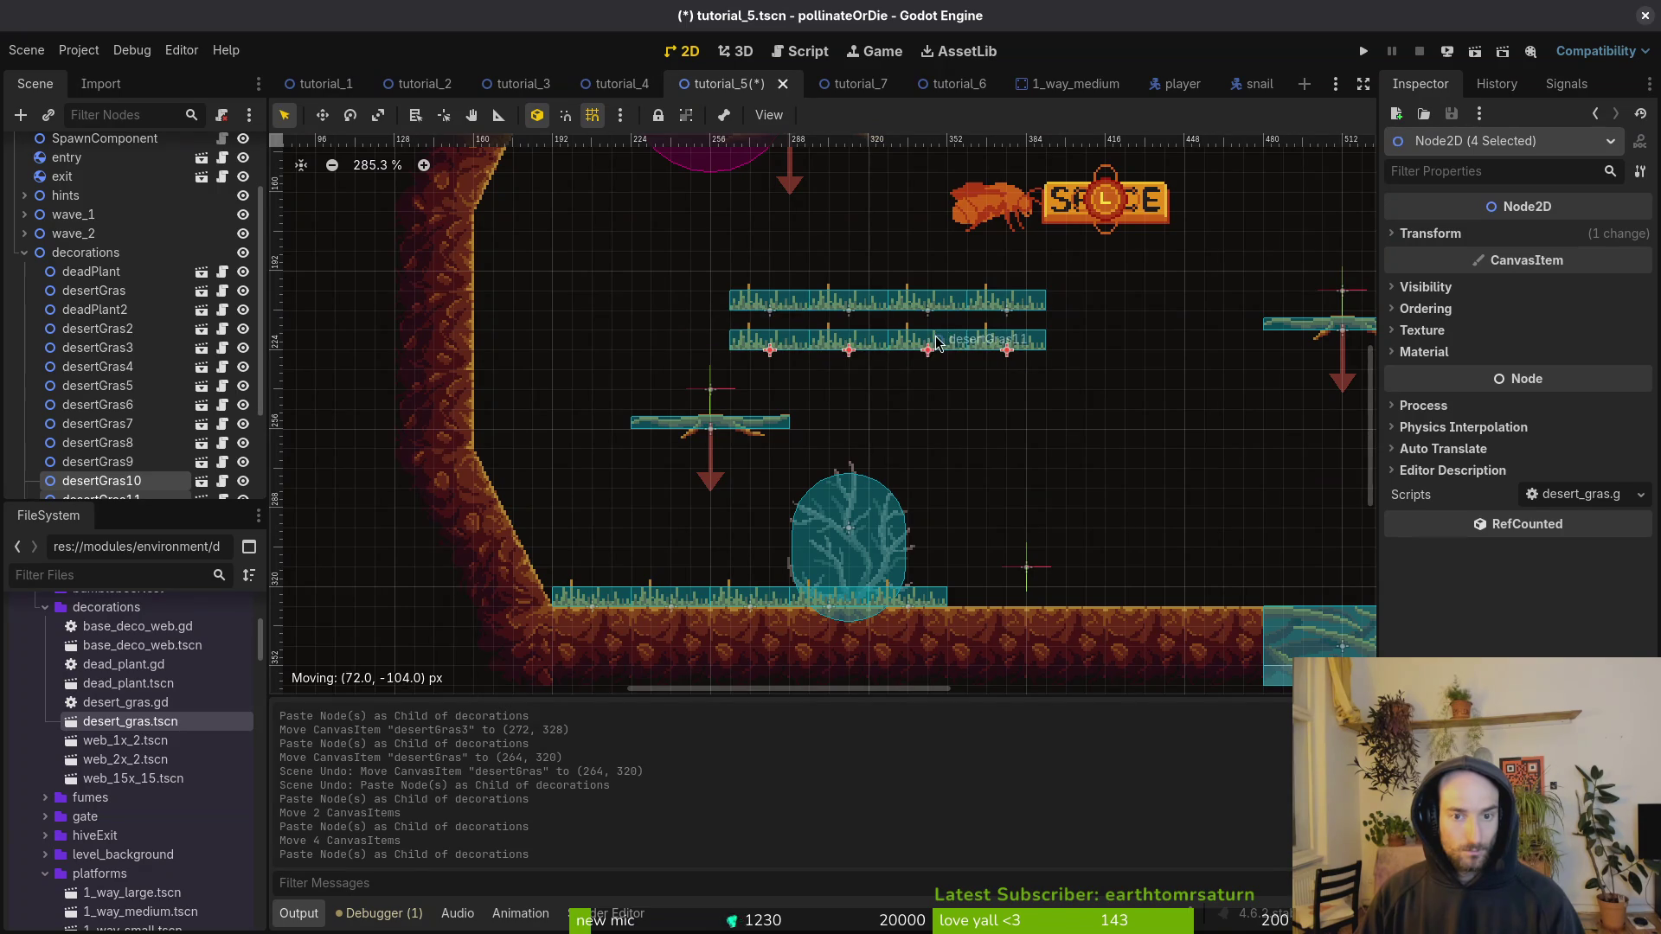
pyautogui.click(129, 251)
pyautogui.moveTo(751, 578); pyautogui.dragTo(929, 362)
pyautogui.hotkey('ctrl', 'v')
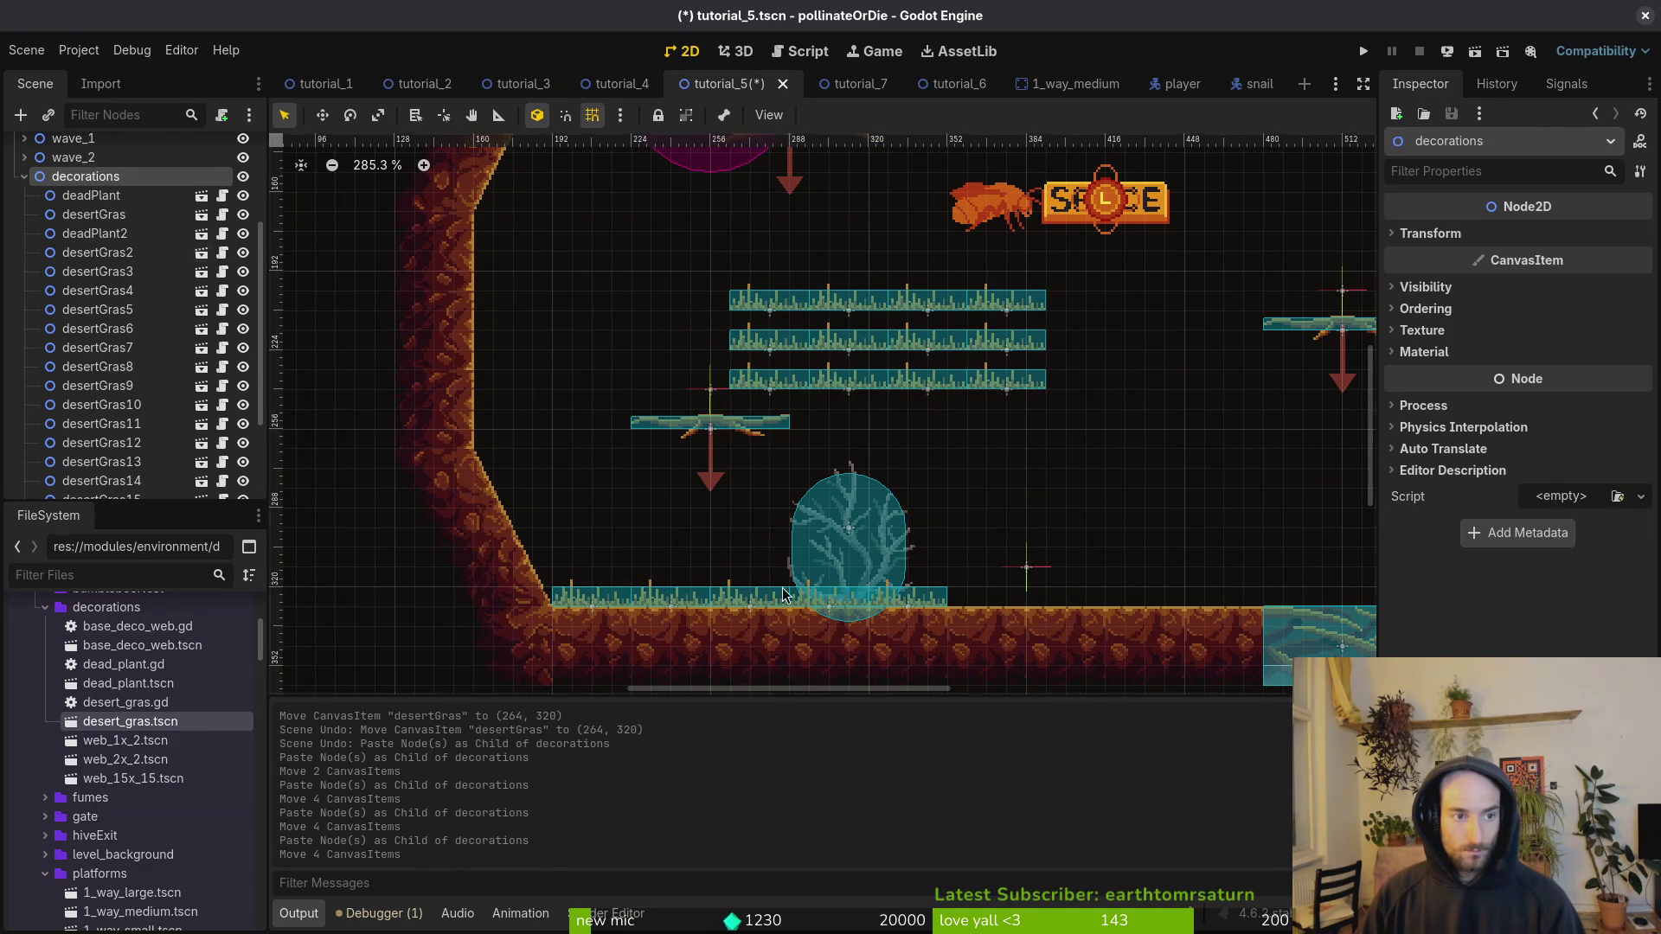
pyautogui.moveTo(749, 608)
pyautogui.mouseDown()
pyautogui.moveTo(947, 270)
pyautogui.moveTo(929, 271)
pyautogui.mouseUp()
# Step: Move desertGras16 and desertGras15 onto the lower right slope, tilted against it
pyautogui.scroll(-3, 969, 446)
pyautogui.click(1025, 450)
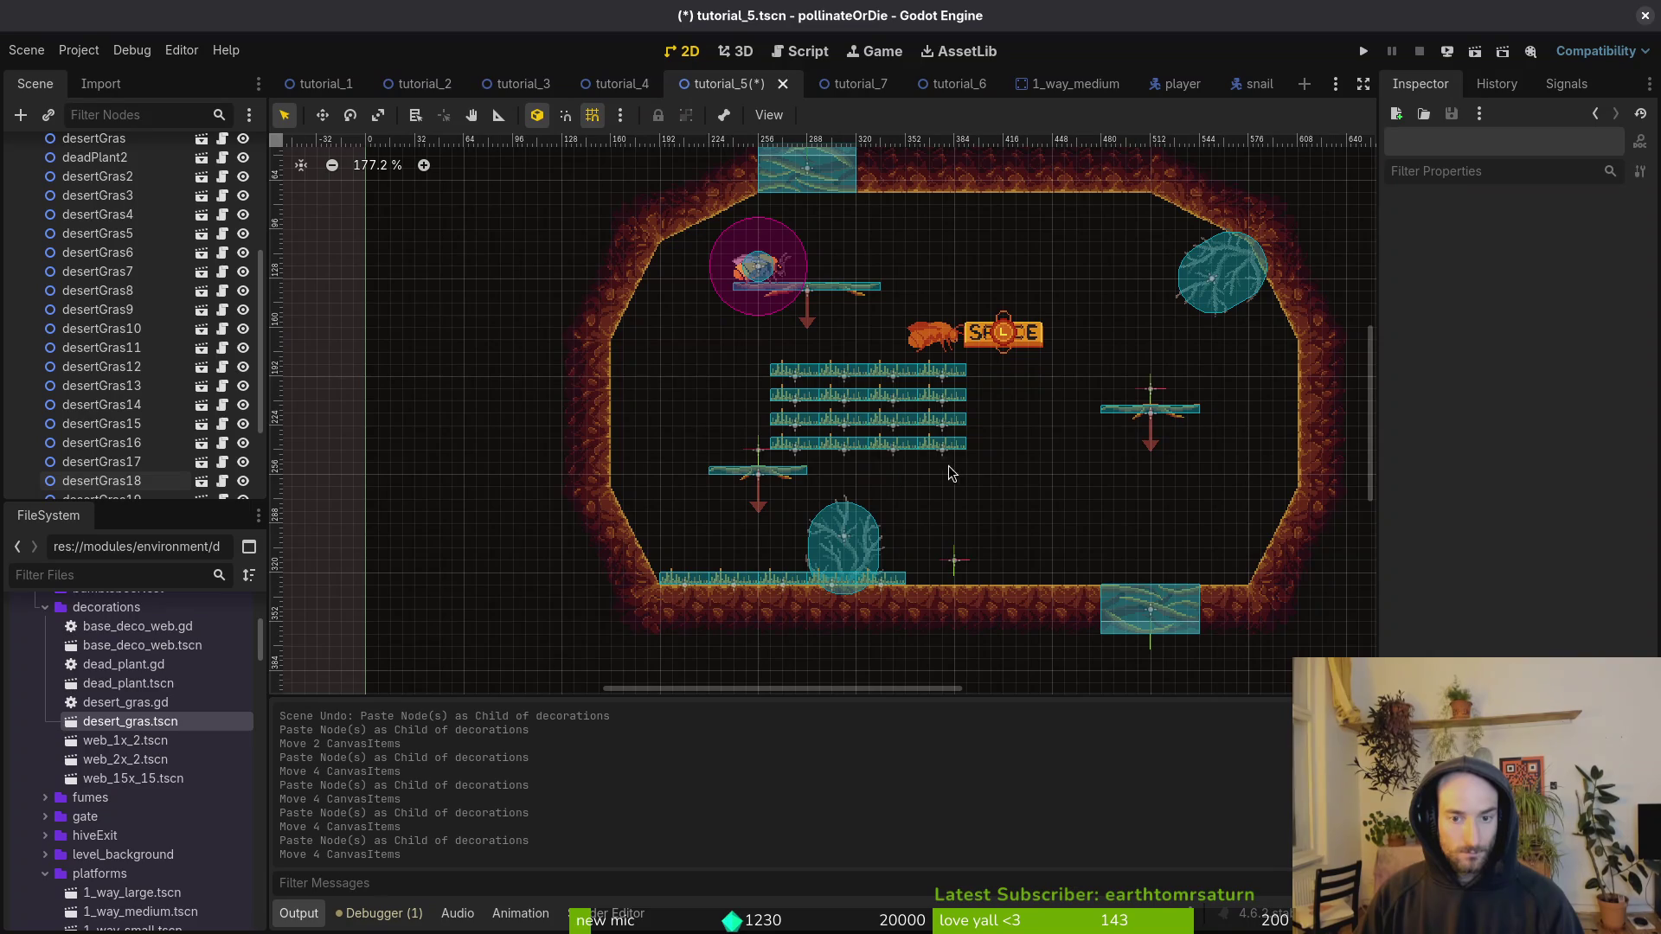
pyautogui.scroll(3, 902, 456)
pyautogui.moveTo(524, 399)
pyautogui.mouseDown()
pyautogui.moveTo(995, 454)
pyautogui.moveTo(1105, 600)
pyautogui.mouseUp()
pyautogui.keyDown('shift'); pyautogui.click(749, 422); pyautogui.keyUp('shift')
pyautogui.scroll(2, 999, 596)
pyautogui.click(999, 595)
pyautogui.moveTo(985, 597)
pyautogui.mouseDown()
pyautogui.moveTo(1221, 552)
pyautogui.moveTo(1170, 496)
pyautogui.mouseUp()
pyautogui.moveTo(1048, 572)
pyautogui.mouseDown()
pyautogui.moveTo(978, 502)
pyautogui.moveTo(1018, 465)
pyautogui.mouseUp()
pyautogui.scroll(5, 1023, 515)
pyautogui.moveTo(710, 472)
pyautogui.mouseDown()
pyautogui.moveTo(952, 467)
pyautogui.moveTo(1070, 516)
pyautogui.moveTo(1082, 540)
pyautogui.mouseUp()
# Step: With grid snap off, move desertGras16 up the right slope and rotate it to match
pyautogui.hotkey('shift', 'g')
pyautogui.click(976, 475)
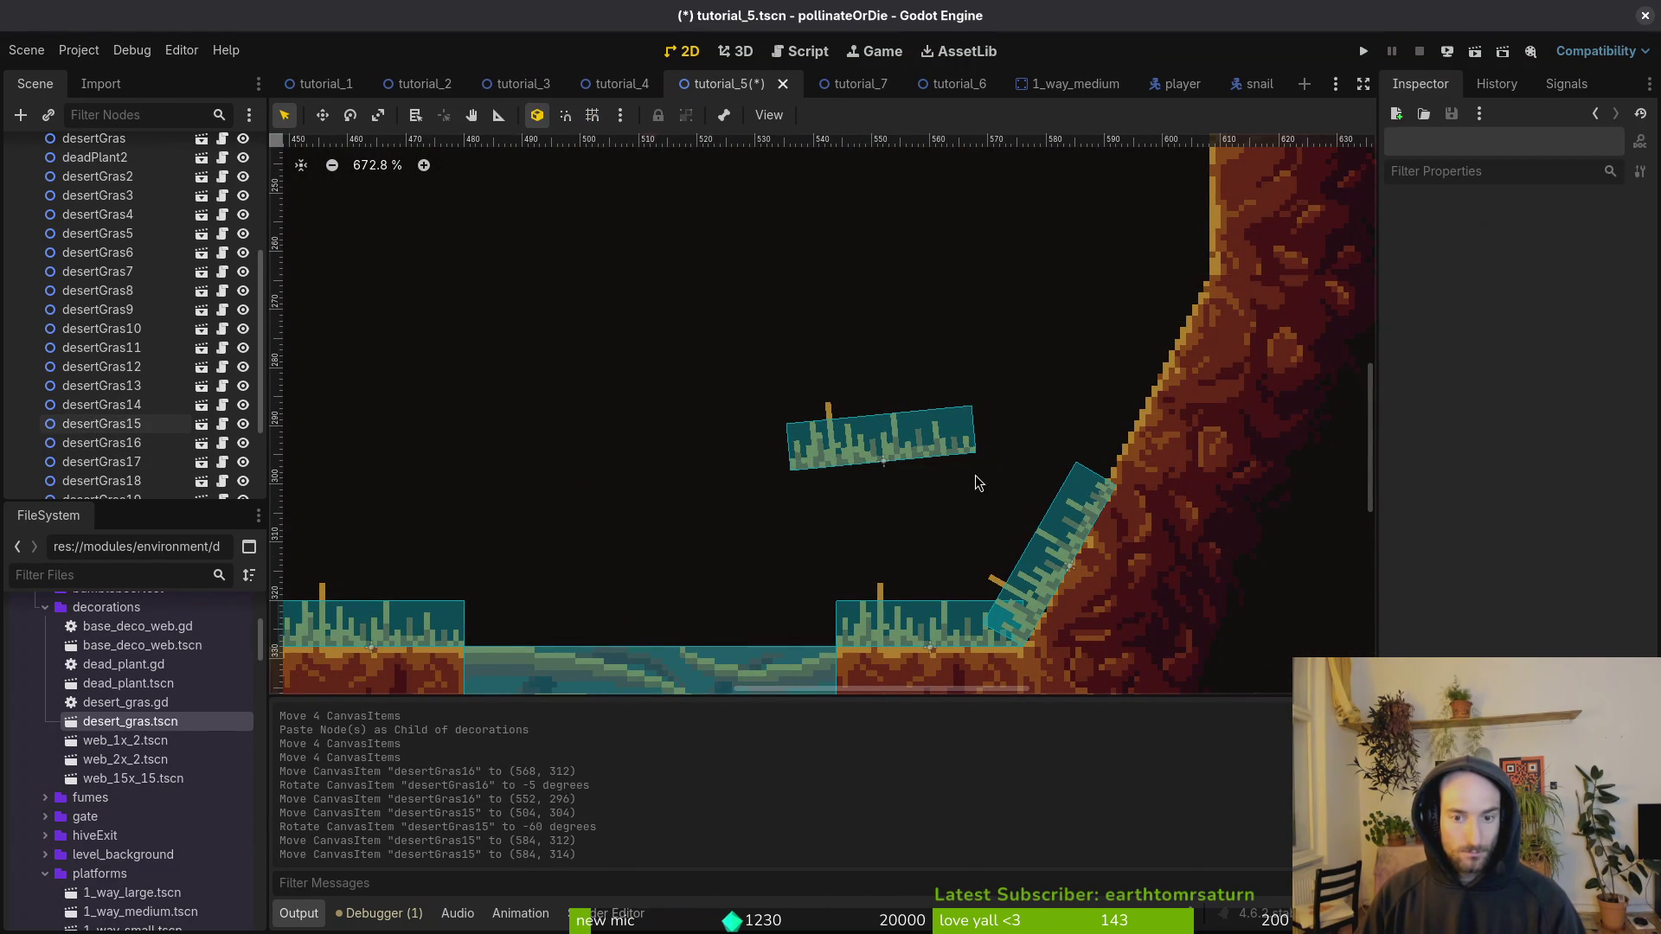
pyautogui.click(1001, 419)
pyautogui.moveTo(1001, 418); pyautogui.dragTo(1148, 290)
pyautogui.moveTo(918, 500)
pyautogui.mouseDown()
pyautogui.moveTo(861, 554)
pyautogui.moveTo(1066, 508)
pyautogui.mouseUp()
pyautogui.moveTo(1066, 511)
pyautogui.mouseDown()
pyautogui.moveTo(1029, 549)
pyautogui.moveTo(1035, 532)
pyautogui.mouseUp()
# Step: Move desertGras10 and desertGras11 together to the right wall and turn them upright
pyautogui.scroll(-4, 1038, 533)
pyautogui.scroll(-5, 1056, 528)
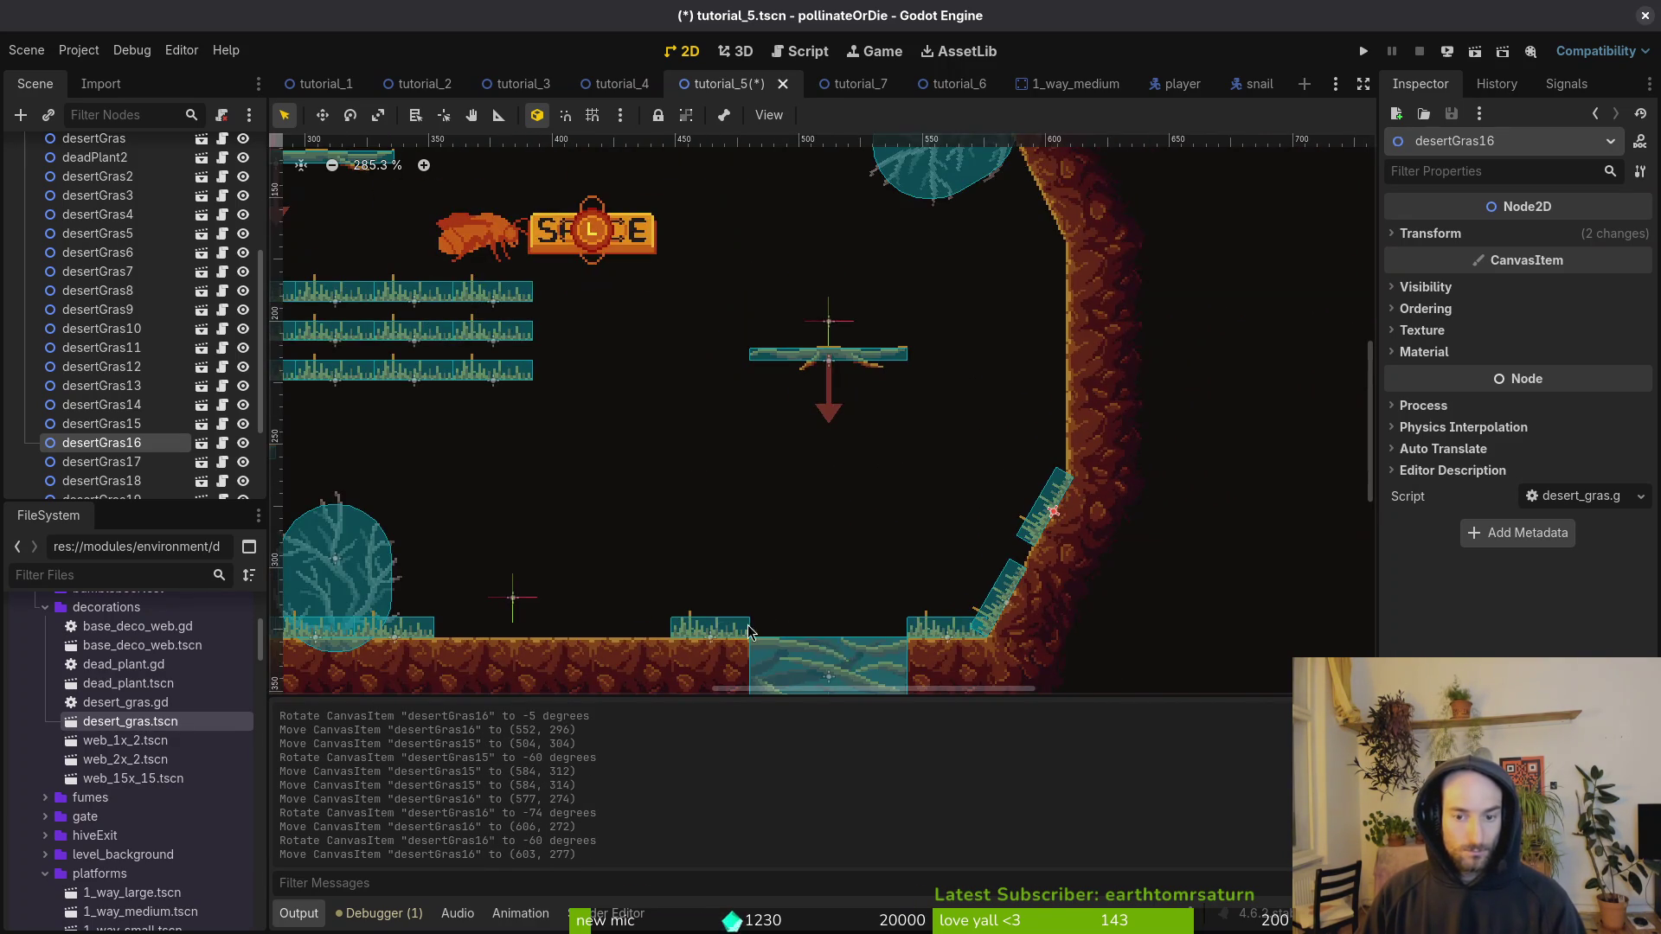
pyautogui.click(689, 458)
pyautogui.keyDown('shift'); pyautogui.click(738, 456); pyautogui.keyUp('shift')
pyautogui.moveTo(741, 459)
pyautogui.mouseDown()
pyautogui.moveTo(1280, 454)
pyautogui.moveTo(1210, 454)
pyautogui.mouseUp()
pyautogui.moveTo(1220, 516); pyautogui.dragTo(1218, 518)
pyautogui.scroll(5, 1212, 519)
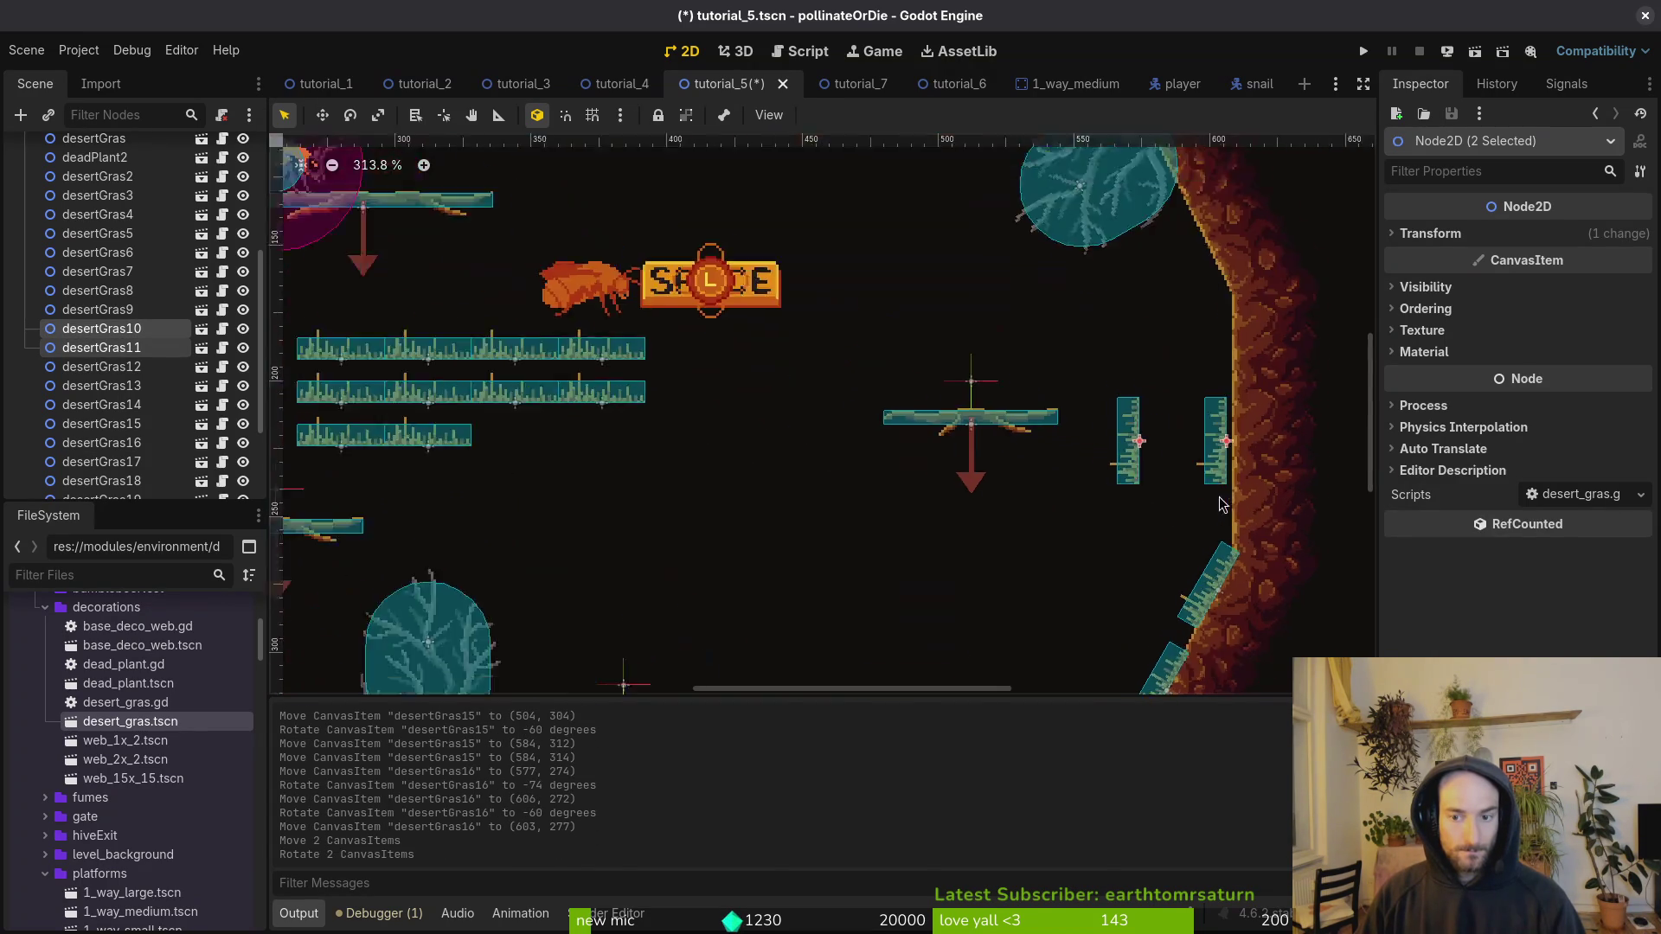
pyautogui.scroll(-4, 957, 371)
# Step: With grid snap back on, set desertGras10 and desertGras11 flush against the right wall
pyautogui.click(964, 396)
pyautogui.hotkey('shift', 'g')
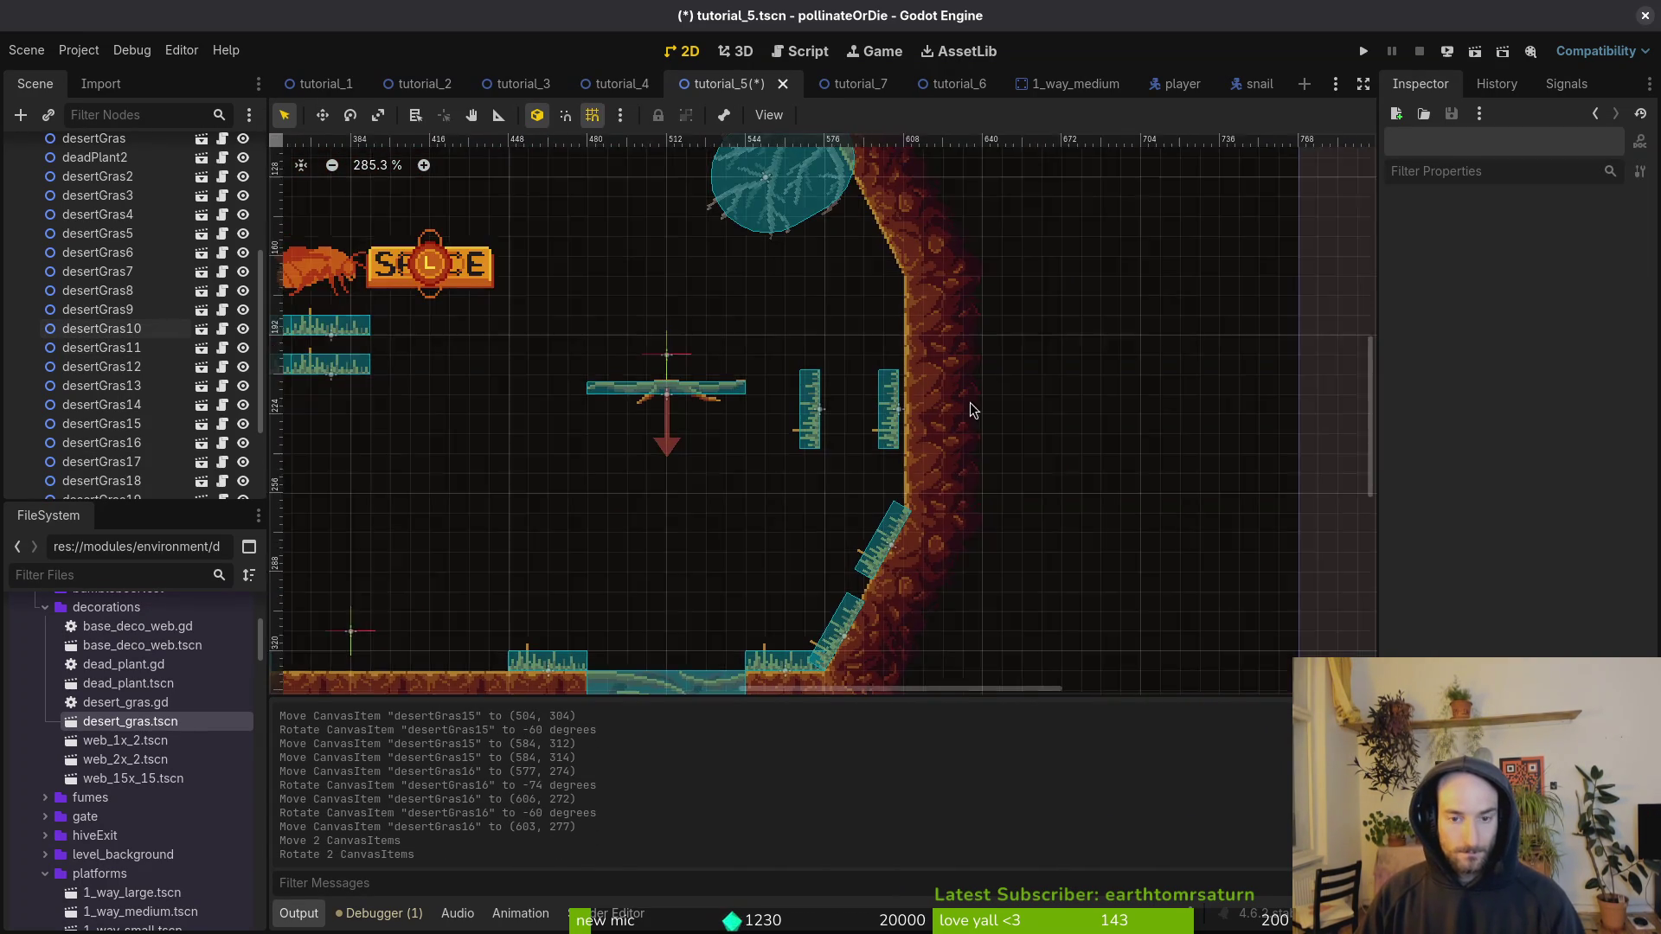
pyautogui.scroll(3, 964, 398)
pyautogui.moveTo(865, 415); pyautogui.dragTo(883, 471)
pyautogui.moveTo(761, 432); pyautogui.dragTo(874, 388)
pyautogui.scroll(-8, 874, 388)
pyautogui.scroll(5, 983, 440)
# Step: Fit desertGras6 into the upper-right corner and angle desertGras11 along the upper-right slope
pyautogui.moveTo(749, 451)
pyautogui.mouseDown()
pyautogui.moveTo(1124, 350)
pyautogui.moveTo(1189, 407)
pyautogui.mouseUp()
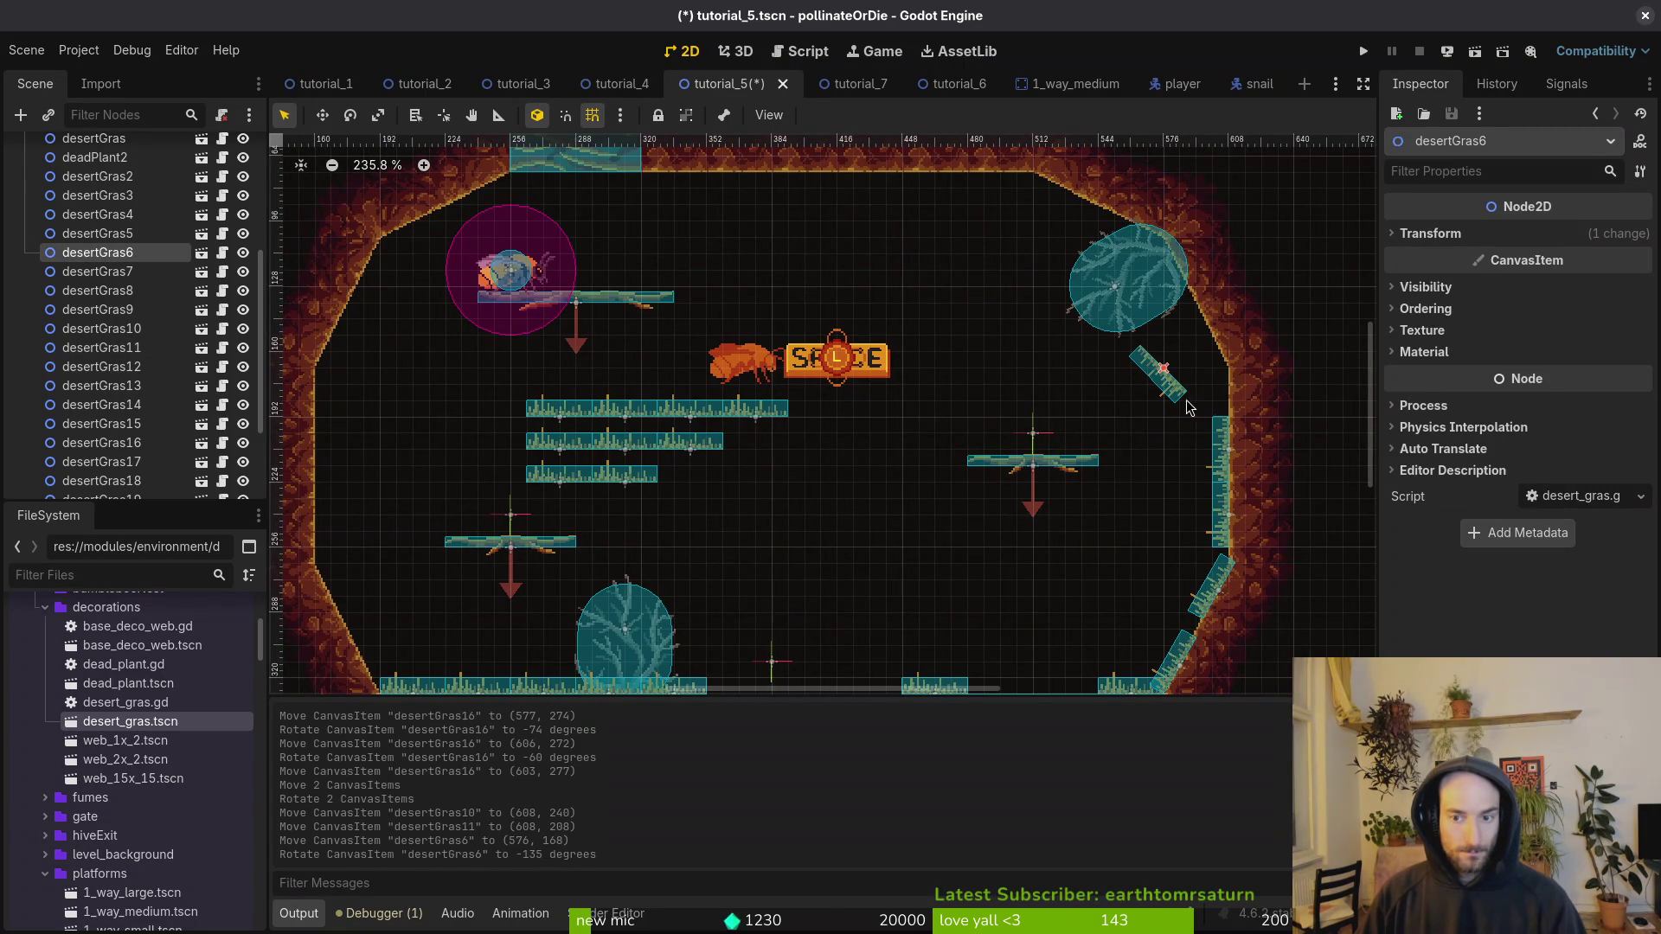
pyautogui.scroll(3, 1223, 454)
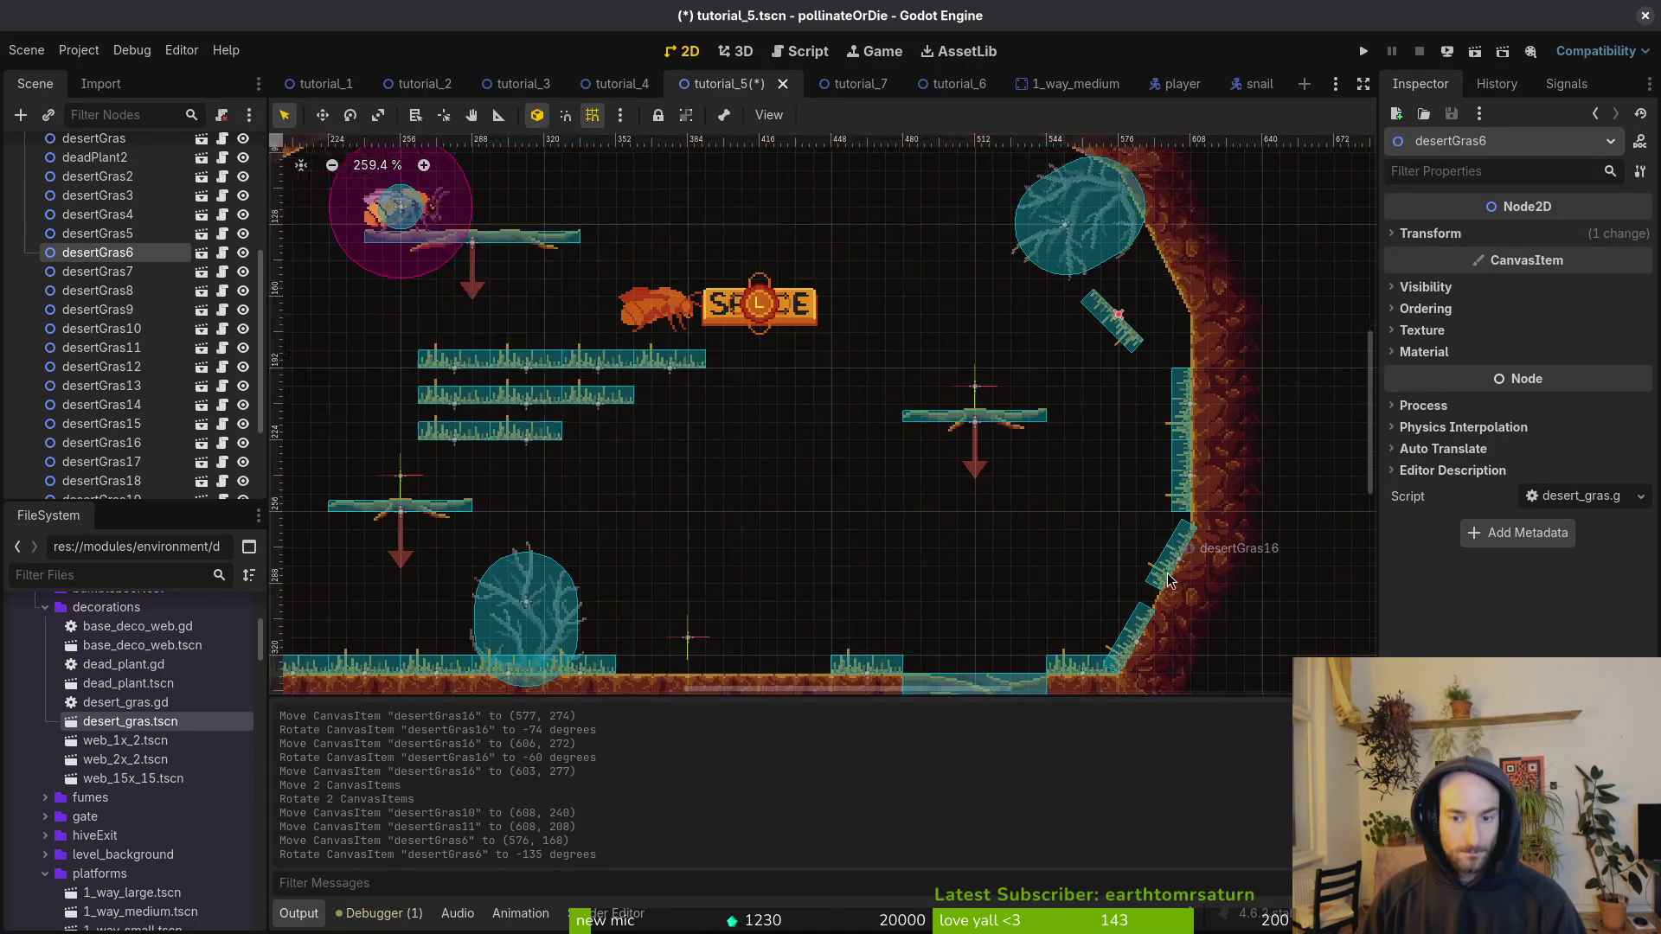
pyautogui.moveTo(1198, 385); pyautogui.dragTo(1003, 320)
pyautogui.scroll(5, 1003, 320)
pyautogui.moveTo(1149, 504)
pyautogui.mouseDown()
pyautogui.moveTo(1192, 438)
pyautogui.moveTo(1157, 390)
pyautogui.moveTo(1155, 342)
pyautogui.moveTo(1116, 303)
pyautogui.moveTo(1147, 314)
pyautogui.mouseUp()
pyautogui.scroll(7, 1163, 423)
pyautogui.moveTo(842, 636); pyautogui.dragTo(1134, 526)
pyautogui.moveTo(1133, 526); pyautogui.dragTo(1157, 526)
pyautogui.moveTo(1158, 526)
pyautogui.mouseDown()
pyautogui.moveTo(1217, 487)
pyautogui.moveTo(1201, 450)
pyautogui.mouseUp()
# Step: Move desertGras8, desertGras9, desertGras12 and desertGras13 up along the ceiling
pyautogui.scroll(-7, 1200, 450)
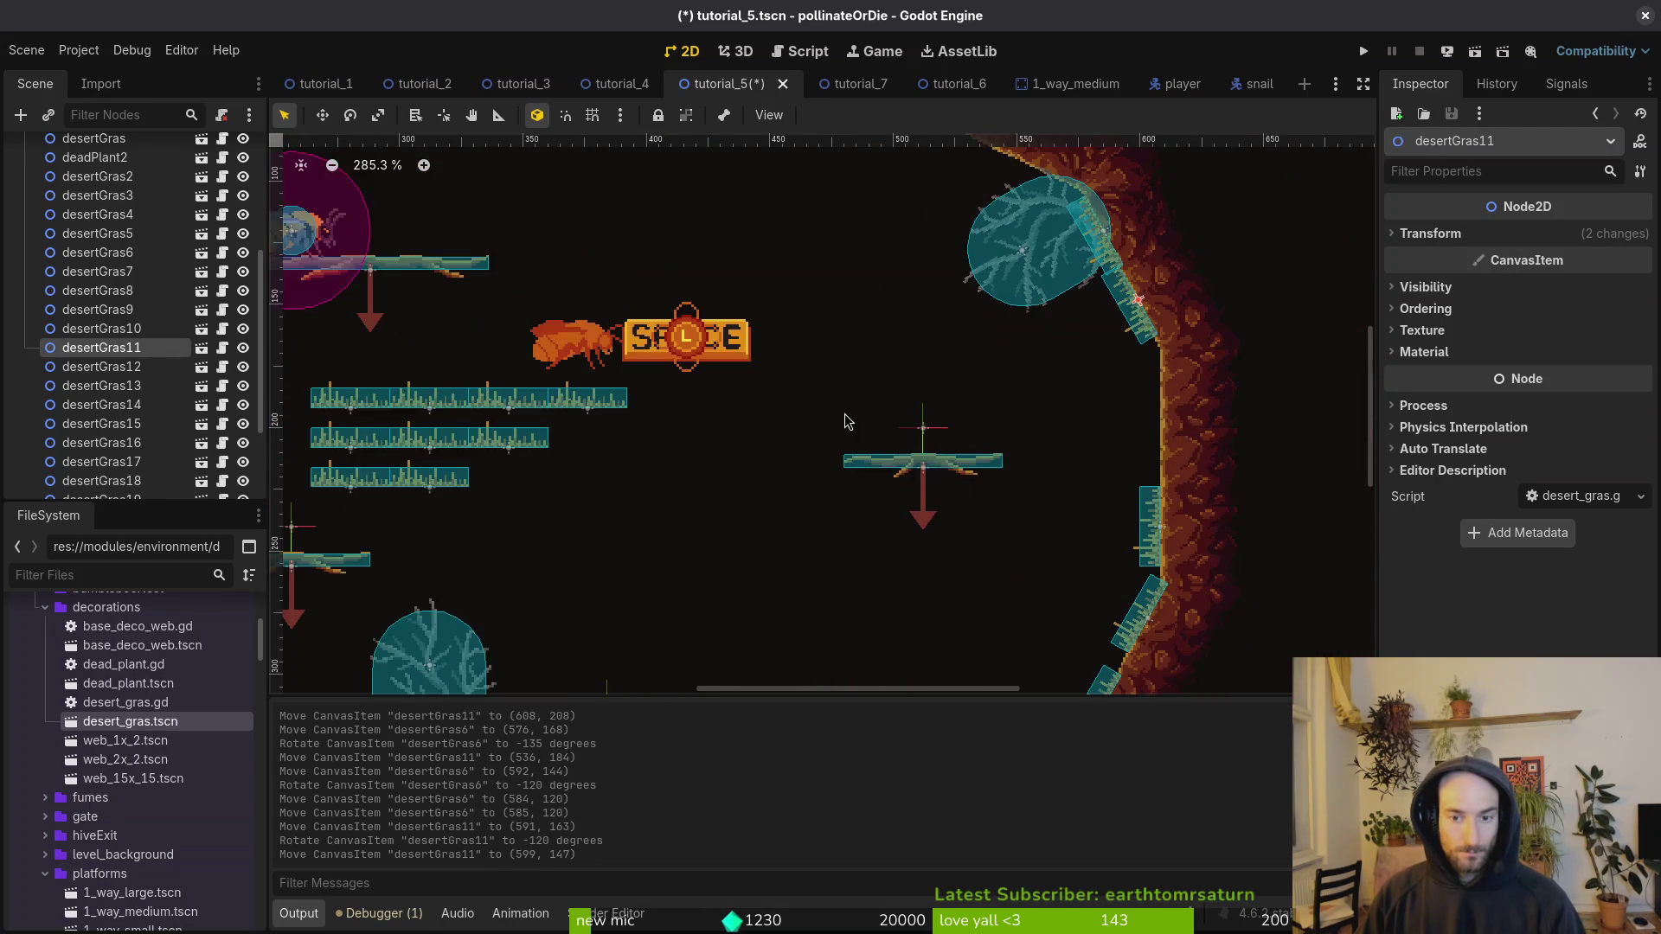
pyautogui.scroll(-3, 634, 636)
pyautogui.moveTo(388, 570)
pyautogui.mouseDown()
pyautogui.moveTo(471, 606)
pyautogui.moveTo(684, 541)
pyautogui.moveTo(920, 316)
pyautogui.mouseUp()
pyautogui.moveTo(368, 529)
pyautogui.mouseDown()
pyautogui.moveTo(533, 558)
pyautogui.moveTo(582, 277)
pyautogui.moveTo(568, 273)
pyautogui.mouseUp()
pyautogui.hotkey('shift', 'g')
pyautogui.moveTo(767, 308); pyautogui.dragTo(919, 240)
# Step: Rotate desertGras12 onto the sloped ceiling and bring desertGras13 near the slope
pyautogui.scroll(4, 1020, 259)
pyautogui.click(872, 400)
pyautogui.moveTo(845, 416); pyautogui.dragTo(523, 396)
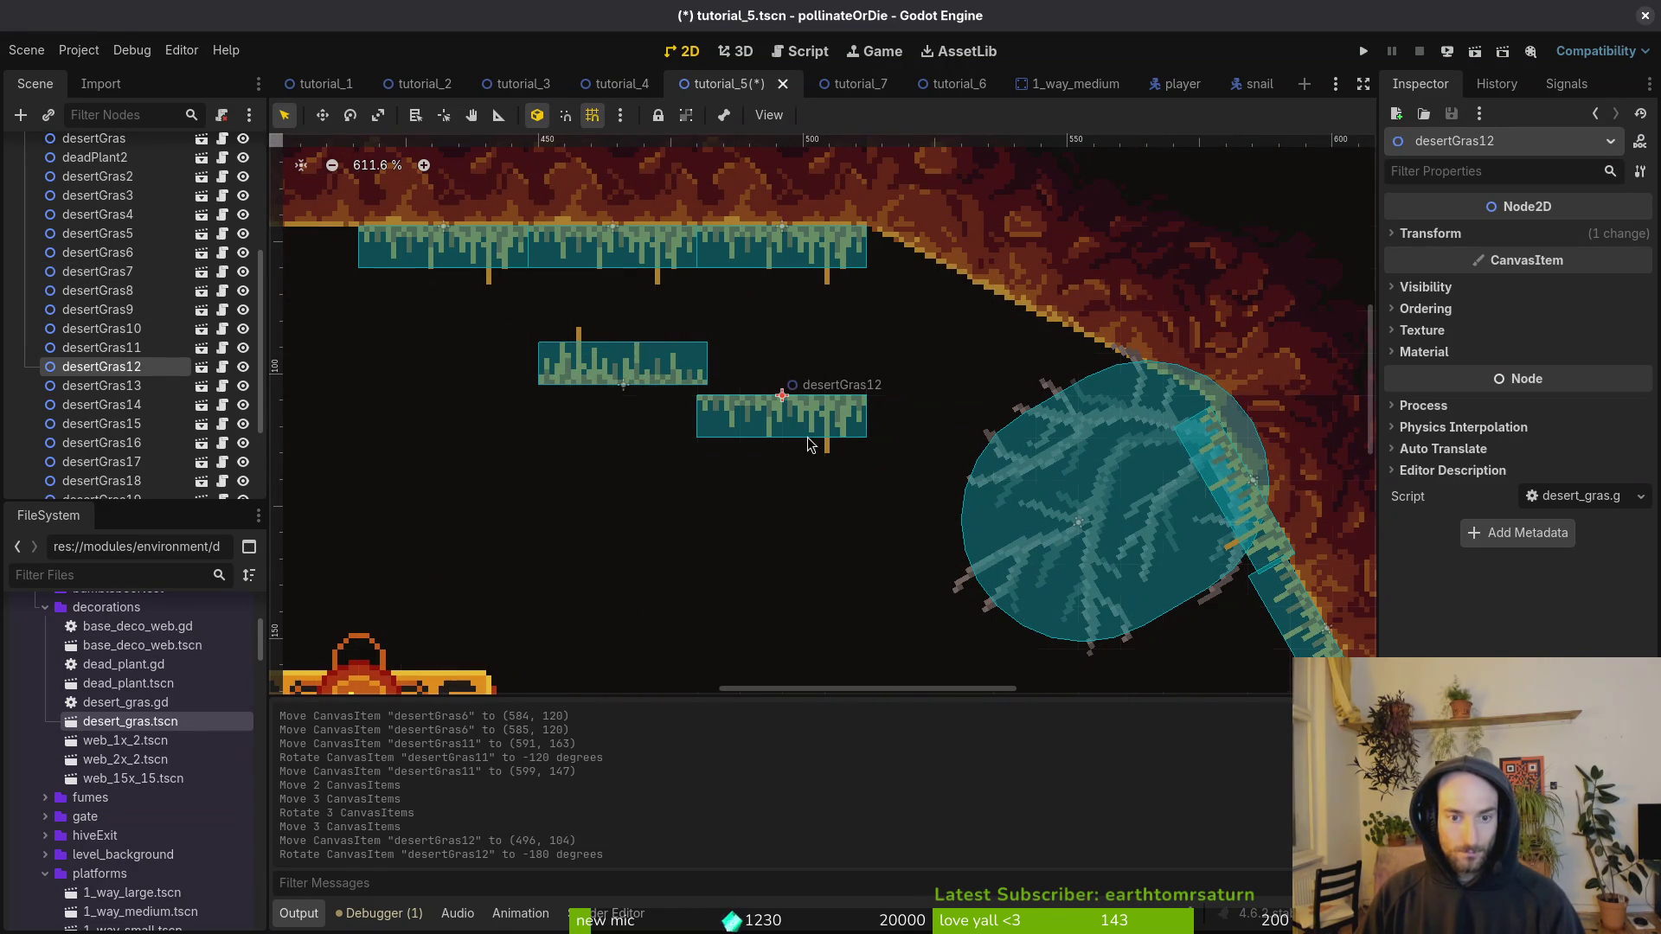
pyautogui.moveTo(790, 424)
pyautogui.mouseDown()
pyautogui.moveTo(970, 334)
pyautogui.moveTo(996, 359)
pyautogui.moveTo(983, 367)
pyautogui.moveTo(1136, 386)
pyautogui.moveTo(982, 320)
pyautogui.mouseUp()
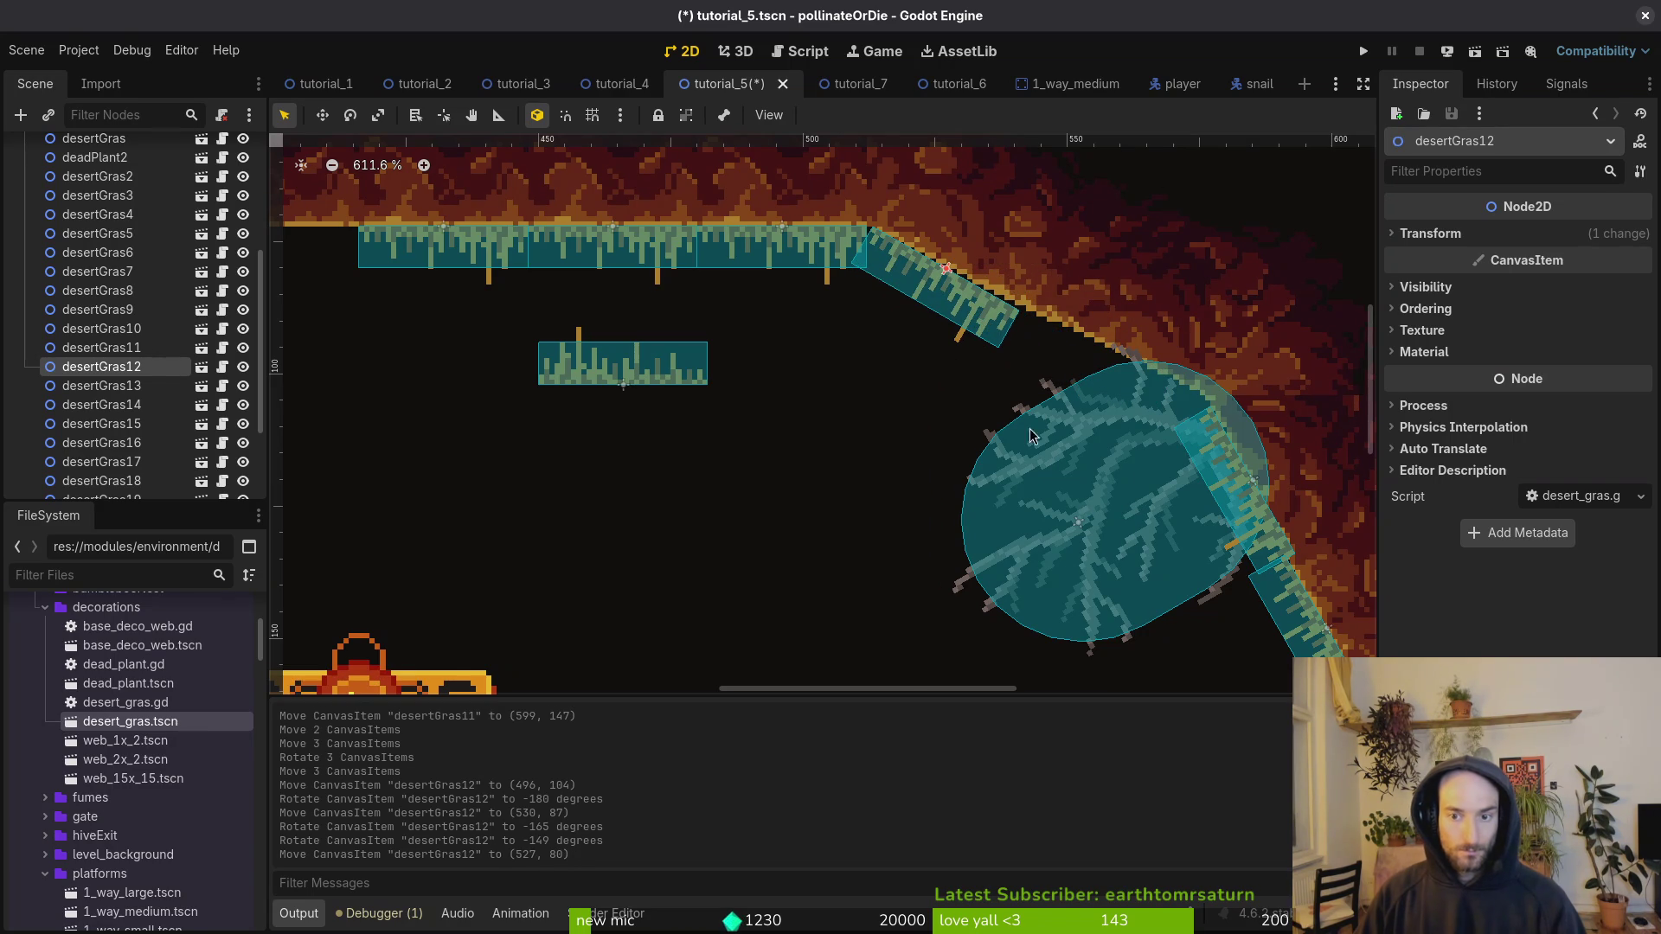
pyautogui.moveTo(611, 380); pyautogui.dragTo(775, 440)
# Step: Frame deadPlant2 and nudge it slightly downward
pyautogui.click(1141, 521)
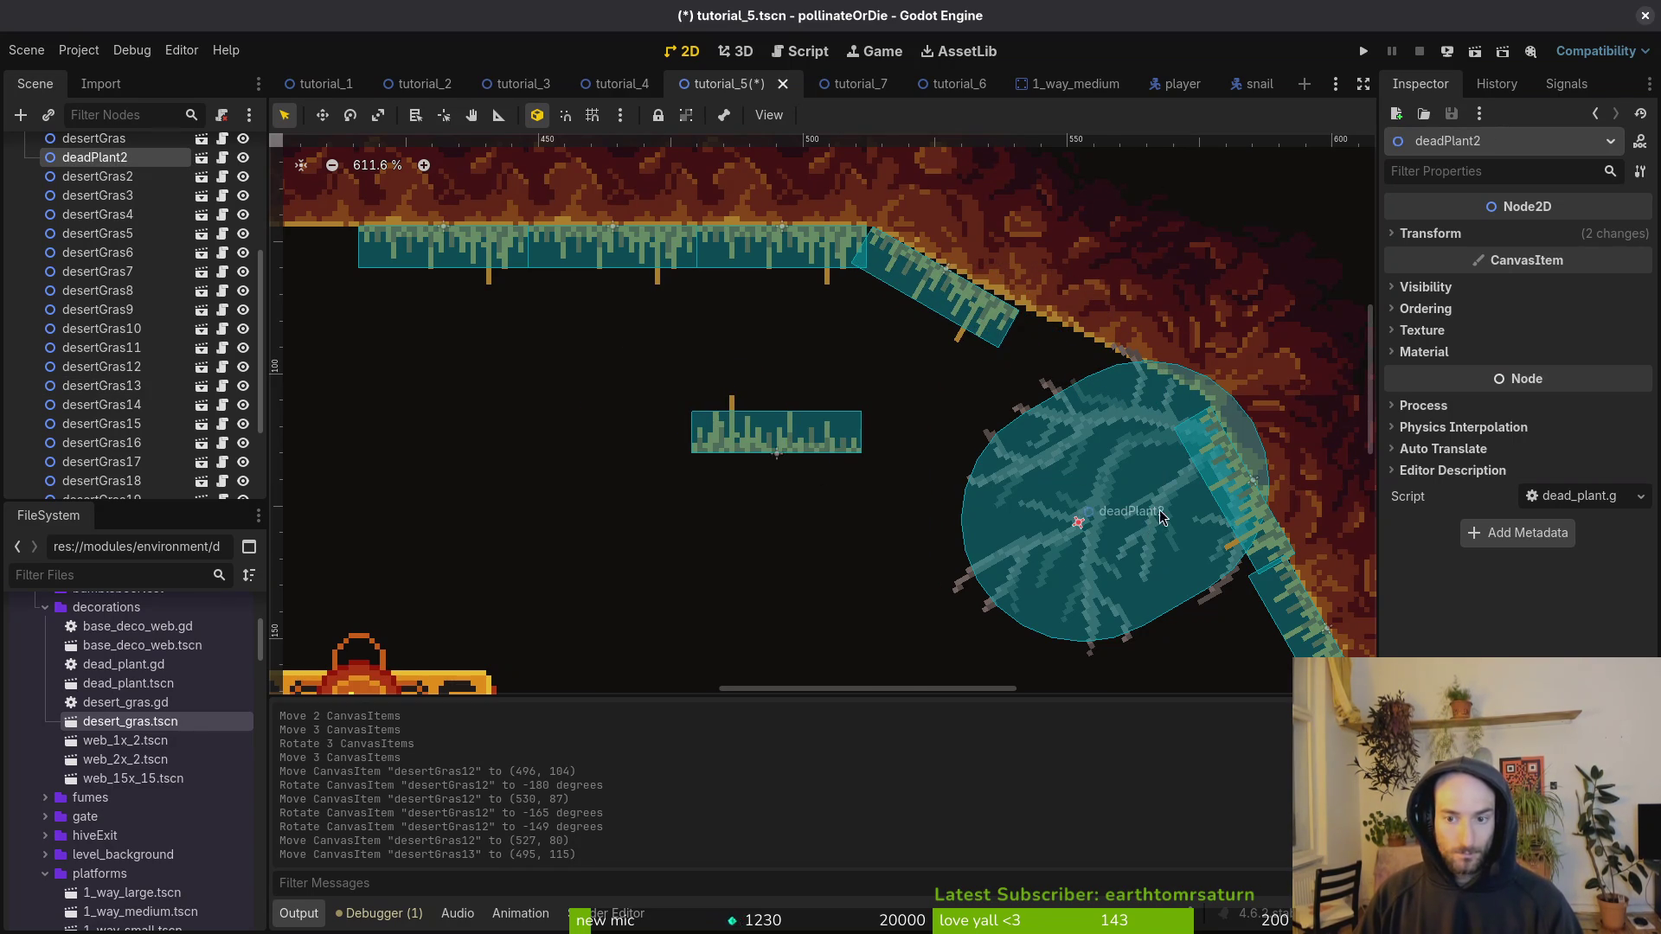
pyautogui.press('f')
pyautogui.moveTo(793, 316)
pyautogui.mouseDown()
pyautogui.moveTo(797, 356)
pyautogui.moveTo(765, 354)
pyautogui.moveTo(805, 341)
pyautogui.moveTo(799, 367)
pyautogui.moveTo(818, 366)
pyautogui.mouseUp()
# Step: Angle desertGras13 onto the sloping ceiling and save the level scene
pyautogui.scroll(5, 813, 380)
pyautogui.moveTo(451, 464)
pyautogui.mouseDown()
pyautogui.moveTo(615, 464)
pyautogui.moveTo(755, 431)
pyautogui.moveTo(574, 459)
pyautogui.moveTo(657, 705)
pyautogui.moveTo(800, 655)
pyautogui.mouseUp()
pyautogui.moveTo(651, 497); pyautogui.dragTo(852, 407)
pyautogui.scroll(-12, 856, 398)
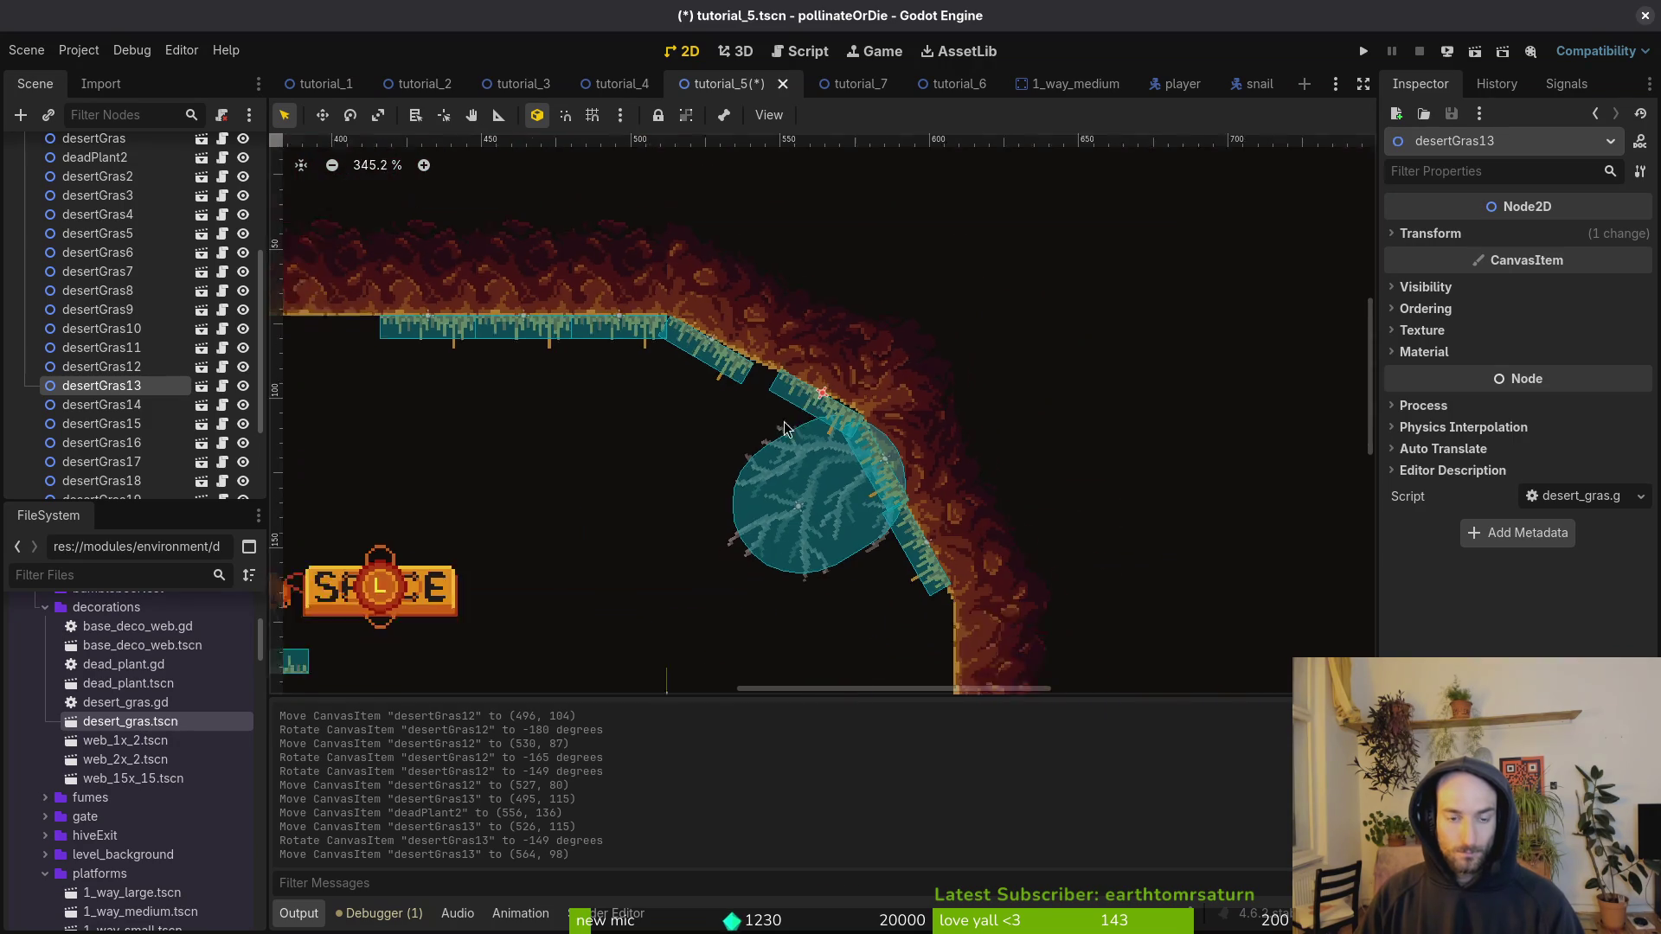
pyautogui.hotkey('ctrl', 's')
# Step: Move desertGras19, desertGras20 and desertGras21 toward the left wall and turn them upright
pyautogui.scroll(4, 835, 401)
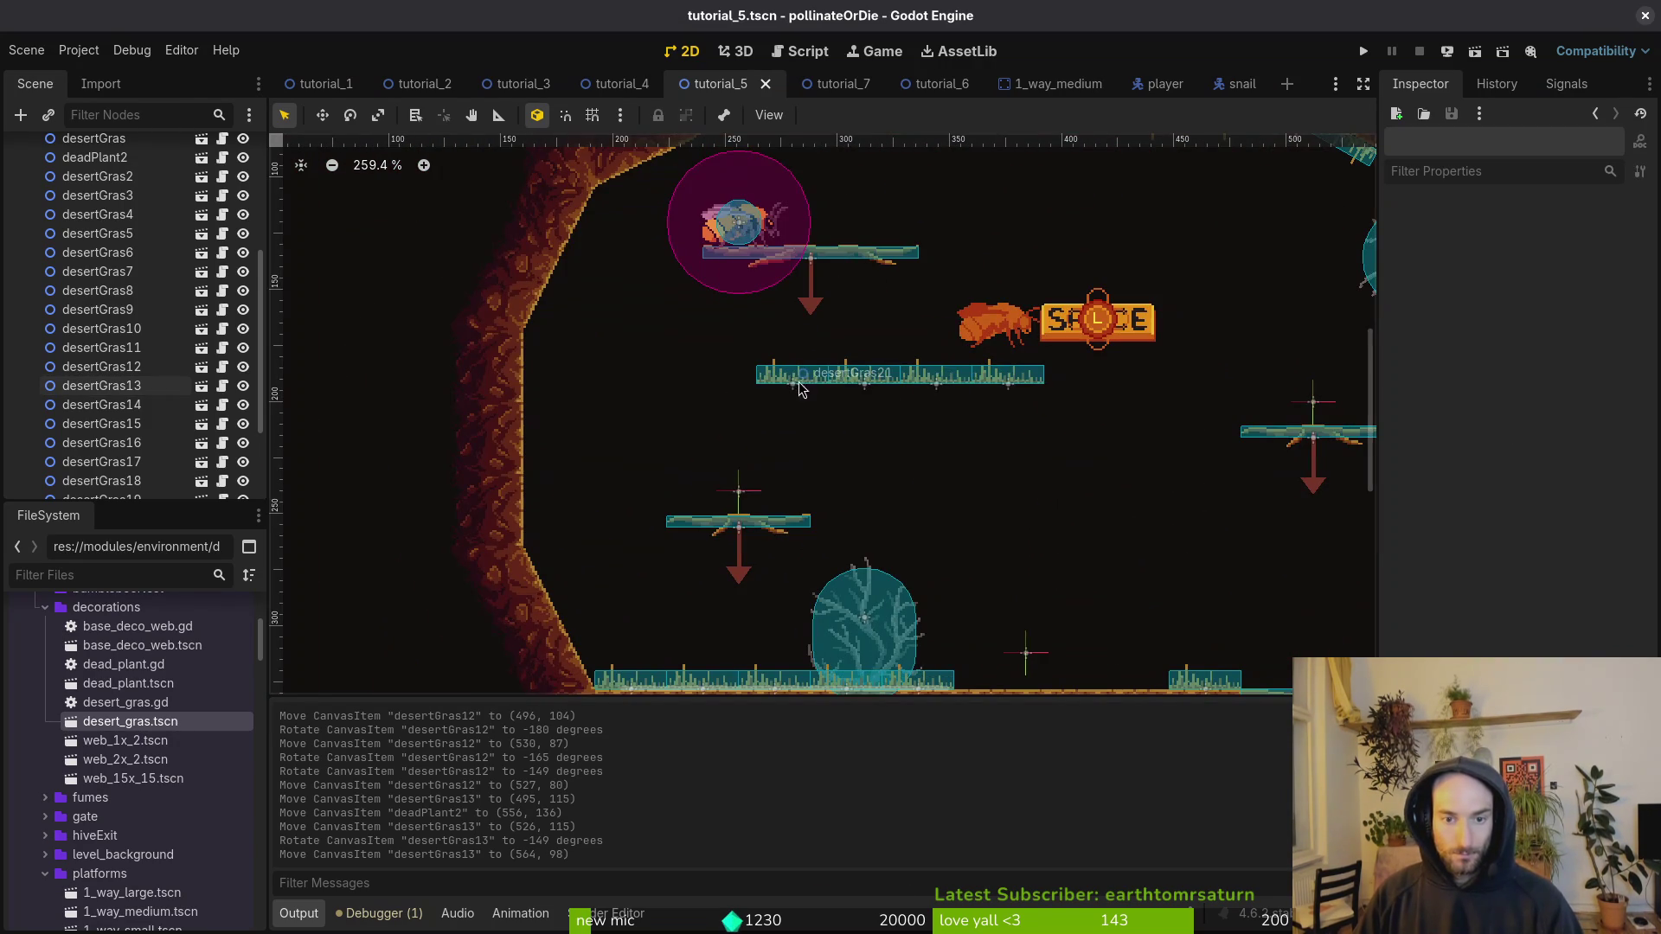
pyautogui.click(849, 387)
pyautogui.keyDown('shift'); pyautogui.click(849, 387); pyautogui.keyUp('shift')
pyautogui.keyDown('shift'); pyautogui.click(1009, 391); pyautogui.keyUp('shift')
pyautogui.moveTo(1017, 389); pyautogui.dragTo(753, 399)
pyautogui.moveTo(753, 399)
pyautogui.mouseDown()
pyautogui.moveTo(535, 413)
pyautogui.moveTo(457, 532)
pyautogui.moveTo(570, 522)
pyautogui.mouseUp()
# Step: With grid snap on, place desertGras20, desertGras21 and desertGras19 along the left wall
pyautogui.click(630, 423)
pyautogui.hotkey('shift', 'g')
pyautogui.moveTo(616, 422); pyautogui.dragTo(576, 483)
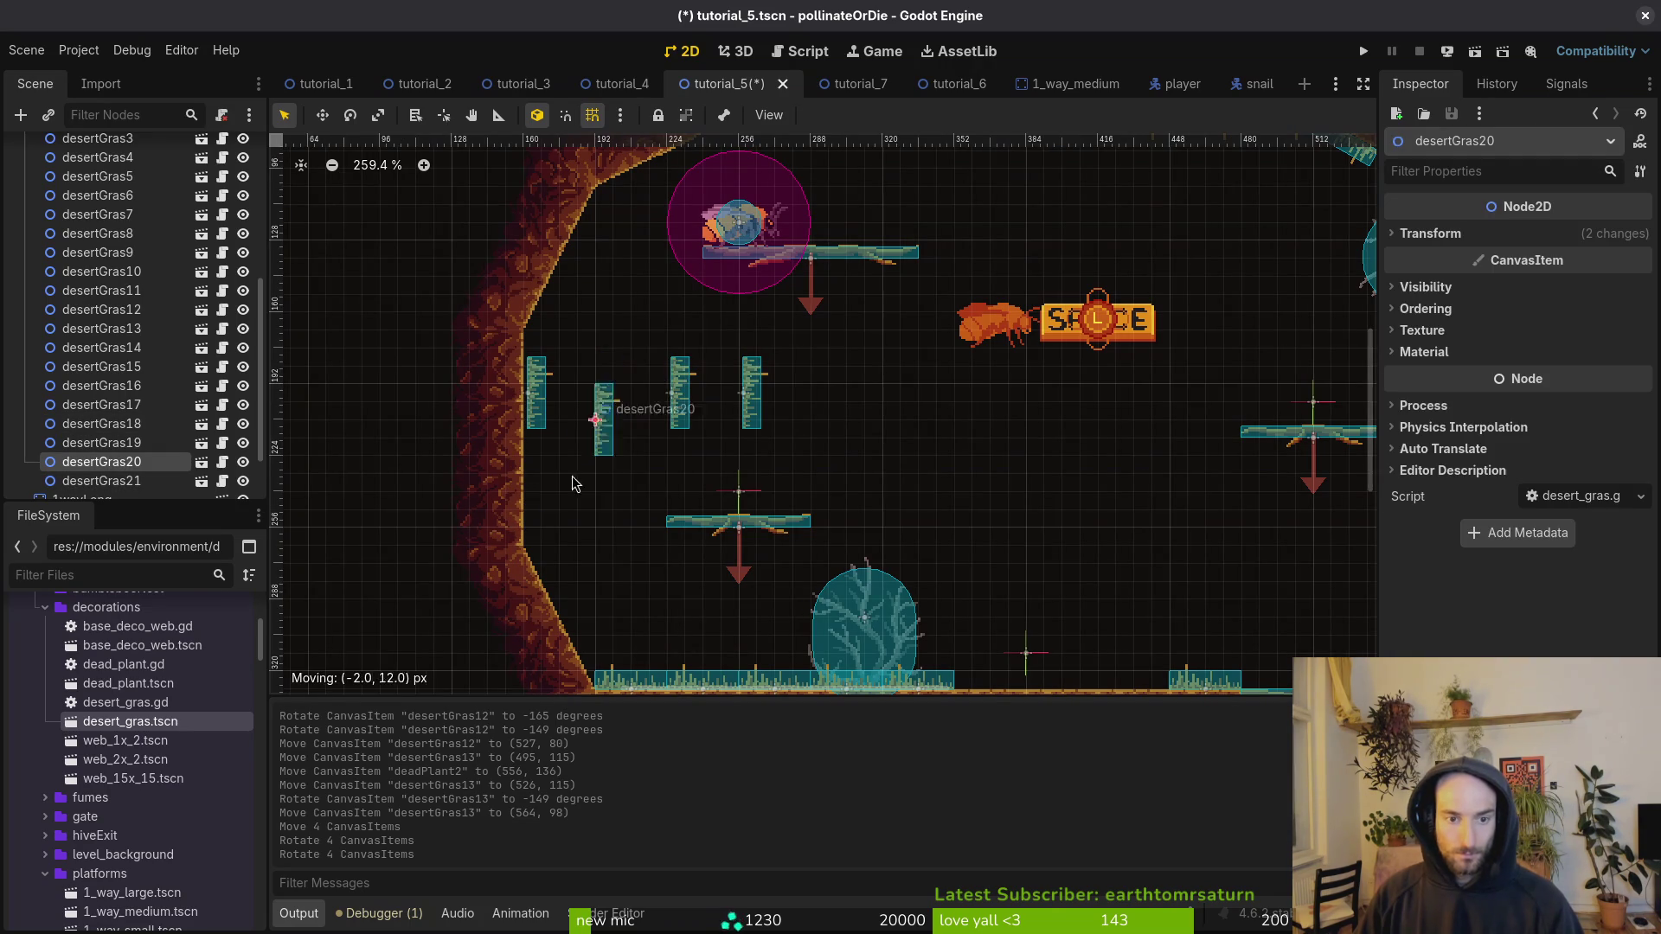
pyautogui.moveTo(537, 541); pyautogui.dragTo(536, 541)
pyautogui.click(543, 412)
pyautogui.moveTo(536, 461); pyautogui.dragTo(537, 462)
pyautogui.moveTo(676, 392); pyautogui.dragTo(532, 364)
# Step: Move desertGras18 and desertGras20 to the upper part of the left wall
pyautogui.scroll(-4, 532, 364)
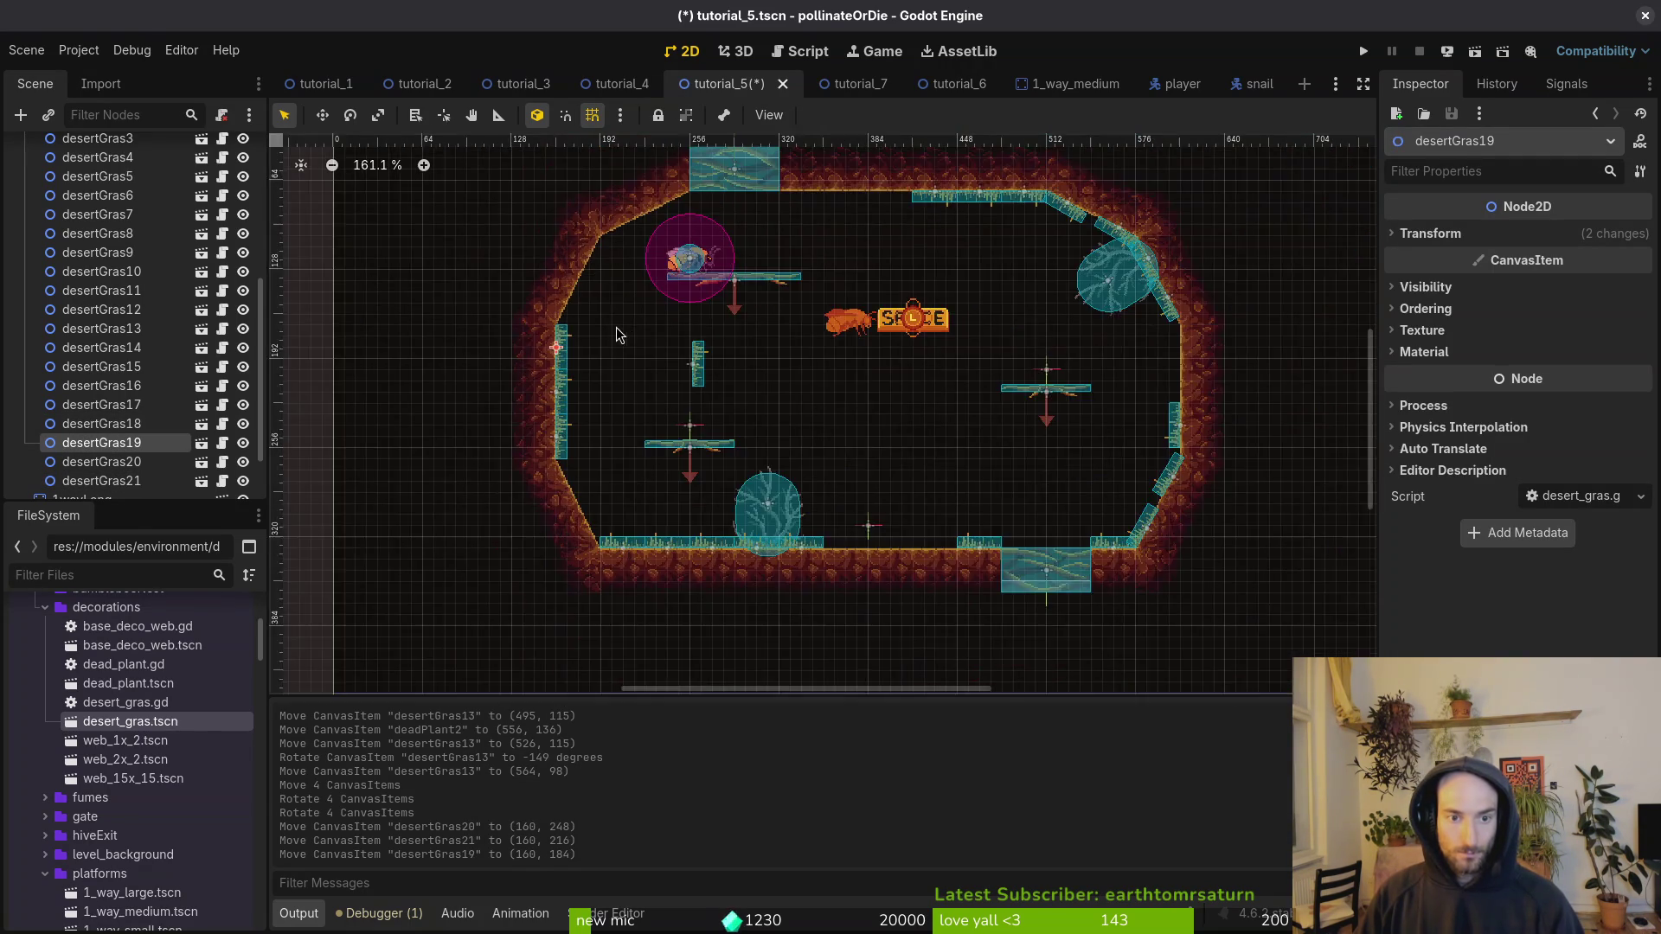
pyautogui.click(685, 367)
pyautogui.moveTo(685, 368); pyautogui.dragTo(564, 297)
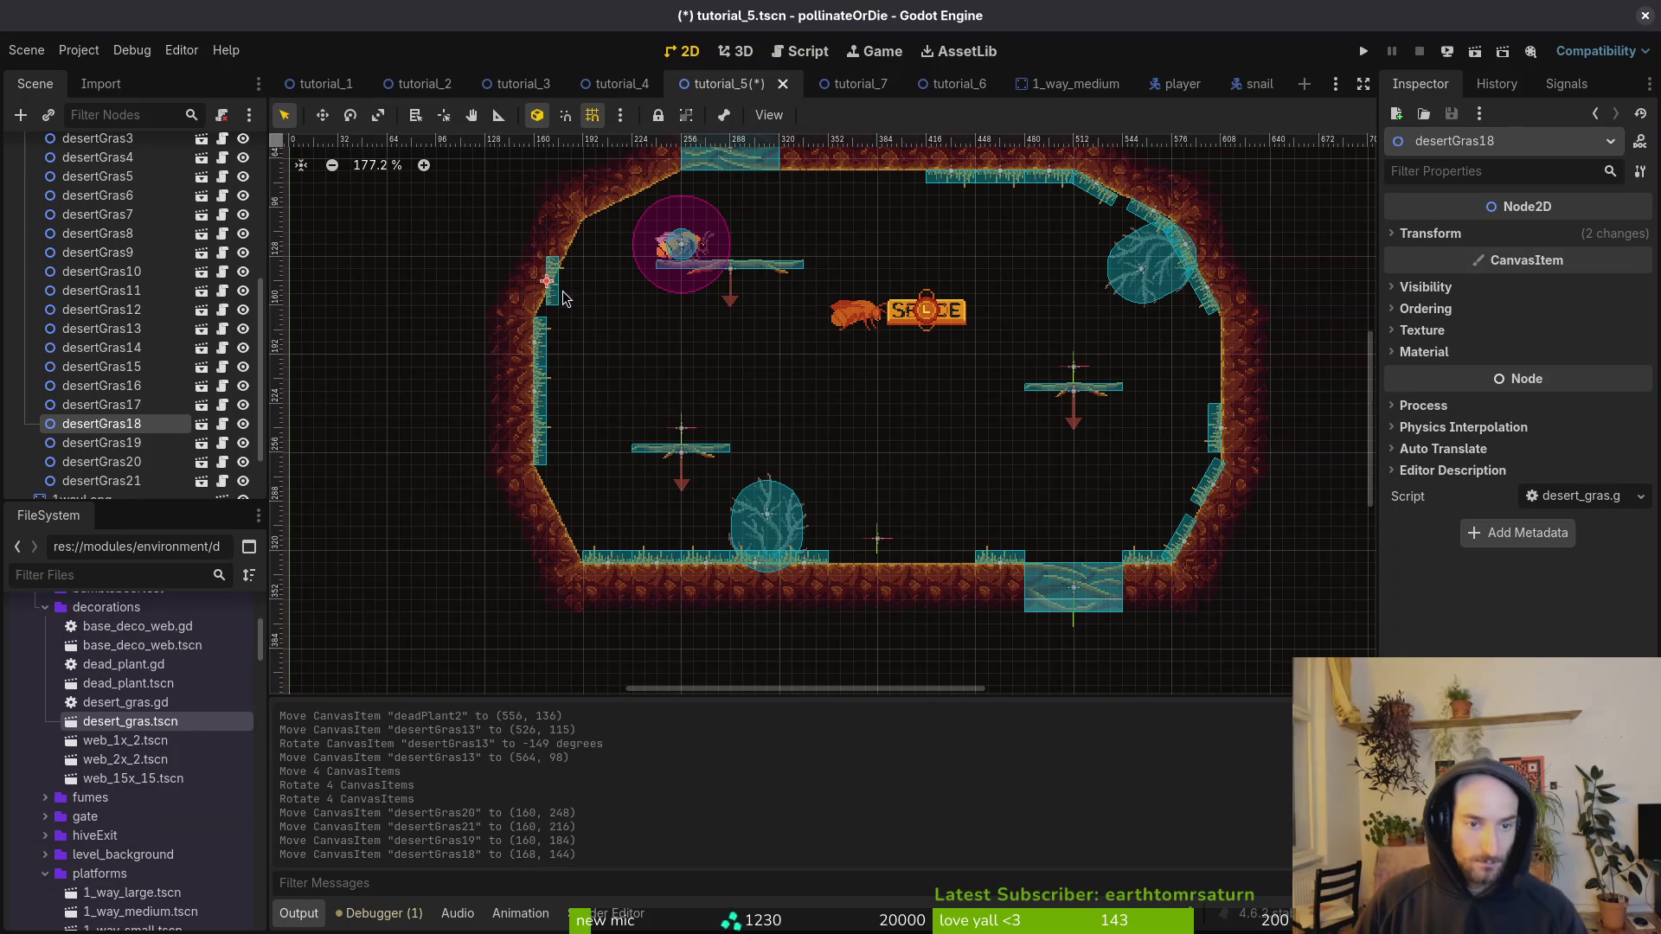
pyautogui.moveTo(547, 458); pyautogui.dragTo(602, 292)
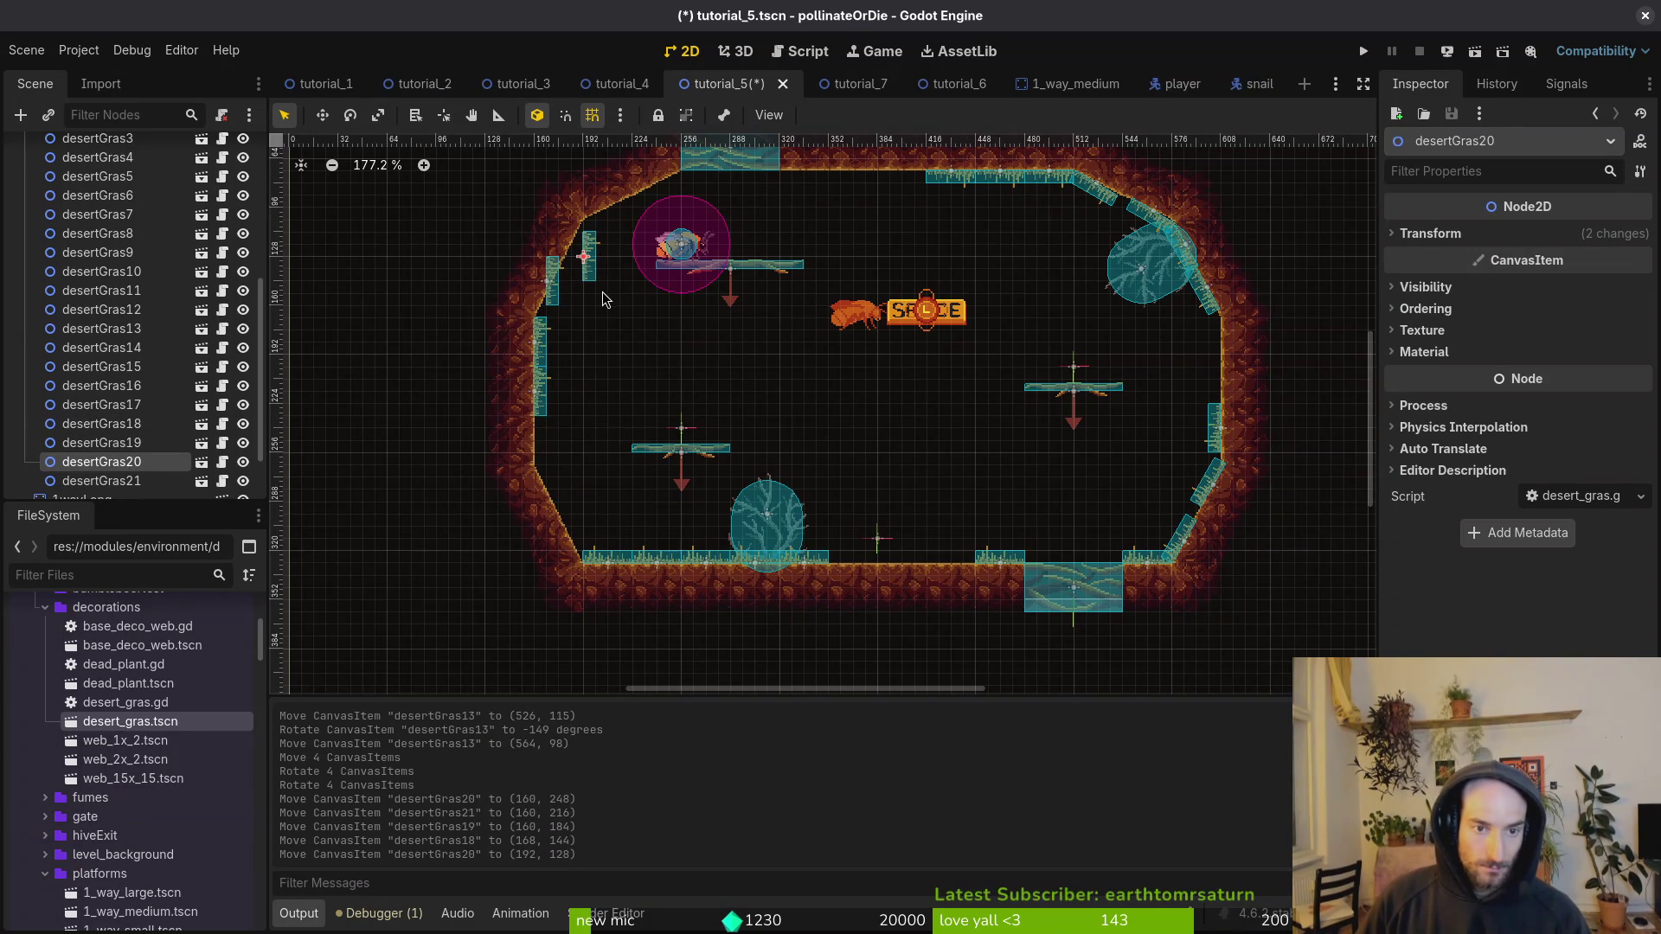
pyautogui.scroll(4, 602, 292)
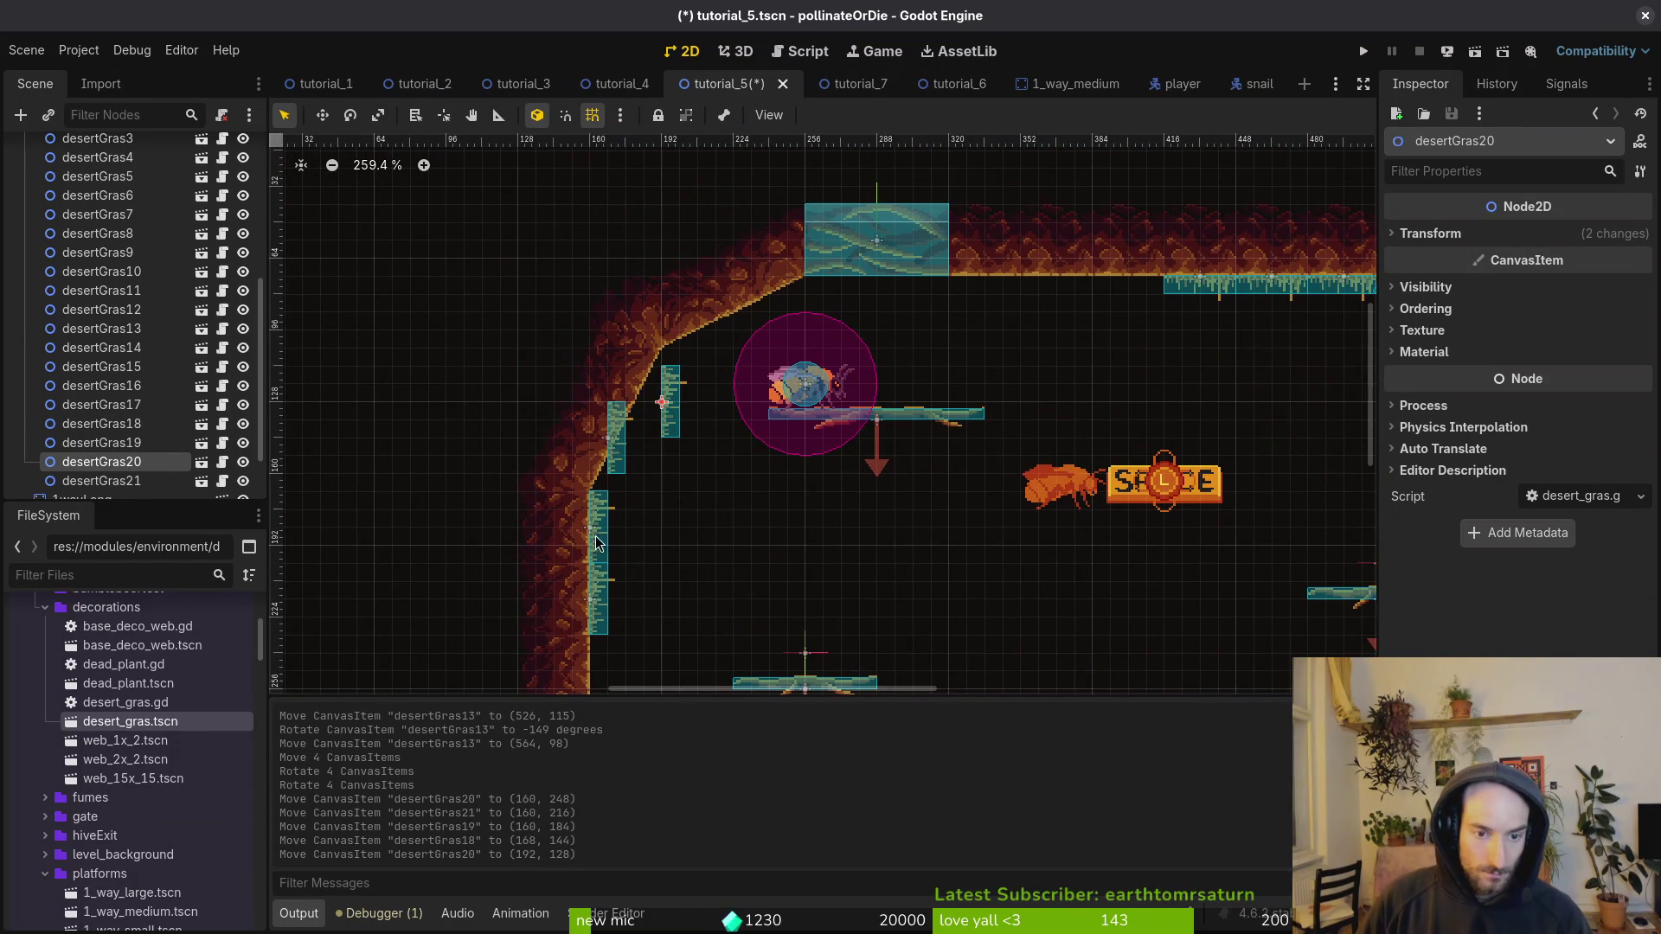
pyautogui.click(1194, 433)
# Step: Duplicate two top-wall grass pieces and shift the copies left along the top wall
pyautogui.moveTo(1181, 316); pyautogui.dragTo(899, 340)
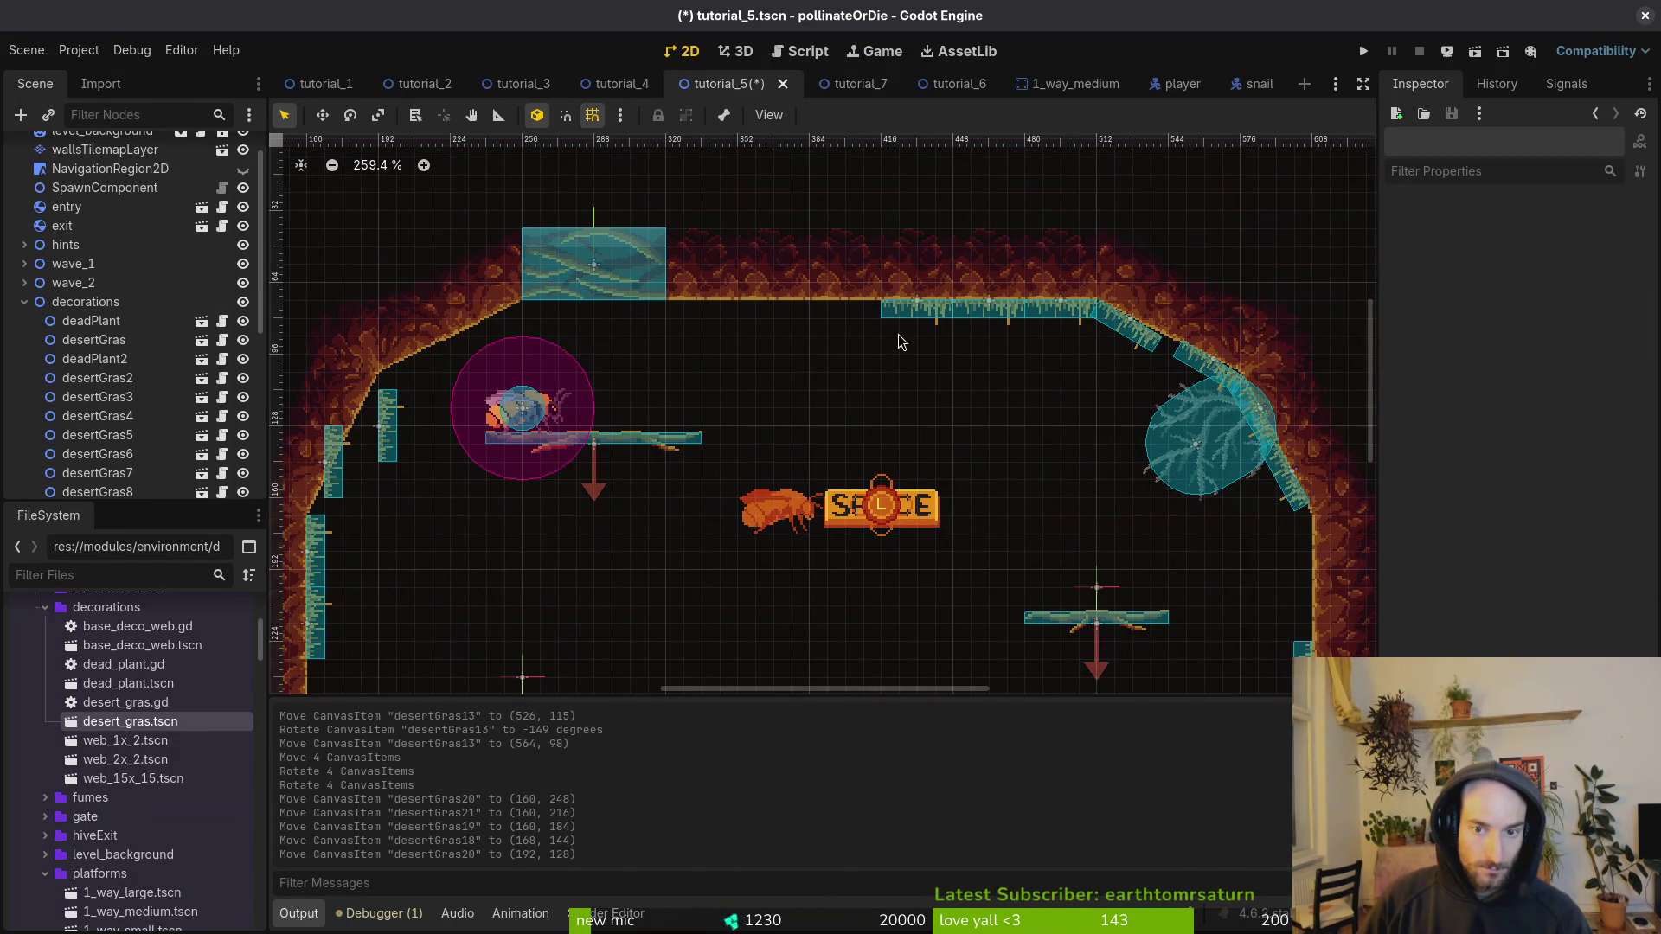
pyautogui.click(989, 305)
pyautogui.keyDown('shift'); pyautogui.click(918, 305); pyautogui.keyUp('shift')
pyautogui.hscroll(-2, 334, 319)
pyautogui.scroll(1, 117, 305)
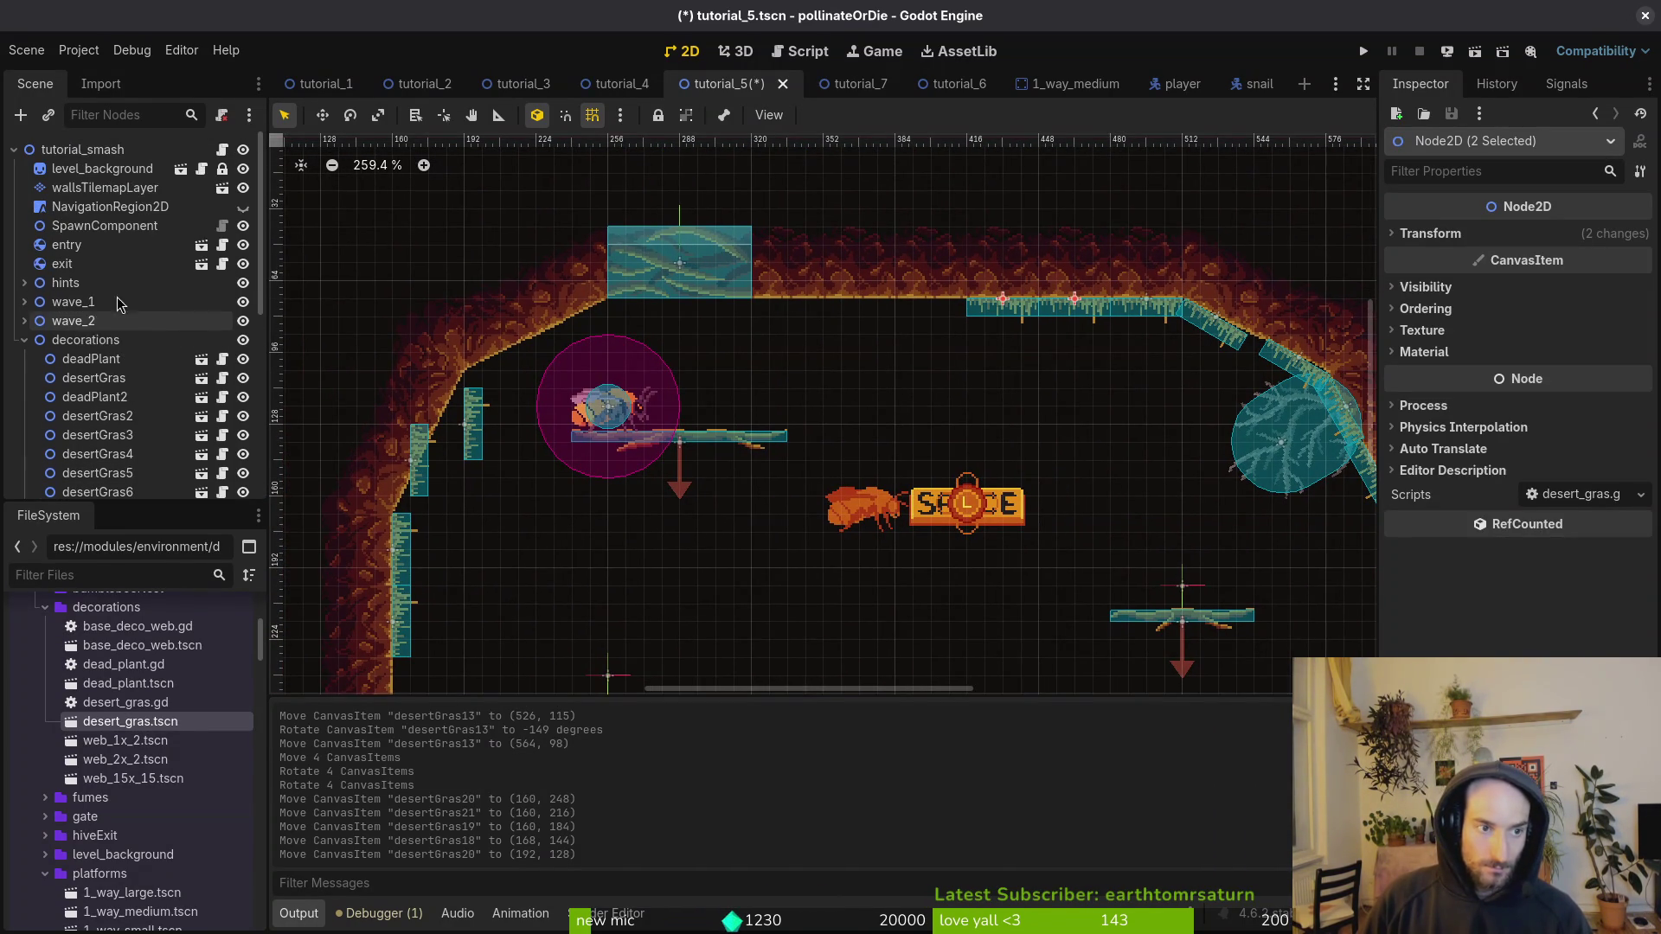
pyautogui.hotkey('ctrl', 'v')
pyautogui.moveTo(1059, 310); pyautogui.dragTo(845, 322)
pyautogui.click(809, 323)
# Step: Put desertGras20 on the top wall, angle desertGras18 into the upper-left corner, and save
pyautogui.hscroll(-3, 865, 346)
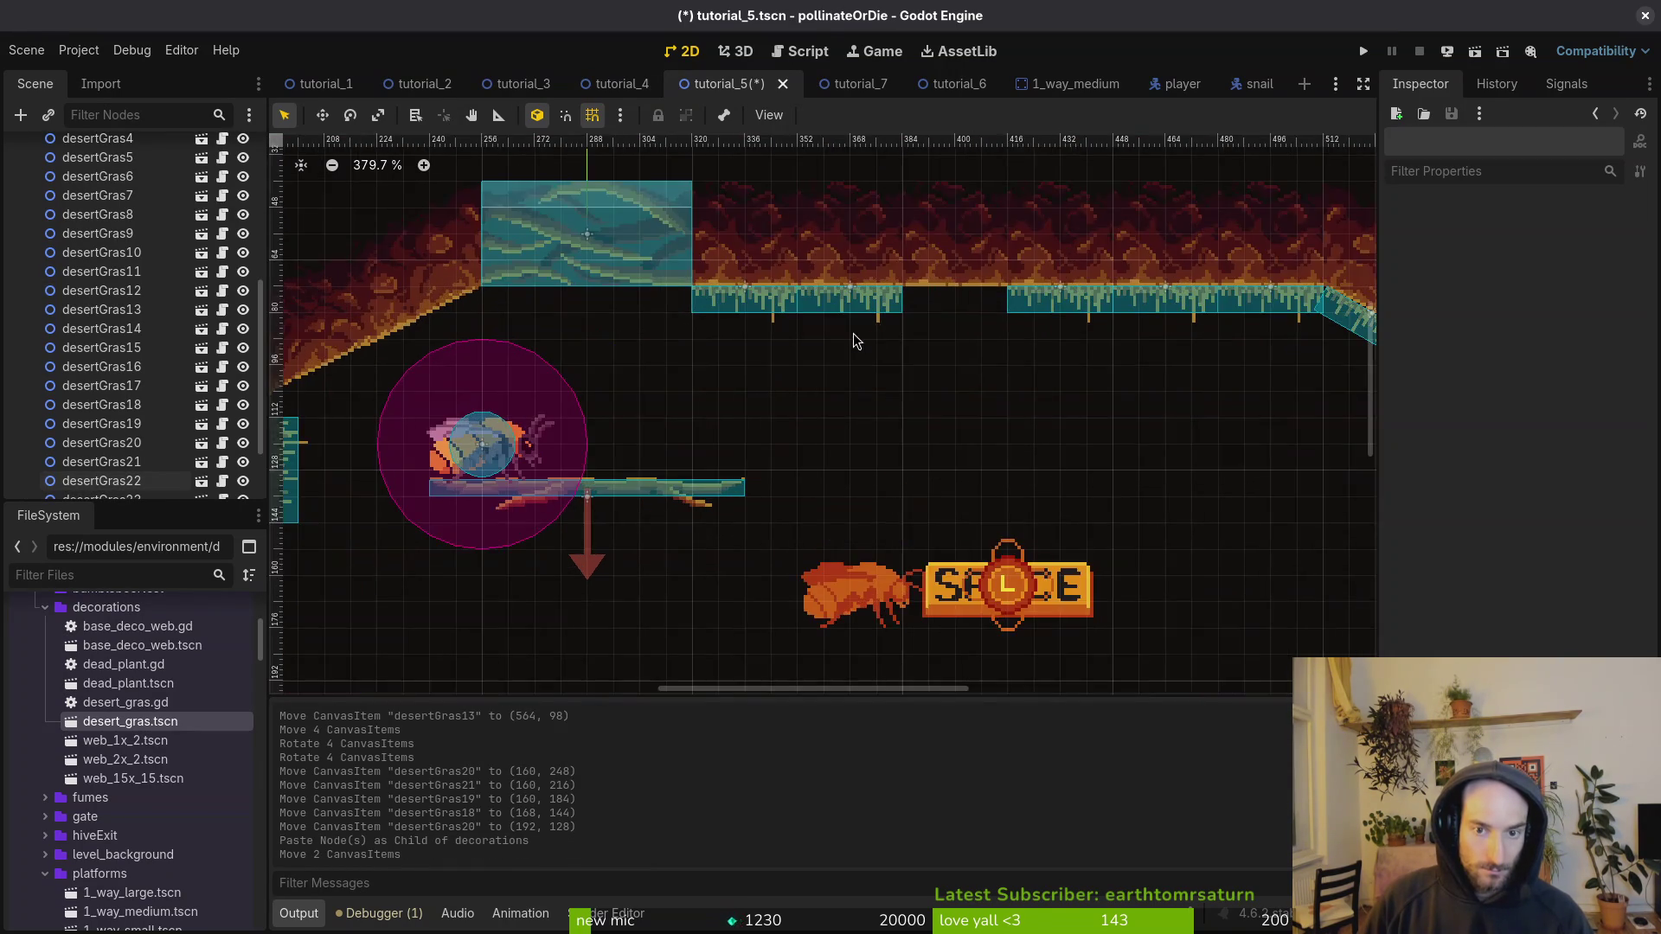
pyautogui.moveTo(611, 418)
pyautogui.mouseDown()
pyautogui.moveTo(776, 308)
pyautogui.moveTo(770, 333)
pyautogui.moveTo(703, 301)
pyautogui.mouseUp()
pyautogui.scroll(5, 755, 300)
pyautogui.moveTo(430, 543)
pyautogui.mouseDown()
pyautogui.moveTo(574, 457)
pyautogui.moveTo(534, 472)
pyautogui.mouseUp()
pyautogui.moveTo(562, 468)
pyautogui.mouseDown()
pyautogui.moveTo(536, 378)
pyautogui.moveTo(609, 365)
pyautogui.moveTo(609, 349)
pyautogui.mouseUp()
pyautogui.scroll(3, 536, 378)
pyautogui.scroll(5, 536, 378)
pyautogui.scroll(-15, 610, 349)
pyautogui.click(586, 412)
pyautogui.hotkey('ctrl', 's')
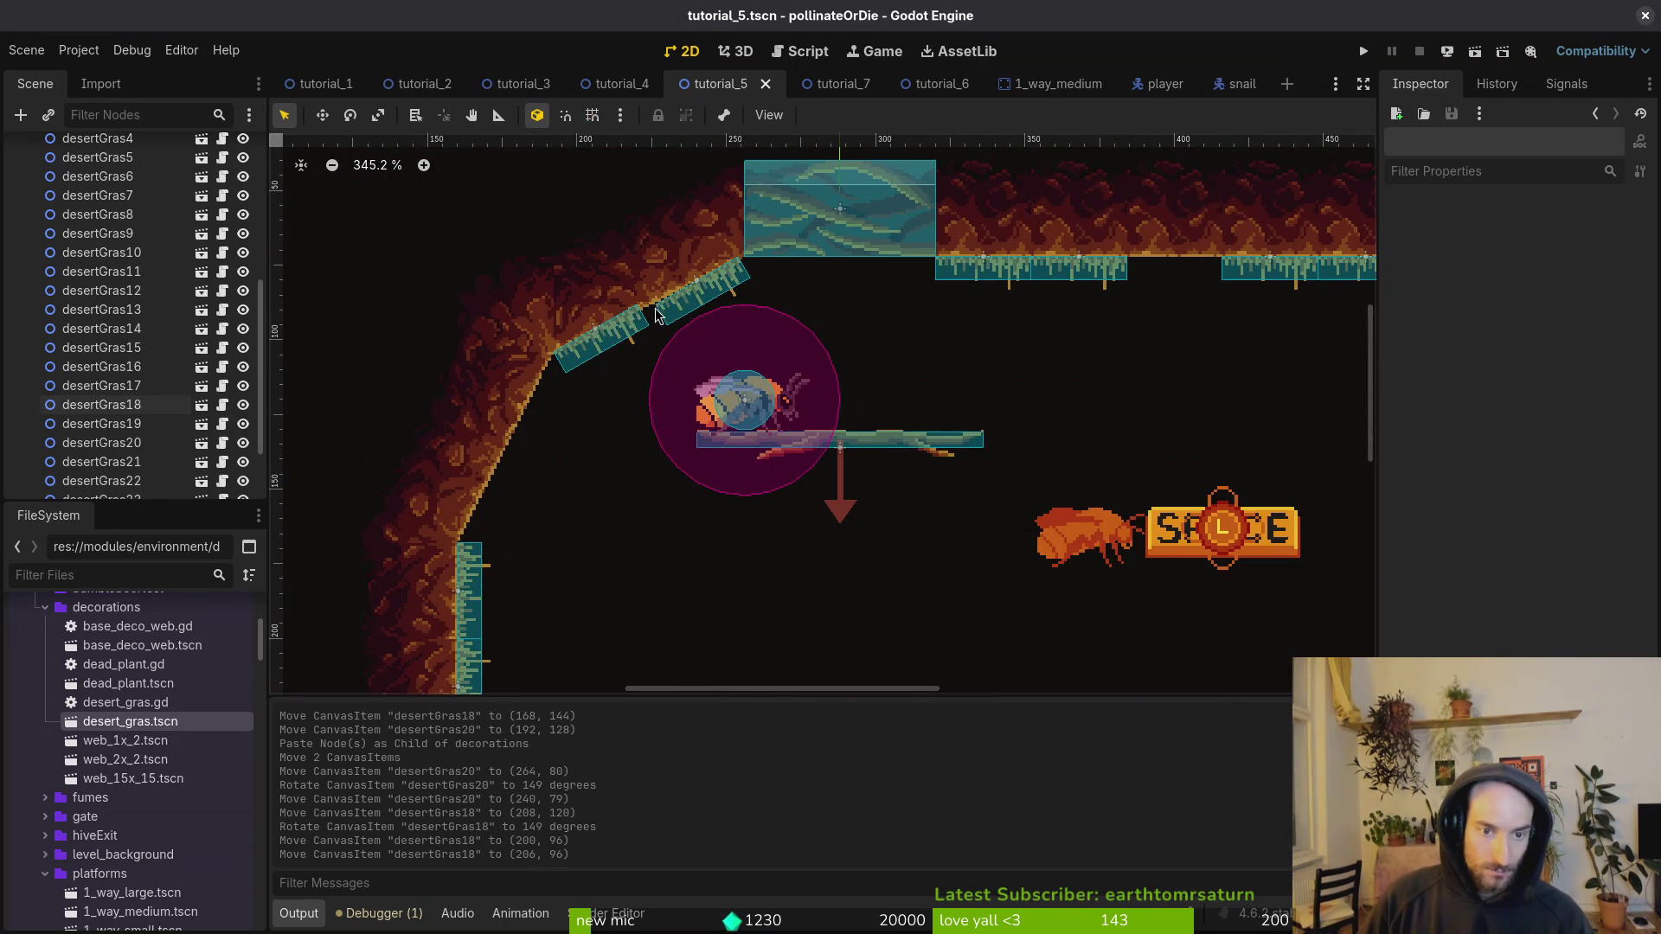
# Step: Tilt desertGras22 to -240 degrees on the upper-left slope and save tutorial_5
pyautogui.scroll(3, 861, 285)
pyautogui.click(937, 316)
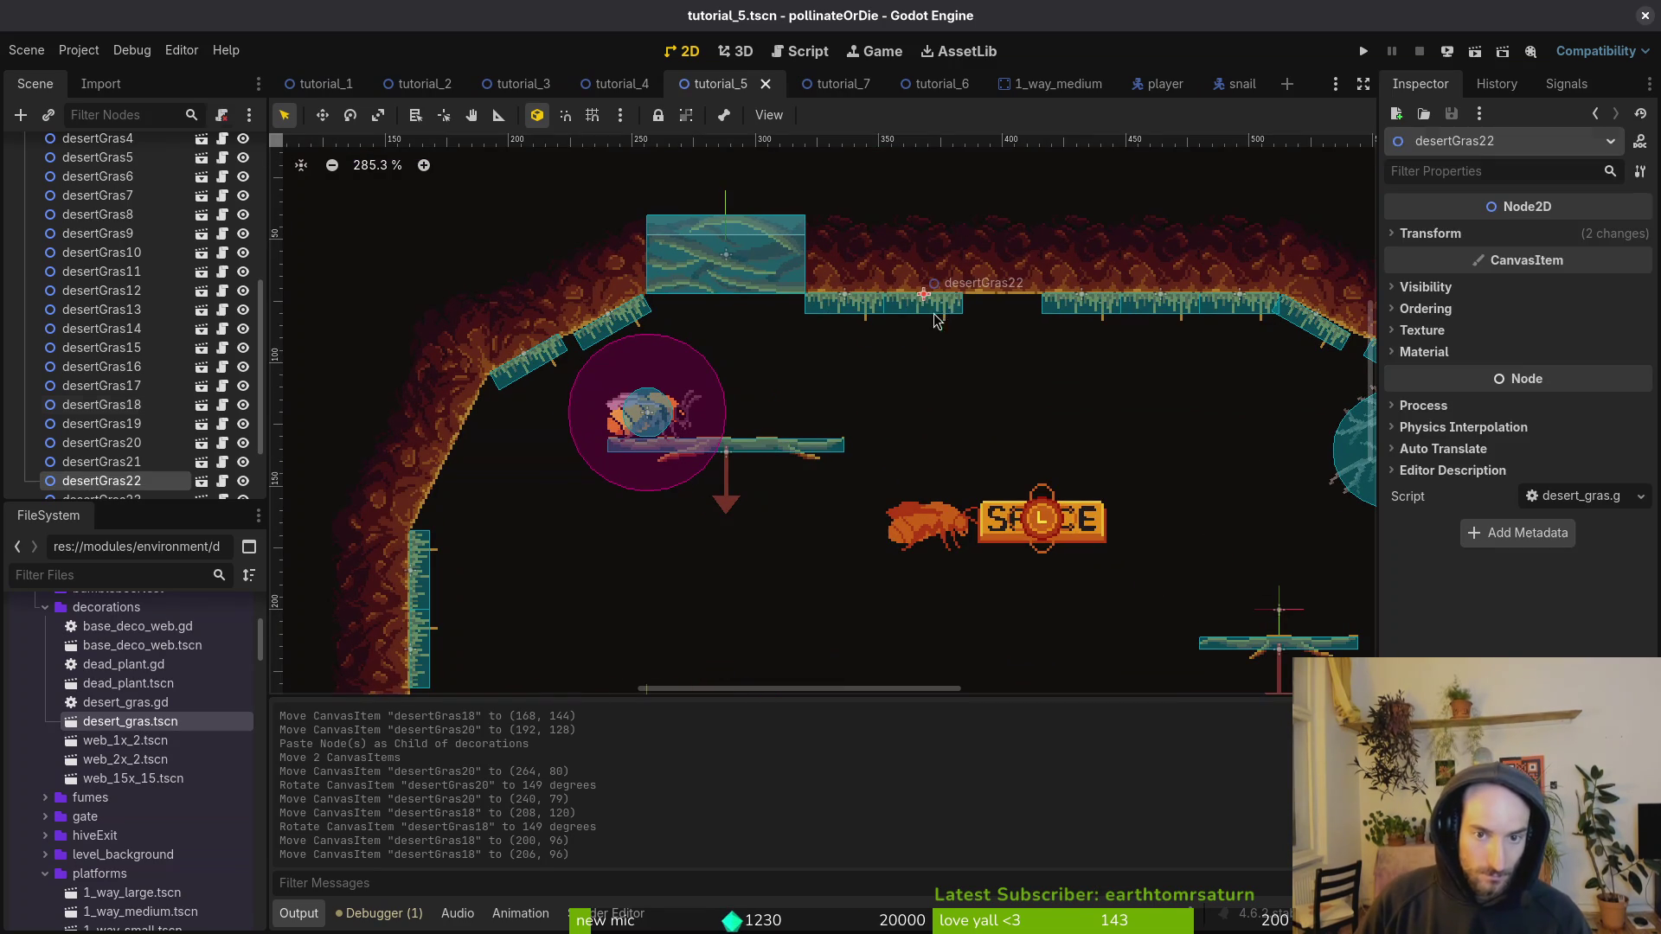
pyautogui.moveTo(536, 467); pyautogui.dragTo(517, 480)
pyautogui.scroll(5, 529, 464)
pyautogui.scroll(4, 536, 472)
pyautogui.moveTo(518, 480); pyautogui.dragTo(506, 480)
pyautogui.scroll(-10, 592, 487)
pyautogui.hotkey('ctrl', 's')
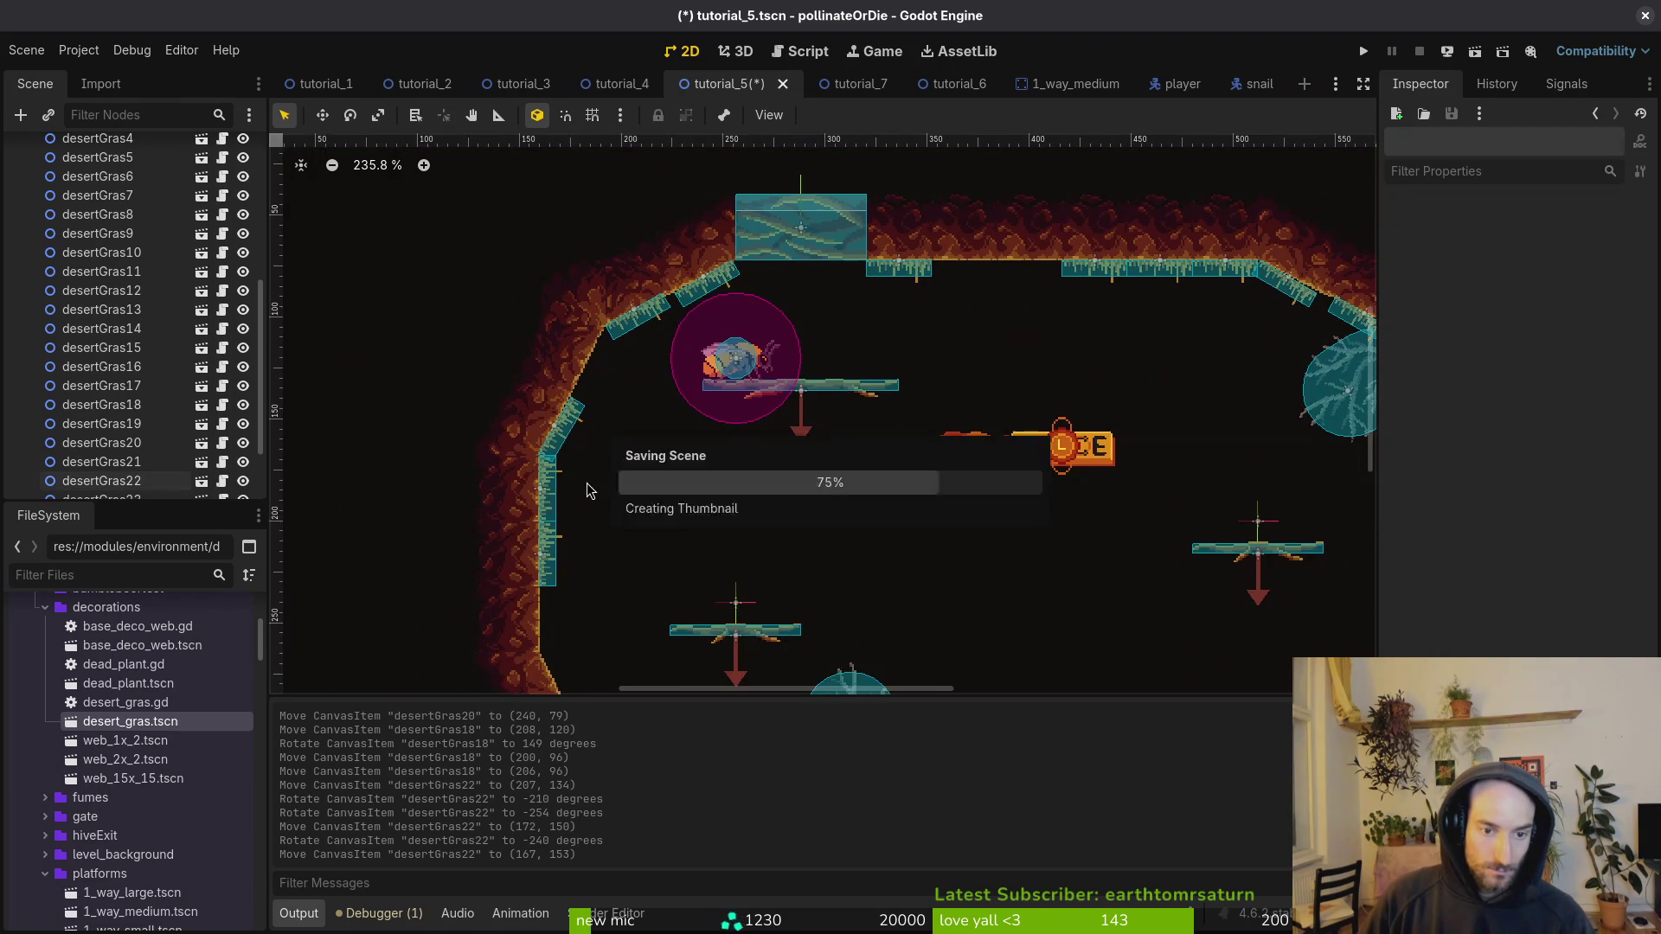
# Step: Paste a copy of a floor grass tuft into the decorations group as desertGras24
pyautogui.scroll(-1, 664, 461)
pyautogui.hscroll(1, 658, 476)
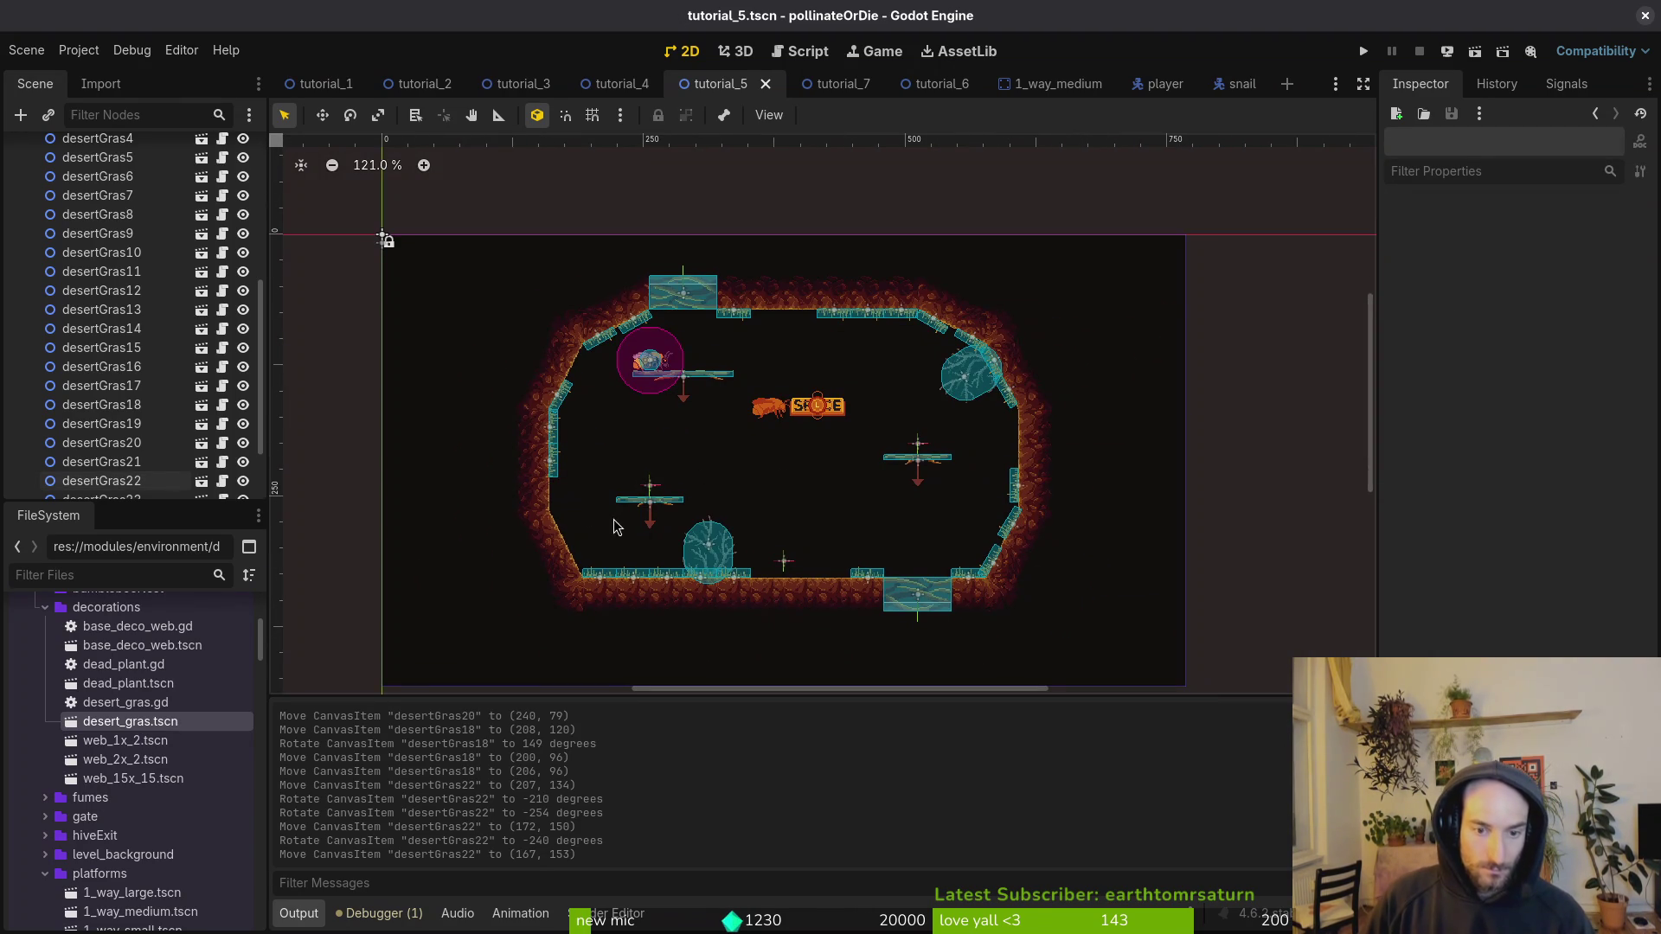
pyautogui.scroll(5, 579, 629)
pyautogui.click(634, 459)
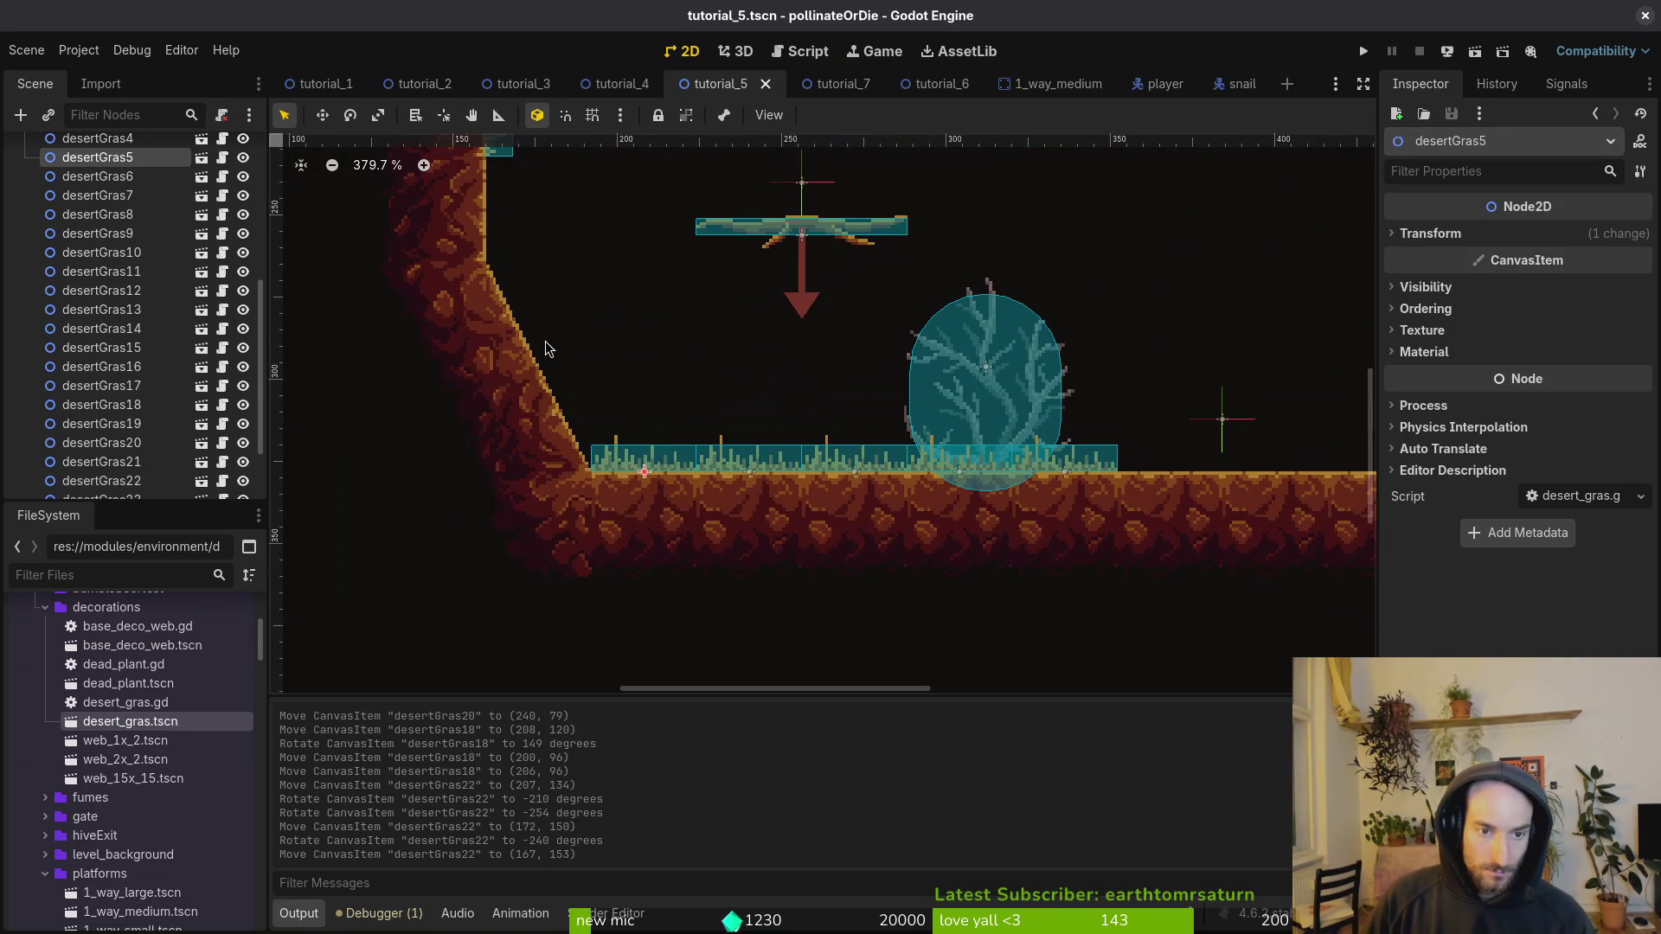
pyautogui.scroll(-3, 582, 367)
pyautogui.scroll(4, 553, 433)
pyautogui.click(529, 476)
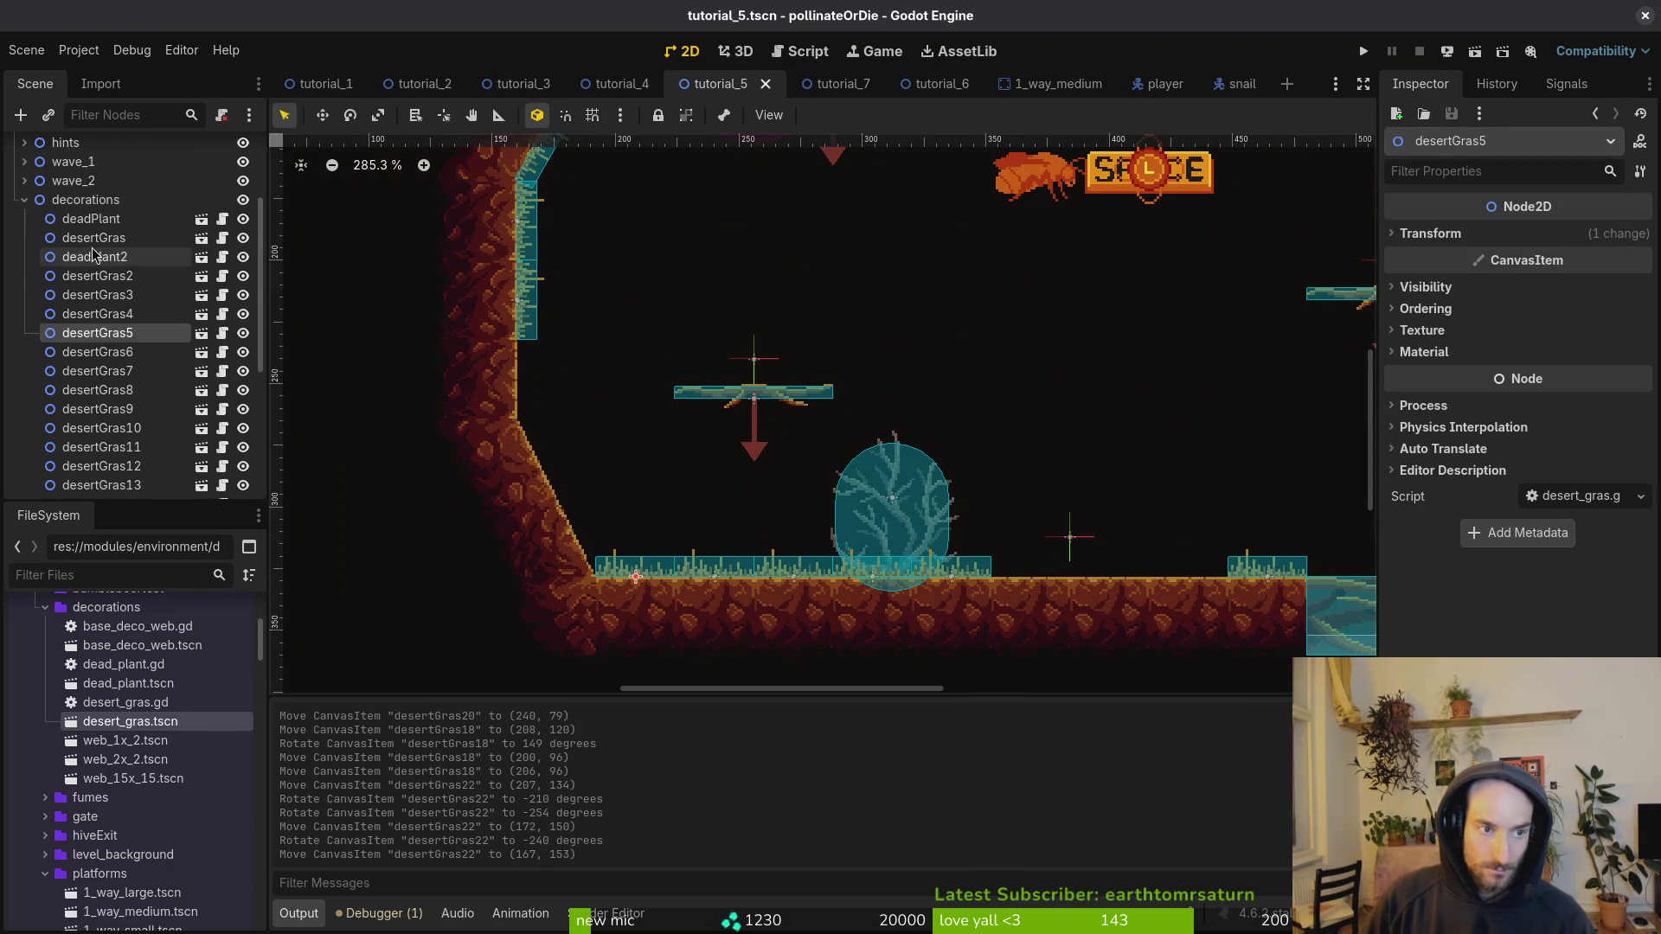
pyautogui.hotkey('ctrl', 'v')
# Step: Place desertGras24, tilted 60 degrees, on the lower-left slope and save
pyautogui.moveTo(619, 576)
pyautogui.mouseDown()
pyautogui.moveTo(614, 502)
pyautogui.moveTo(684, 534)
pyautogui.mouseUp()
pyautogui.scroll(5, 675, 398)
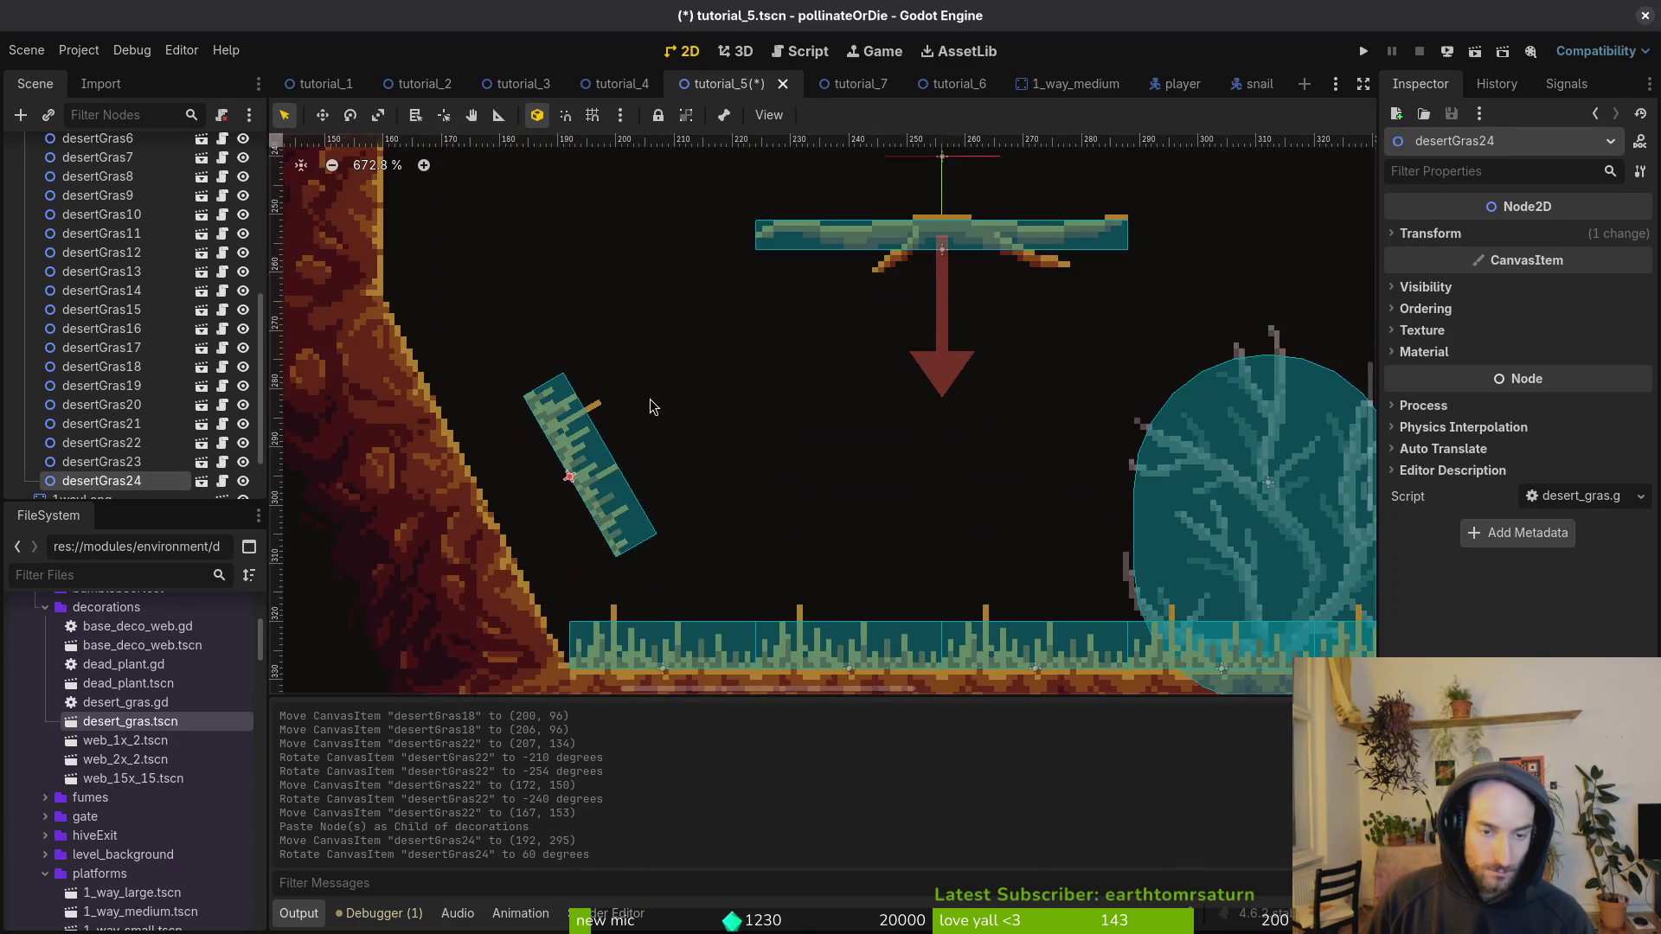
pyautogui.moveTo(595, 363); pyautogui.dragTo(530, 513)
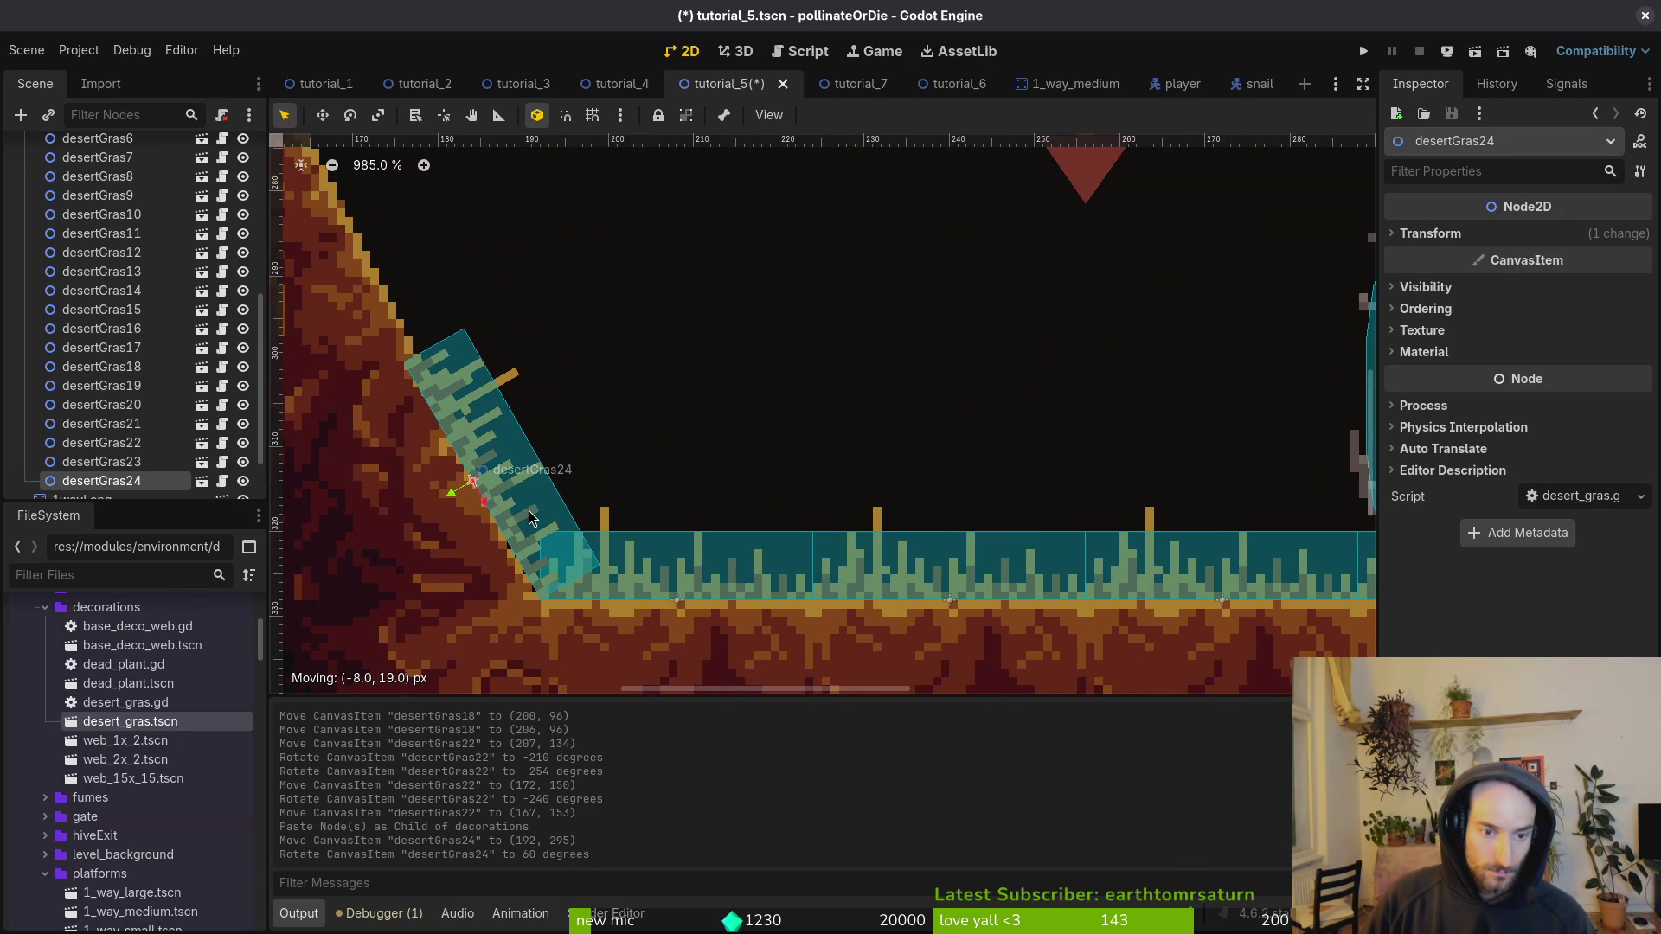
pyautogui.click(601, 407)
pyautogui.hotkey('ctrl', 's')
# Step: With grid snap on, lower deadPlant to (320, 296) and save the scene
pyautogui.scroll(-5, 606, 398)
pyautogui.scroll(-2, 610, 433)
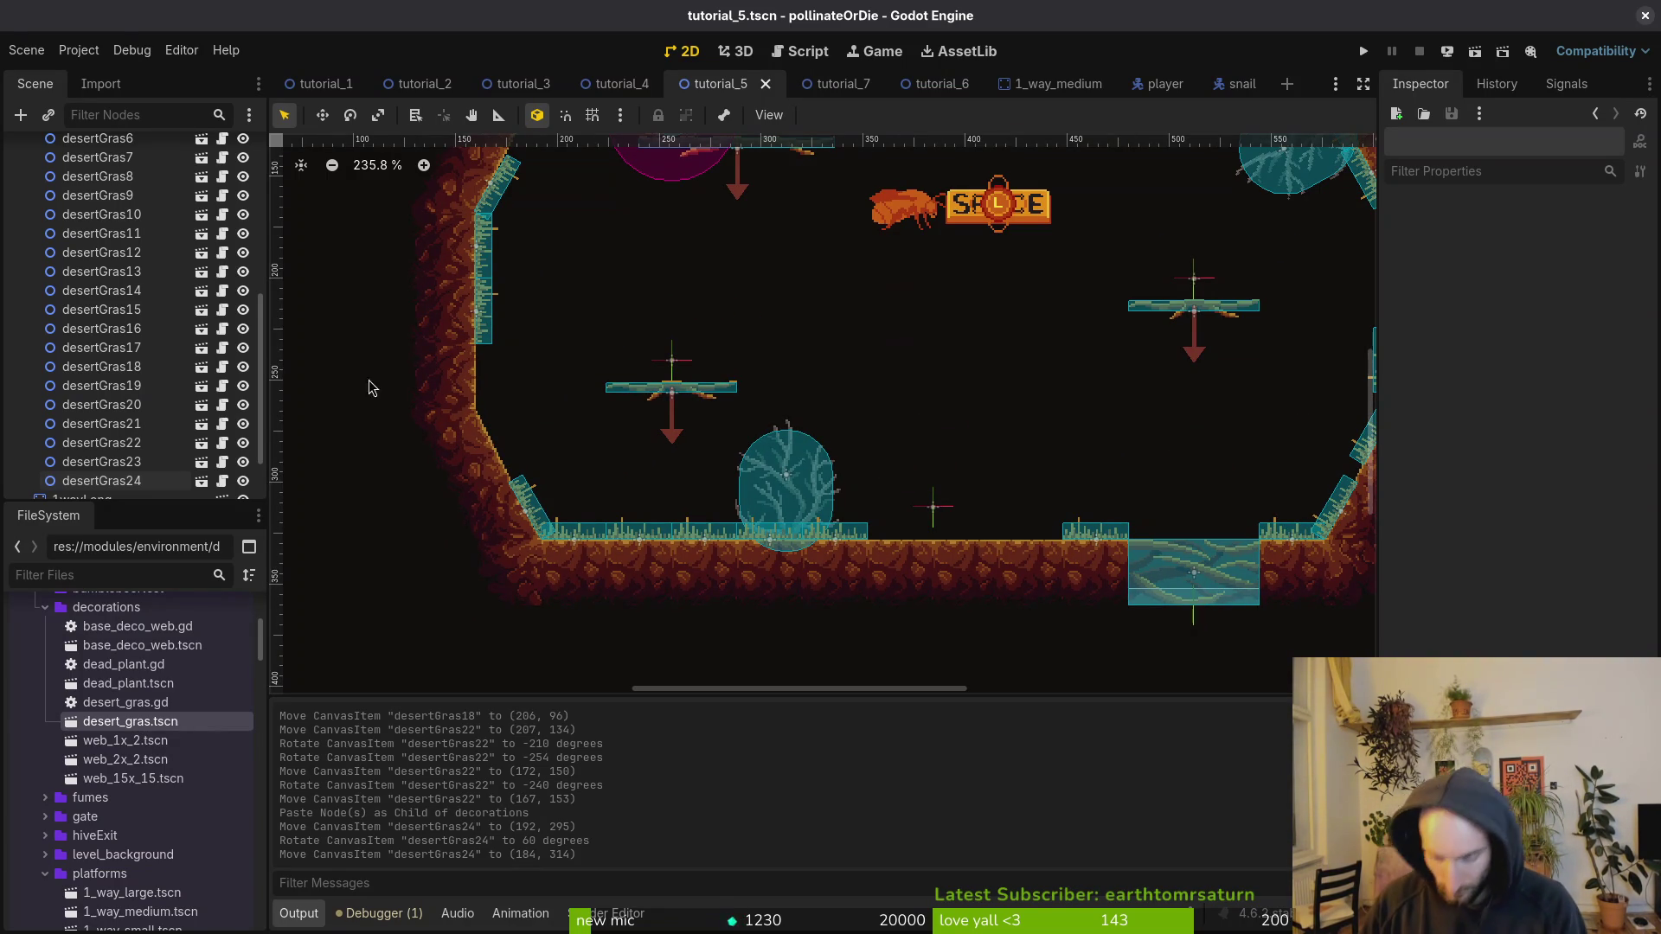
pyautogui.scroll(-3, 978, 450)
pyautogui.scroll(1, 943, 468)
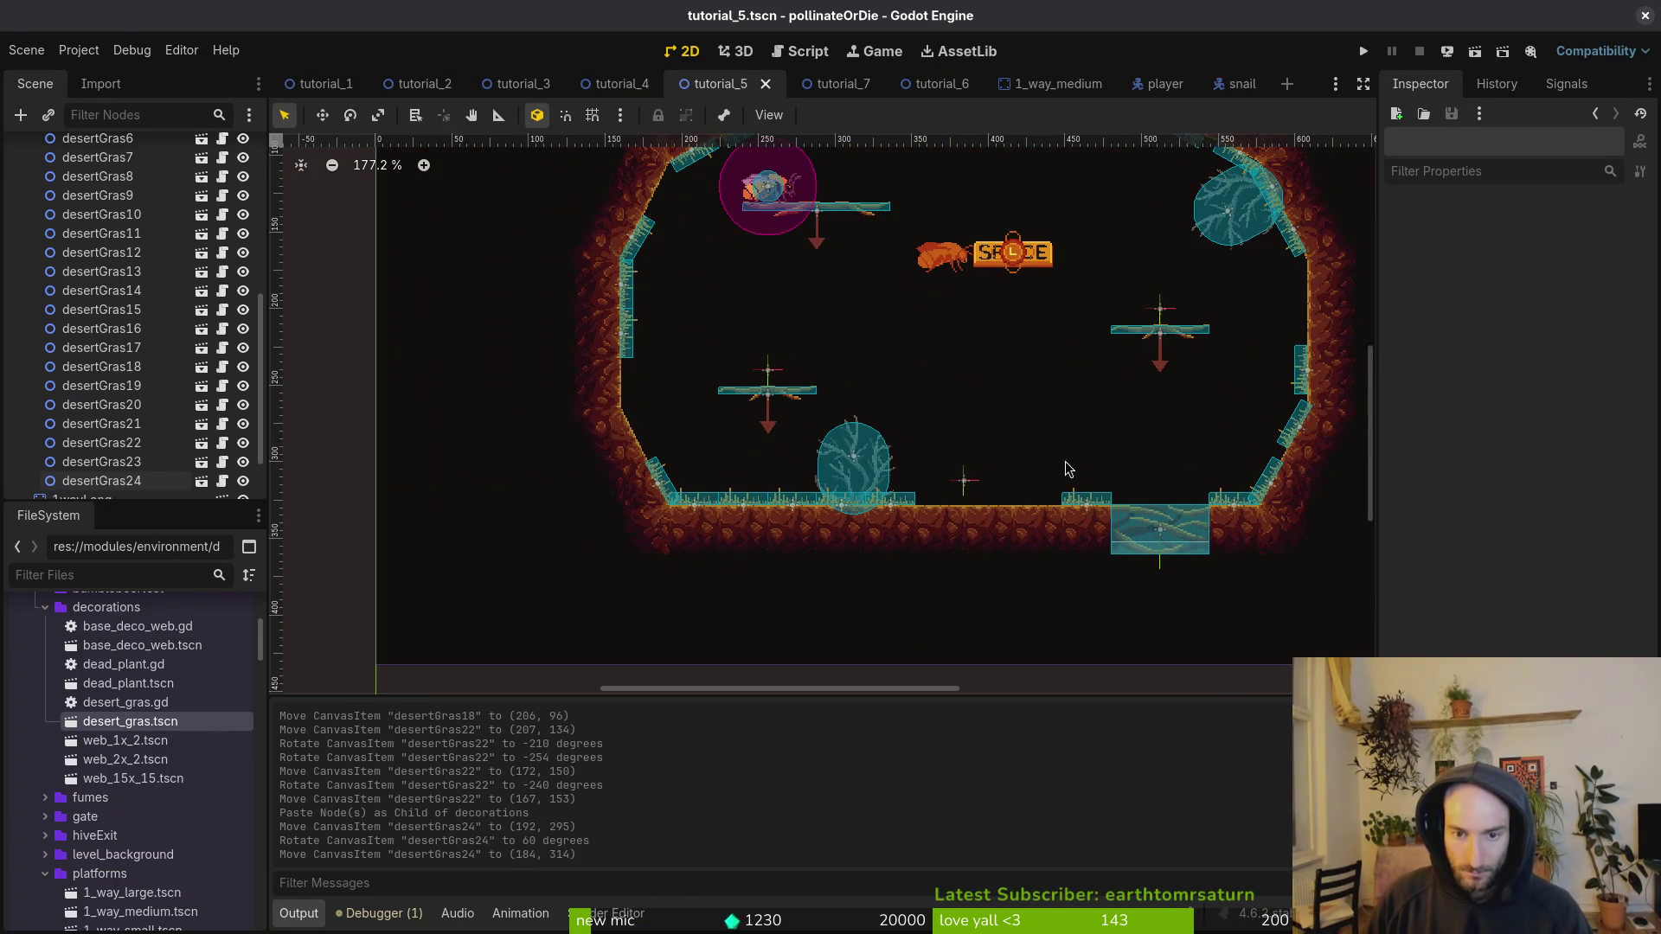
pyautogui.moveTo(1066, 468); pyautogui.dragTo(977, 494)
pyautogui.moveTo(773, 489)
pyautogui.mouseDown()
pyautogui.moveTo(978, 474)
pyautogui.moveTo(999, 493)
pyautogui.moveTo(775, 494)
pyautogui.moveTo(783, 481)
pyautogui.moveTo(776, 532)
pyautogui.moveTo(796, 532)
pyautogui.mouseUp()
pyautogui.hotkey('shift', 'g')
pyautogui.scroll(3, 783, 481)
pyautogui.scroll(-2, 838, 472)
pyautogui.click(879, 379)
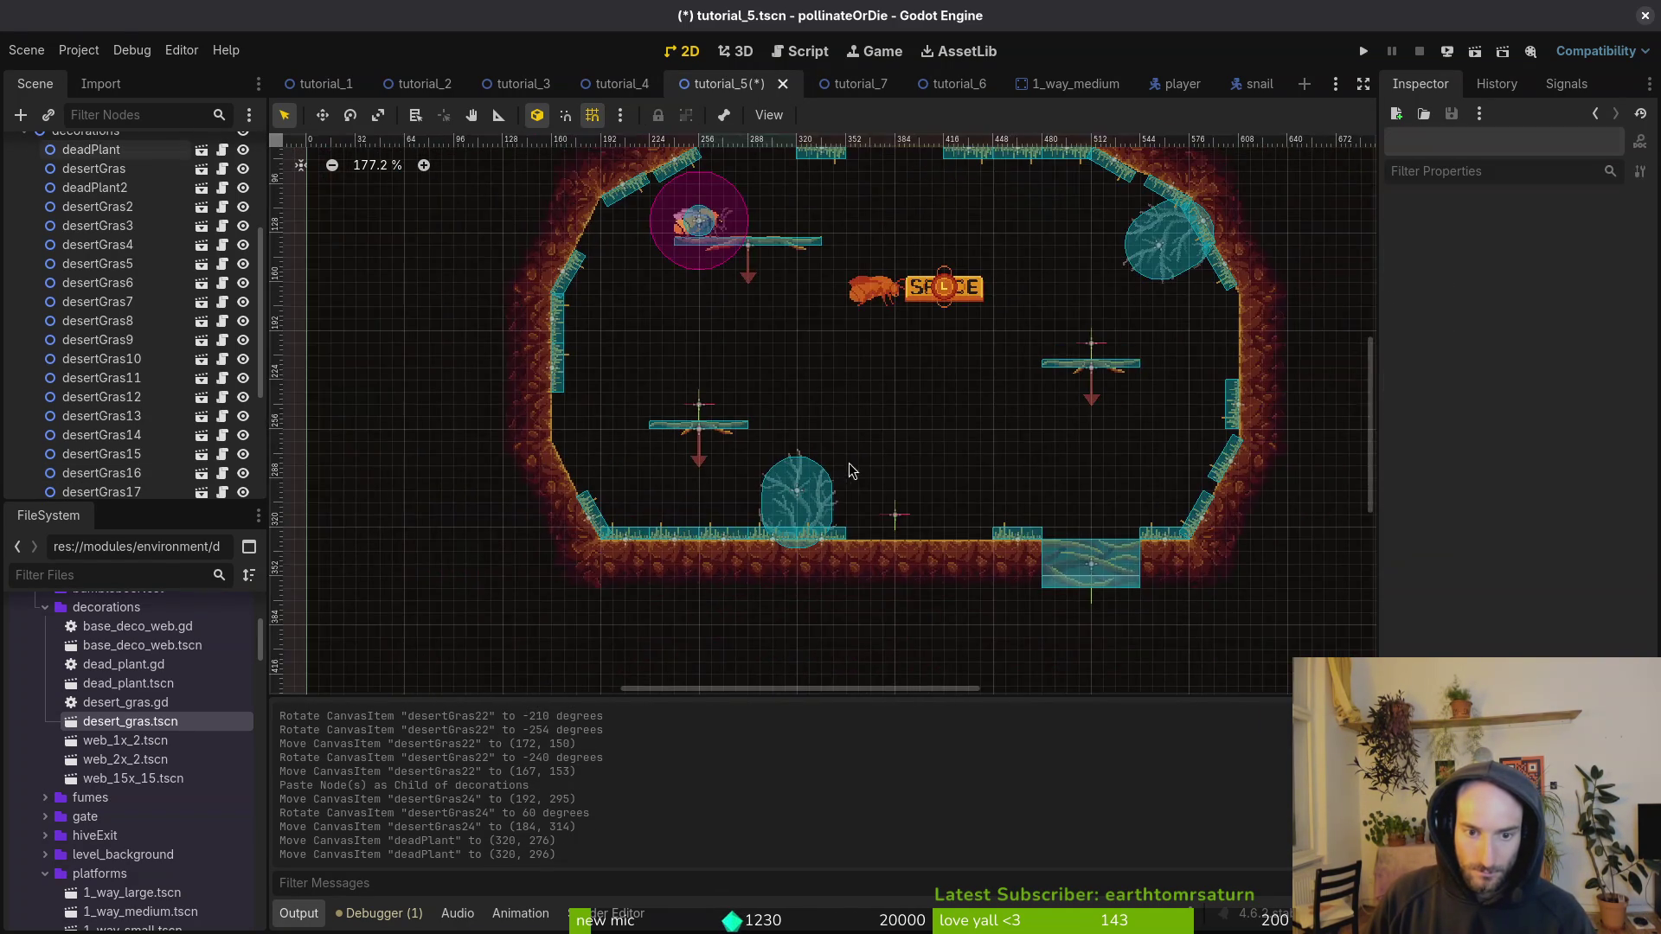
pyautogui.hotkey('ctrl', 's')
pyautogui.scroll(-3, 852, 483)
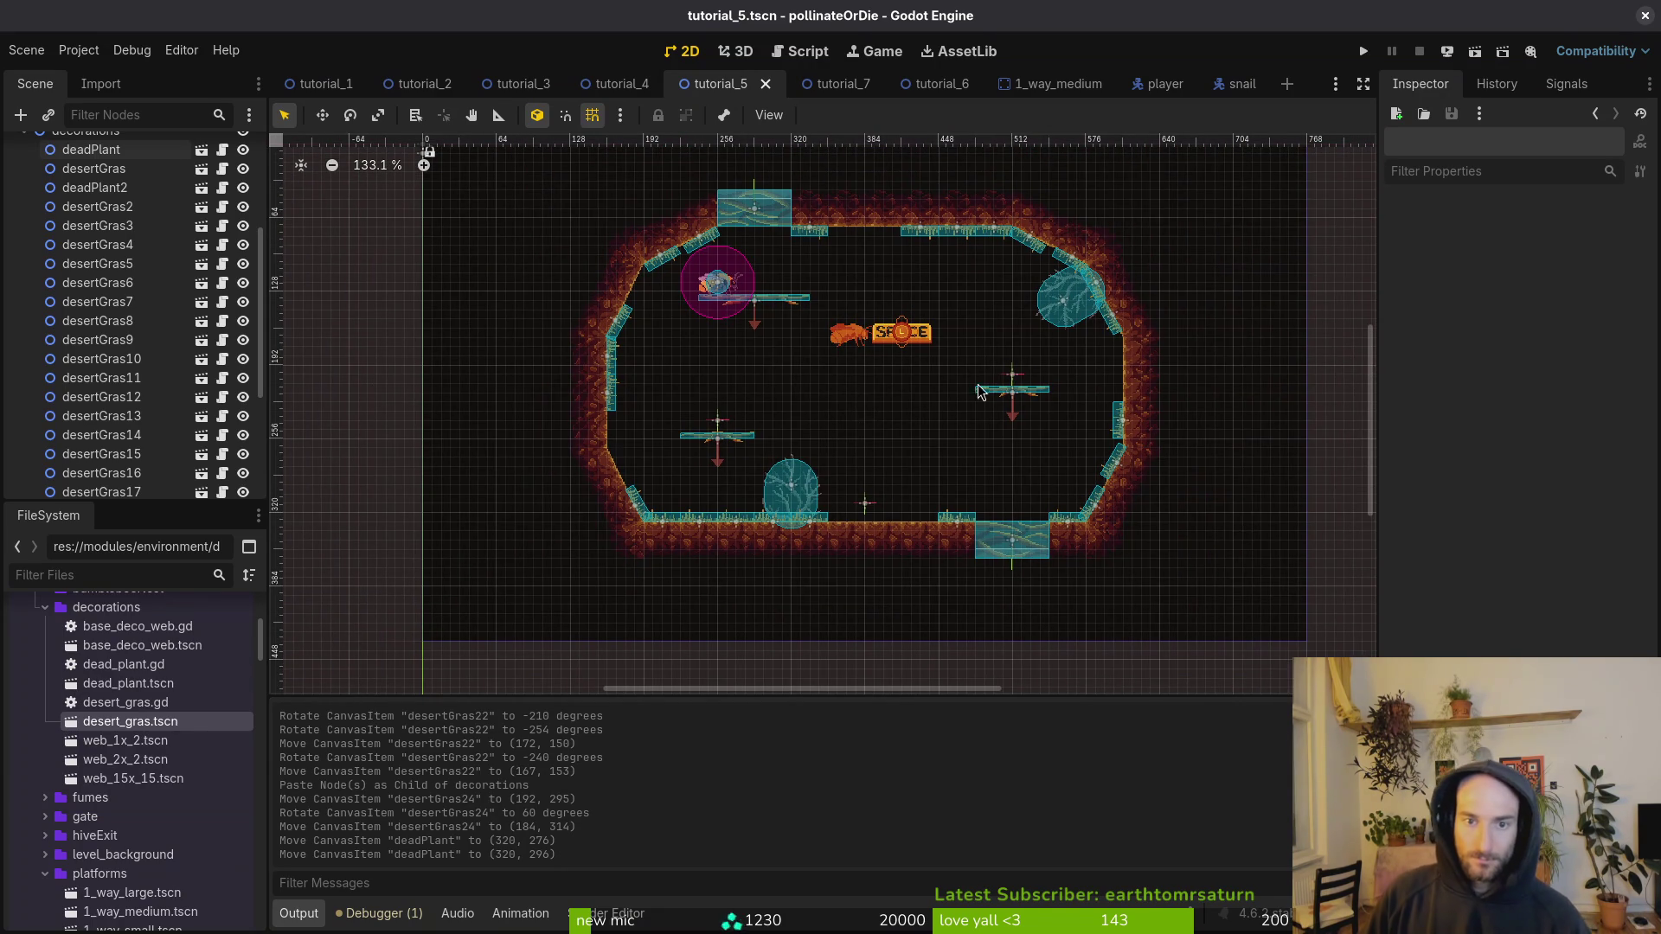
# Step: Run the project and load tutorial 5 from the F1 debug level select
pyautogui.click(1367, 54)
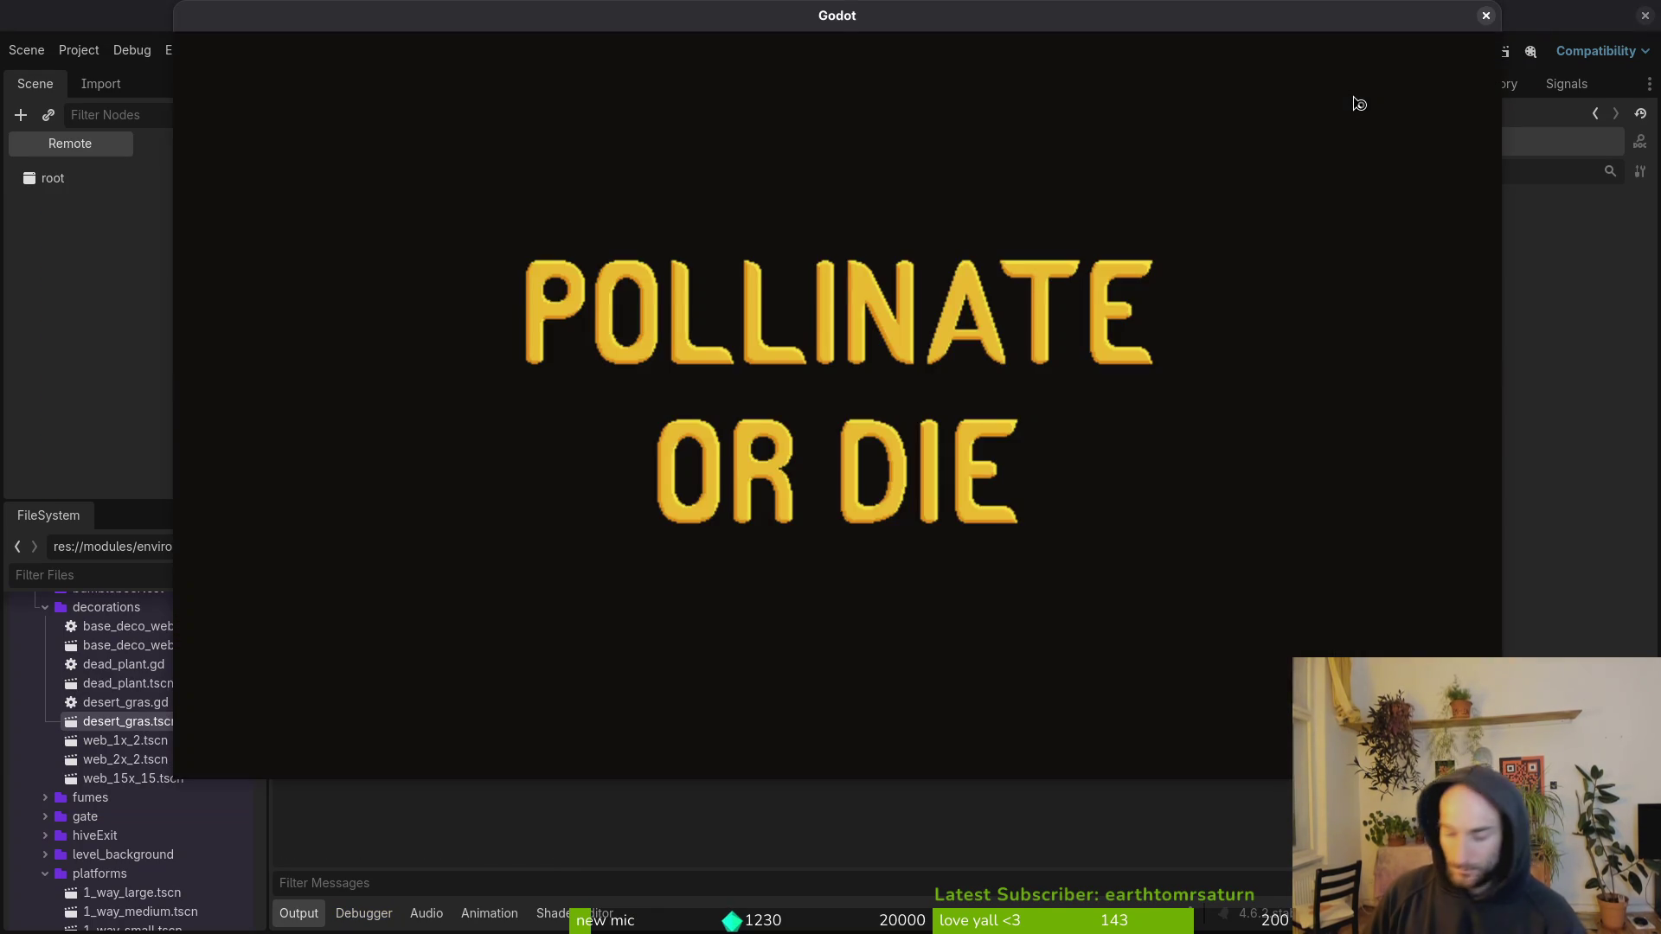
pyautogui.press('Return')
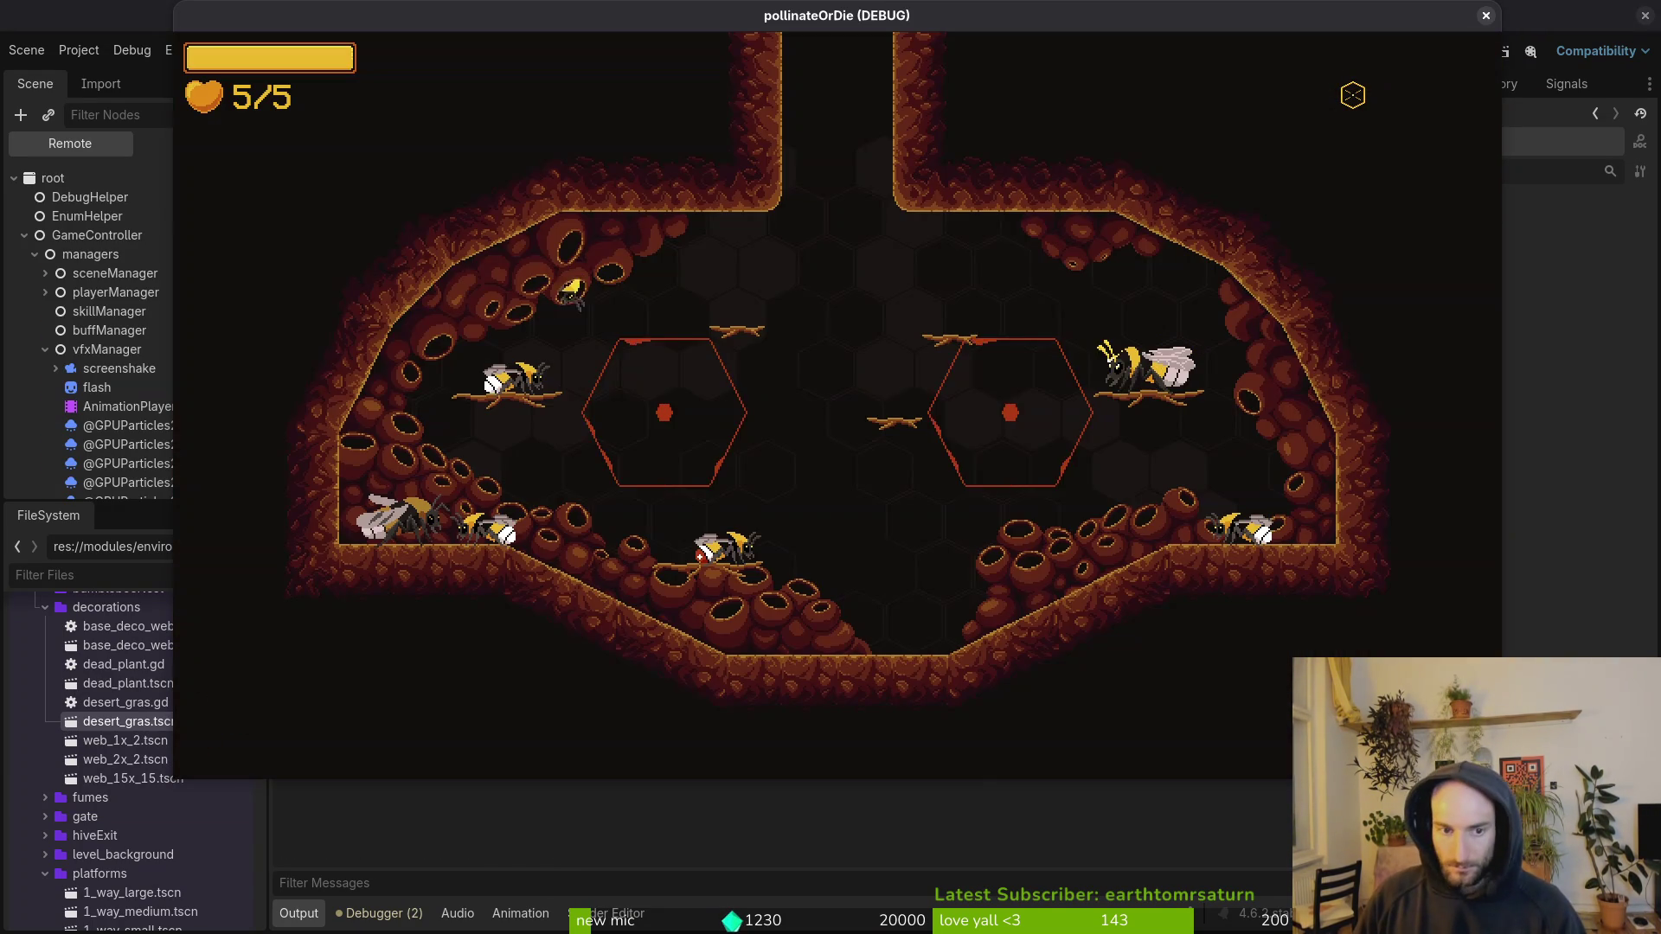
pyautogui.press('F1')
pyautogui.press('Left')
pyautogui.press('Left')
pyautogui.press('Left')
pyautogui.press('Left')
pyautogui.press('Down')
pyautogui.press('Down')
pyautogui.press('Return')
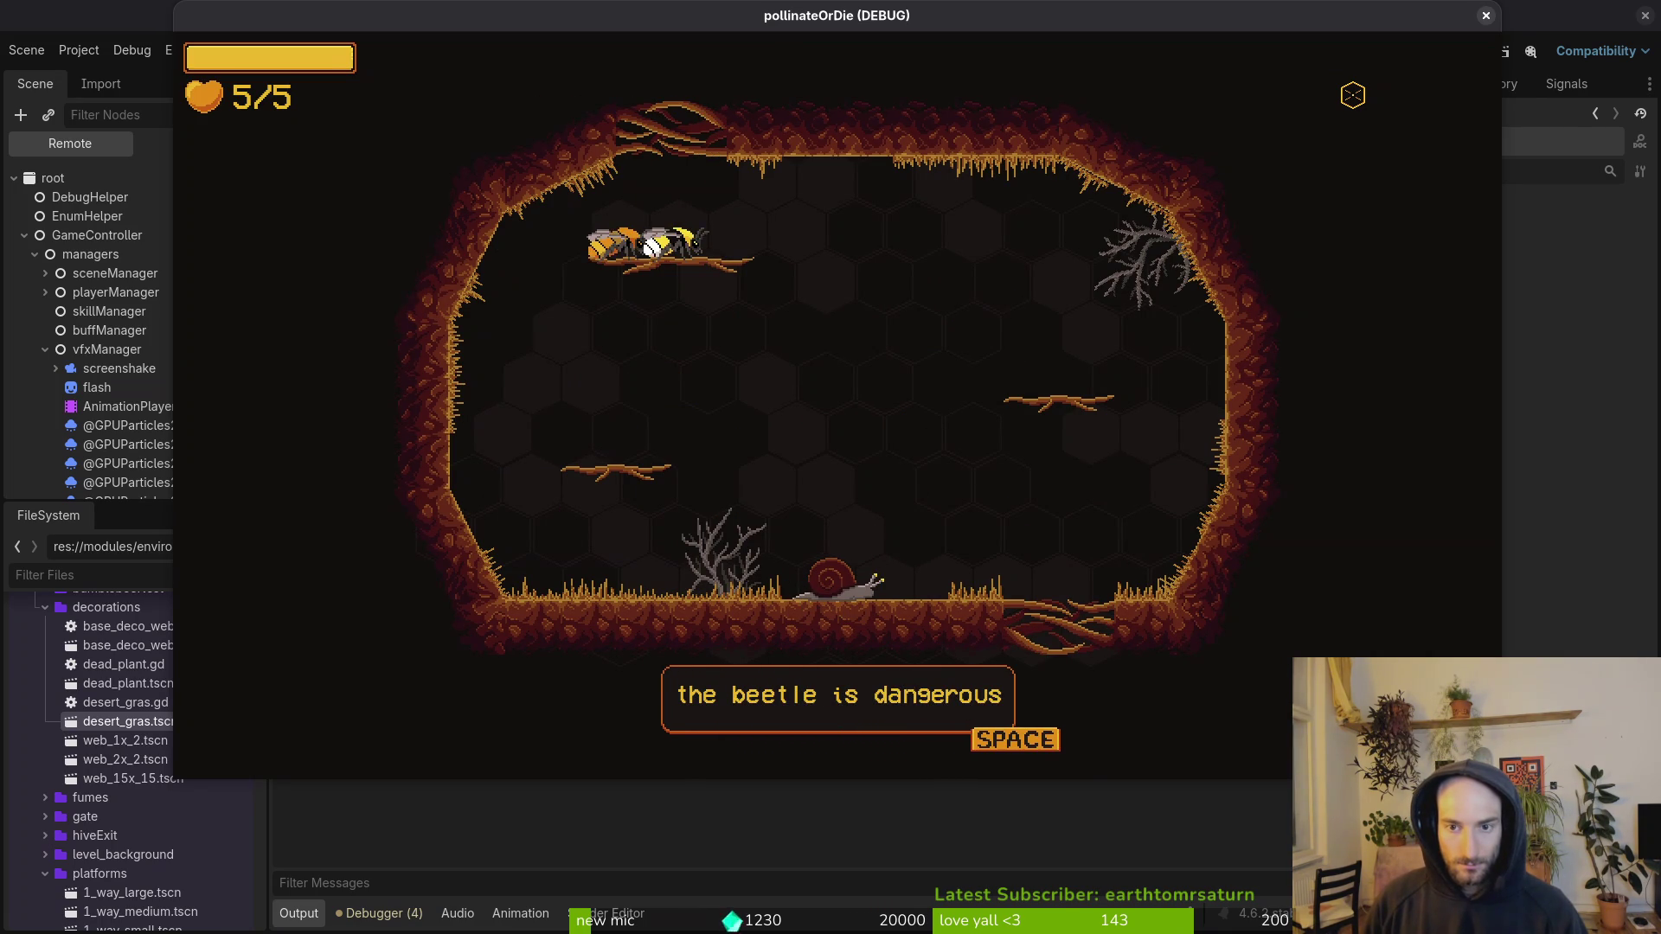
# Step: Play through the friend's "wow you are strong!" dialogue, then move the bee down and right
pyautogui.press('space')
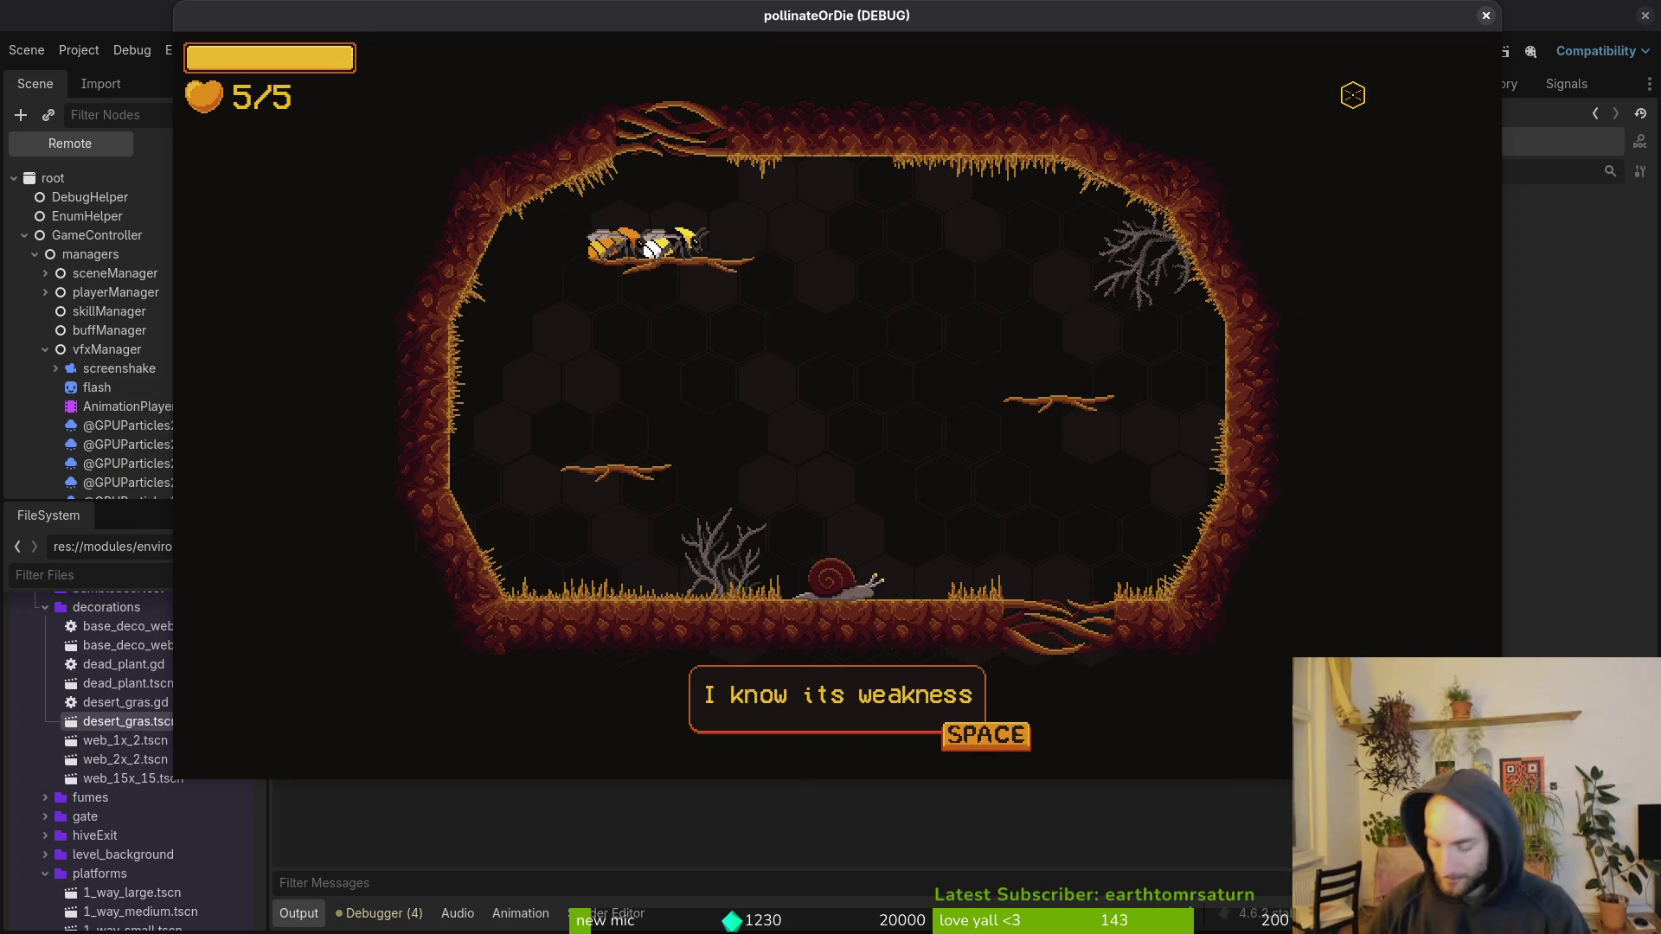
pyautogui.press('space')
pyautogui.press('space')
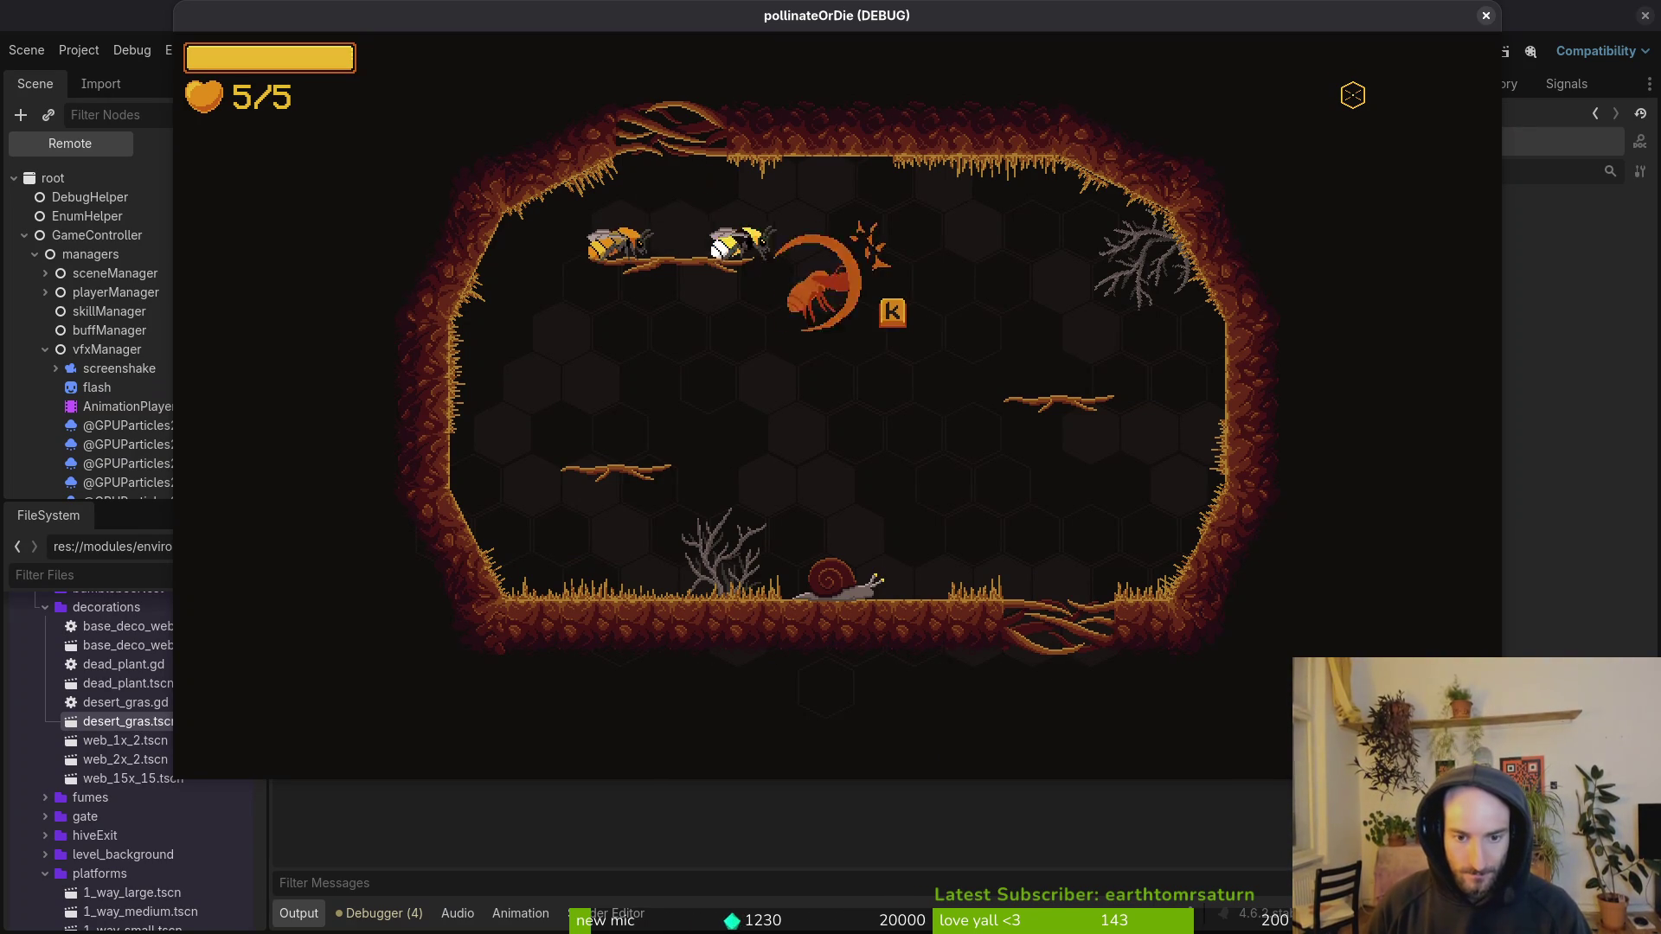
pyautogui.press('s')
pyautogui.press('d')
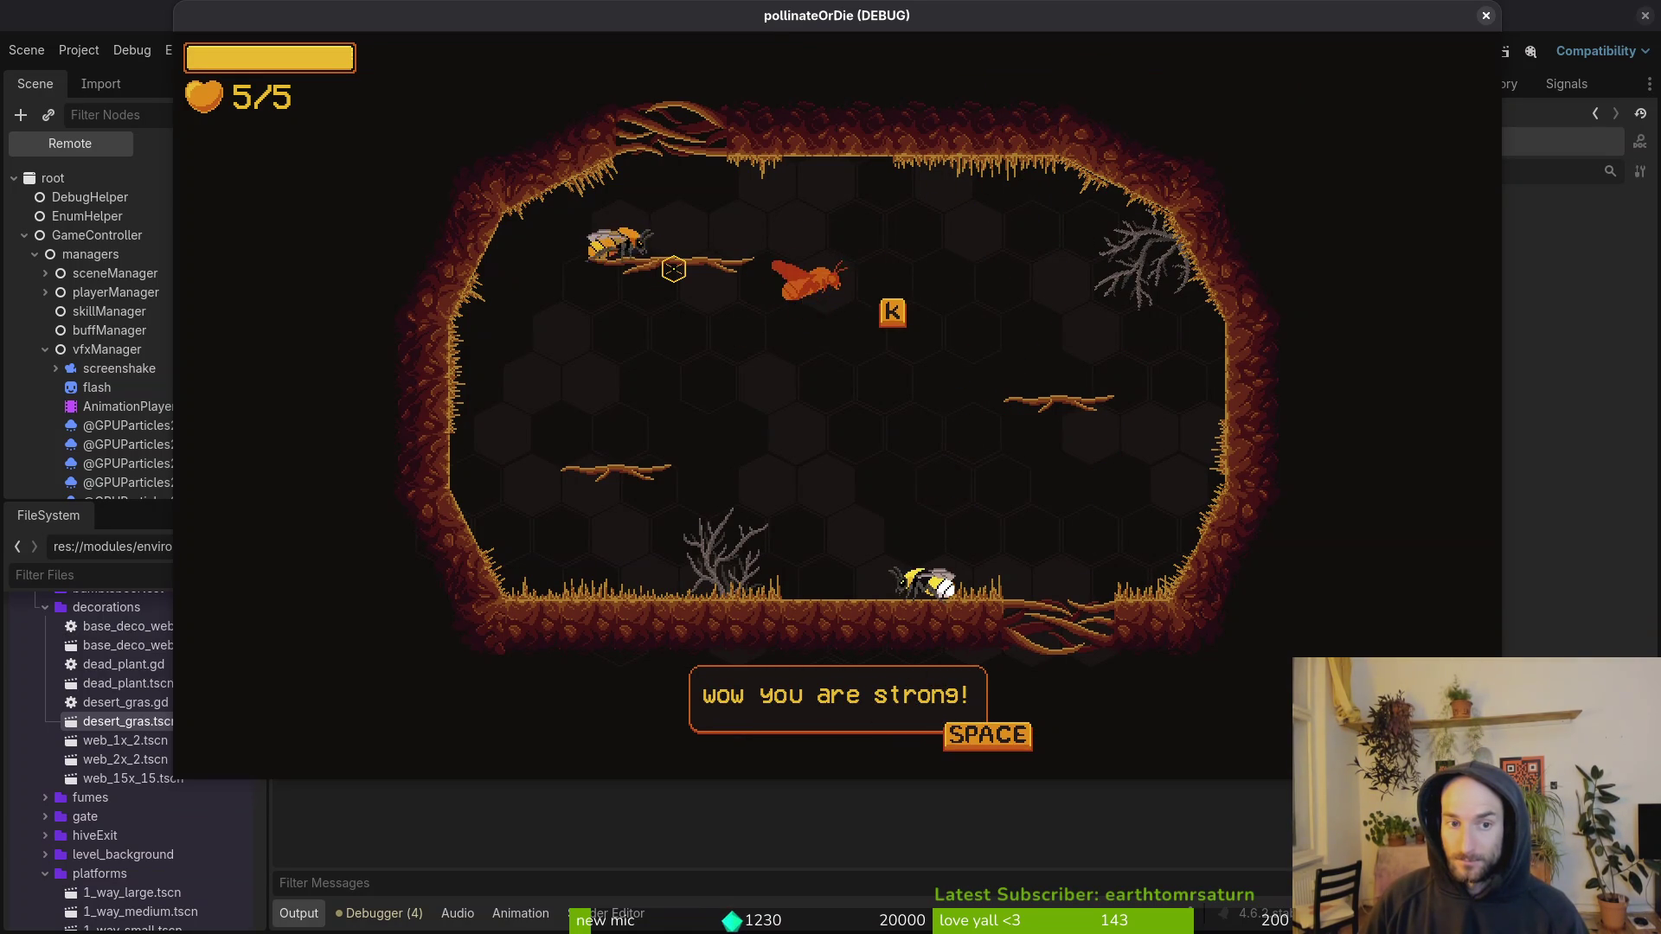
# Step: Close the game window and put the friend NPC back at (256, 120)
pyautogui.click(1486, 14)
pyautogui.scroll(10, 701, 309)
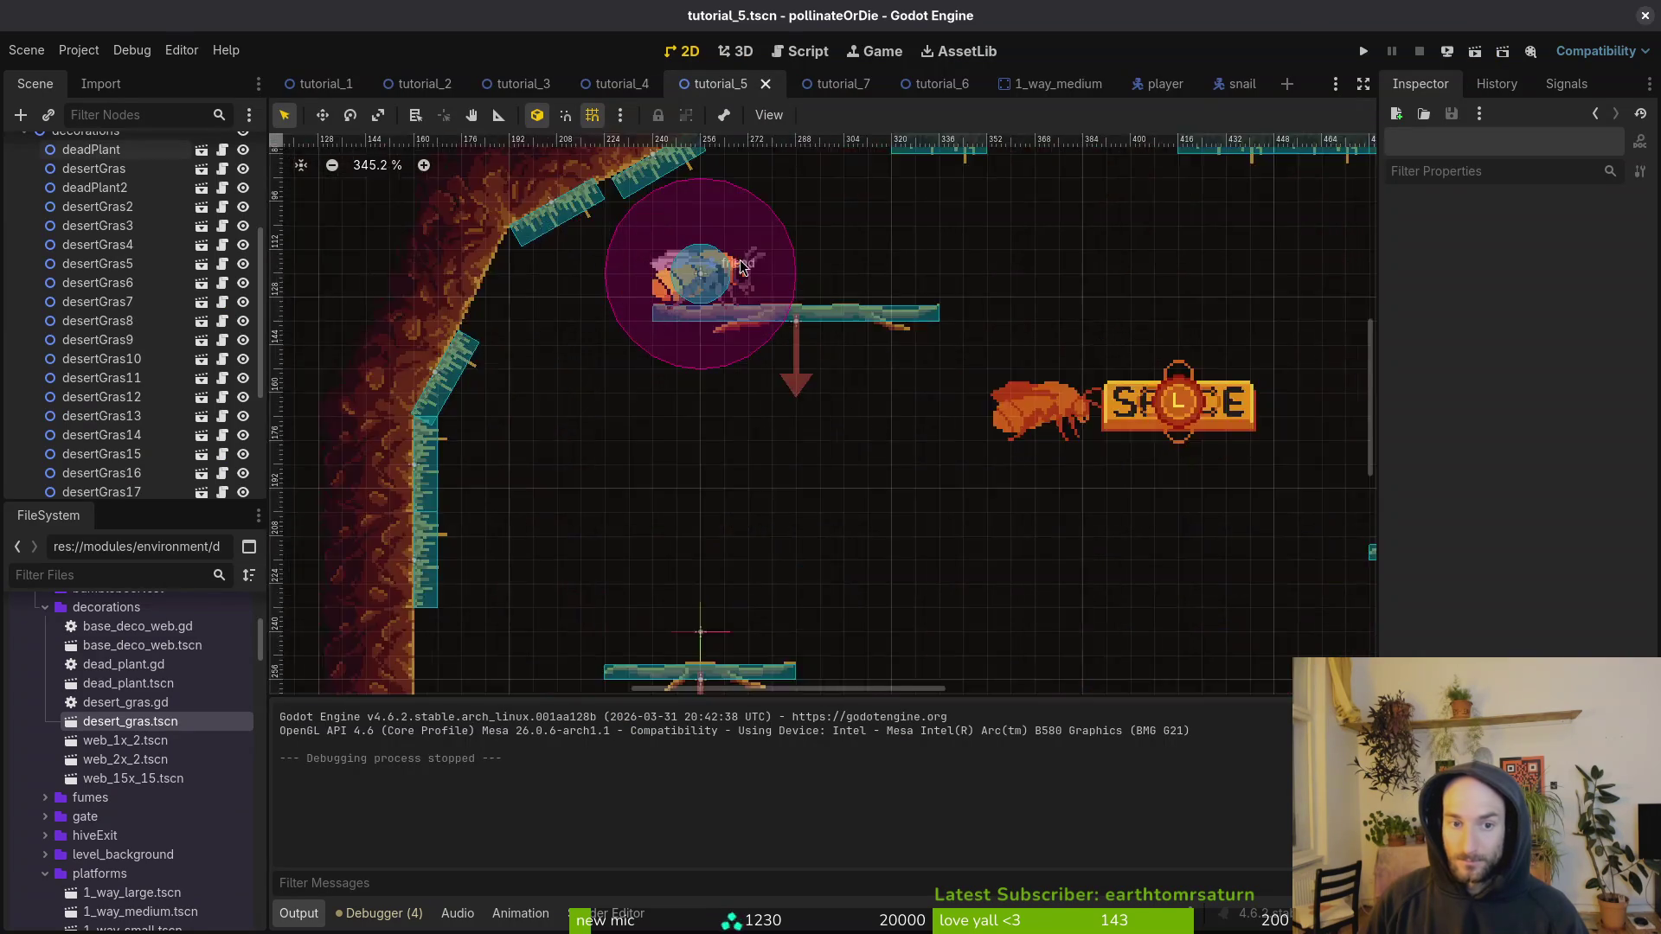
pyautogui.scroll(2, 700, 309)
pyautogui.click(711, 319)
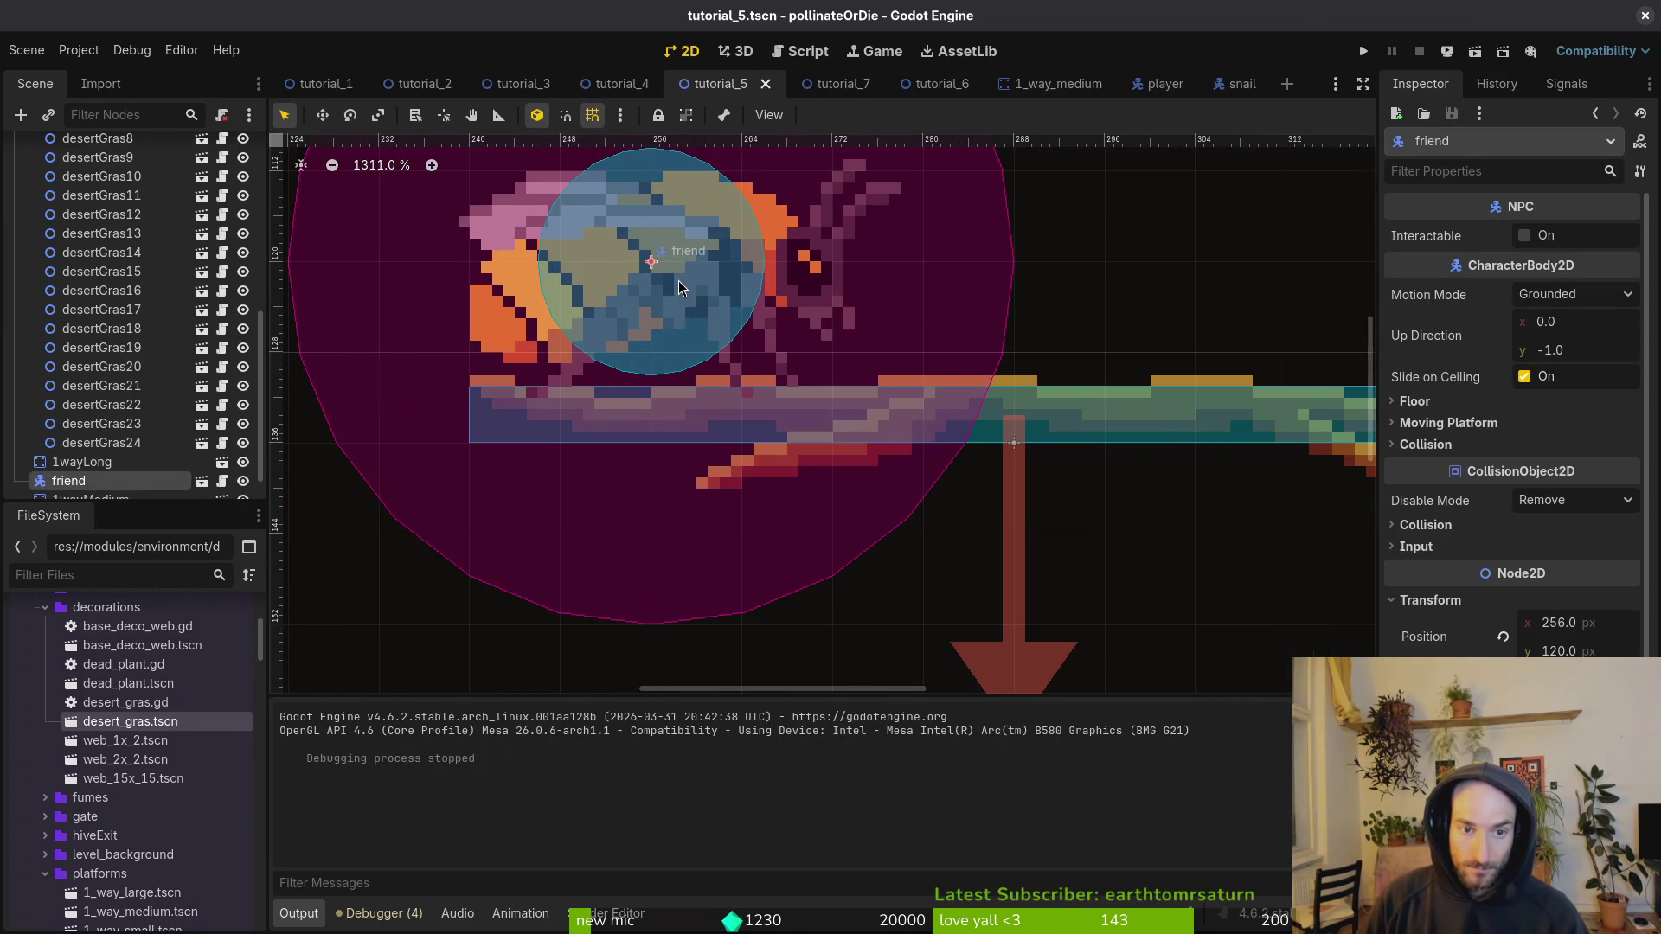
pyautogui.scroll(-2, 679, 289)
pyautogui.moveTo(690, 302)
pyautogui.mouseDown()
pyautogui.moveTo(690, 246)
pyautogui.moveTo(690, 305)
pyautogui.mouseUp()
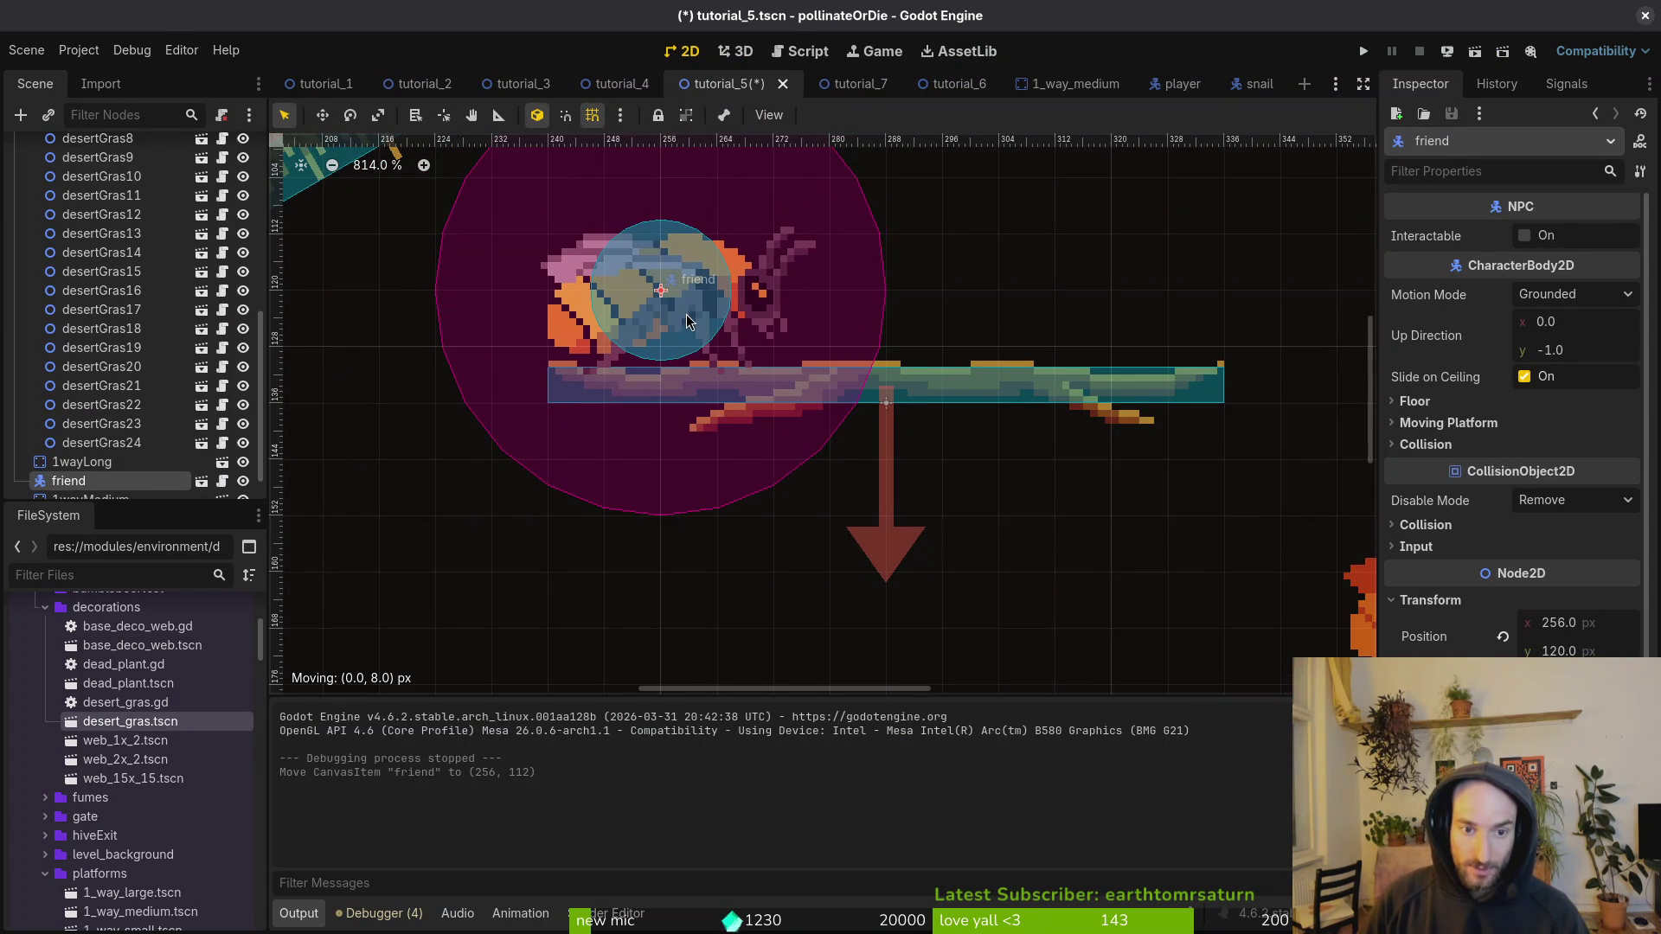
# Step: Collapse the decorations group and save the tutorial_5 scene
pyautogui.scroll(-2, 695, 317)
pyautogui.scroll(5, 67, 433)
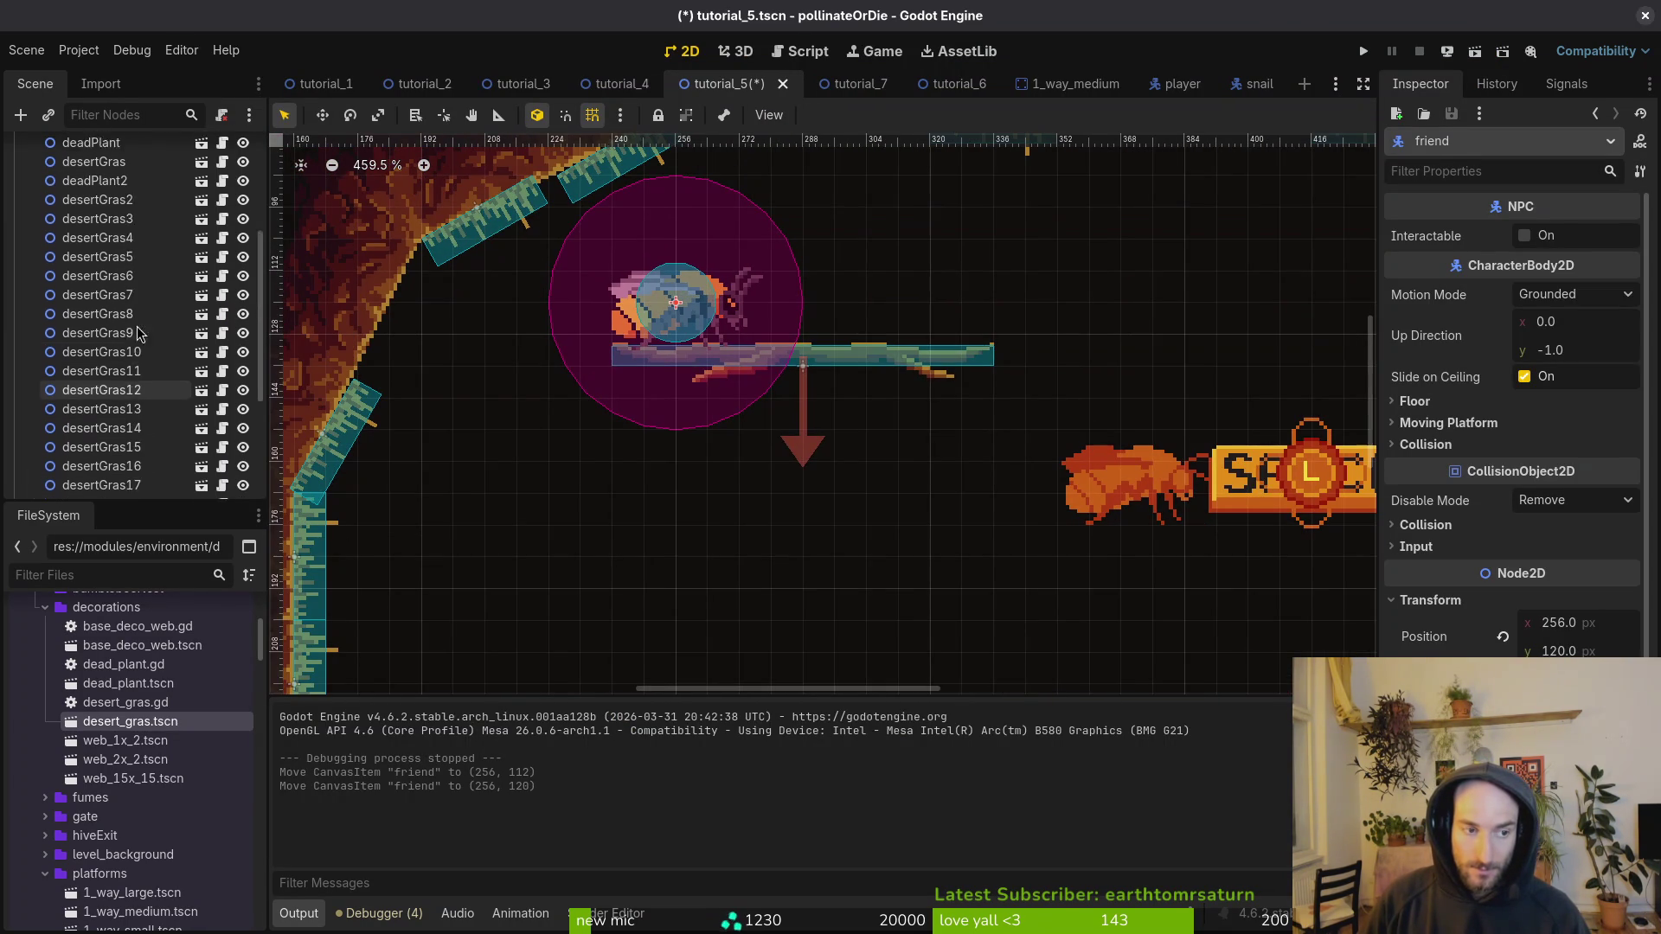
pyautogui.click(24, 169)
pyautogui.hotkey('ctrl', 's')
# Step: Open a new terminal on the desktop
pyautogui.scroll(-2, 905, 337)
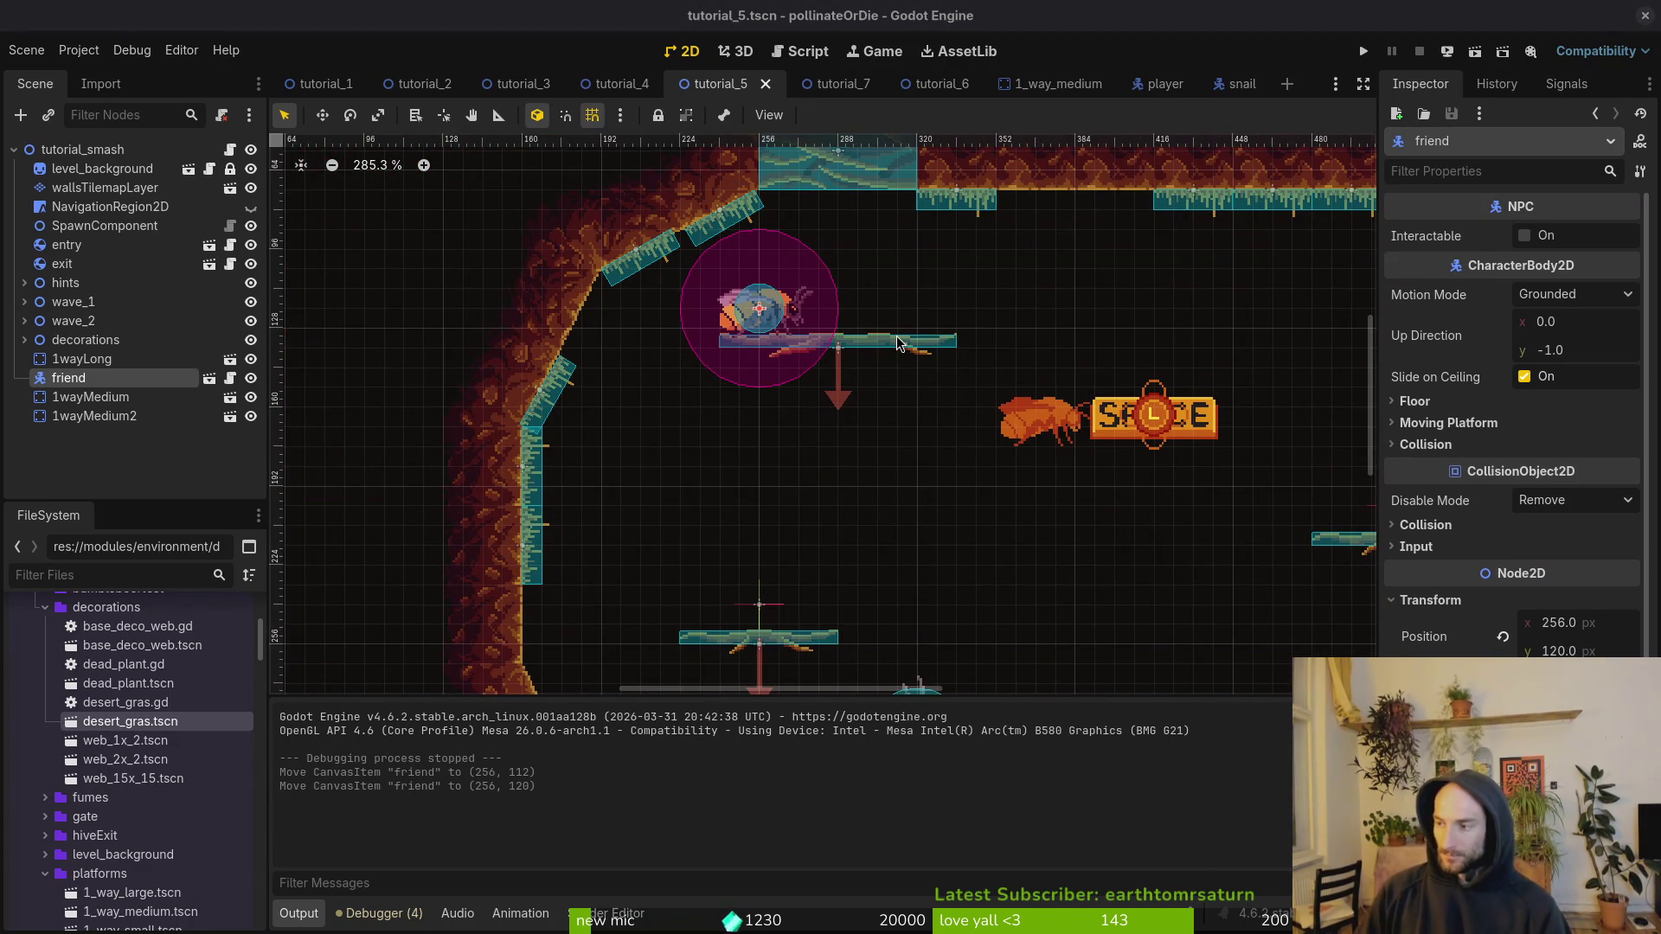
pyautogui.press('super+2')
pyautogui.press('super+1')
pyautogui.press('super+Return')
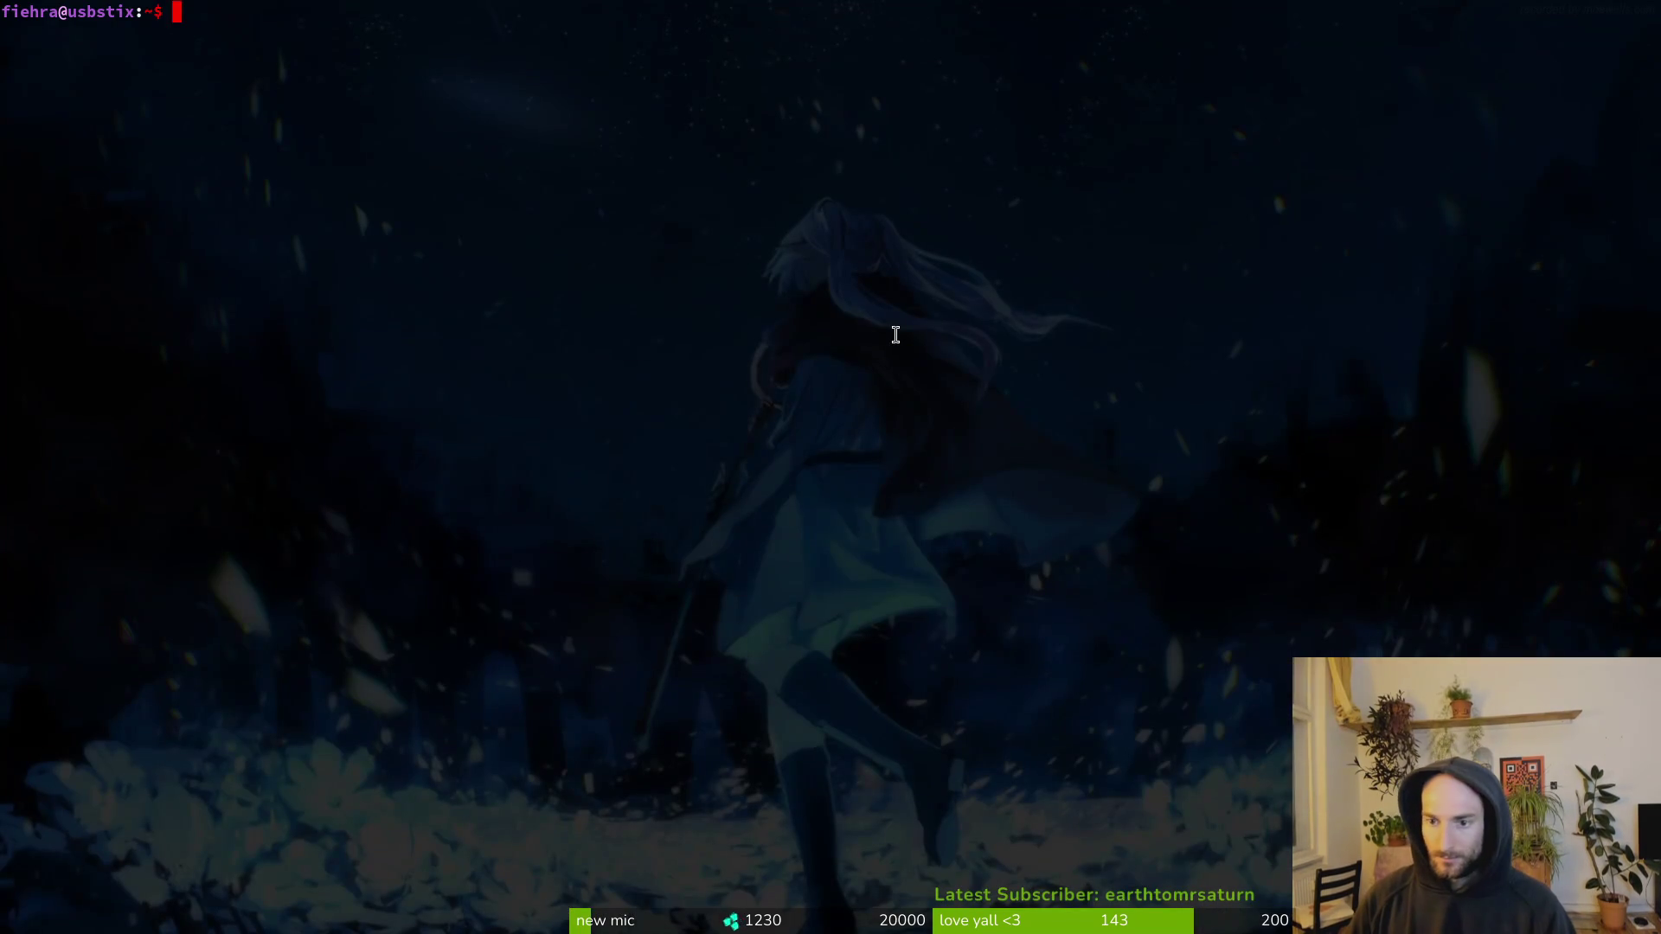
pyautogui.write('cd gamedev/pollinate-or-die/')
pyautogui.press('Return')
pyautogui.write('nvim .')
pyautogui.press('Return')
pyautogui.write('tut5')
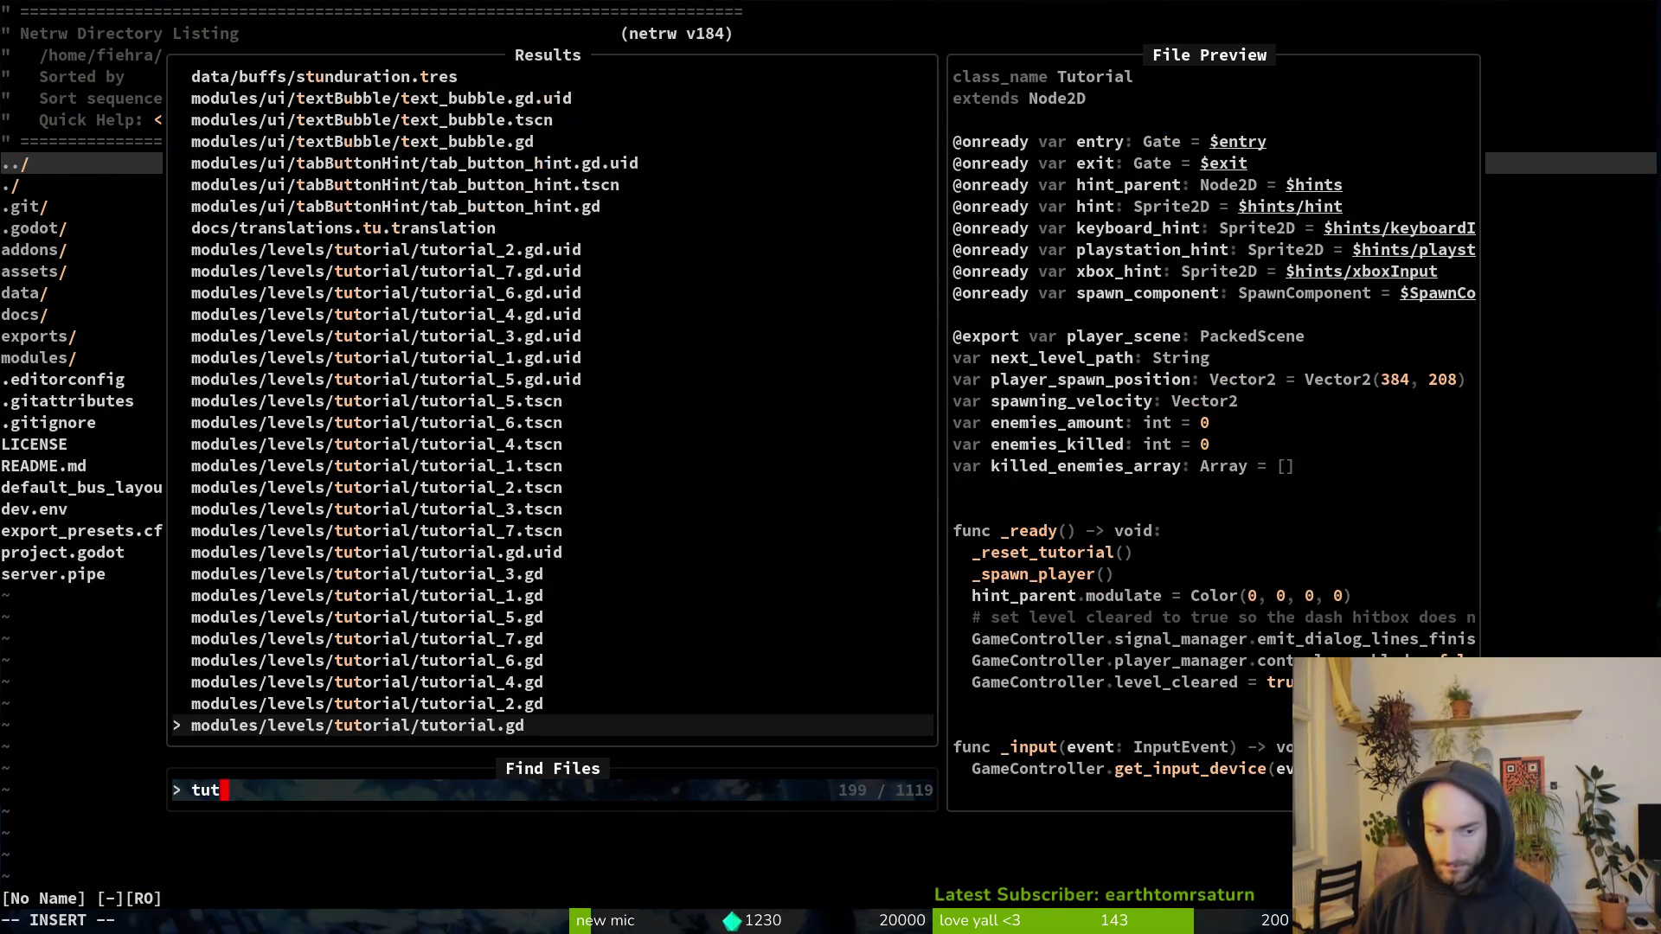
pyautogui.press('Return')
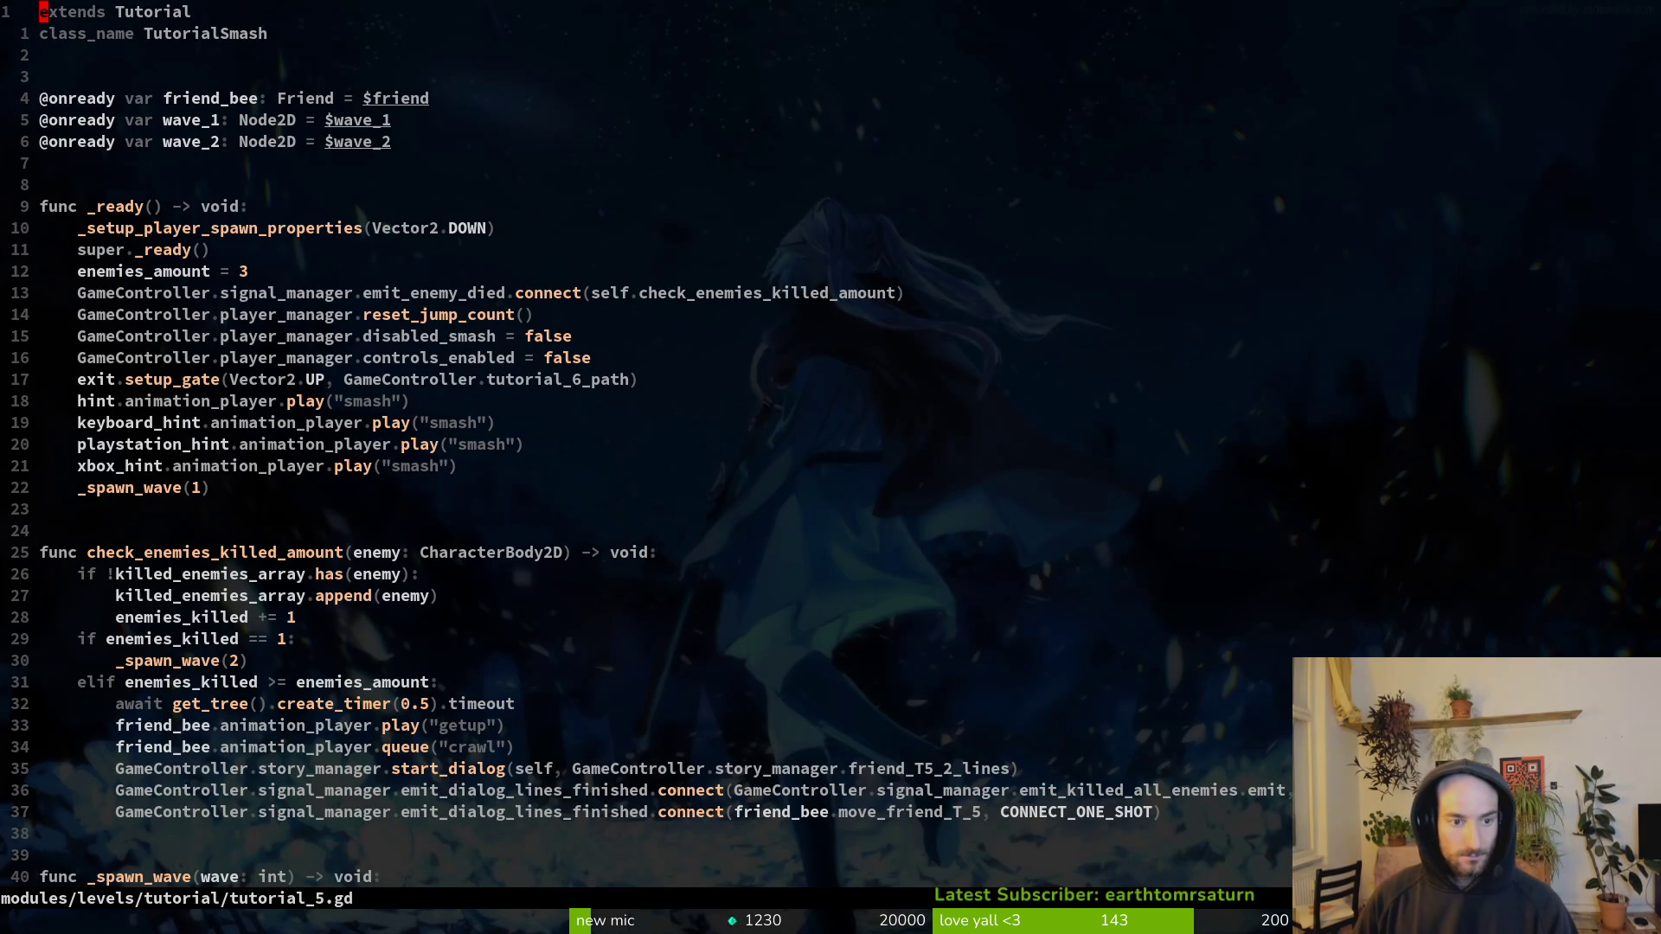
pyautogui.press('G')
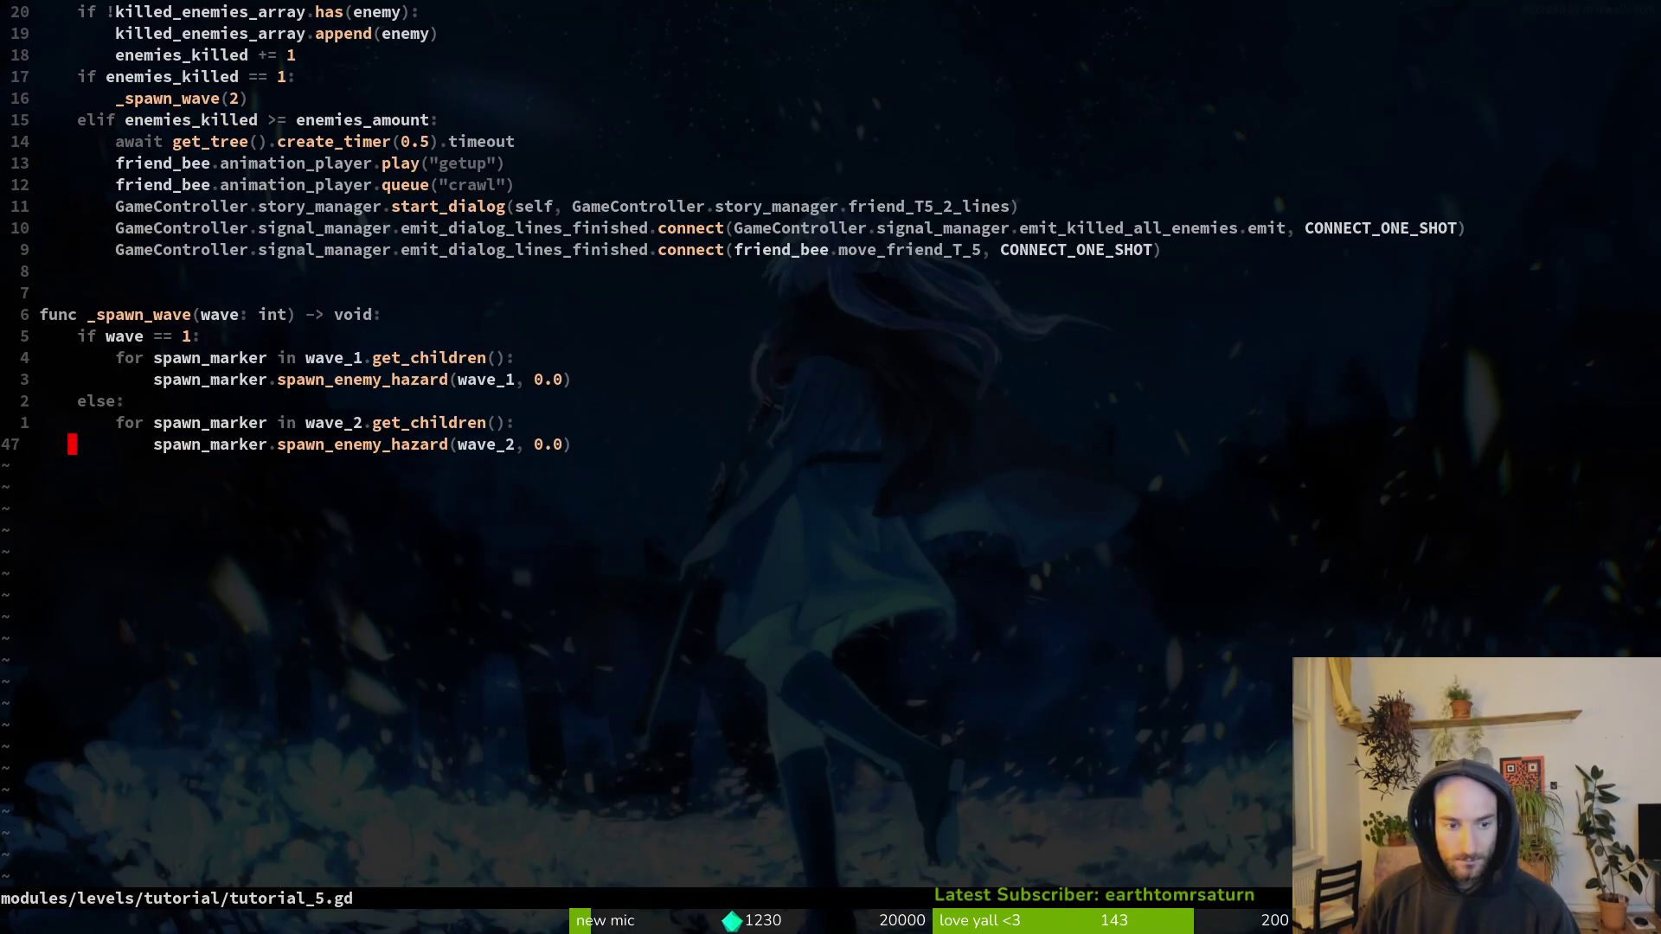
pyautogui.press('space')
pyautogui.press('f')
pyautogui.press('f')
pyautogui.write('fried')
pyautogui.press('Return')
pyautogui.press('j')
pyautogui.press('j')
pyautogui.press('j')
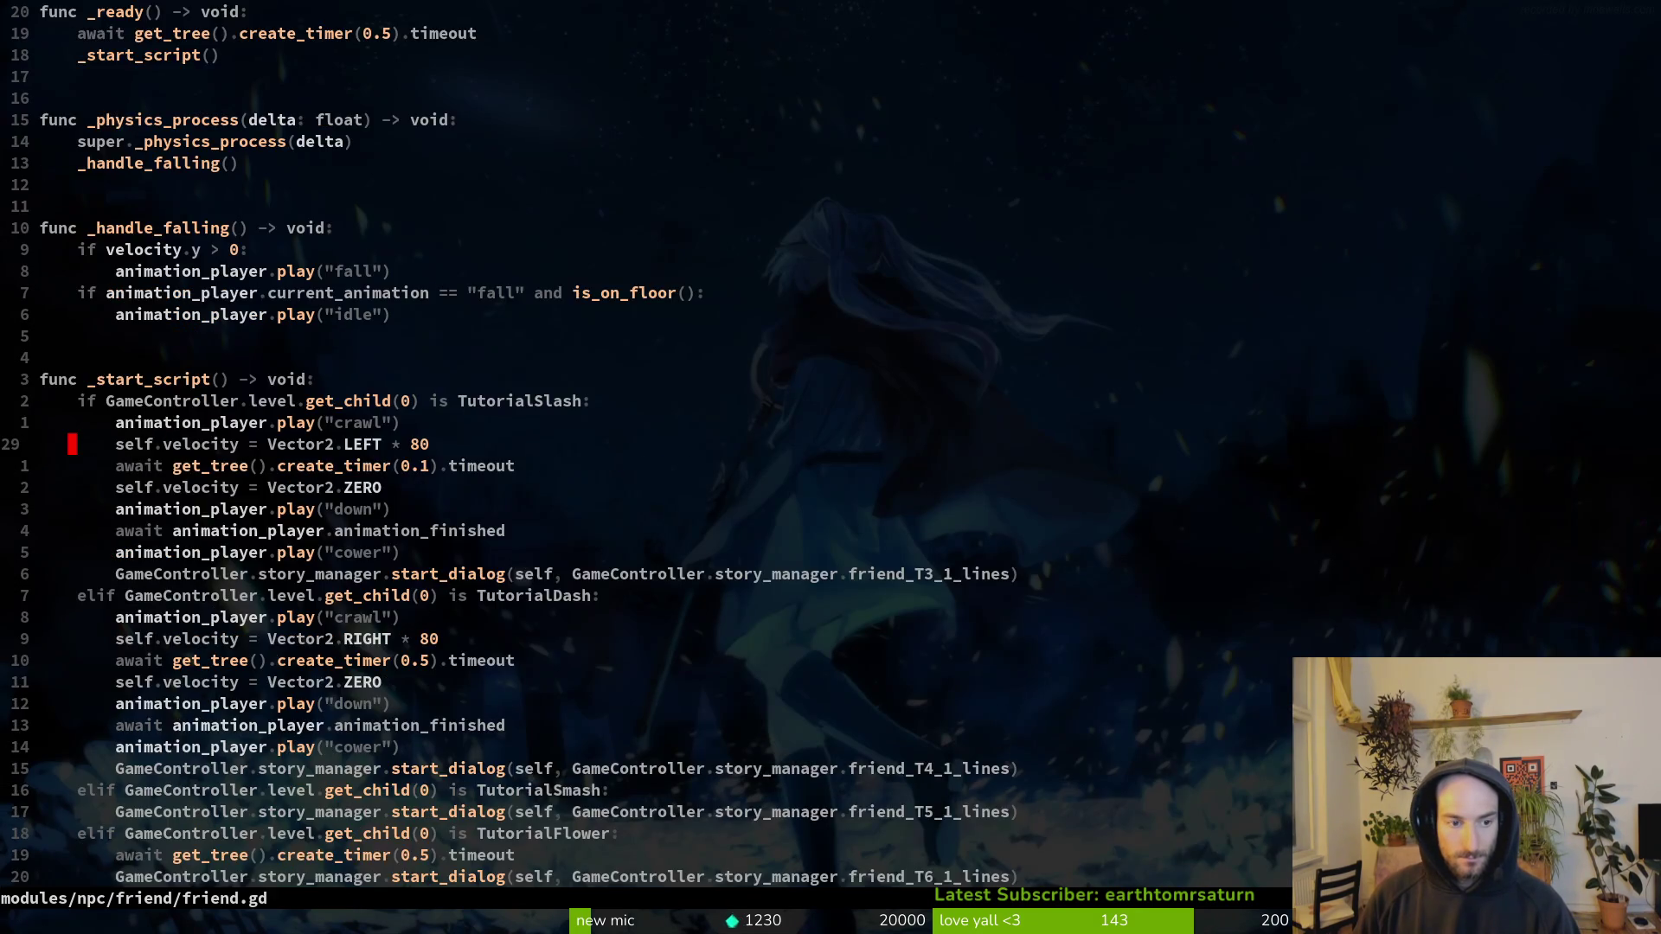
pyautogui.hotkey('ctrl', 'd')
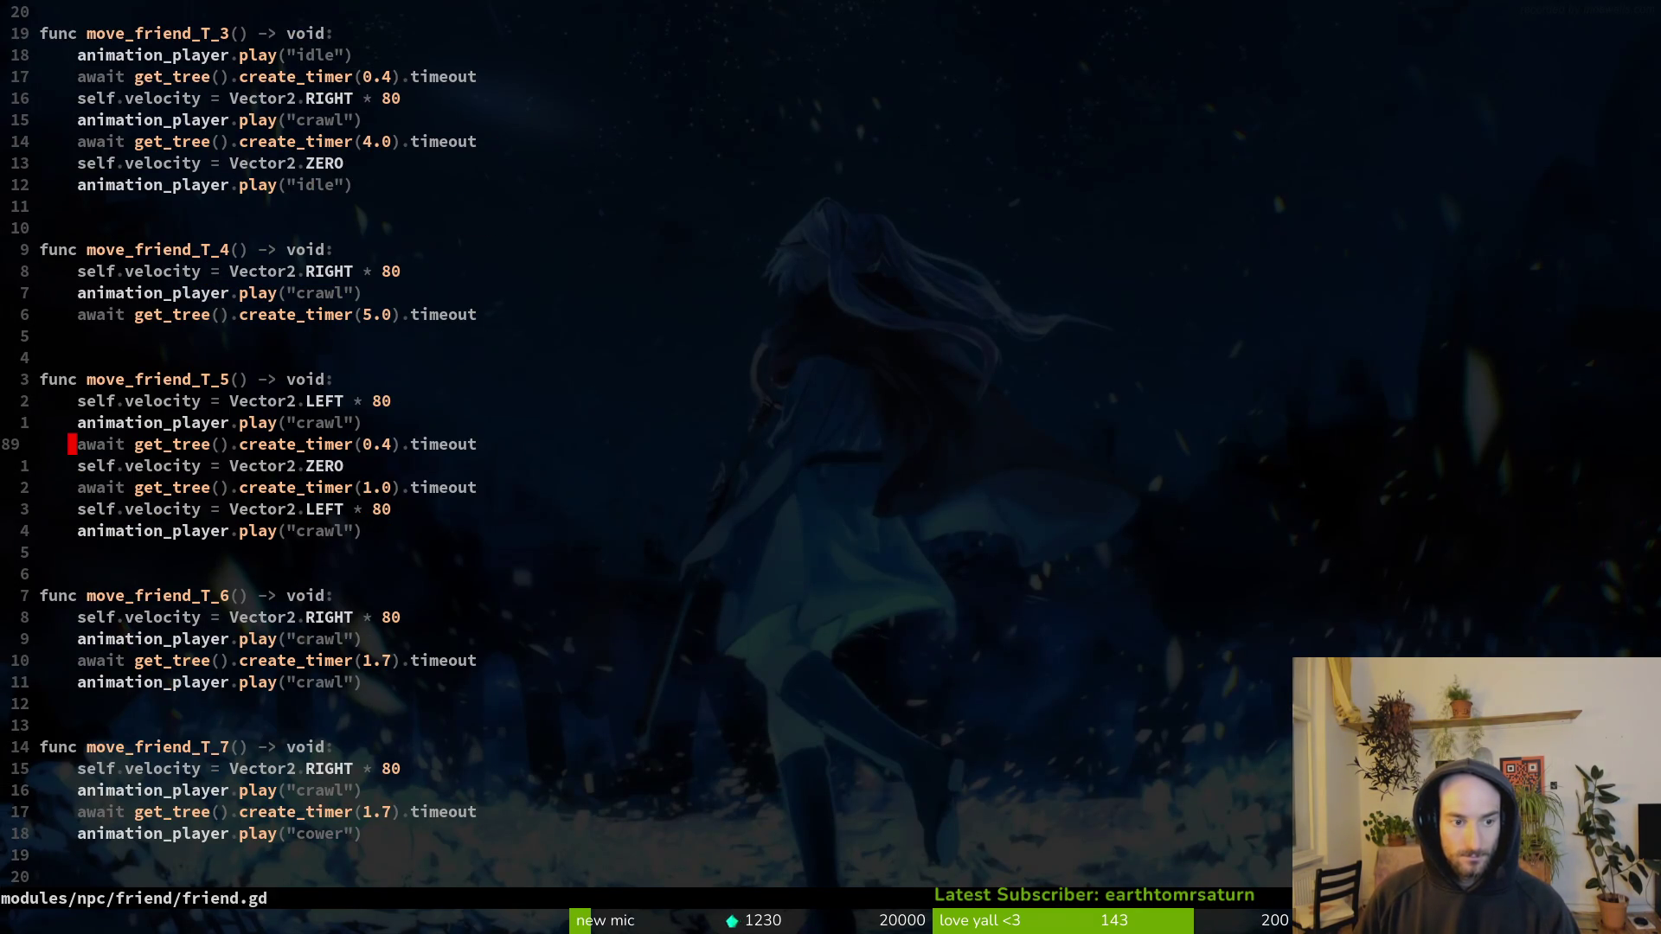
pyautogui.press('k')
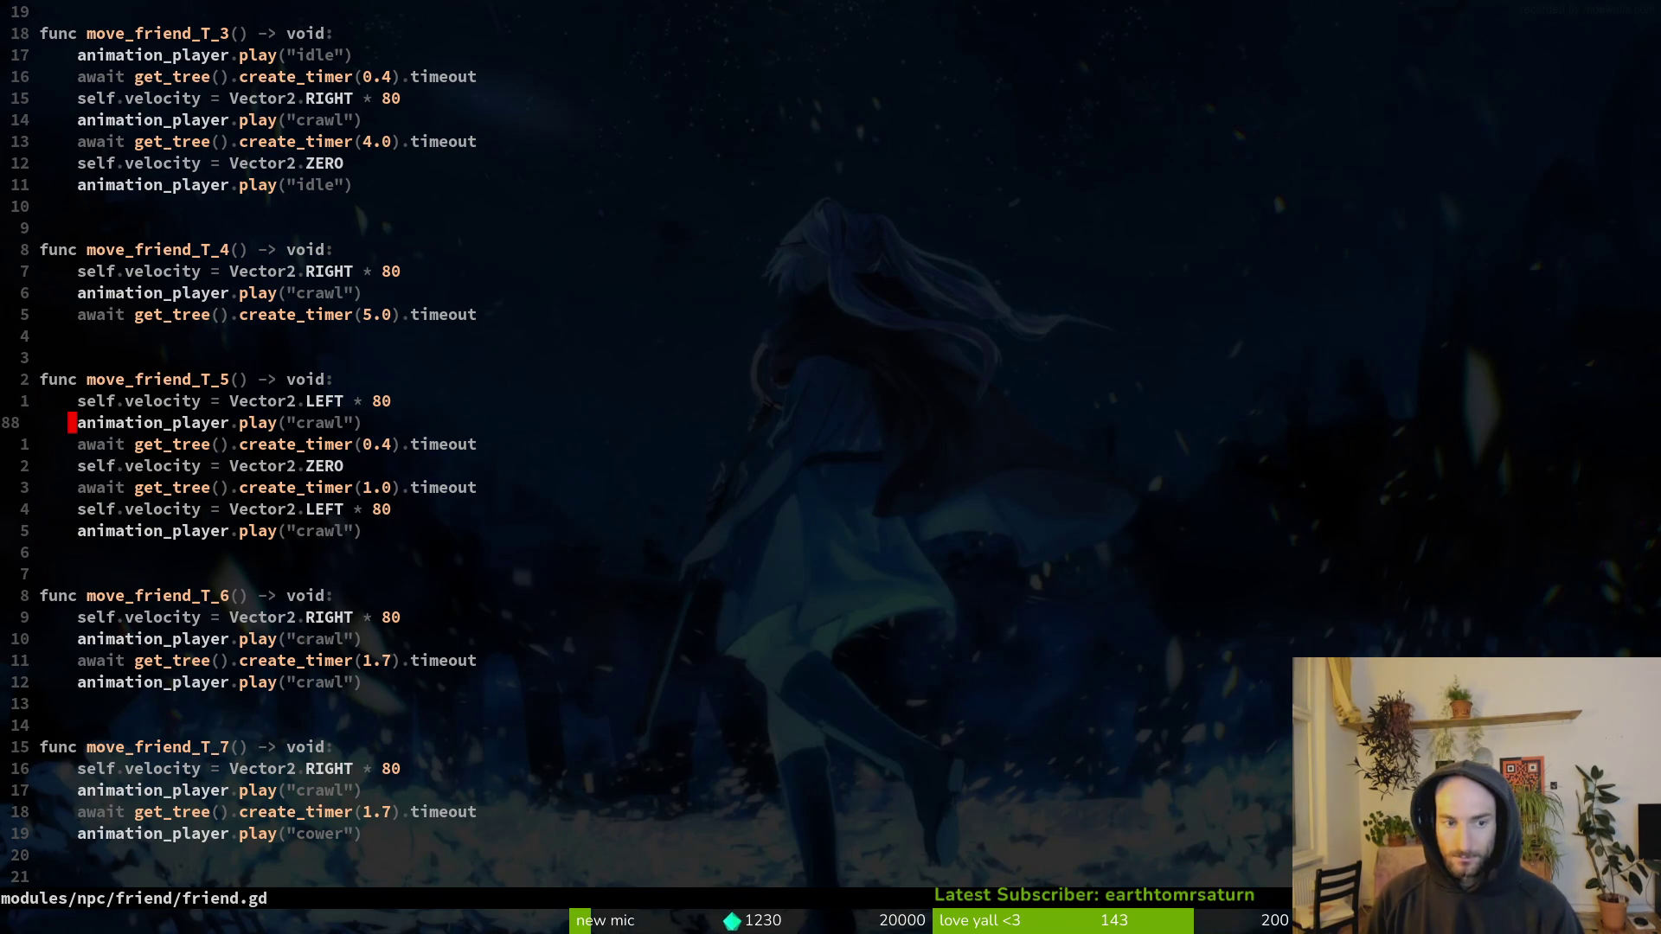
pyautogui.press('j')
pyautogui.press('j')
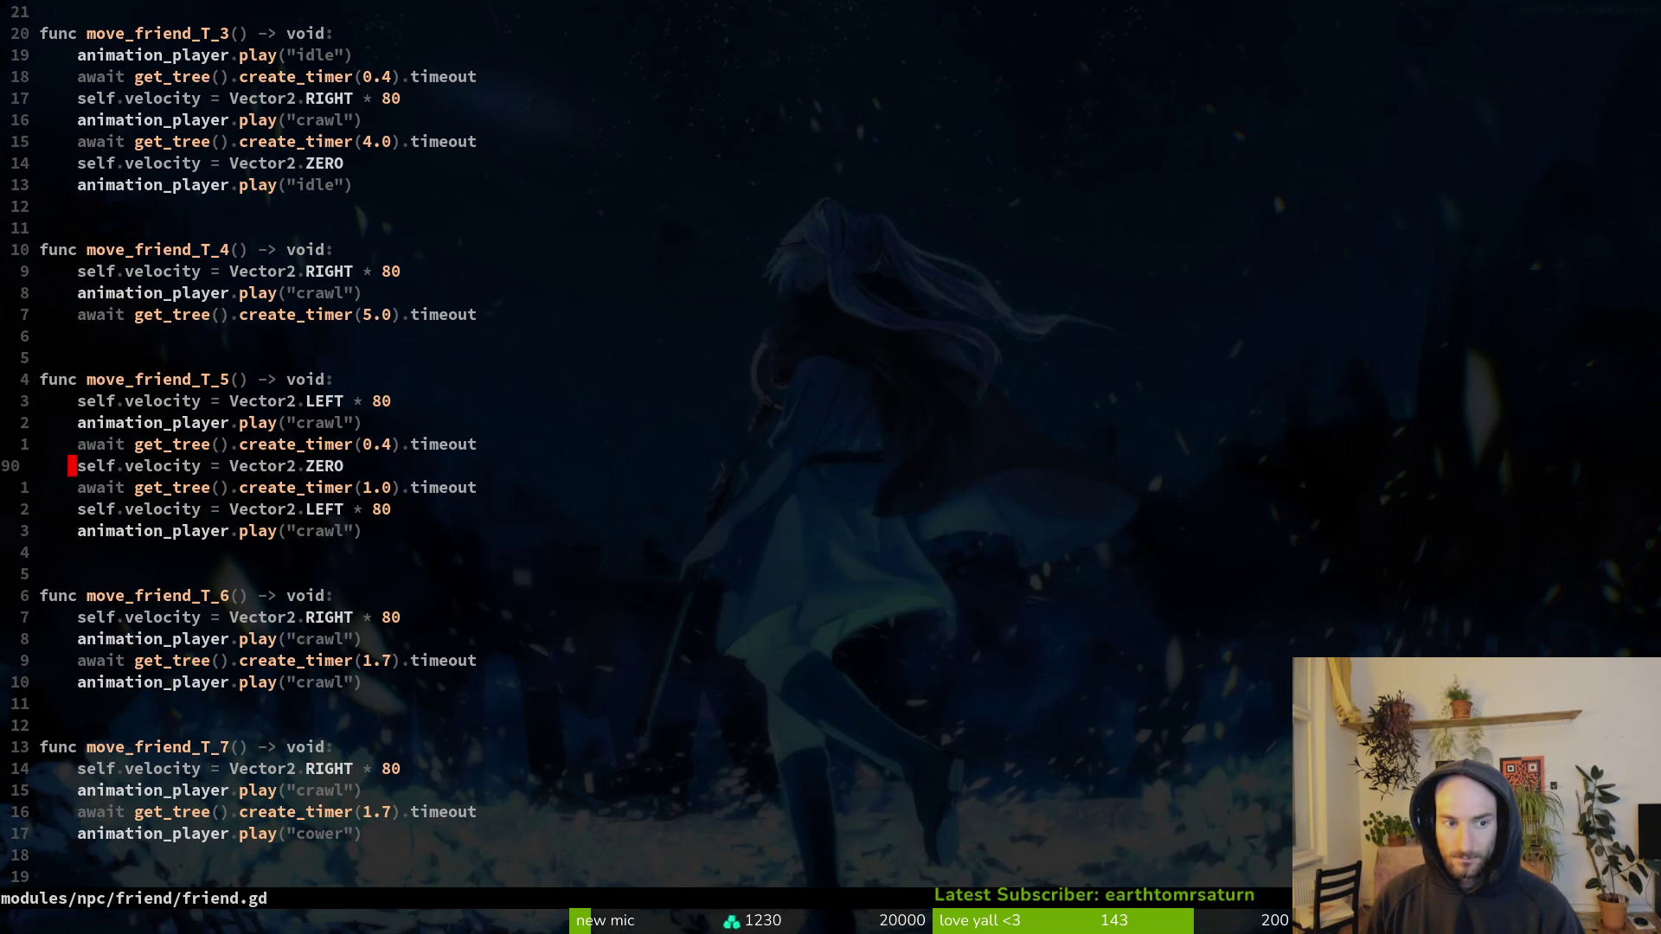
pyautogui.press('j')
pyautogui.press('j')
pyautogui.press('j')
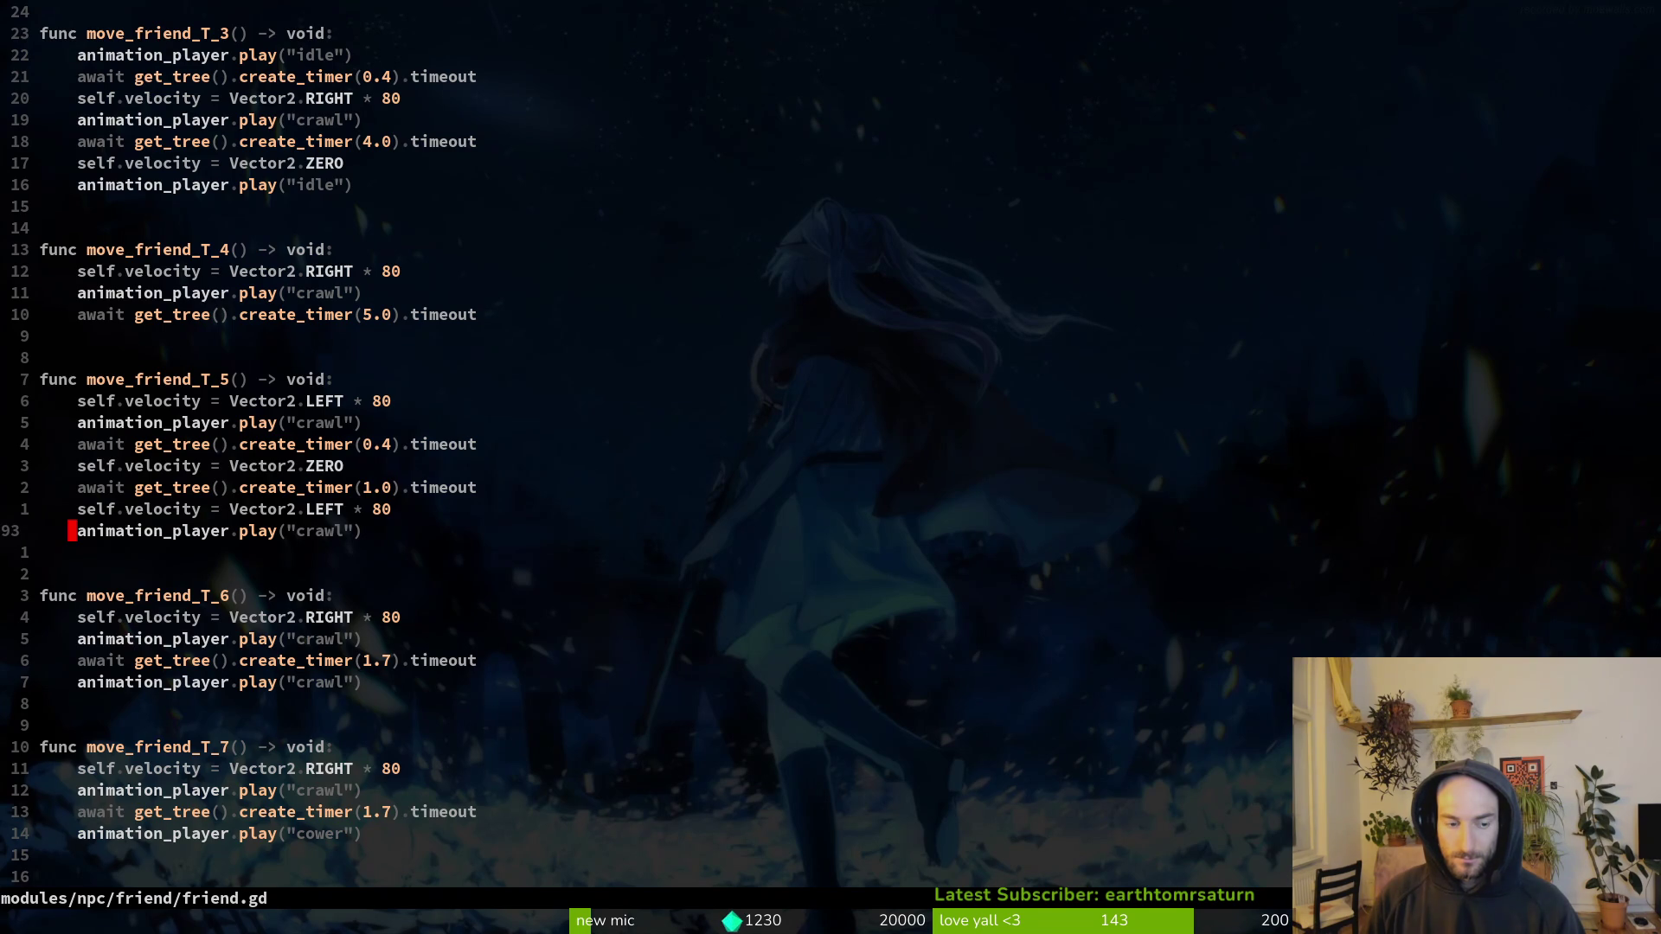
pyautogui.press('k')
pyautogui.press('k')
pyautogui.press('k')
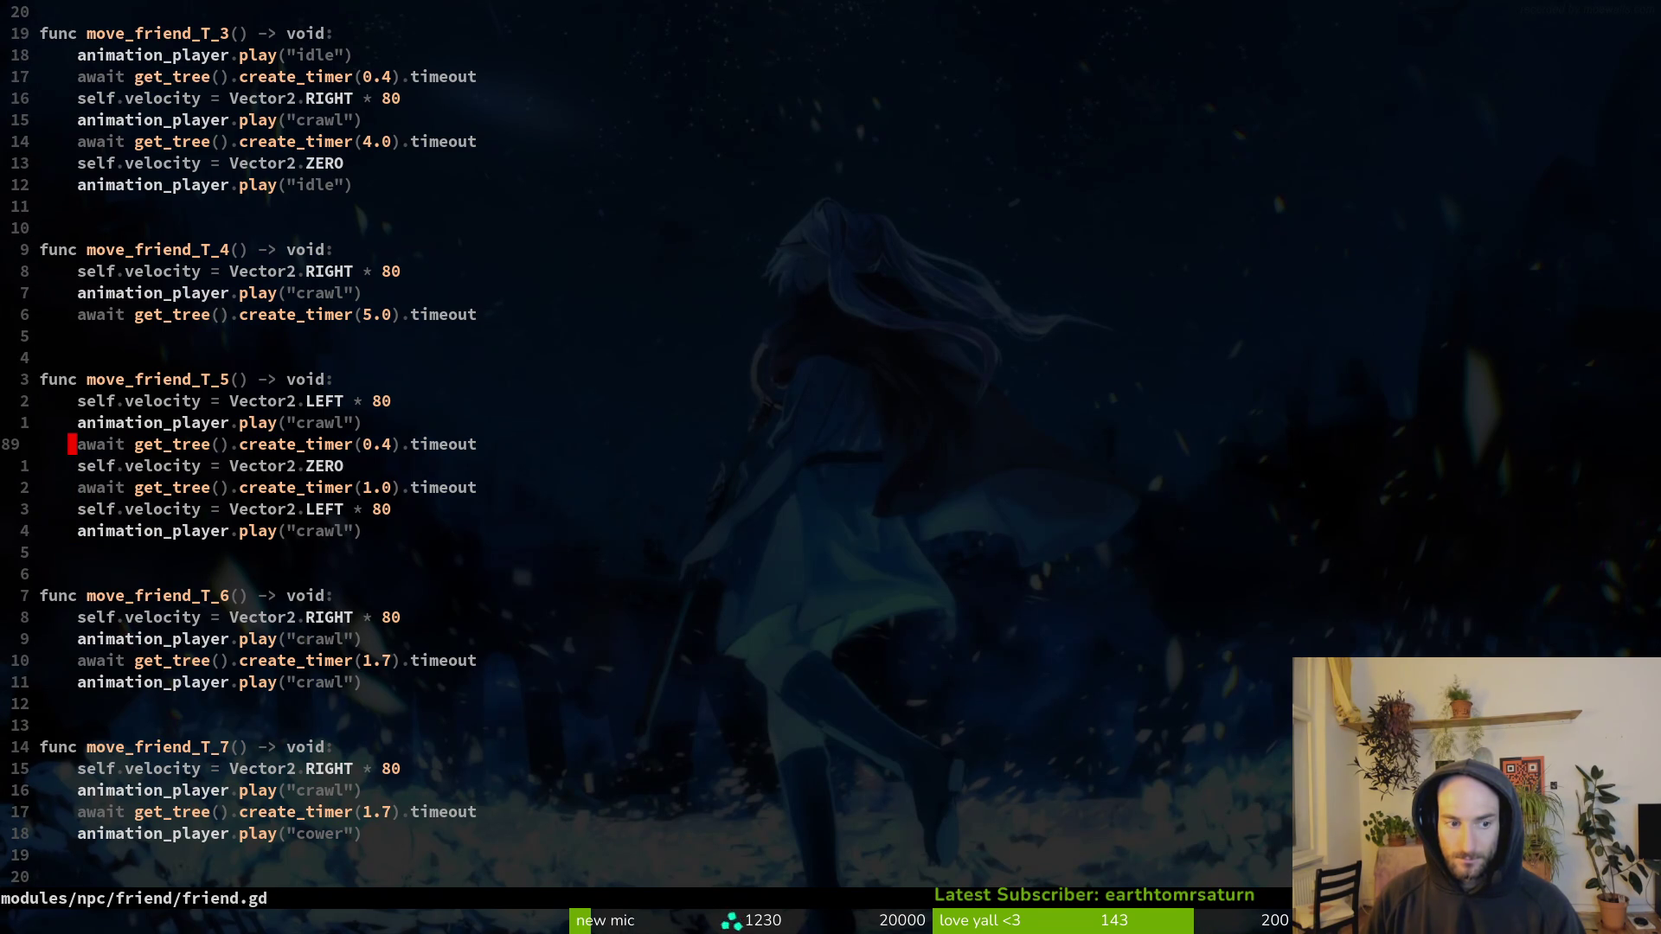
pyautogui.press('k')
pyautogui.press('k')
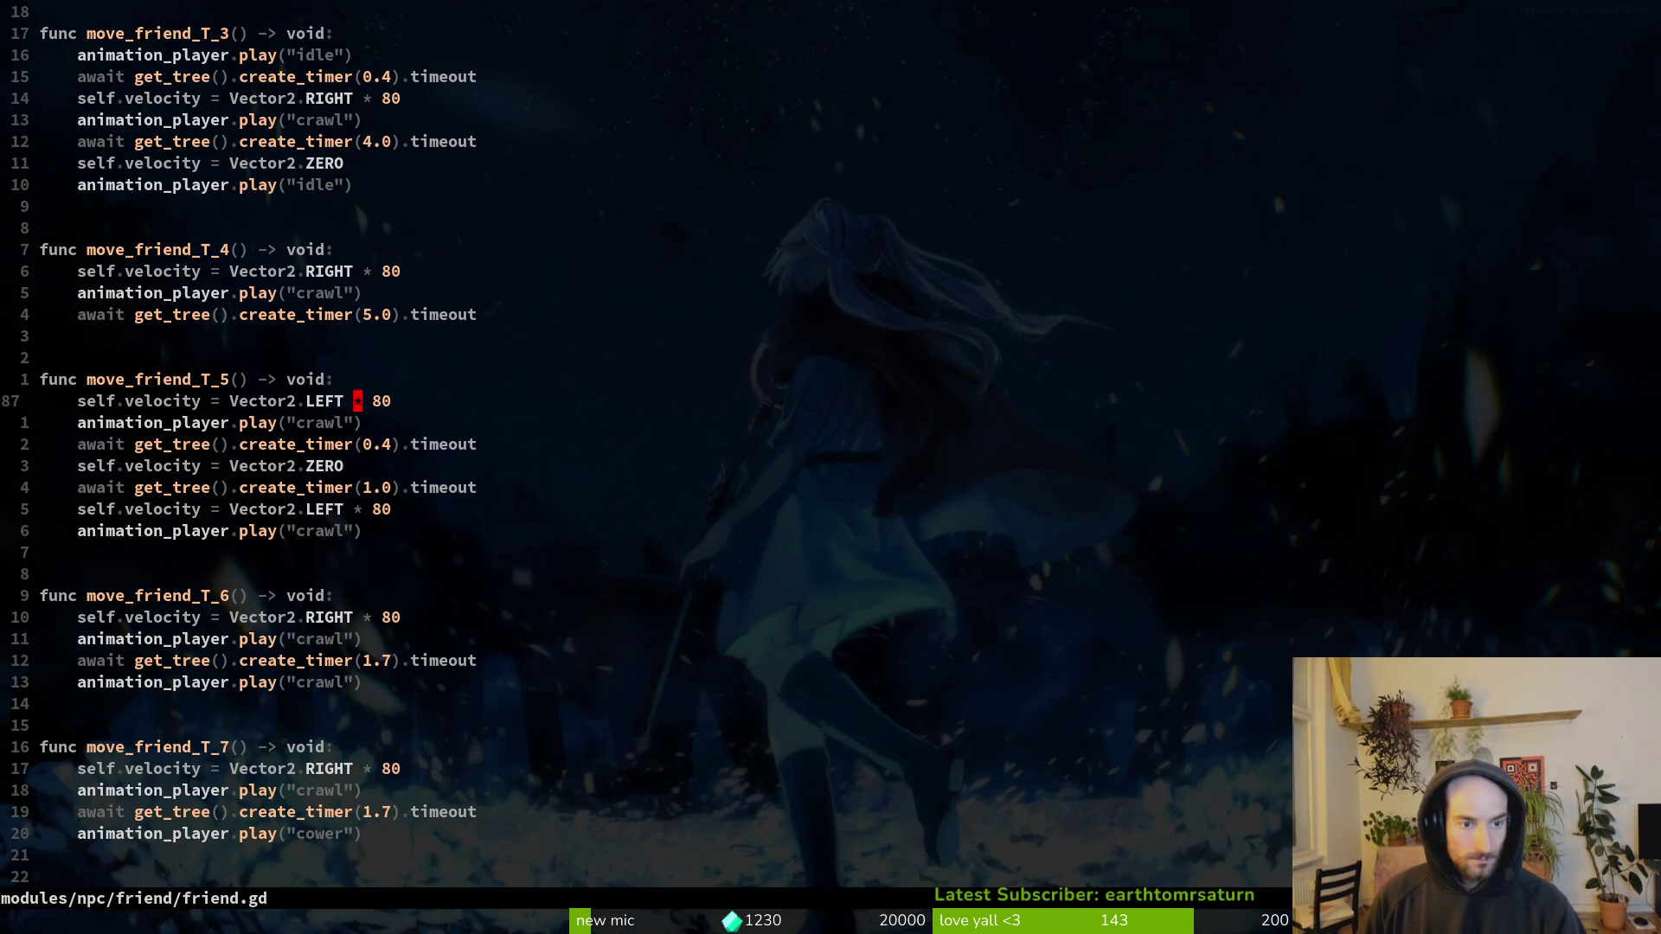
pyautogui.write('cwRIGHT')
# Step: Finish changing line 87's LEFT to RIGHT and save friend.gd
pyautogui.press('Escape')
pyautogui.write(':w')
pyautogui.press('Return')
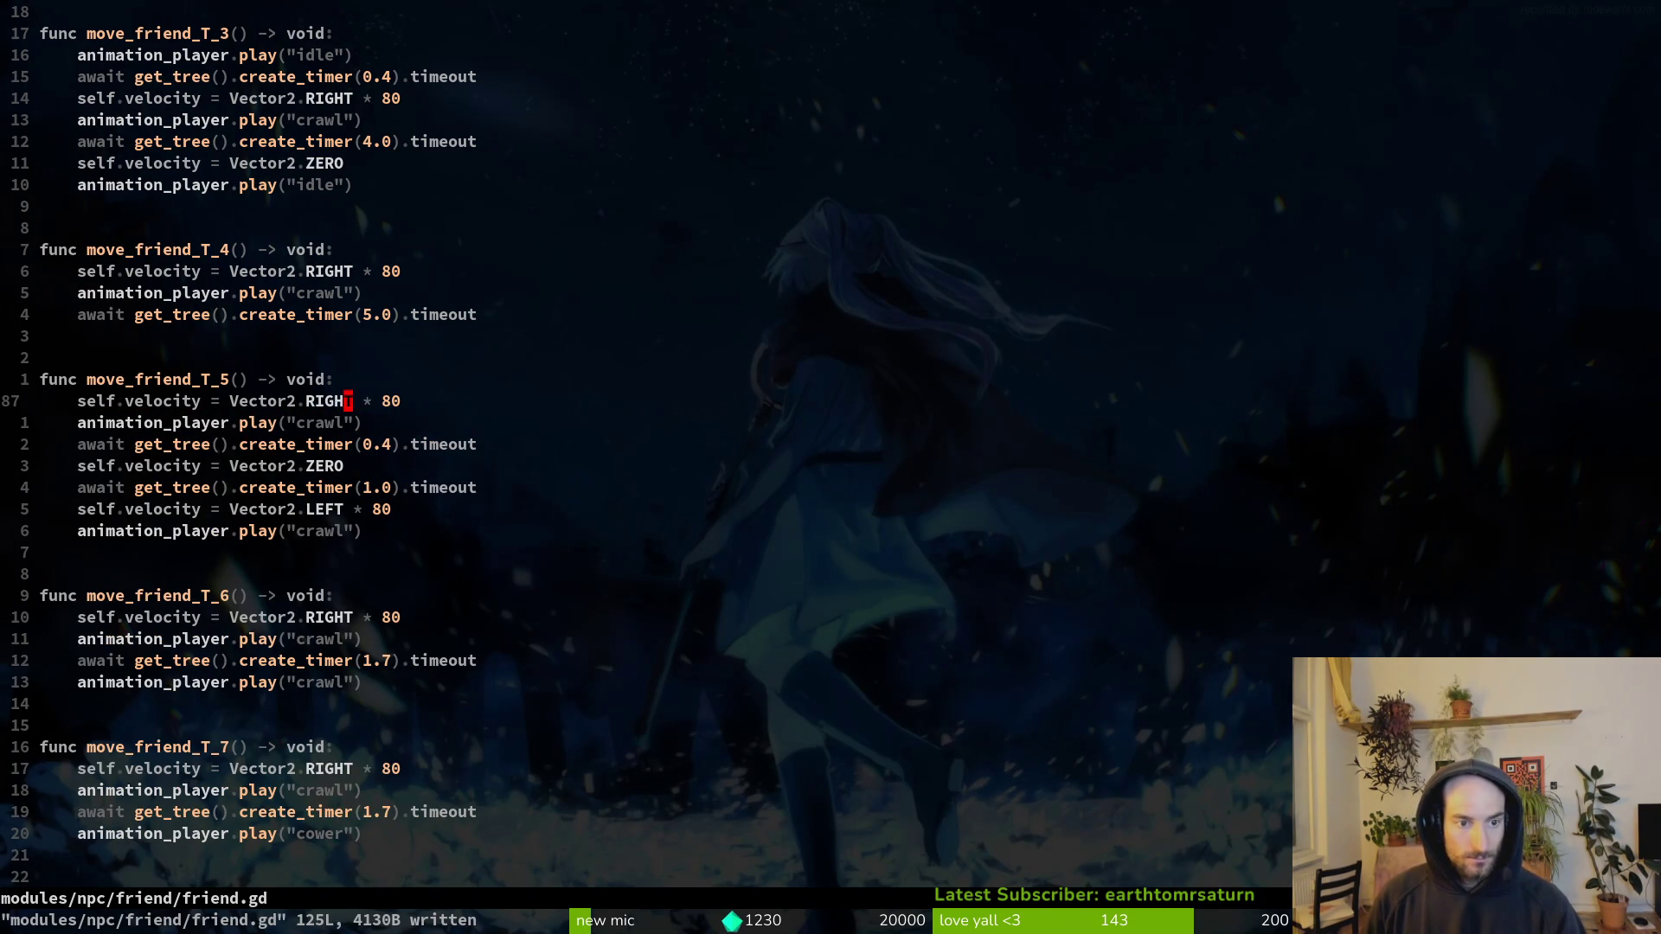
# Step: Open tutorial_5.gd in a vertical split beside friend.gd via the file finder
pyautogui.press('space')
pyautogui.press('f')
pyautogui.press('f')
pyautogui.write('tut5')
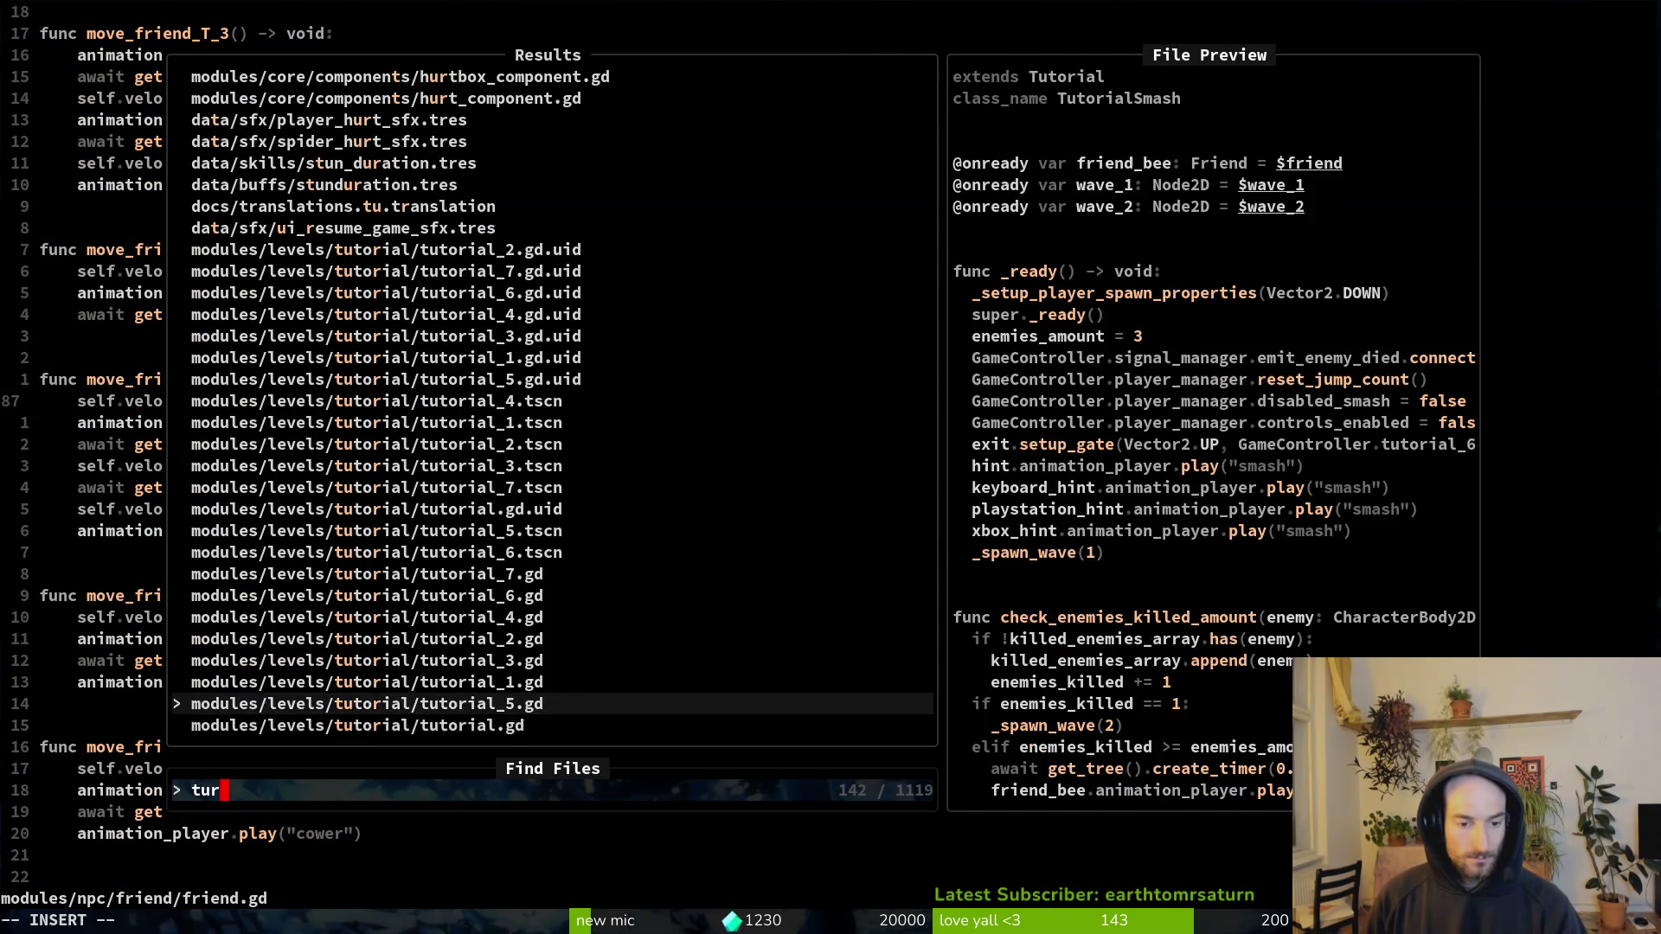
pyautogui.hotkey('ctrl', 'v')
pyautogui.hotkey('ctrl', 'u')
pyautogui.hotkey('ctrl', 'u')
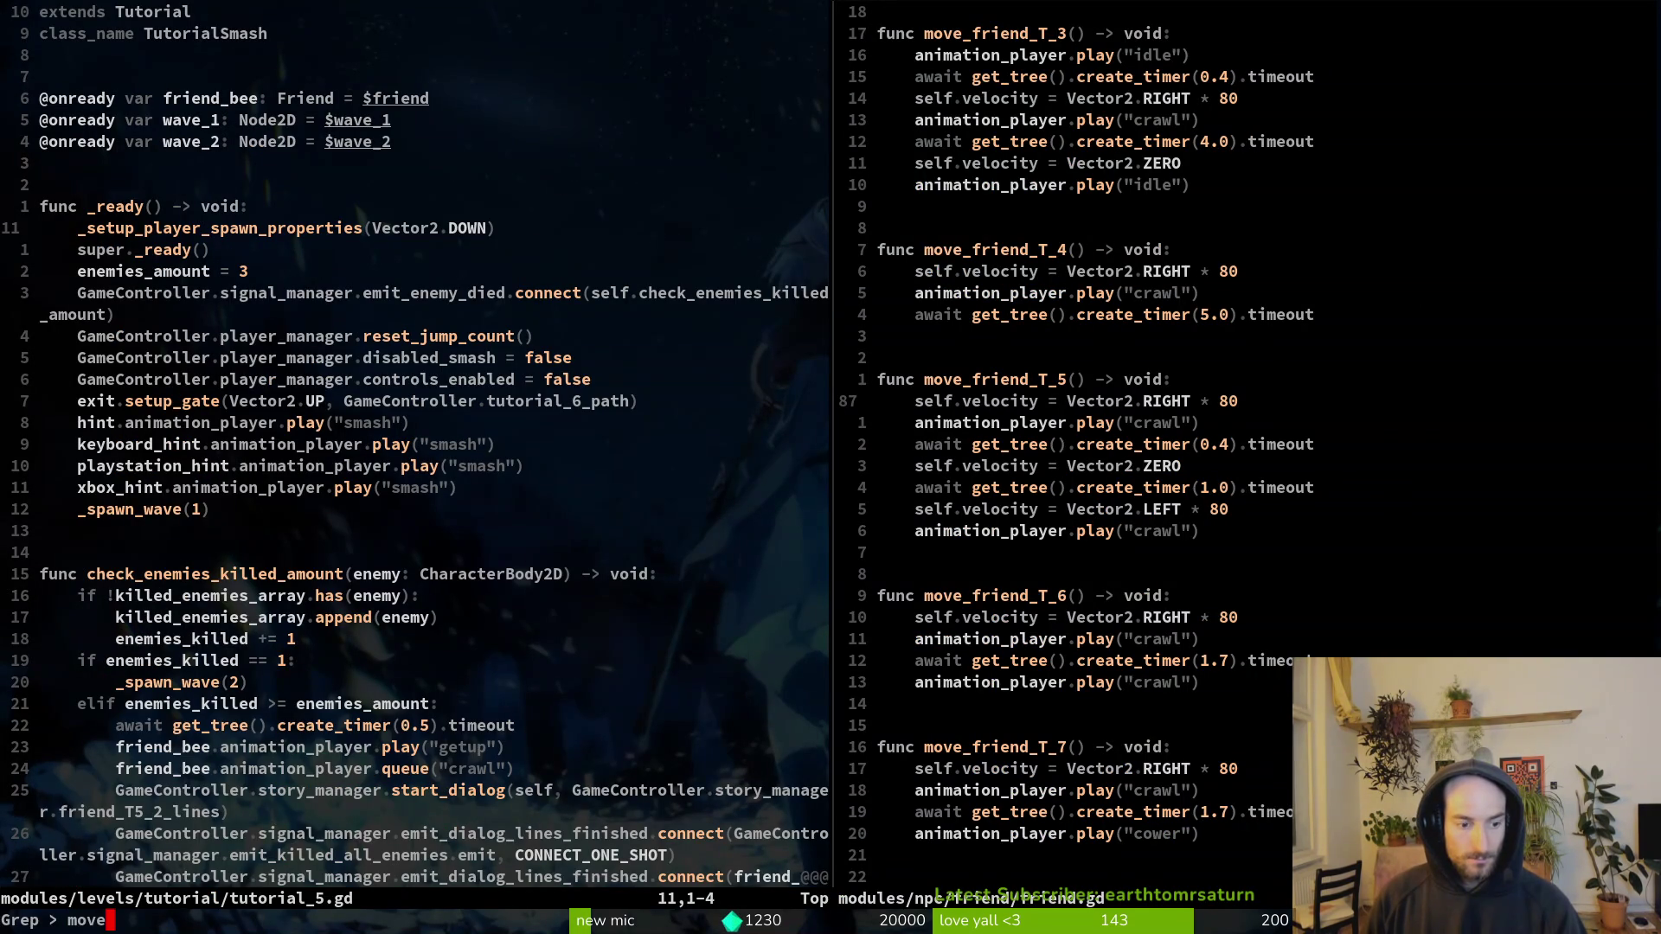
pyautogui.press('Escape')
pyautogui.press('Escape')
pyautogui.write('/move_')
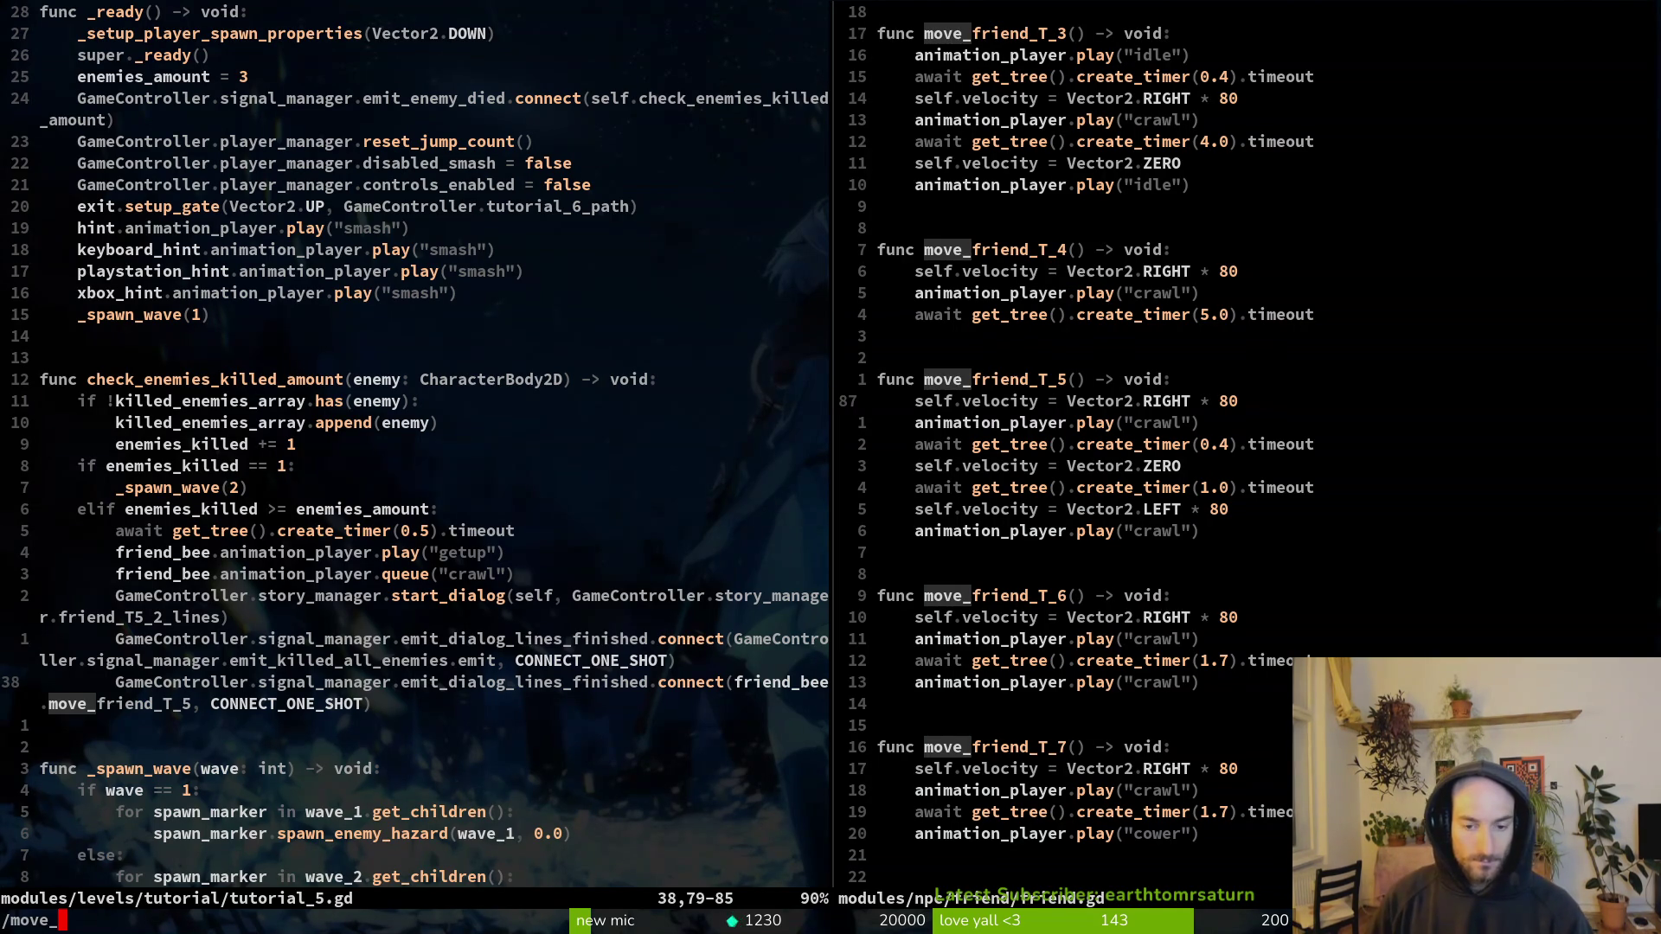
pyautogui.press('Escape')
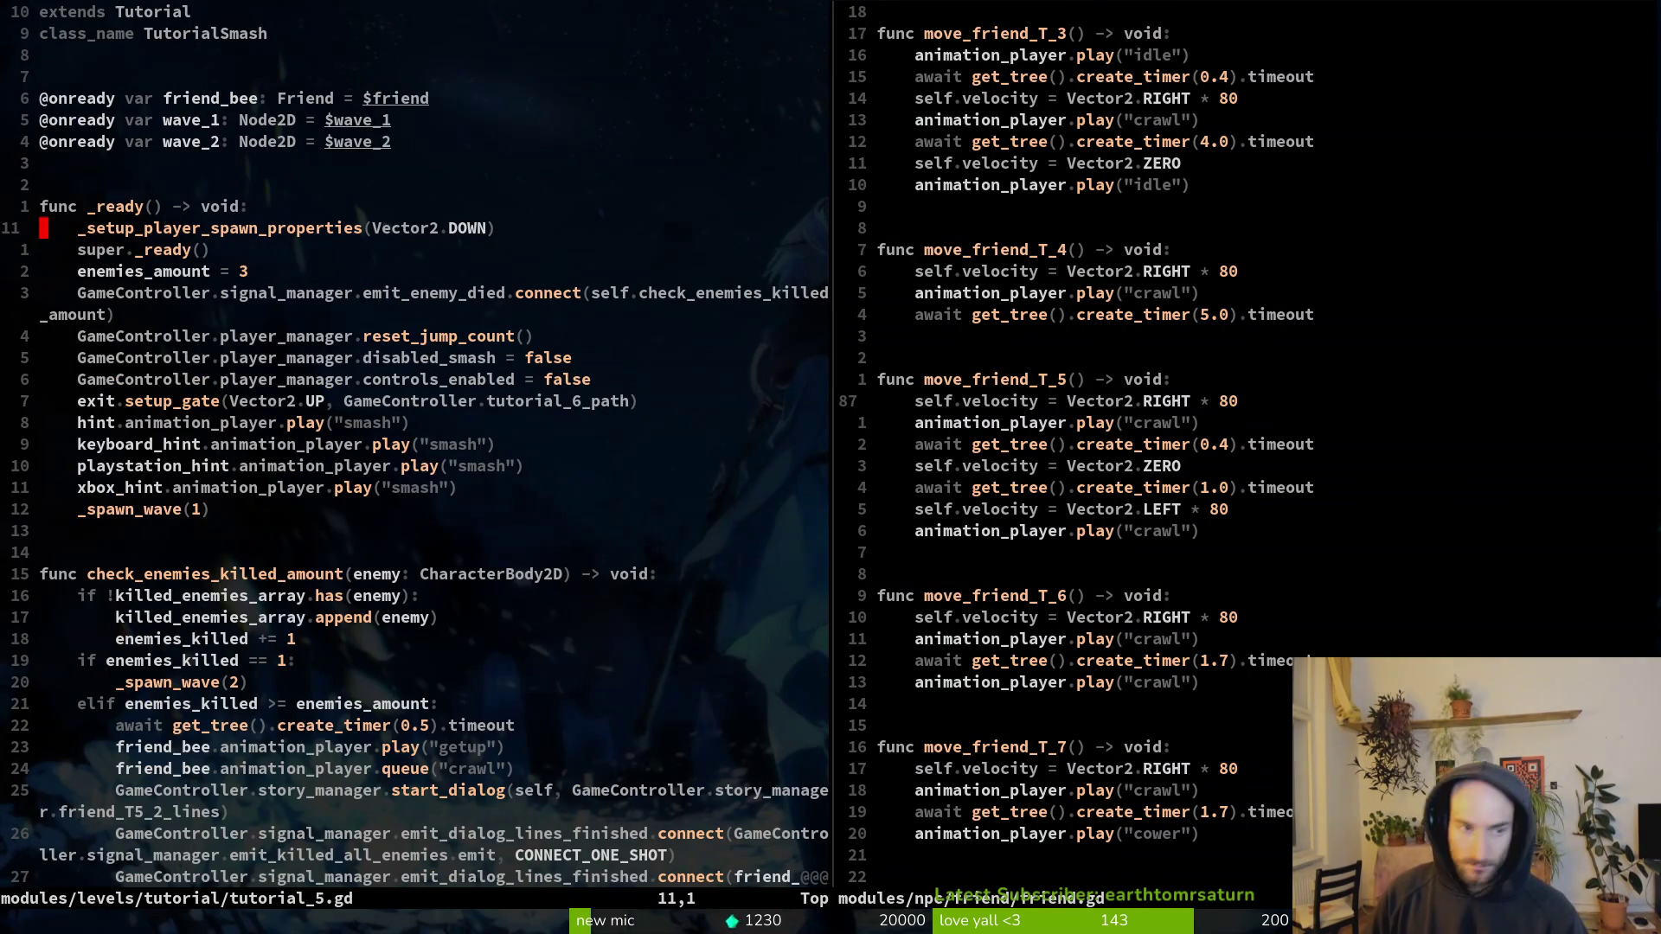
# Step: In friend.gd, change the second velocity line (92) from LEFT to RIGHT and save
pyautogui.hotkey('ctrl', 'w')
pyautogui.press('l')
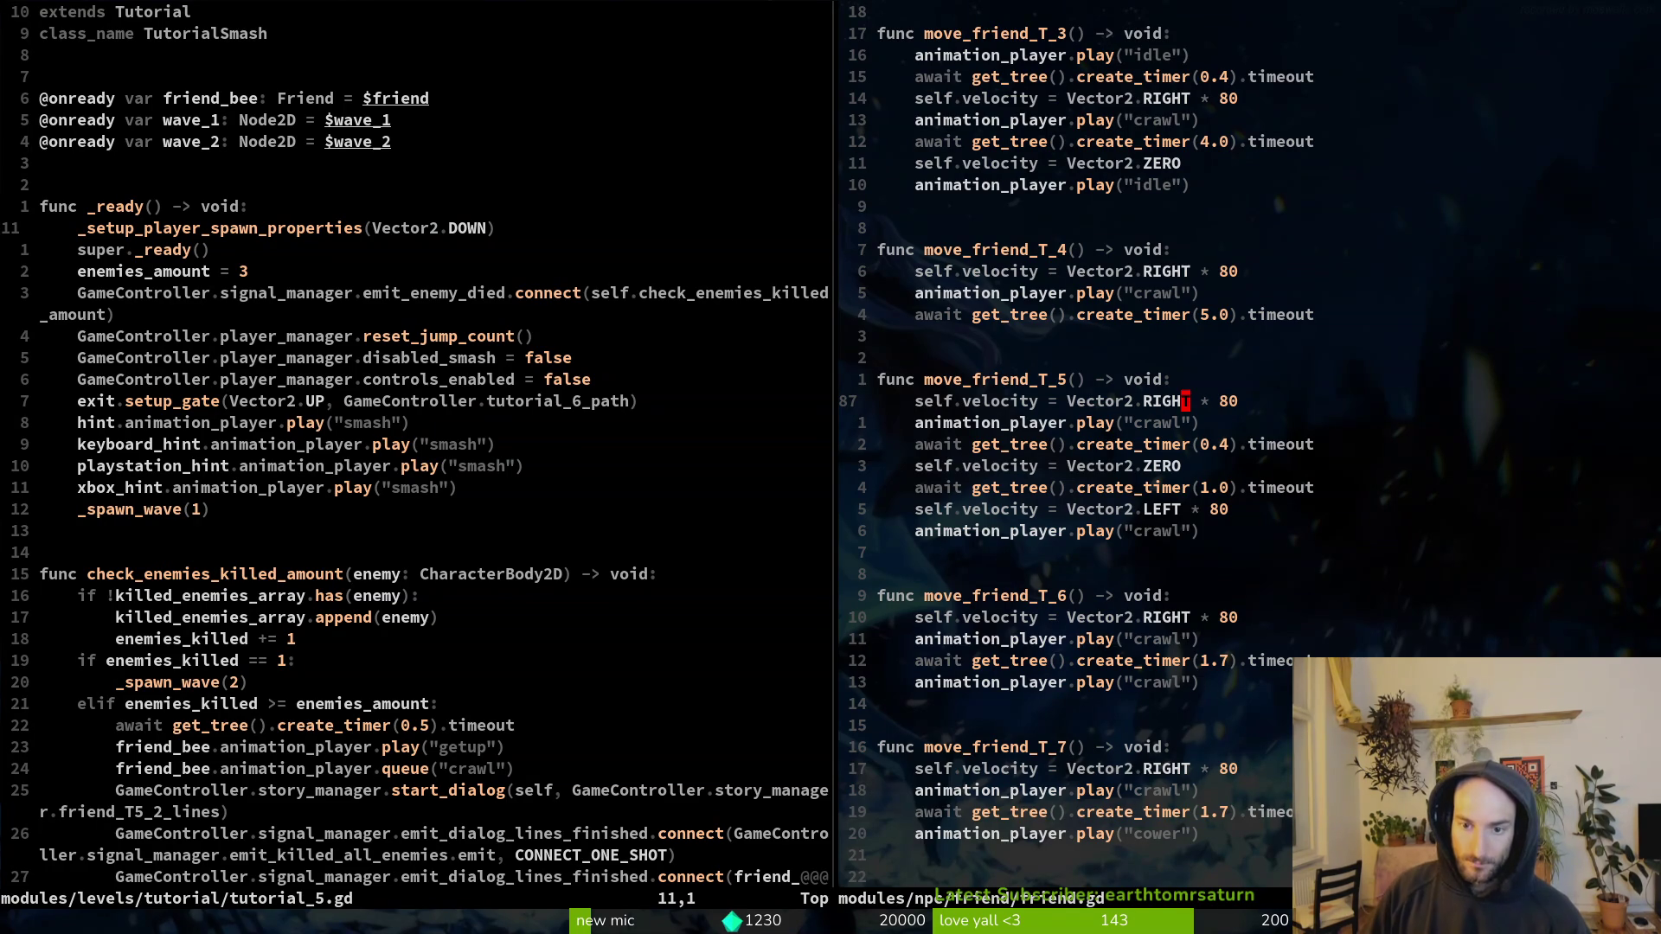
pyautogui.press('j')
pyautogui.press('j')
pyautogui.press('j')
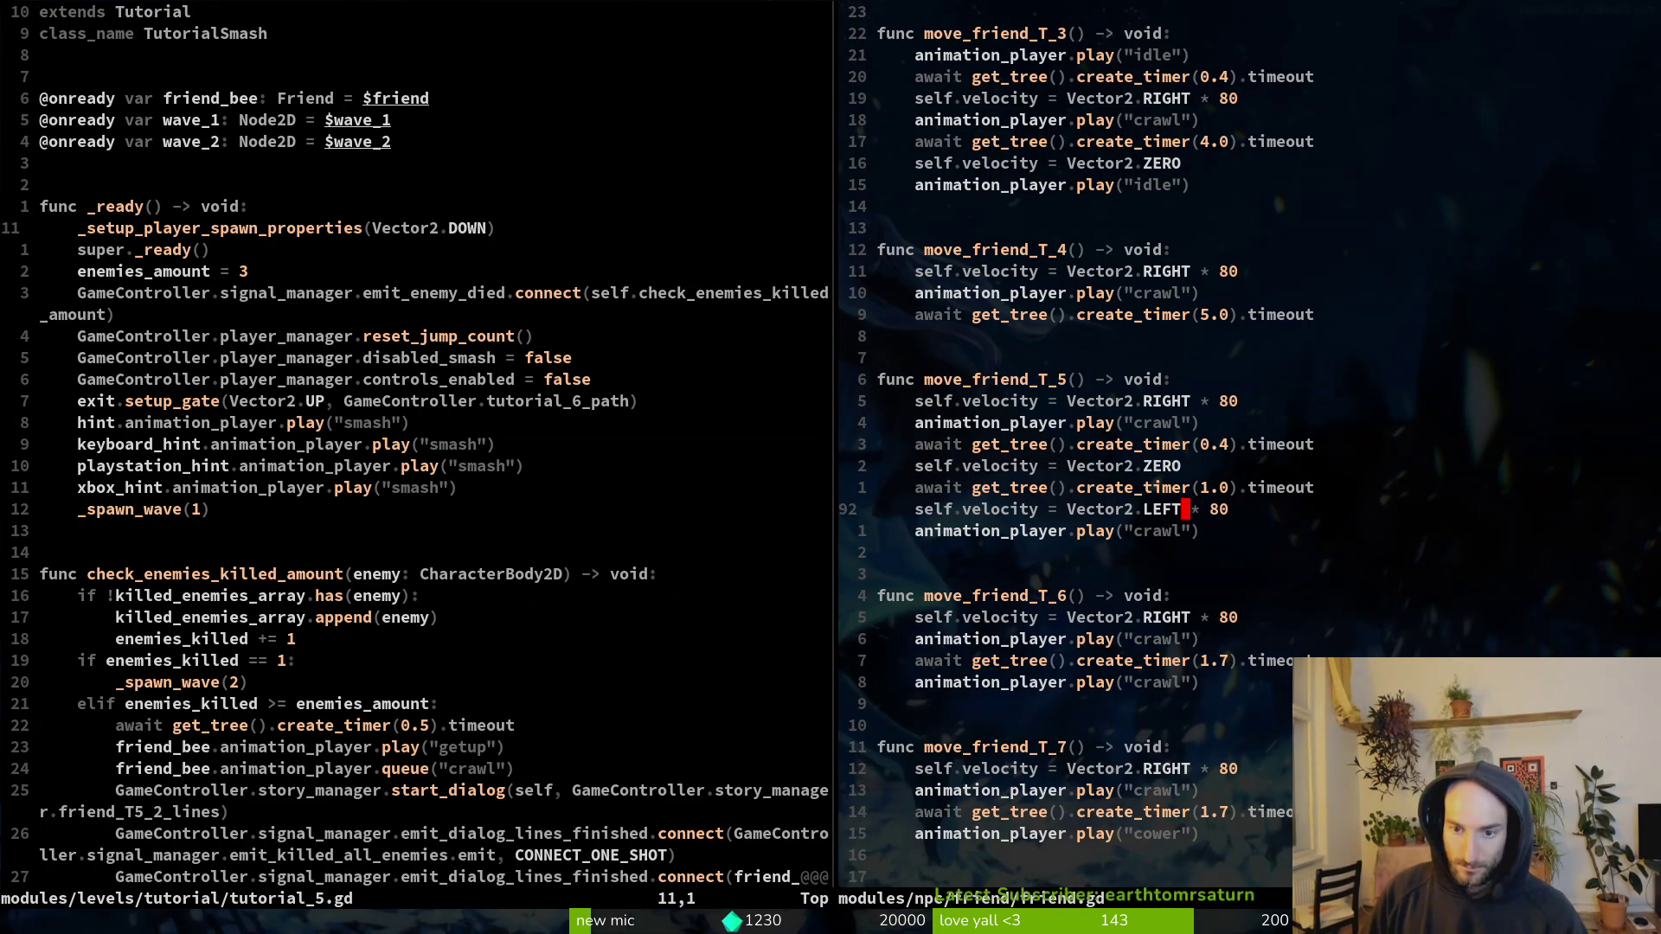
pyautogui.write('ciwRIGHT')
pyautogui.press('Escape')
pyautogui.write(':write')
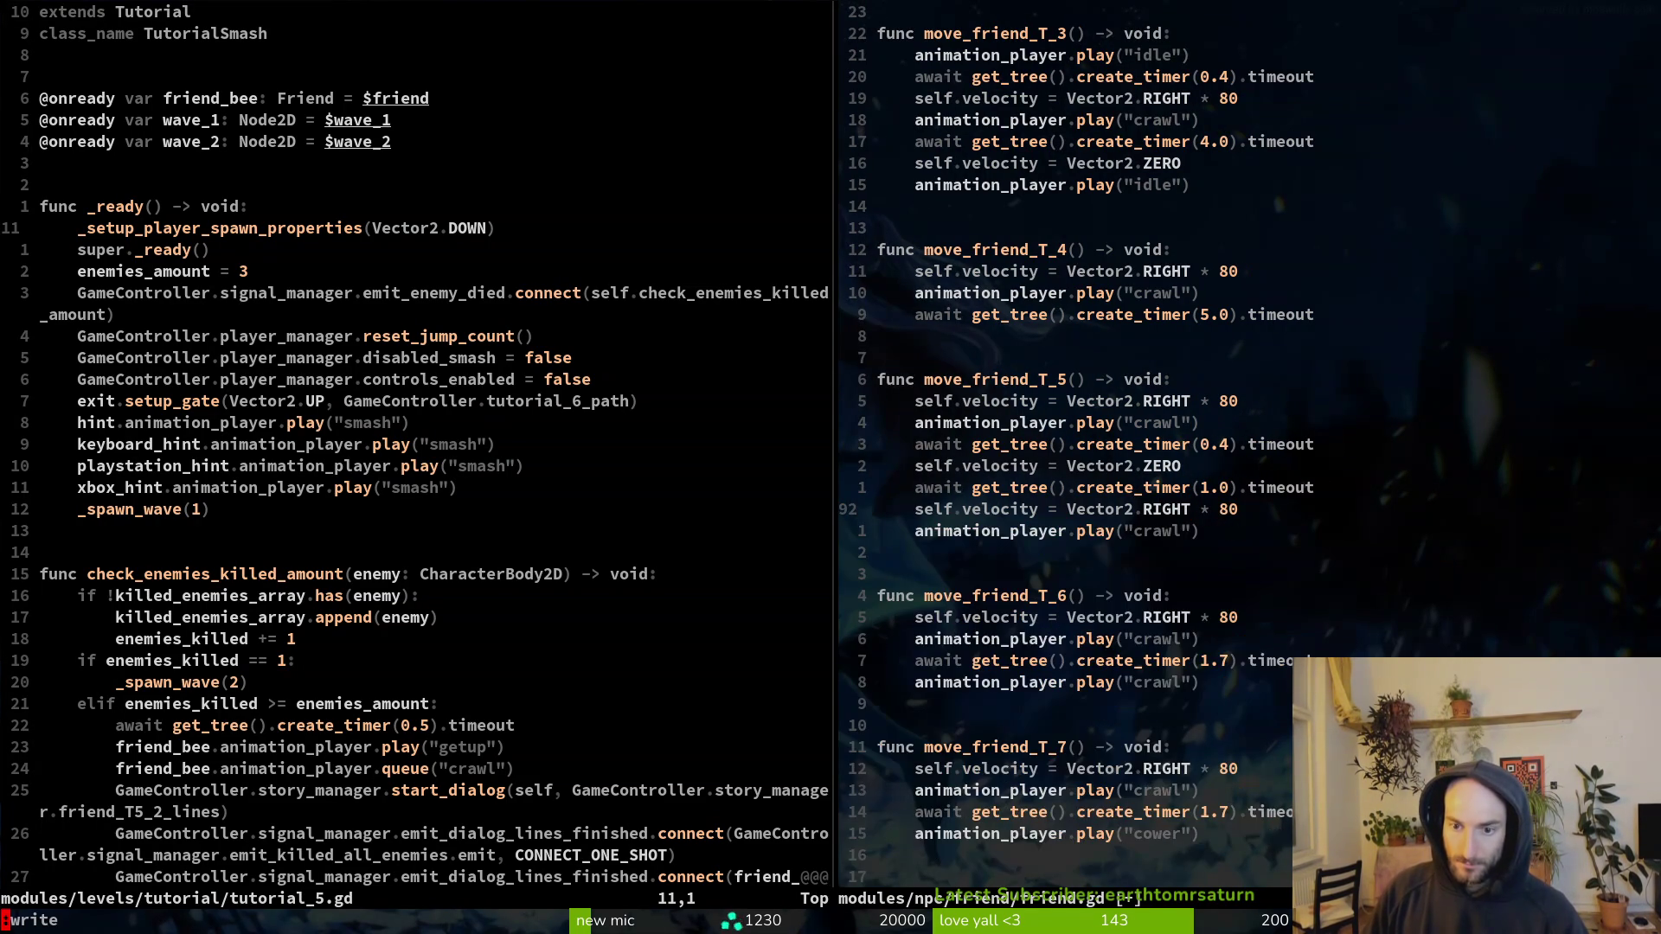
pyautogui.press('Return')
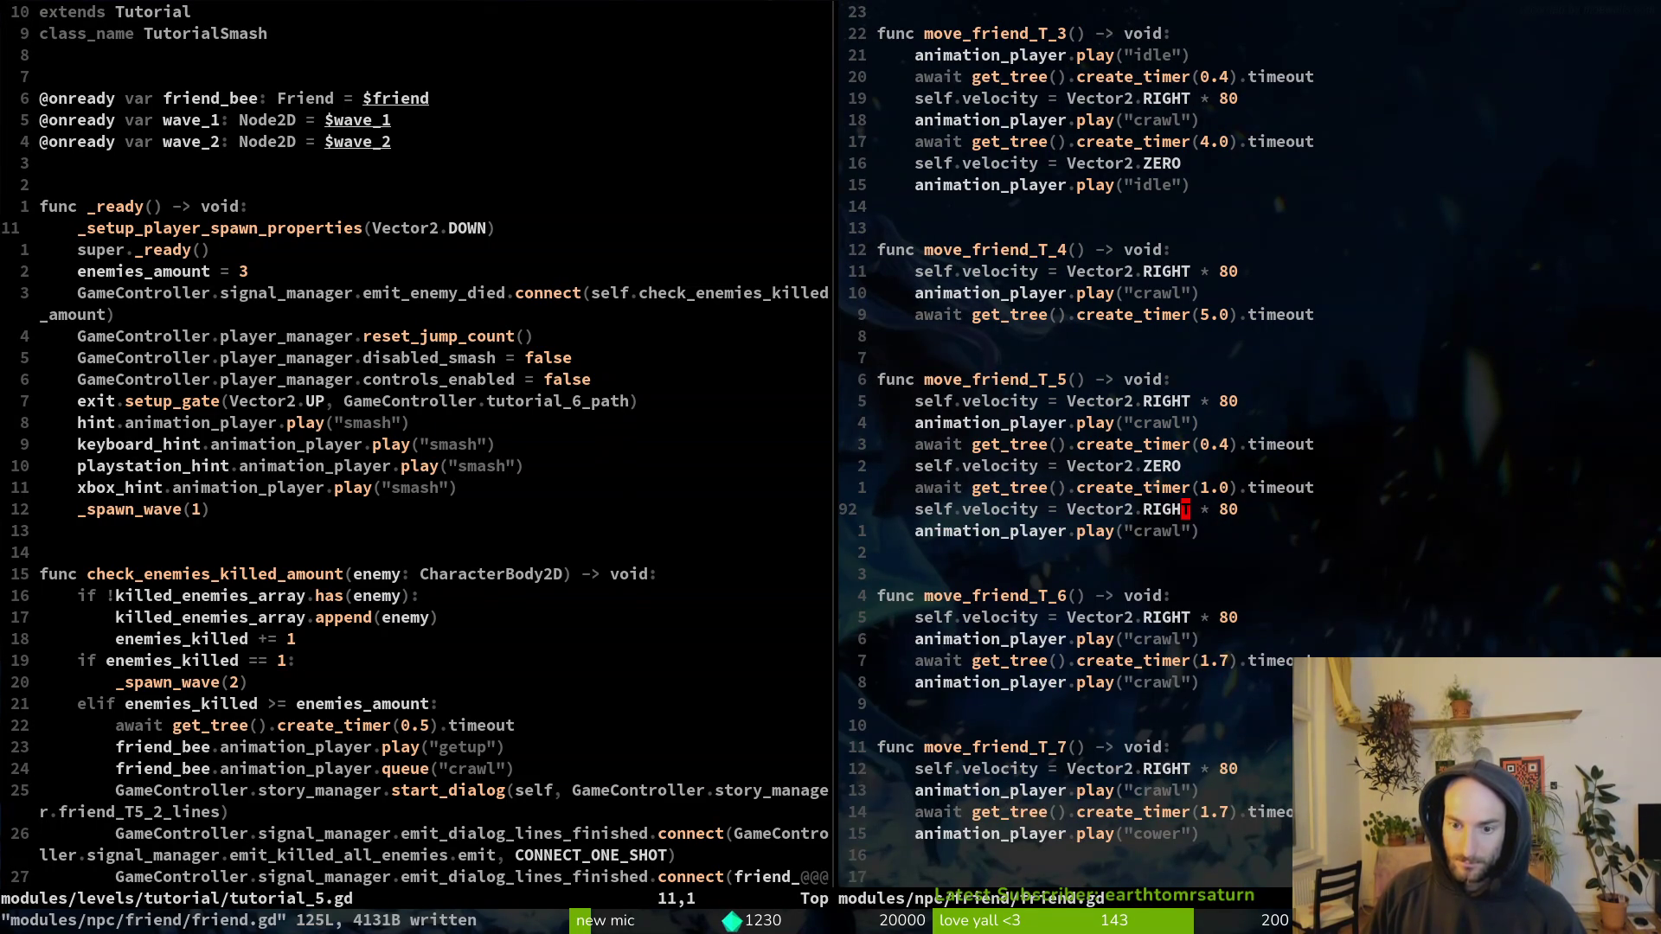
# Step: Switch to Godot and run the game
pyautogui.press('k')
pyautogui.press('k')
pyautogui.press('k')
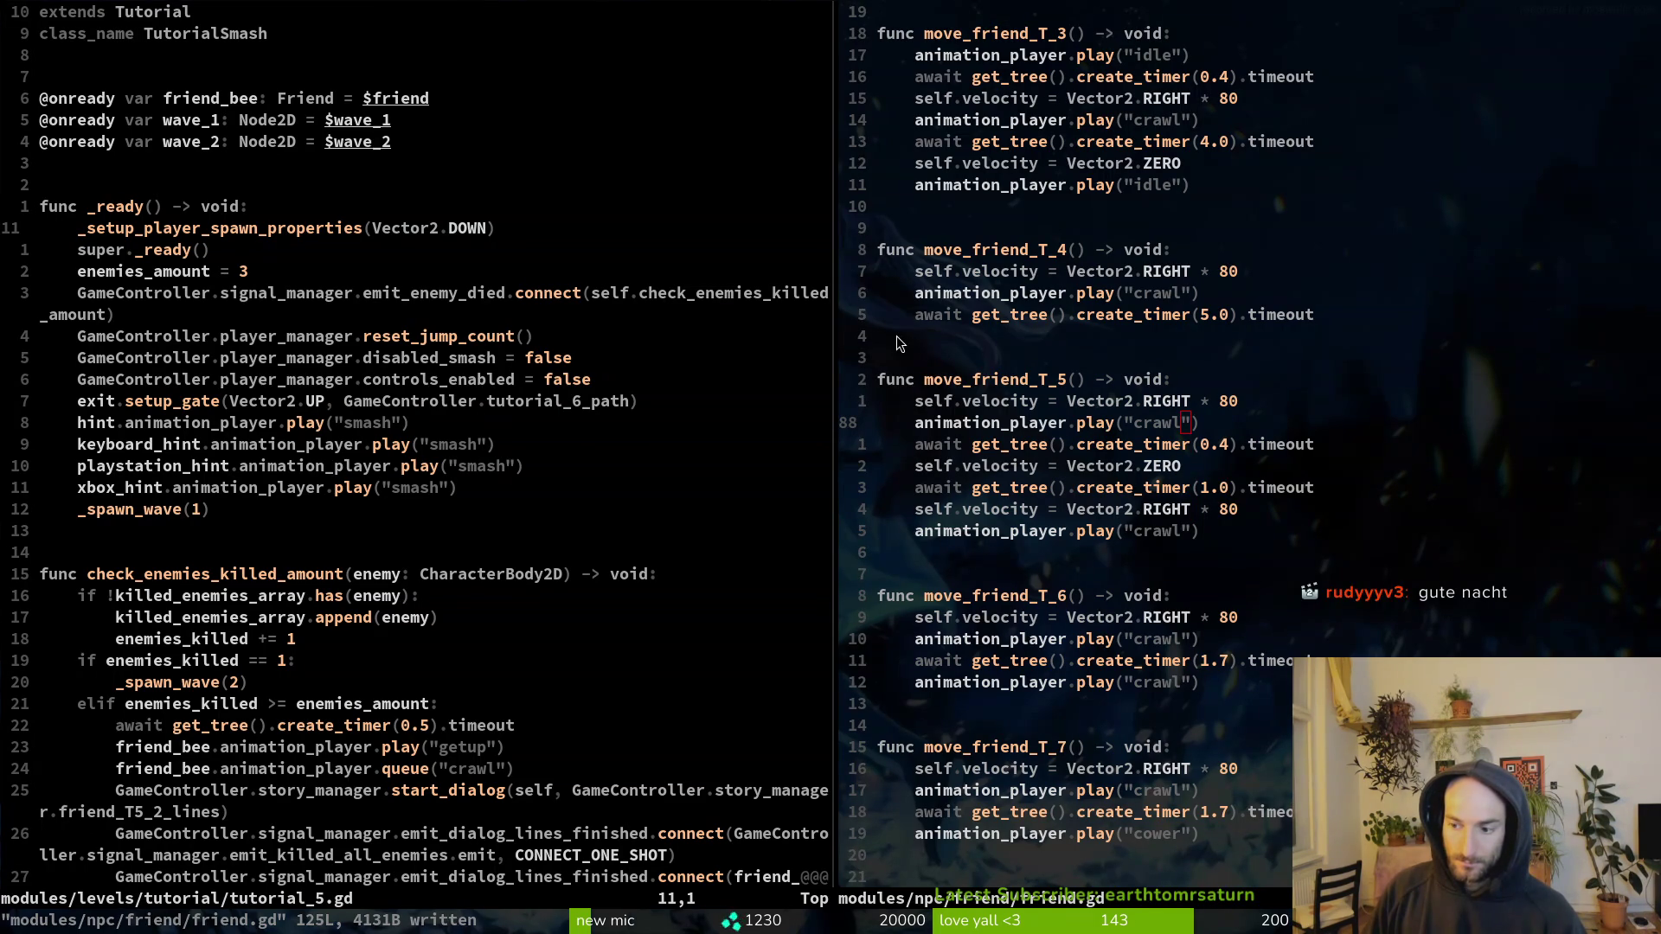
pyautogui.hotkey('alt', 'Tab')
pyautogui.press('F5')
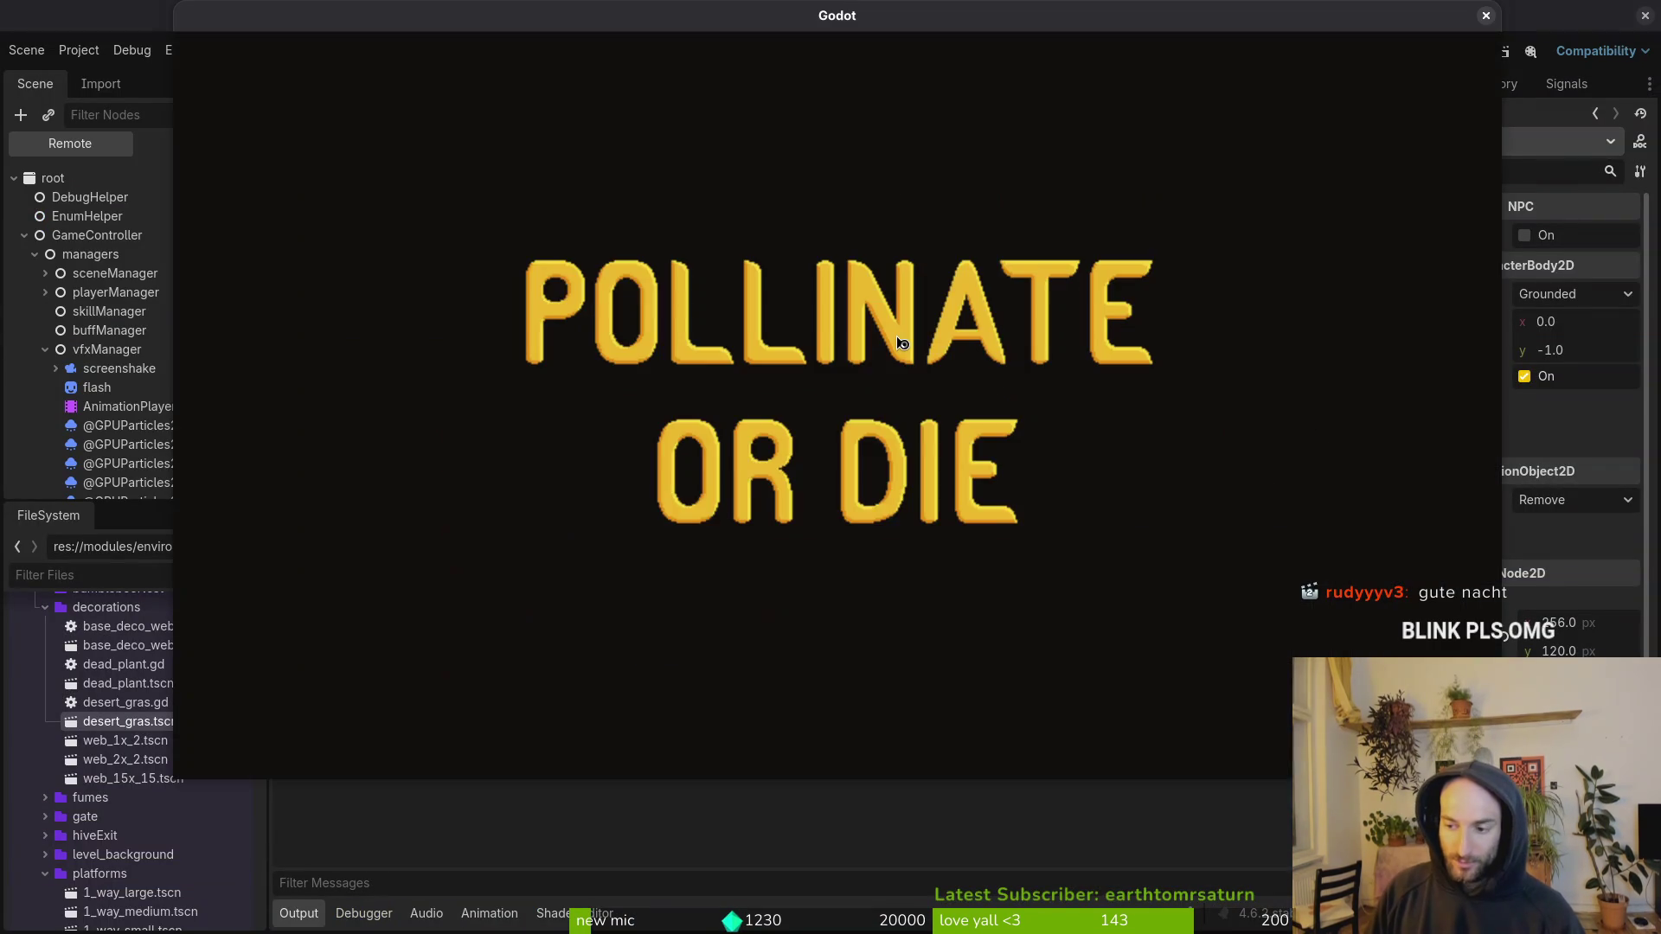
# Step: Continue from the main menu and load level 5 from the debug level select
pyautogui.press('Down')
pyautogui.press('Up')
pyautogui.press('Return')
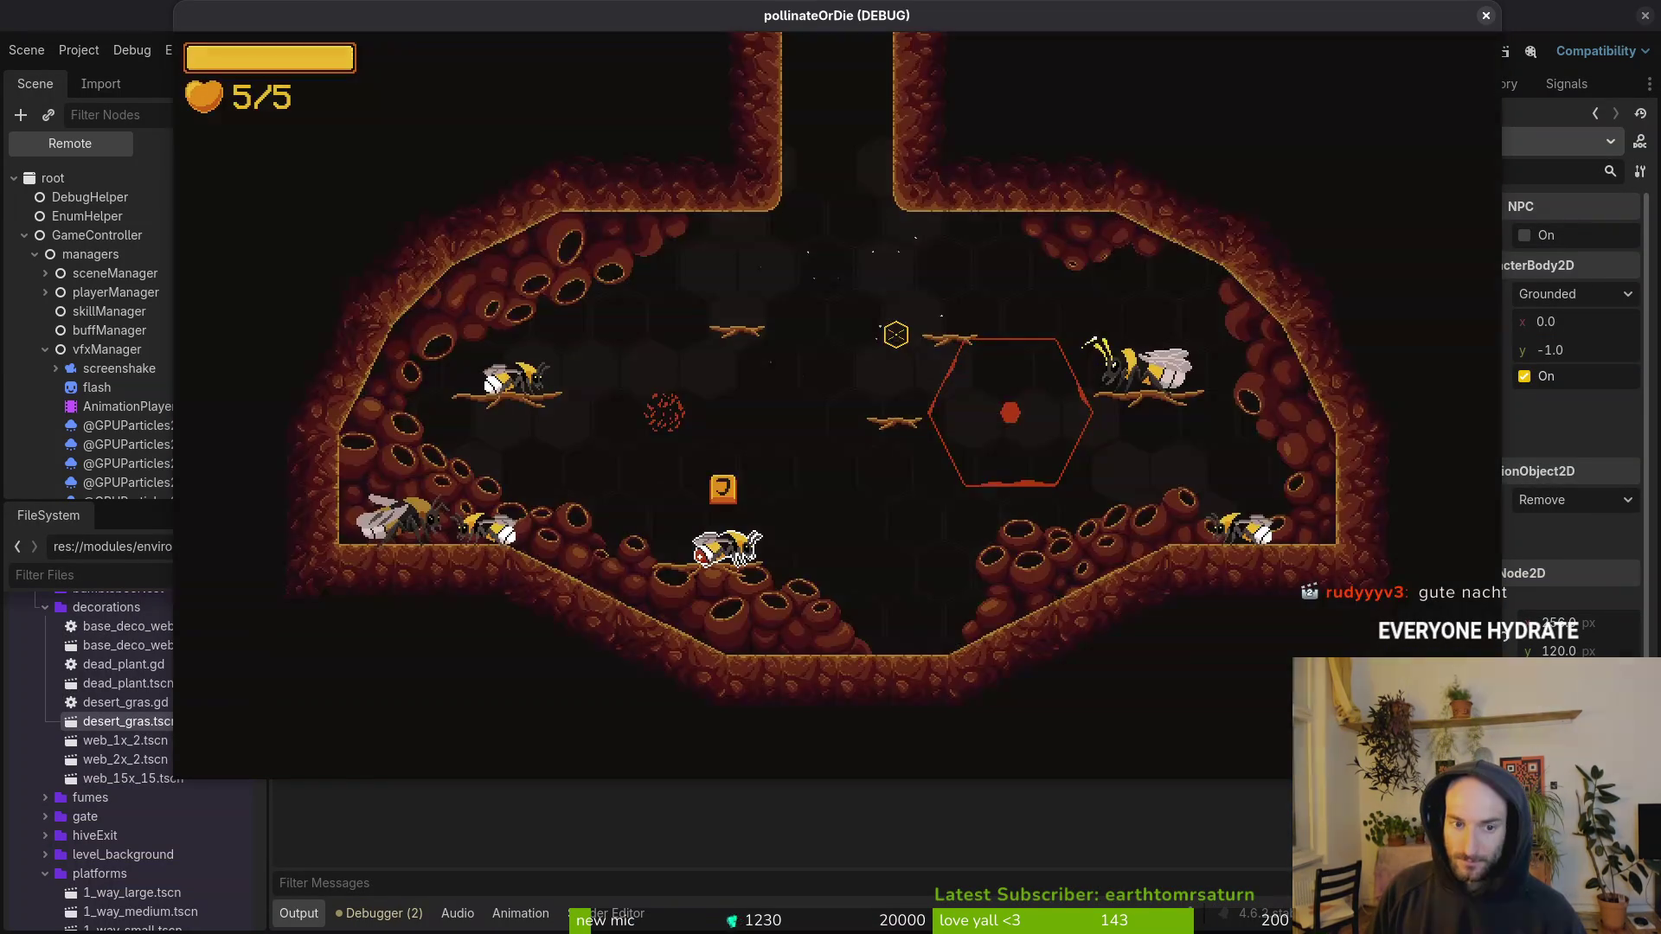
pyautogui.press('Escape')
pyautogui.press('Left')
pyautogui.press('Left')
pyautogui.press('Left')
pyautogui.press('Down')
pyautogui.press('Down')
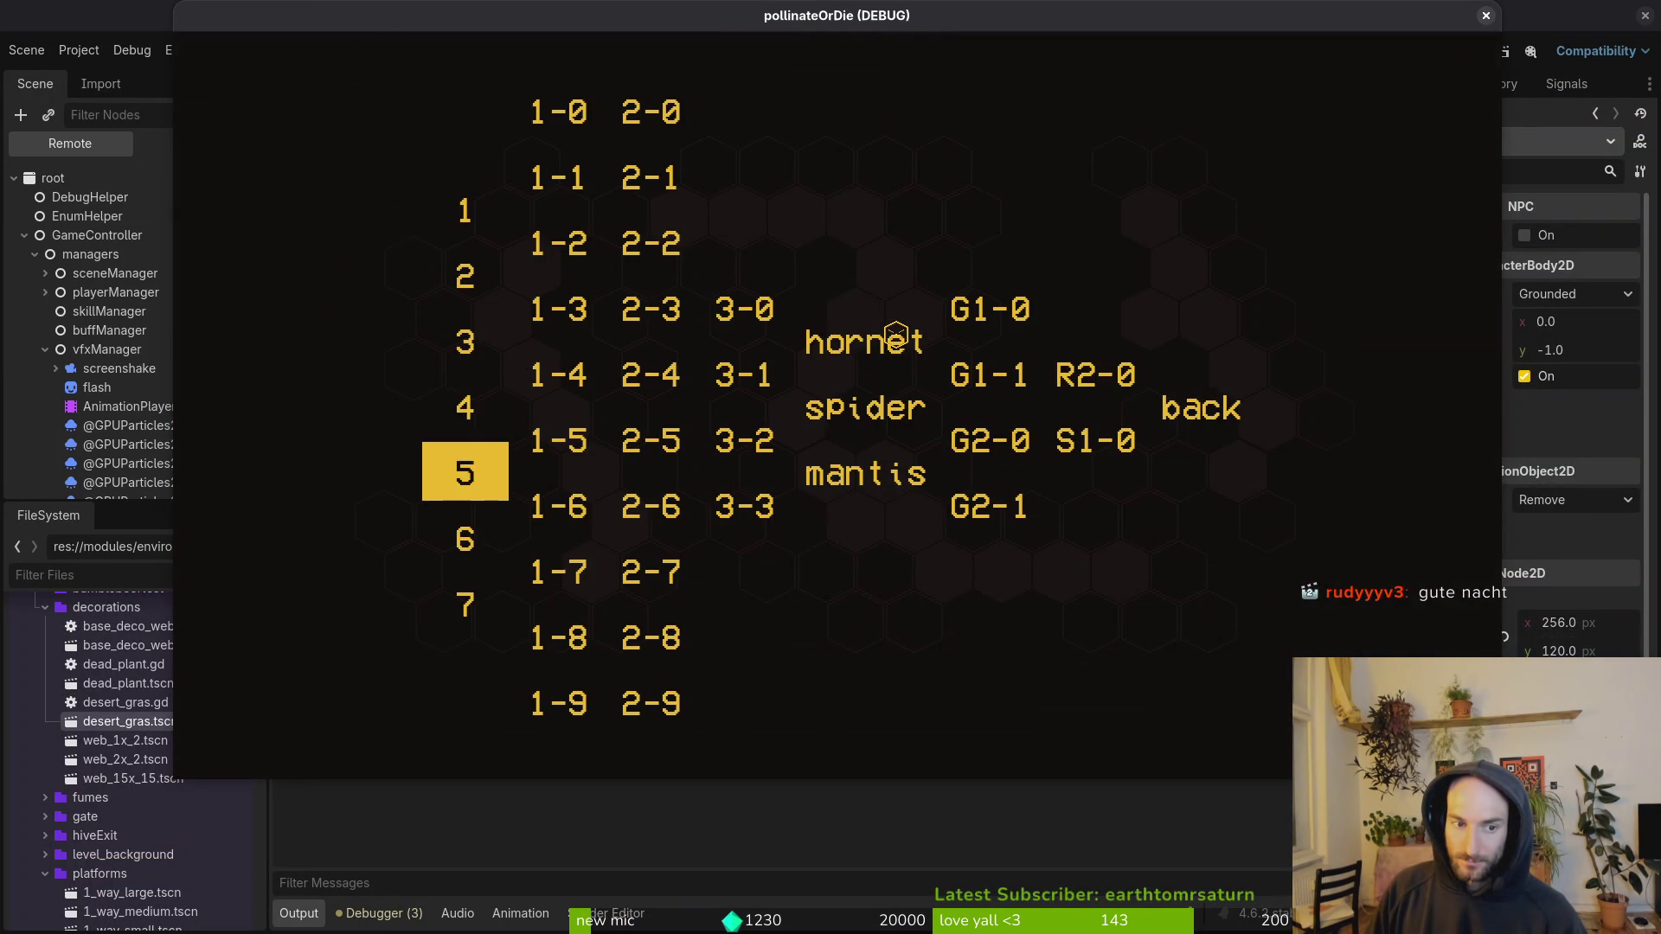
pyautogui.press('Return')
# Step: Play level 5 through the dialogue, snail fight and floor exit, then stop the game
pyautogui.press('space')
pyautogui.press('space')
pyautogui.press('space')
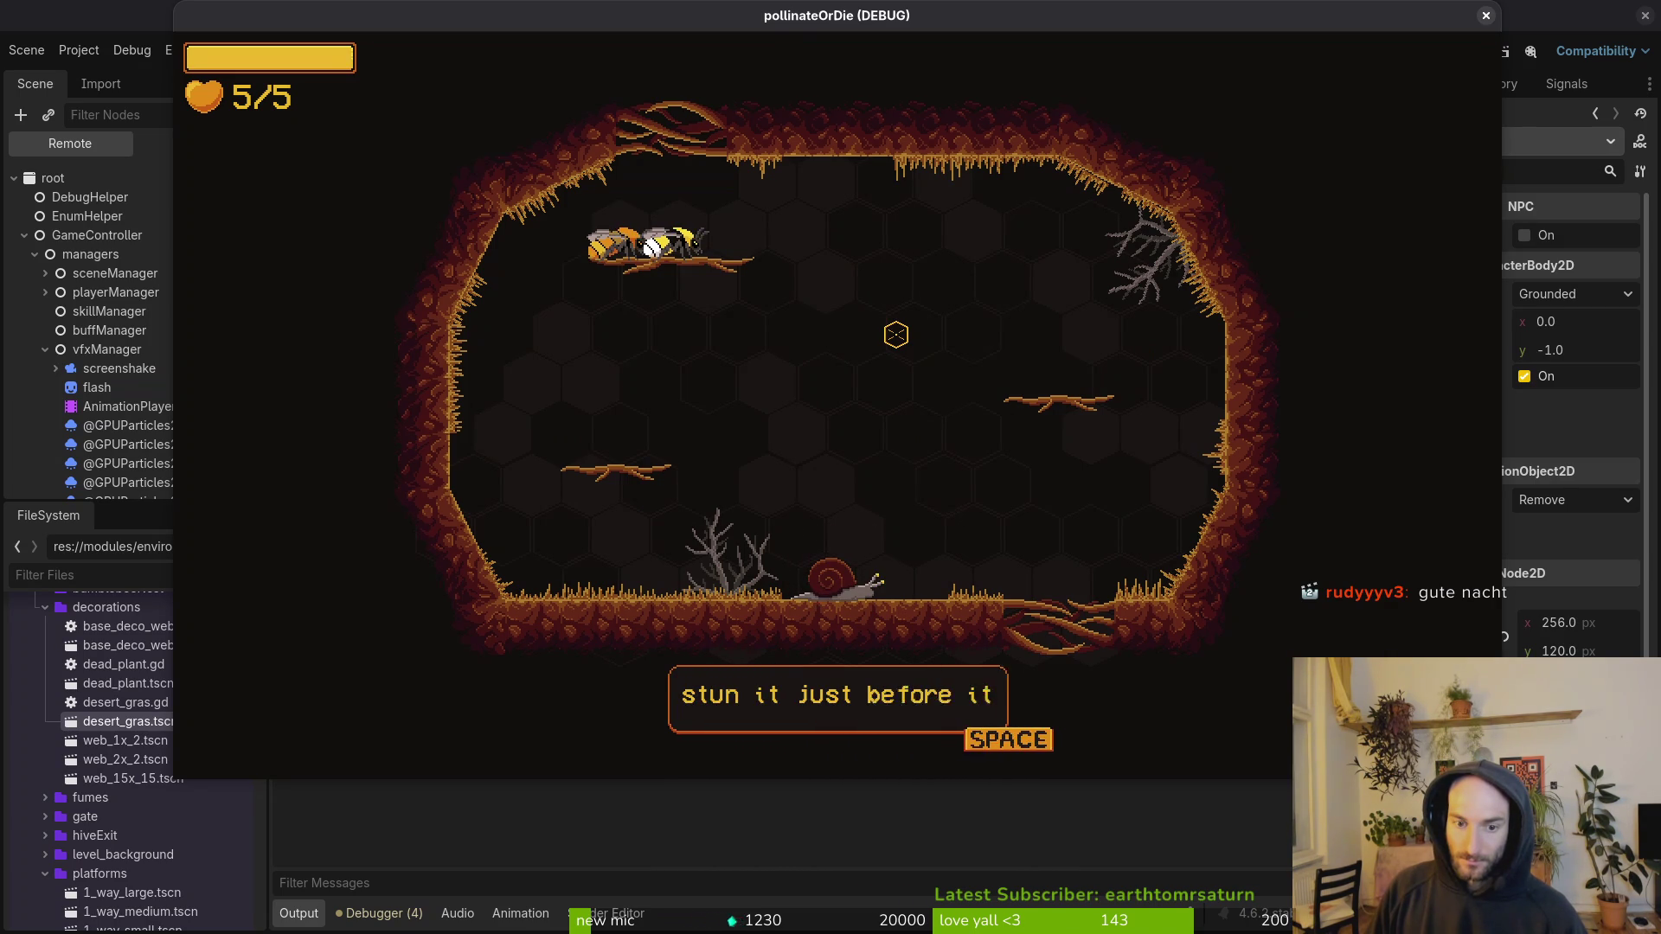
pyautogui.press('space')
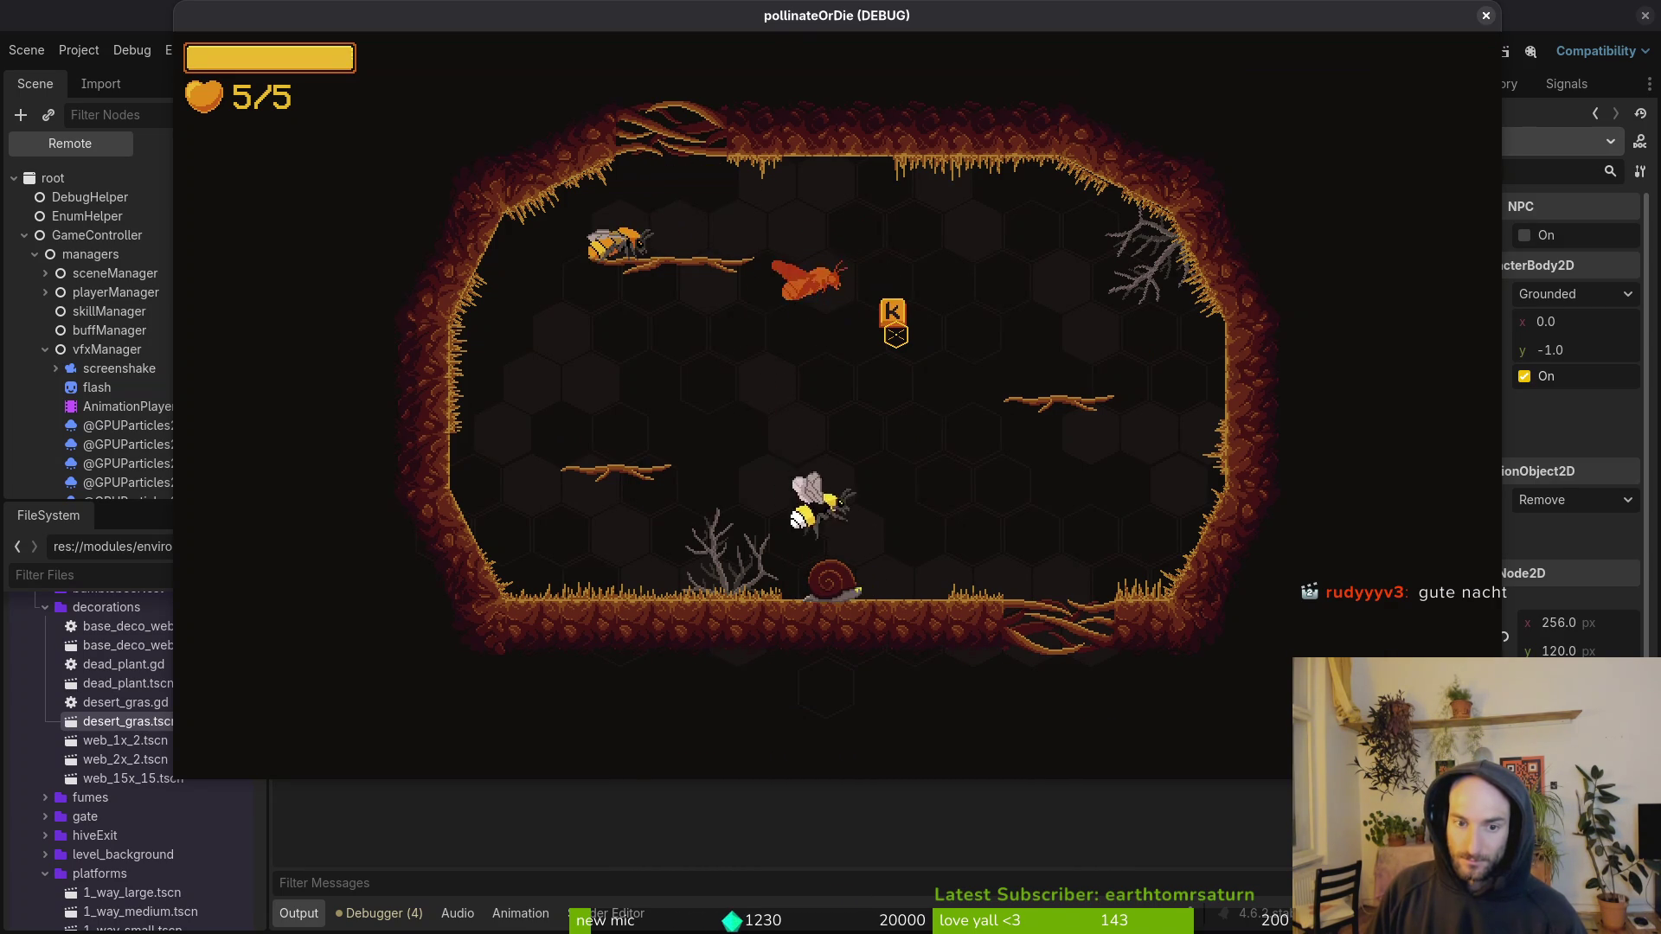
pyautogui.press('space')
pyautogui.press('space')
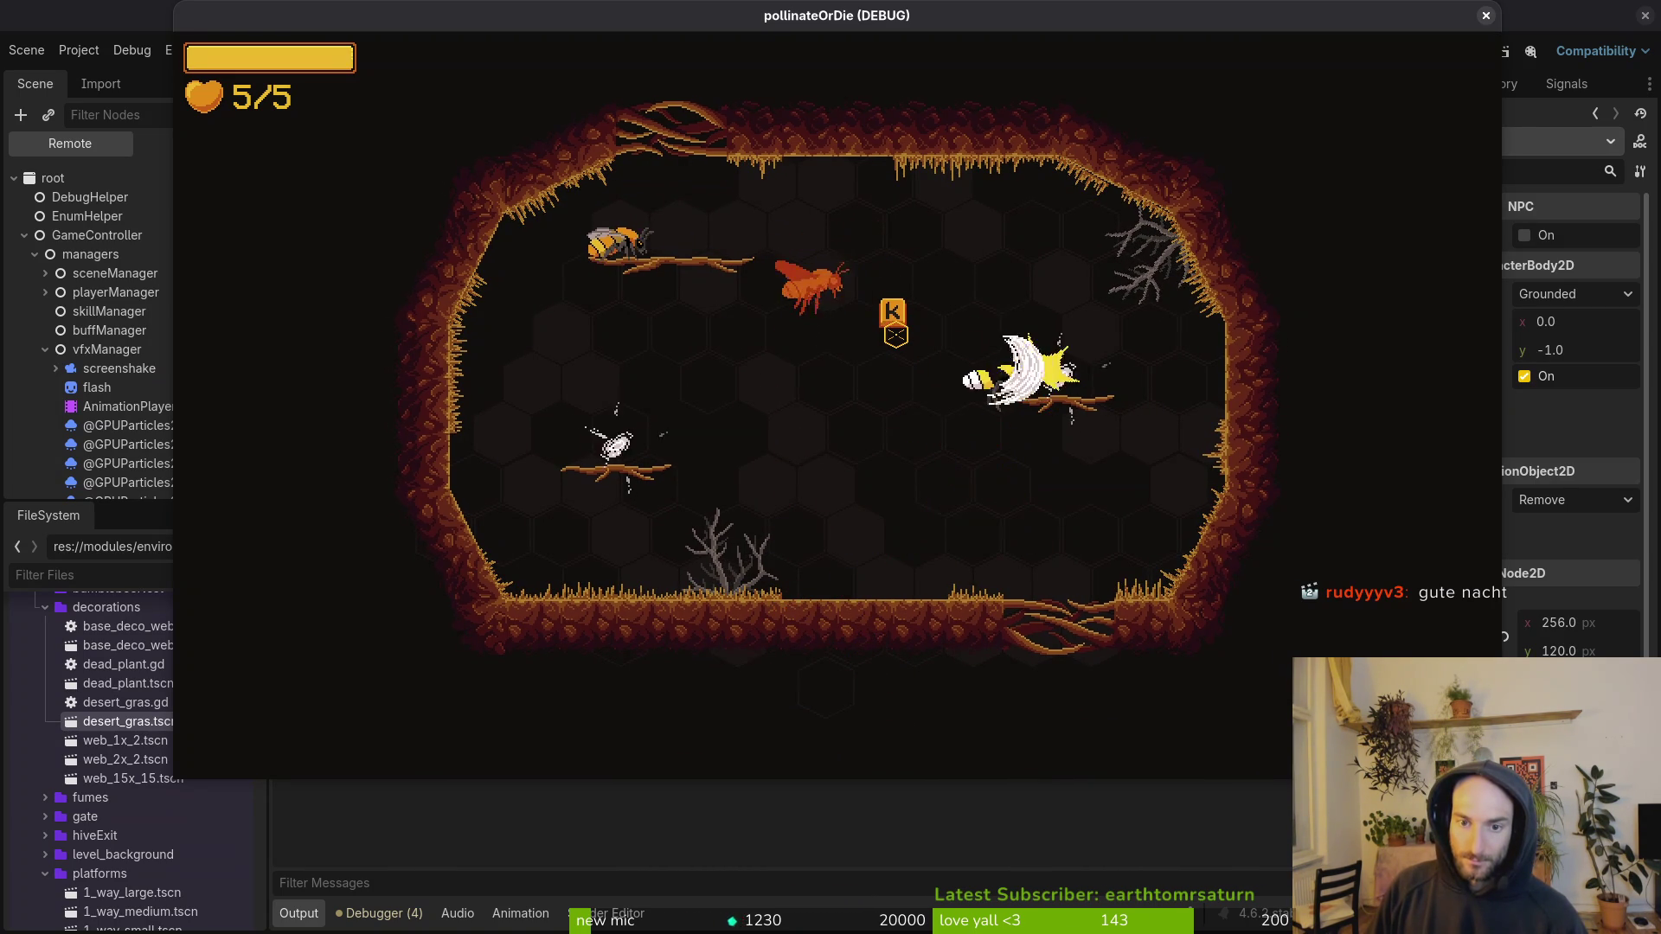
pyautogui.press('space')
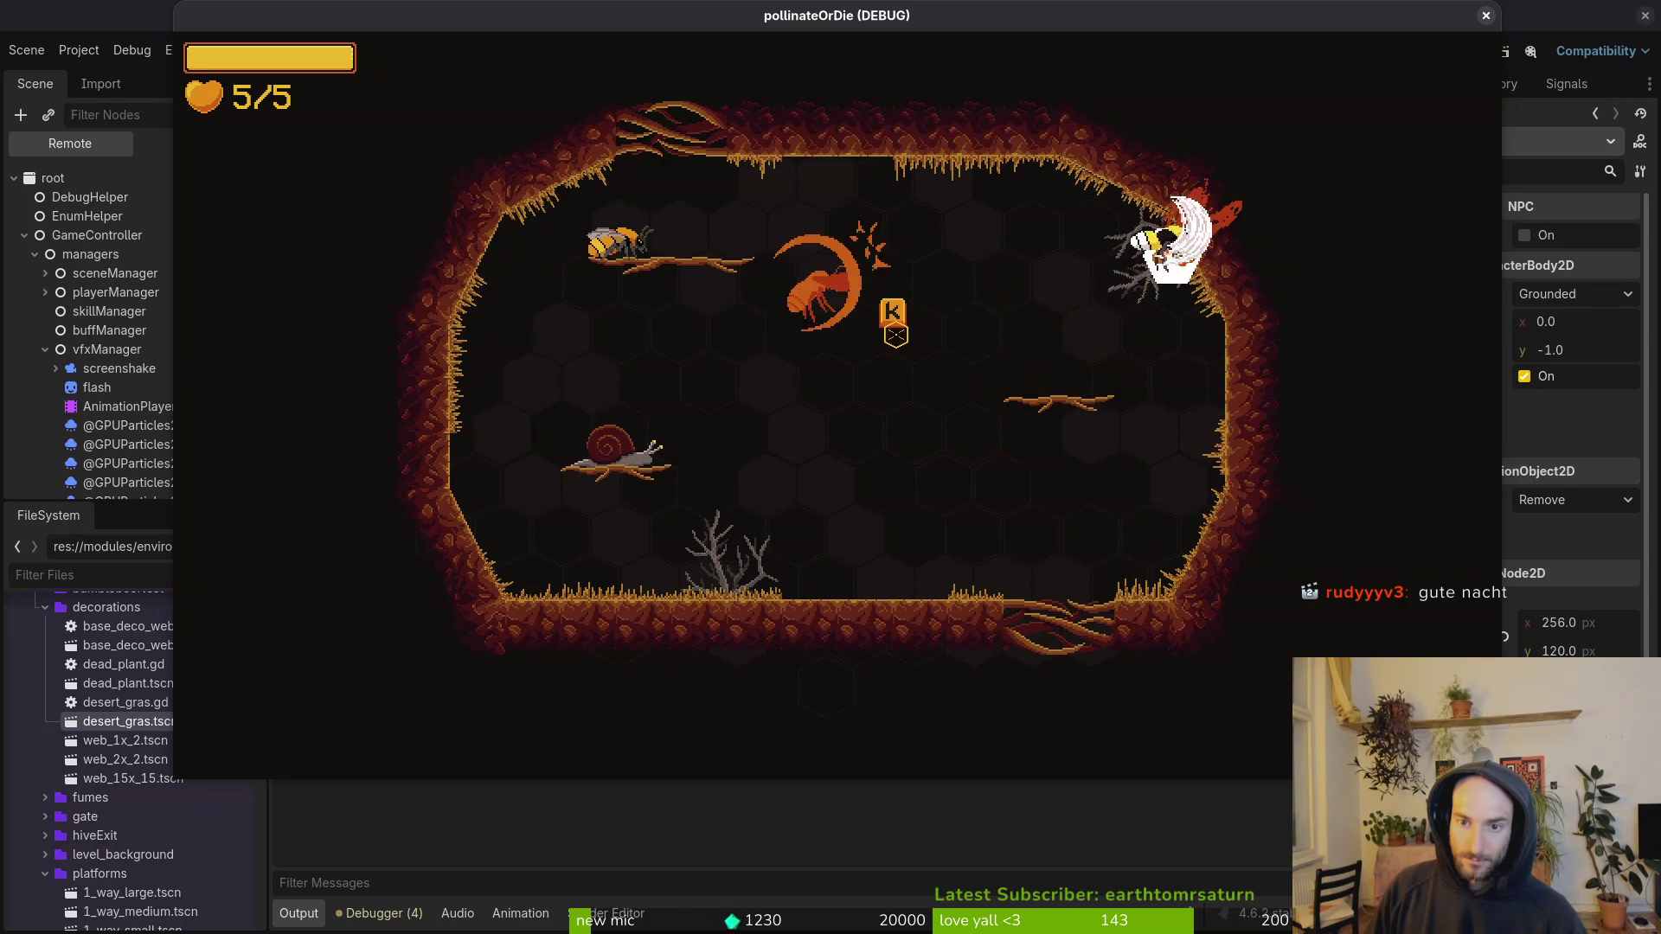
pyautogui.press('space')
pyautogui.press('space')
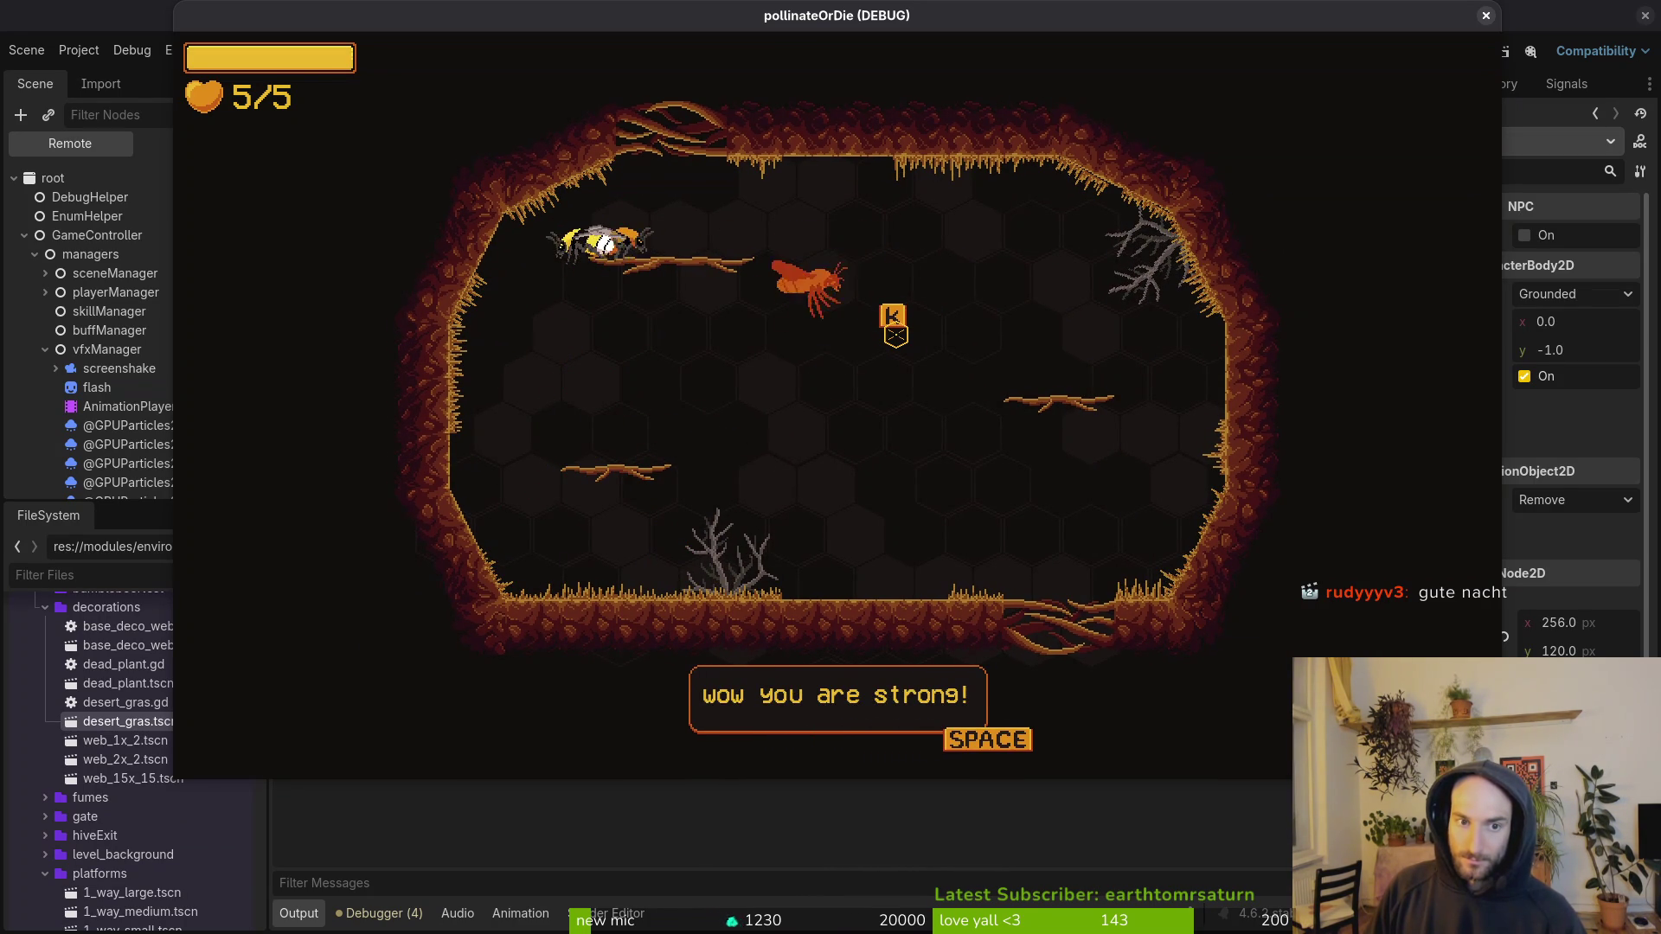
pyautogui.press('space')
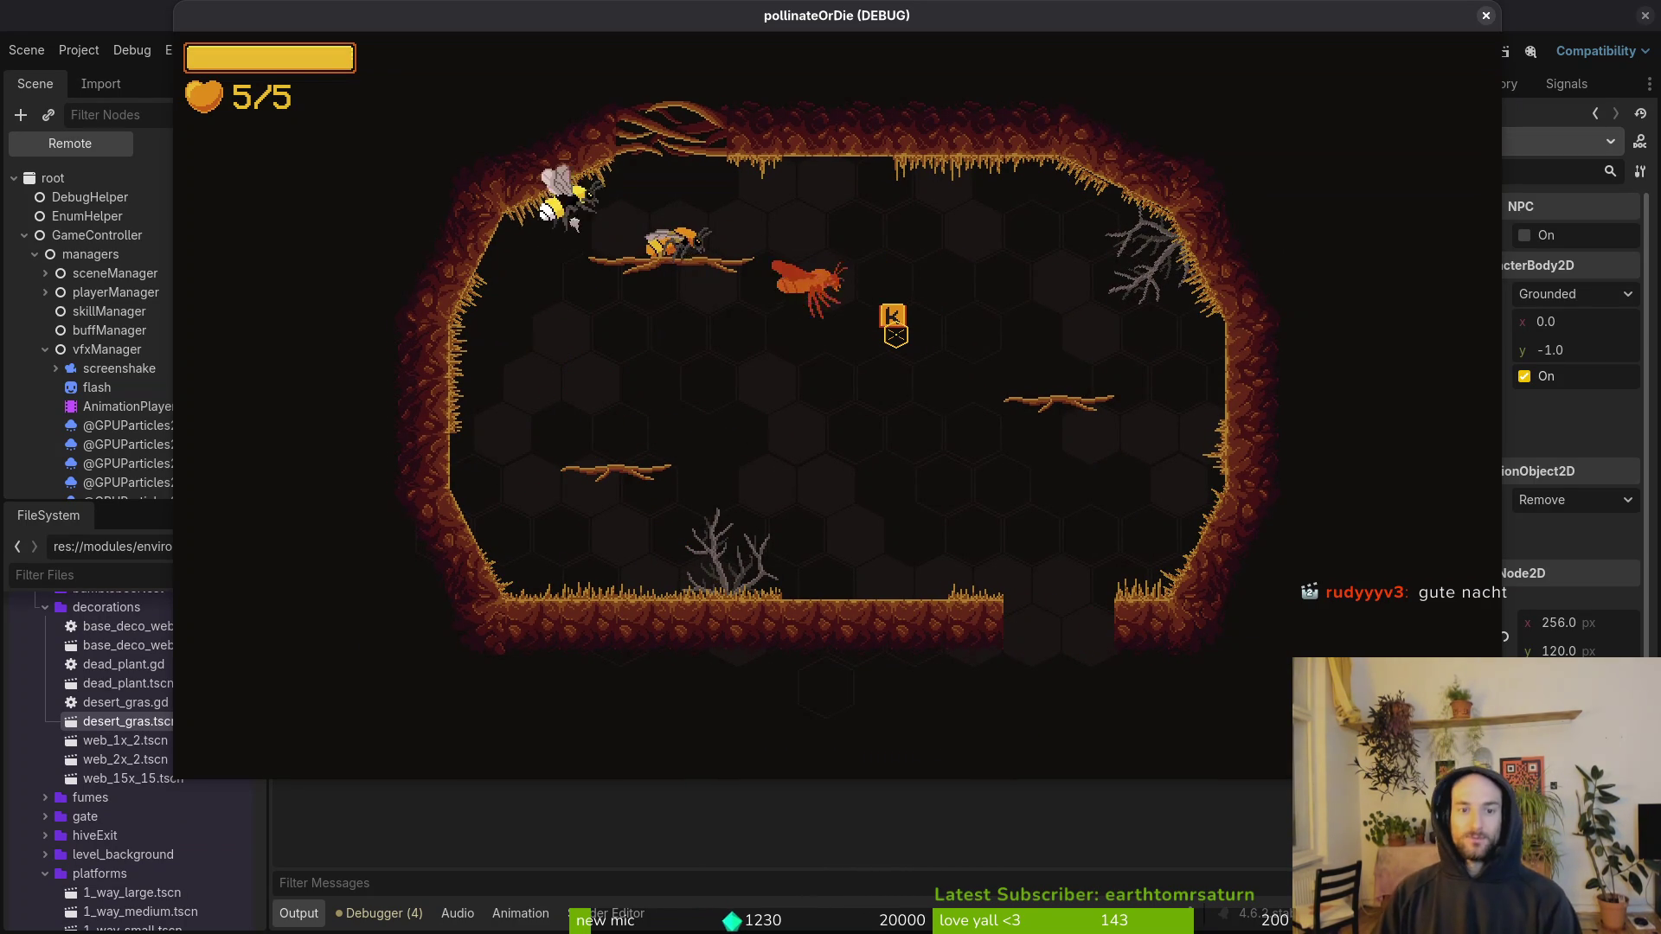
pyautogui.press('s')
pyautogui.press('d')
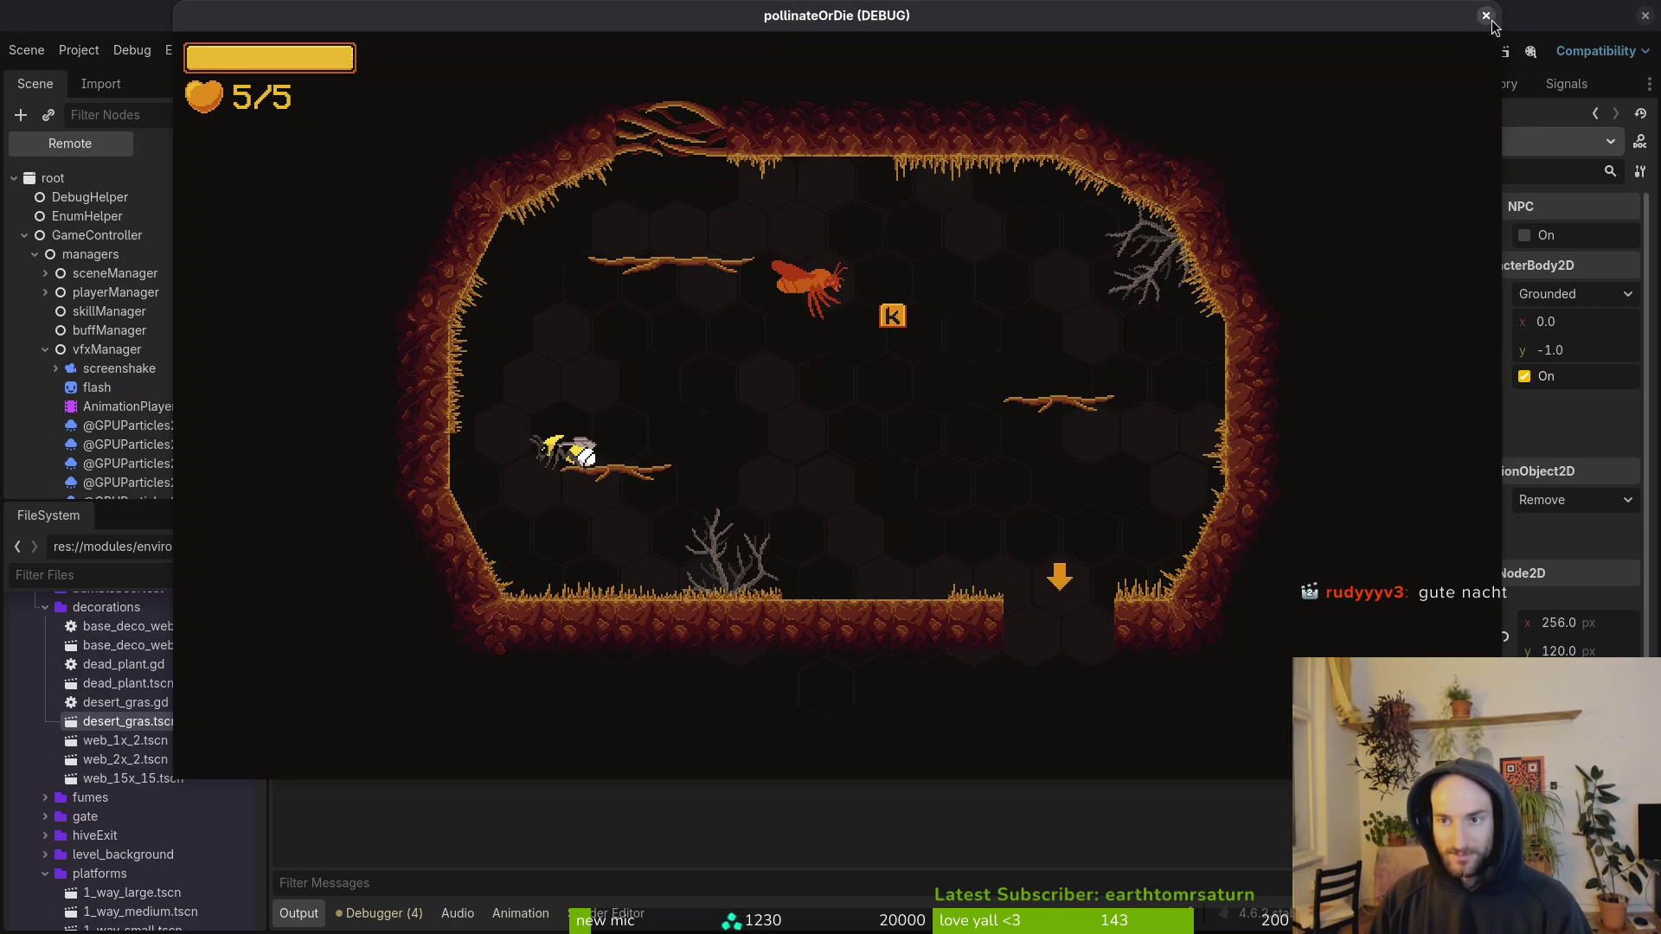
pyautogui.press('F8')
pyautogui.scroll(-5, 1039, 482)
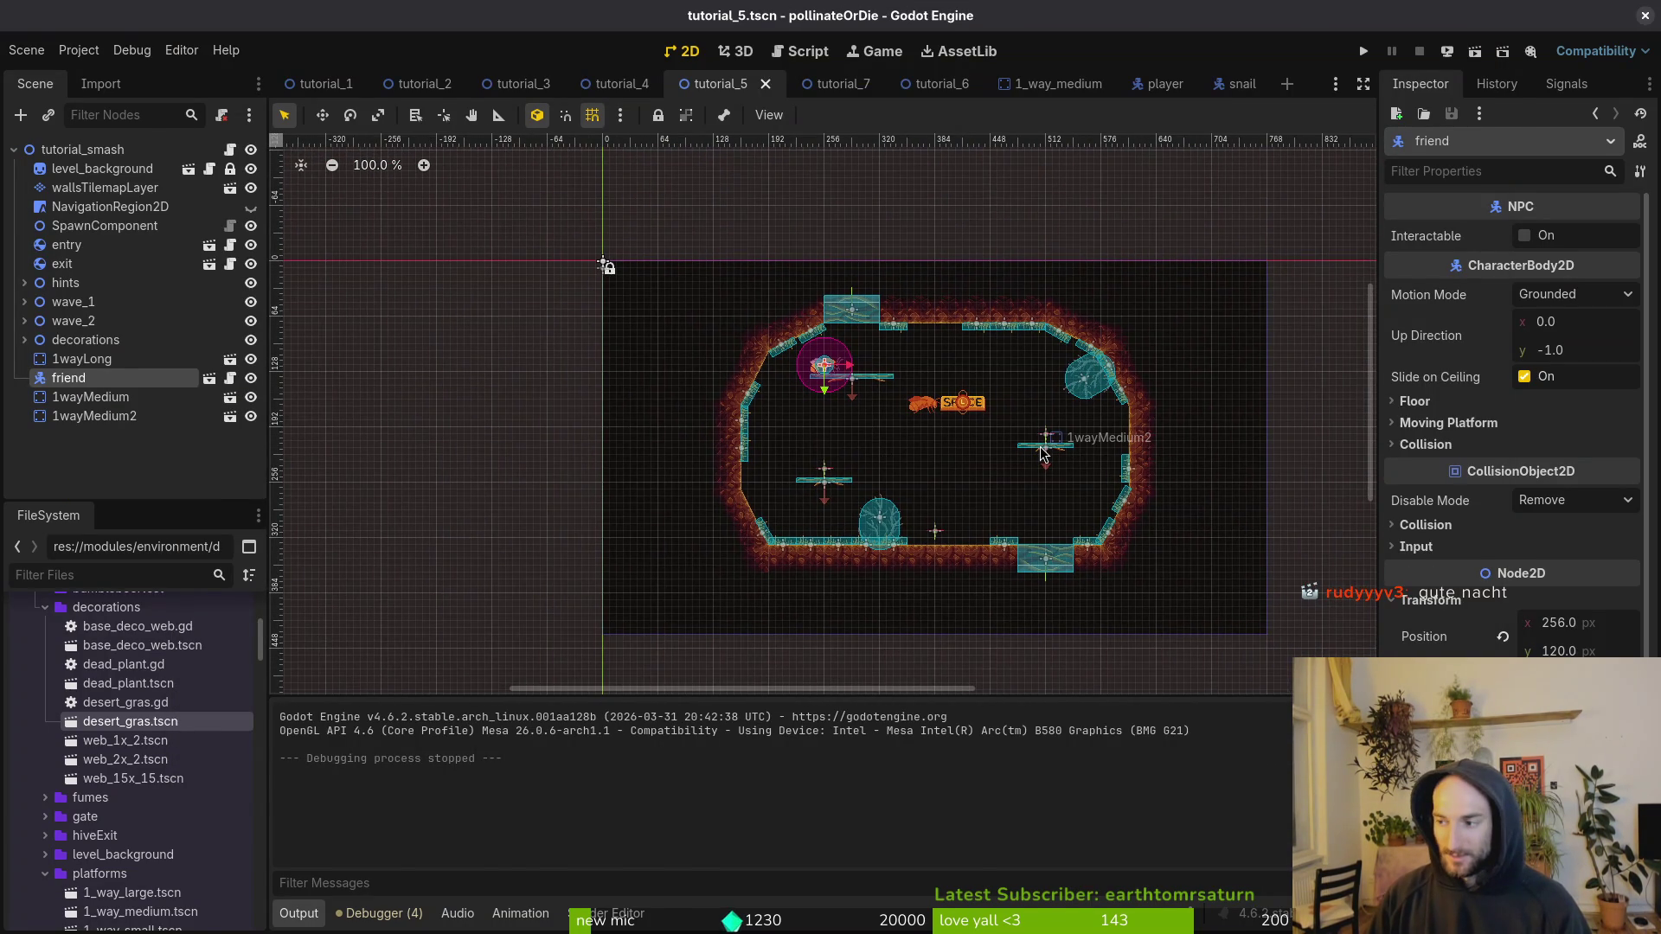
# Step: Undo back through friend.gd's edit history, then redo to the newest version
pyautogui.hotkey('alt', 'Tab')
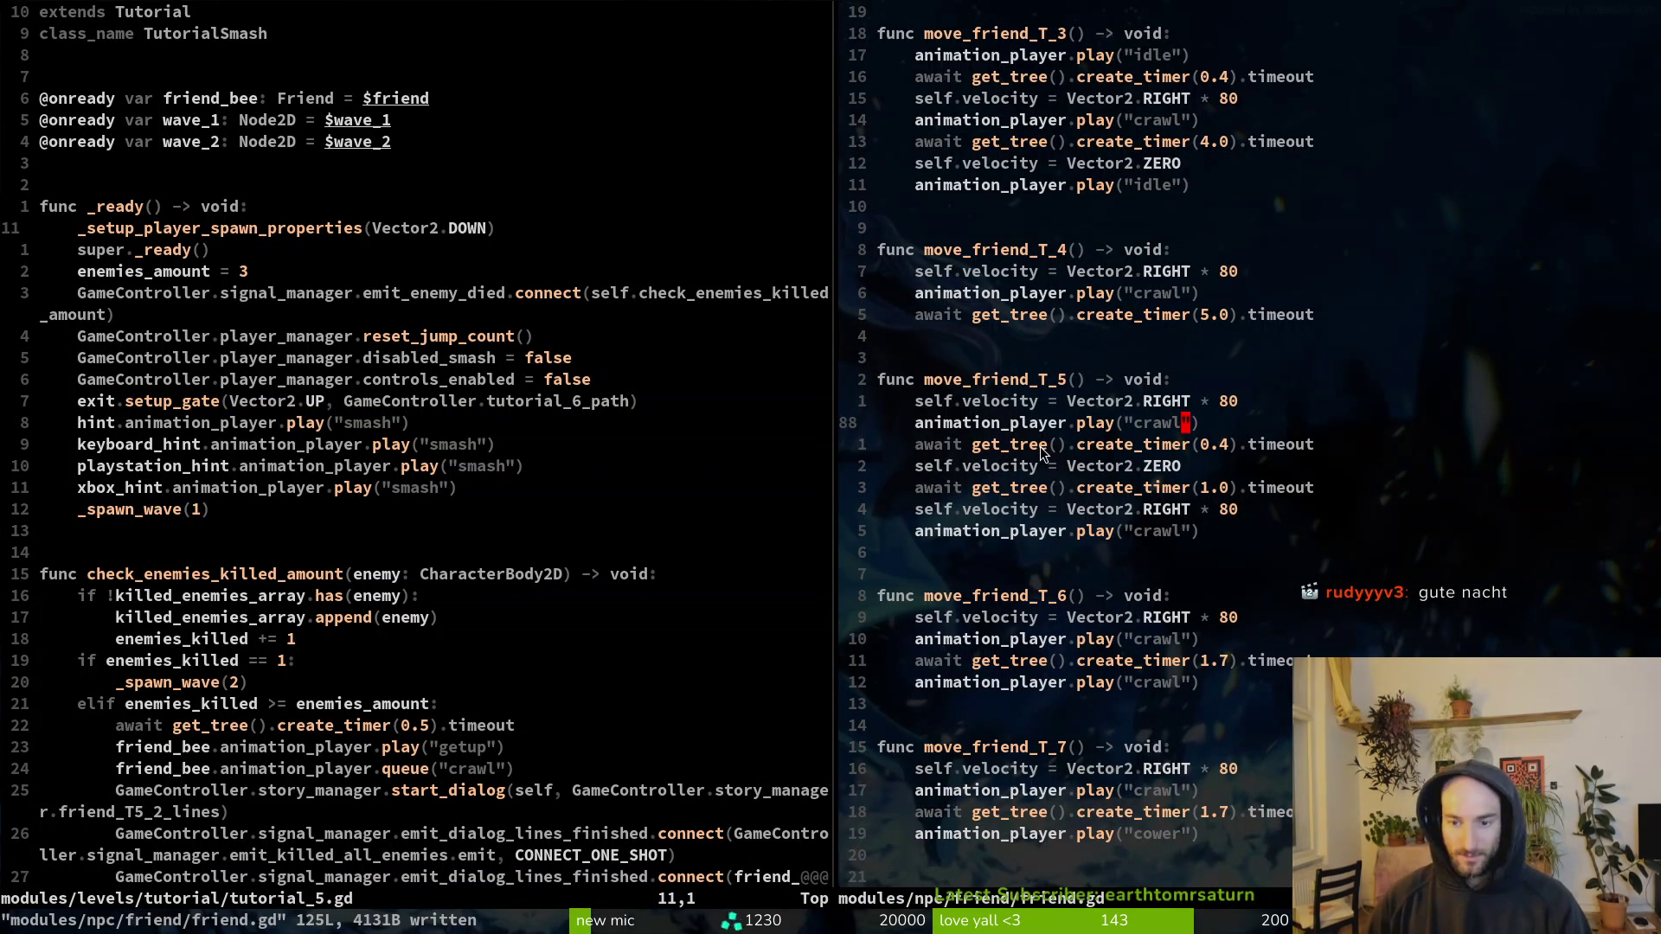
pyautogui.press('u')
pyautogui.press('u')
pyautogui.press('u')
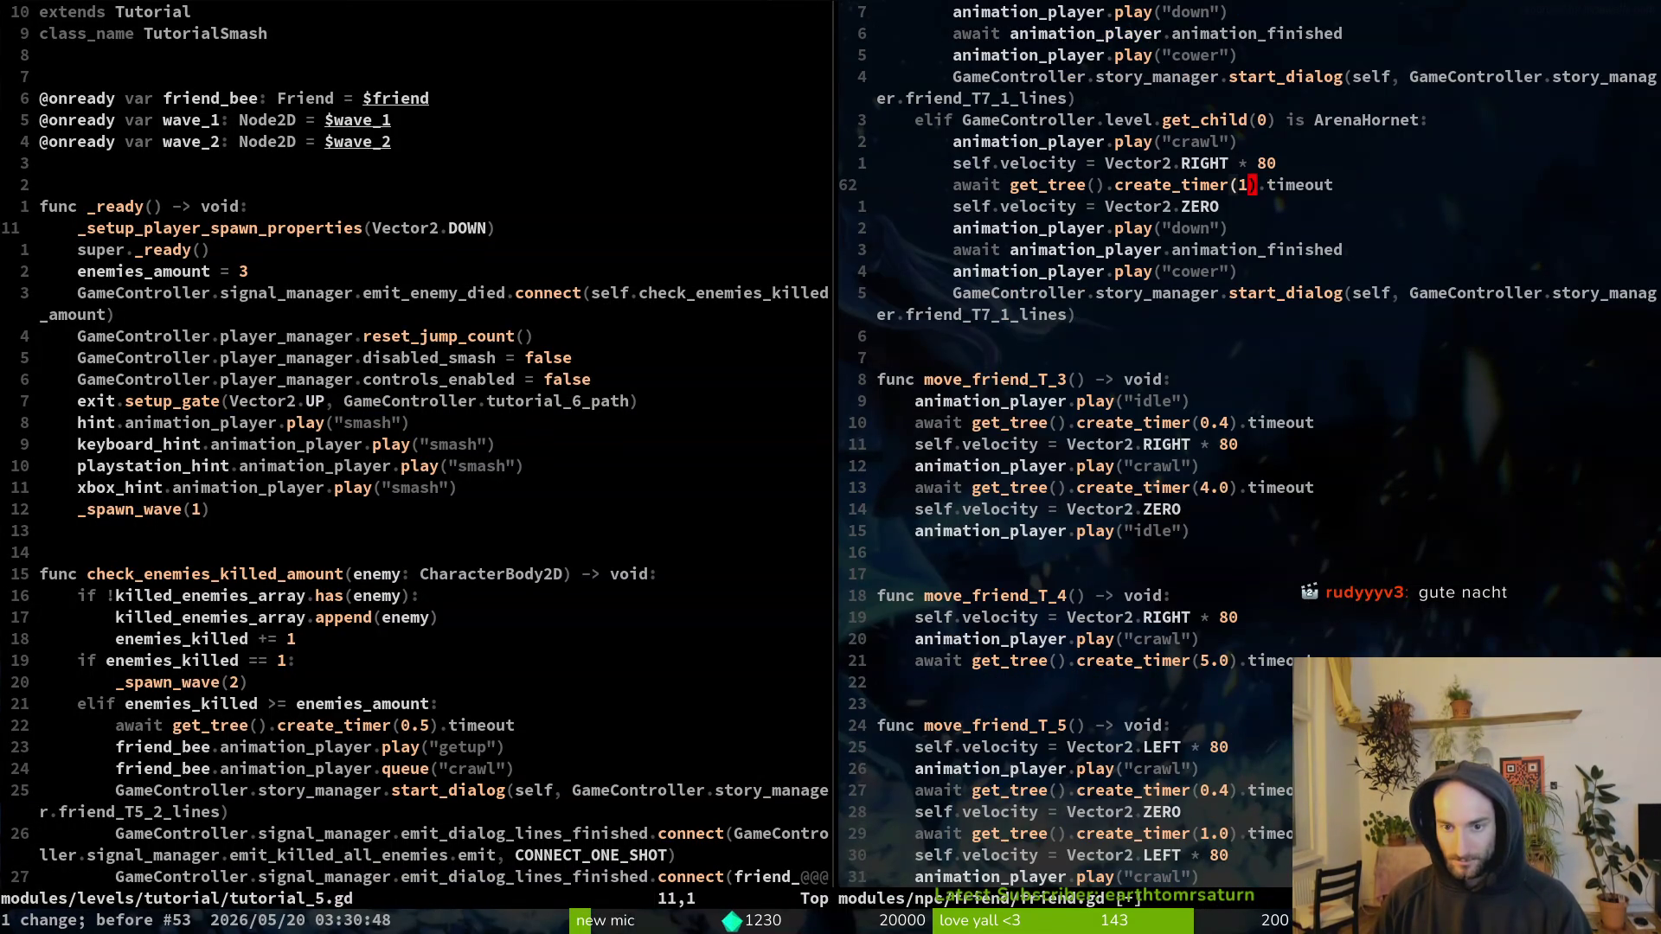
pyautogui.press('u')
pyautogui.press('u')
pyautogui.press('u')
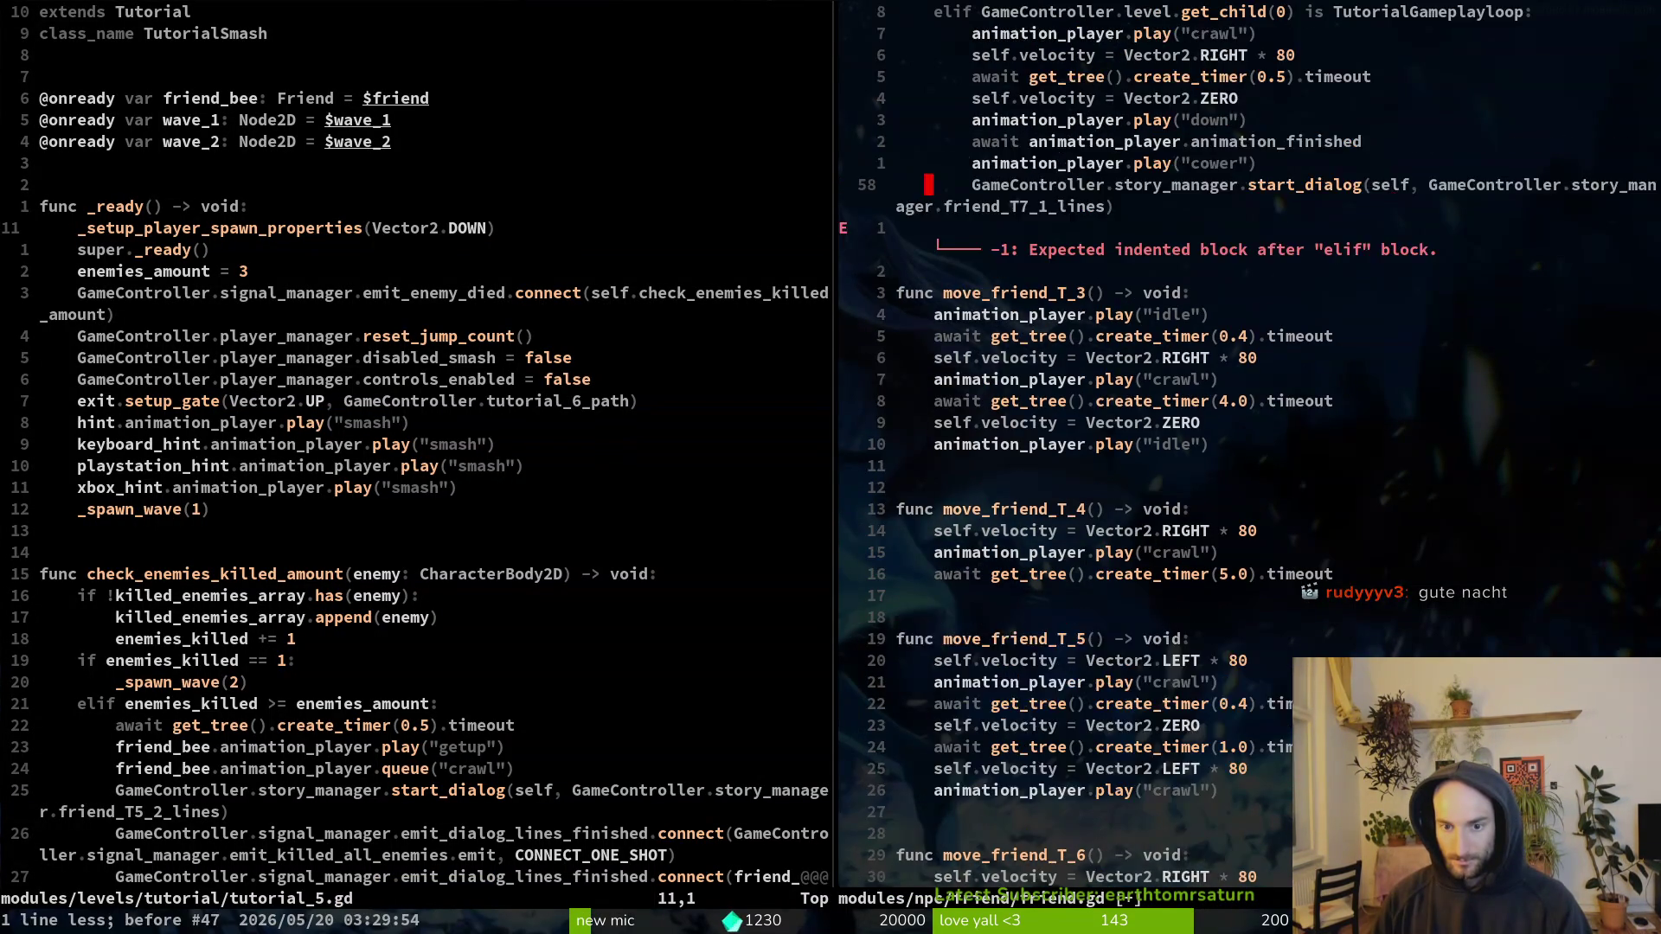
pyautogui.press('u')
pyautogui.press('u')
pyautogui.press('u')
pyautogui.press('u')
pyautogui.press('u')
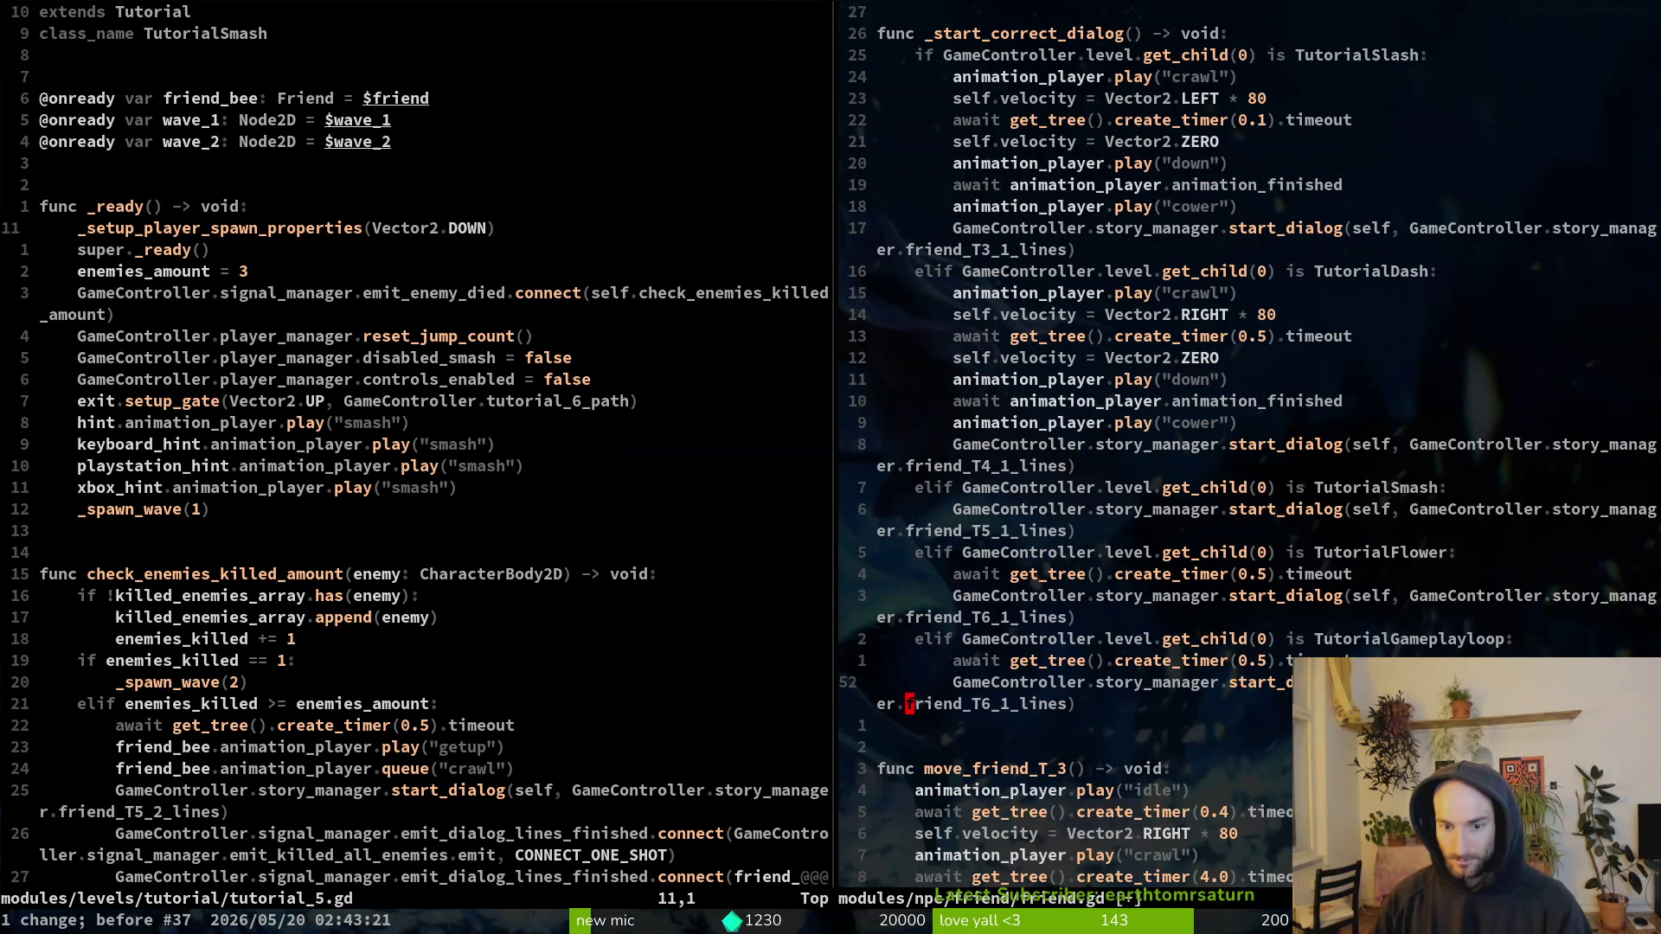
pyautogui.press('u')
pyautogui.press('u')
pyautogui.press('u')
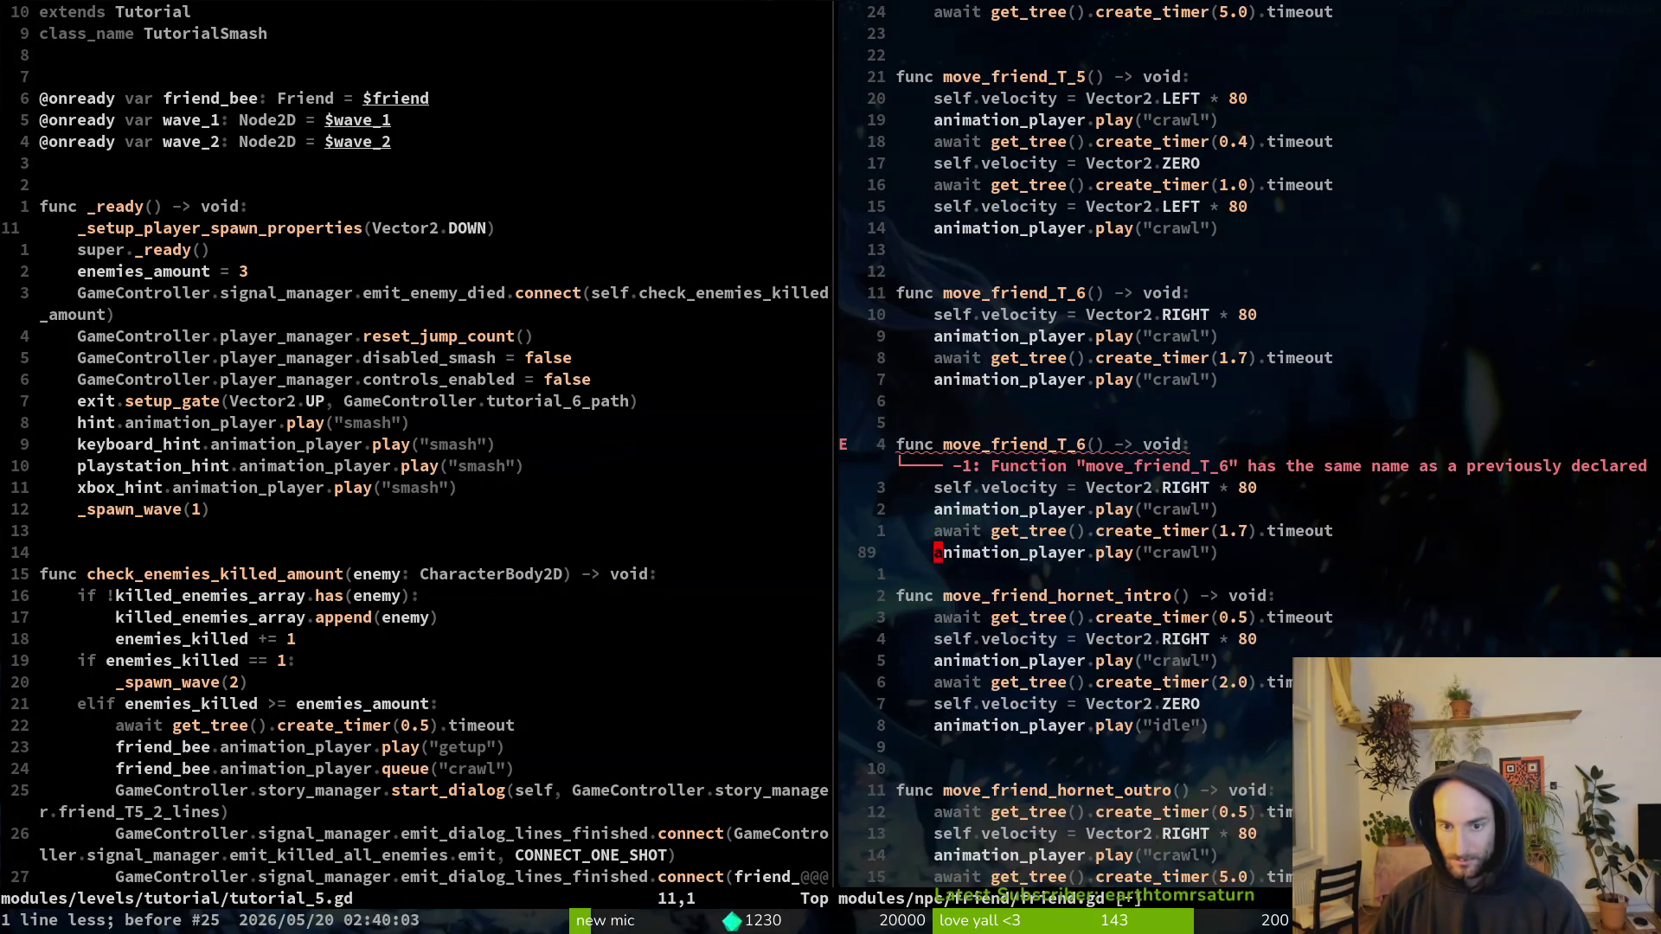
pyautogui.press('u')
pyautogui.press('u')
pyautogui.press('u')
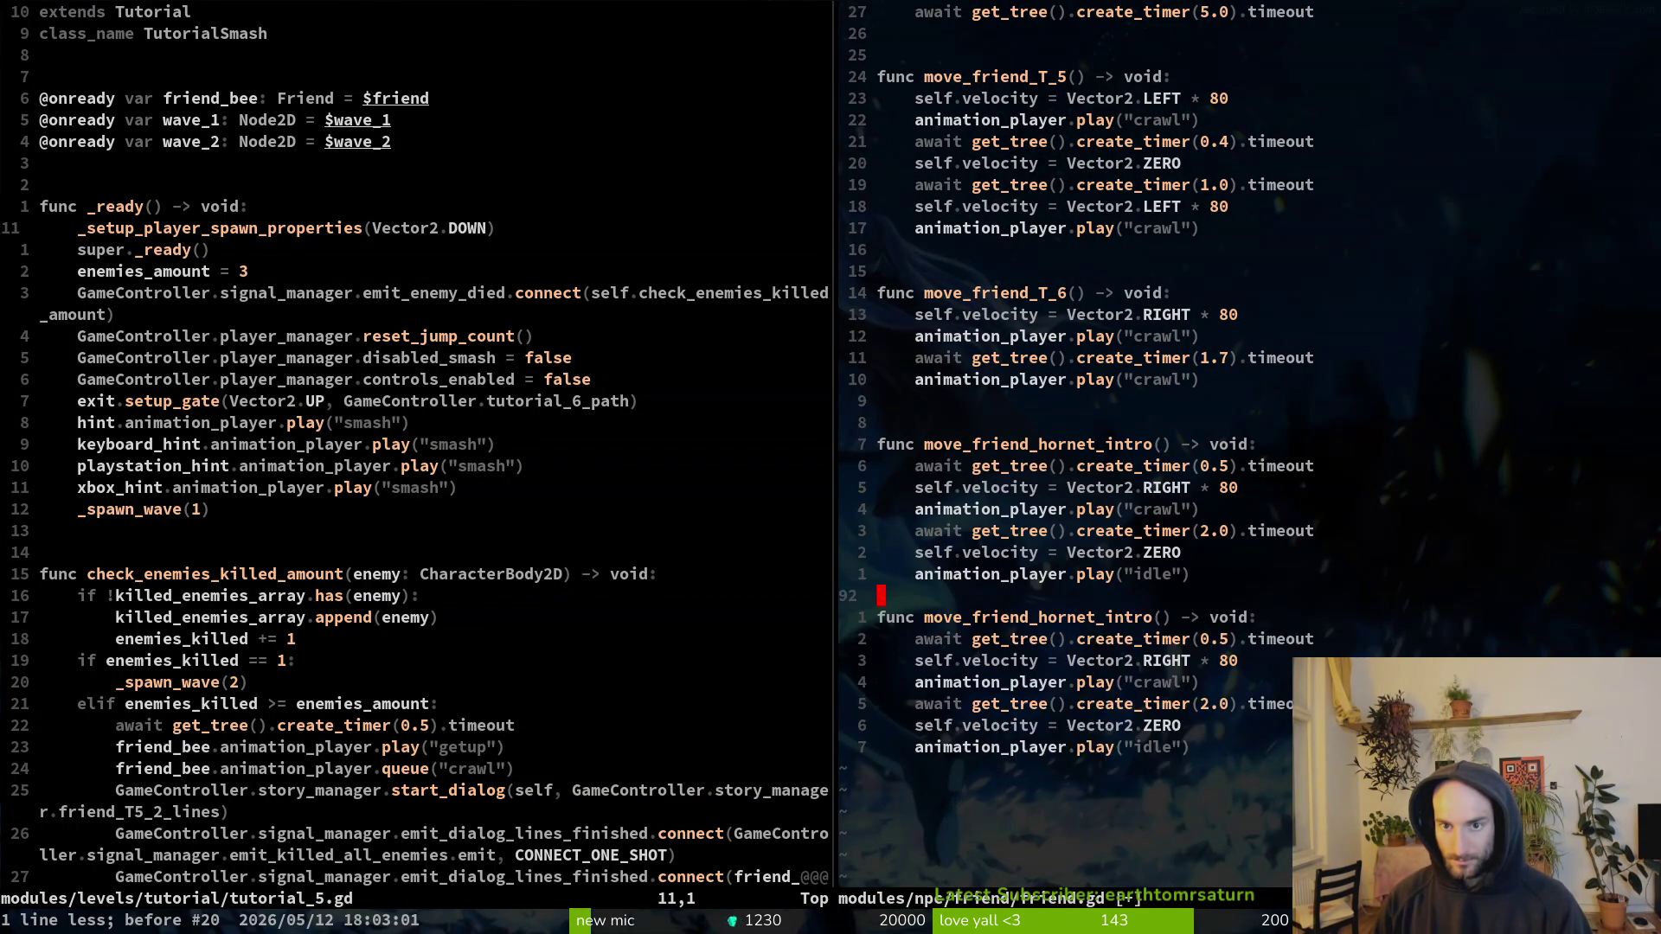
pyautogui.press('u')
pyautogui.press('u')
pyautogui.press('u')
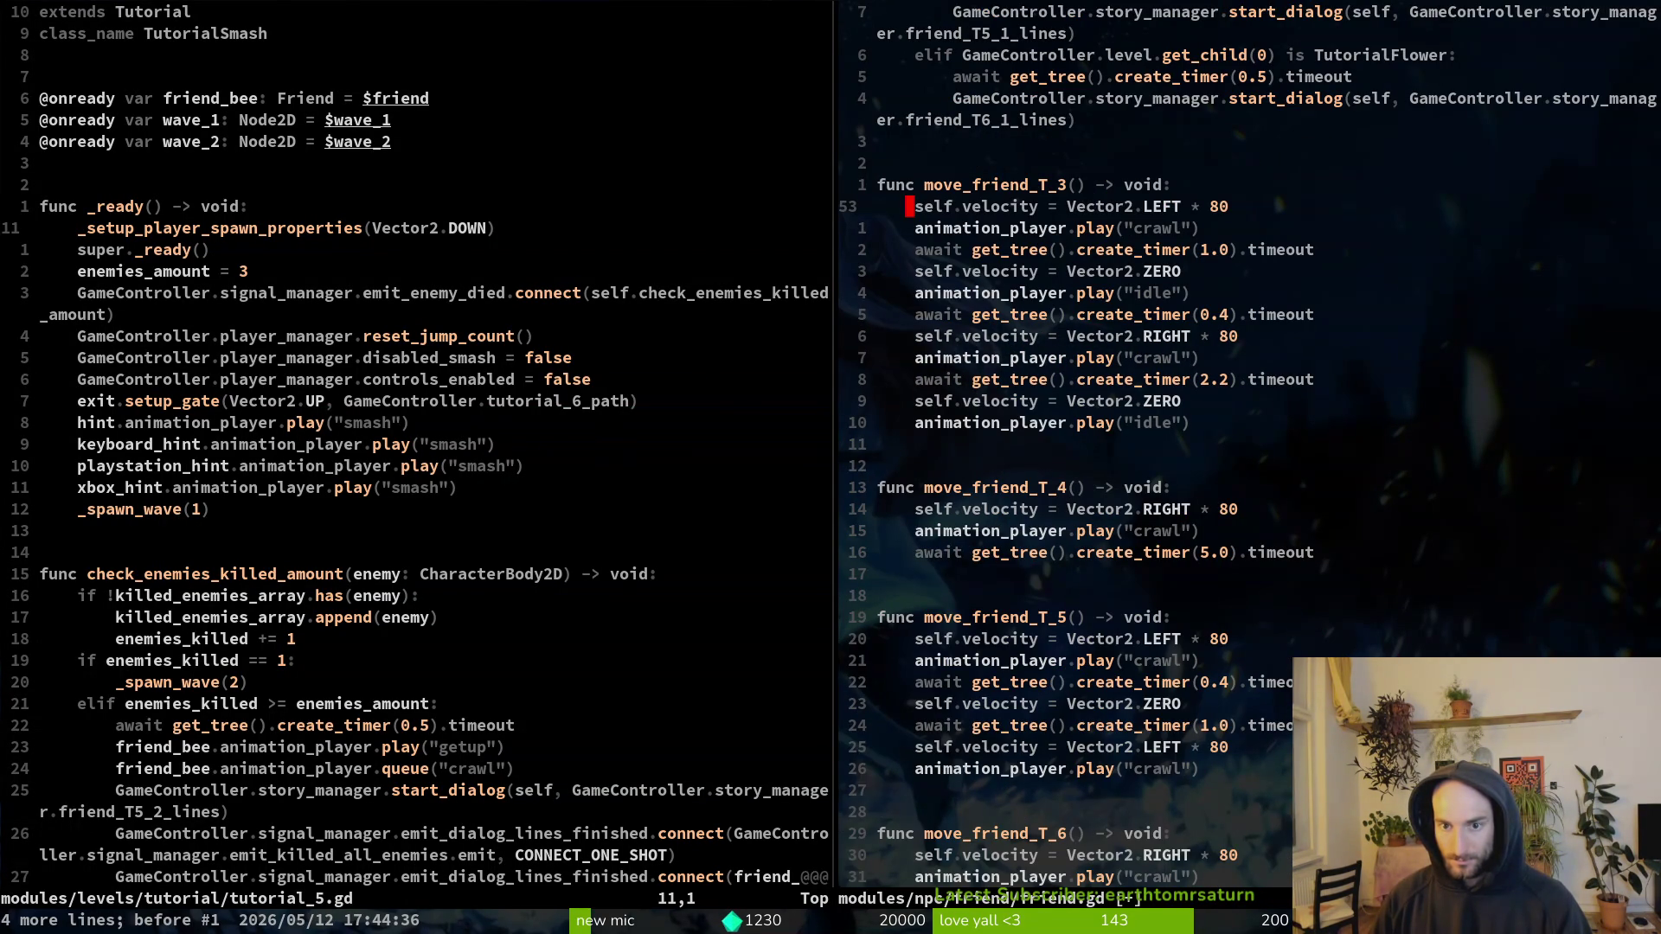
pyautogui.press('u')
pyautogui.hotkey('ctrl', 'r')
pyautogui.hotkey('ctrl', 'r')
pyautogui.hotkey('ctrl', 'r')
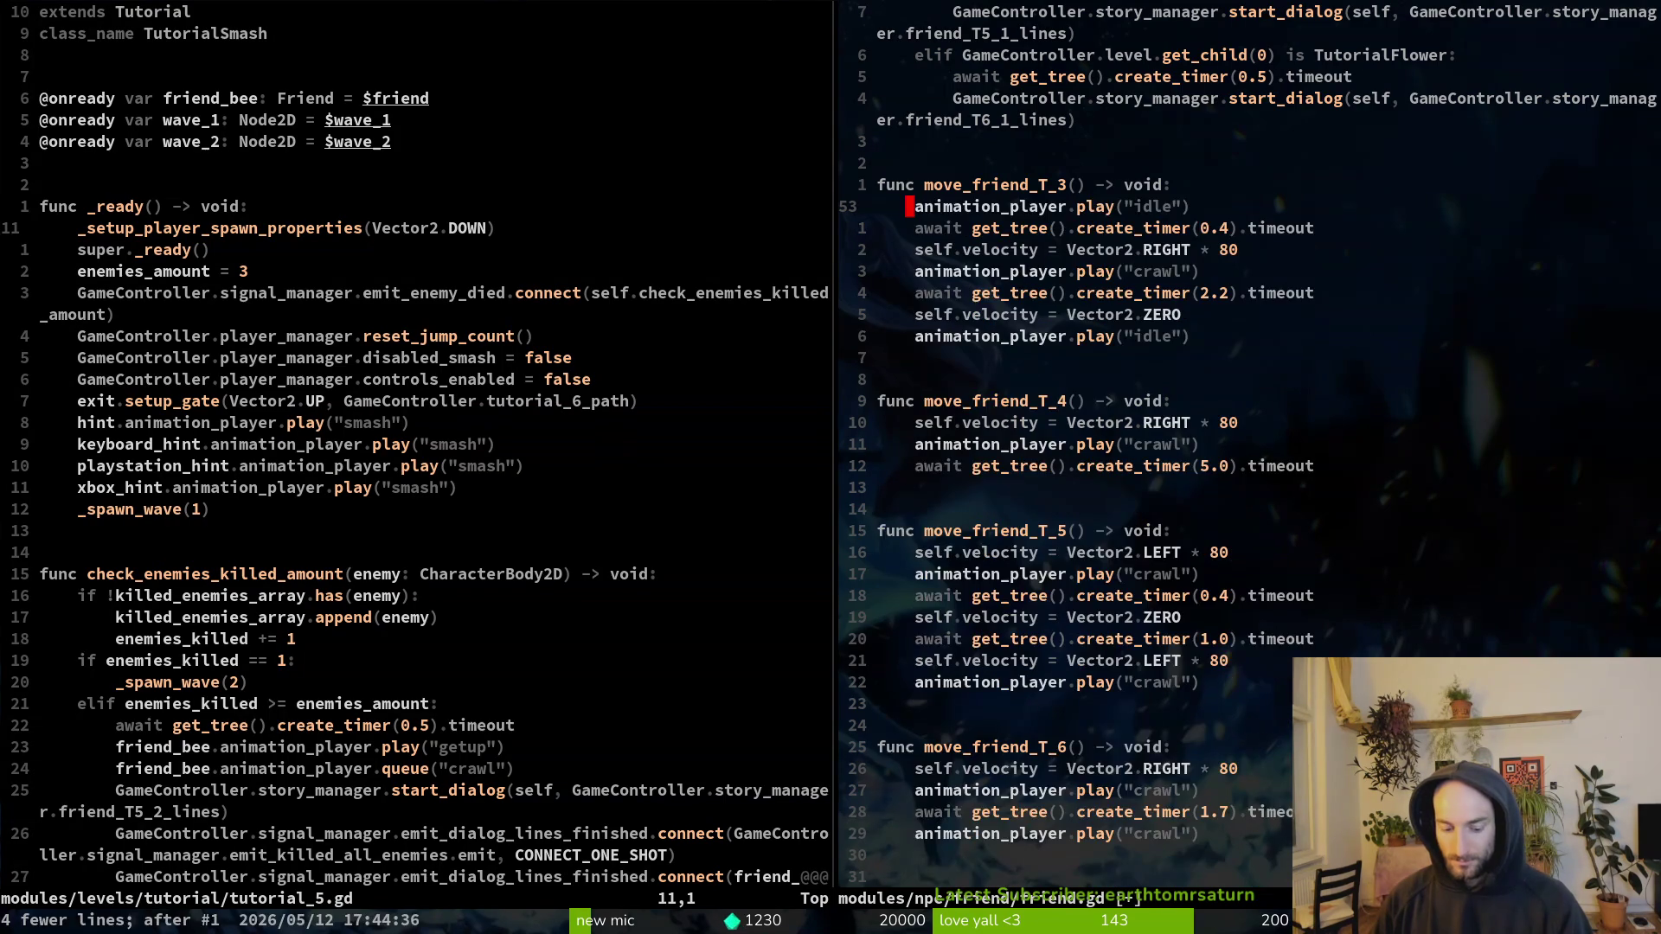
pyautogui.hotkey('ctrl', 'r')
pyautogui.hotkey('ctrl', 'r')
pyautogui.hotkey('ctrl', 'r')
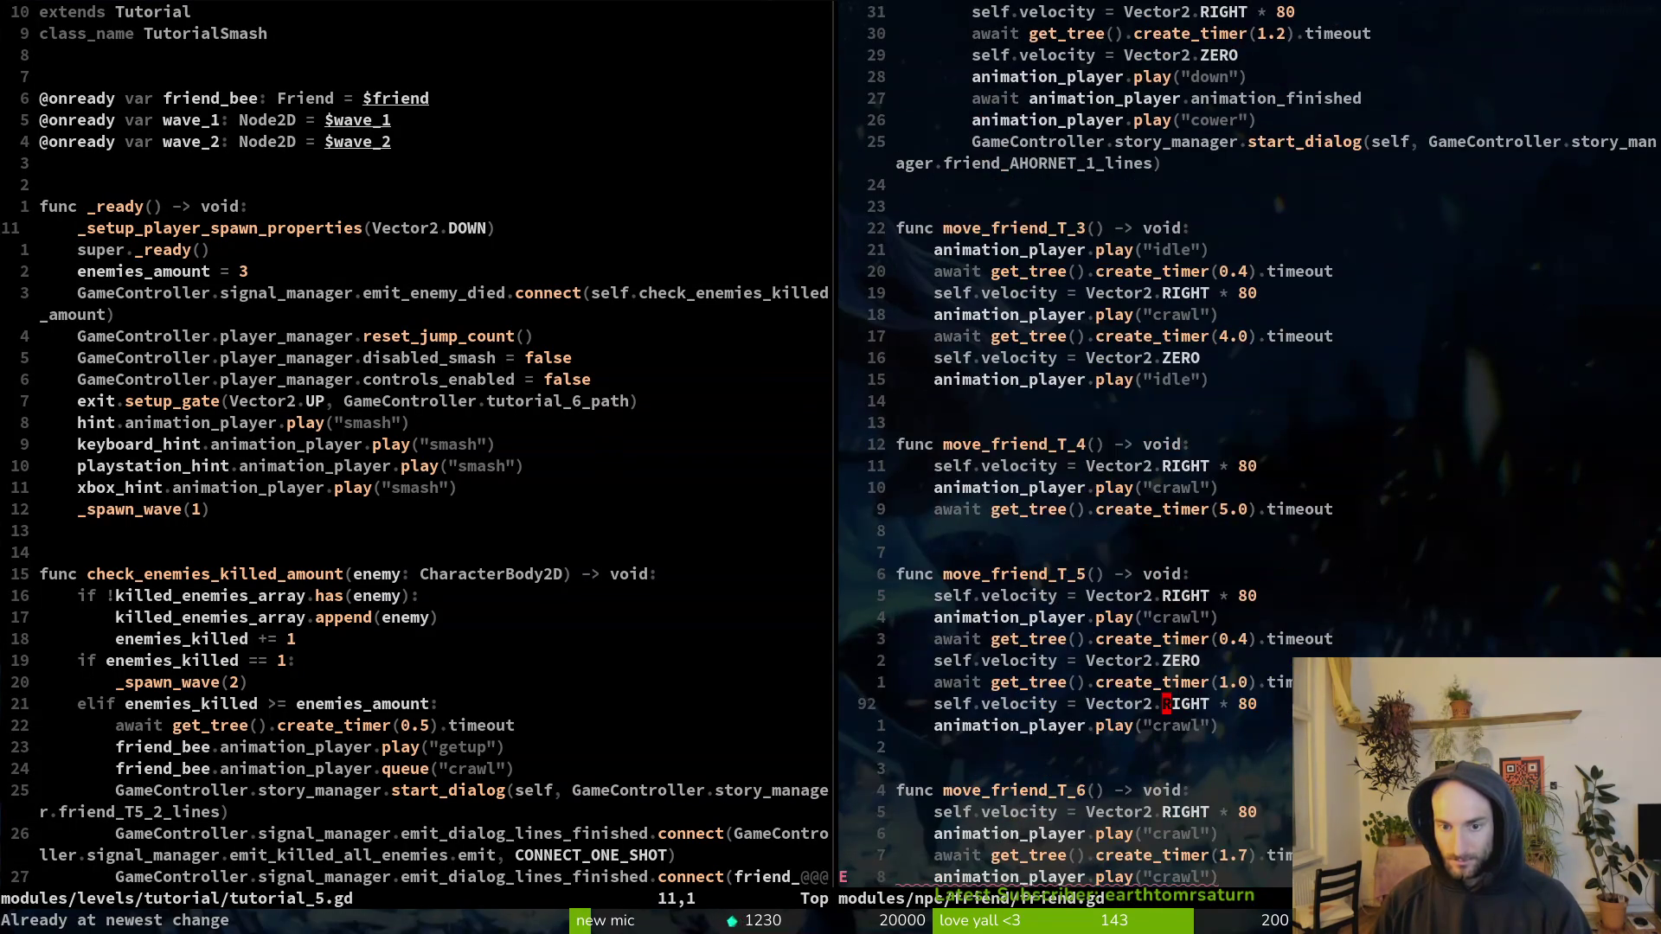
# Step: Lengthen move_friend_T_5's first create_timer wait from 0.4 to 1.4 and save friend.gd
pyautogui.hotkey('ctrl', 'e')
pyautogui.hotkey('ctrl', 'e')
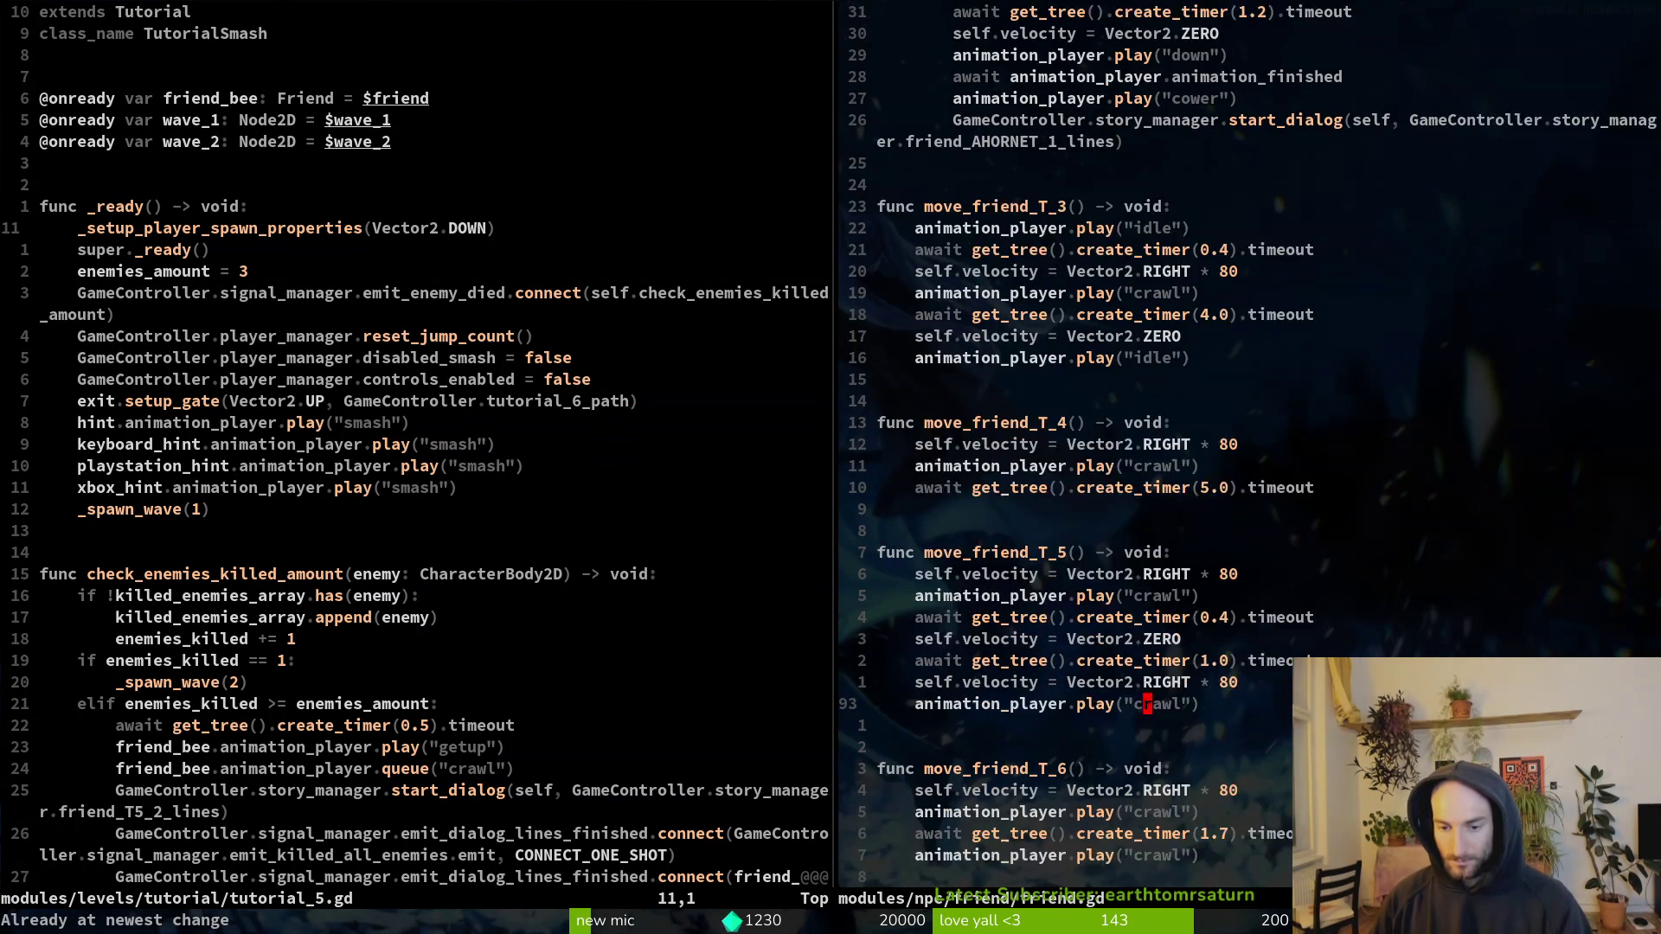
pyautogui.press('k')
pyautogui.press('k')
pyautogui.press('k')
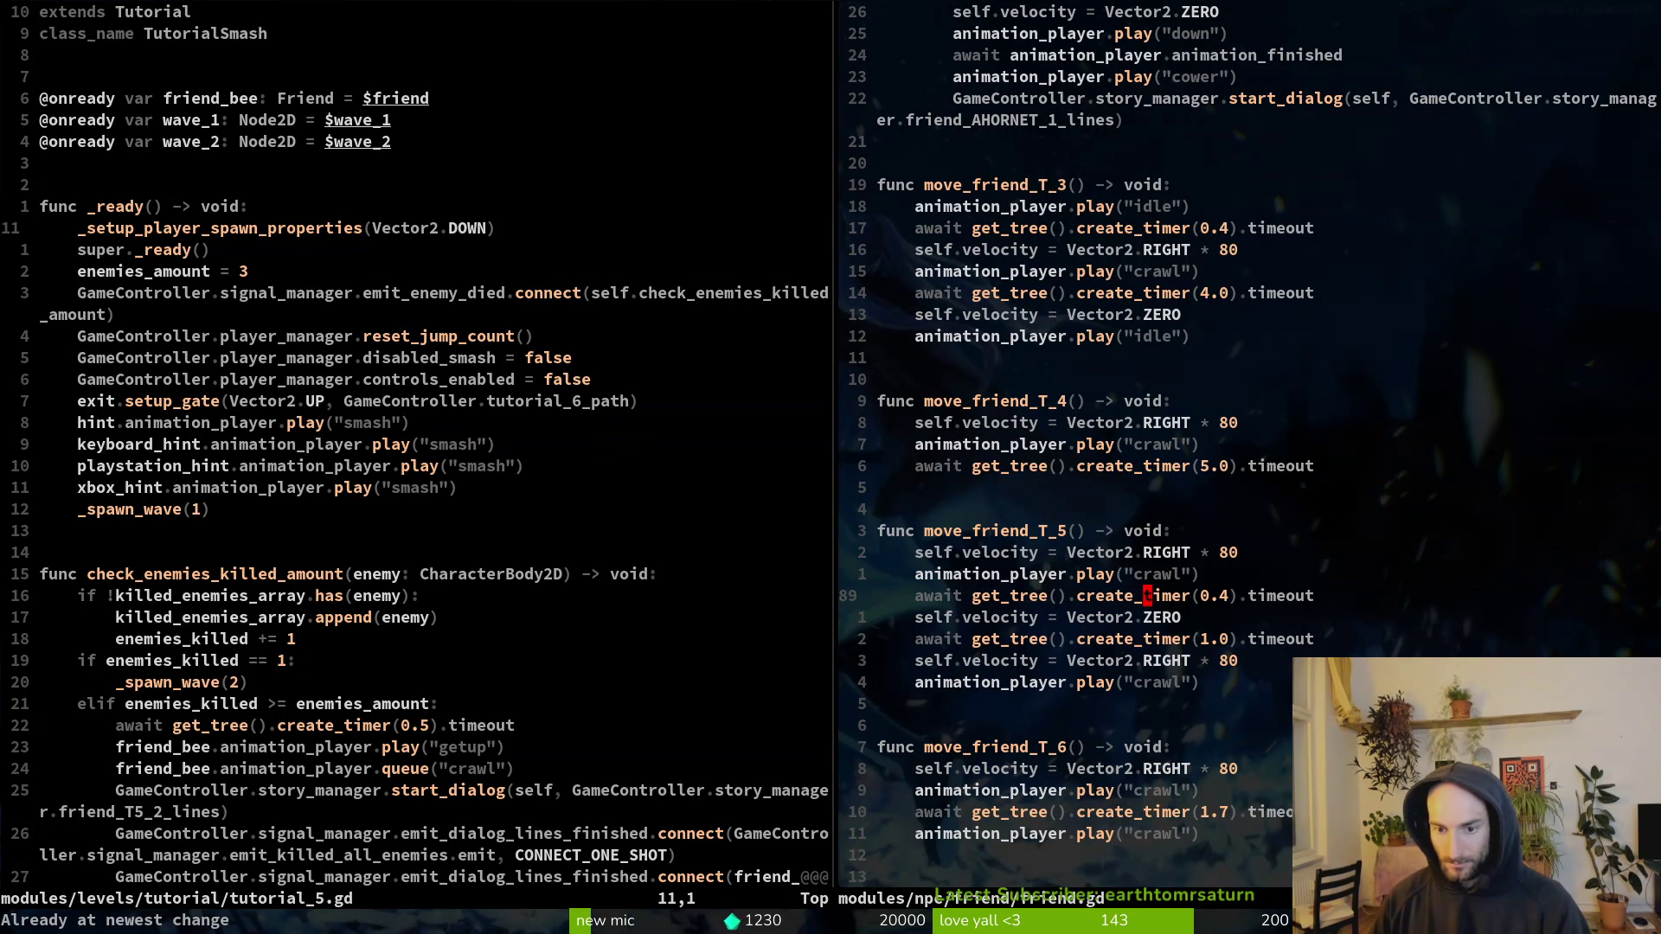
pyautogui.write('f0s1')
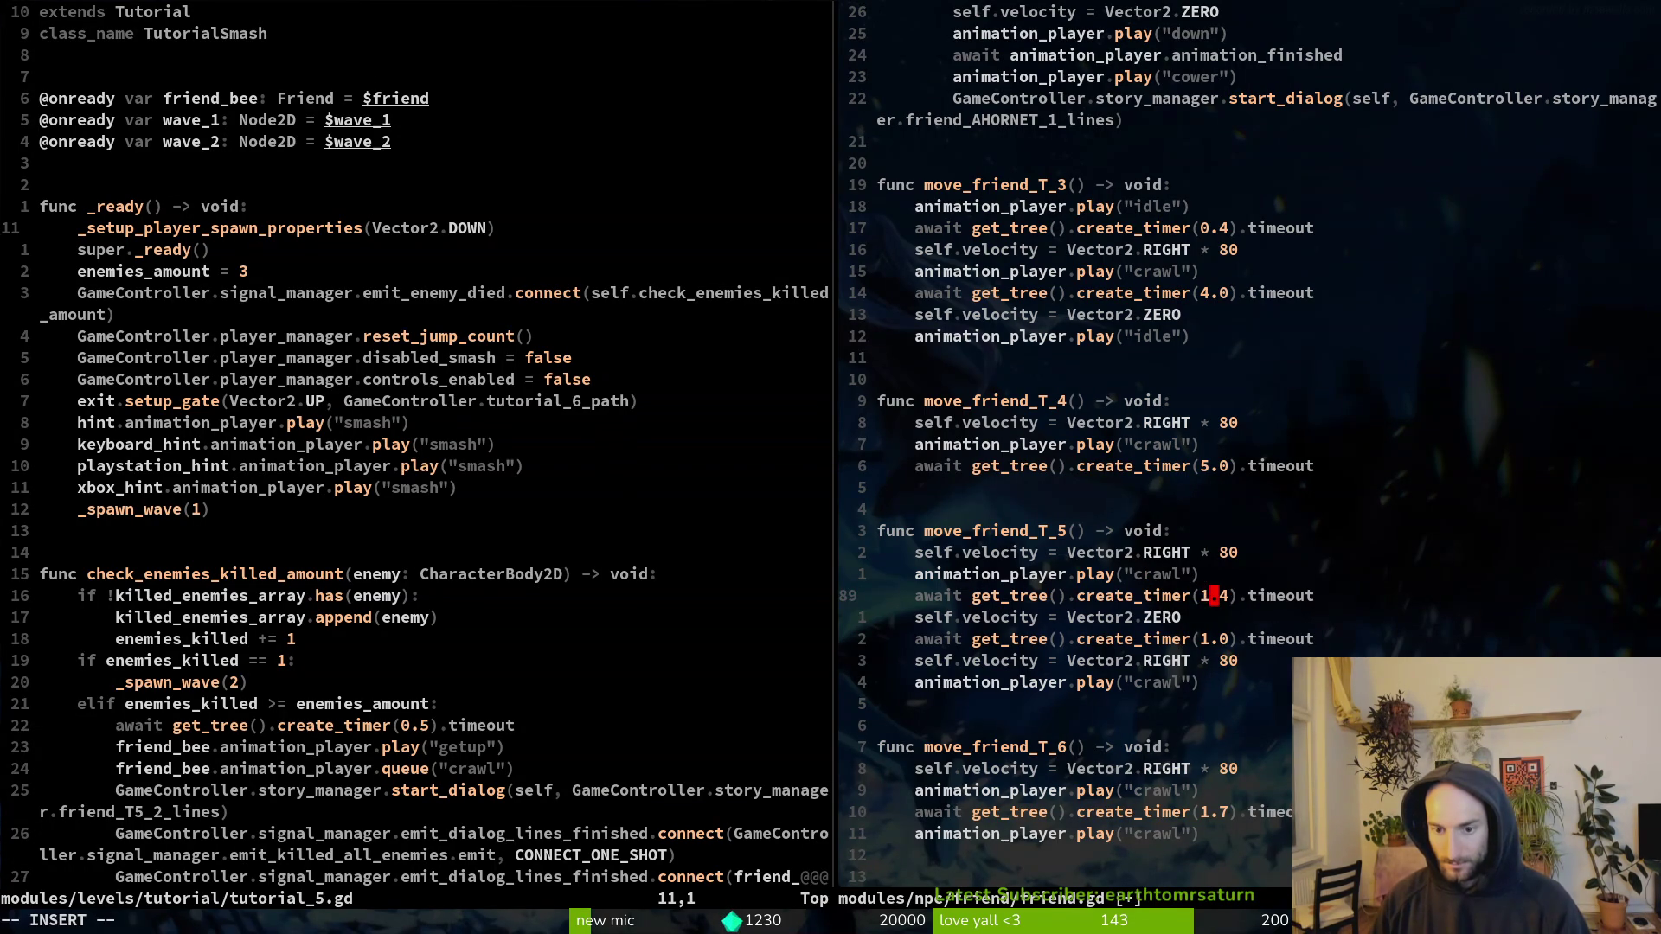
pyautogui.press('Return')
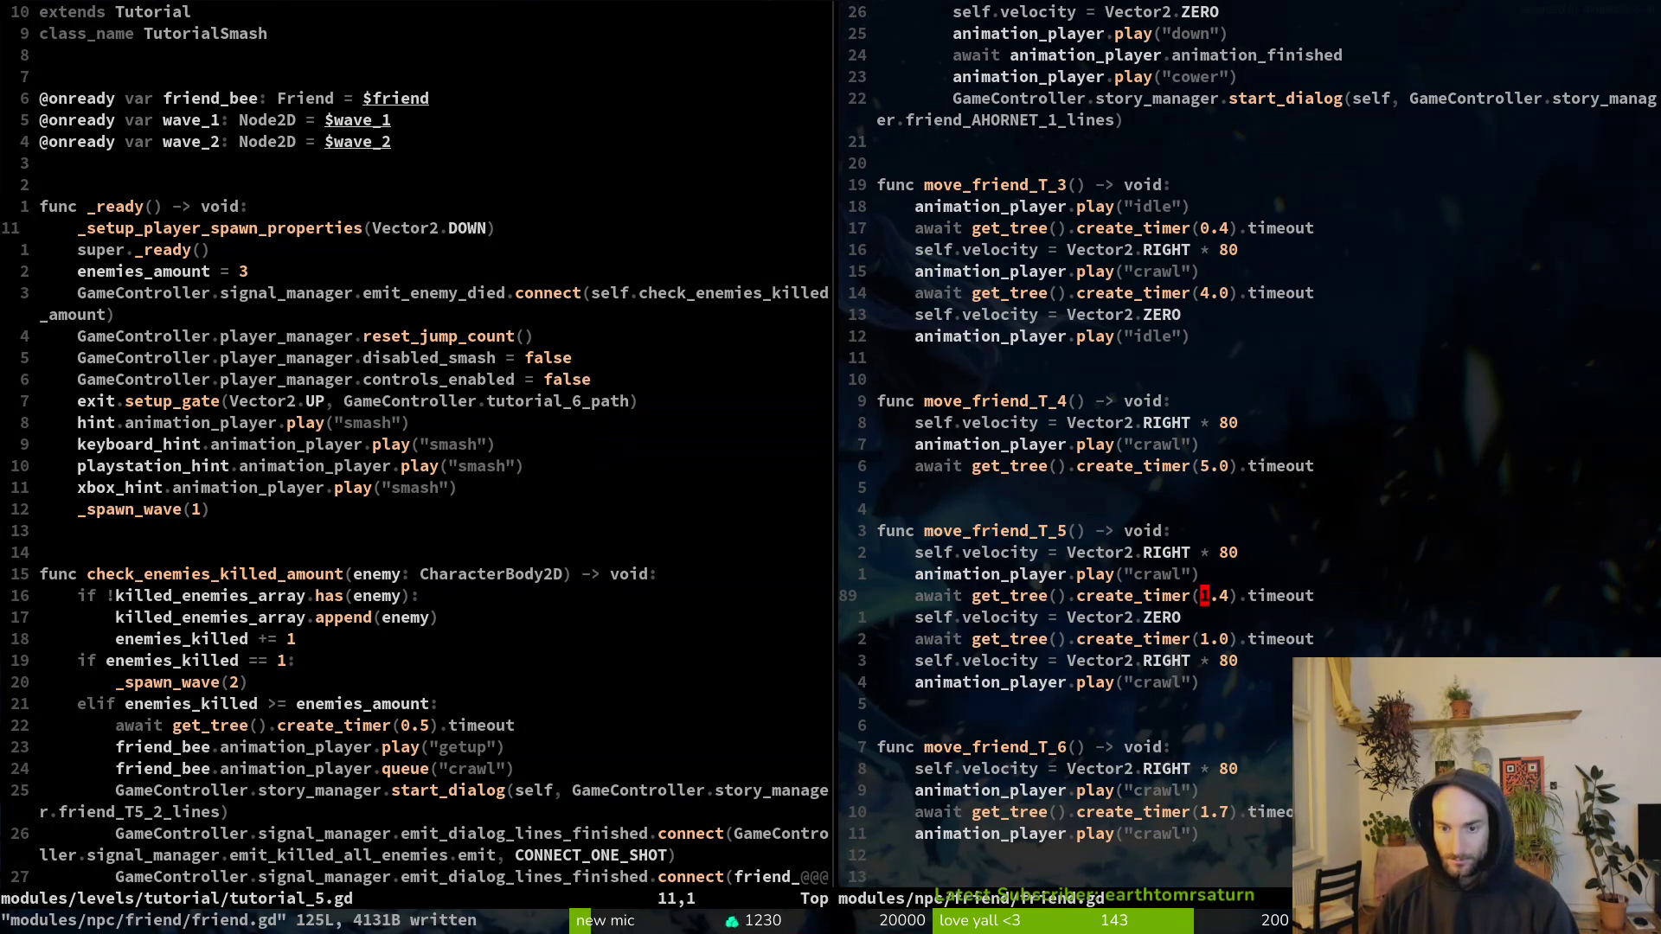
pyautogui.write(':write')
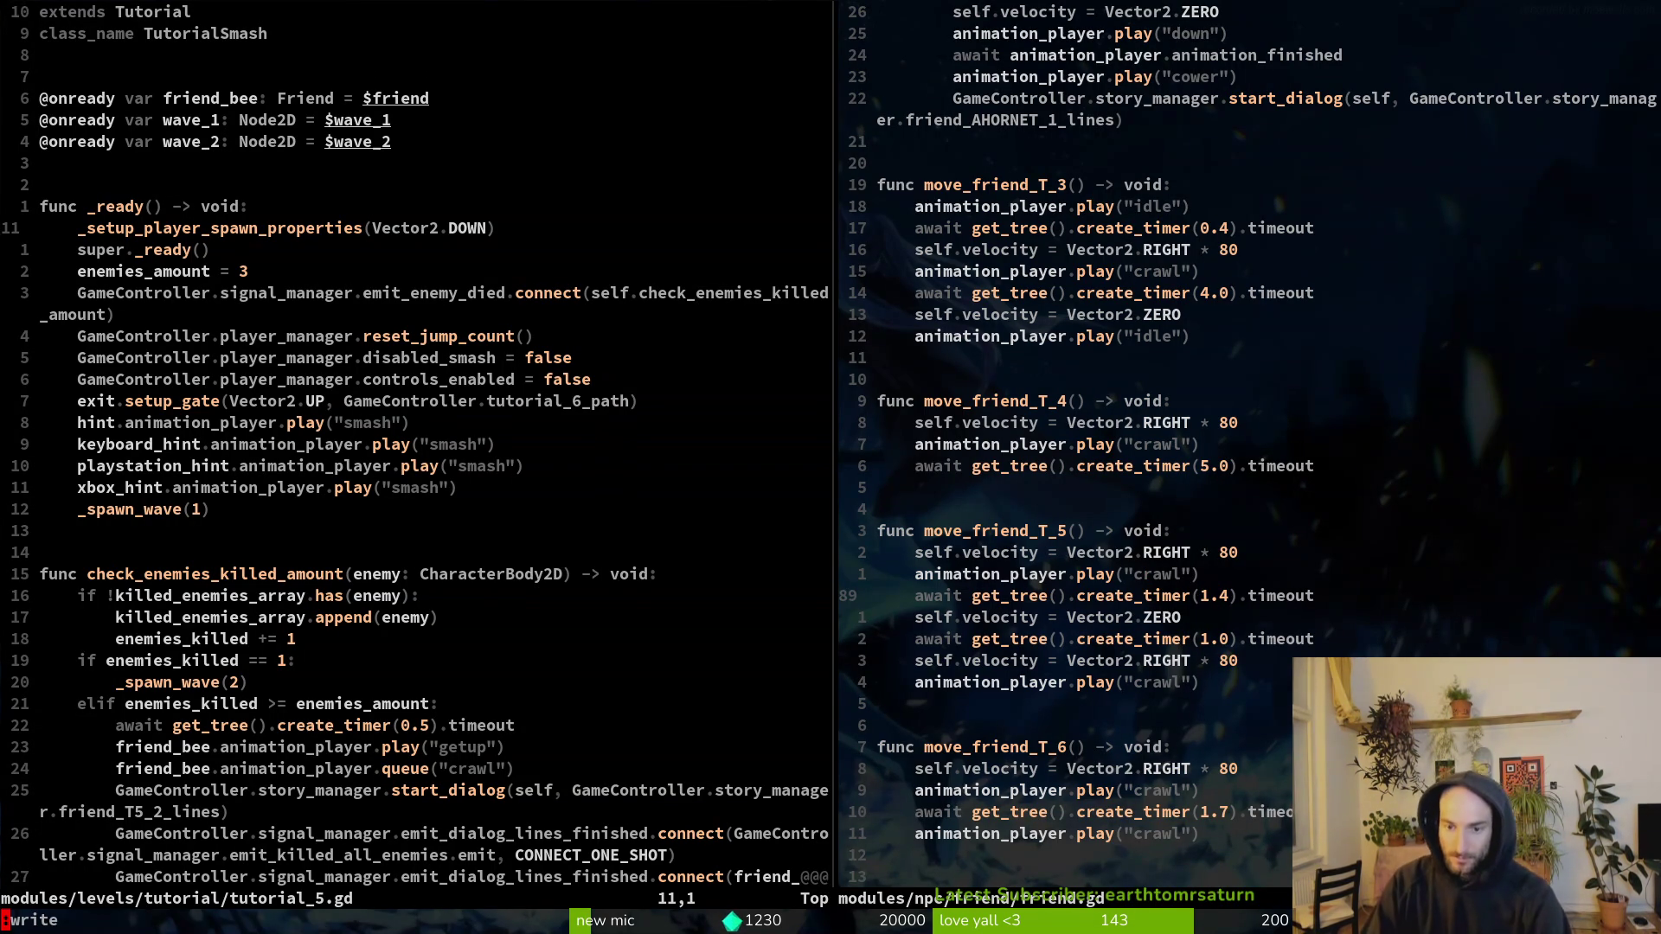
pyautogui.press('Return')
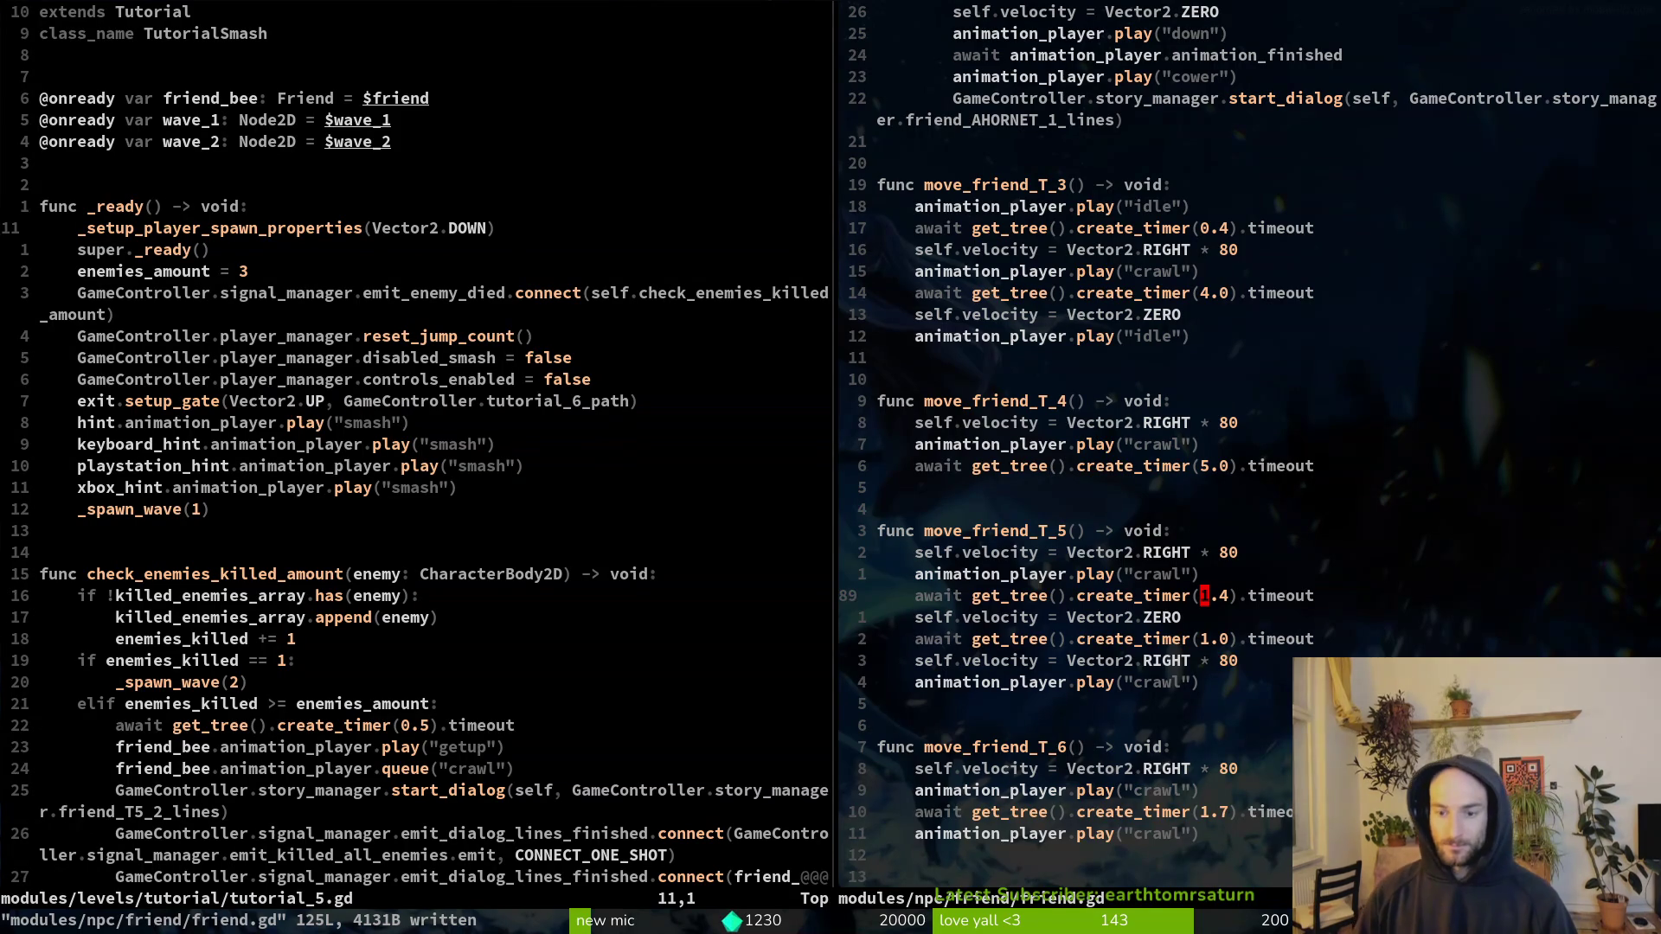
# Step: Review the next movement and 1.0 timer lines, then run the project in Godot
pyautogui.hotkey('alt', 'Tab')
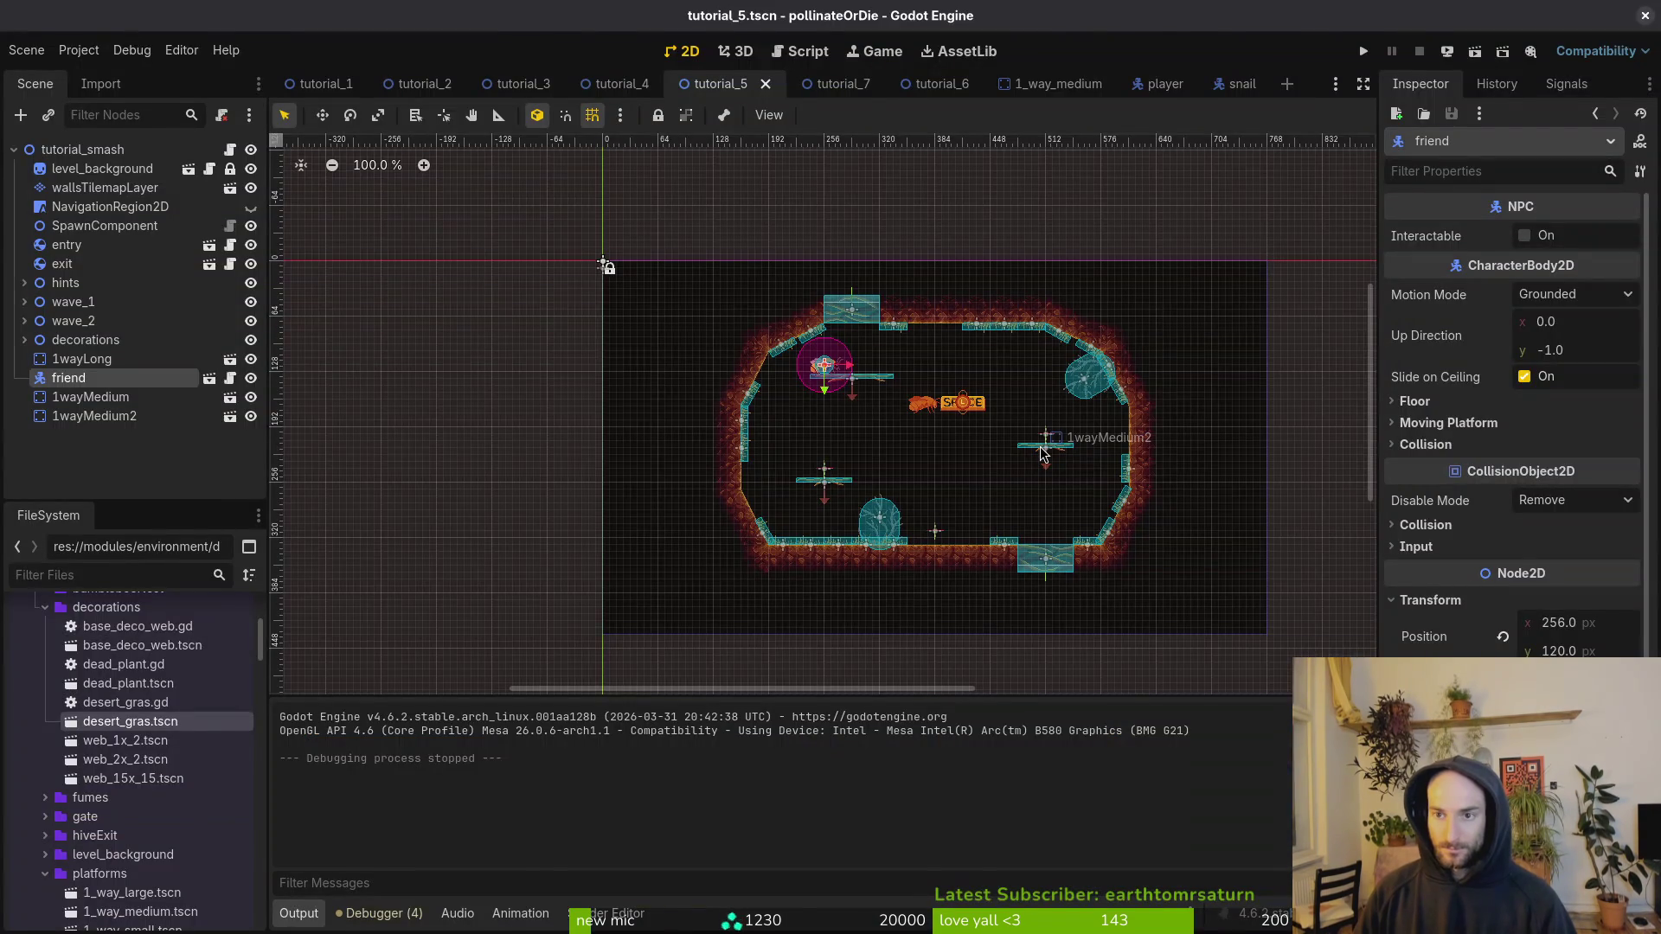
pyautogui.hotkey('alt', 'Tab')
pyautogui.press('j')
pyautogui.press('j')
pyautogui.press('j')
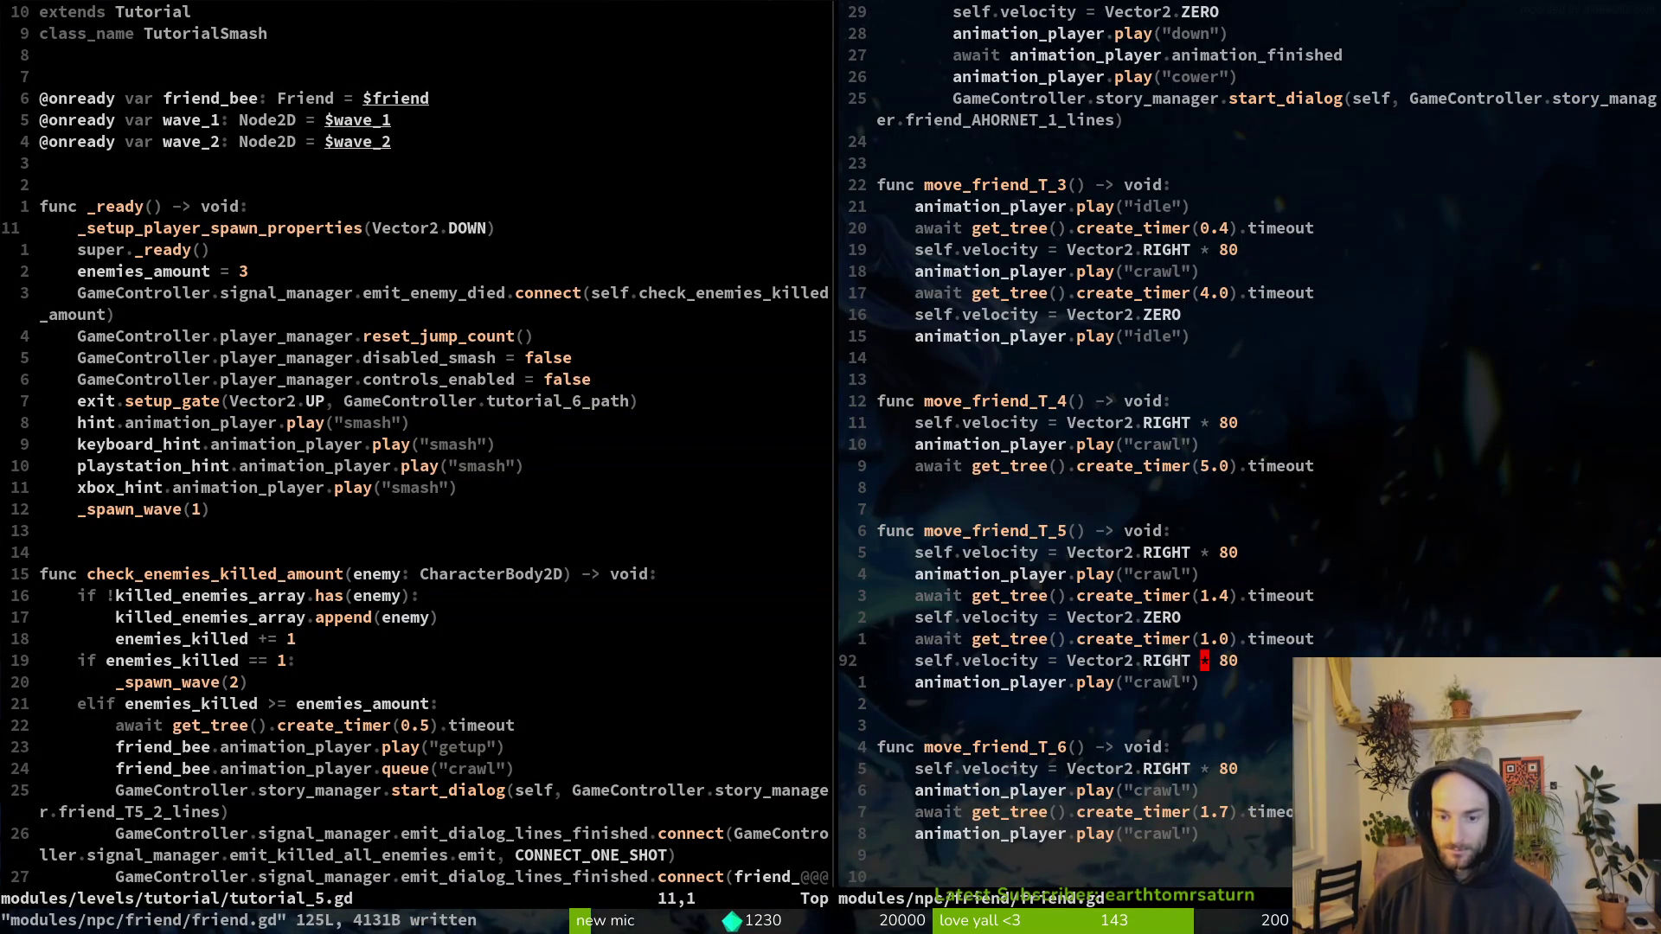
pyautogui.press('k')
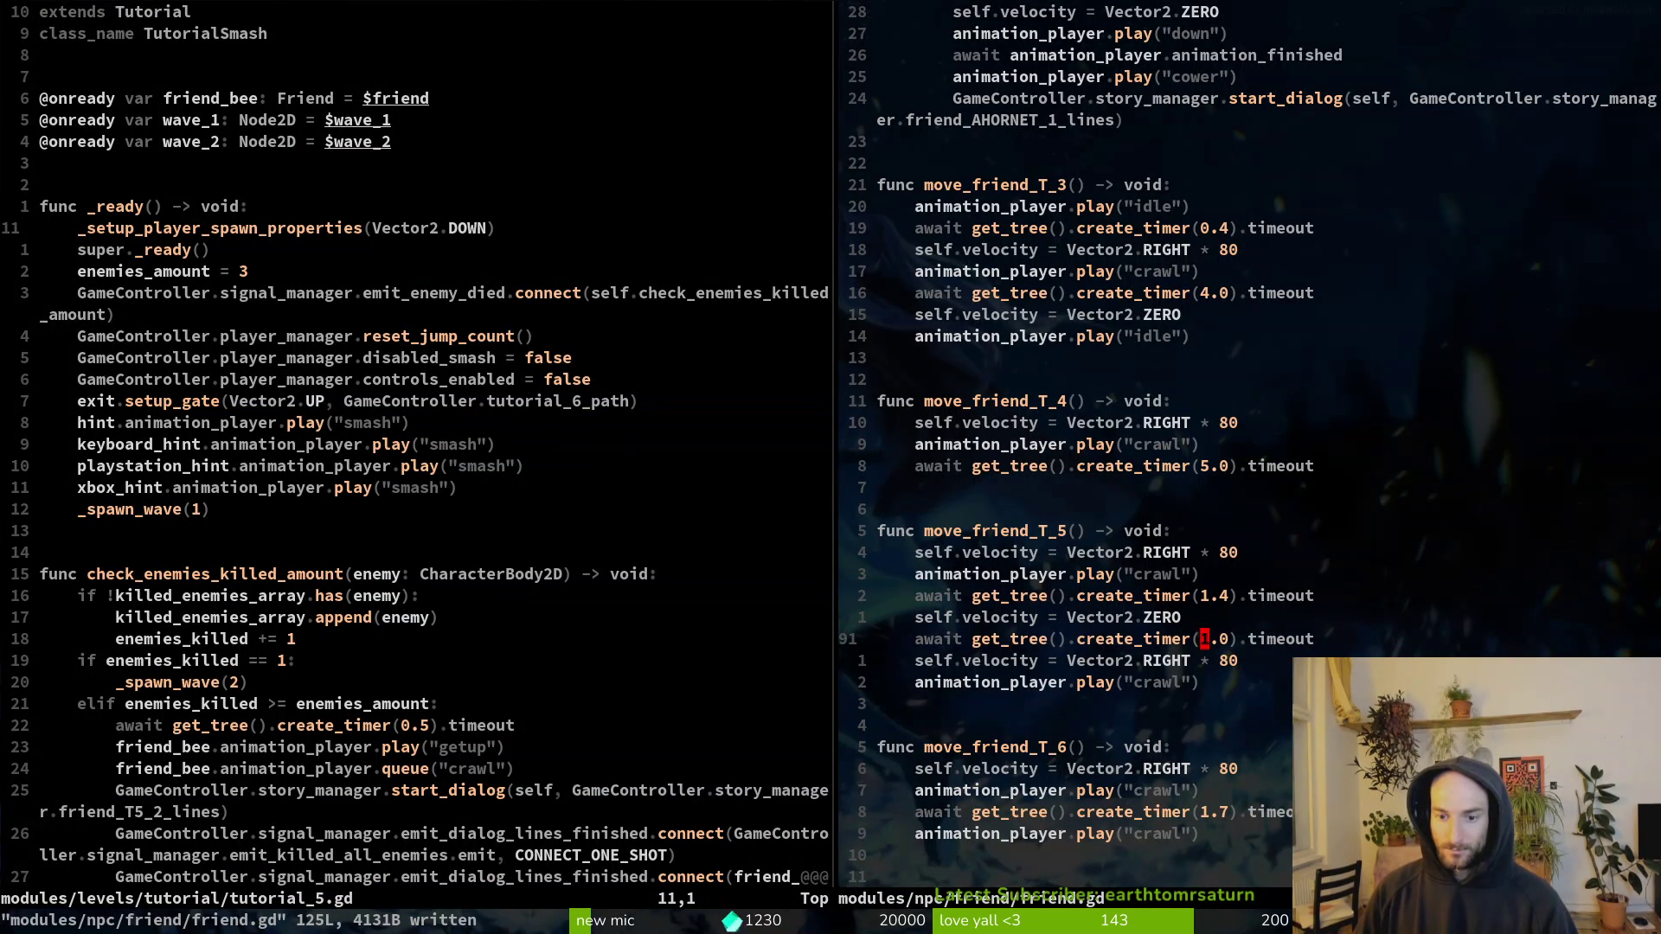
pyautogui.hotkey('alt', 'Tab')
pyautogui.press('F5')
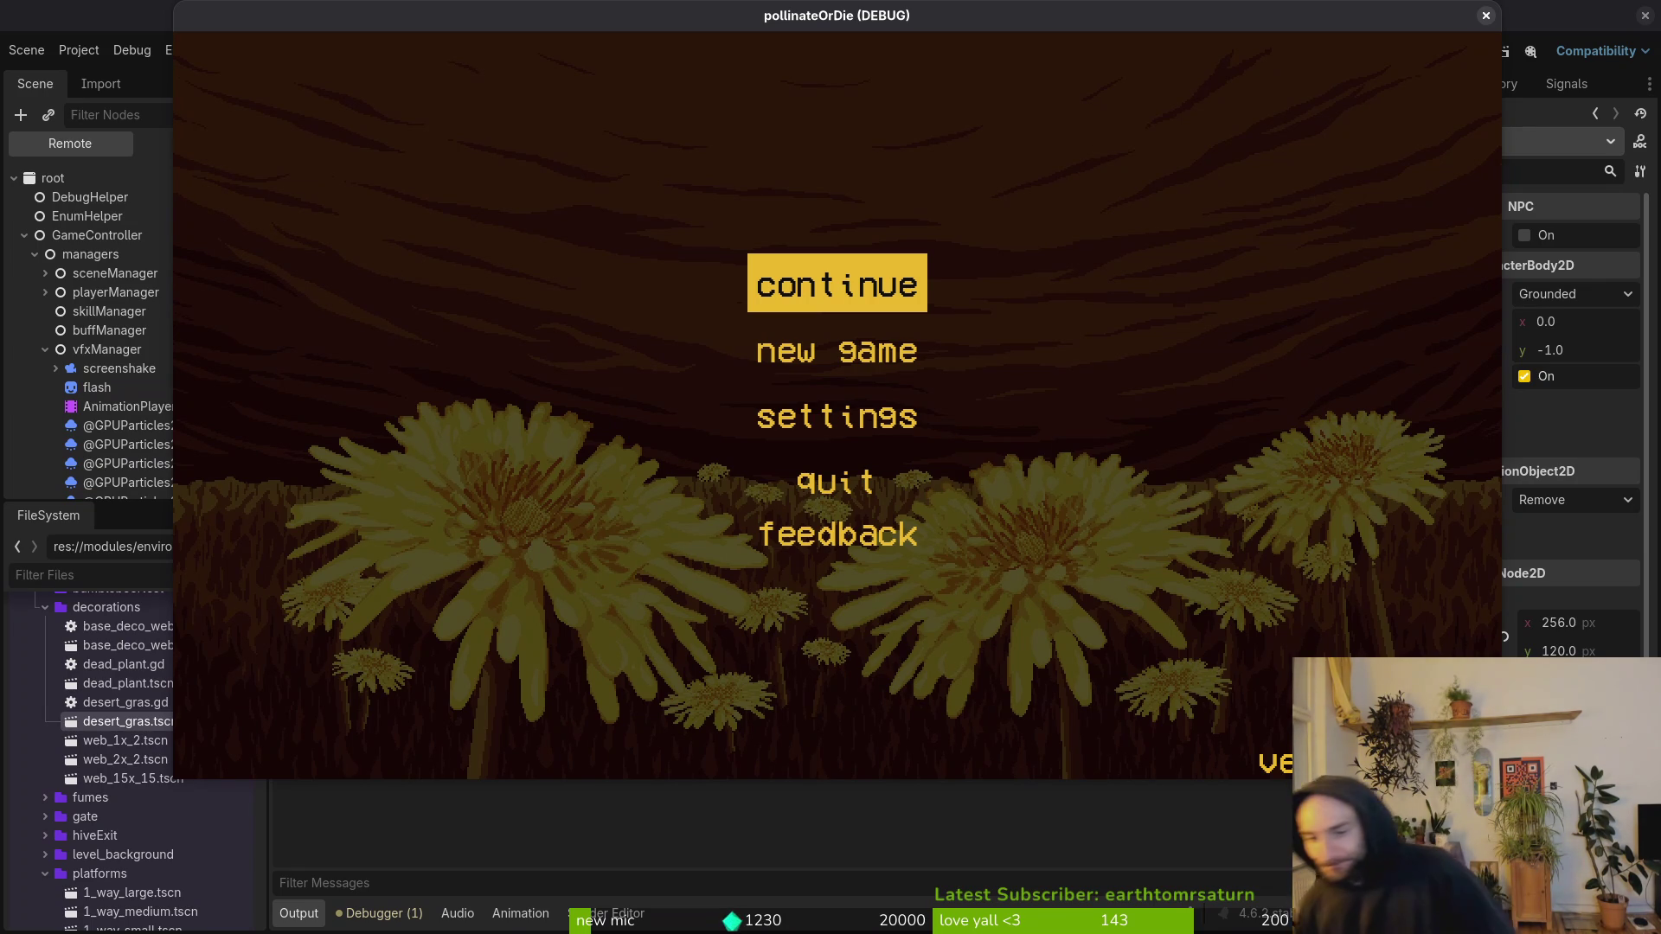
# Step: Continue from the title menu and load level 5 via the debug level select
pyautogui.press('Return')
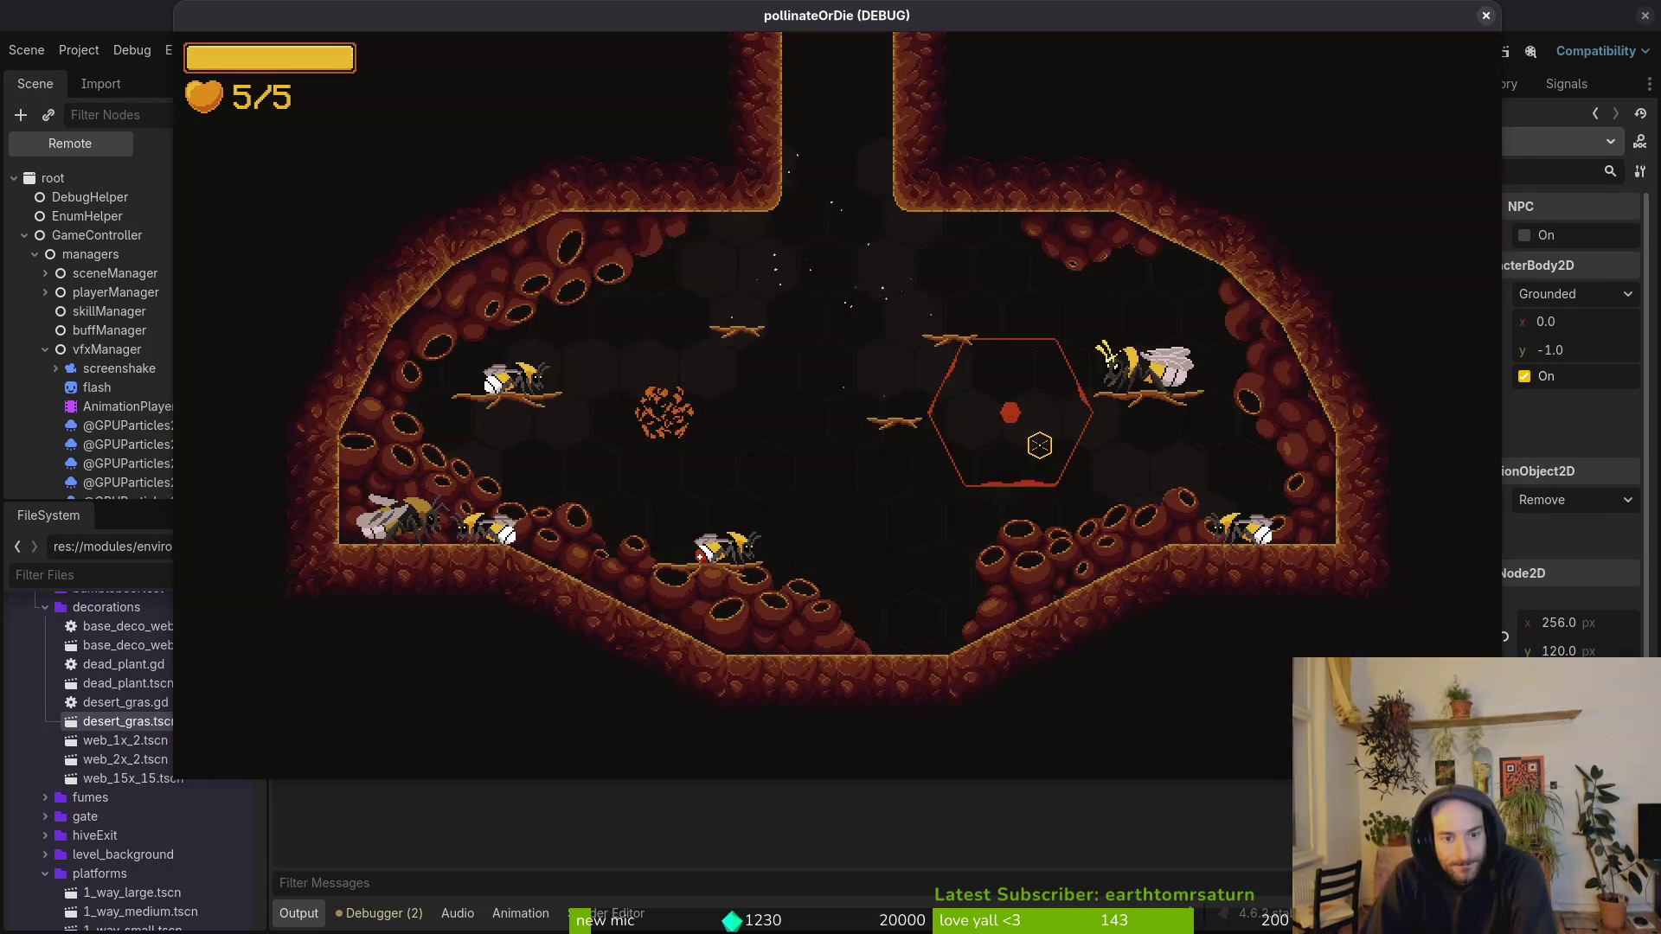
pyautogui.press('F1')
pyautogui.press('Left')
pyautogui.press('Left')
pyautogui.press('Left')
pyautogui.press('Down')
pyautogui.press('Down')
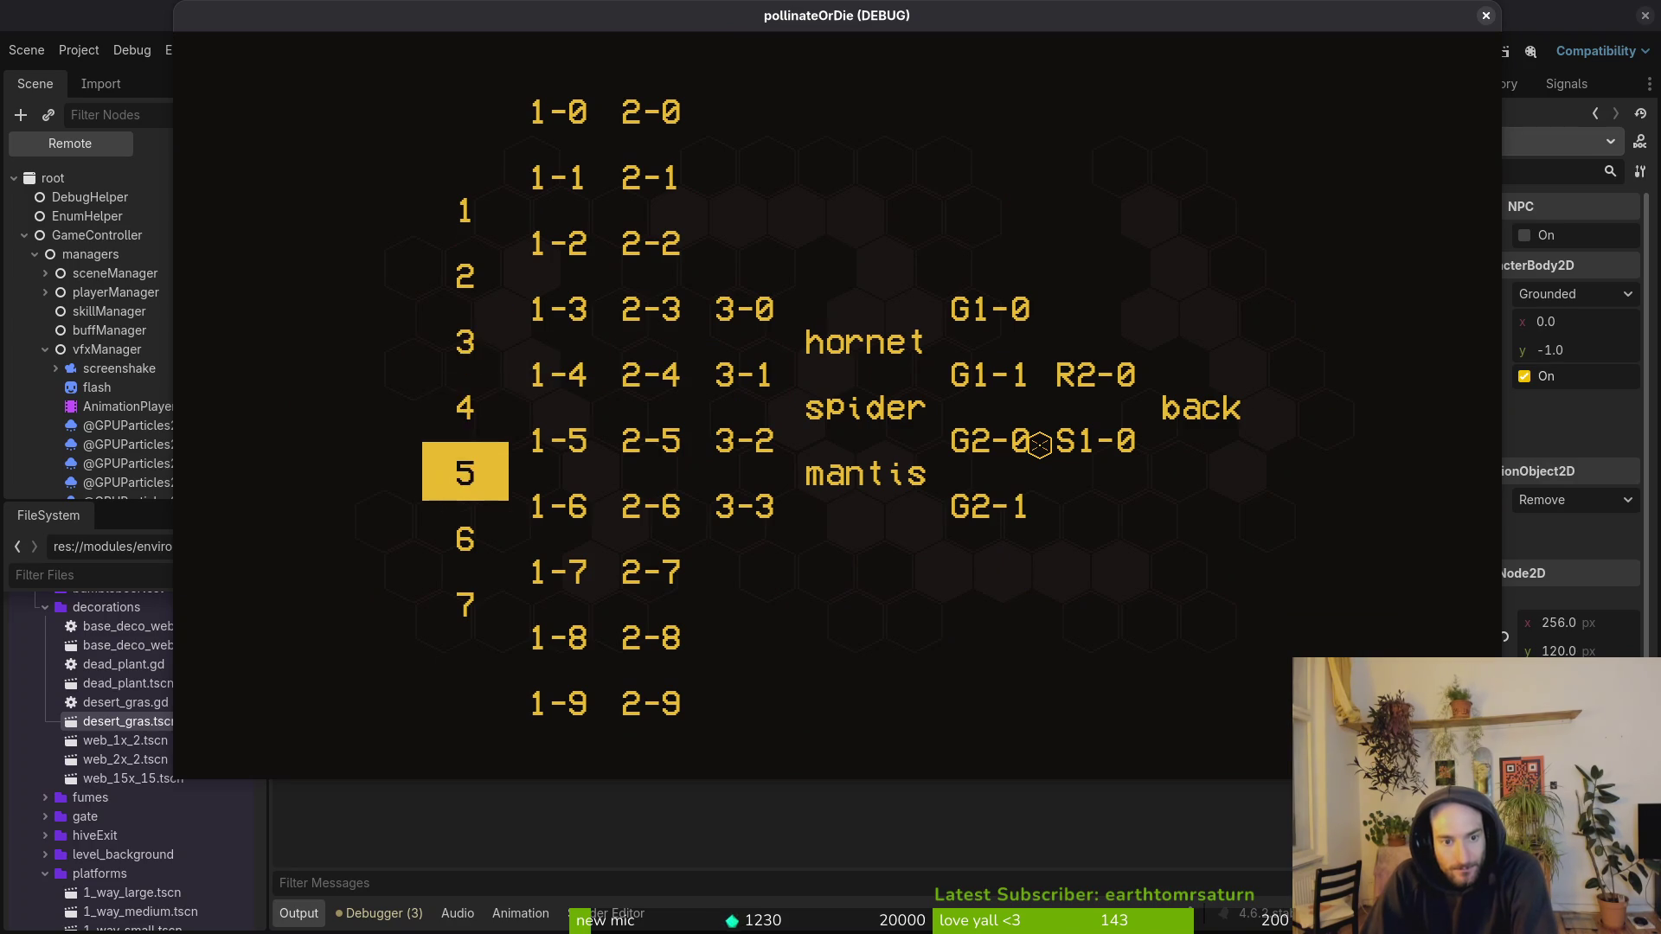
pyautogui.press('Return')
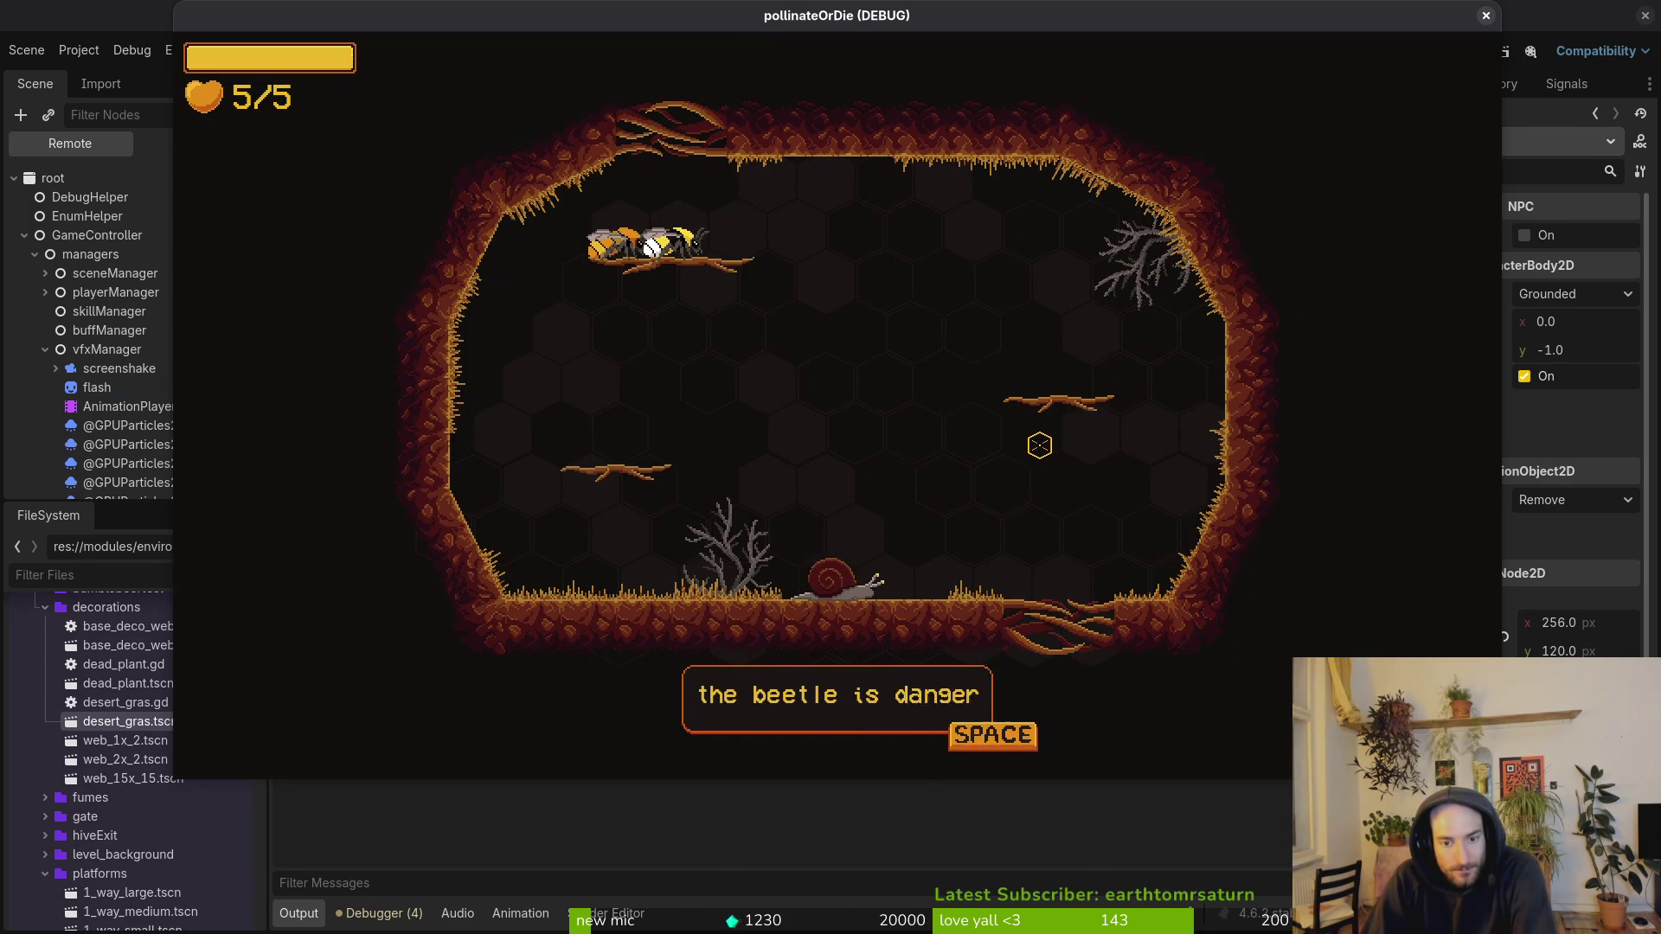
# Step: Advance the snail's dialogue and walk the bee right toward the new floor gap
pyautogui.press('space')
pyautogui.press('space')
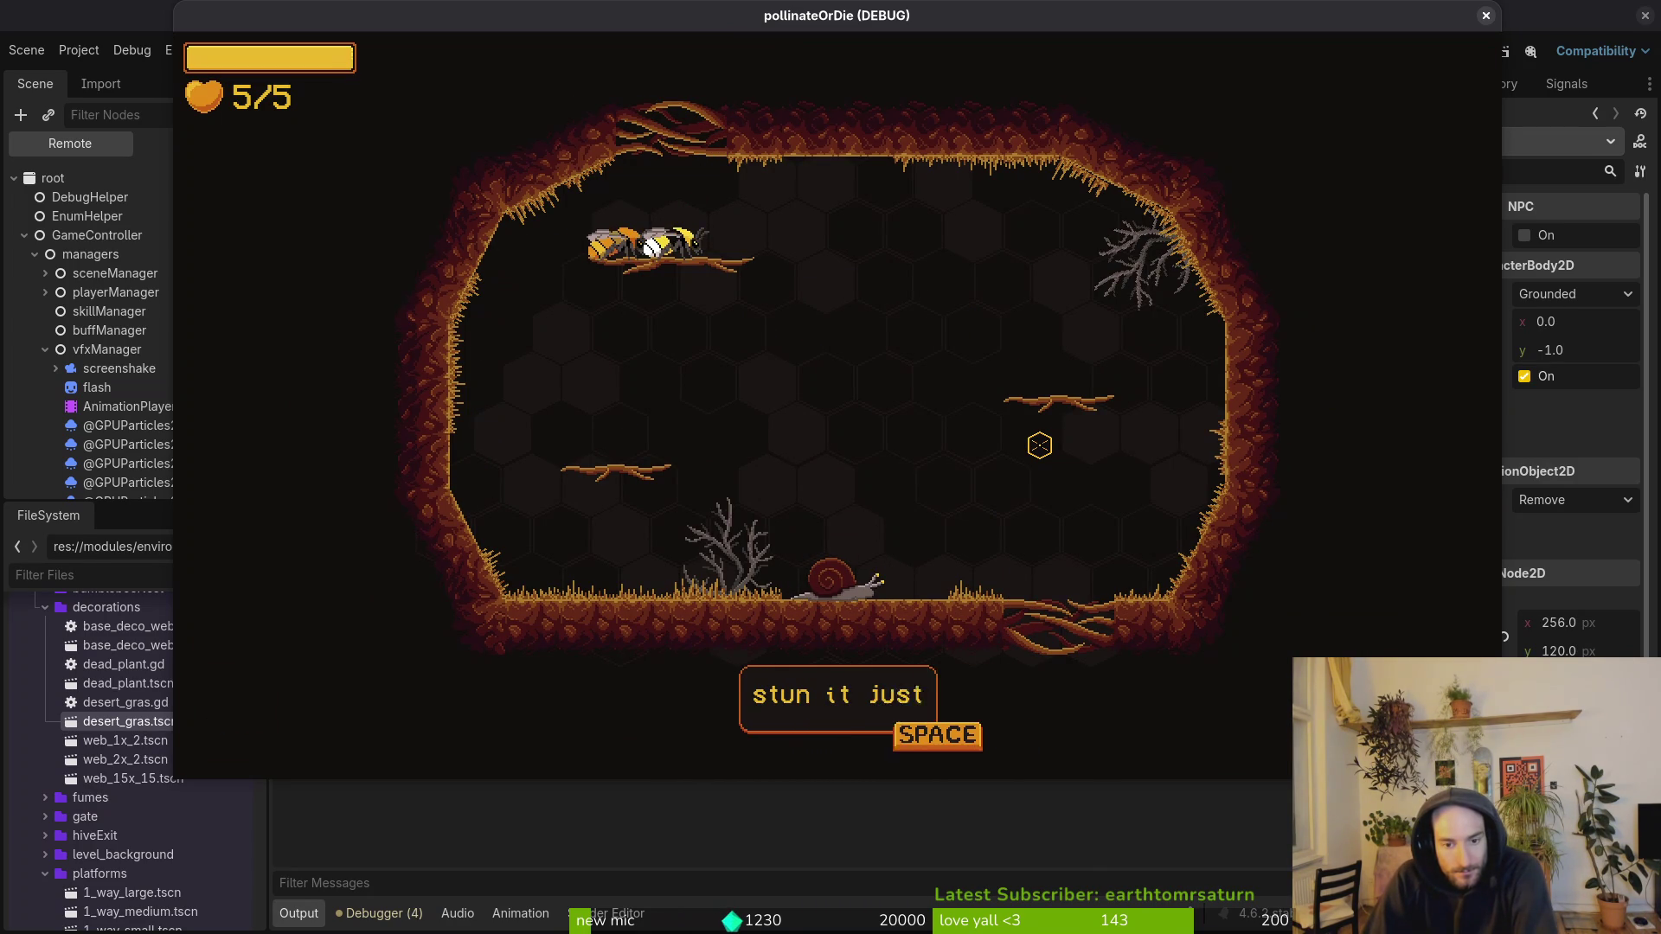
pyautogui.press('space')
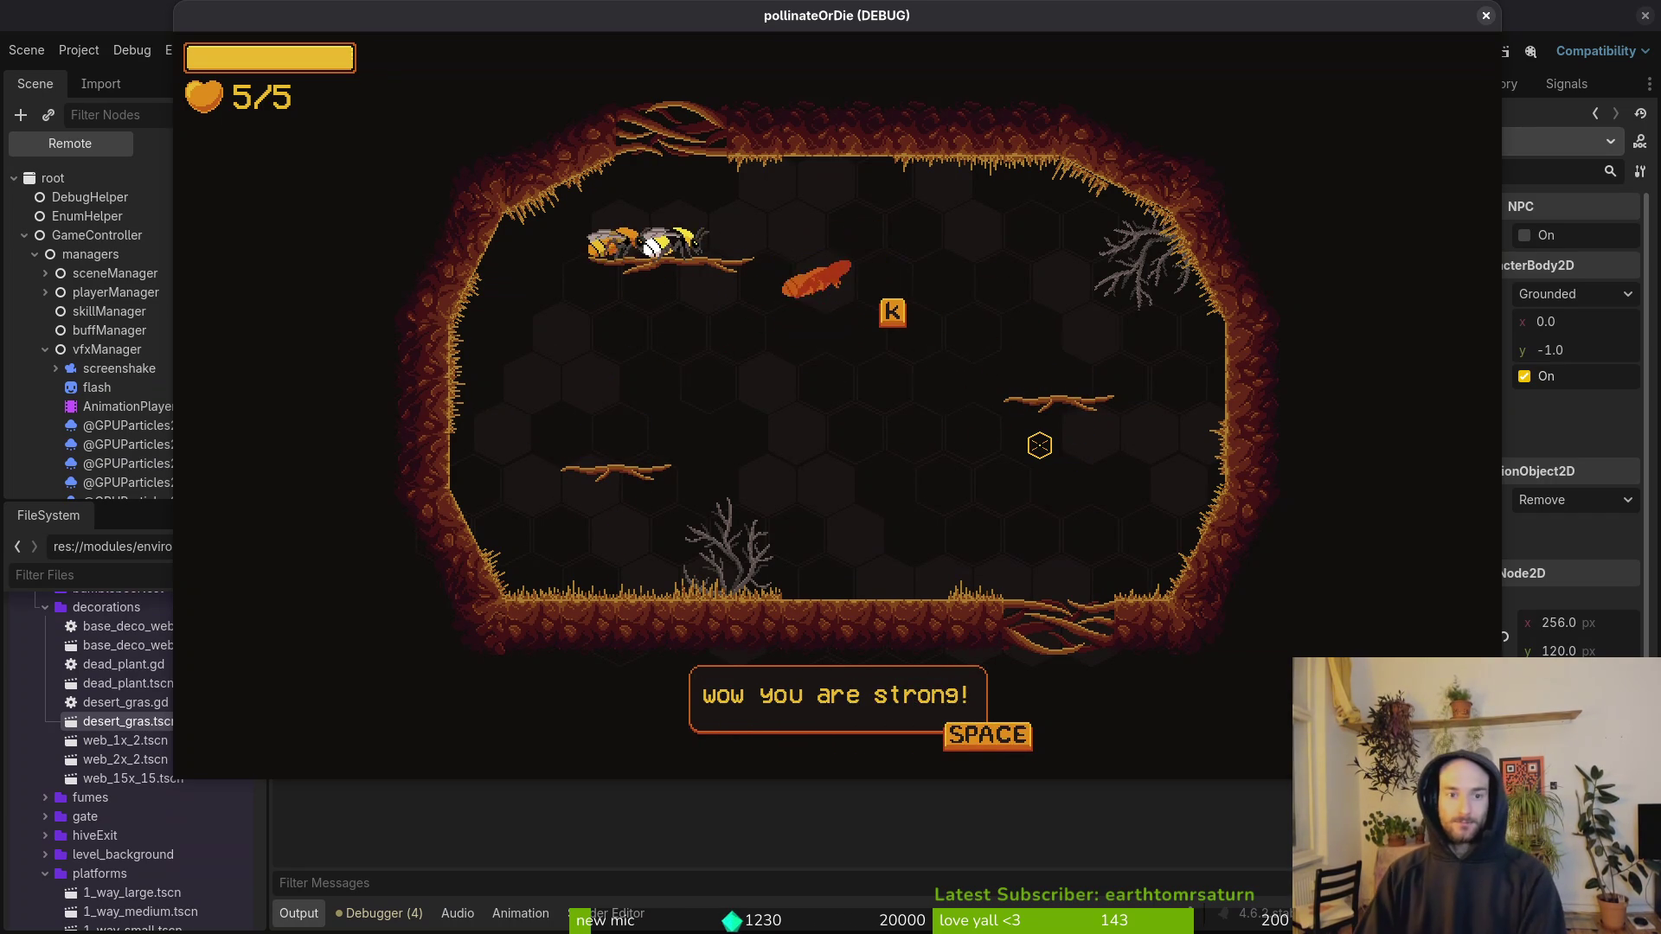
pyautogui.press('space')
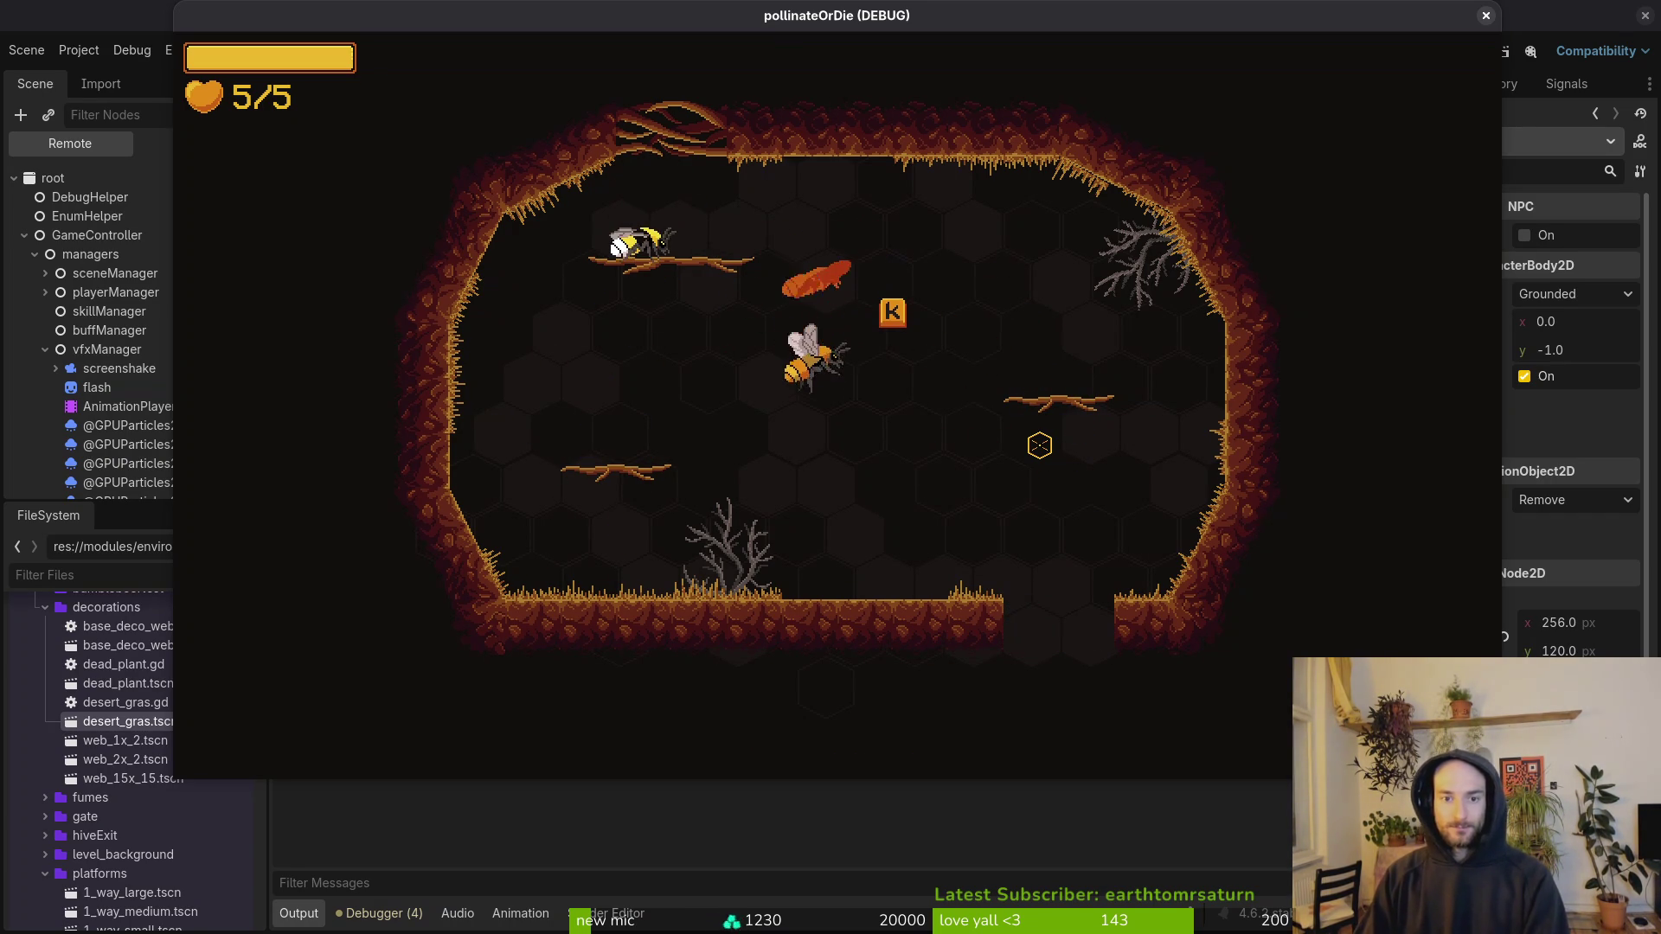
pyautogui.press('d')
pyautogui.press('d')
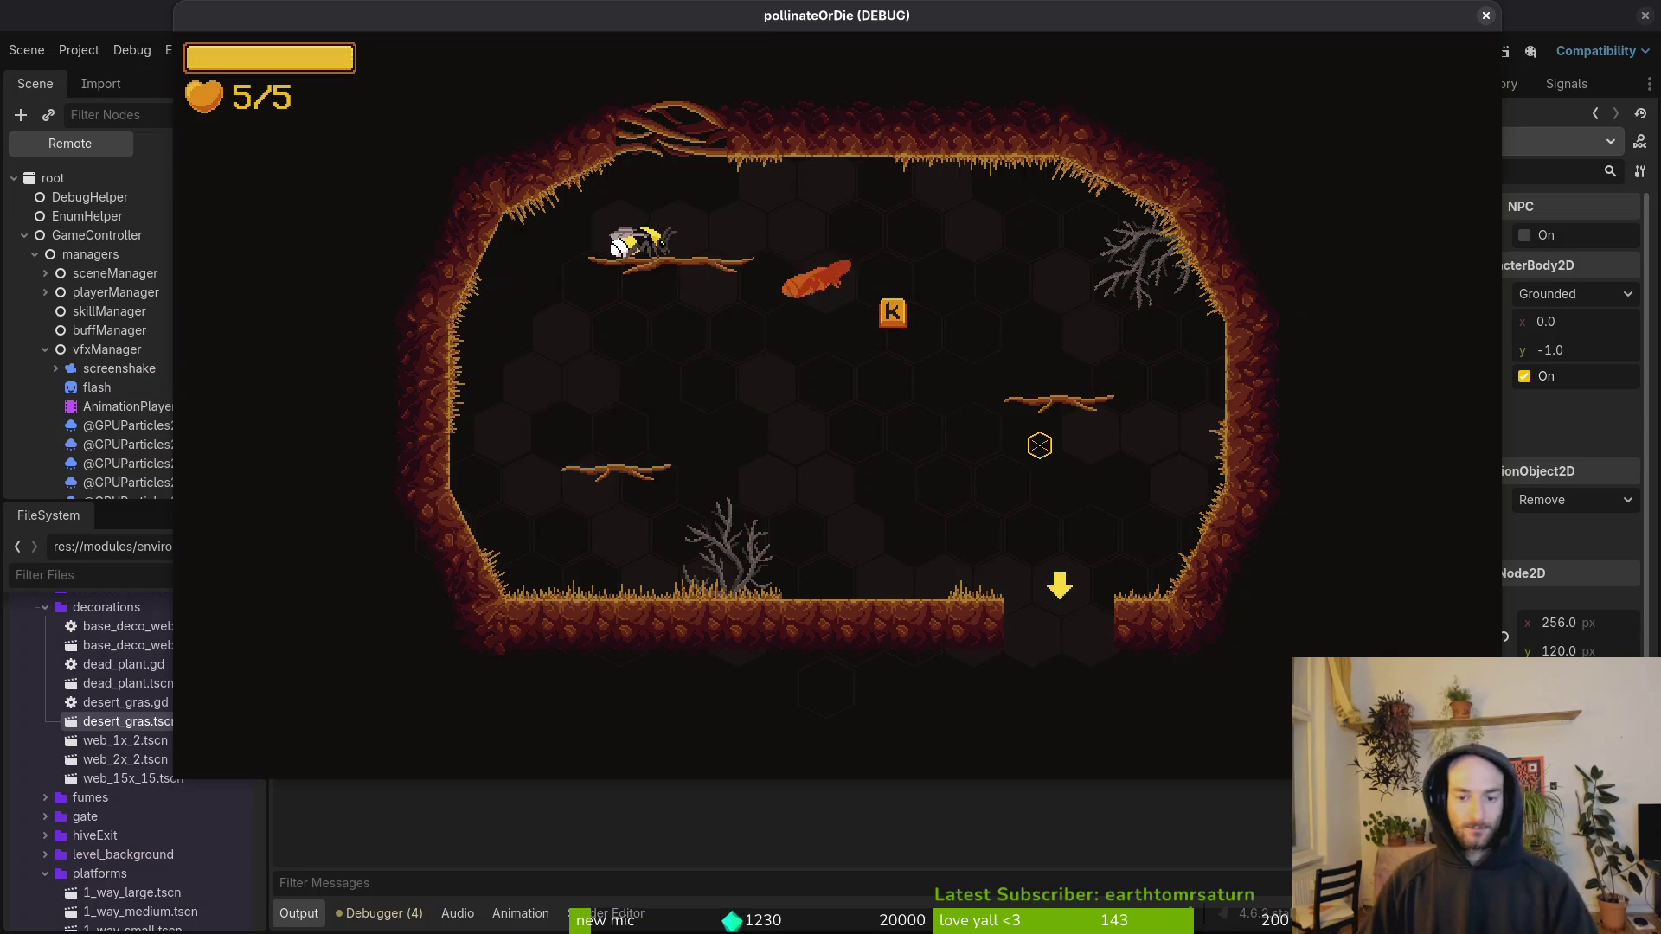